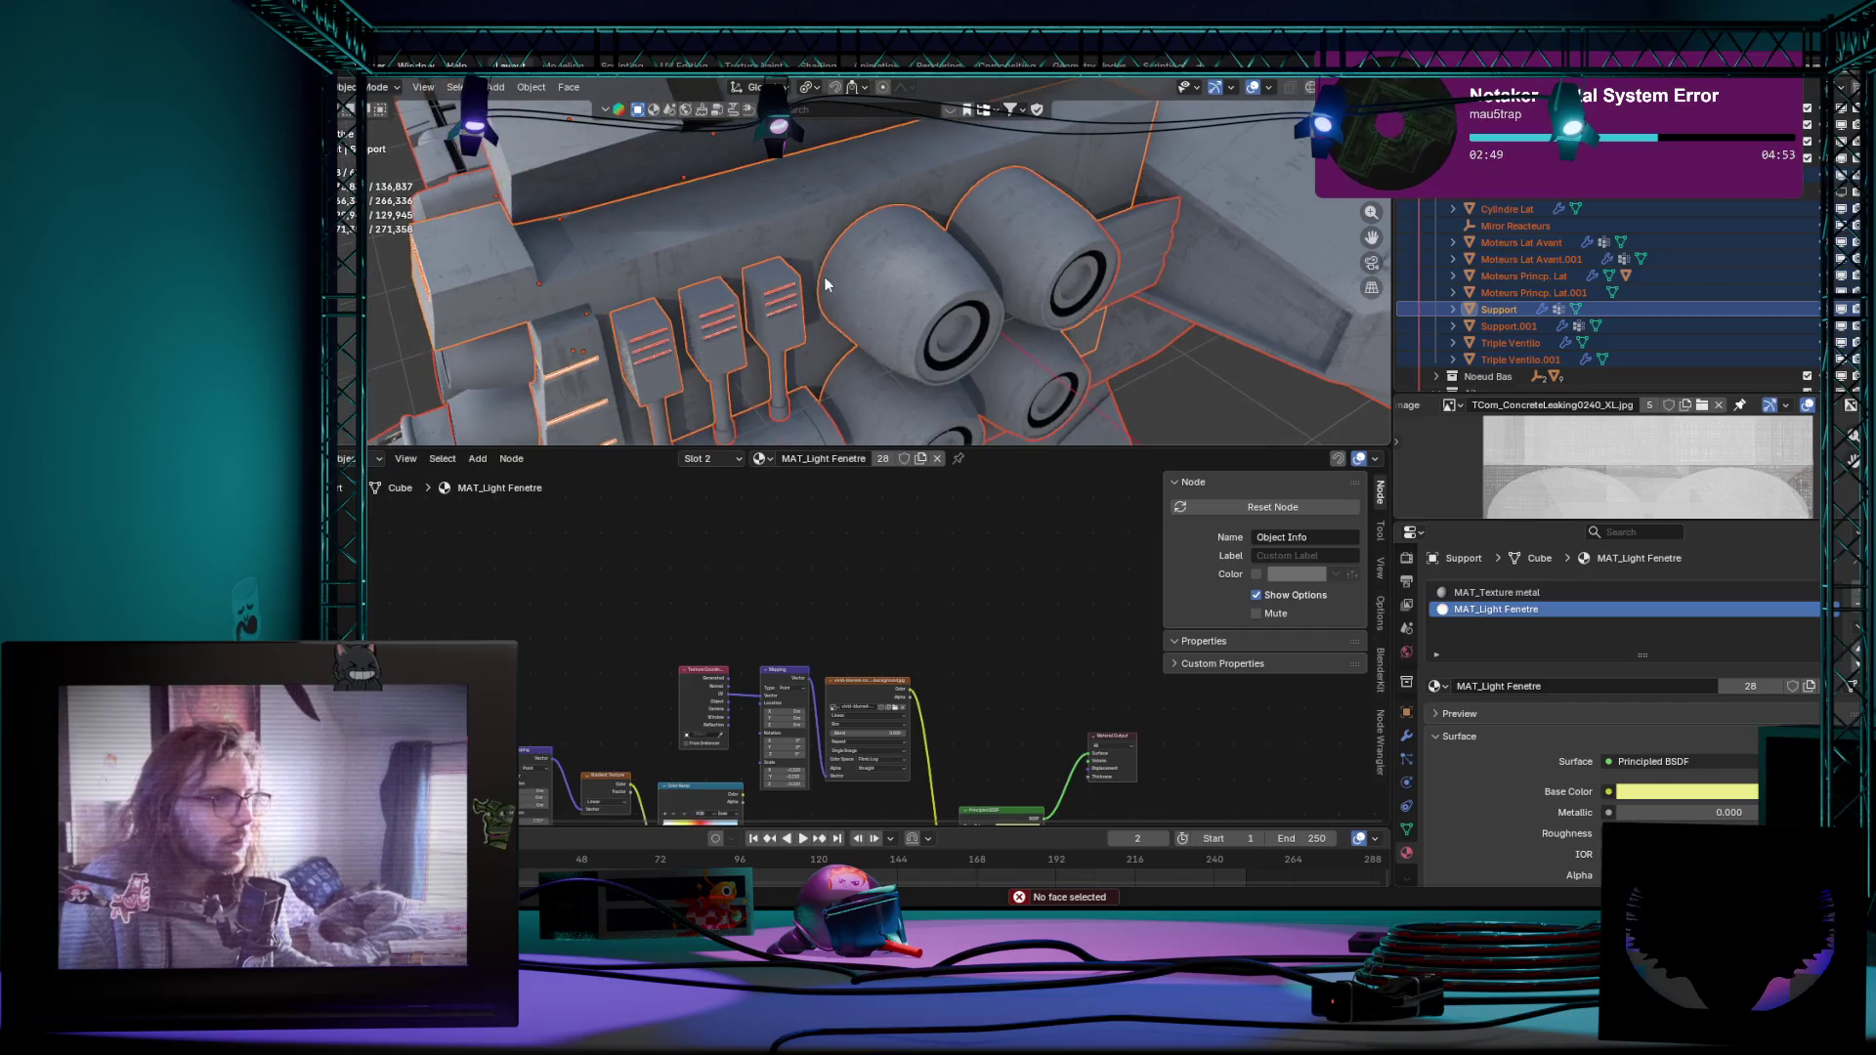
Step: Enter mesh editing on the support and toggle select-all / deselect-all of its geometry
key("Tab")
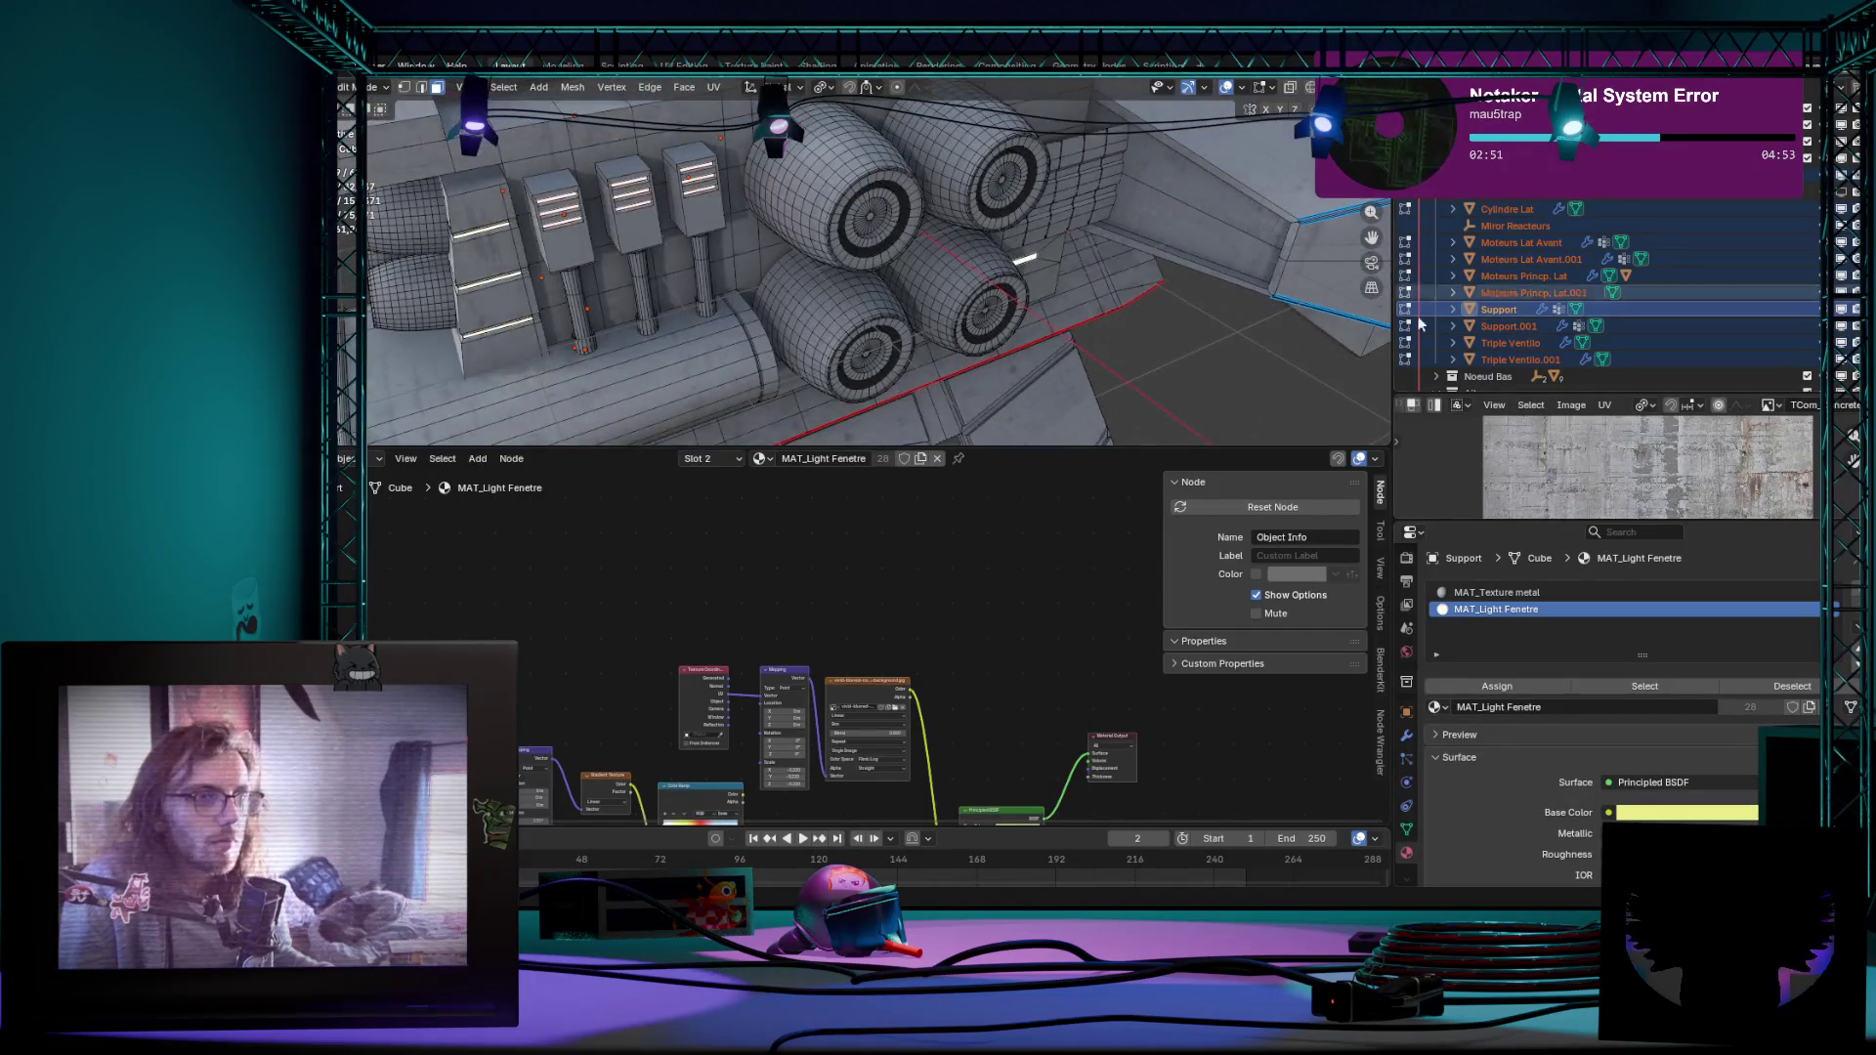
scroll(543, 223, "up", 2)
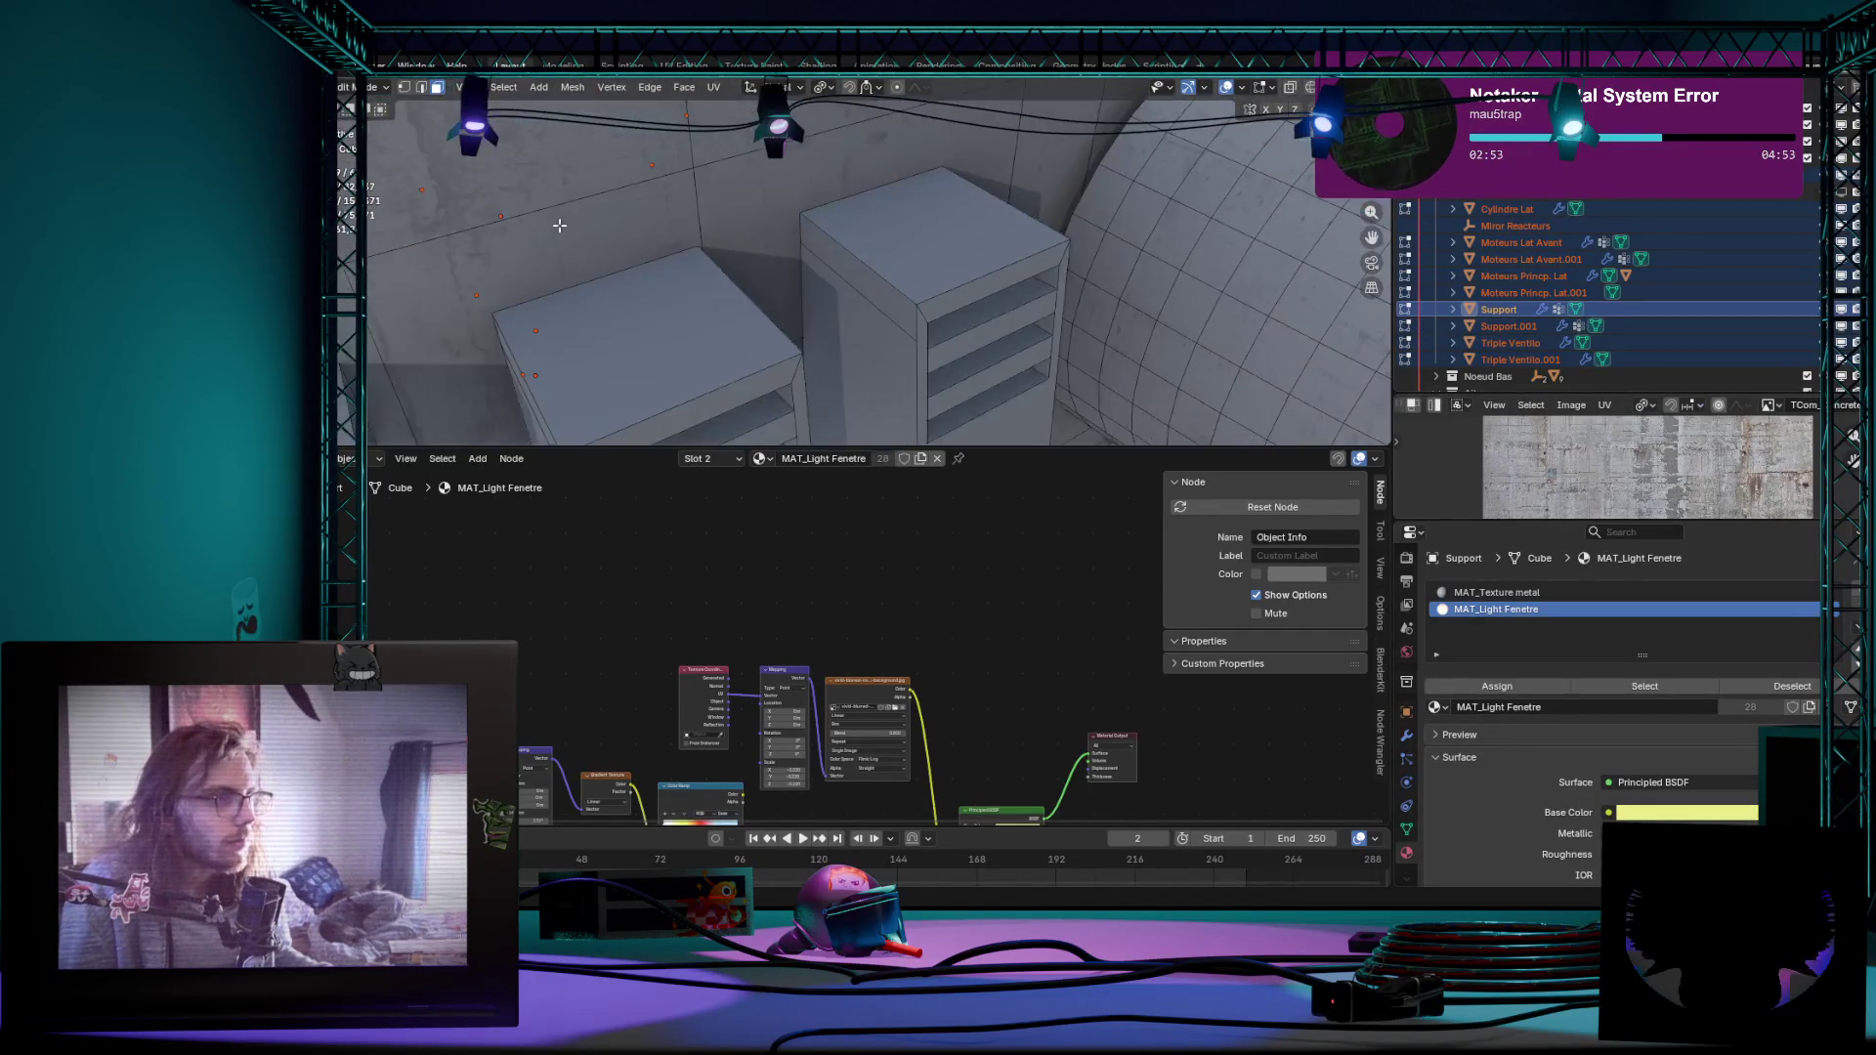
scroll(542, 223, "down", 8)
key("a")
key("alt+a")
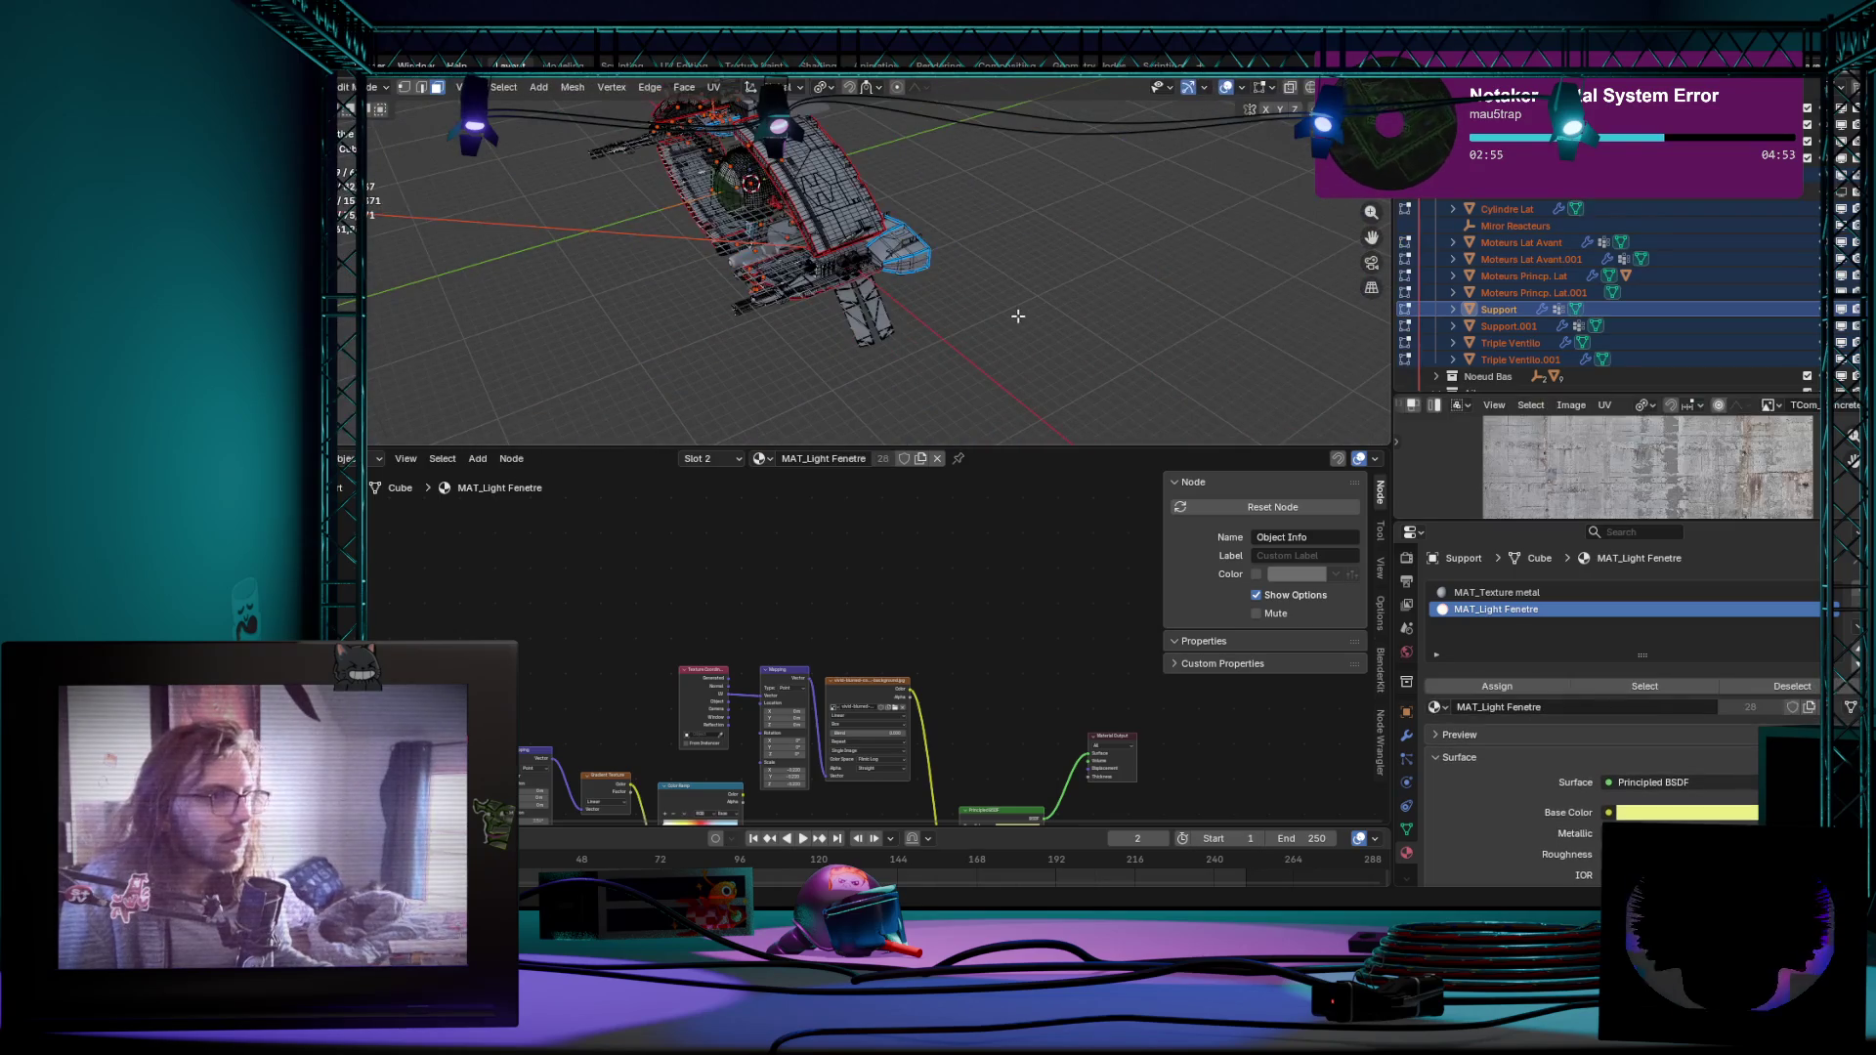
key("a")
key("alt+a")
scroll(990, 224, "up", 2)
scroll(967, 205, "up", 1)
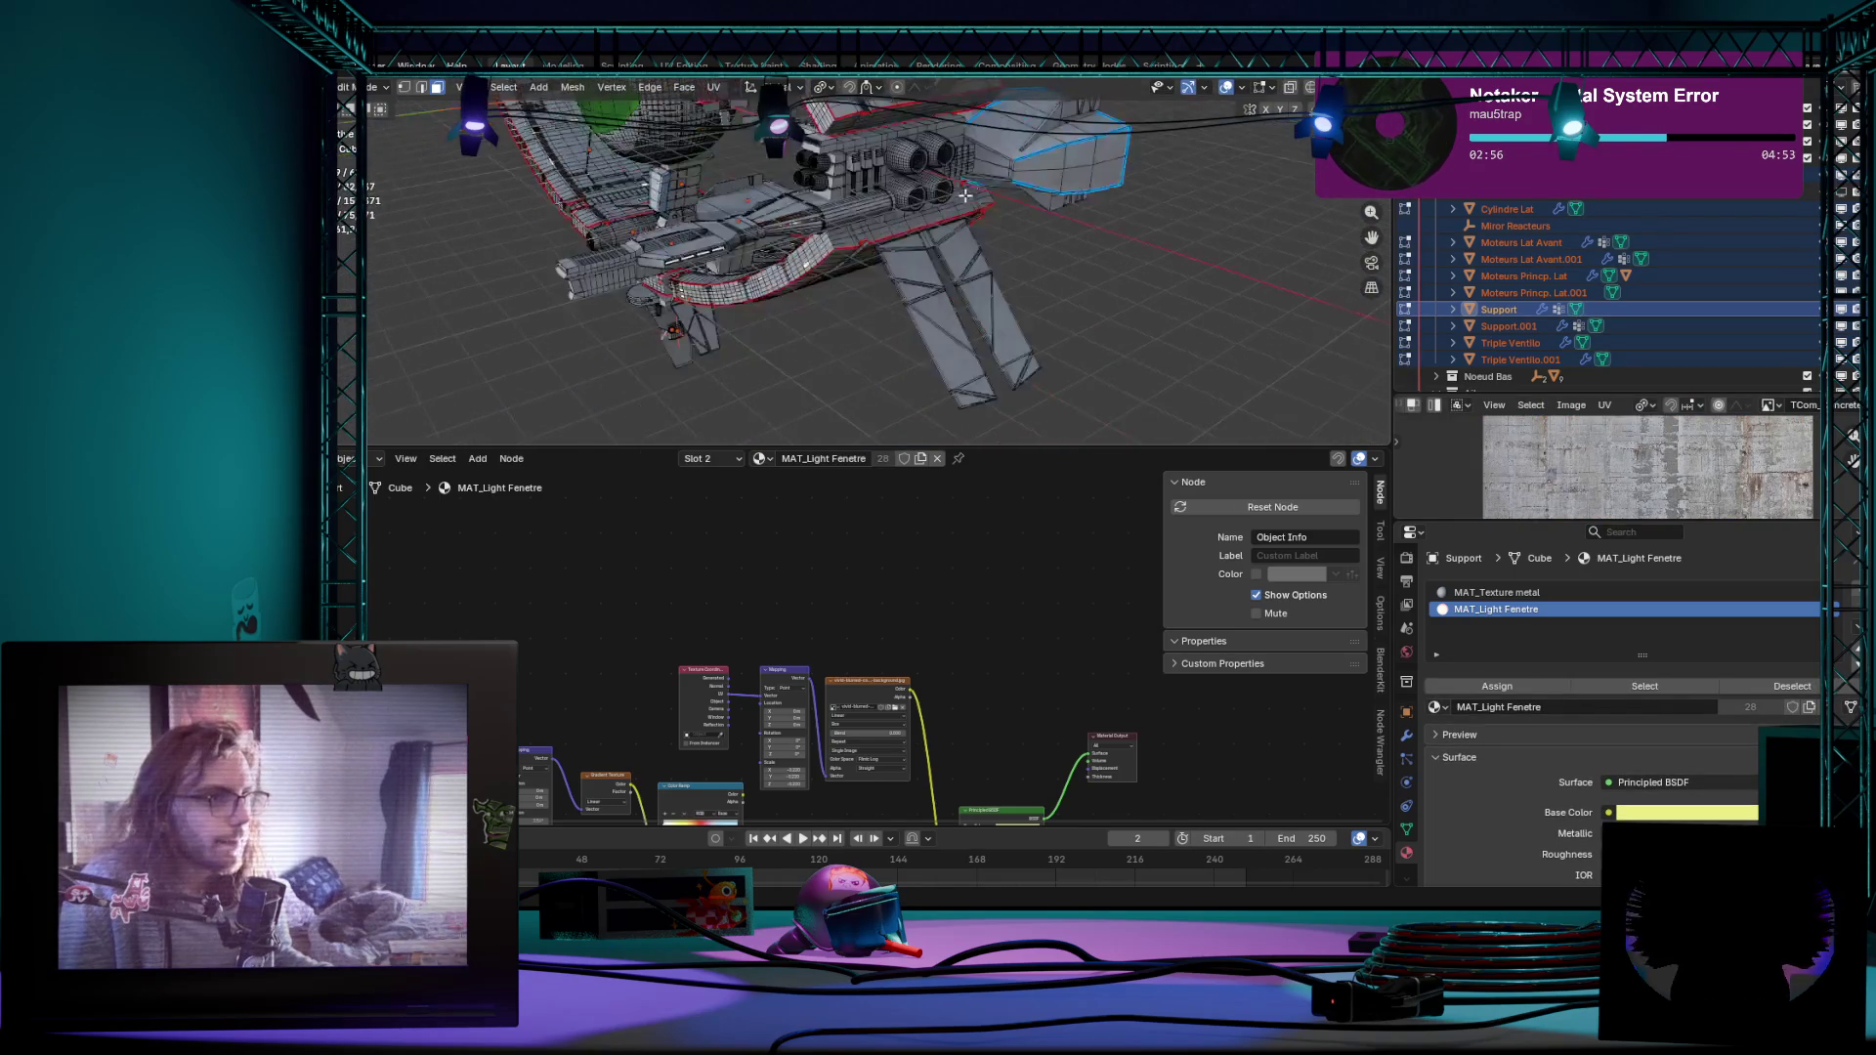
scroll(954, 220, "up", 3)
scroll(931, 230, "up", 2)
scroll(586, 252, "down", 3)
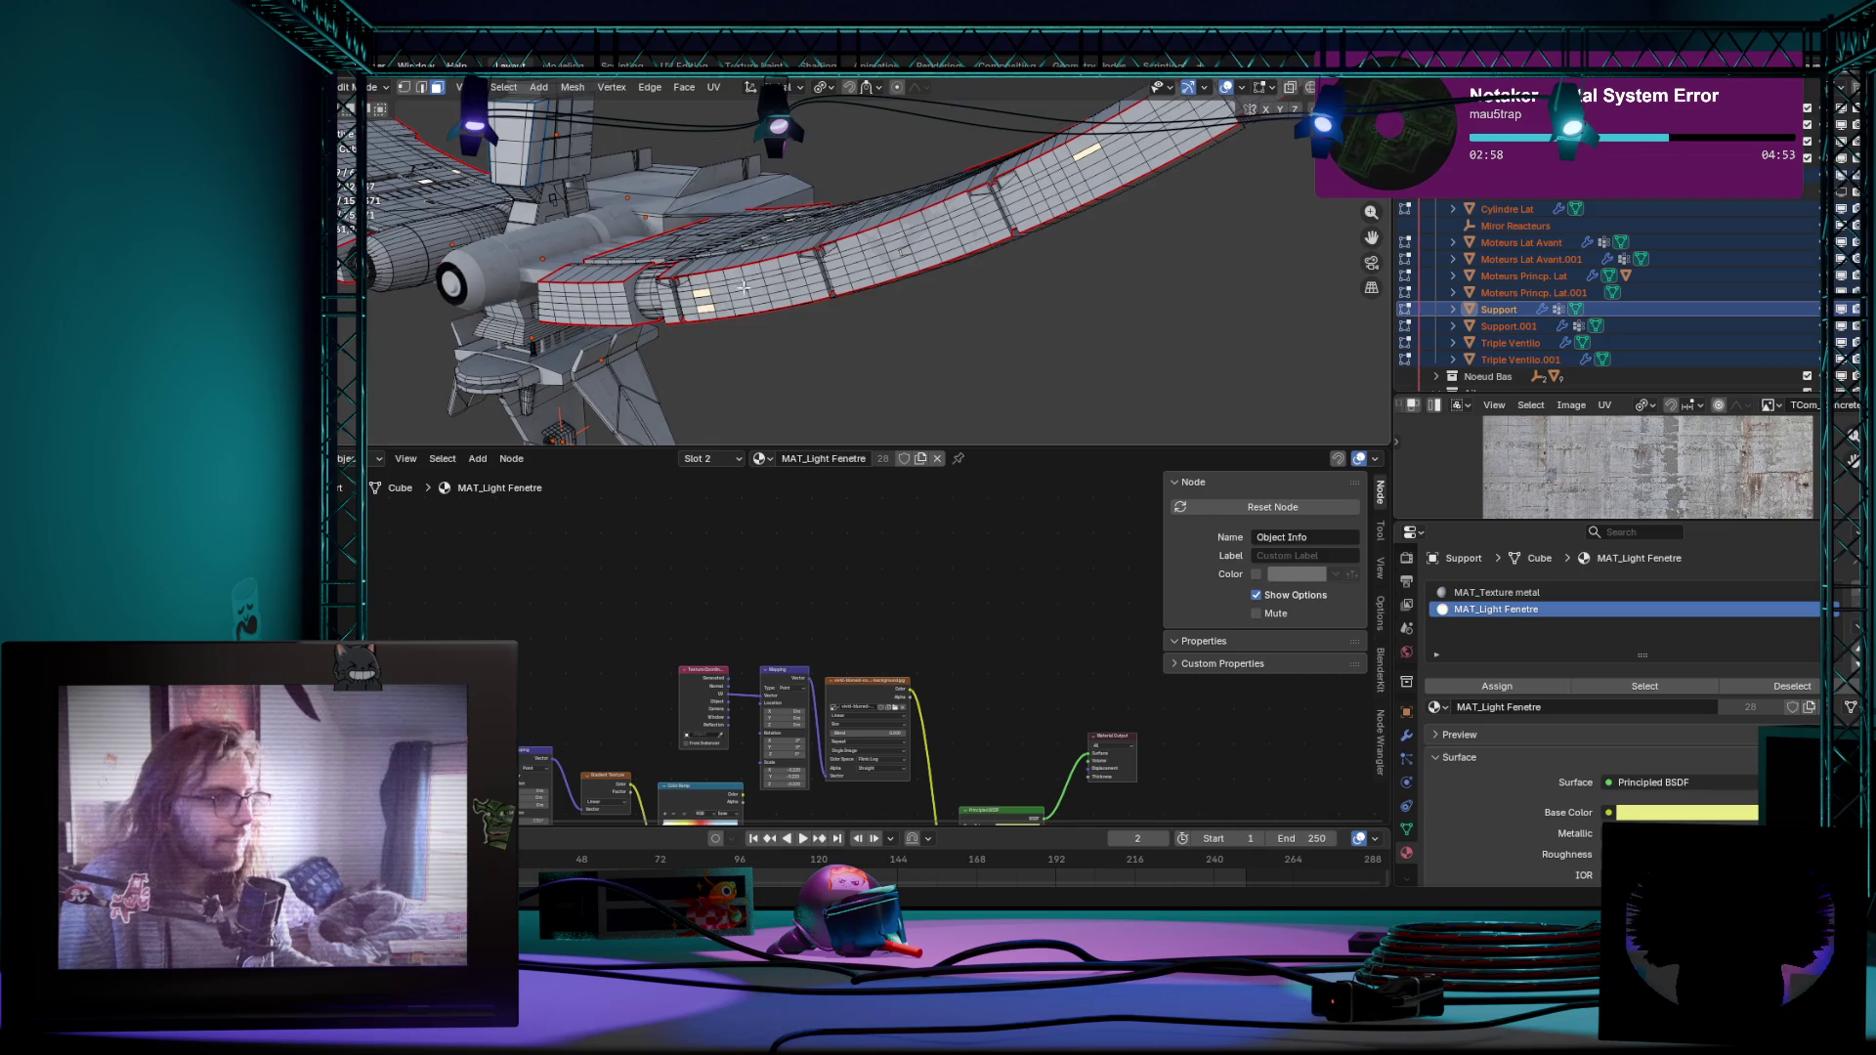
scroll(744, 288, "up", 5)
Step: Switch editing to wing part Cube.045, then to the lower wing Cube.023 with its metal material
left_click(528, 321)
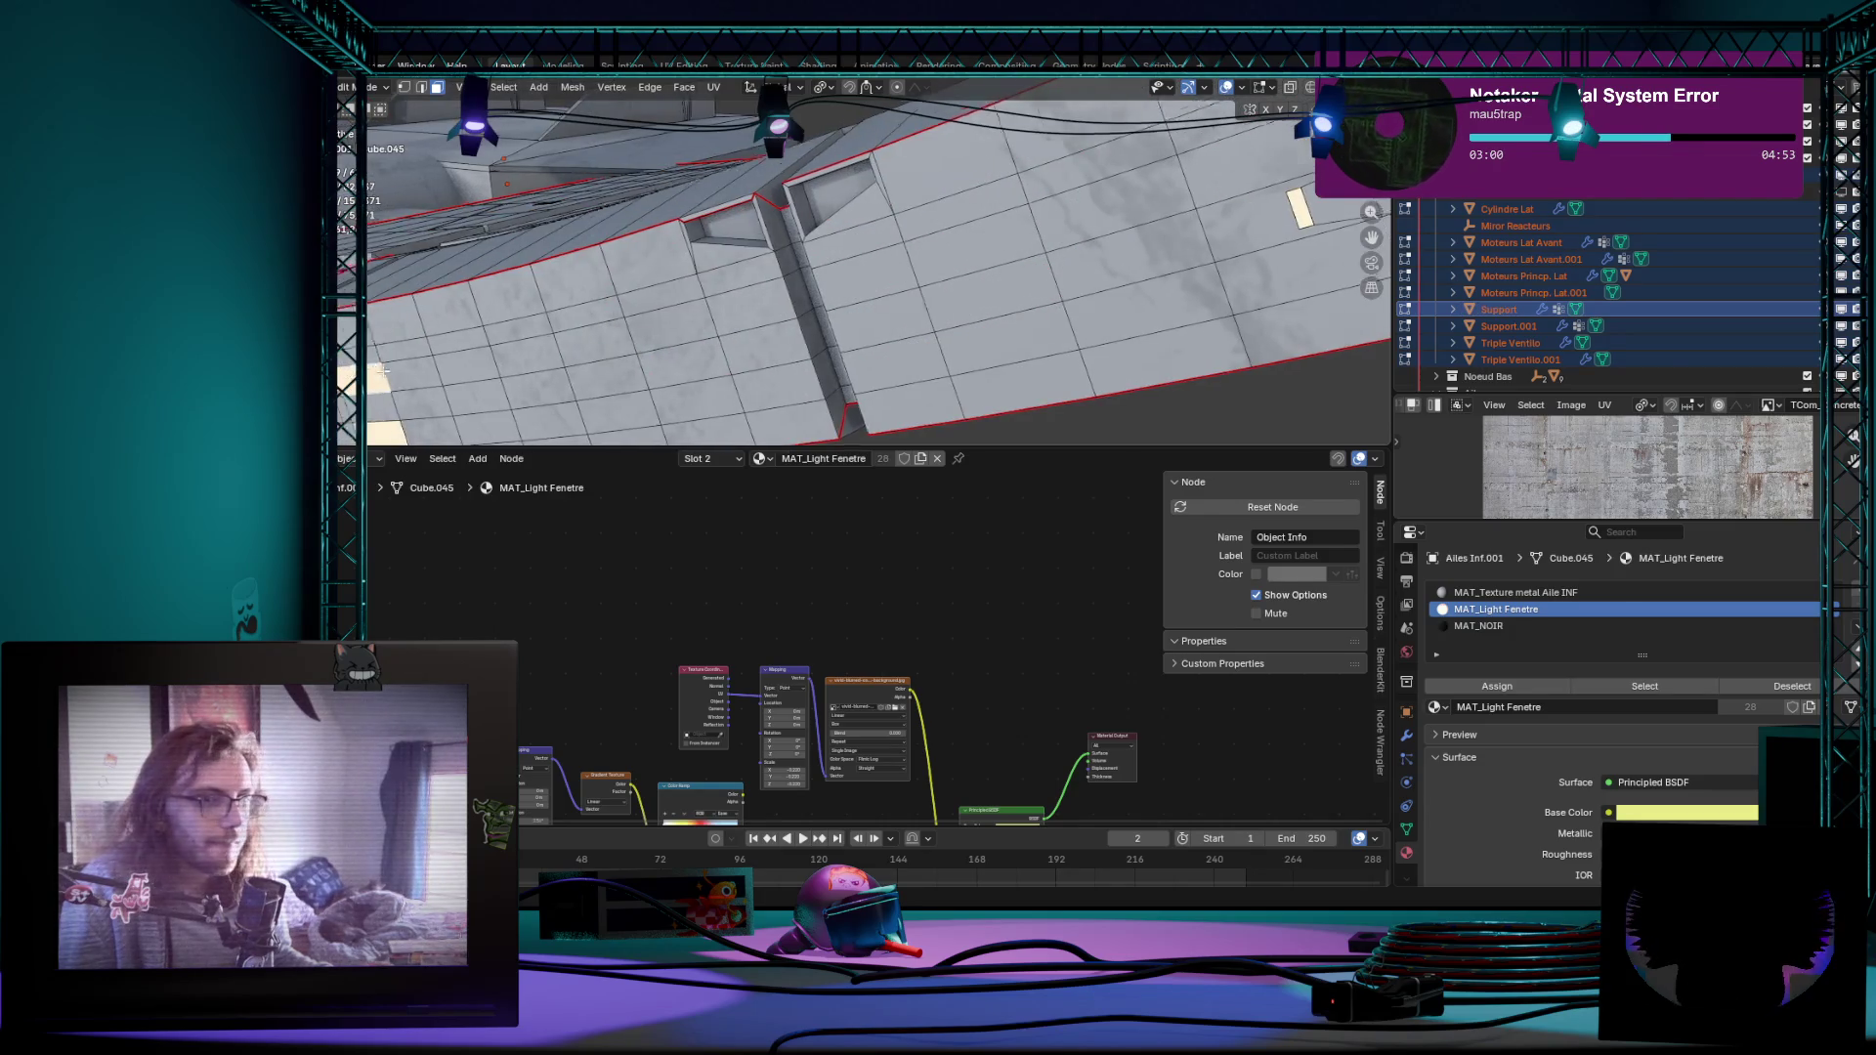
scroll(529, 320, "down", 3)
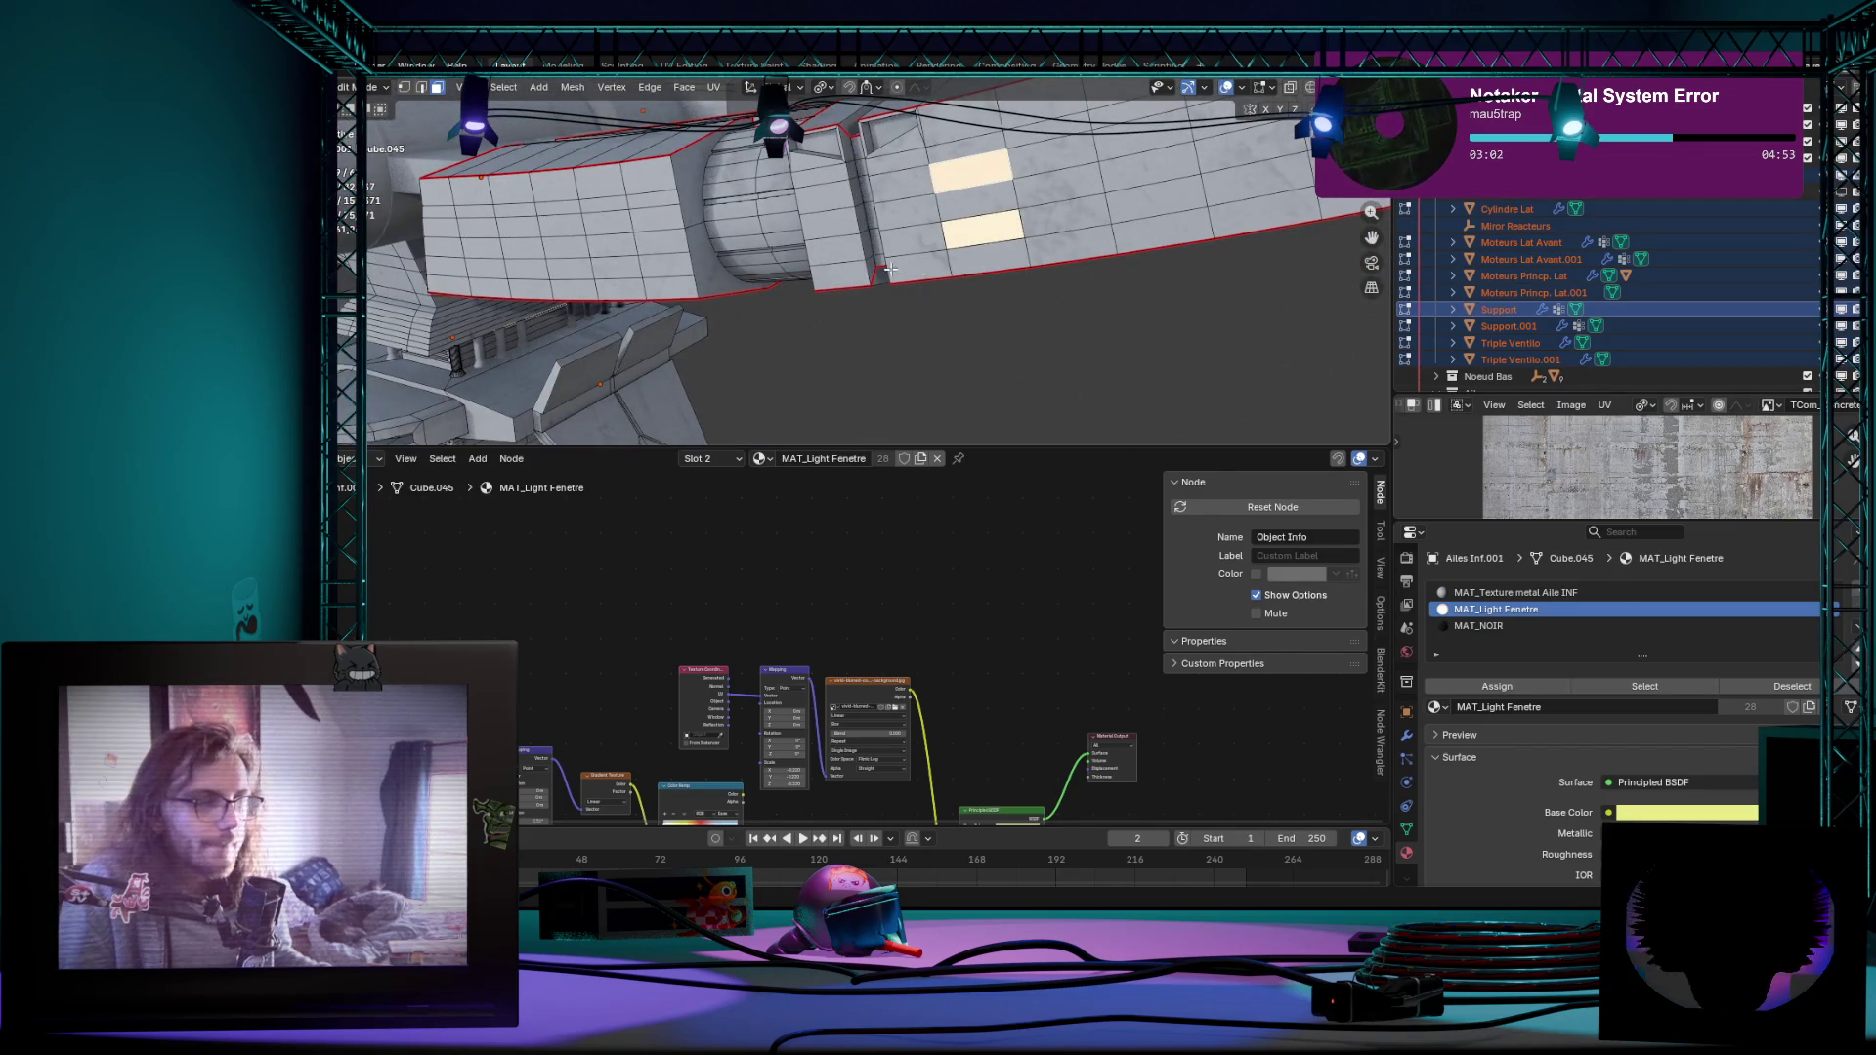
left_click(986, 209)
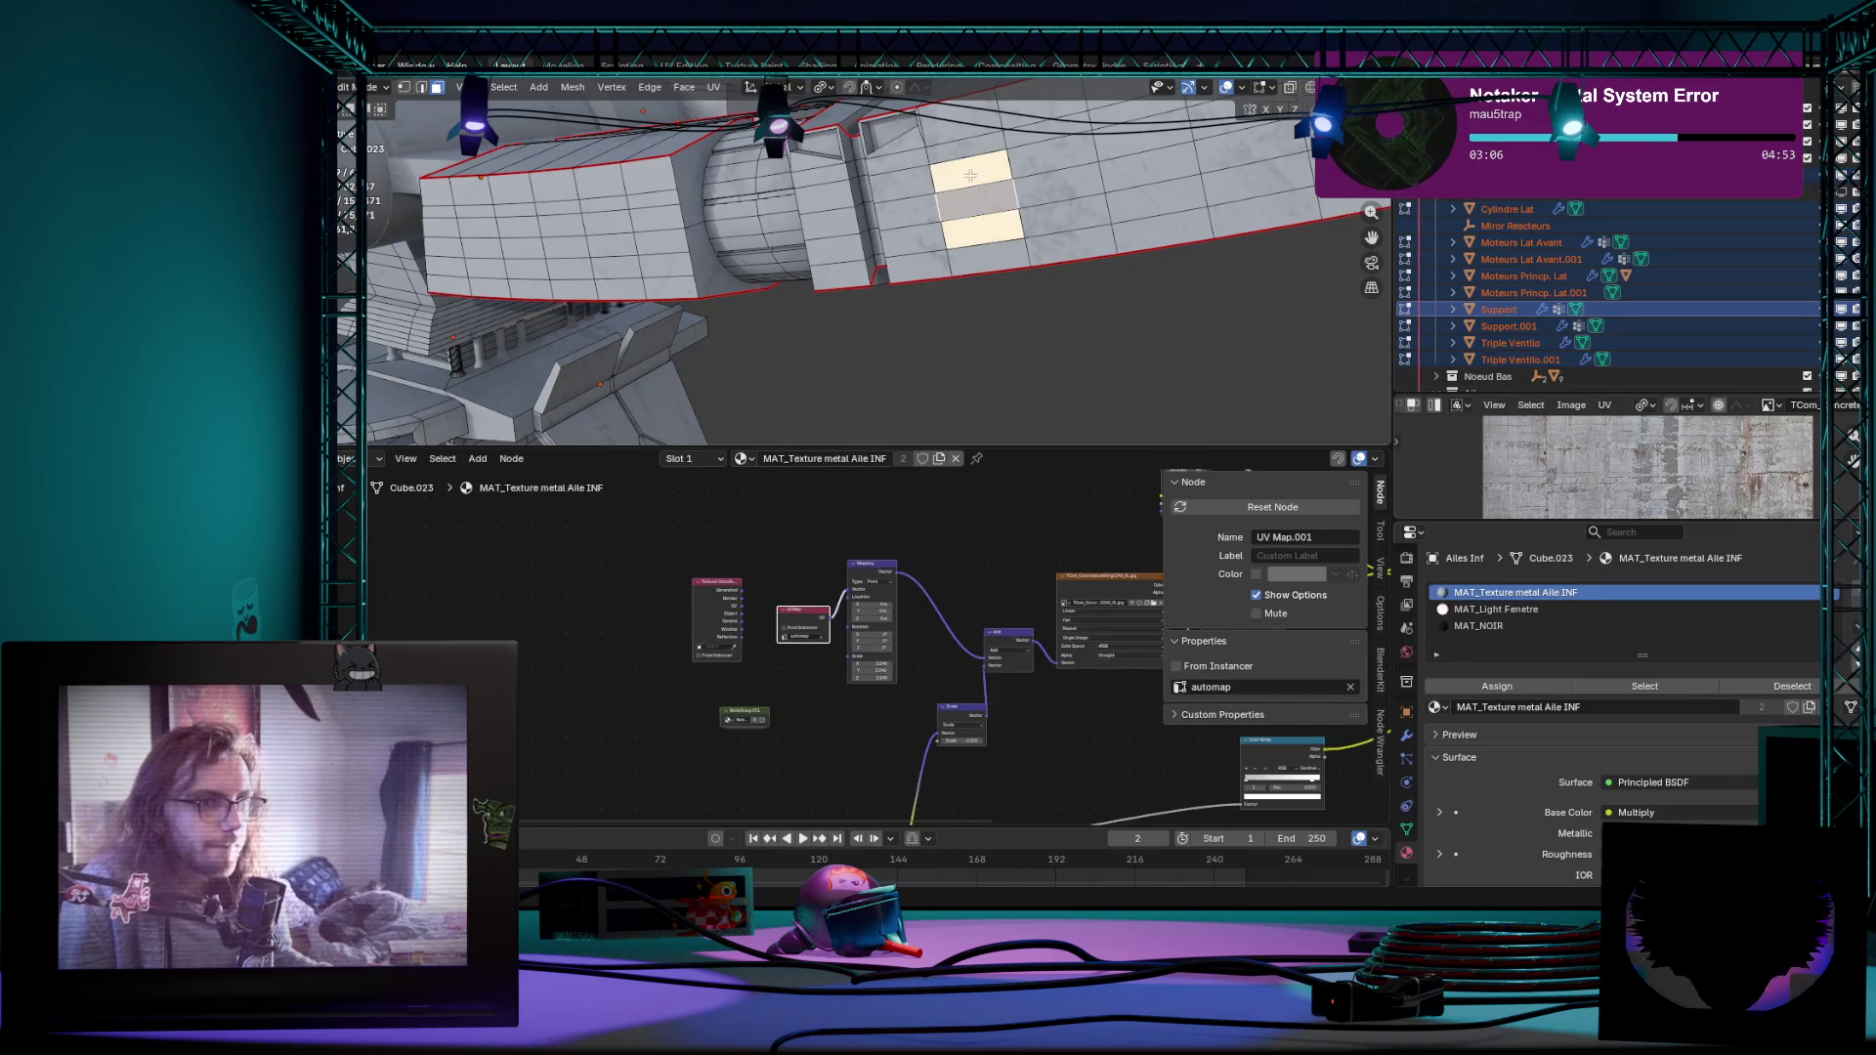
scroll(583, 230, "down", 5)
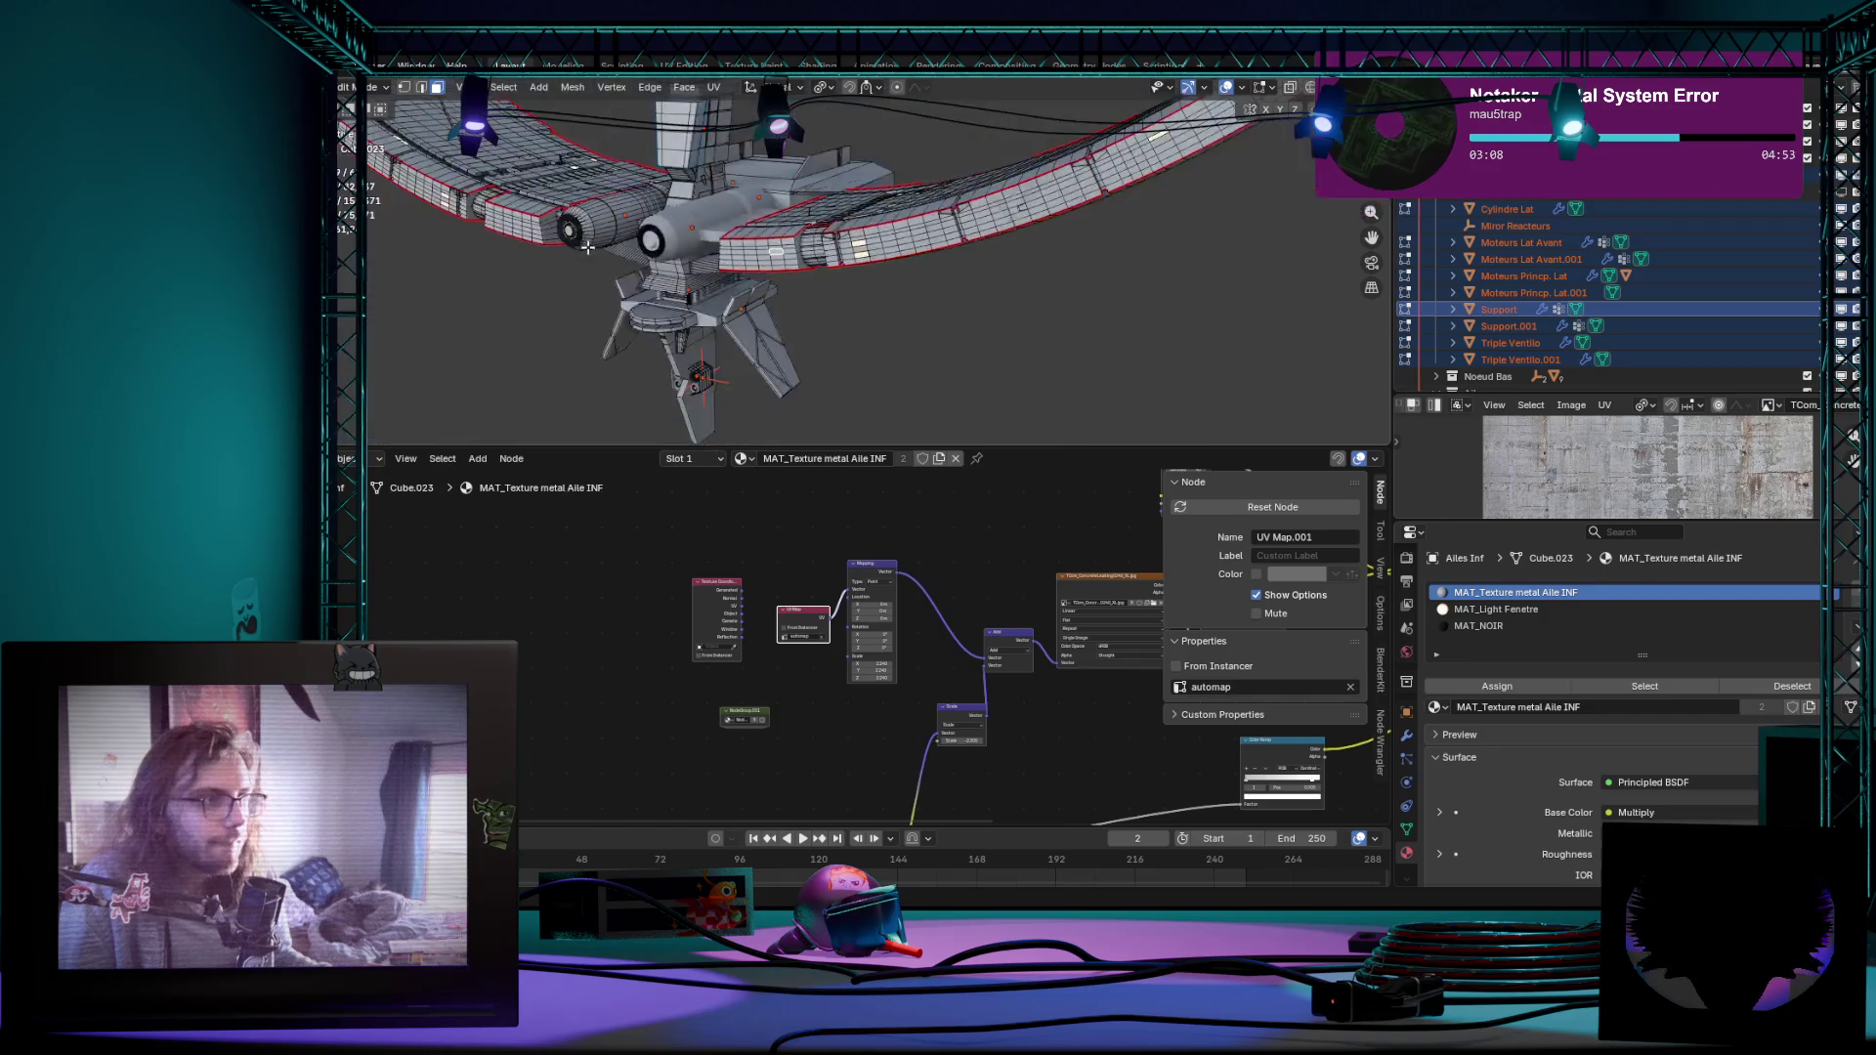
scroll(529, 236, "up", 2)
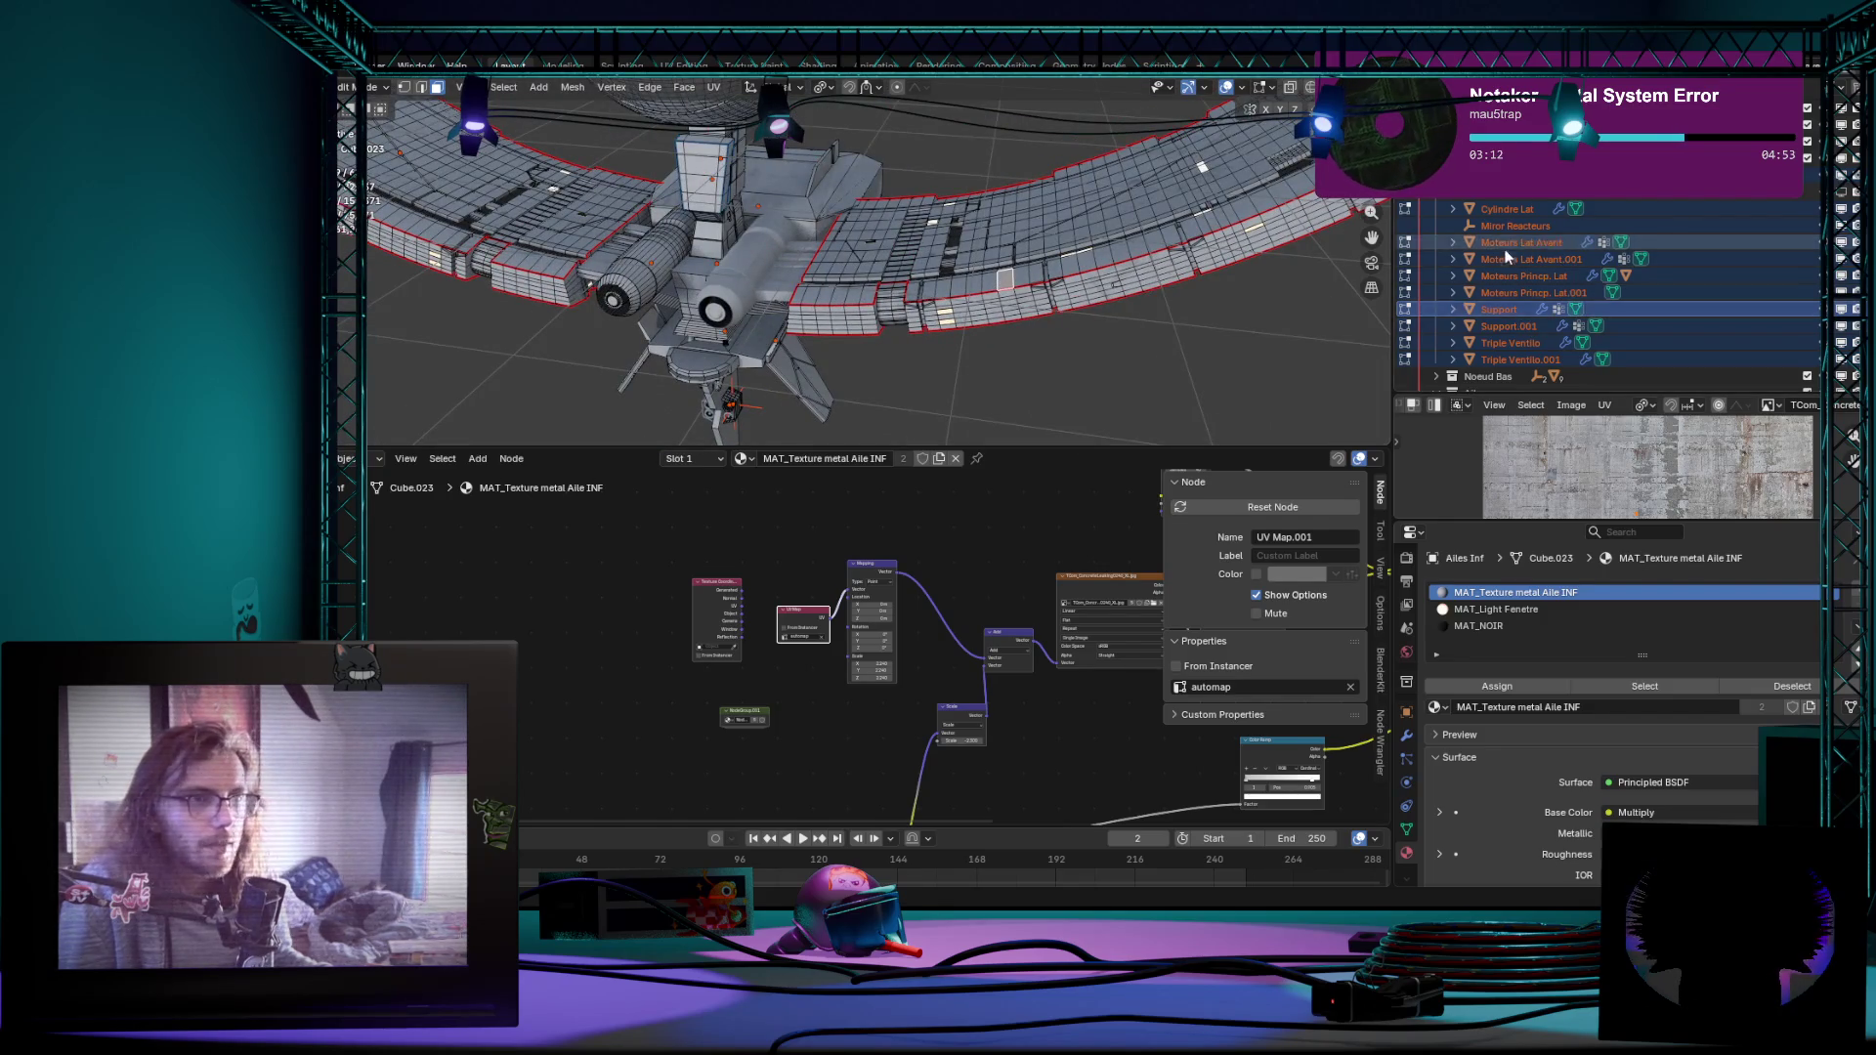
Step: Review the wing from above and its modifiers, briefly toggling mesh editing on it
key("Tab")
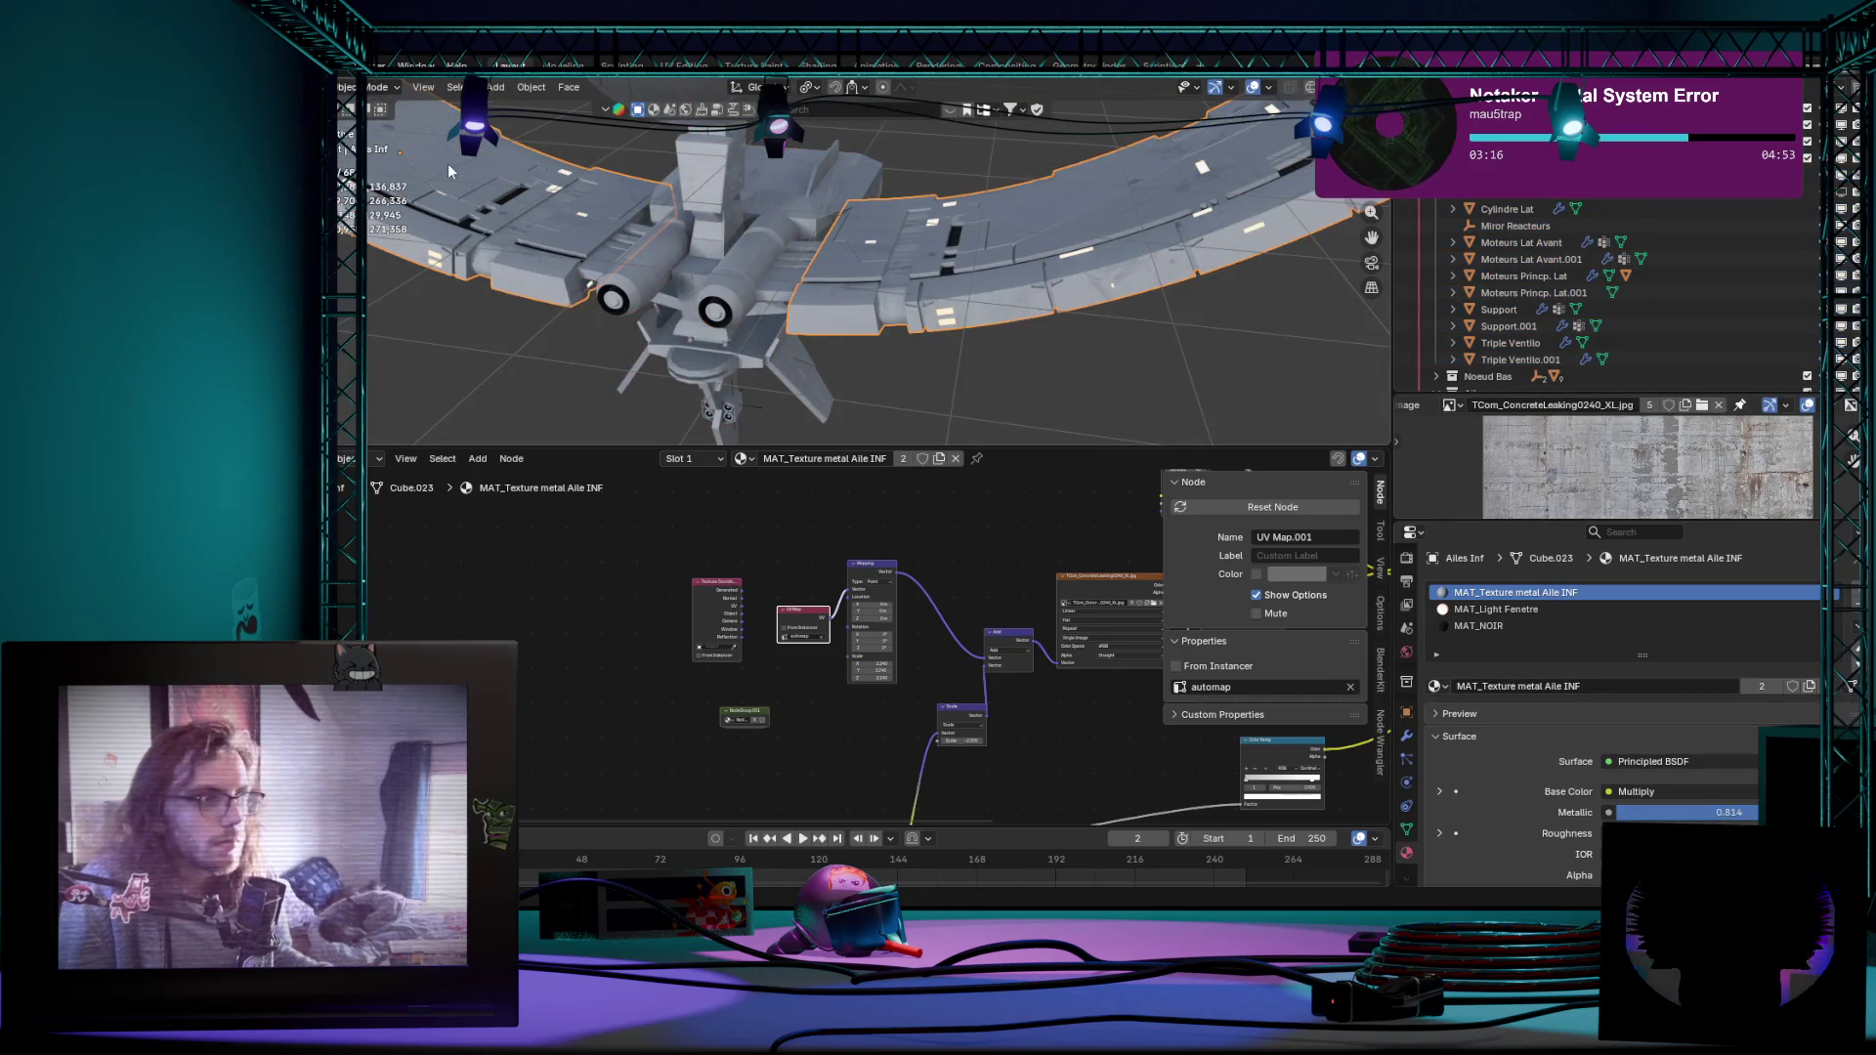
mouse_move(470, 267)
middle_mouse_down()
mouse_move(996, 370)
mouse_move(890, 272)
middle_mouse_up()
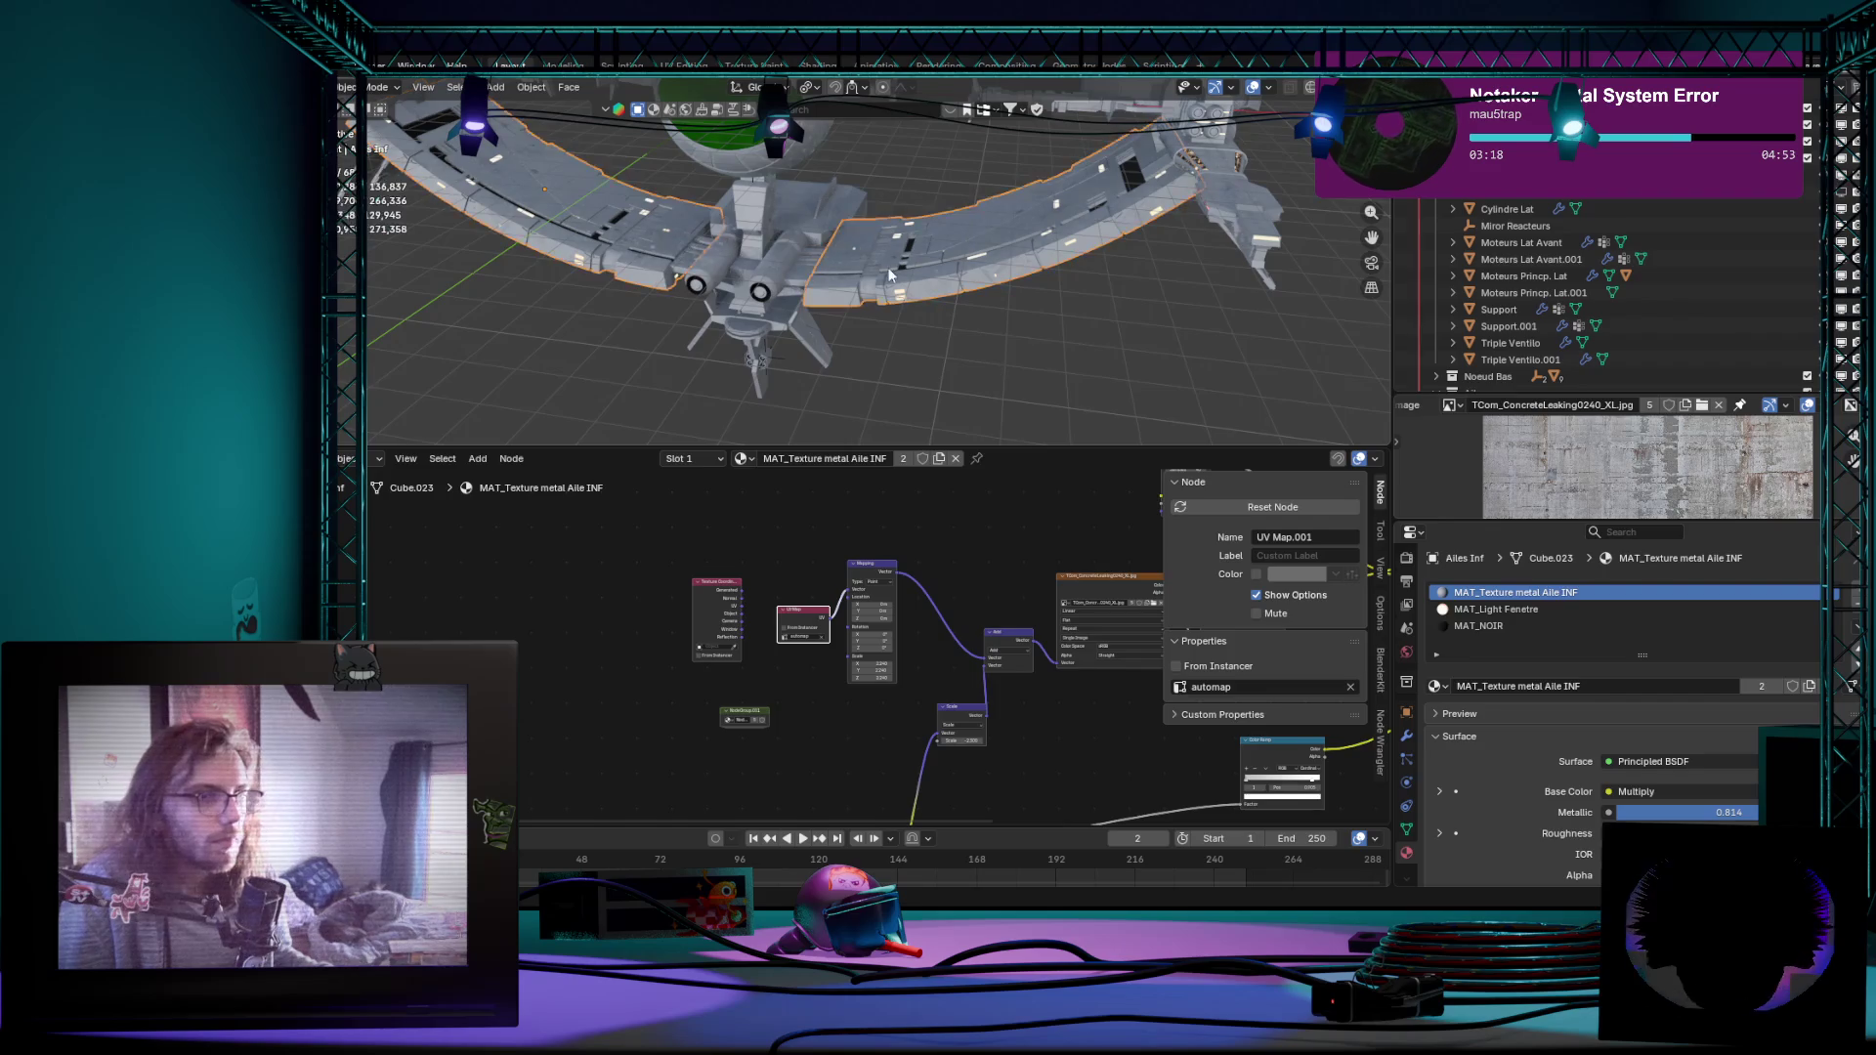
left_click(1404, 737)
key("Tab")
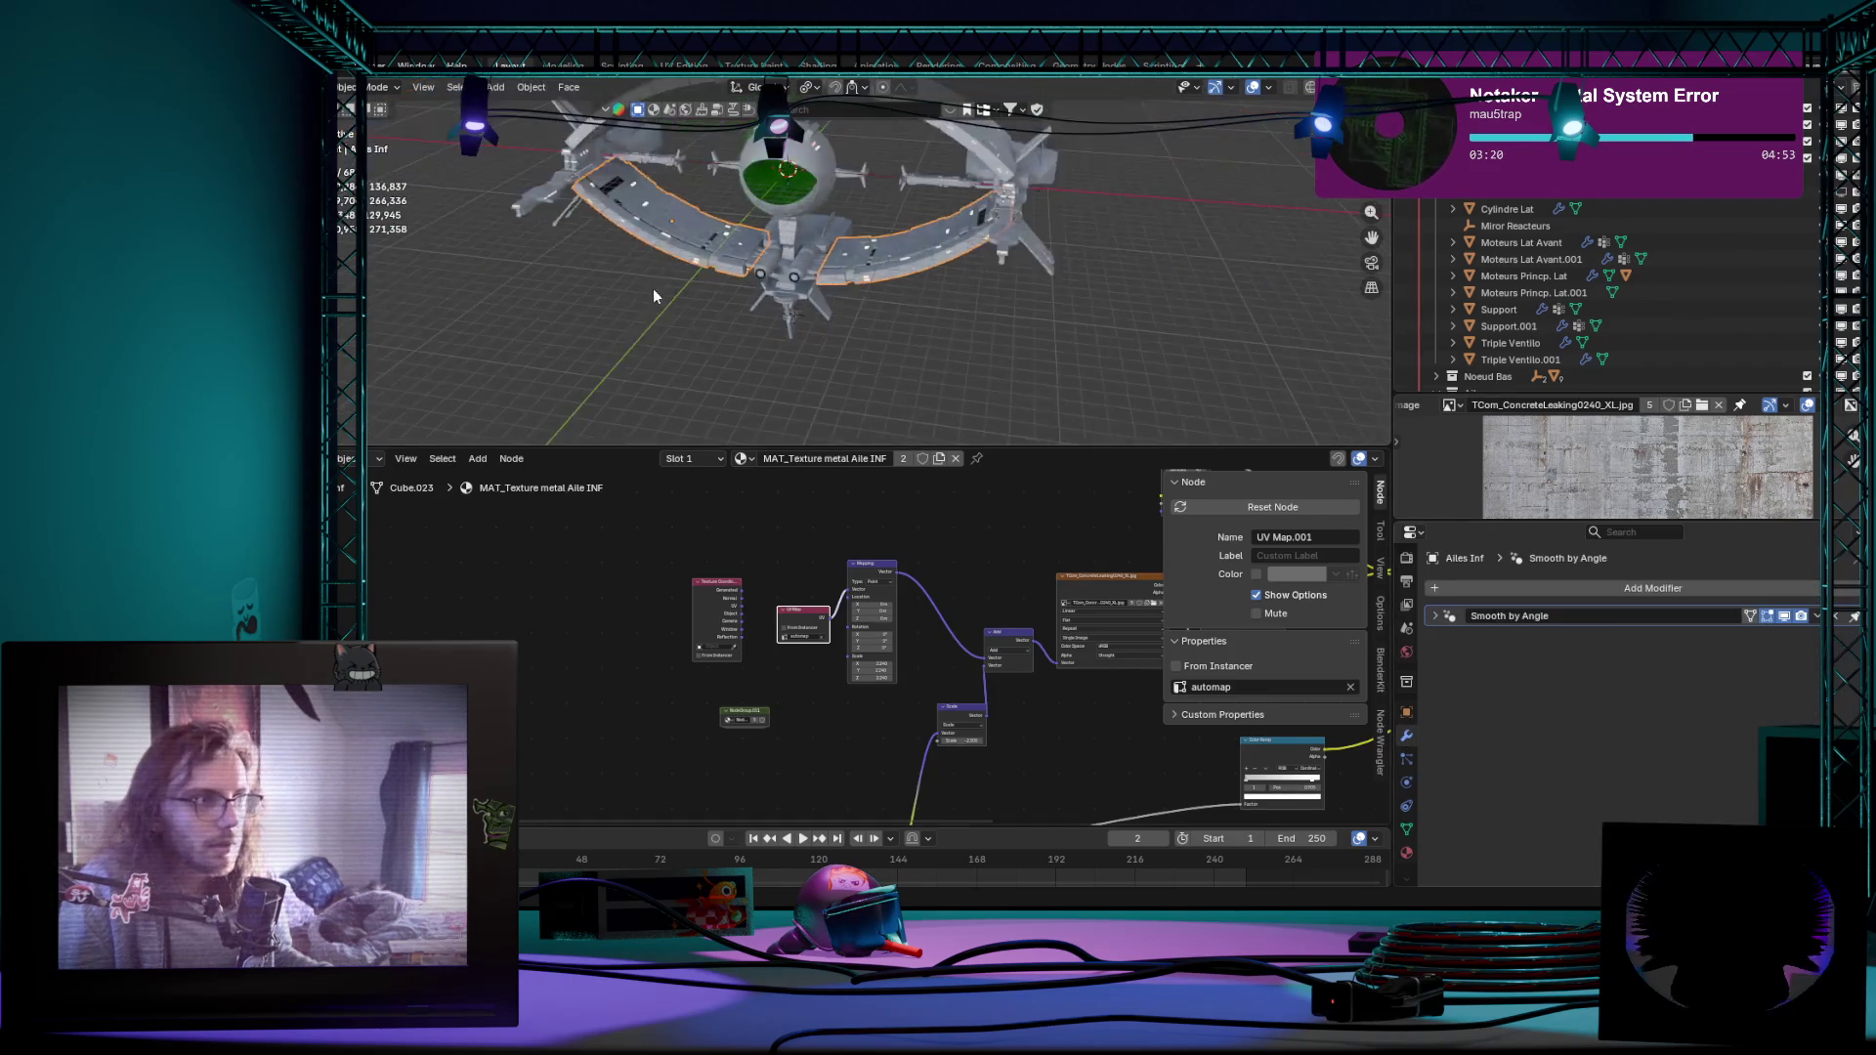
middle_click_drag(653, 288, 723, 345)
key("Tab")
Step: Select the upper wing Ailes Sup, orbit the ship, and make the lower wing the edited object
left_click(975, 173)
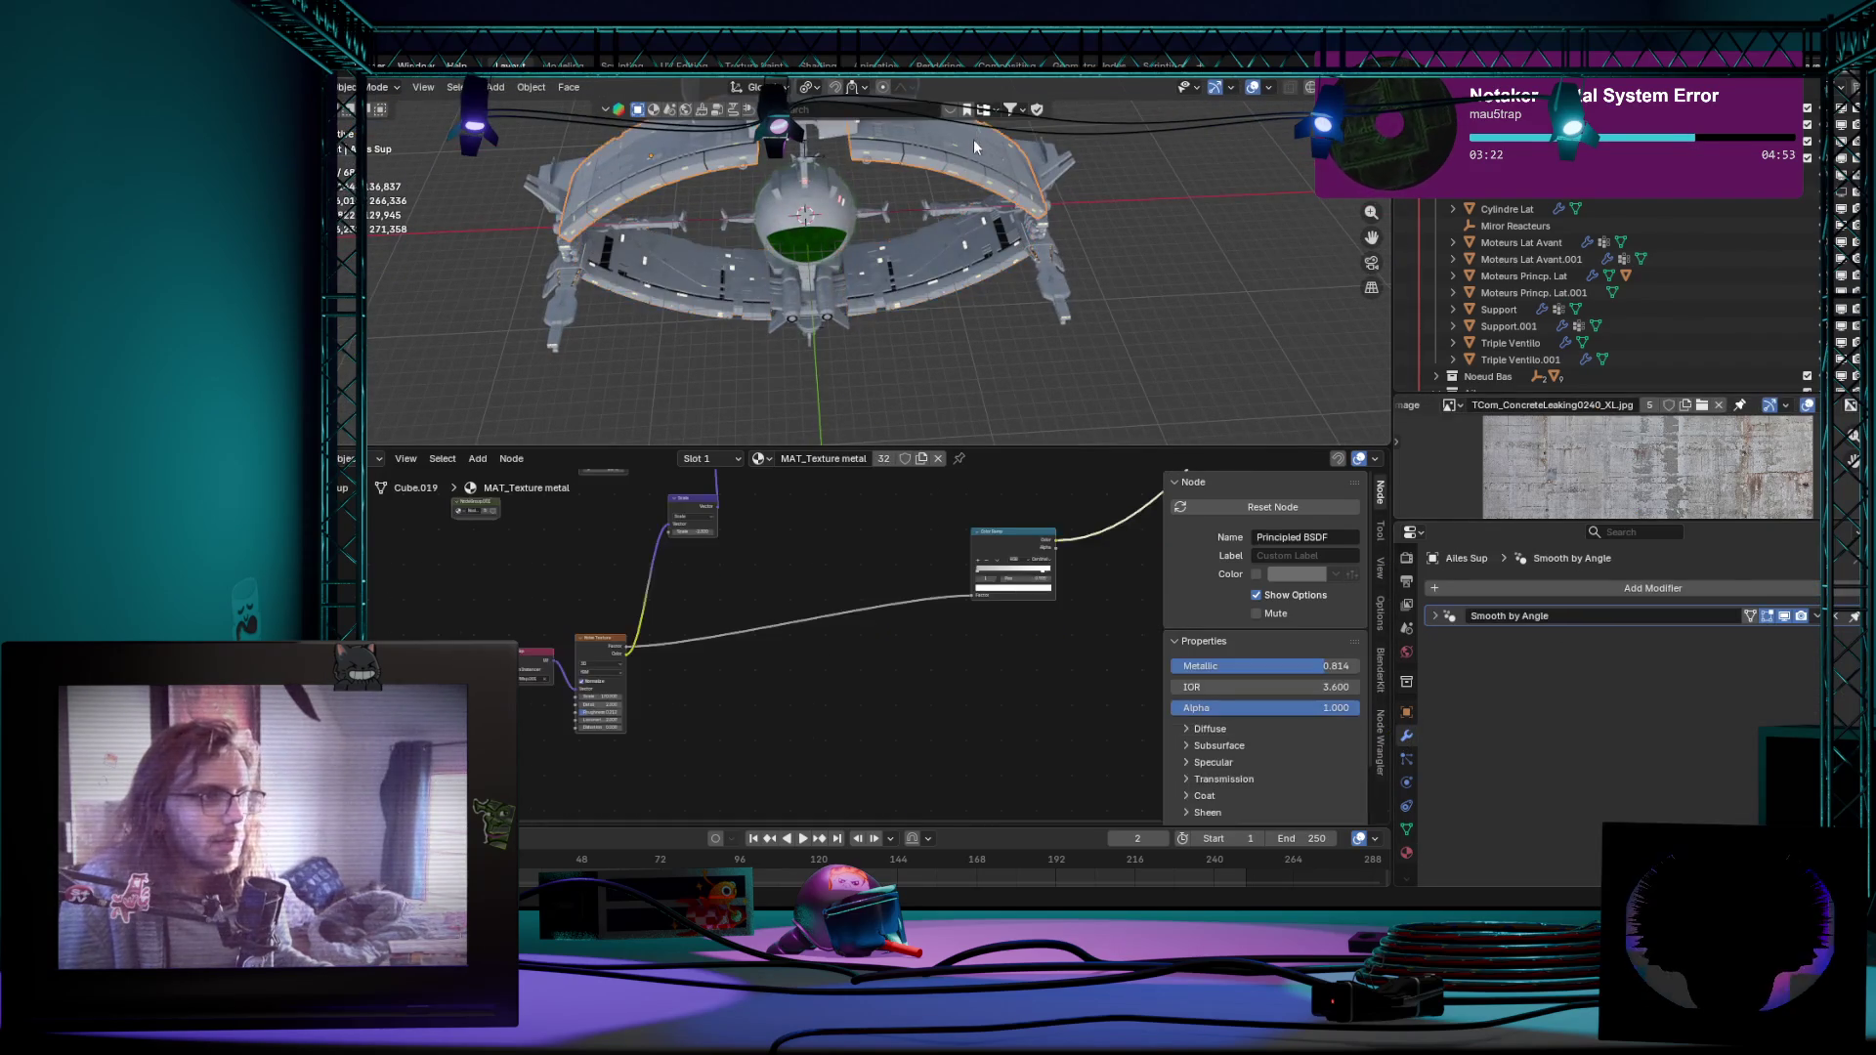
mouse_move(973, 140)
middle_mouse_down()
mouse_move(996, 319)
mouse_move(1027, 353)
middle_mouse_up()
mouse_move(1016, 267)
middle_mouse_down()
mouse_move(1072, 342)
mouse_move(958, 357)
mouse_move(1089, 289)
mouse_move(1059, 265)
mouse_move(1028, 384)
mouse_move(1094, 333)
mouse_move(1105, 380)
middle_mouse_up()
key("Tab")
key("Tab")
scroll(1095, 397, "up", 3)
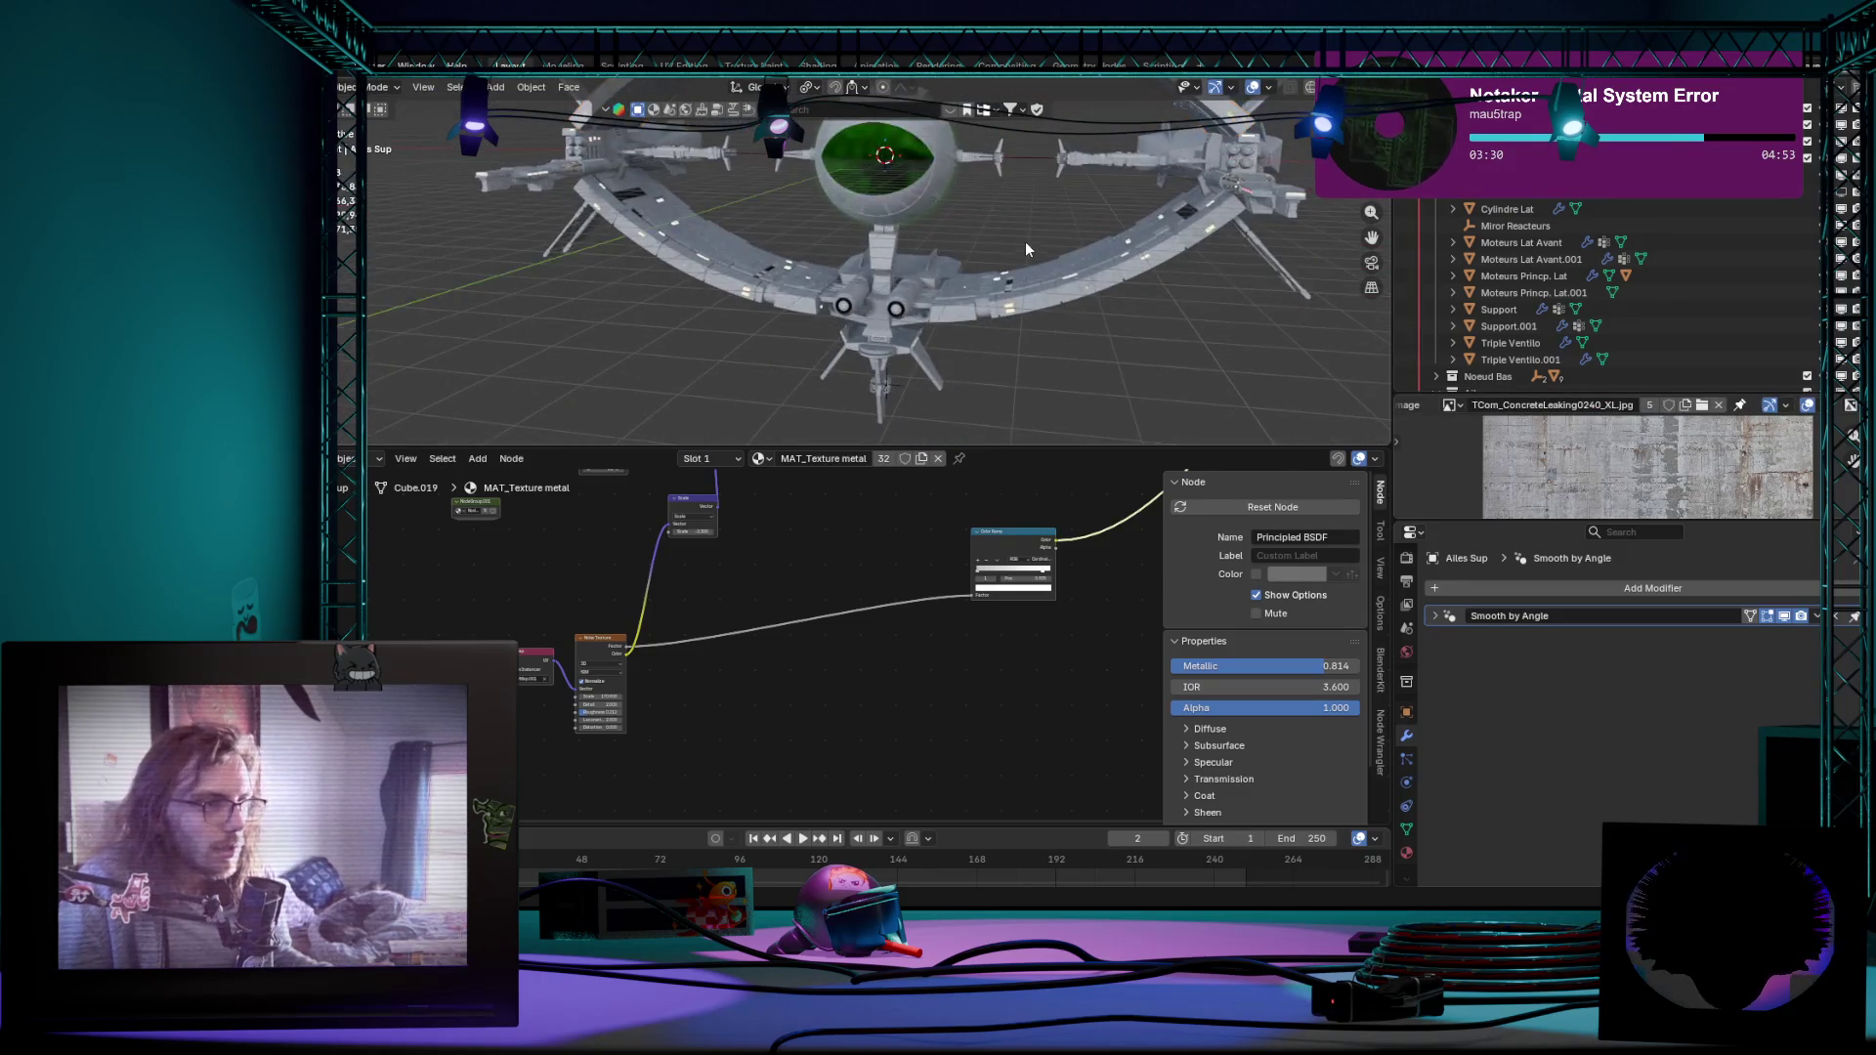
left_click(1010, 370)
key("Tab")
Step: Look down on wing and body, then switch editing to wing part Cube.045 showing MAT_Light Fenetre
middle_click_drag(861, 320, 769, 382)
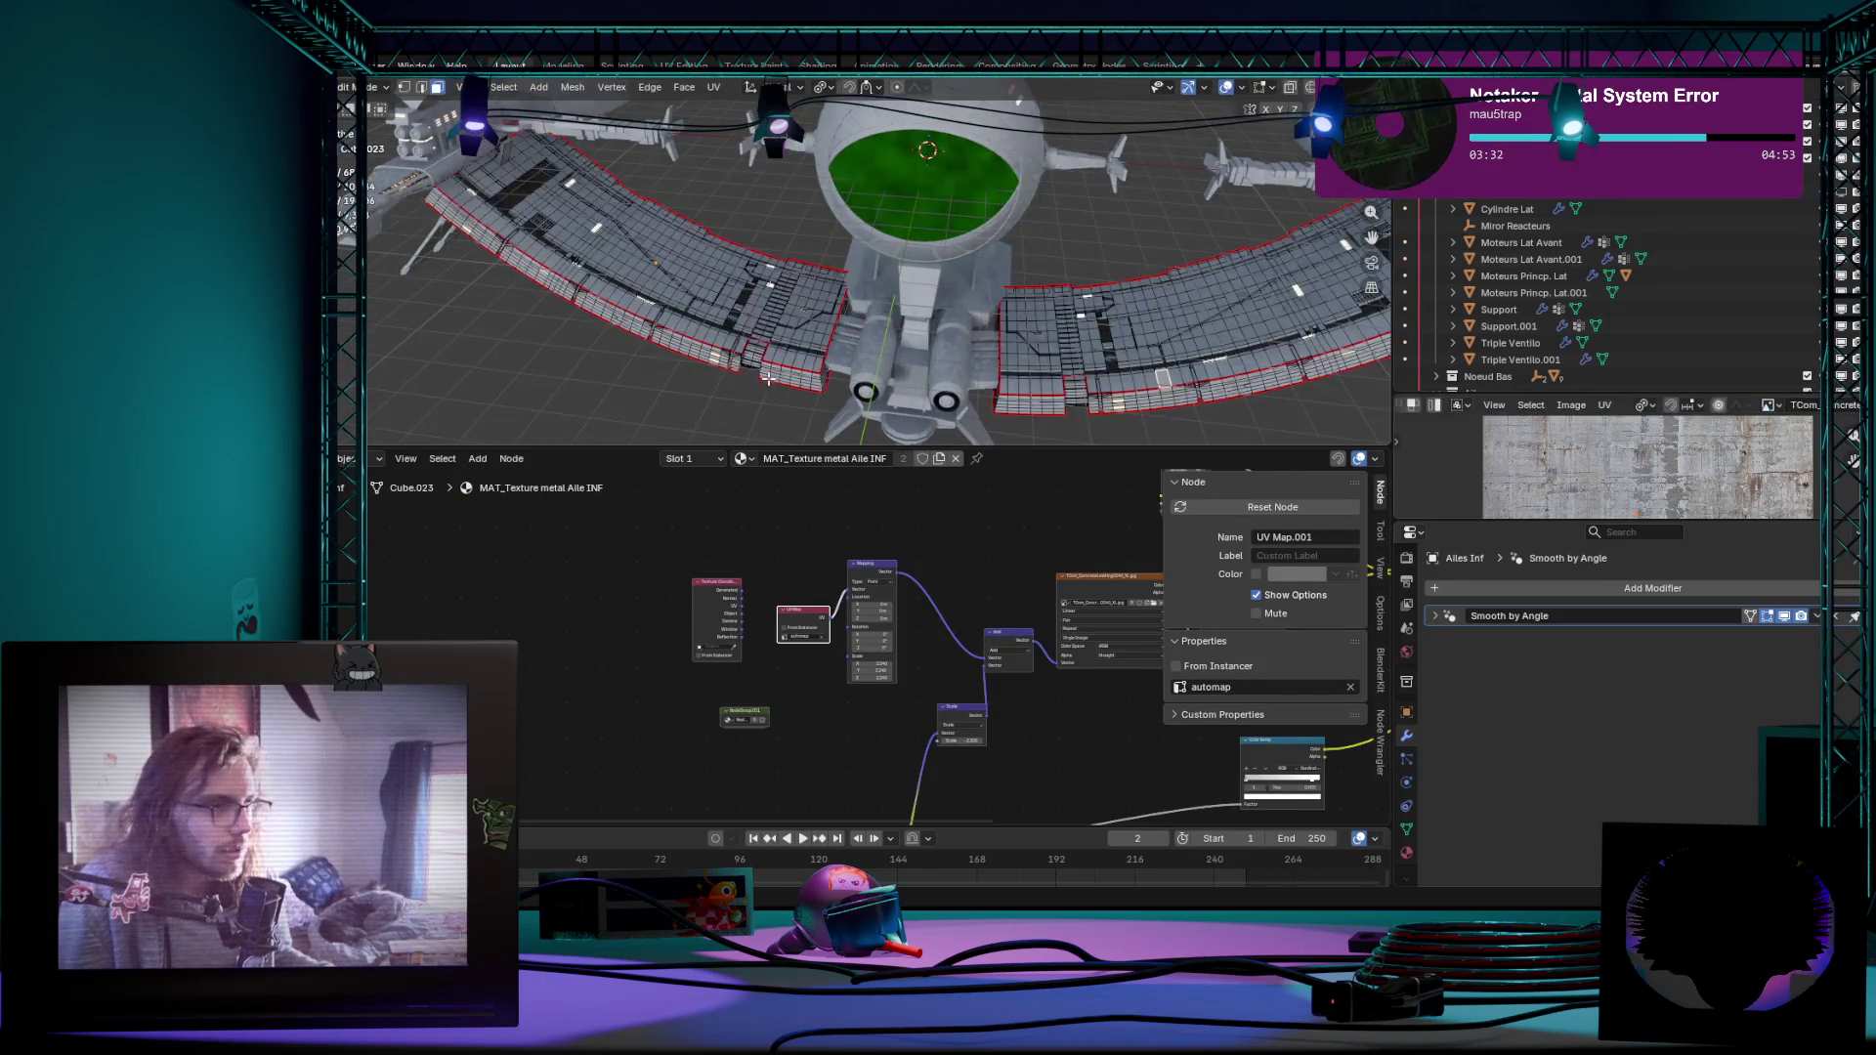
scroll(706, 371, "up", 3)
scroll(707, 371, "down", 4)
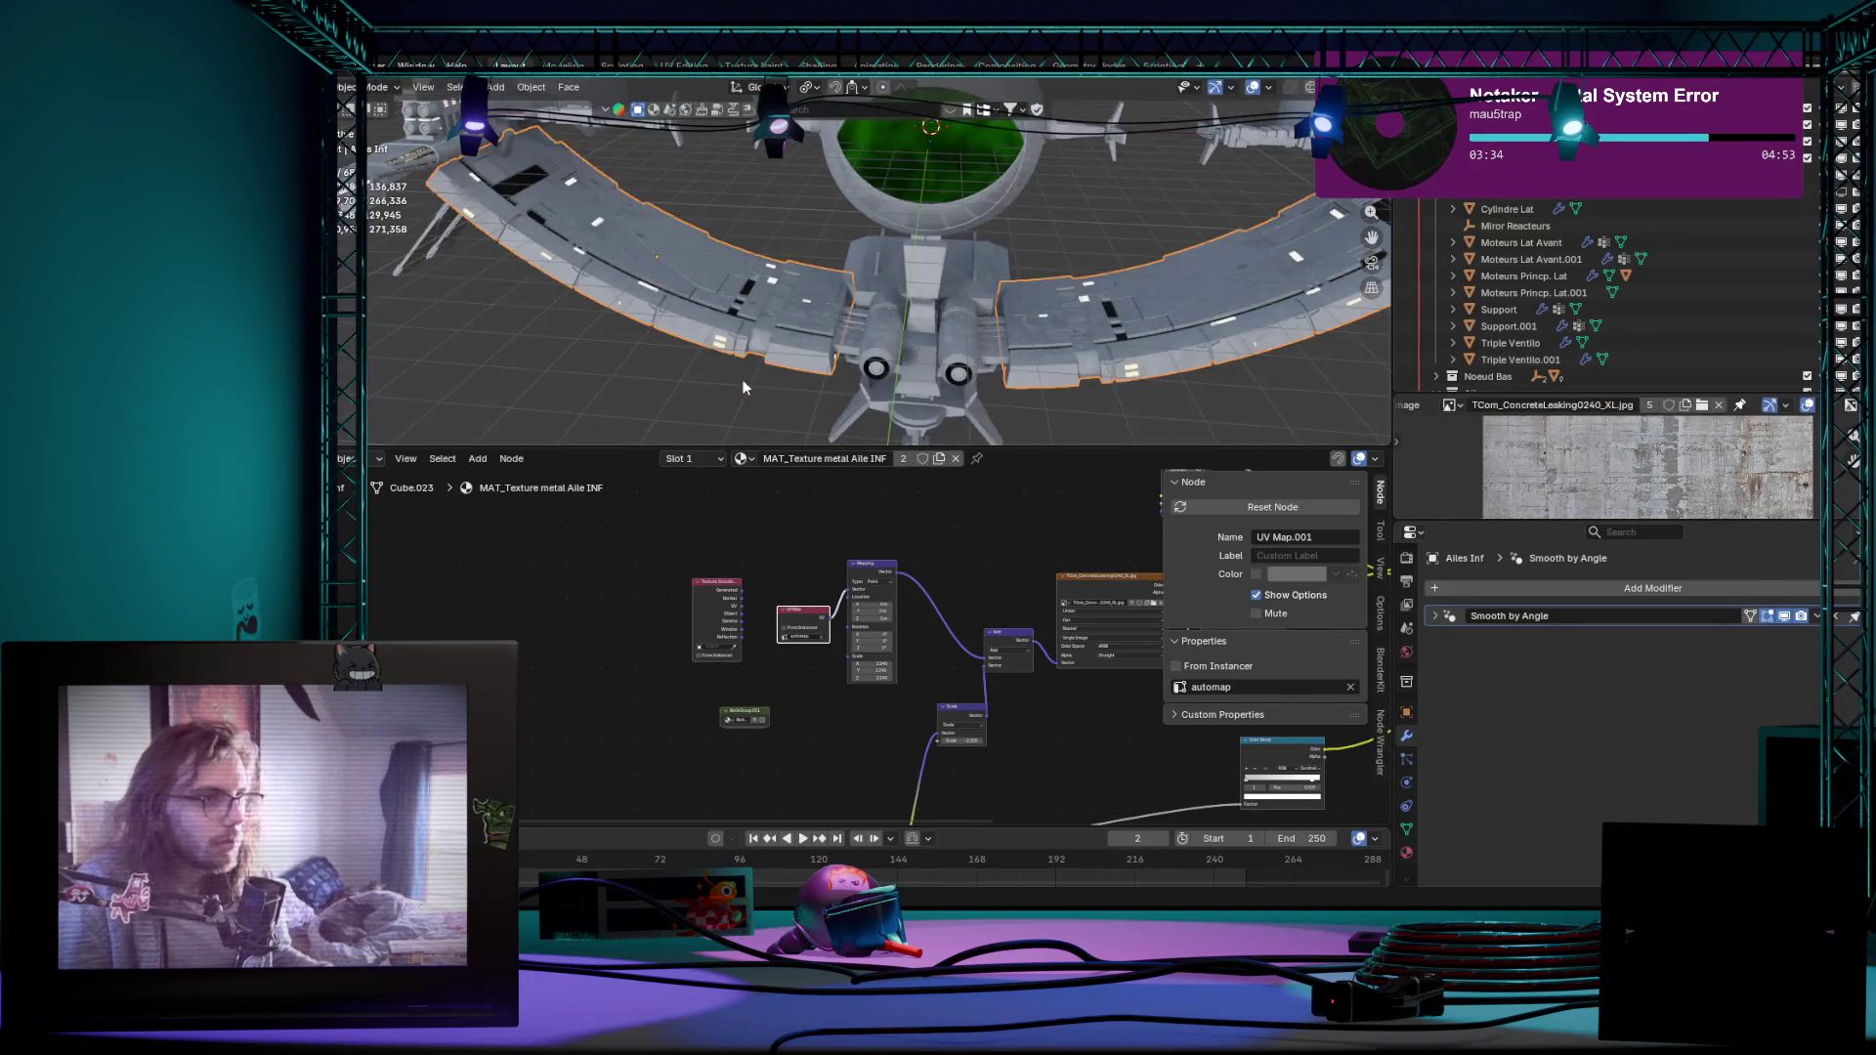
scroll(745, 383, "up", 2)
mouse_move(745, 385)
middle_mouse_down()
mouse_move(658, 407)
mouse_move(557, 176)
middle_mouse_up()
left_click(658, 408)
scroll(657, 409, "down", 5)
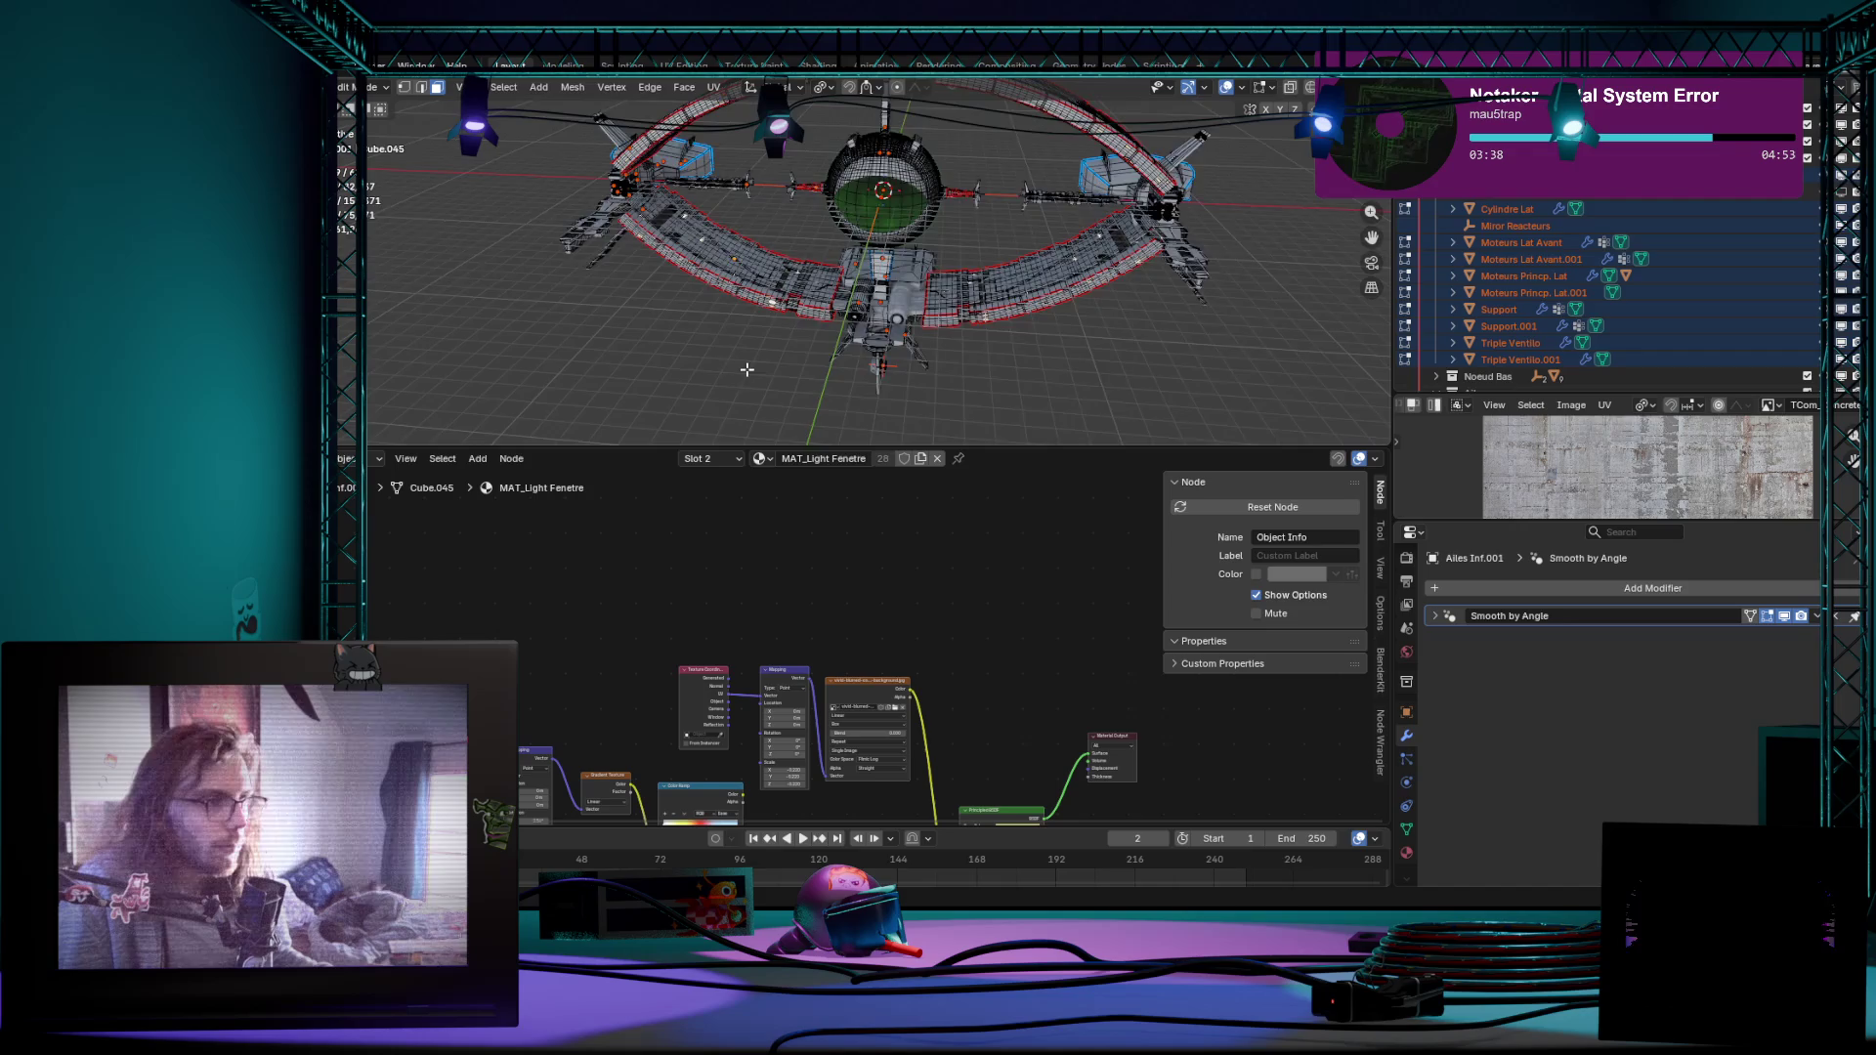
Step: Select all faces sharing the window material via Select Similar > Material and orbit to check them
left_click(506, 89)
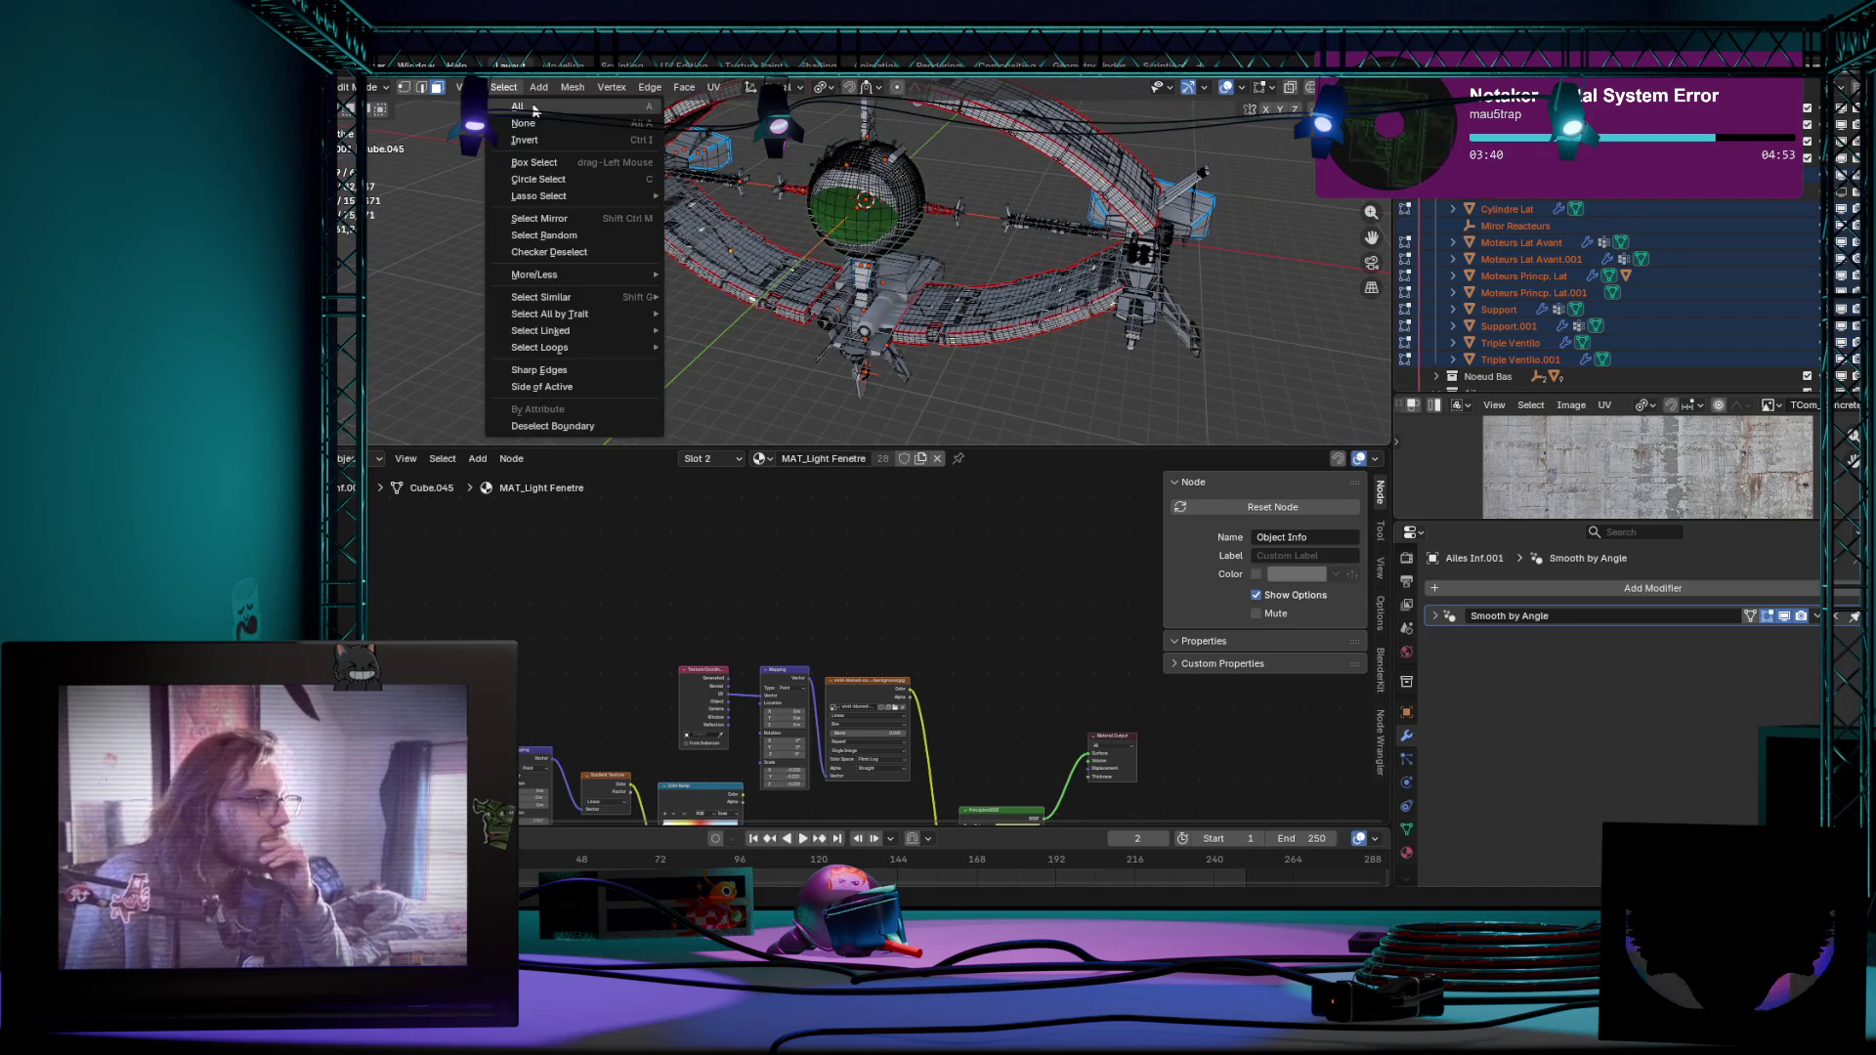
mouse_move(541, 296)
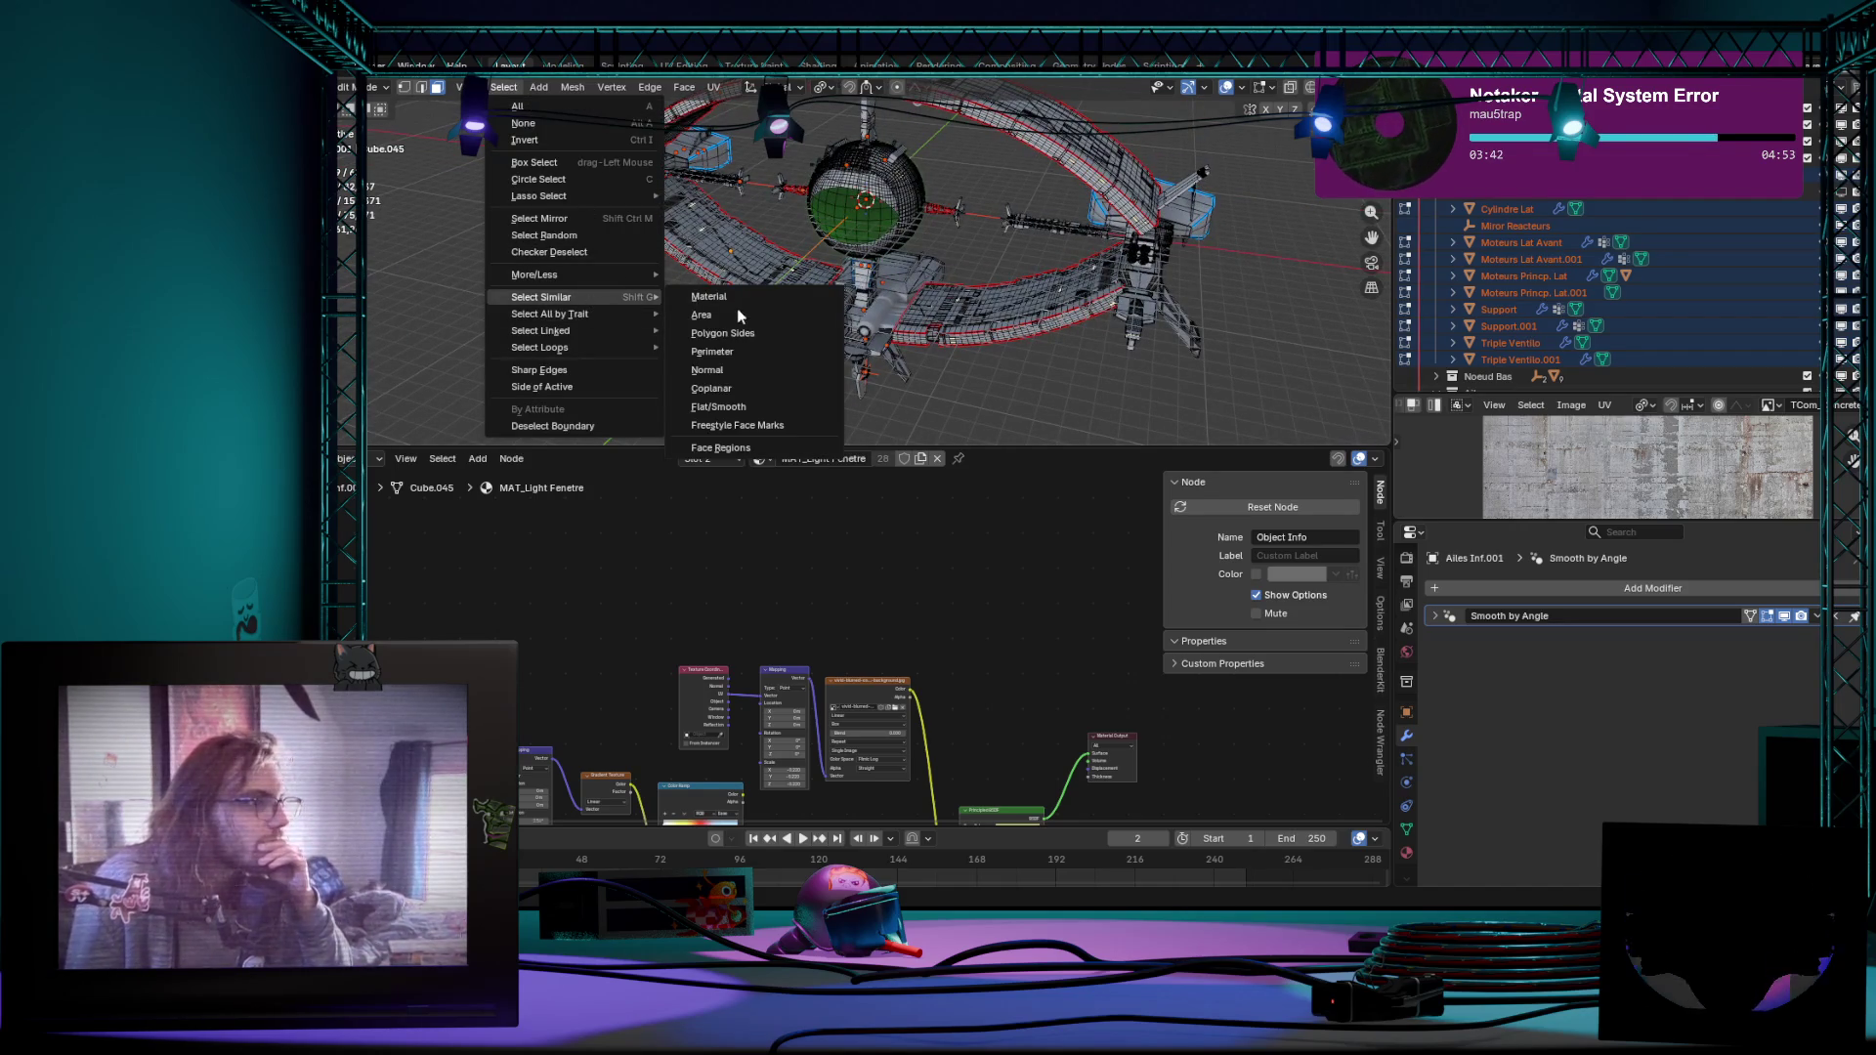
left_click(733, 298)
mouse_move(738, 308)
middle_mouse_down()
mouse_move(871, 436)
mouse_move(1148, 355)
mouse_move(695, 376)
mouse_move(1048, 347)
mouse_move(1193, 297)
middle_mouse_up()
scroll(872, 436, "down", 5)
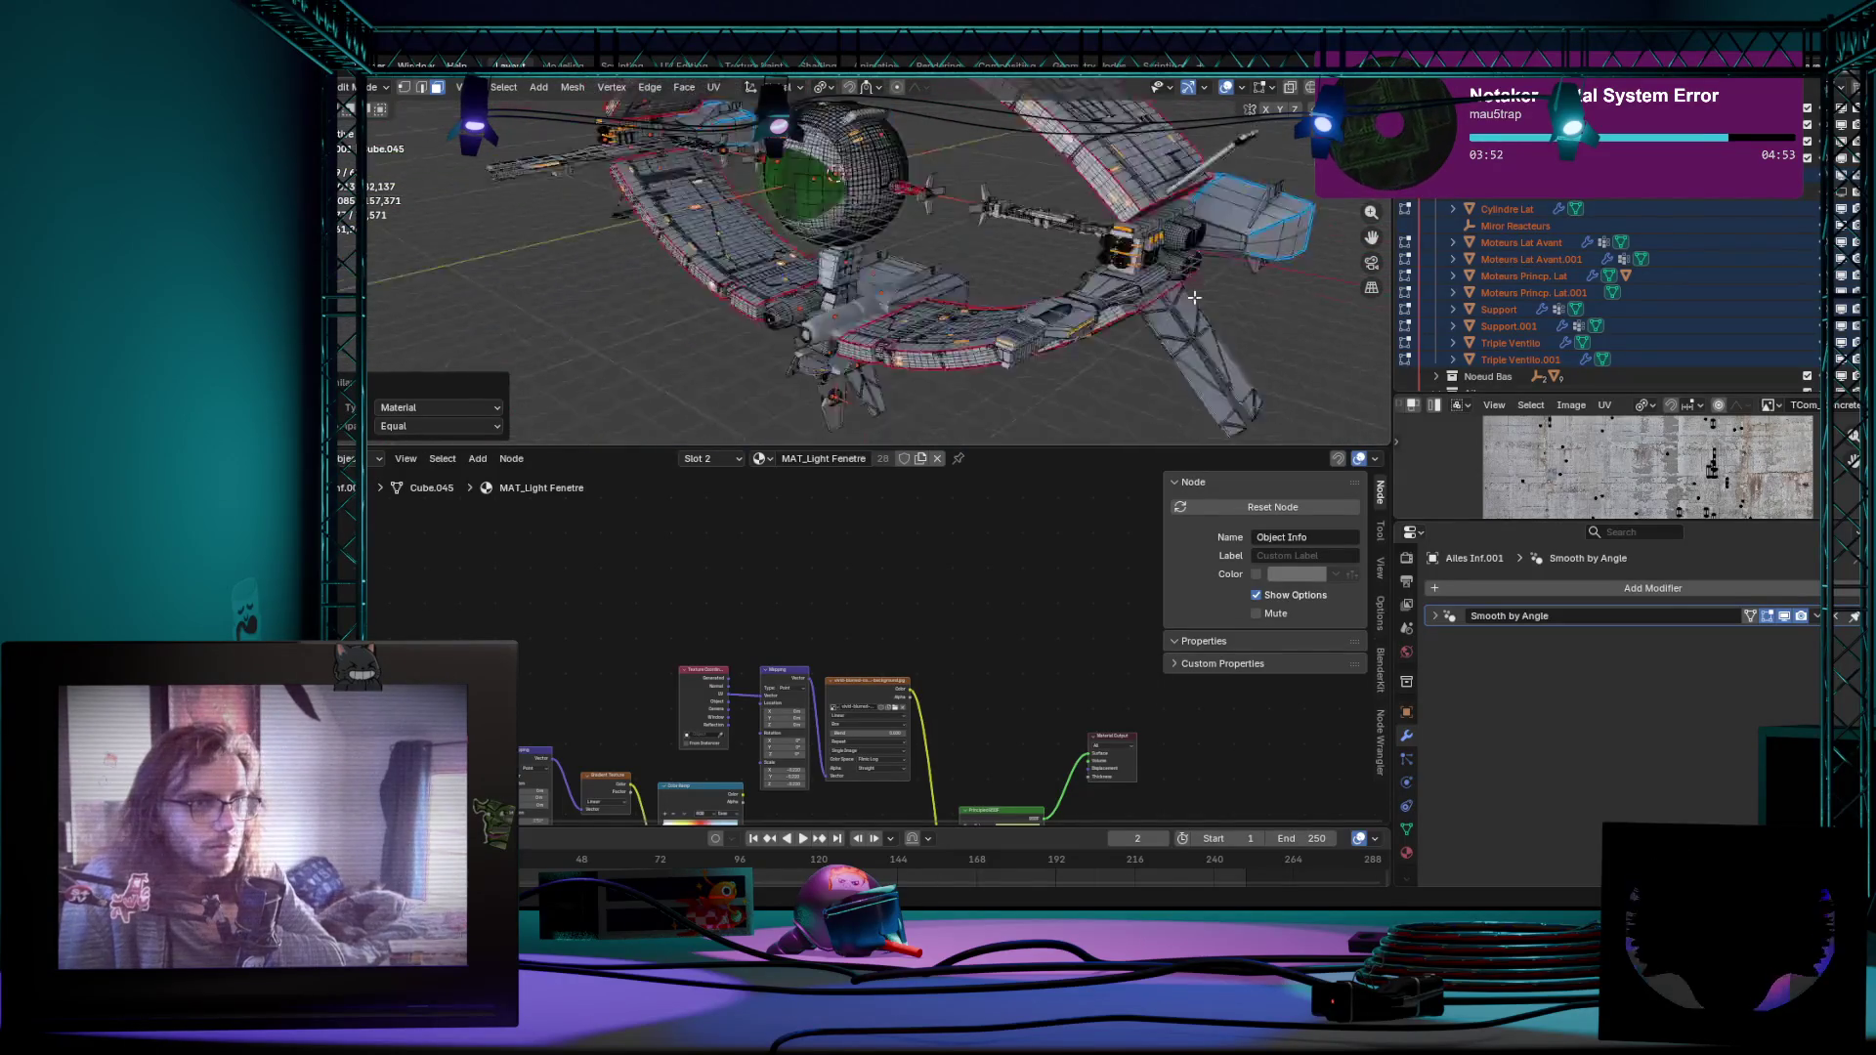
mouse_move(1193, 298)
middle_mouse_down()
mouse_move(774, 377)
mouse_move(897, 250)
middle_mouse_up()
scroll(898, 249, "up", 3)
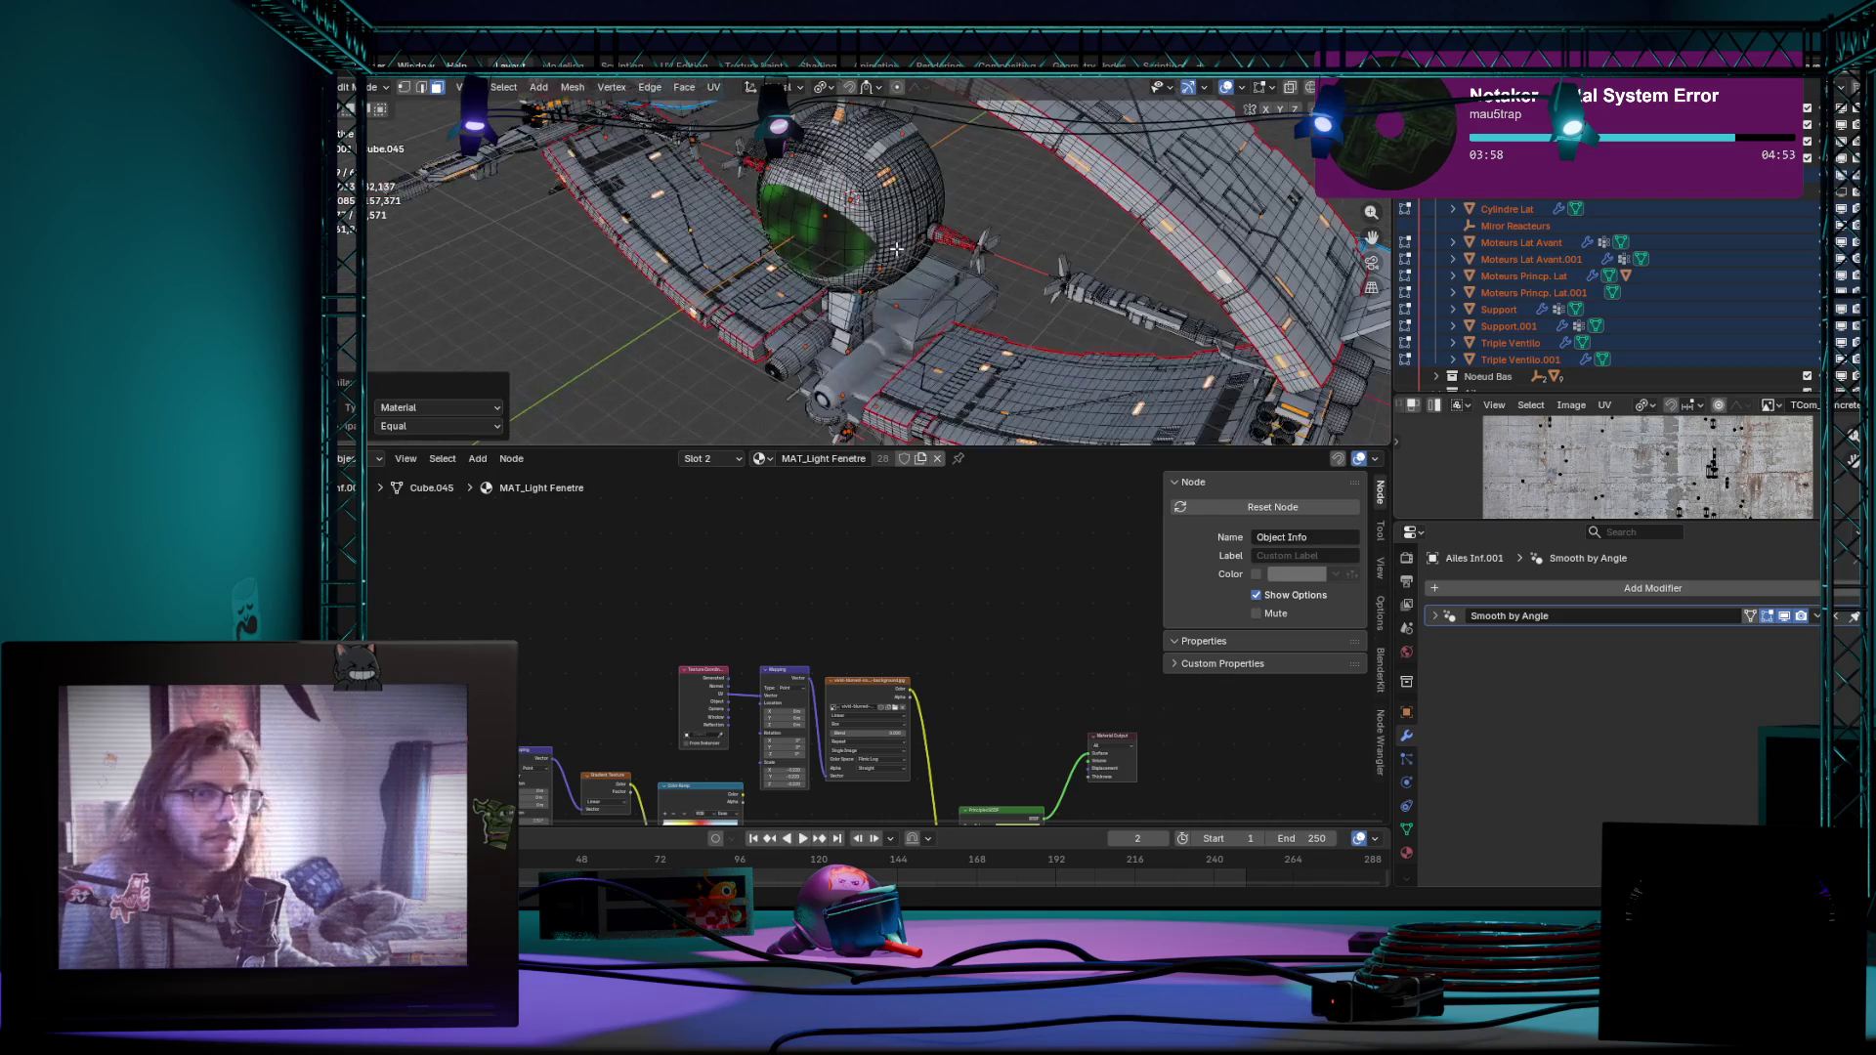
scroll(896, 249, "down", 5)
middle_click_drag(897, 249, 880, 293)
scroll(879, 293, "up", 5)
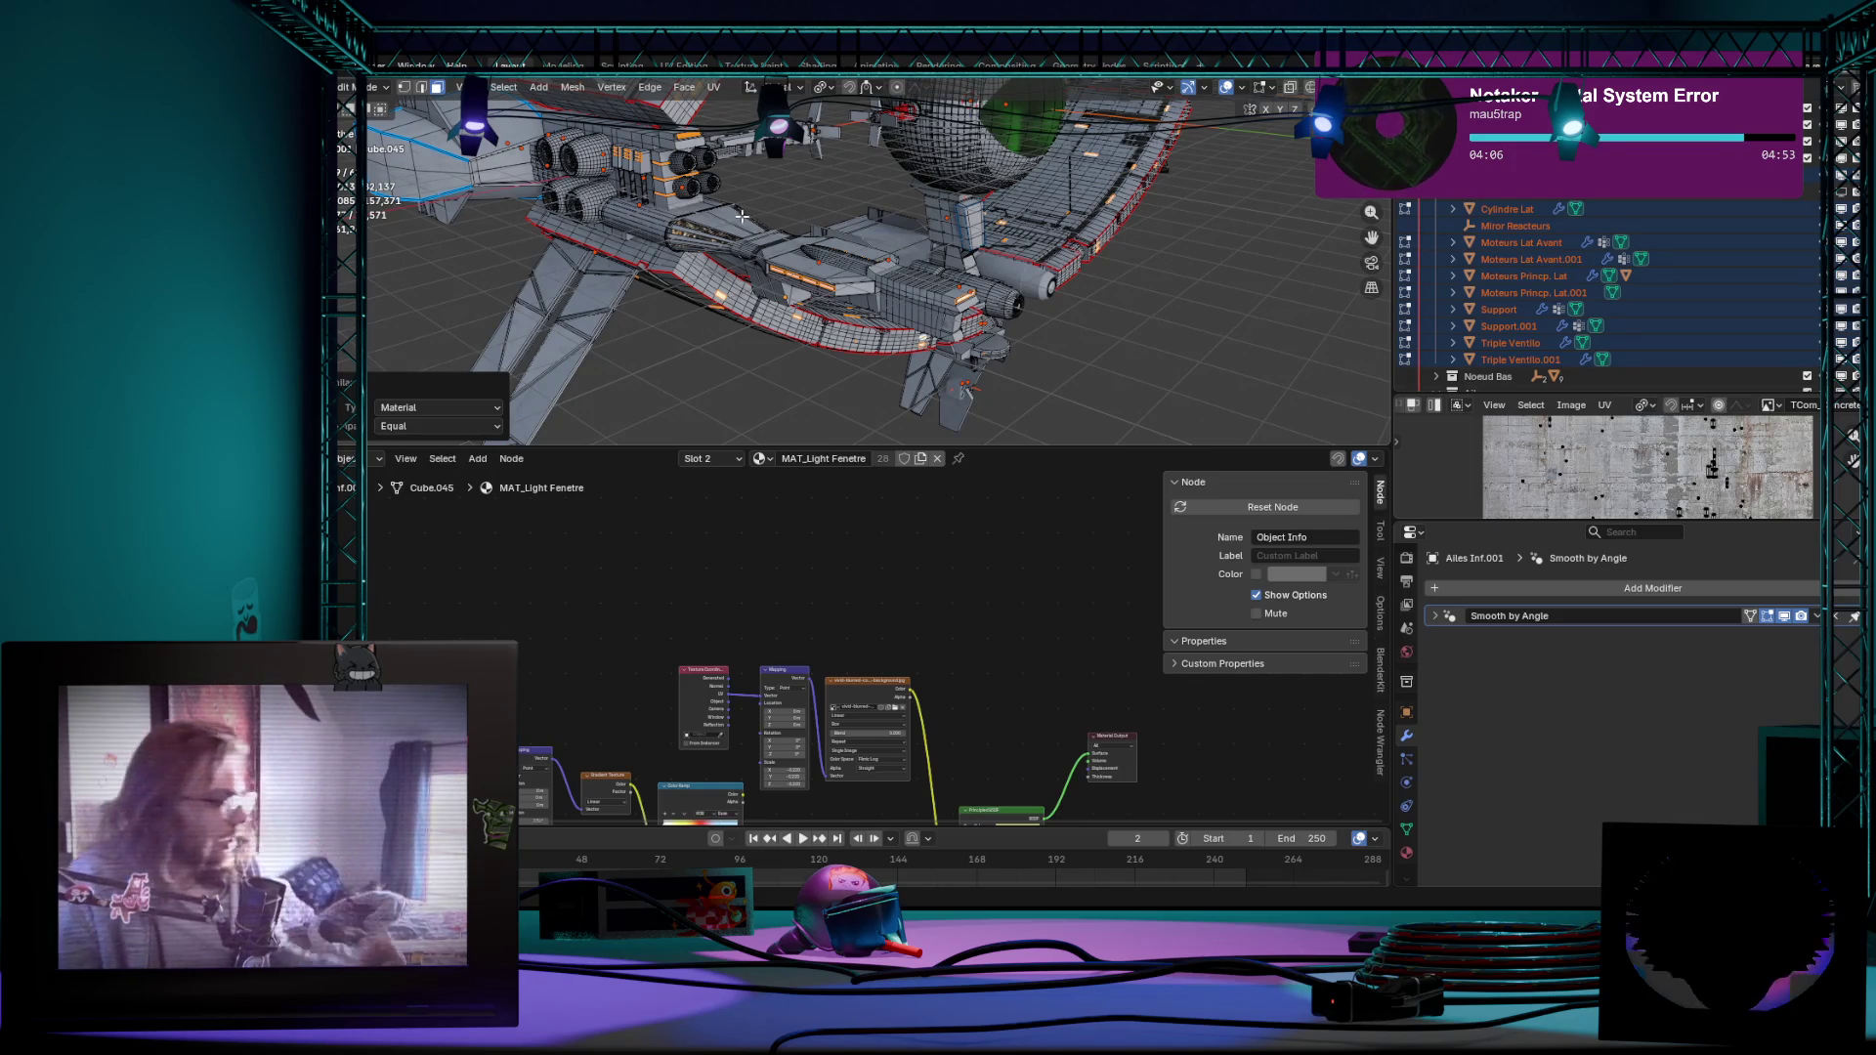
key("Tab")
key("Tab")
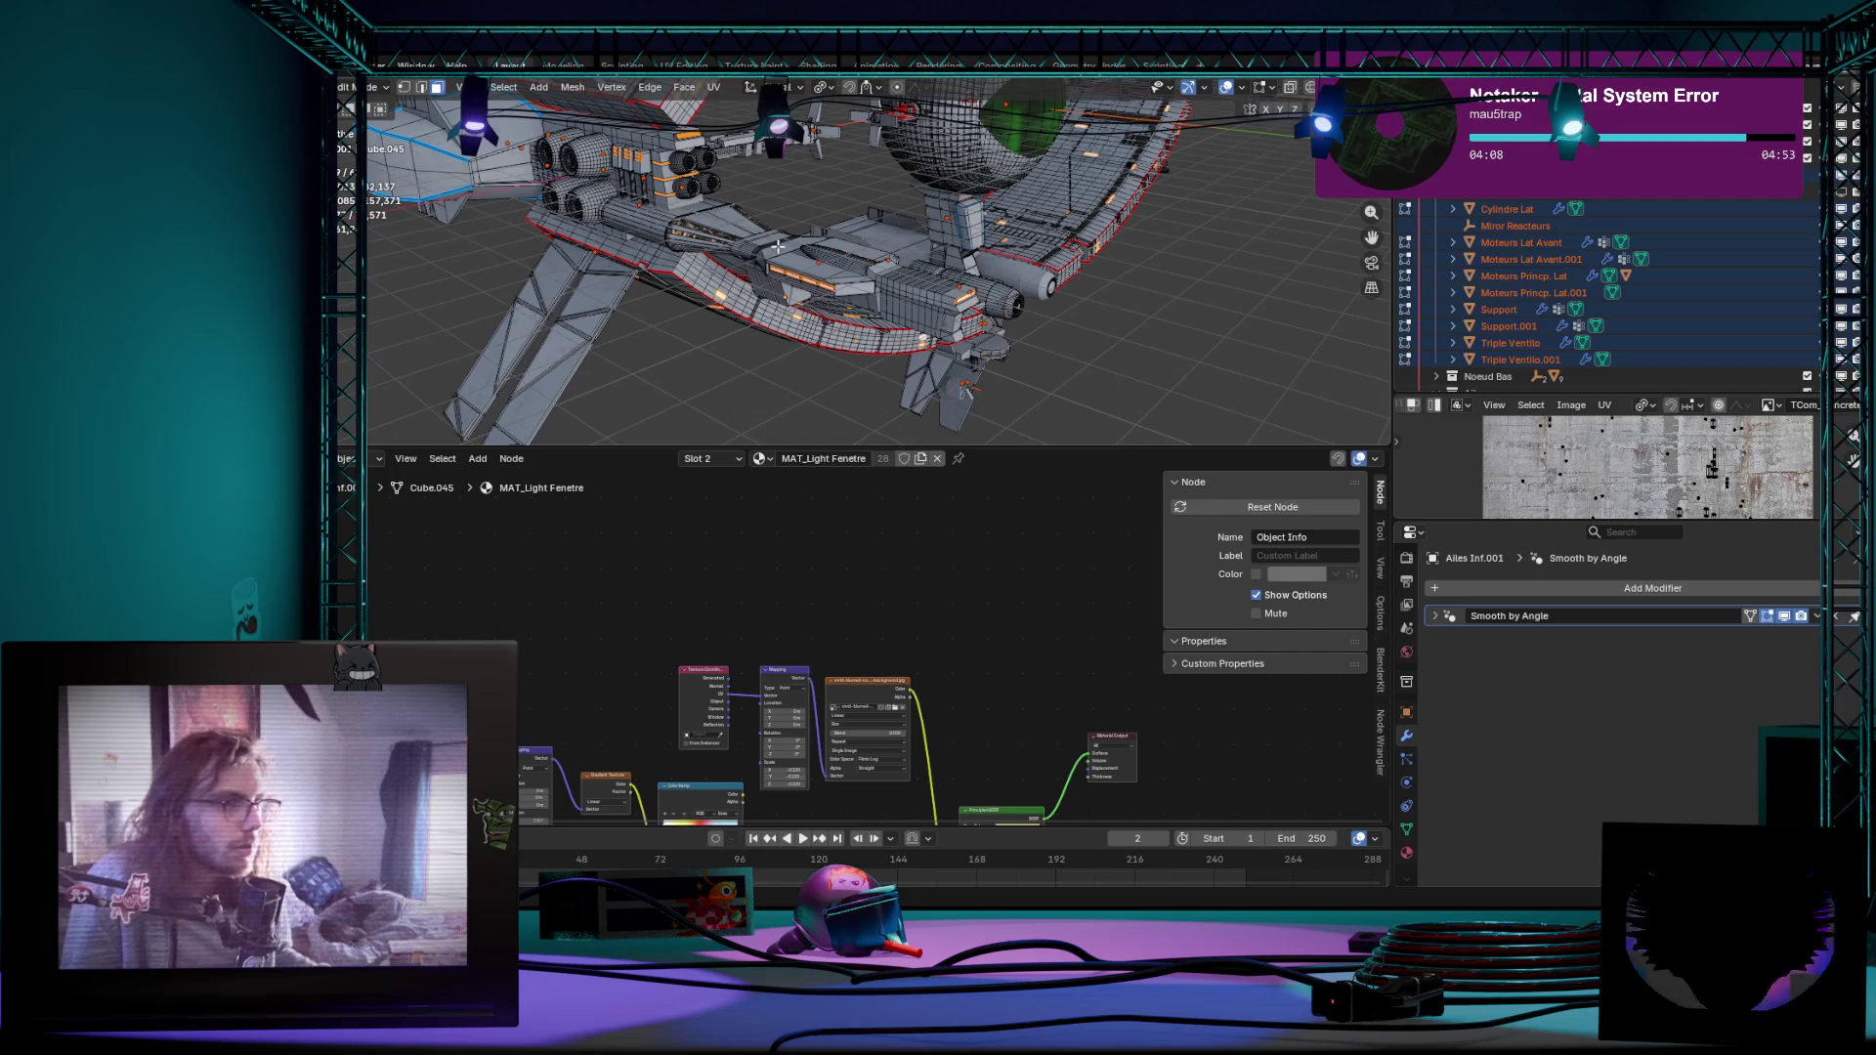
key("Tab")
Step: Select Moteurs Lat Avant and make MAT_Light Fenetre its active material slot
left_click(769, 246)
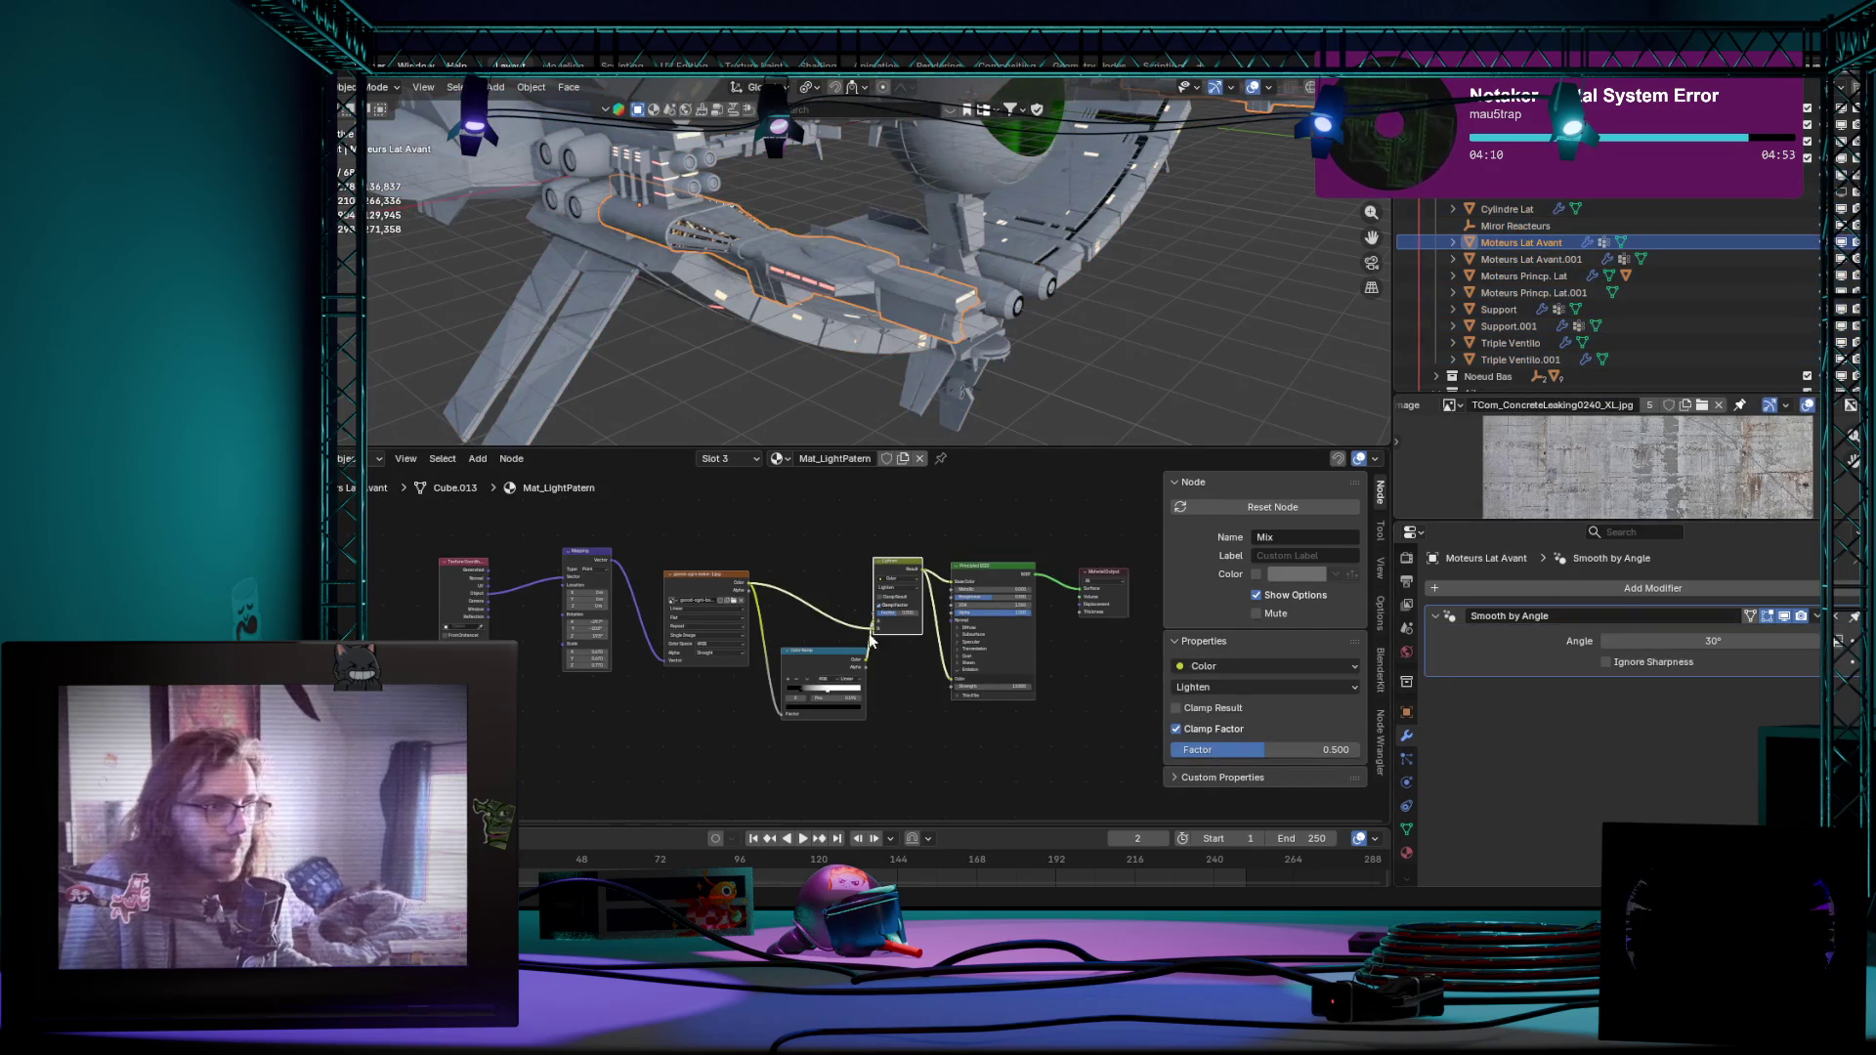
left_click(780, 458)
left_click(792, 462)
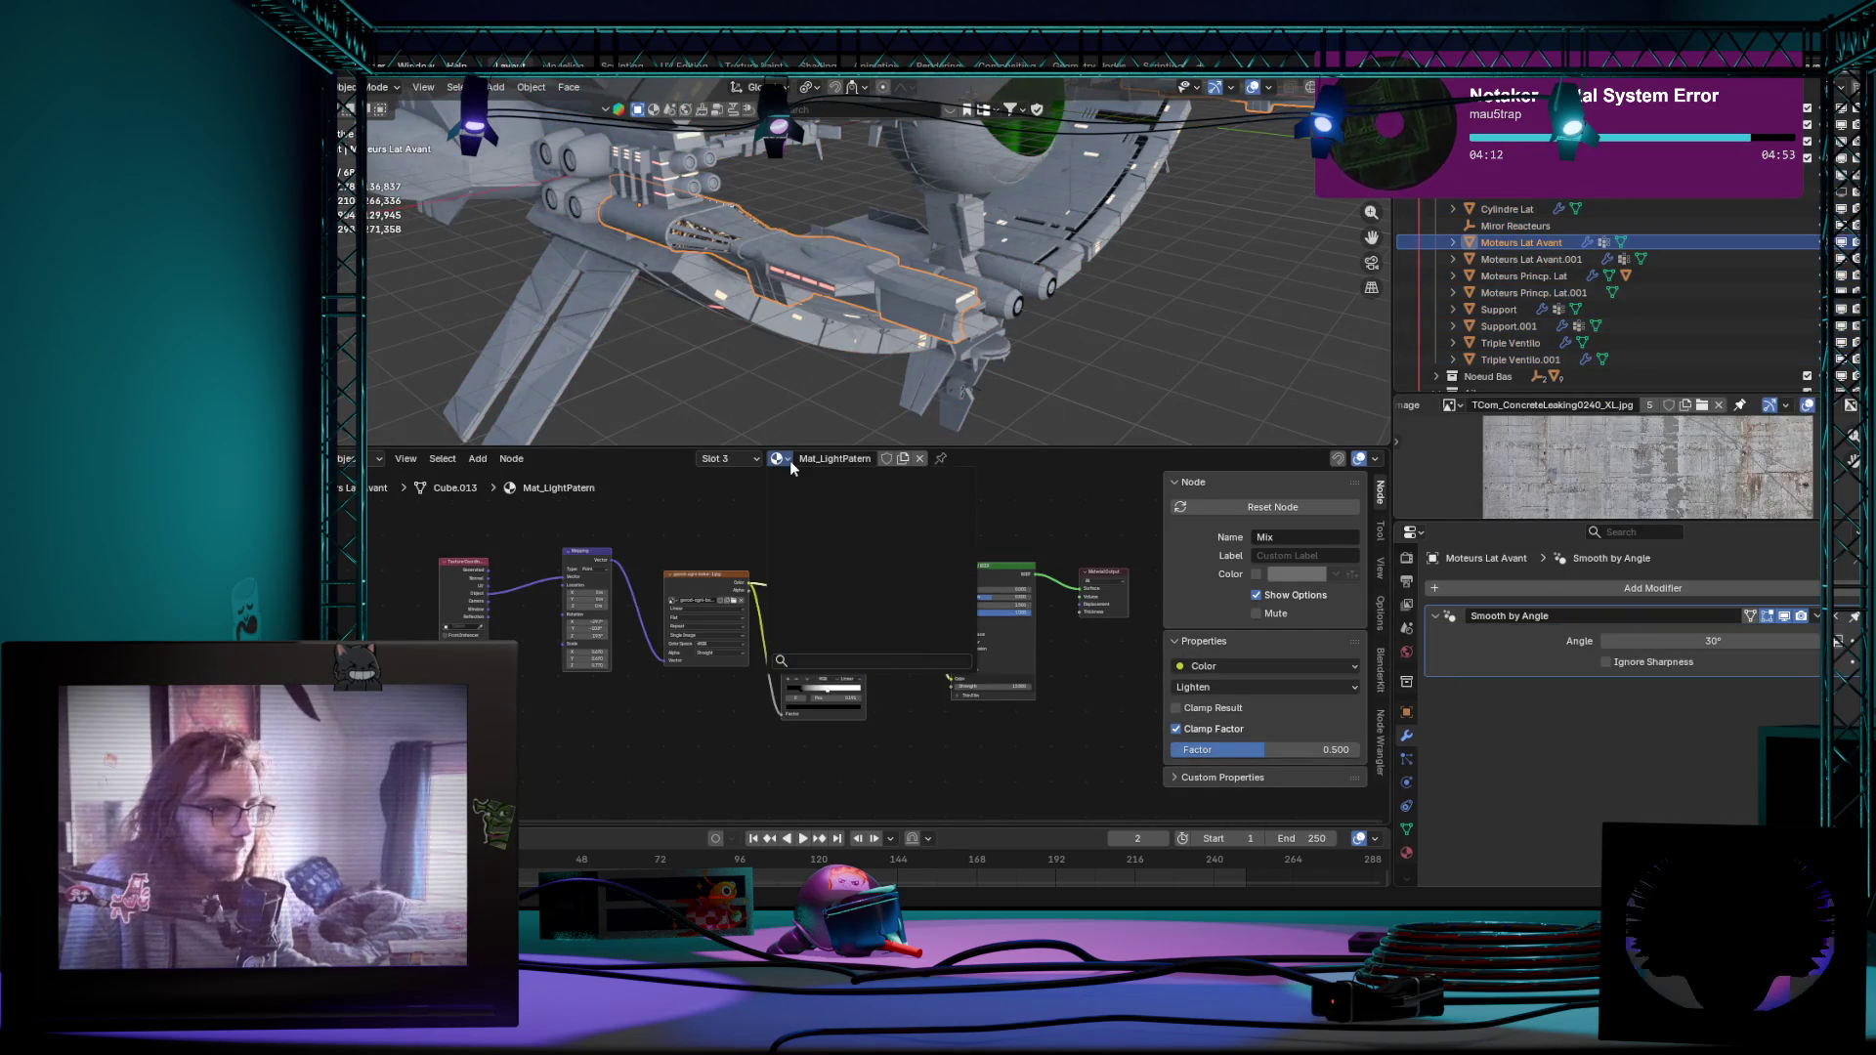
left_click(1407, 852)
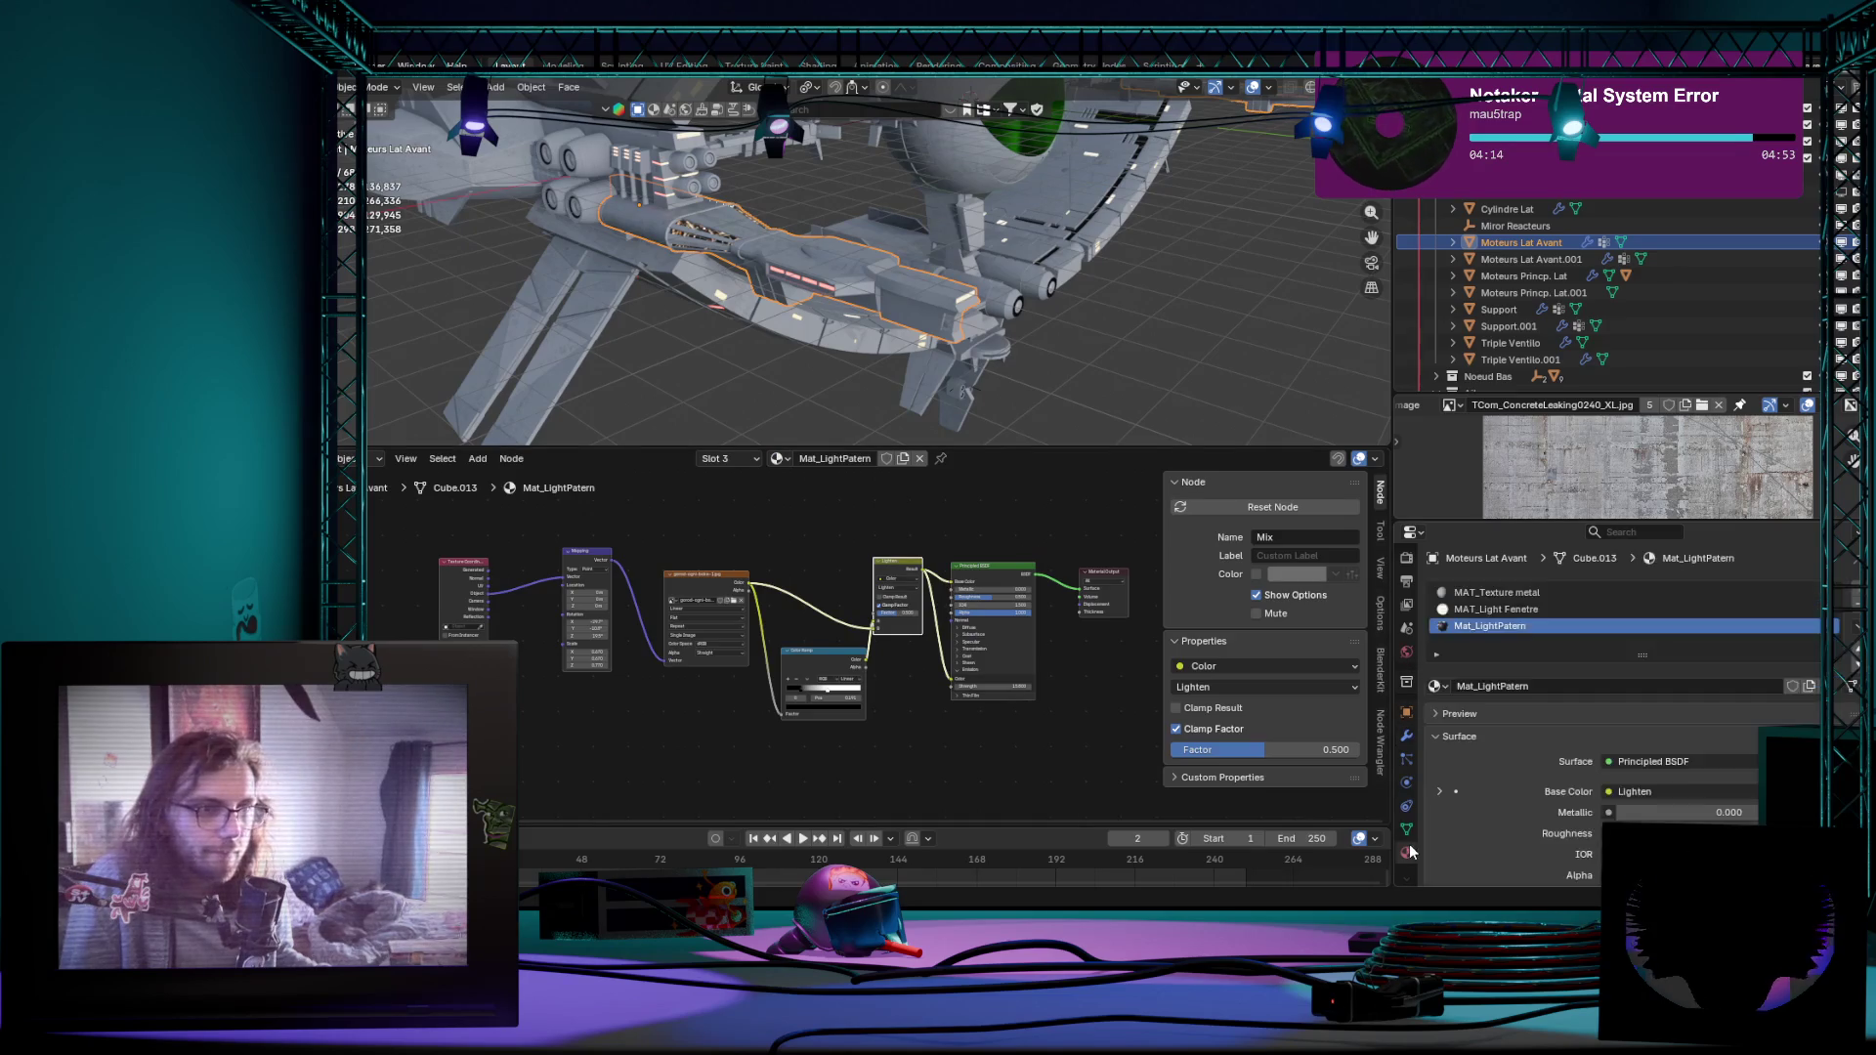
left_click(1637, 610)
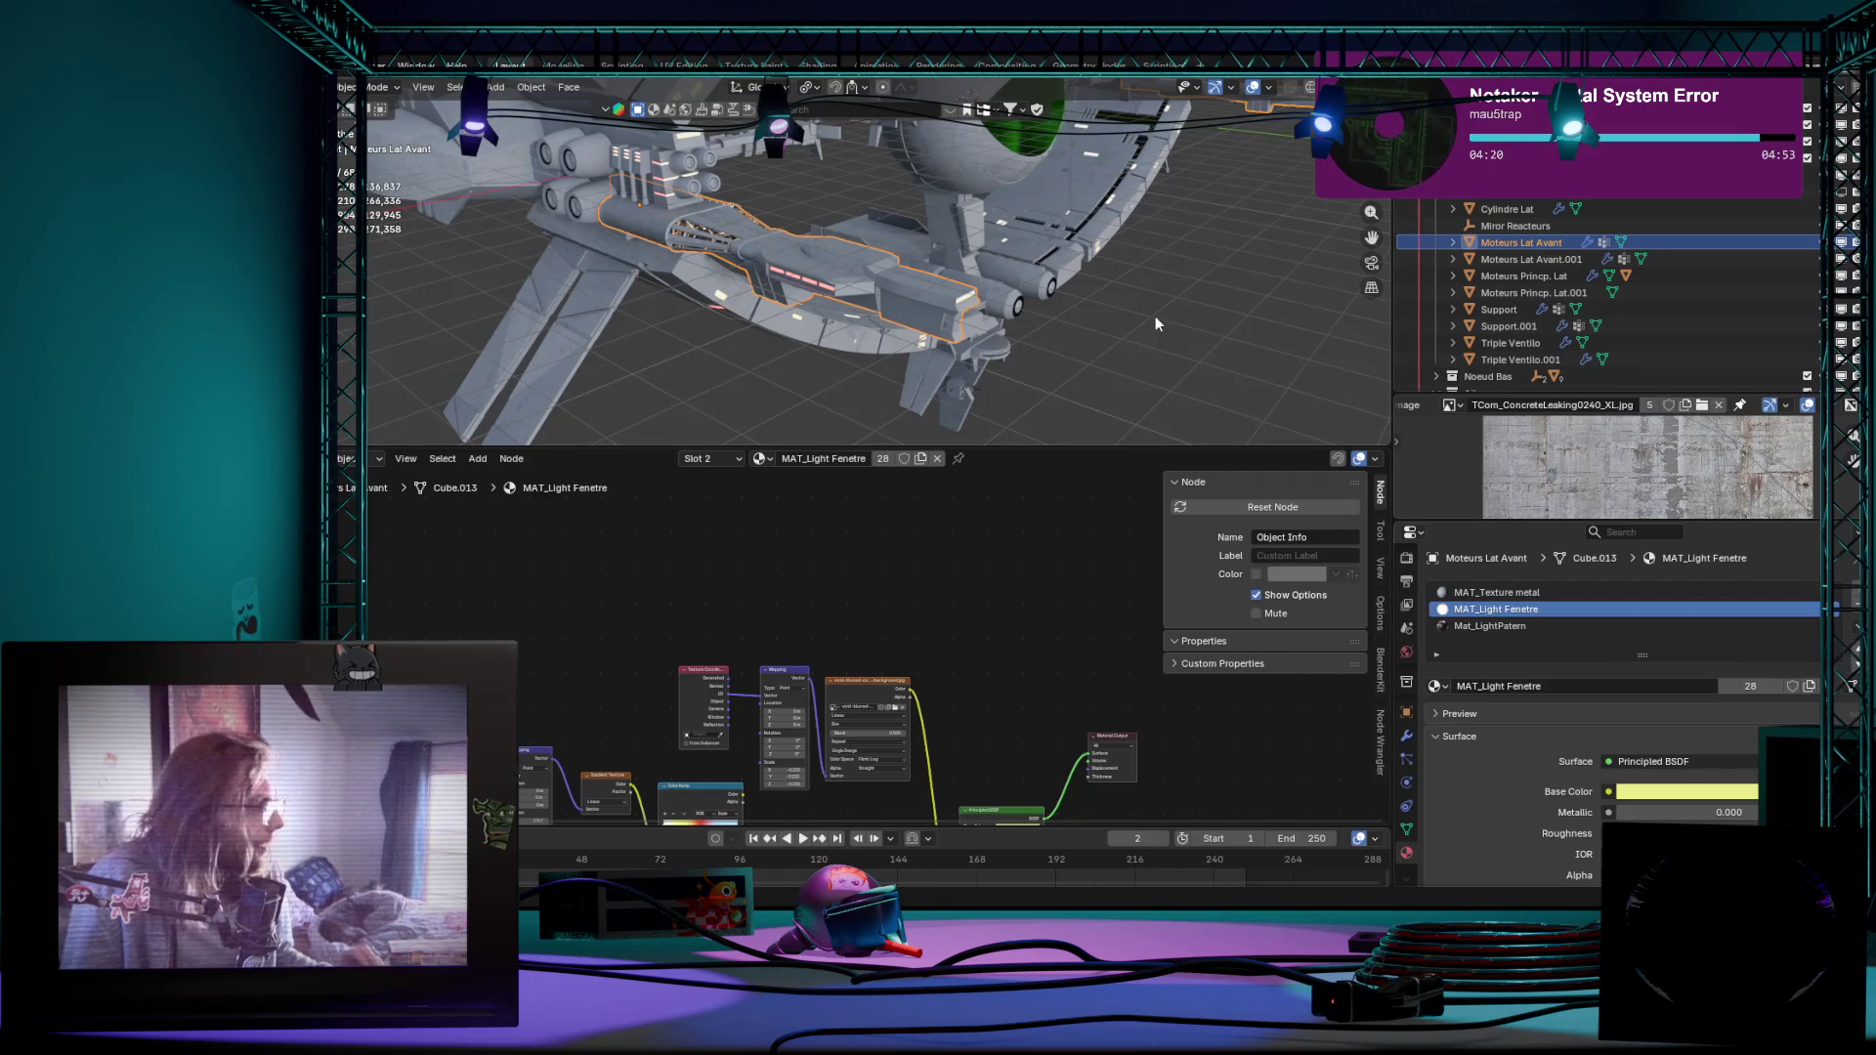
Step: Briefly edit the engines mesh from a frontal view of the ship
key("Tab")
mouse_move(1174, 332)
middle_mouse_down()
mouse_move(1024, 371)
mouse_move(766, 333)
middle_mouse_up()
key("Tab")
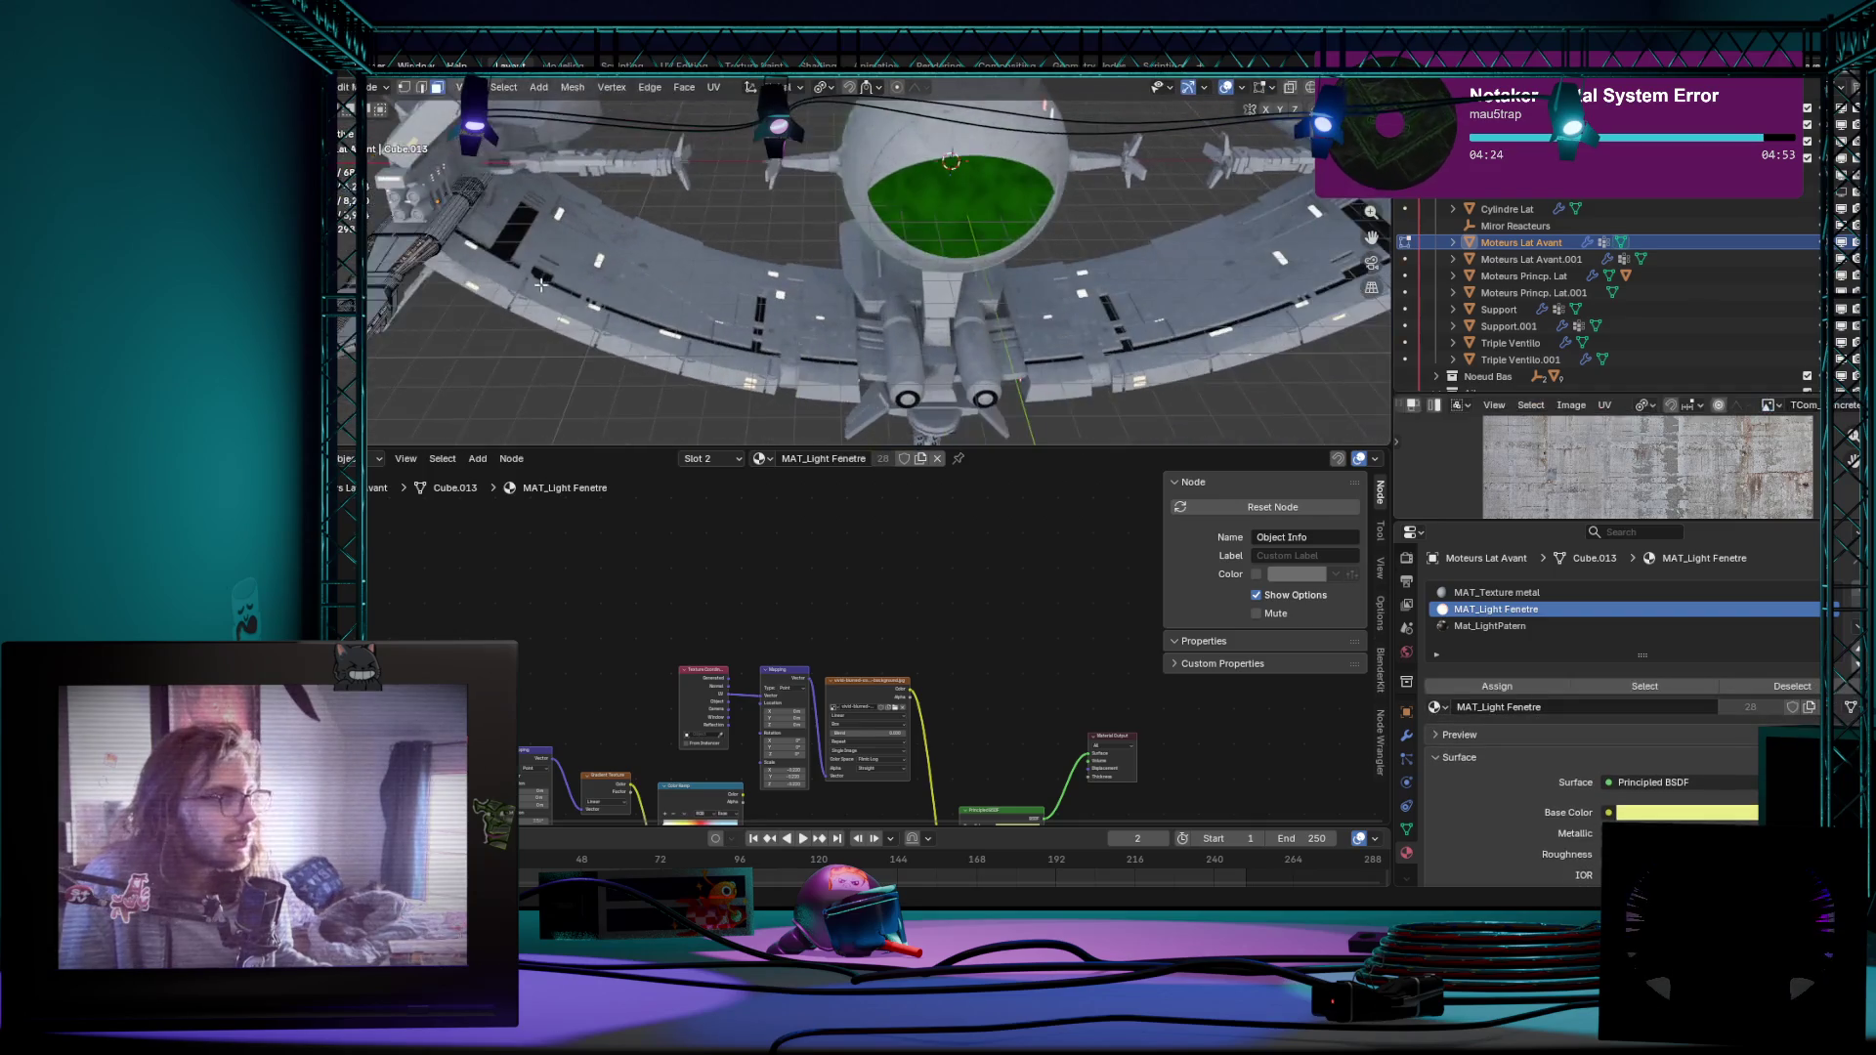
Step: Edit the lower wing Ailes Inf and orbit around the ship from several angles to inspect it
left_click(864, 342)
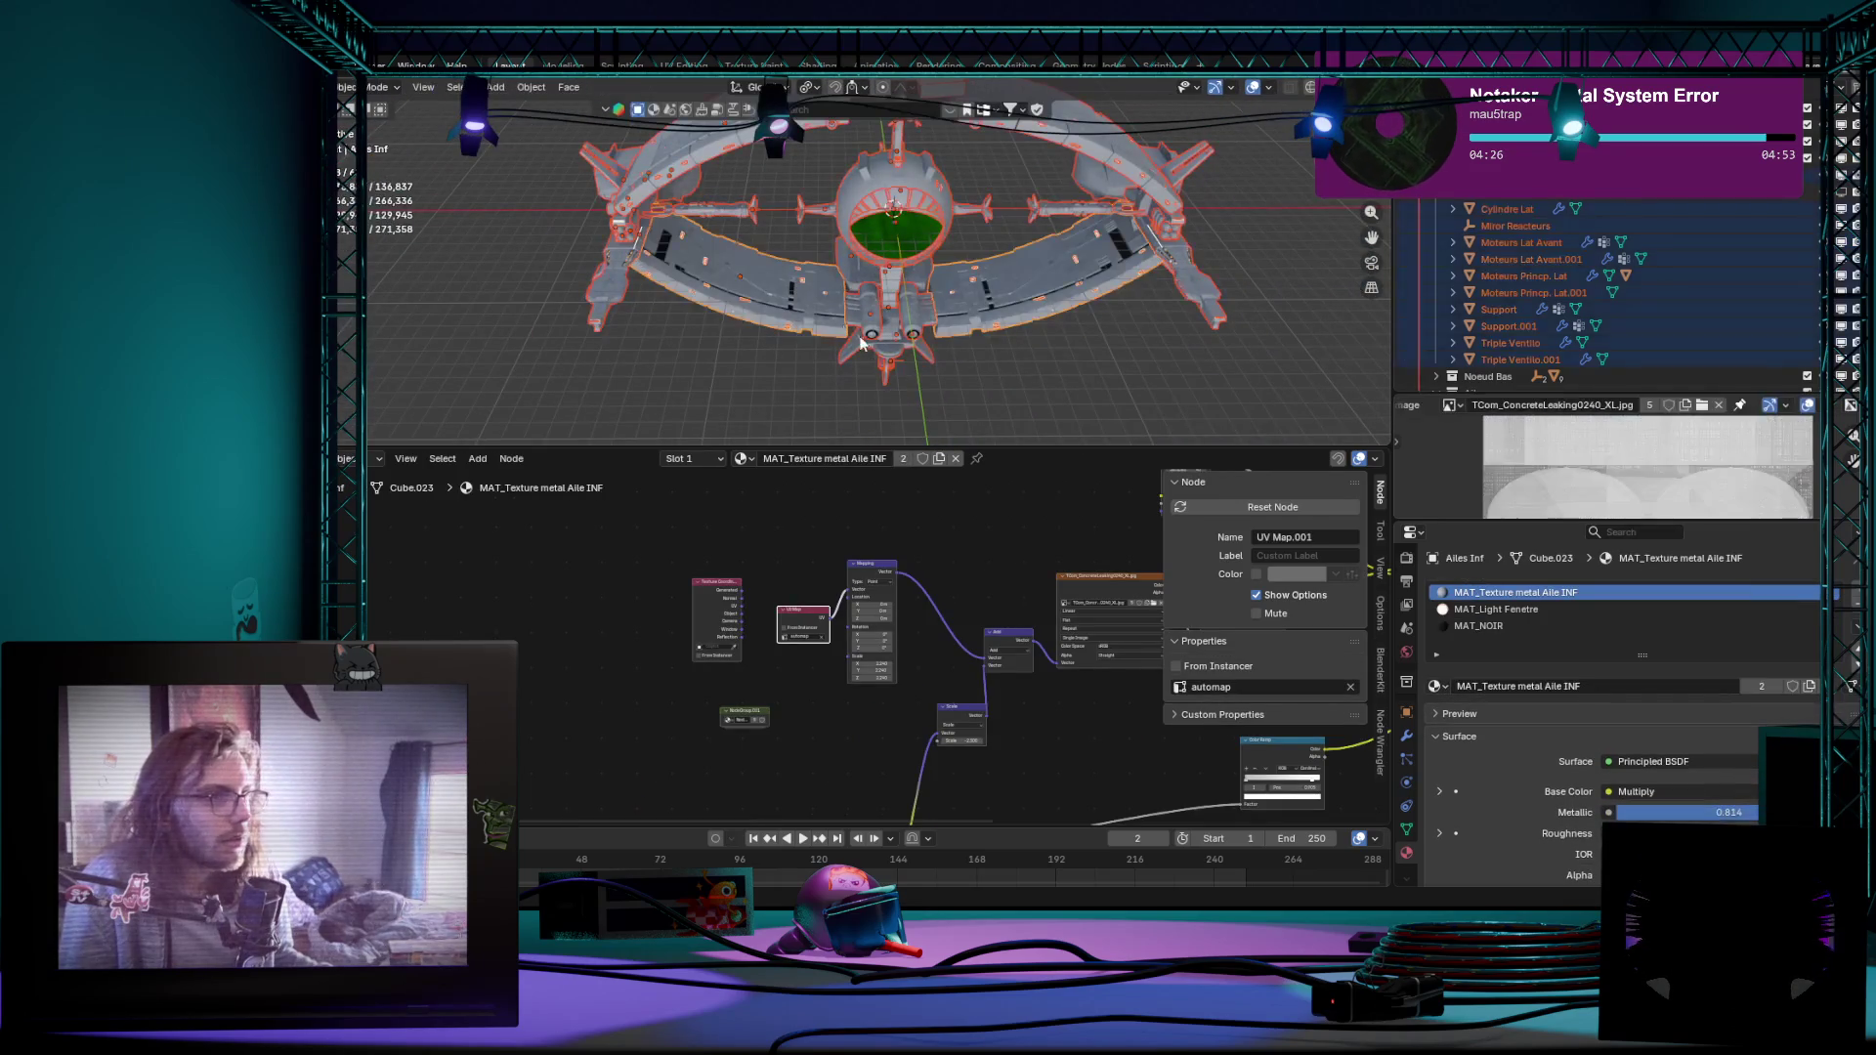
key("Tab")
mouse_move(949, 385)
middle_mouse_down()
mouse_move(797, 370)
mouse_move(803, 388)
middle_mouse_up()
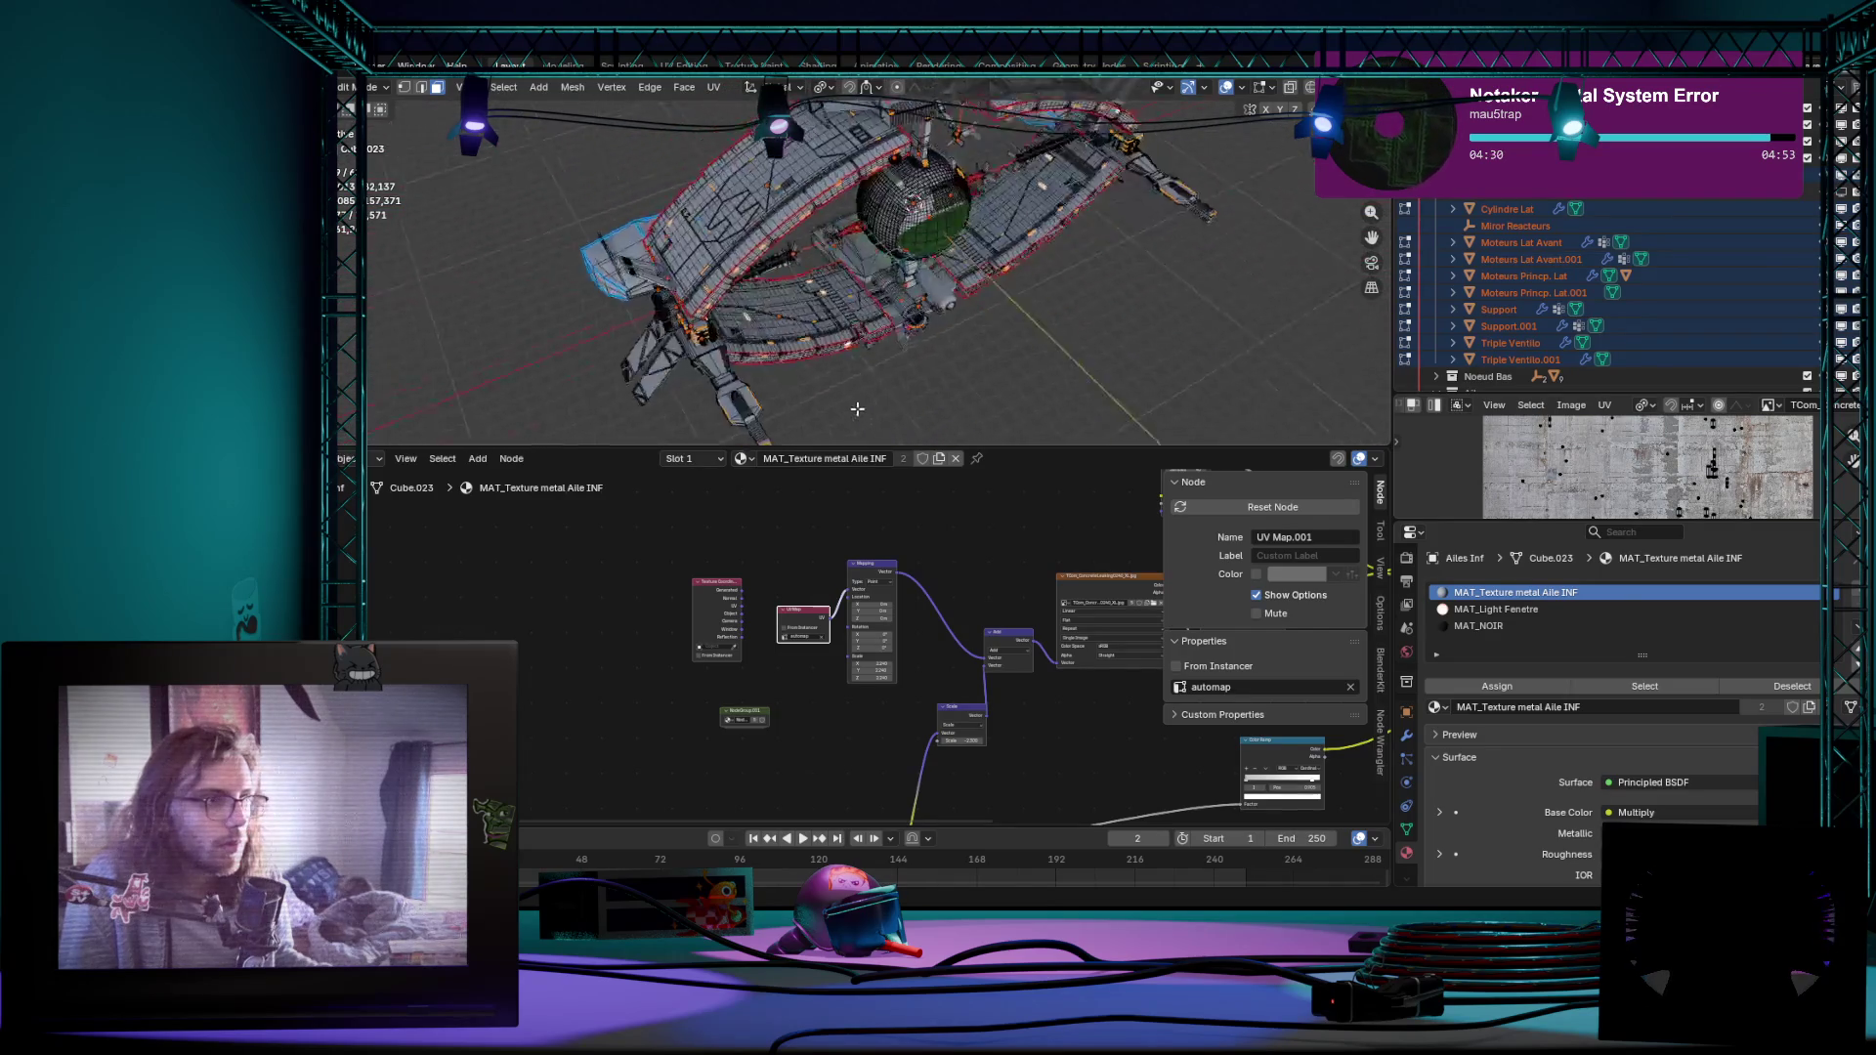
scroll(803, 387, "up", 3)
mouse_move(803, 386)
middle_mouse_down()
mouse_move(702, 349)
mouse_move(826, 411)
middle_mouse_up()
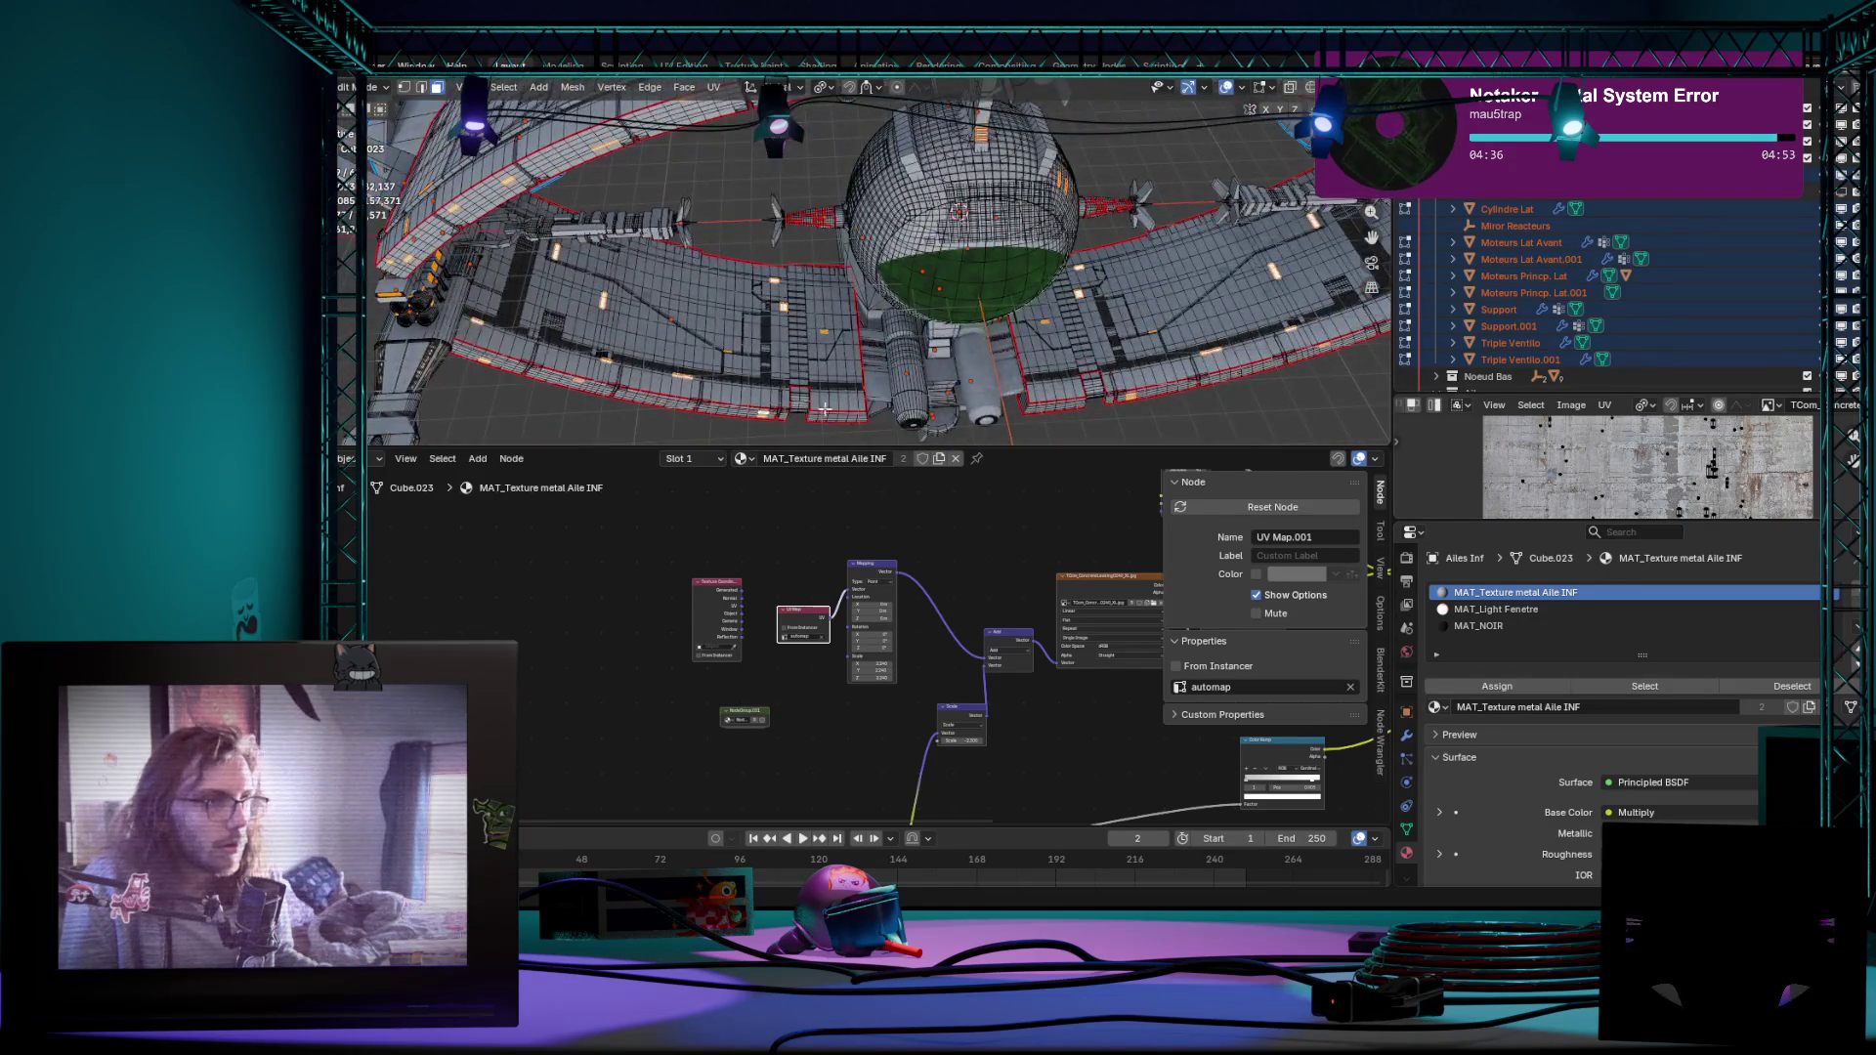
middle_click_drag(884, 338, 880, 301)
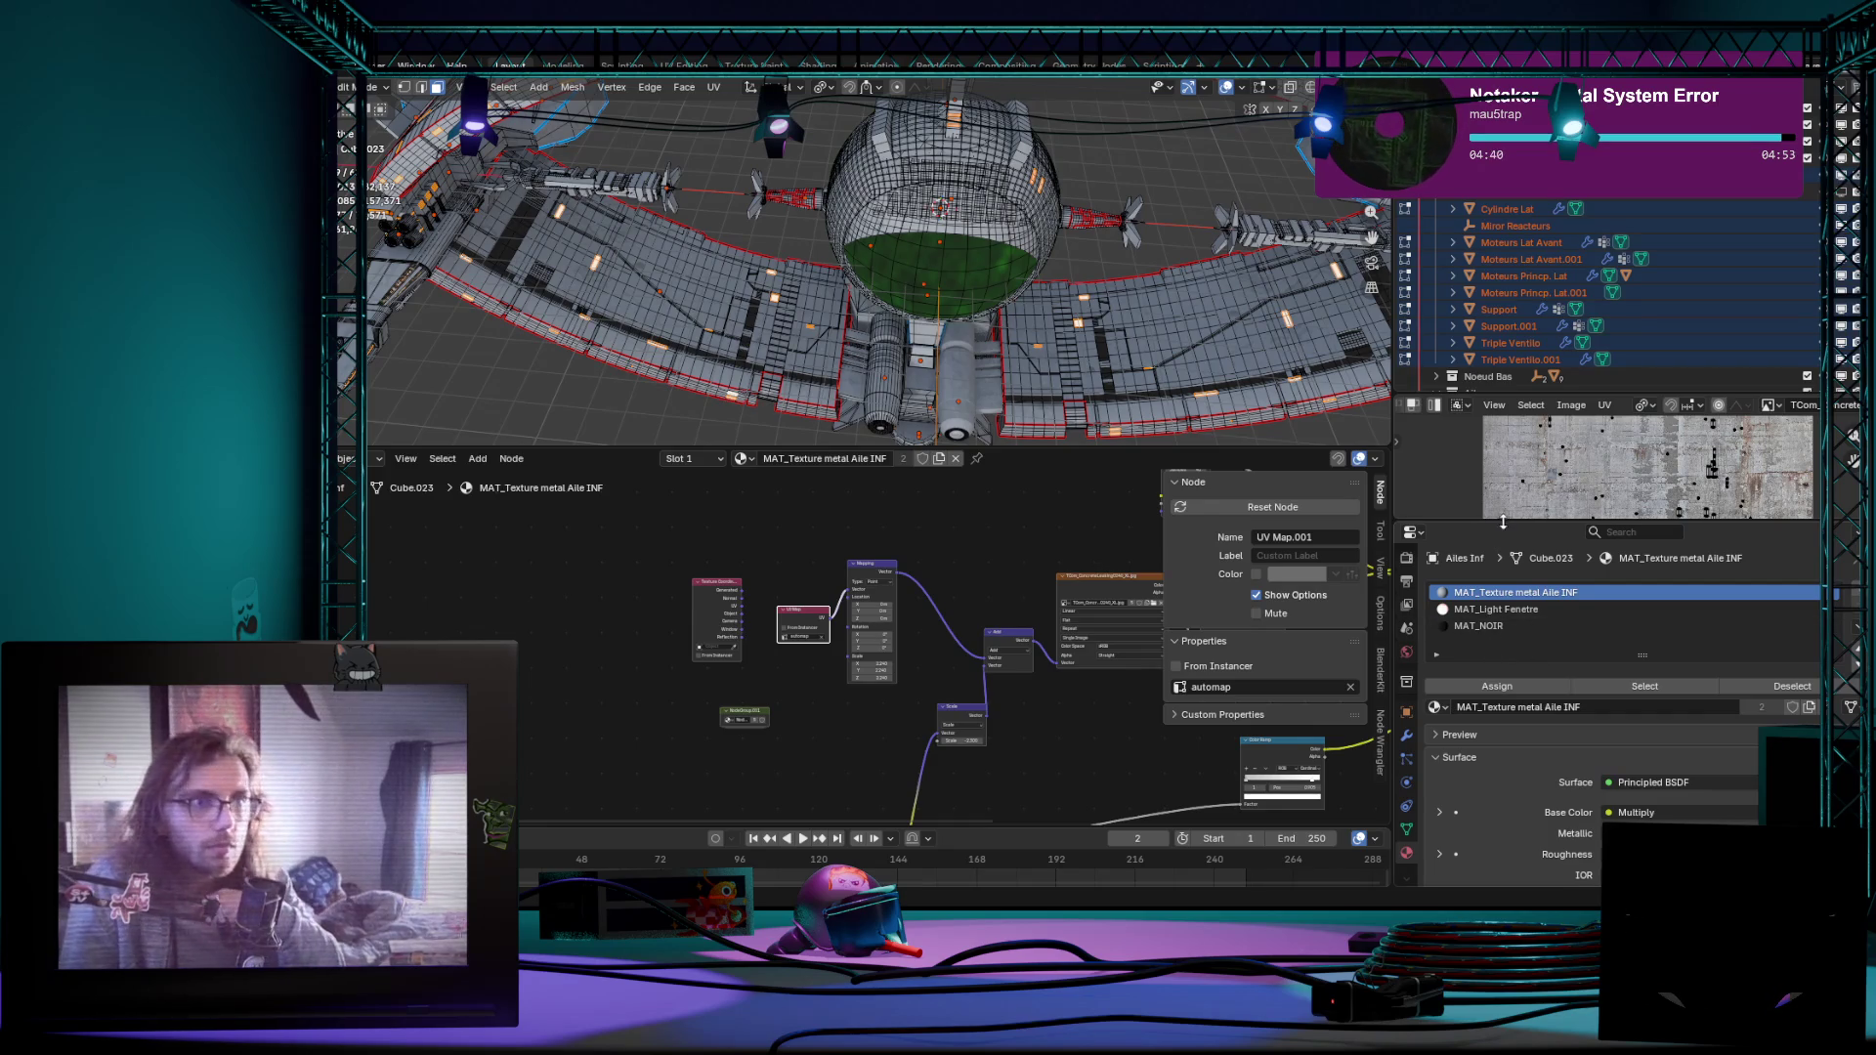
middle_click_drag(1012, 367, 1029, 353)
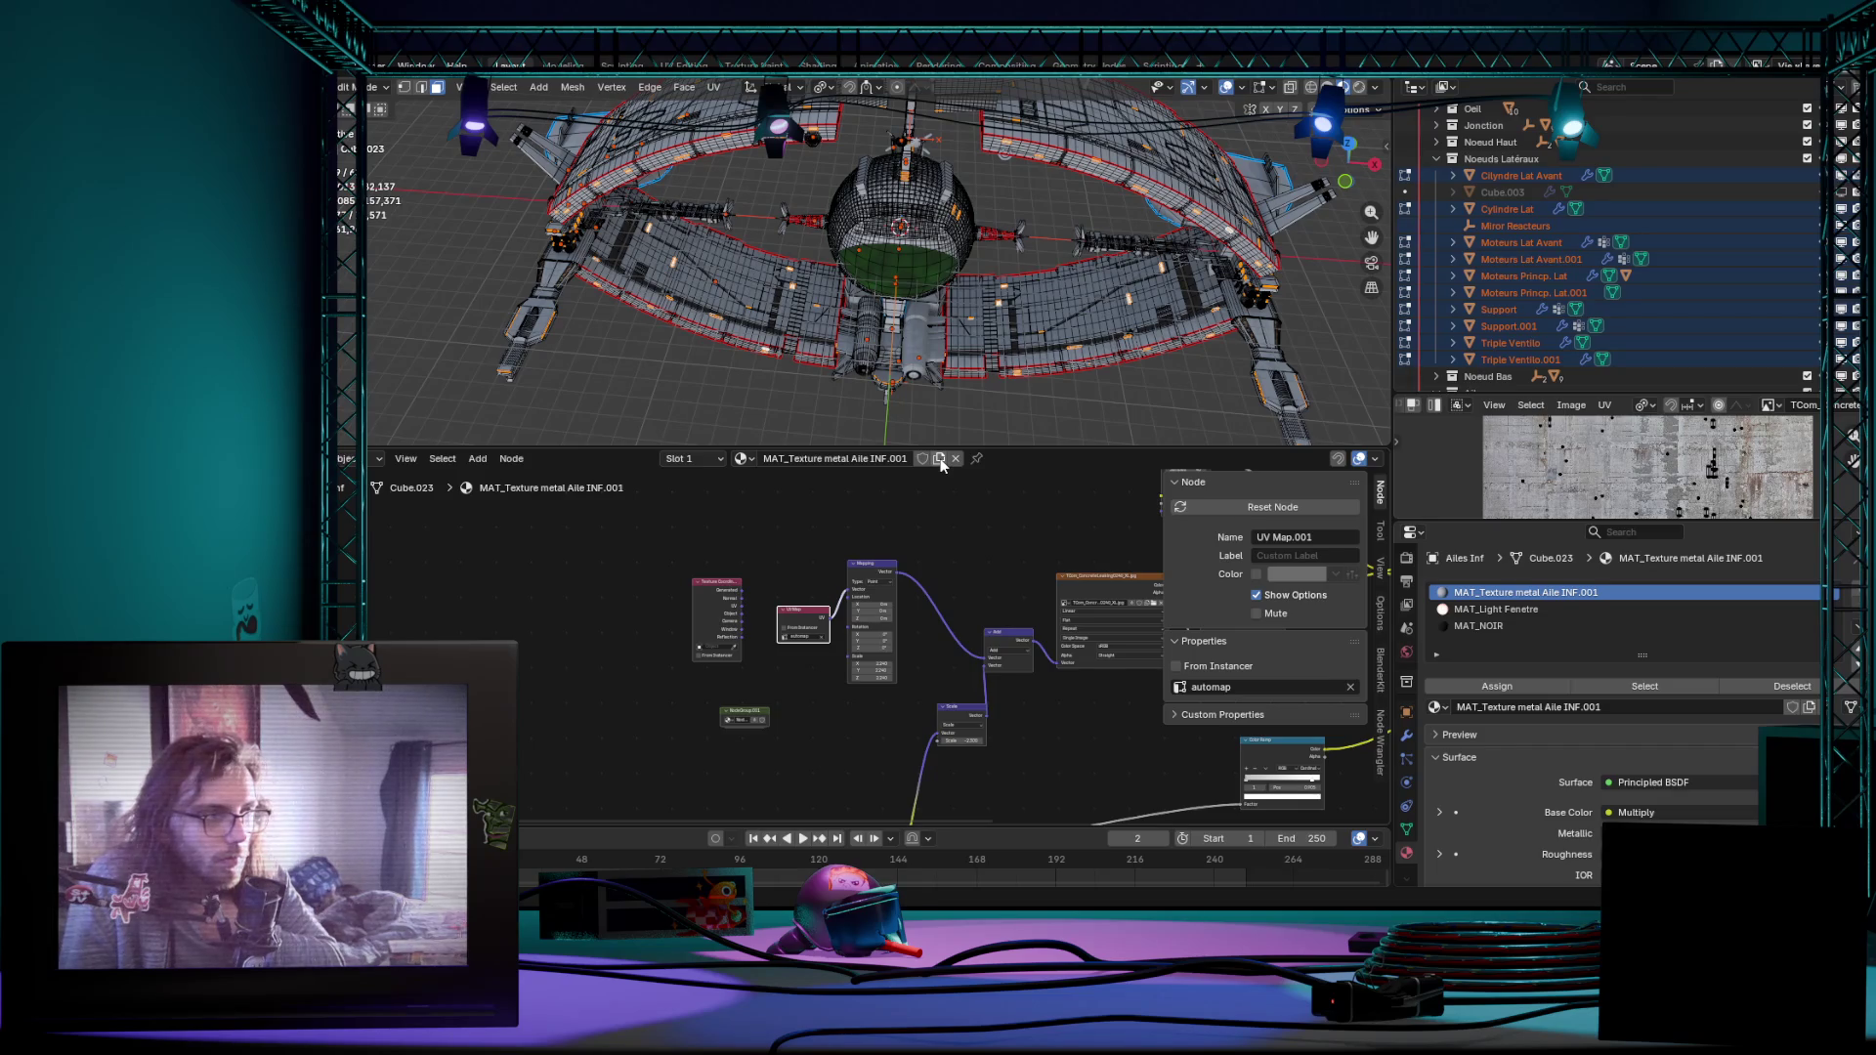
scroll(733, 436, "up", 2)
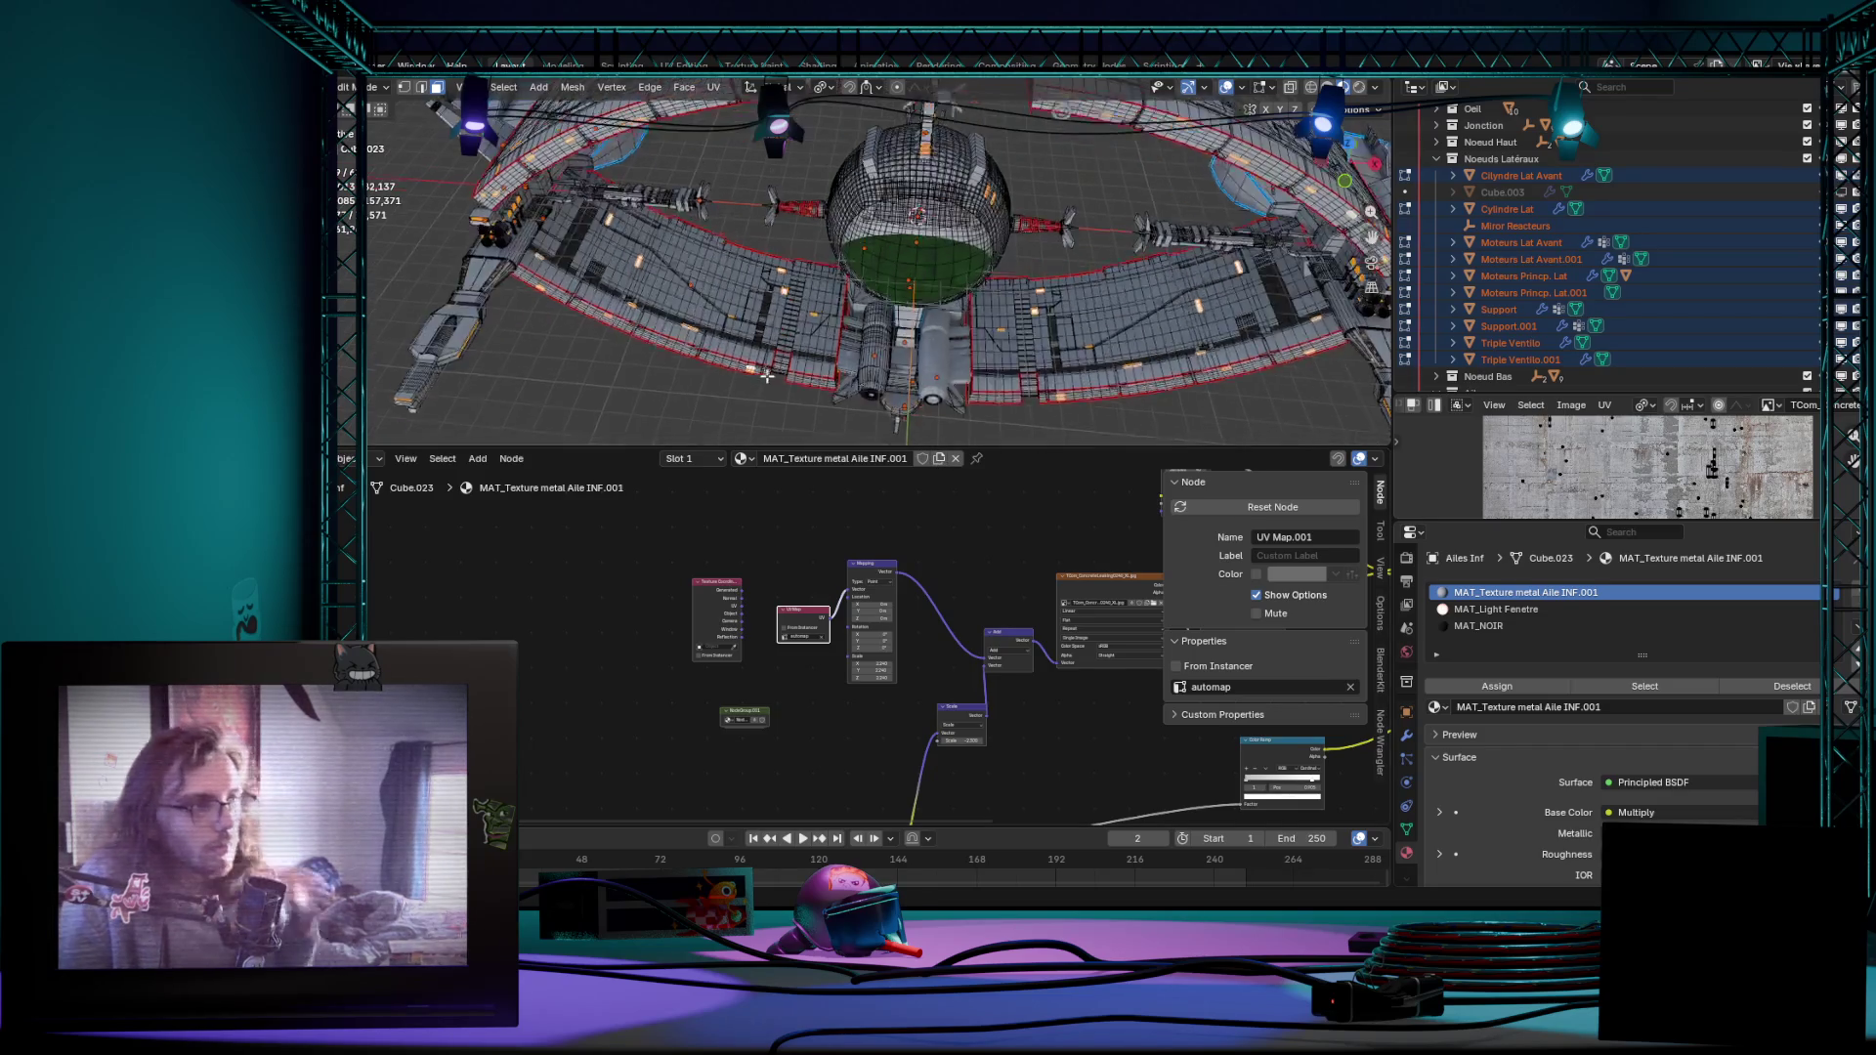
scroll(733, 435, "up", 3)
Step: Inspect window-light piece Cube.045, return to lower wing Cube.023 in object mode and view the whole ship
middle_click_drag(733, 435, 687, 429)
left_click(686, 410)
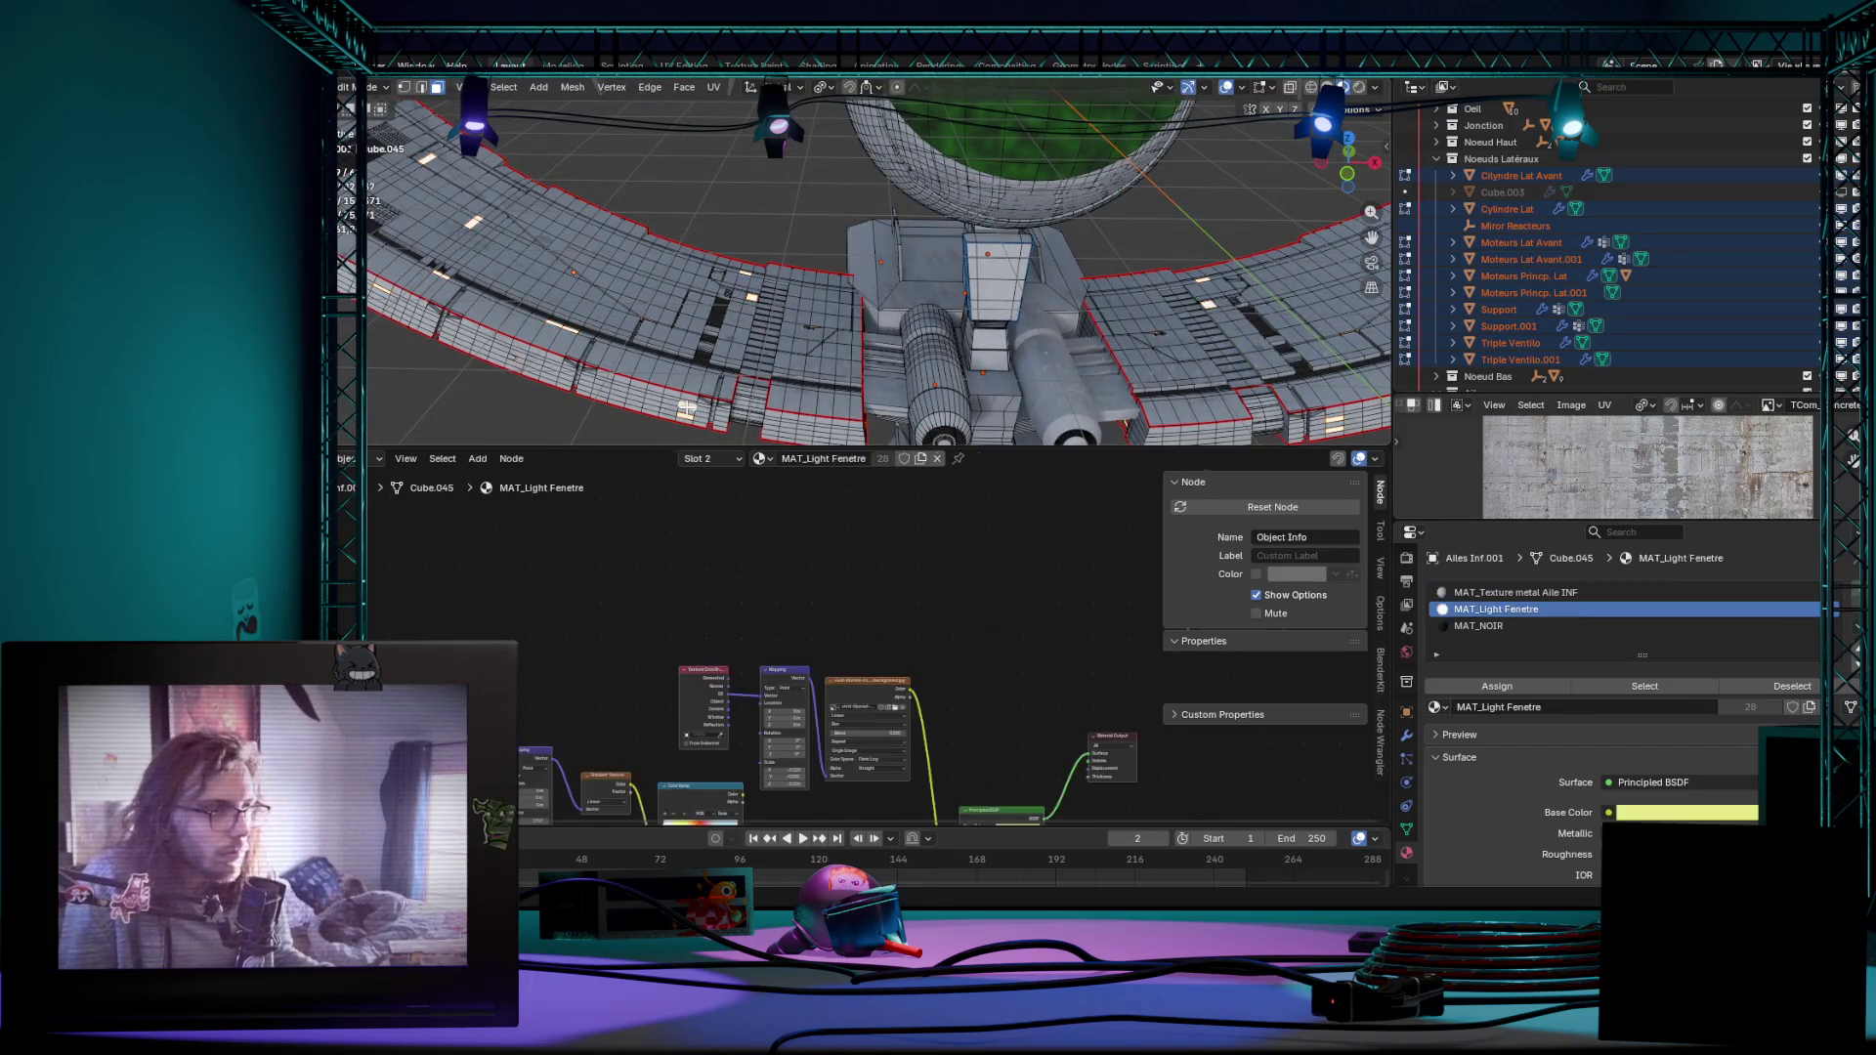
left_click(824, 342)
key("Tab")
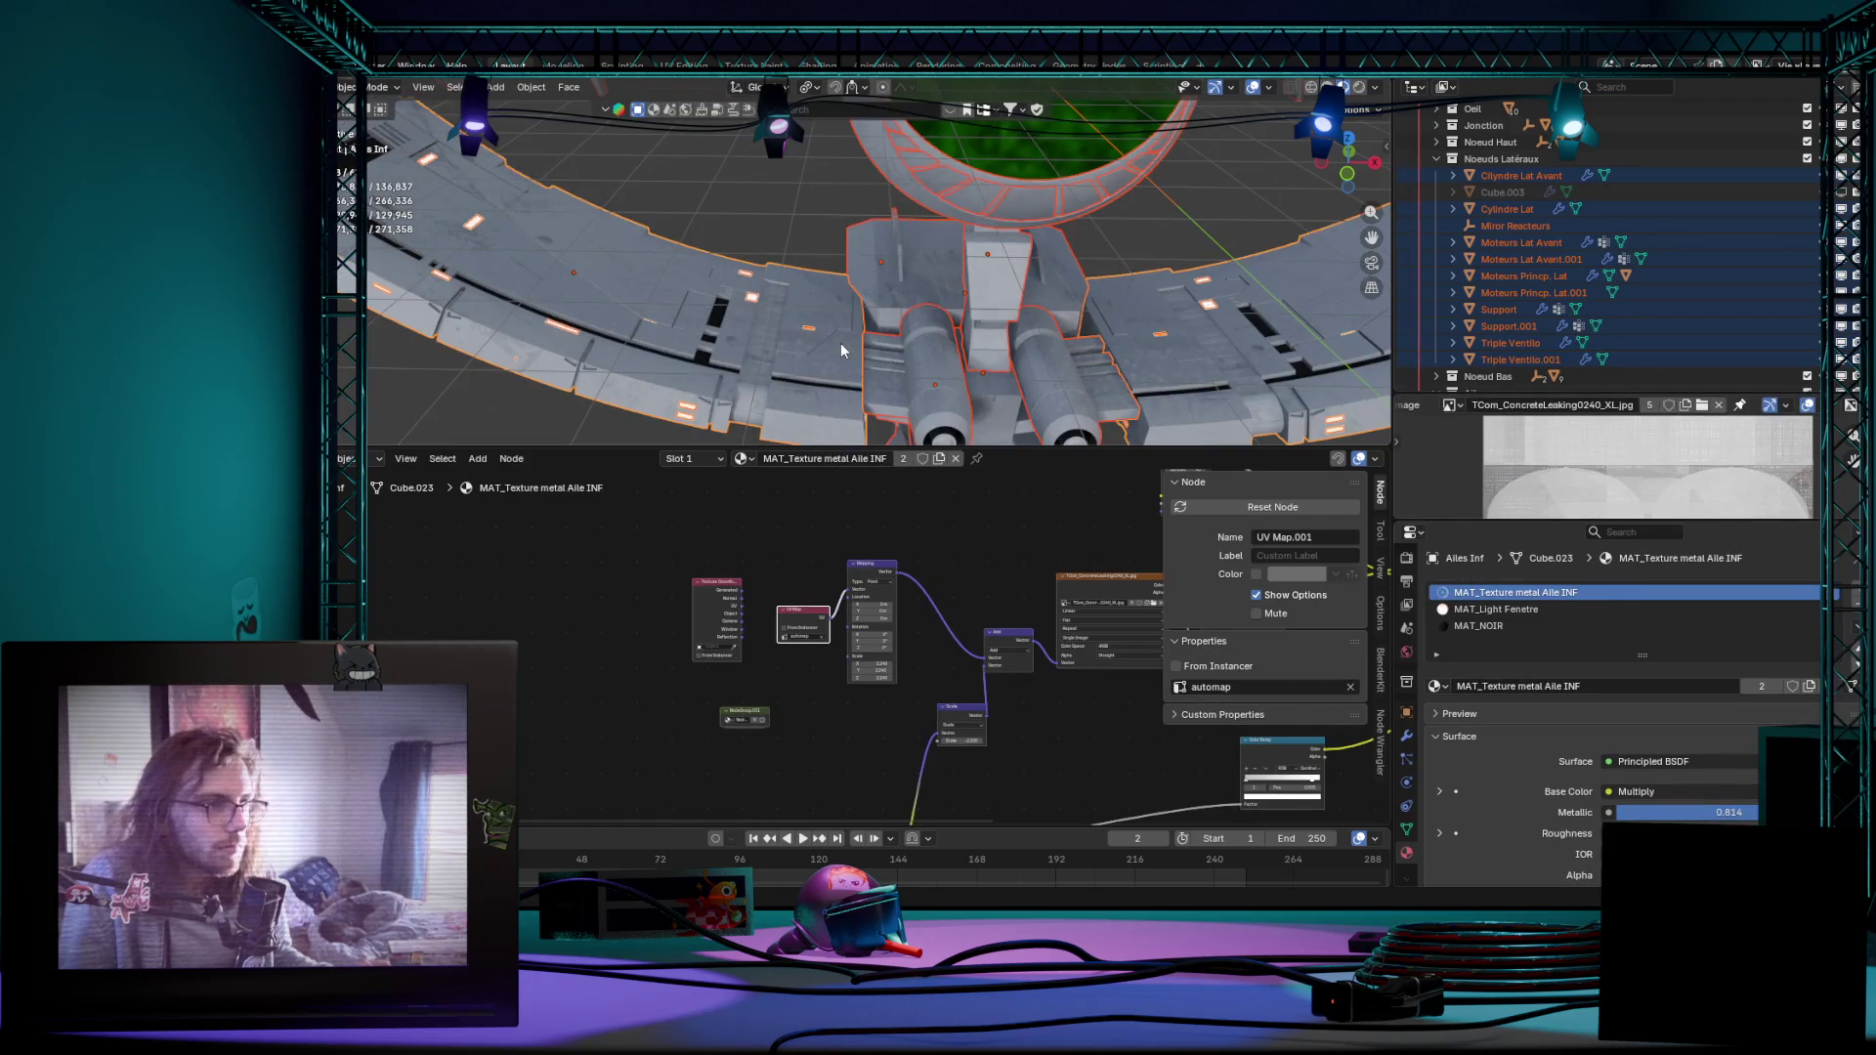
scroll(840, 343, "down", 5)
middle_click_drag(854, 342, 1165, 352)
scroll(1166, 353, "up", 3)
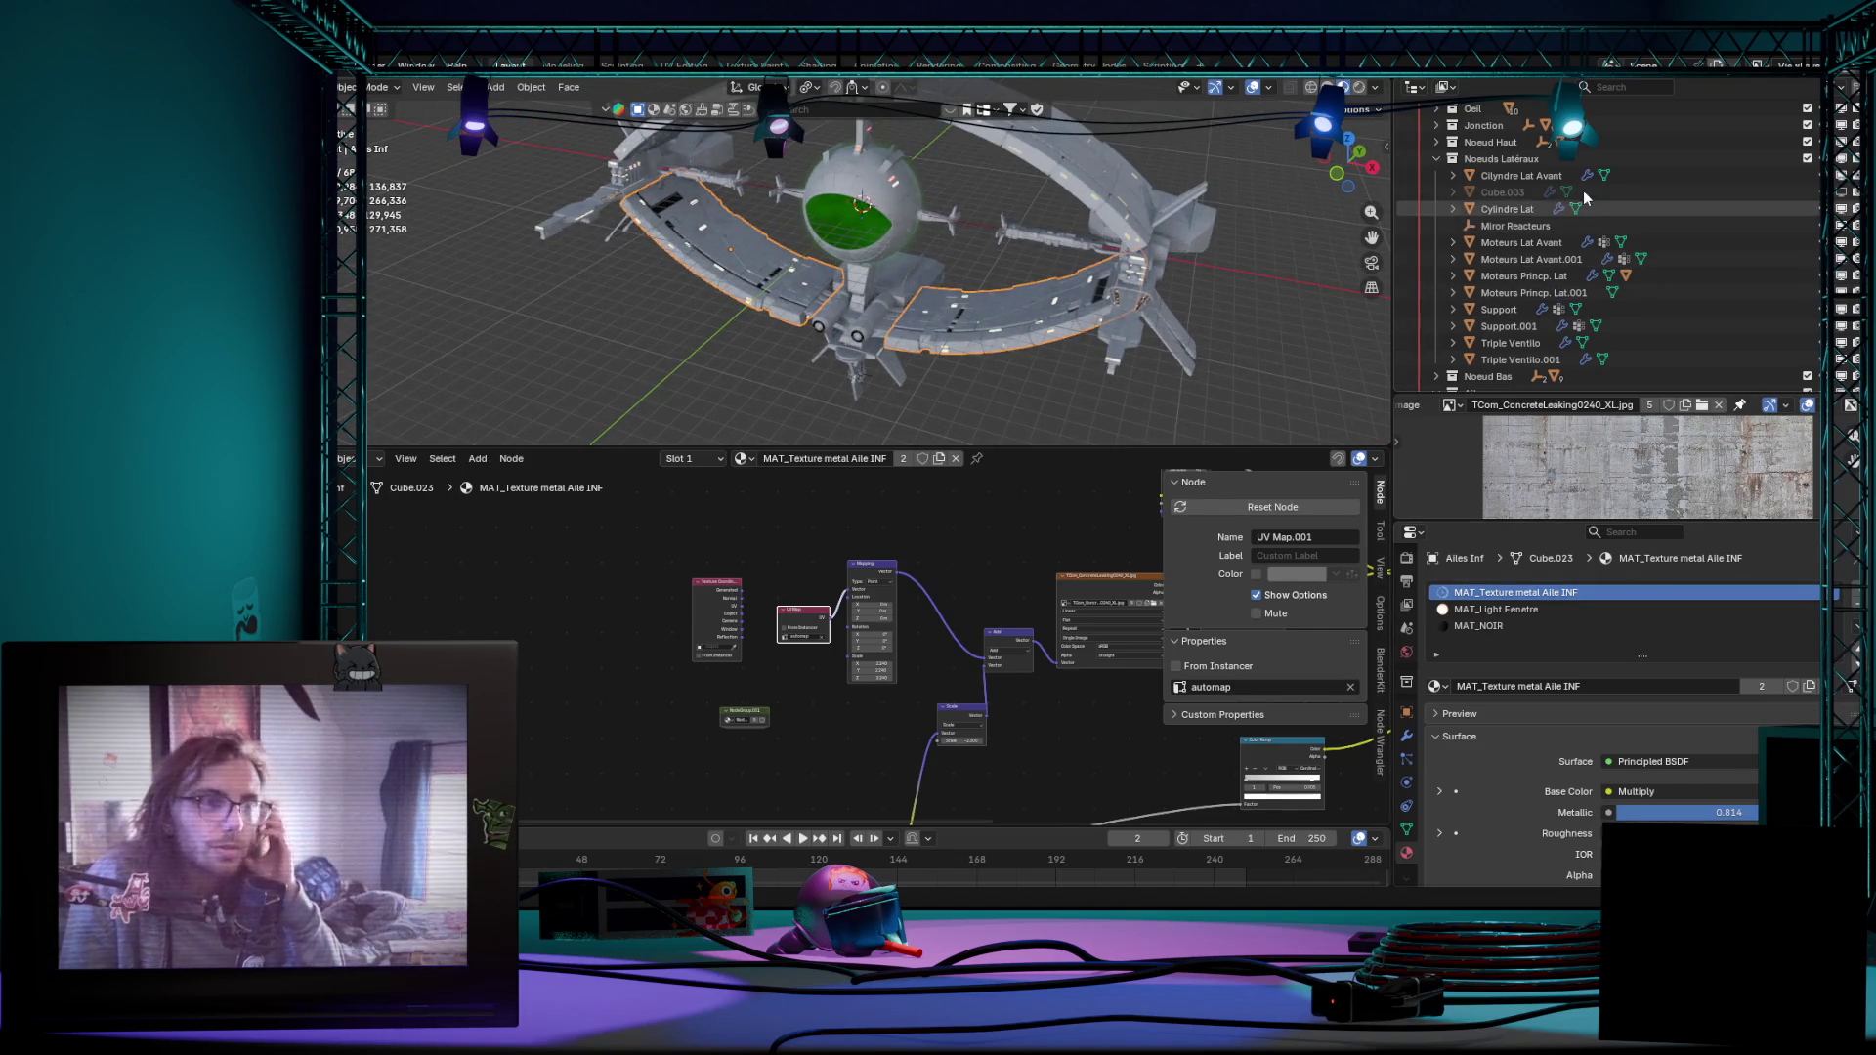
mouse_move(1084, 297)
middle_mouse_down()
mouse_move(1159, 294)
mouse_move(1024, 327)
mouse_move(788, 342)
mouse_move(774, 268)
mouse_move(1013, 226)
mouse_move(1122, 256)
mouse_move(1215, 334)
mouse_move(1070, 295)
mouse_move(970, 316)
mouse_move(1112, 319)
mouse_move(1128, 278)
mouse_move(1127, 327)
mouse_move(1181, 326)
mouse_move(1200, 276)
mouse_move(1074, 280)
mouse_move(1099, 289)
middle_mouse_up()
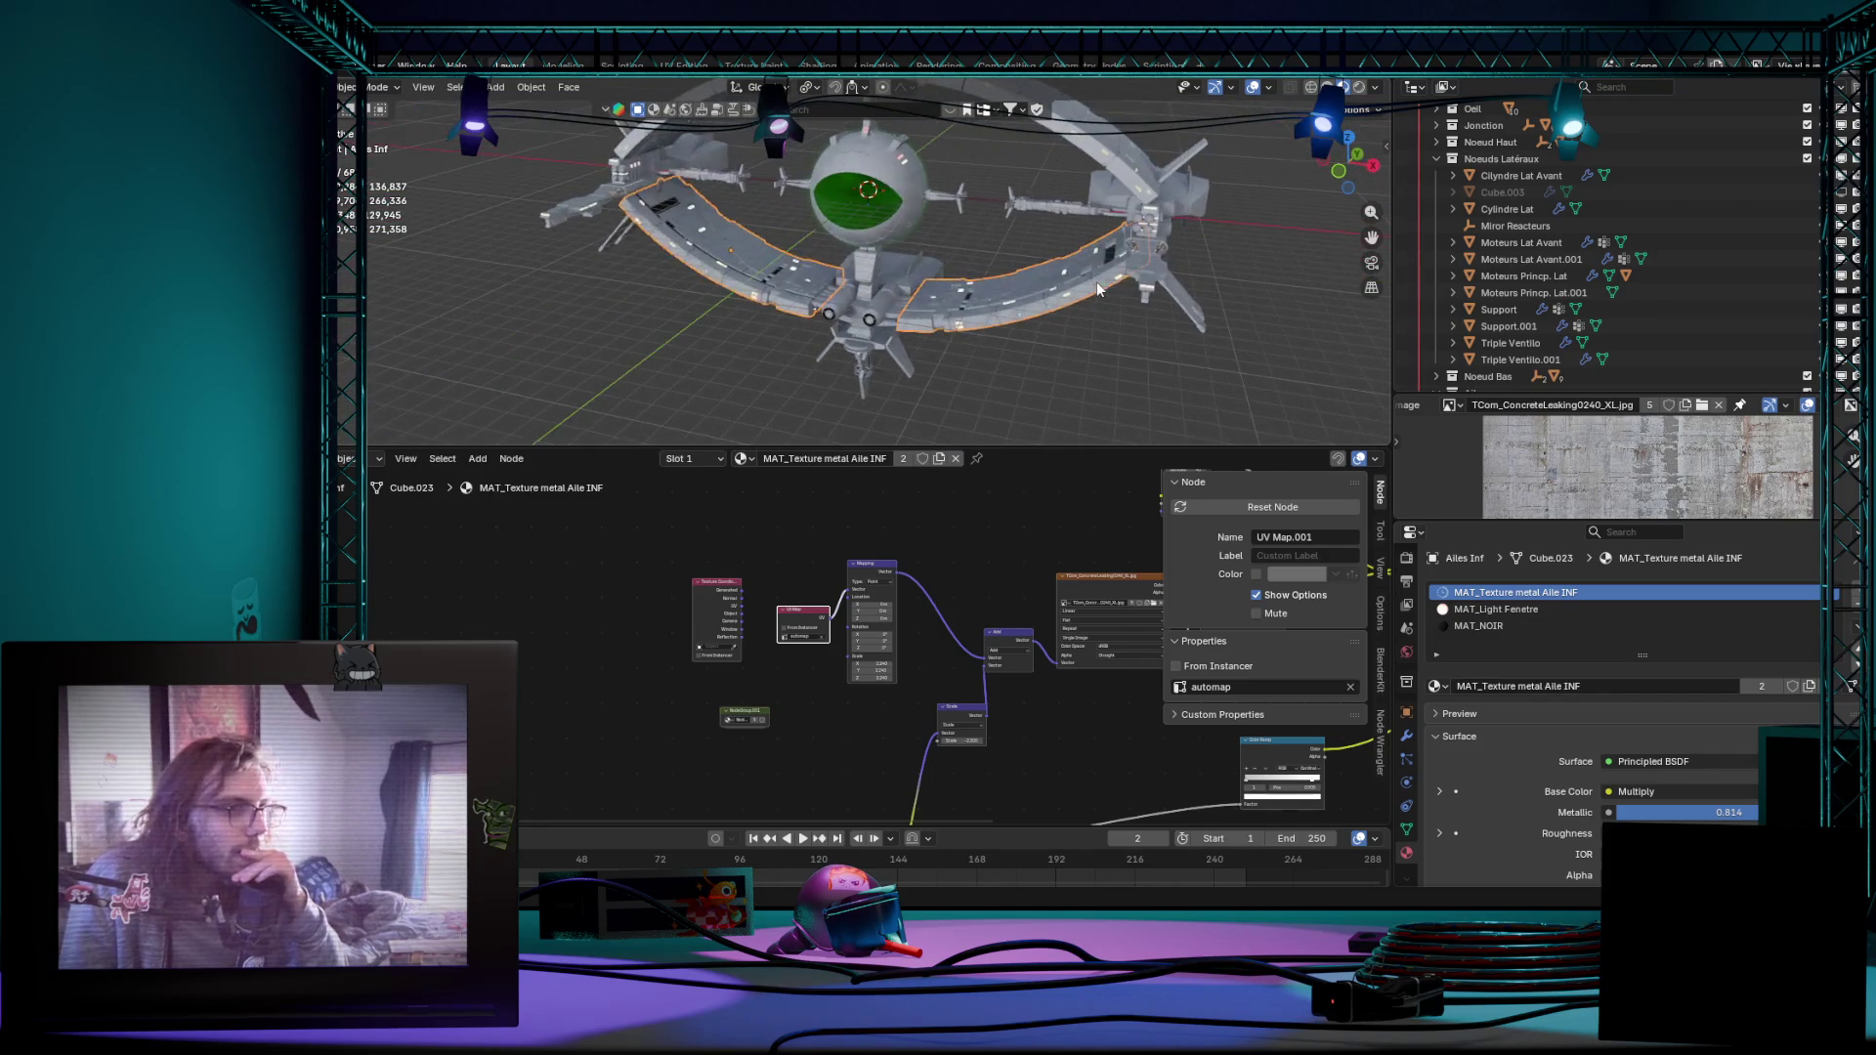
Step: Select all ship objects around Ailes Inf.001 and toggle multi-object mesh editing on the wings
left_click(999, 347)
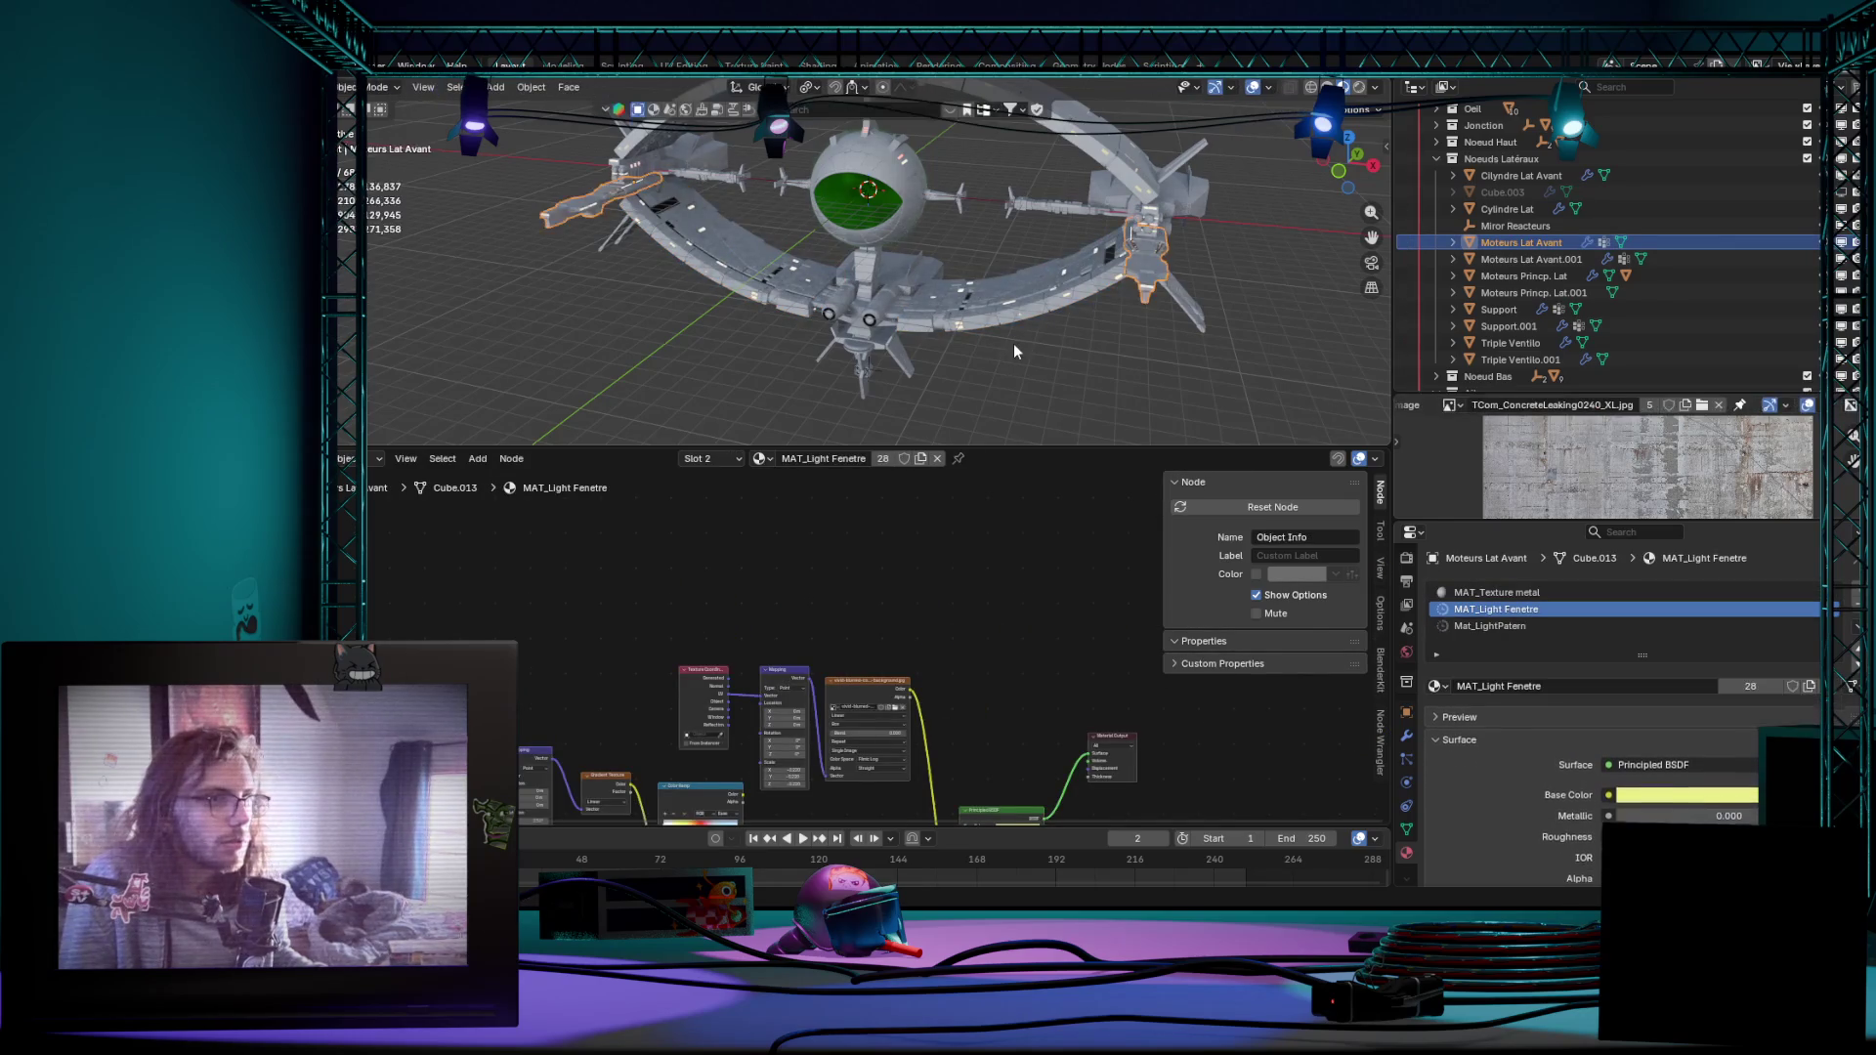
left_click(1013, 343)
key("a")
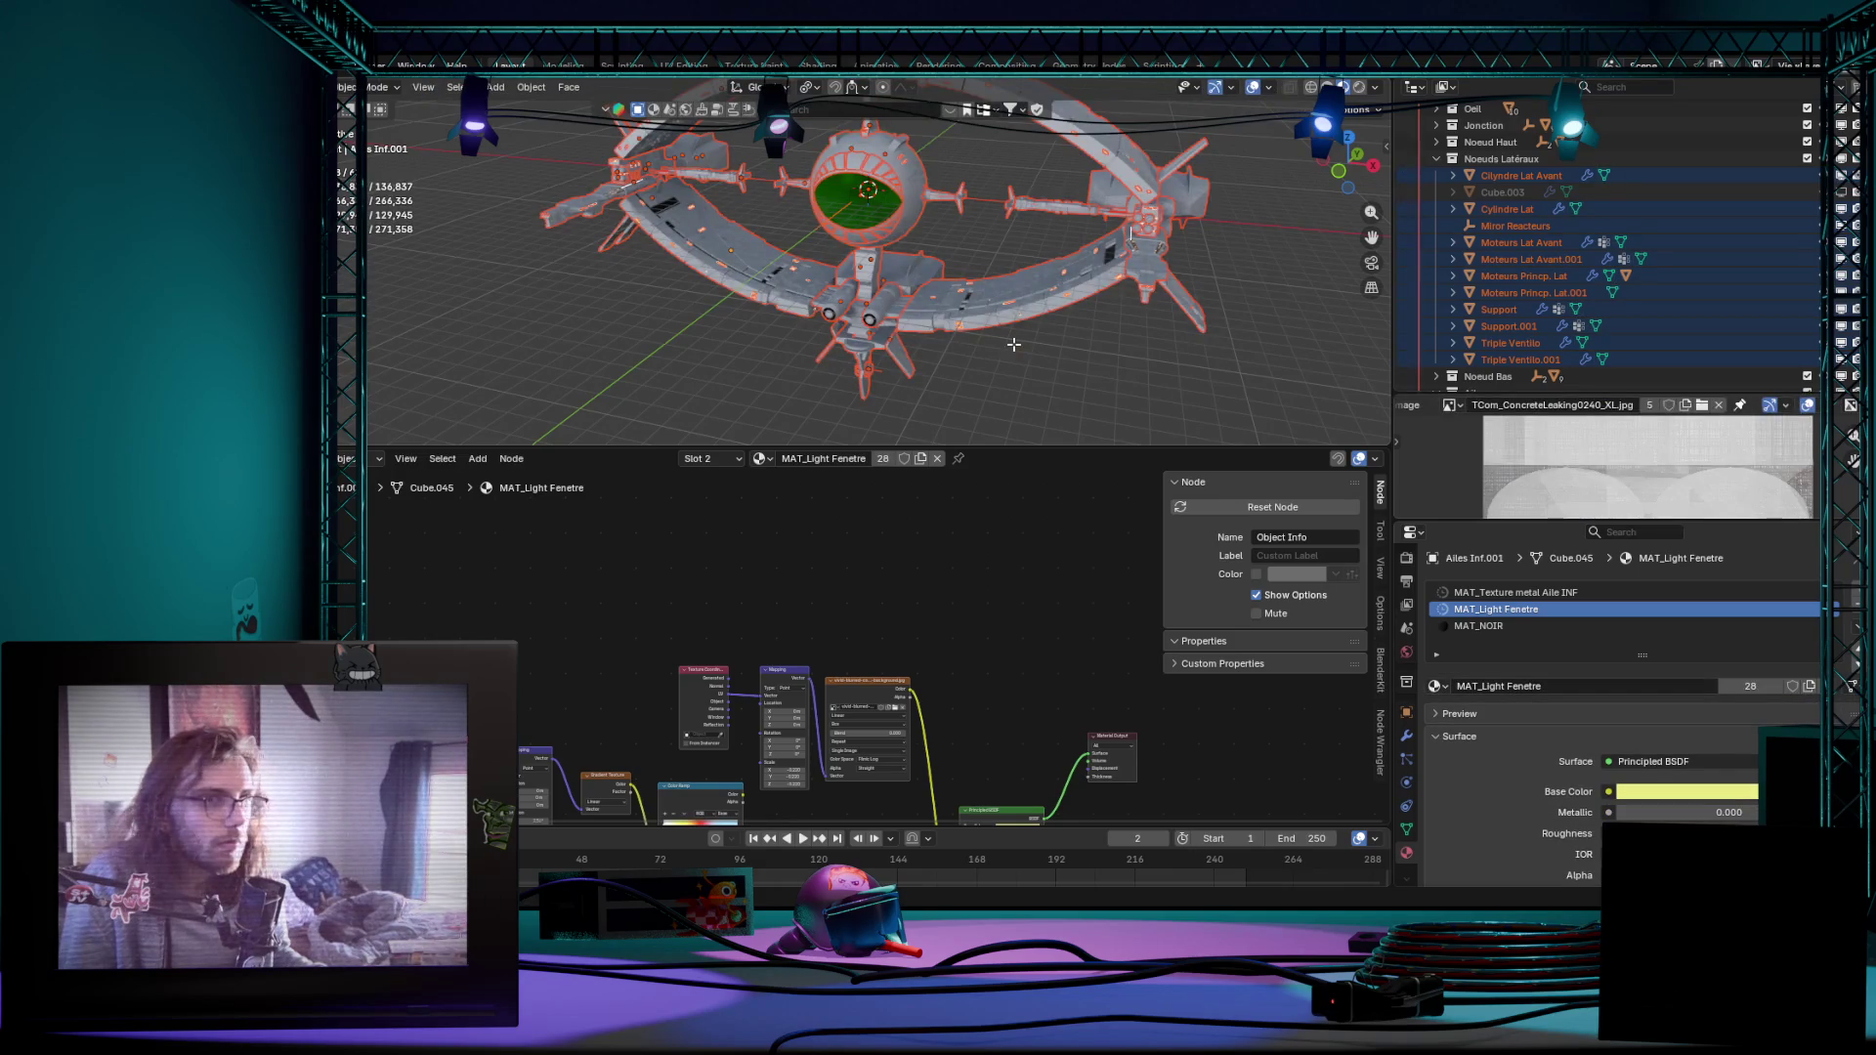
key("Tab")
key("Tab")
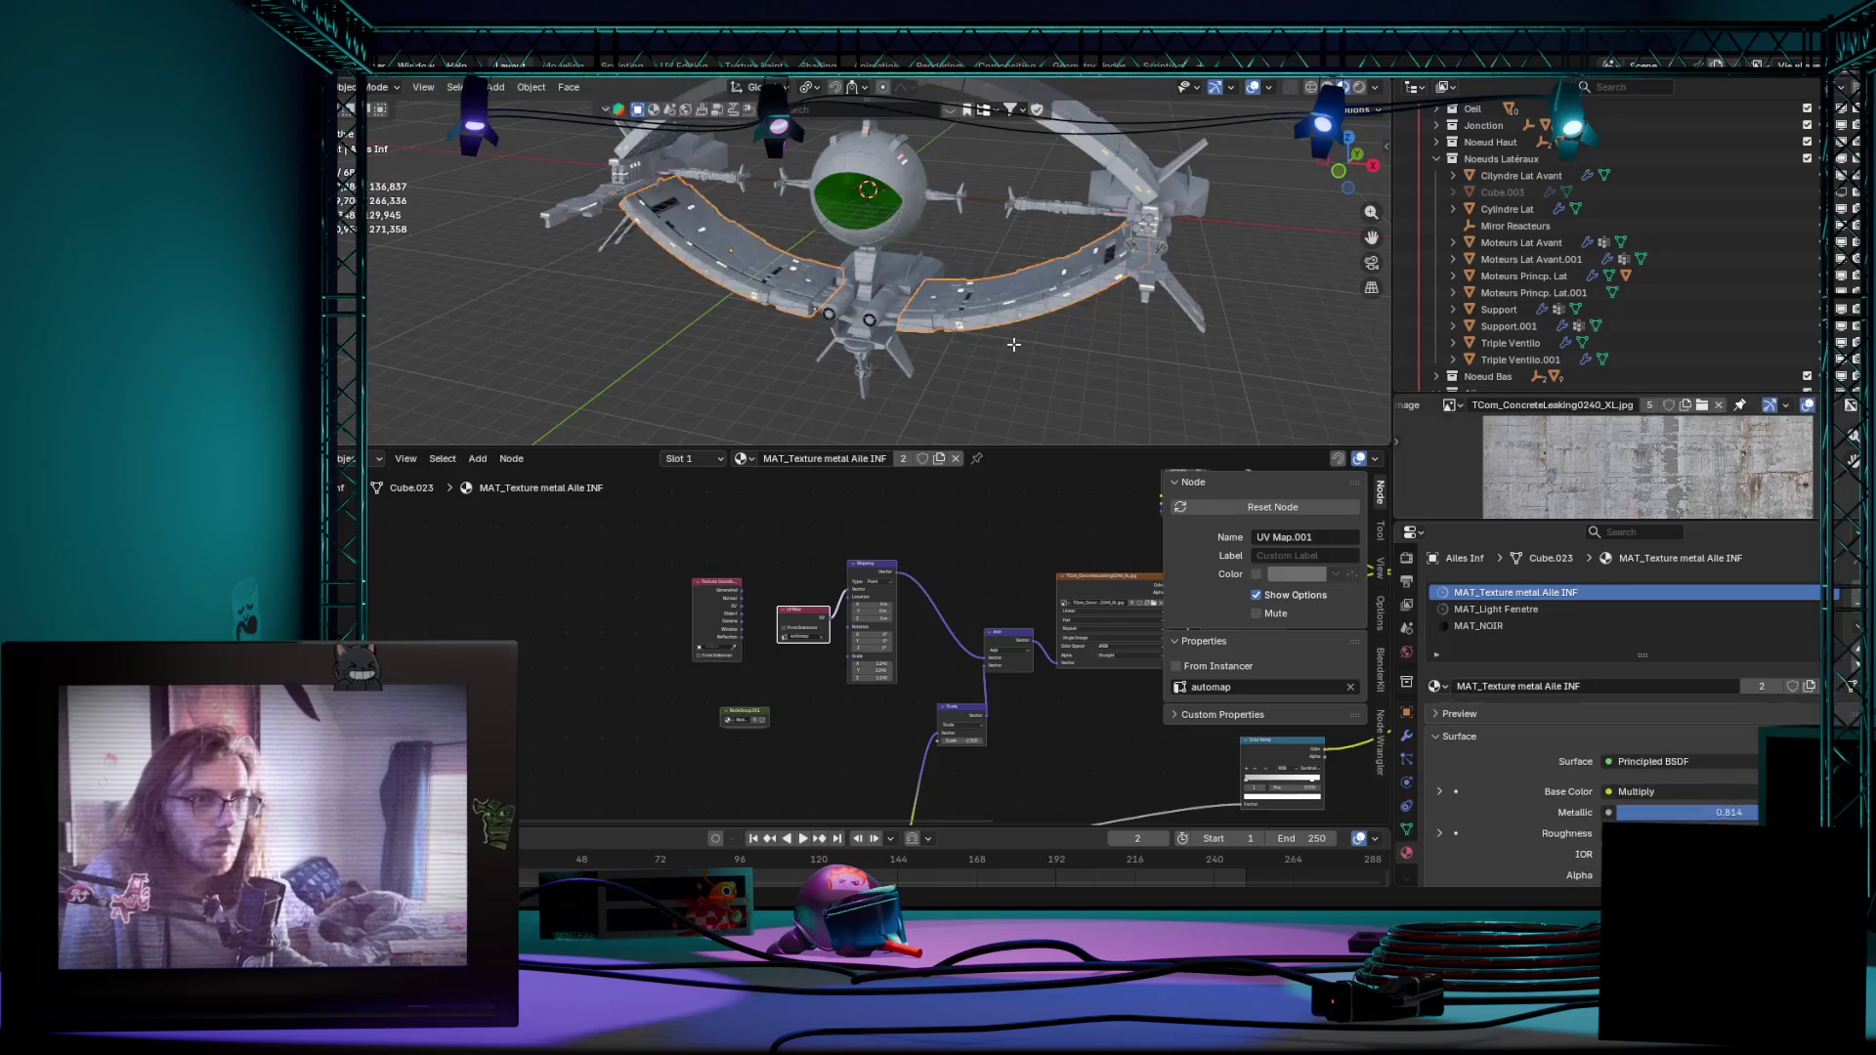
left_click(1013, 346)
left_click(1012, 346)
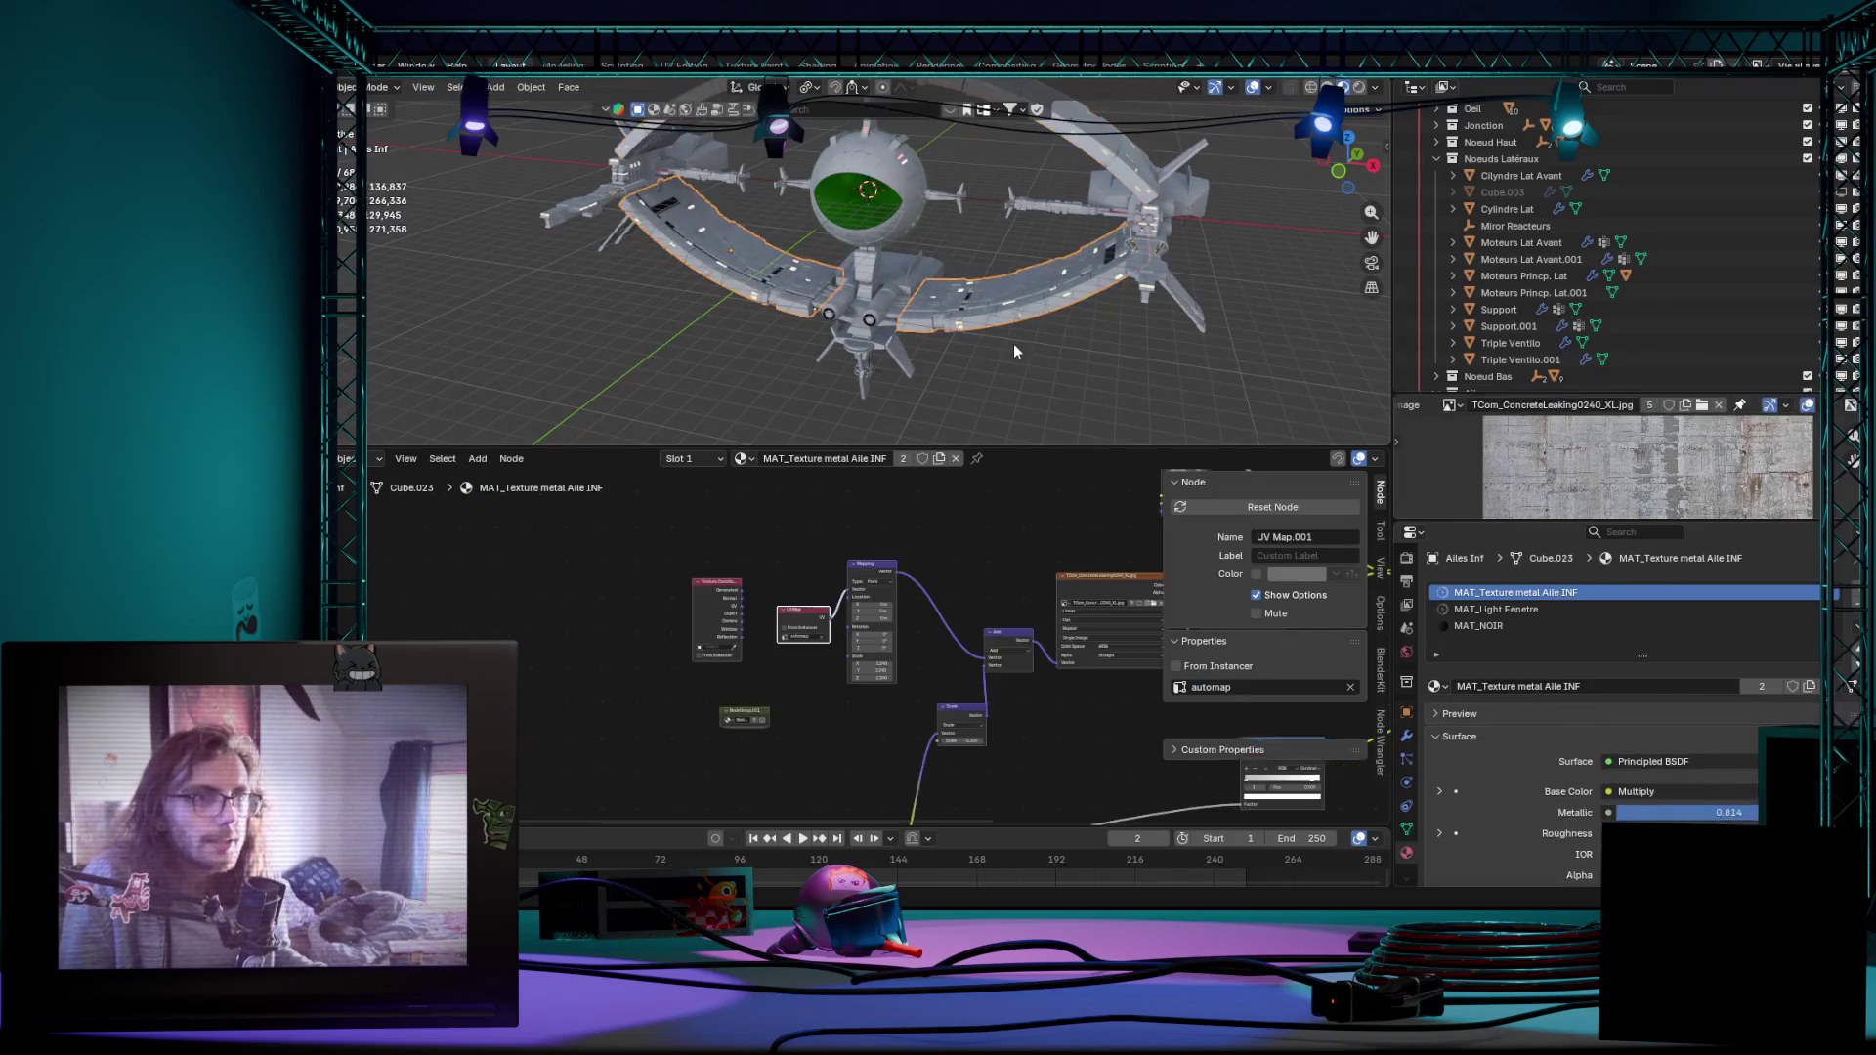
key("Tab")
key("Tab")
key("a")
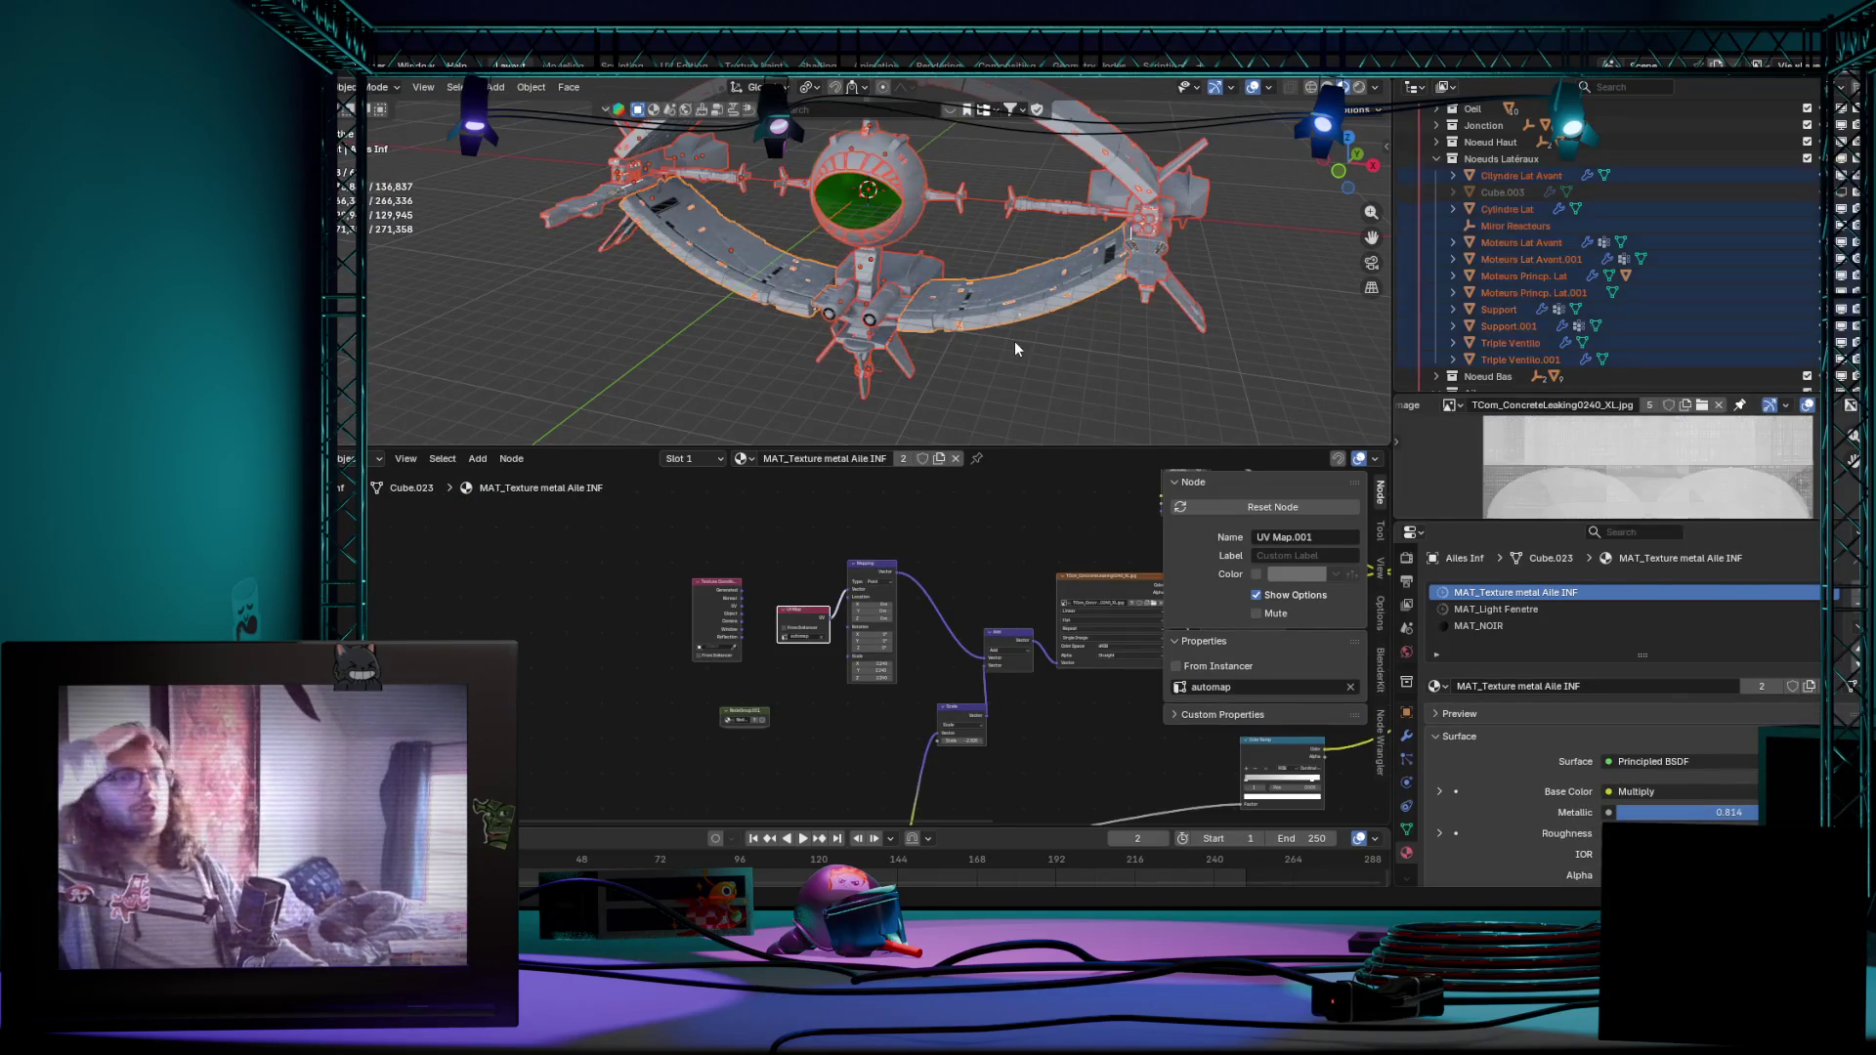
key("Tab")
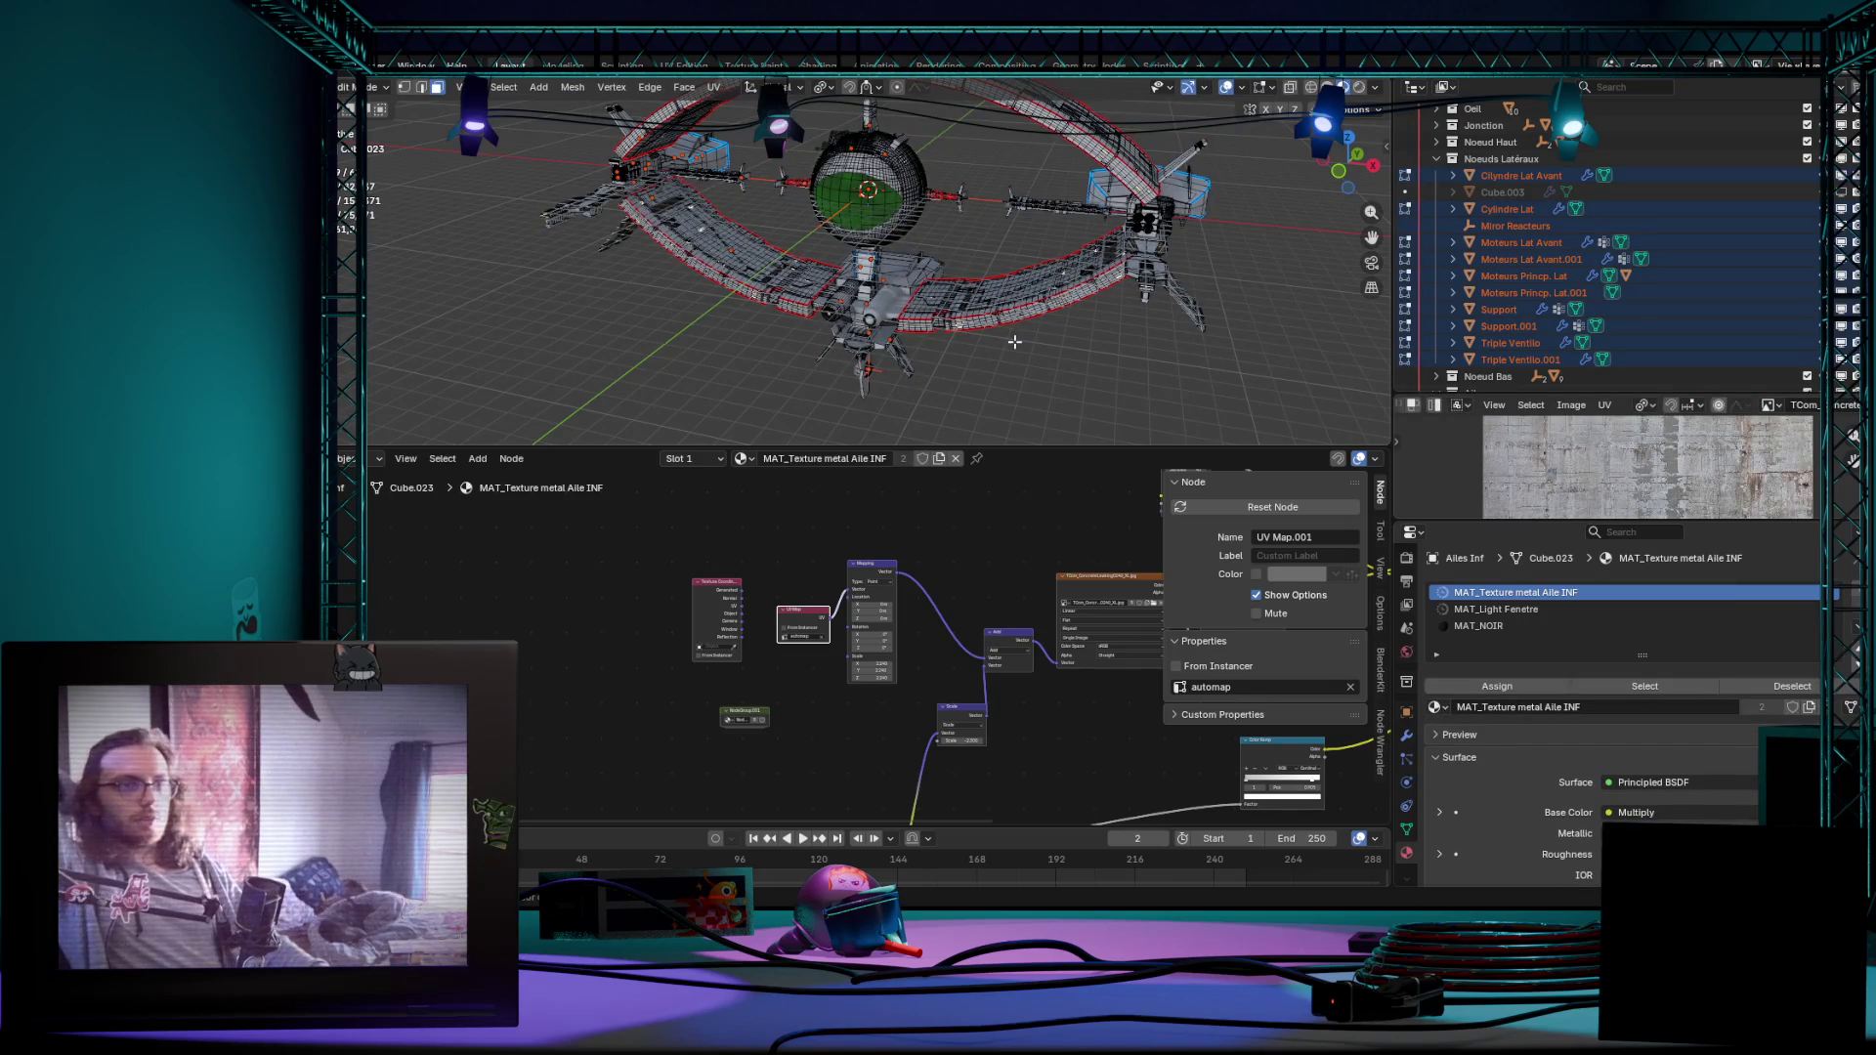
Step: Check Cube.045 and Support, select then deselect all geometry, and hop editing via Alt+Q to the lower wing
left_click(1013, 342)
left_click(1013, 342)
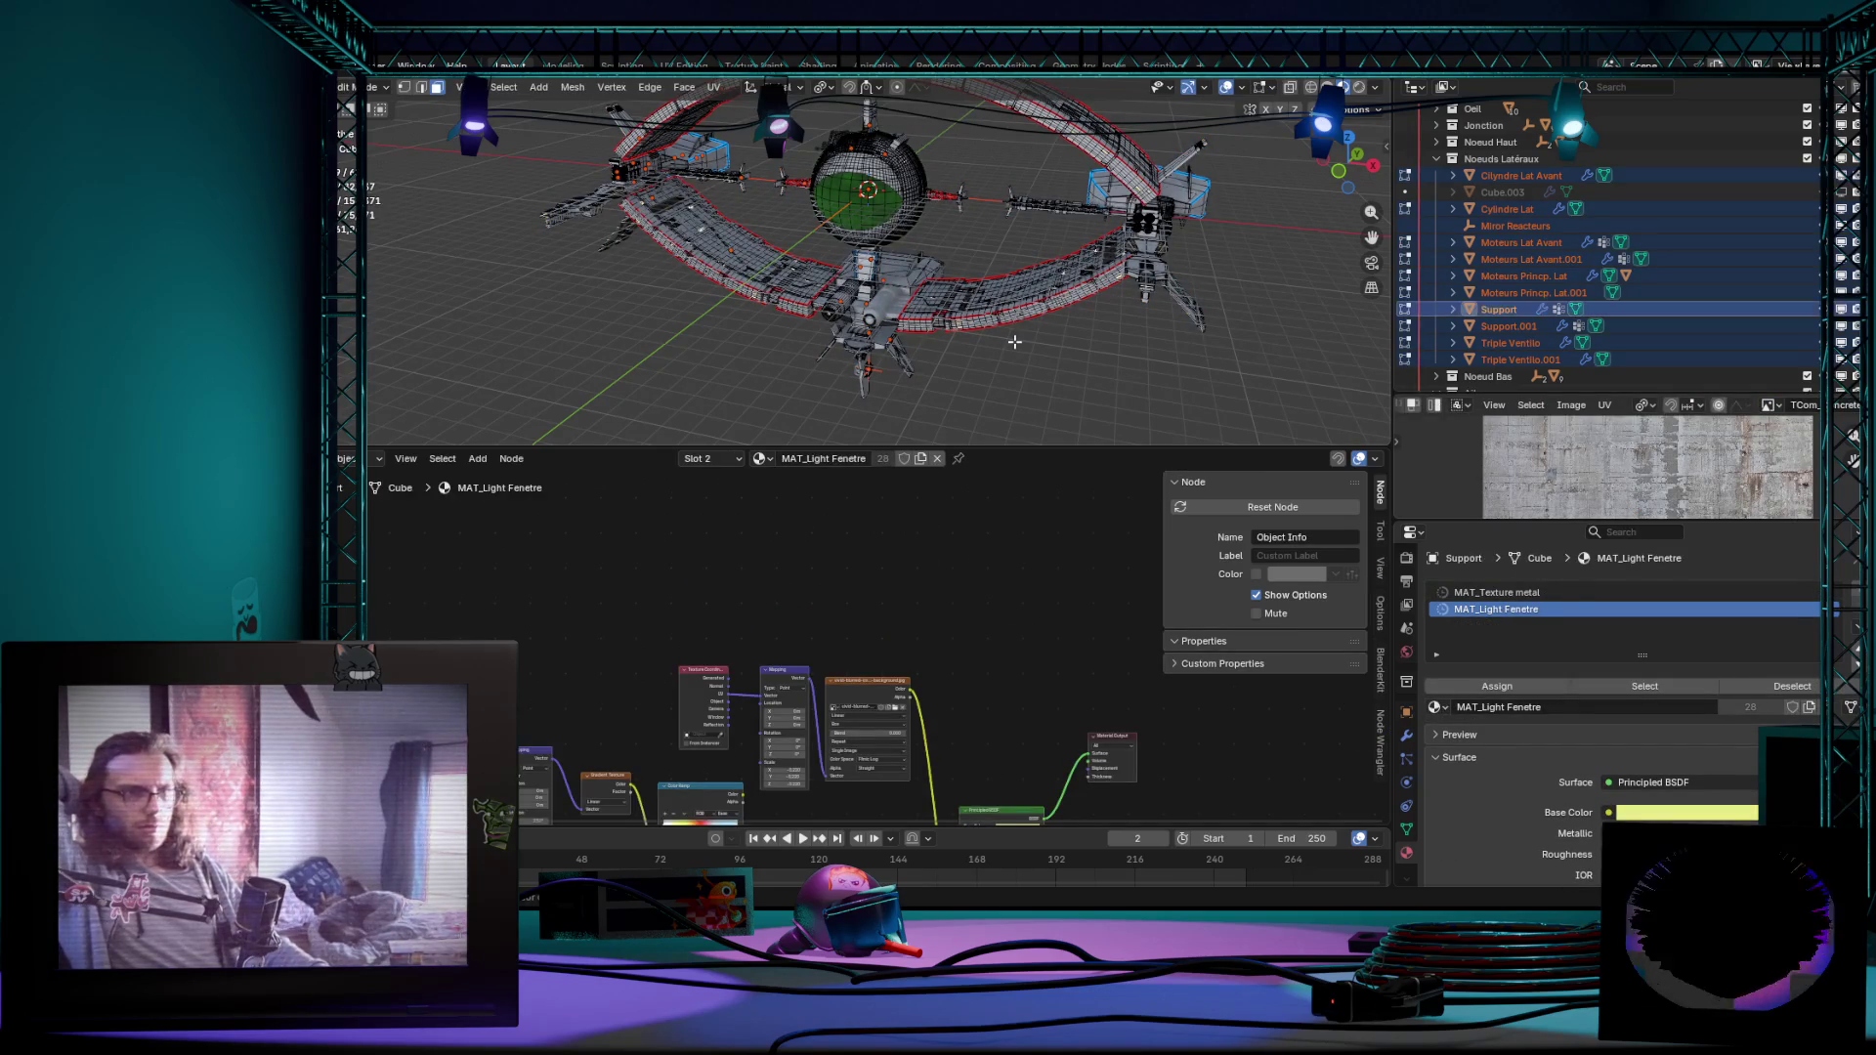
key("a")
key("alt+a")
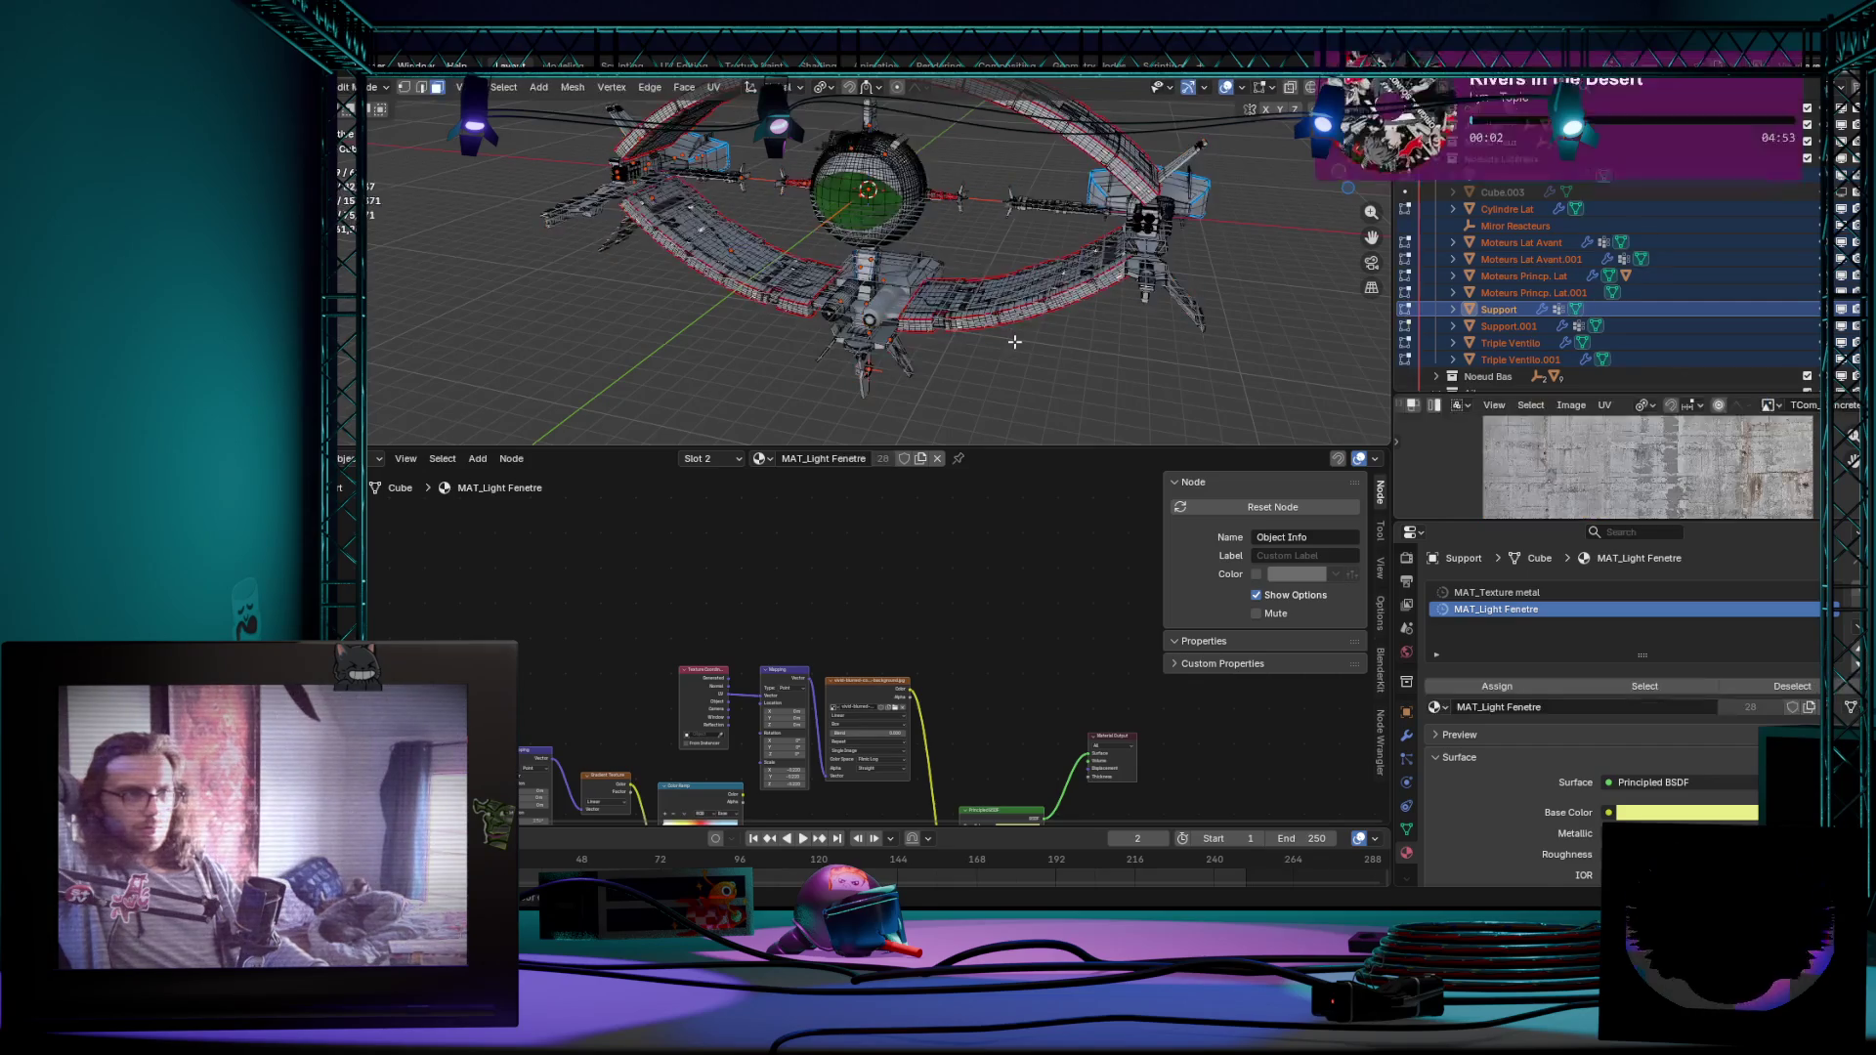
key("Tab")
key("Tab")
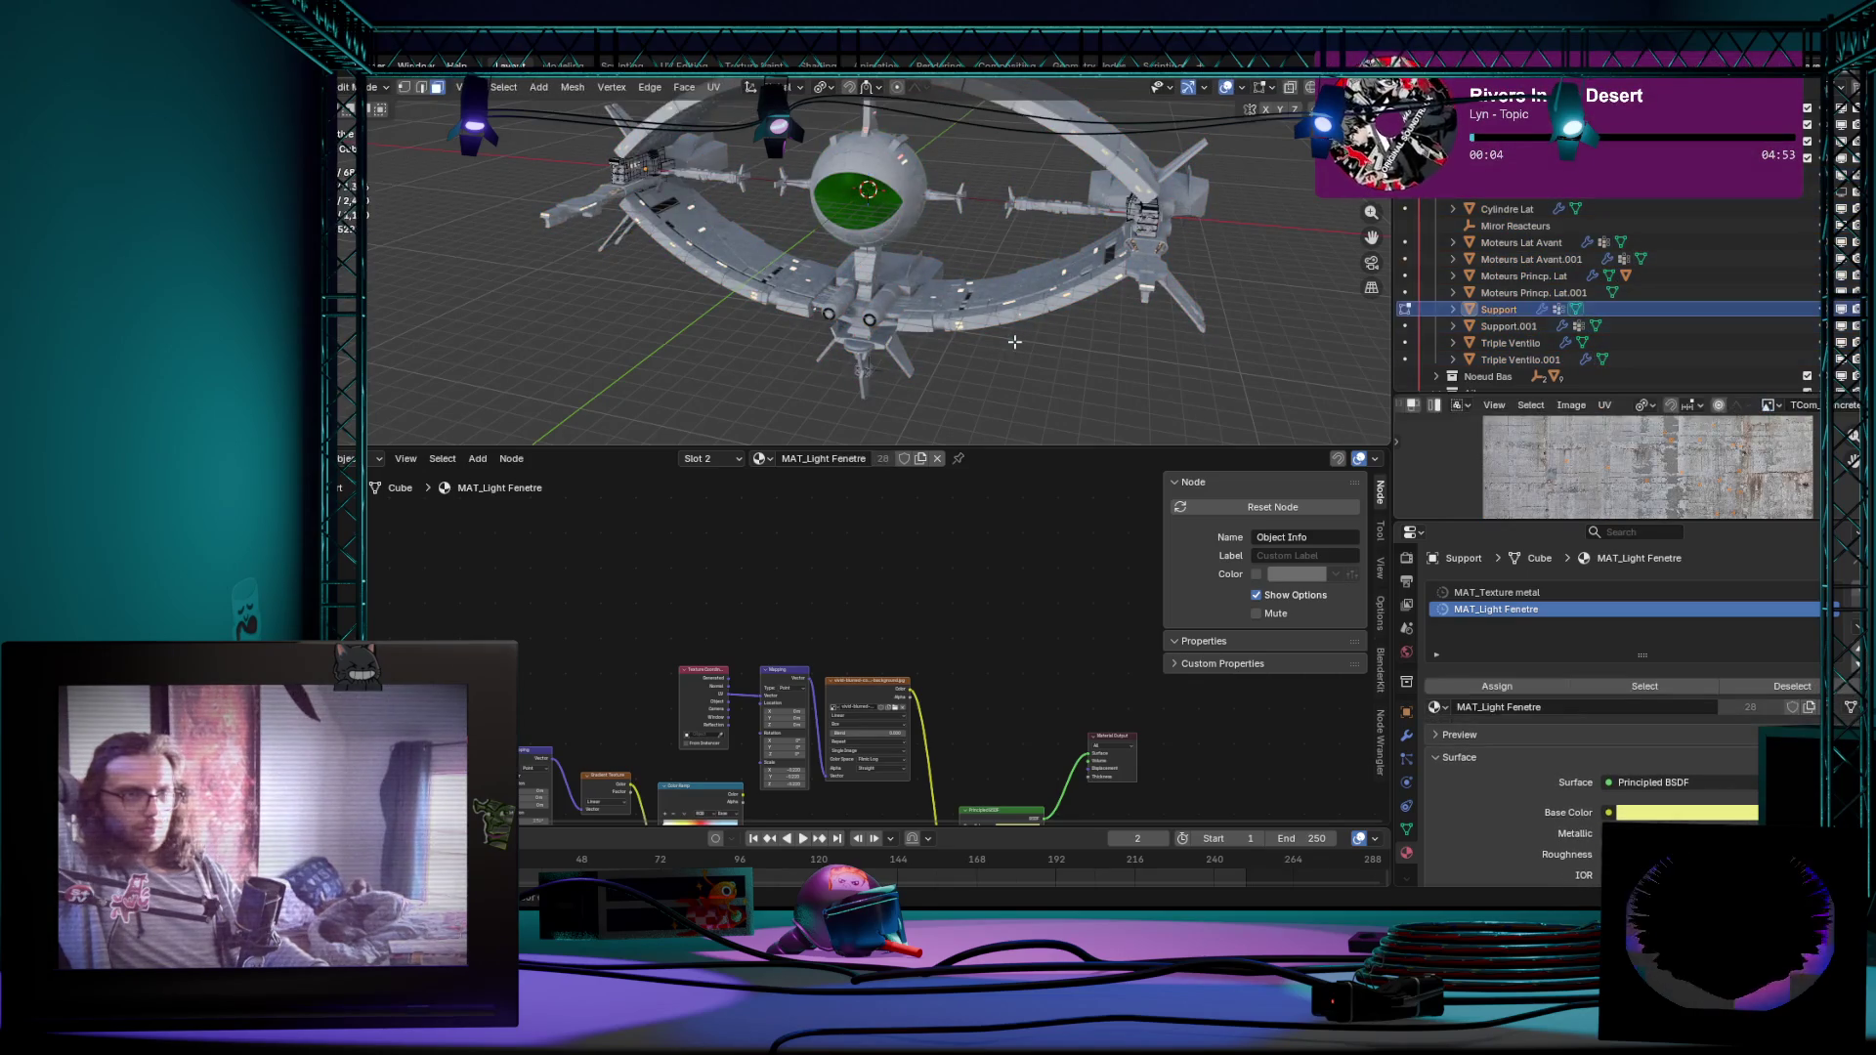
key("alt+q")
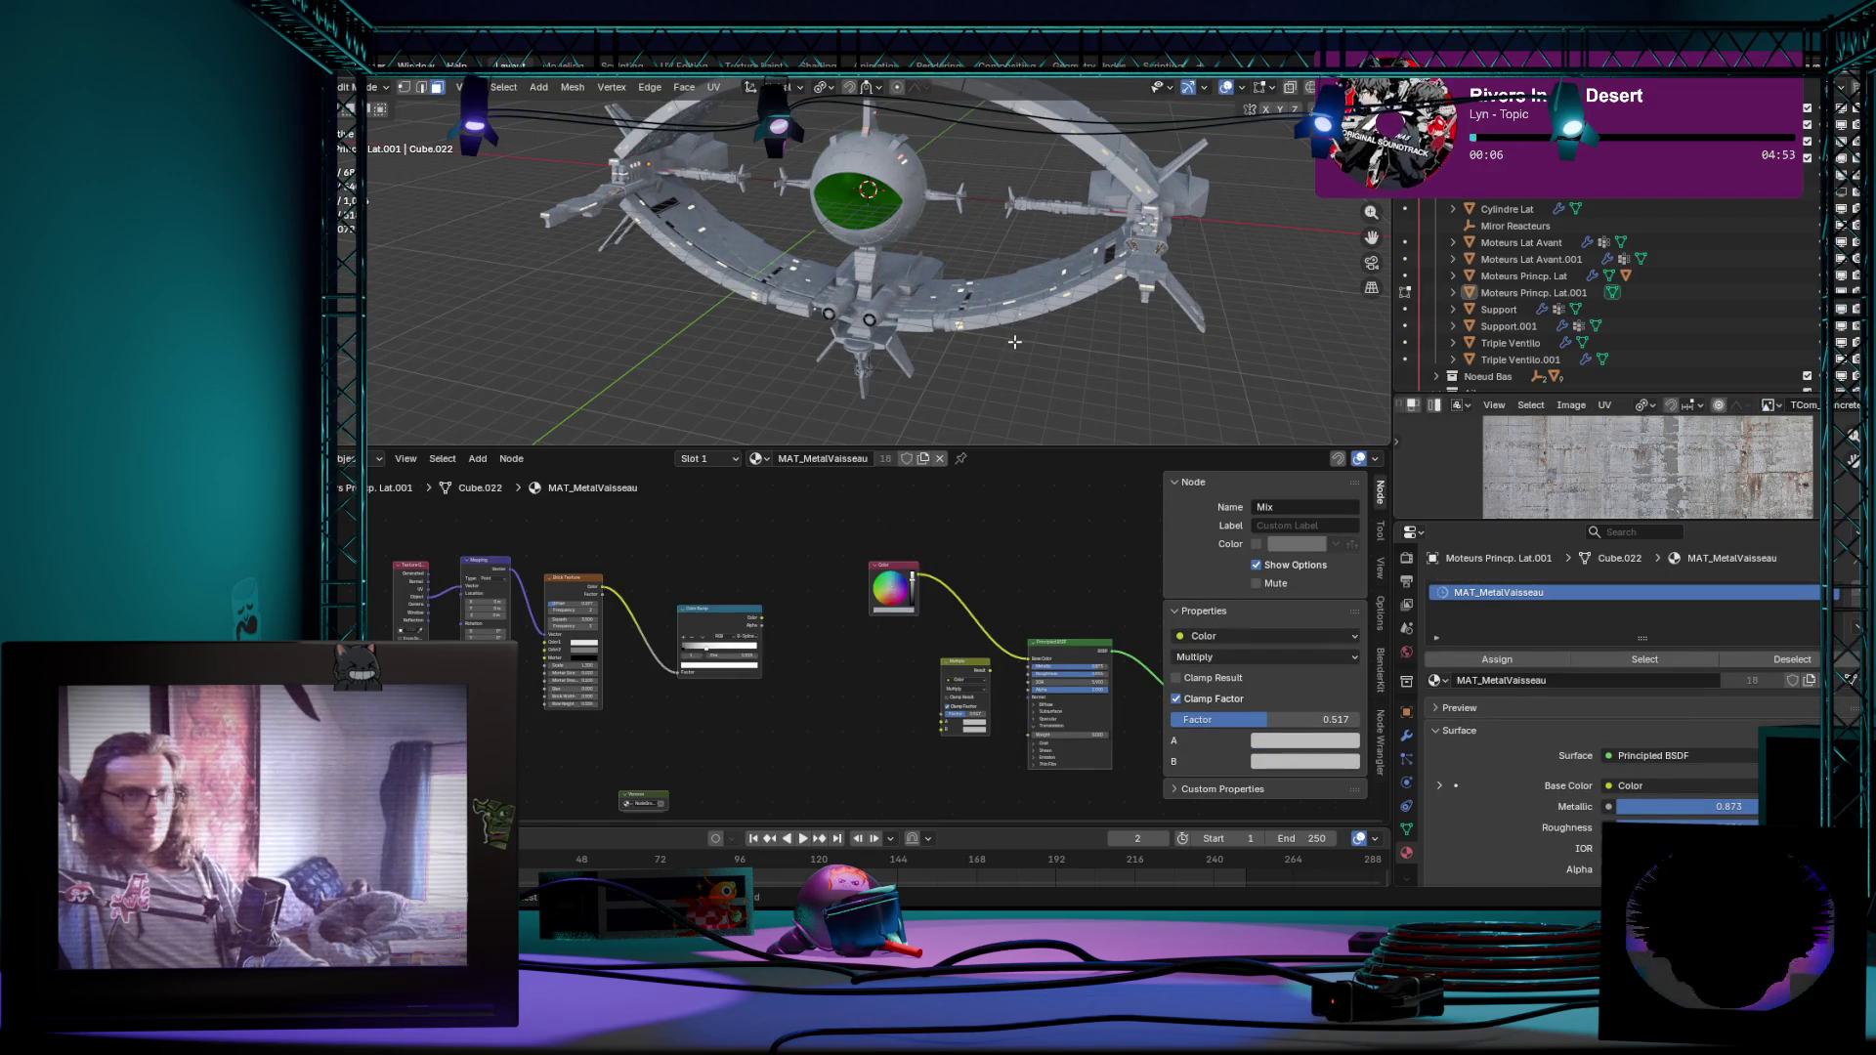
key("alt+q")
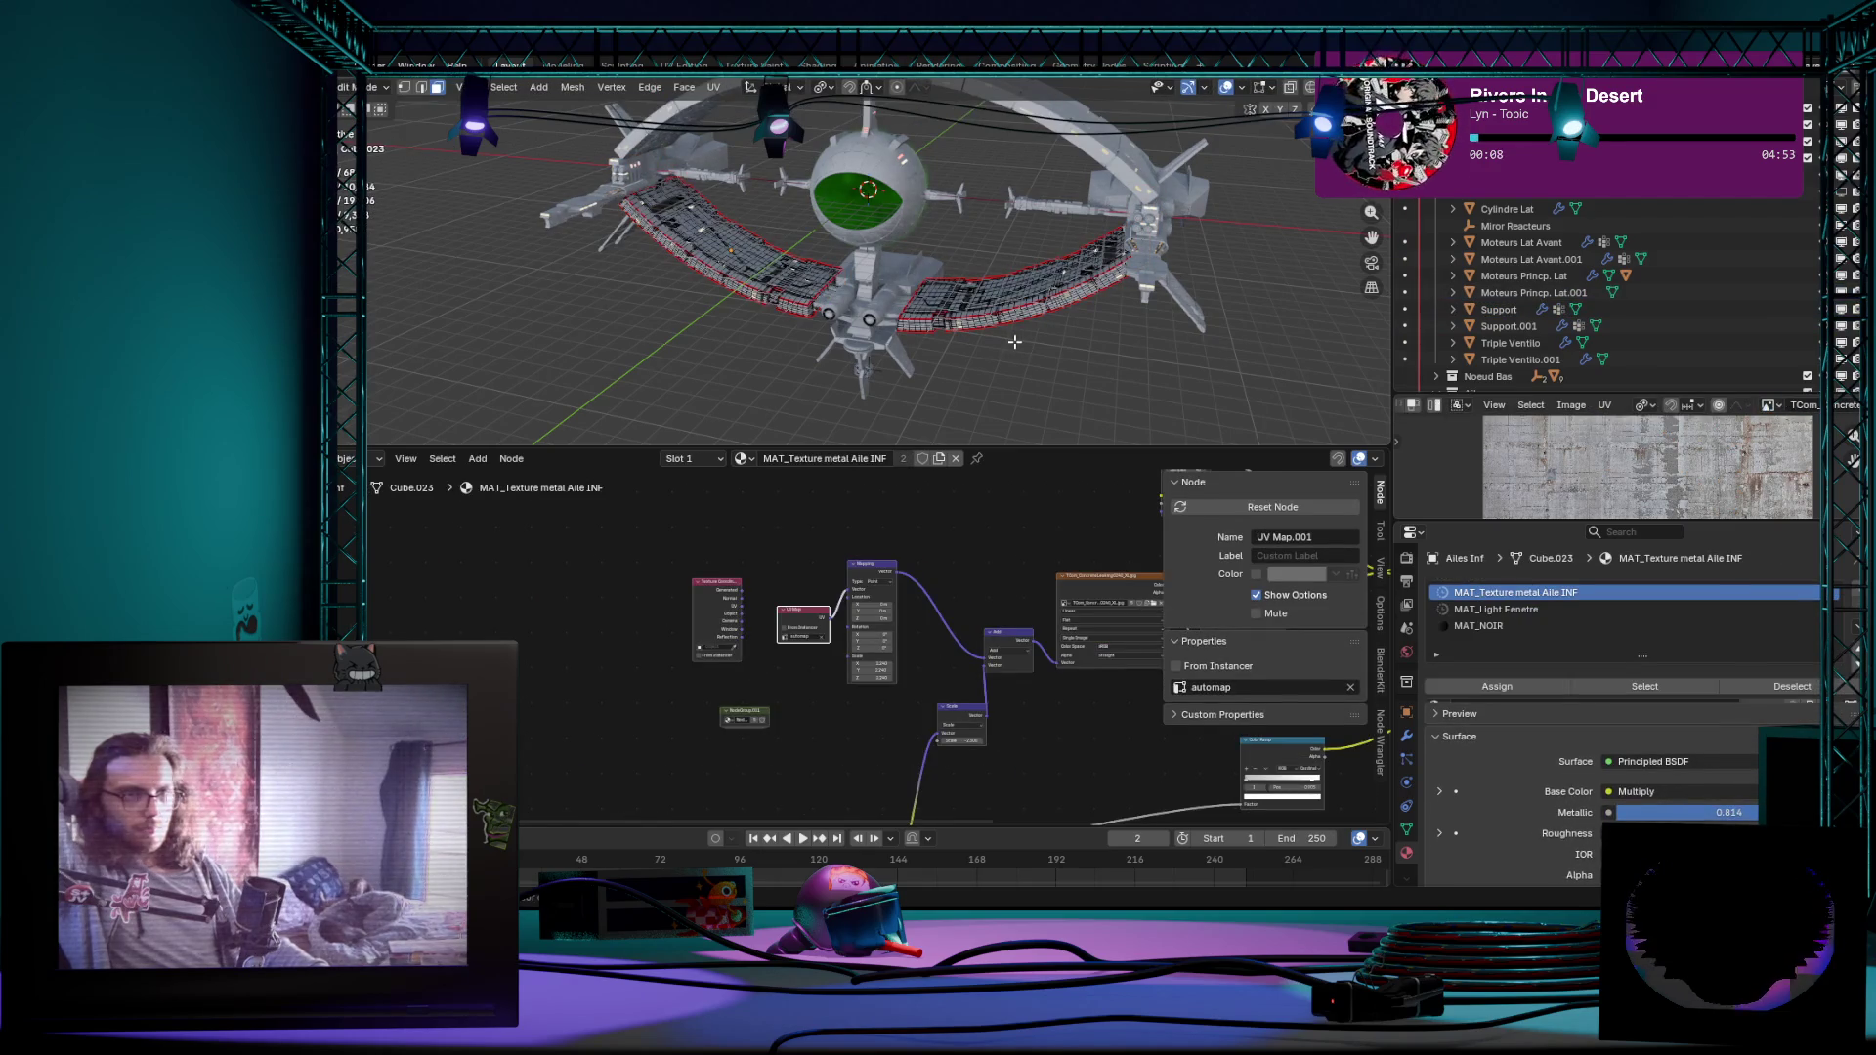
key("Tab")
Step: Cycle the active object through Moteurs Lat Avant.001 and Support.001, then edit Ailes Sup.001
left_click(1014, 342)
left_click(1016, 342)
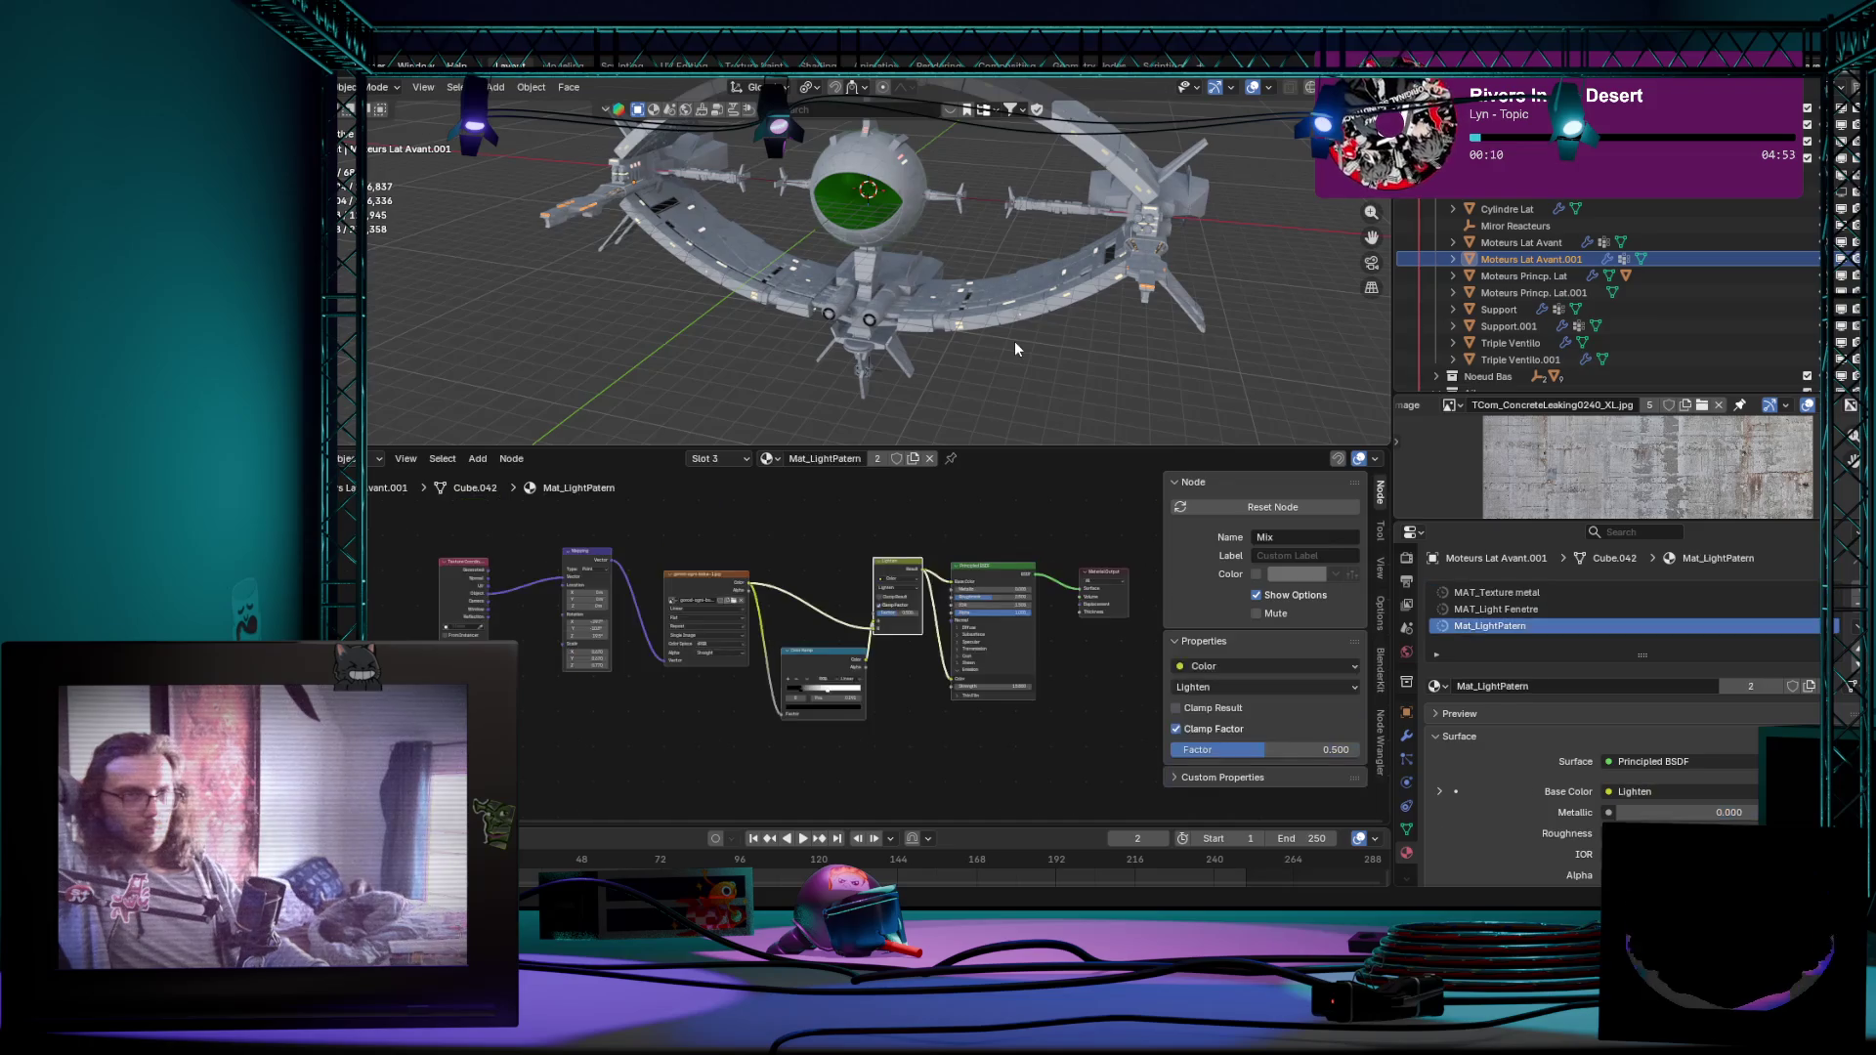
left_click(1015, 342)
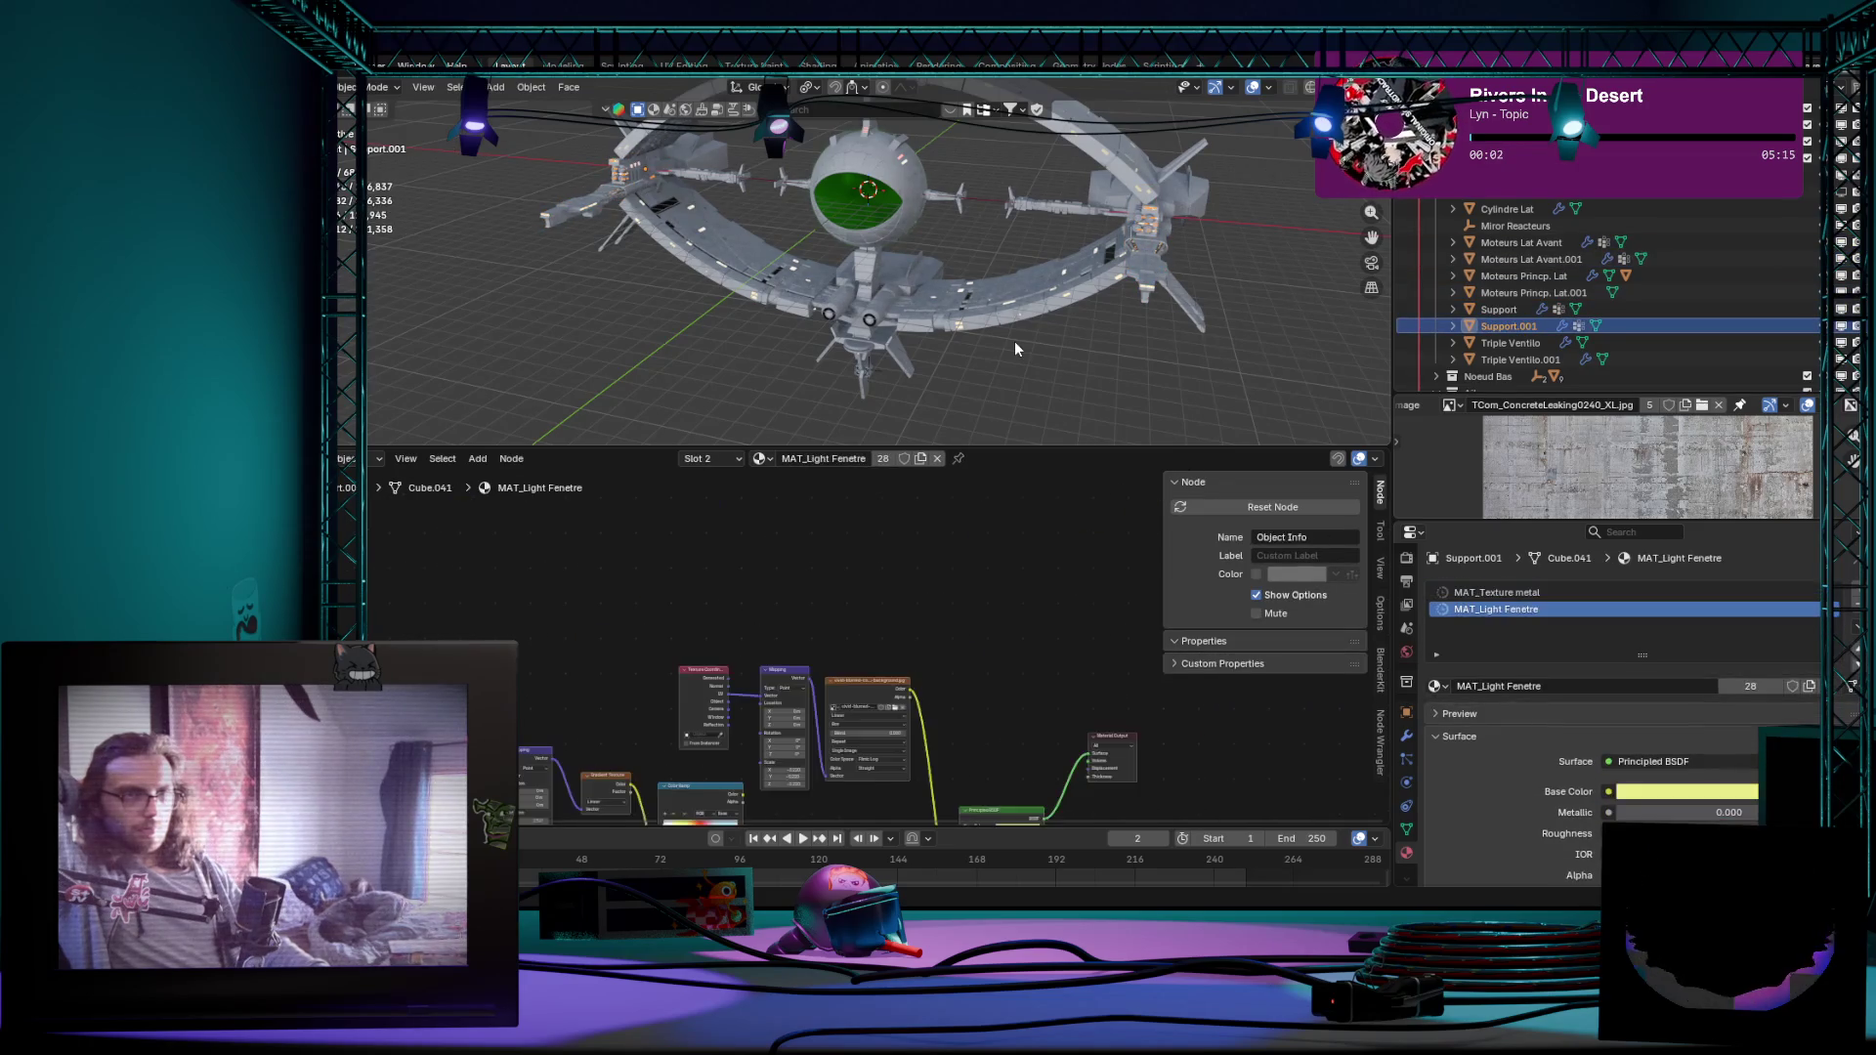
key("a")
key("Tab")
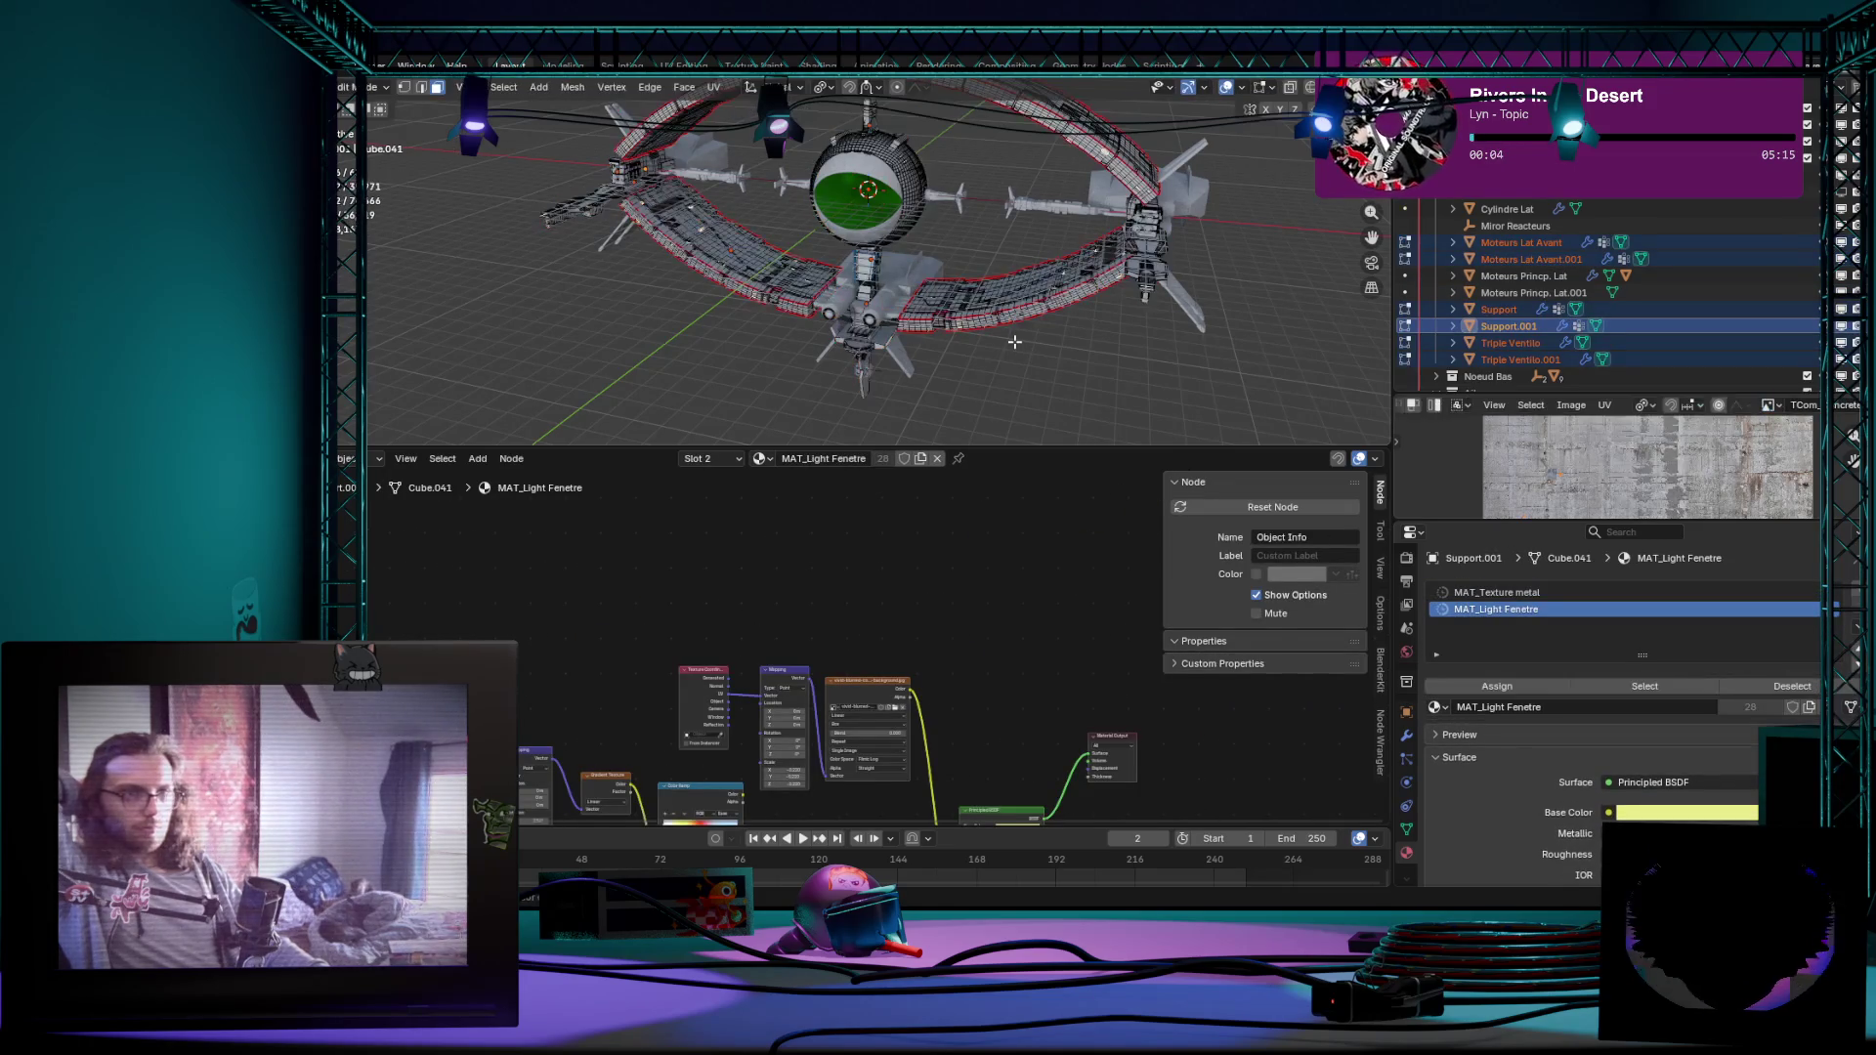
key("Tab")
left_click(1015, 342)
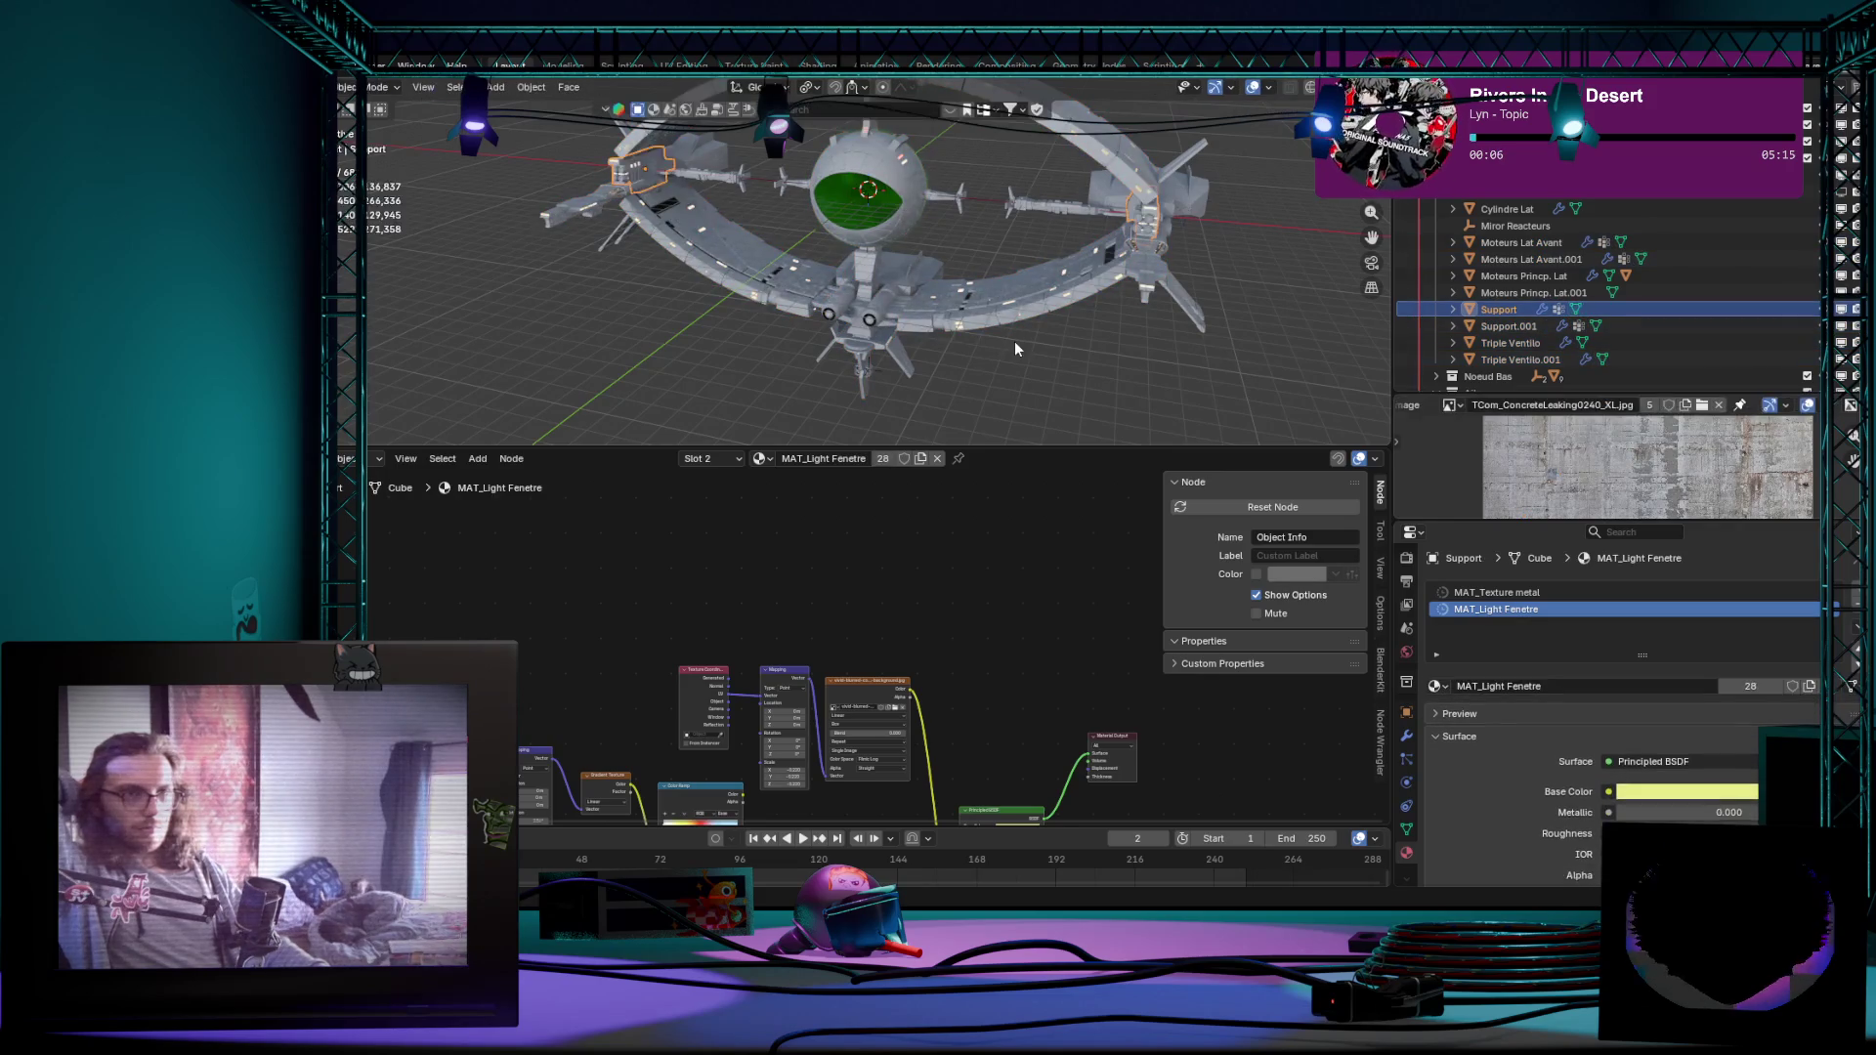
left_click(1014, 348)
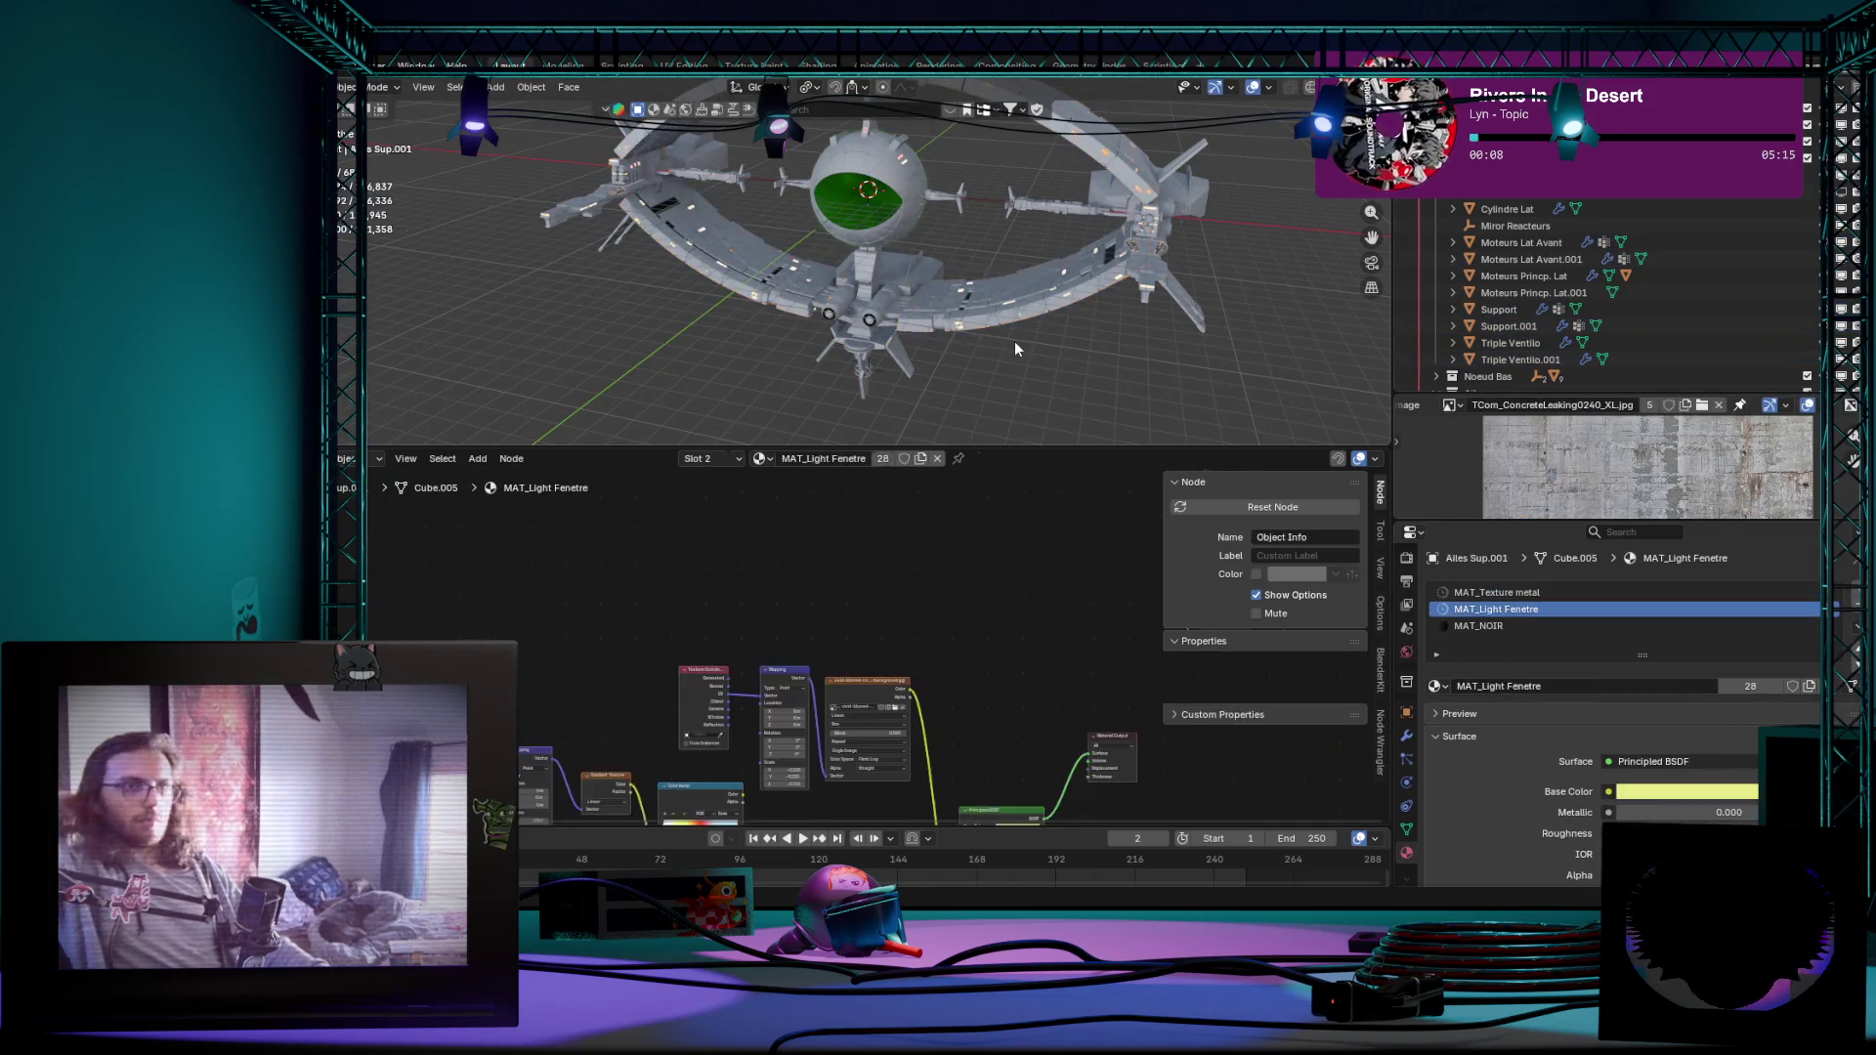
key("Tab")
Step: Toggle editing between the upper and lower wings and Ailes Inf.001 with all ship objects selected
key("Tab")
left_click(1016, 348)
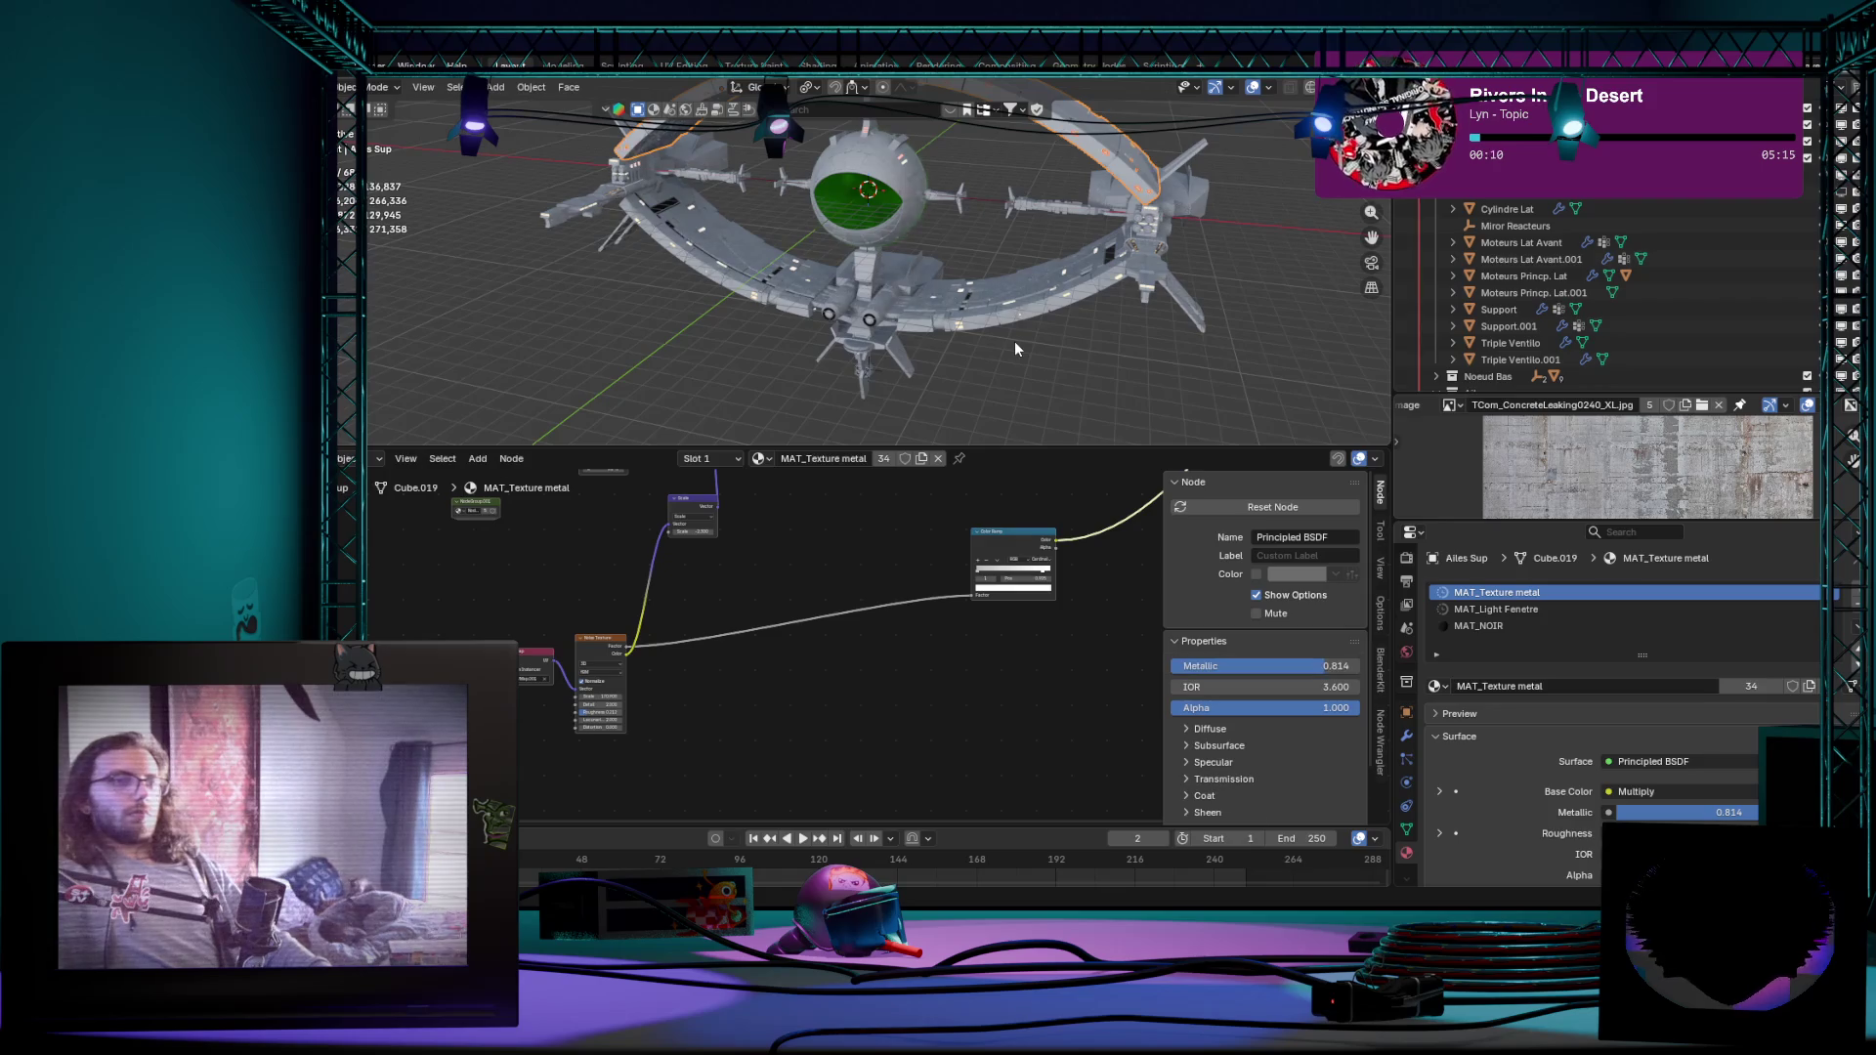
key("Tab")
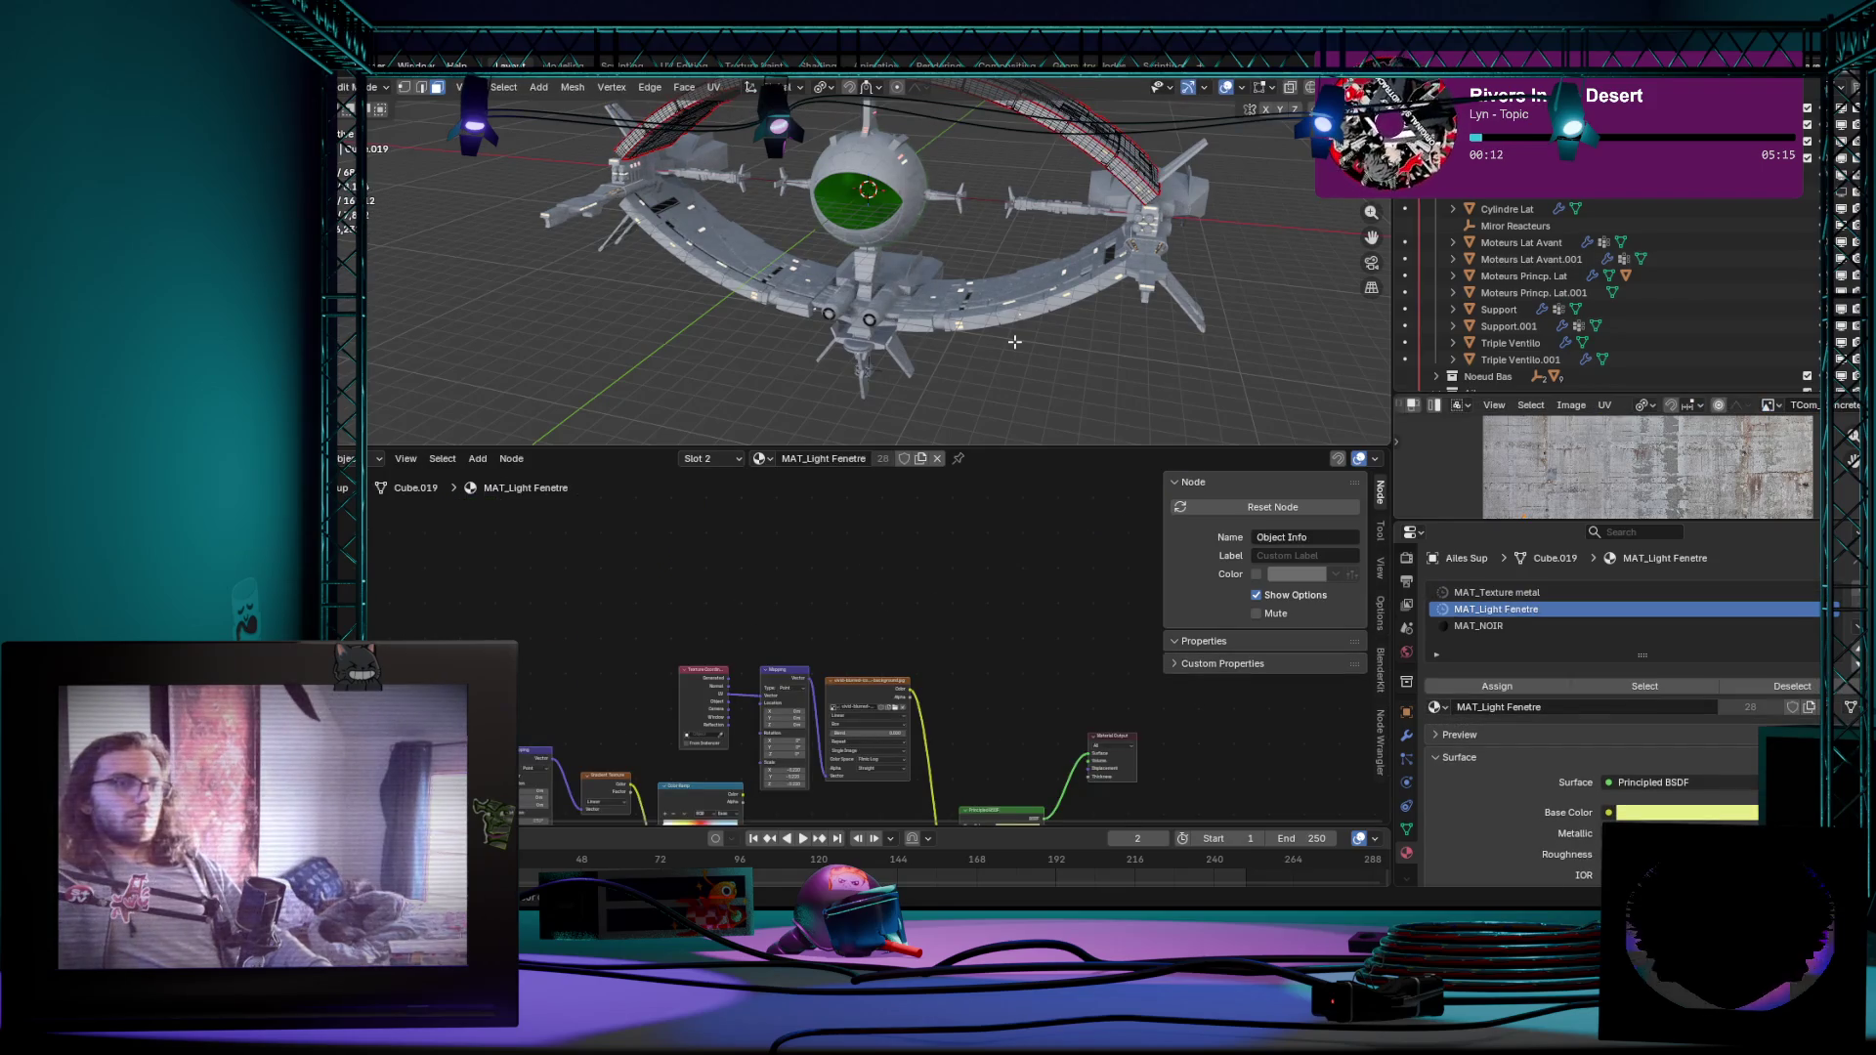
key("Tab")
left_click(1014, 341)
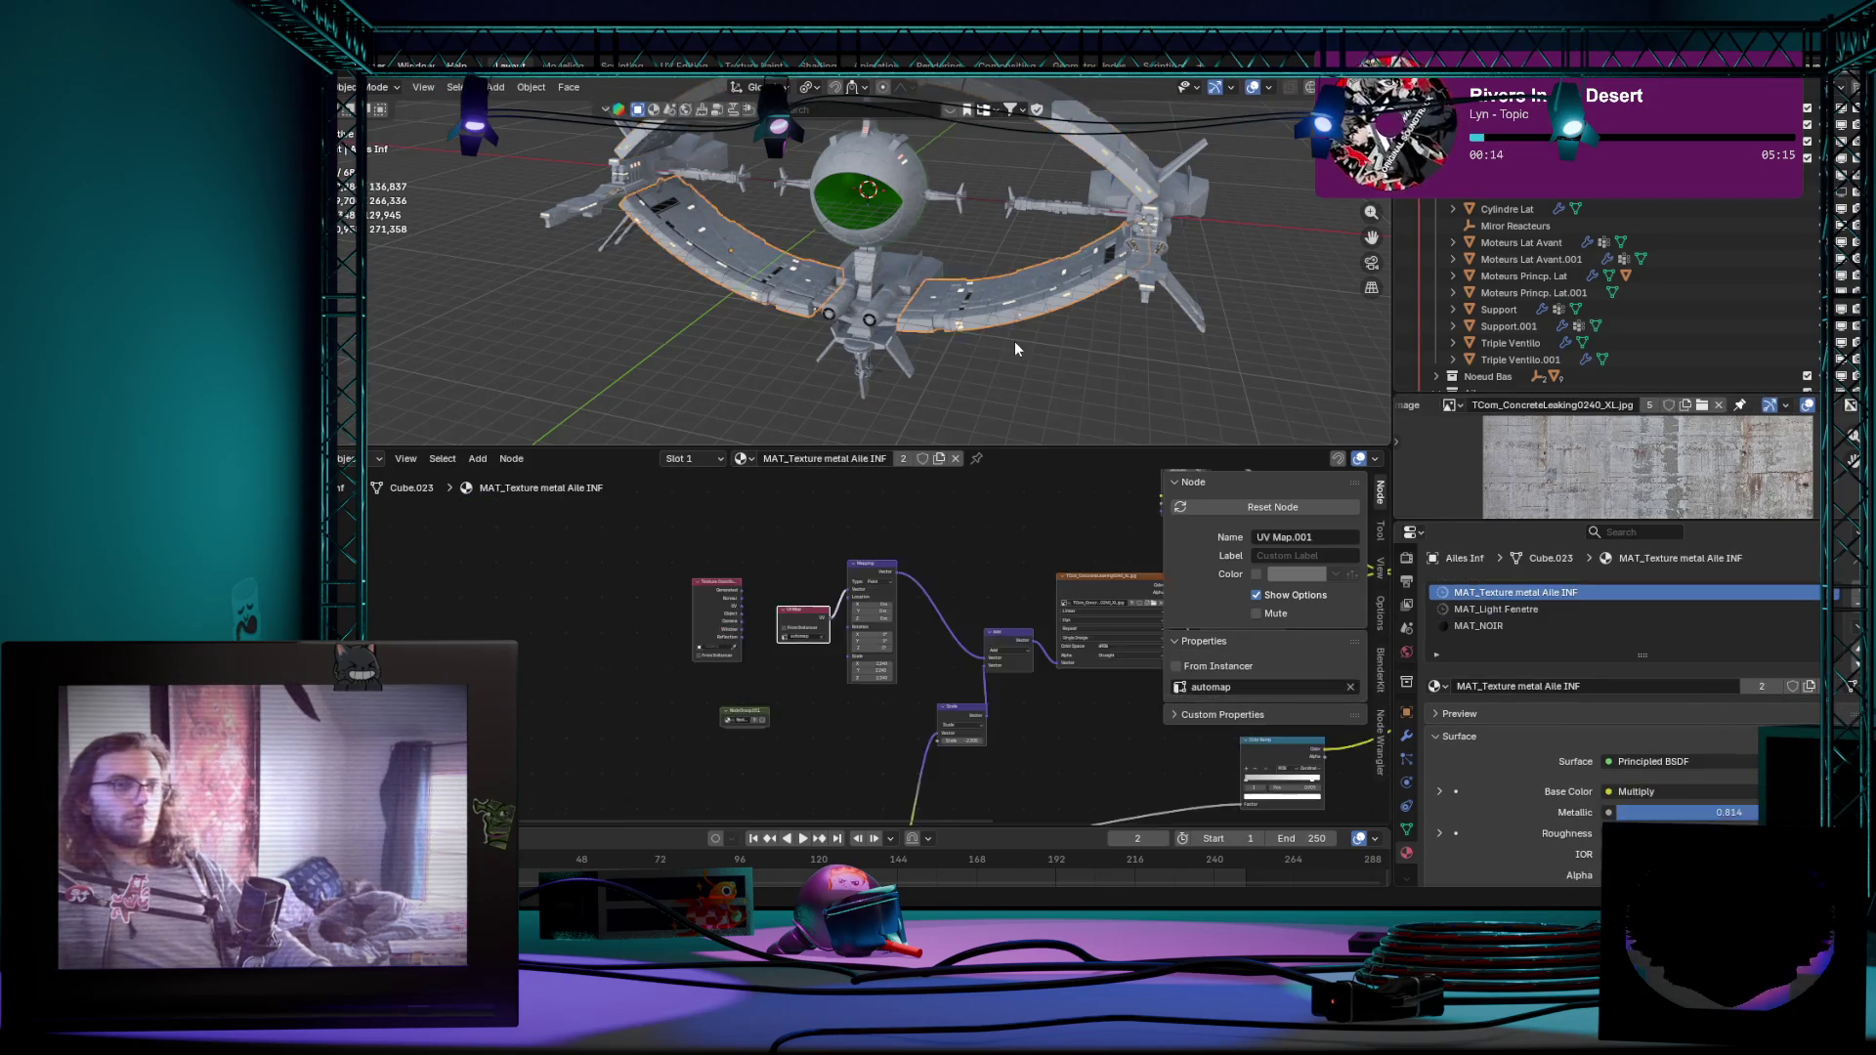
key("Tab")
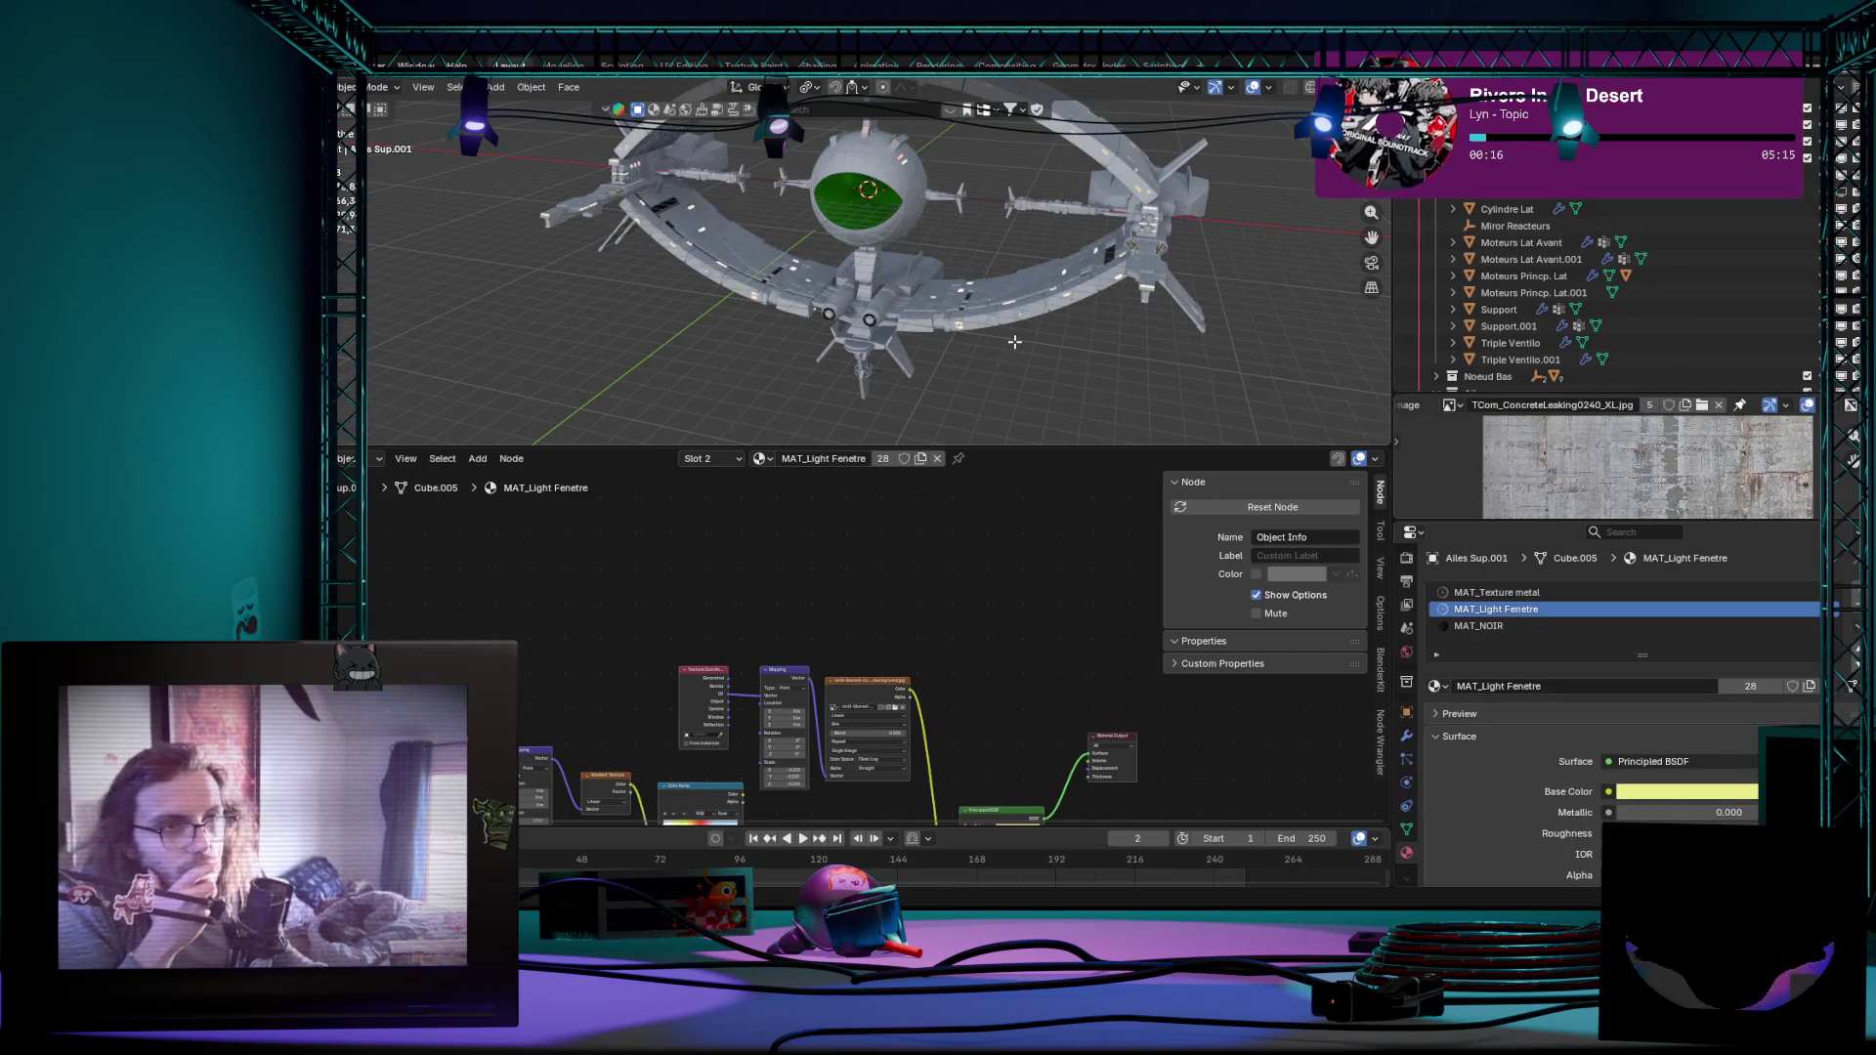
key("Tab")
key("a")
key("Tab")
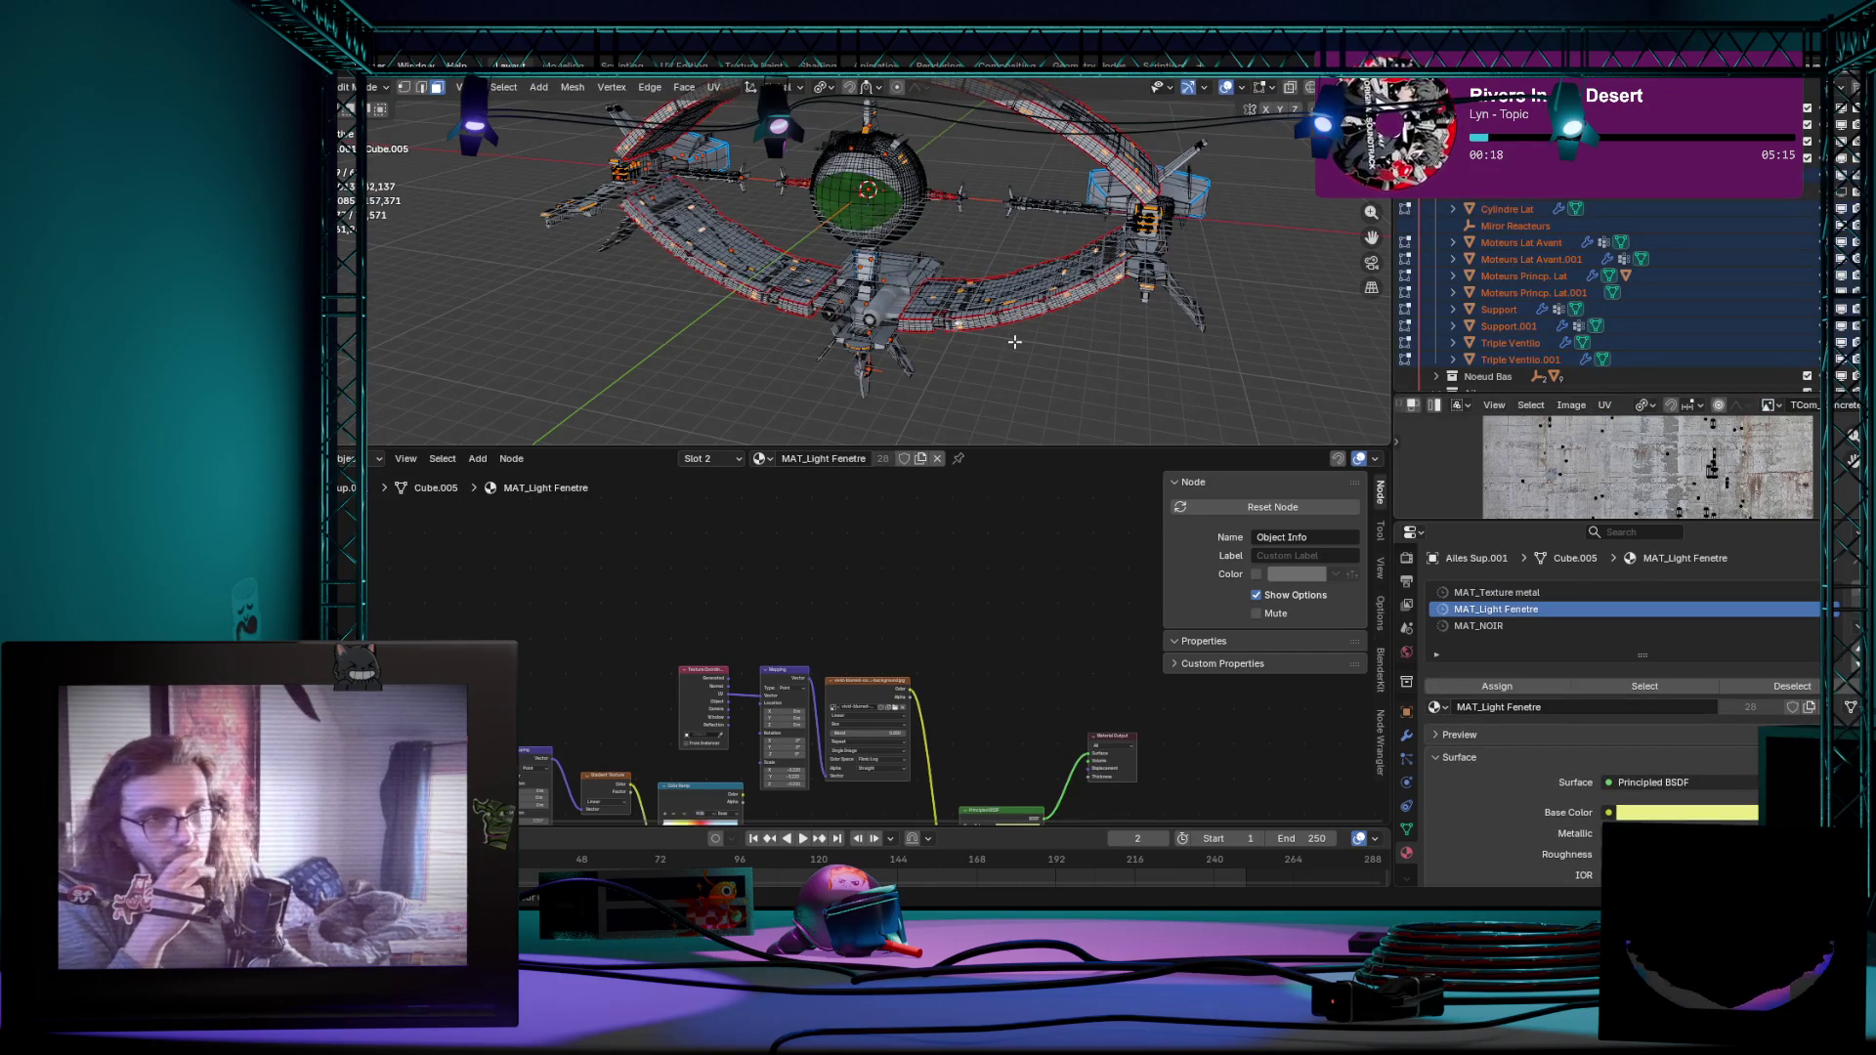
left_click(1015, 342)
key("Tab")
key("Tab")
key("Tab")
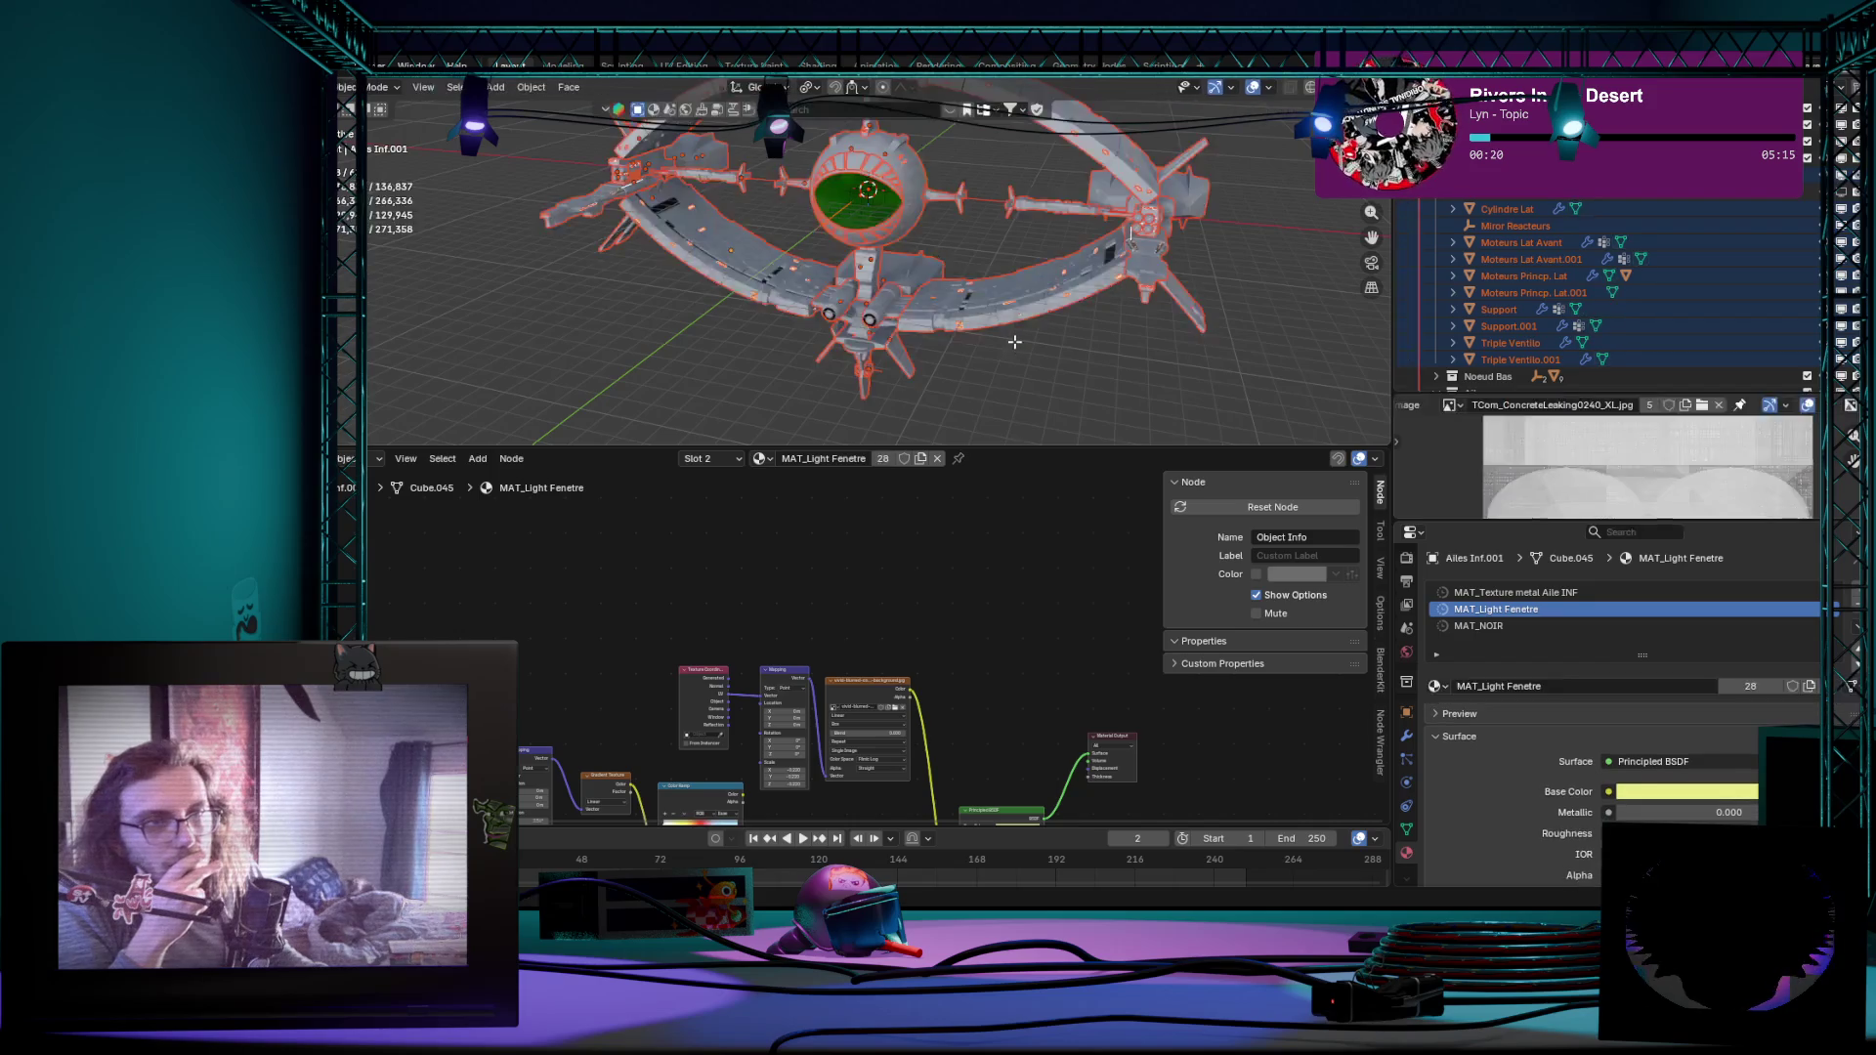
key("Tab")
Step: Settle on editing the wing meshes together, ending with upper wing Cube.019 active showing its window faces
left_click(1015, 342)
key("Tab")
left_click(1015, 342)
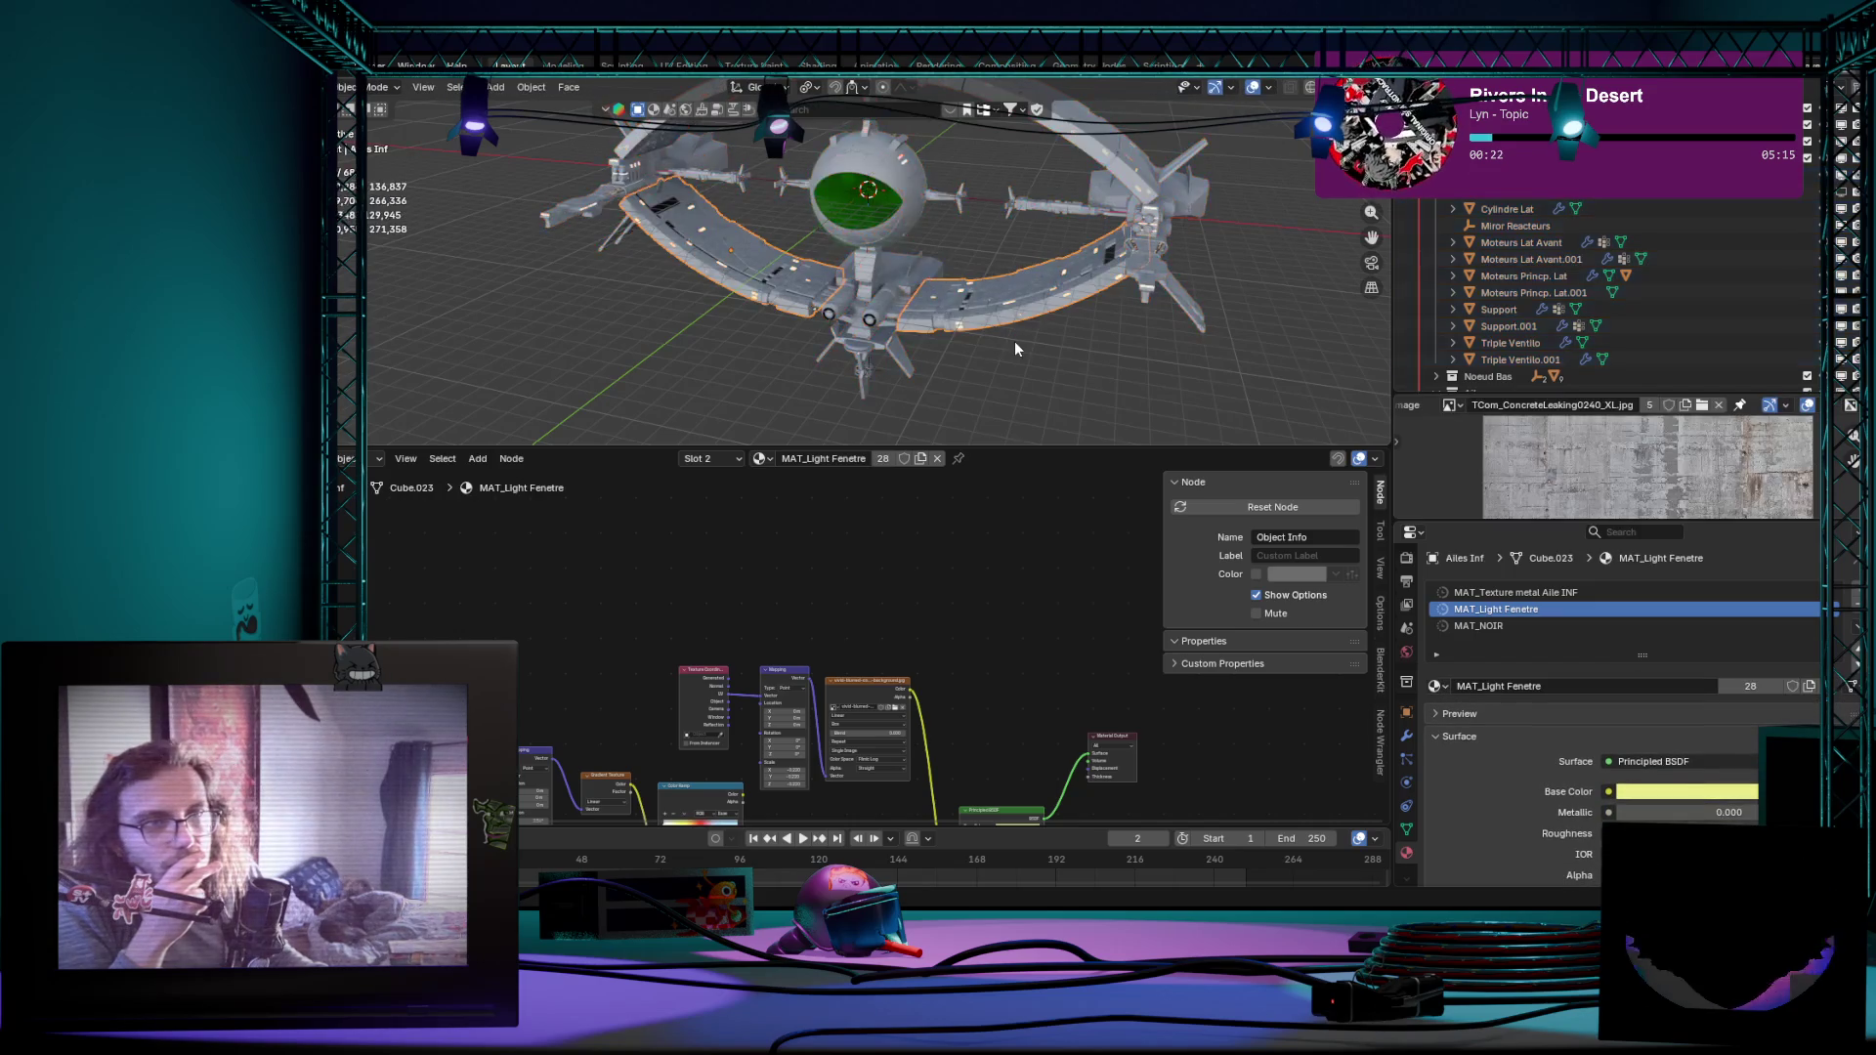
key("Tab")
key("Tab")
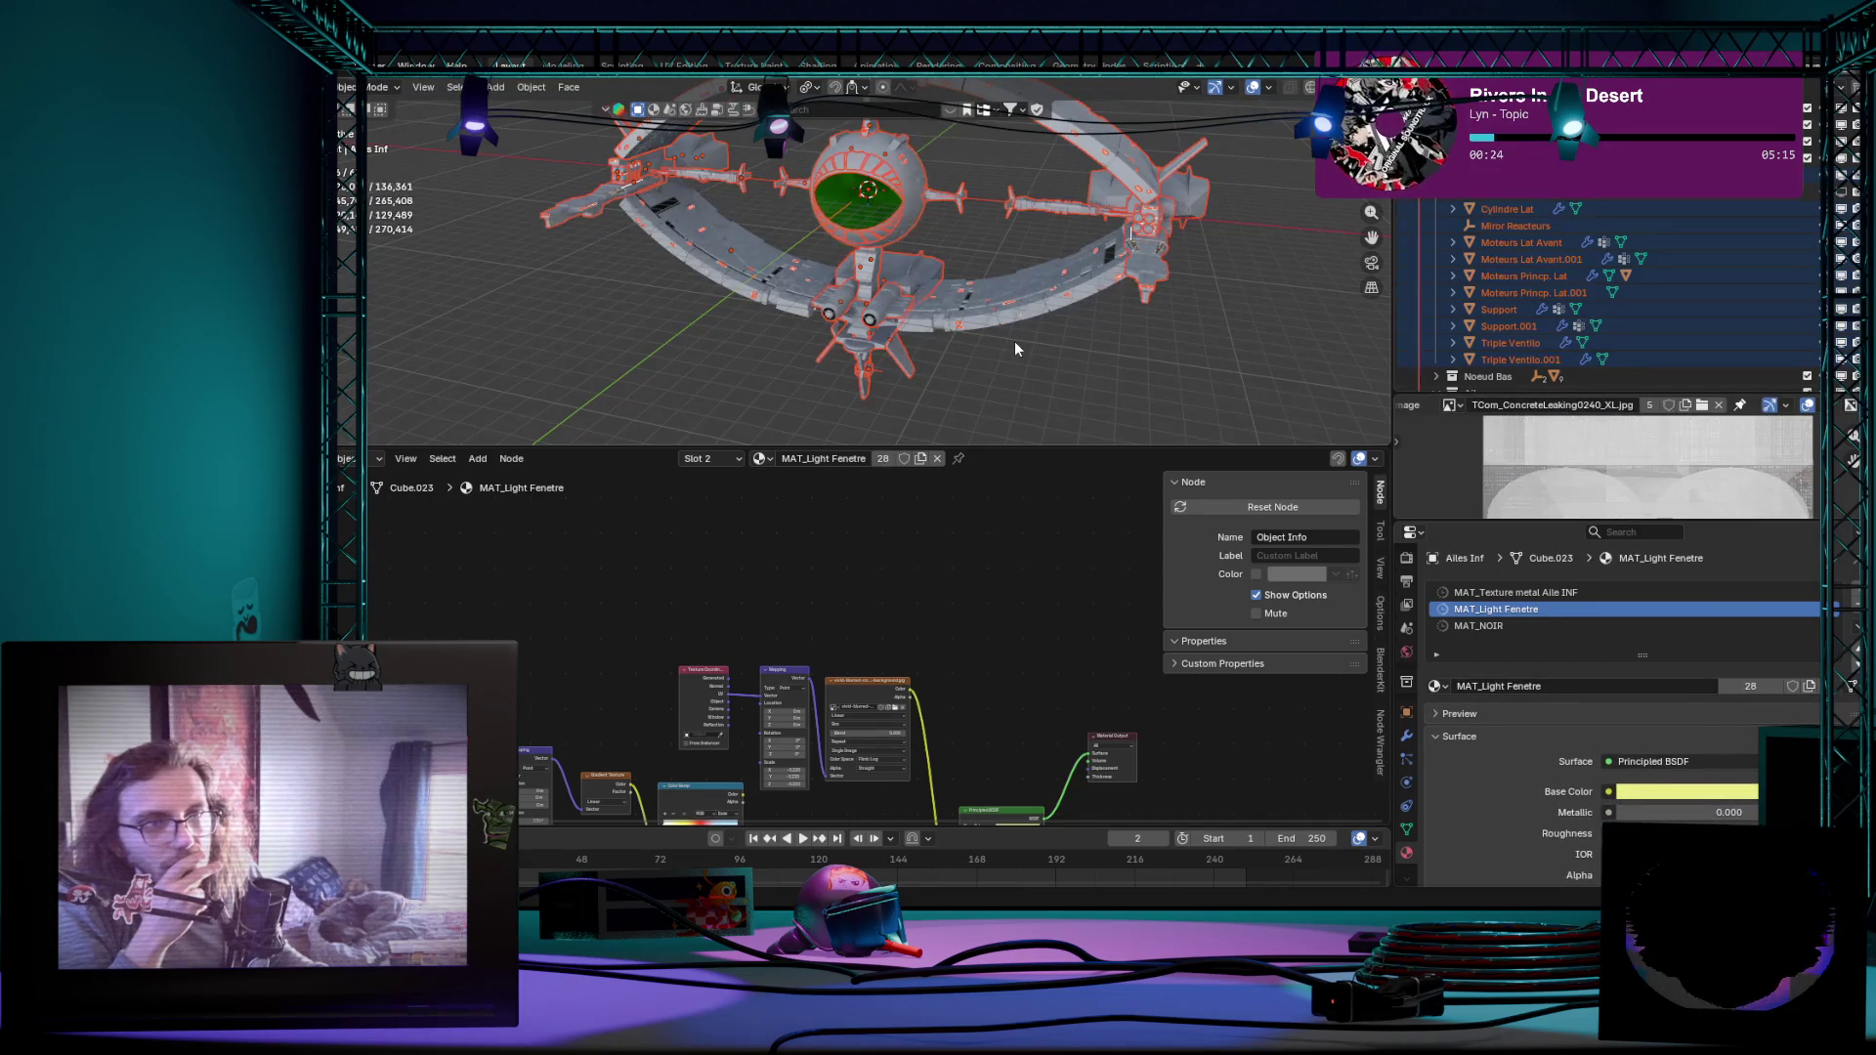
key("ctrl+z")
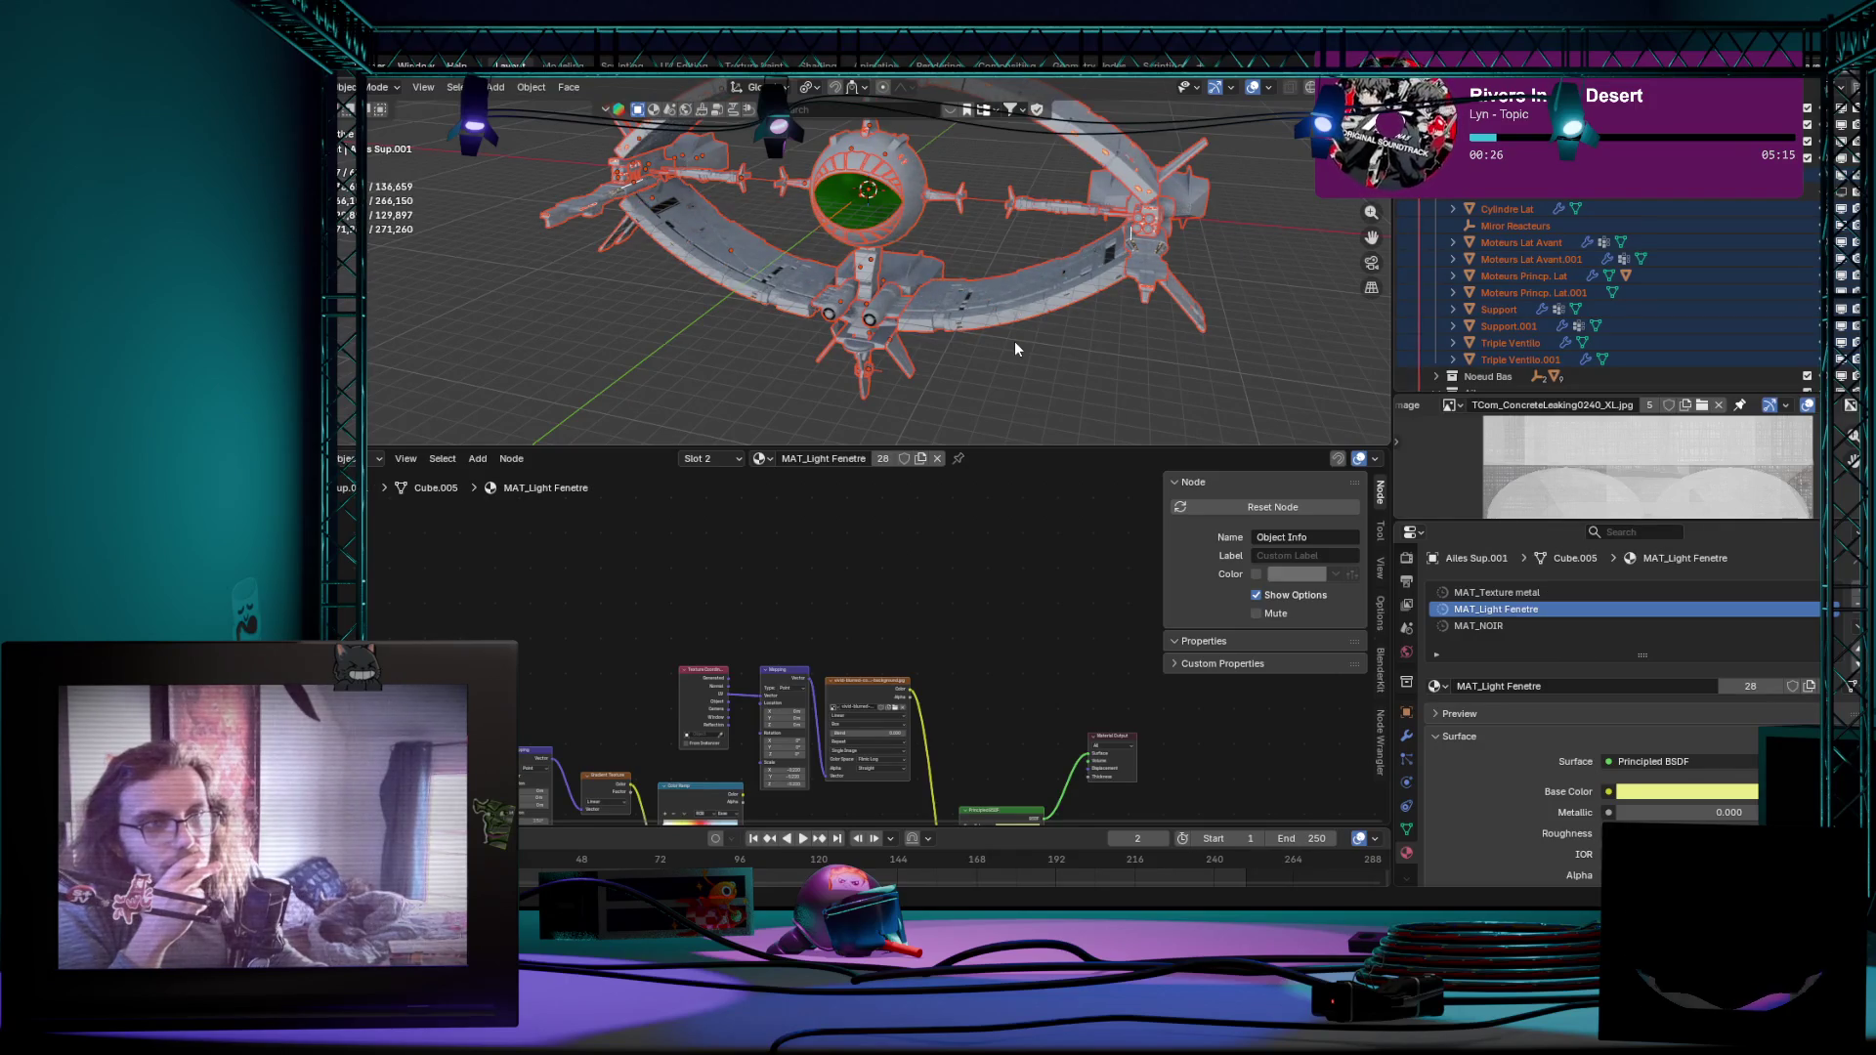
key("Tab")
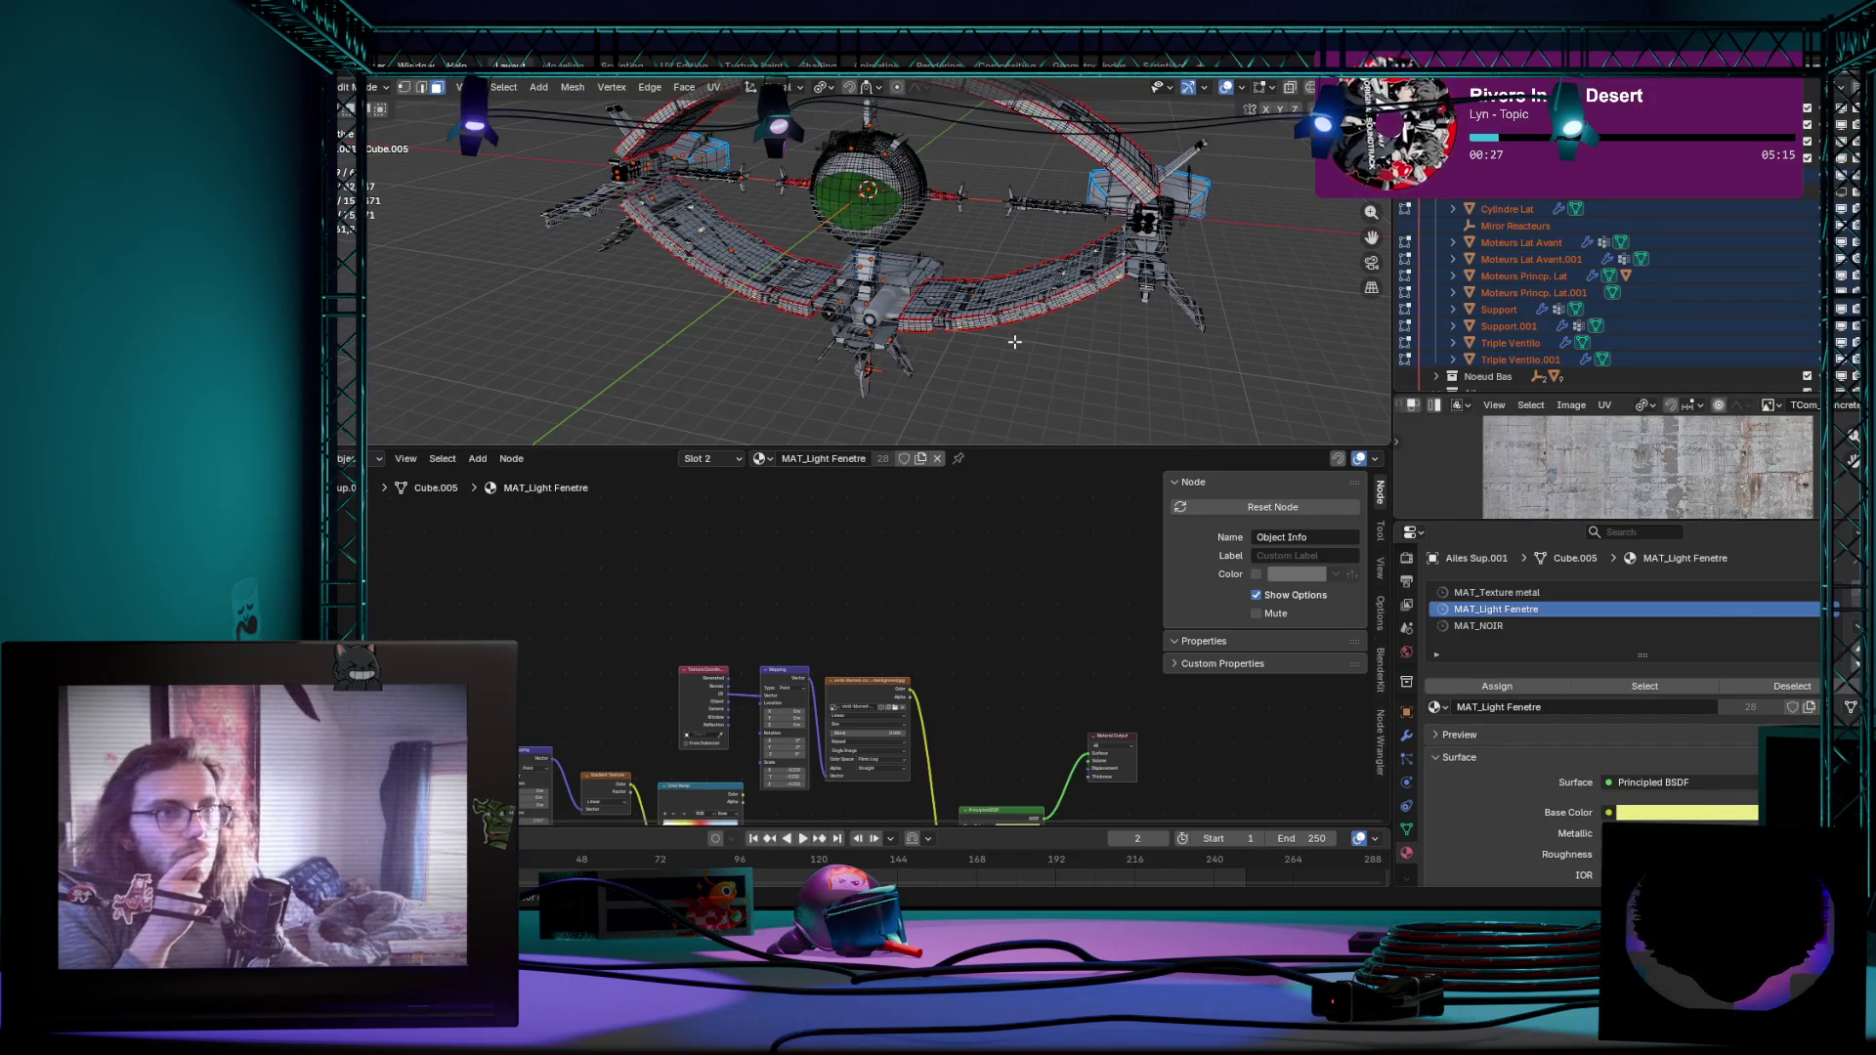
key("Tab")
key("Tab")
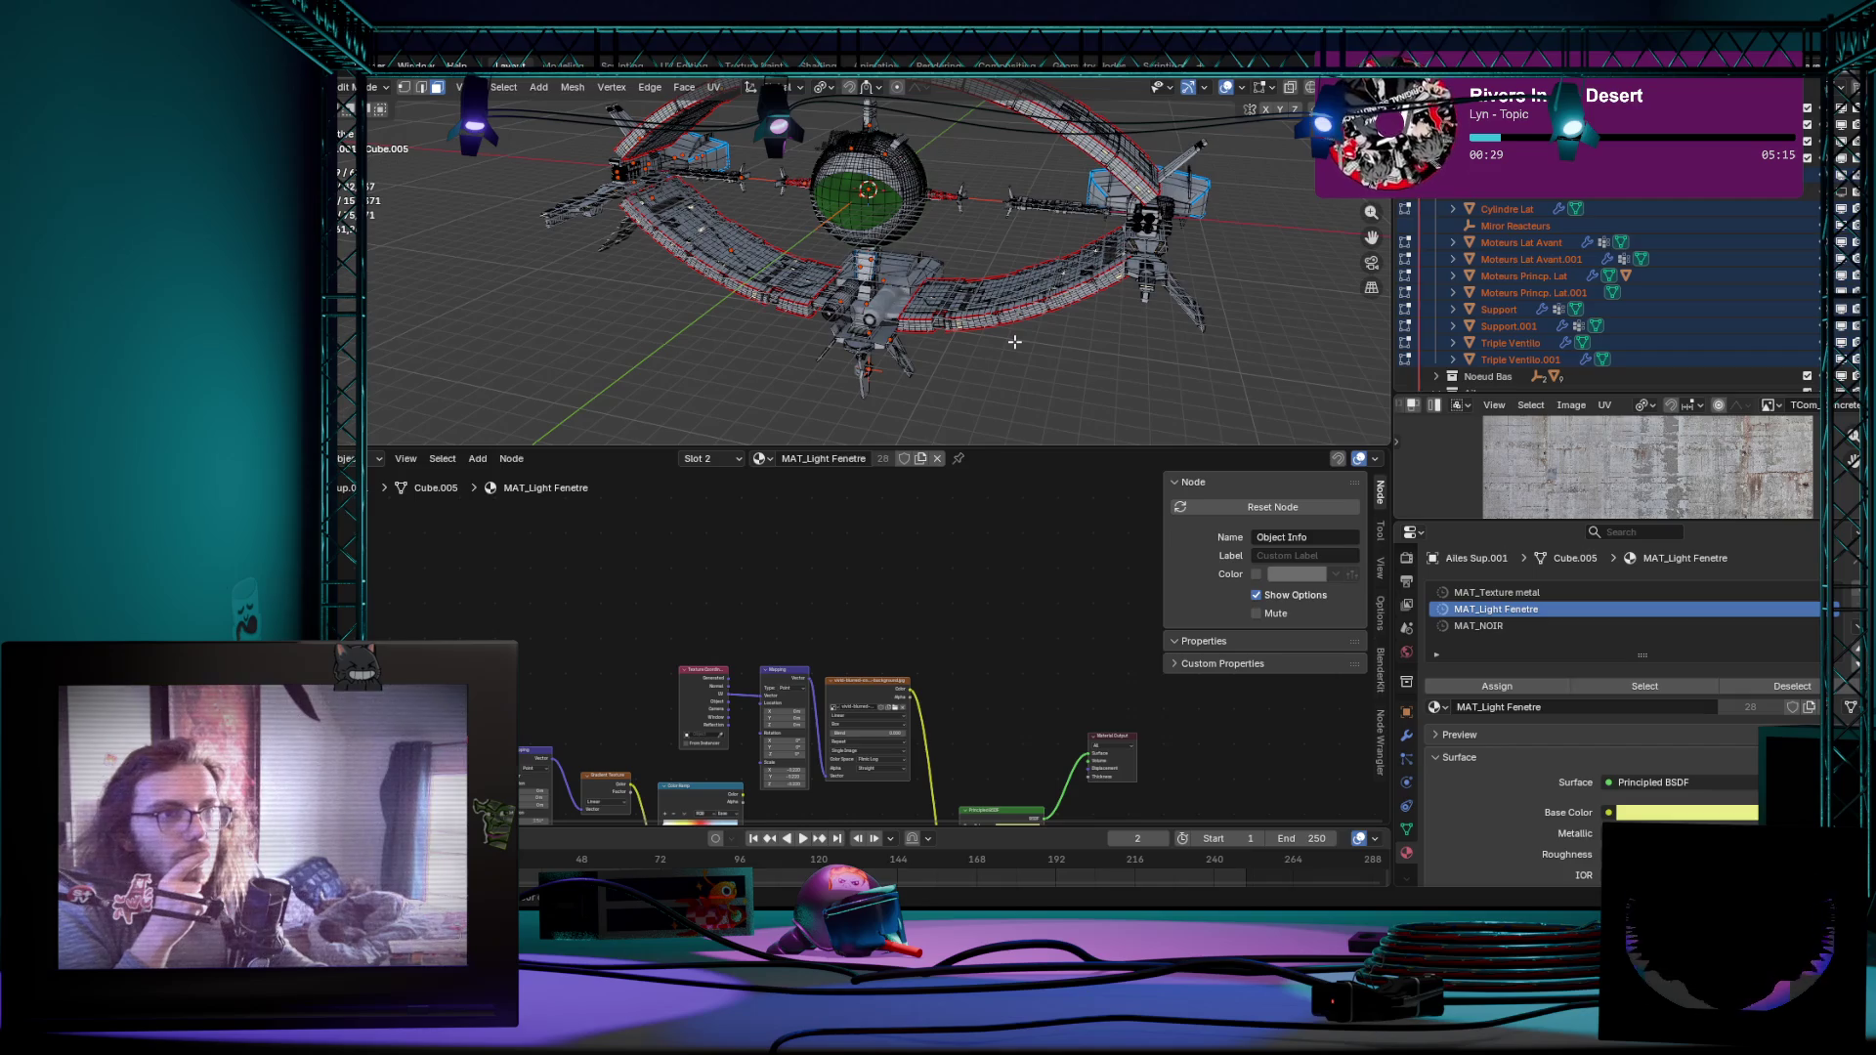
left_click(1012, 342)
key("Tab")
key("Tab")
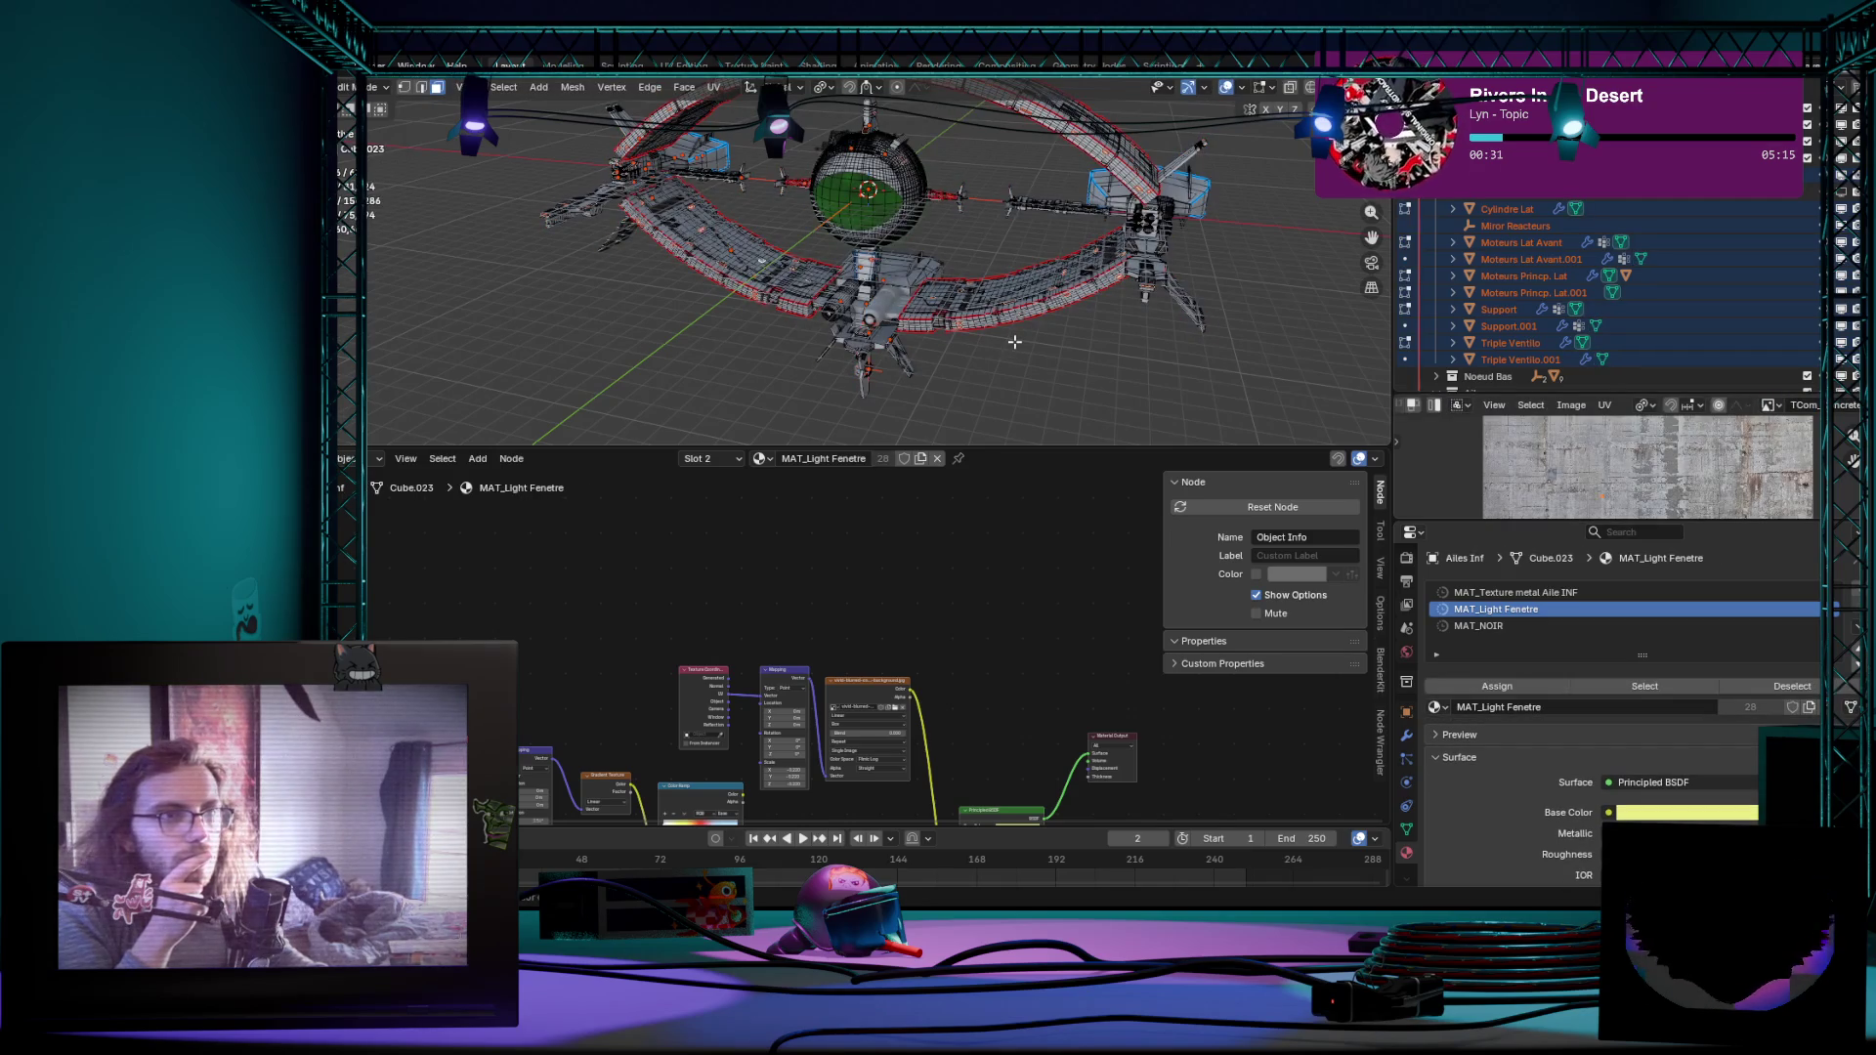
left_click(1014, 342)
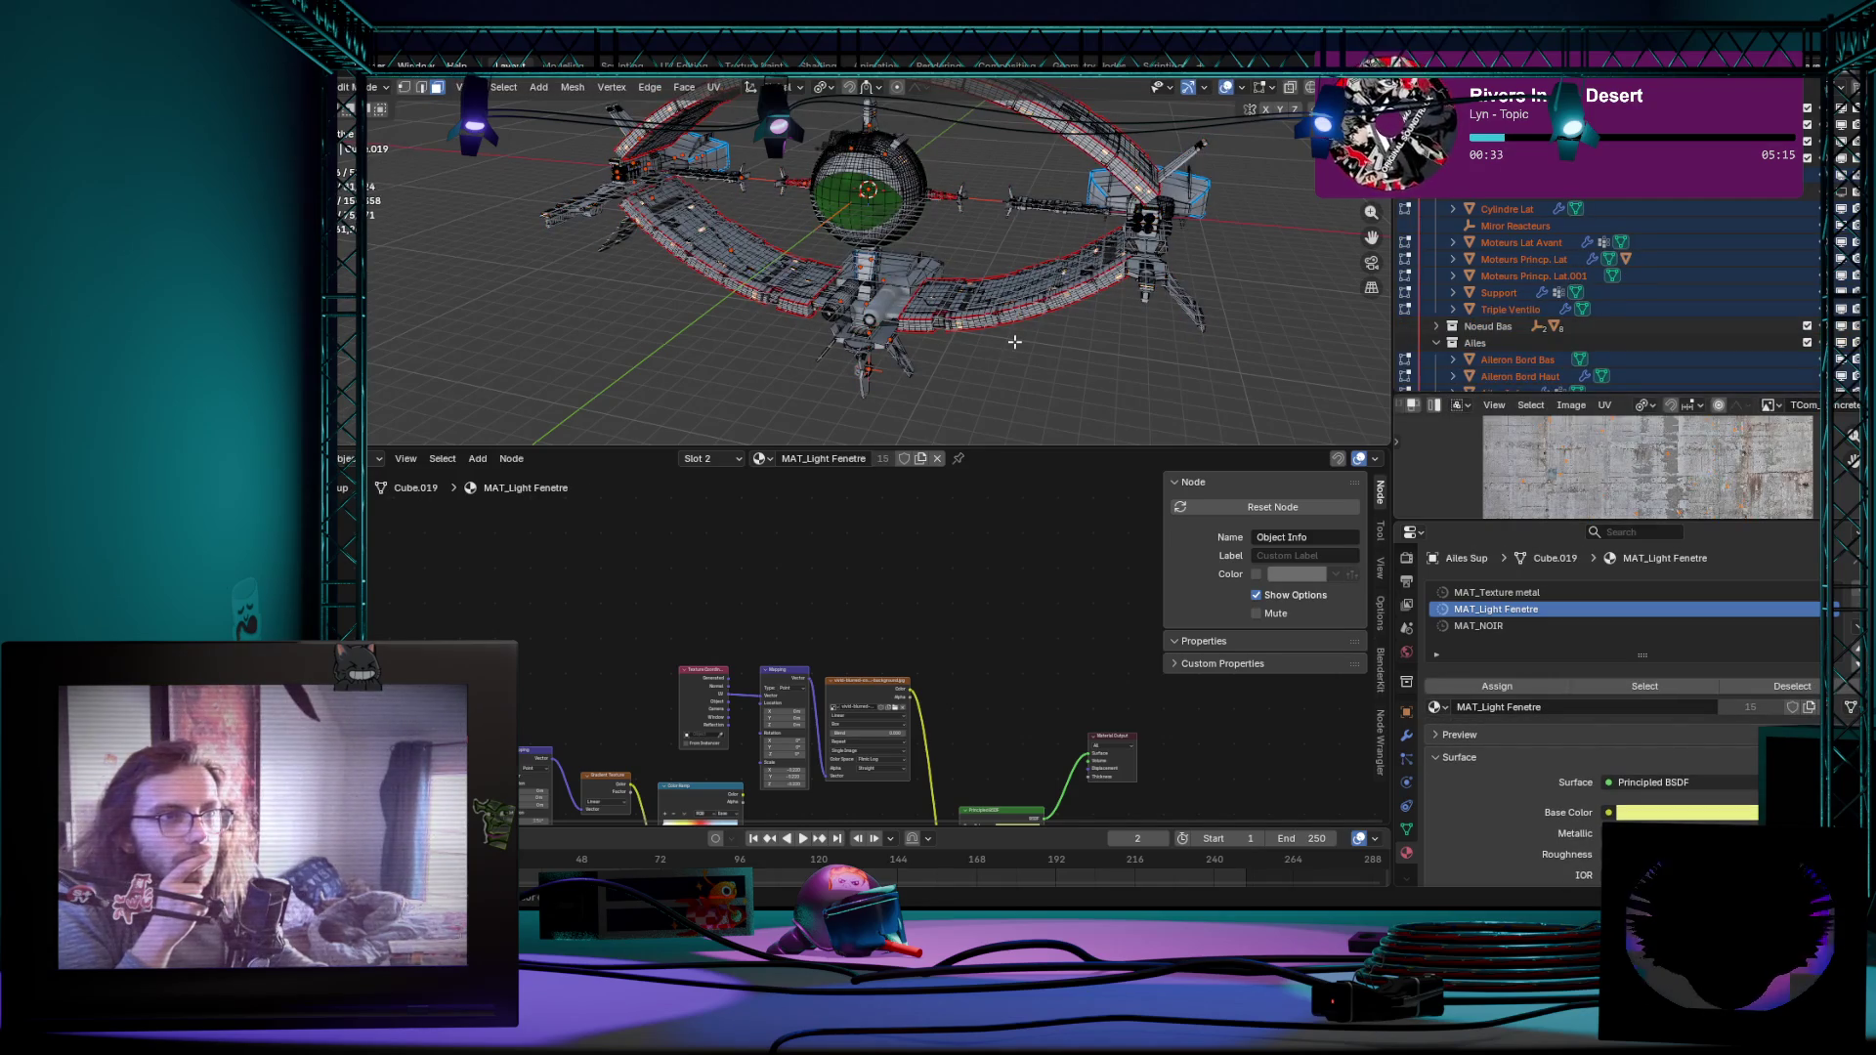
key("Tab")
key("Tab")
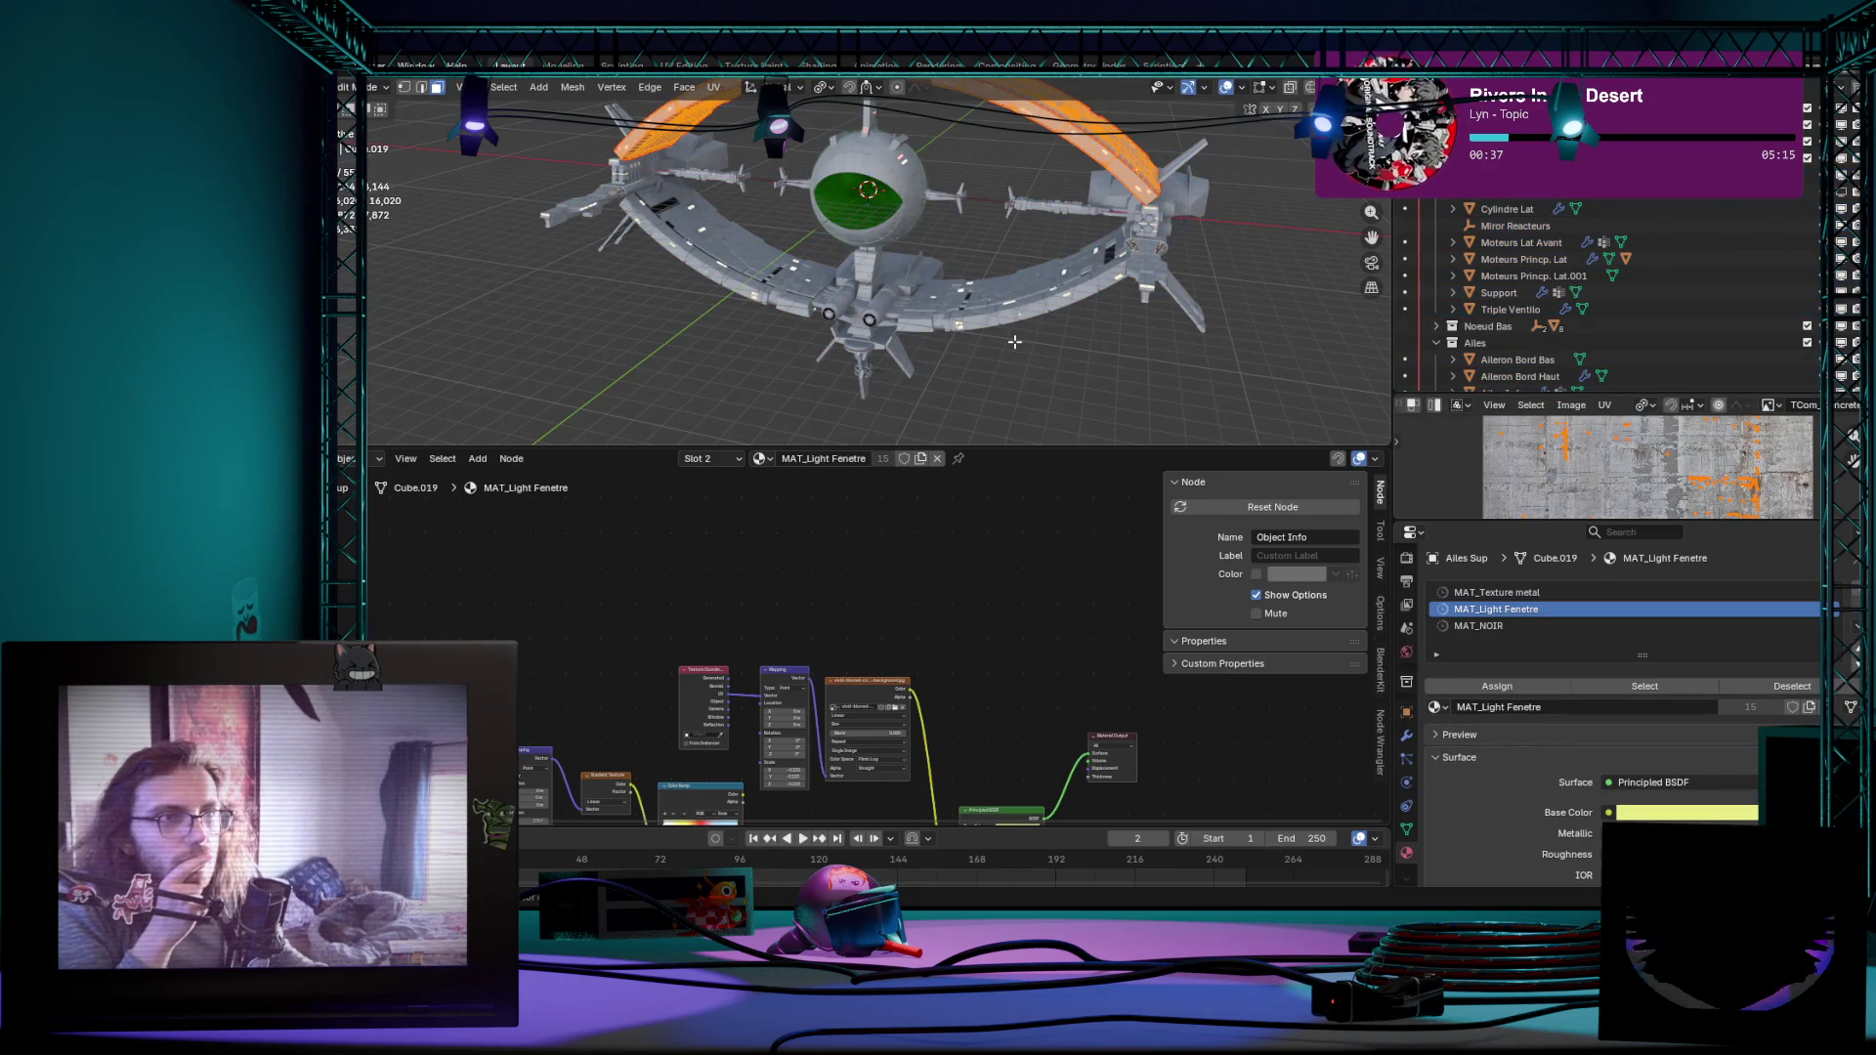
scroll(1015, 342, "up", 3)
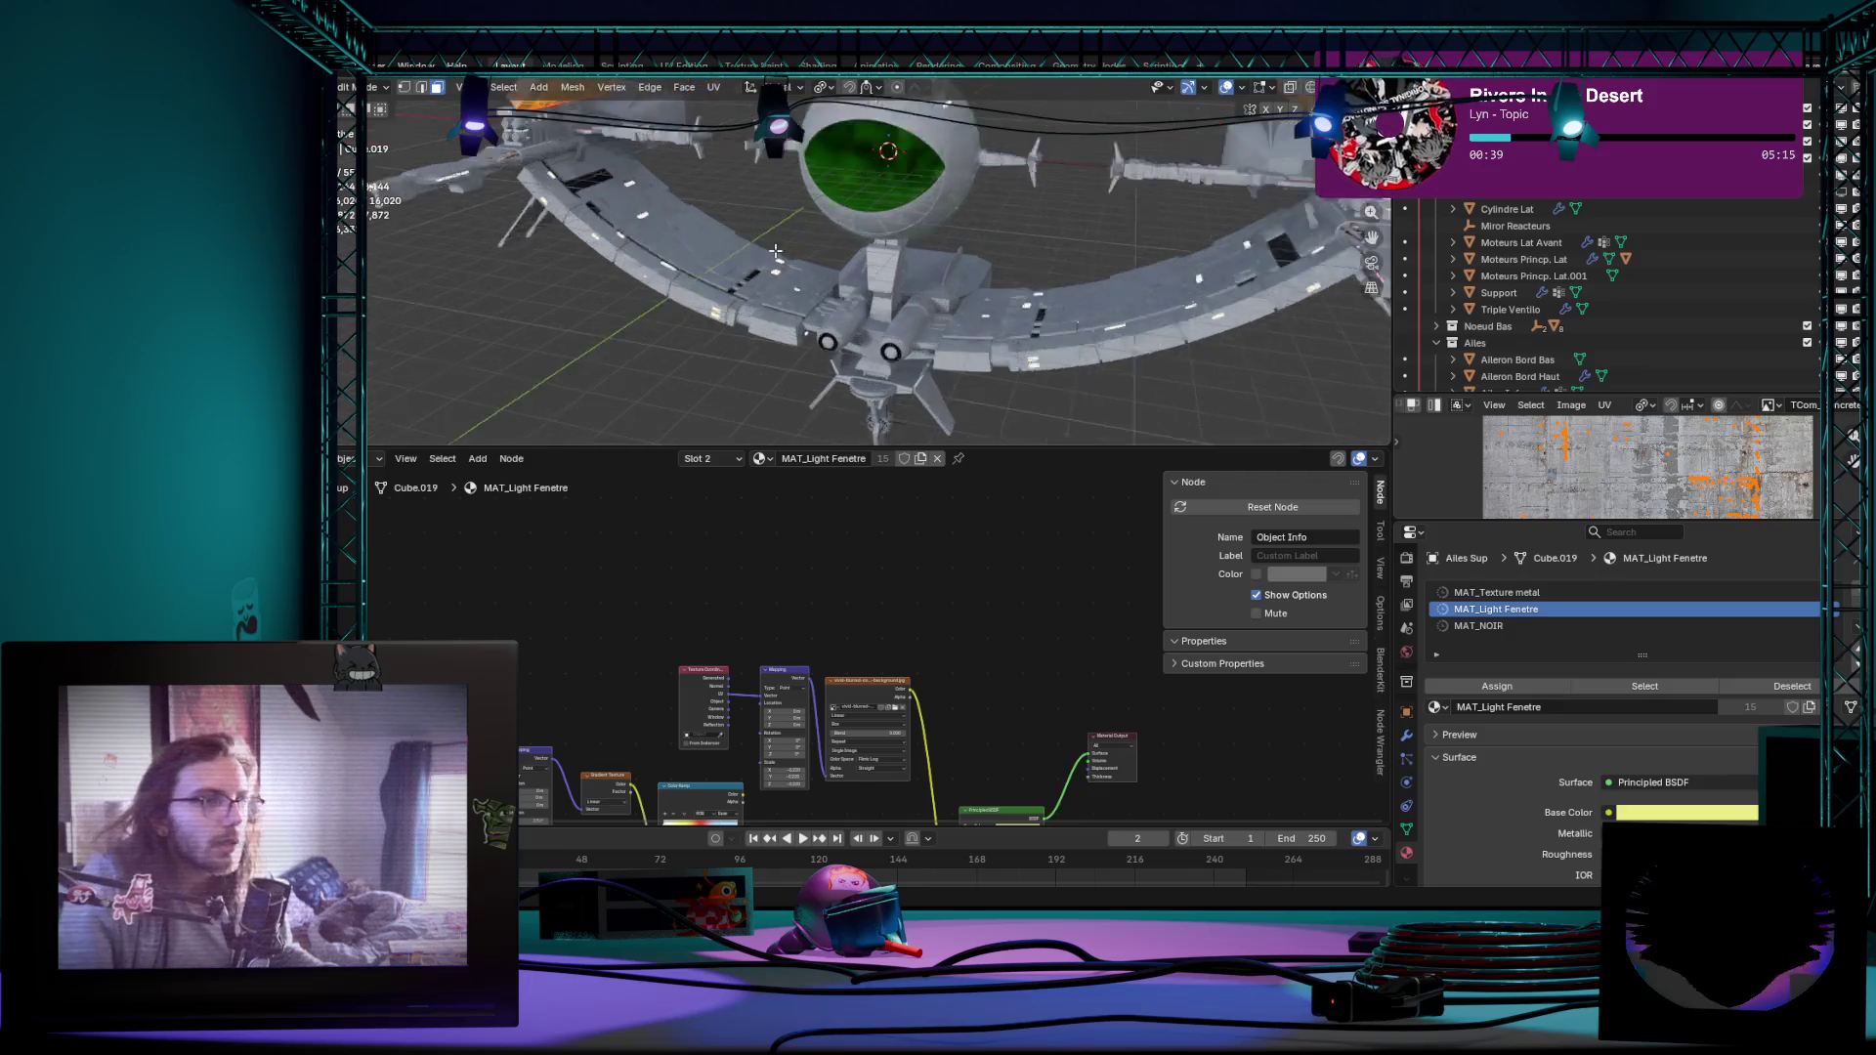
Step: Toggle editing on the wings, cancel an accidental move, and view the upper wings' modifiers
middle_click_drag(1014, 342, 801, 212)
key("Tab")
scroll(801, 213, "down", 5)
key("Tab")
key("Tab")
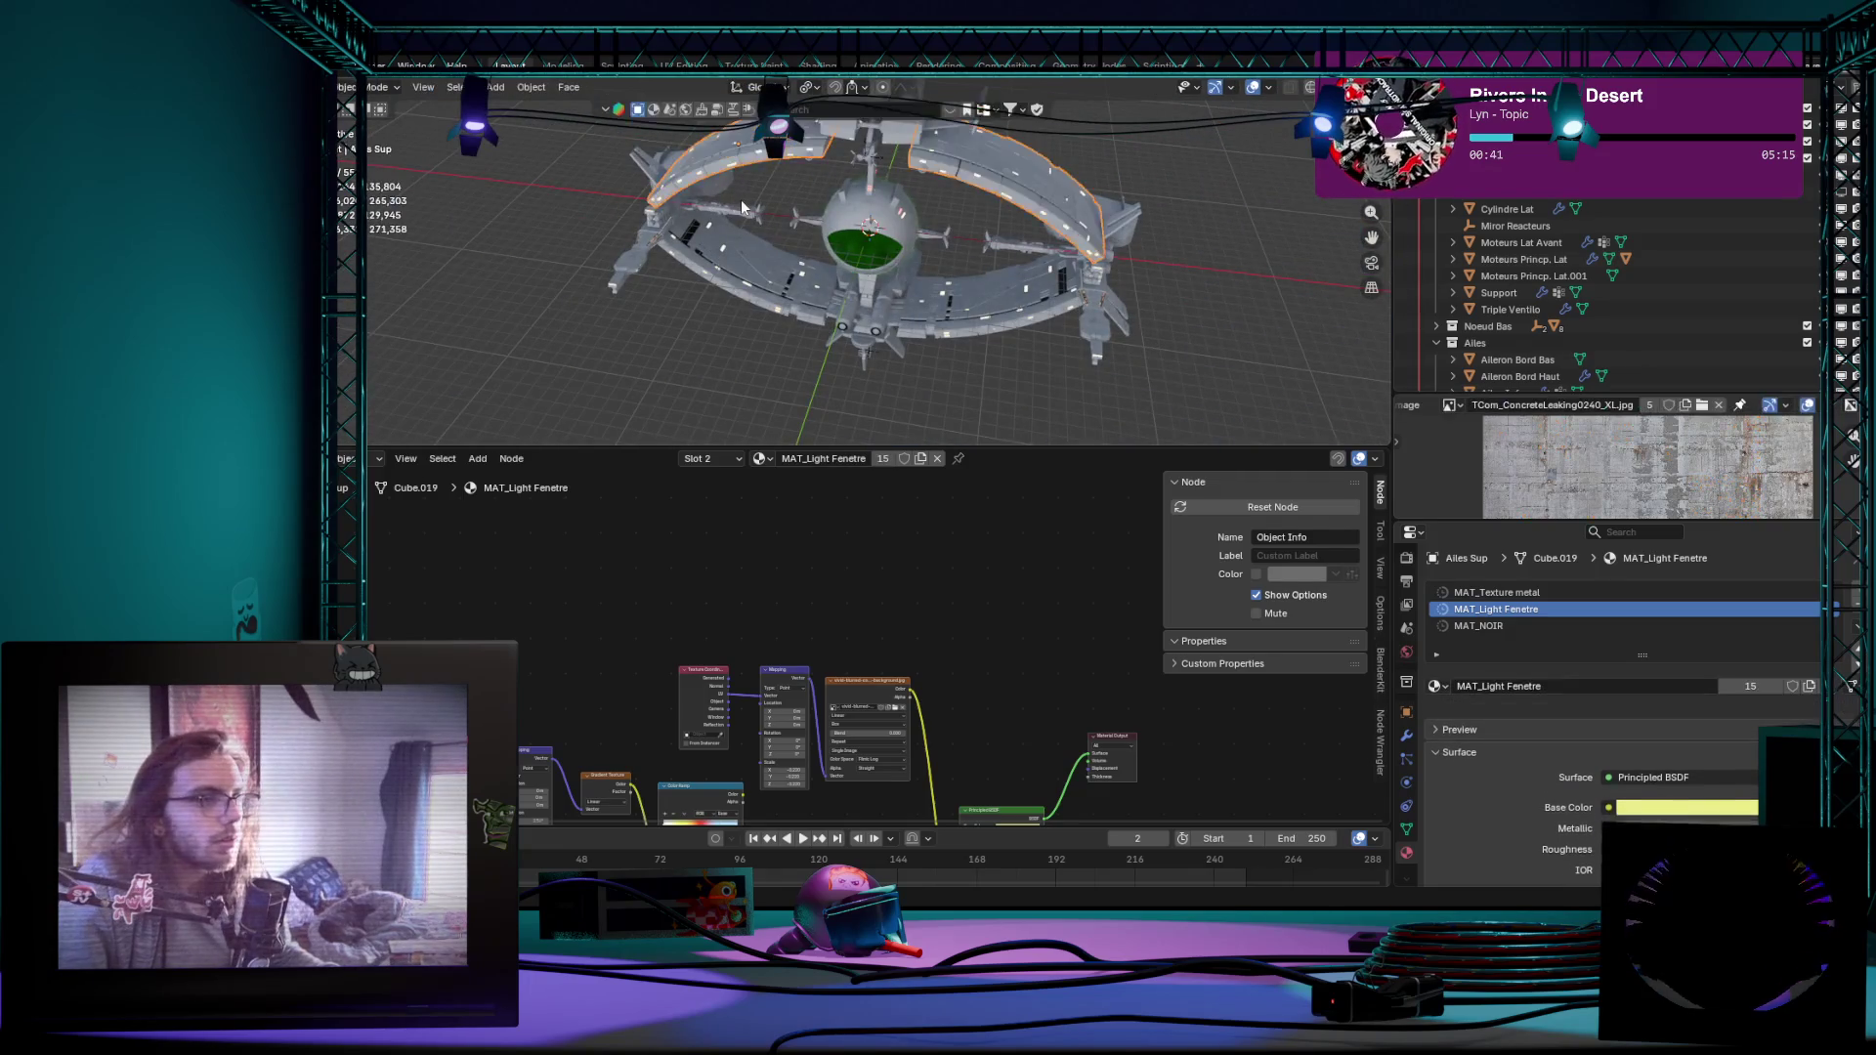
key("g")
key("Escape")
mouse_move(1002, 371)
middle_mouse_down()
mouse_move(970, 345)
mouse_move(1436, 656)
middle_mouse_up()
left_click(1406, 735)
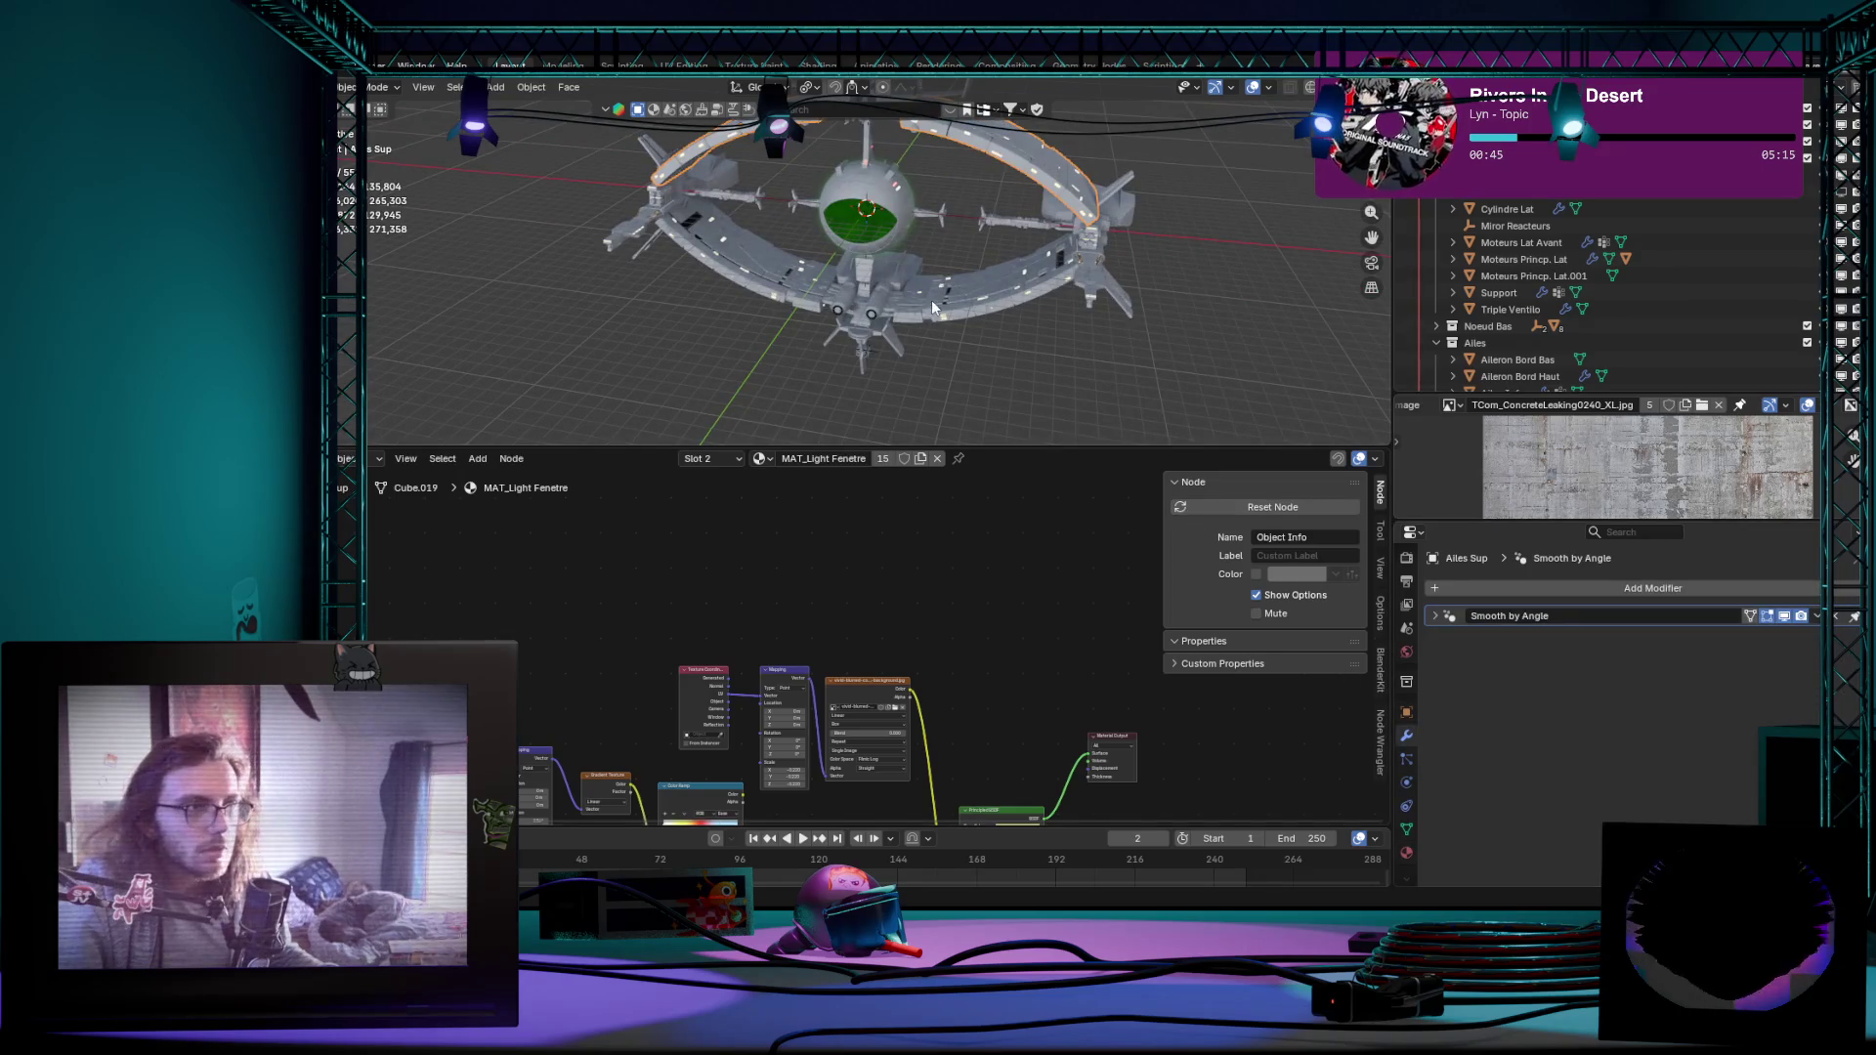
Step: Review the lower wing, Noeud Bas and Moteurs Princp. Lat engines, ending on the lower wing arc
left_click(788, 286)
scroll(980, 349, "up", 3)
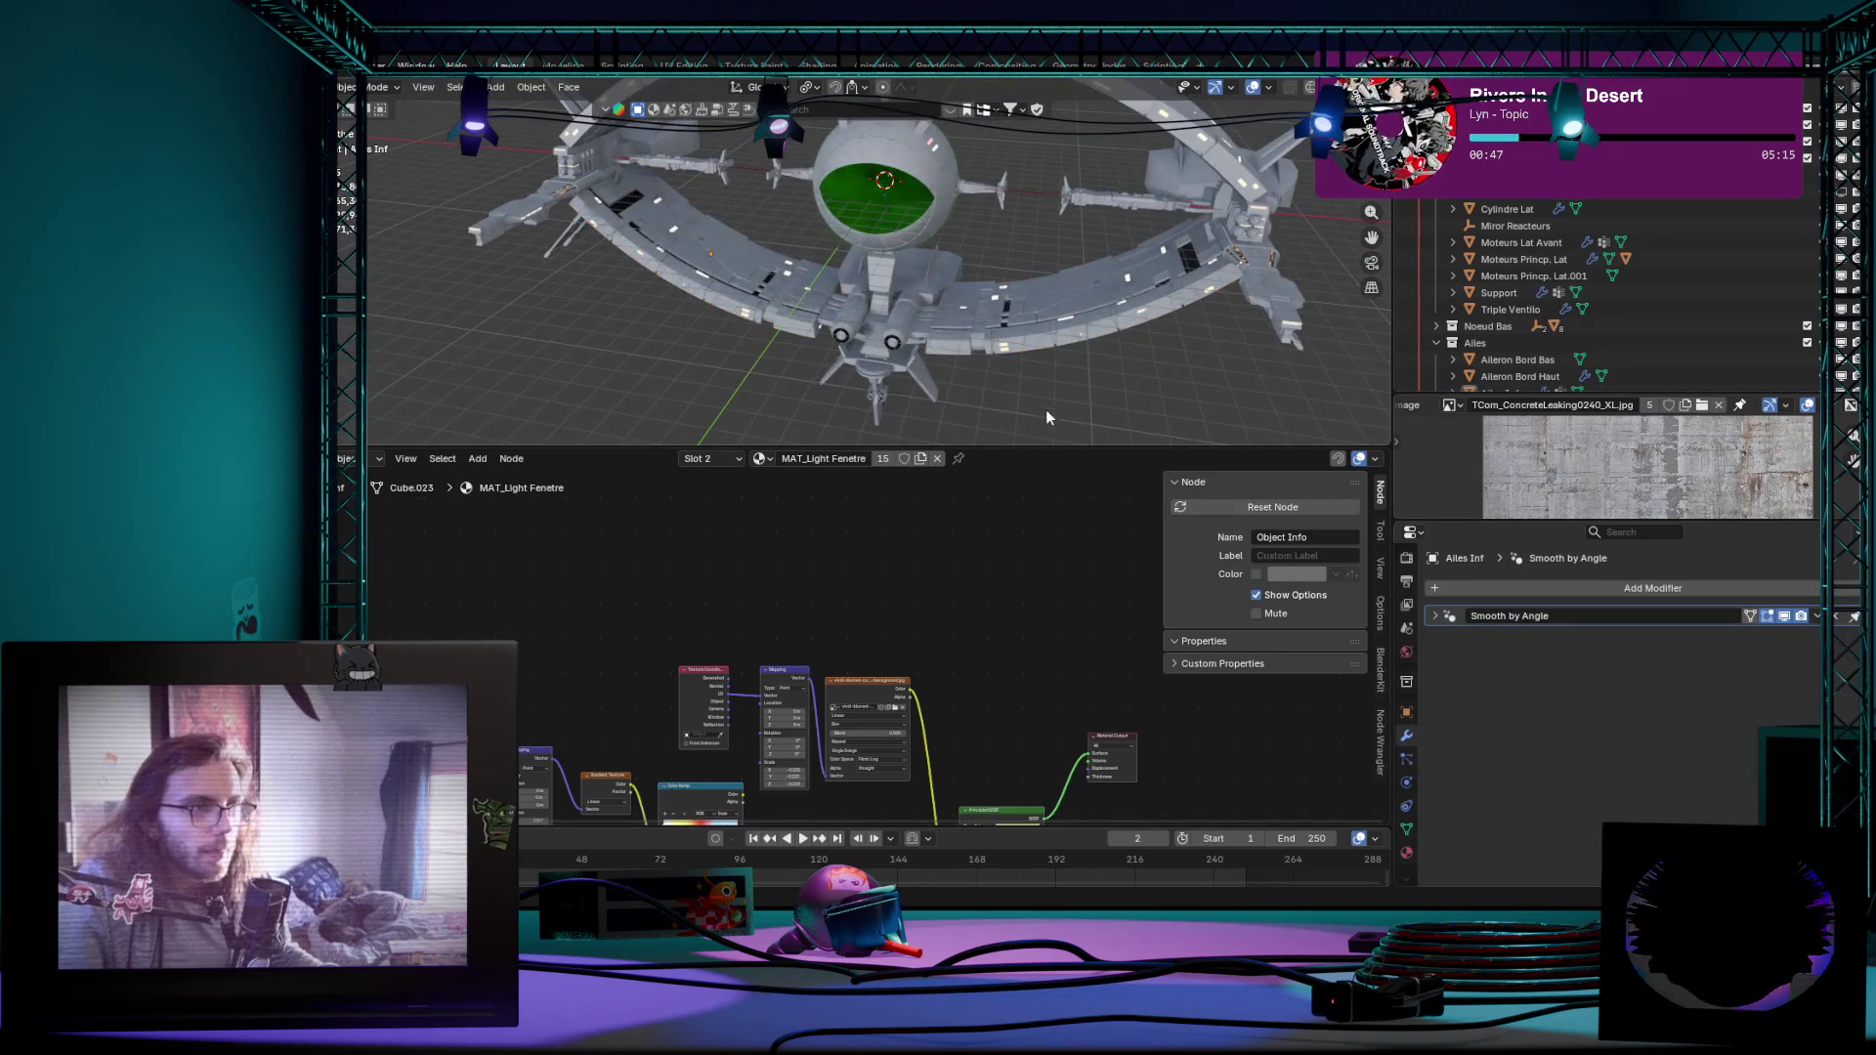
left_click(928, 368)
middle_click_drag(928, 369, 977, 400)
left_click(1534, 275)
scroll(968, 327, "down", 2)
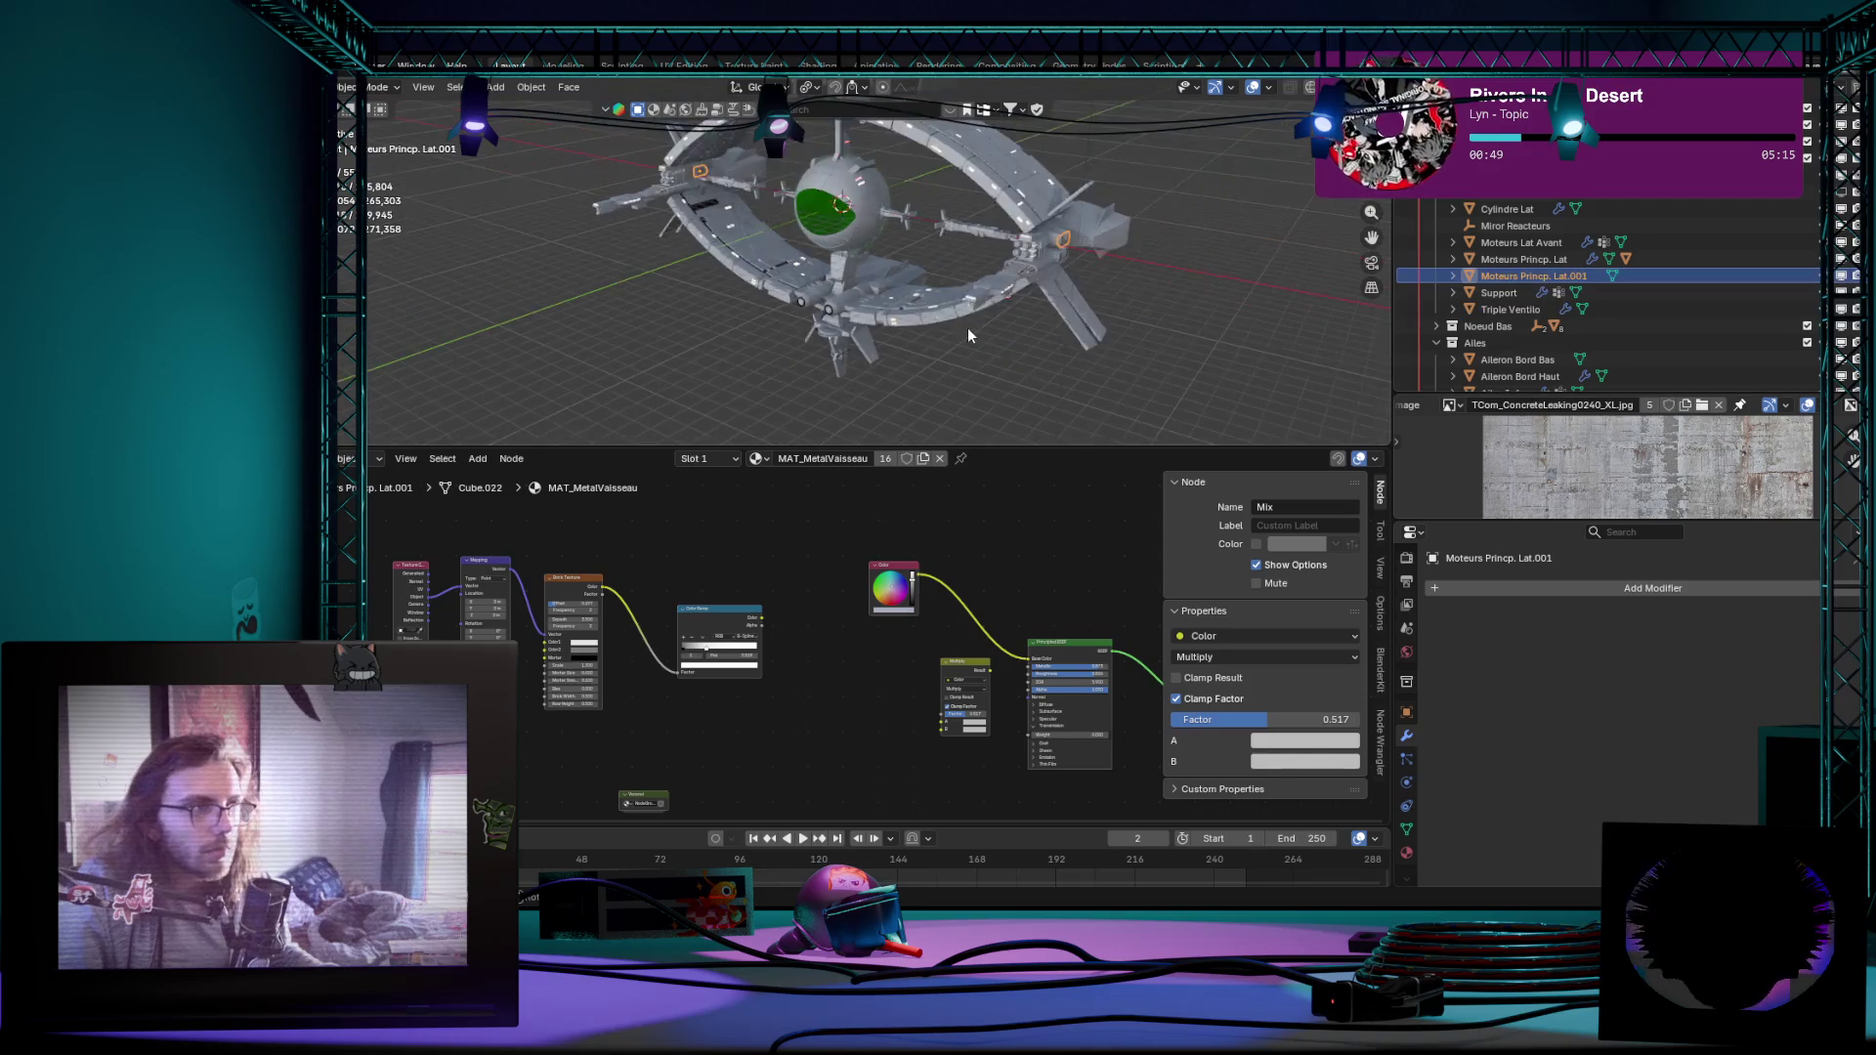
mouse_move(967, 327)
middle_mouse_down()
mouse_move(906, 325)
mouse_move(929, 336)
middle_mouse_up()
scroll(907, 328, "up", 3)
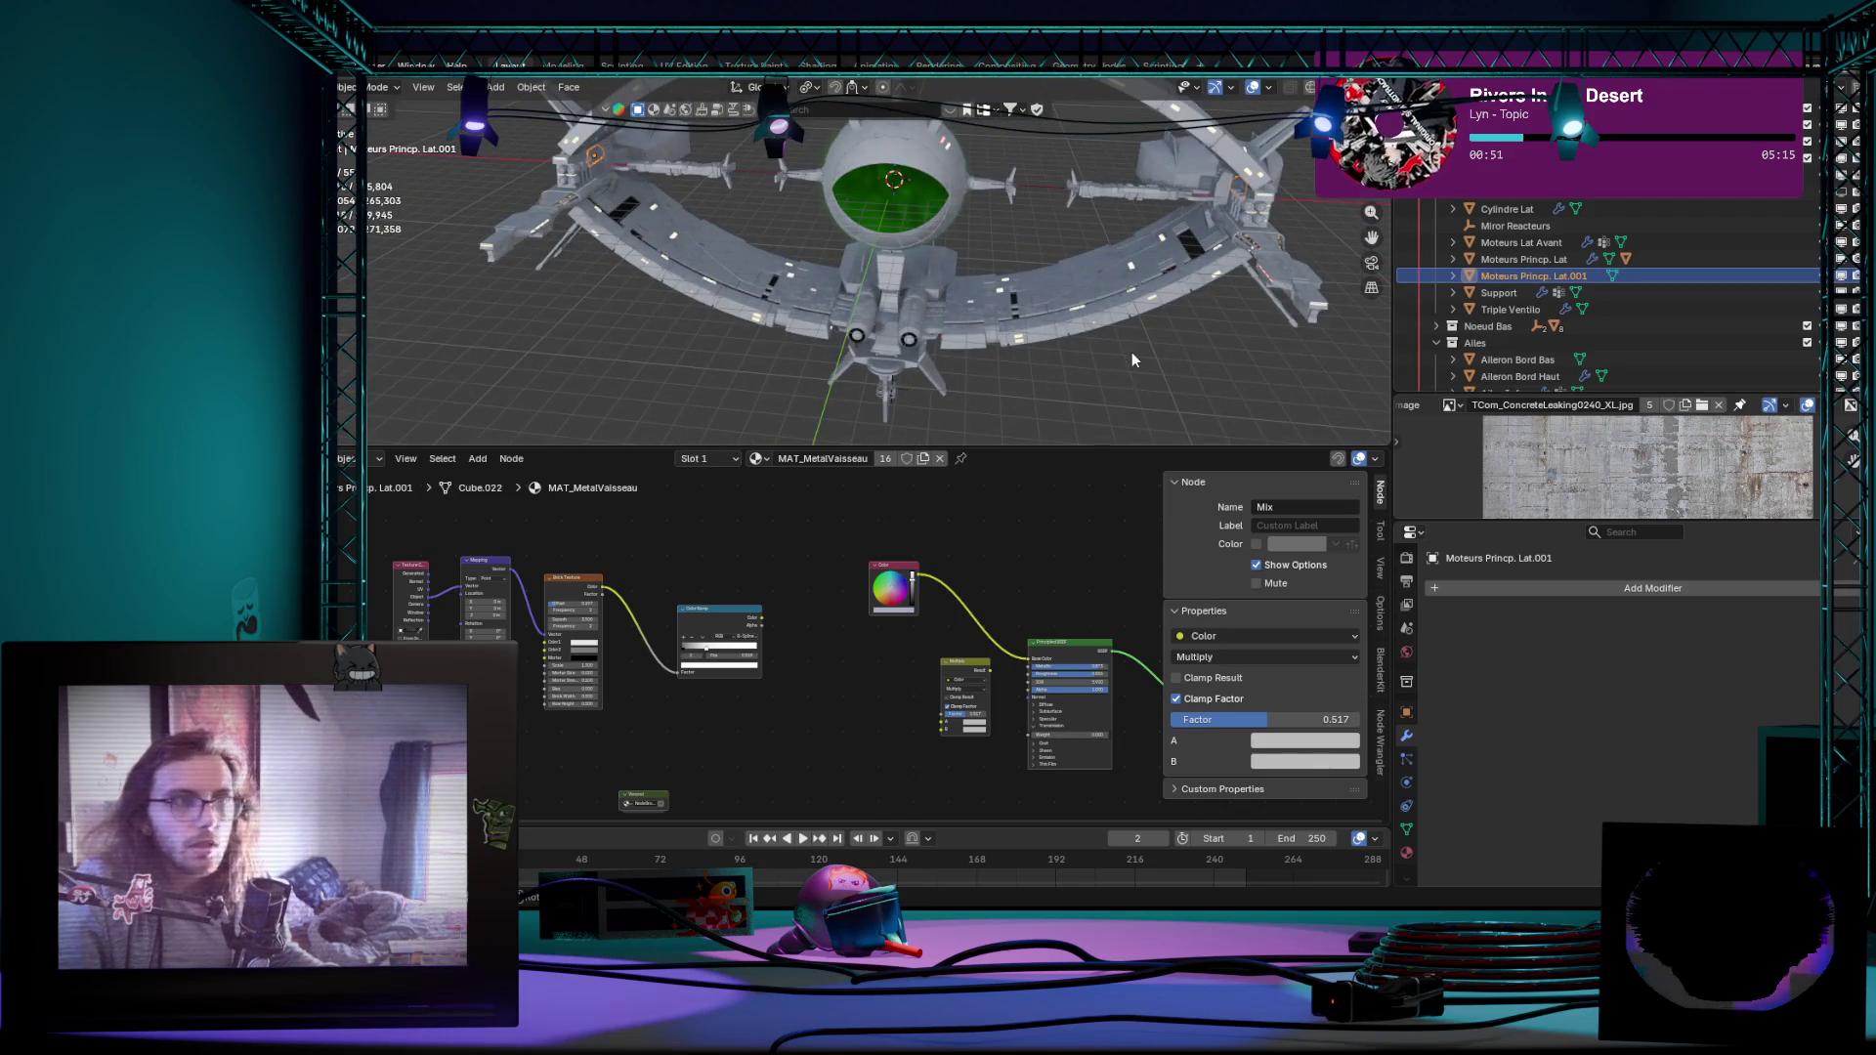
mouse_move(1290, 374)
middle_mouse_down()
mouse_move(1022, 321)
mouse_move(1176, 299)
mouse_move(741, 336)
mouse_move(760, 334)
middle_mouse_up()
key("Up")
left_click(1524, 276)
left_click(741, 336)
Step: Edit all ship meshes together, pick one lit window face on the wing and bring up the Select menu
key("a")
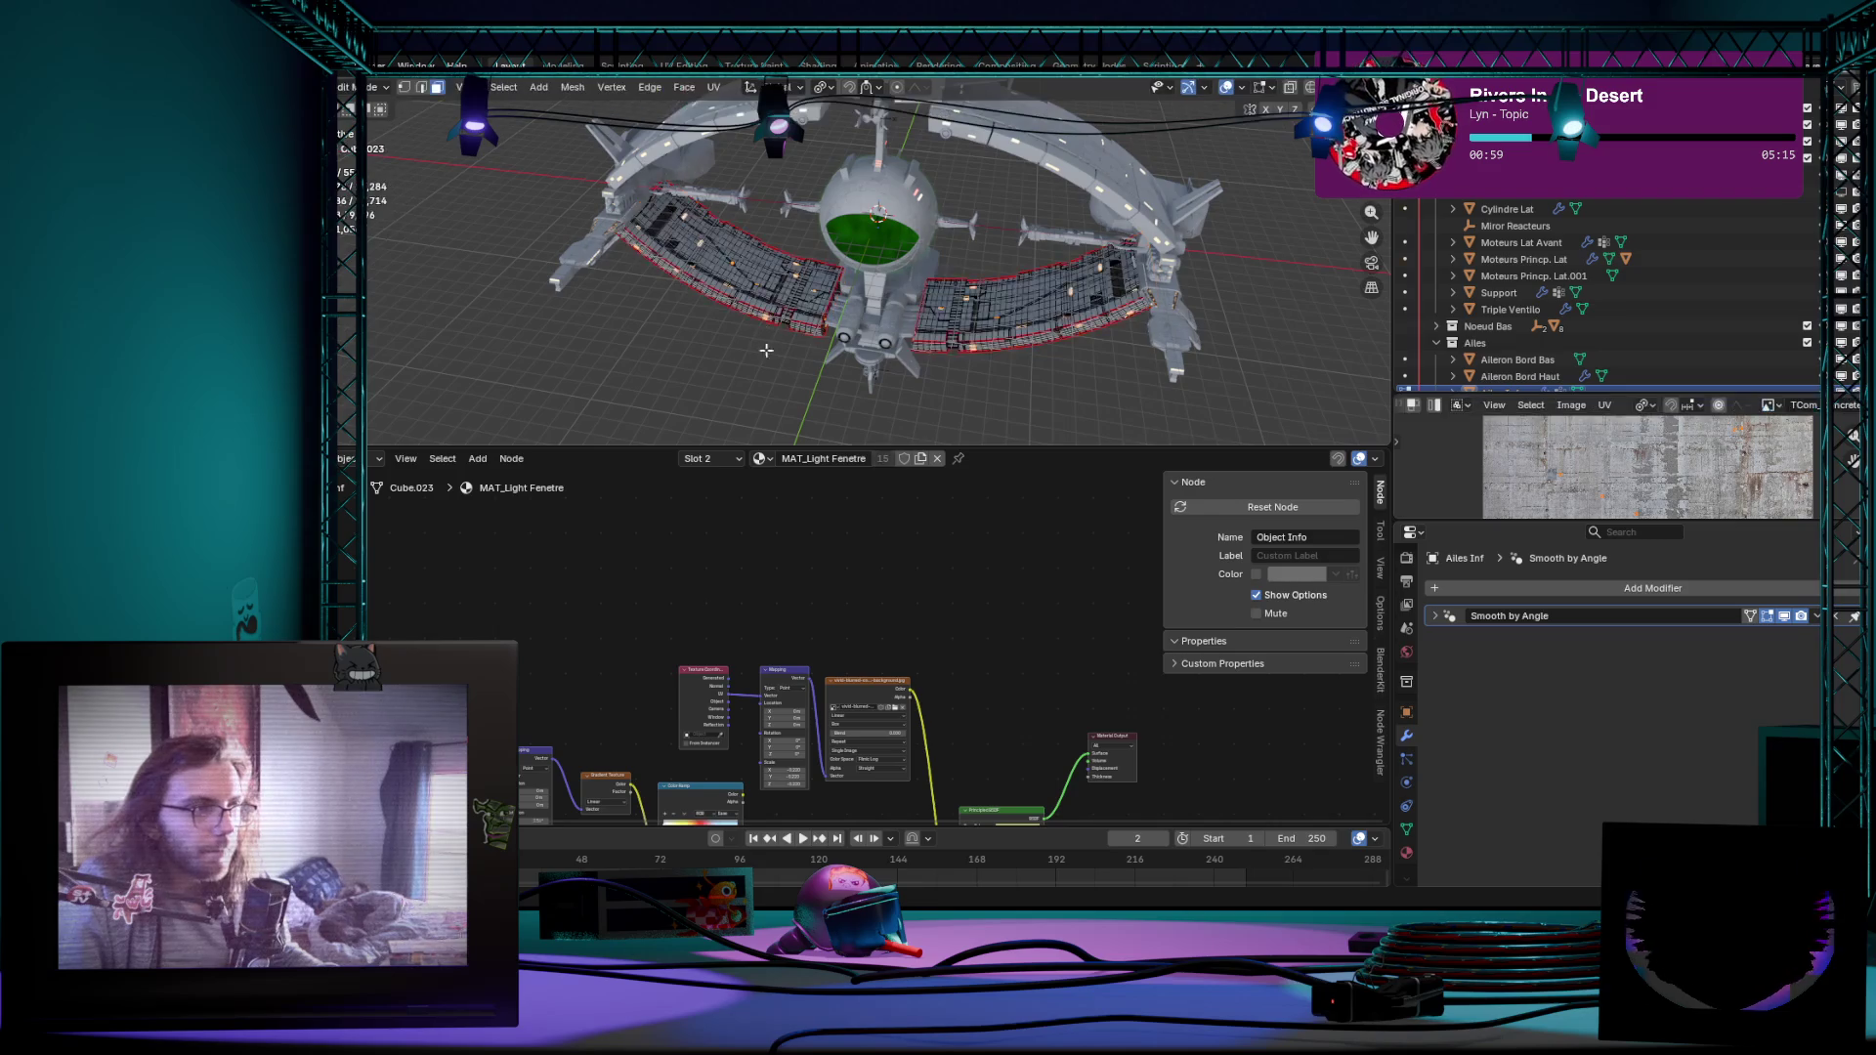
key("Tab")
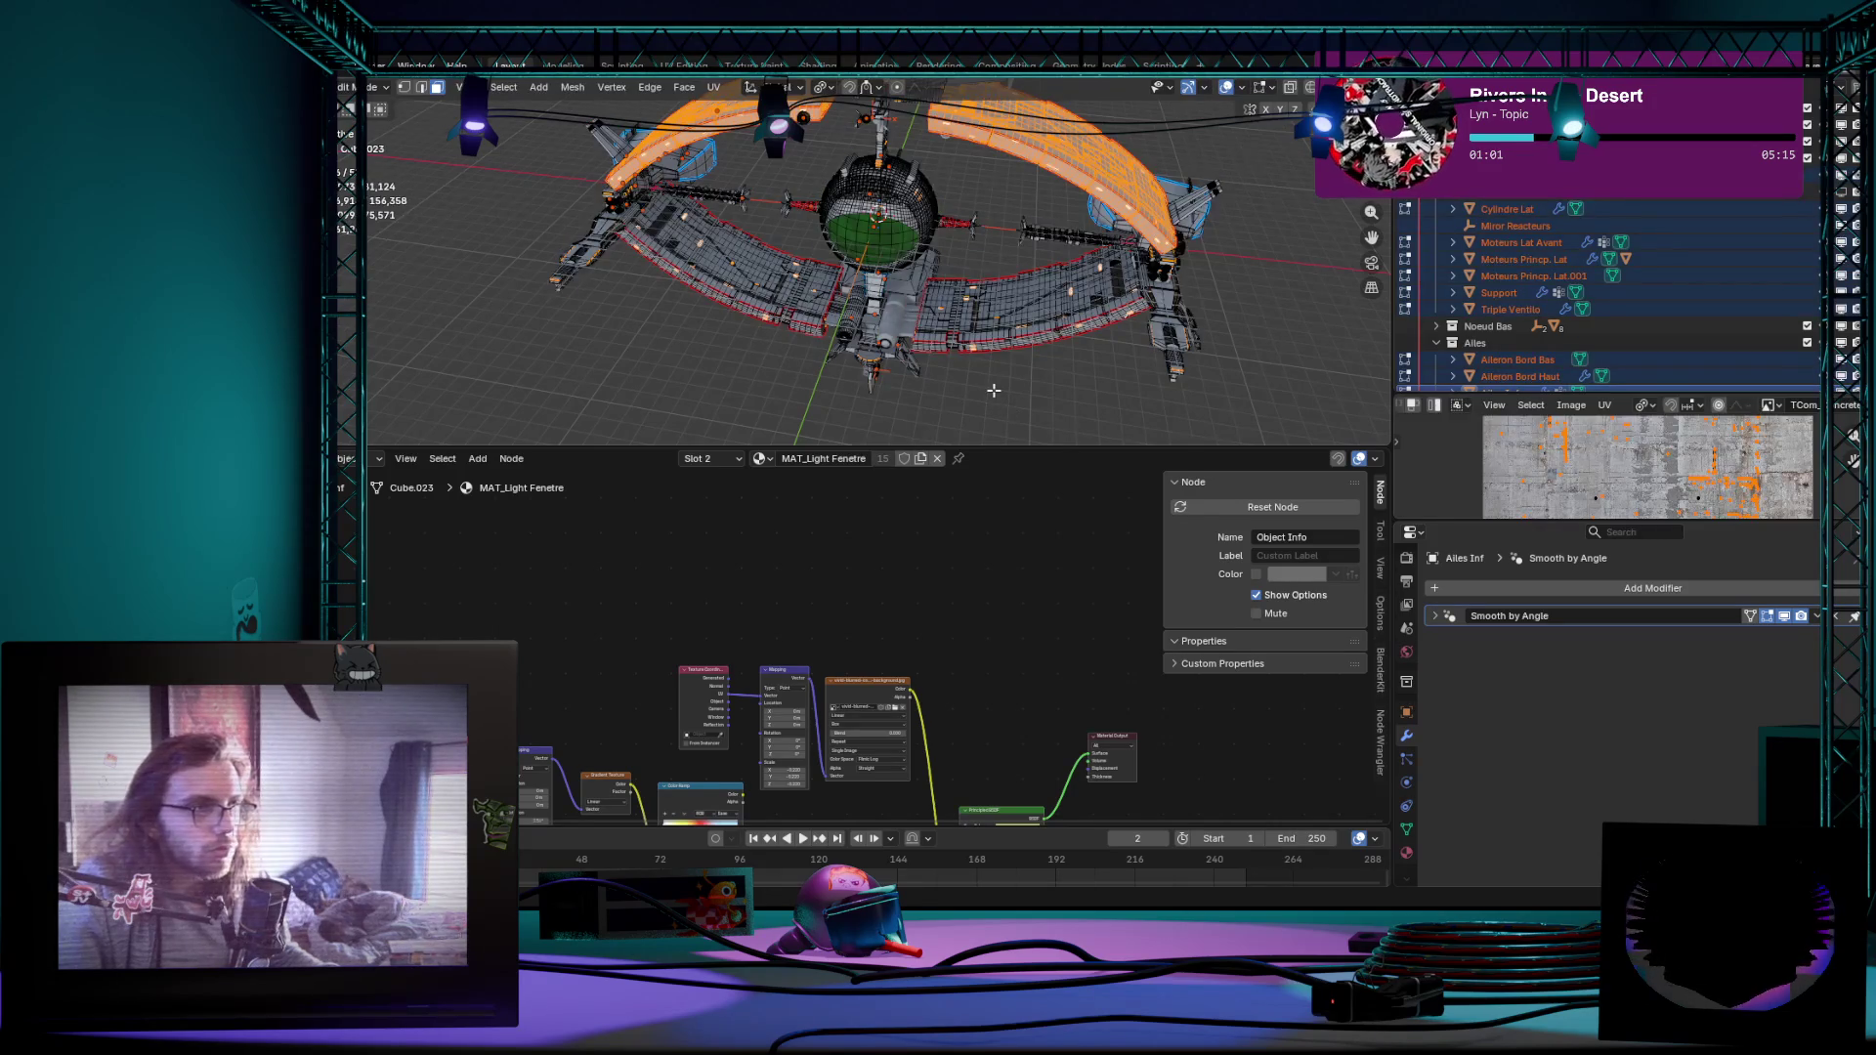
middle_click_drag(995, 390, 938, 366)
scroll(939, 367, "up", 3)
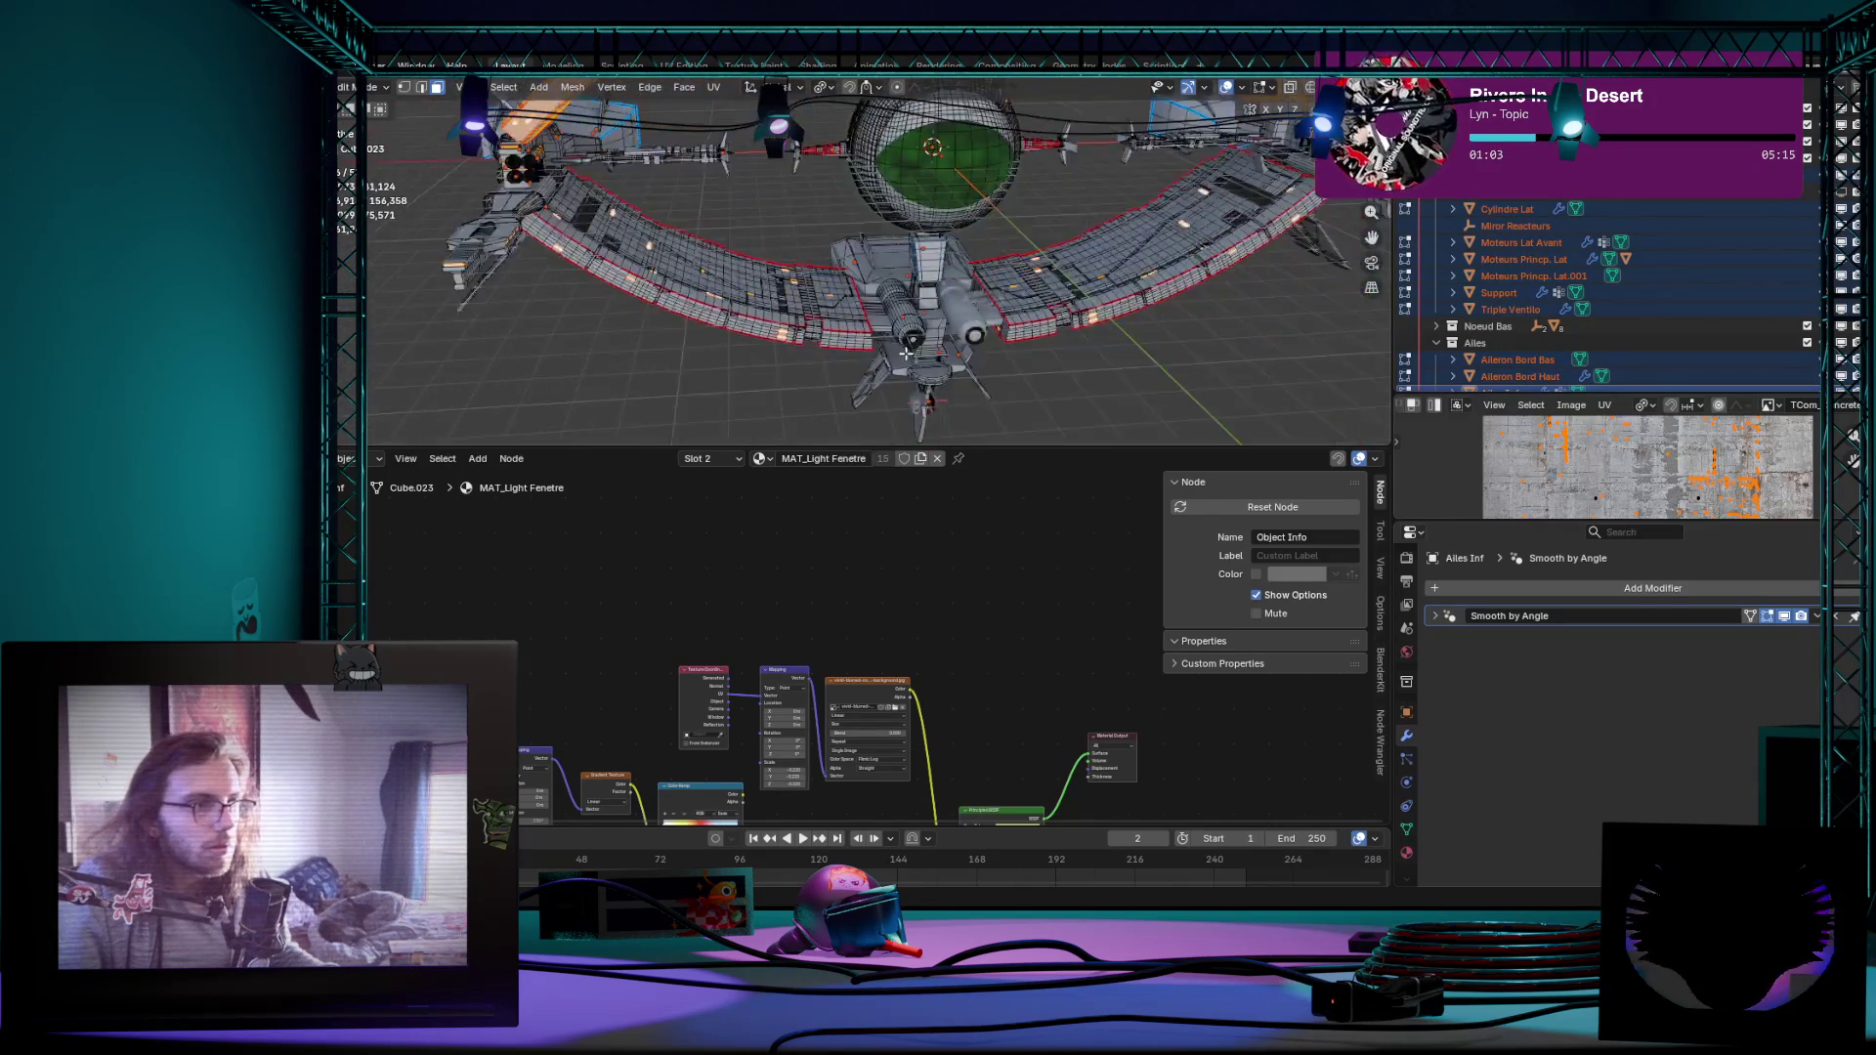
scroll(758, 352, "up", 4)
left_click(748, 313)
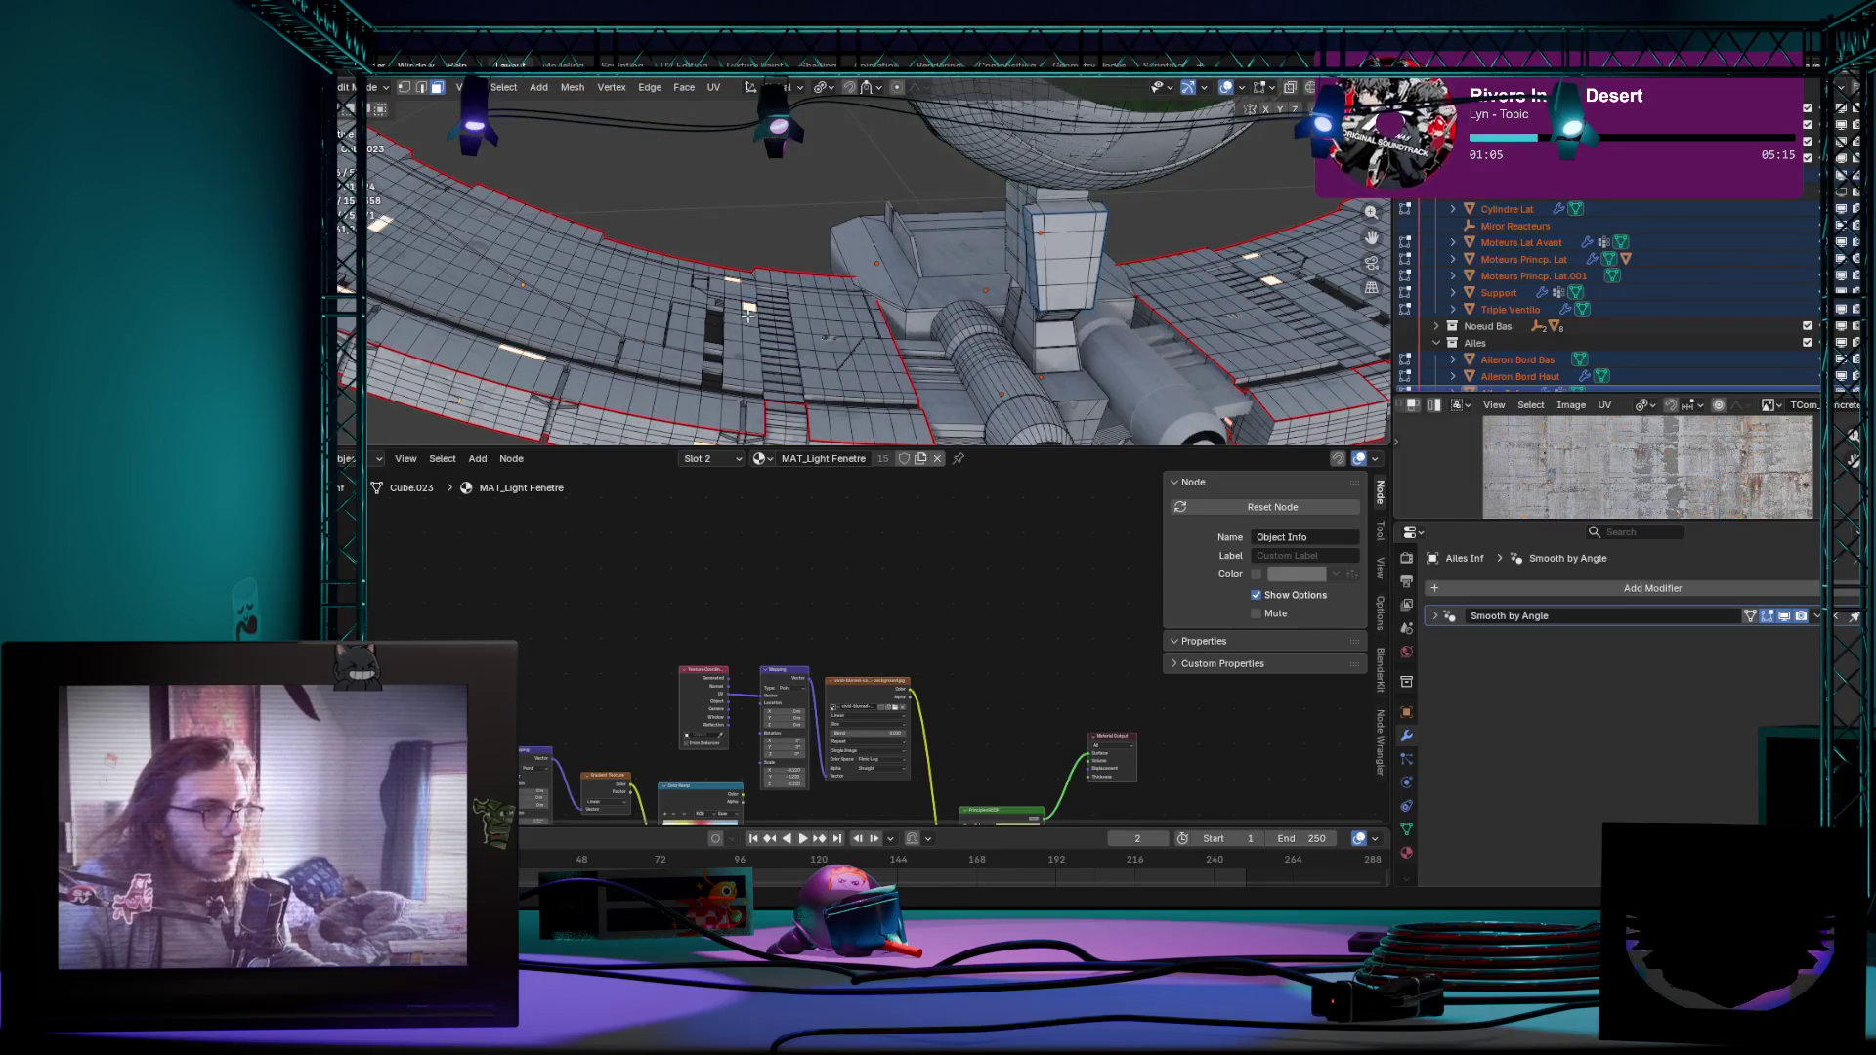
scroll(867, 317, "down", 4)
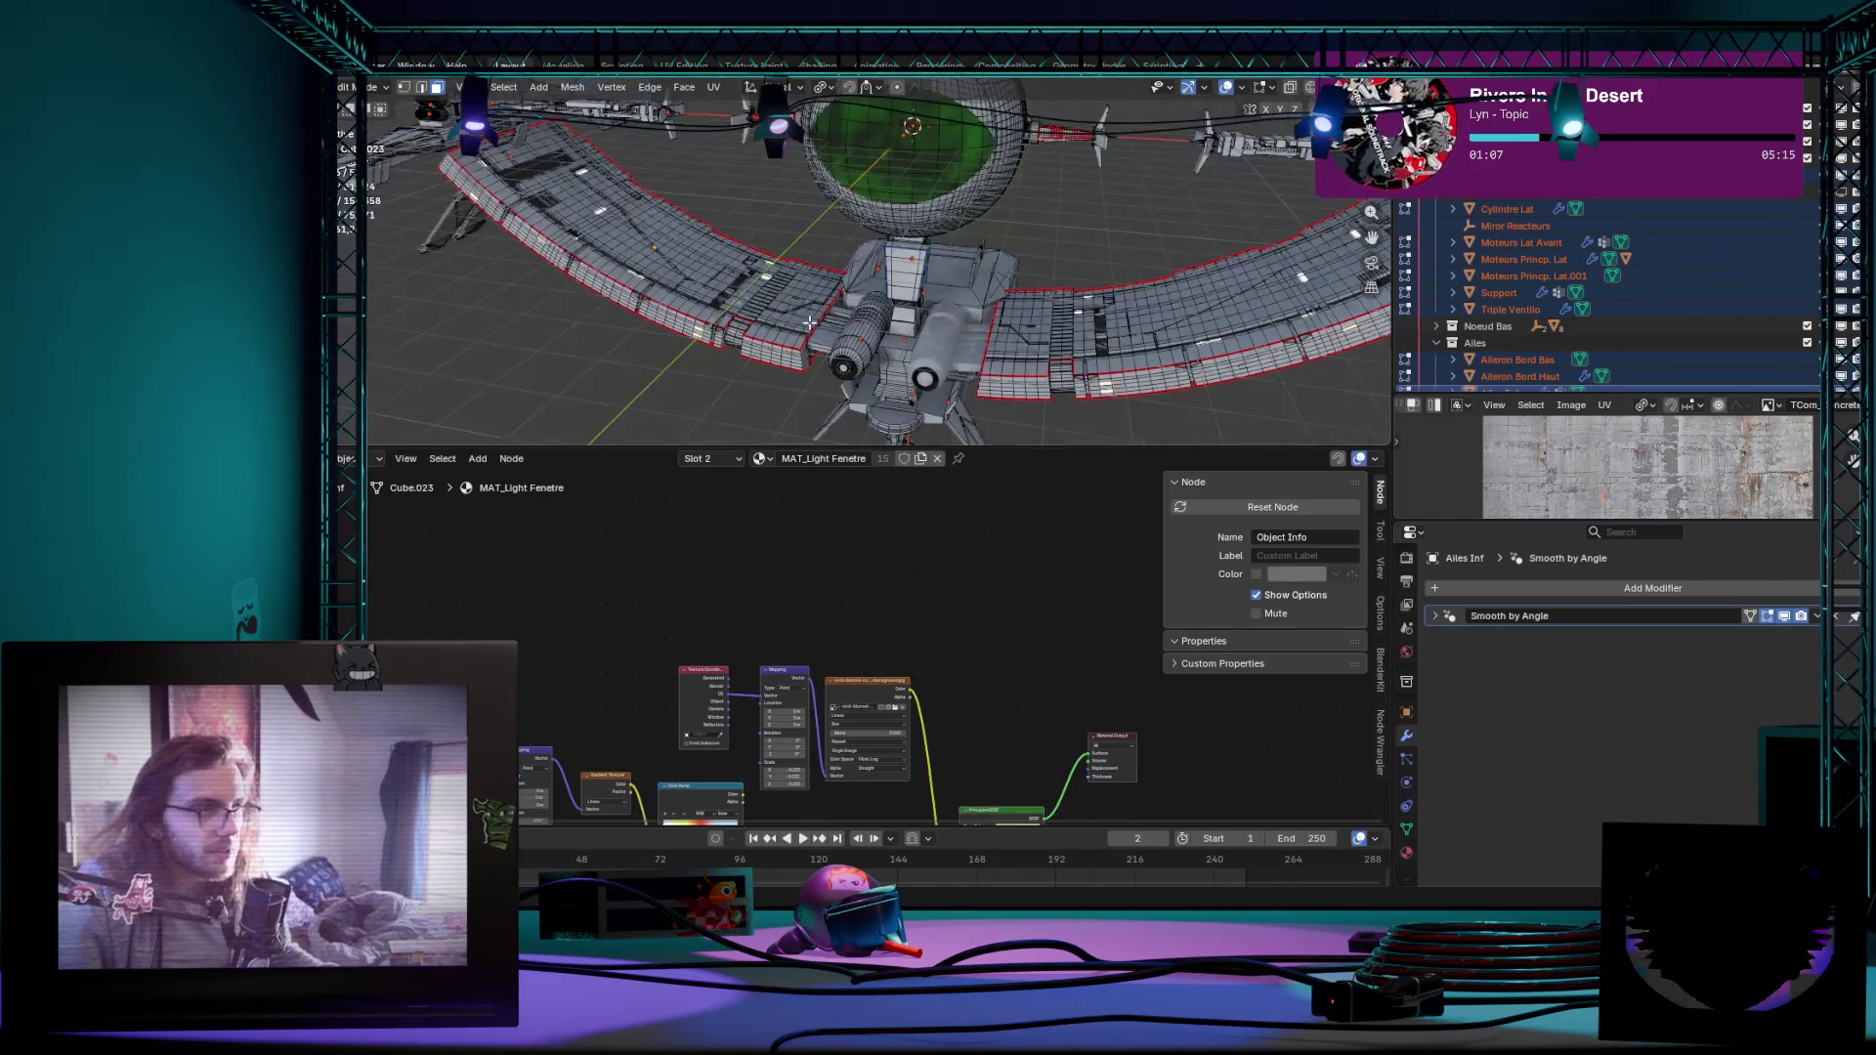
left_click(502, 87)
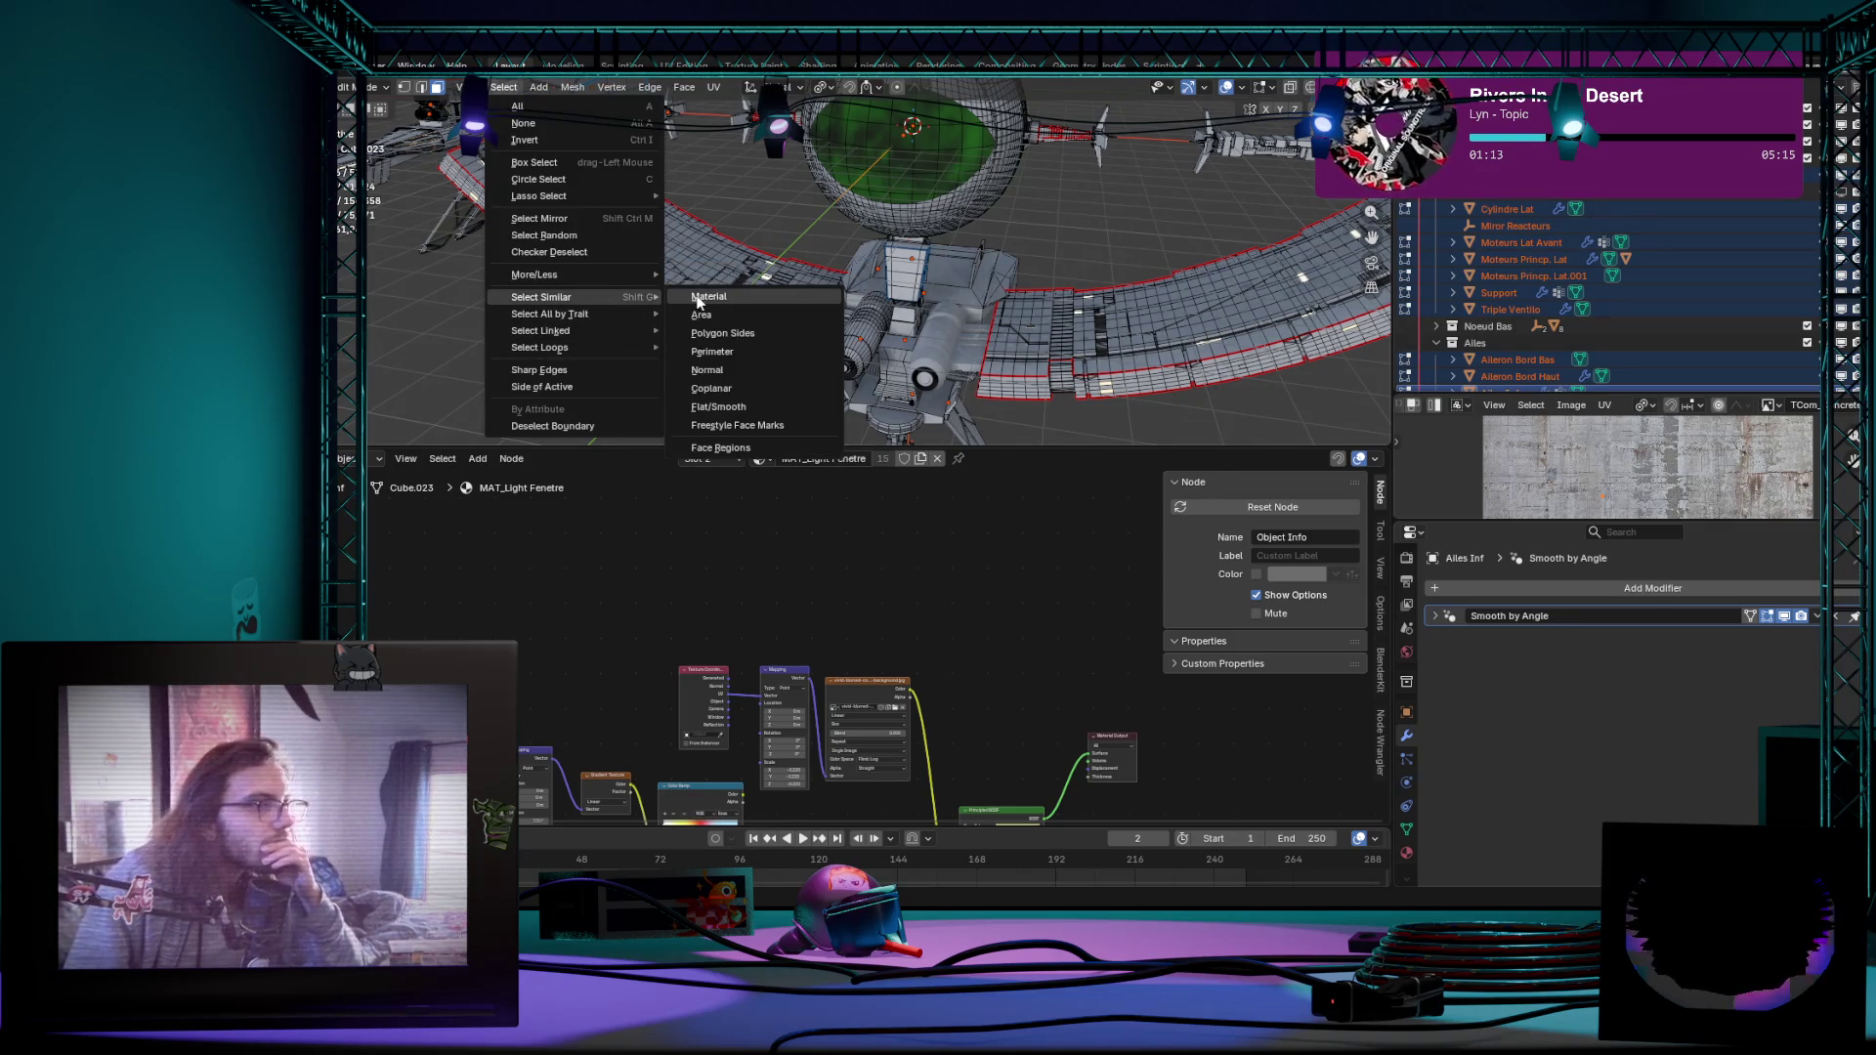
Step: Select every face sharing the window material, orbit to verify, and briefly scale them
left_click(704, 299)
scroll(1065, 367, "down", 3)
middle_click_drag(1064, 369, 1109, 387)
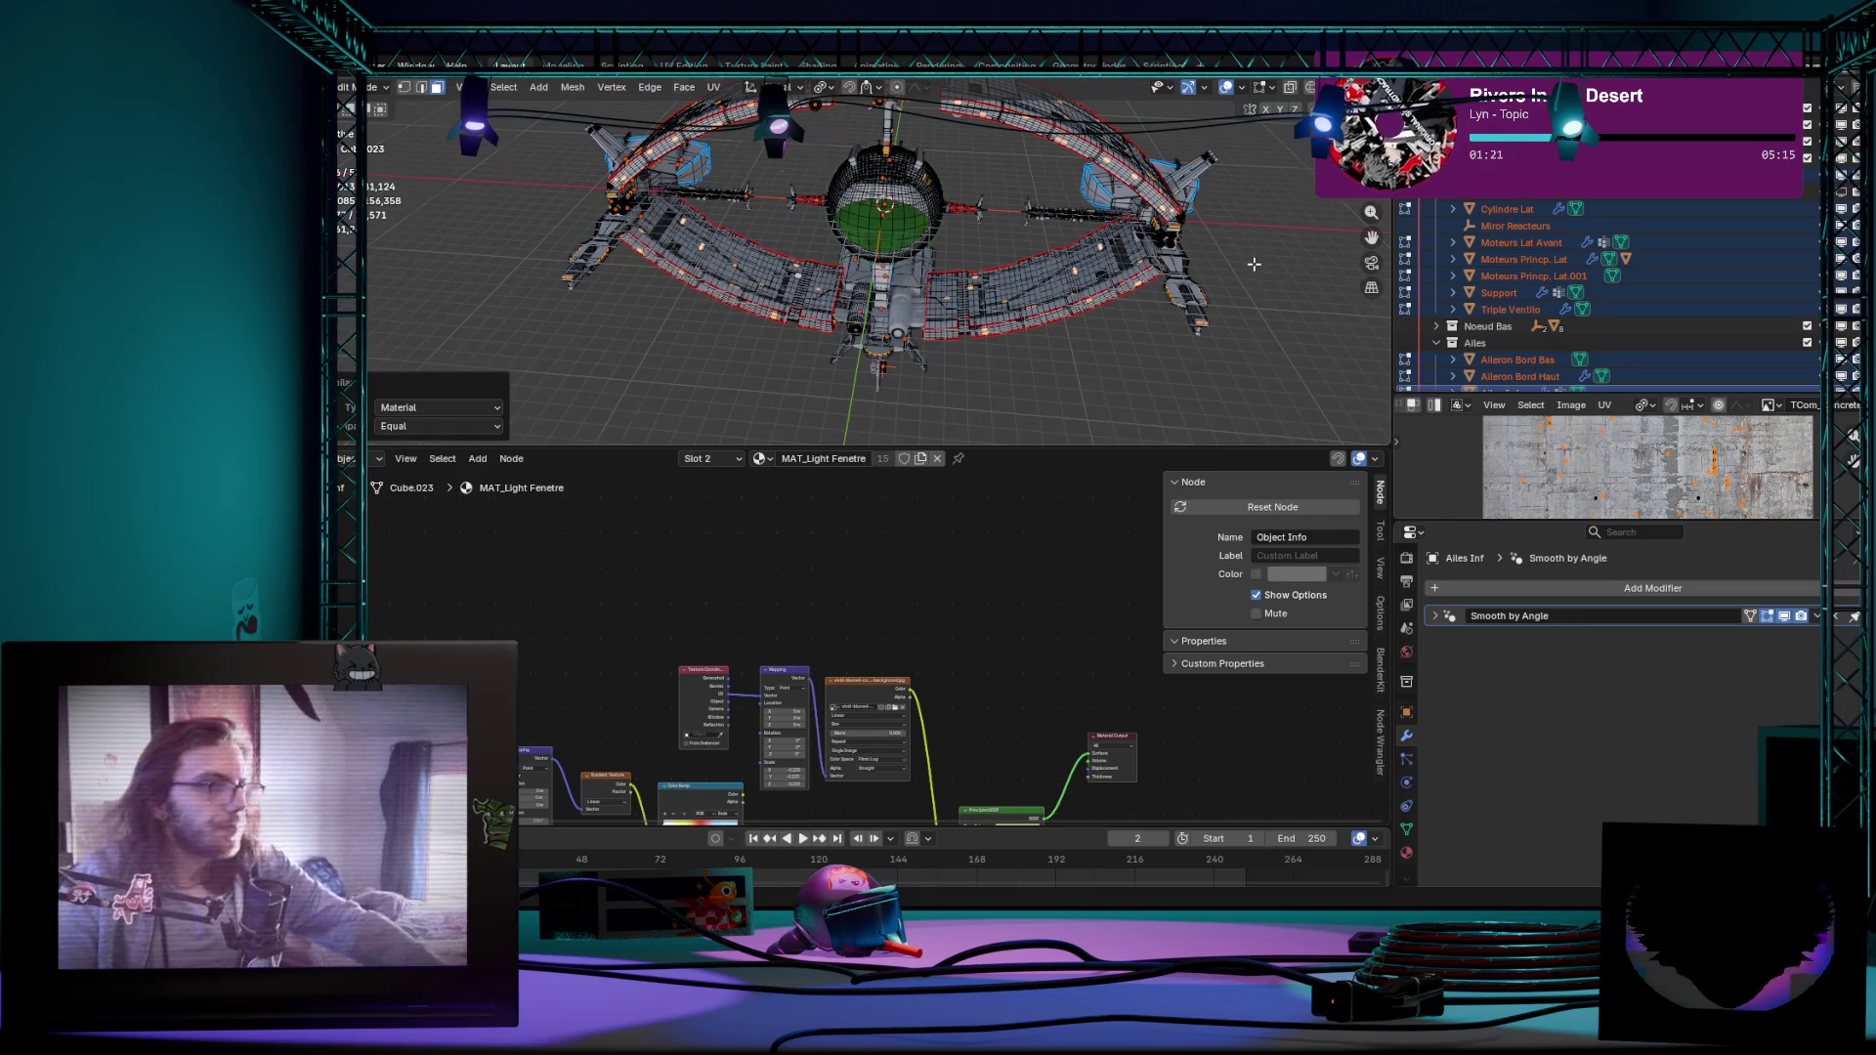
mouse_move(1109, 387)
middle_mouse_down()
mouse_move(1128, 322)
mouse_move(968, 236)
mouse_move(932, 273)
mouse_move(987, 329)
middle_mouse_up()
scroll(1142, 260, "up", 4)
scroll(968, 236, "up", 2)
scroll(914, 281, "down", 5)
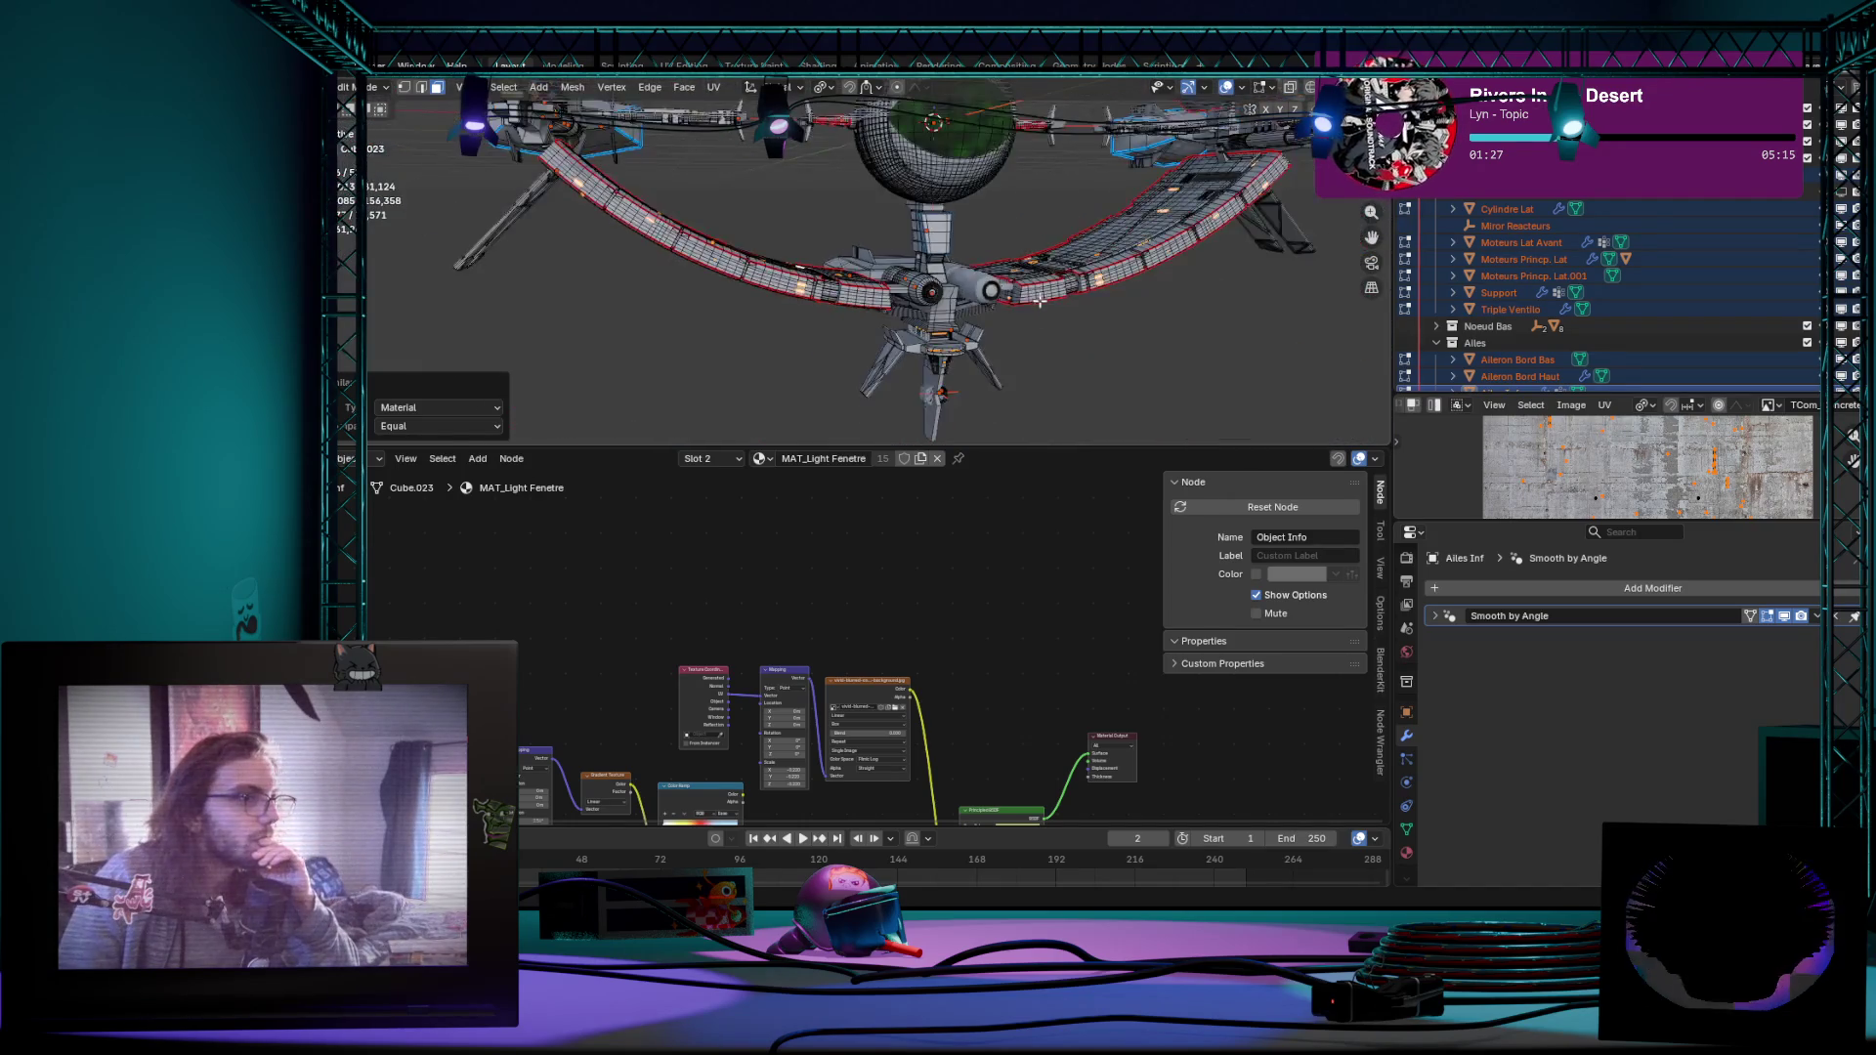
key("s")
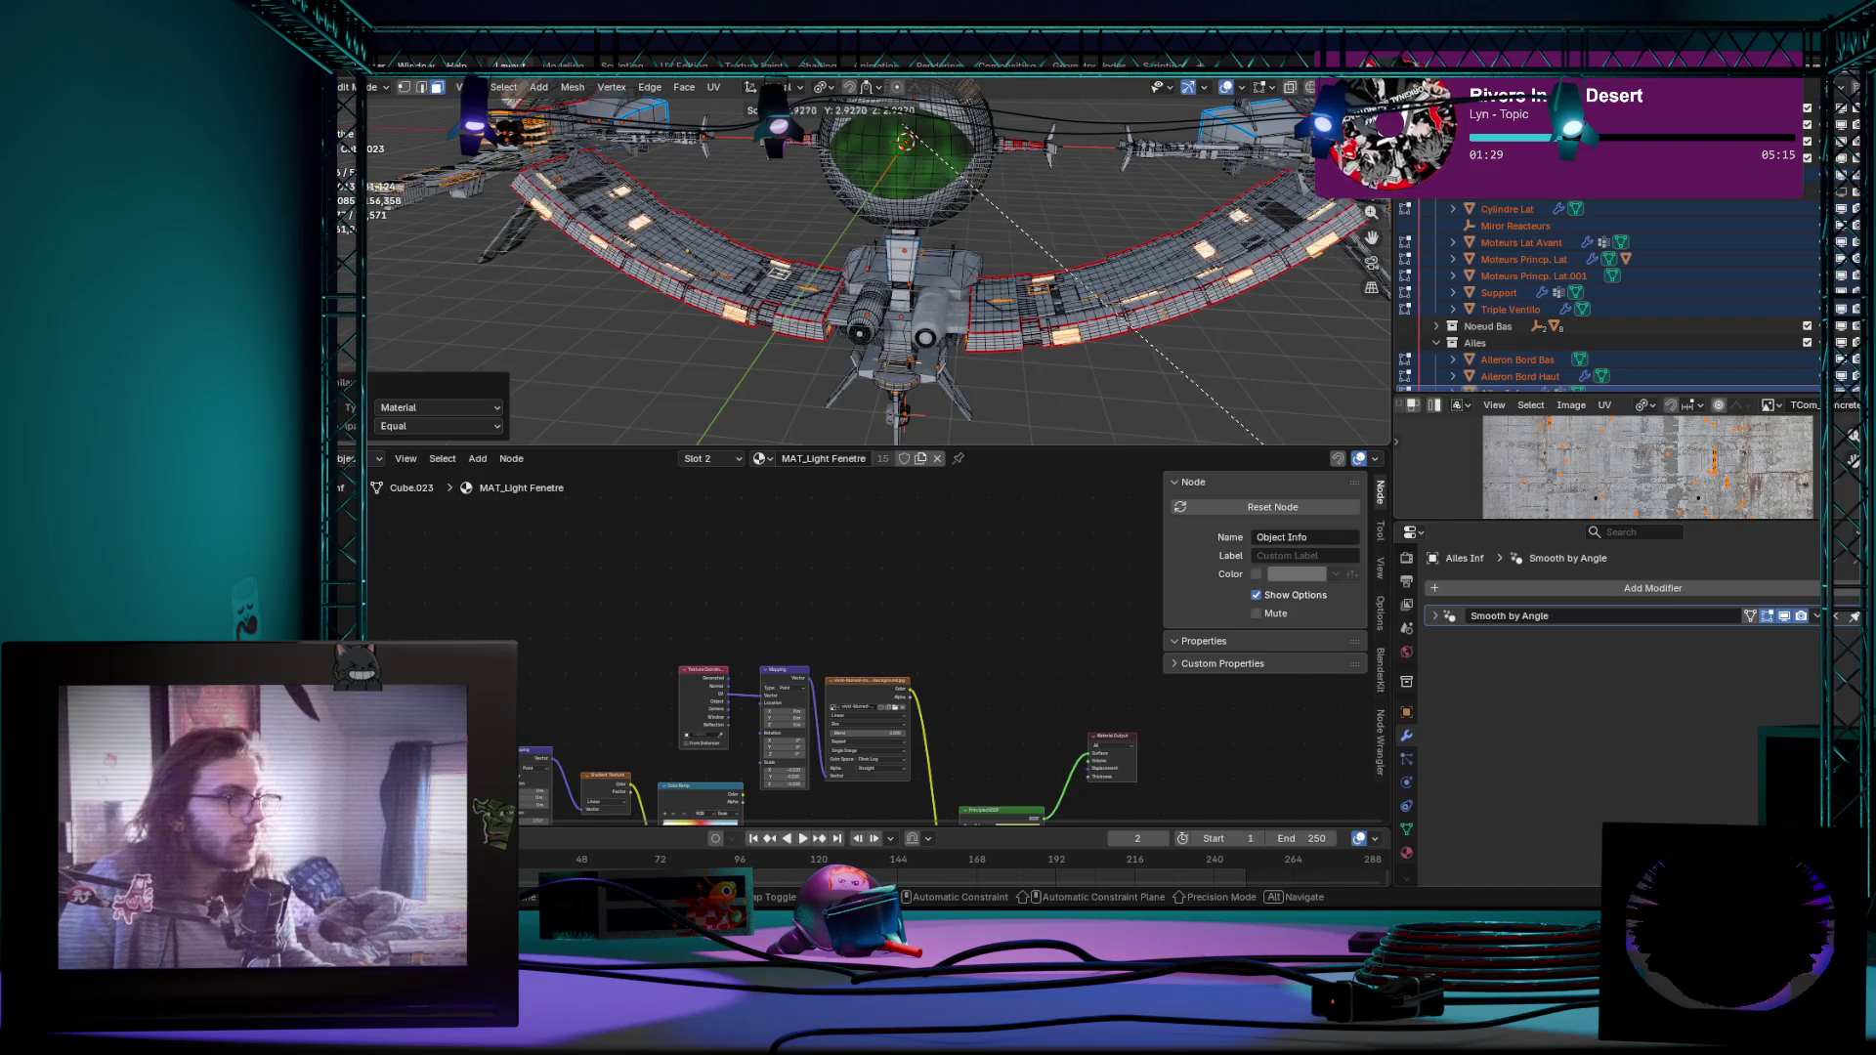
left_click(1288, 437)
Step: Inspect the selection around the ring and engines, then bring up the Separate options with P
mouse_move(1287, 436)
middle_mouse_down()
mouse_move(654, 334)
mouse_move(1031, 294)
middle_mouse_up()
scroll(1030, 293, "up", 4)
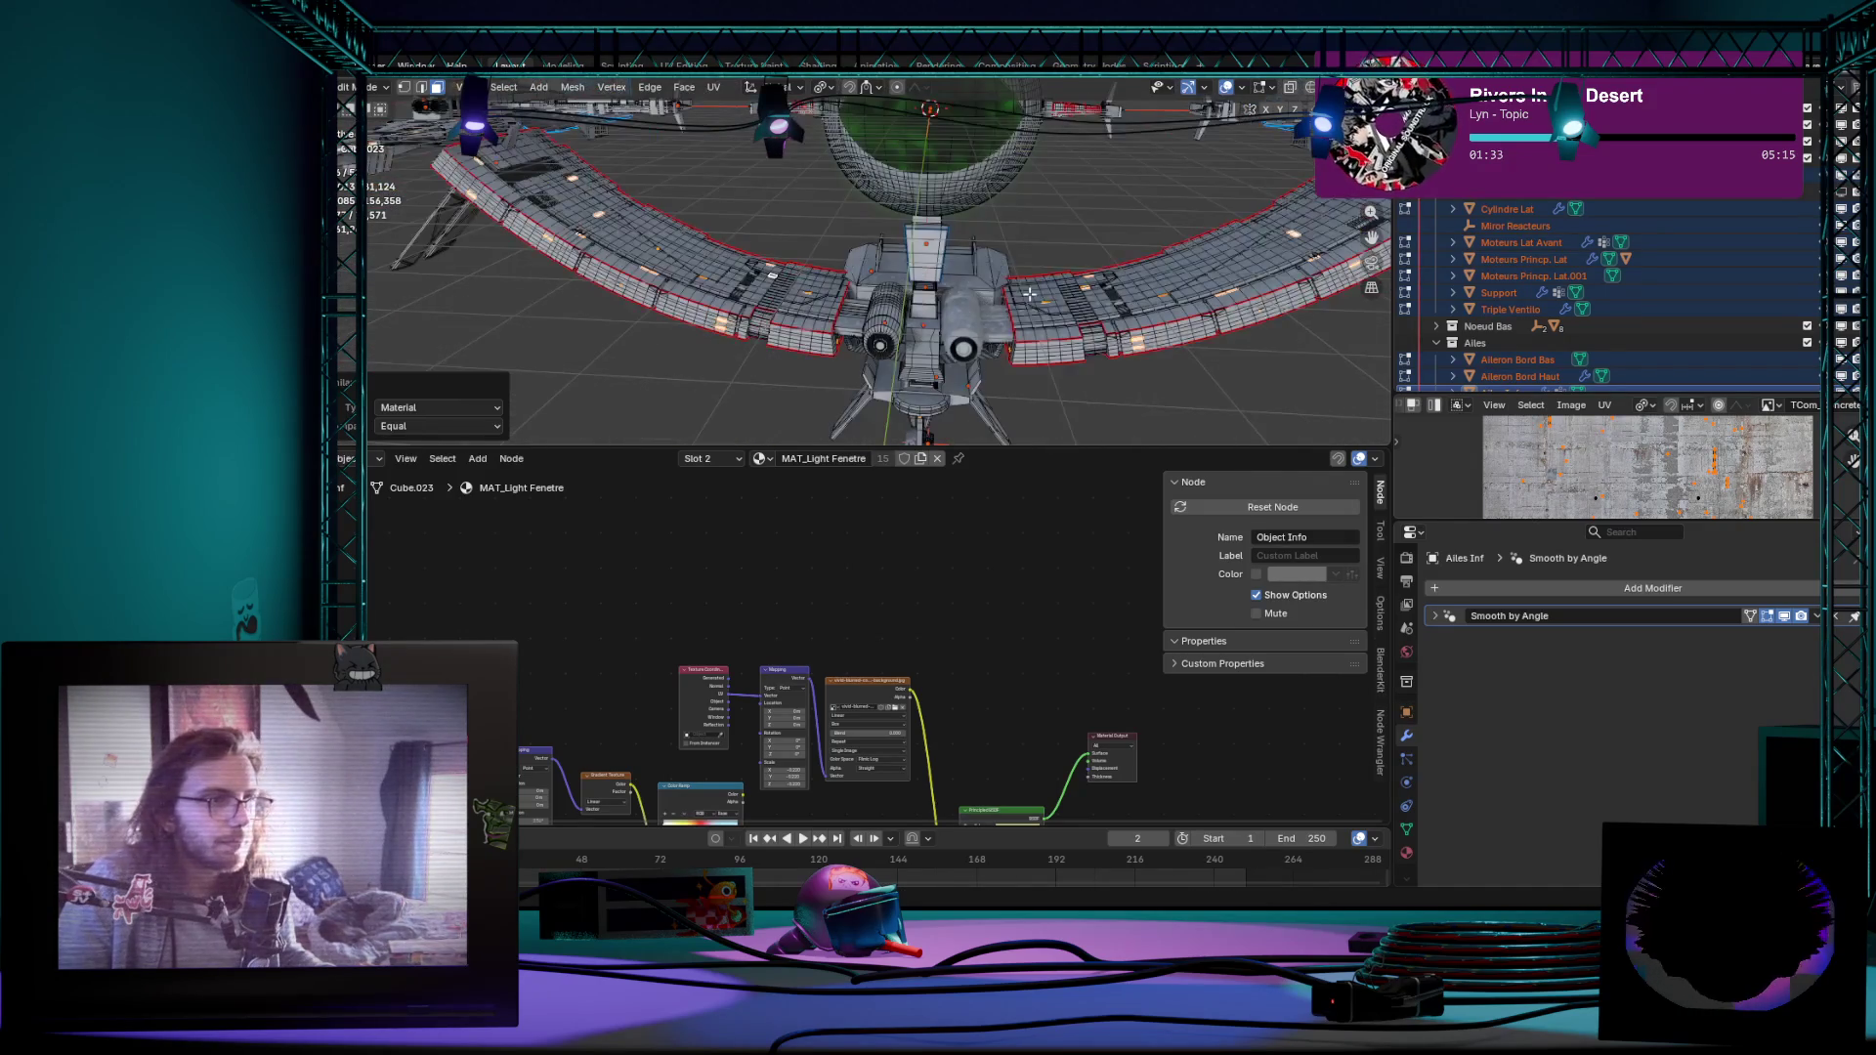
middle_click_drag(1075, 229, 1073, 244)
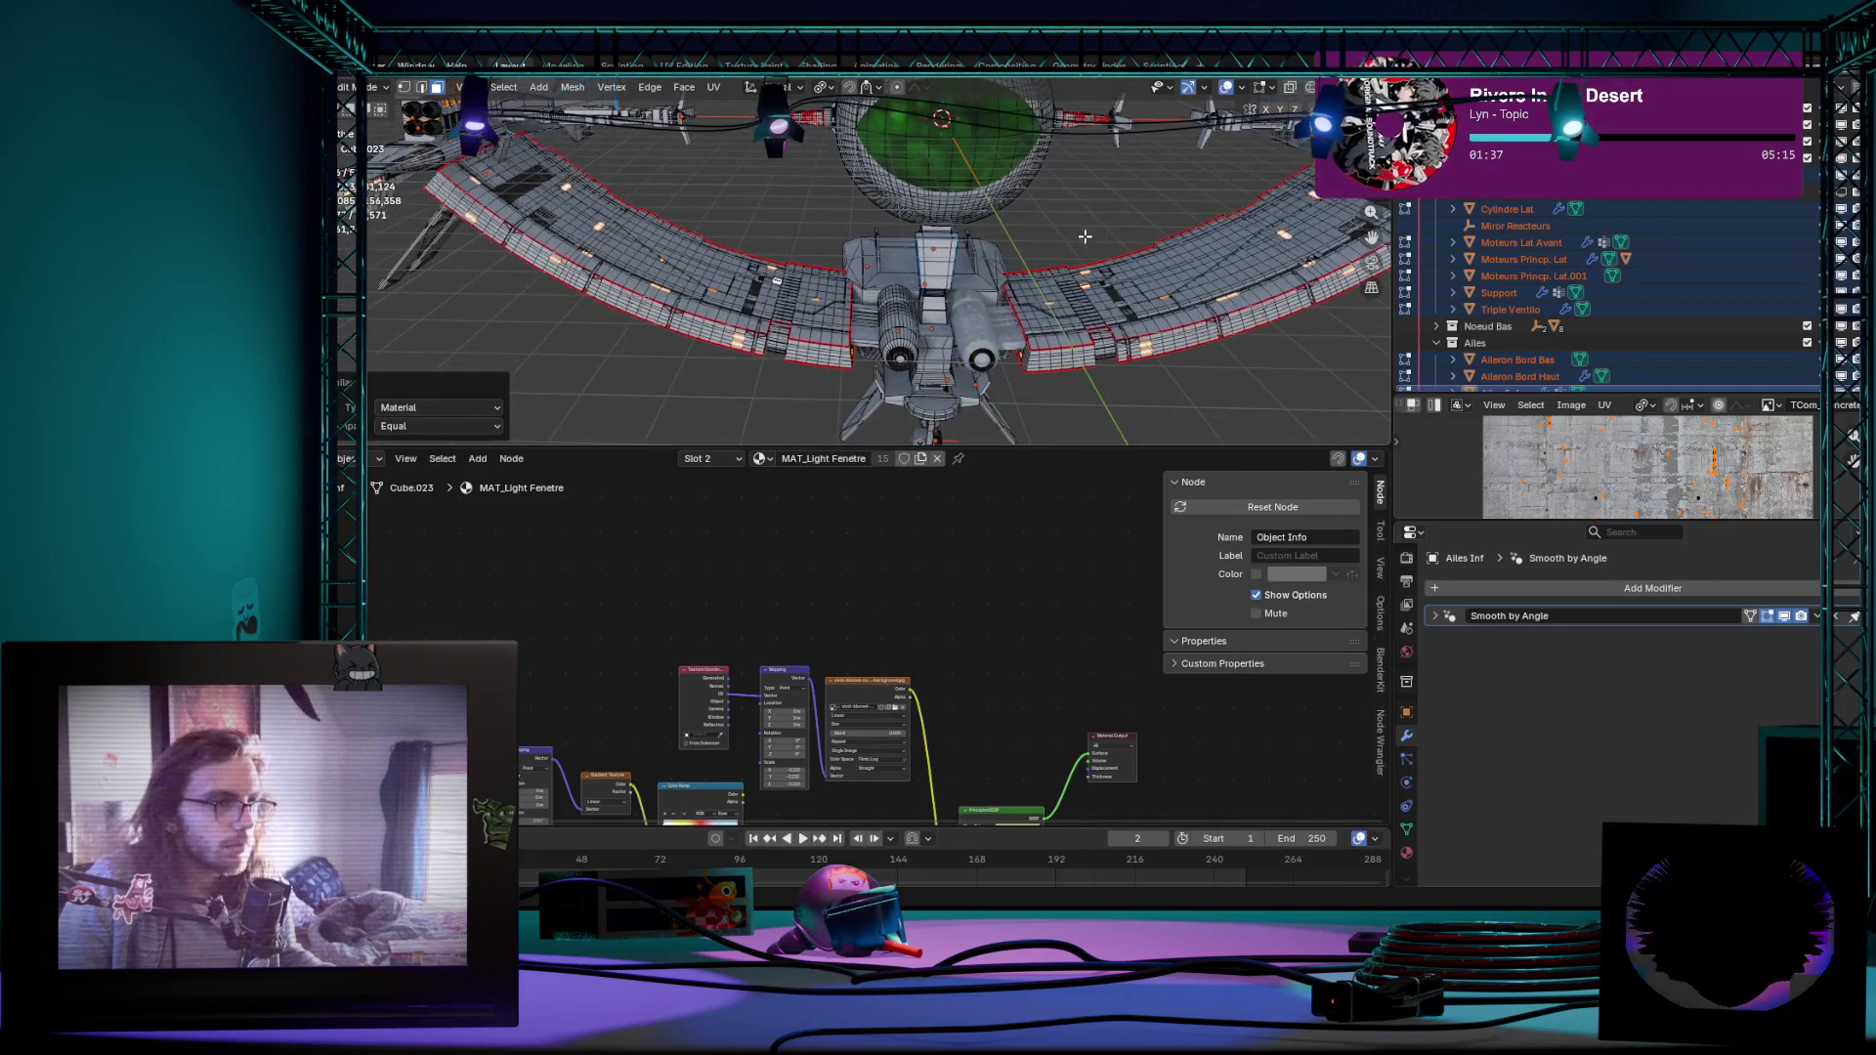
scroll(1074, 243, "down", 4)
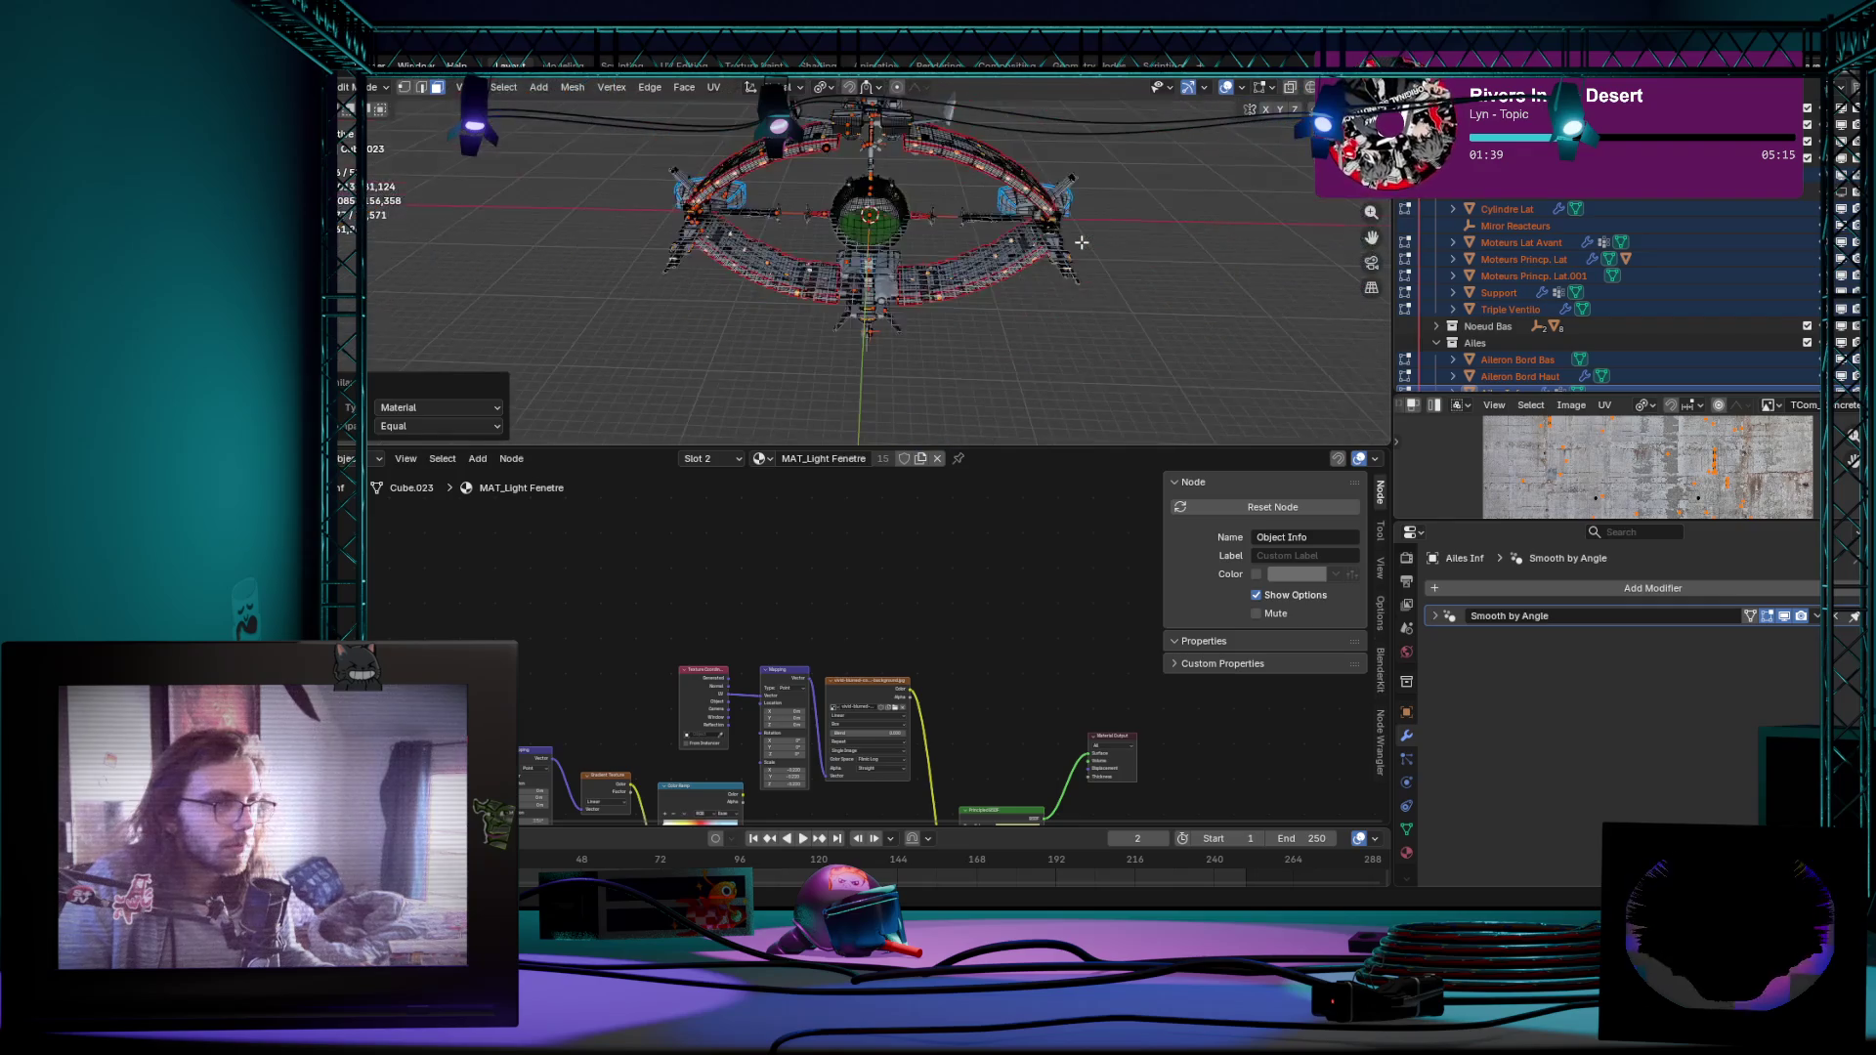
scroll(1052, 222, "up", 4)
mouse_move(1053, 222)
middle_mouse_down()
mouse_move(976, 219)
mouse_move(1043, 252)
middle_mouse_up()
scroll(976, 218, "up", 3)
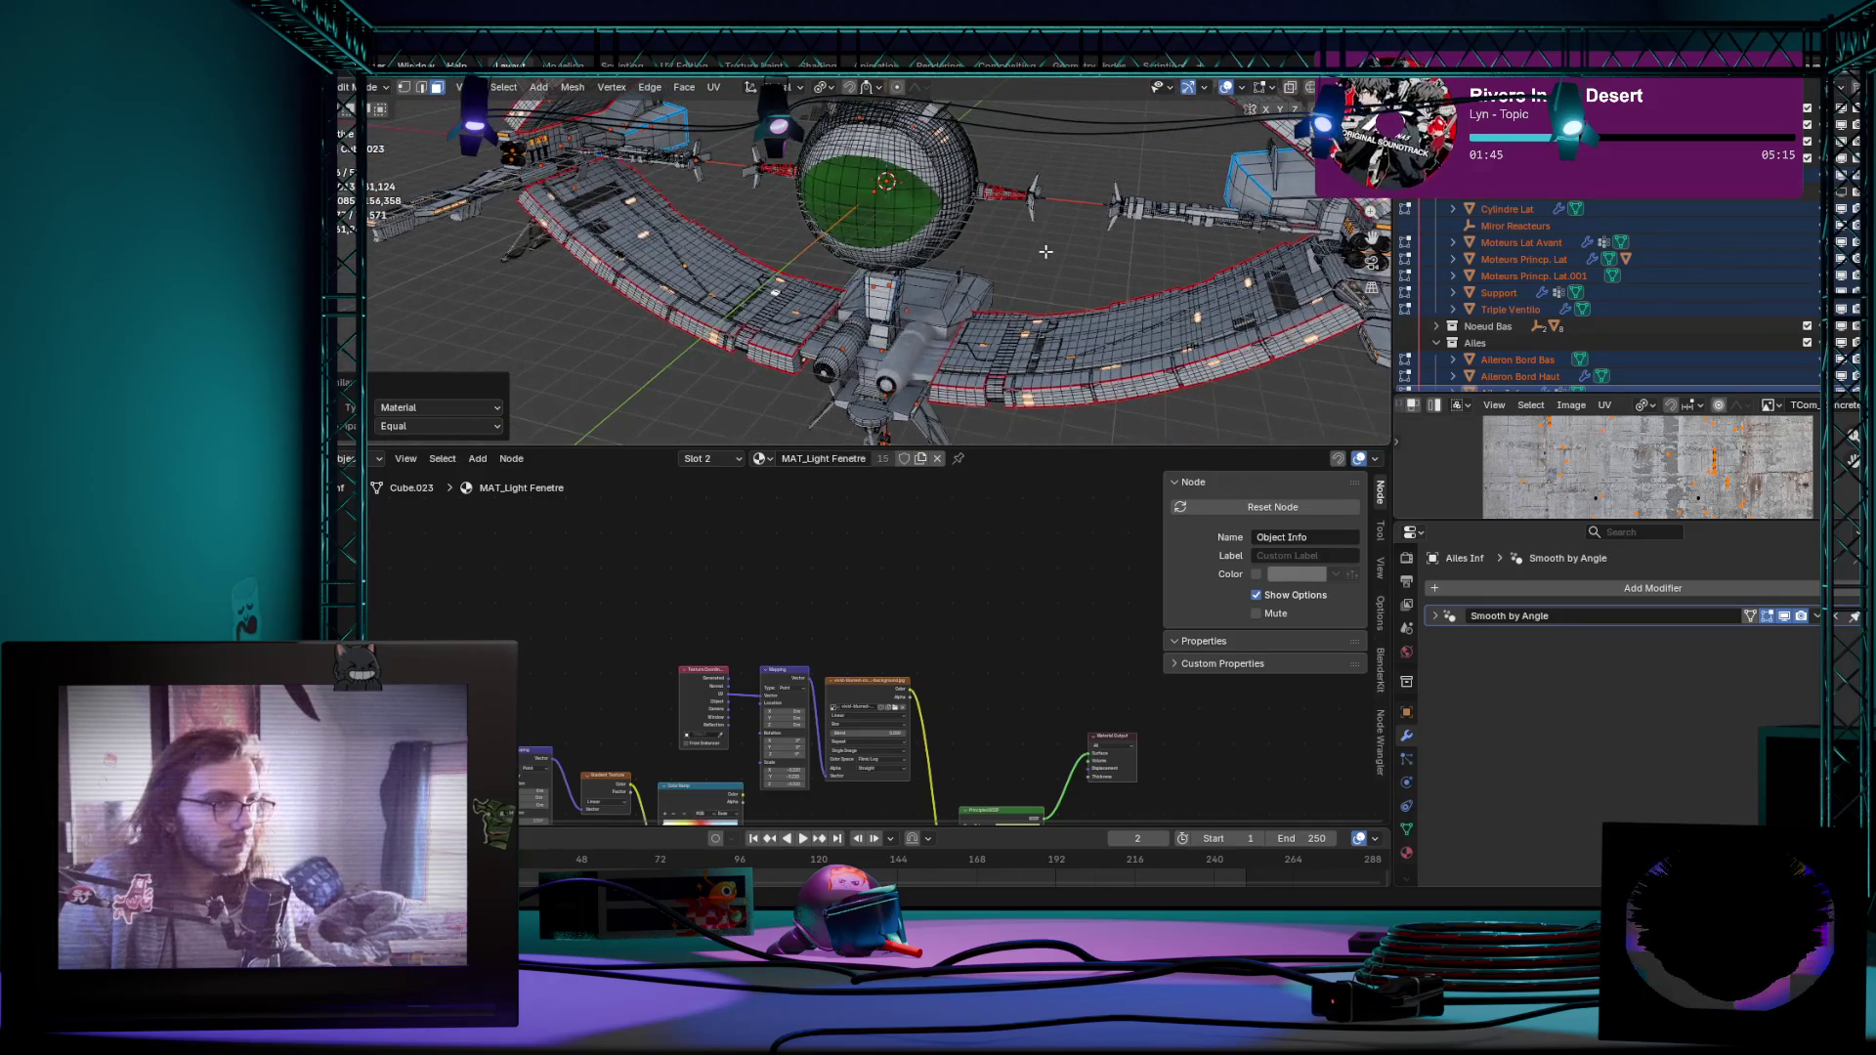
scroll(1048, 250, "up", 2)
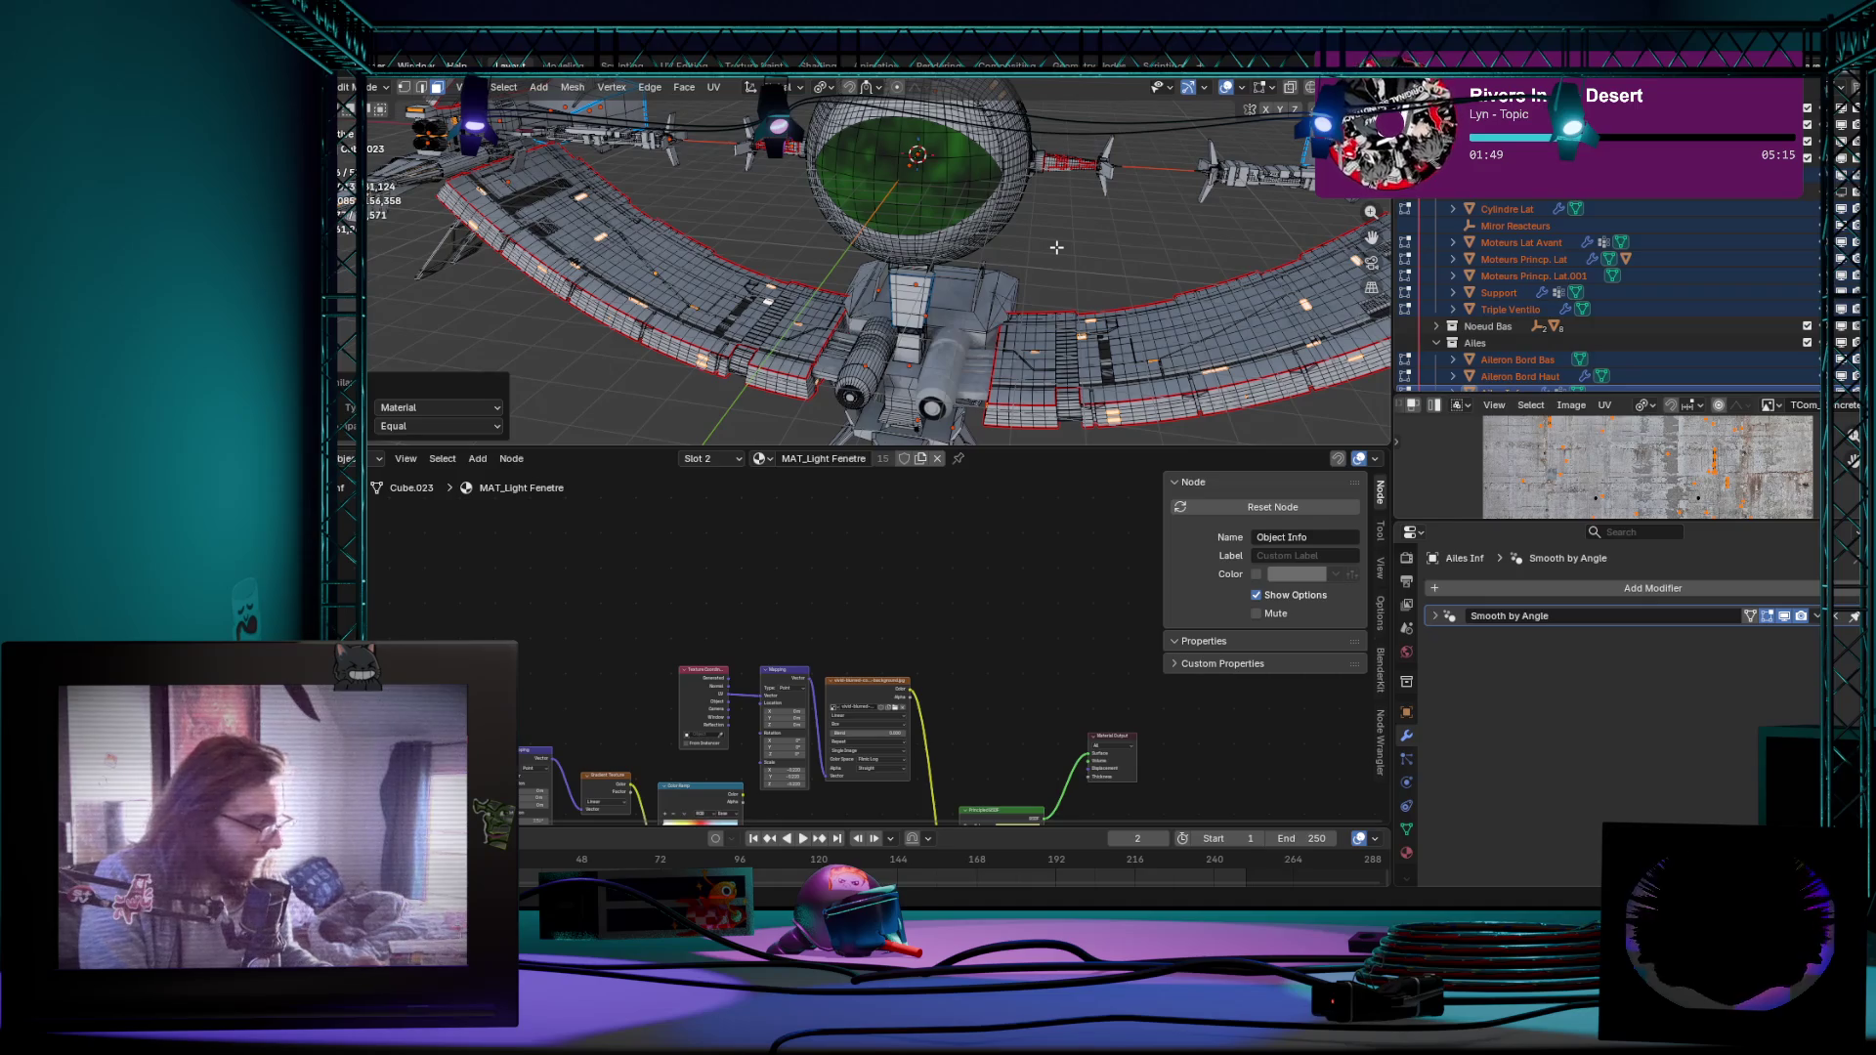
key("p")
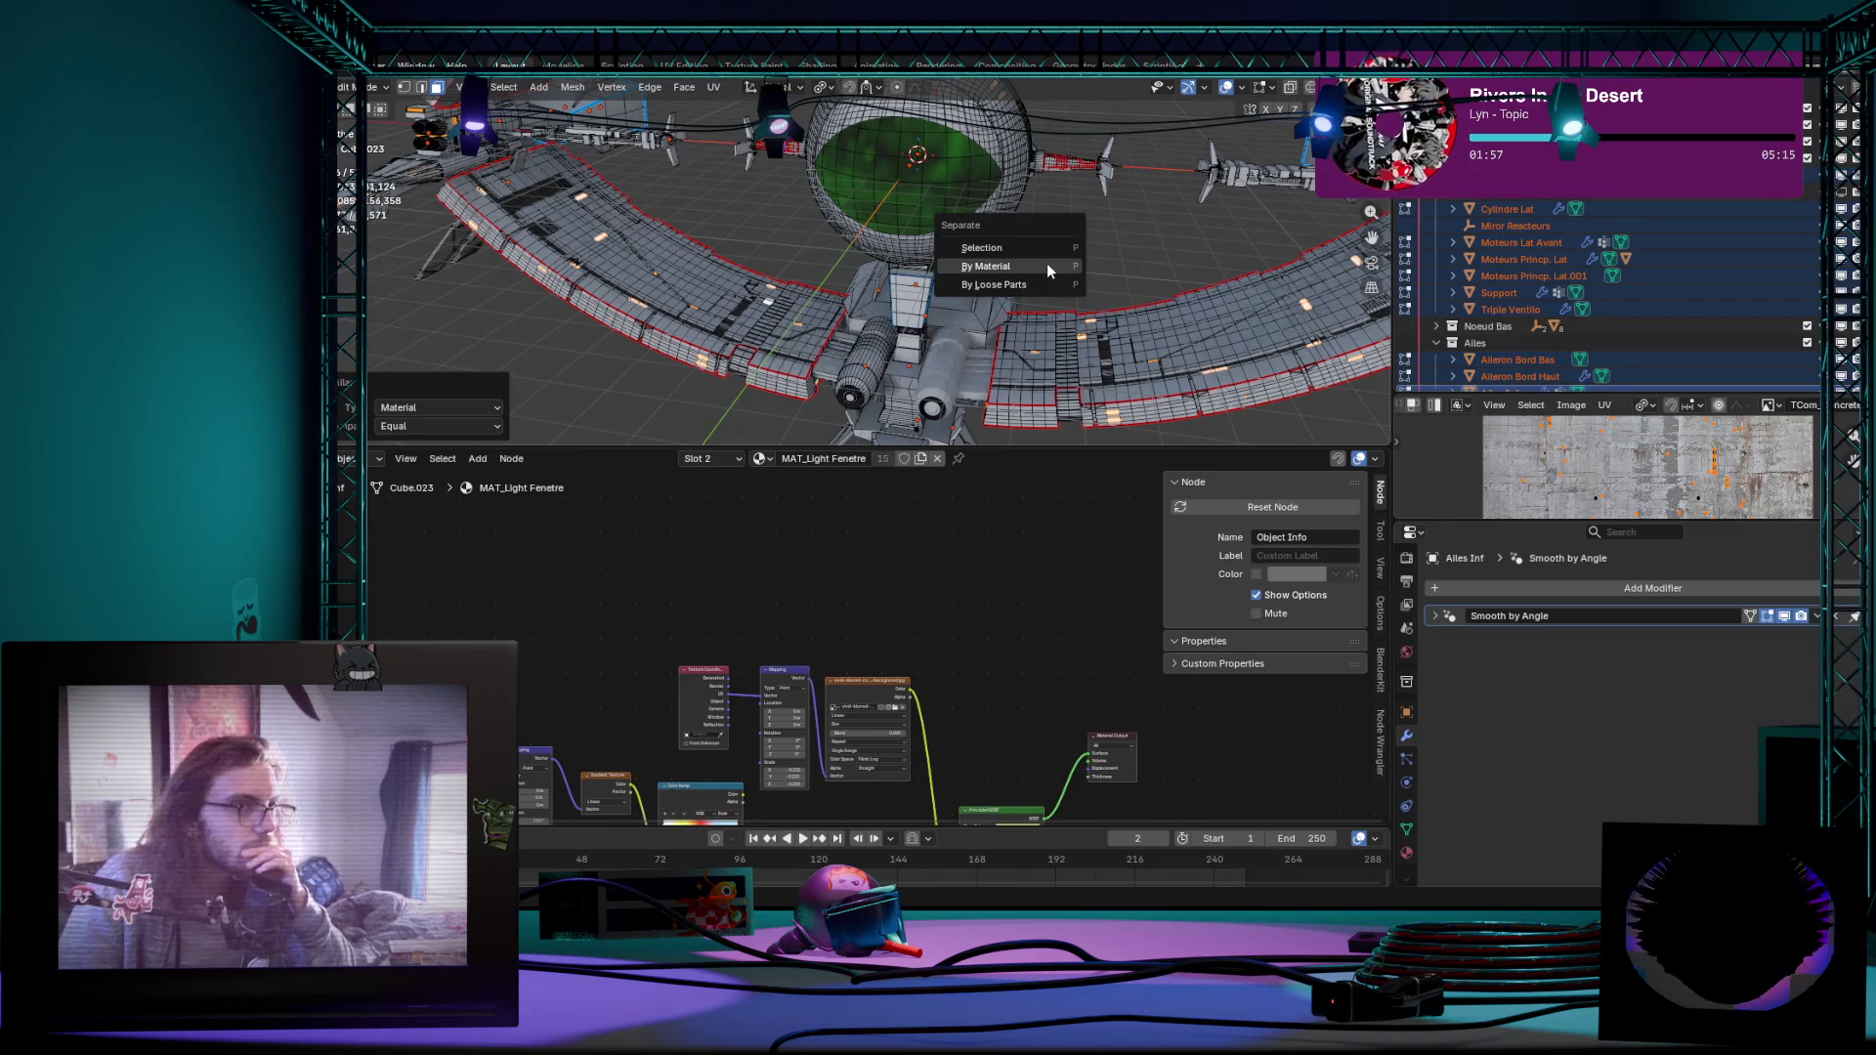
Step: Inspect the part using the MAT_NOIR material and return to object mode
left_click(1046, 262)
scroll(1046, 263, "down", 5)
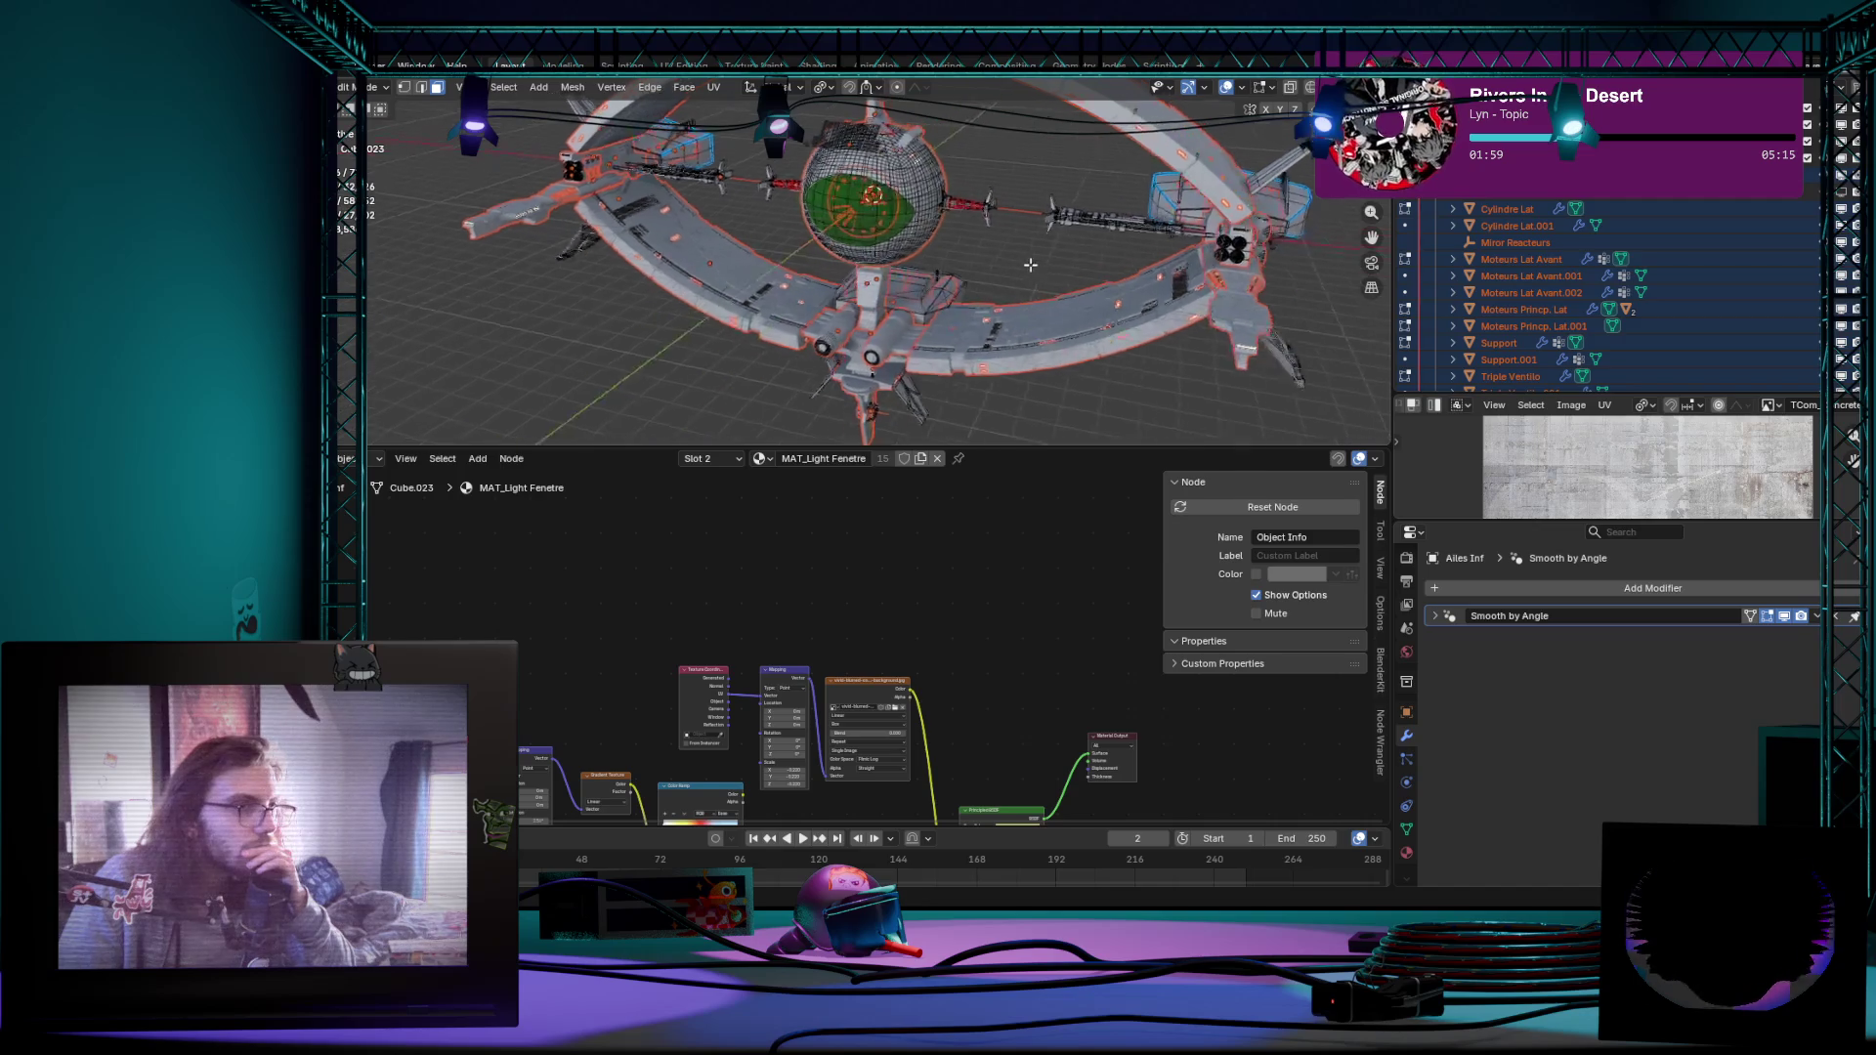
mouse_move(1046, 263)
middle_mouse_down()
mouse_move(886, 305)
mouse_move(1047, 260)
mouse_move(1074, 306)
middle_mouse_up()
scroll(887, 305, "up", 5)
scroll(888, 304, "down", 5)
scroll(1048, 260, "up", 3)
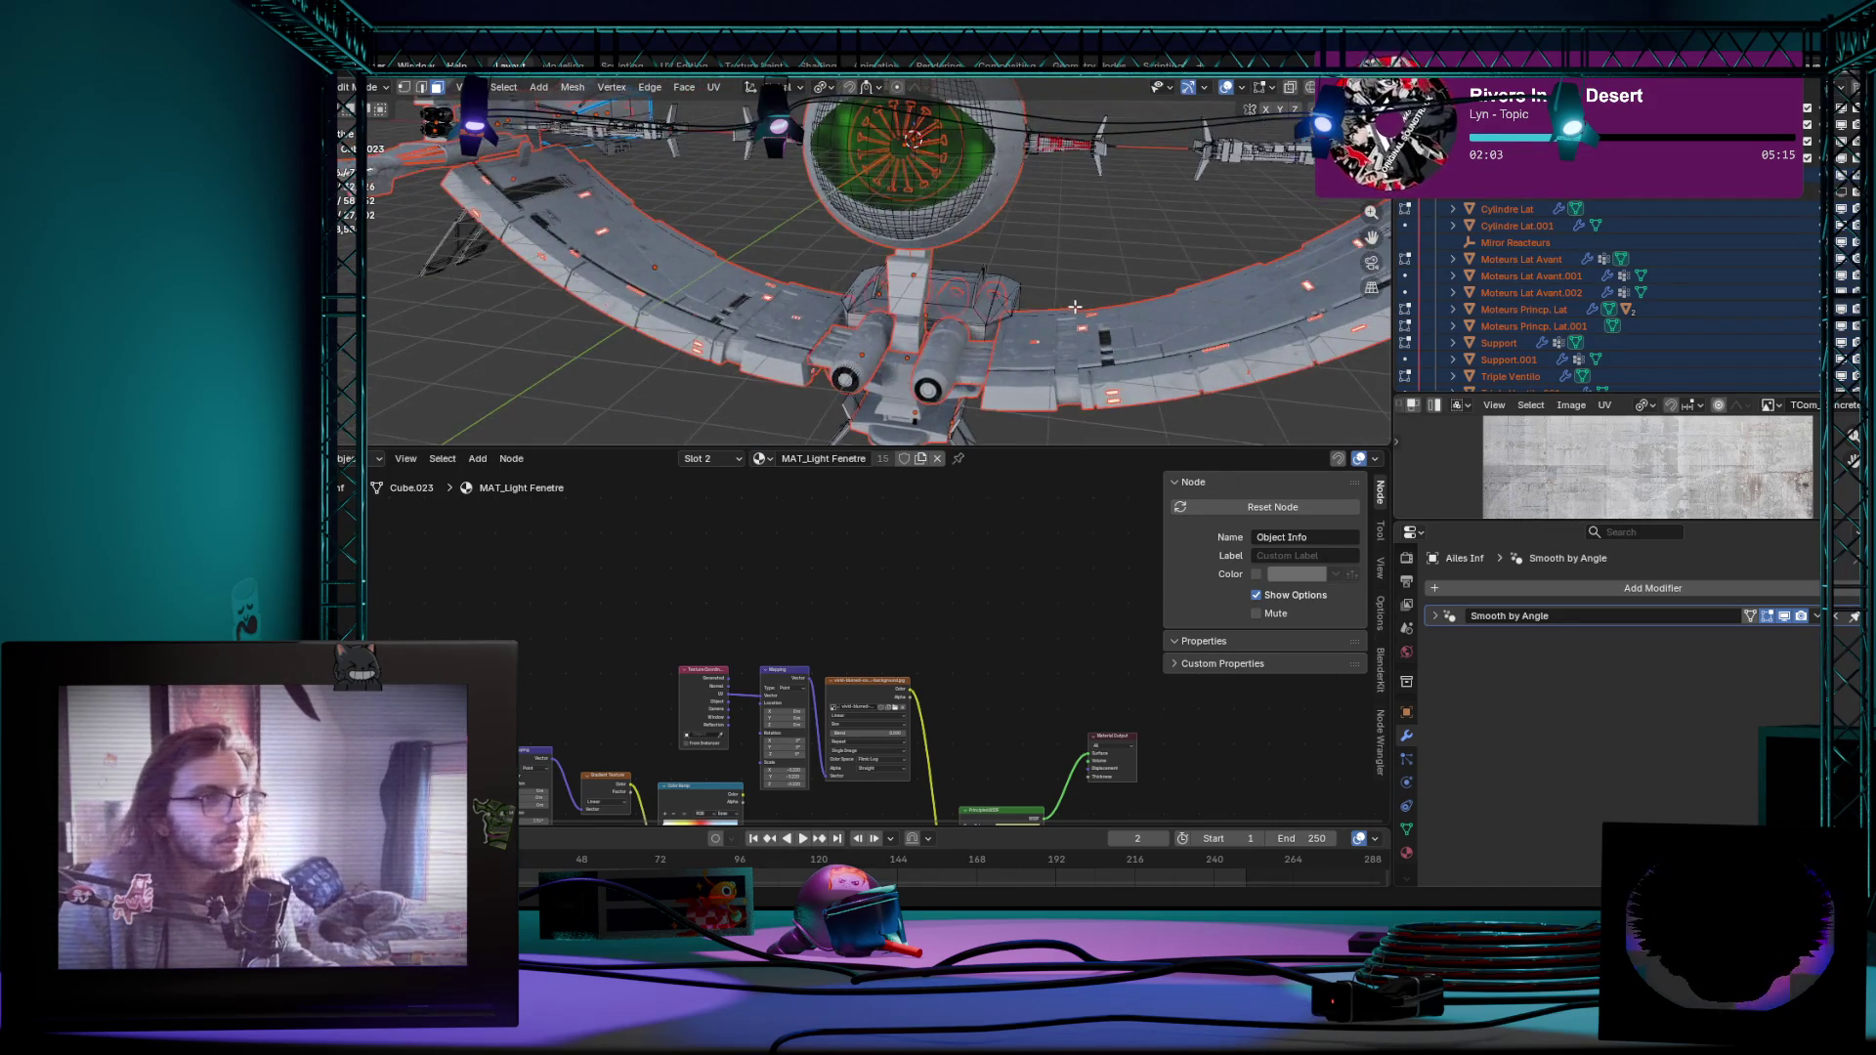
left_click(1157, 354)
key("Tab")
Step: Make Cylindre Lat. the active engine part and frame it in the viewport
mouse_move(1157, 354)
middle_mouse_down()
mouse_move(1025, 257)
mouse_move(887, 210)
middle_mouse_up()
left_click(887, 210)
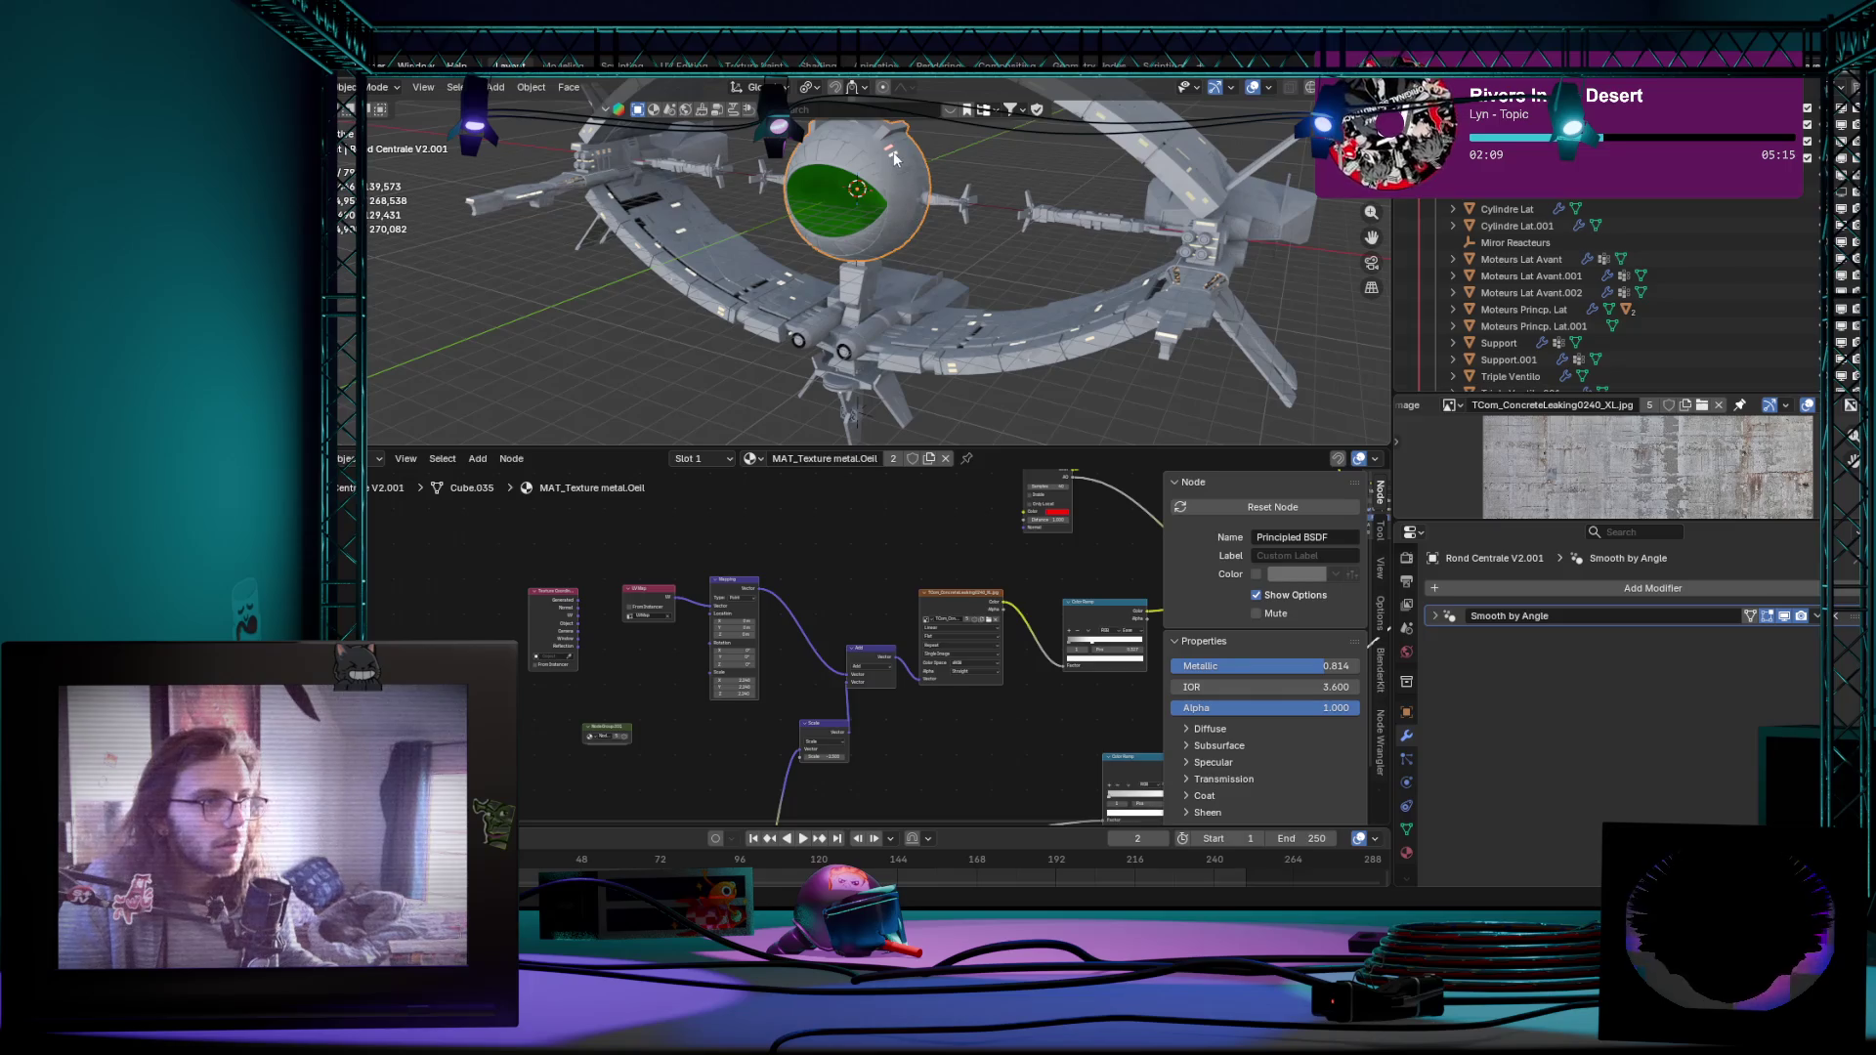
left_click(1517, 226)
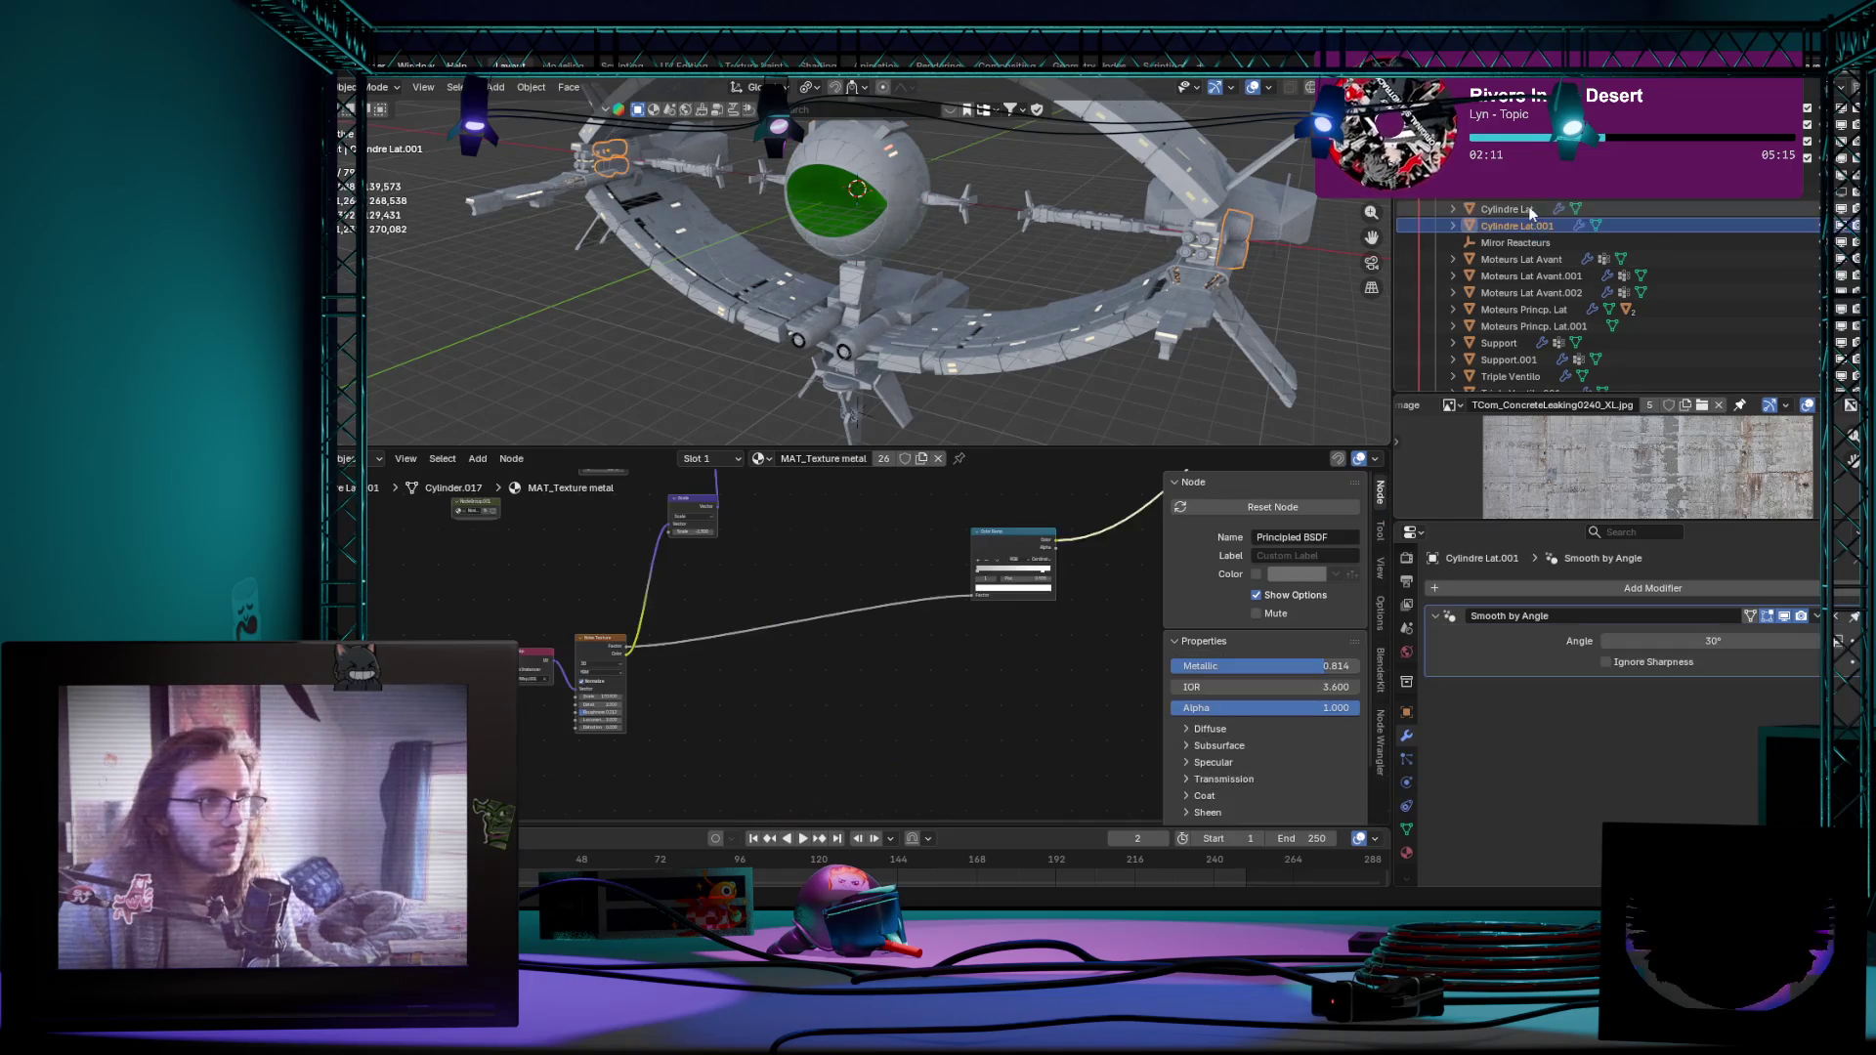
left_click(1524, 210)
key("KP_Decimal")
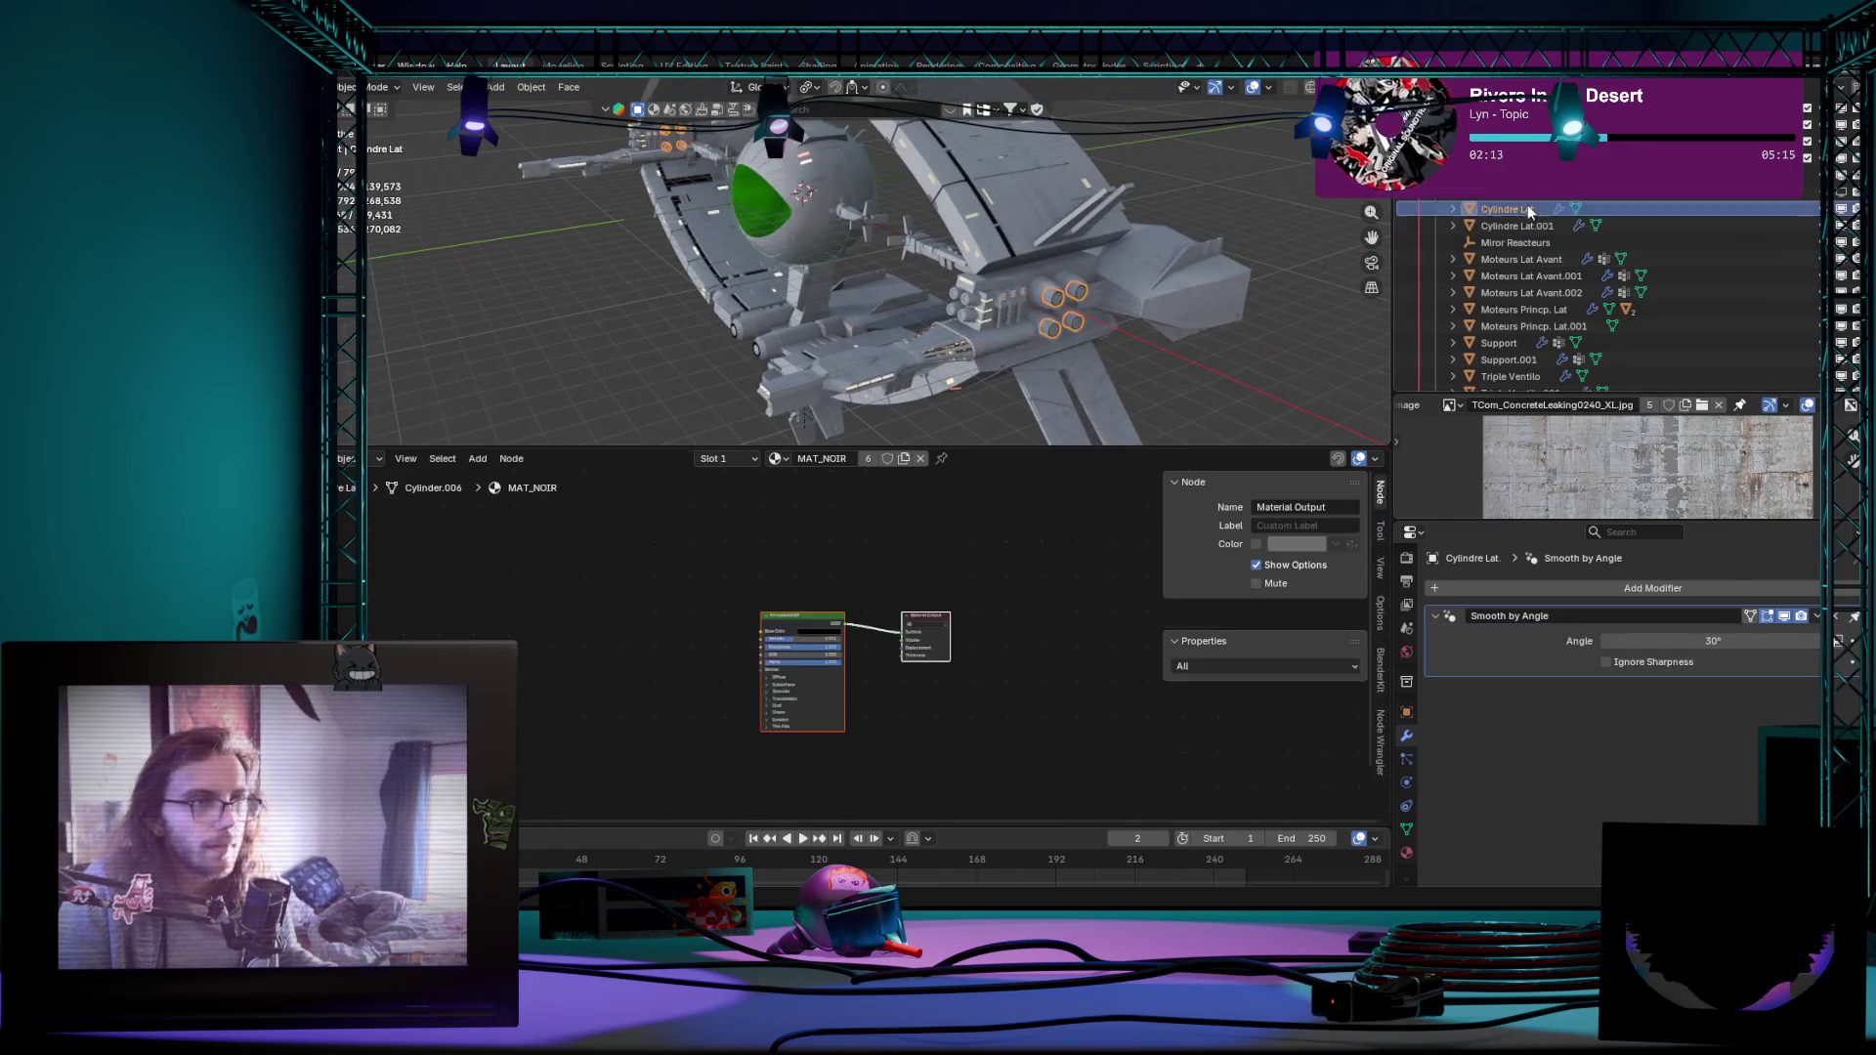
Step: Look over the Cylindre Lat.001 engine cluster and the green central sphere
key("KP_Decimal")
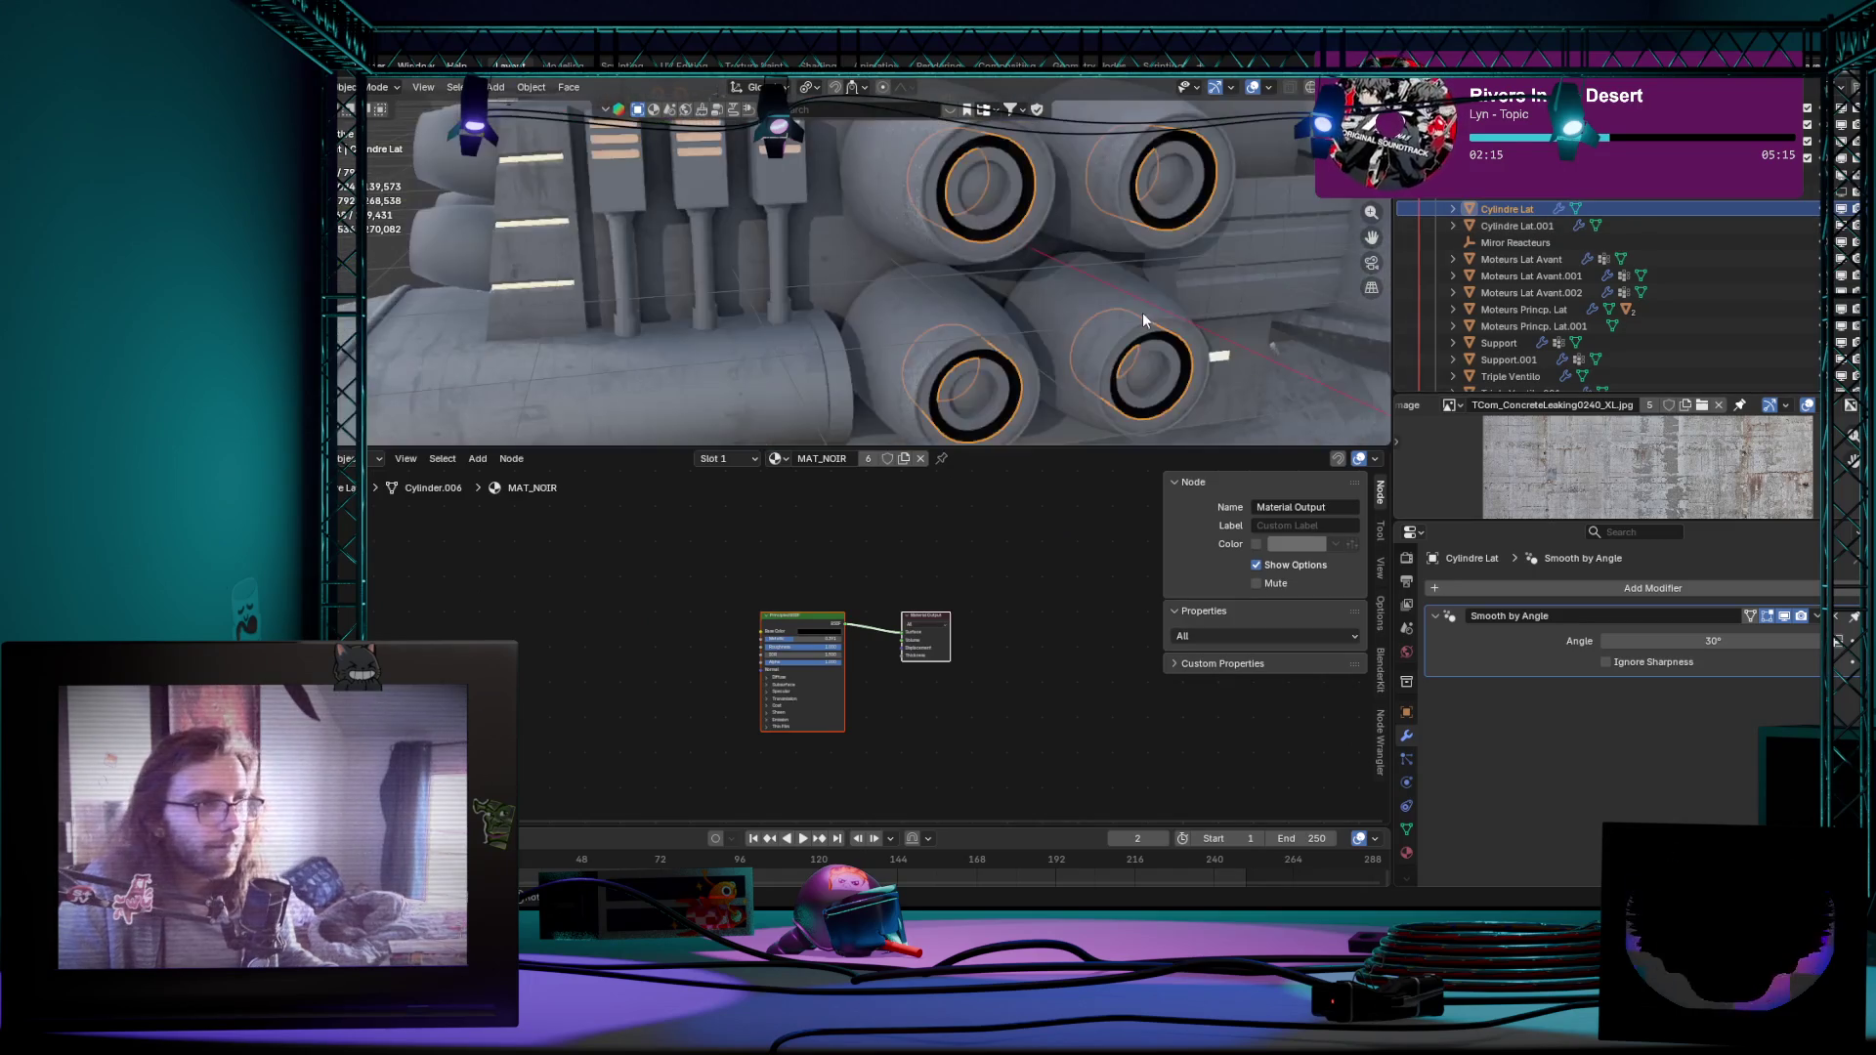
scroll(1147, 312, "down", 5)
left_click(1169, 319)
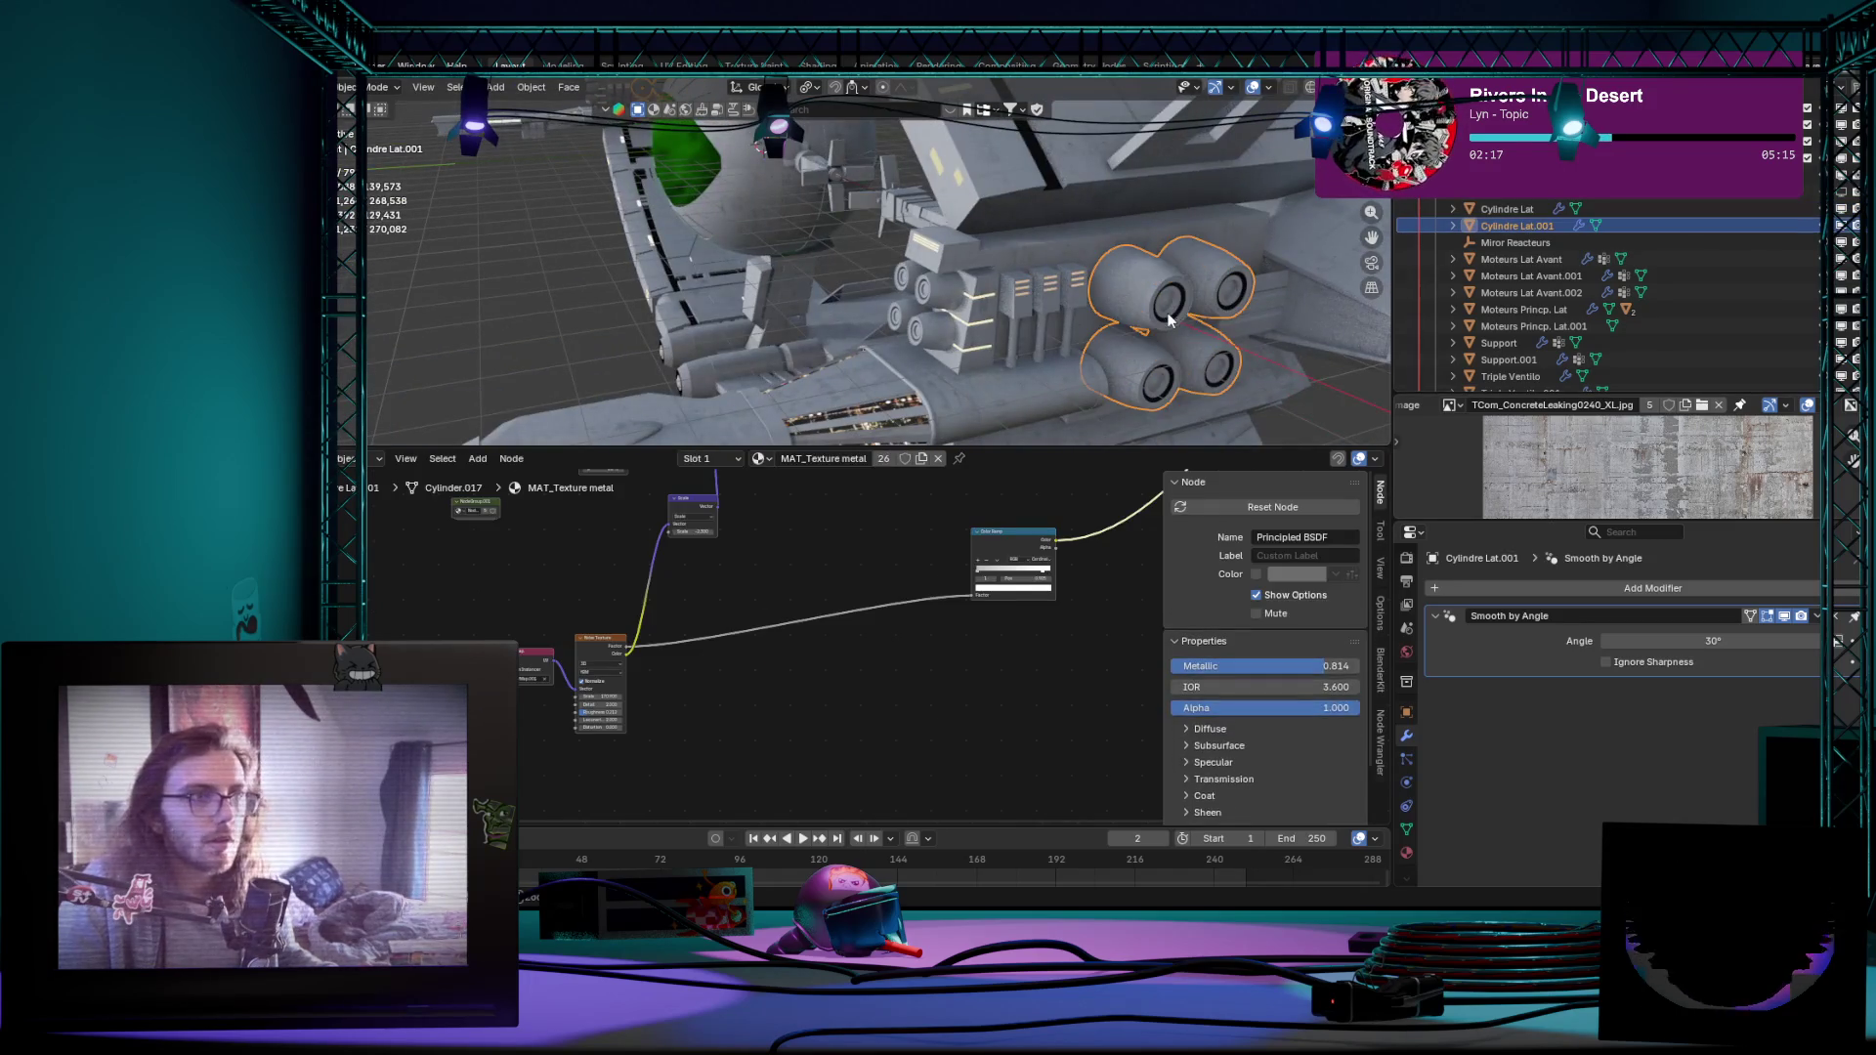
middle_click_drag(1170, 320, 933, 228)
left_click(934, 228)
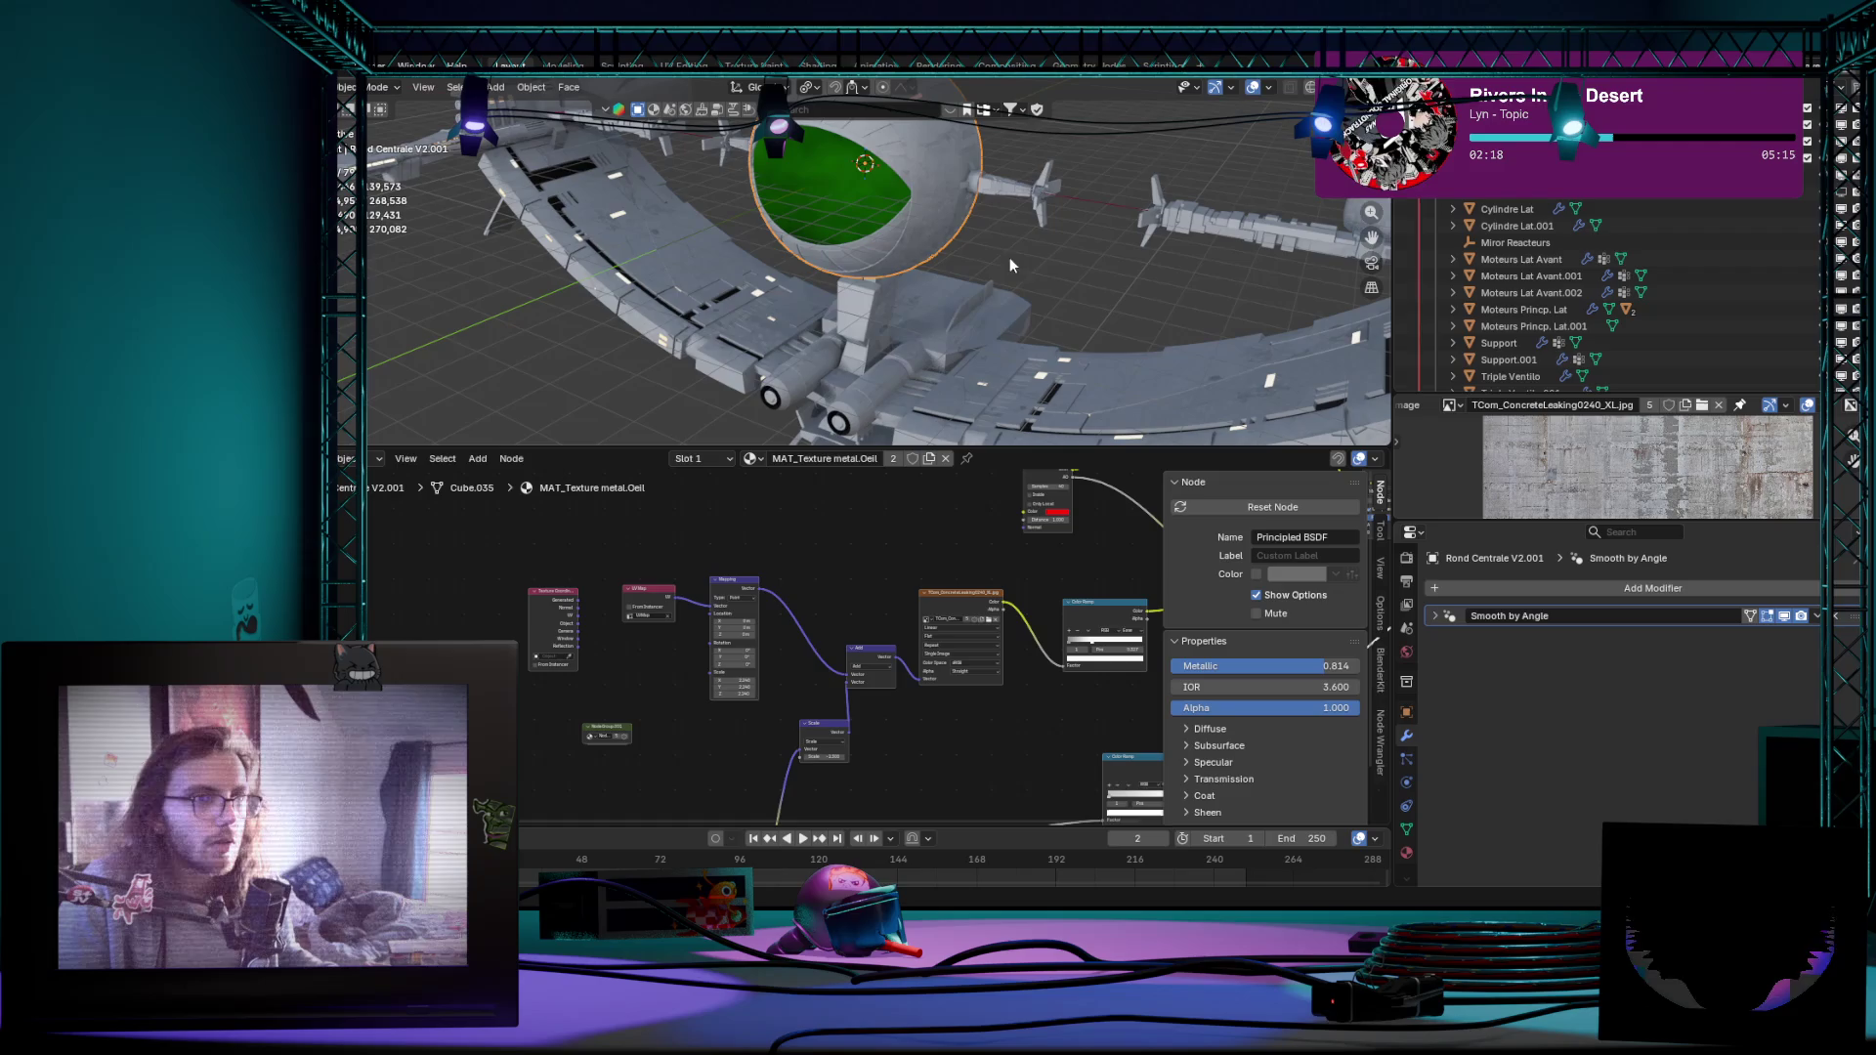
Step: With Ailes Inf active, select every ship part and enter multi-object mesh editing
left_click(1072, 280)
key("a")
middle_click_drag(1071, 281, 1118, 267)
key("Tab")
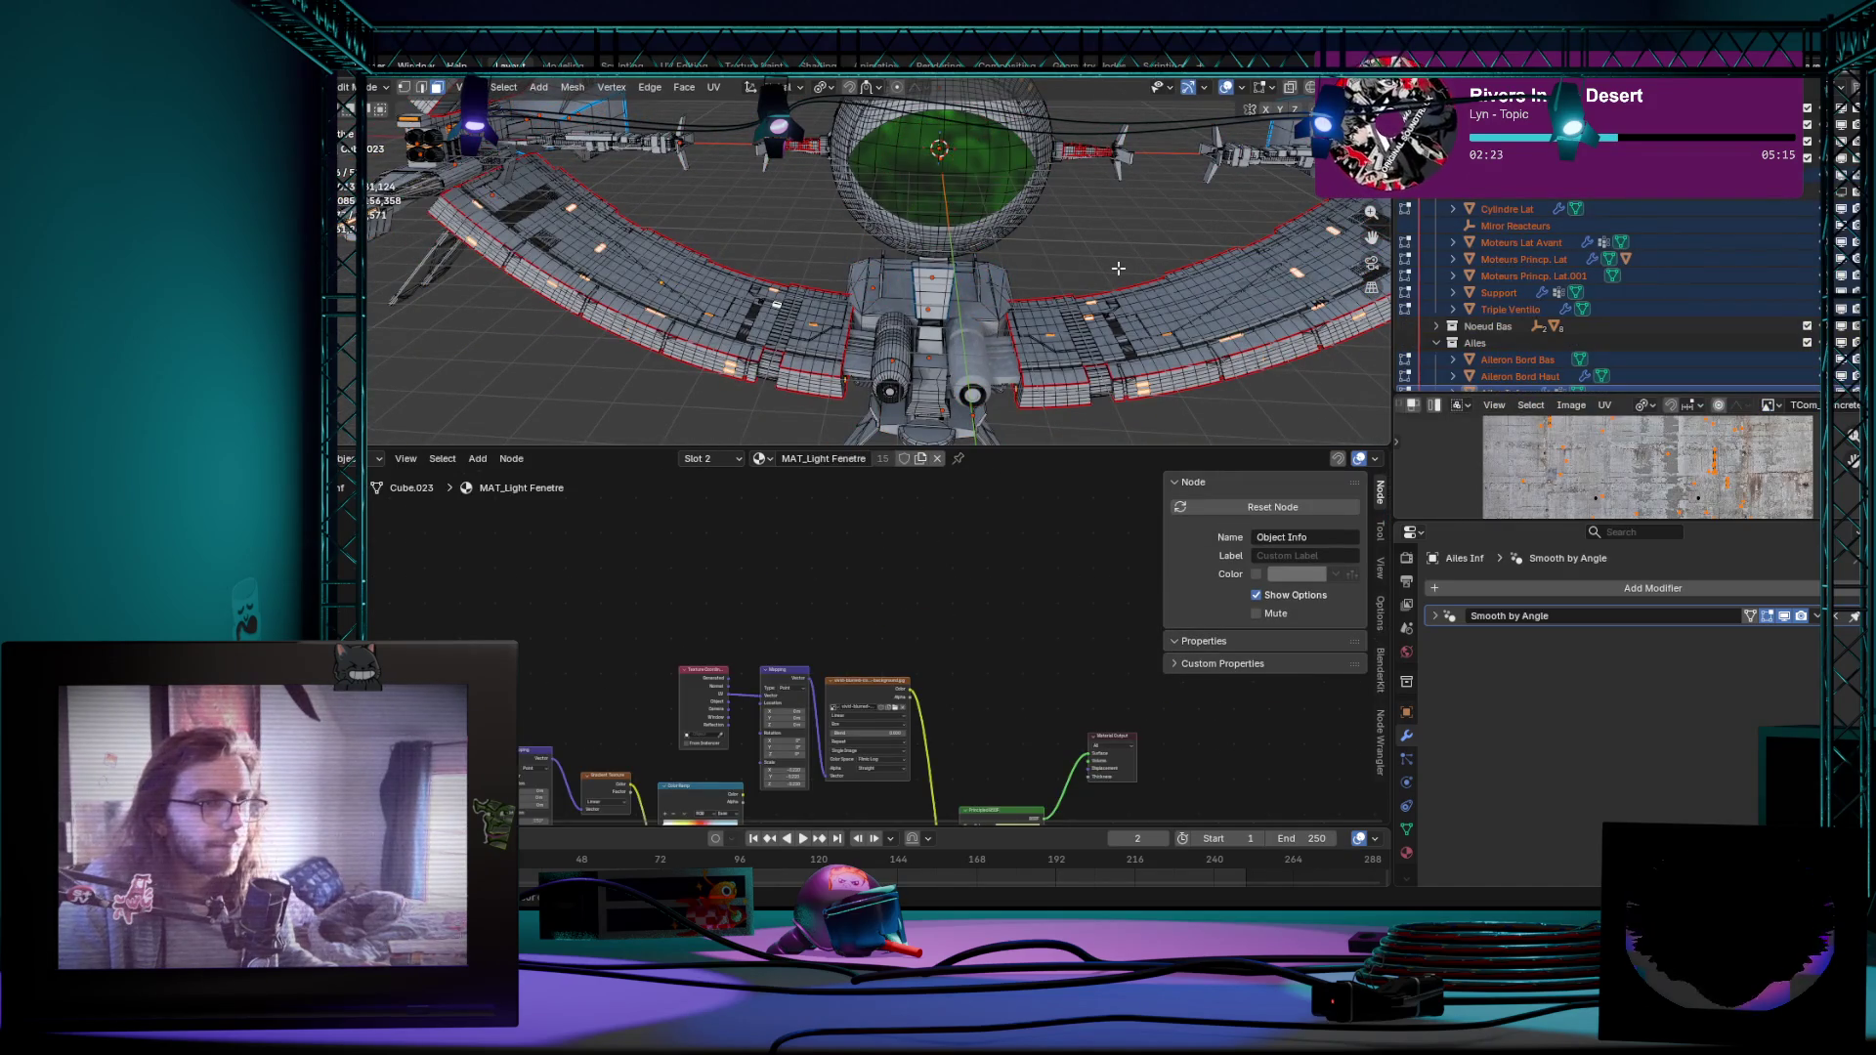
scroll(1119, 268, "down", 5)
Step: Orbit to a higher tilted view of the ring and bring up the Select menu
mouse_move(1119, 268)
middle_mouse_down()
mouse_move(1069, 299)
mouse_move(1026, 272)
middle_mouse_up()
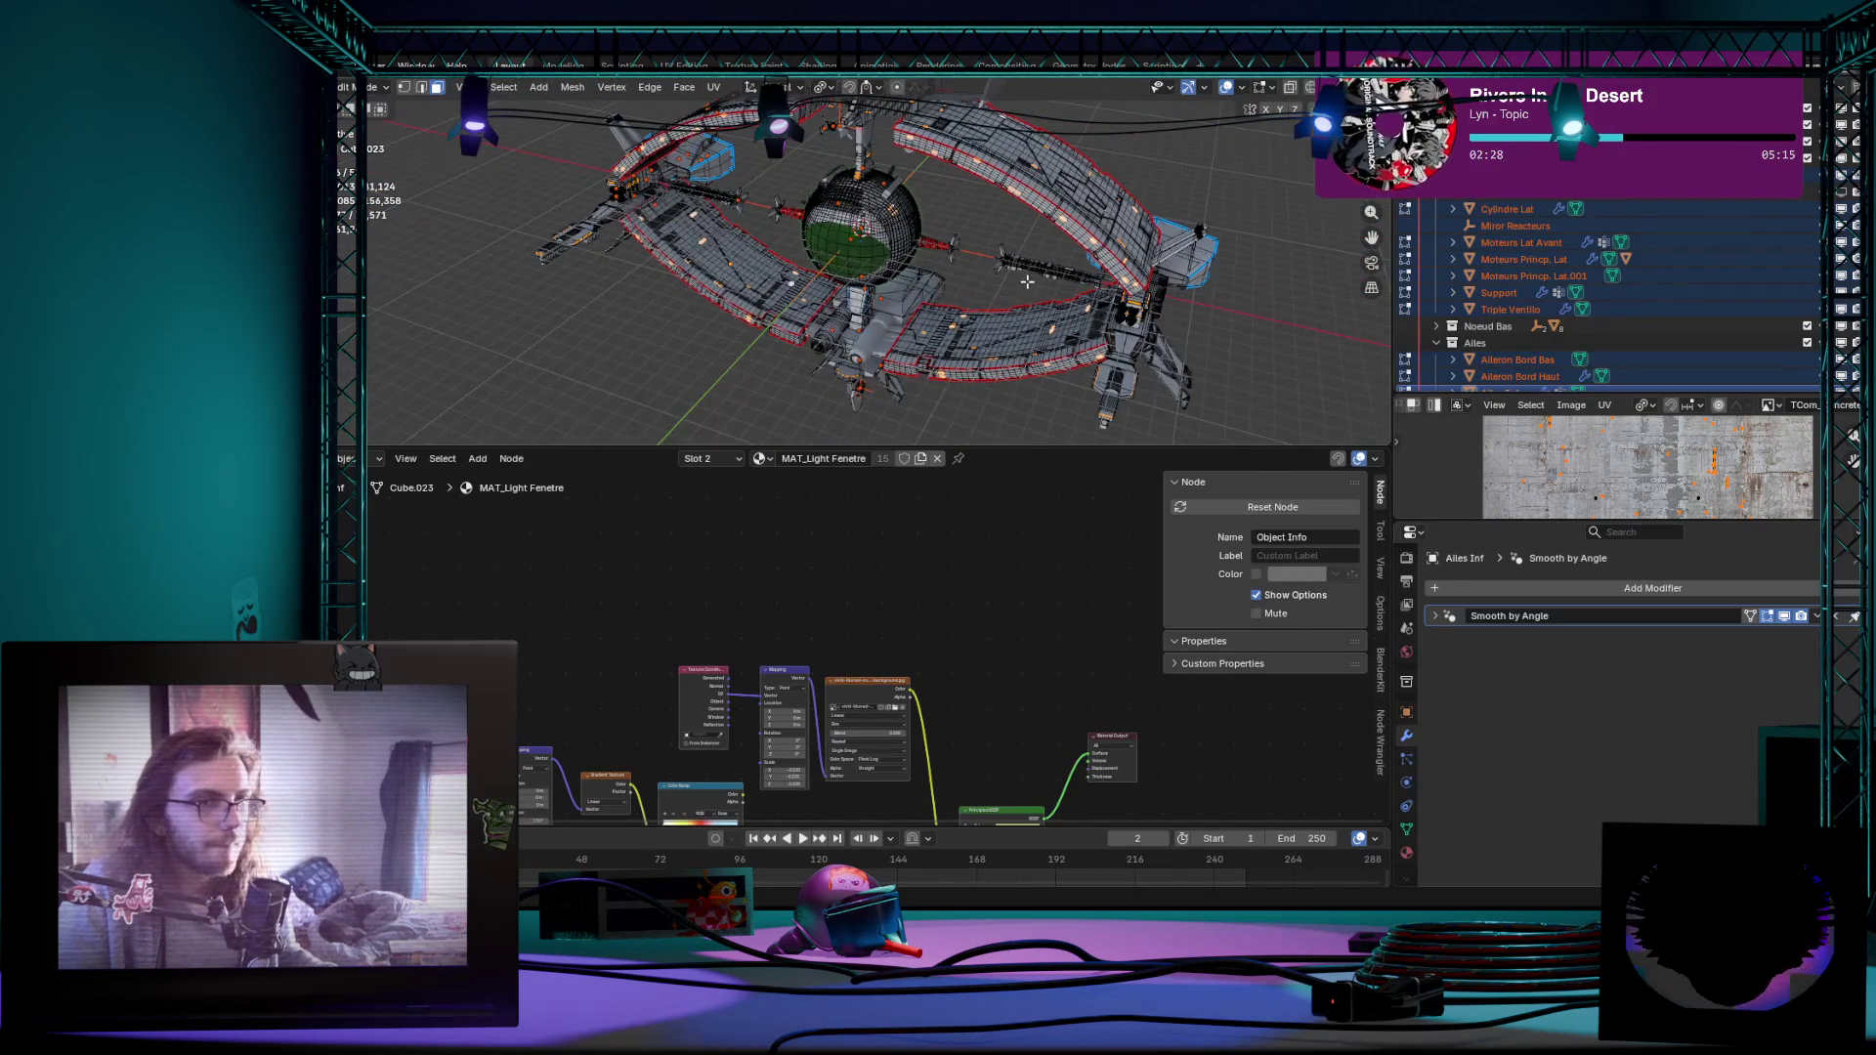
scroll(1028, 279, "up", 5)
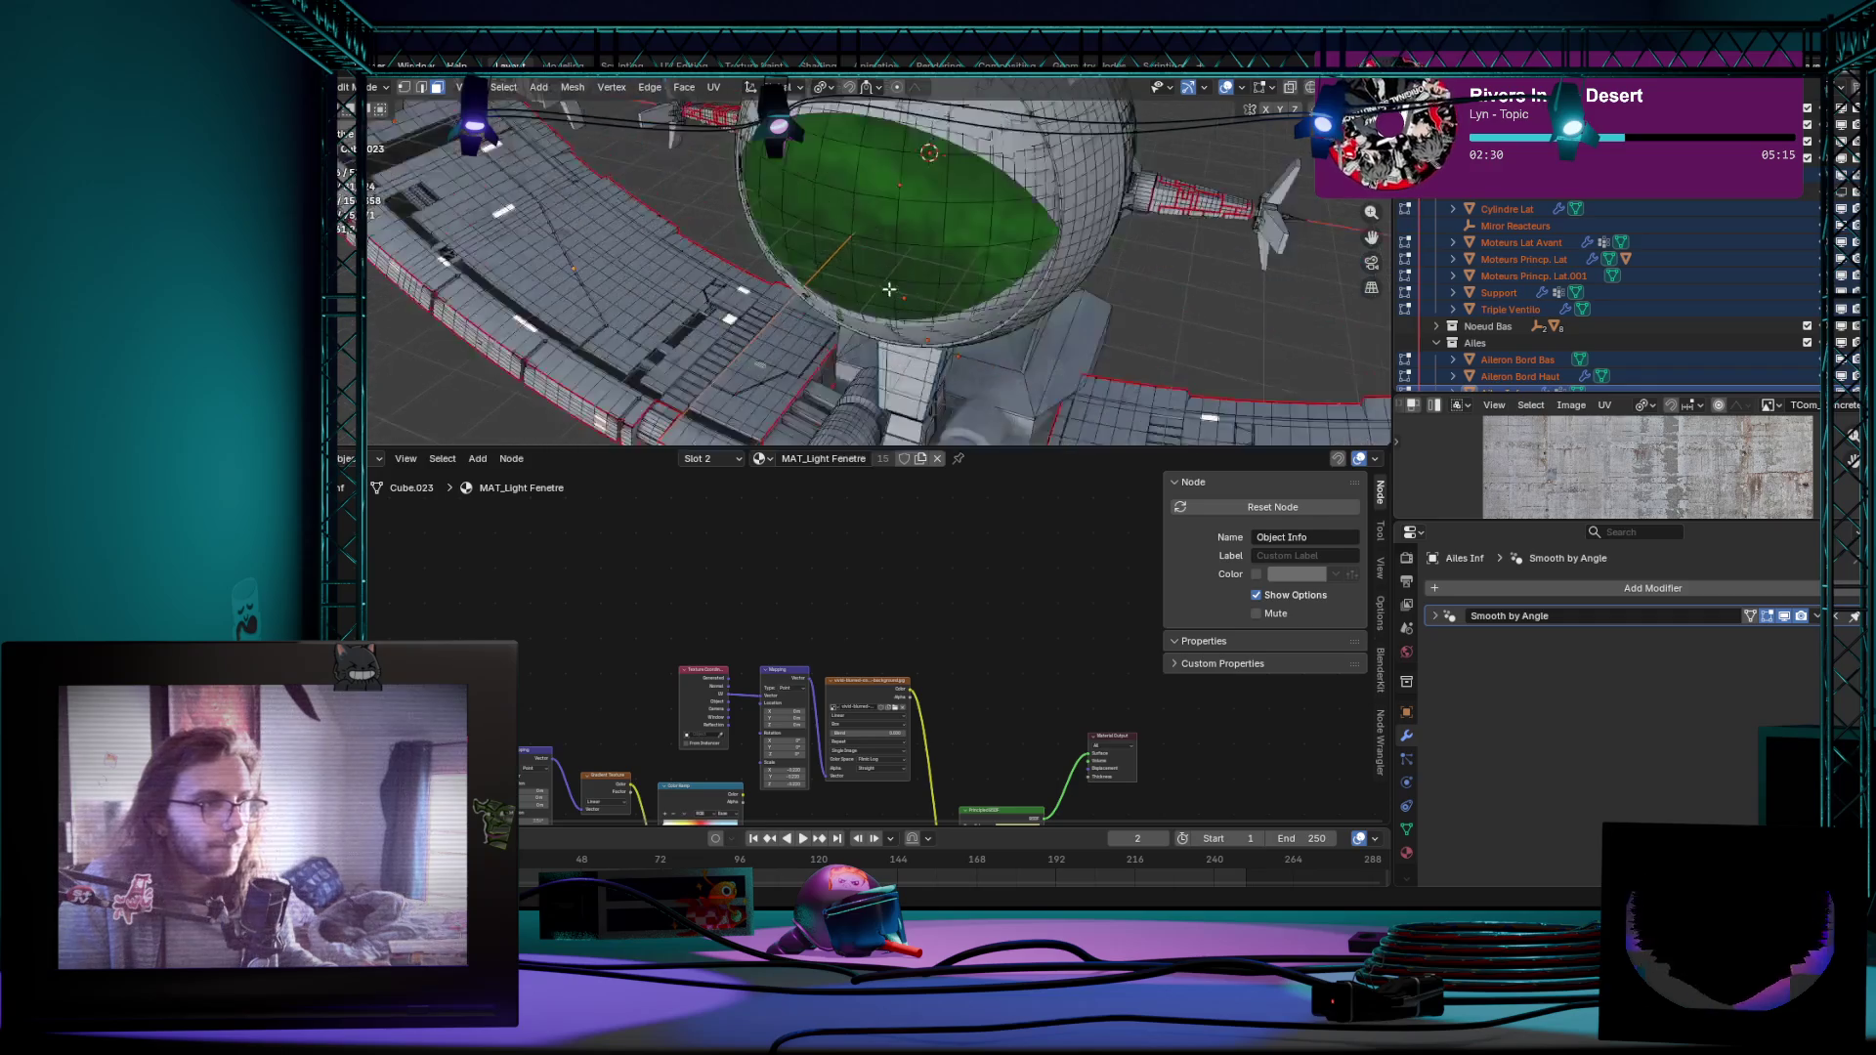
scroll(629, 357, "up", 3)
scroll(651, 363, "down", 5)
middle_click_drag(650, 362, 572, 176)
left_click(509, 88)
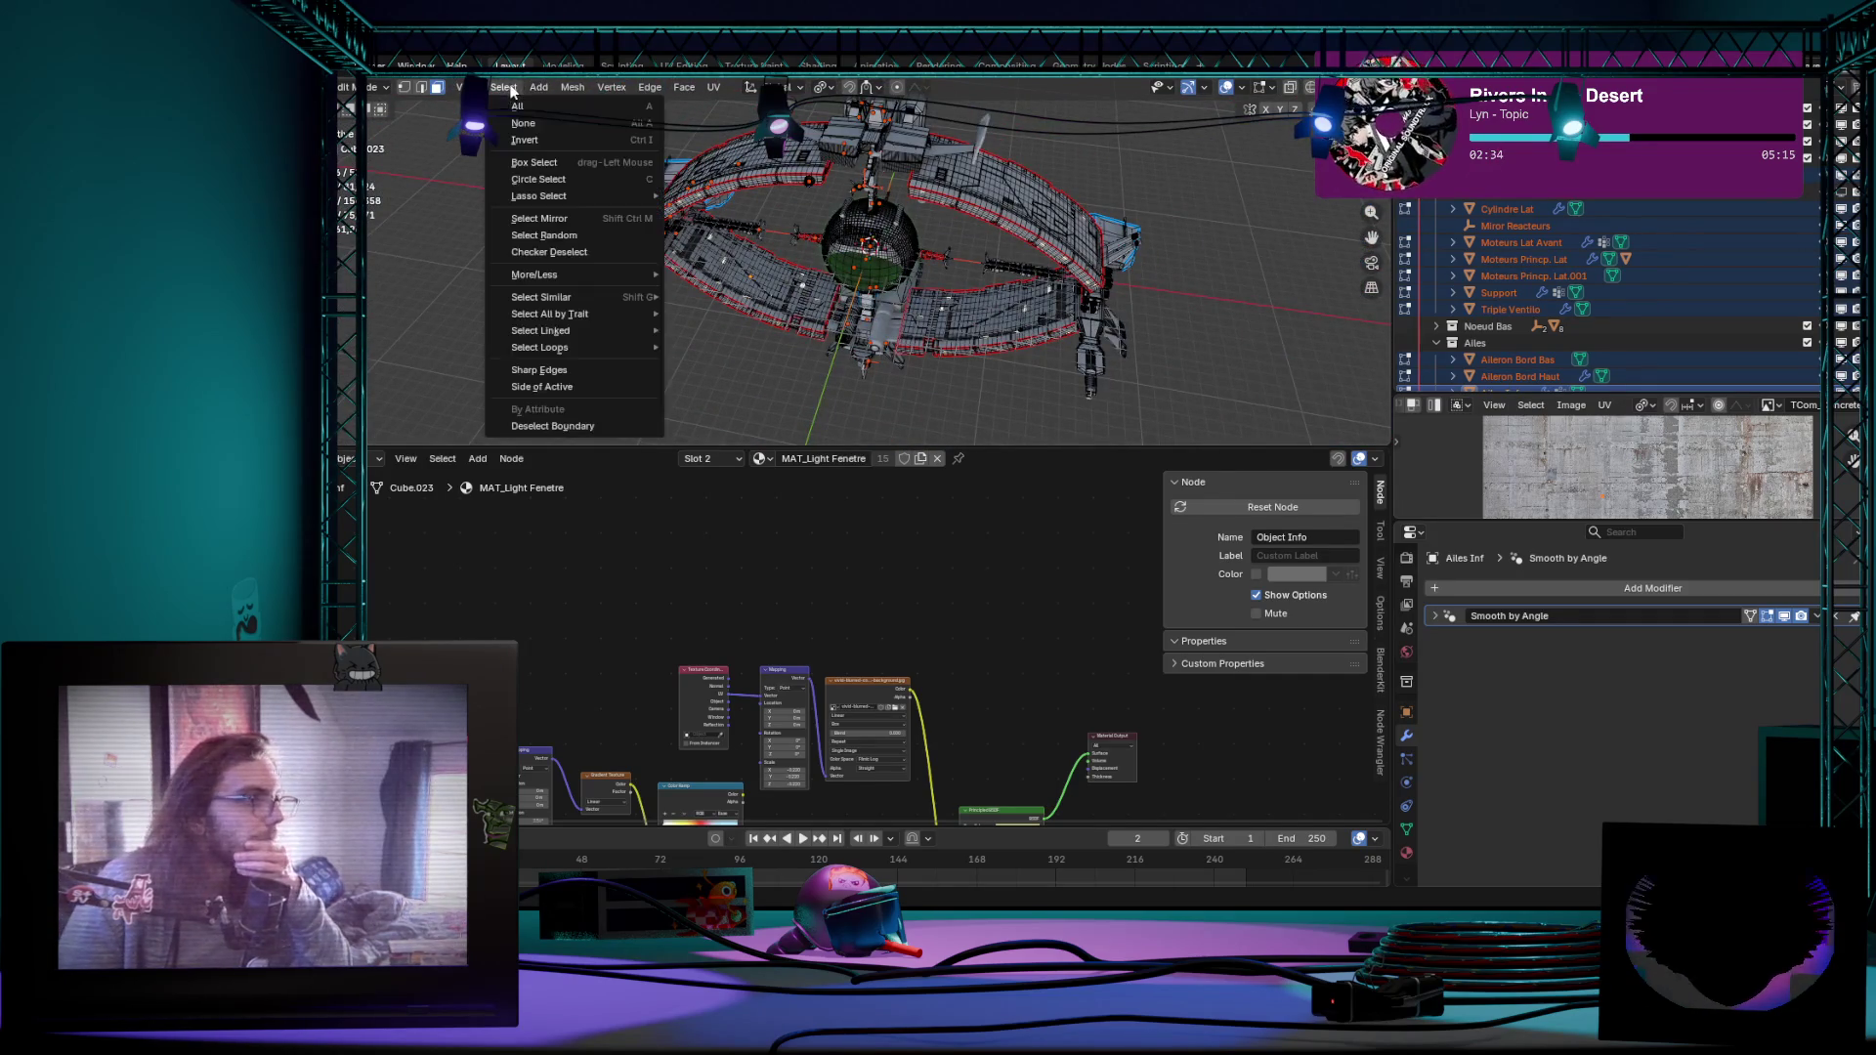
mouse_move(535, 275)
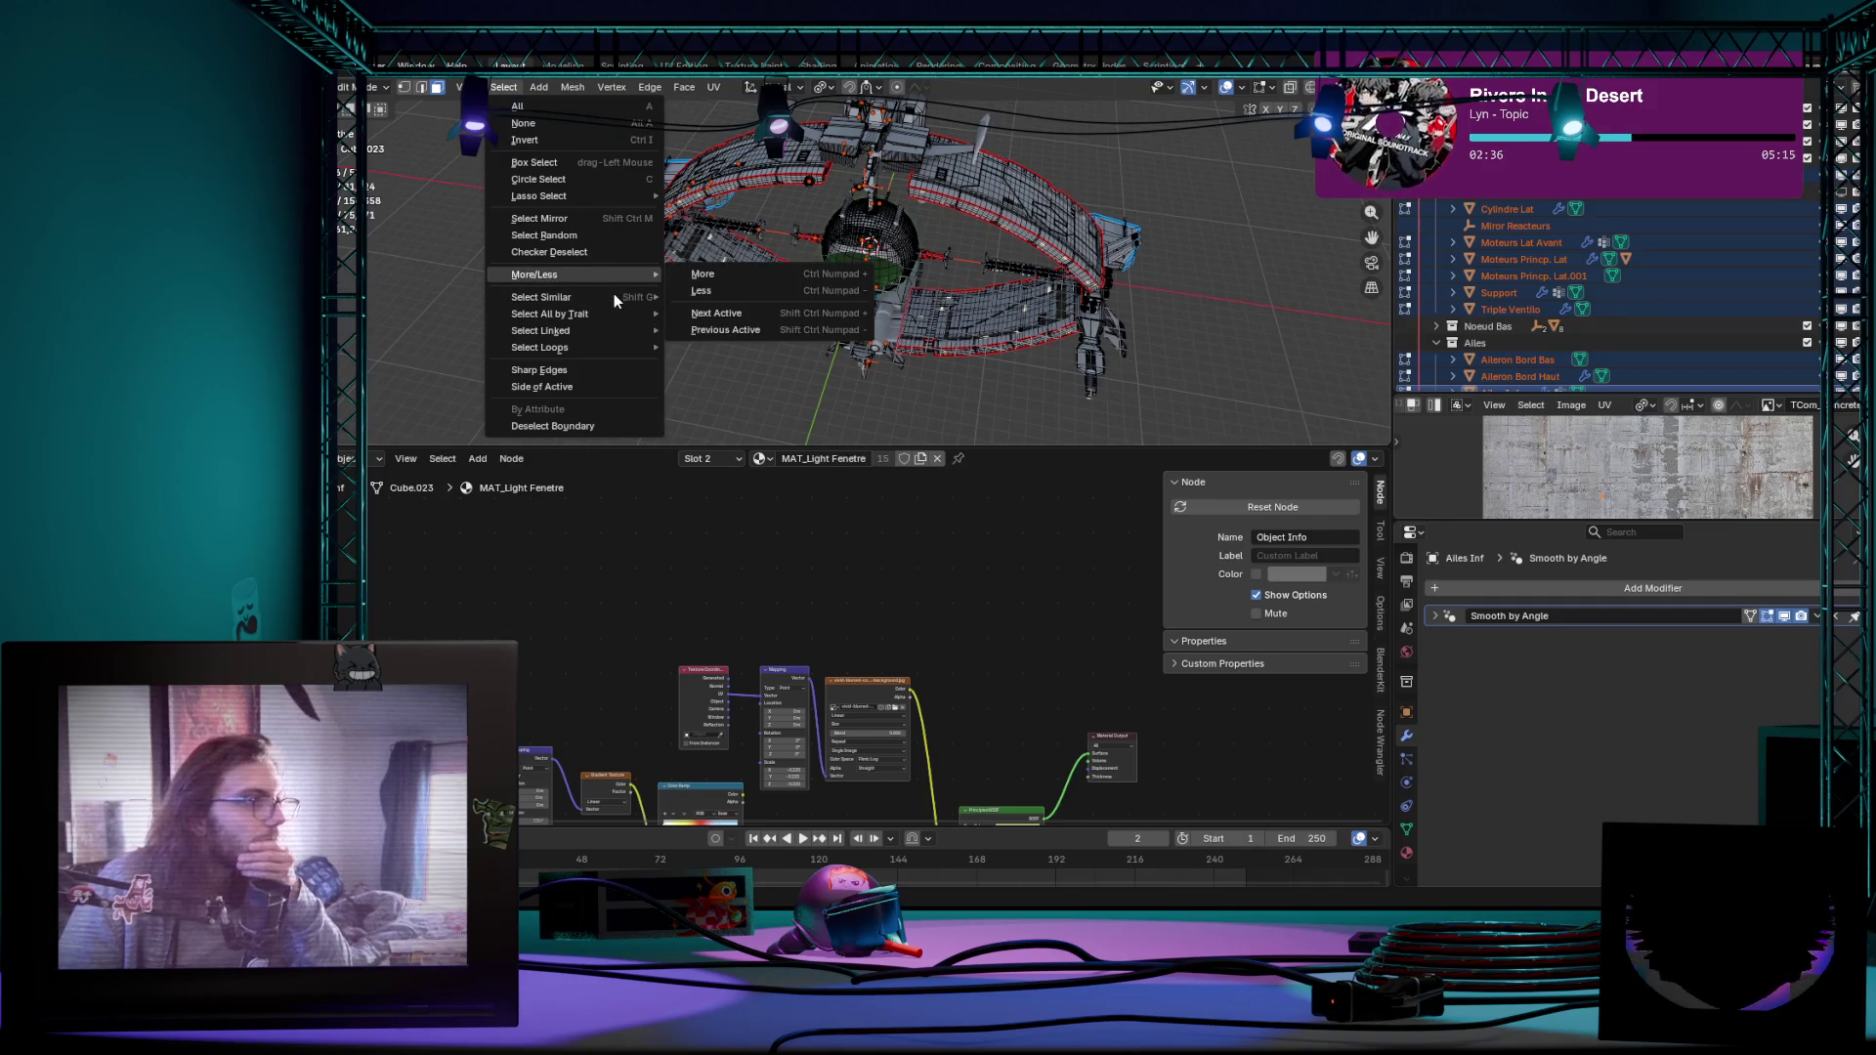
Step: Select all faces sharing the MAT_Light Fenetre material via Select Similar > Material
left_click(734, 301)
scroll(939, 334, "up", 2)
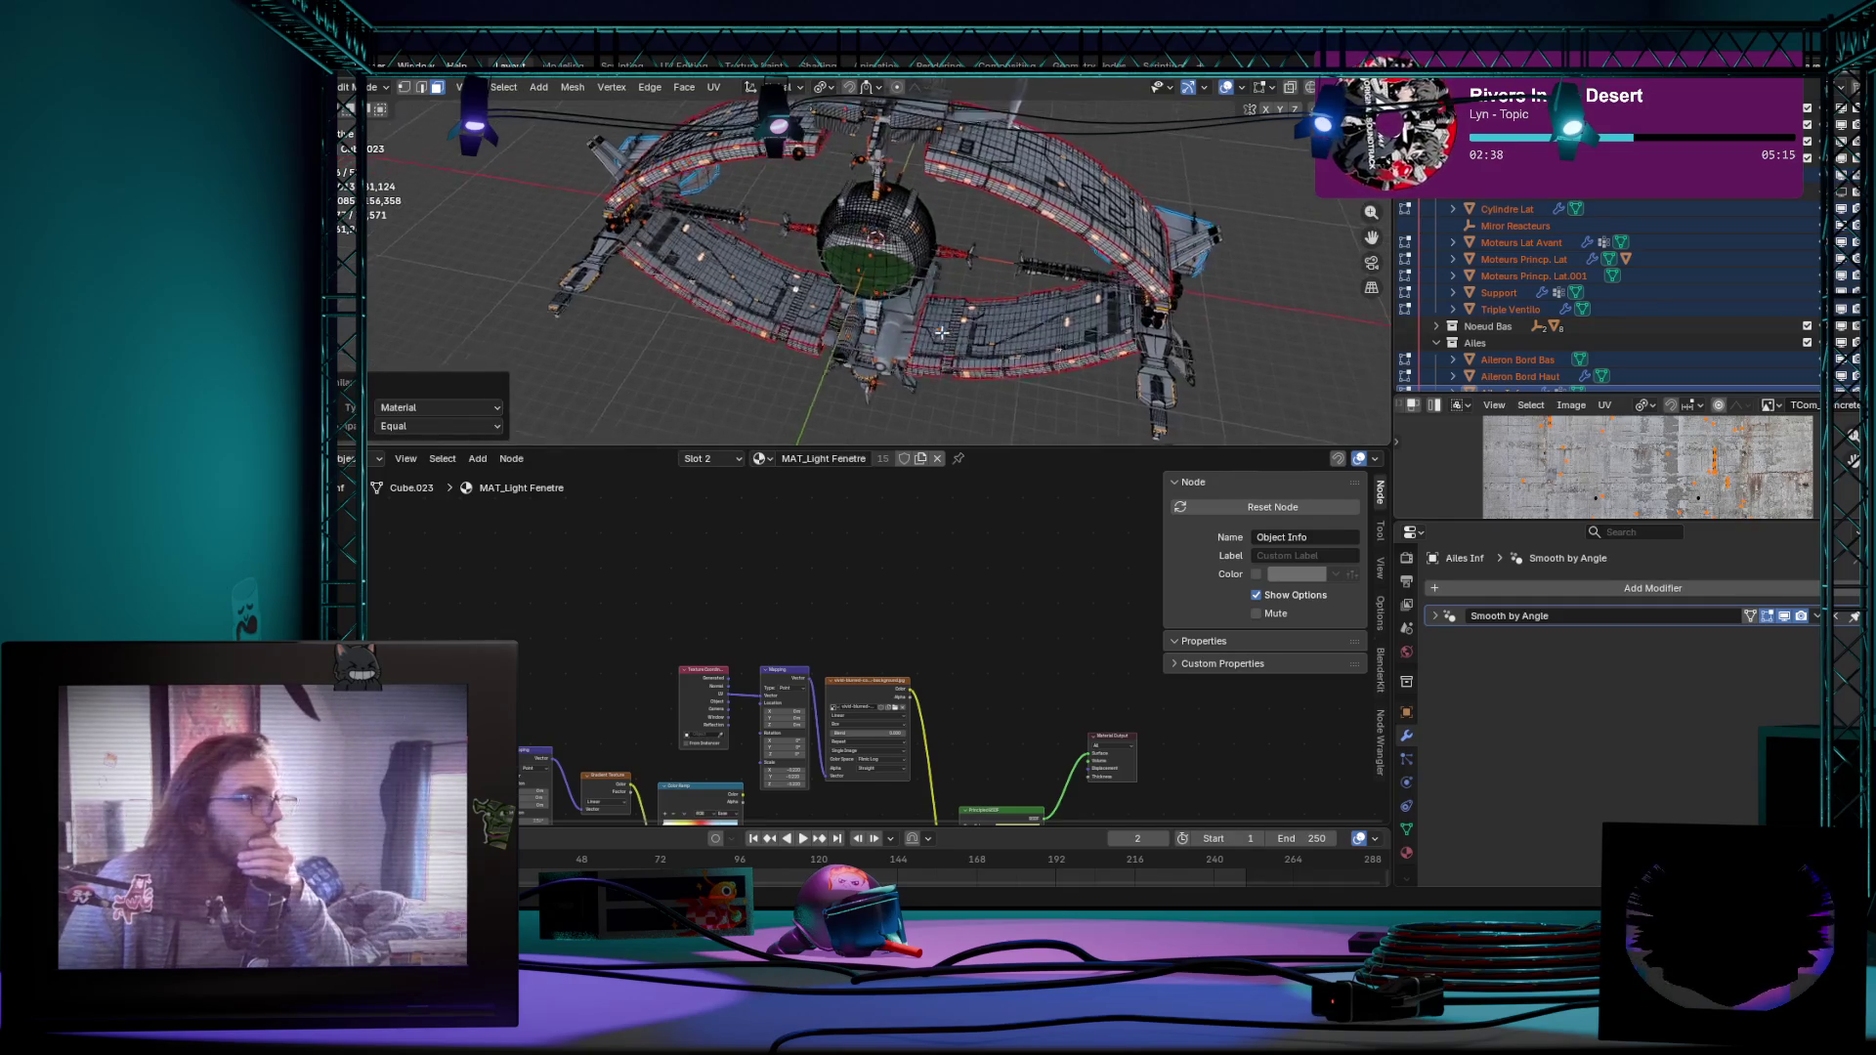
mouse_move(939, 334)
middle_mouse_down()
mouse_move(963, 259)
mouse_move(894, 251)
middle_mouse_up()
scroll(964, 260, "up", 2)
scroll(963, 259, "down", 3)
scroll(963, 260, "up", 2)
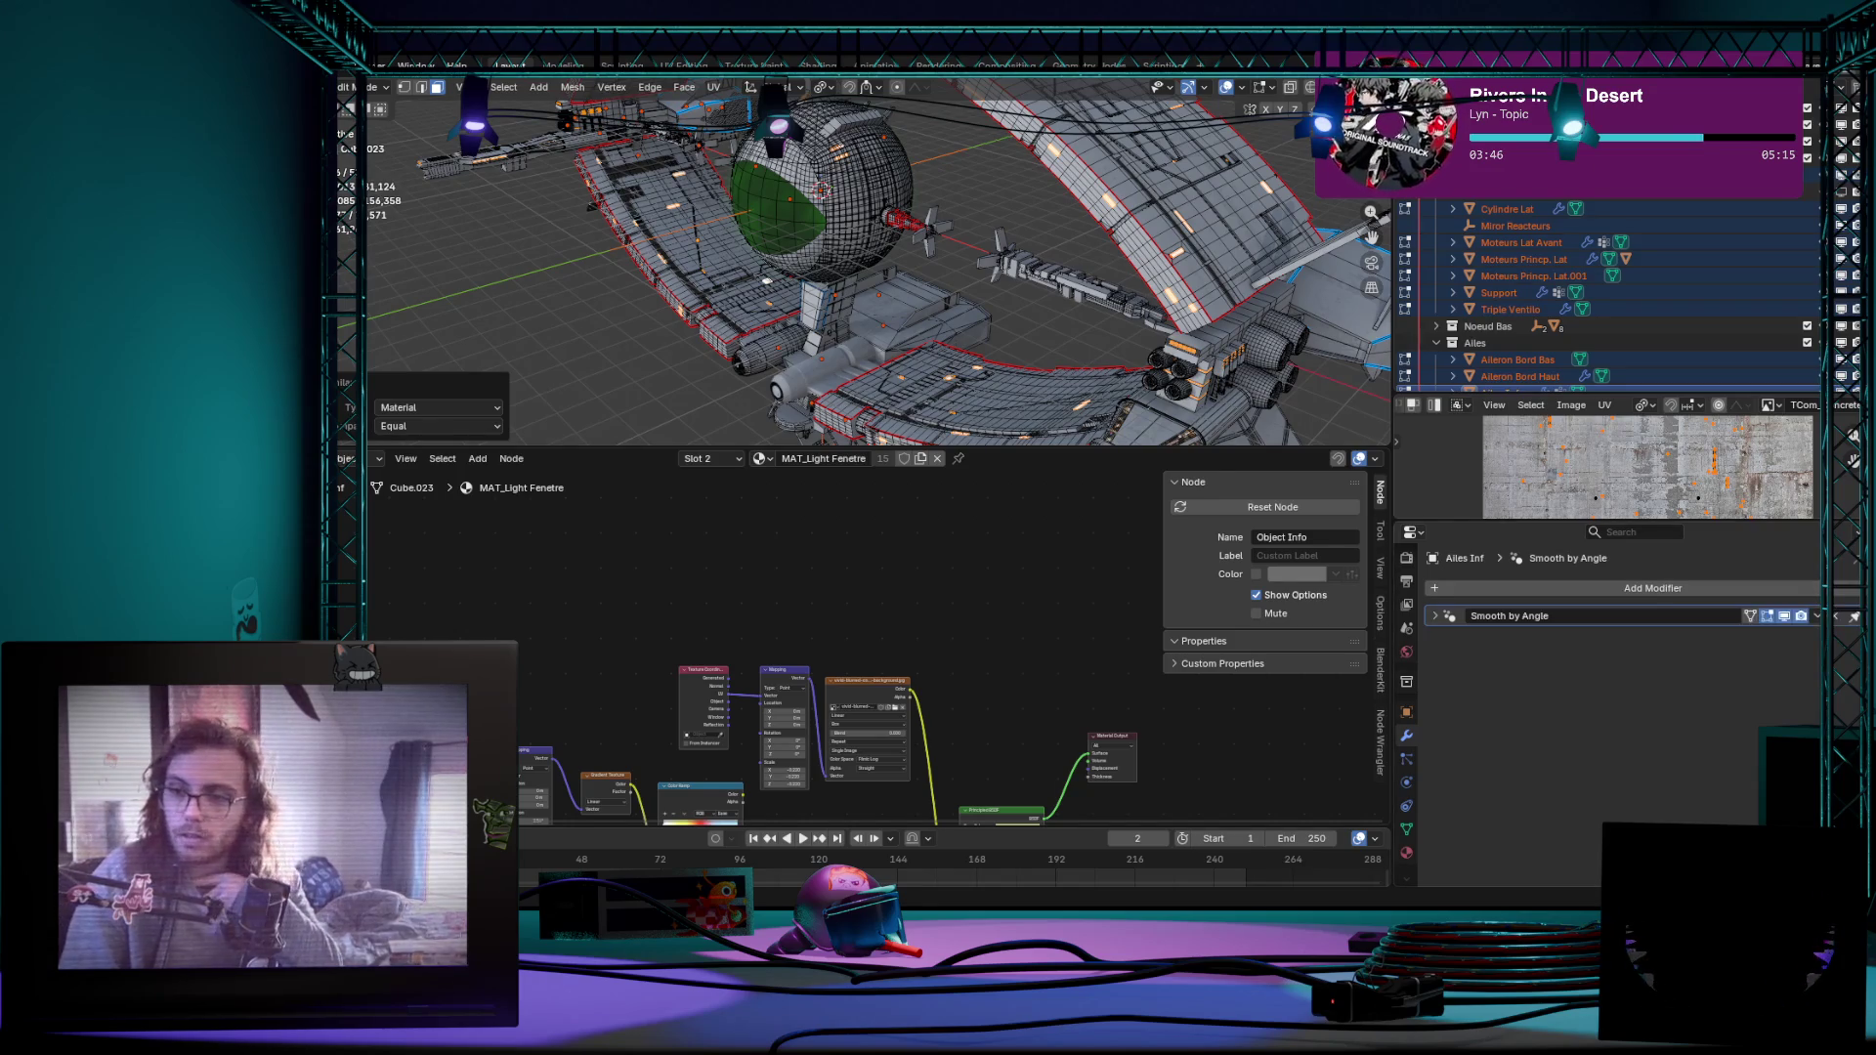
Step: Keep the Select Similar comparison set to Equal in the operator panel
middle_click_drag(879, 293, 909, 337)
left_click_drag(891, 450, 891, 602)
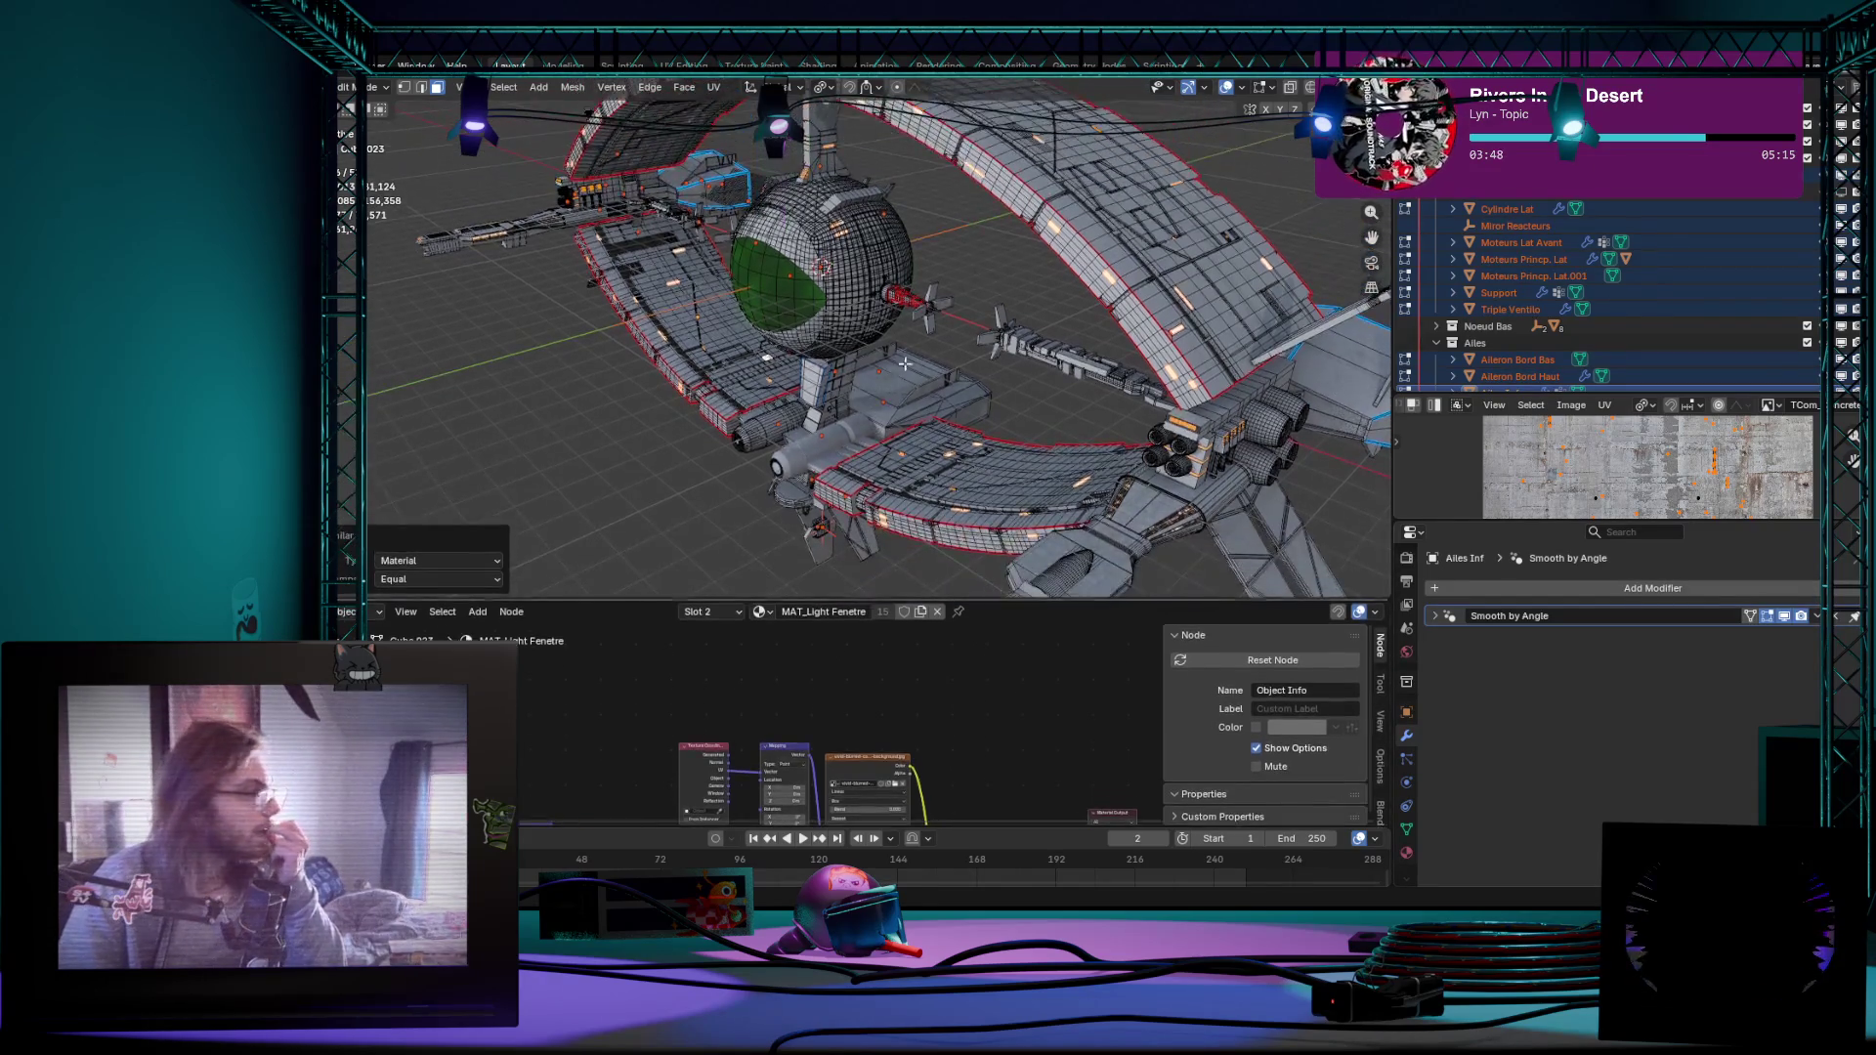
scroll(891, 349, "up", 5)
mouse_move(891, 349)
middle_mouse_down()
mouse_move(843, 335)
mouse_move(831, 440)
middle_mouse_up()
scroll(838, 334, "up", 2)
scroll(831, 315, "down", 2)
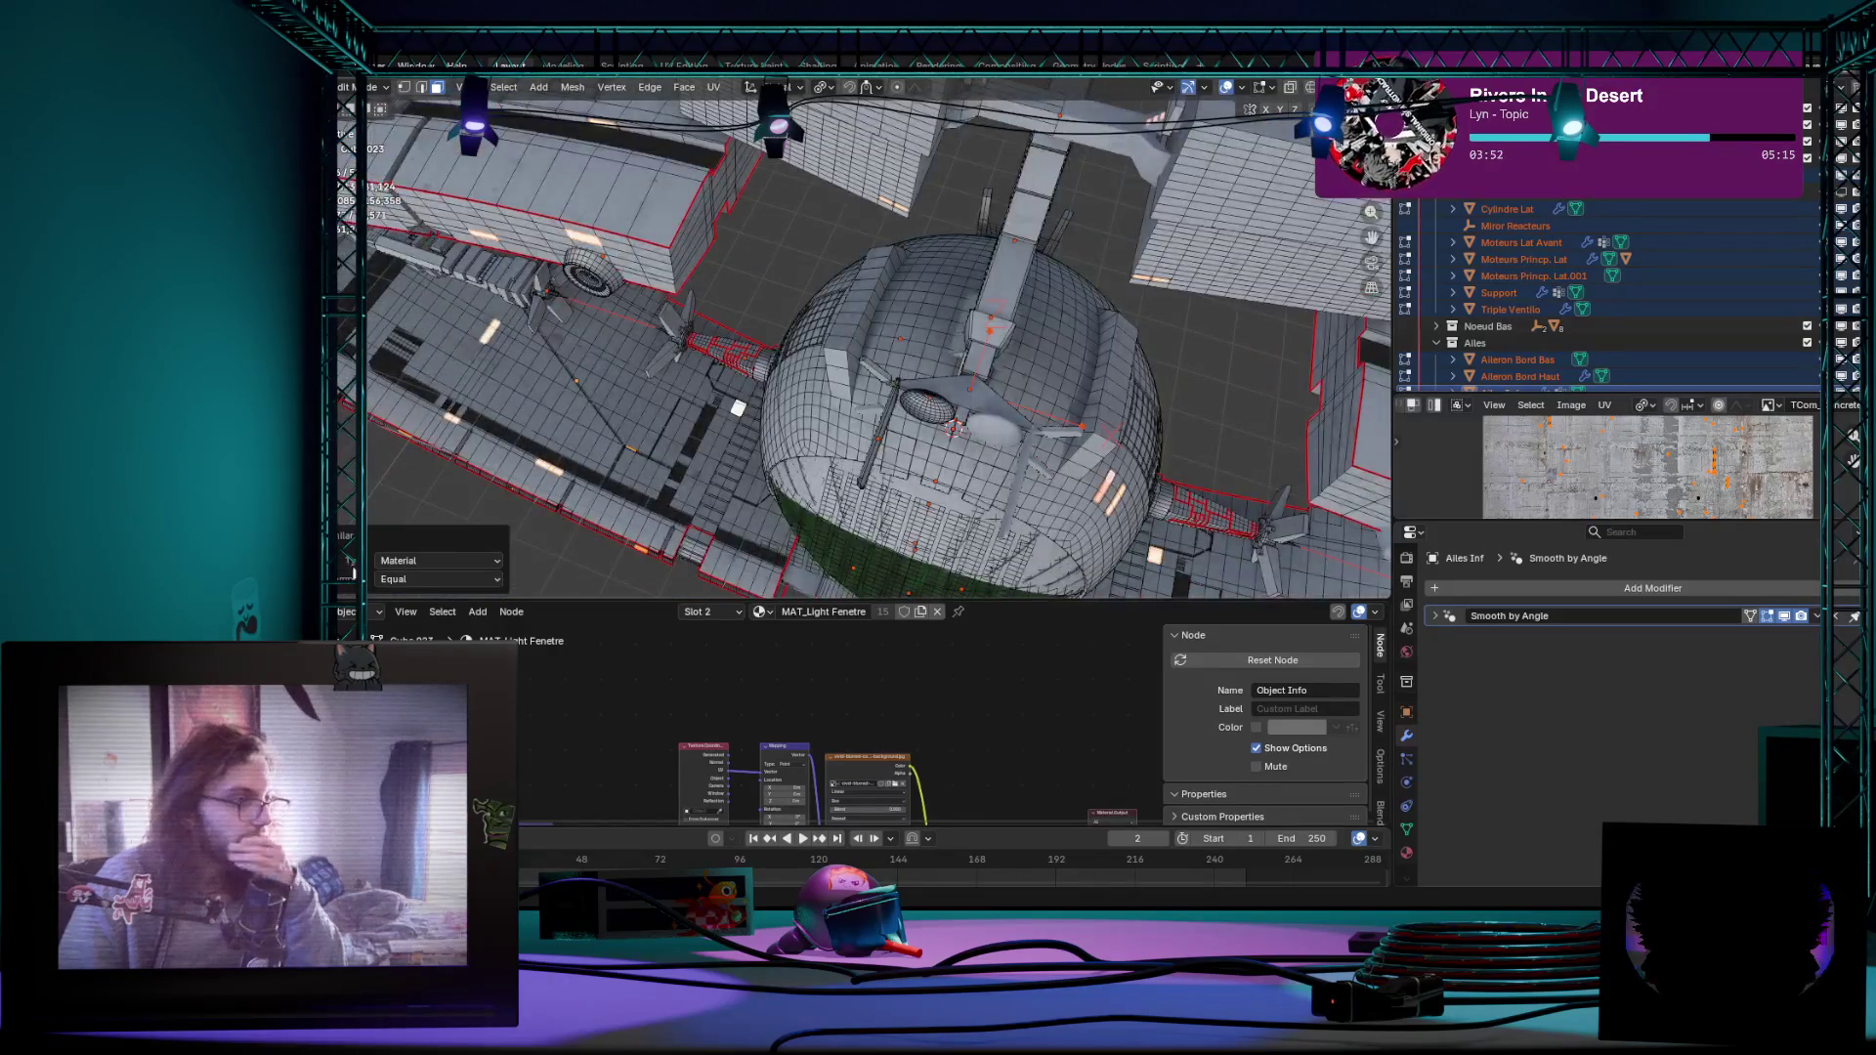
left_click(416, 578)
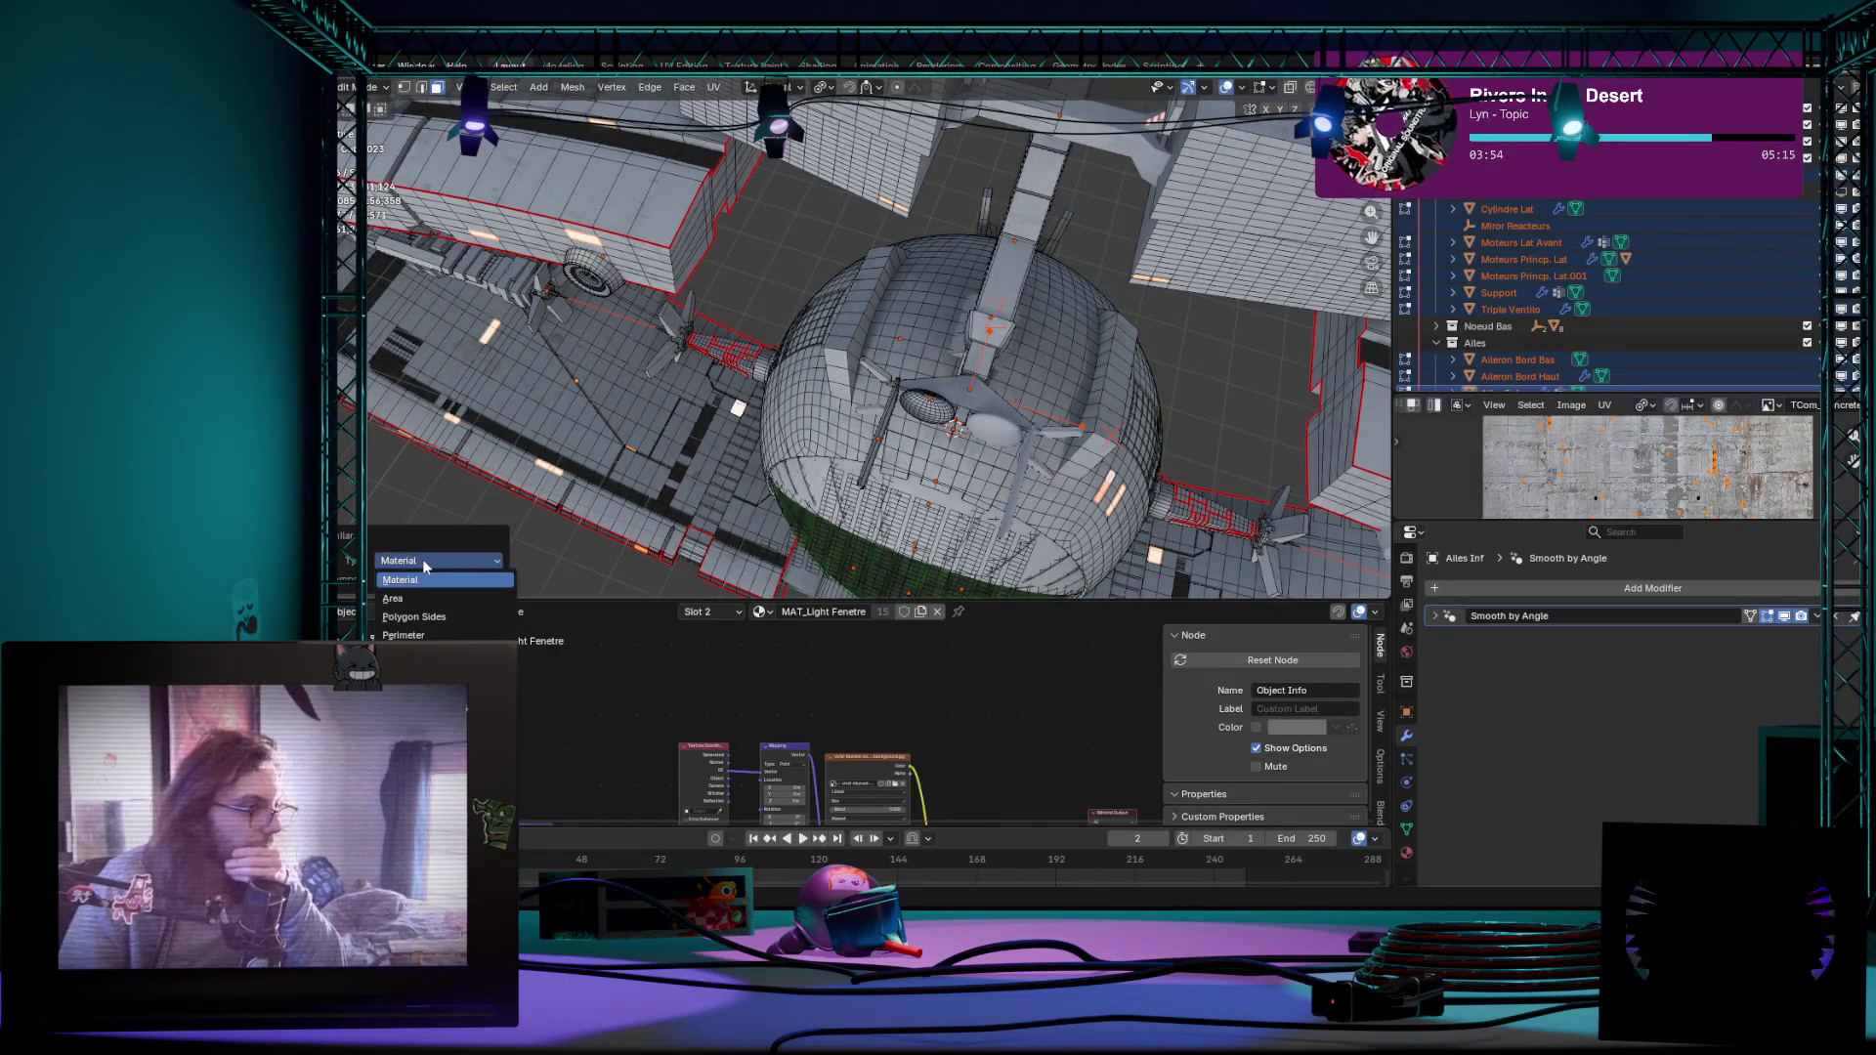
left_click(422, 559)
Step: Bring up the Separate options for the selected window faces
mouse_move(528, 469)
middle_mouse_down()
mouse_move(645, 408)
mouse_move(656, 380)
middle_mouse_up()
scroll(645, 410, "up", 2)
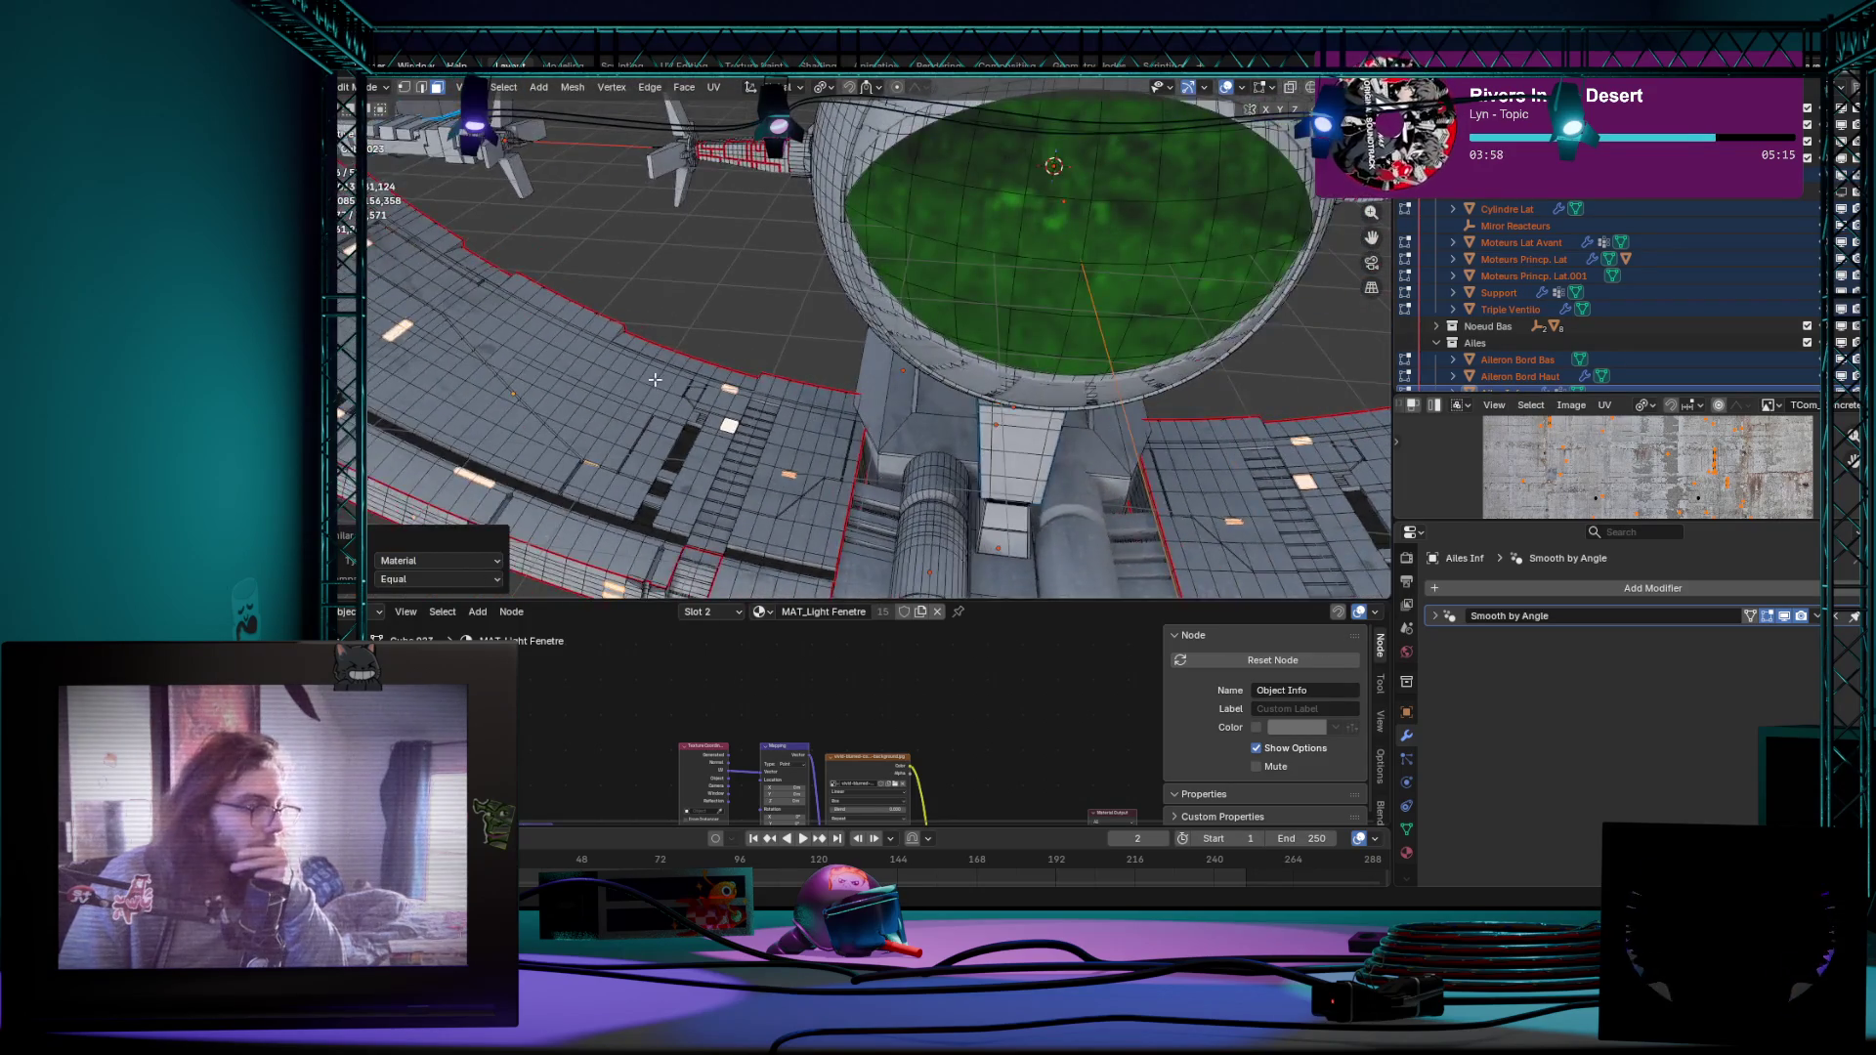
scroll(656, 380, "down", 2)
key("p")
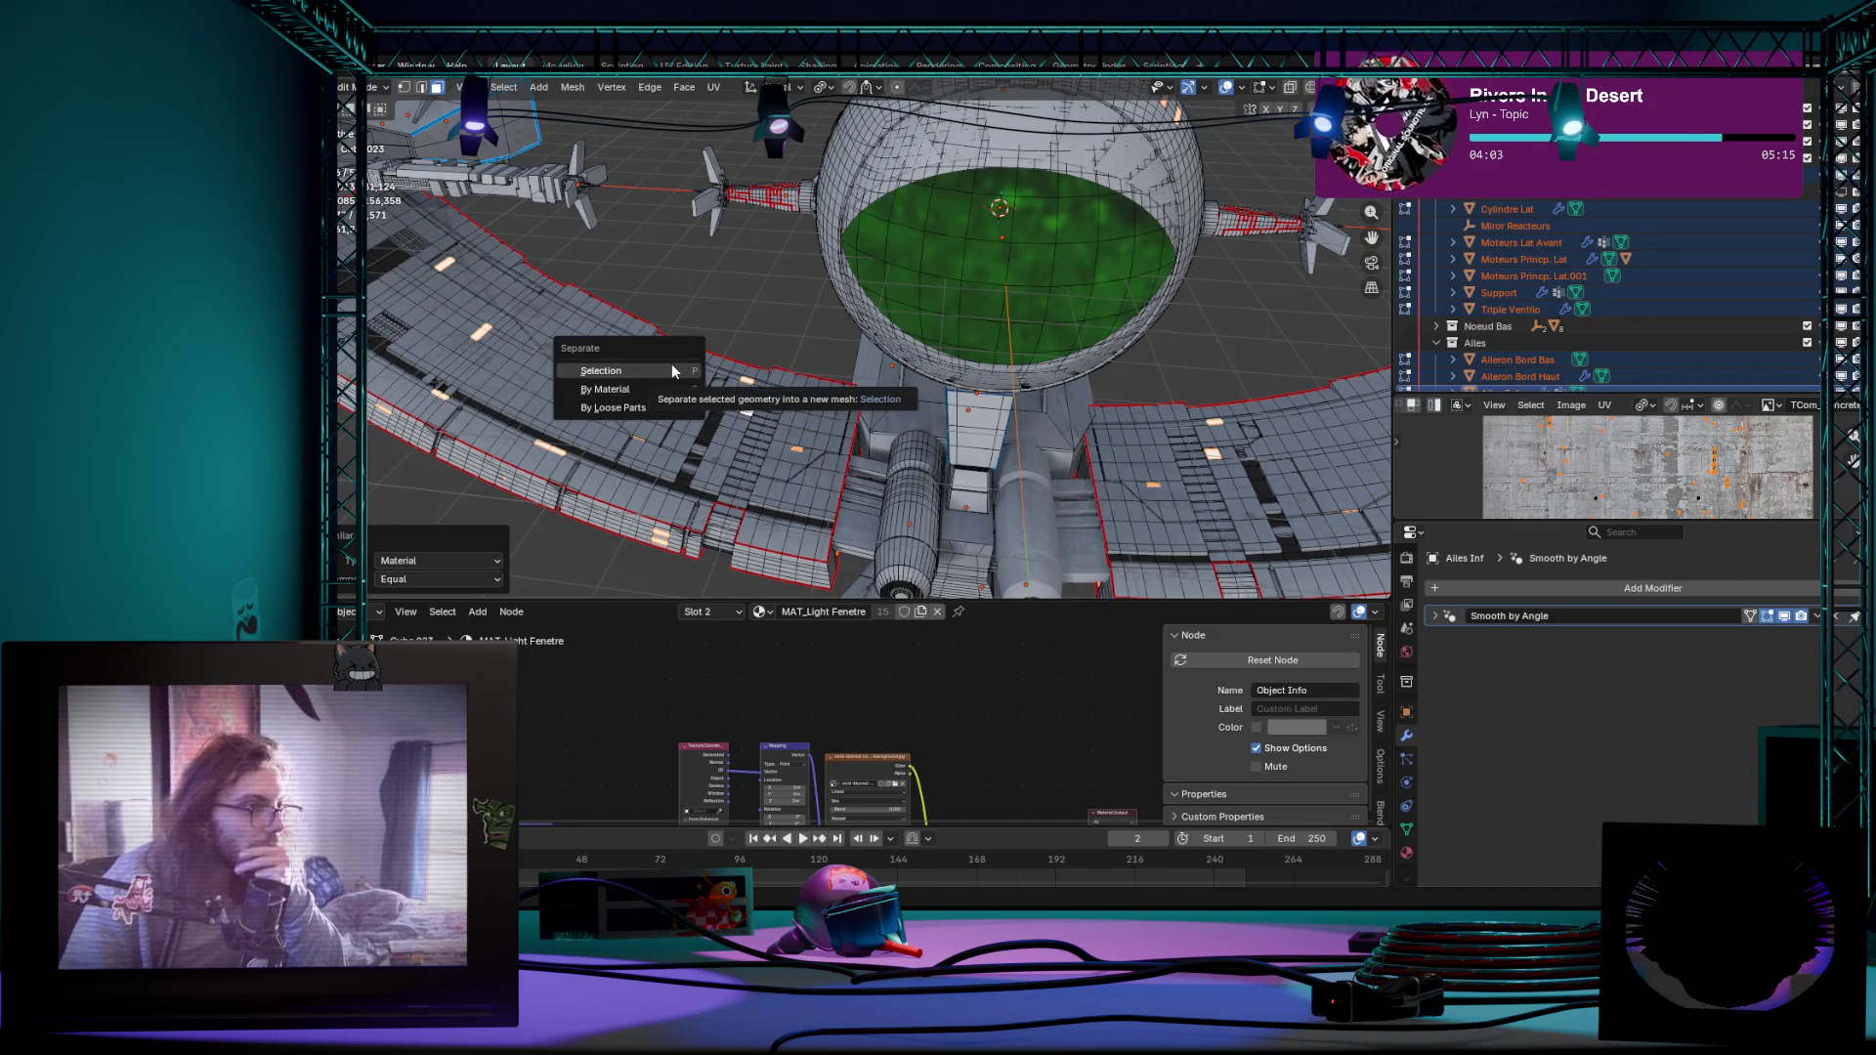
Step: Separate By Material, creating new parts such as Support.001 and Triple Ventila.001
left_click(671, 364)
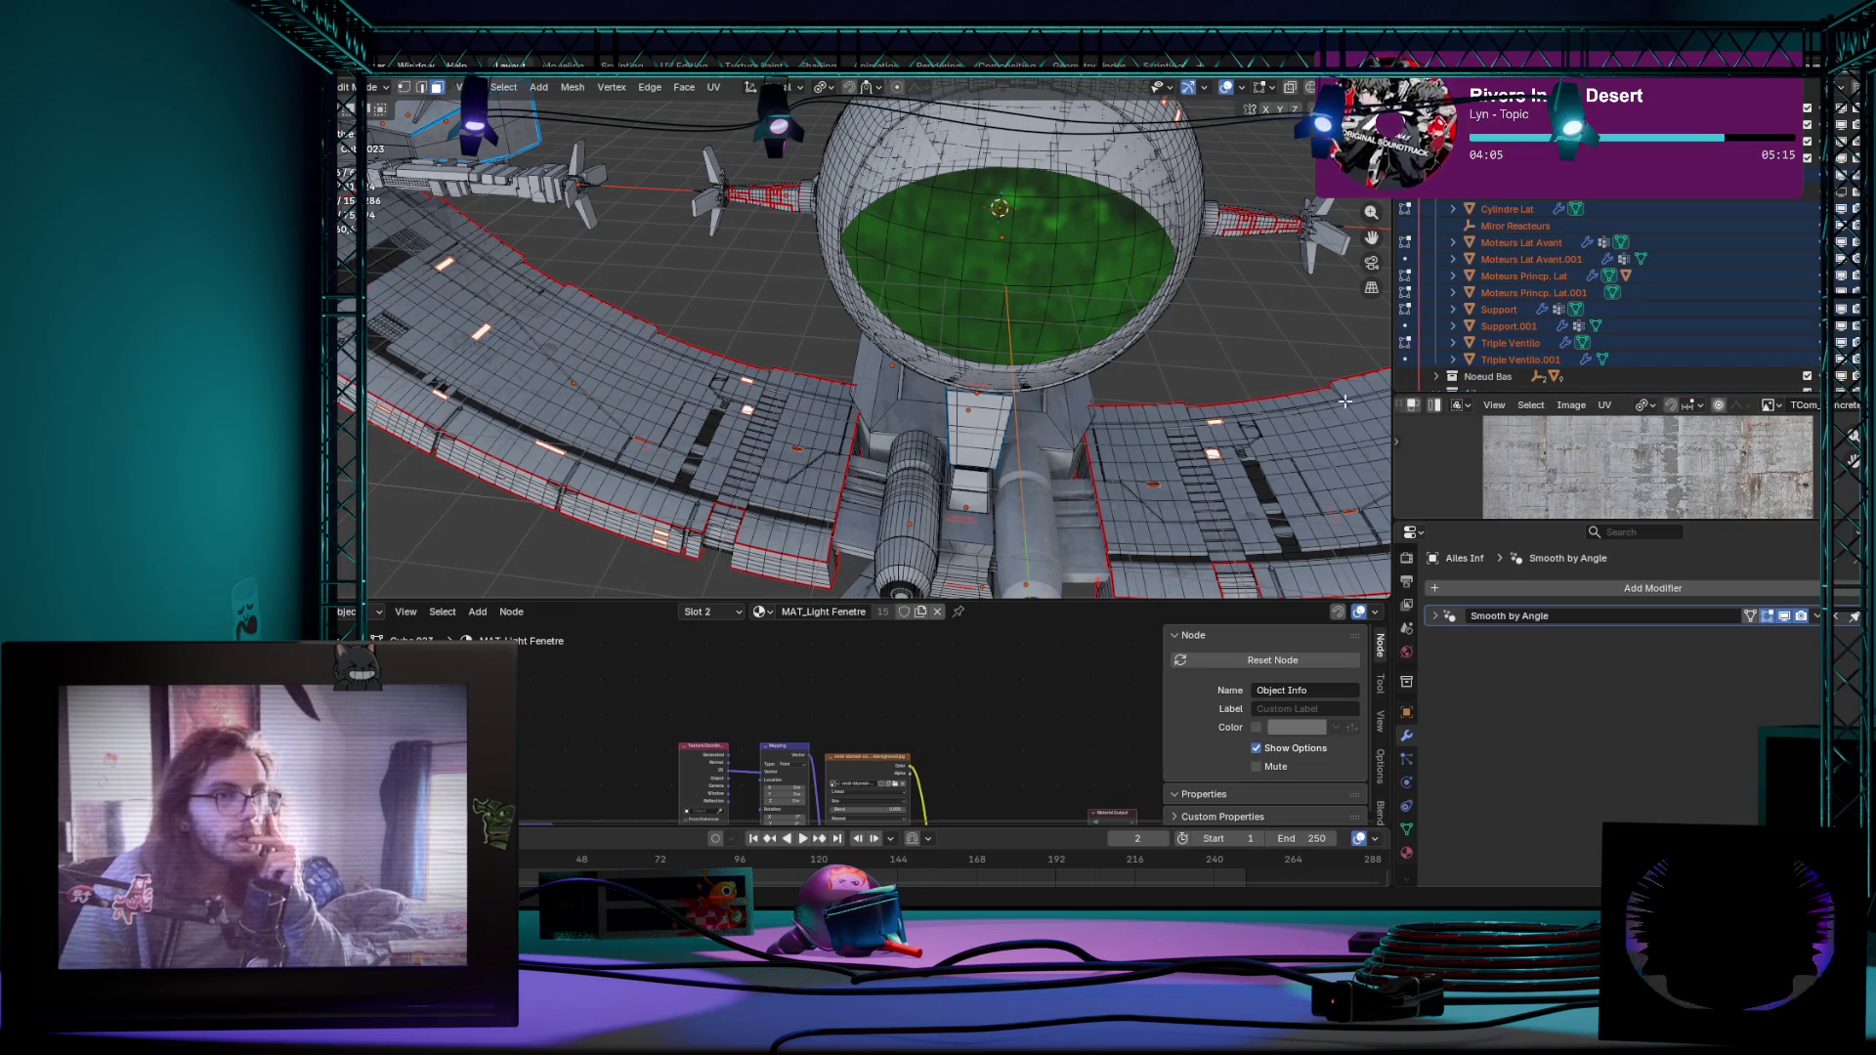
mouse_move(983, 374)
middle_mouse_down()
mouse_move(909, 344)
mouse_move(1005, 357)
mouse_move(914, 362)
mouse_move(900, 386)
middle_mouse_up()
scroll(939, 352, "up", 4)
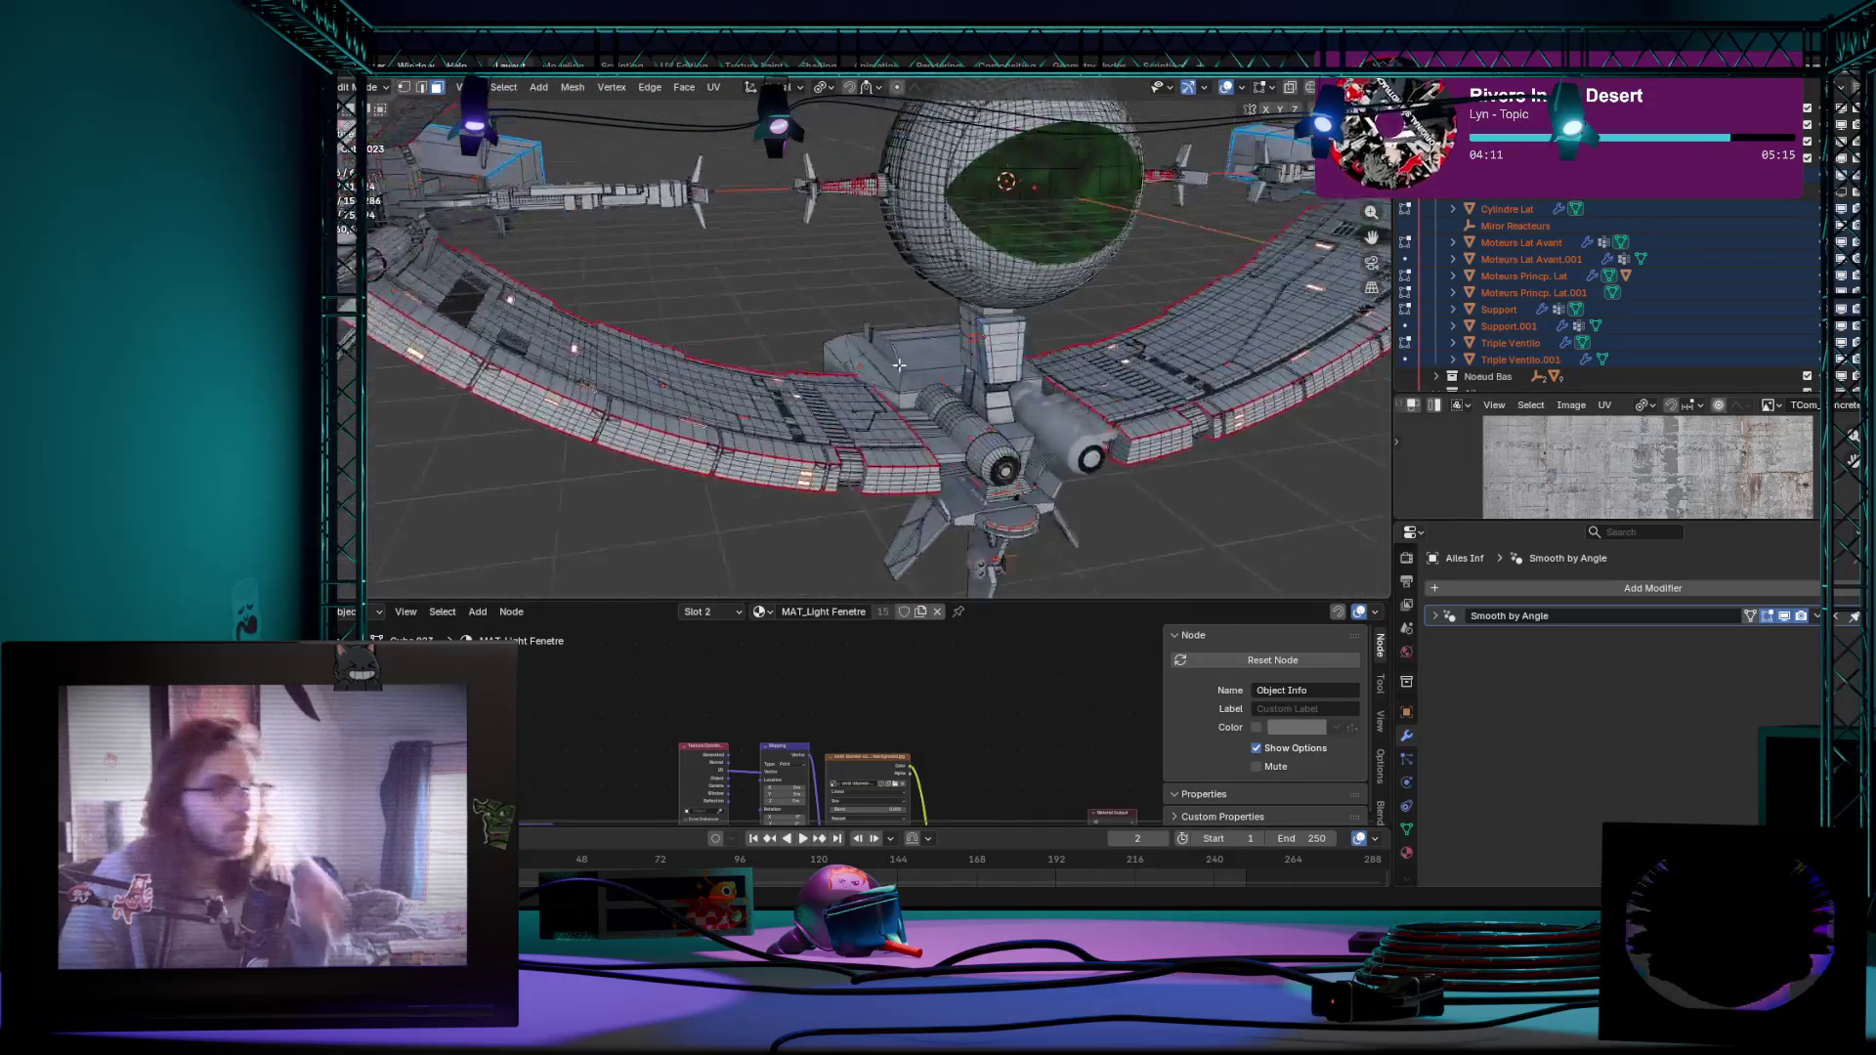
scroll(805, 380, "up", 3)
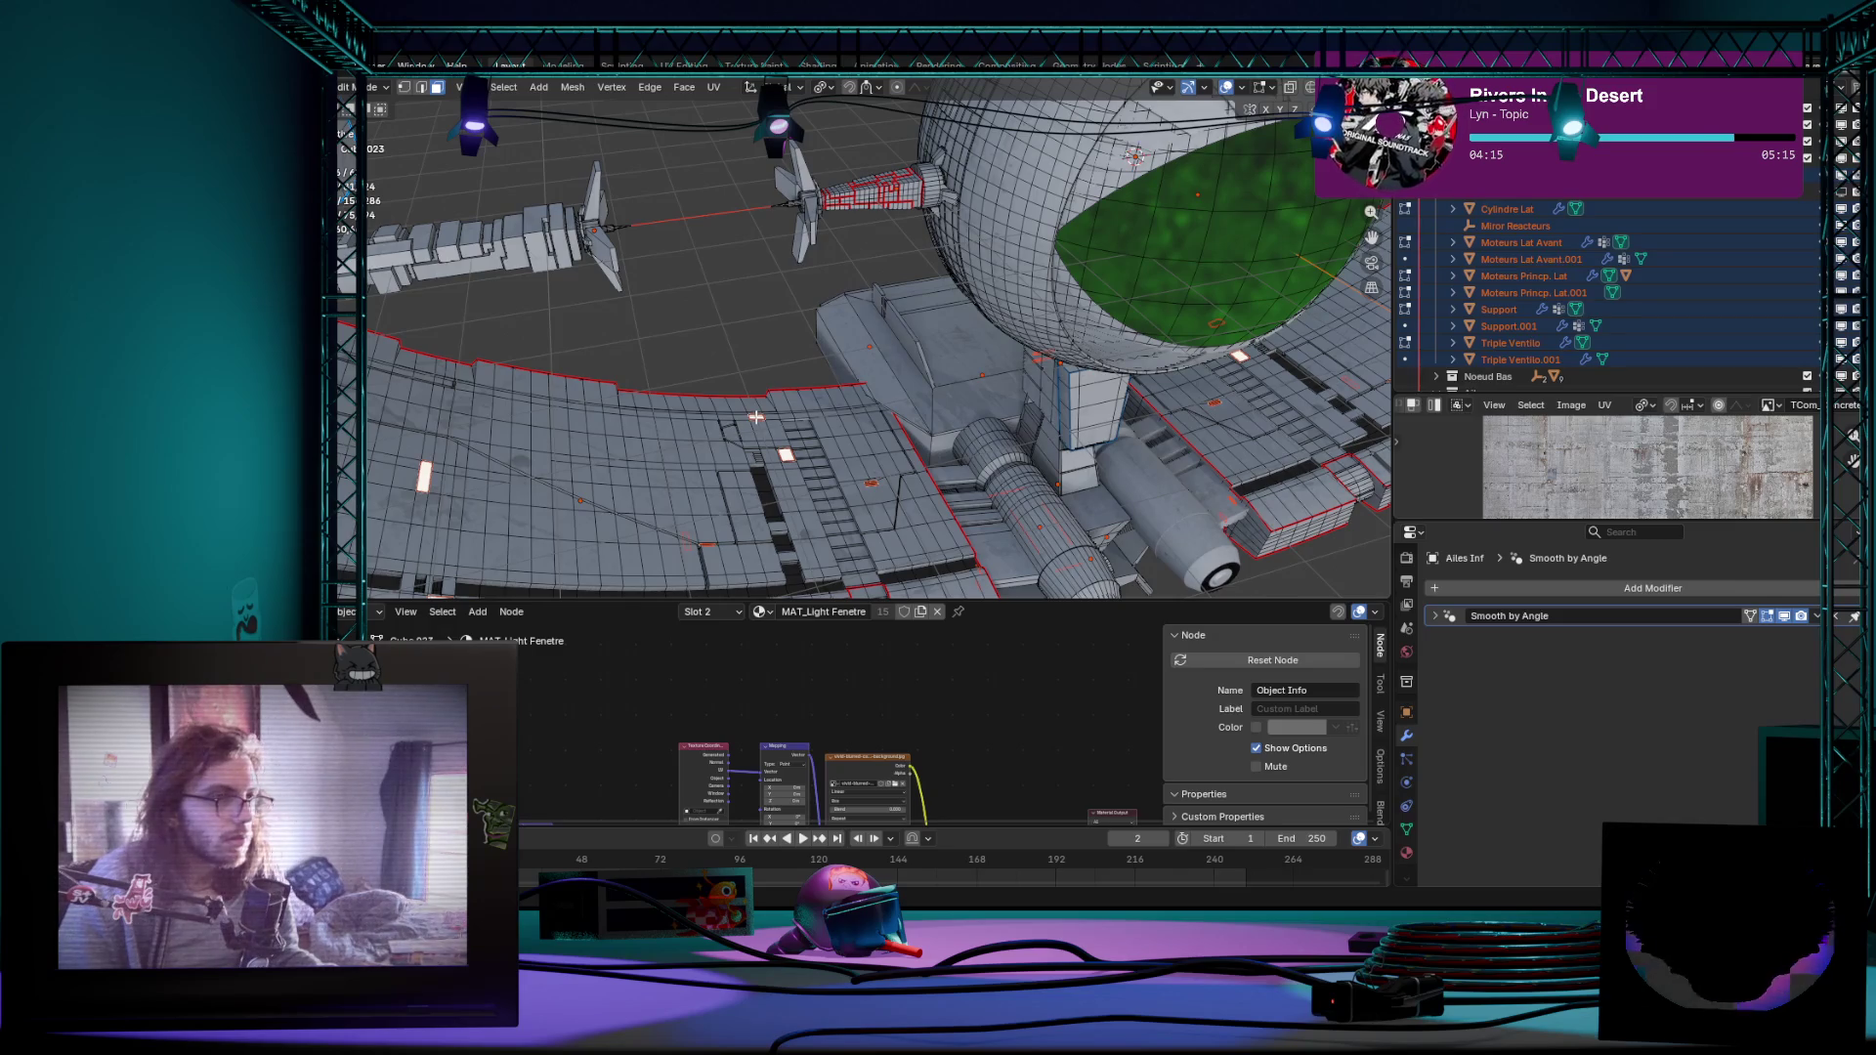
Step: Check a wing face's material and cancel an accidental grab of the geometry
left_click(757, 417)
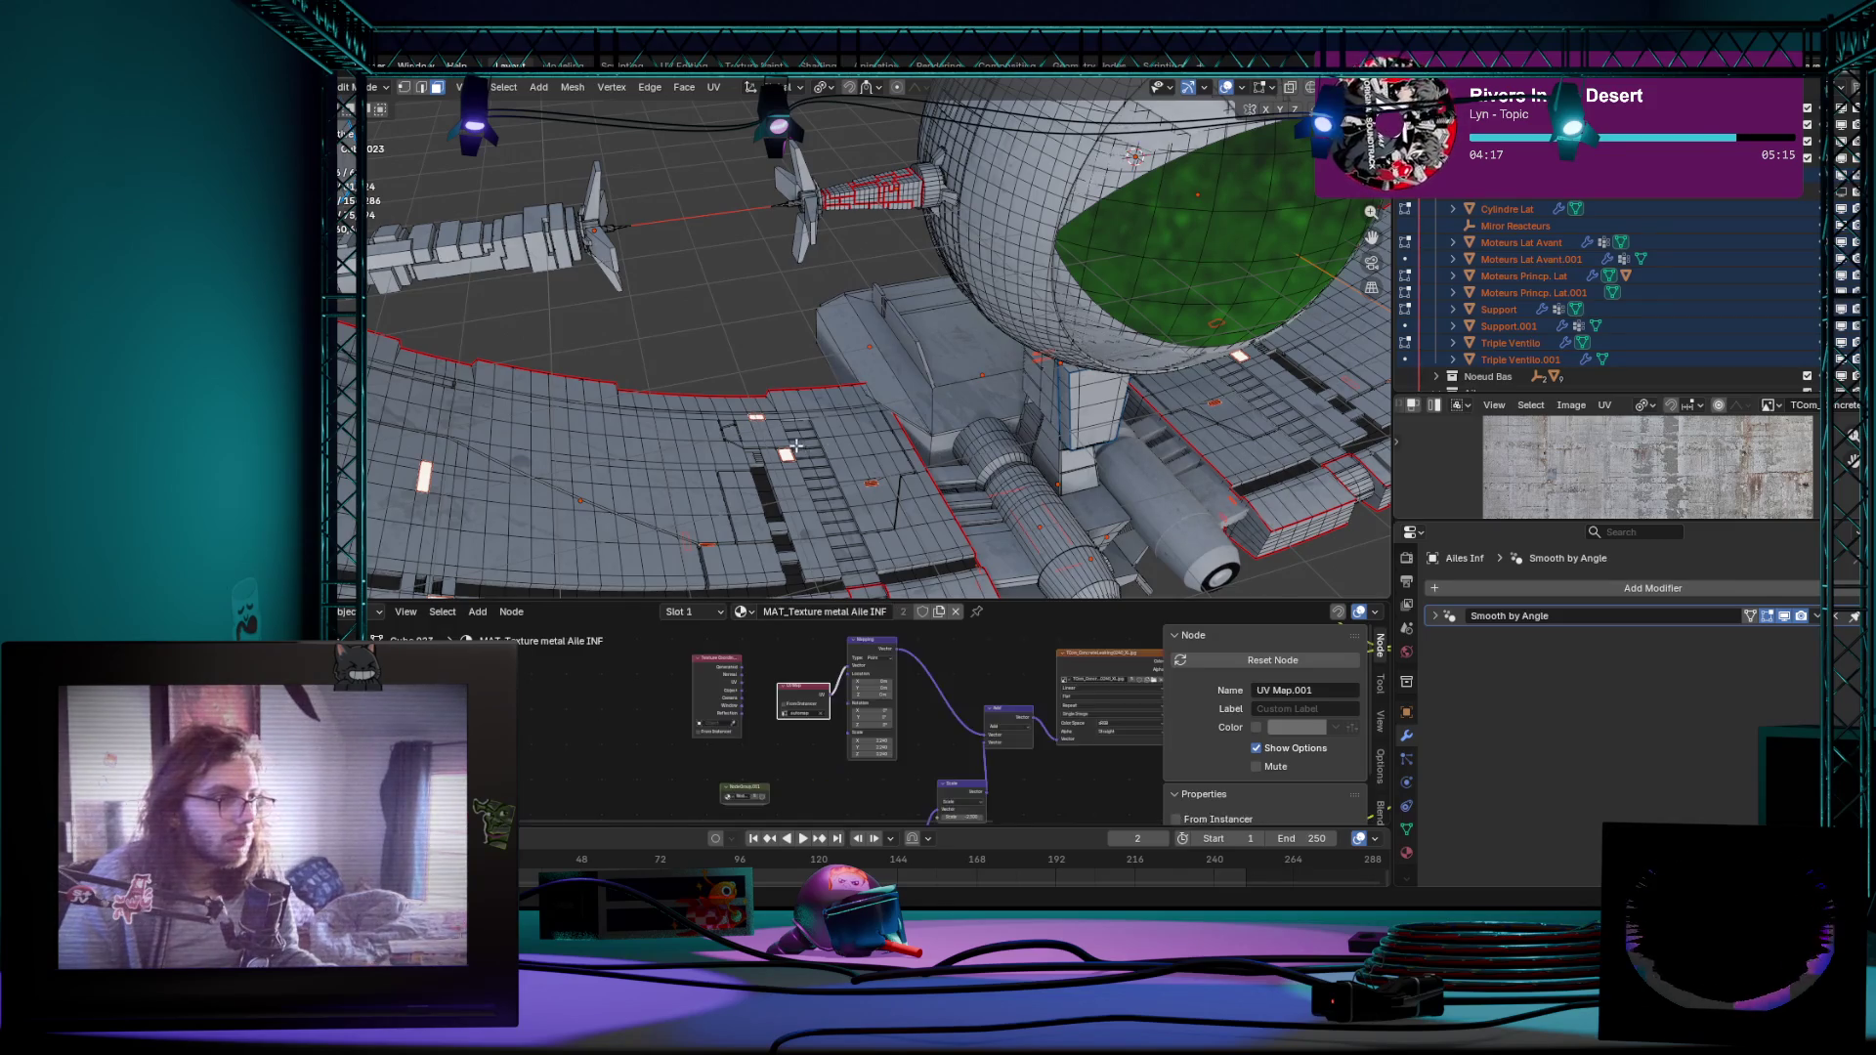
key("Tab")
scroll(879, 397, "down", 2)
scroll(1062, 433, "down", 2)
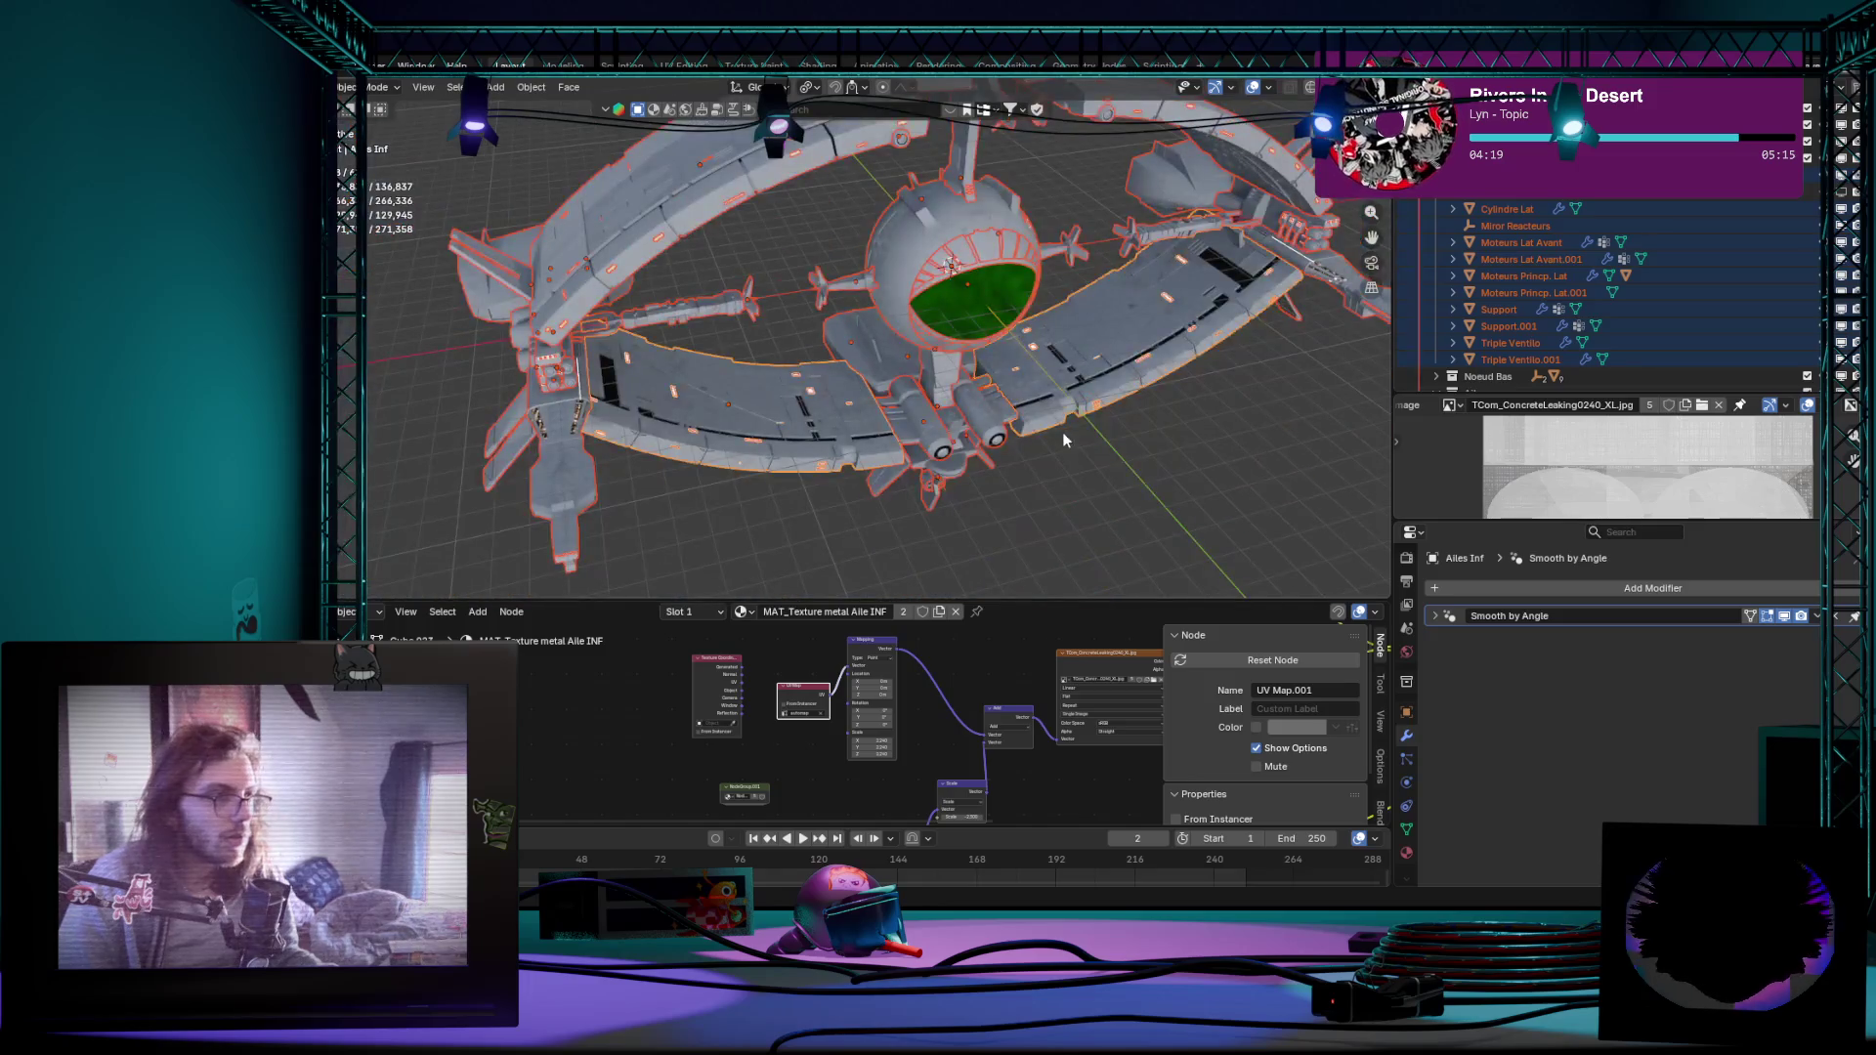
middle_click_drag(910, 444, 914, 471)
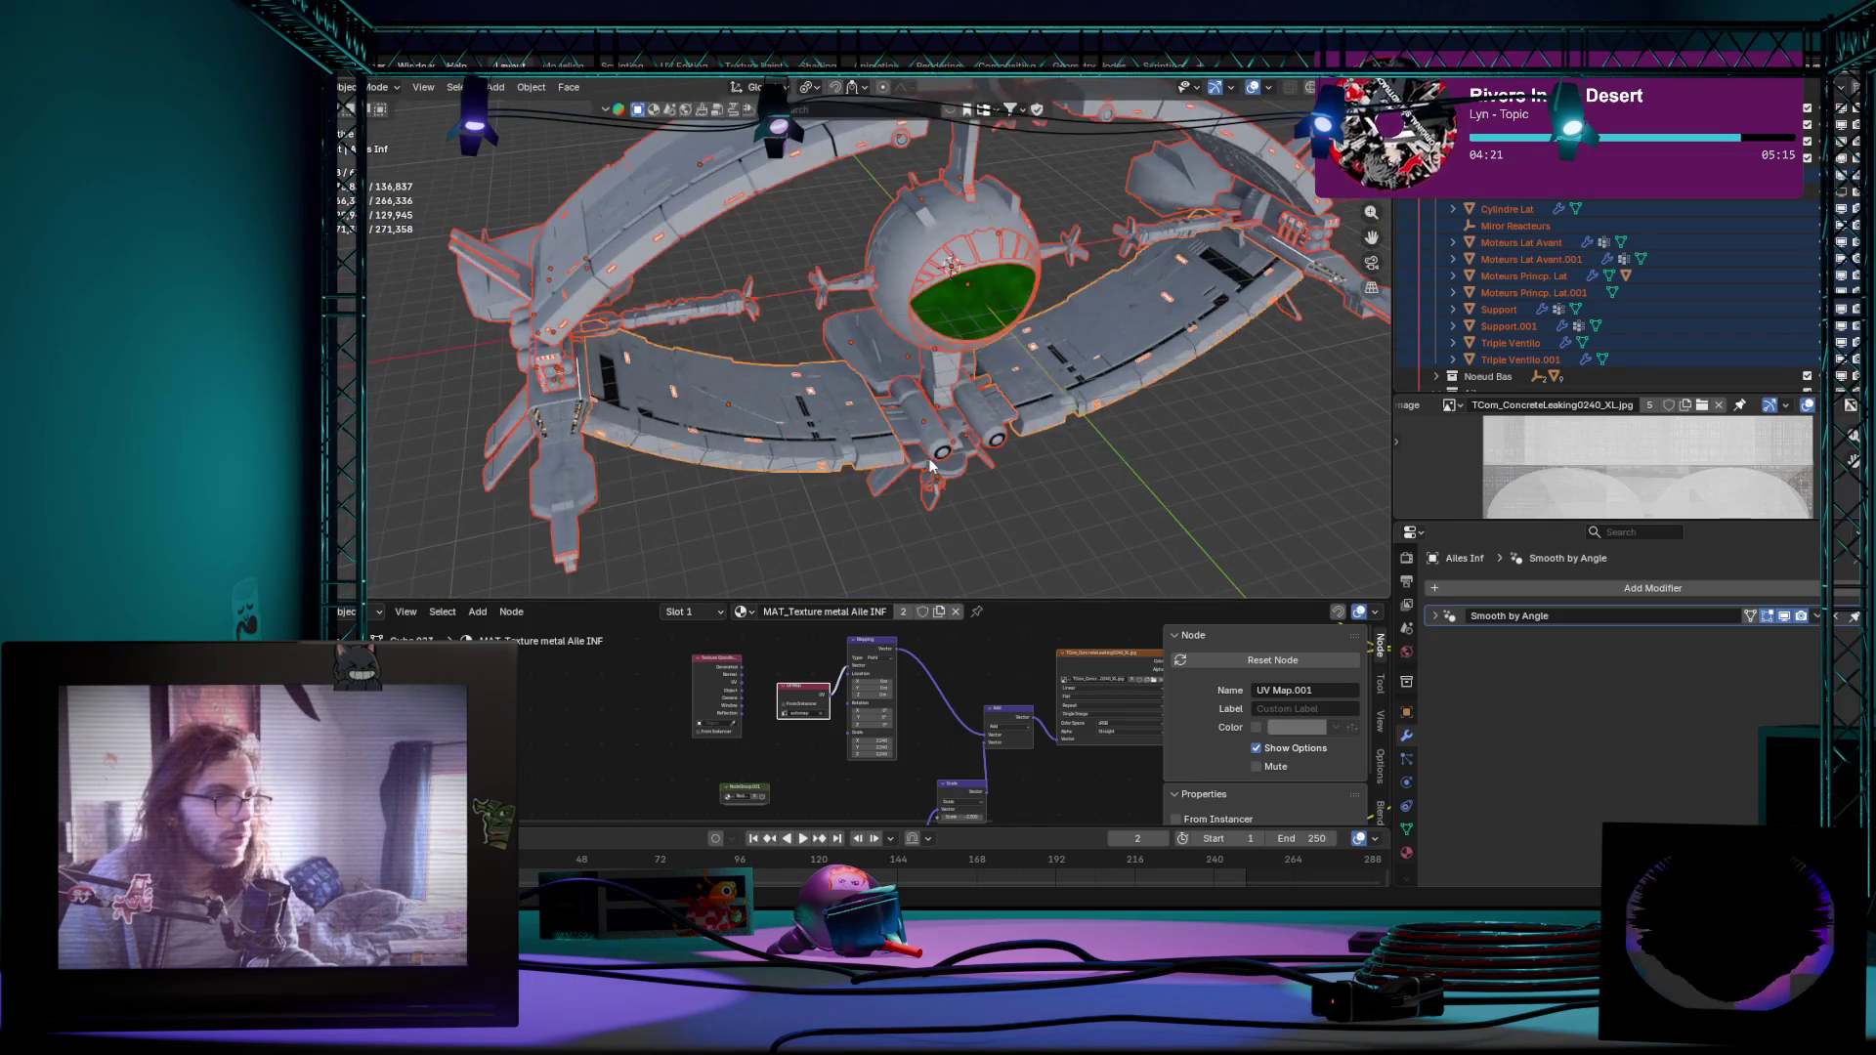
key("Tab")
key("g")
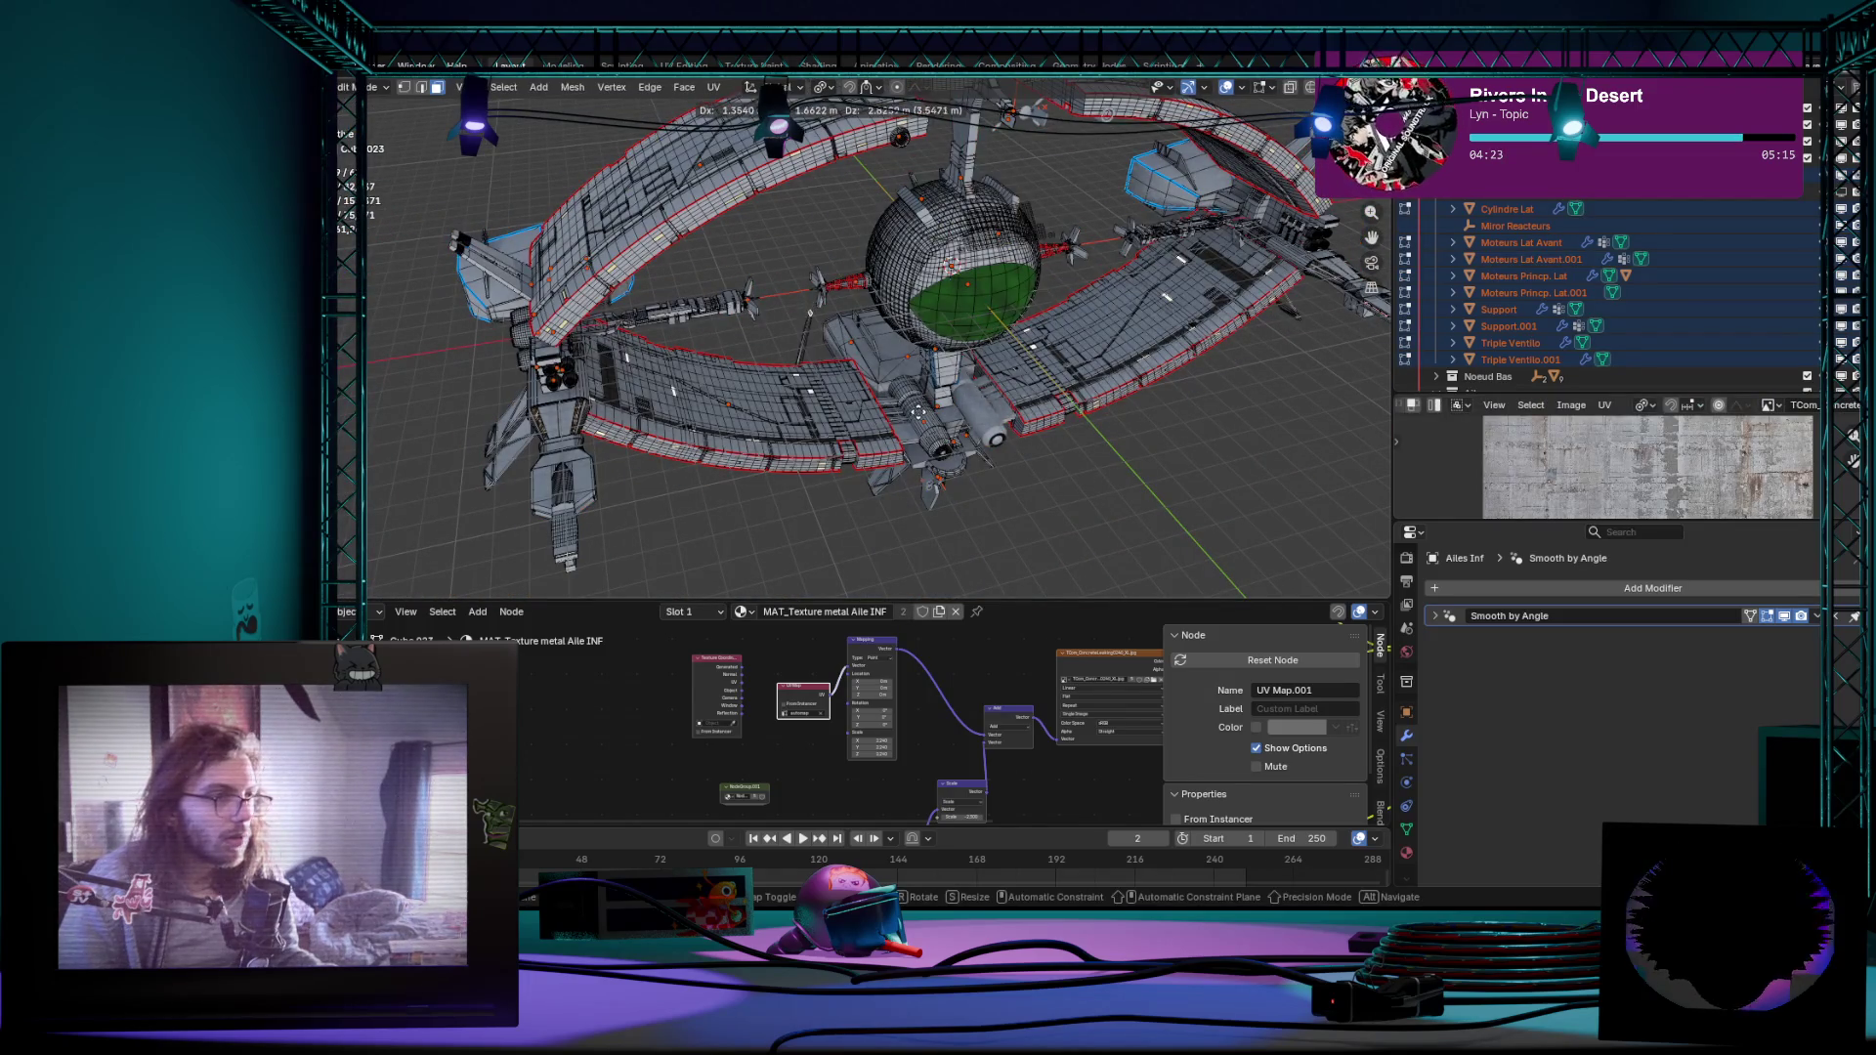
key("Escape")
scroll(917, 415, "up", 4)
scroll(820, 440, "up", 3)
Step: Check a hull window face, then leave mesh editing with Ailes Inf.001 active
left_click(728, 461)
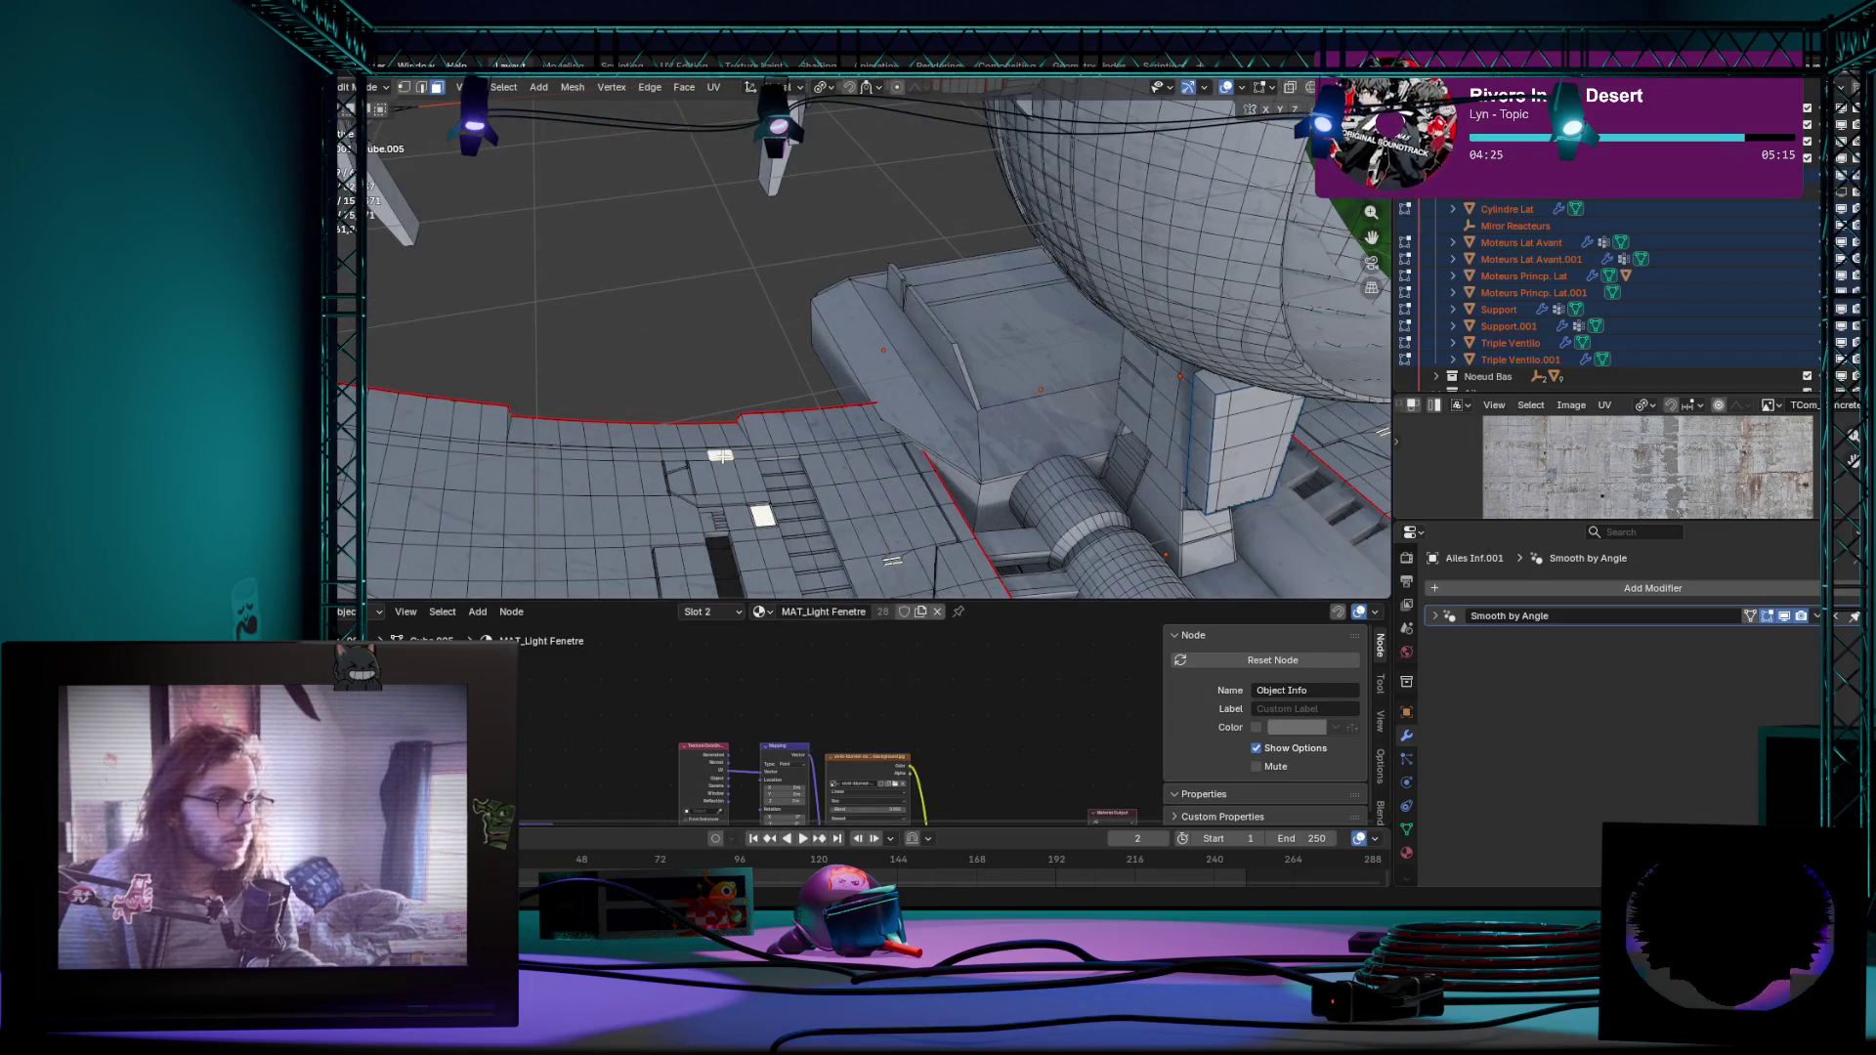
right_click(722, 457)
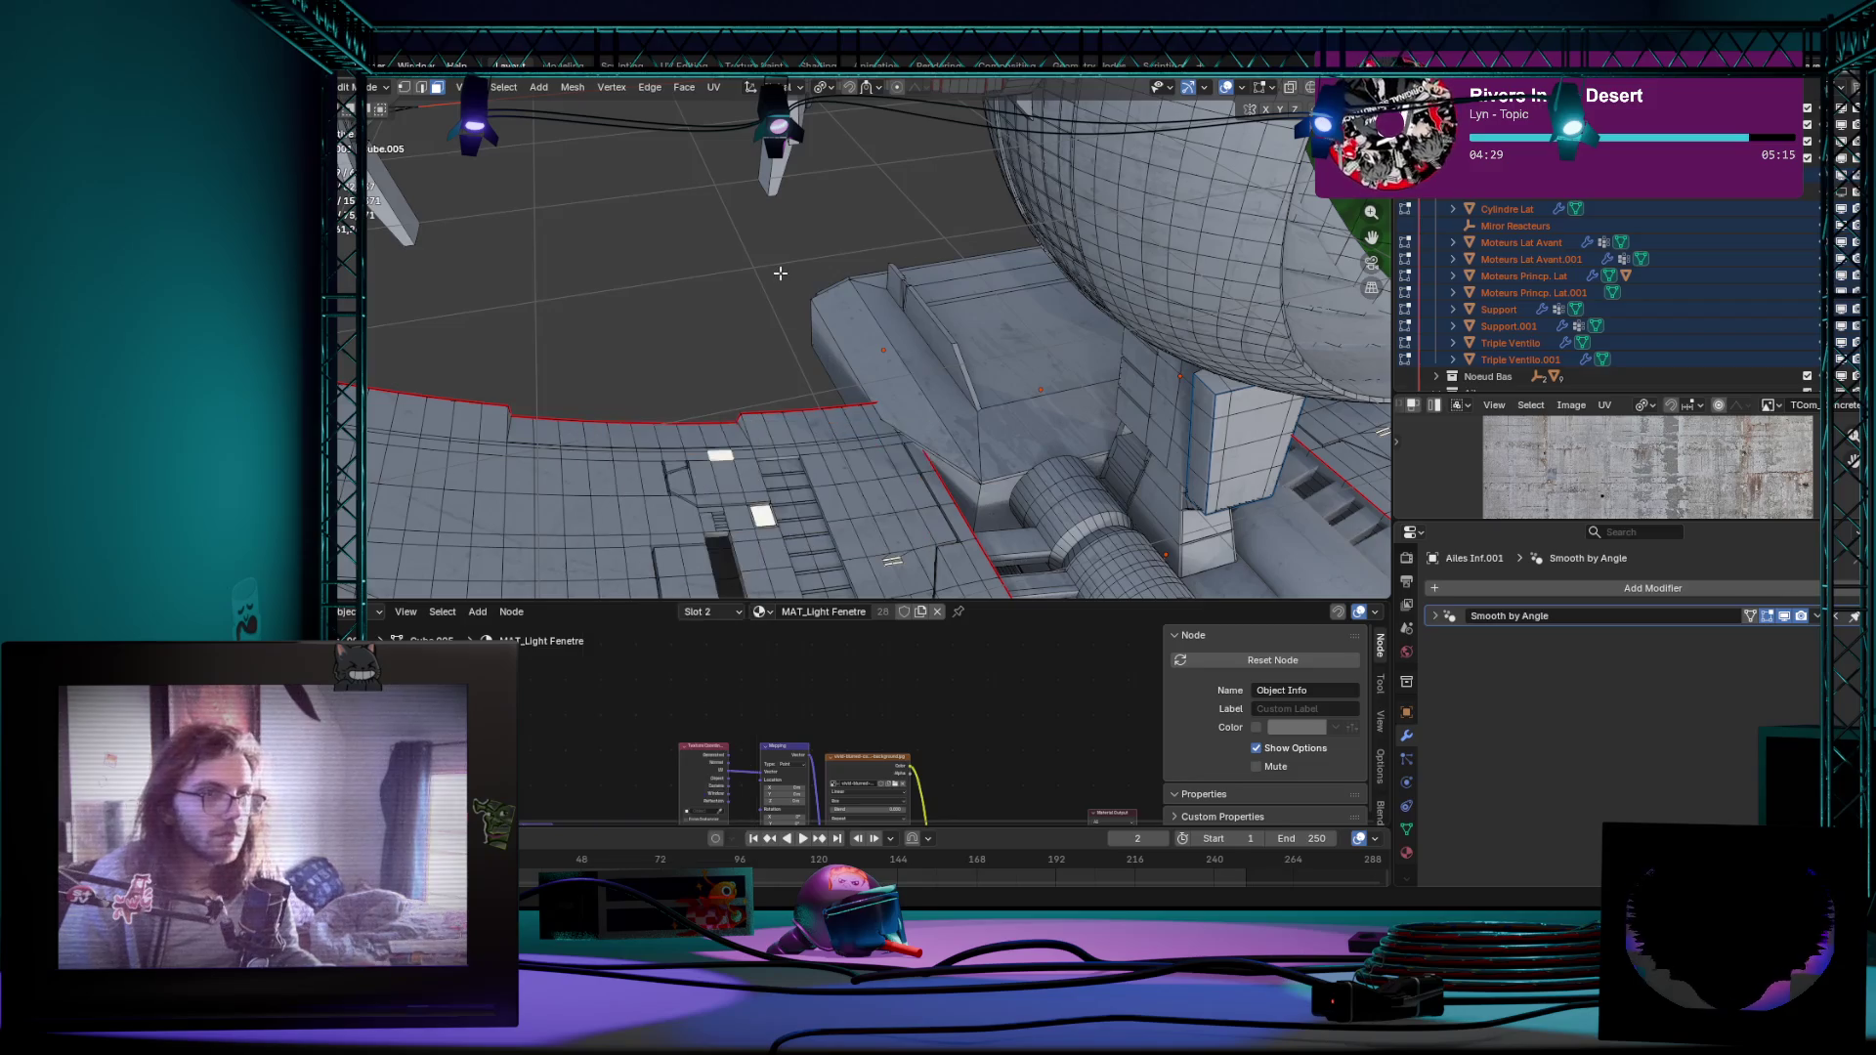
key("Tab")
key("Tab")
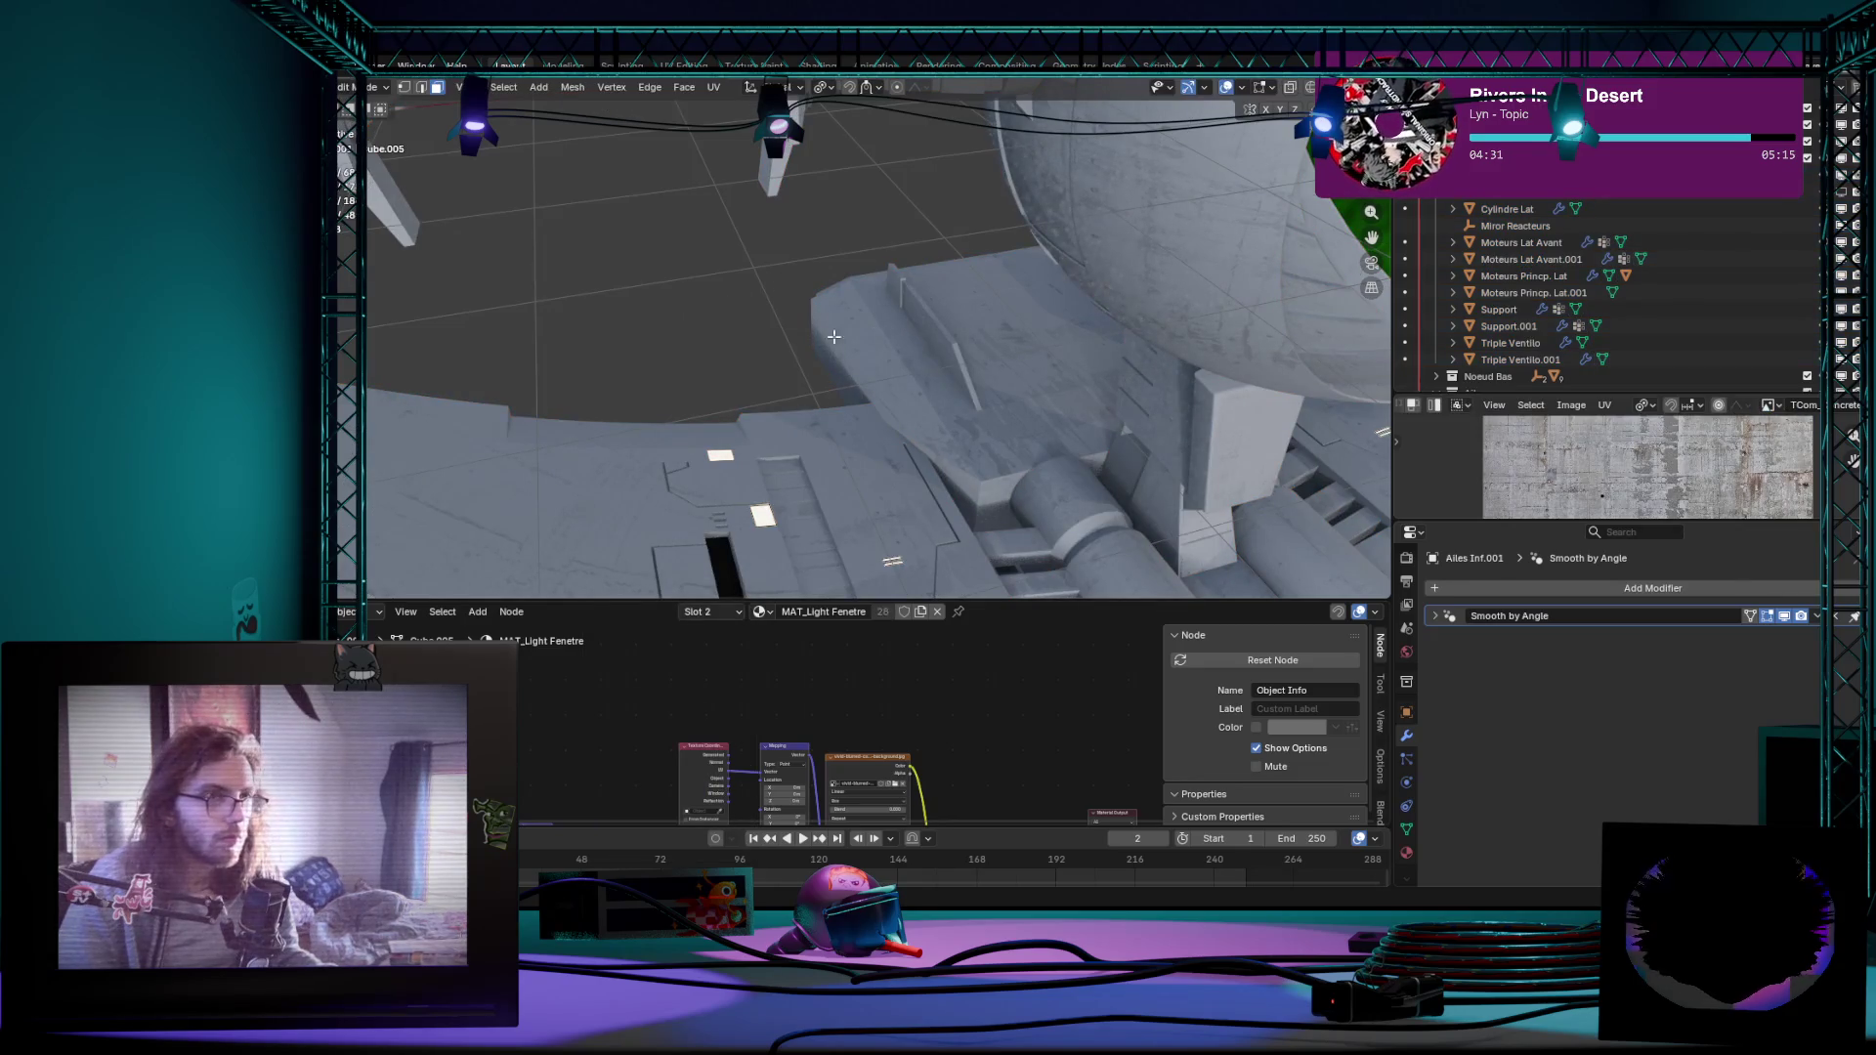
scroll(723, 456, "down", 10)
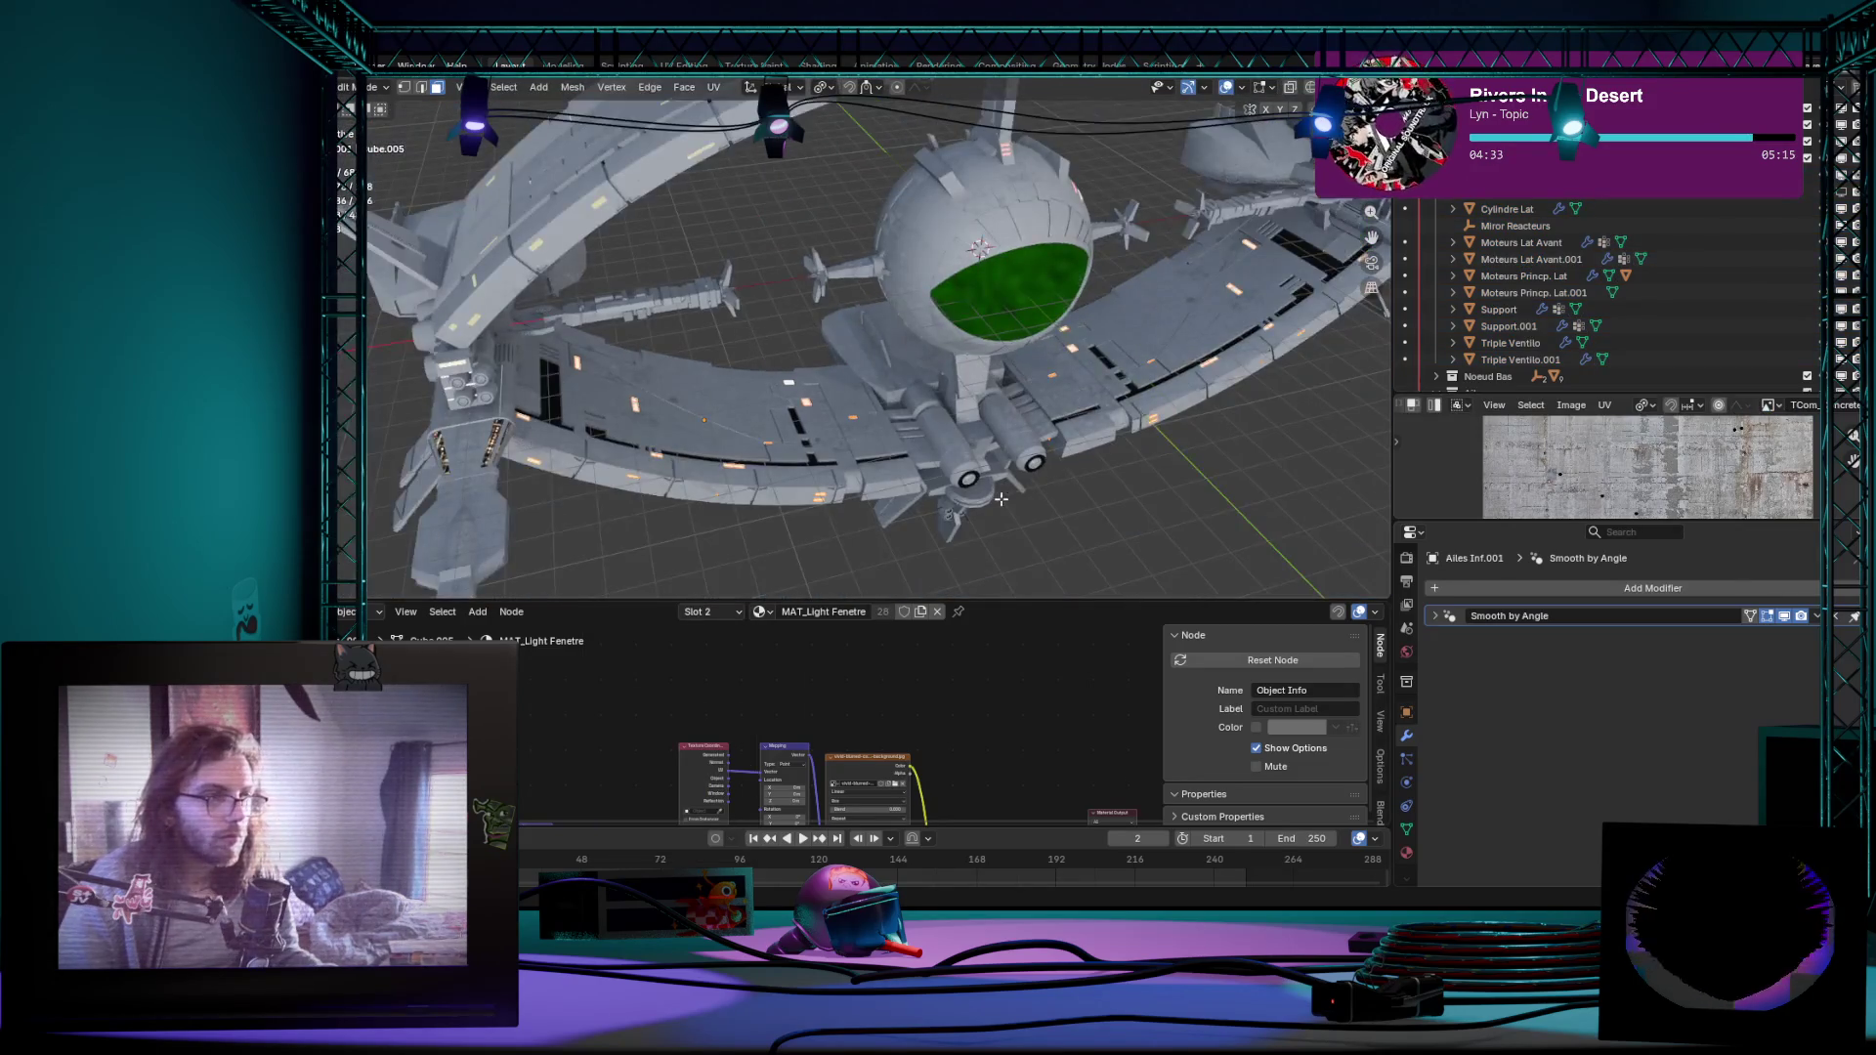
mouse_move(722, 456)
middle_mouse_down()
mouse_move(951, 479)
mouse_move(932, 498)
middle_mouse_up()
key("Tab")
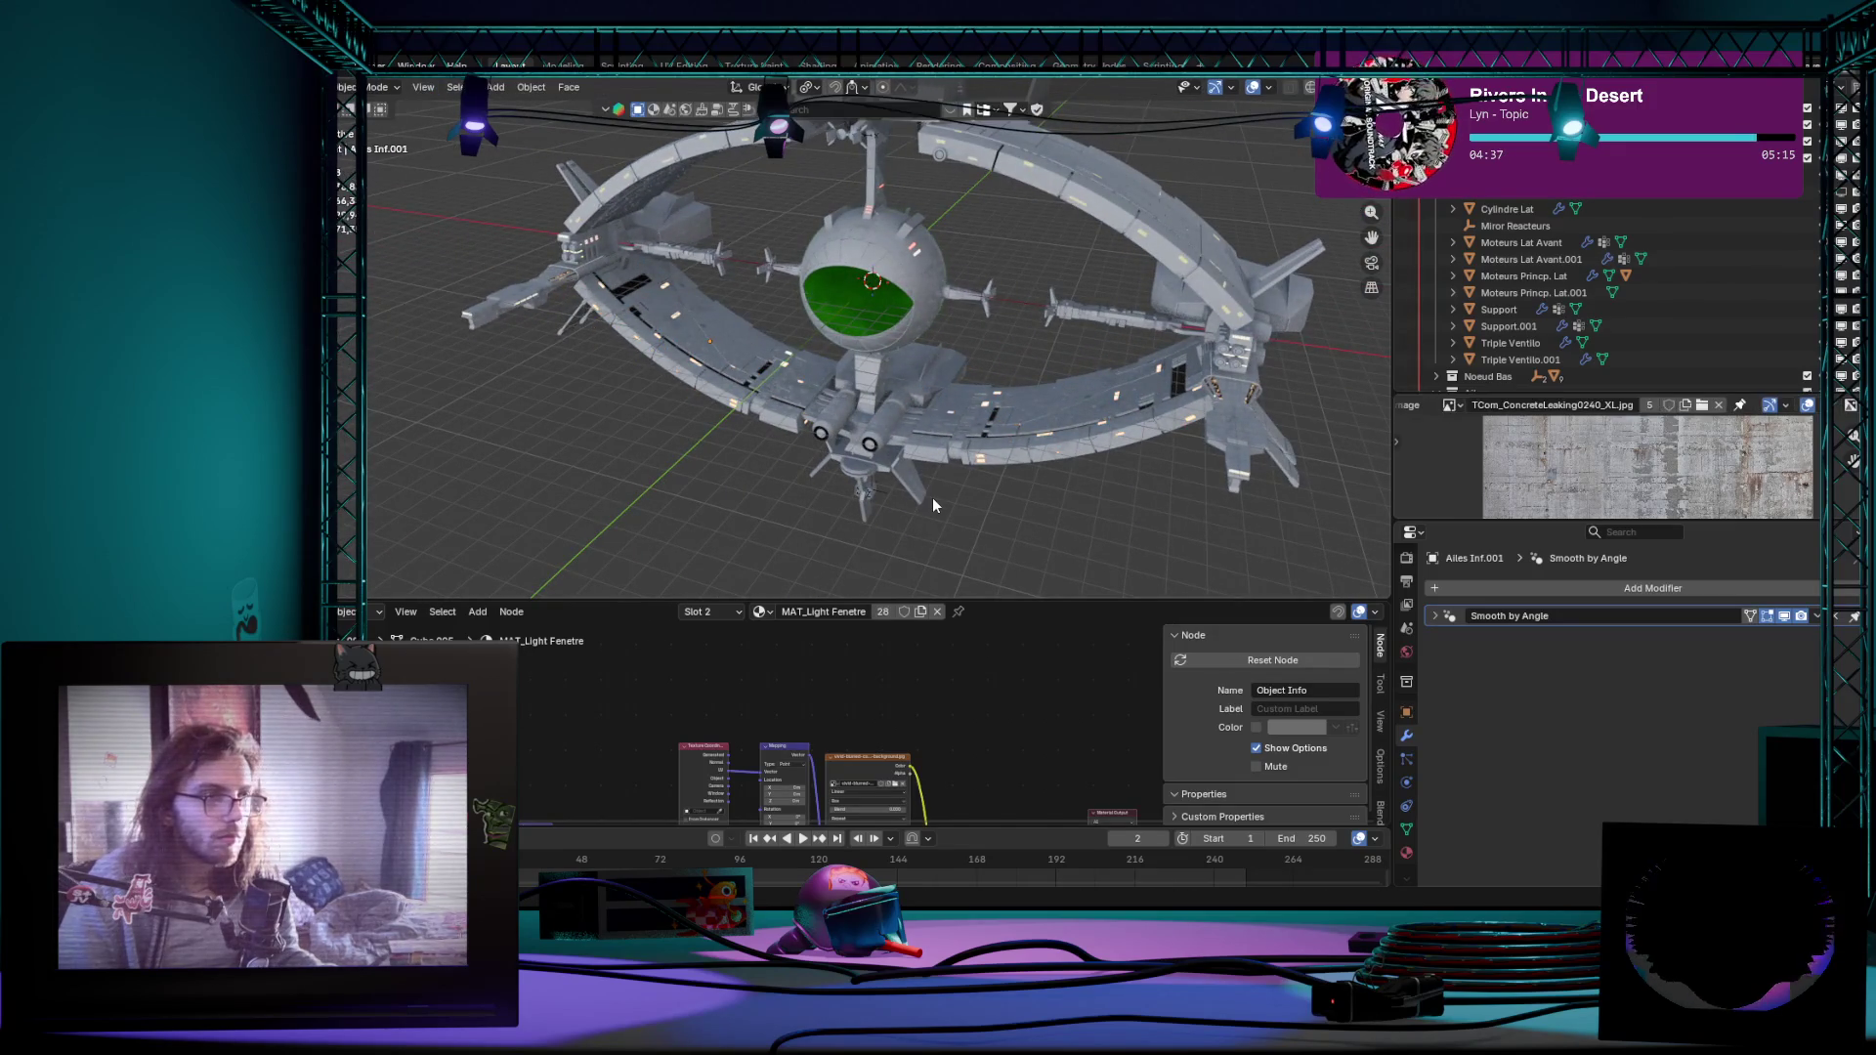
key("Tab")
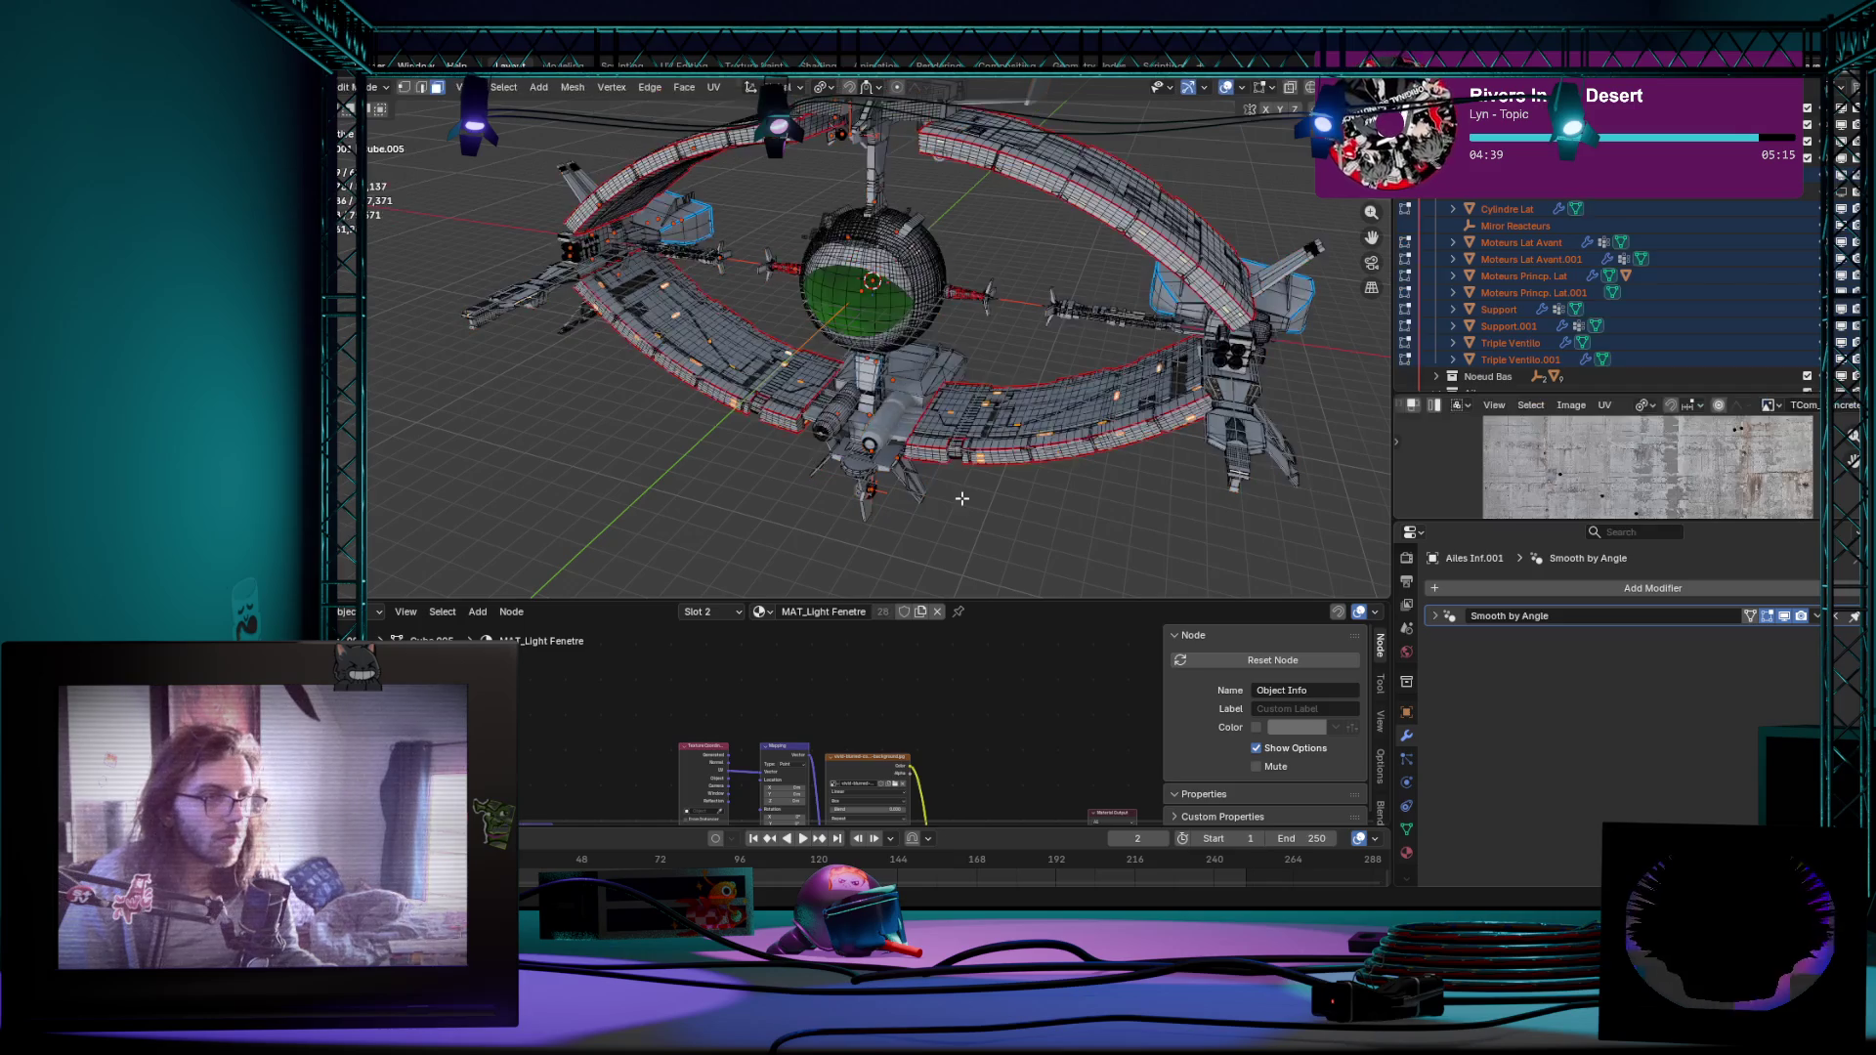
key("g")
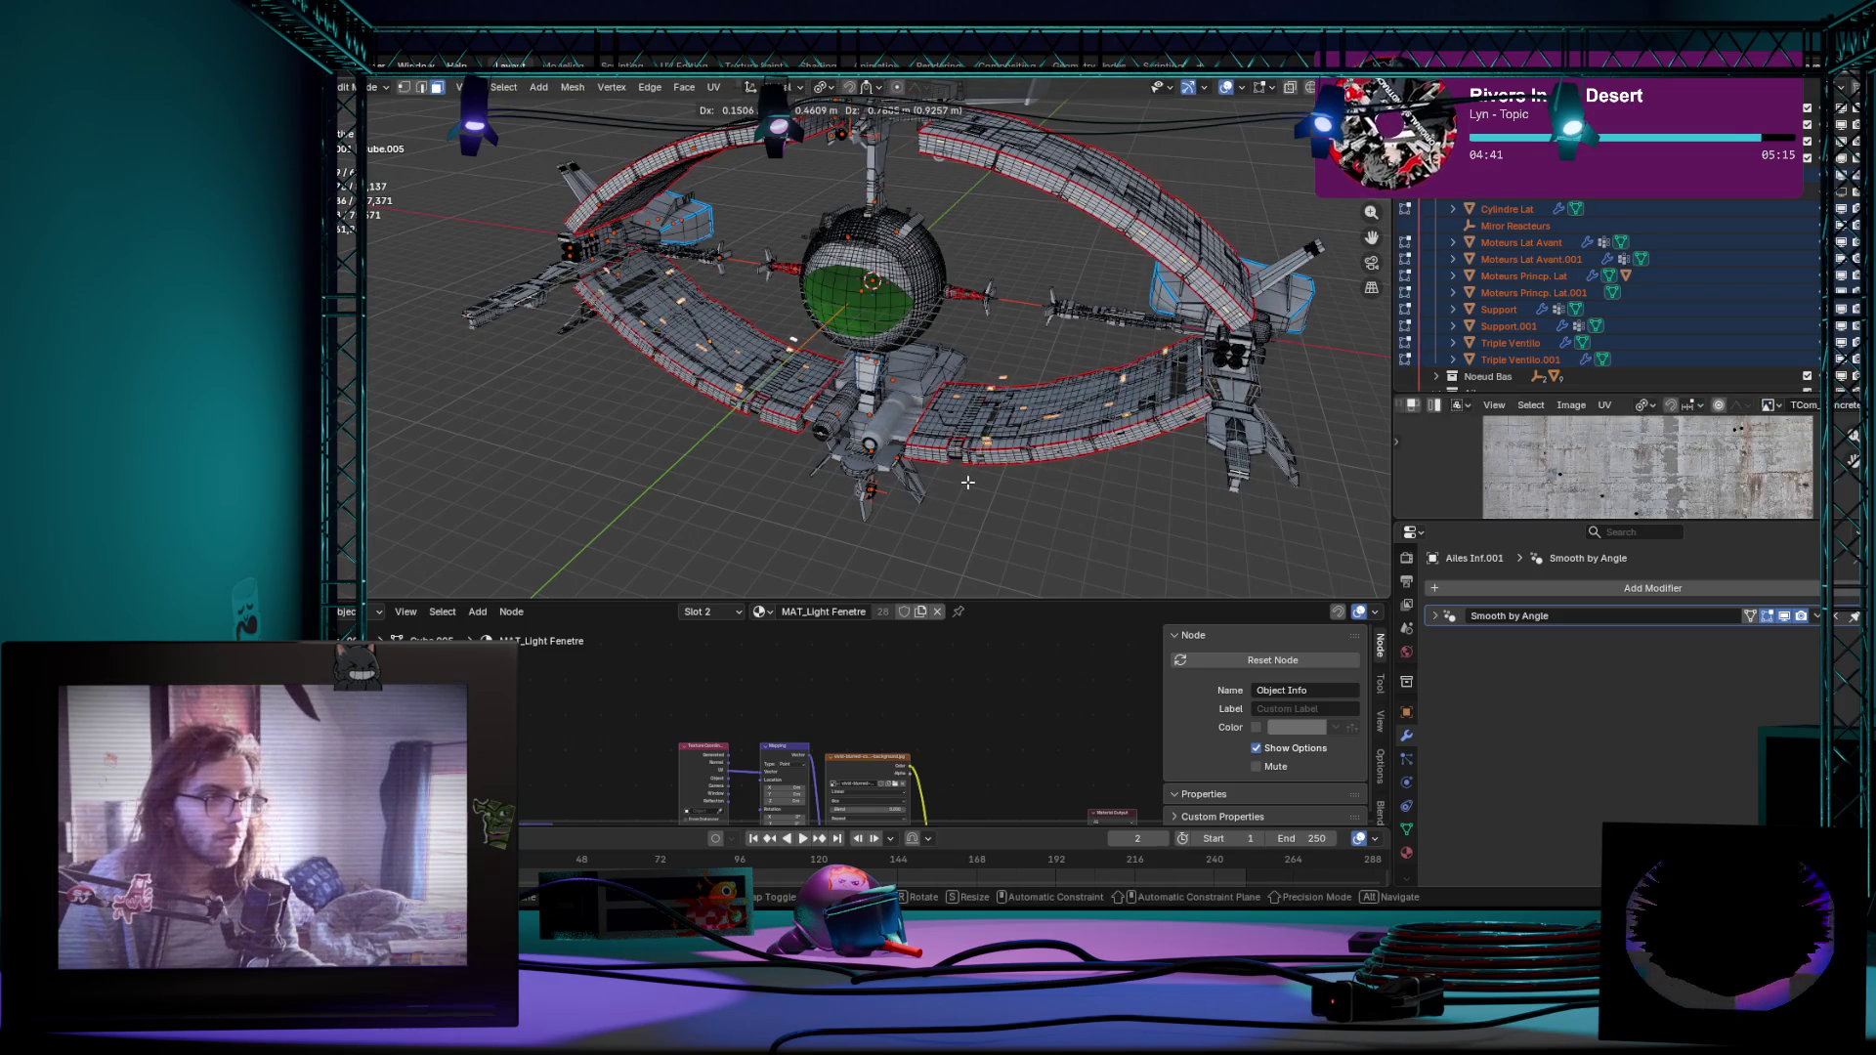
middle_click_drag(967, 482, 975, 506, "alt")
key("Escape")
key("Tab")
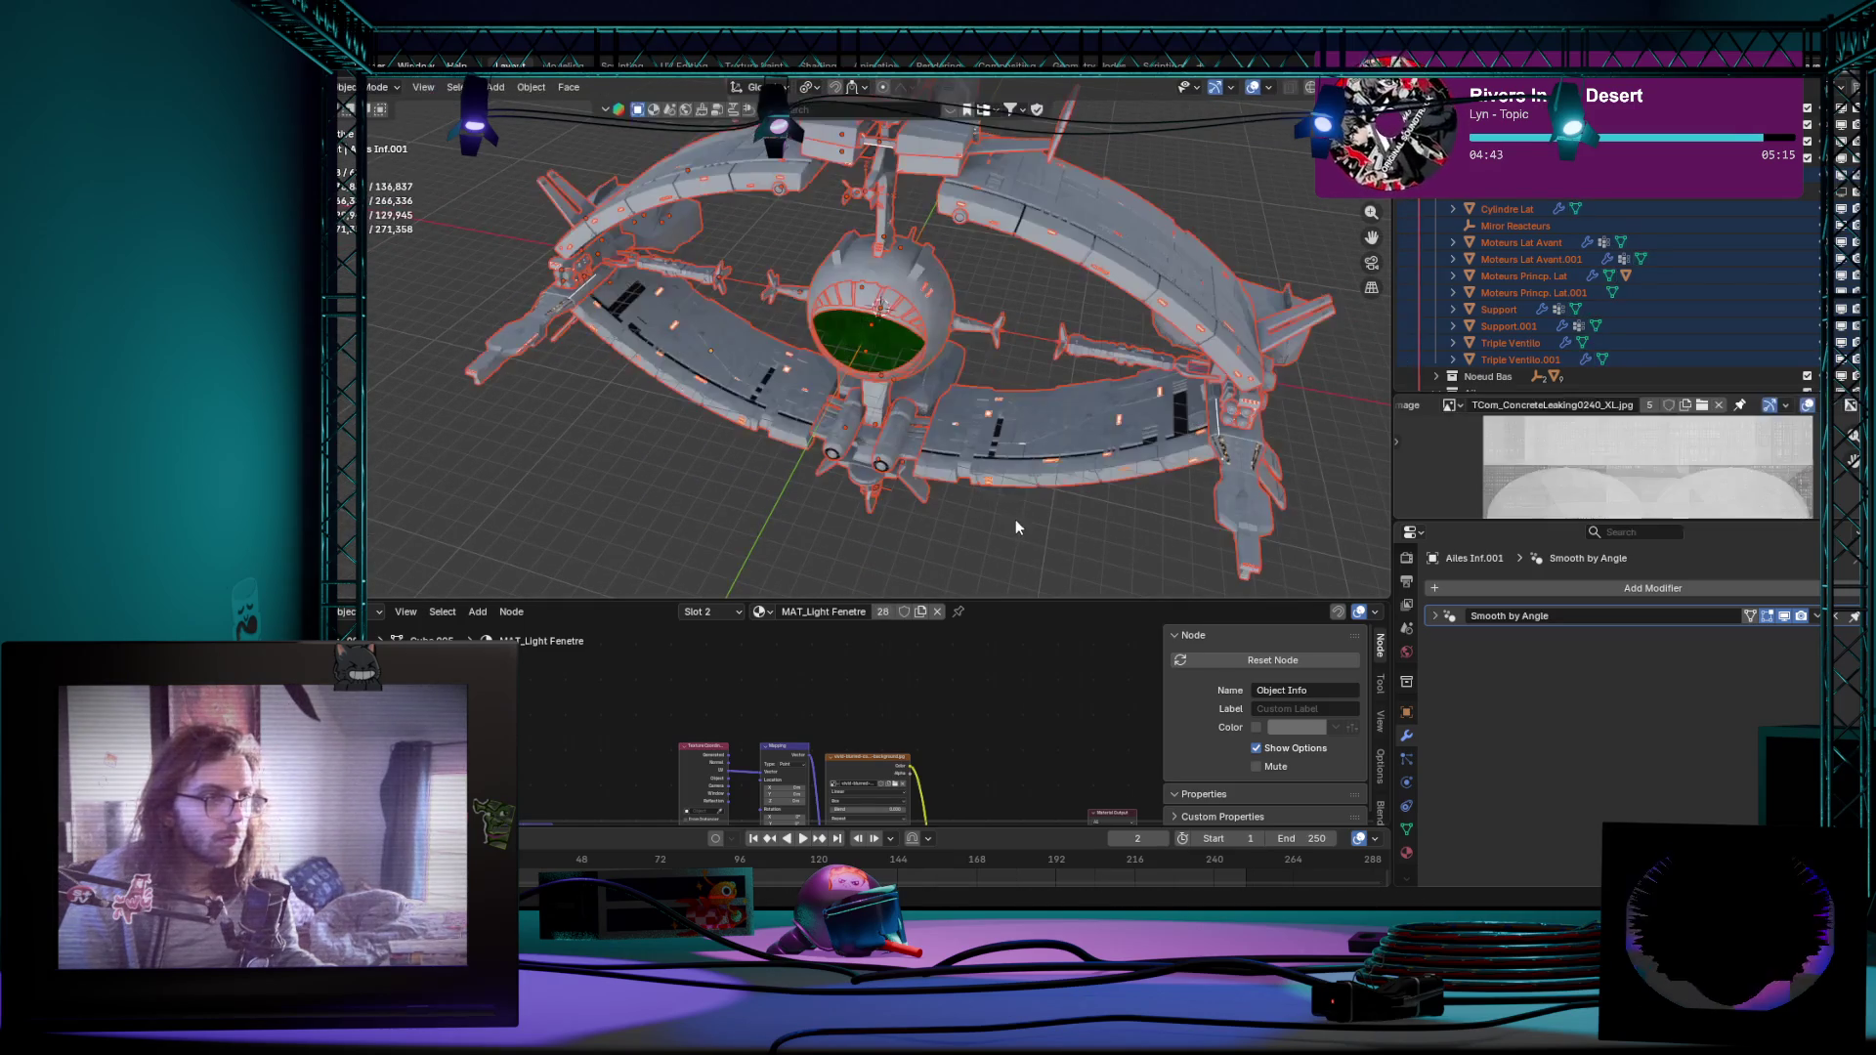
left_click(1016, 518)
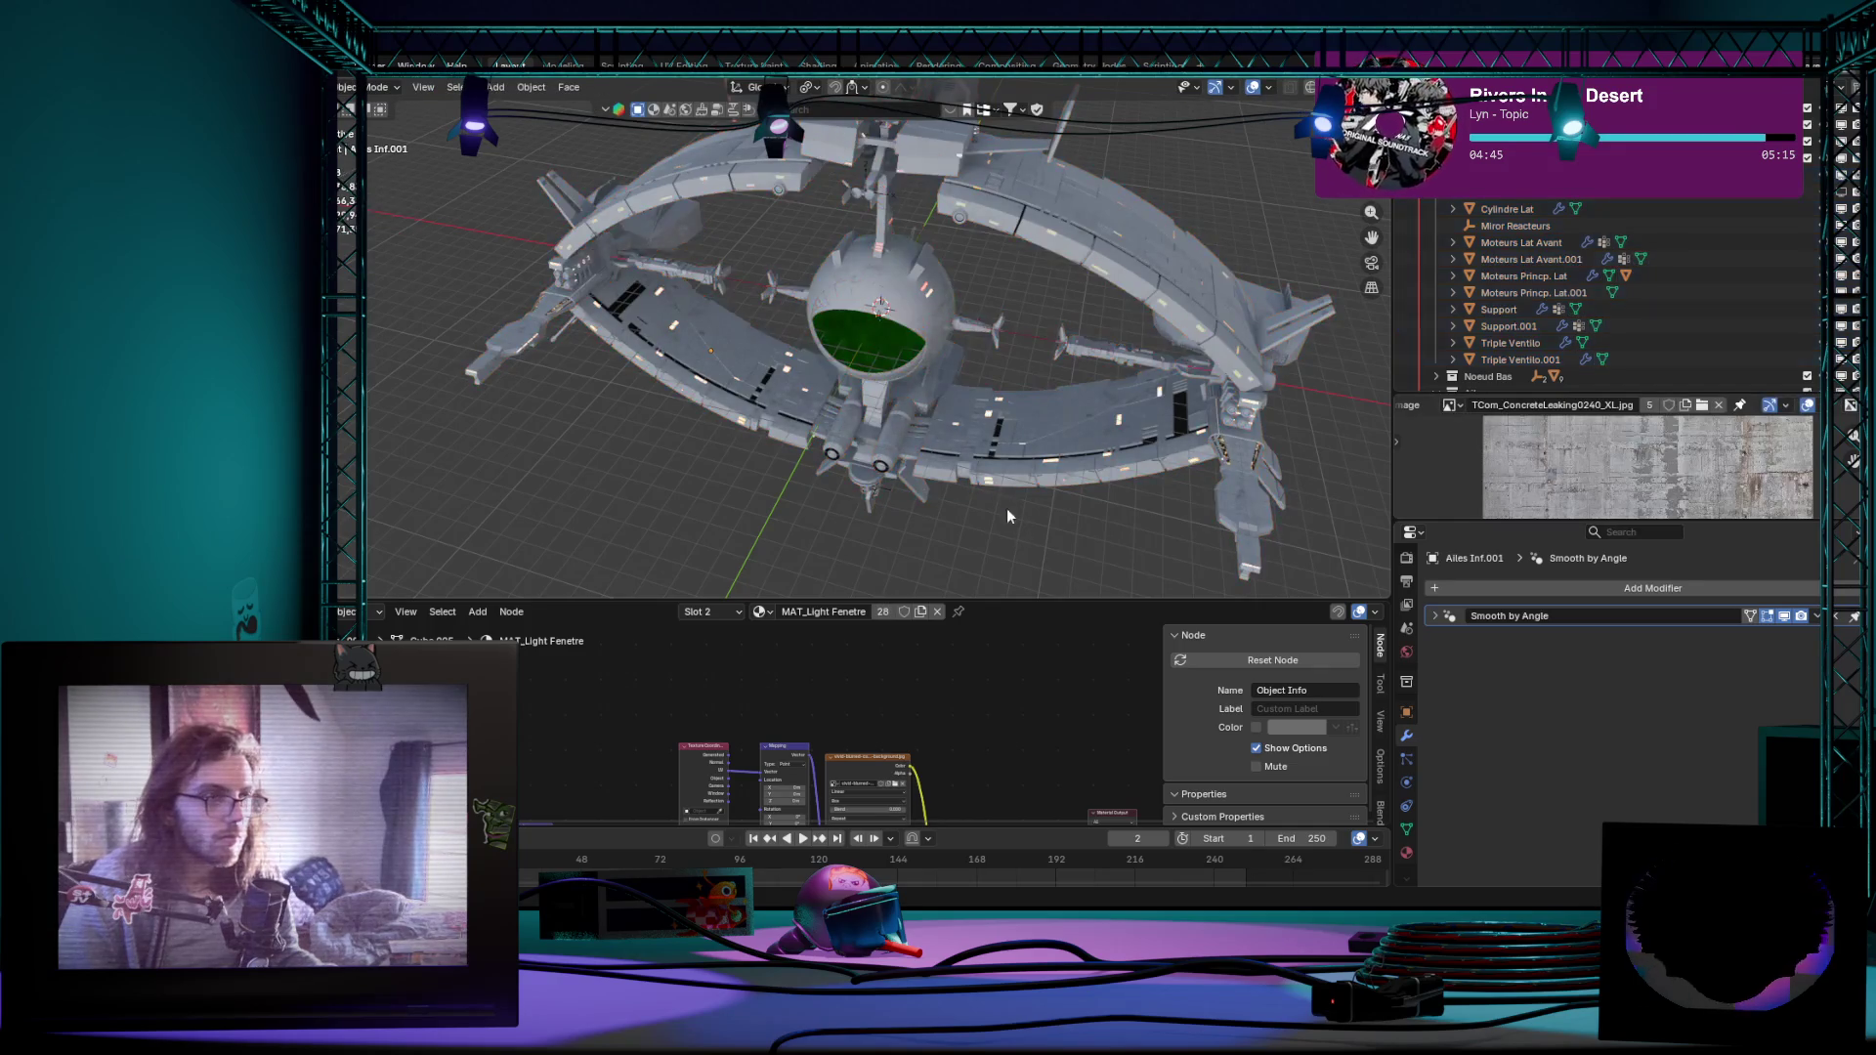
left_click(996, 421)
scroll(997, 421, "up", 3)
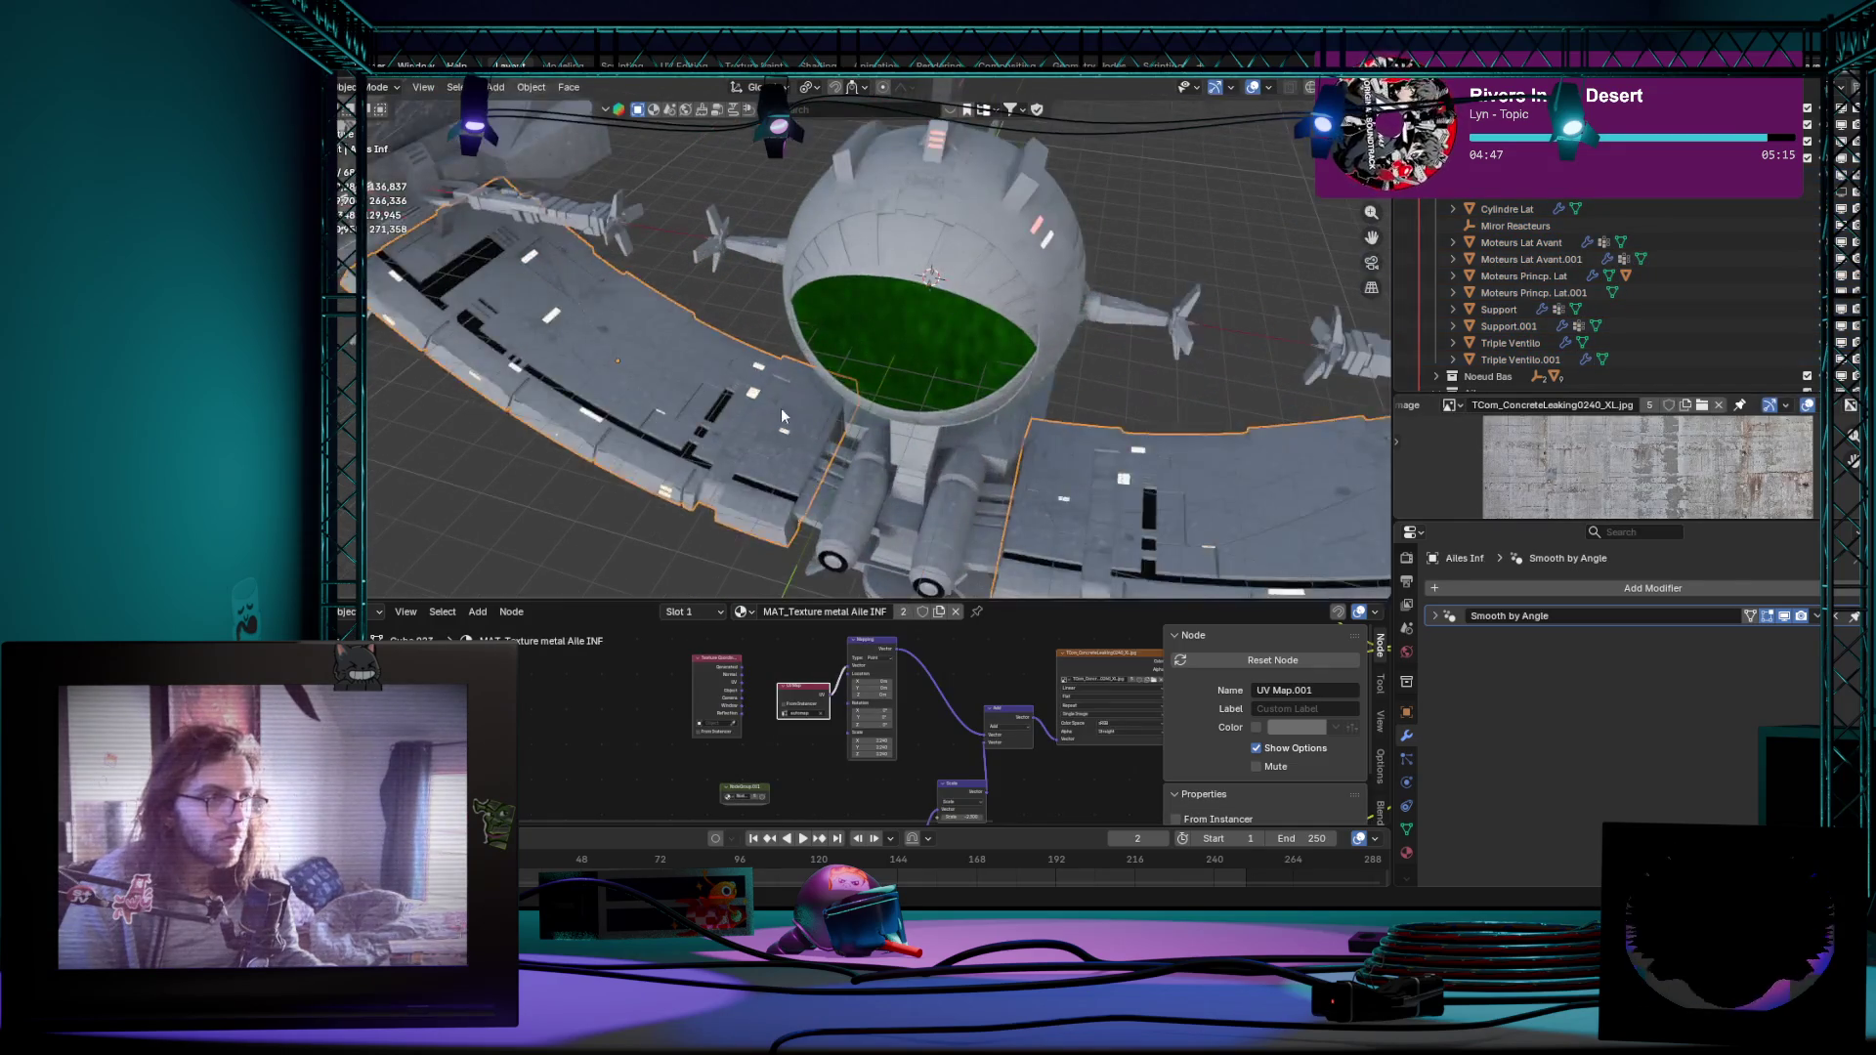
key("Tab")
scroll(738, 535, "up", 5)
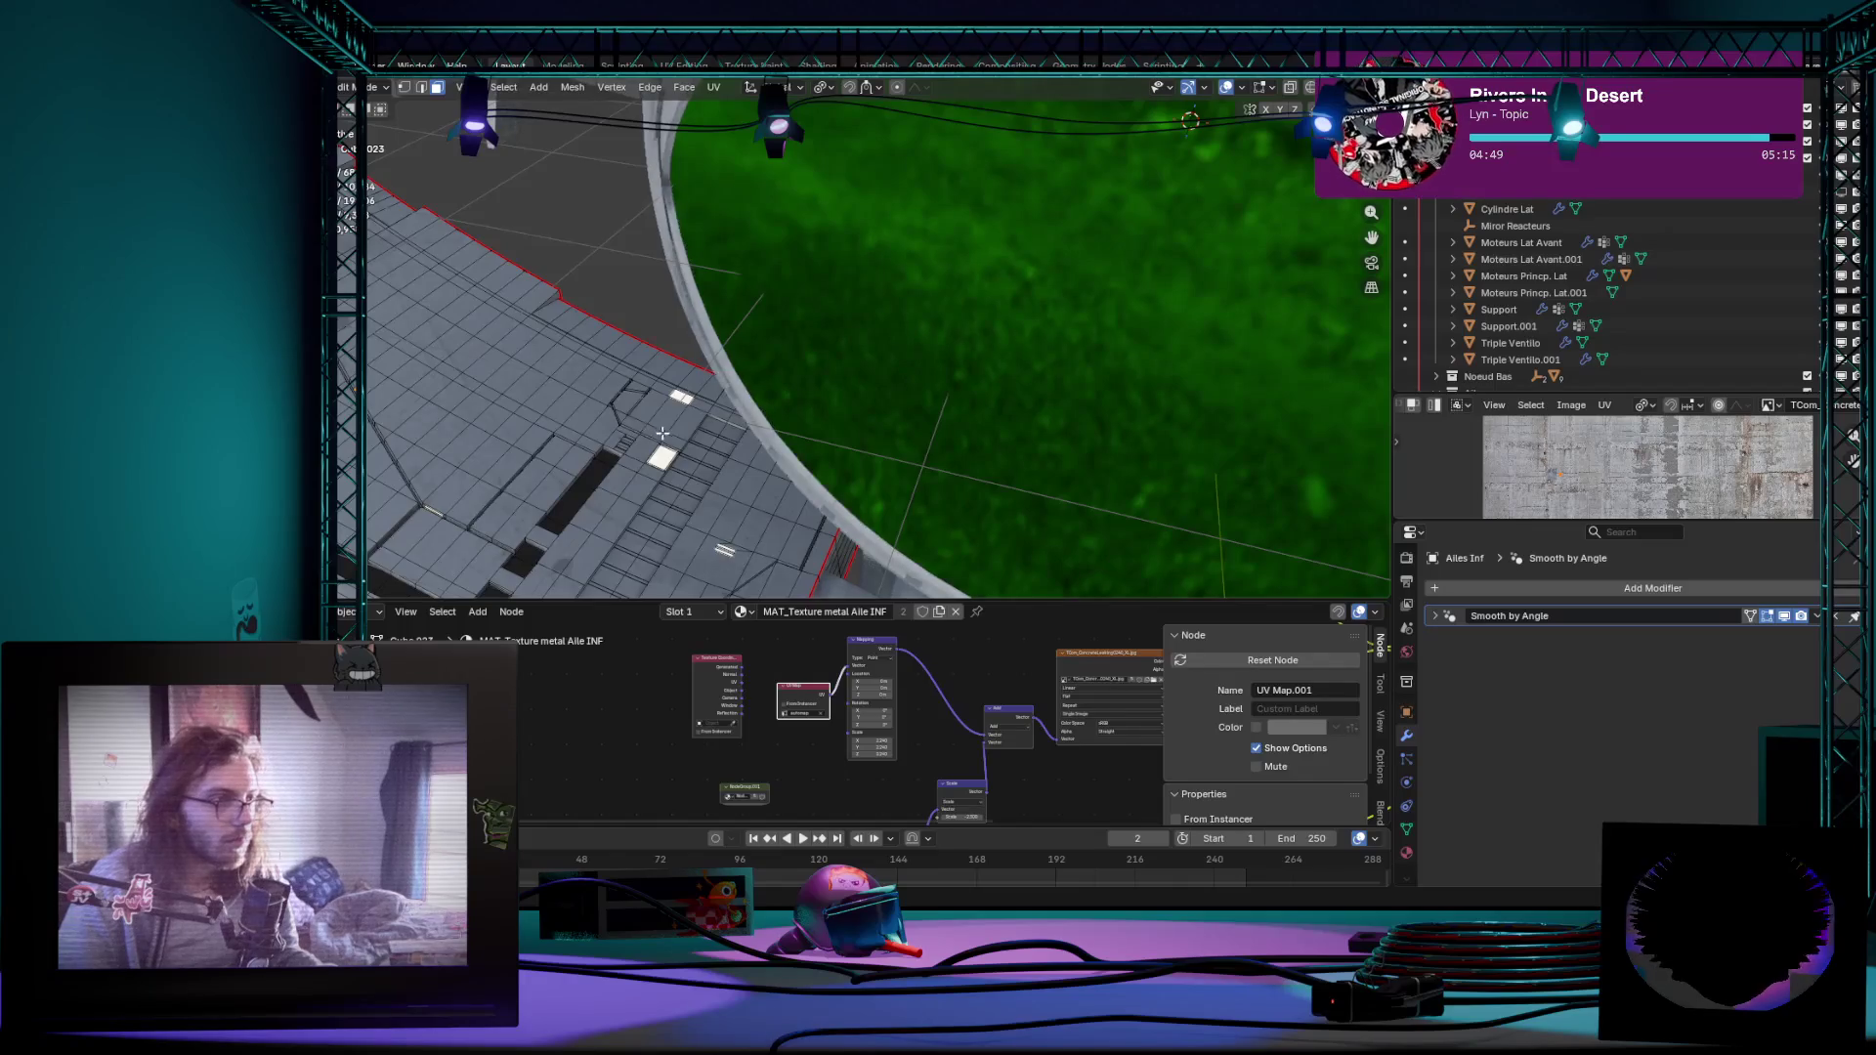
scroll(664, 434, "down", 5)
key("a")
key("Tab")
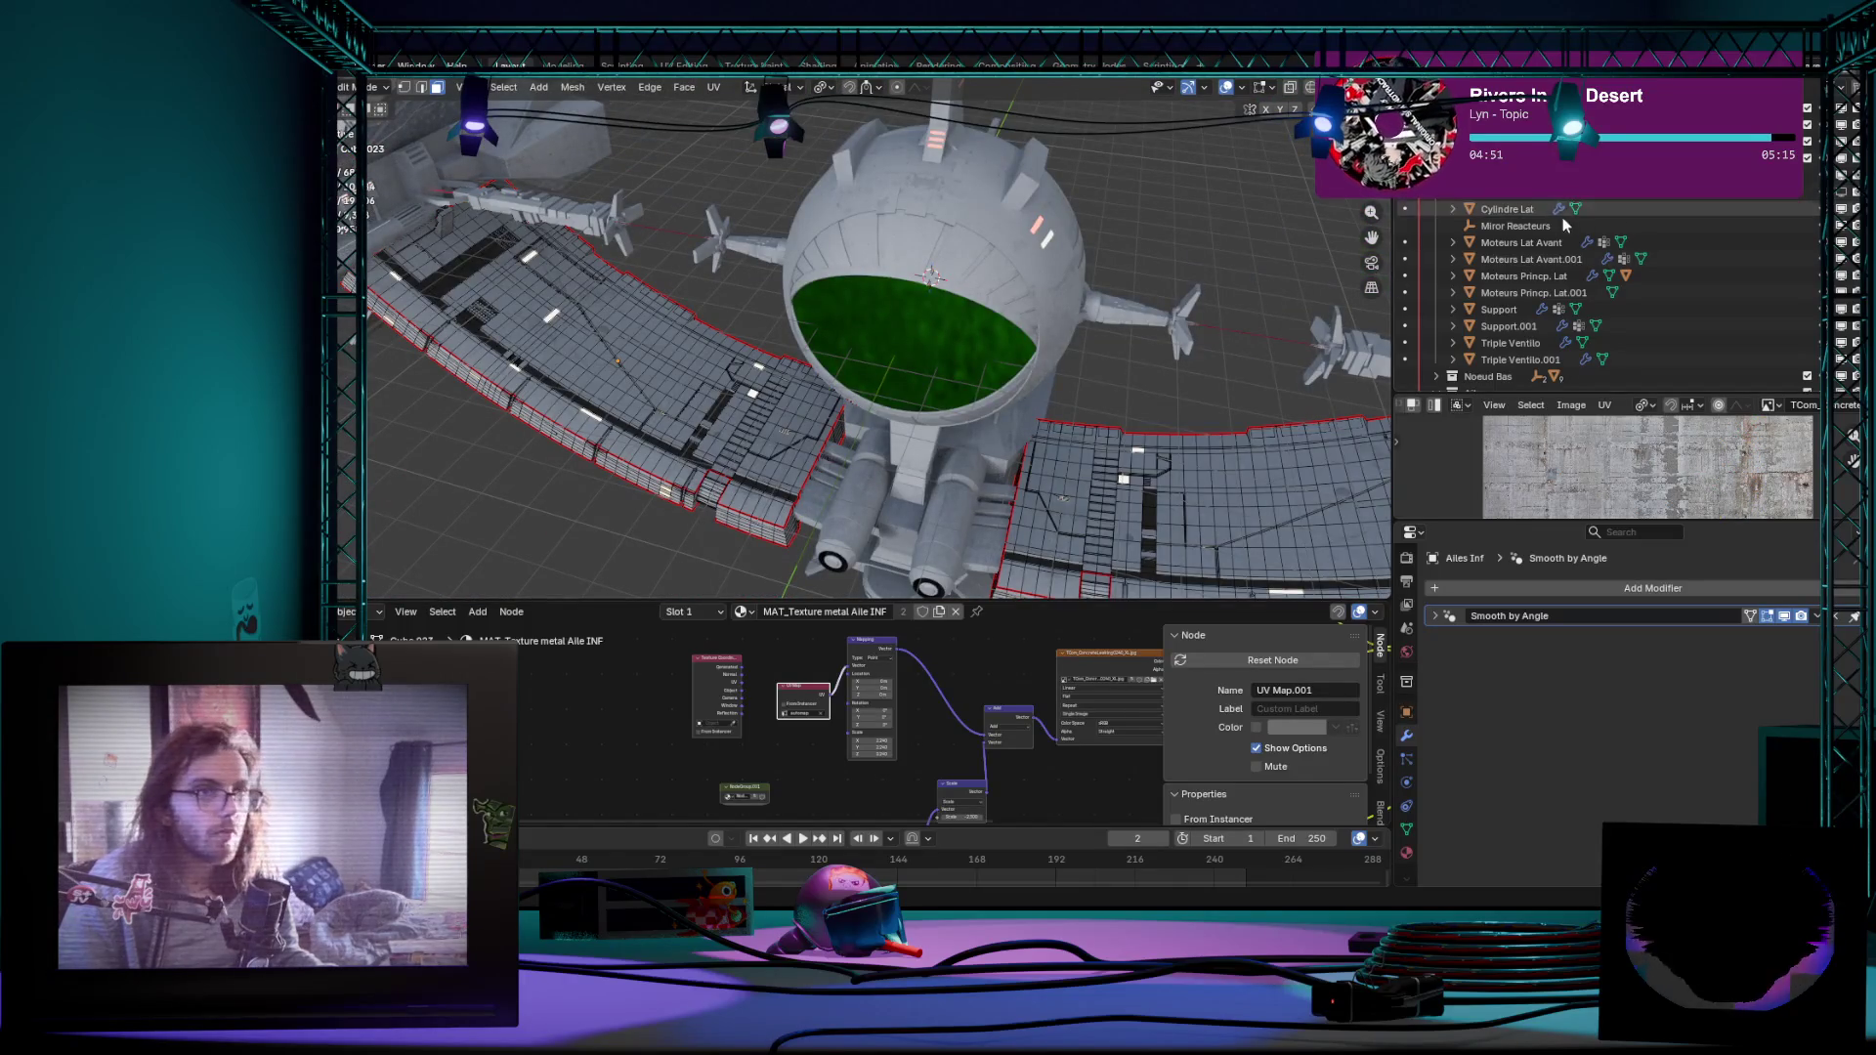
Step: Inspect the Moteurs Princp. Lat.001 and Moteurs Lat Avant.001 engine pieces
left_click(1533, 292)
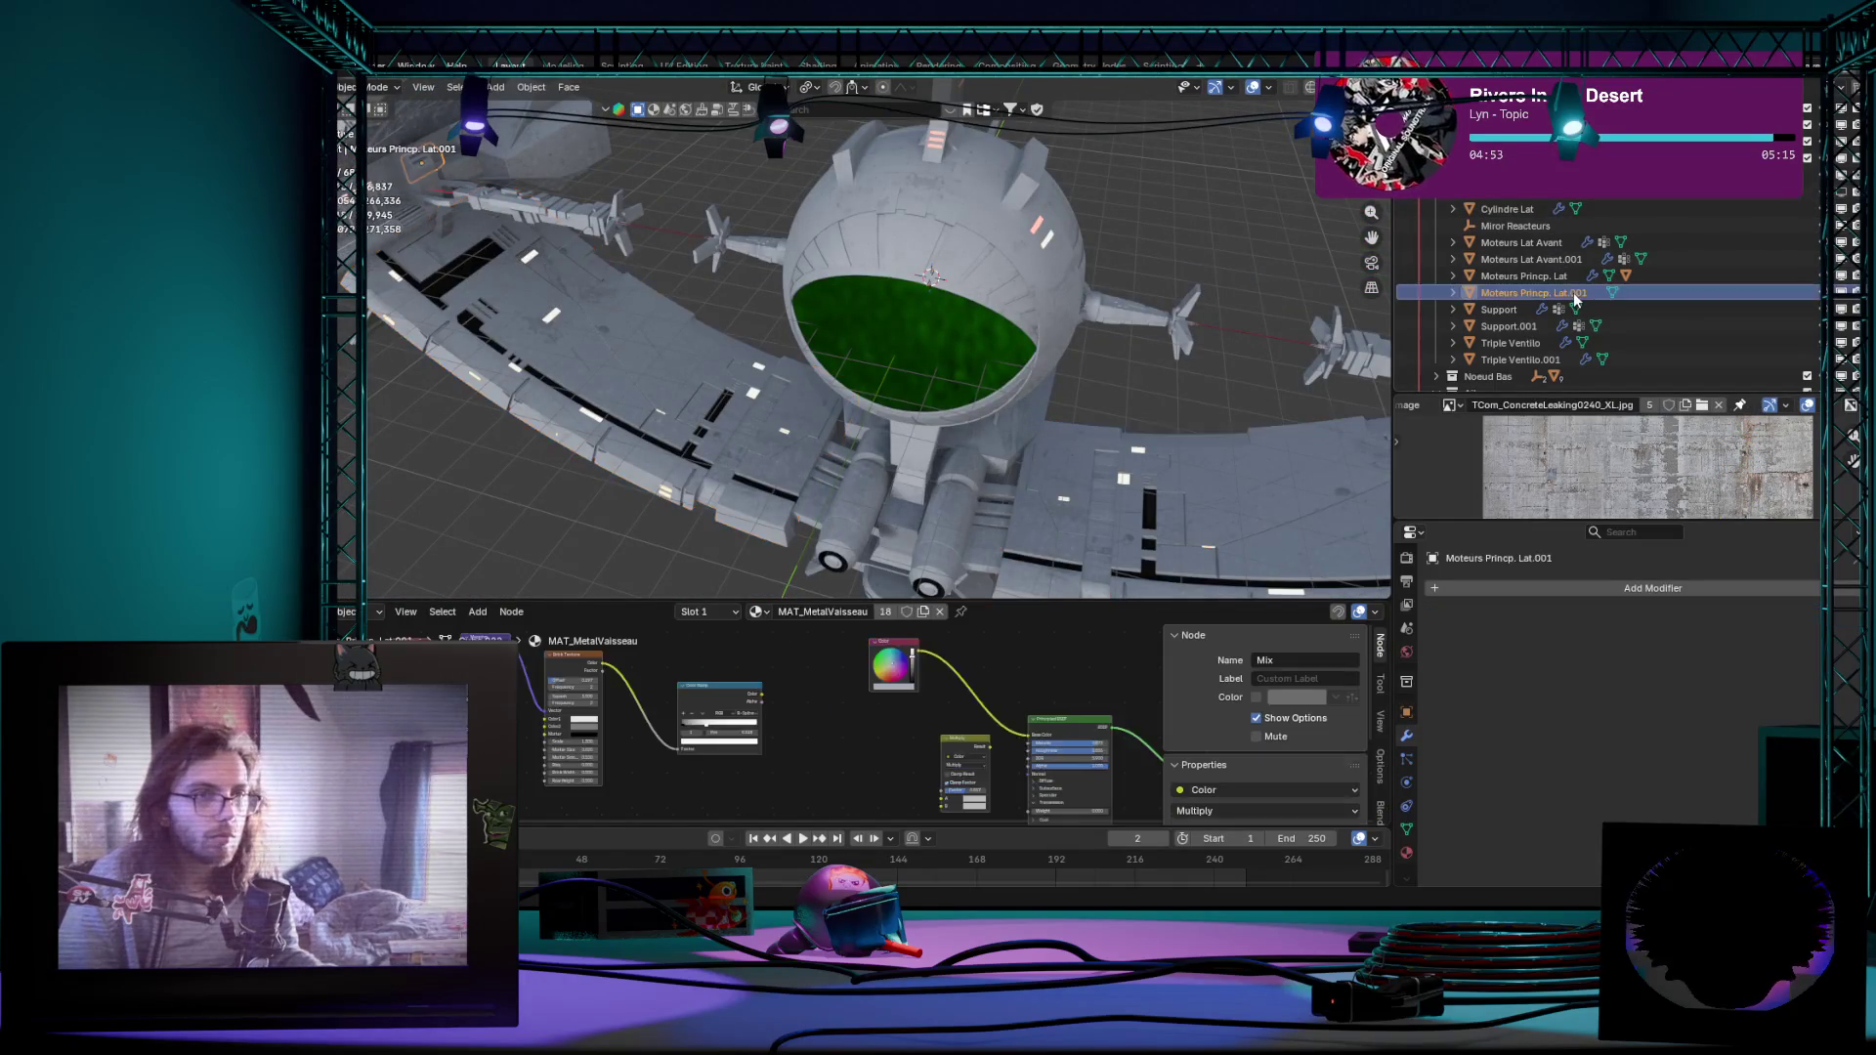
middle_click_drag(763, 382, 653, 416)
left_click(1524, 259)
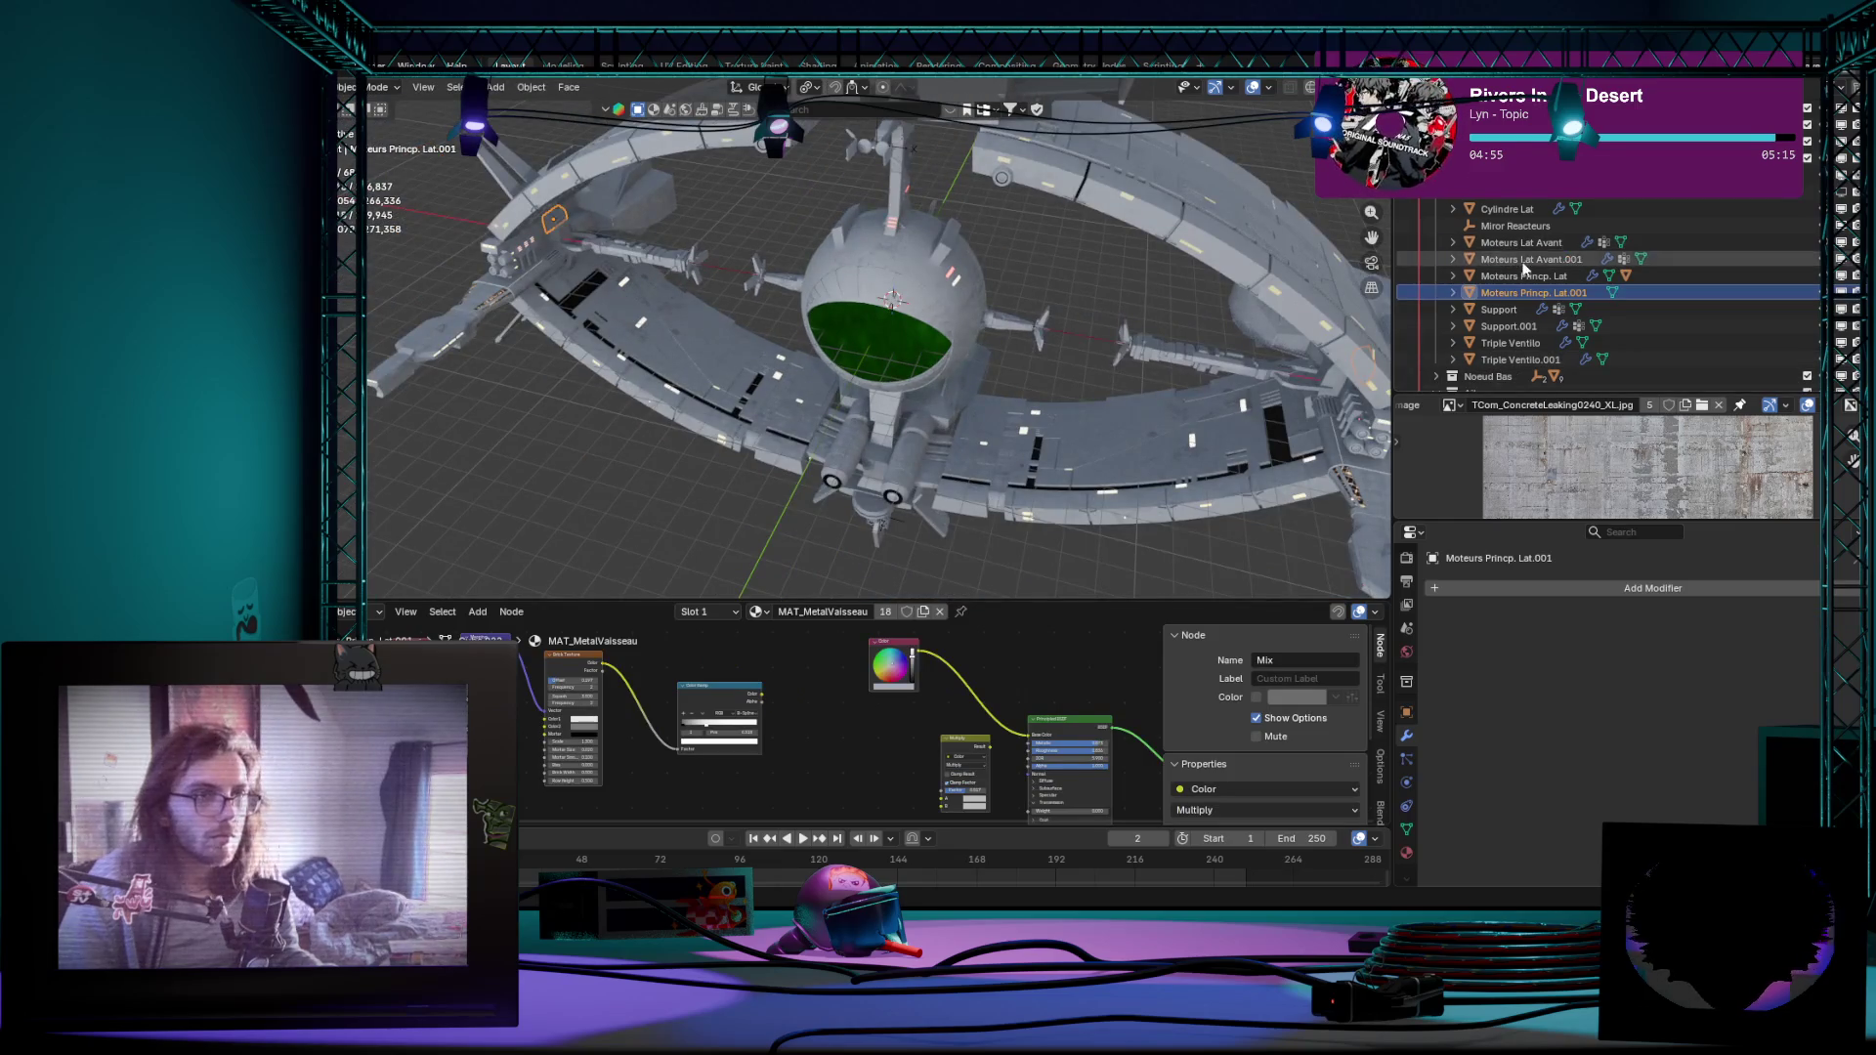
key("Tab")
key("Tab")
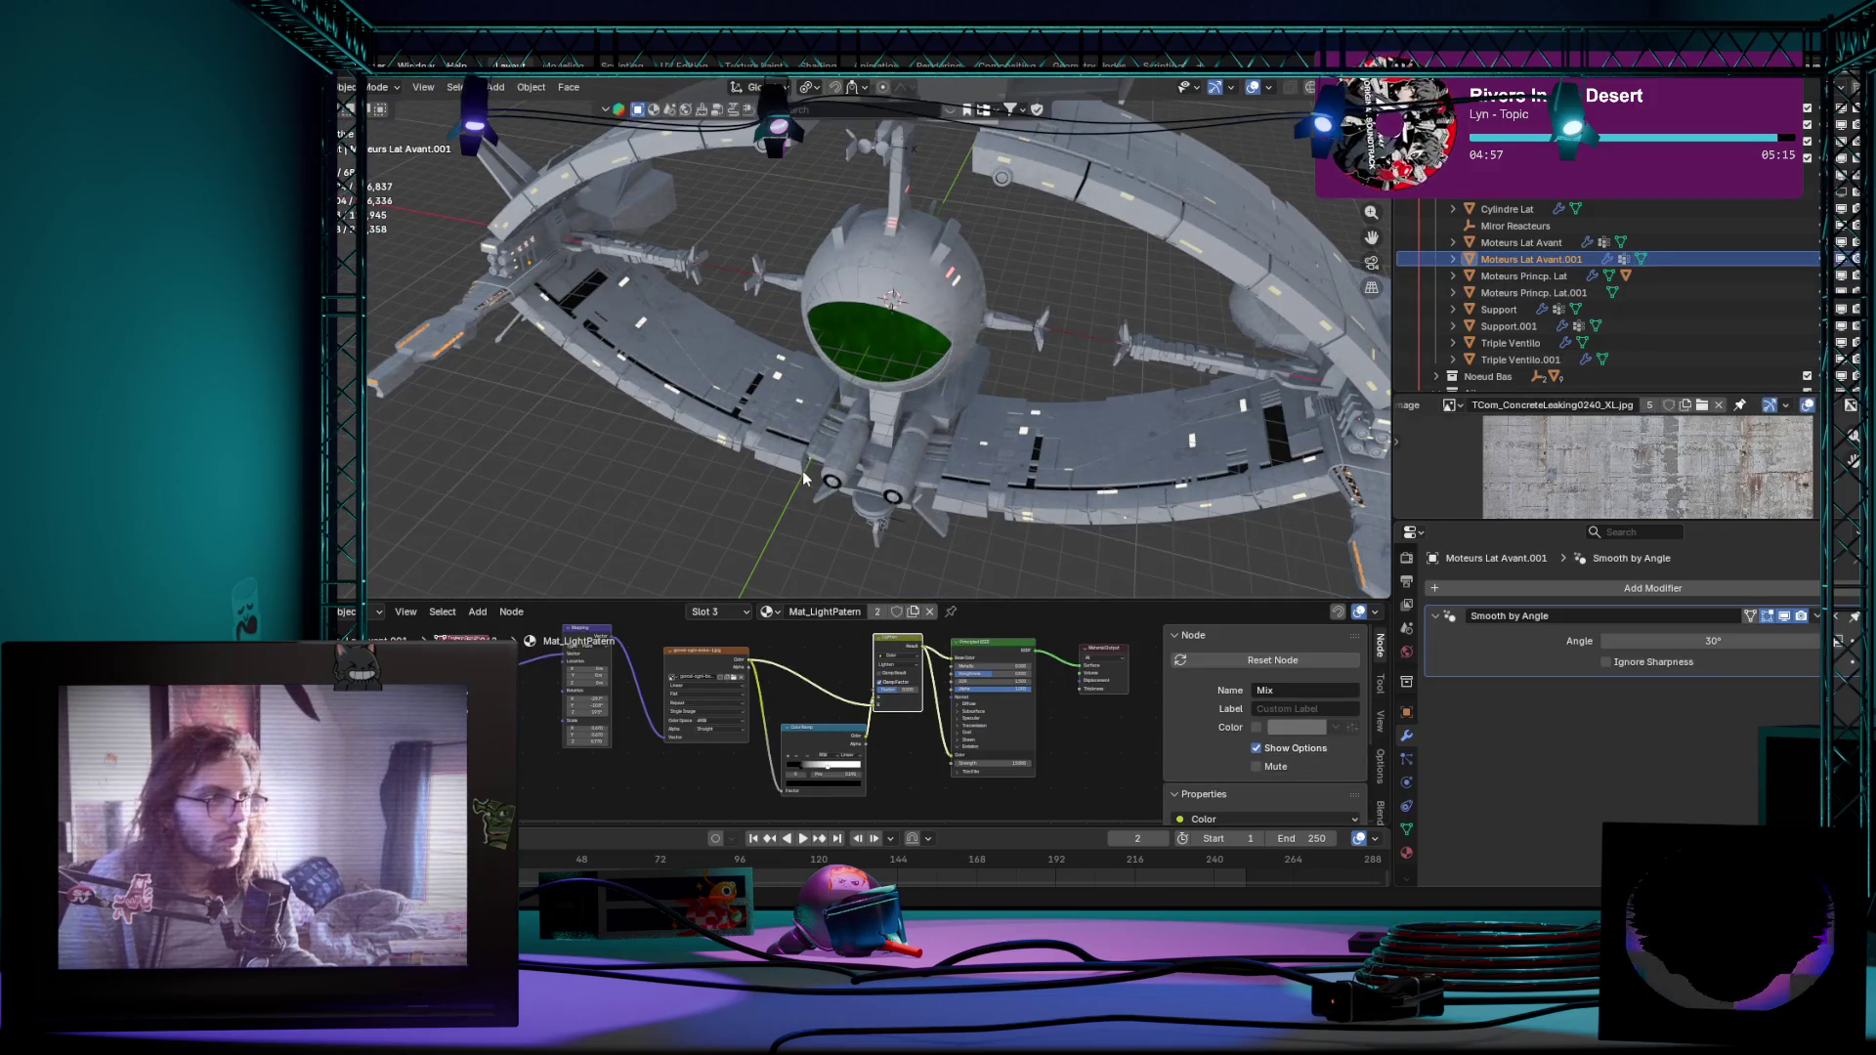
Step: Pick the MAT_Light Fenetre slot, then put every ship object into mesh editing together
mouse_move(656, 508)
middle_mouse_down()
mouse_move(884, 468)
mouse_move(877, 335)
middle_mouse_up()
scroll(883, 468, "up", 3)
scroll(879, 480, "up", 2)
key("Tab")
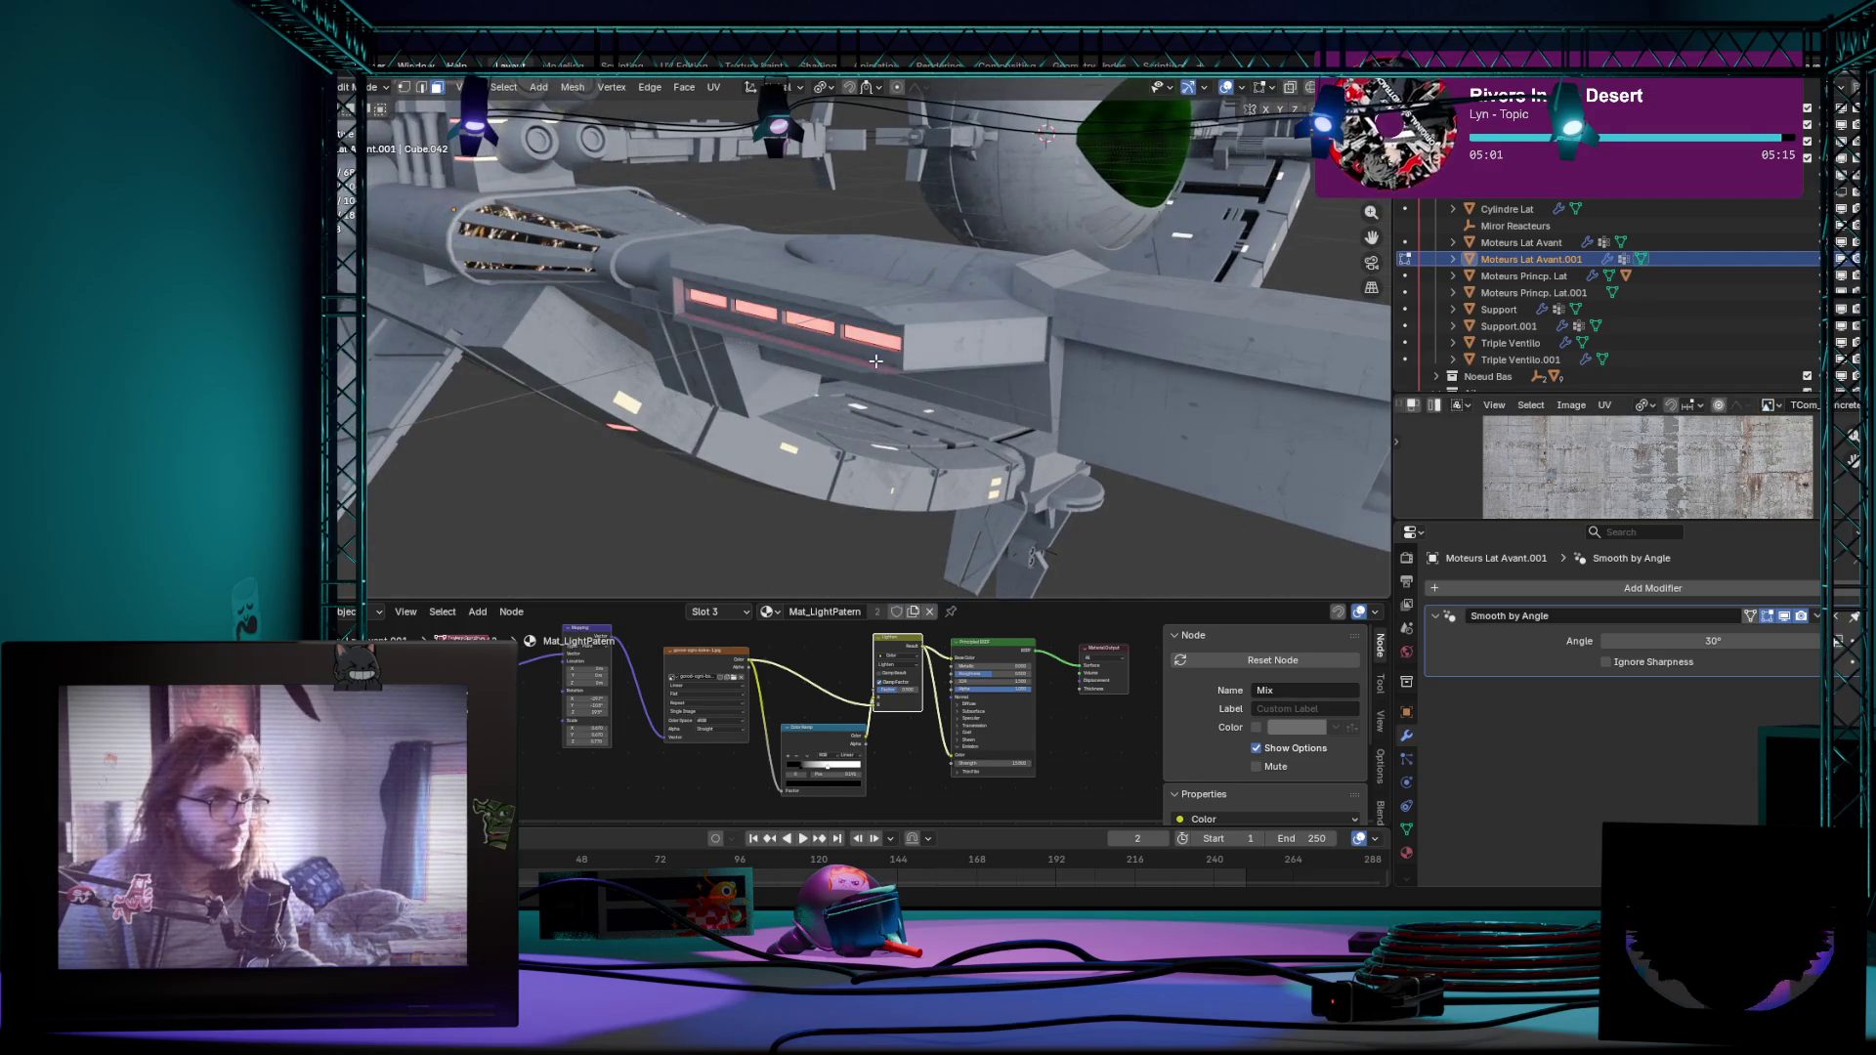
left_click(876, 336)
scroll(826, 503, "down", 3)
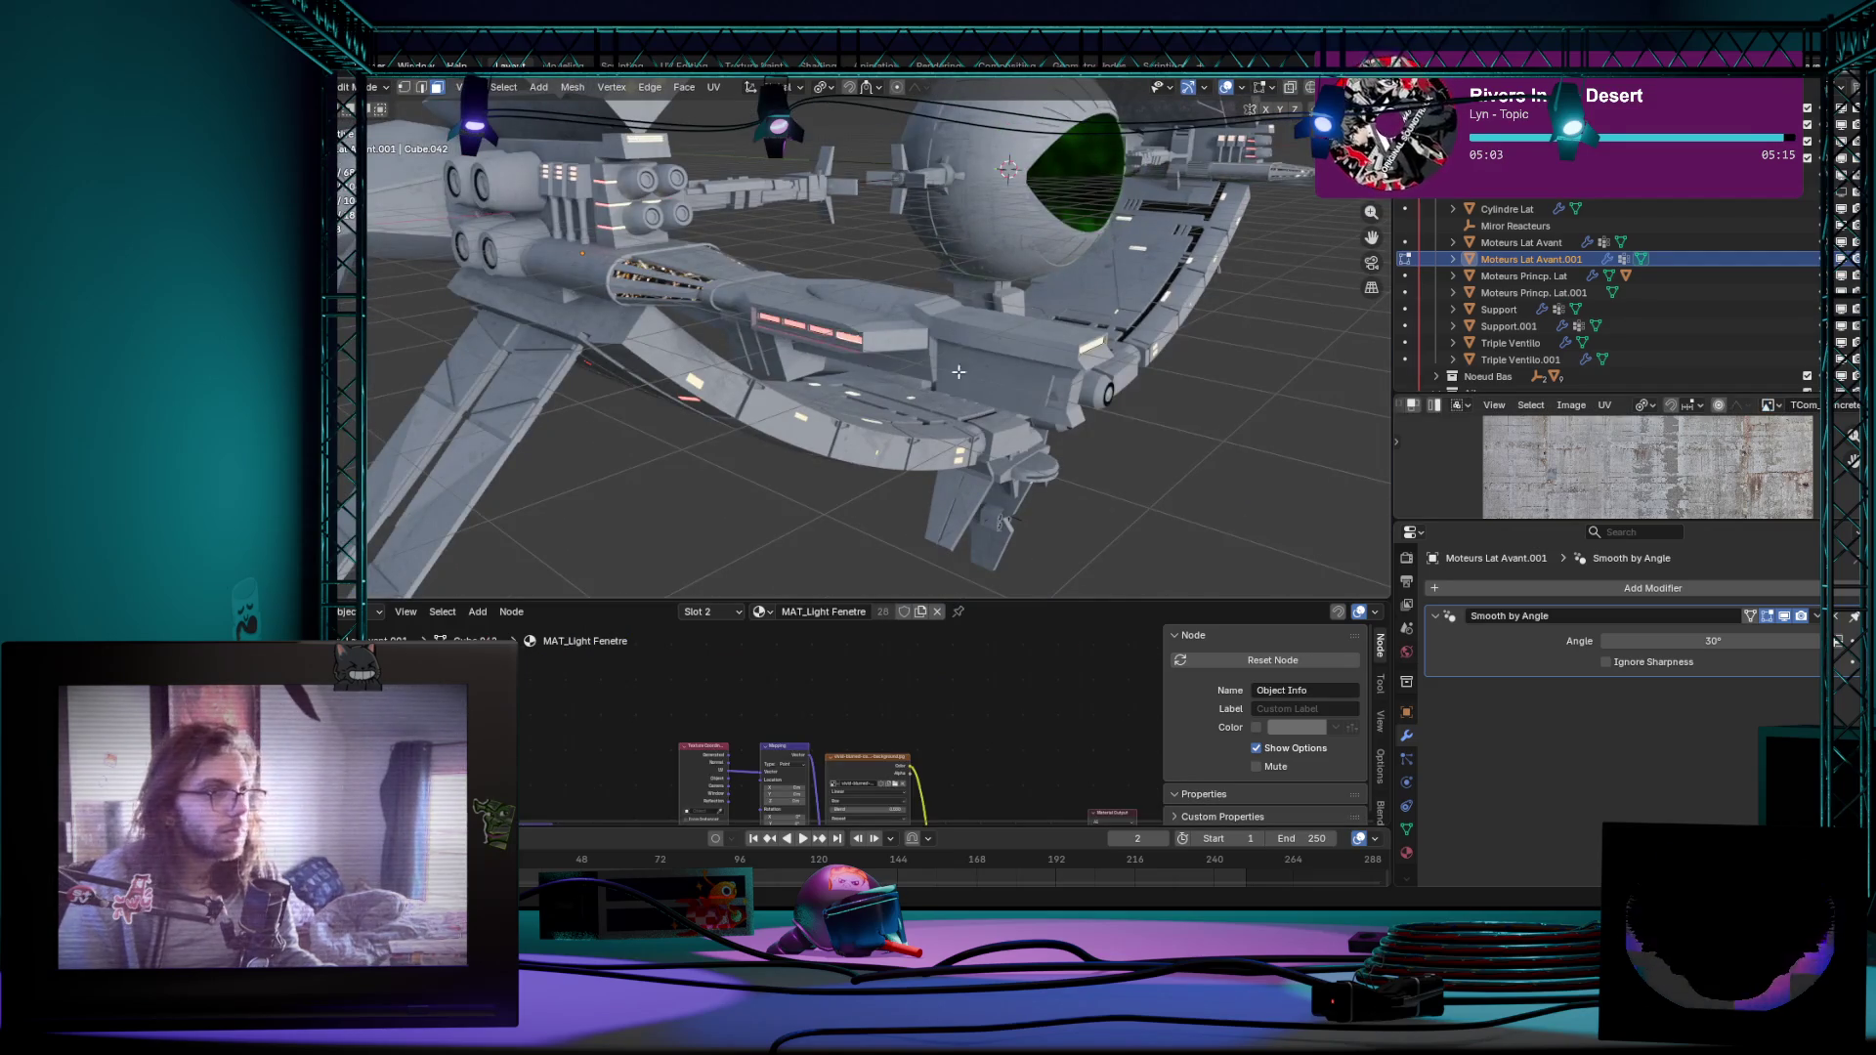
left_click(841, 343)
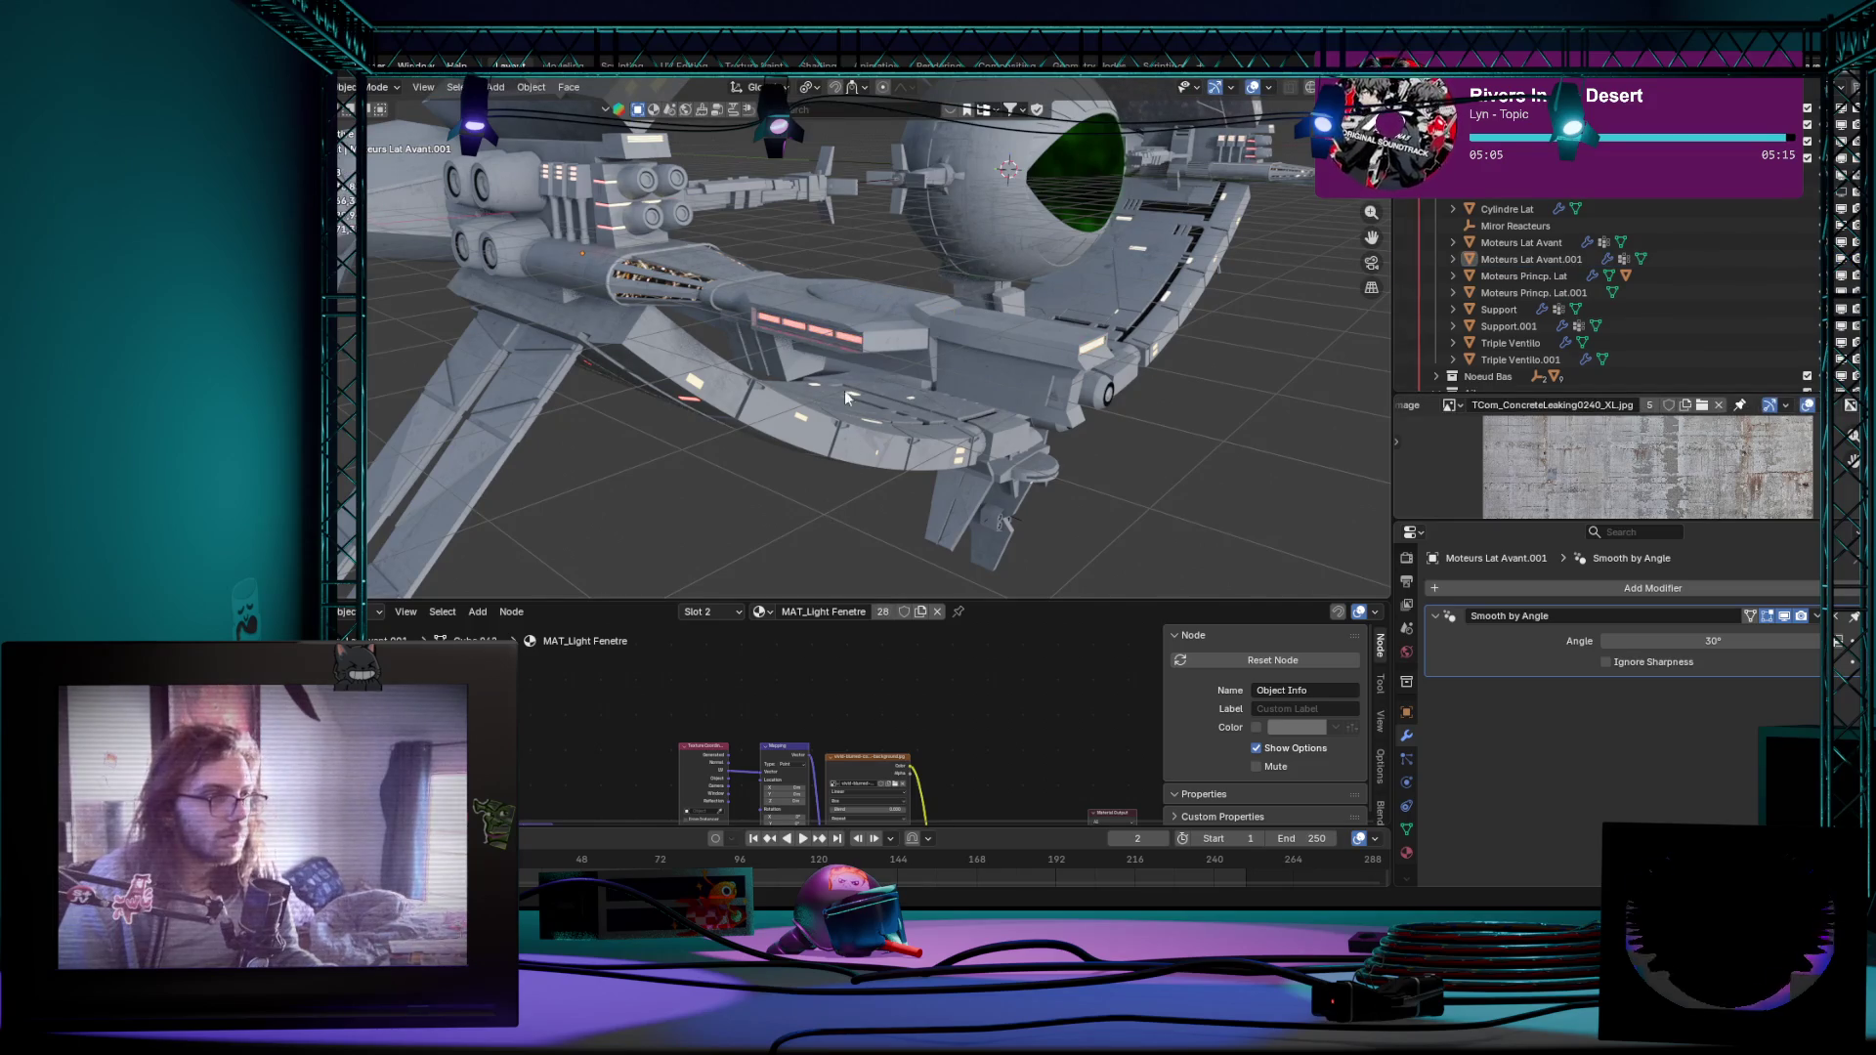
key("Tab")
key("a")
Step: Check hull and window face materials and collapse the Ailes collection in the Outliner
key("Tab")
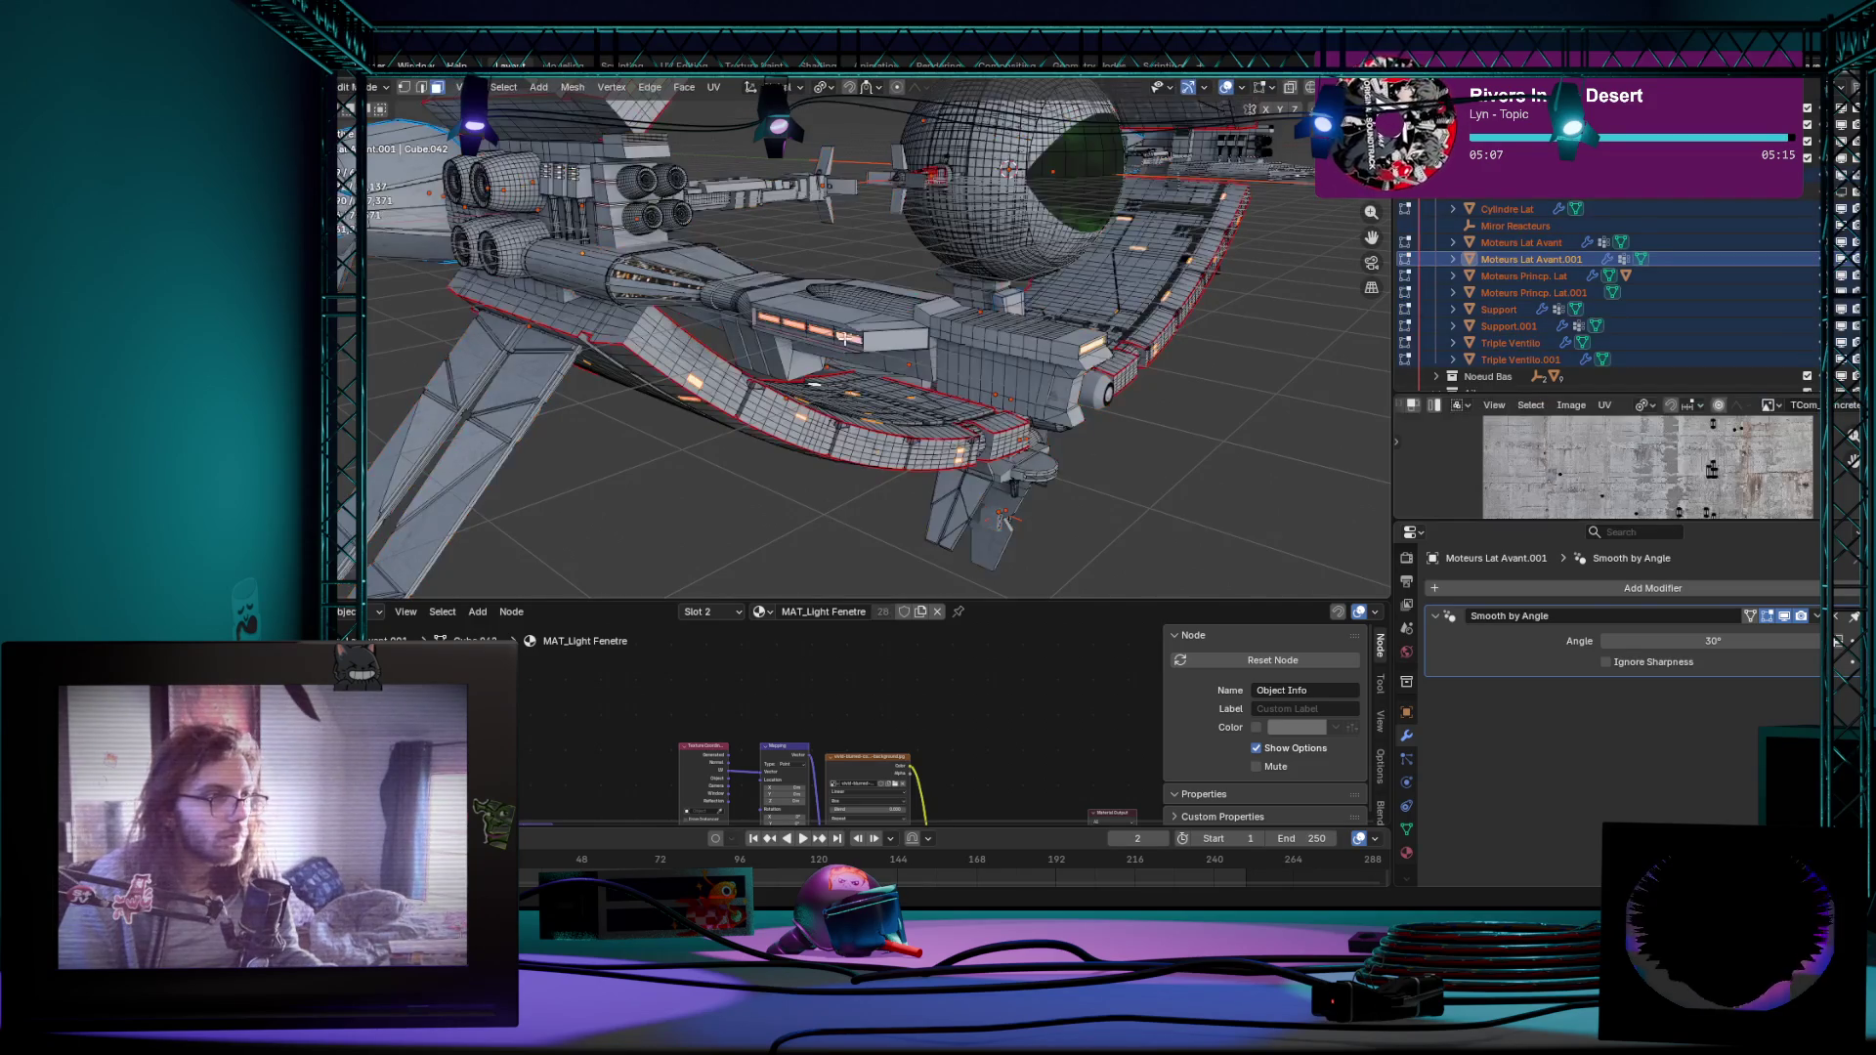
left_click(846, 337)
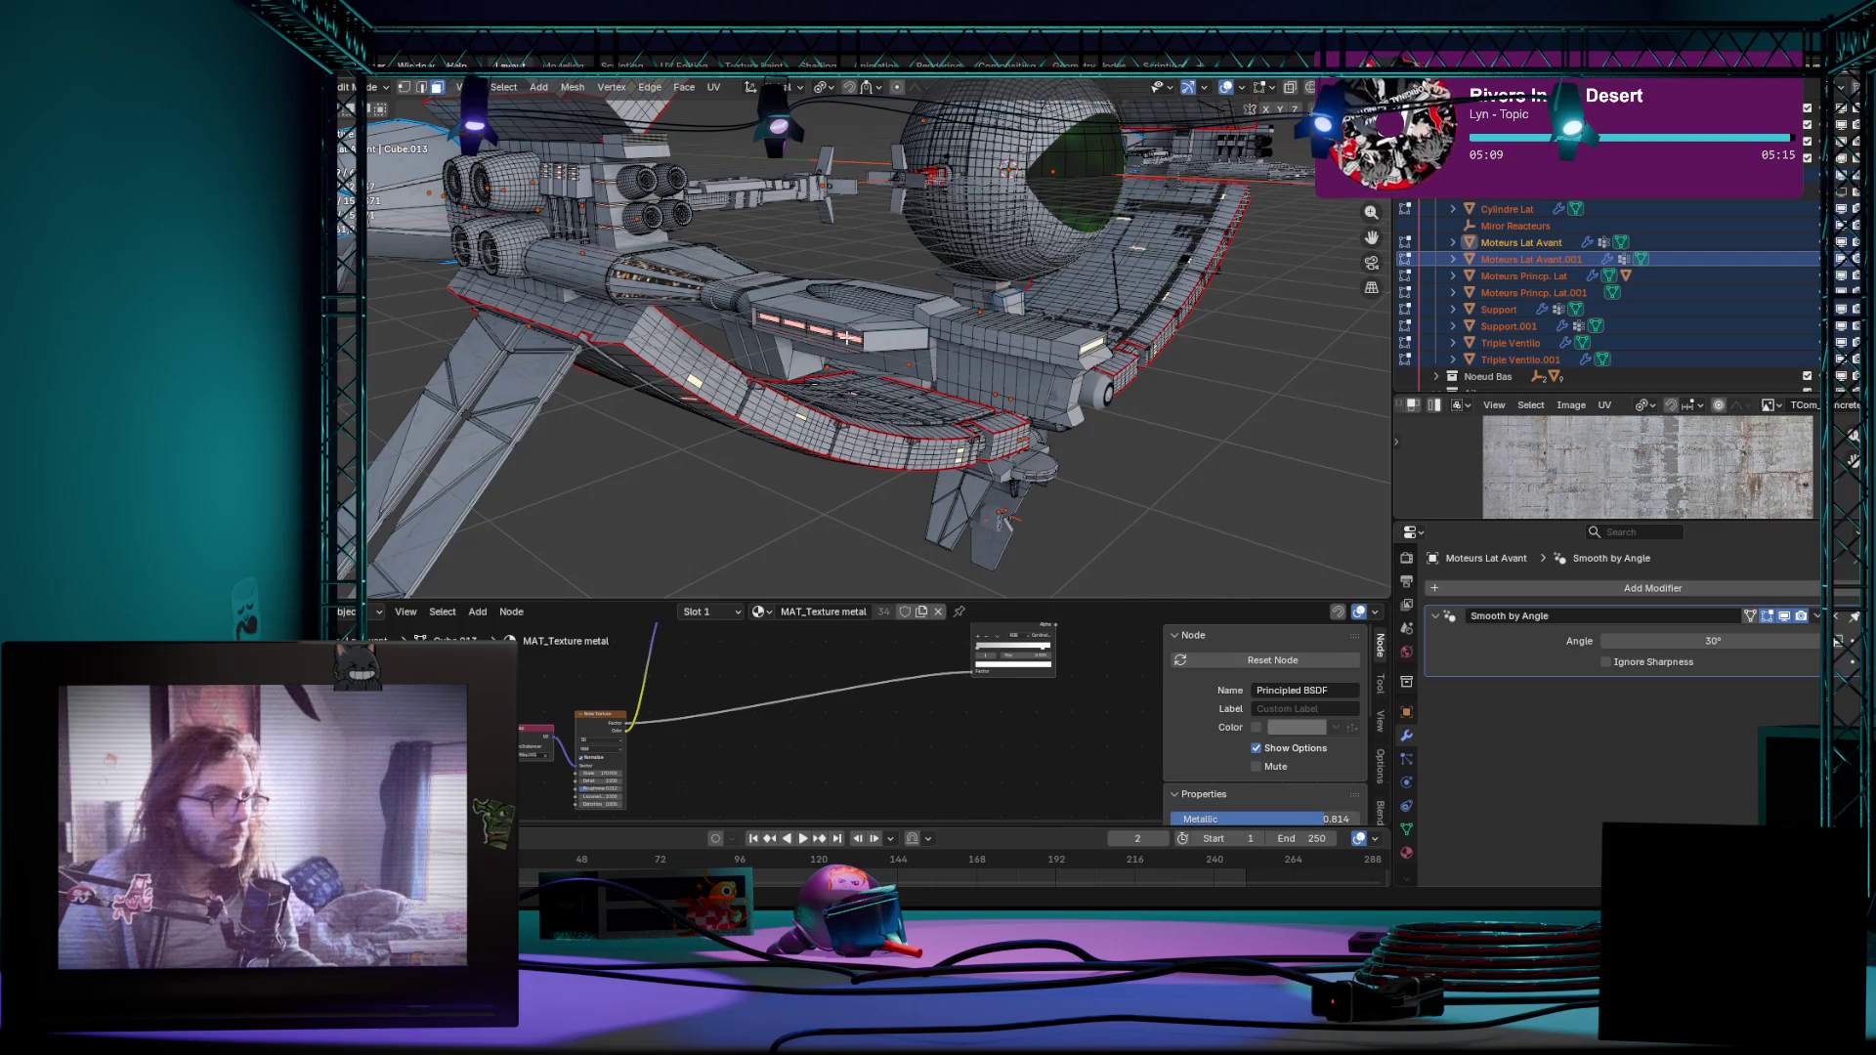
left_click(835, 472)
scroll(835, 472, "down", 5)
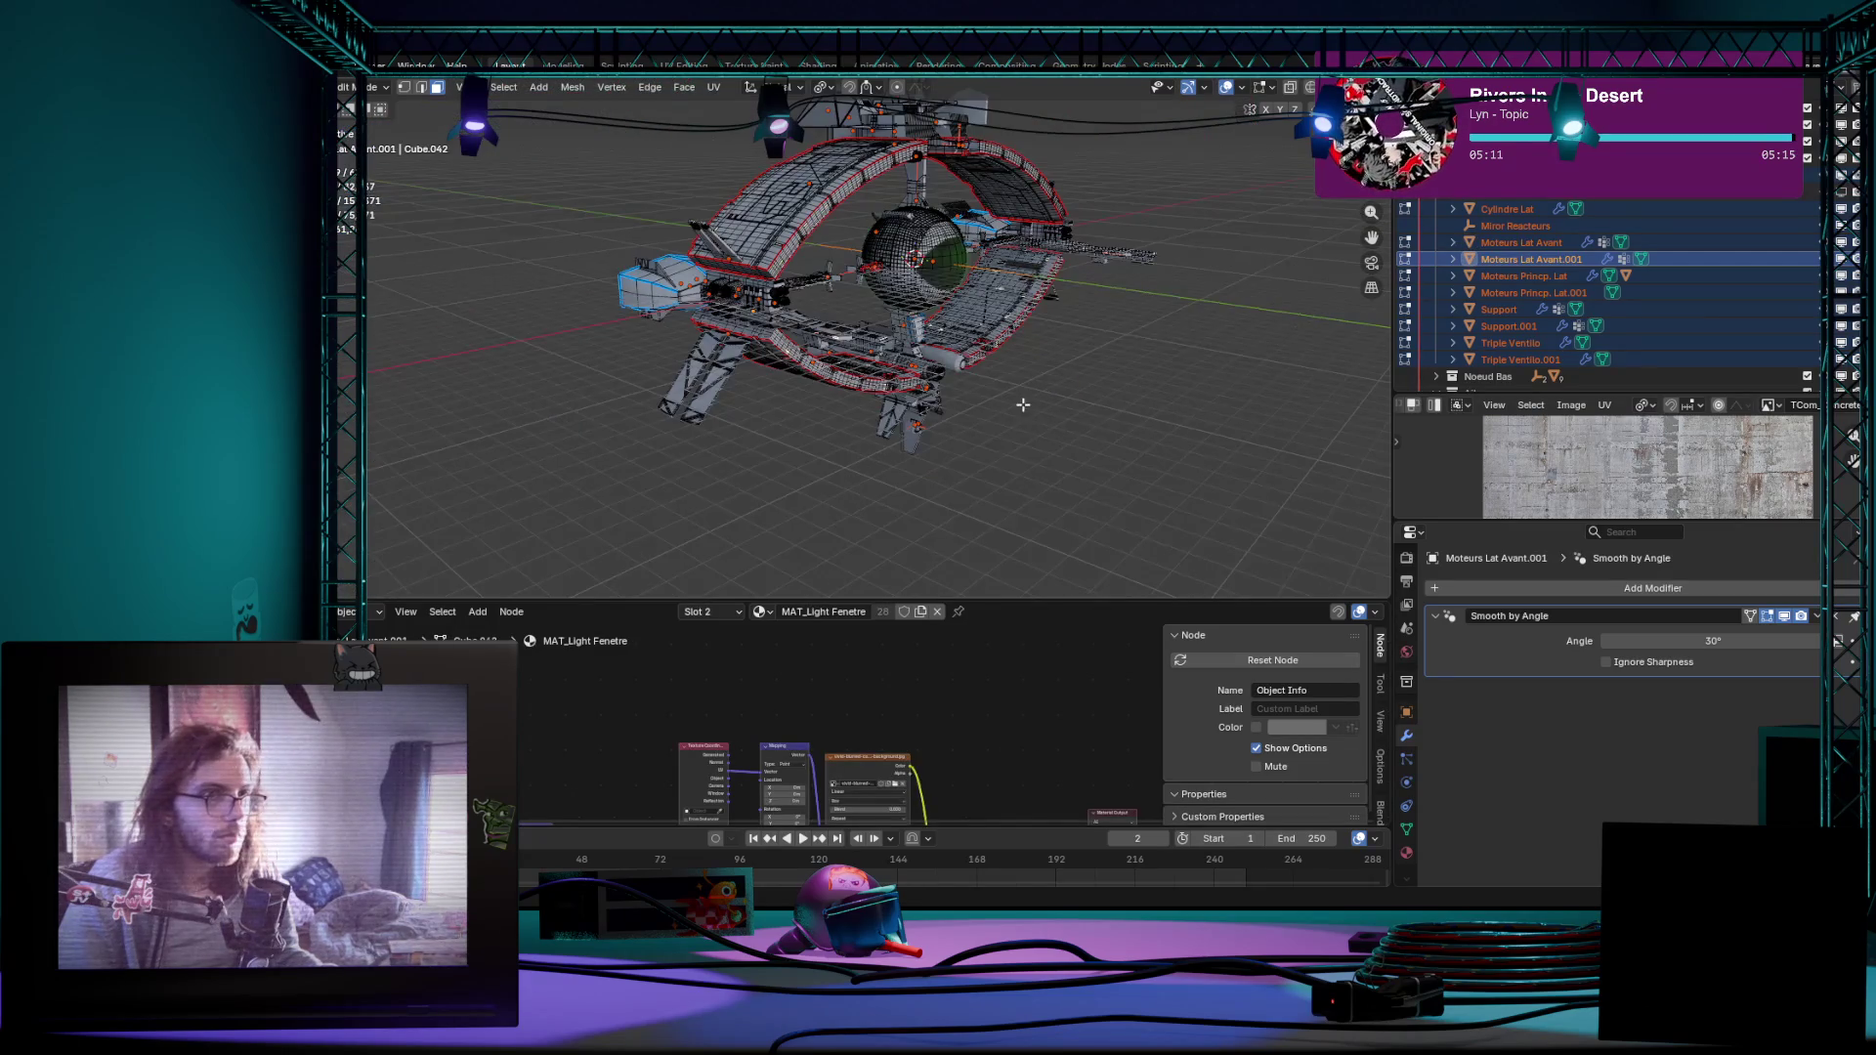
middle_click_drag(836, 483, 1260, 278)
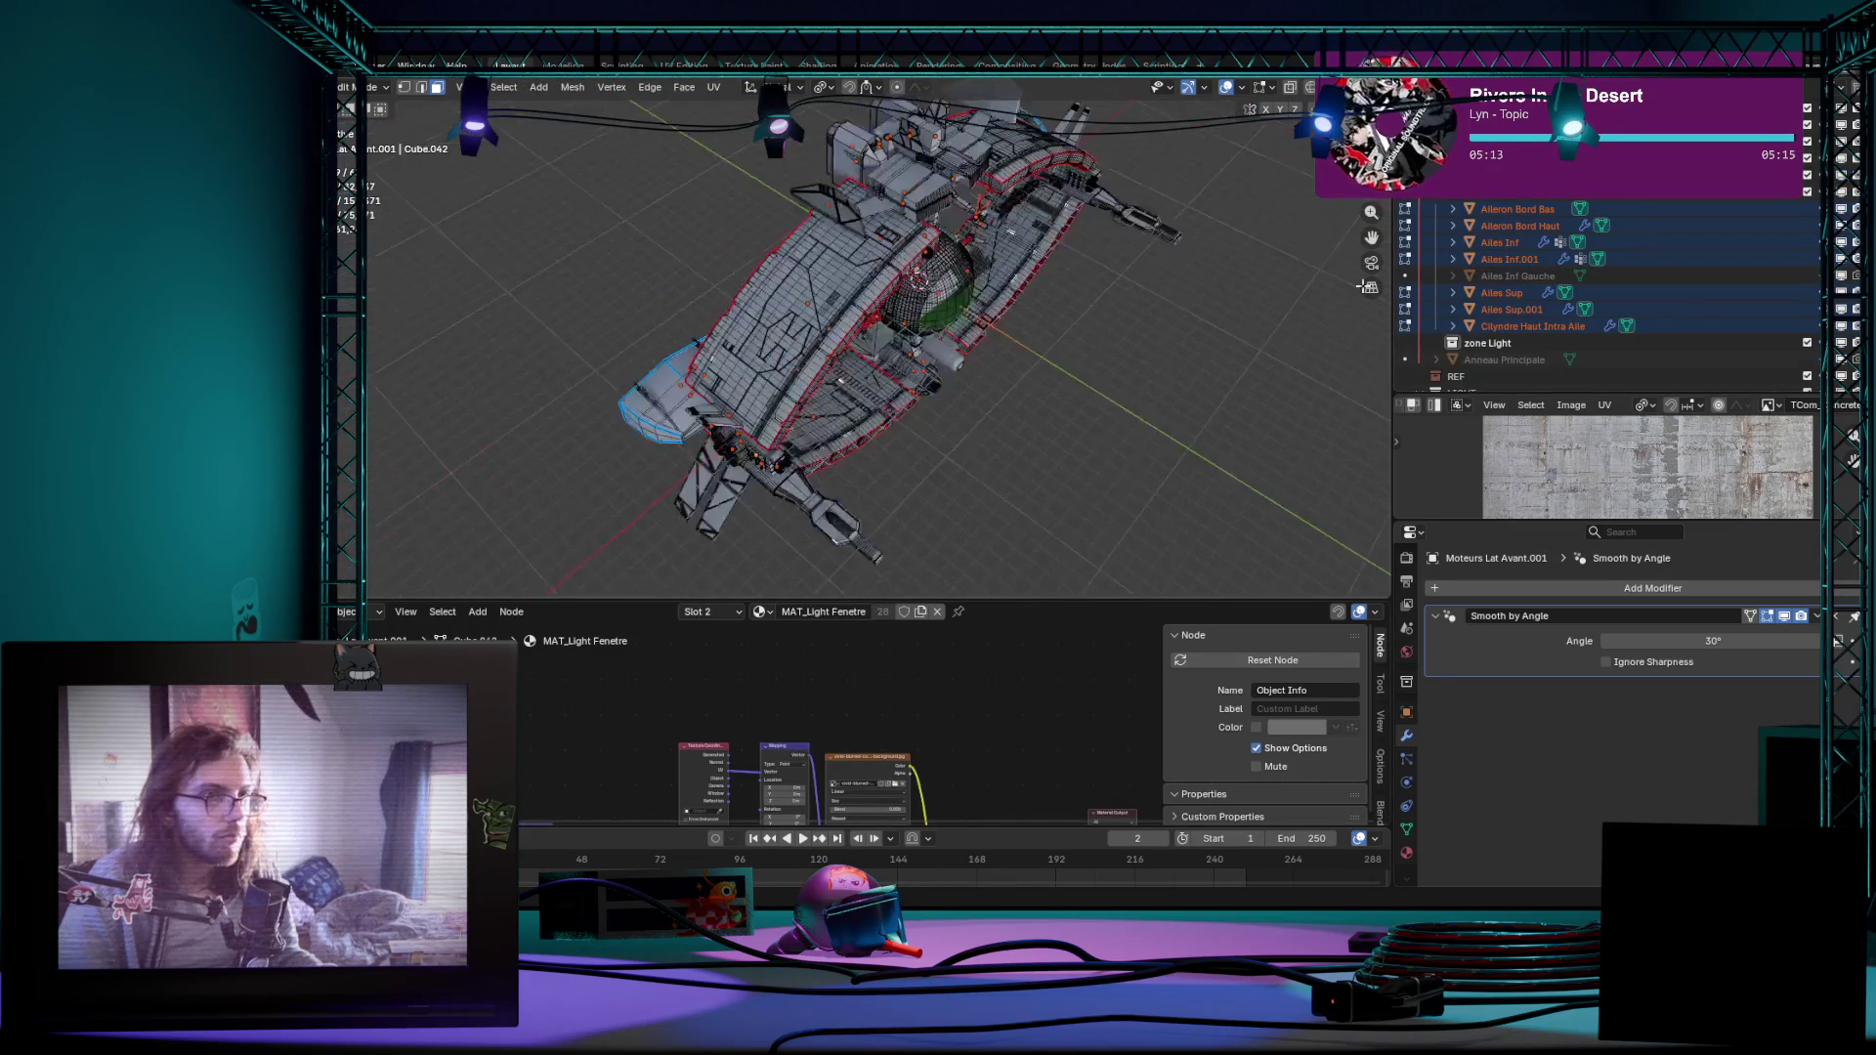
scroll(1440, 187, "down", 4)
left_click(1443, 192)
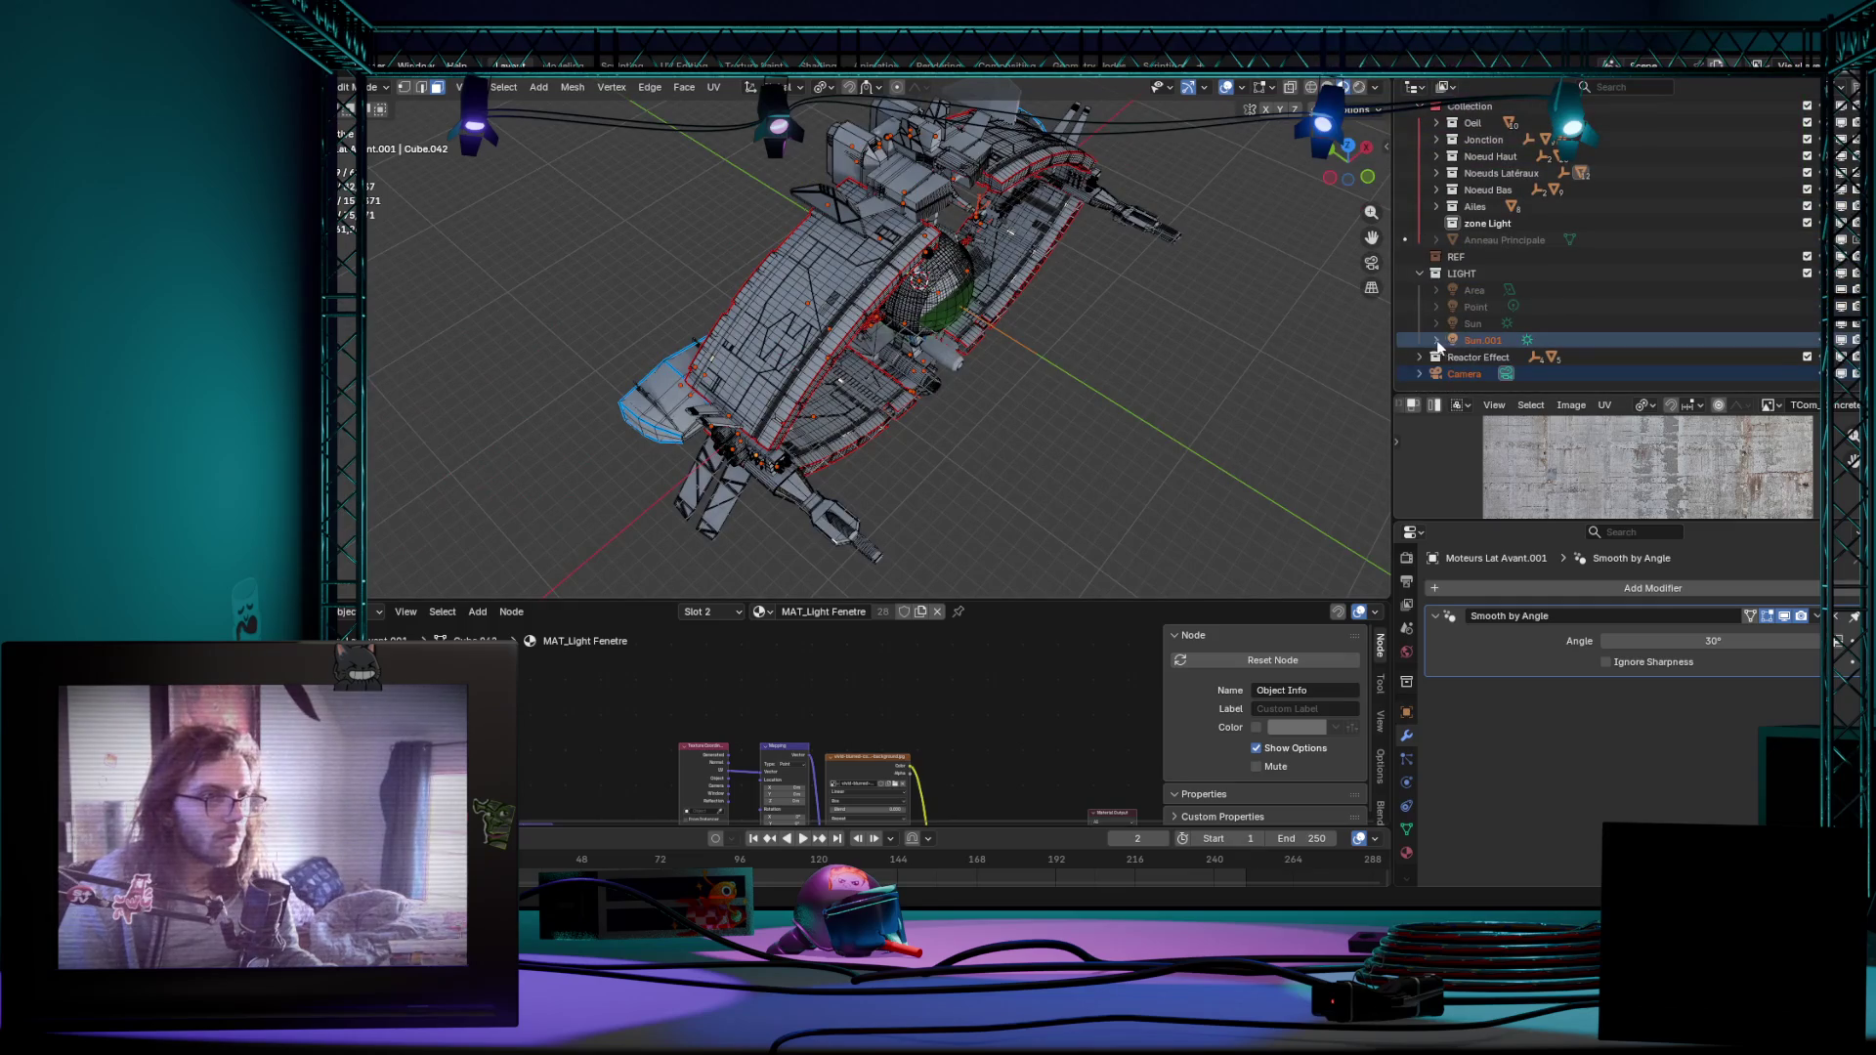
middle_click_drag(1144, 441, 1115, 437)
scroll(1096, 434, "up", 3)
scroll(1097, 434, "up", 3)
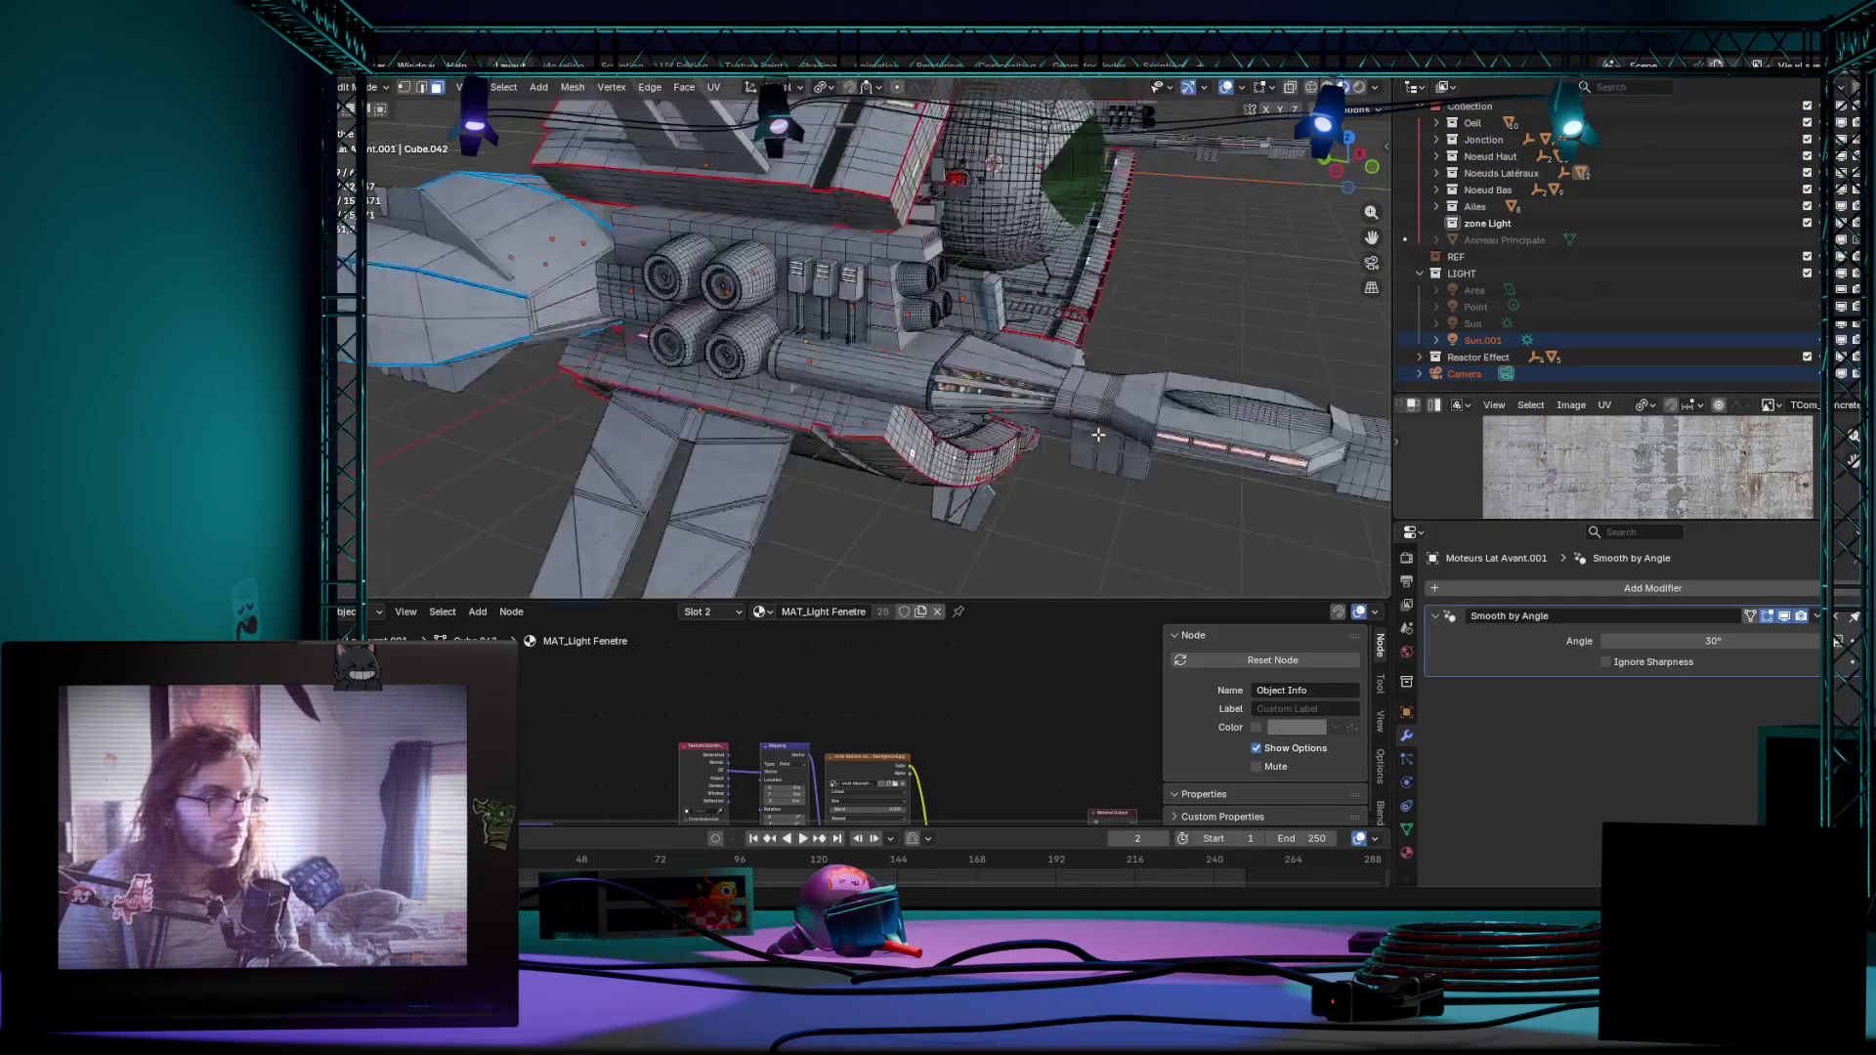
scroll(1097, 434, "up", 3)
scroll(1096, 434, "up", 3)
scroll(1008, 421, "up", 3)
scroll(1008, 421, "down", 2)
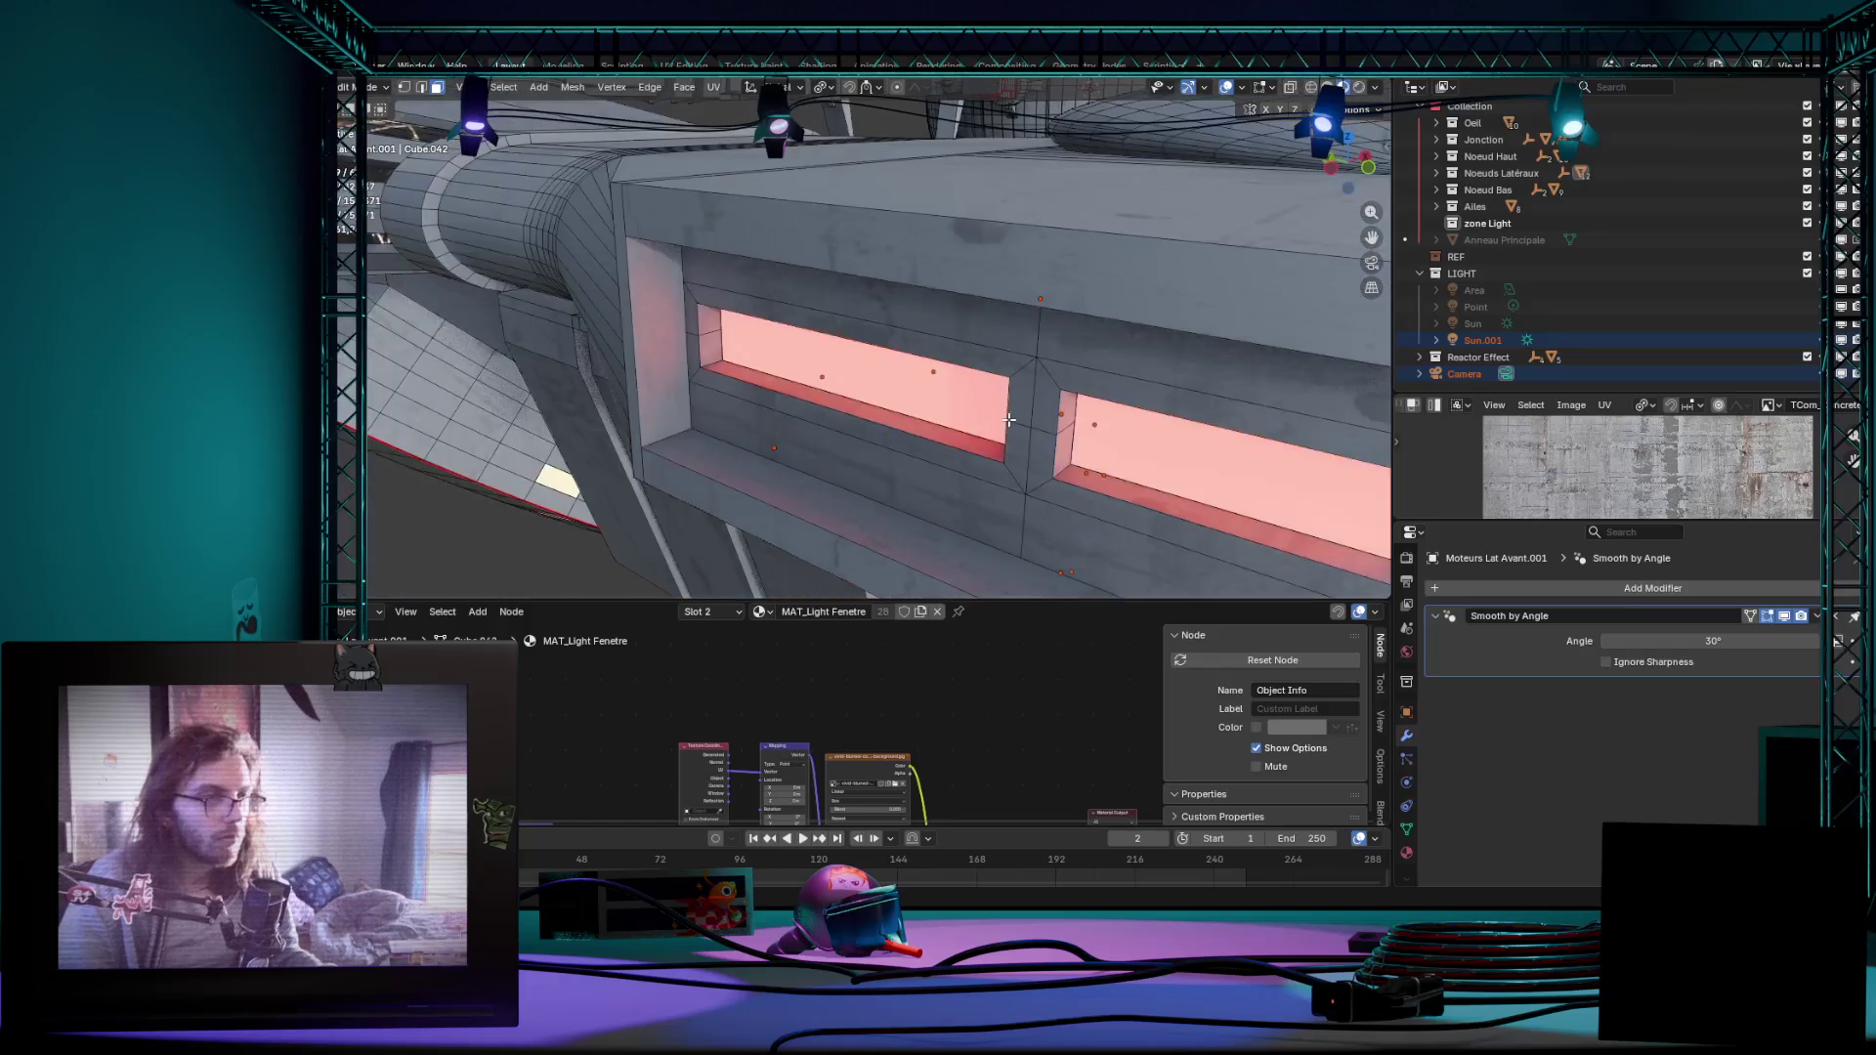
Step: Select all faces sharing the window material via Select Similar > Material
right_click(901, 388)
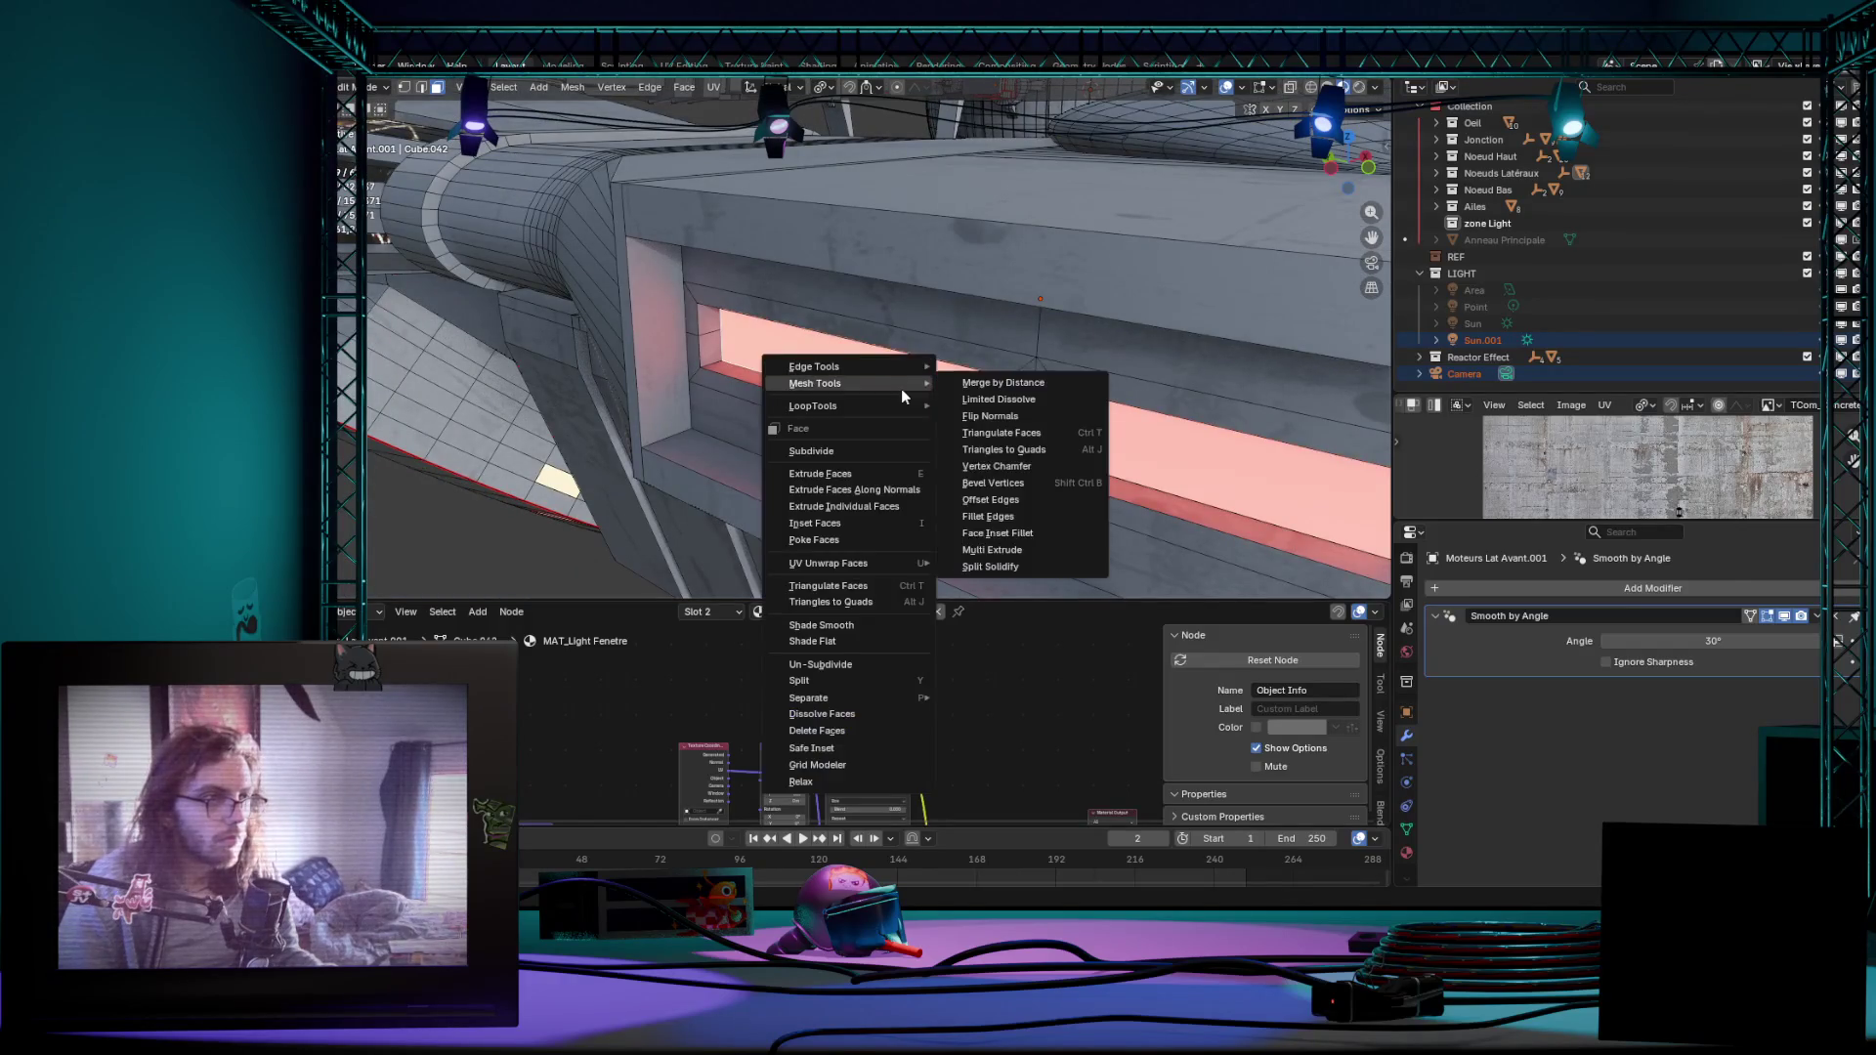
left_click(371, 88)
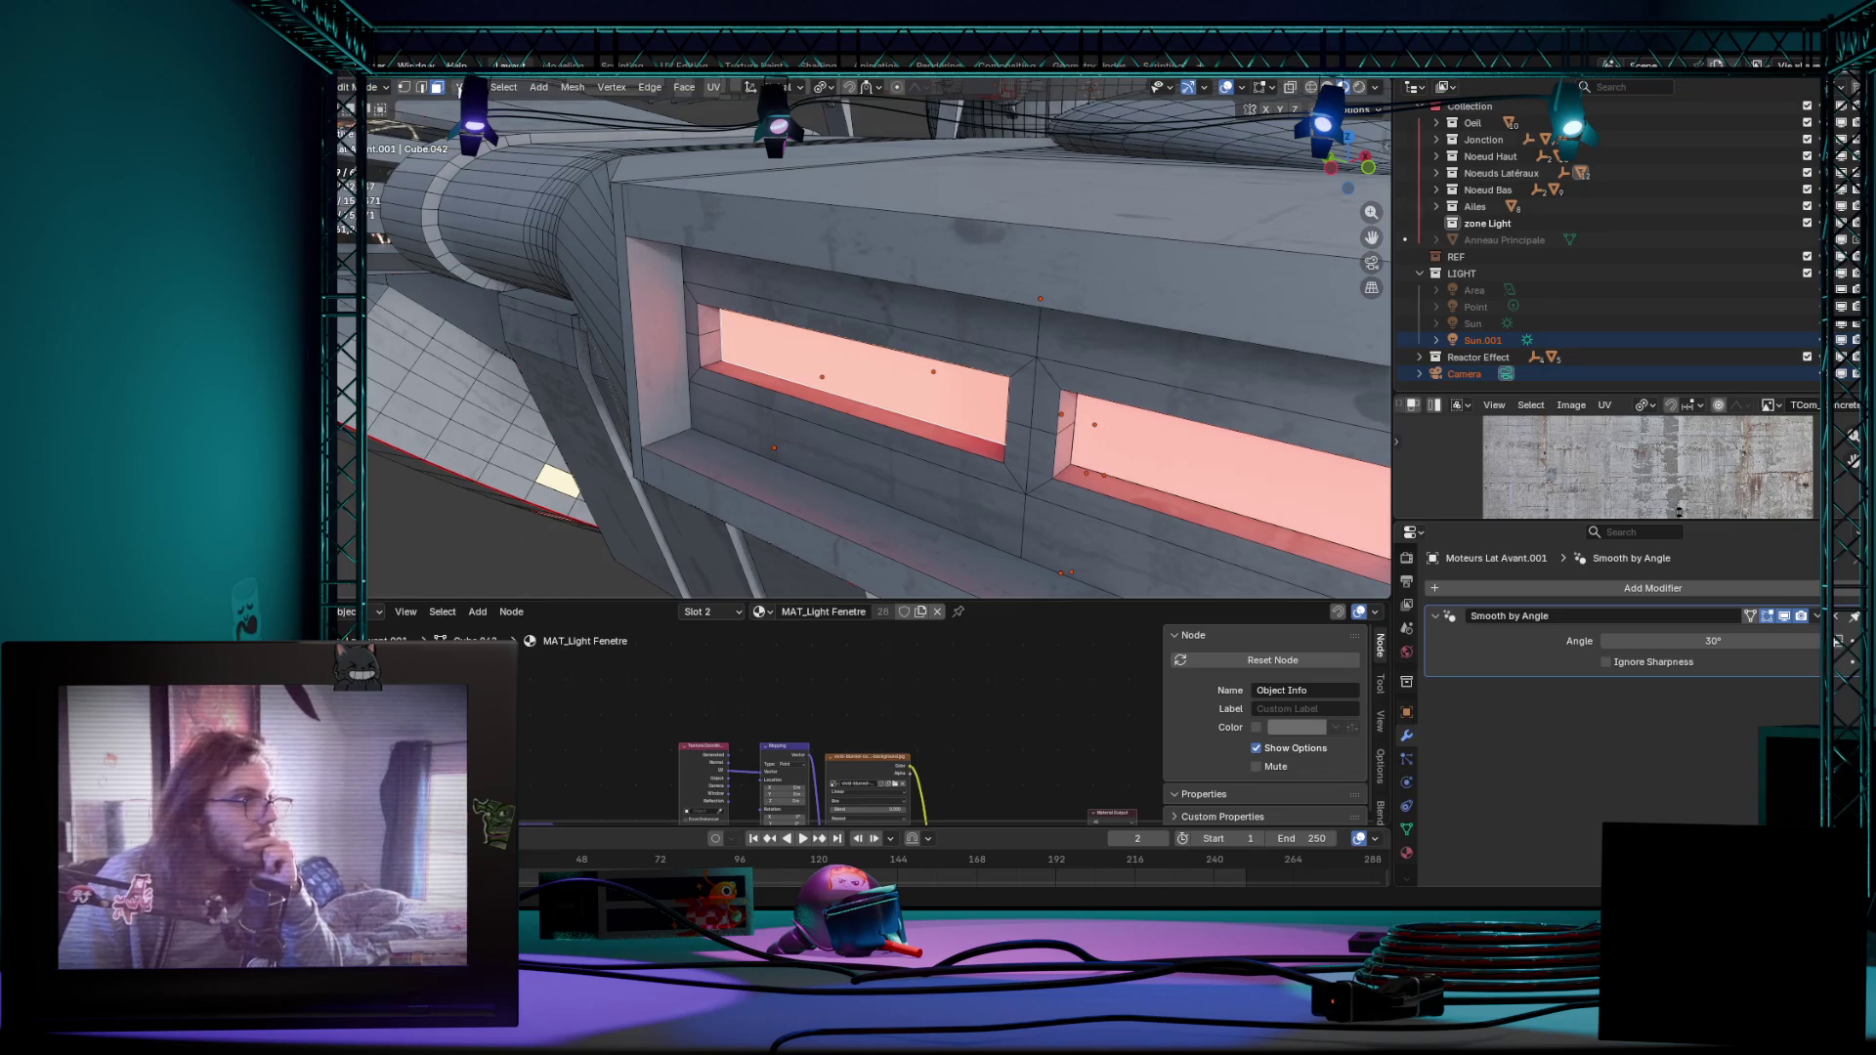
left_click(500, 88)
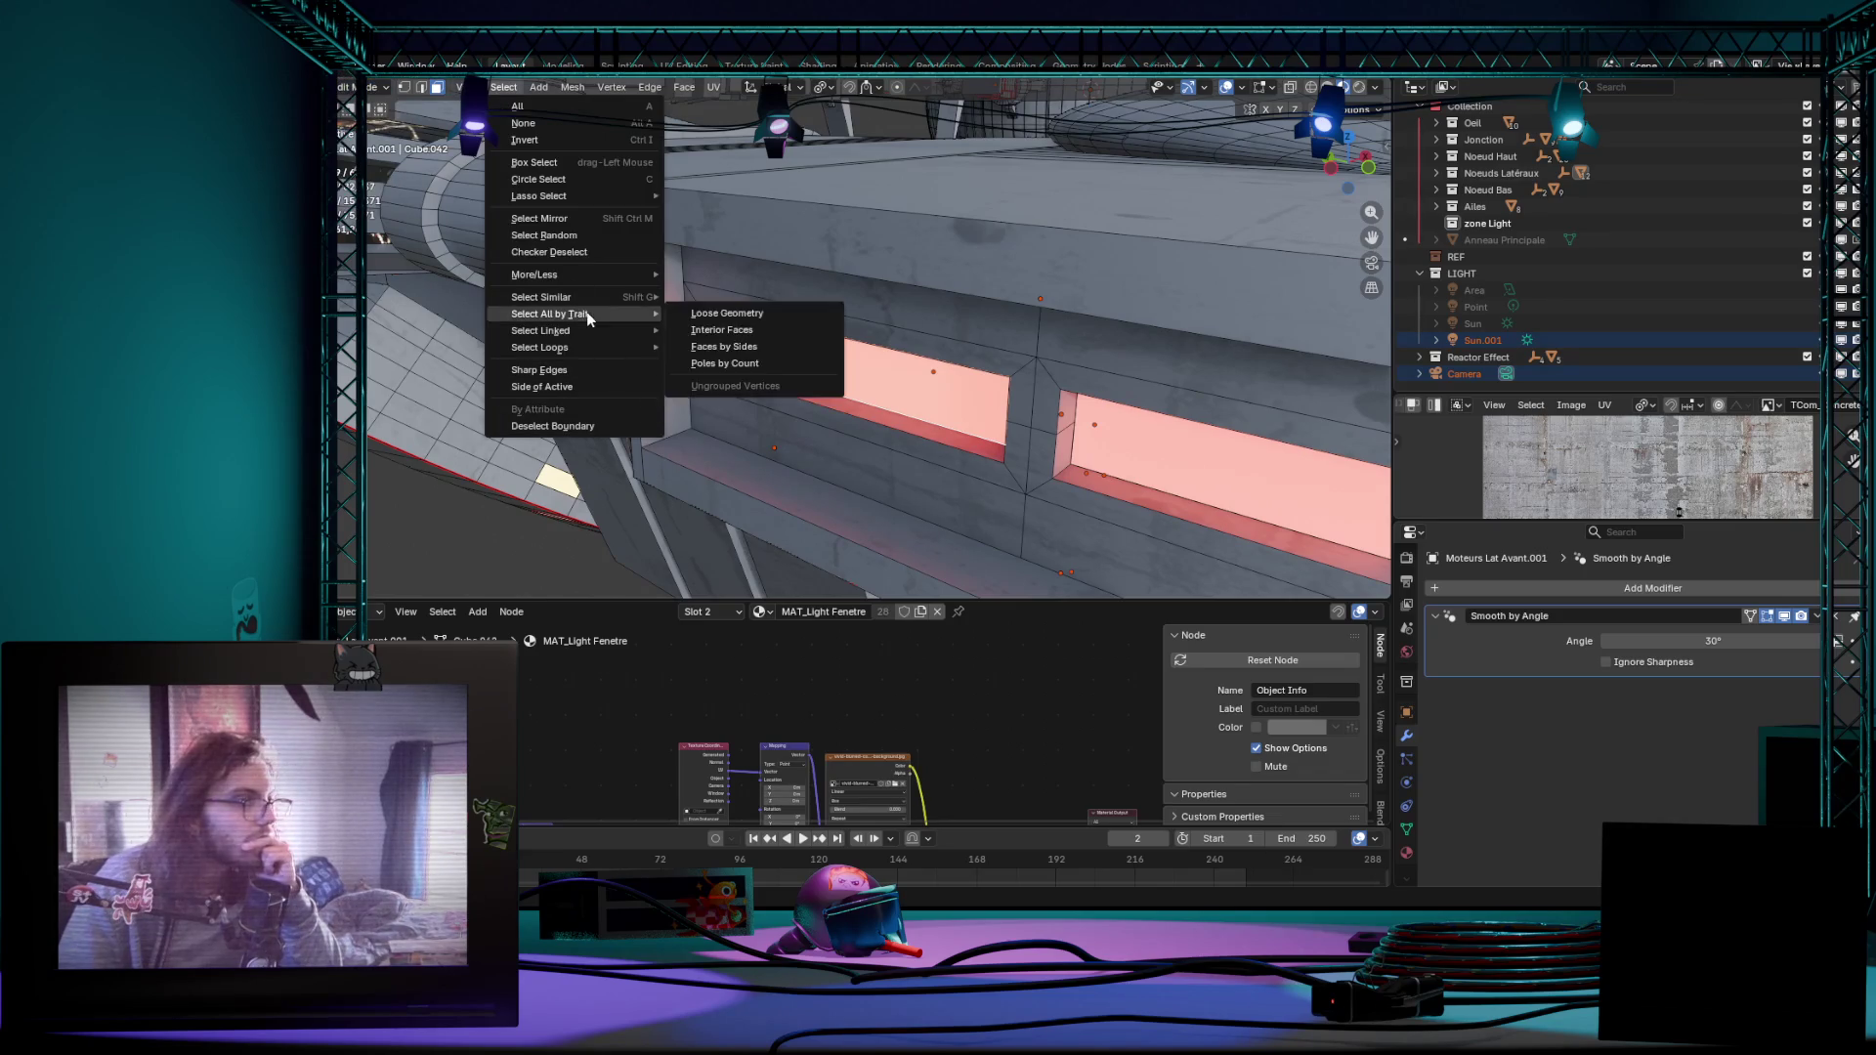
mouse_move(541, 297)
left_click(728, 299)
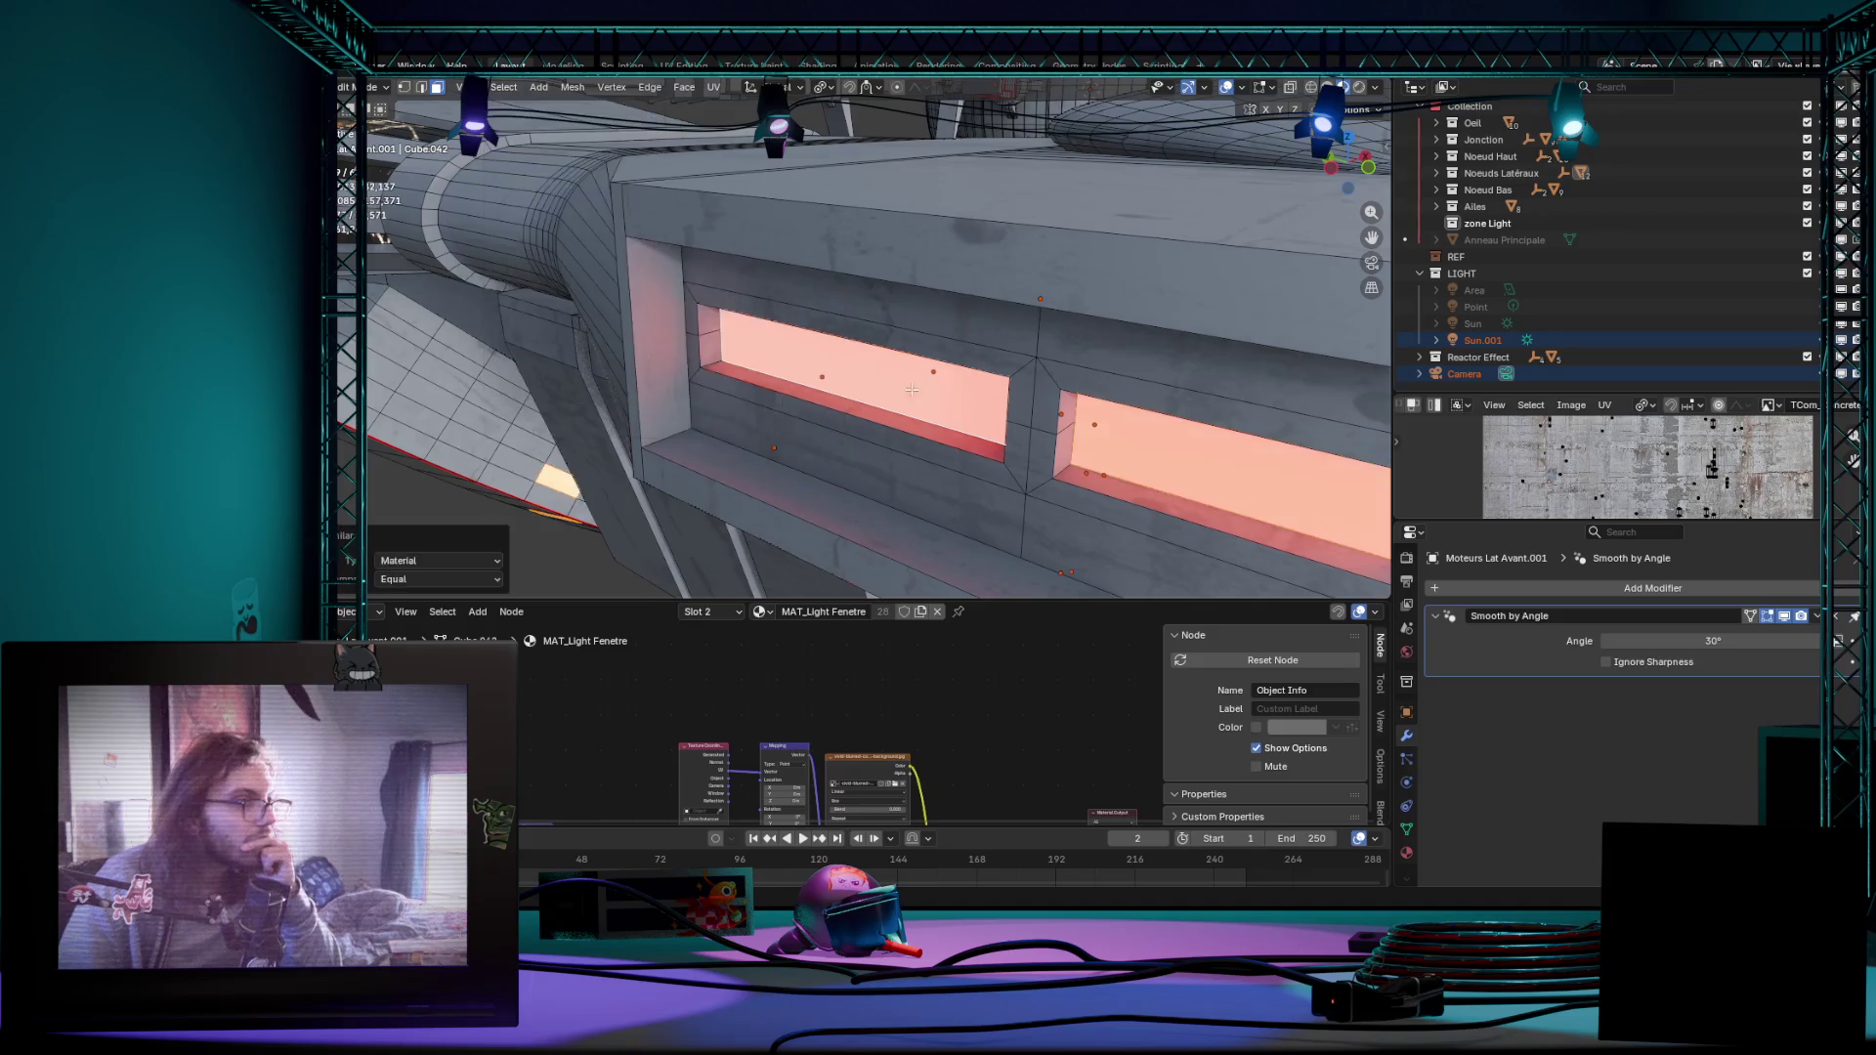
scroll(881, 337, "down", 5)
mouse_move(880, 337)
middle_mouse_down()
mouse_move(817, 426)
mouse_move(850, 383)
middle_mouse_up()
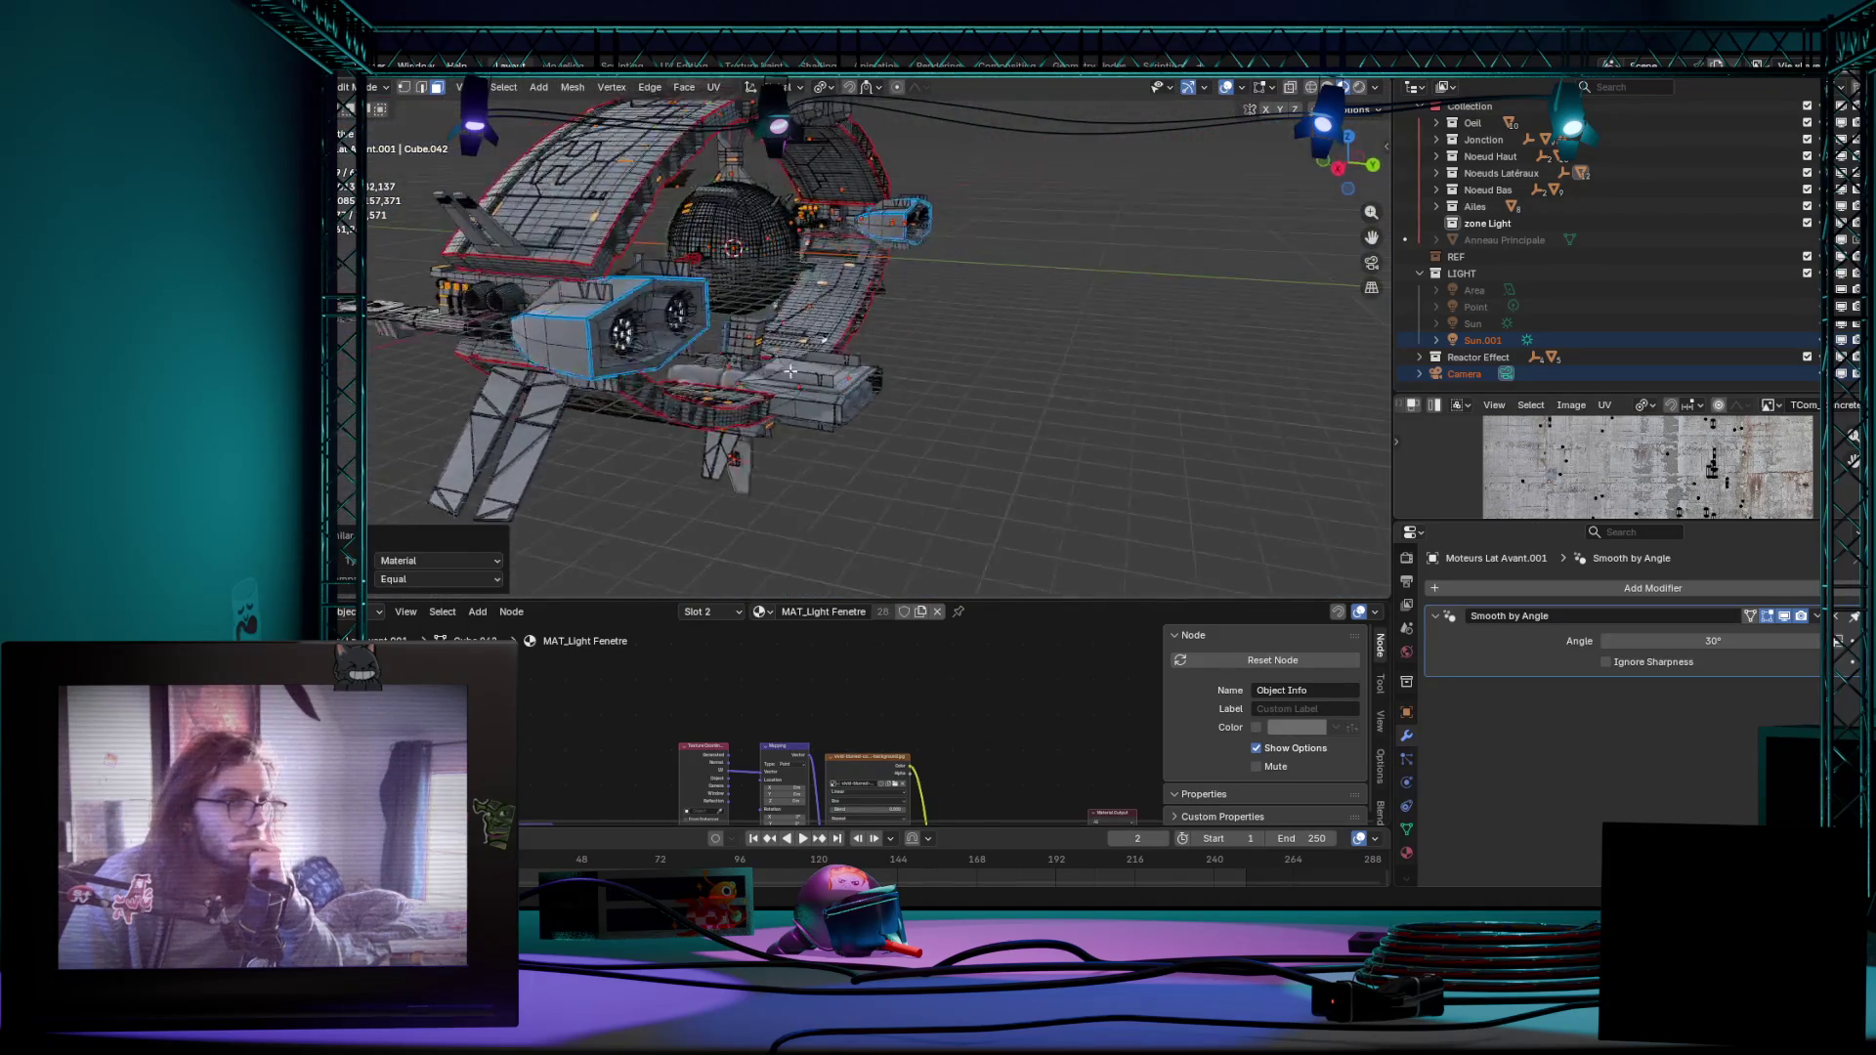
scroll(851, 382, "up", 5)
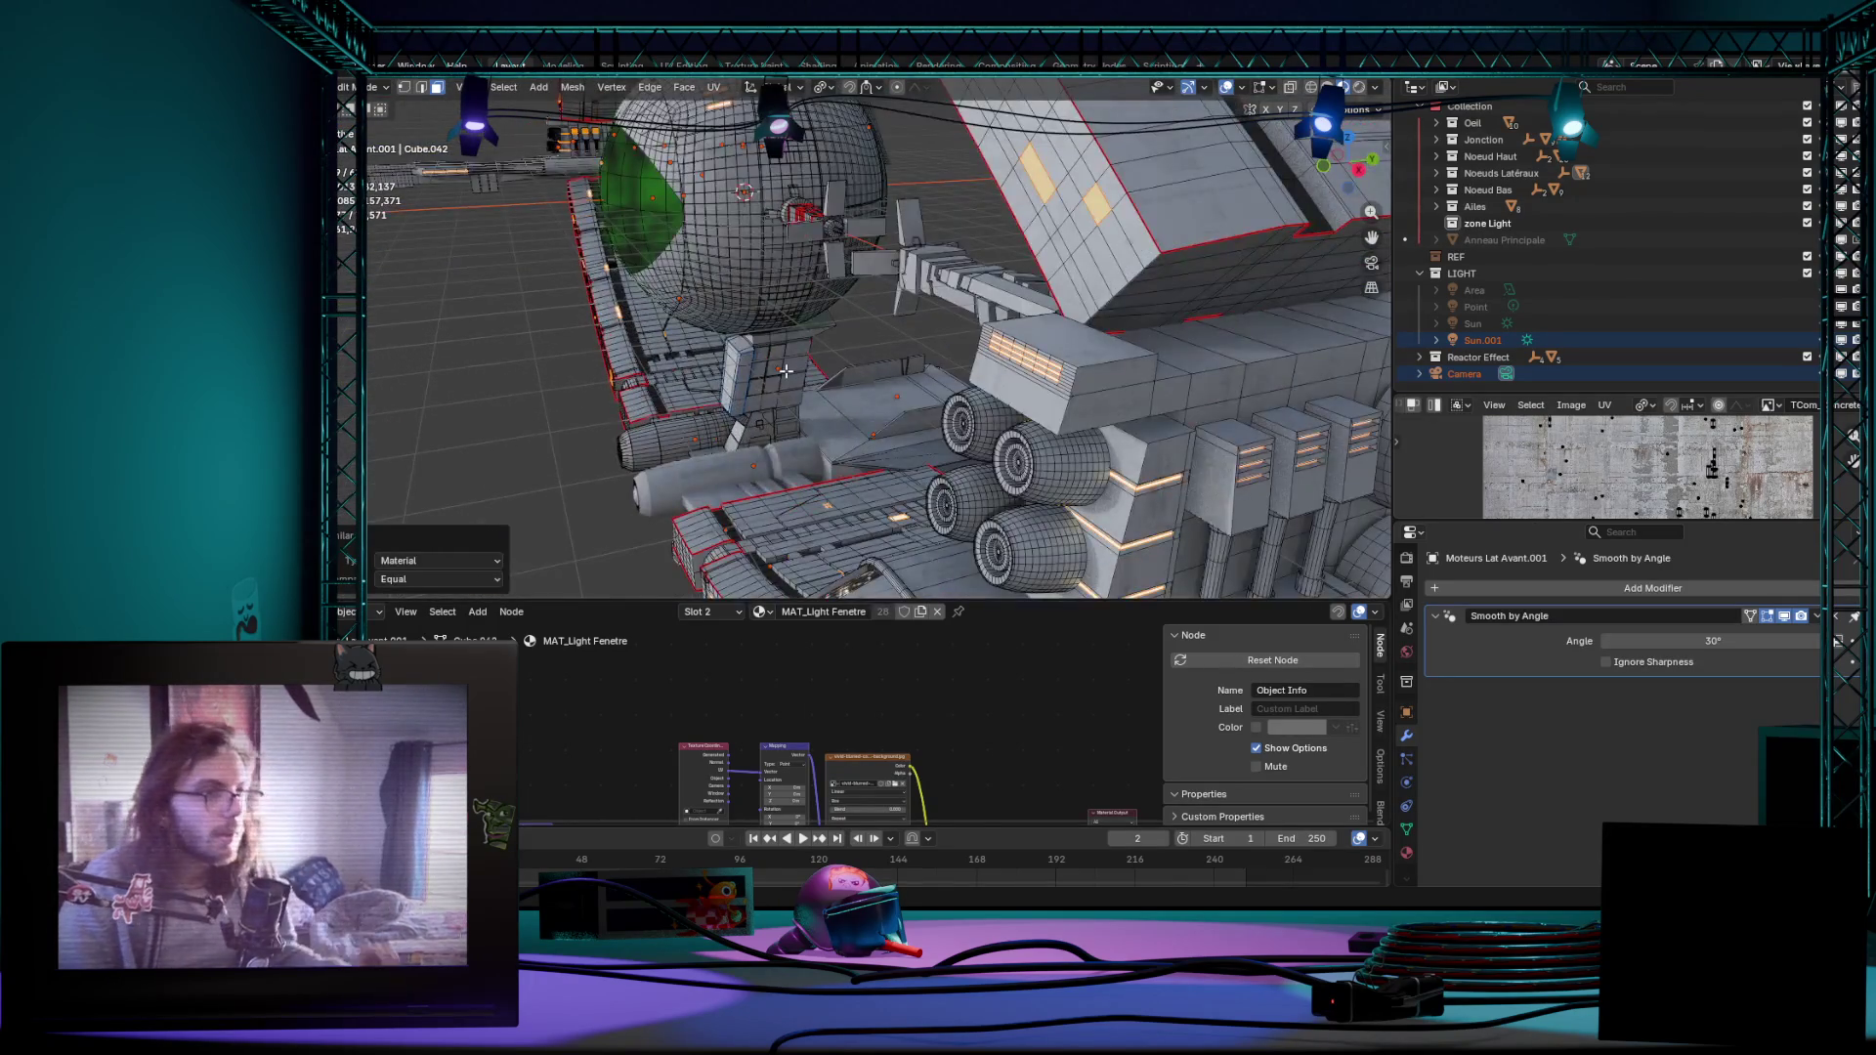
Step: Toggle out to object mode and back to verify the window-face selection
key("Tab")
scroll(786, 369, "down", 5)
middle_click_drag(787, 370, 1019, 400)
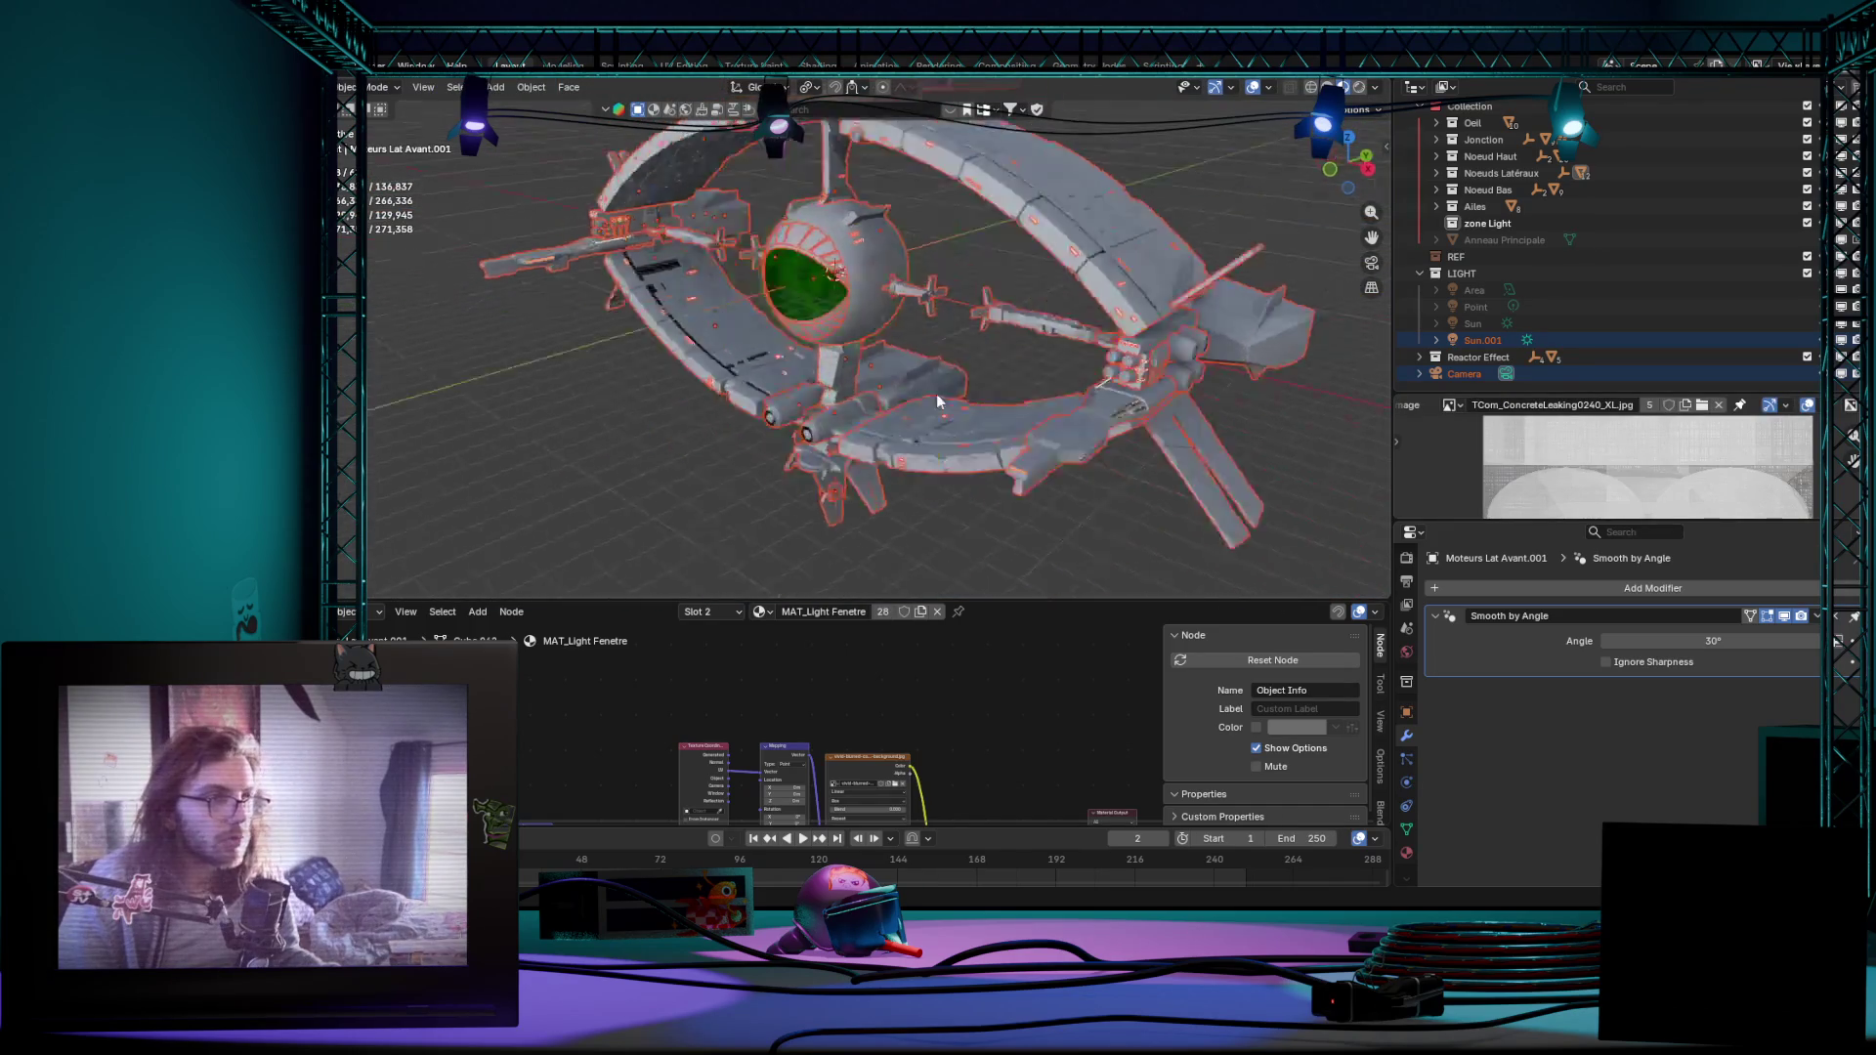
scroll(1019, 401, "up", 5)
key("Tab")
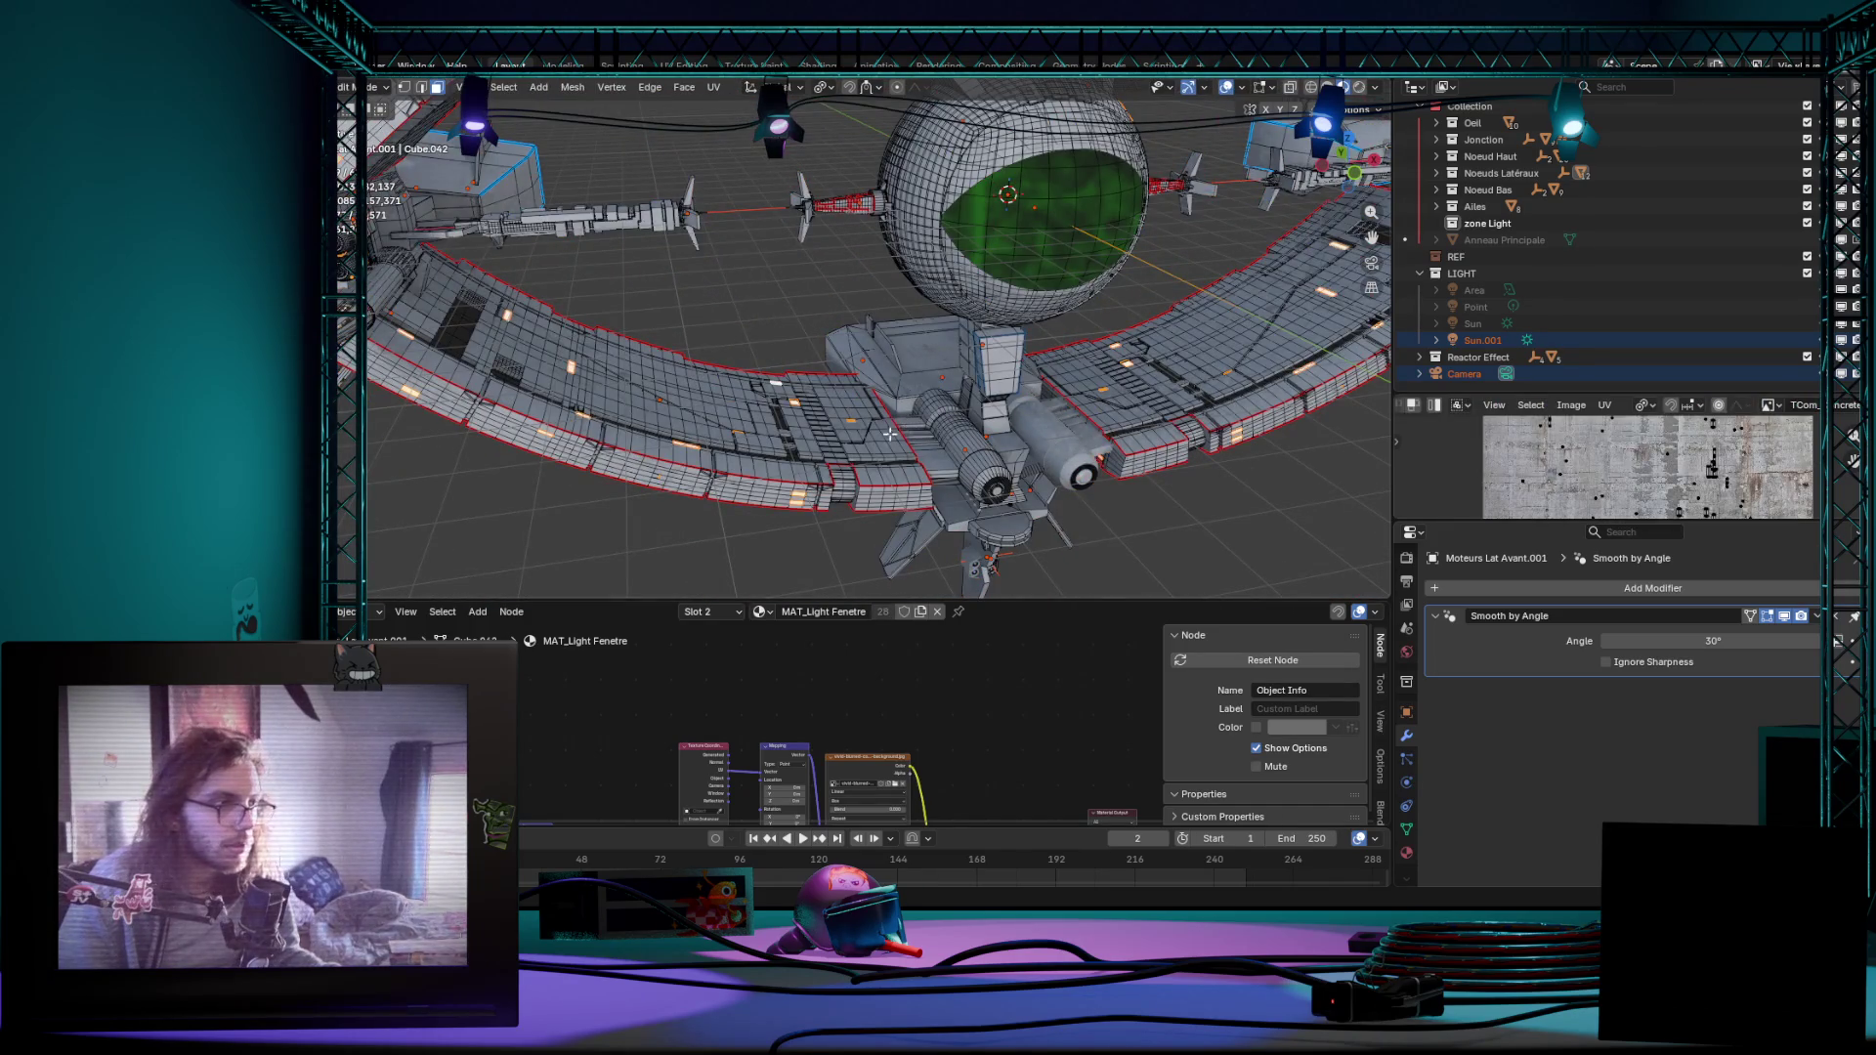
scroll(889, 434, "down", 5)
middle_click_drag(1002, 473, 973, 398)
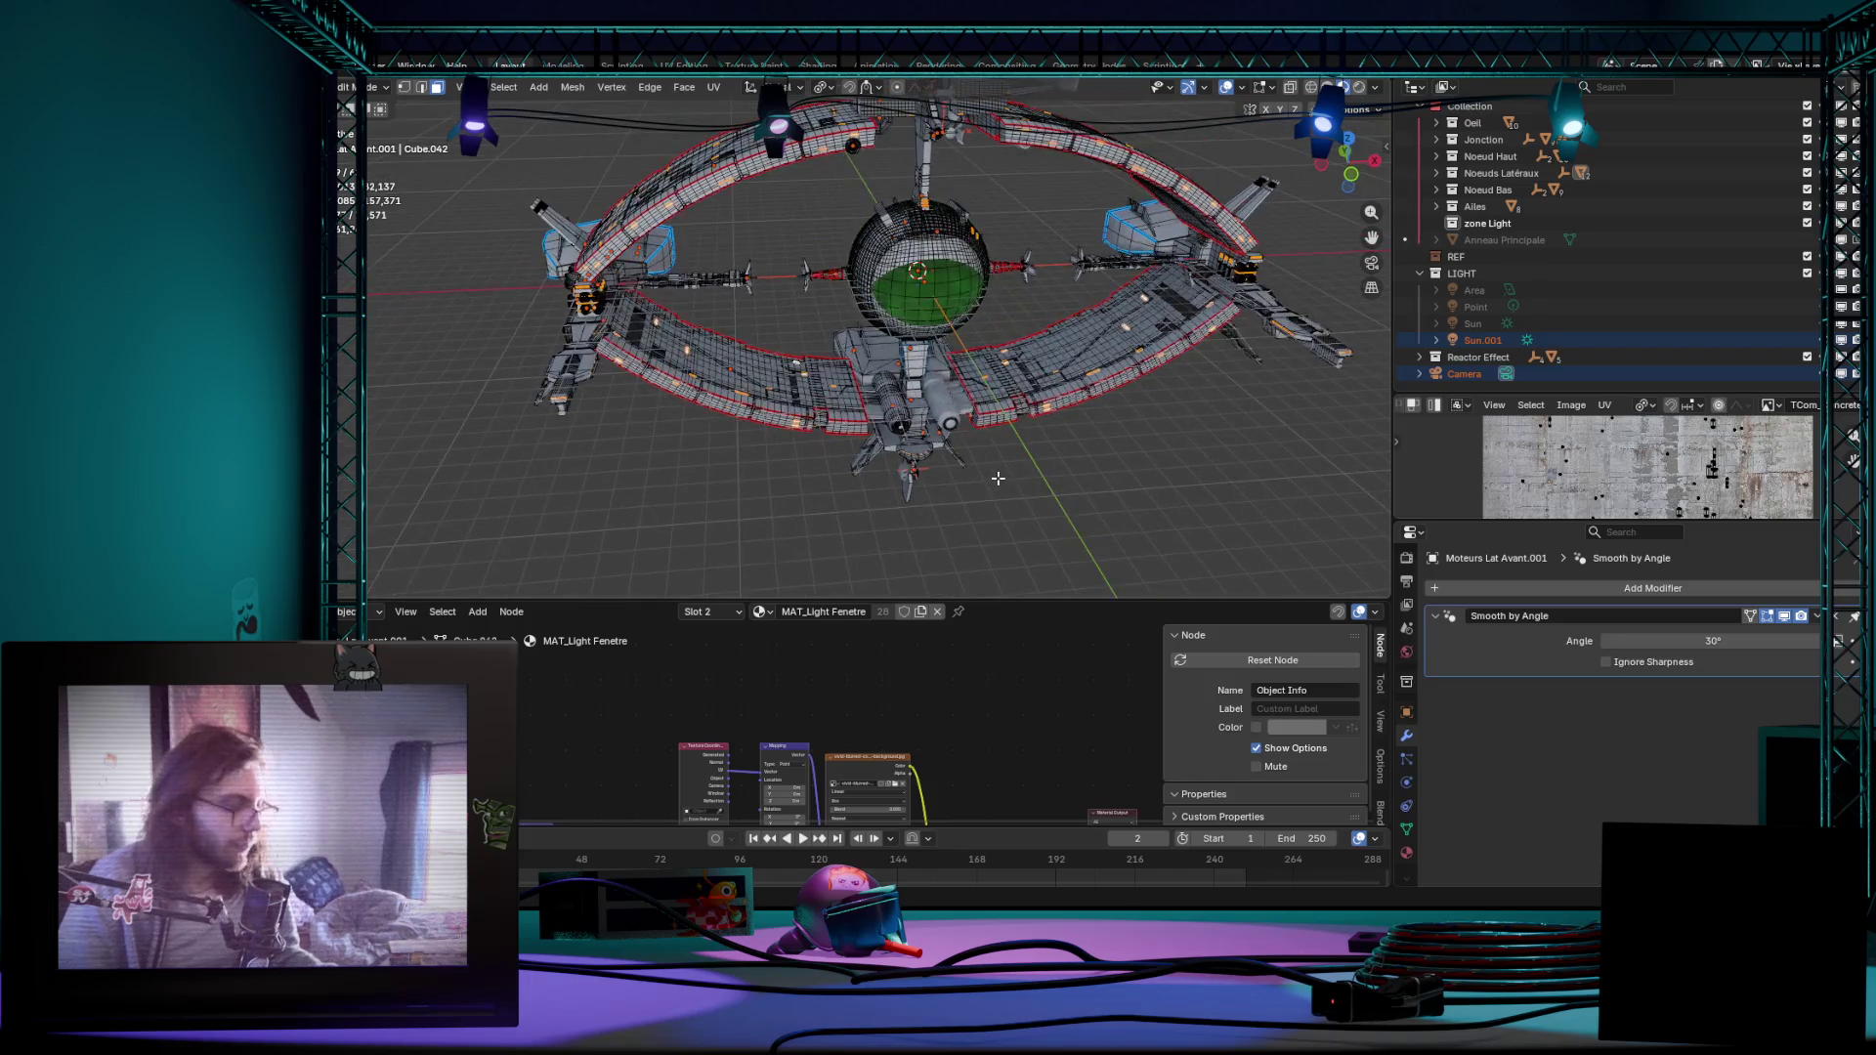
Step: Move the selected window faces, then browse the face context menu without changes
key("g")
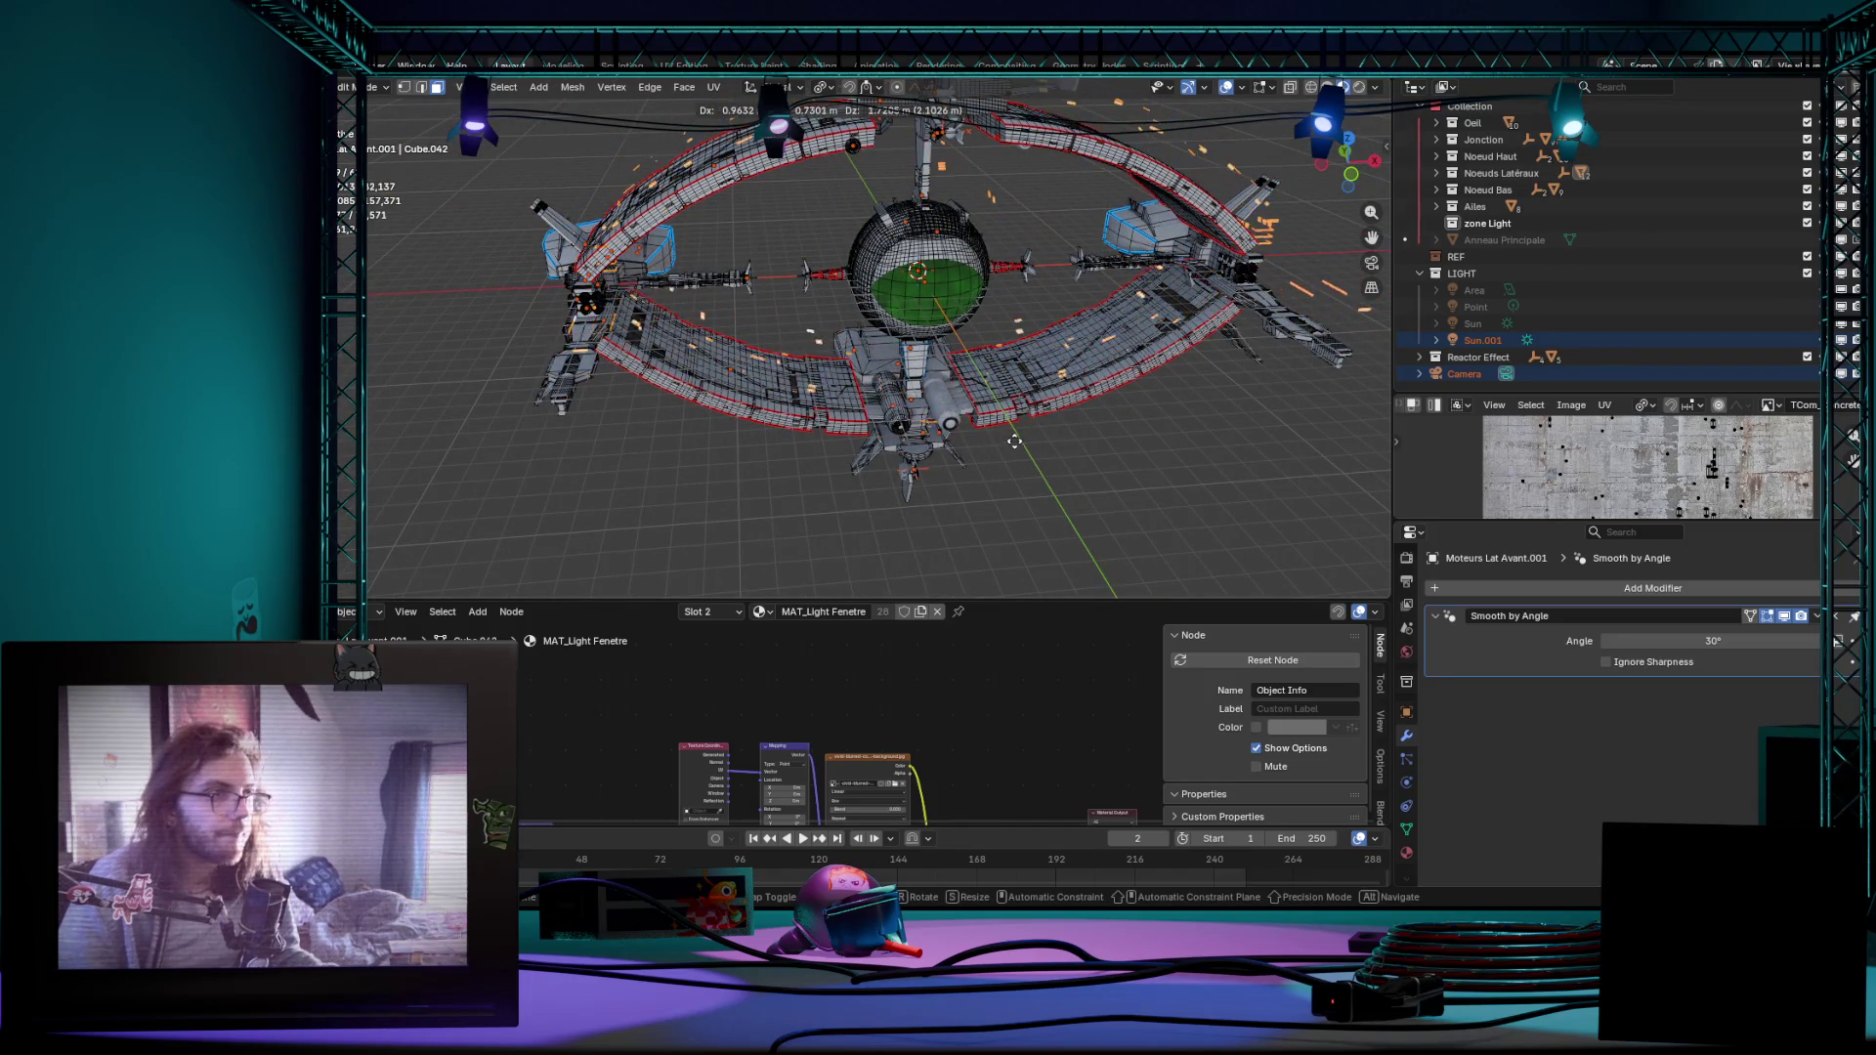
left_click(1014, 441)
scroll(997, 425, "down", 5)
right_click(953, 395)
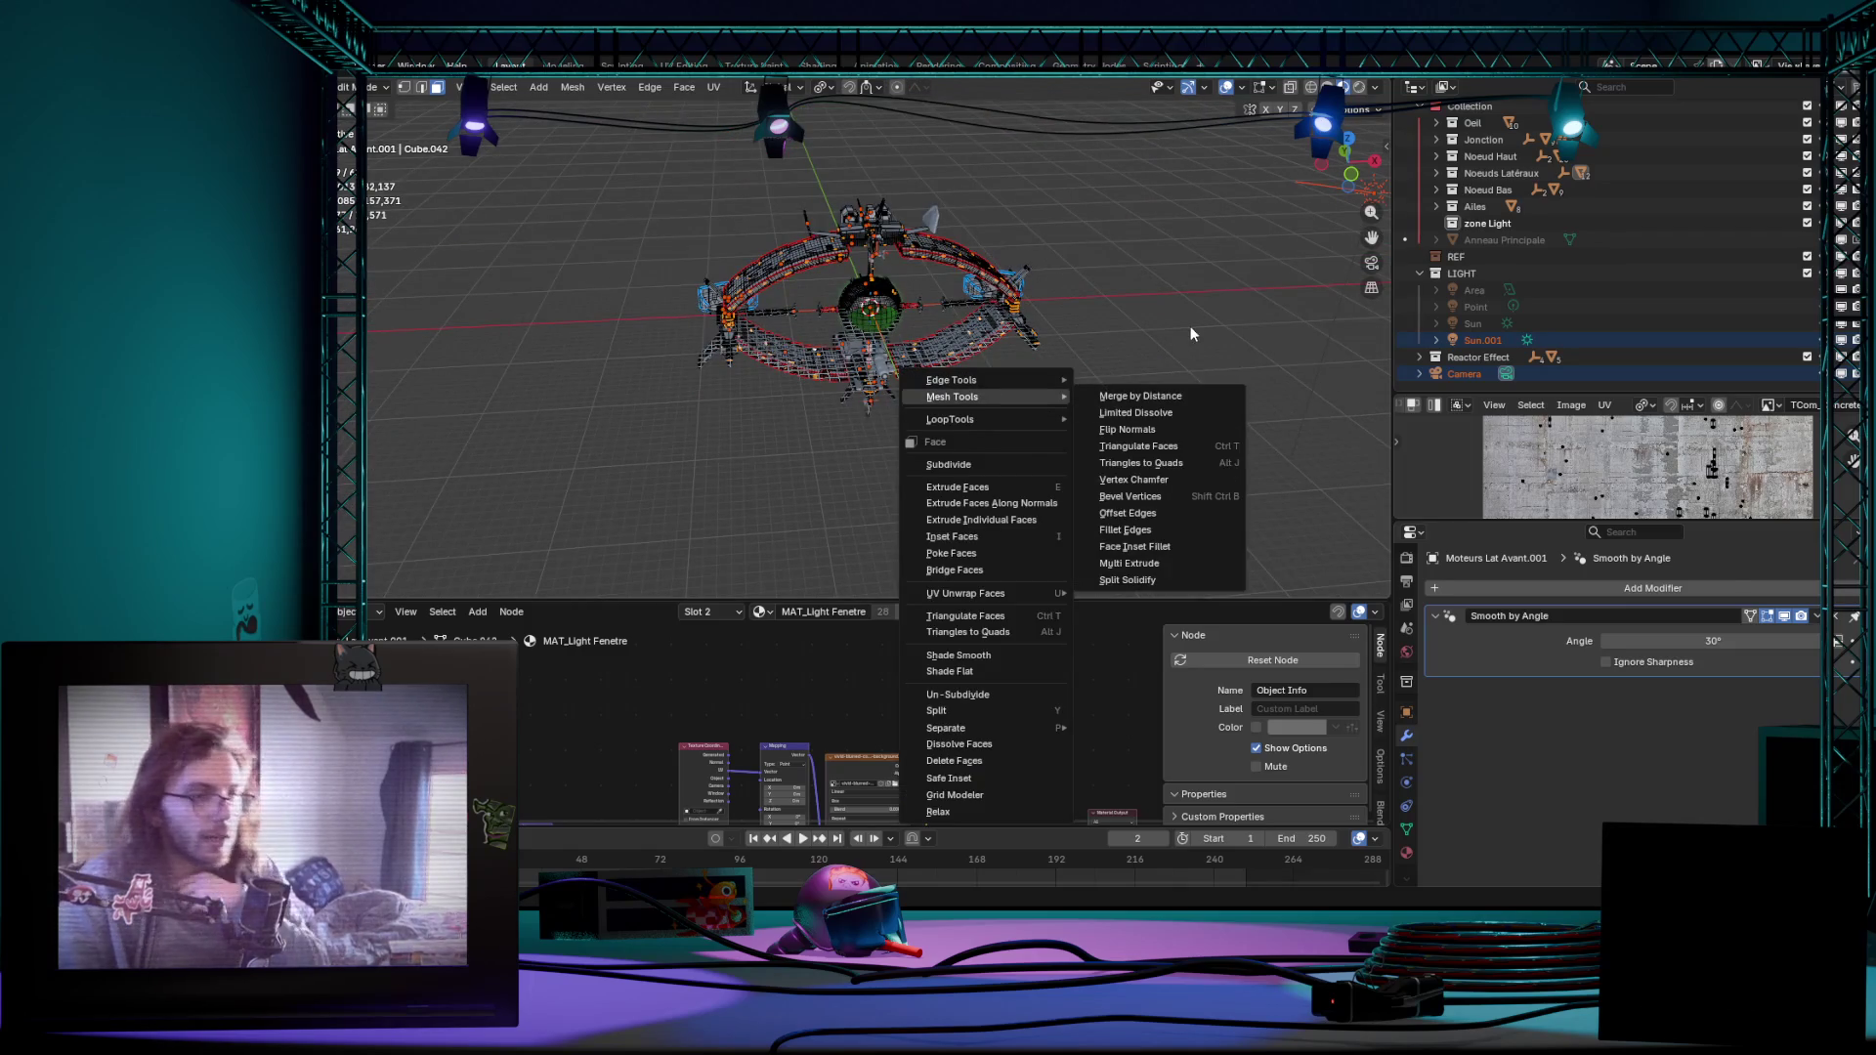
left_click(1039, 287)
Step: Orbit out to view the whole ring ship and return to object mode in solid shading
left_click(574, 87)
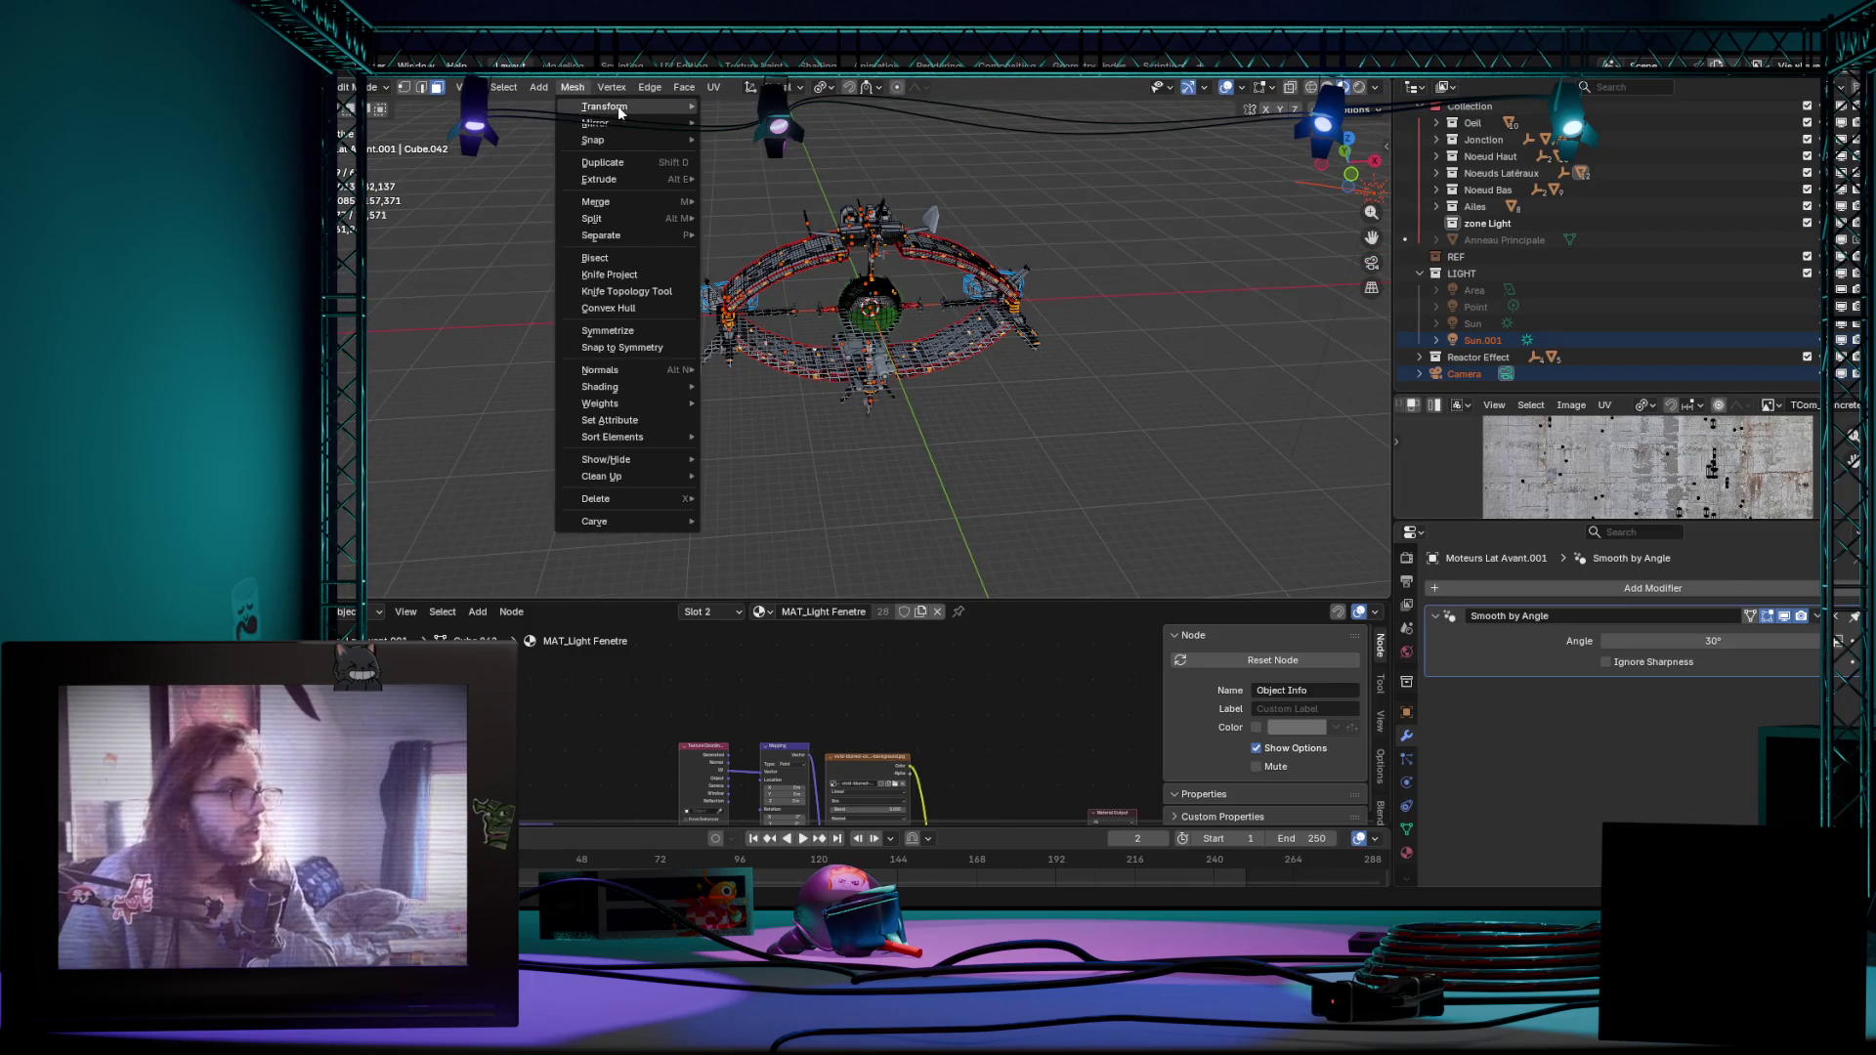
mouse_move(548, 252)
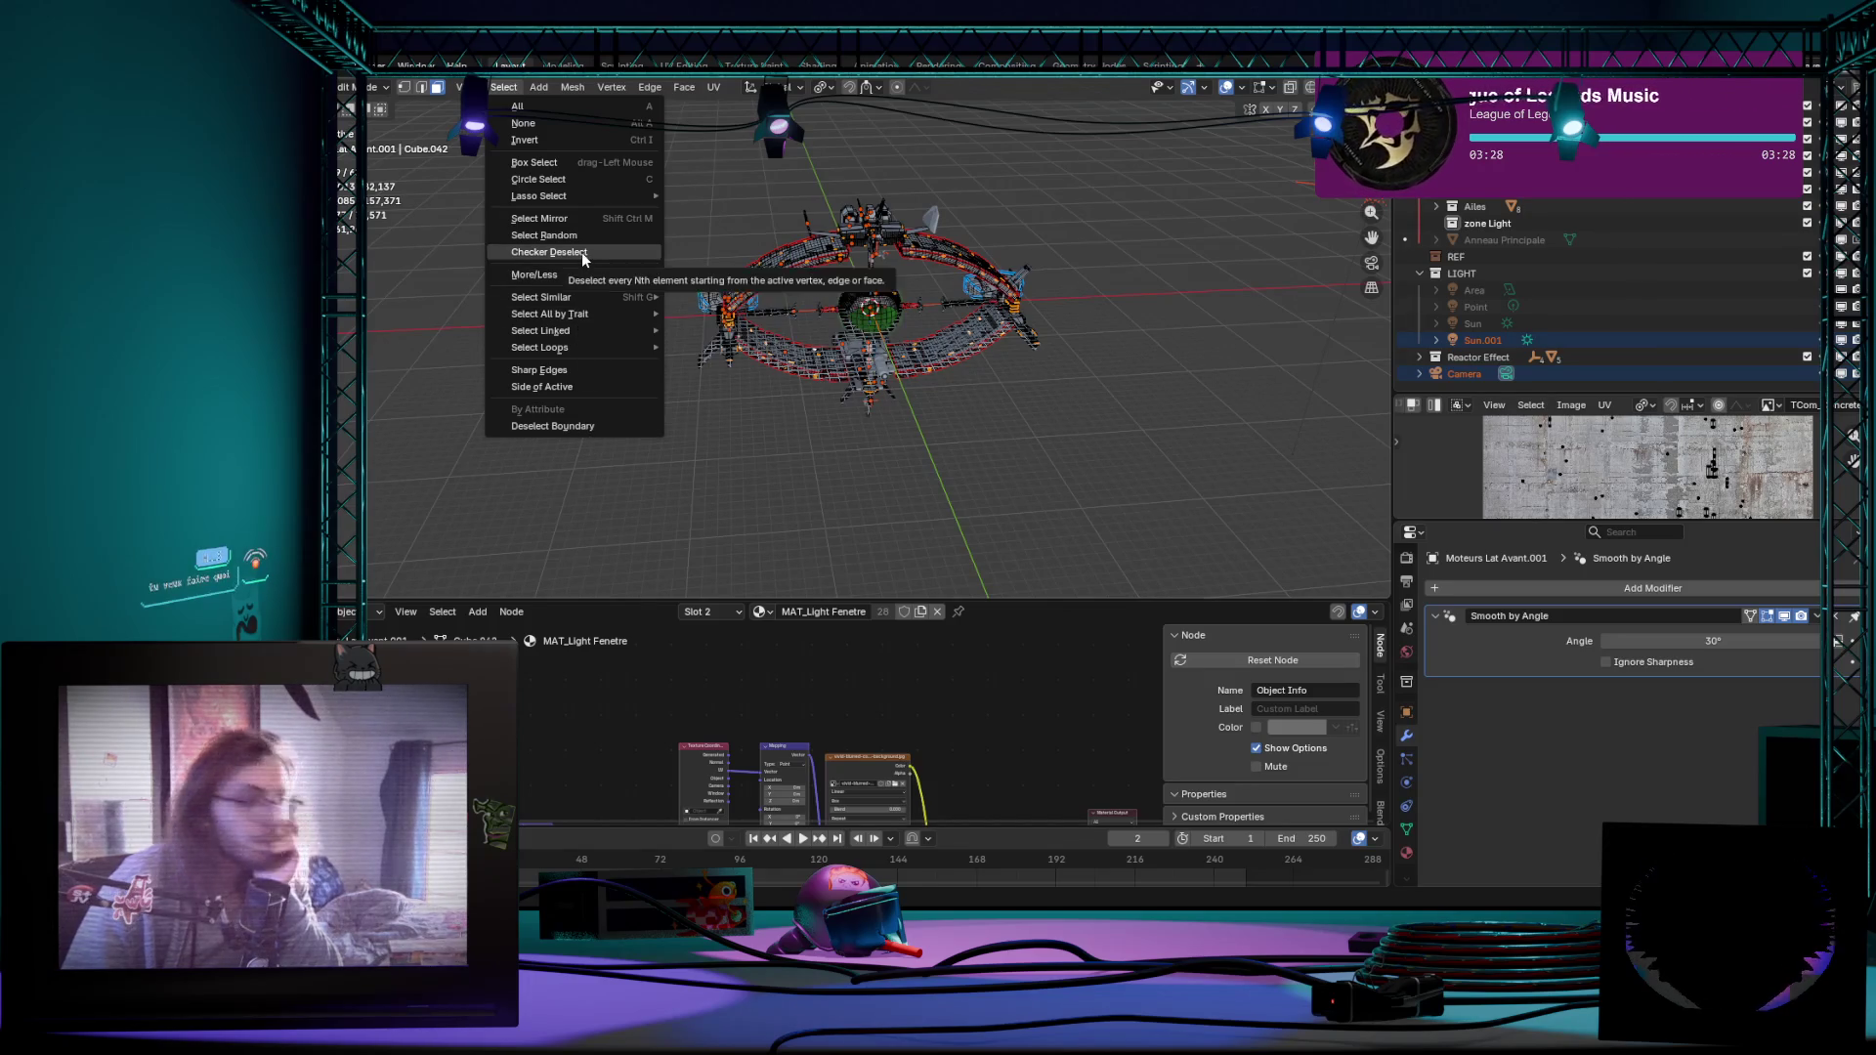
scroll(862, 387, "up", 3)
scroll(862, 387, "up", 3)
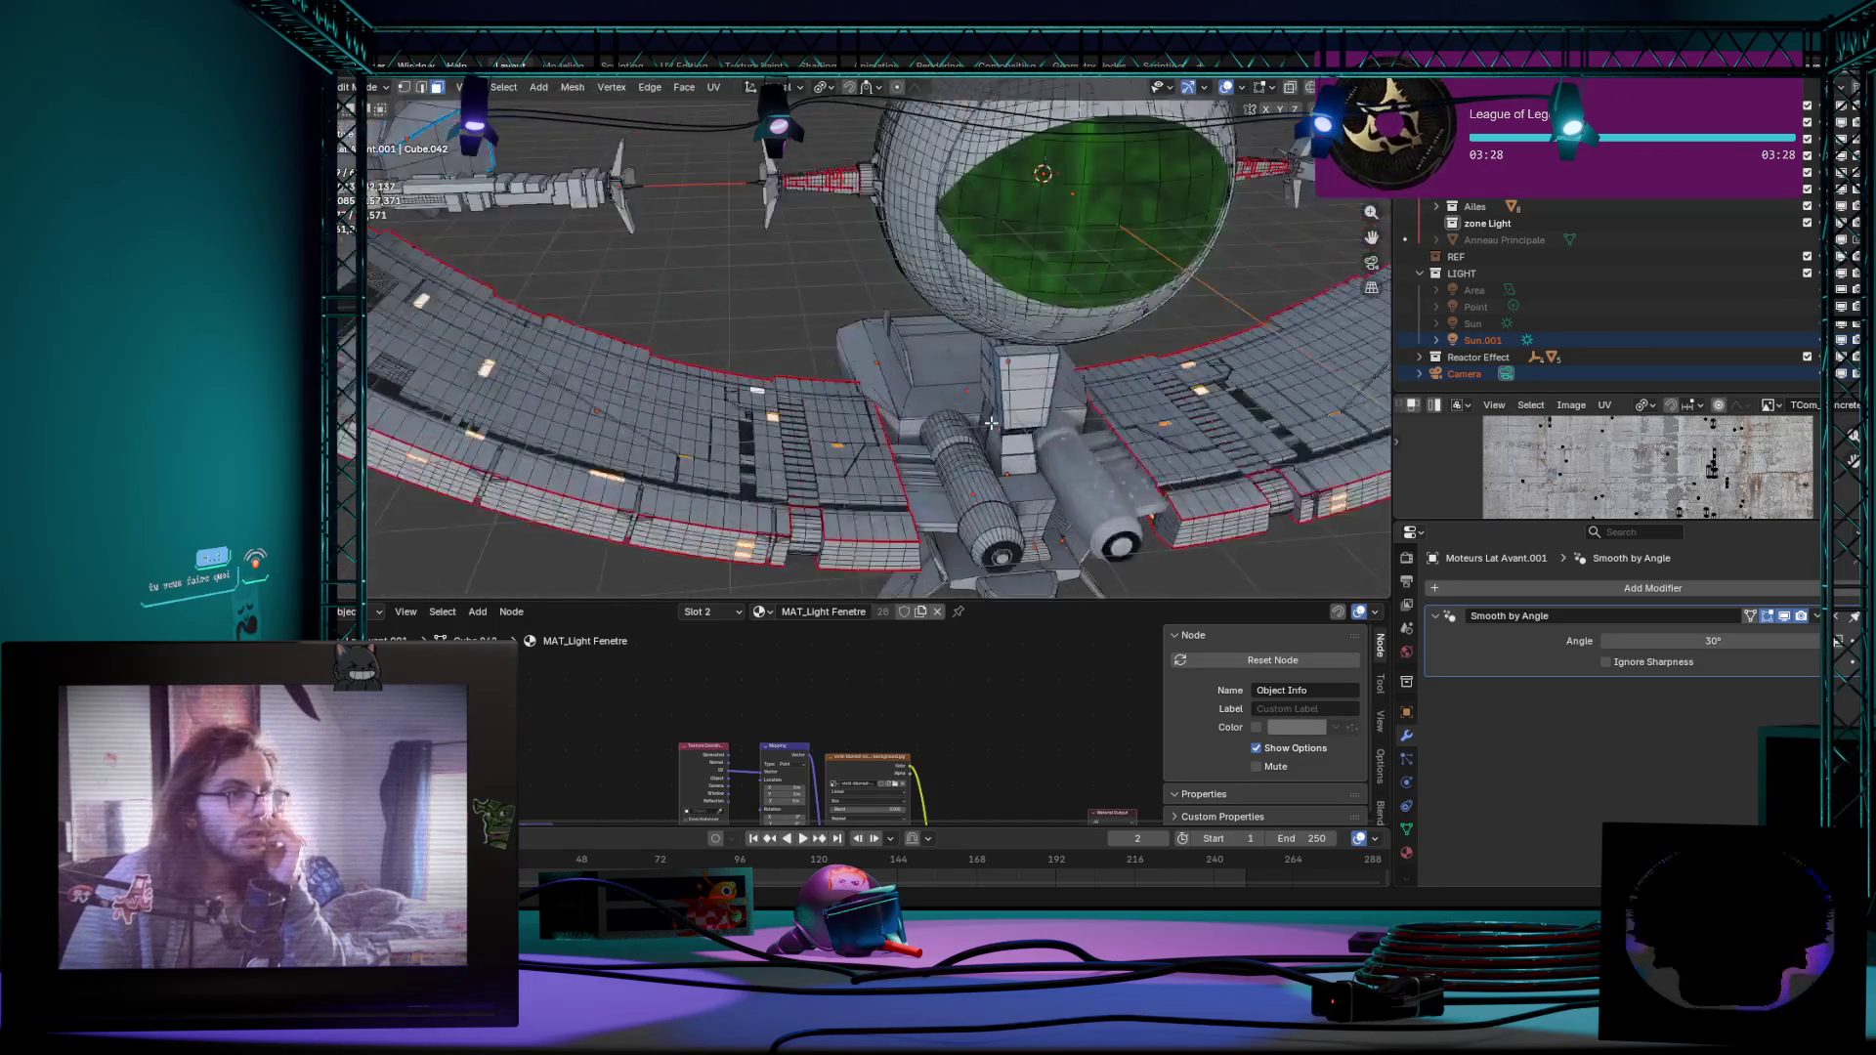
scroll(863, 386, "up", 3)
mouse_move(862, 387)
middle_mouse_down()
mouse_move(862, 435)
mouse_move(1174, 399)
mouse_move(828, 326)
middle_mouse_up()
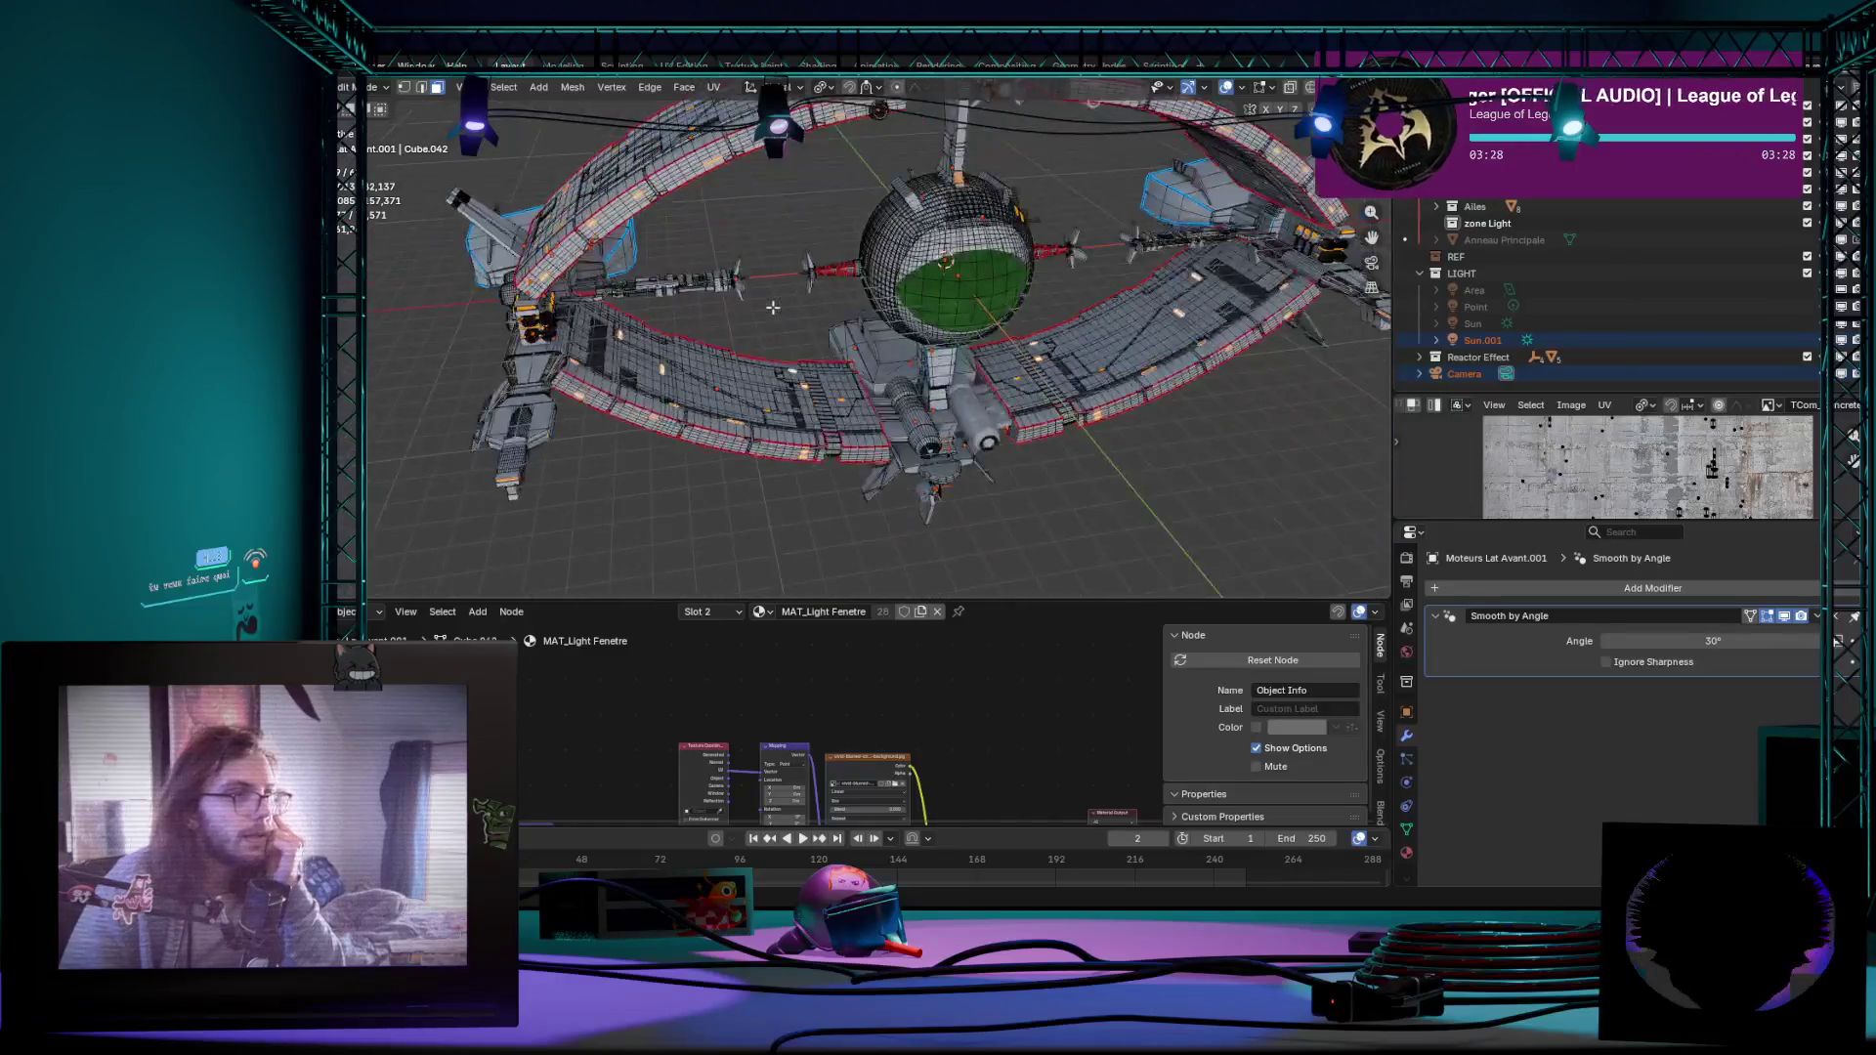
scroll(829, 326, "down", 6)
mouse_move(828, 325)
middle_mouse_down()
mouse_move(879, 337)
mouse_move(944, 298)
mouse_move(893, 379)
mouse_move(1027, 340)
mouse_move(796, 354)
middle_mouse_up()
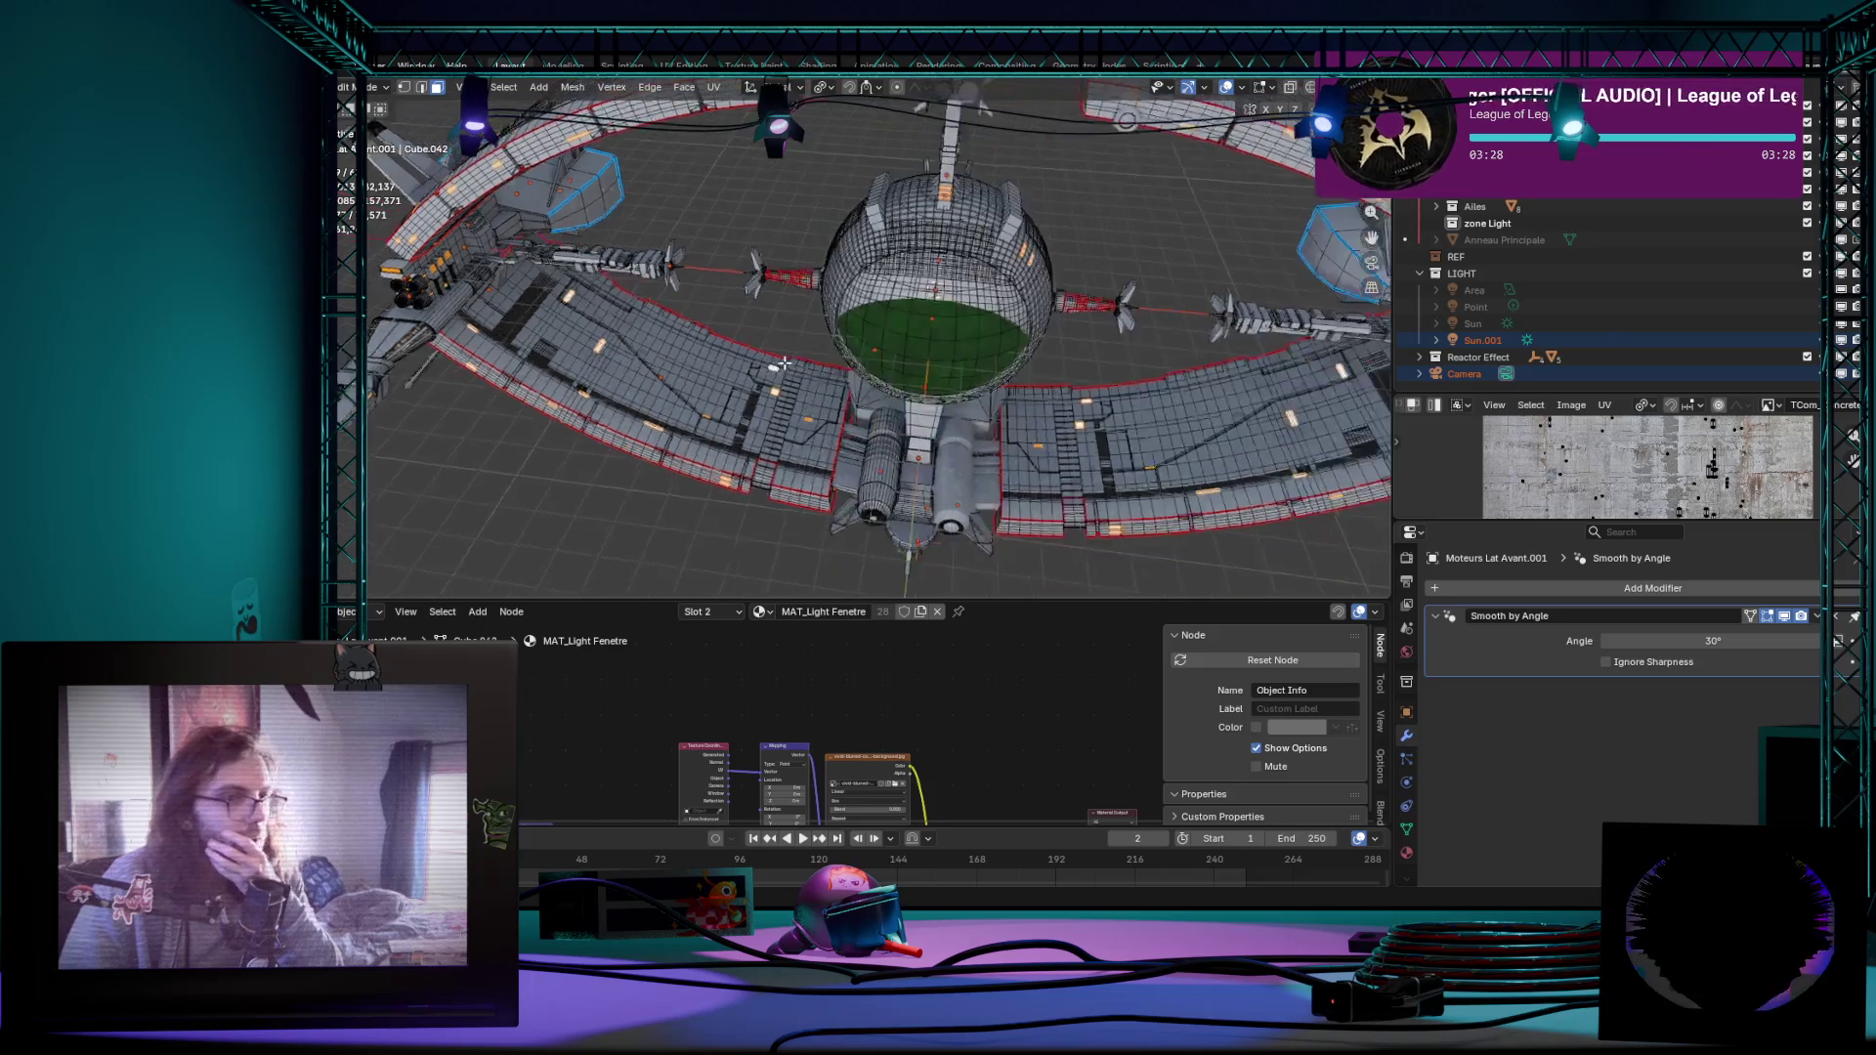
middle_click_drag(796, 355, 1560, 363)
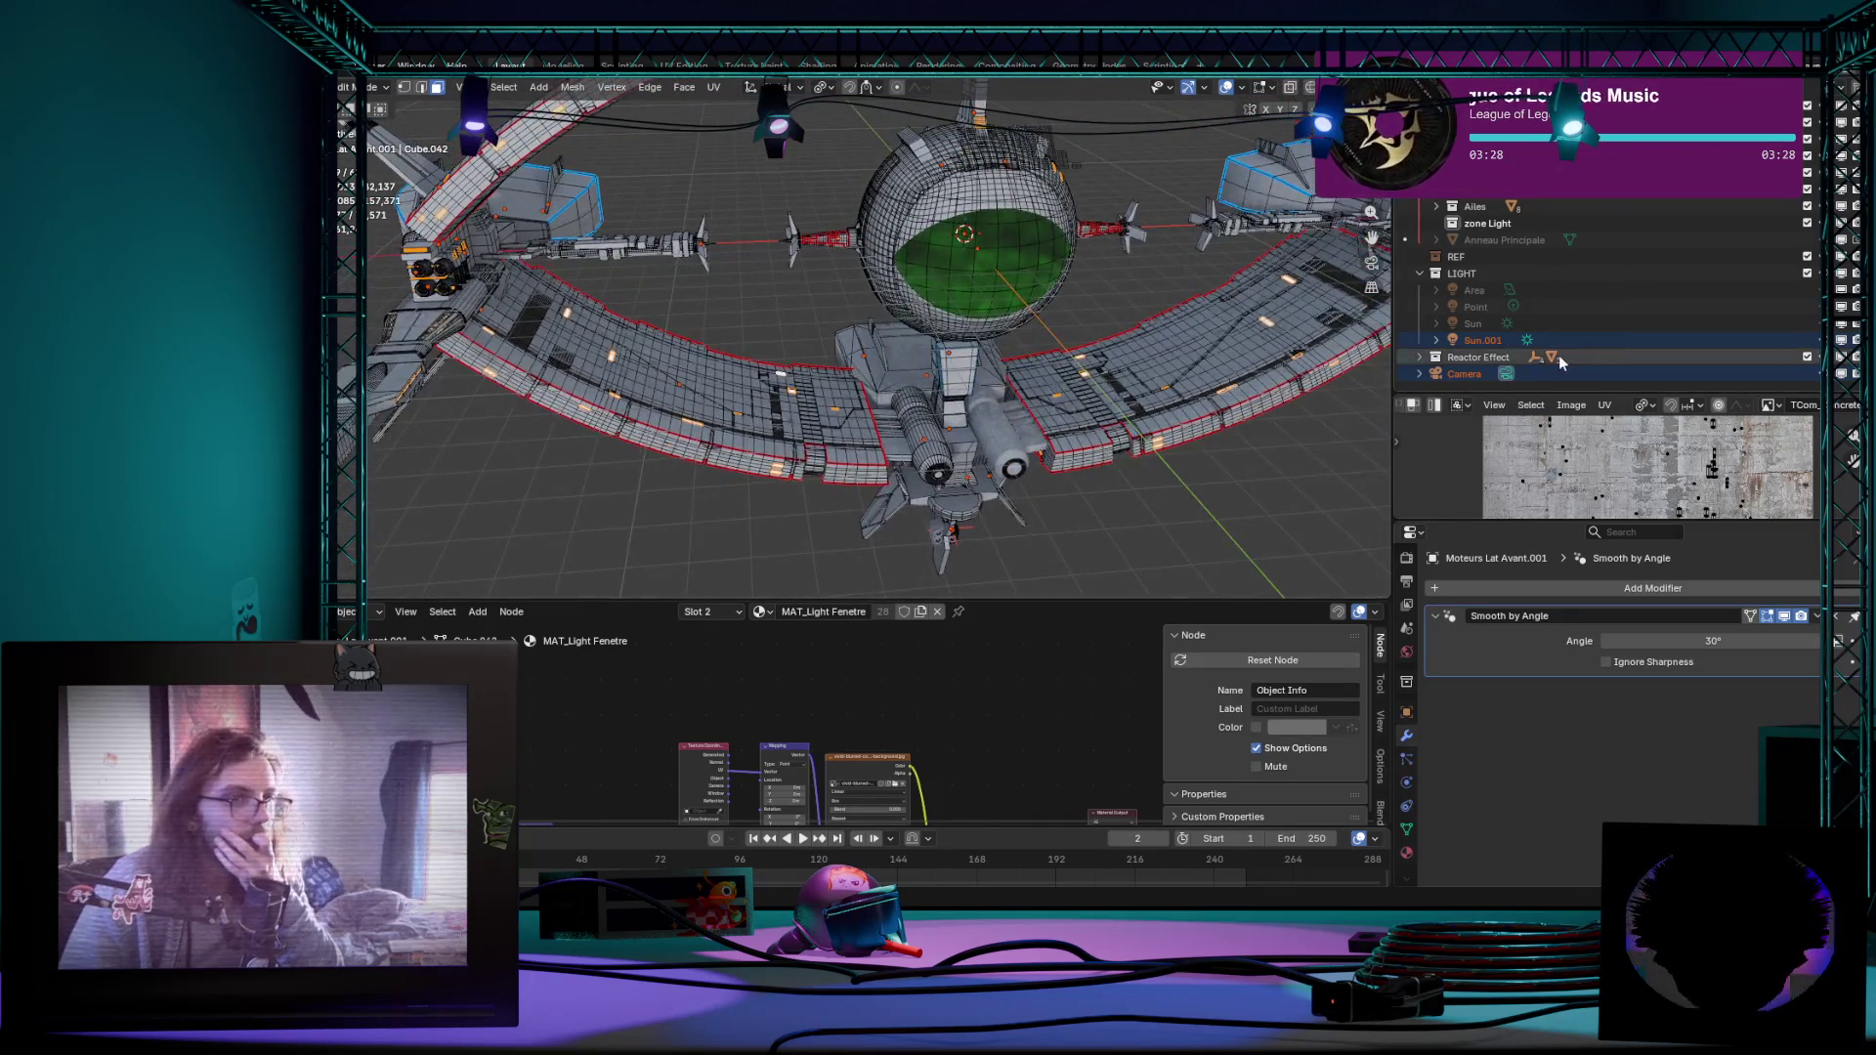
scroll(906, 380, "down", 5)
middle_click_drag(906, 380, 896, 377)
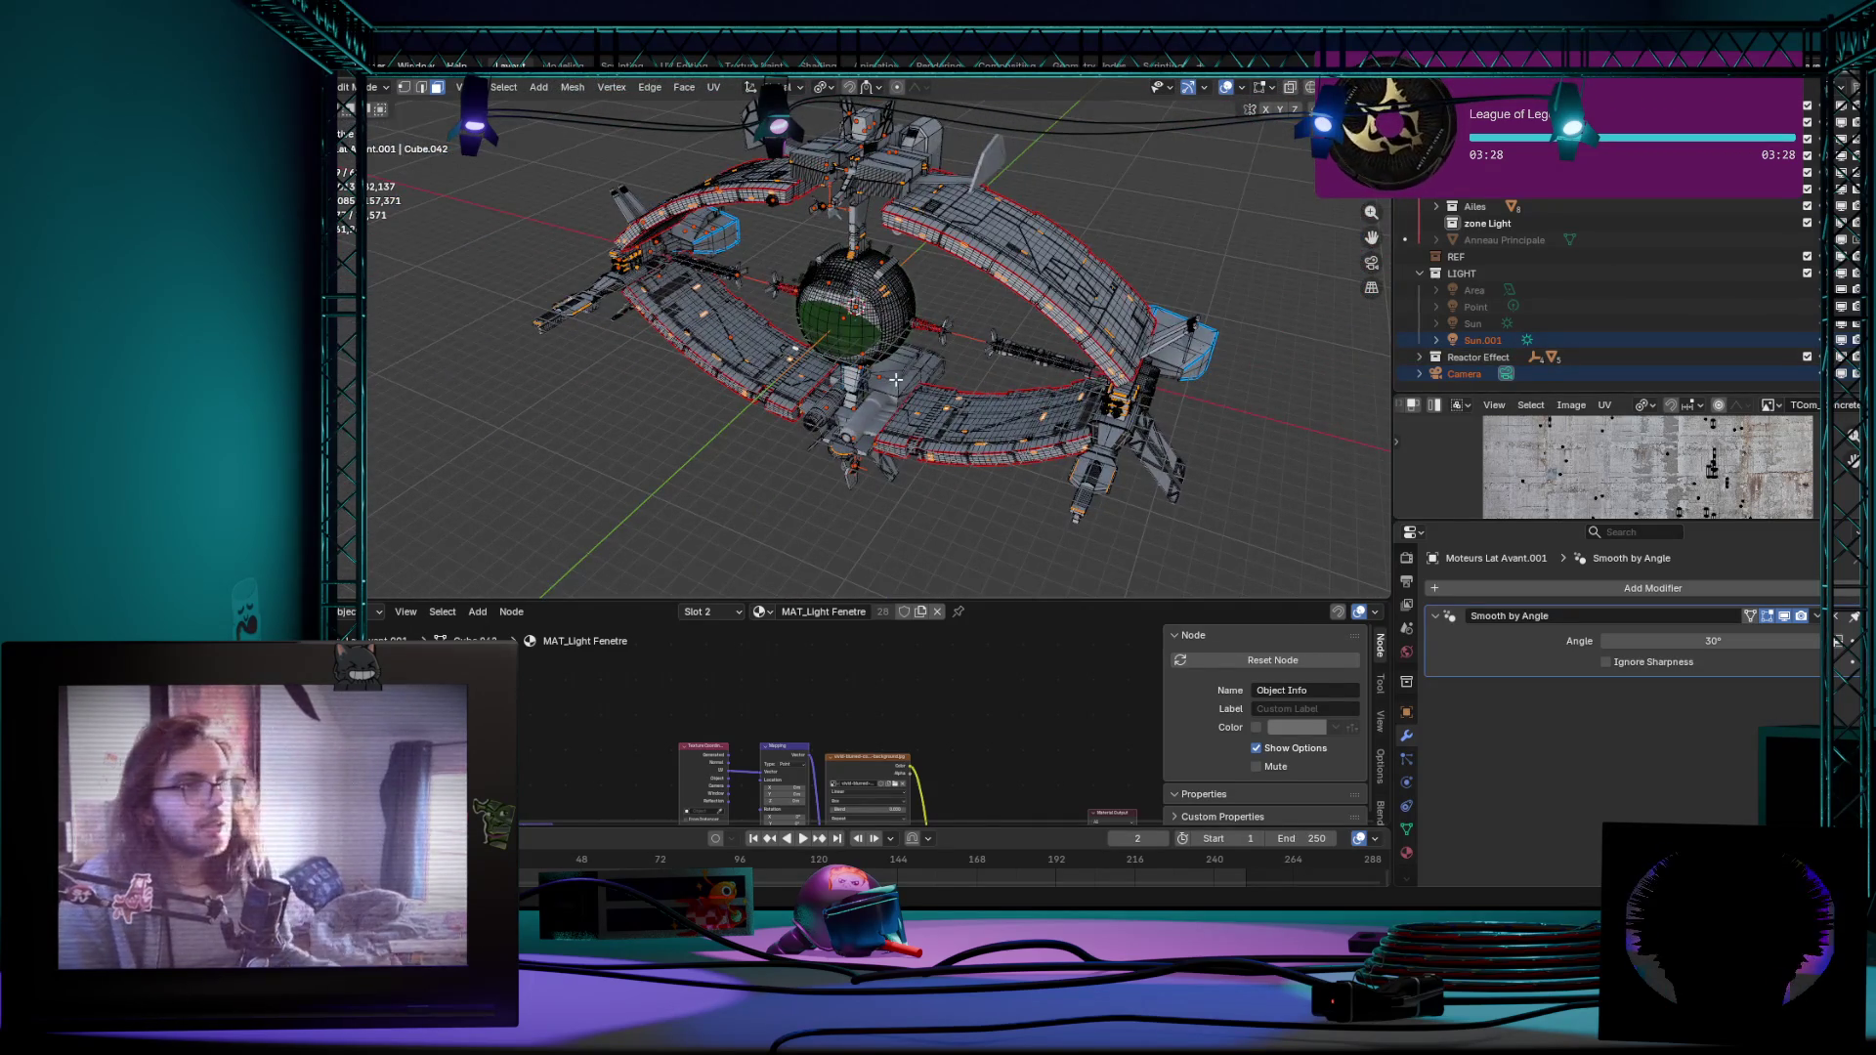
key("Tab")
key("Tab")
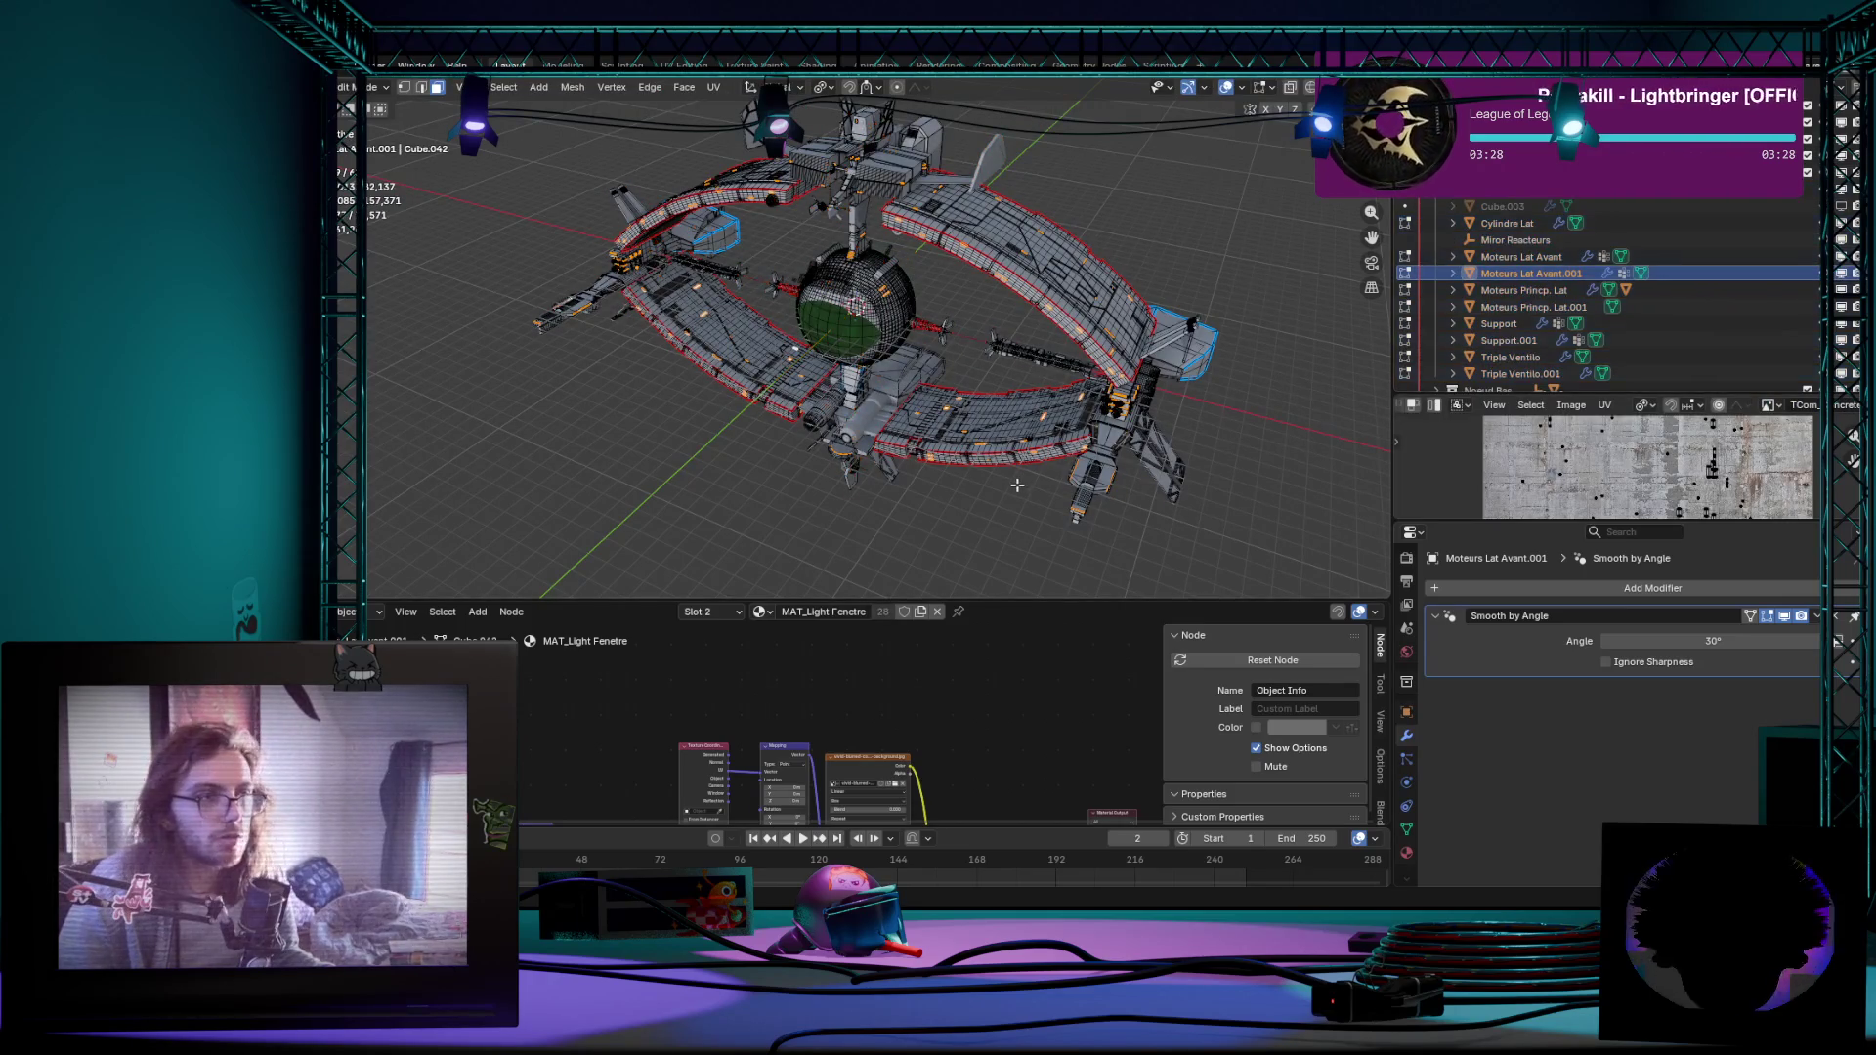
key("Tab")
Step: Cancel the engine move, then select Ailes Inf.001 and Ailes Sup.001, test-moving and cancelling to inspect them
key("g")
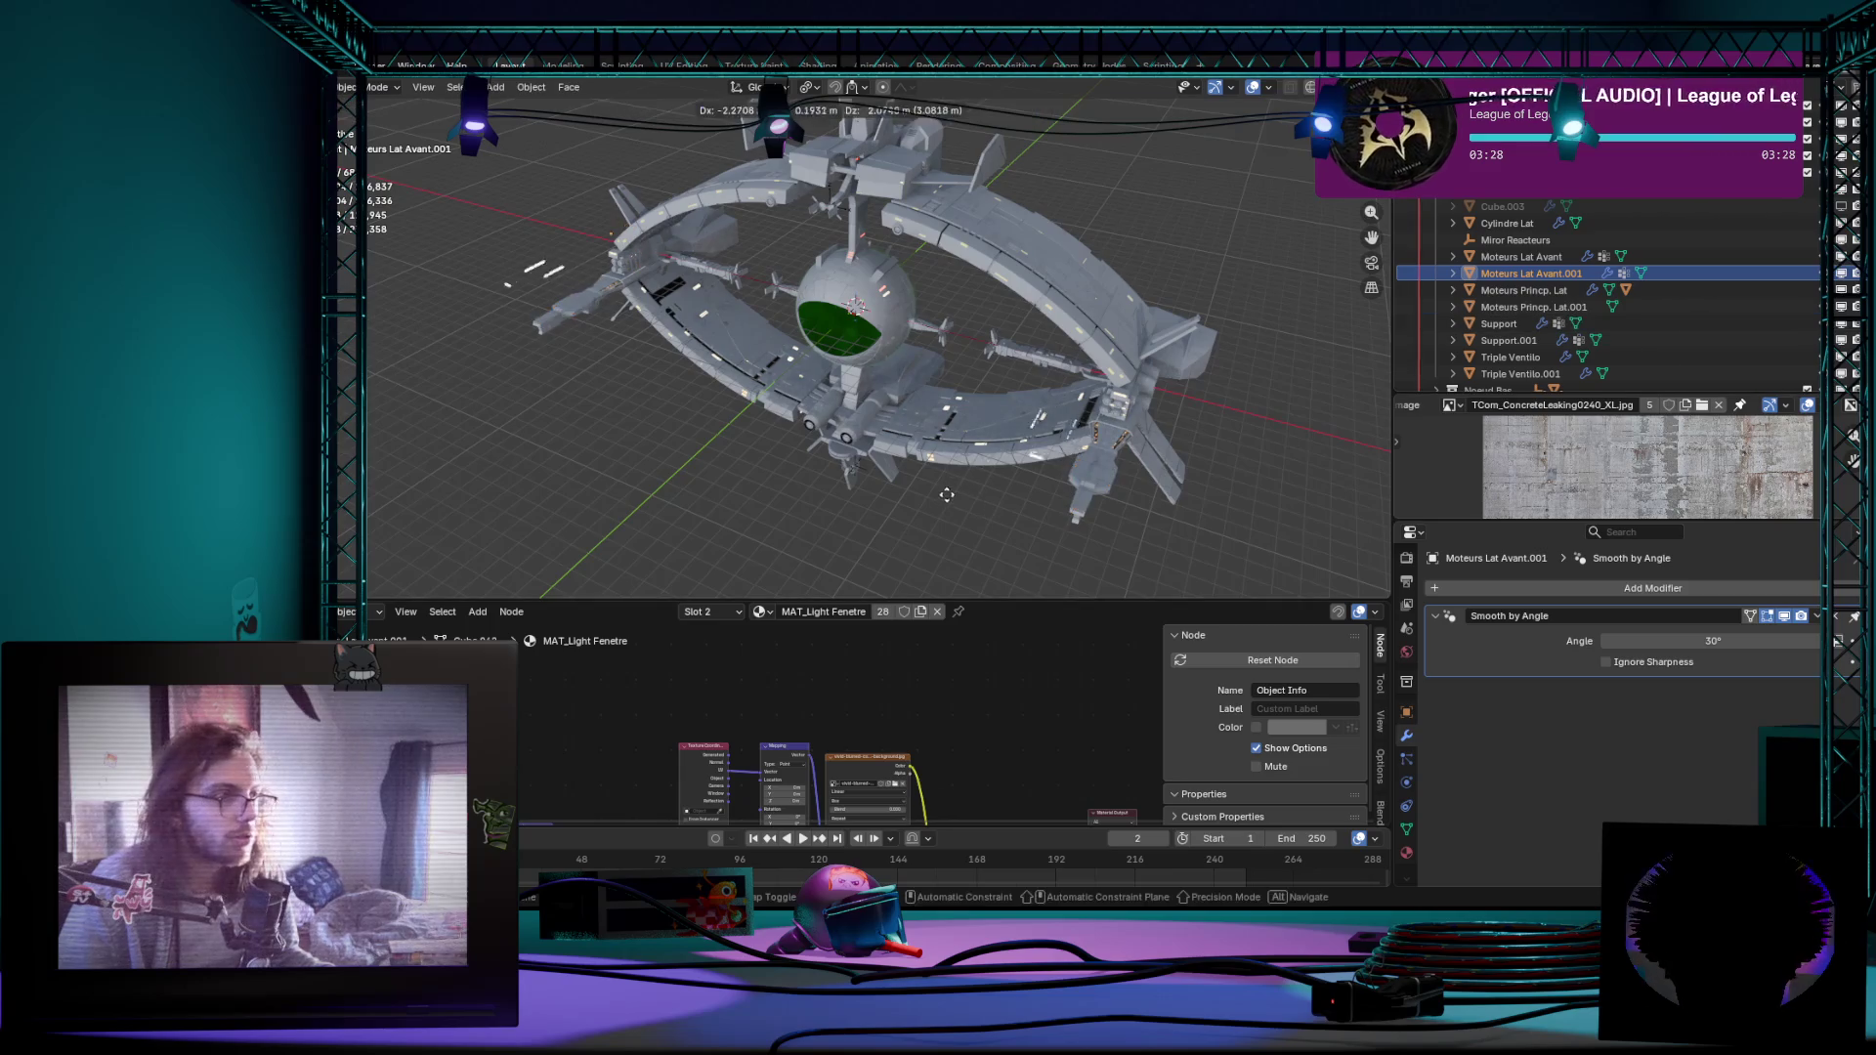
right_click(992, 517)
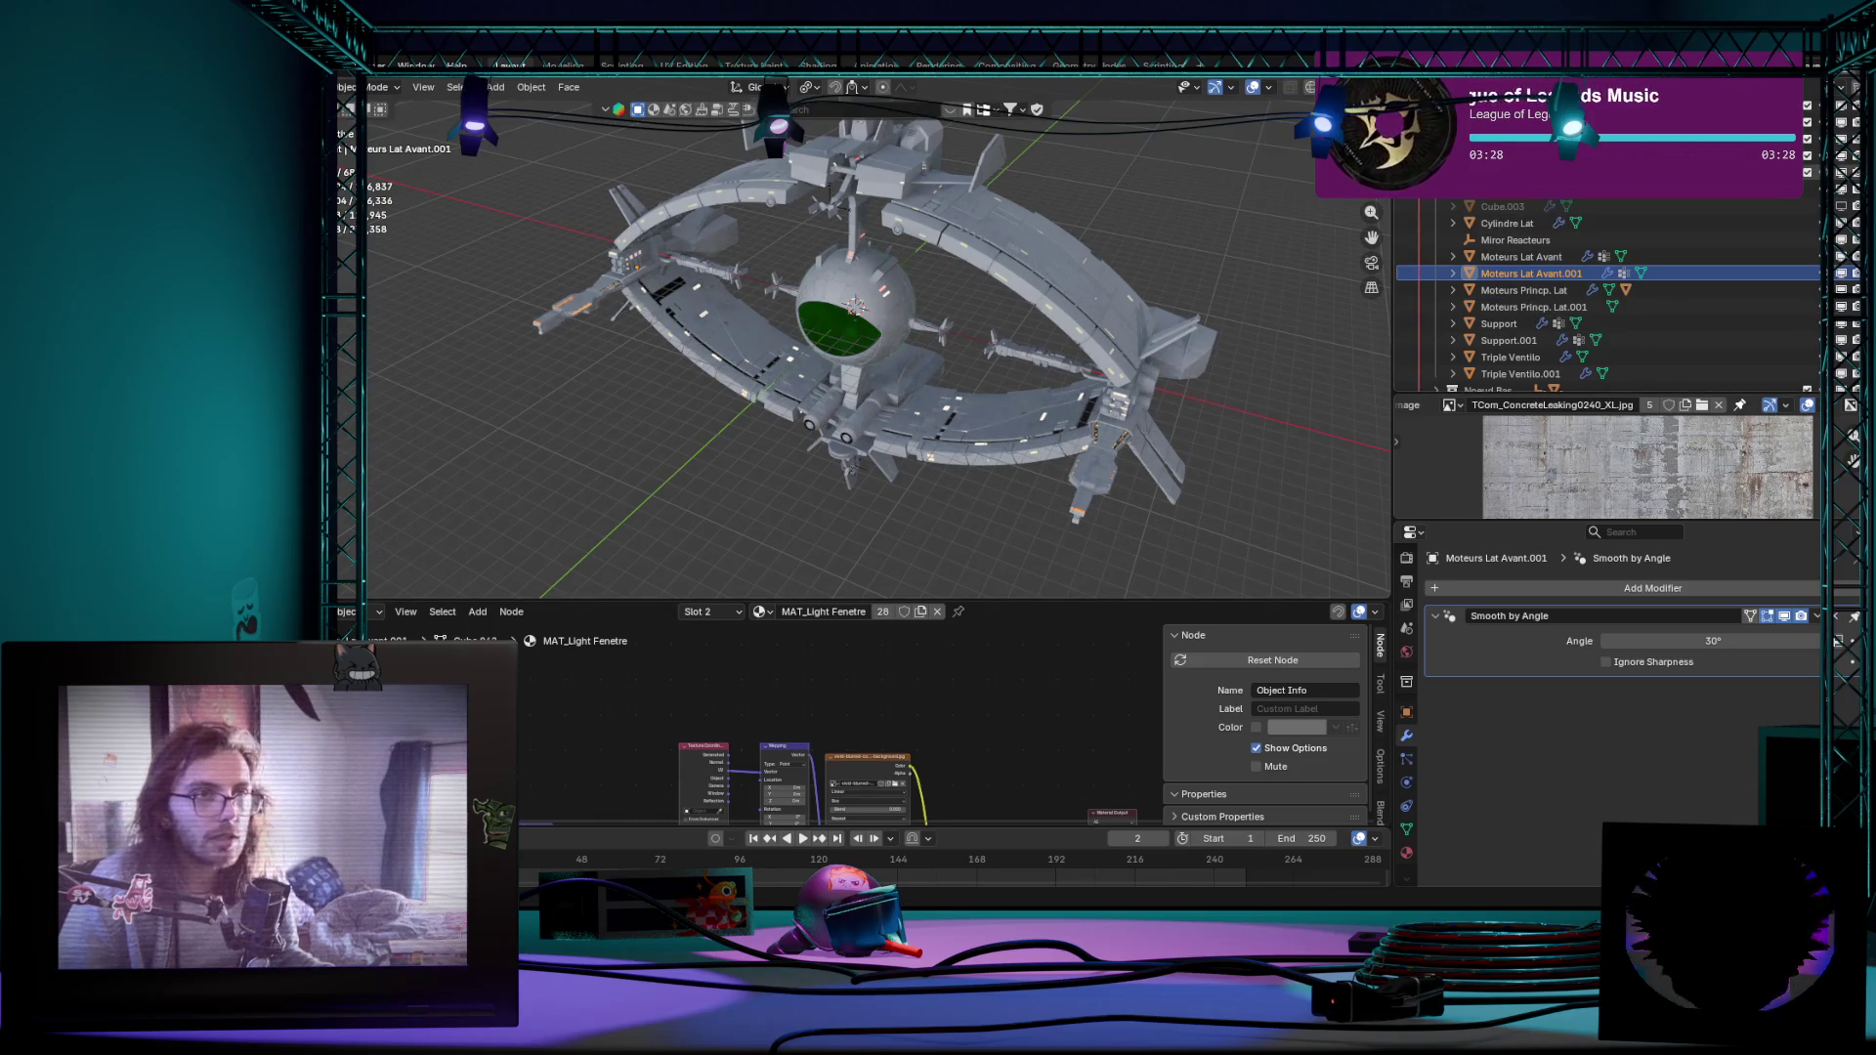
scroll(1588, 274, "up", 5)
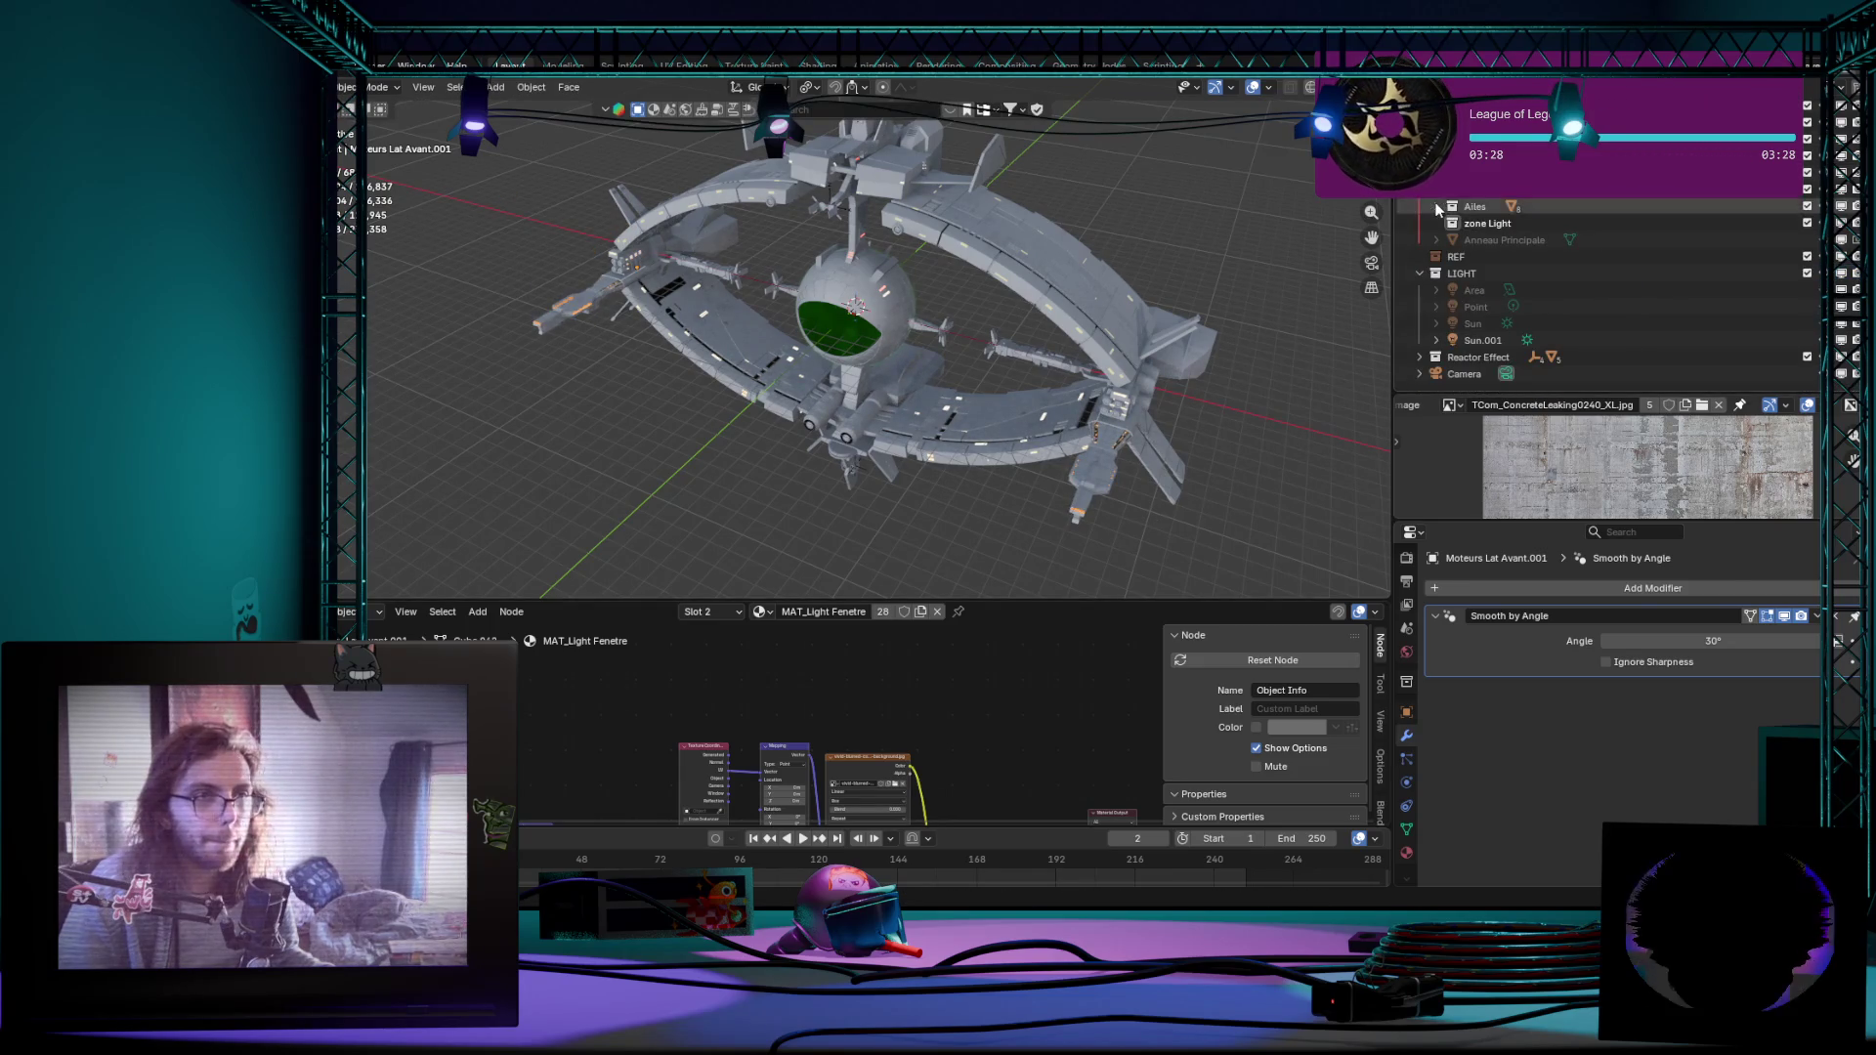
scroll(1588, 274, "up", 3)
left_click(1510, 272)
key("g")
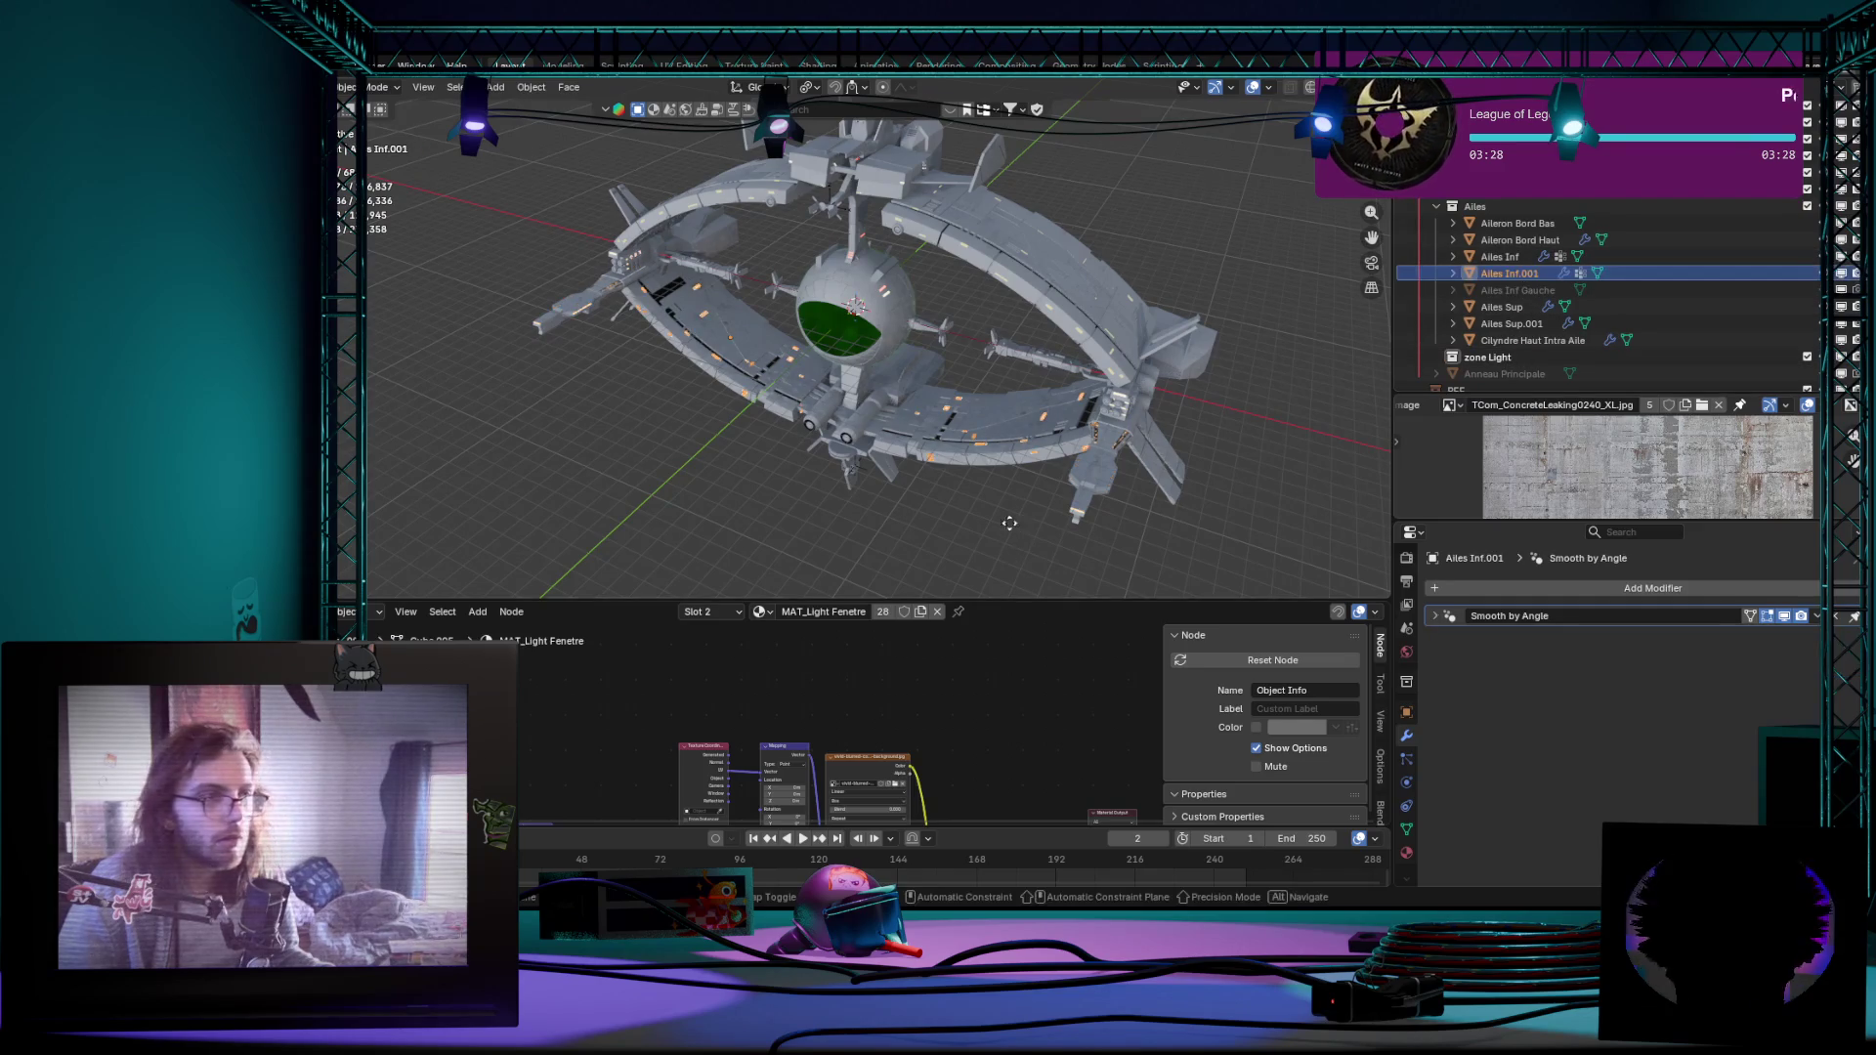
left_click(1019, 541)
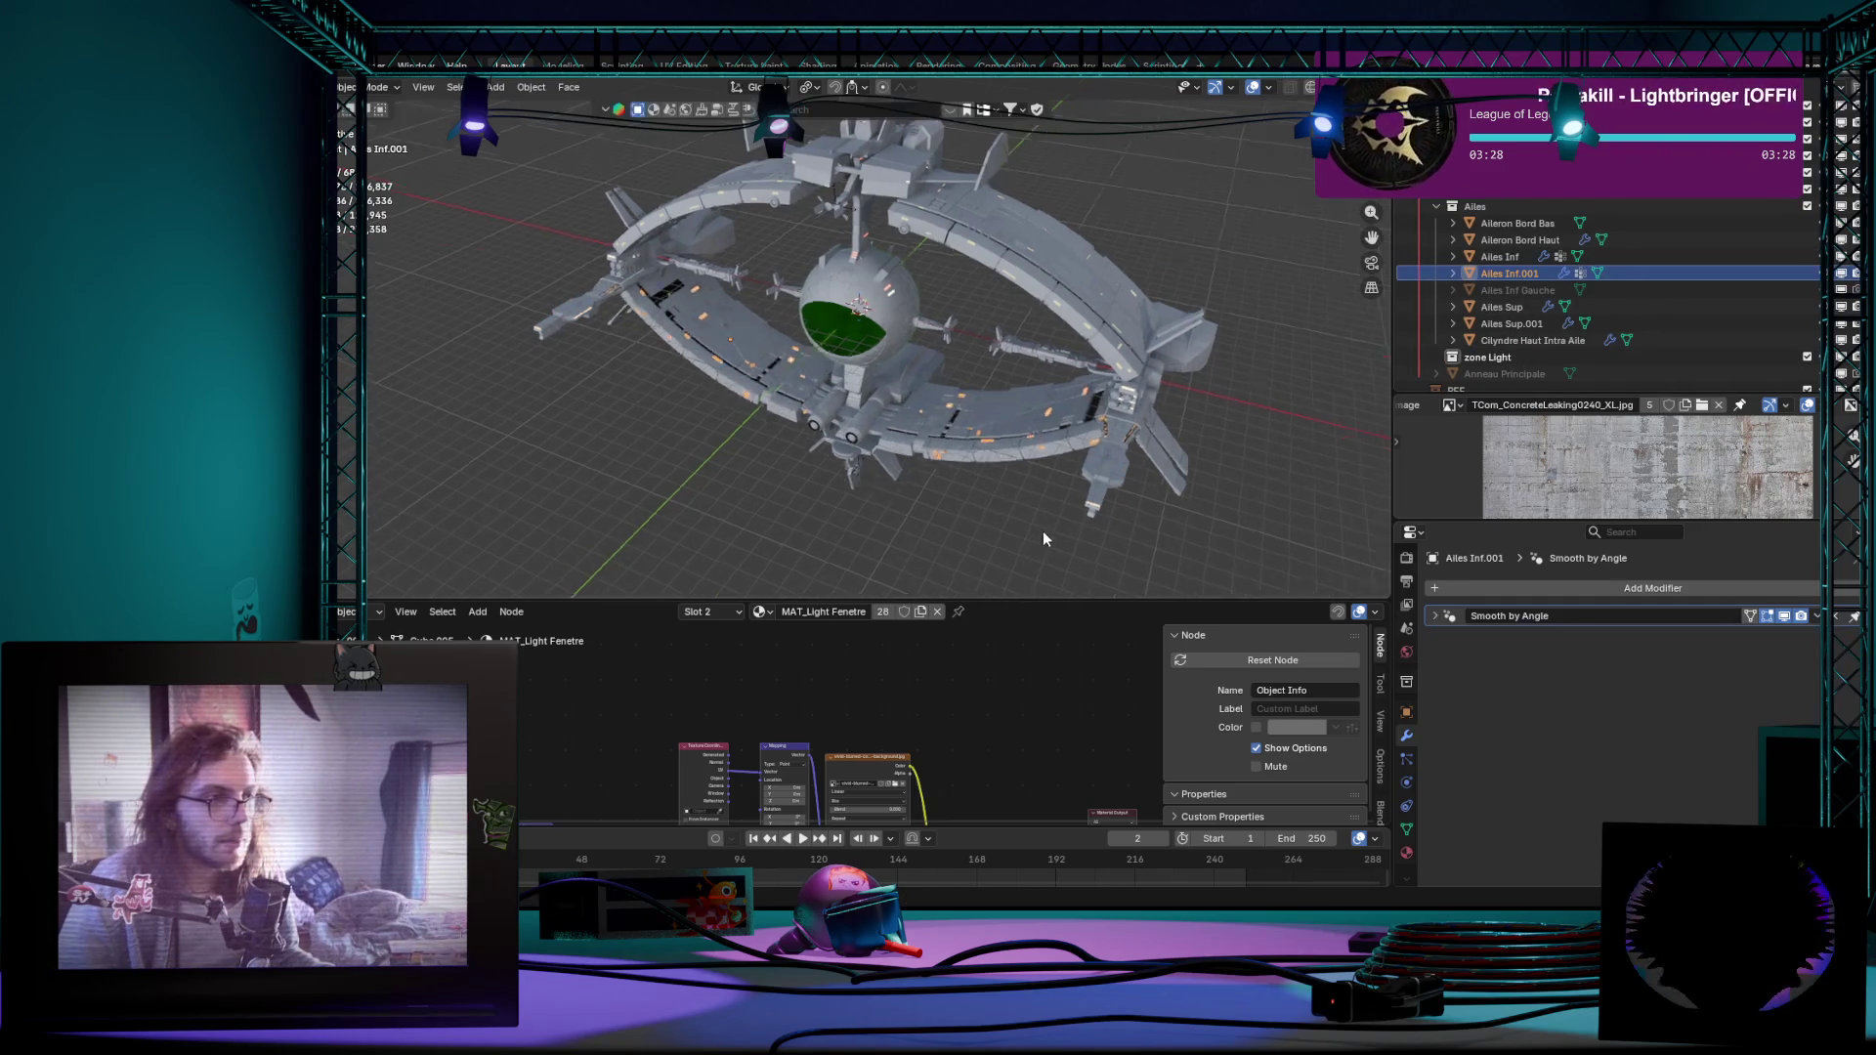
middle_click_drag(1042, 532, 998, 534)
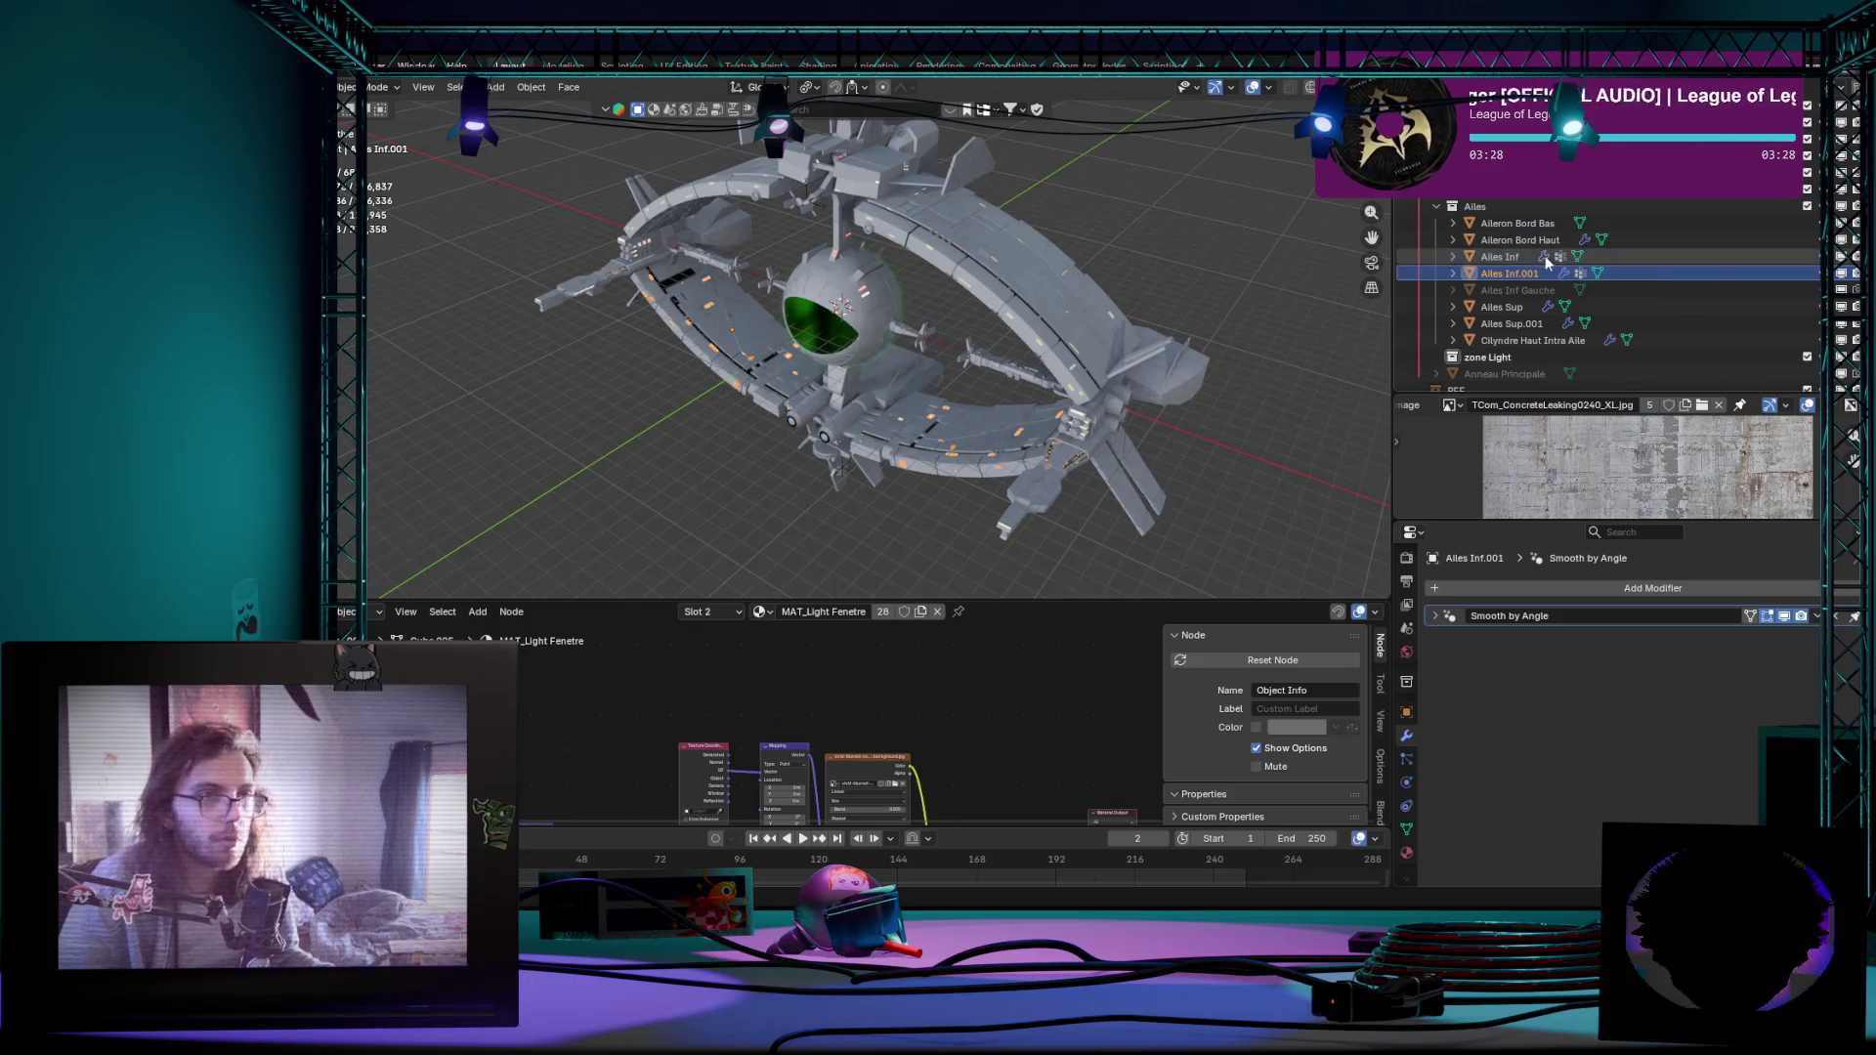
left_click(1527, 332, "ctrl")
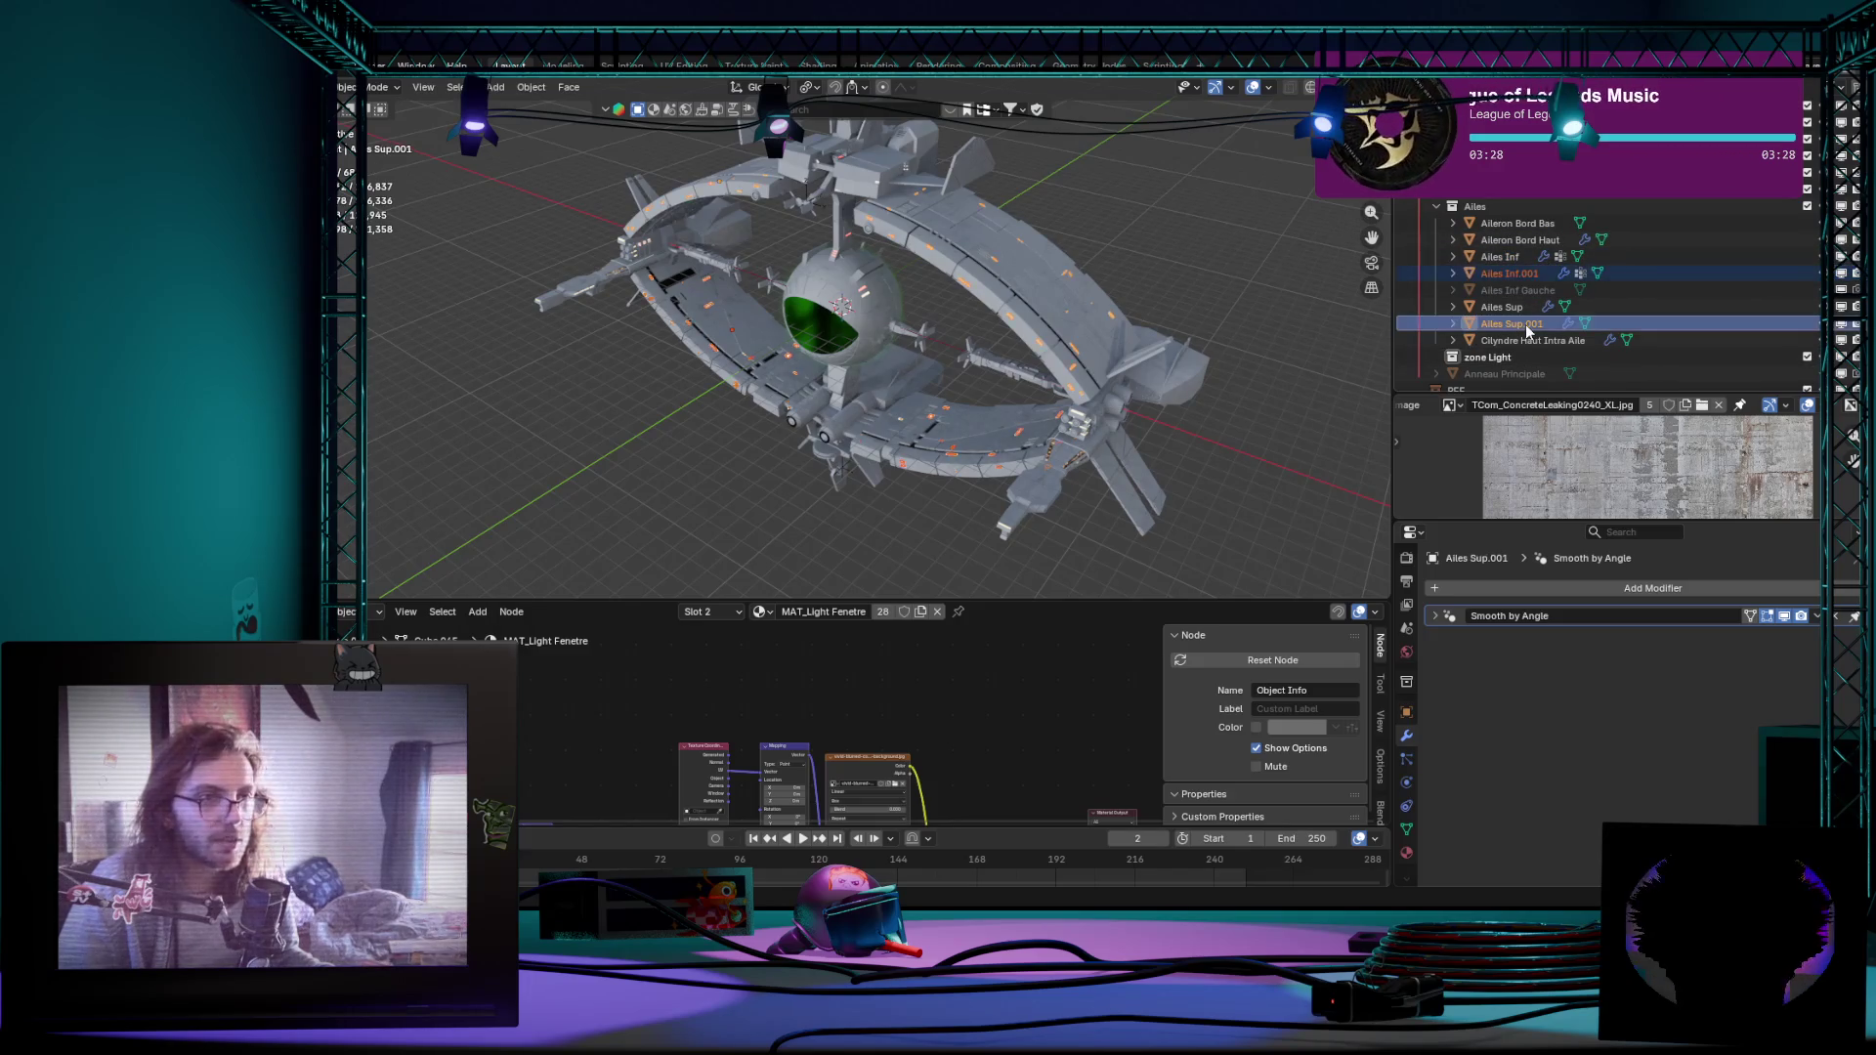
key("g")
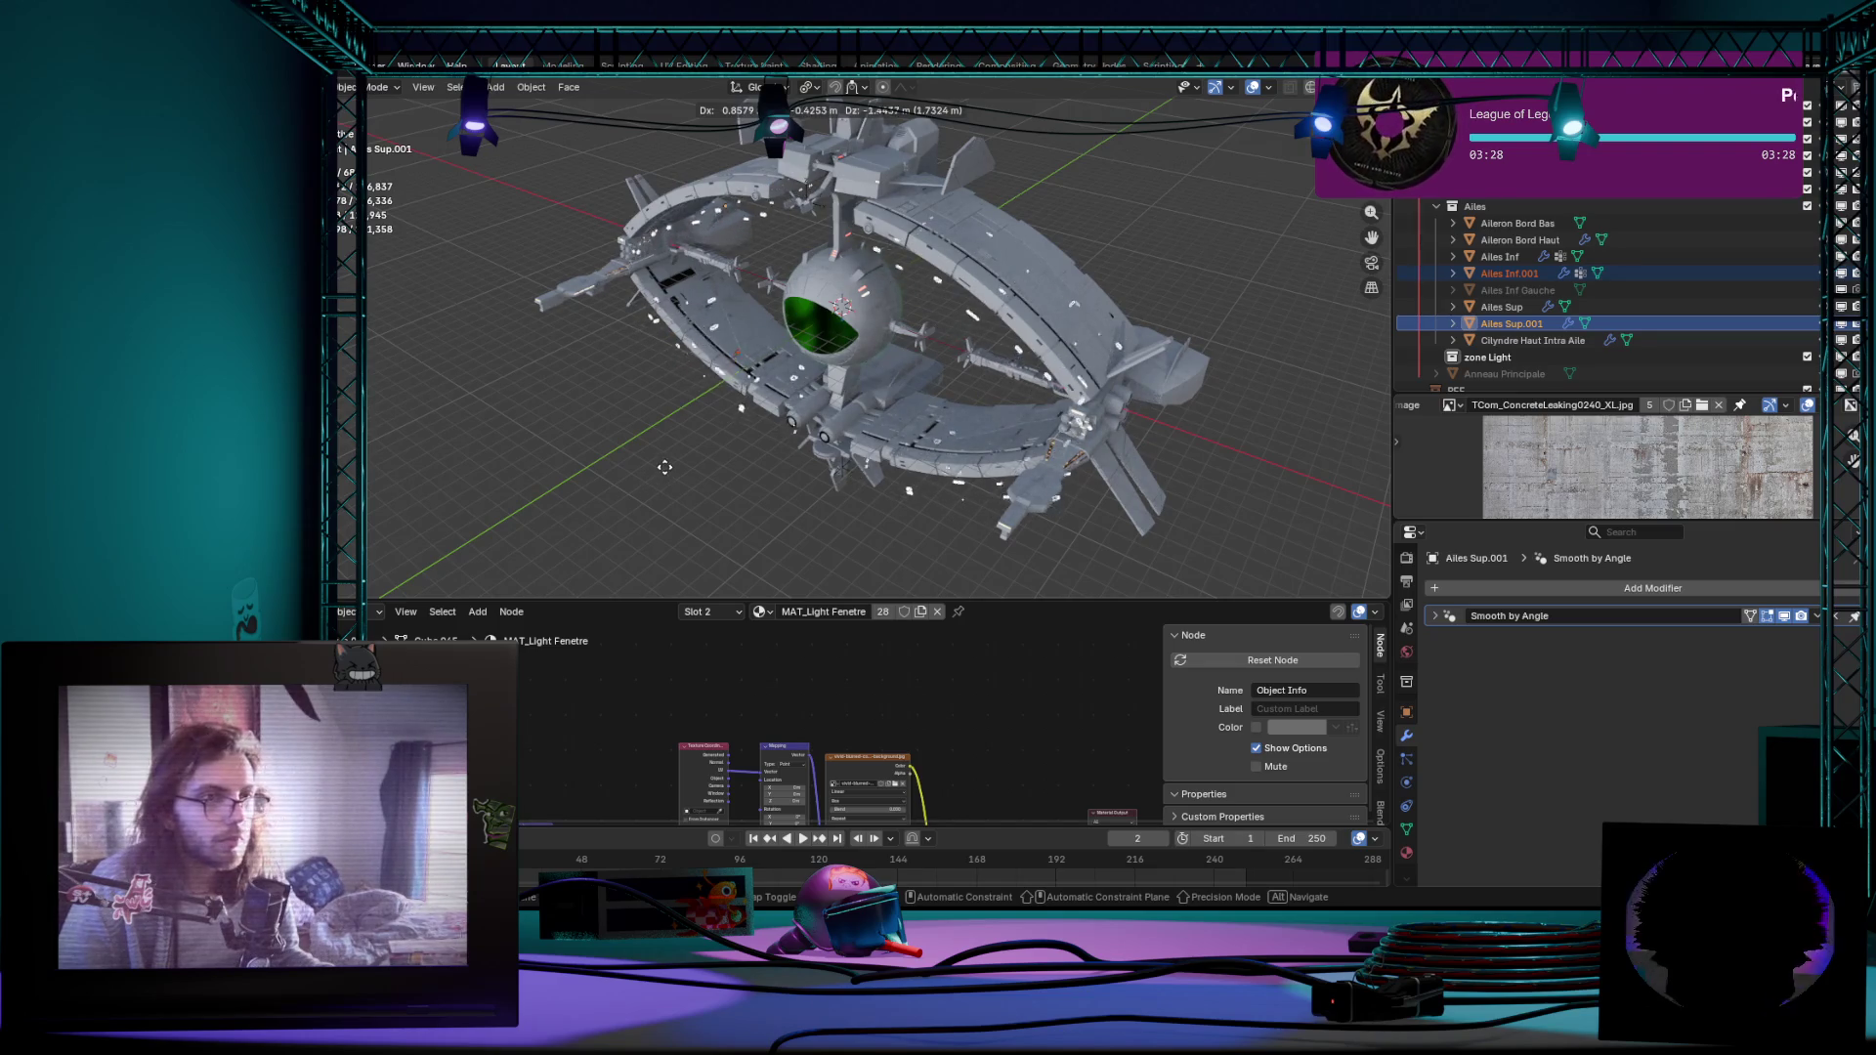
key("Escape")
mouse_move(677, 460)
middle_mouse_down()
mouse_move(784, 447)
mouse_move(736, 450)
middle_mouse_up()
scroll(737, 449, "up", 5)
Step: Toggle mesh editing on the Moteurs Lat Avant engines and all ship objects, then deselect everything
key("Tab")
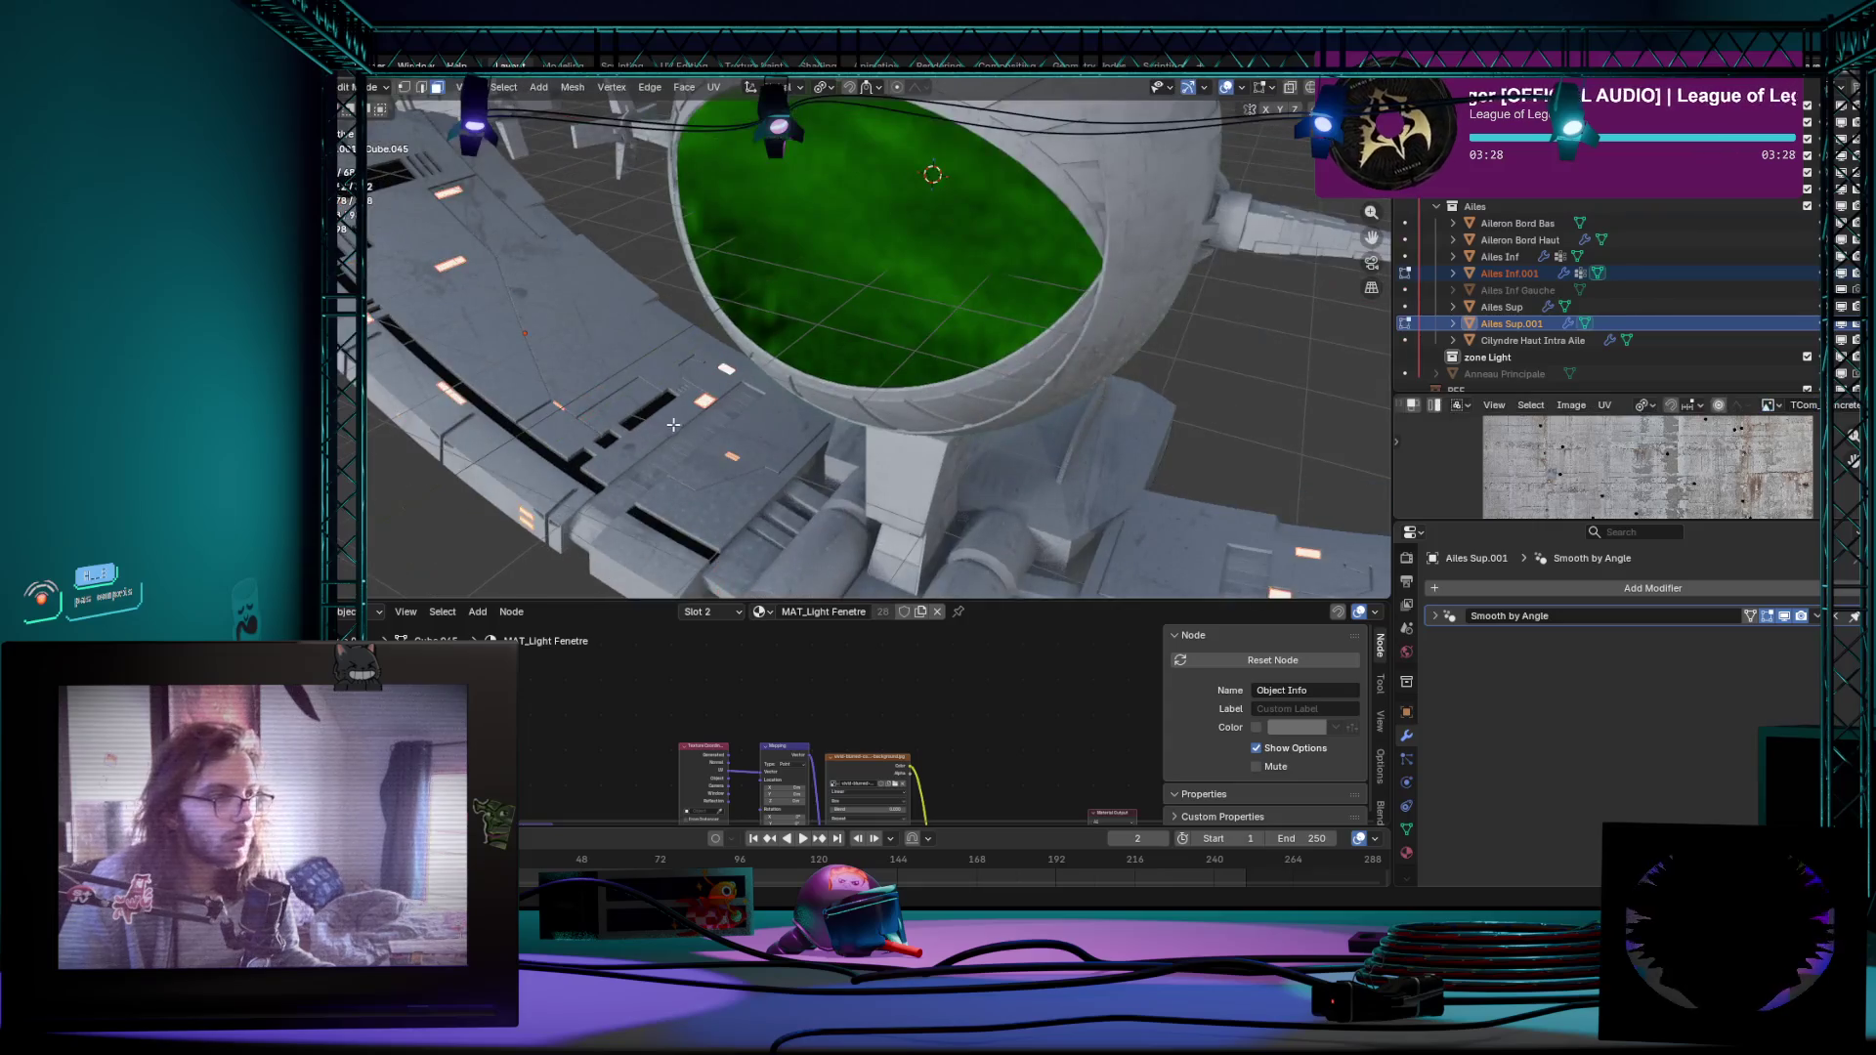
key("Tab")
left_click(792, 422)
key("a")
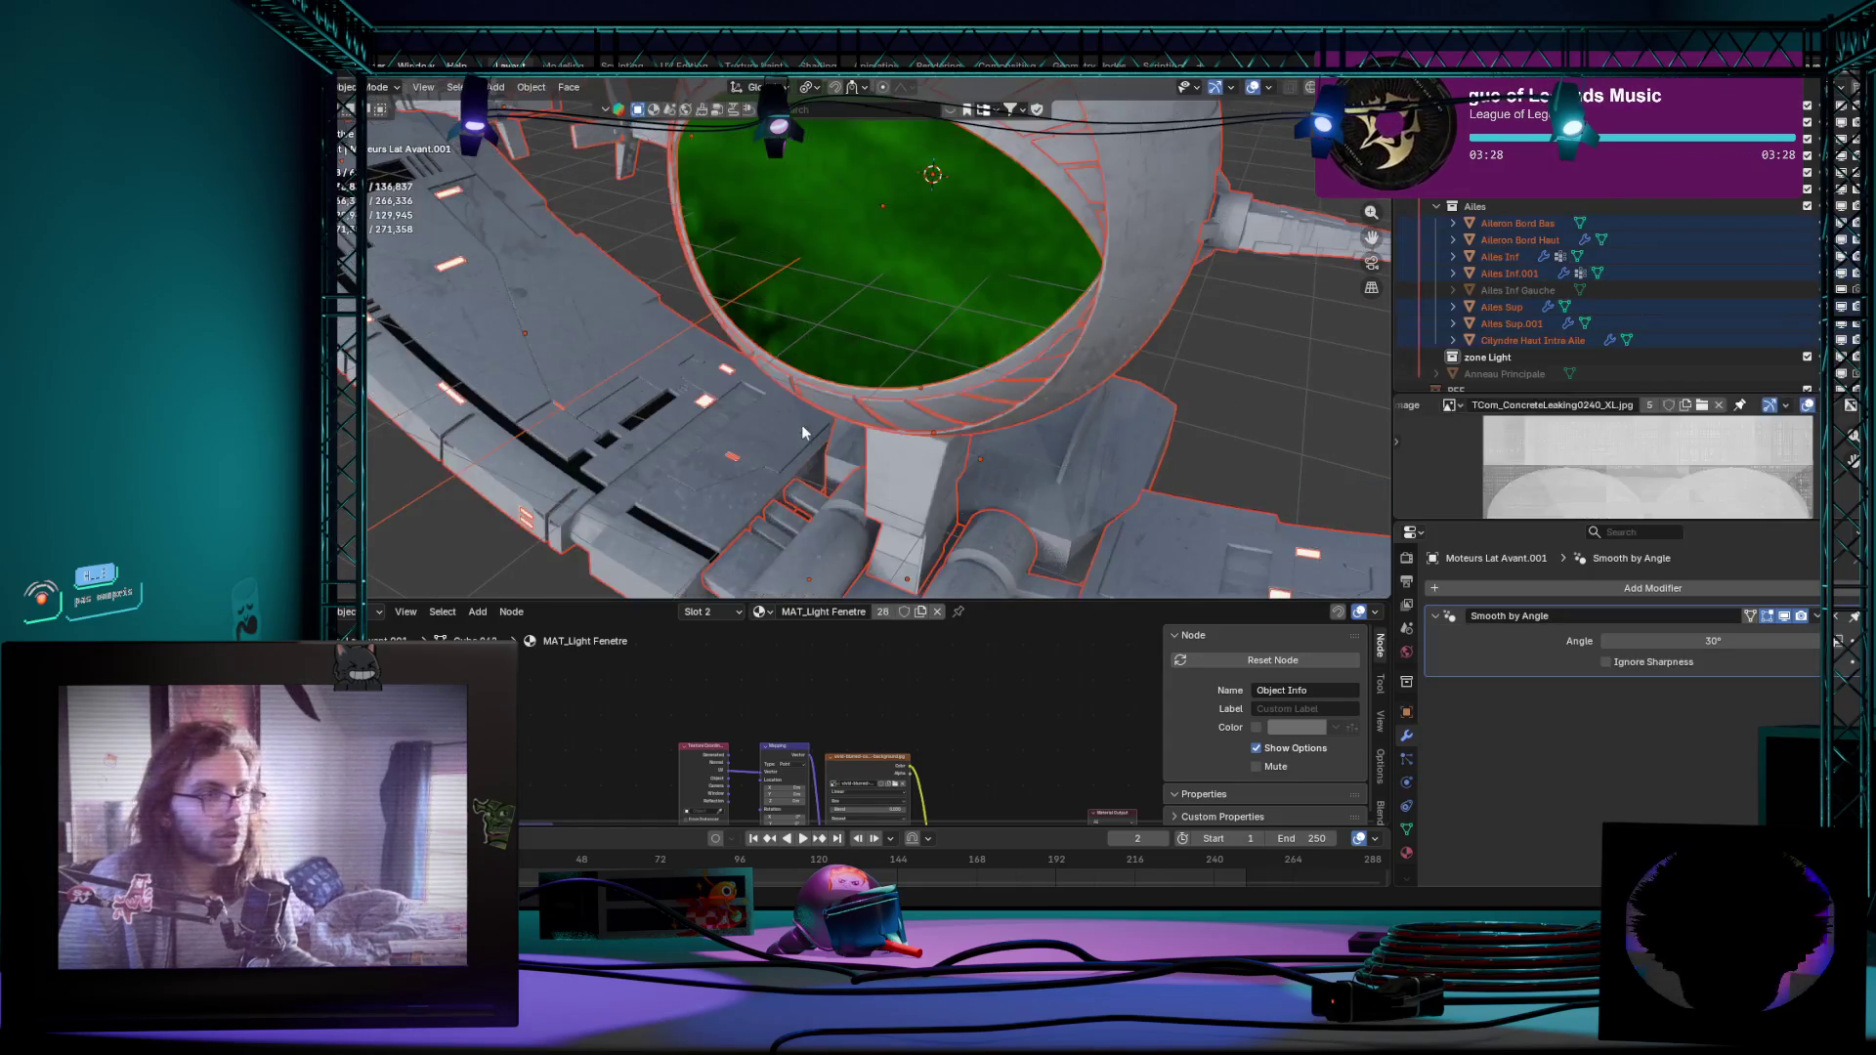
key("Tab")
left_click(801, 425)
scroll(802, 425, "down", 8)
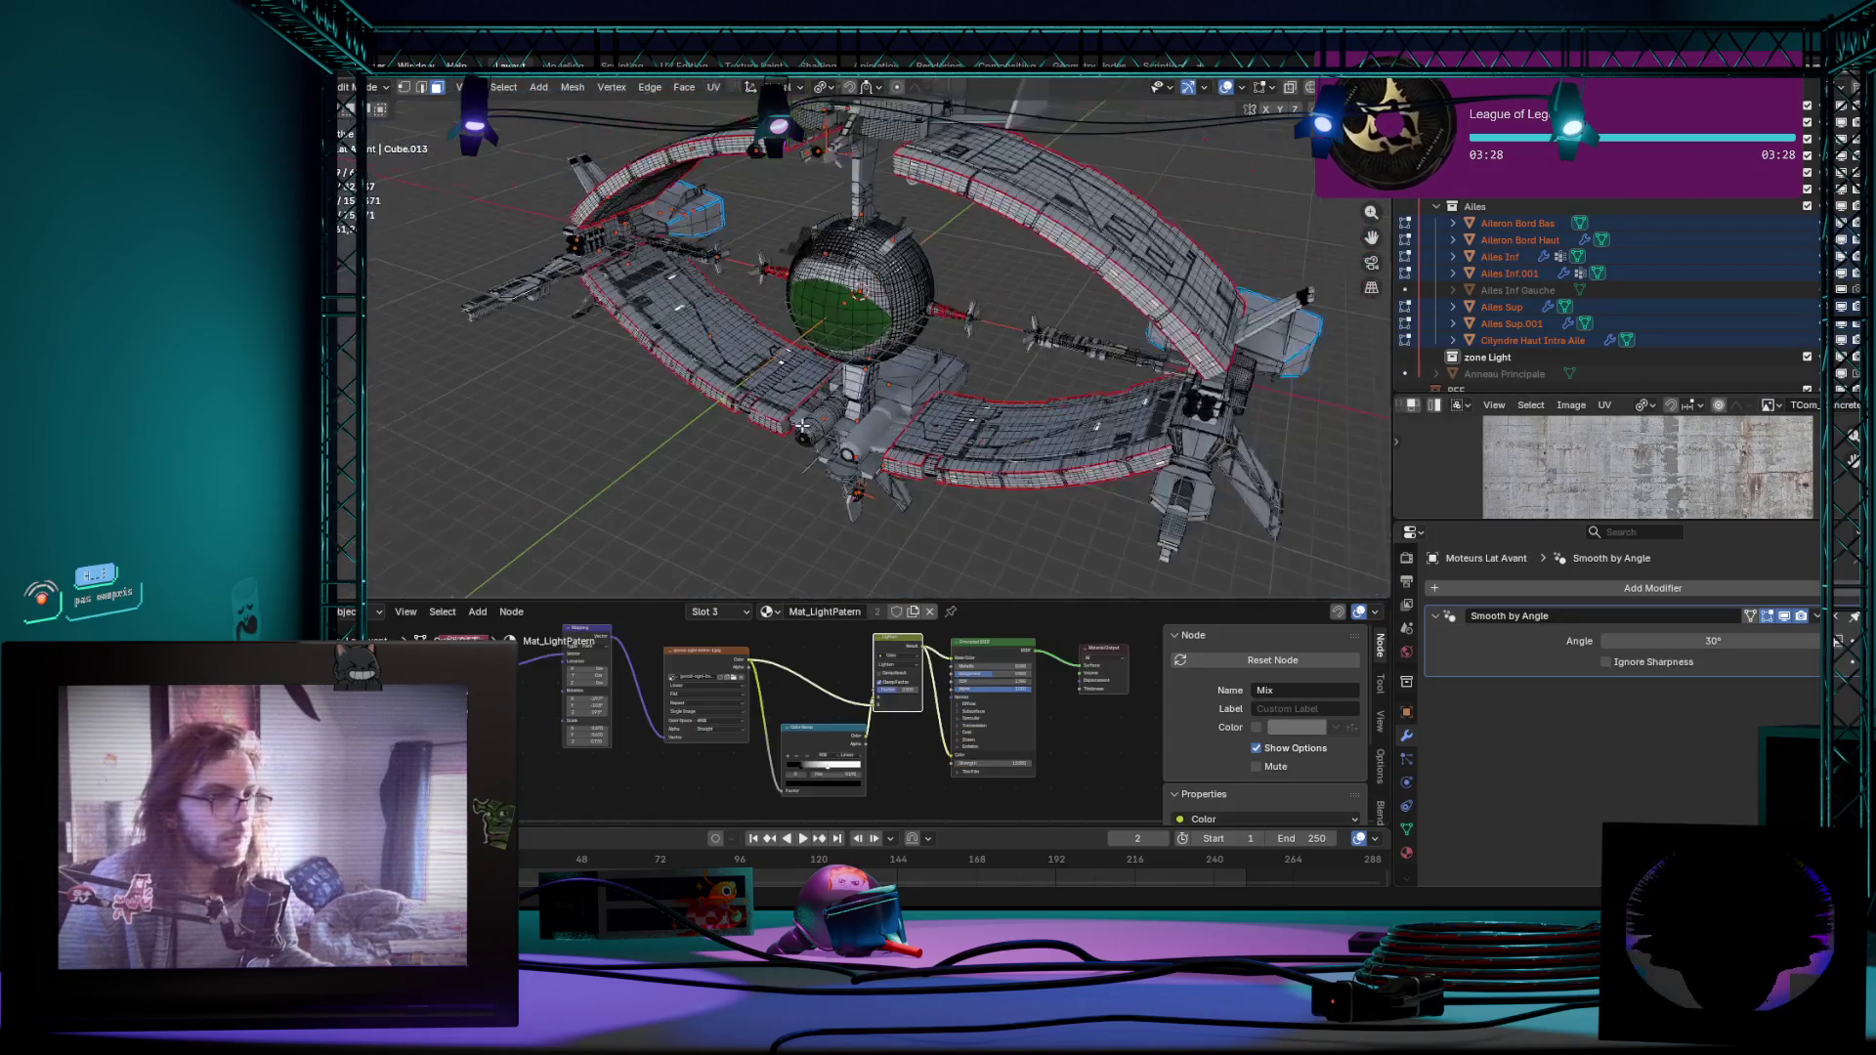
left_click(802, 426)
key("Tab")
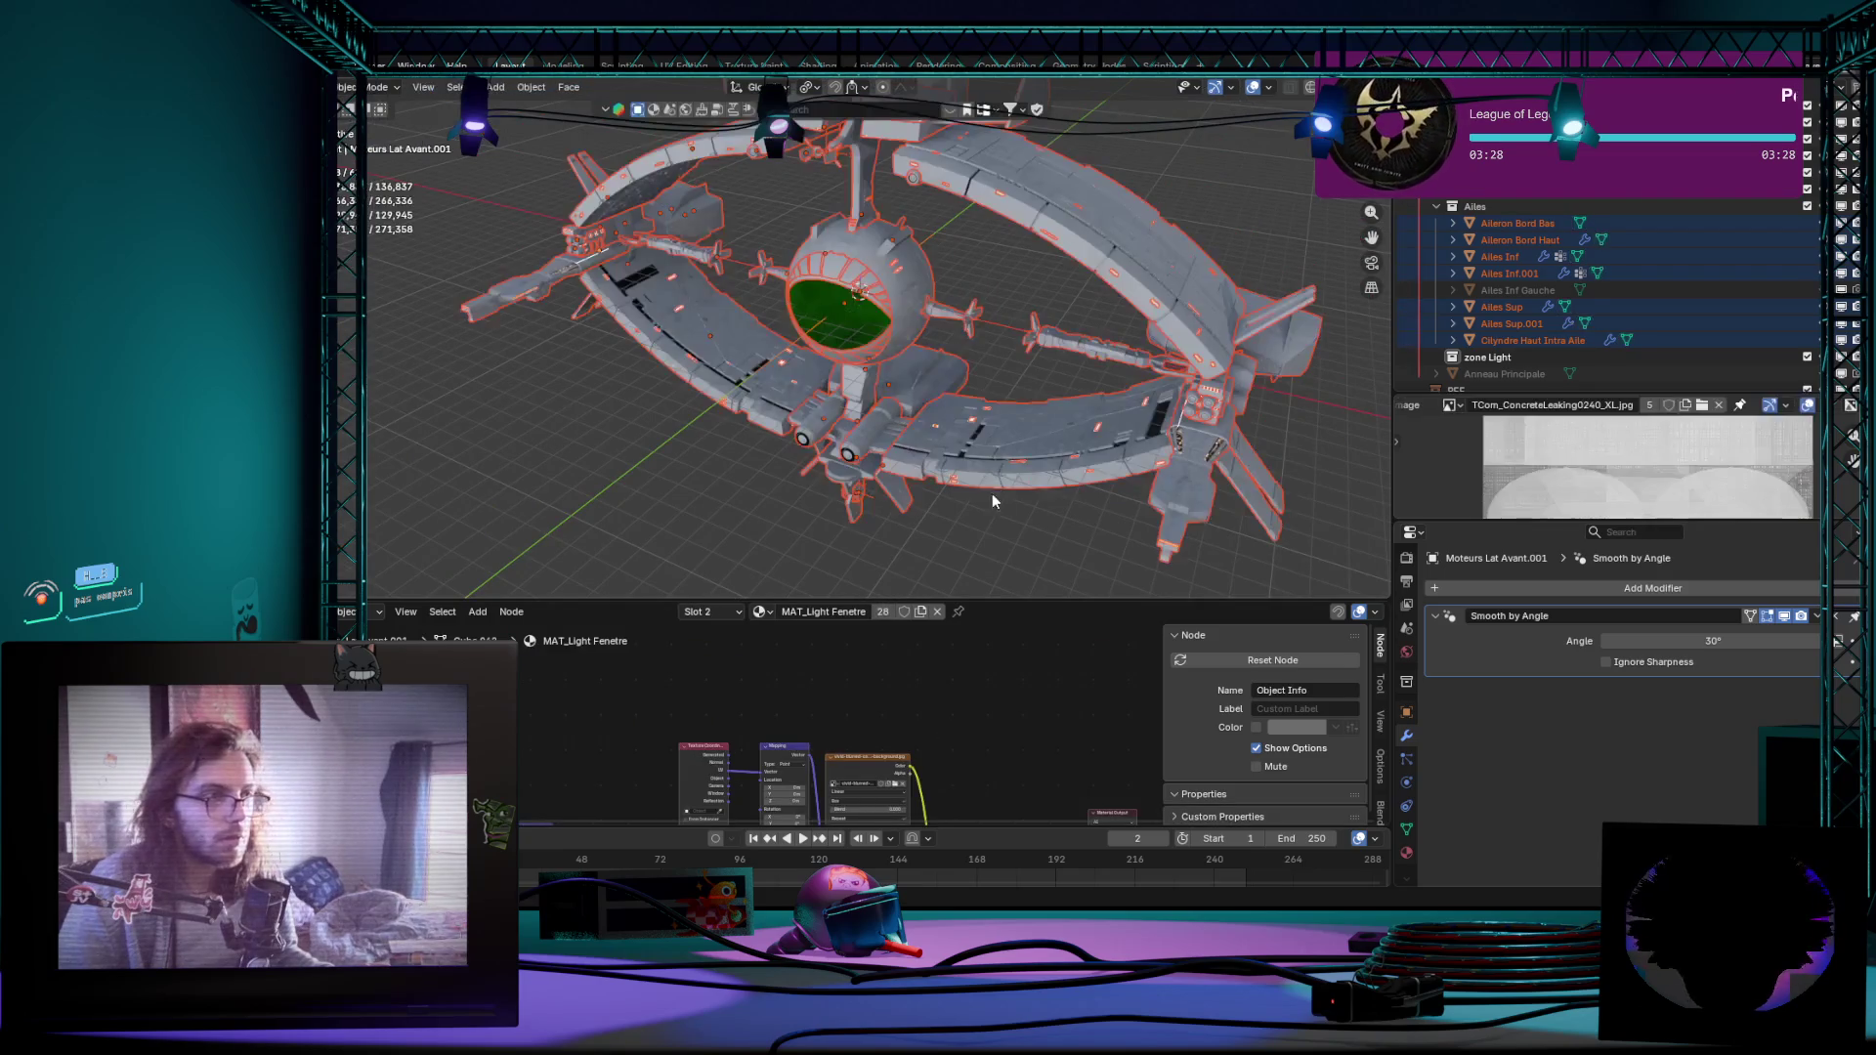
left_click(995, 511)
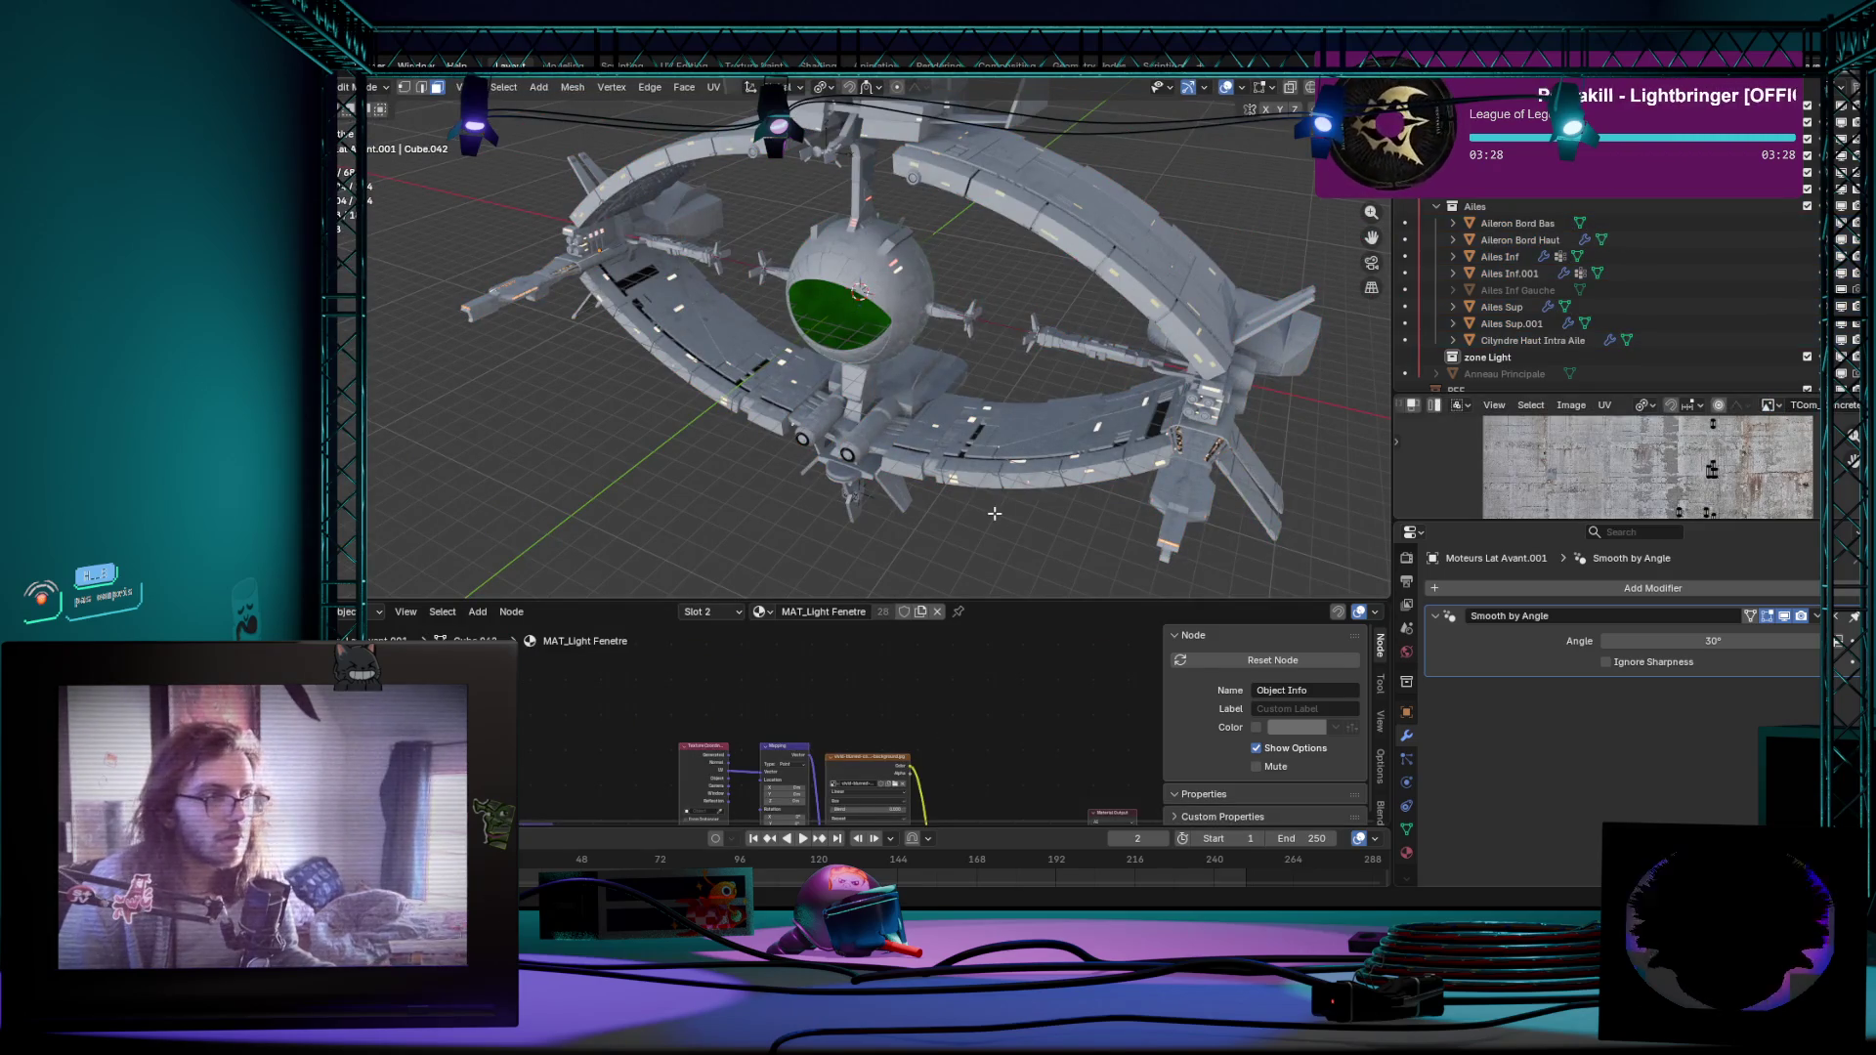
key("Tab")
key("Tab")
key("Tab")
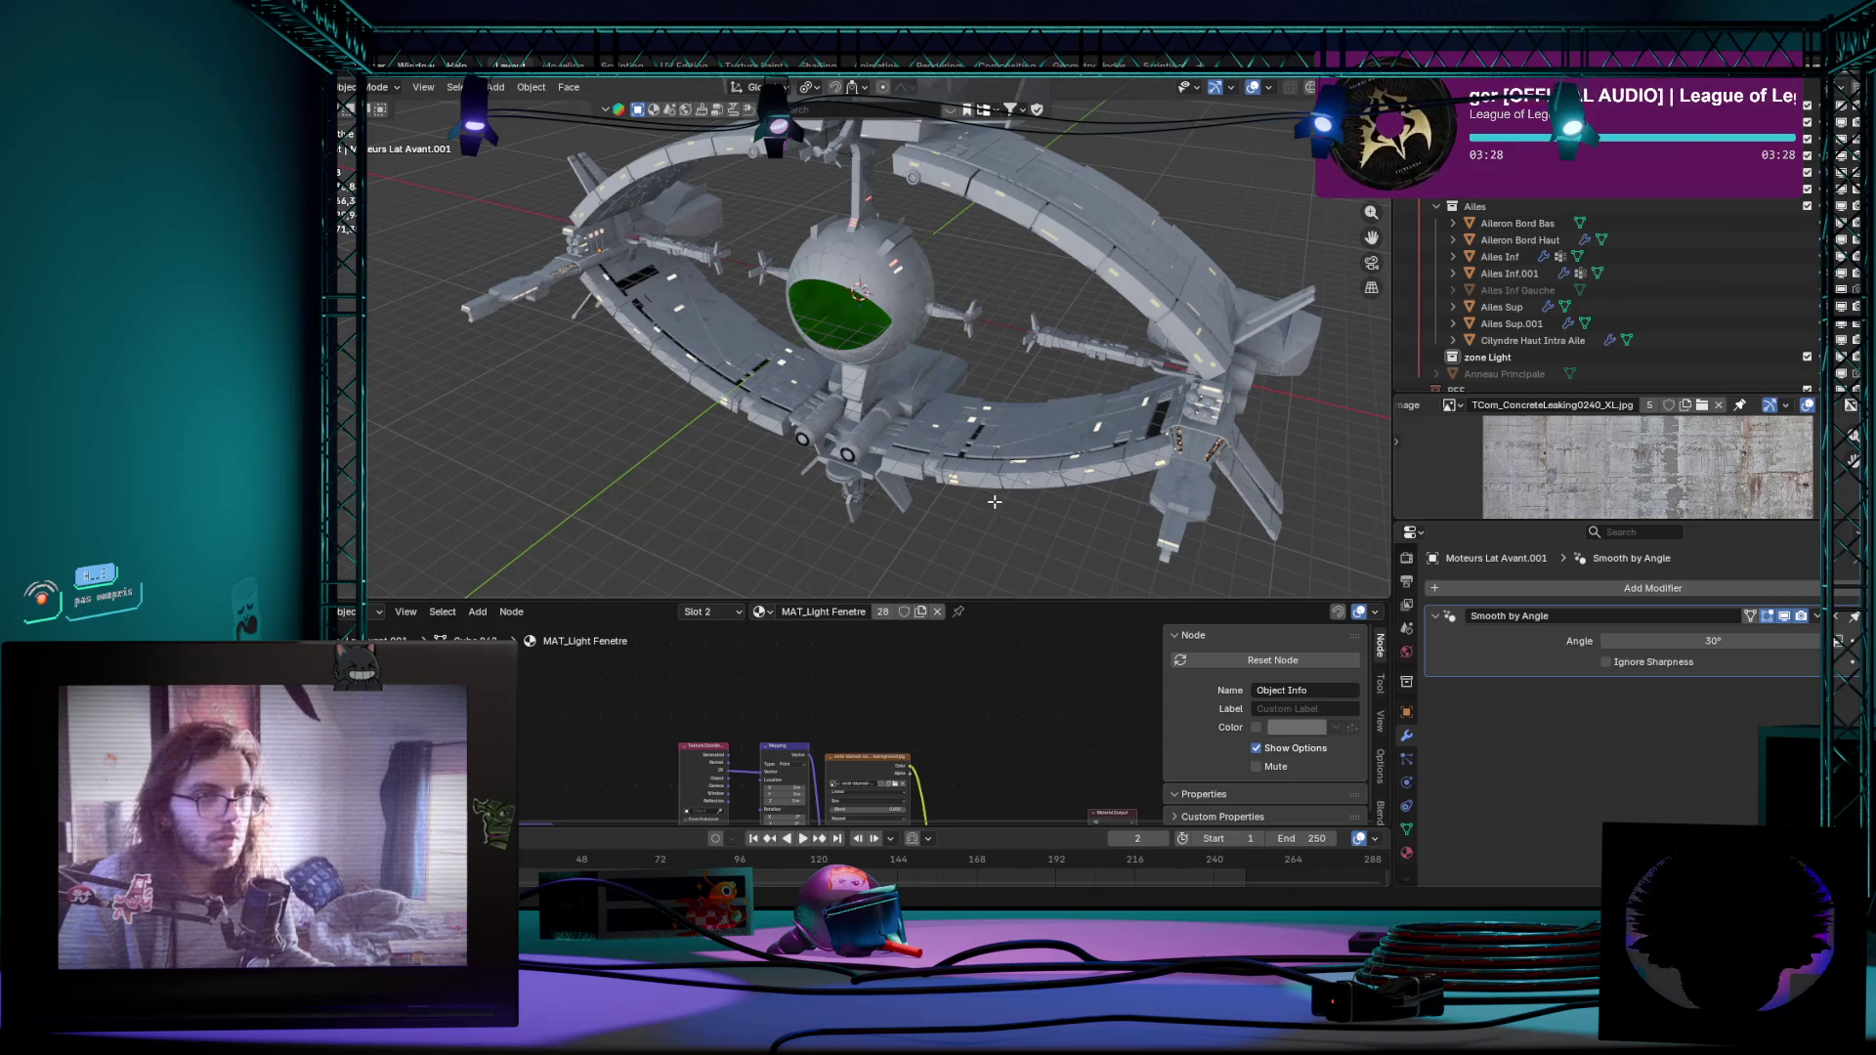
key("Tab")
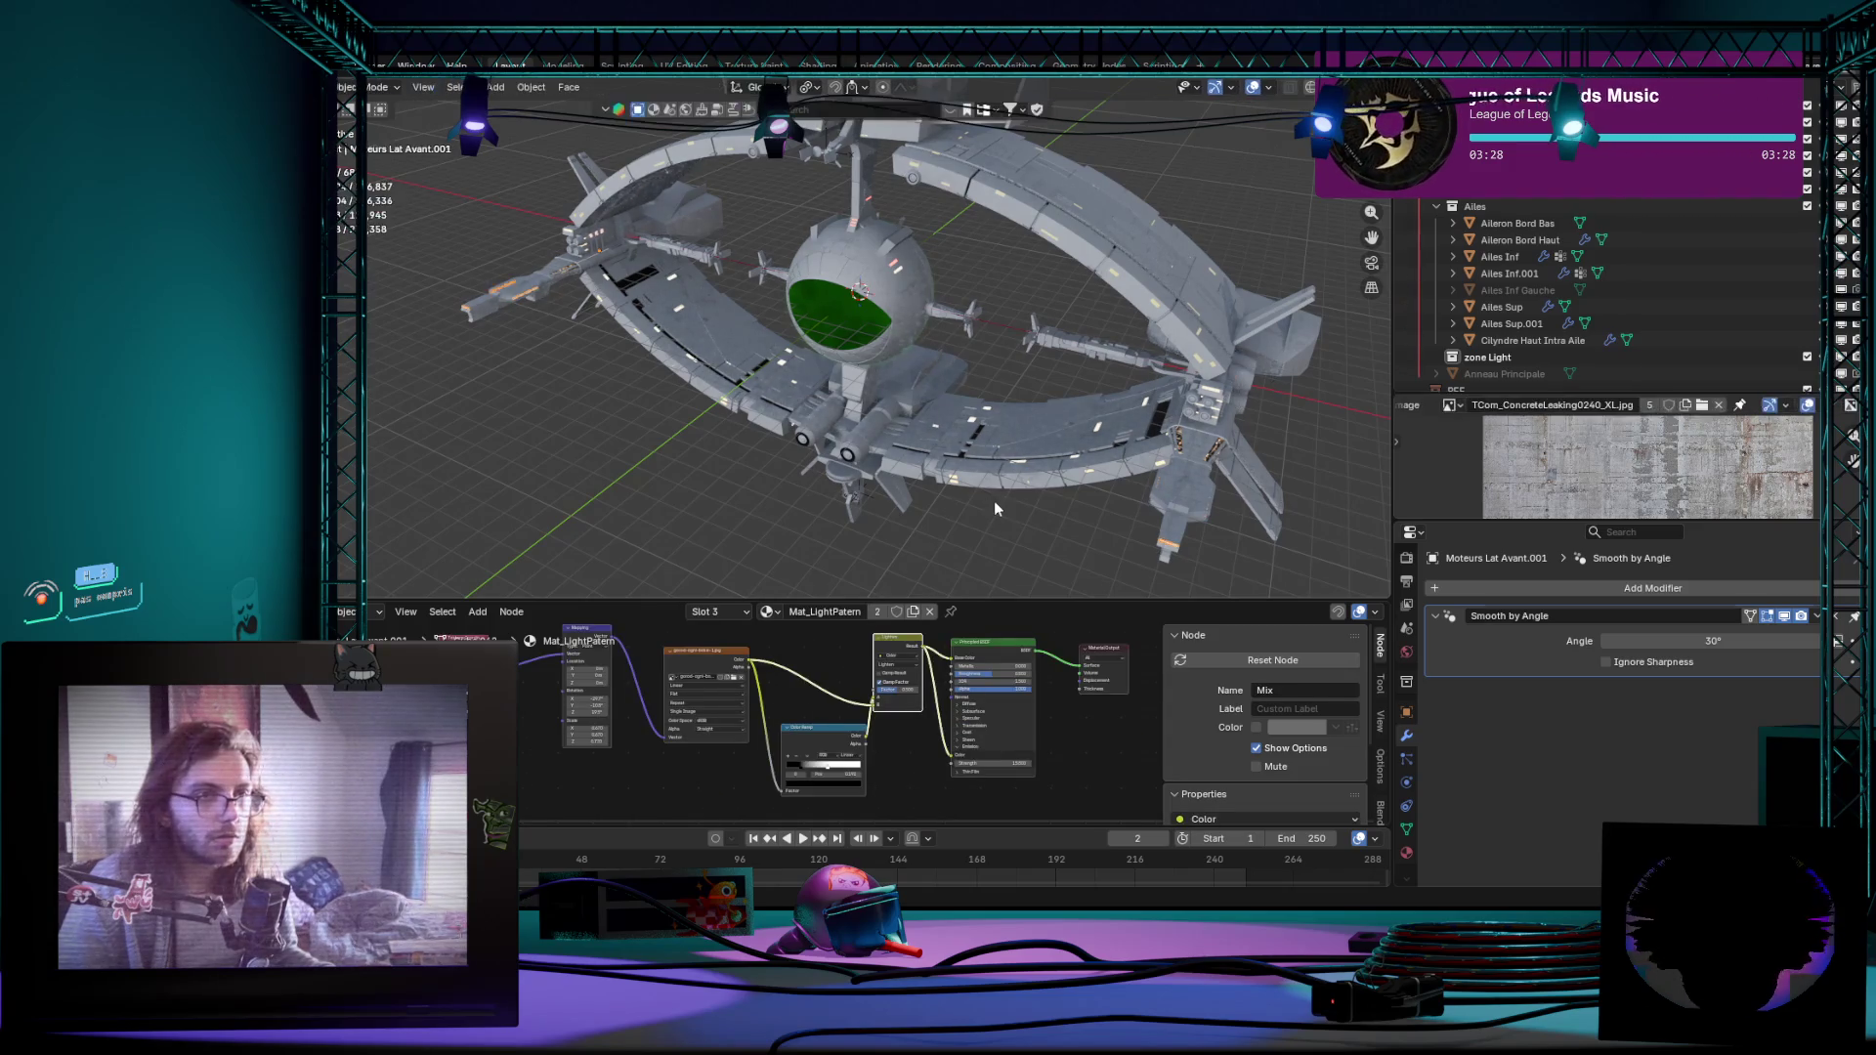
Step: Select the Ailes Inf.001 piece, check it in mesh editing, then select the wing objects together
left_click(996, 471)
key("Tab")
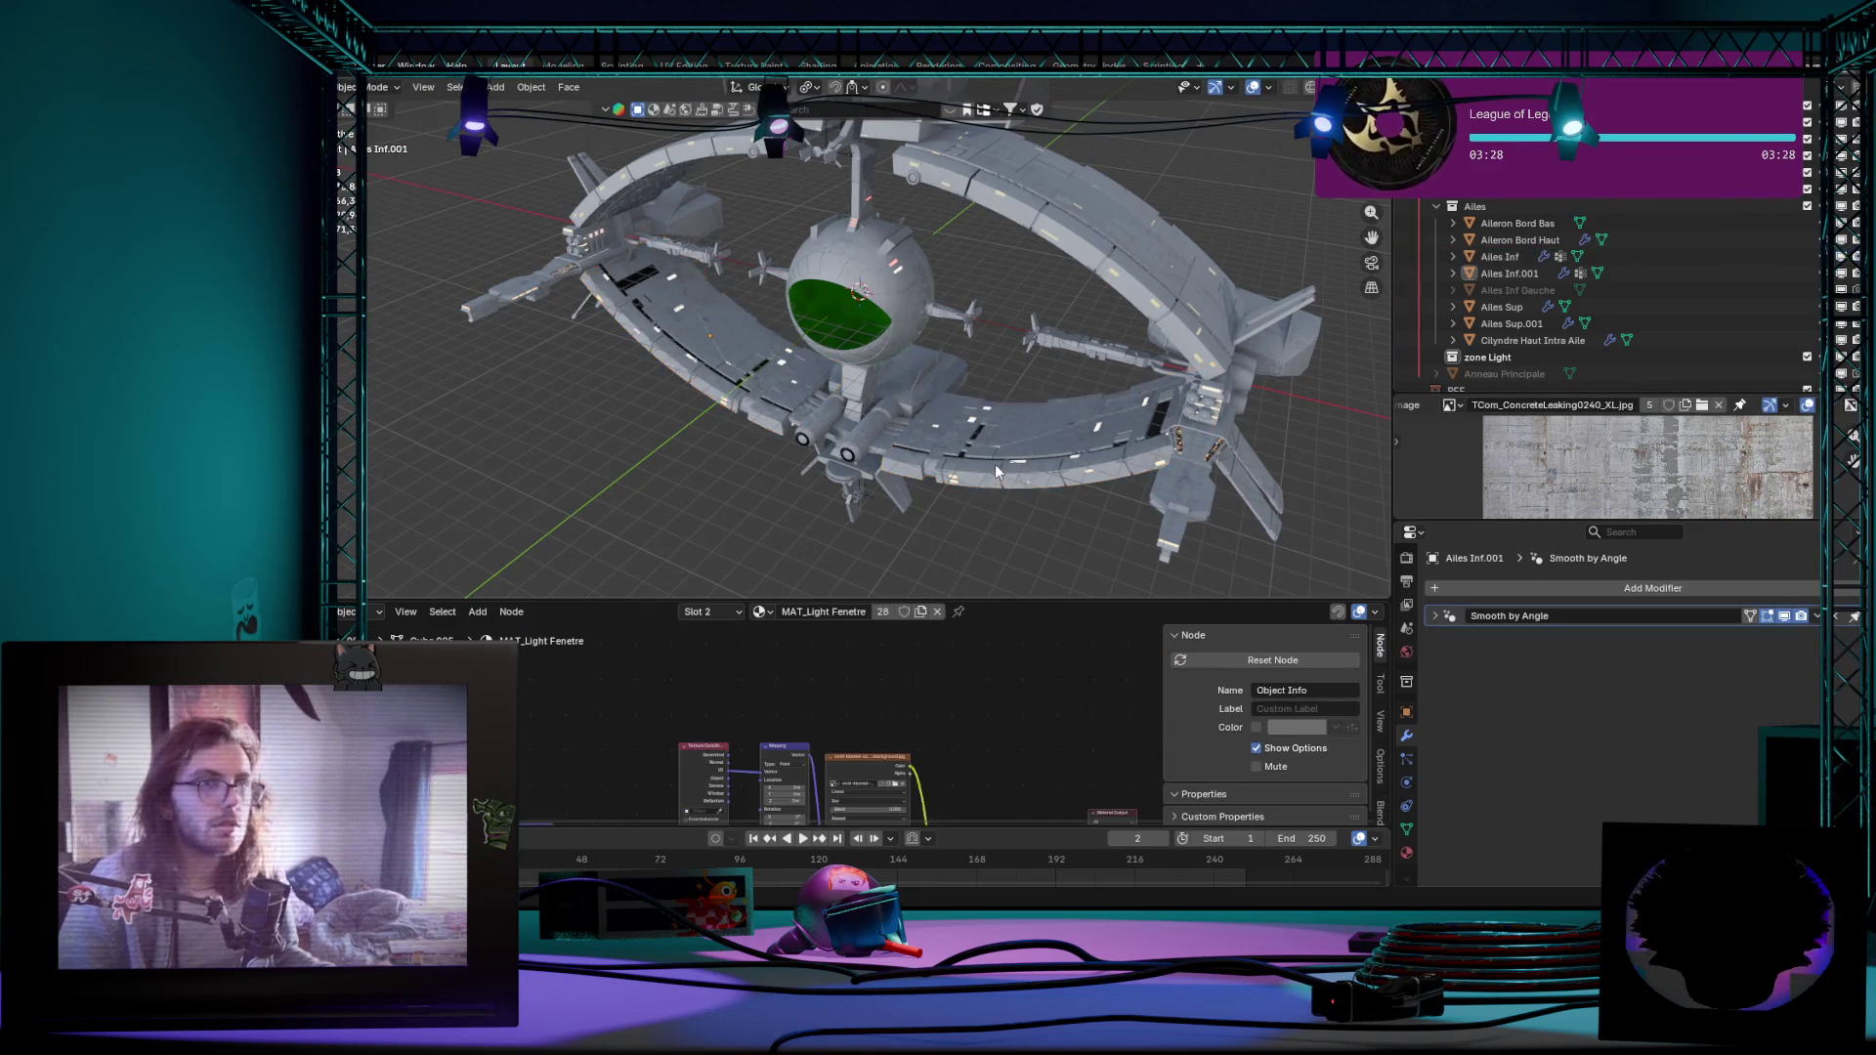
key("Tab")
key("Tab")
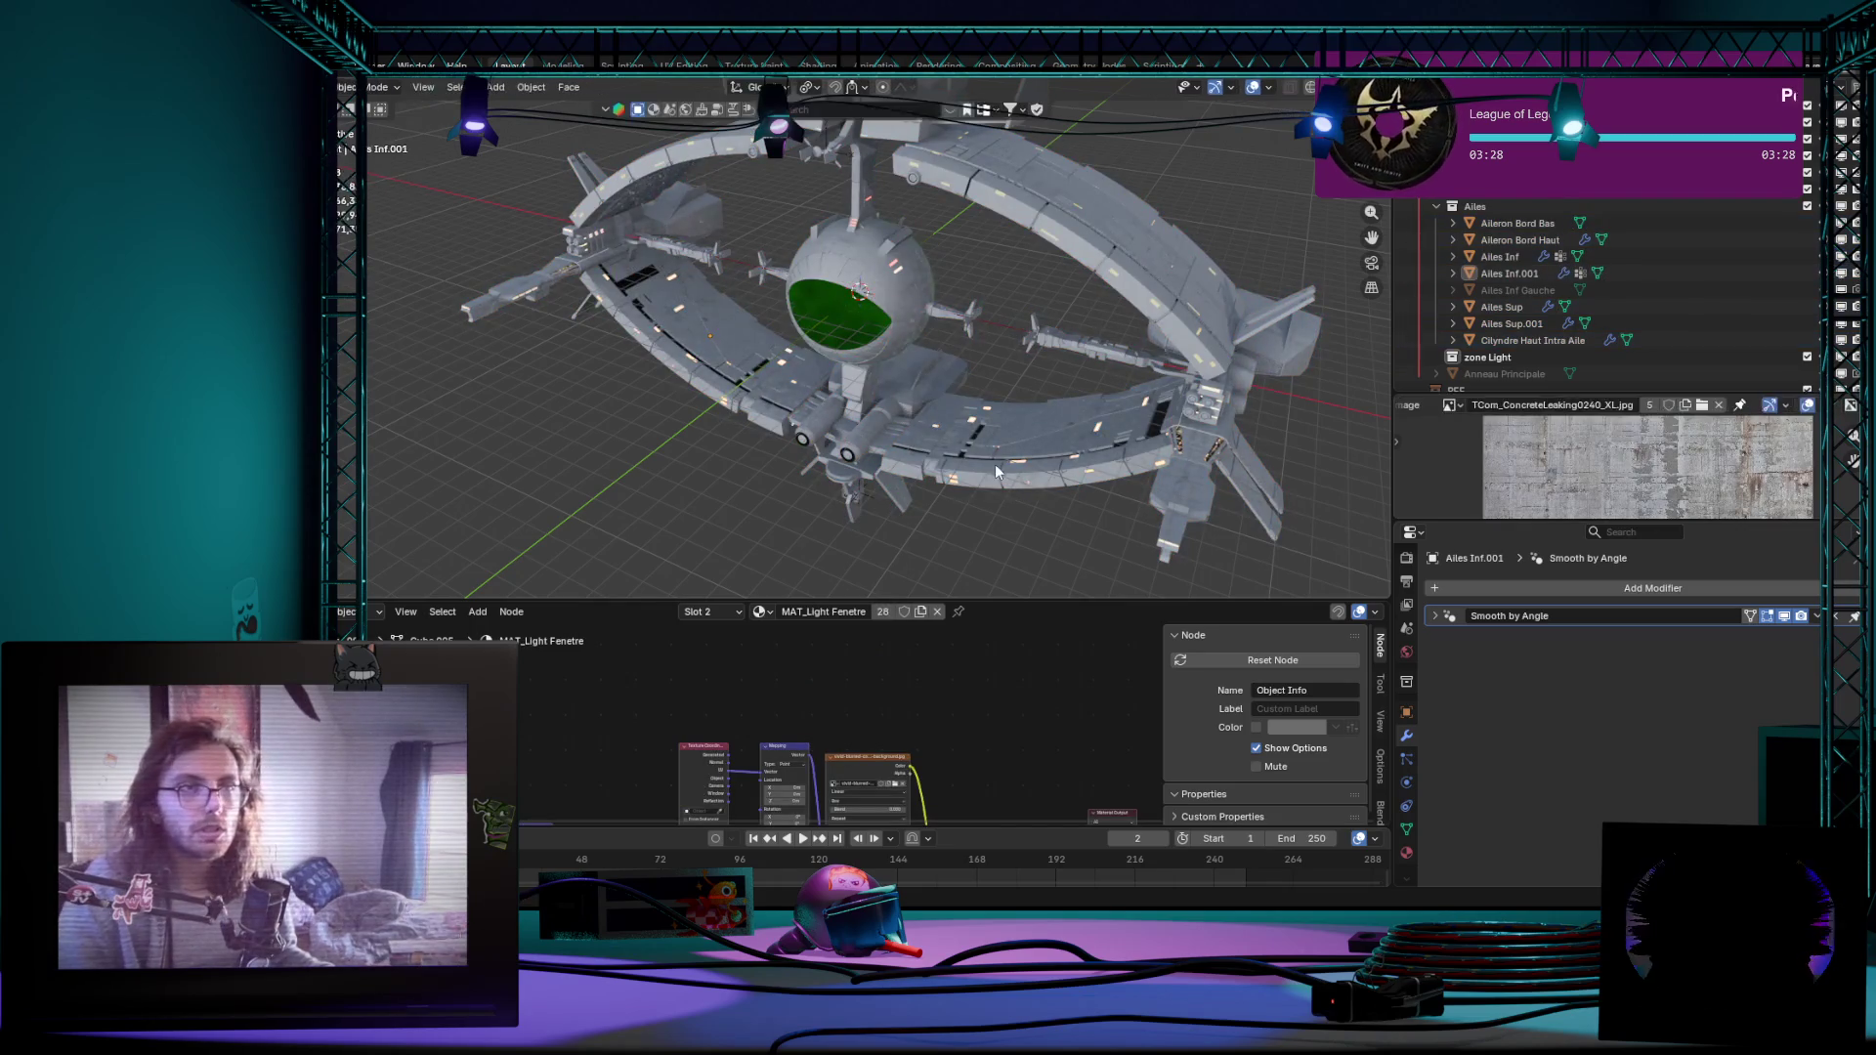
key("a")
Step: Join the wing pieces into Ailes Inf with Ctrl+J and save the blend file
key("Tab")
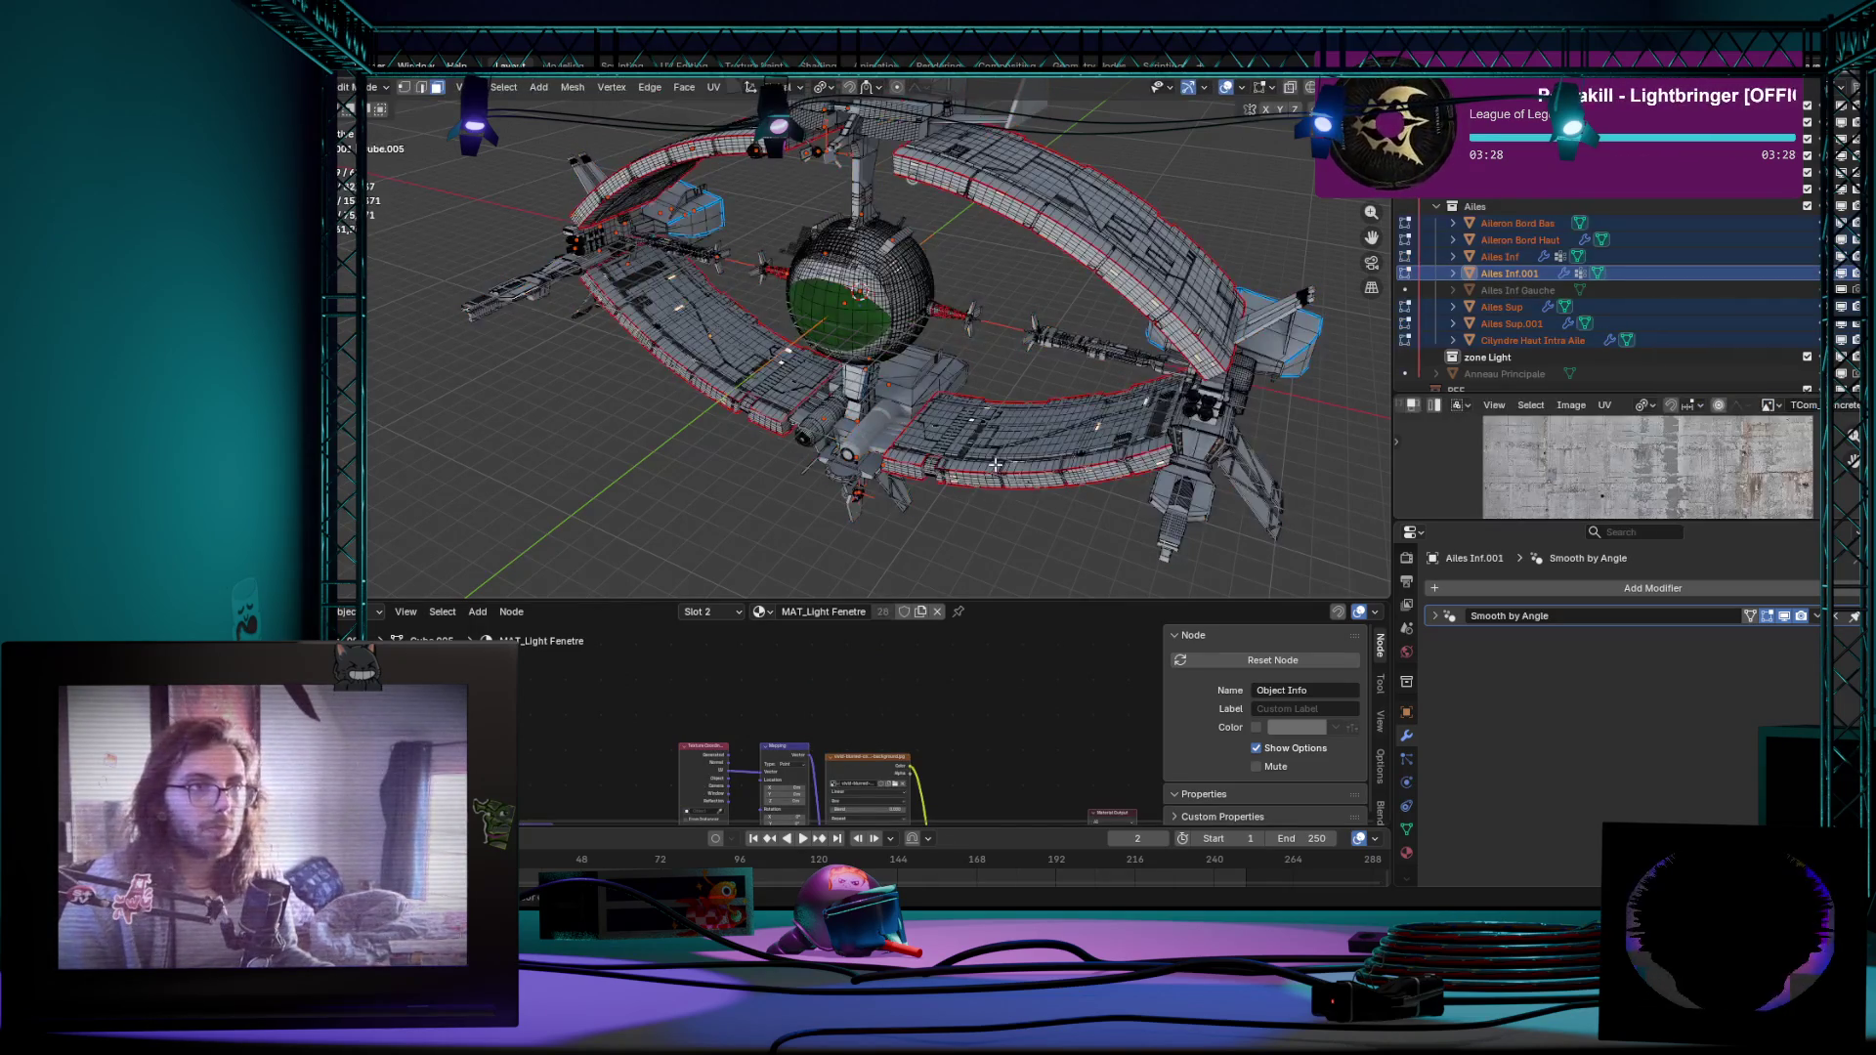
key("Tab")
key("ctrl+j")
key("Tab")
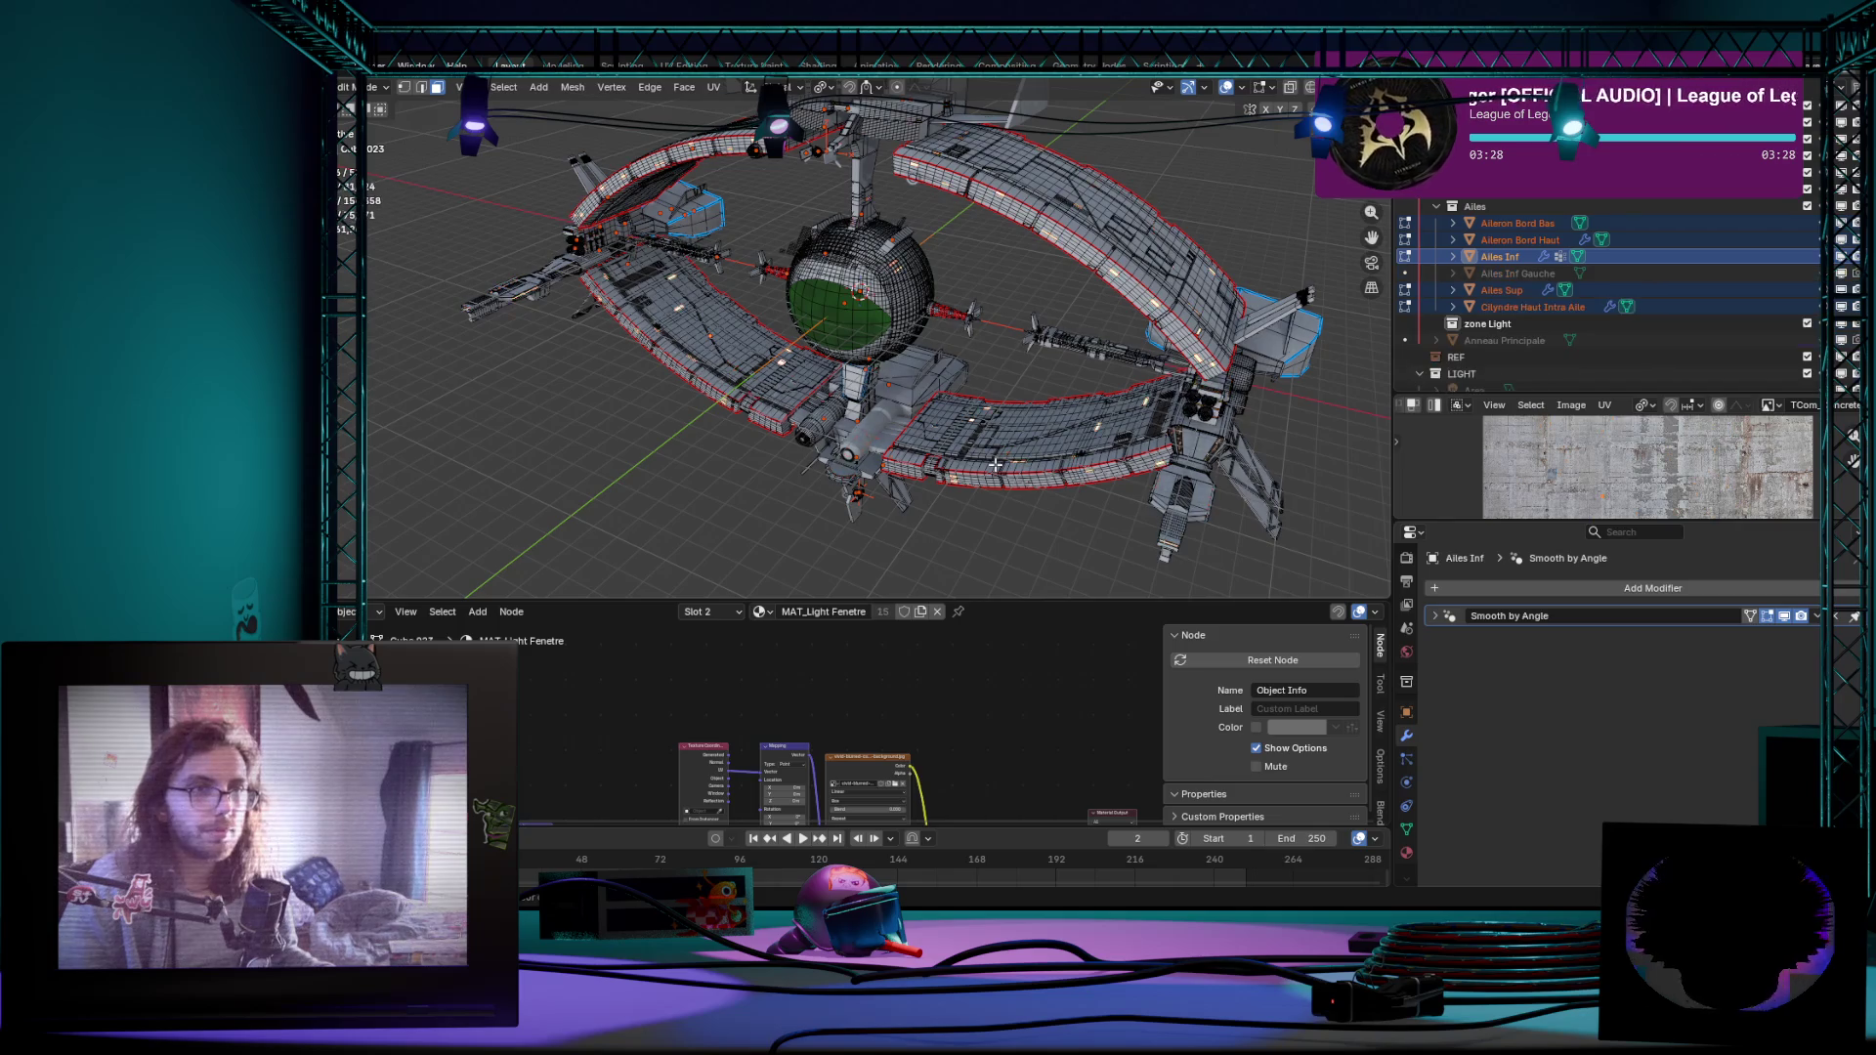
key("Tab")
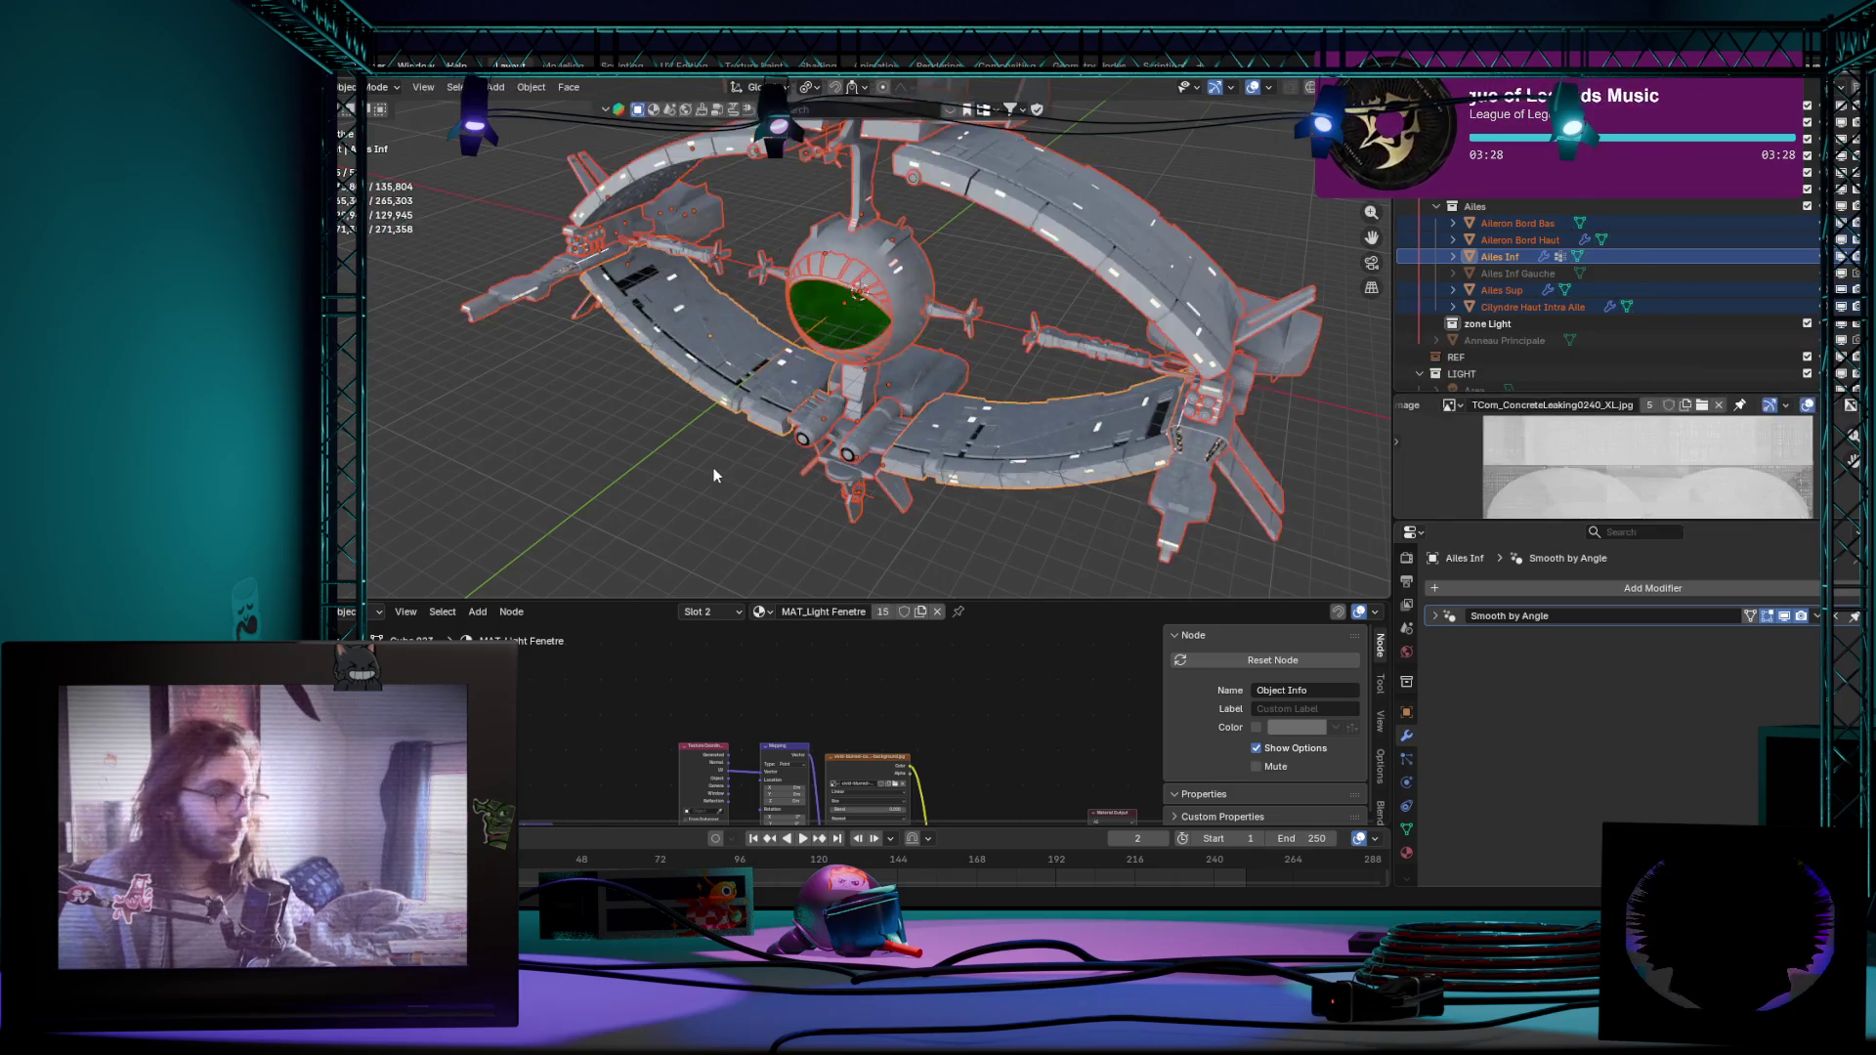
key("ctrl+s")
key("Tab")
scroll(722, 445, "up", 3)
scroll(733, 440, "up", 3)
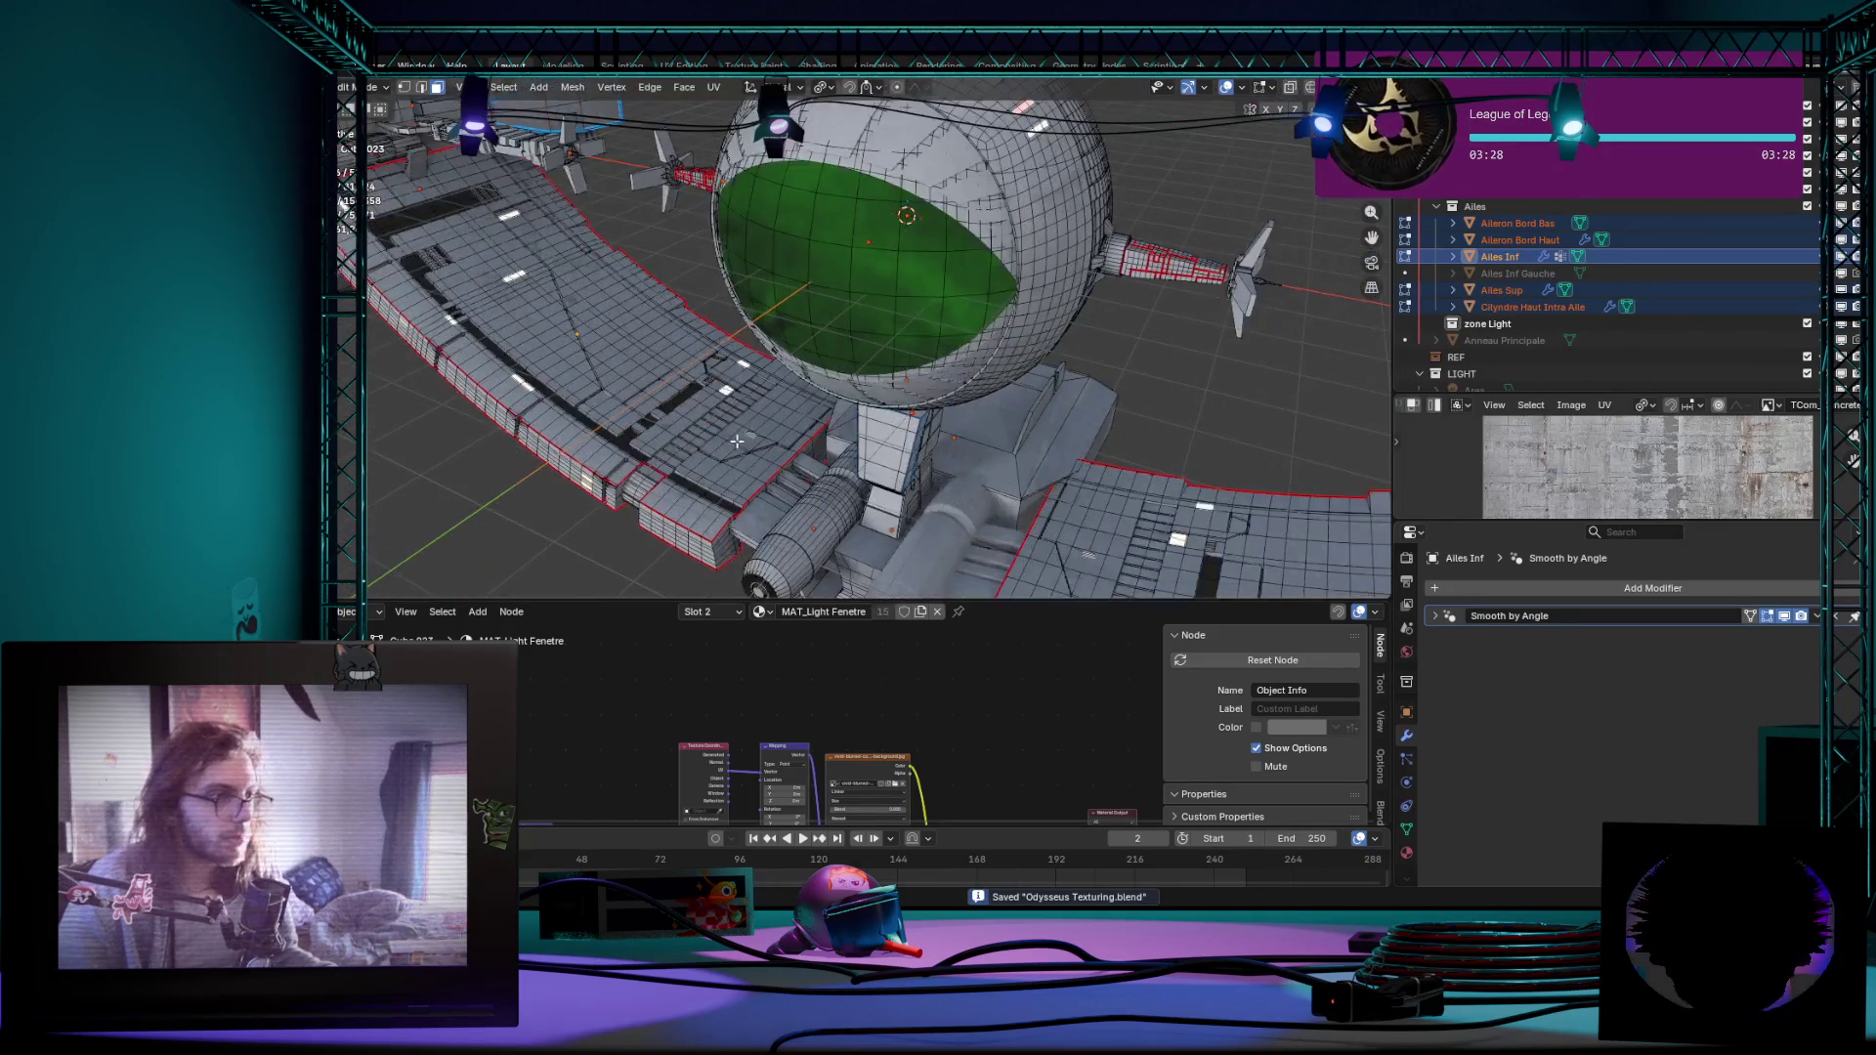
scroll(743, 431, "up", 3)
scroll(745, 428, "up", 2)
scroll(627, 495, "down", 1)
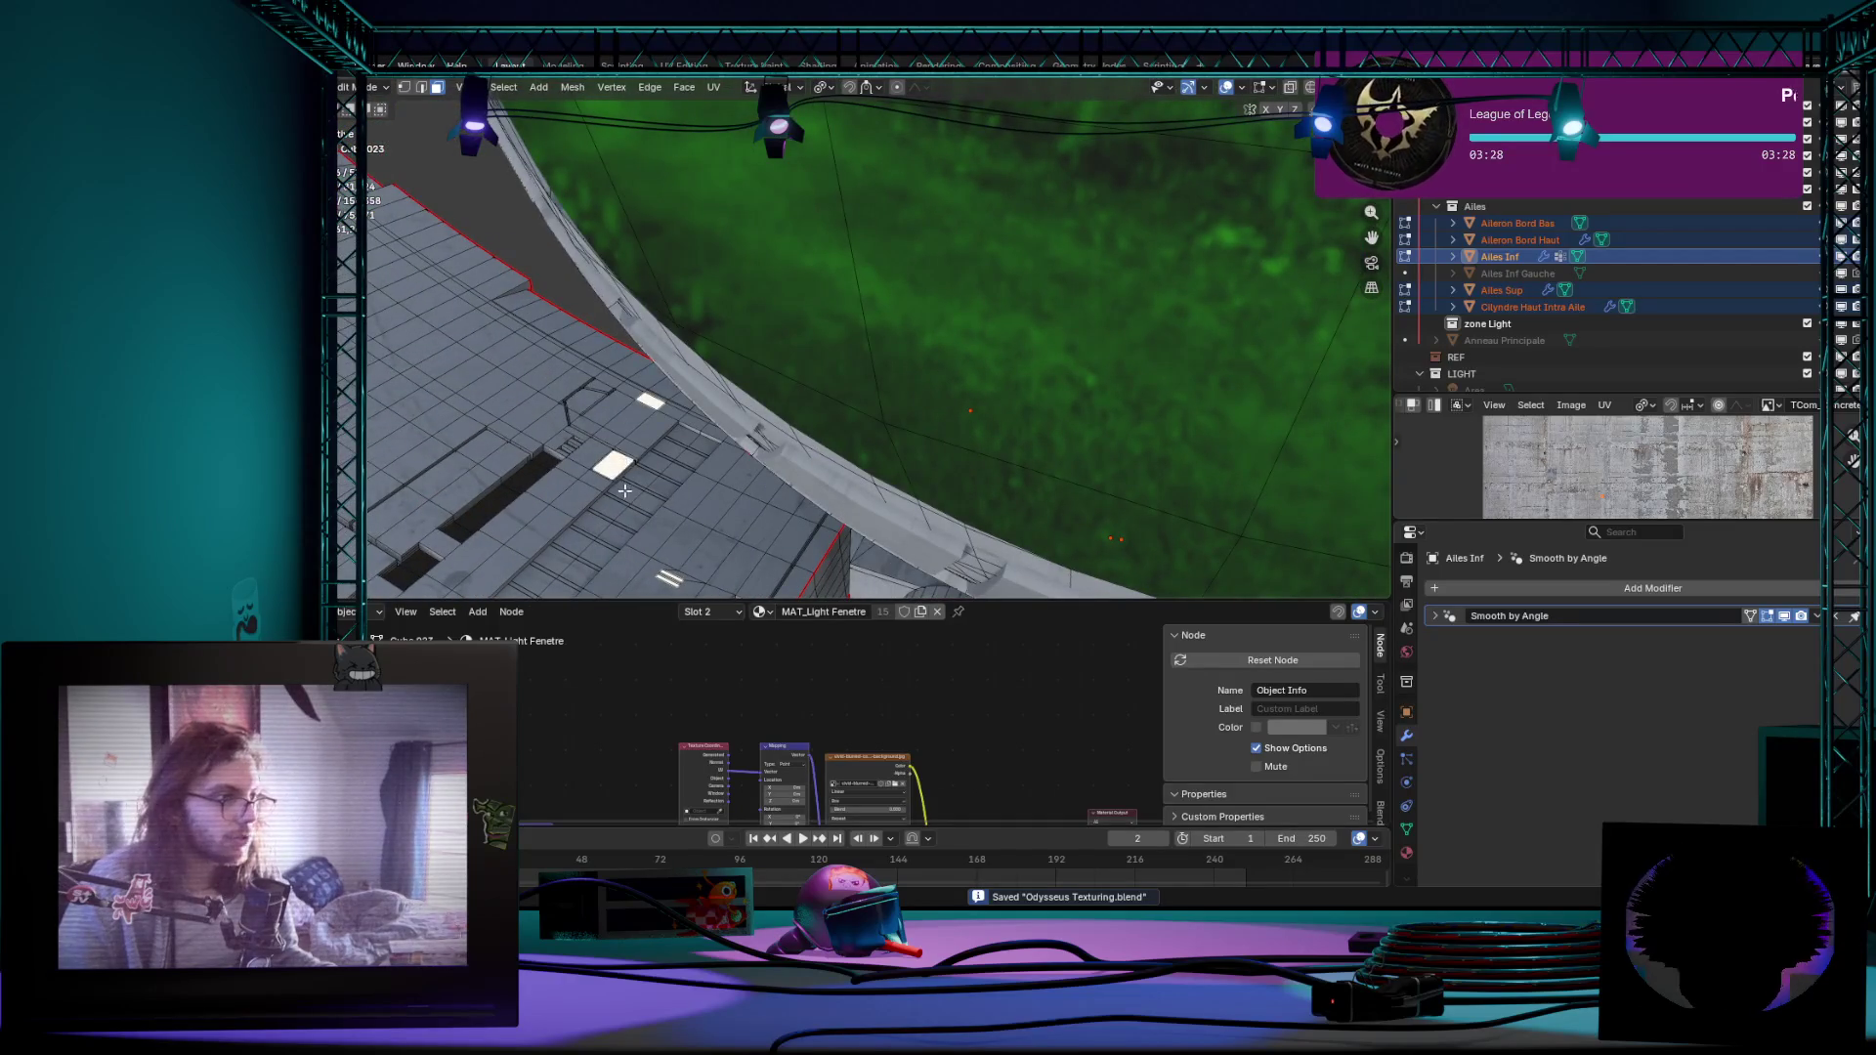
scroll(624, 492, "down", 5)
scroll(736, 497, "up", 2)
scroll(736, 497, "down", 2)
scroll(722, 488, "up", 4)
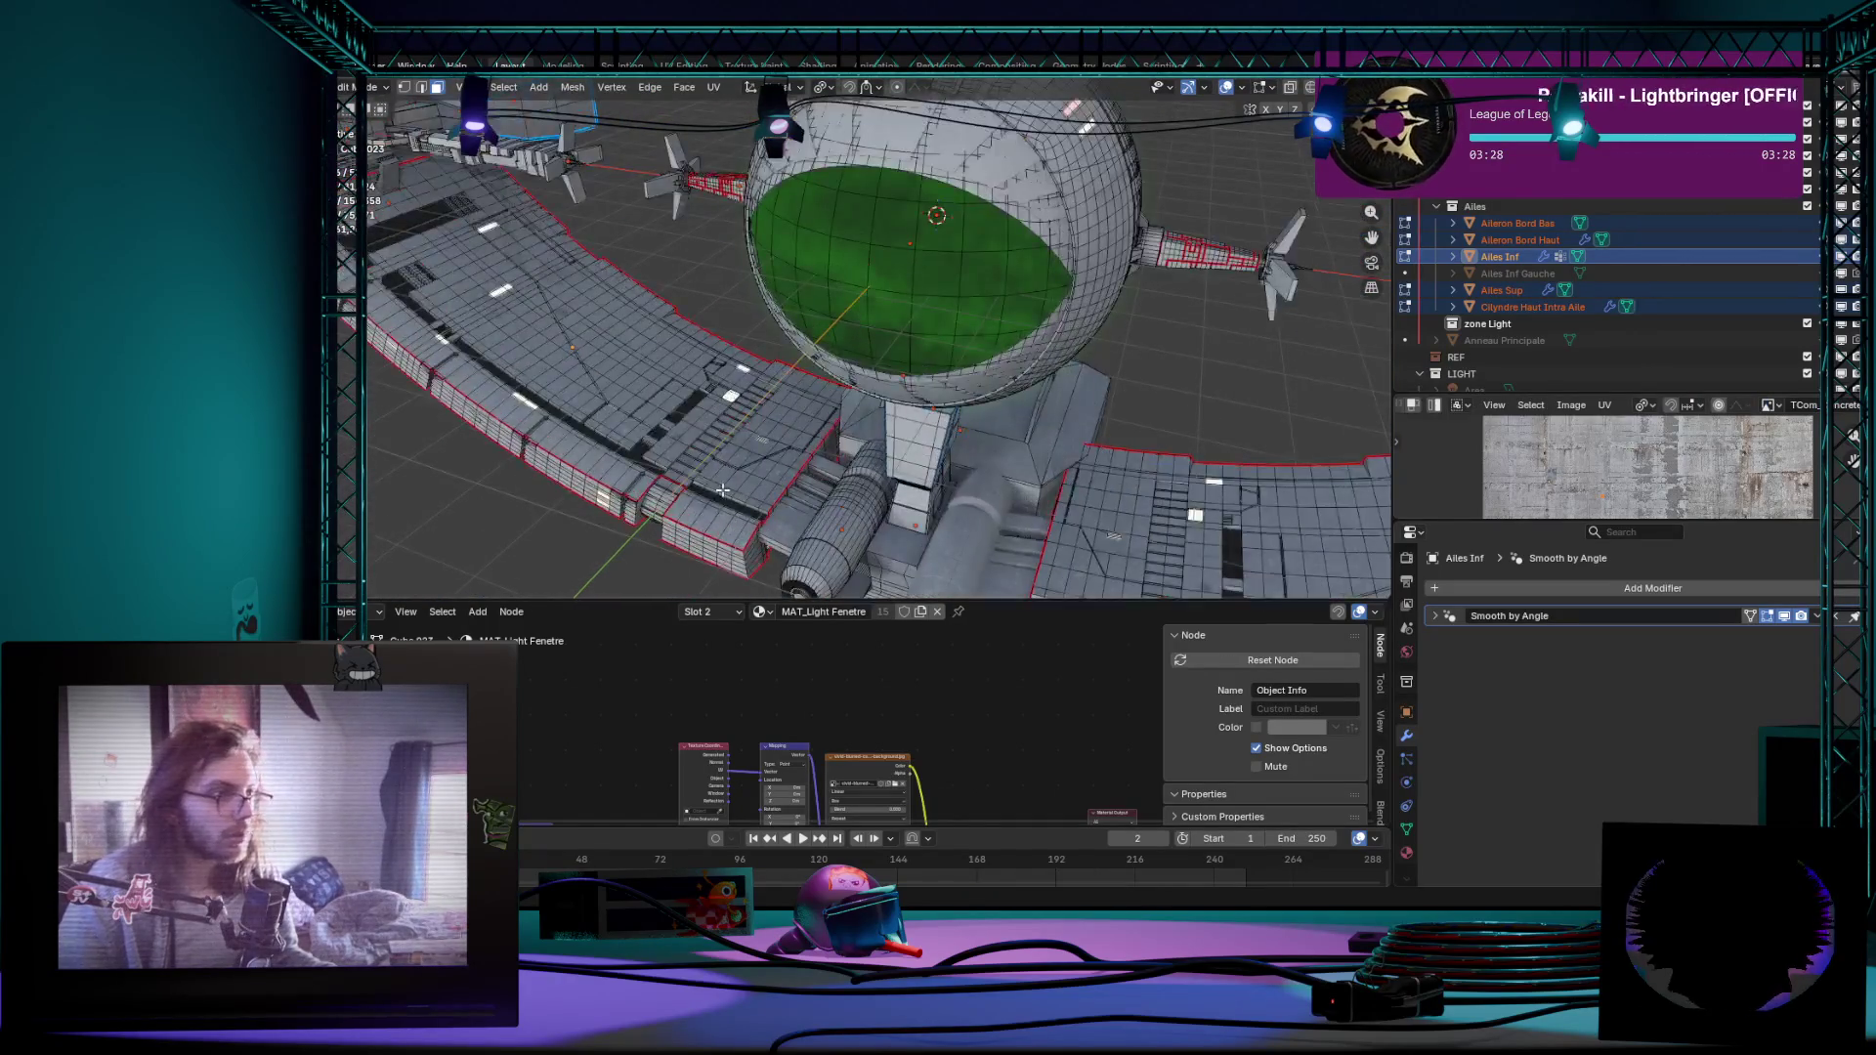
scroll(735, 417, "up", 4)
scroll(773, 453, "up", 2)
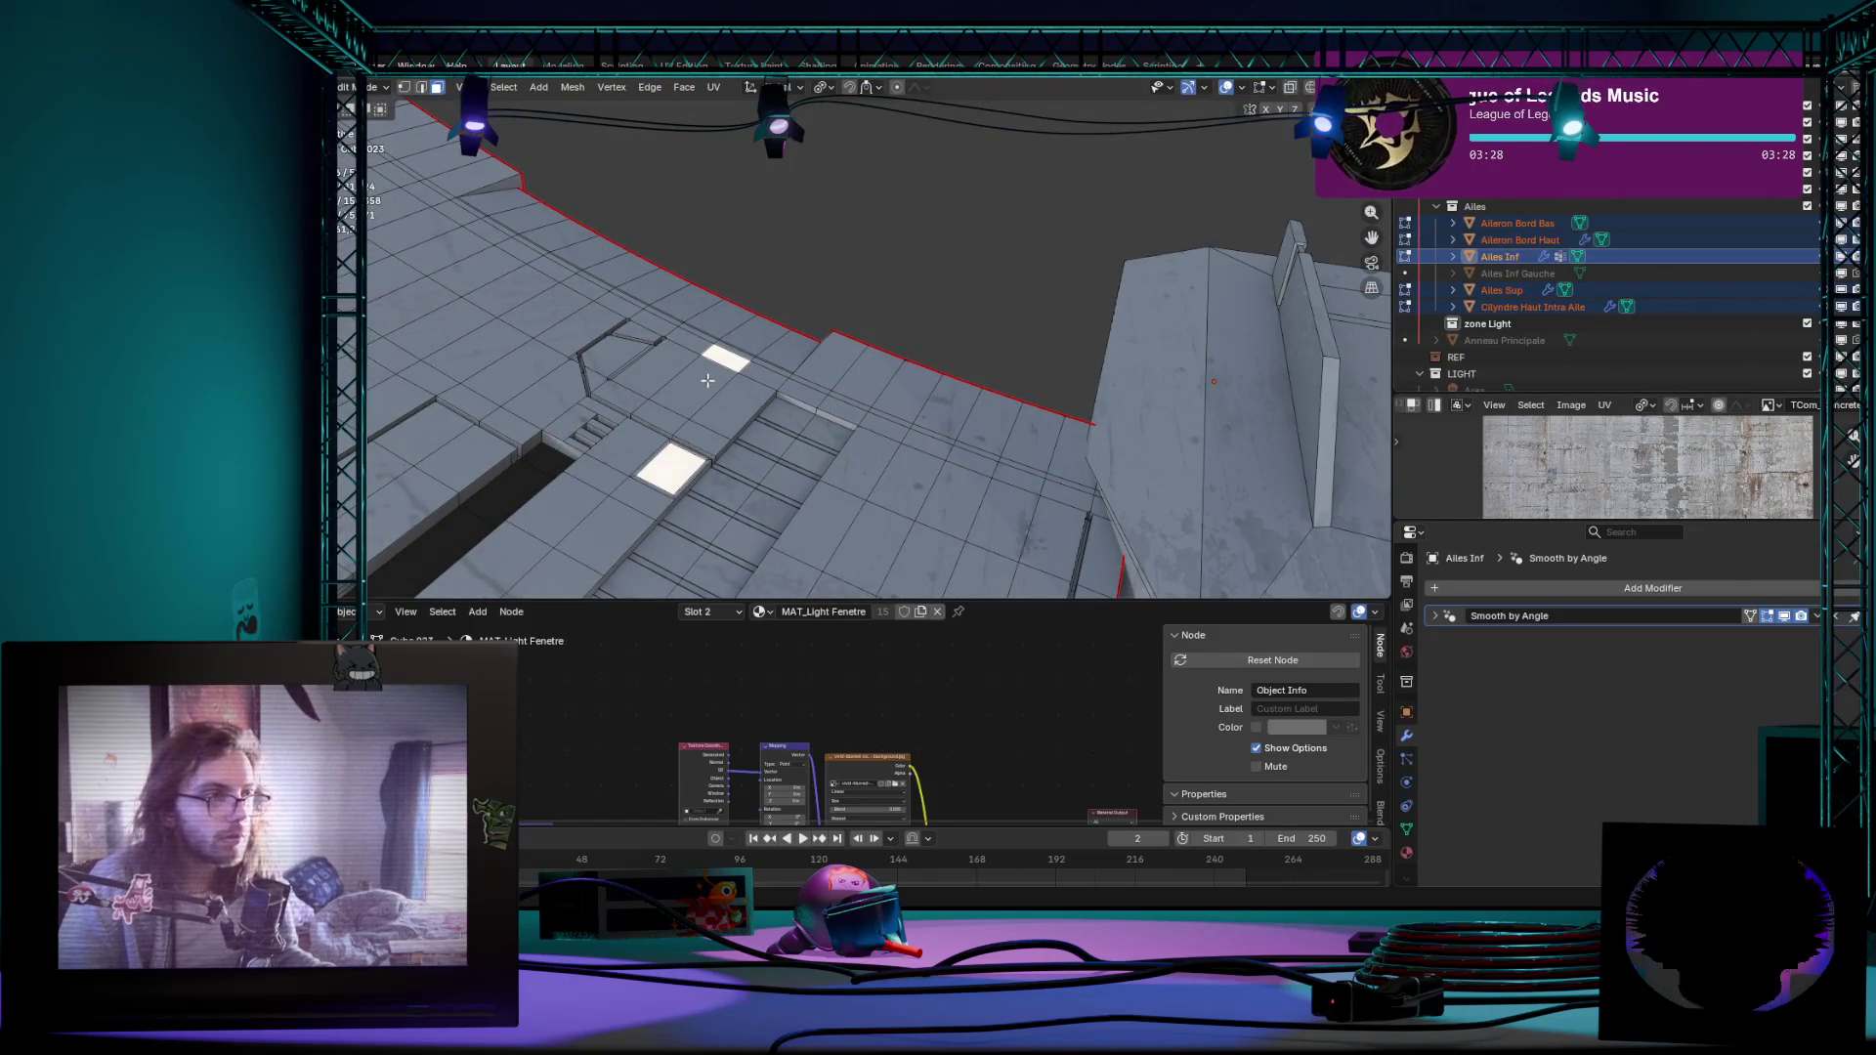
scroll(735, 369, "down", 5)
scroll(734, 369, "down", 4)
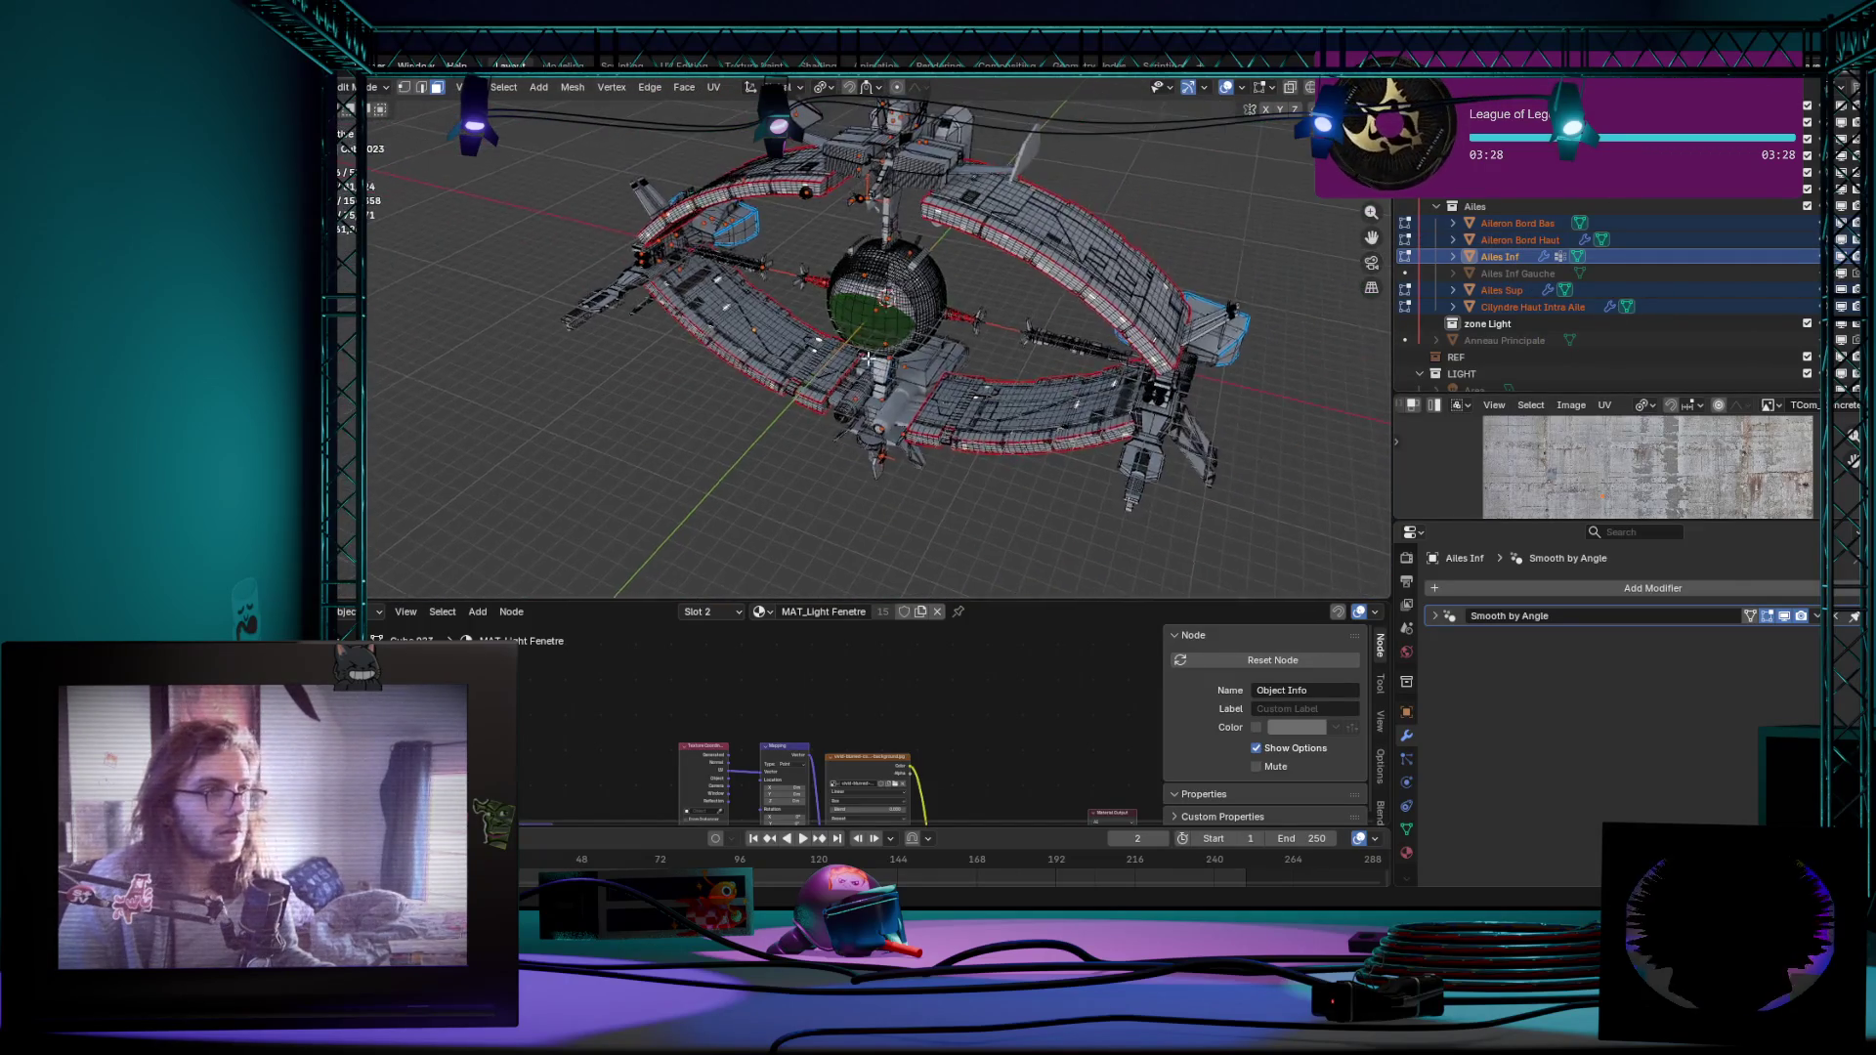
Step: Select every face sharing the light window material and orbit to a top-down view of the tiles
middle_click_drag(616, 263, 511, 138)
left_click(504, 86)
mouse_move(541, 297)
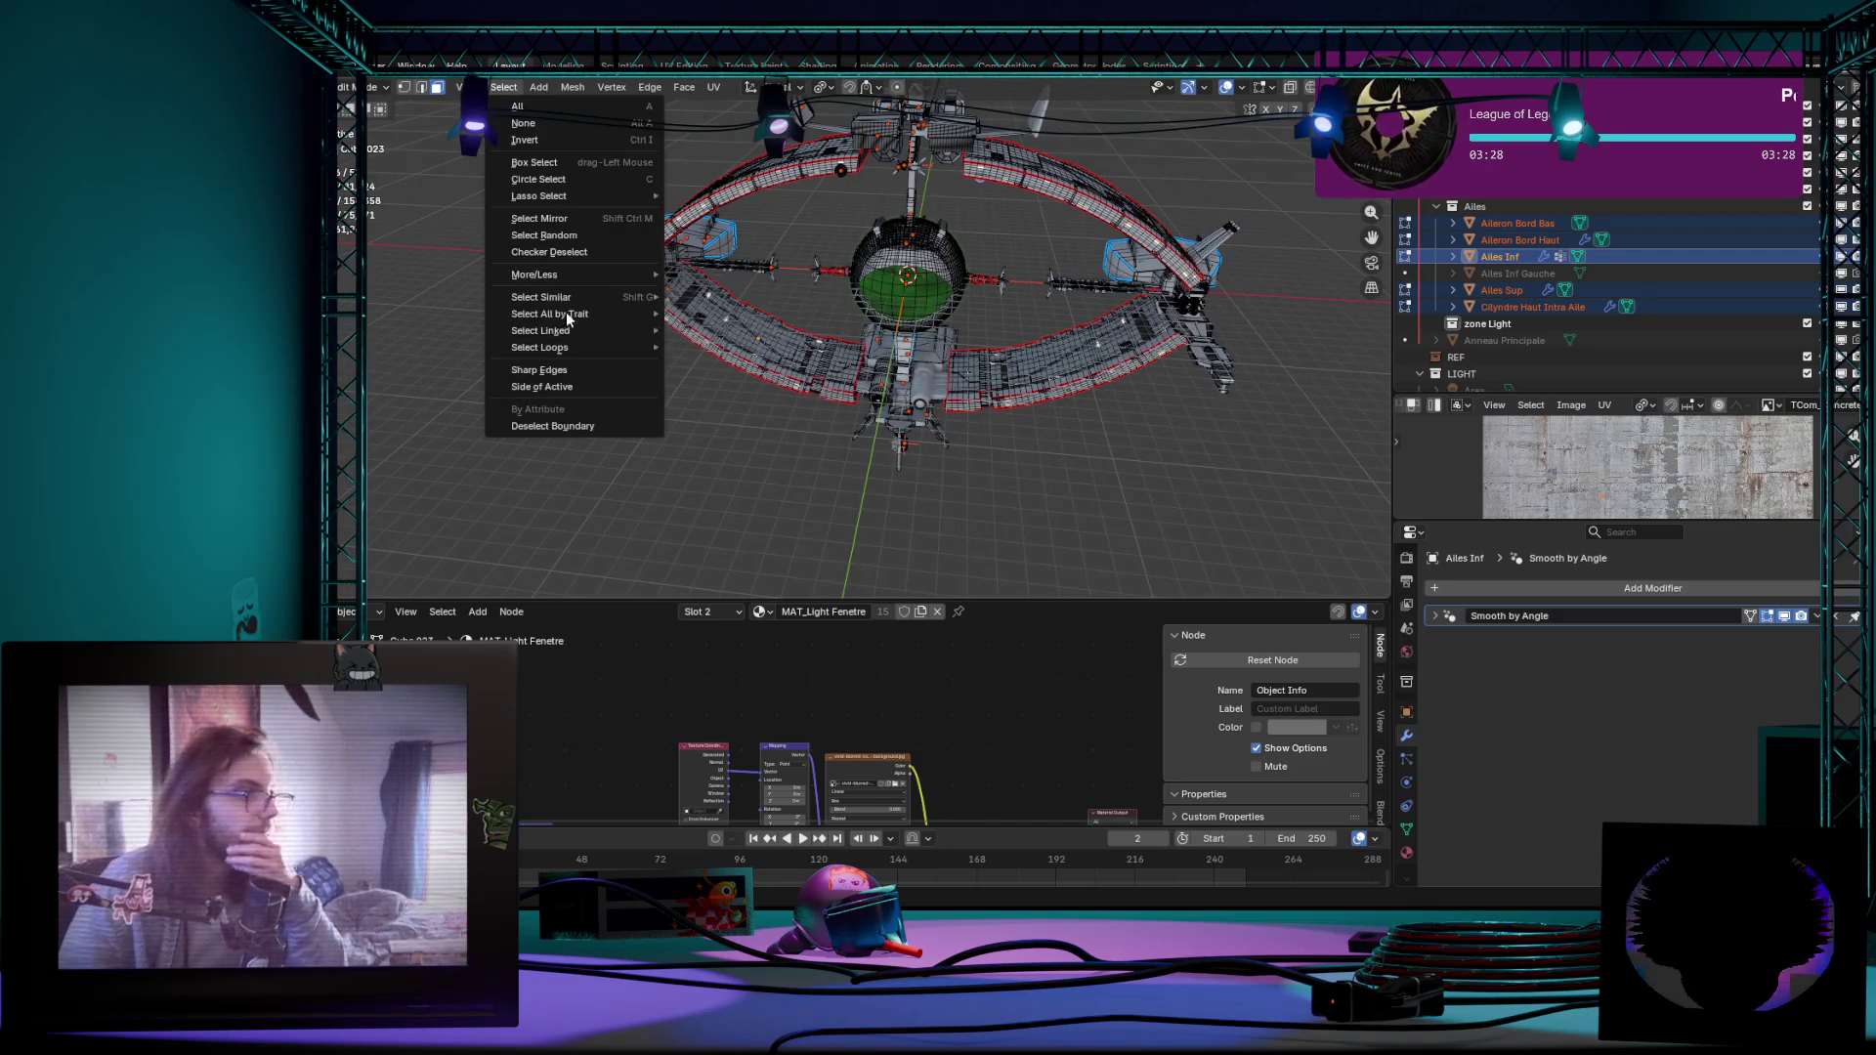
left_click(727, 292)
middle_click_drag(729, 291, 1013, 414)
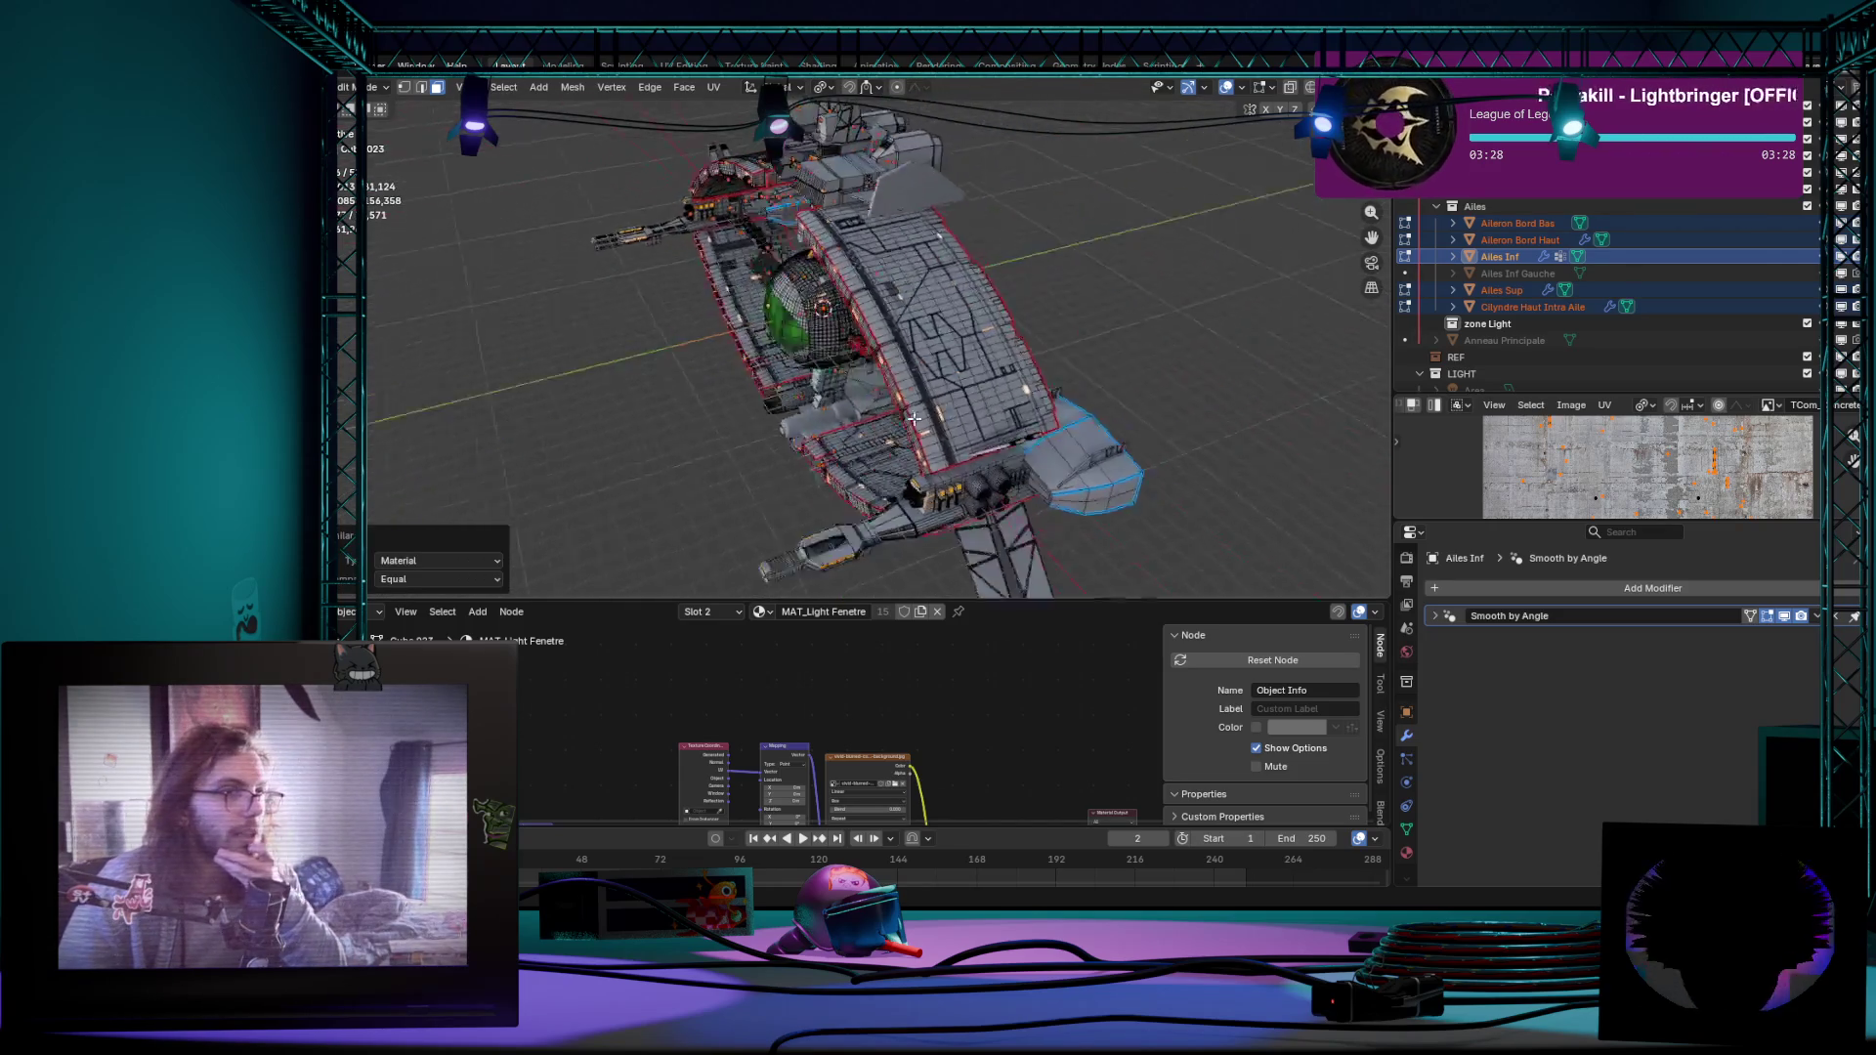
scroll(938, 422, "up", 3)
scroll(850, 432, "up", 3)
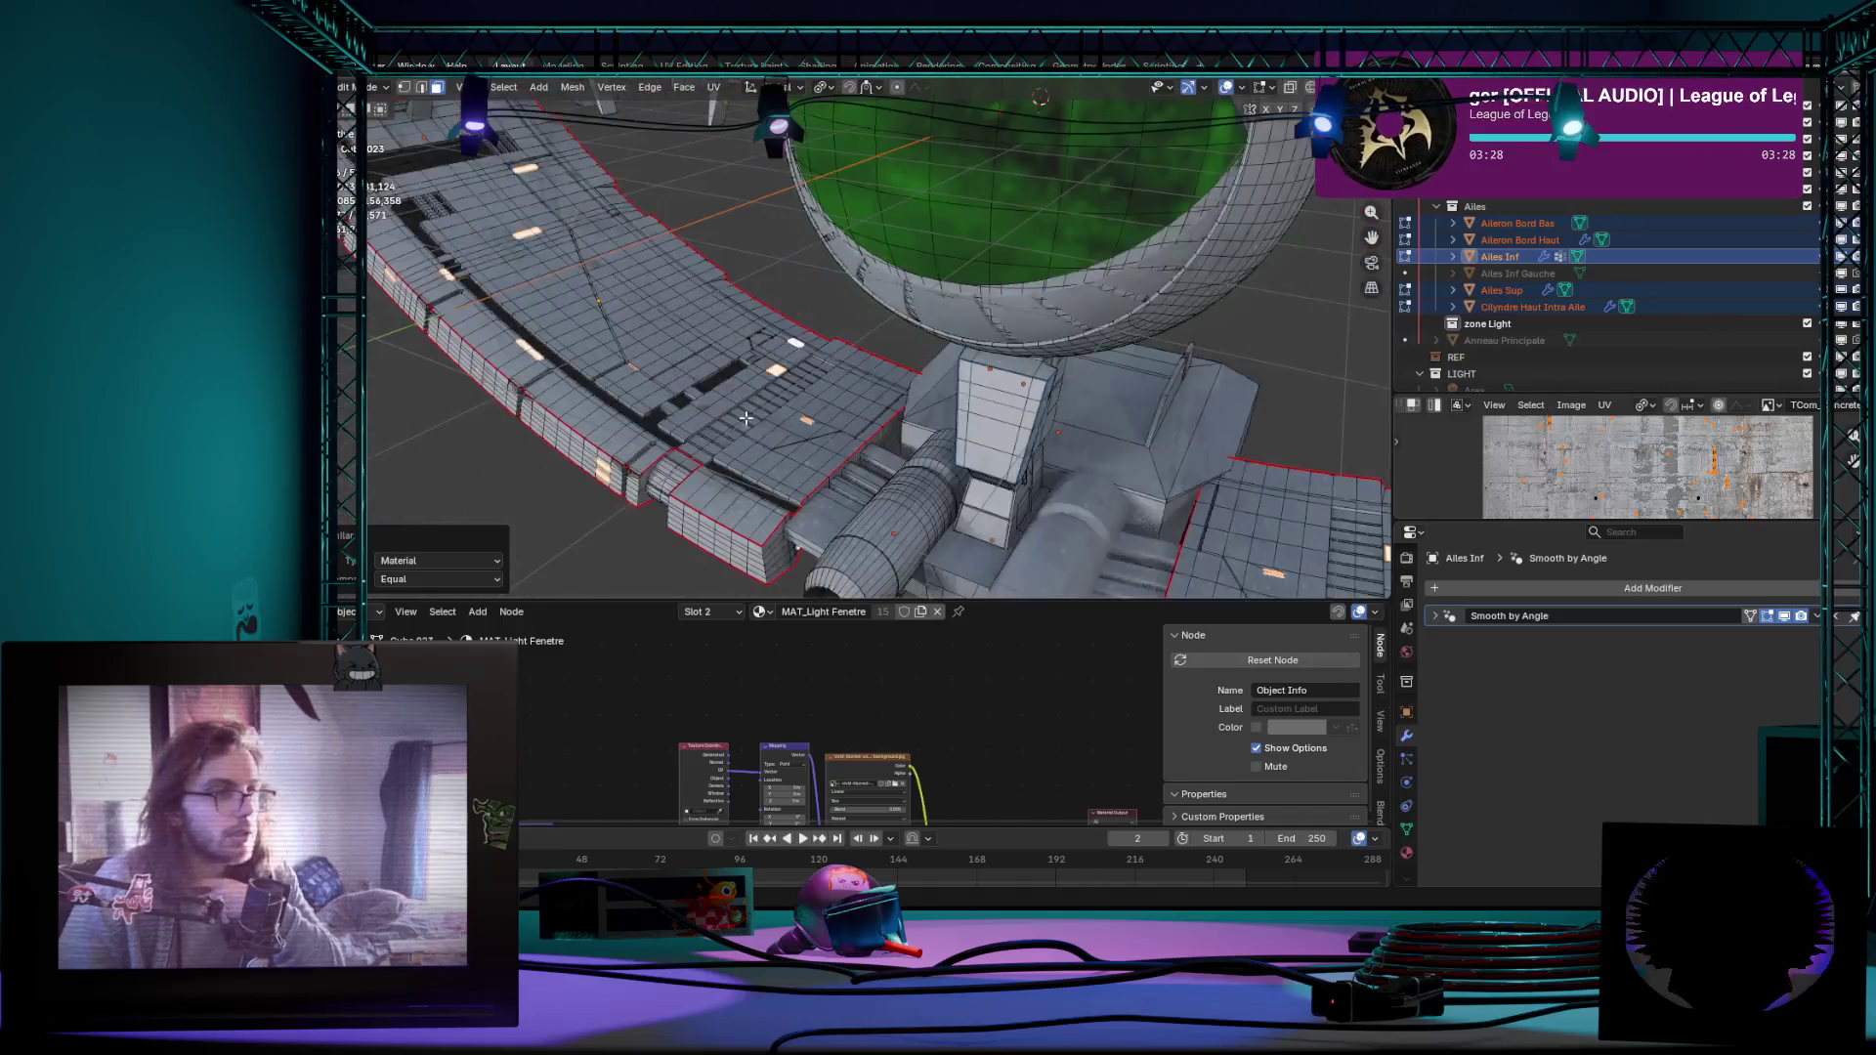
scroll(762, 444, "up", 3)
scroll(689, 454, "up", 2)
scroll(661, 437, "up", 2)
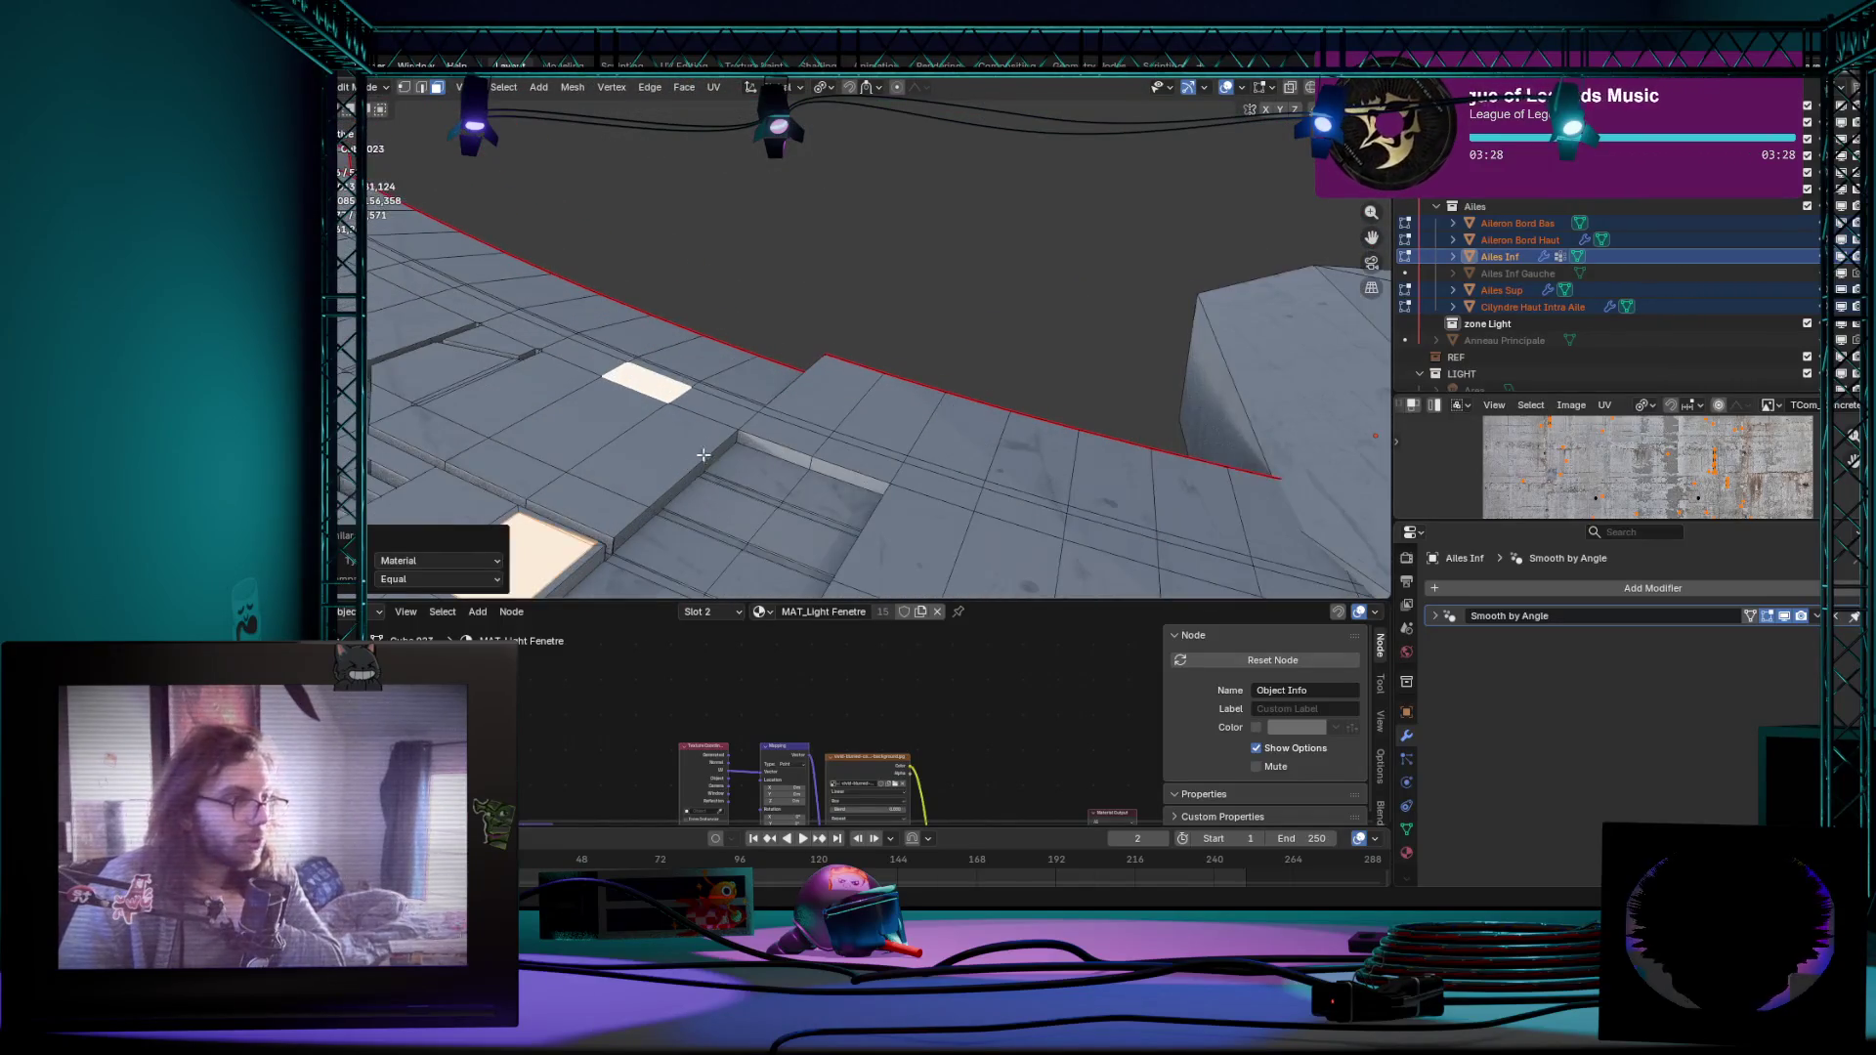
middle_click_drag(605, 559, 506, 414)
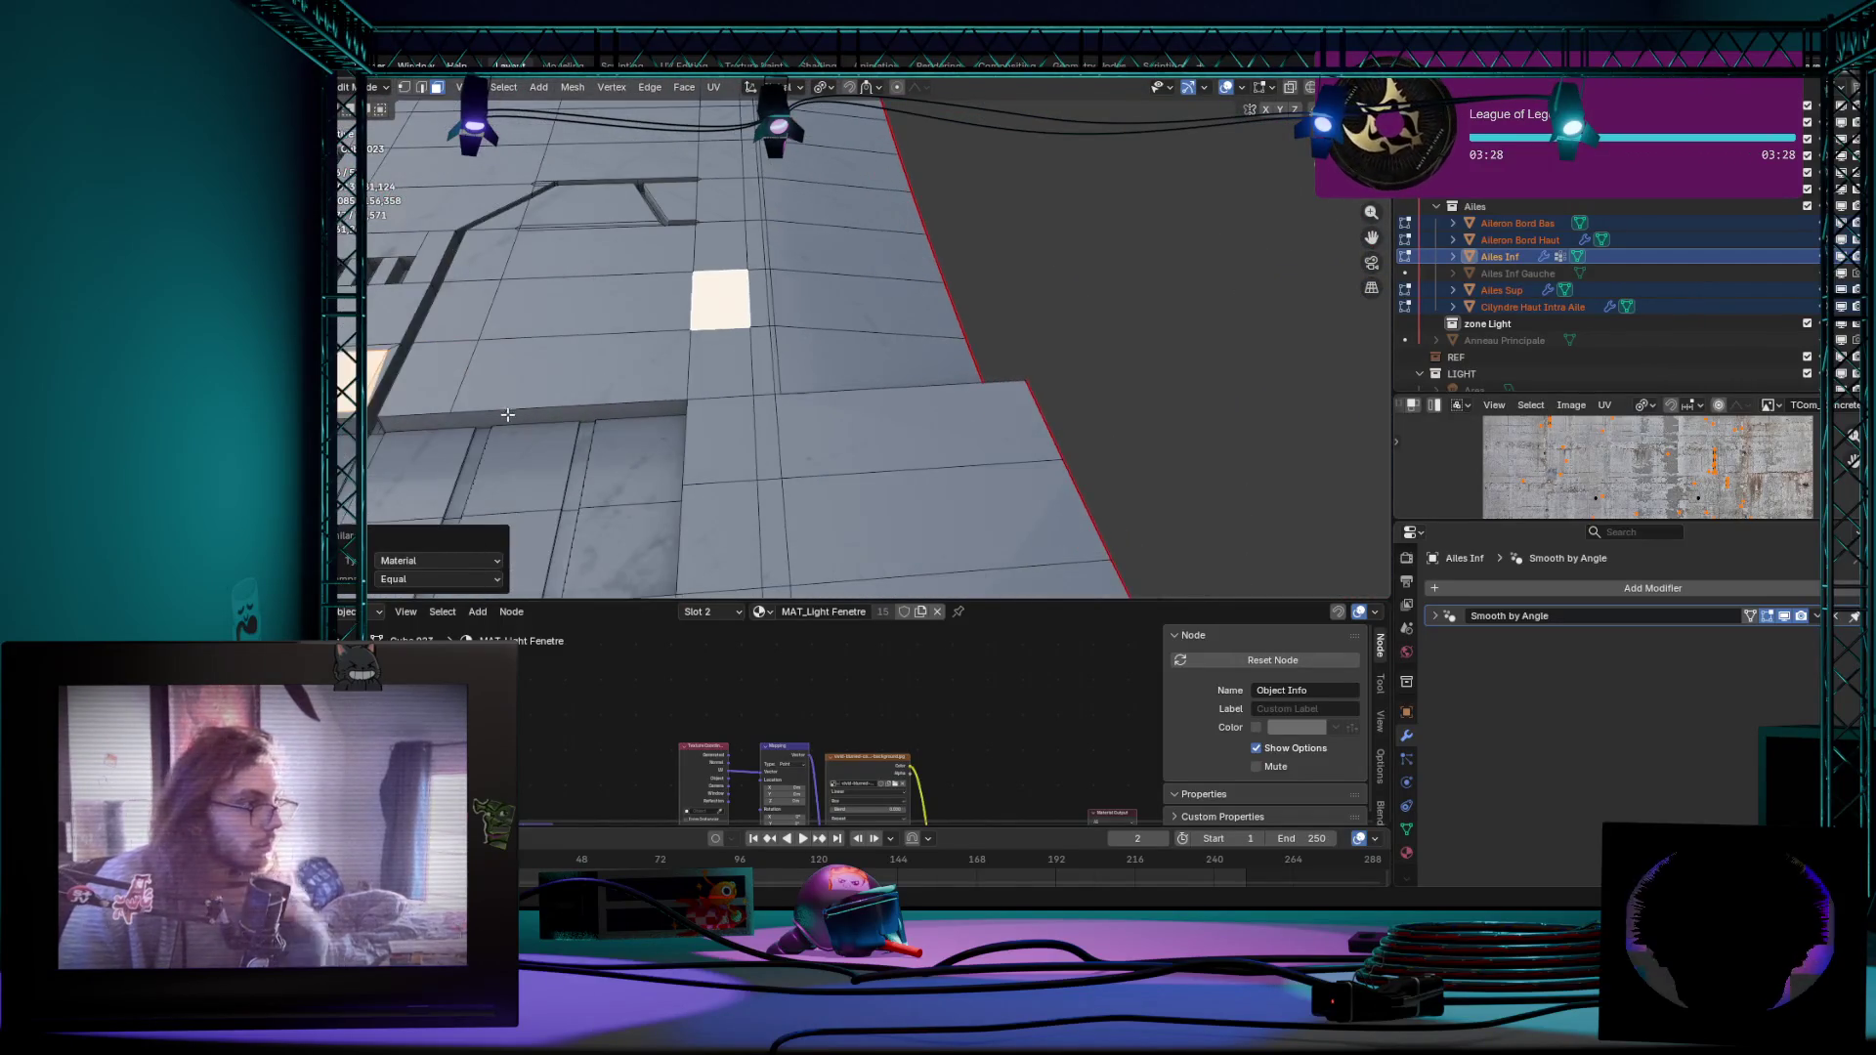
scroll(514, 426, "up", 2)
scroll(543, 447, "up", 2)
scroll(579, 476, "up", 2)
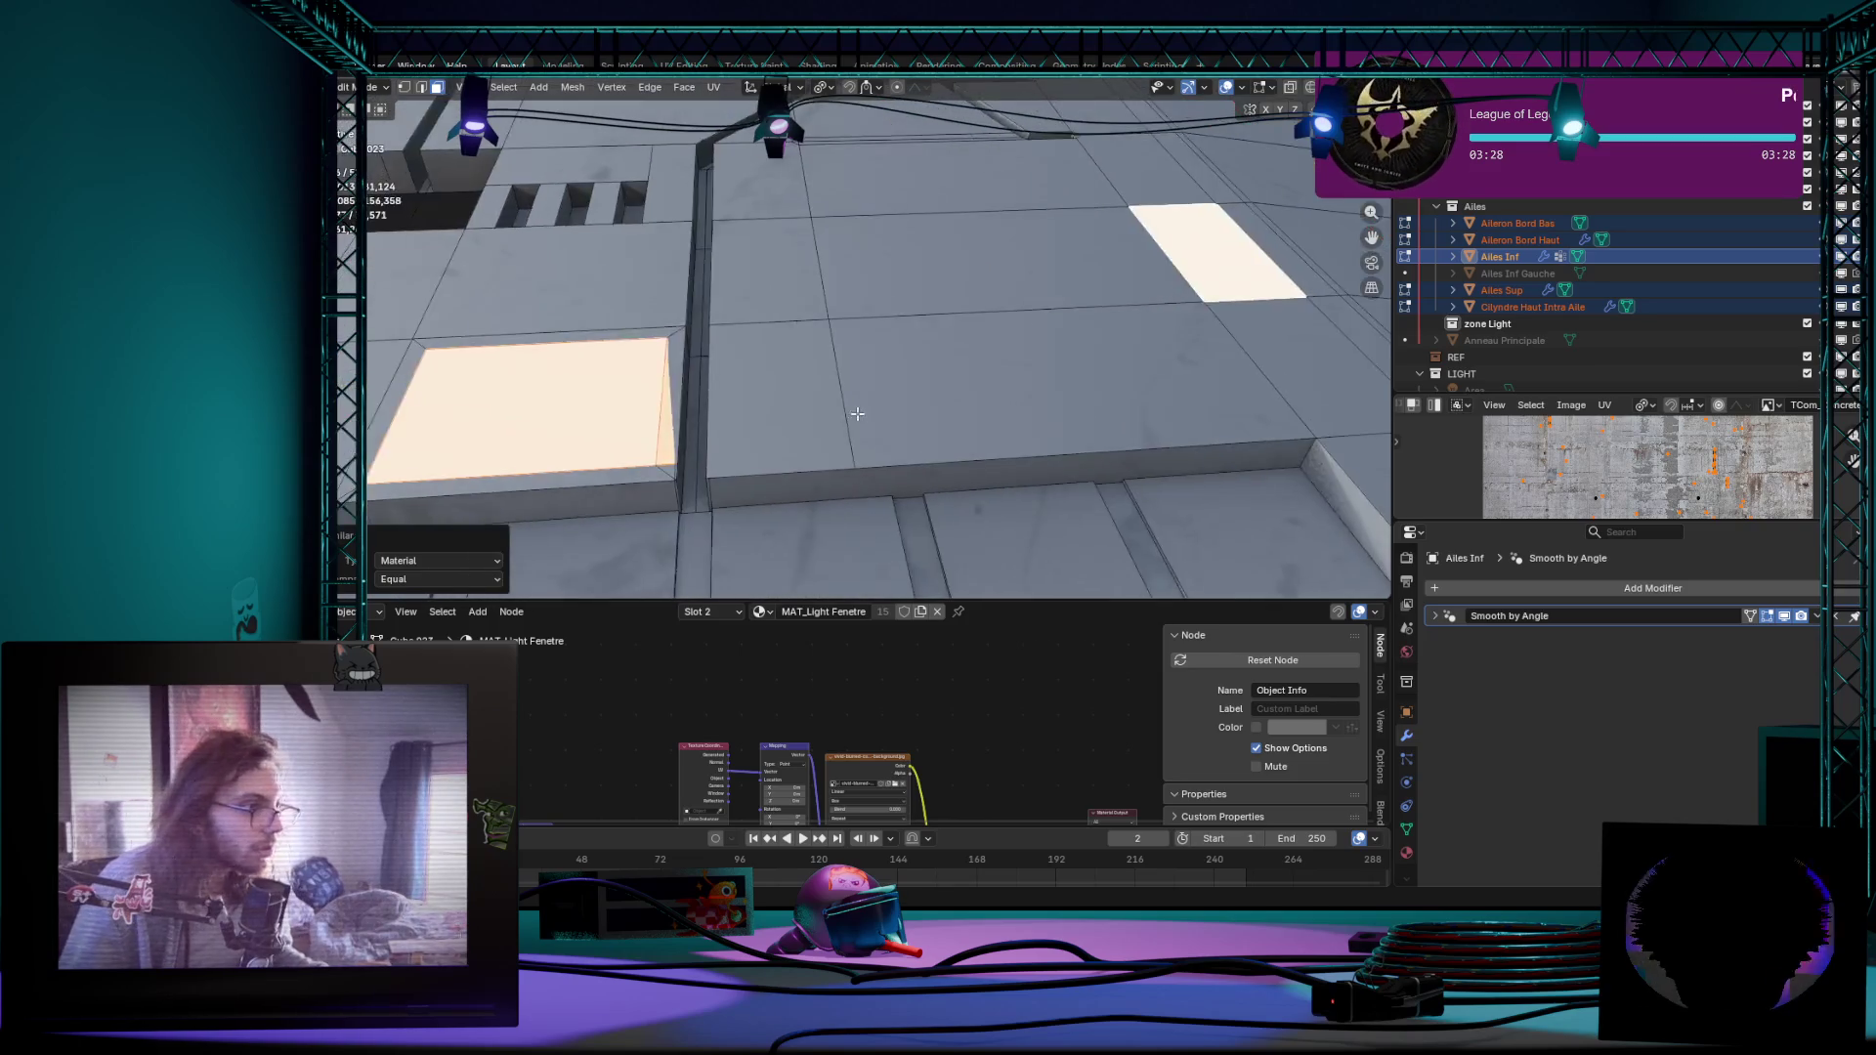
scroll(616, 506, "up", 2)
Step: In vertex select, slide a vertex along its edge and dissolve the extra geometry on the lit block's edge
key("1")
key("alt+a")
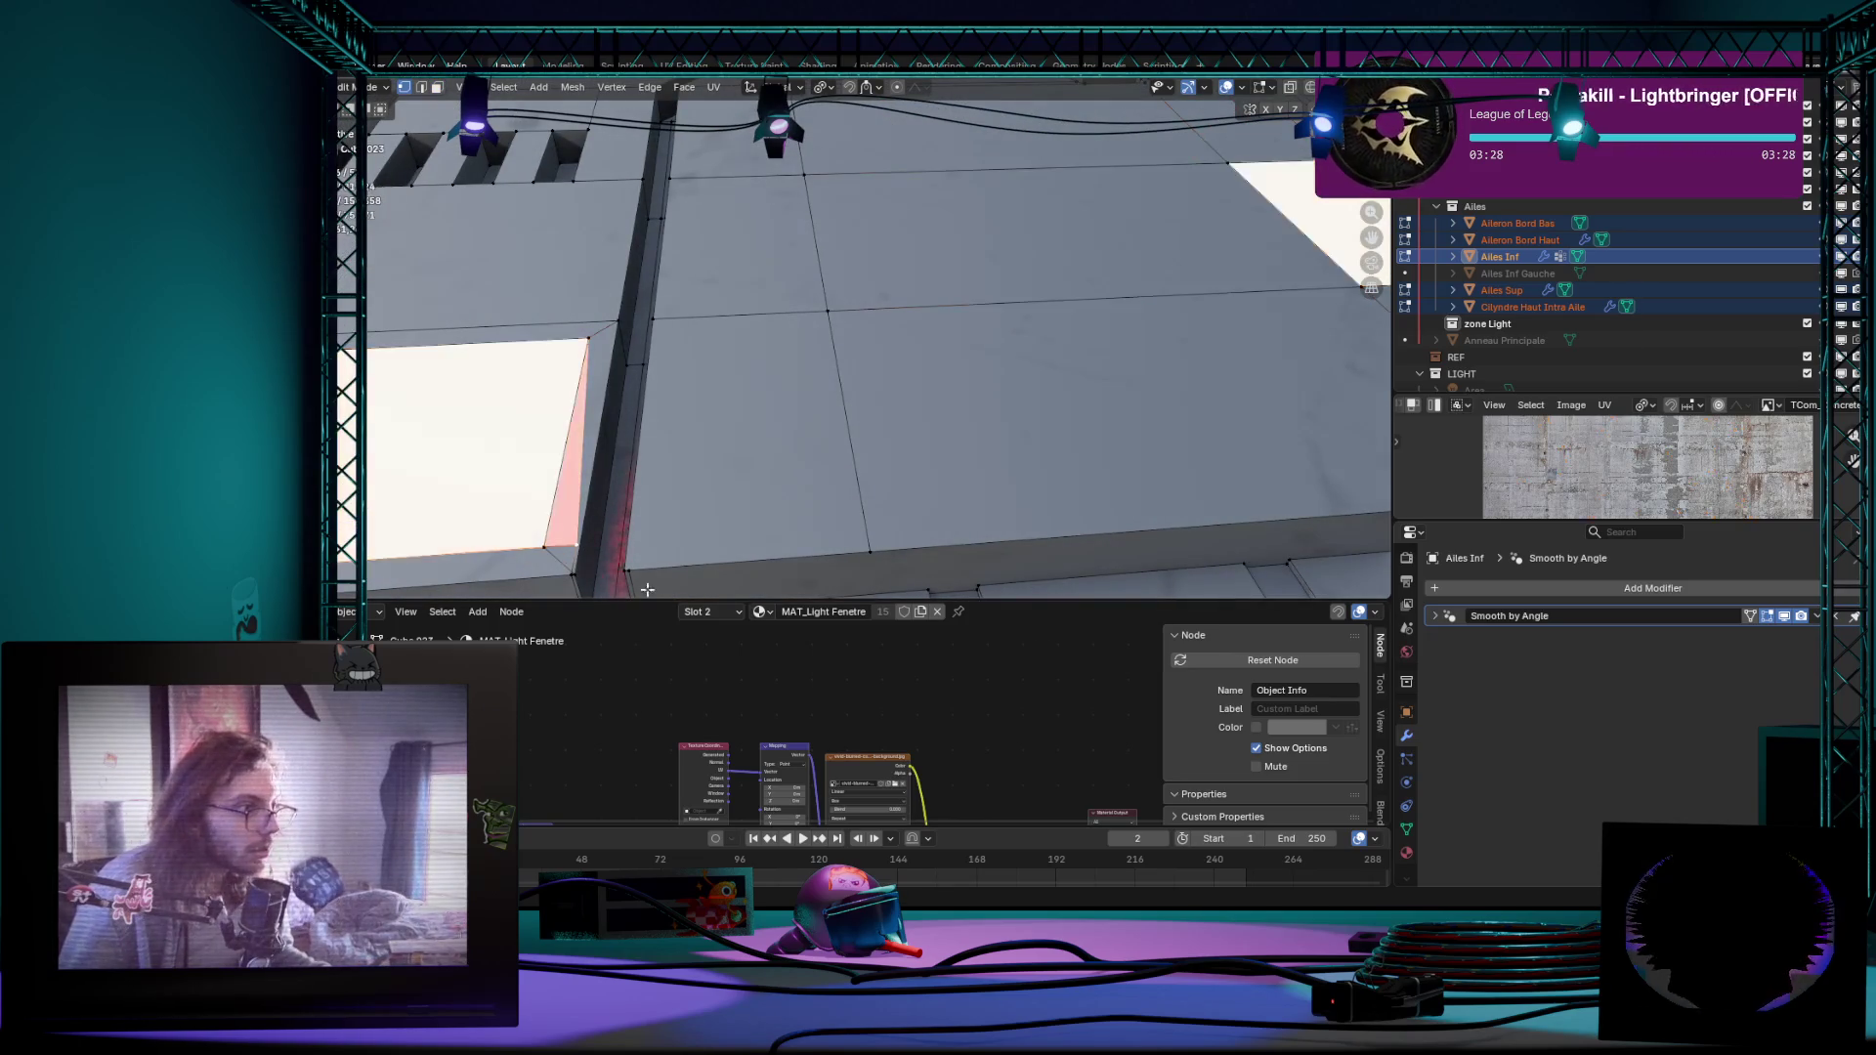
key("shift+v")
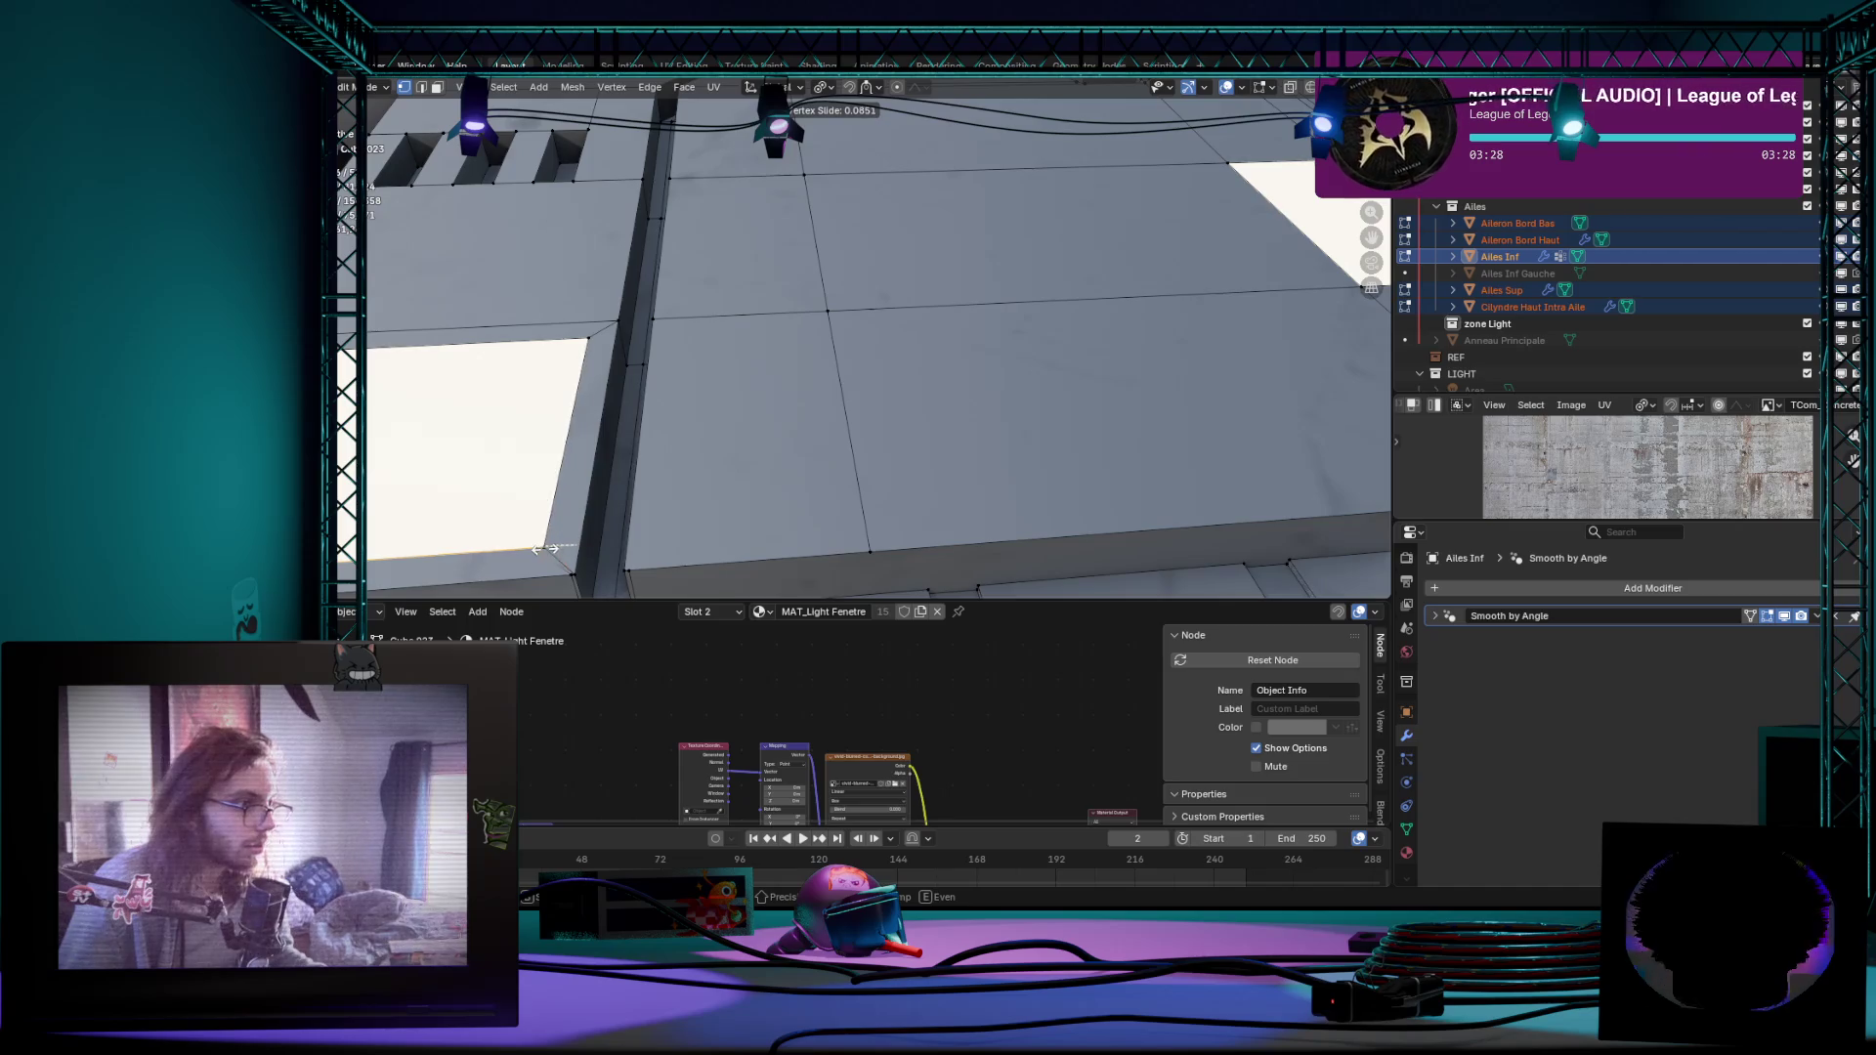
left_click(542, 551)
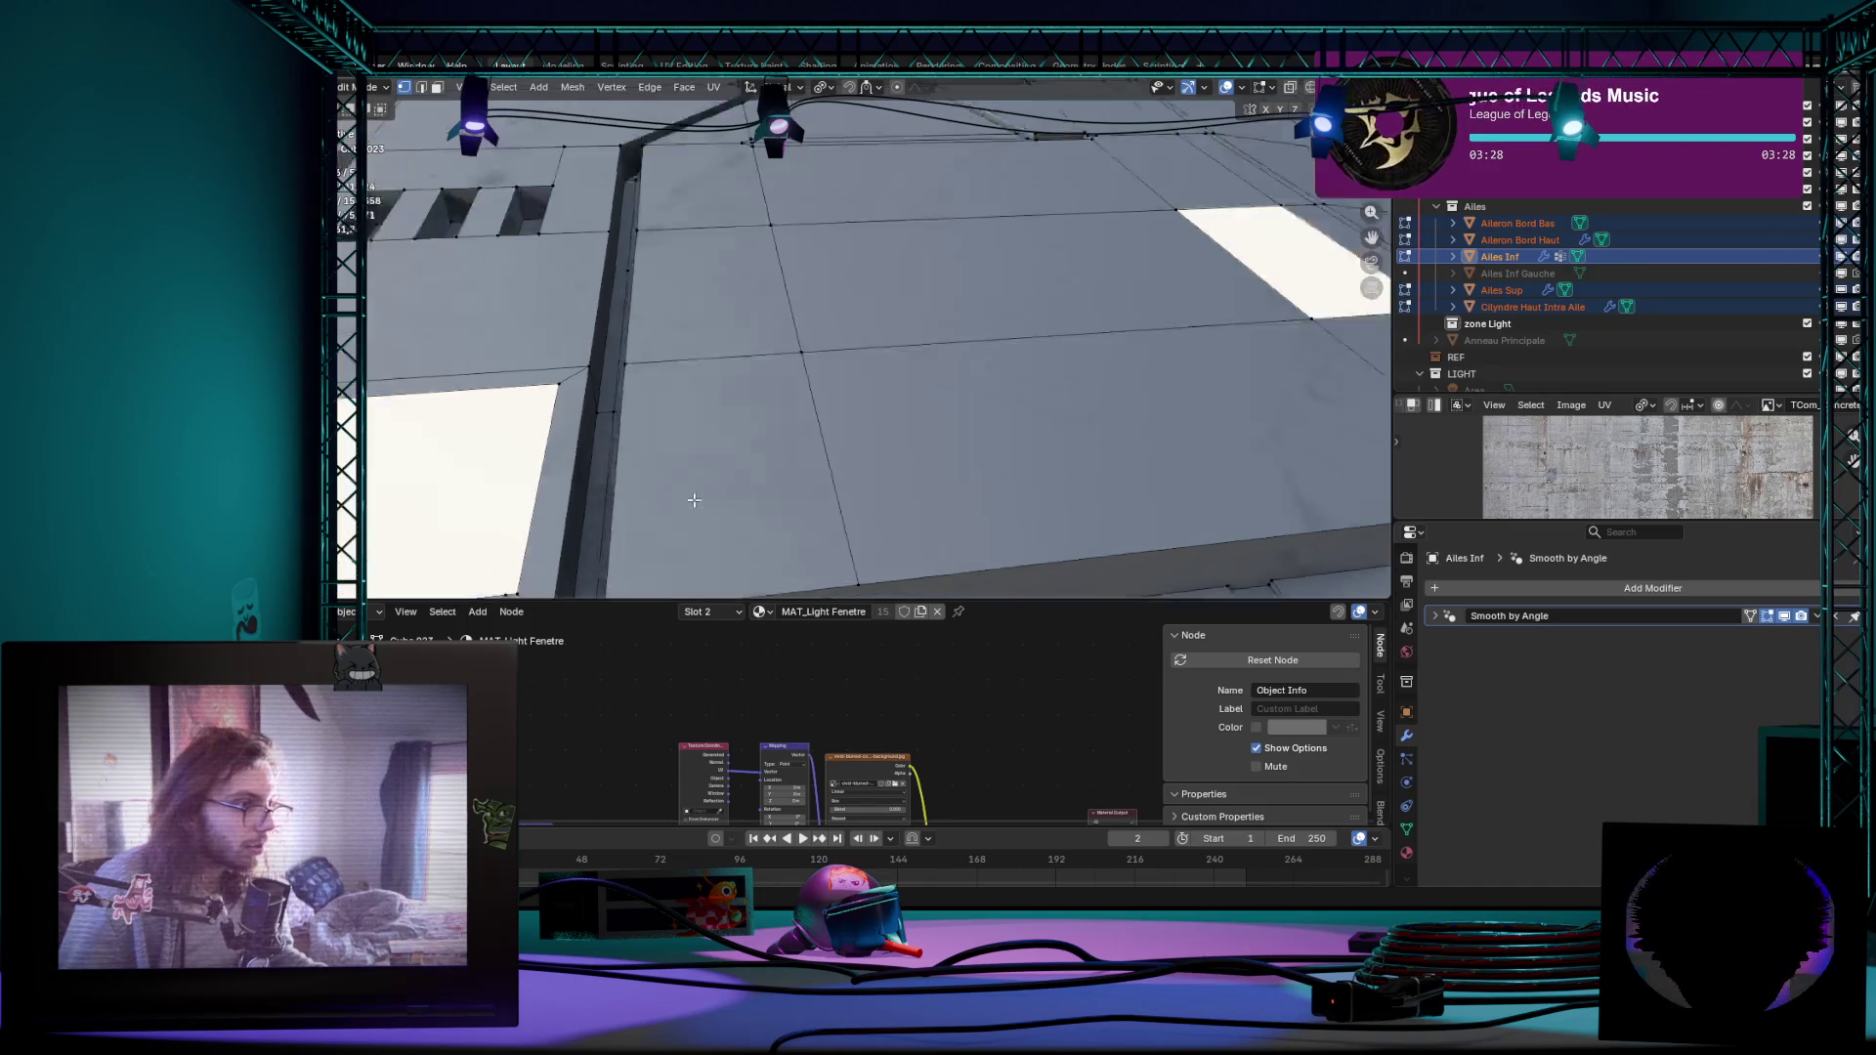
mouse_move(542, 551)
middle_mouse_down()
mouse_move(660, 439)
mouse_move(590, 509)
middle_mouse_up()
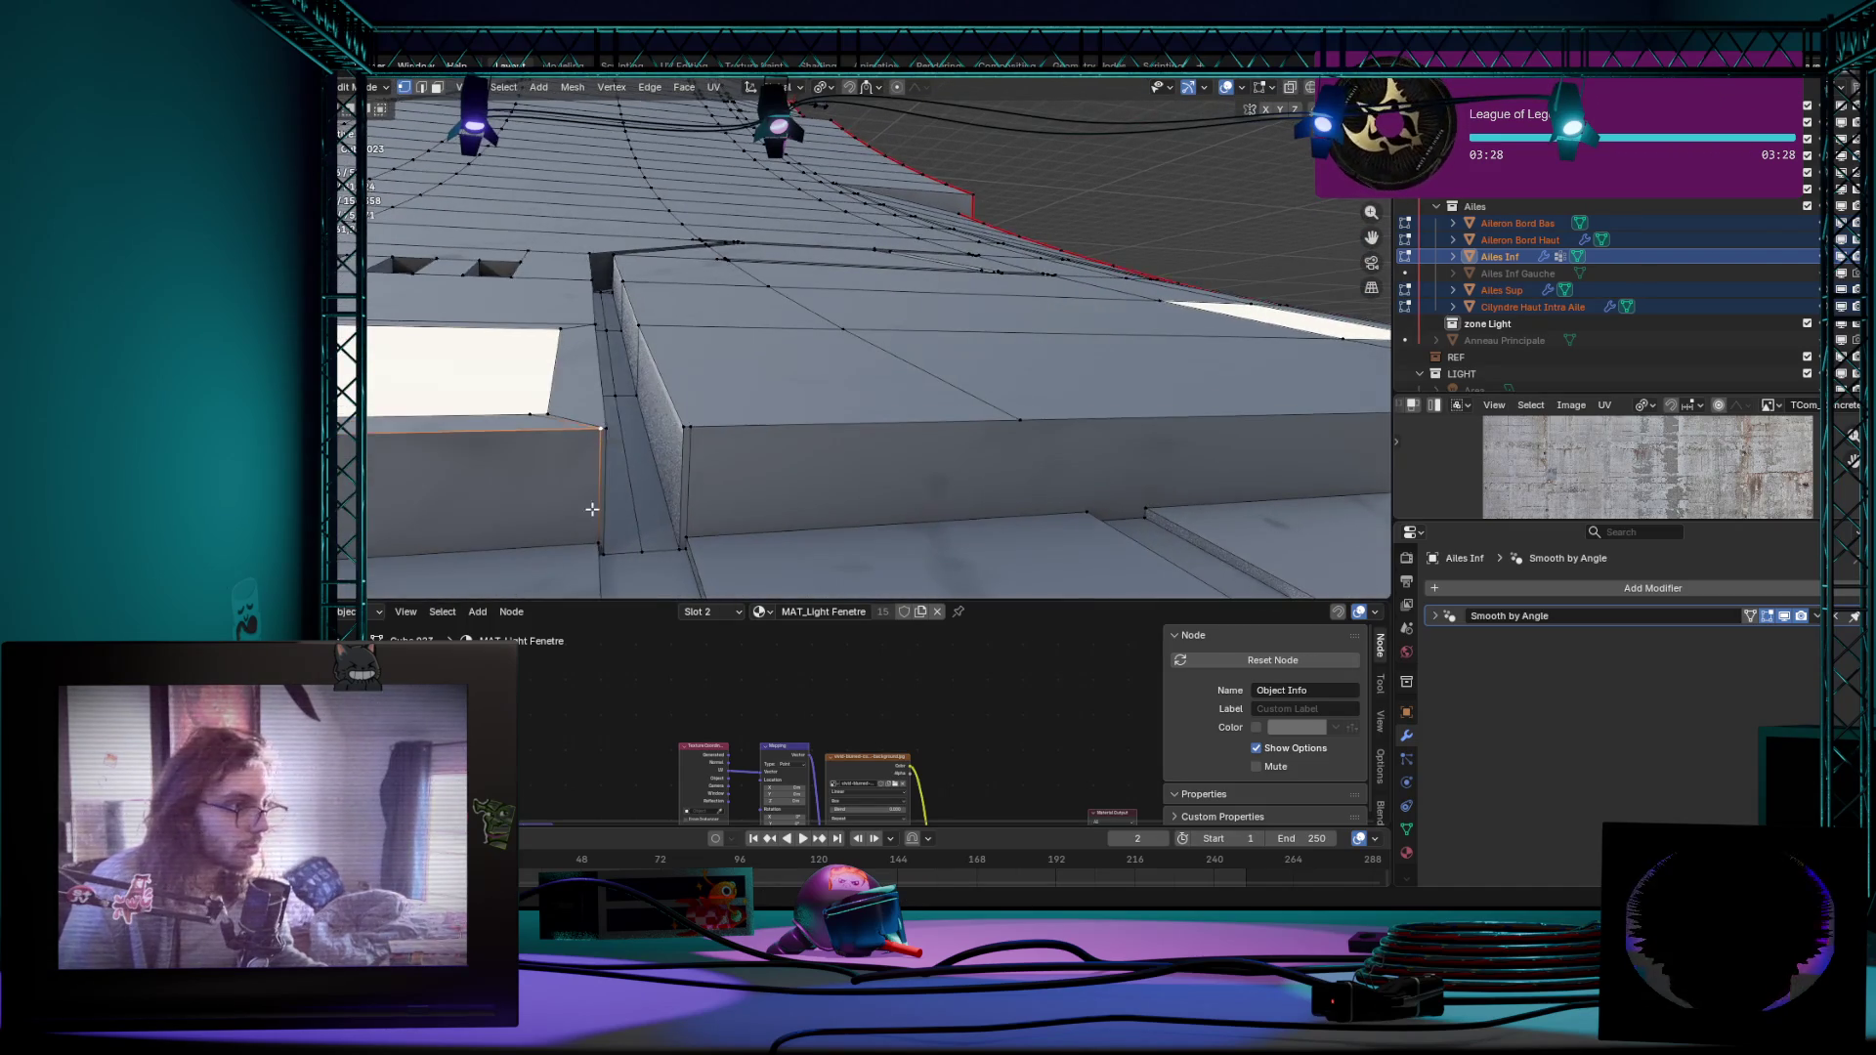
middle_click_drag(714, 590, 640, 382)
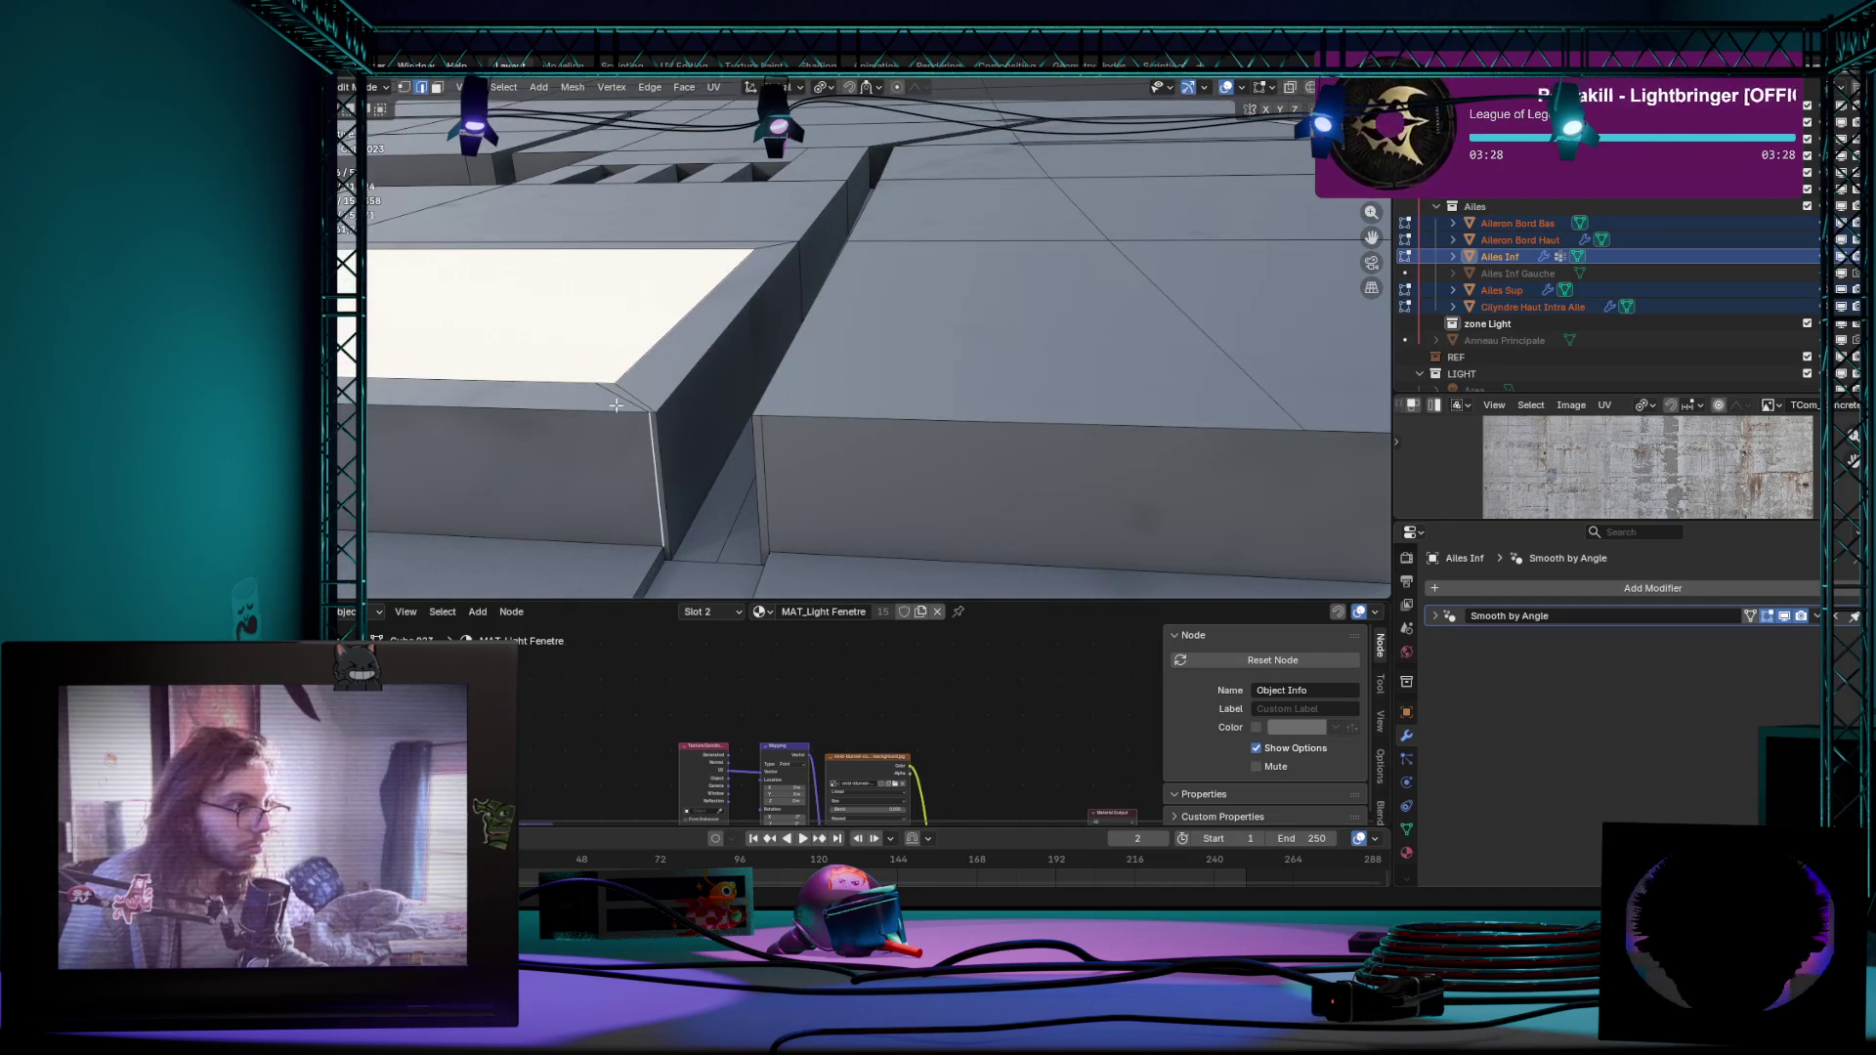
key("x")
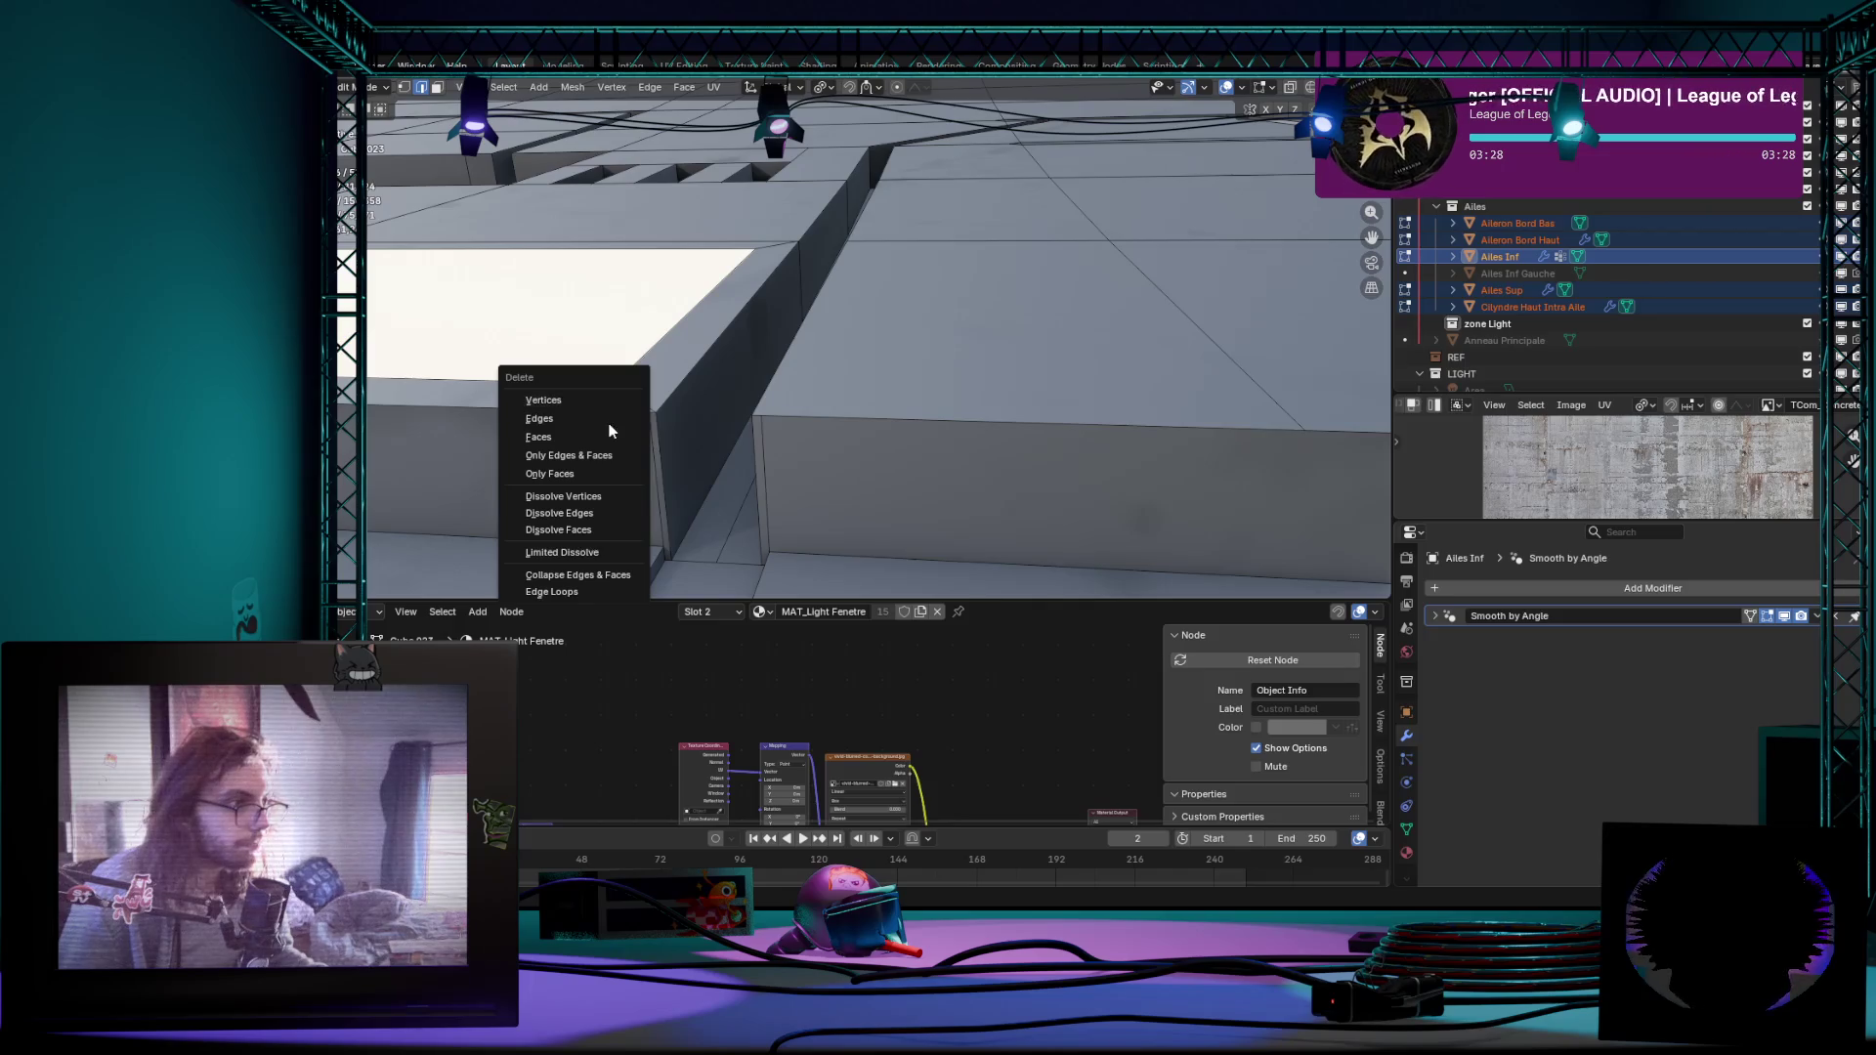
left_click(586, 516)
middle_click_drag(587, 519, 1103, 416)
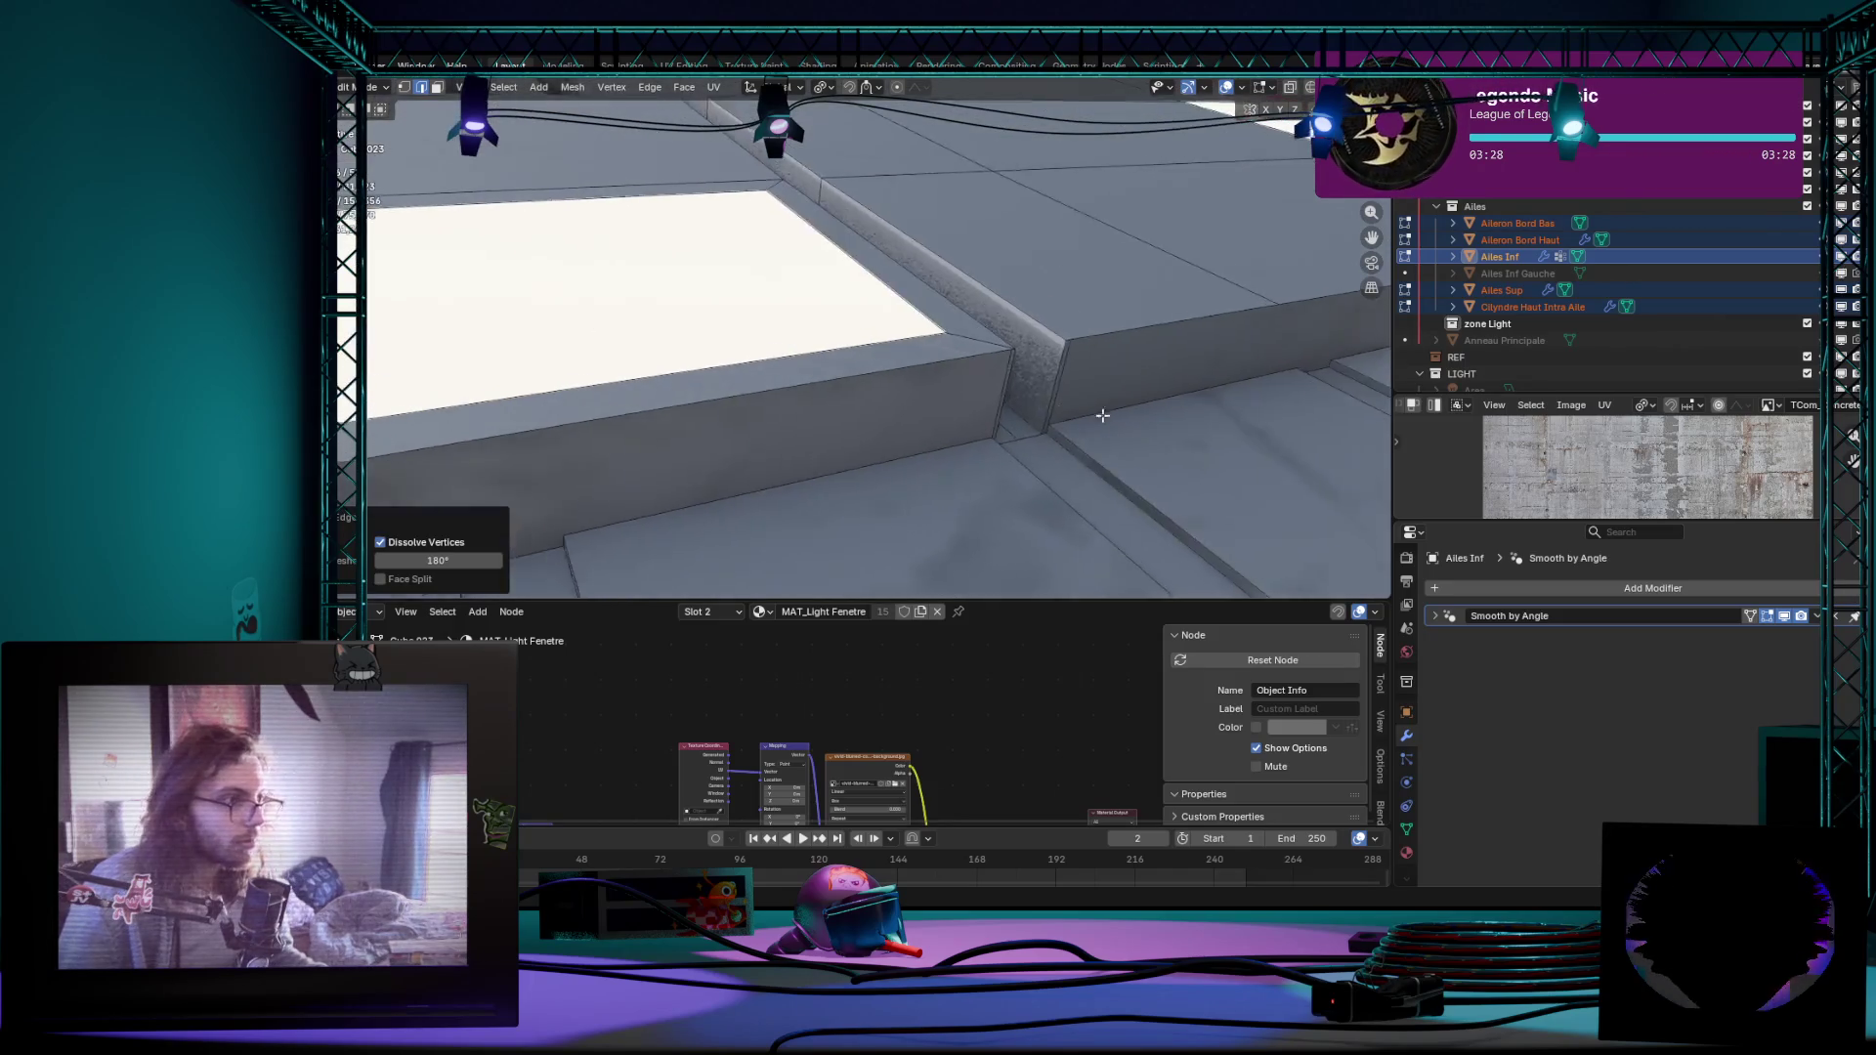
Step: Dissolve the vertices on the block's front top edge and deselect it
left_click(732, 413)
middle_click_drag(732, 413, 773, 442)
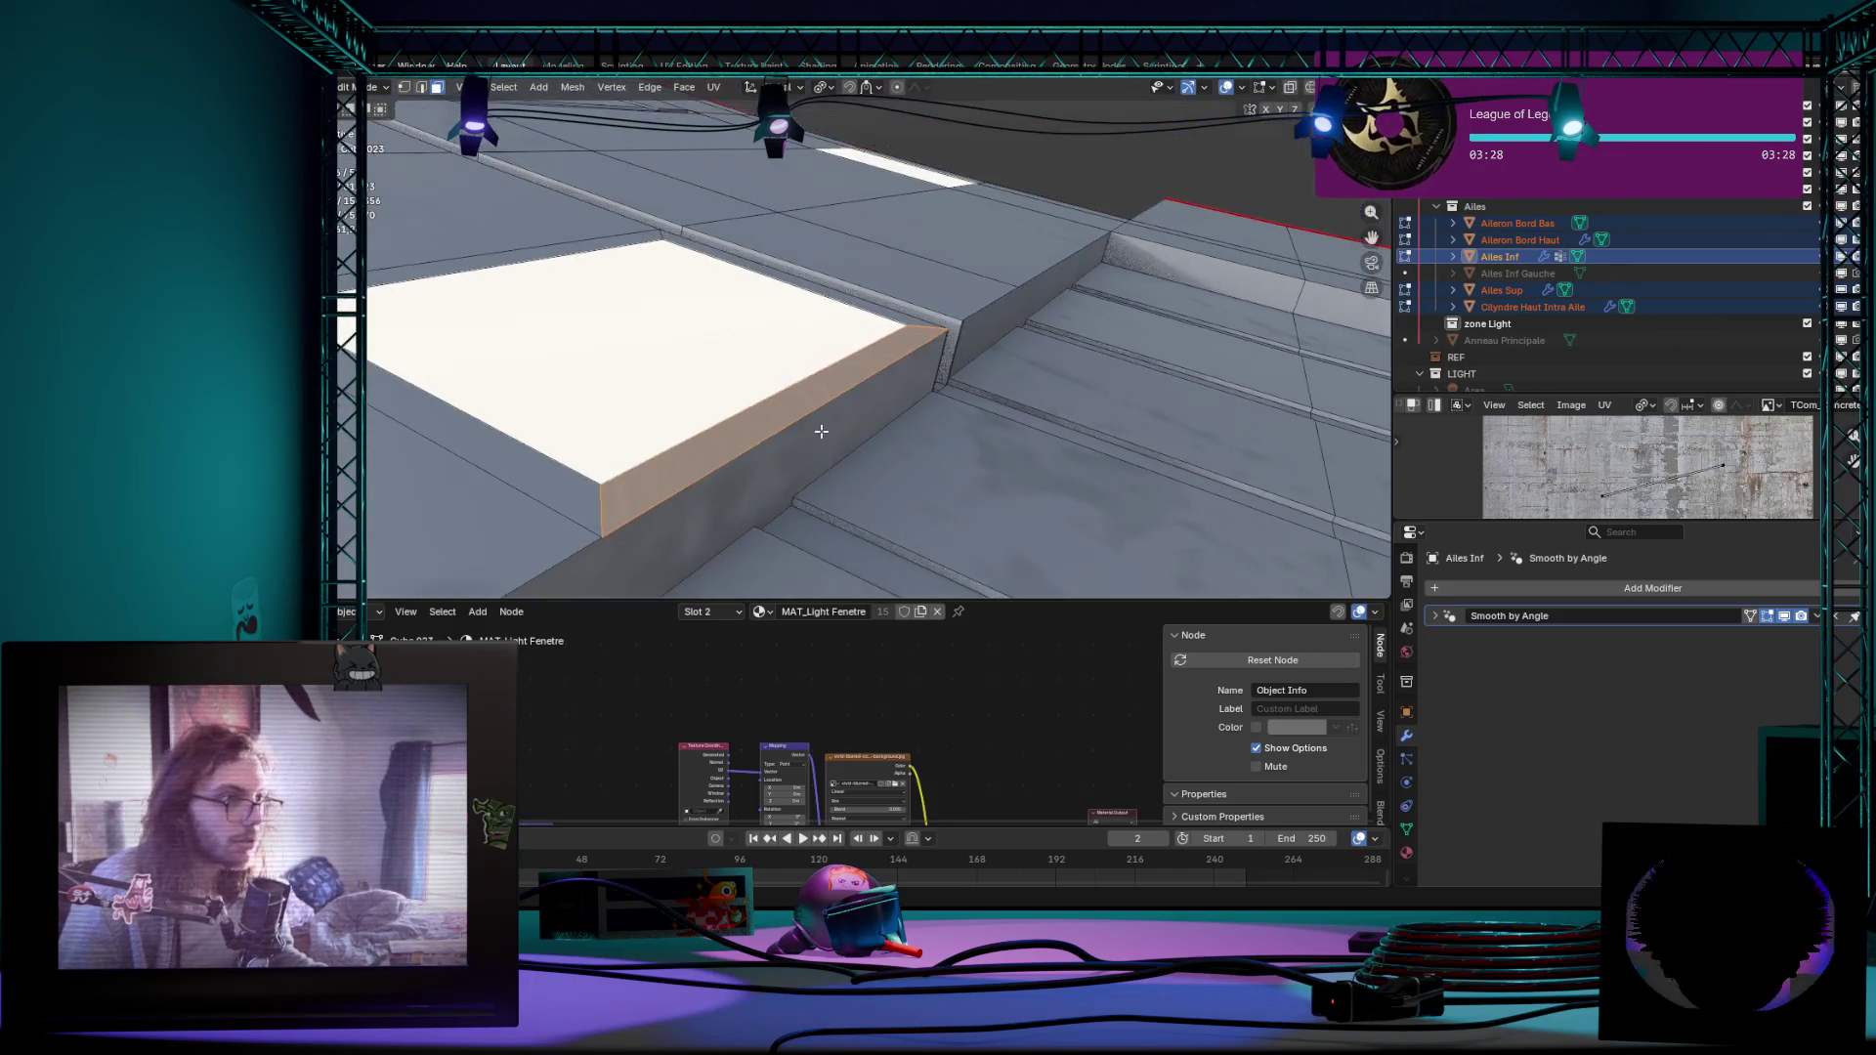
key("x")
left_click(764, 452)
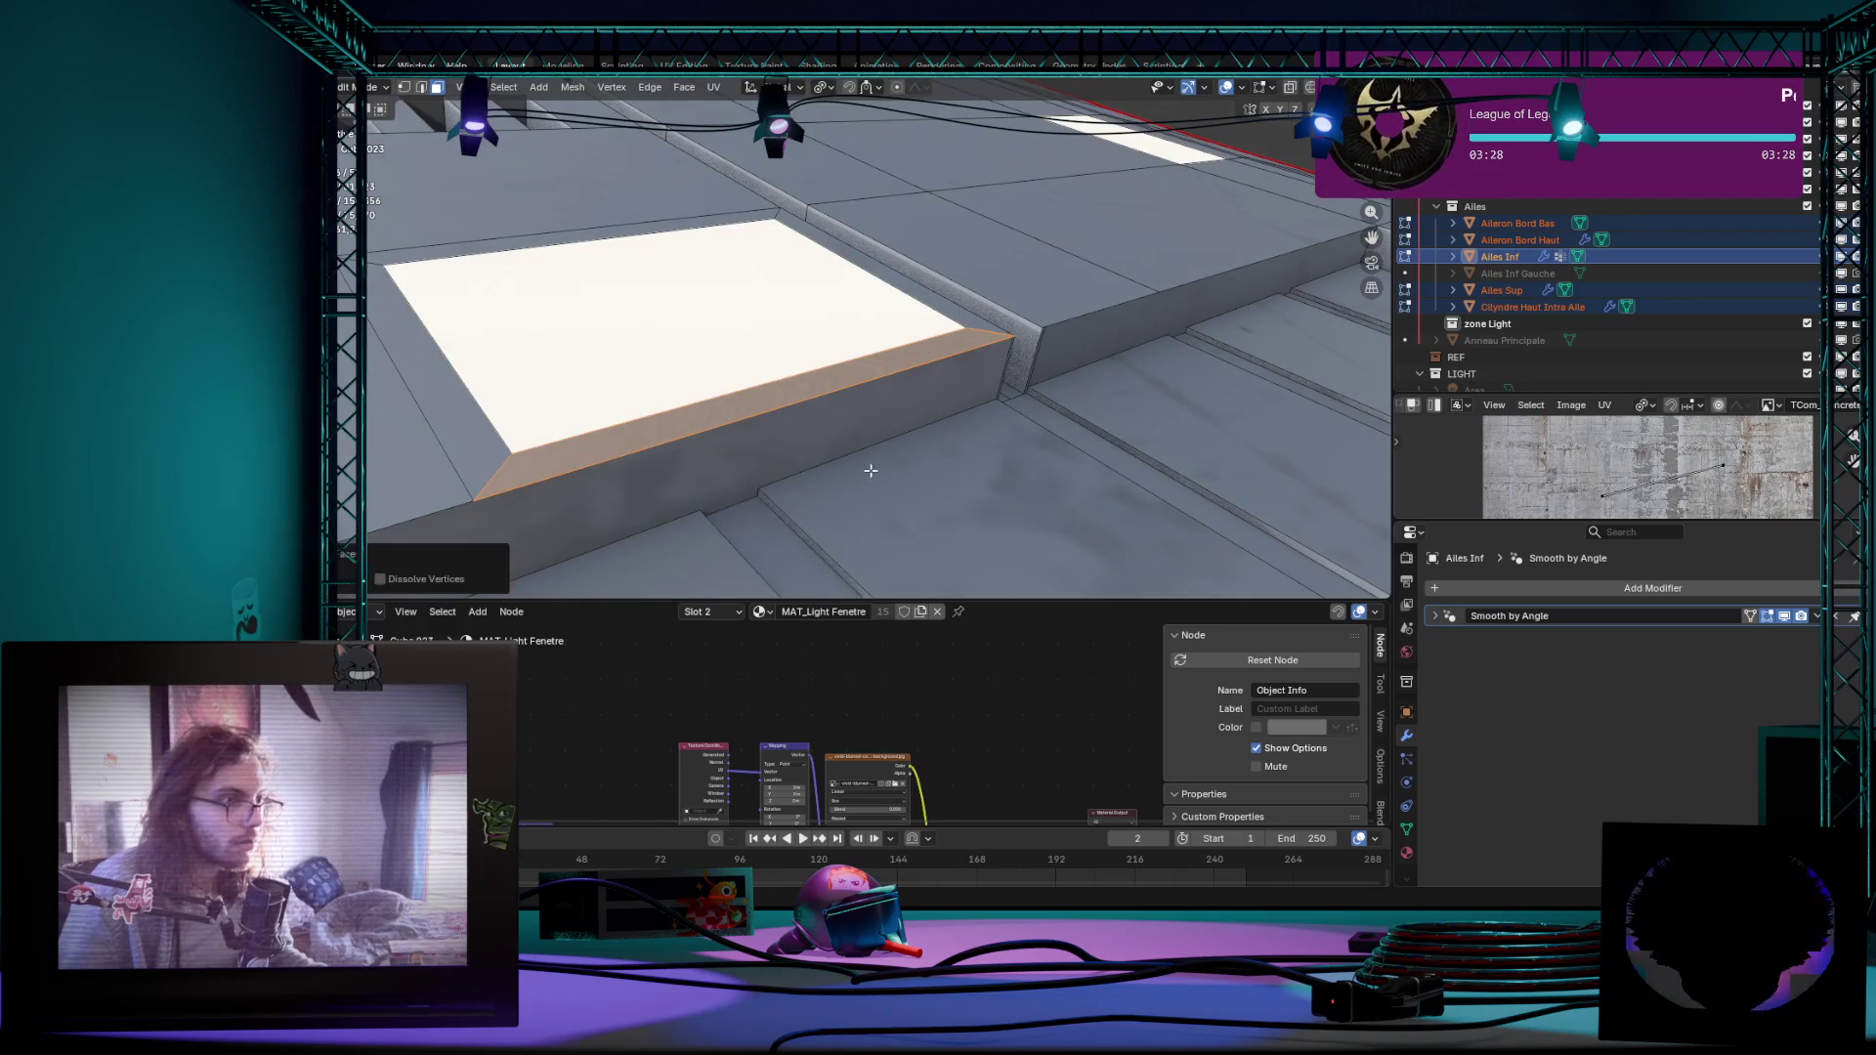
middle_click_drag(764, 453, 857, 463)
left_click(1102, 414)
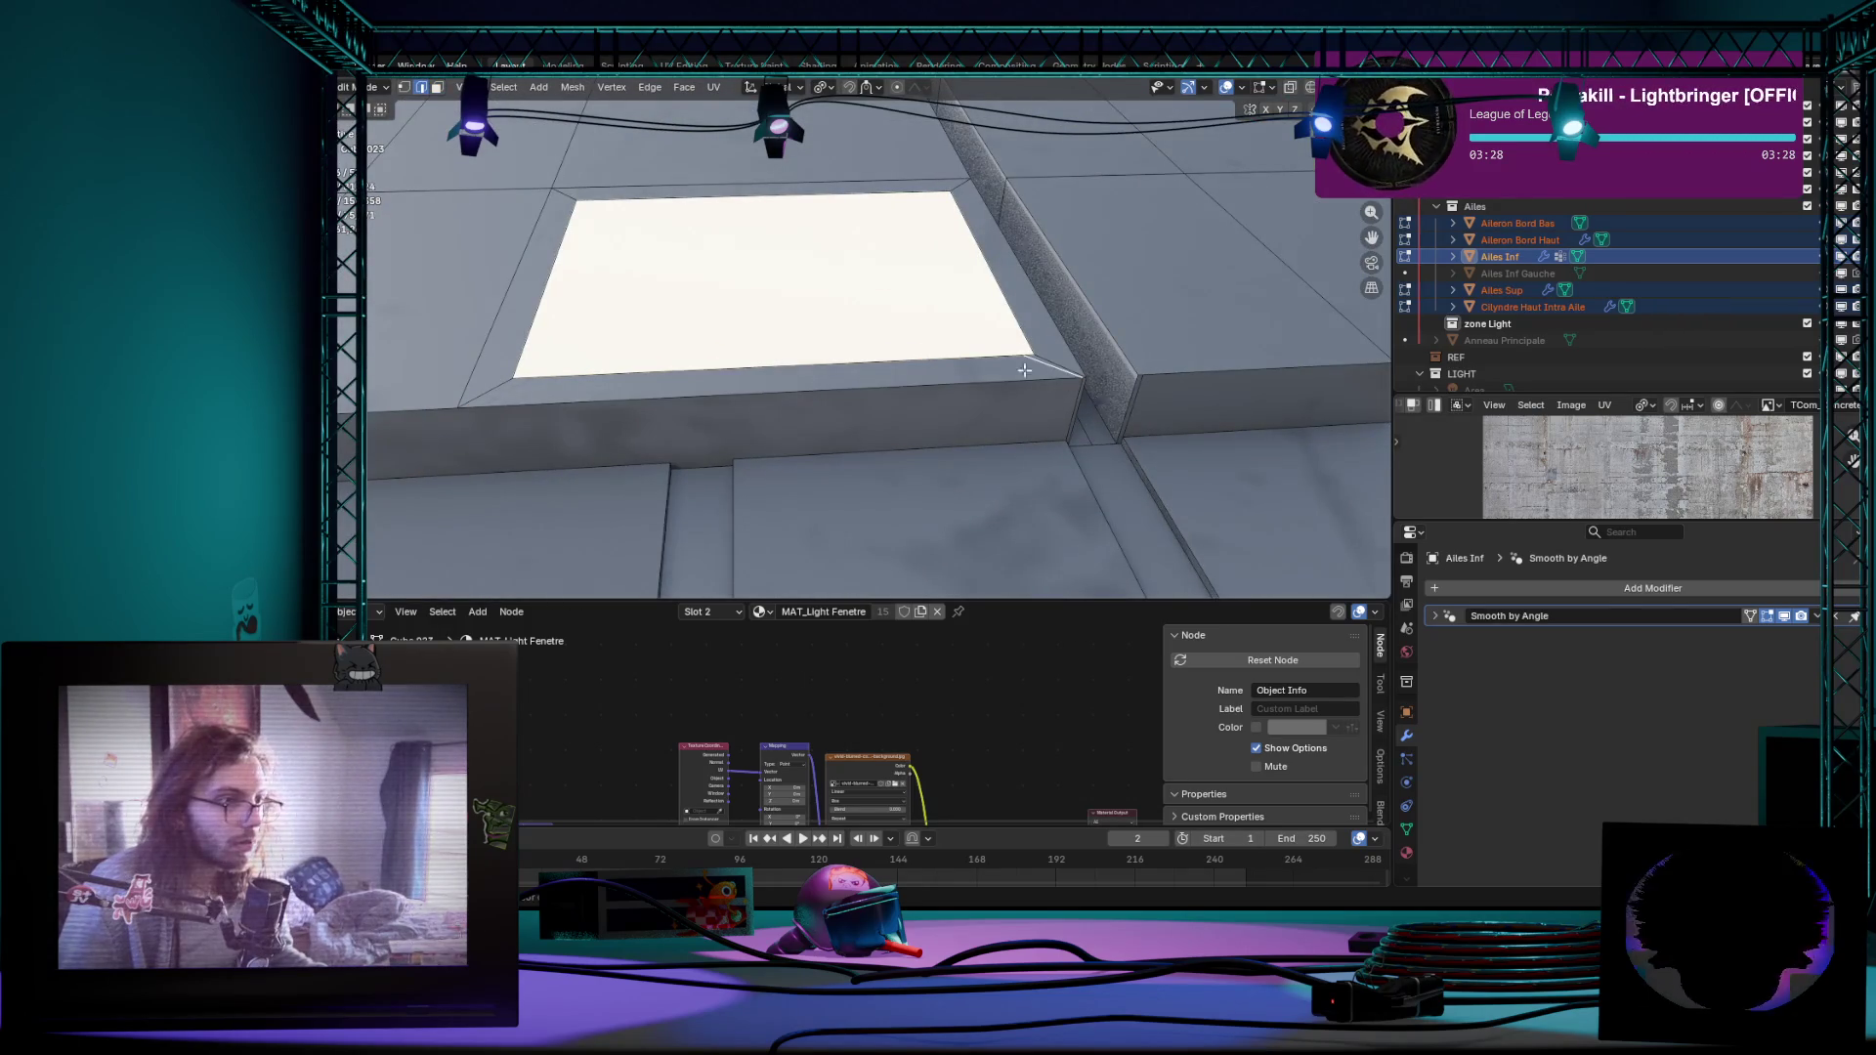
middle_click_drag(1065, 377, 1039, 460)
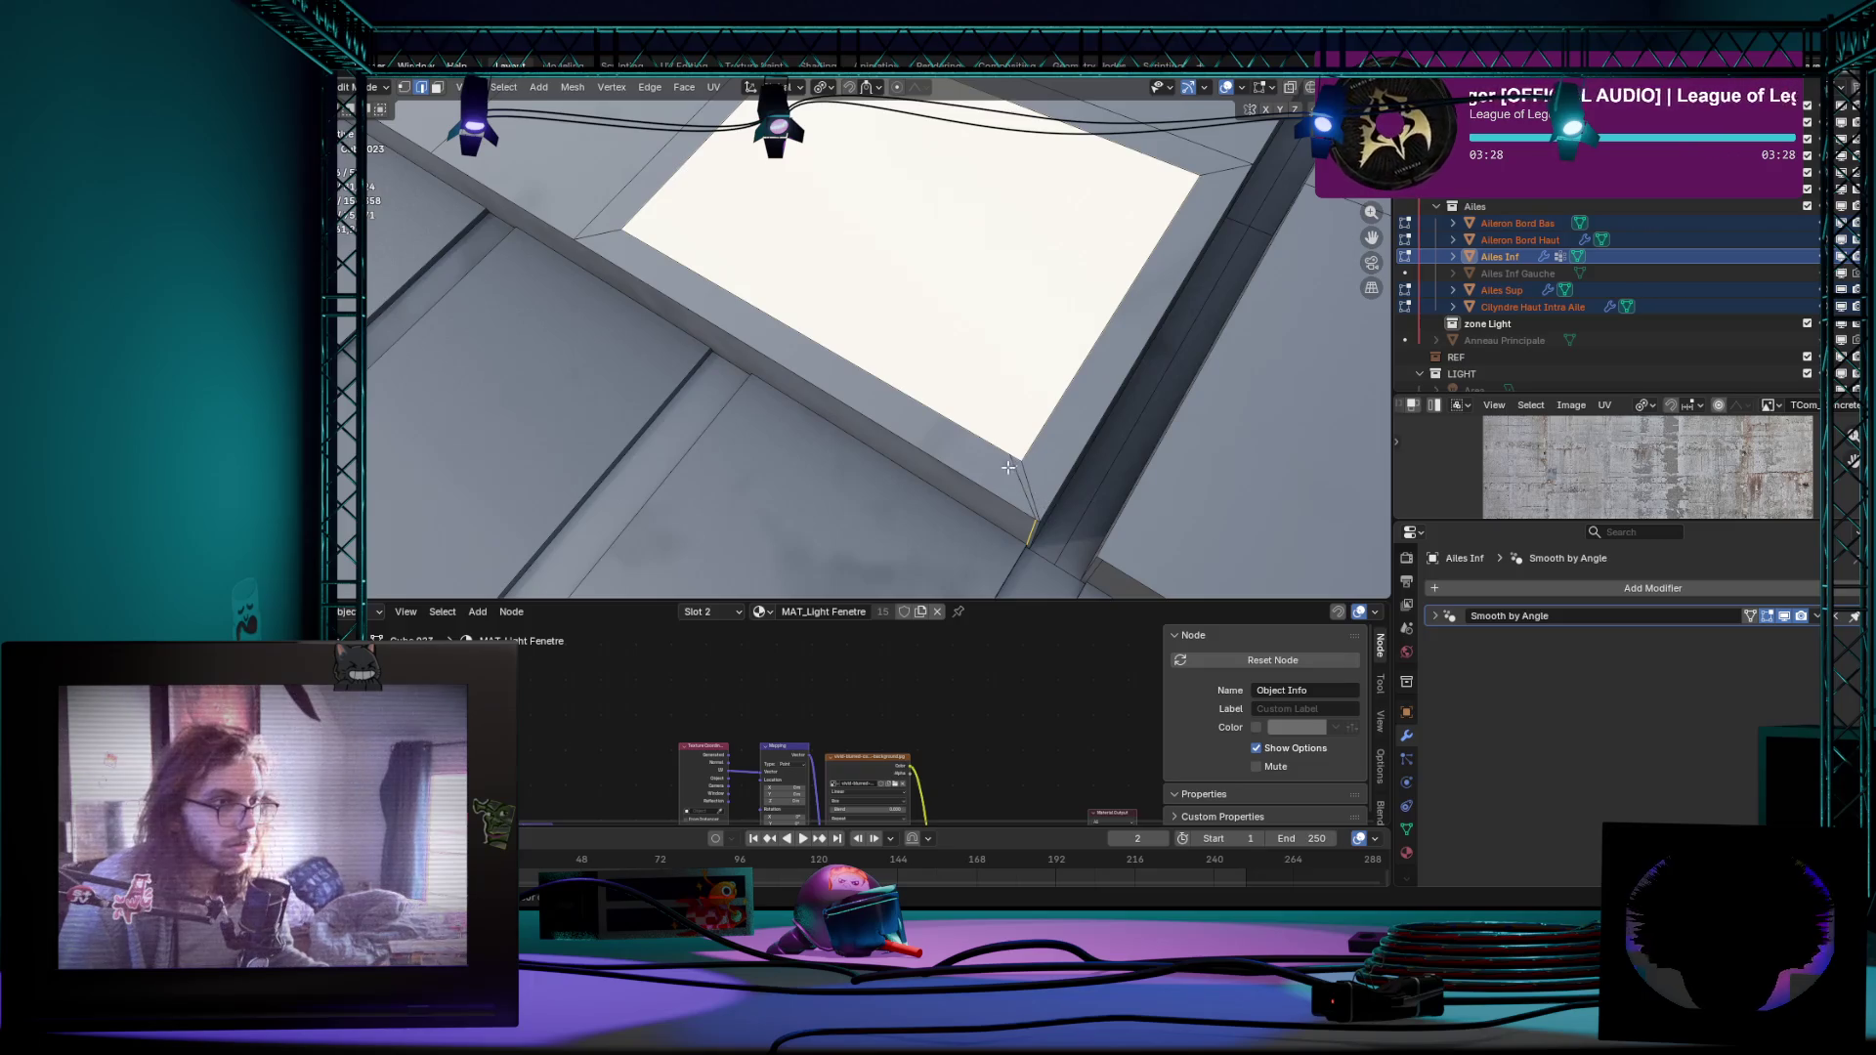
Step: Slide the corner vertex, dissolve it, check the block corner, then return to object mode
key("g")
key("g")
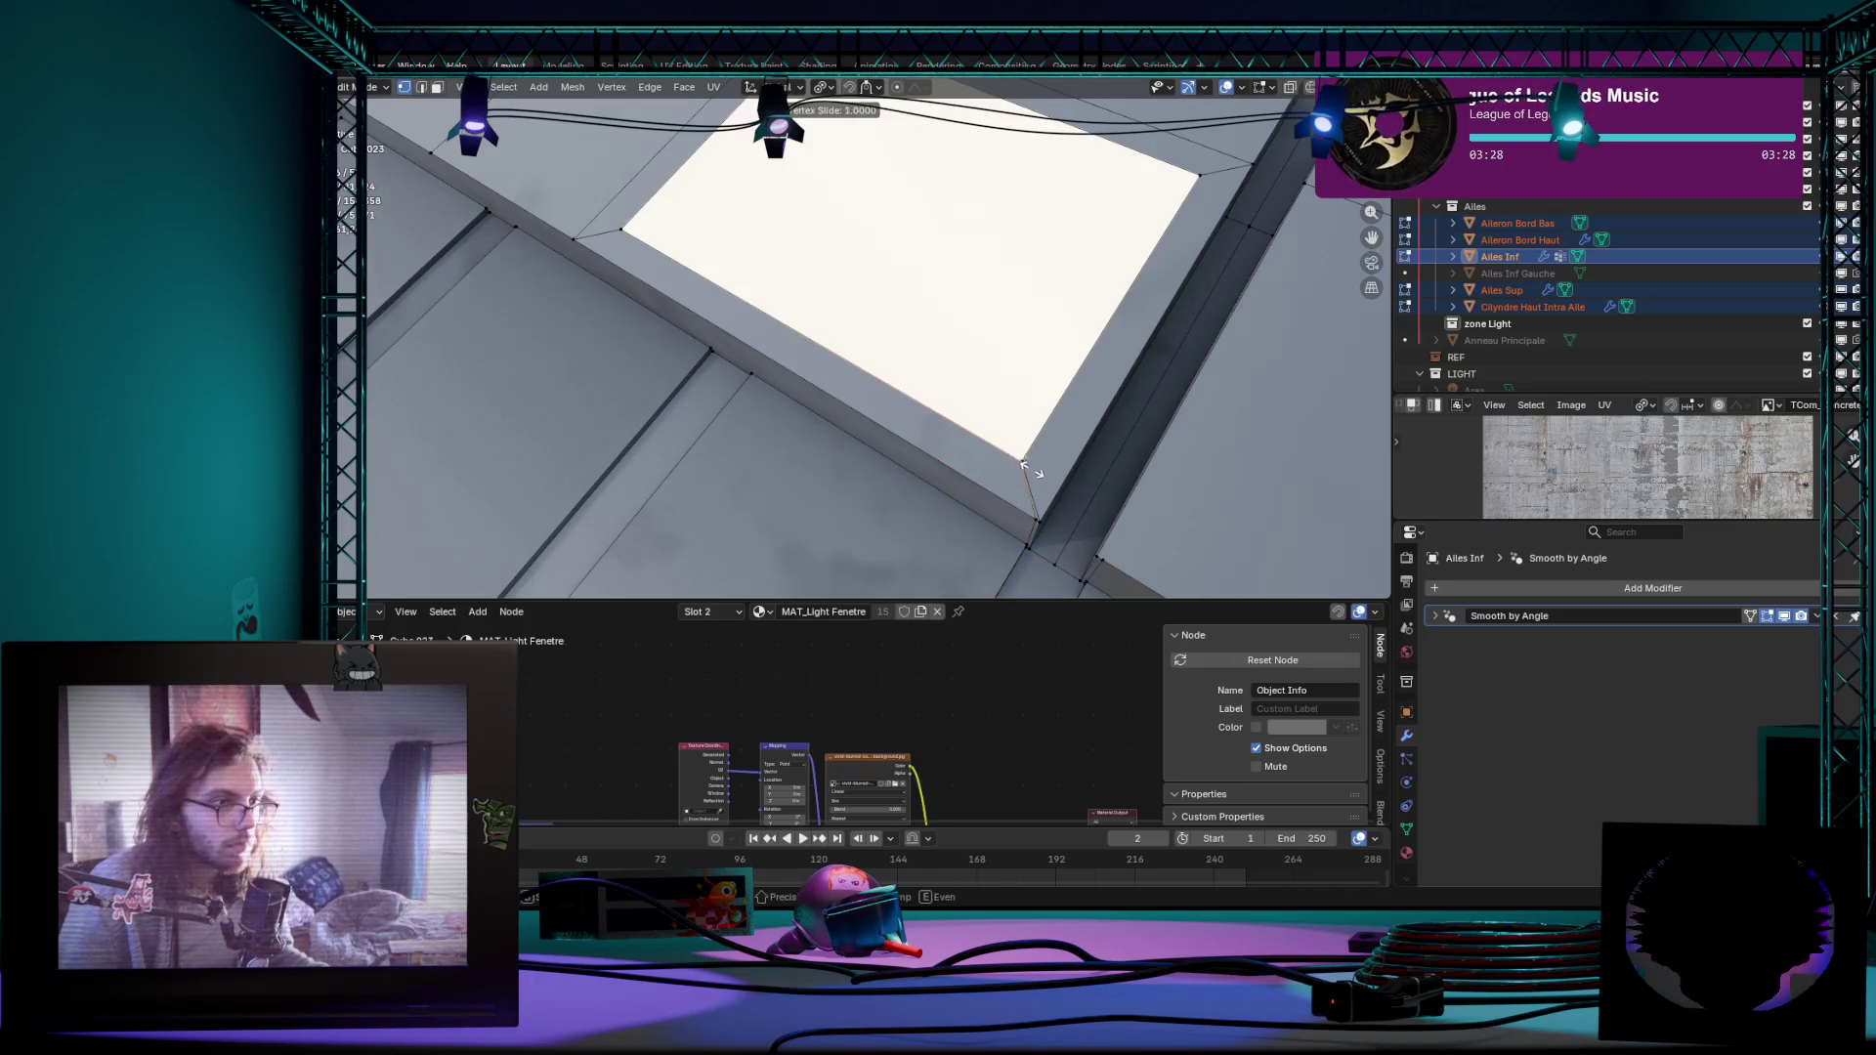
left_click(1031, 520)
middle_click_drag(1035, 519, 1043, 495)
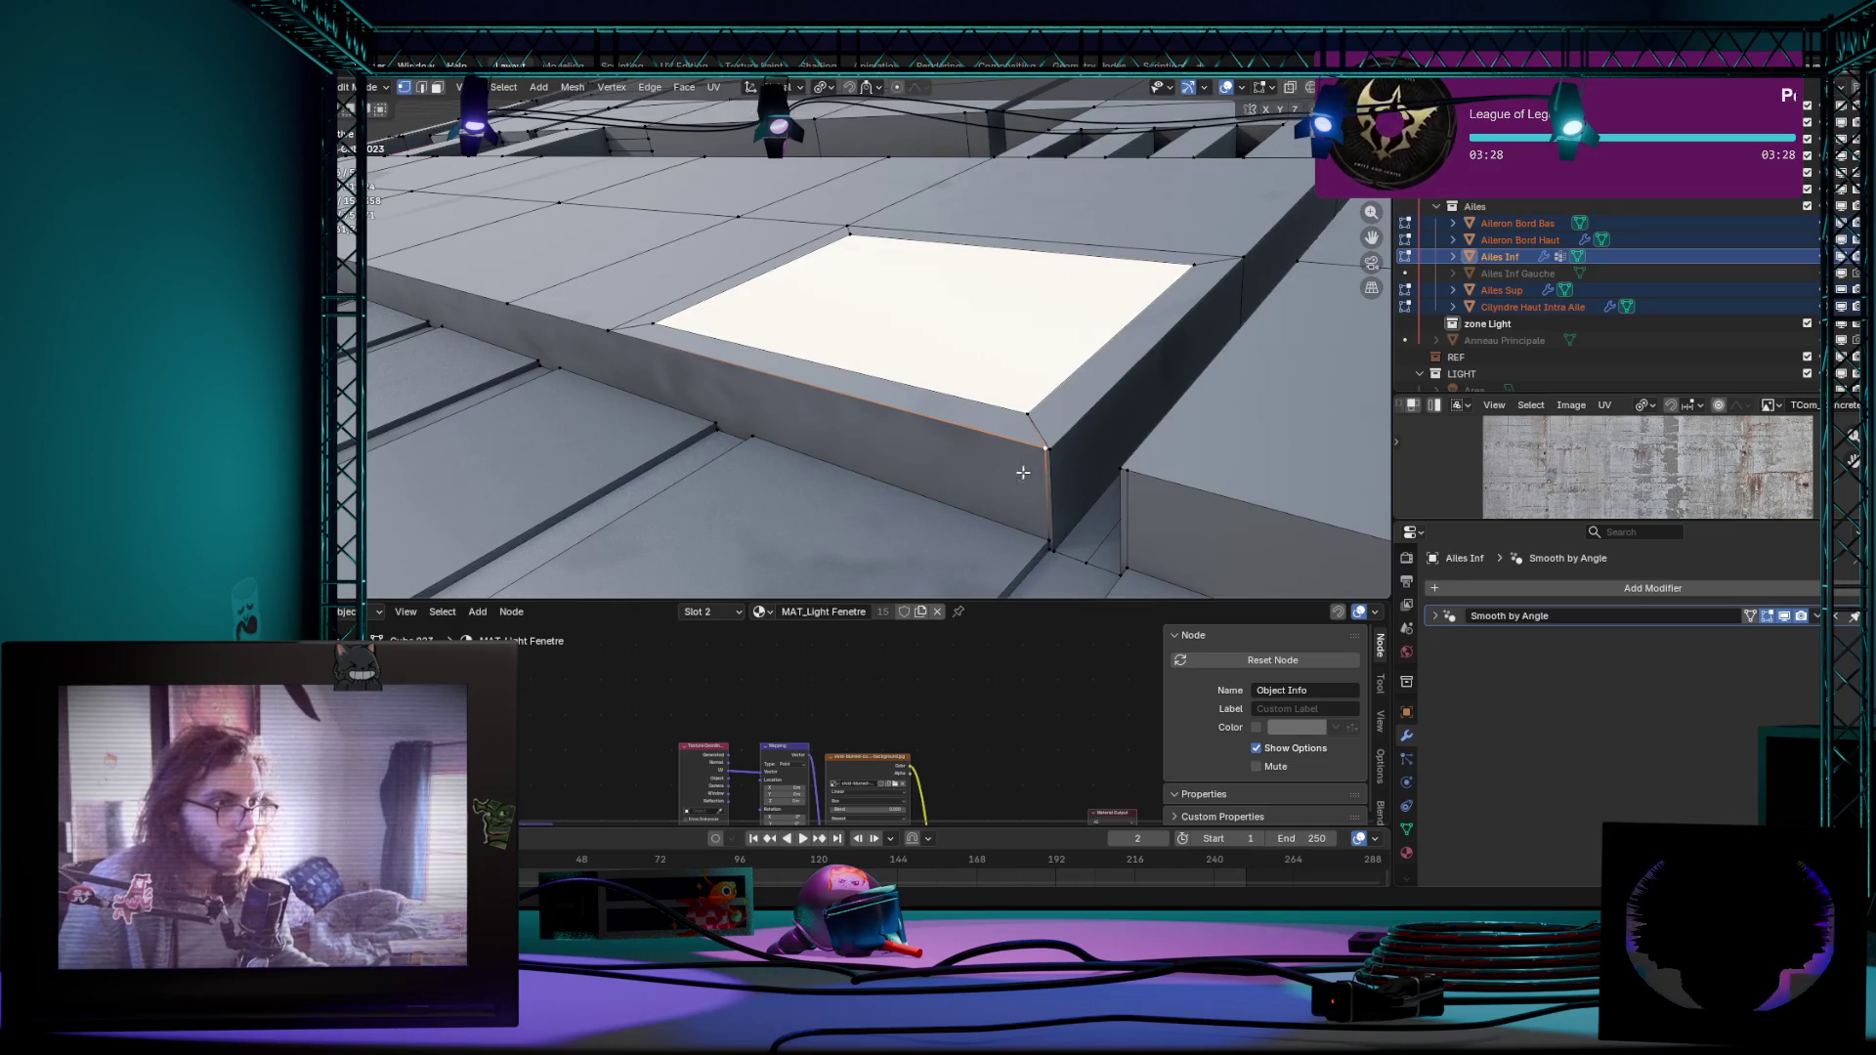
key("x")
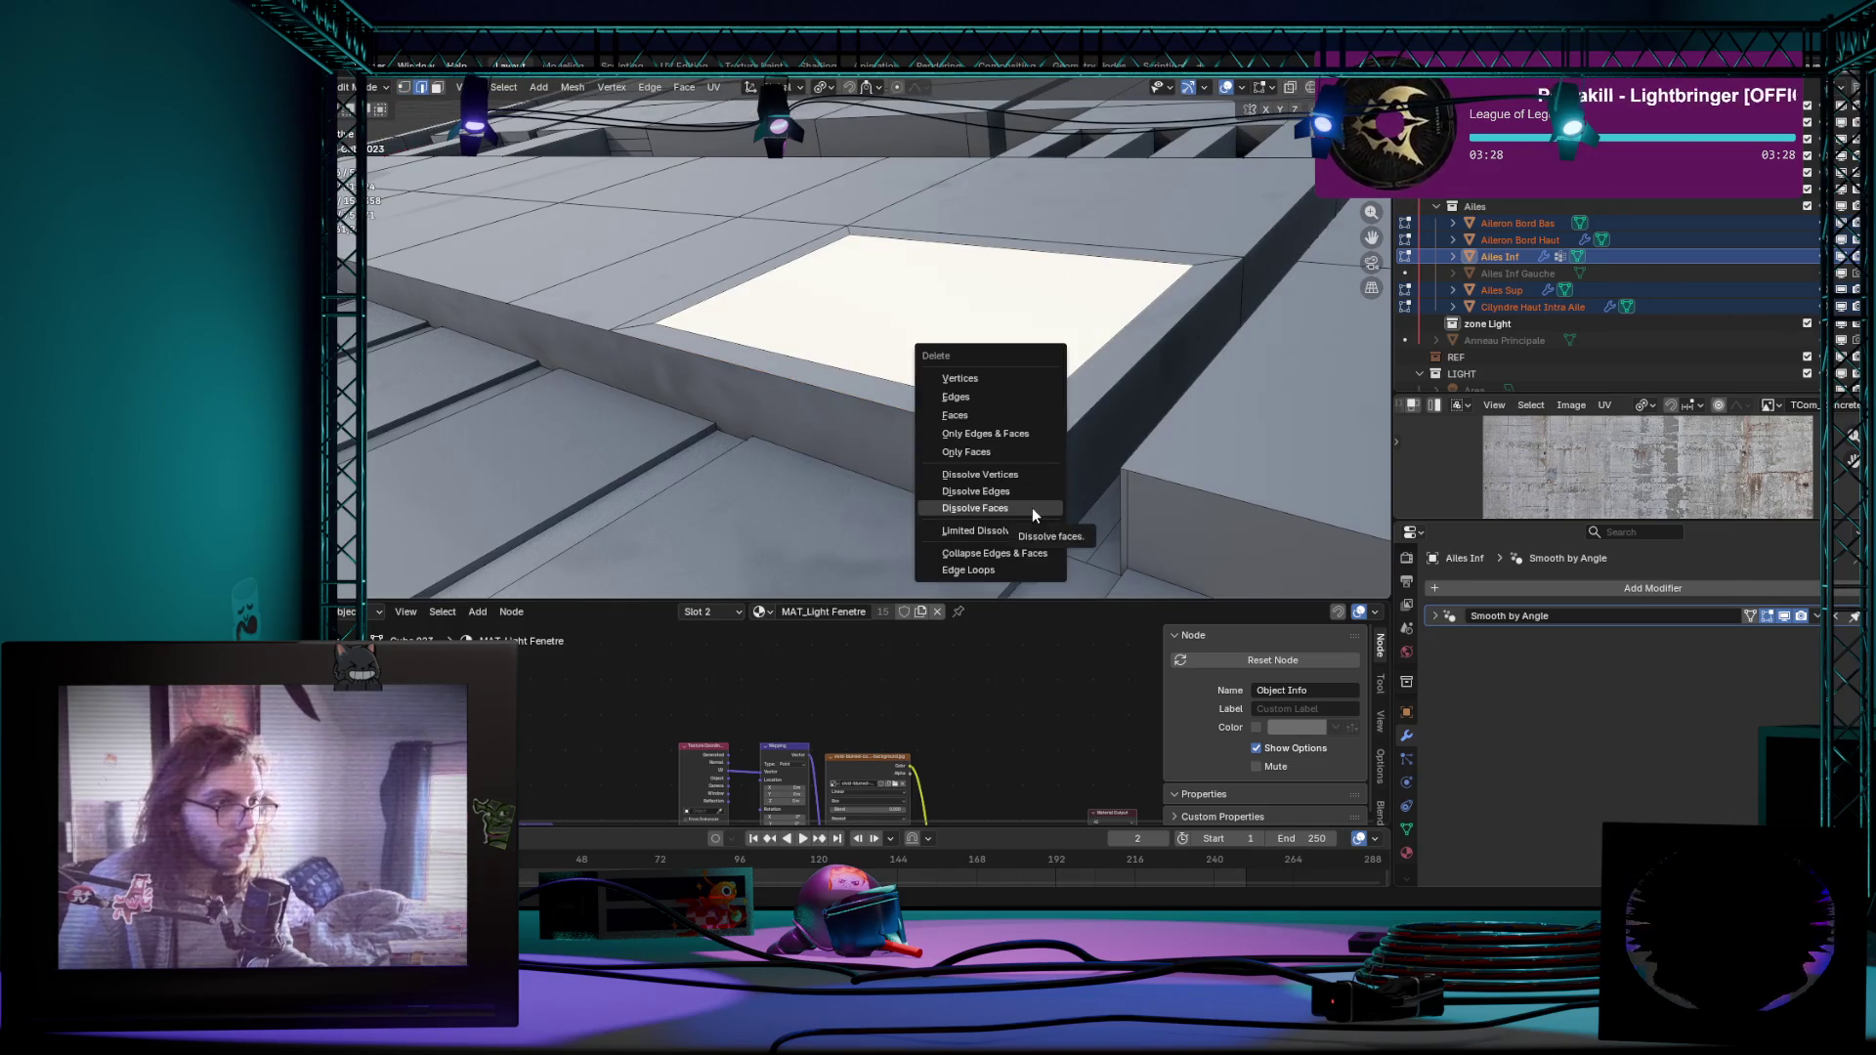
left_click(1032, 507)
middle_click_drag(1049, 501, 1070, 469)
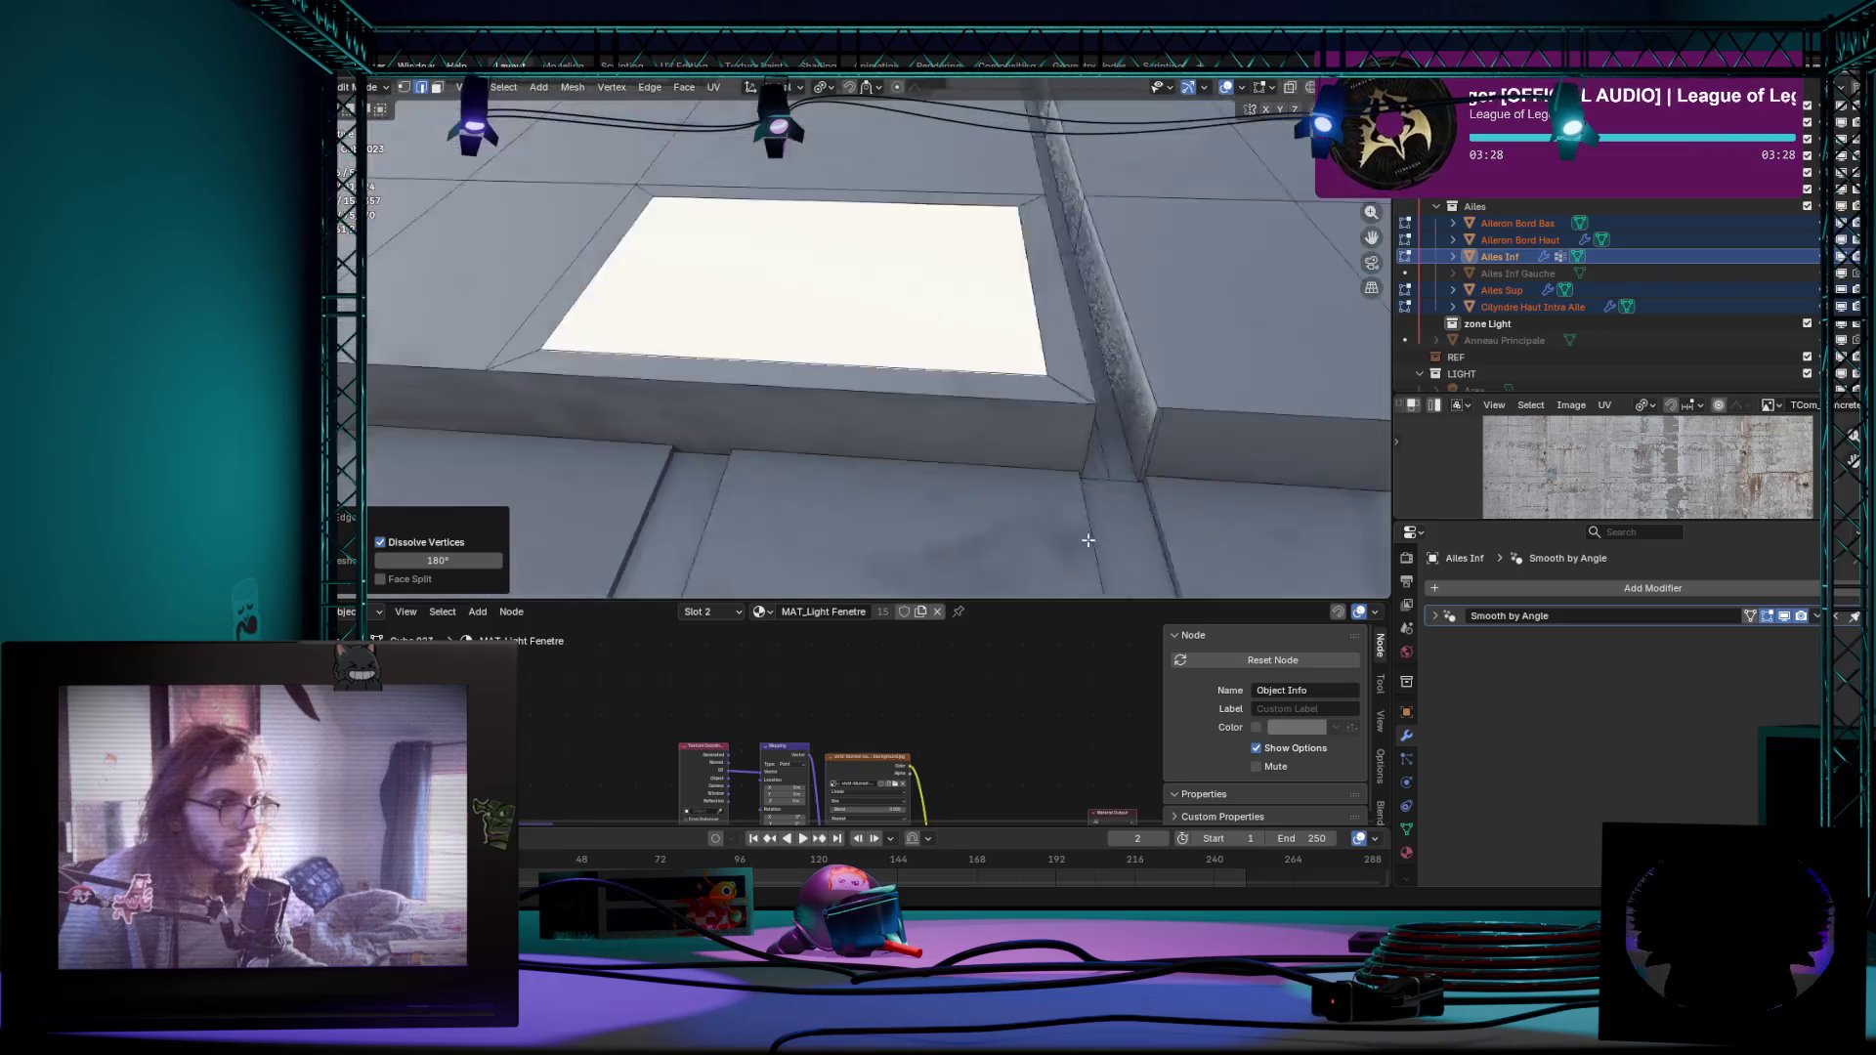
left_click(1070, 470)
left_click(1083, 513)
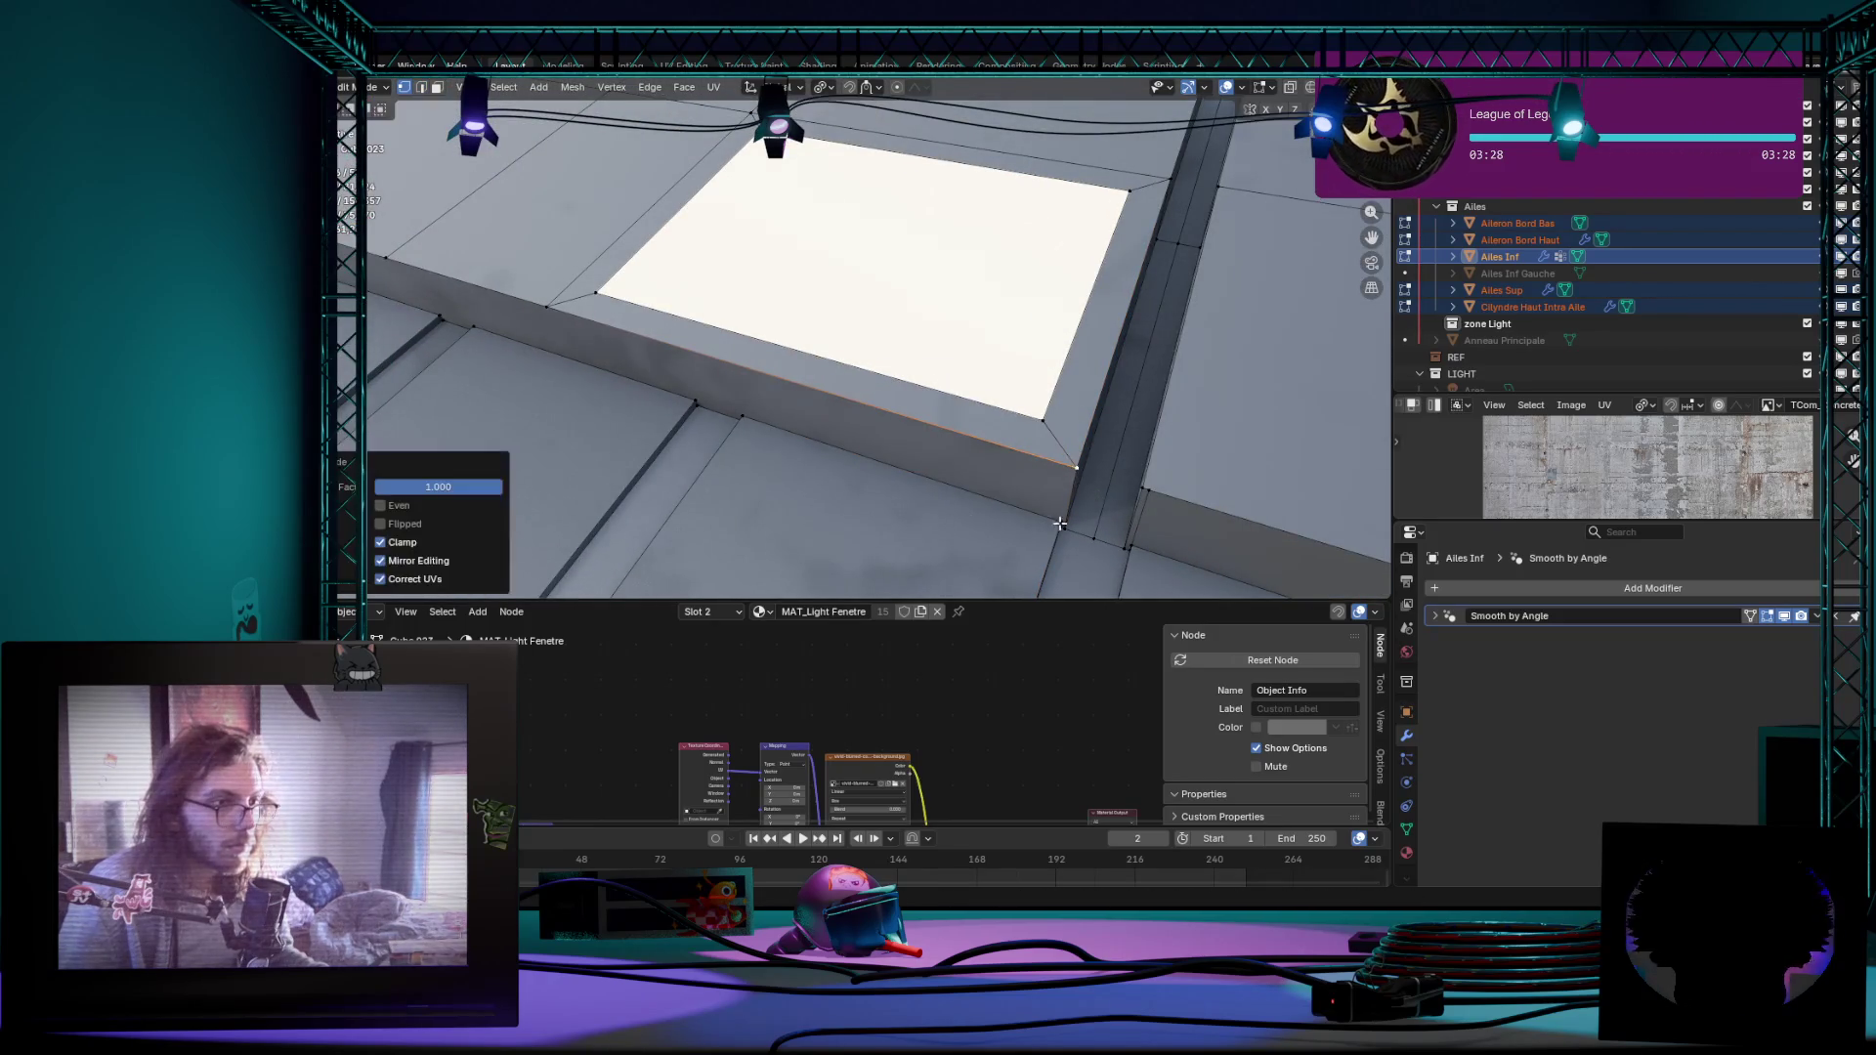
key("Tab")
mouse_move(820, 453)
middle_mouse_down()
mouse_move(1031, 428)
mouse_move(874, 338)
mouse_move(952, 447)
middle_mouse_up()
scroll(951, 443, "down", 3)
Step: Re-enter mesh editing on the wing in face select and browse the face context menu
key("Tab")
scroll(848, 361, "up", 3)
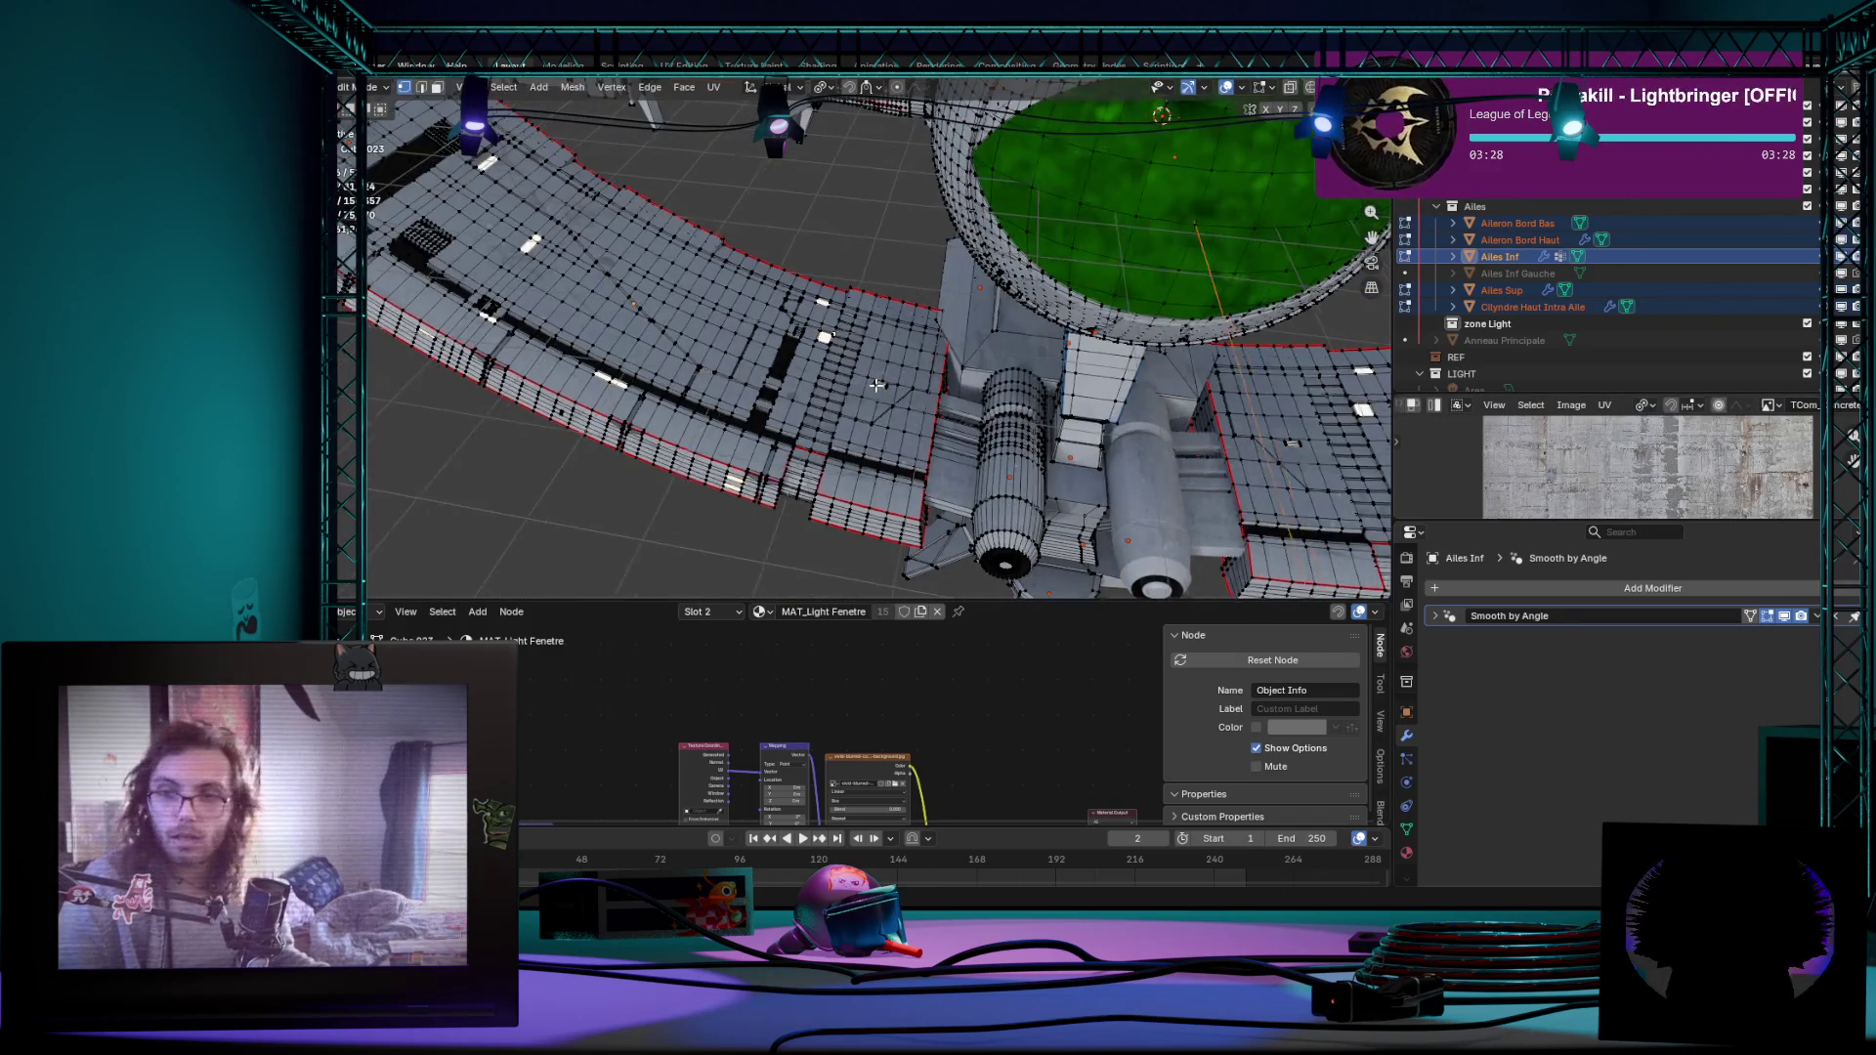
middle_click_drag(848, 361, 854, 303)
key("3")
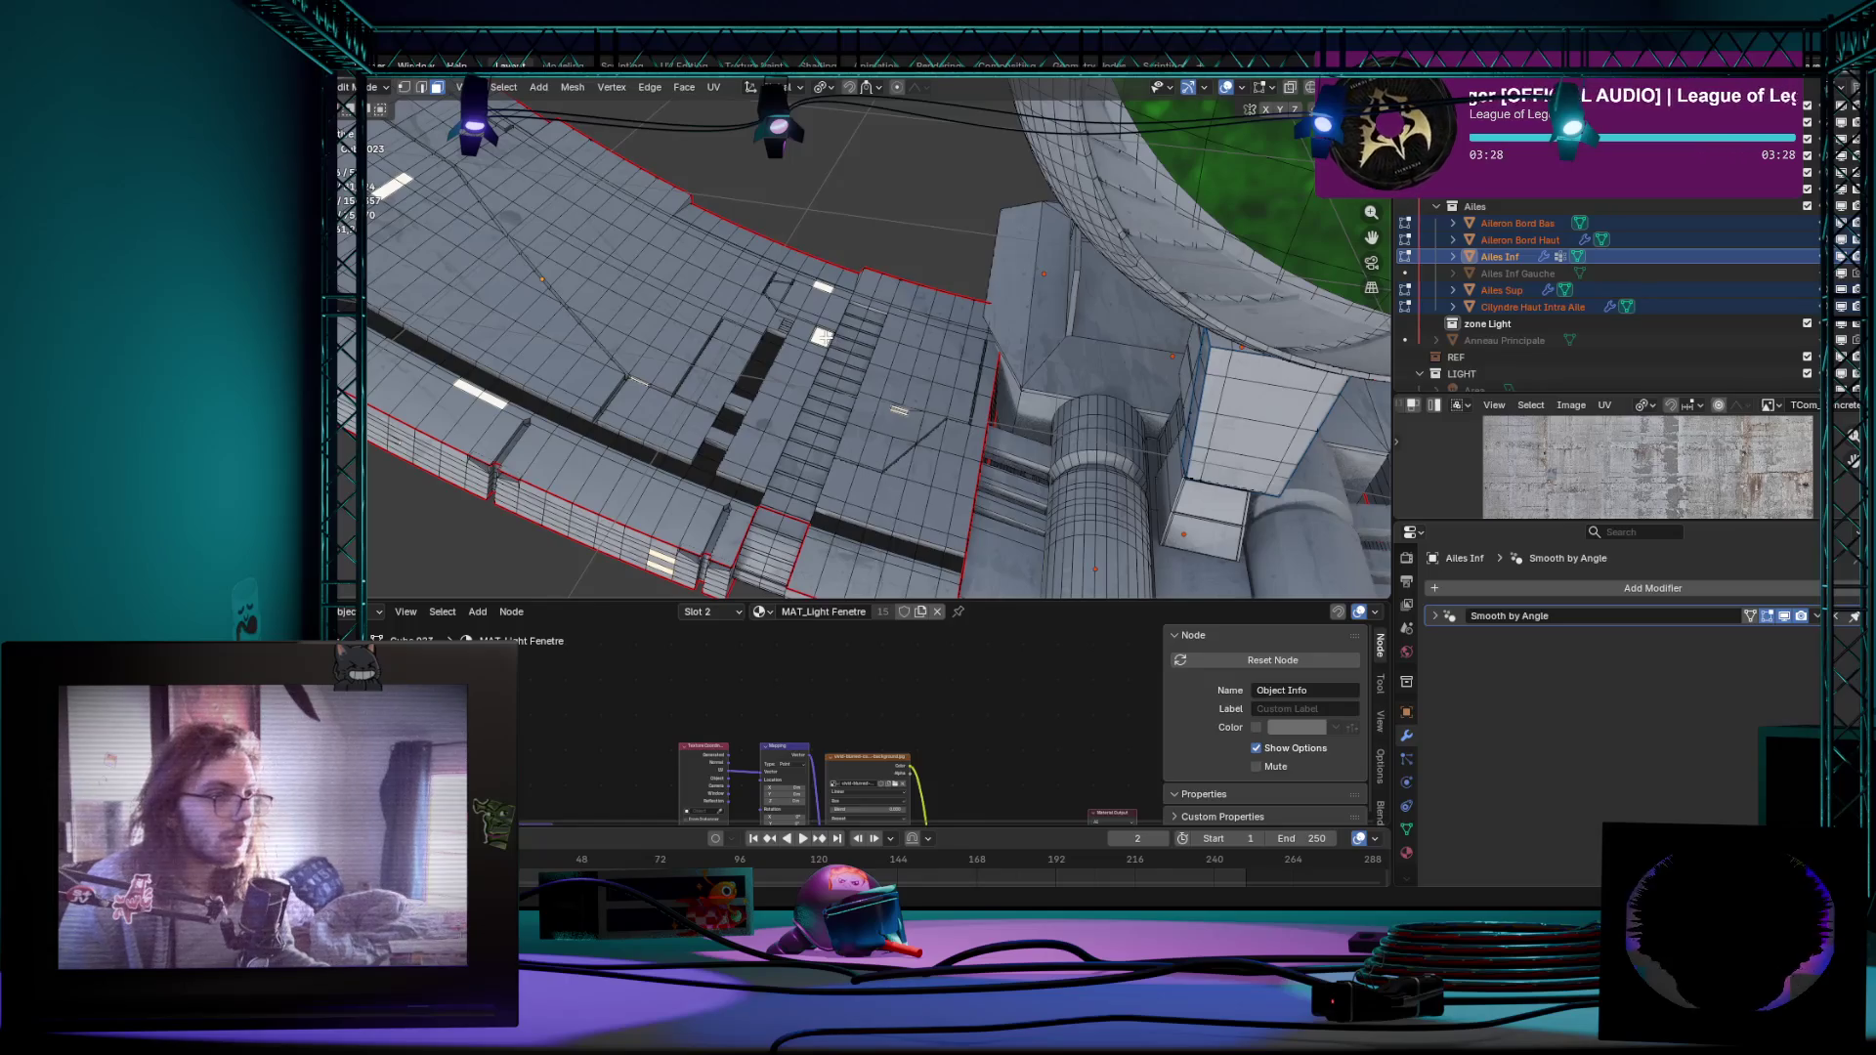
scroll(821, 338, "down", 5)
scroll(818, 337, "up", 4)
scroll(815, 339, "up", 3)
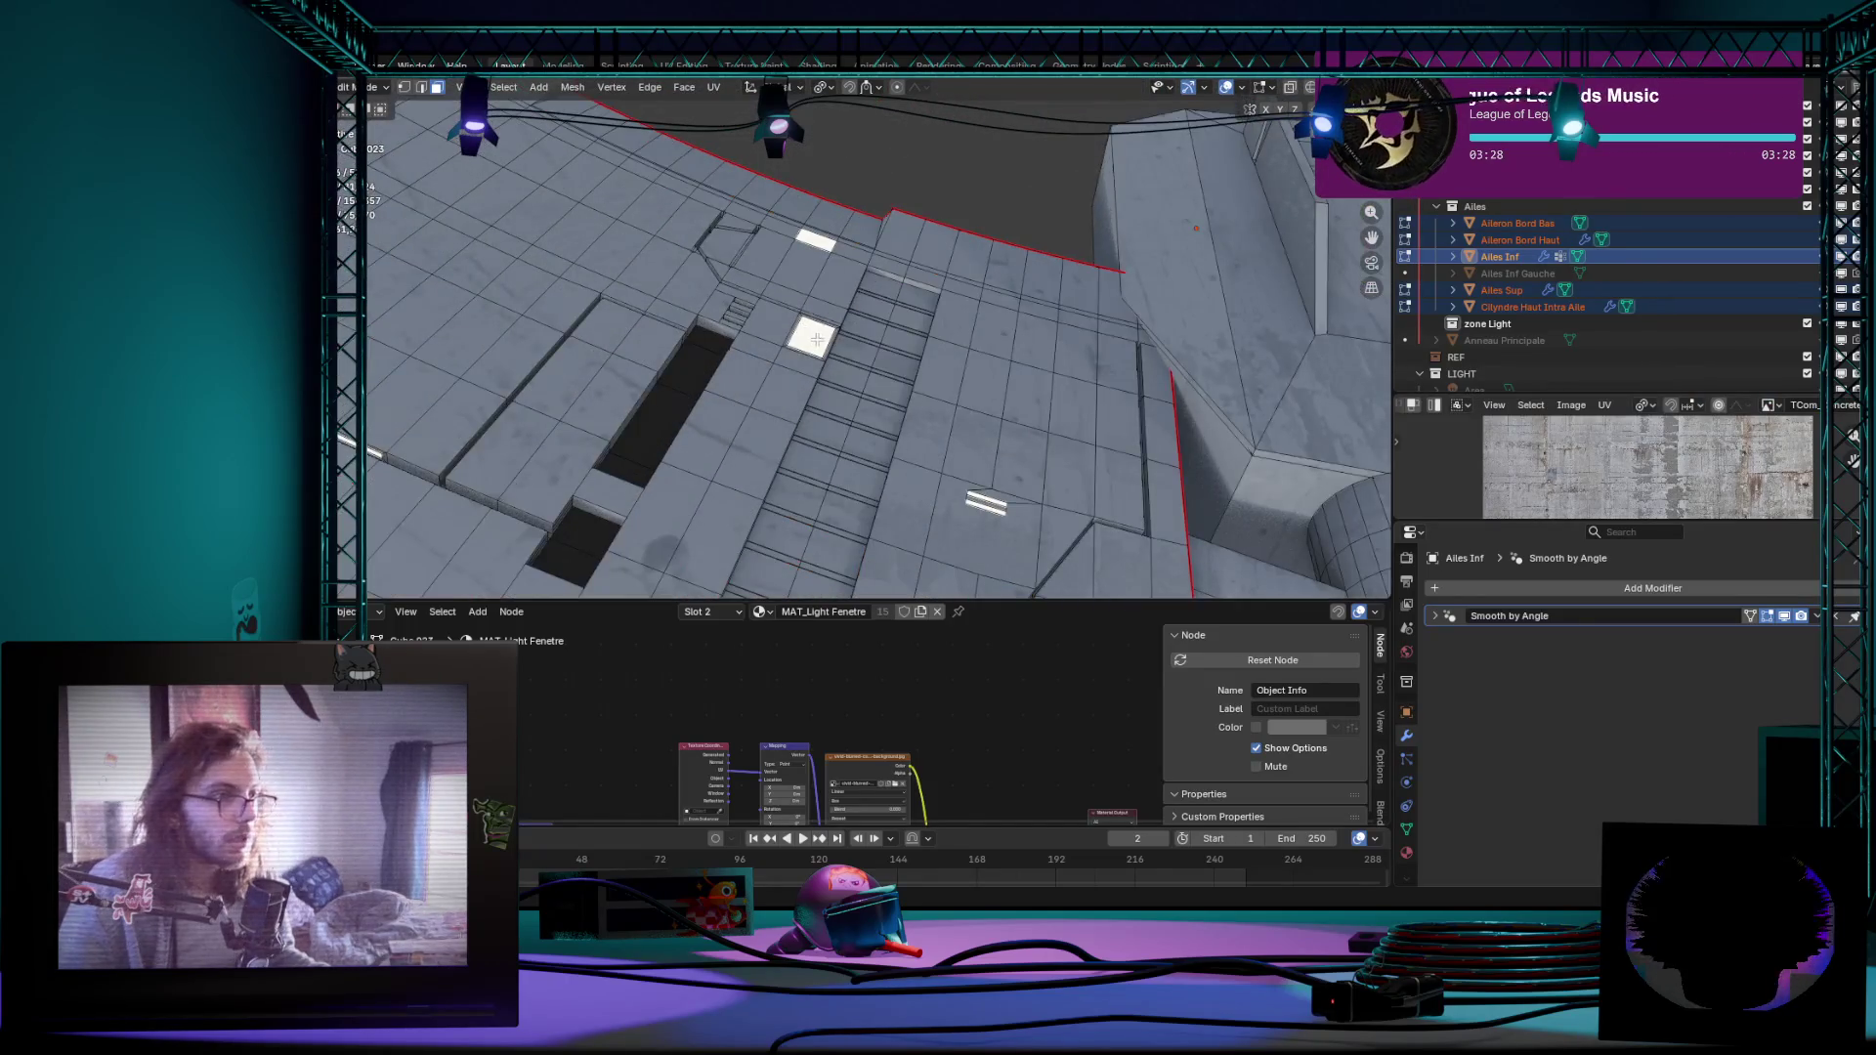
right_click(815, 339)
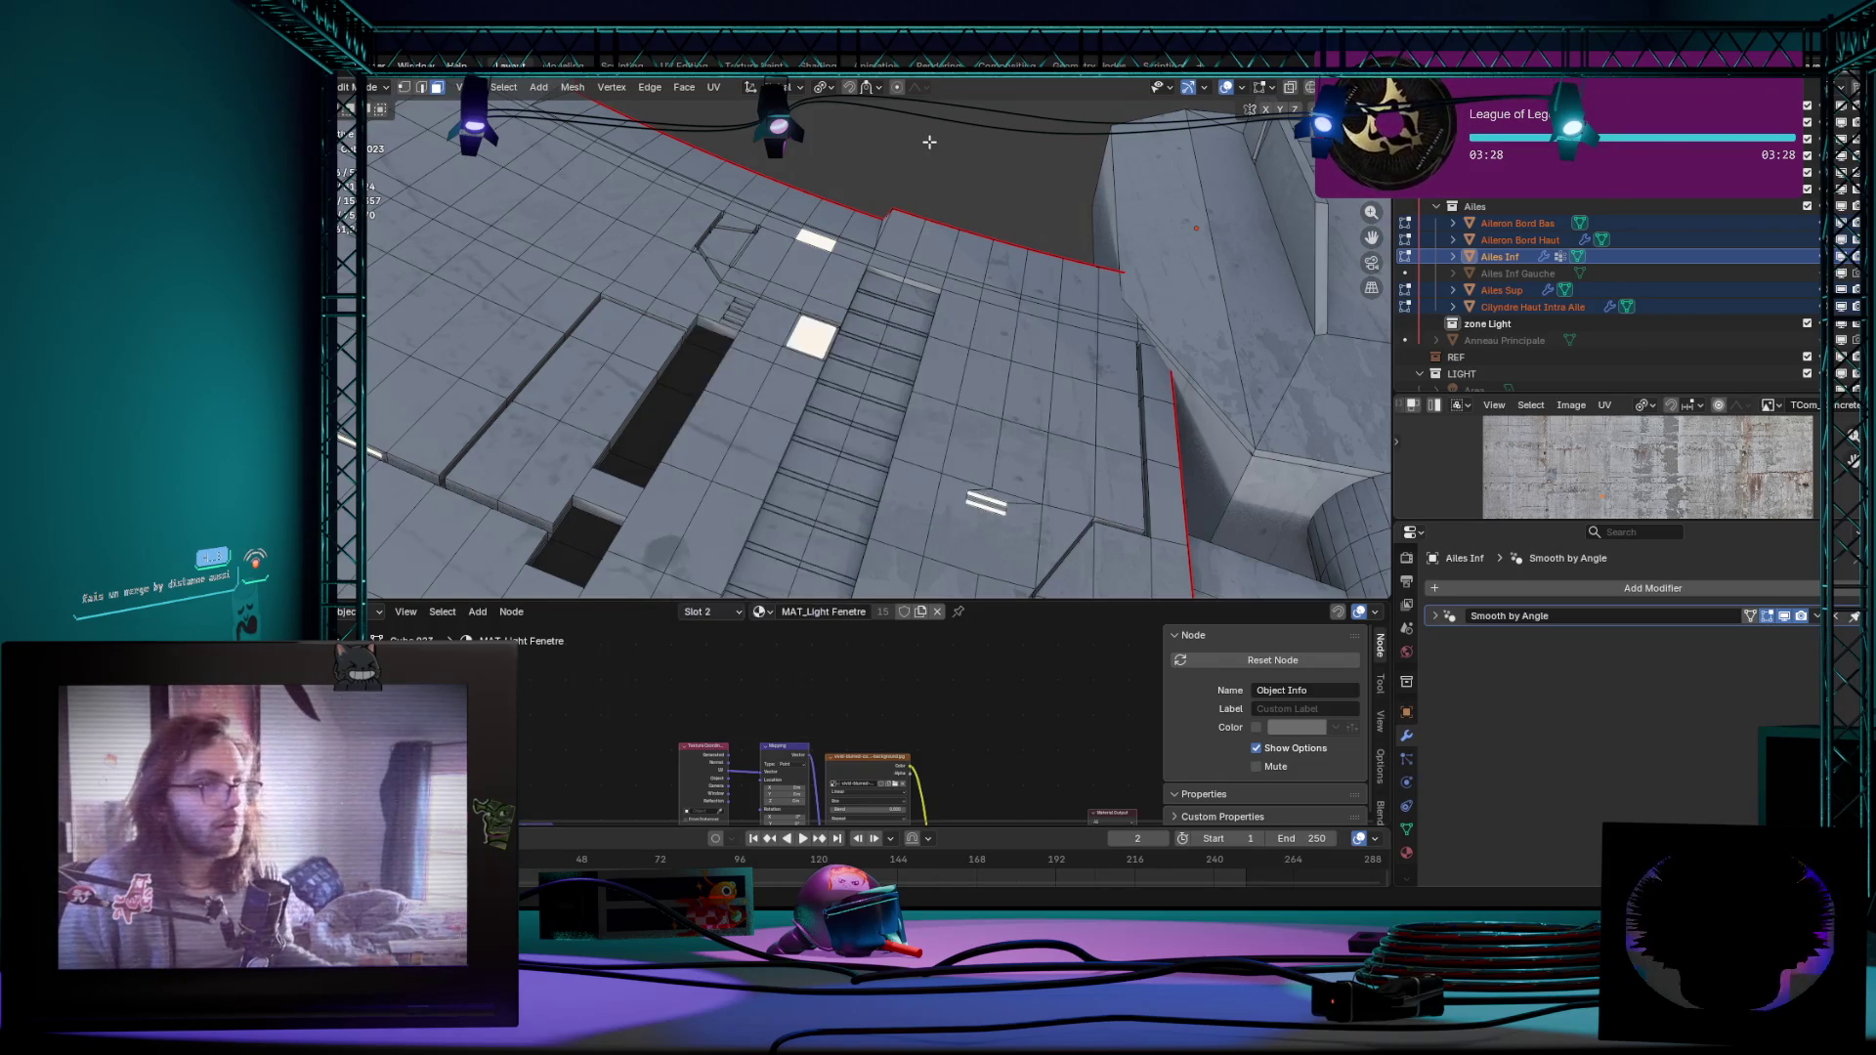
mouse_move(922, 242)
middle_mouse_down()
mouse_move(808, 262)
mouse_move(848, 379)
mouse_move(973, 526)
middle_mouse_up()
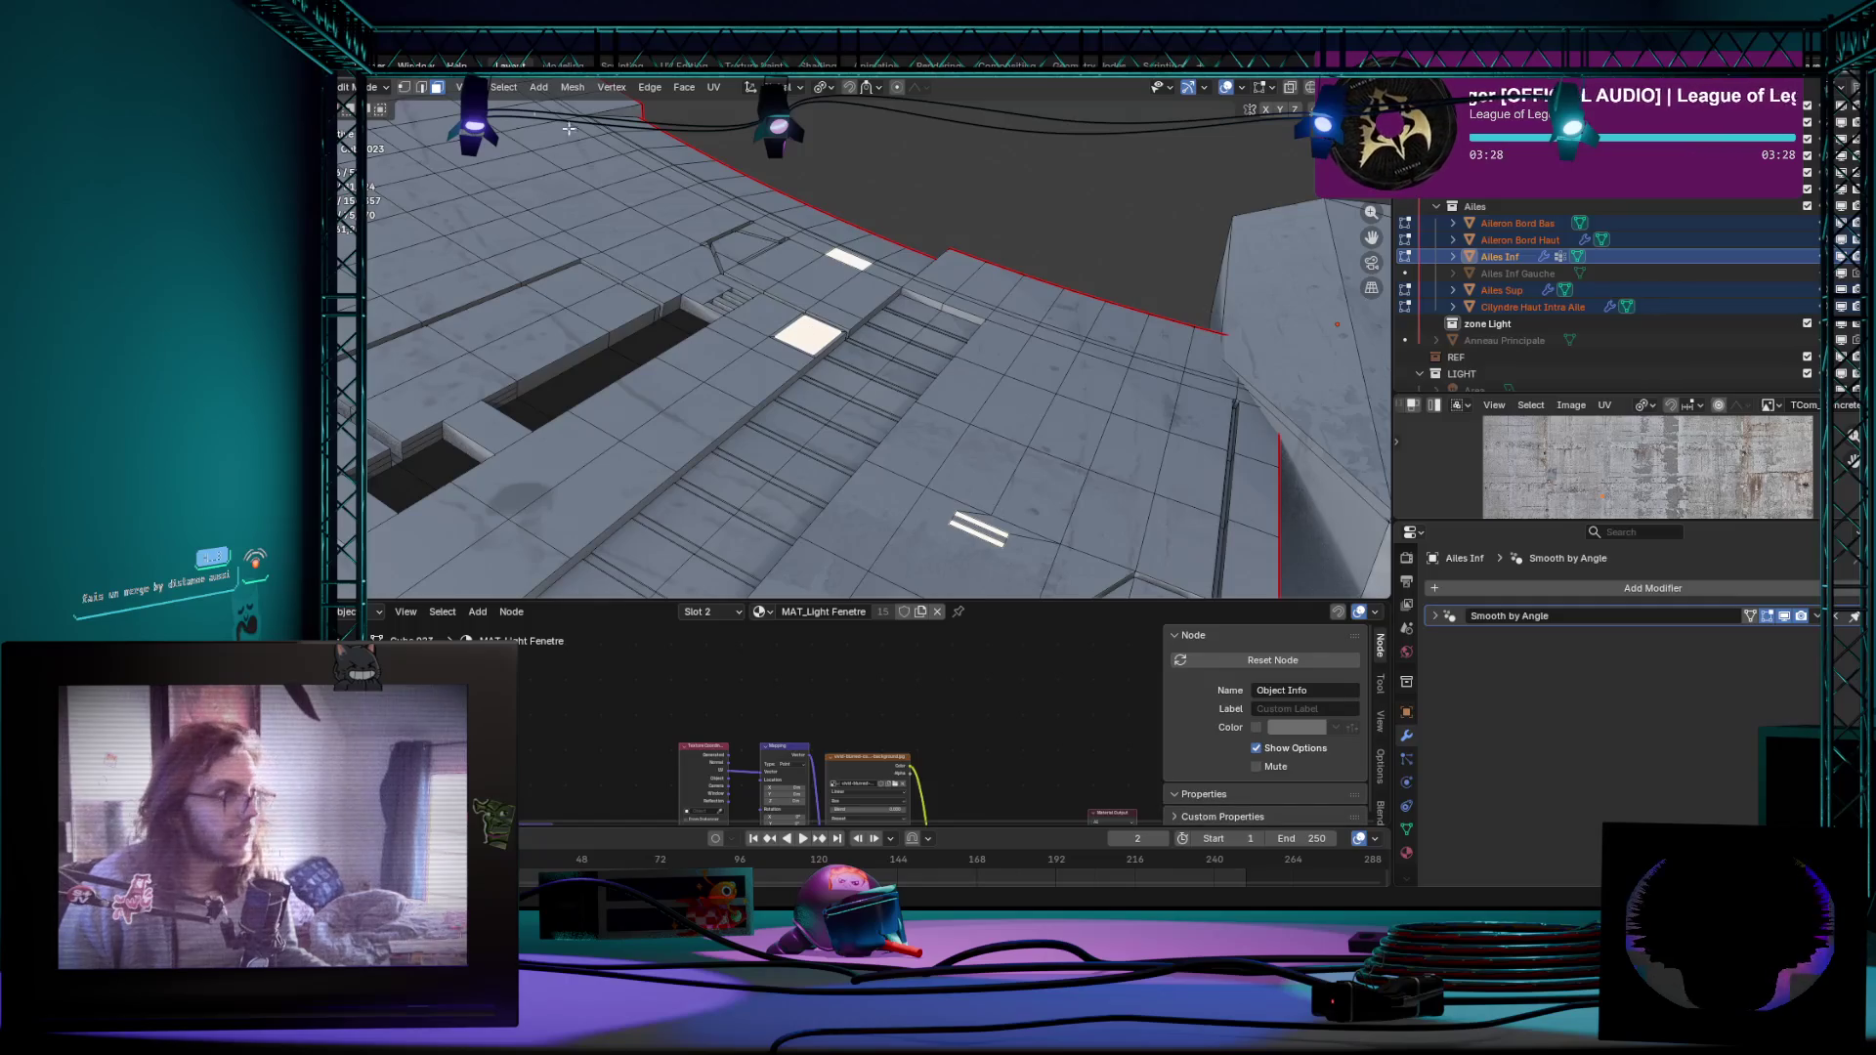
Step: Select every face across the ship sharing the light window material
left_click(518, 83)
mouse_move(541, 297)
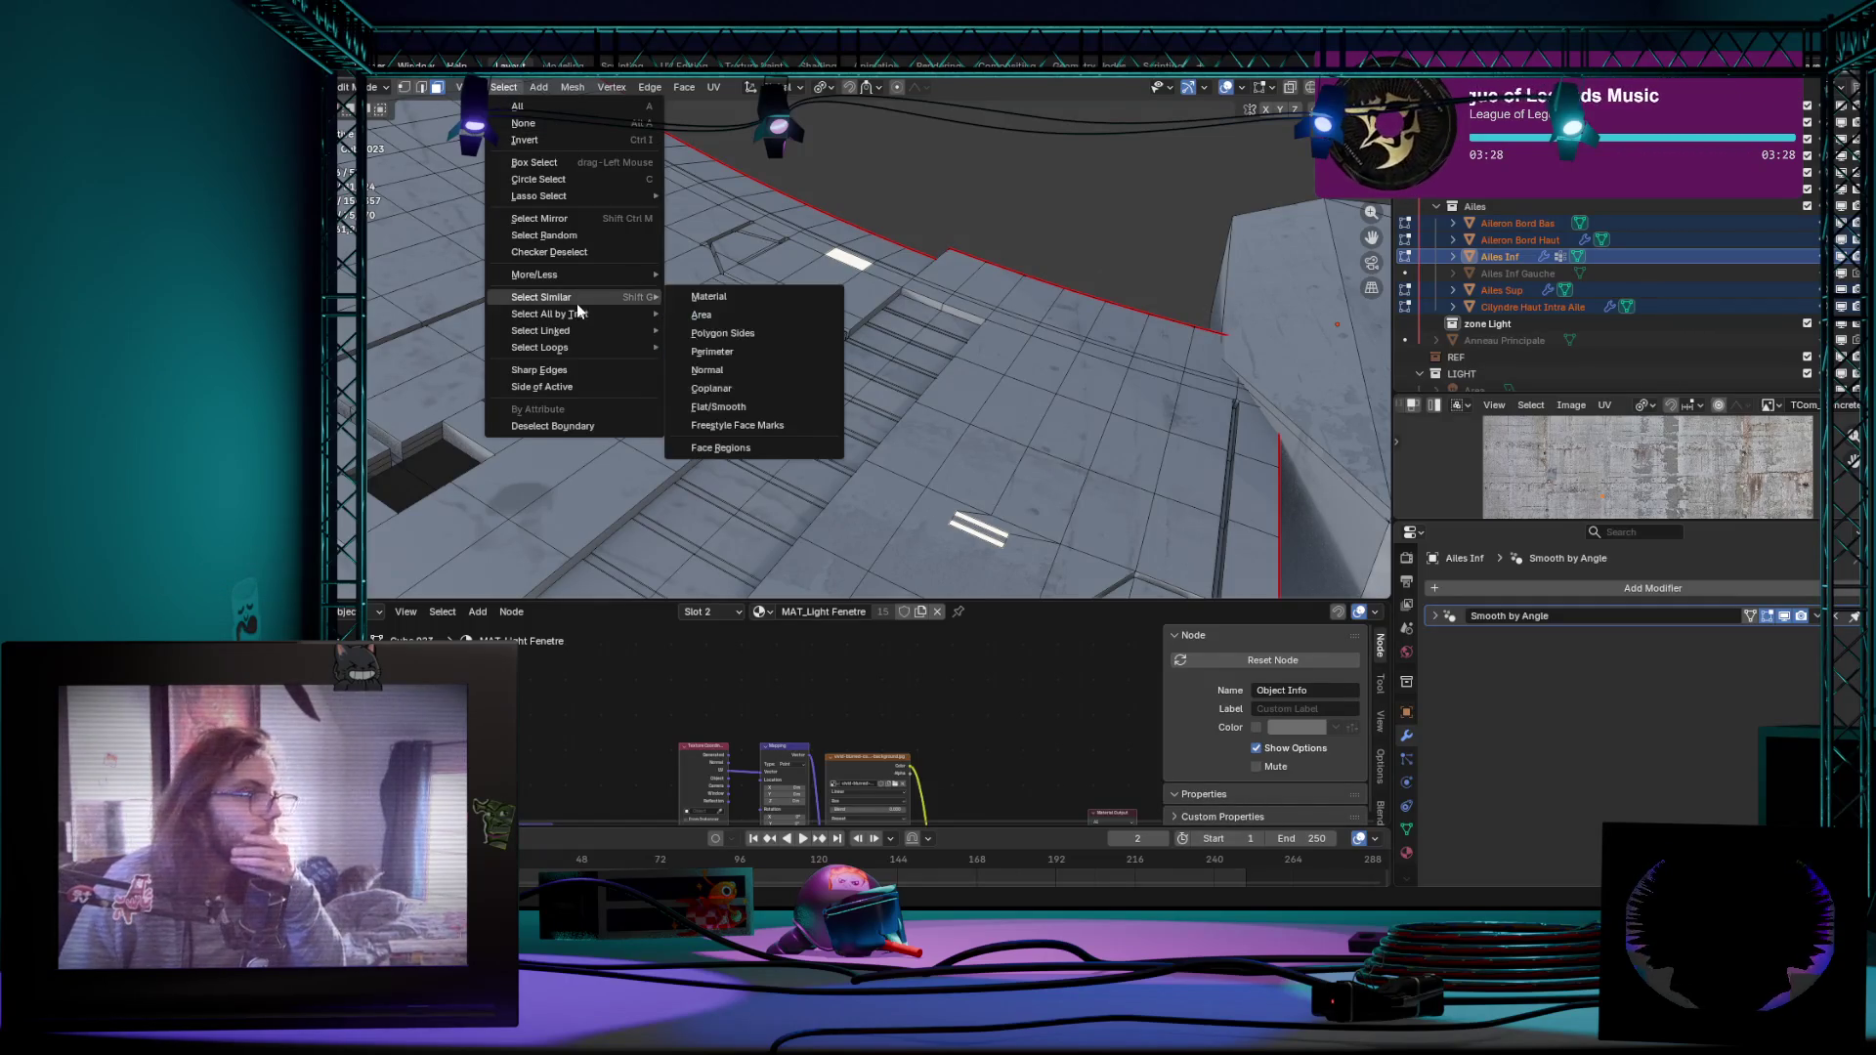
left_click(759, 294)
scroll(760, 295, "down", 5)
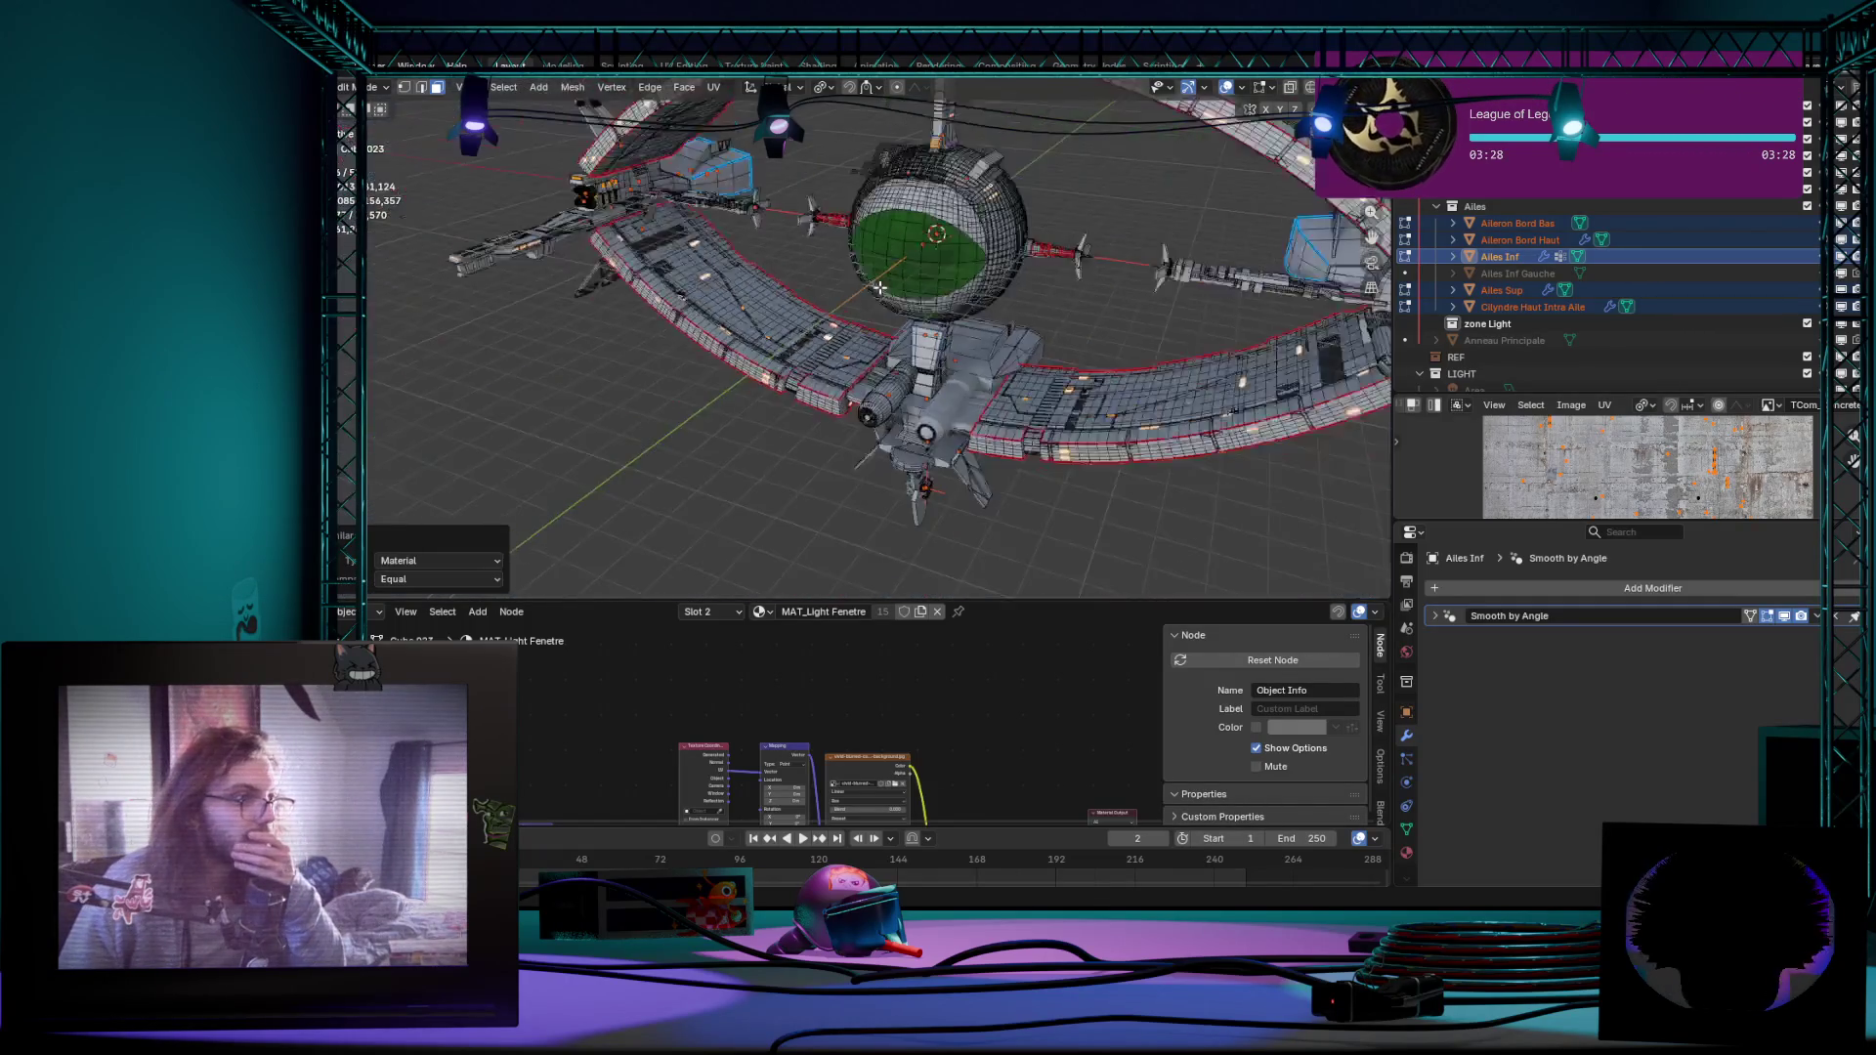
mouse_move(759, 295)
middle_mouse_down()
mouse_move(965, 355)
mouse_move(941, 272)
middle_mouse_up()
scroll(944, 298, "down", 3)
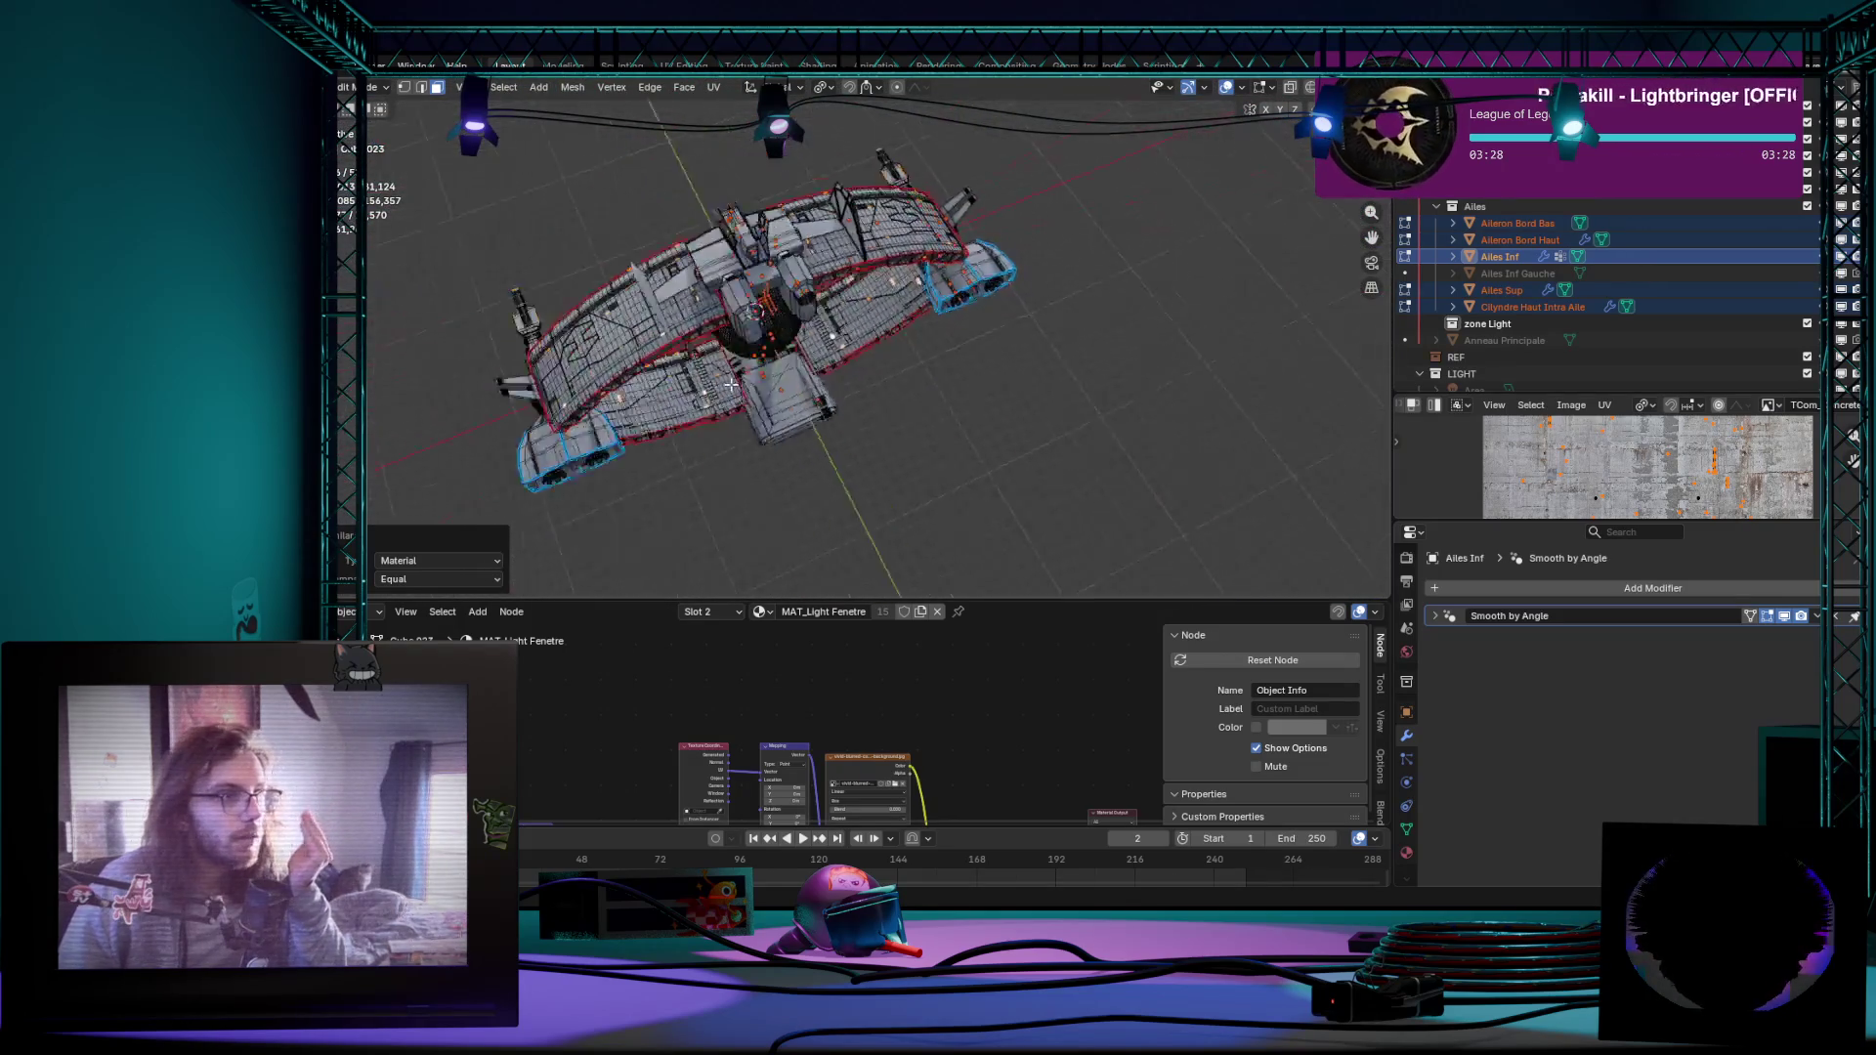
scroll(953, 281, "up", 6)
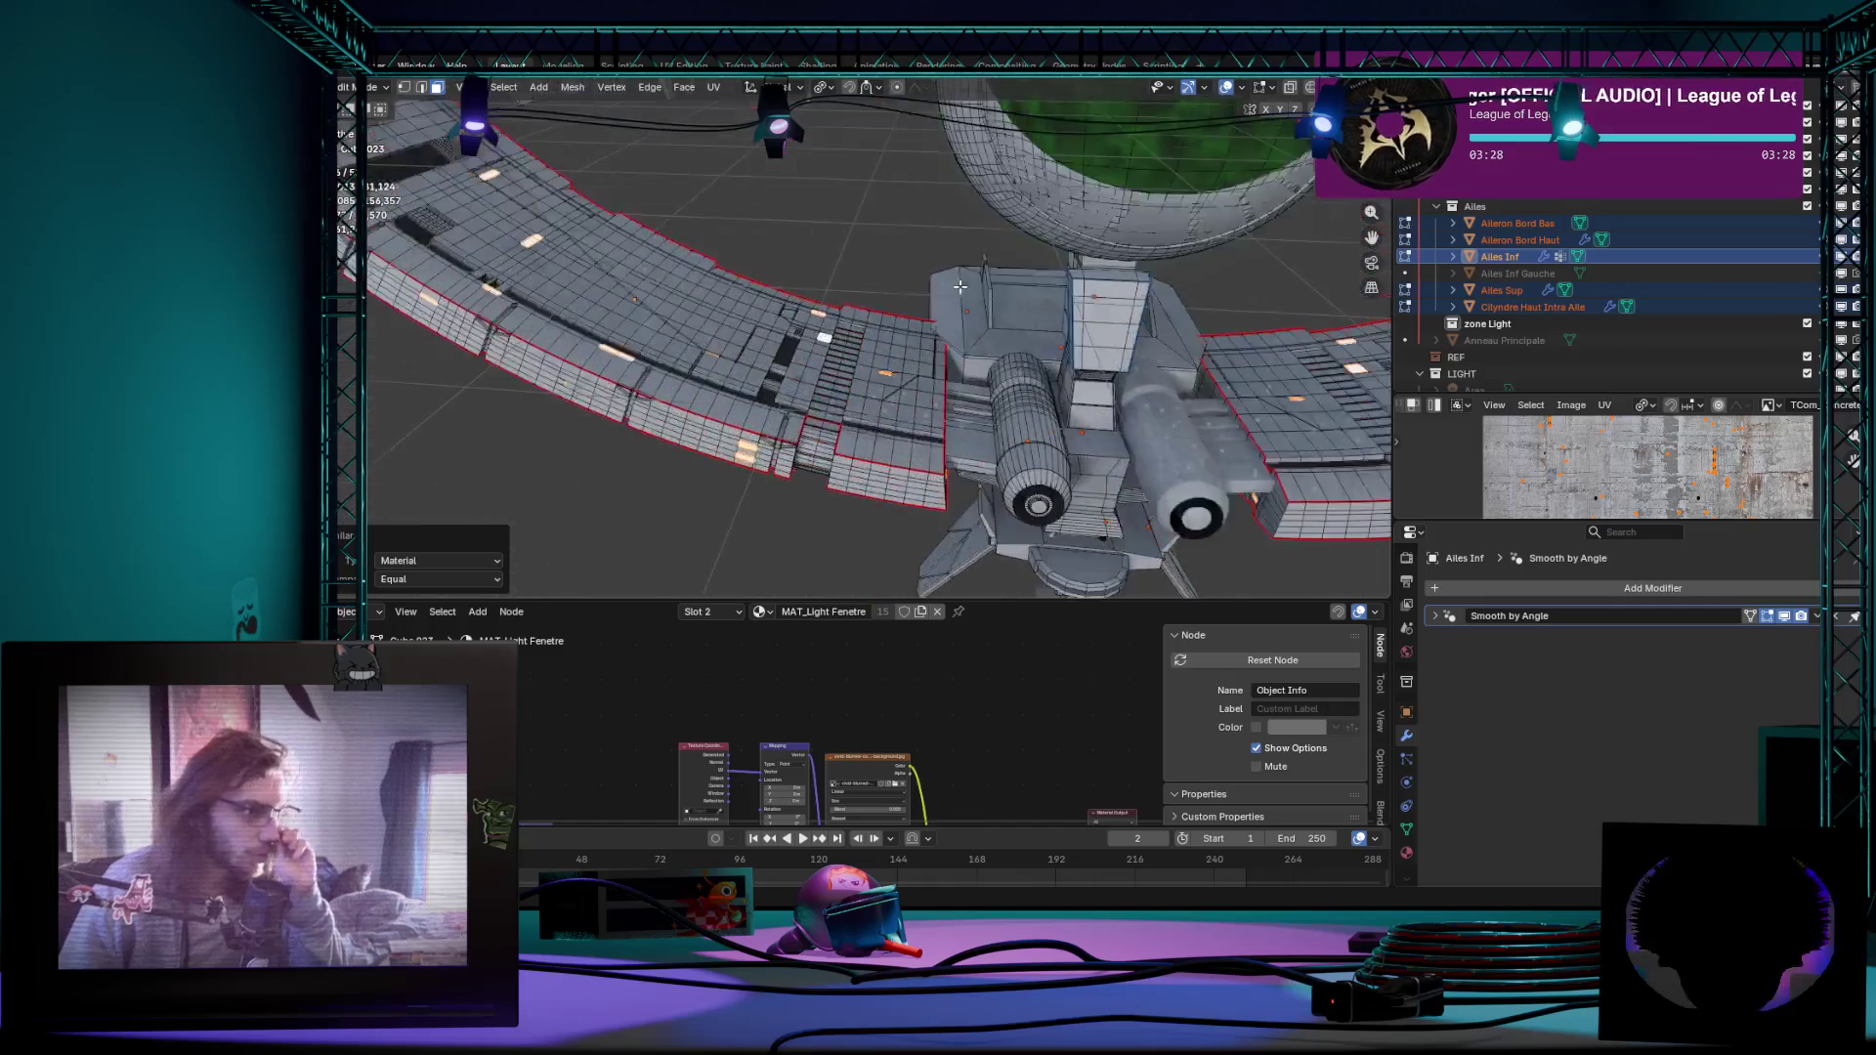
scroll(863, 269, "down", 5)
mouse_move(863, 269)
middle_mouse_down()
mouse_move(820, 278)
mouse_move(1280, 261)
mouse_move(1172, 271)
middle_mouse_up()
scroll(813, 279, "up", 3)
scroll(814, 278, "down", 1)
scroll(1163, 272, "up", 3)
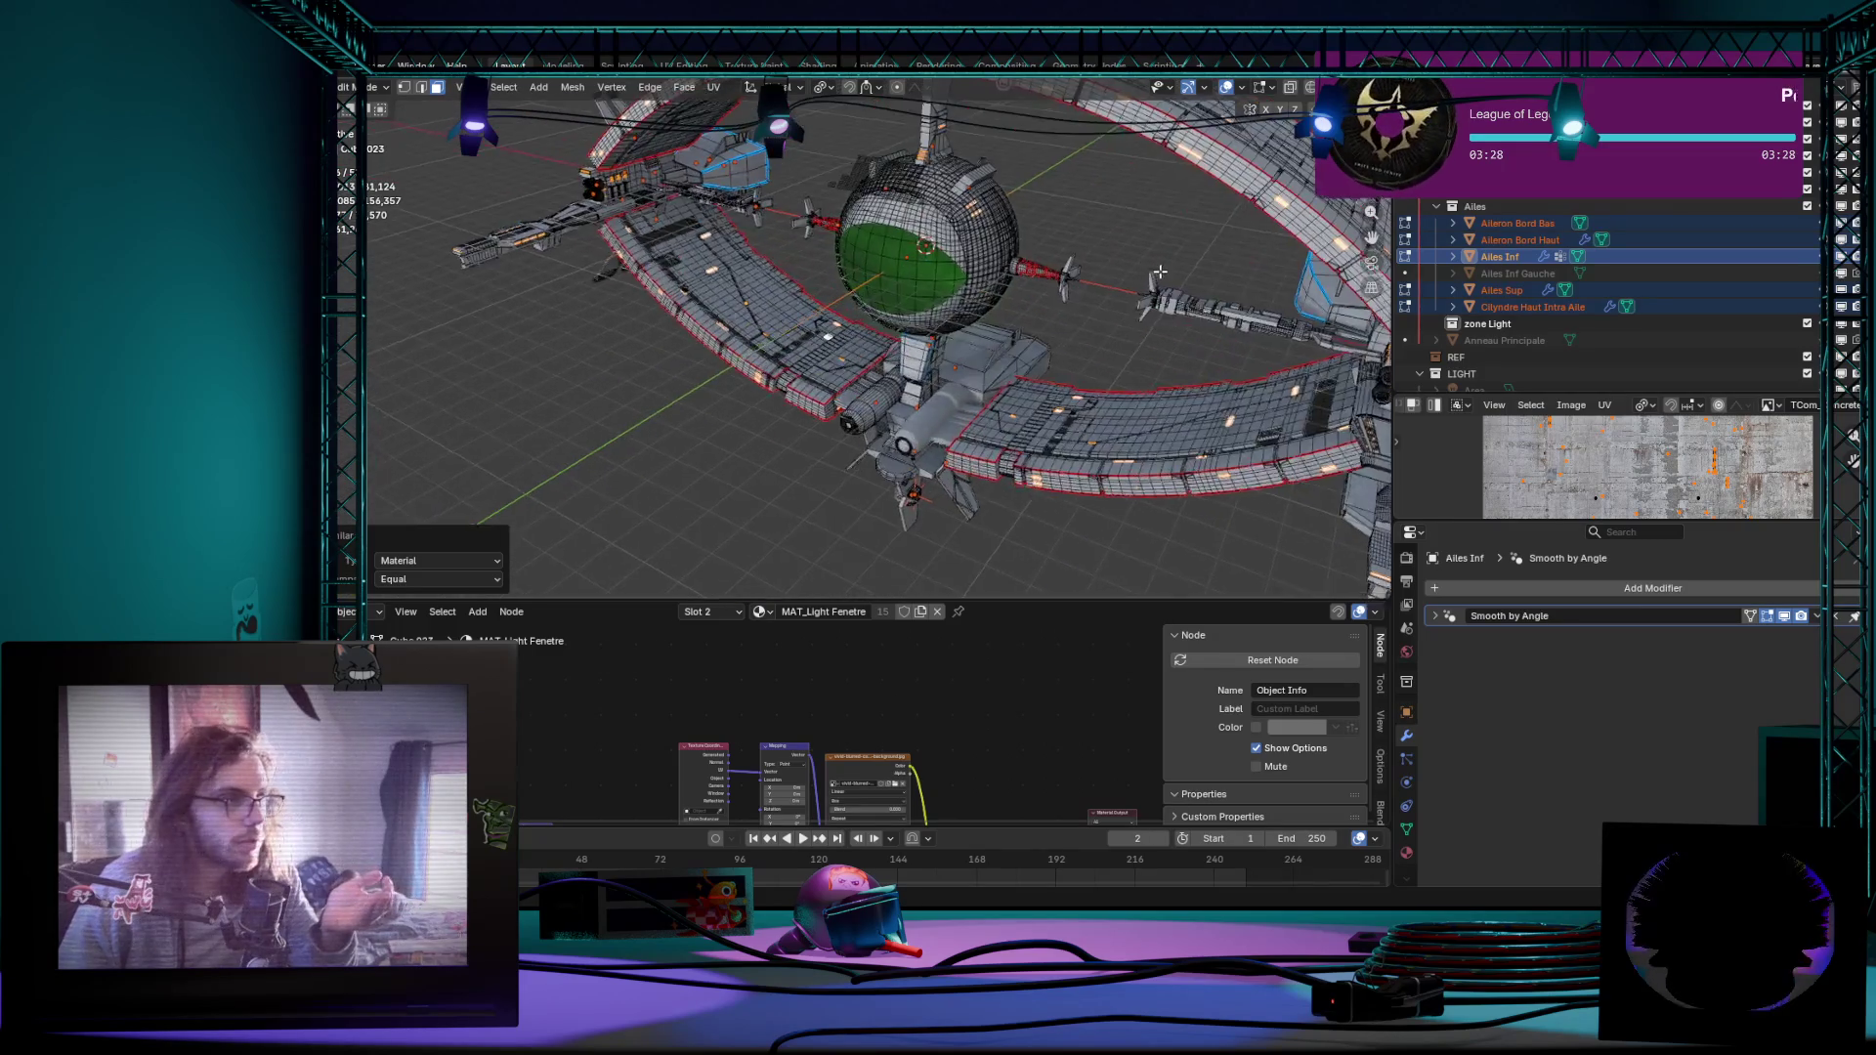
scroll(1162, 272, "down", 2)
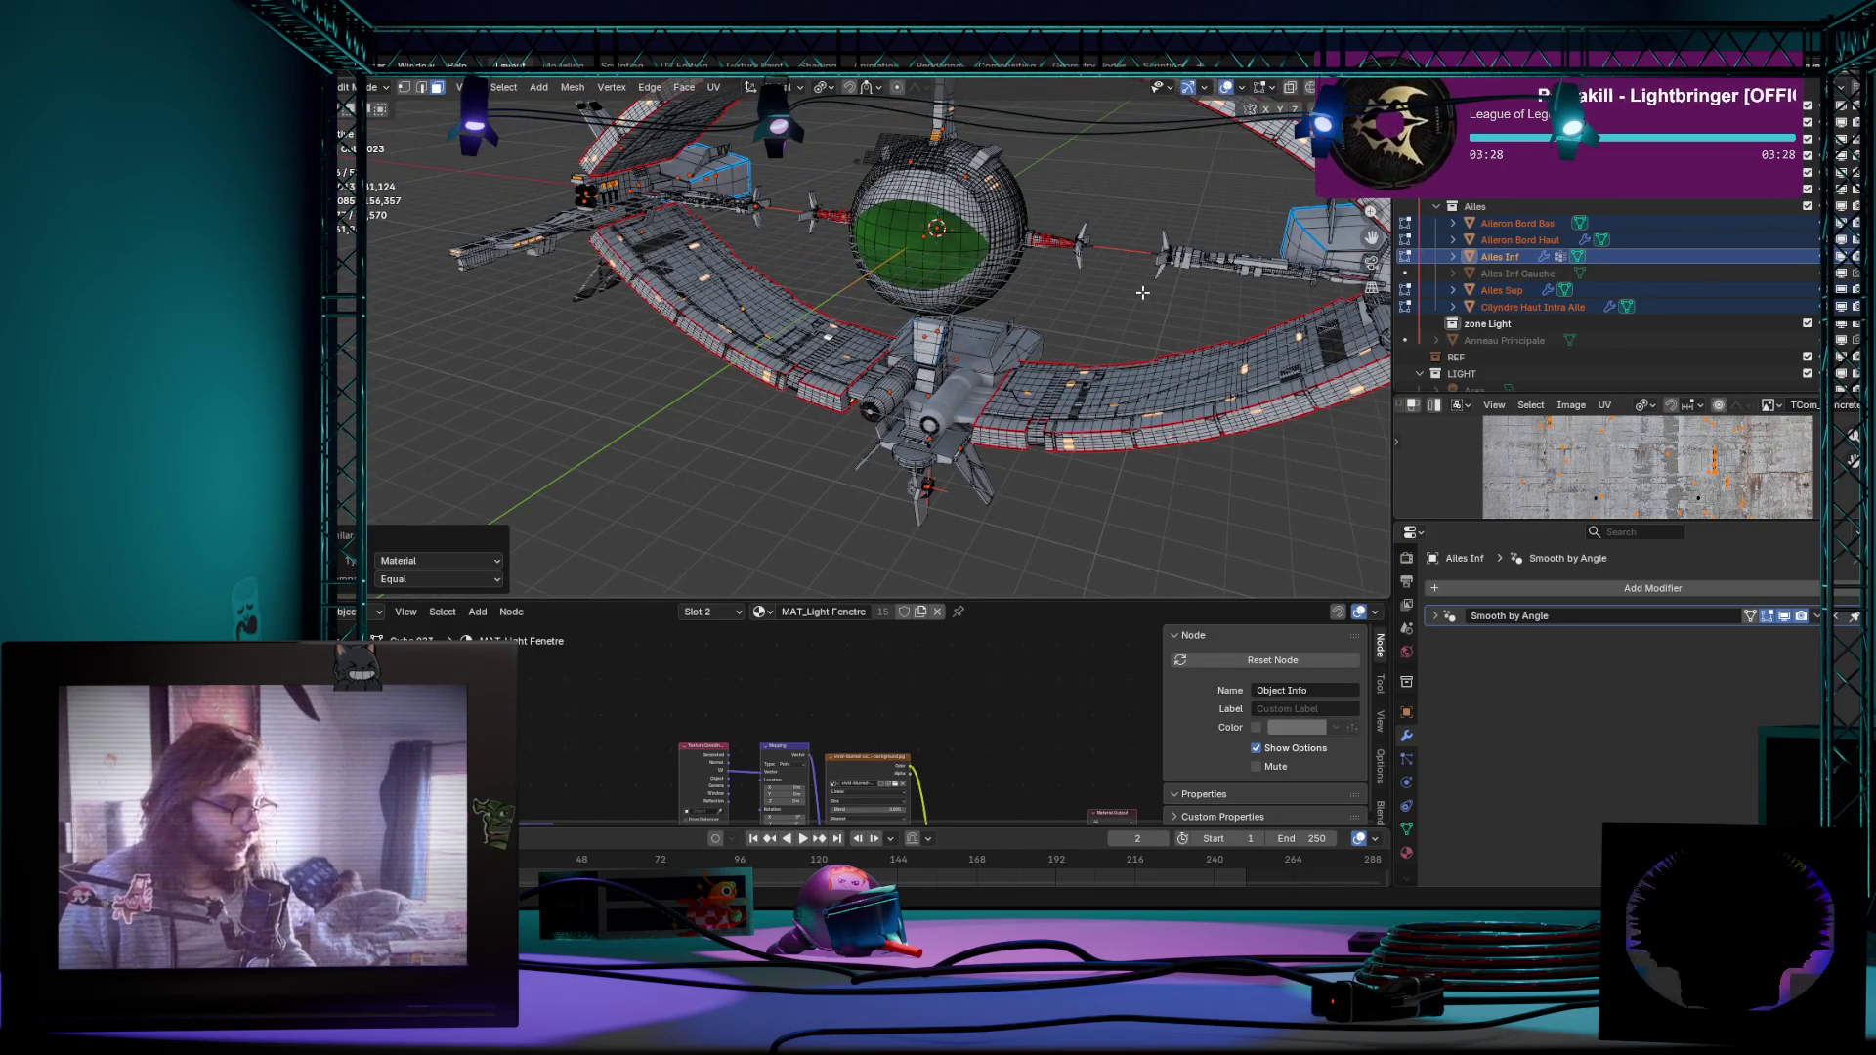
Step: Separate the selected window faces by Selection into Ailes Inf.001 and Ailes Sup.001
key("p")
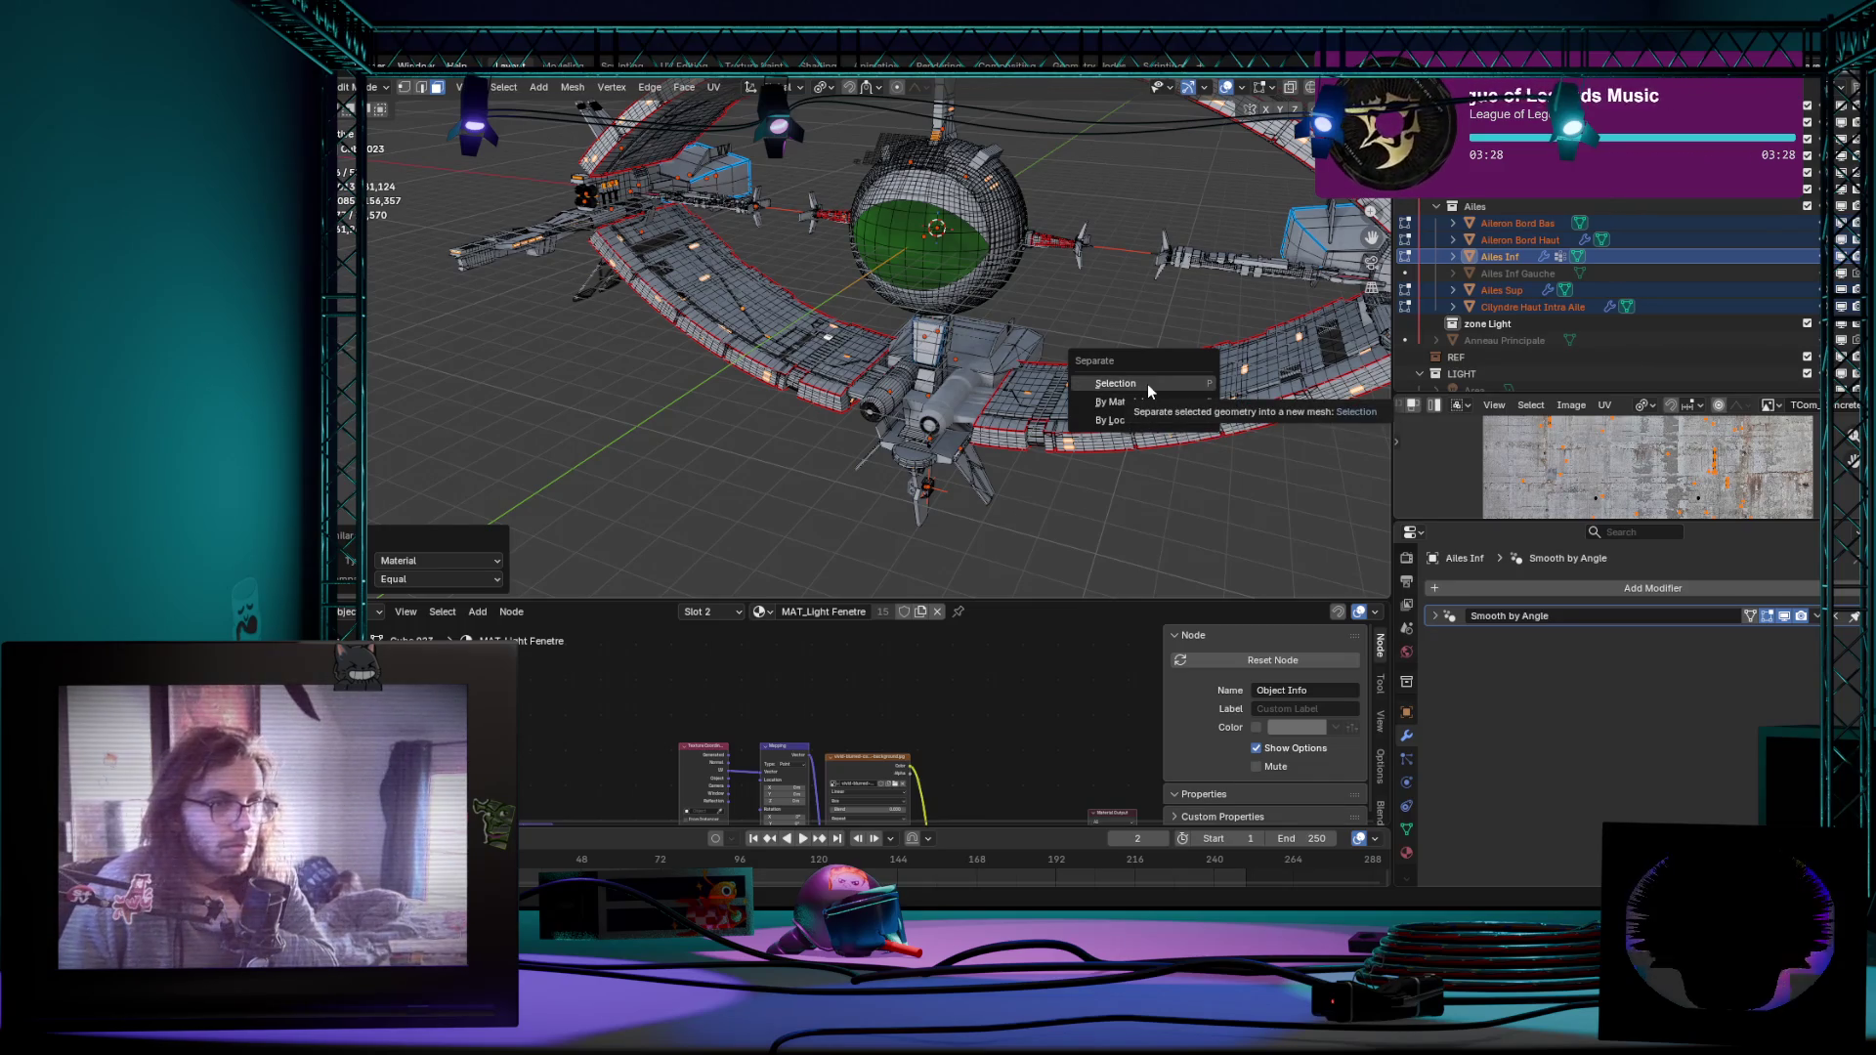
left_click(1148, 383)
mouse_move(418, 422)
middle_mouse_down()
mouse_move(515, 458)
mouse_move(817, 456)
mouse_move(1030, 506)
middle_mouse_up()
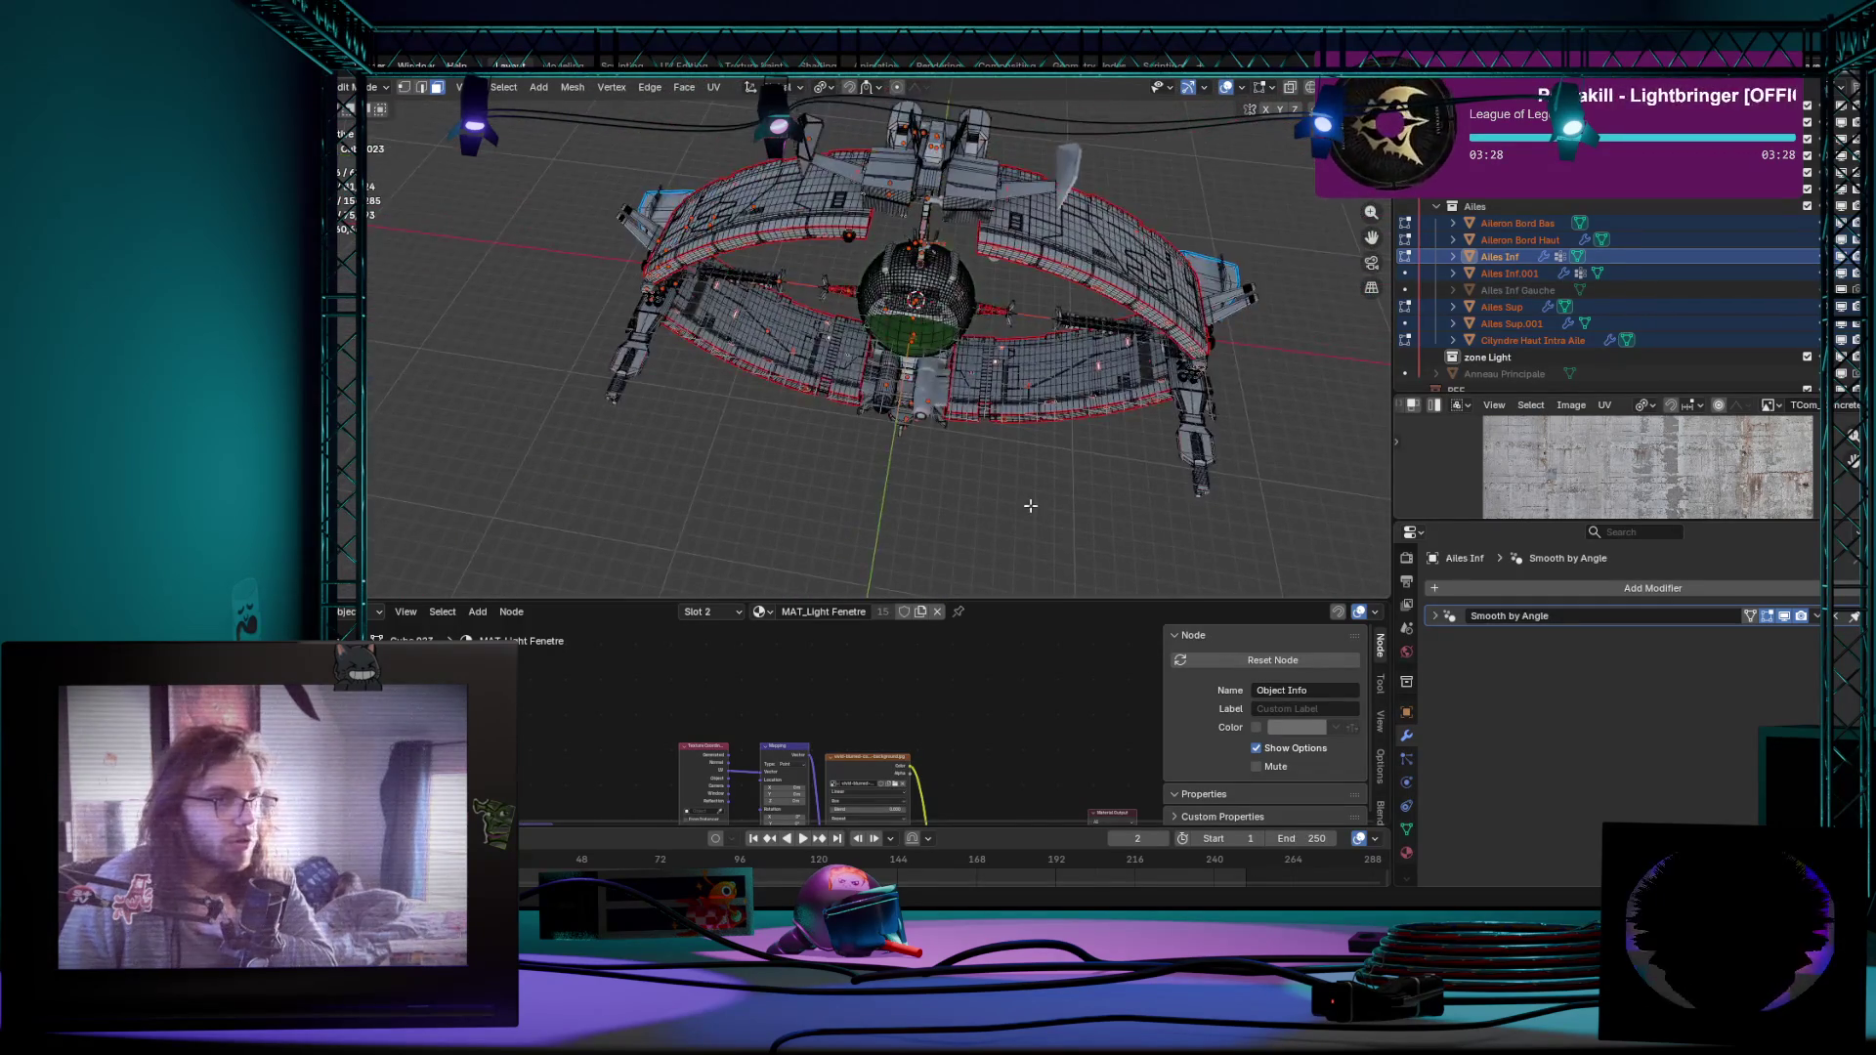
scroll(1030, 506, "up", 3)
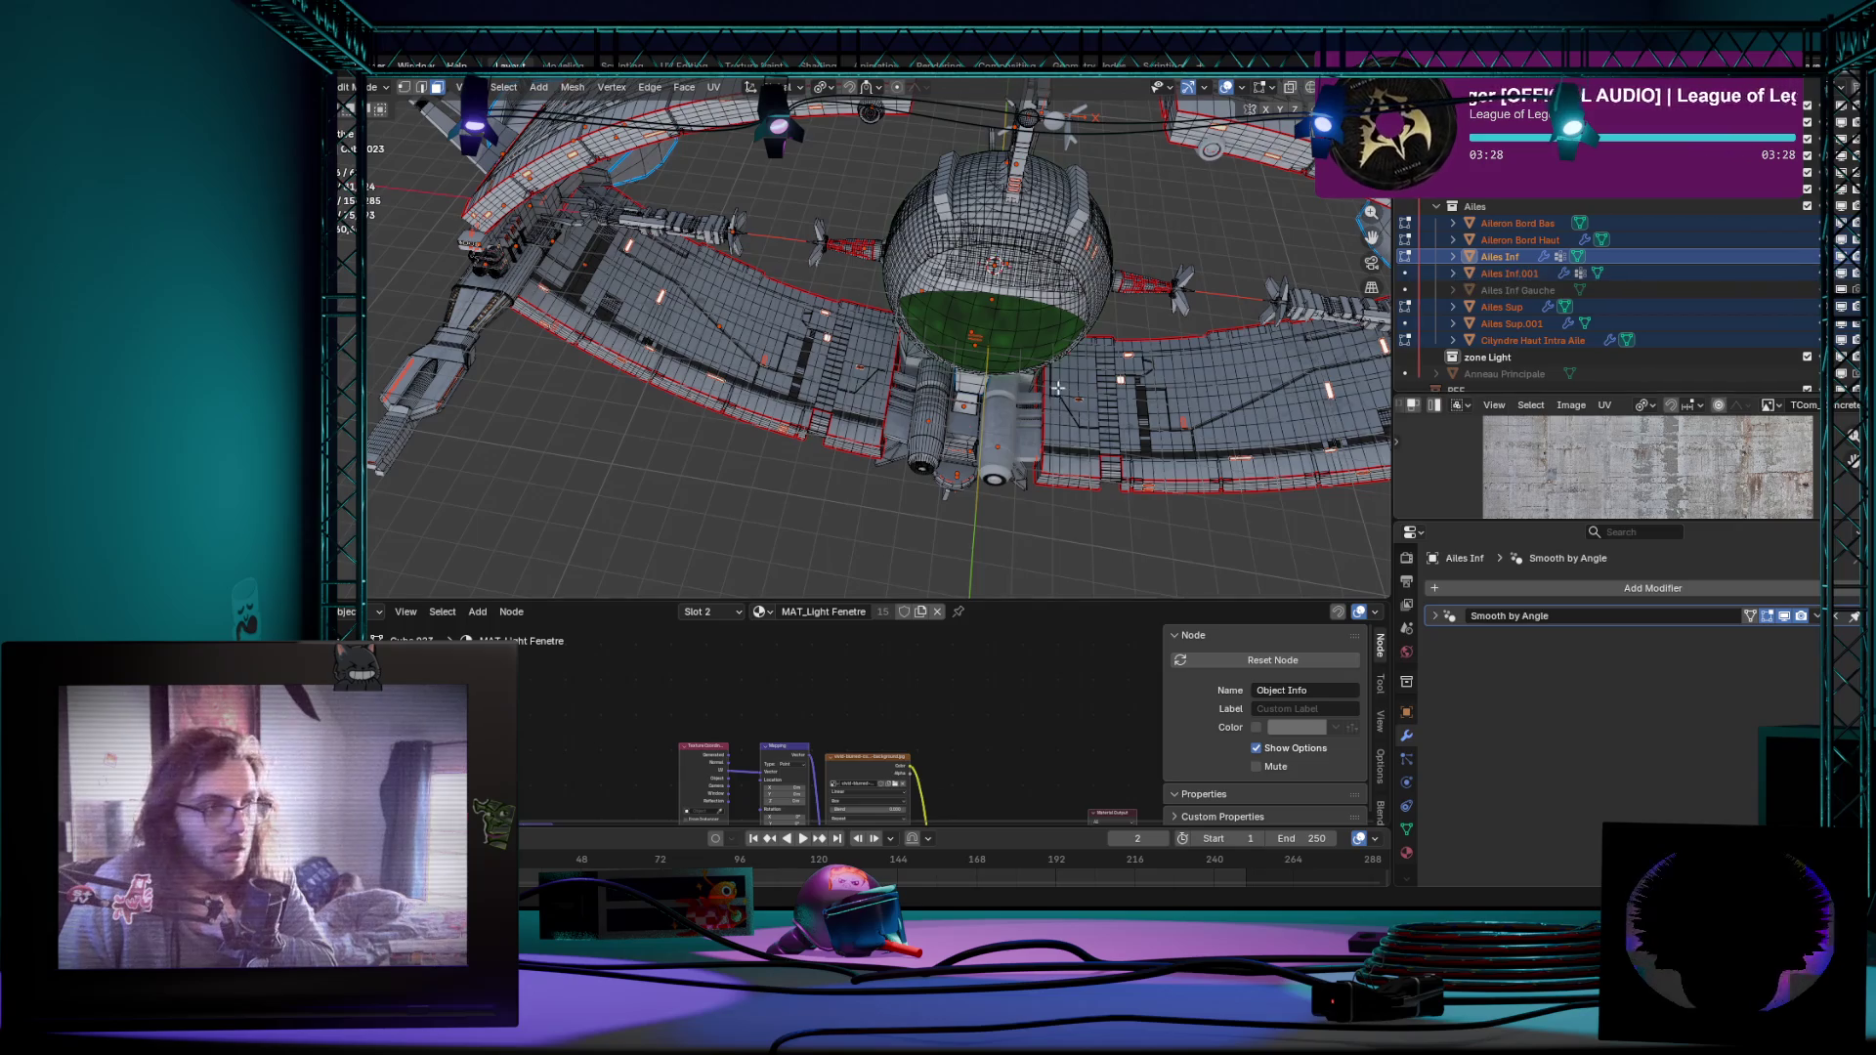
Step: Inspect the split in object view, selecting Ailes Inf.001 and cancelling a test move
middle_click_drag(1057, 389, 1048, 352)
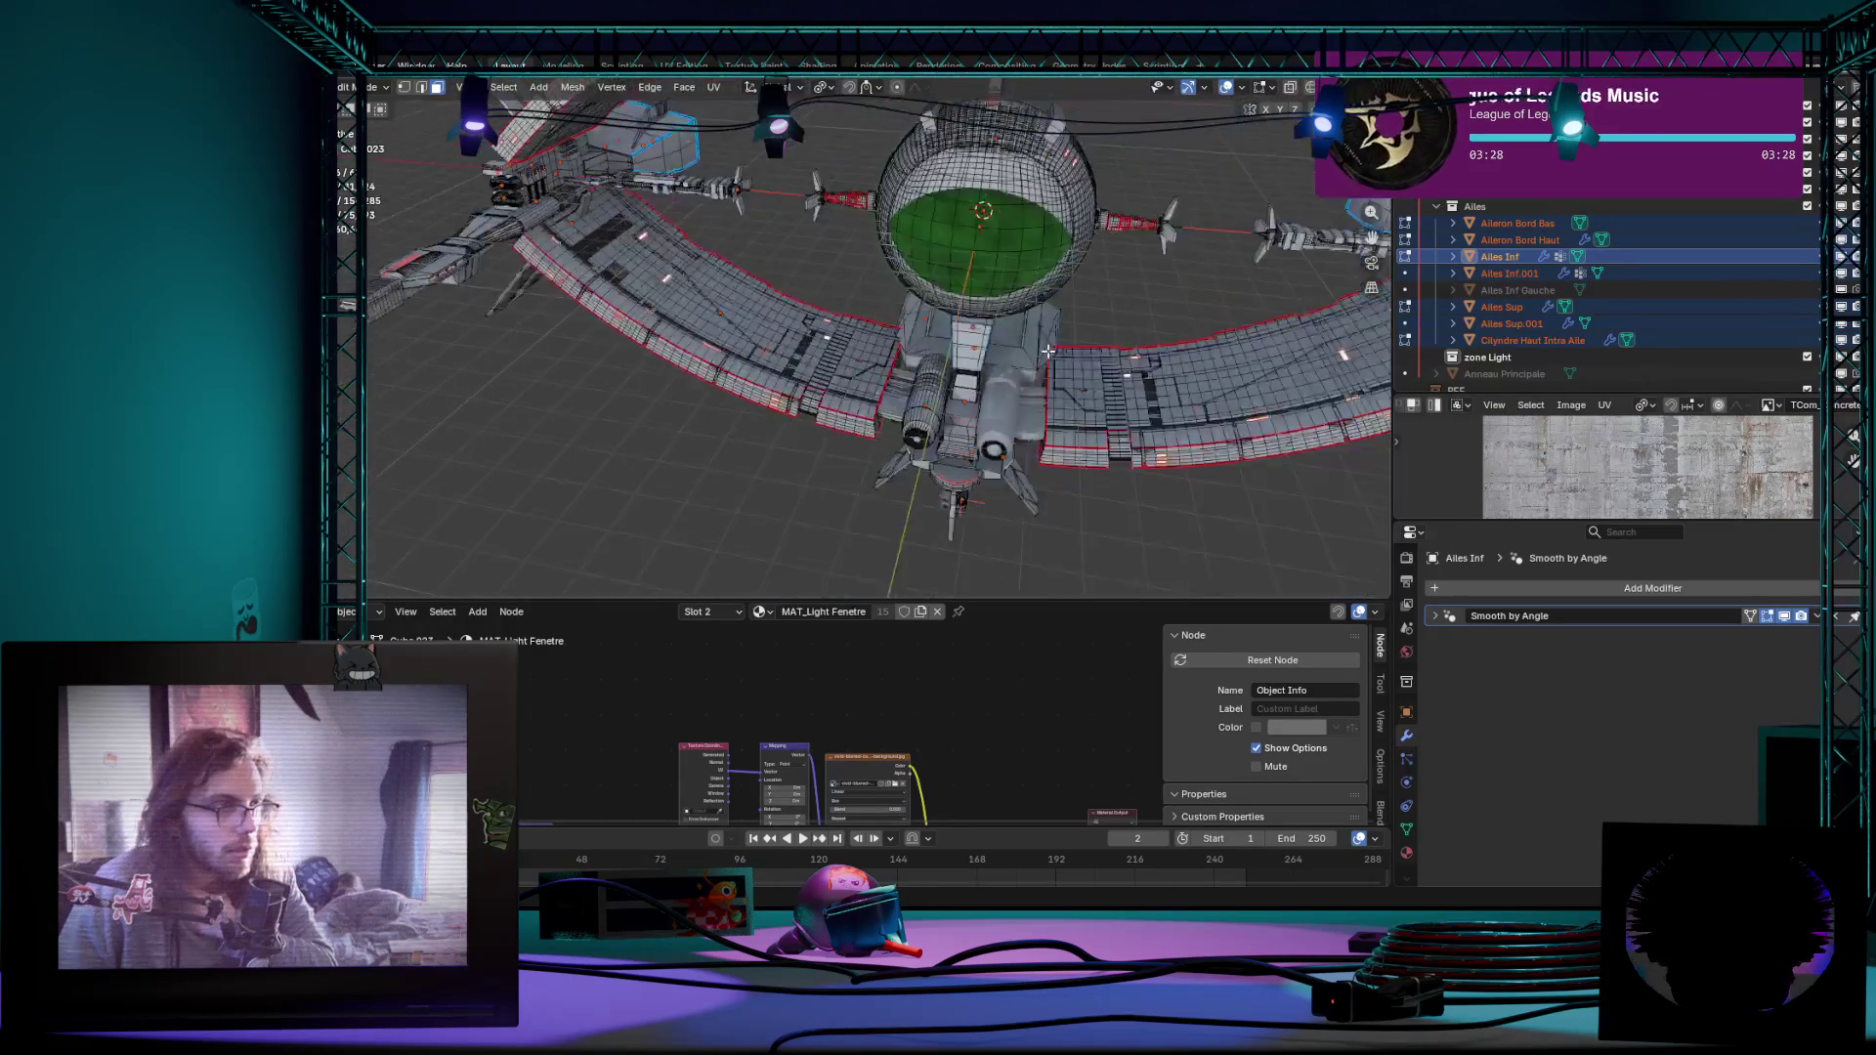
scroll(1048, 352, "up", 4)
scroll(1026, 373, "down", 4)
scroll(1004, 398, "down", 6)
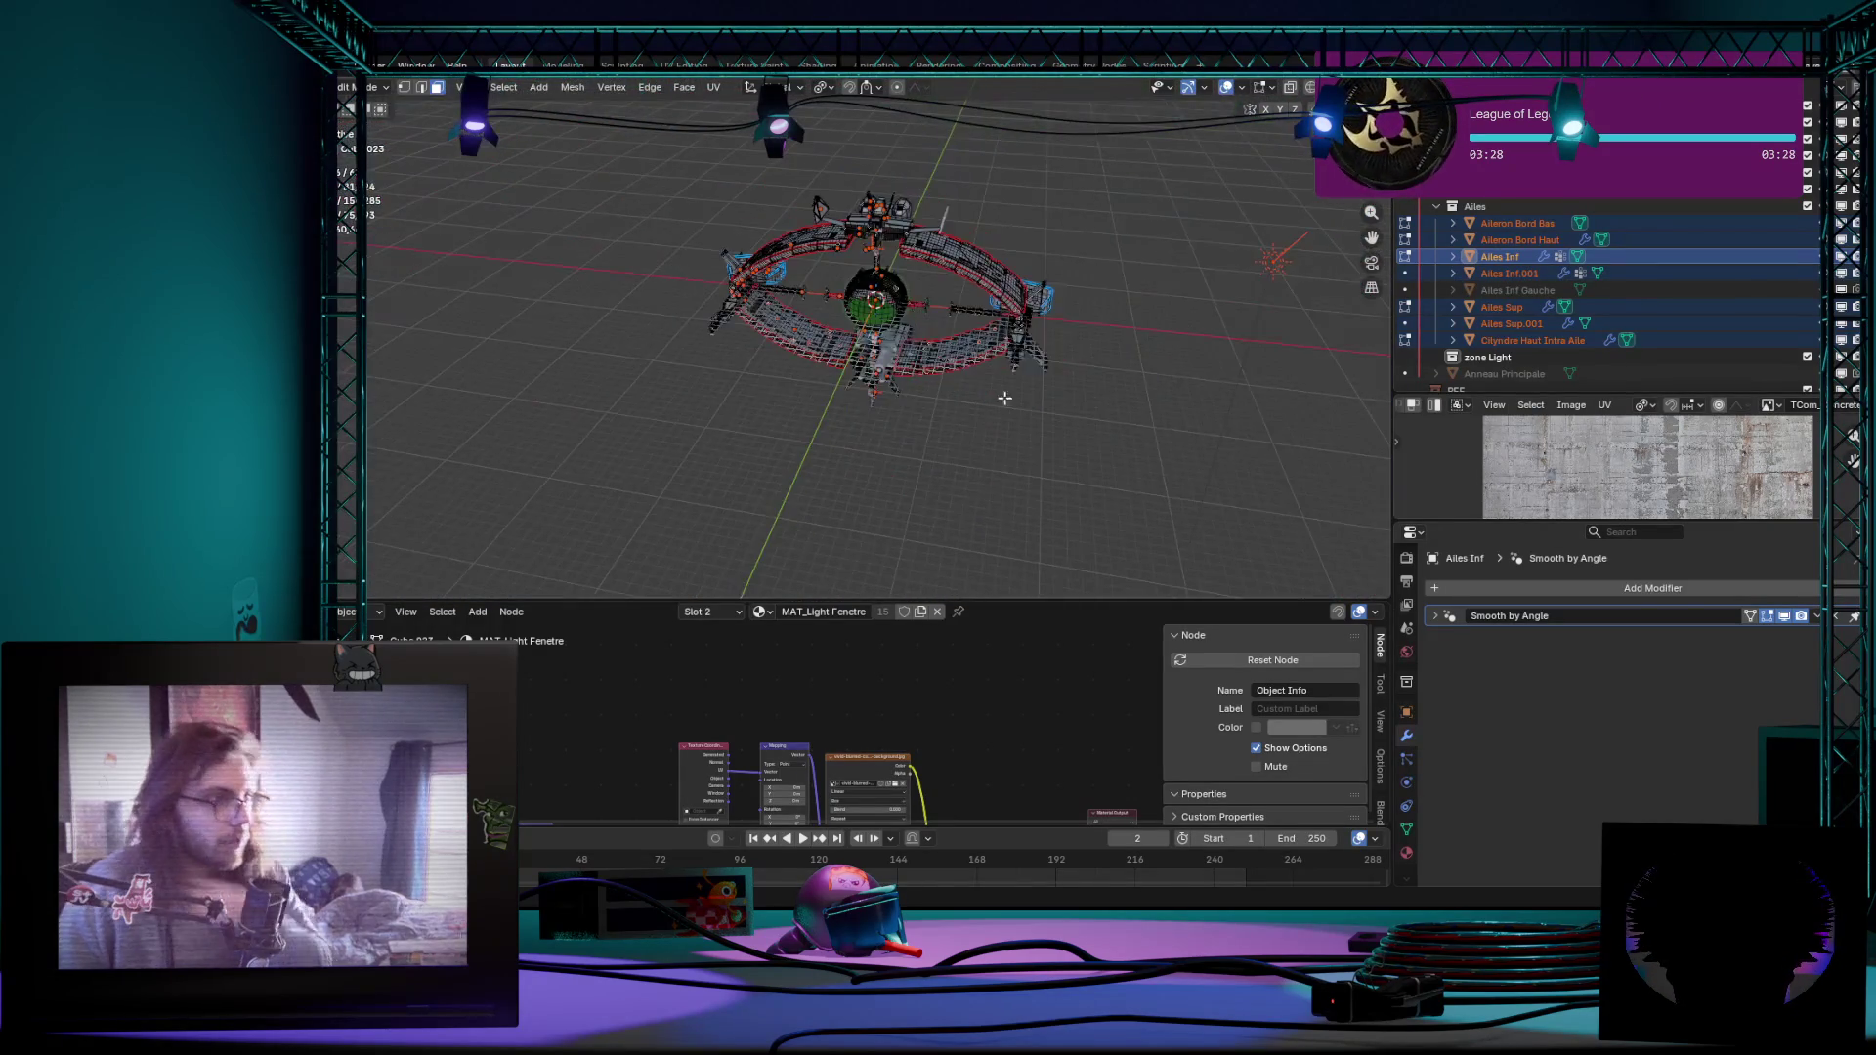
key("Tab")
scroll(1003, 396, "up", 6)
scroll(1027, 235, "up", 1)
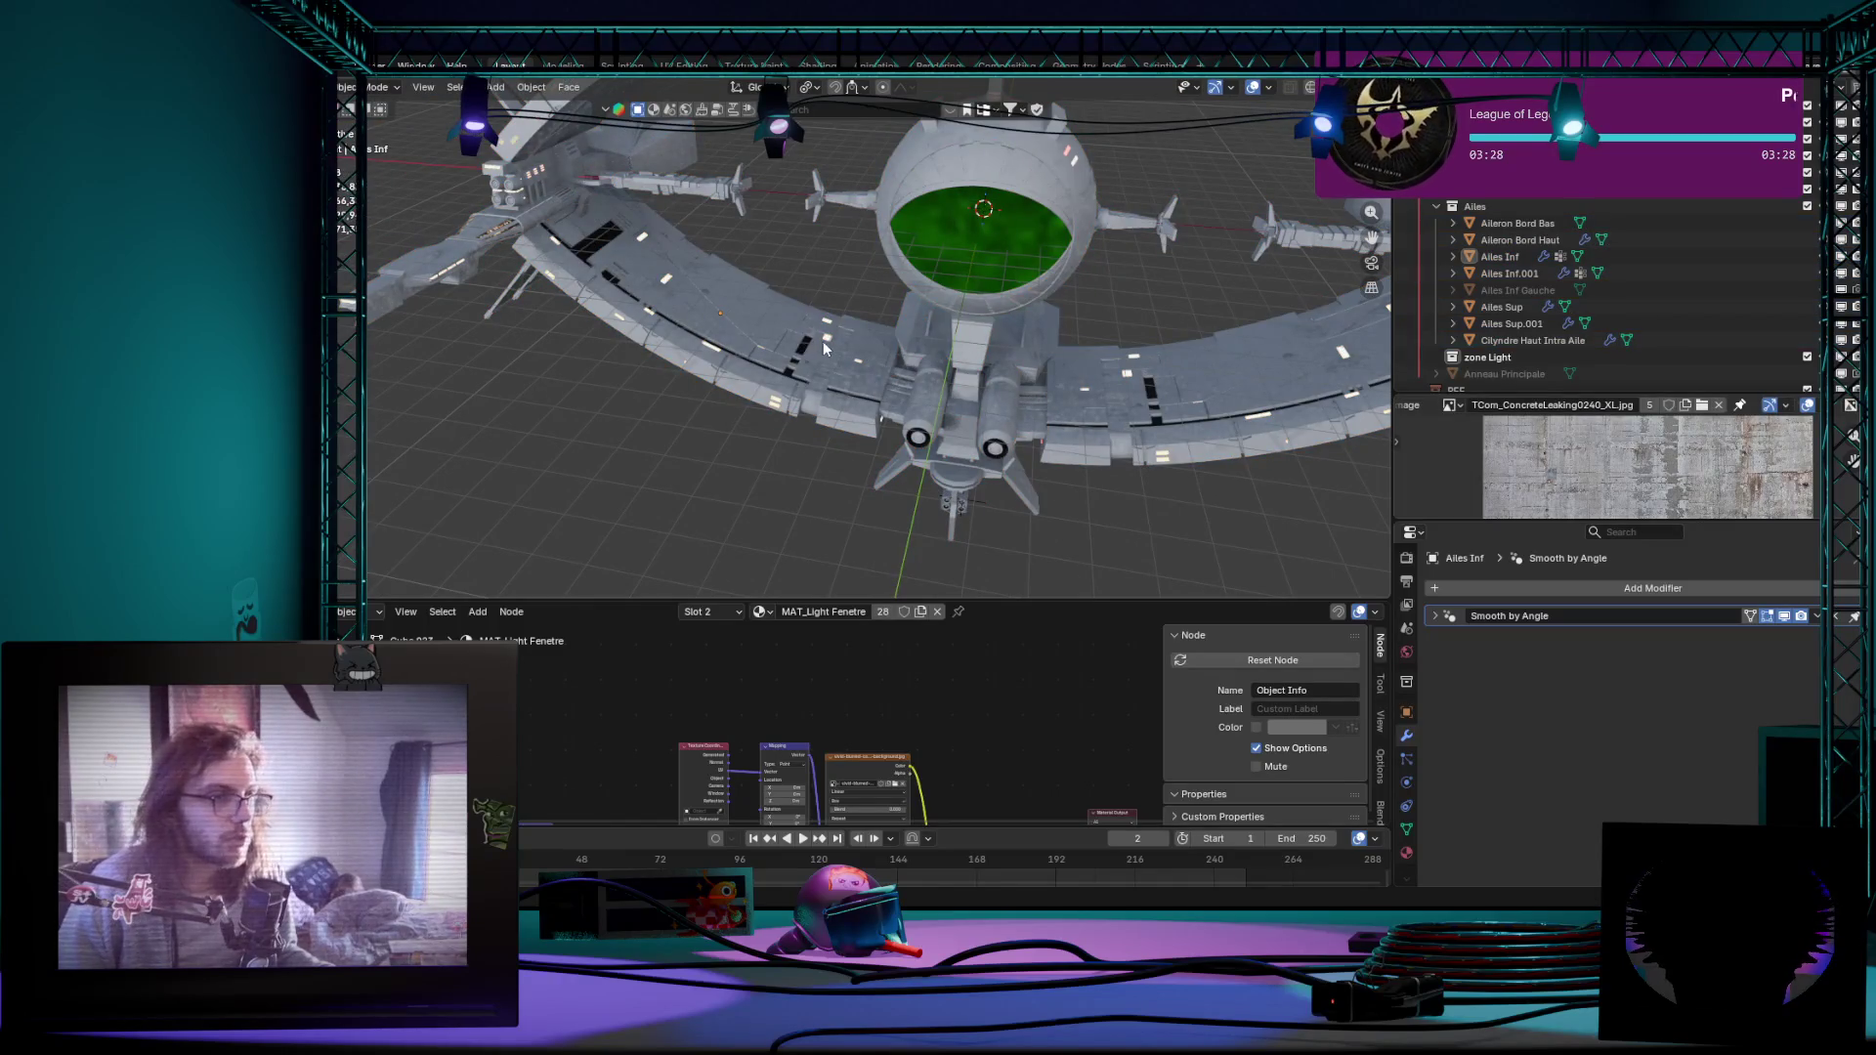
key("Tab")
scroll(822, 344, "up", 3)
scroll(815, 341, "up", 3)
scroll(808, 339, "up", 2)
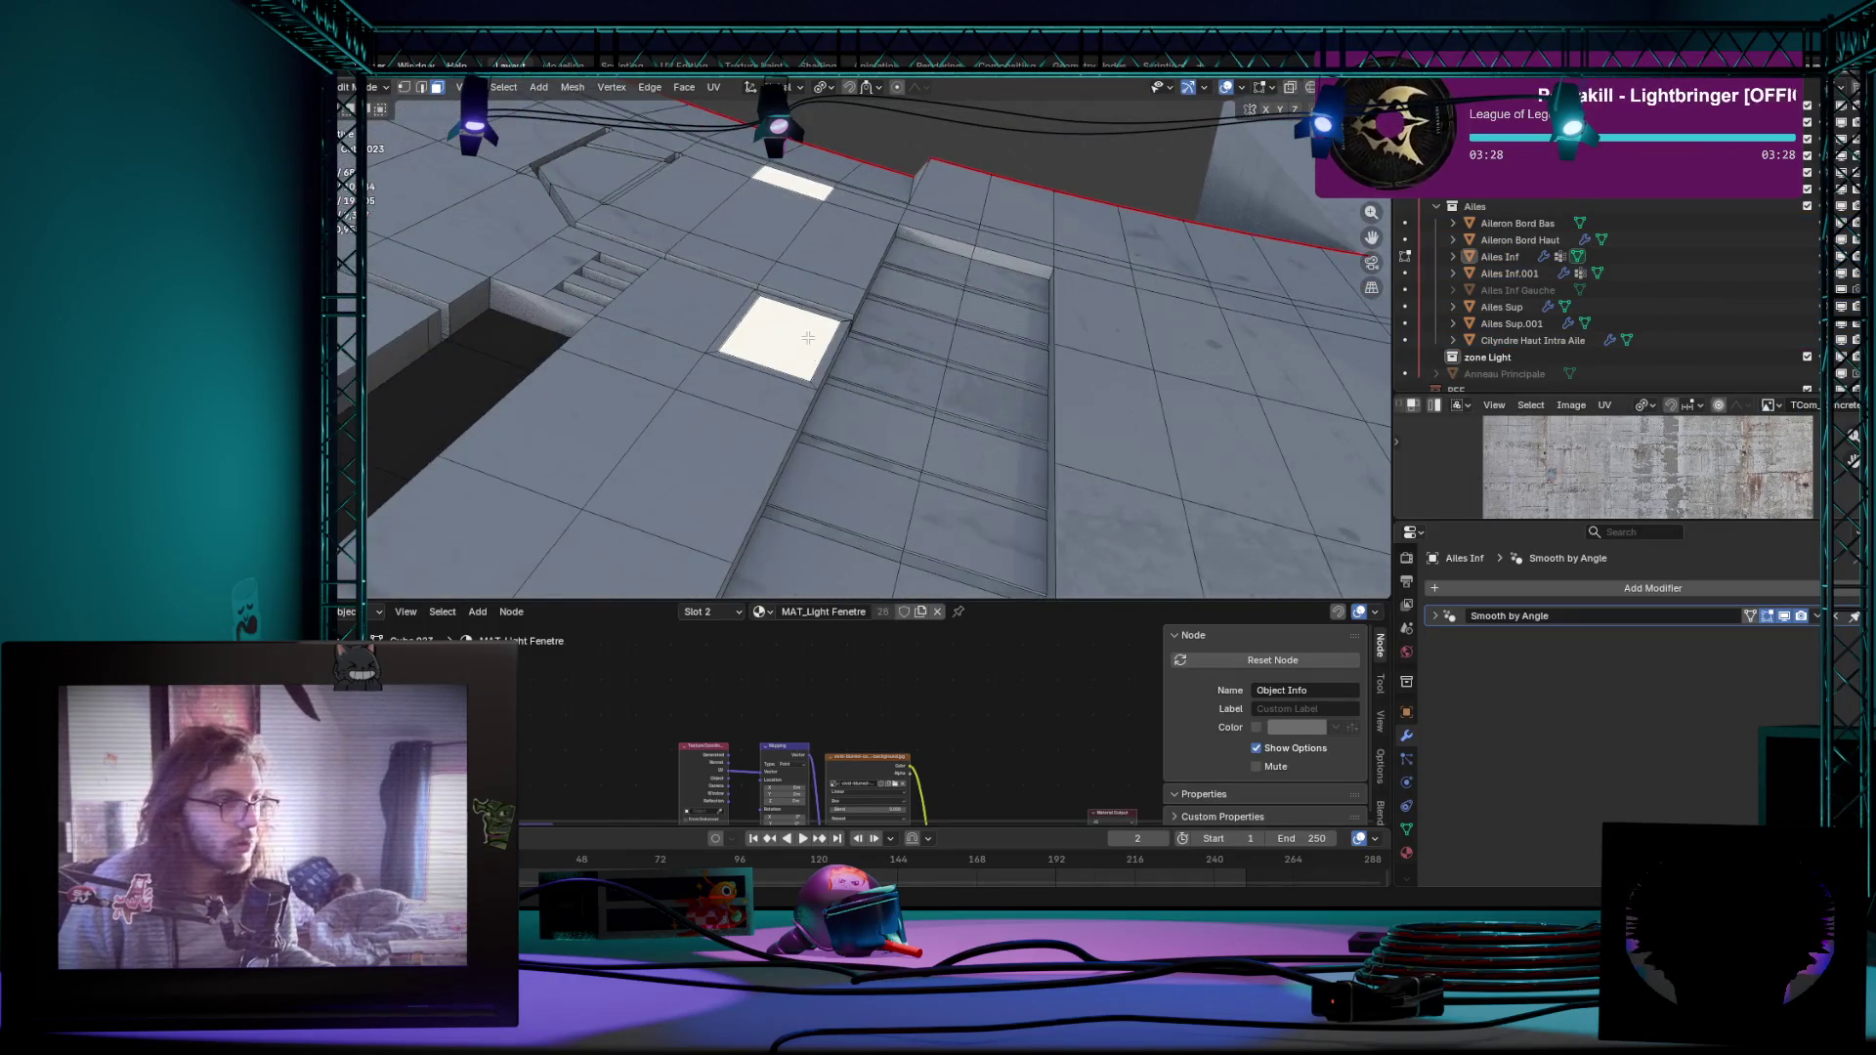
scroll(808, 338, "down", 5)
scroll(876, 475, "down", 4)
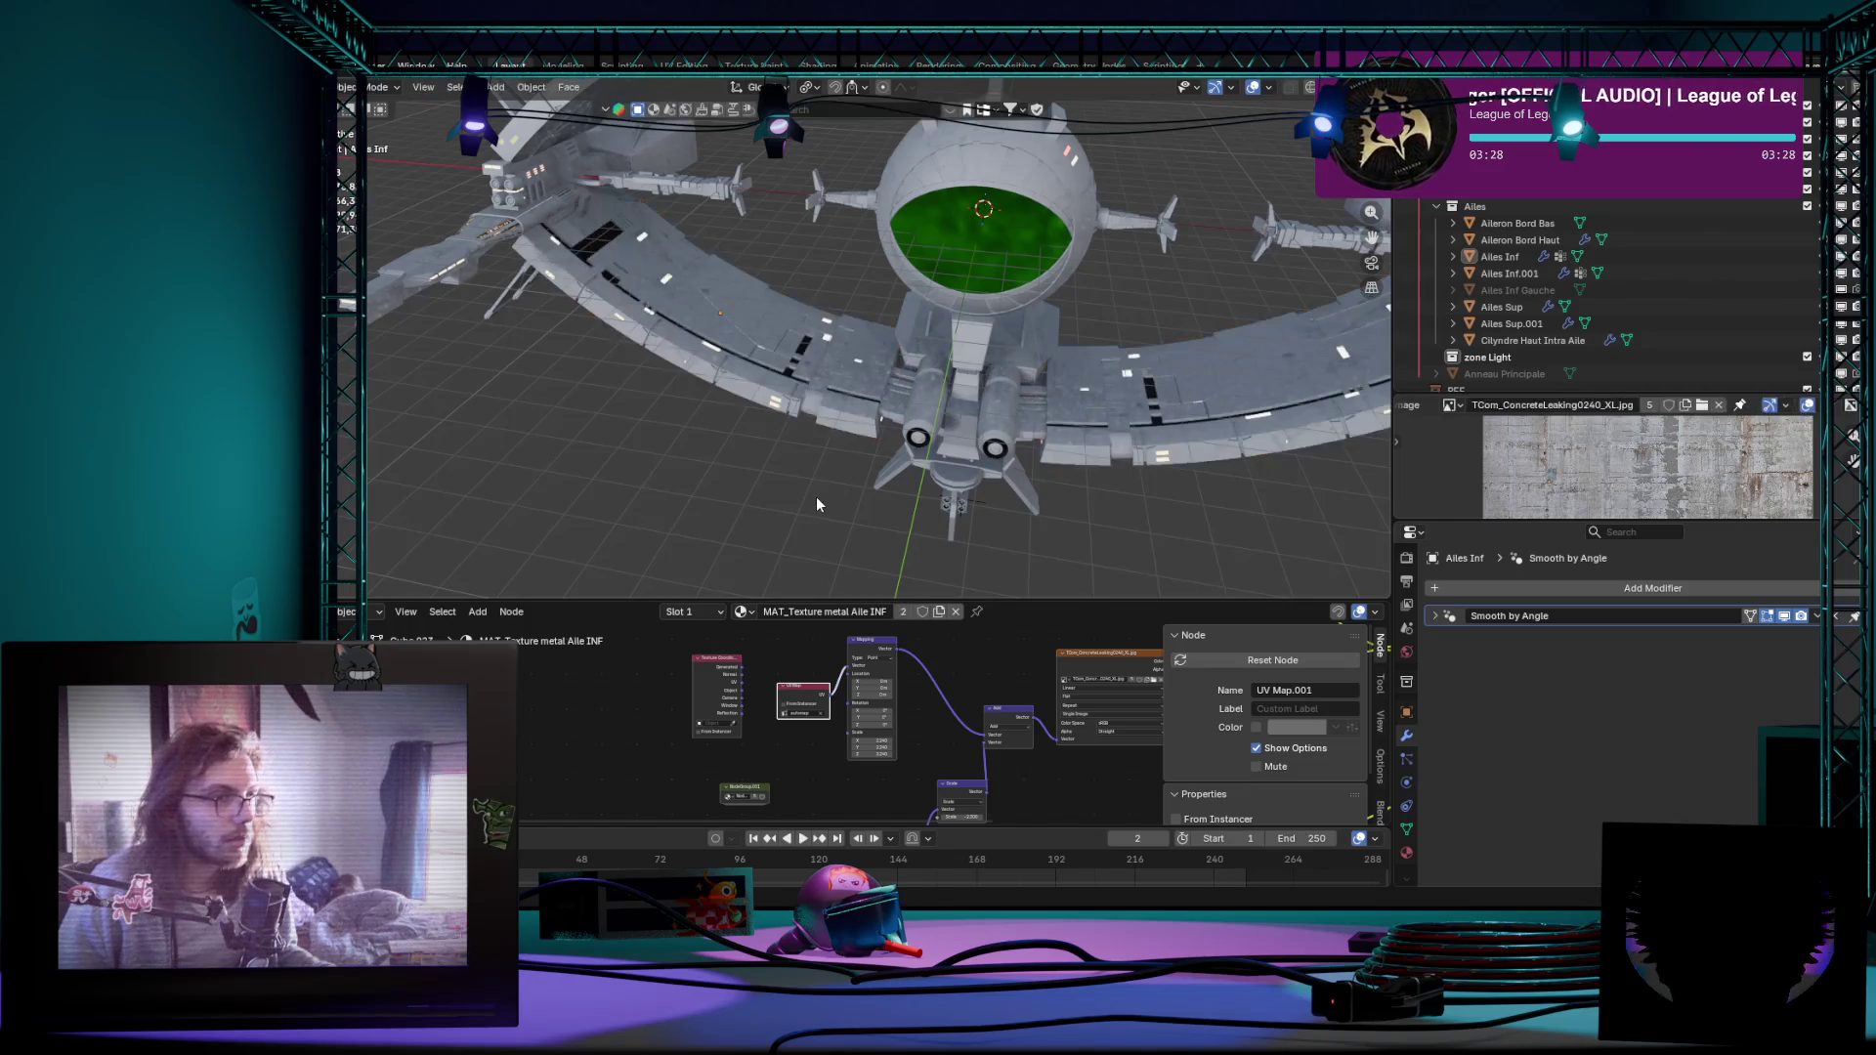
key("Tab")
scroll(816, 496, "up", 4)
scroll(874, 340, "up", 3)
left_click(1509, 273)
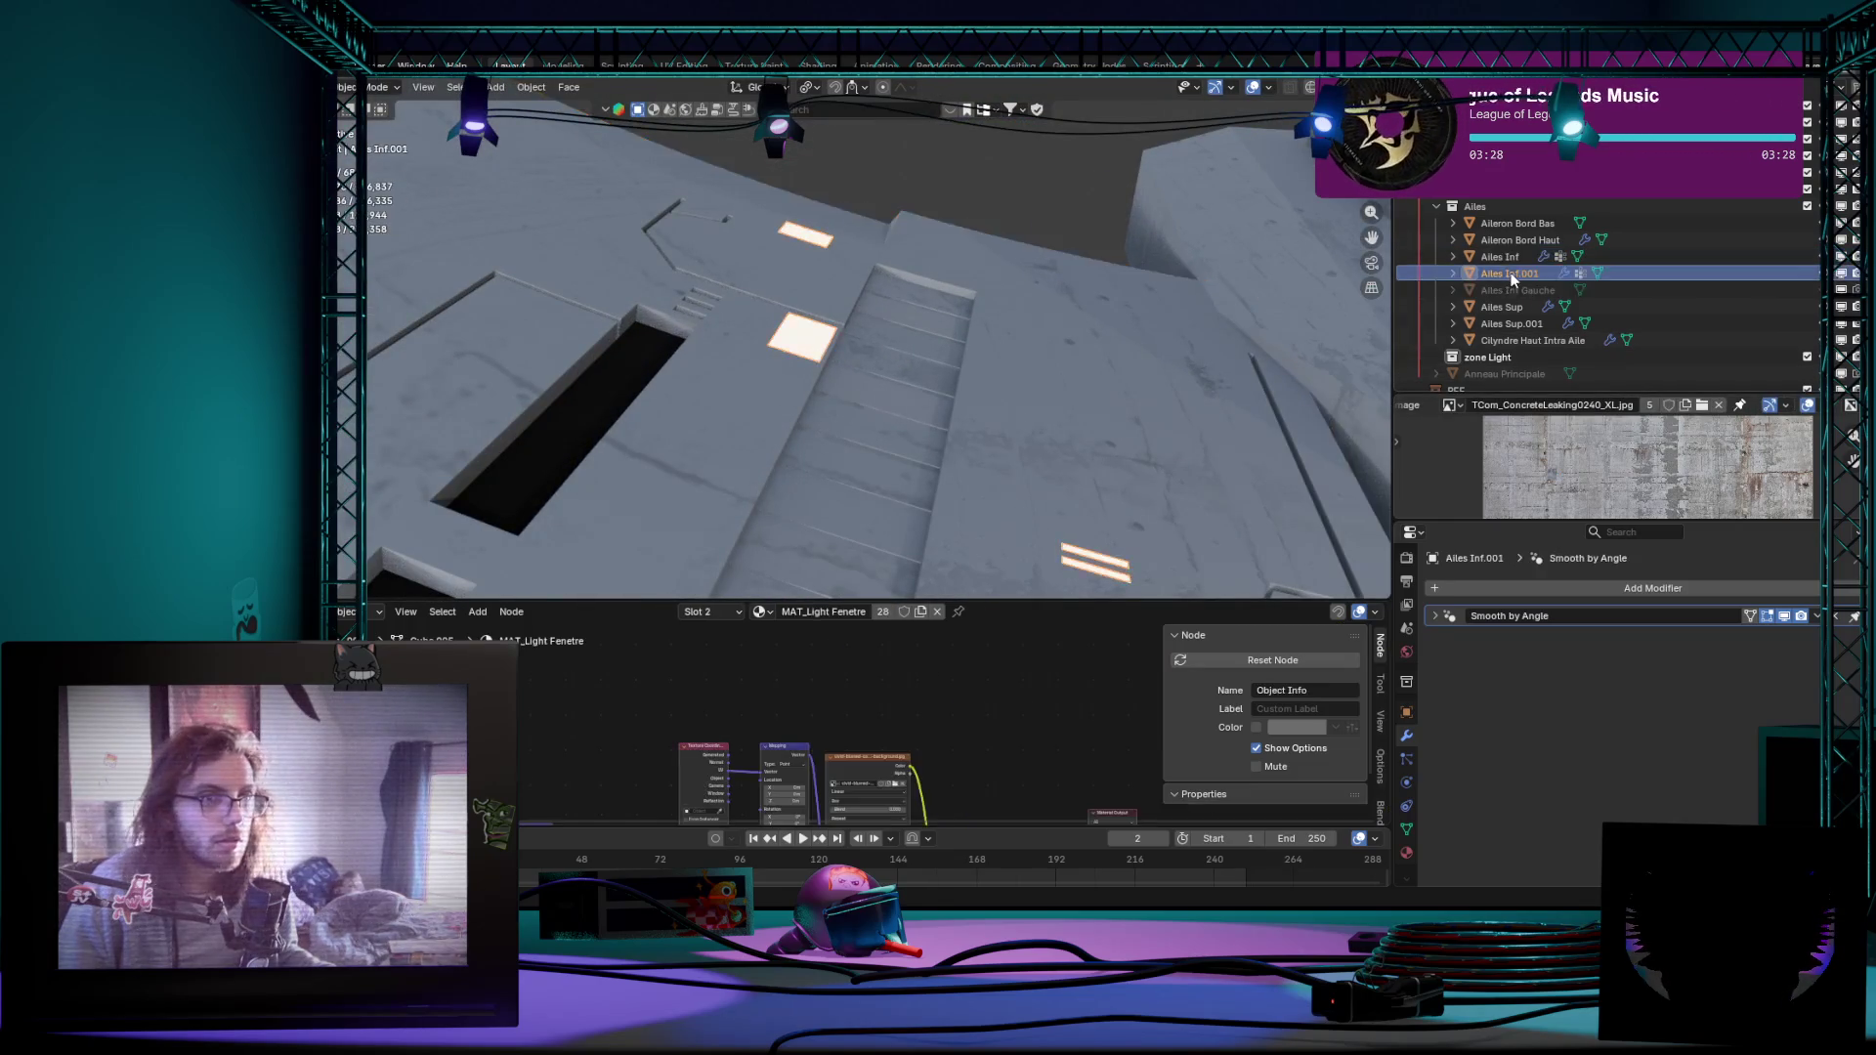
scroll(994, 413, "down", 4)
scroll(993, 411, "down", 4)
key("g")
key("Escape")
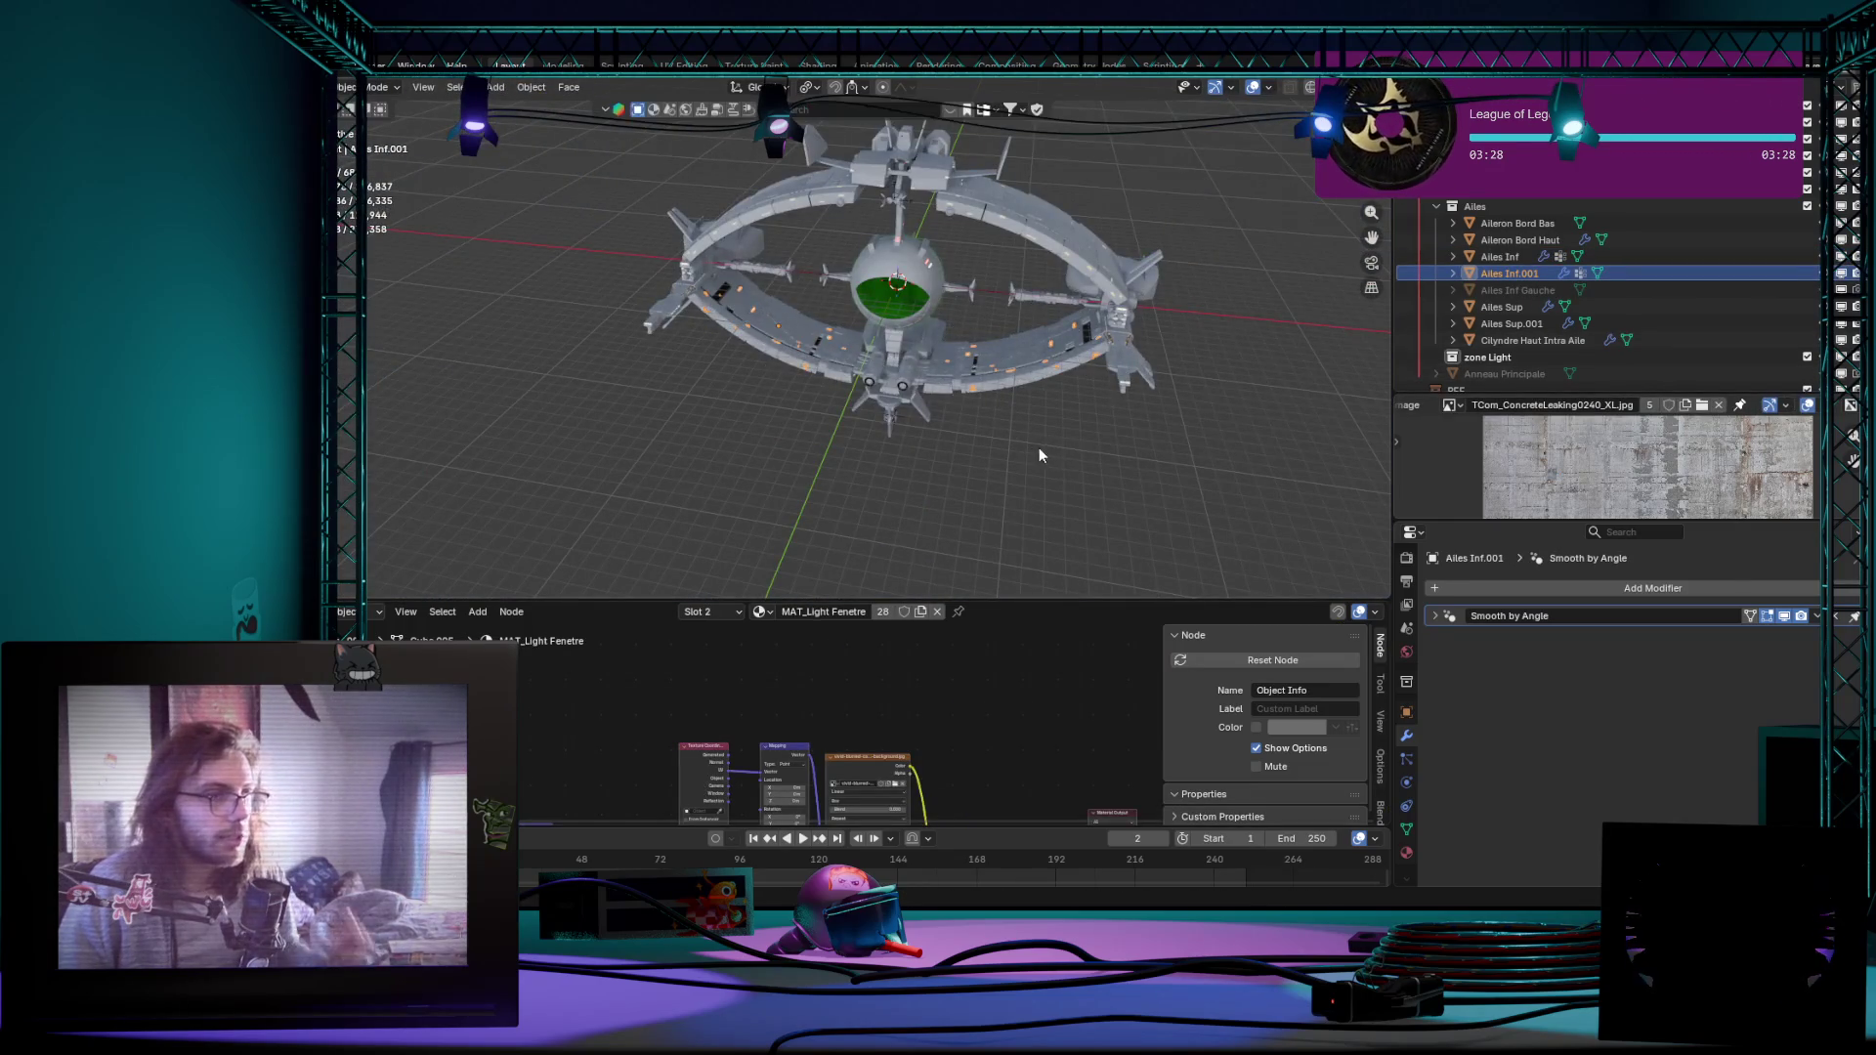
Step: Select the Ailes Inf ring and undo back to multi-object mesh editing before the window split
mouse_move(1039, 443)
middle_mouse_down()
mouse_move(1085, 451)
mouse_move(891, 444)
mouse_move(1126, 443)
mouse_move(1102, 453)
middle_mouse_up()
scroll(892, 444, "up", 4)
scroll(1018, 448, "down", 2)
left_click(1102, 453)
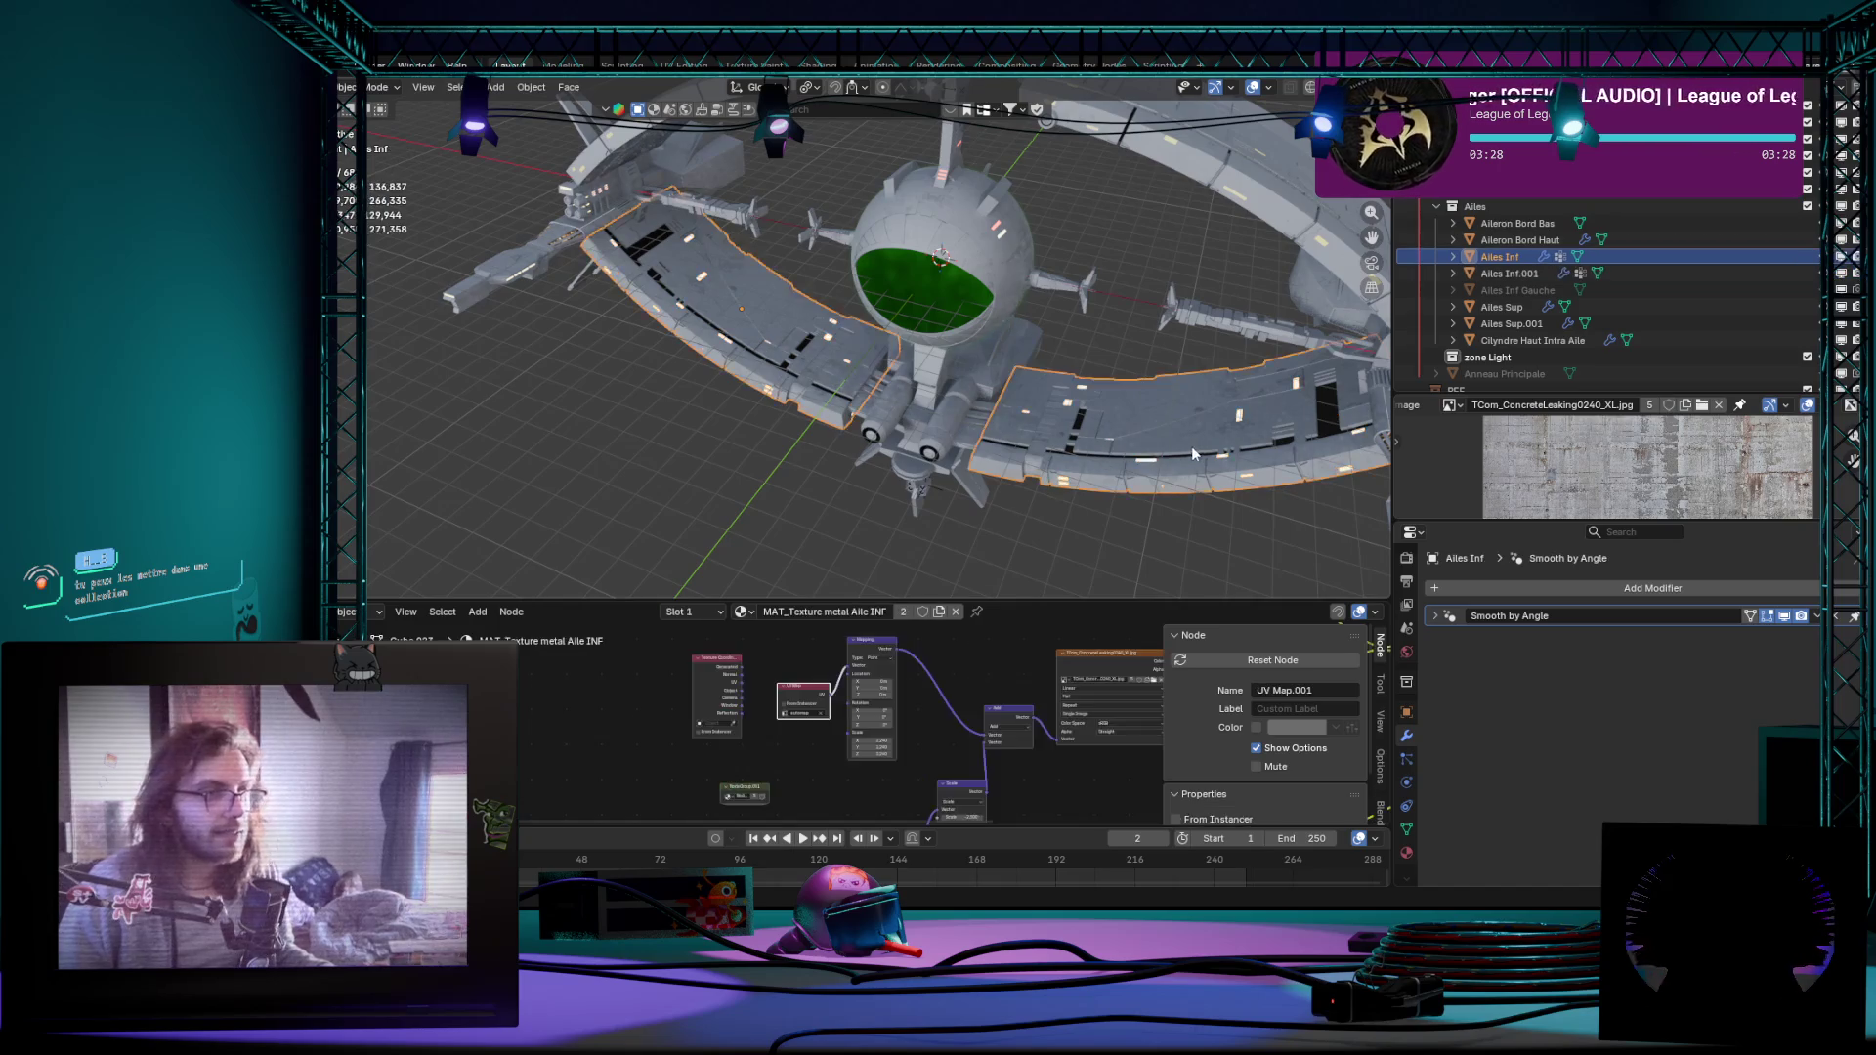
key("Tab")
key("Tab")
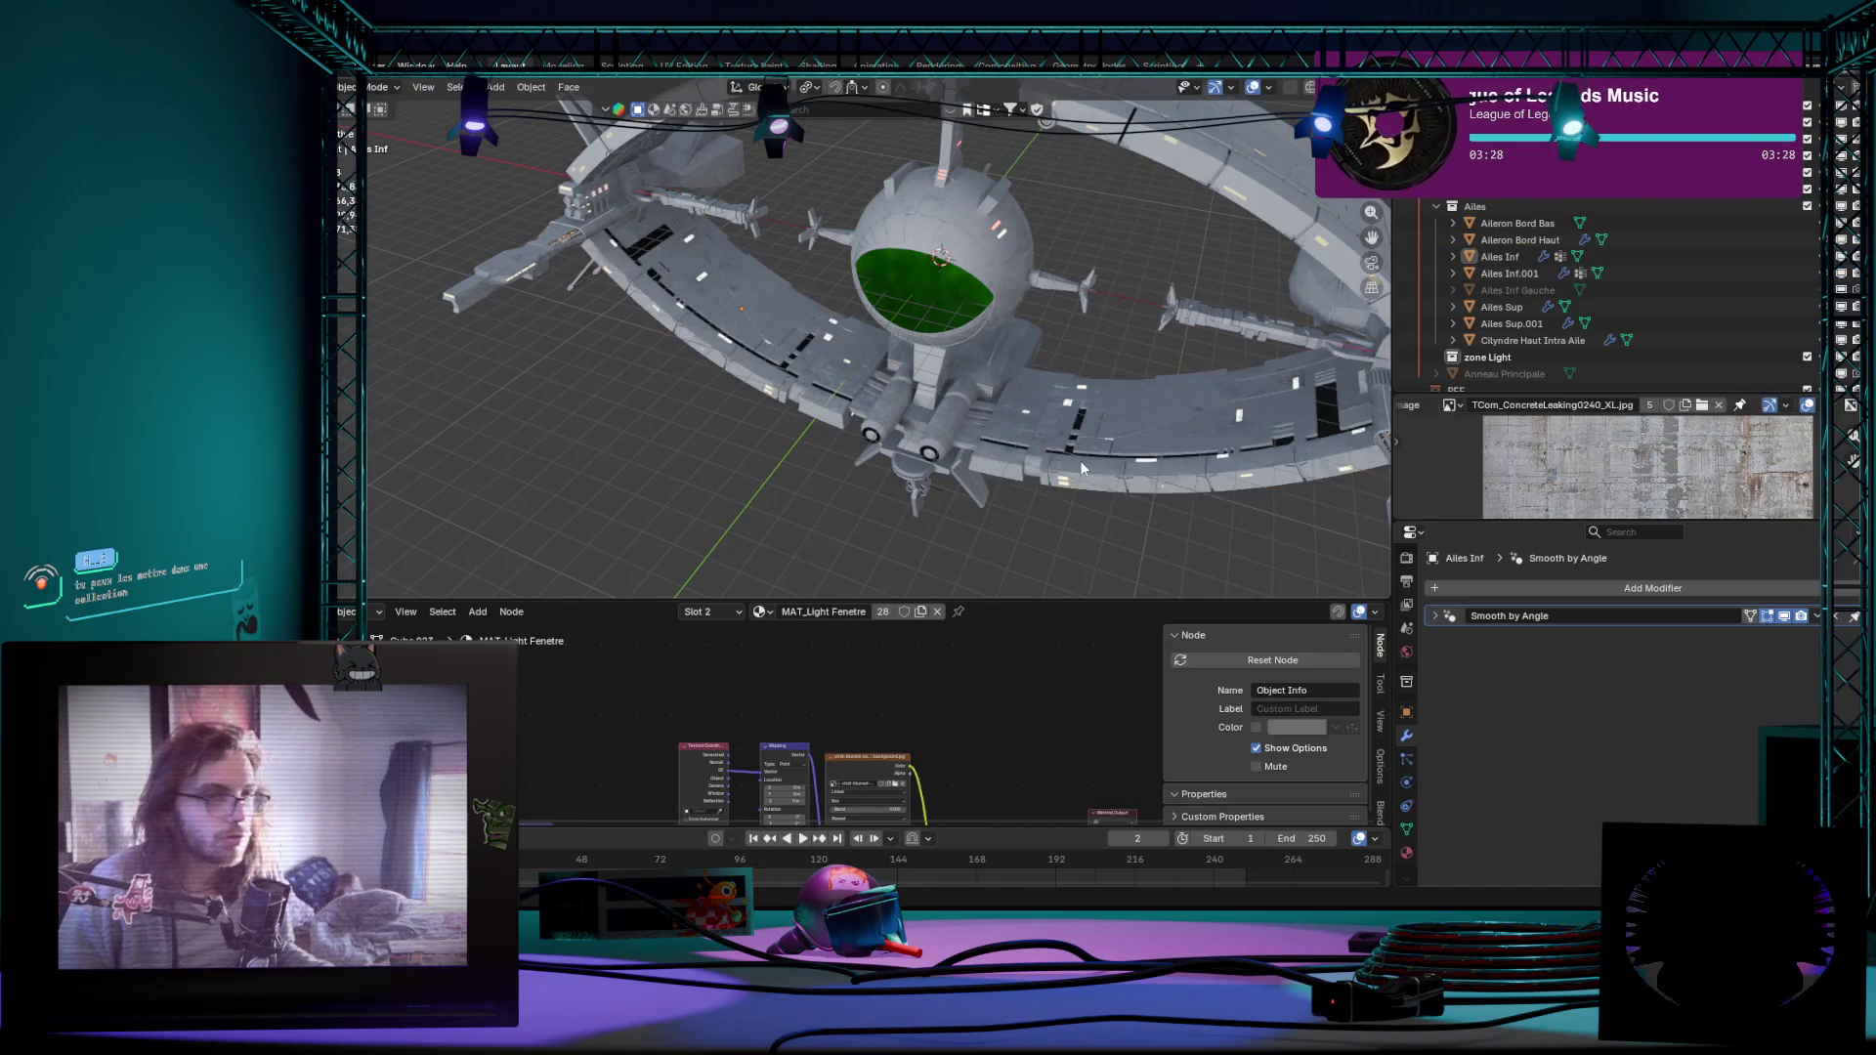
key("a")
key("Tab")
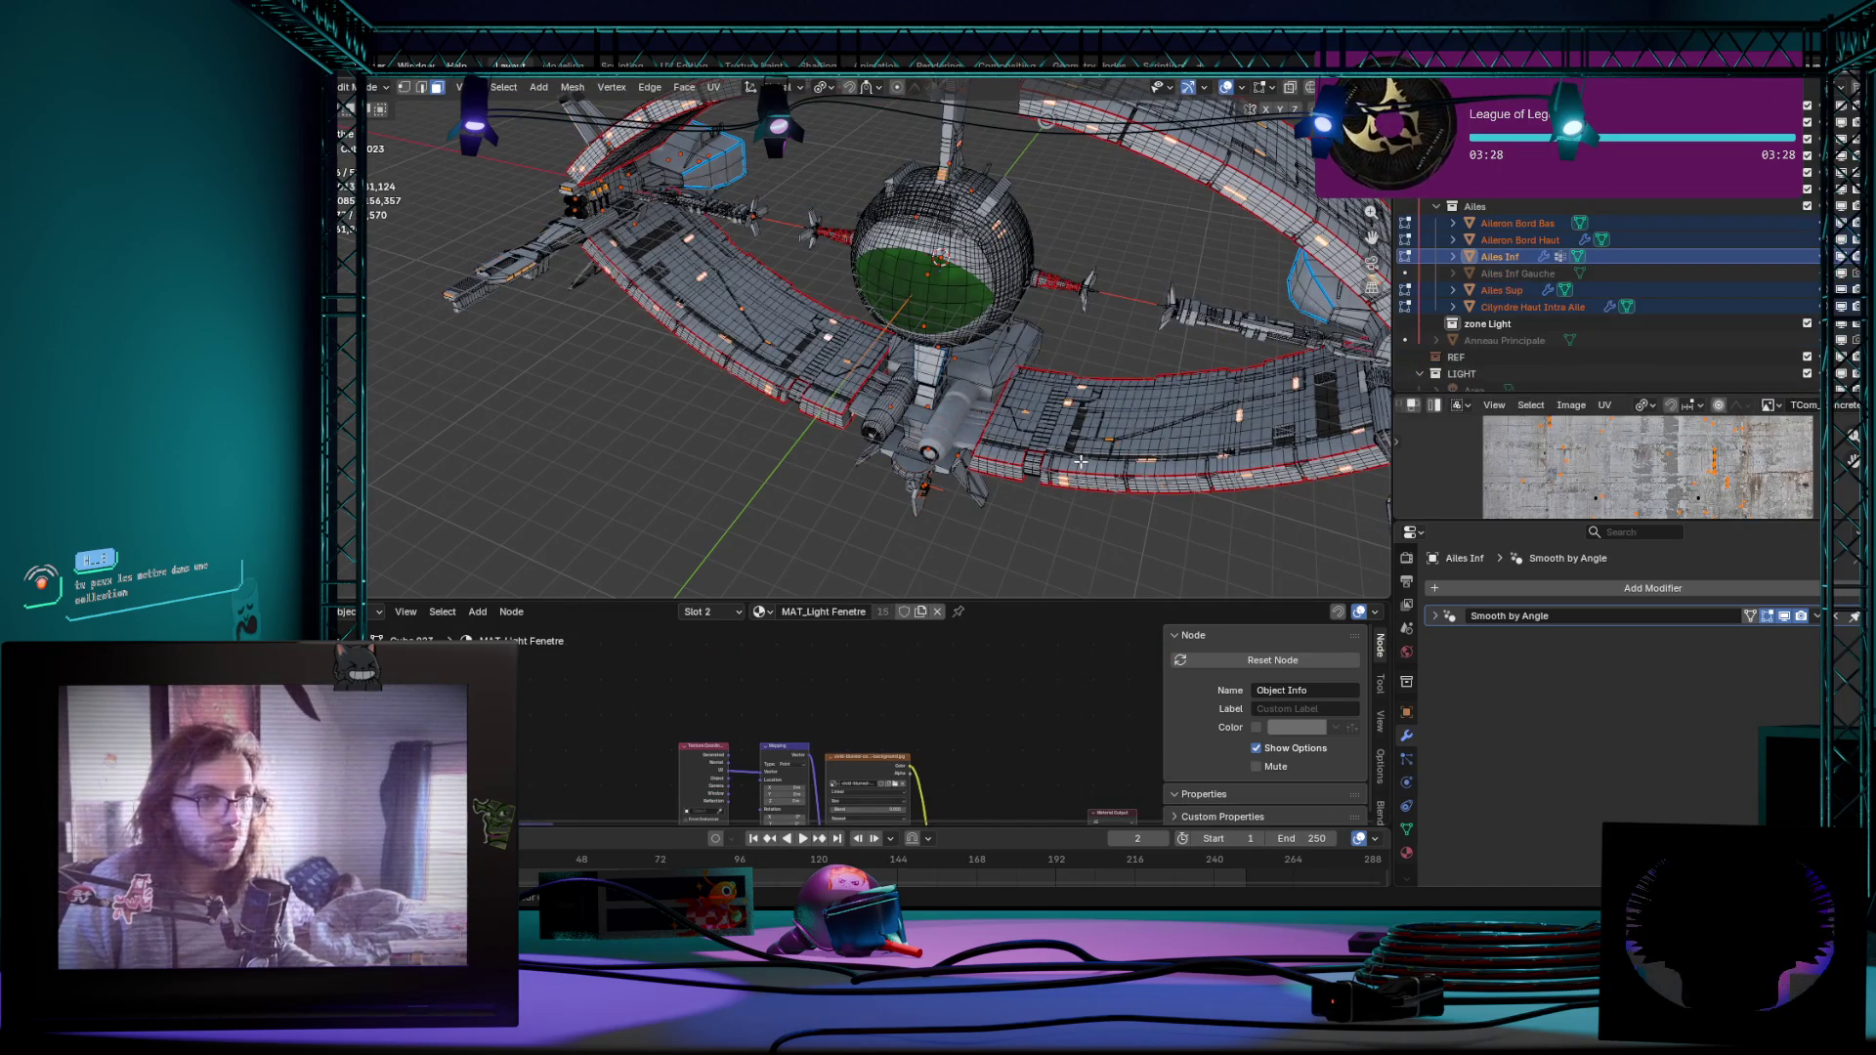
Step: Separate the wings into objects By Material, then quit Blender with Ctrl+Q
middle_click_drag(1081, 461, 1363, 294)
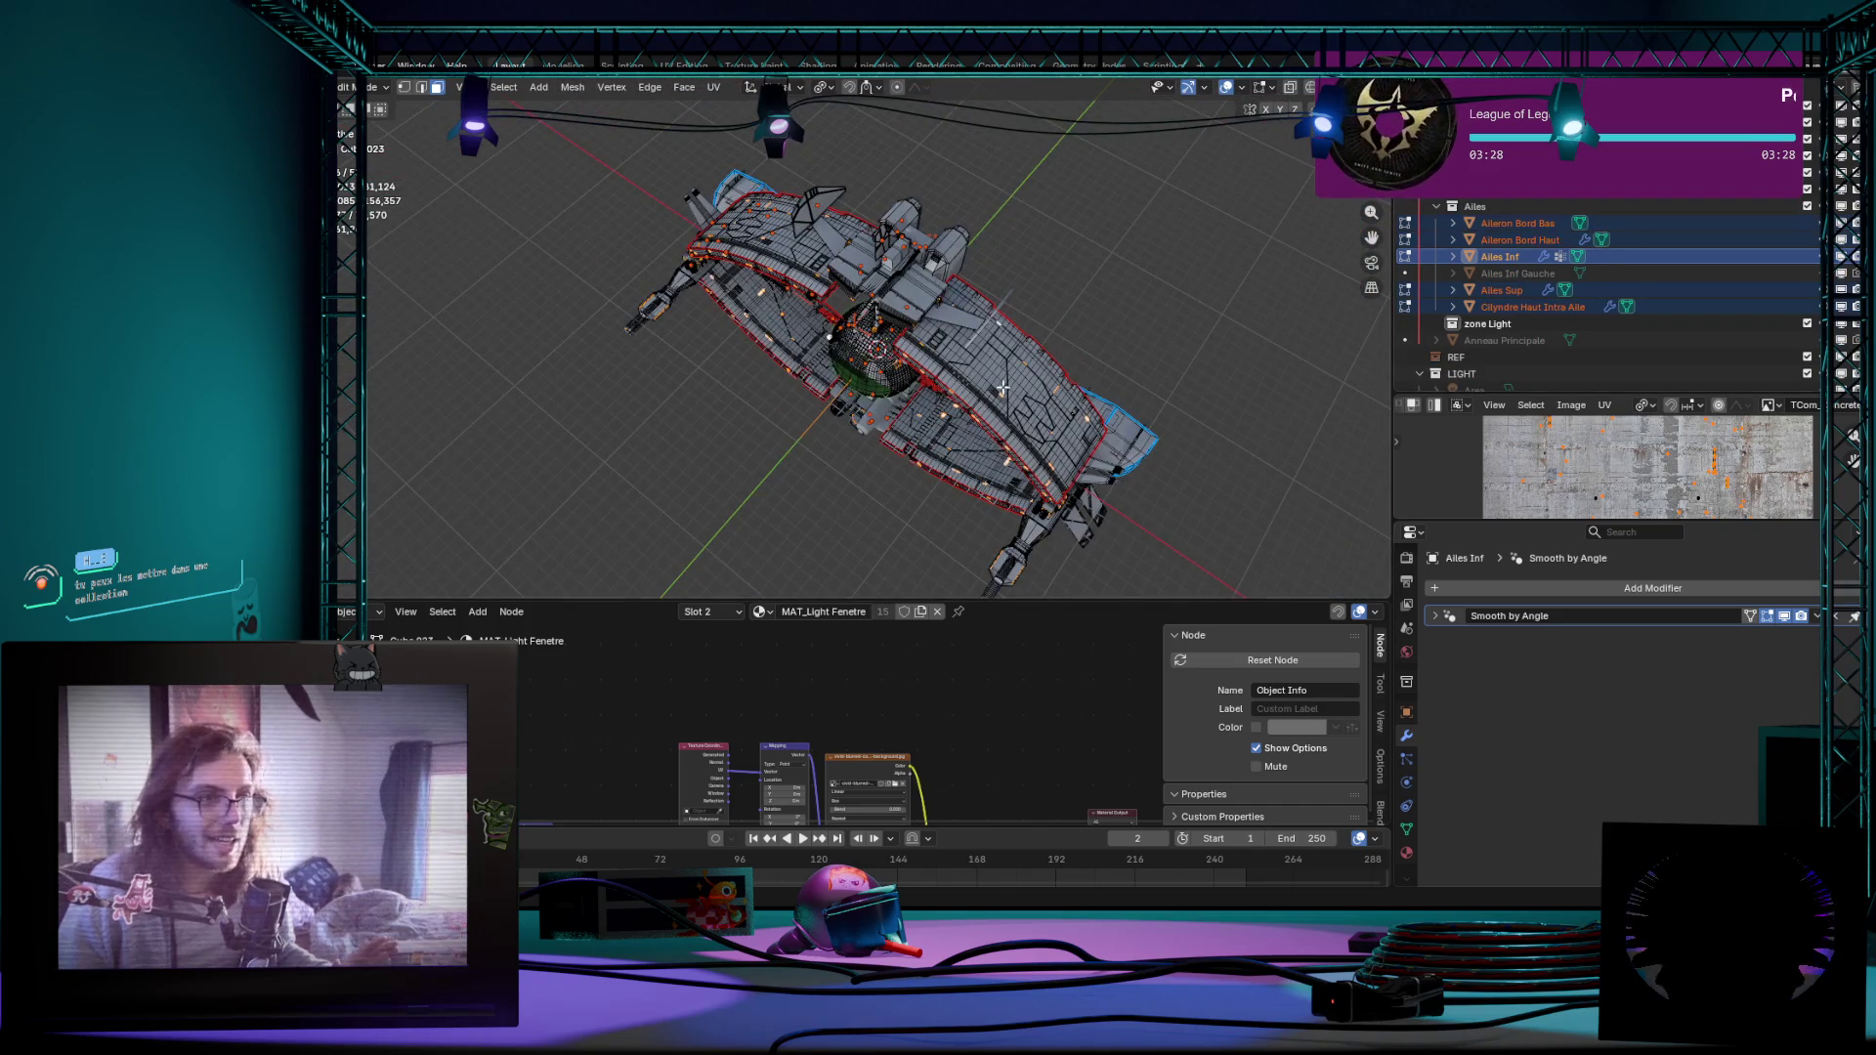
scroll(1502, 324, "up", 1)
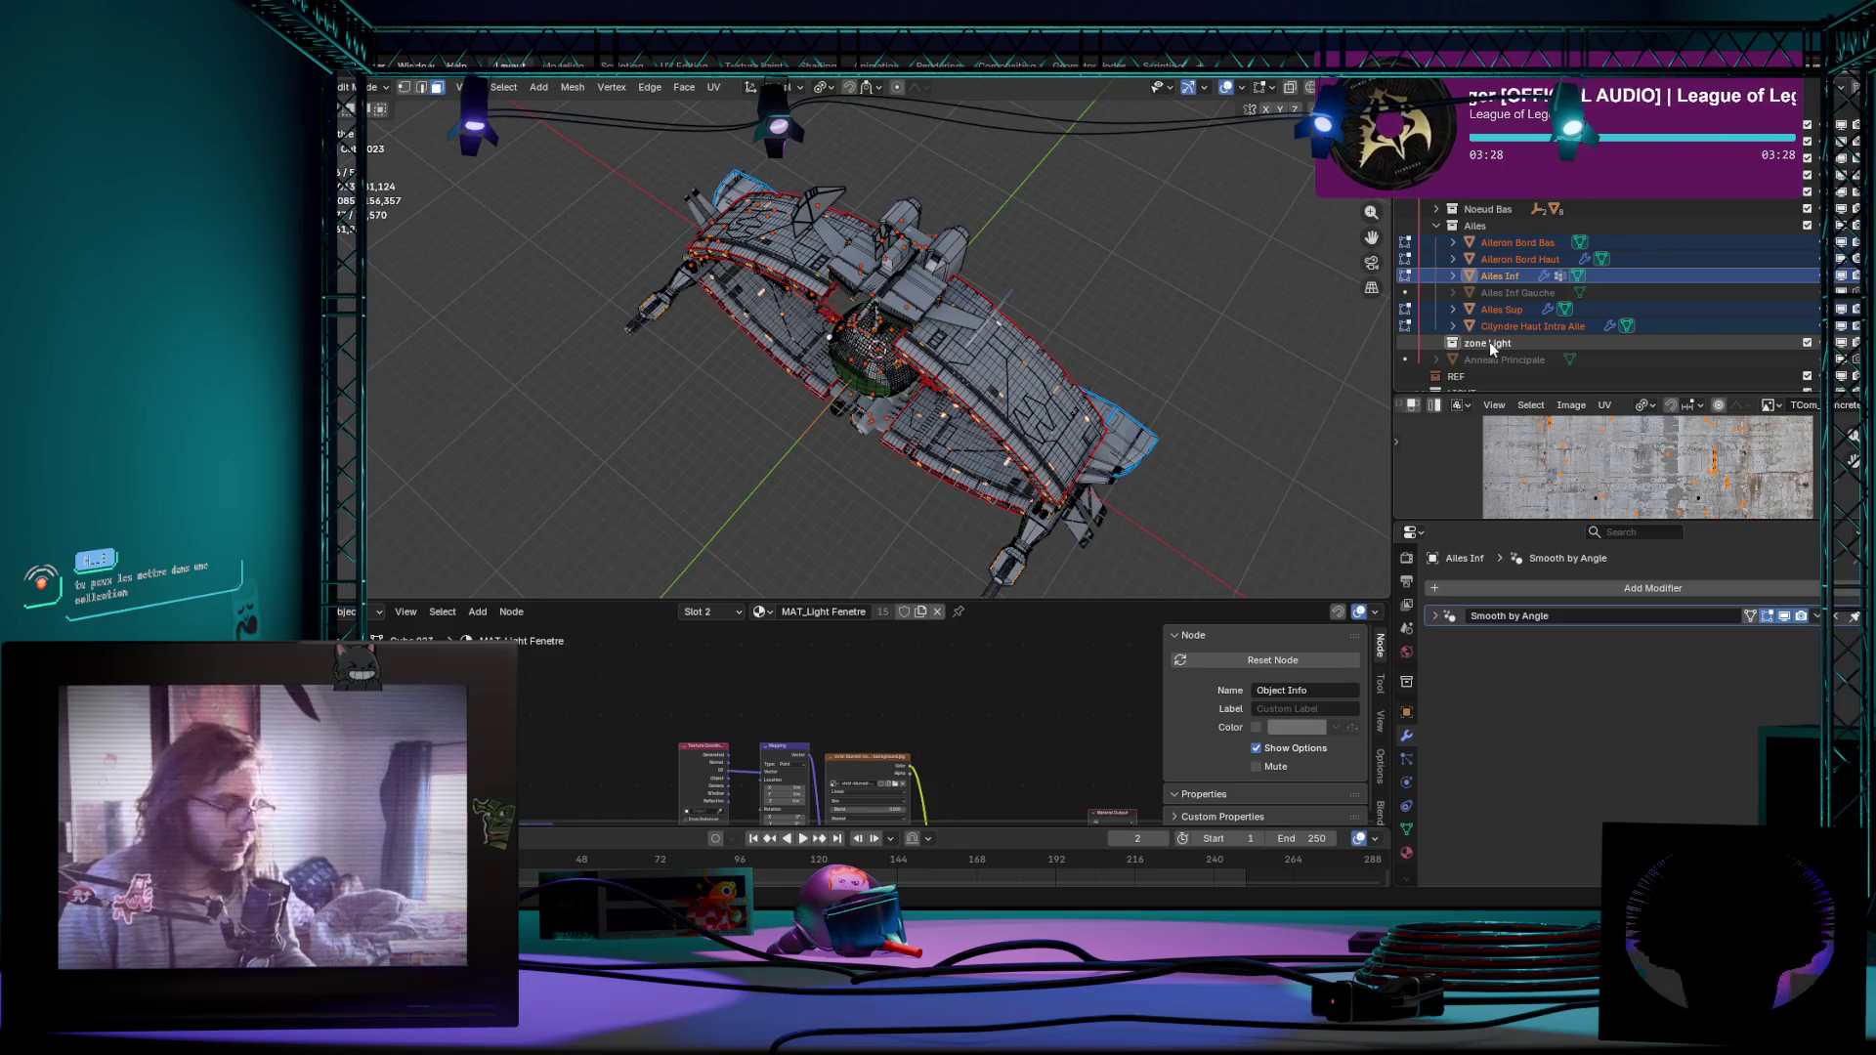
left_click(1489, 342)
mouse_move(1026, 367)
middle_mouse_down()
mouse_move(1264, 296)
mouse_move(1063, 339)
middle_mouse_up()
key("p")
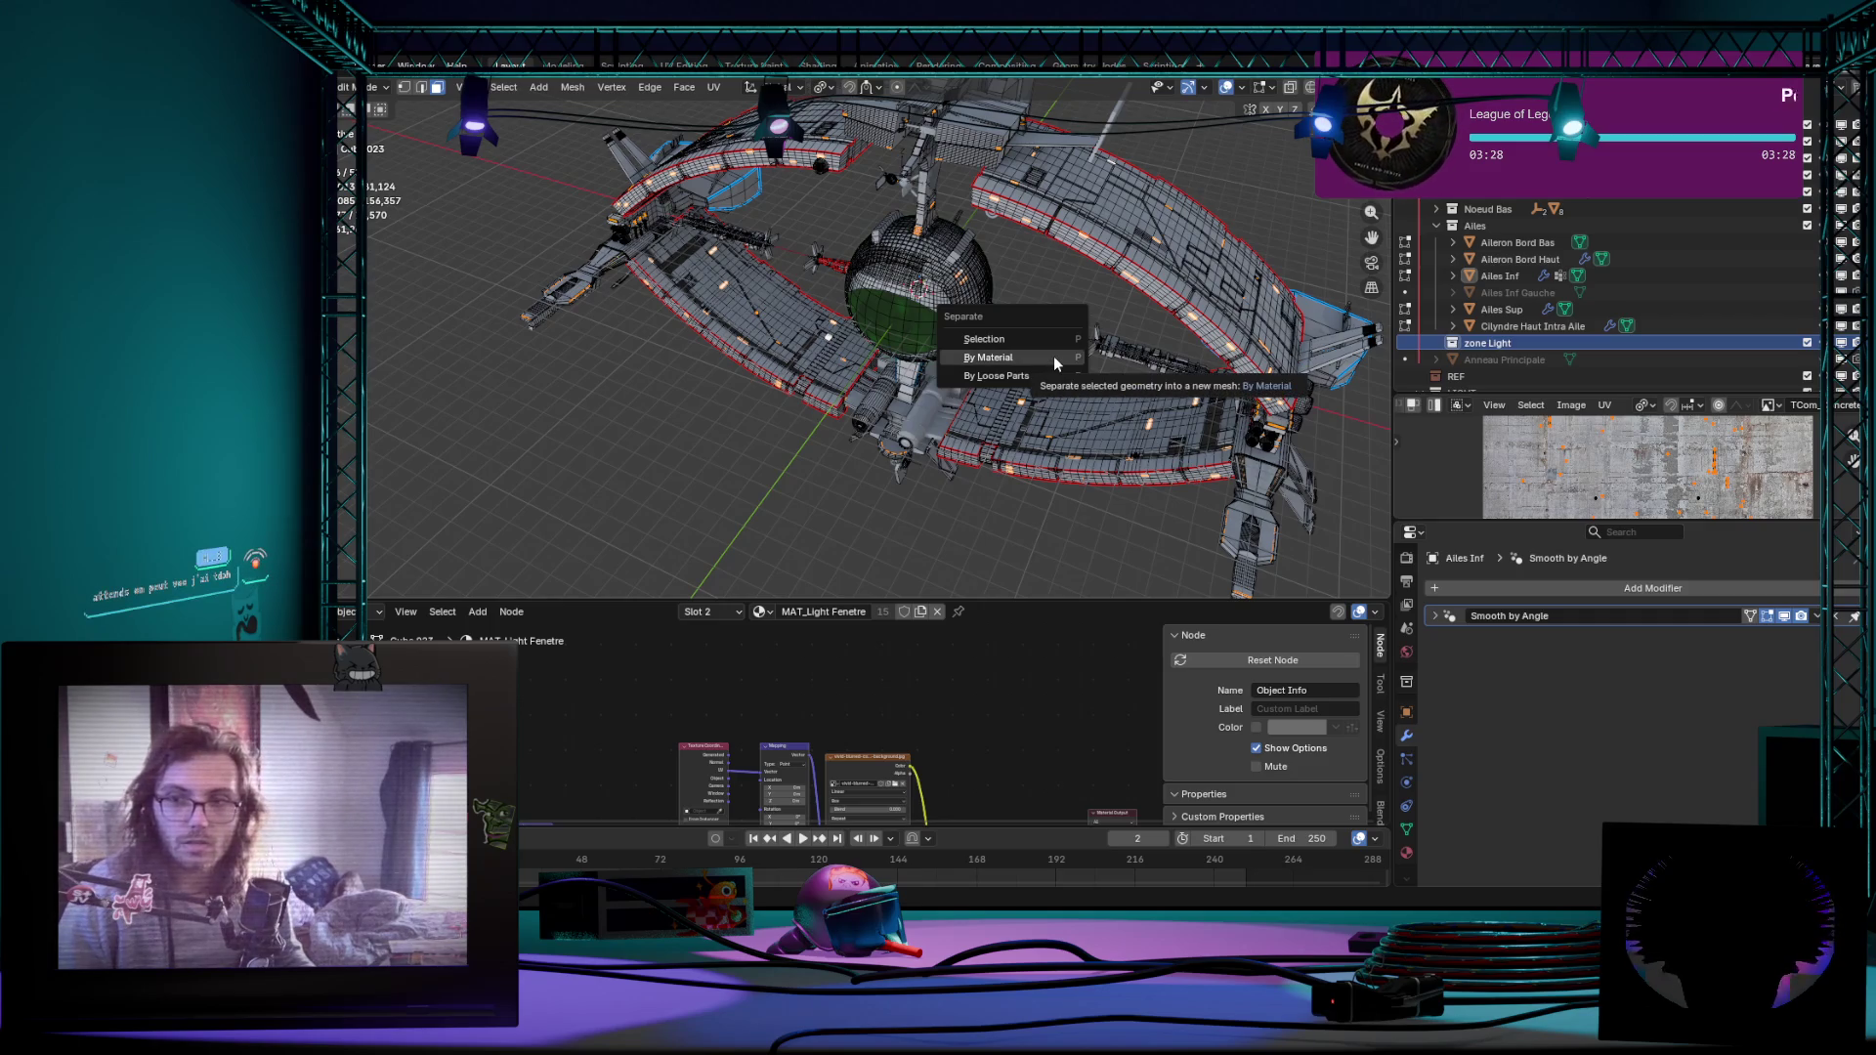
left_click(1054, 357)
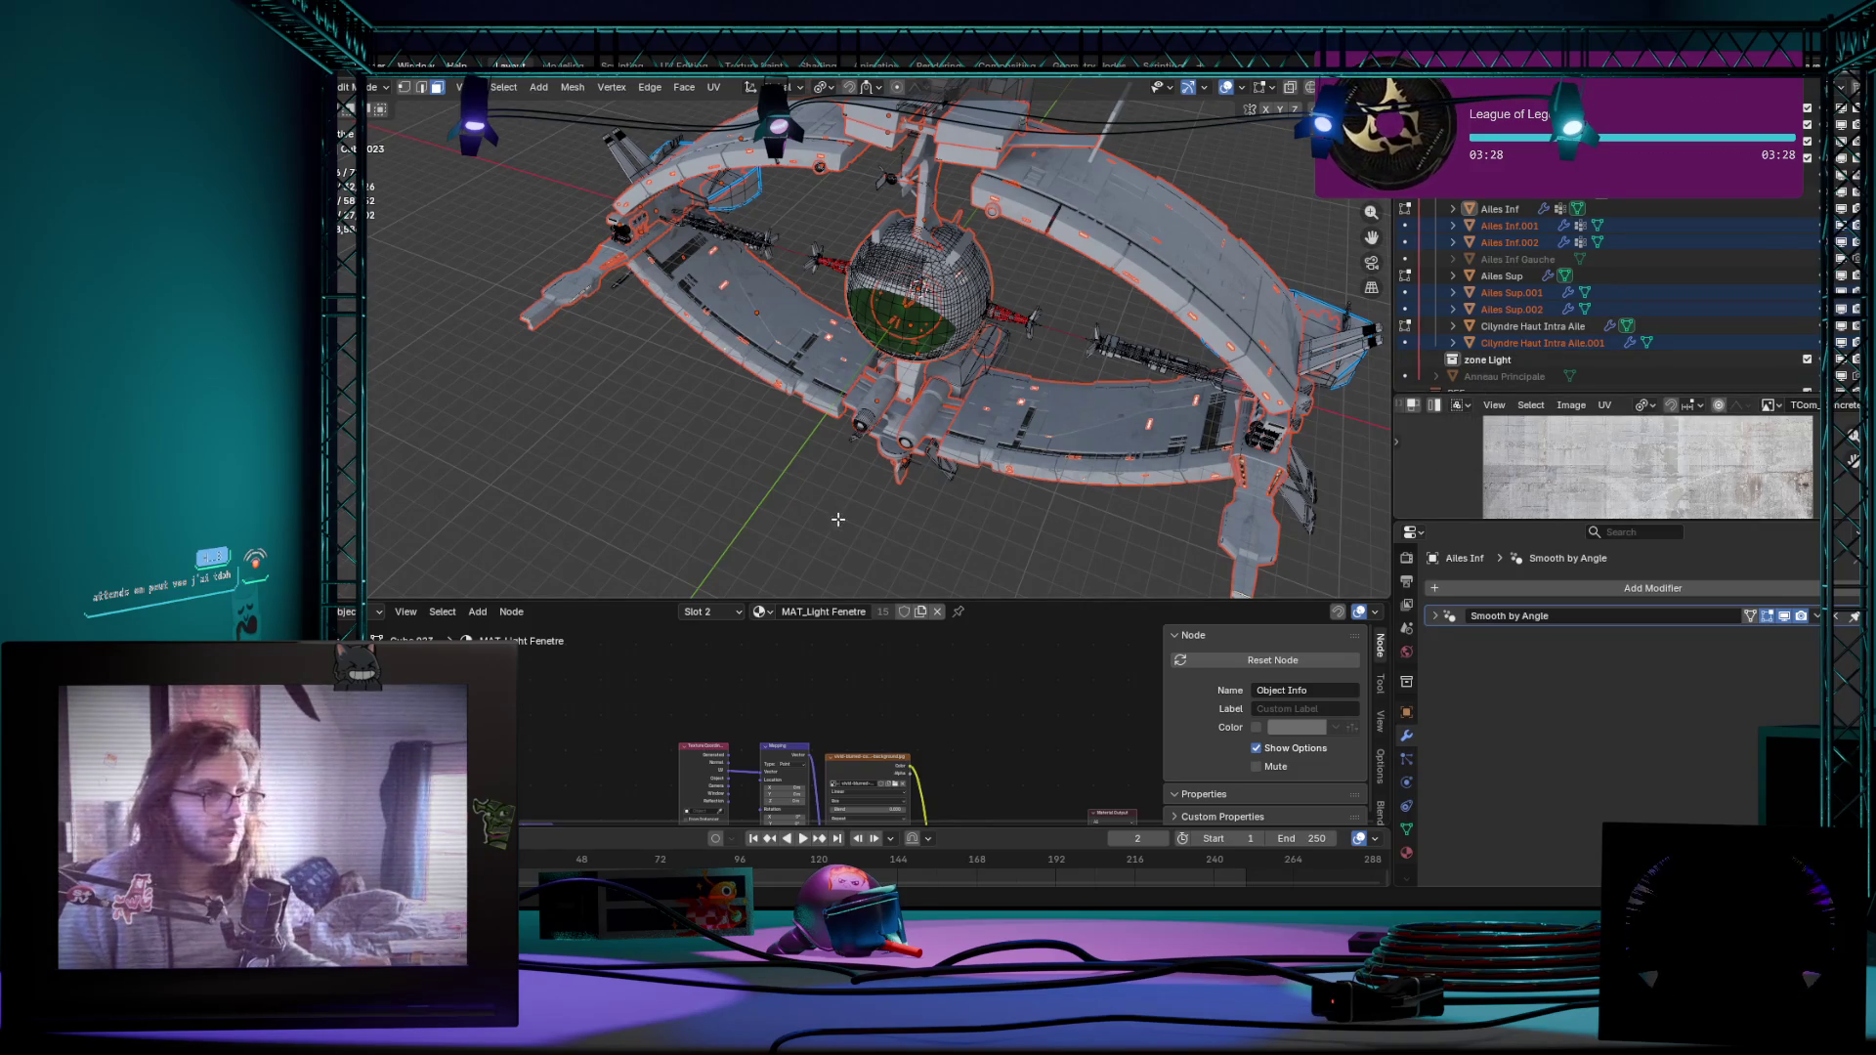
scroll(837, 518, "down", 3)
scroll(837, 518, "up", 5)
key("ctrl+q")
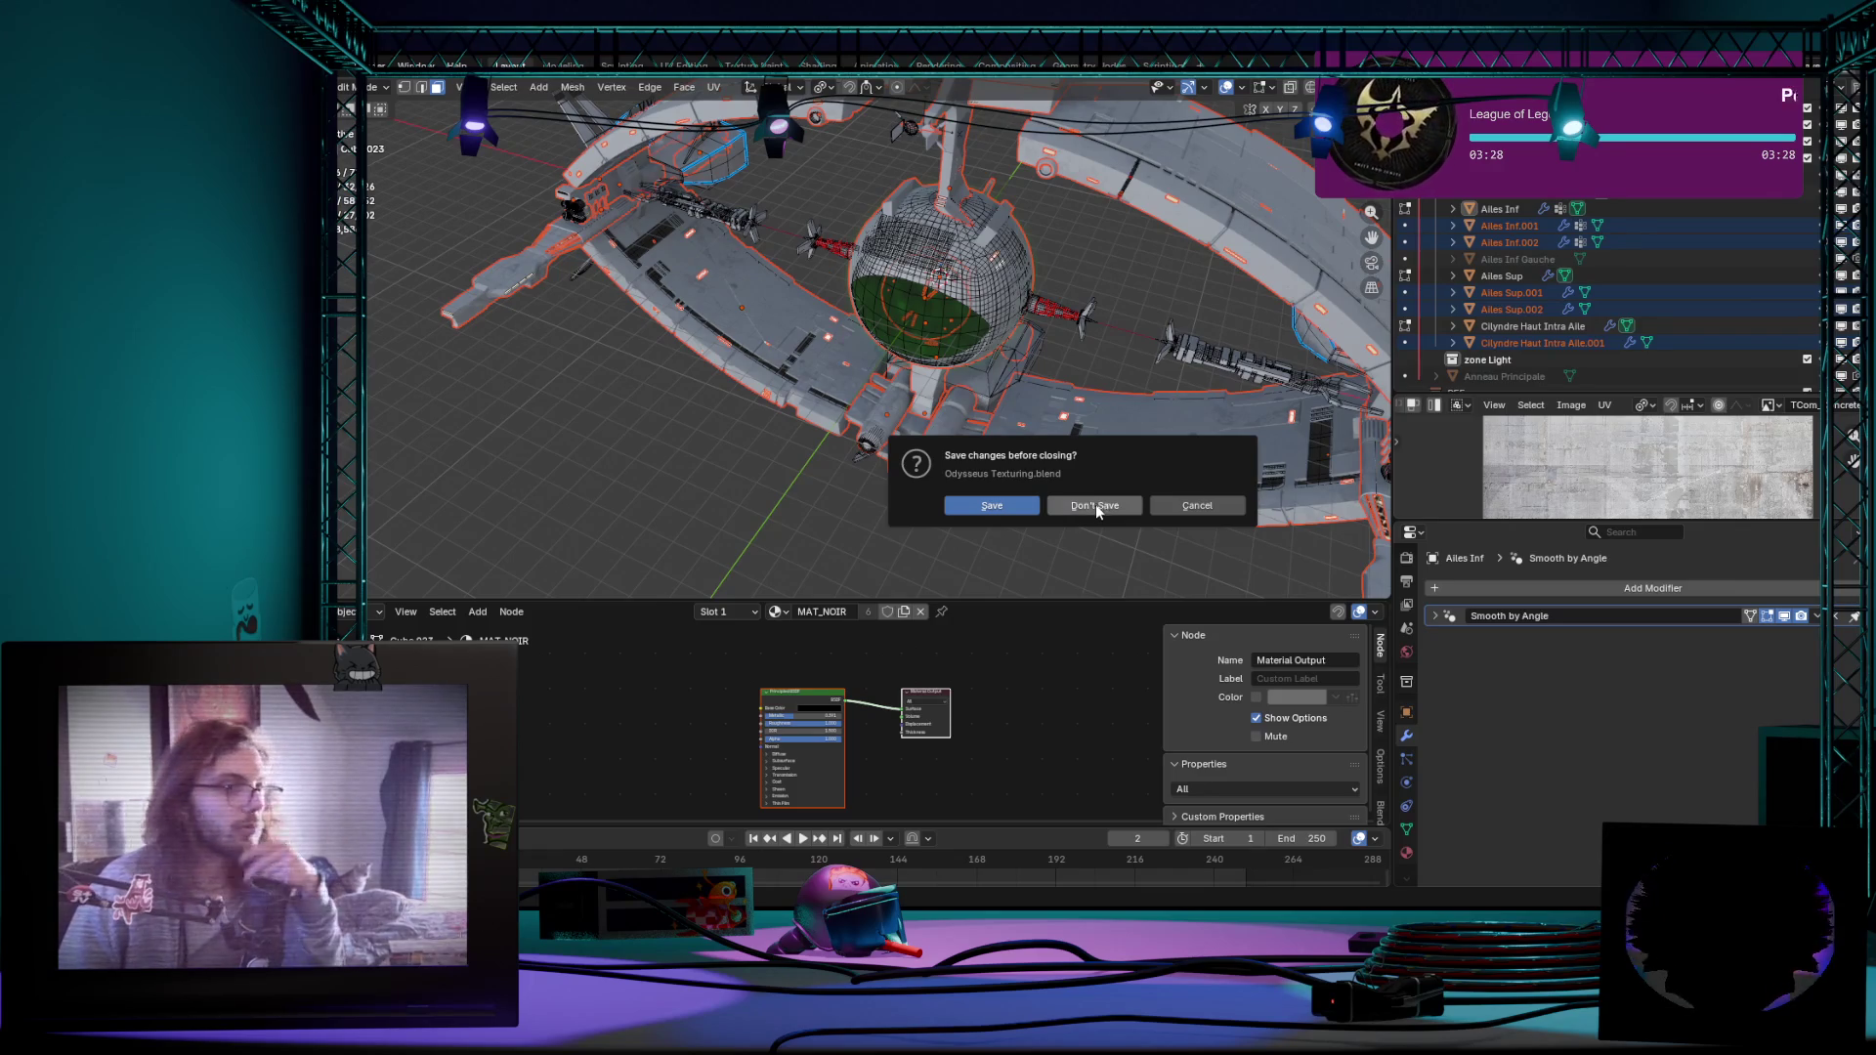
Step: Choose Don't Save to close Odysseus Texturing.blend without the split
left_click(1093, 505)
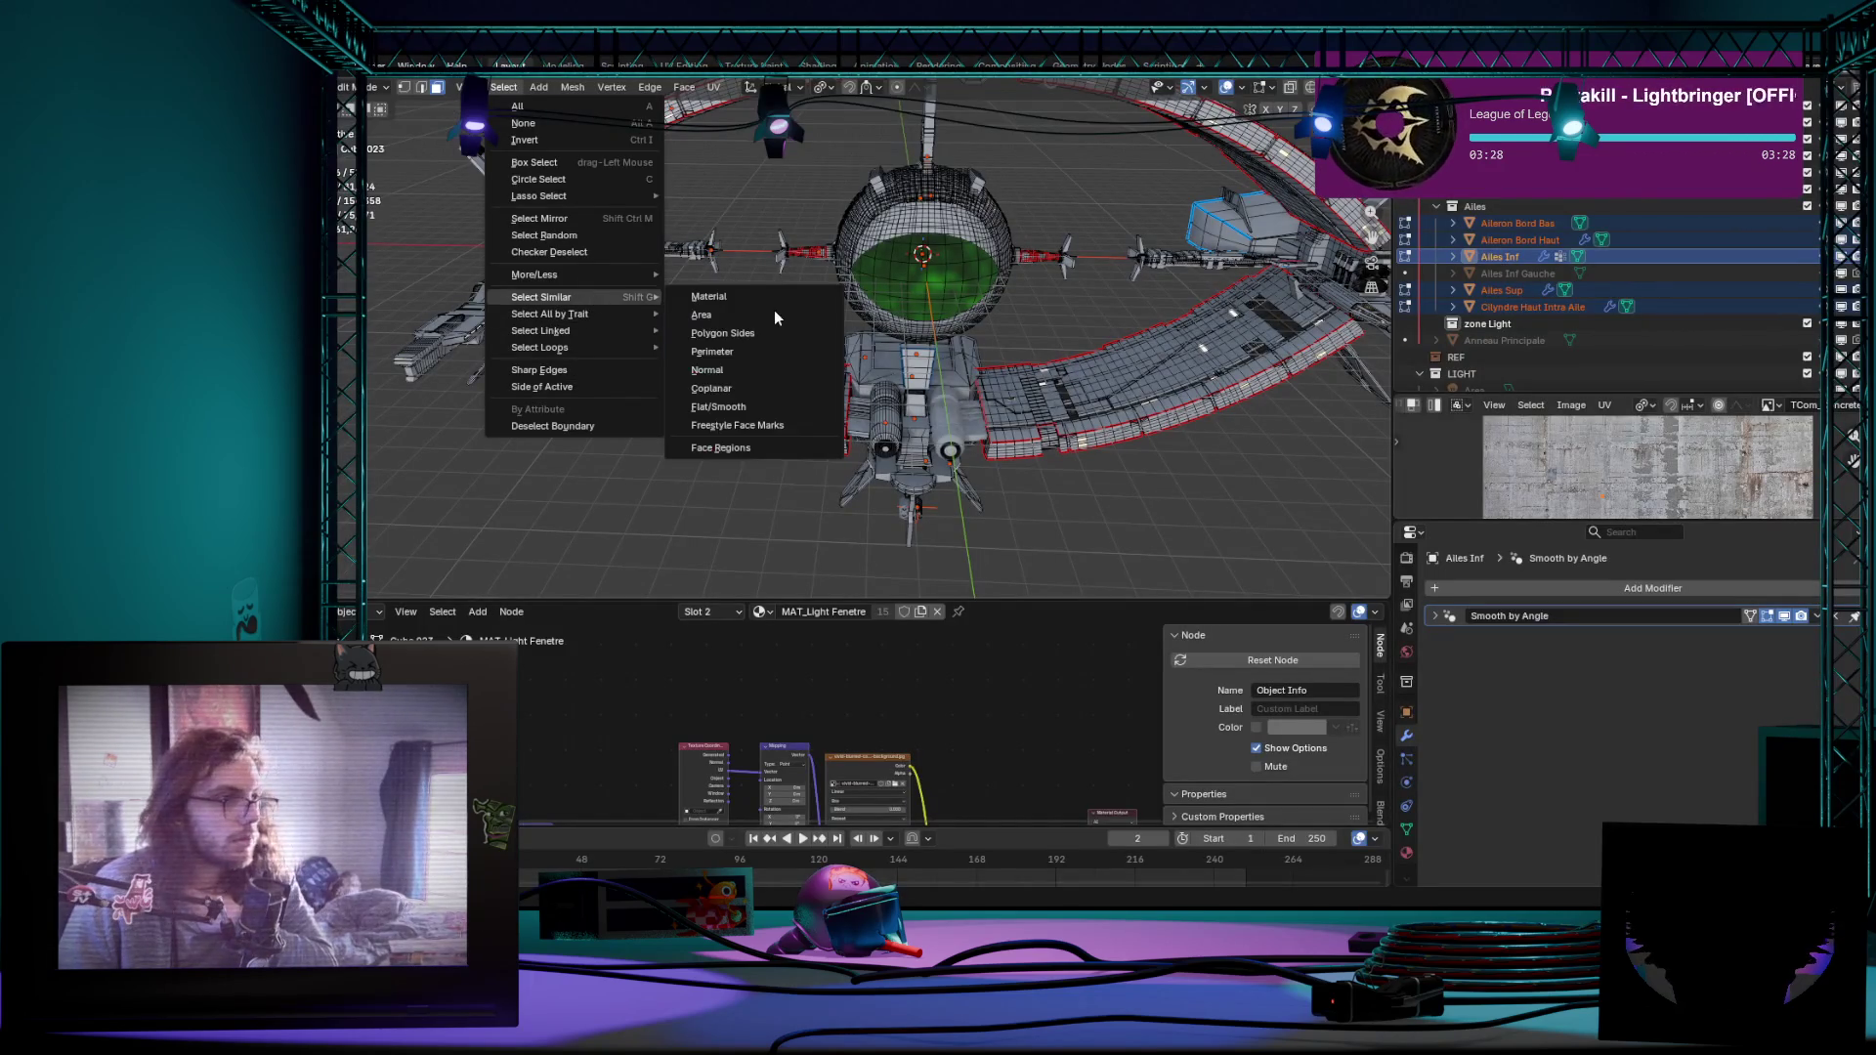
Step: Select all faces sharing the light window material via Select Similar > Material and view the whole ring
left_click(756, 297)
mouse_move(756, 296)
middle_mouse_down()
mouse_move(1042, 495)
mouse_move(1170, 474)
mouse_move(1083, 468)
mouse_move(942, 531)
mouse_move(1050, 490)
middle_mouse_up()
scroll(1084, 468, "down", 3)
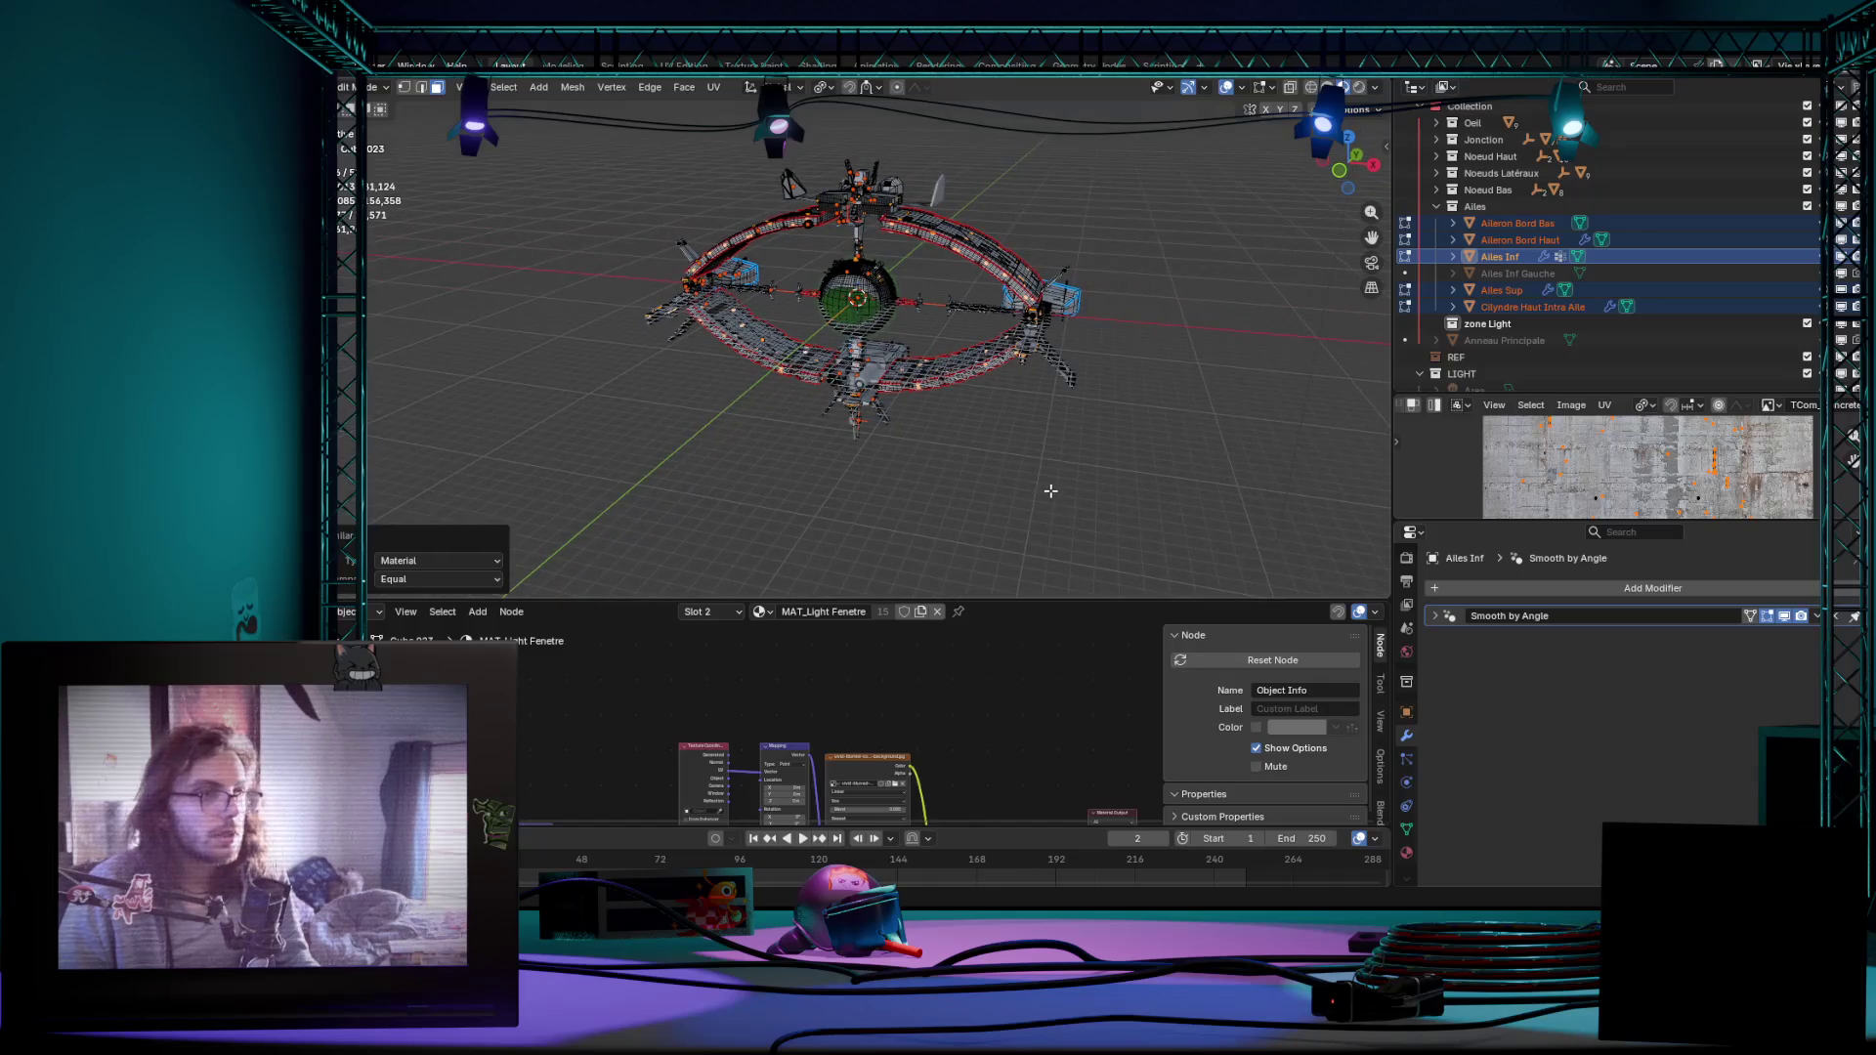
scroll(1071, 437, "up", 3)
scroll(1071, 438, "down", 2)
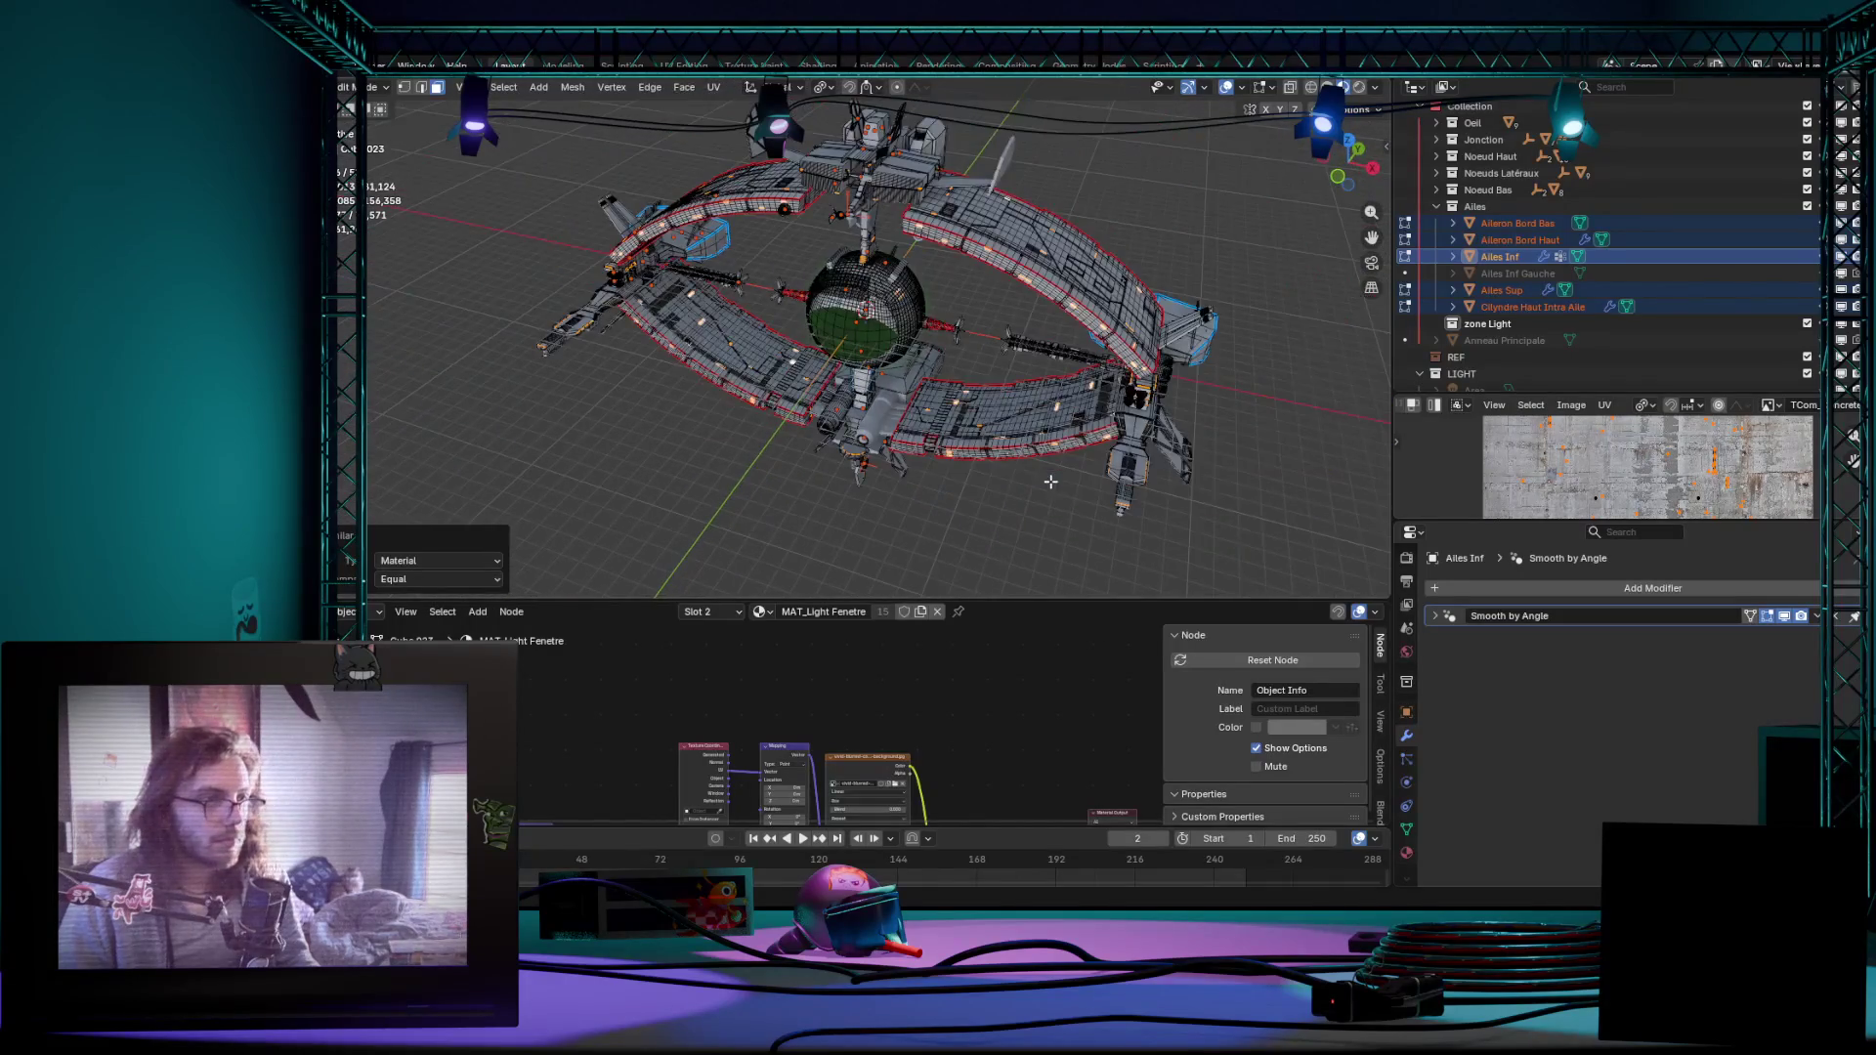
middle_click_drag(1069, 439, 1082, 463)
Step: Separate the selected light window faces into new objects via Mesh > Separate > Selection
key("p")
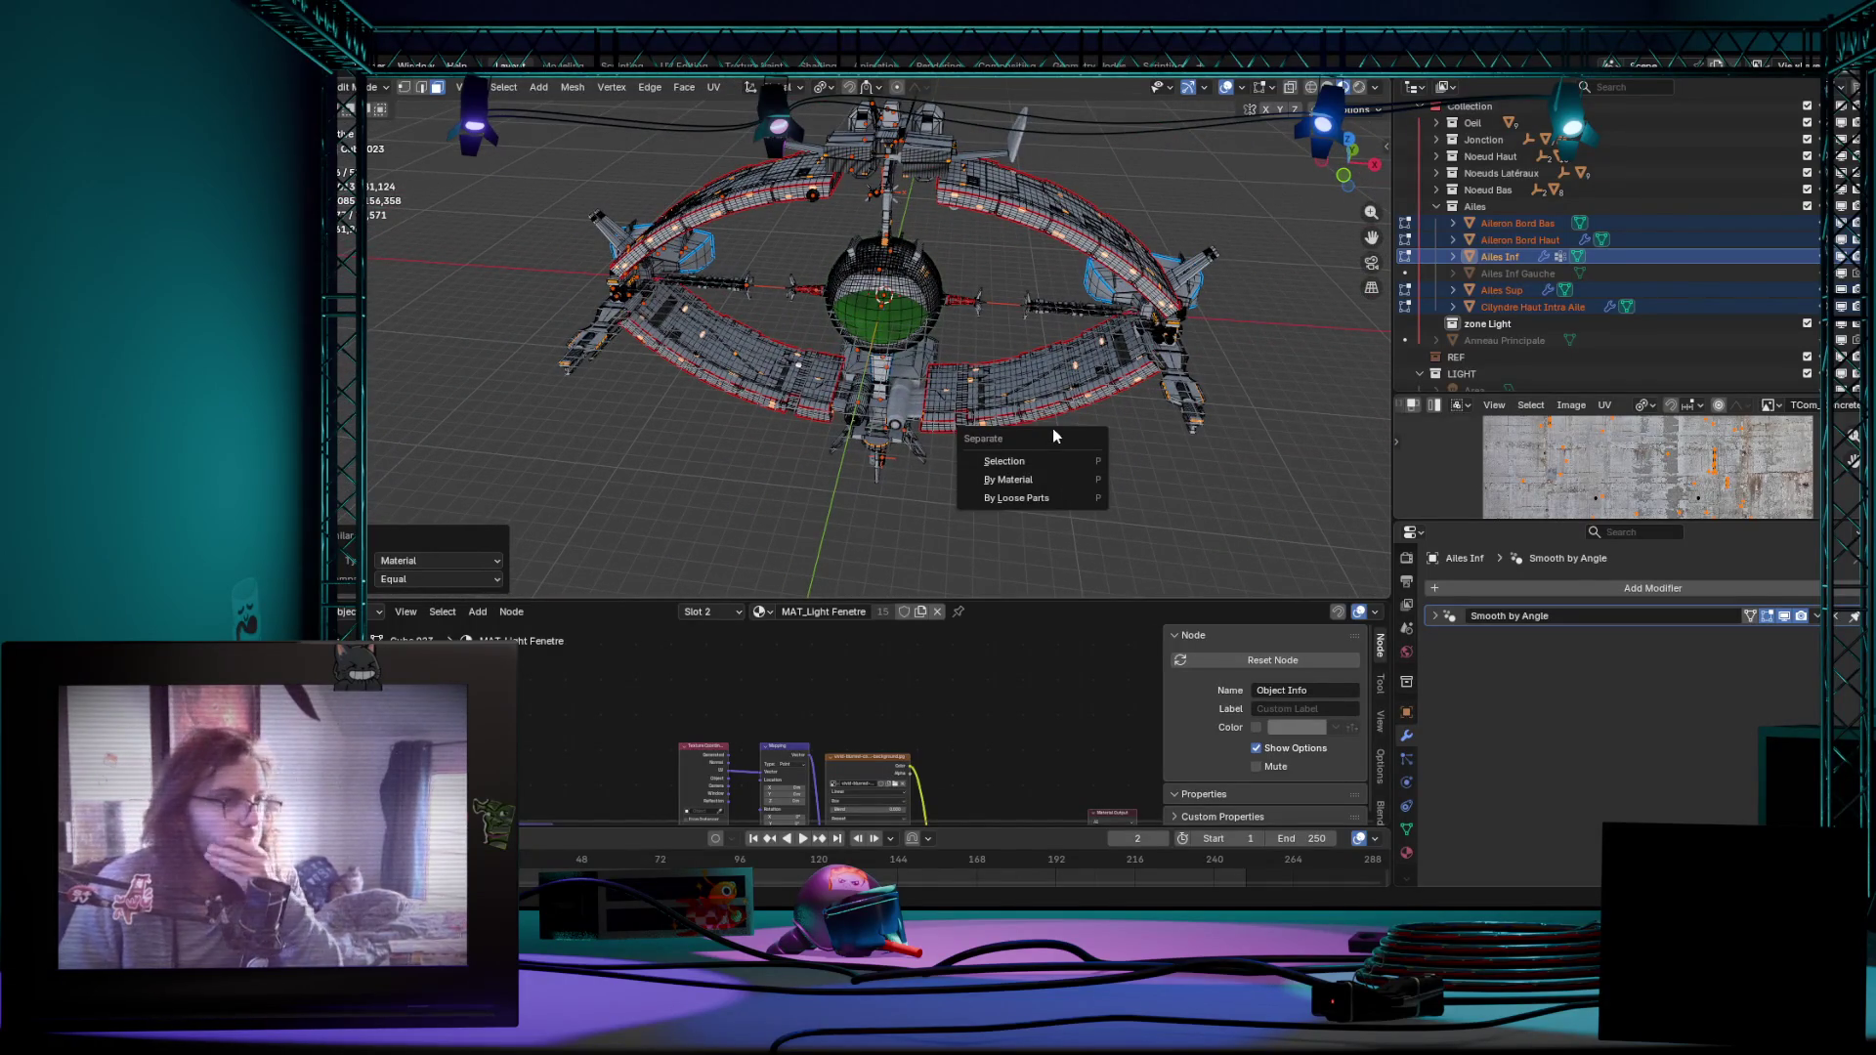
left_click(534, 89)
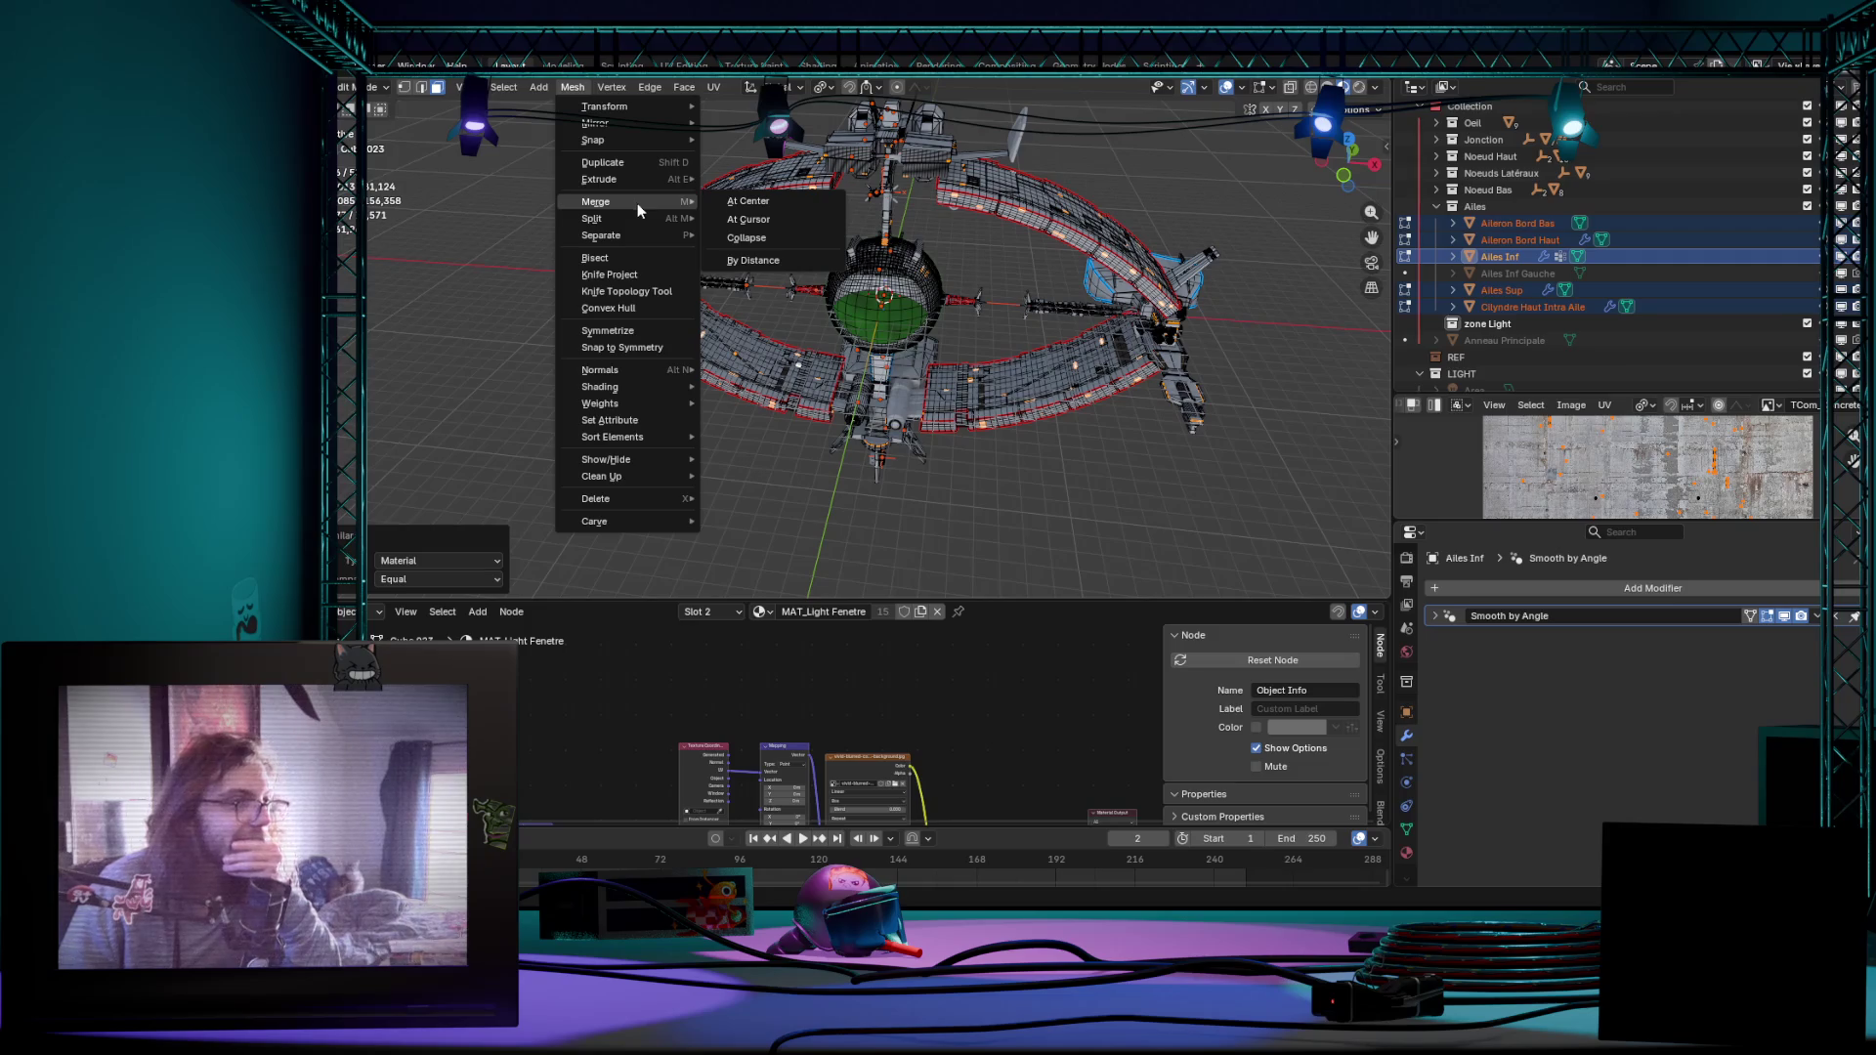
mouse_move(605, 234)
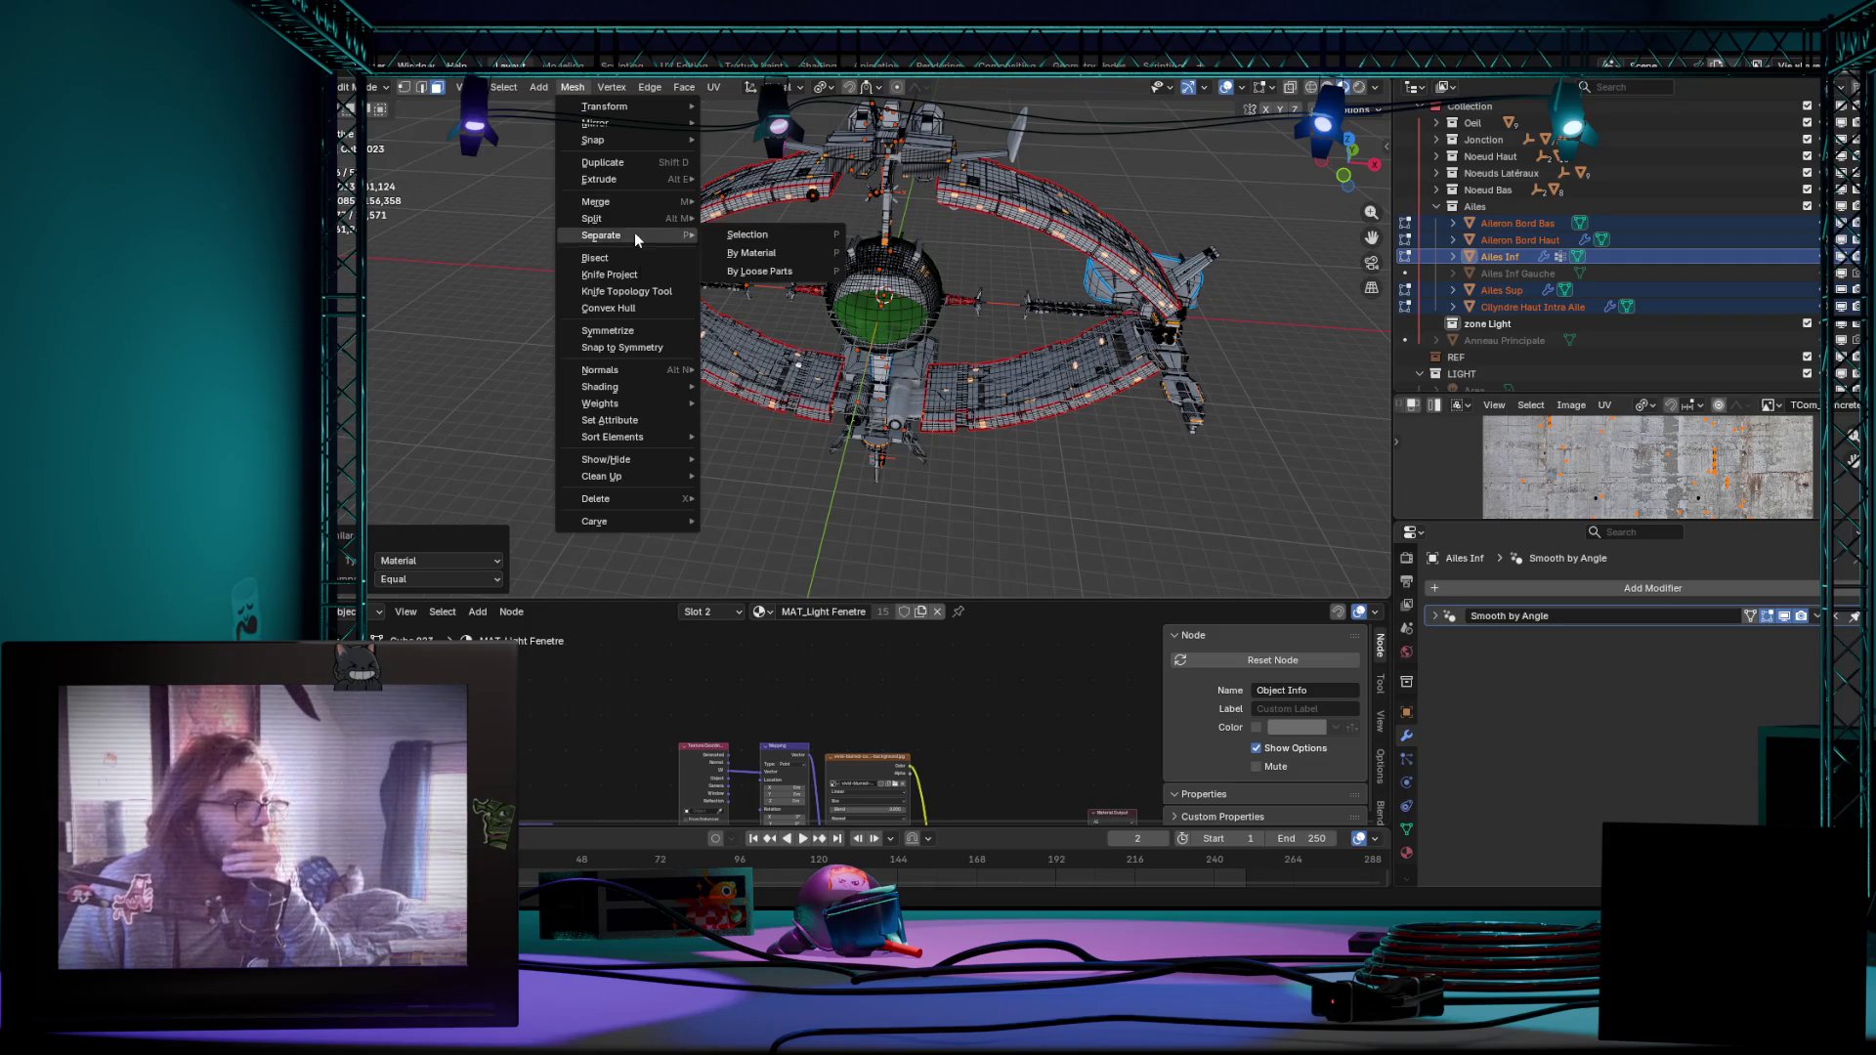
left_click(778, 238)
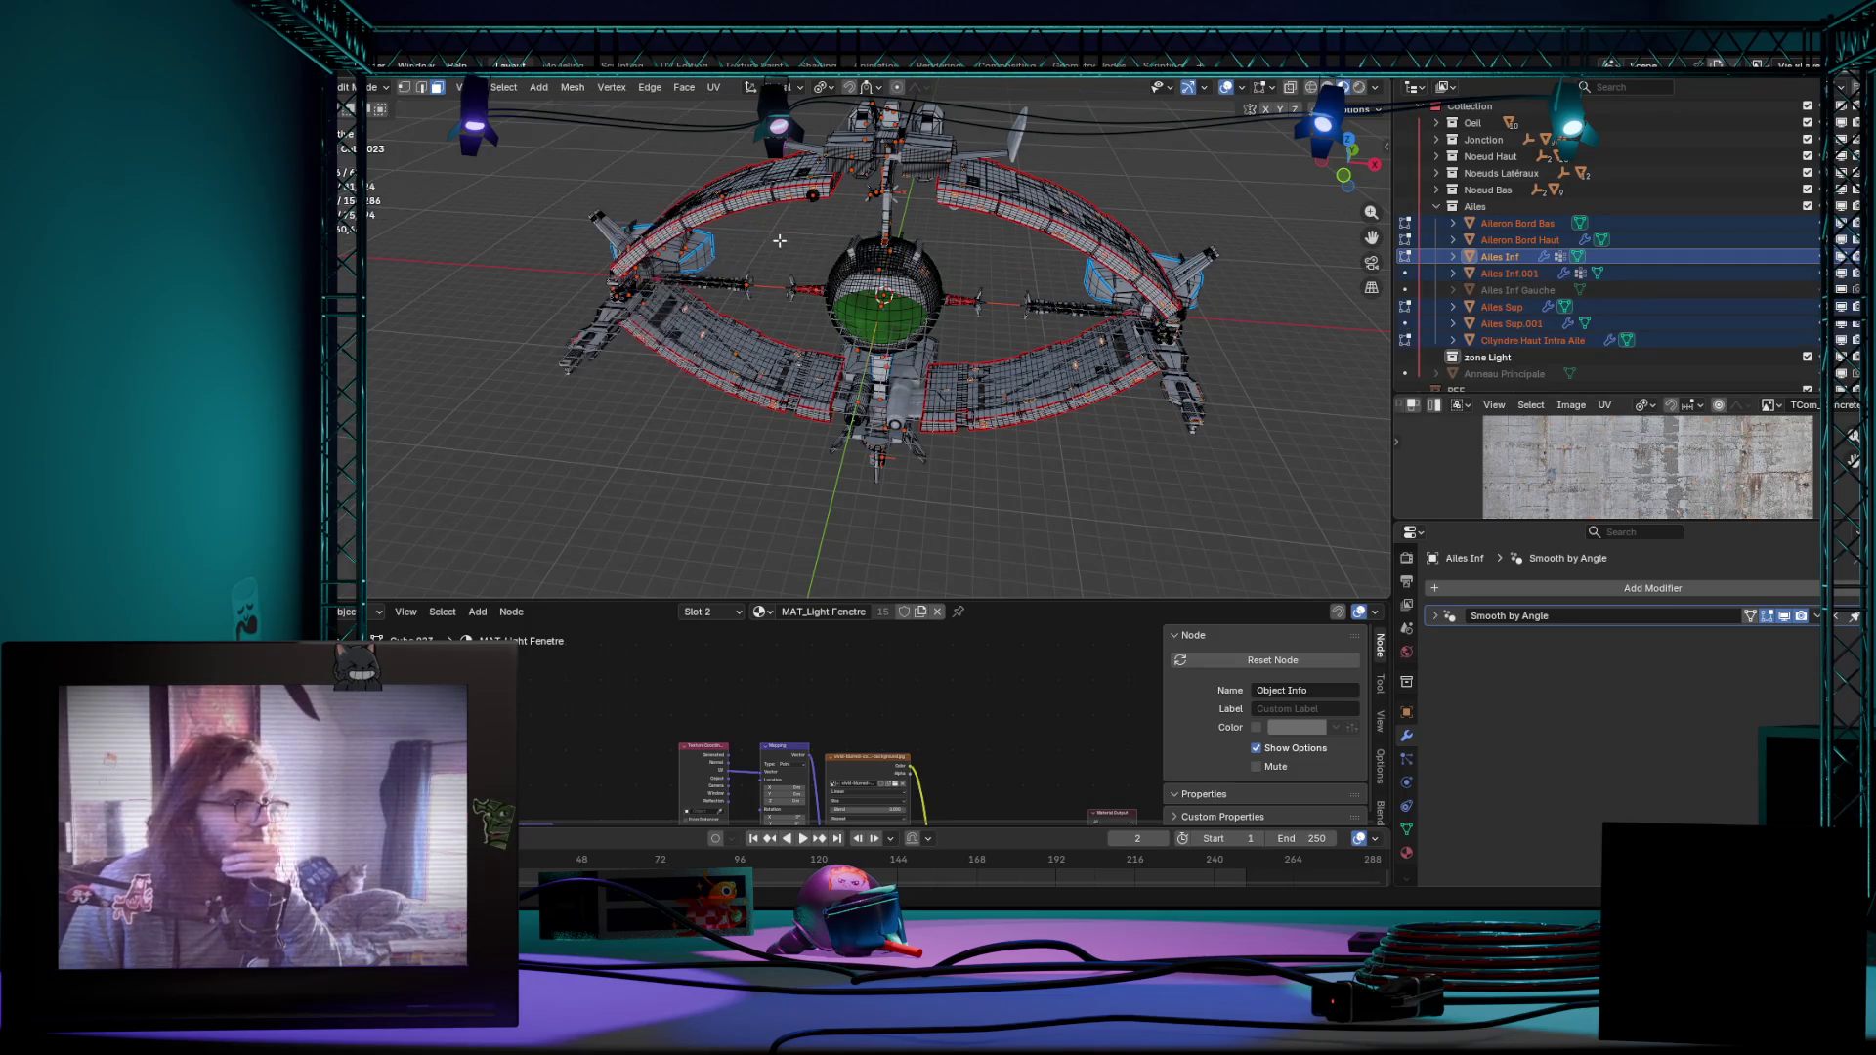
Step: Orbit behind the ship to check the result and bring up the Face context menu
mouse_move(1070, 504)
middle_mouse_down()
mouse_move(983, 431)
mouse_move(1081, 494)
mouse_move(778, 469)
middle_mouse_up()
scroll(980, 466, "up", 5)
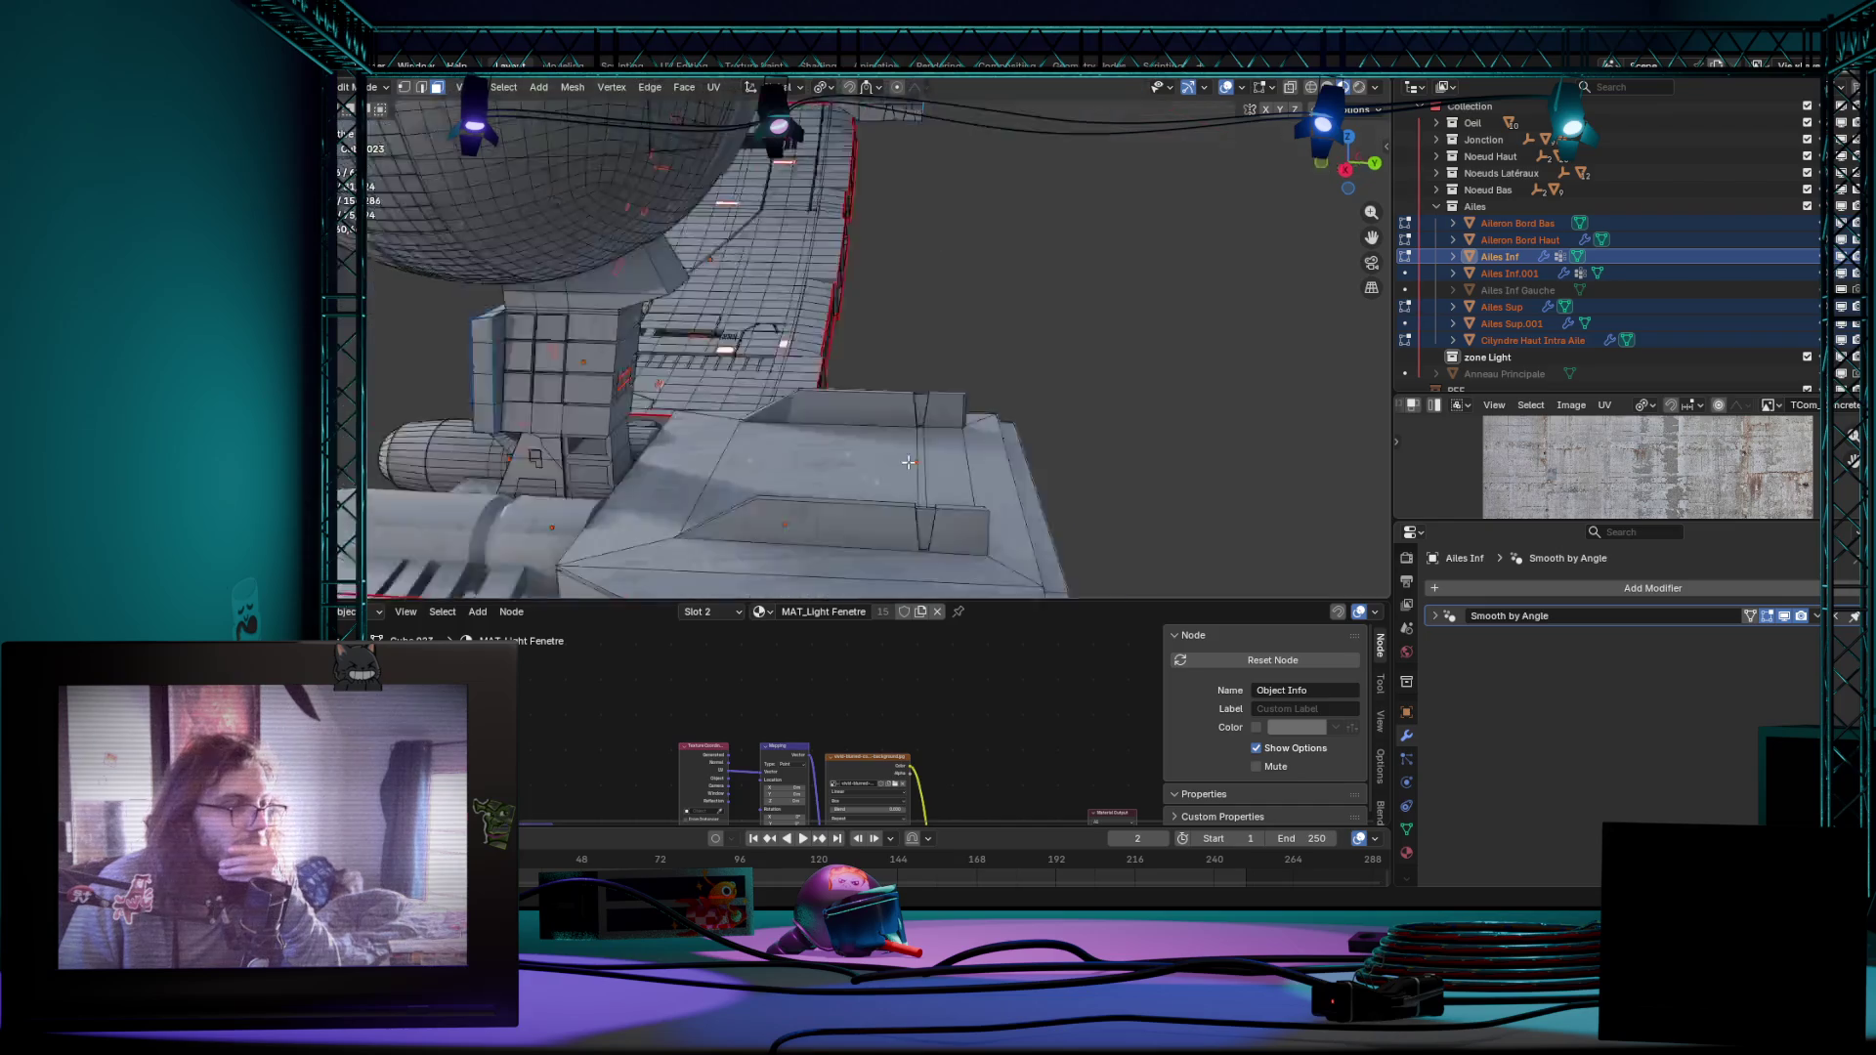
middle_click_drag(778, 469, 748, 284)
scroll(748, 285, "down", 3)
right_click(748, 284)
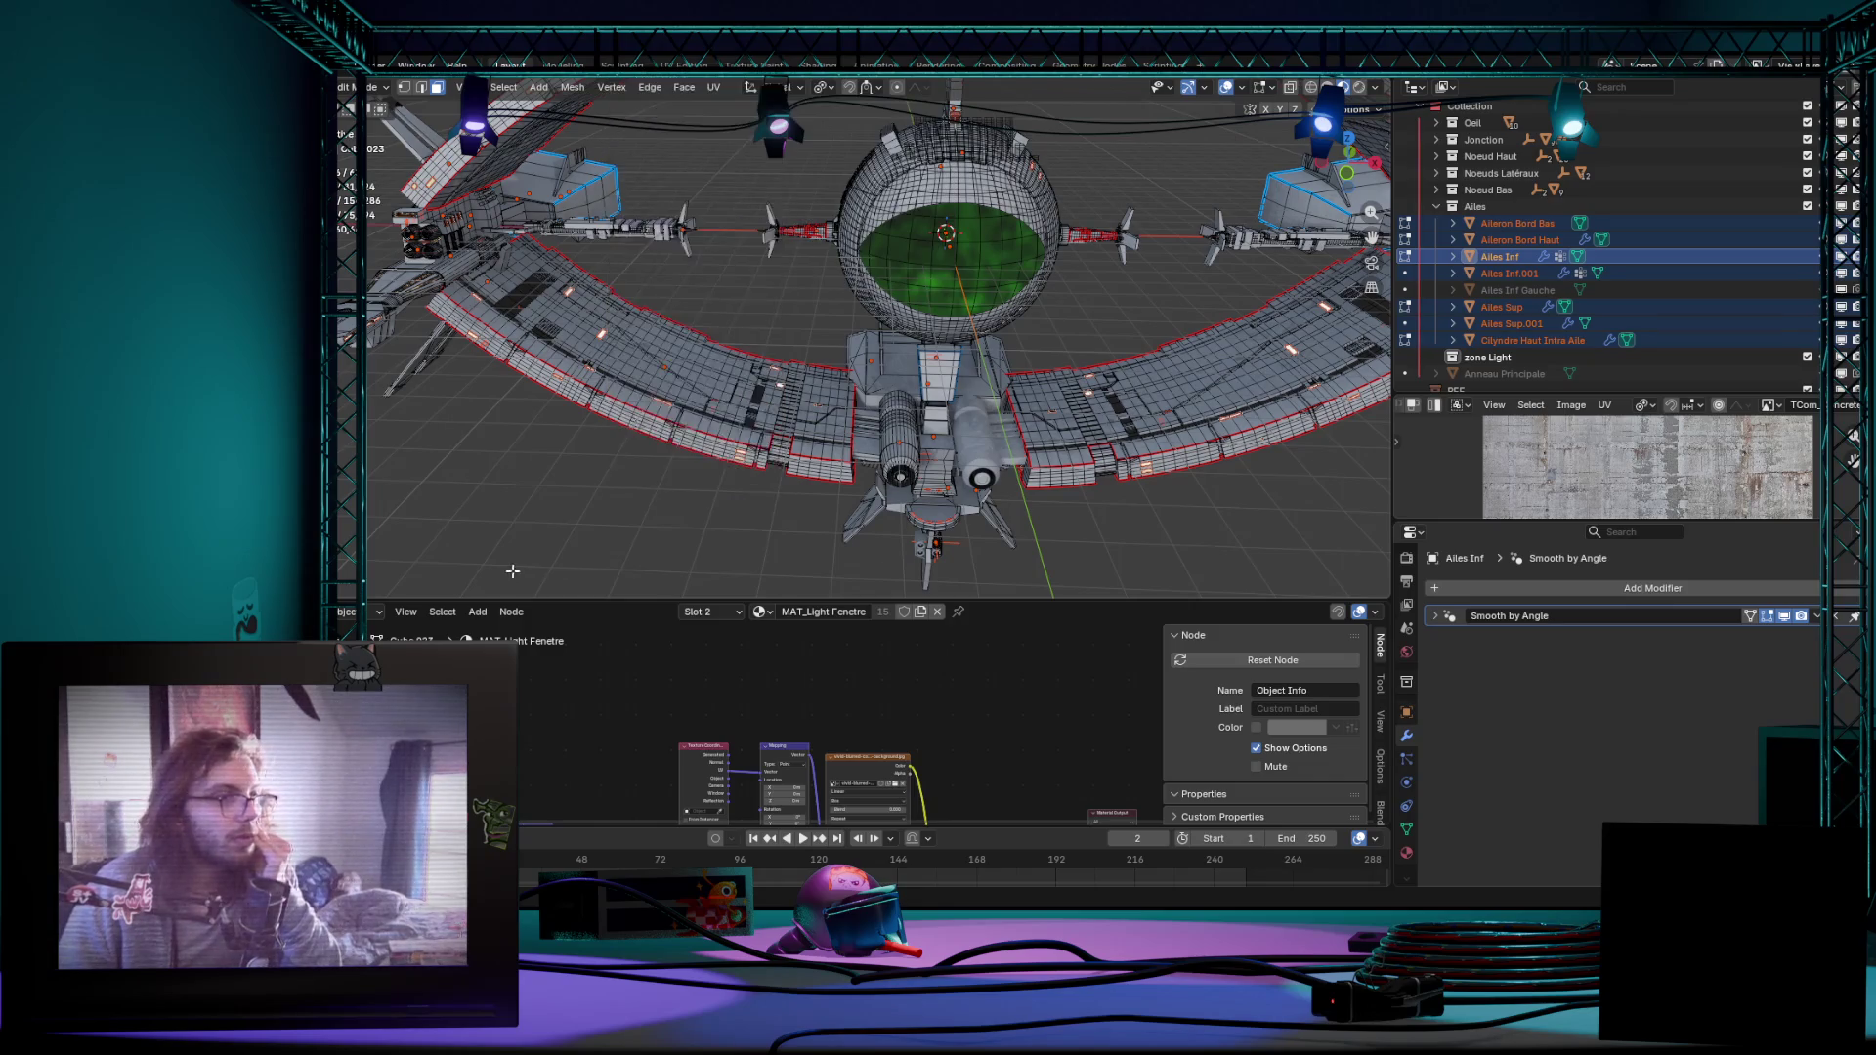
scroll(762, 527, "down", 3)
mouse_move(762, 528)
middle_mouse_down()
mouse_move(884, 509)
mouse_move(1042, 432)
middle_mouse_up()
scroll(883, 509, "down", 3)
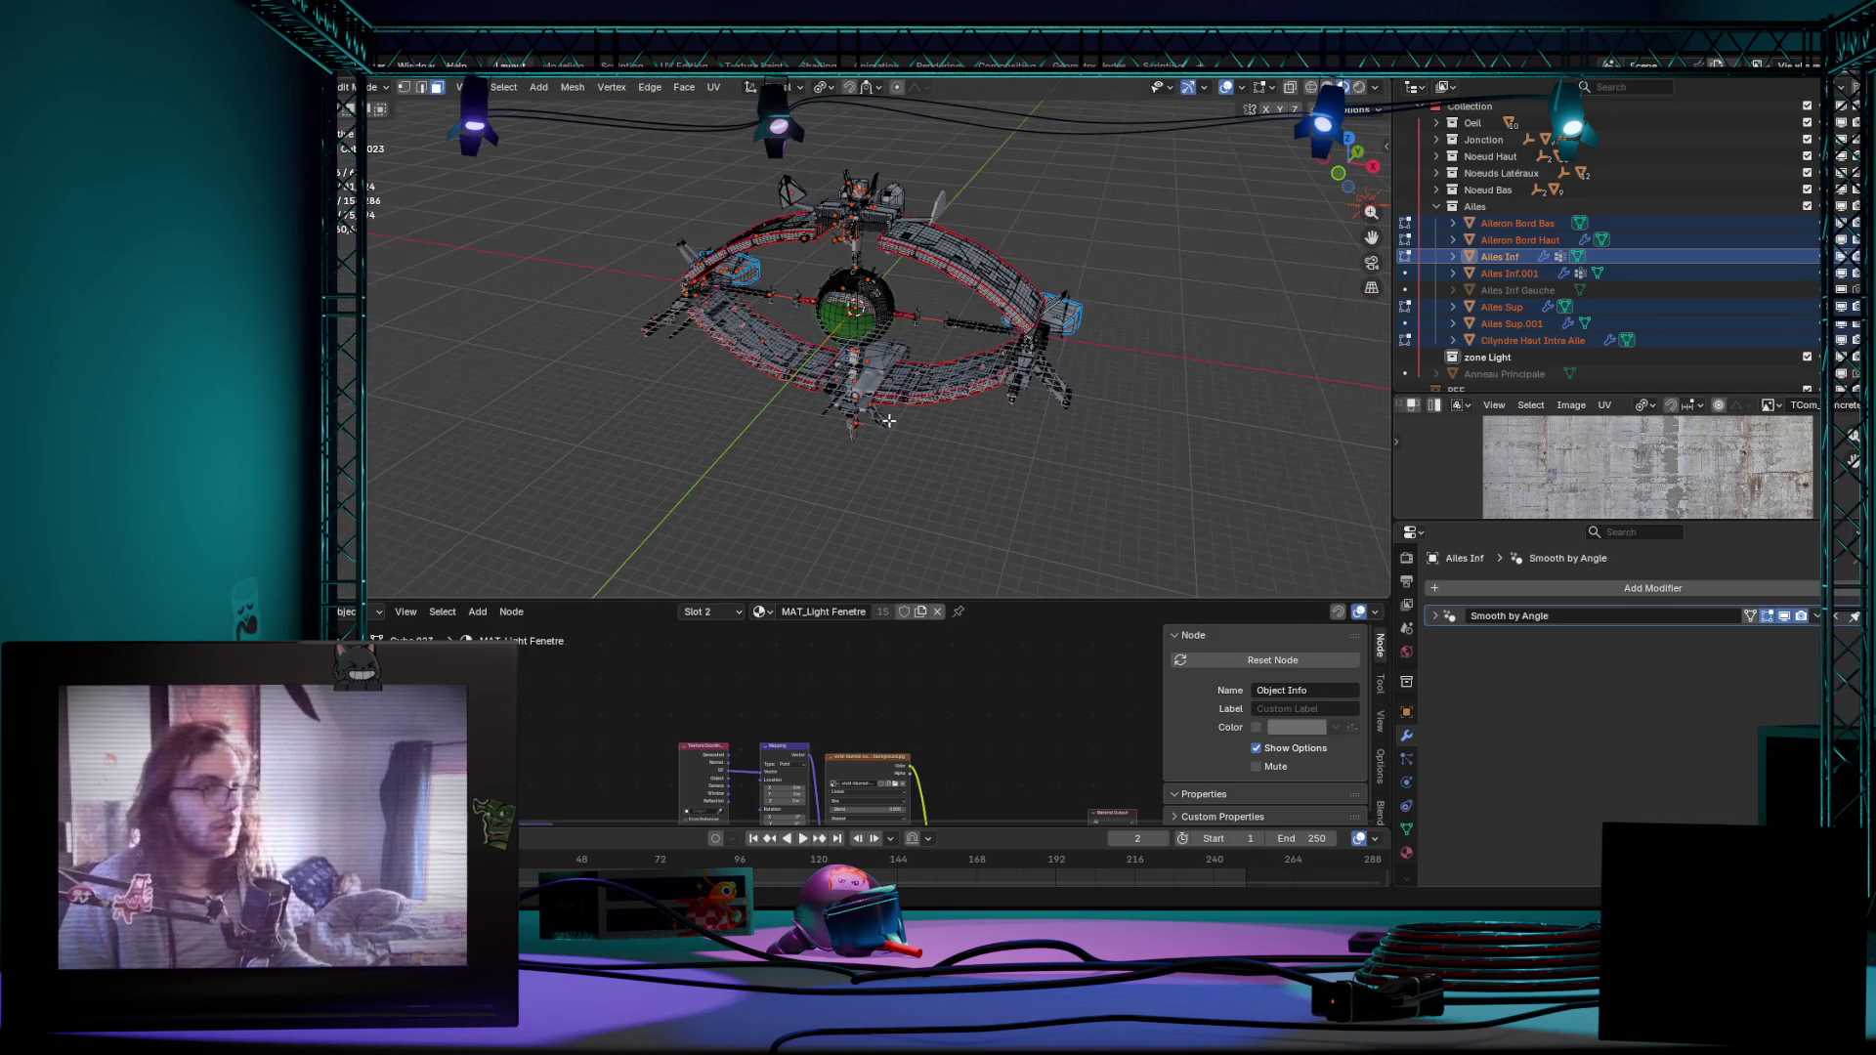
scroll(1191, 303, "up", 2)
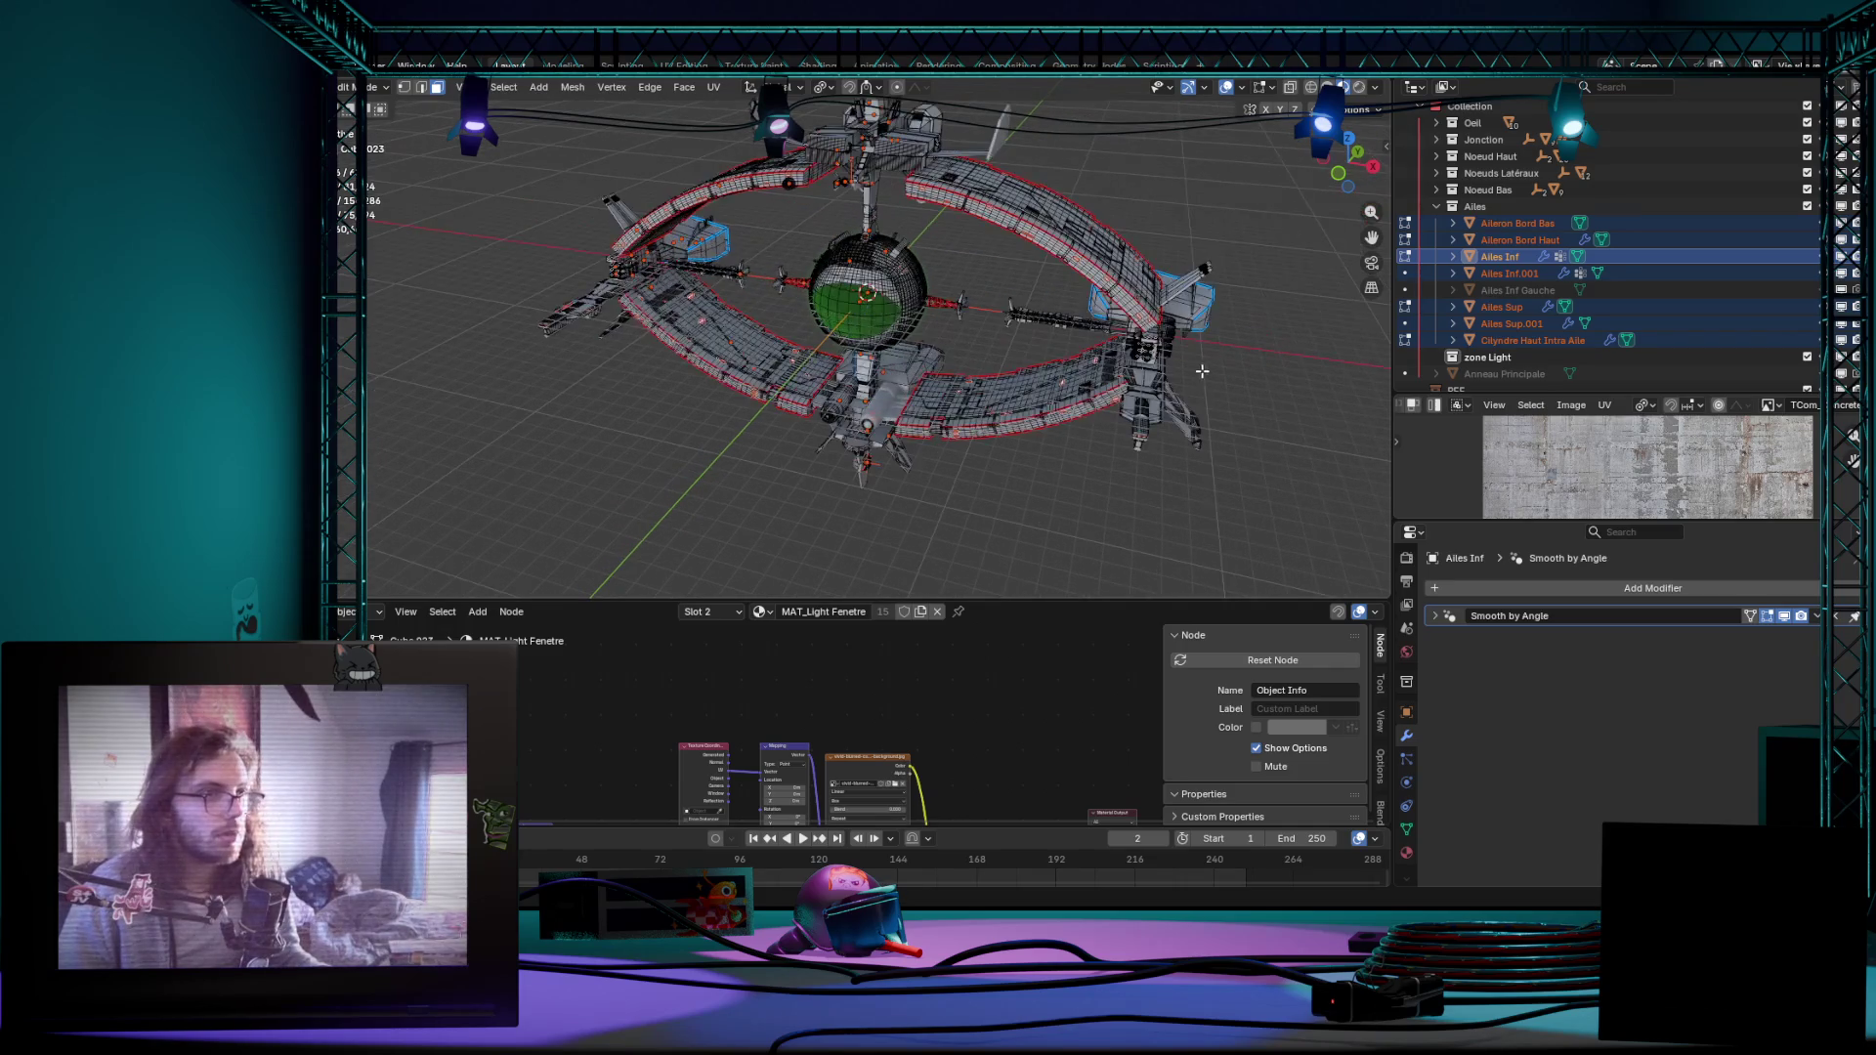
scroll(1080, 434, "down", 2)
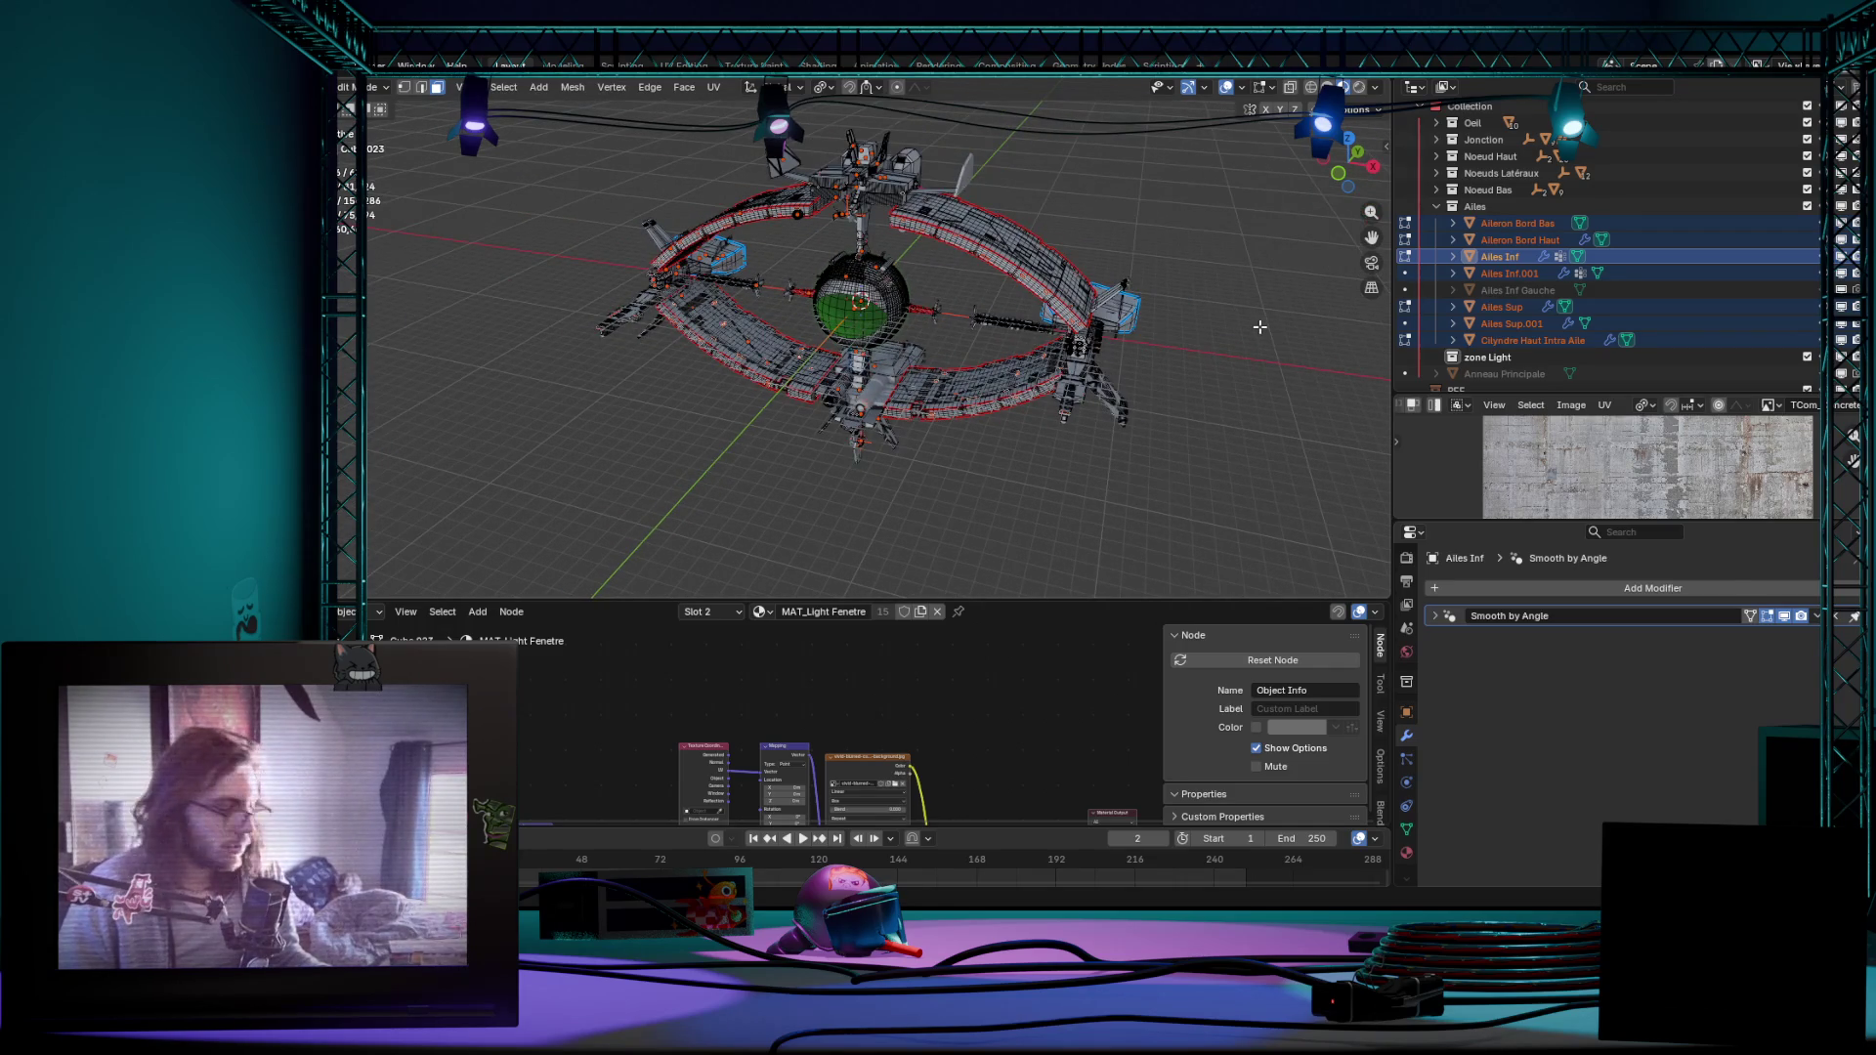
middle_click_drag(1264, 325, 1062, 394)
scroll(1063, 393, "up", 3)
scroll(1063, 393, "down", 1)
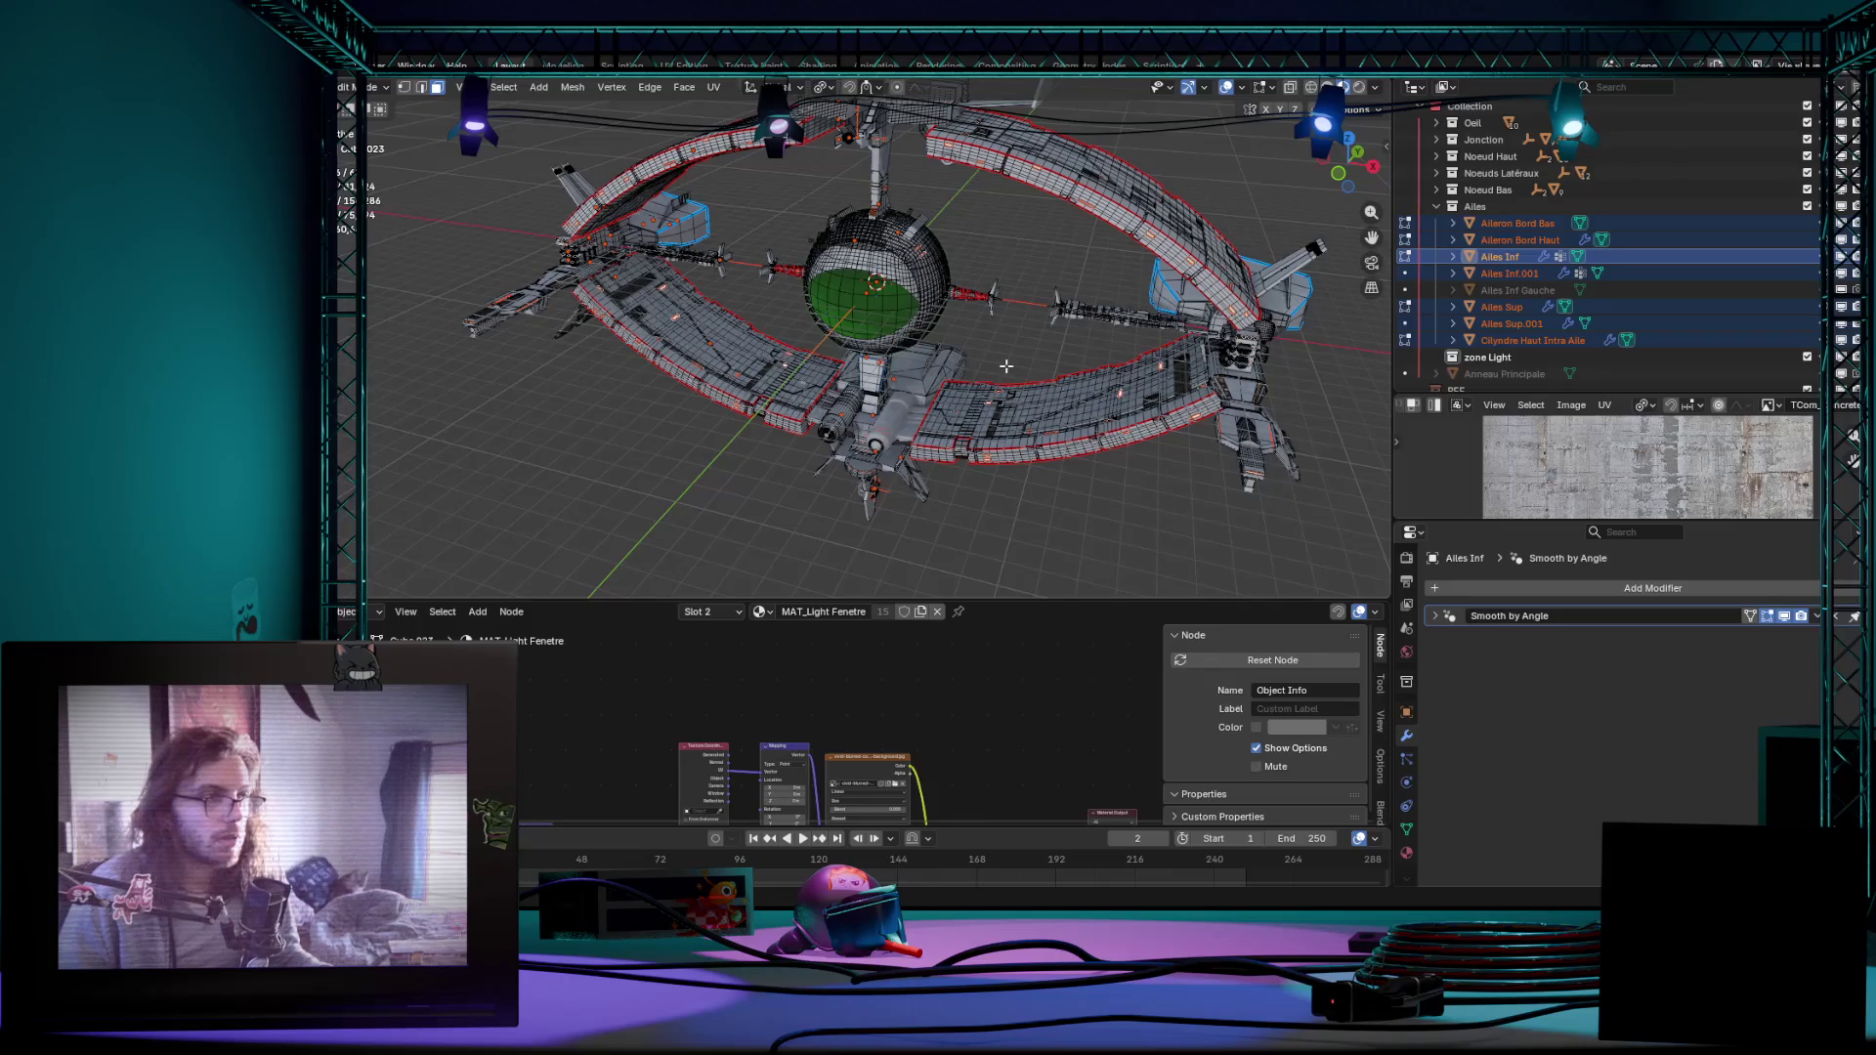
key("Tab")
key("Tab")
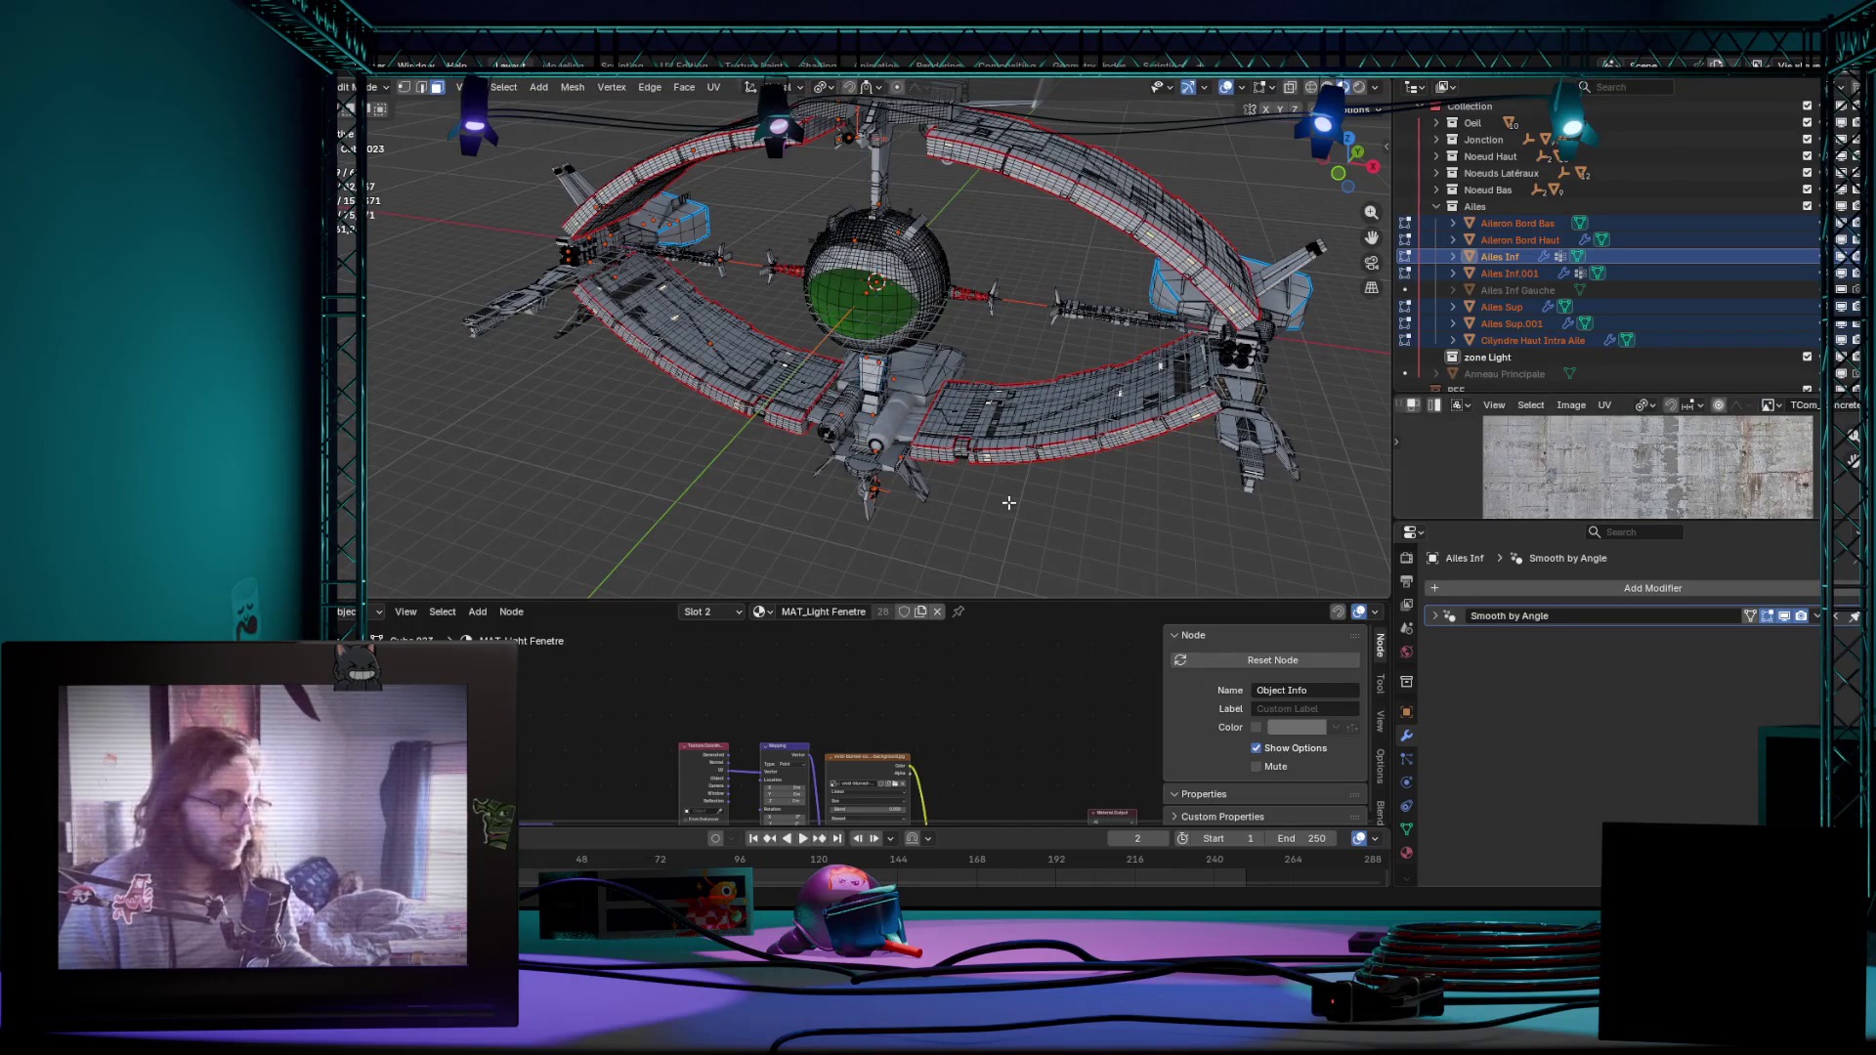
mouse_move(979, 367)
middle_mouse_down()
mouse_move(1081, 492)
mouse_move(1042, 525)
mouse_move(1127, 304)
mouse_move(937, 440)
mouse_move(736, 421)
mouse_move(630, 293)
middle_mouse_up()
scroll(1042, 525, "down", 2)
scroll(1032, 497, "up", 3)
scroll(1126, 303, "down", 1)
scroll(937, 441, "up", 3)
scroll(937, 440, "up", 2)
scroll(937, 441, "up", 3)
scroll(736, 421, "down", 5)
Step: Select all faces sharing the light window material and try moving them
left_click(503, 86)
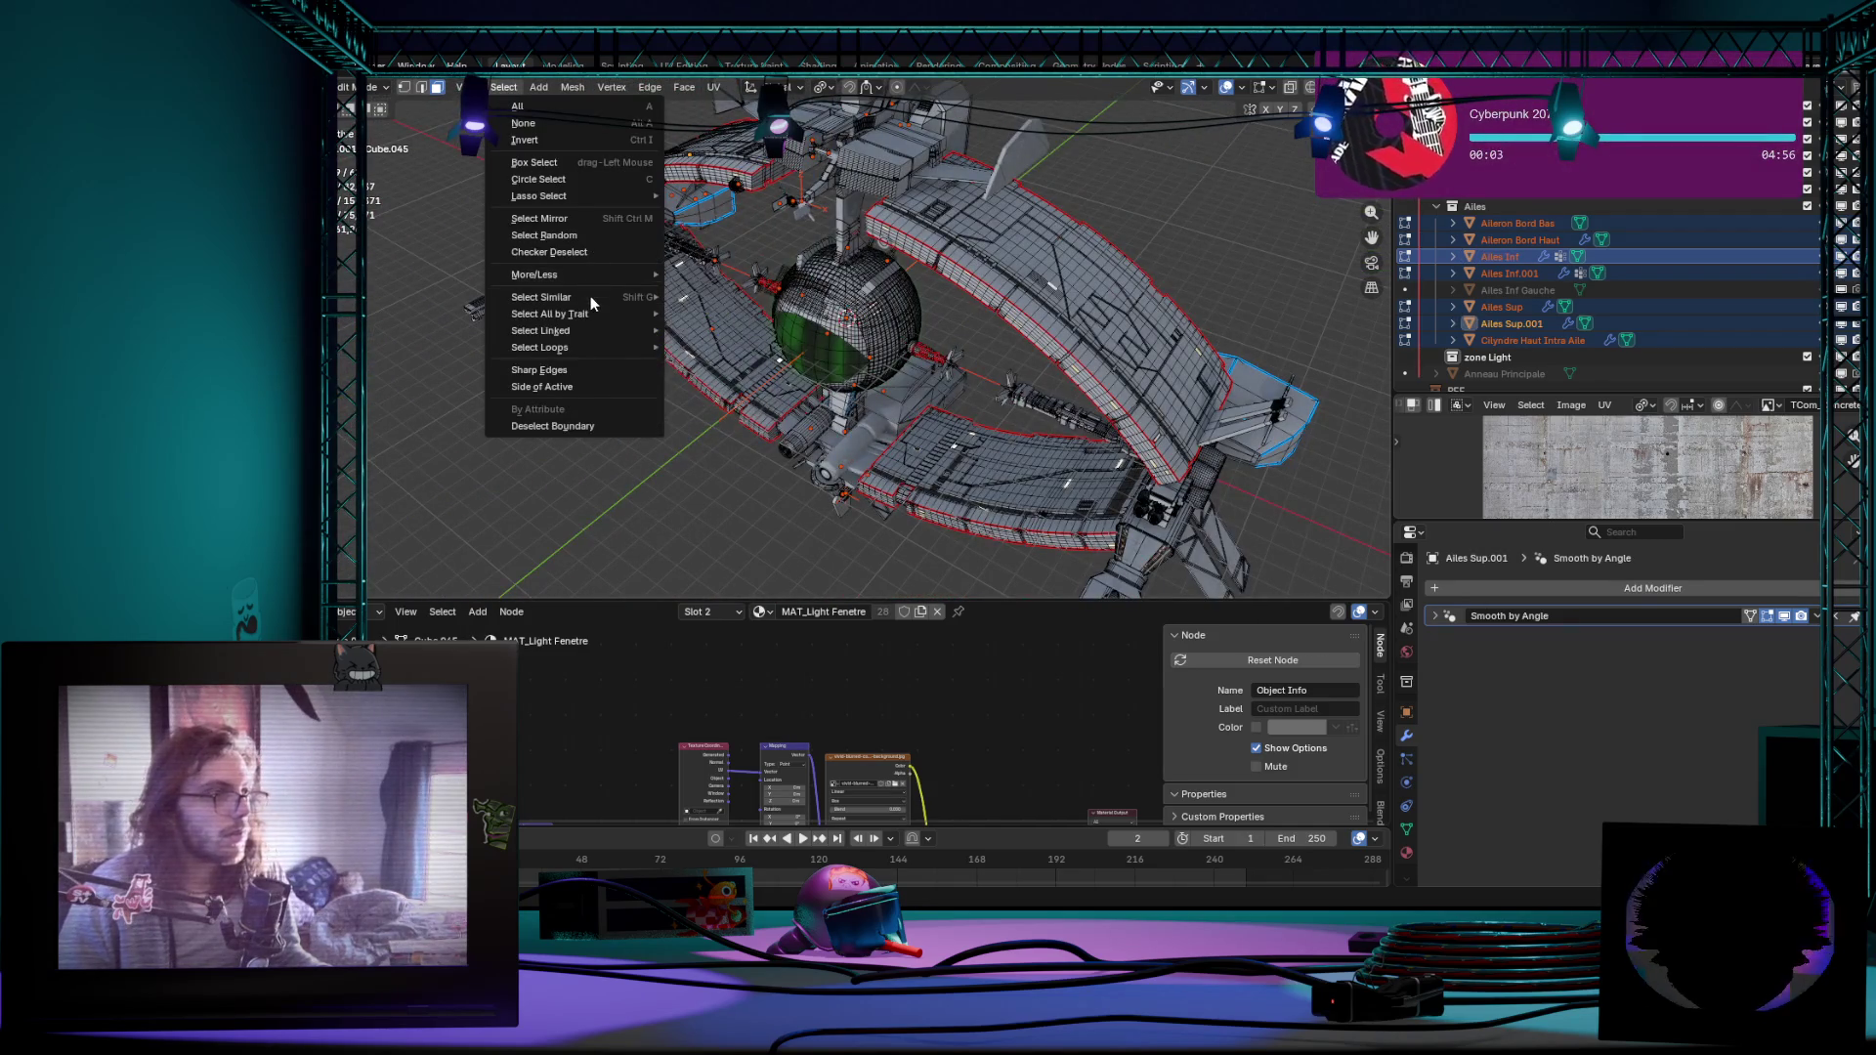
mouse_move(541, 297)
left_click(715, 299)
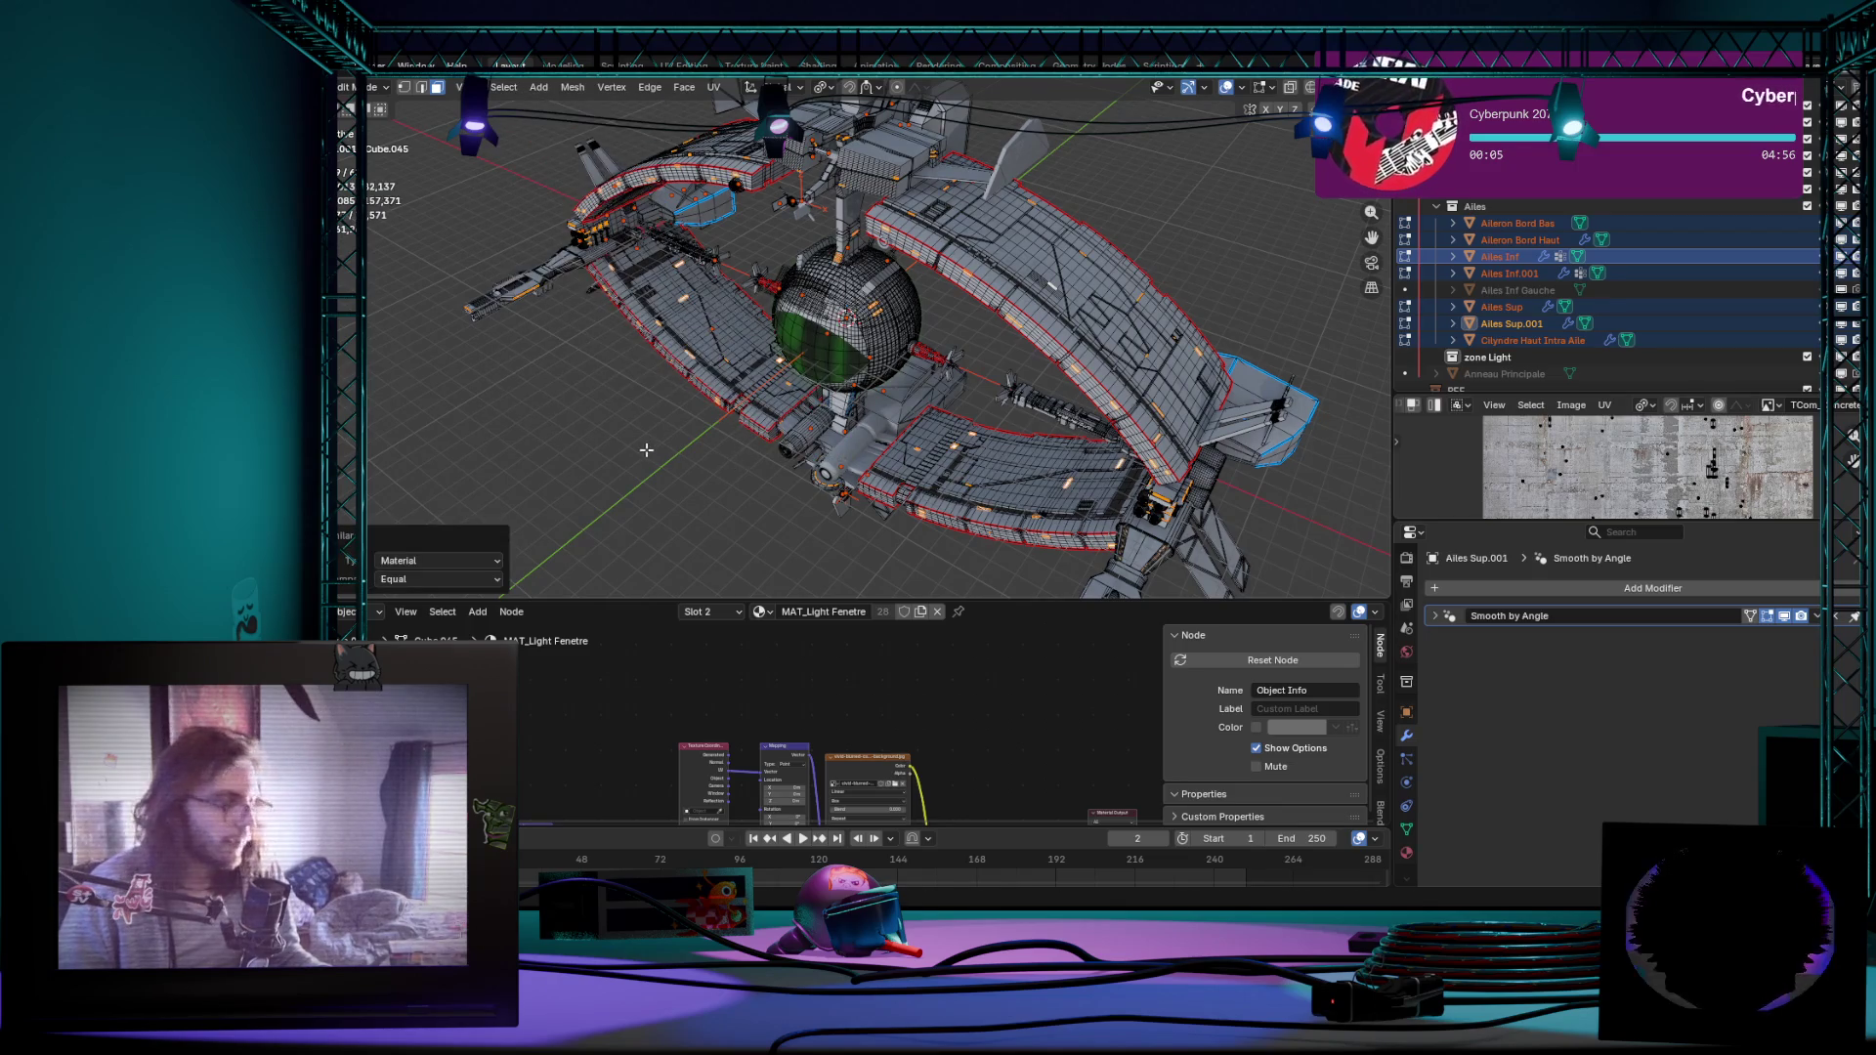
key("g")
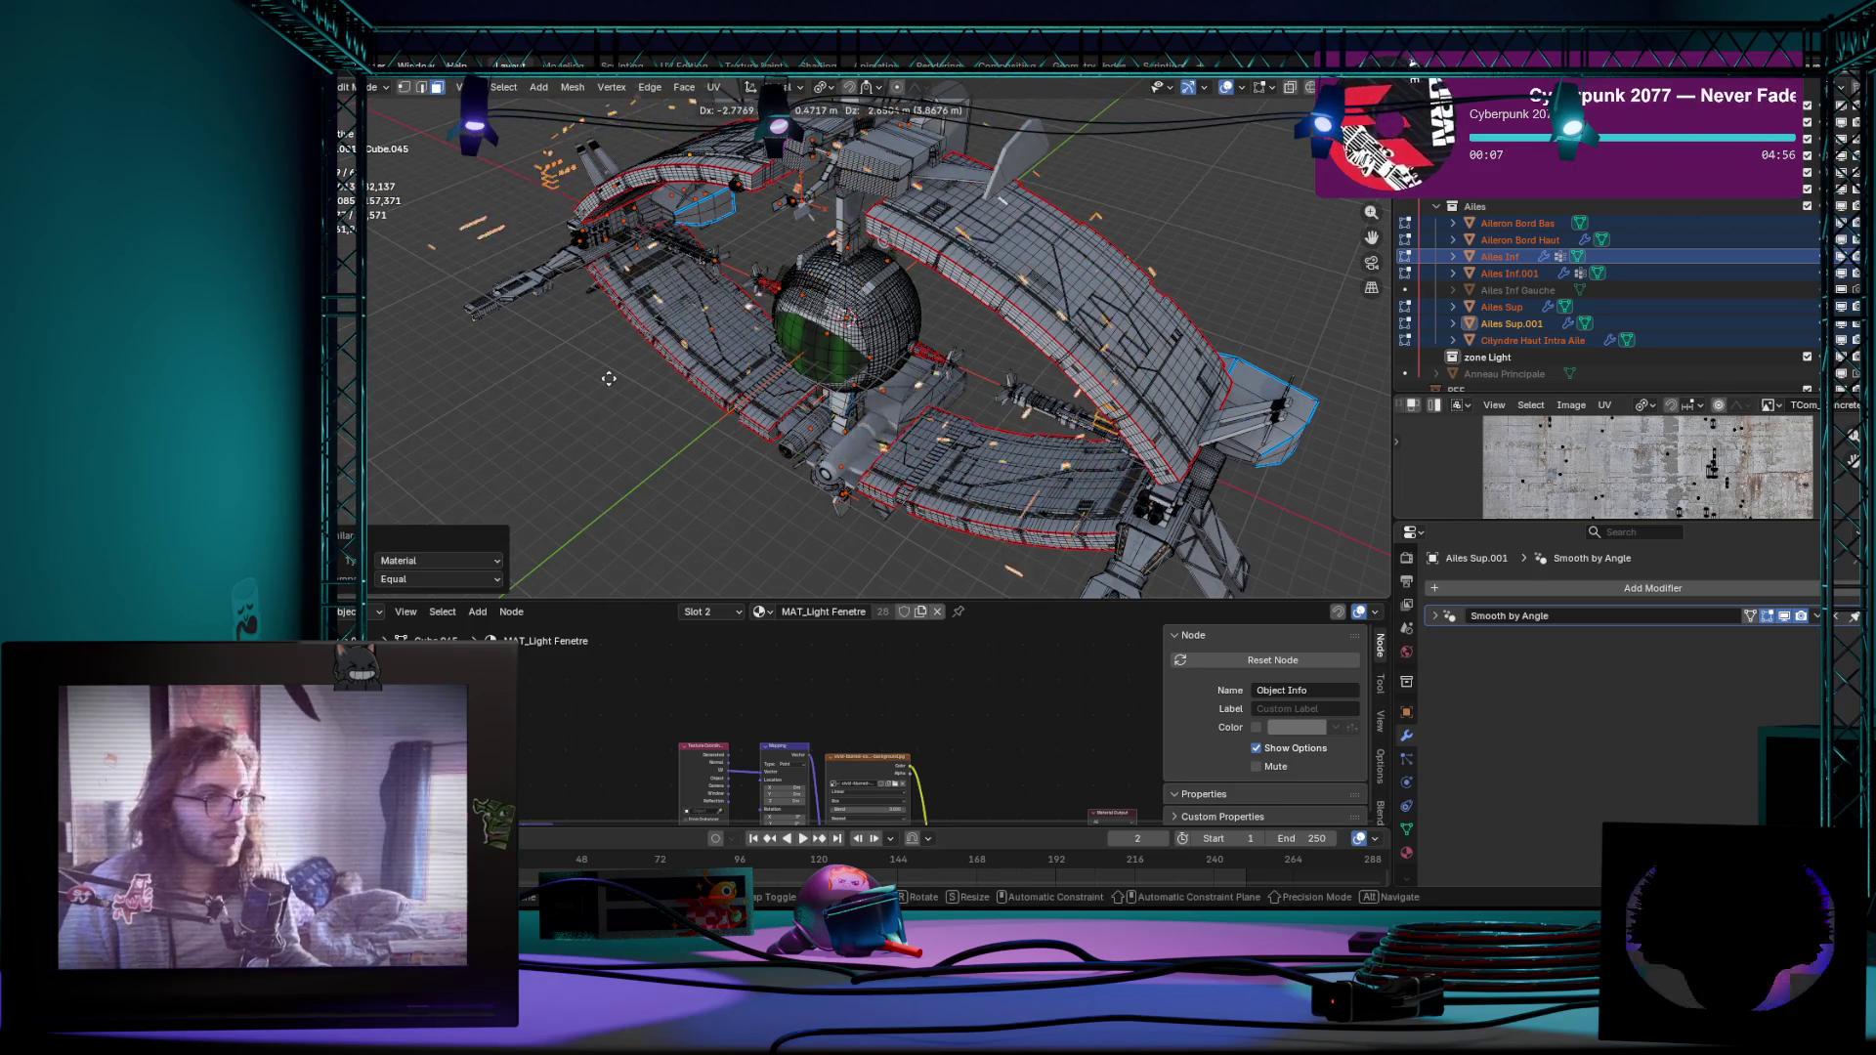
left_click(597, 342)
scroll(601, 338, "down", 3)
middle_click_drag(601, 337, 617, 325)
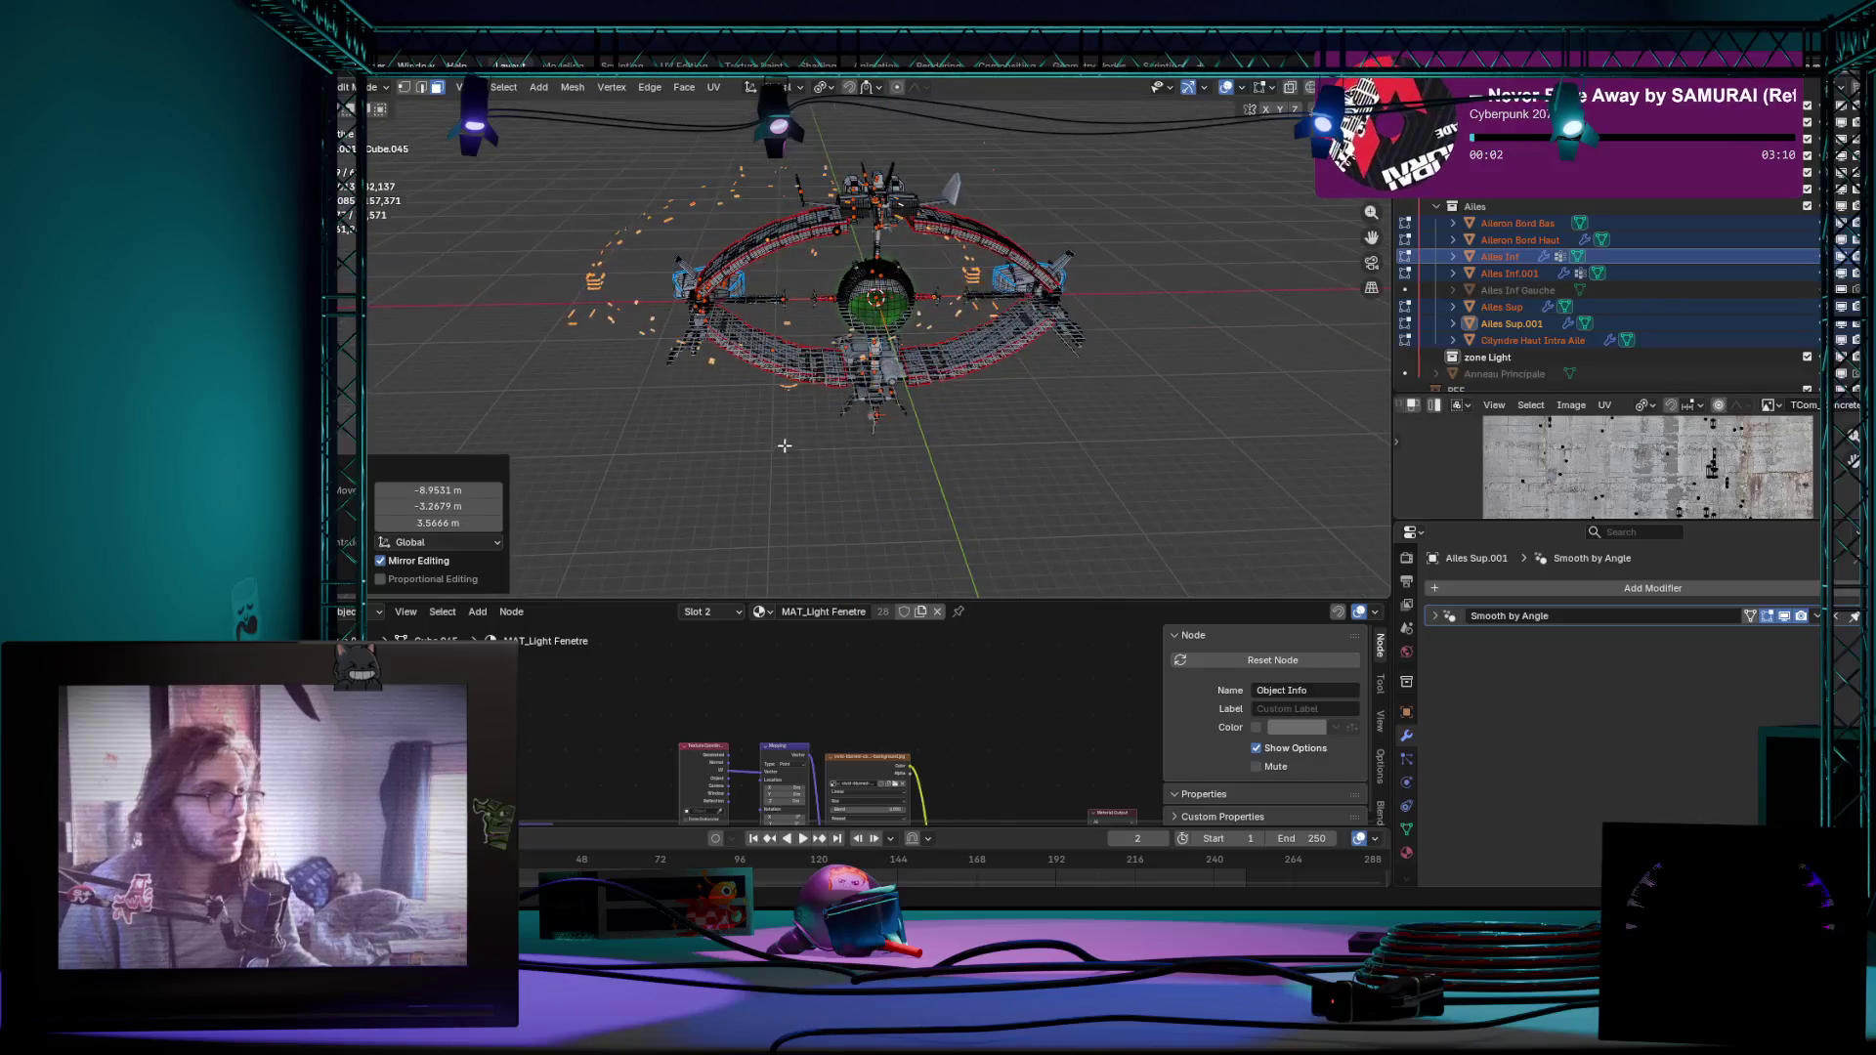
Step: Move the faces again, undo the move, and return to object mode
key("g")
left_click(487, 308)
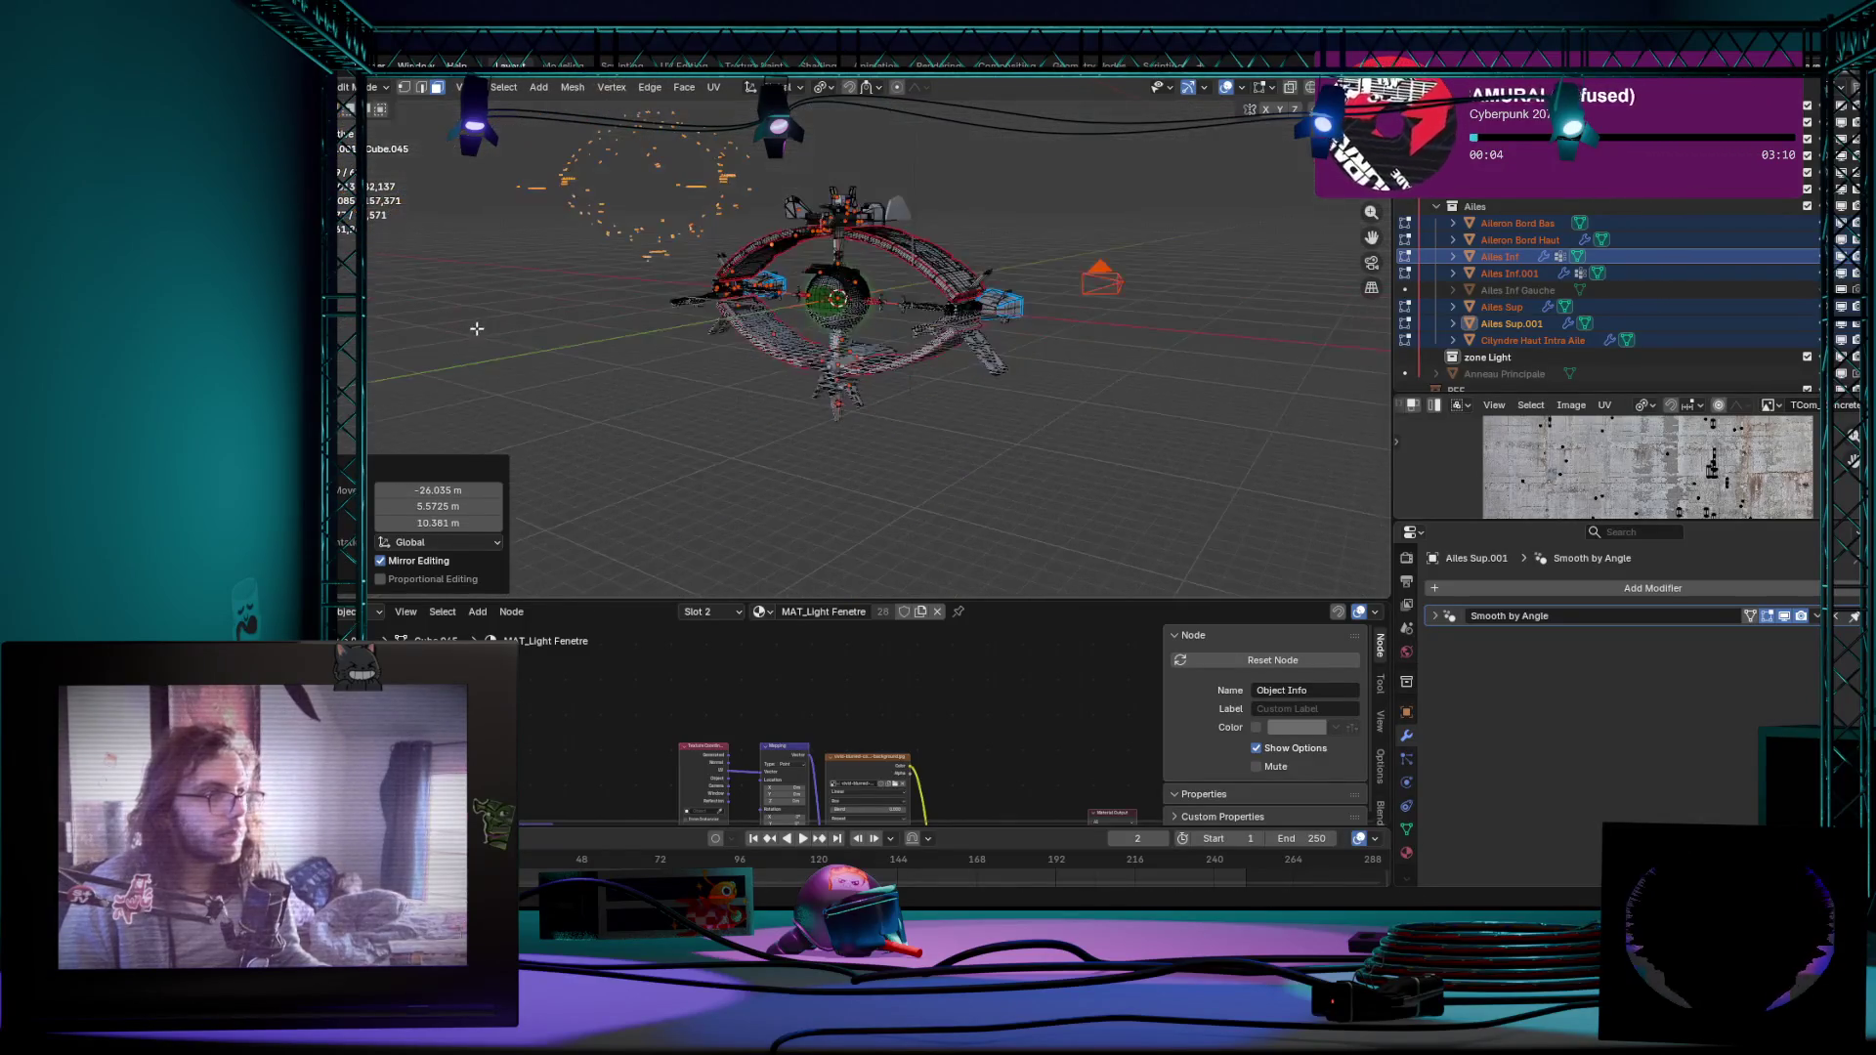
middle_click_drag(488, 308, 701, 364)
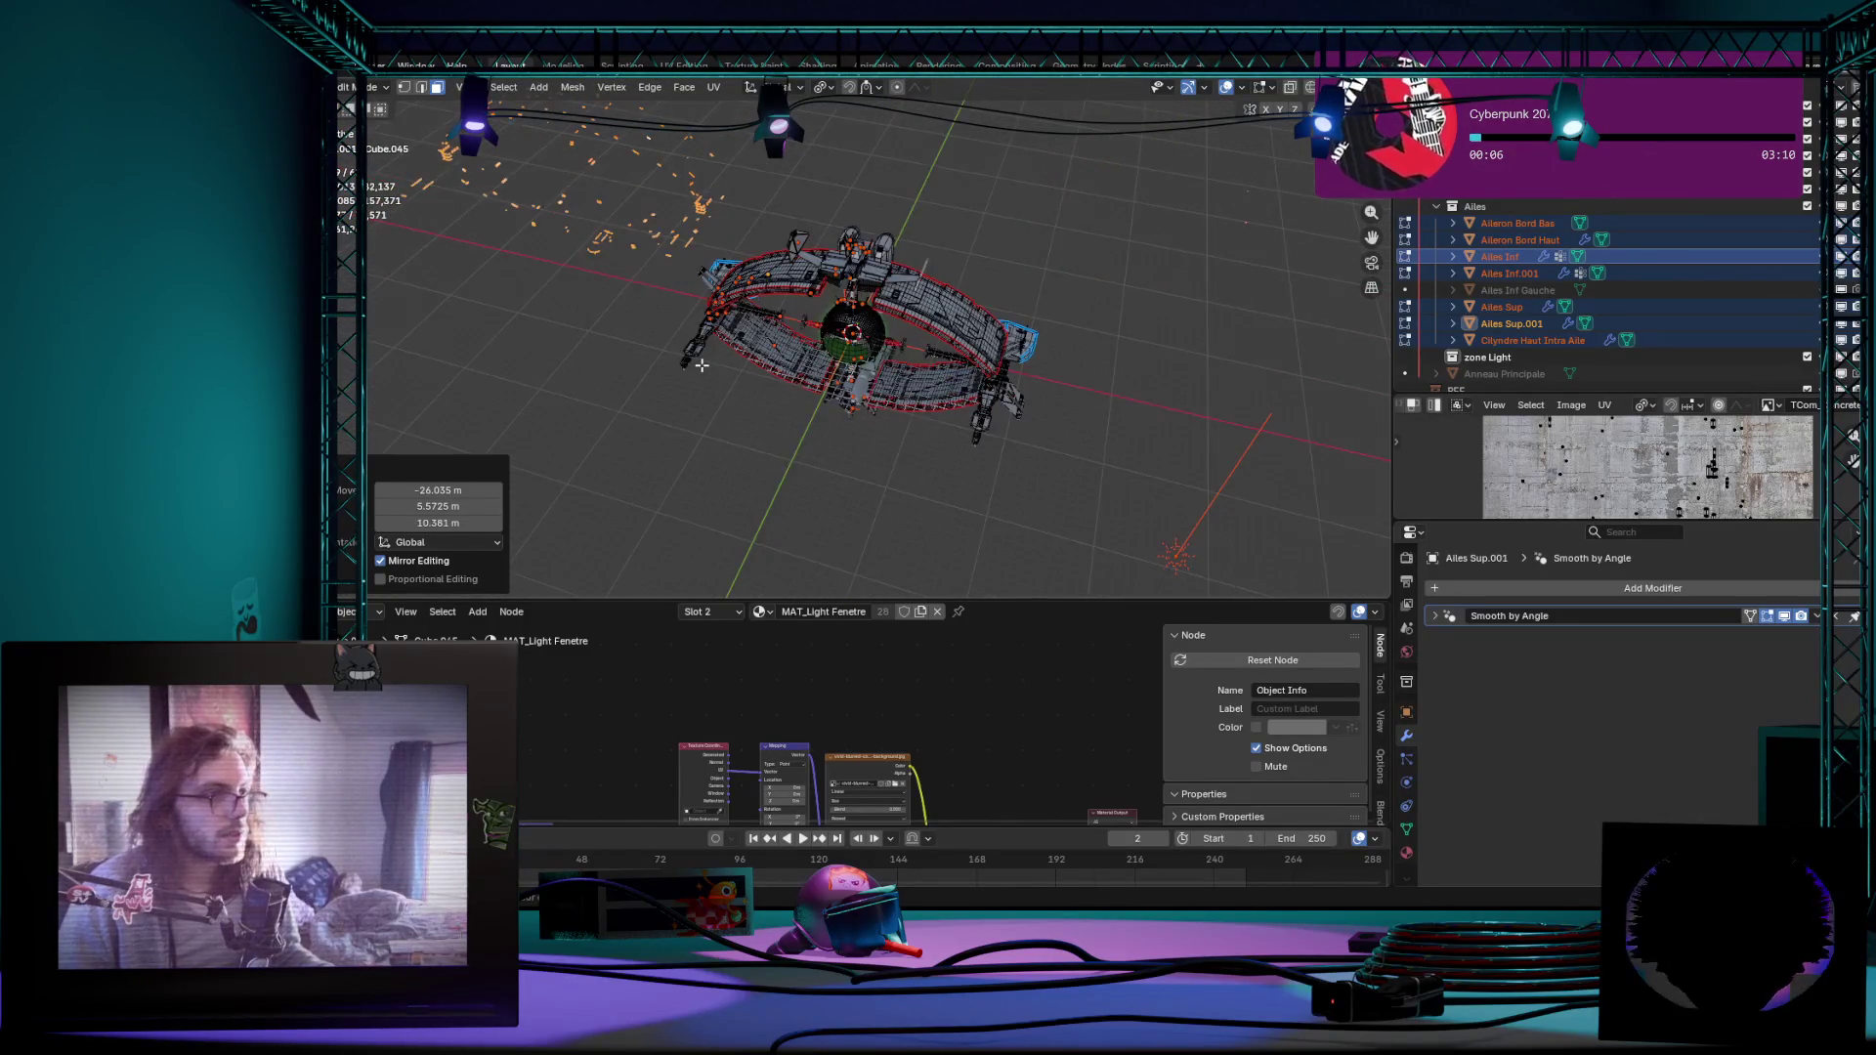
key("ctrl+z")
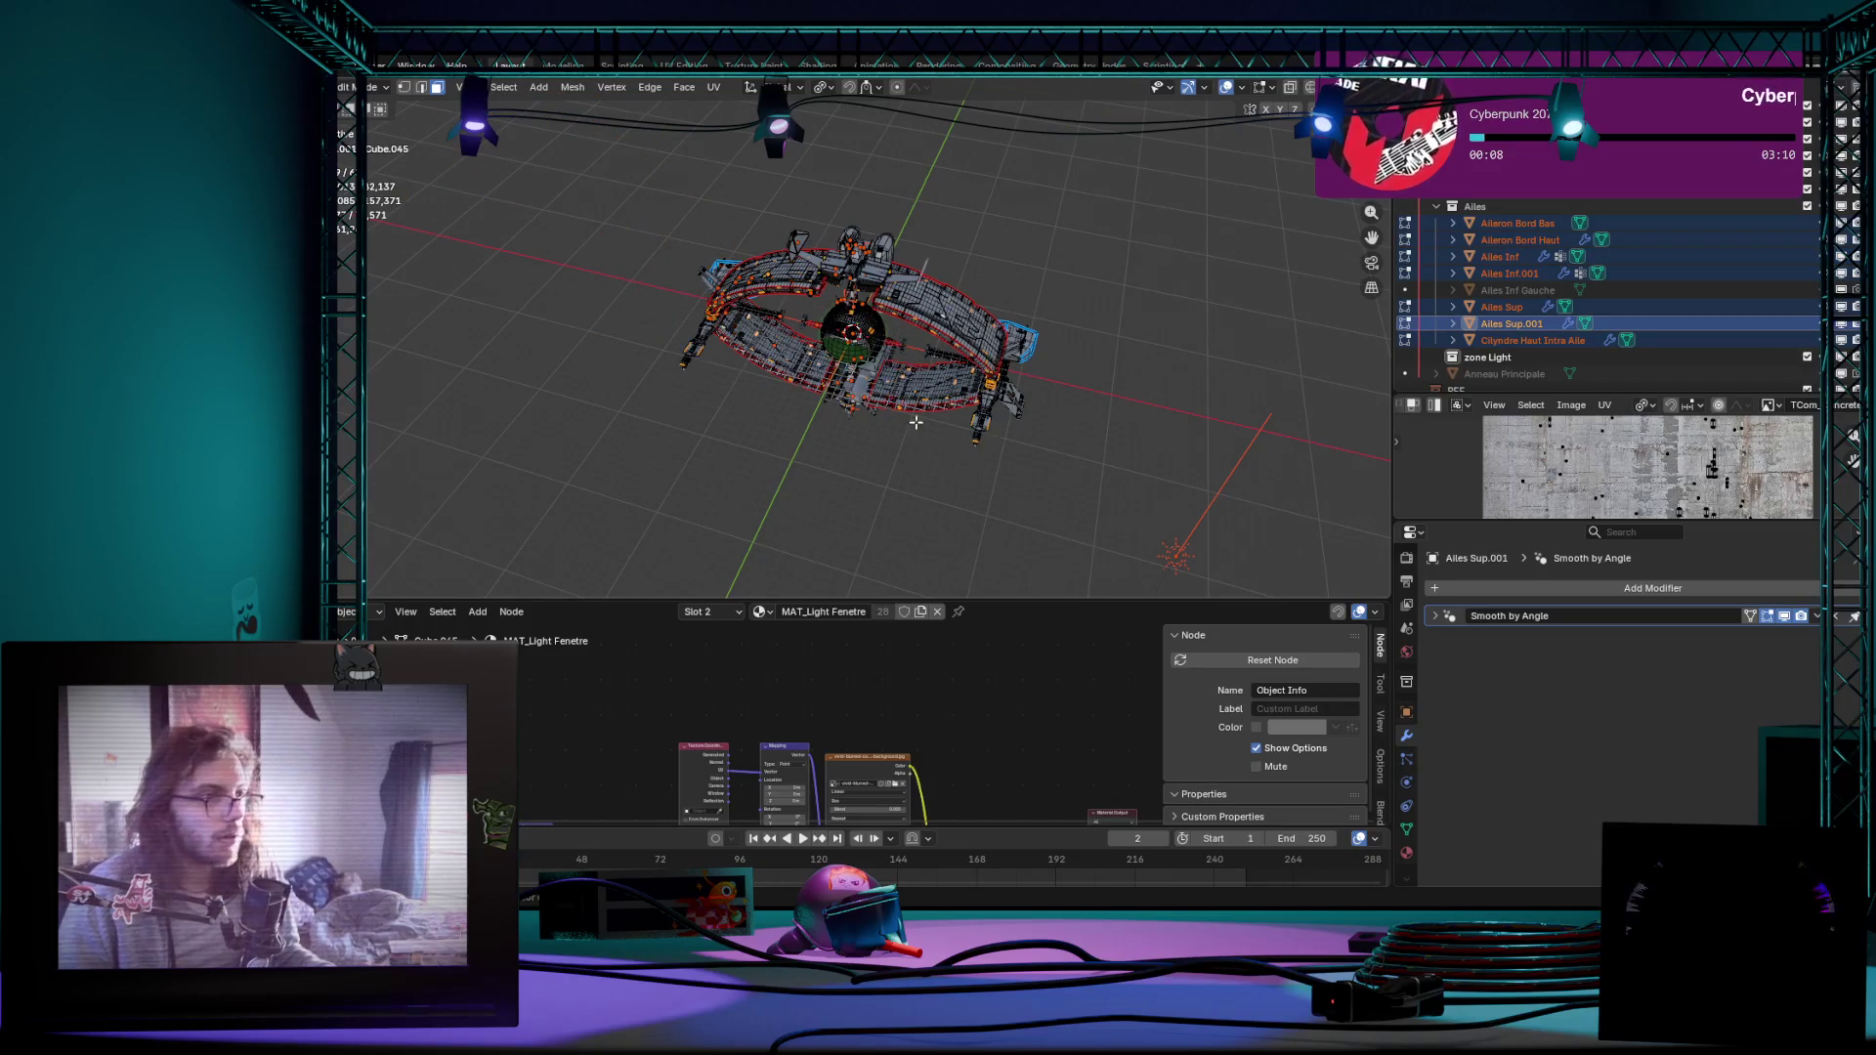
scroll(914, 423, "up", 5)
scroll(953, 381, "up", 2)
scroll(975, 356, "down", 2)
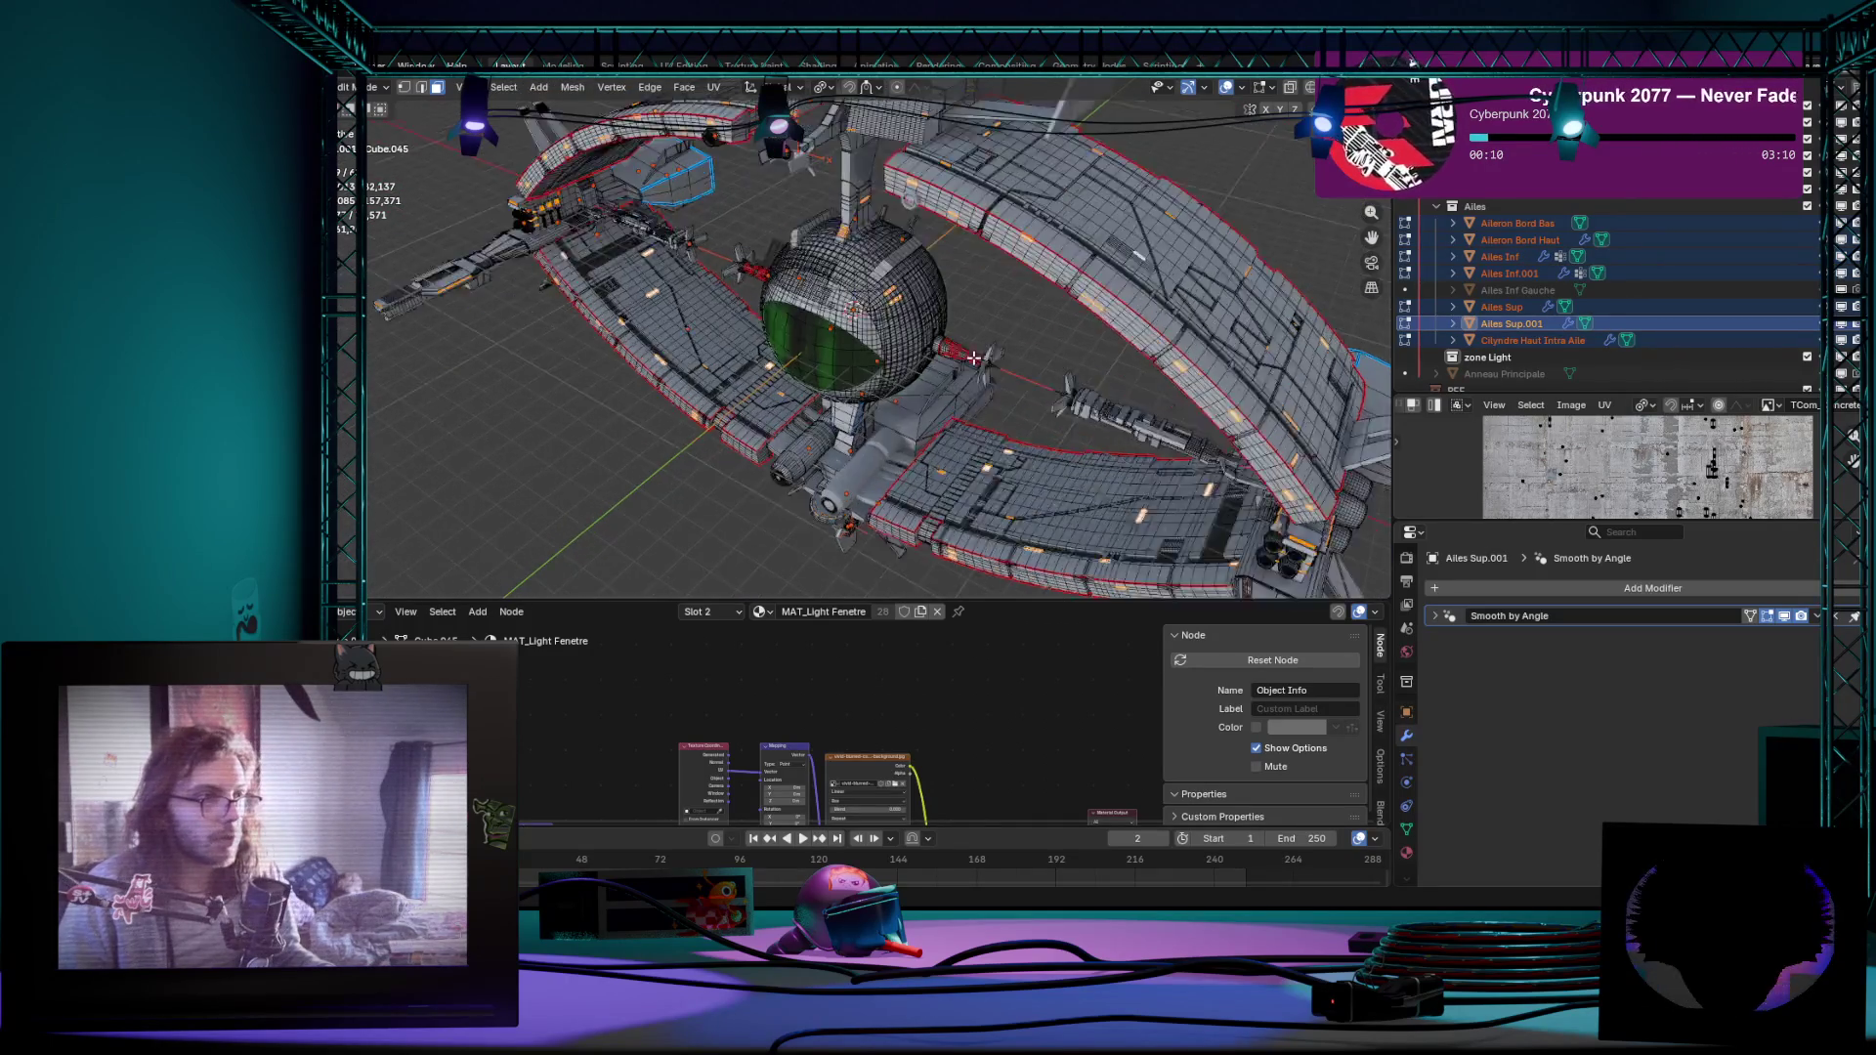
scroll(973, 356, "up", 3)
scroll(1027, 301, "up", 1)
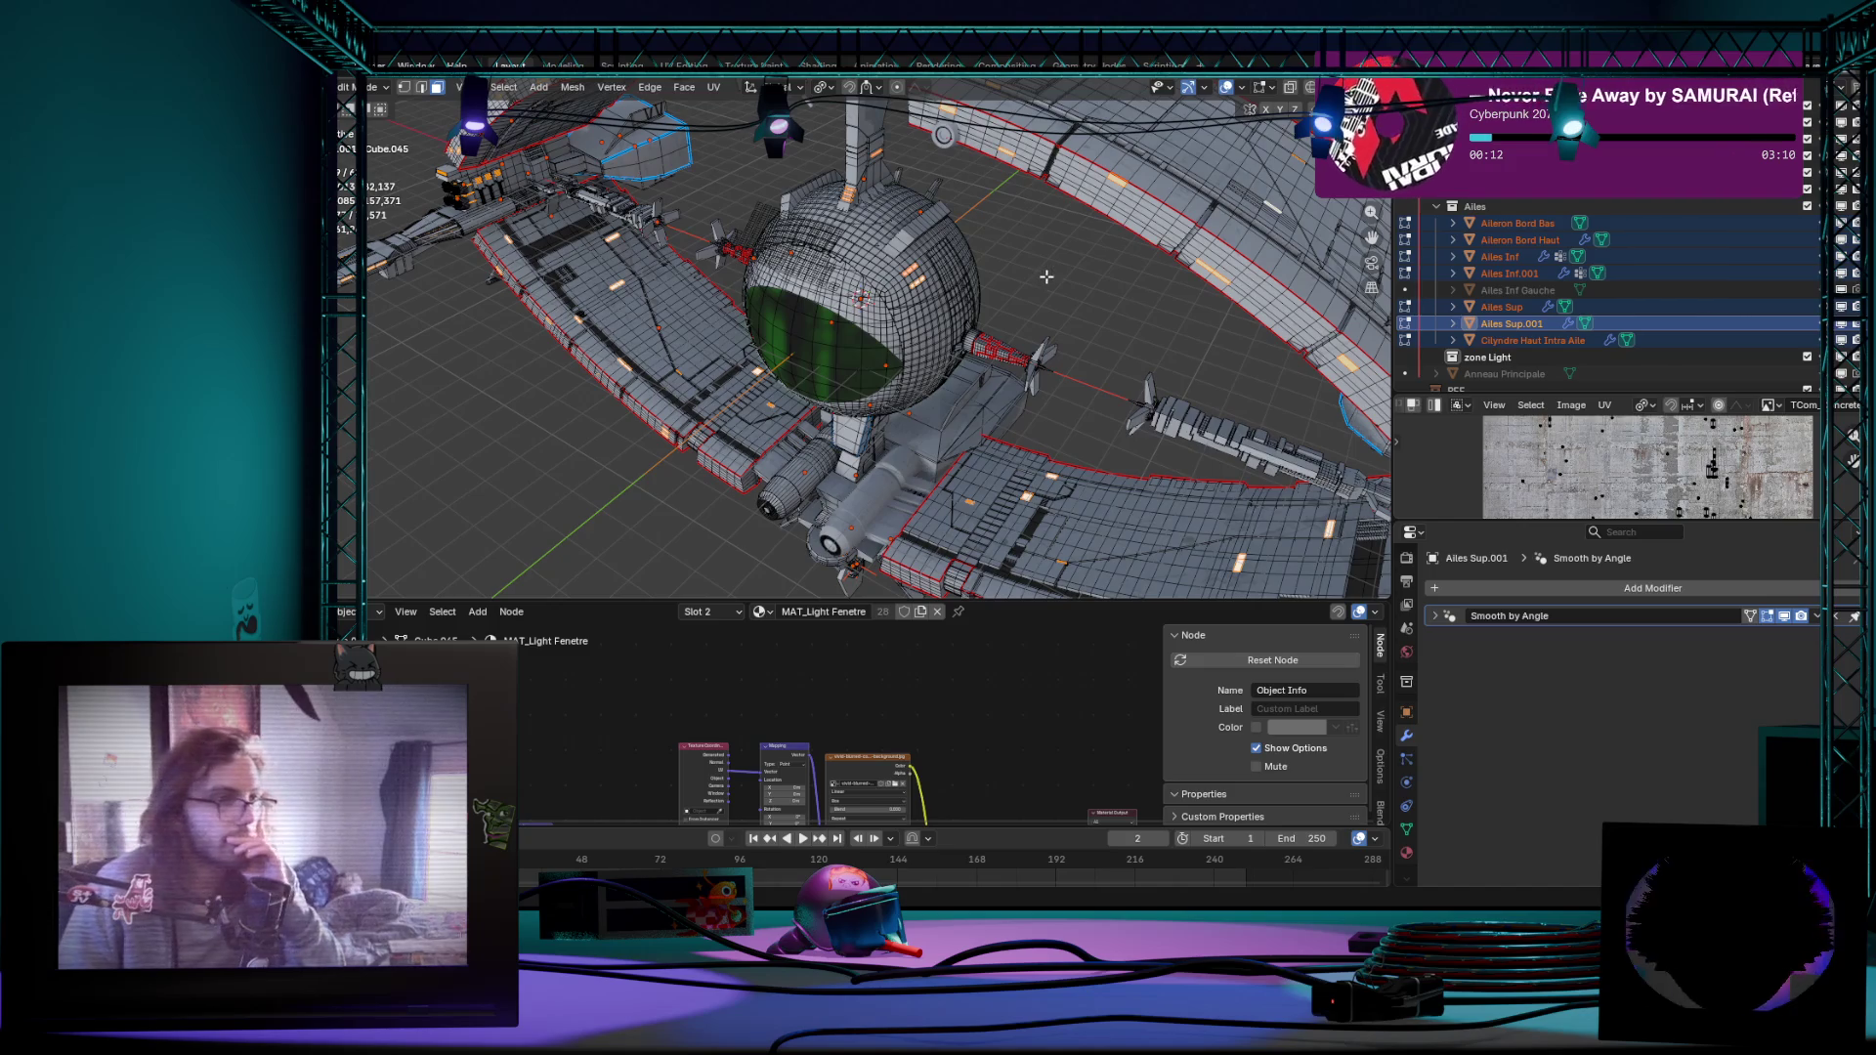
scroll(1046, 275, "down", 5)
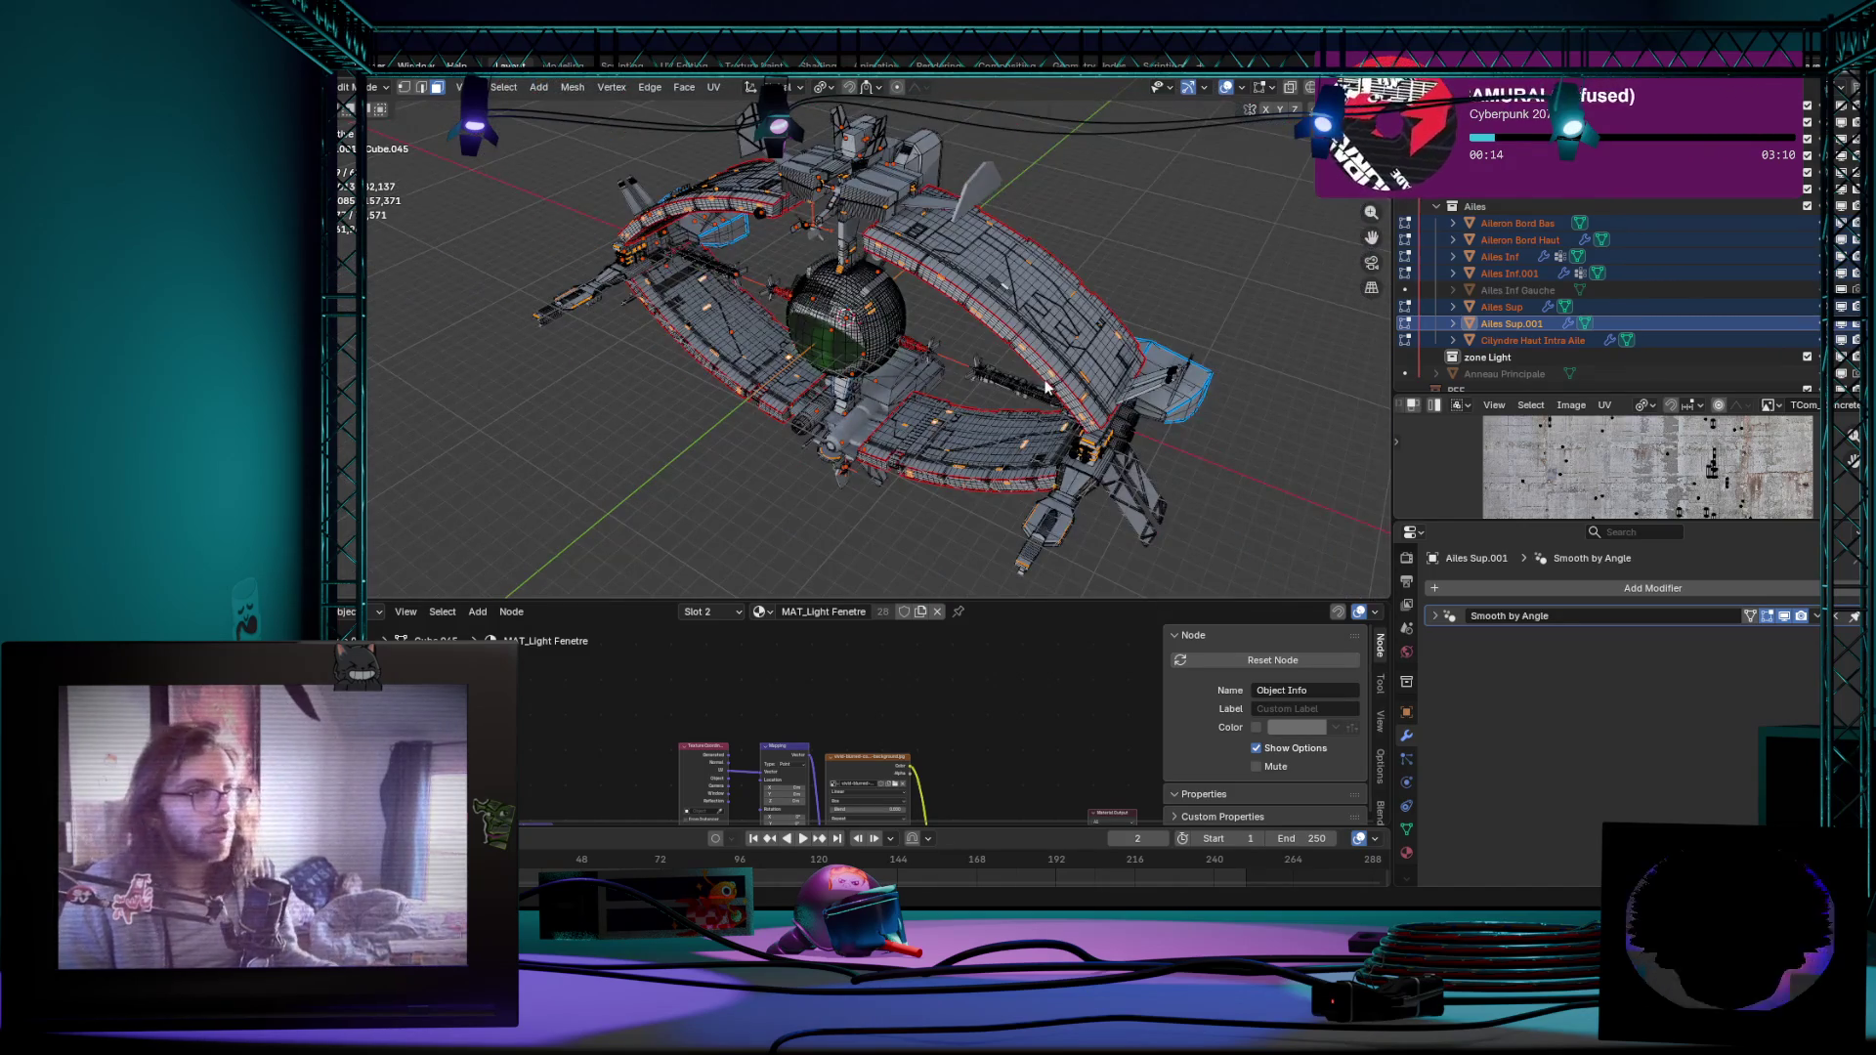
key("Tab")
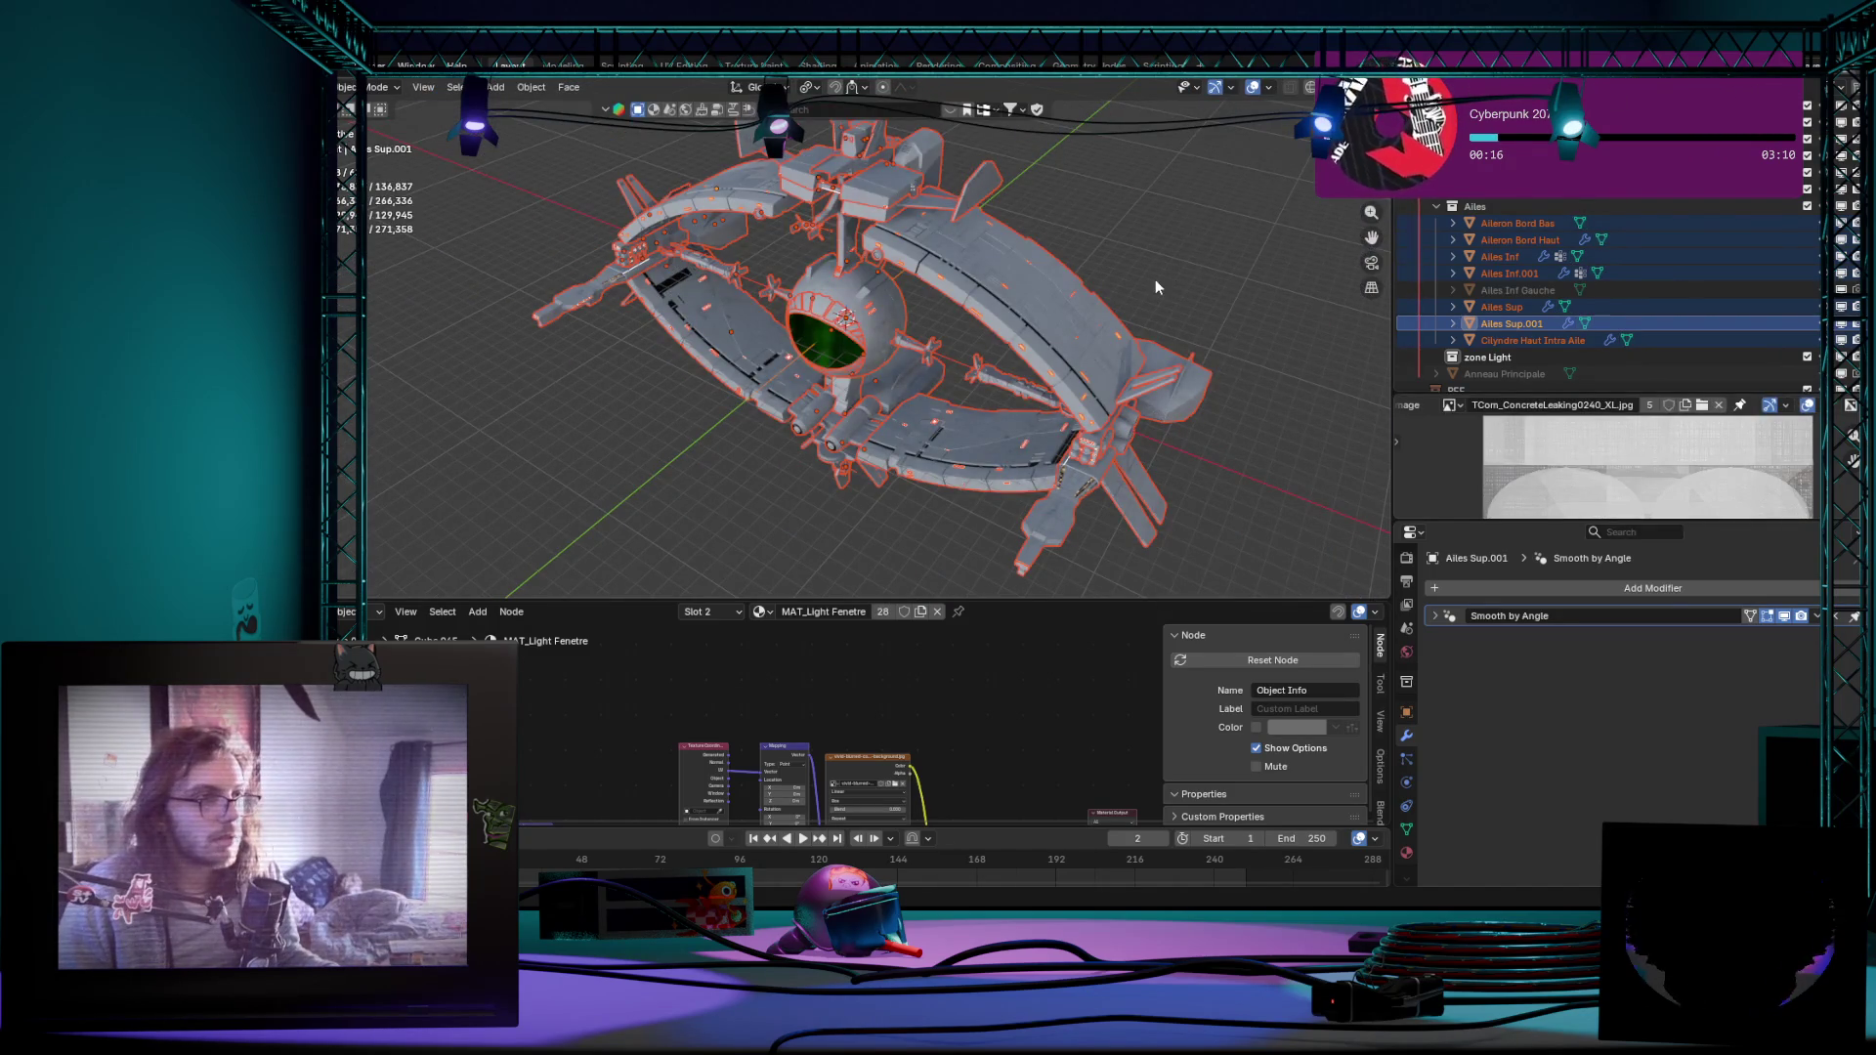
Step: Toggle the wing mesh in and out of edit mode while orbiting the ship
key("Tab")
scroll(1144, 323, "up", 4)
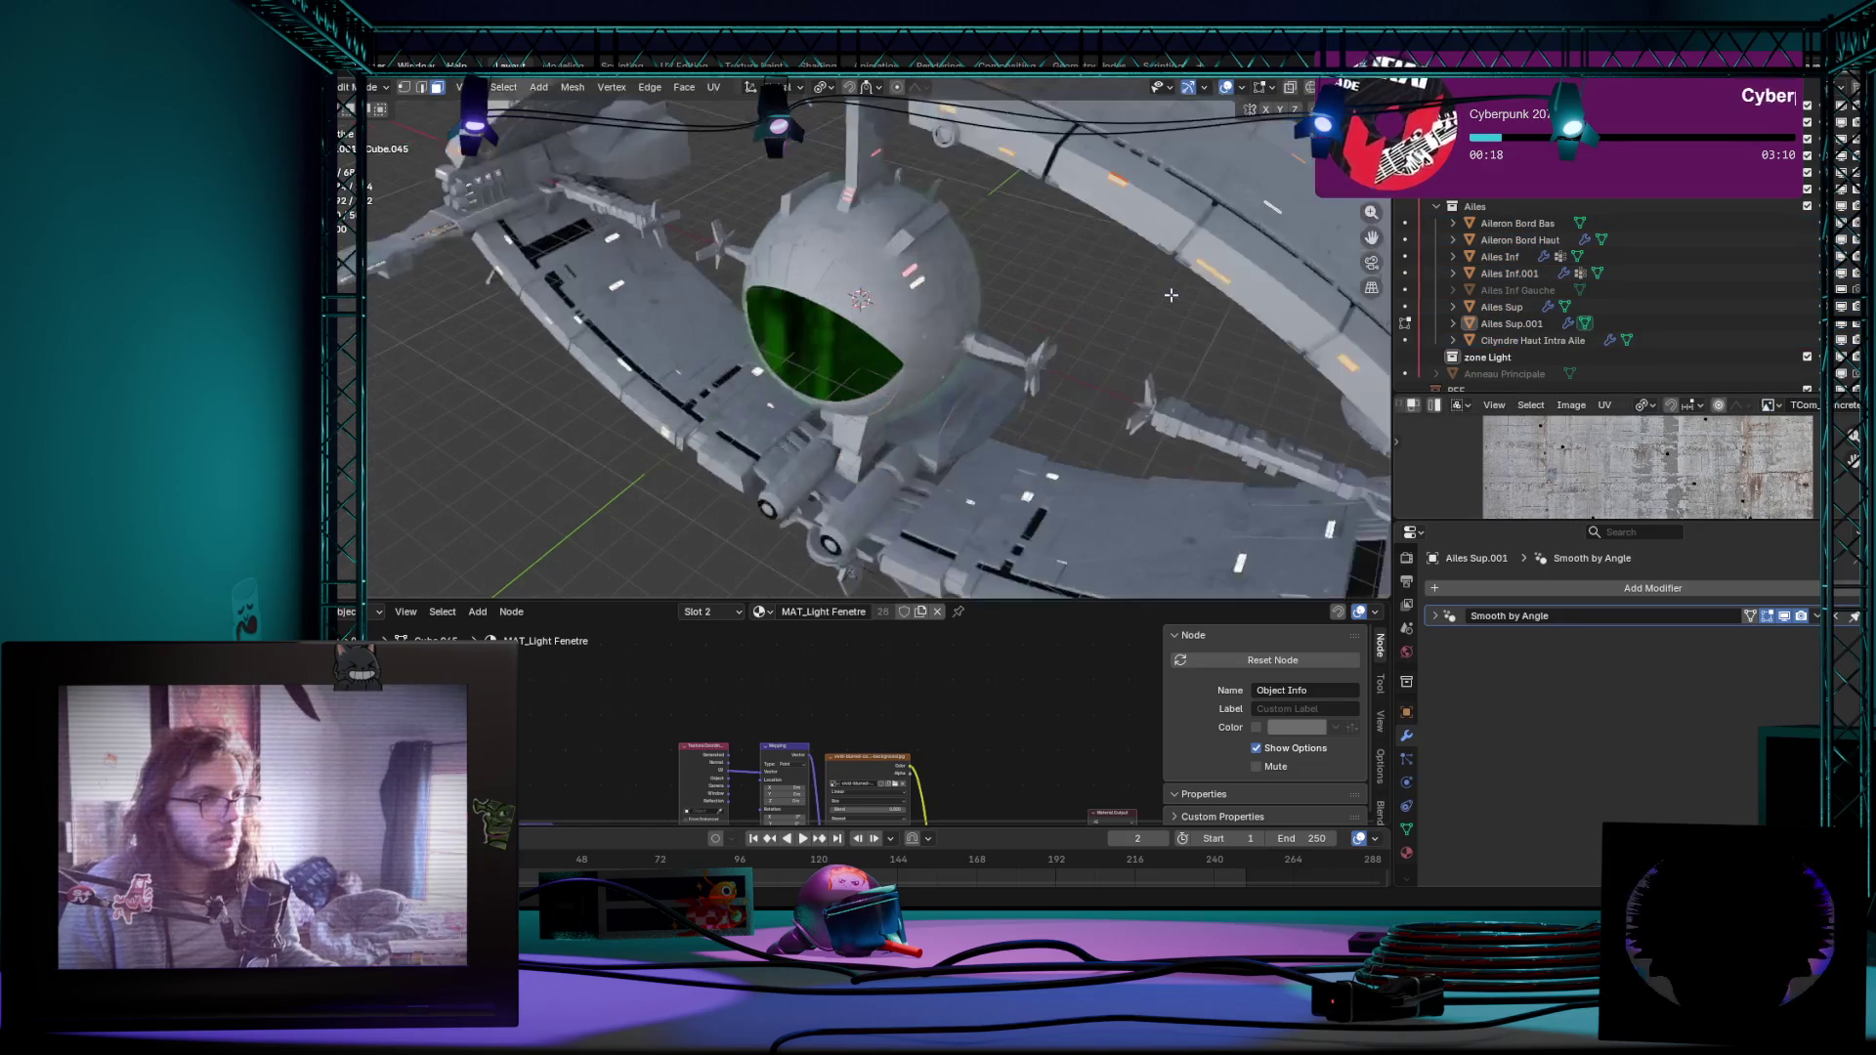
scroll(1143, 324, "down", 4)
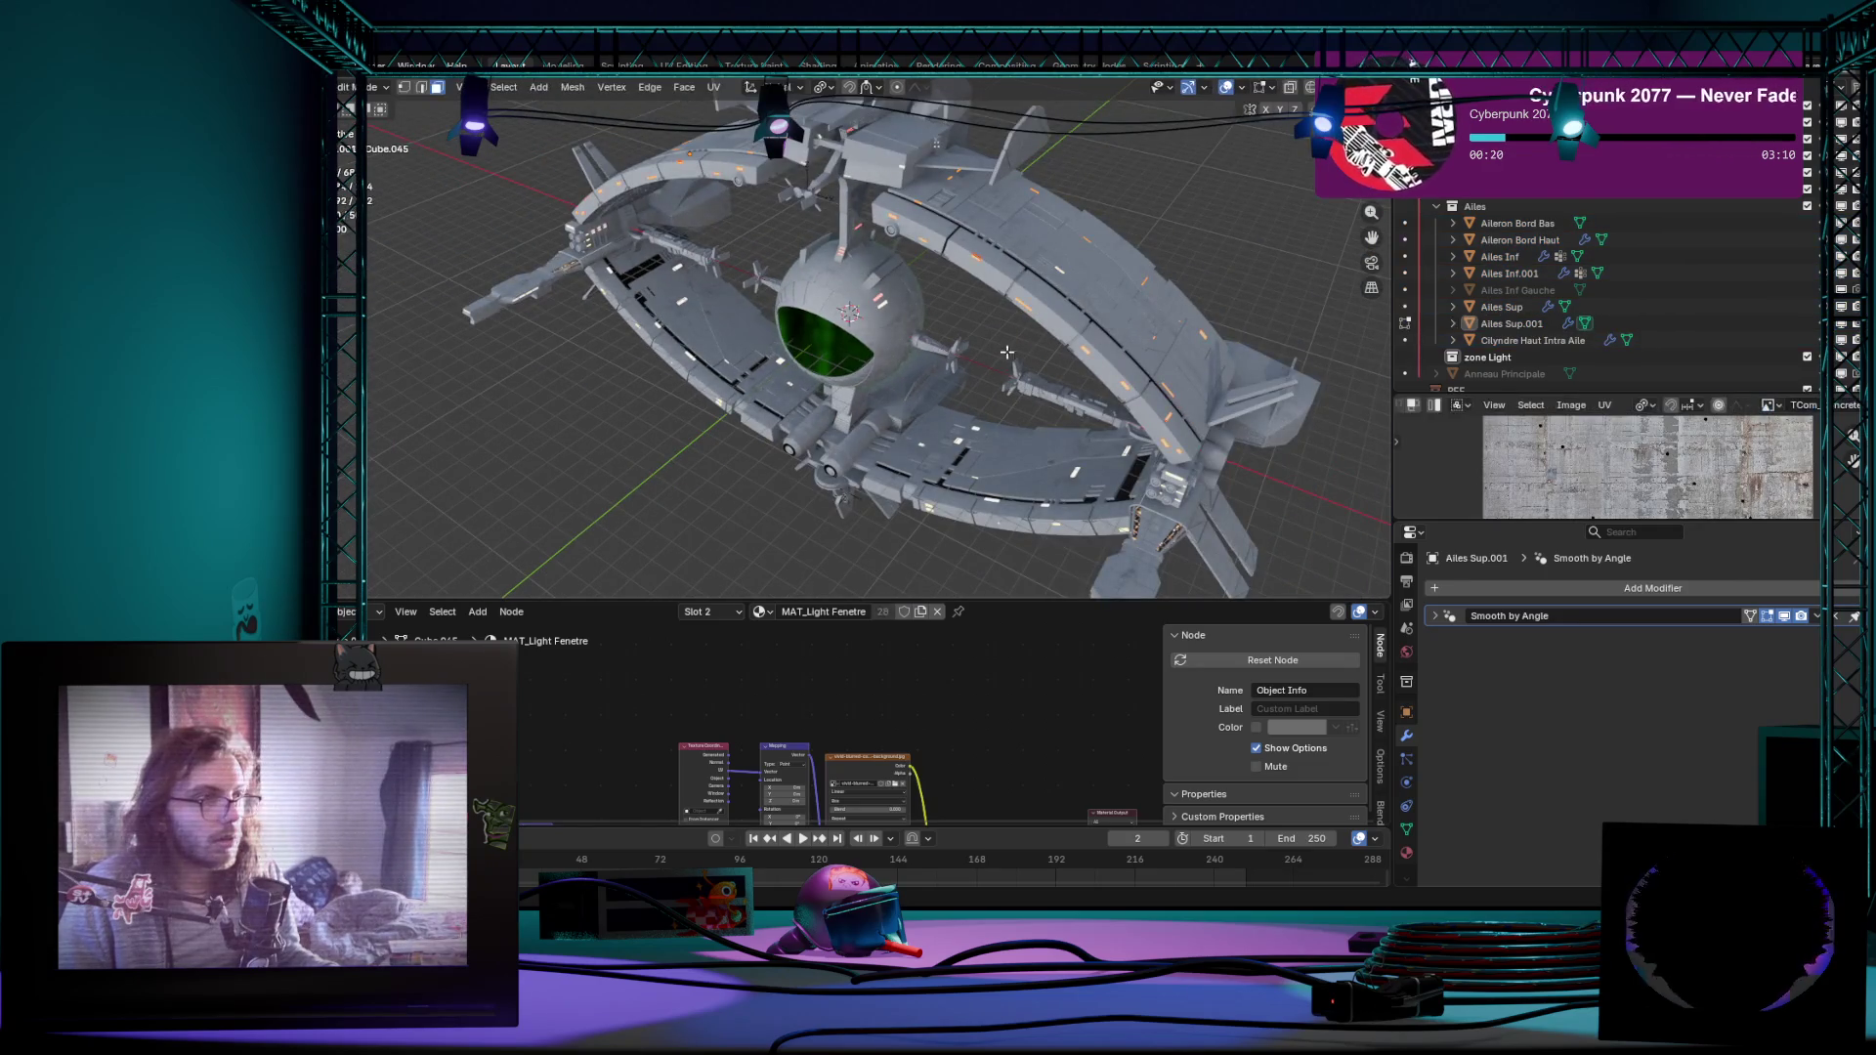
mouse_move(967, 356)
middle_mouse_down()
mouse_move(1006, 416)
mouse_move(1038, 373)
middle_mouse_up()
key("Tab")
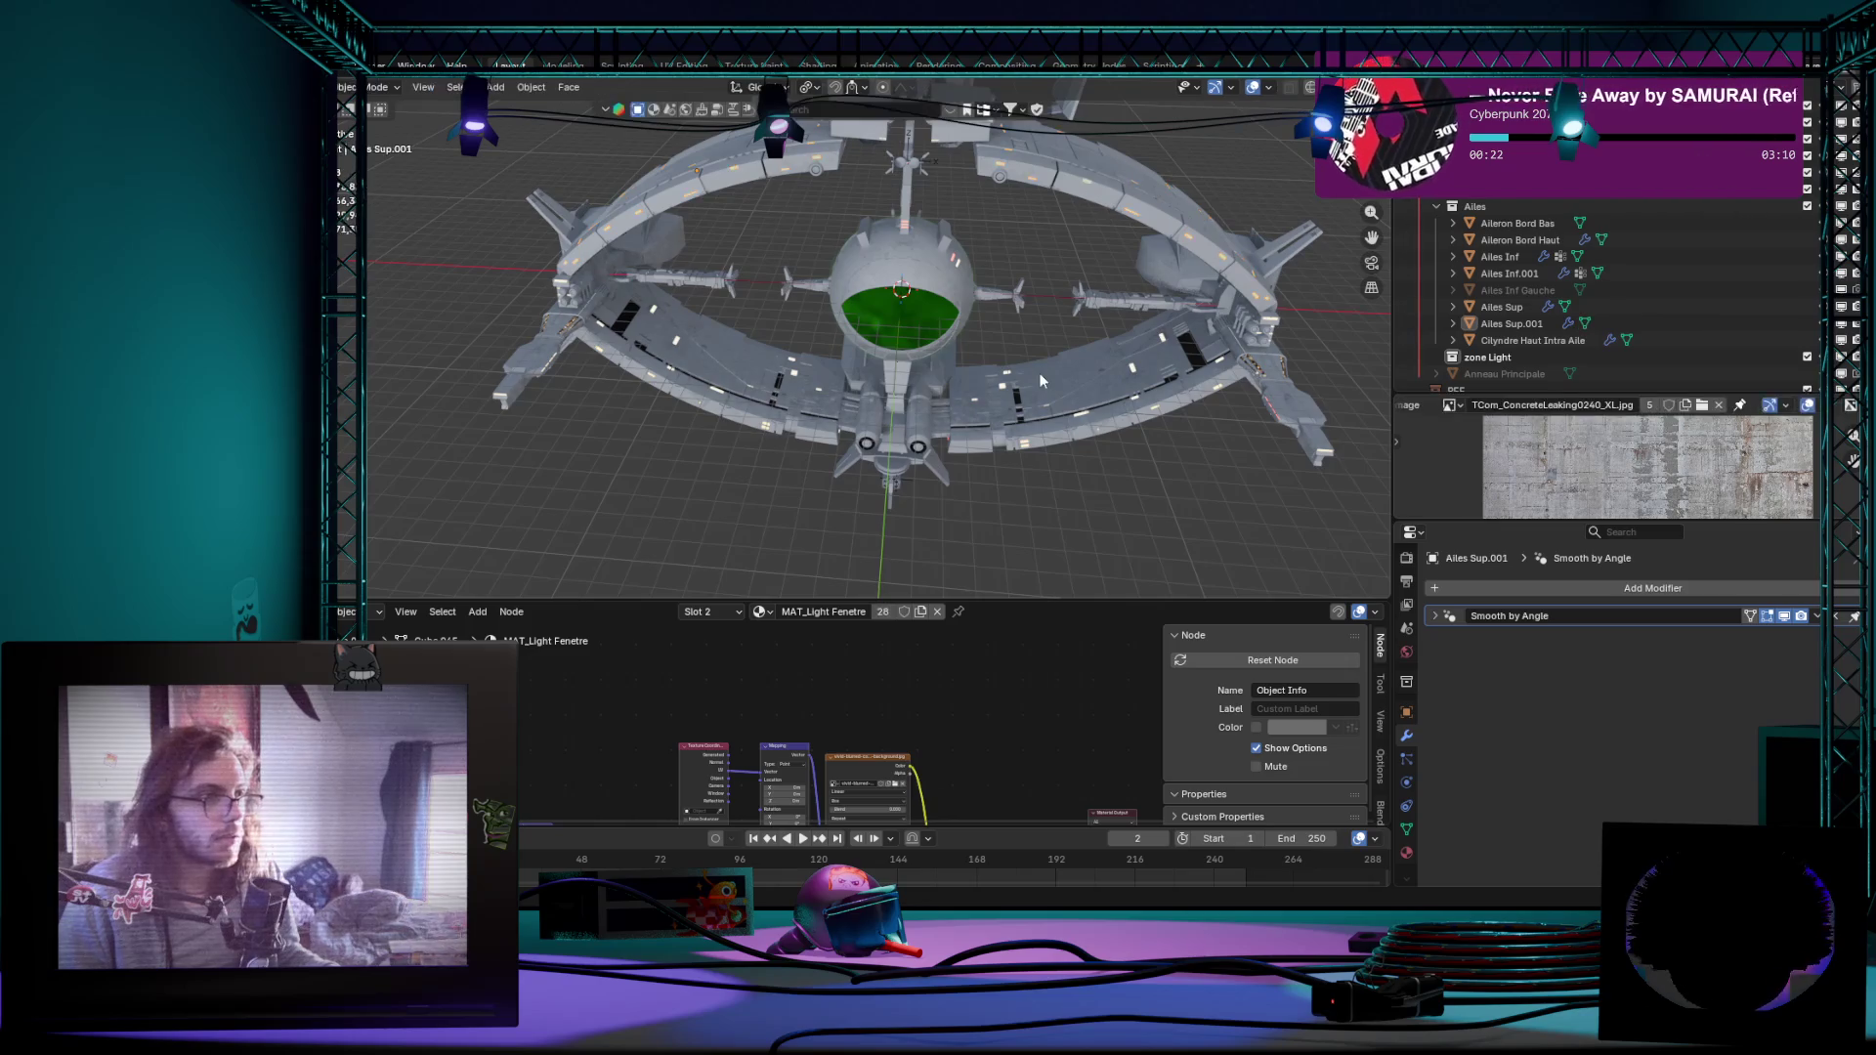
key("Tab")
Step: Cancel a trial move of the wing faces and return to object mode
middle_click_drag(1144, 430, 938, 353)
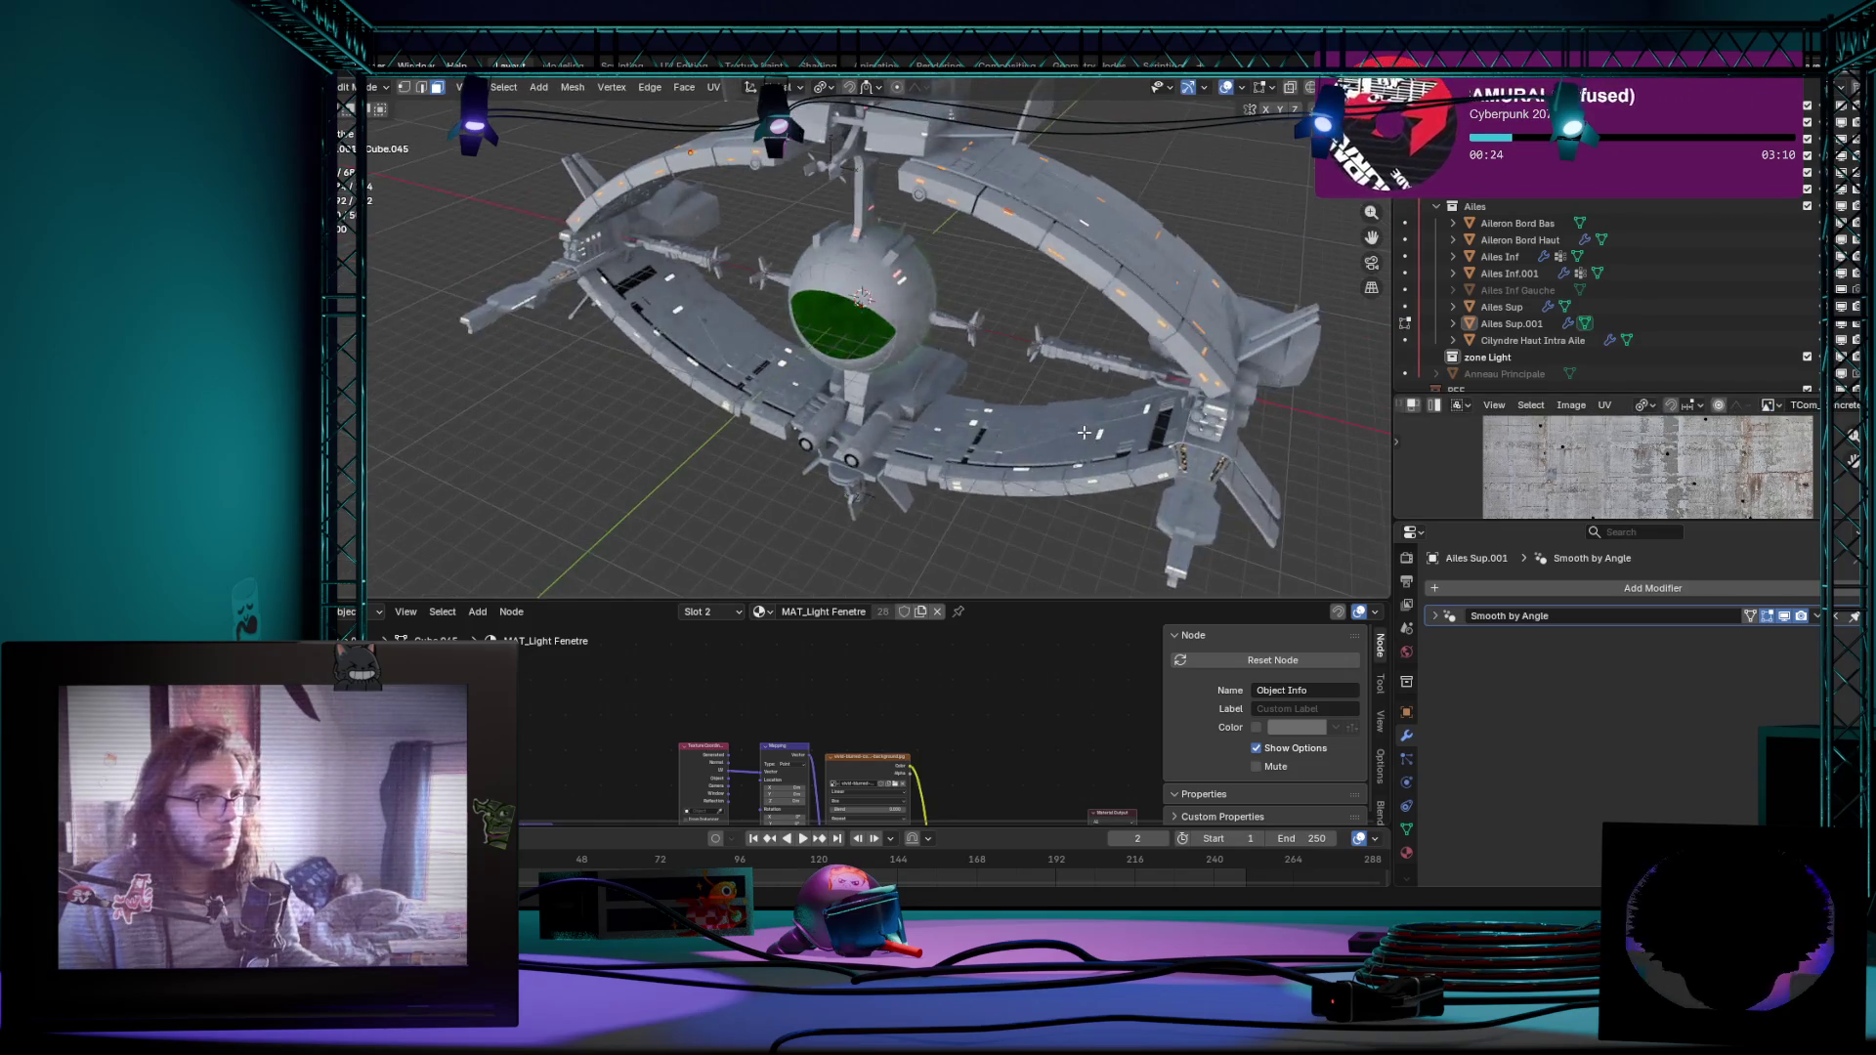
scroll(939, 351, "down", 3)
key("g")
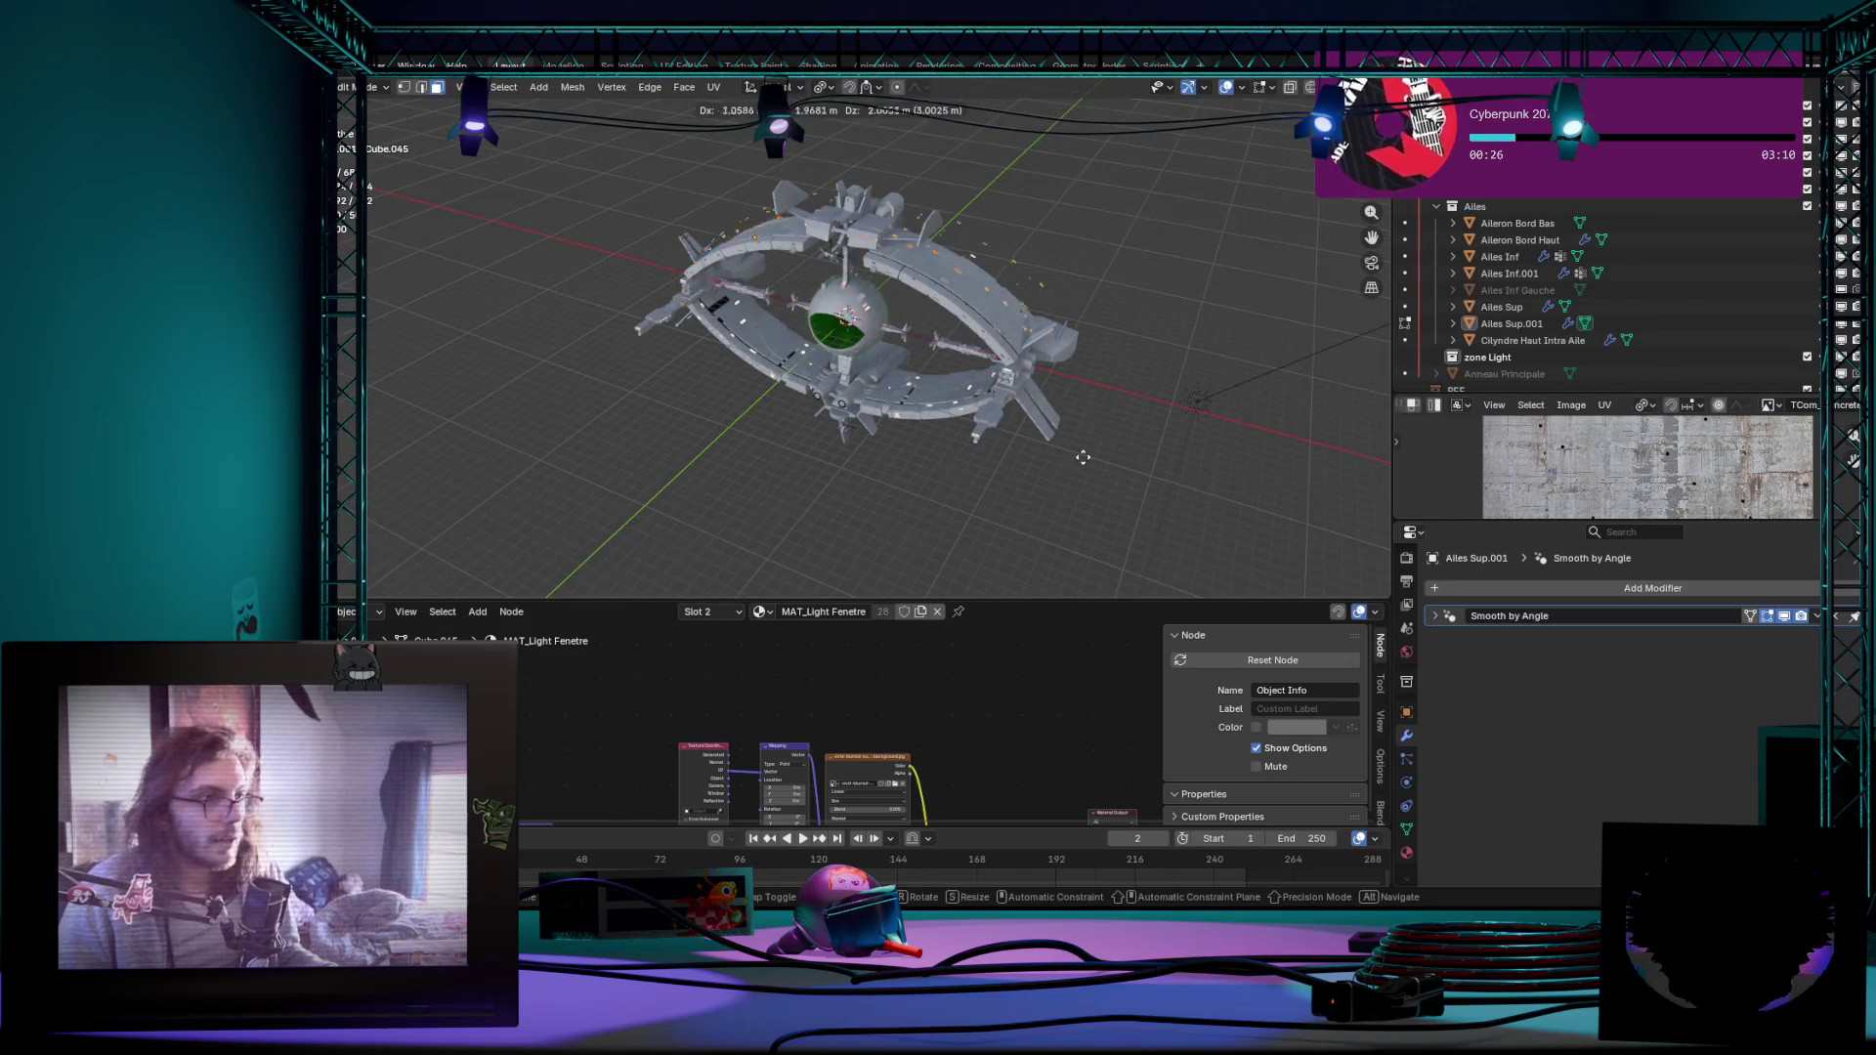
left_click(1035, 470)
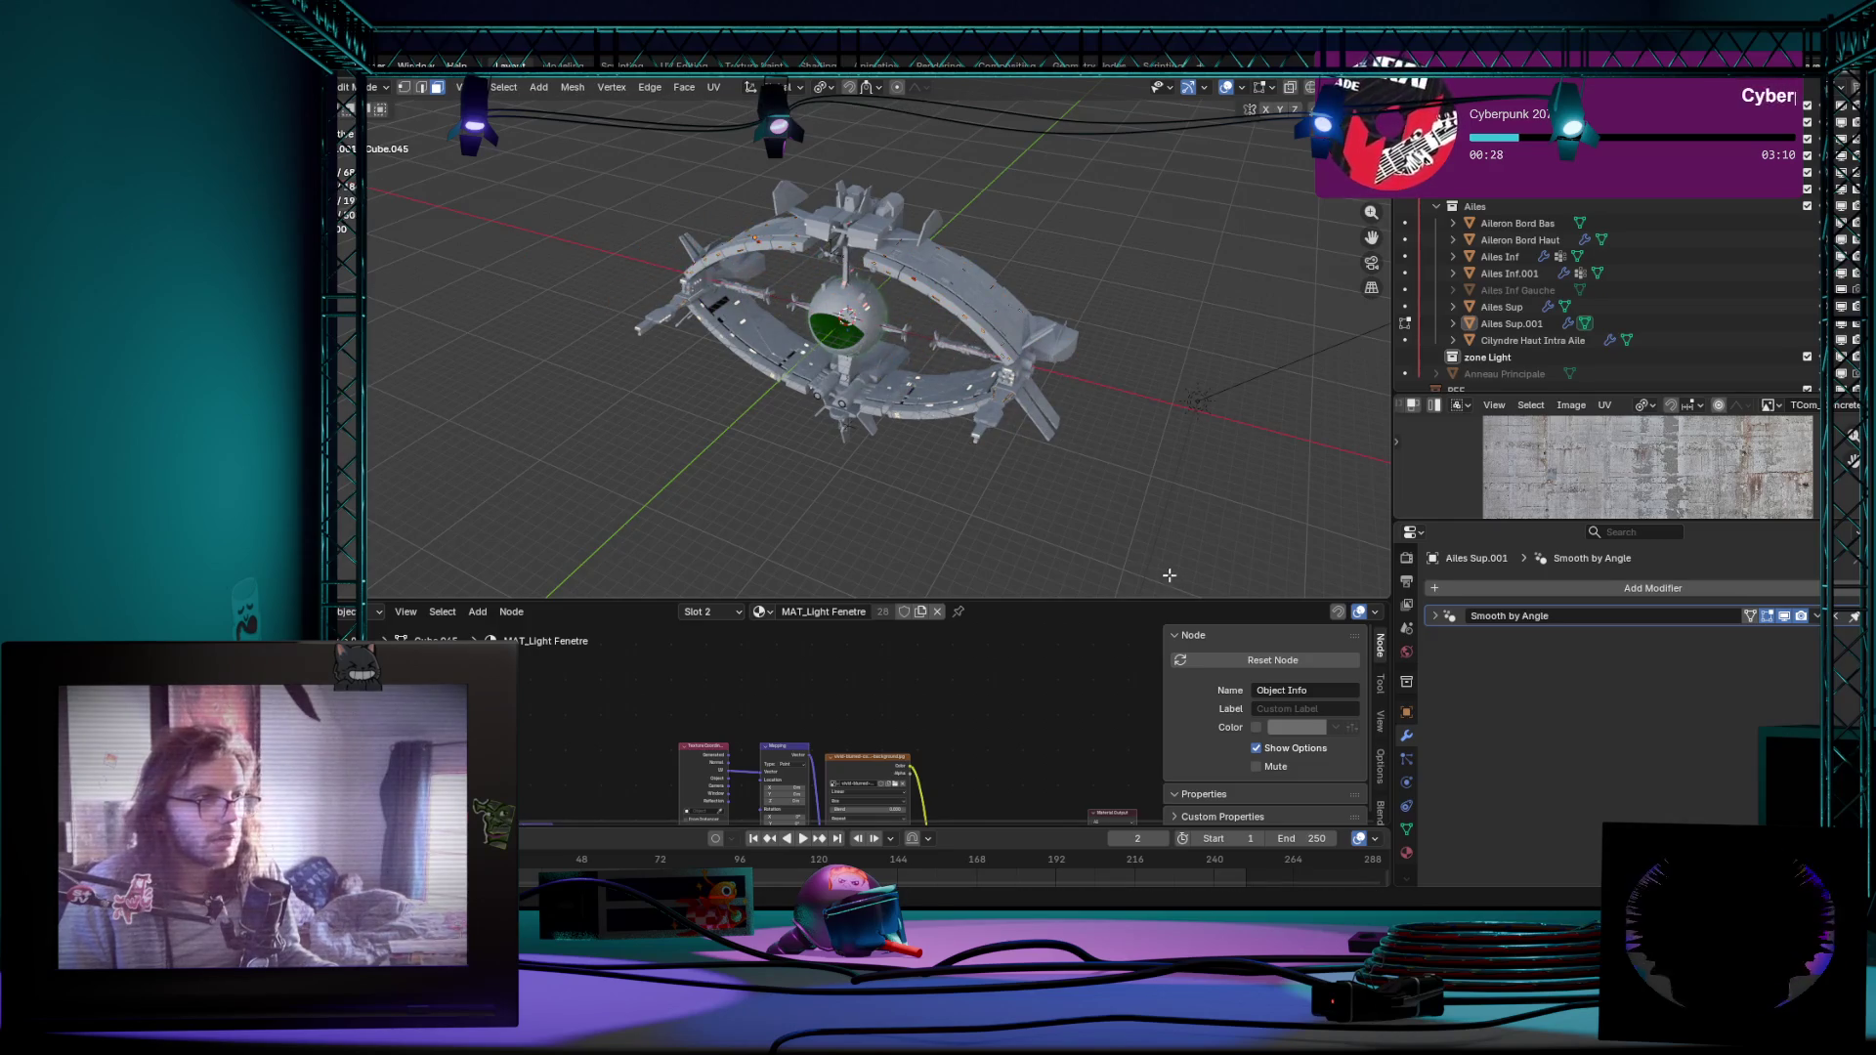
scroll(996, 426, "up", 5)
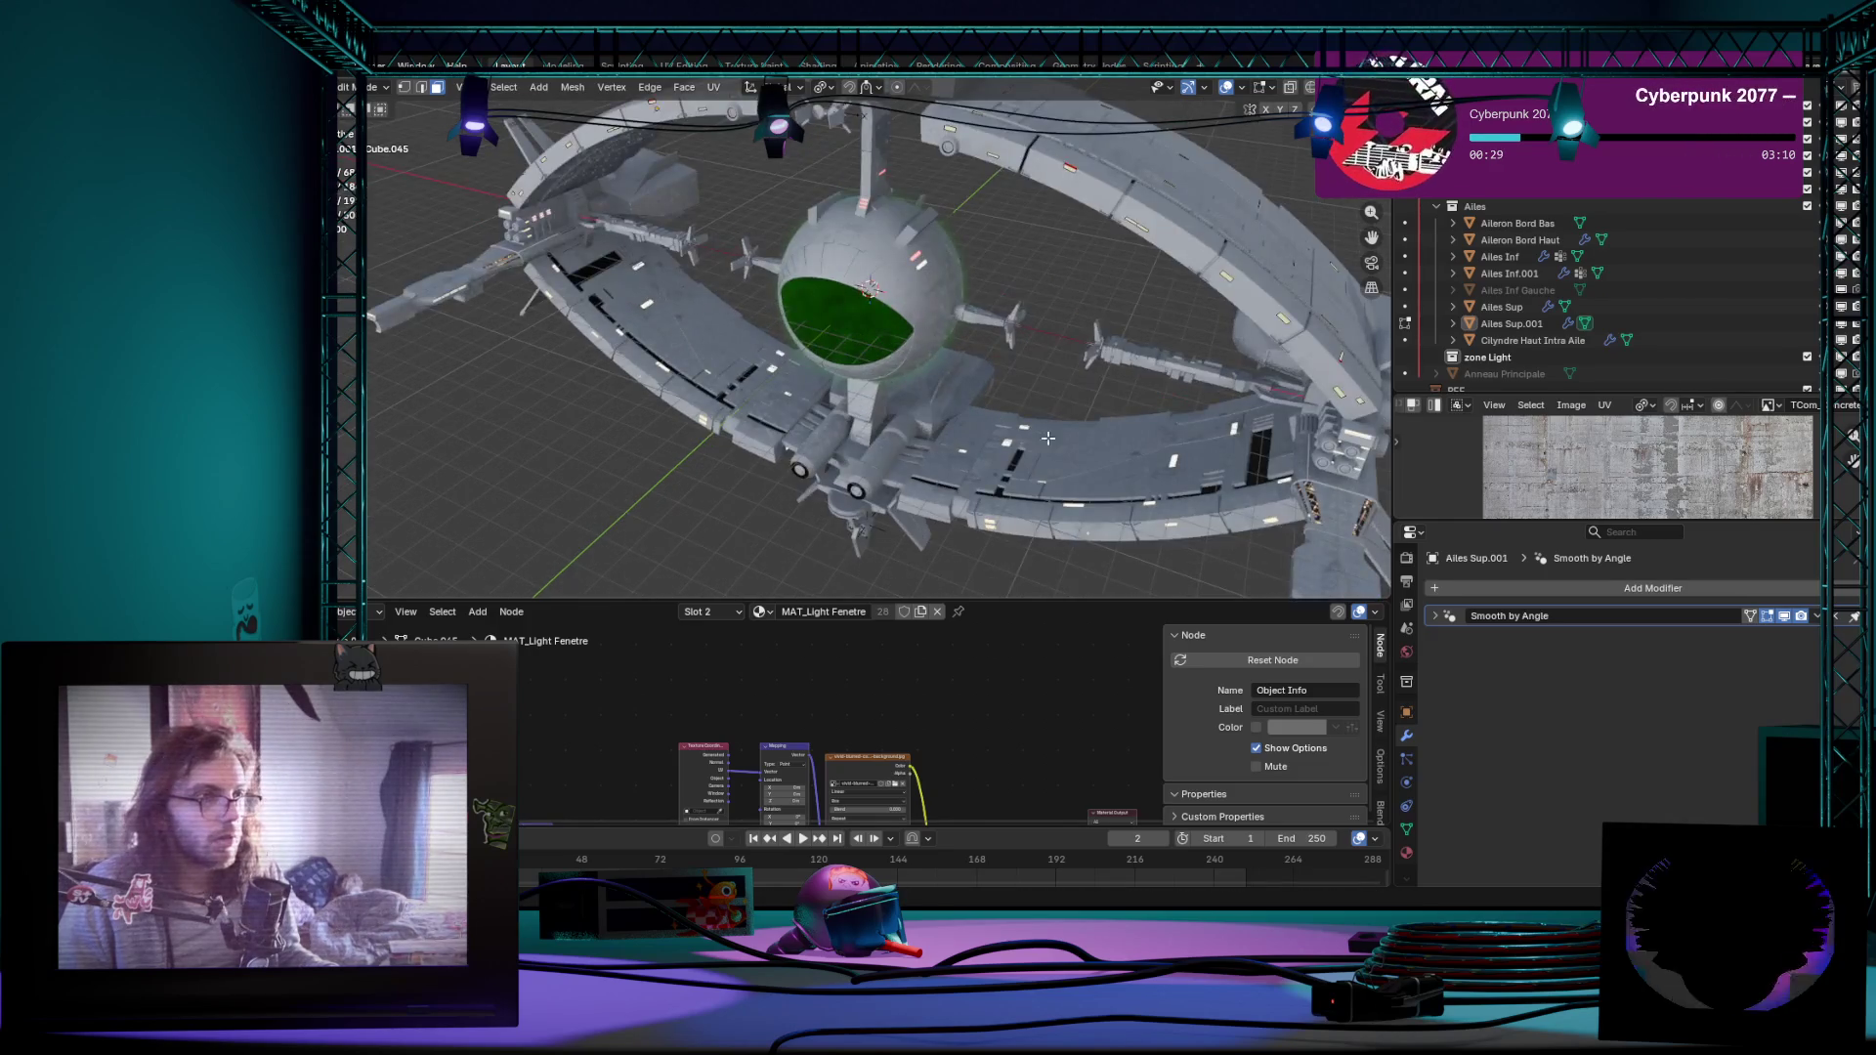
key("Tab")
Step: Make Ailes Inf the active wing object and re-enter mesh editing
left_click(1093, 311, "shift")
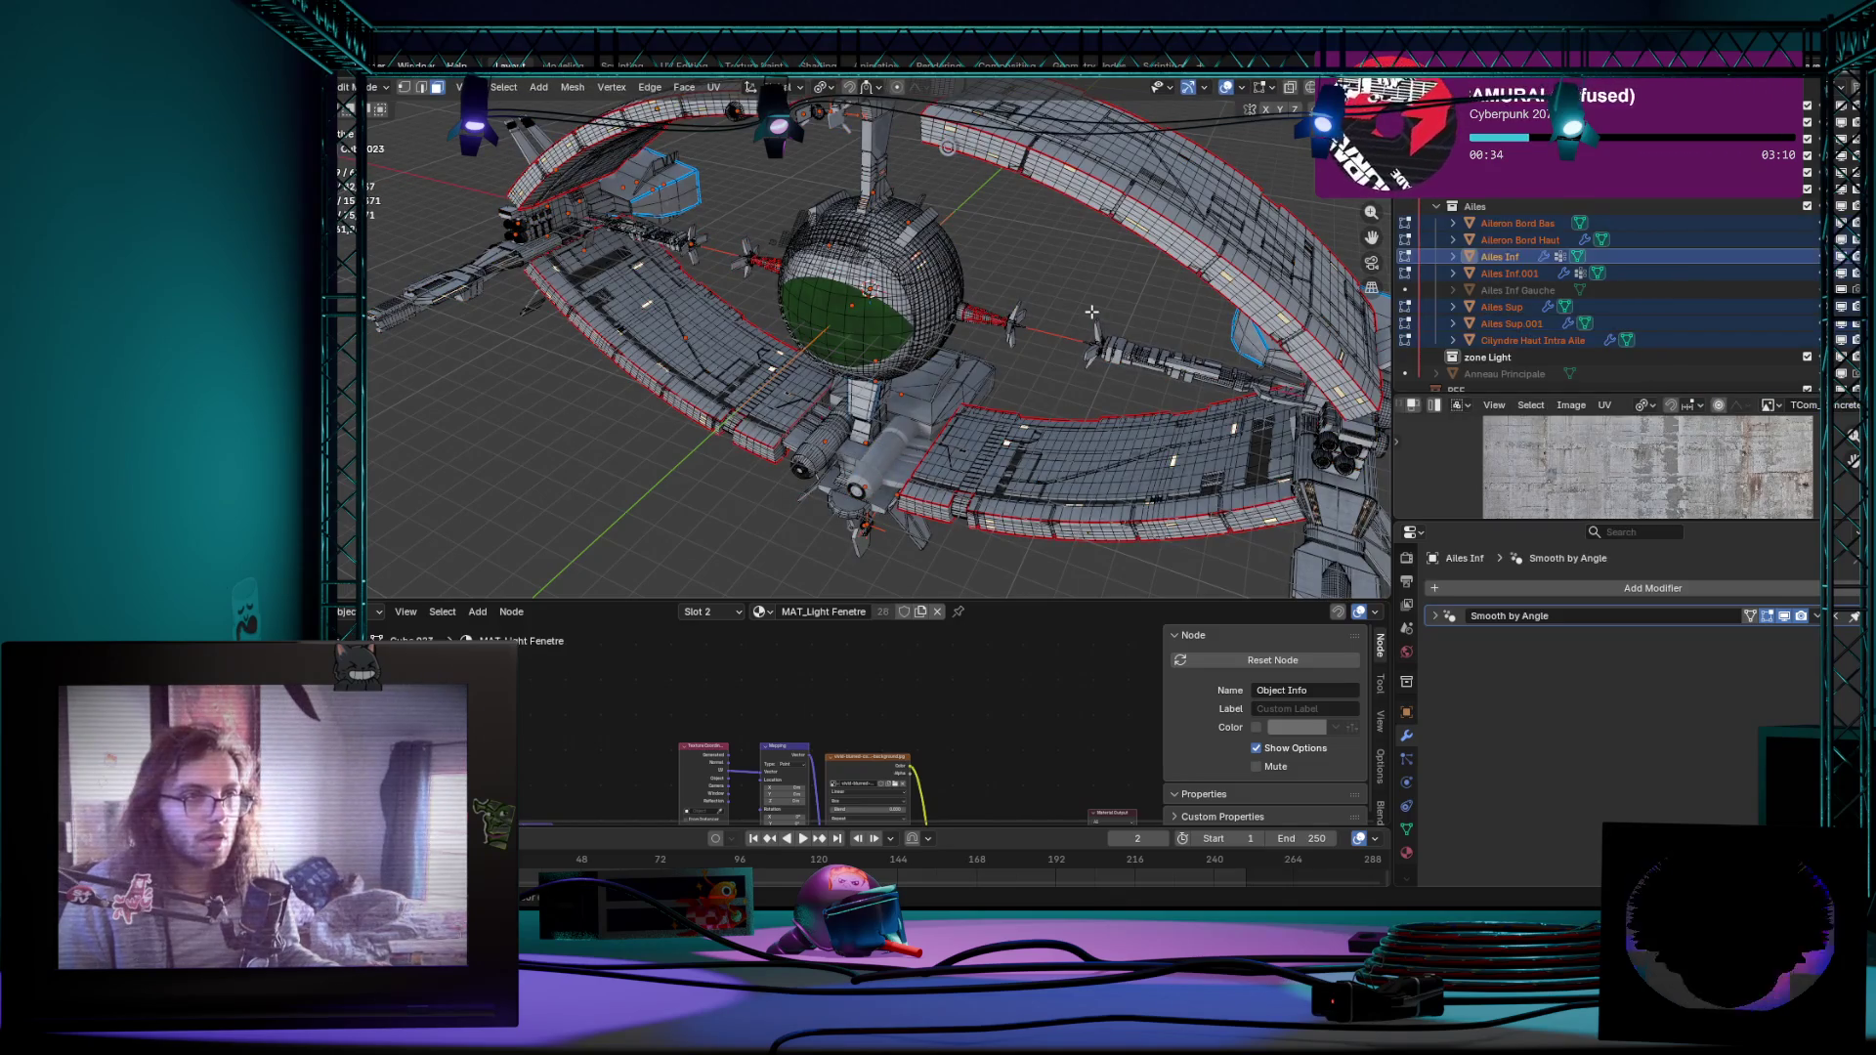
key("Tab")
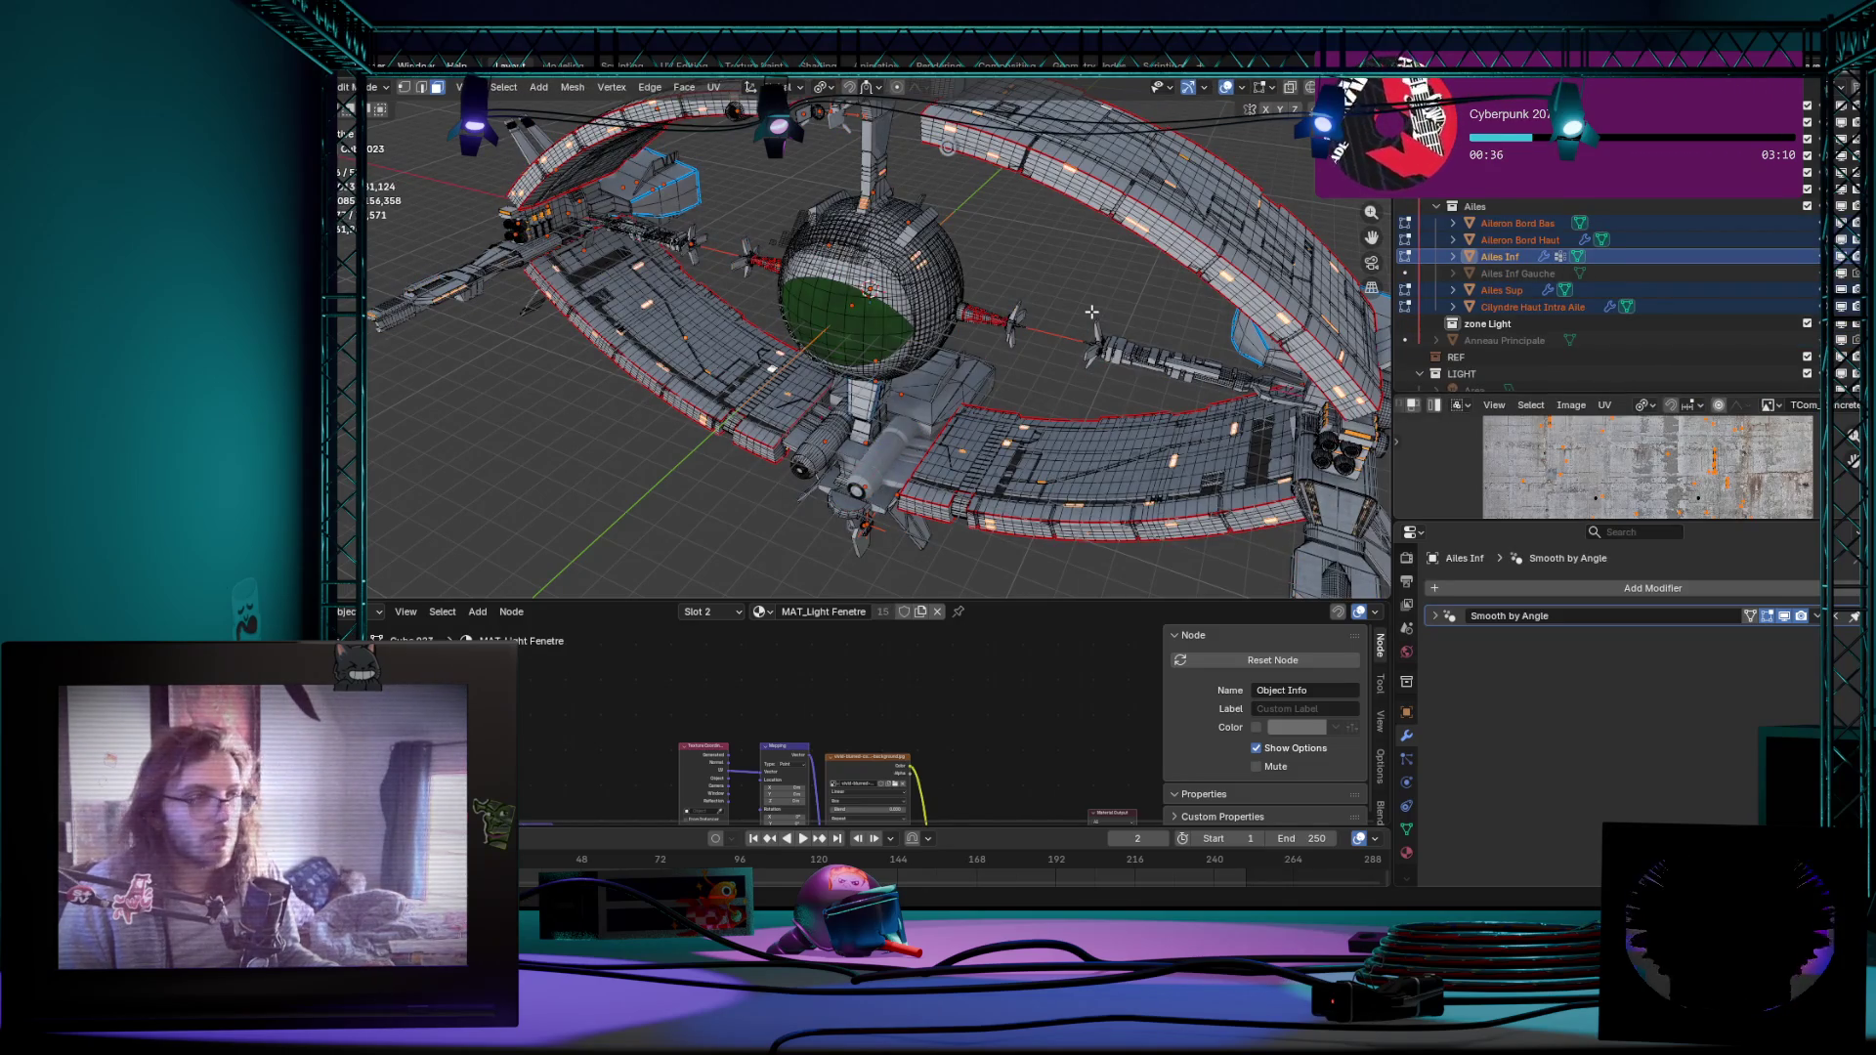
scroll(1091, 311, "down", 5)
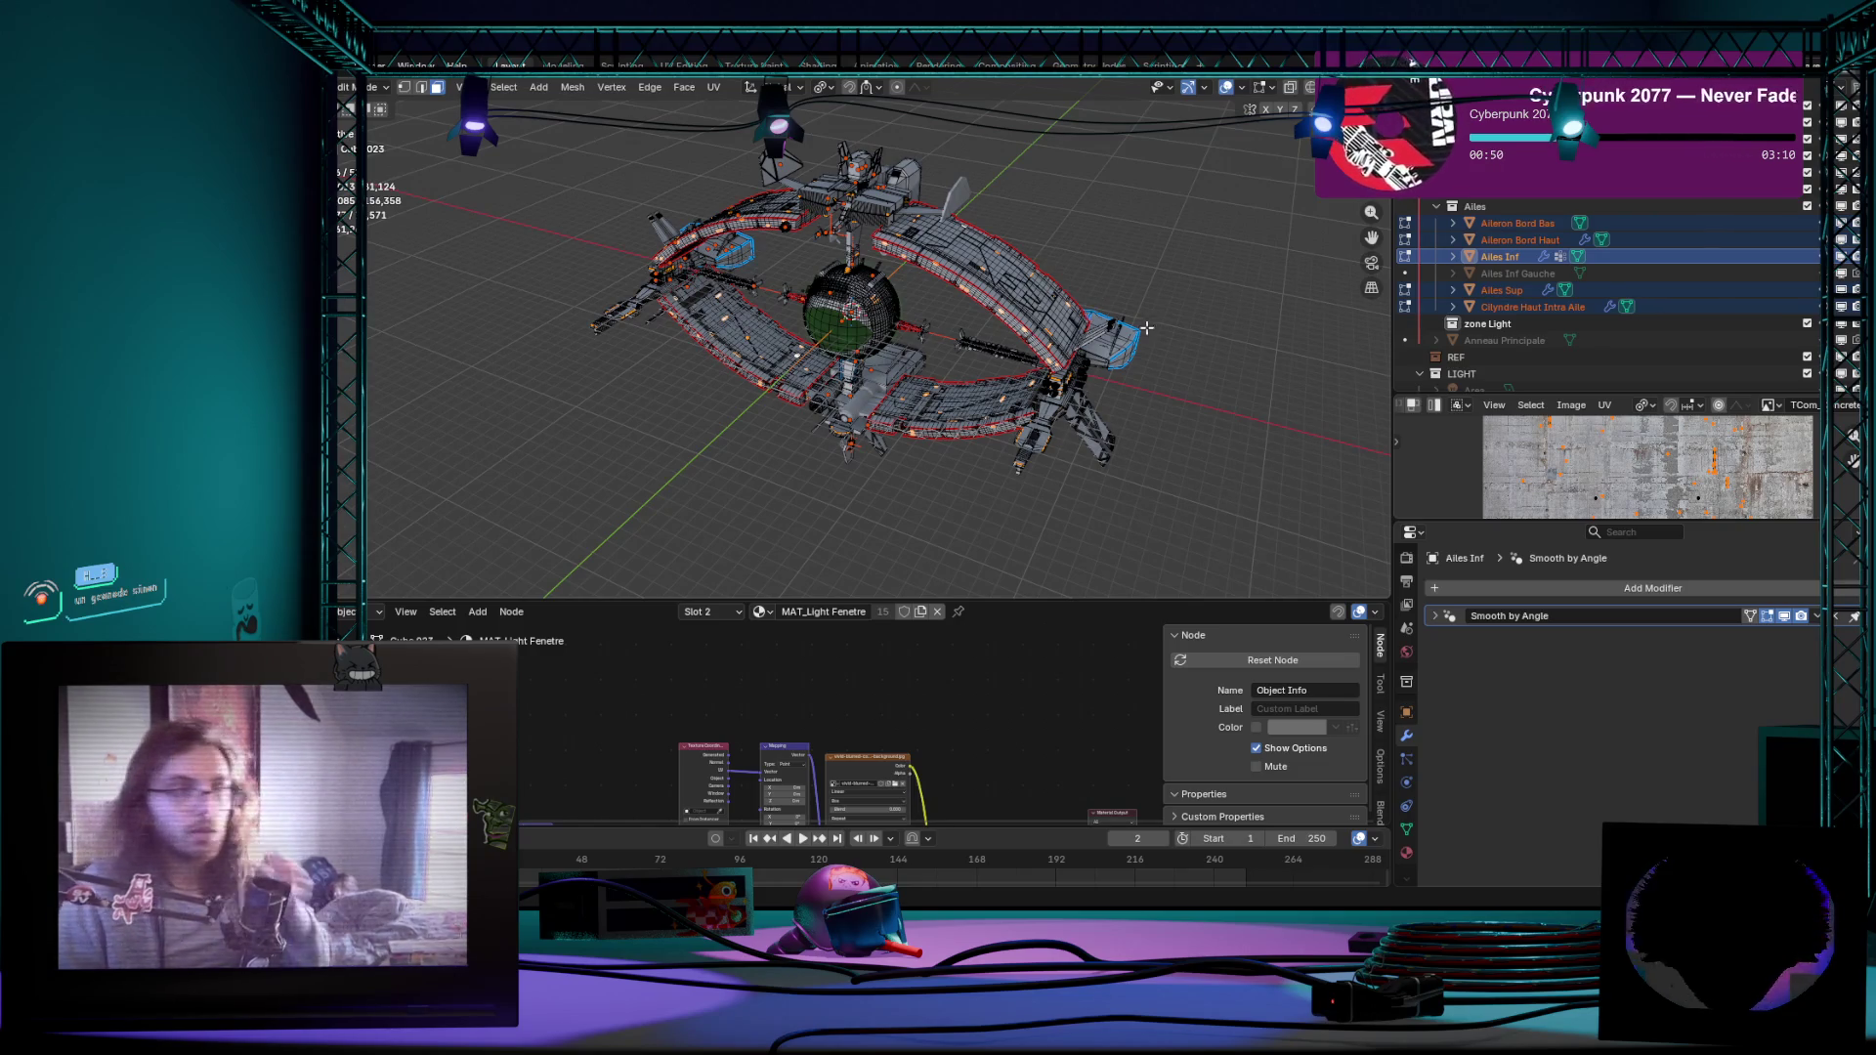
scroll(1050, 364, "up", 5)
scroll(1049, 366, "up", 3)
scroll(881, 426, "up", 3)
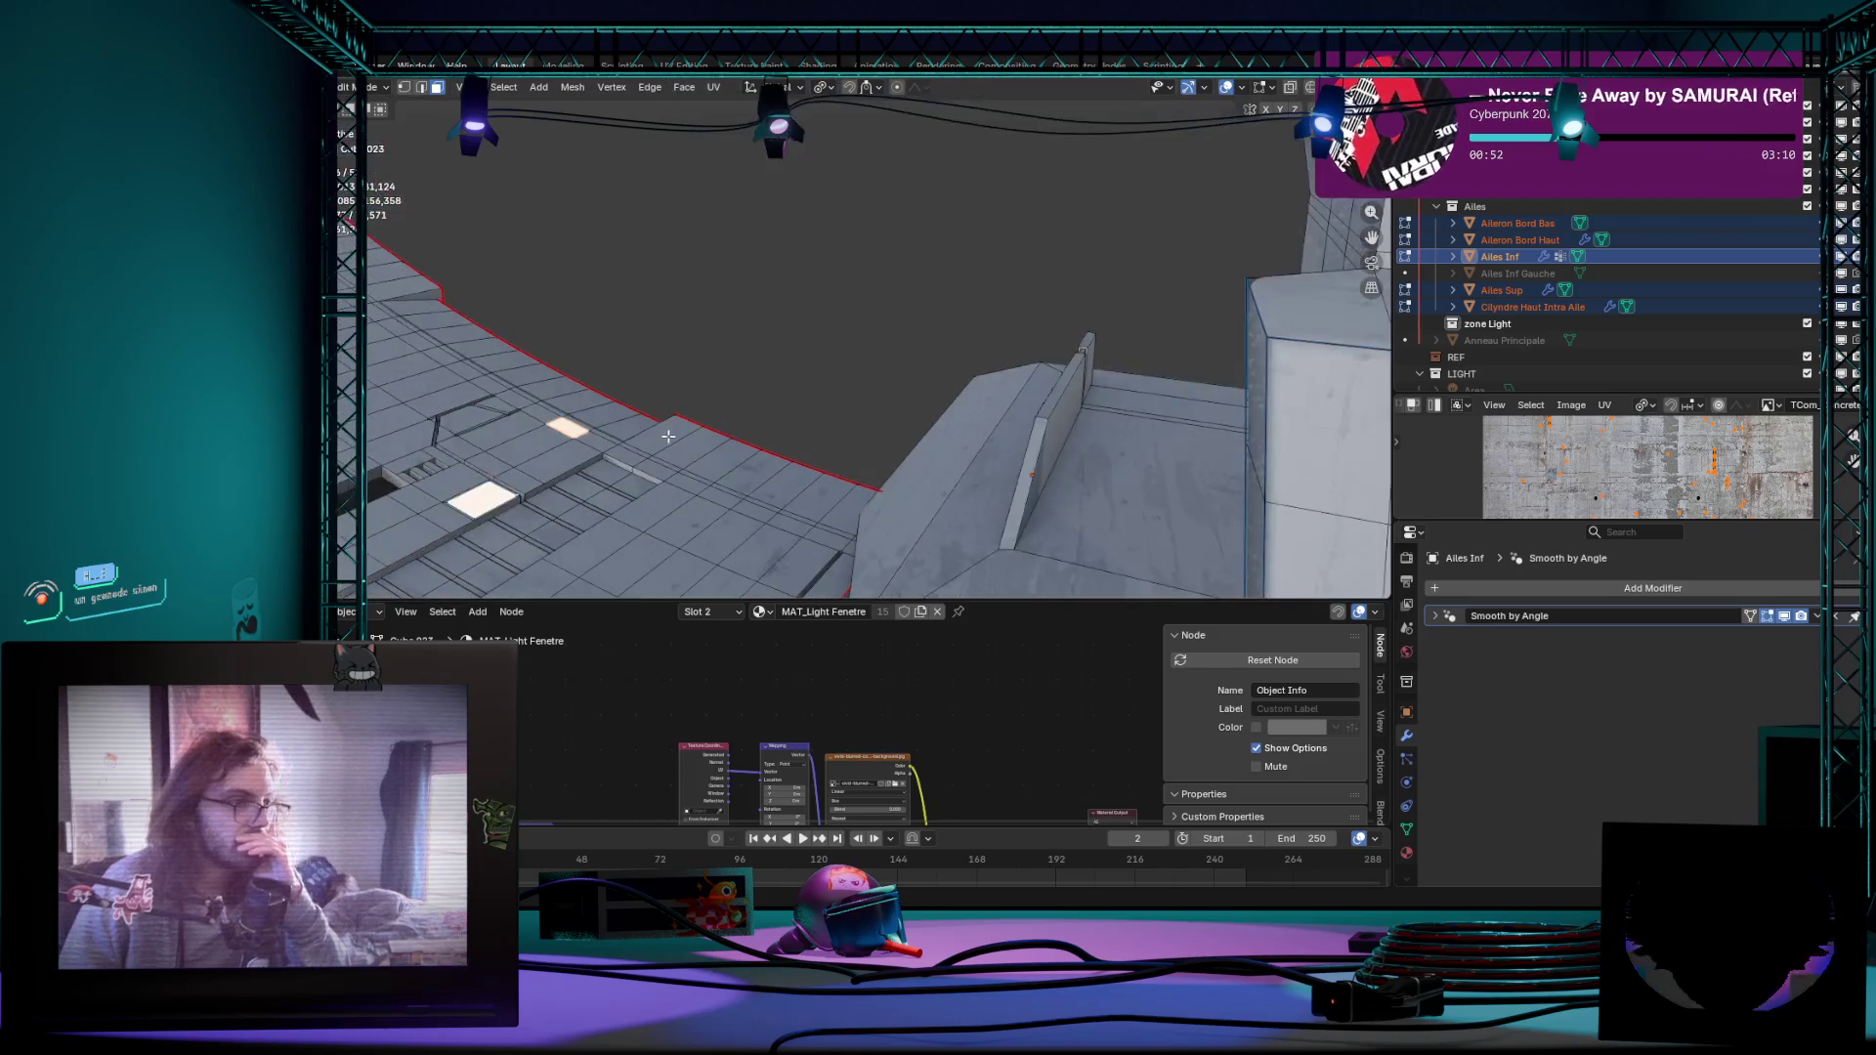
scroll(704, 491, "up", 2)
scroll(703, 489, "down", 2)
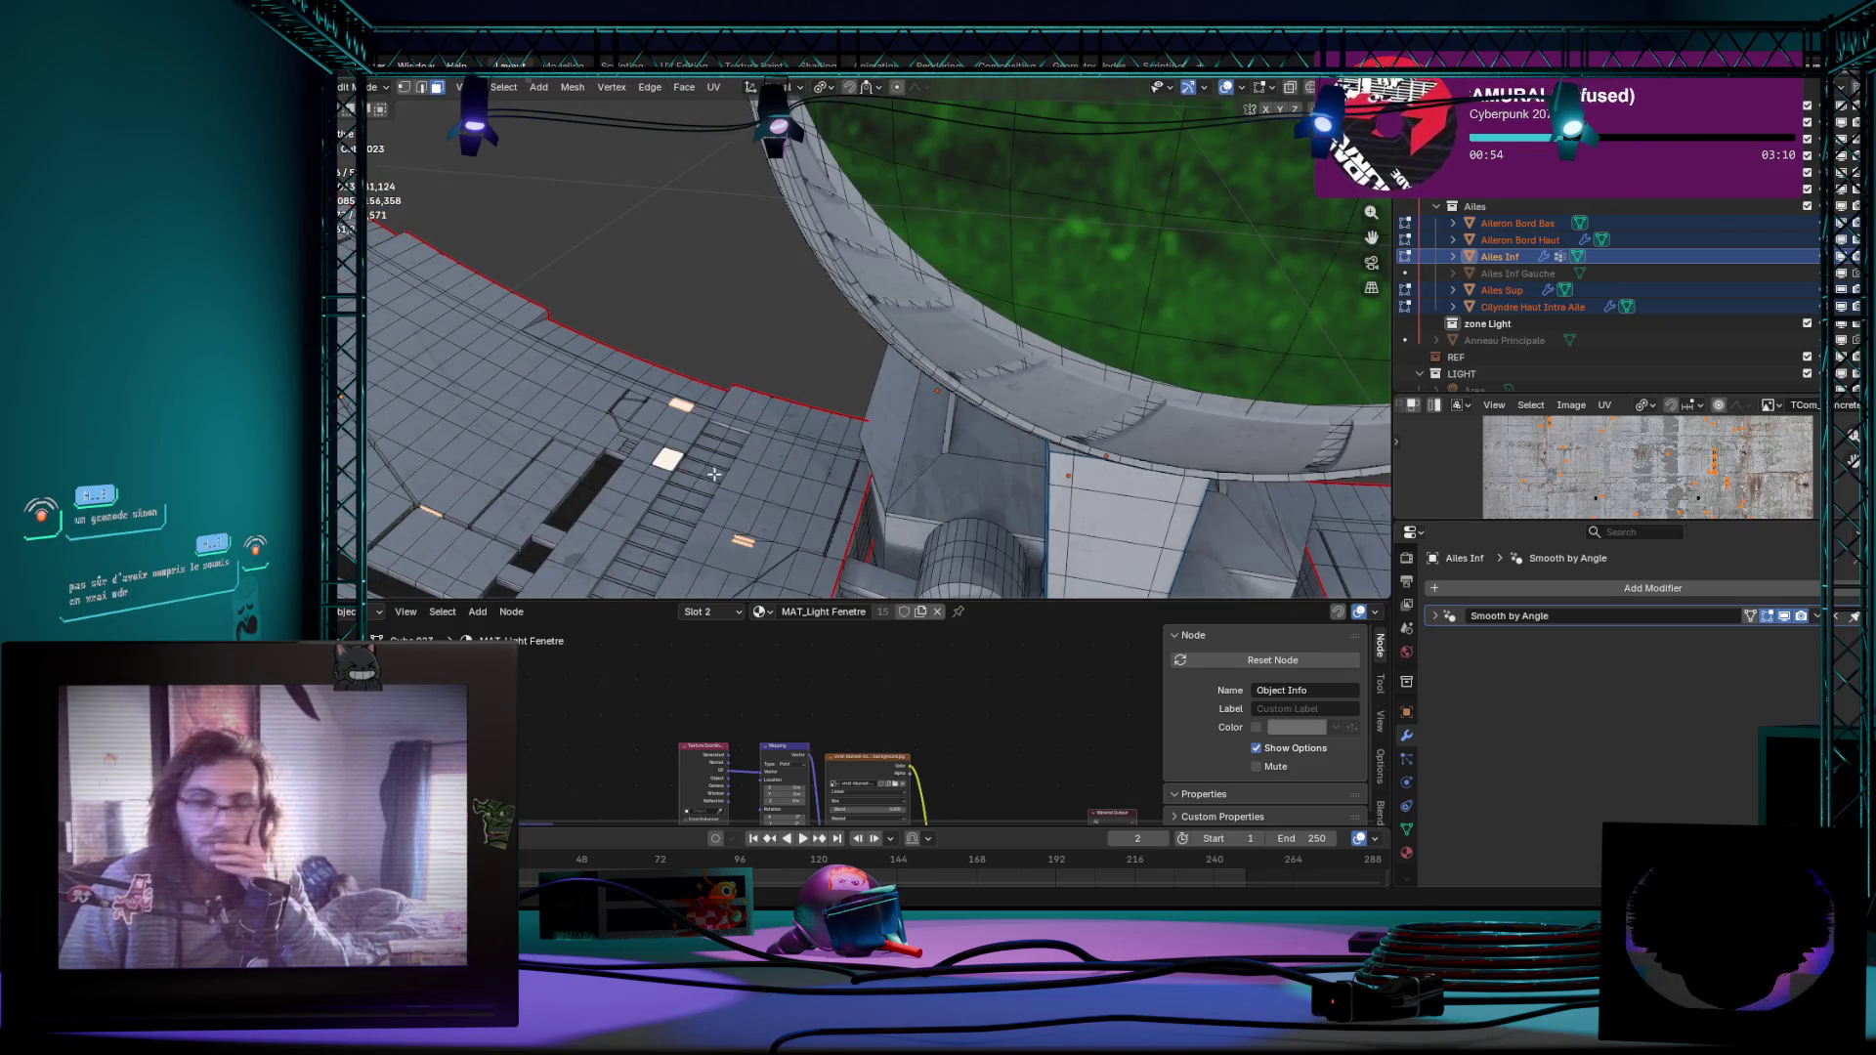
scroll(714, 473, "down", 3)
scroll(714, 469, "down", 5)
scroll(715, 455, "up", 4)
scroll(716, 434, "up", 4)
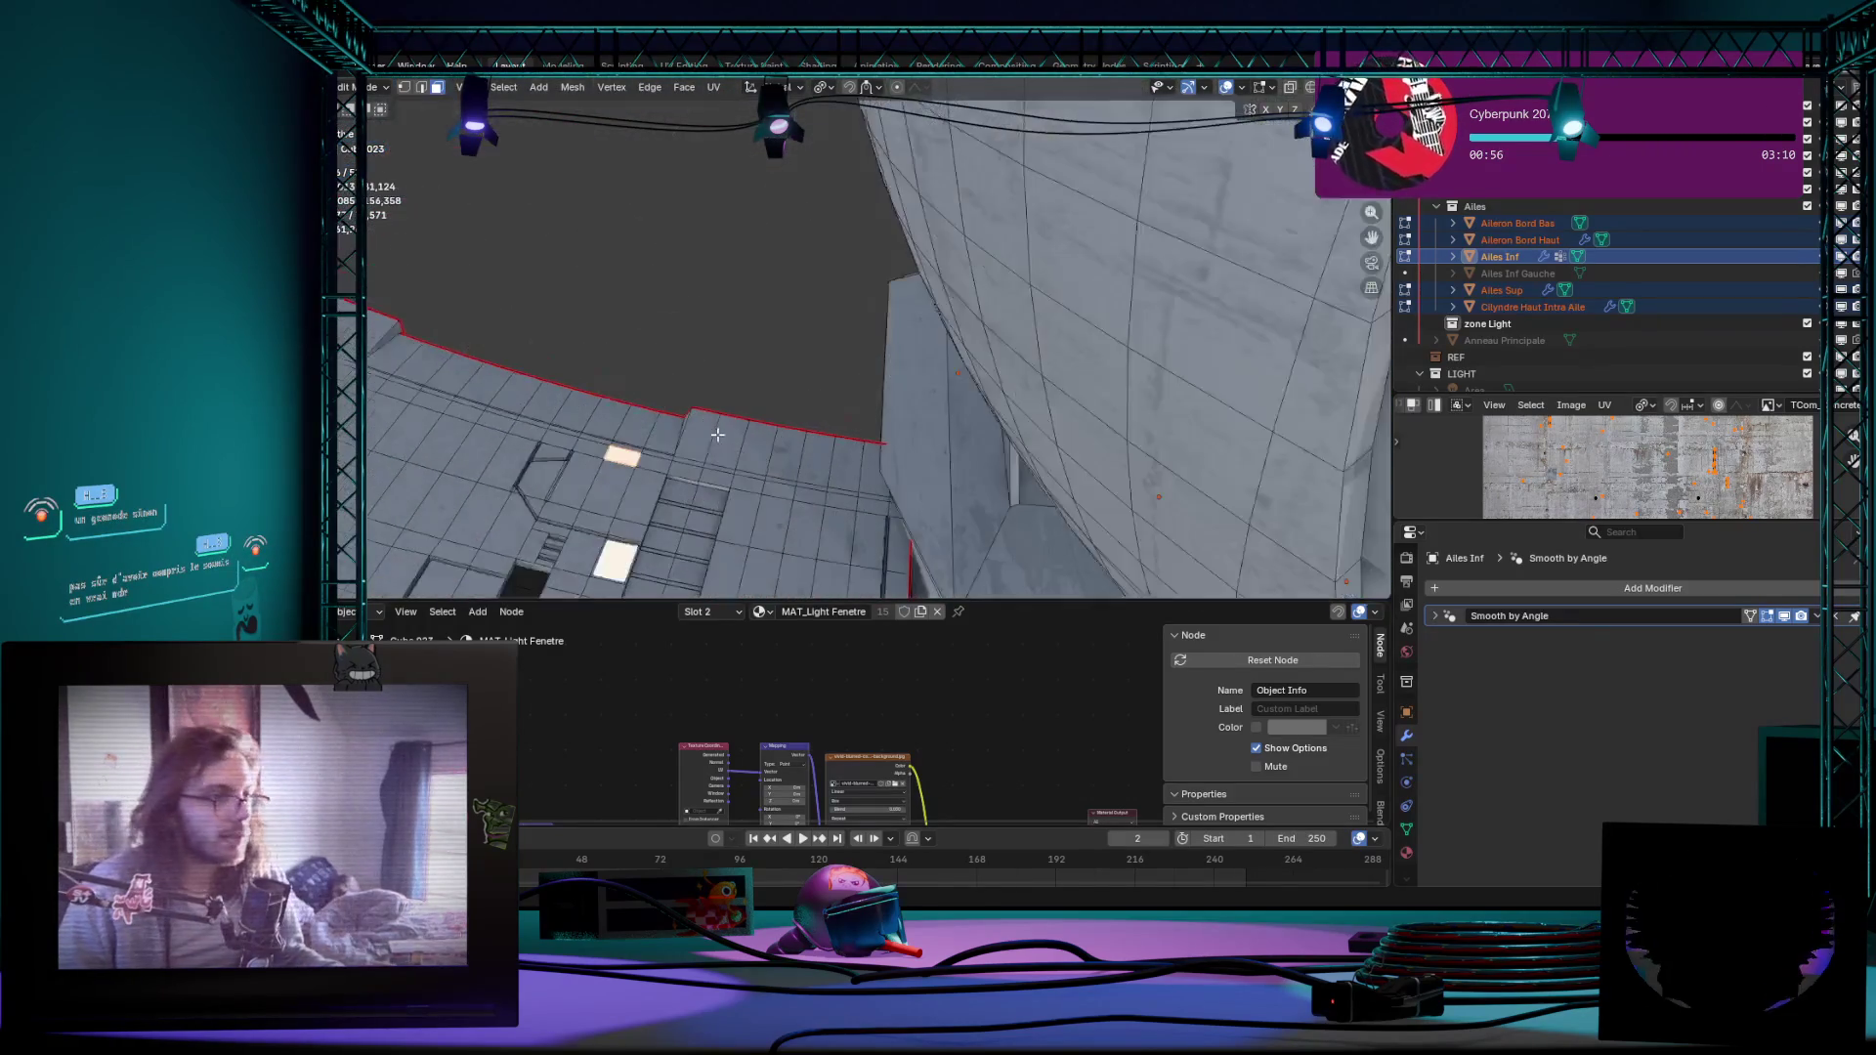
scroll(716, 435, "down", 3)
scroll(726, 448, "down", 3)
scroll(741, 462, "down", 2)
scroll(761, 480, "down", 2)
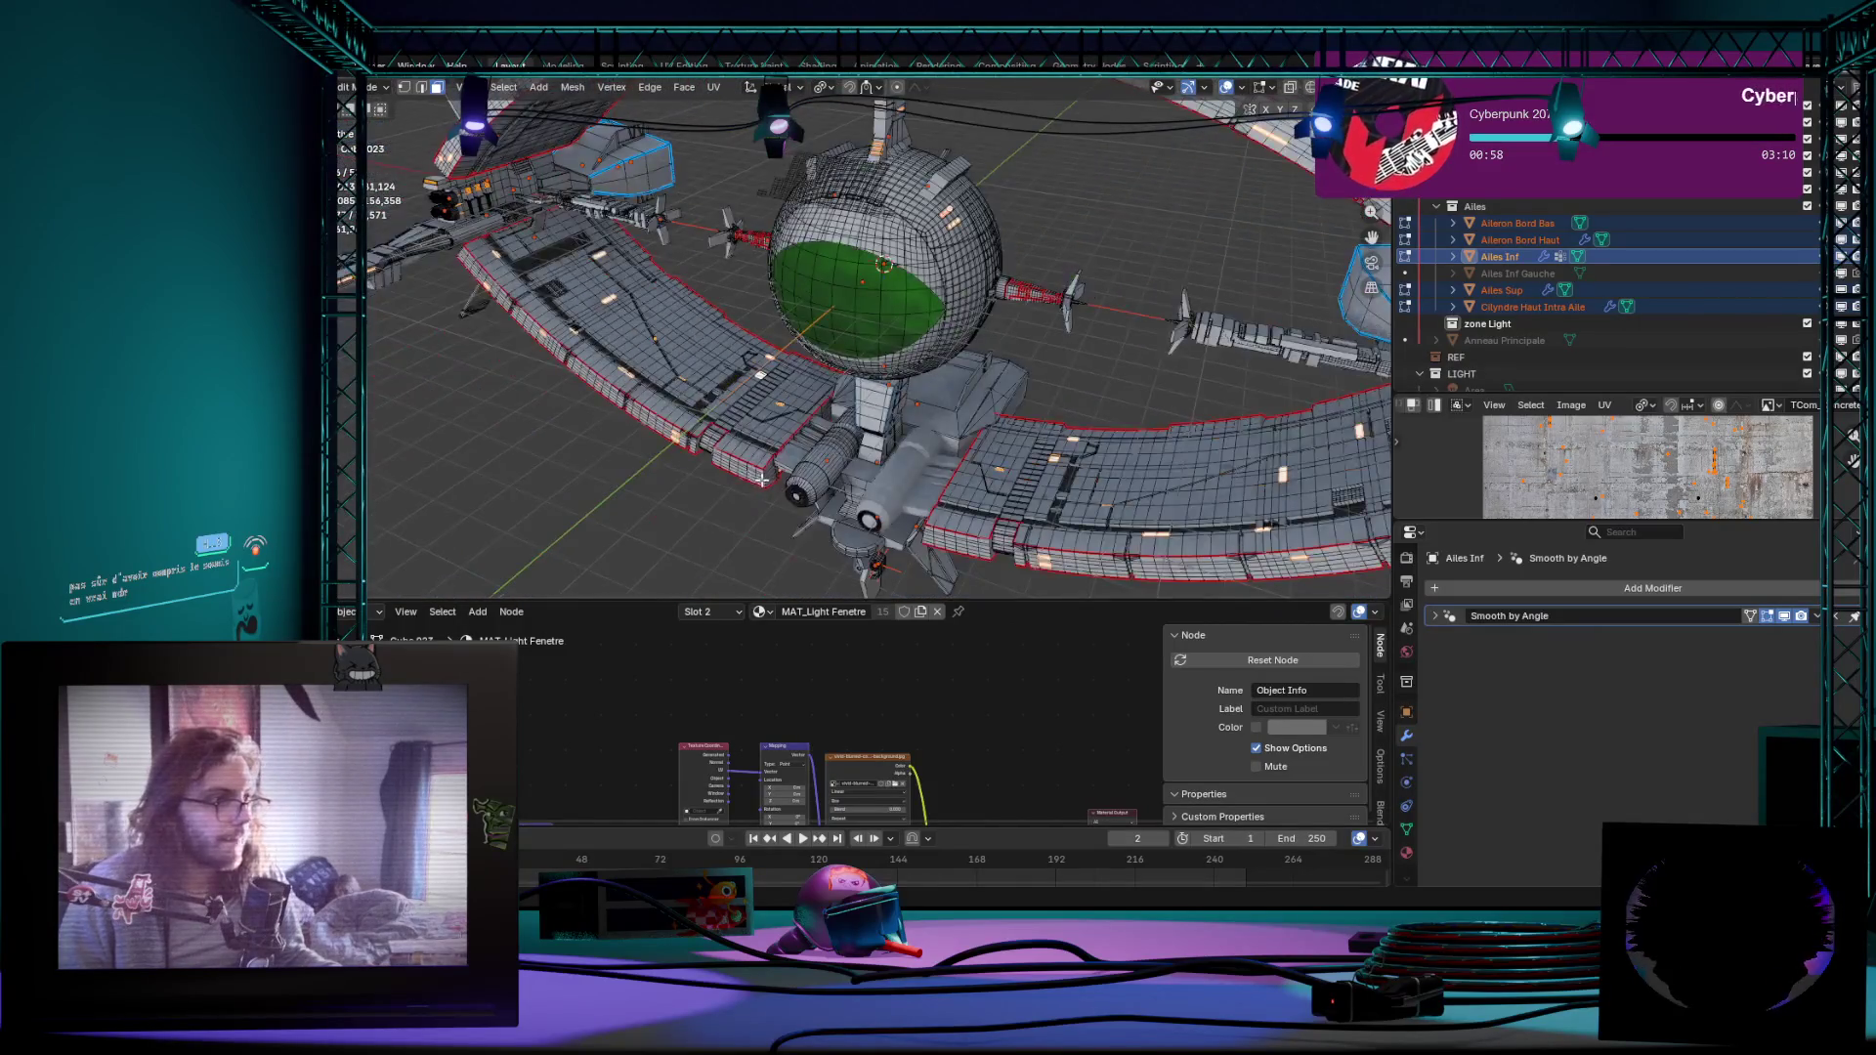
scroll(763, 477, "up", 1)
scroll(768, 477, "up", 1)
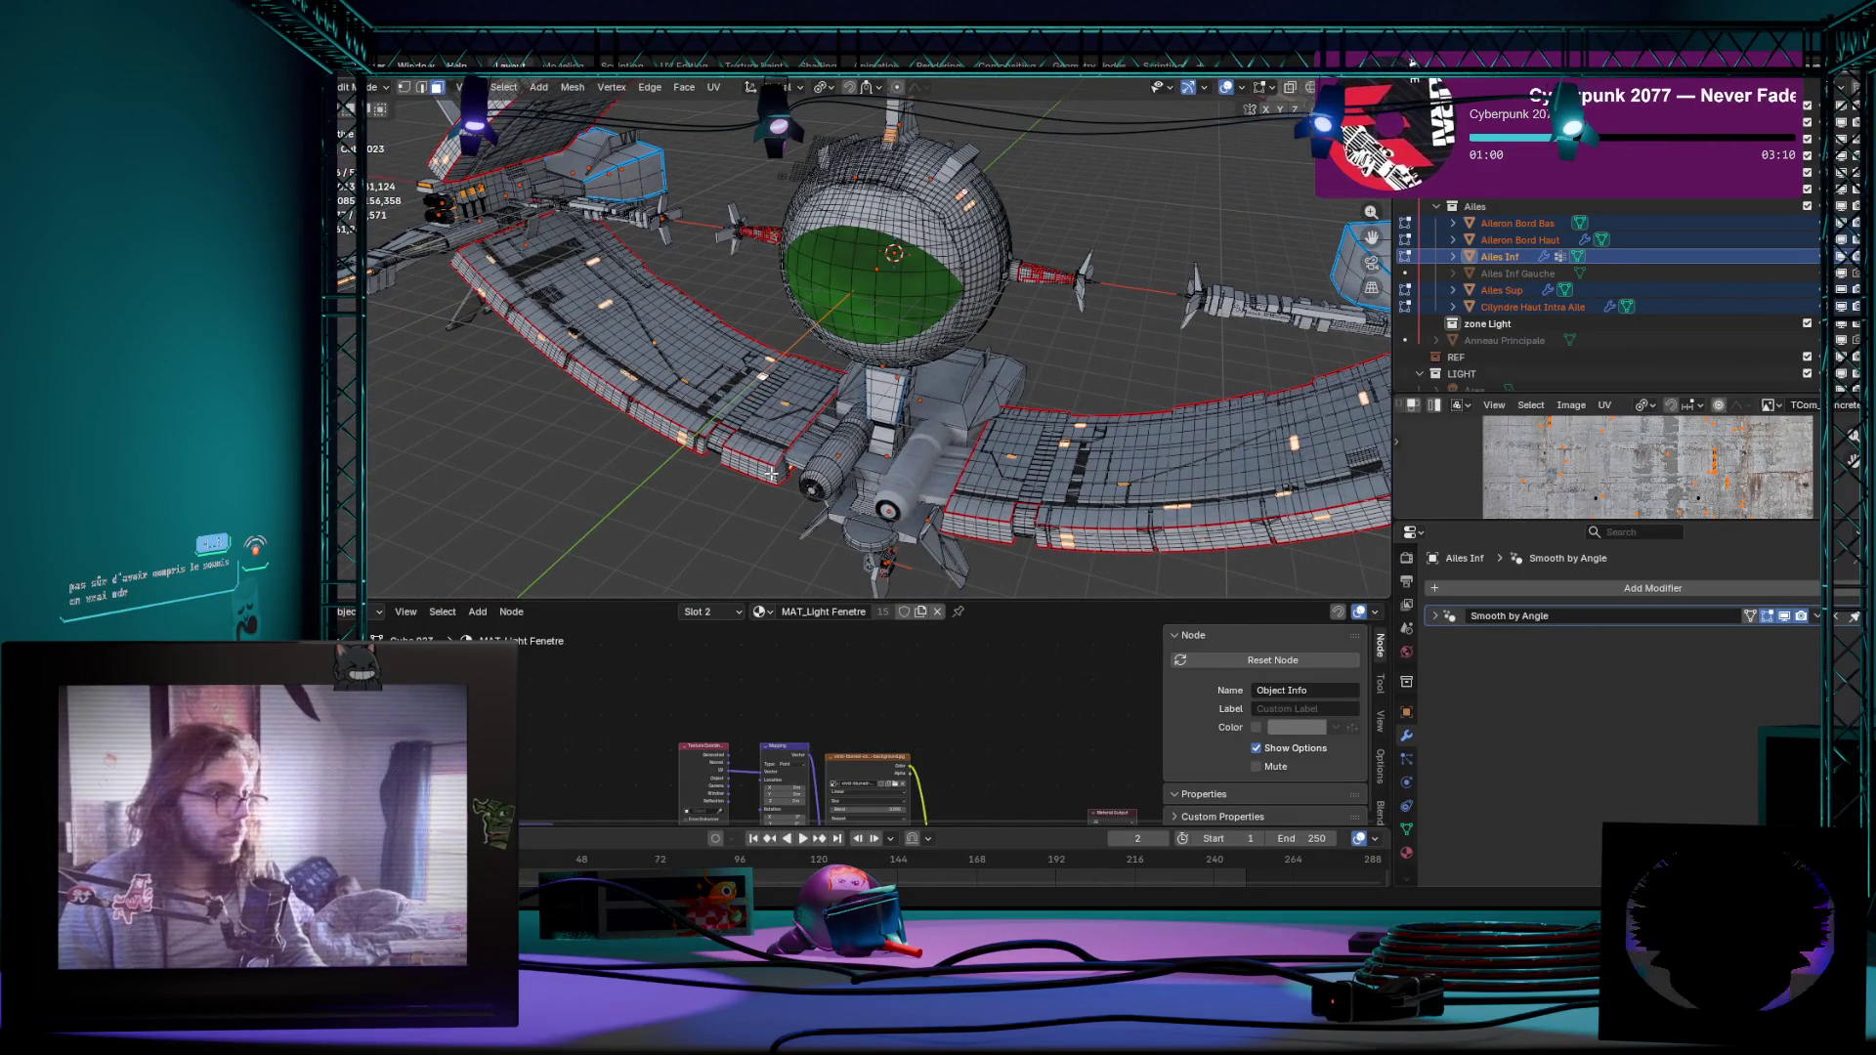
Step: Separate the wings By Material so Ailes Inf.001 and Ailes Sup.001 reappear, then view the whole ring in object mode
key("p")
left_click(771, 473)
scroll(813, 502, "down", 4)
mouse_move(772, 473)
middle_mouse_down()
mouse_move(813, 503)
mouse_move(716, 406)
middle_mouse_up()
scroll(813, 503, "up", 4)
middle_click_drag(598, 350, 734, 421)
scroll(734, 420, "down", 5)
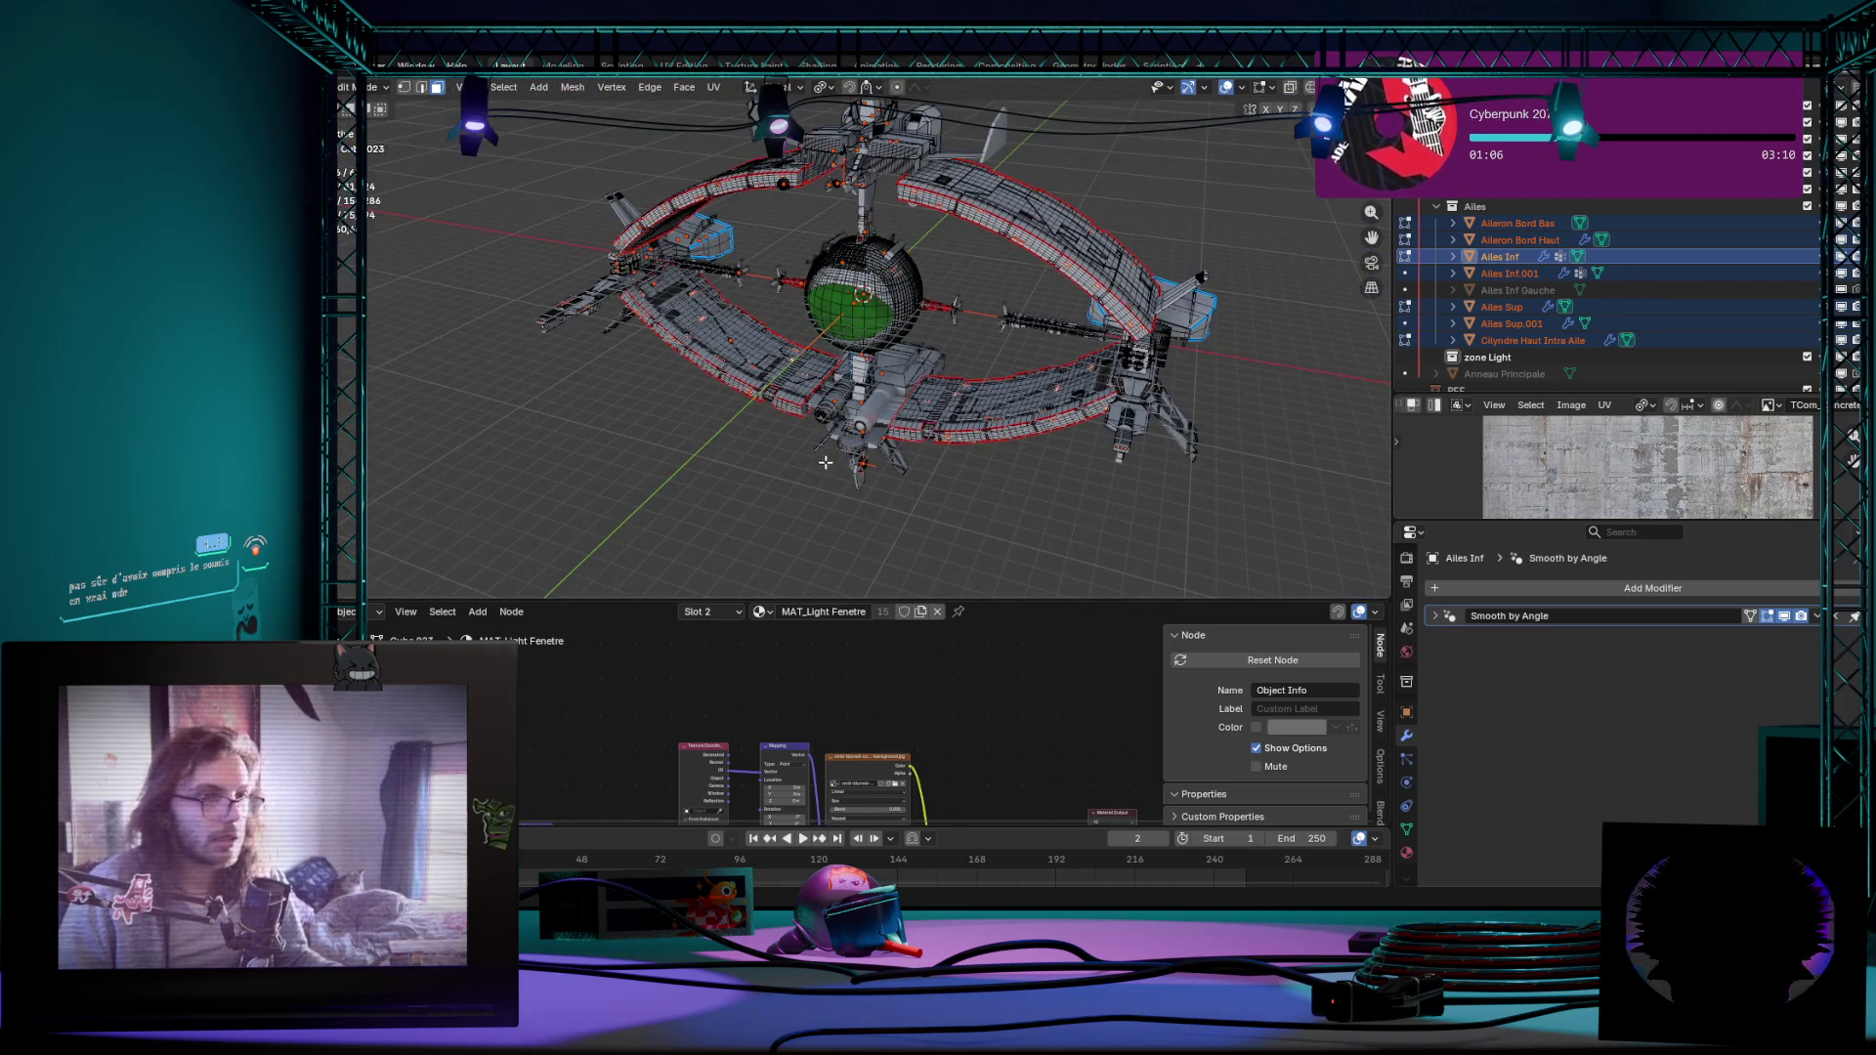
key("Tab")
key("Tab")
scroll(768, 432, "up", 5)
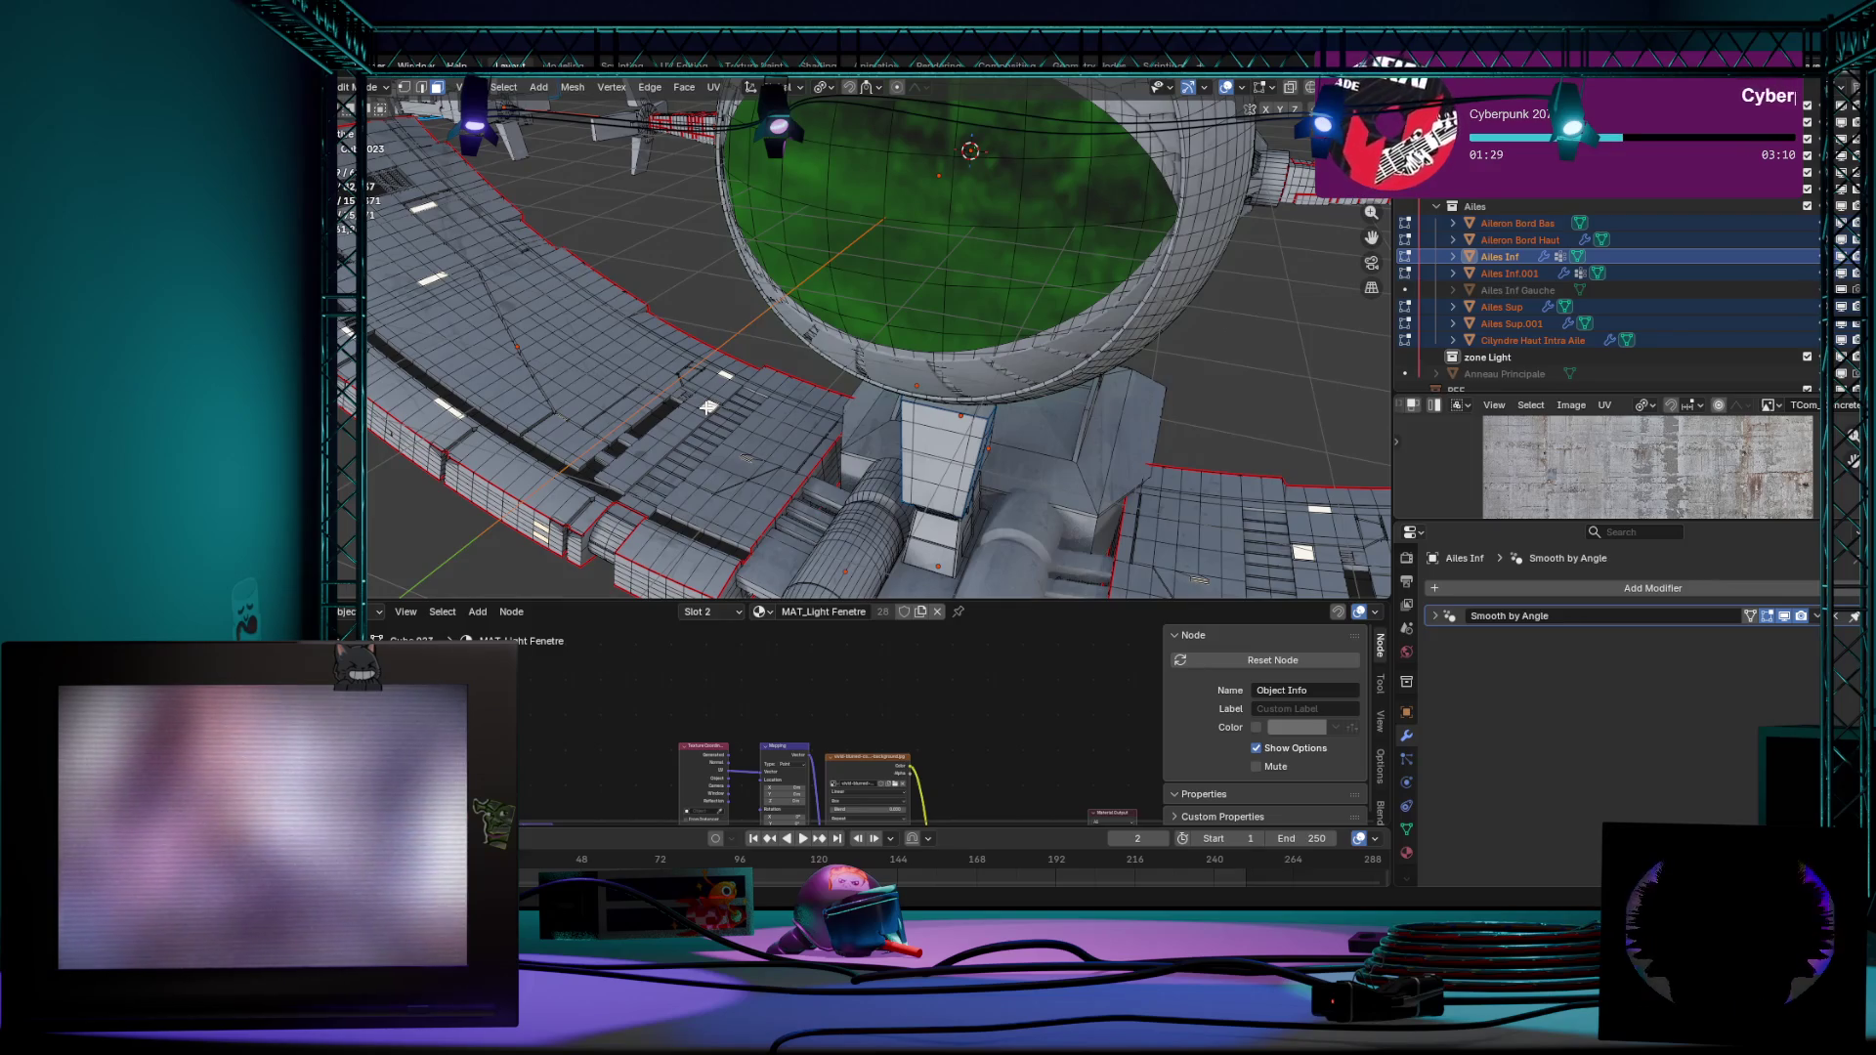
Step: Return to object mode and join the split-off window pieces back into the wings with Ctrl+J
key("Tab")
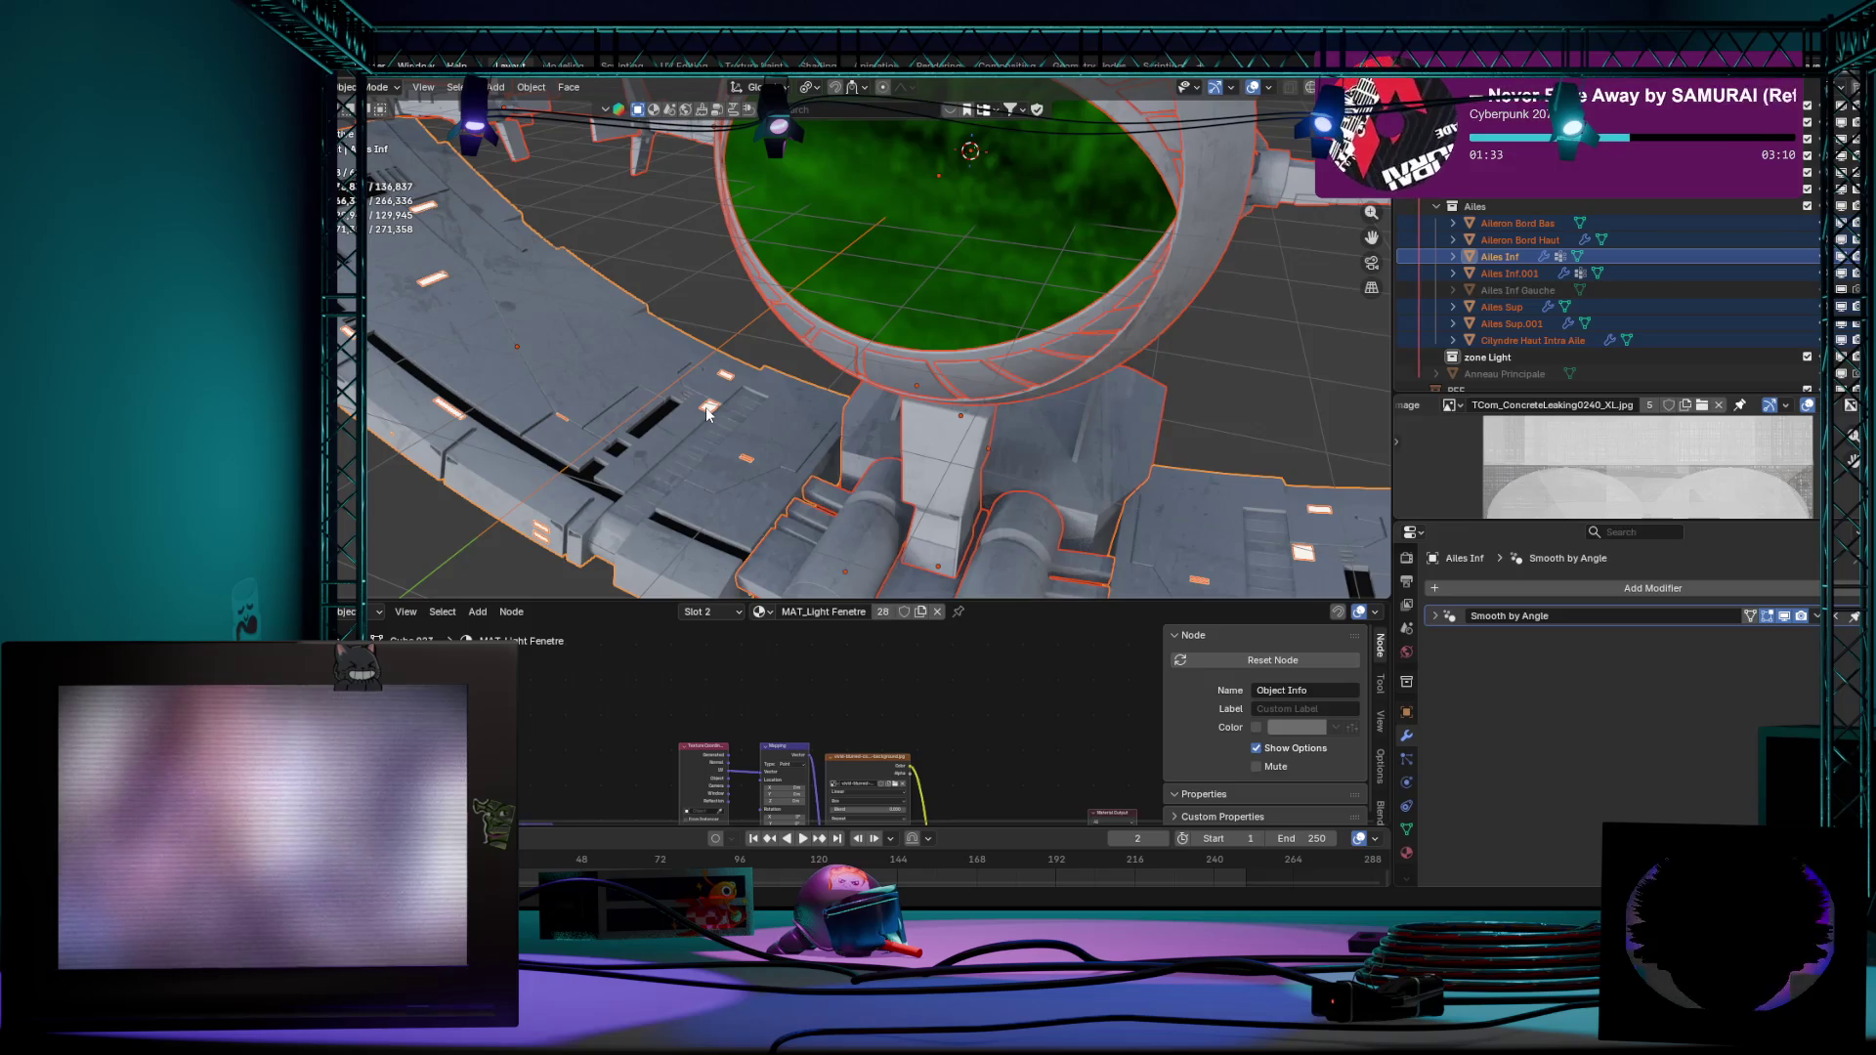
key("ctrl+j")
key("Tab")
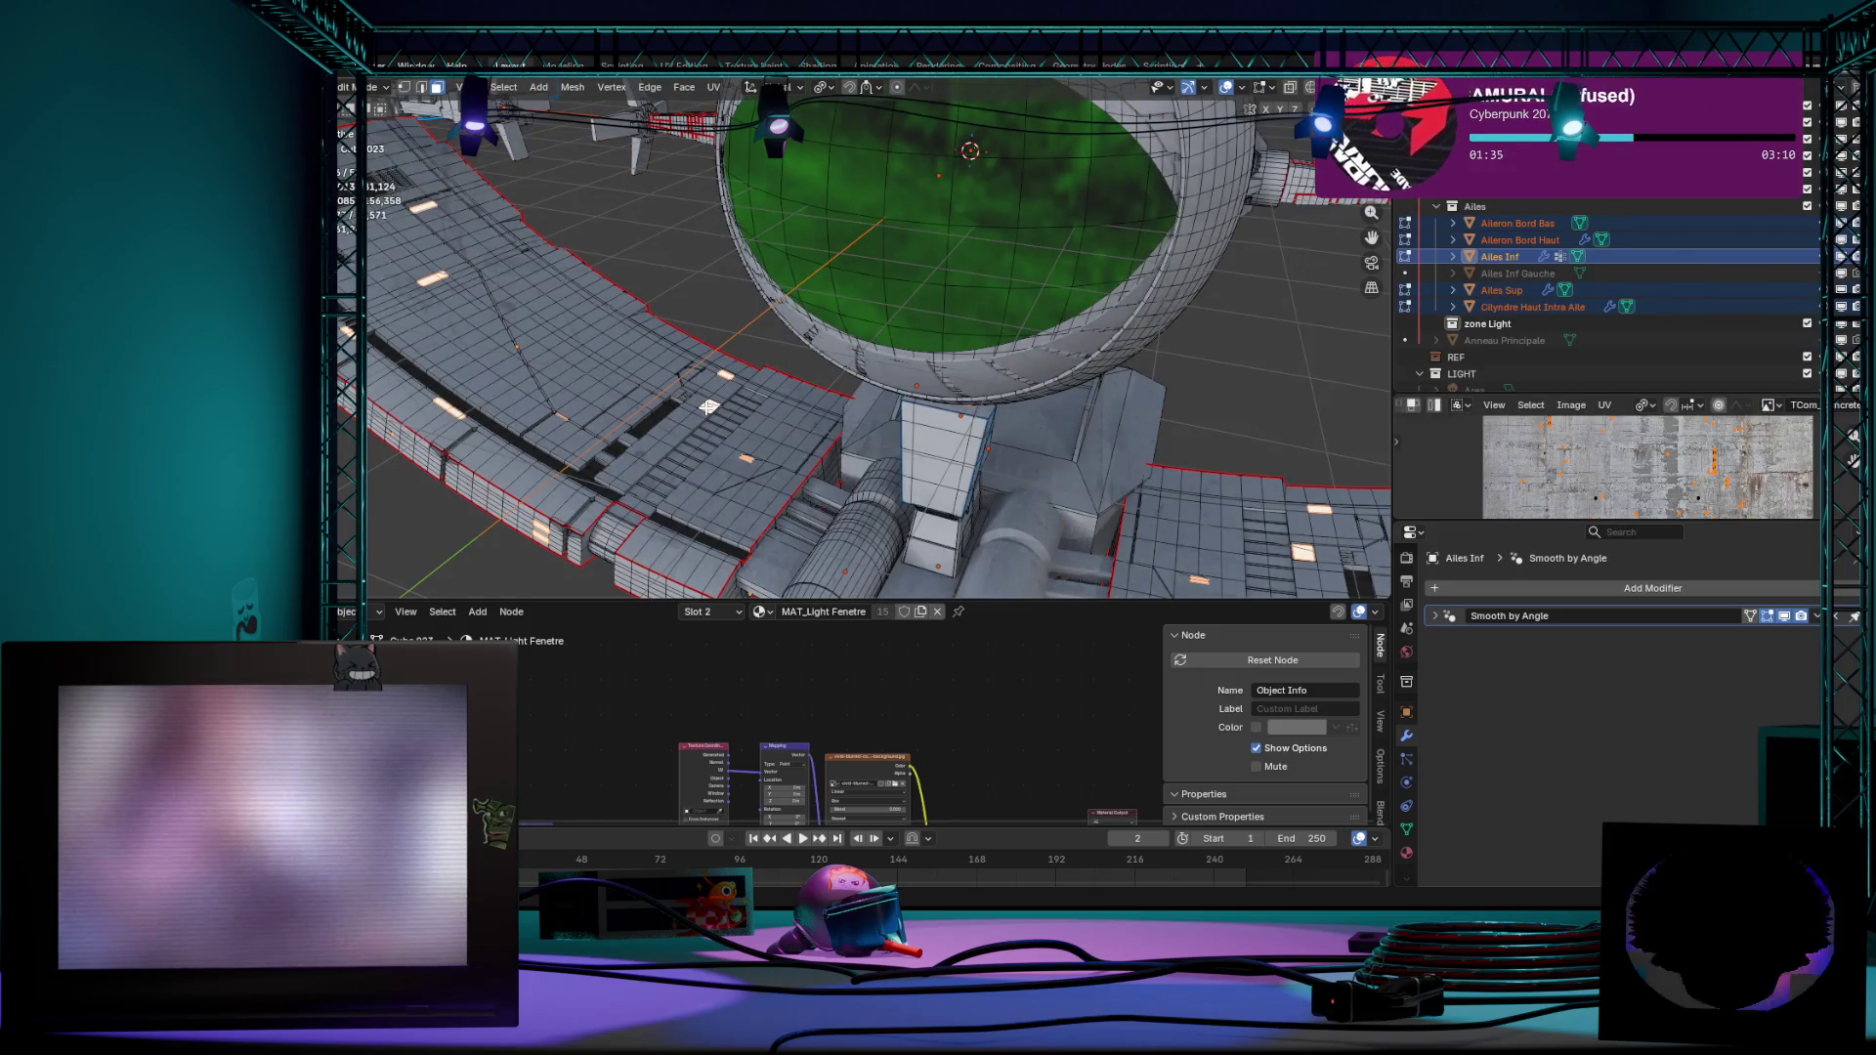
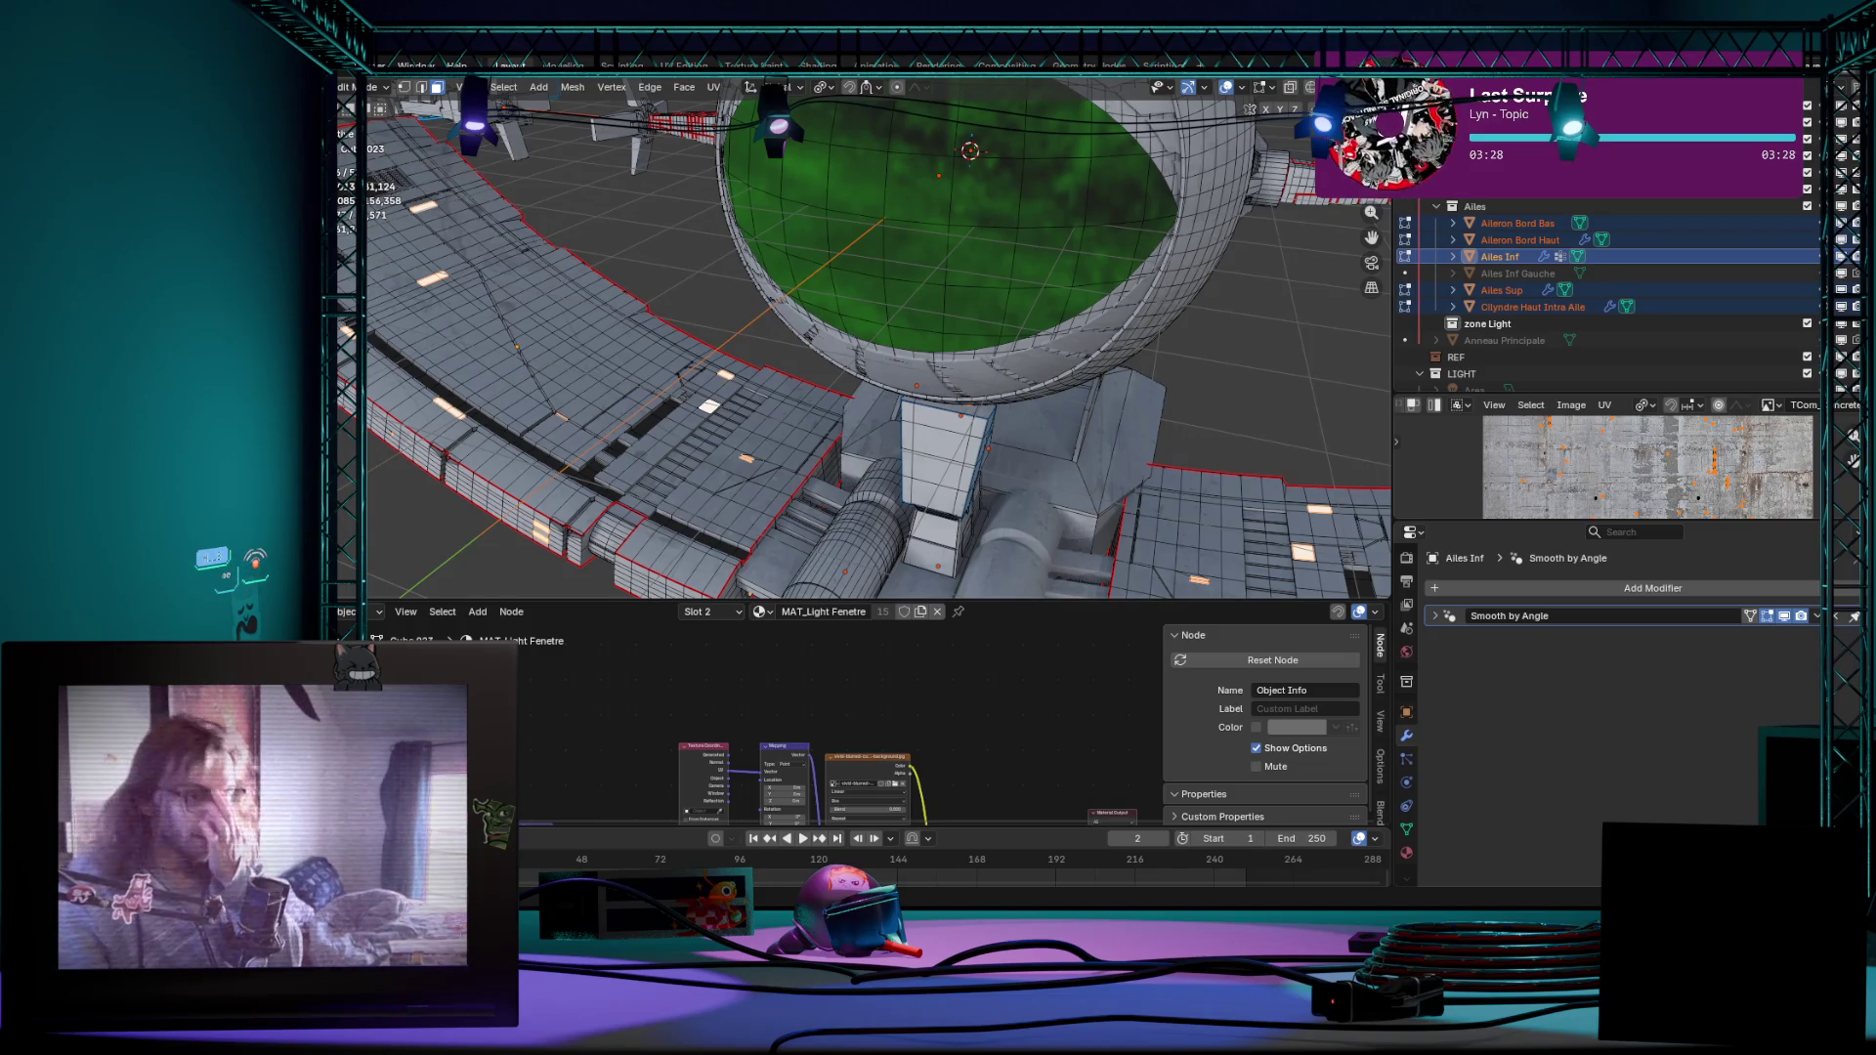
scroll(864, 337, "up", 2)
Step: Orbit around the sphere, ring and hull, expanding and collapsing the Jonction and Ailes collections in the Outliner
middle_click_drag(866, 338, 938, 367)
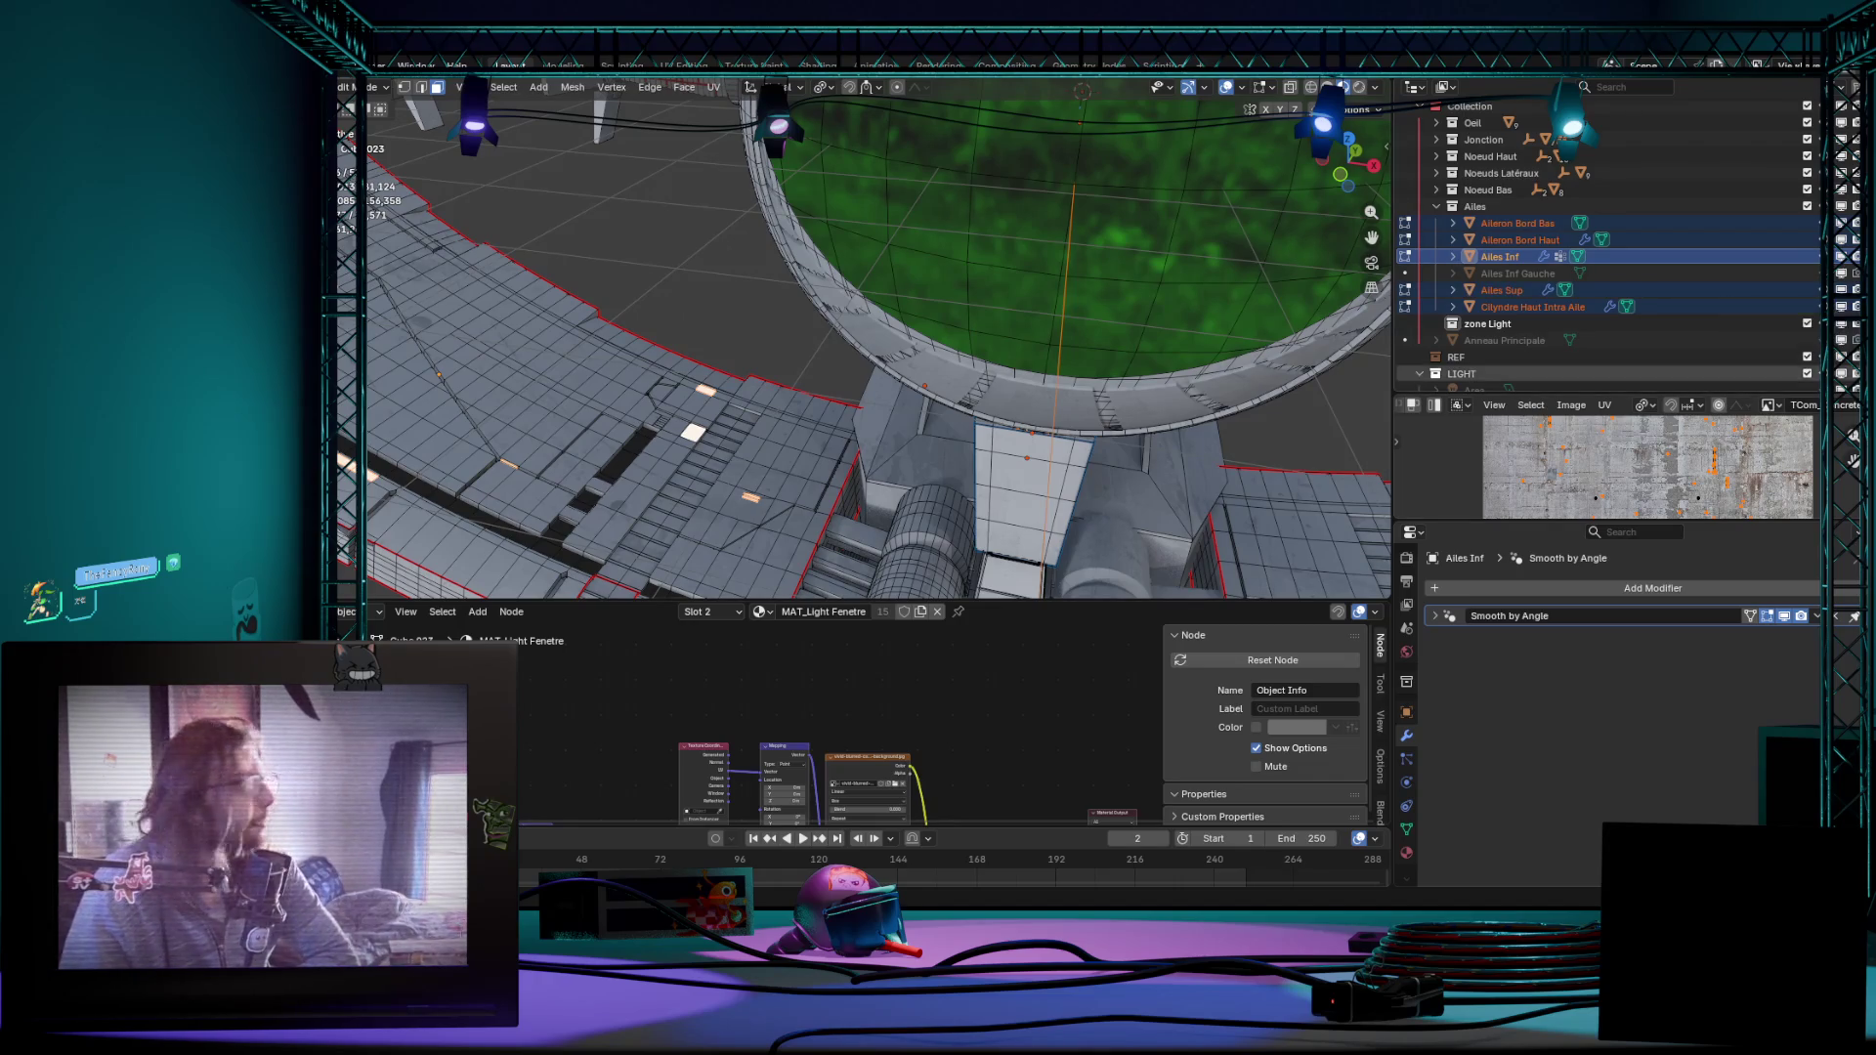
mouse_move(879, 337)
middle_mouse_down()
mouse_move(938, 353)
mouse_move(938, 293)
middle_mouse_up()
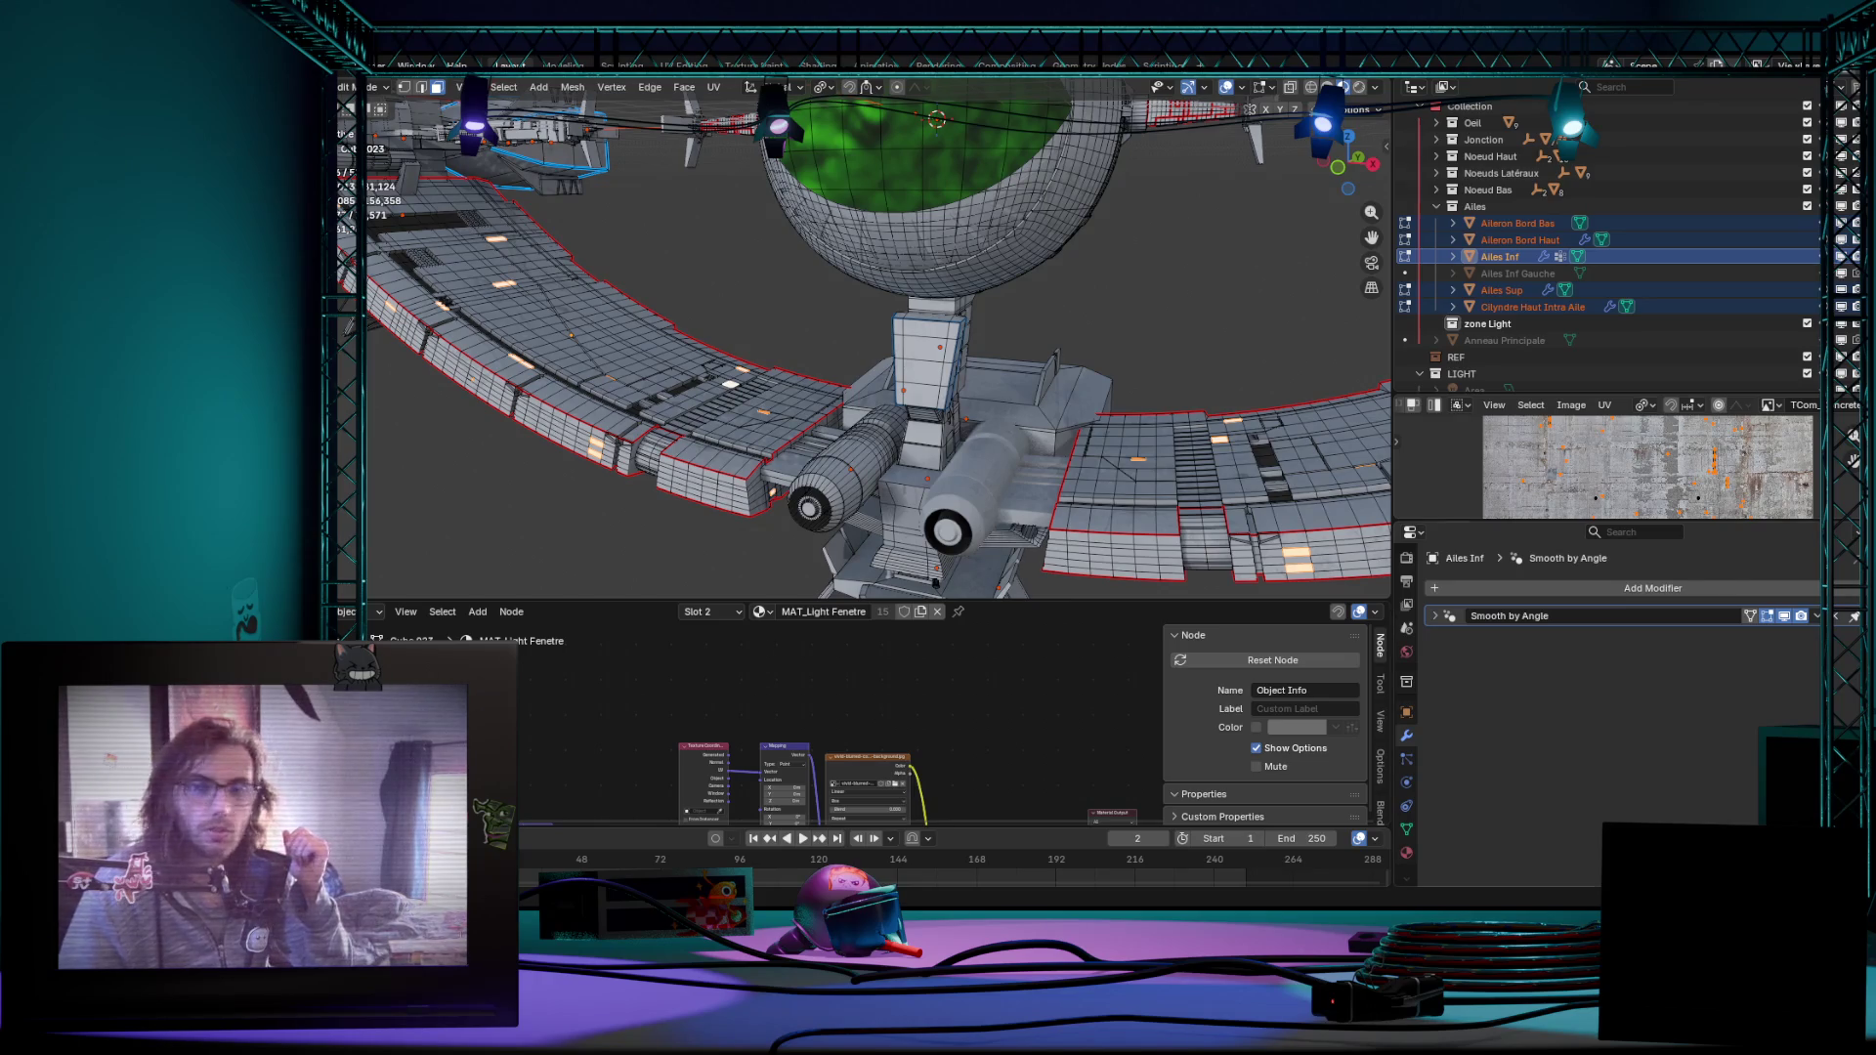
mouse_move(762, 367)
middle_mouse_down()
mouse_move(826, 425)
mouse_move(764, 507)
middle_mouse_up()
scroll(824, 426, "up", 5)
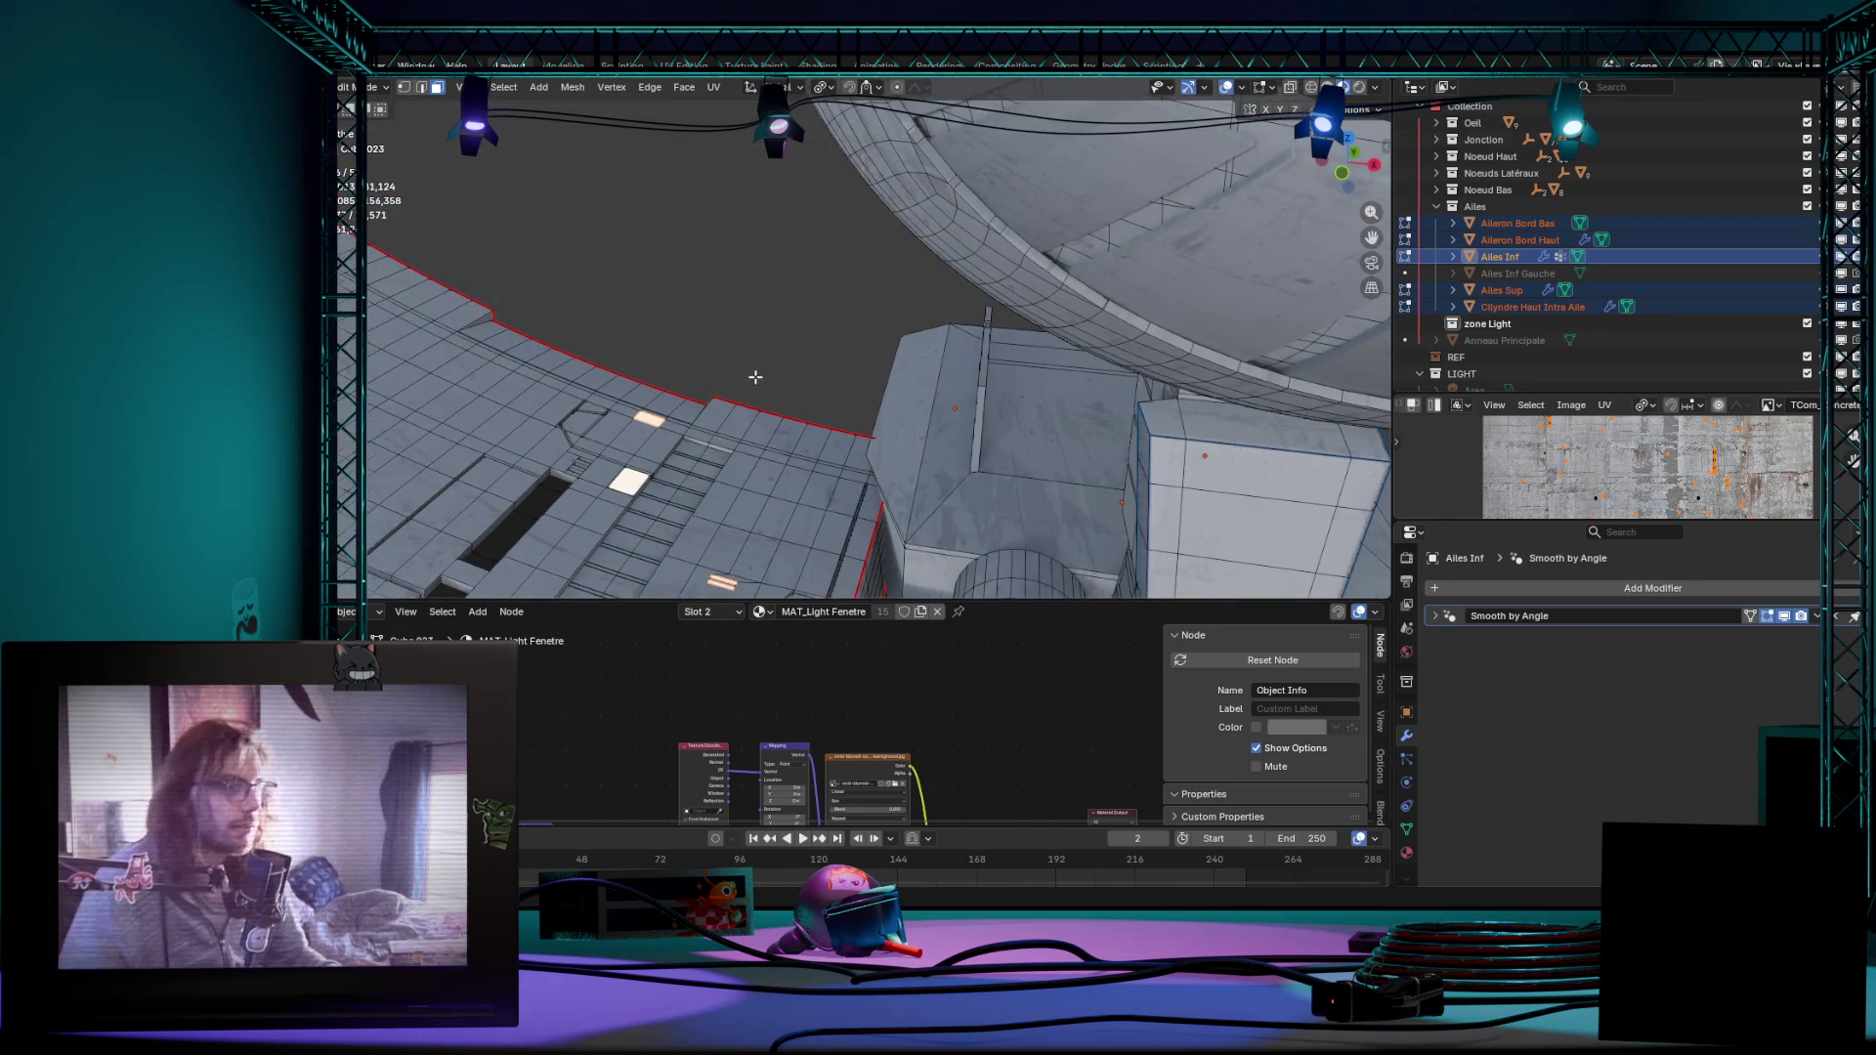
mouse_move(706, 446)
middle_mouse_down()
mouse_move(757, 370)
mouse_move(756, 431)
mouse_move(828, 384)
middle_mouse_up()
scroll(758, 371, "down", 5)
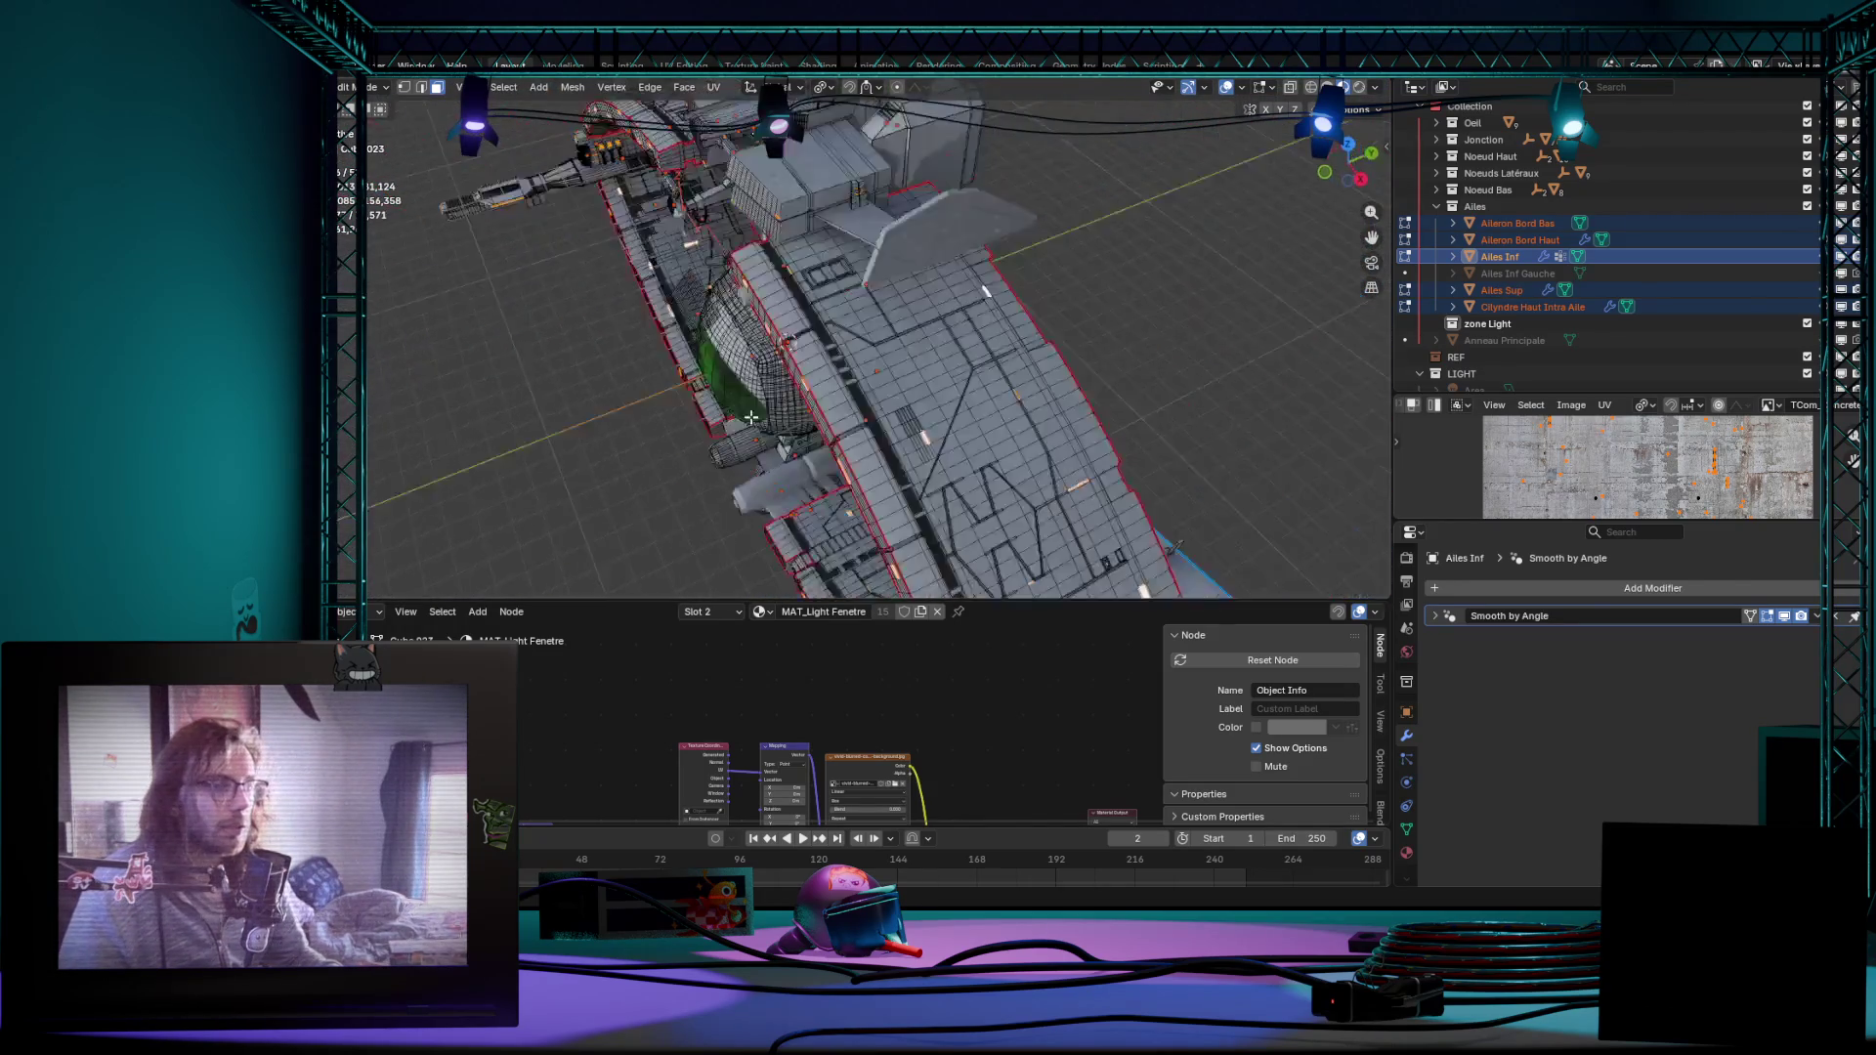
scroll(828, 384, "down", 3)
scroll(1444, 220, "up", 1)
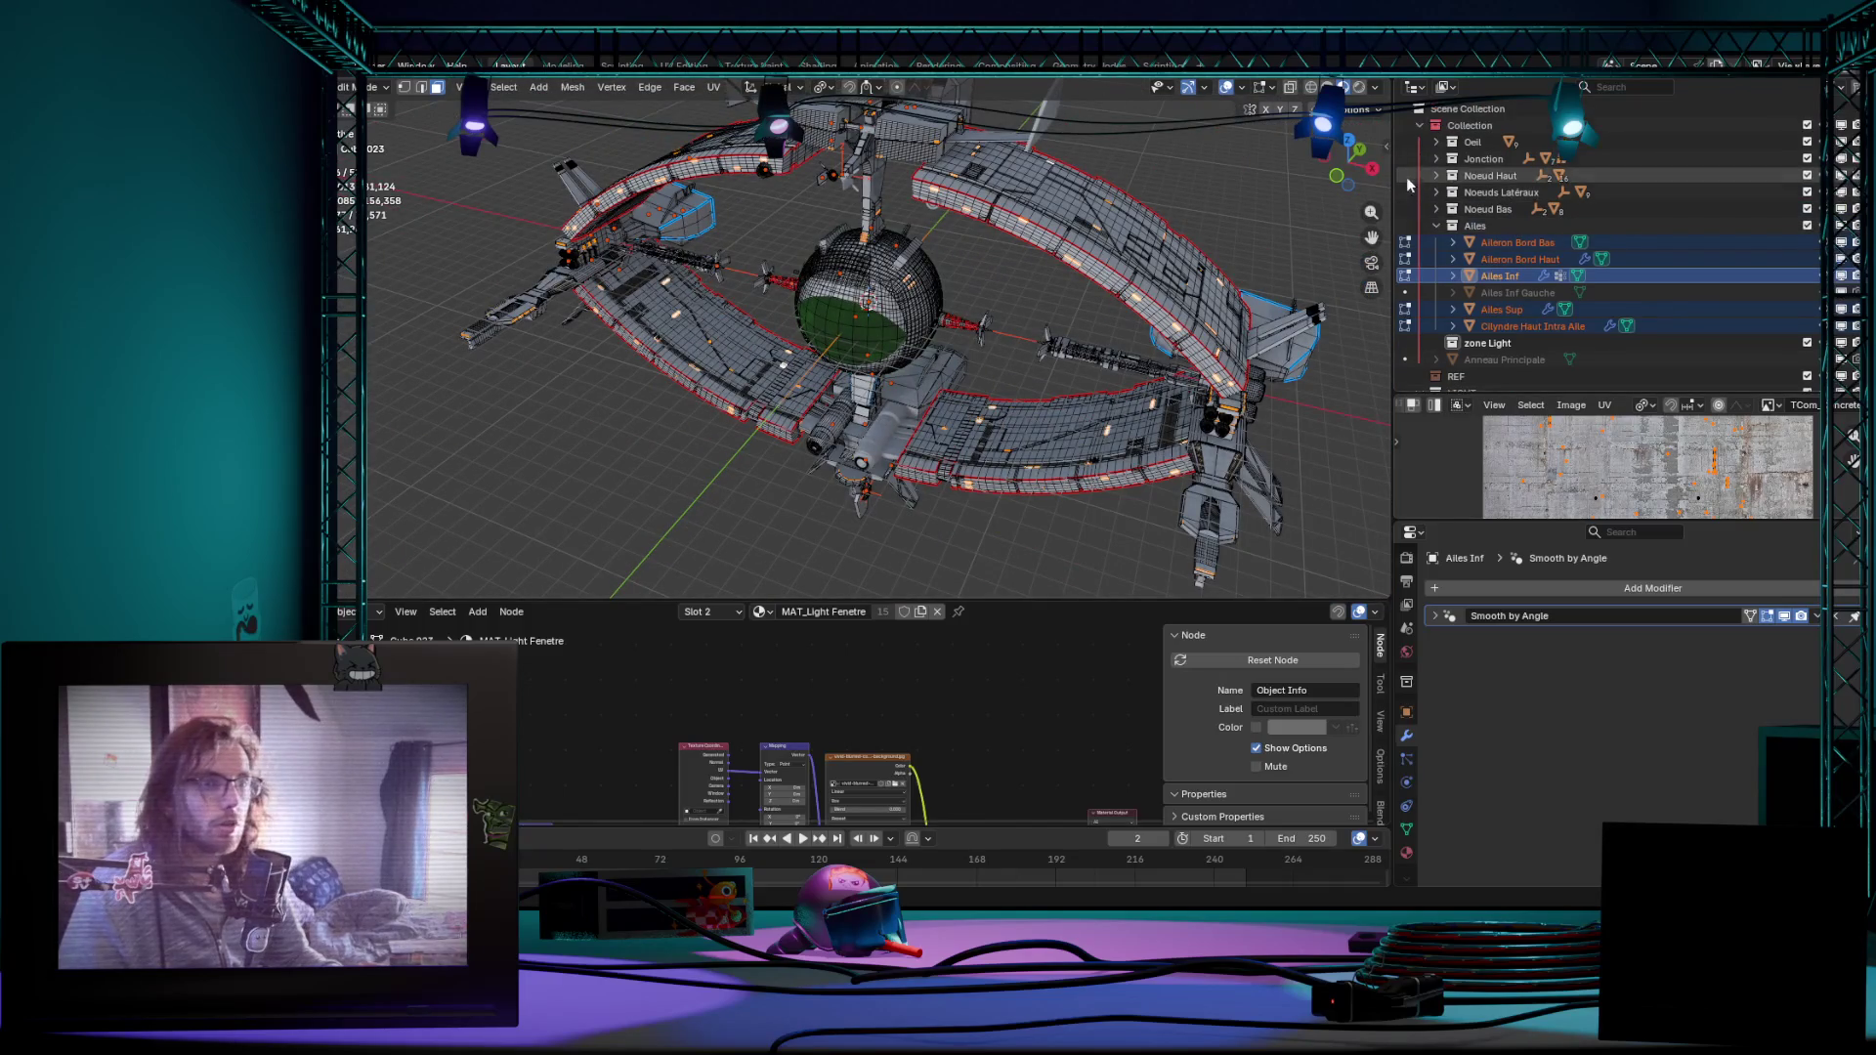
left_click(1435, 158)
left_click(1434, 157)
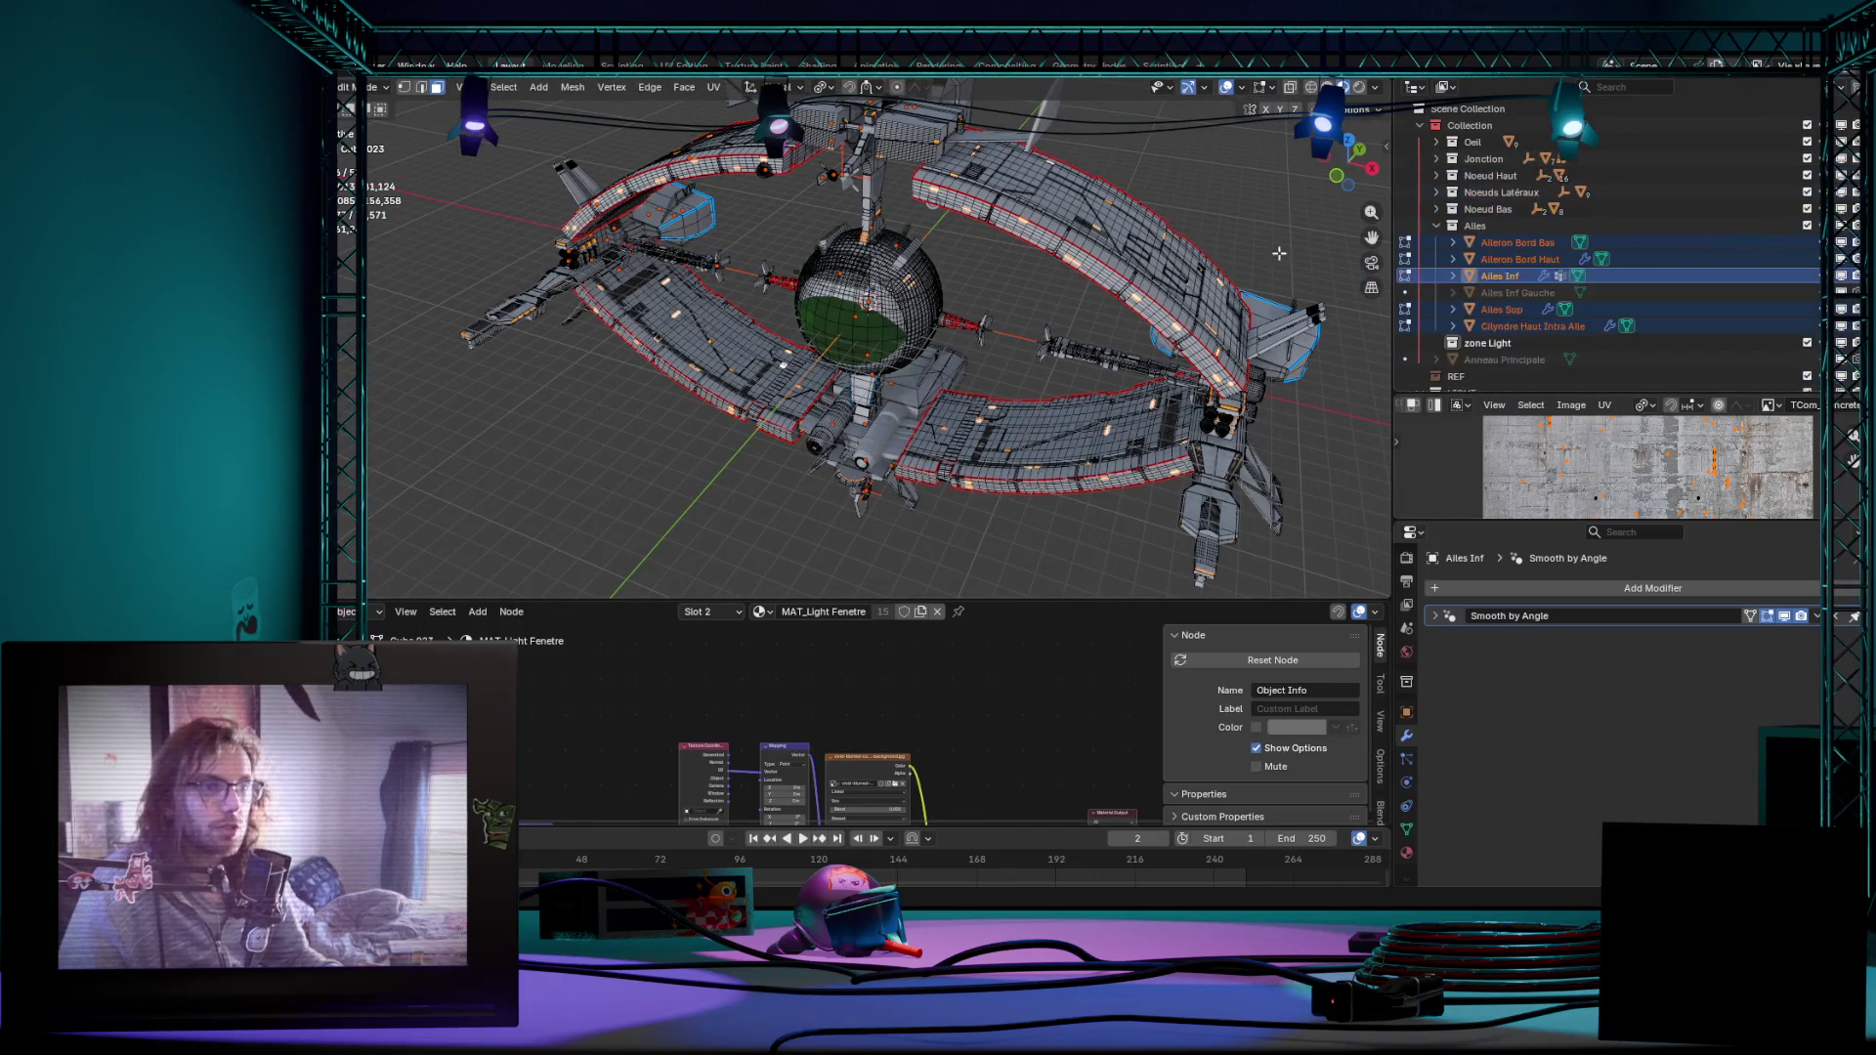
left_click(1438, 227)
scroll(941, 287, "up", 4)
scroll(941, 288, "up", 5)
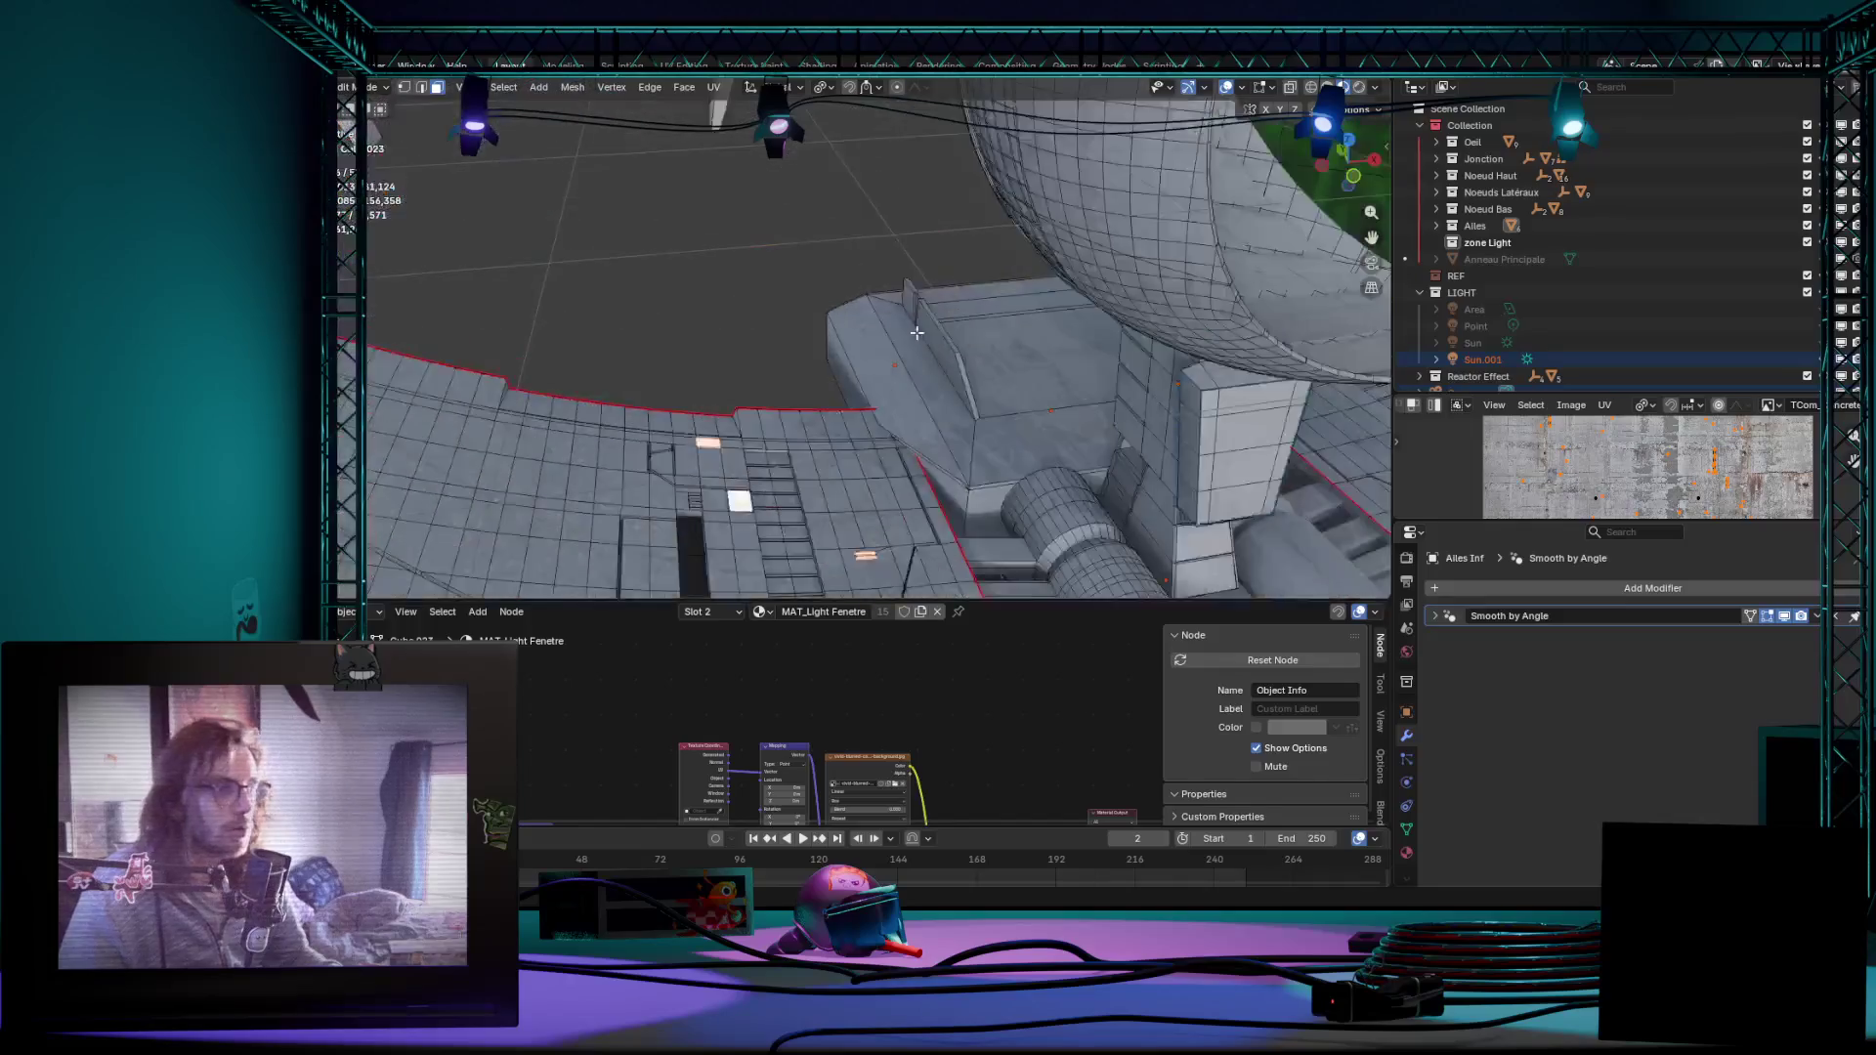
scroll(833, 315, "up", 2)
scroll(807, 352, "up", 2)
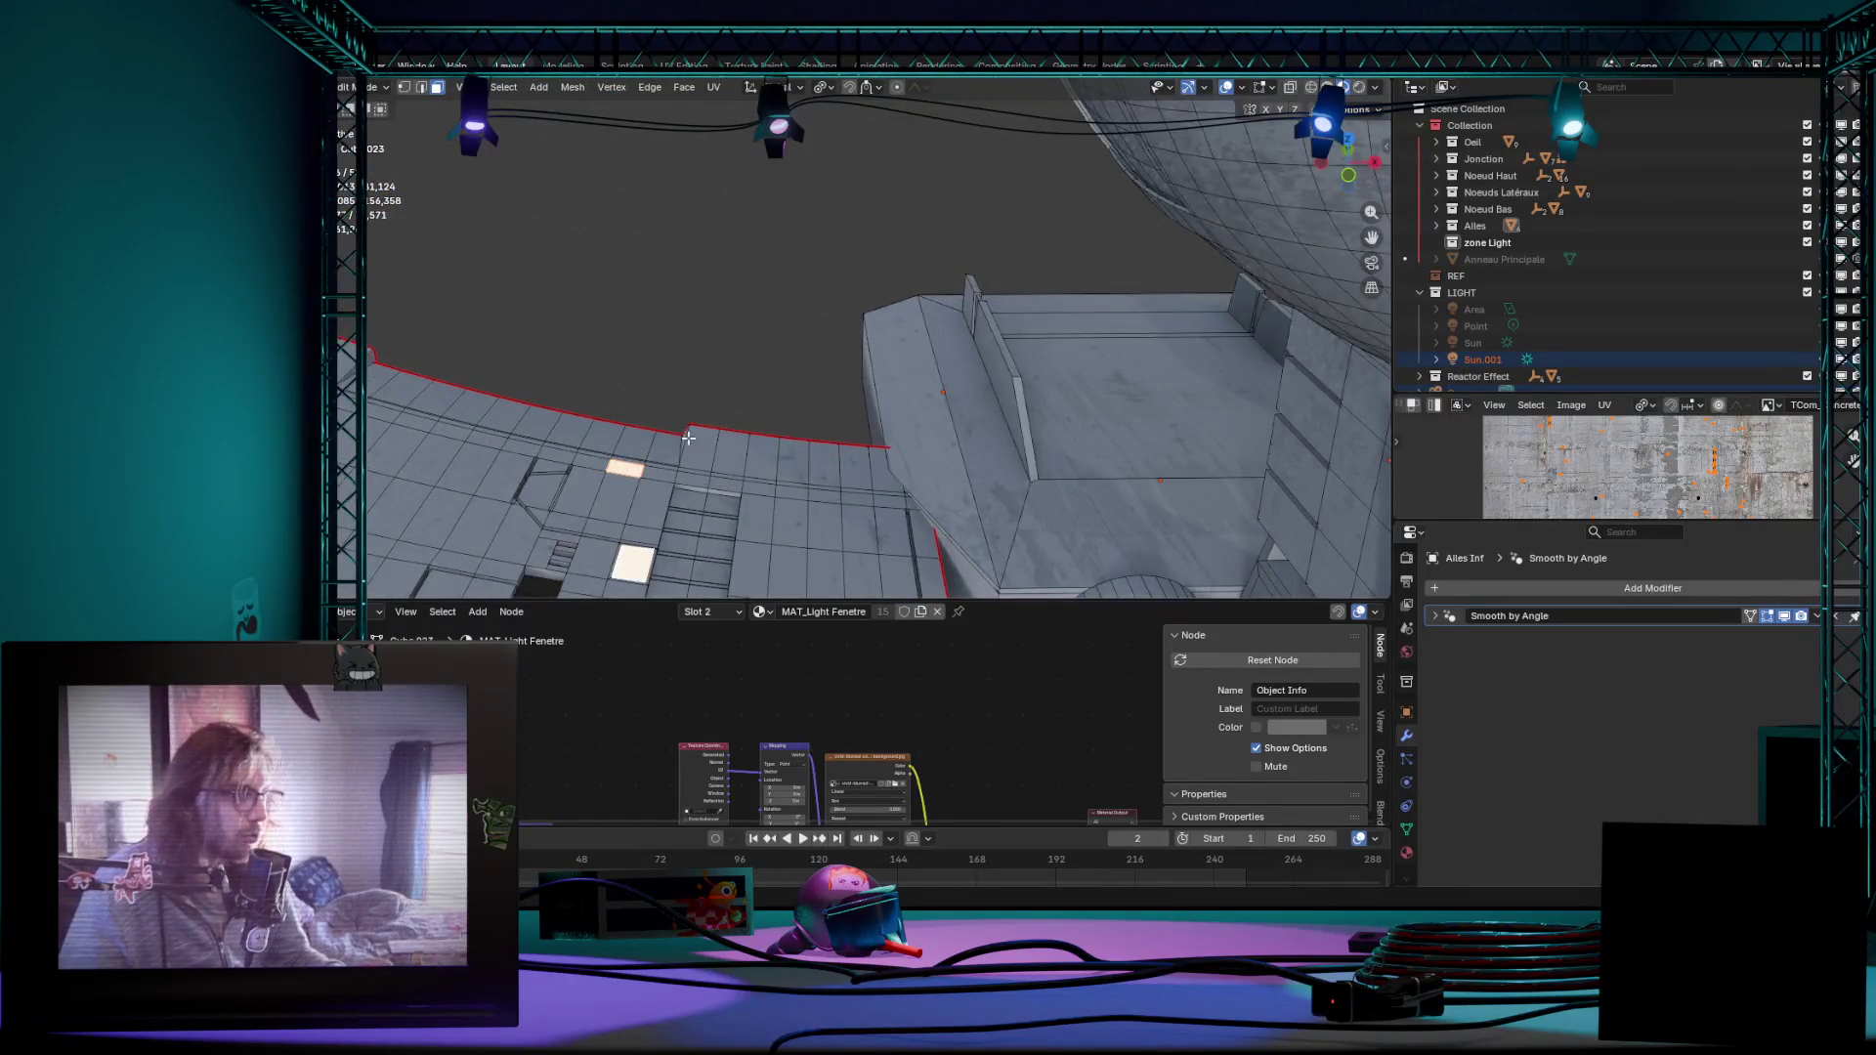
scroll(762, 412, "up", 2)
scroll(730, 460, "up", 2)
scroll(731, 461, "down", 2)
scroll(733, 451, "down", 2)
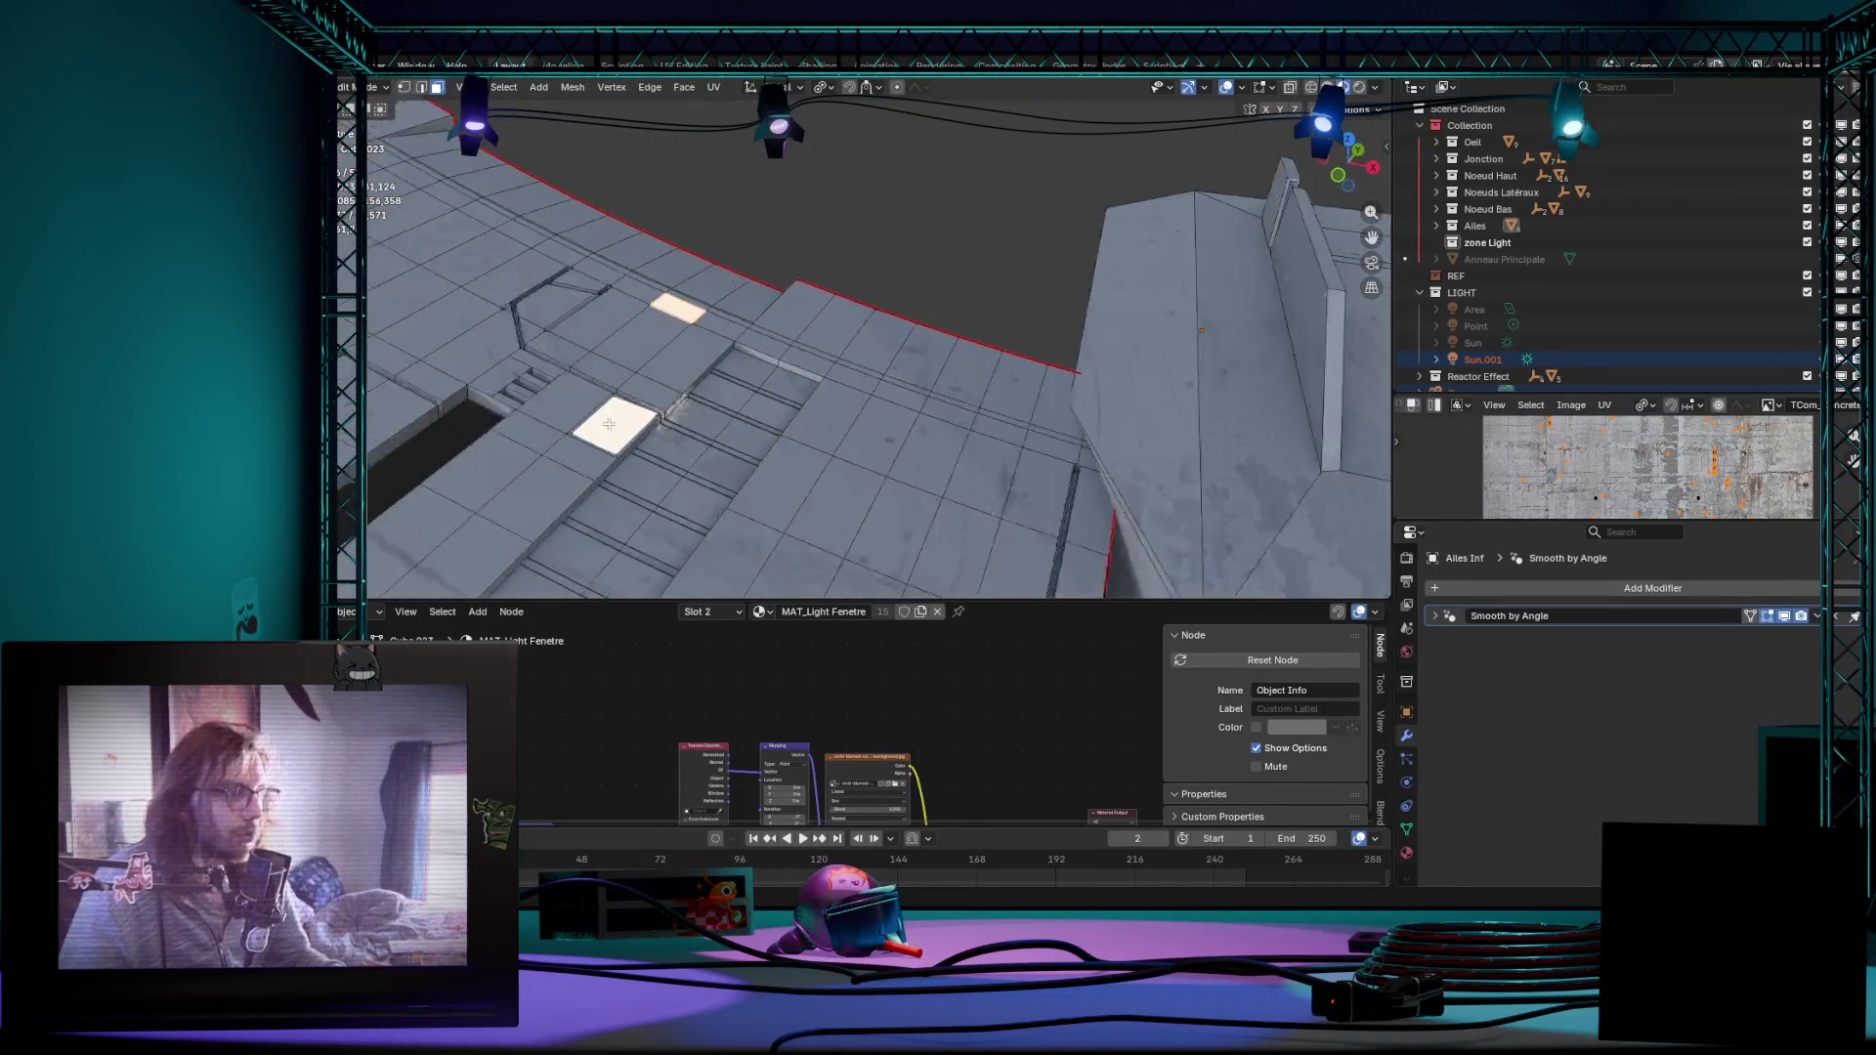
scroll(737, 440, "down", 2)
scroll(744, 425, "down", 4)
scroll(744, 425, "up", 3)
scroll(821, 396, "up", 3)
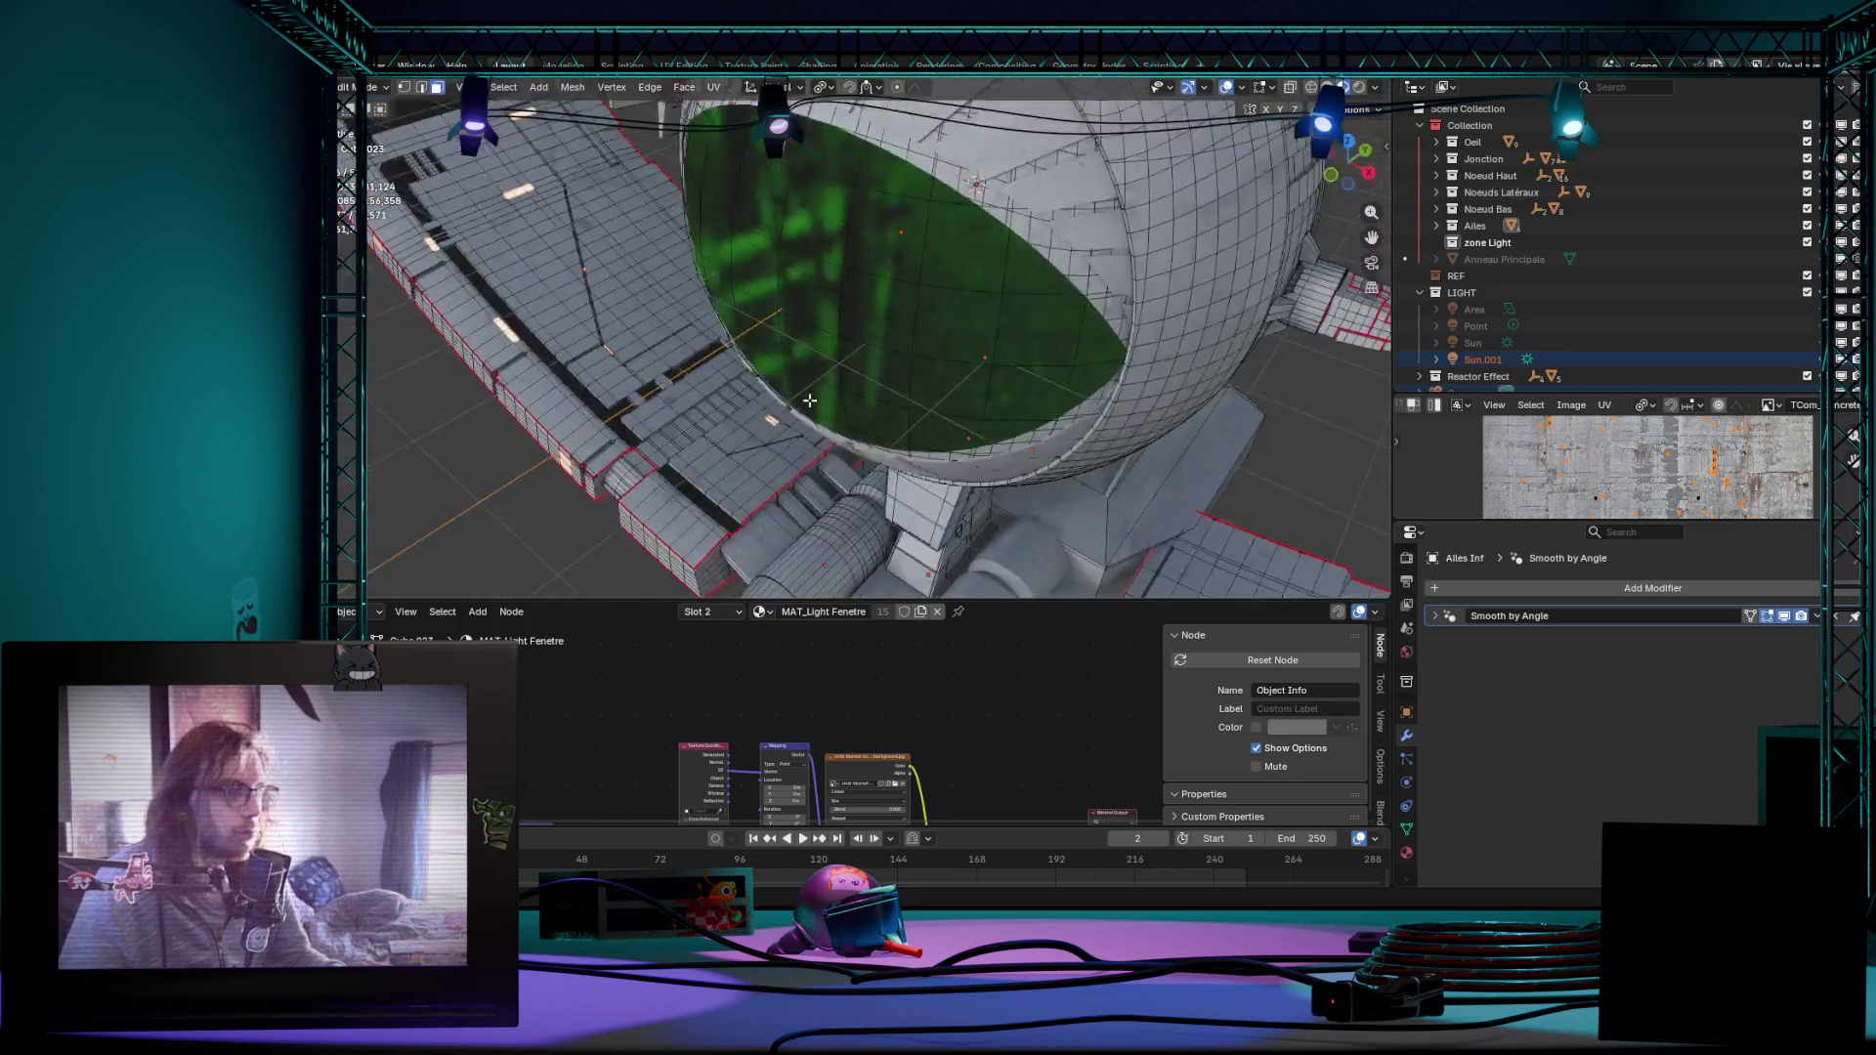
scroll(912, 368, "up", 3)
scroll(1029, 393, "down", 2)
scroll(997, 384, "down", 1)
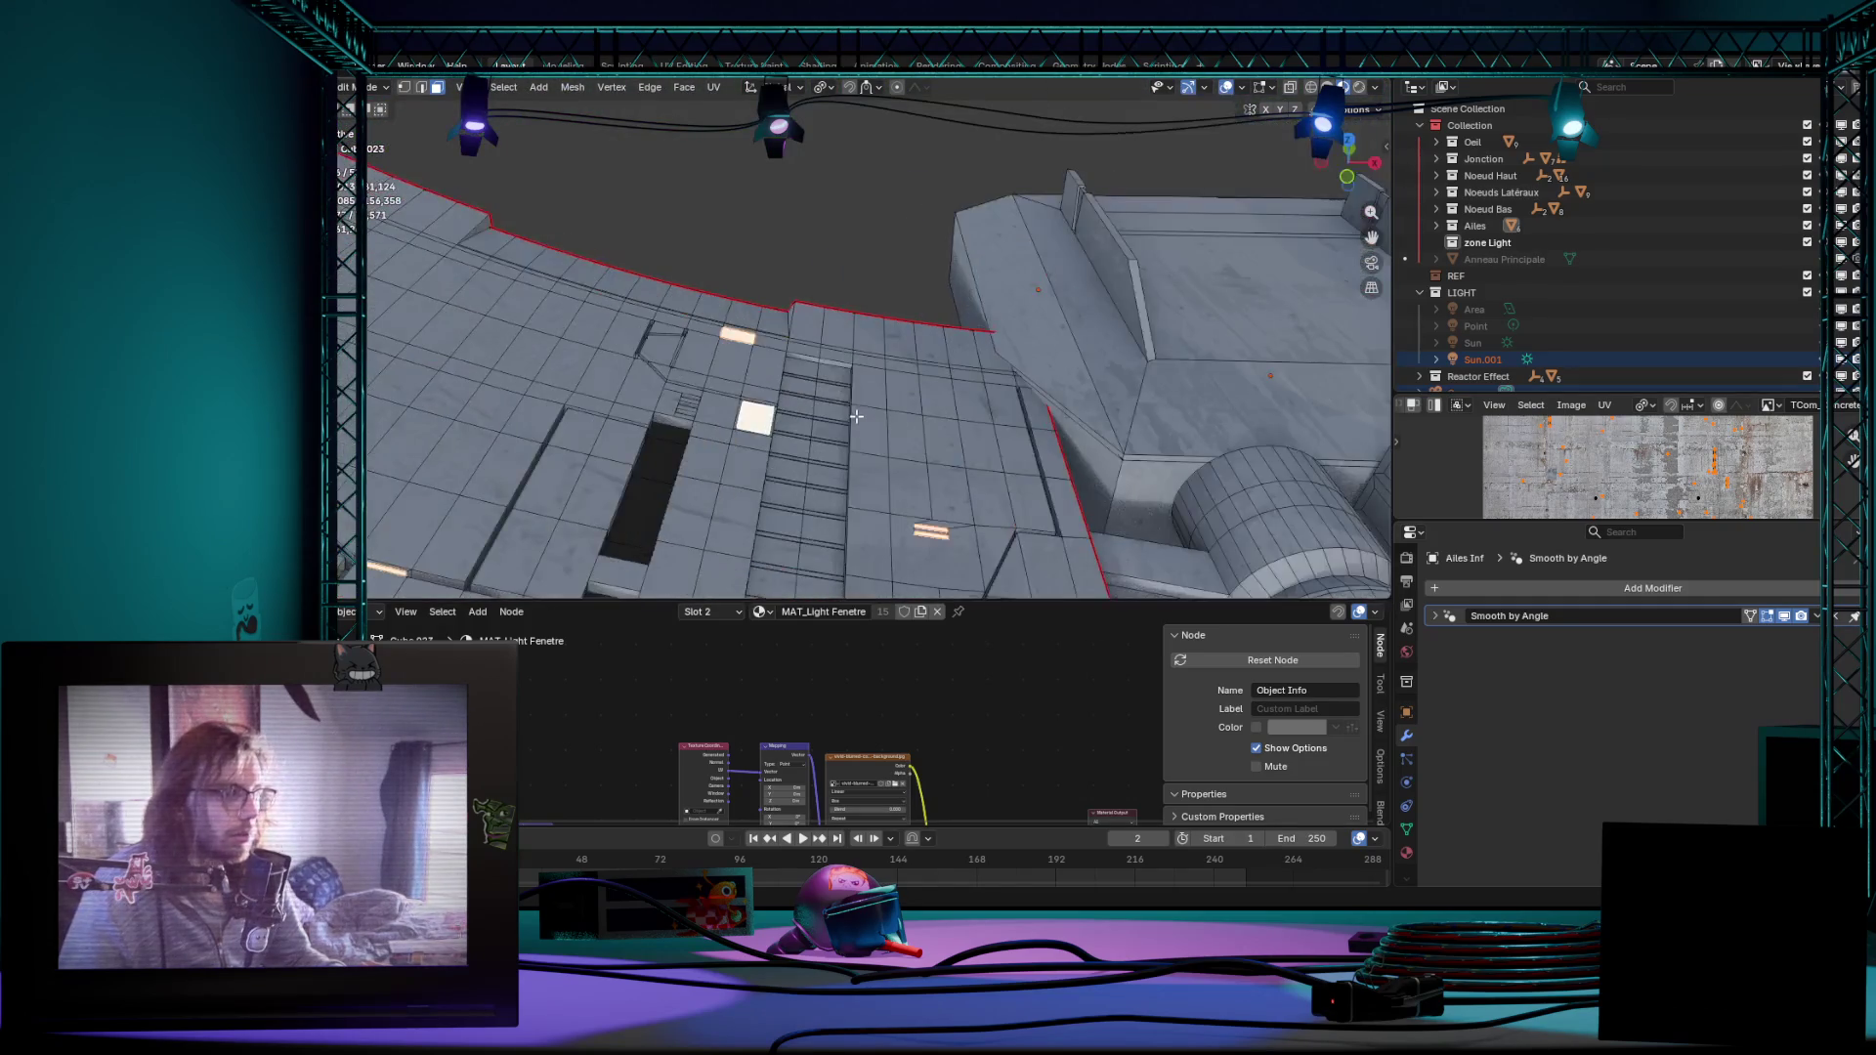
scroll(953, 374, "down", 2)
scroll(904, 358, "down", 2)
mouse_move(904, 358)
middle_mouse_down()
mouse_move(952, 393)
mouse_move(1018, 392)
middle_mouse_up()
scroll(953, 393, "up", 3)
scroll(1012, 428, "down", 5)
scroll(1012, 428, "down", 3)
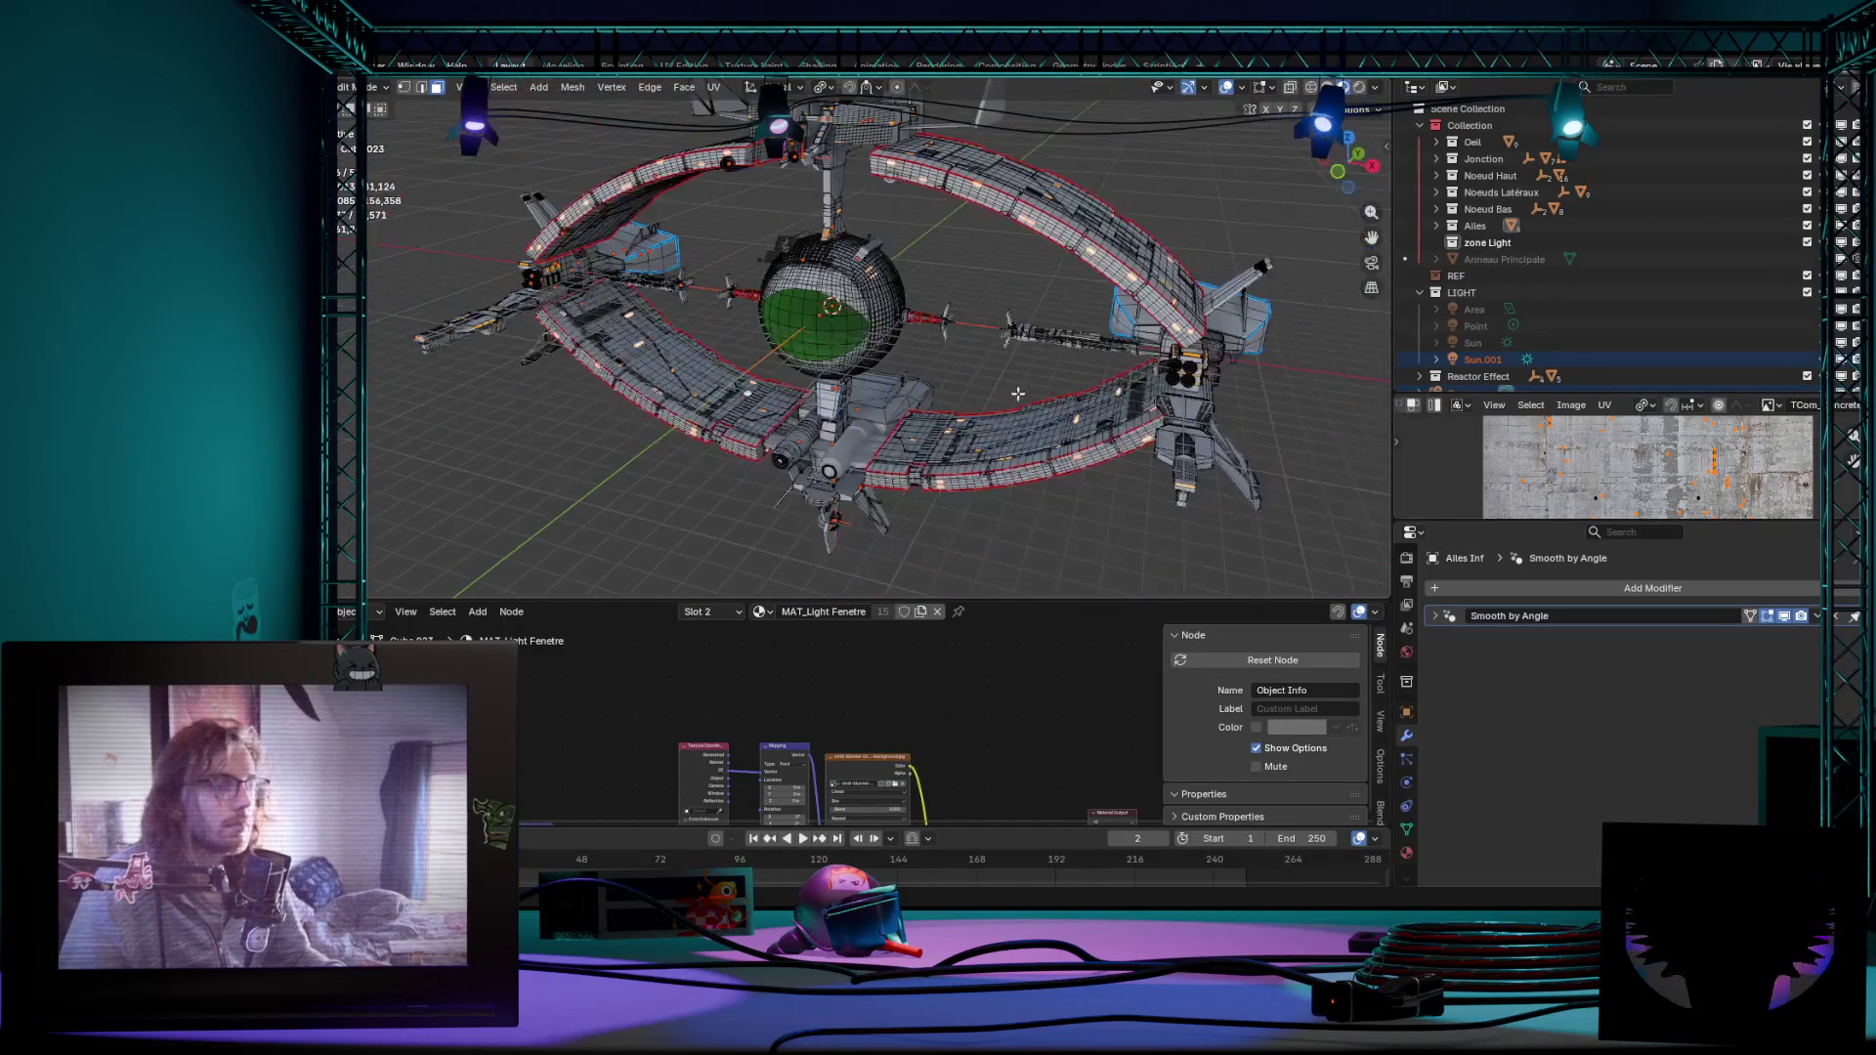
Step: Switch the viewport to grey Solid shading and inspect the ring ship from front and elevated angles
left_click(1290, 86)
scroll(1025, 338, "up", 2)
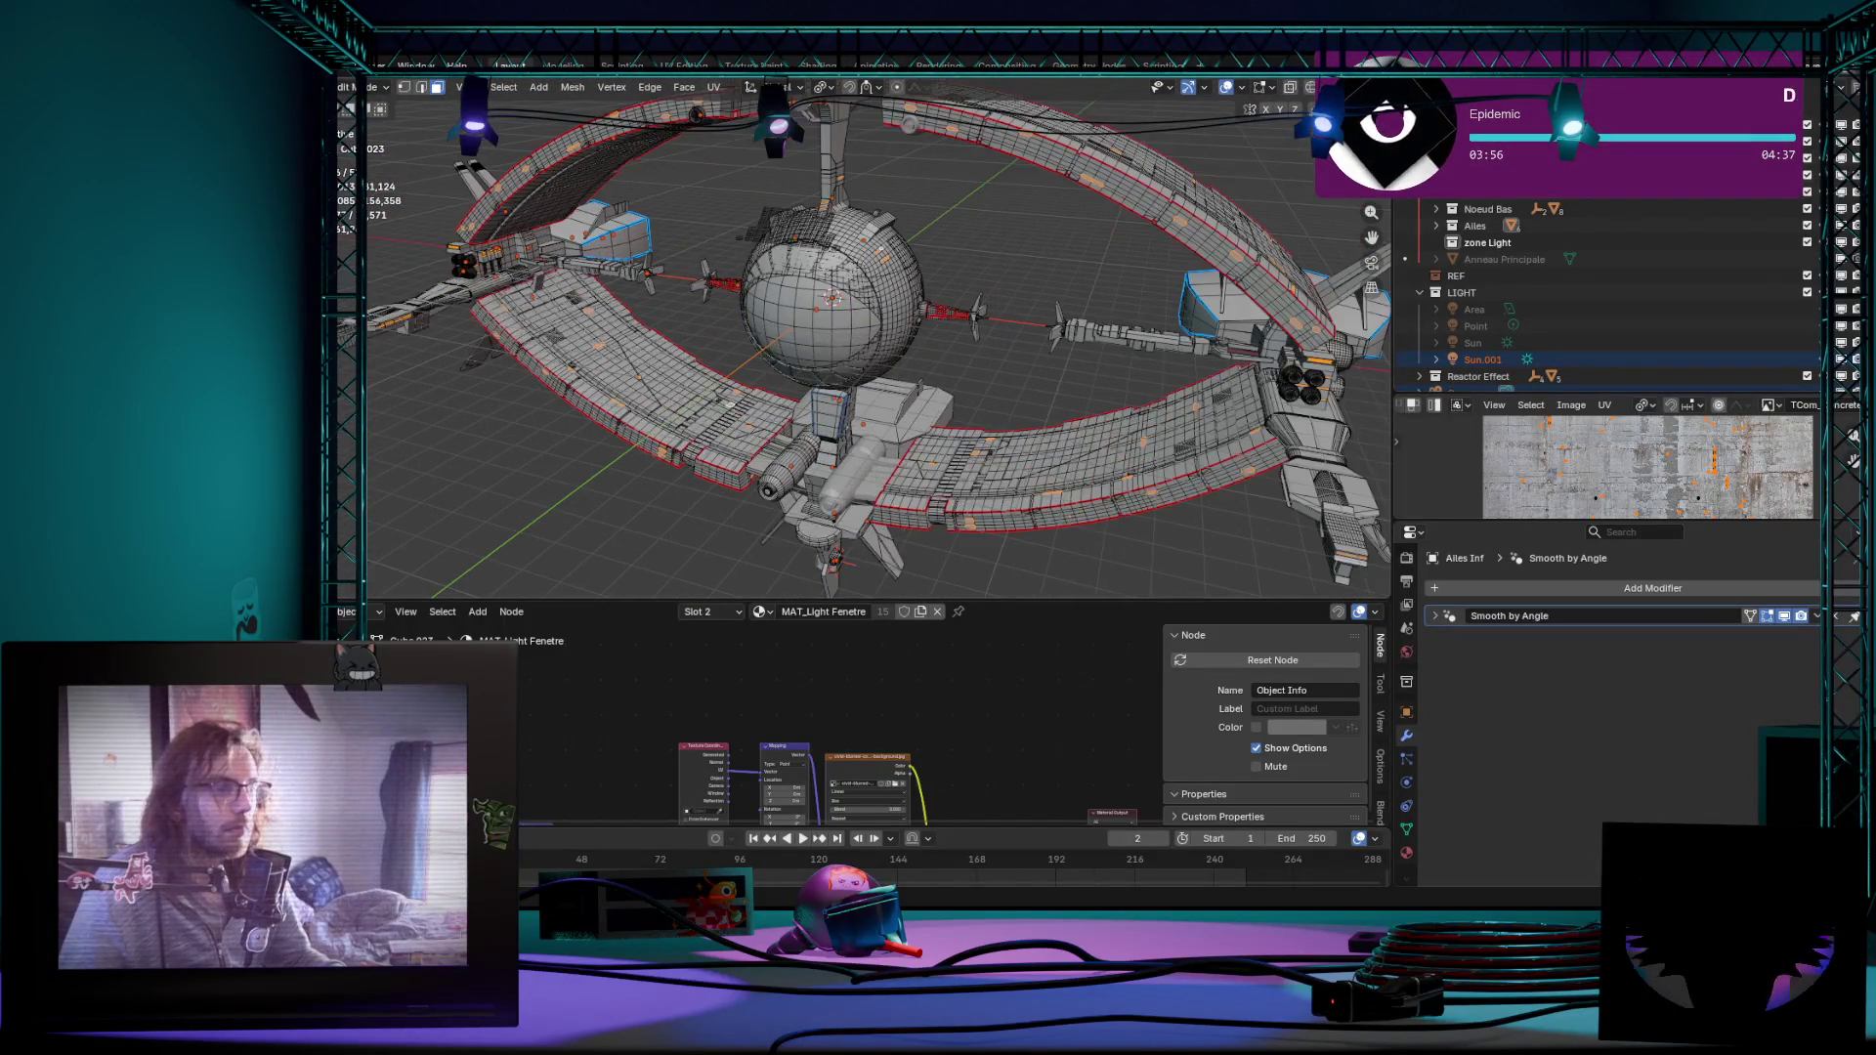
middle_click_drag(851, 337, 869, 265)
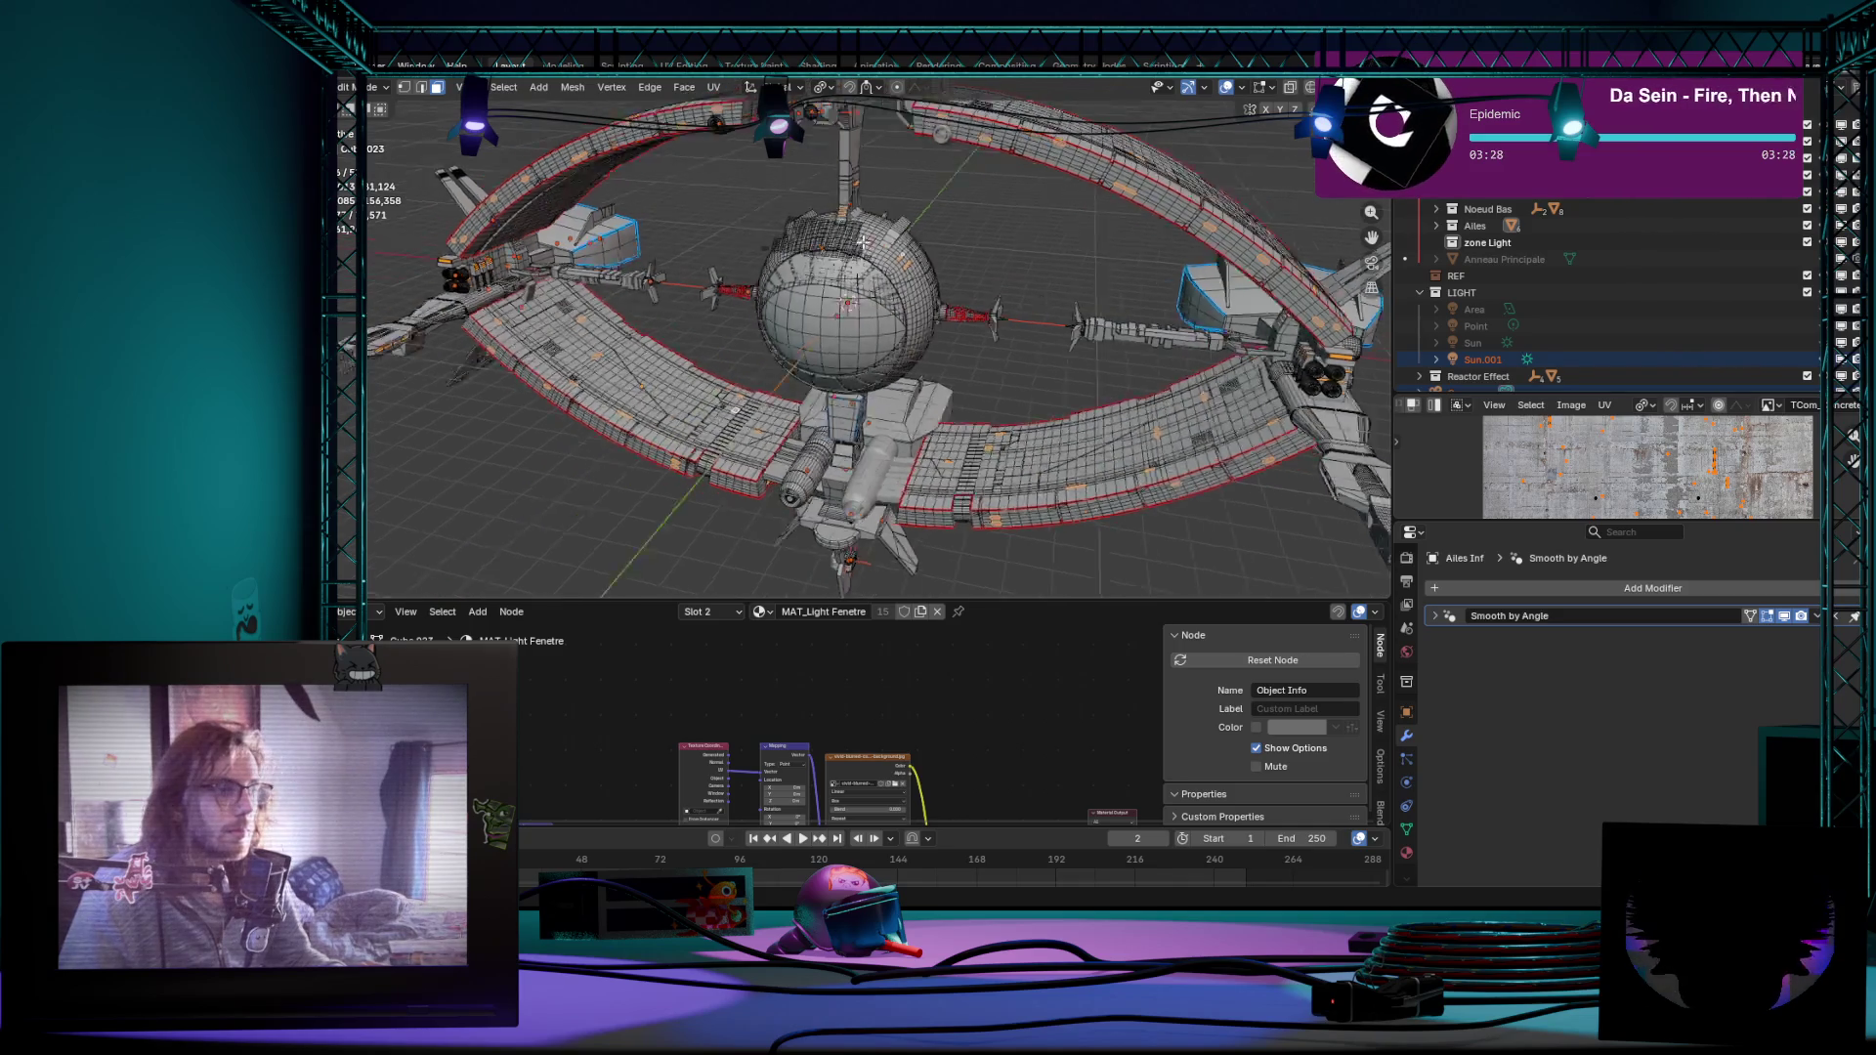
scroll(869, 266, "up", 3)
scroll(868, 265, "down", 4)
mouse_move(870, 265)
middle_mouse_down()
mouse_move(844, 284)
mouse_move(880, 243)
mouse_move(806, 301)
middle_mouse_up()
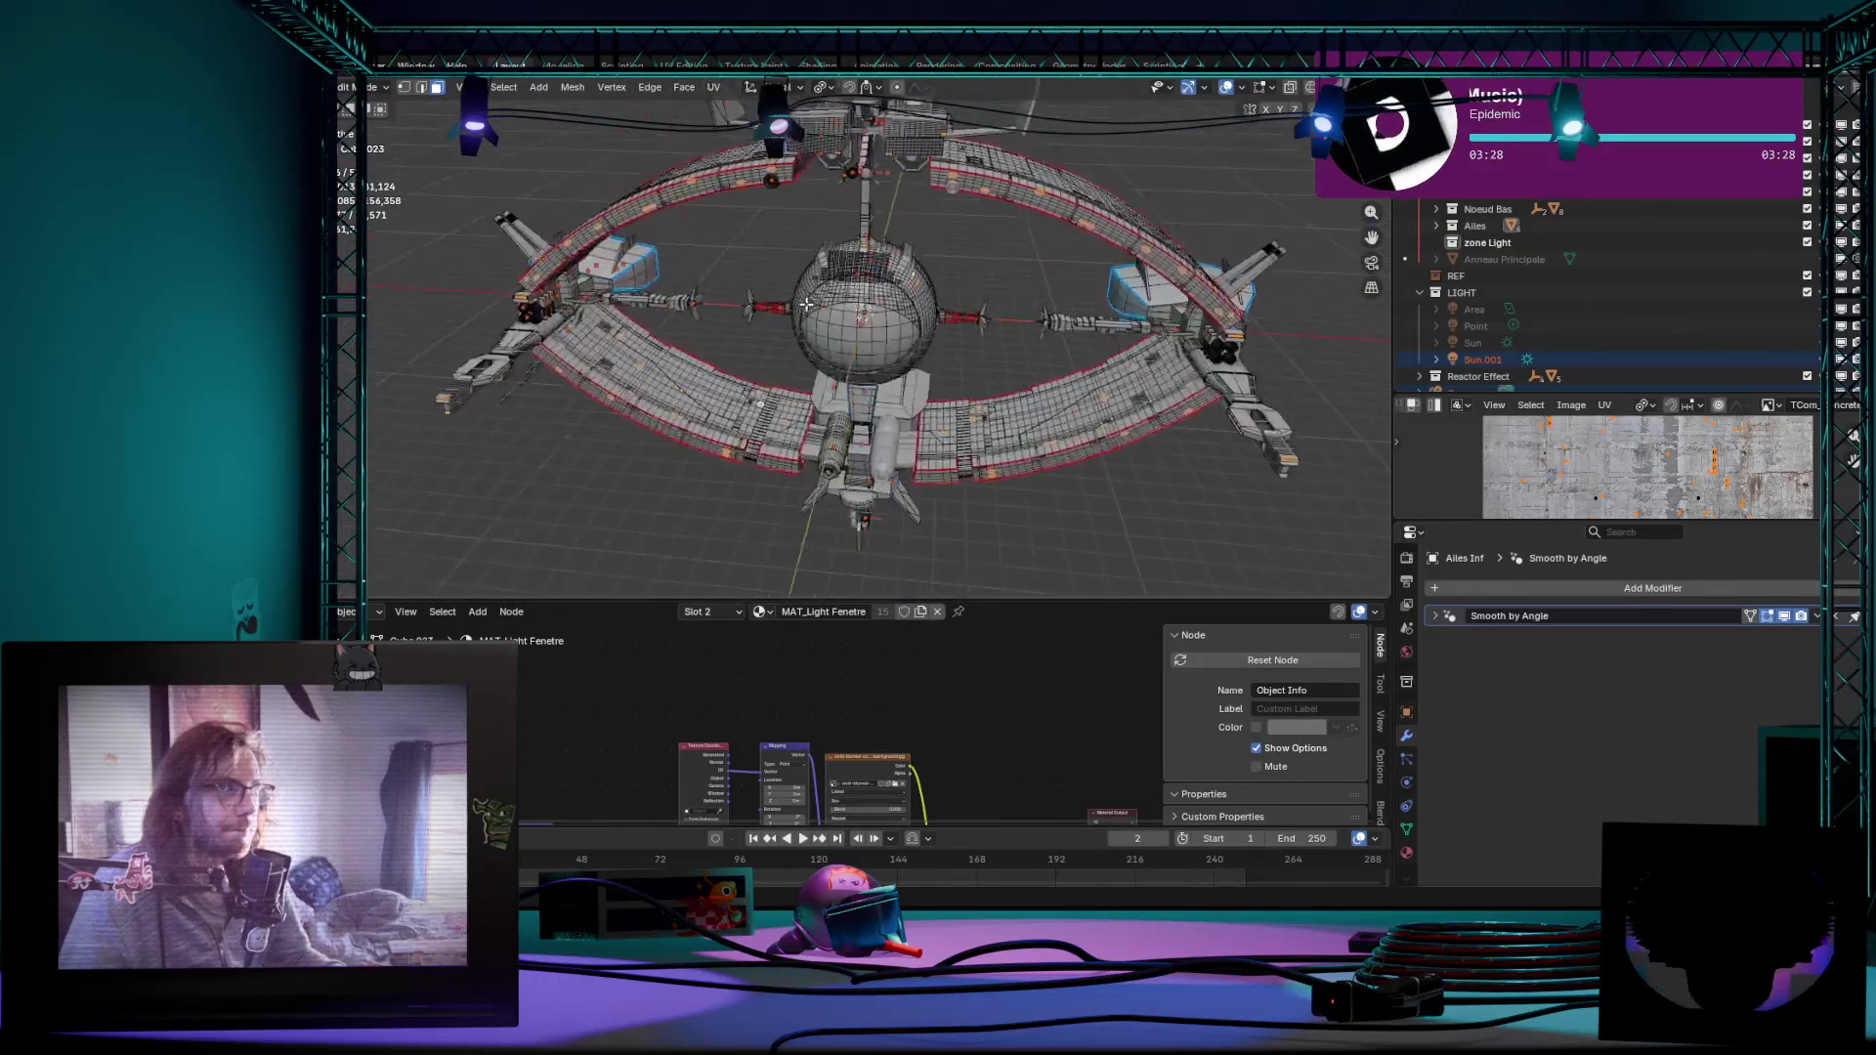
scroll(807, 301, "up", 3)
scroll(895, 298, "up", 3)
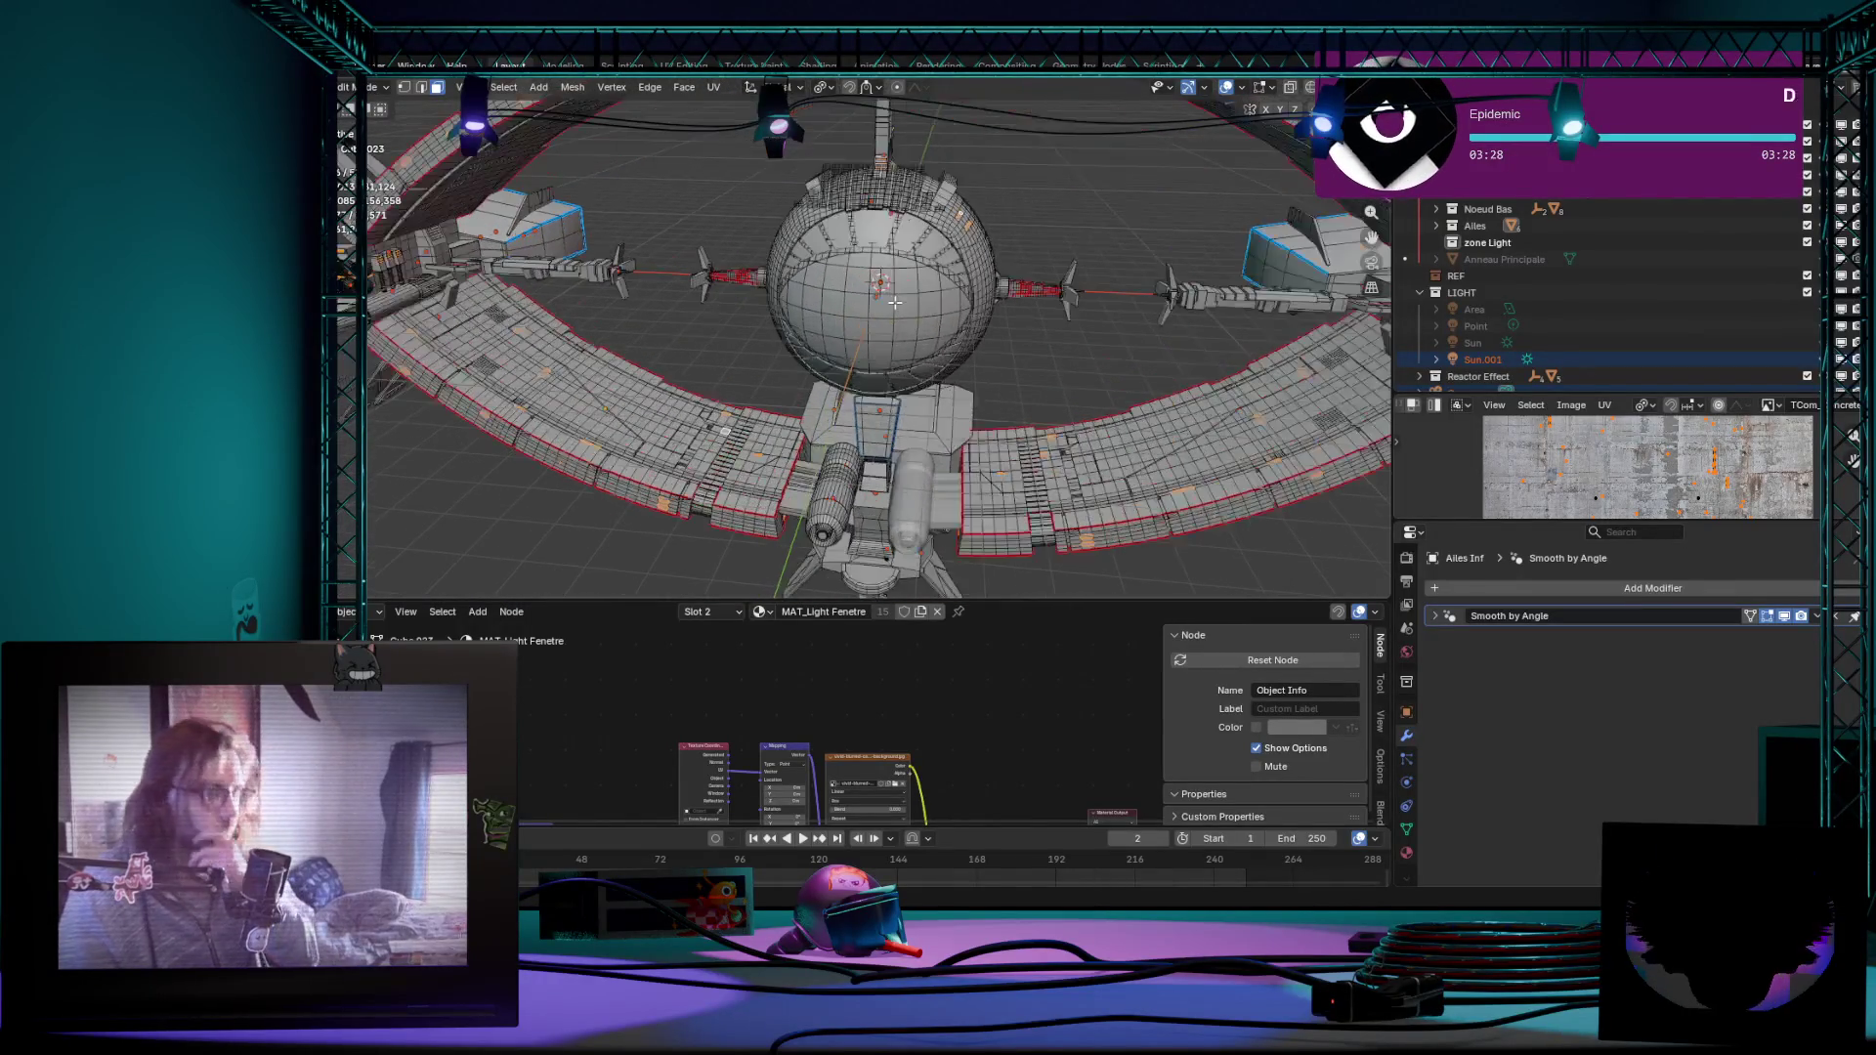
middle_click_drag(896, 298, 838, 311)
scroll(788, 406, "down", 5)
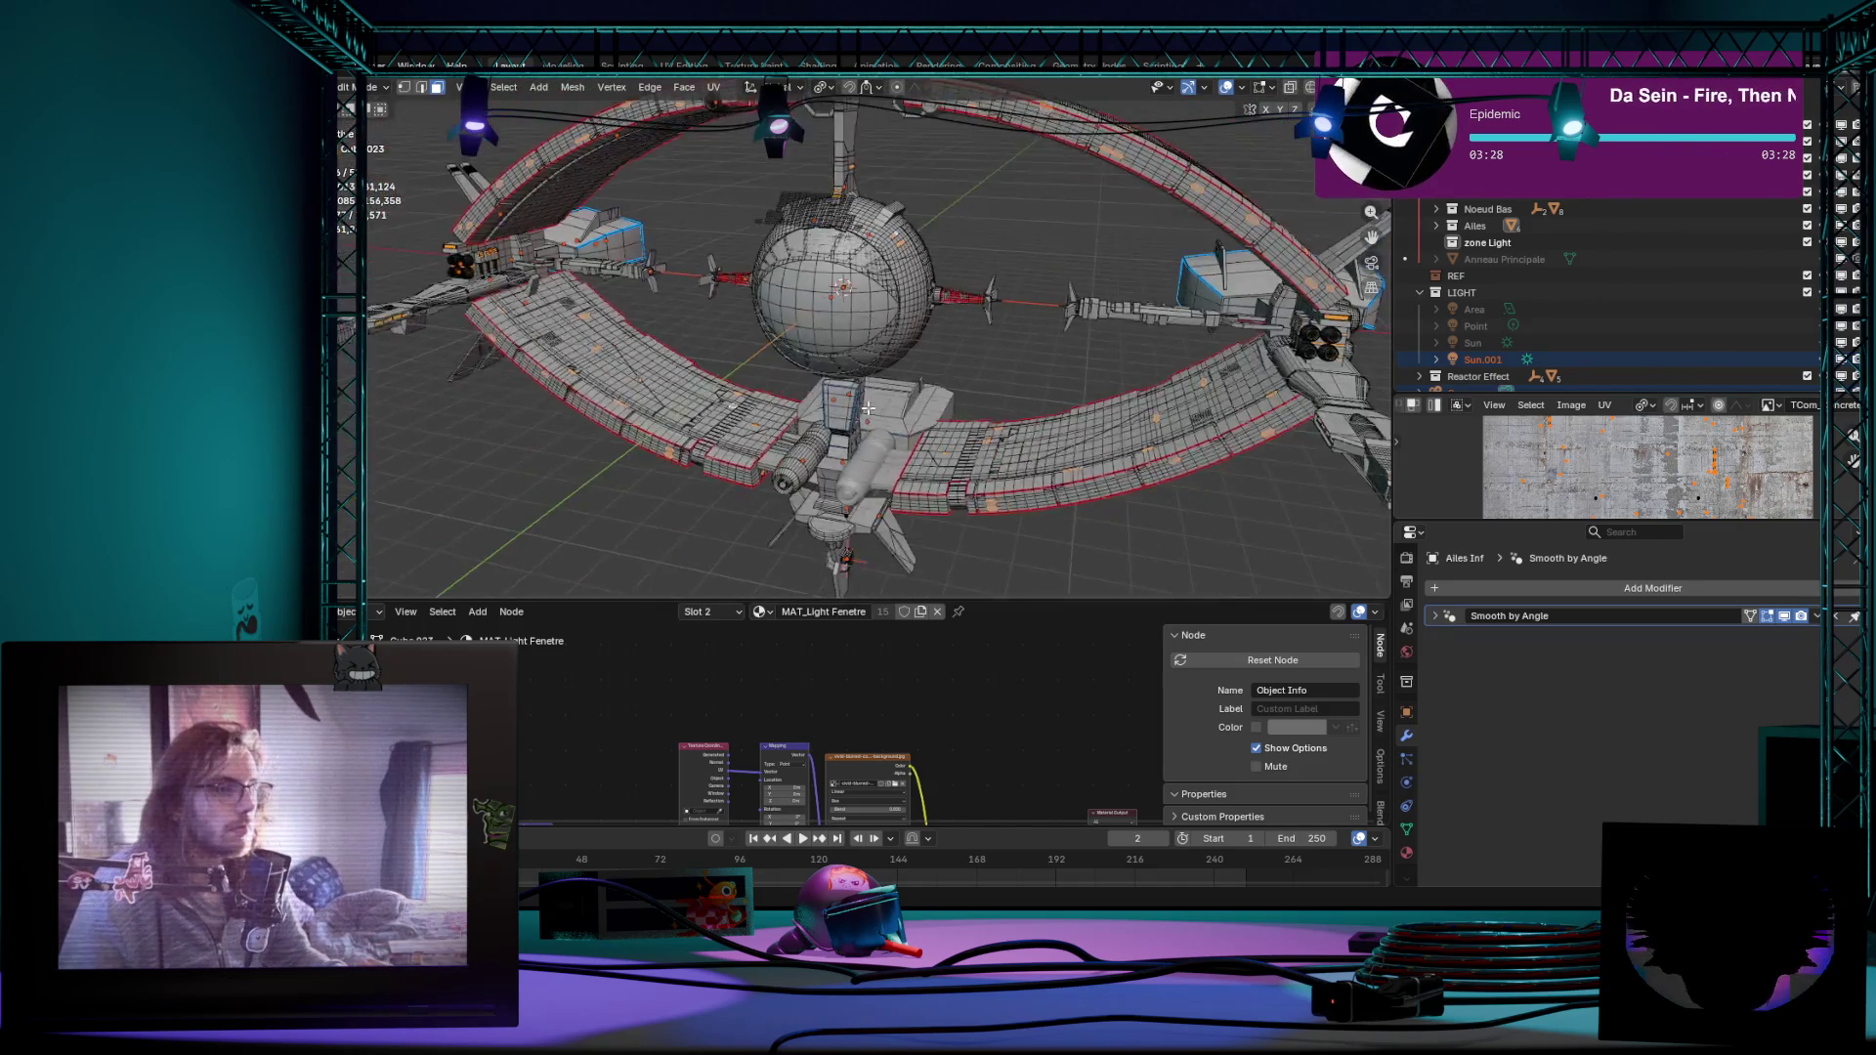
middle_click_drag(788, 406, 1041, 656)
middle_click_drag(1062, 506, 999, 513)
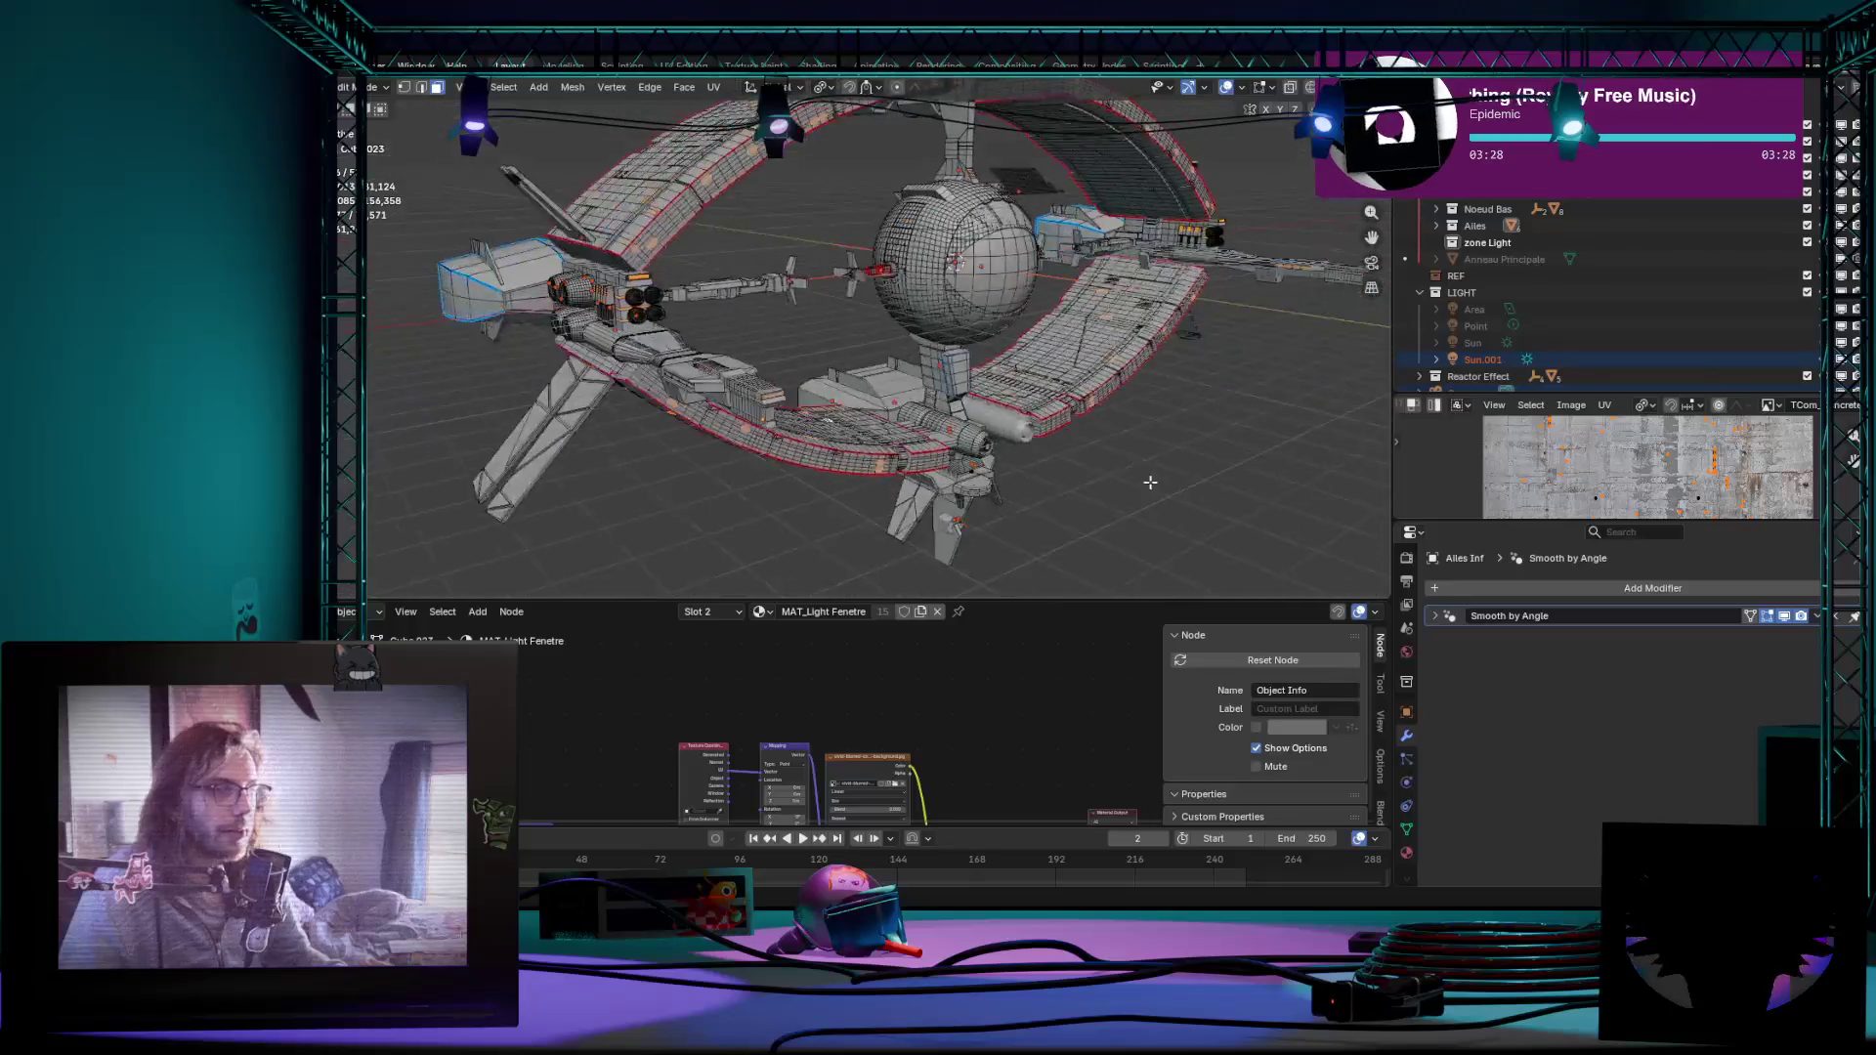
mouse_move(1002, 513)
middle_mouse_down()
mouse_move(1047, 534)
mouse_move(1006, 446)
mouse_move(1522, 412)
middle_mouse_up()
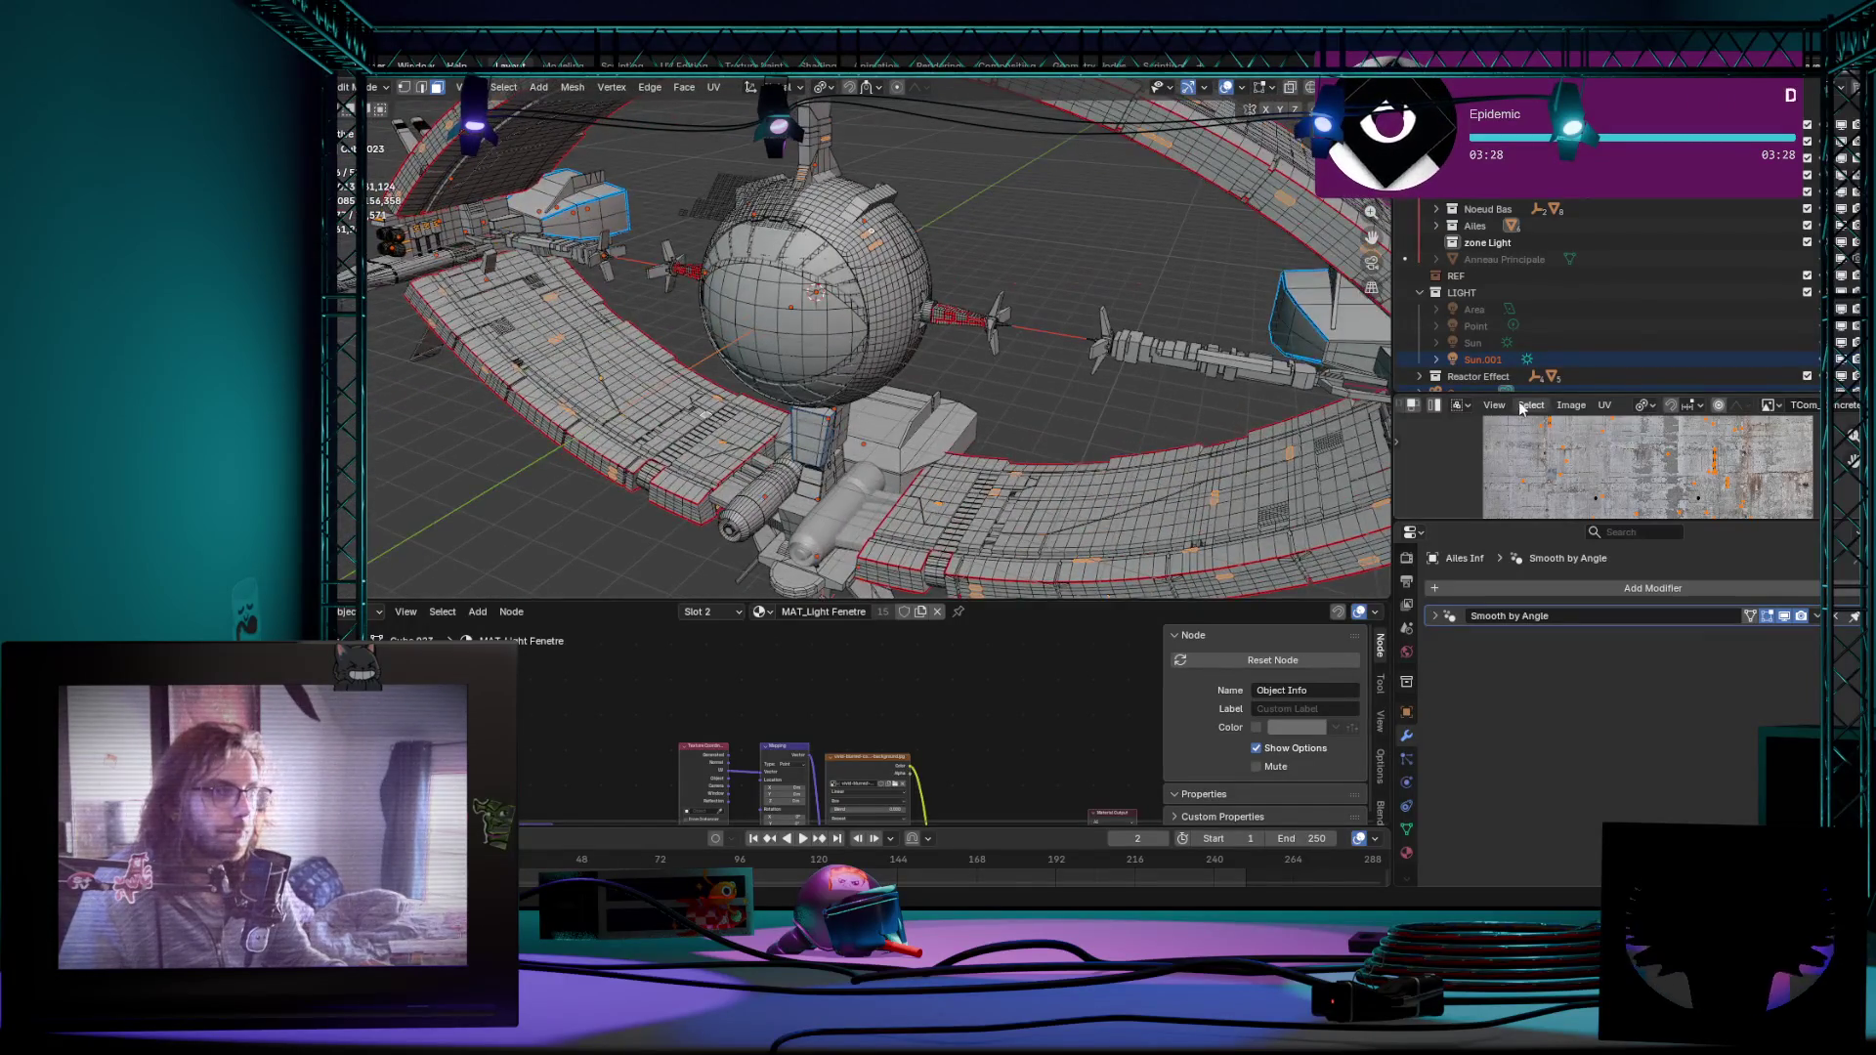
scroll(926, 395, "down", 5)
Step: In Object Mode add a new cube and move it along X to sit beside the central sphere
key("Tab")
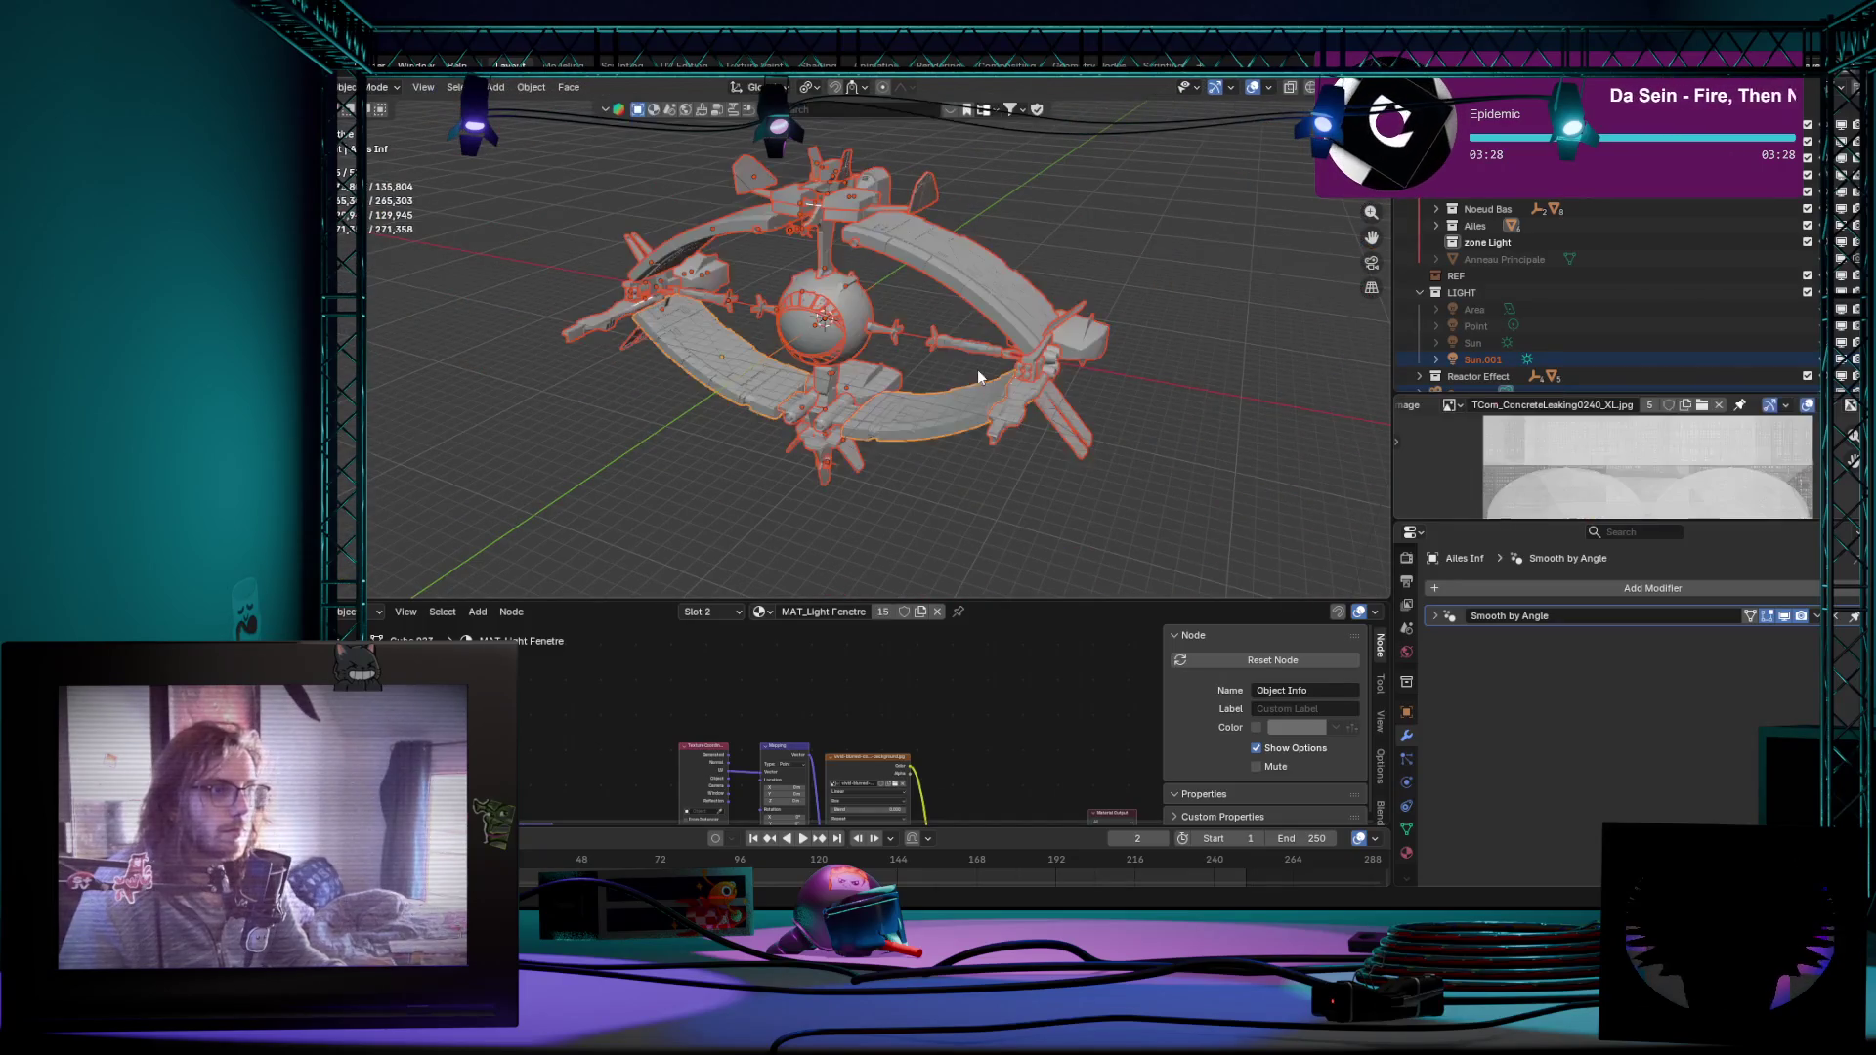
left_click(975, 351)
scroll(940, 324, "up", 3)
scroll(940, 325, "down", 3)
key("shift+a")
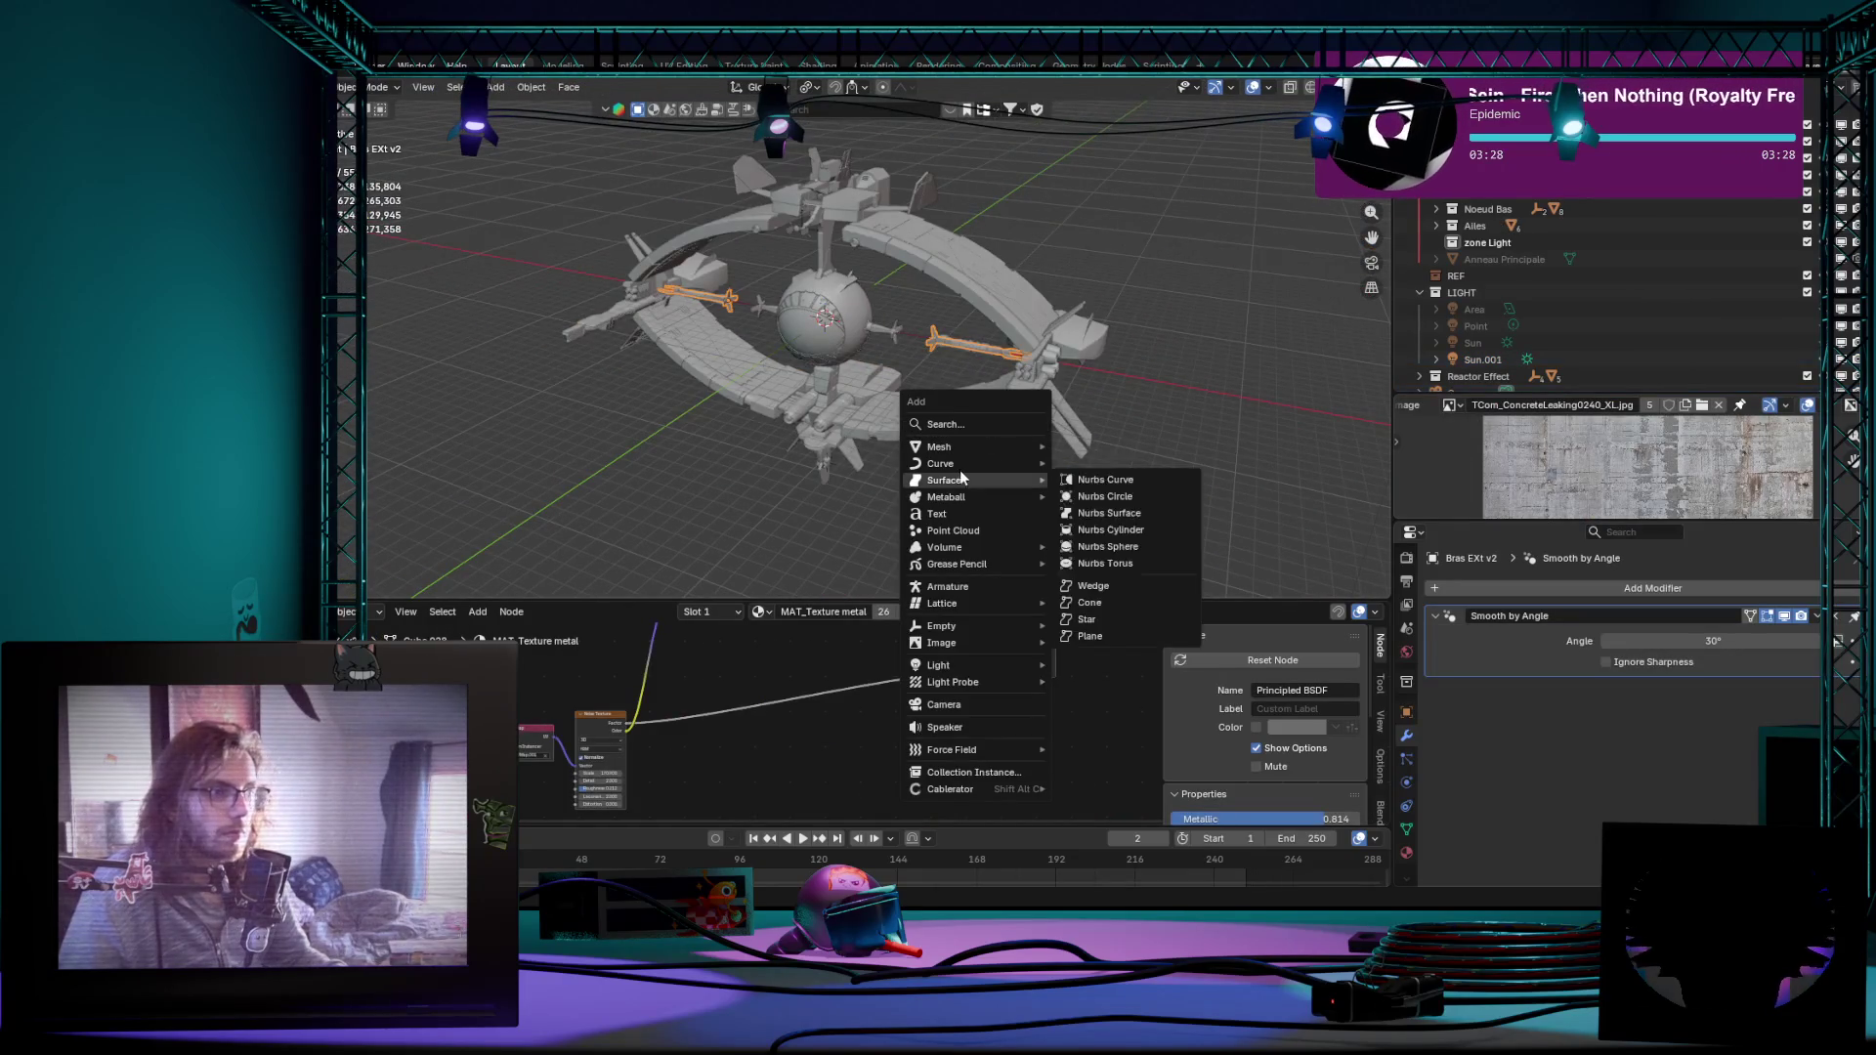
mouse_move(940, 446)
left_click(1115, 466)
scroll(1022, 445, "up", 2)
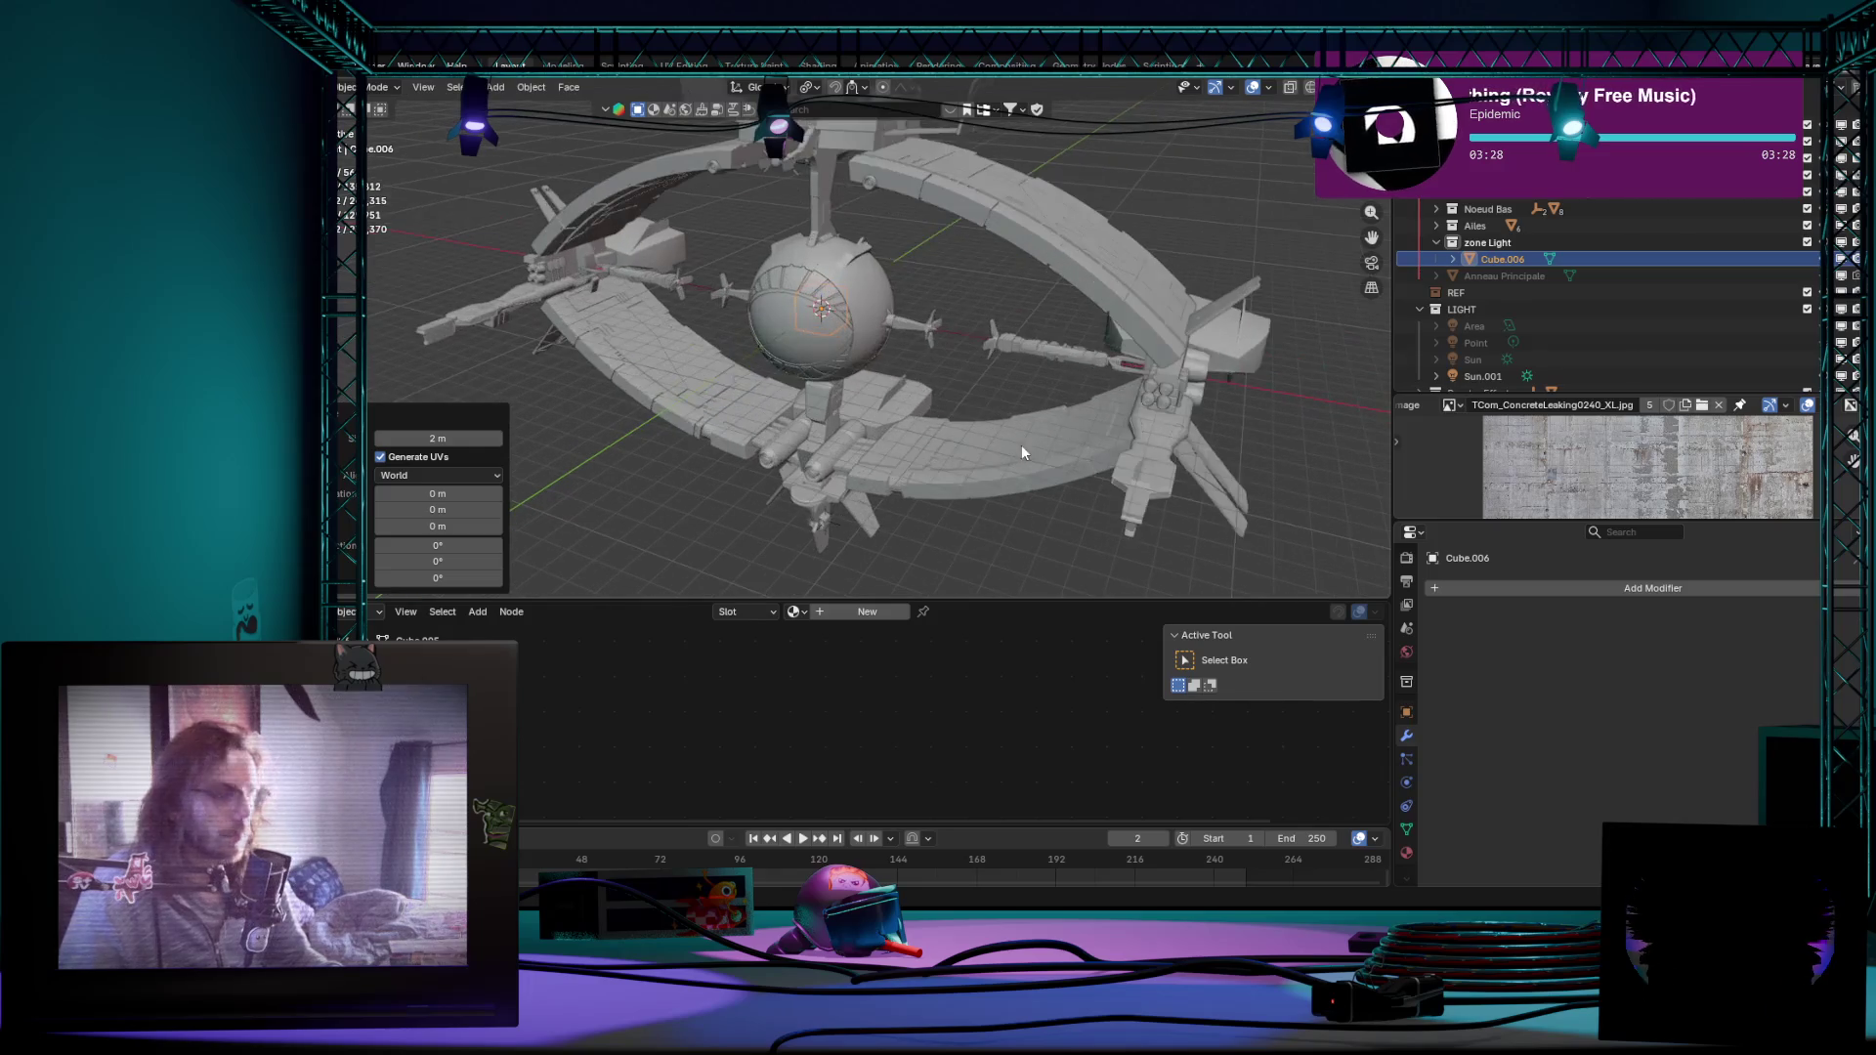
key("g")
key("x")
left_click(987, 417)
scroll(986, 377, "up", 1)
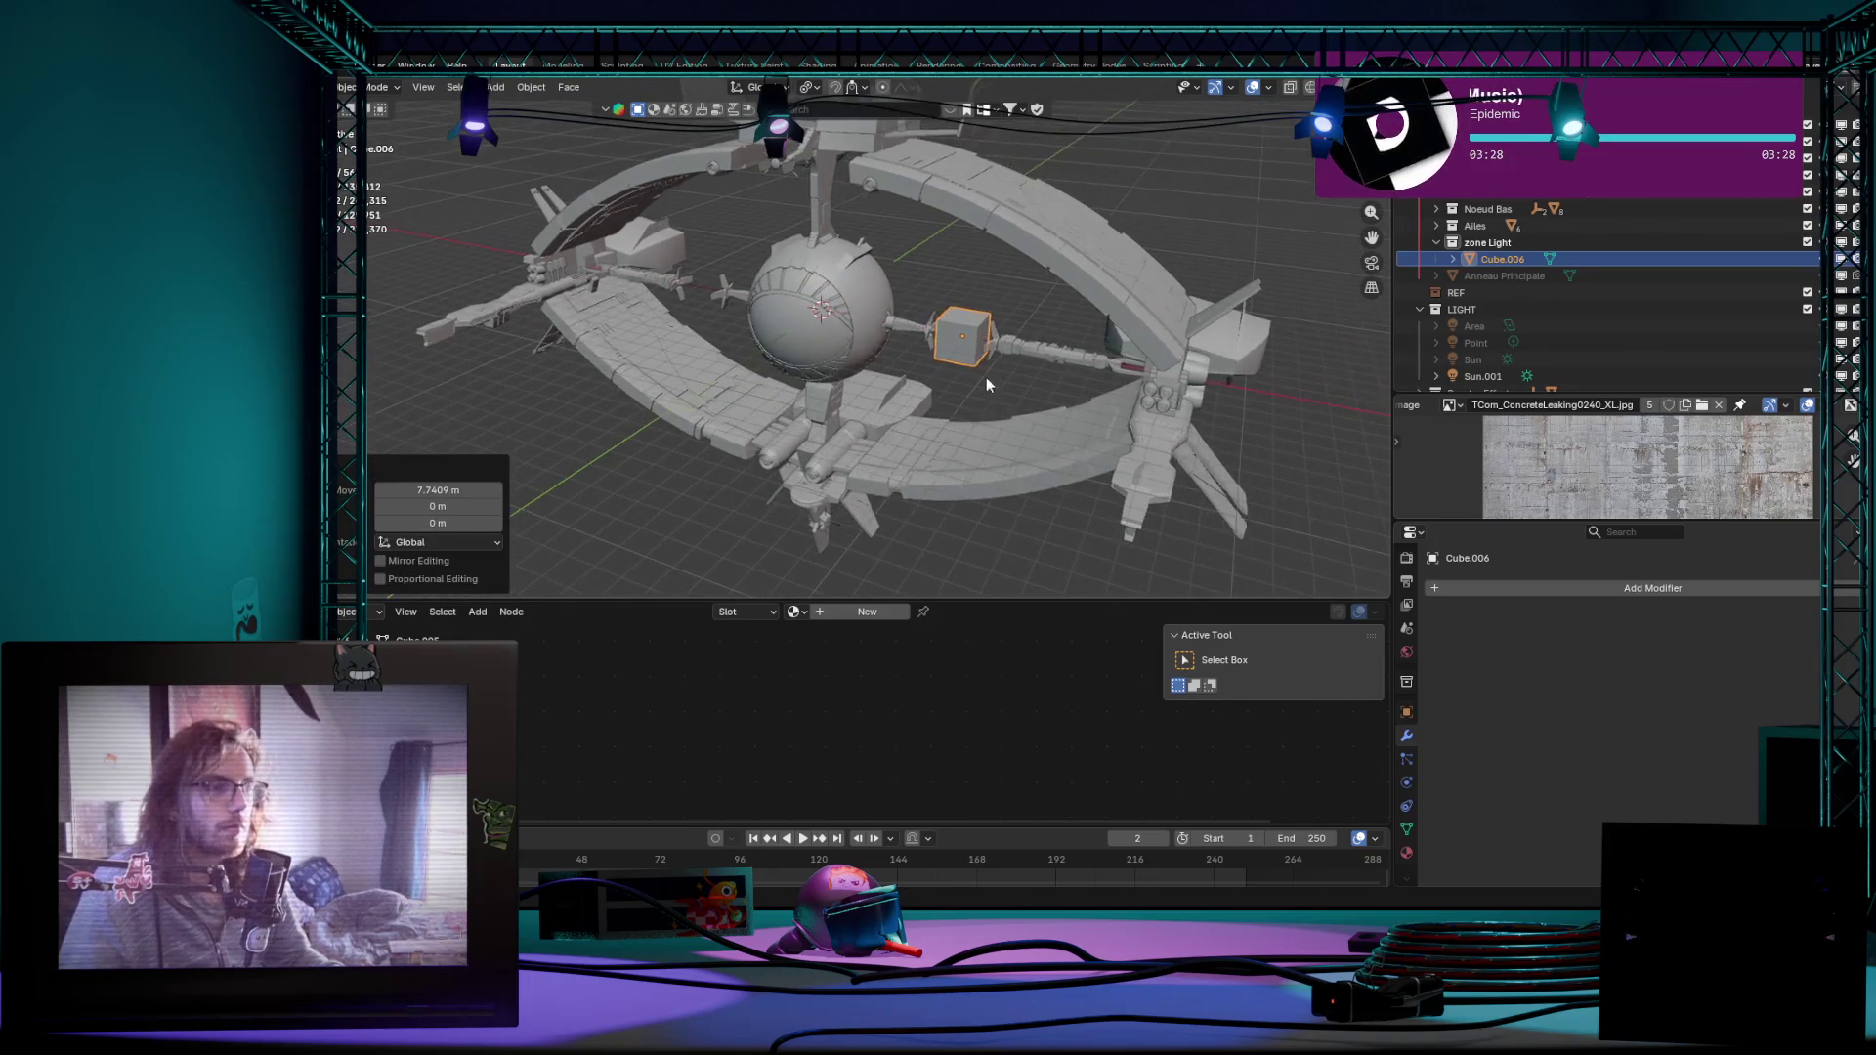
scroll(981, 374, "up", 3)
right_click(1025, 348)
mouse_move(903, 543)
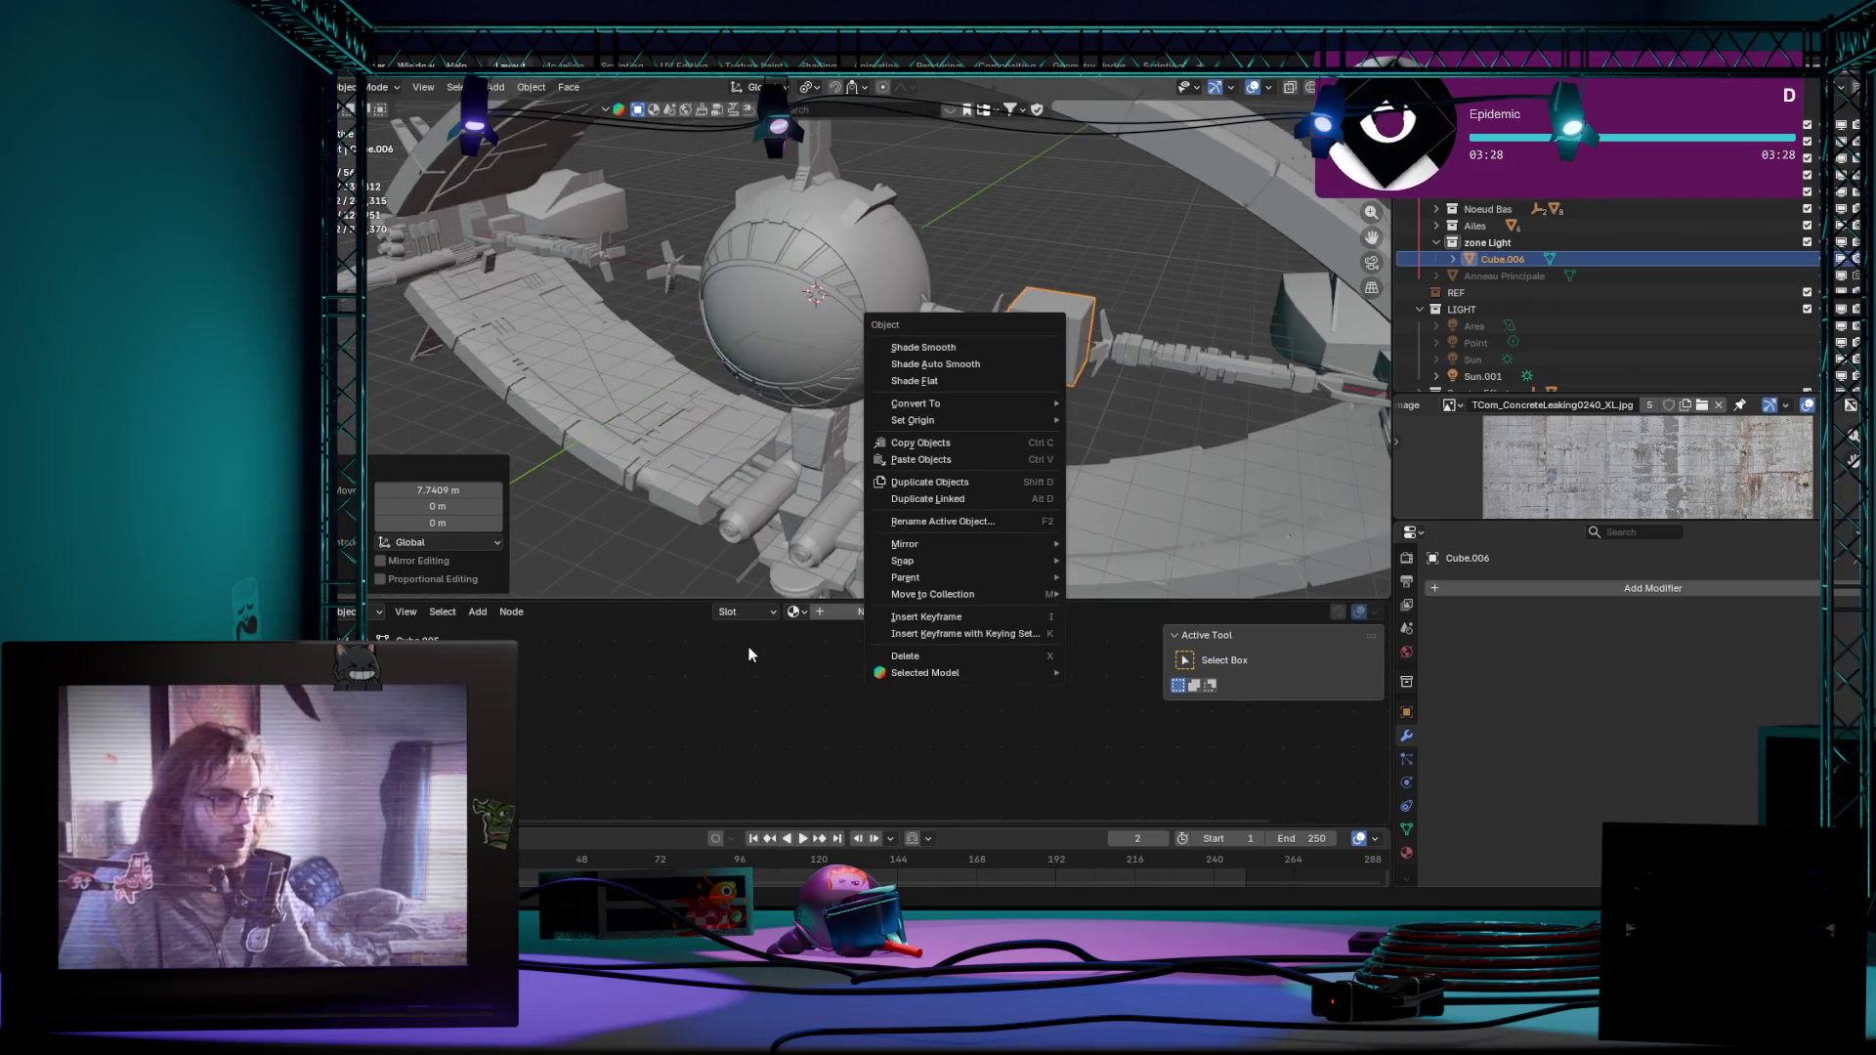
key("Escape")
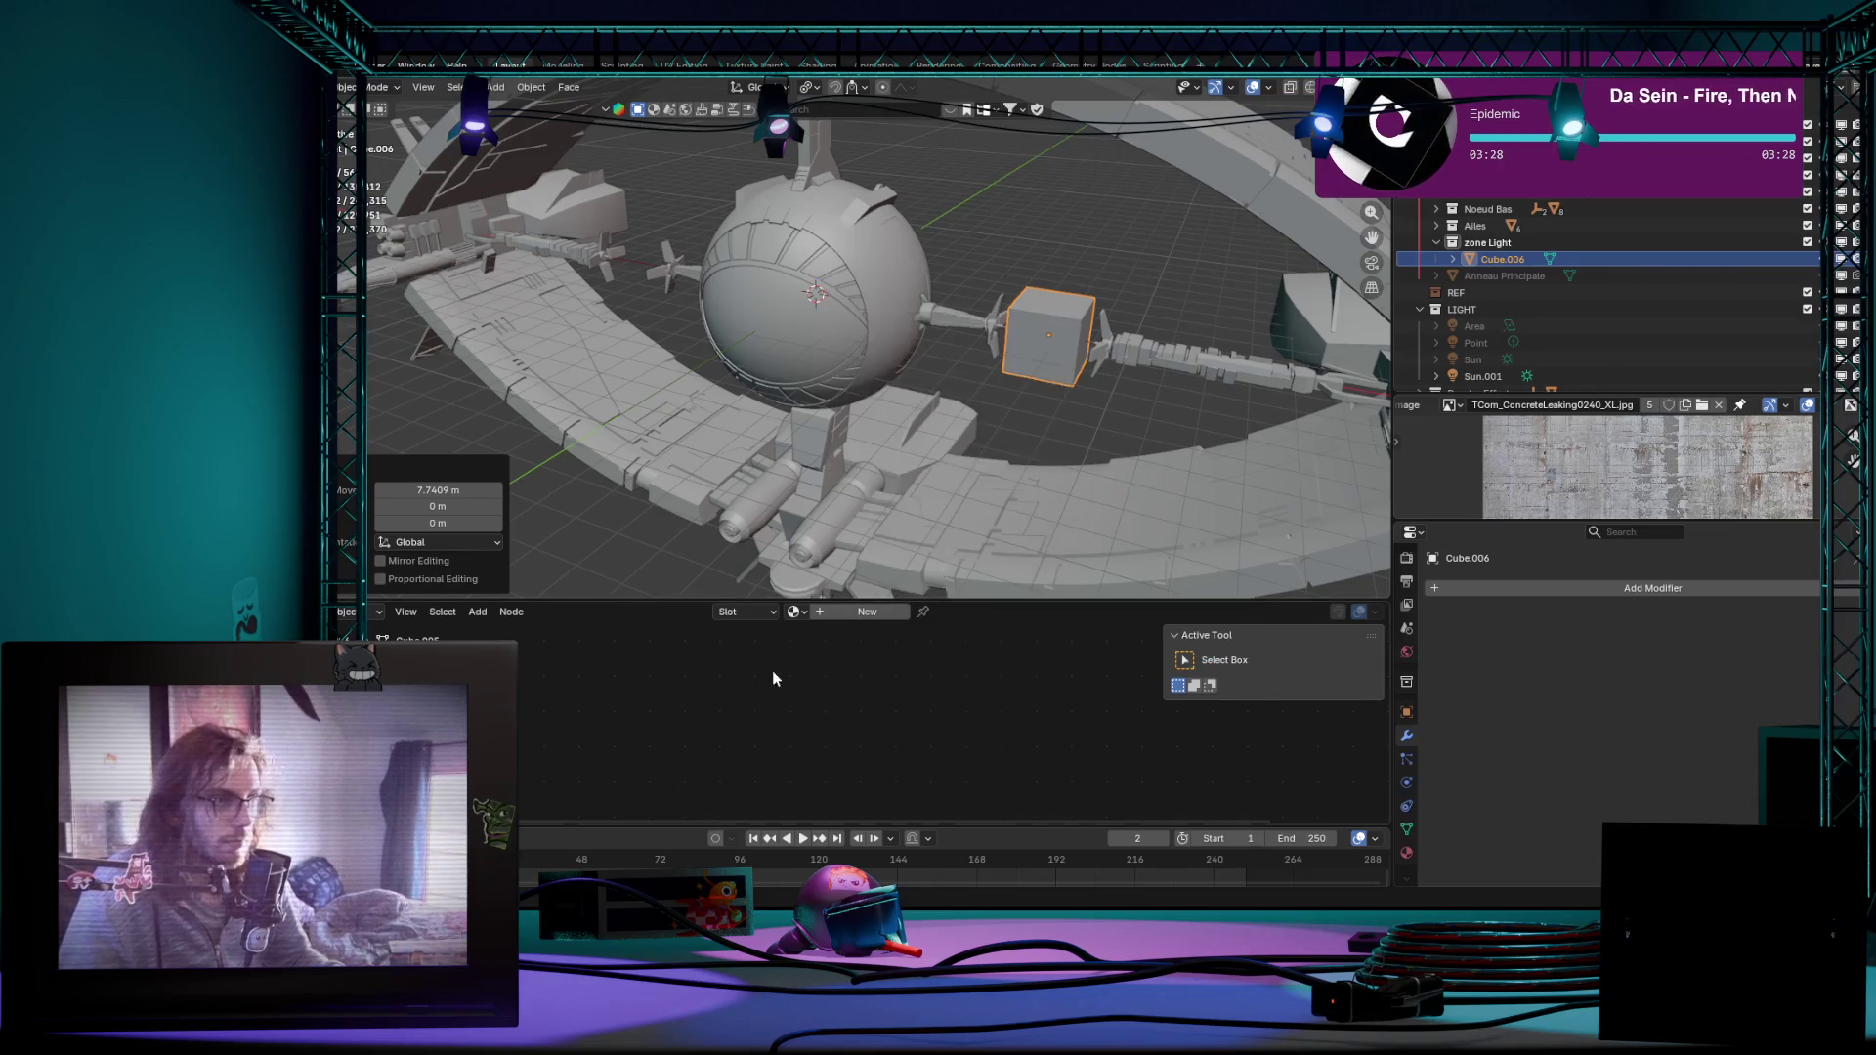
Step: Turn the lower area into a Geometry Node Editor and create a new Geometry Nodes tree for the cube
left_click(340, 611)
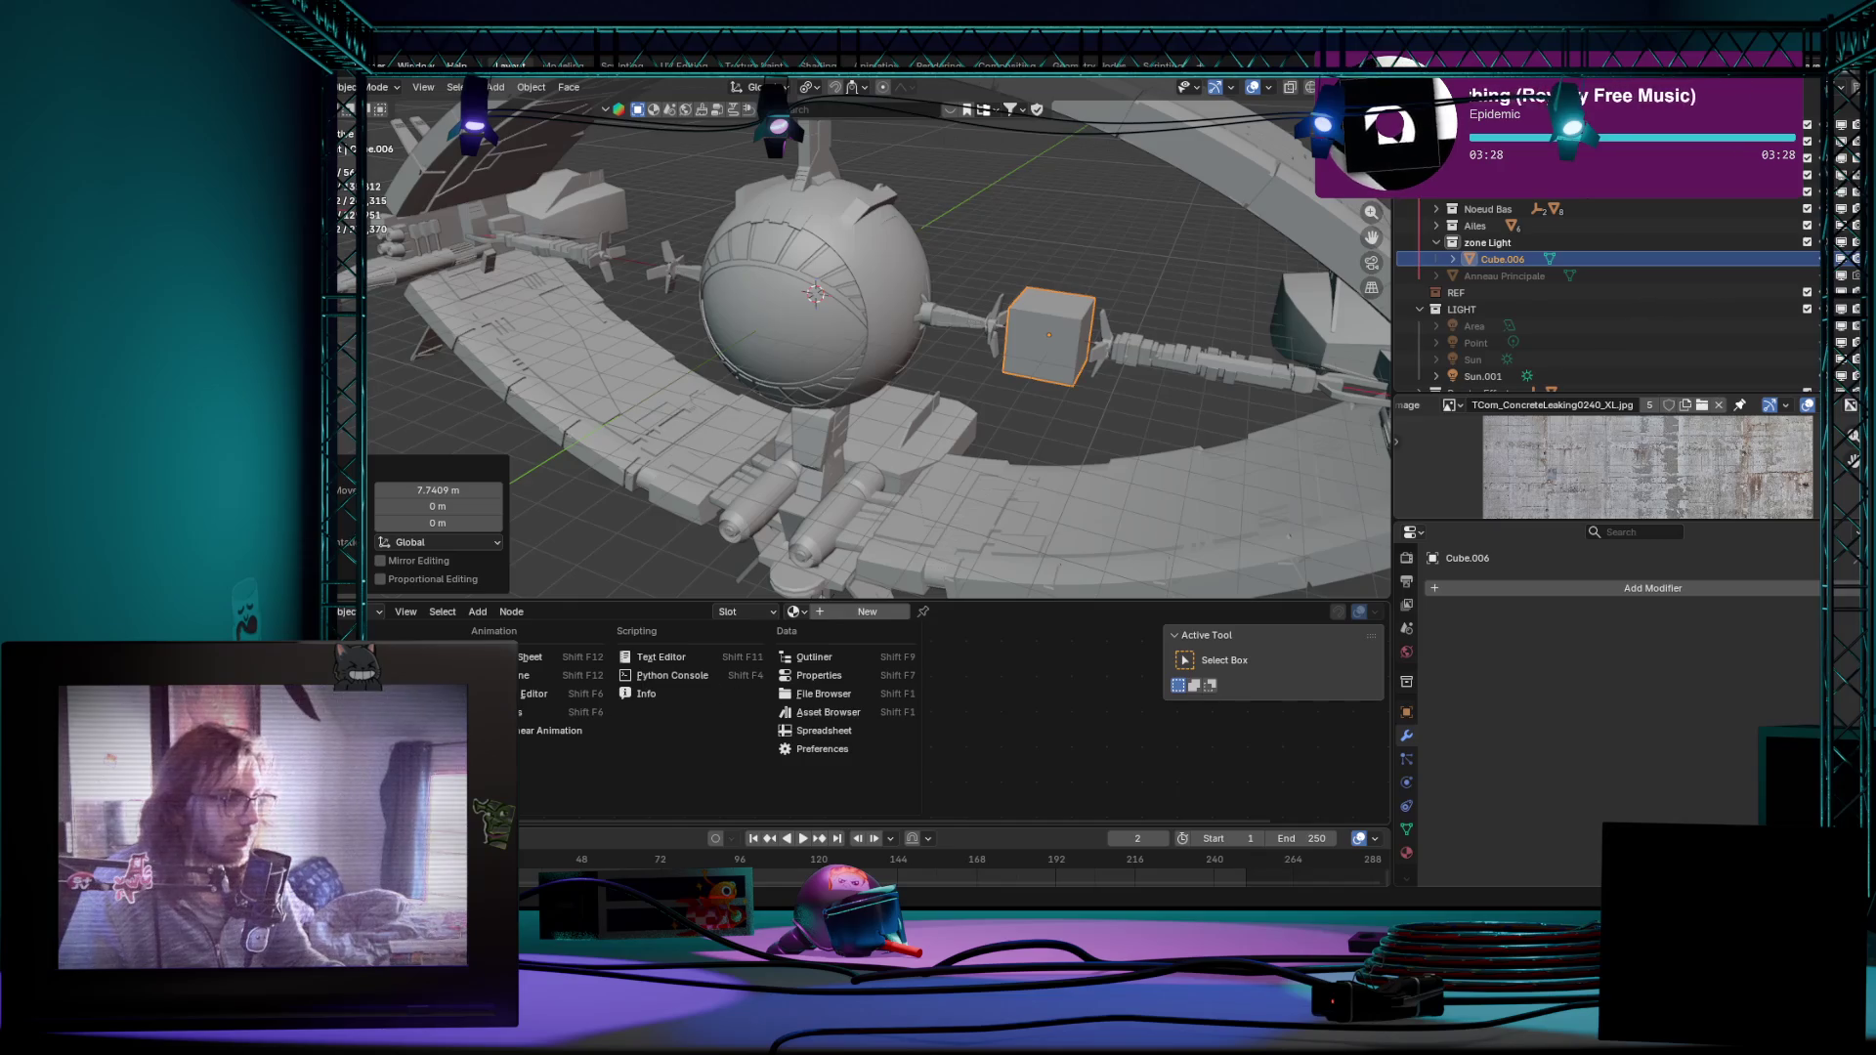
left_click(388, 748)
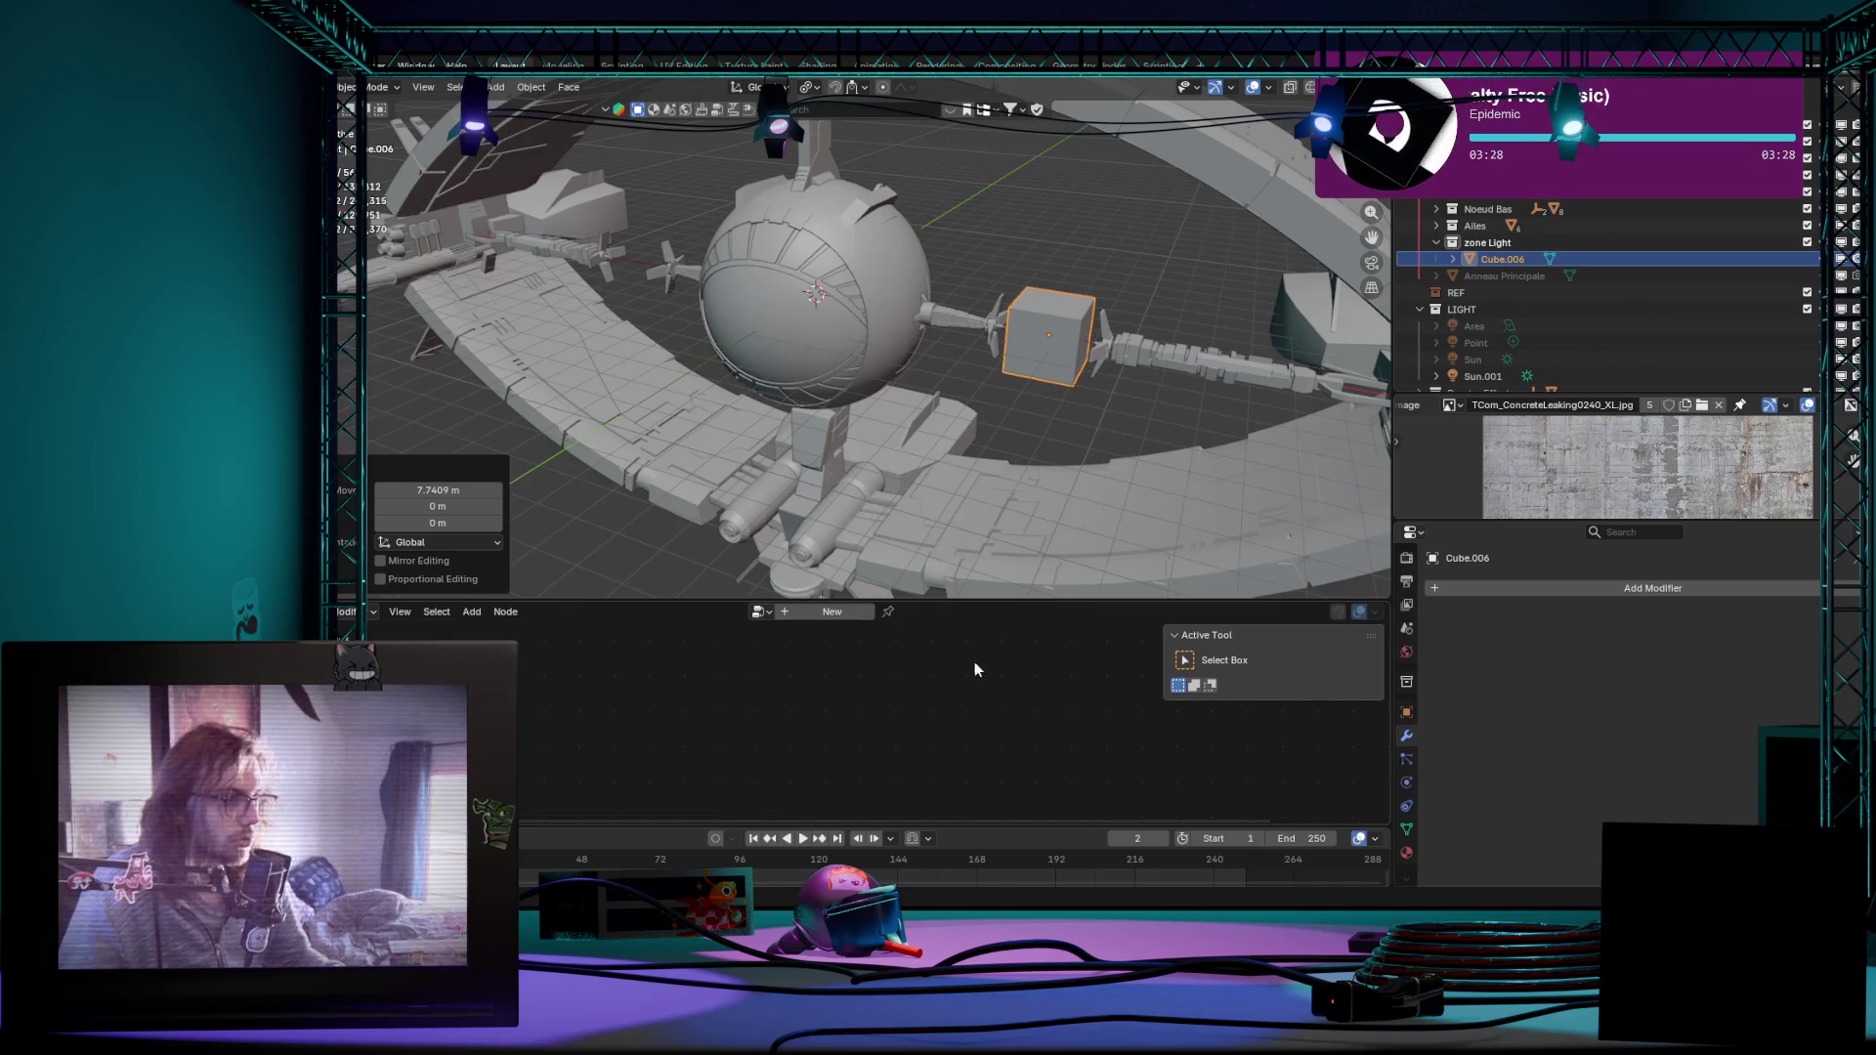
left_click(827, 614)
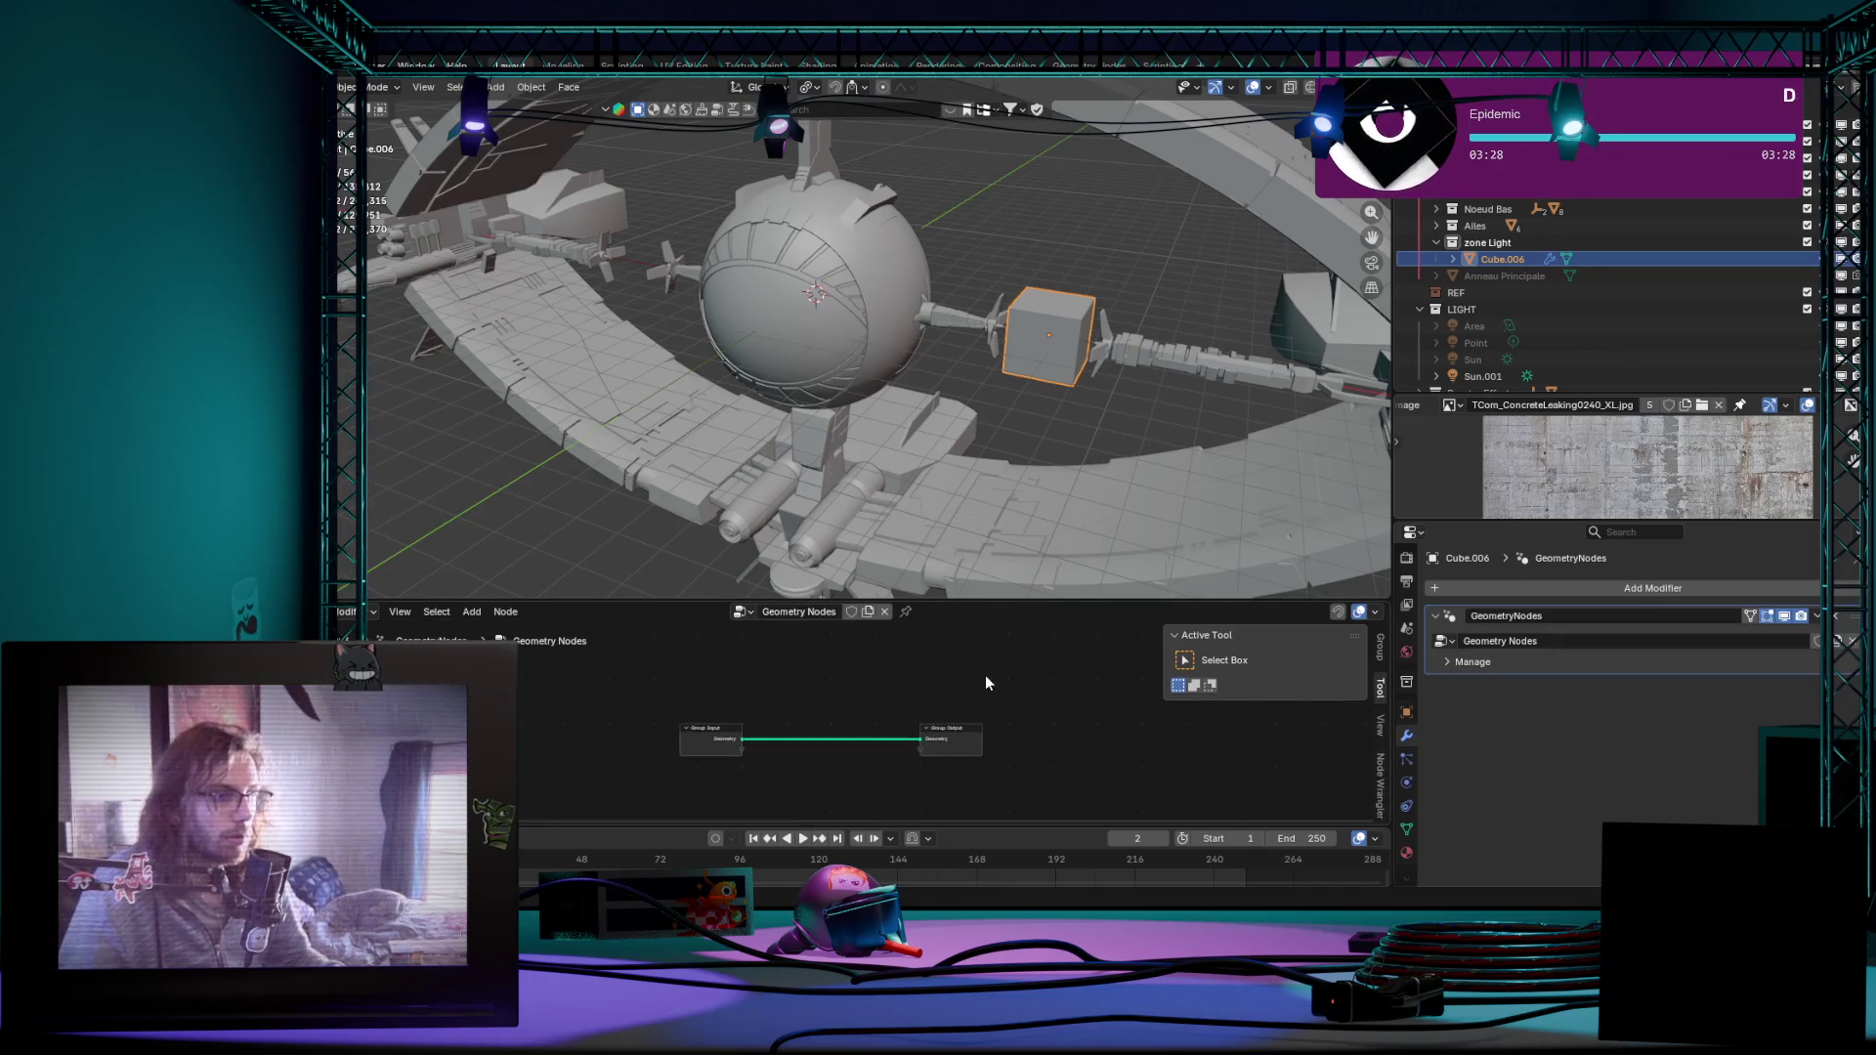
Step: Enlarge and centre the node editor, then start an add-node search for material nodes
left_click_drag(950, 603, 951, 492)
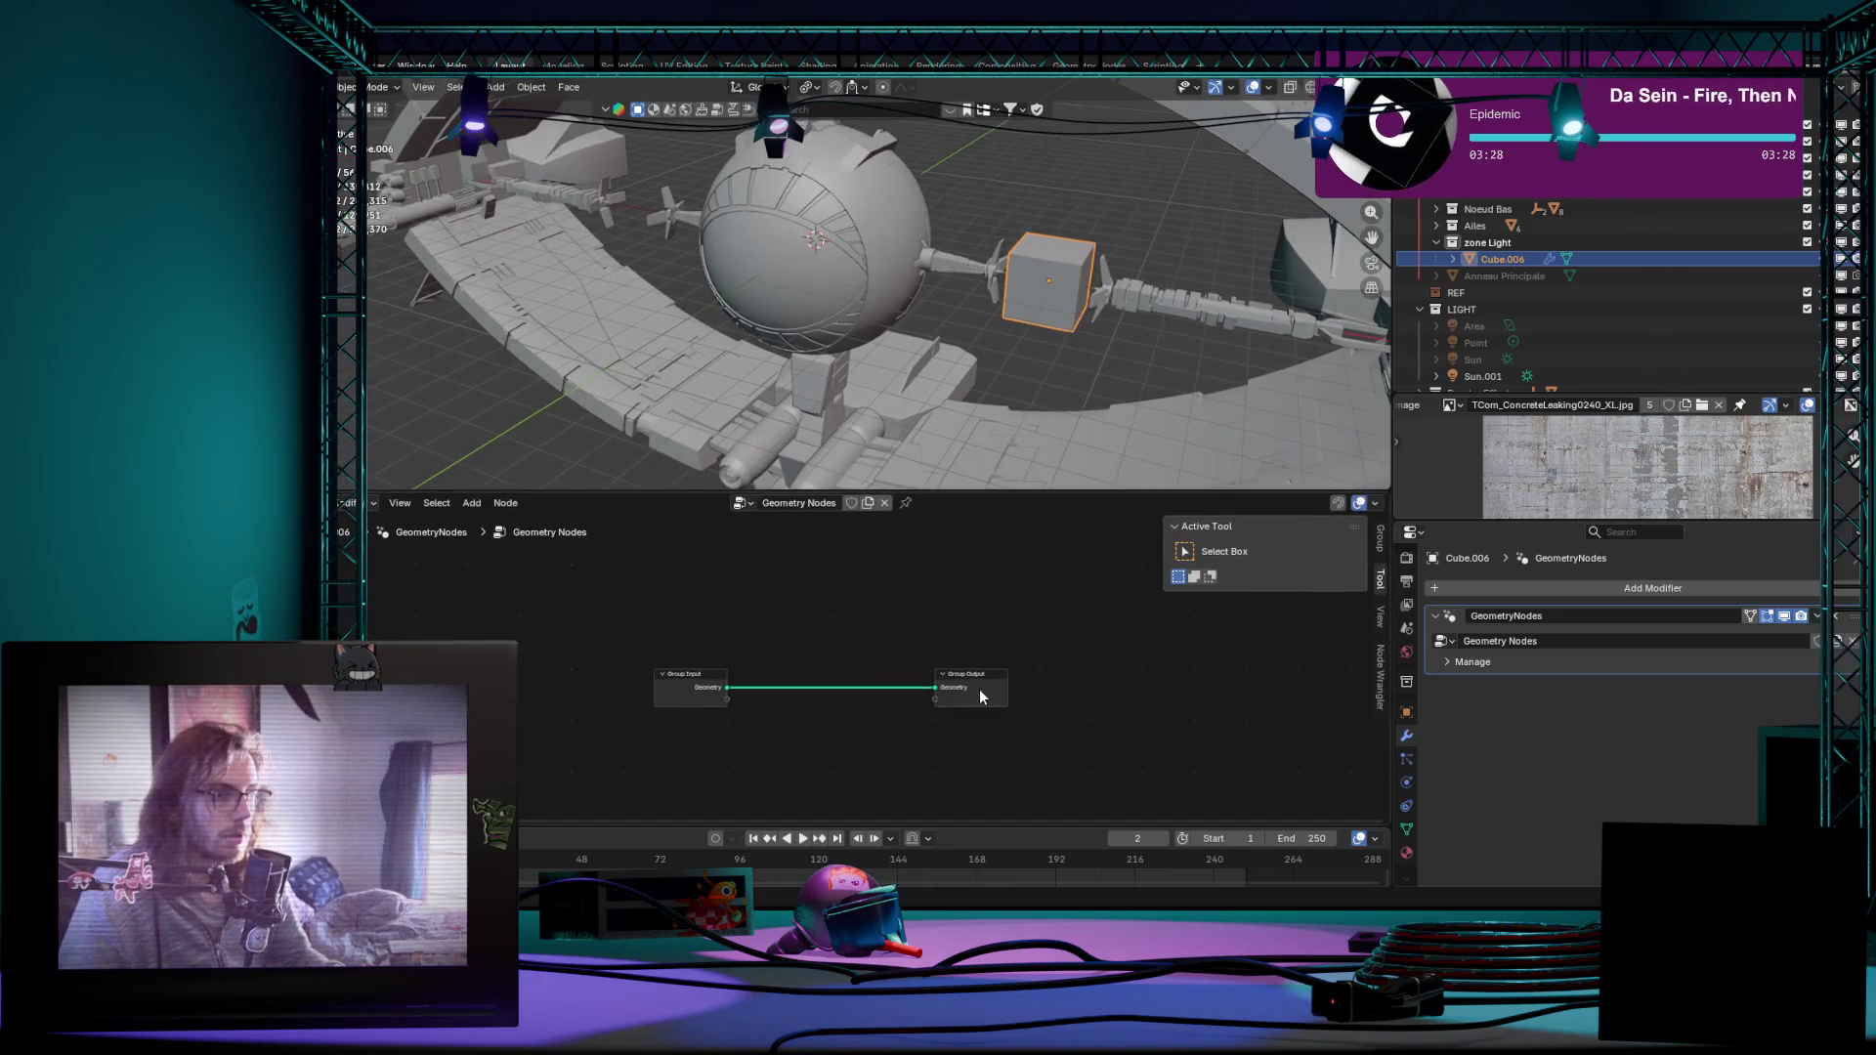
scroll(844, 641, "up", 2)
middle_click_drag(844, 640, 890, 635)
scroll(956, 646, "down", 1)
scroll(951, 650, "down", 1)
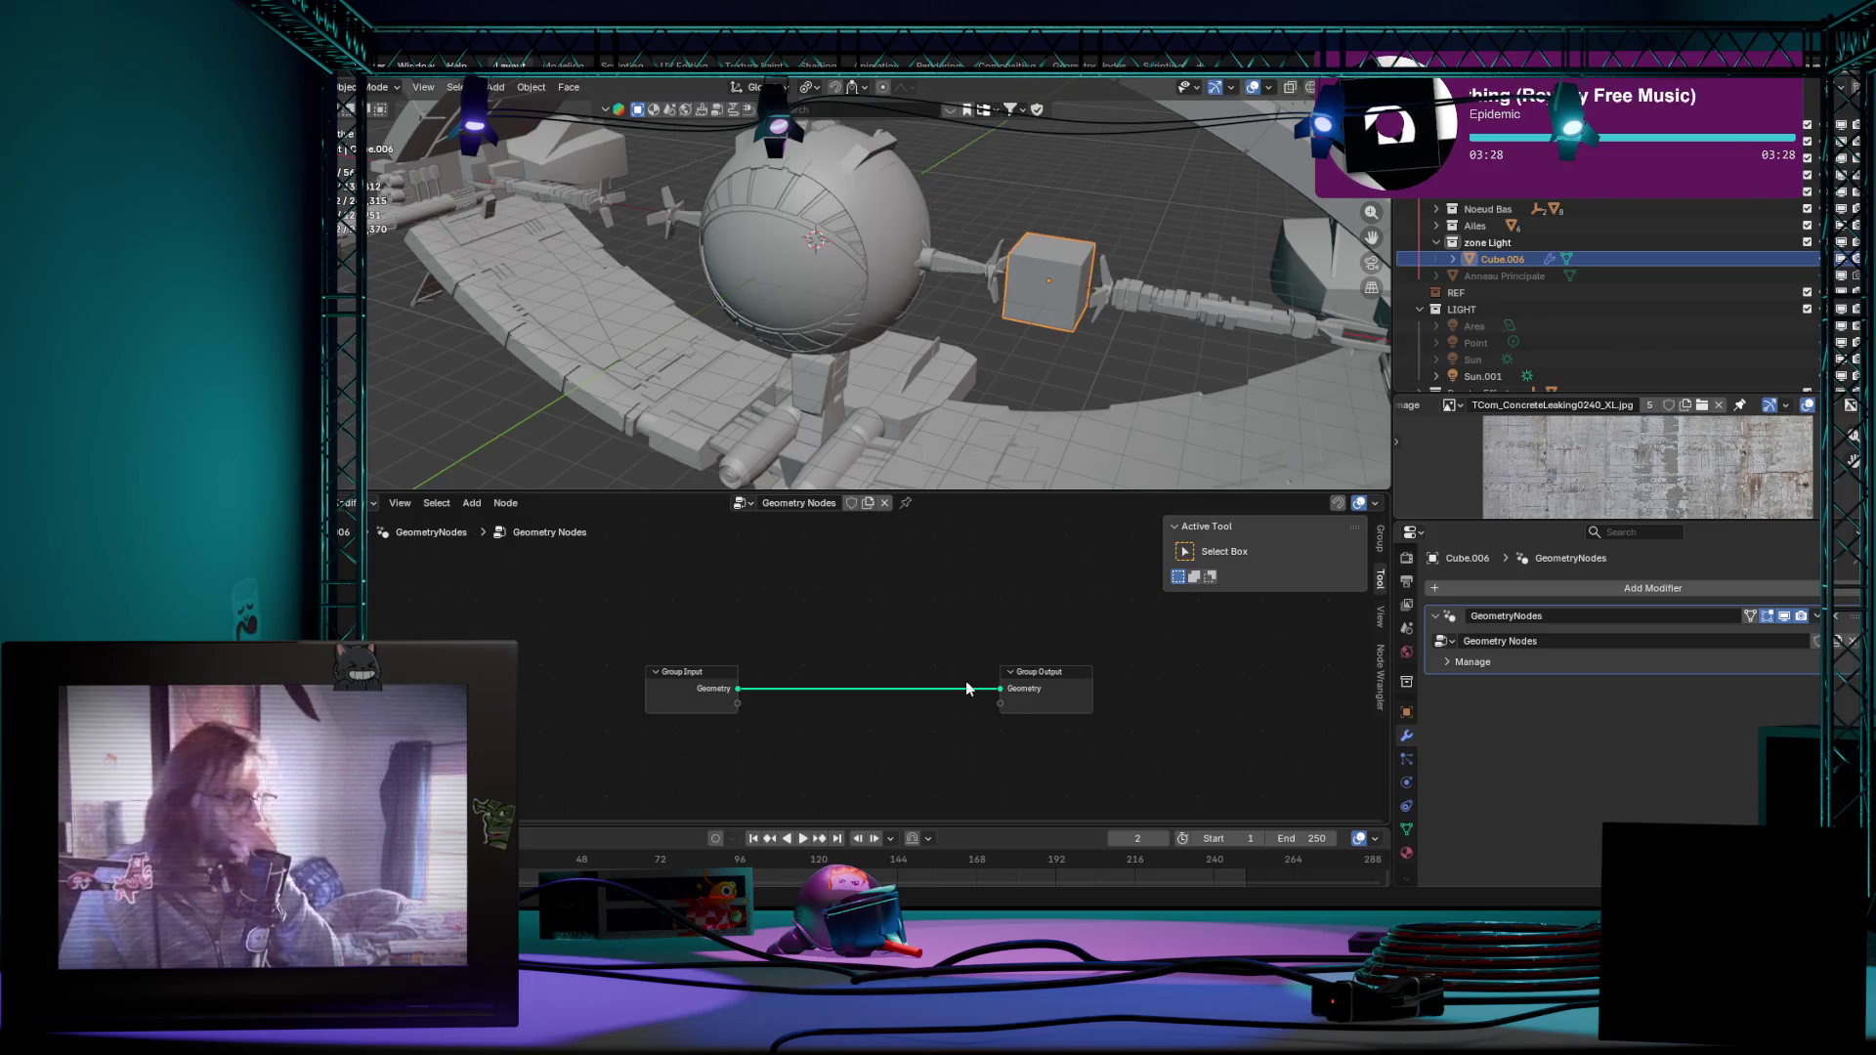
scroll(843, 626, "up", 1)
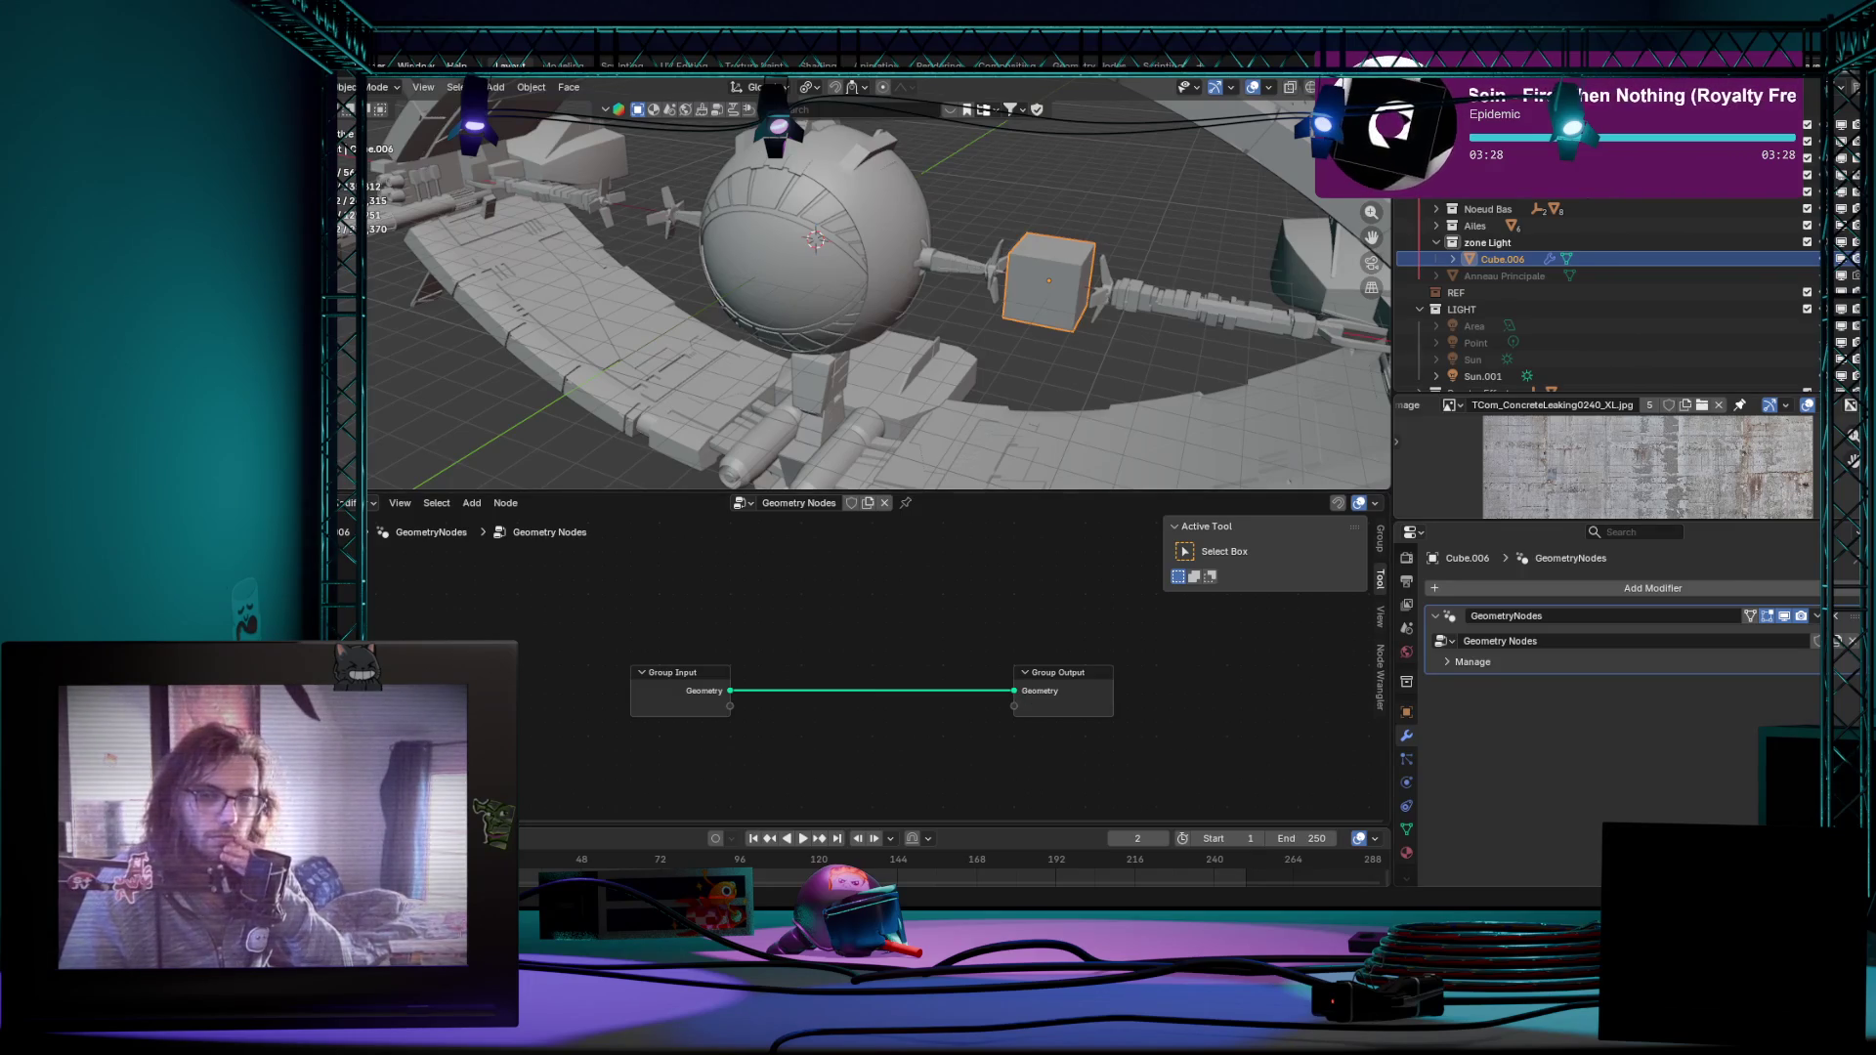
key("shift+a")
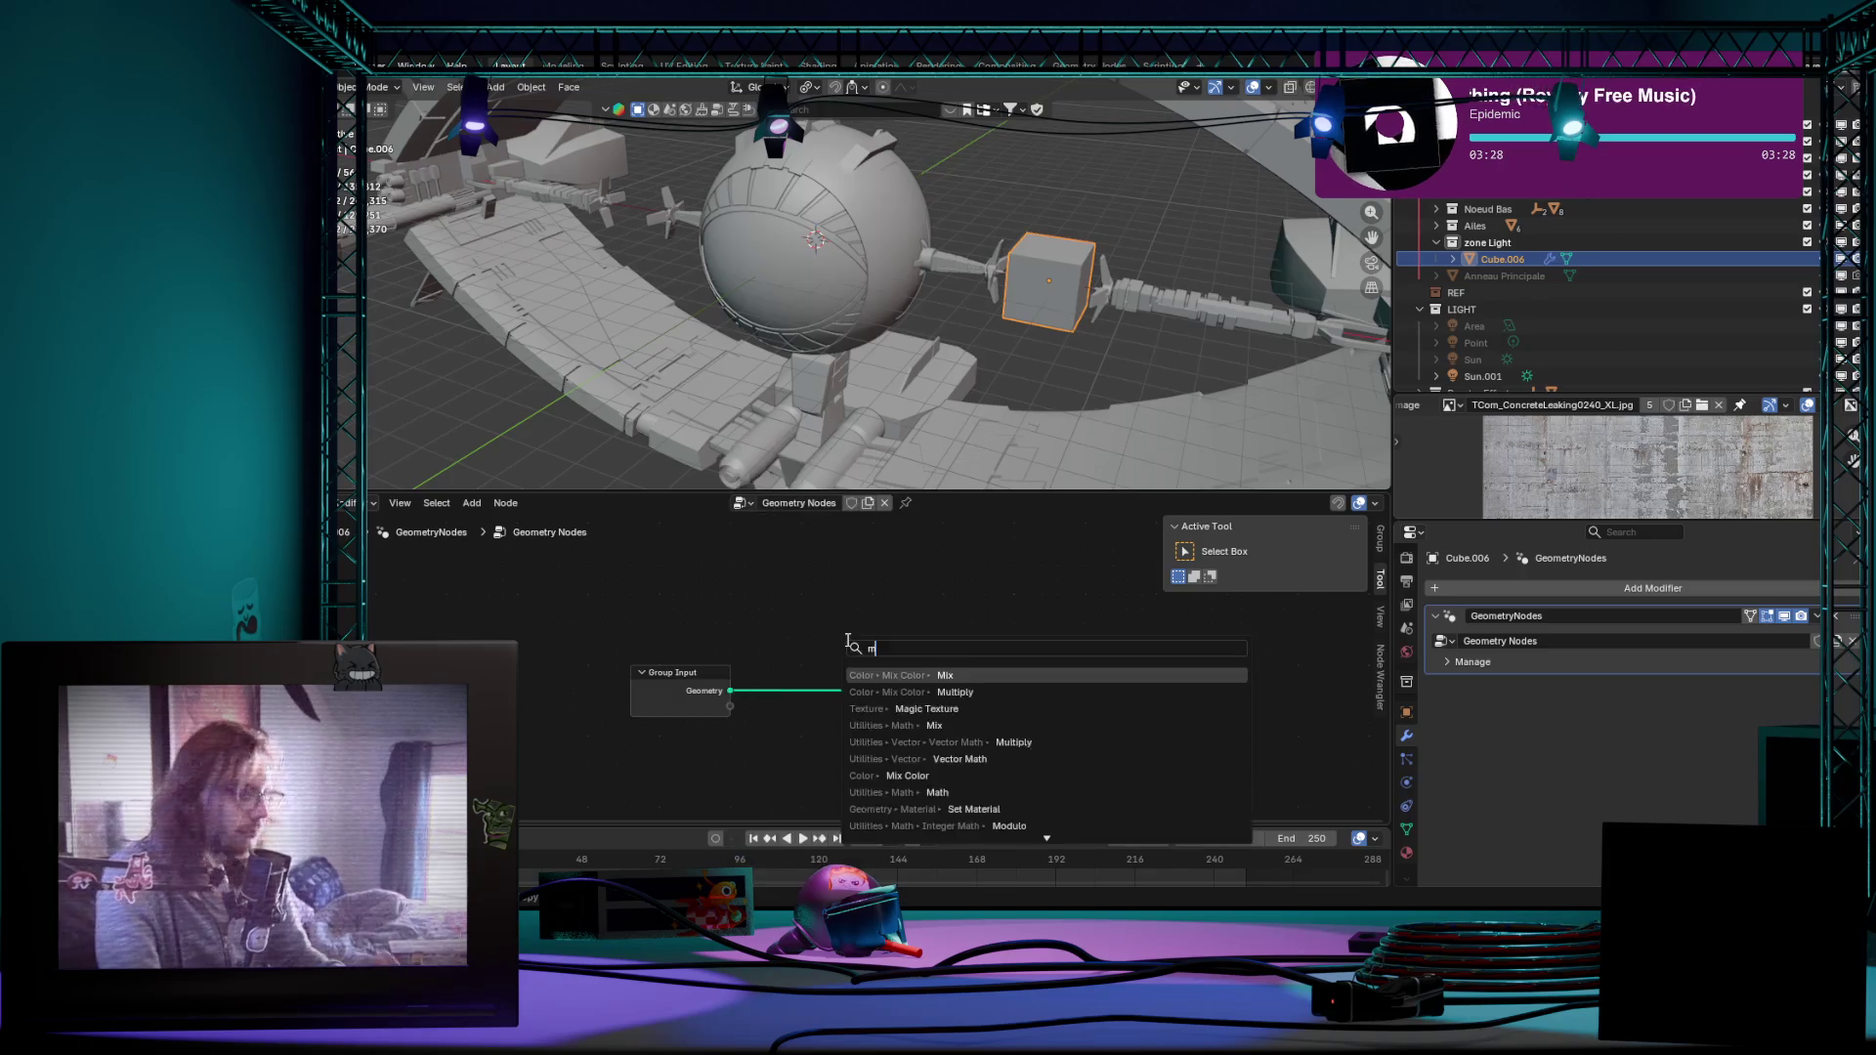
type("mes")
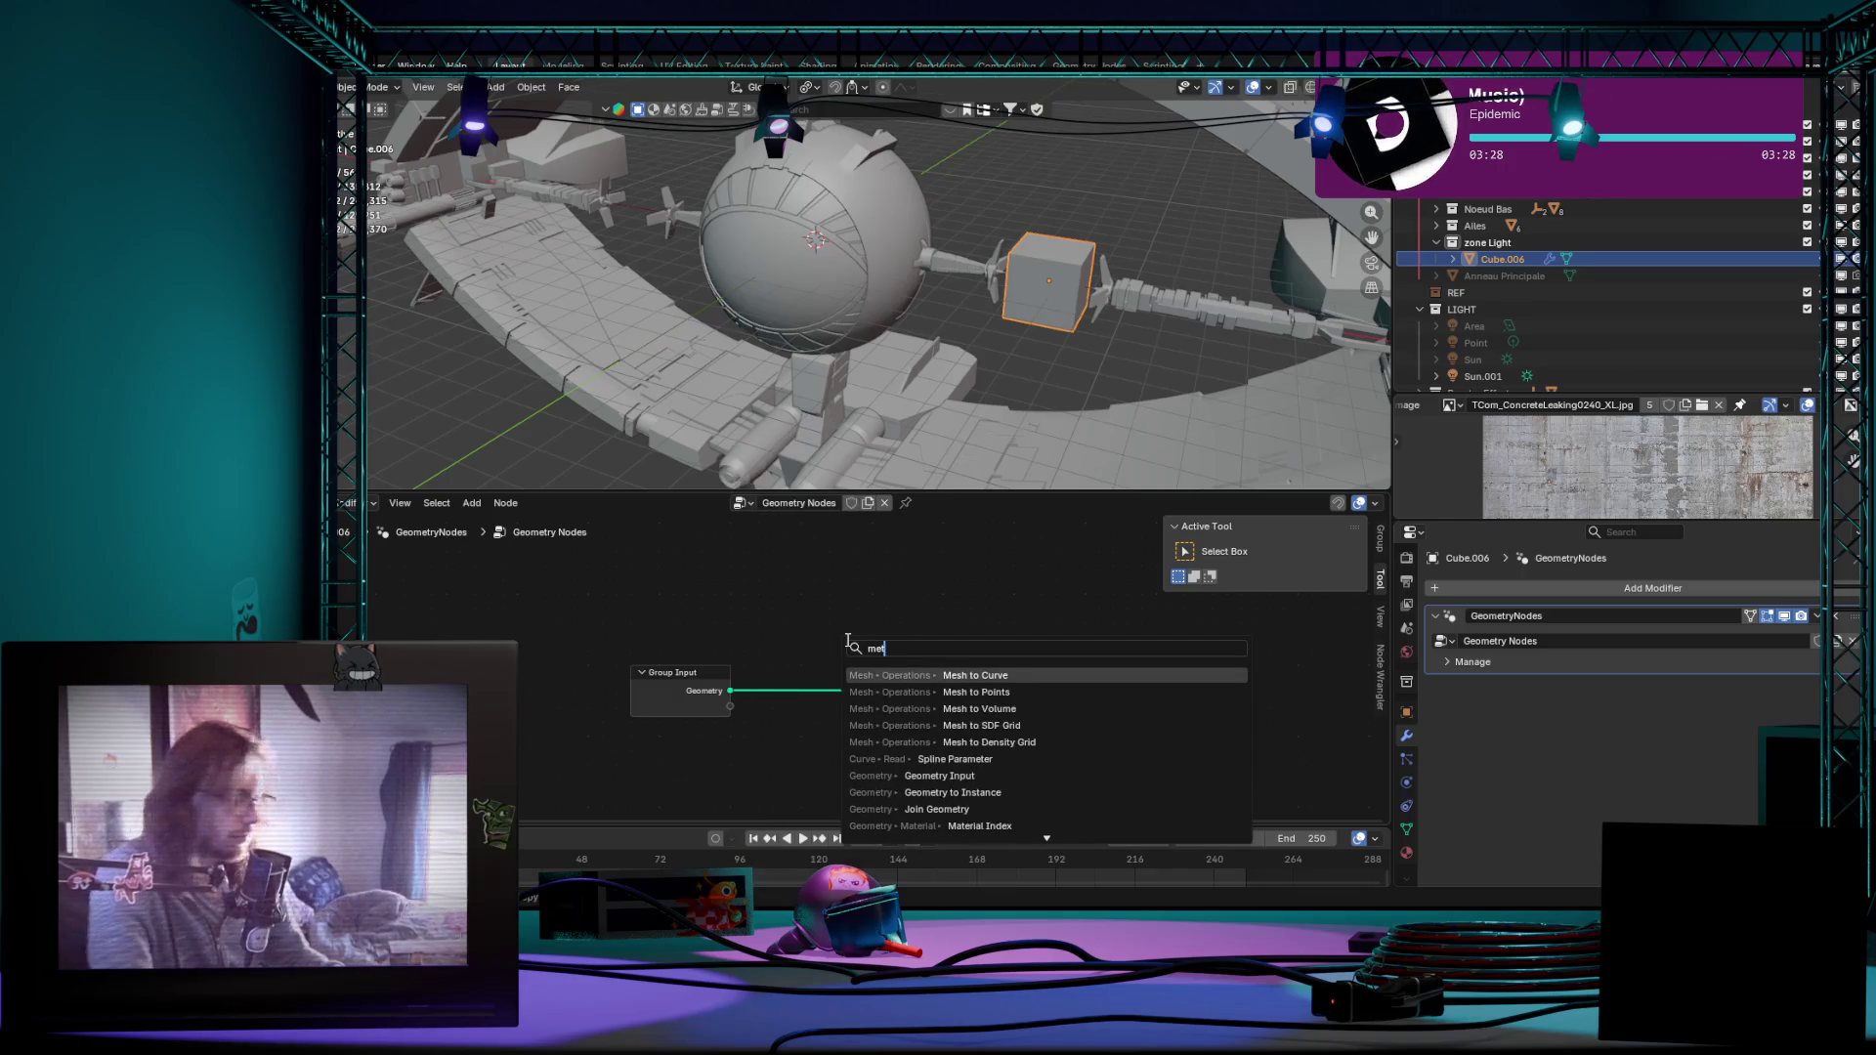
key("BackSpace")
type("ater")
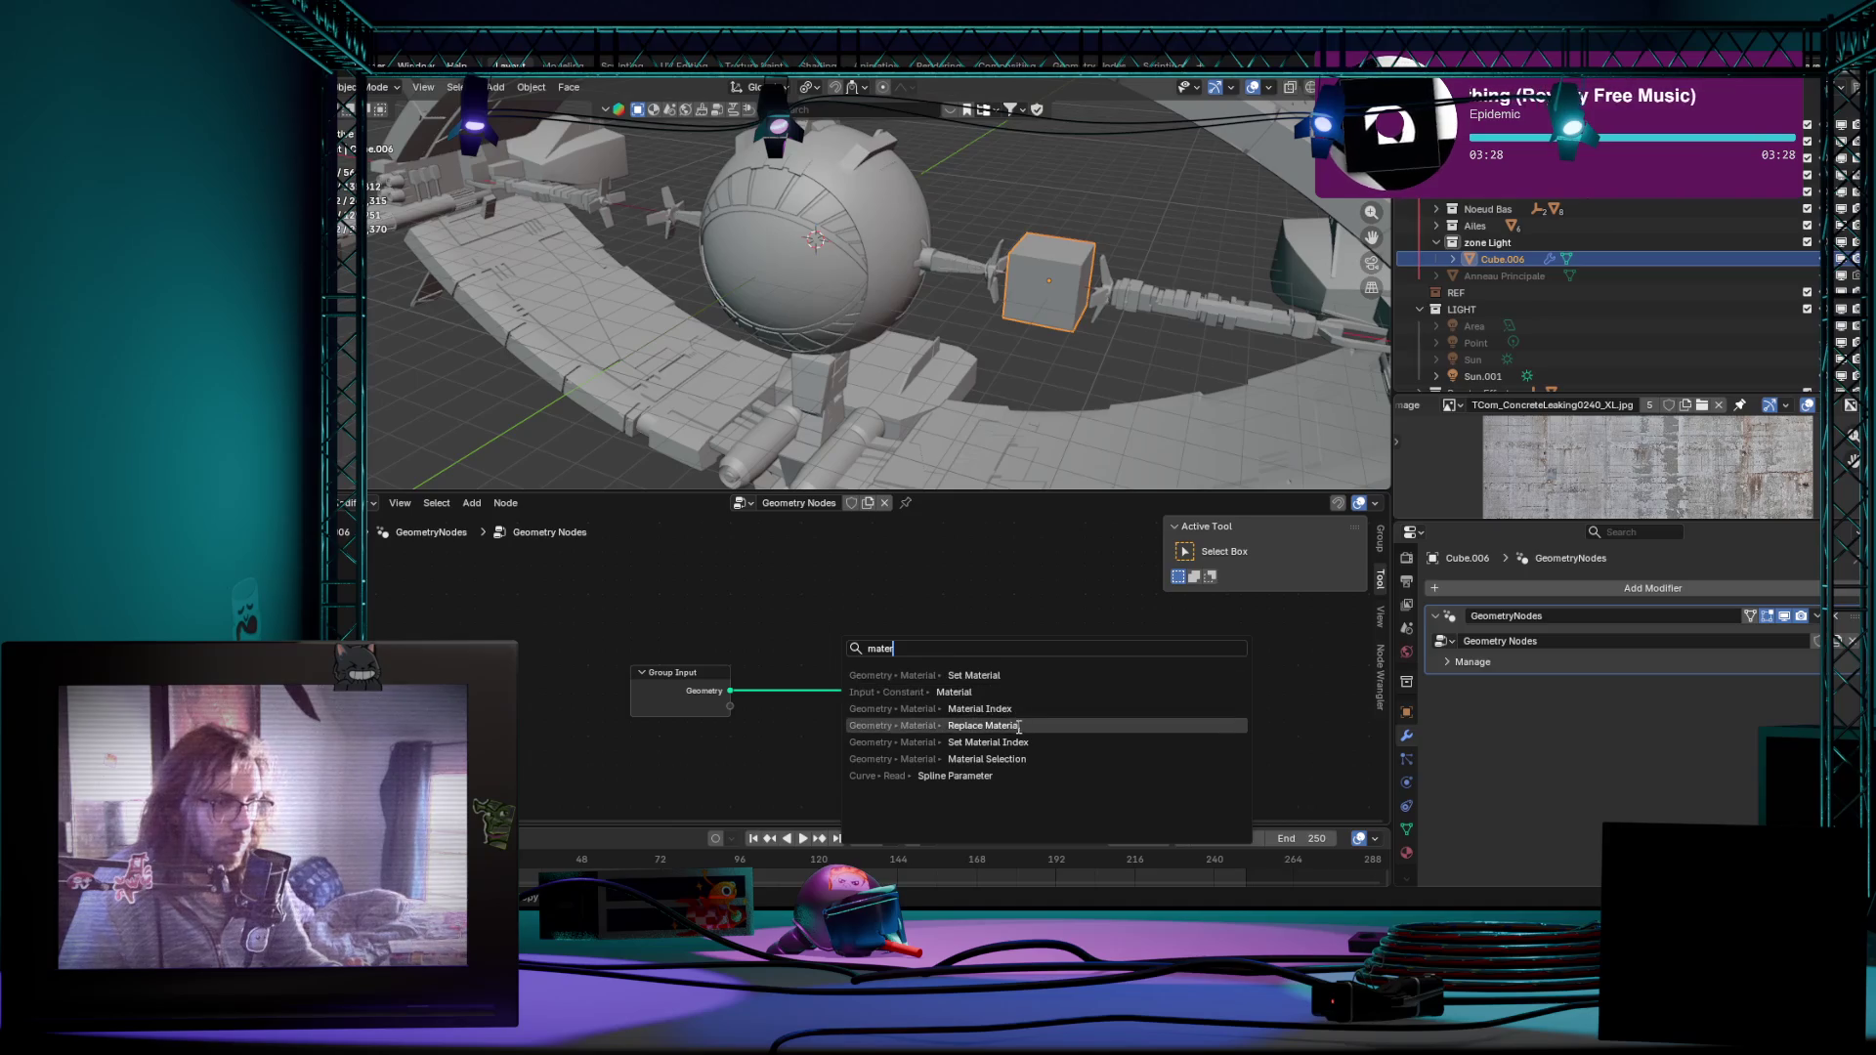
Step: Add a Material Selection node and pull it down off the Group Input–Output link
left_click(986, 760)
left_click(815, 655)
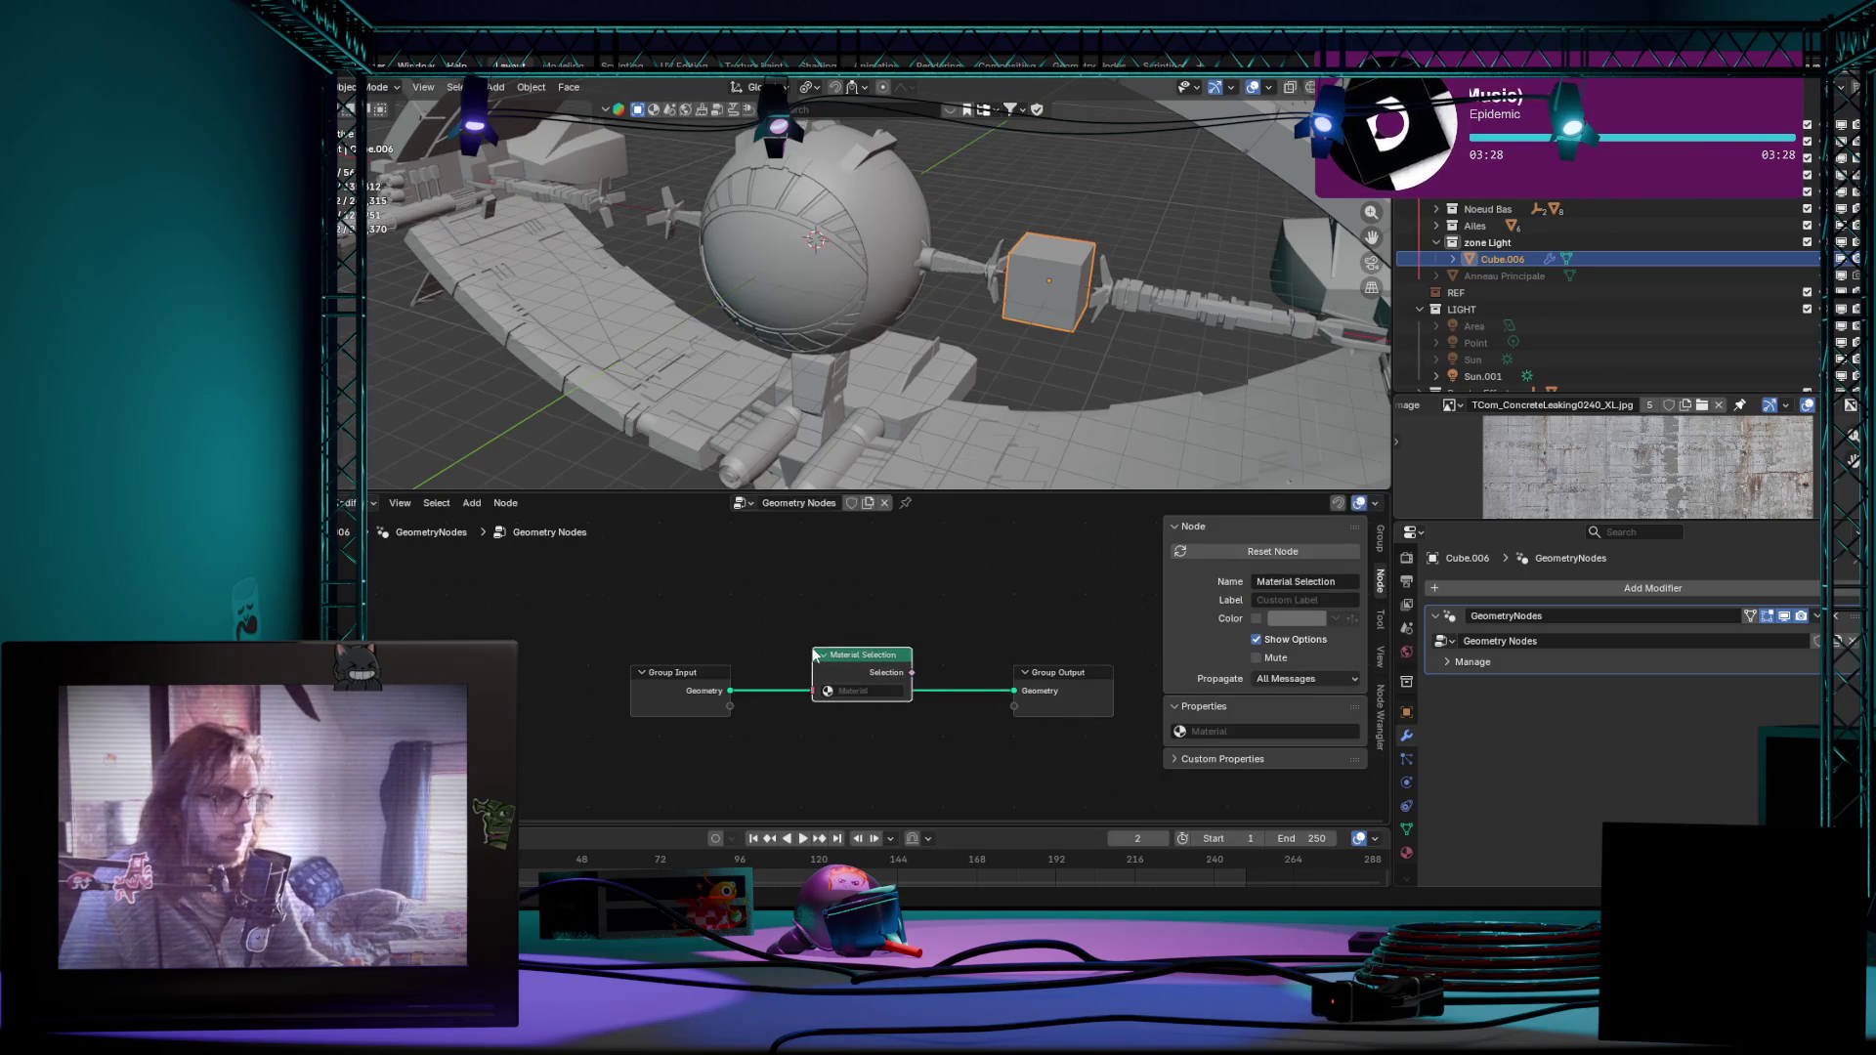
left_click_drag(877, 662, 880, 687)
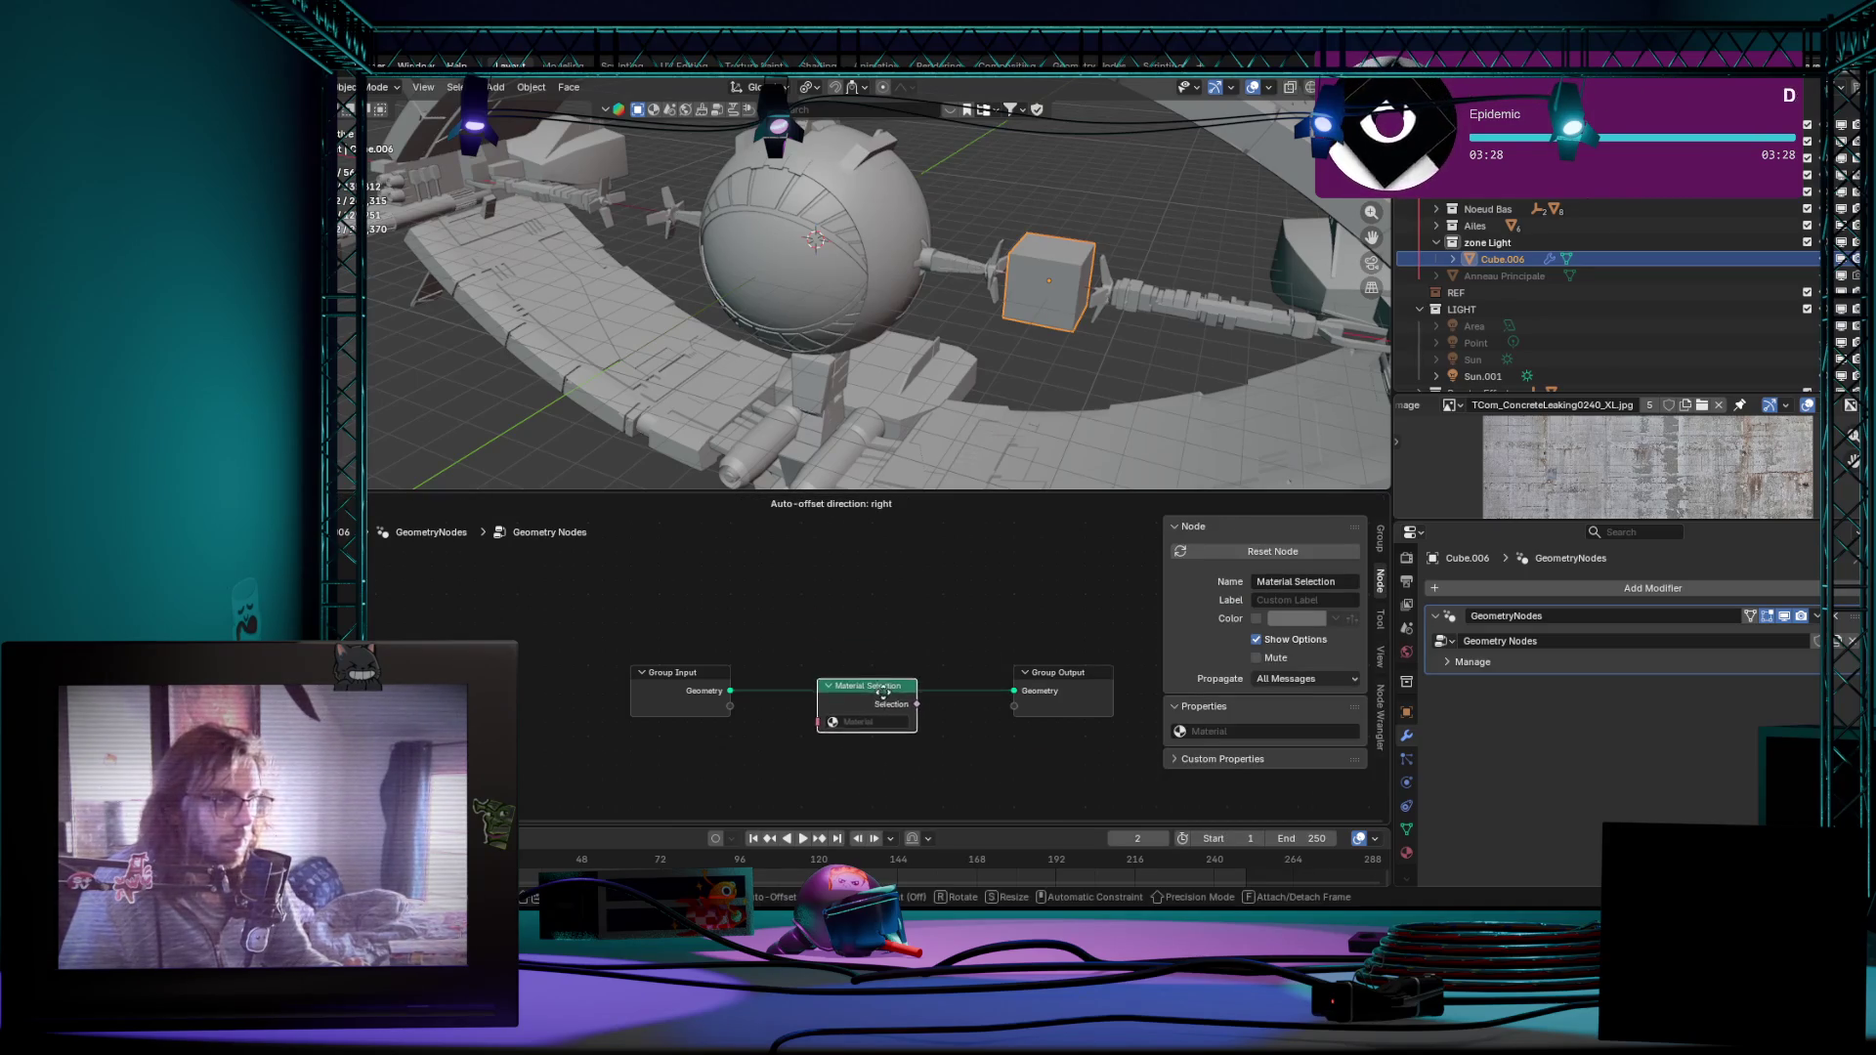
middle_click_drag(880, 686, 932, 626, "ctrl")
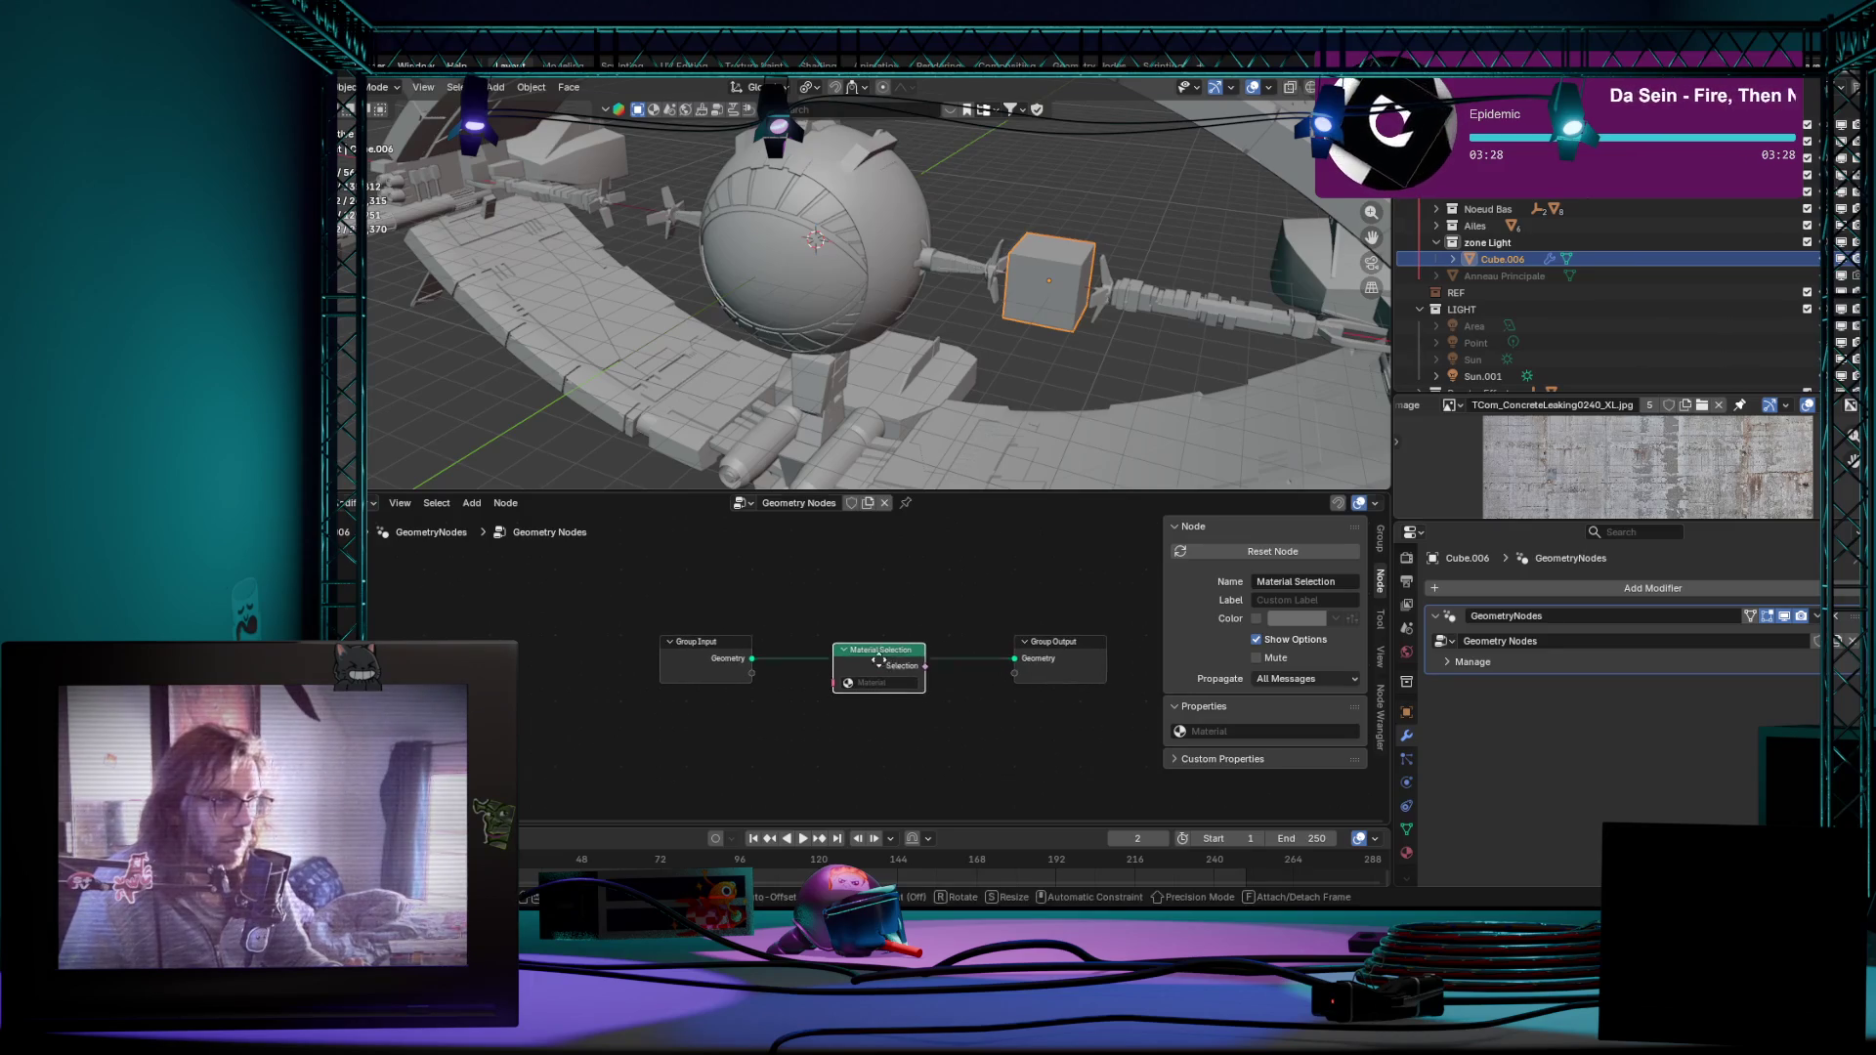
left_click_drag(880, 650, 849, 693, "alt")
Step: Set the node's material to MAT_Light Fenetre, deselect the cube, and start dragging the LIGHT collection into the tree
left_click(850, 725)
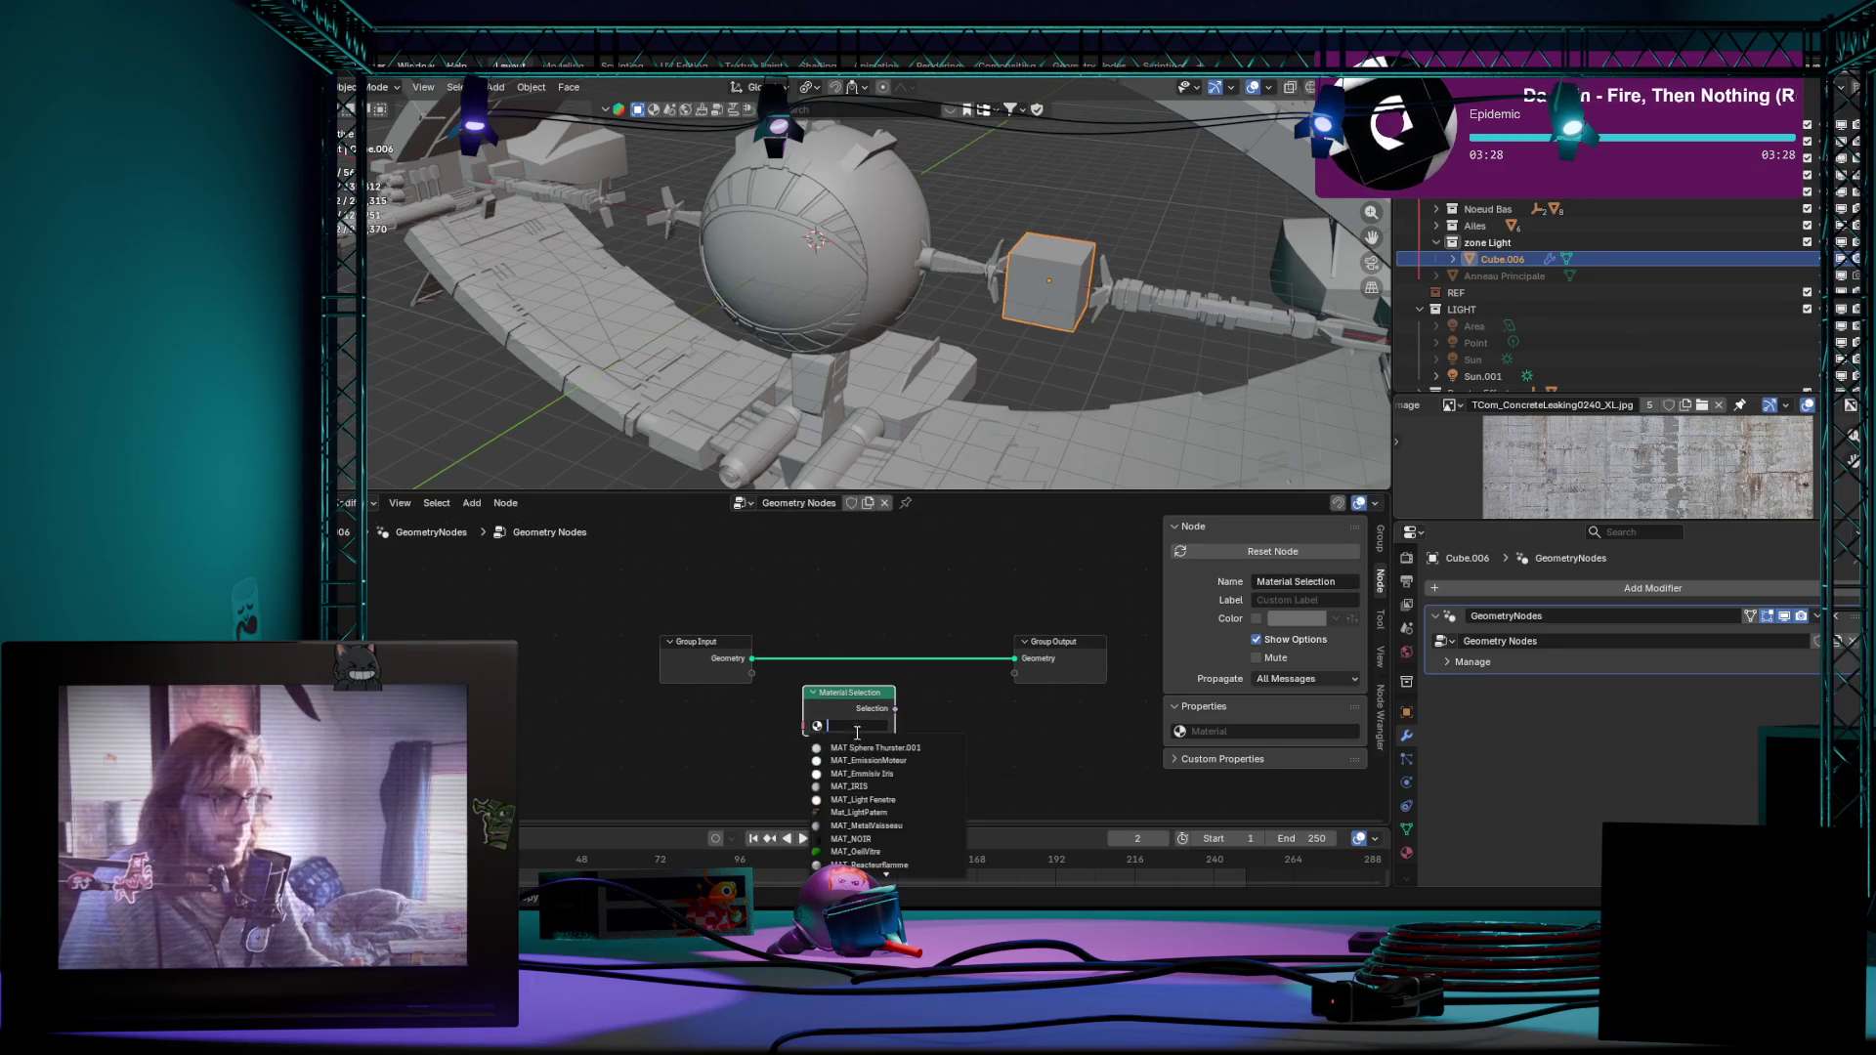
left_click(901, 801)
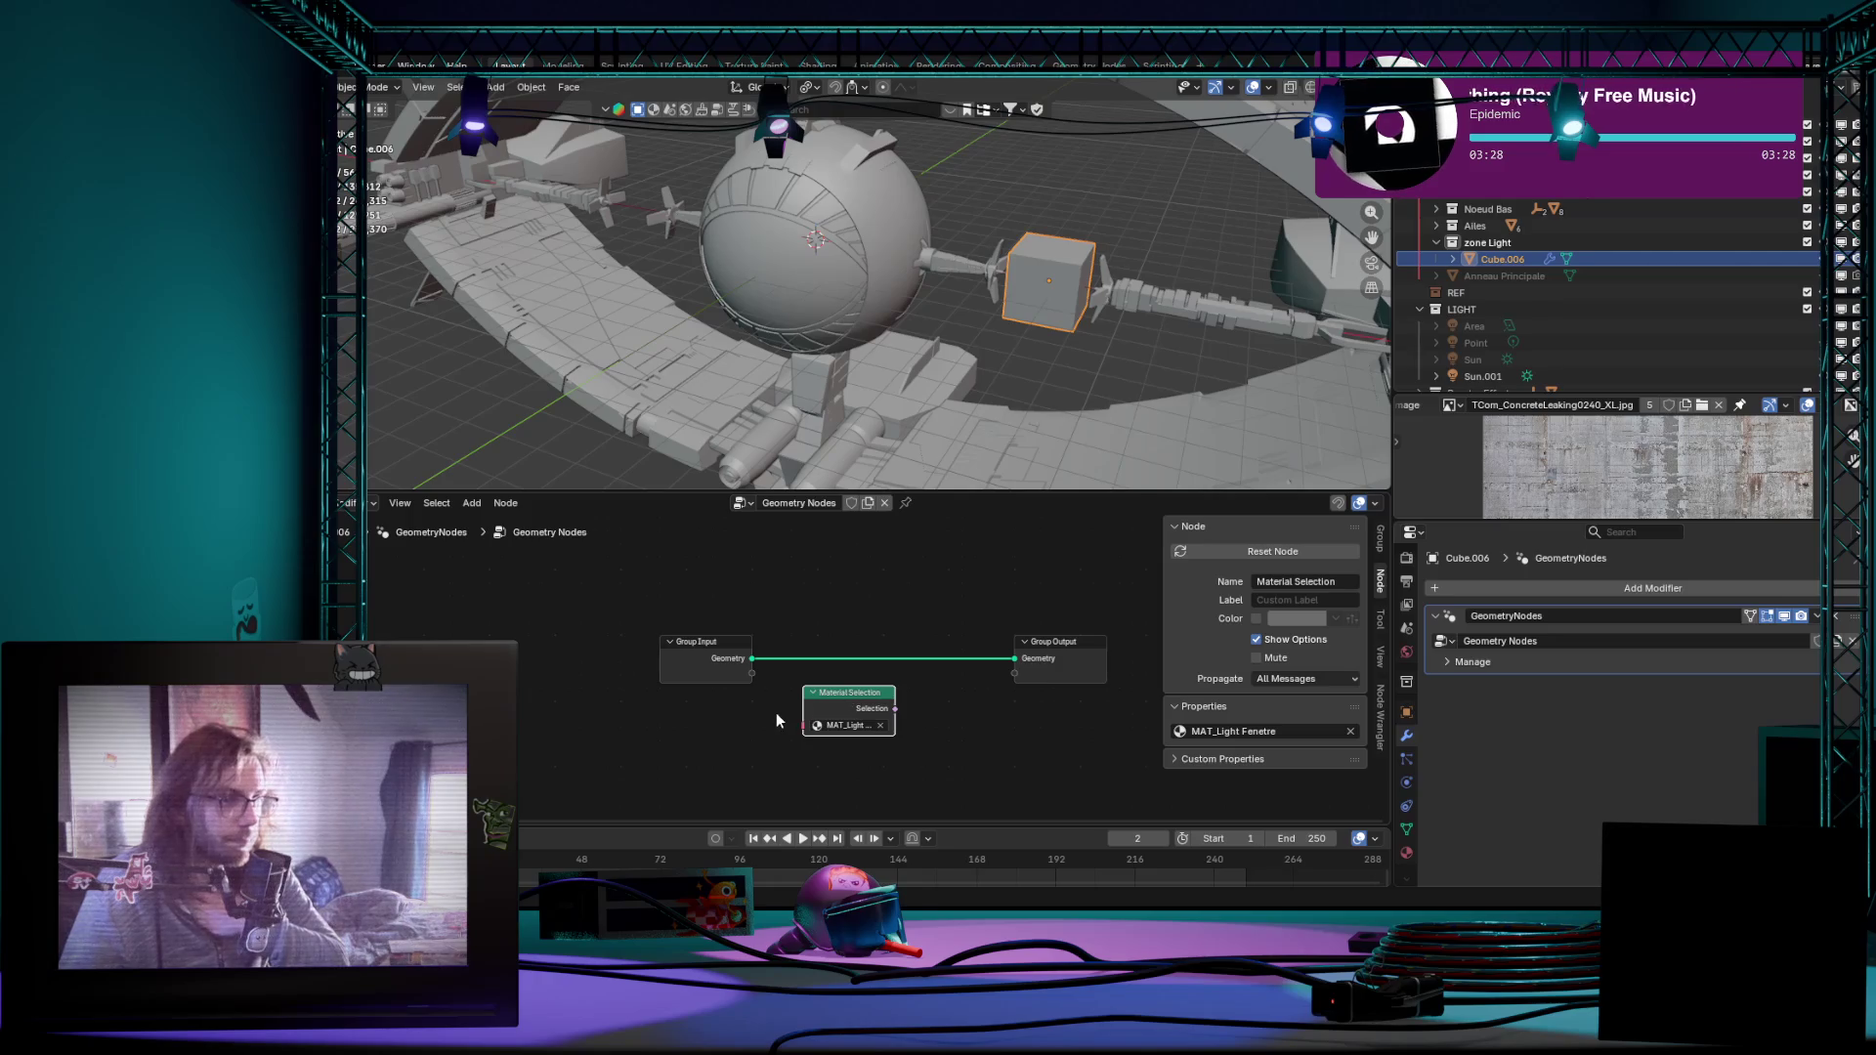
left_click_drag(886, 690, 856, 700)
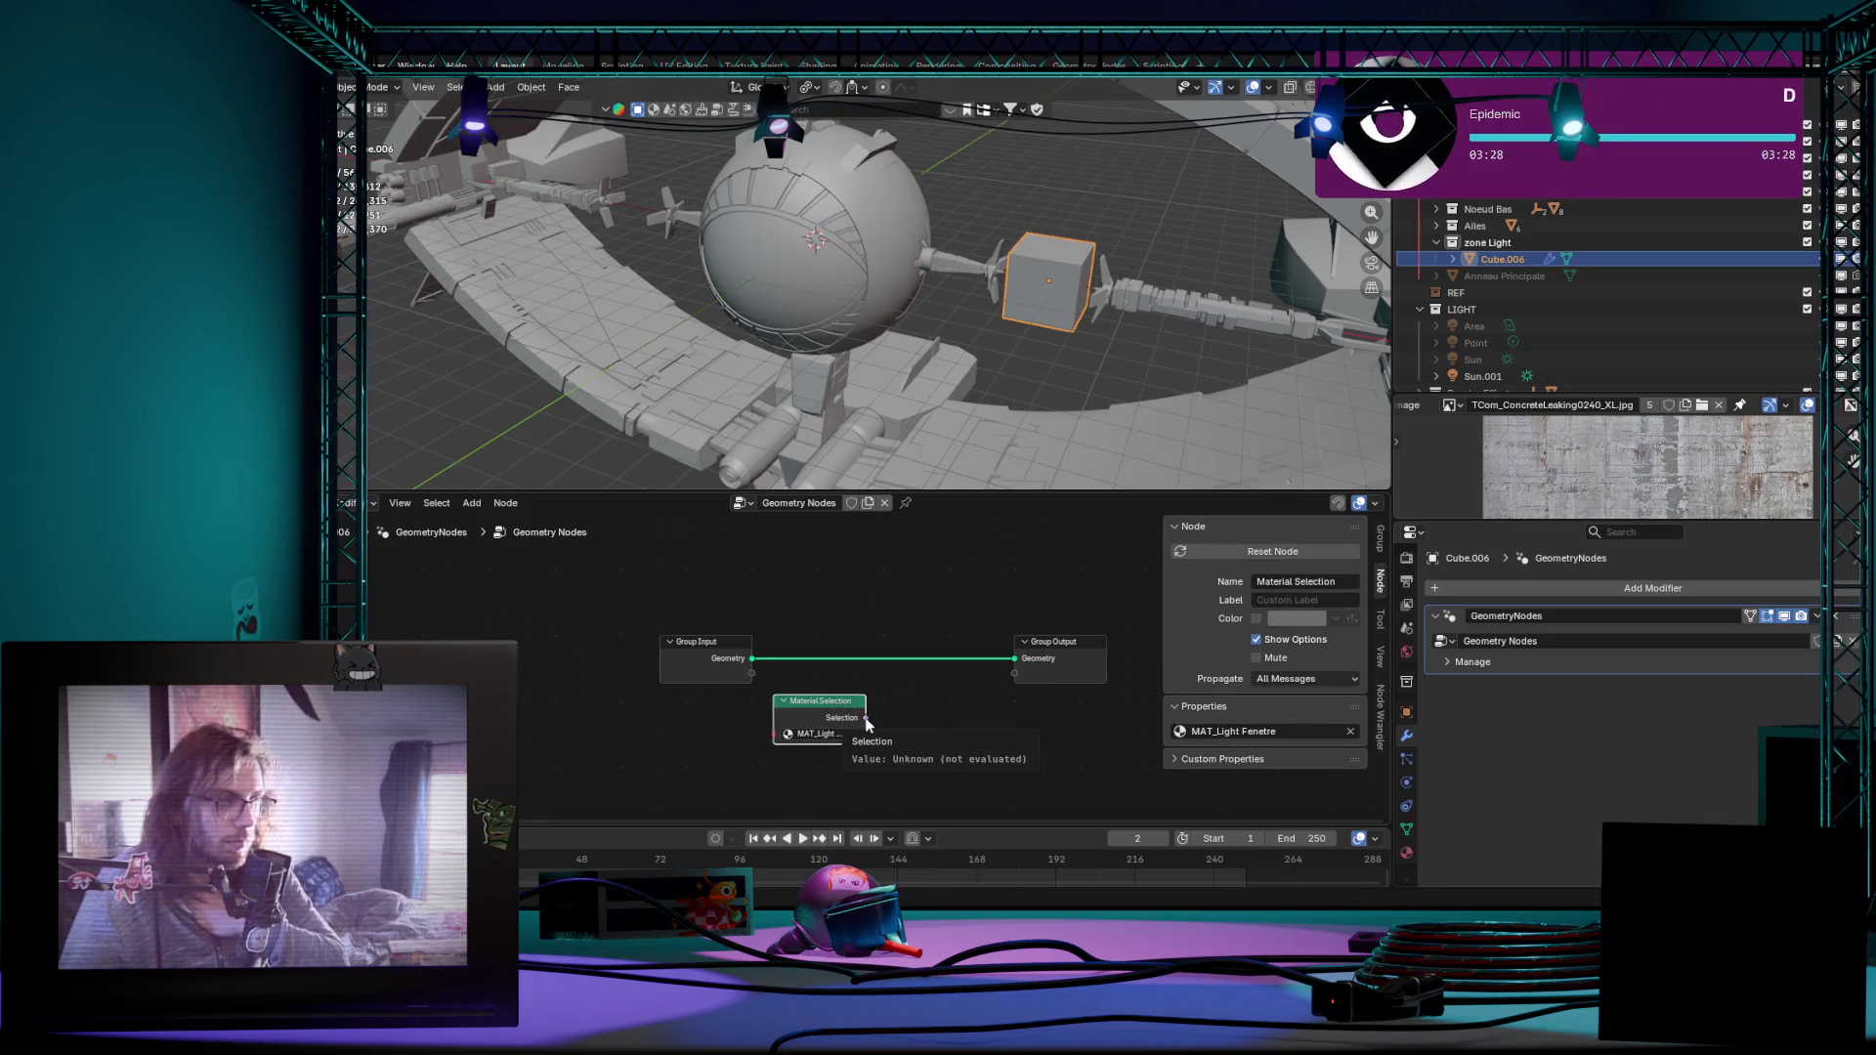
key("alt+a")
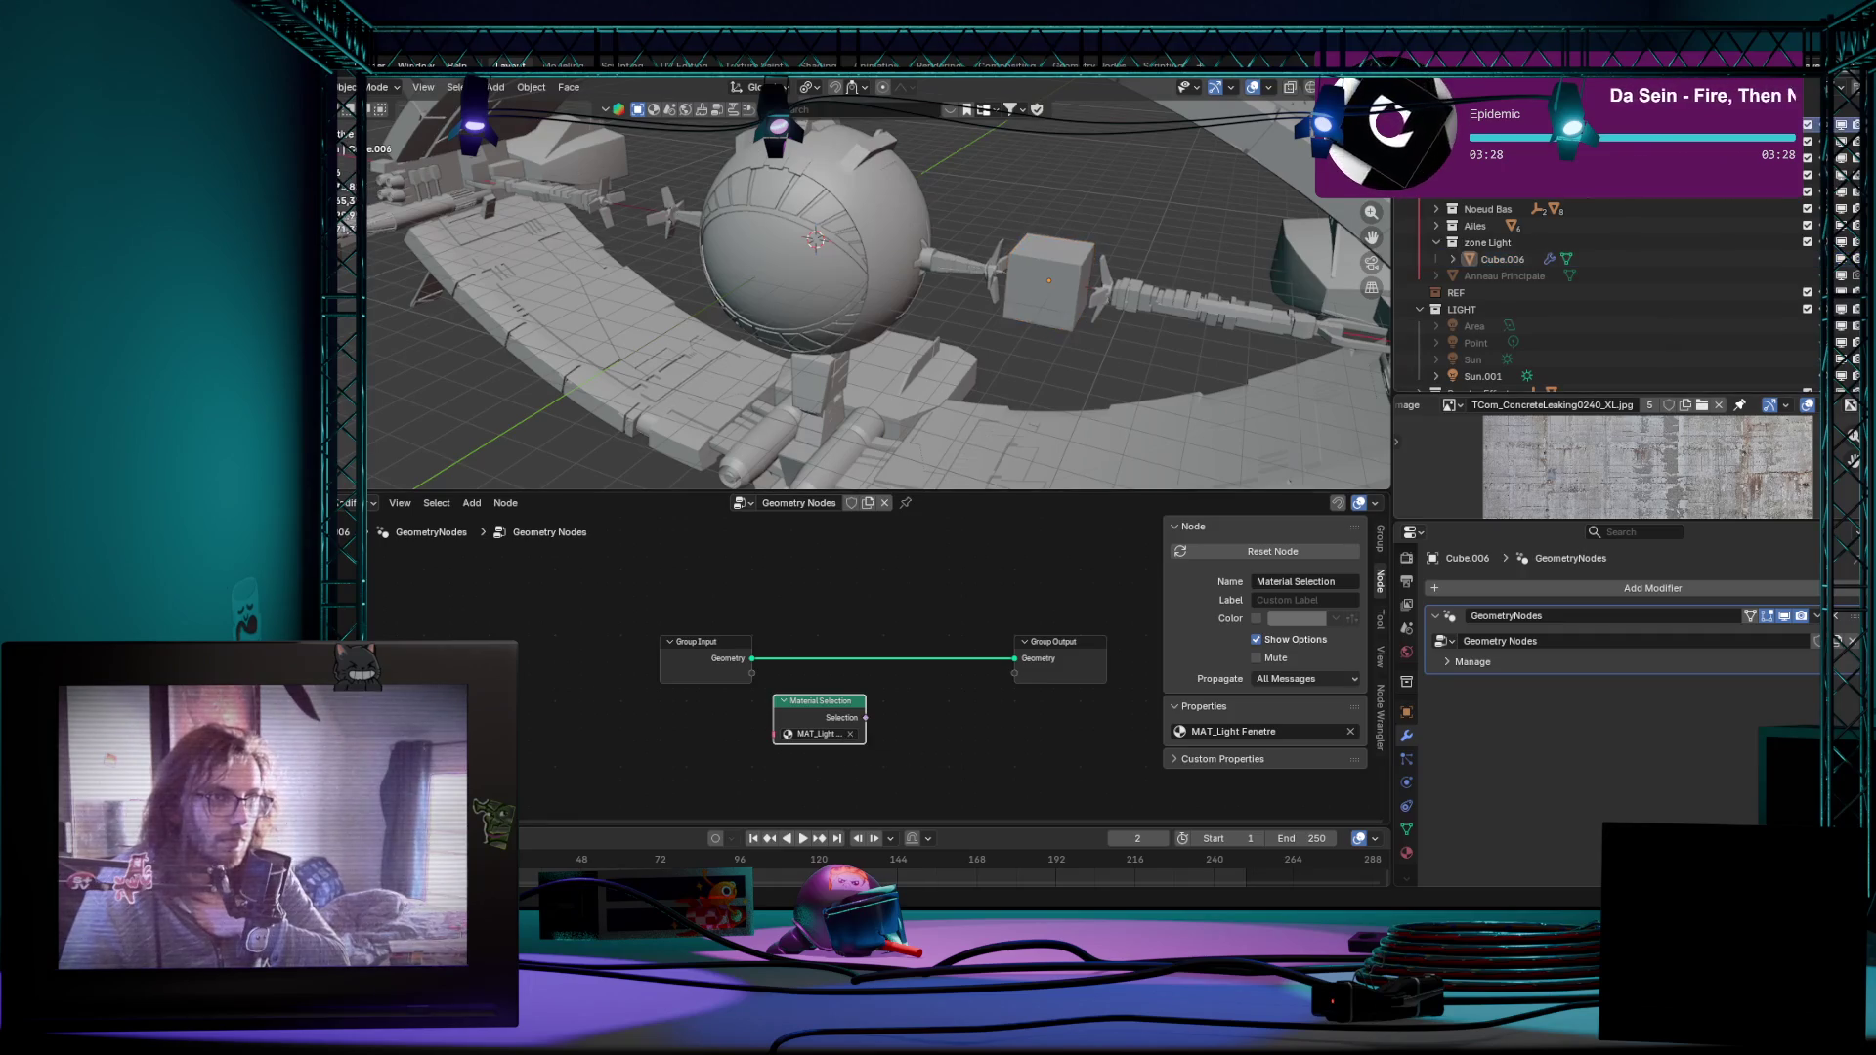
left_click_drag(1462, 309, 992, 639)
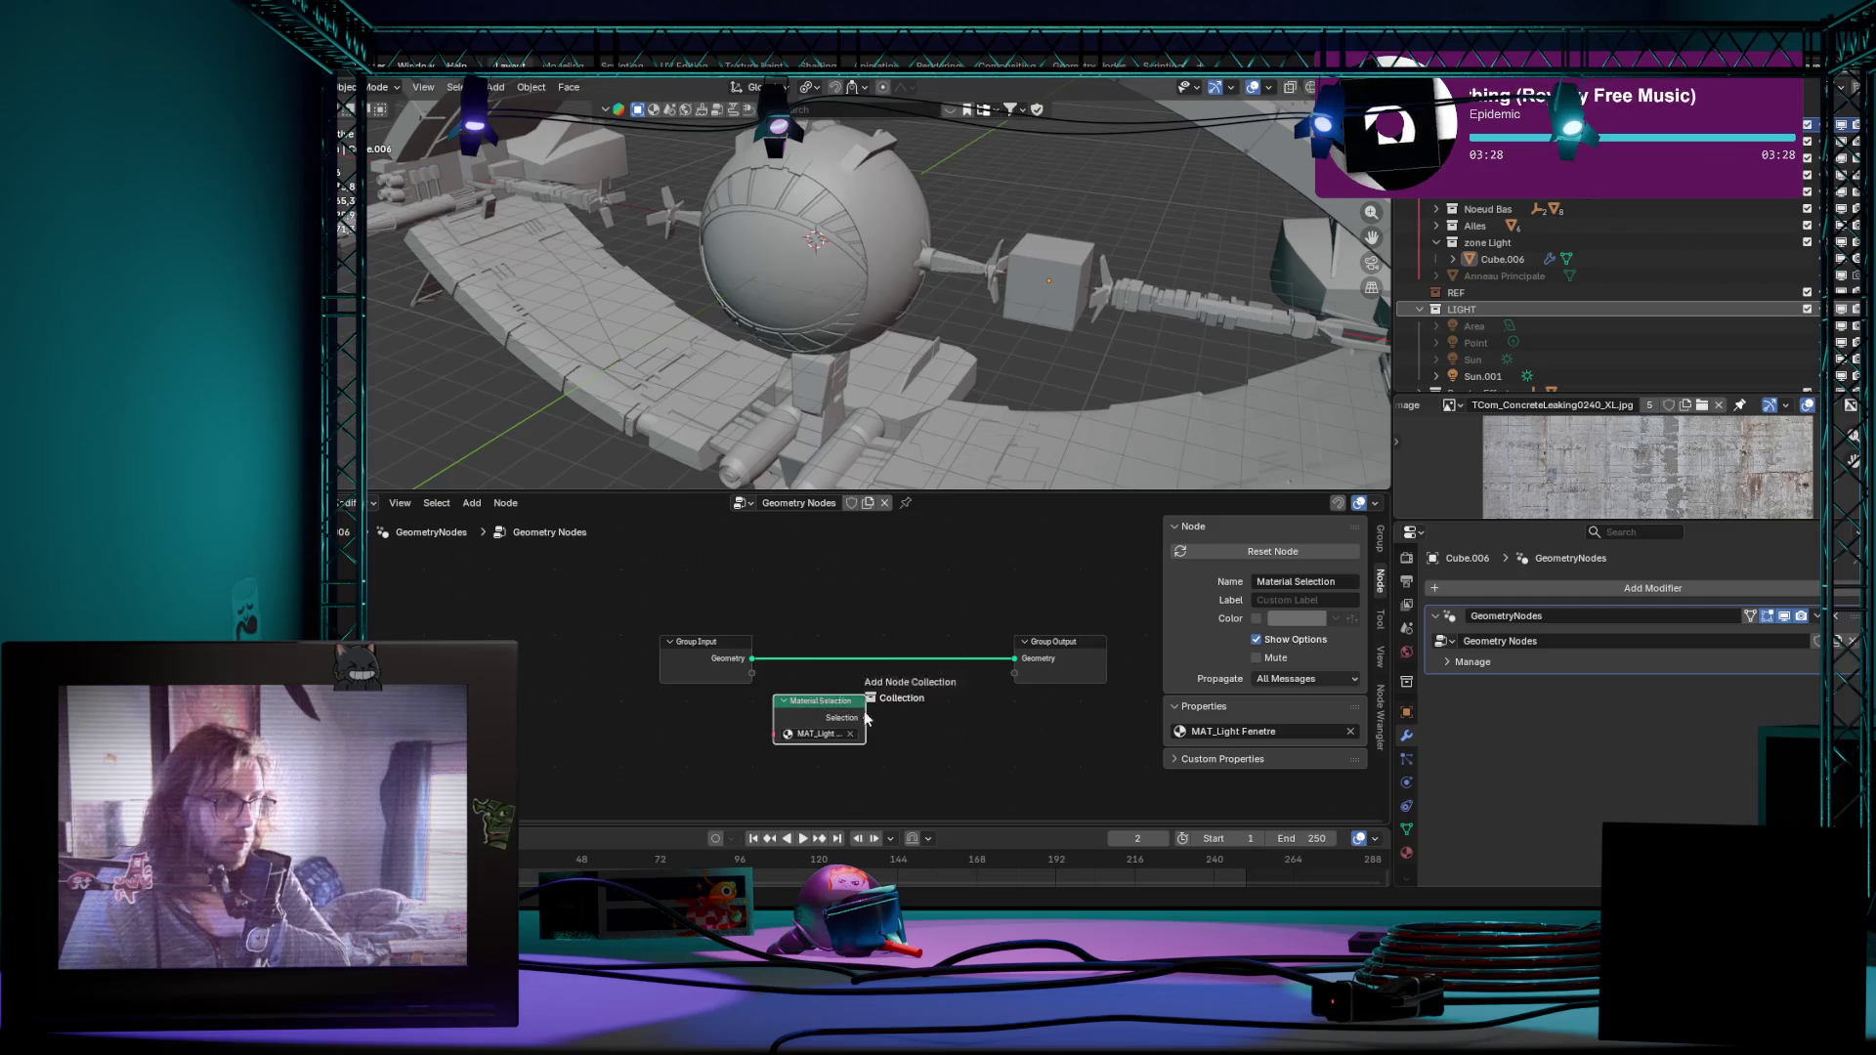
Step: Drop the LIGHT collection in as a Collection Info node and place it below Material Selection
left_click_drag(814, 718, 815, 720)
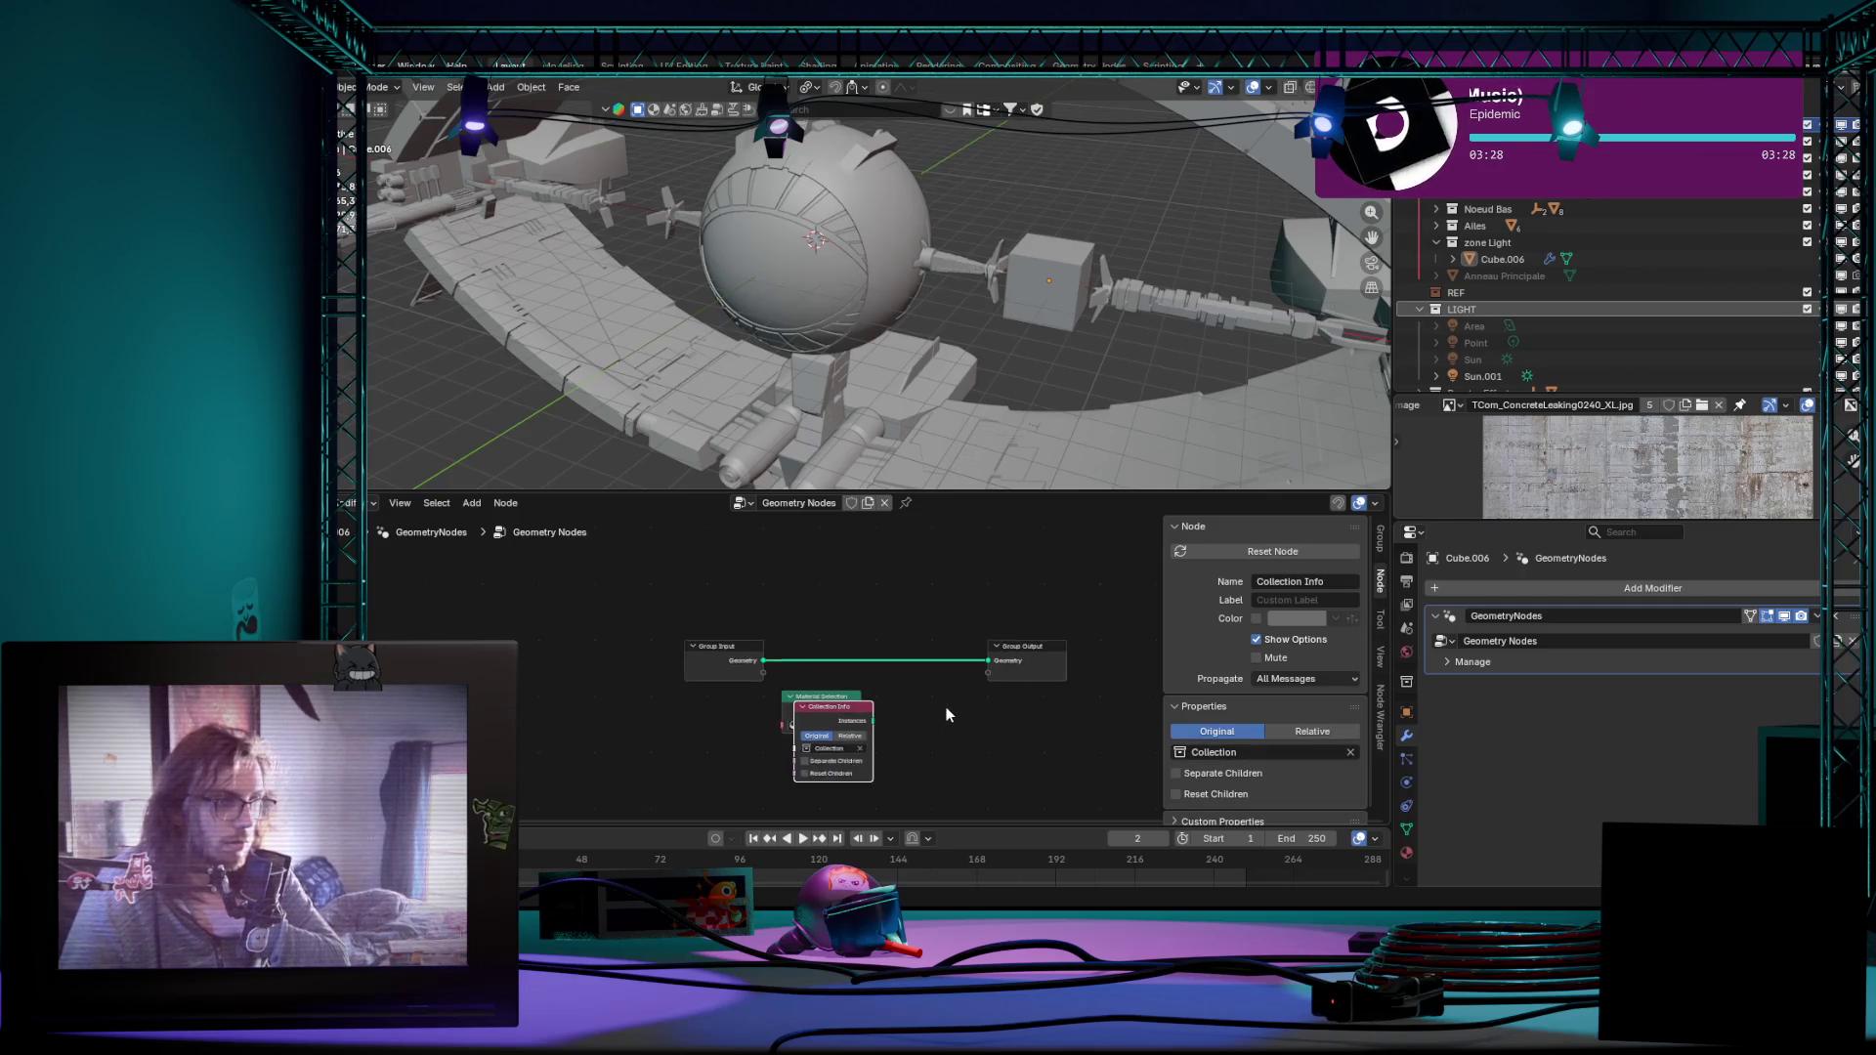
scroll(952, 713, "down", 1)
middle_click_drag(952, 712, 801, 565)
left_click_drag(840, 560, 839, 645)
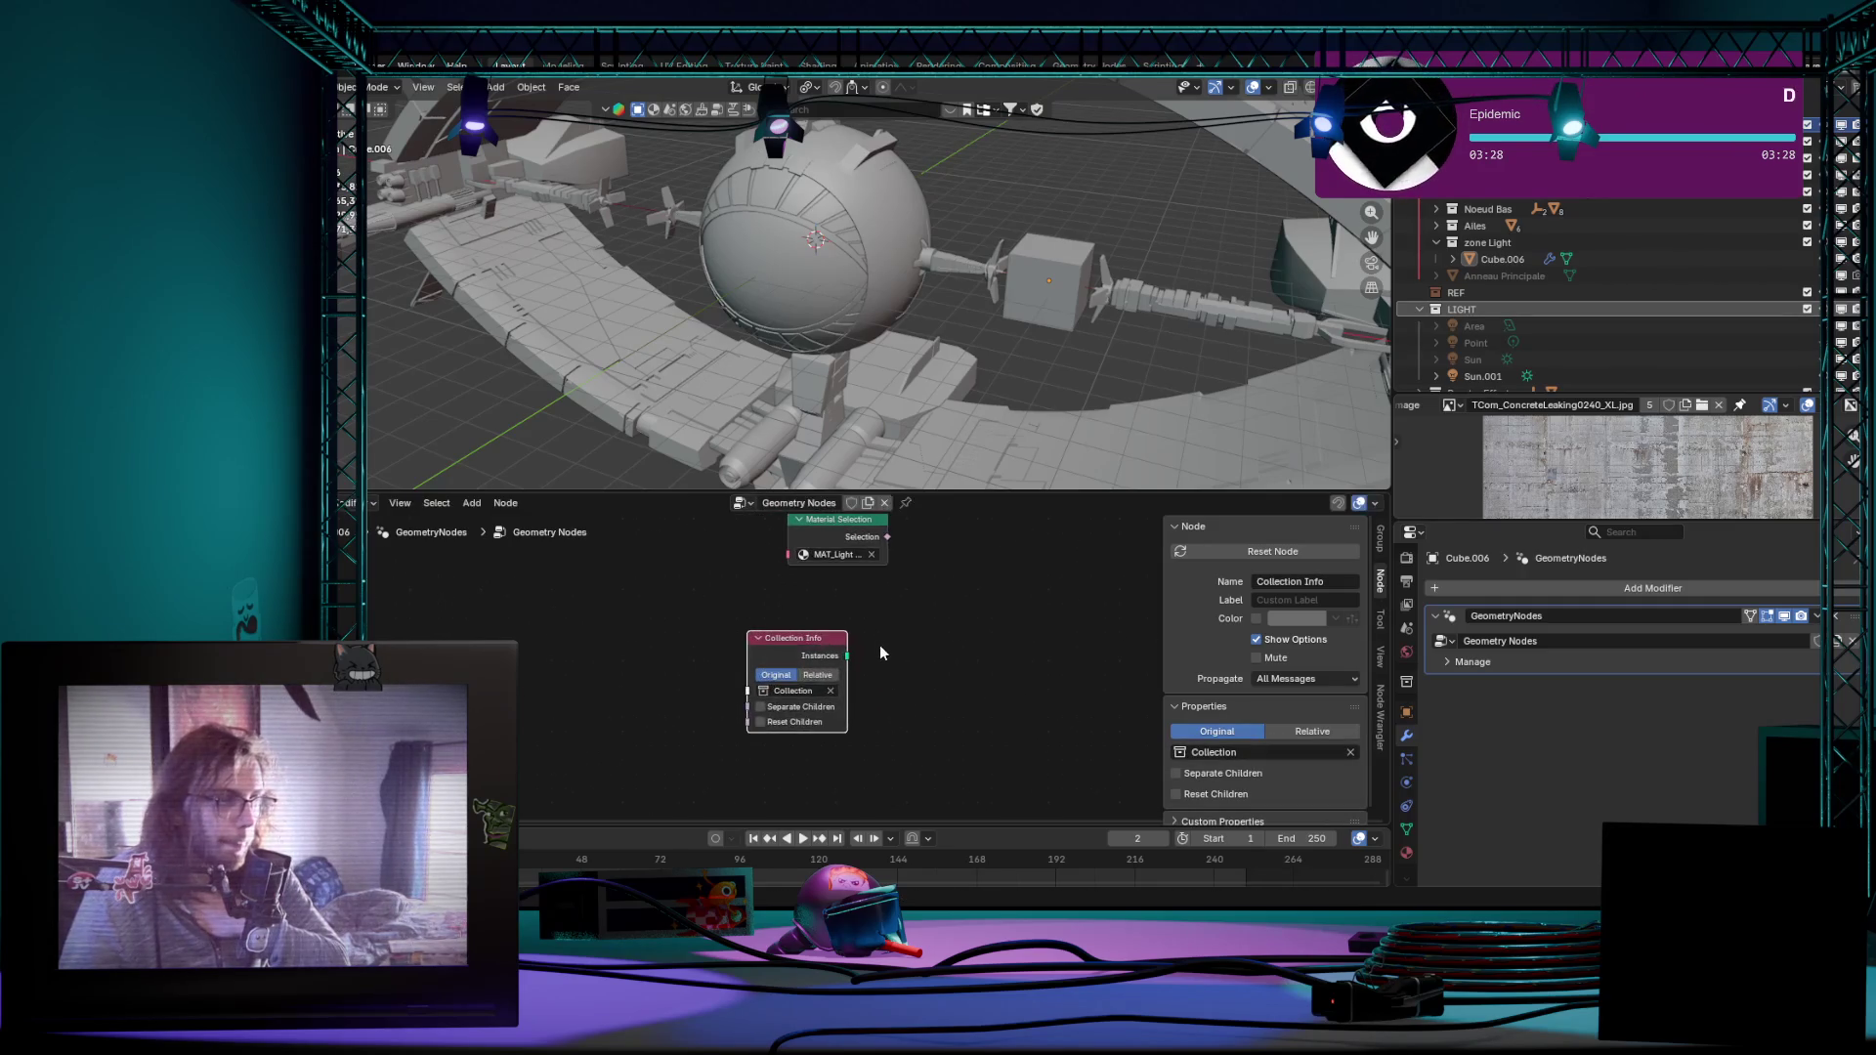
scroll(880, 645, "up", 2)
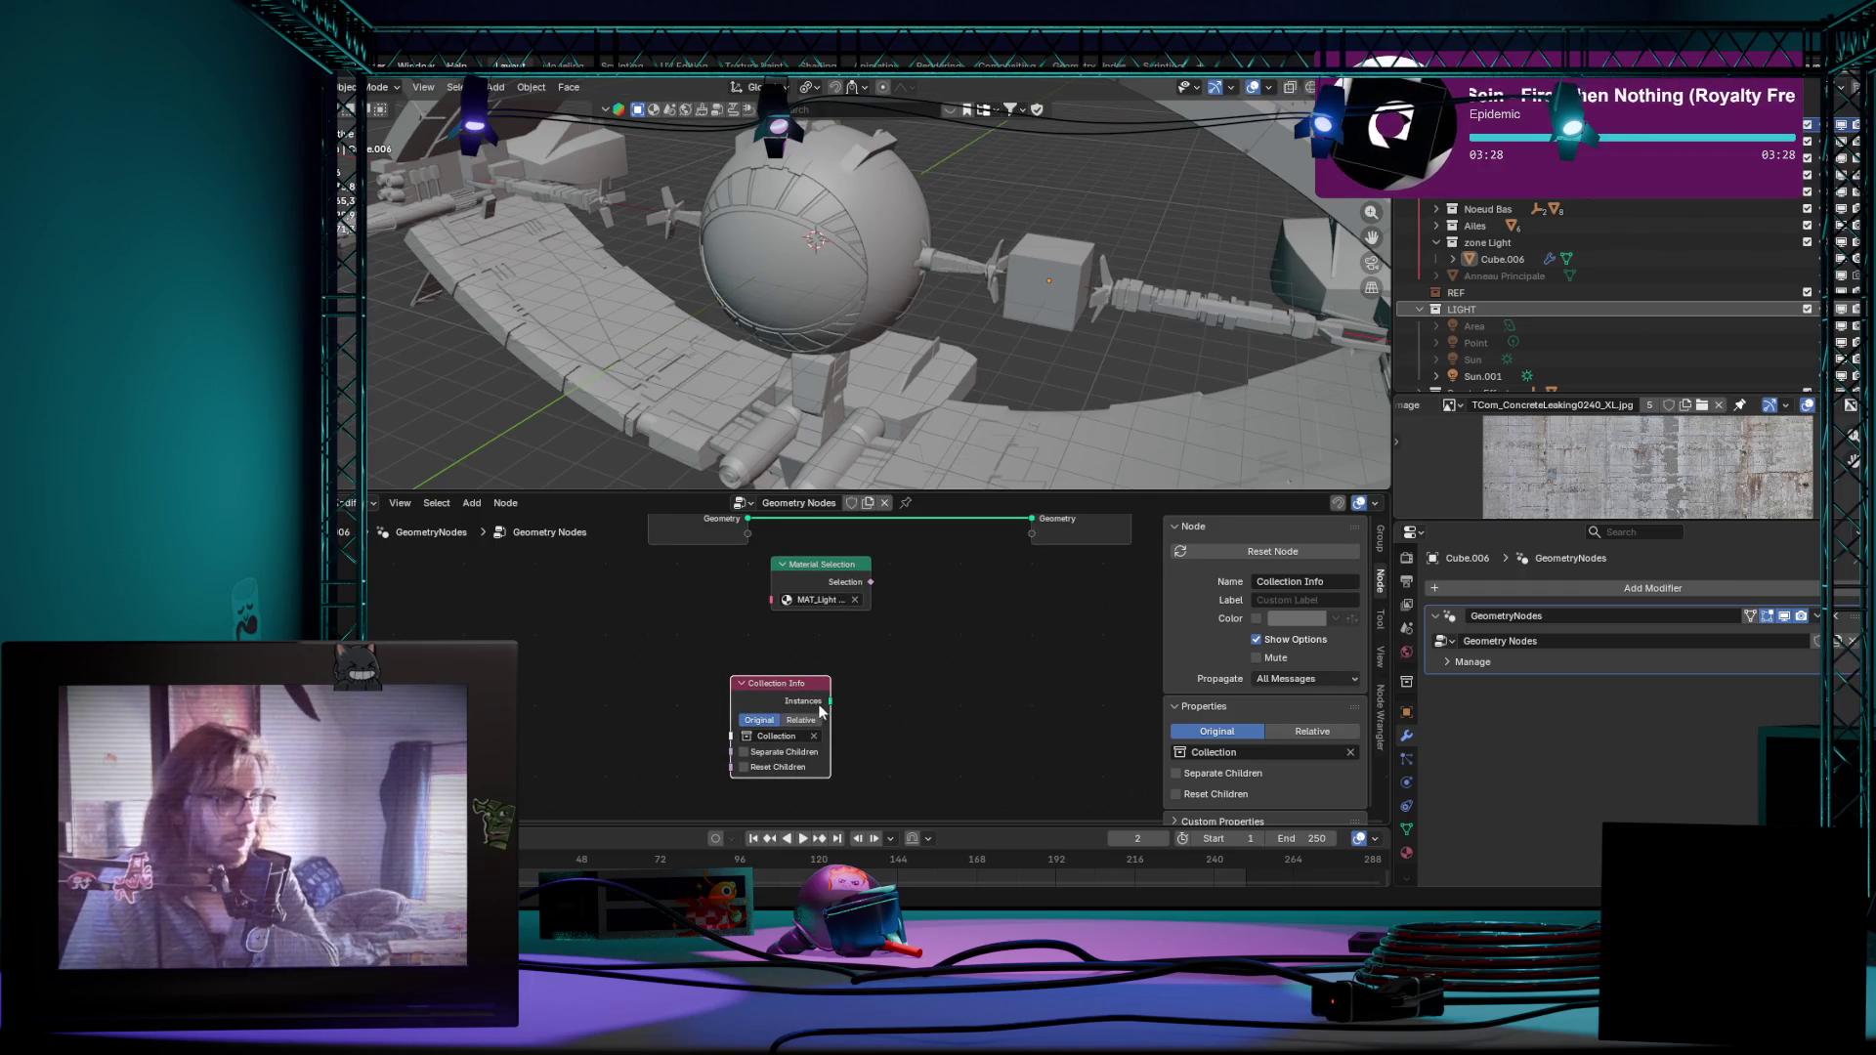
left_click_drag(769, 767, 762, 764)
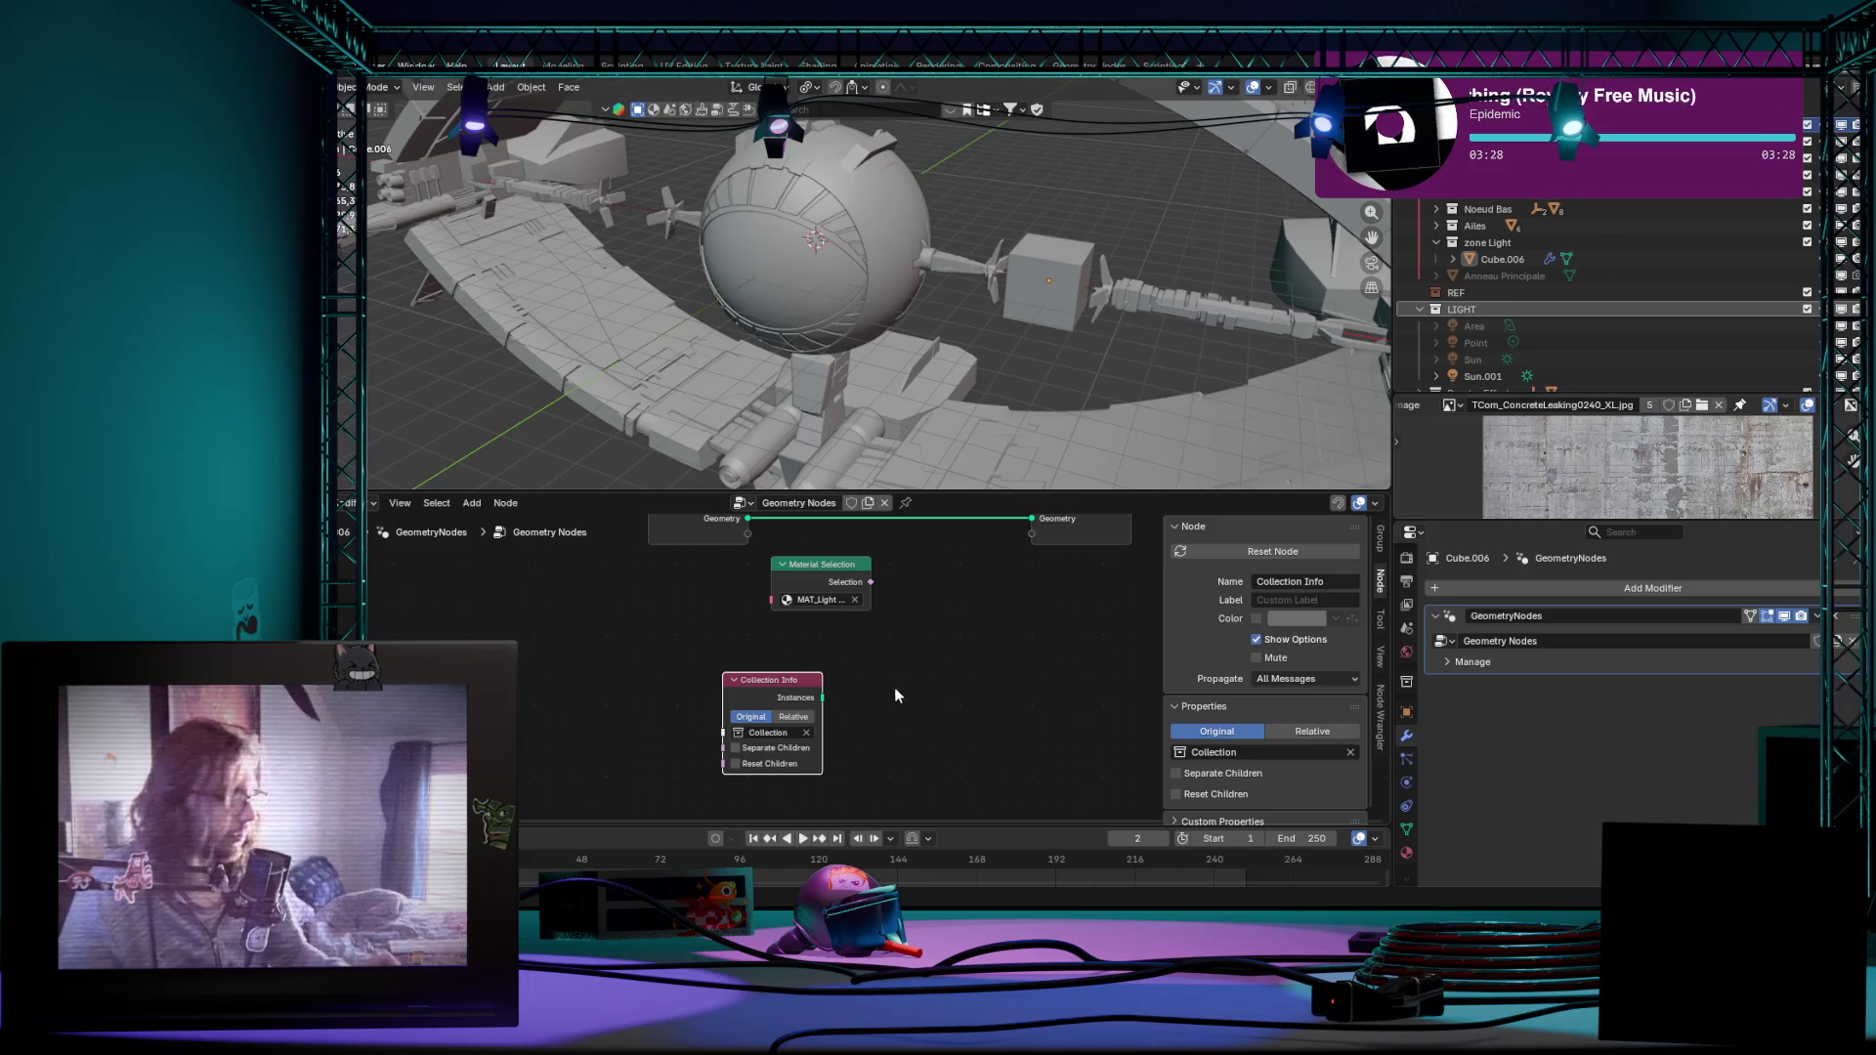
key("shift+a")
type("in")
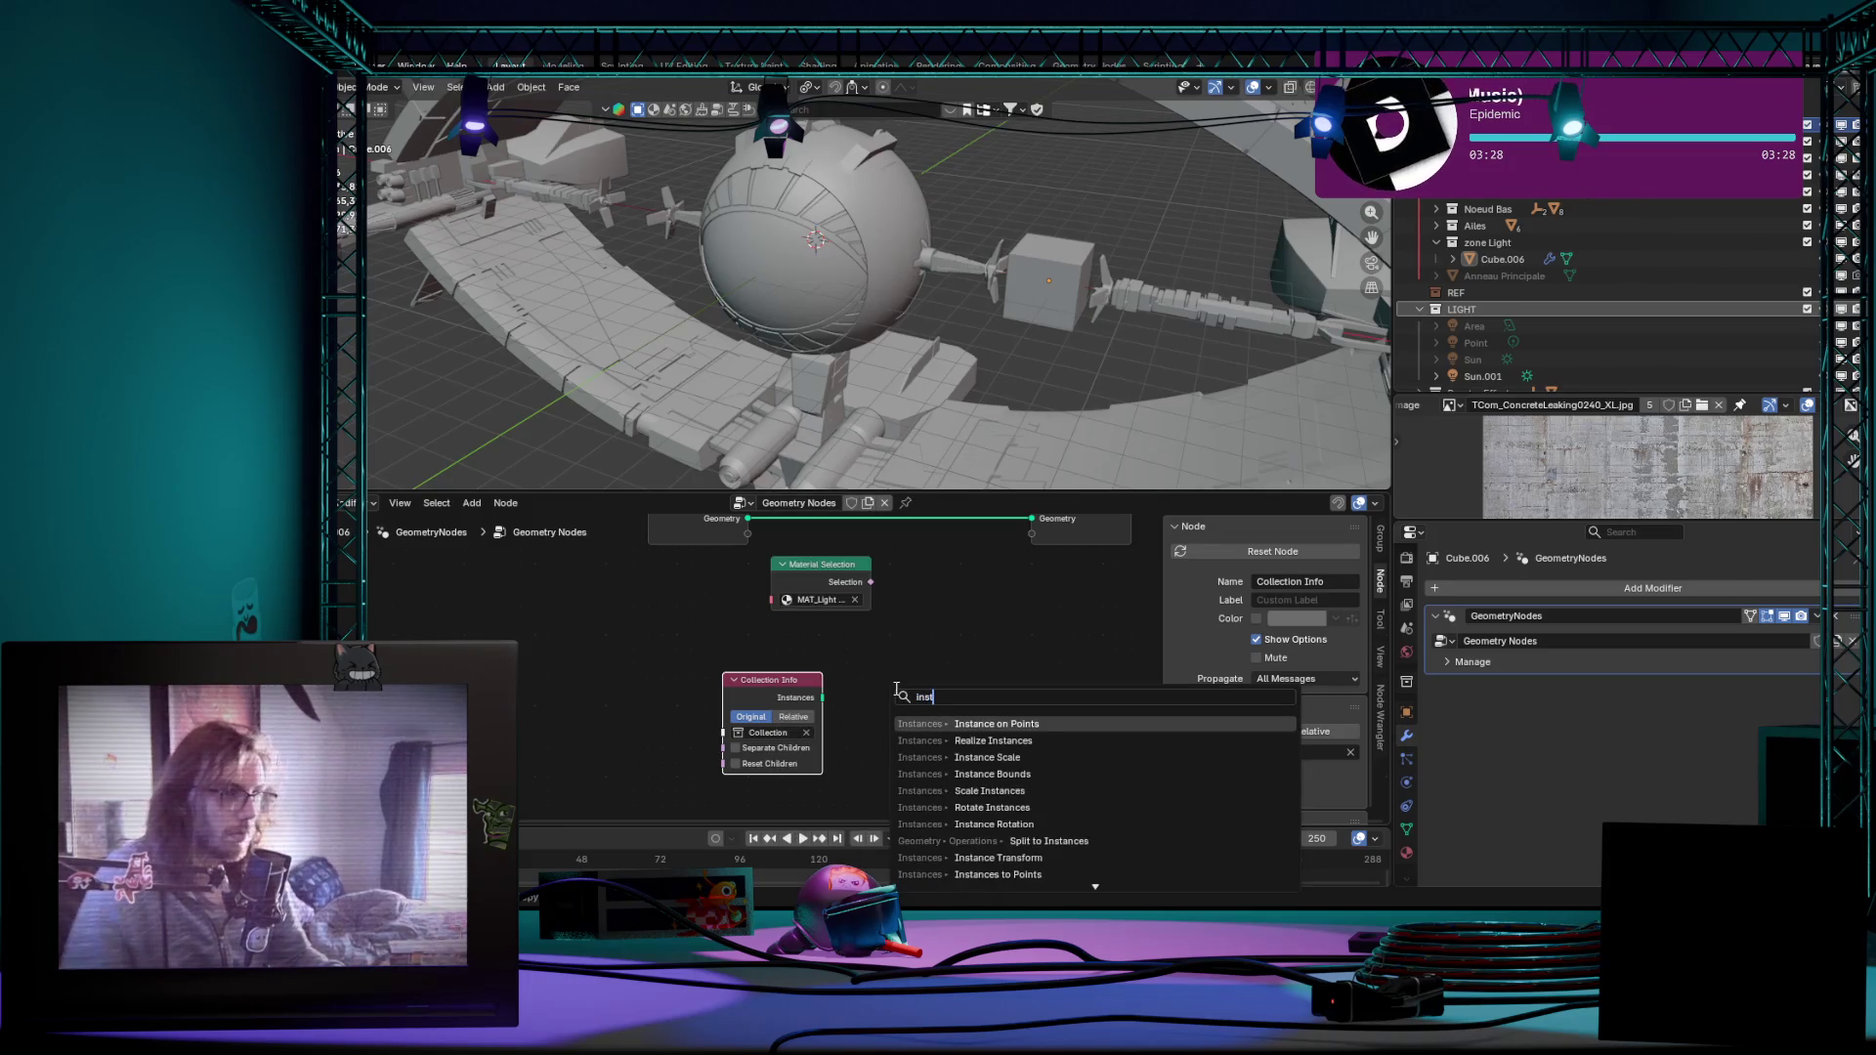
type("st")
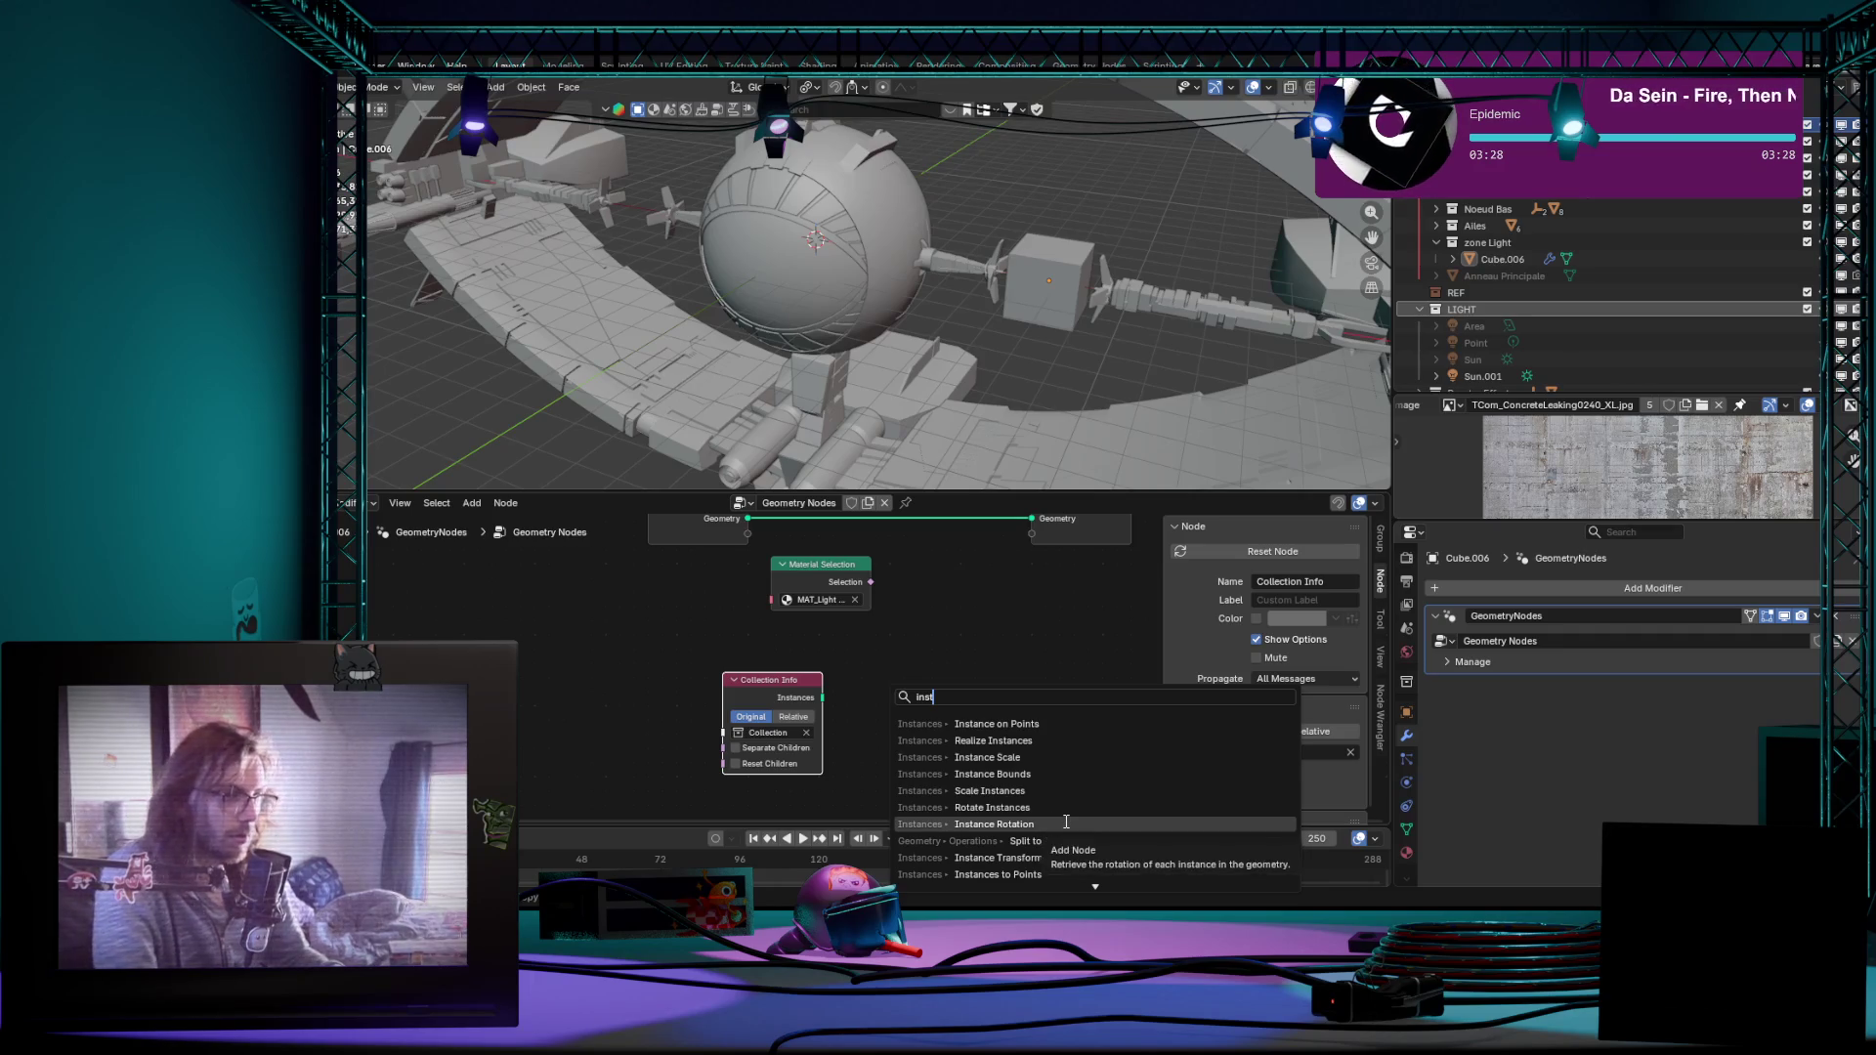
Step: Add Realize Instances and Separate Geometry nodes and arrange them to the right of Collection Info
left_click(1026, 740)
left_click(1051, 694)
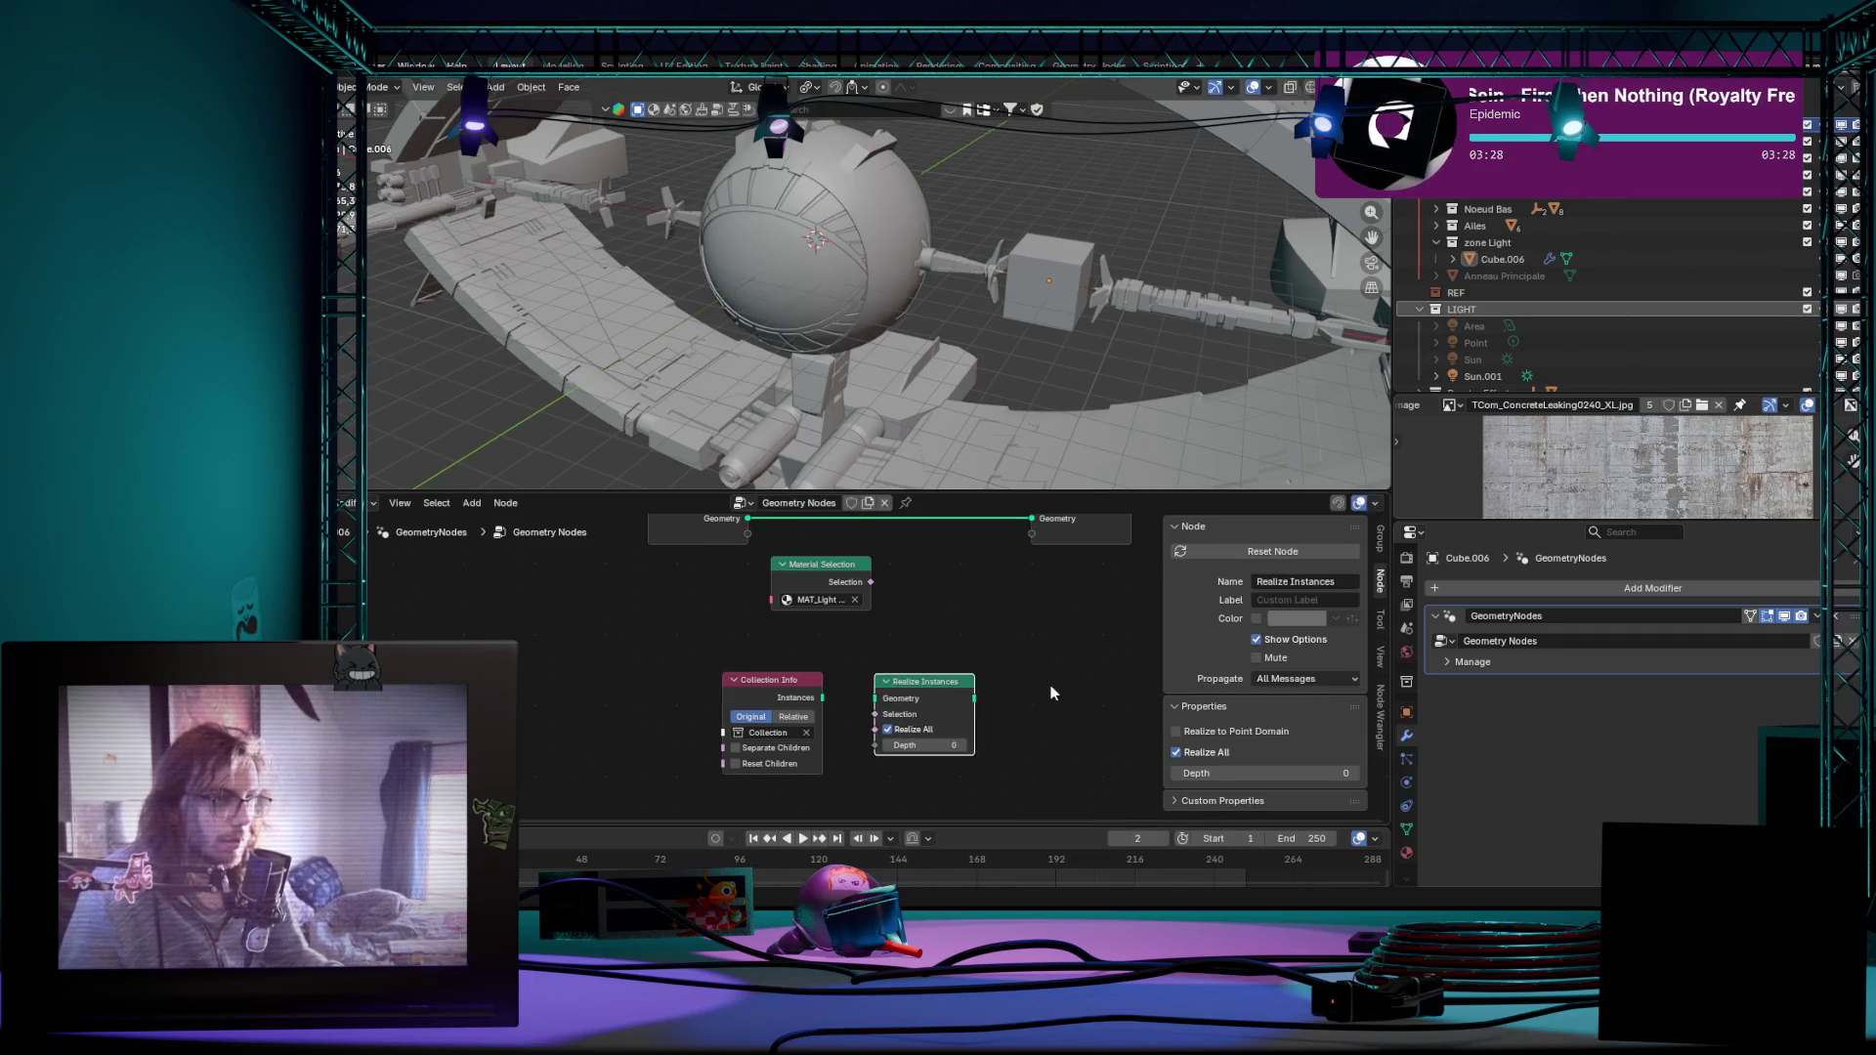
key("shift+a")
type("separ")
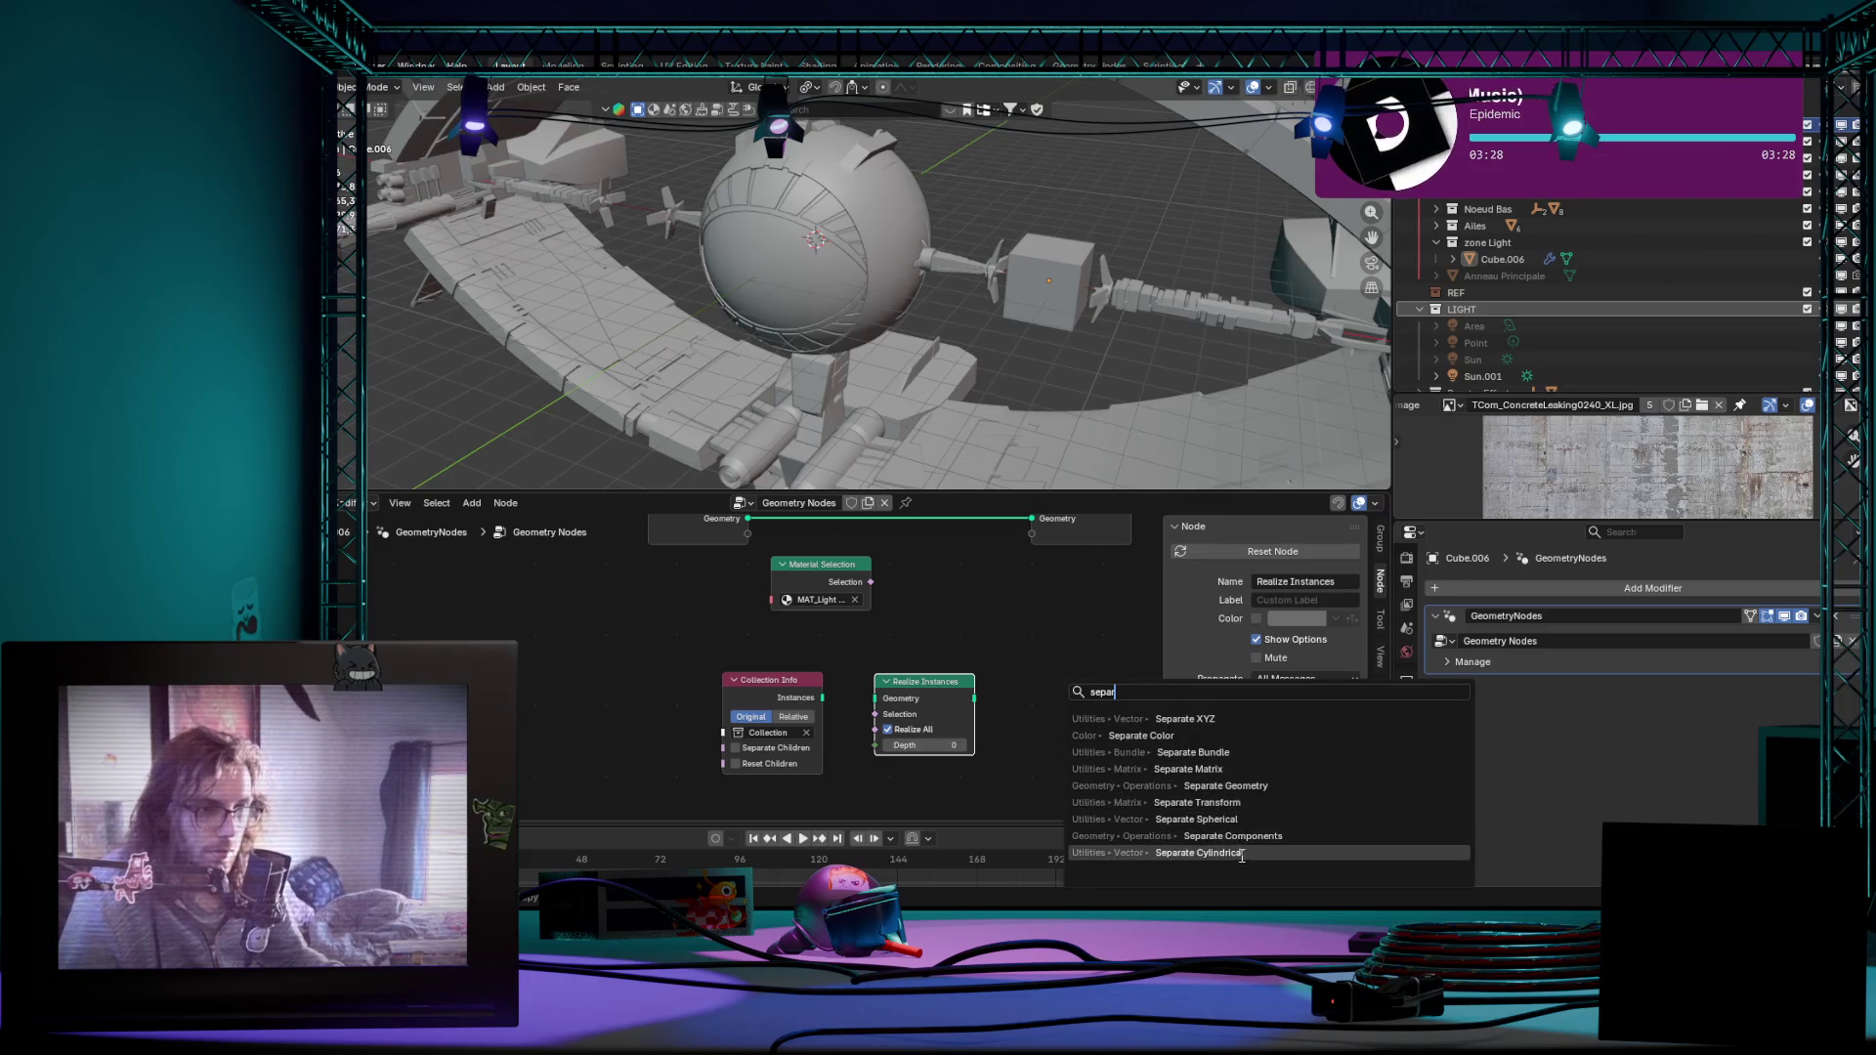
left_click(1276, 792)
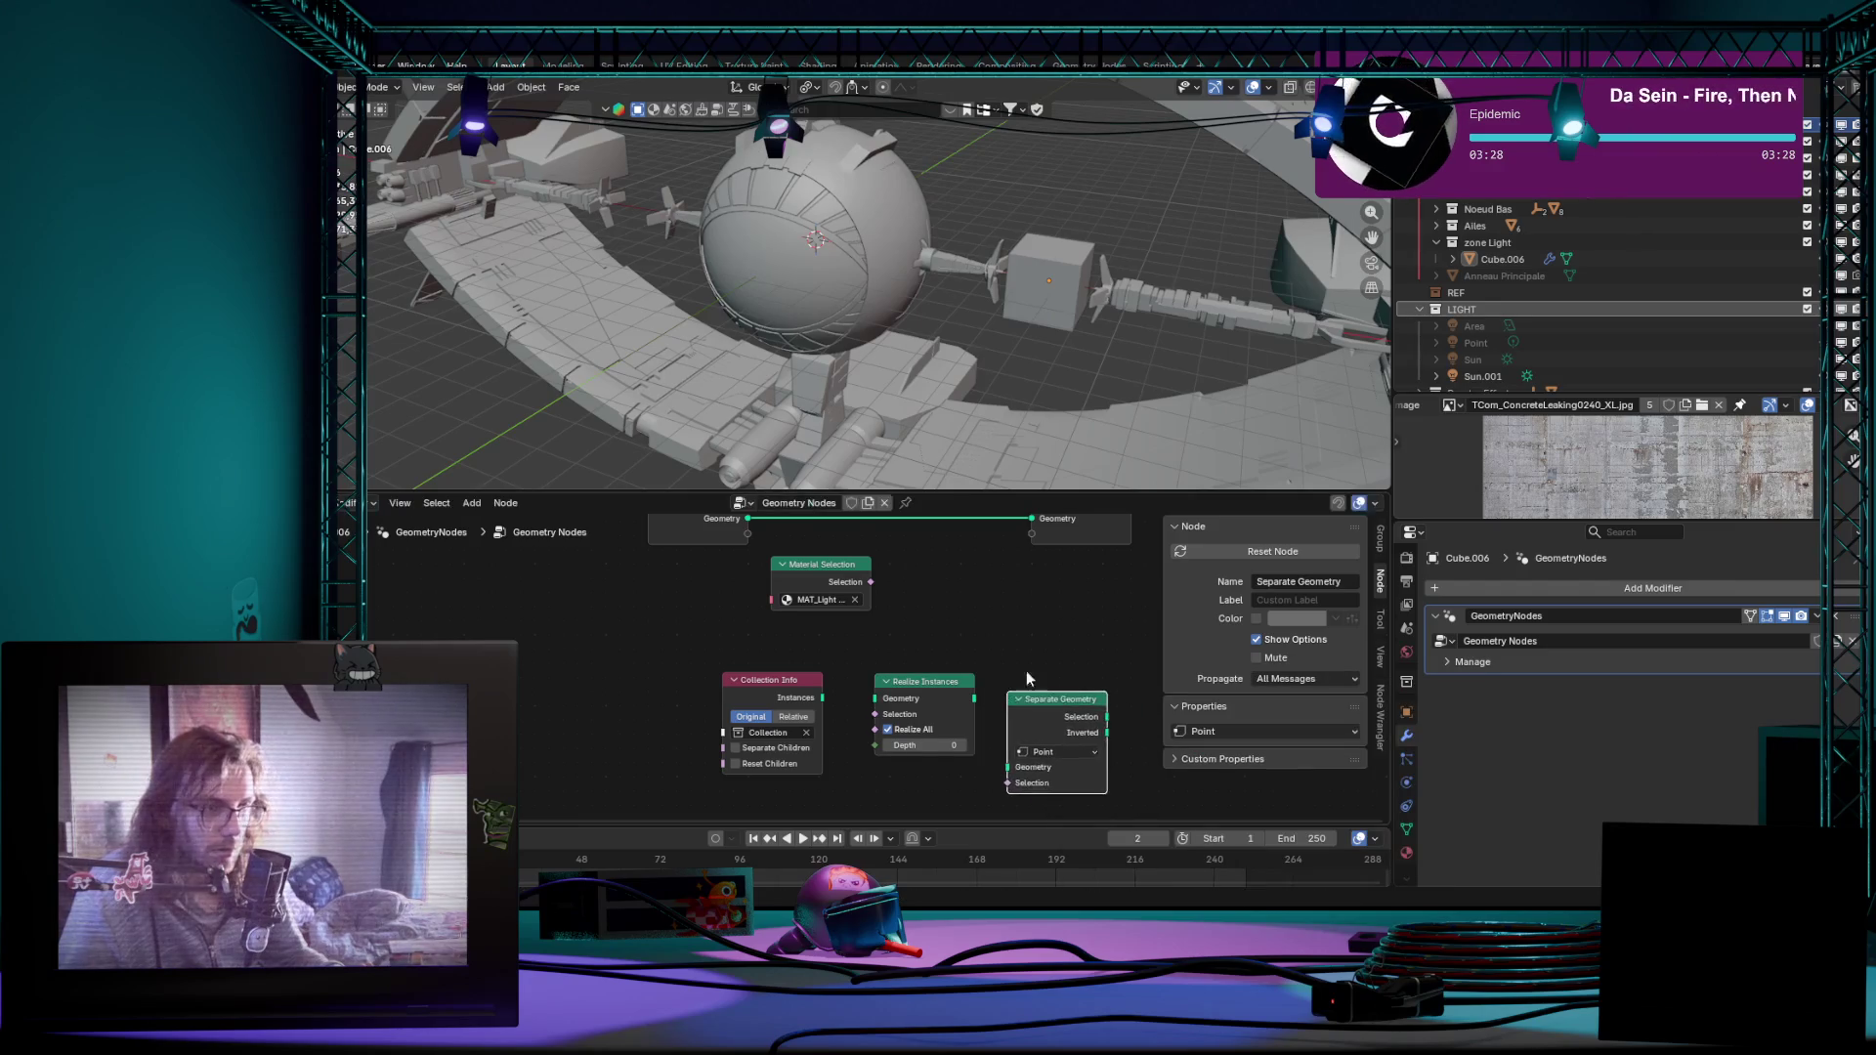
left_click(1029, 729)
left_click(784, 677)
left_click_drag(784, 678, 715, 677)
left_click_drag(902, 672, 820, 692)
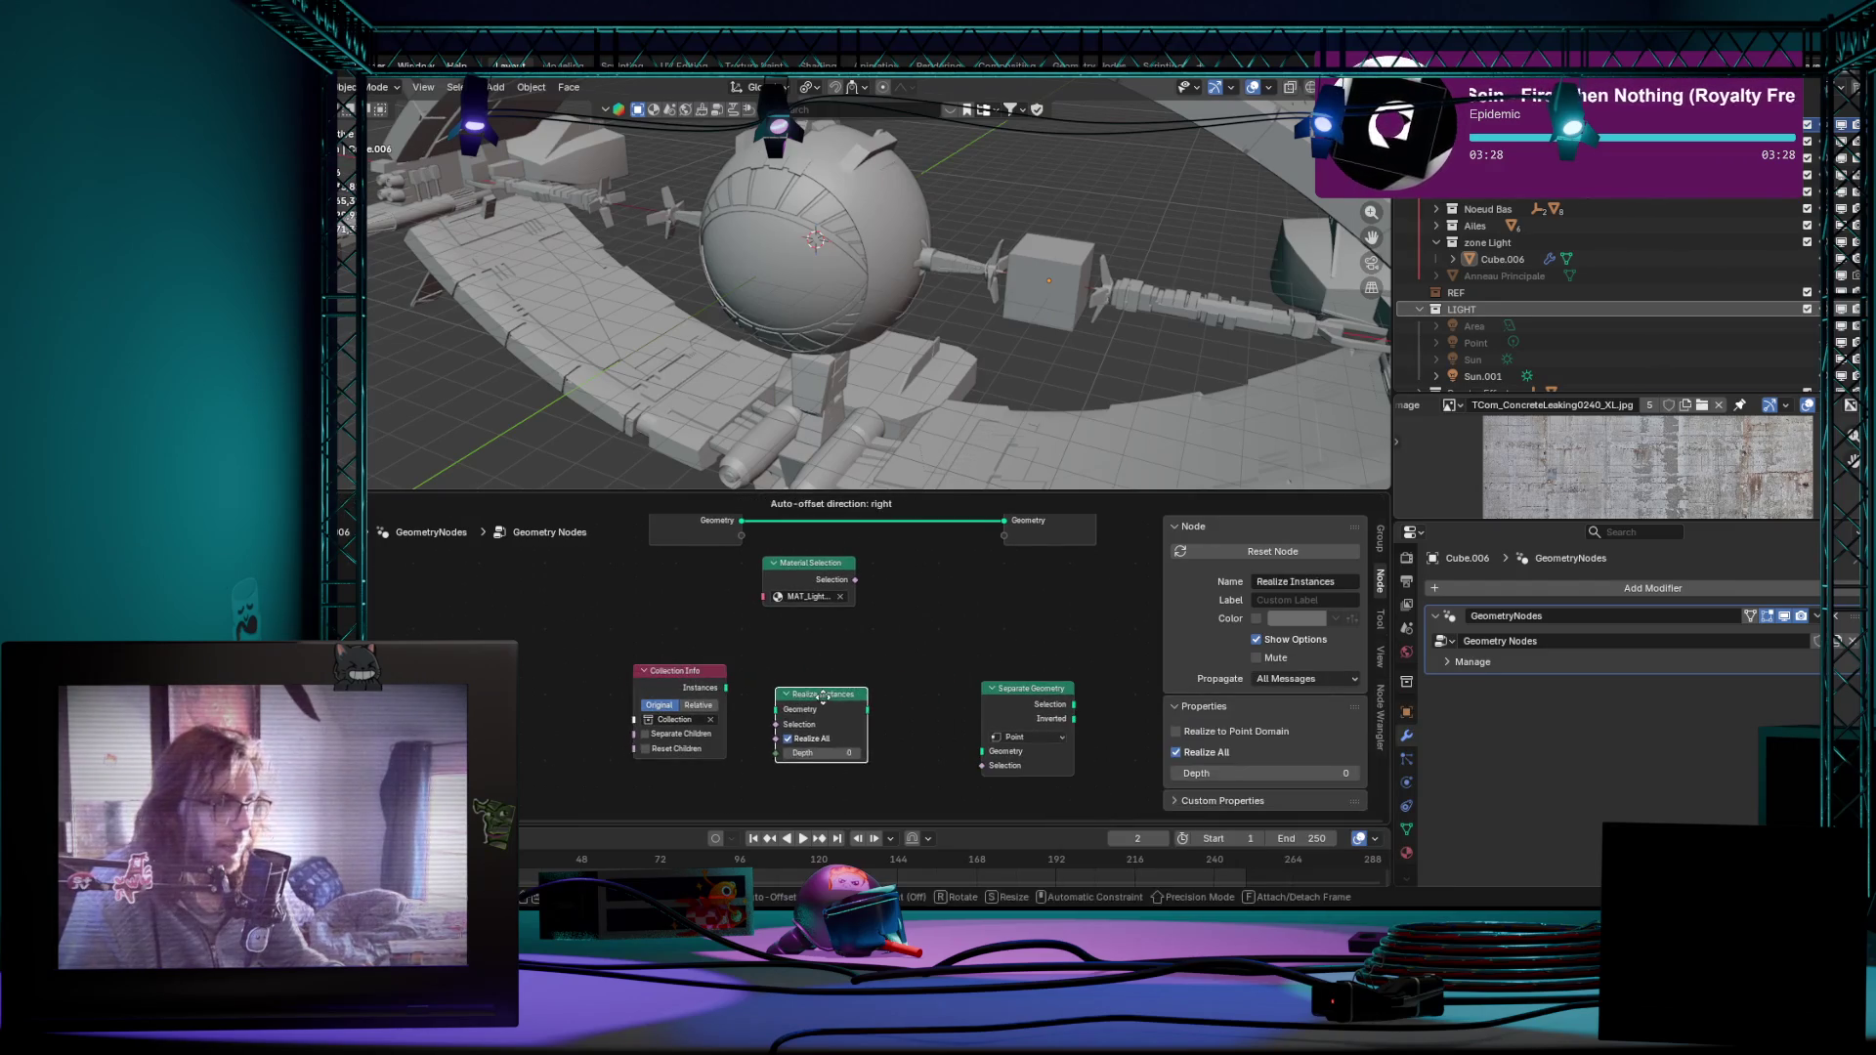
left_click_drag(1044, 688, 941, 671)
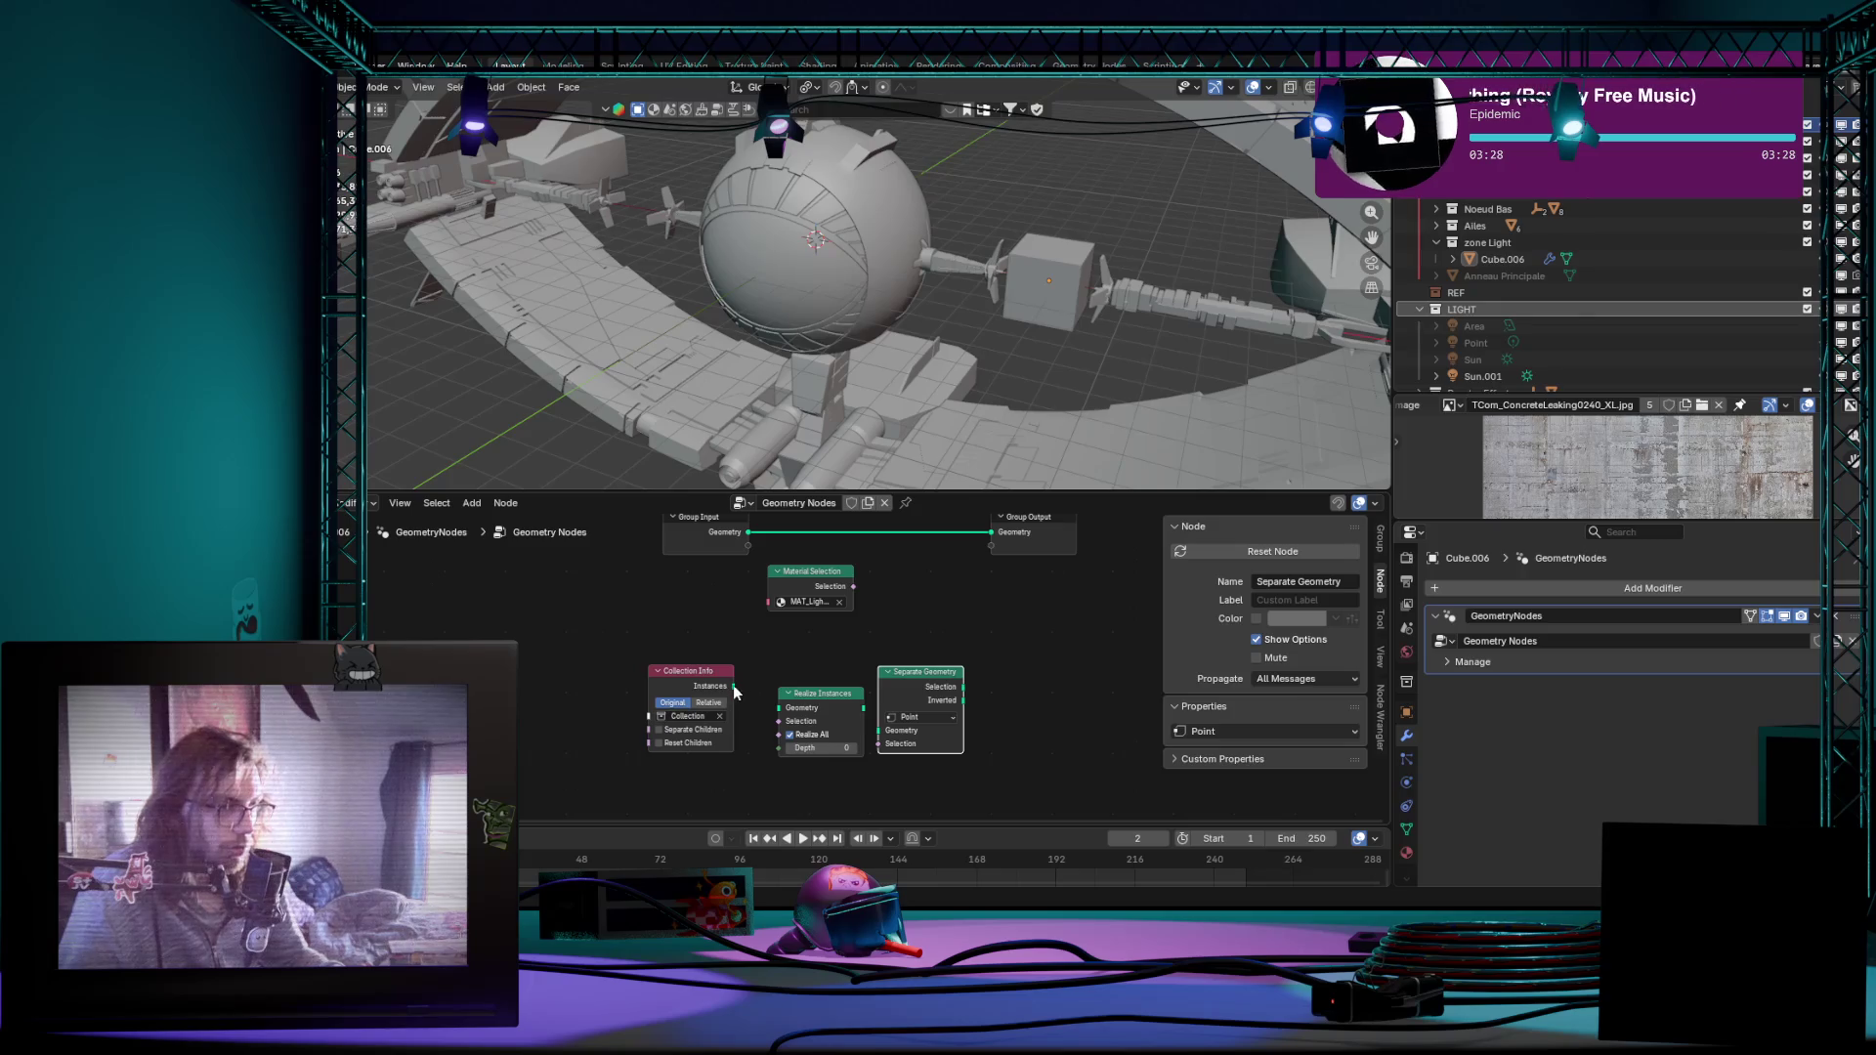
Step: Link Collection Info's Instances through Realize Instances into Separate Geometry and open its Domain choices for Face
left_click_drag(733, 686, 759, 711)
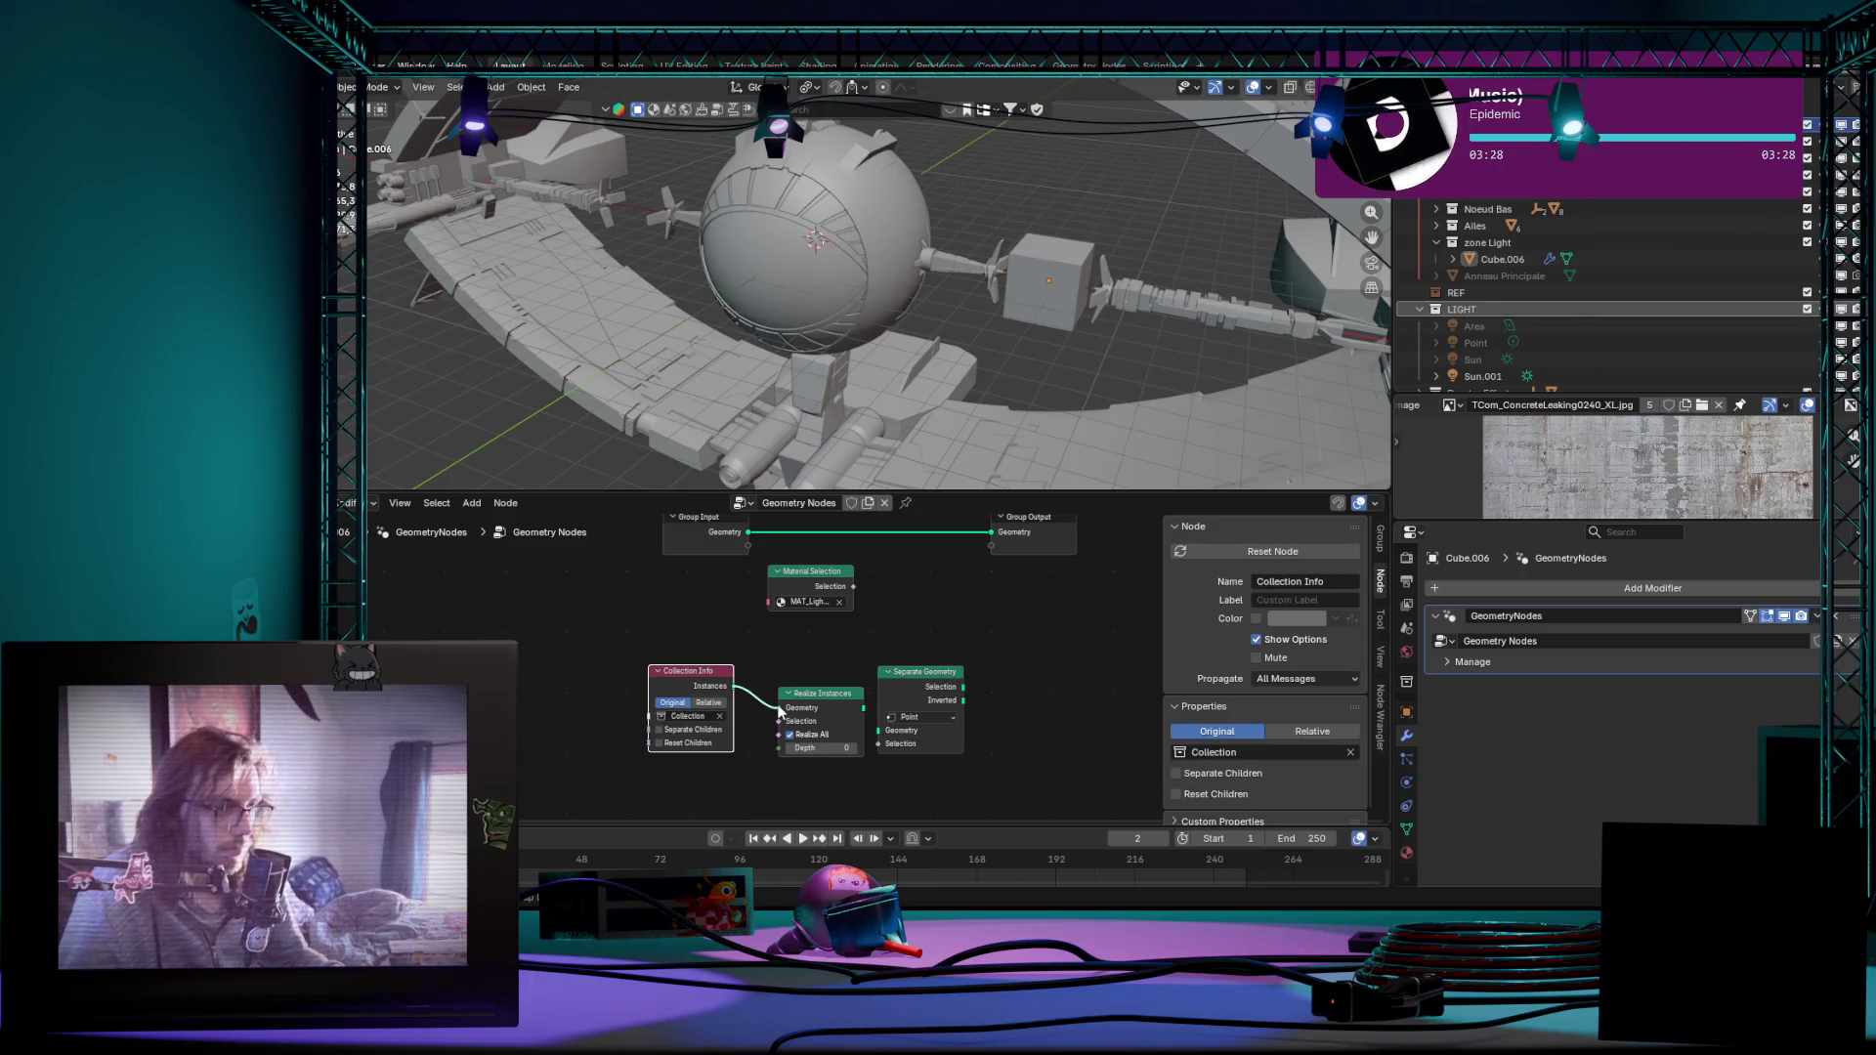
left_click_drag(865, 711, 914, 729)
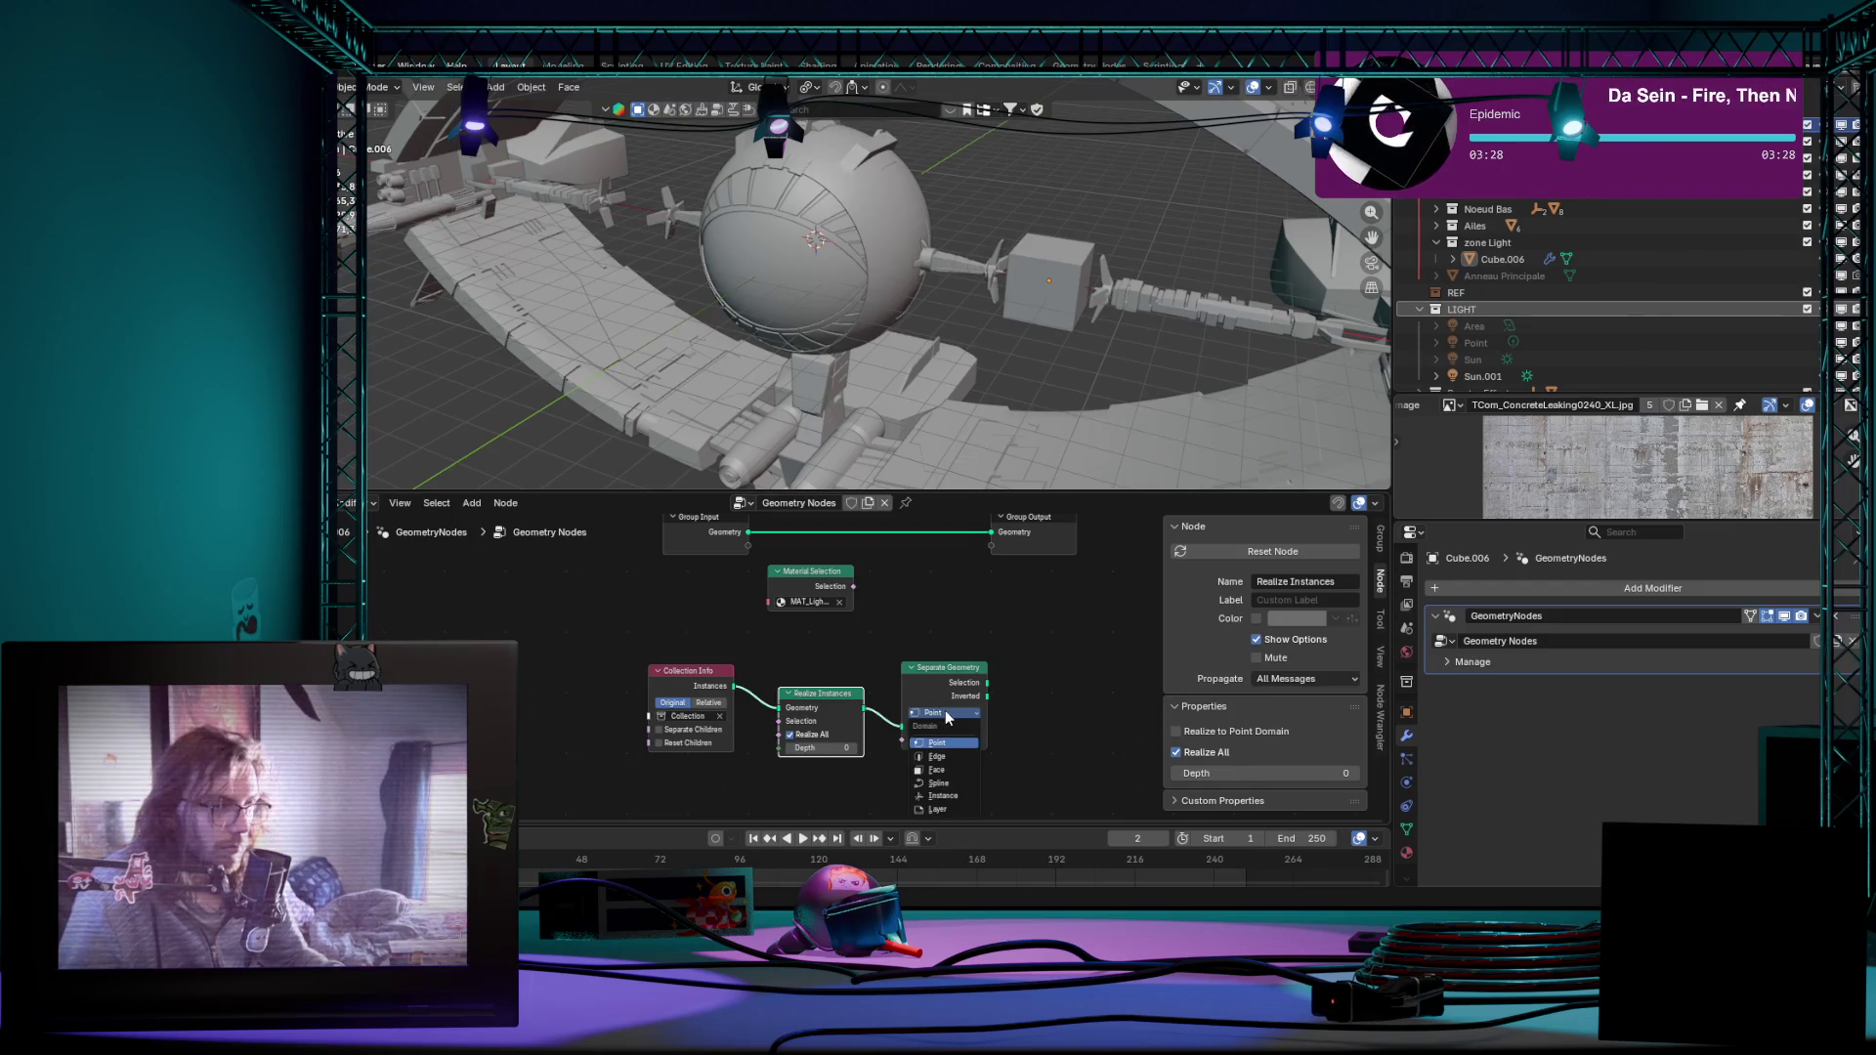
left_click(946, 712)
left_click_drag(610, 629, 982, 764)
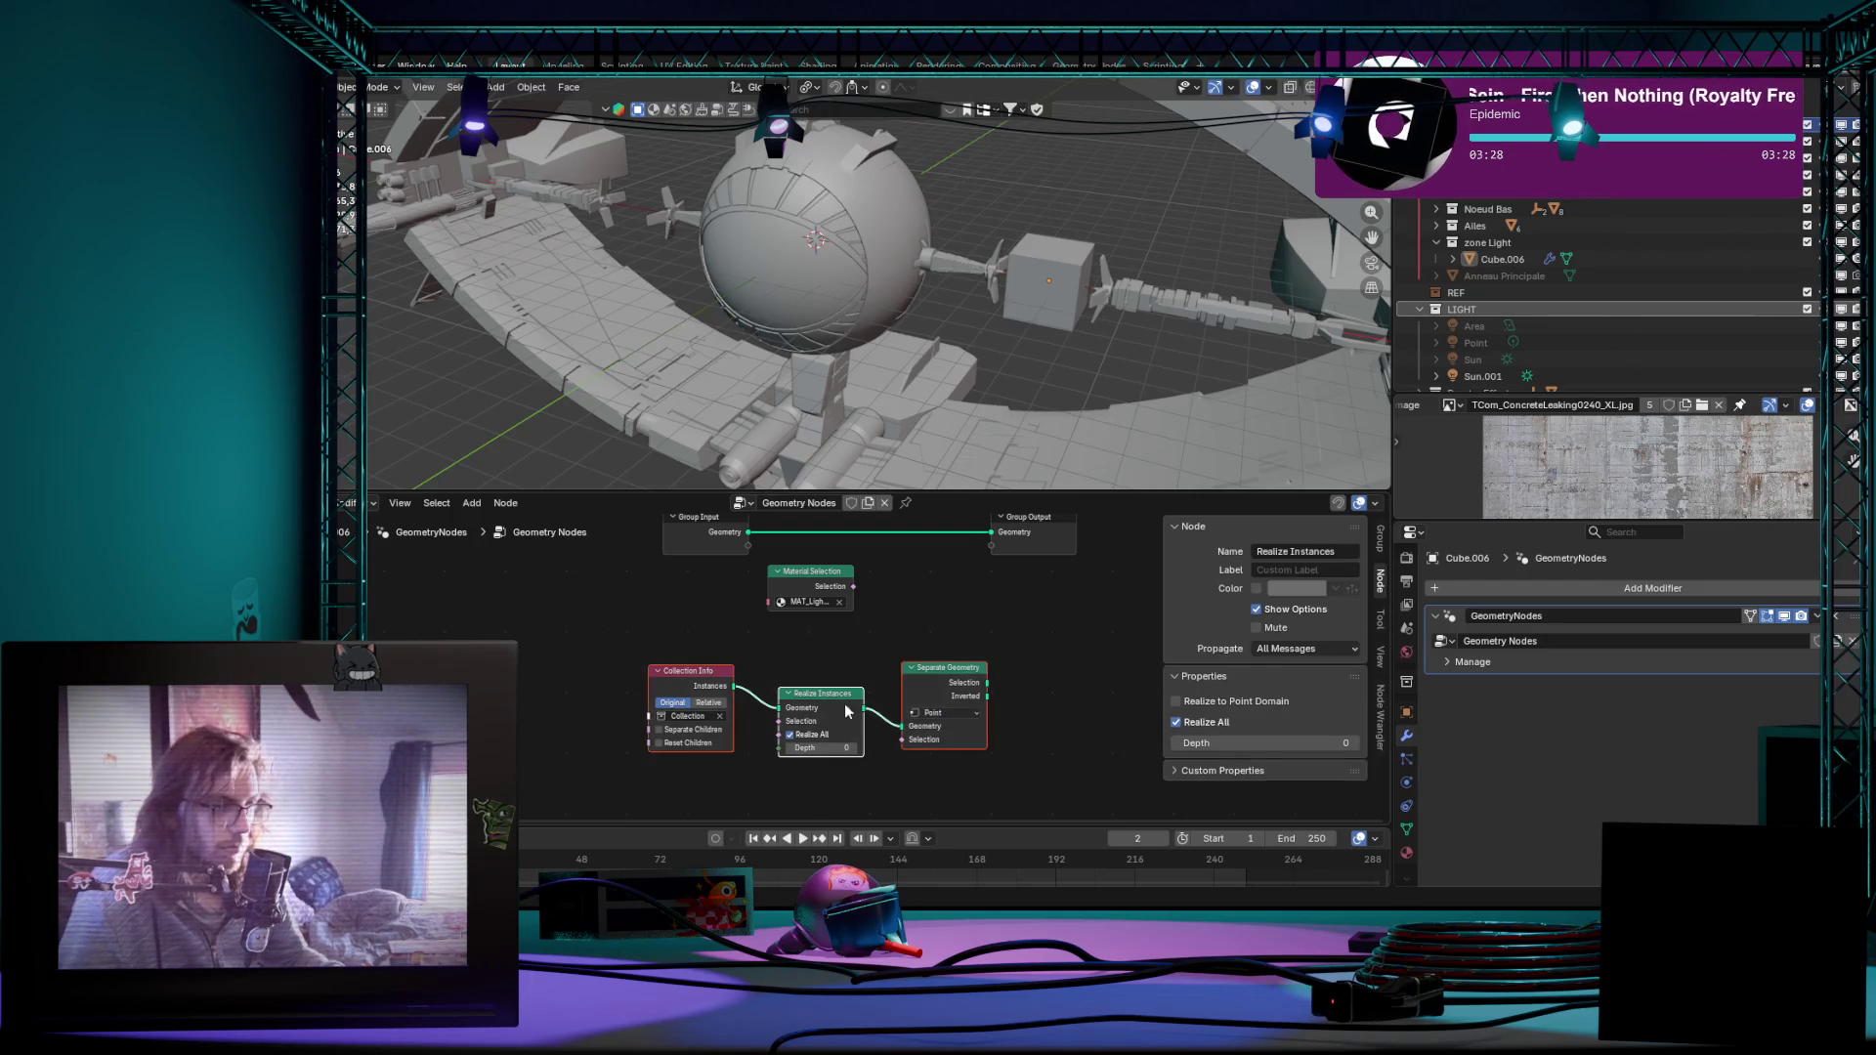
scroll(846, 709, "up", 2)
middle_click_drag(952, 719, 1006, 724)
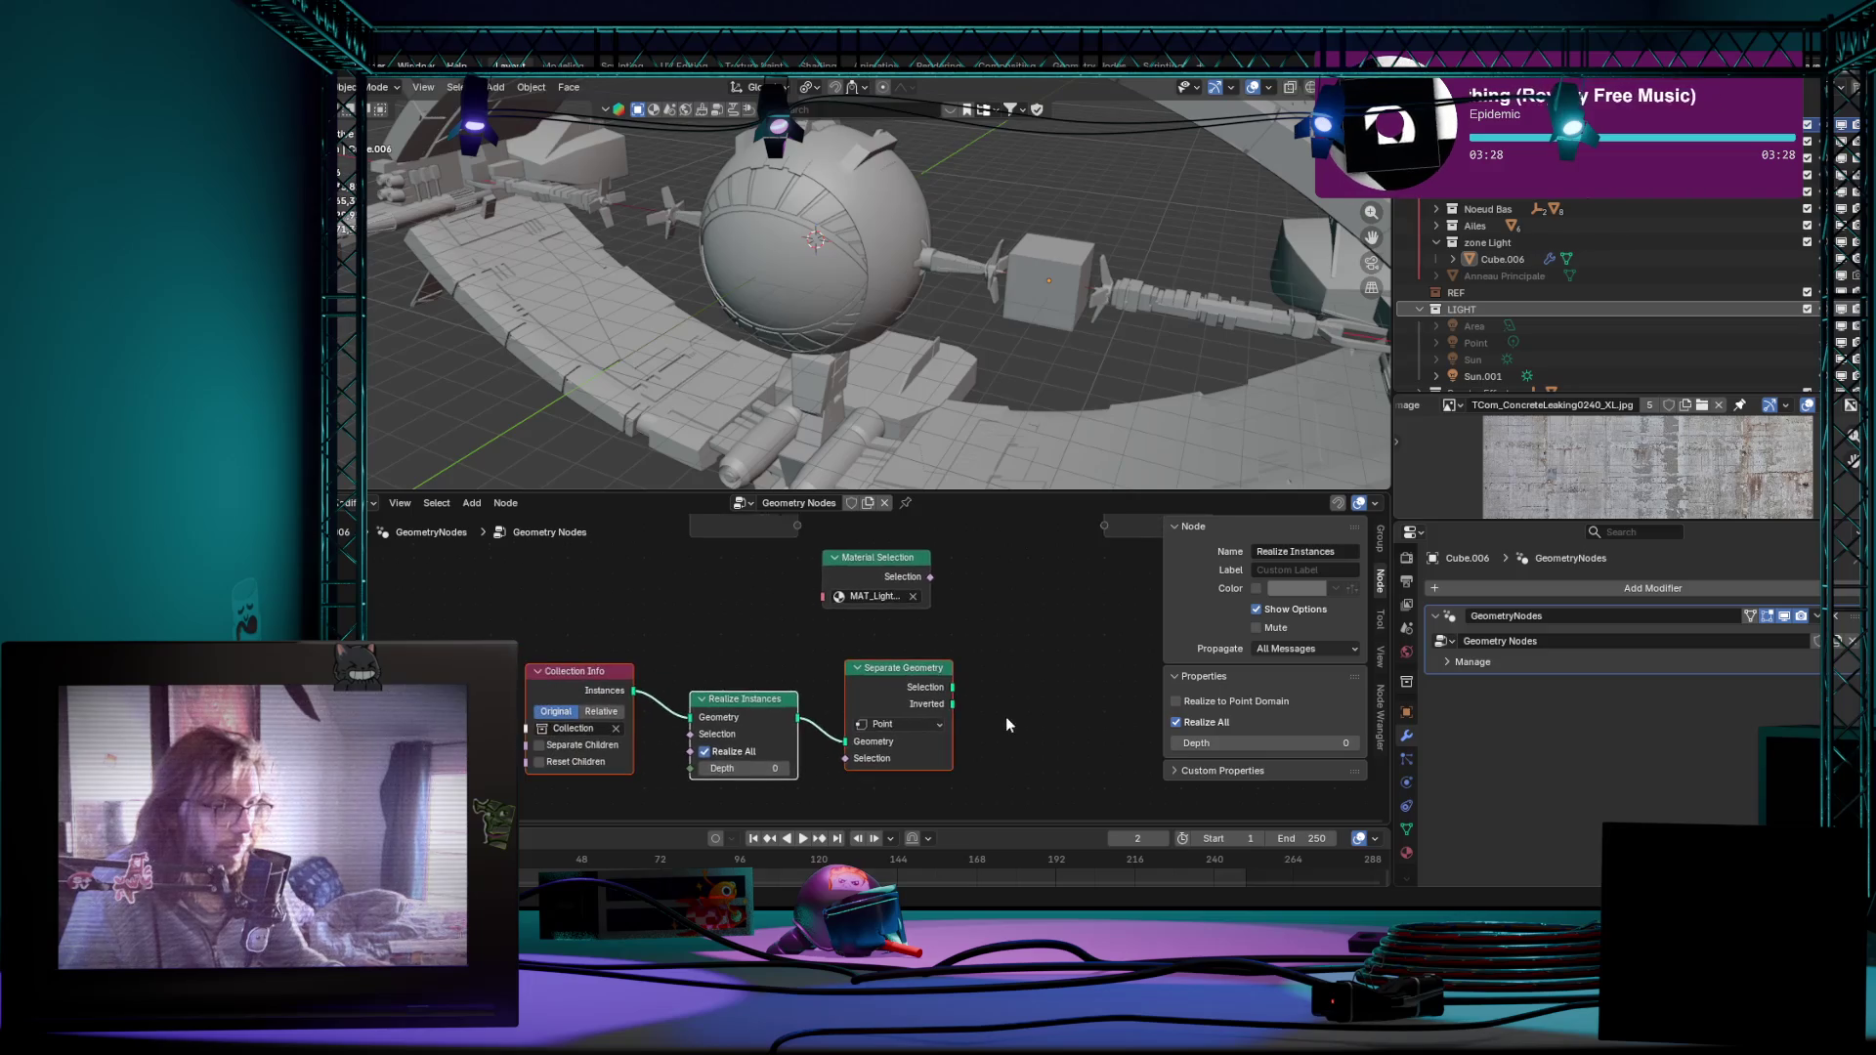
left_click(903, 726)
scroll(1008, 745, "down", 2)
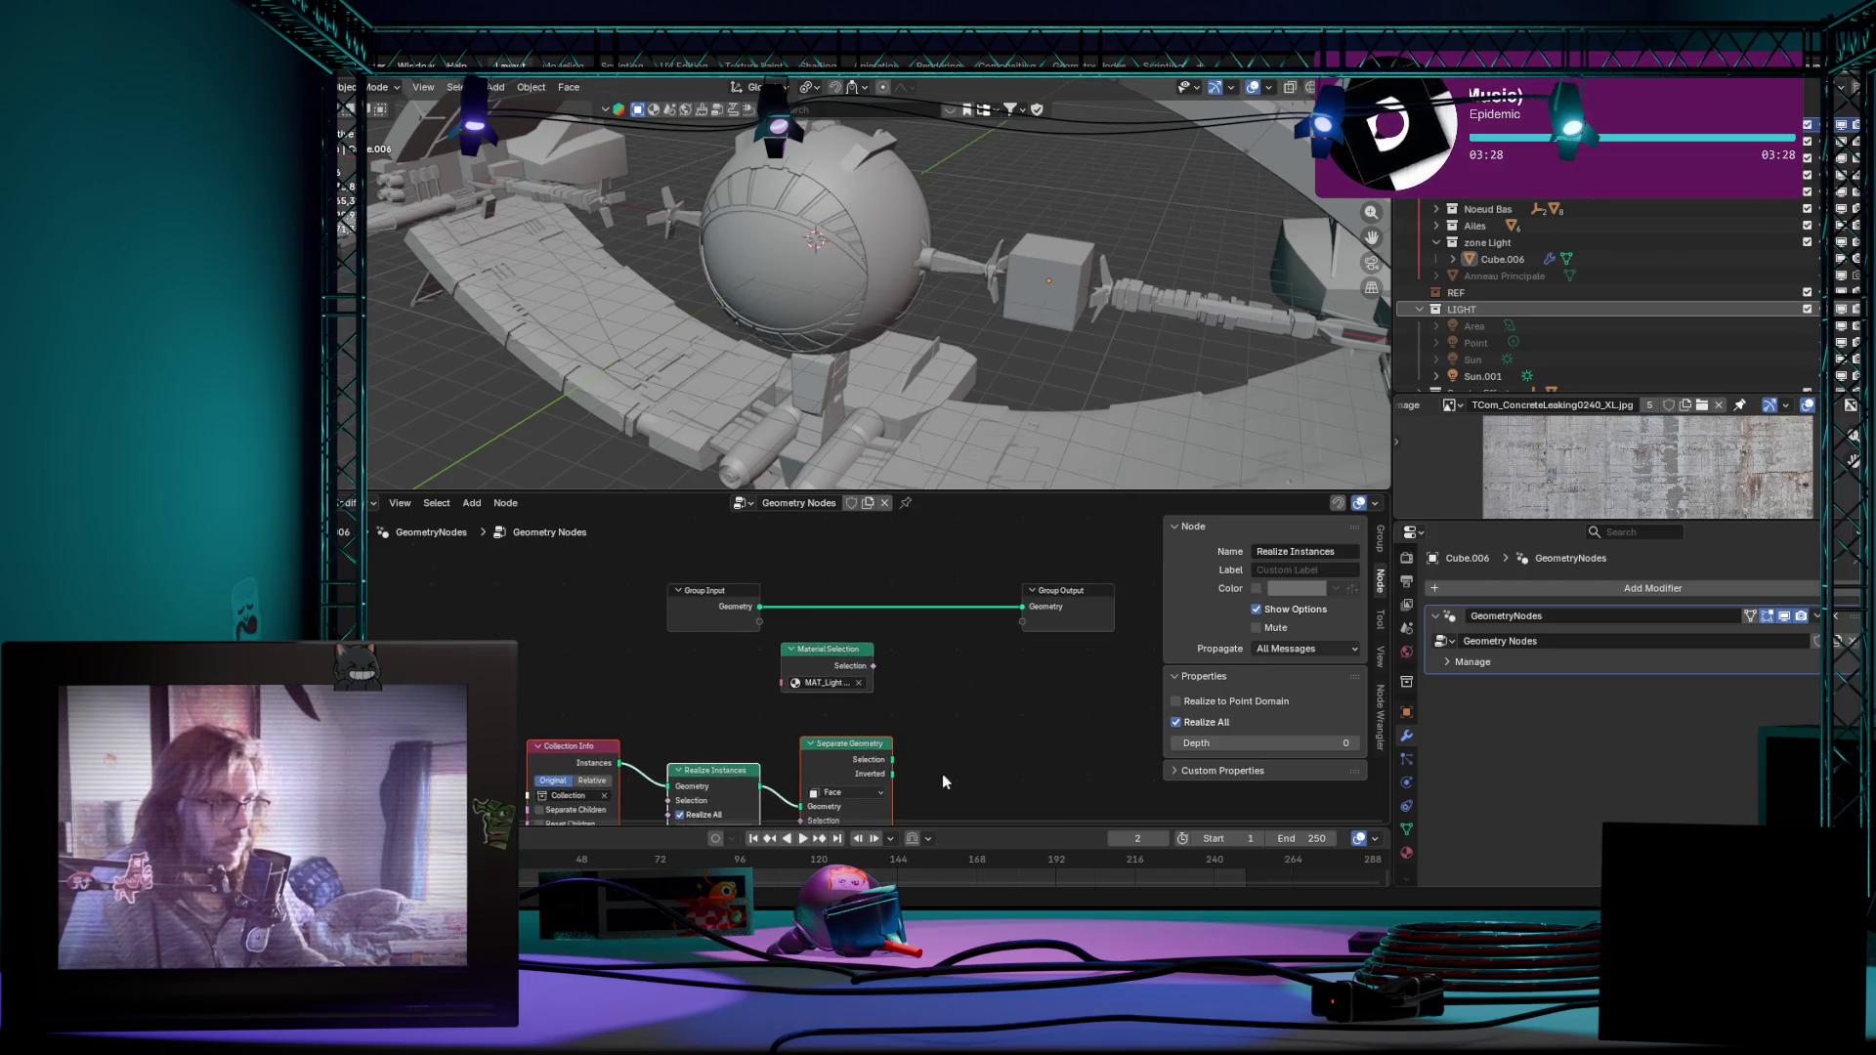
Step: Rearrange the Separate Geometry, Realize Instances and Material Selection nodes and abort a stray link from Selection
left_click_drag(835, 748, 717, 745)
scroll(878, 704, "down", 1)
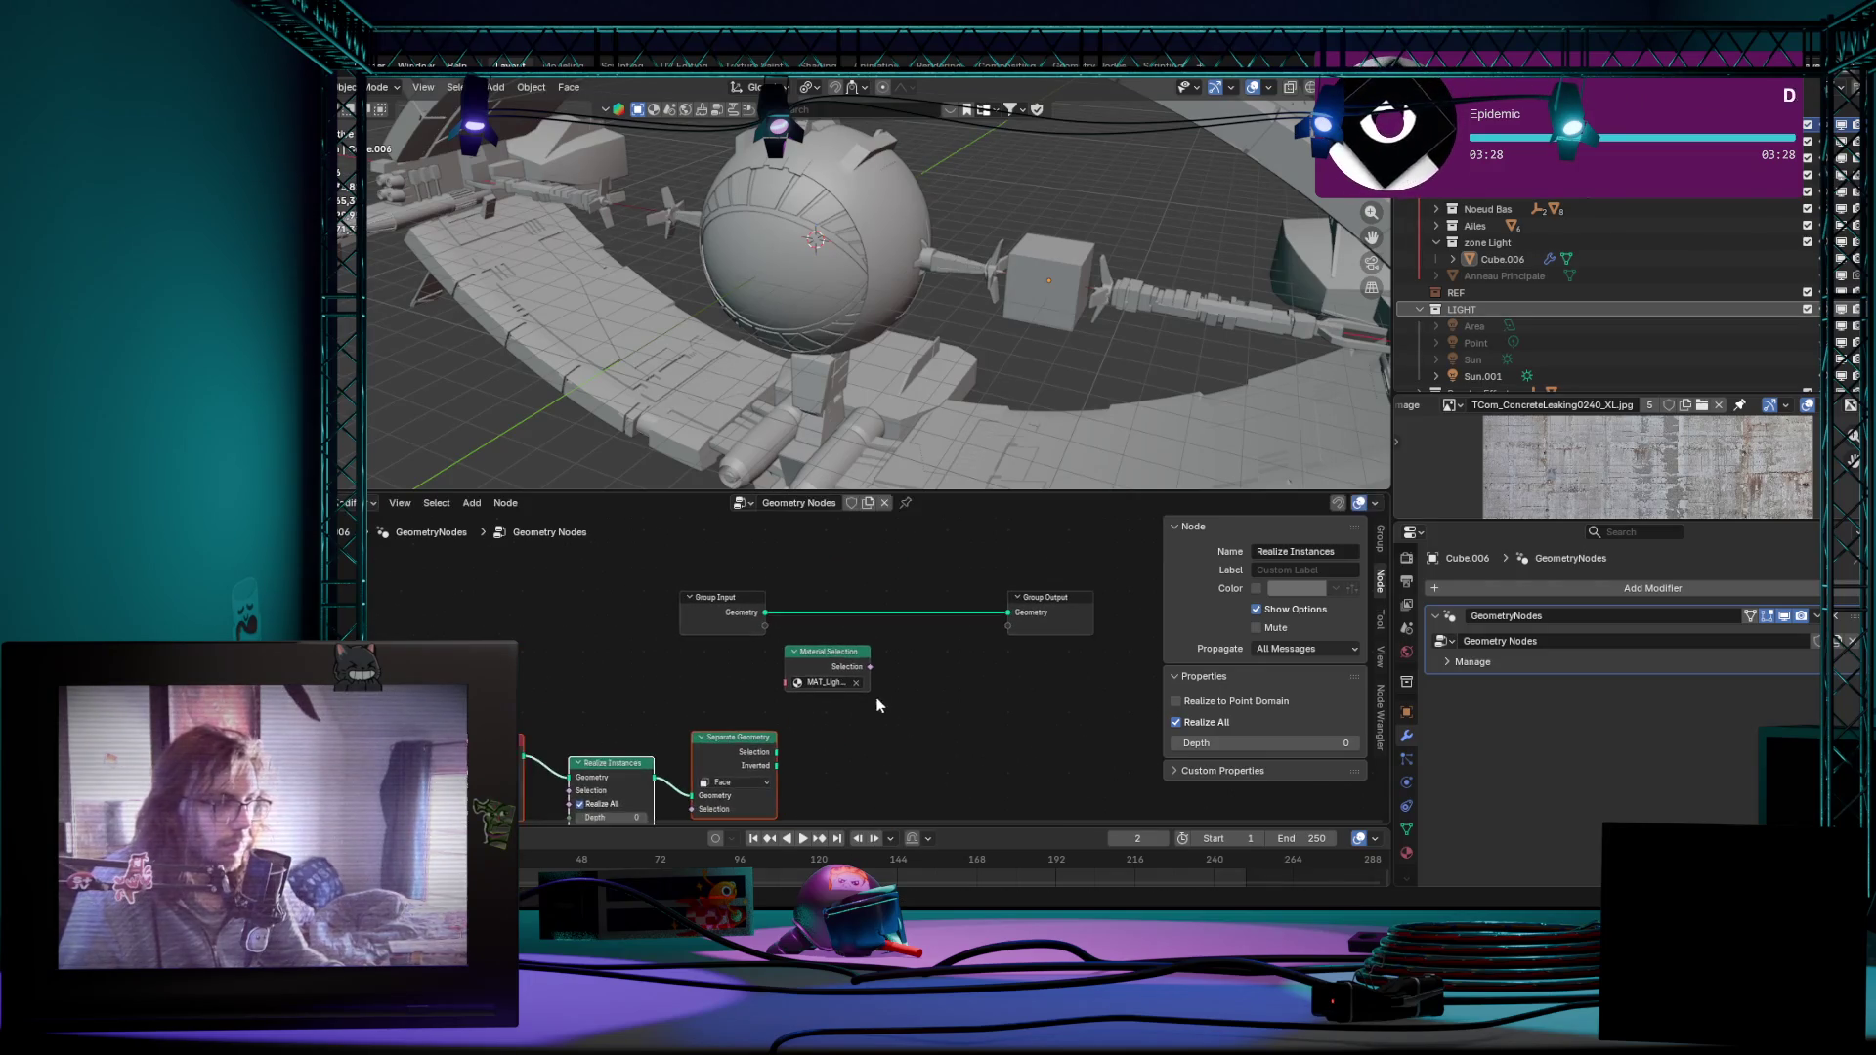
left_click_drag(844, 665, 897, 706)
scroll(805, 743, "up", 1)
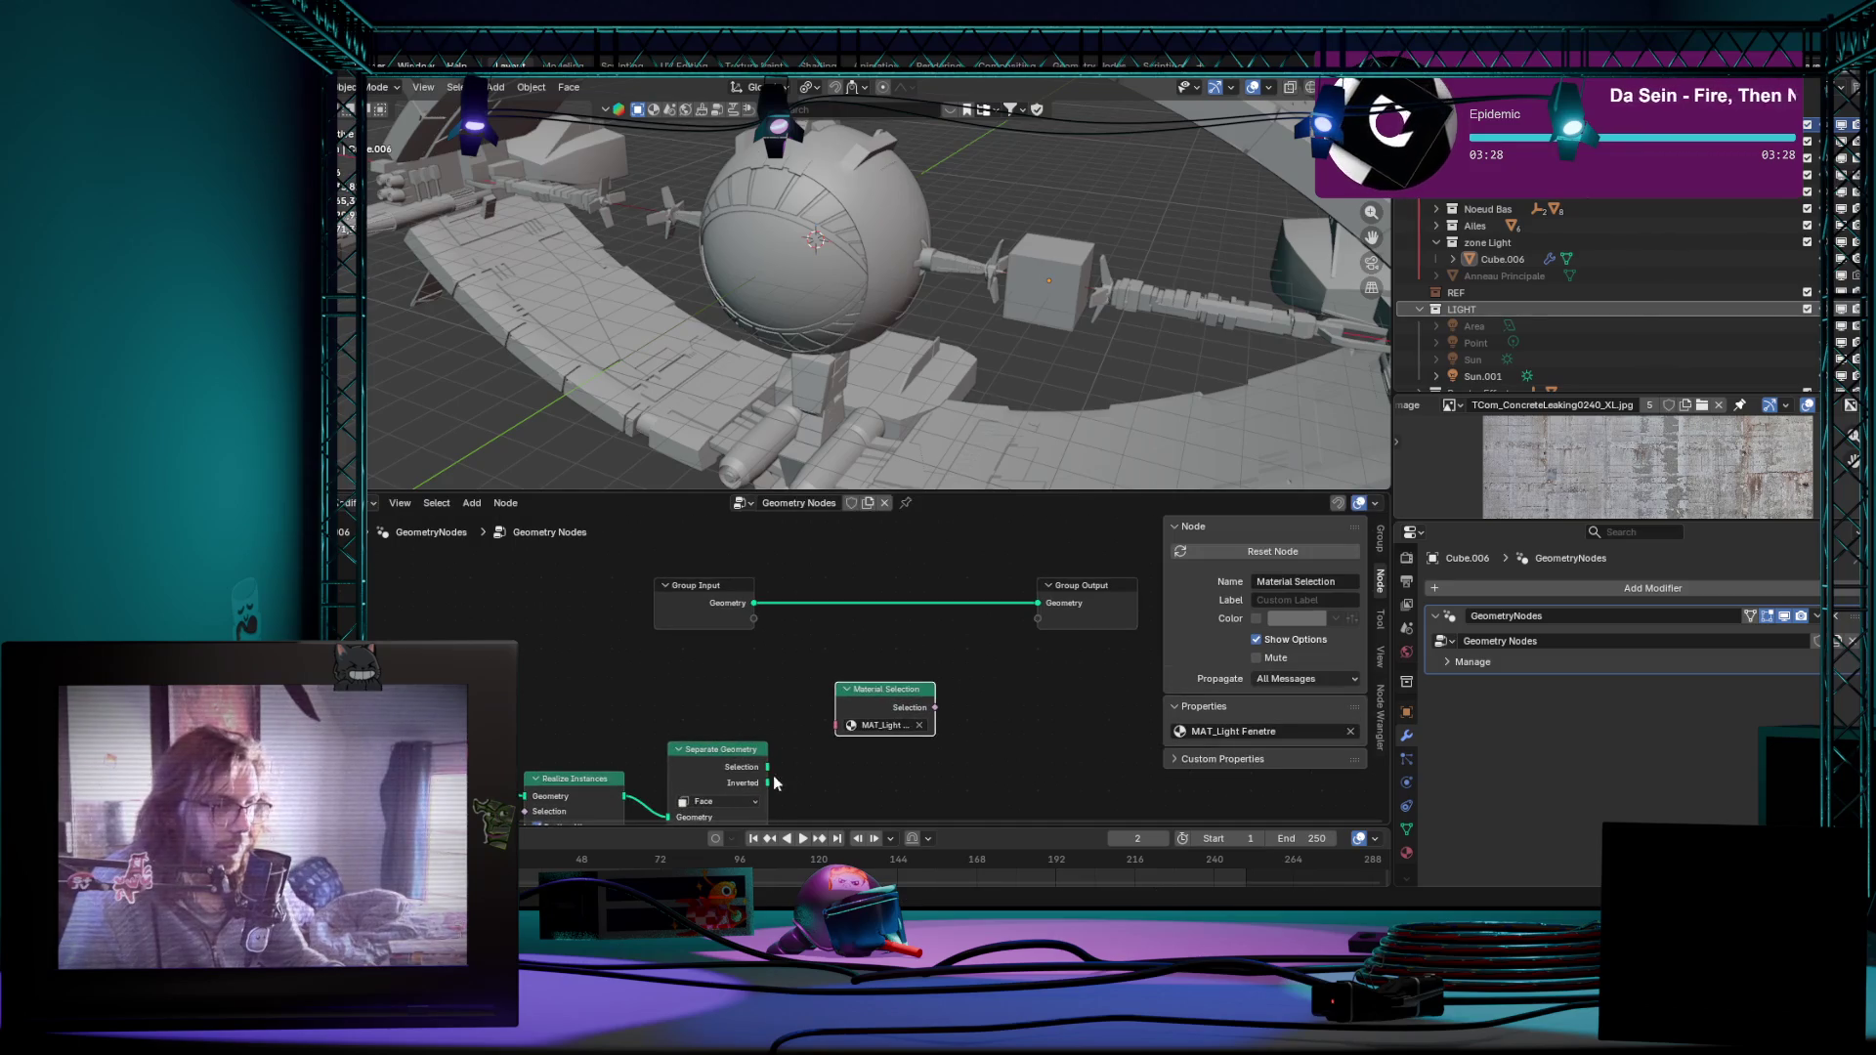
middle_click_drag(769, 764, 808, 696)
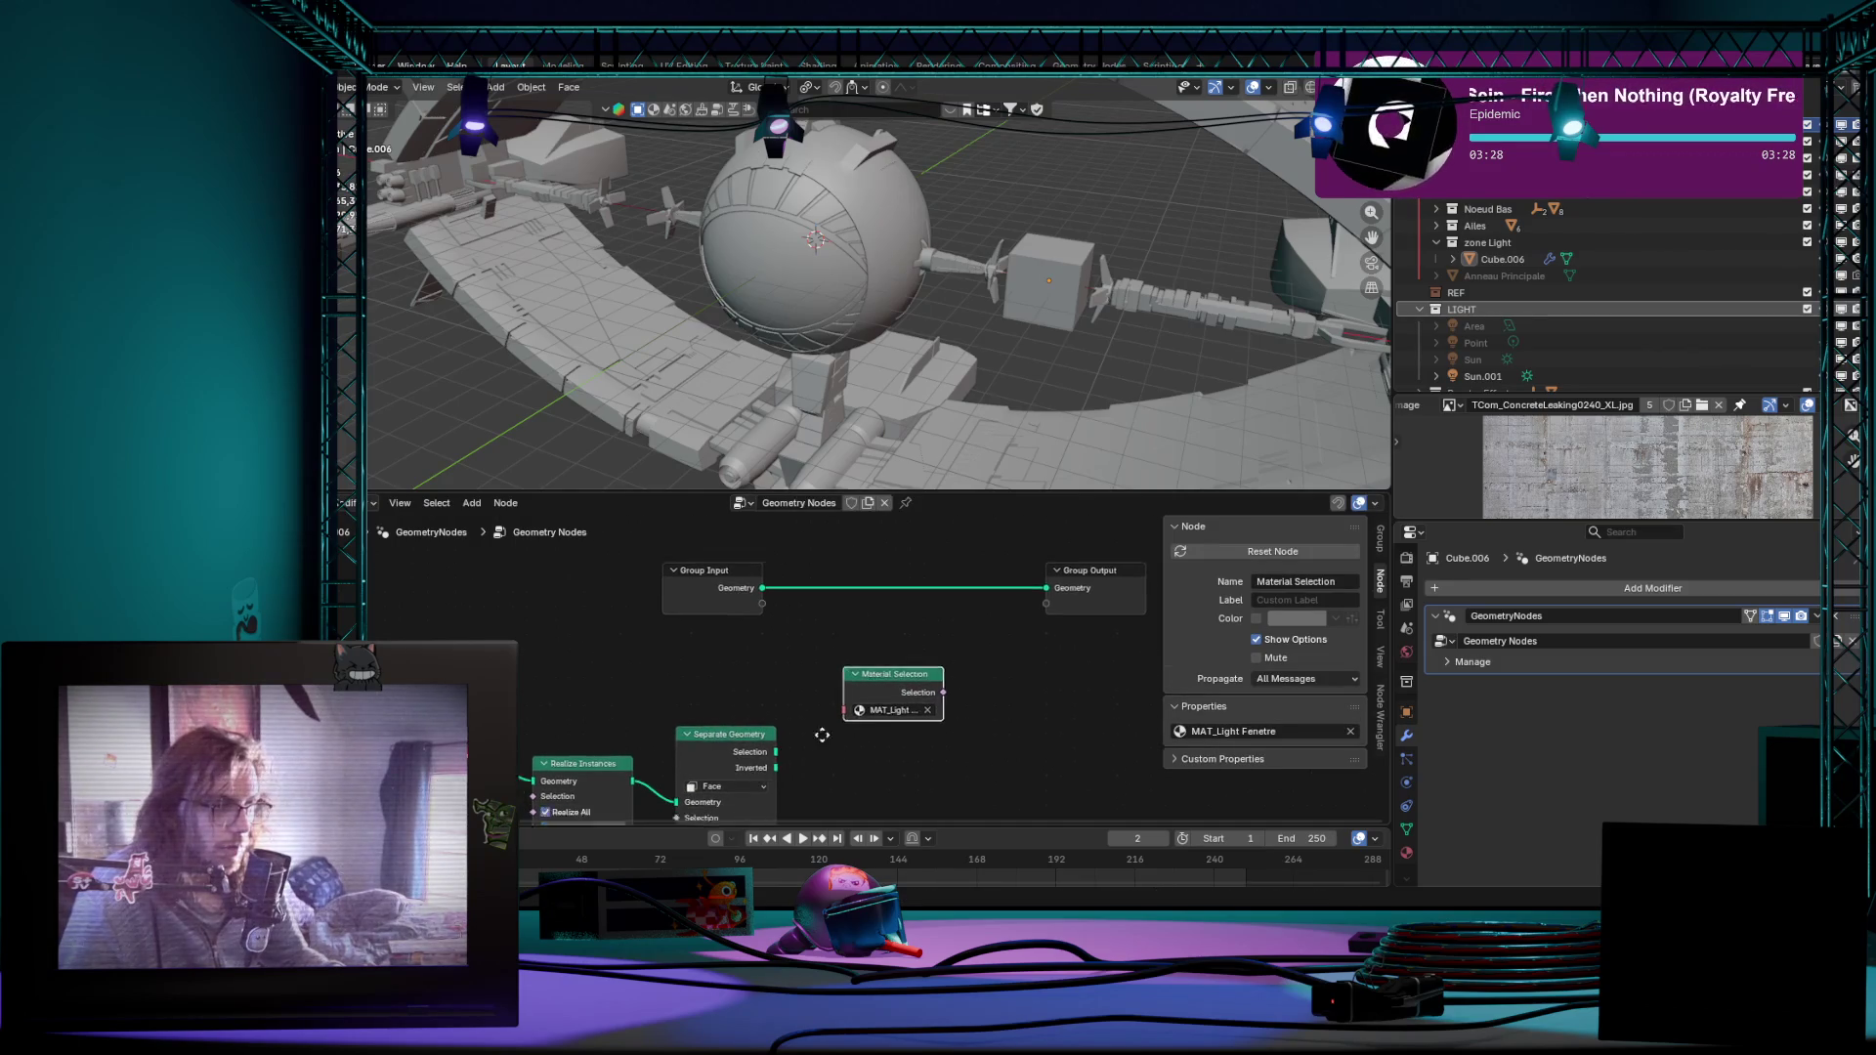
mouse_move(806, 705)
left_mouse_down()
mouse_move(848, 668)
mouse_move(844, 712)
left_mouse_up()
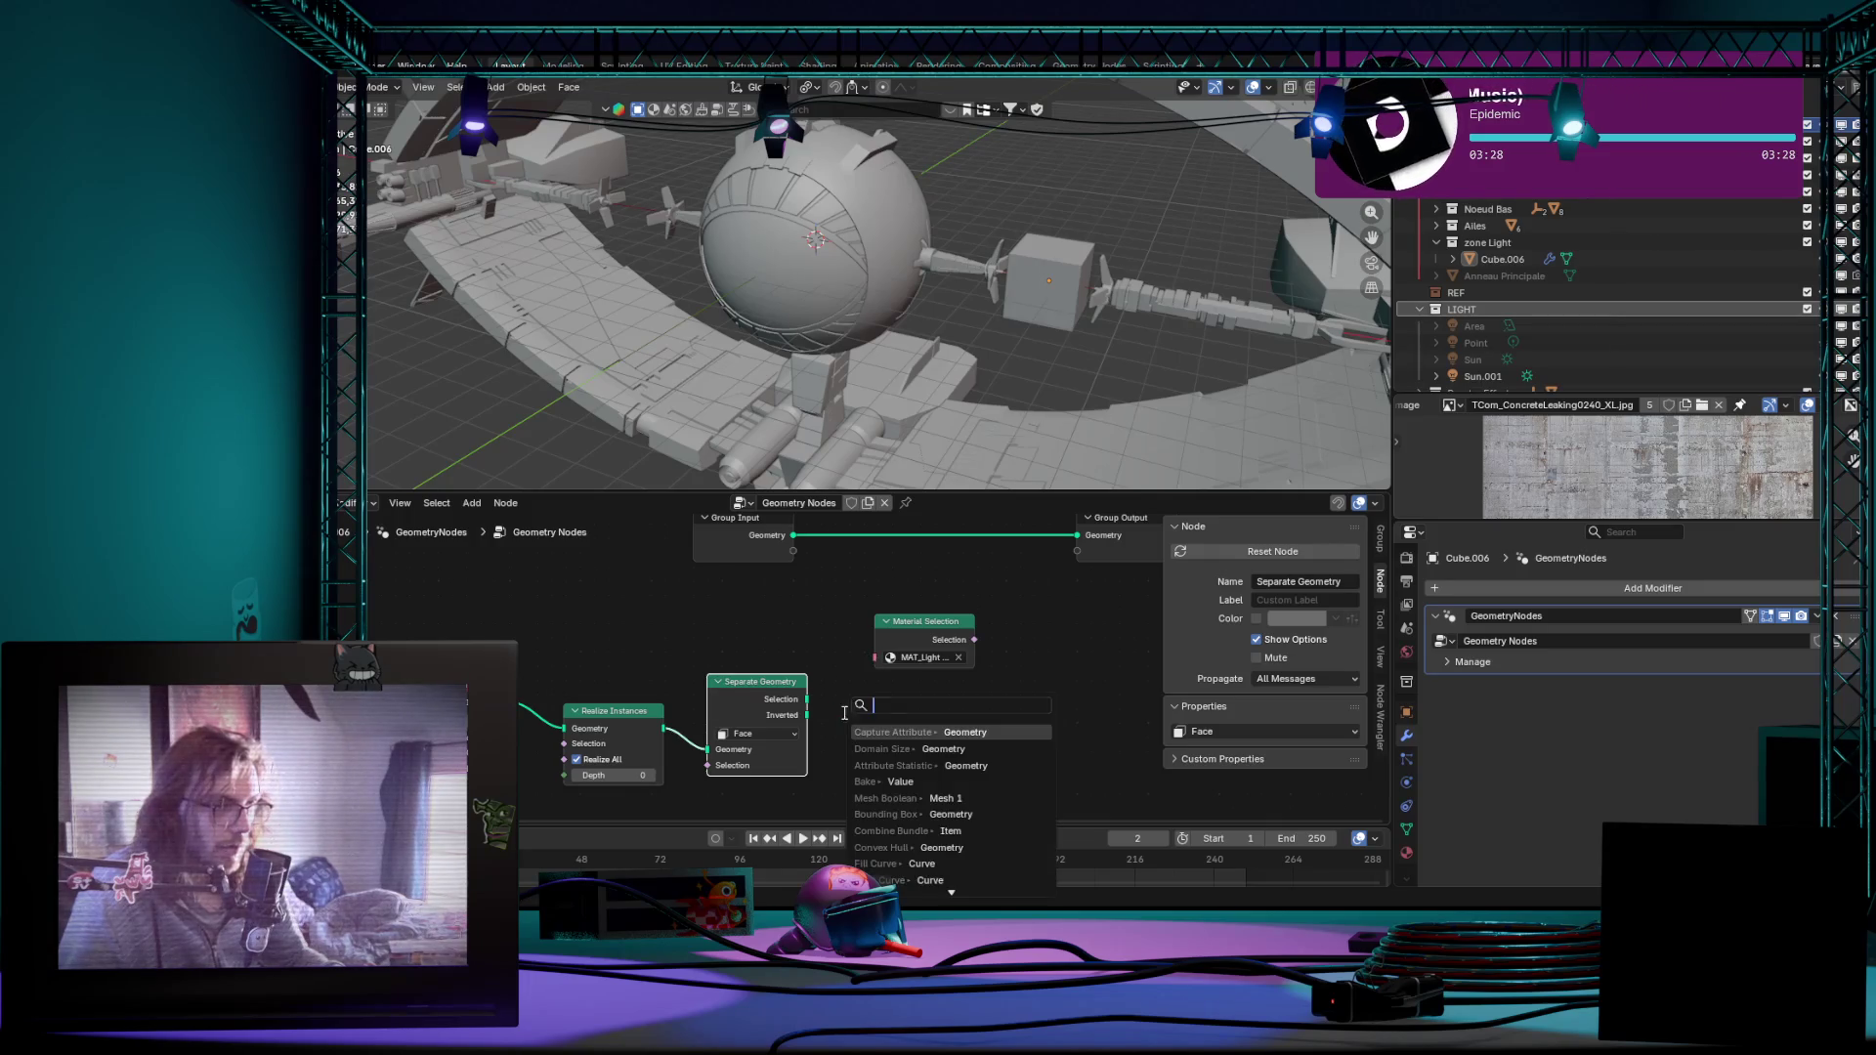
key("Escape")
Step: Link Material Selection into Separate Geometry's Selection input and make Separate Geometry the active node
middle_click_drag(945, 631, 996, 550)
mouse_move(1008, 554)
left_mouse_down()
mouse_move(722, 758)
mouse_move(763, 683)
left_mouse_up()
scroll(991, 679, "down", 1)
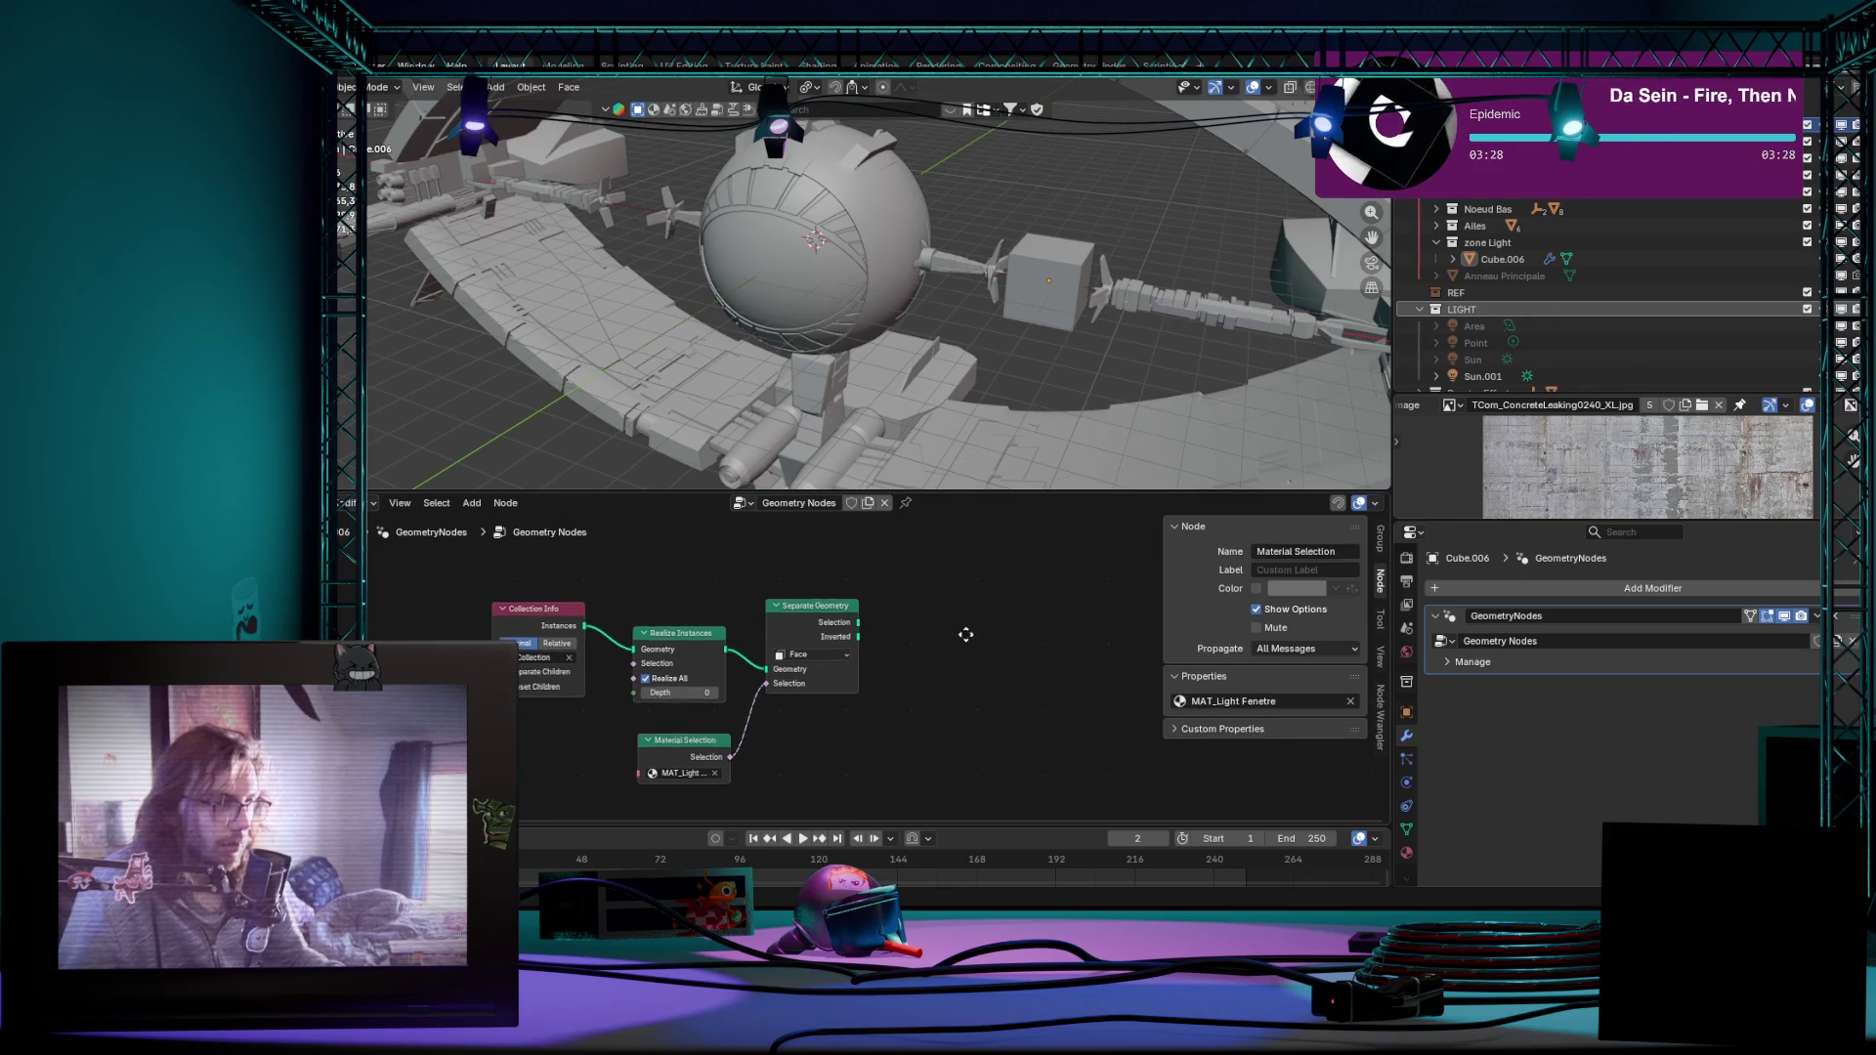
scroll(825, 664, "down", 1)
left_click(826, 663)
middle_click_drag(963, 605, 877, 691)
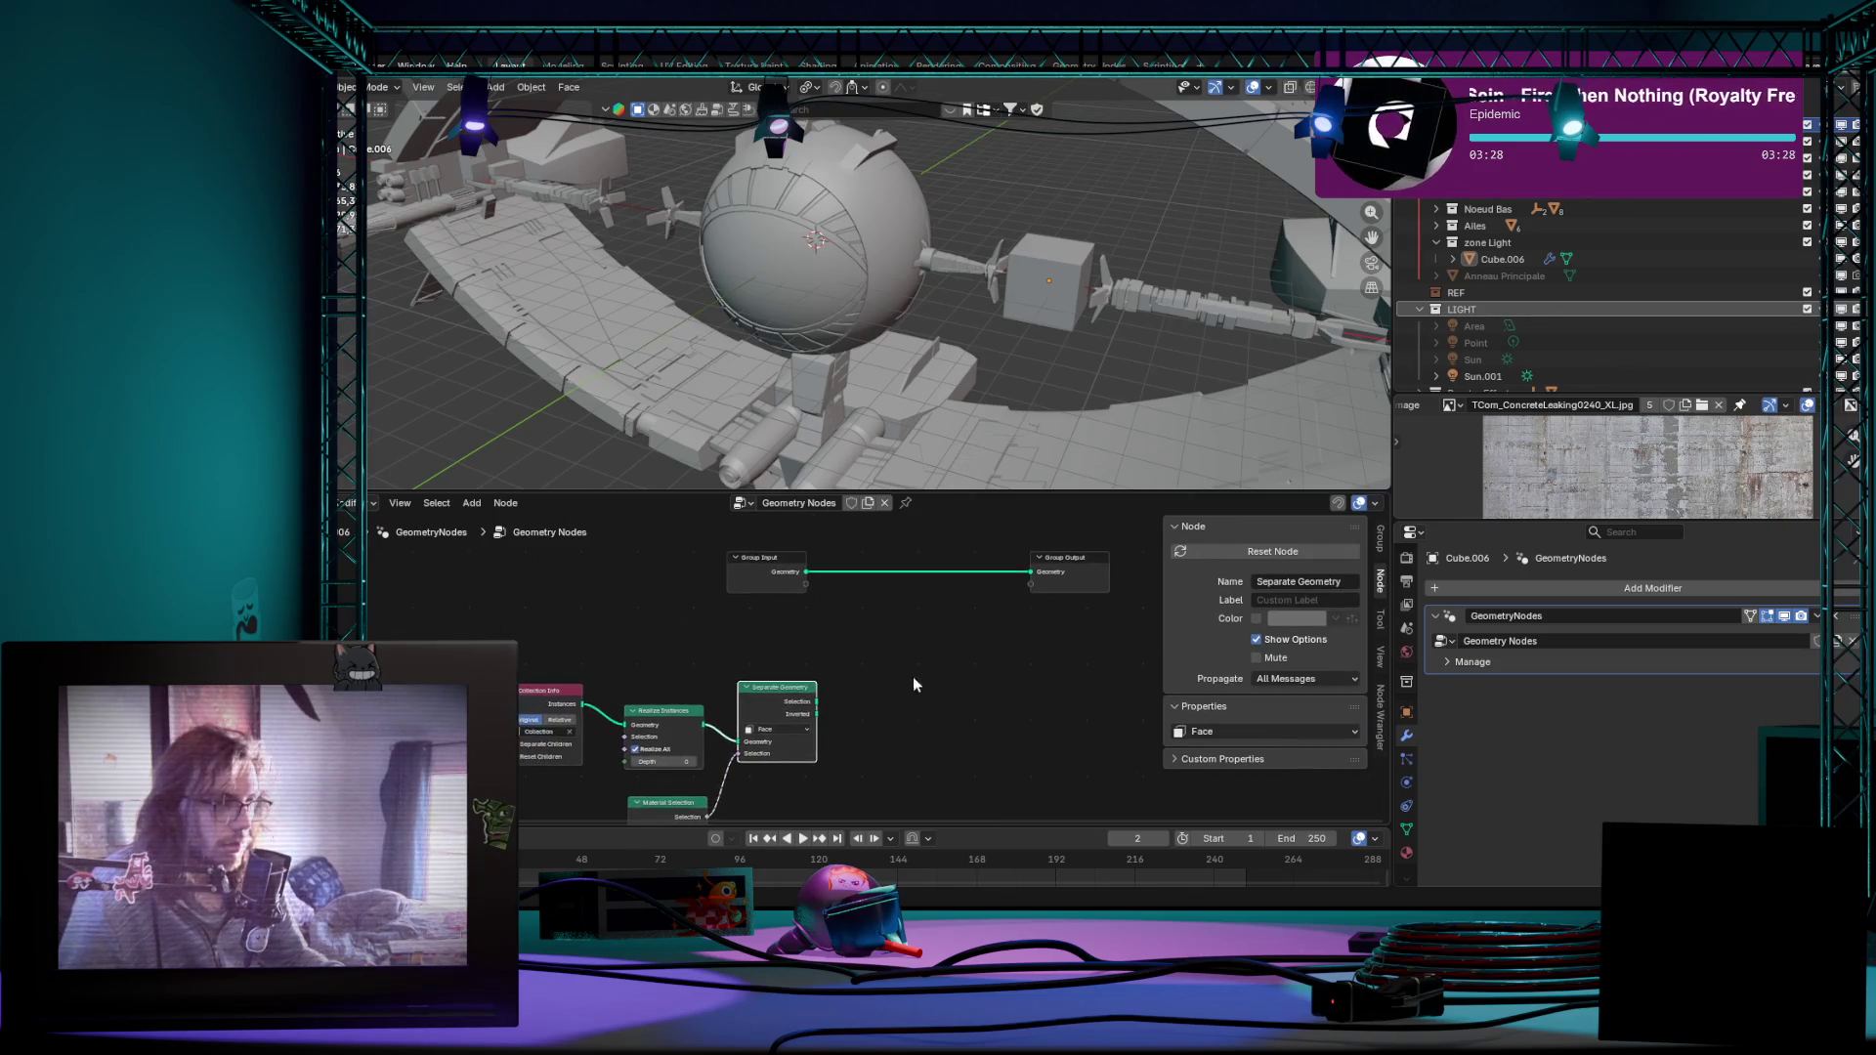
scroll(878, 692, "down", 1)
Step: Preview Separate Geometry's selection in a Viewer node and orbit the ship, selecting Cube.006
left_click(780, 703, "ctrl+shift")
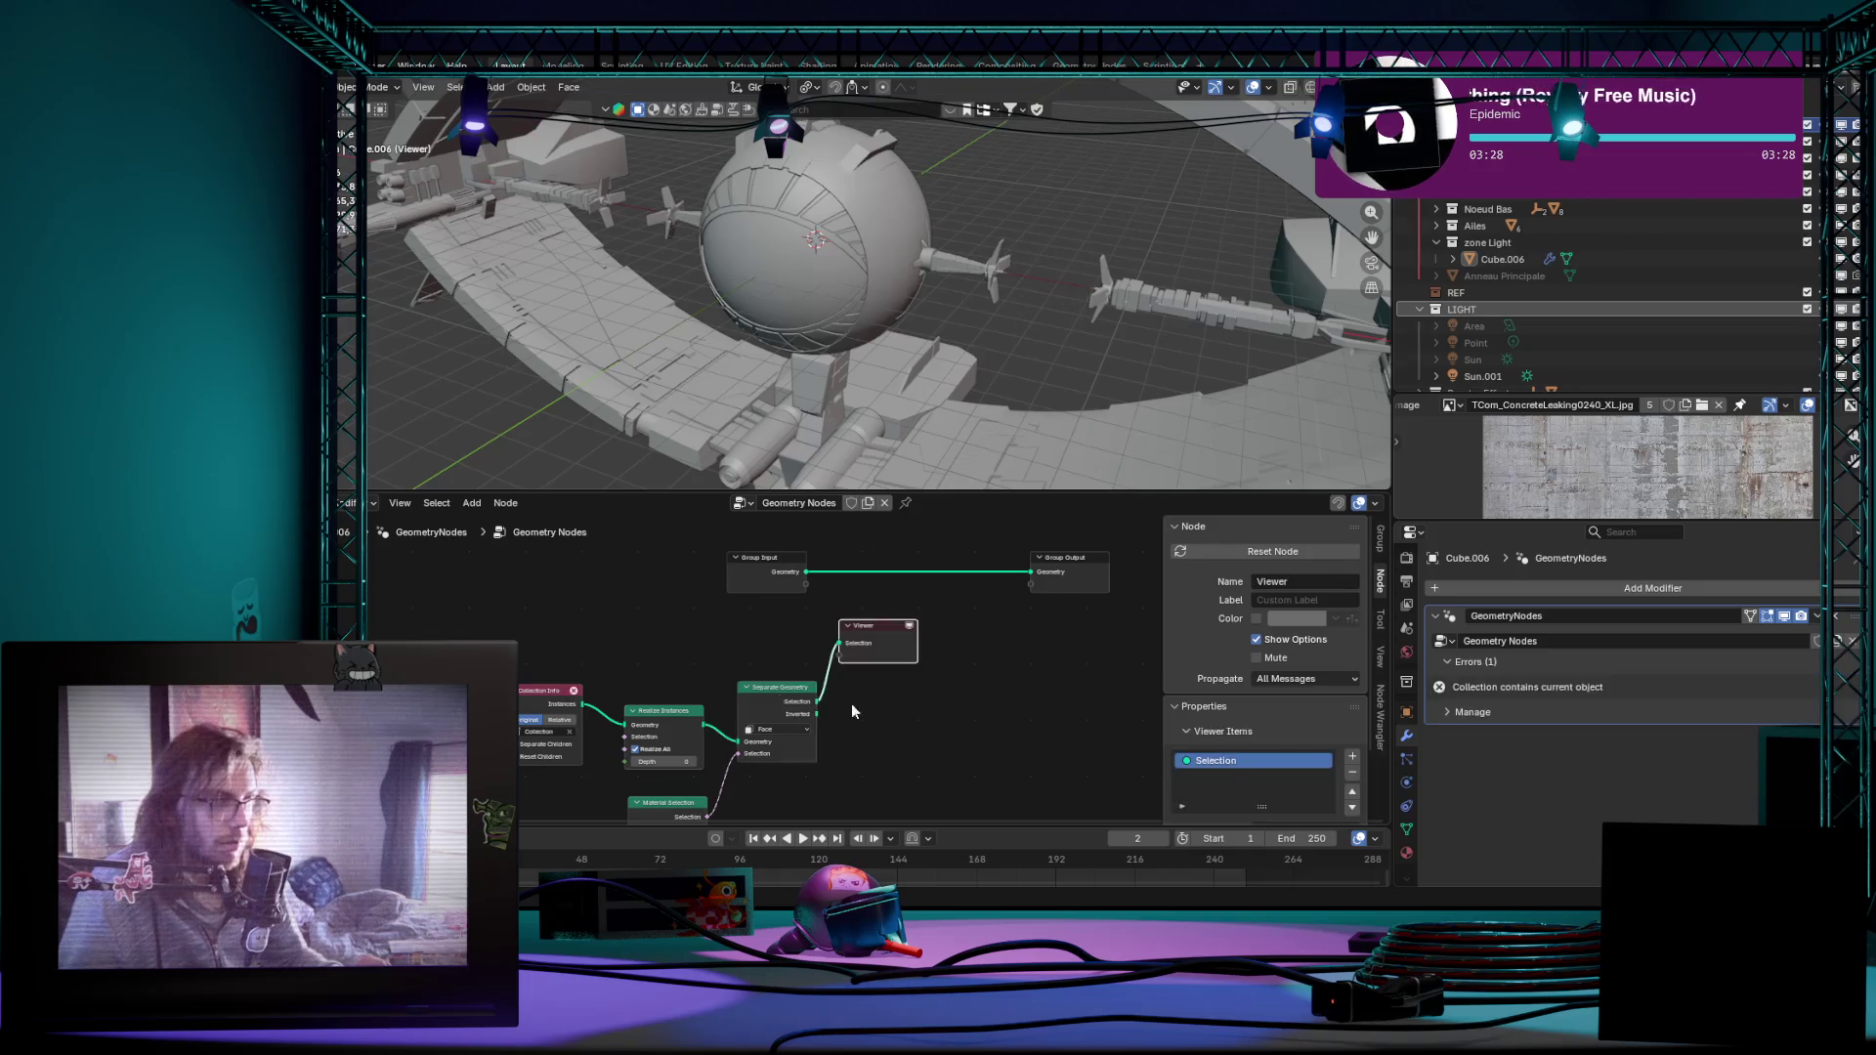
middle_click_drag(942, 699, 912, 727)
mouse_move(1034, 359)
middle_mouse_down()
mouse_move(877, 397)
mouse_move(1079, 400)
mouse_move(1039, 348)
mouse_move(1017, 395)
mouse_move(1346, 340)
mouse_move(930, 578)
middle_mouse_up()
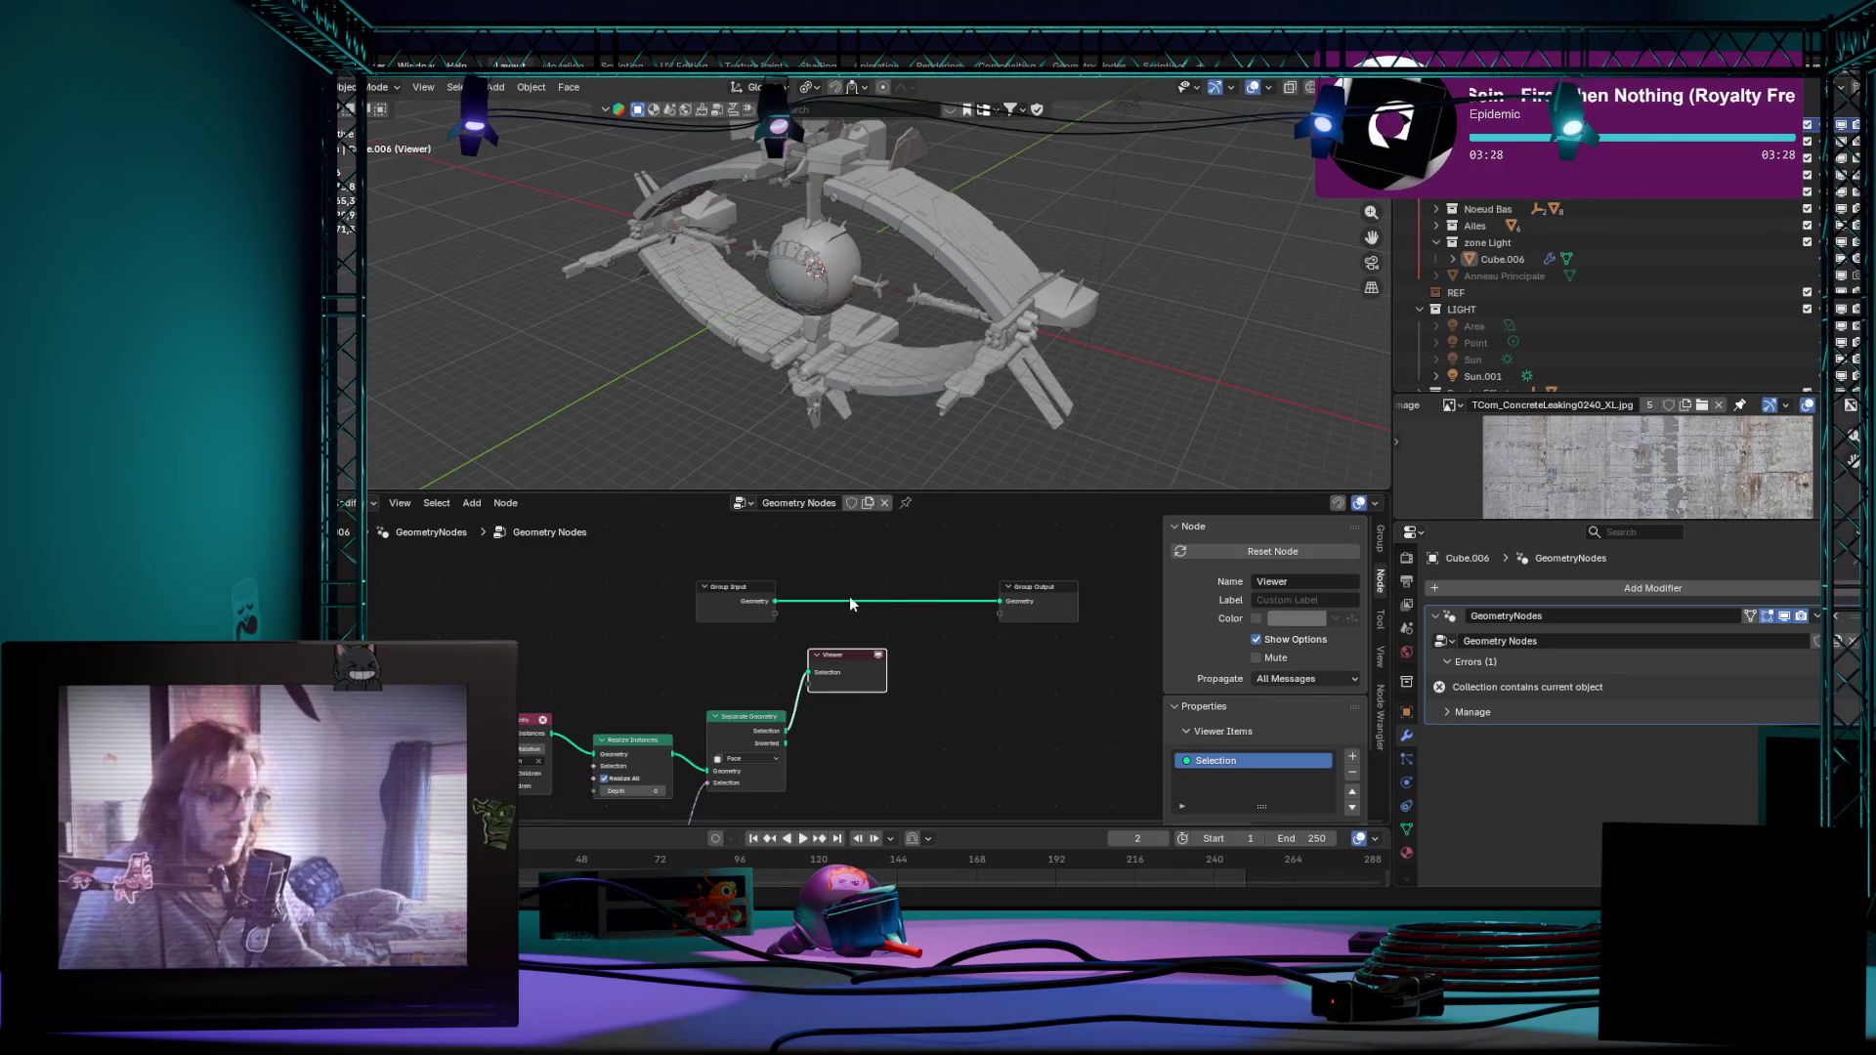
key("Tab")
scroll(944, 317, "up", 5)
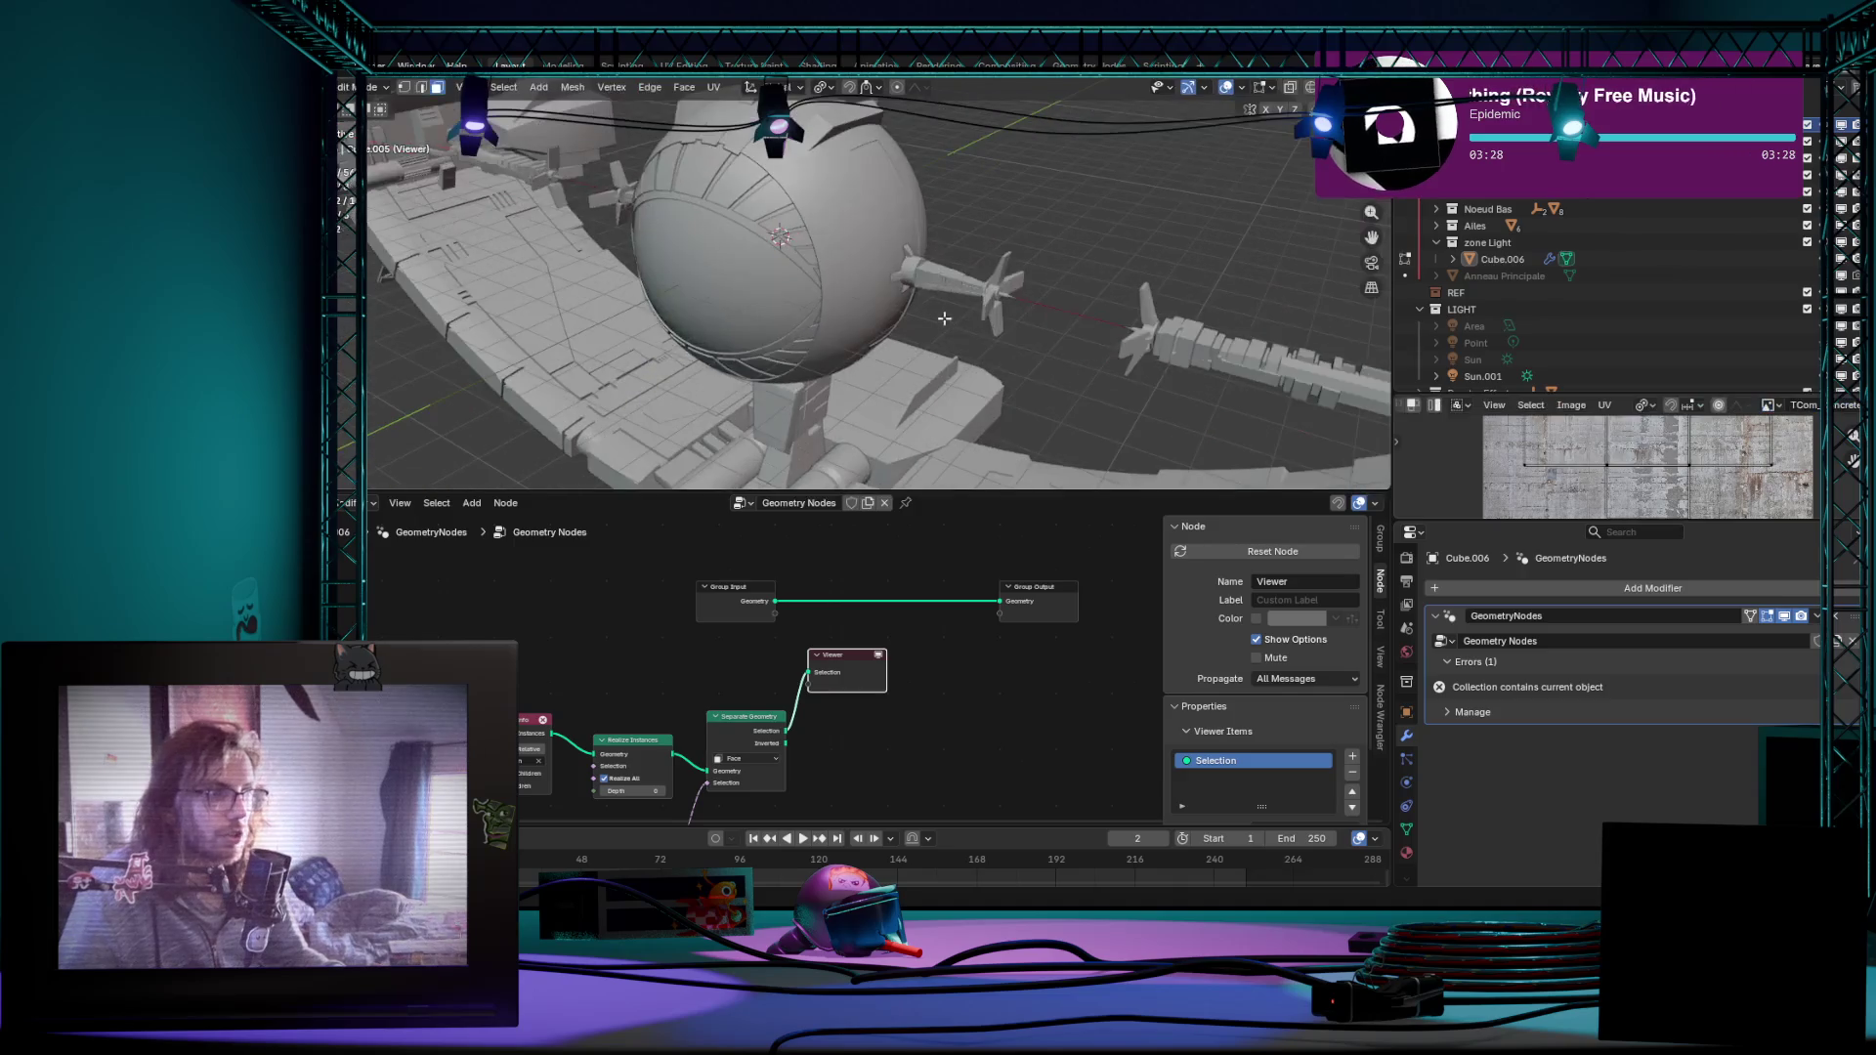
key("Tab")
scroll(987, 367, "down", 2)
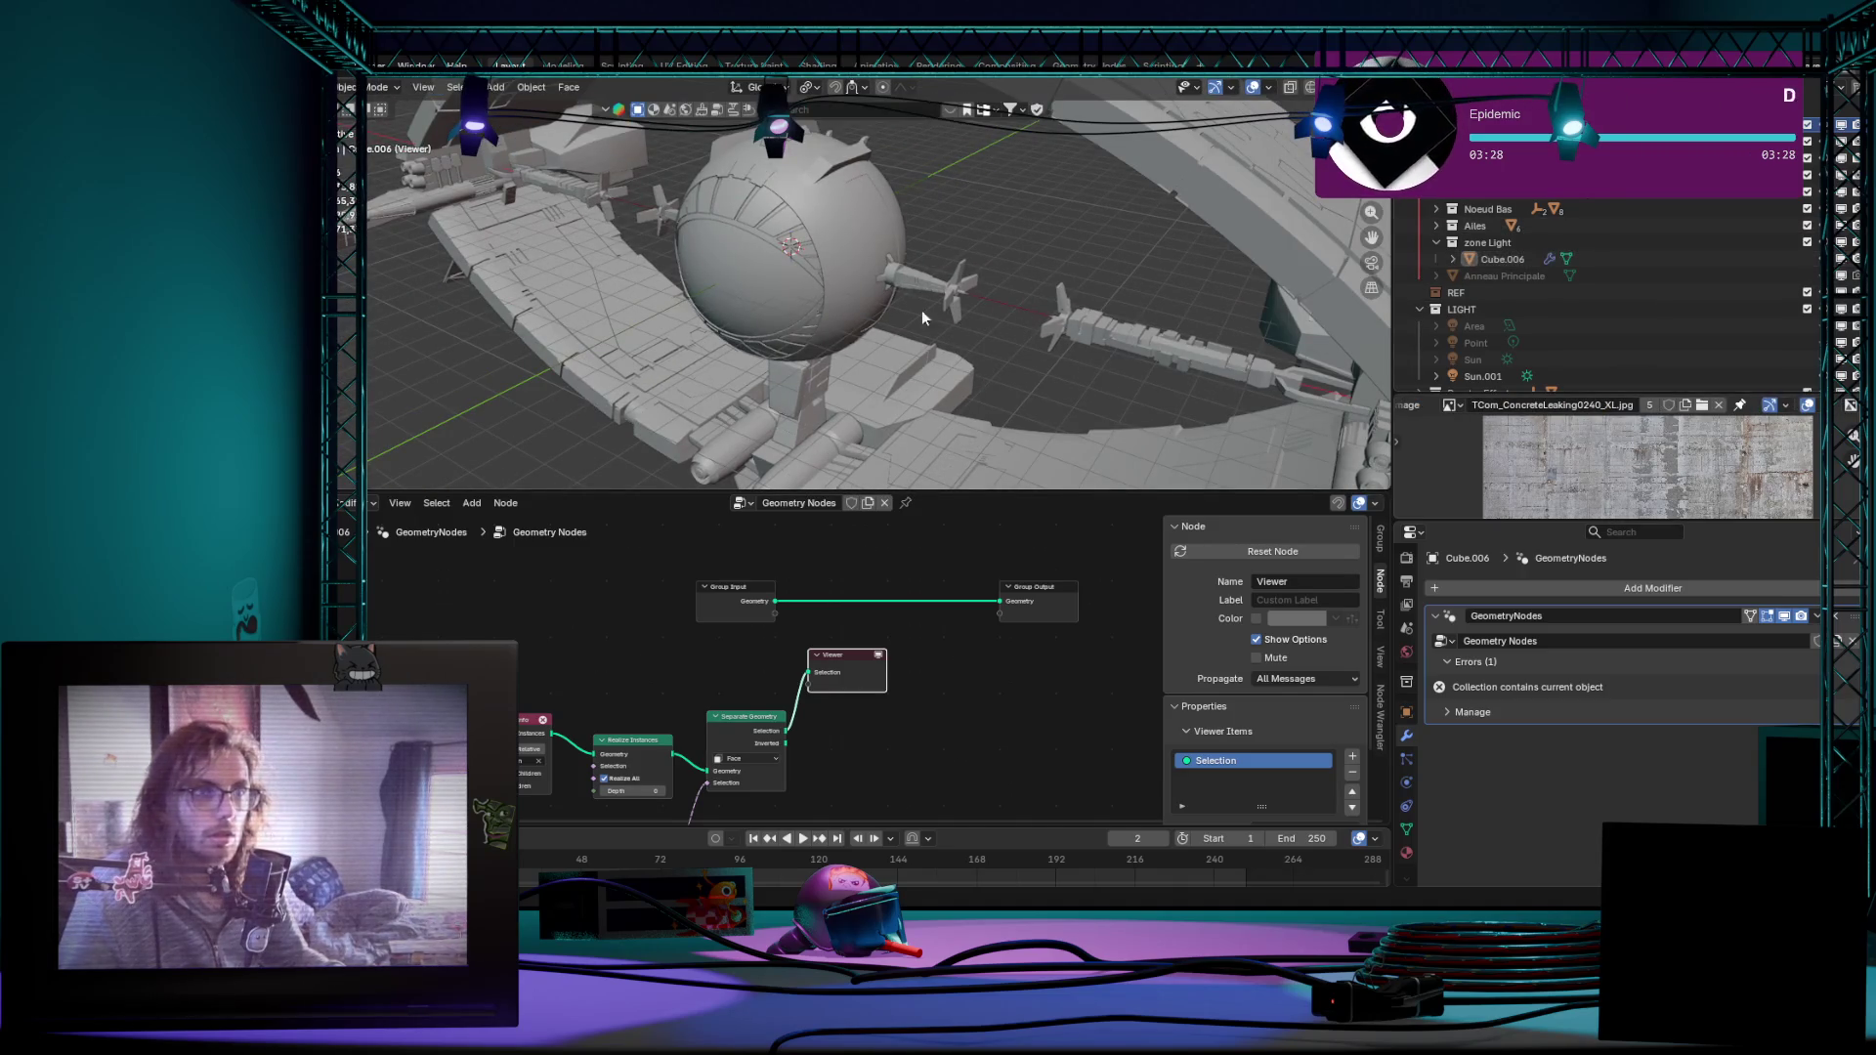
mouse_move(922, 309)
middle_mouse_down()
mouse_move(819, 306)
mouse_move(748, 342)
mouse_move(777, 335)
middle_mouse_up()
left_click(1729, 266)
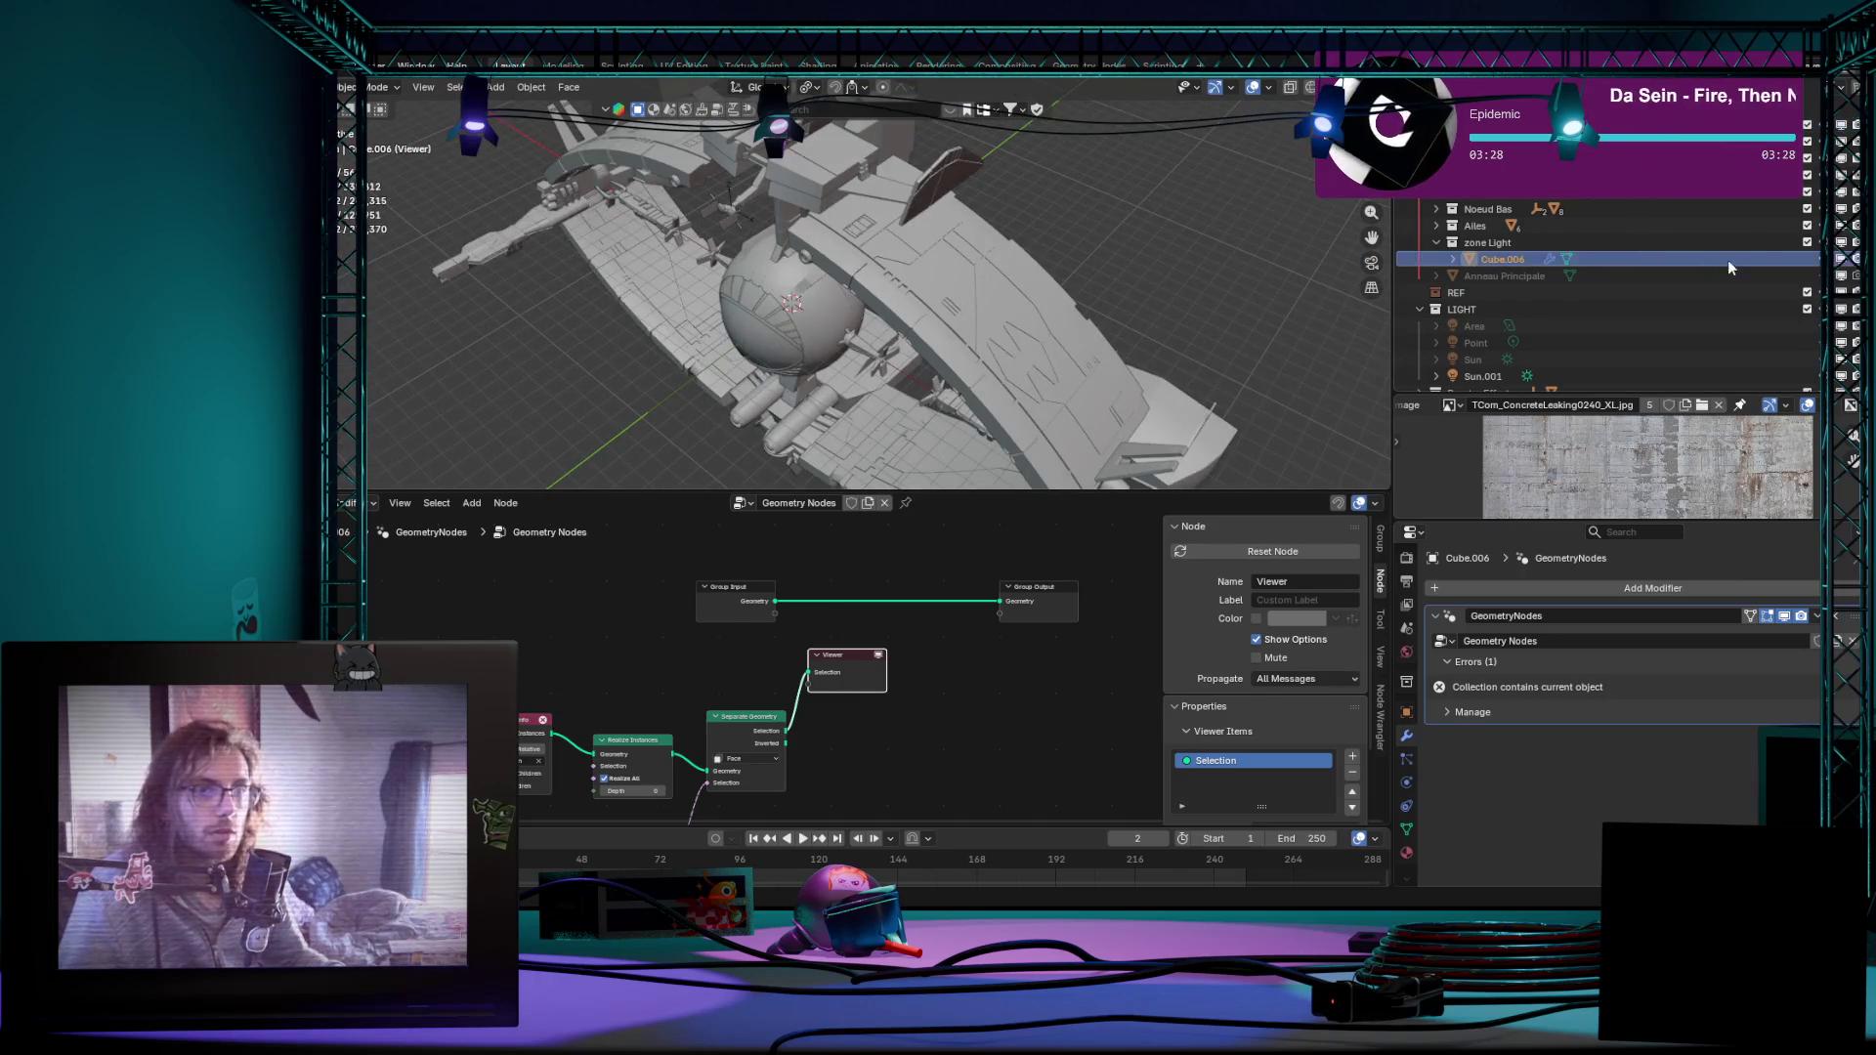
scroll(773, 199, "down", 5)
Step: Inspect the ring from below, select the Light collection, and feed Group Input's geometry into the Viewer
middle_click_drag(821, 264, 772, 198)
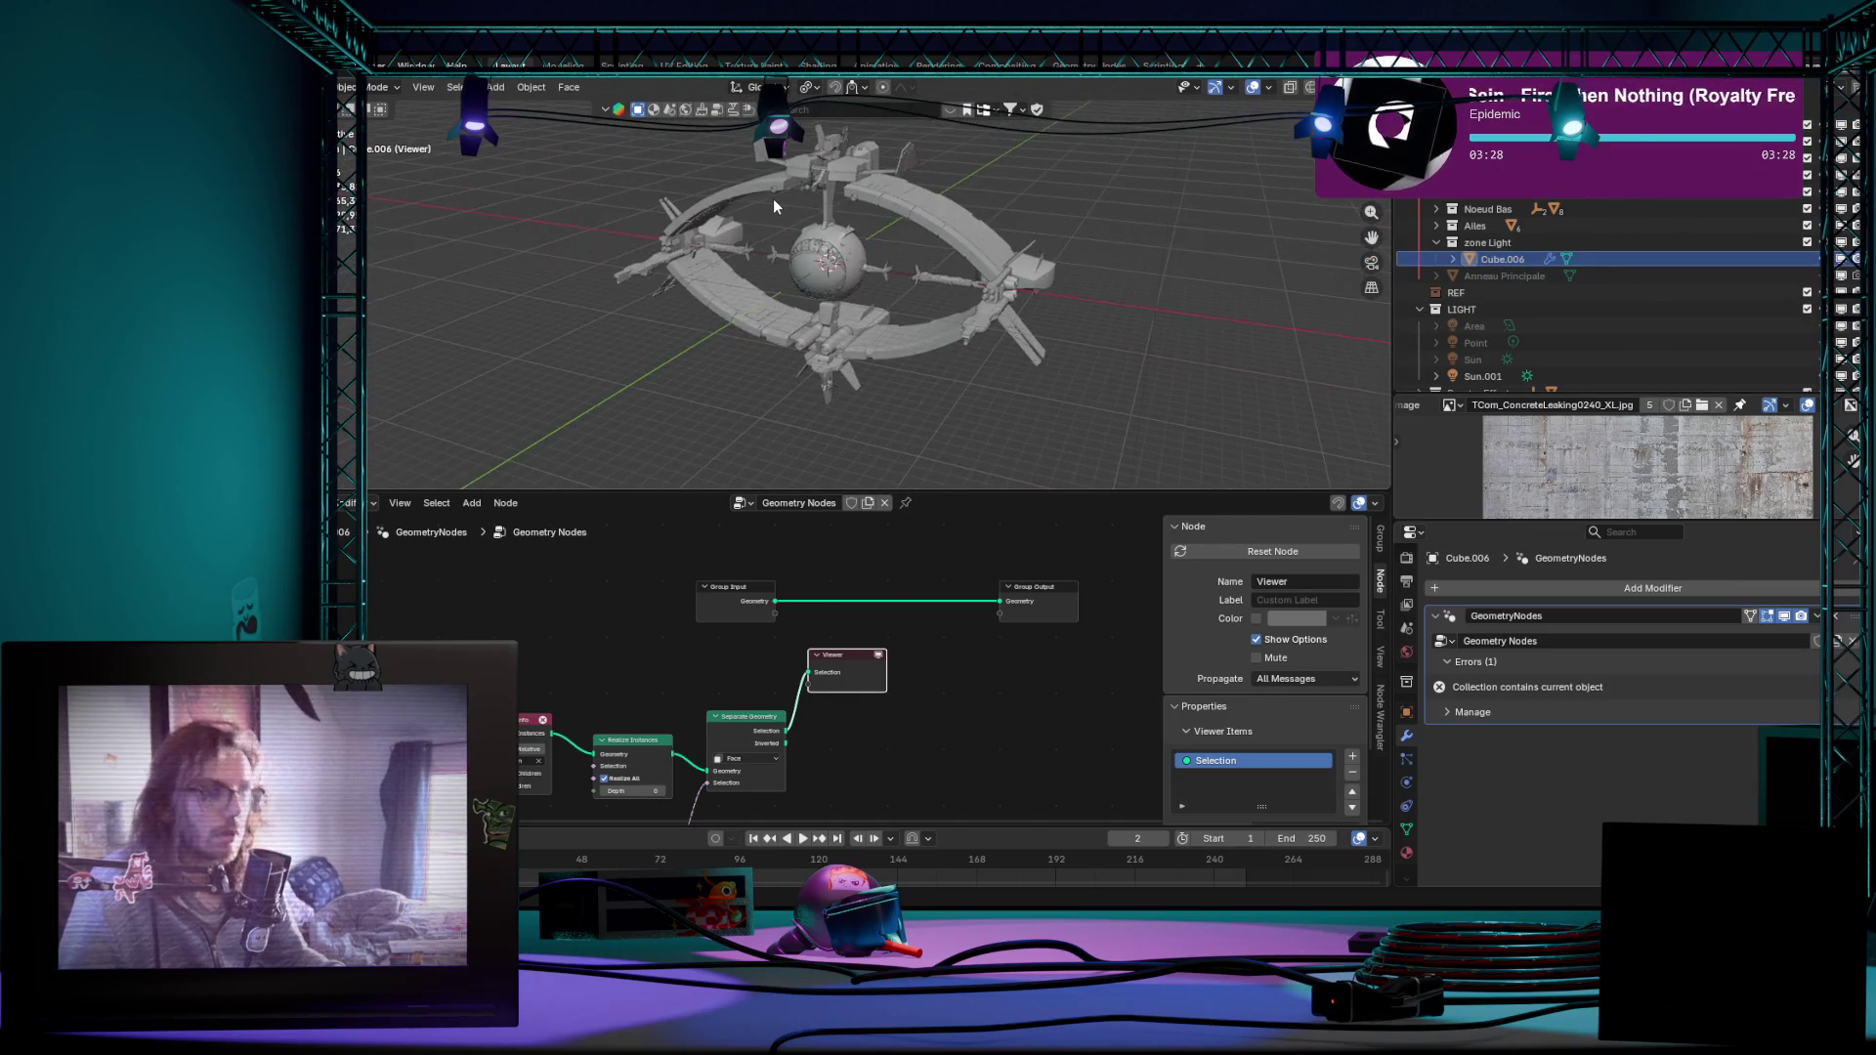
middle_click_drag(802, 338, 994, 345)
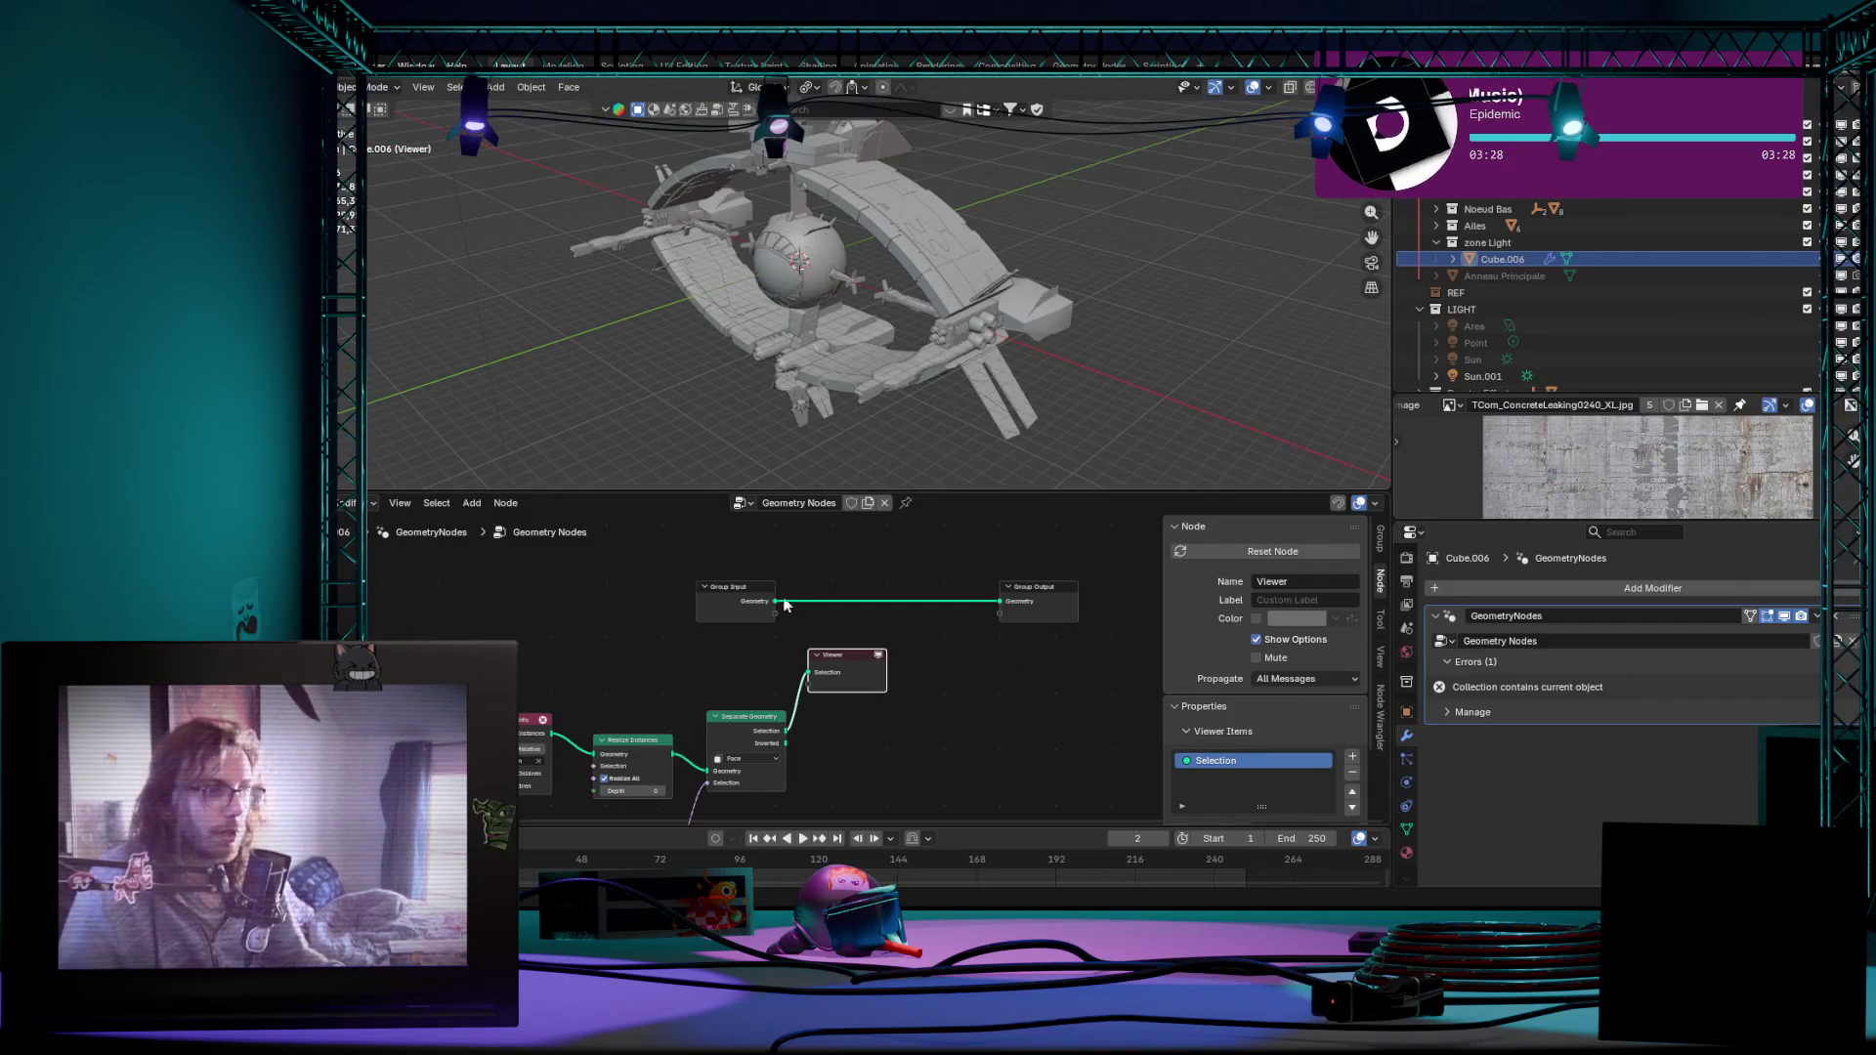
left_click(1042, 599)
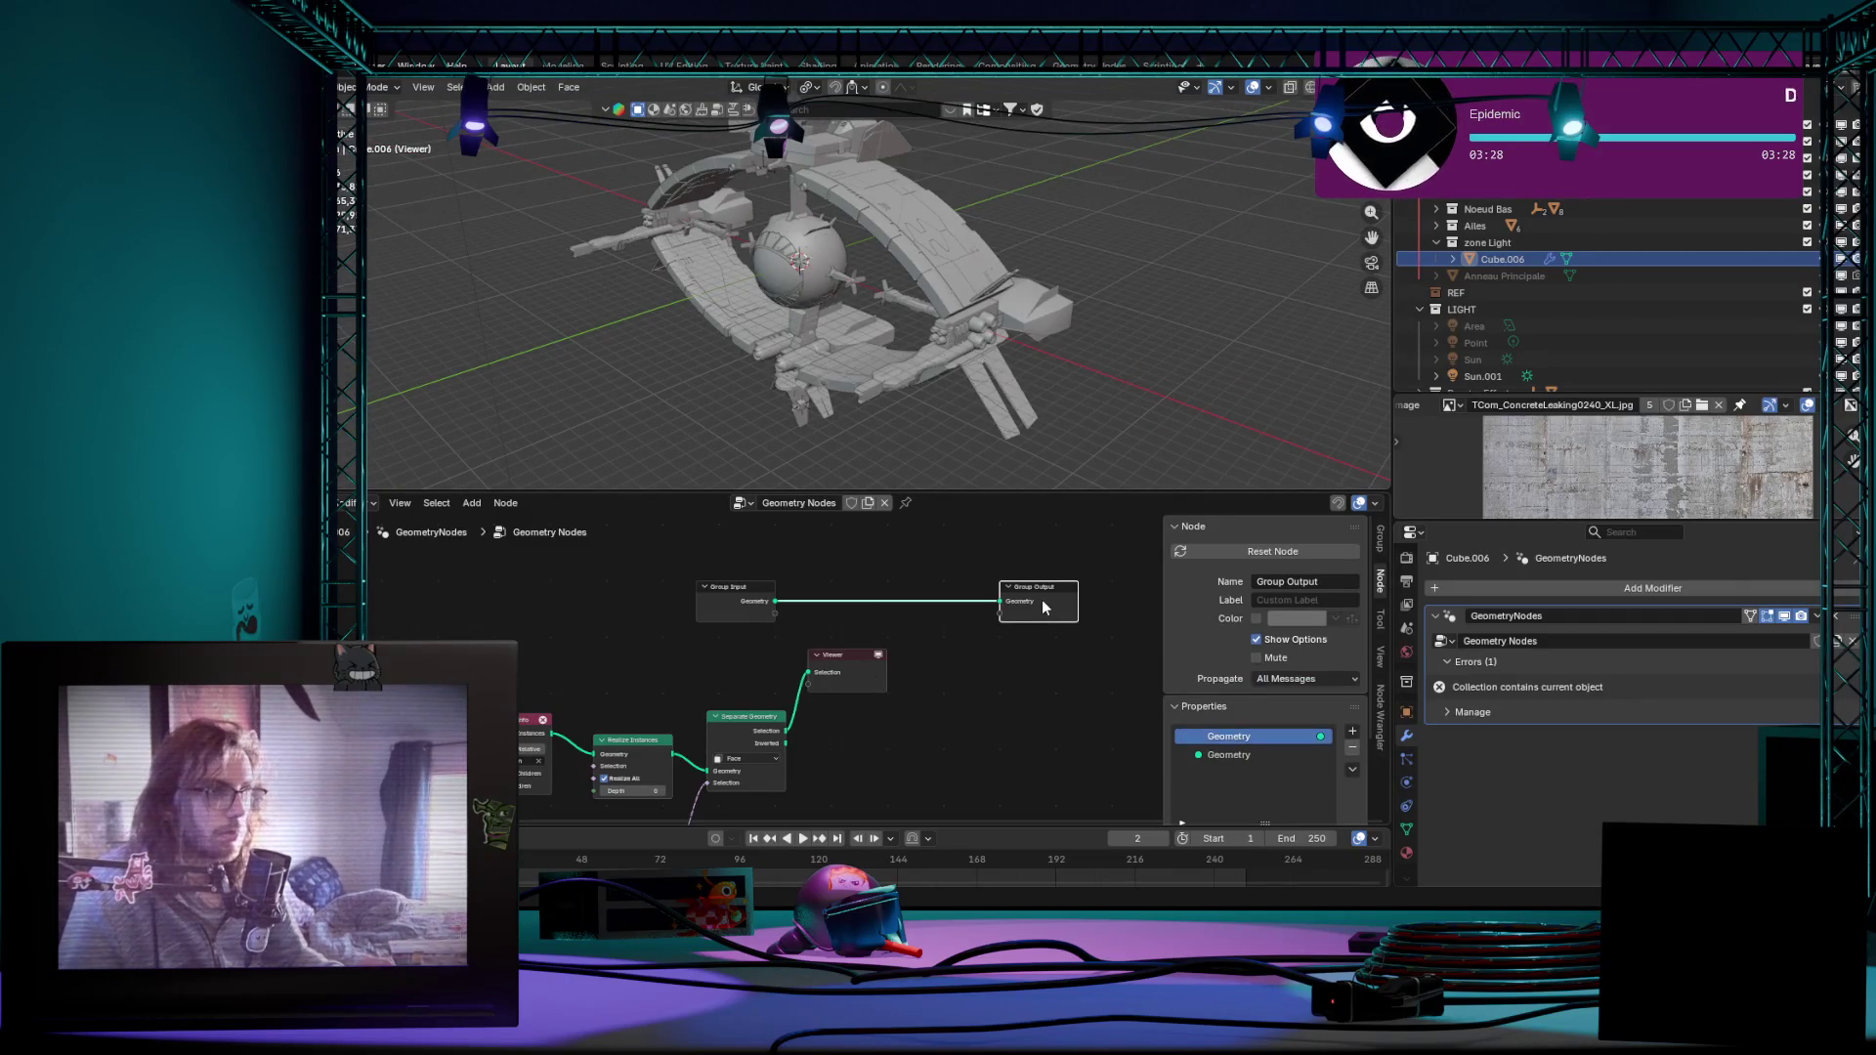
middle_click_drag(1092, 440, 1128, 398)
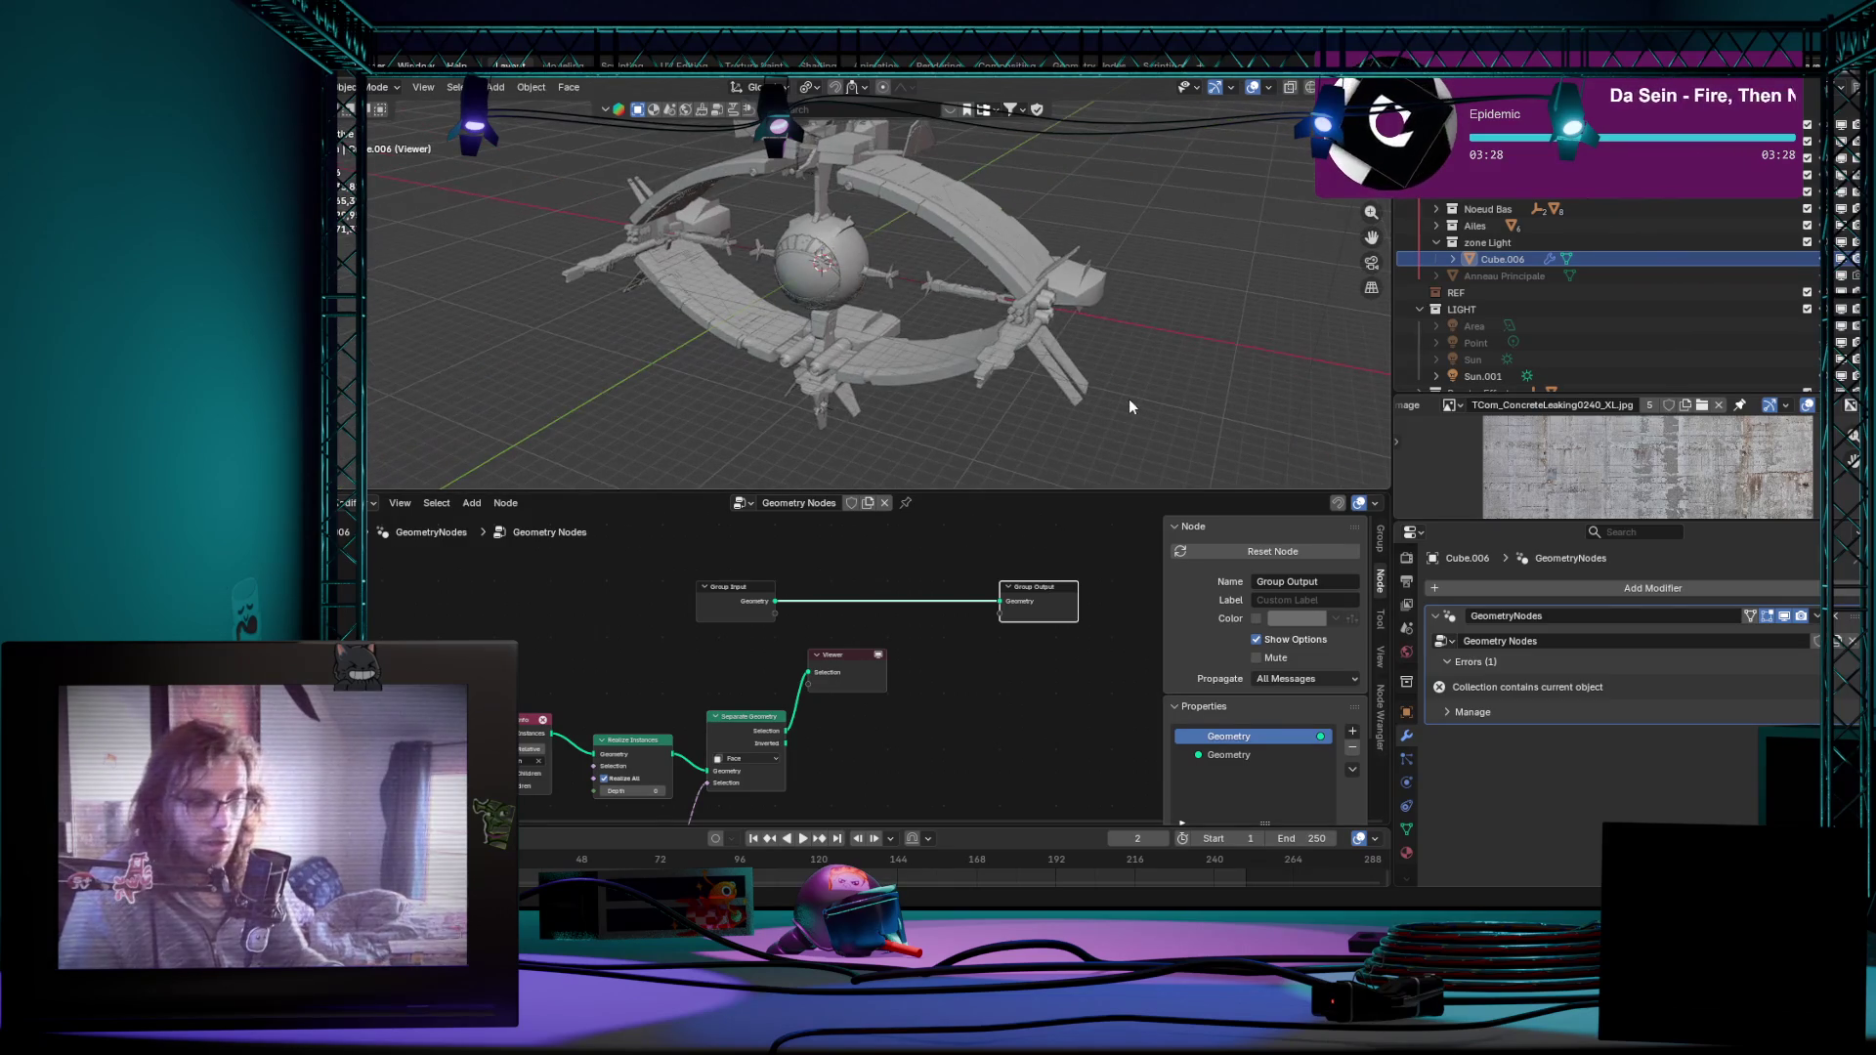
scroll(1129, 399, "up", 5)
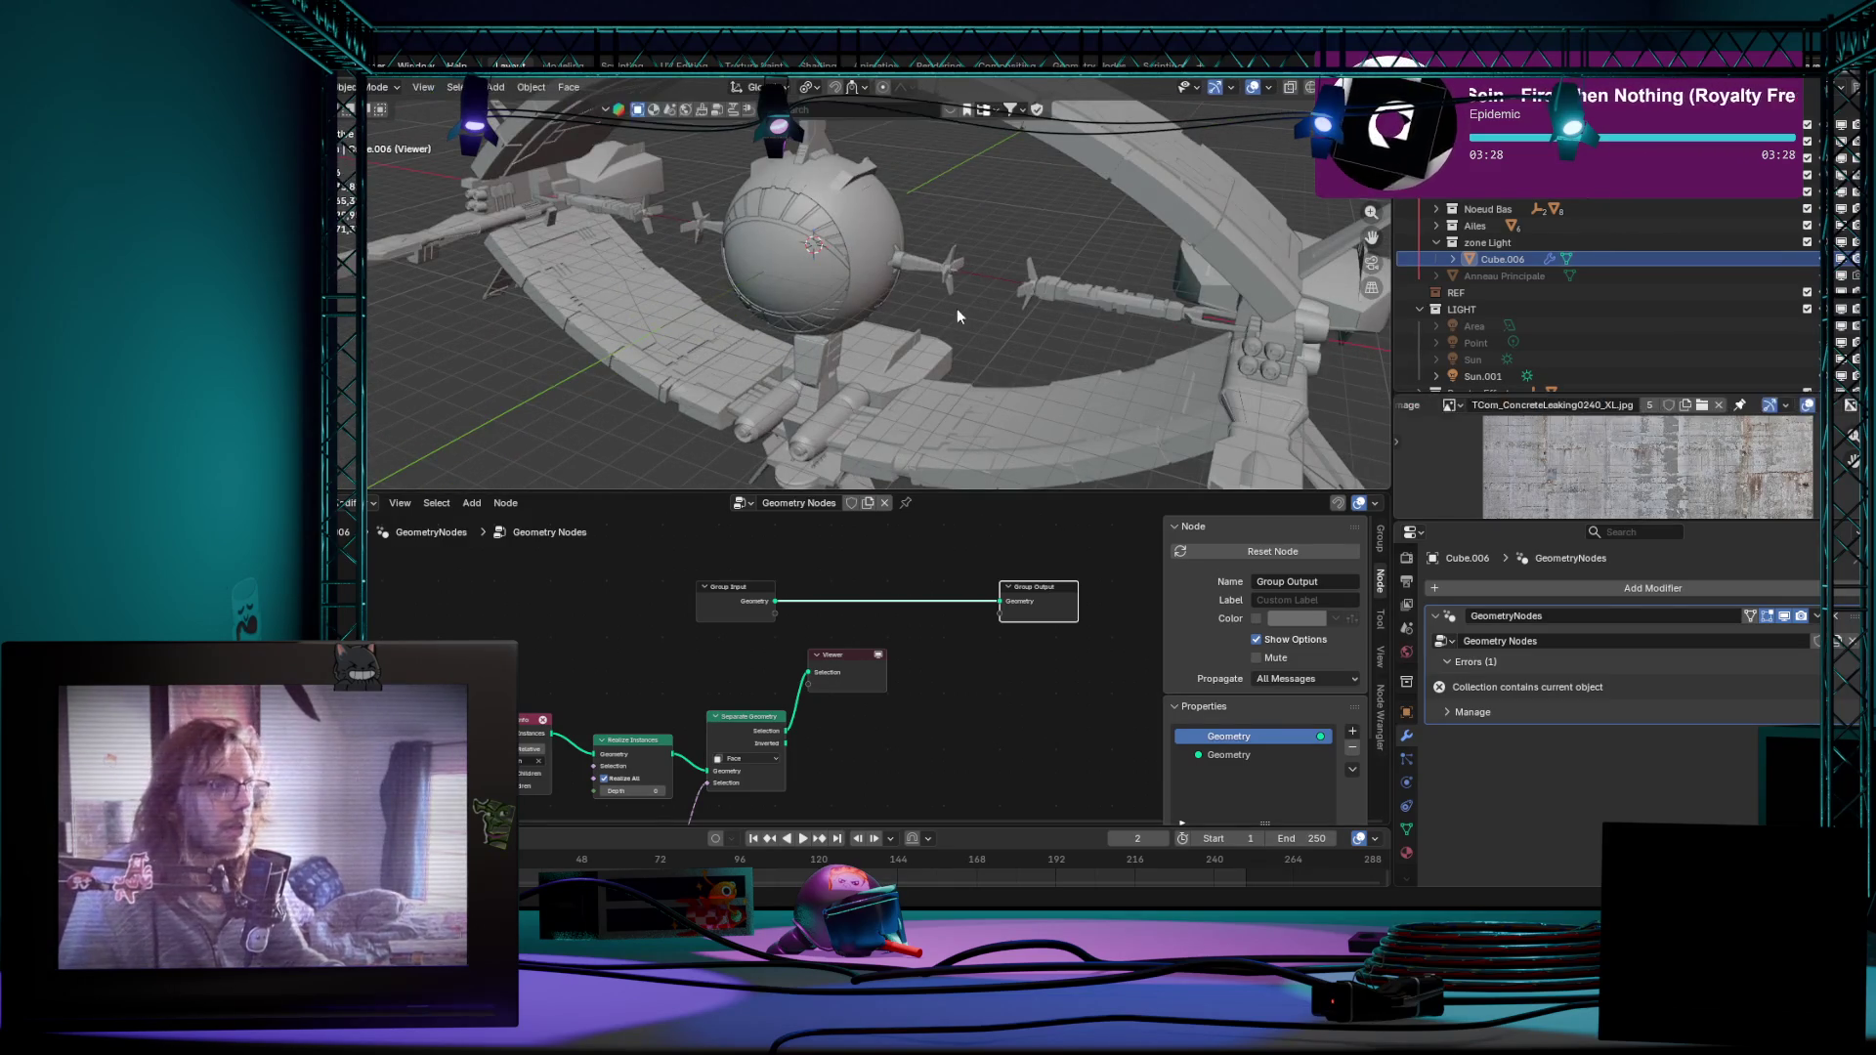
left_click(1463, 240)
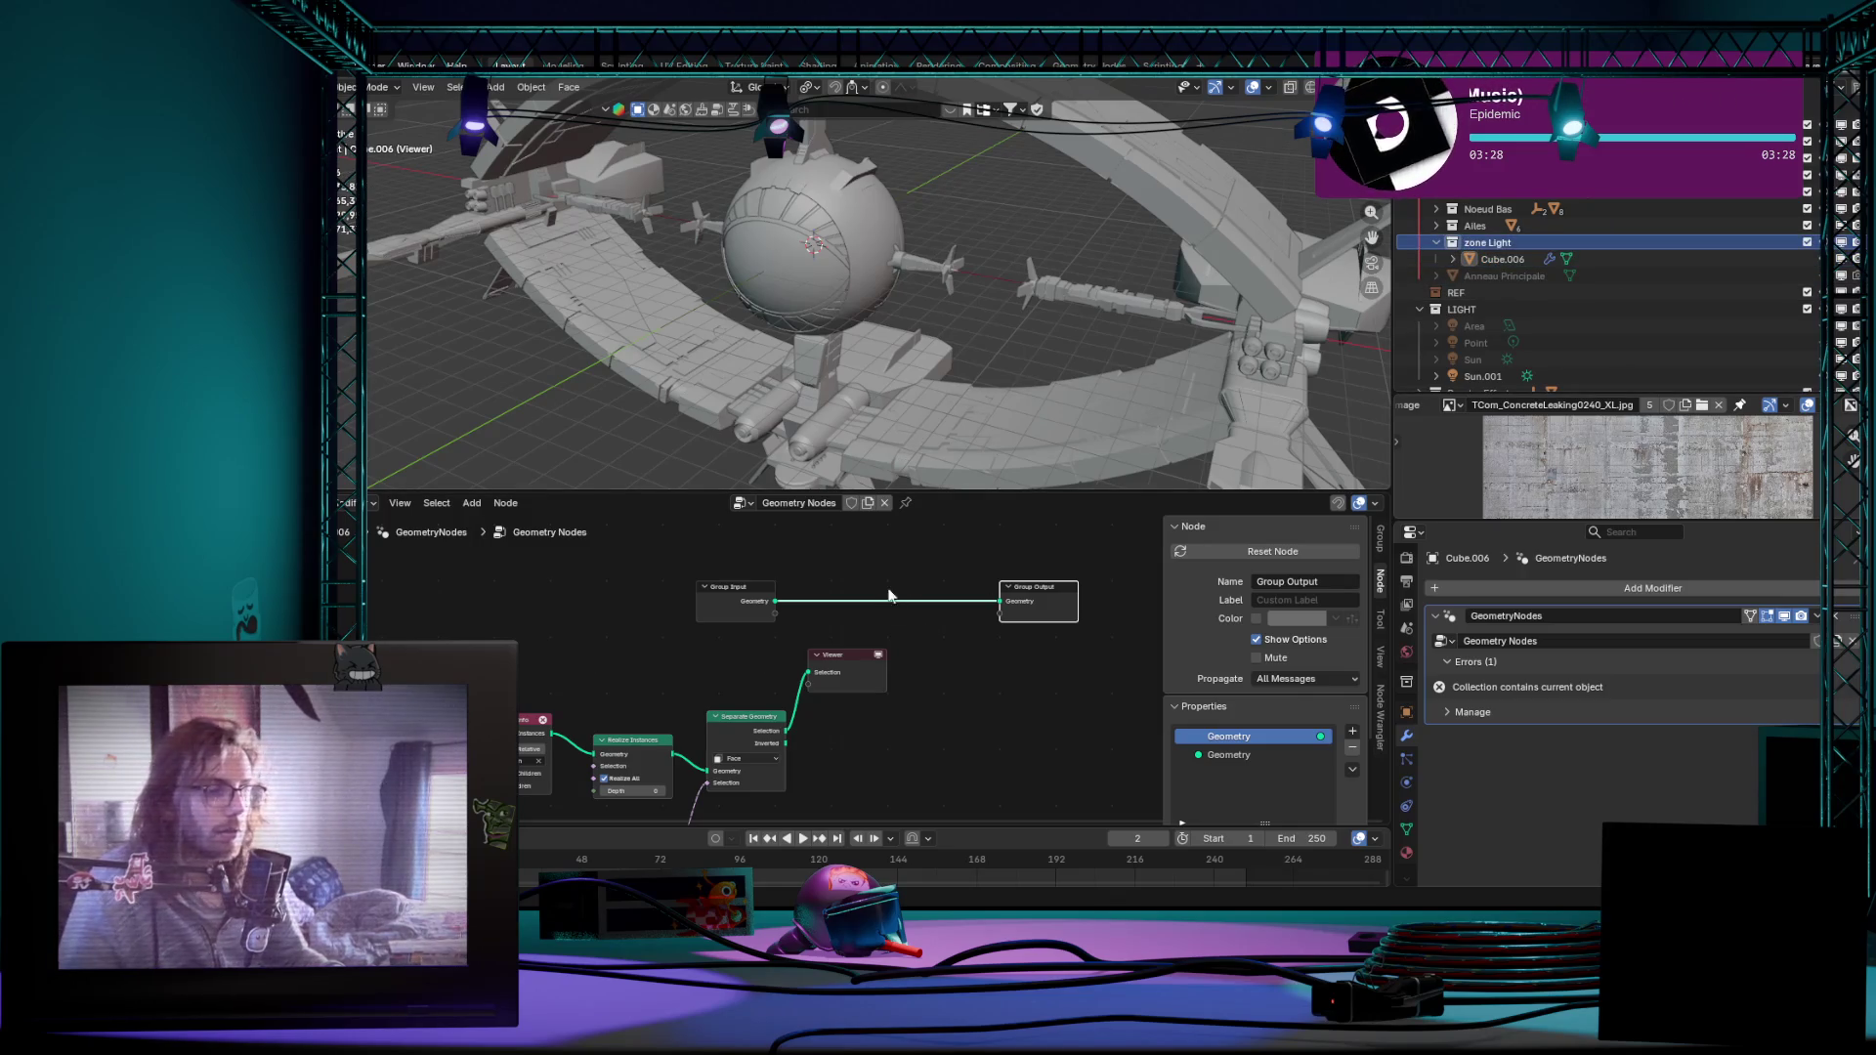
left_click(736, 600, "ctrl+shift")
Step: Isolate Cube.006 in local view, delete the Viewer node and connect Separate Geometry's Selection to the Group Output
left_click(1007, 275)
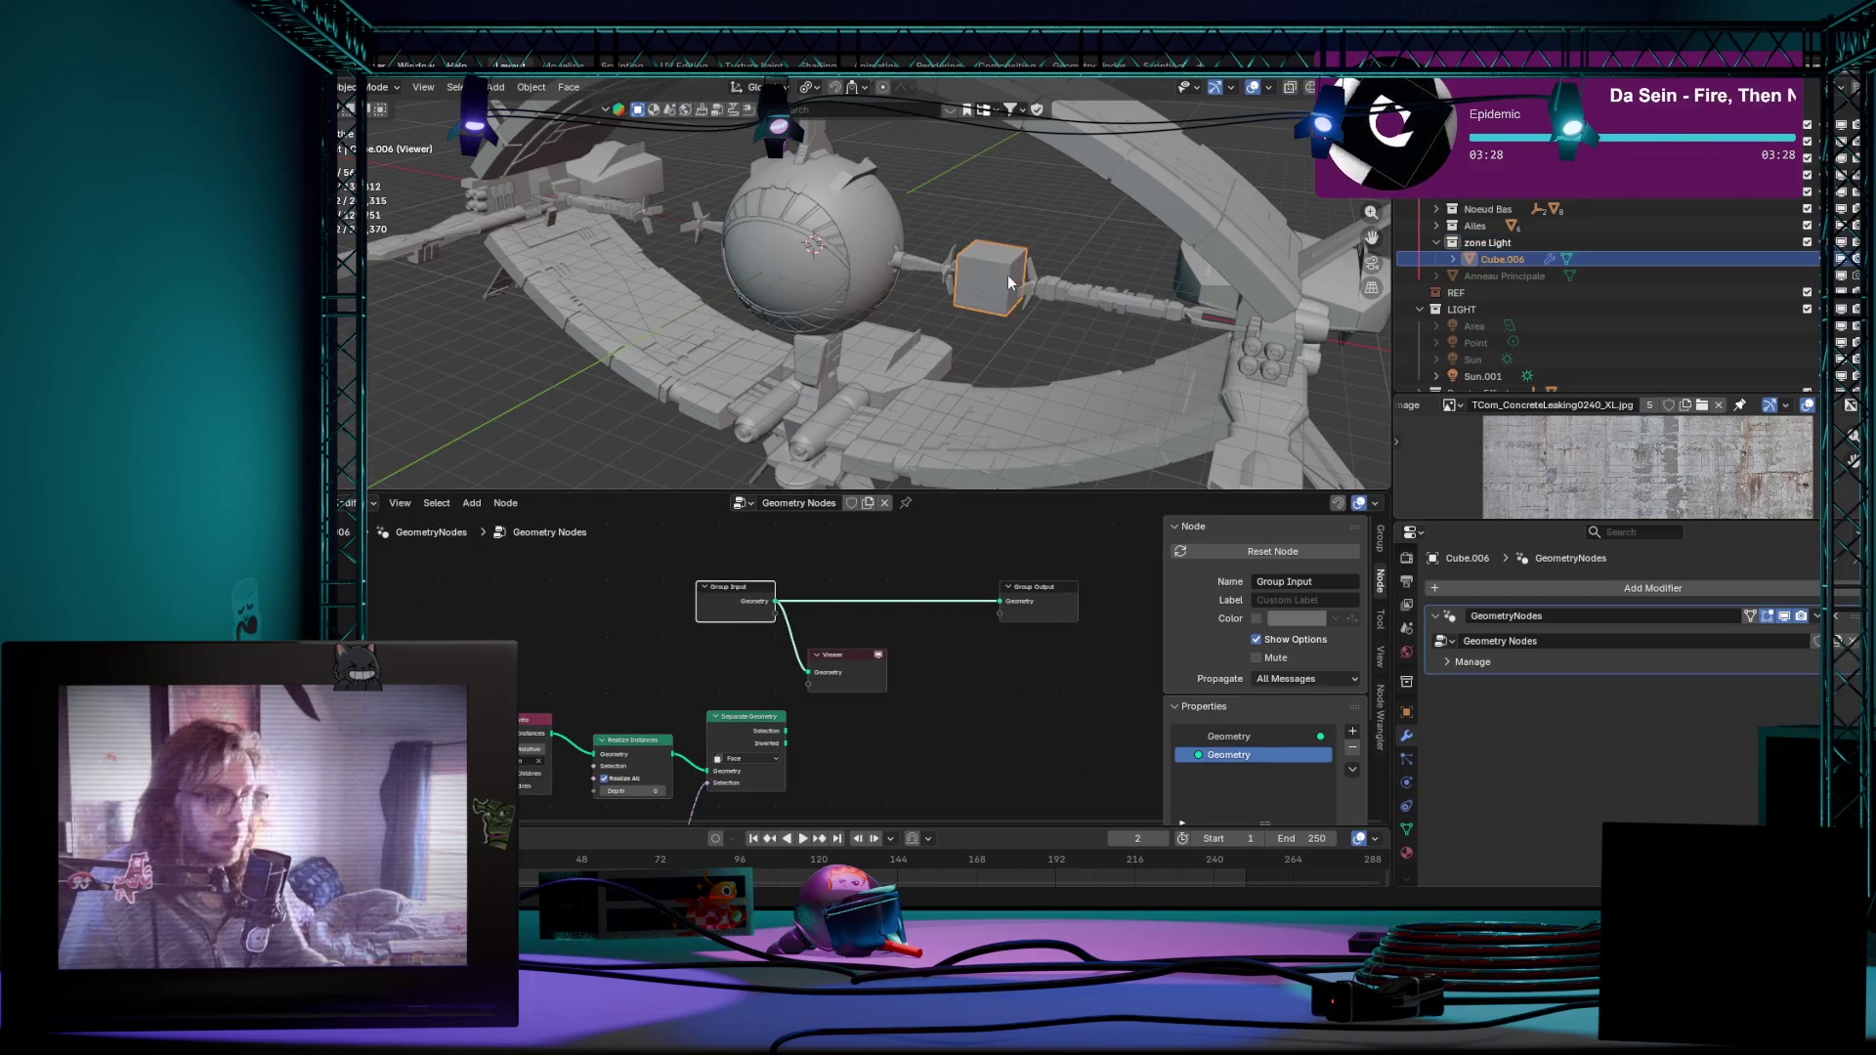
key("KP_Divide")
scroll(824, 690, "up", 1)
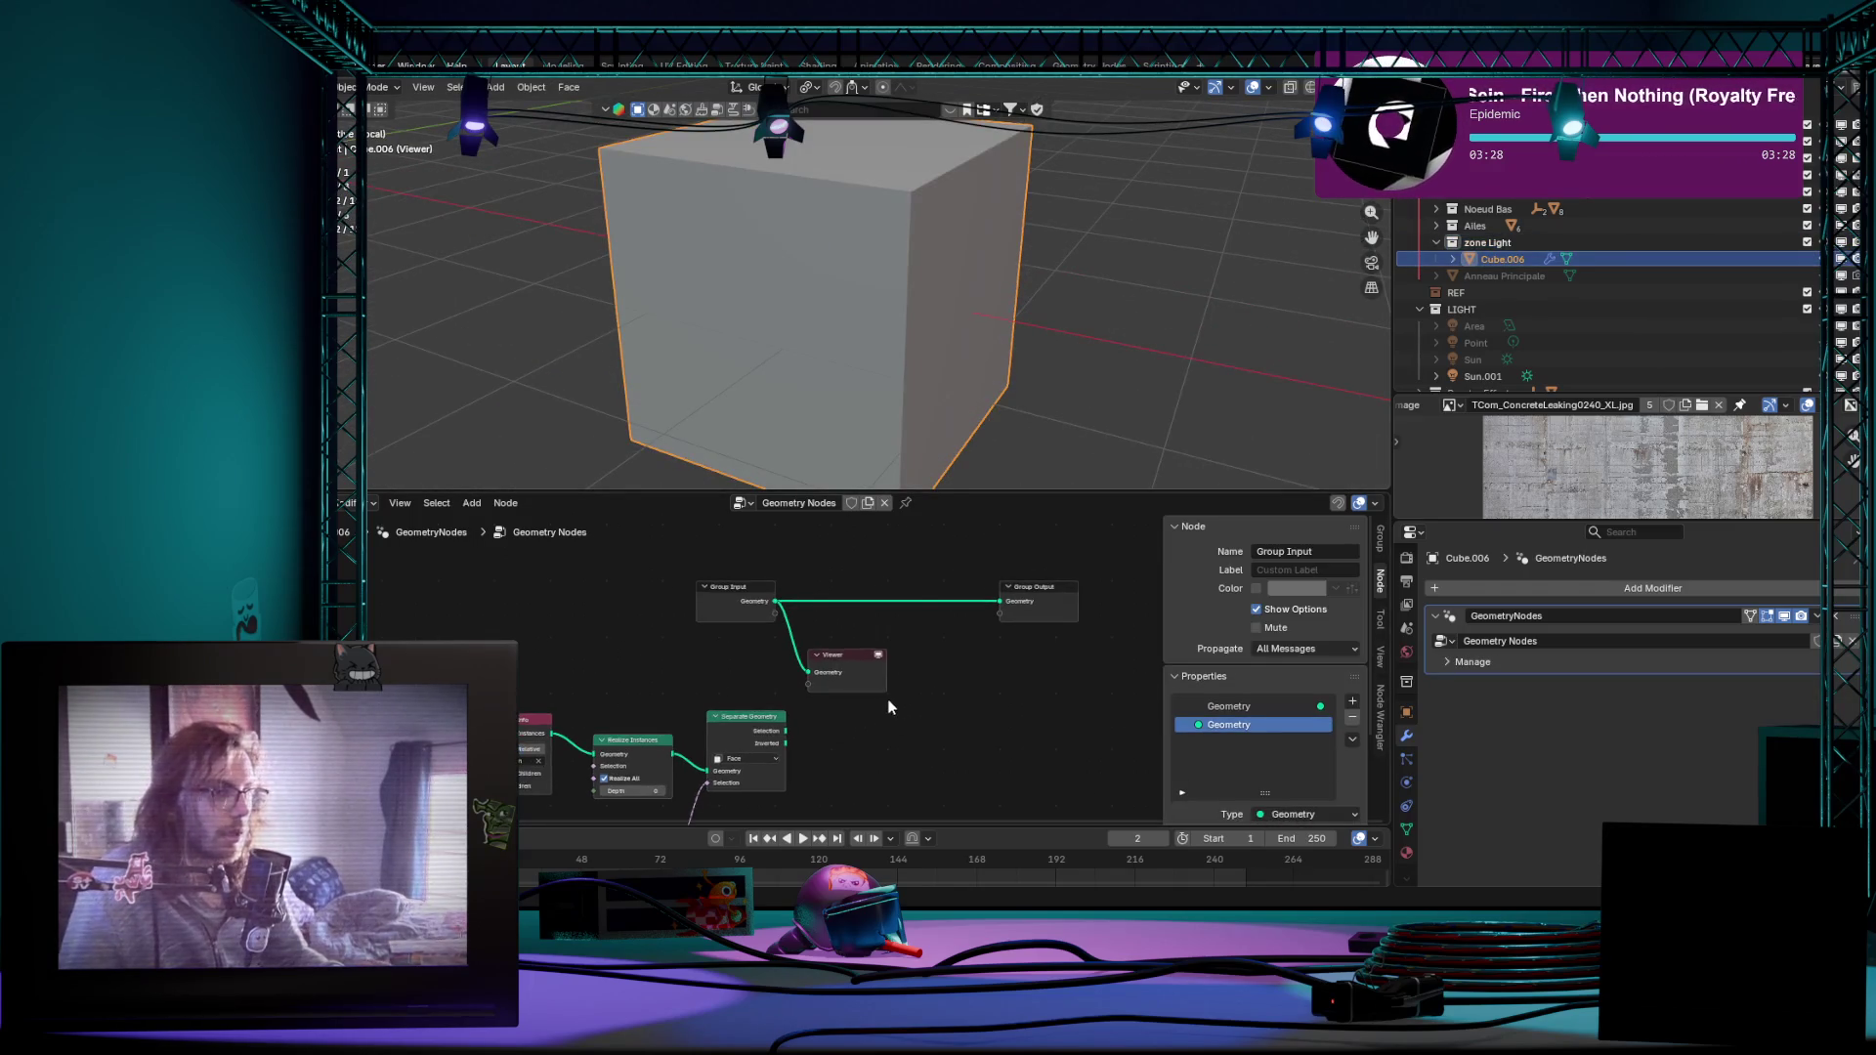
left_click(752, 719, "ctrl+shift")
middle_click_drag(984, 382, 861, 556)
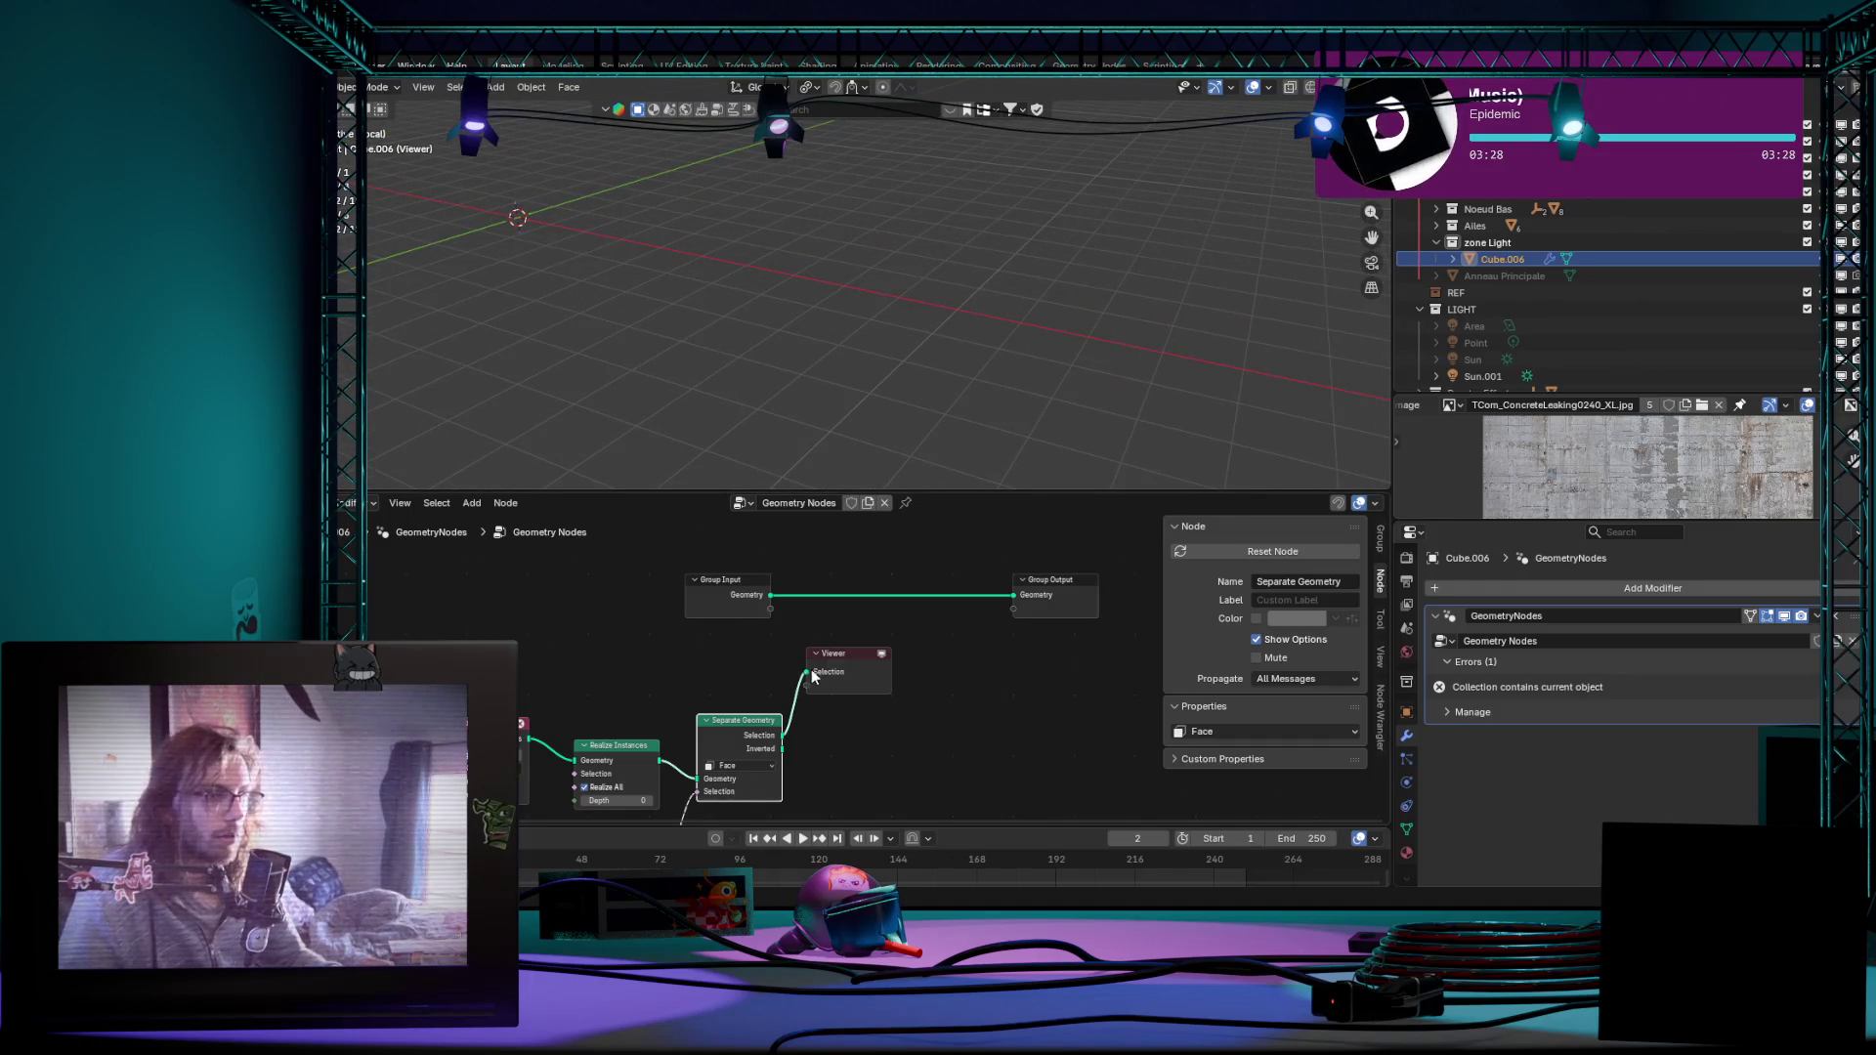
key("x")
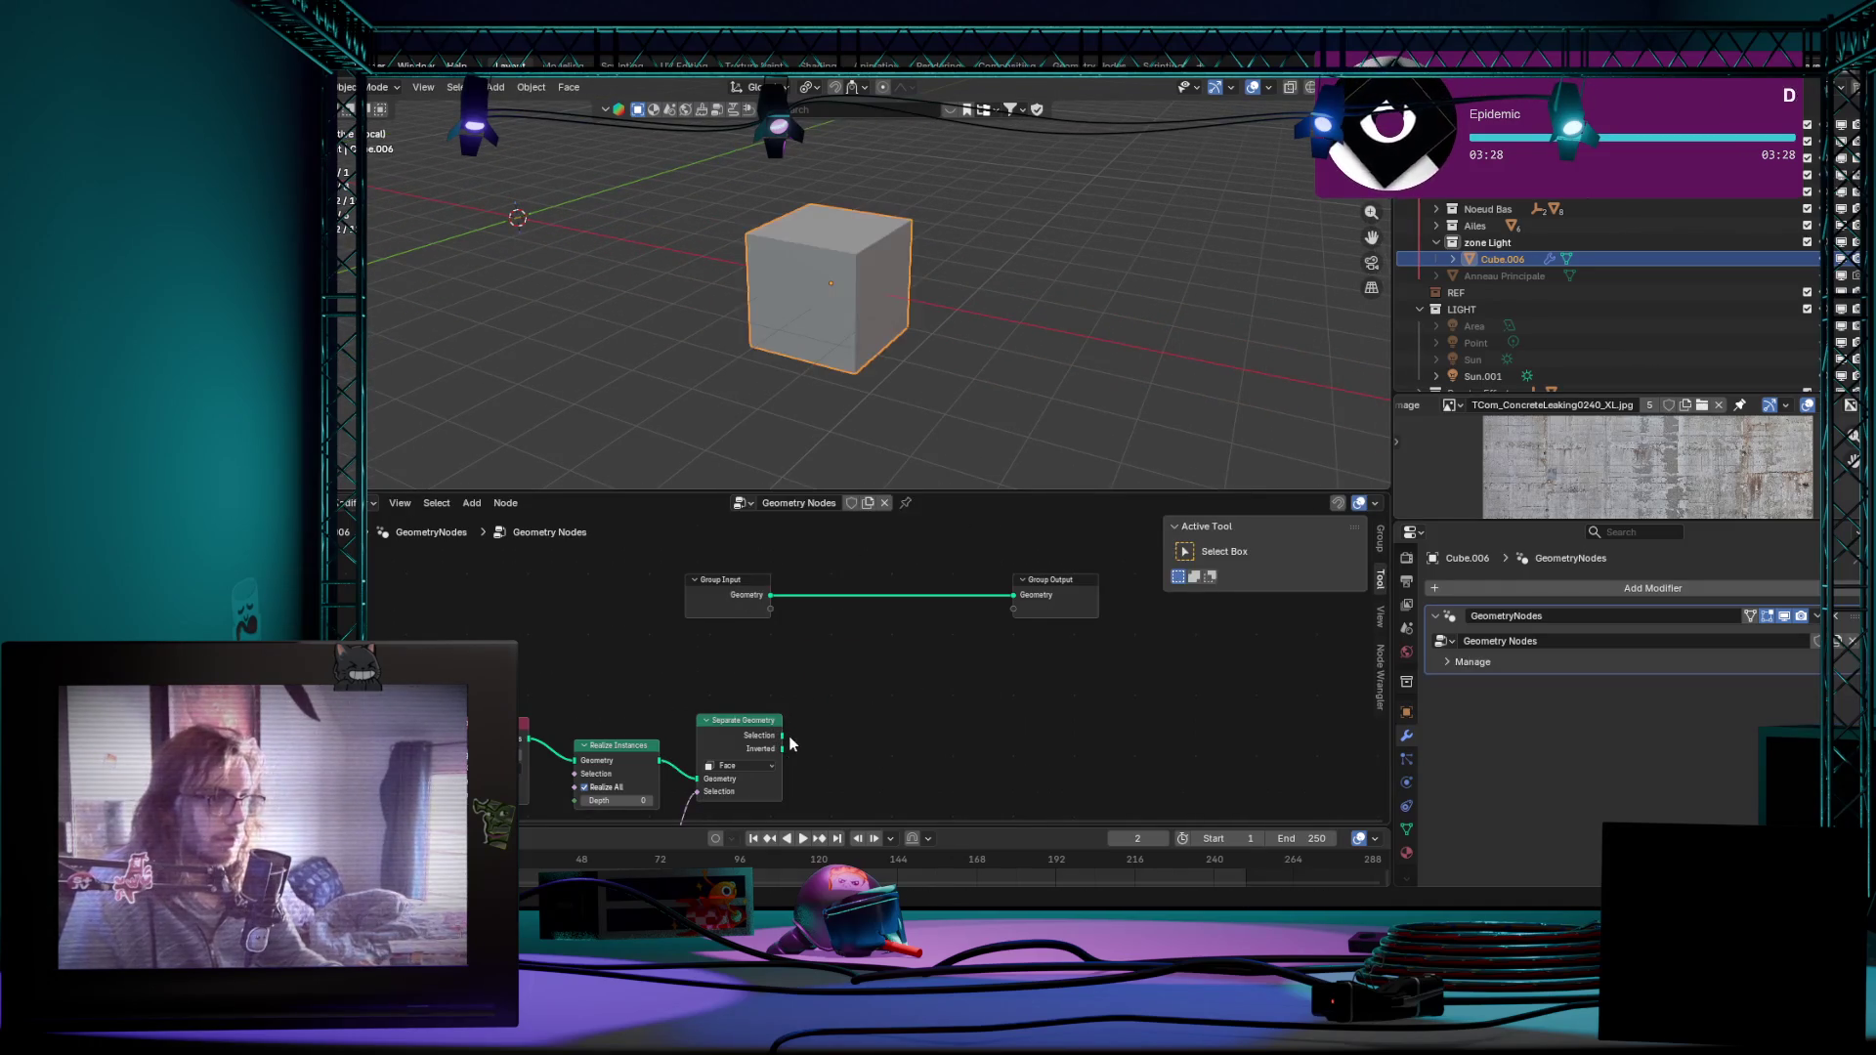
mouse_move(783, 735)
left_mouse_down()
mouse_move(992, 655)
mouse_move(1013, 592)
left_mouse_up()
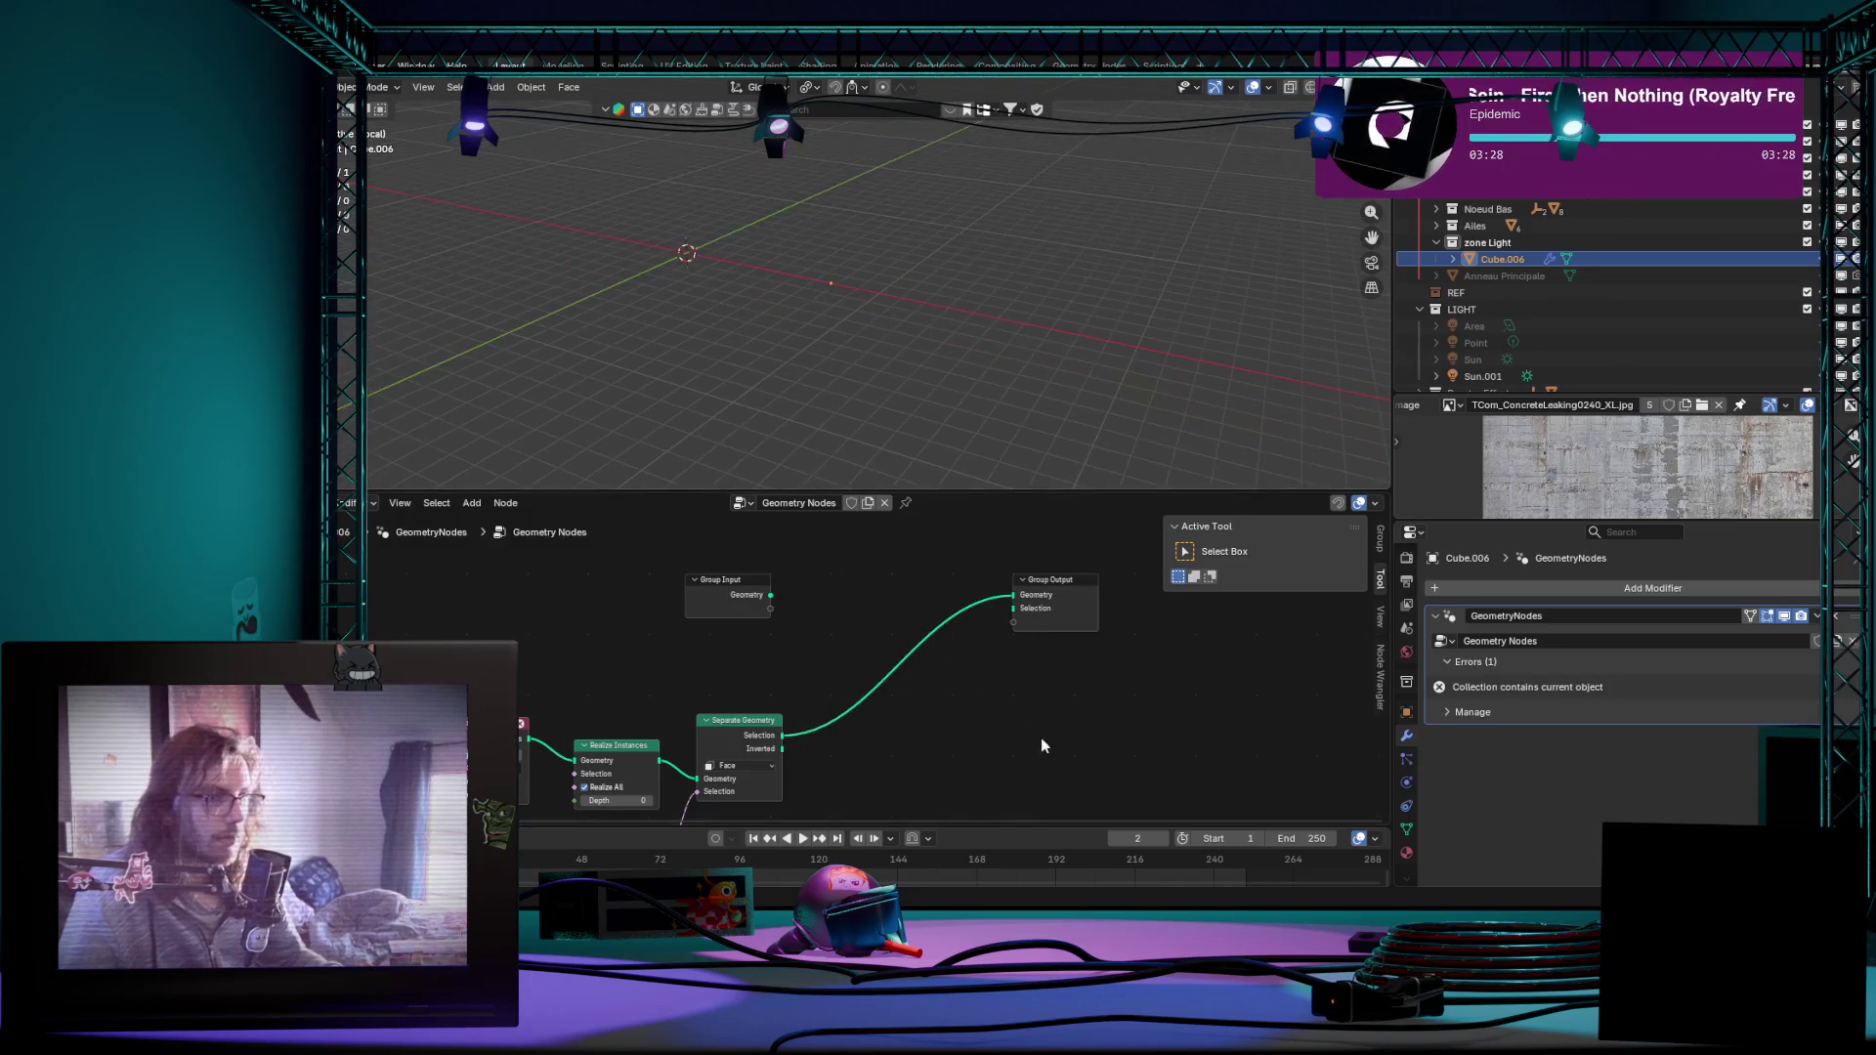
Step: Frame the node cluster, reposition the node view and give the 3D viewport a little more height
key("KP_Decimal")
mouse_move(1115, 730)
middle_mouse_down()
mouse_move(1056, 750)
mouse_move(1063, 647)
mouse_move(1005, 650)
mouse_move(989, 696)
middle_mouse_up()
scroll(1055, 750, "down", 2)
scroll(1004, 650, "up", 2)
mouse_move(991, 439)
middle_mouse_down()
mouse_move(992, 355)
mouse_move(716, 383)
mouse_move(1055, 349)
mouse_move(1089, 226)
mouse_move(893, 389)
mouse_move(783, 352)
mouse_move(890, 312)
mouse_move(1018, 308)
mouse_move(982, 481)
middle_mouse_up()
scroll(1023, 511, "down", 1)
left_click_drag(986, 491, 985, 519)
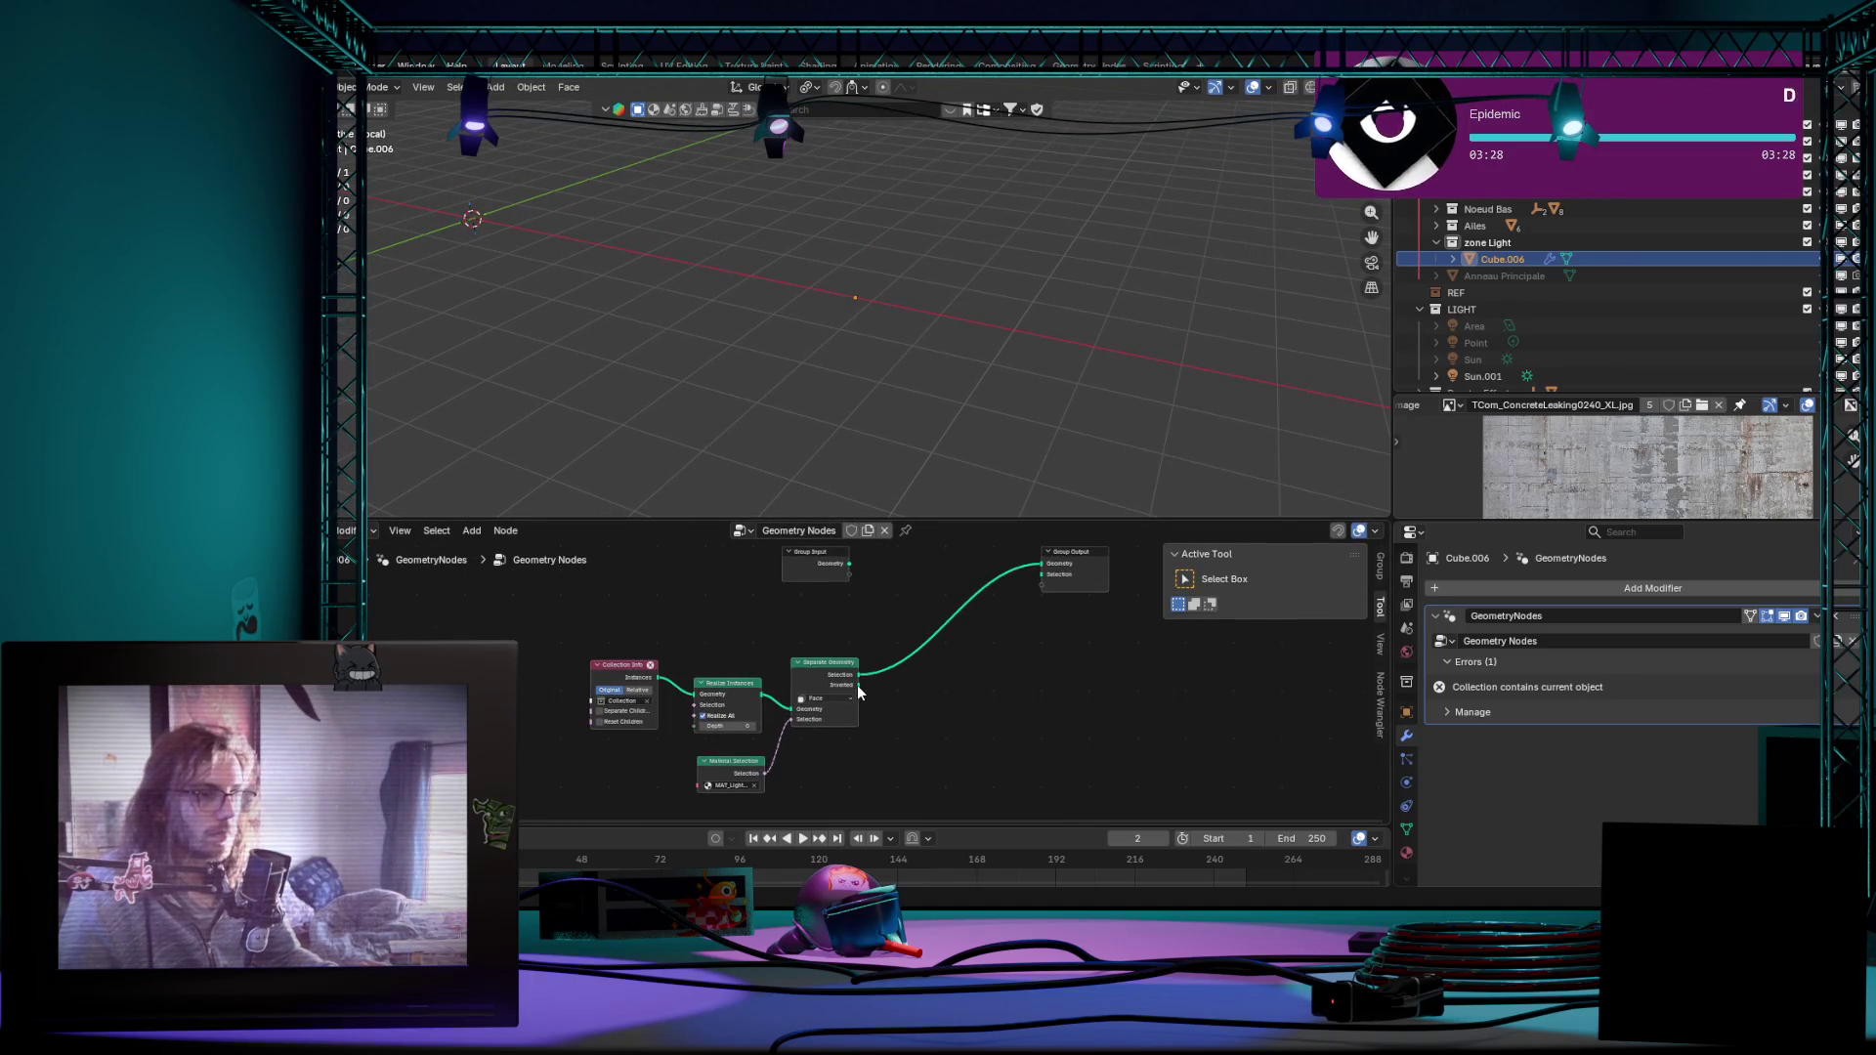
Step: Reconnect Separate Geometry to the Group Output and centre the Collection Info node group in view
mouse_move(856, 684)
left_click_drag(857, 684, 1037, 638)
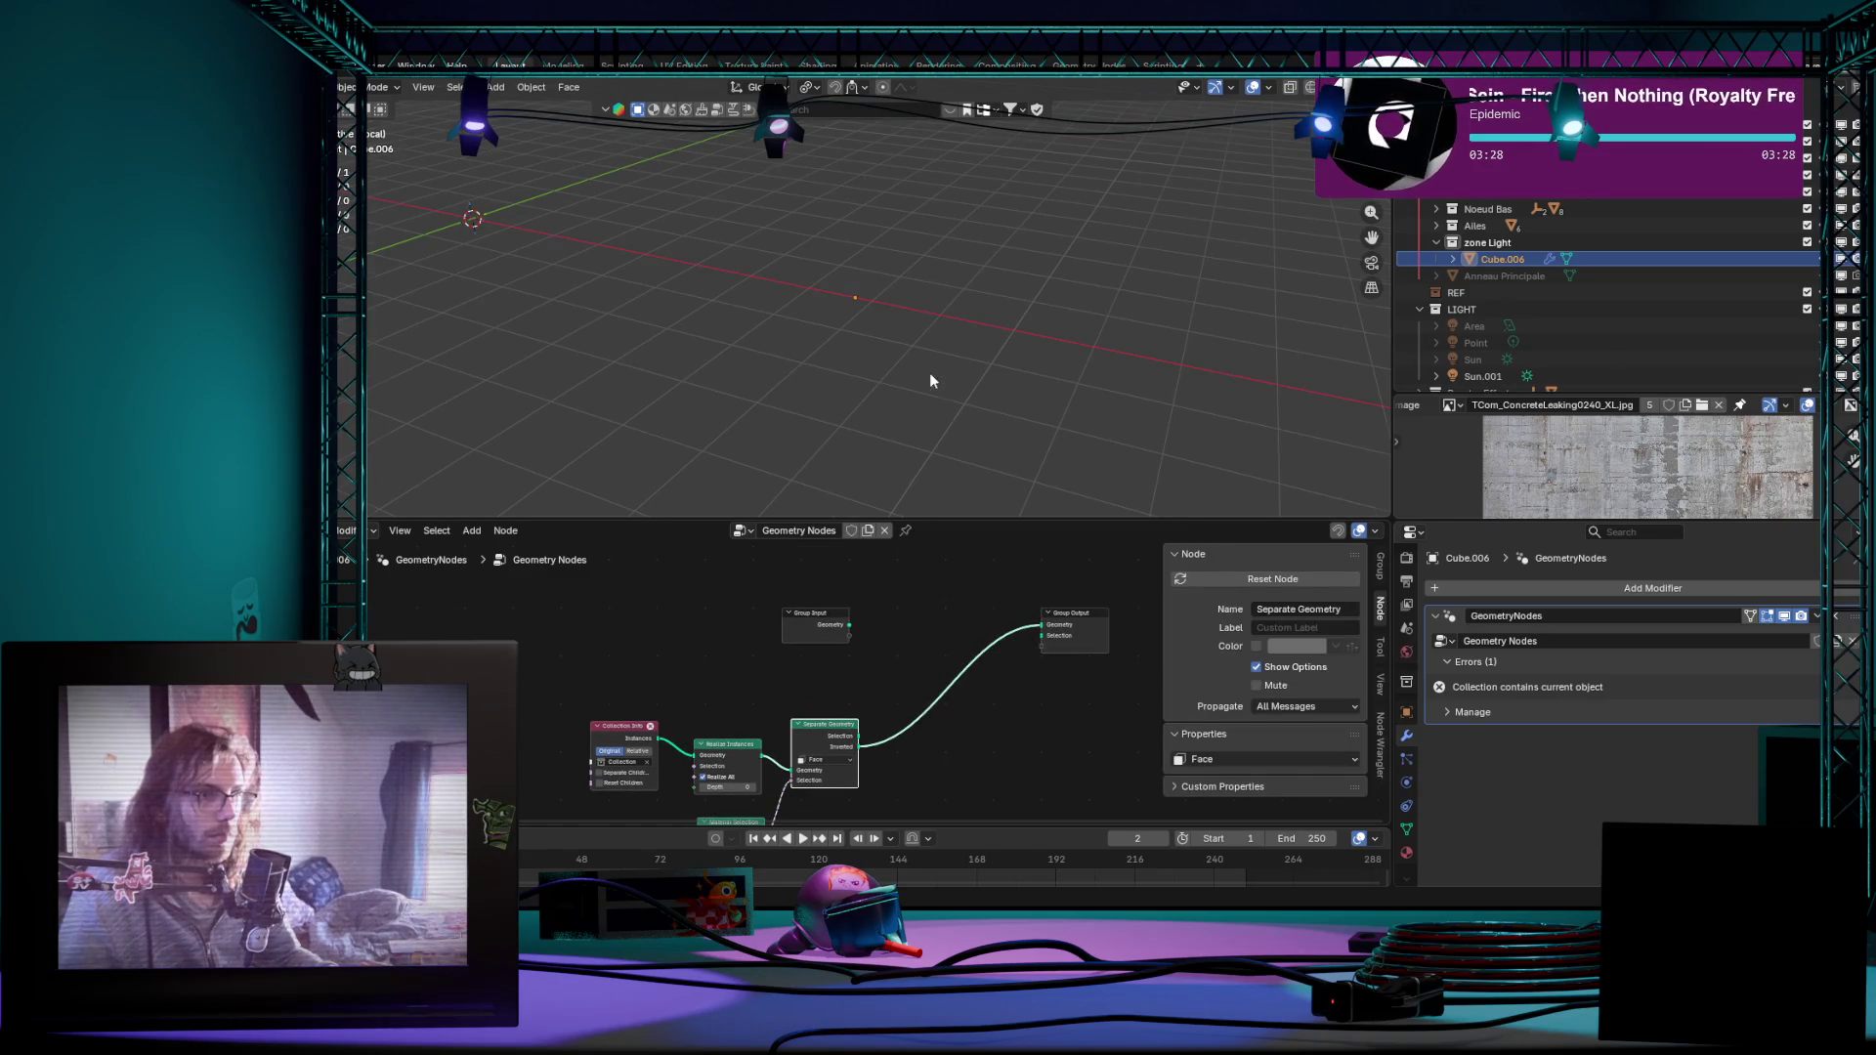
middle_click_drag(929, 380, 913, 352)
middle_click_drag(873, 611, 888, 579)
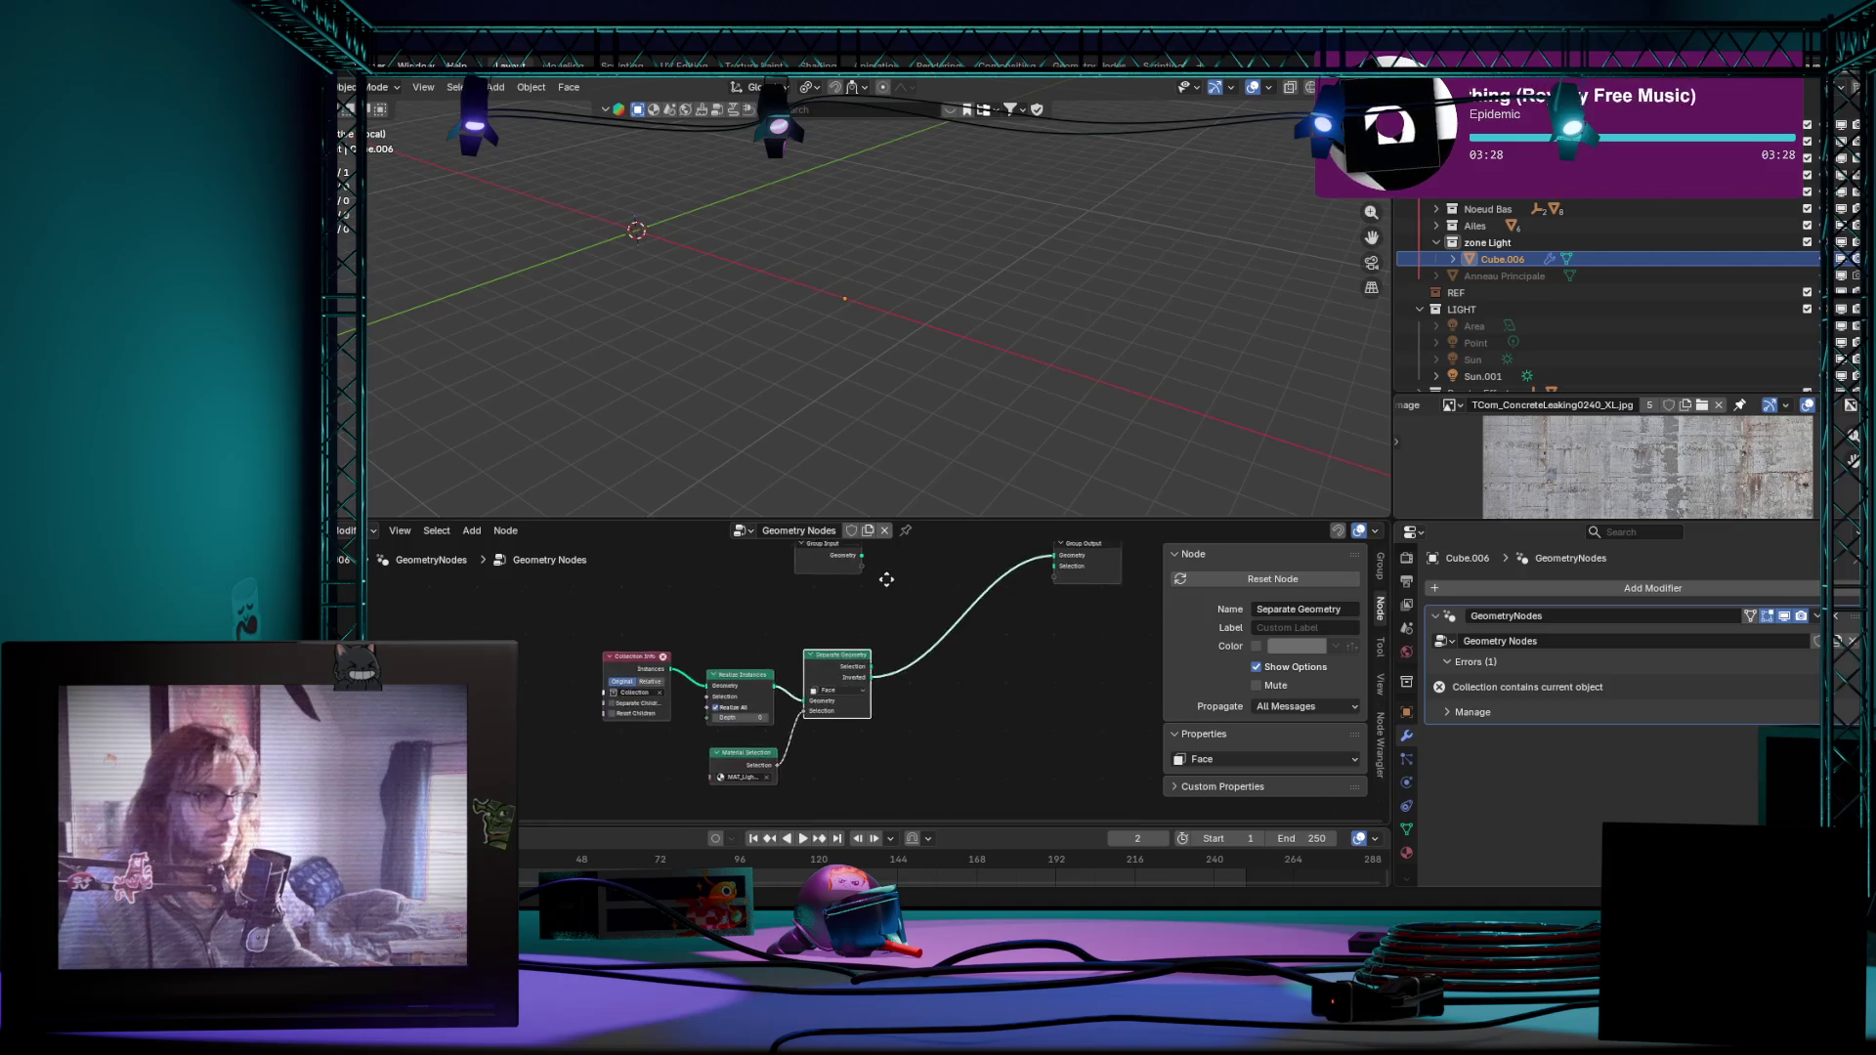
scroll(954, 670, "up", 3)
scroll(981, 692, "down", 1)
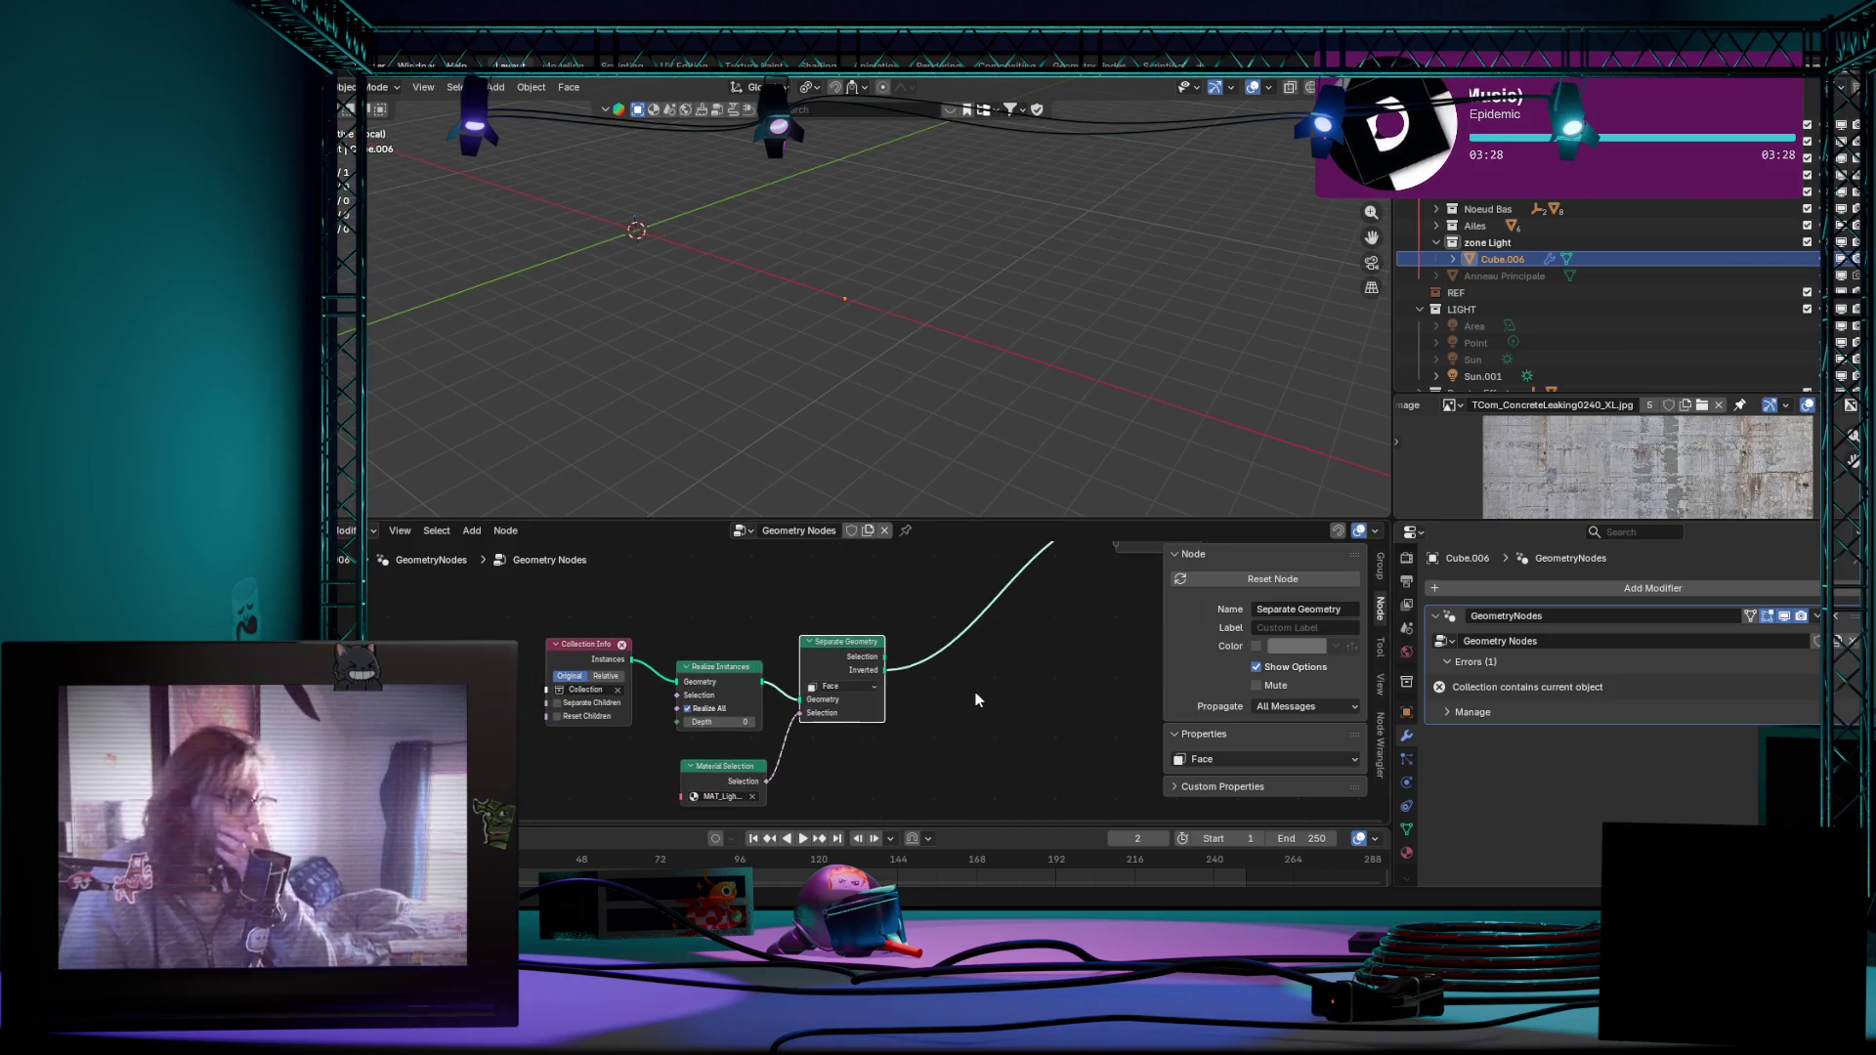
middle_click_drag(929, 380, 911, 374)
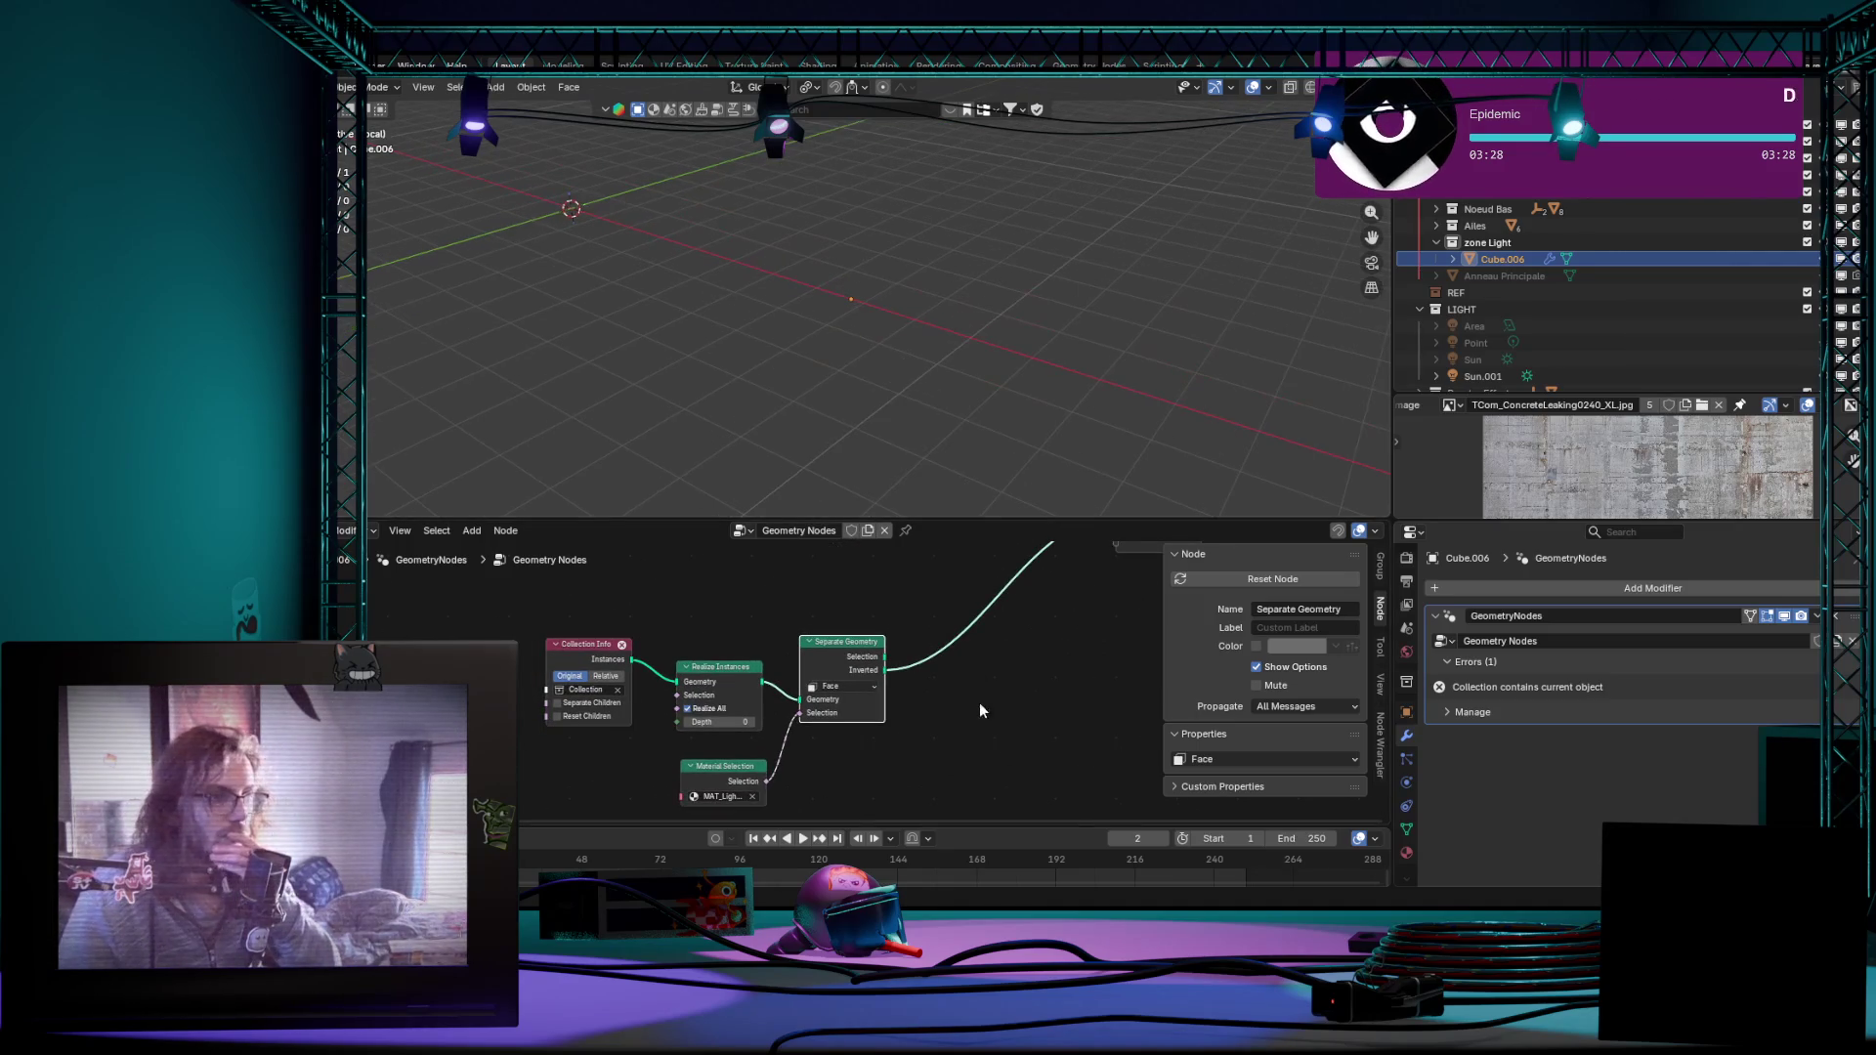
middle_click_drag(984, 611, 938, 667)
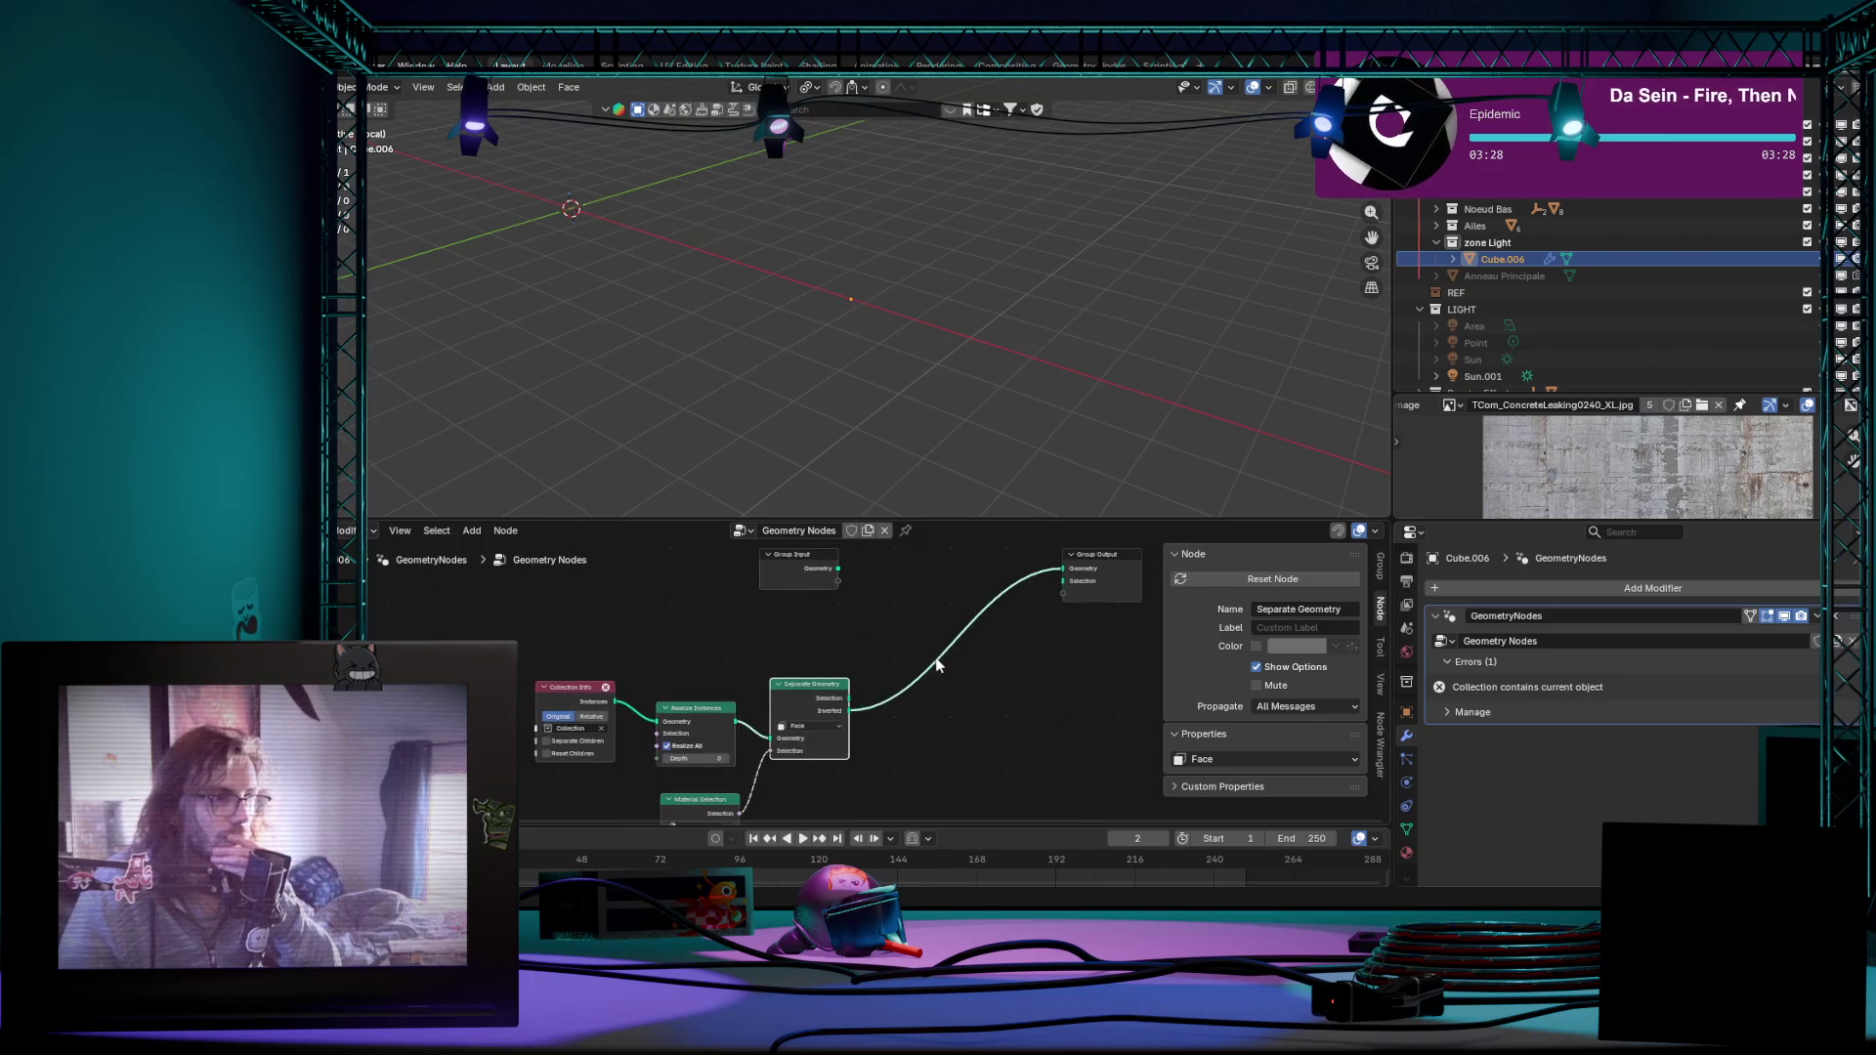
scroll(795, 647, "up", 2)
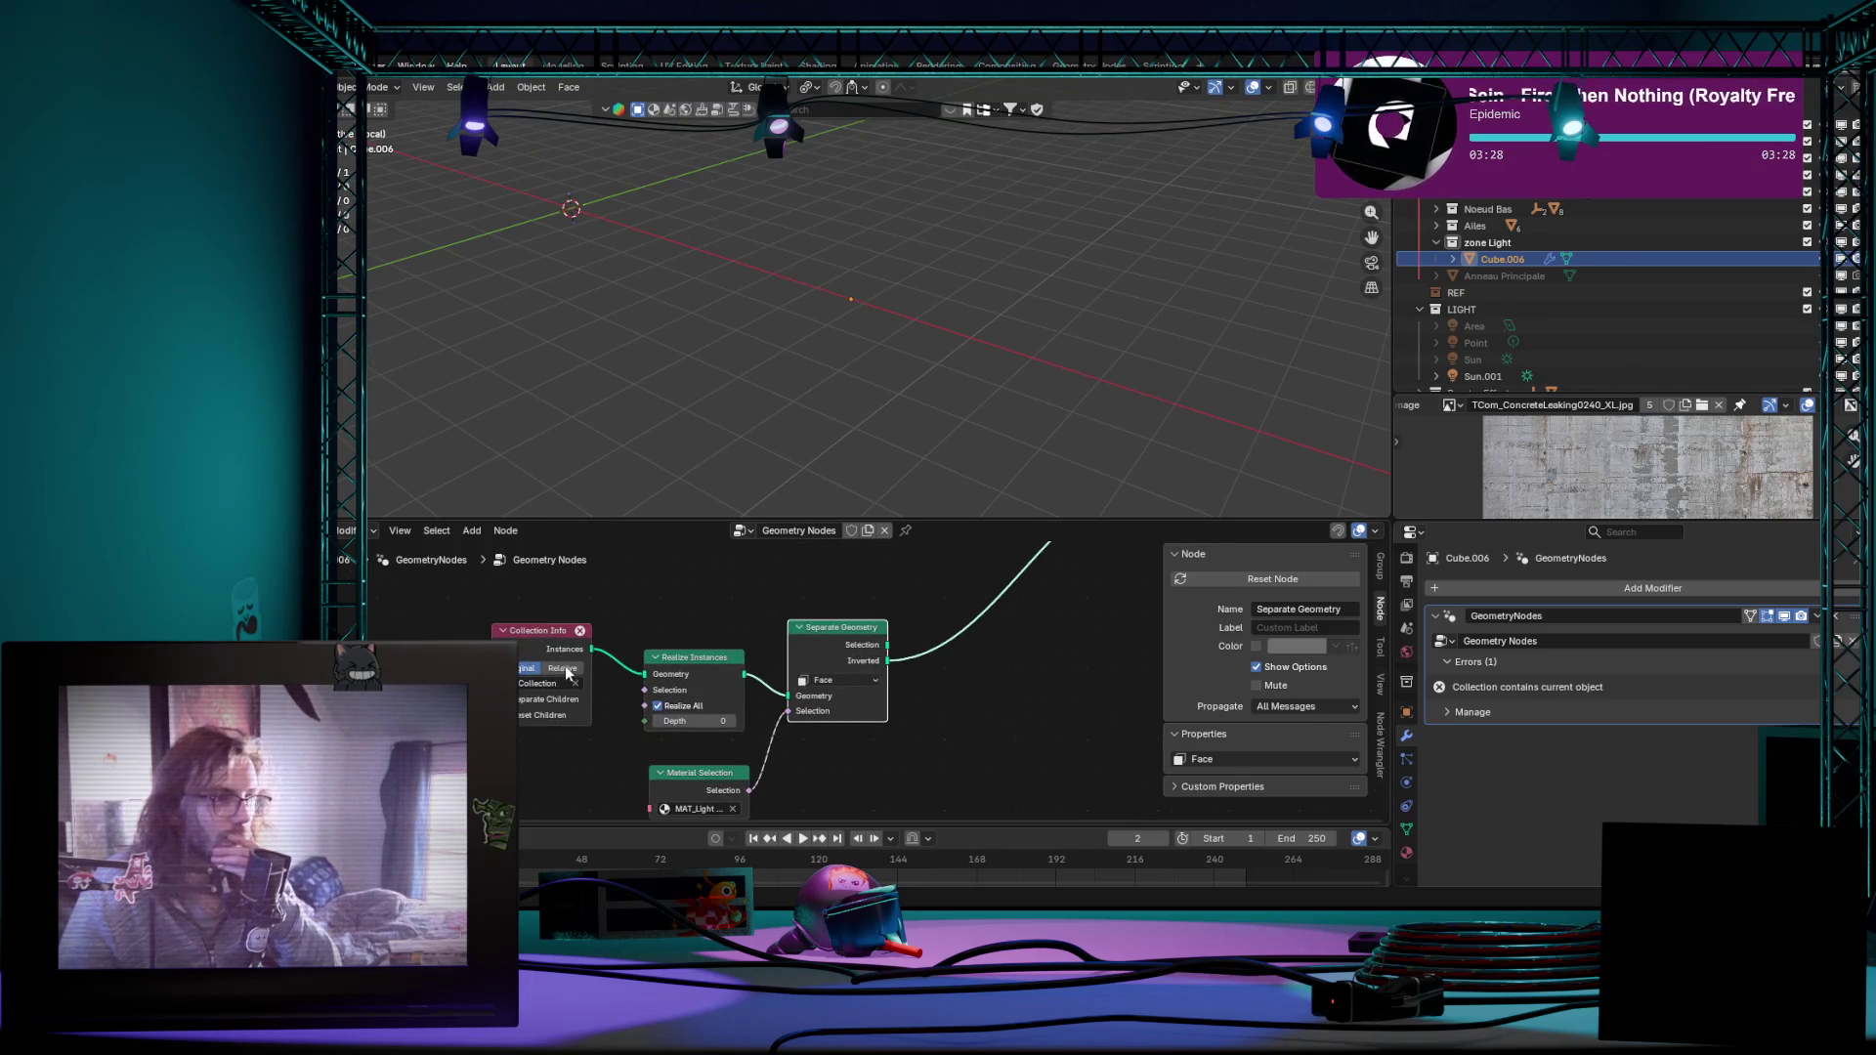
middle_click_drag(733, 381, 776, 403)
middle_click_drag(953, 630, 908, 720)
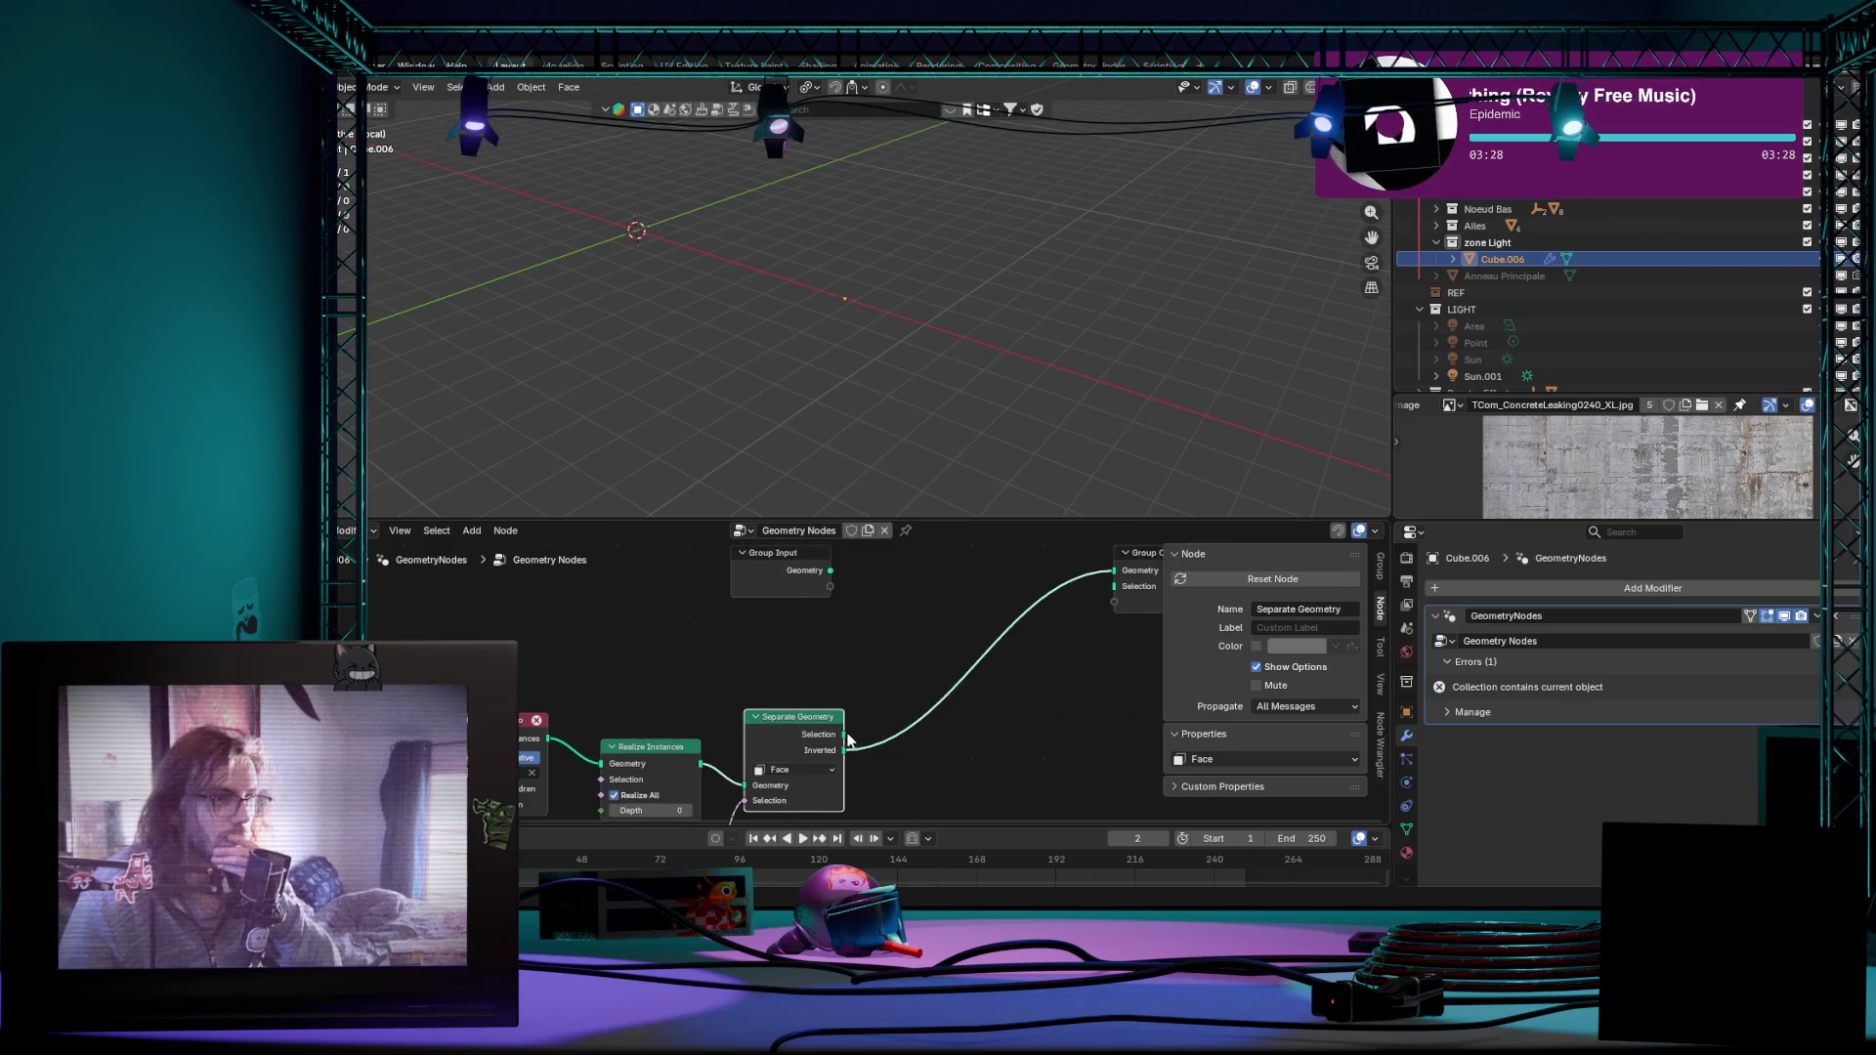
middle_click_drag(1130, 548, 1112, 597)
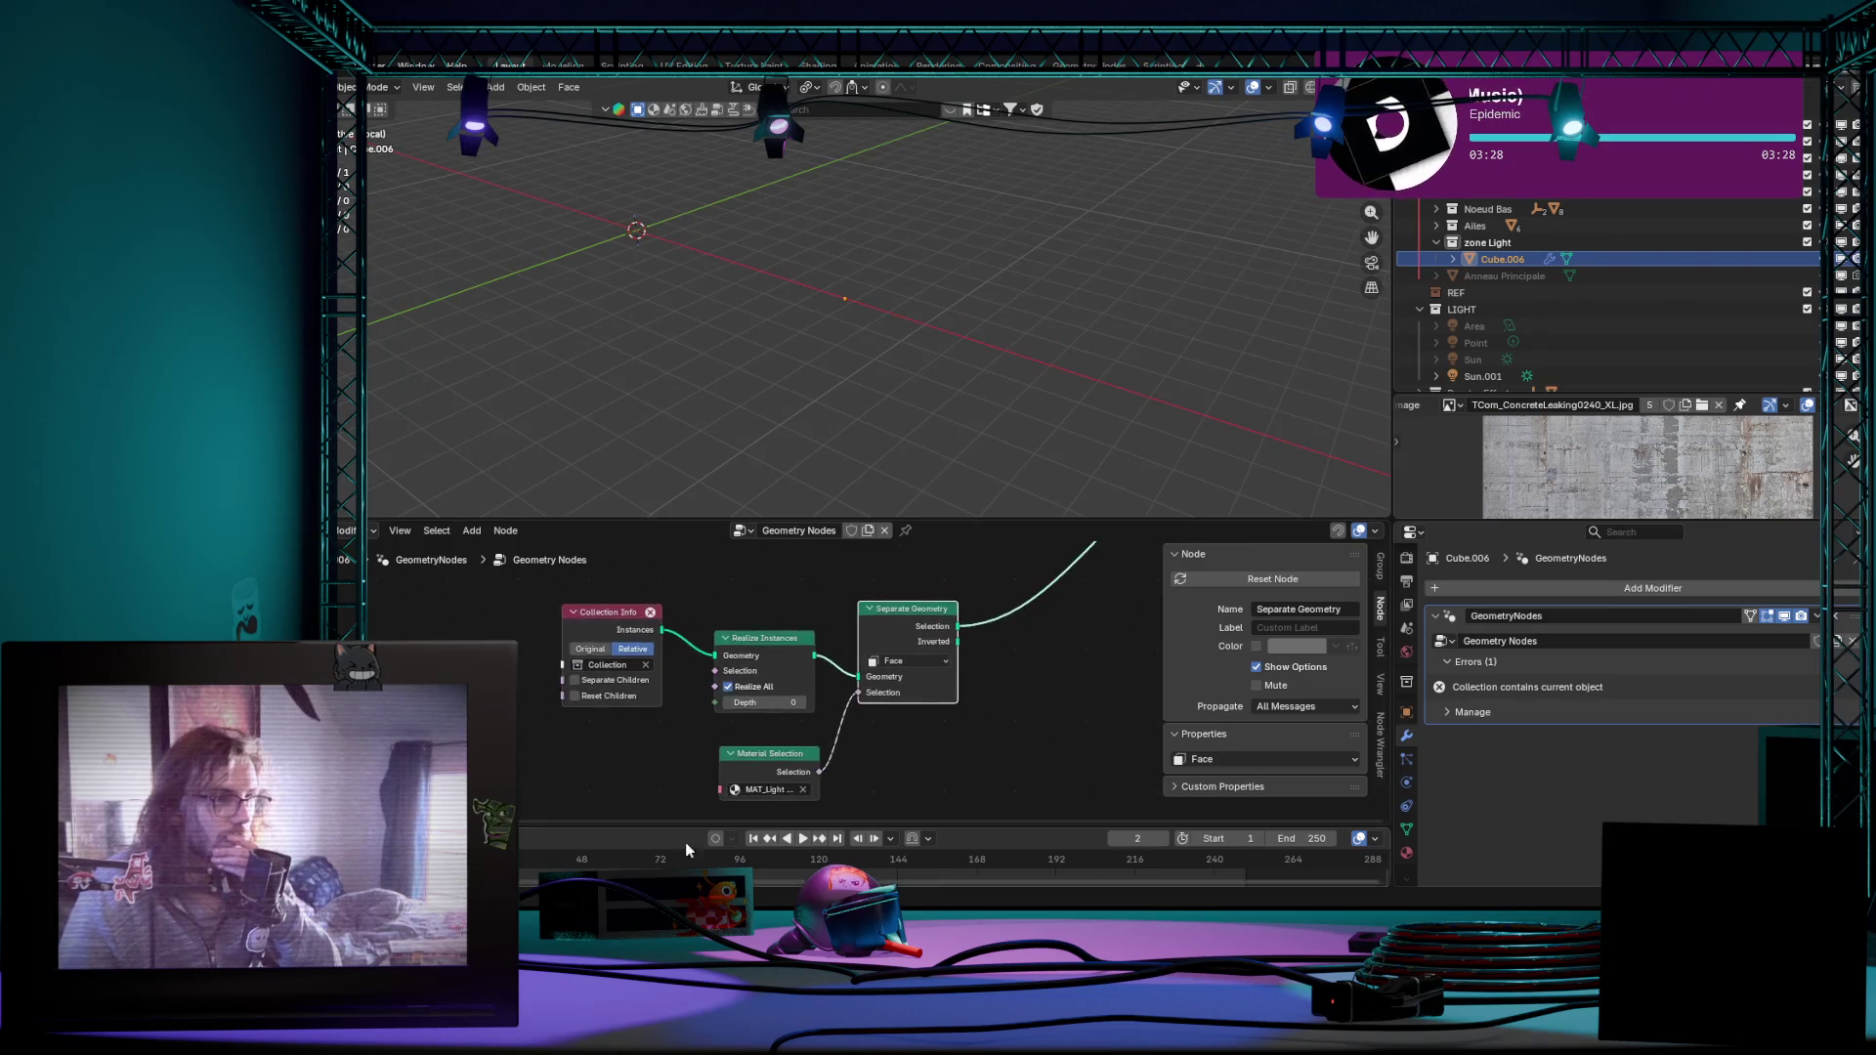
middle_click_drag(685, 843, 643, 708)
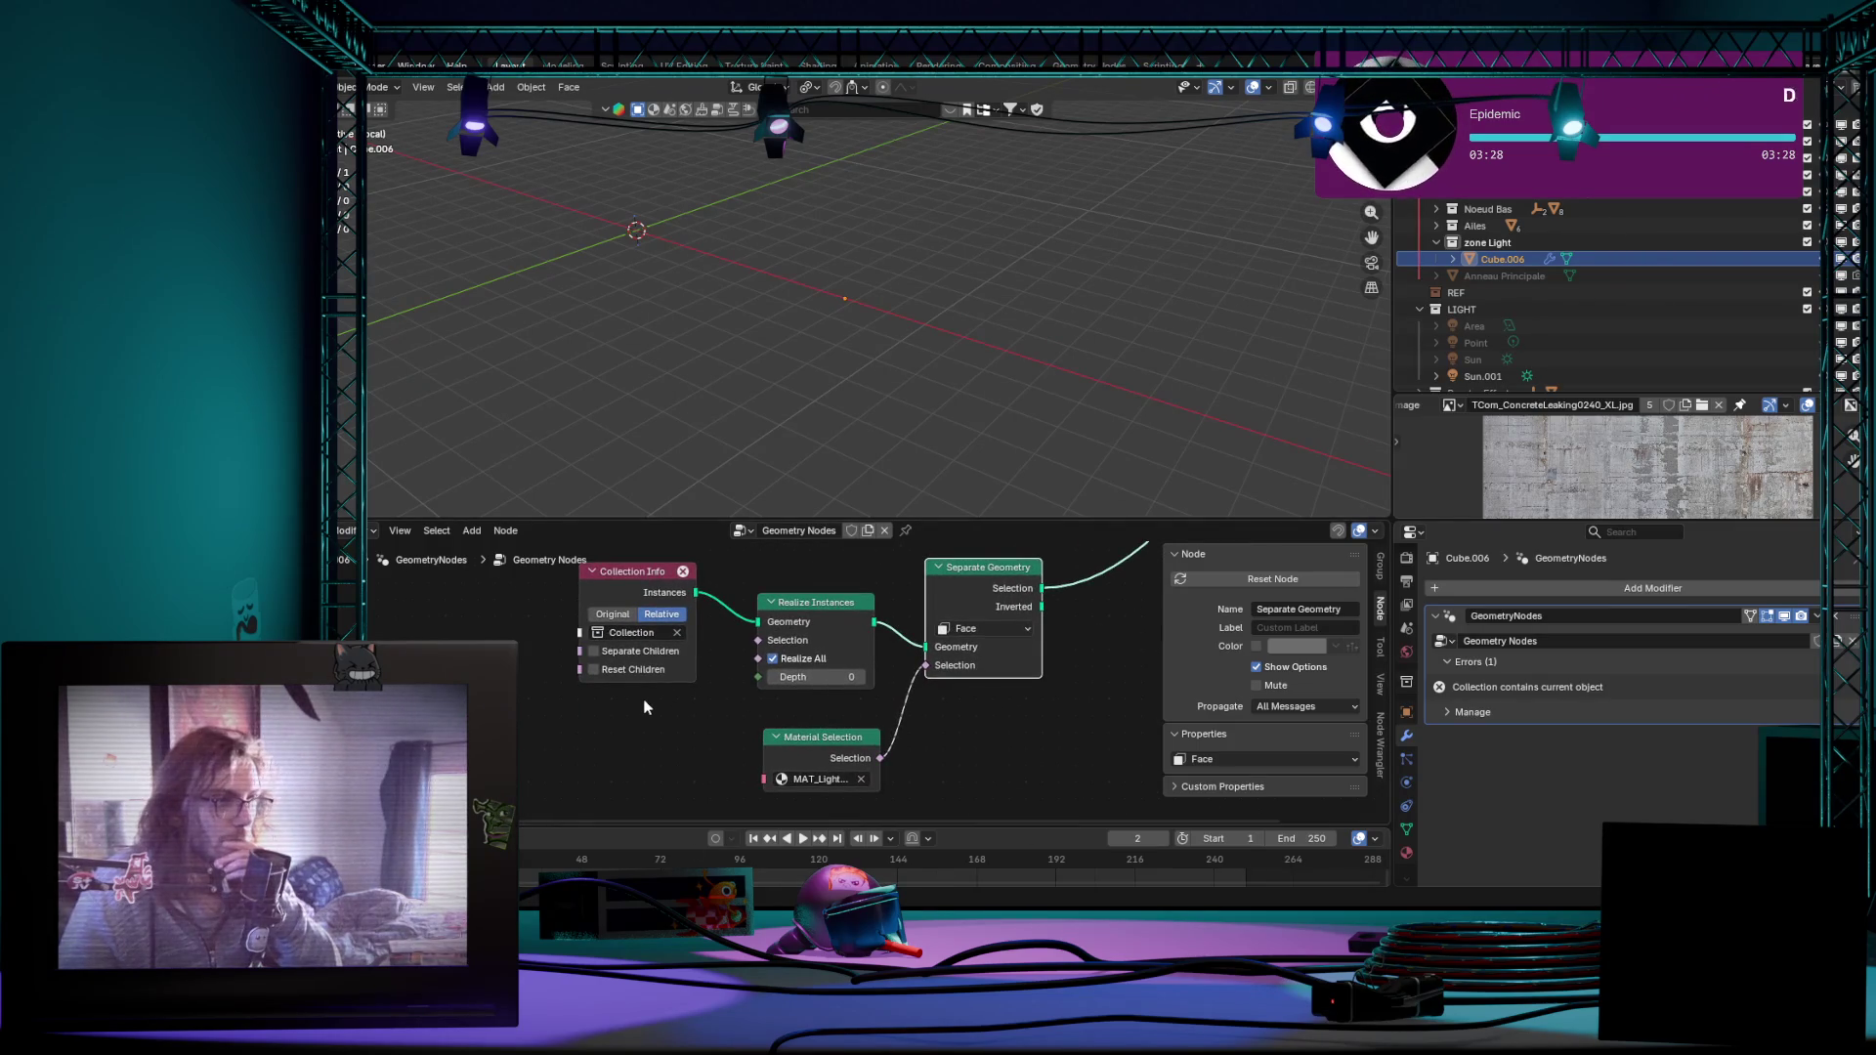
Step: Turn on Separate Children and Reset Children in the Collection Info node
left_click(594, 650)
left_click(594, 669)
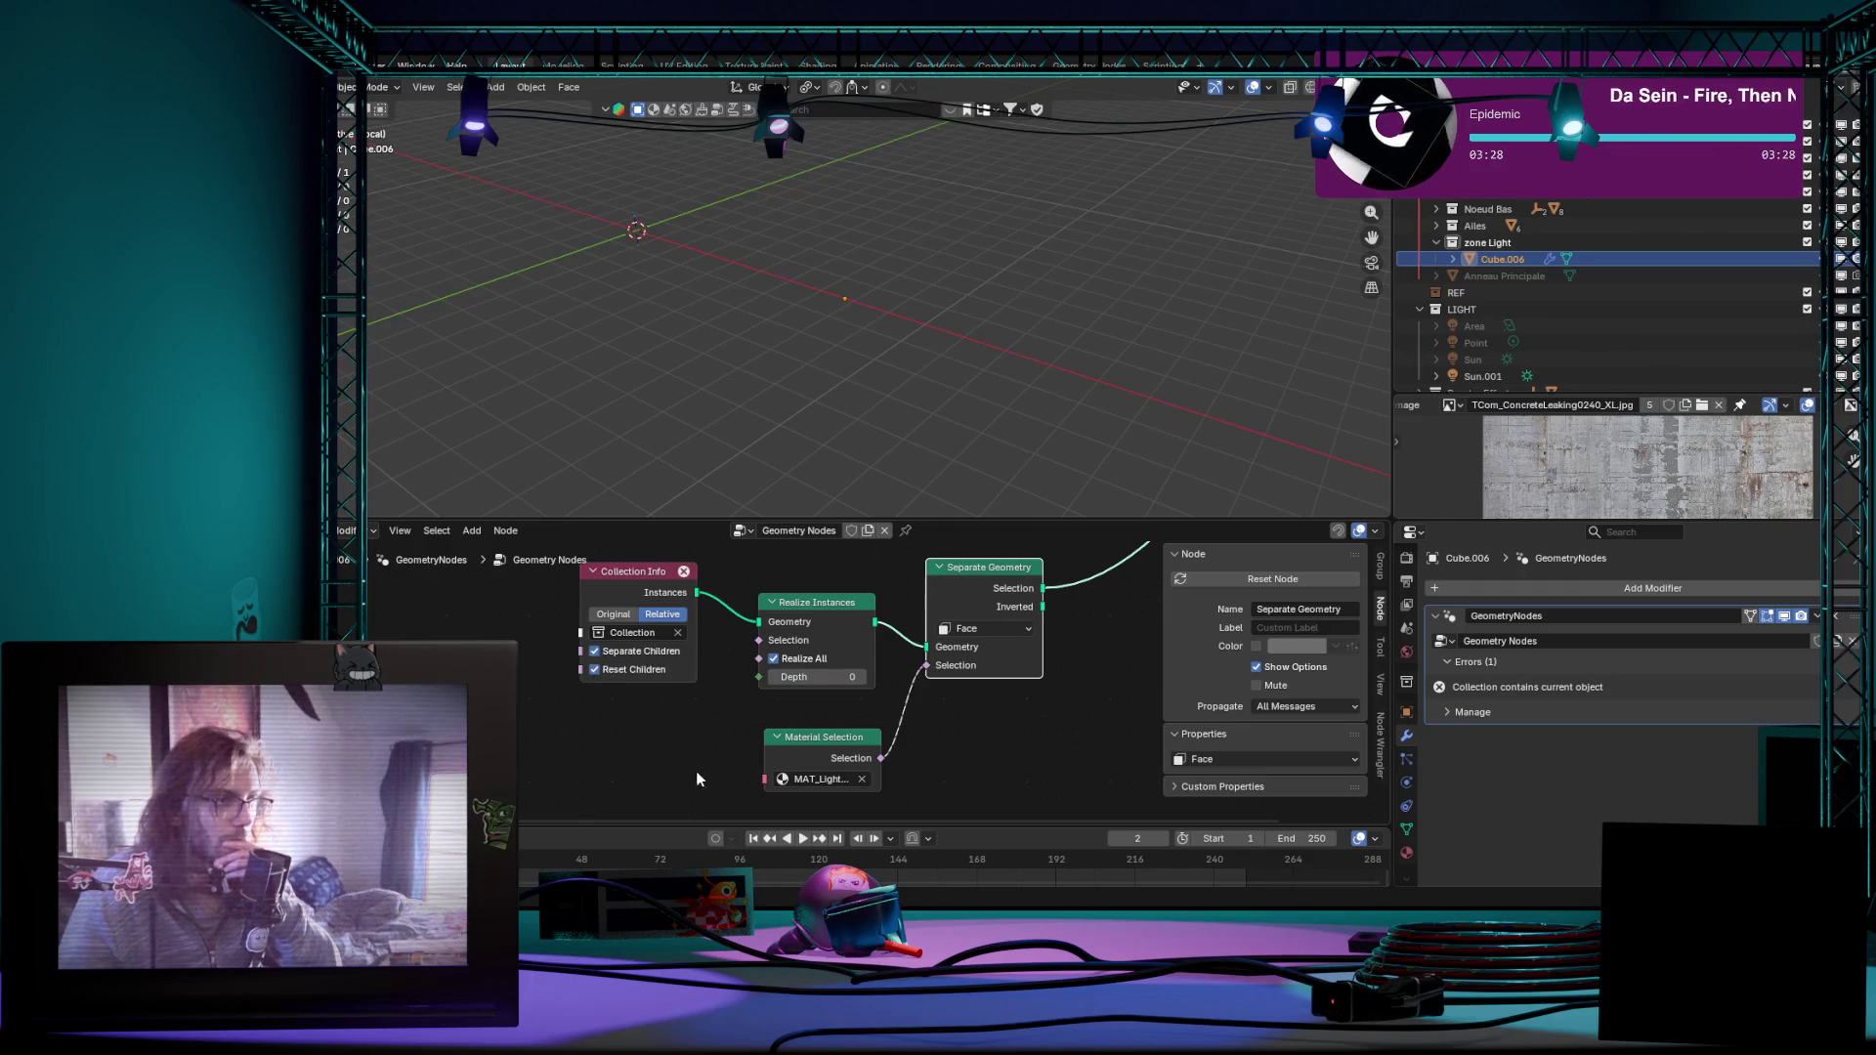
scroll(983, 771, "down", 1)
mouse_move(984, 772)
middle_mouse_down()
mouse_move(869, 730)
mouse_move(845, 694)
middle_mouse_up()
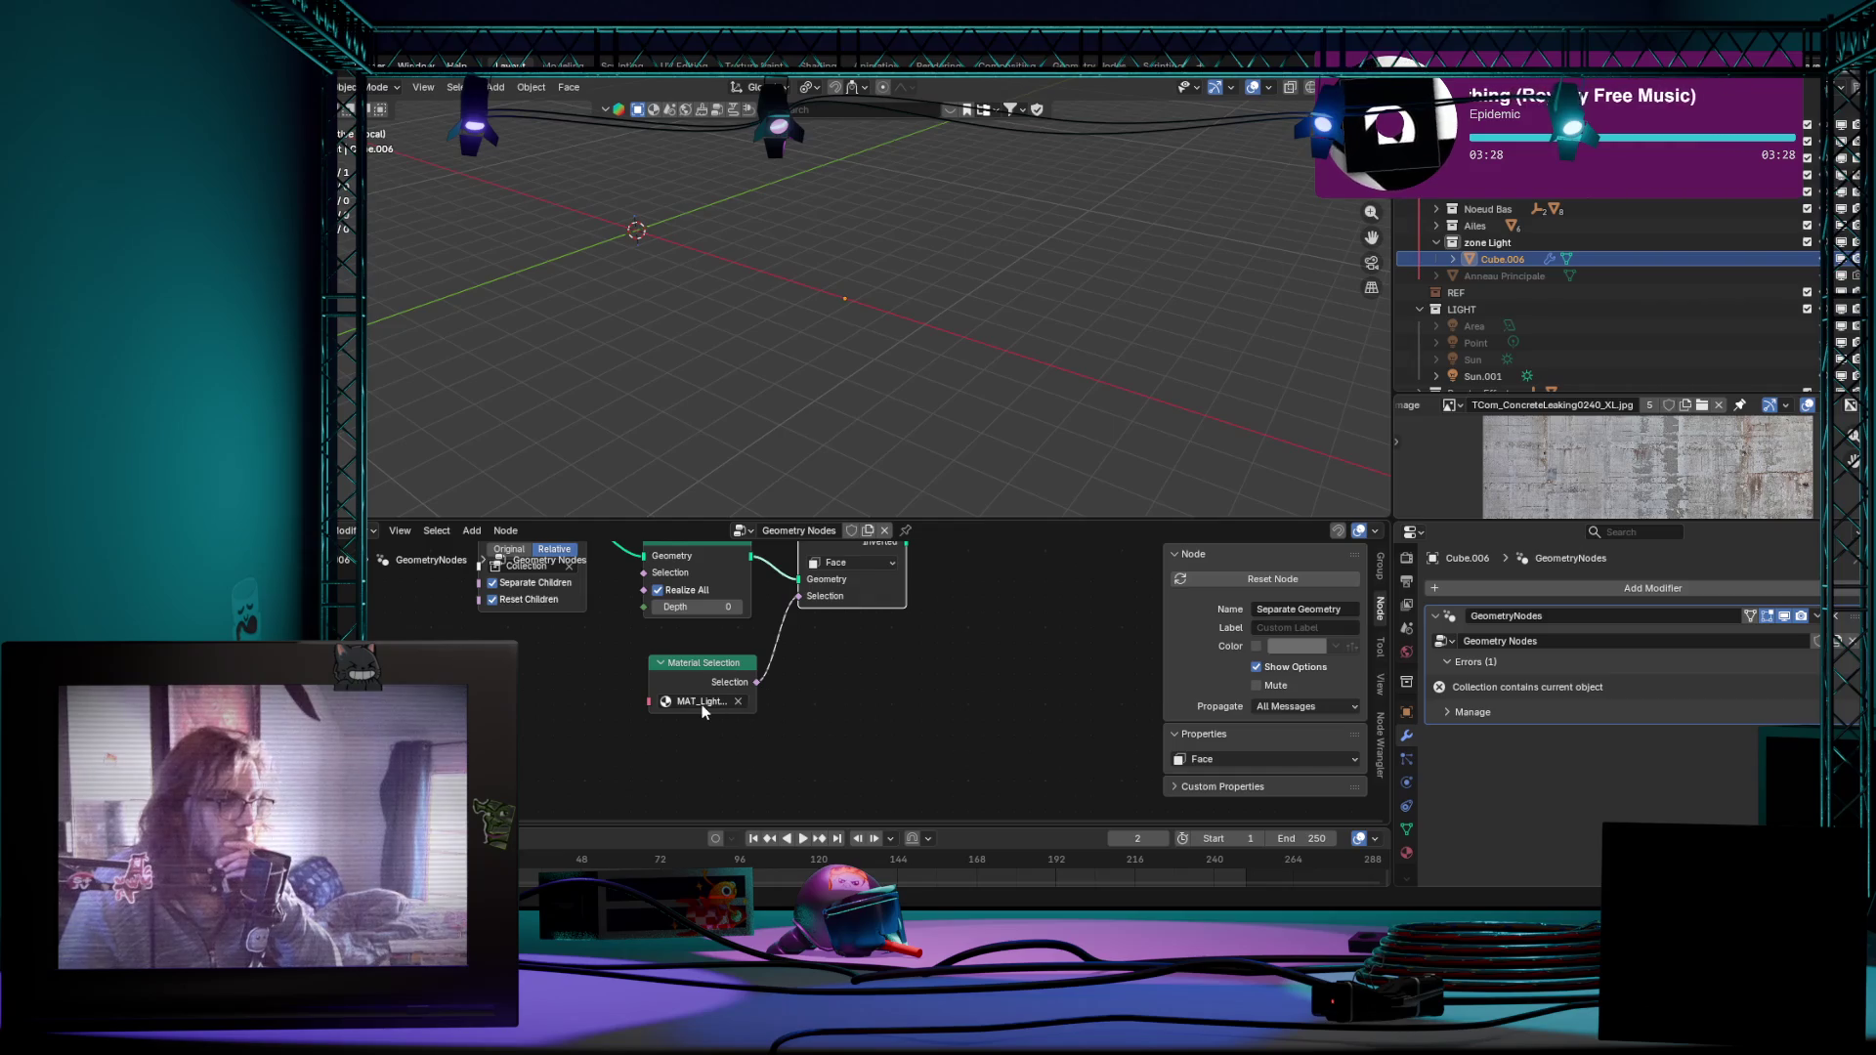
middle_click_drag(518, 681, 538, 777)
scroll(951, 674, "down", 2)
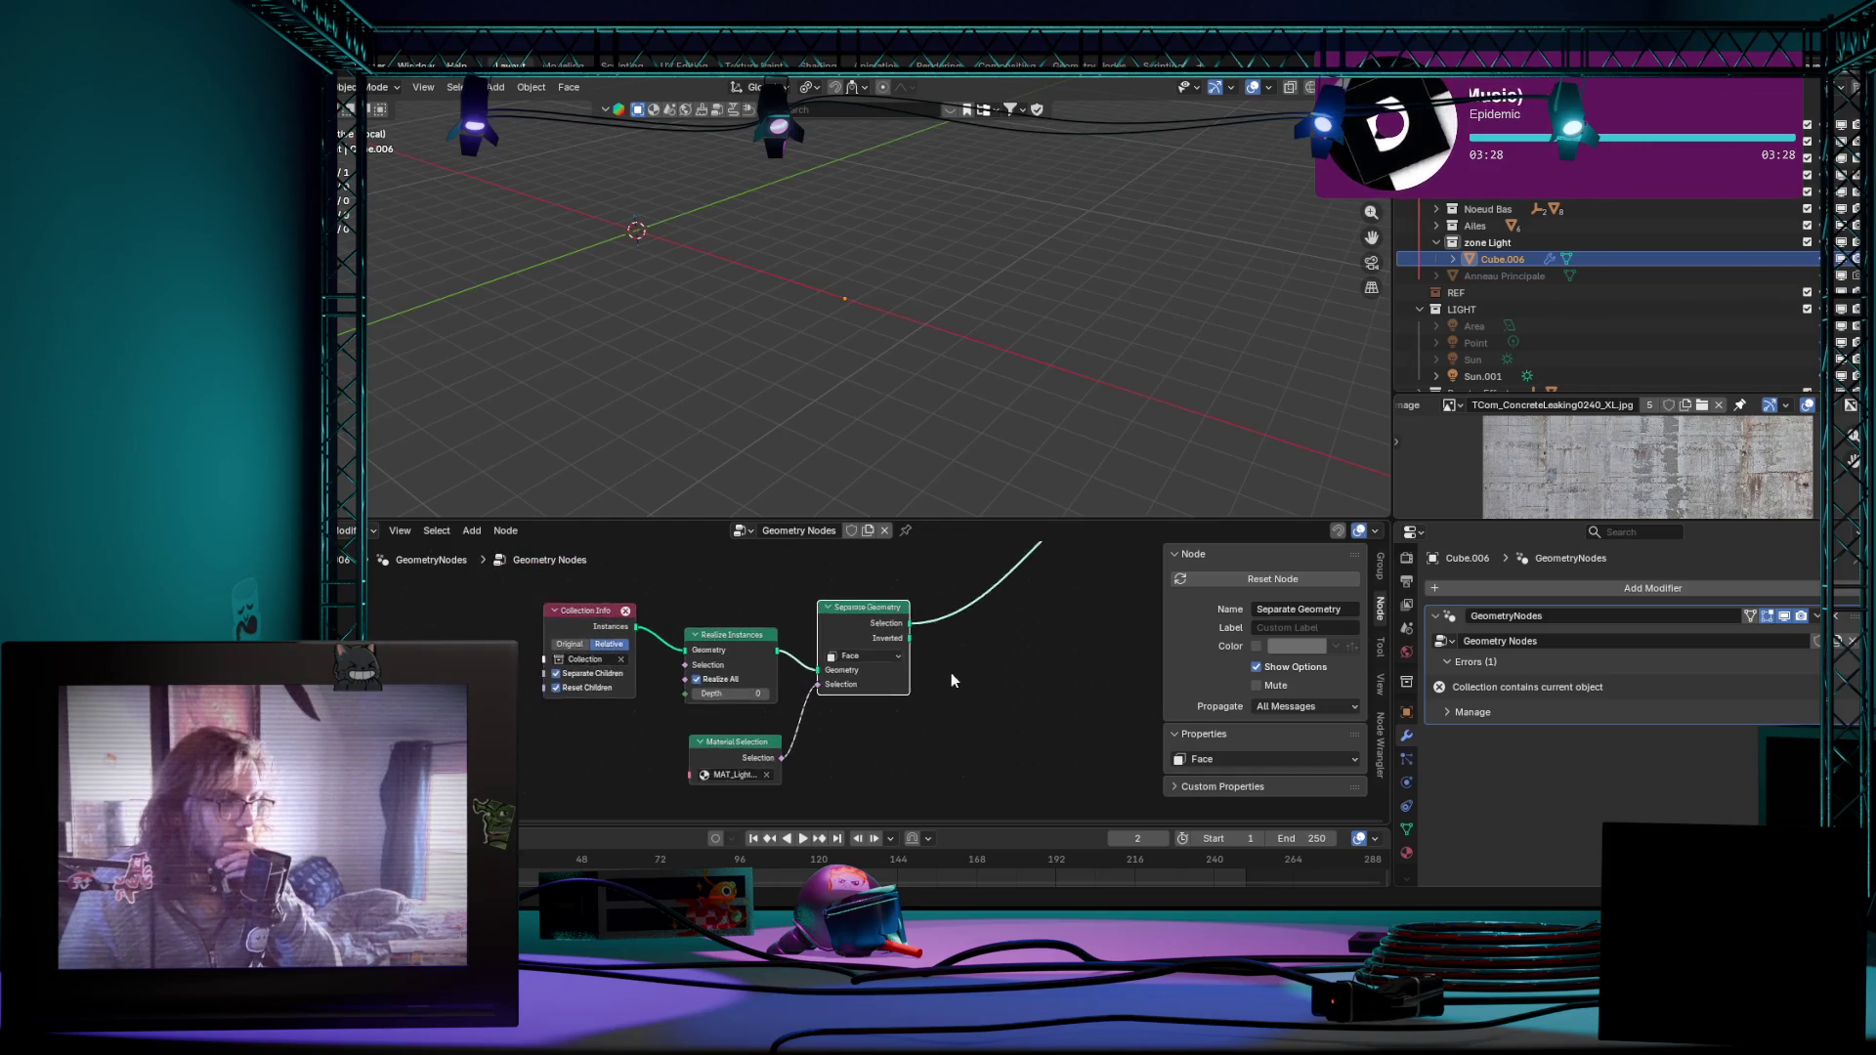
scroll(735, 653, "up", 1)
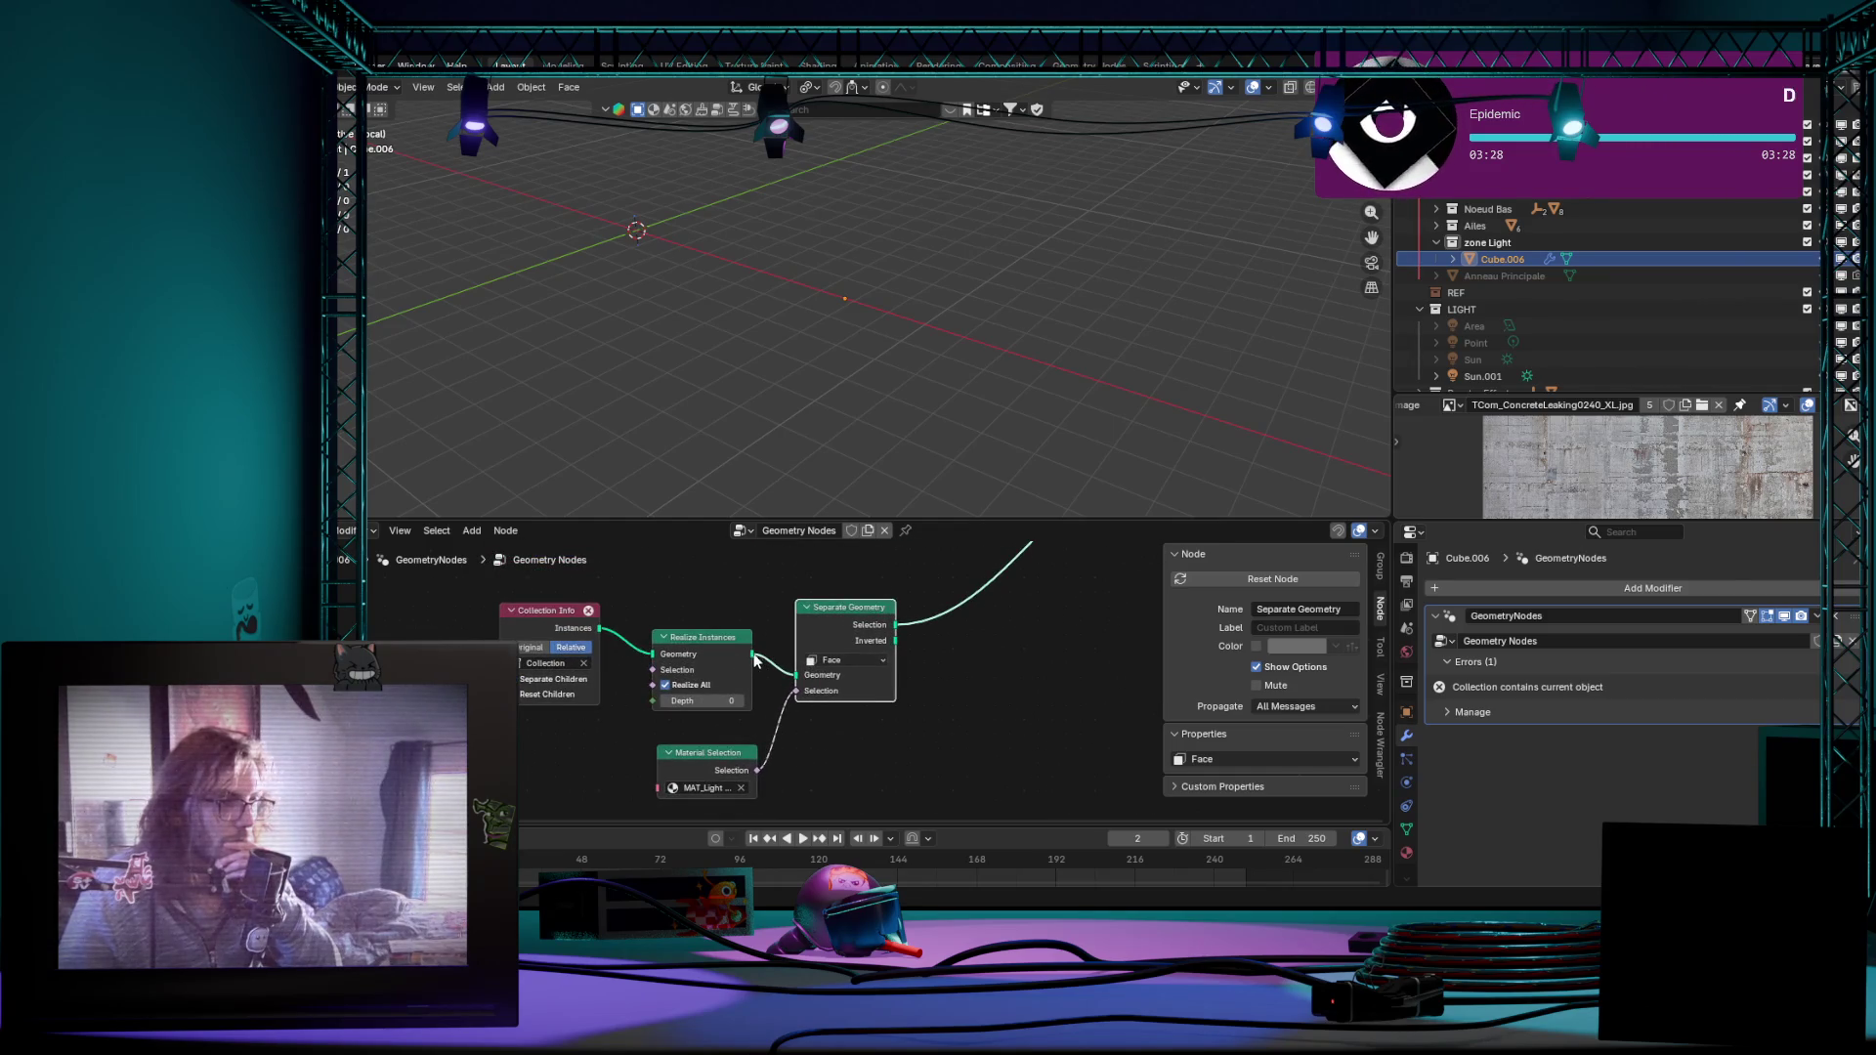
scroll(778, 657, "down", 1)
Step: Wire Realize Instances and Collection Info results toward the Group Output of the node tree
key("Home")
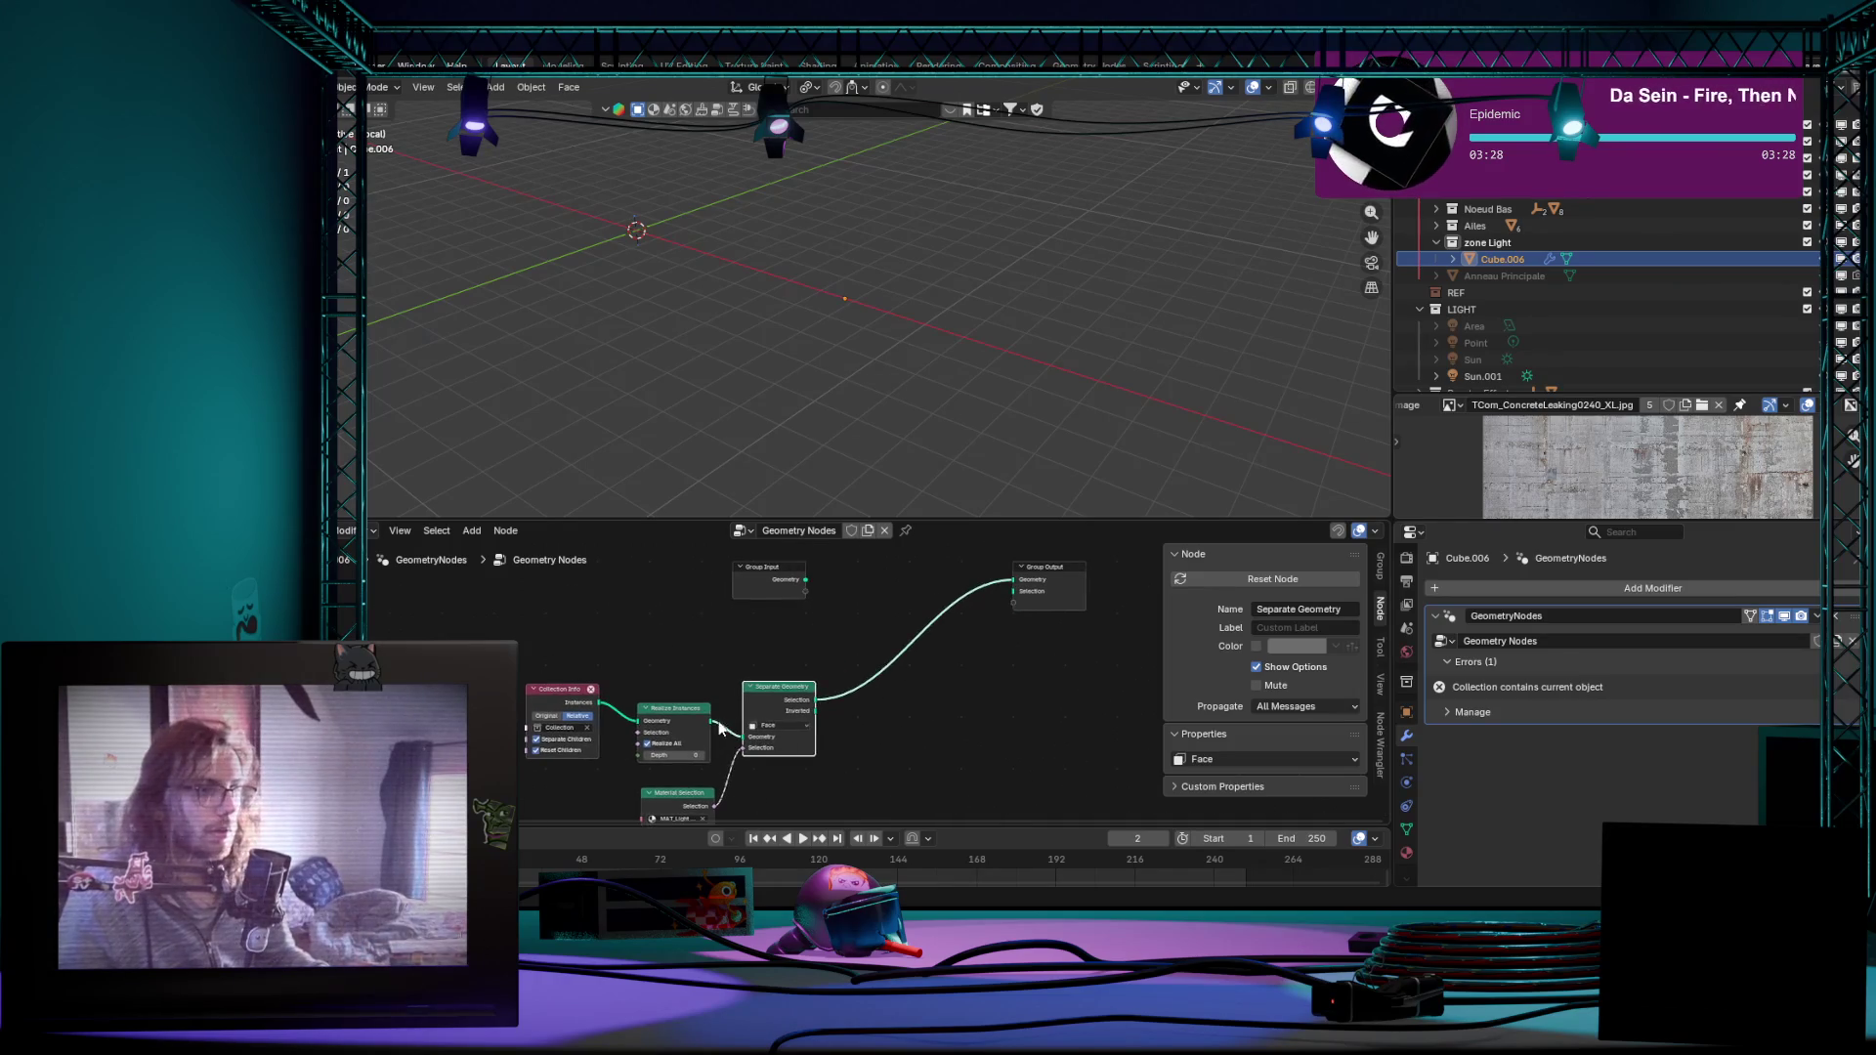
left_click_drag(708, 725, 1003, 591)
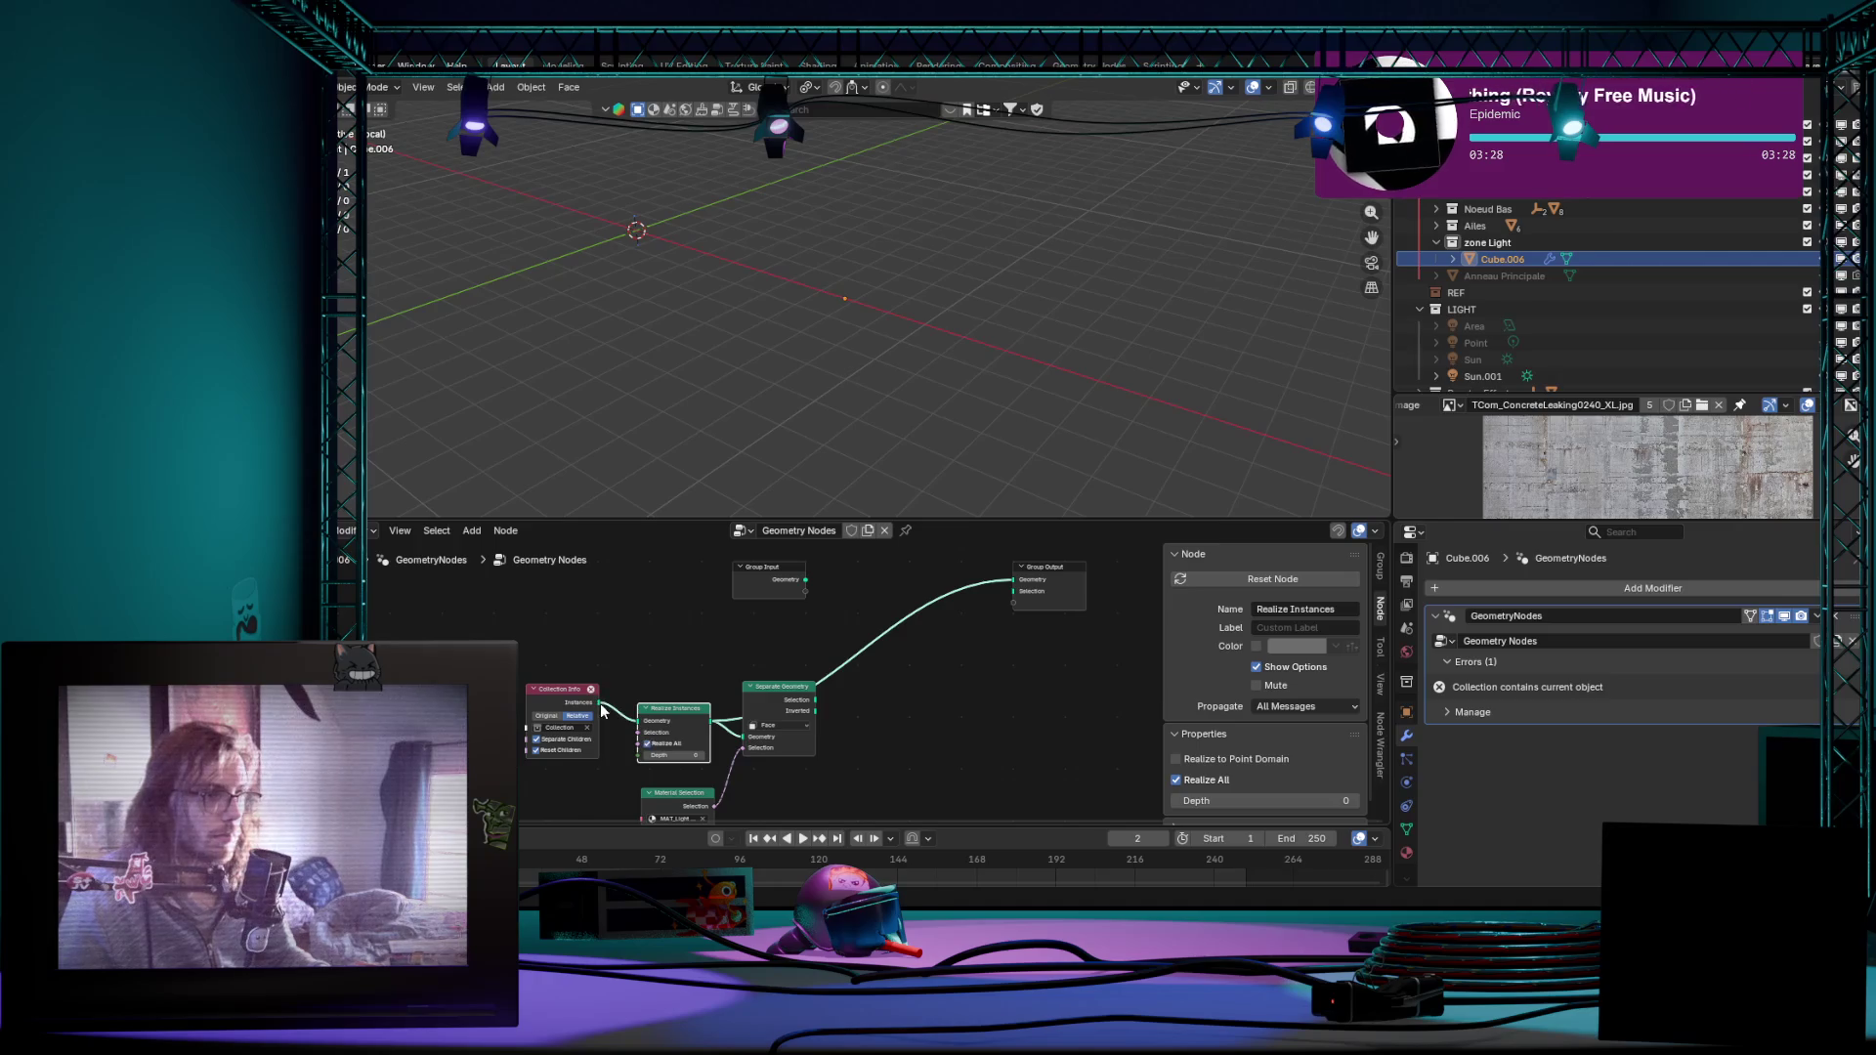
left_click_drag(596, 703, 956, 650)
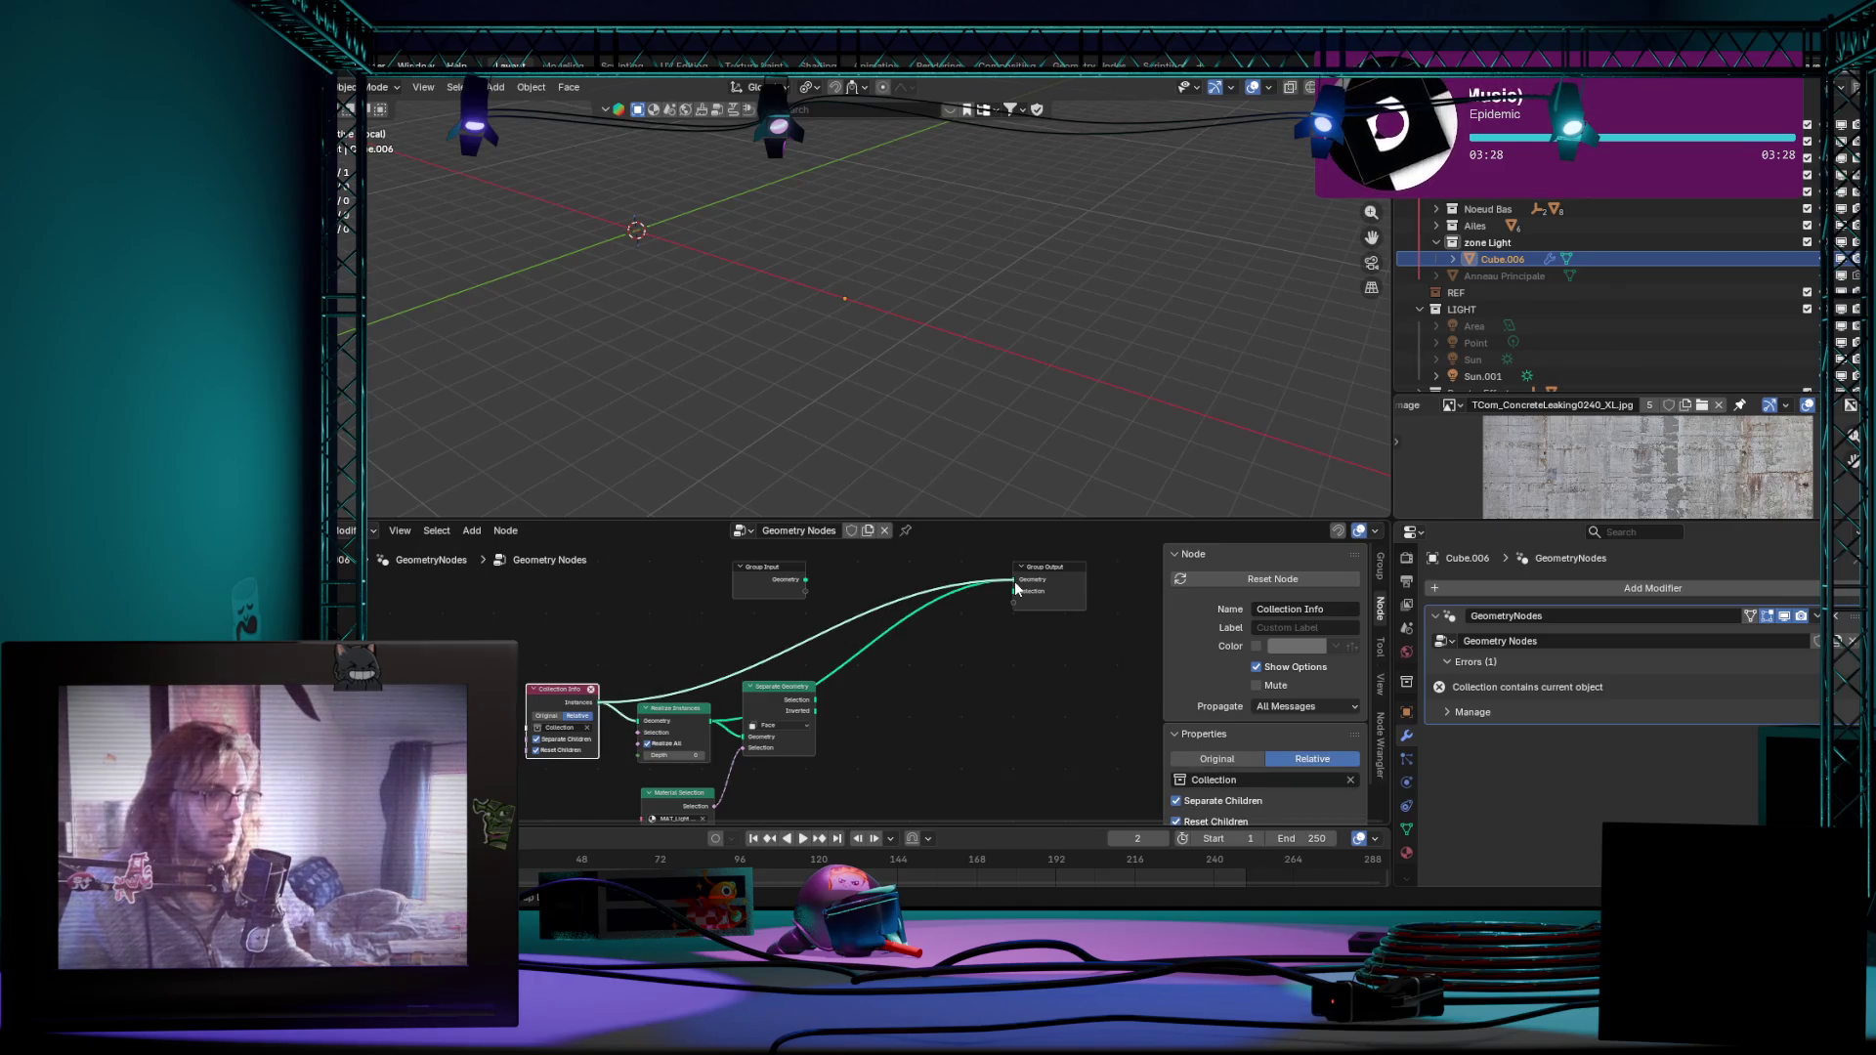
middle_click_drag(946, 499, 895, 435)
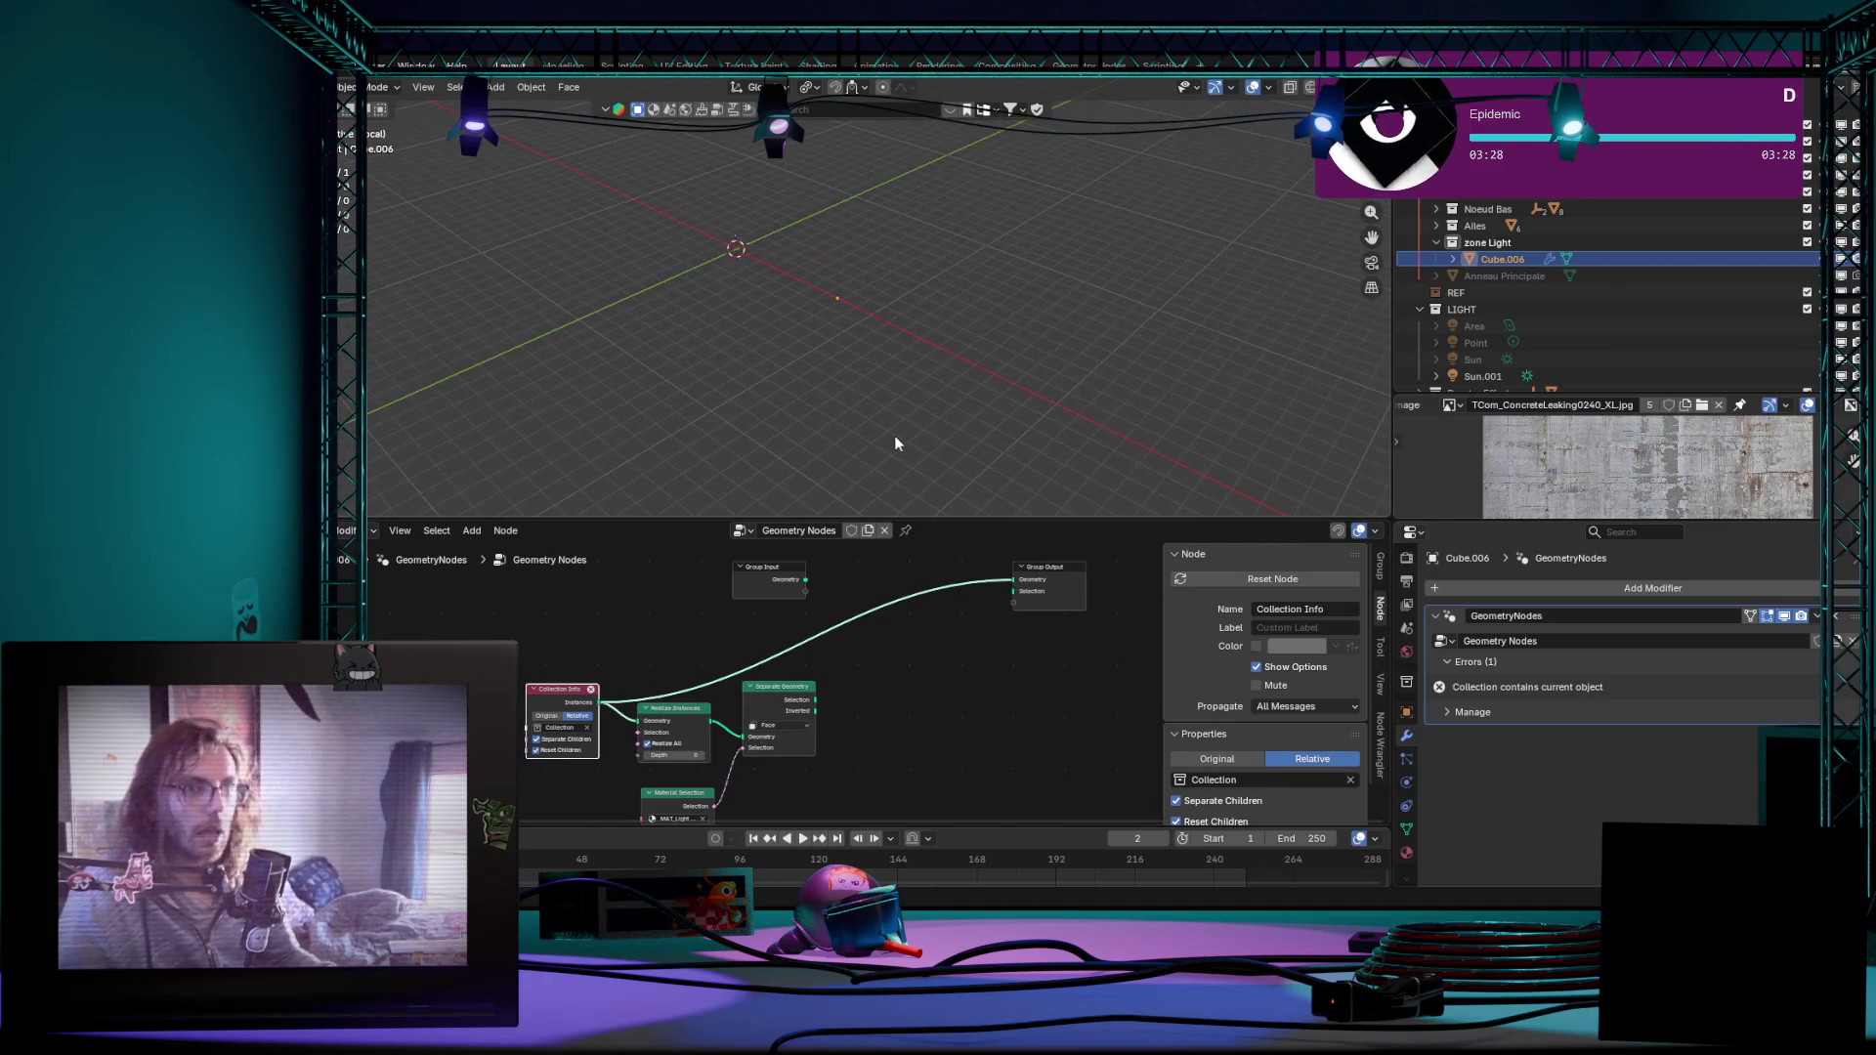
scroll(816, 559, "up", 2)
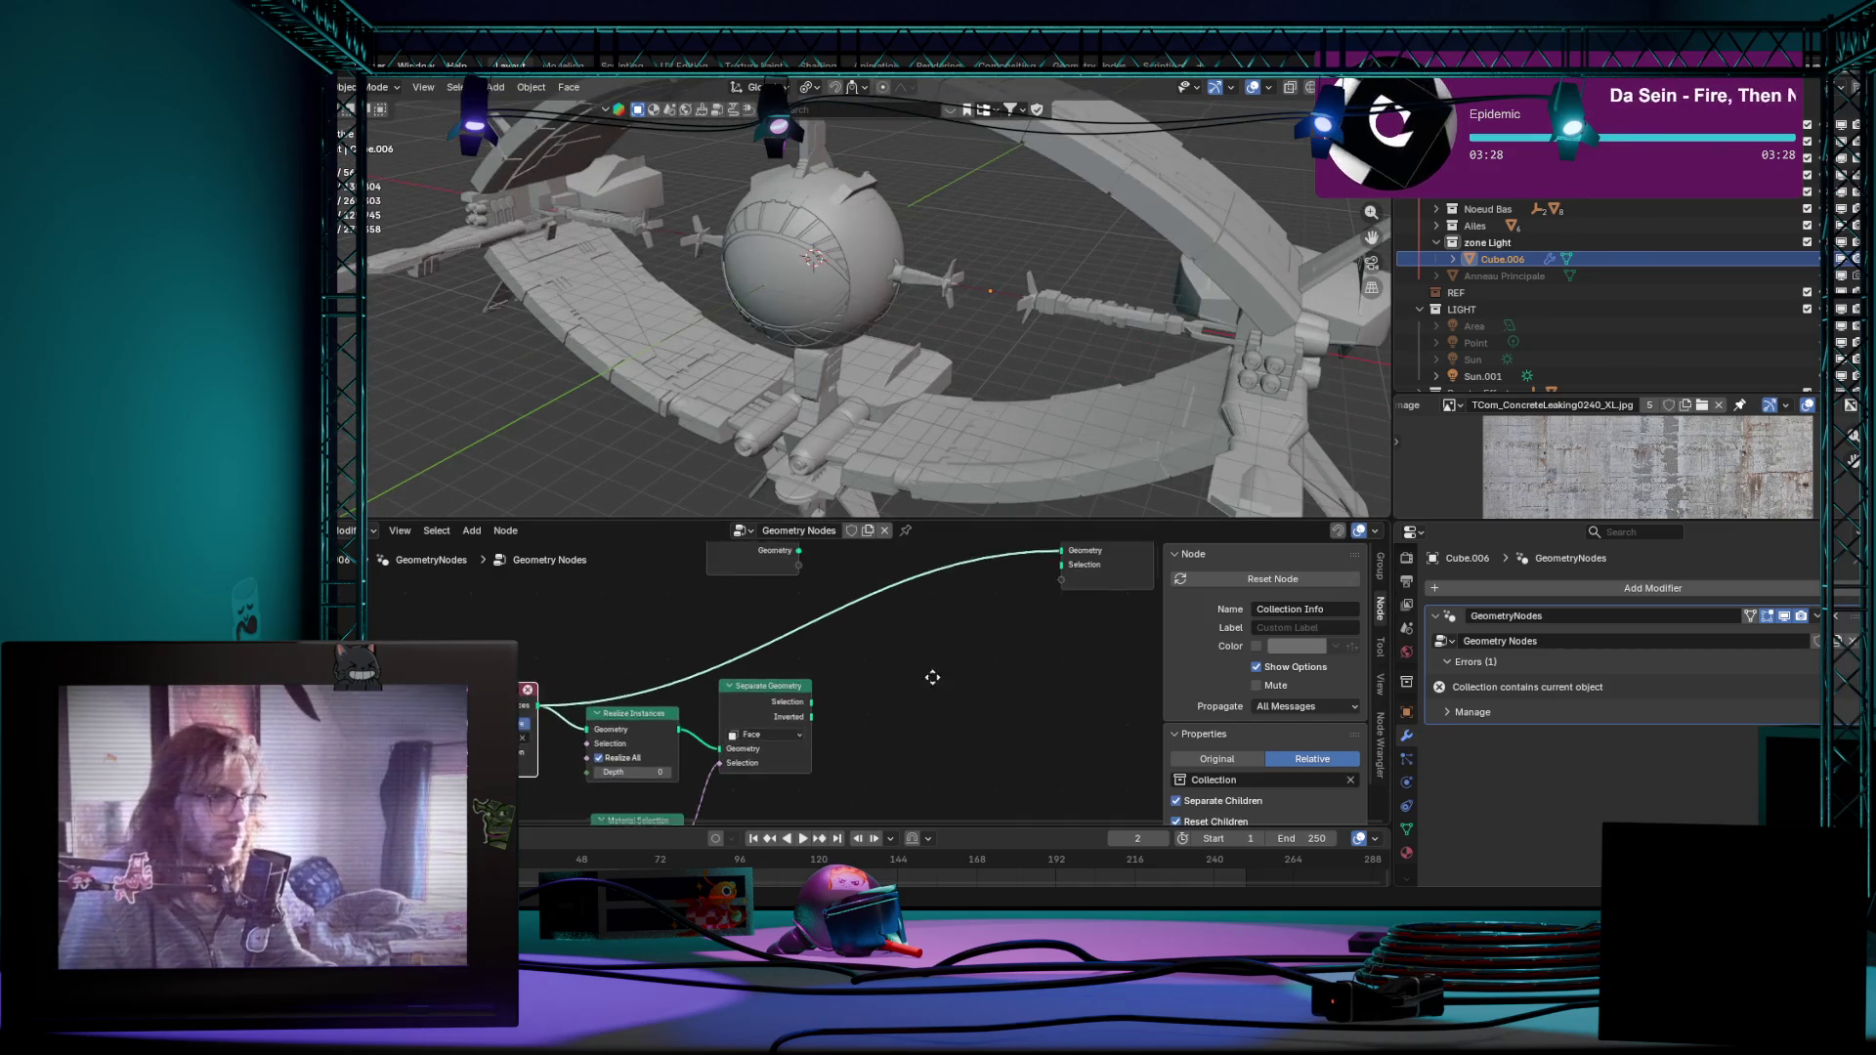
middle_click_drag(624, 616, 655, 639)
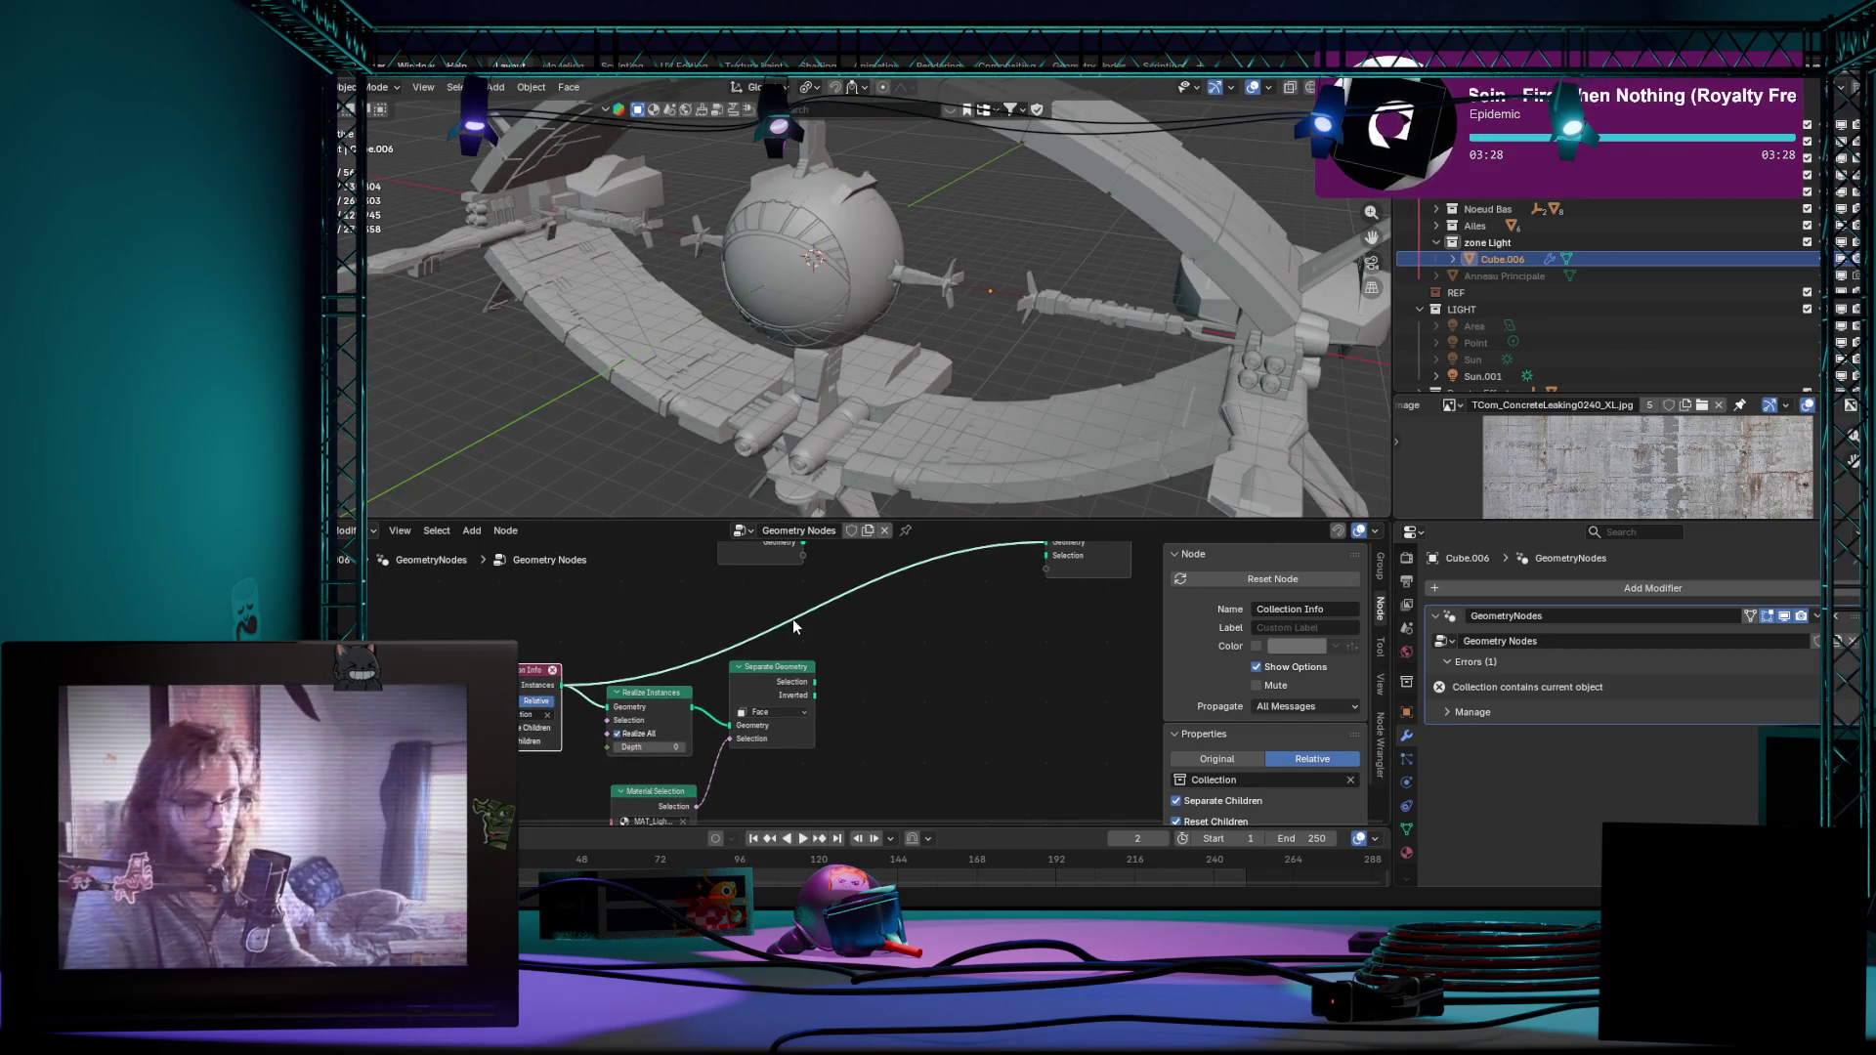
Step: Preview the Group Input geometry with a Viewer node in local view, then remove the Viewer
key("slash")
middle_click_drag(793, 619, 770, 725)
left_click(762, 653, "ctrl+shift")
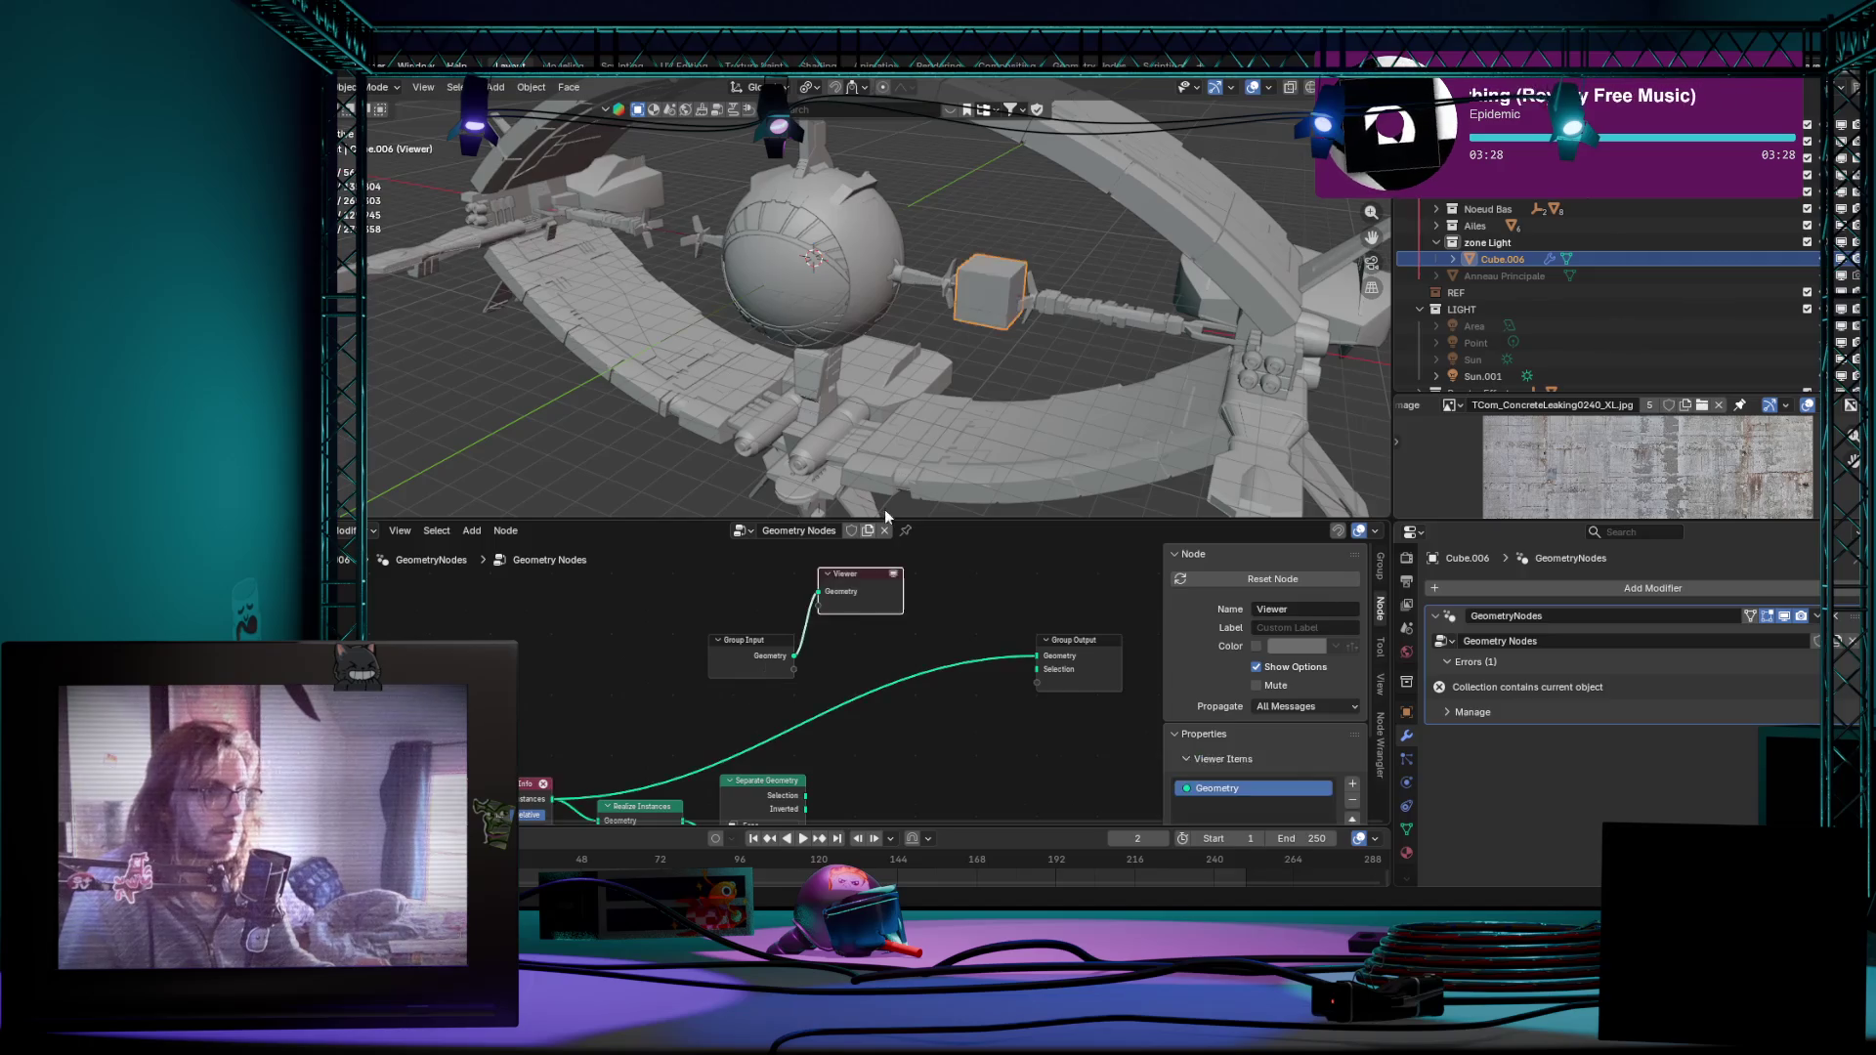
key("KP_Divide")
scroll(860, 699, "down", 1)
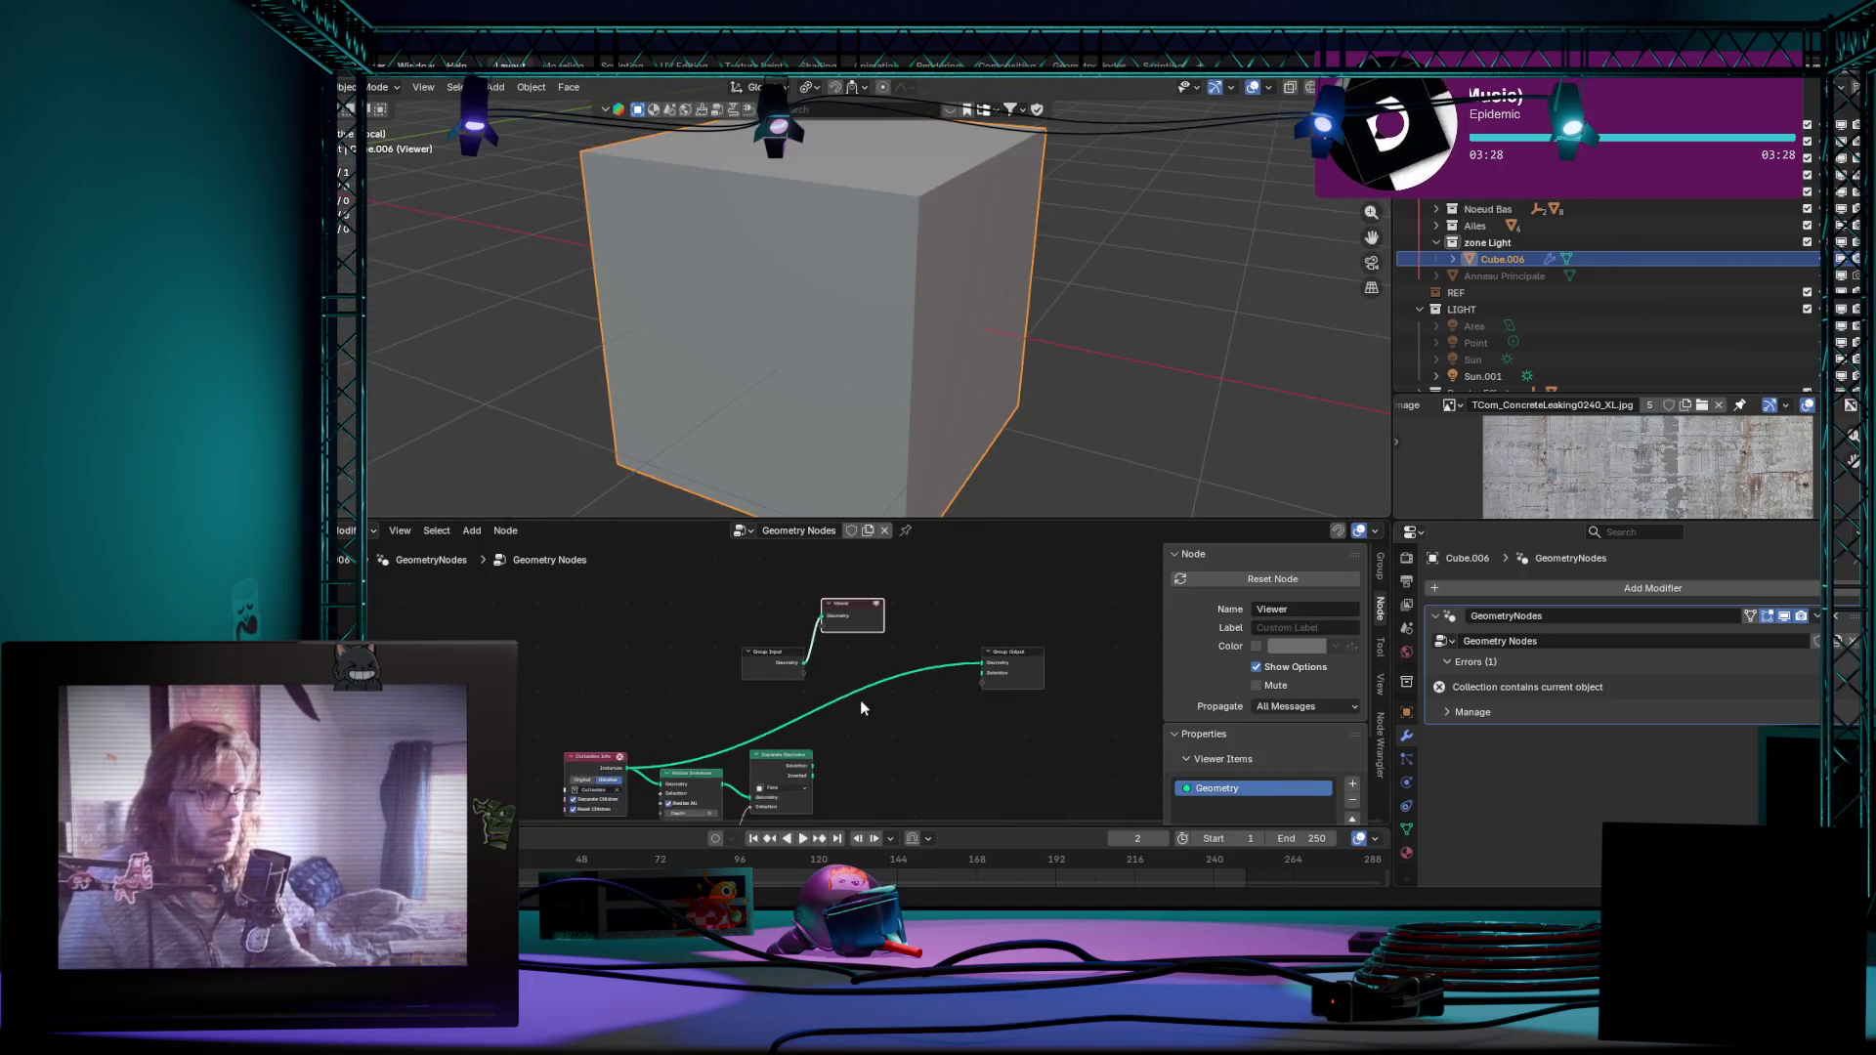
scroll(737, 635, "down", 1)
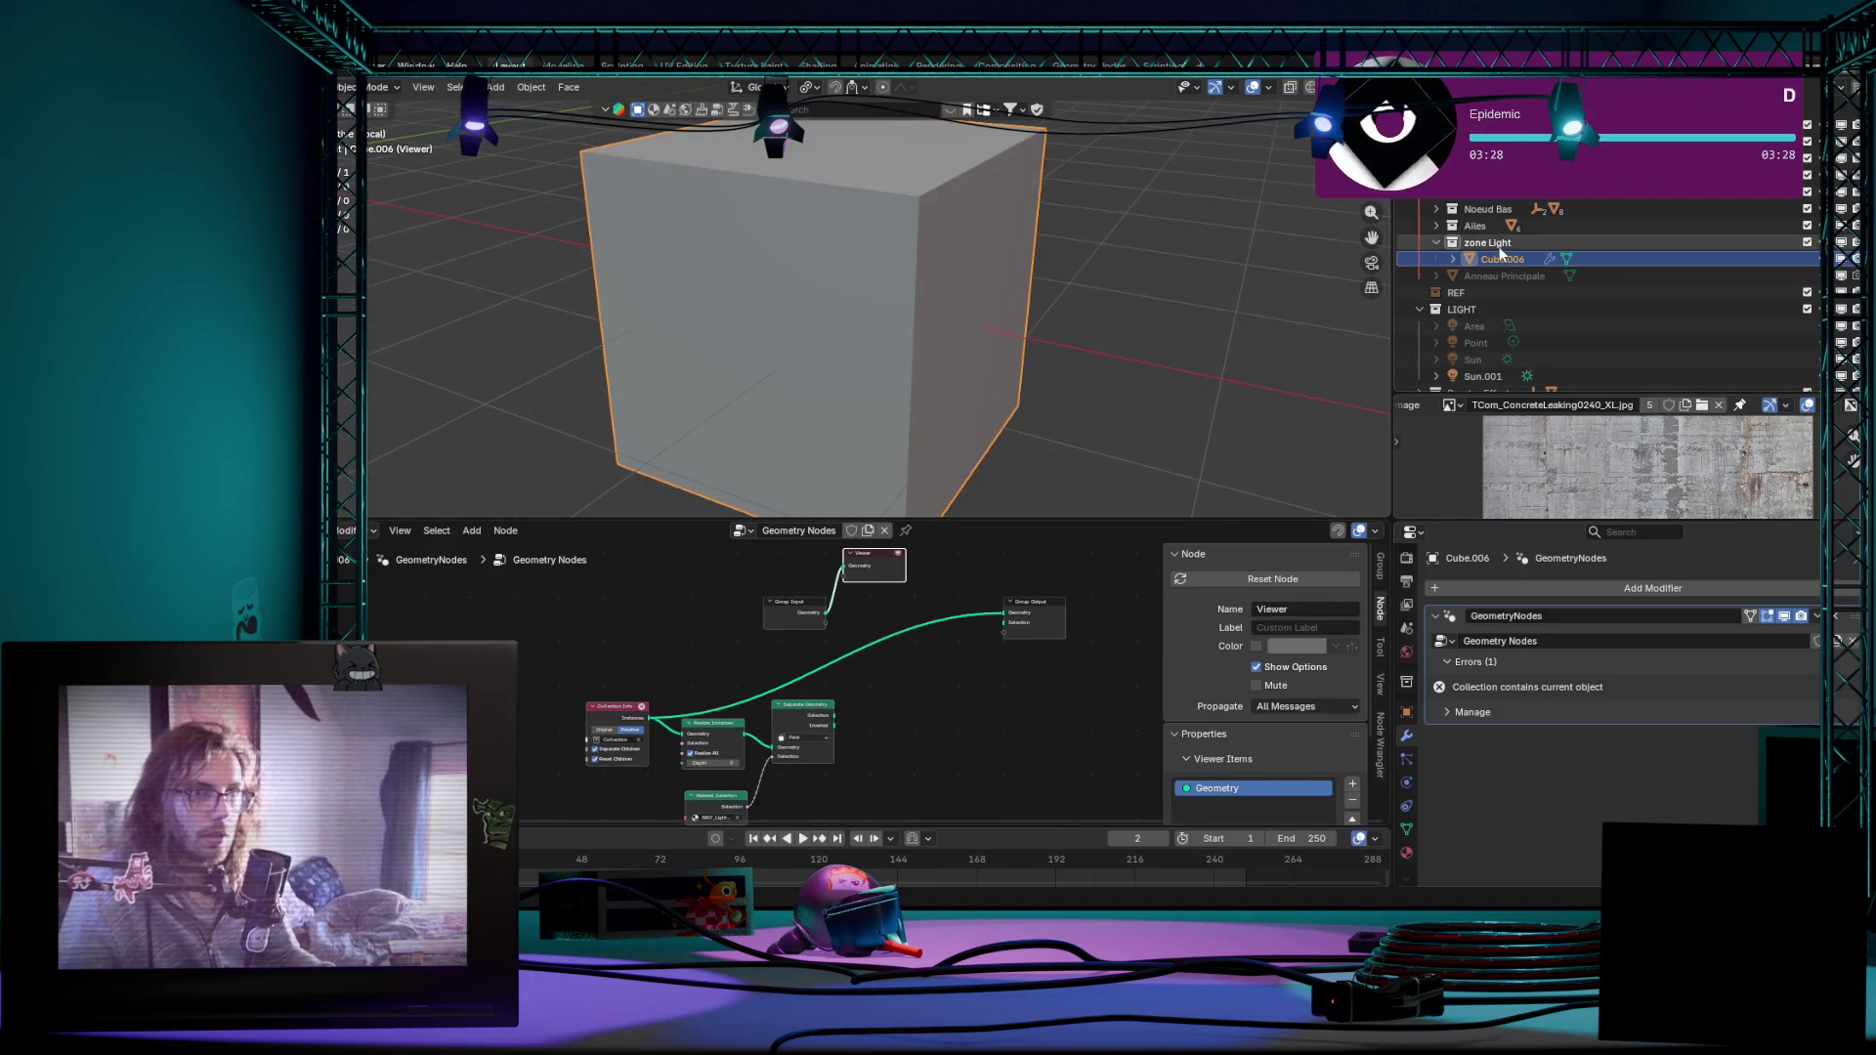
scroll(1027, 586, "up", 1)
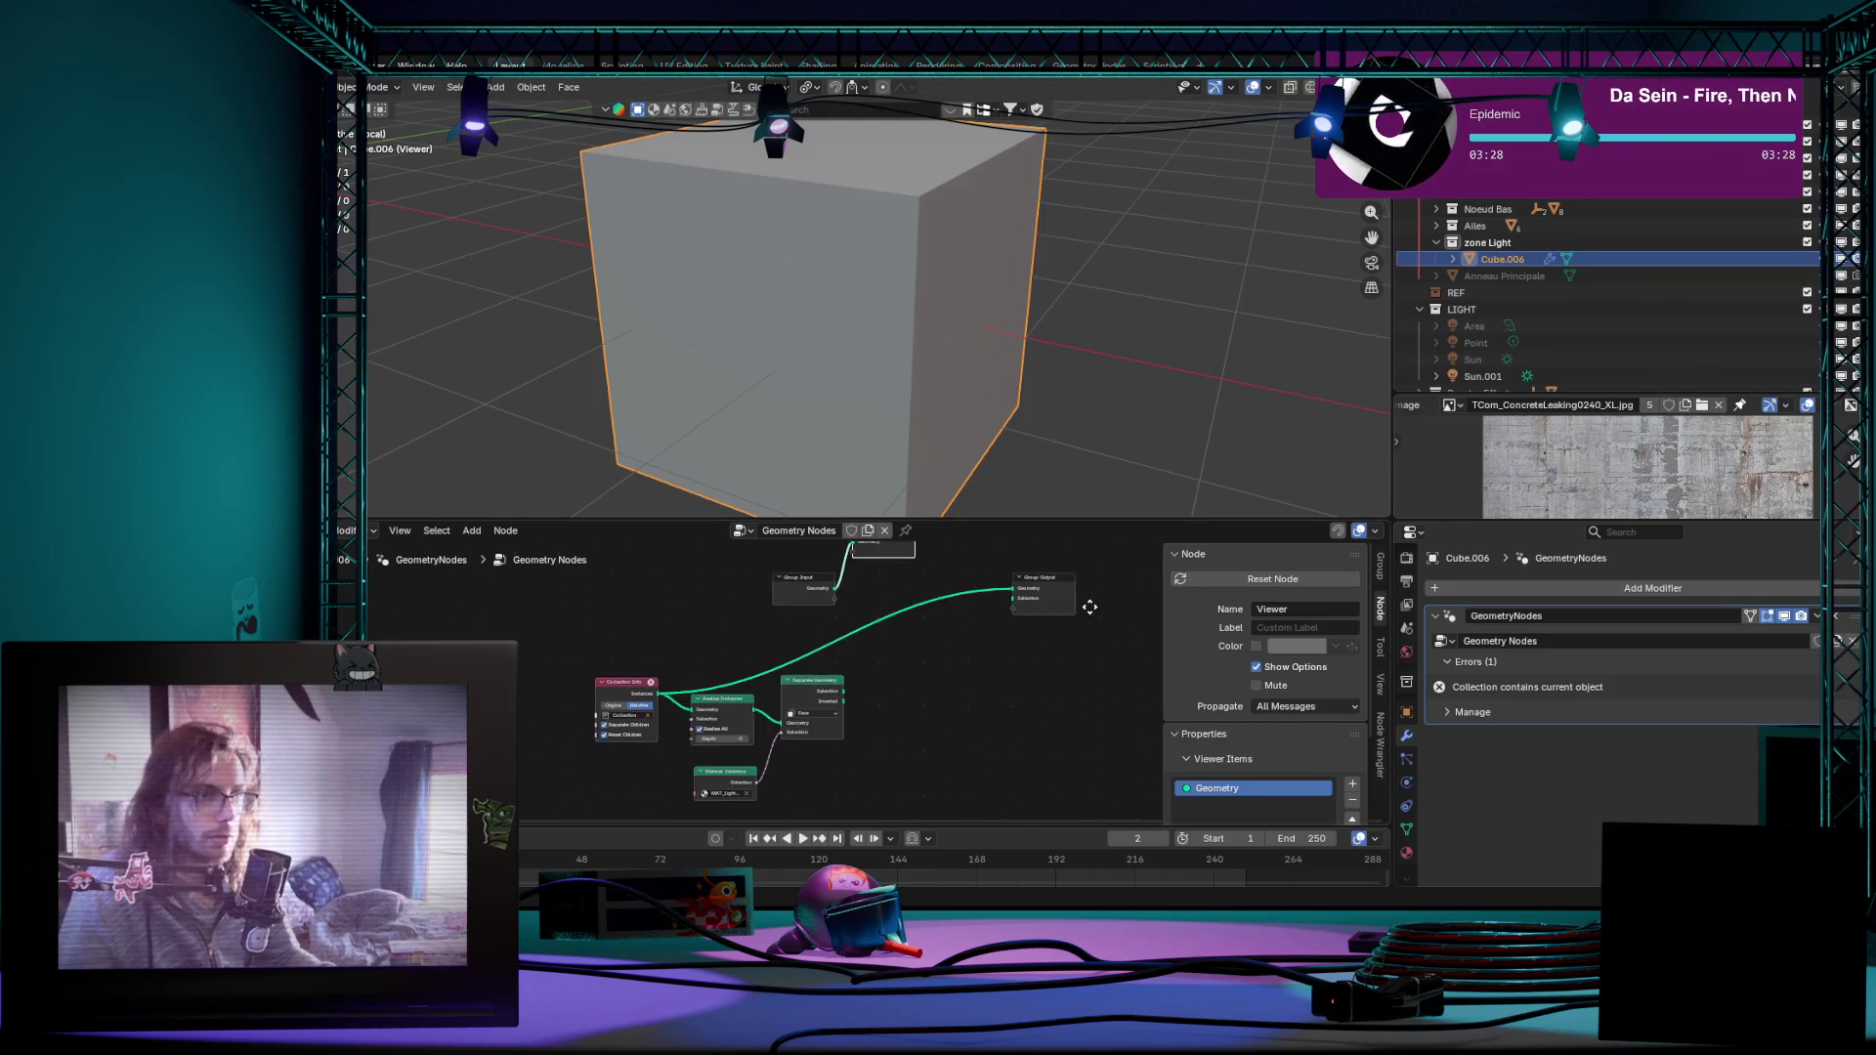
scroll(896, 553, "down", 1)
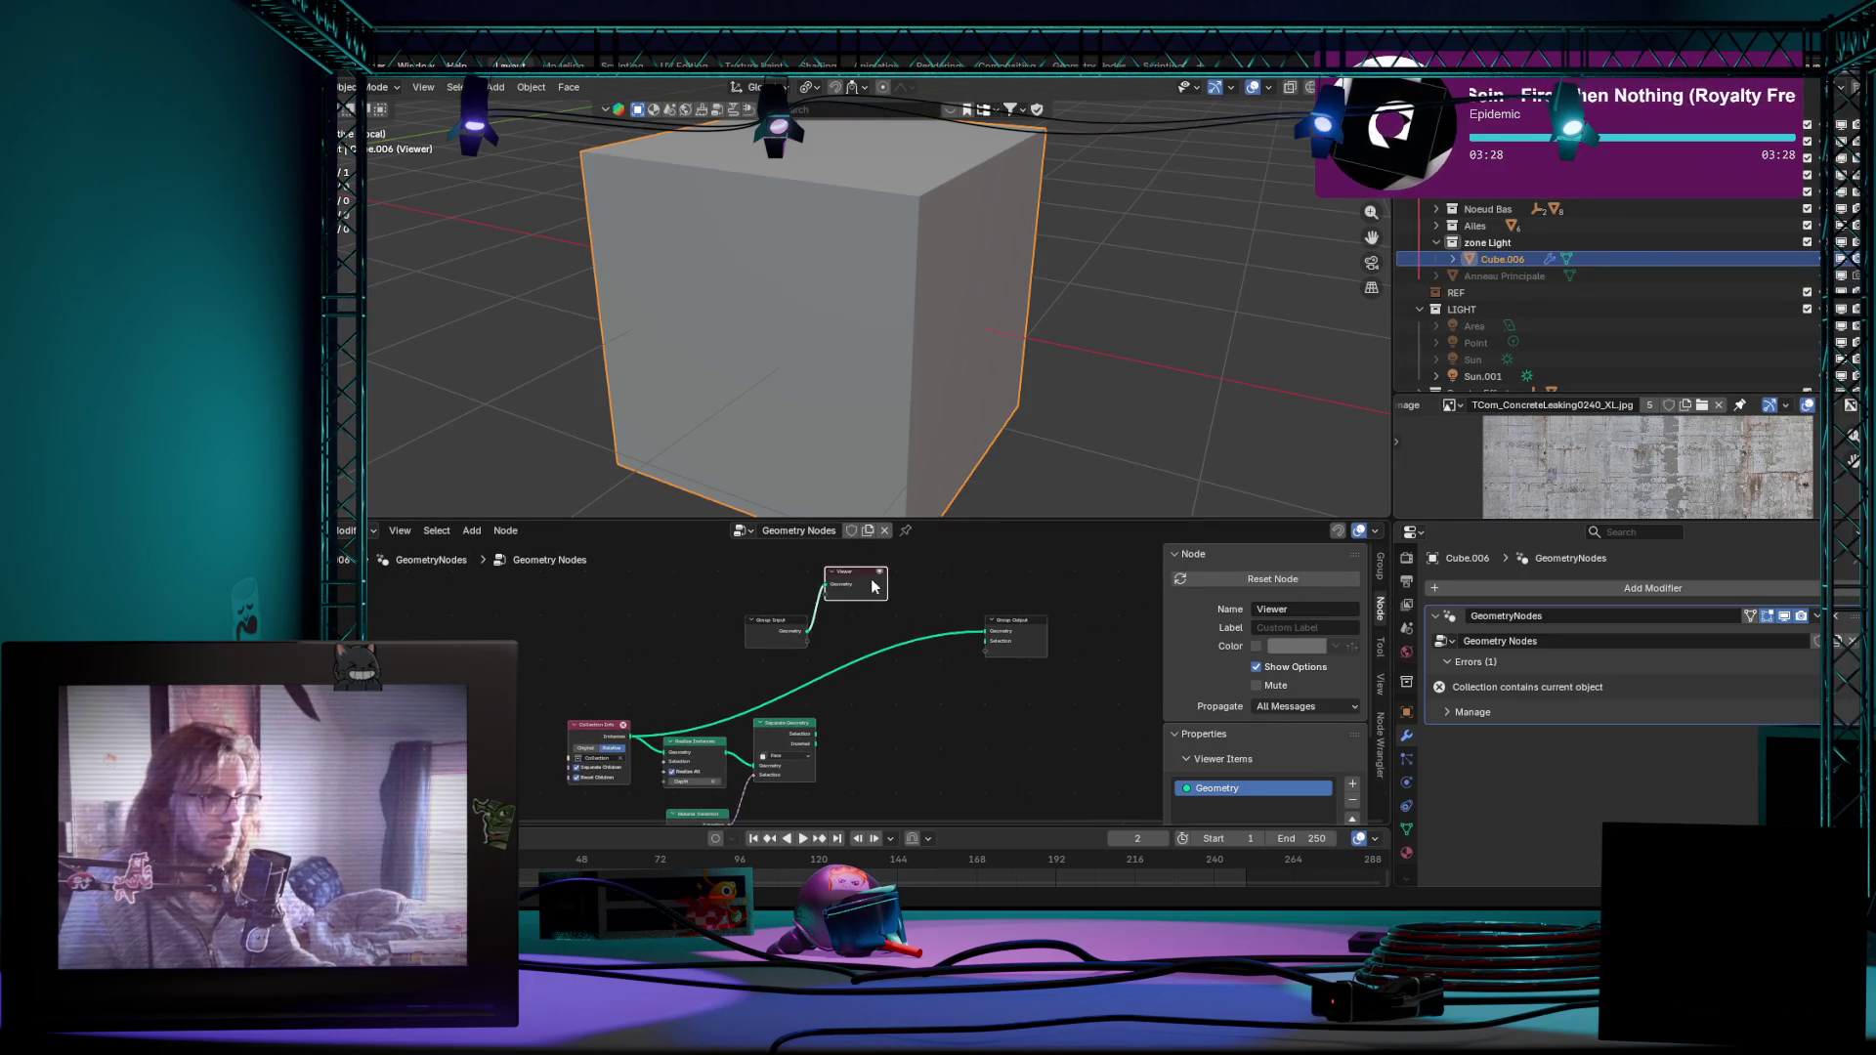
key("x")
scroll(869, 595, "up", 1)
scroll(816, 636, "up", 1)
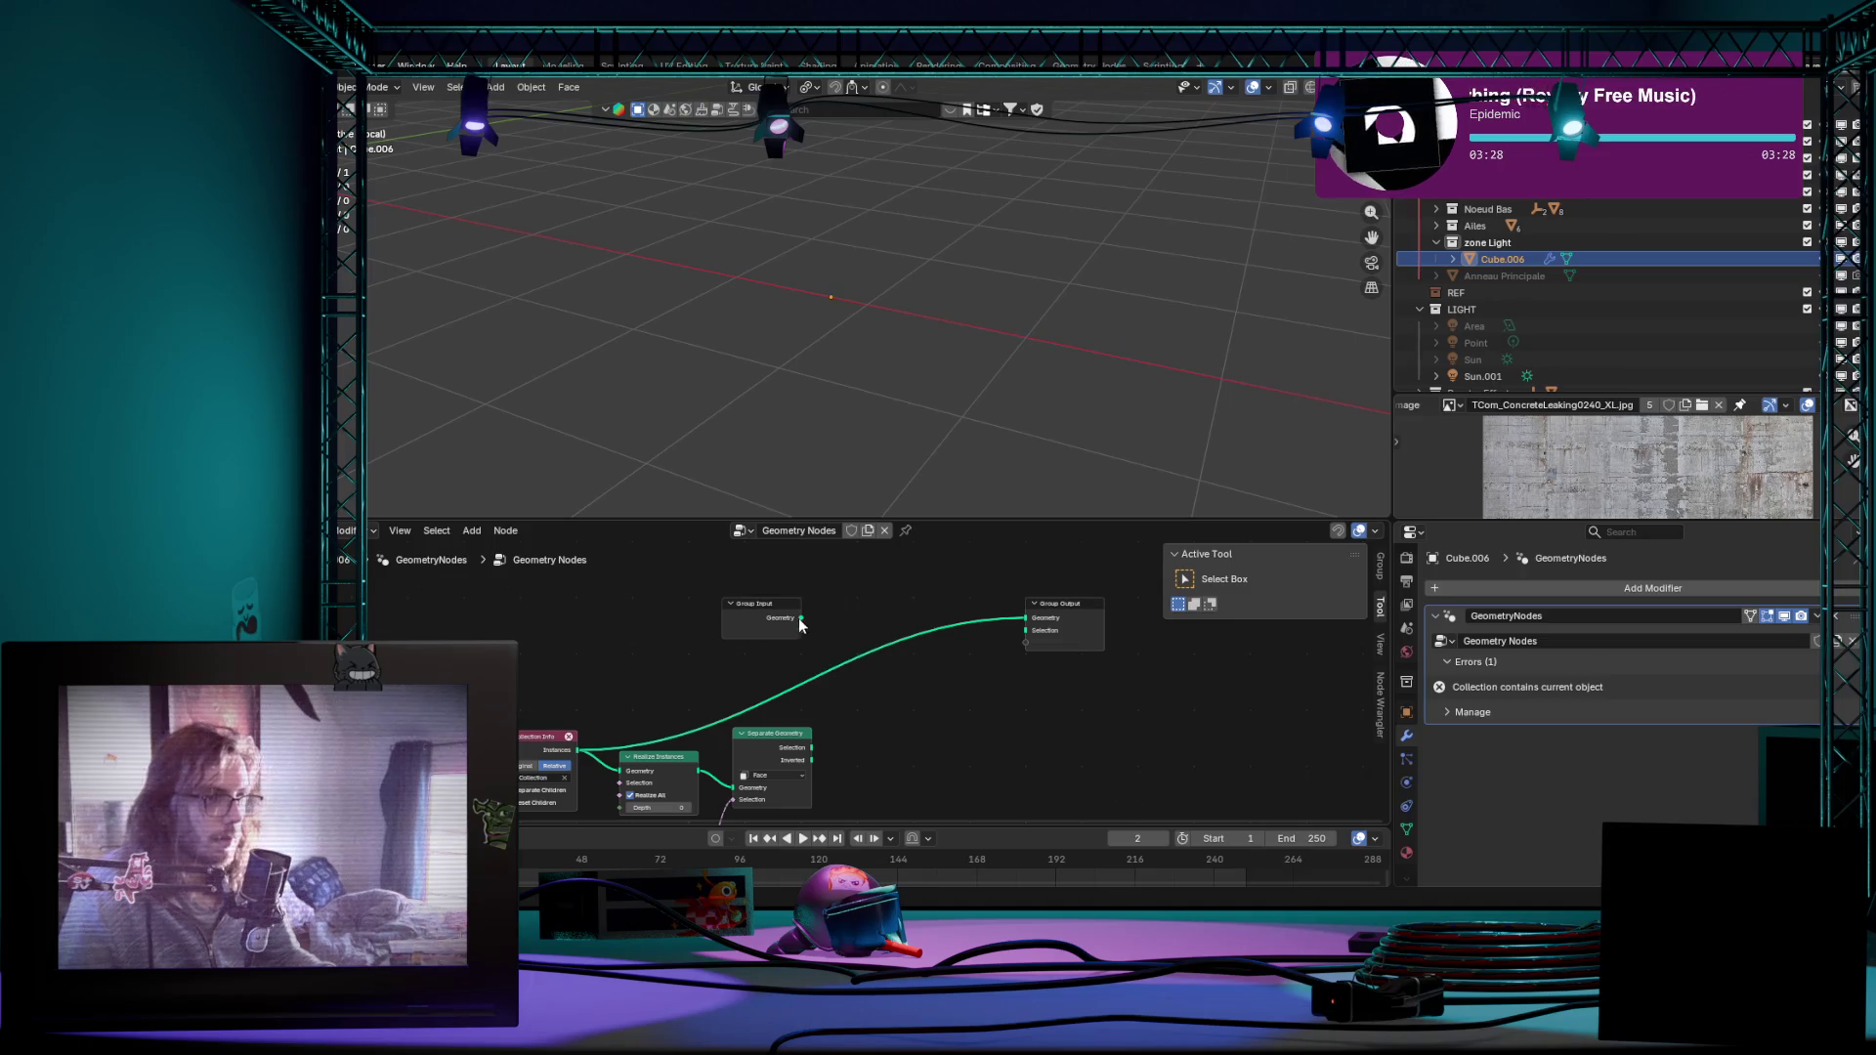
Step: Connect the separated geometry from Separate Geometry to the Group Output's Geometry input
left_click_drag(799, 617, 1026, 616)
mouse_move(968, 668)
middle_mouse_down()
mouse_move(924, 636)
mouse_move(822, 742)
middle_mouse_up()
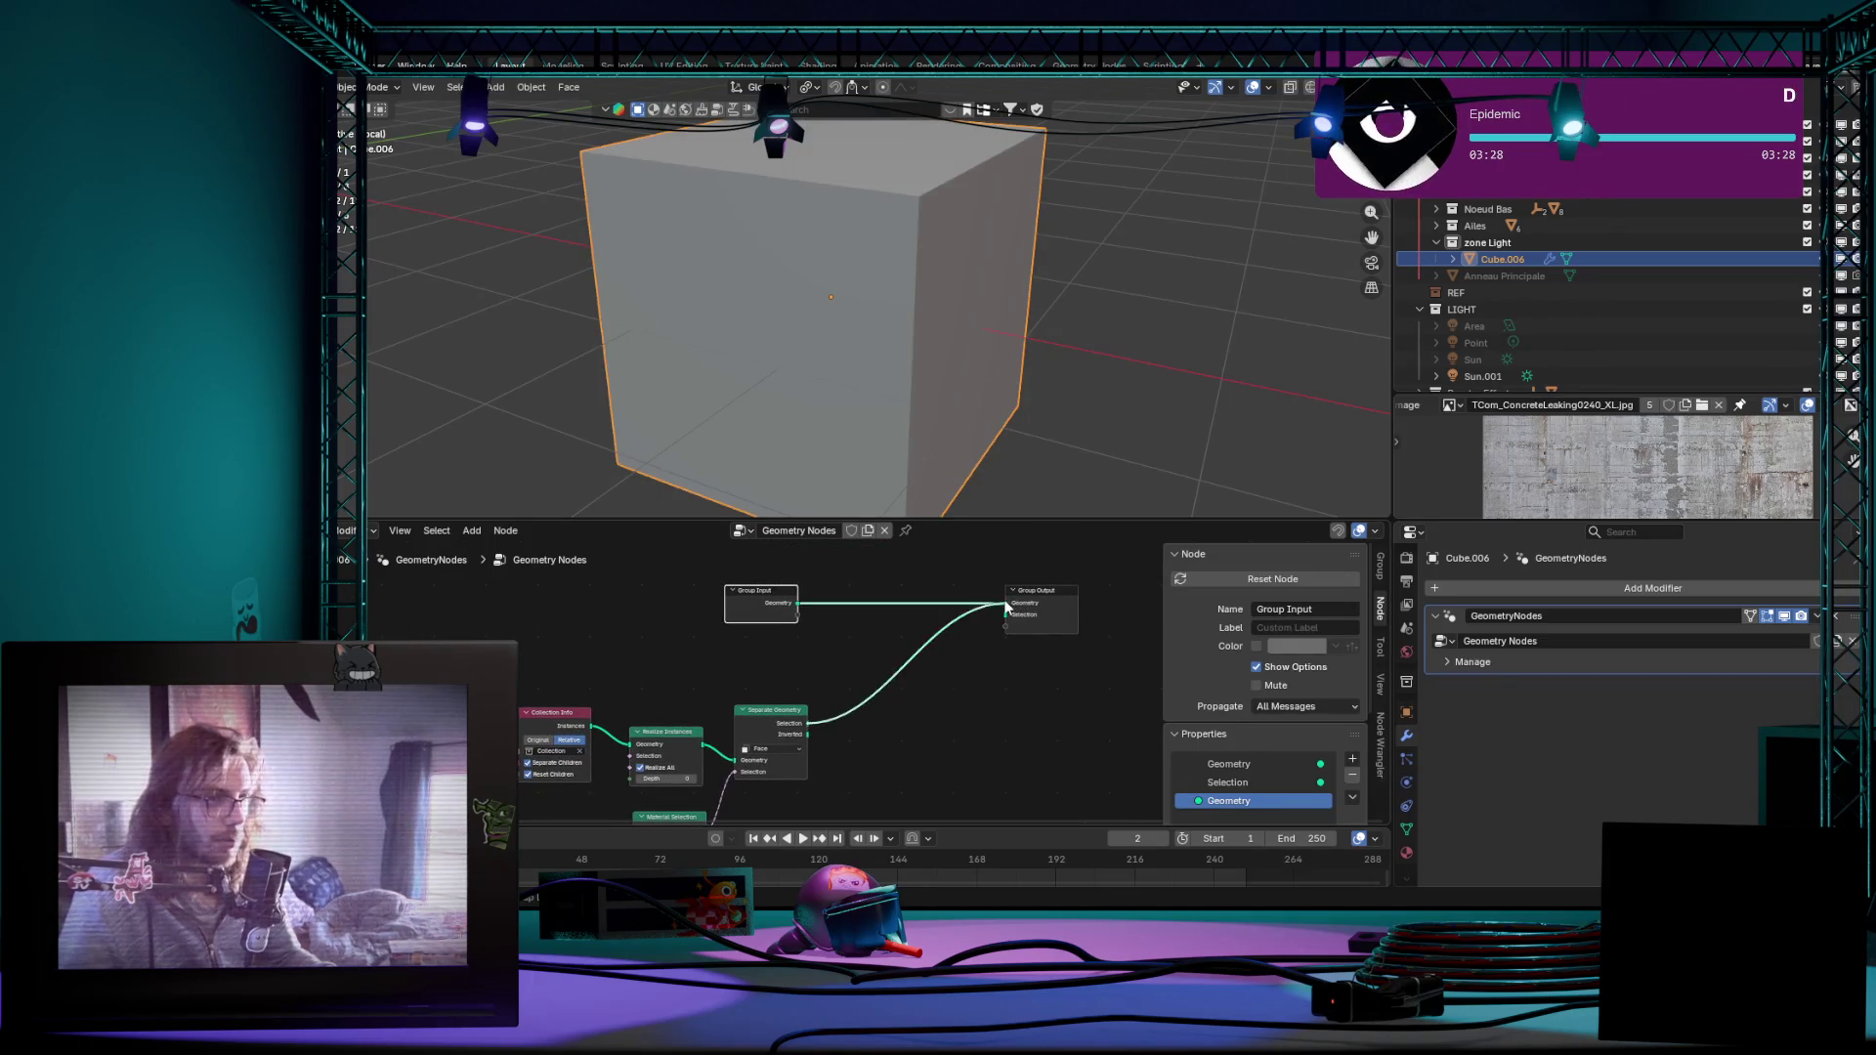
left_click_drag(804, 724, 1008, 602)
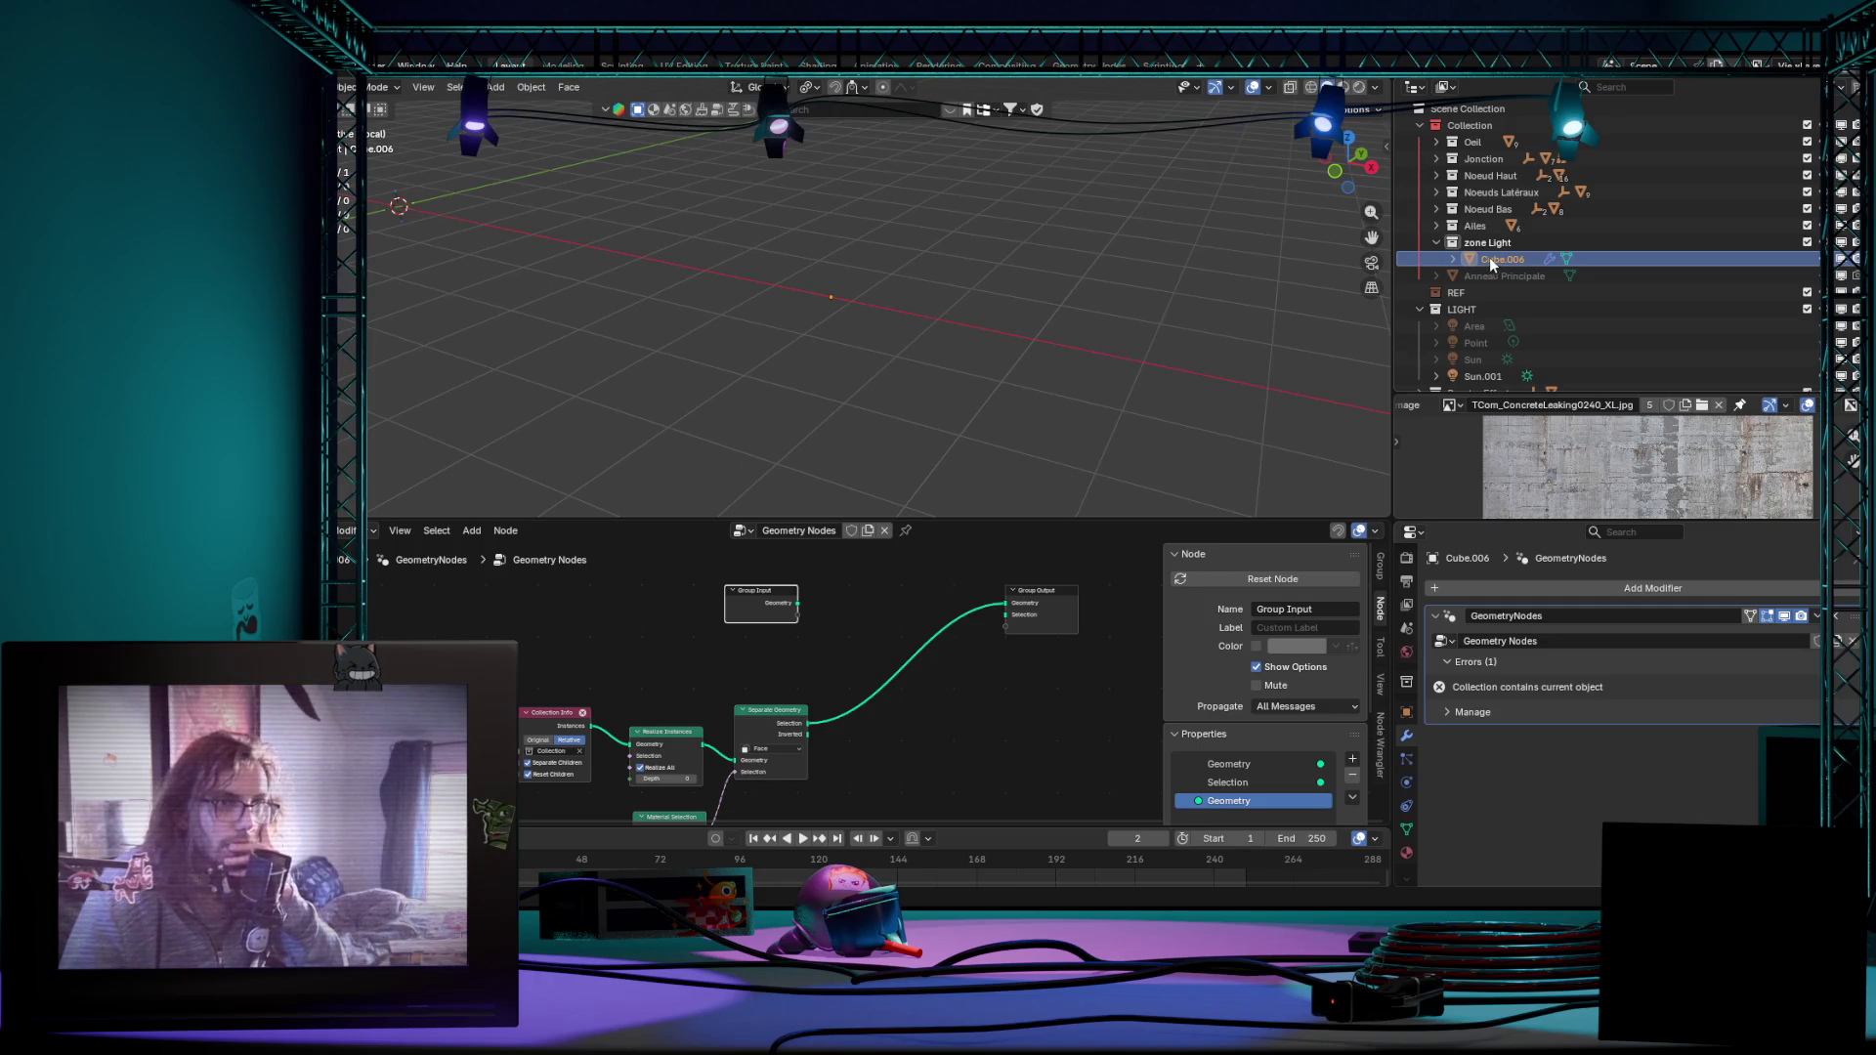
left_click_drag(1489, 265, 1450, 385)
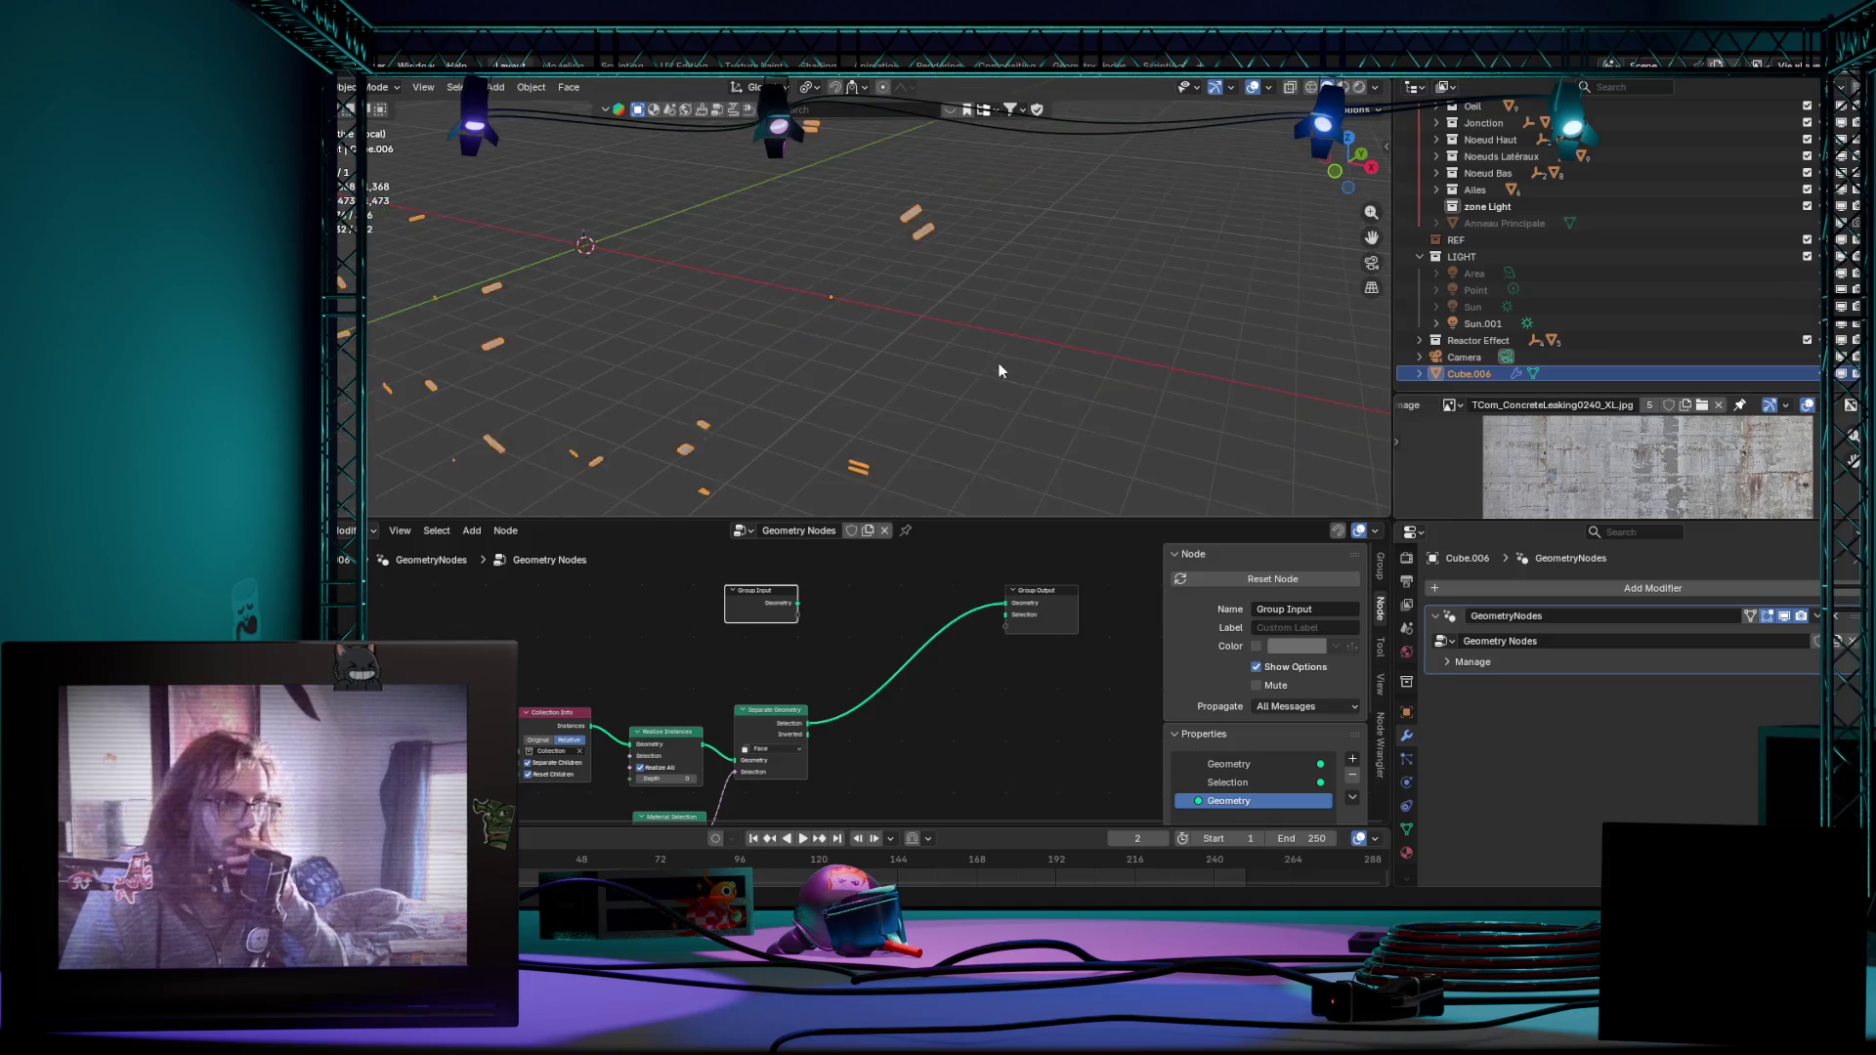
Step: Drag Cube.006 out of zone Light and toggle the Collection Info children option, clearing the error
mouse_move(998, 367)
middle_mouse_down()
mouse_move(1065, 390)
mouse_move(996, 353)
mouse_move(1088, 332)
mouse_move(694, 642)
middle_mouse_up()
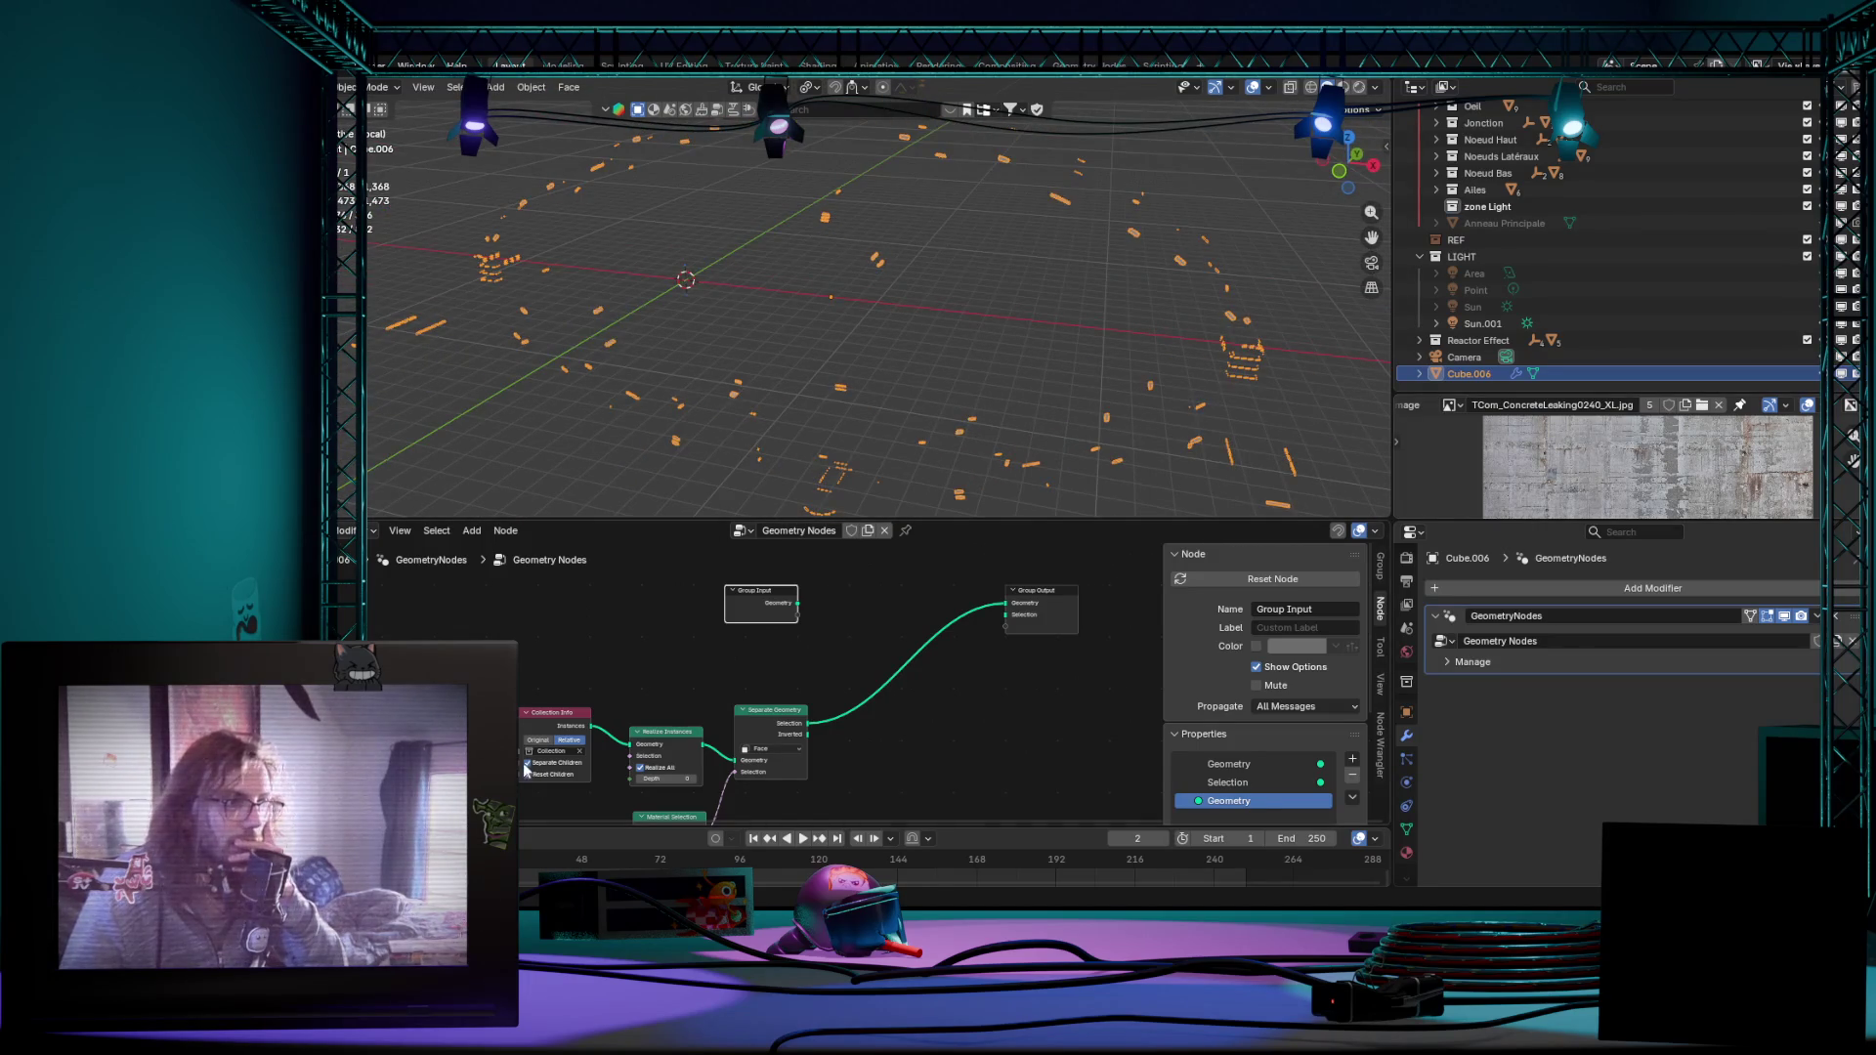
left_click(526, 764)
mouse_move(690, 483)
middle_mouse_down()
mouse_move(845, 444)
mouse_move(1042, 459)
mouse_move(1063, 496)
mouse_move(1006, 573)
mouse_move(1023, 442)
mouse_move(901, 467)
mouse_move(846, 452)
mouse_move(881, 430)
mouse_move(1005, 437)
mouse_move(994, 505)
middle_mouse_up()
scroll(844, 706, "up", 1)
Step: Widen the node editor and move the four processing nodes up and right
left_click_drag(994, 505, 997, 458)
scroll(1197, 710, "down", 3)
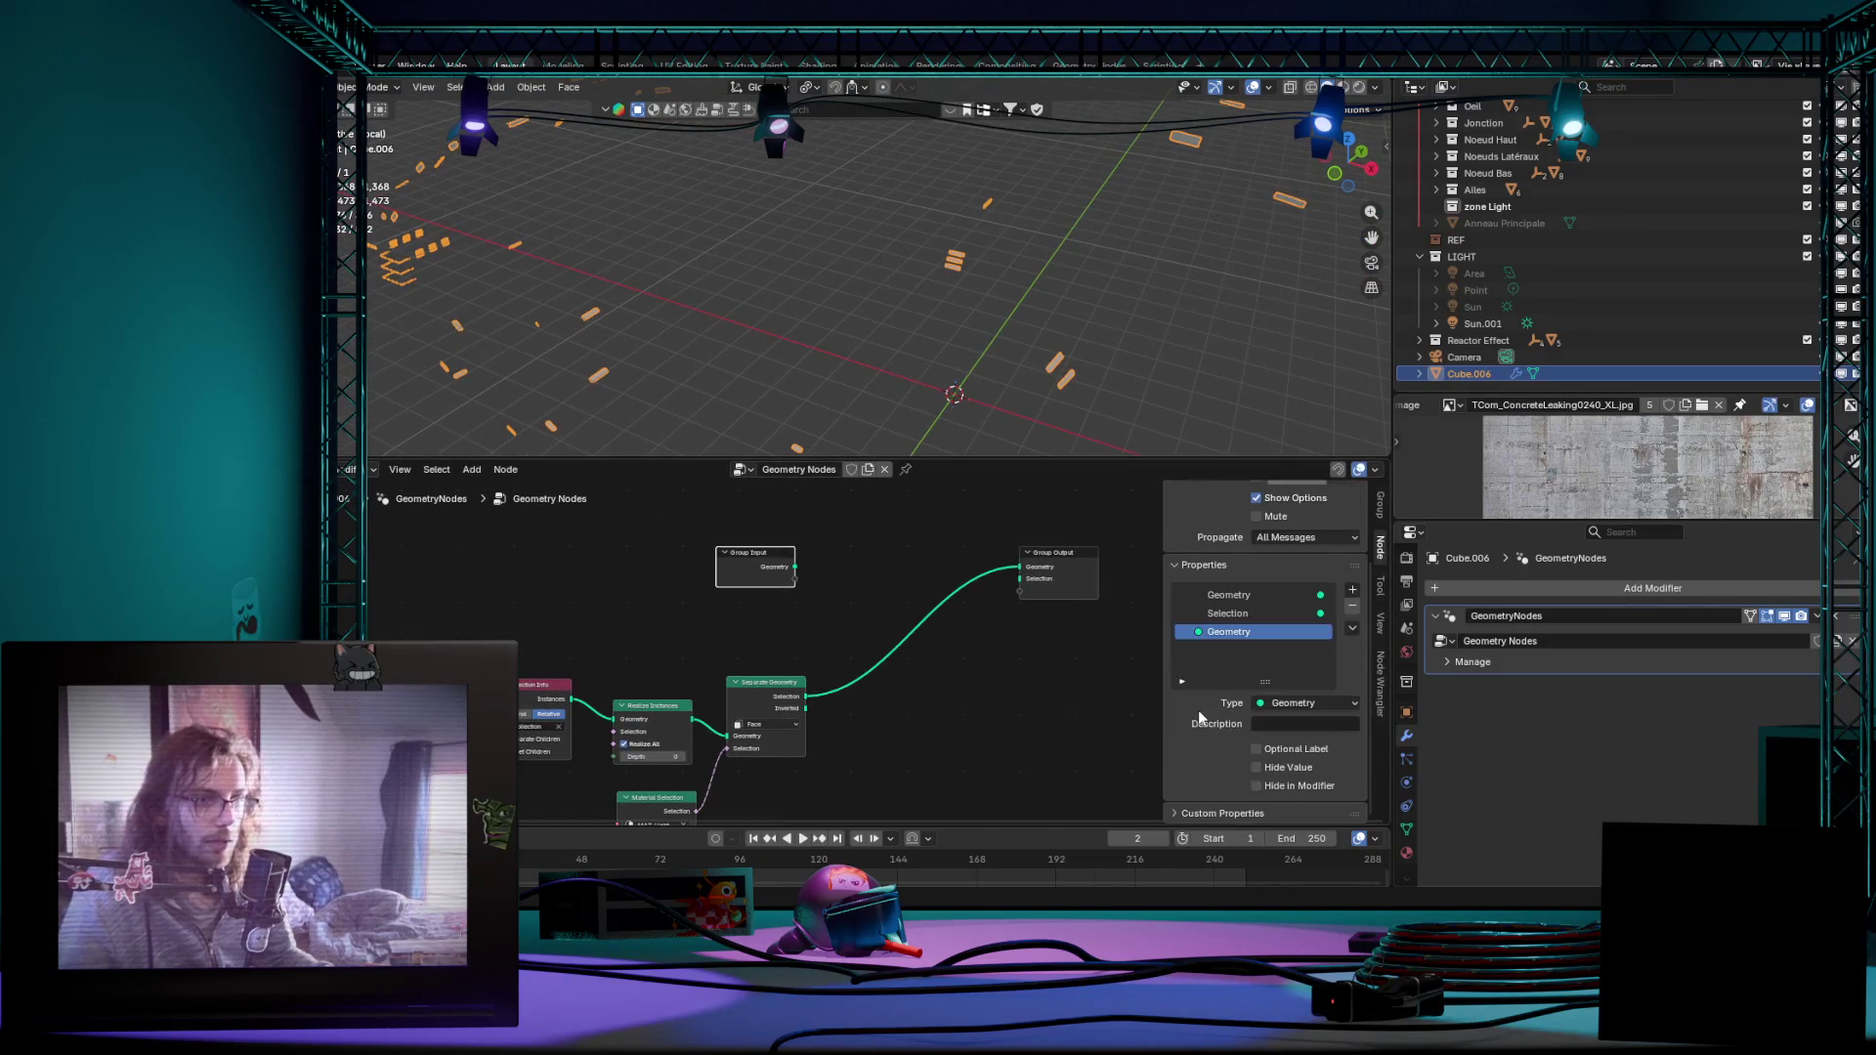
scroll(972, 727, "down", 2)
scroll(972, 726, "up", 2)
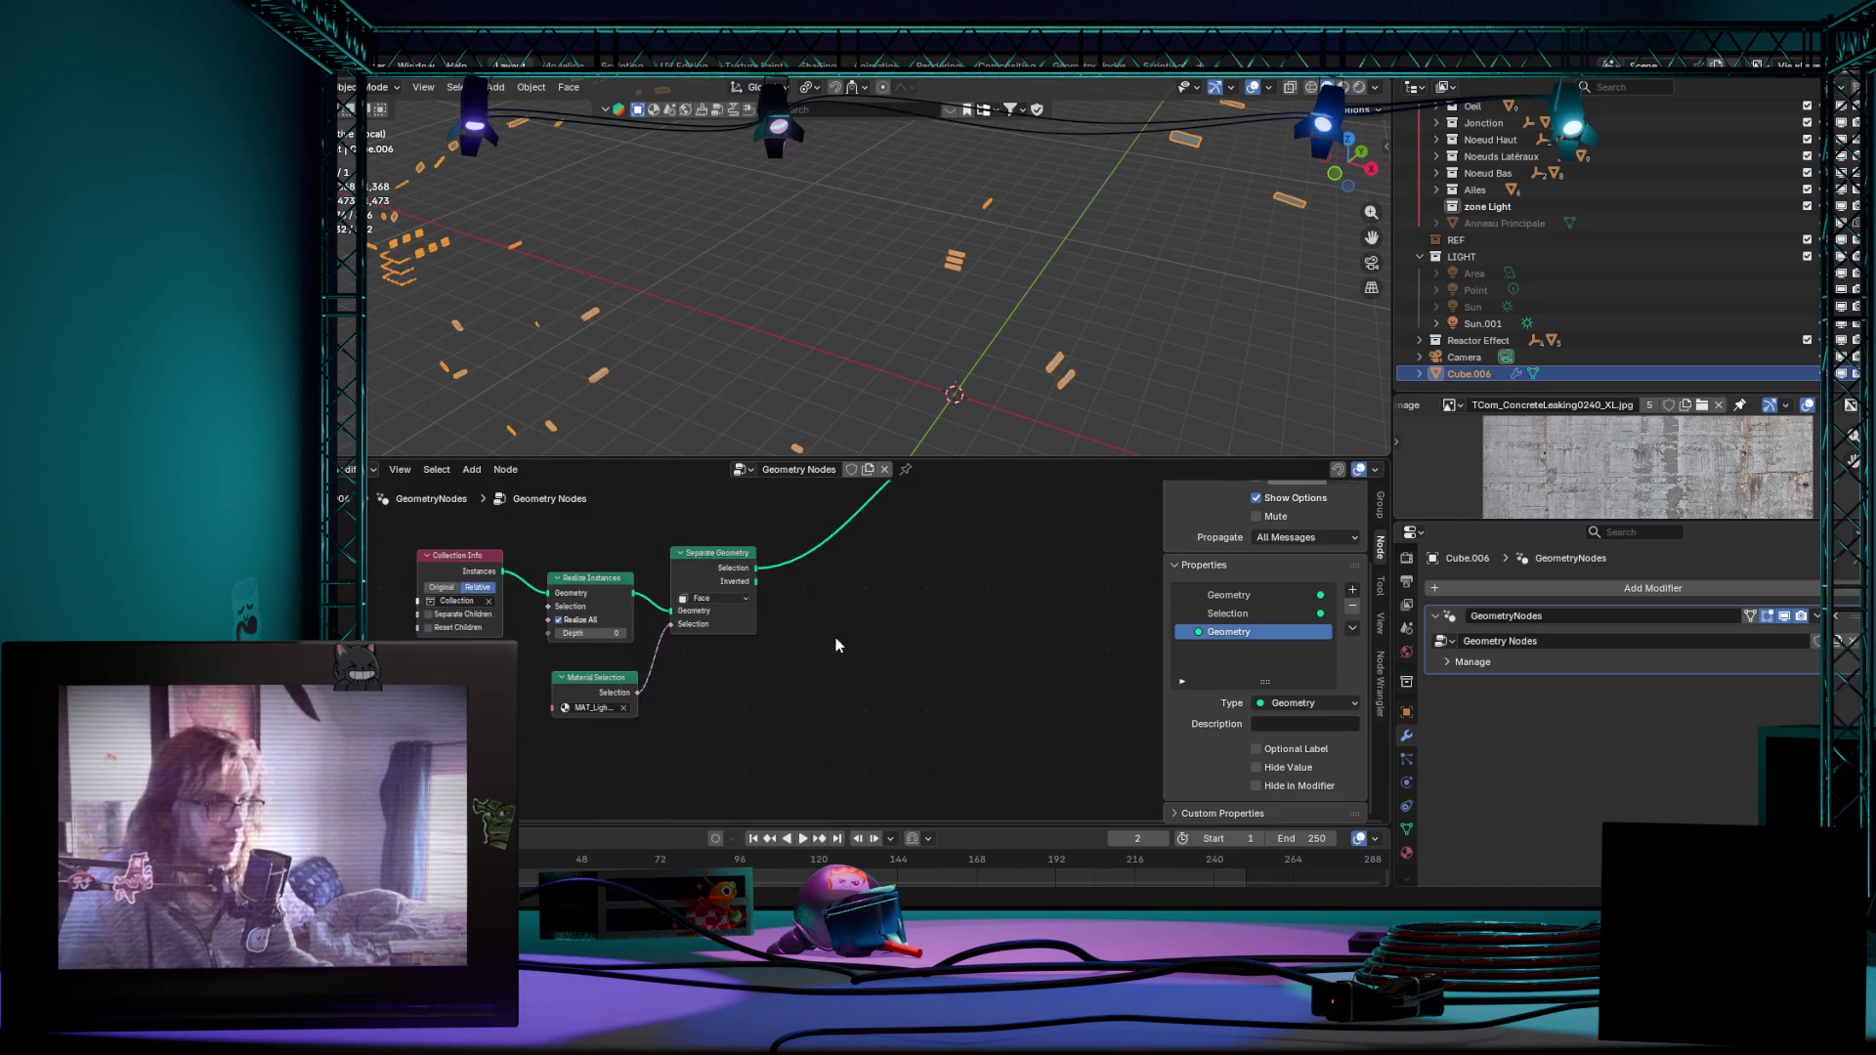
scroll(838, 650, "up", 1)
left_click_drag(486, 613, 820, 777)
left_click_drag(741, 628, 822, 573)
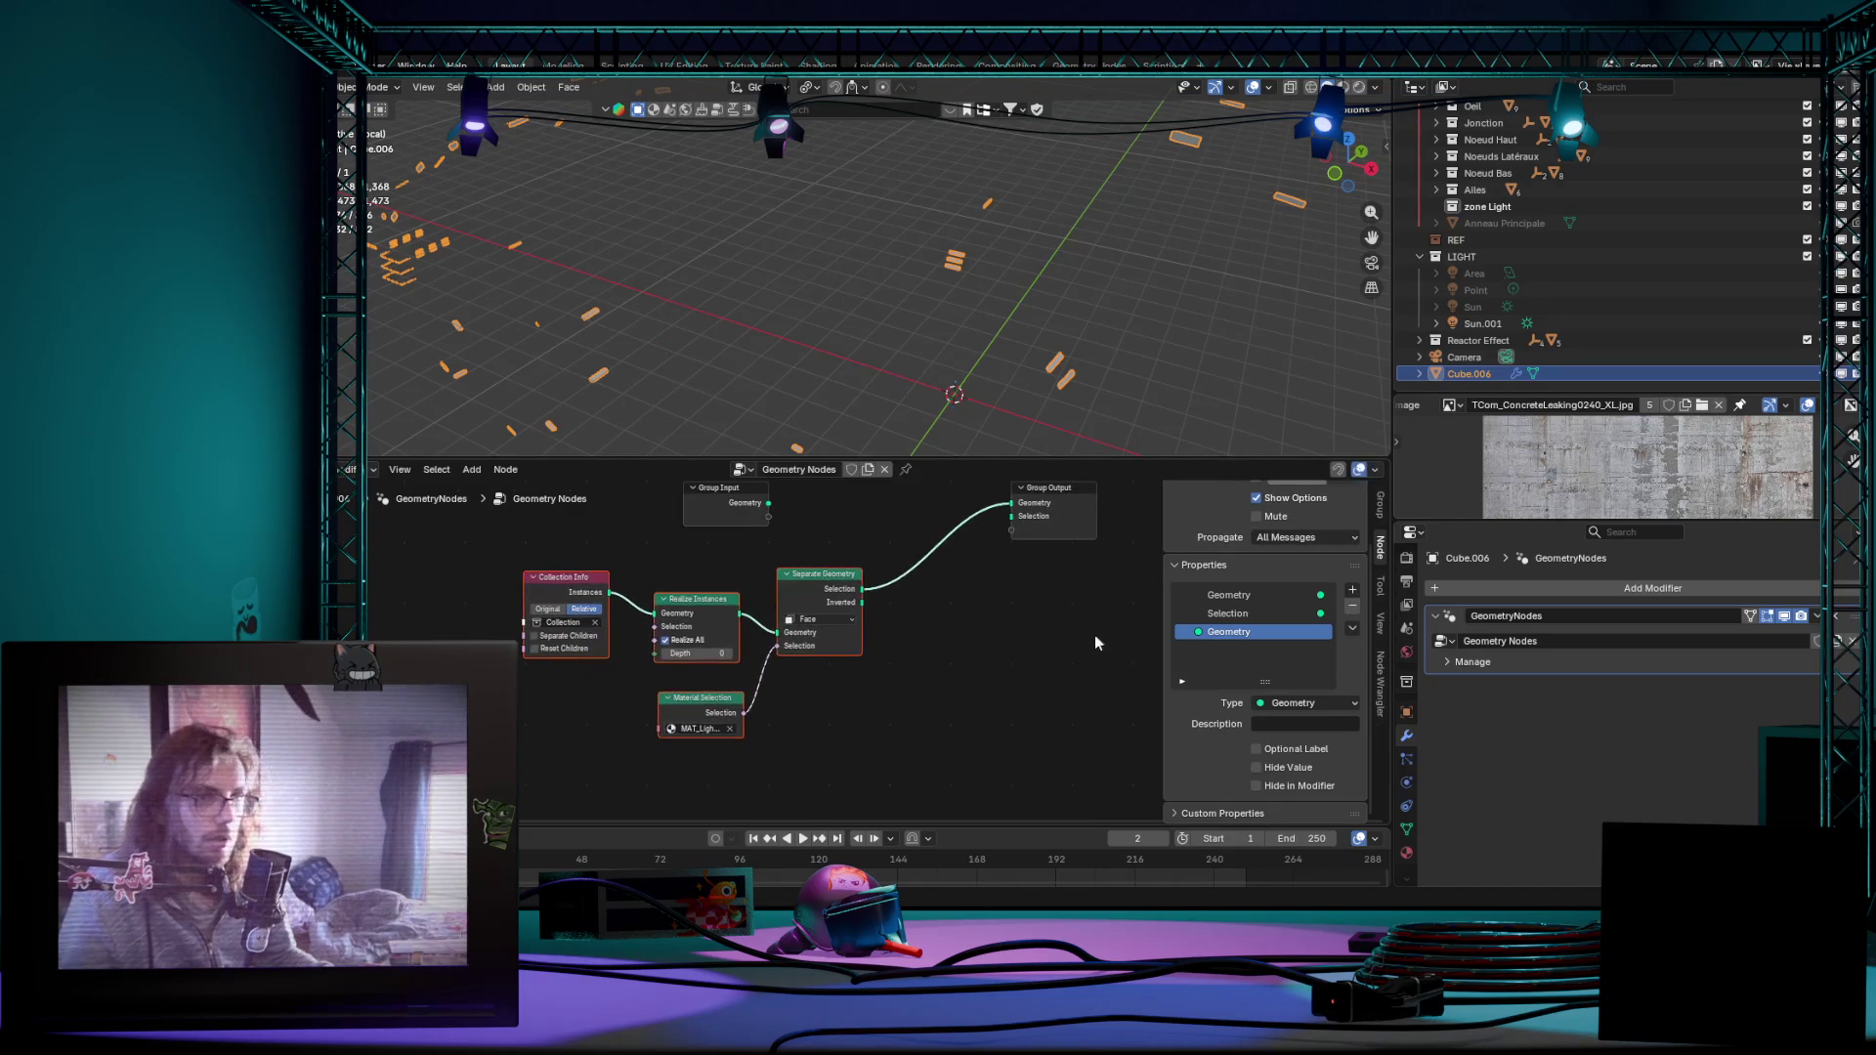
scroll(1215, 758, "up", 2)
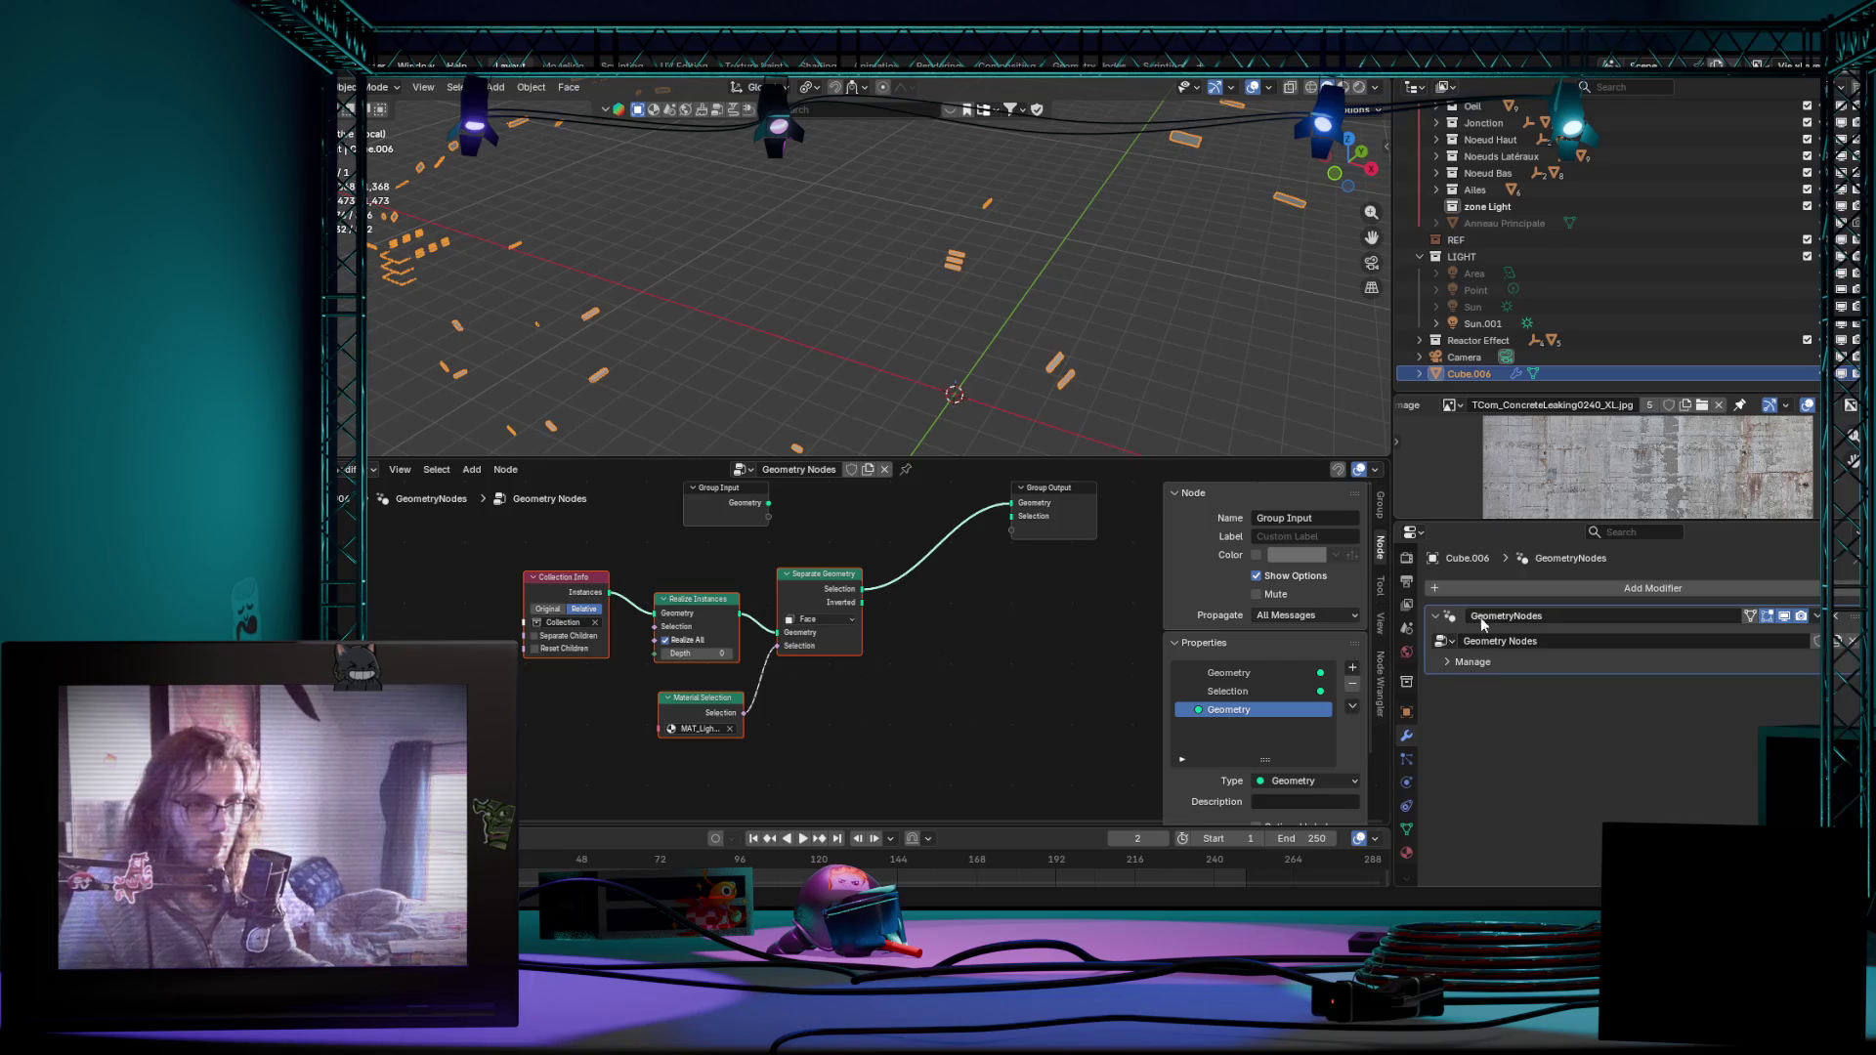
Step: Apply the Geometry Nodes modifier so the light-strip pieces become real mesh on Cube.006
left_click(1813, 618)
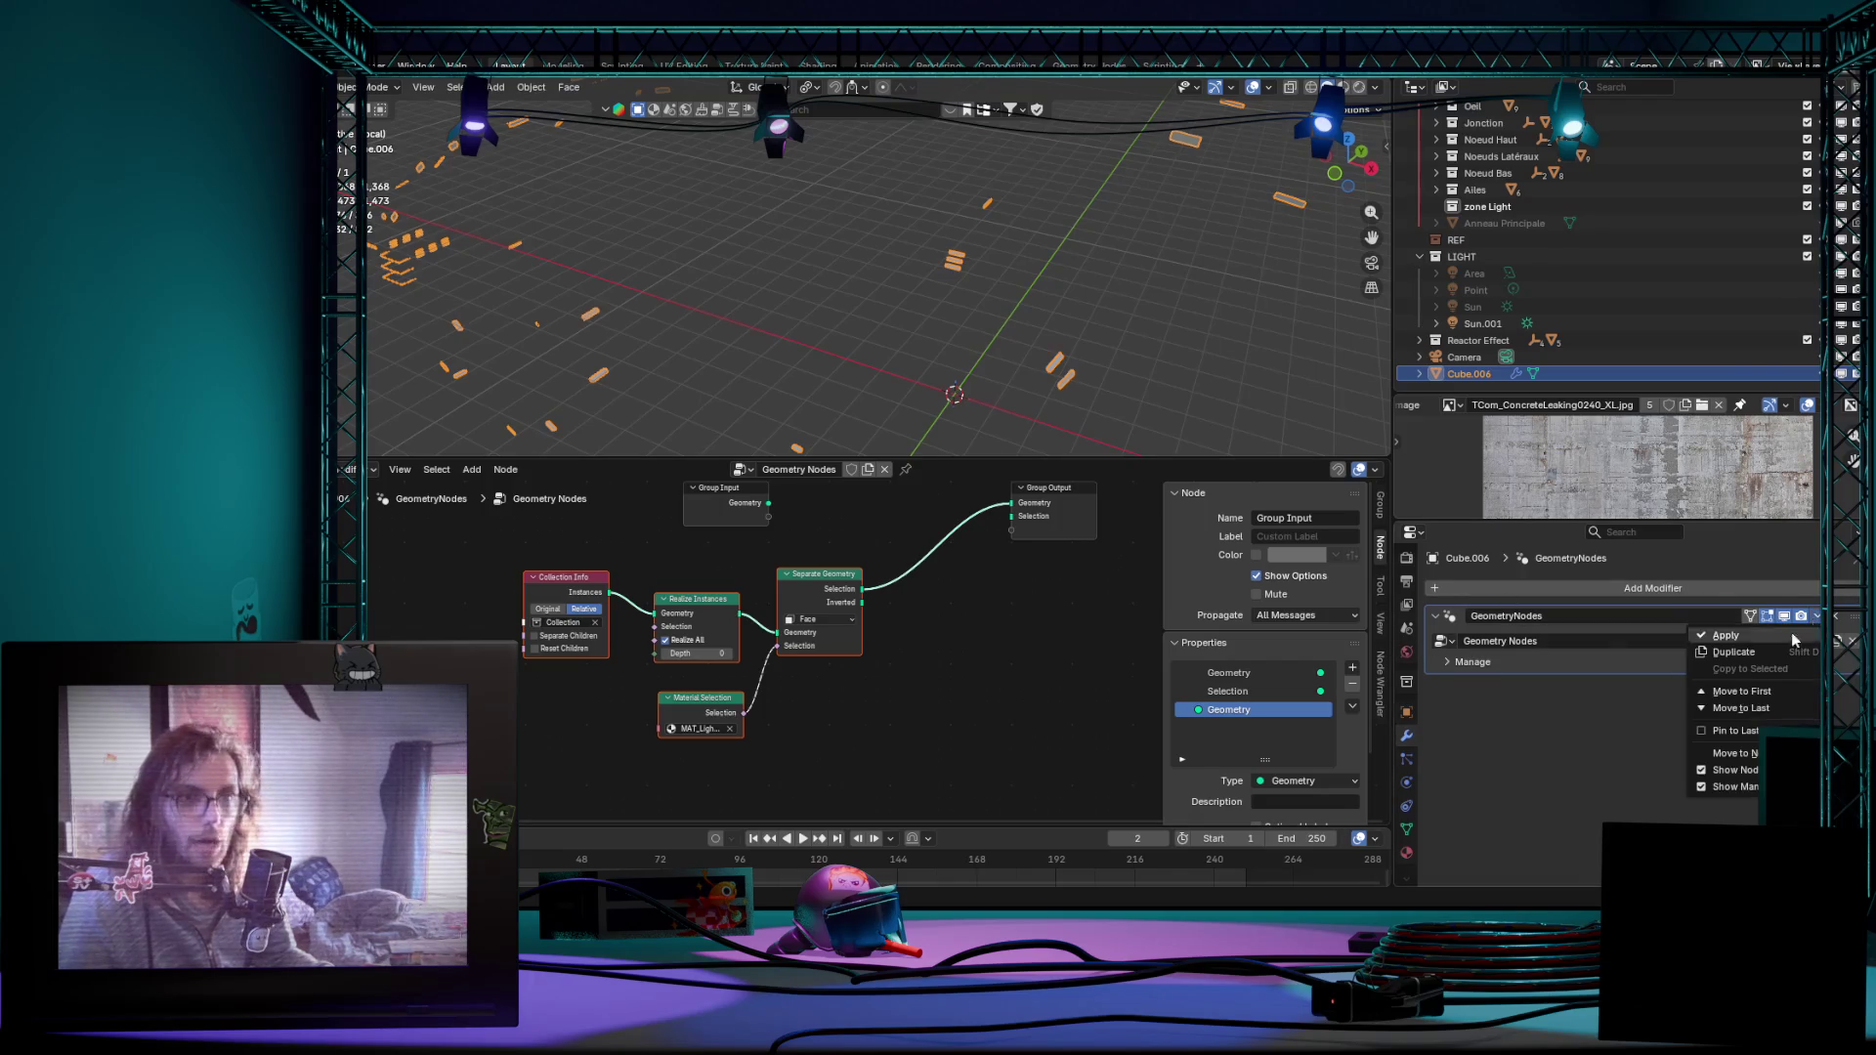
left_click(1723, 637)
middle_click_drag(958, 369, 1071, 331)
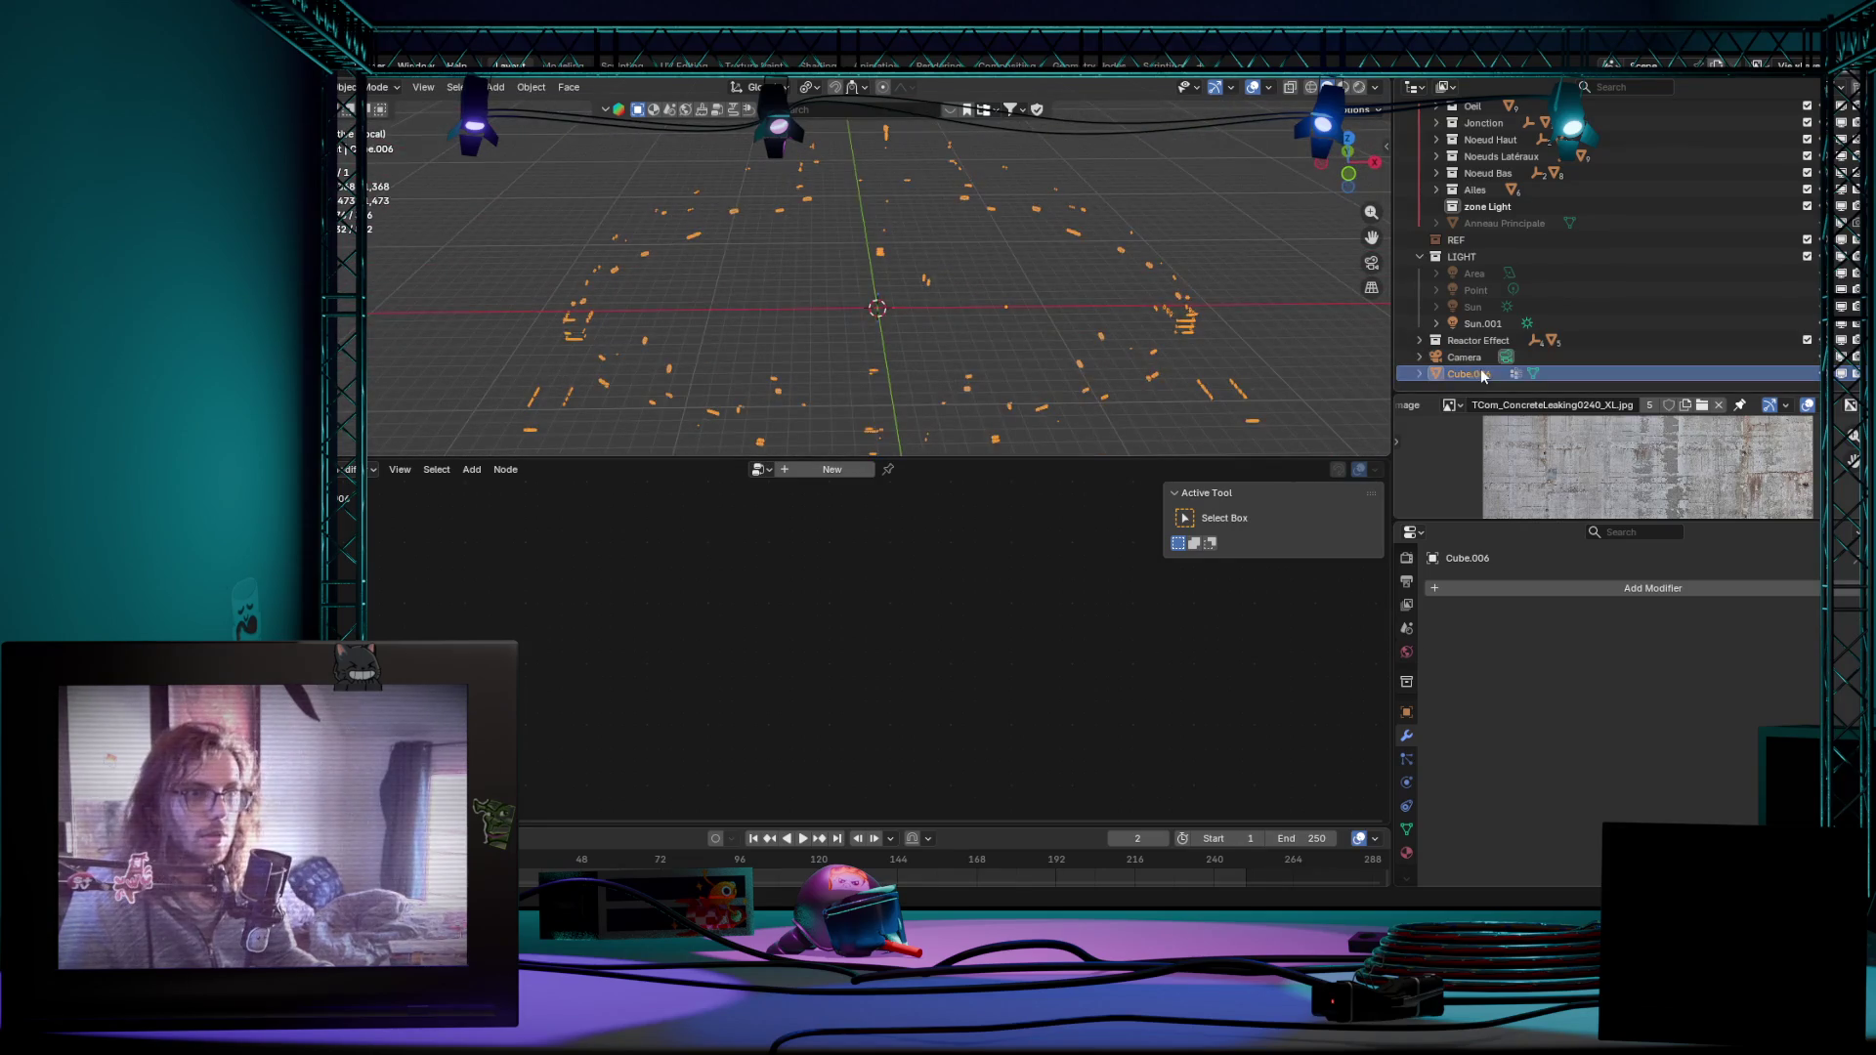
scroll(1525, 280, "up", 1)
left_click_drag(1482, 242, 1412, 275)
scroll(1480, 293, "down", 1)
Step: Place Cube.006 back inside the zone Light collection and inspect the pieces from above
left_click(1452, 376)
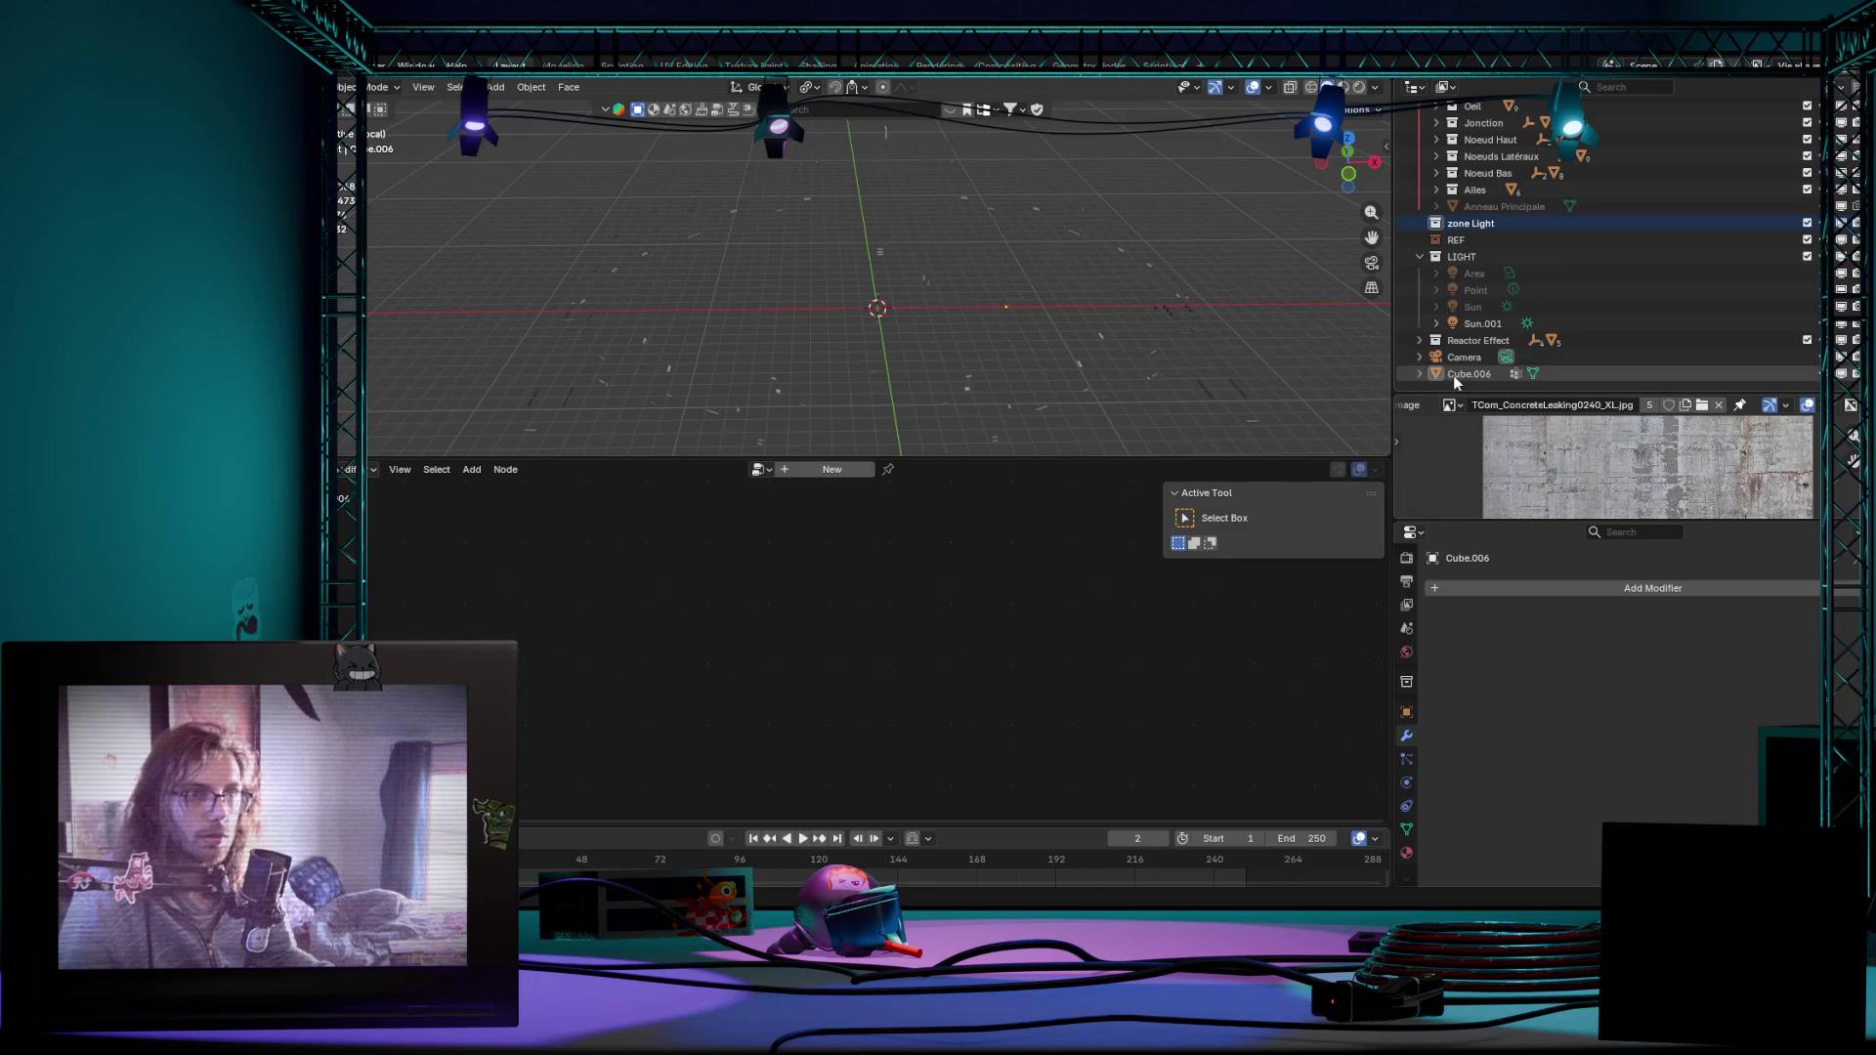
left_click_drag(1451, 375, 1486, 216)
middle_click_drag(1245, 264, 1146, 276)
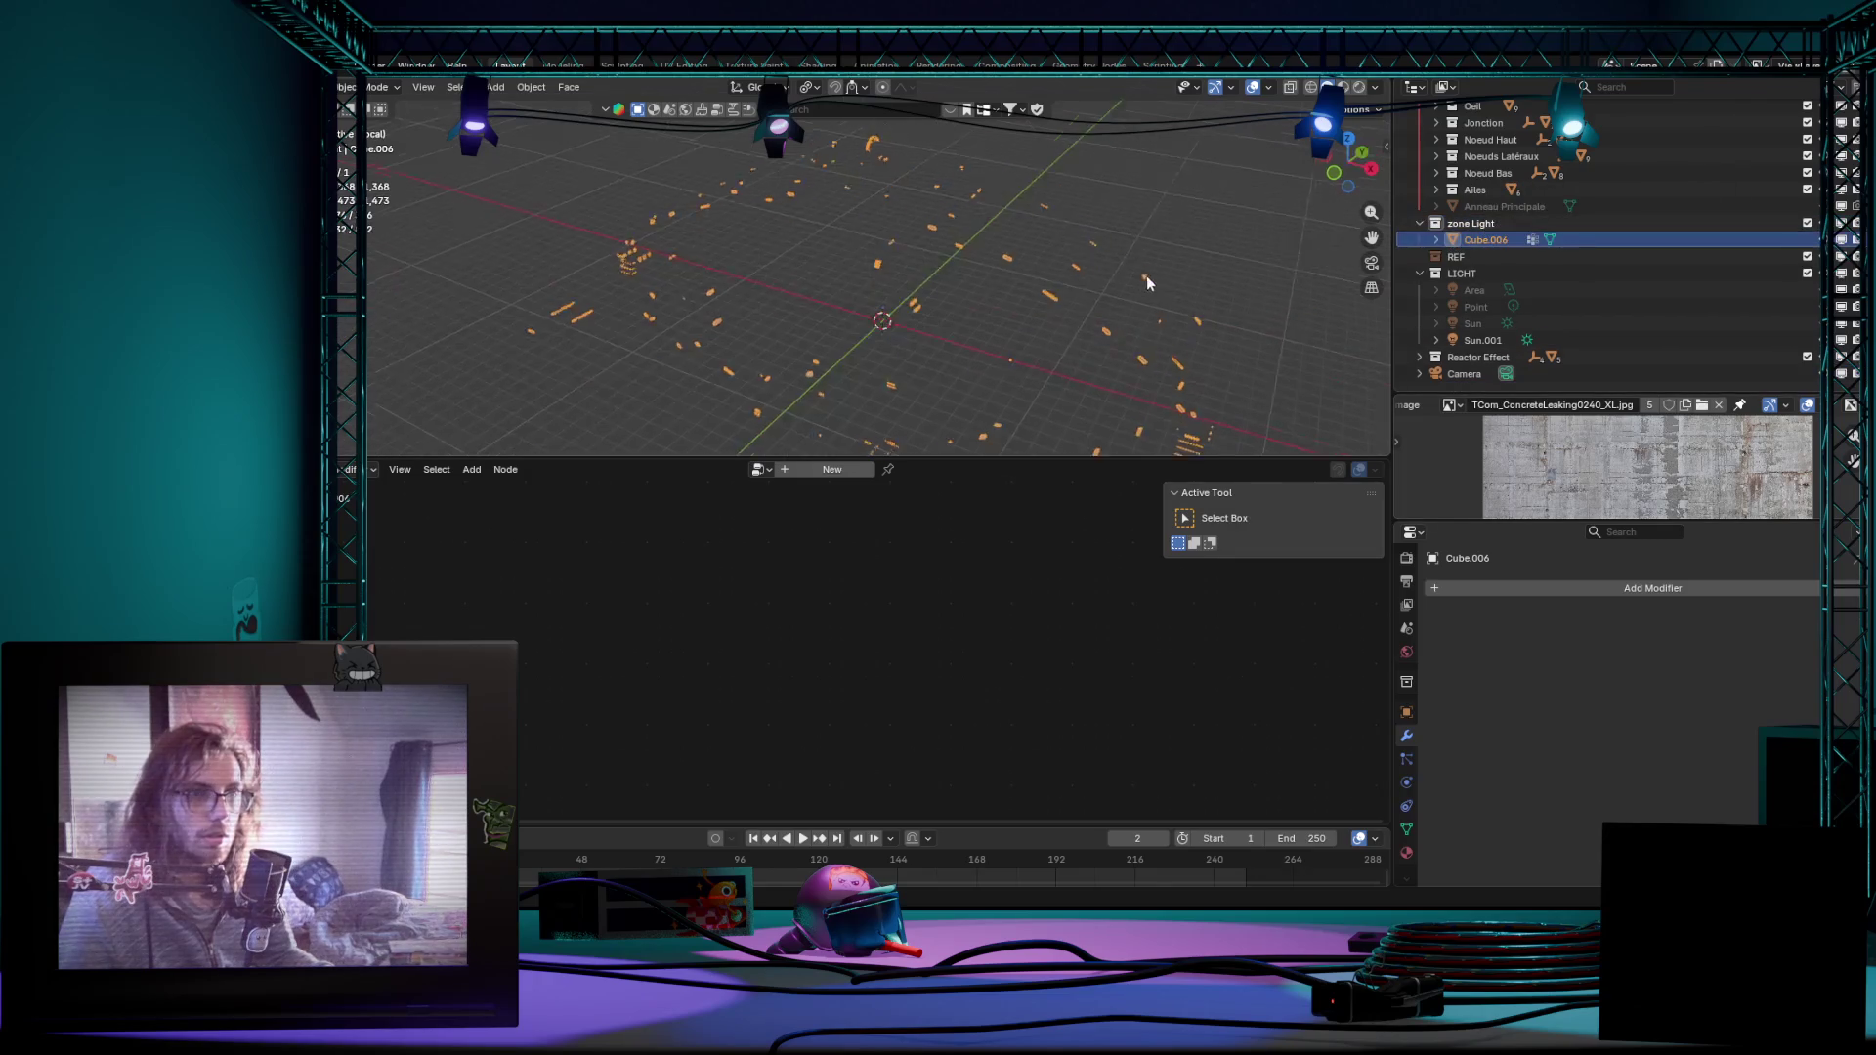
left_click(1439, 240)
middle_click_drag(933, 286, 993, 304)
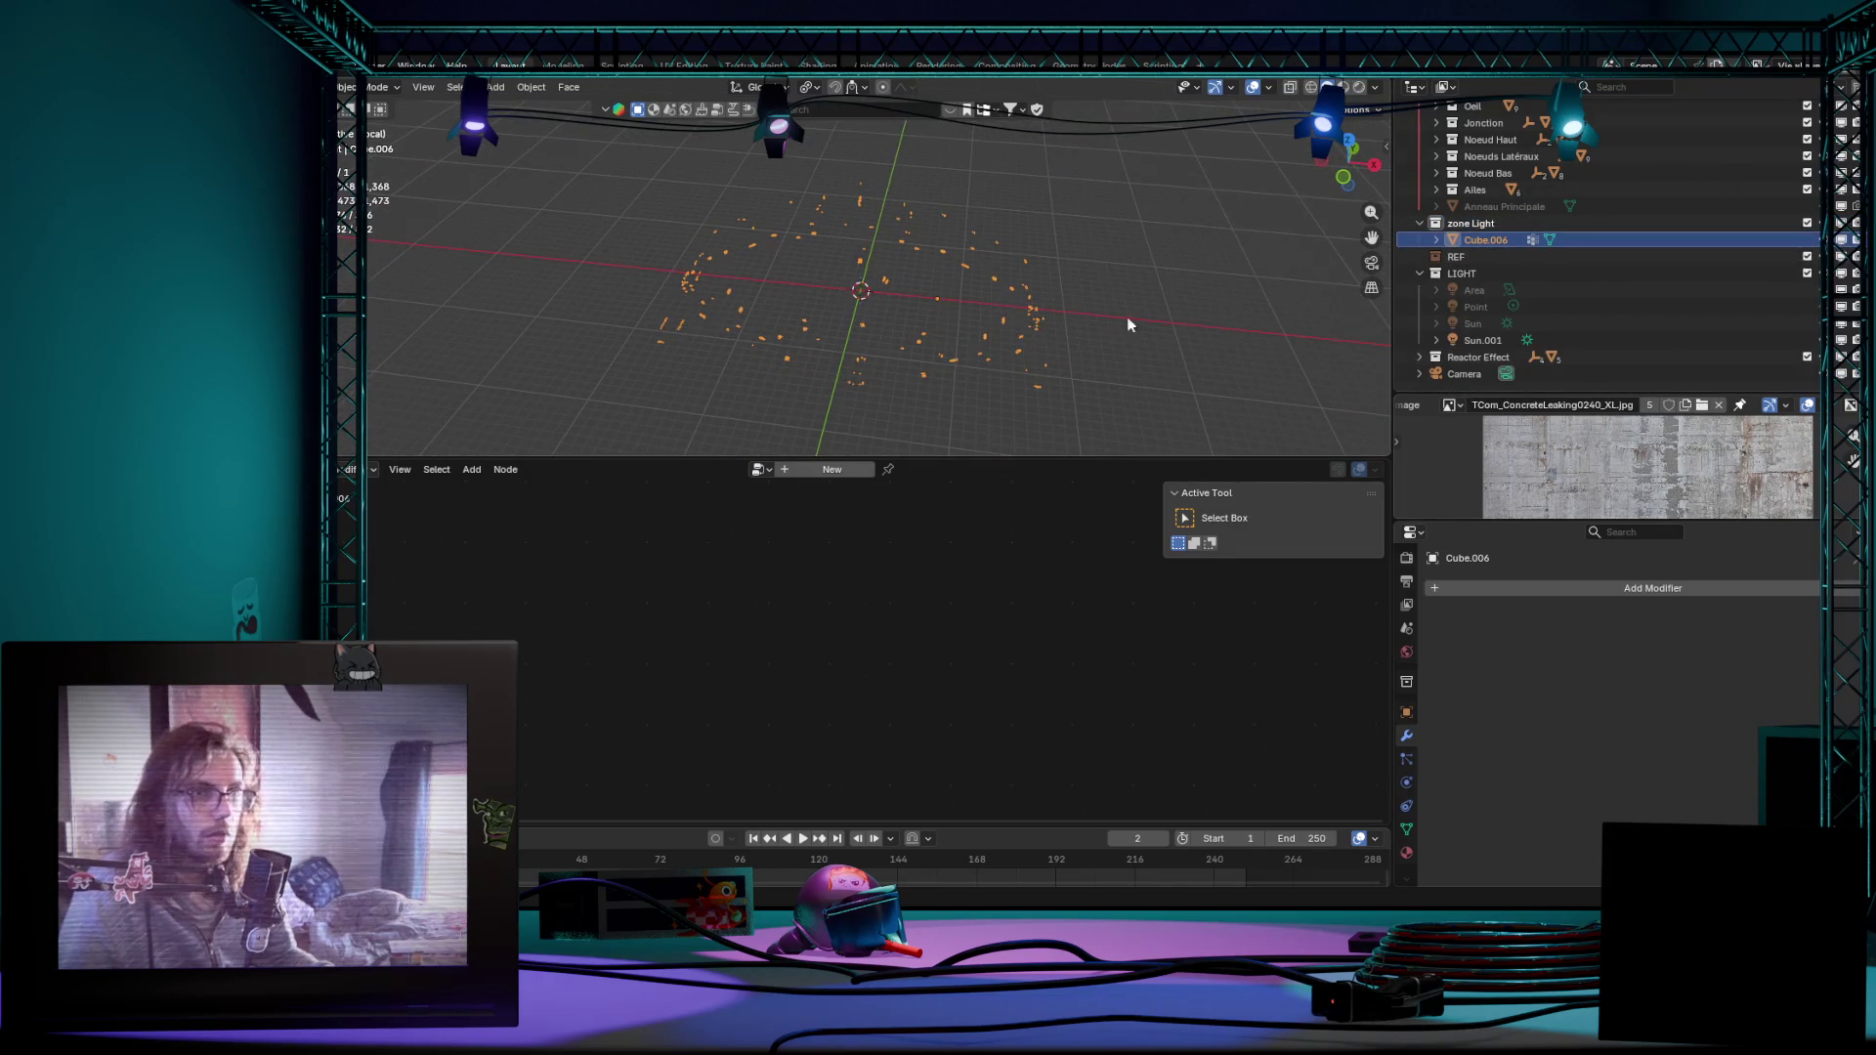
mouse_move(1127, 316)
middle_mouse_down()
mouse_move(1035, 288)
mouse_move(756, 368)
mouse_move(483, 324)
mouse_move(970, 268)
middle_mouse_up()
scroll(1035, 288, "up", 3)
Step: Unhide the full station around the light pieces and check it from several angles
key("alt+h")
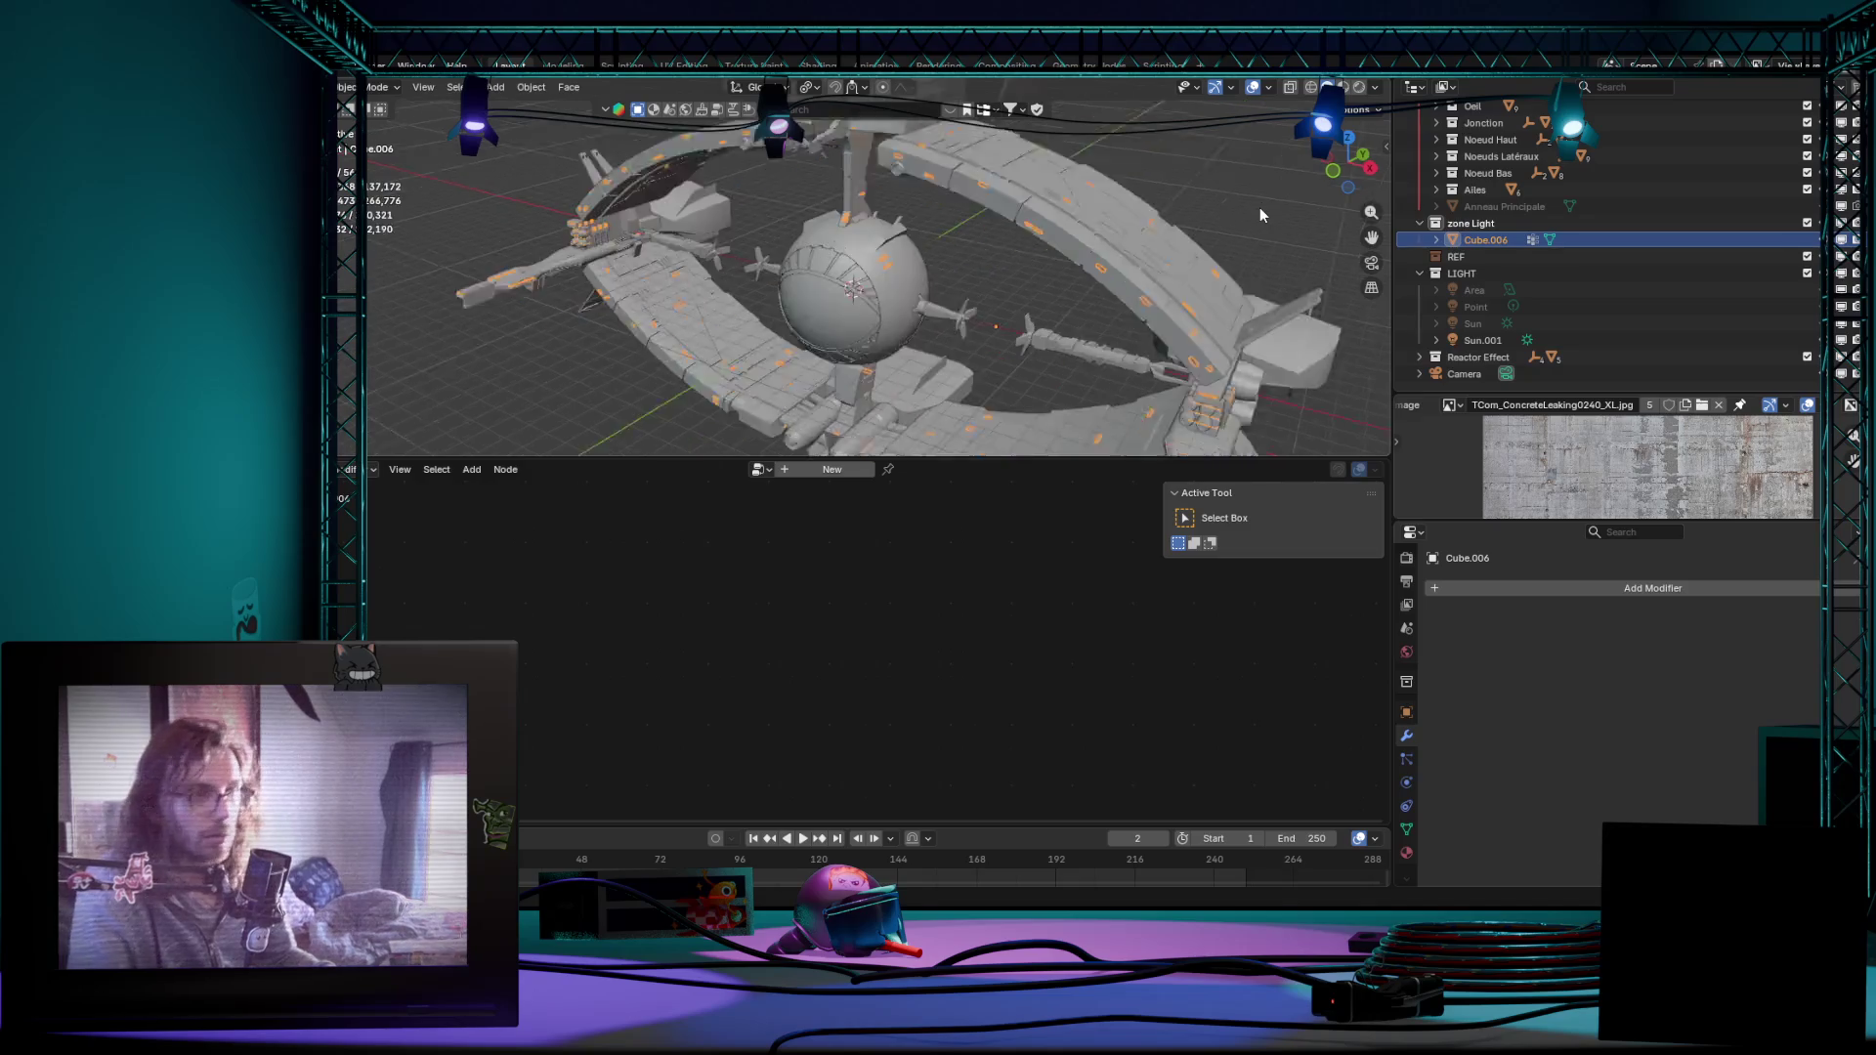
scroll(1259, 207, "up", 2)
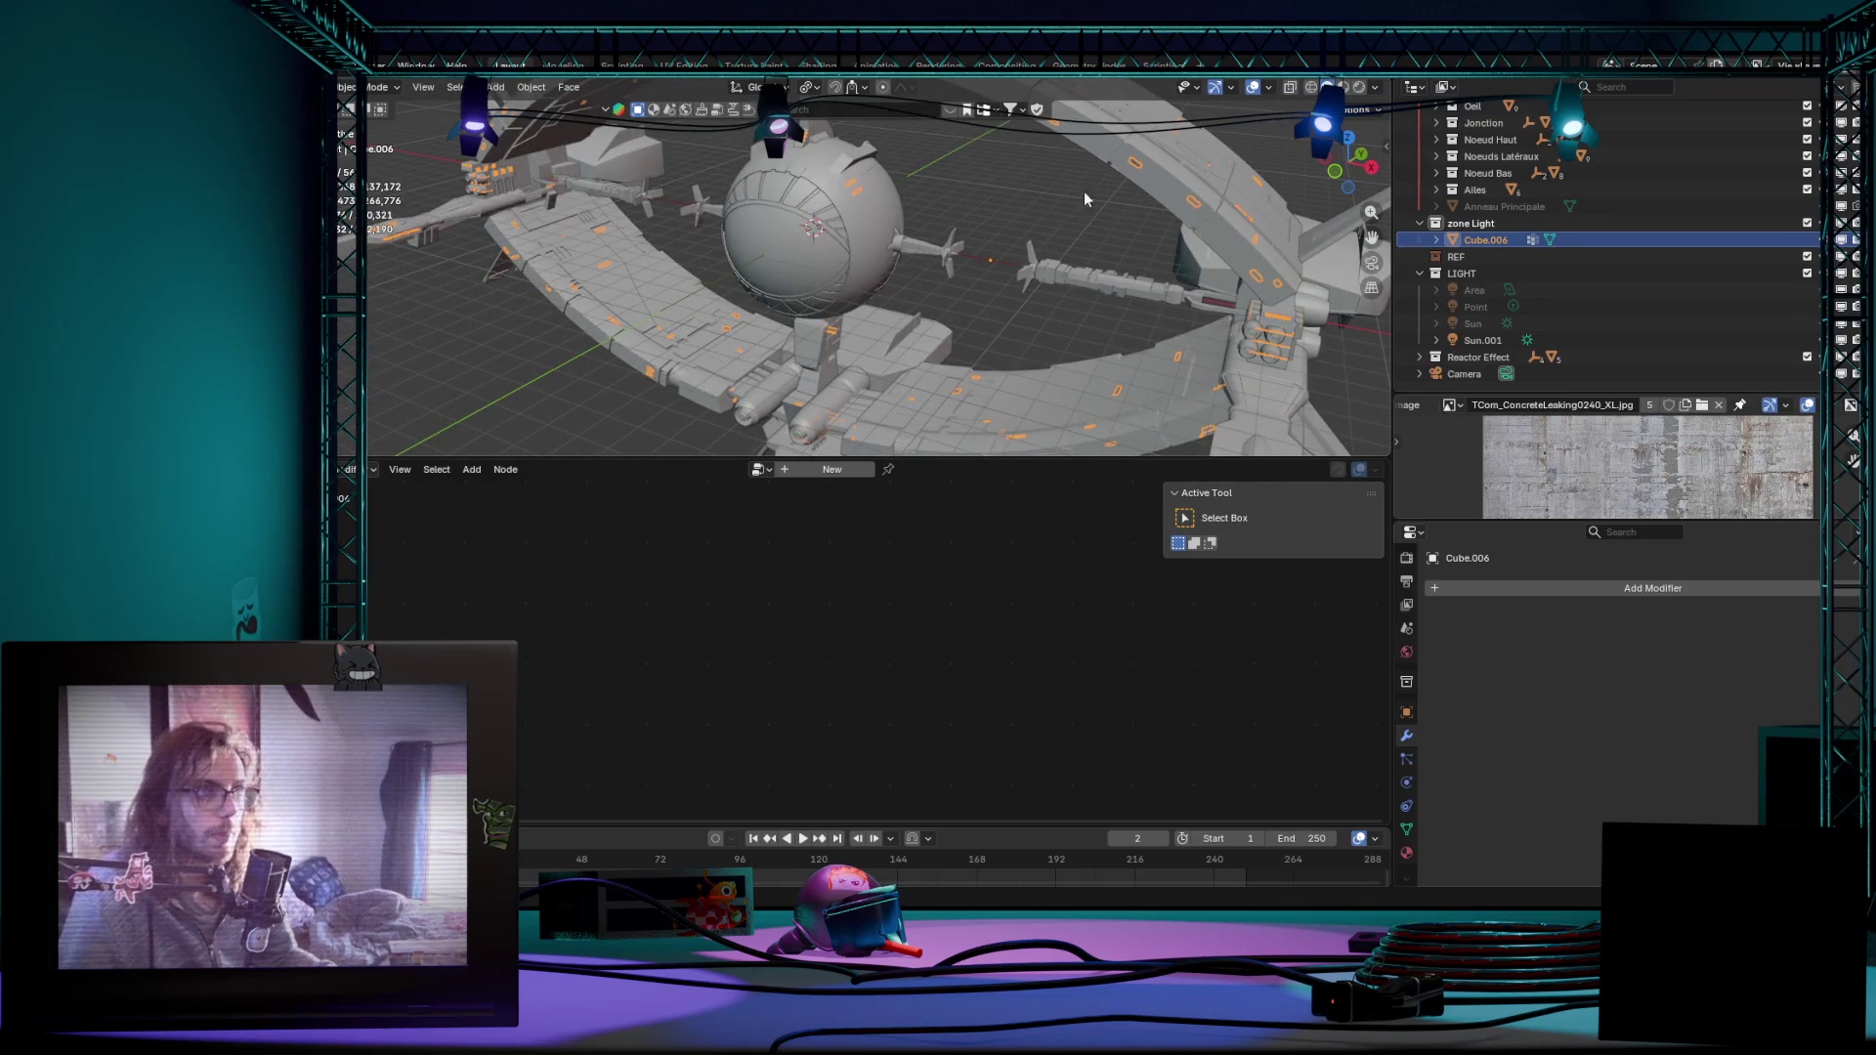
mouse_move(1085, 199)
middle_mouse_down()
mouse_move(979, 256)
mouse_move(1022, 279)
middle_mouse_up()
scroll(723, 302, "down", 3)
mouse_move(722, 302)
middle_mouse_down()
mouse_move(843, 338)
mouse_move(882, 307)
middle_mouse_up()
key("Tab")
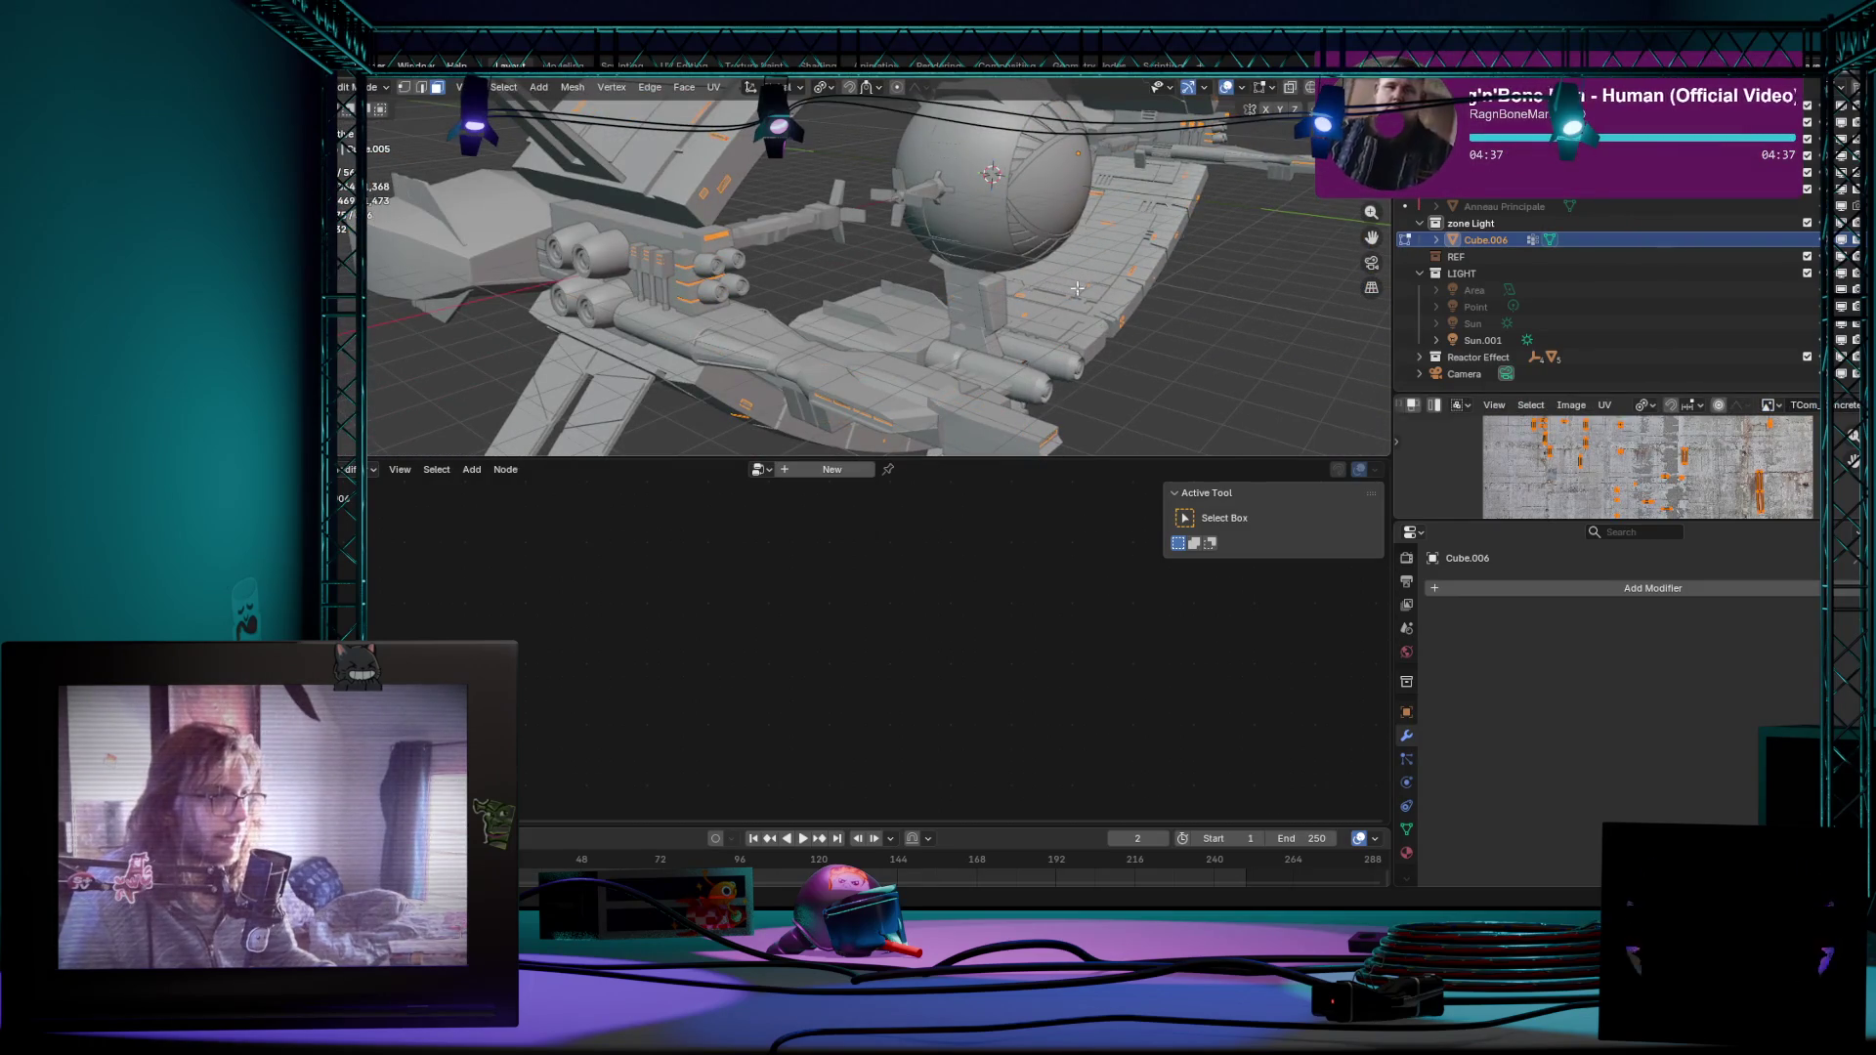
key("Tab")
mouse_move(1078, 289)
middle_mouse_down()
mouse_move(930, 315)
mouse_move(1009, 440)
middle_mouse_up()
Step: Enlarge the viewport, enter Edit Mode on the light-strip mesh and bring up the Separate menu
left_click_drag(1008, 457, 1008, 590)
mouse_move(954, 368)
middle_mouse_down()
mouse_move(879, 337)
mouse_move(1027, 307)
mouse_move(1051, 270)
mouse_move(1026, 274)
middle_mouse_up()
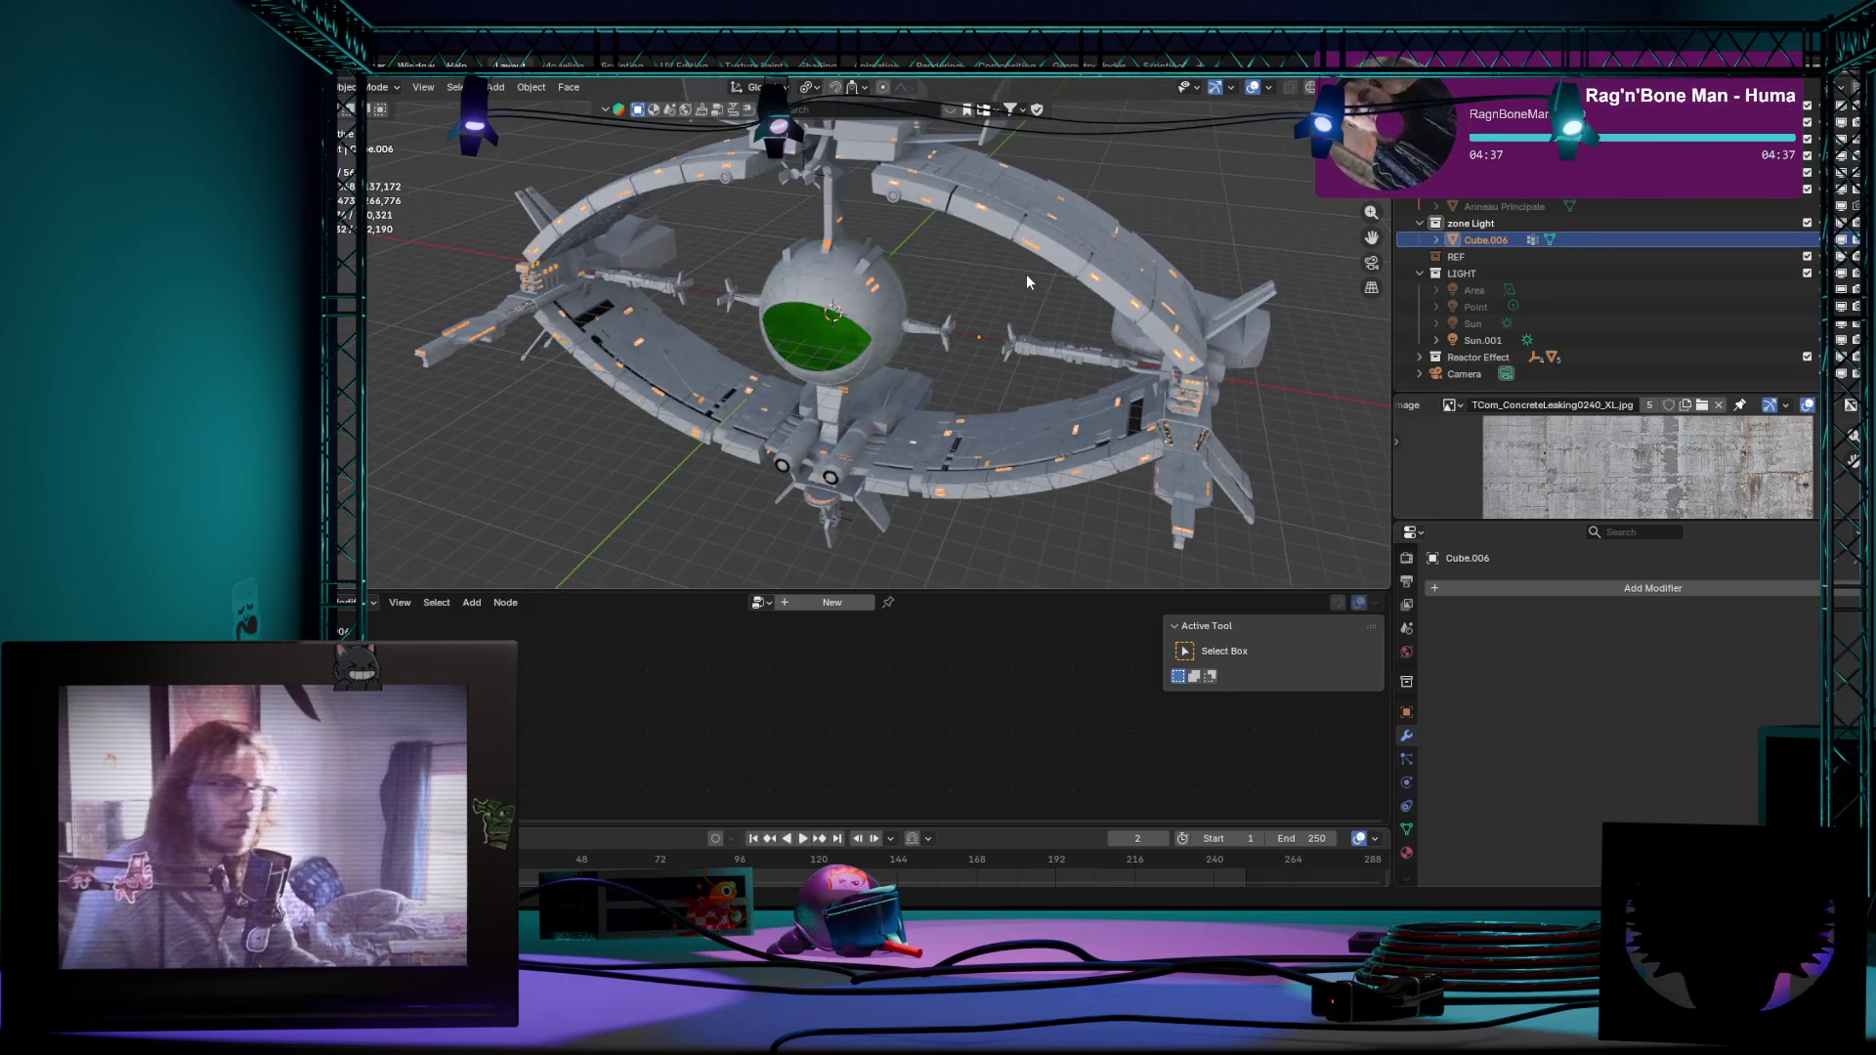
key("Tab")
key("Tab")
key("Tab")
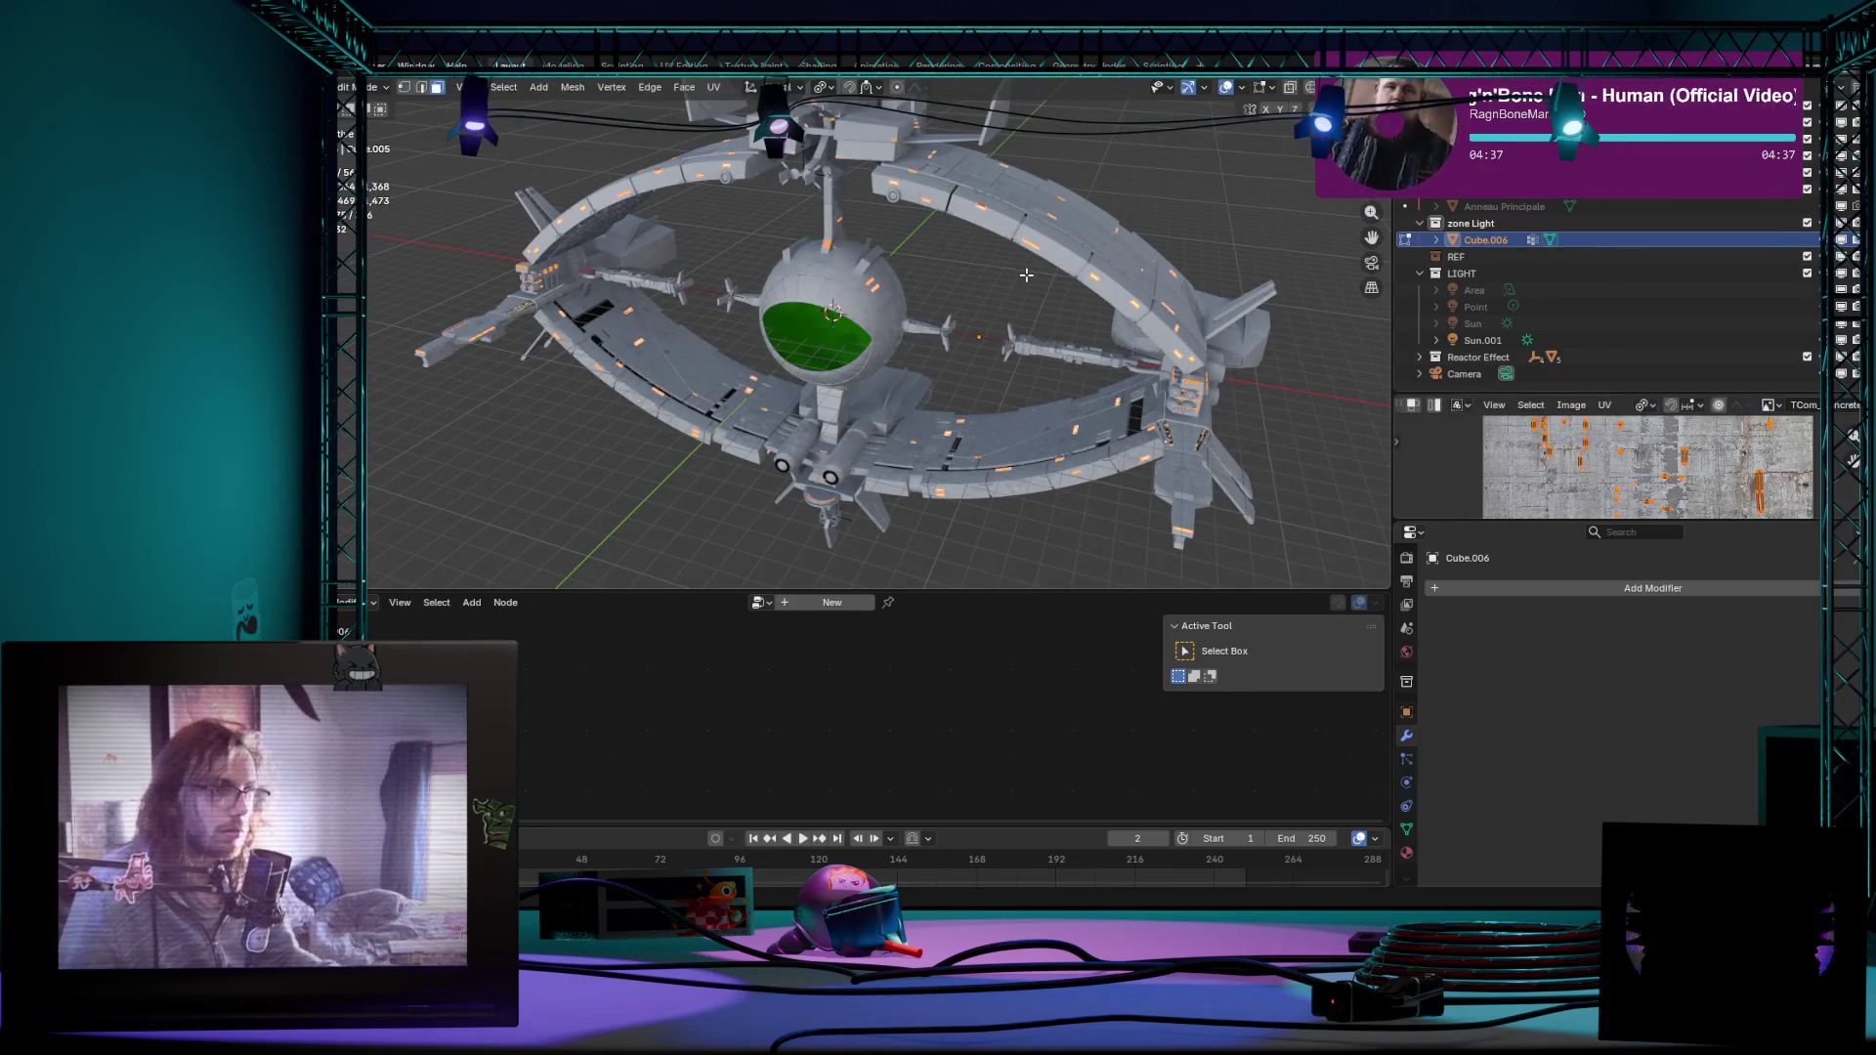
key("p")
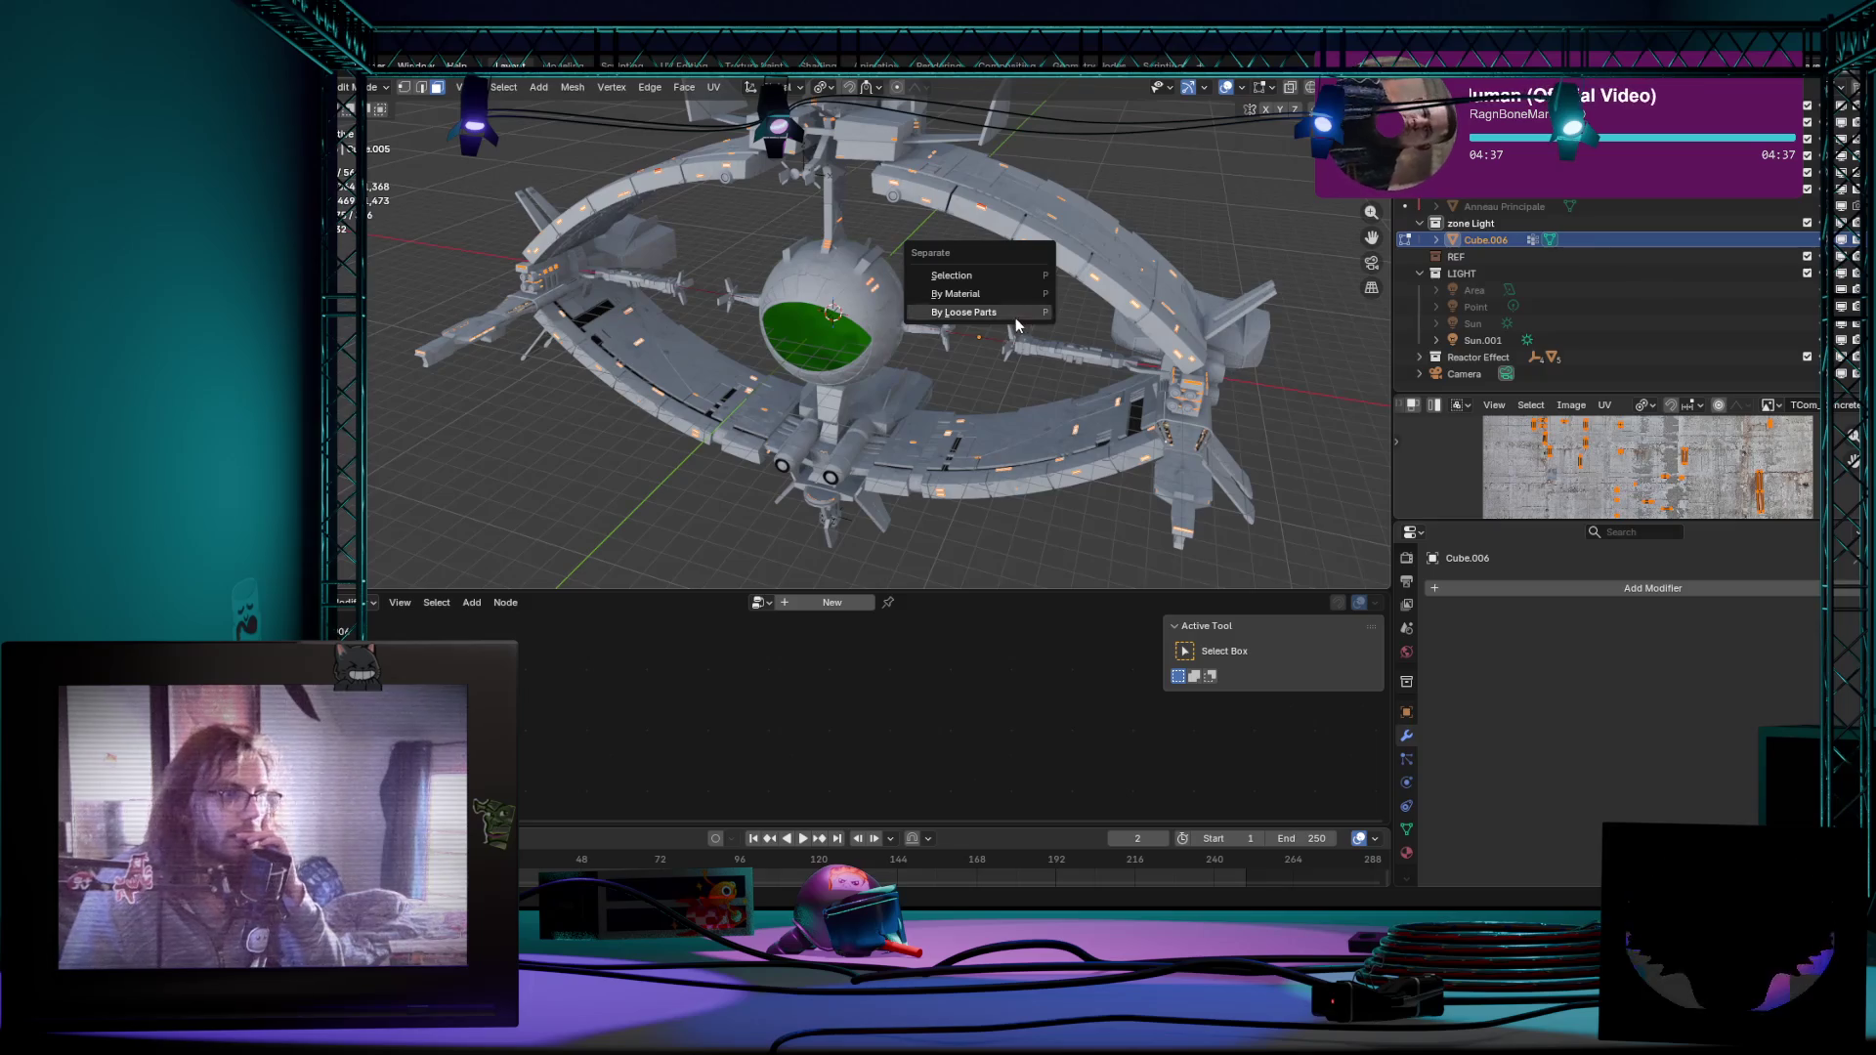
Step: Separate the light-strip mesh by loose parts and select Cube.236 in the Outliner
left_click(1015, 312)
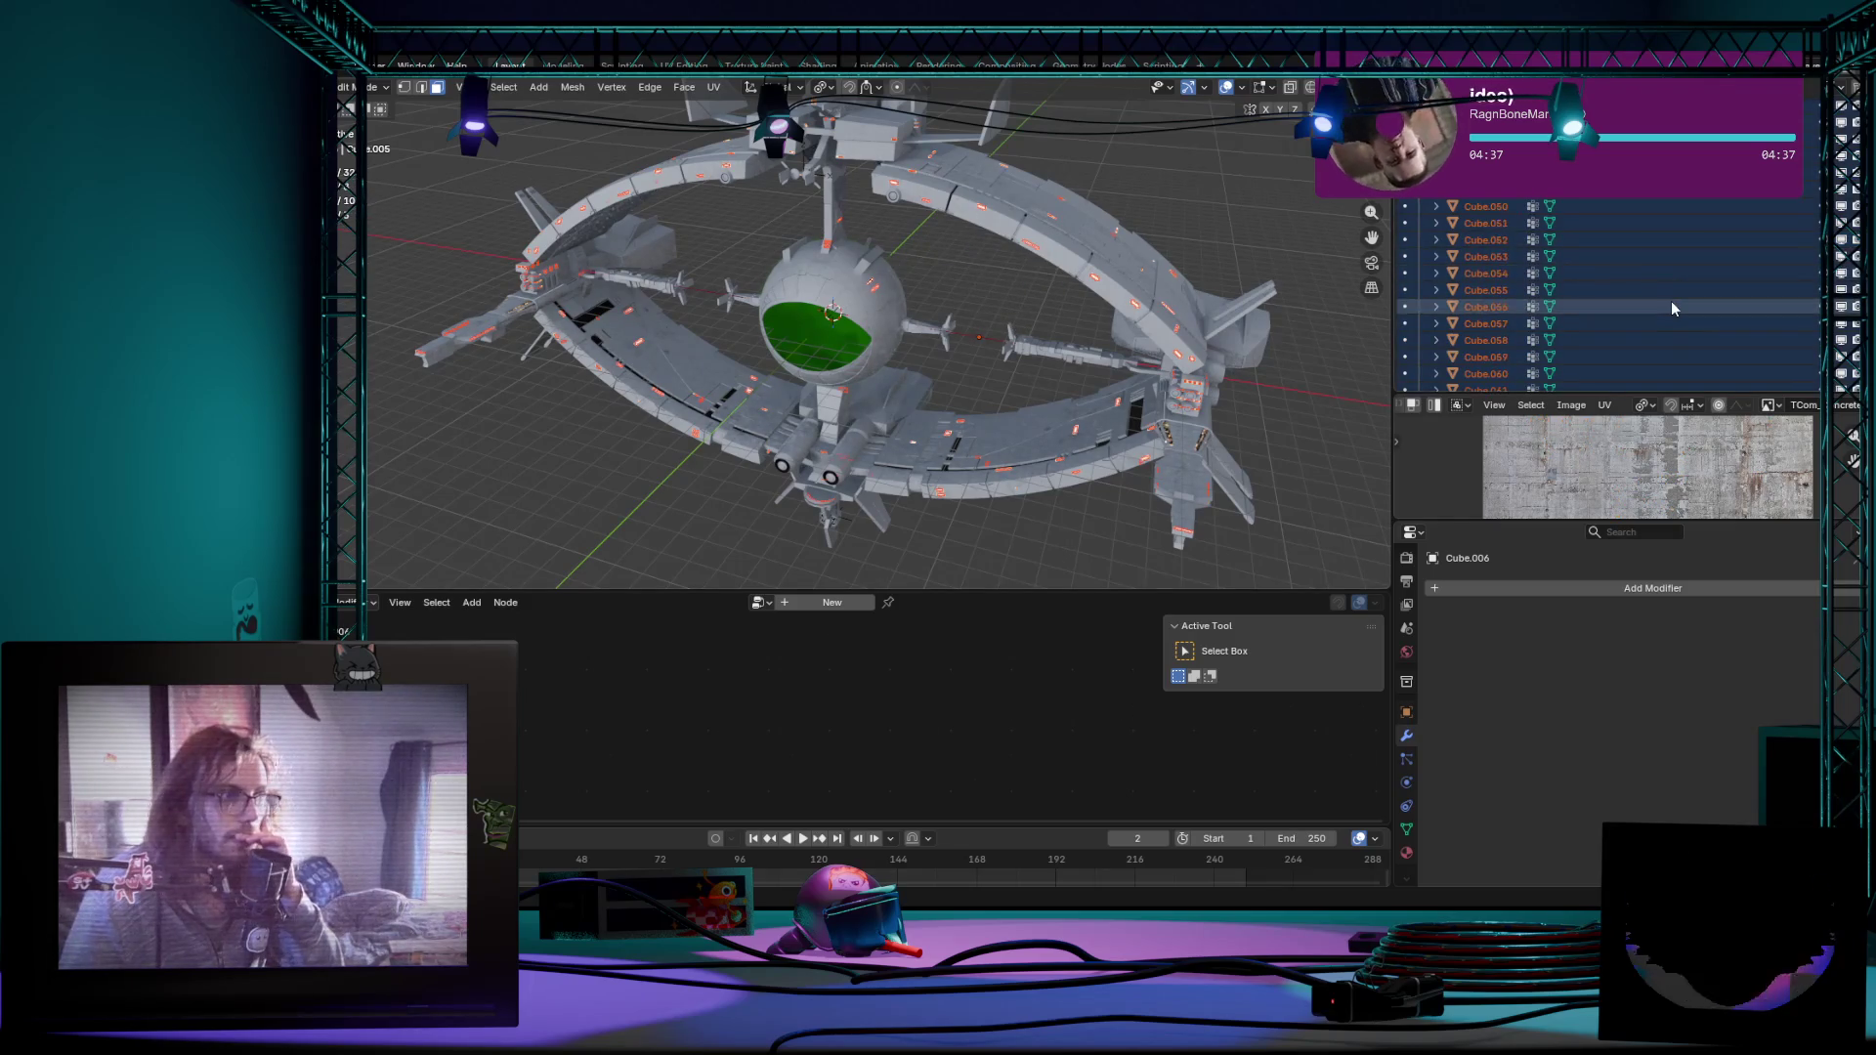
scroll(1671, 306, "down", 15)
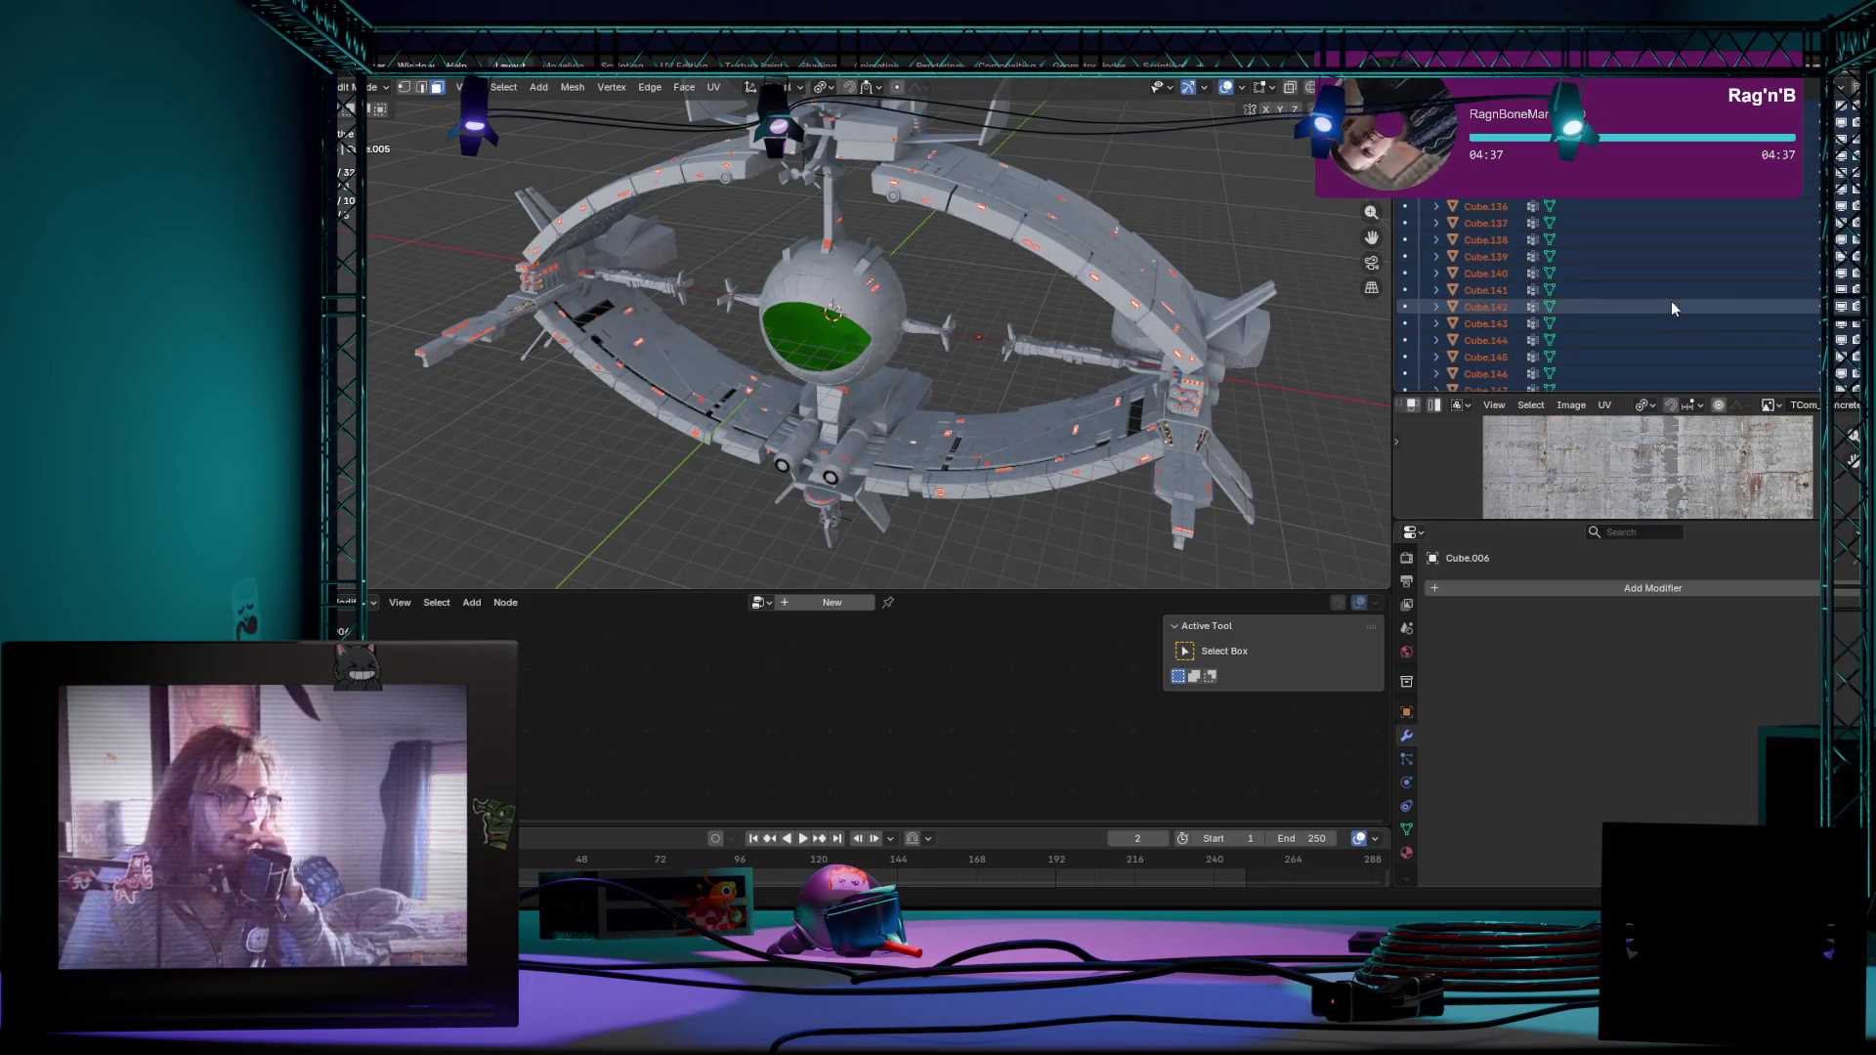
scroll(1672, 300, "down", 7)
scroll(1670, 300, "down", 7)
scroll(1668, 307, "down", 7)
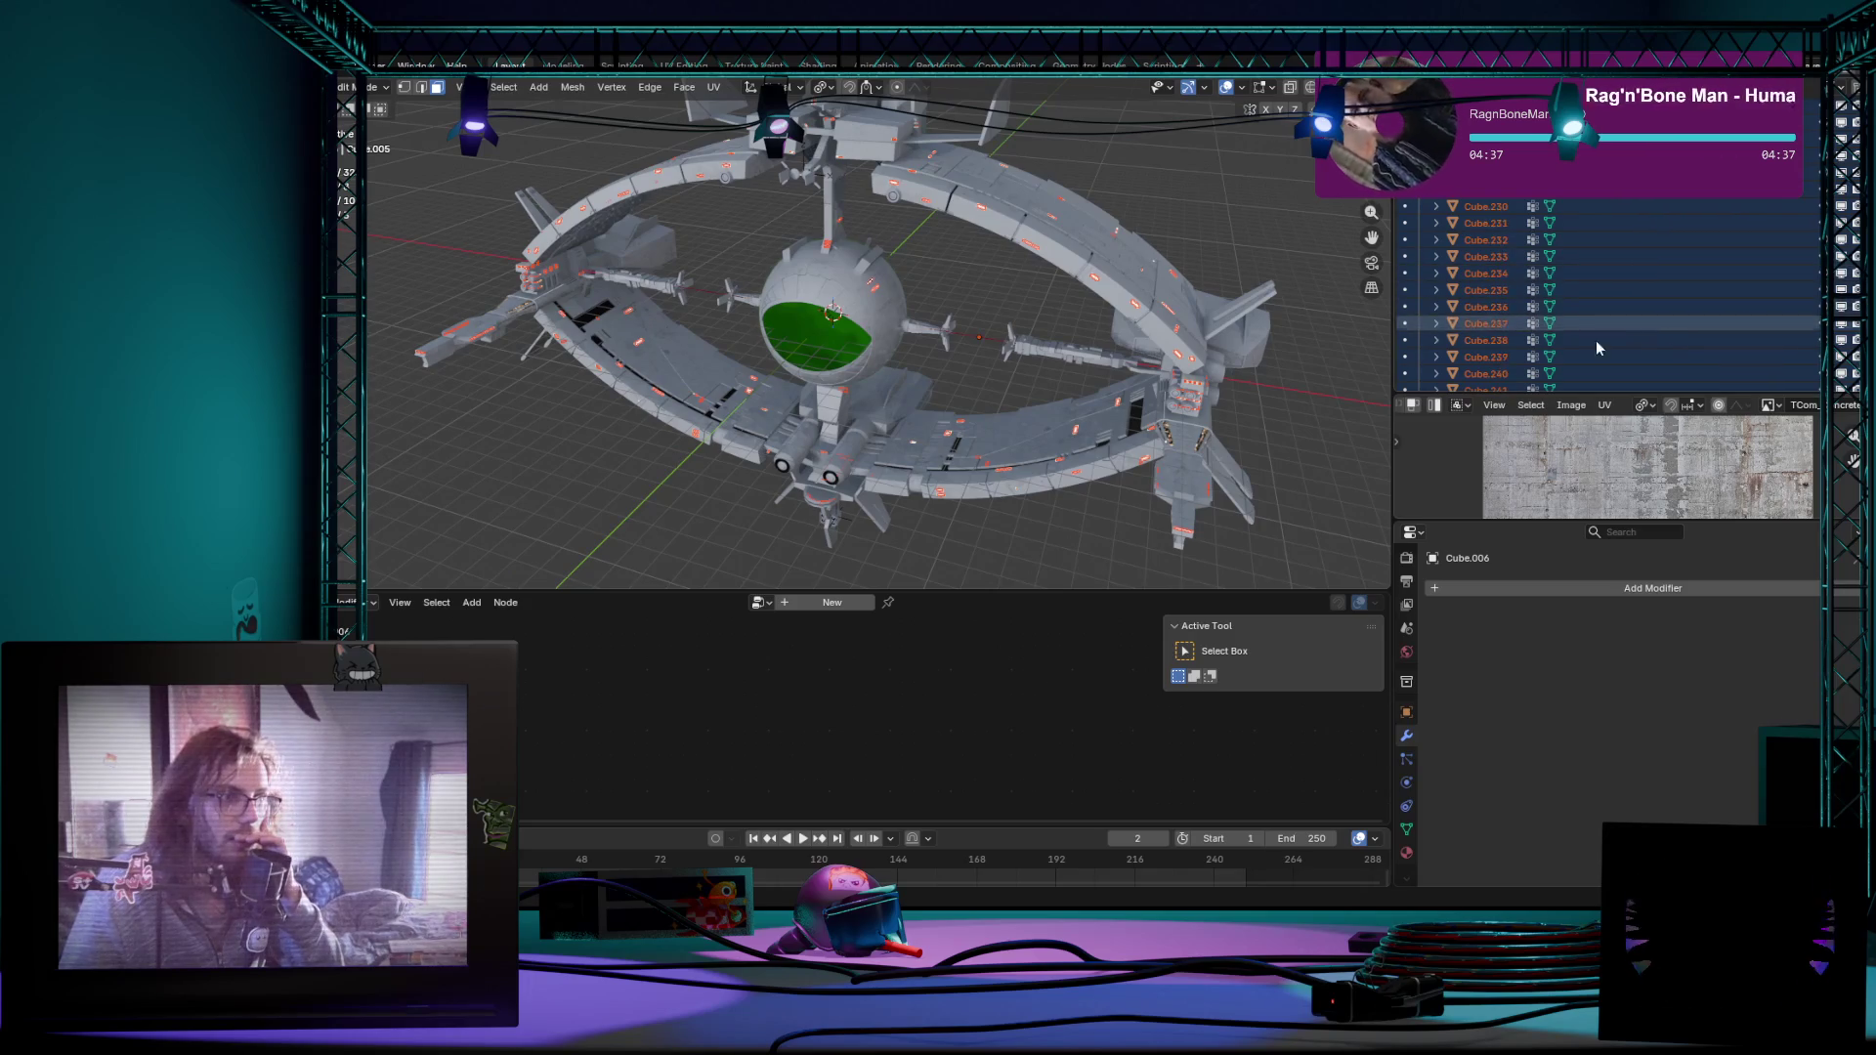
middle_click_drag(1055, 381, 1139, 412)
scroll(1137, 411, "up", 5)
scroll(1137, 412, "up", 3)
scroll(1137, 412, "up", 3)
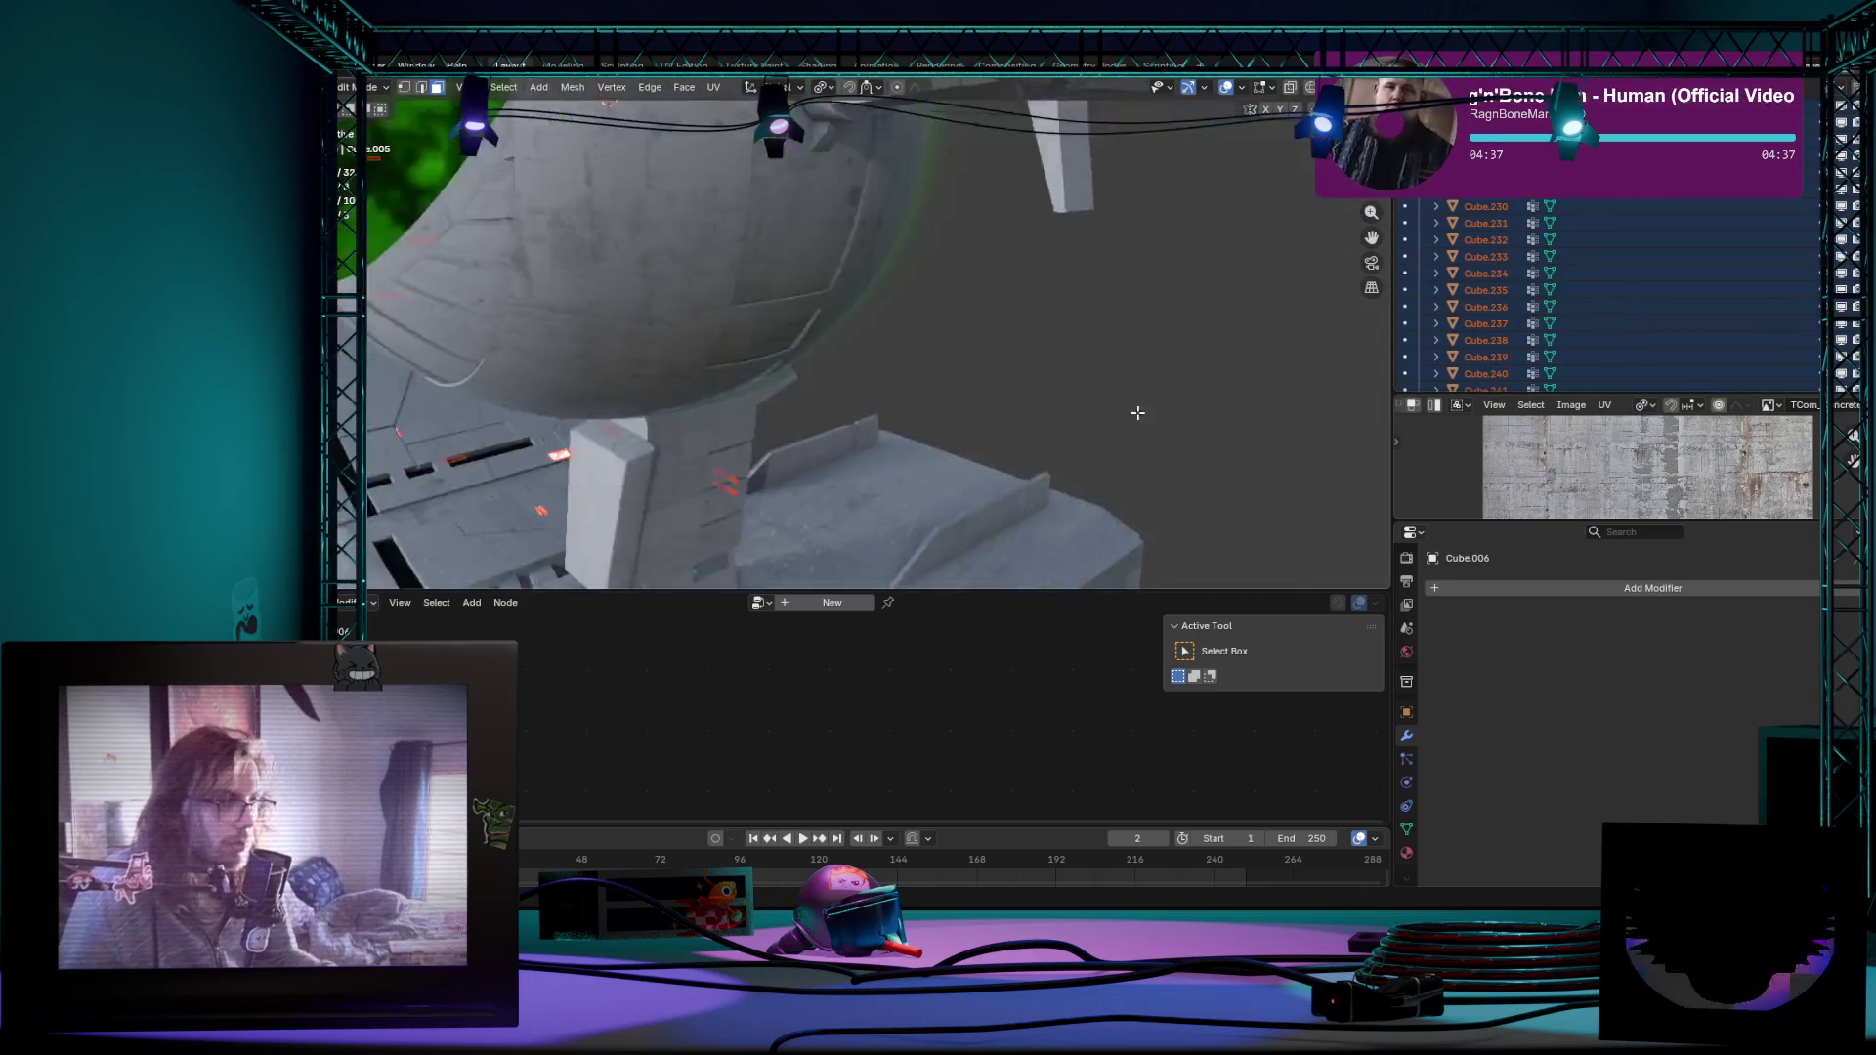
scroll(1138, 413, "down", 5)
left_click(1616, 307)
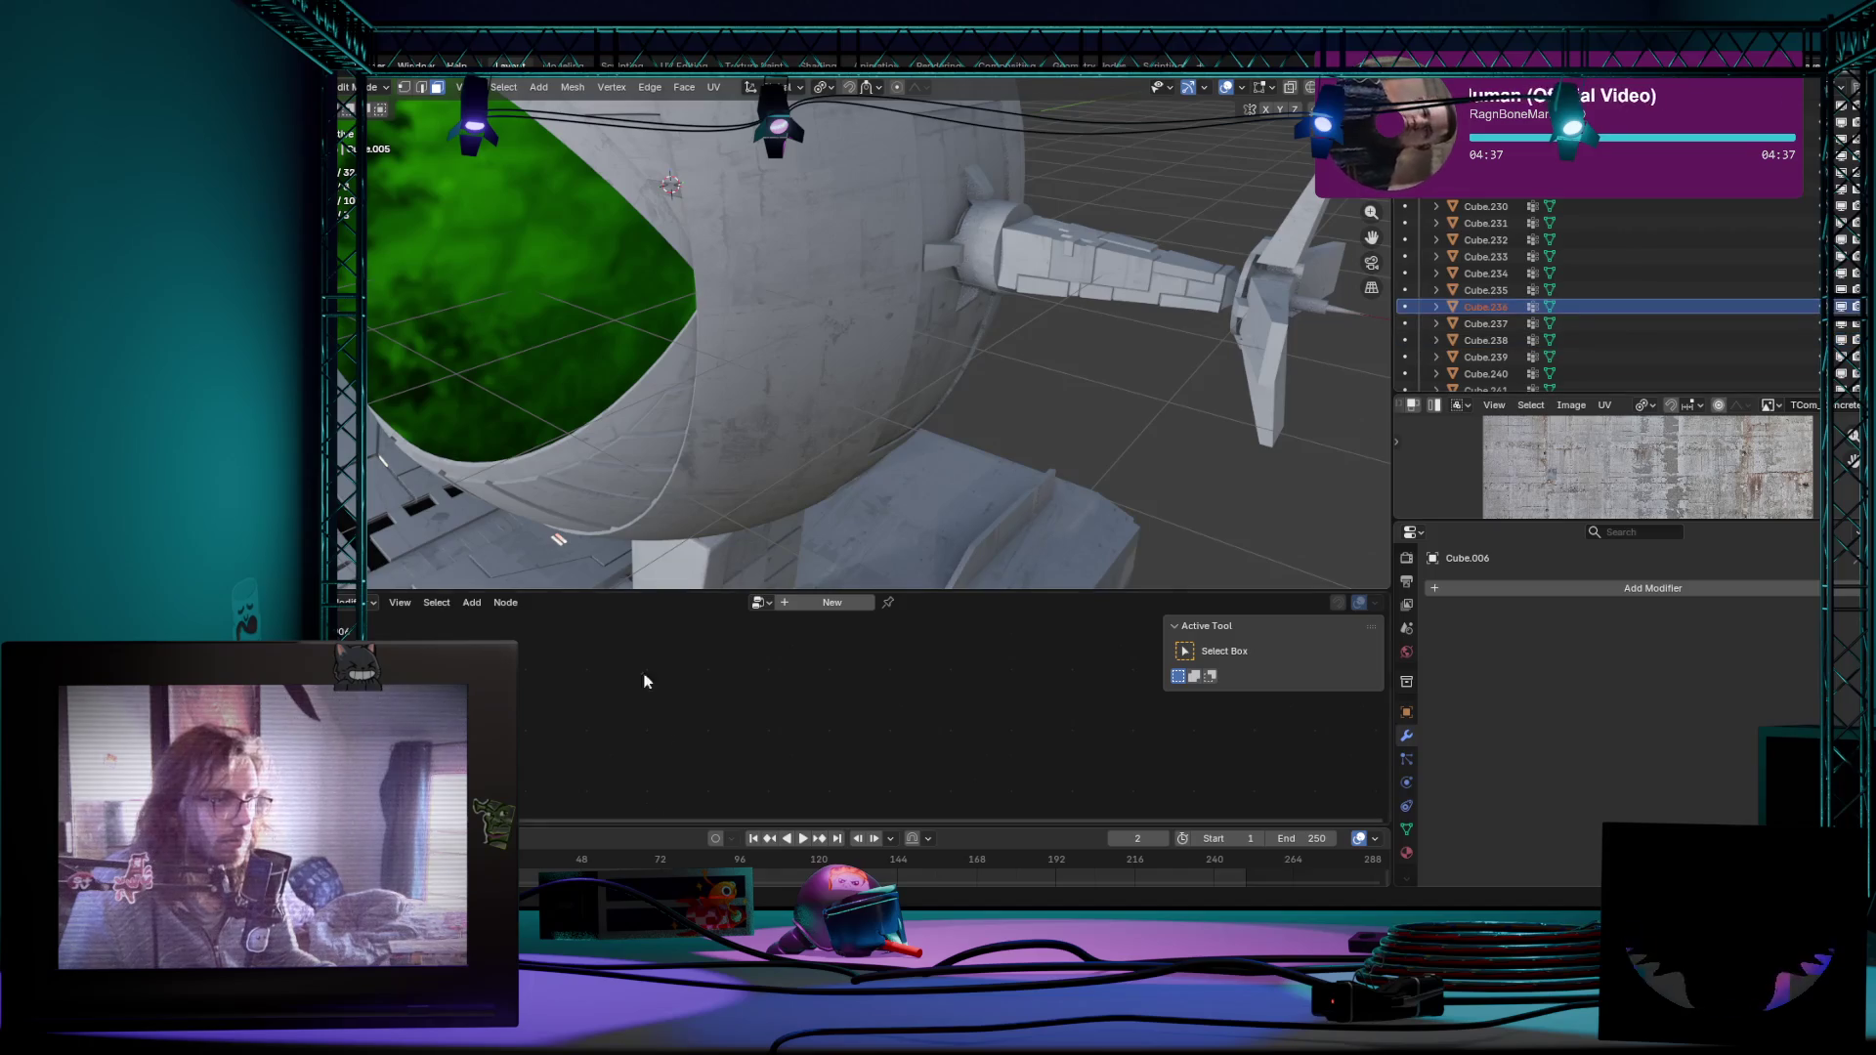
Step: Switch the lower area to the Shader Editor
left_click(378, 602)
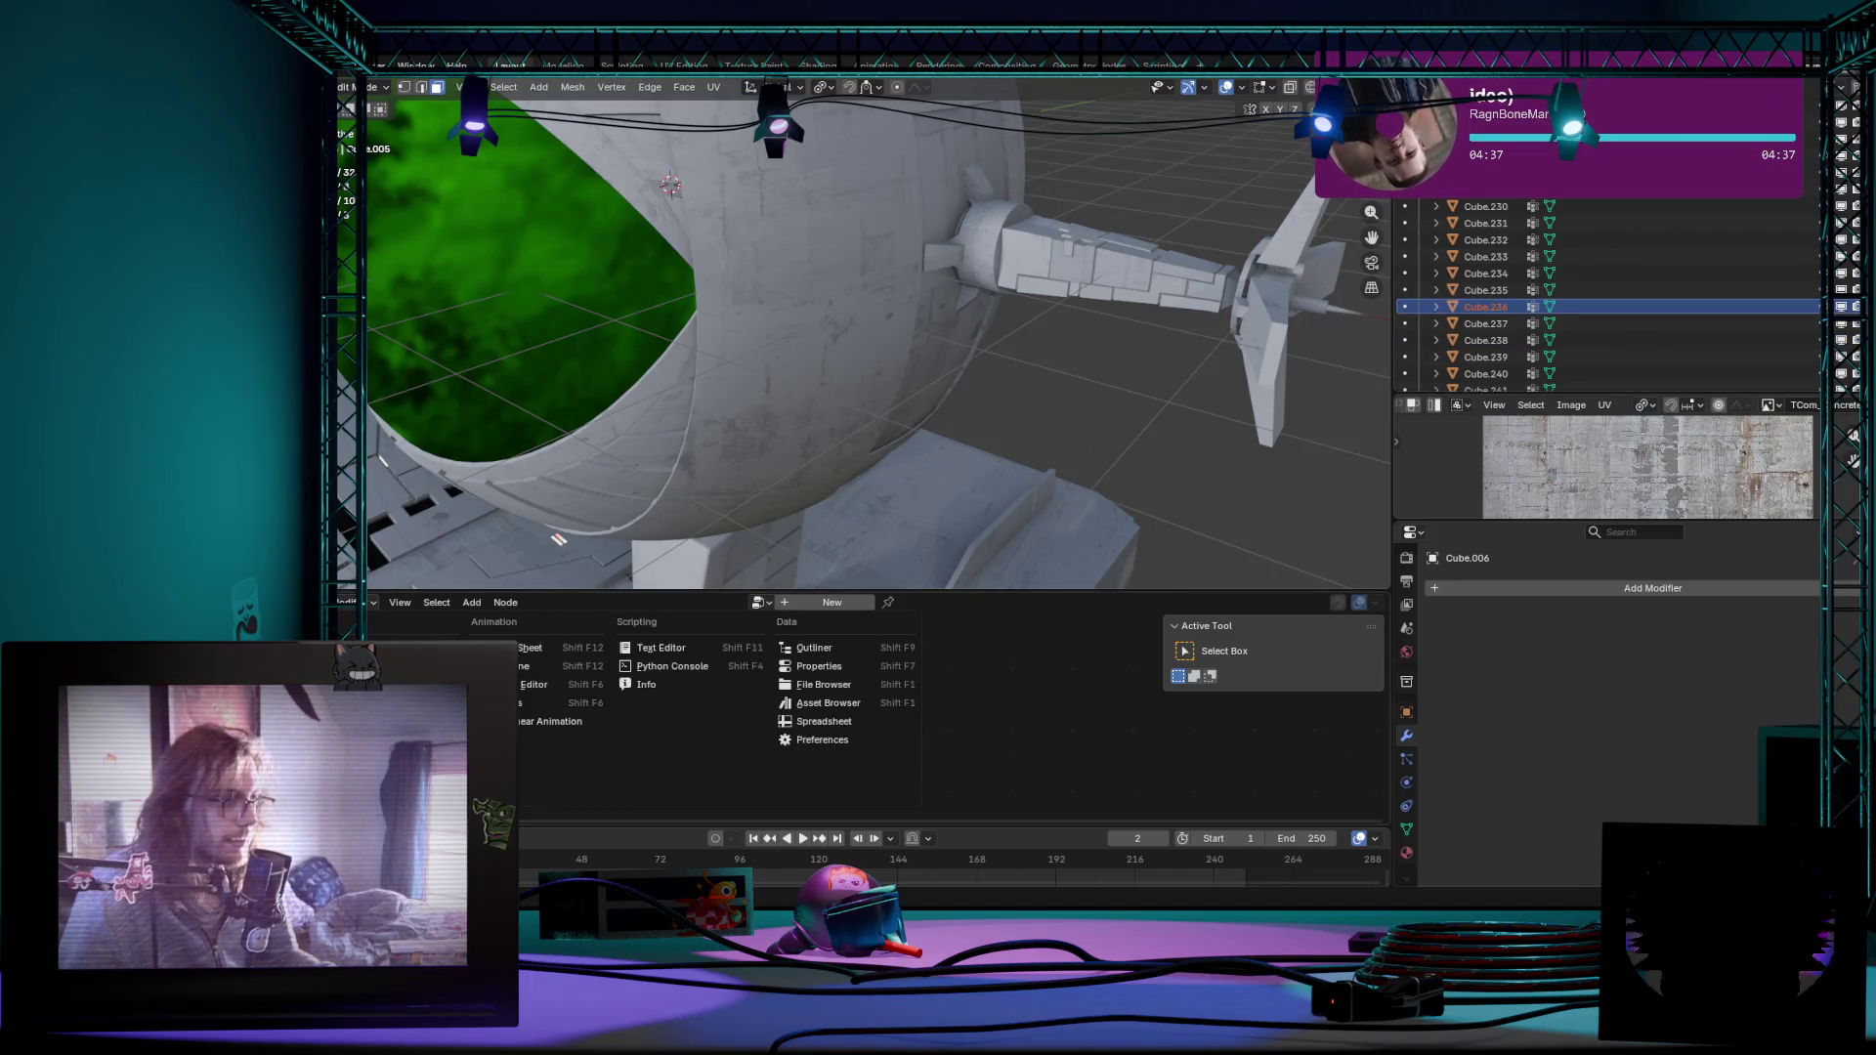
left_click(441, 756)
middle_click_drag(880, 366, 954, 440)
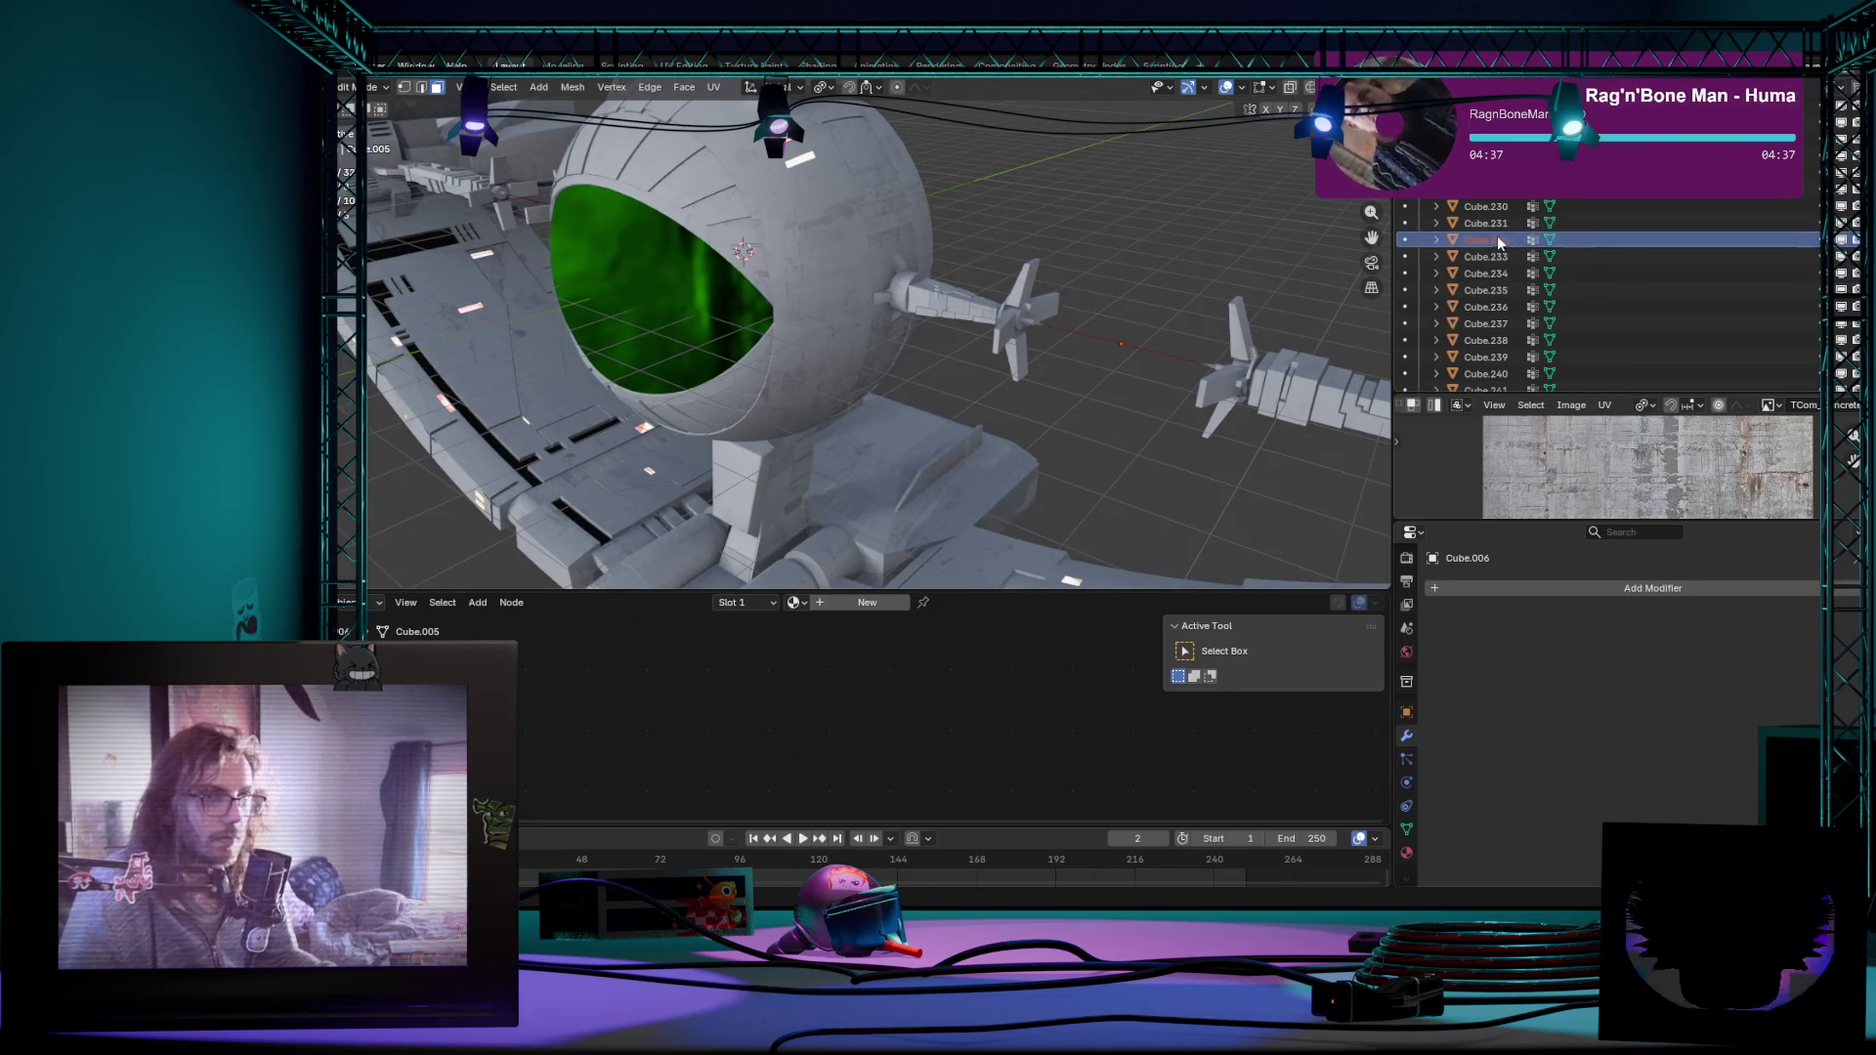
Step: Expand Cube.232 in the Outliner, return to Object Mode and frame the whole station
left_click(1434, 240)
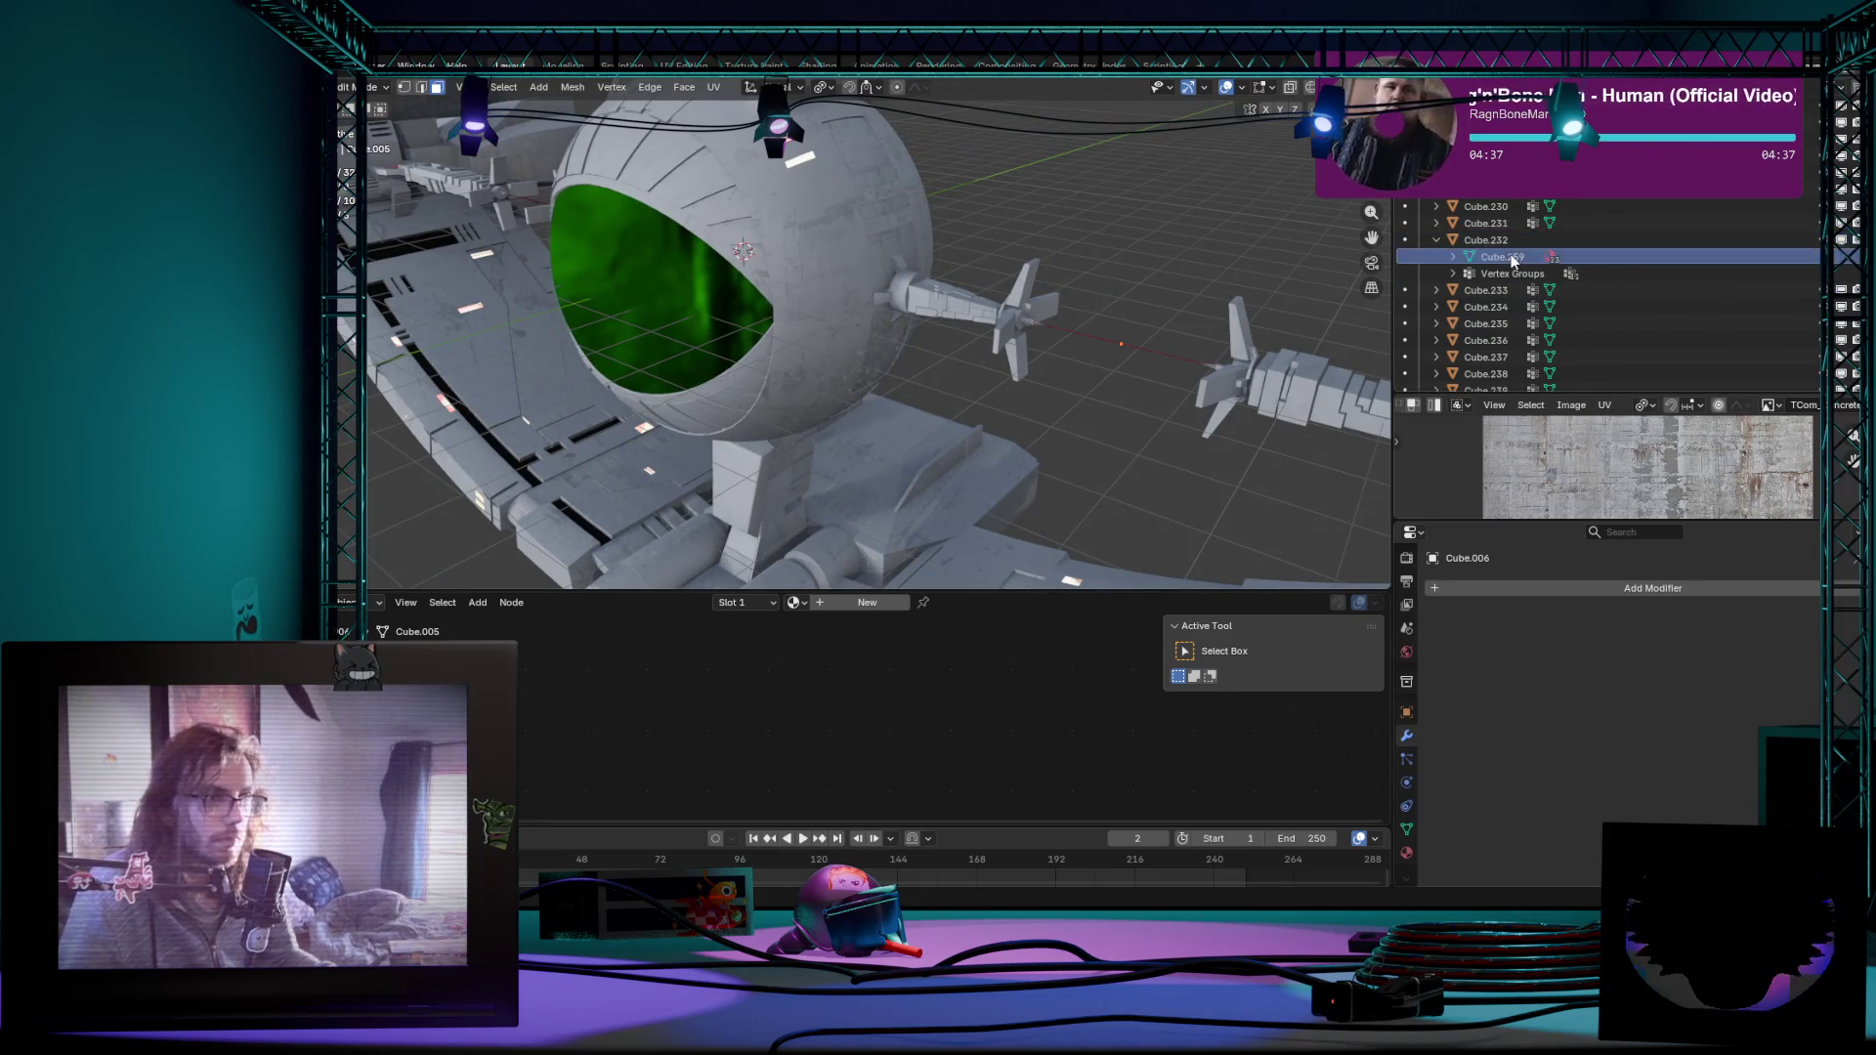
key("Tab")
key("KP_Decimal")
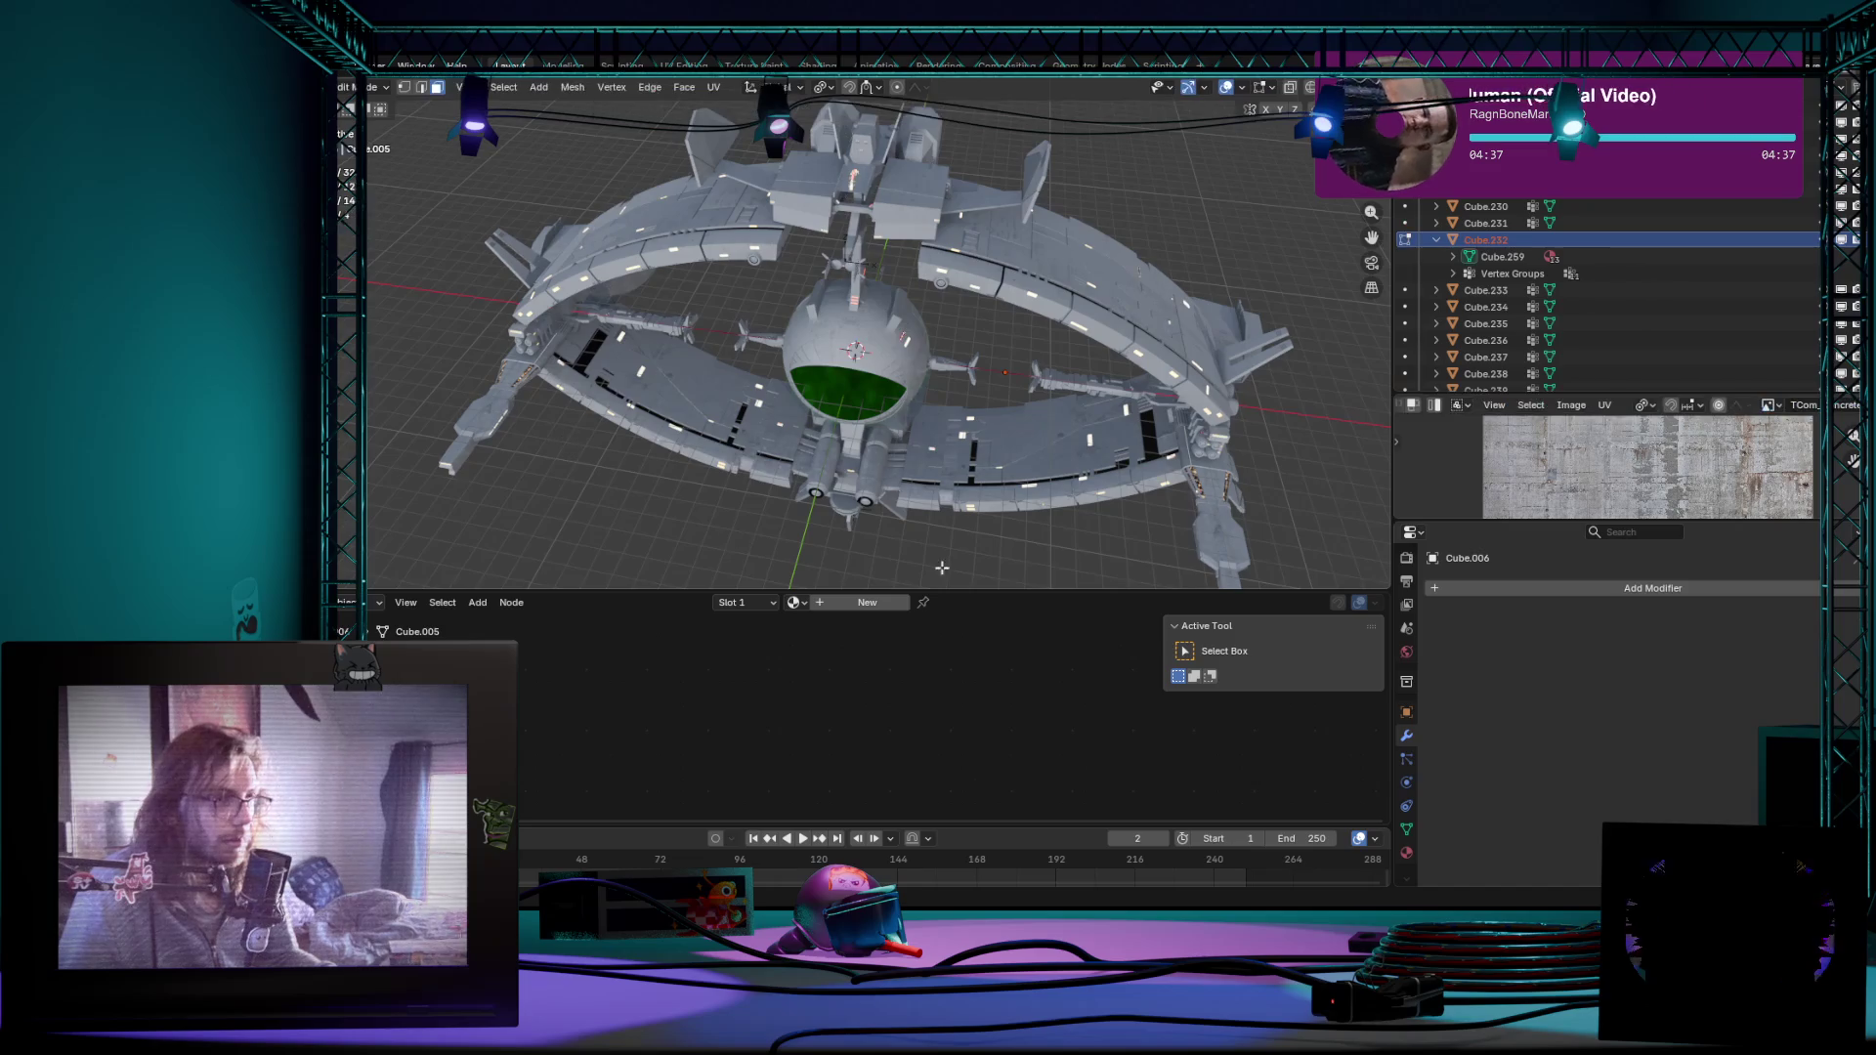
Step: Select Cube.230, show its Material properties and briefly toggle Edit Mode
left_click(1699, 209)
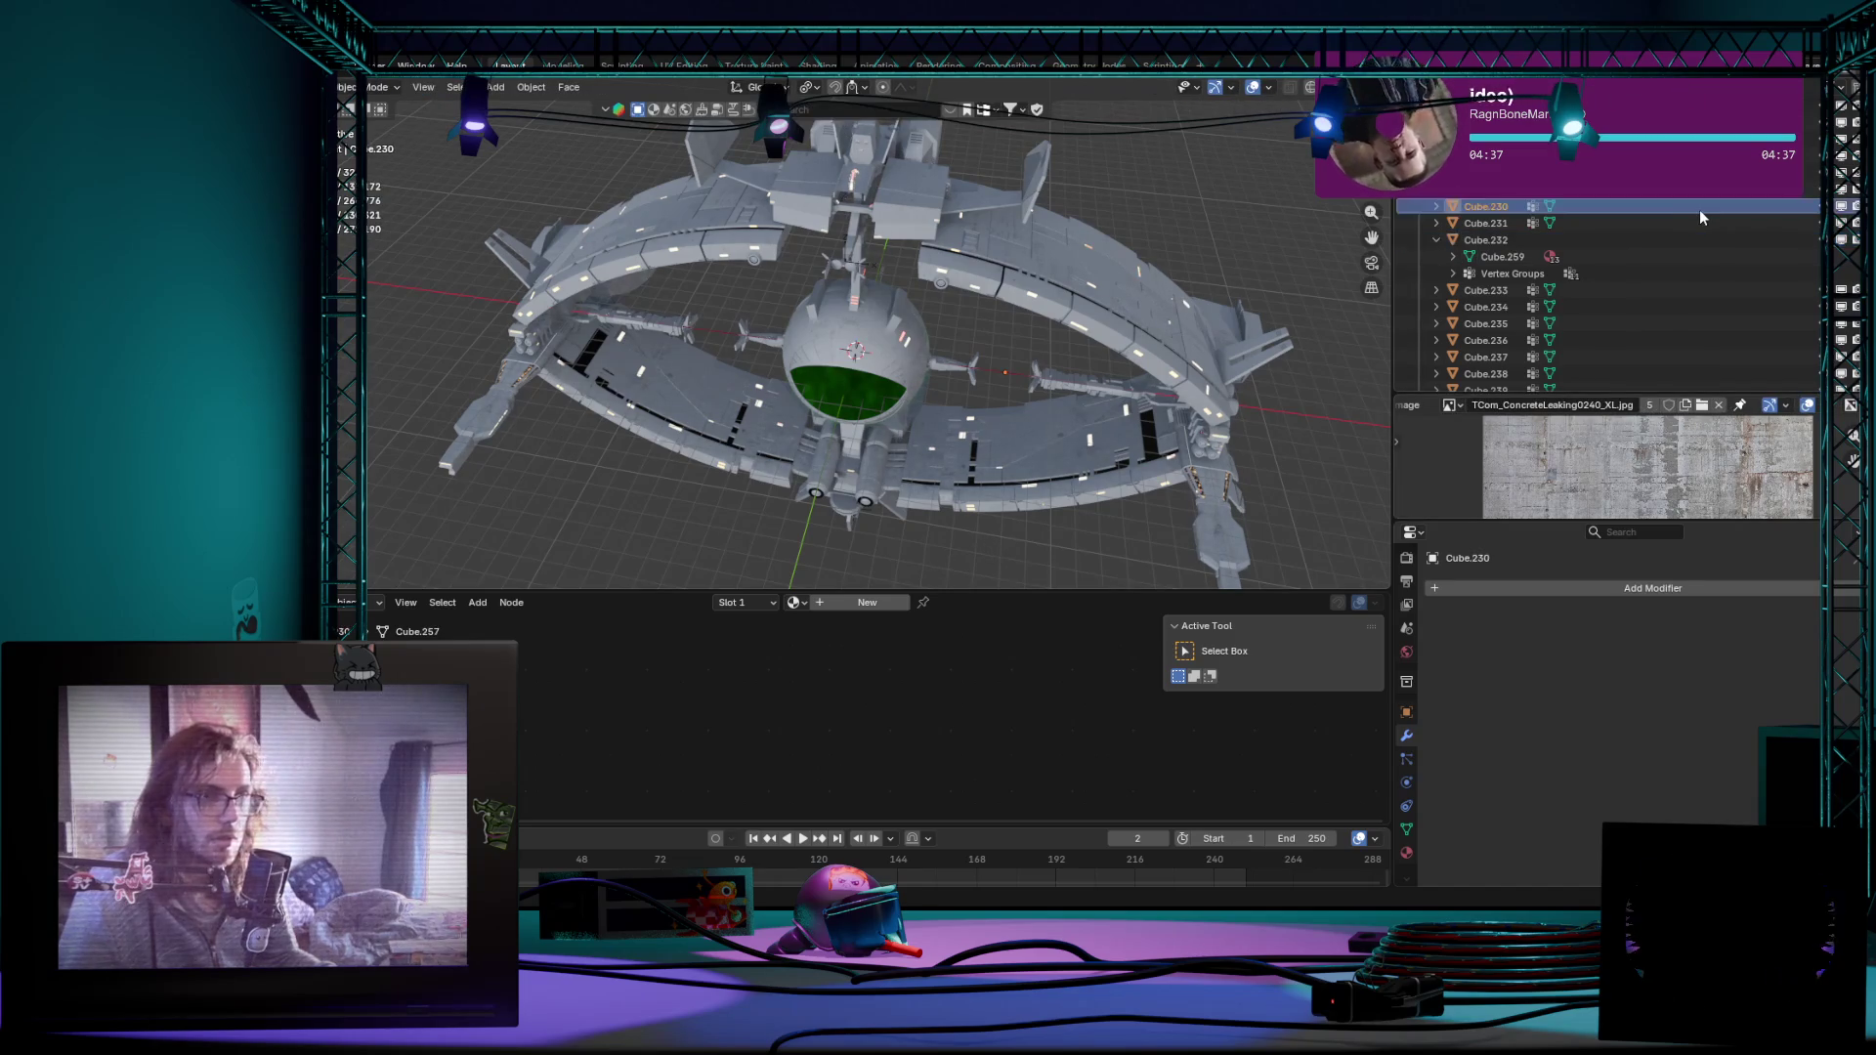
scroll(1698, 210, "up", 1)
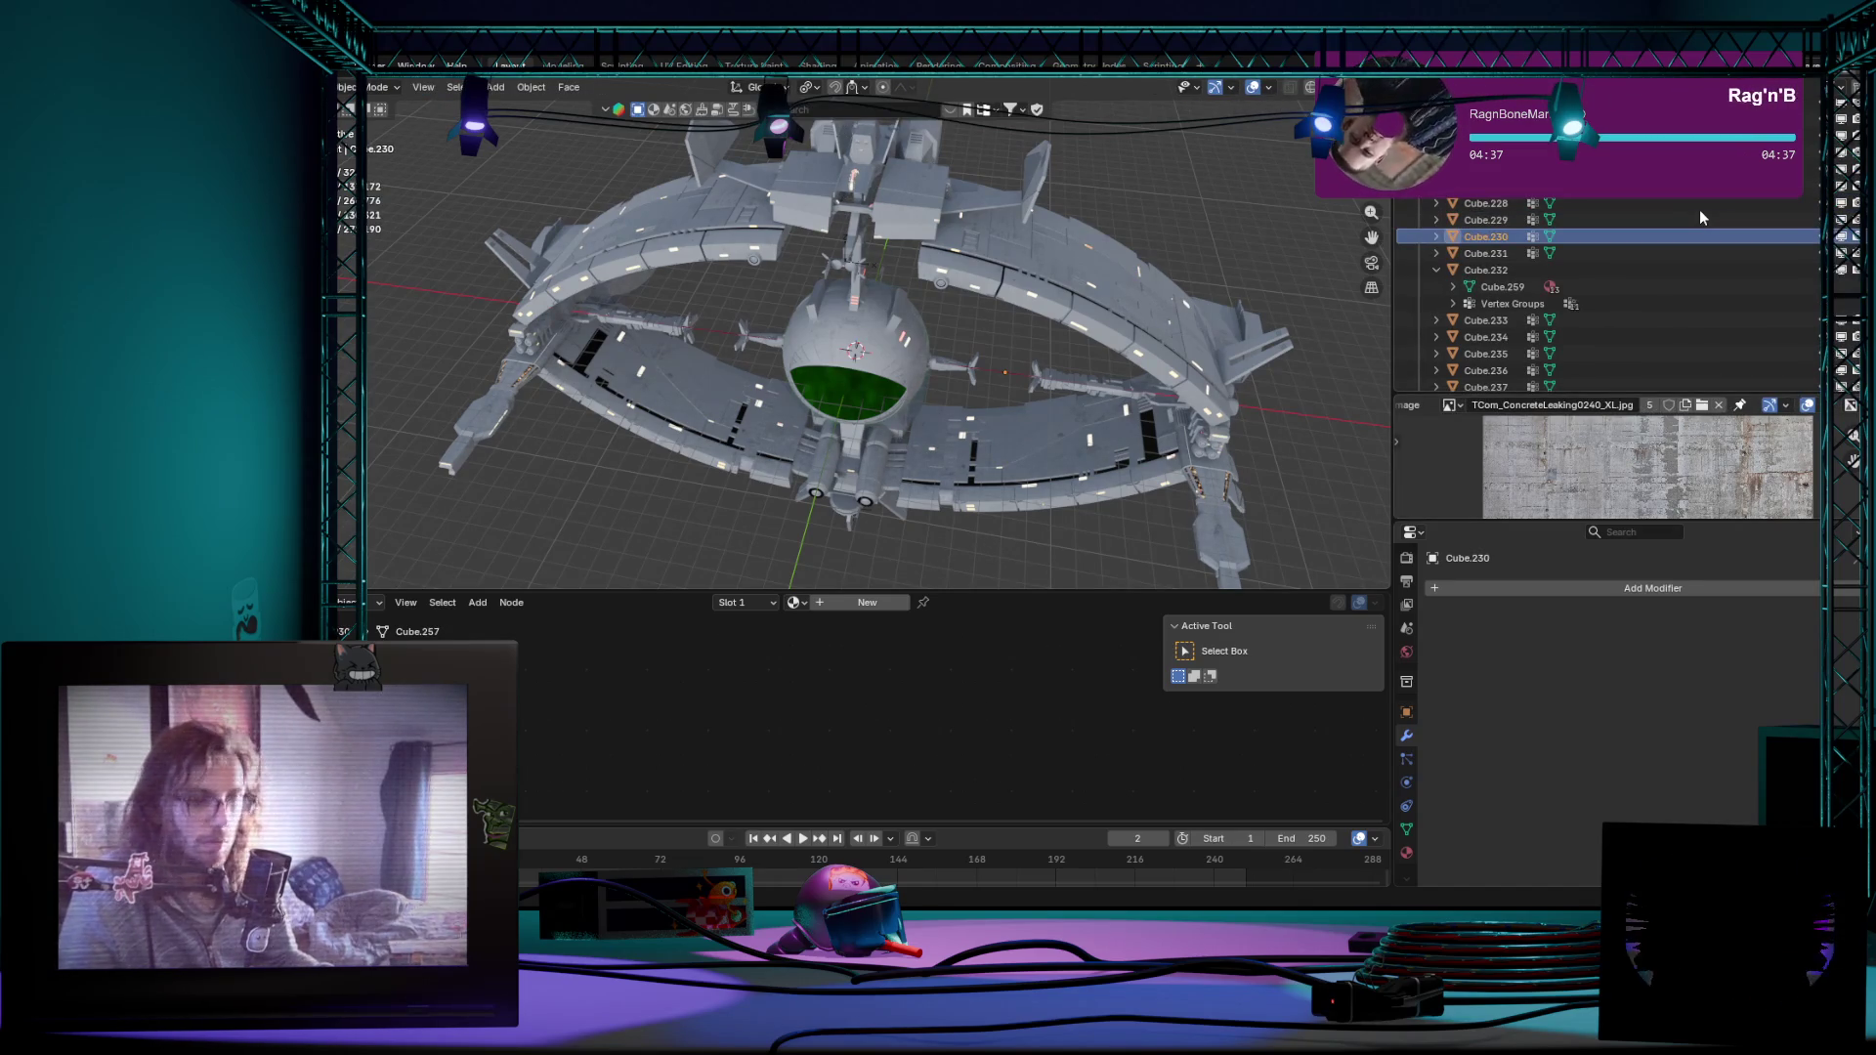
scroll(1624, 264, "up", 5)
scroll(1625, 264, "up", 7)
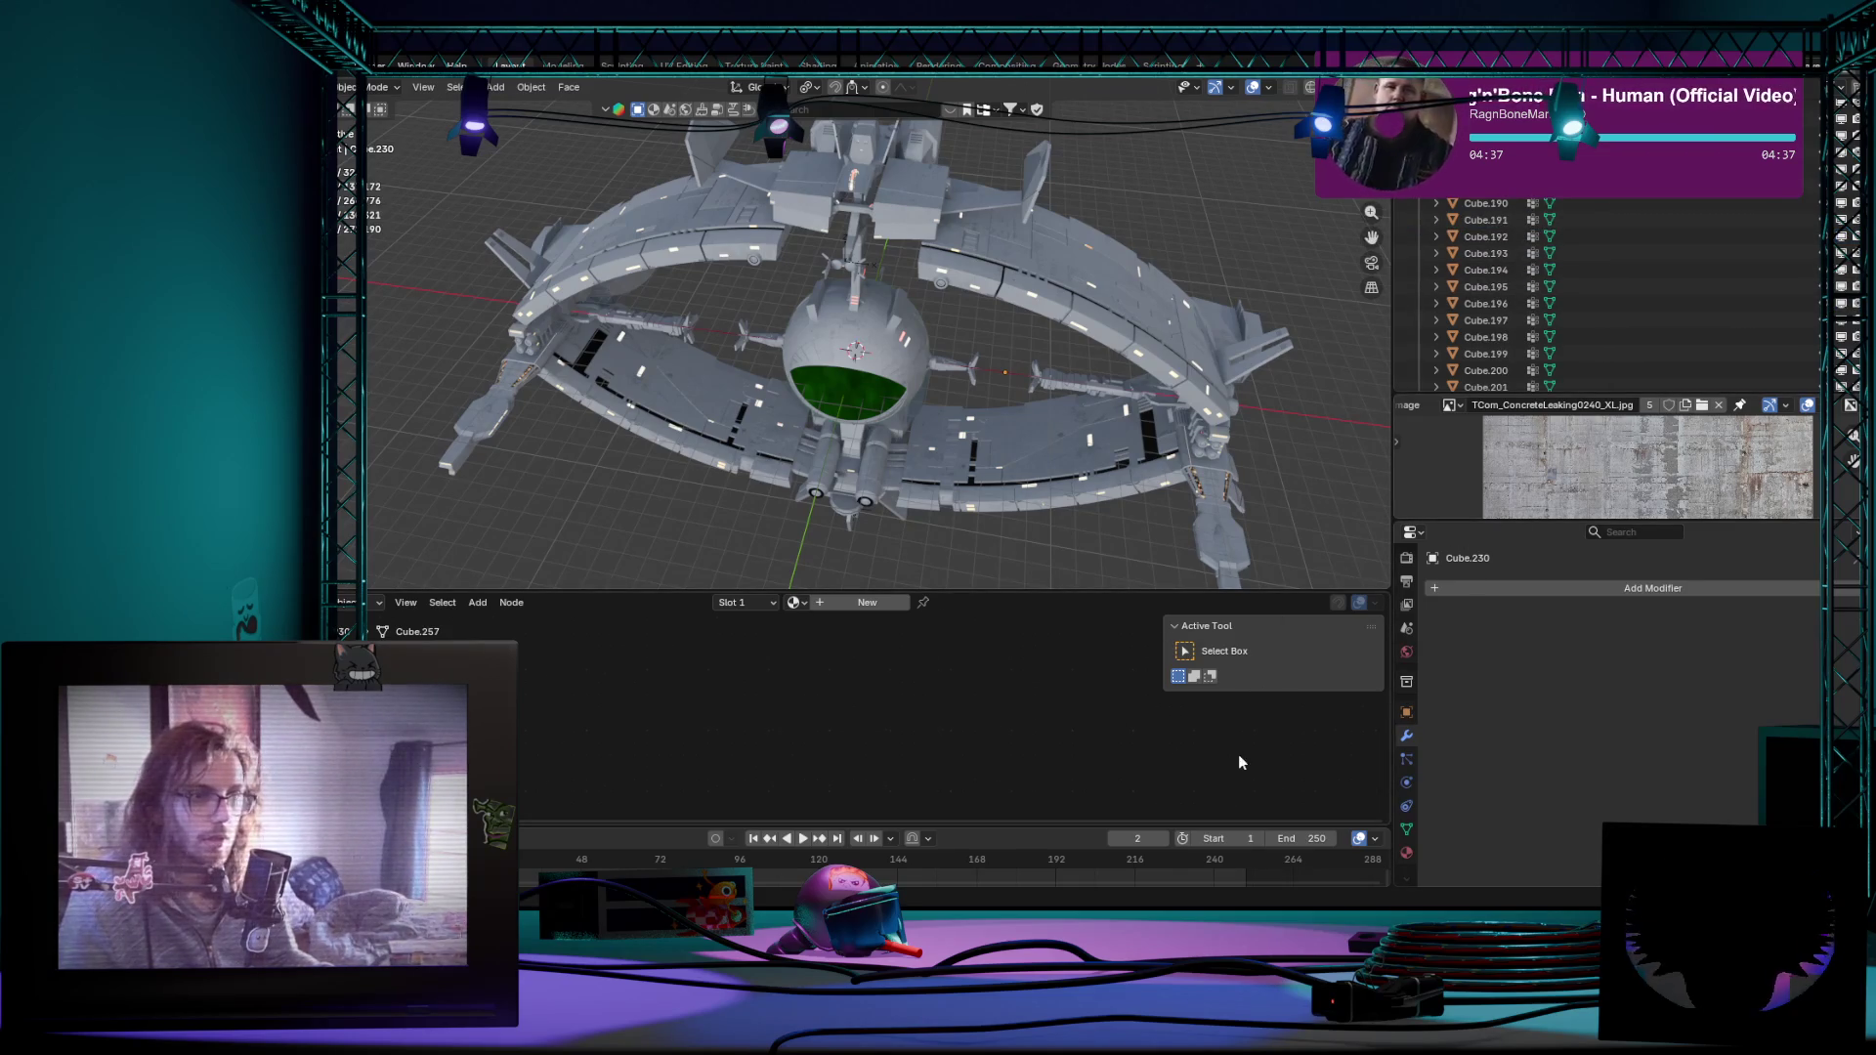
scroll(1599, 347, "down", 3)
left_click(1404, 848)
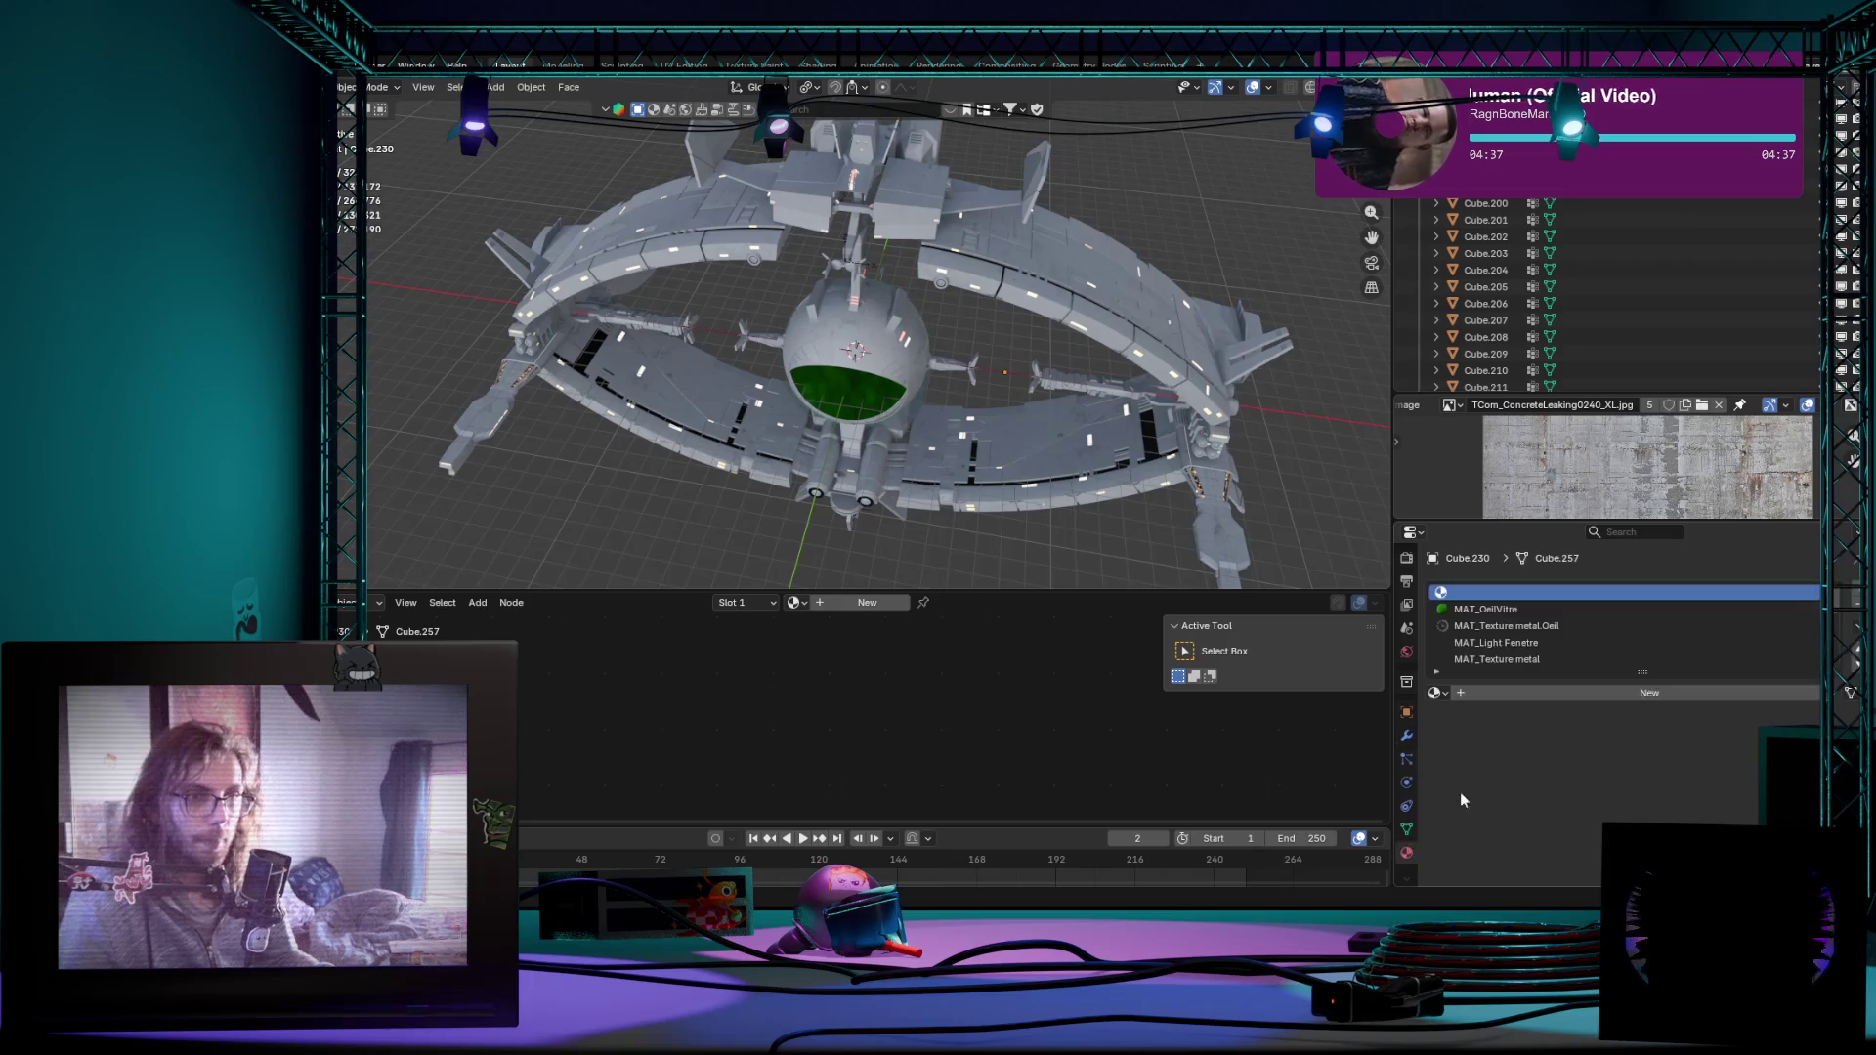
key("Tab")
middle_click_drag(880, 337, 999, 379)
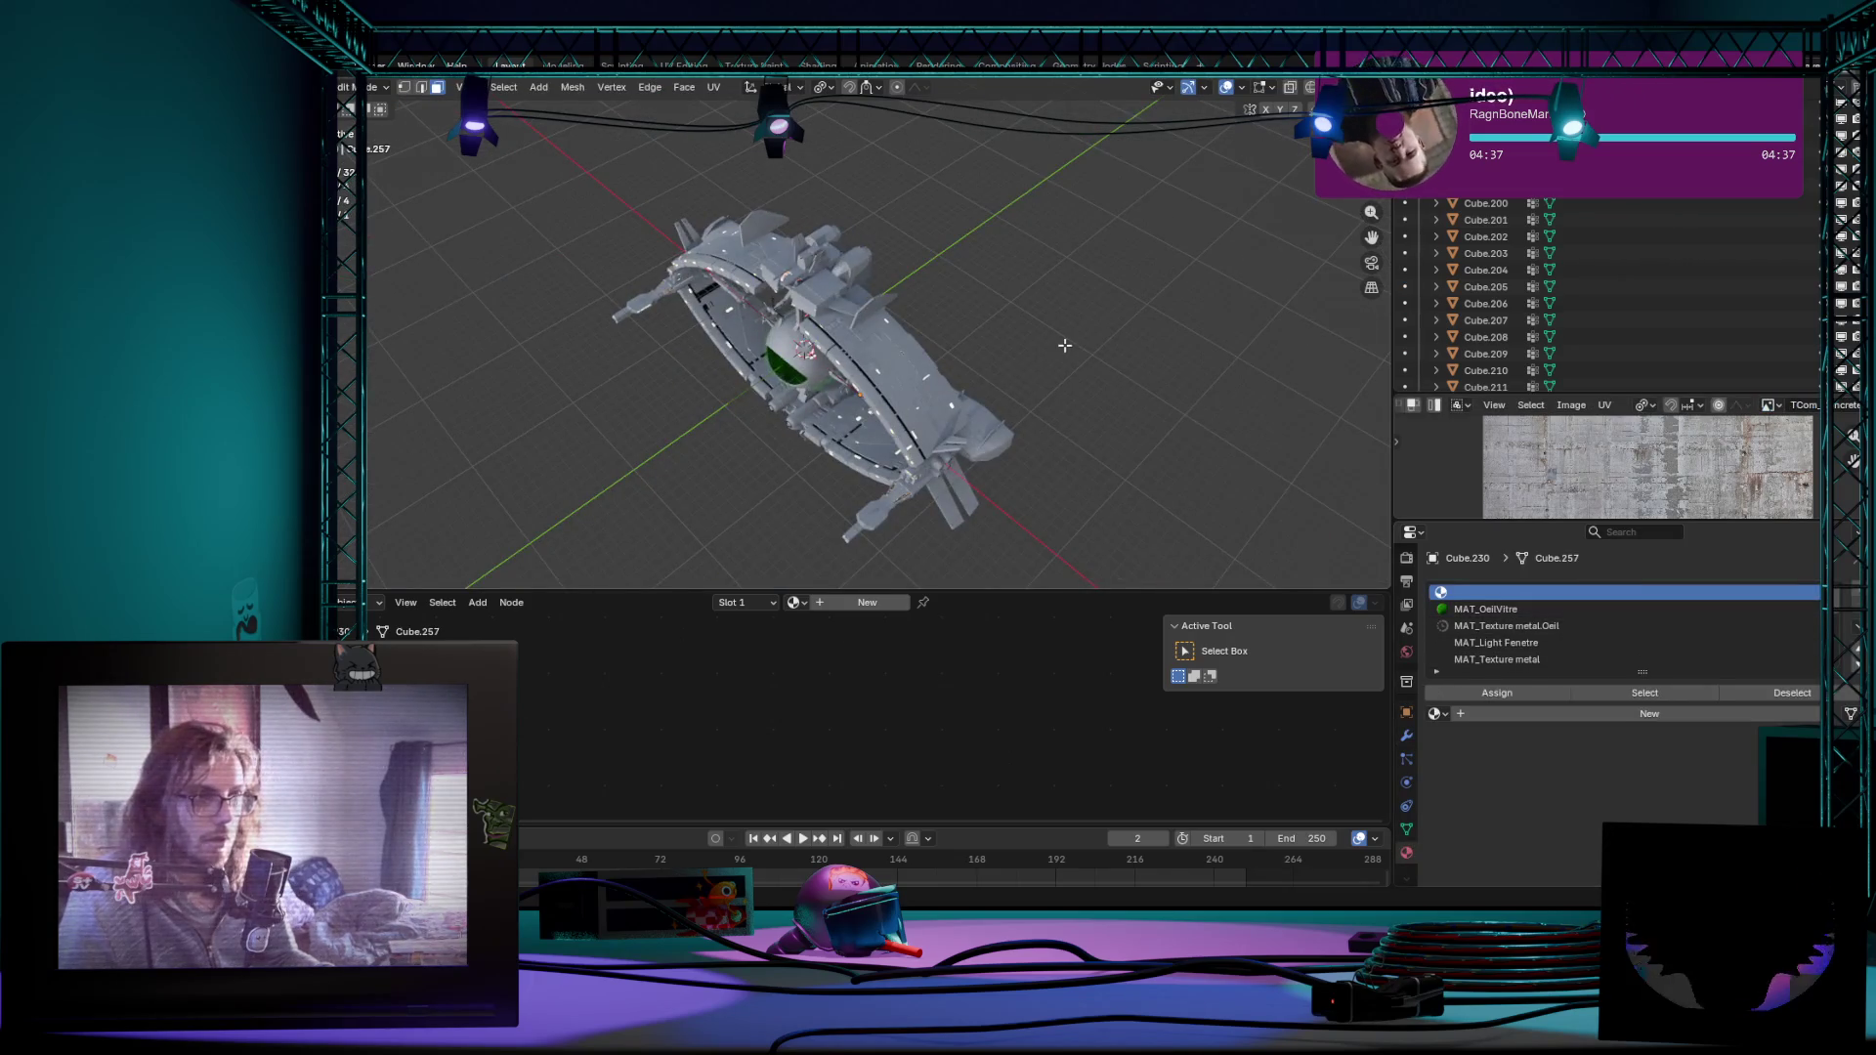
scroll(1065, 345, "up", 5)
key("Tab")
scroll(1751, 226, "up", 10)
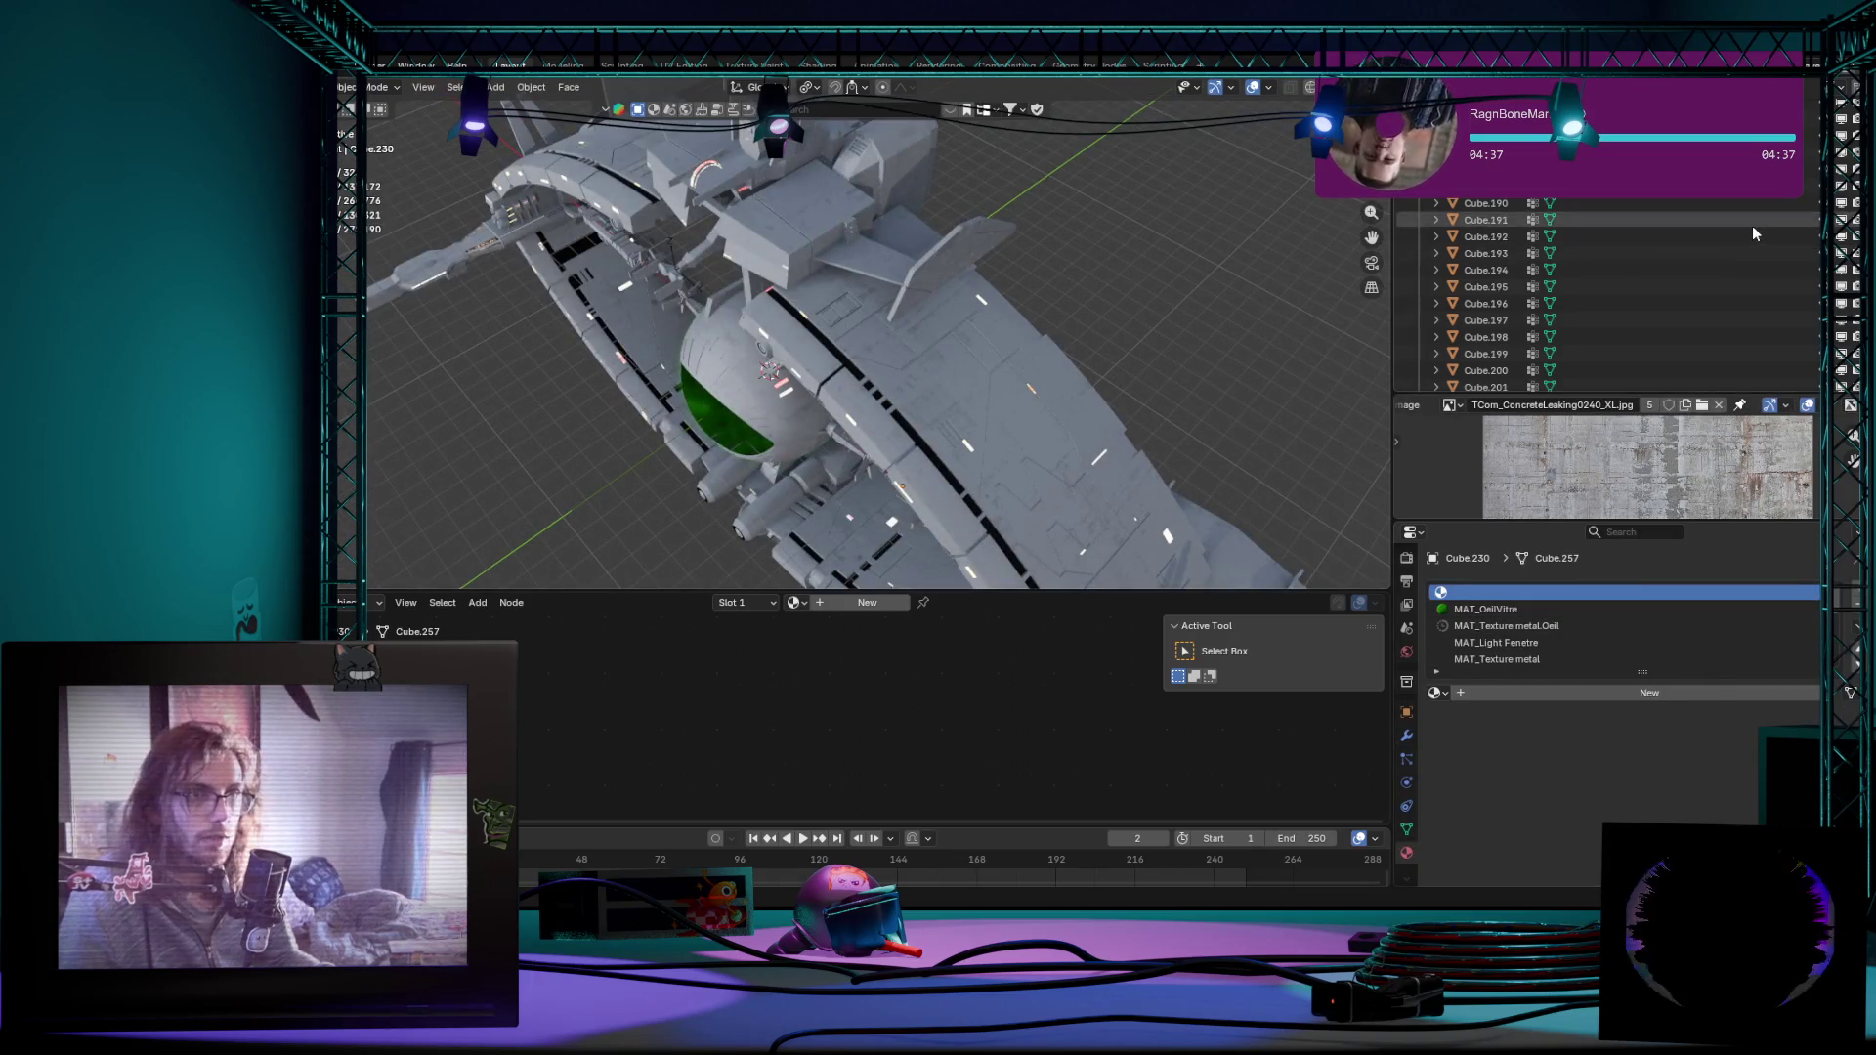
Step: Try grabbing Cube.151 and Cube.147 to identify them, then select Cube.143
left_click(1685, 287)
scroll(1094, 287, "down", 8)
key("g")
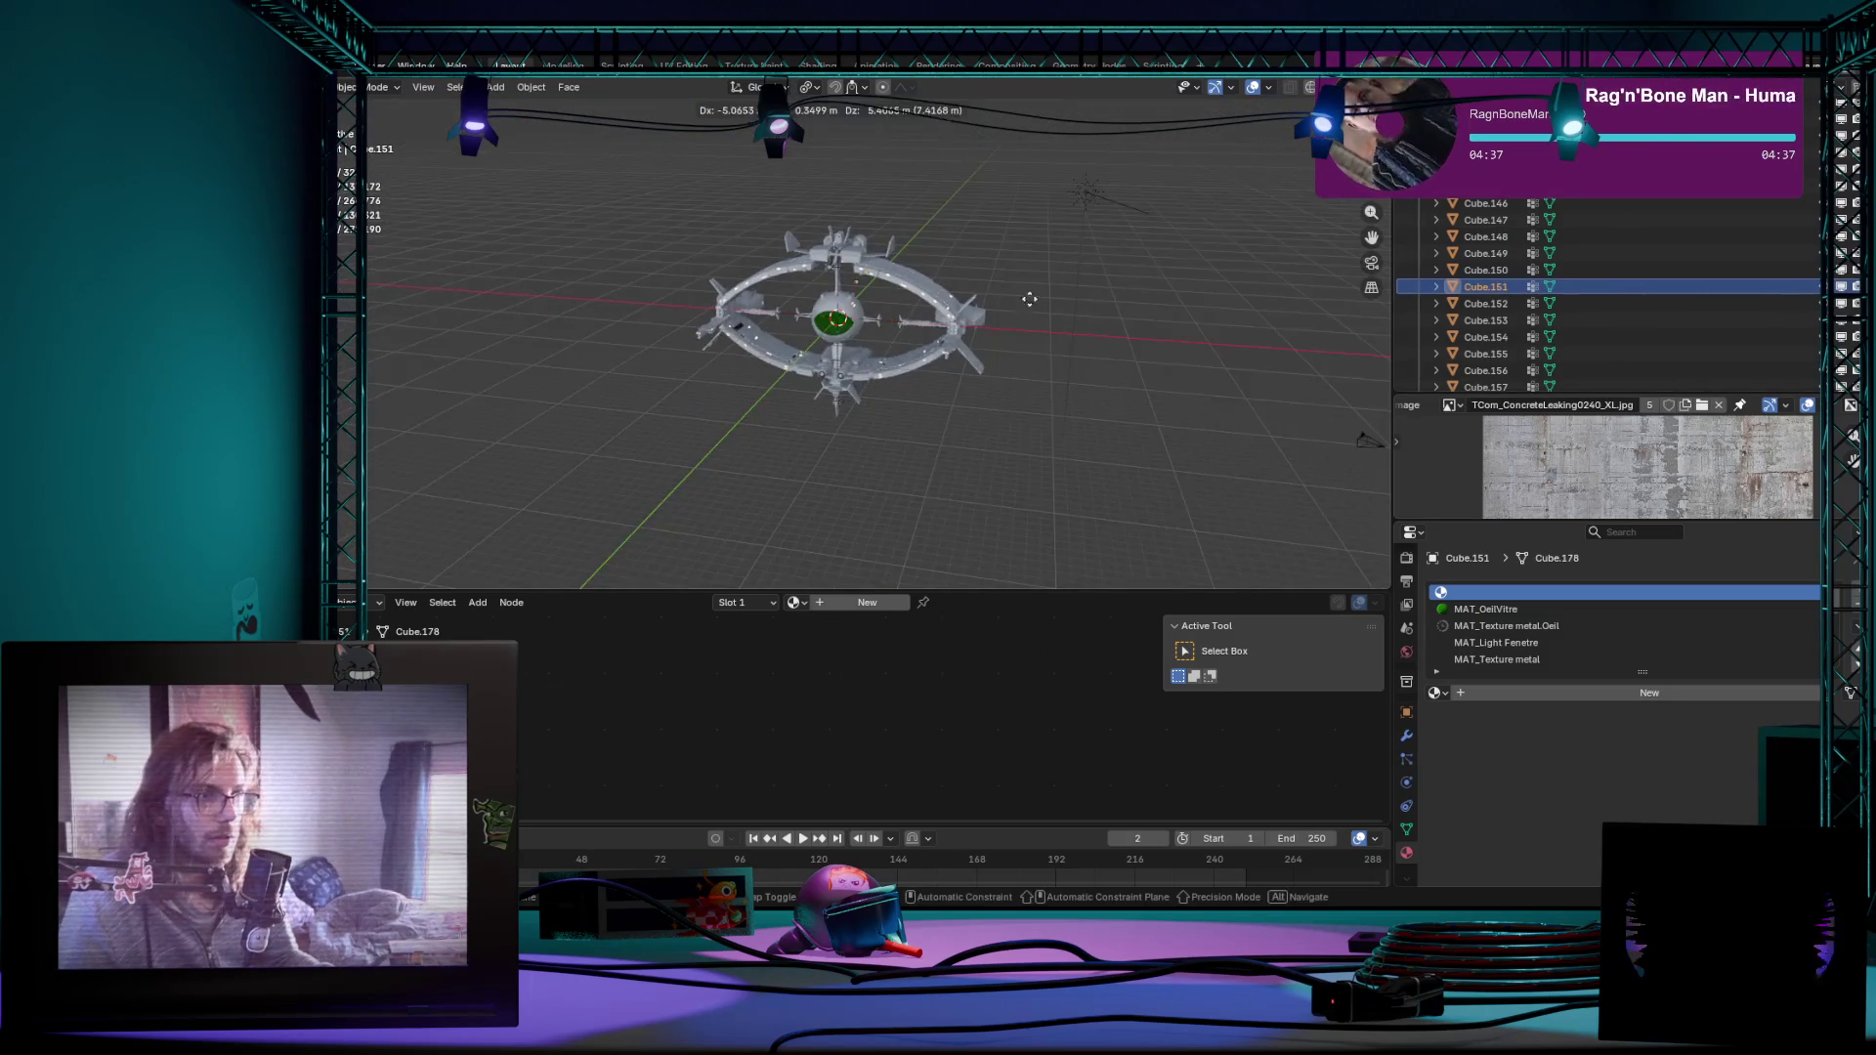
left_click(1029, 300)
scroll(1128, 367, "up", 8)
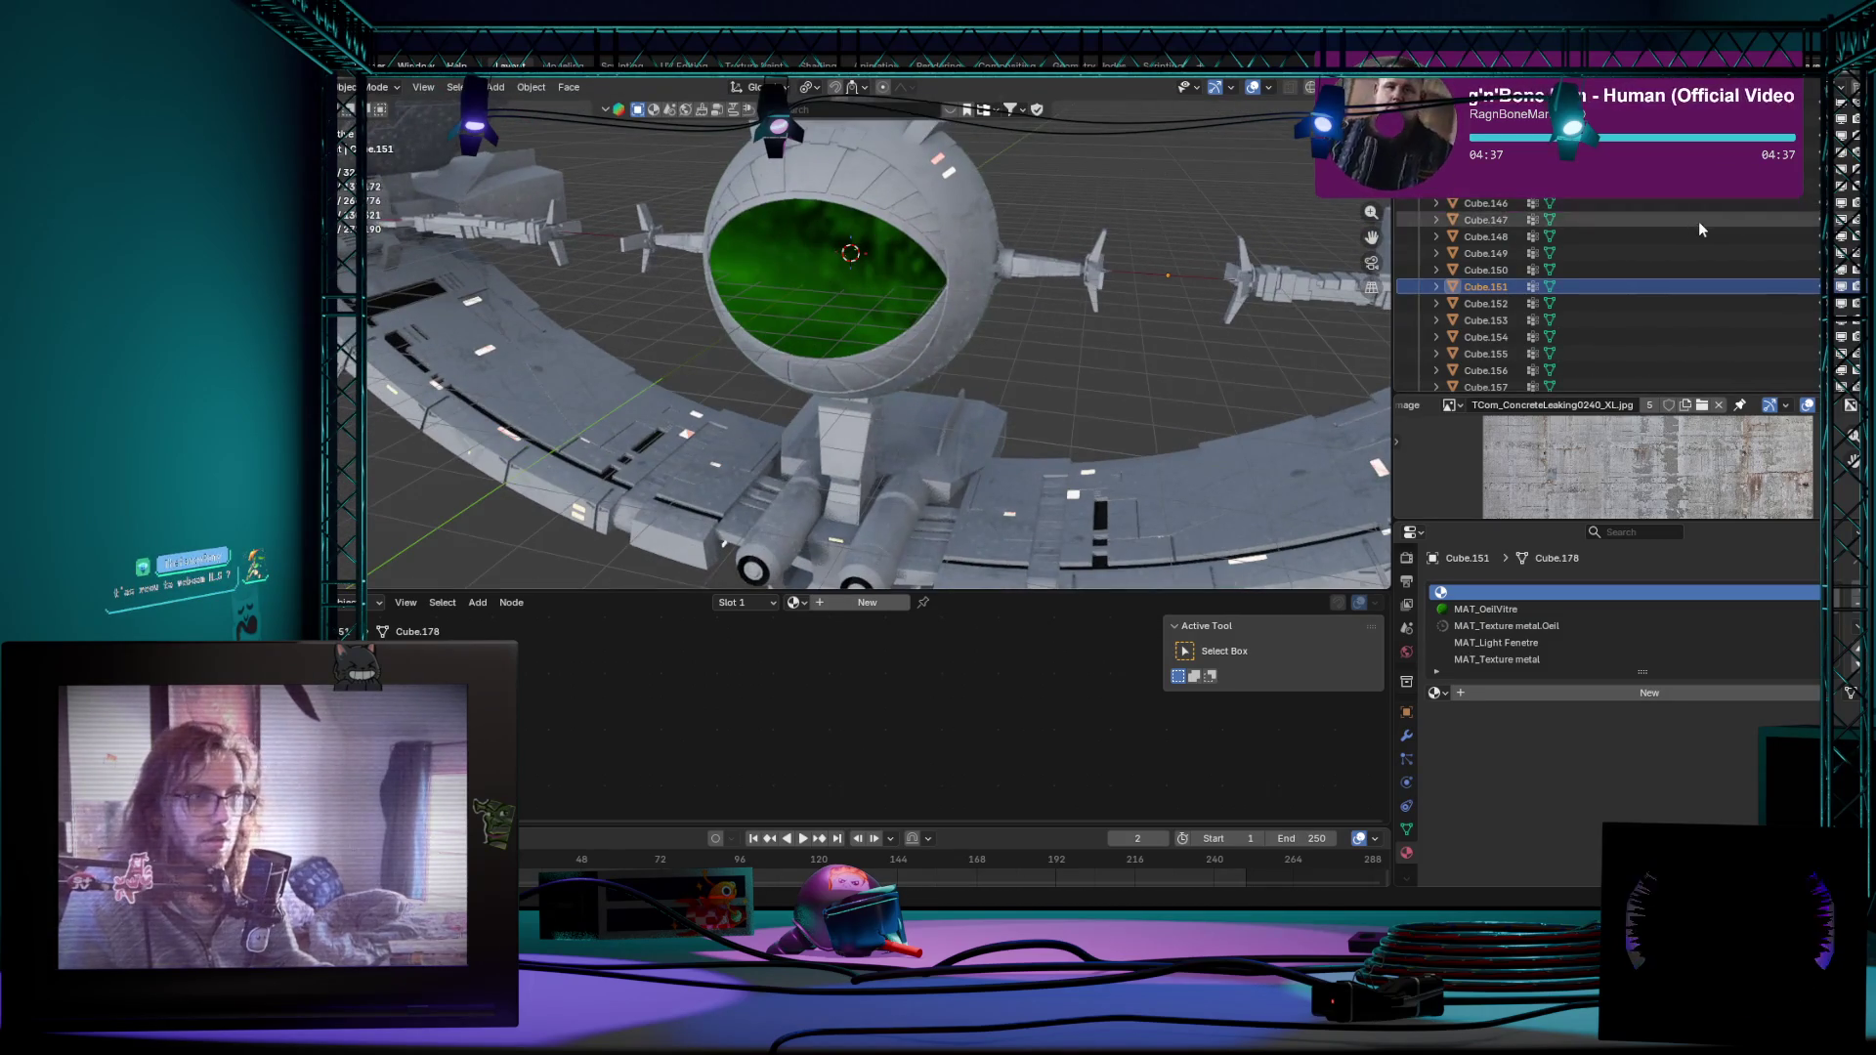
left_click(1685, 219)
key("g")
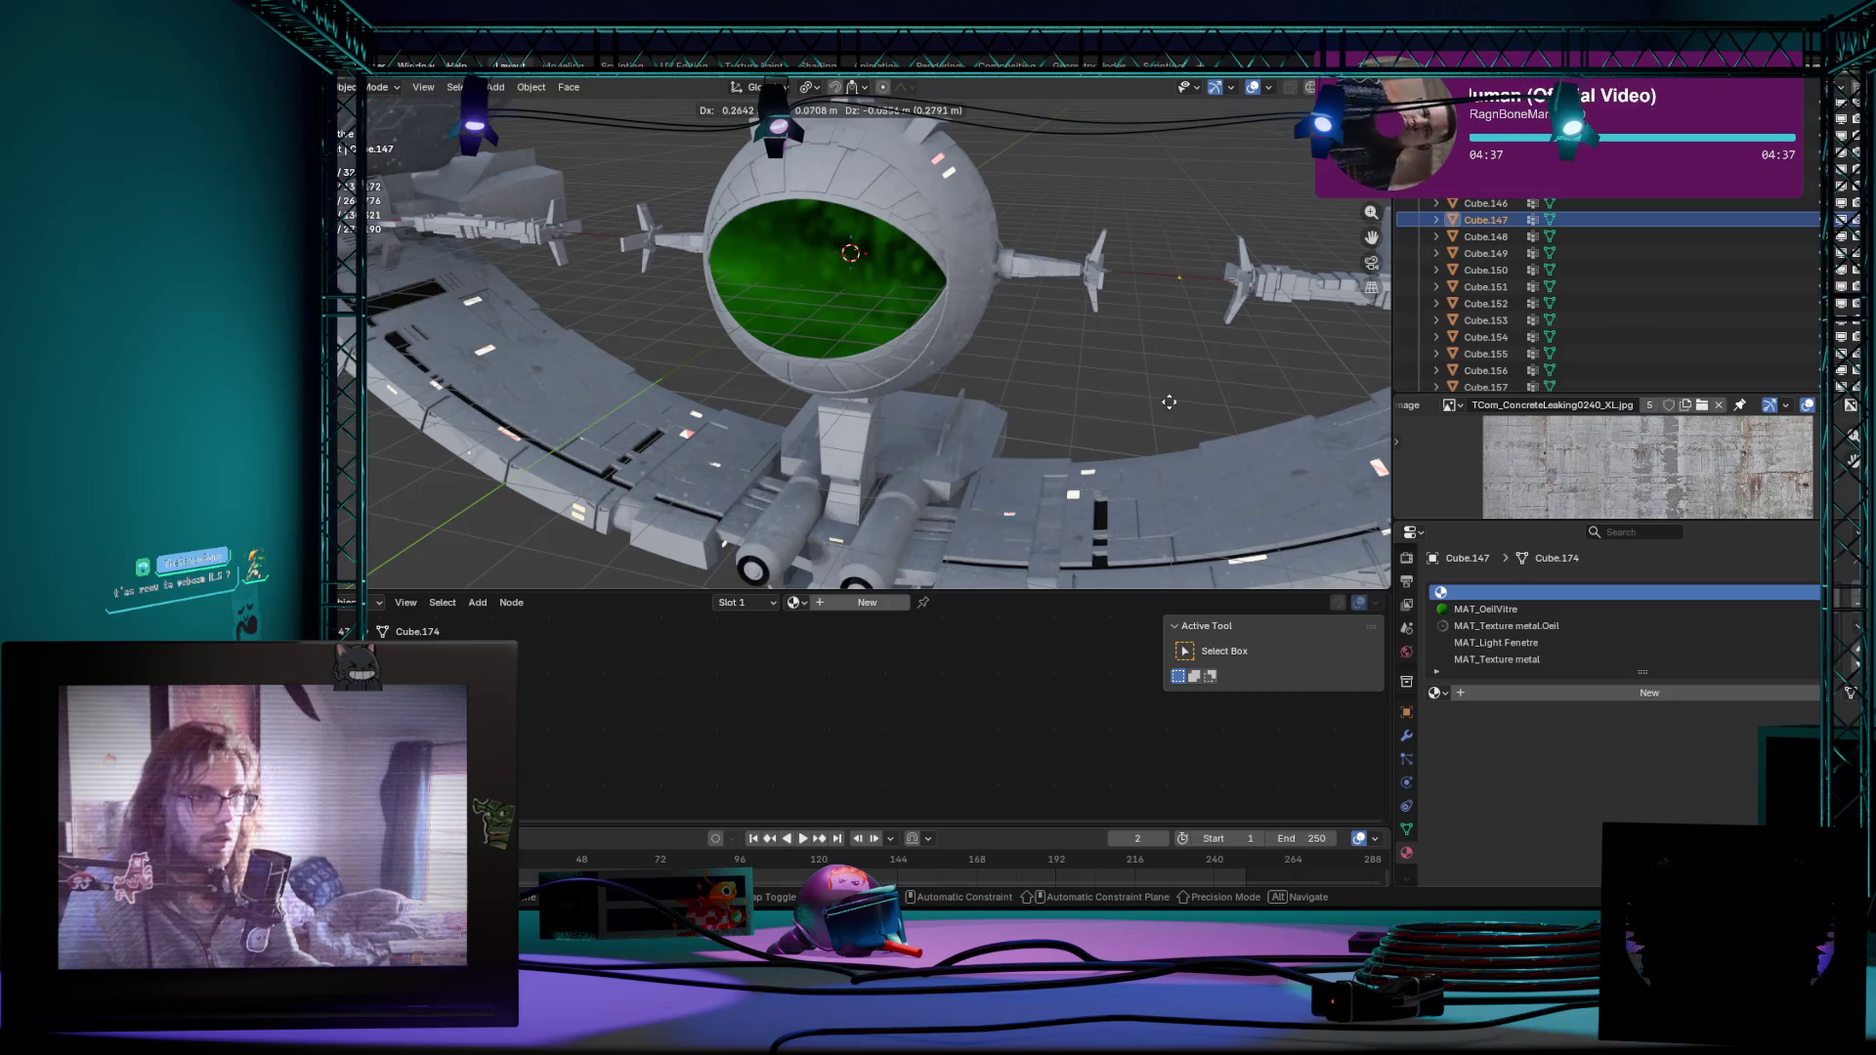
key("Escape")
scroll(1182, 381, "down", 4)
scroll(1645, 326, "up", 1)
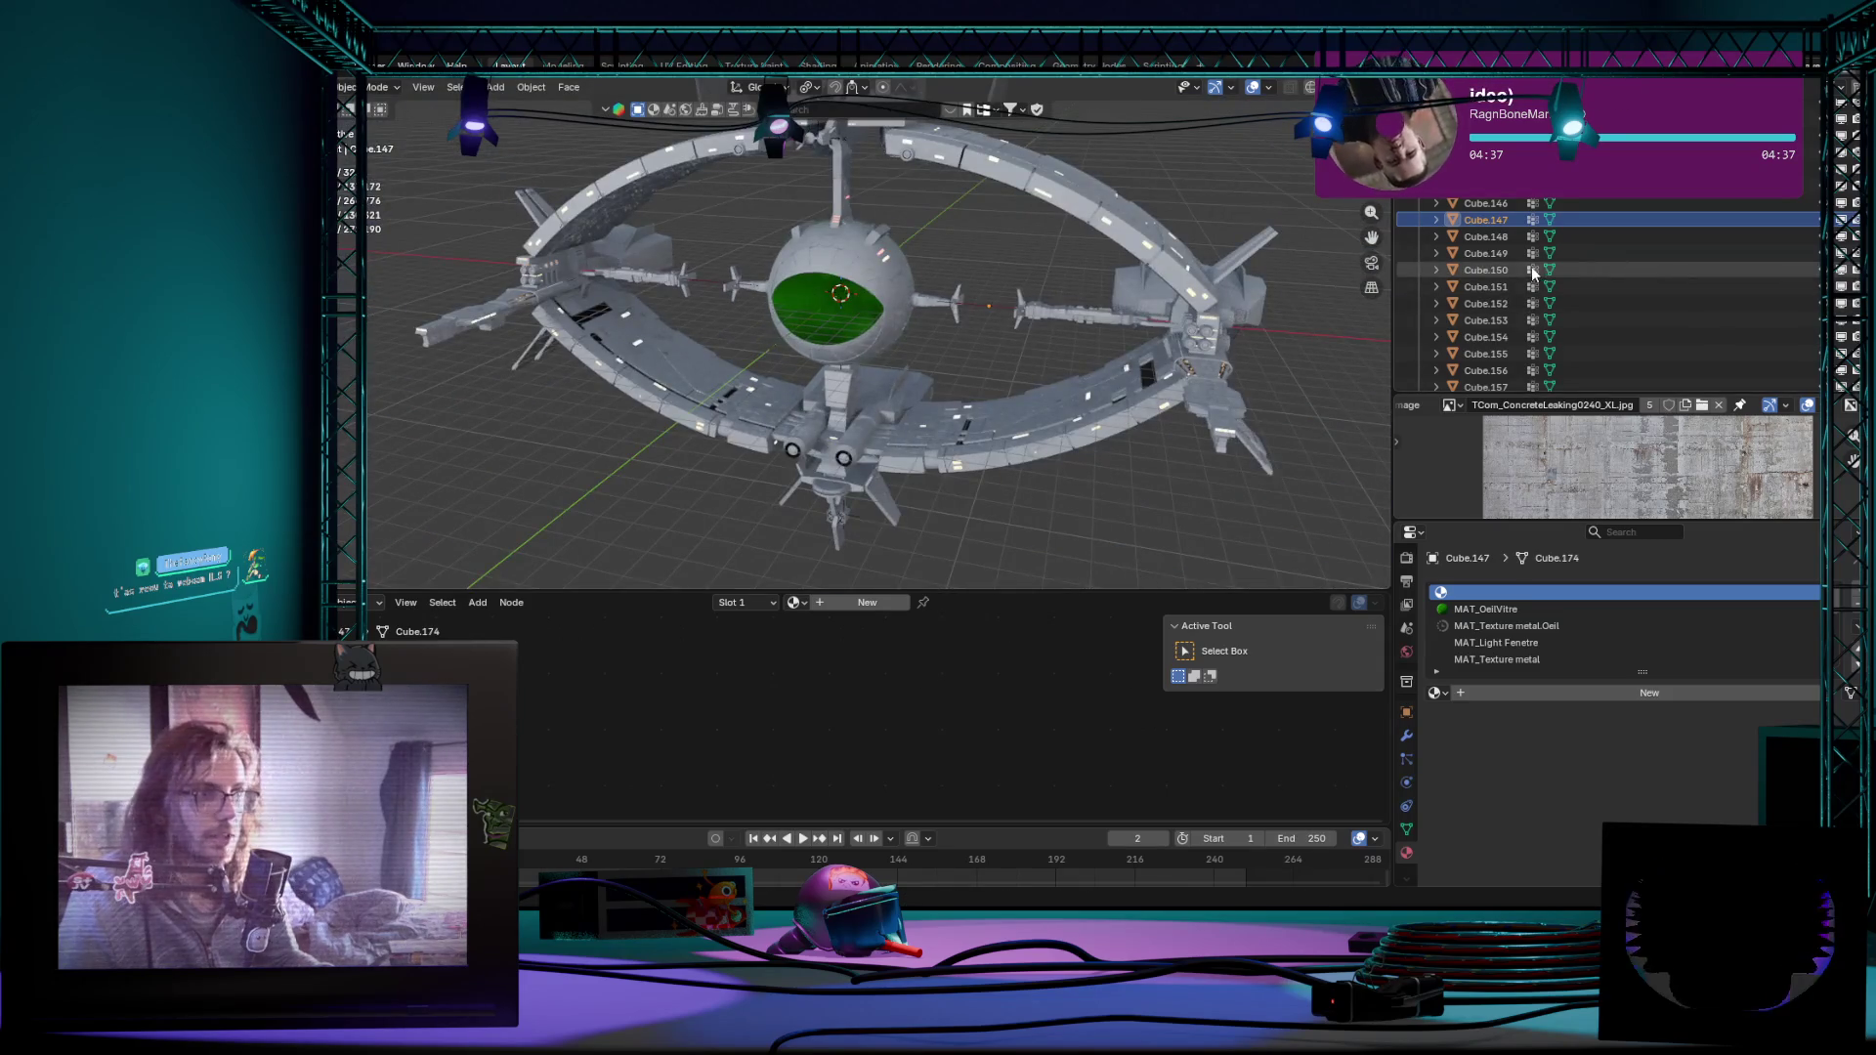
scroll(1646, 328, "up", 2)
scroll(1645, 335, "up", 2)
left_click(1645, 324)
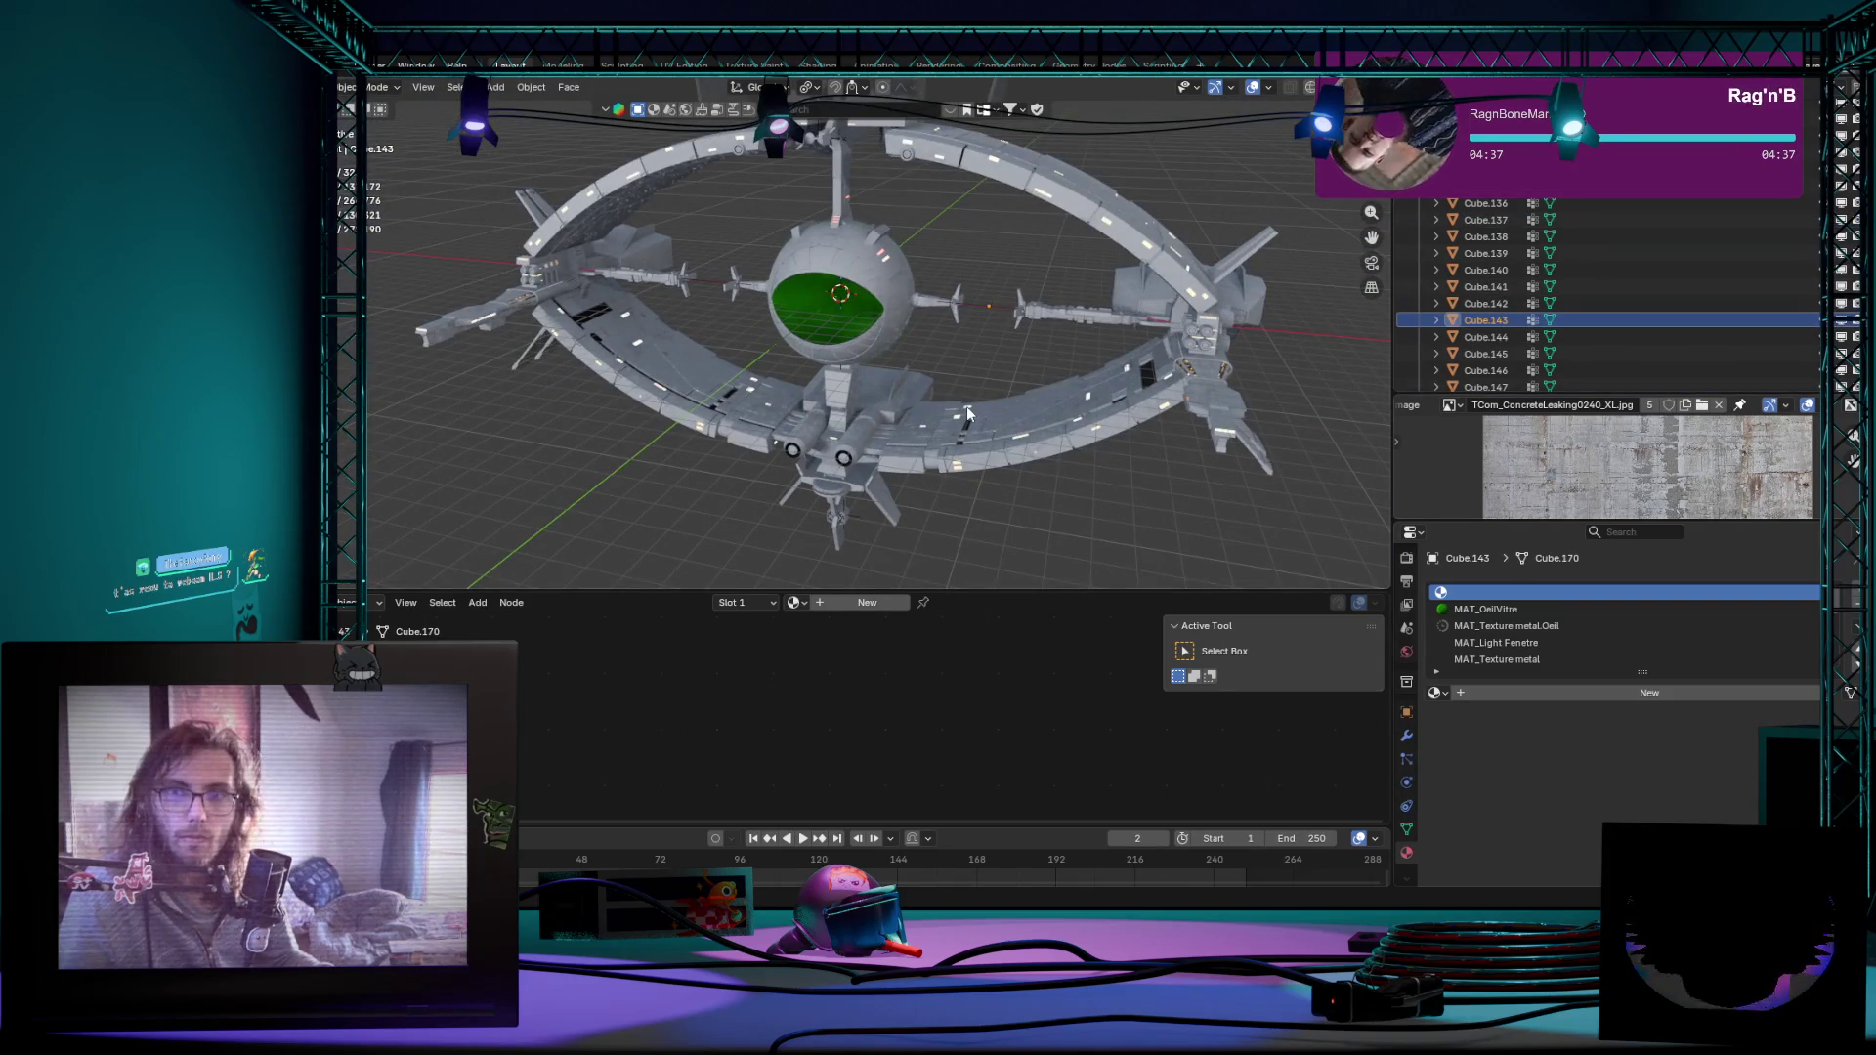
scroll(1703, 301, "up", 10)
scroll(1703, 300, "up", 10)
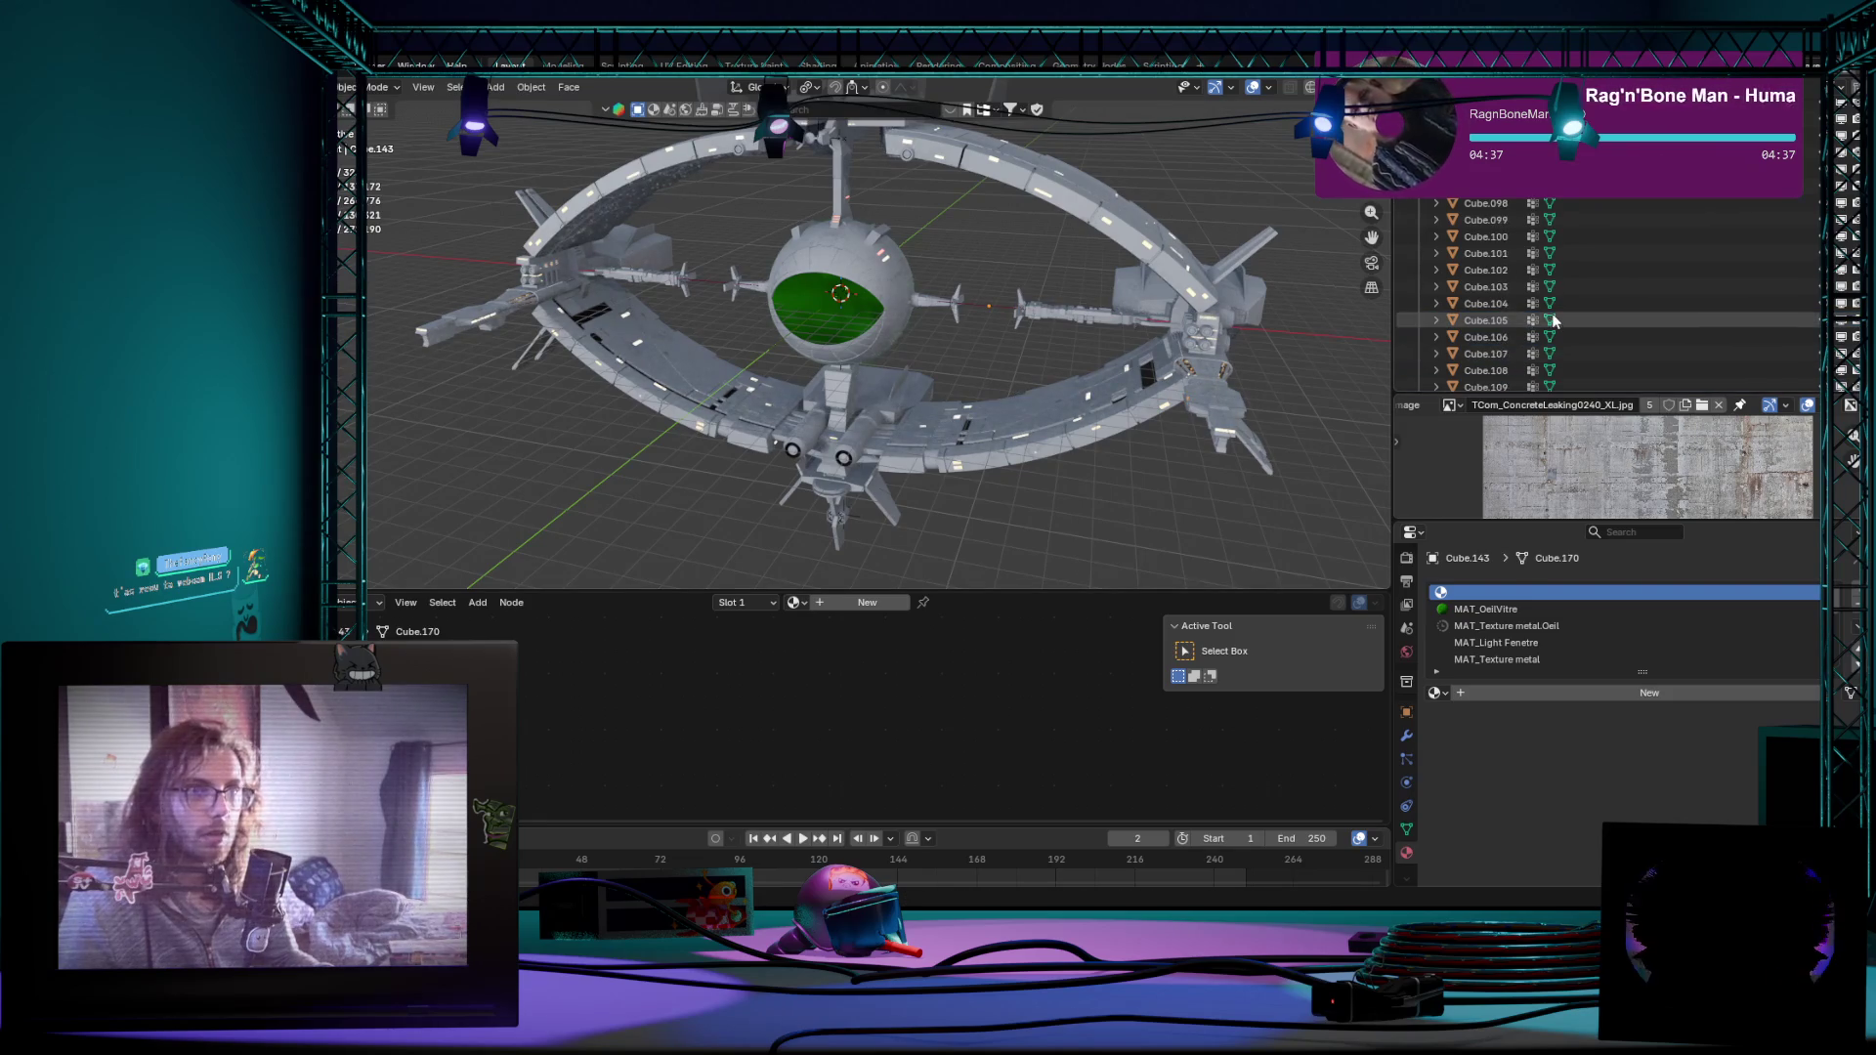
scroll(1704, 301, "up", 10)
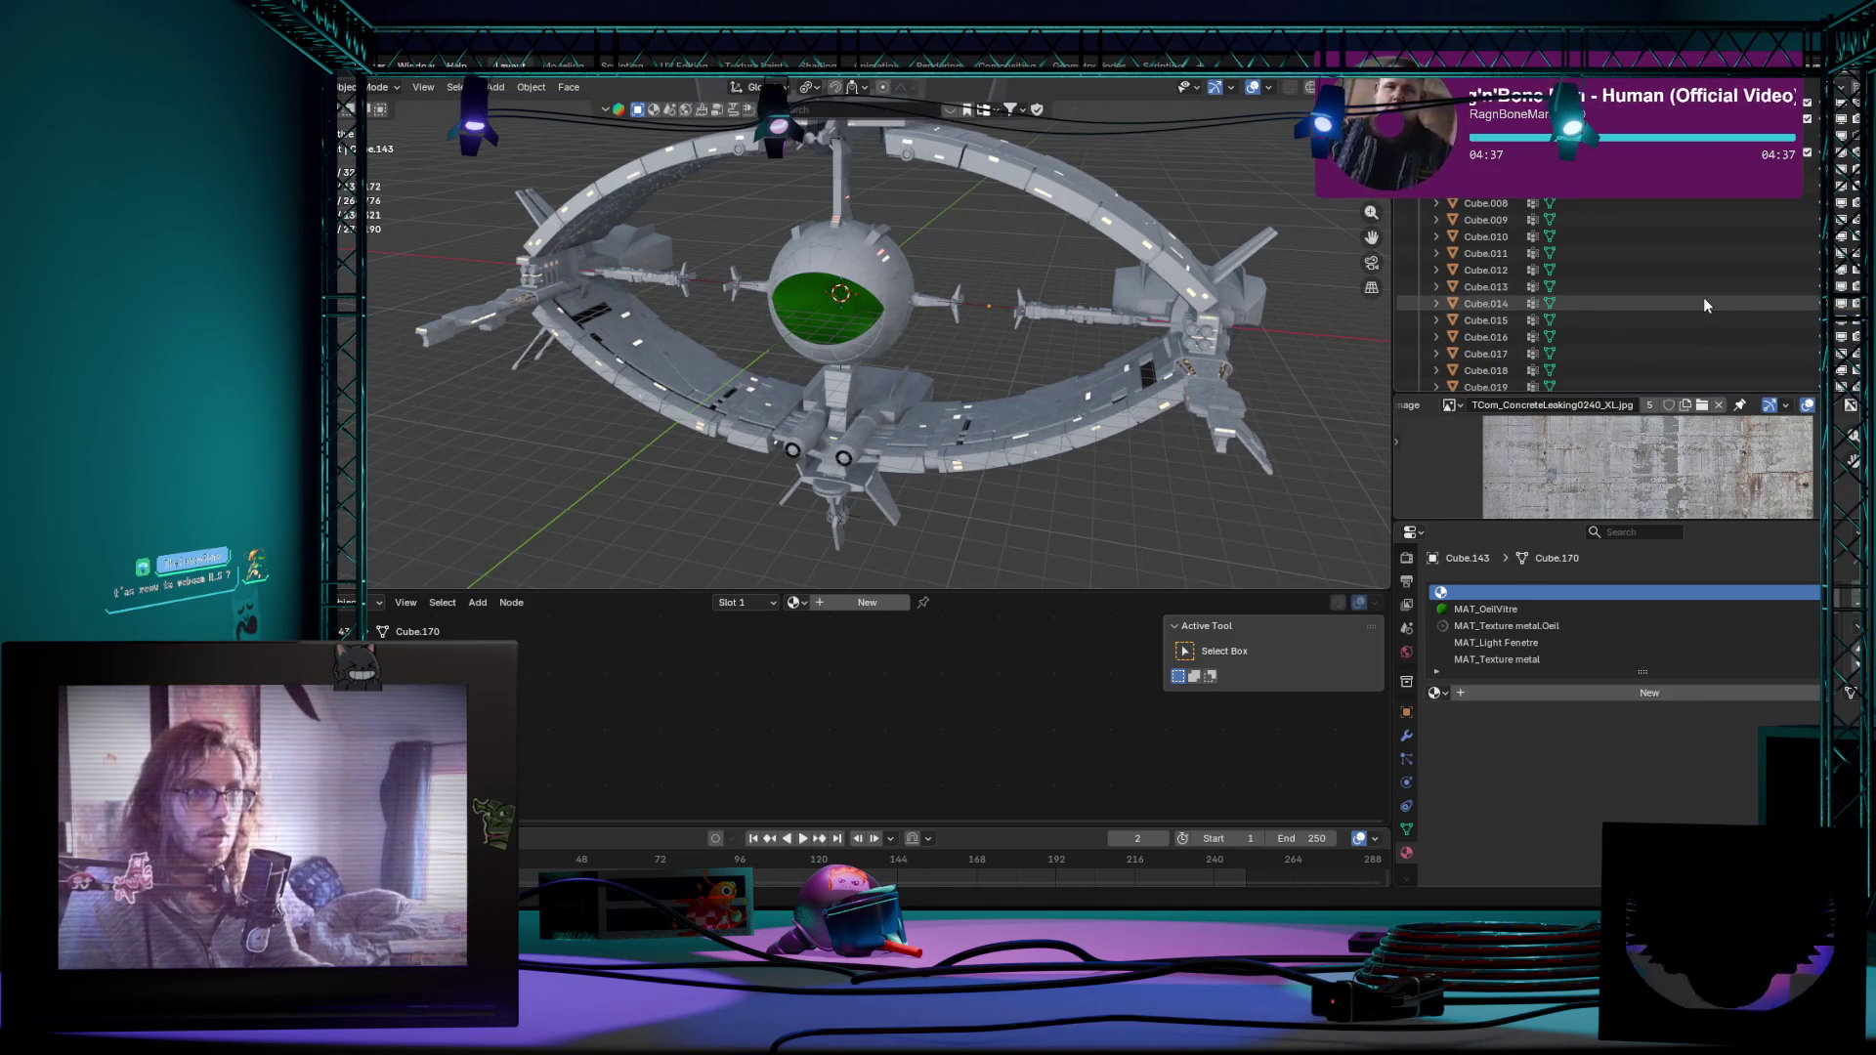
scroll(1664, 243, "up", 10)
Step: Make the light-strip object Cube.006 active and toggle Edit Mode to reveal it in the Outliner
left_click(1650, 205)
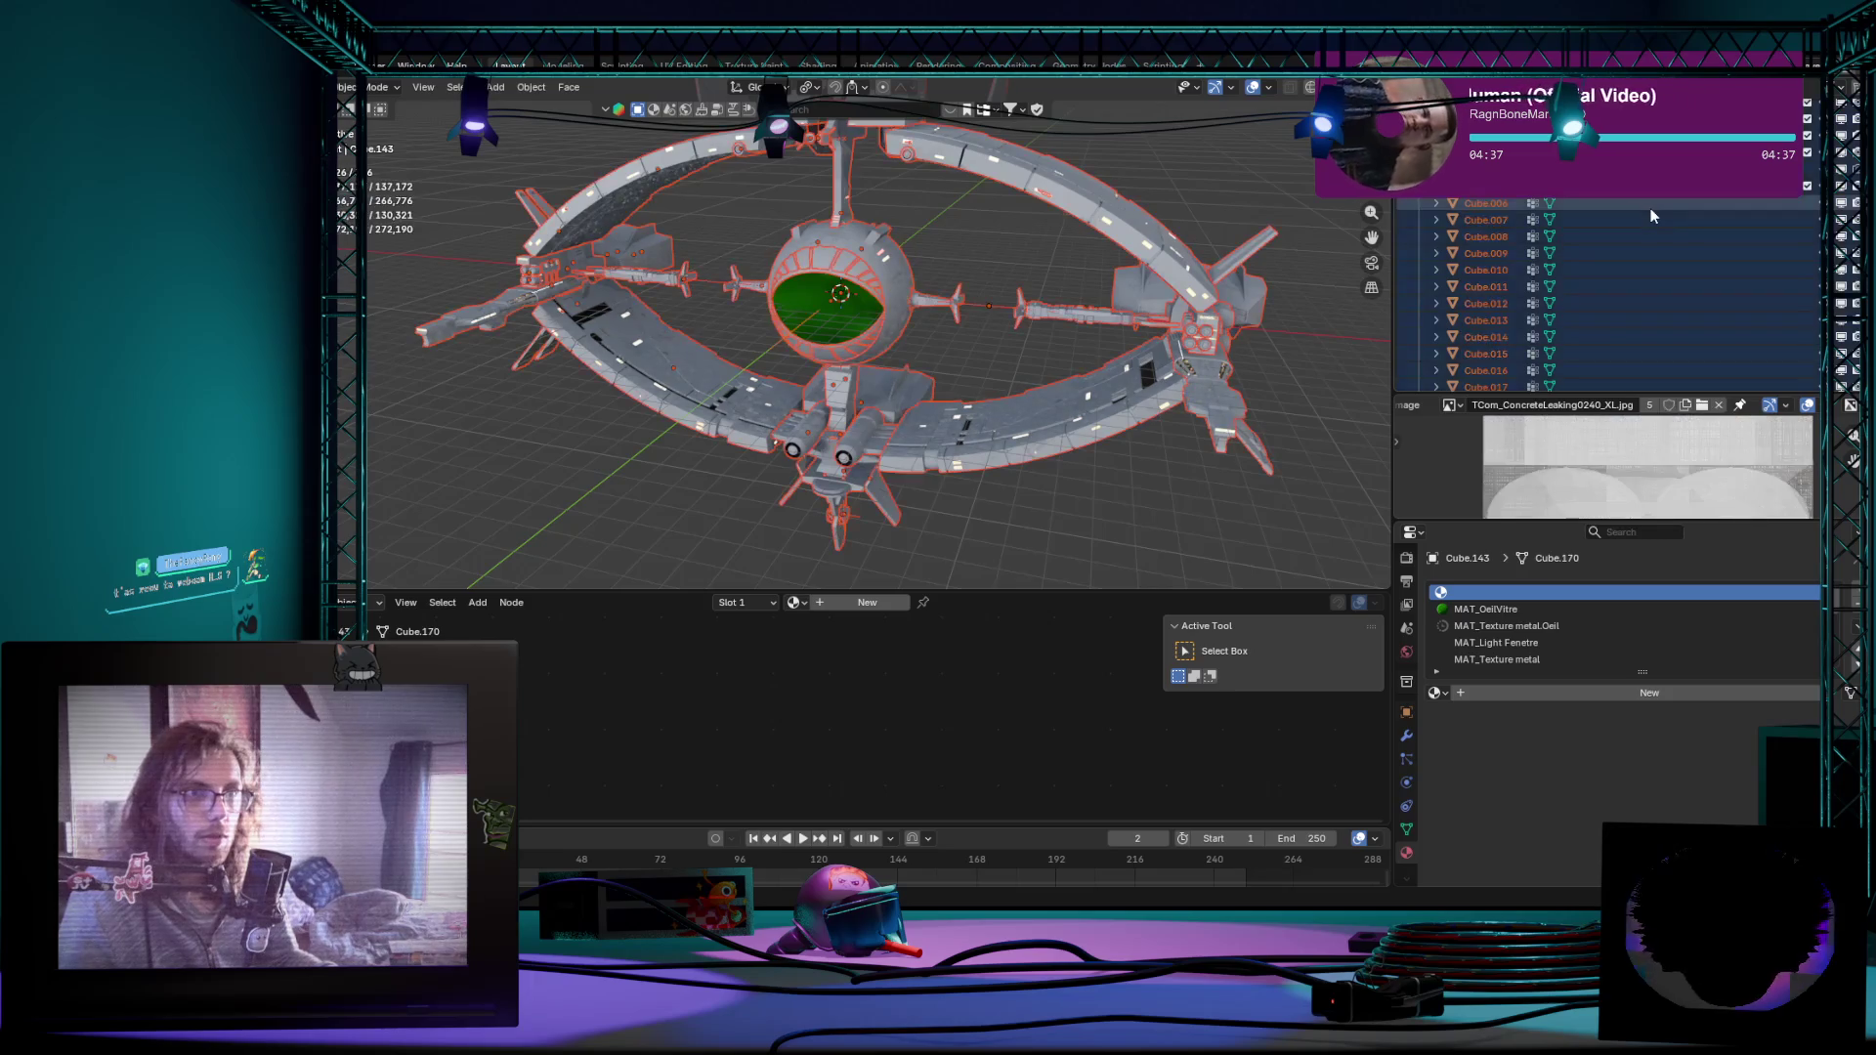
scroll(1603, 329, "down", 10)
scroll(1603, 328, "down", 10)
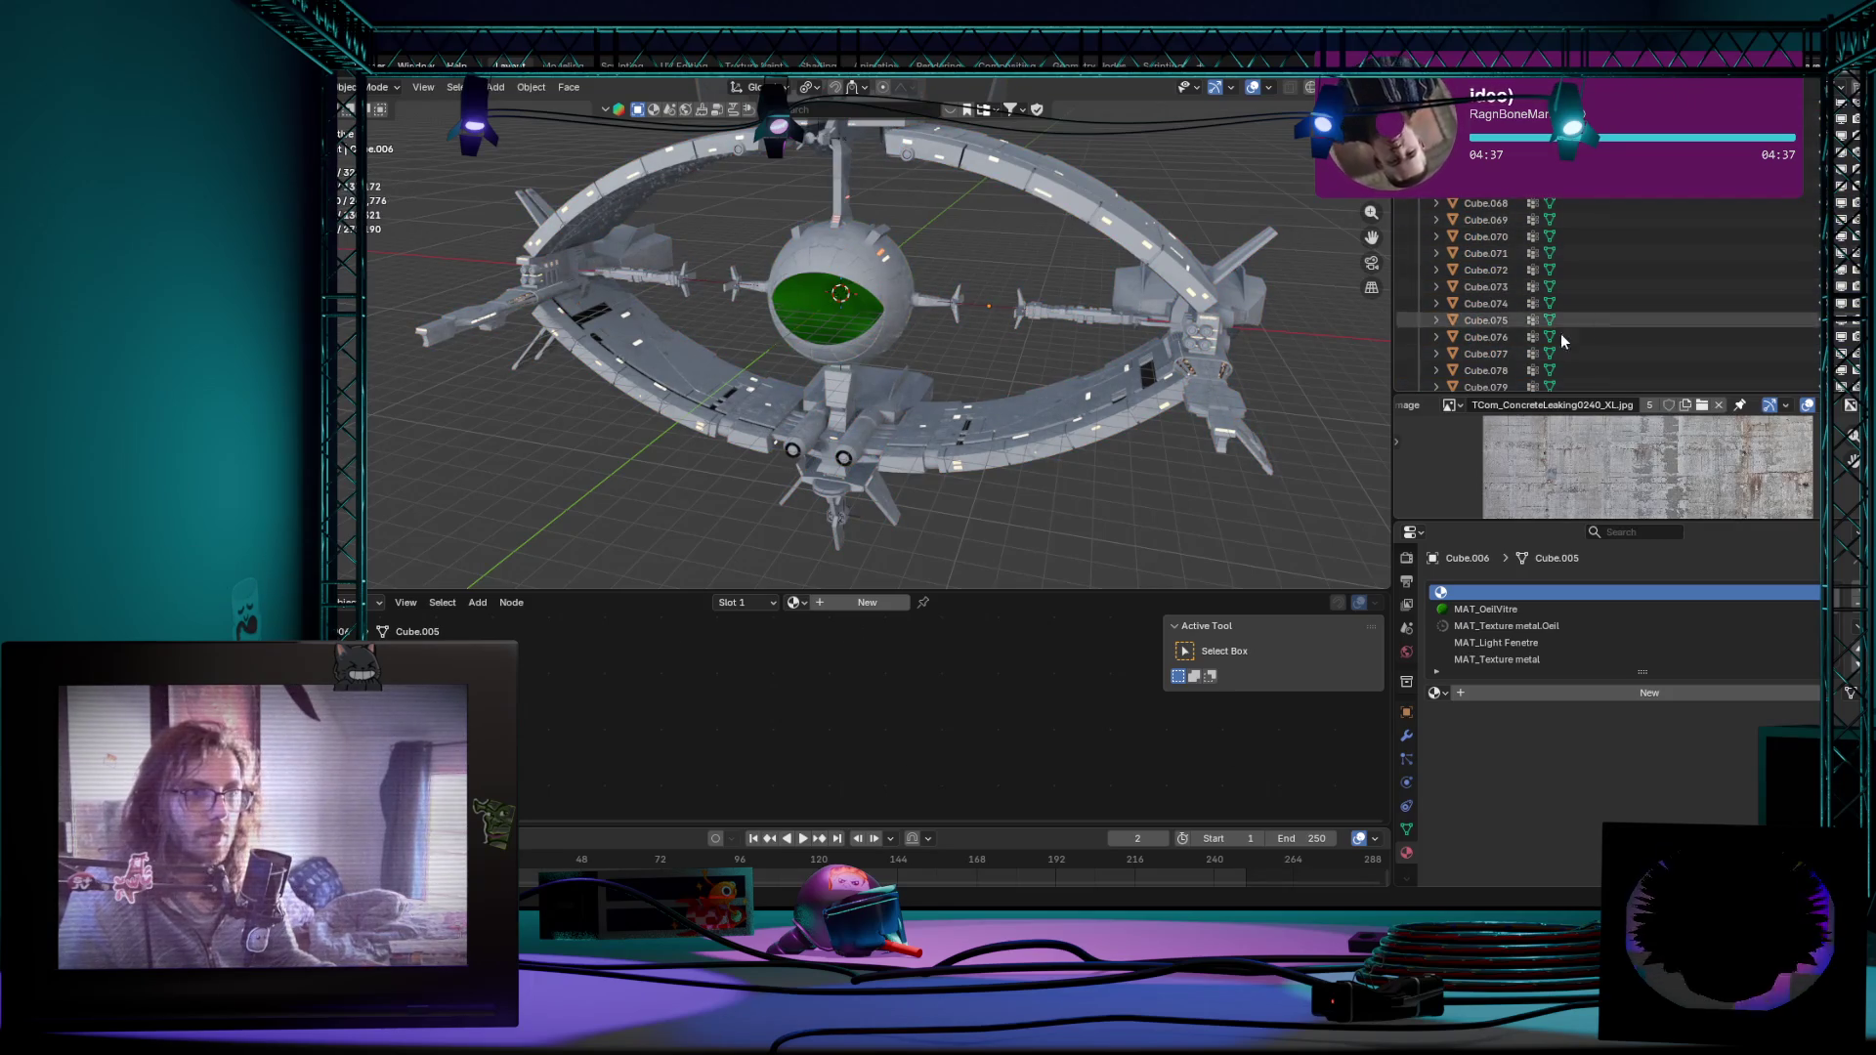
left_click(1167, 287)
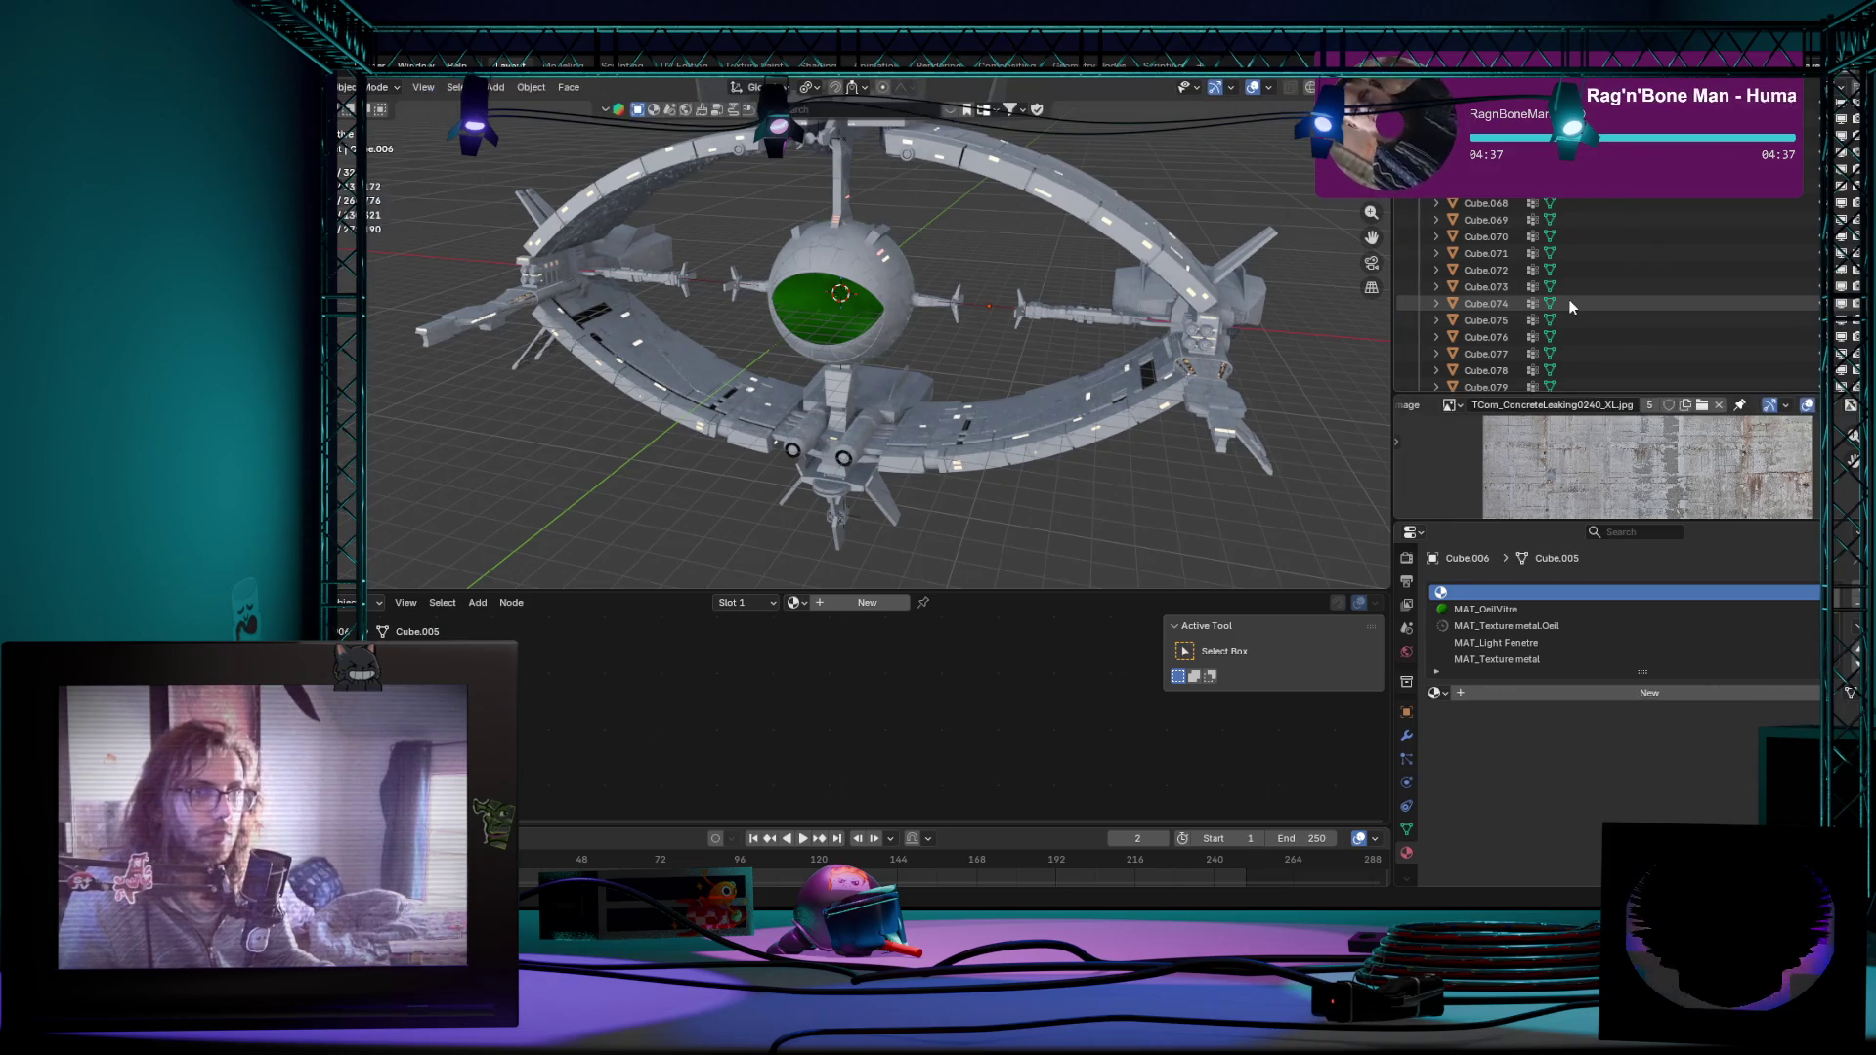
key("Tab")
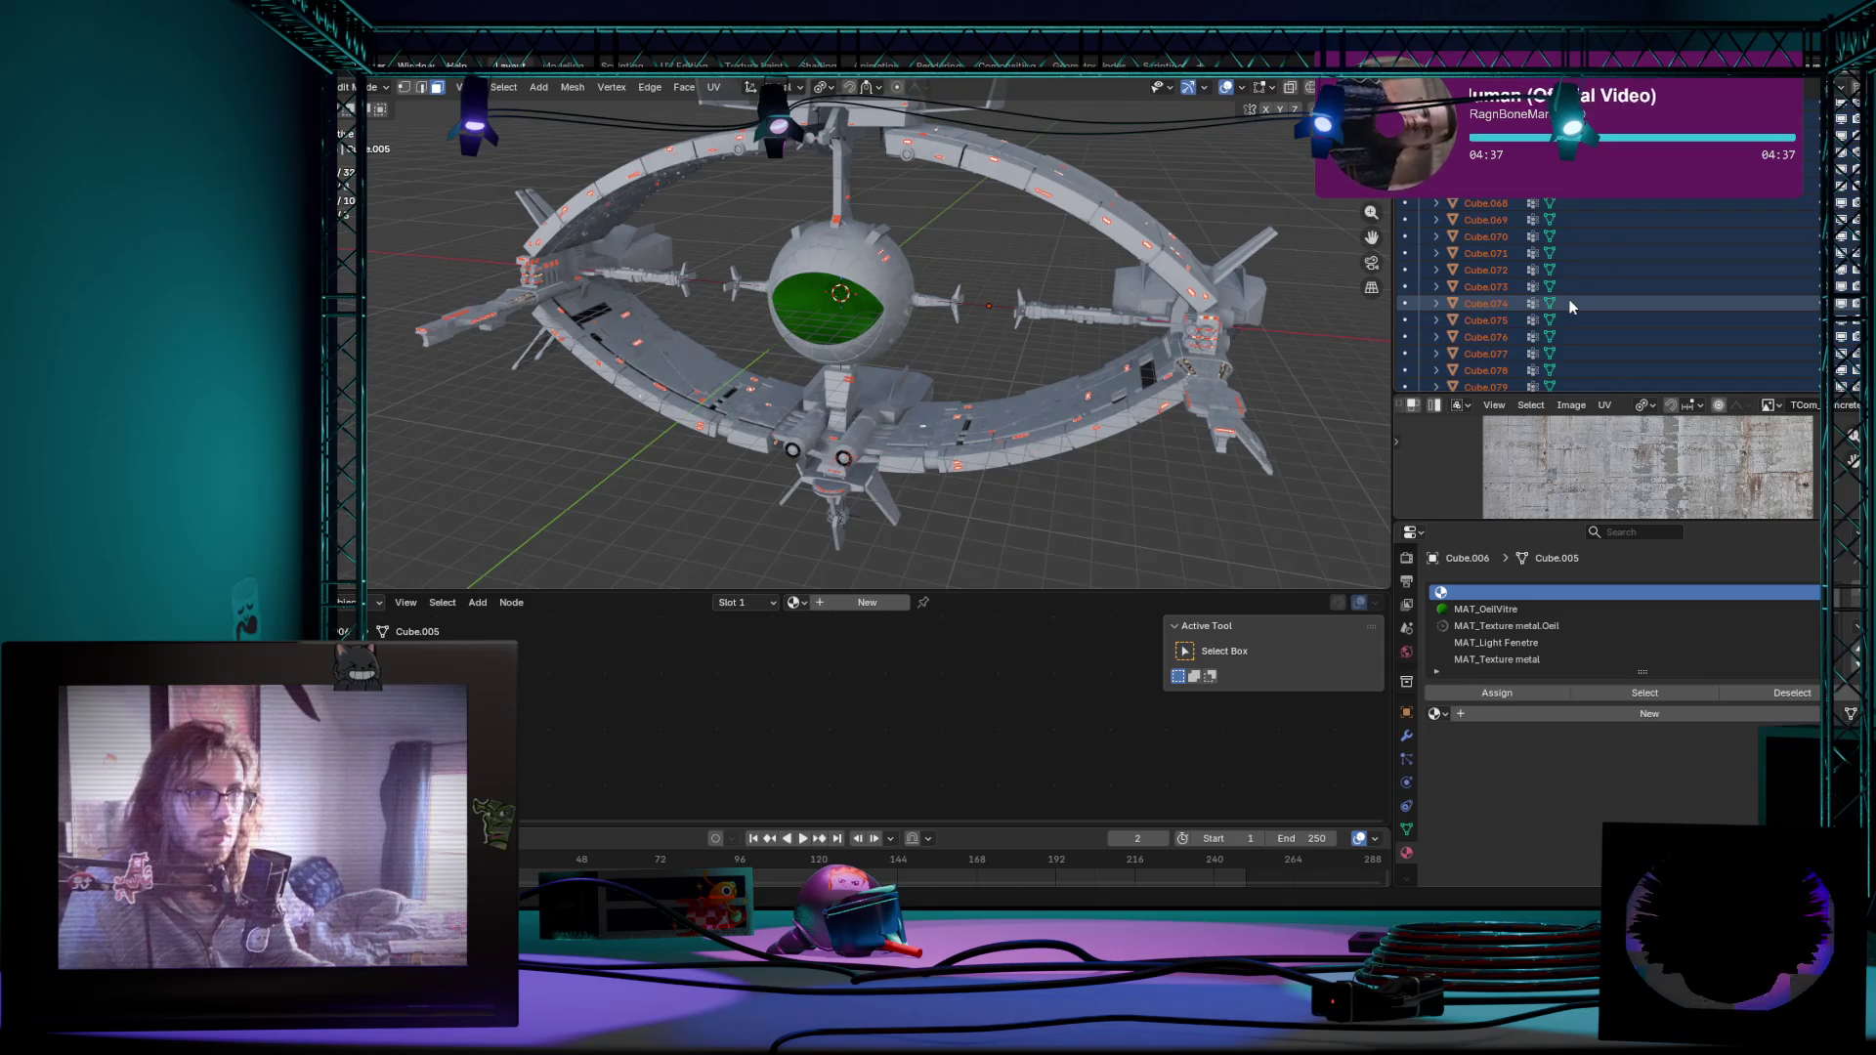
key("Home")
key("Tab")
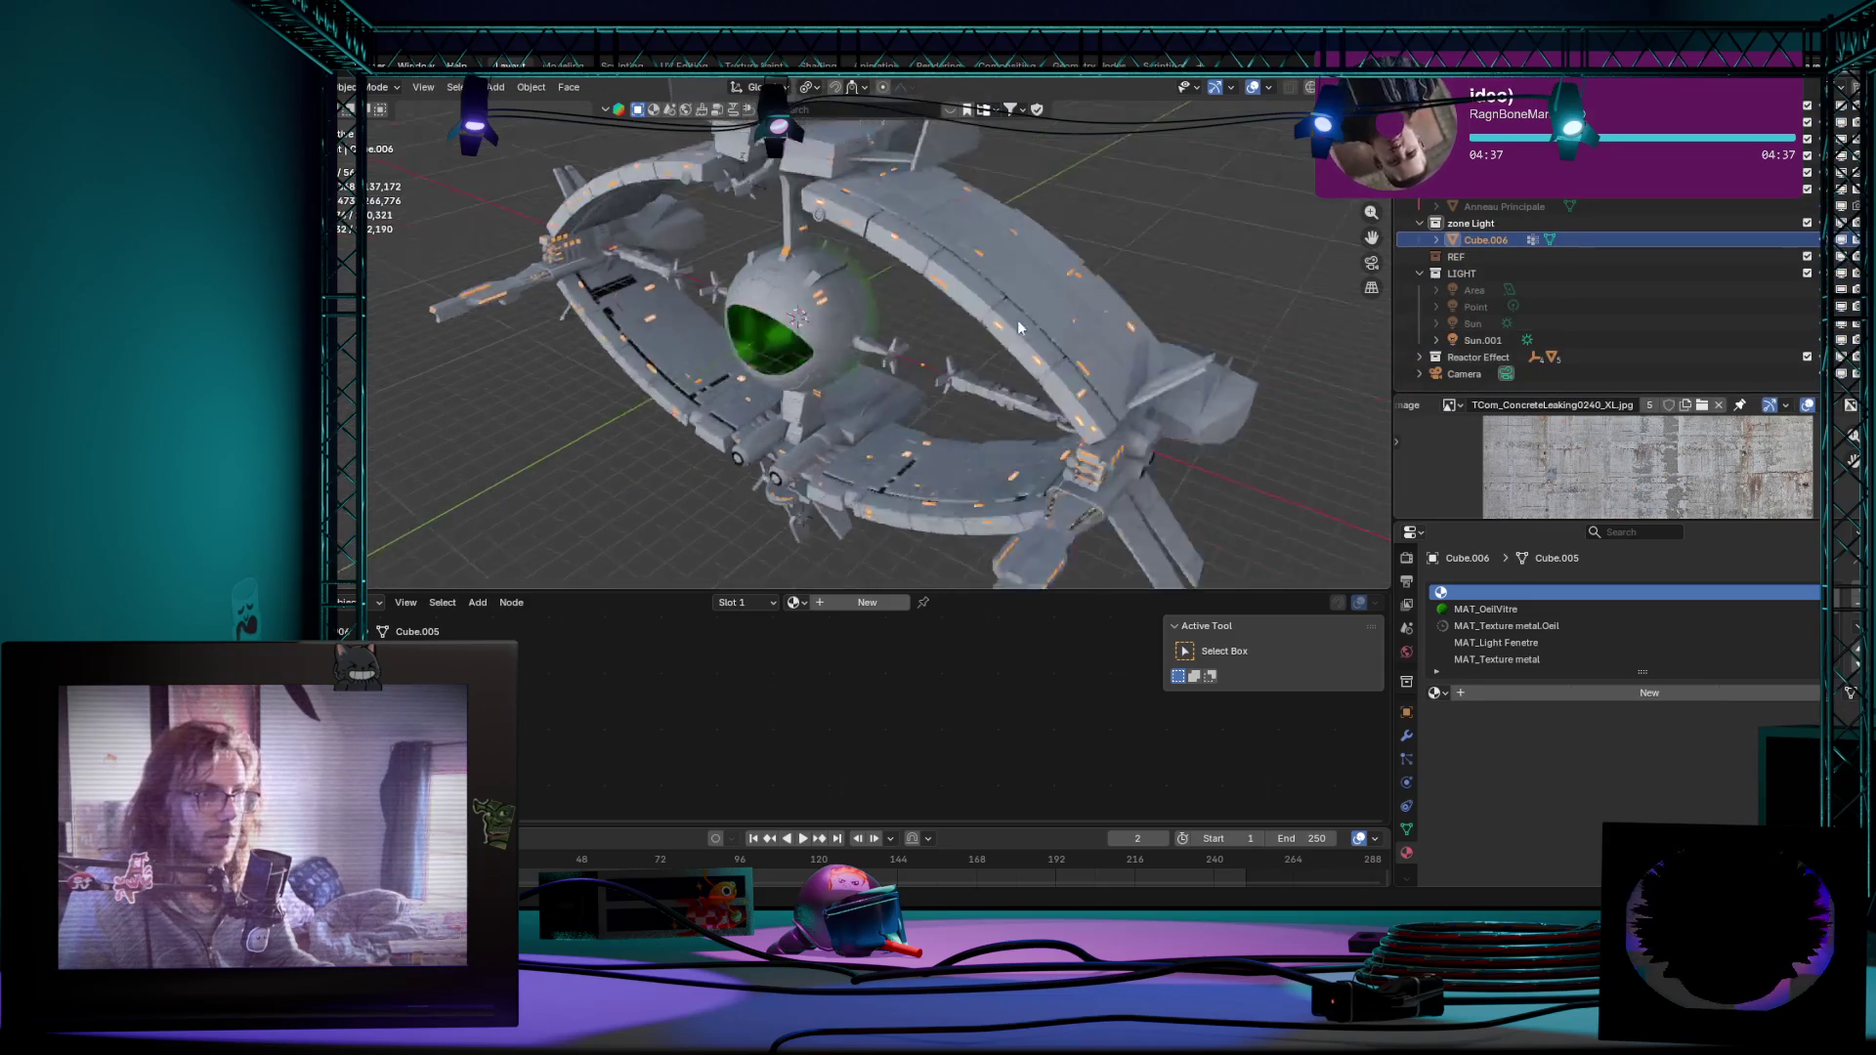
Step: Browse the material slots MAT_OeilVitre, MAT_Texture metal, the empty slot and MAT_MetalVaisseau
mouse_move(939, 351)
middle_mouse_down()
mouse_move(778, 377)
mouse_move(1069, 292)
middle_mouse_up()
scroll(1039, 304, "up", 4)
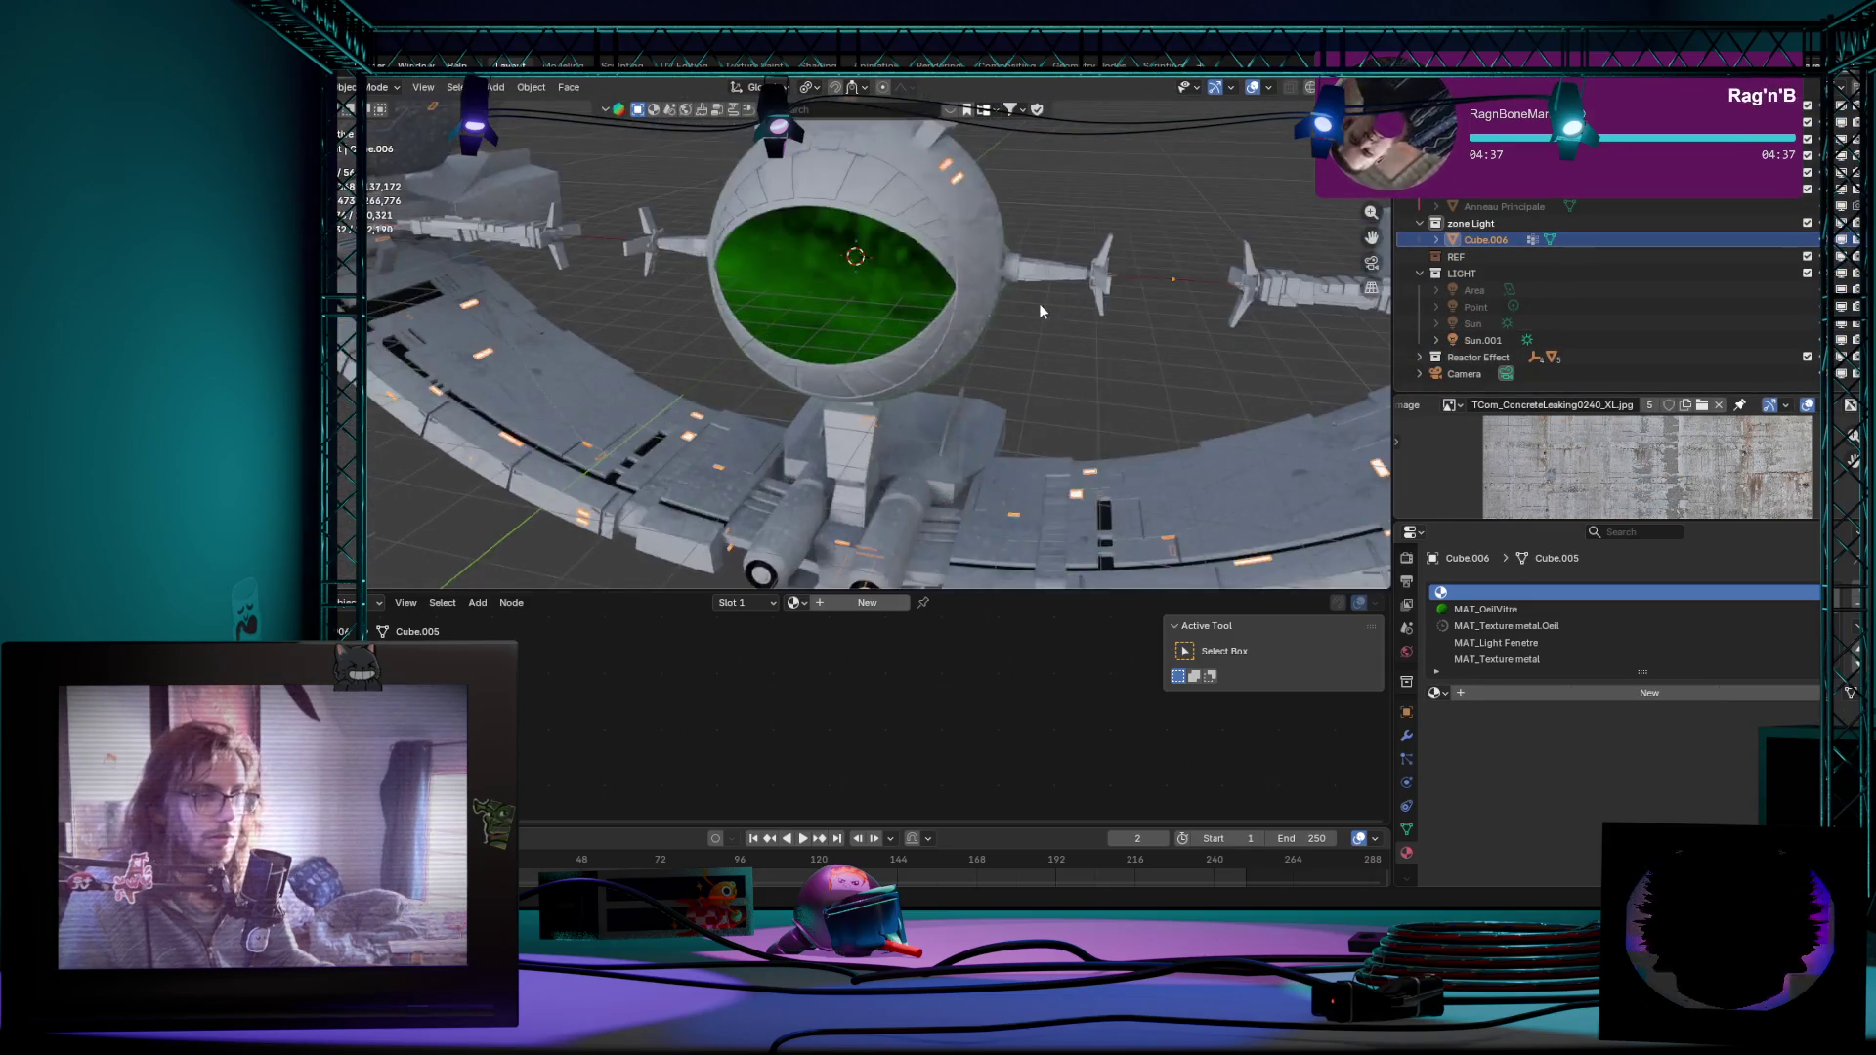
scroll(1034, 306, "down", 4)
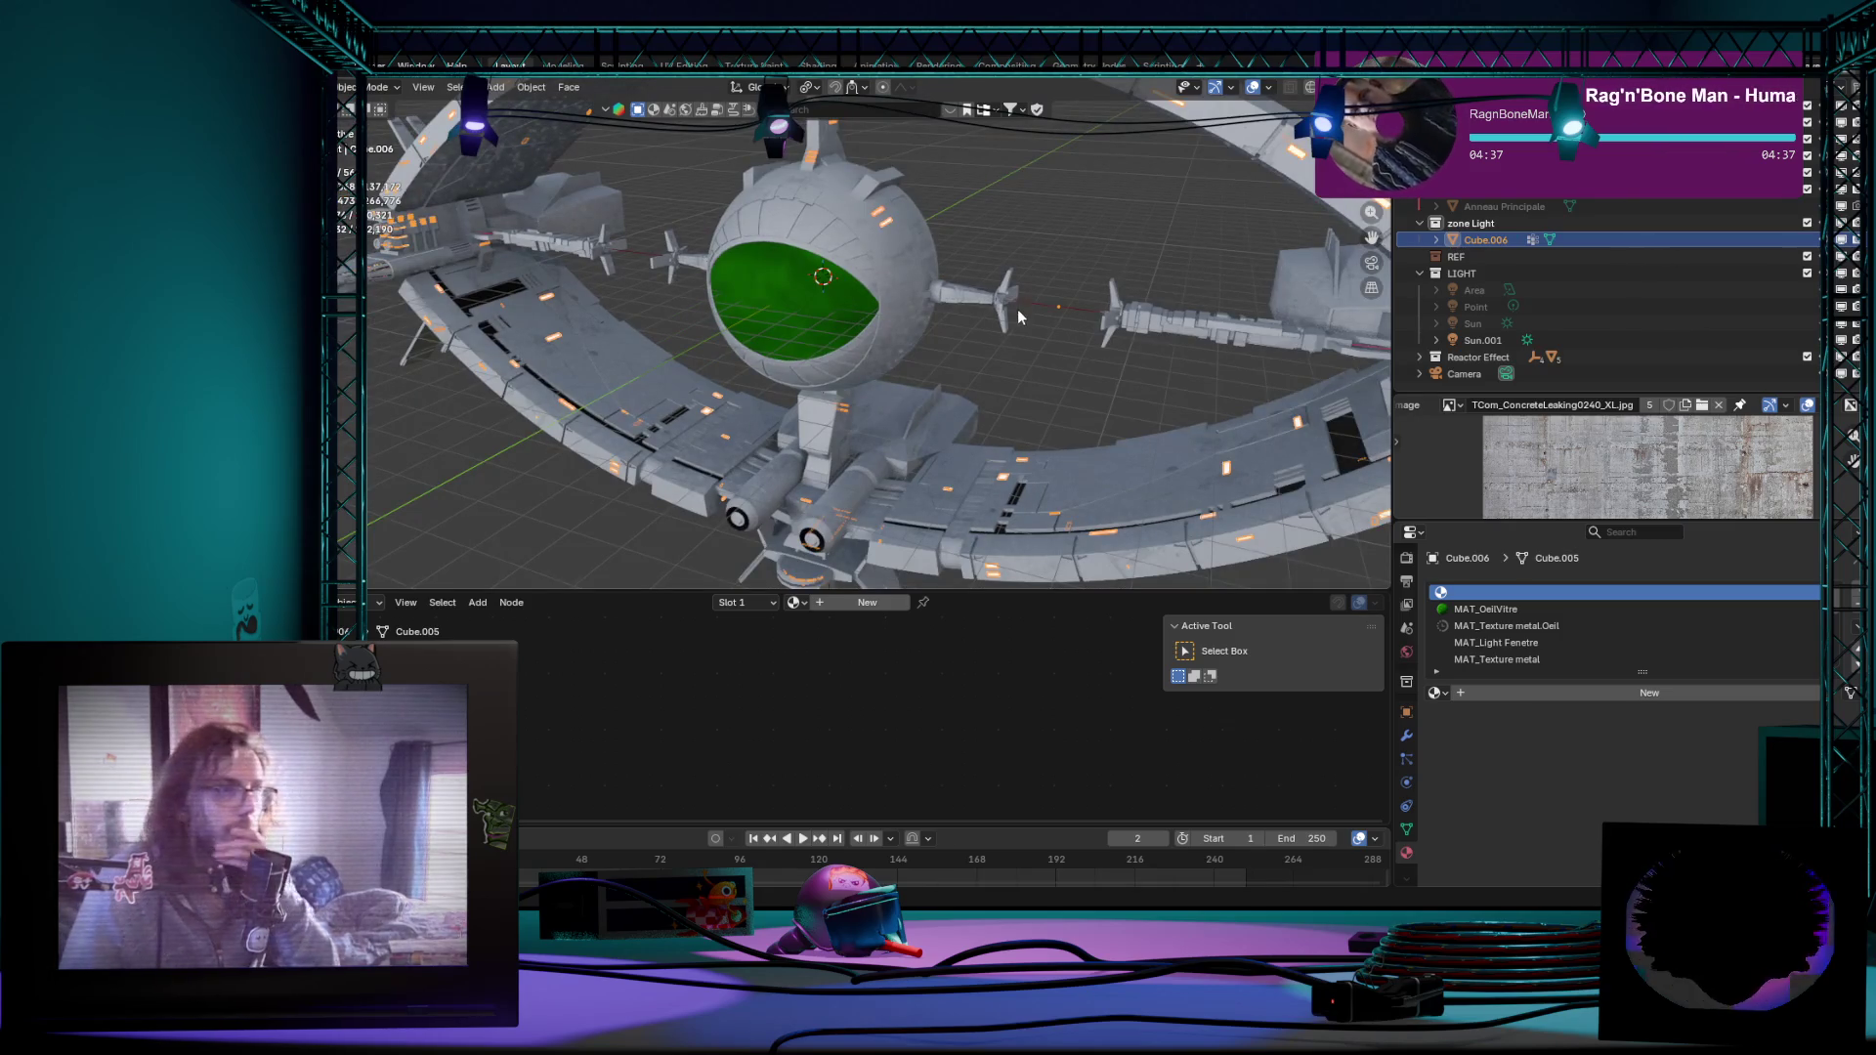
scroll(1060, 334, "up", 3)
middle_click_drag(1062, 336, 1036, 318)
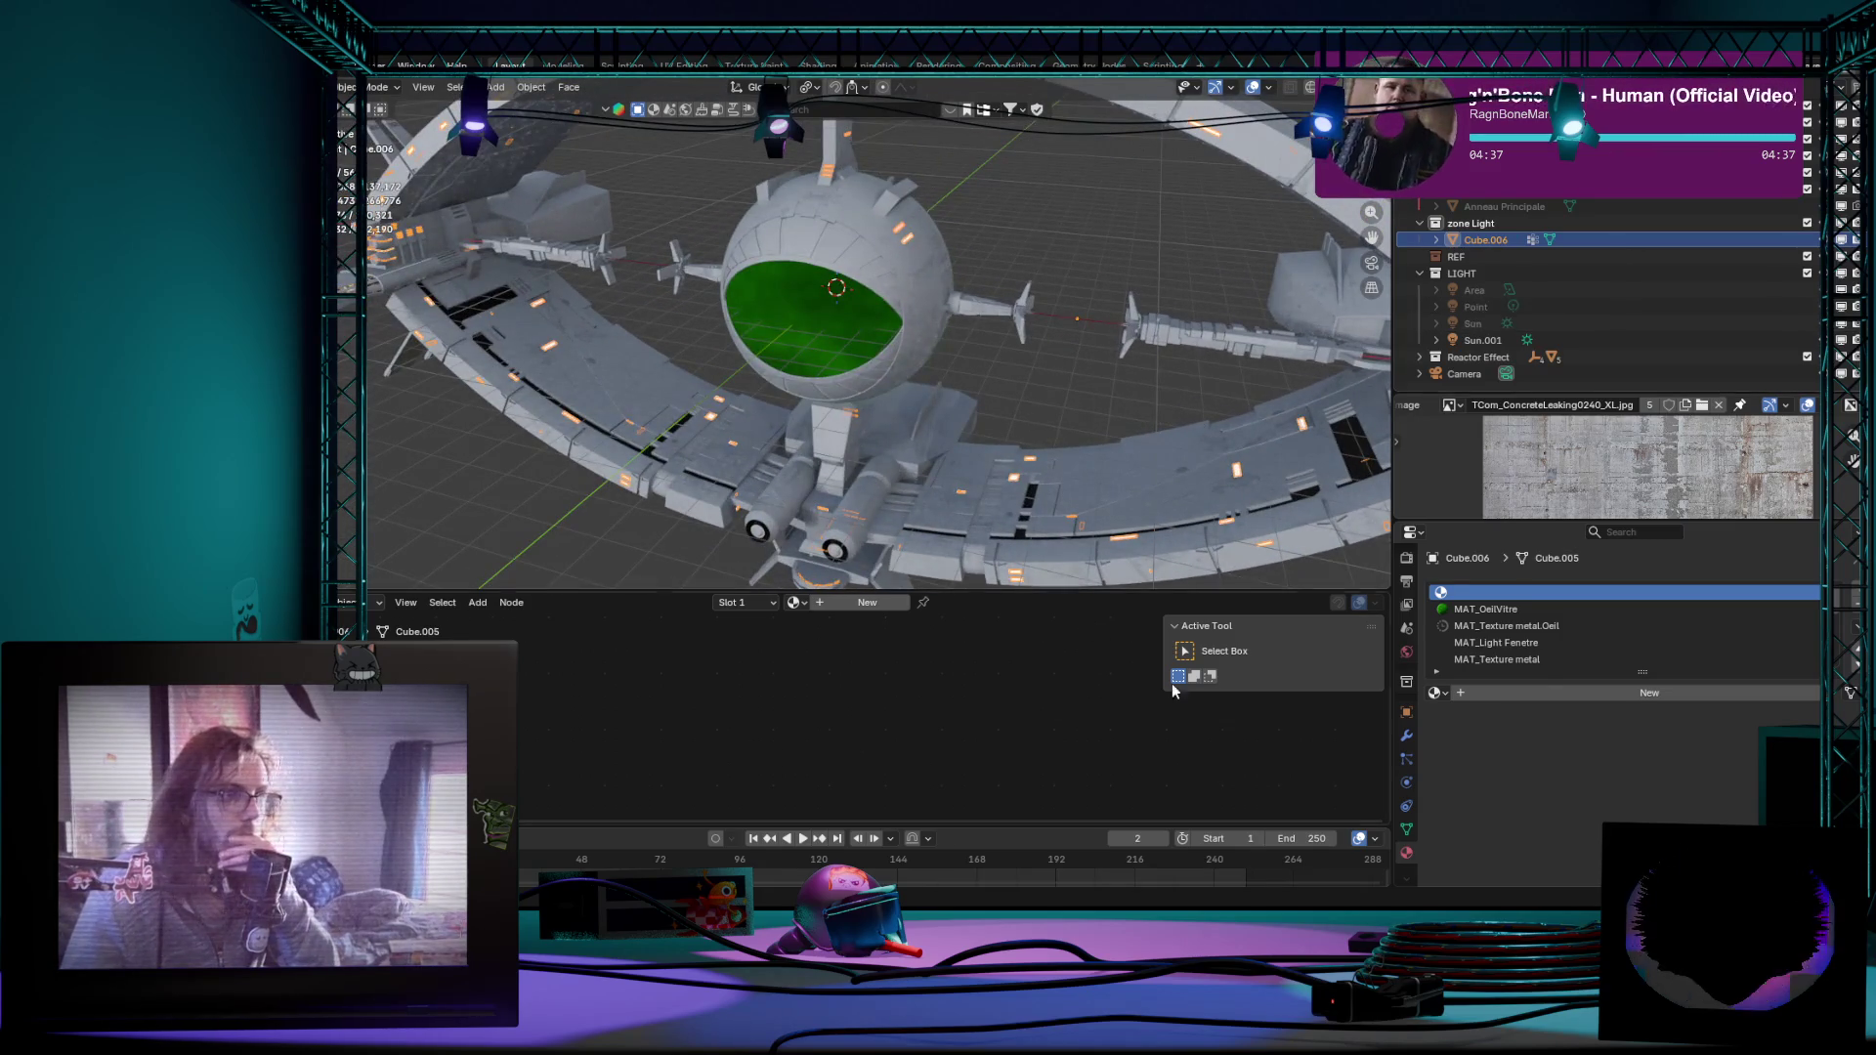
left_click(1565, 608)
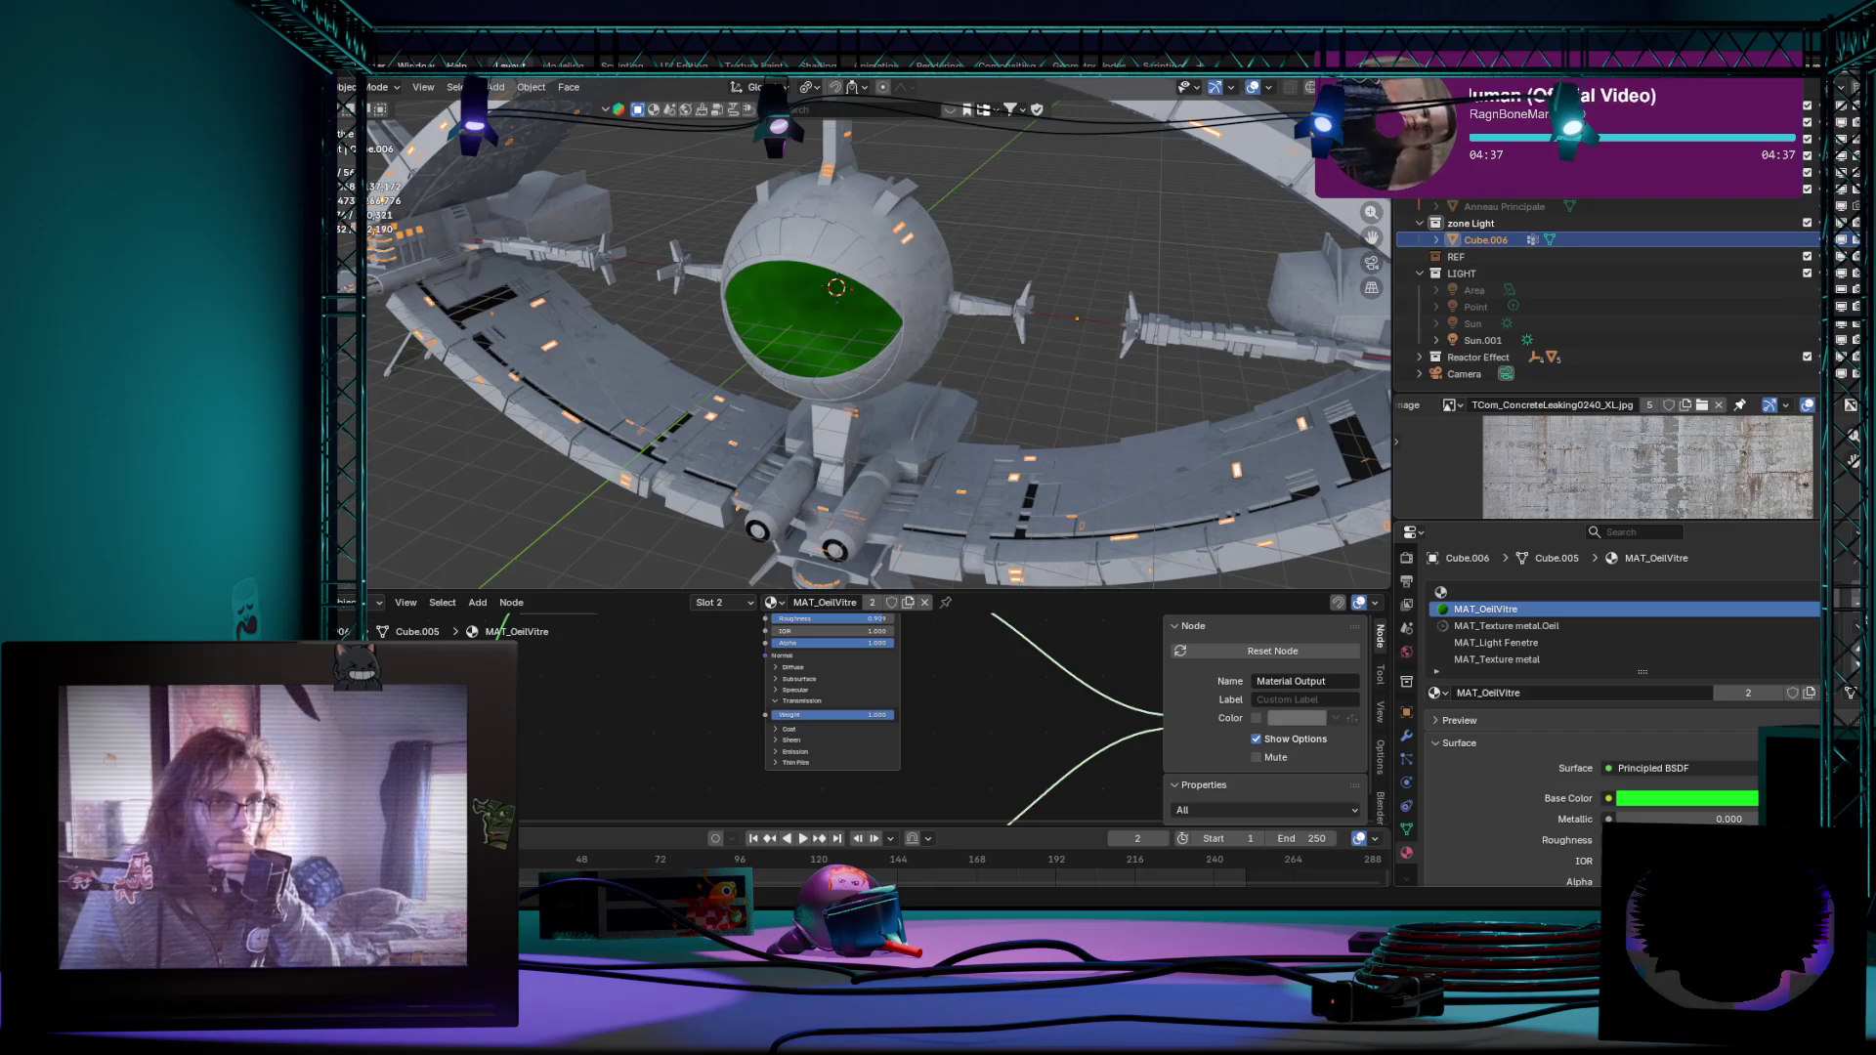
scroll(1566, 626, "down", 1, "ctrl")
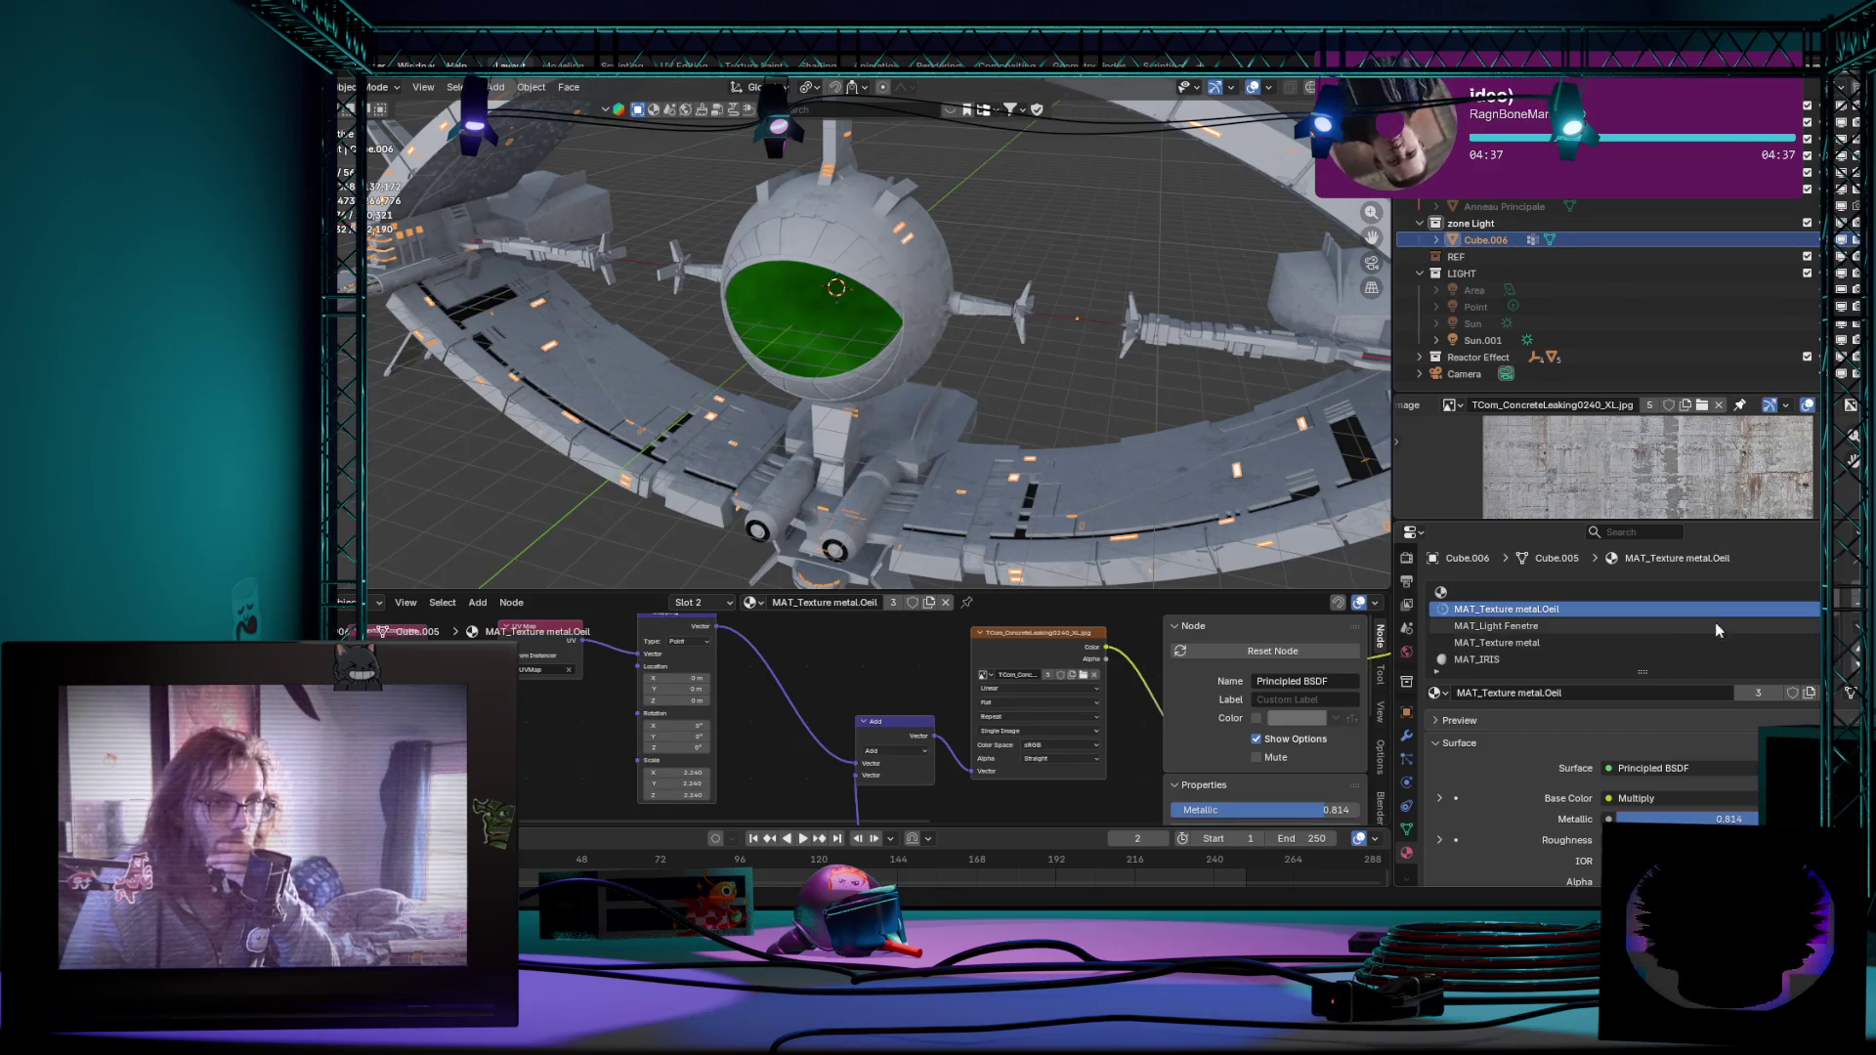
scroll(1566, 626, "down", 1, "ctrl")
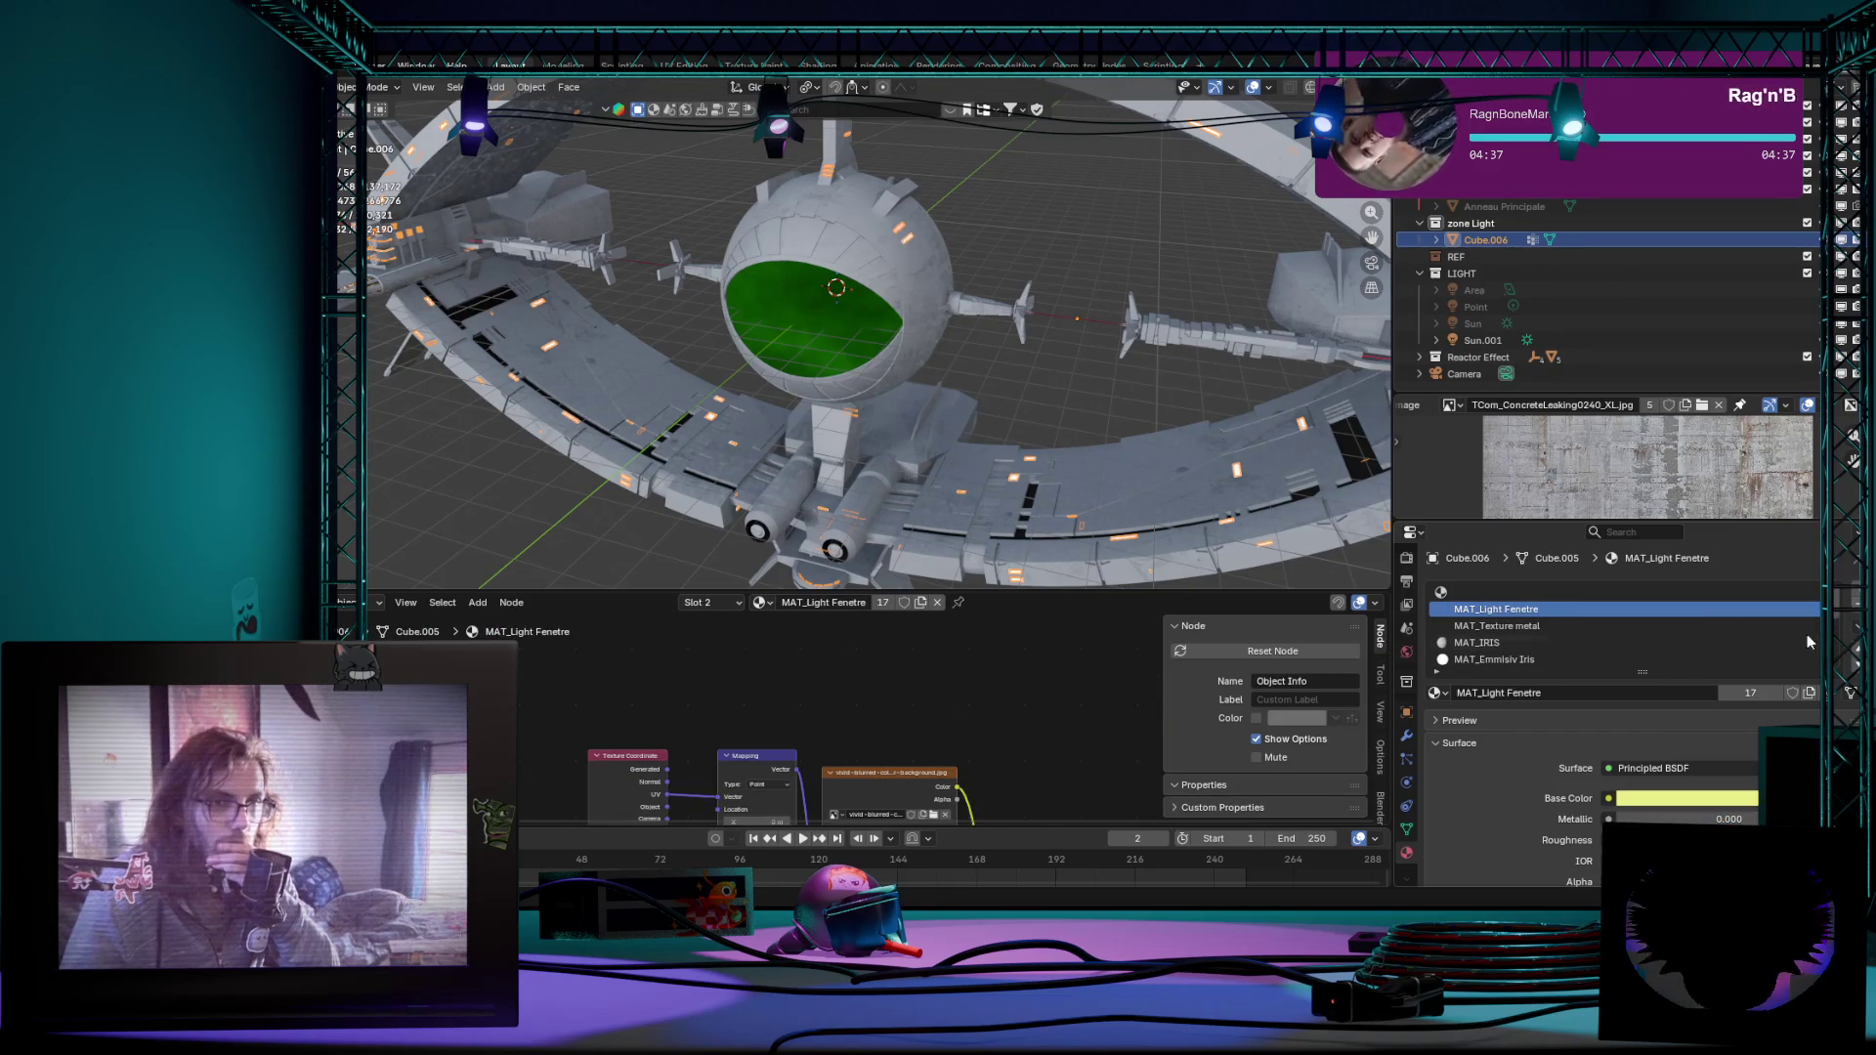
left_click(1661, 626)
scroll(1781, 631, "down", 1, "ctrl")
scroll(1781, 630, "down", 1, "ctrl")
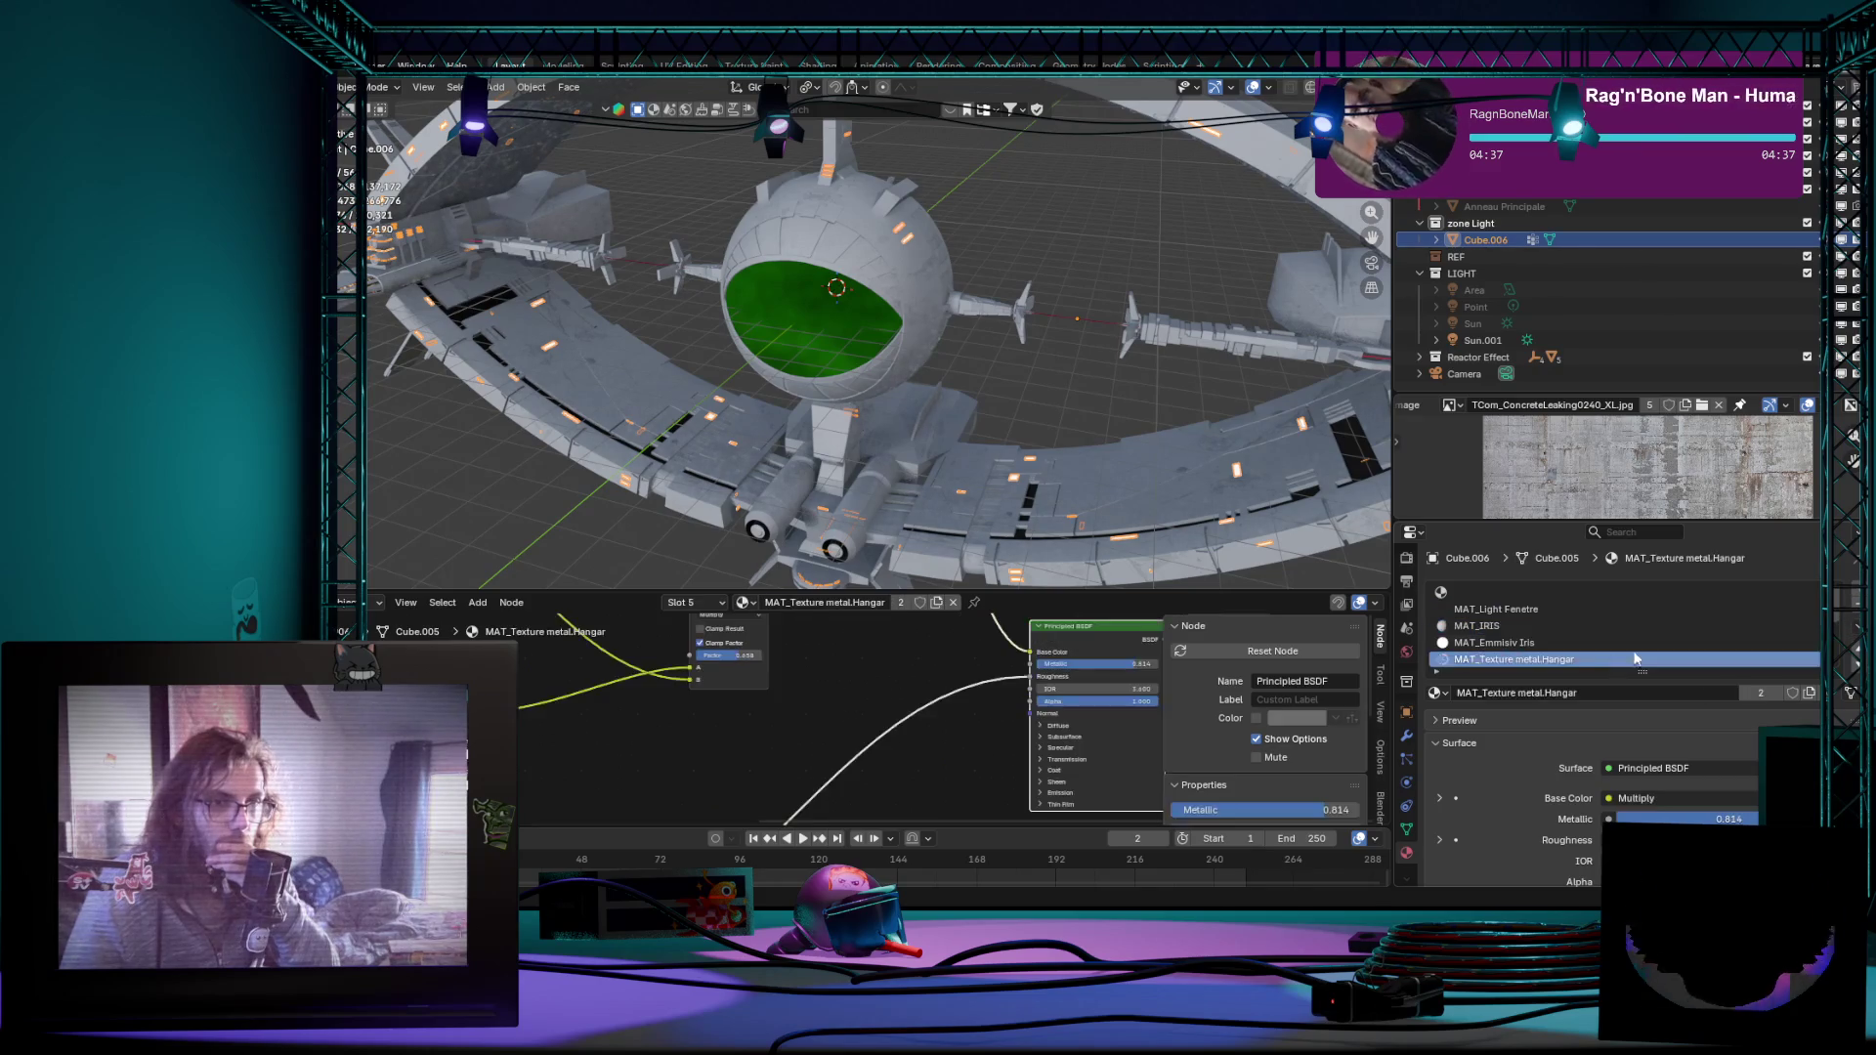
left_click(1572, 593)
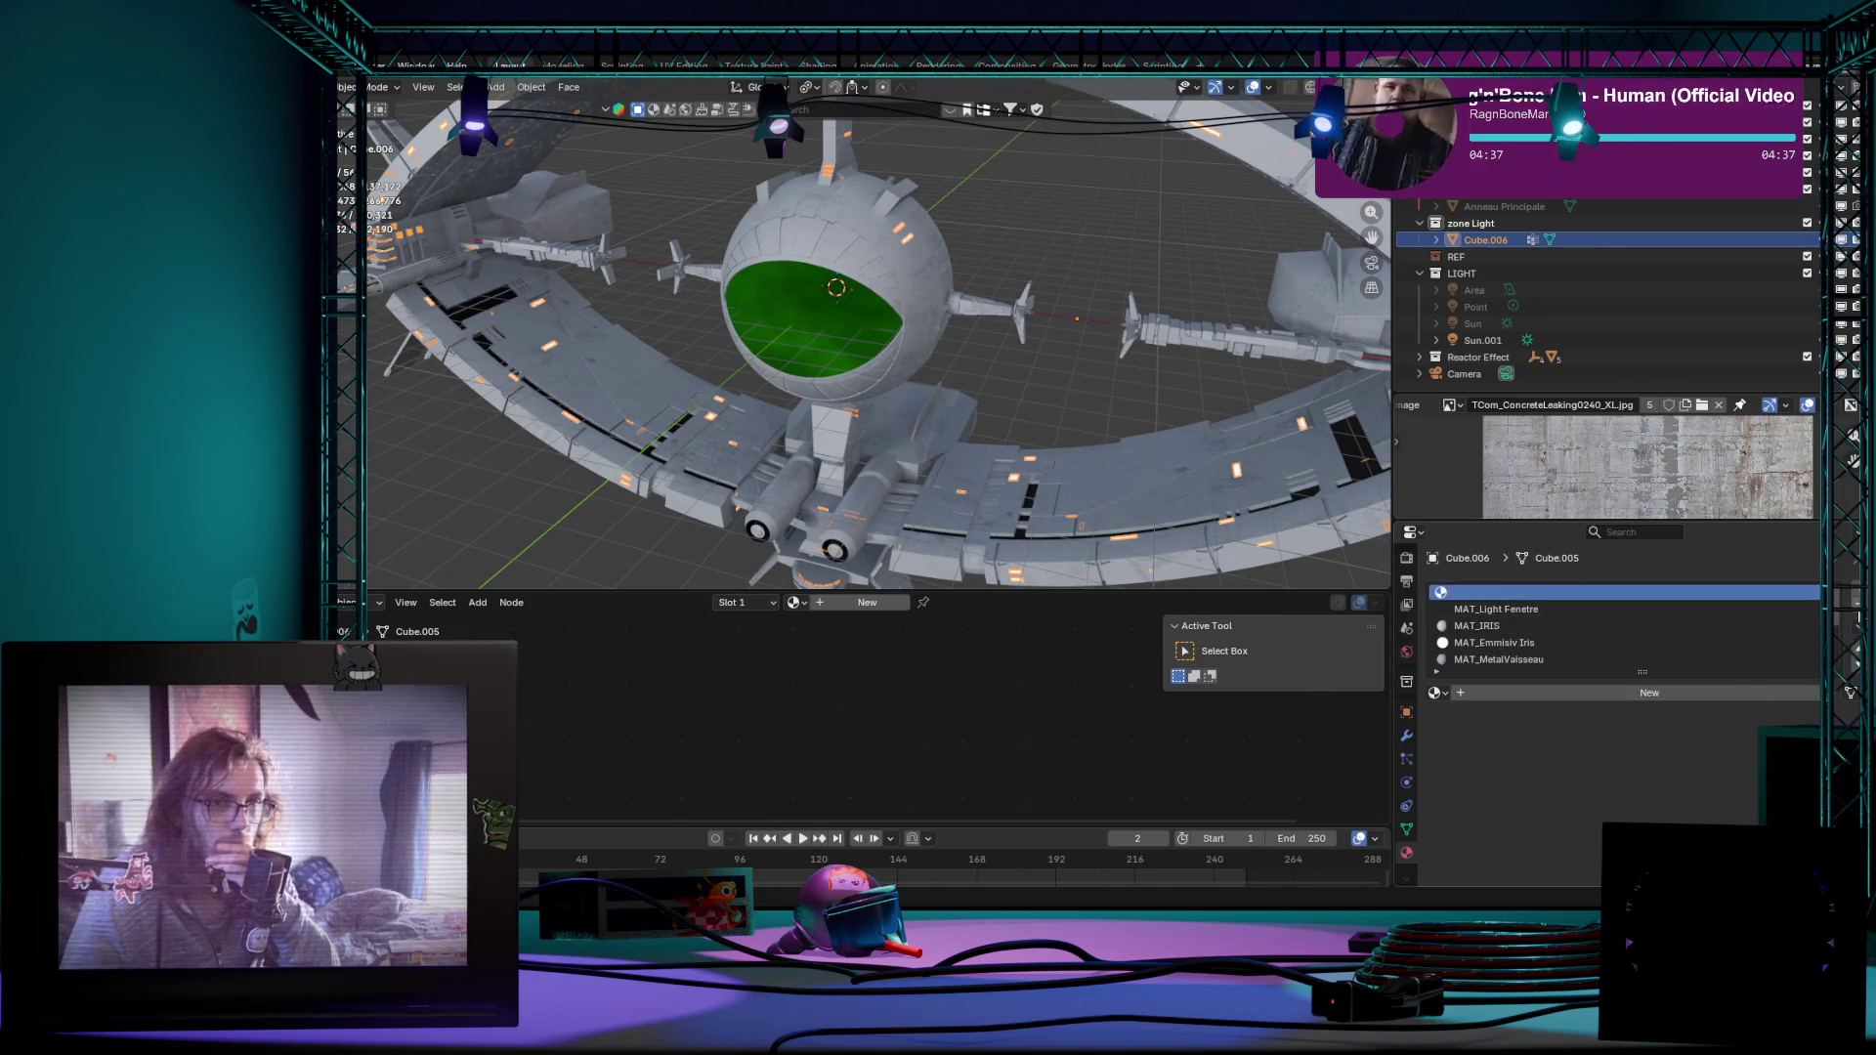
left_click(1556, 640)
scroll(1792, 636, "down", 1, "ctrl")
scroll(1793, 636, "down", 1, "ctrl")
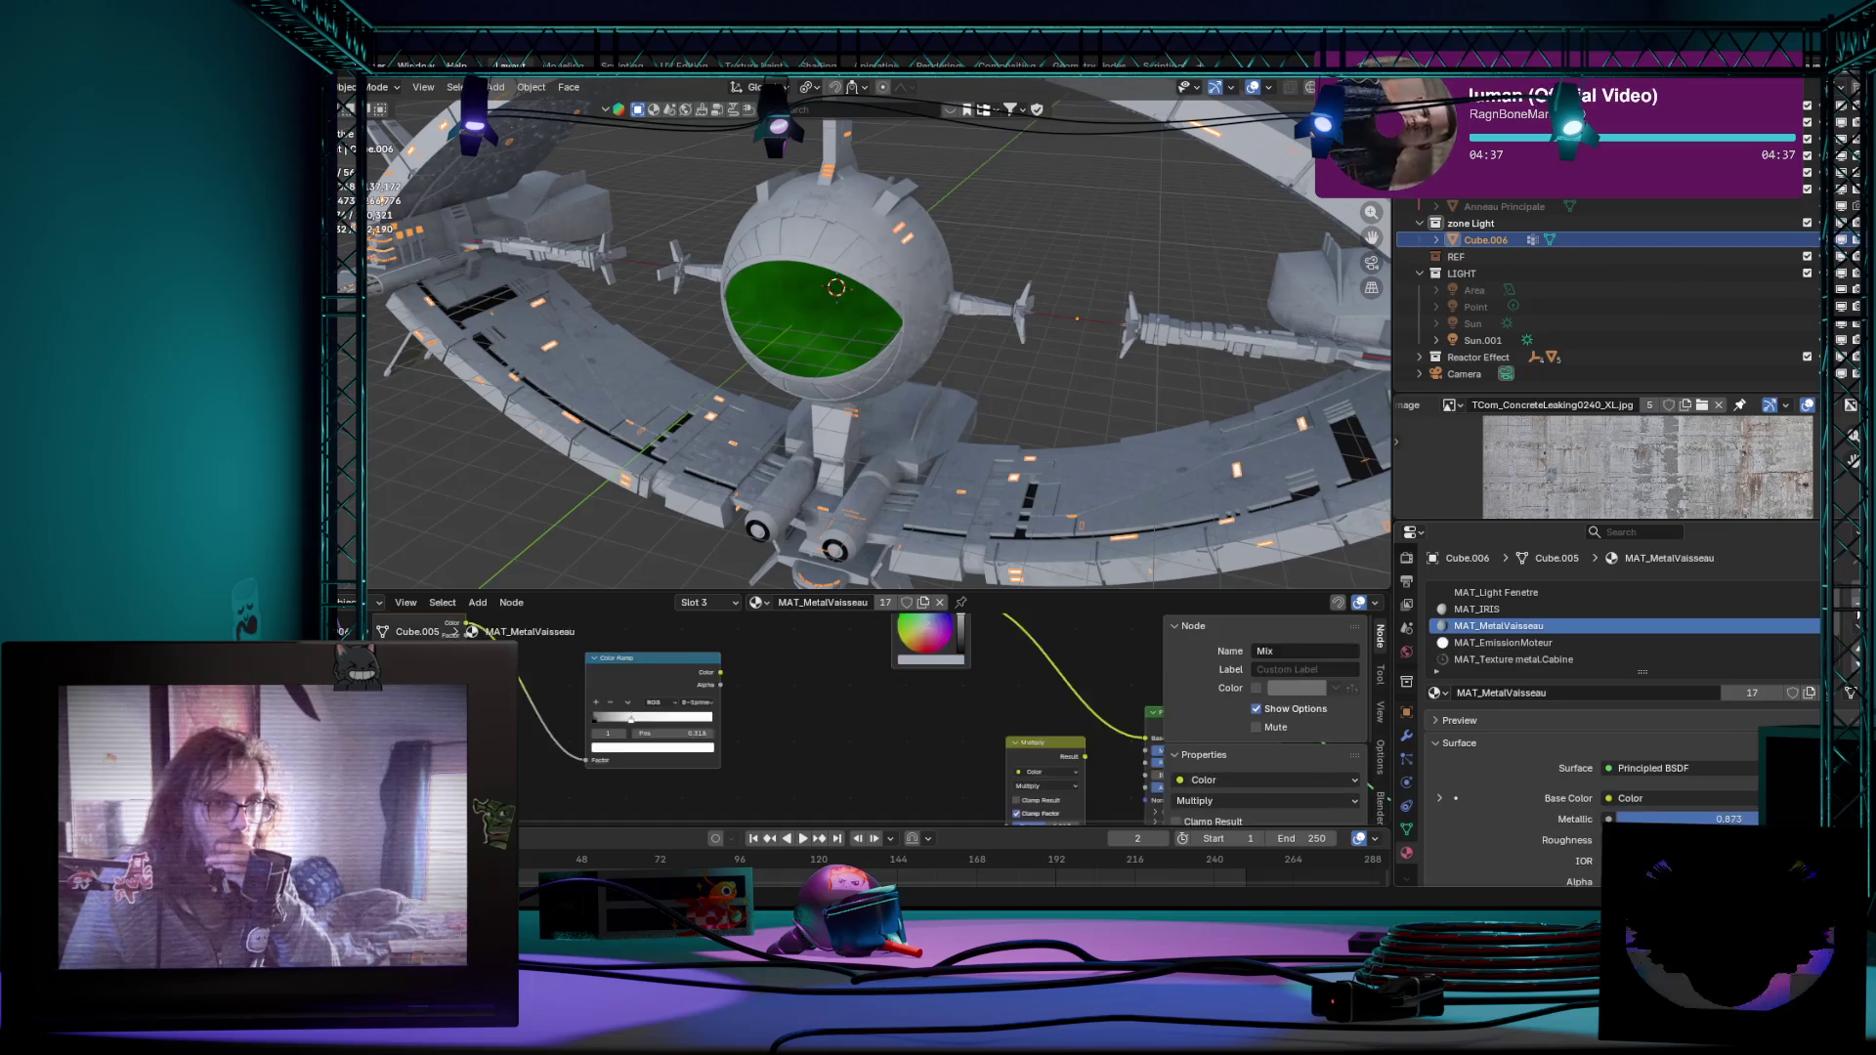
scroll(1793, 636, "up", 1, "ctrl")
scroll(1793, 636, "up", 1, "ctrl")
scroll(1793, 636, "up", 1, "ctrl")
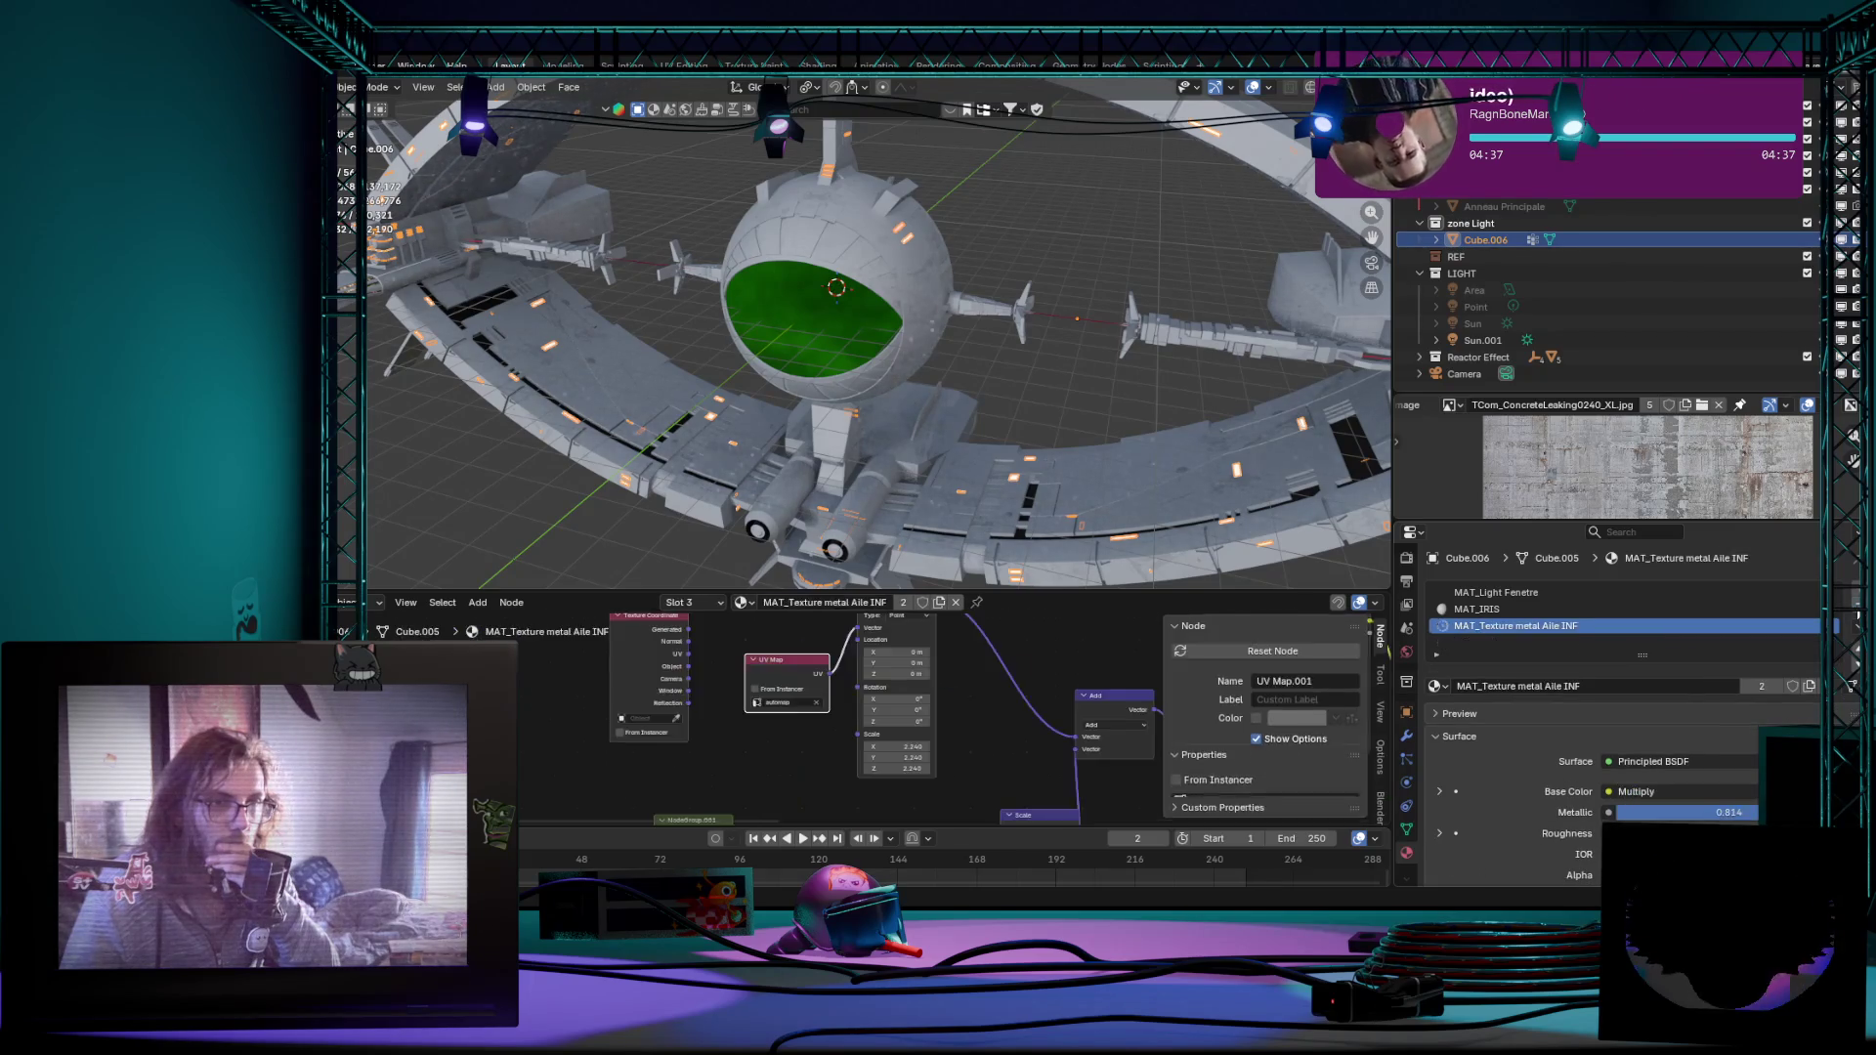
scroll(1792, 636, "up", 1, "ctrl")
scroll(1793, 636, "up", 1, "ctrl")
scroll(899, 488, "down", 3)
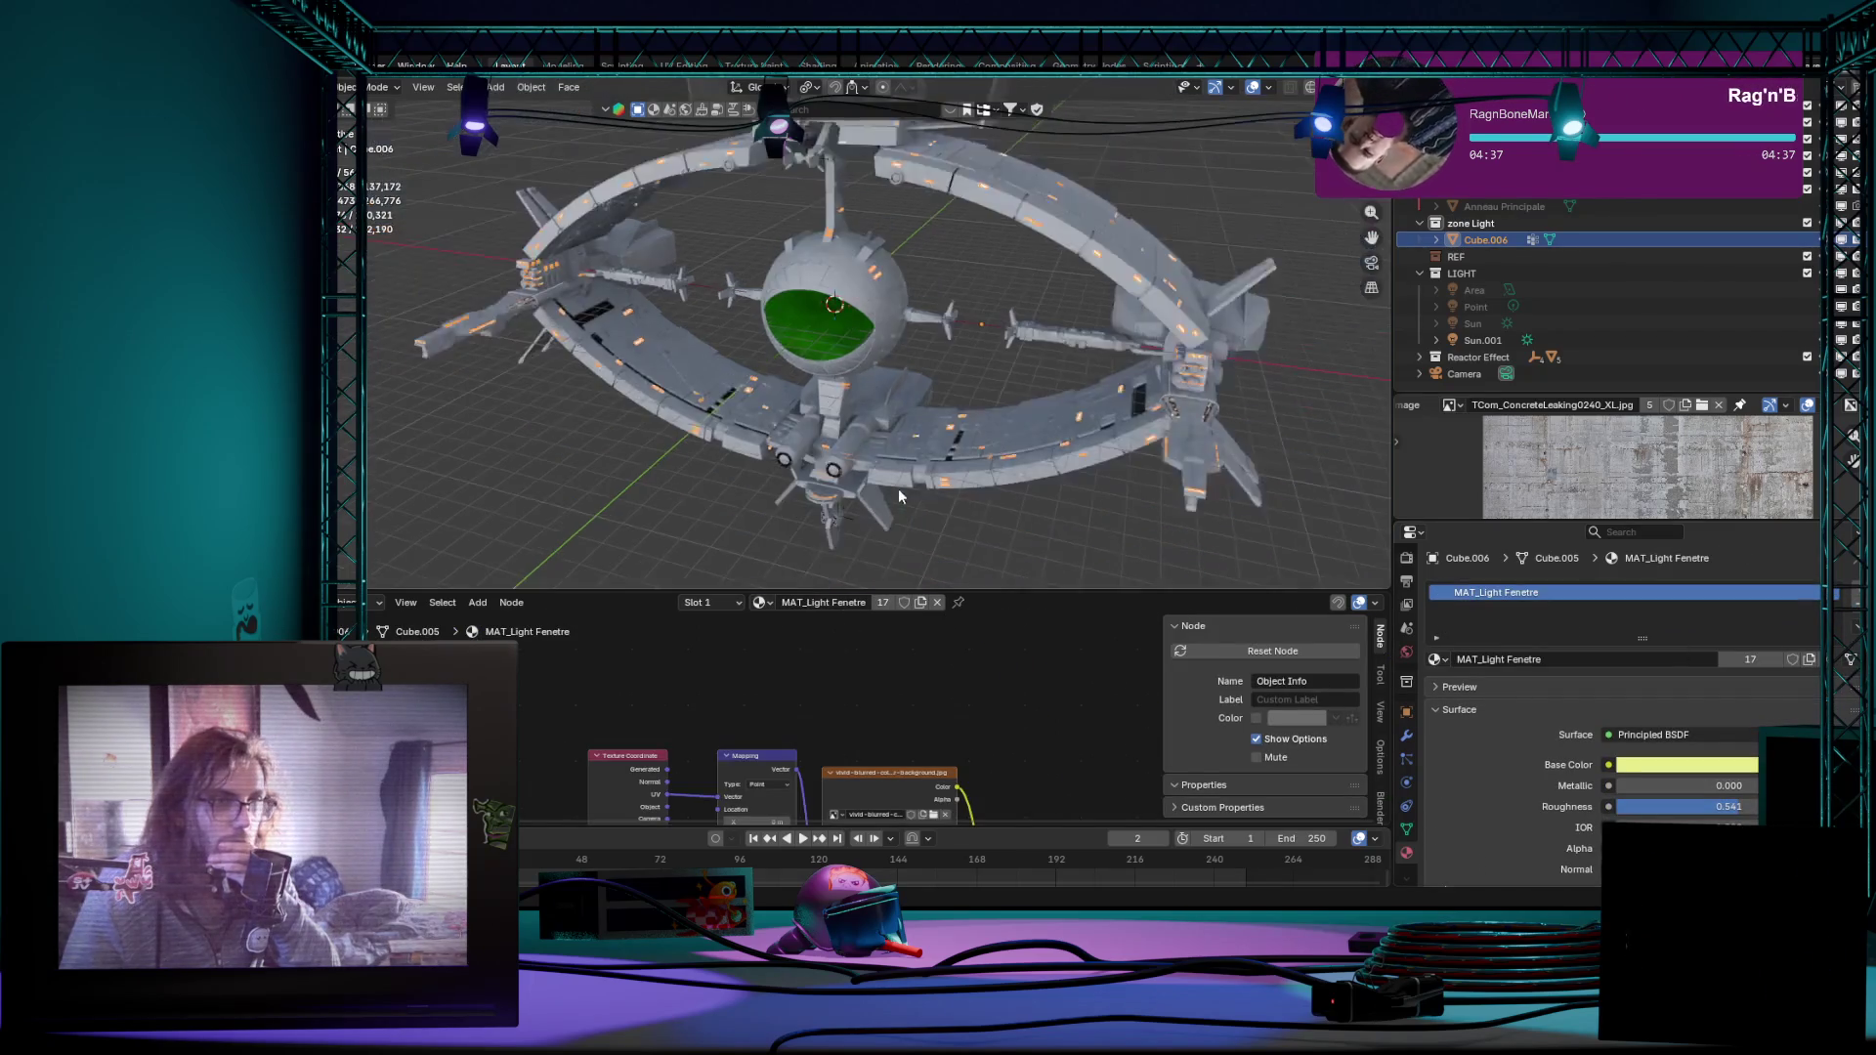
Step: Apply the light-strip object's Location transform via Ctrl+A
mouse_move(898, 488)
middle_mouse_down()
mouse_move(659, 496)
mouse_move(894, 507)
mouse_move(956, 452)
mouse_move(869, 453)
mouse_move(1186, 431)
middle_mouse_up()
scroll(894, 506, "up", 3)
scroll(894, 505, "down", 1)
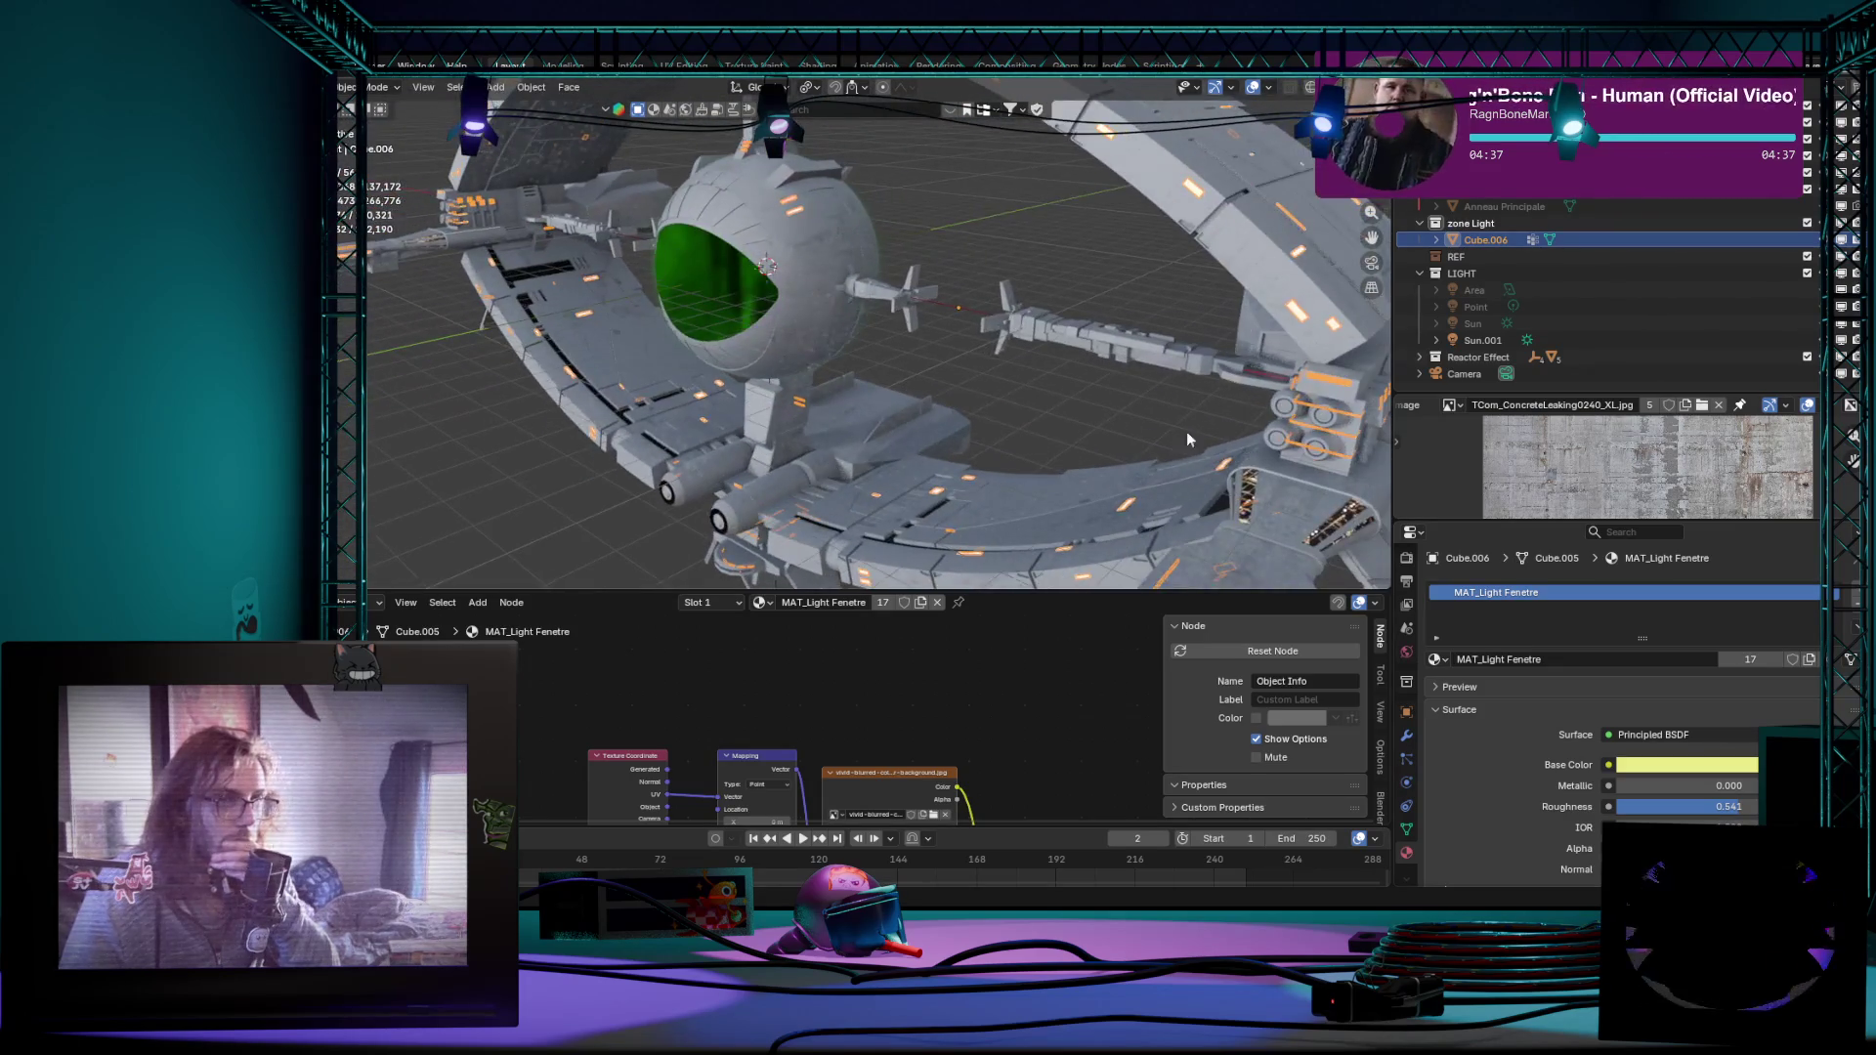
mouse_move(896, 371)
middle_mouse_down()
mouse_move(958, 371)
mouse_move(924, 384)
middle_mouse_up()
key("ctrl+a")
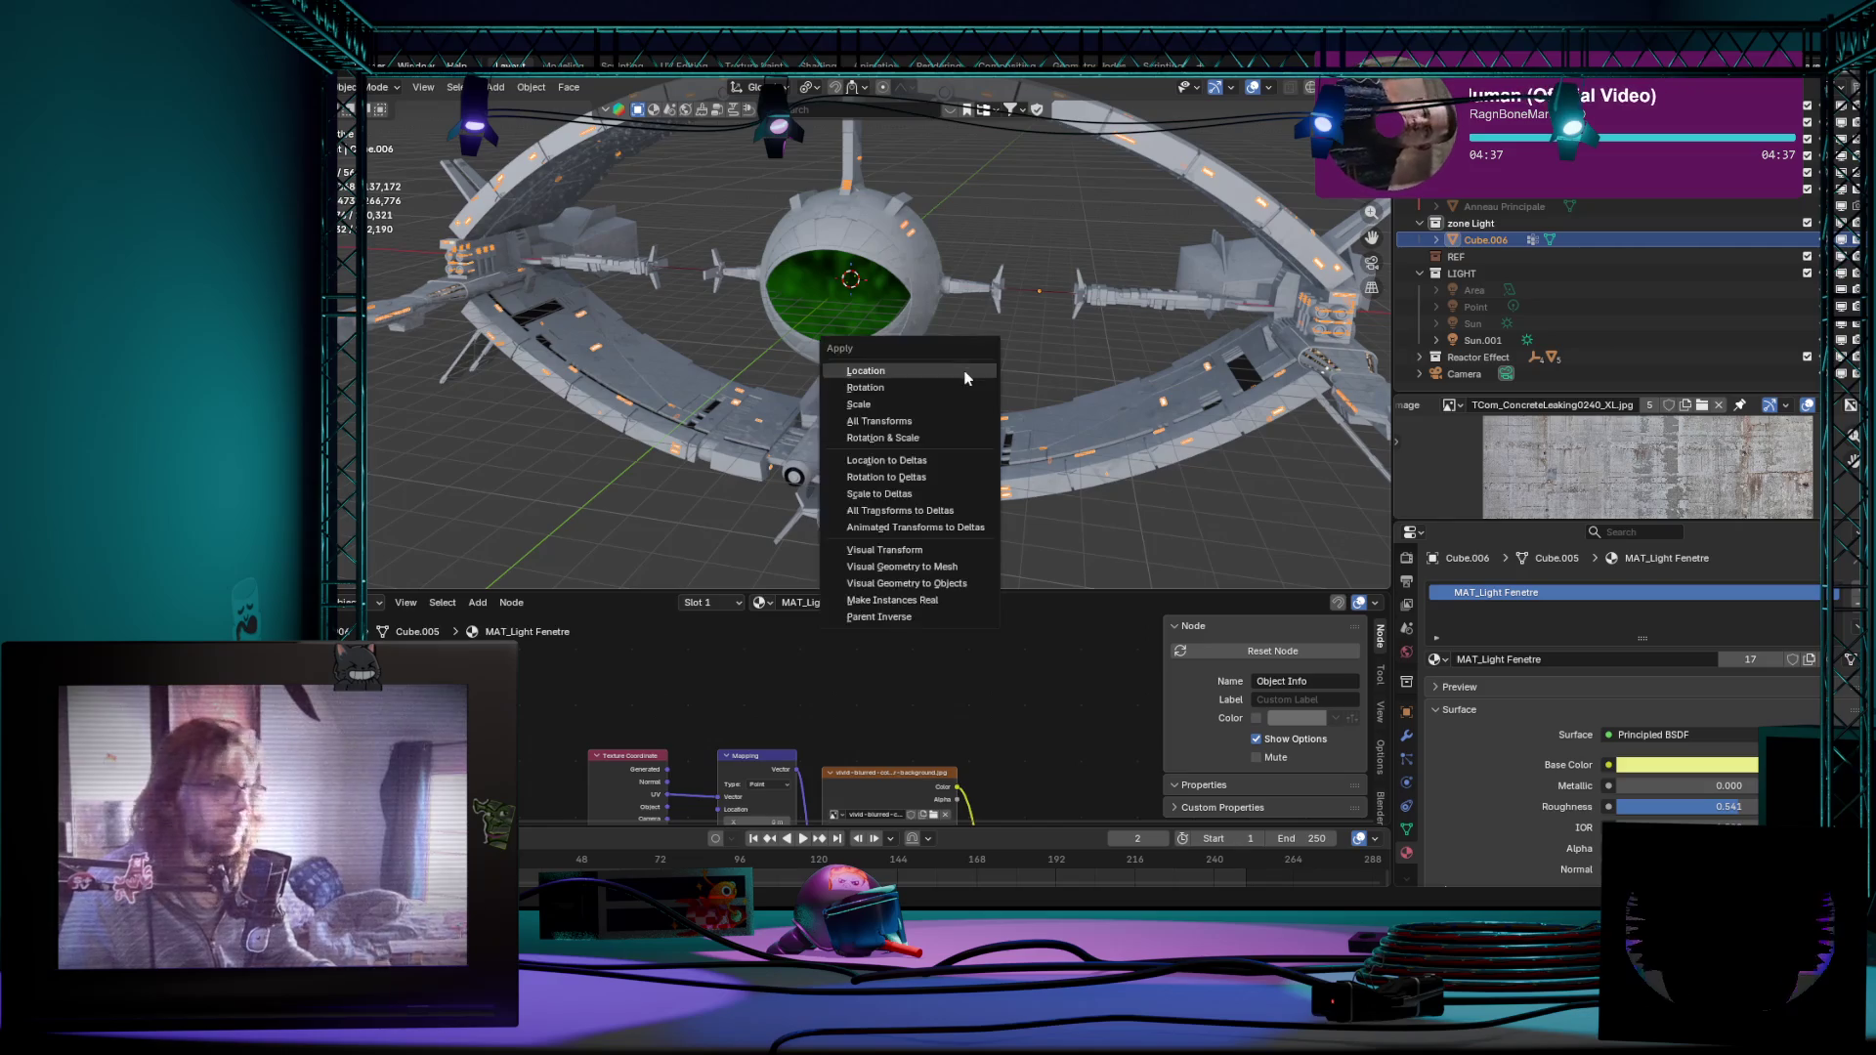
left_click(922, 380)
scroll(1075, 460, "down", 2)
mouse_move(1104, 408)
middle_mouse_down()
mouse_move(1034, 421)
mouse_move(1078, 436)
mouse_move(1089, 354)
mouse_move(1063, 401)
middle_mouse_up()
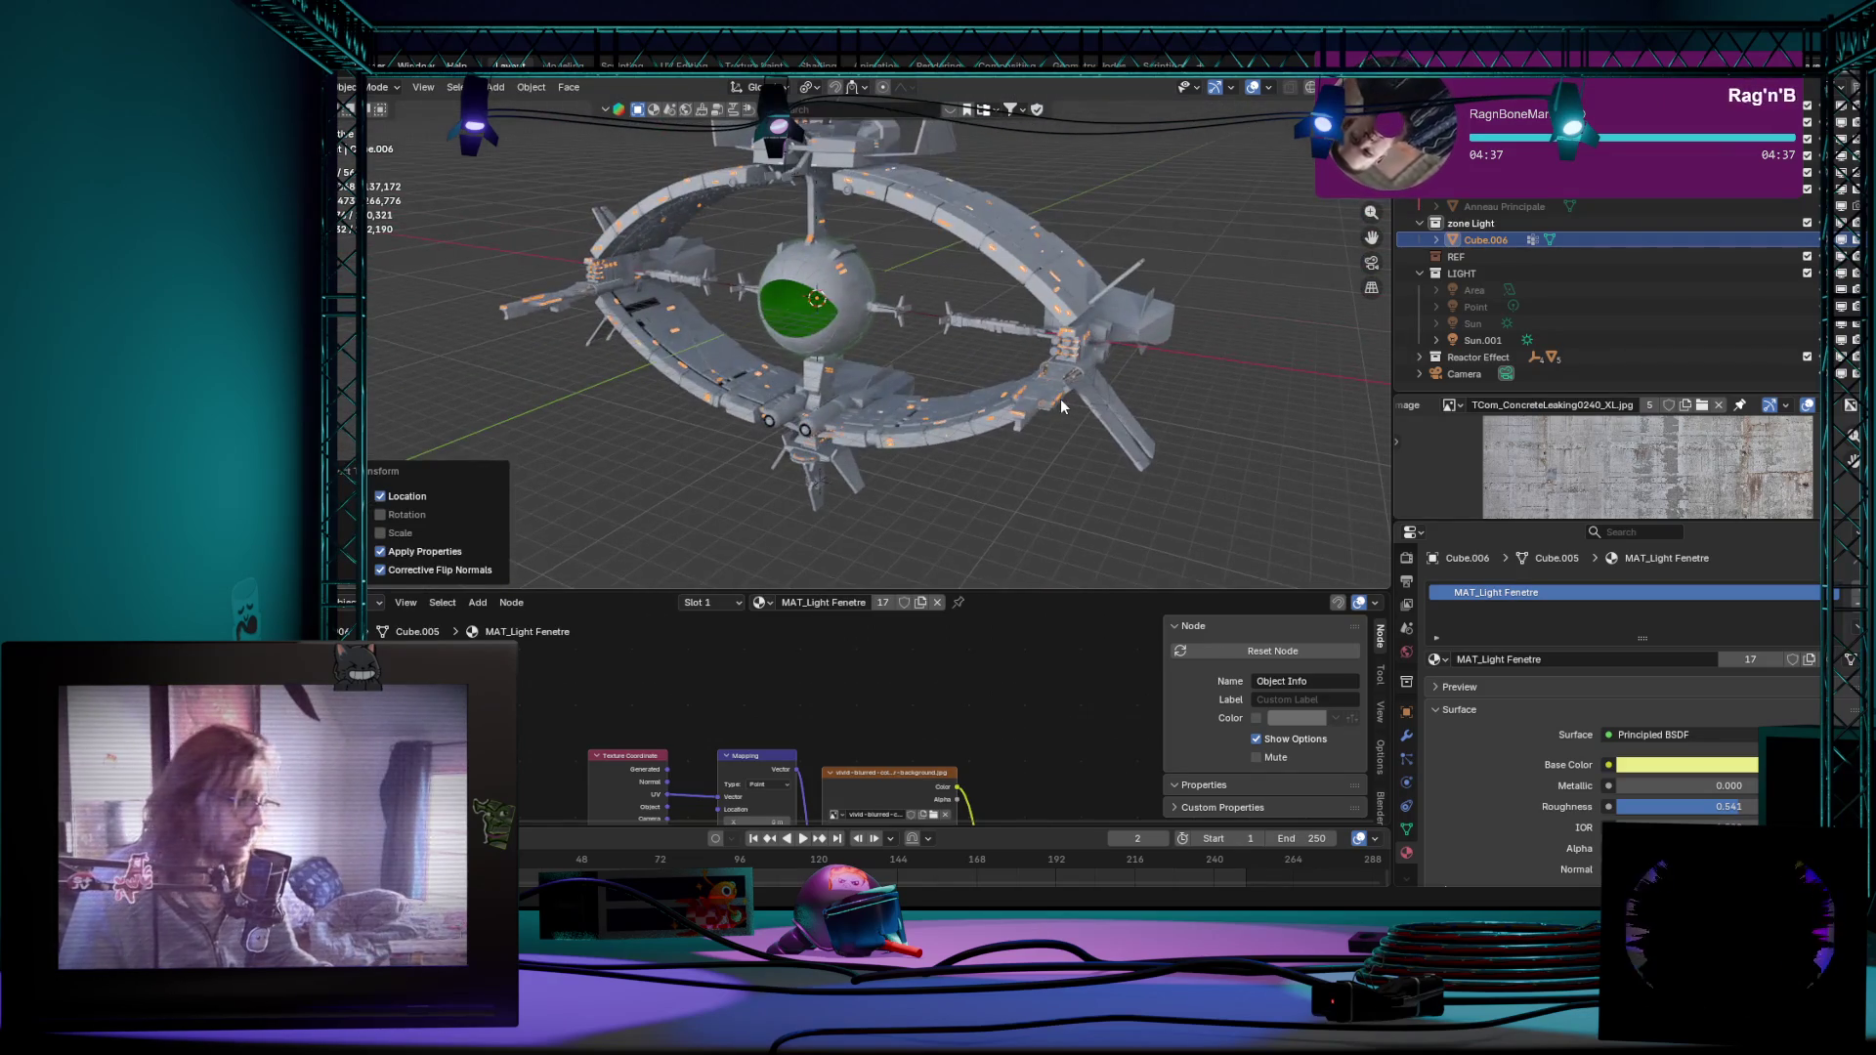
Step: Separate the light-strip mesh by loose parts into individual Cube objects under zone Light
left_click(1058, 400)
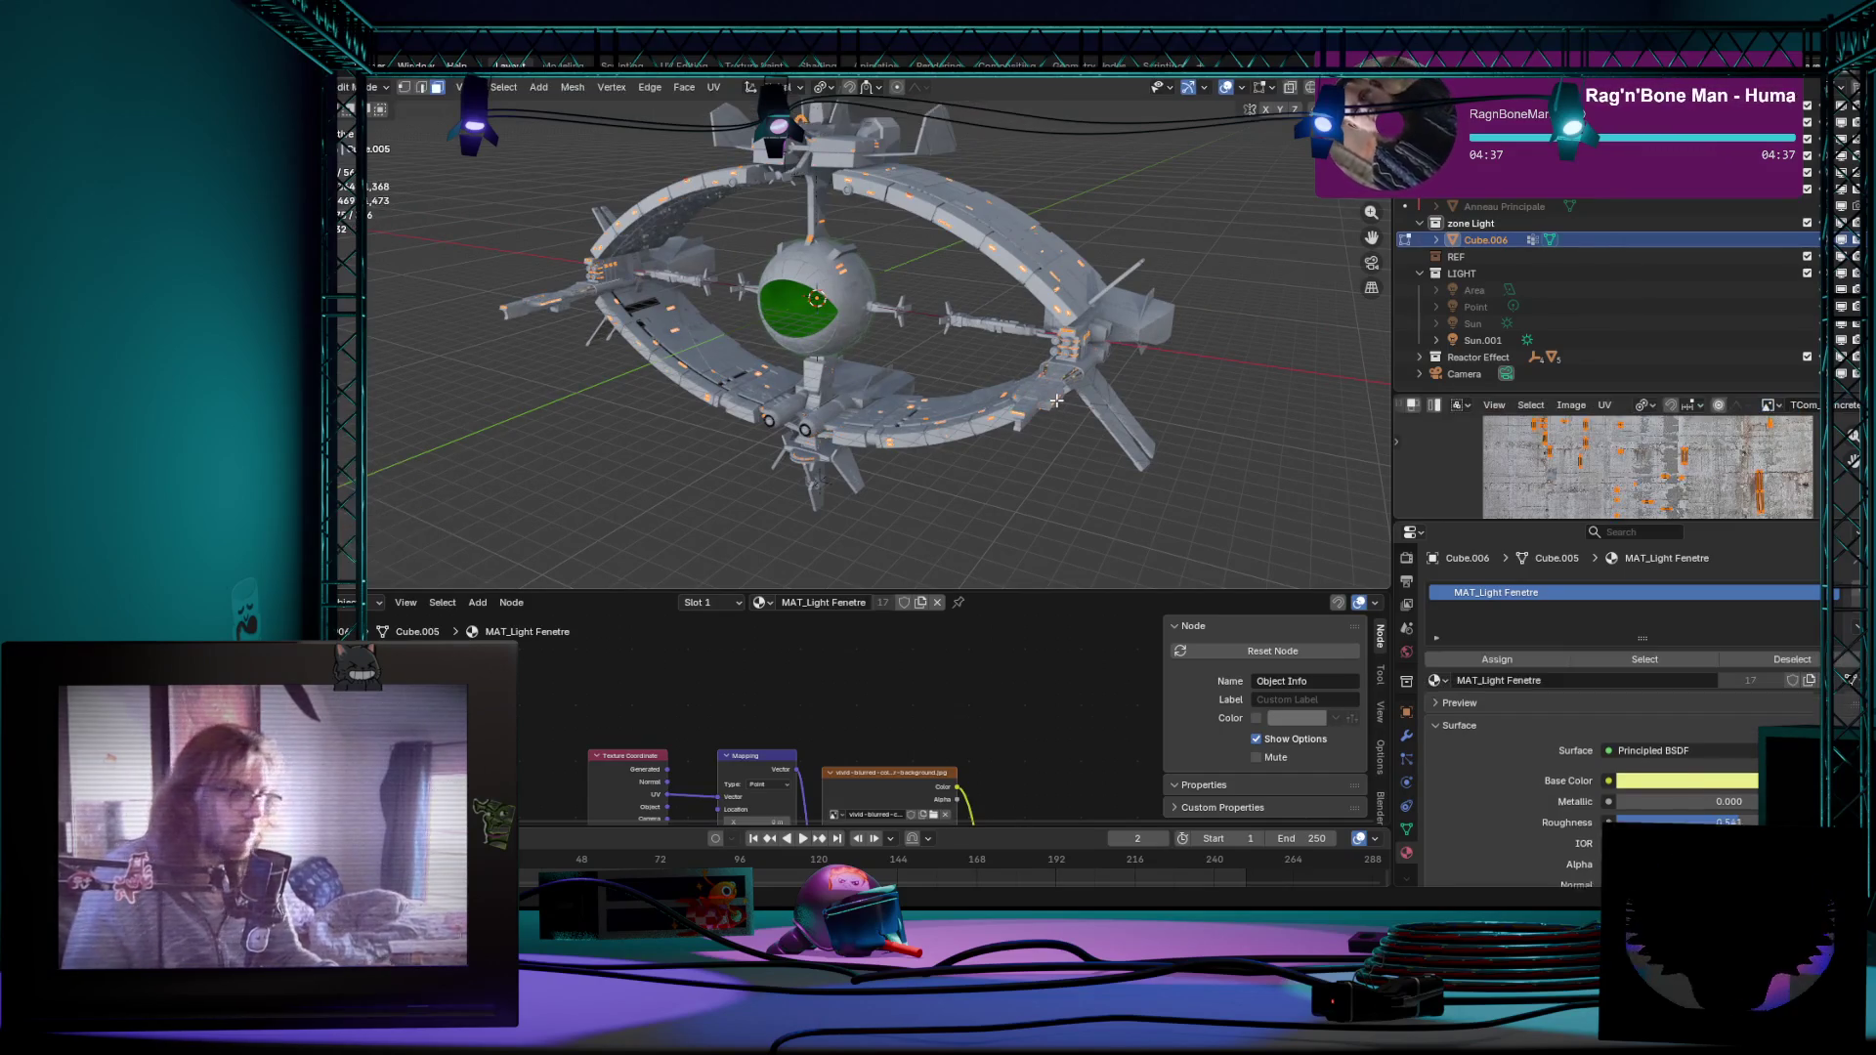
key("shift+l")
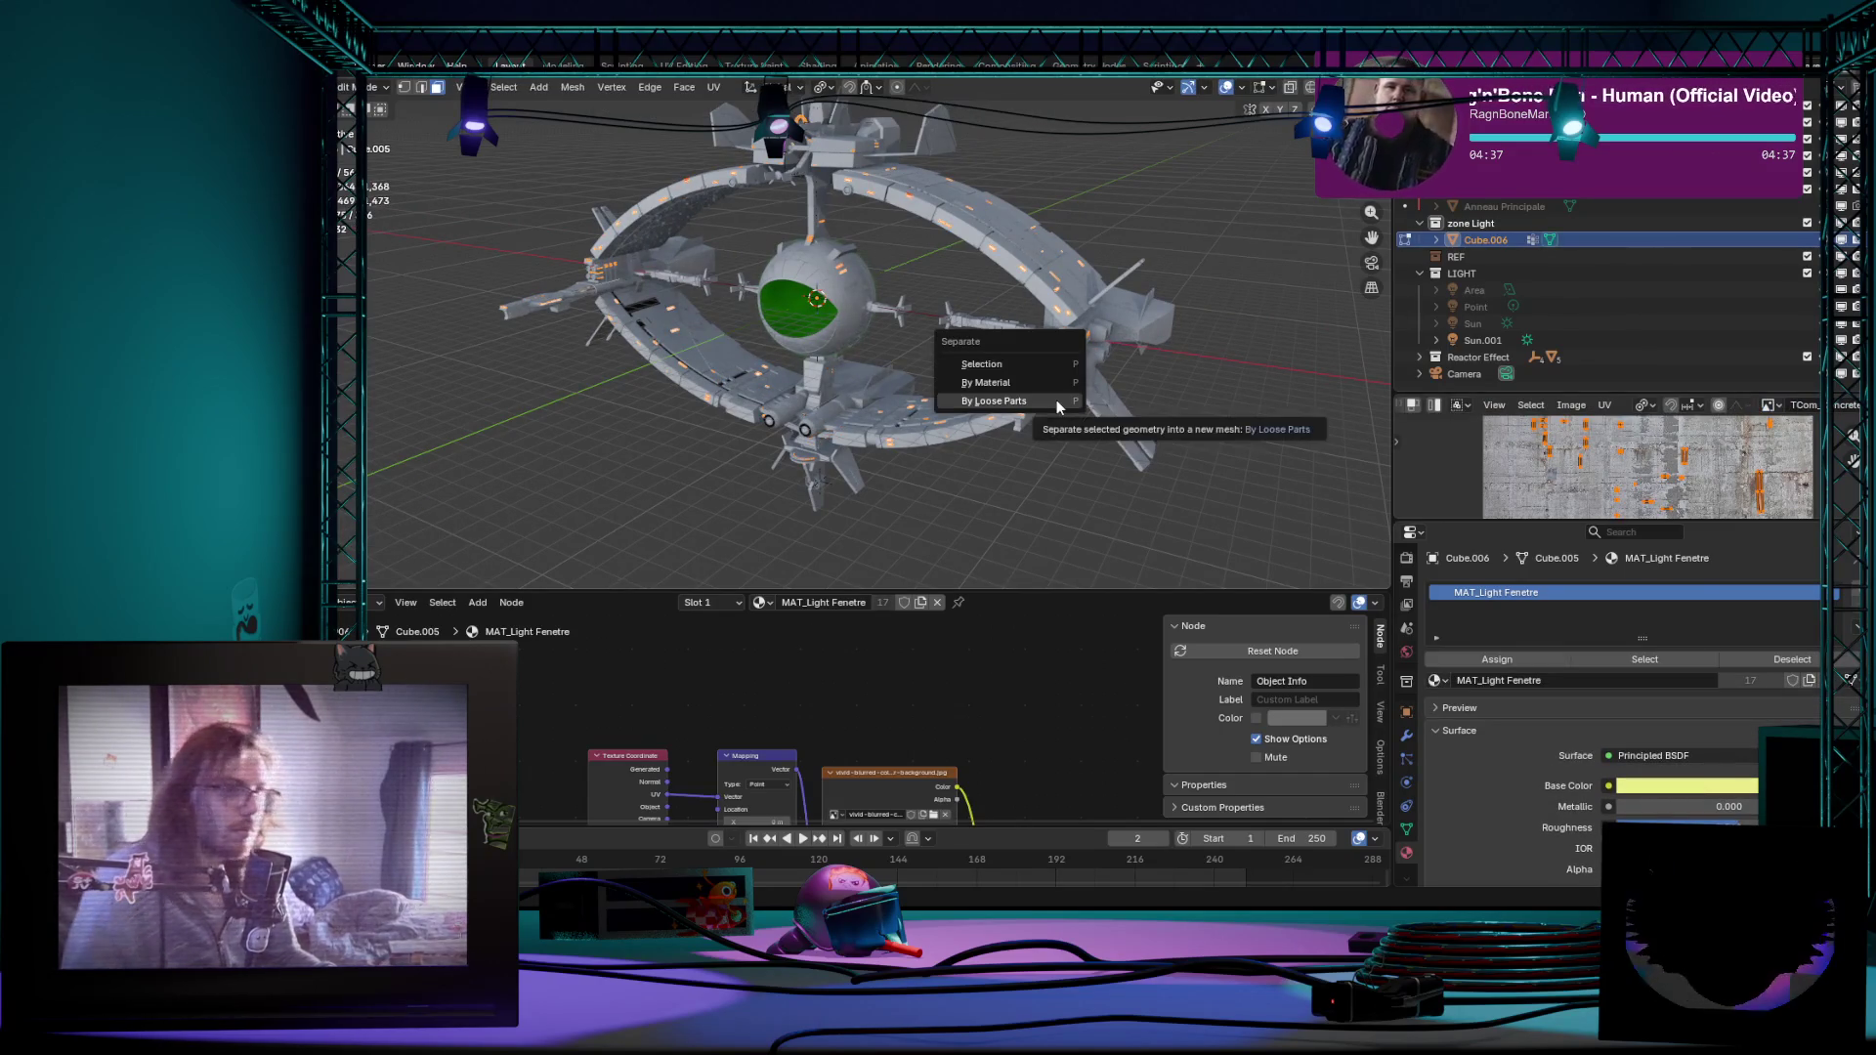
left_click(1047, 399)
key("Tab")
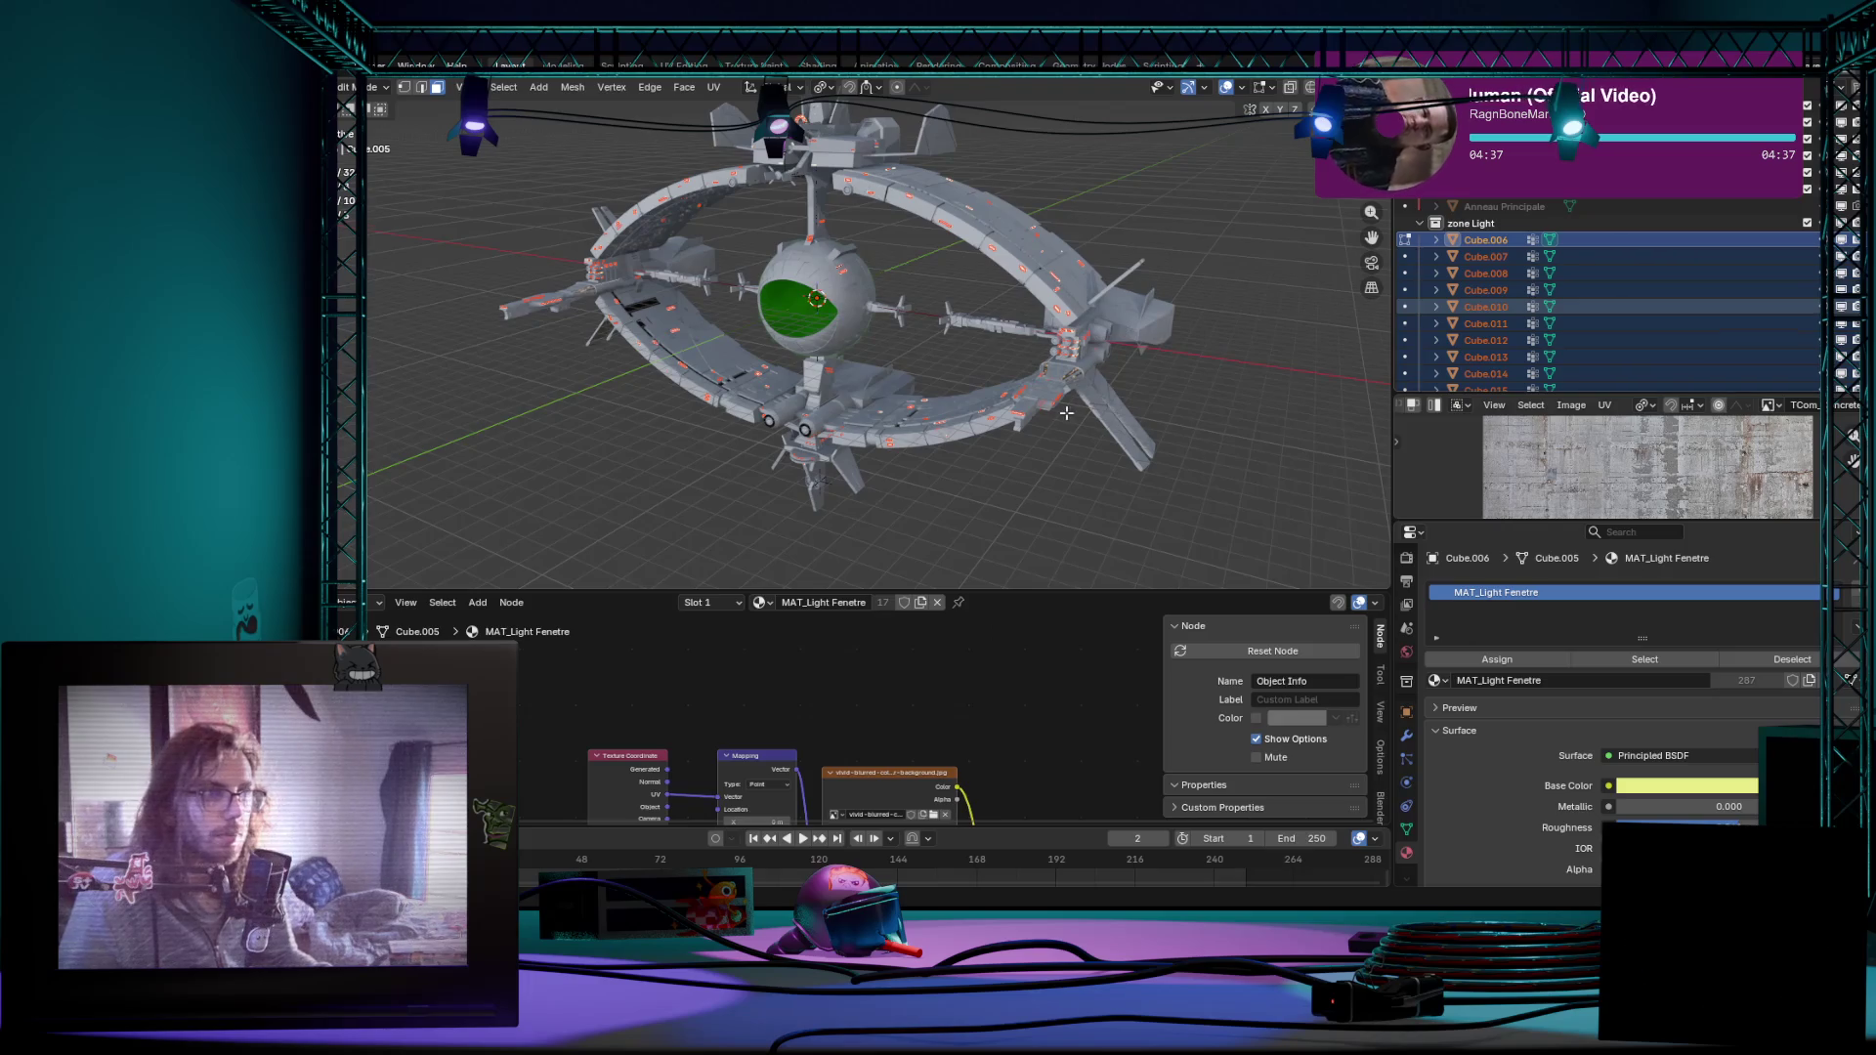
scroll(1065, 411, "up", 3)
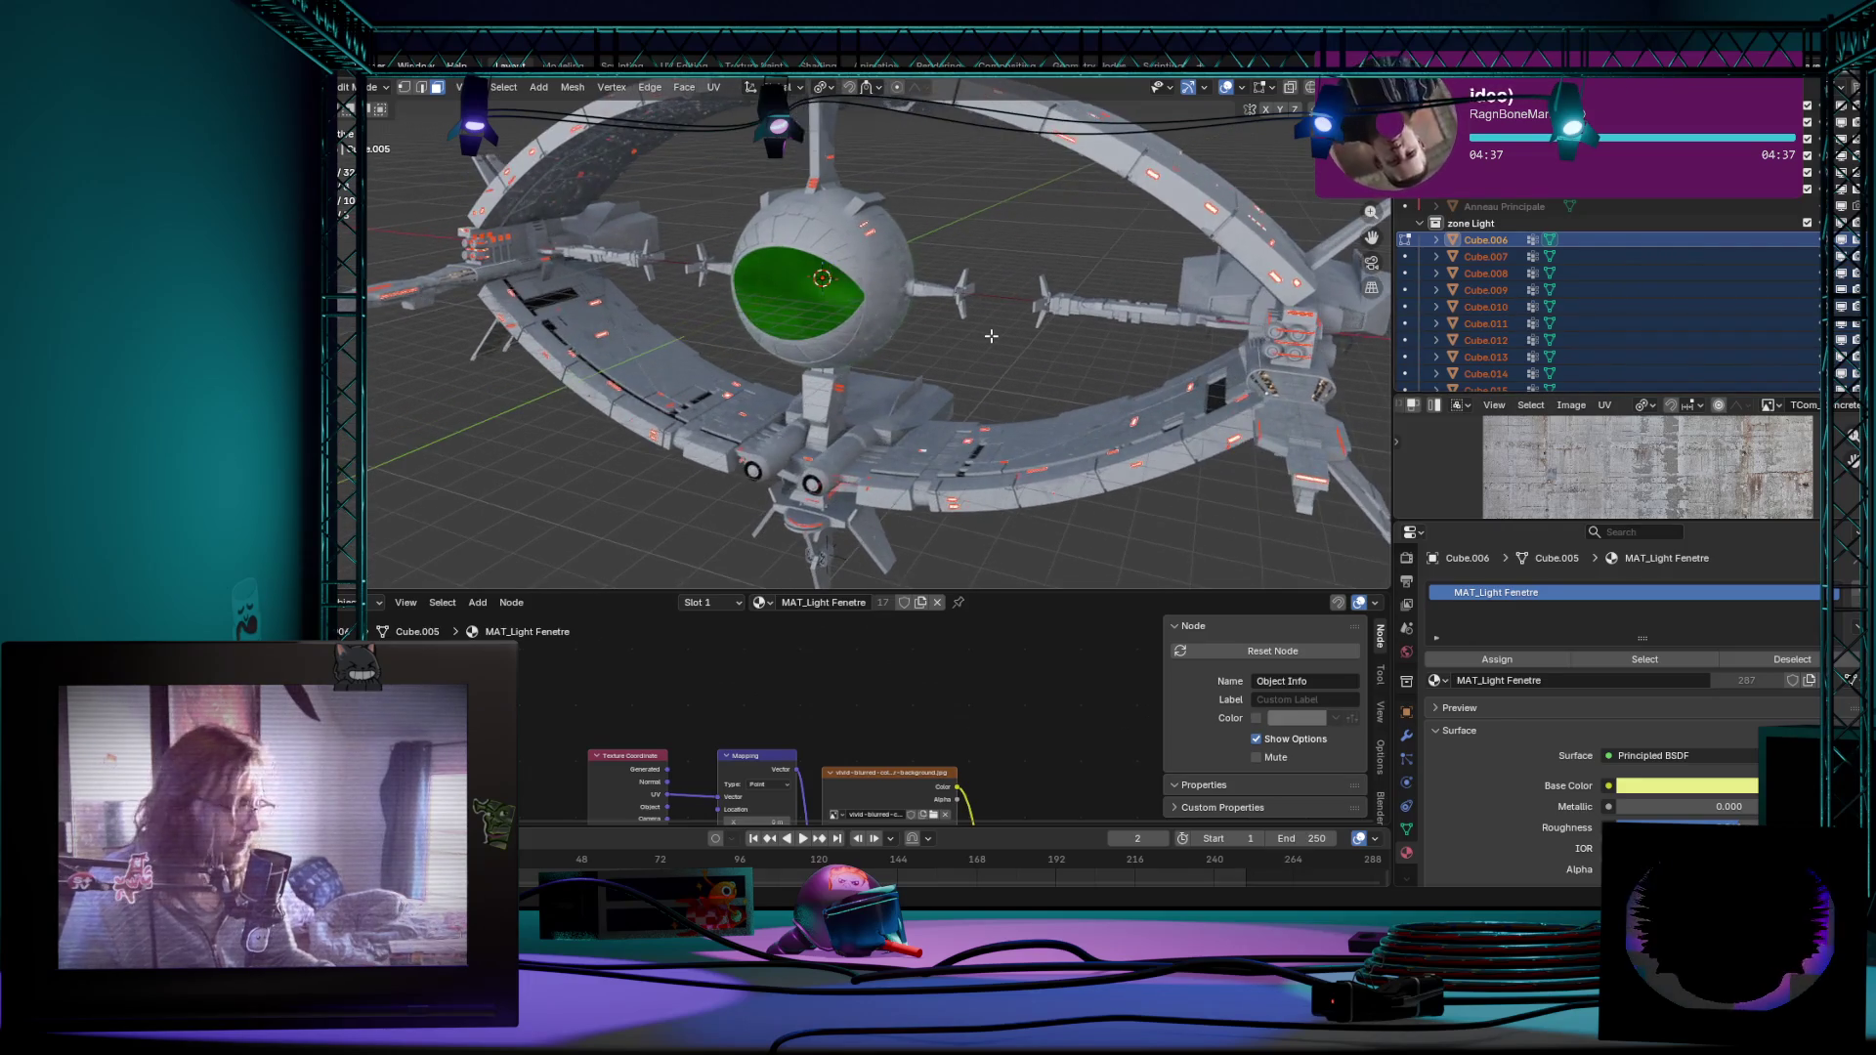
Step: Toggle between Object and Edit Mode to check the result and bring up the viewport context menu
middle_click_drag(1003, 337, 1026, 341)
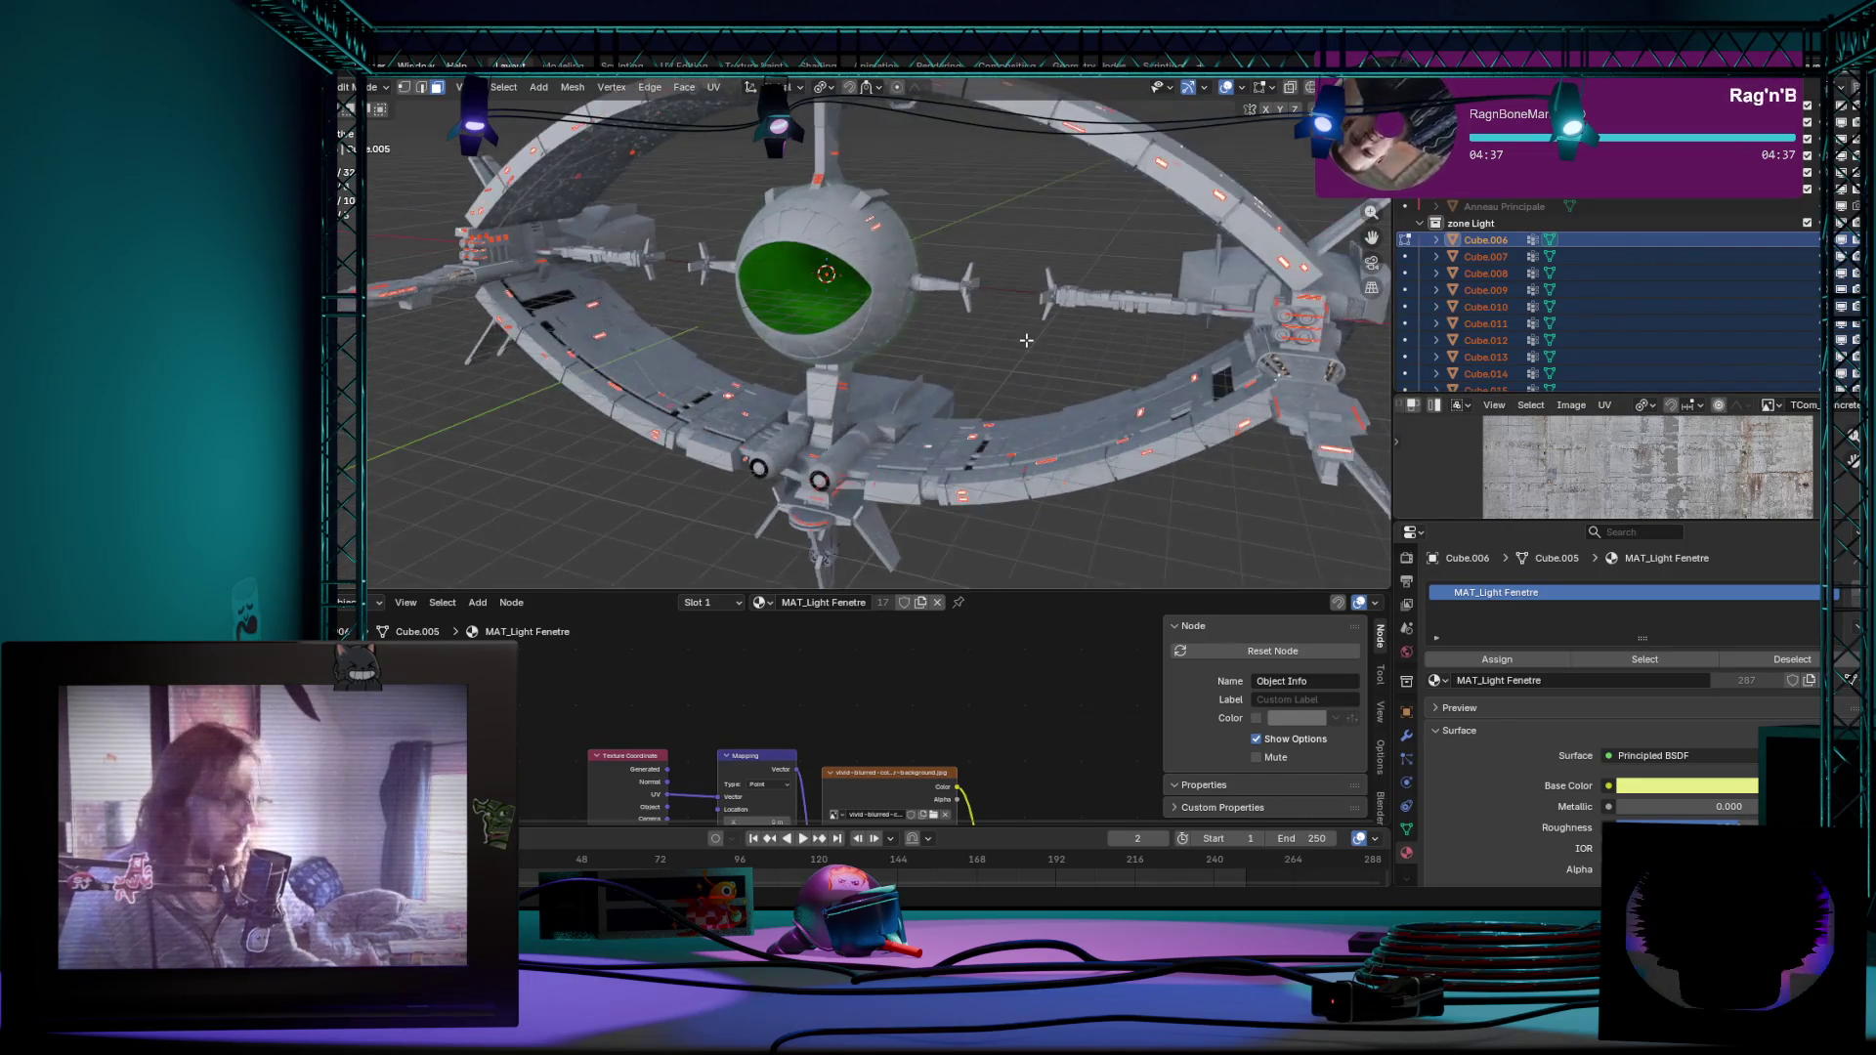
key("Tab")
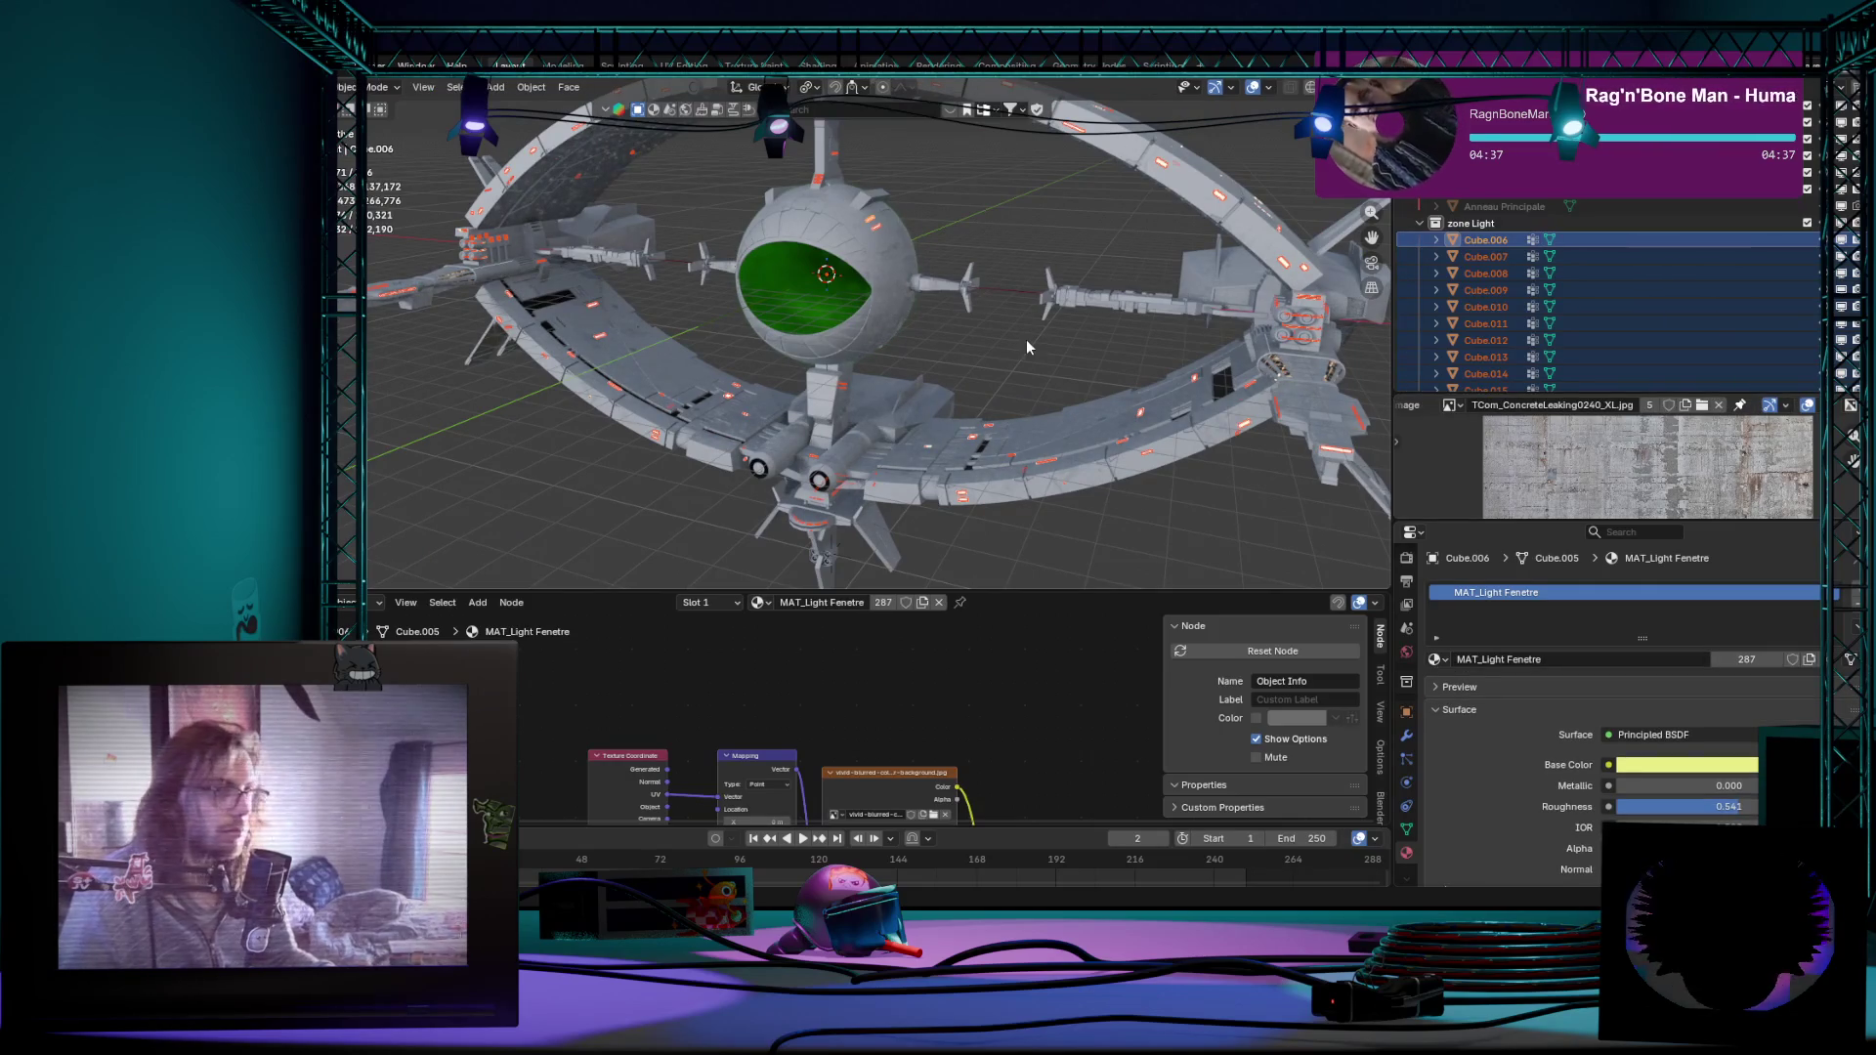
key("Tab")
key("Tab")
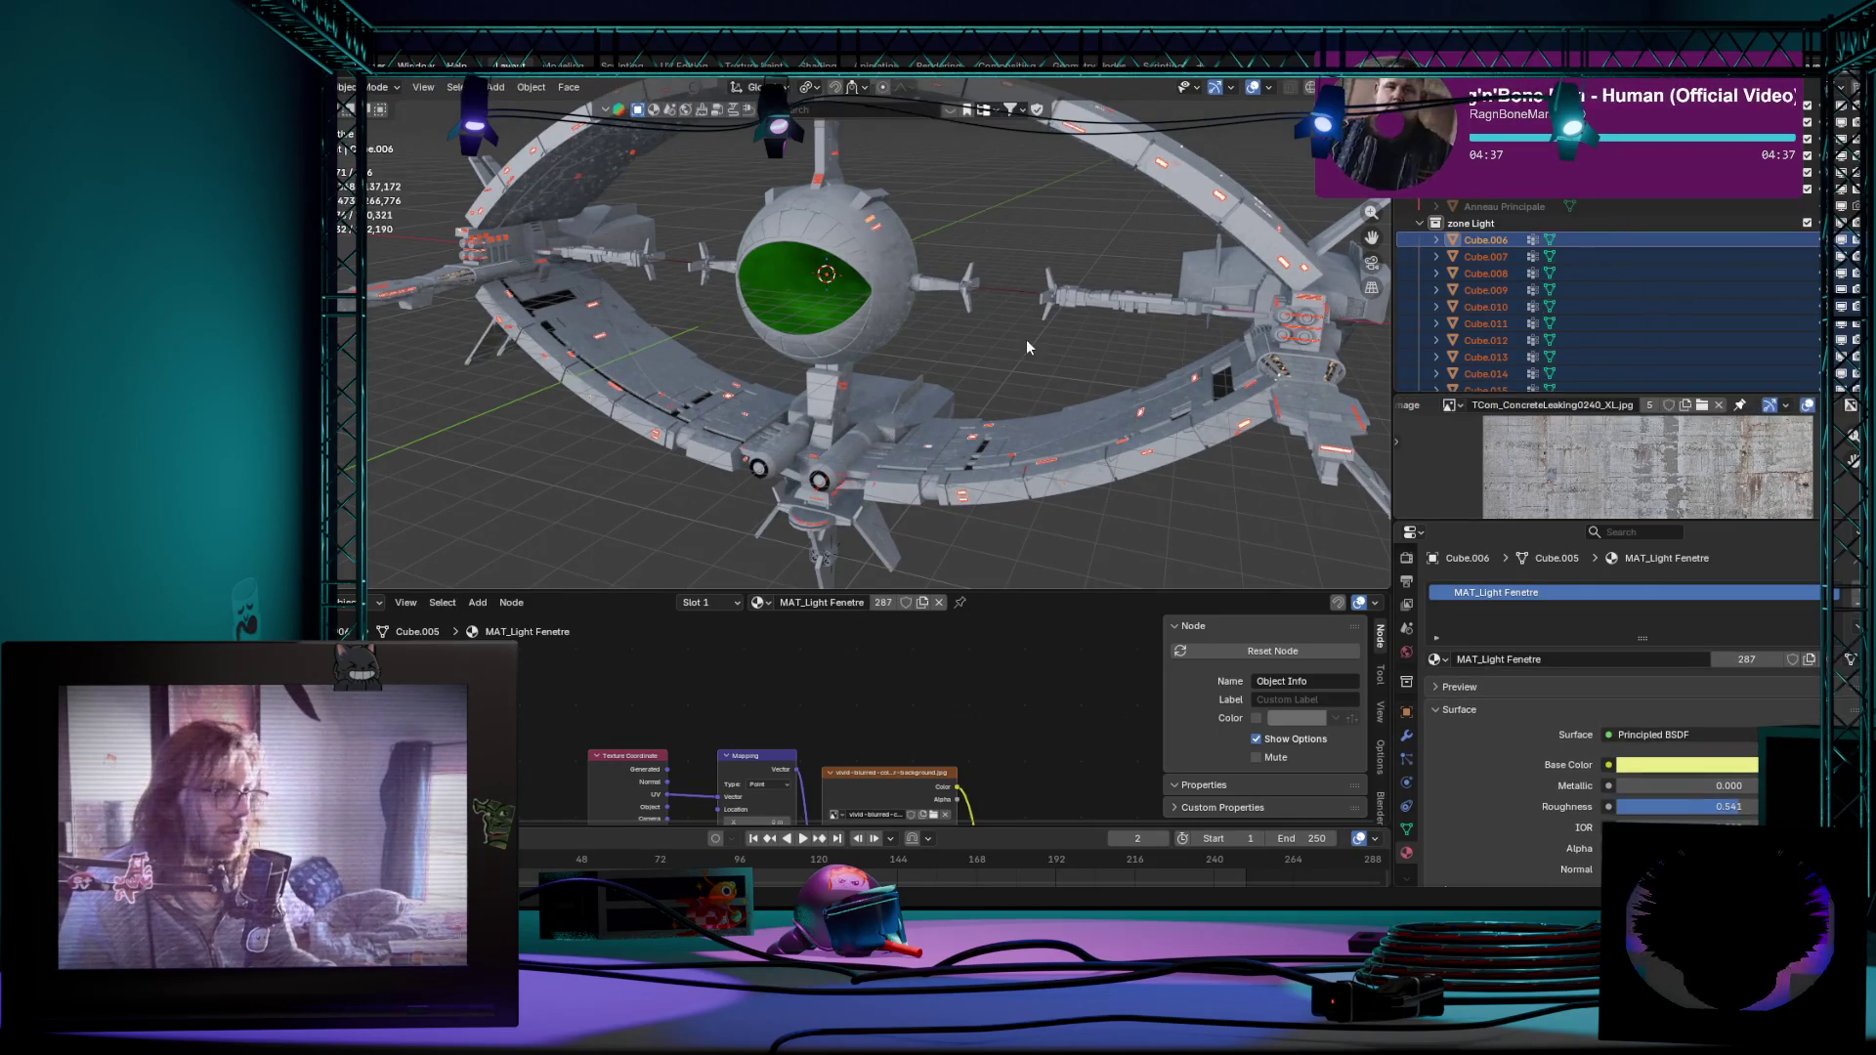
right_click(1027, 339)
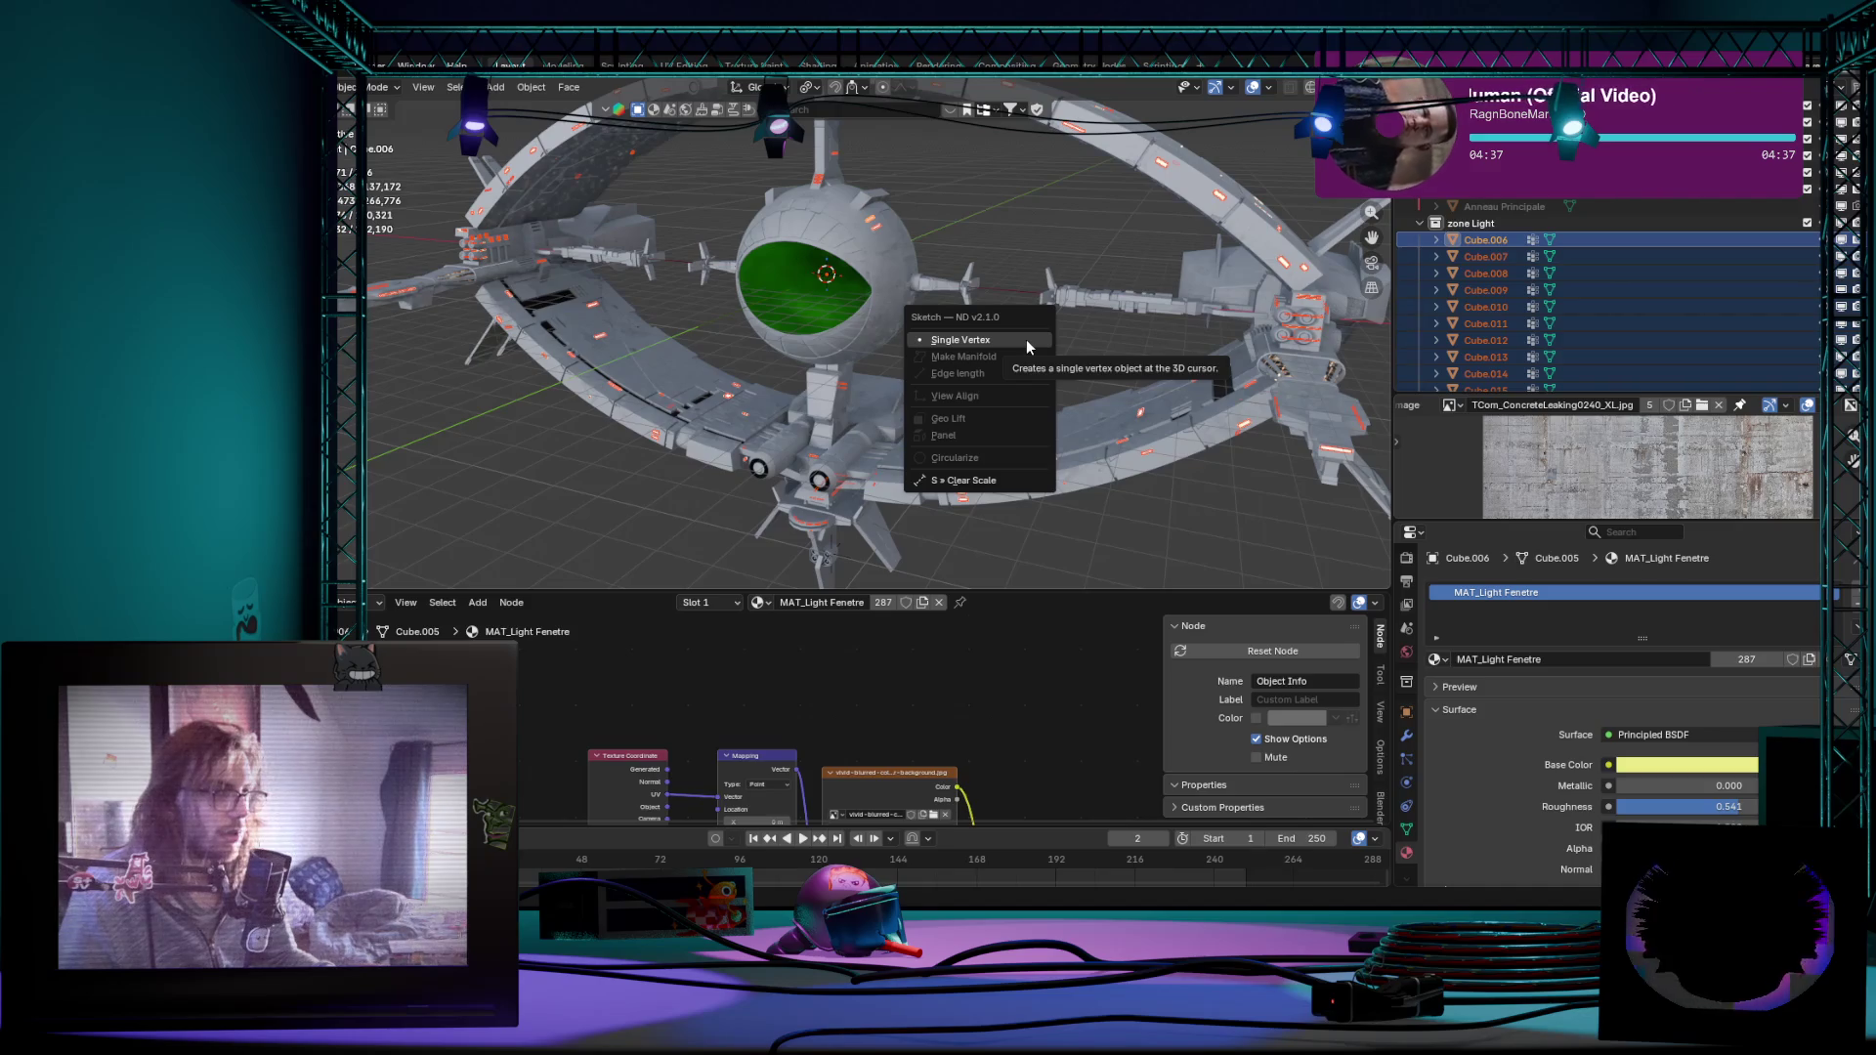
Step: Inspect the separated pieces in Edit Mode from closer angles, then return to Object Mode
key("Tab")
middle_click_drag(1075, 207, 1319, 362)
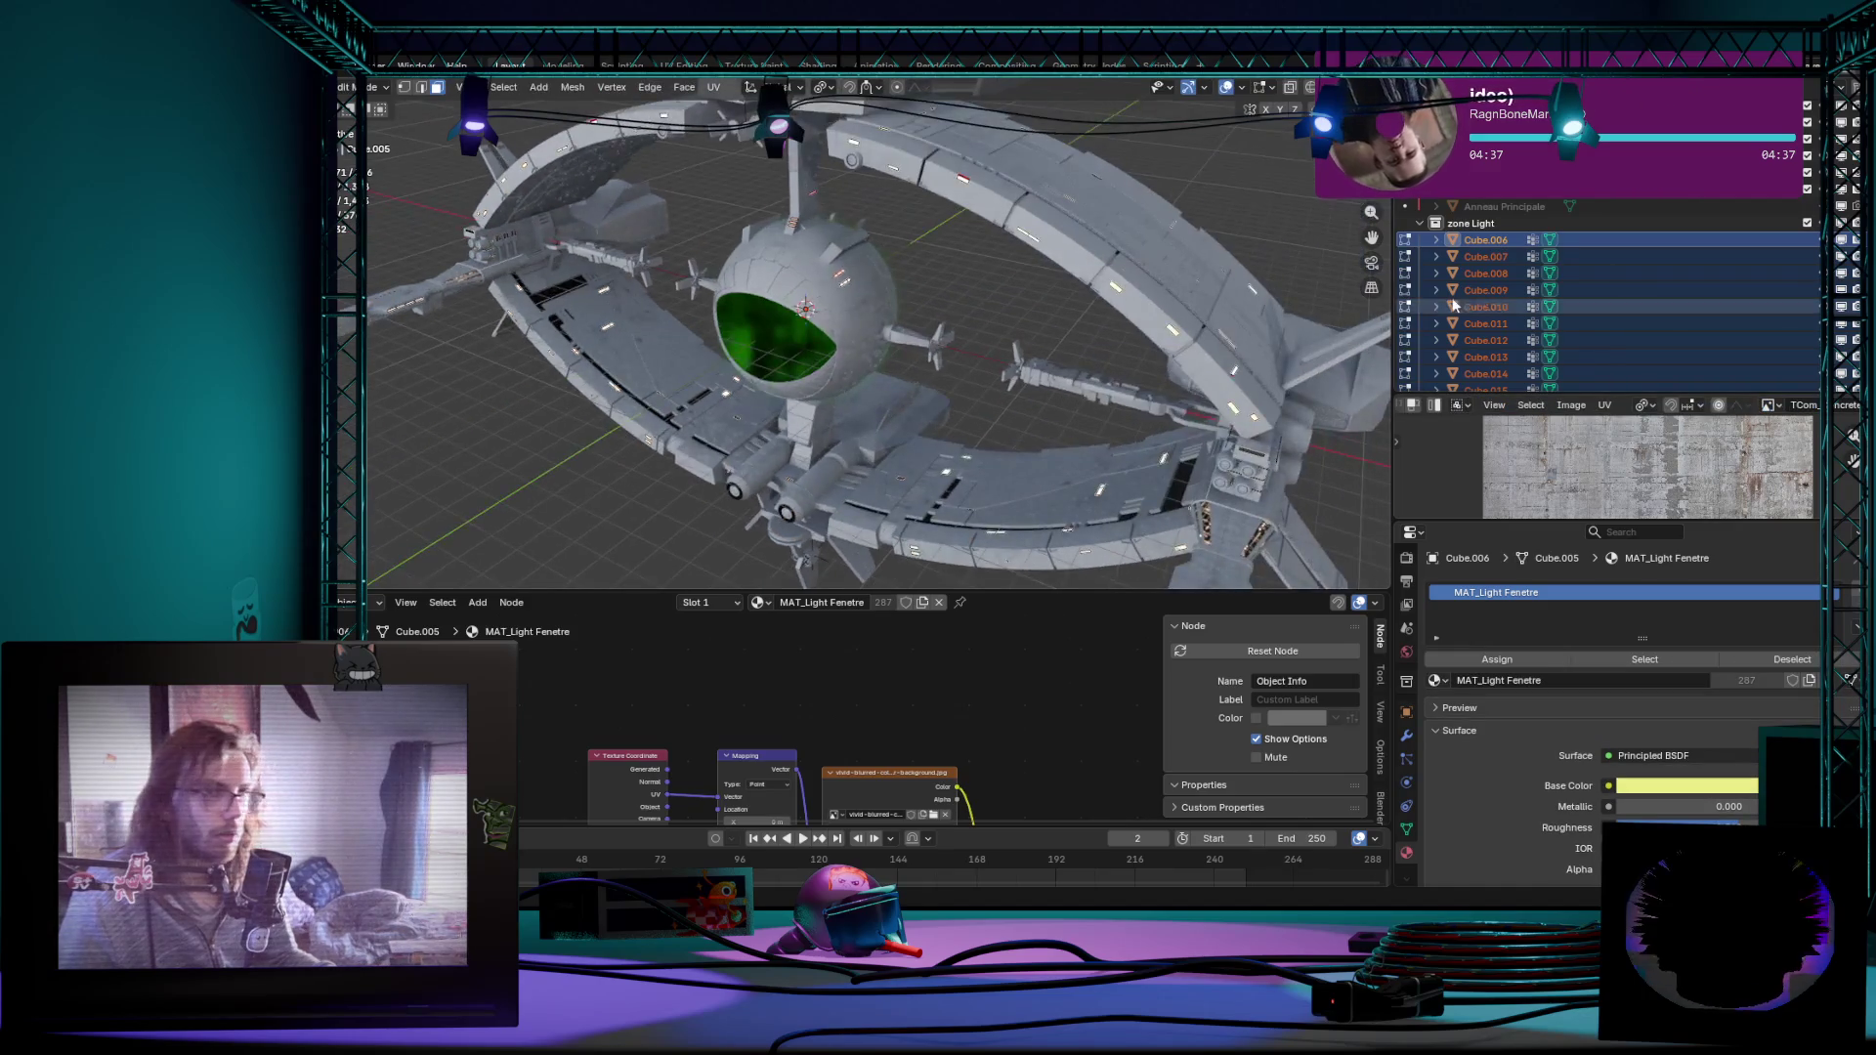
scroll(946, 414, "up", 3)
mouse_move(975, 350)
middle_mouse_down()
mouse_move(1026, 385)
mouse_move(993, 363)
mouse_move(1098, 318)
middle_mouse_up()
scroll(1015, 398, "down", 4)
key("Tab")
scroll(1081, 400, "up", 3)
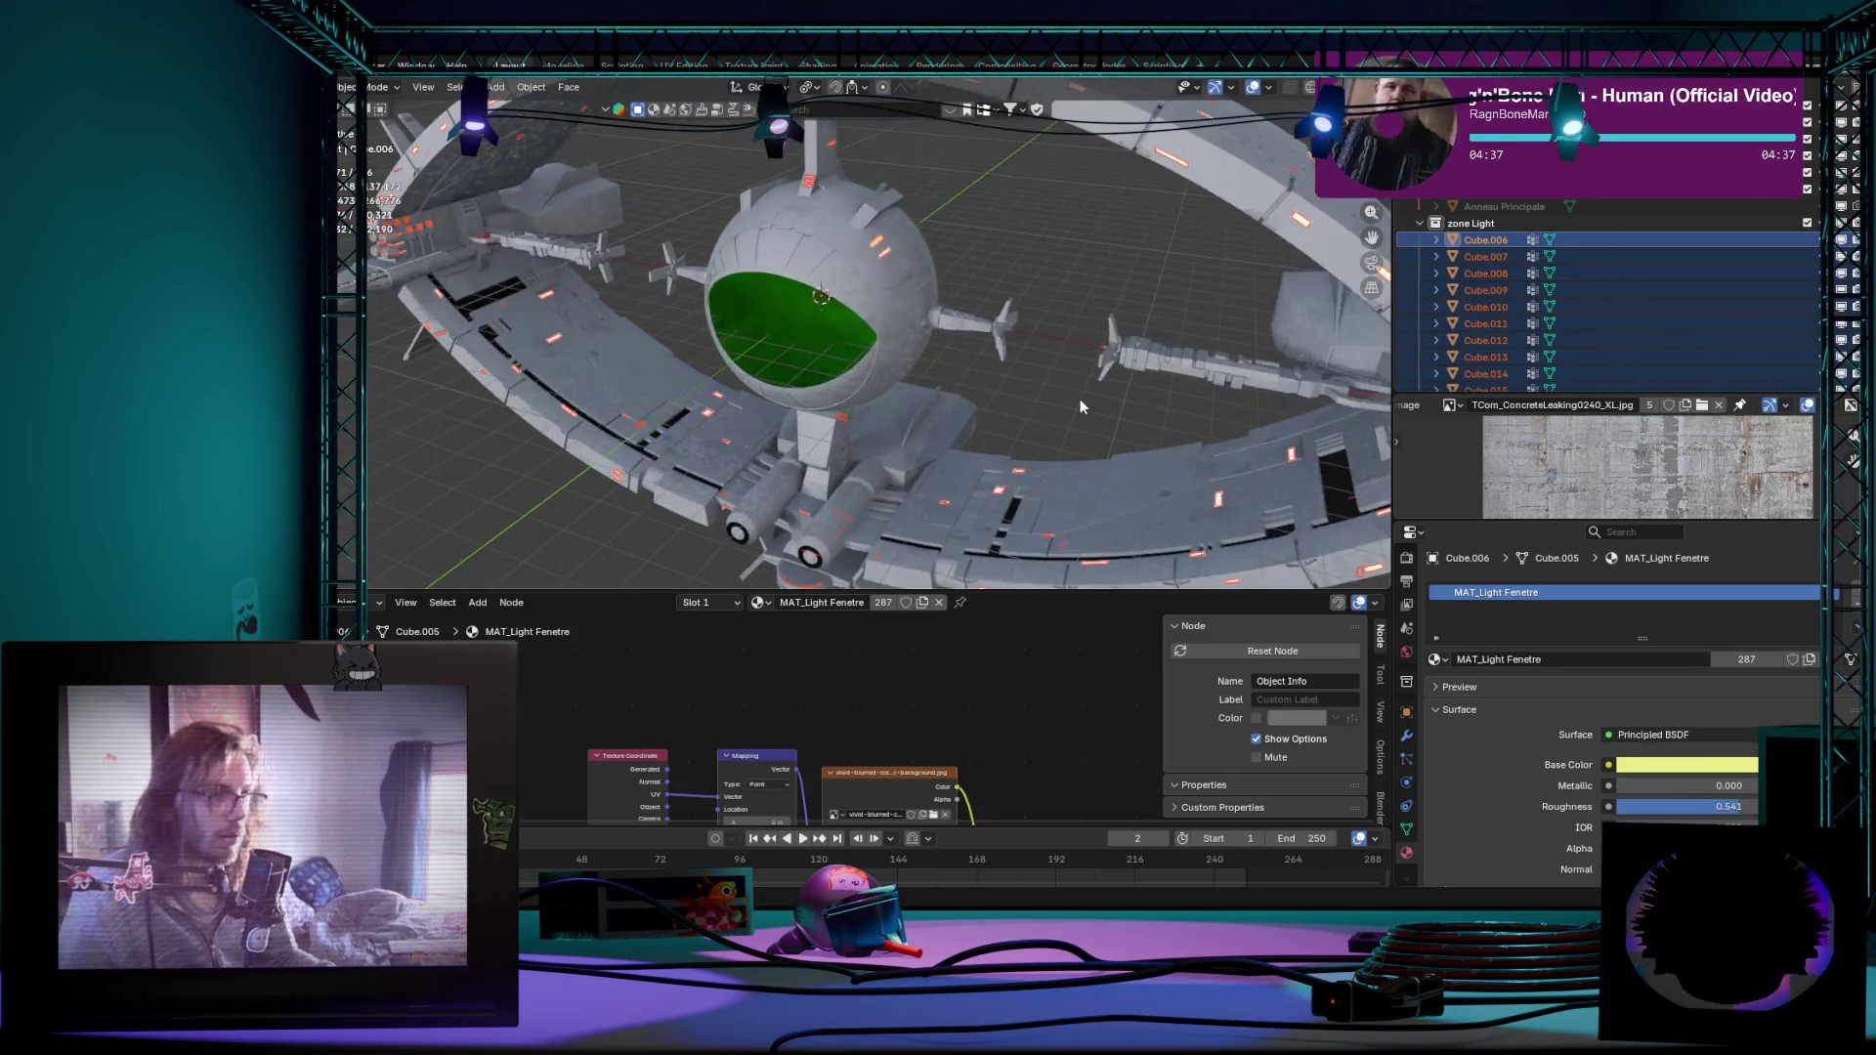
Step: Dismiss the ND Sketch pie menu and bring up the F3 operator search
key("shift+2")
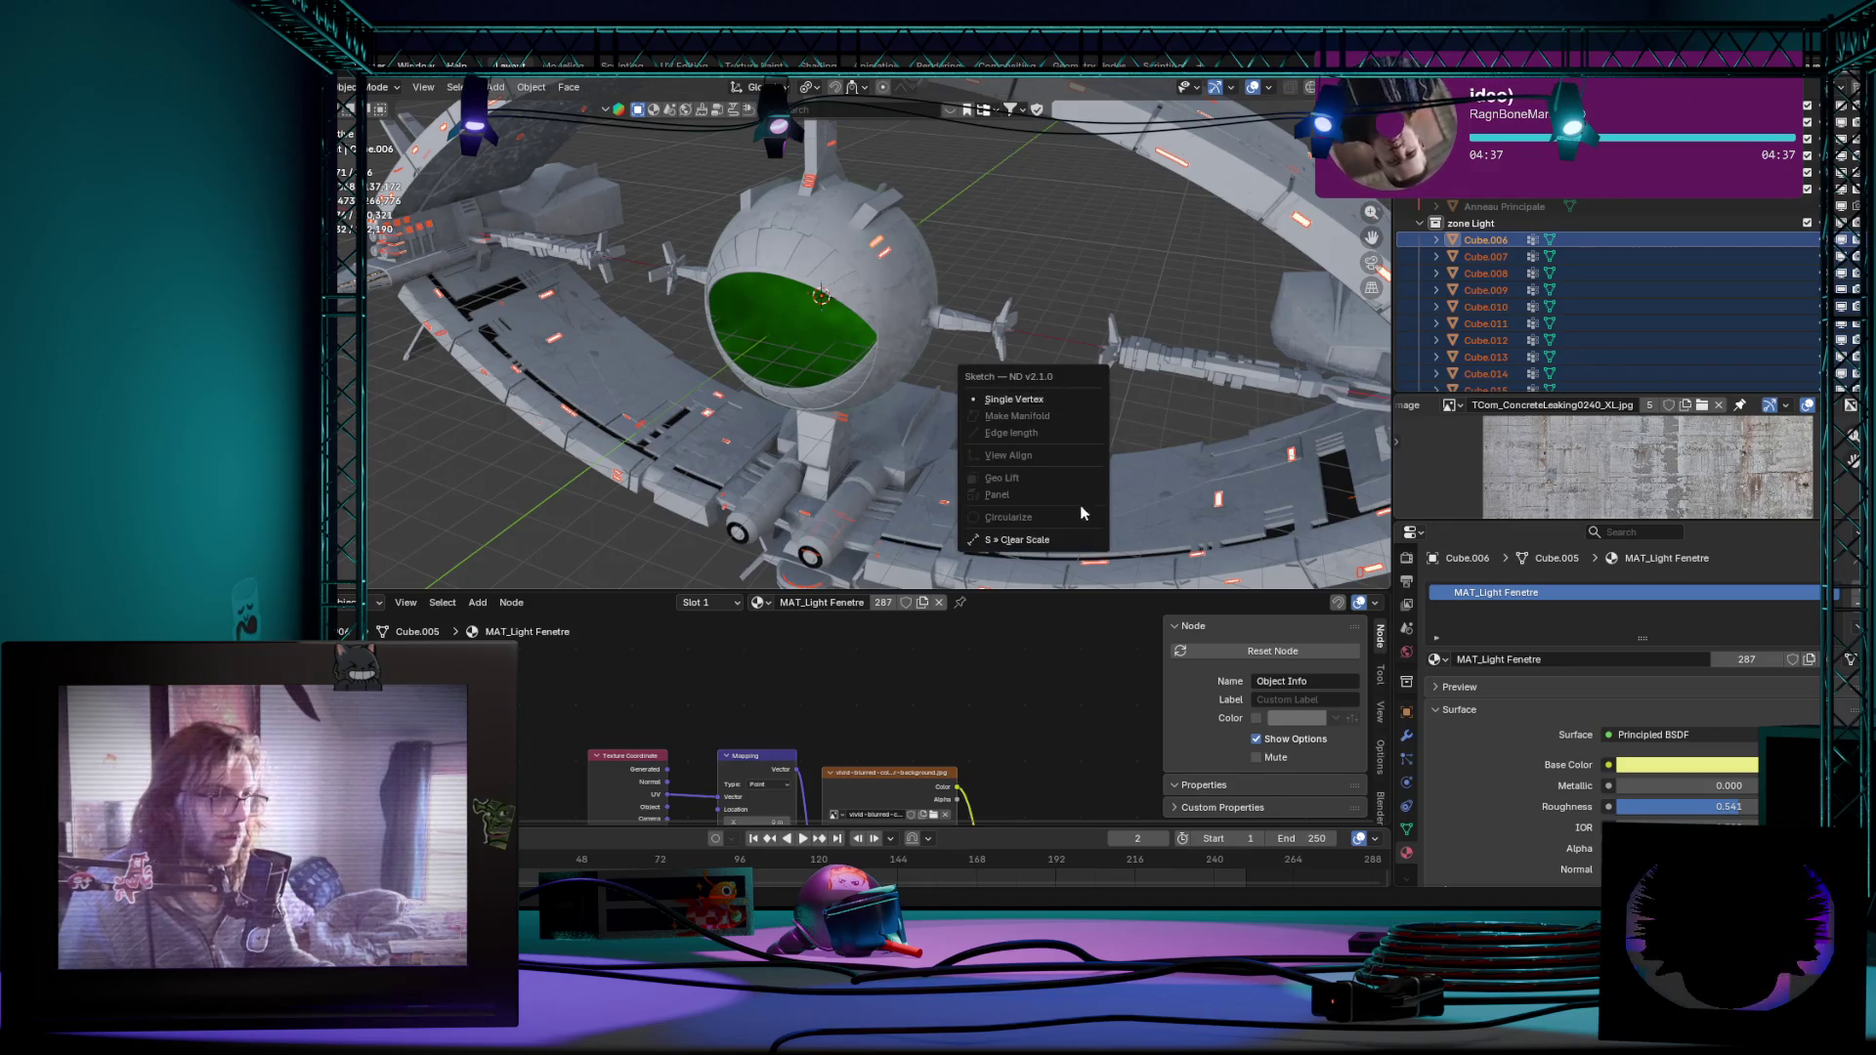
left_click(1059, 548)
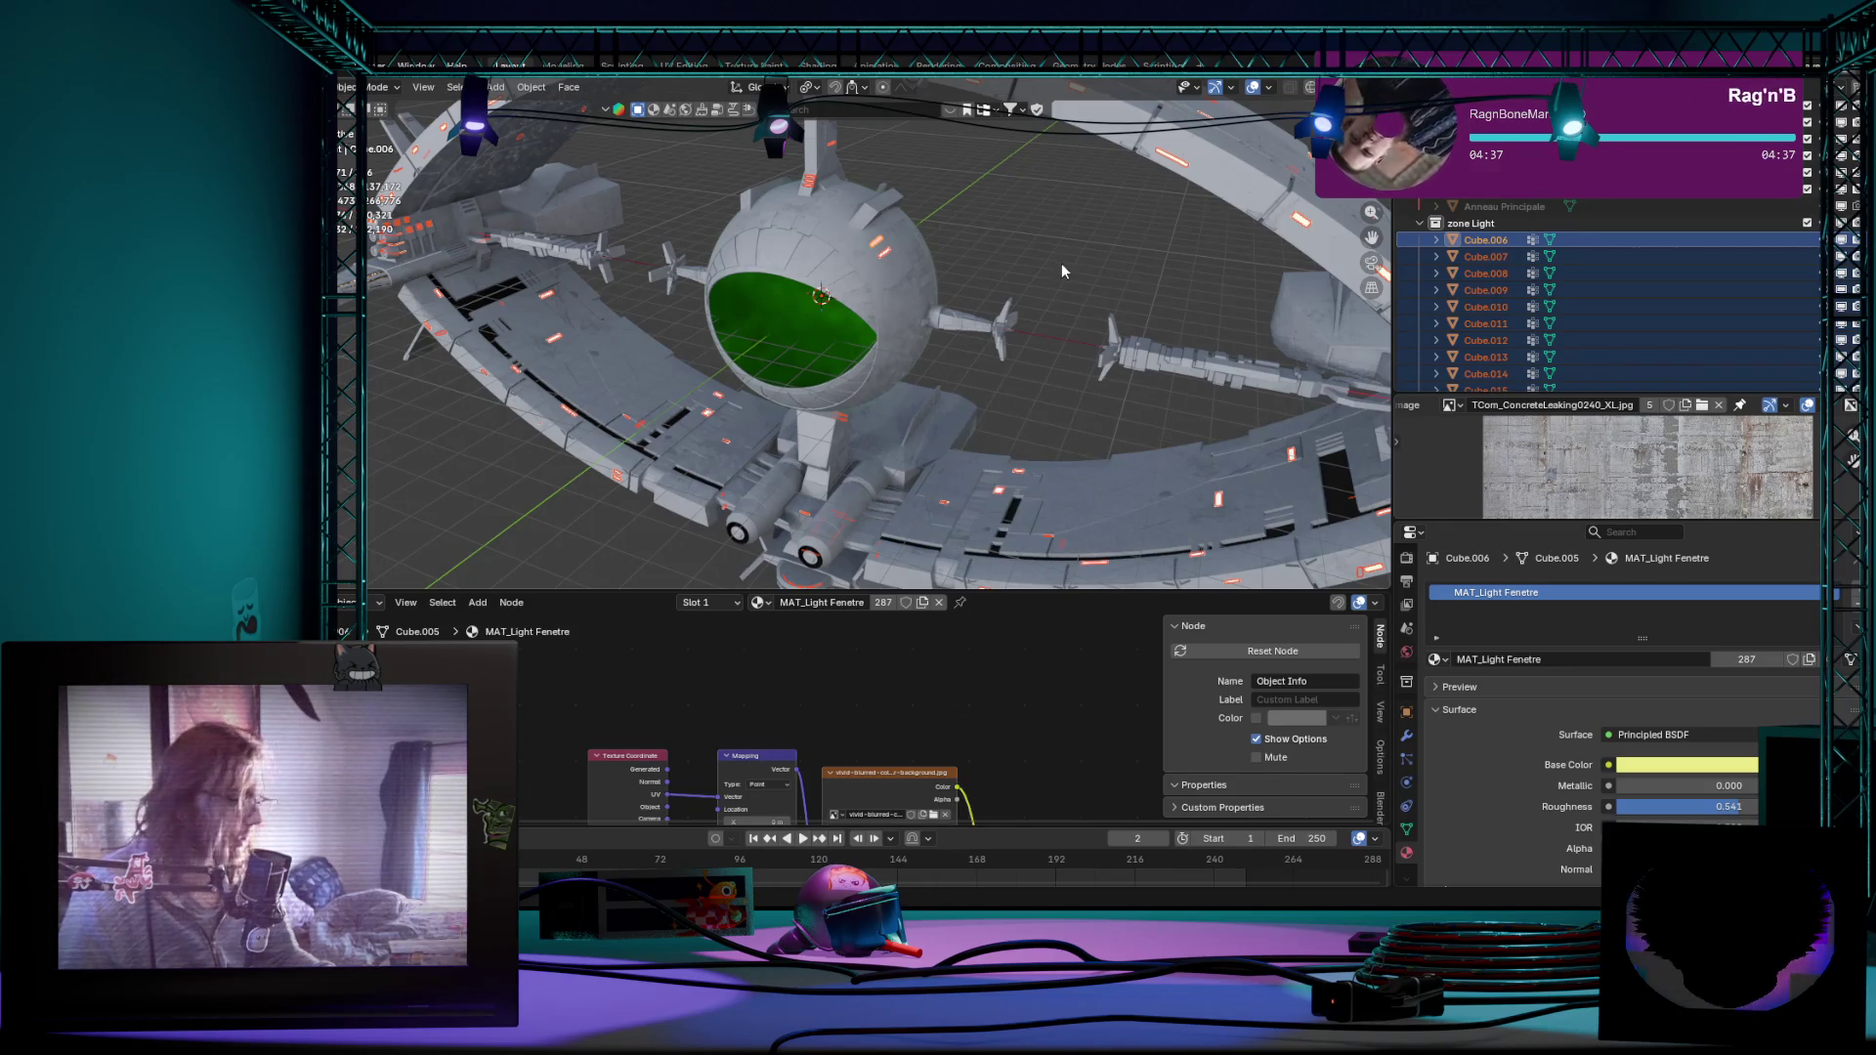
key("F3")
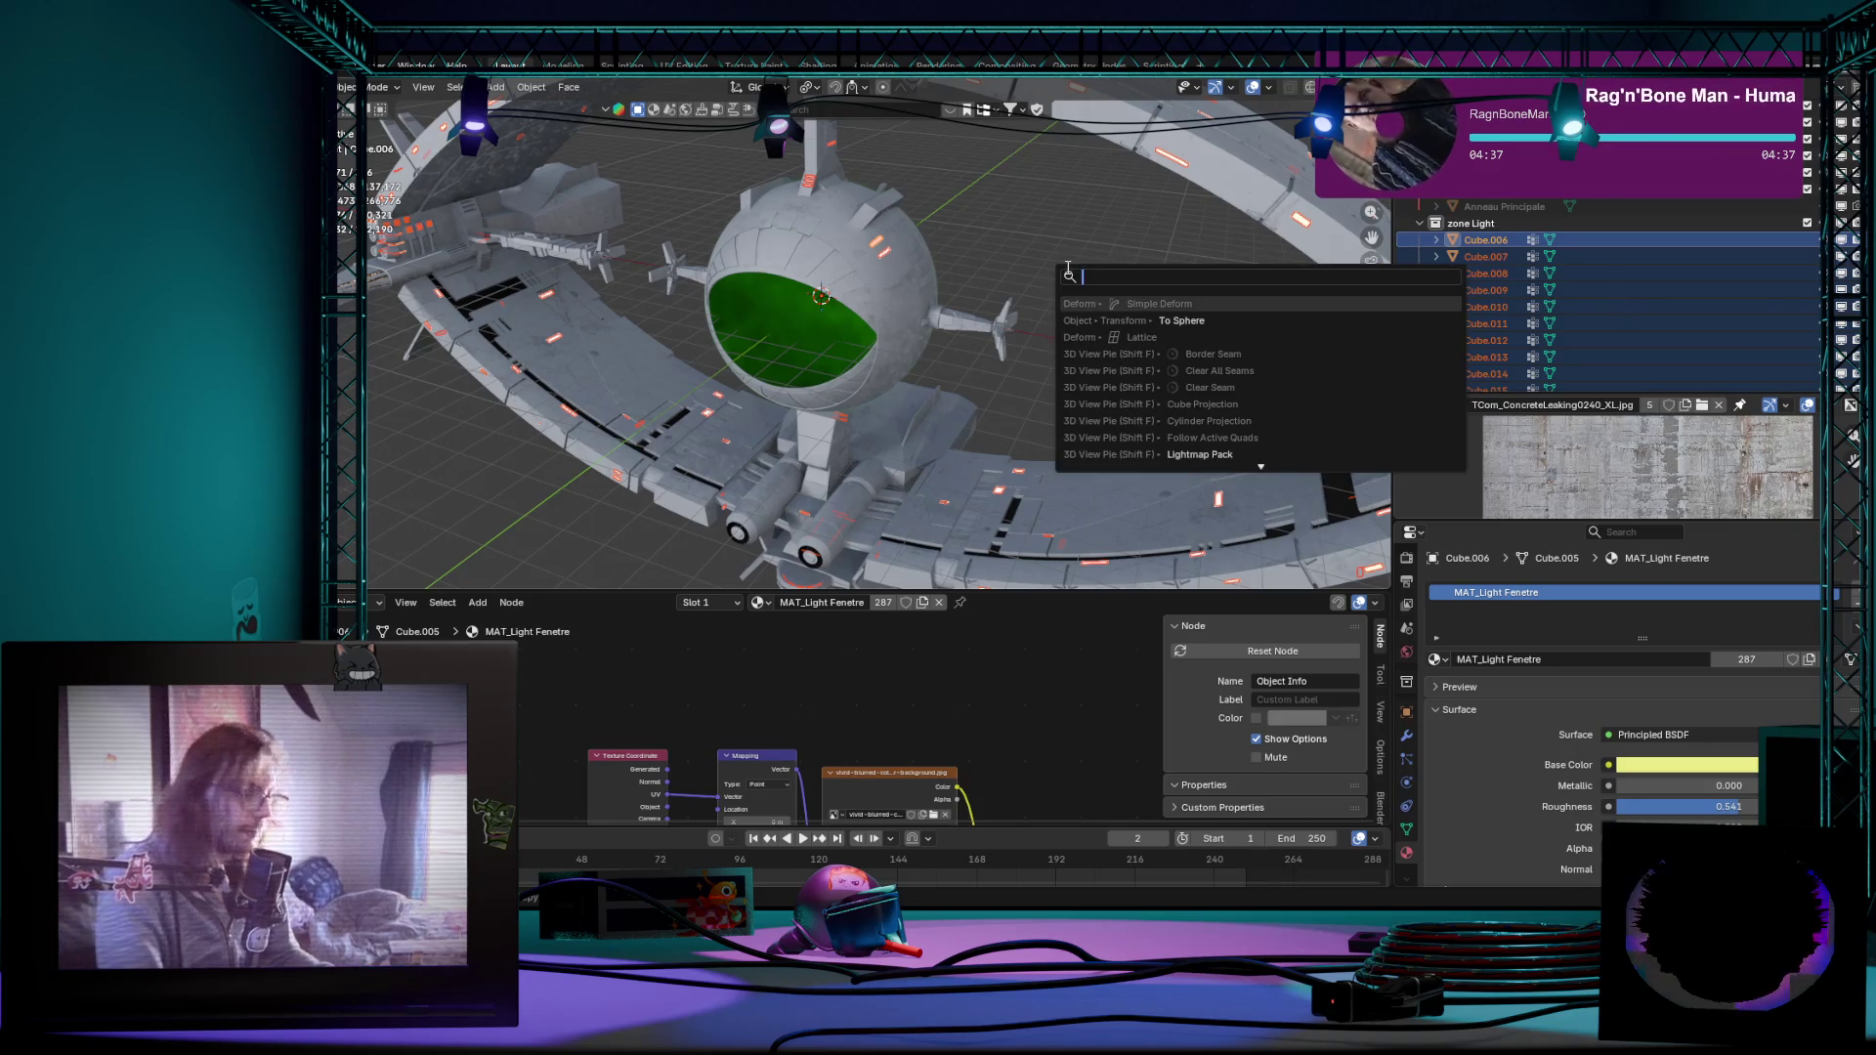
type("pi")
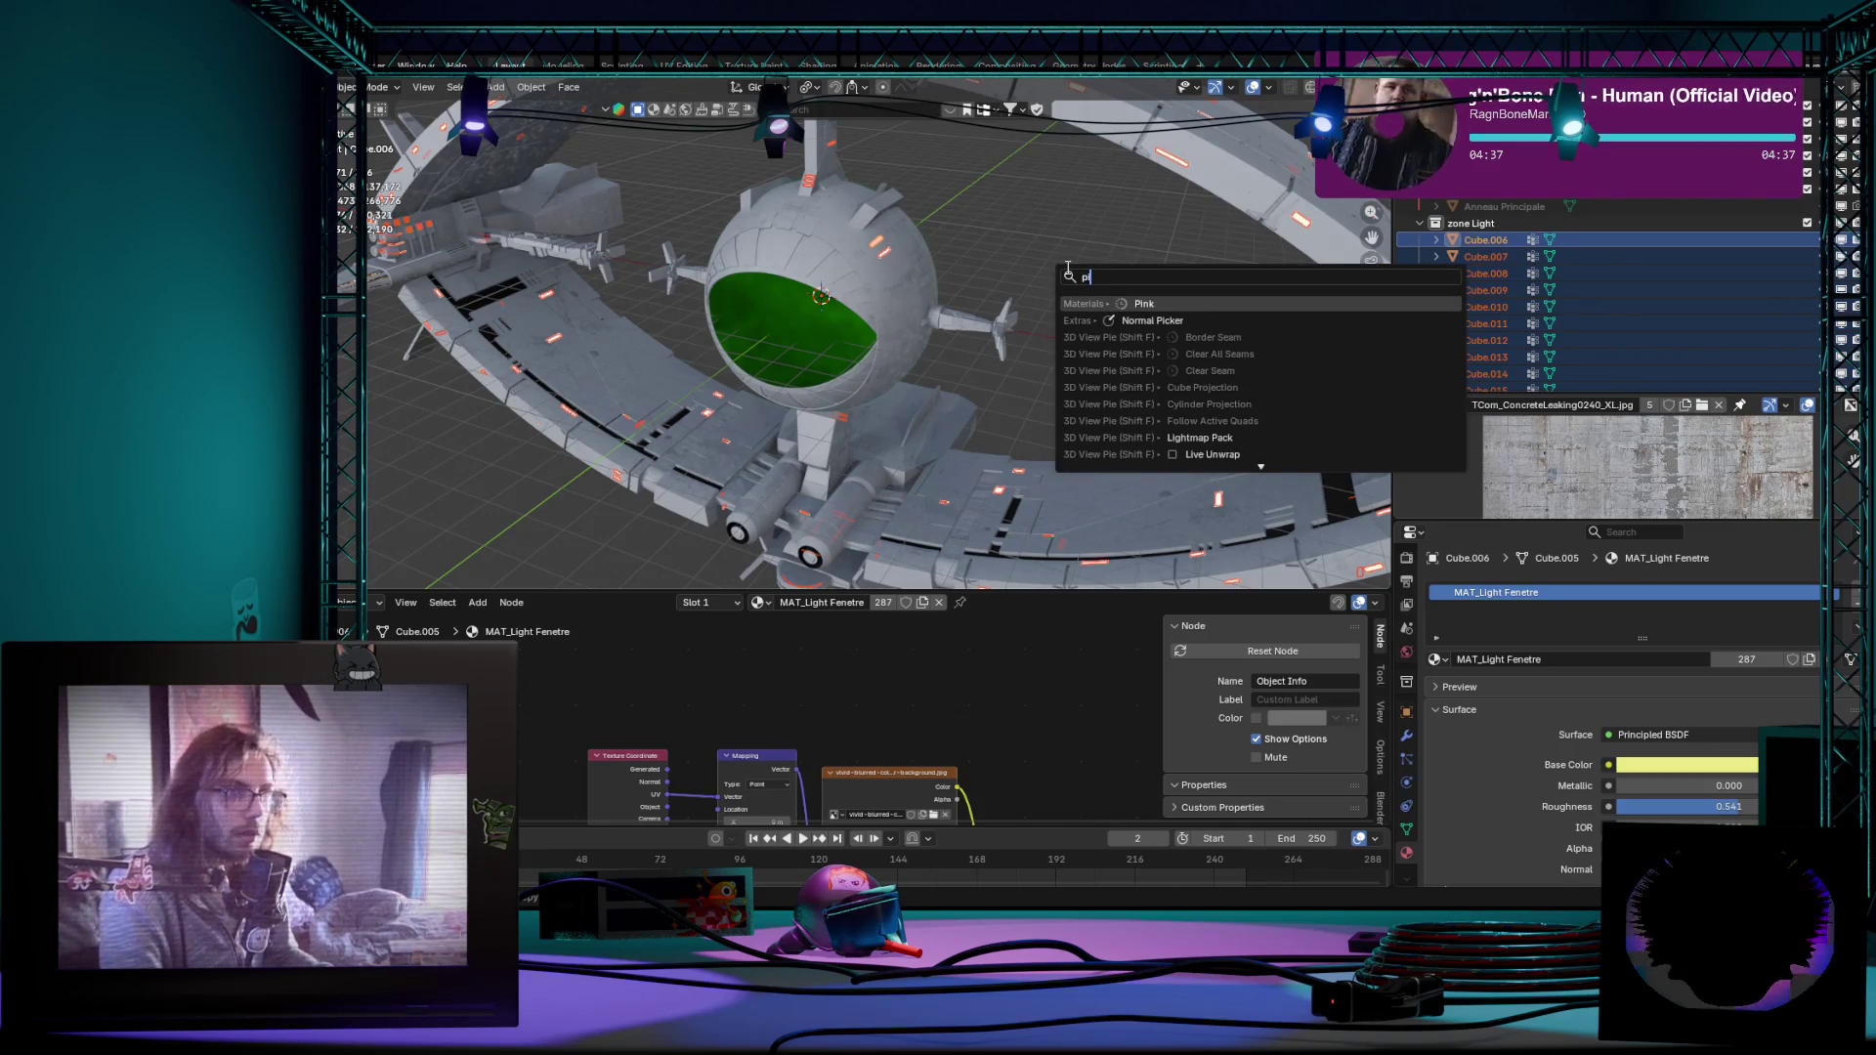
Step: Run the Set Origin command from the search, then return to mesh editing
key("BackSpace")
key("BackSpace")
type("set")
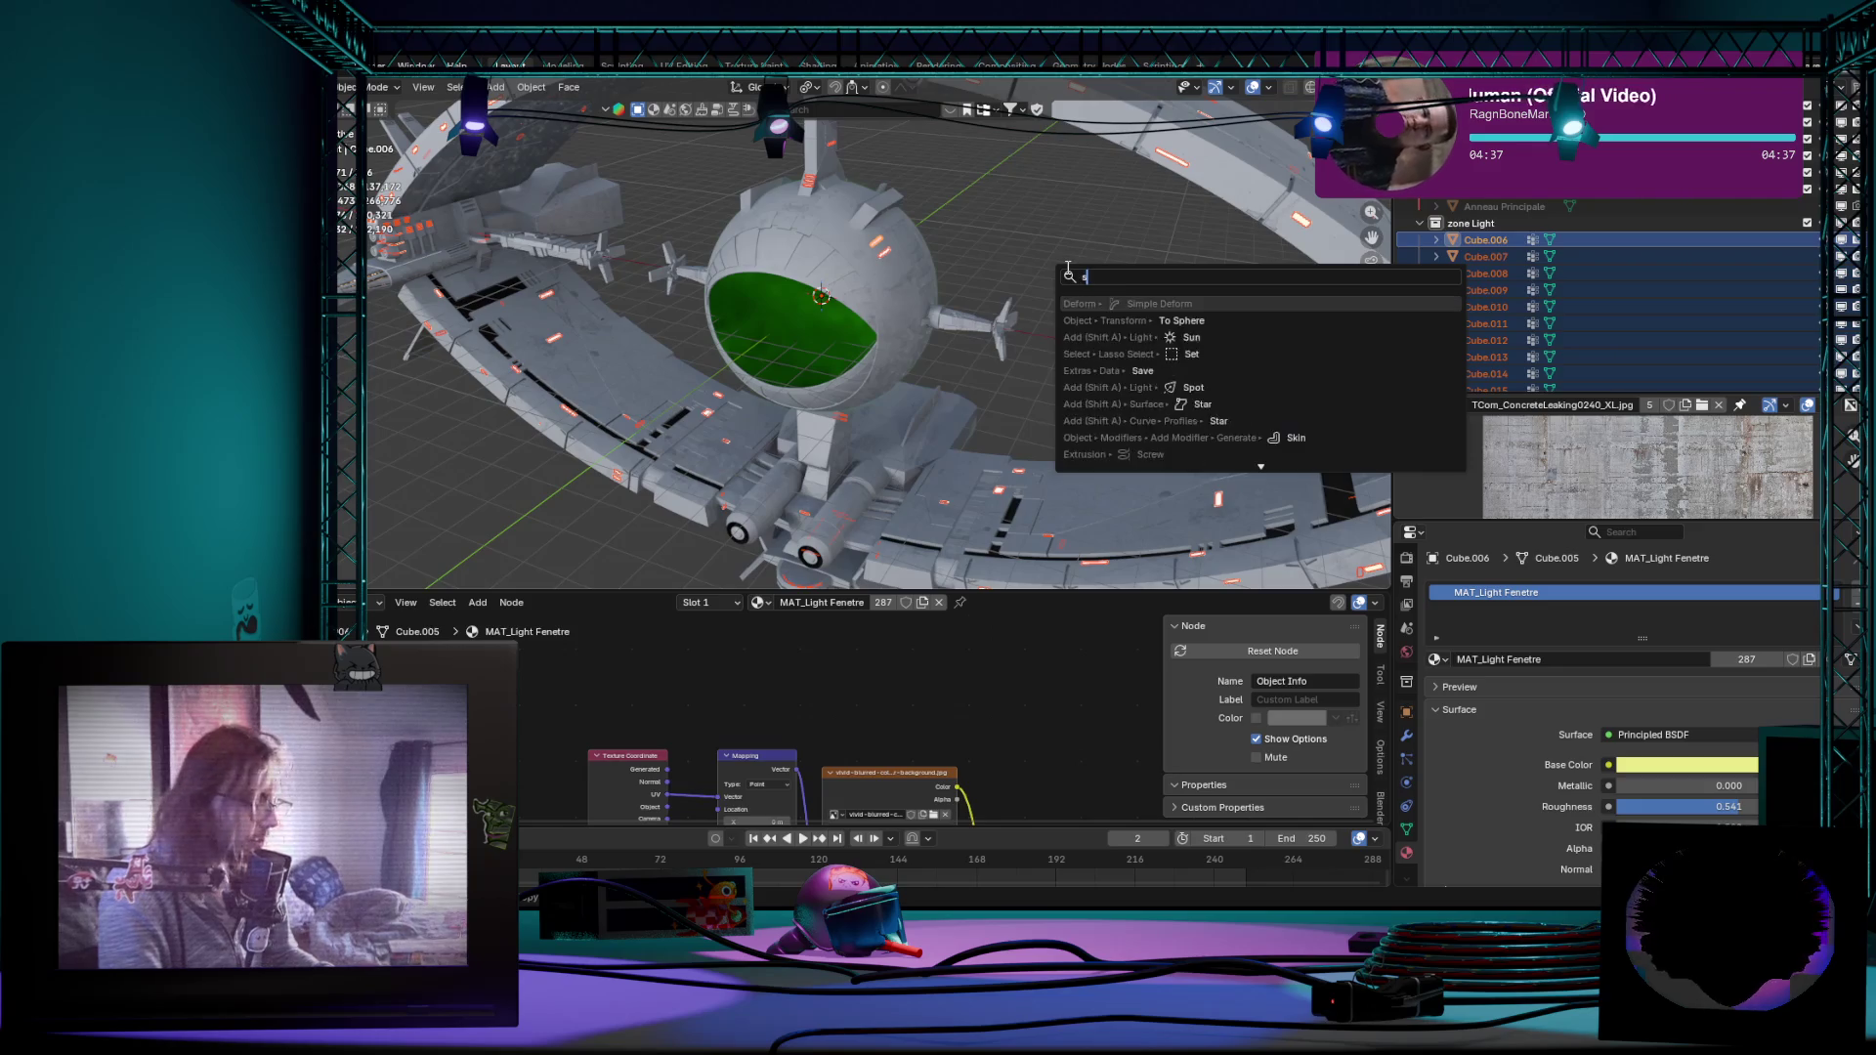
key("Down")
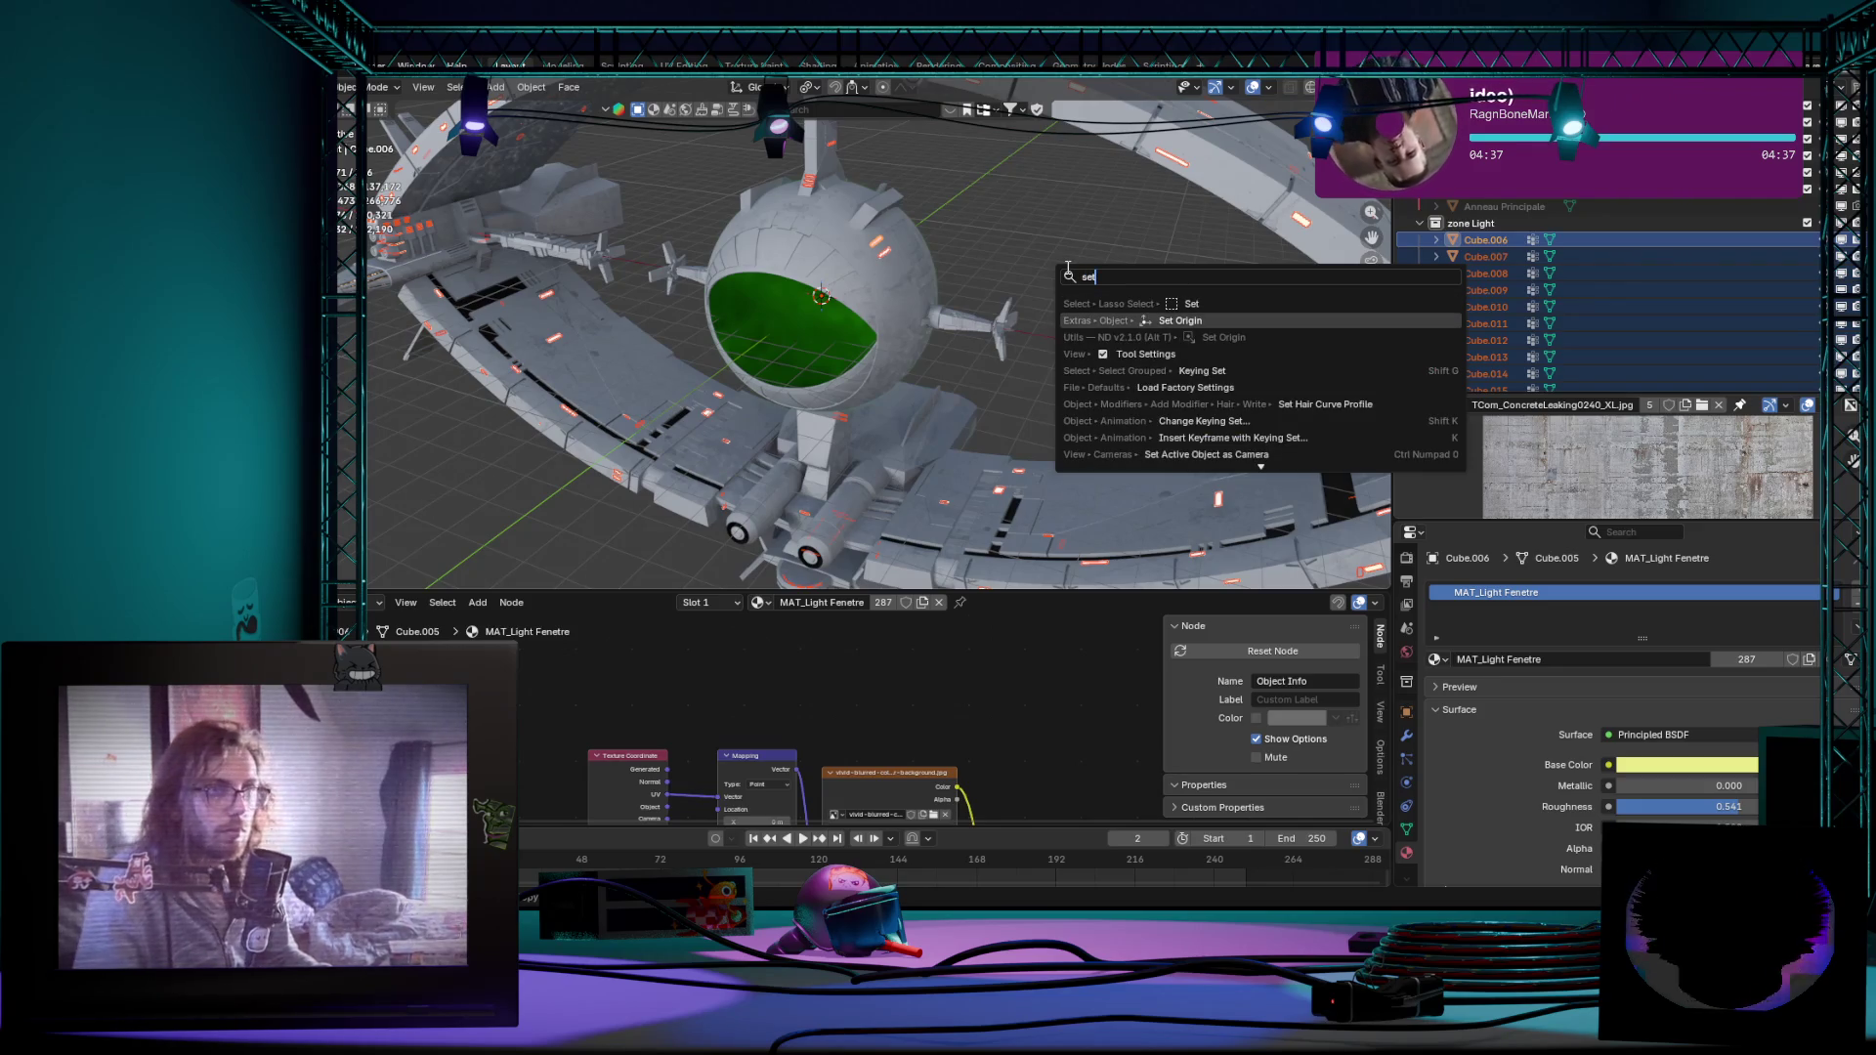
key("Return")
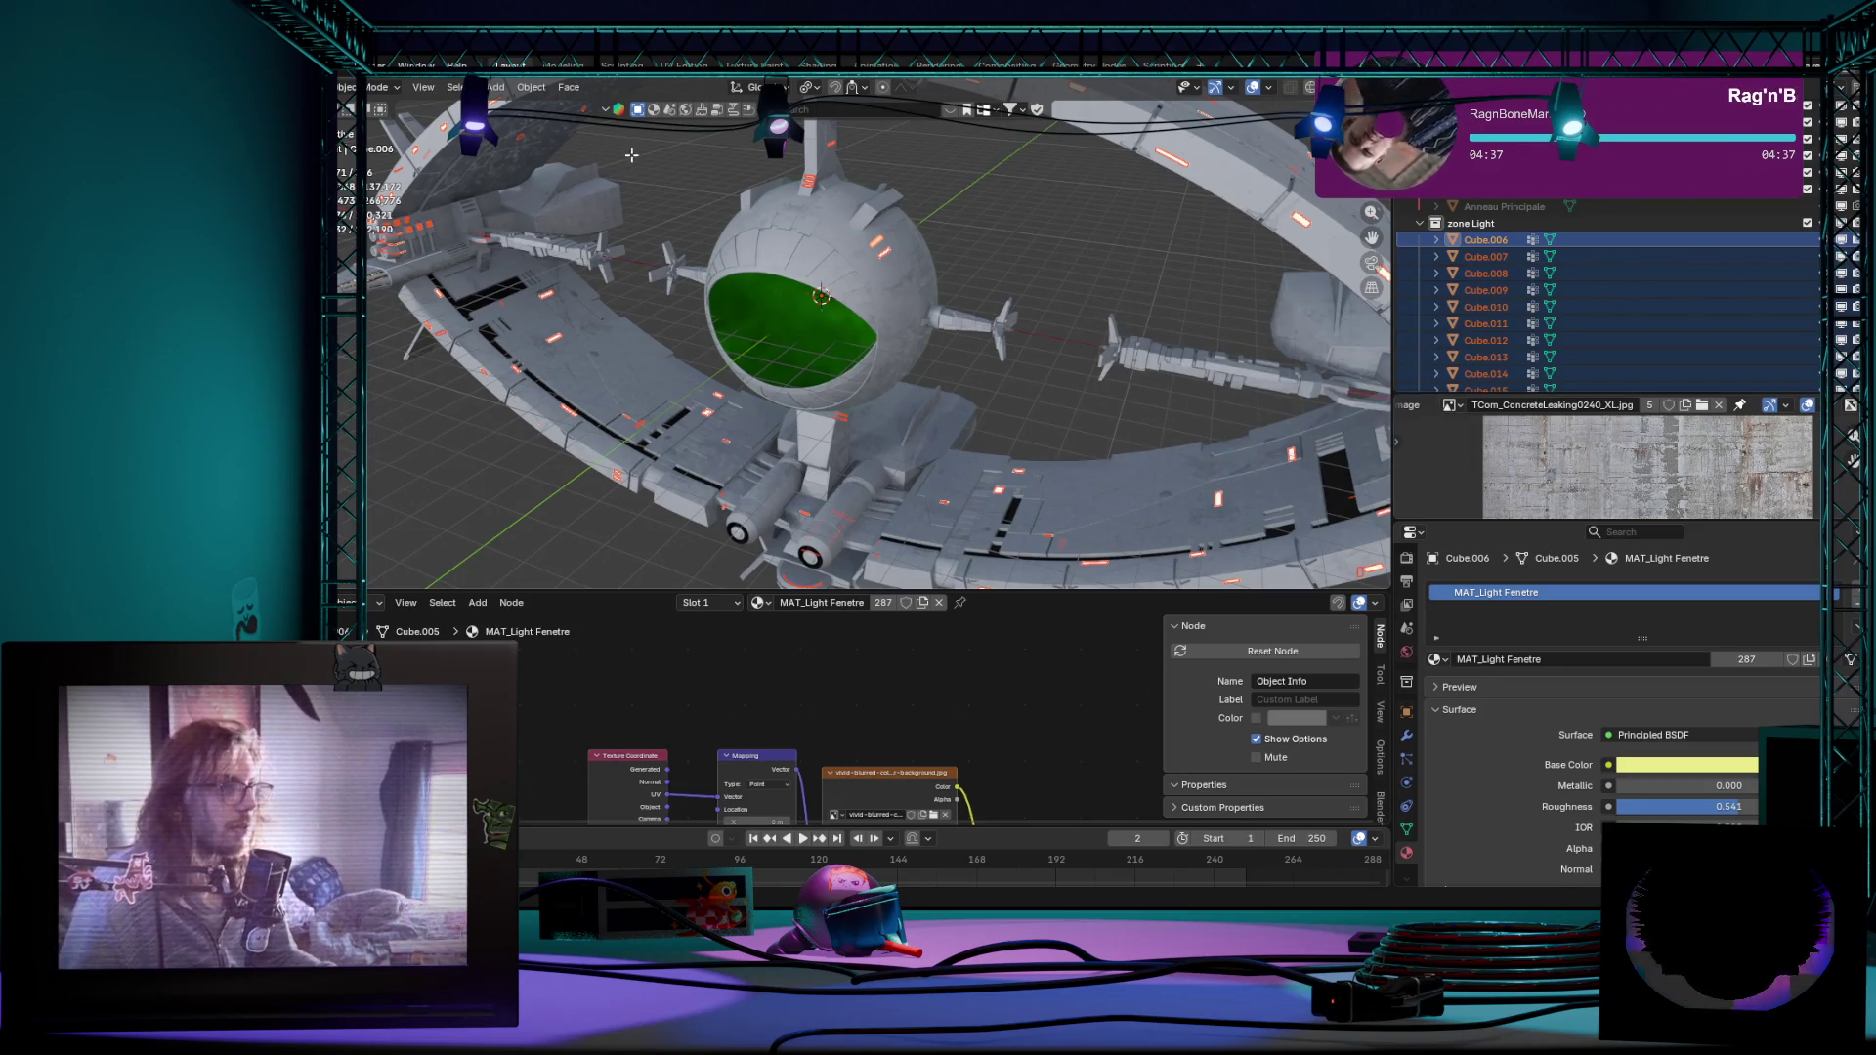
key("Tab")
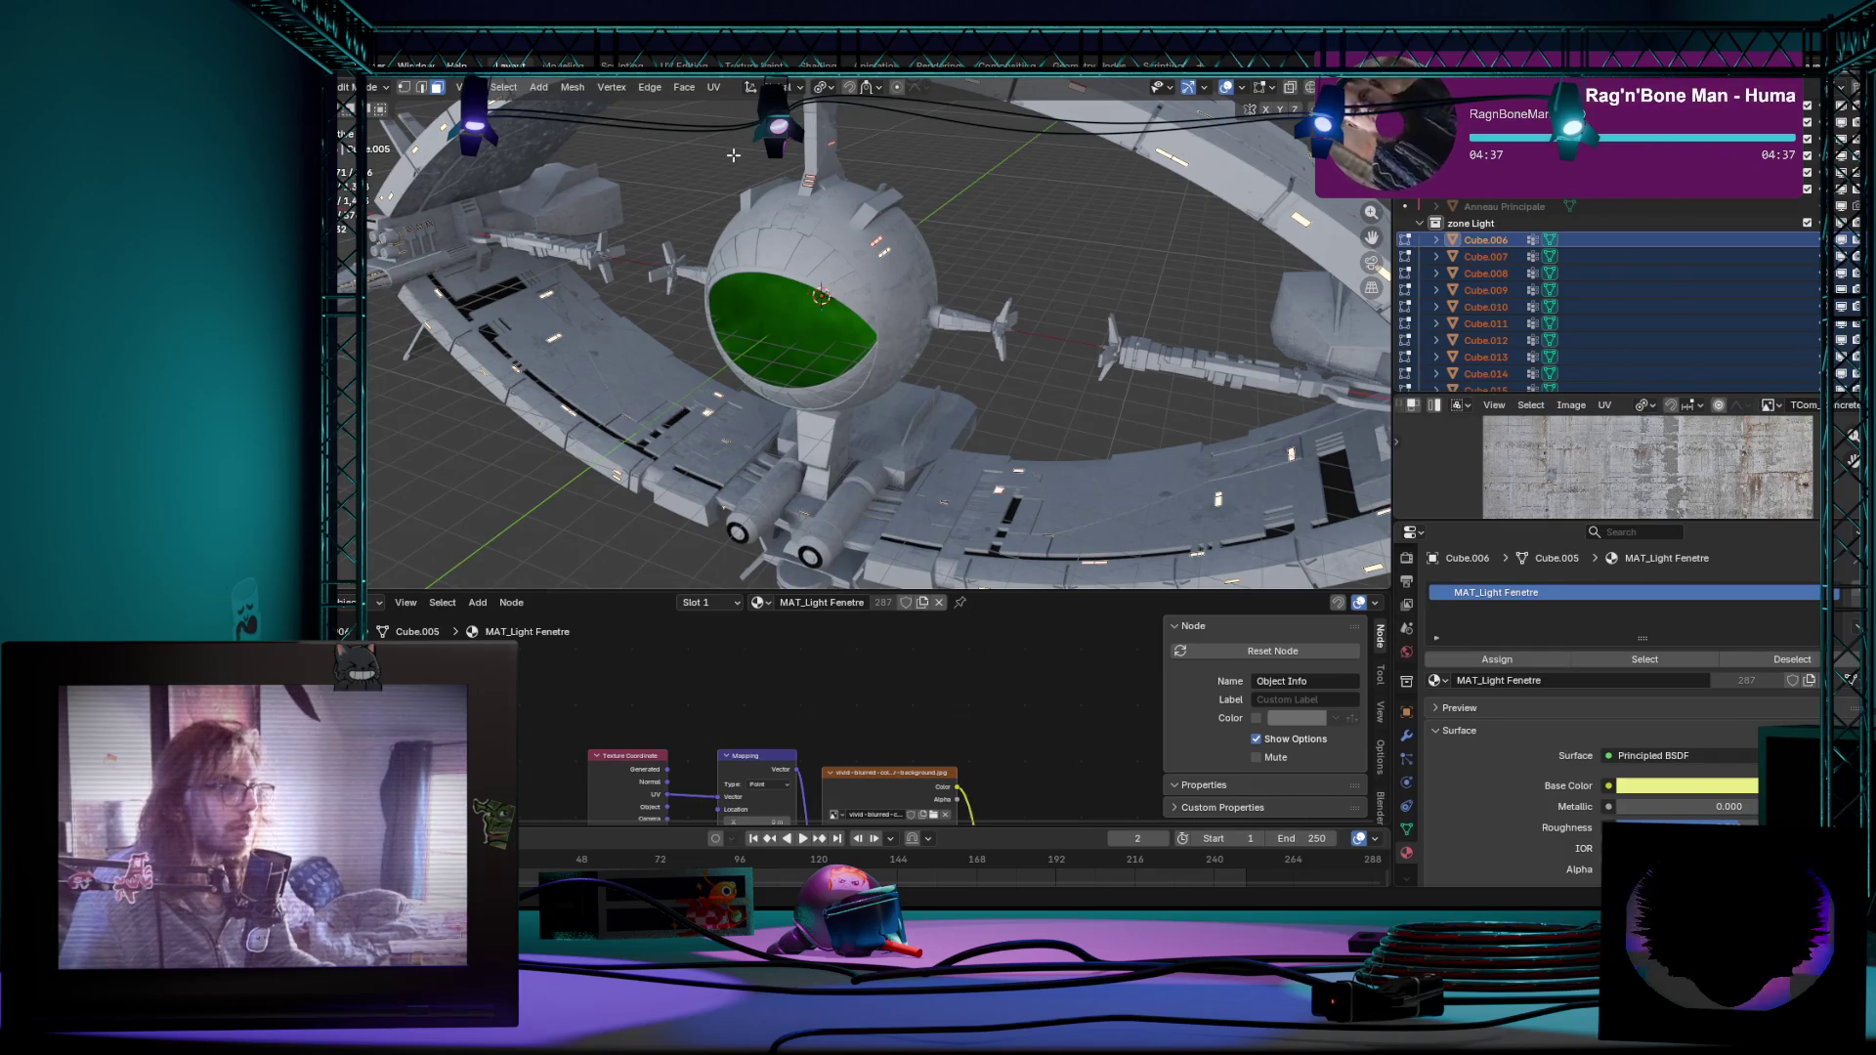
Step: Browse the Mesh and Select menus without choosing anything, then make Cube.006 the sole selection
left_click(581, 92)
key("Escape")
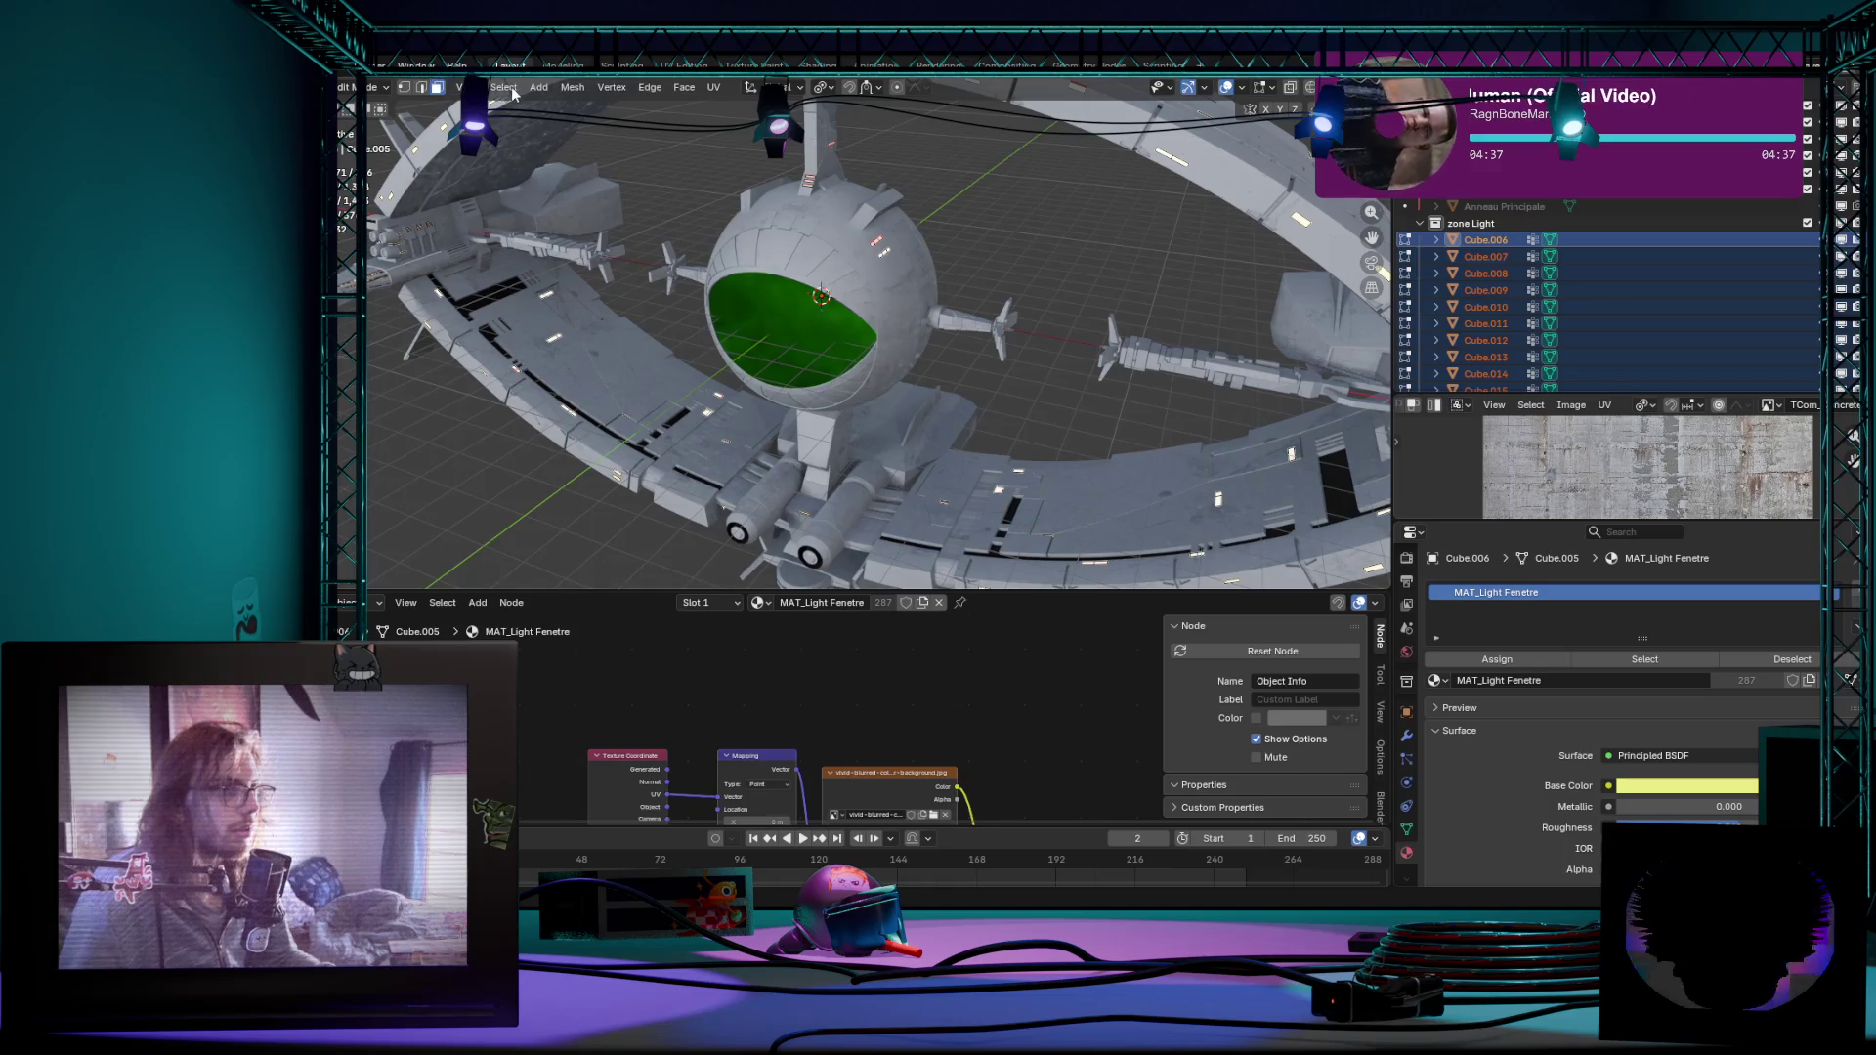
left_click(512, 94)
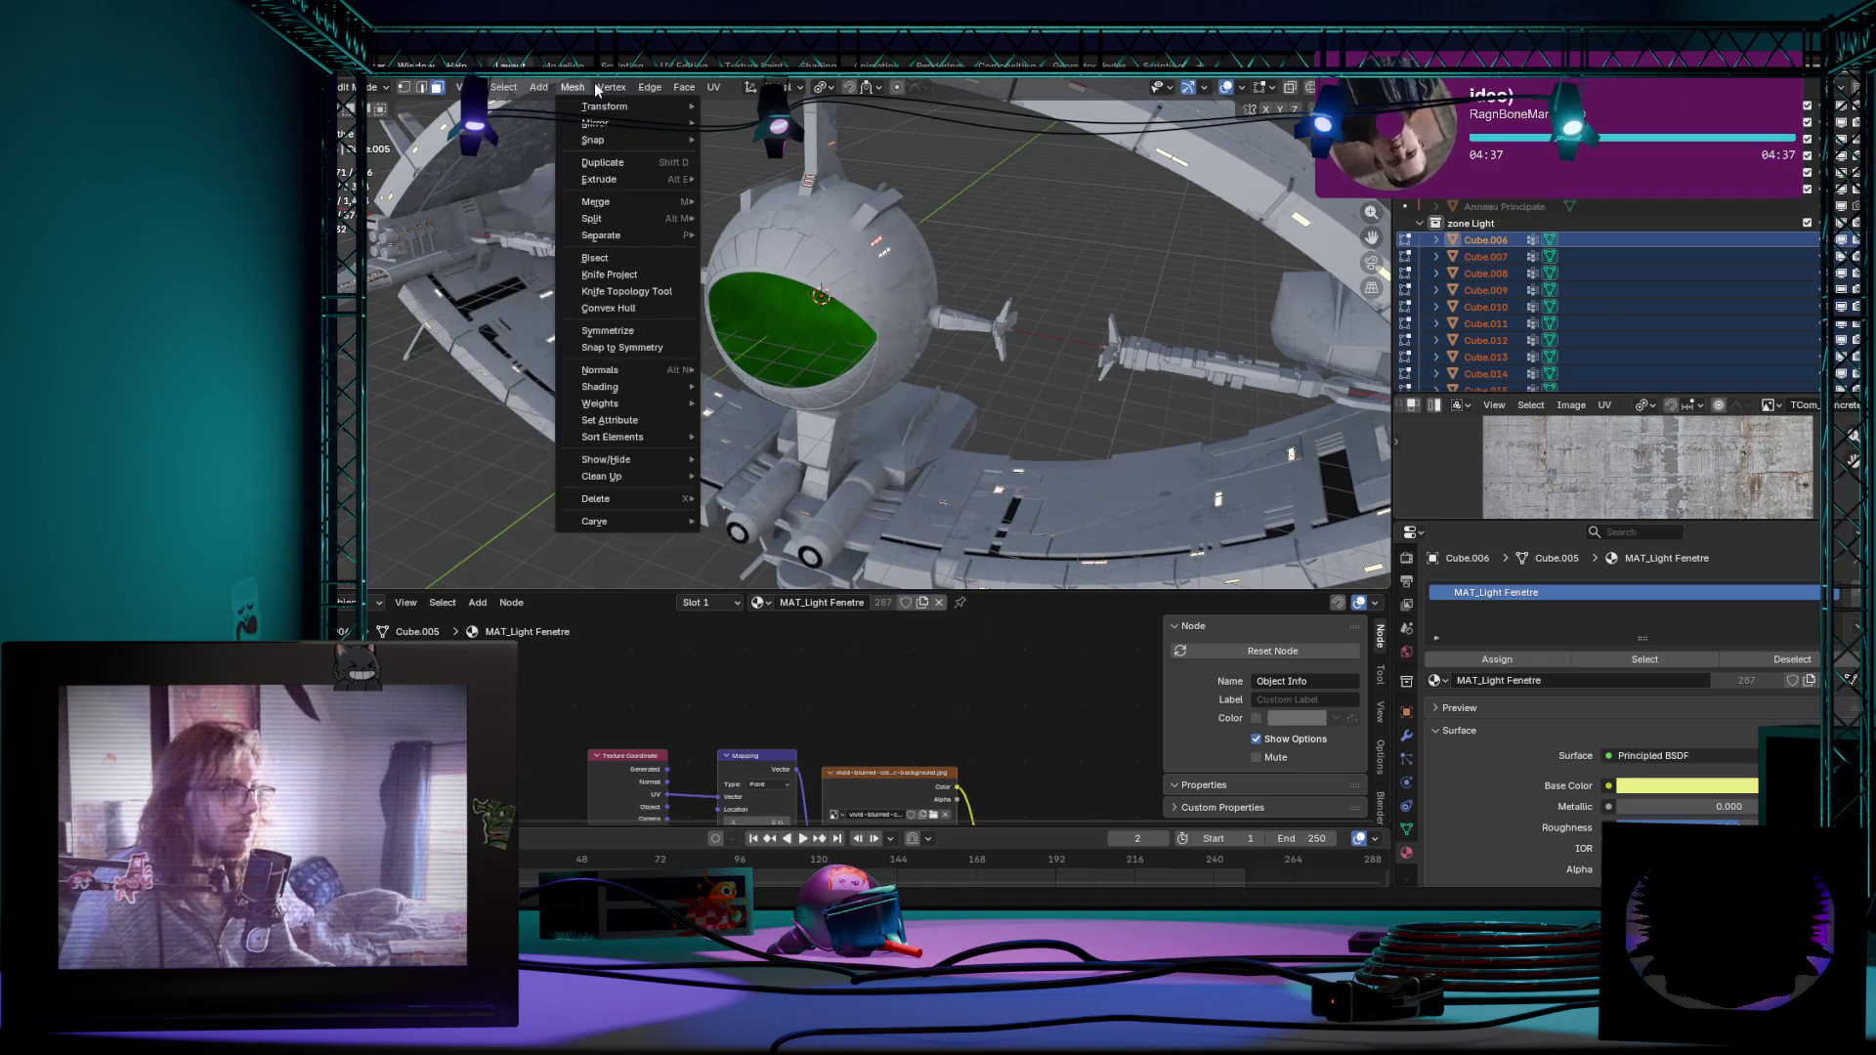
key("Escape")
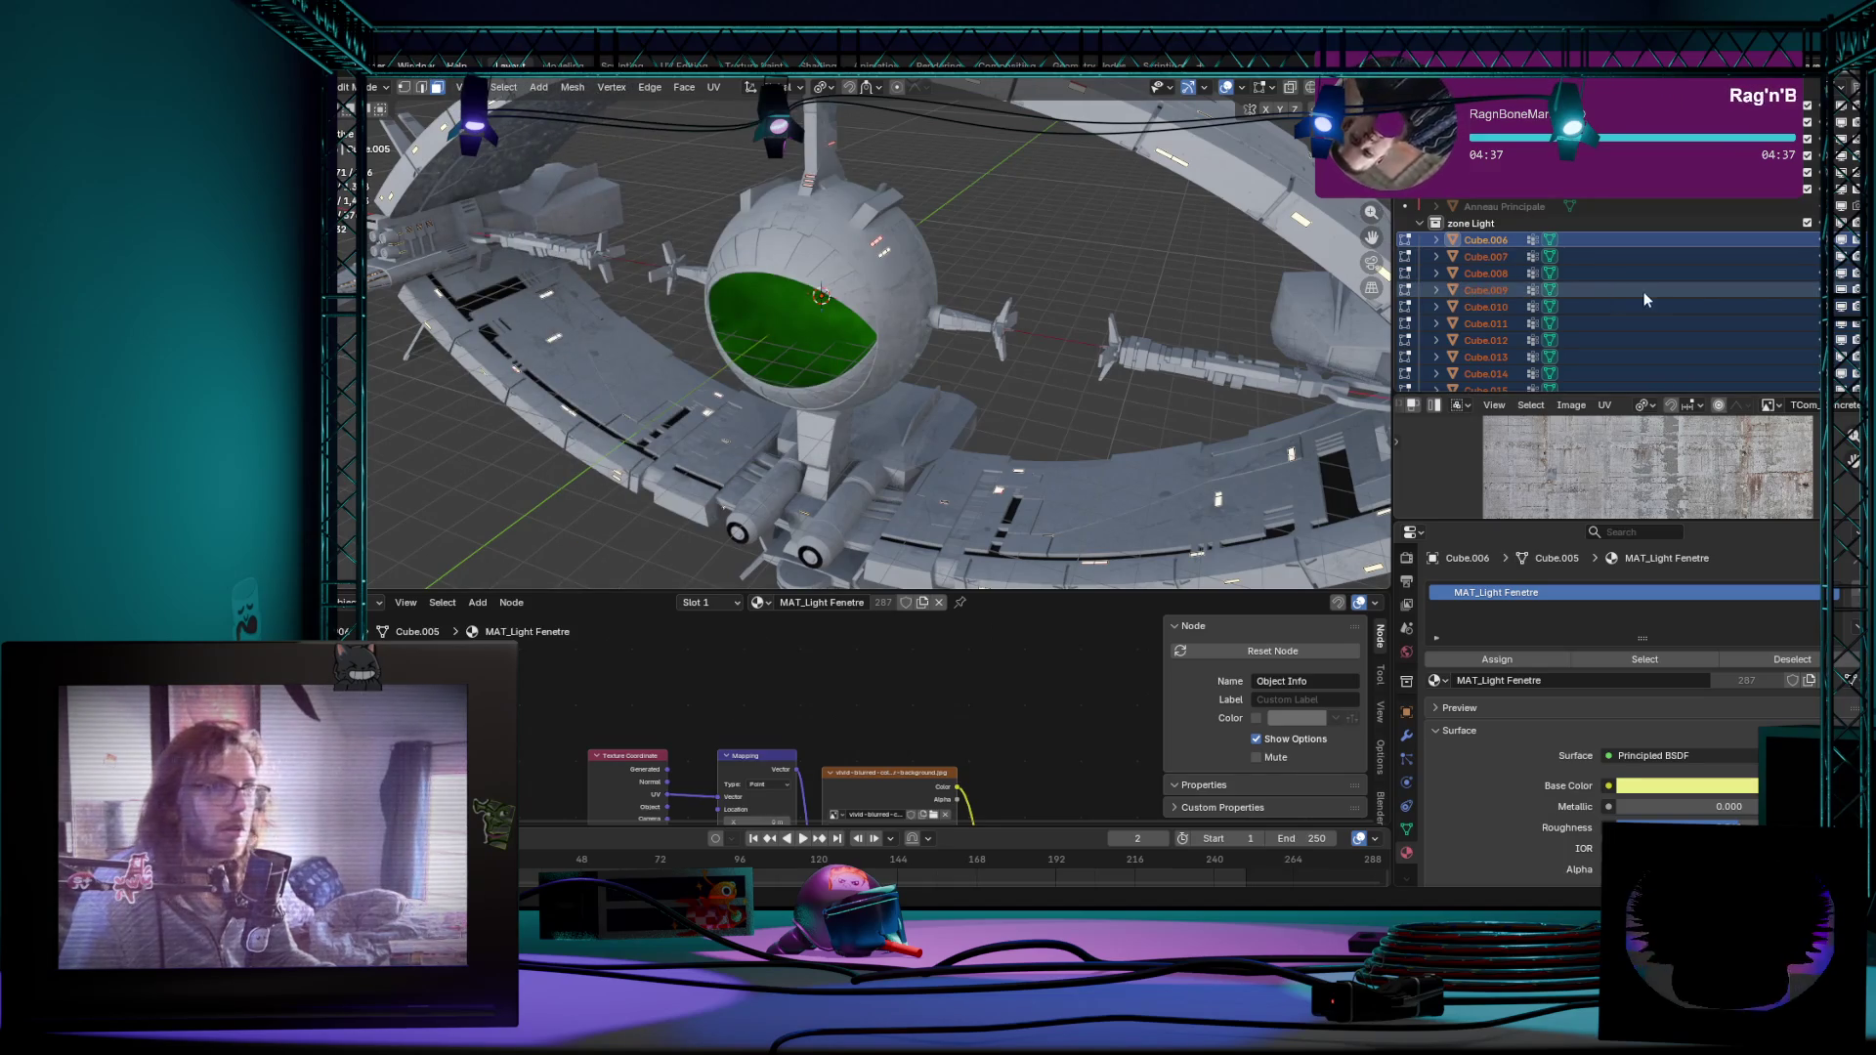
left_click(1484, 241)
Step: Select Cube.276 and extend the Outliner selection up through the zone Light strips to Cube.006
middle_click_drag(821, 338, 752, 270)
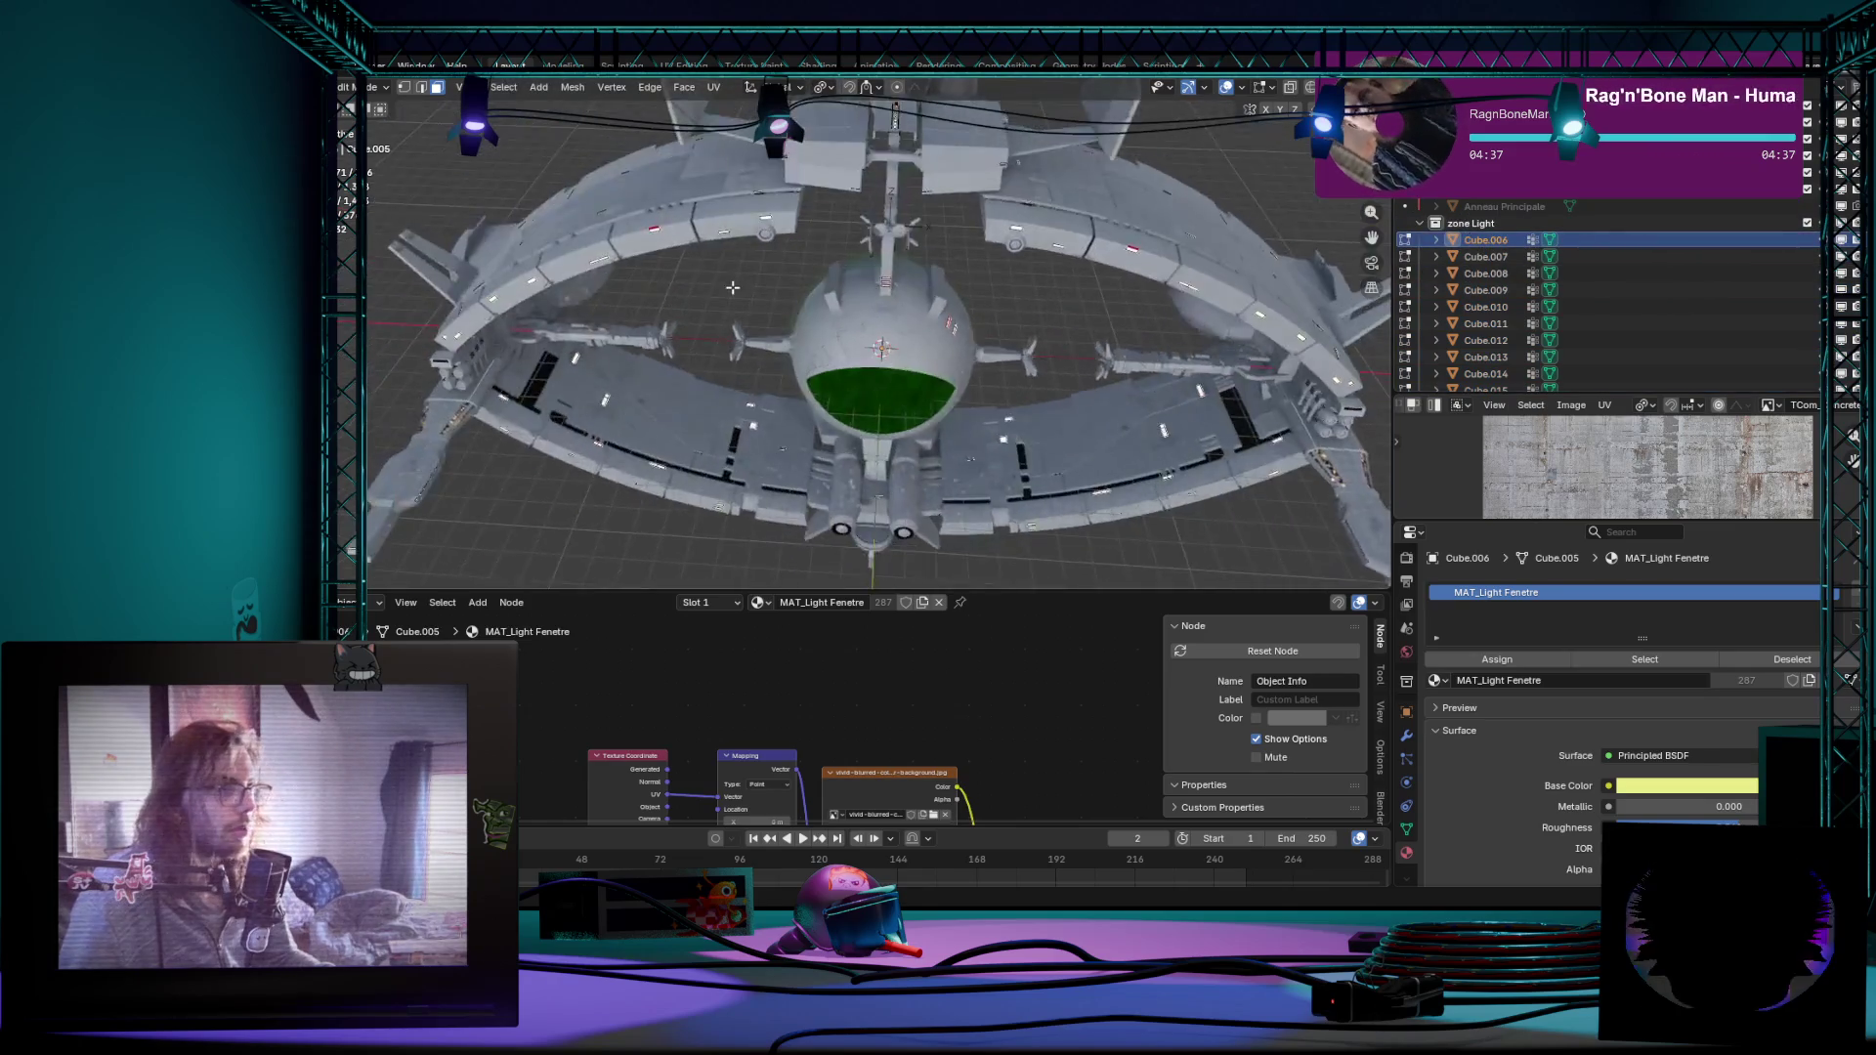
middle_click_drag(1170, 319, 1217, 294)
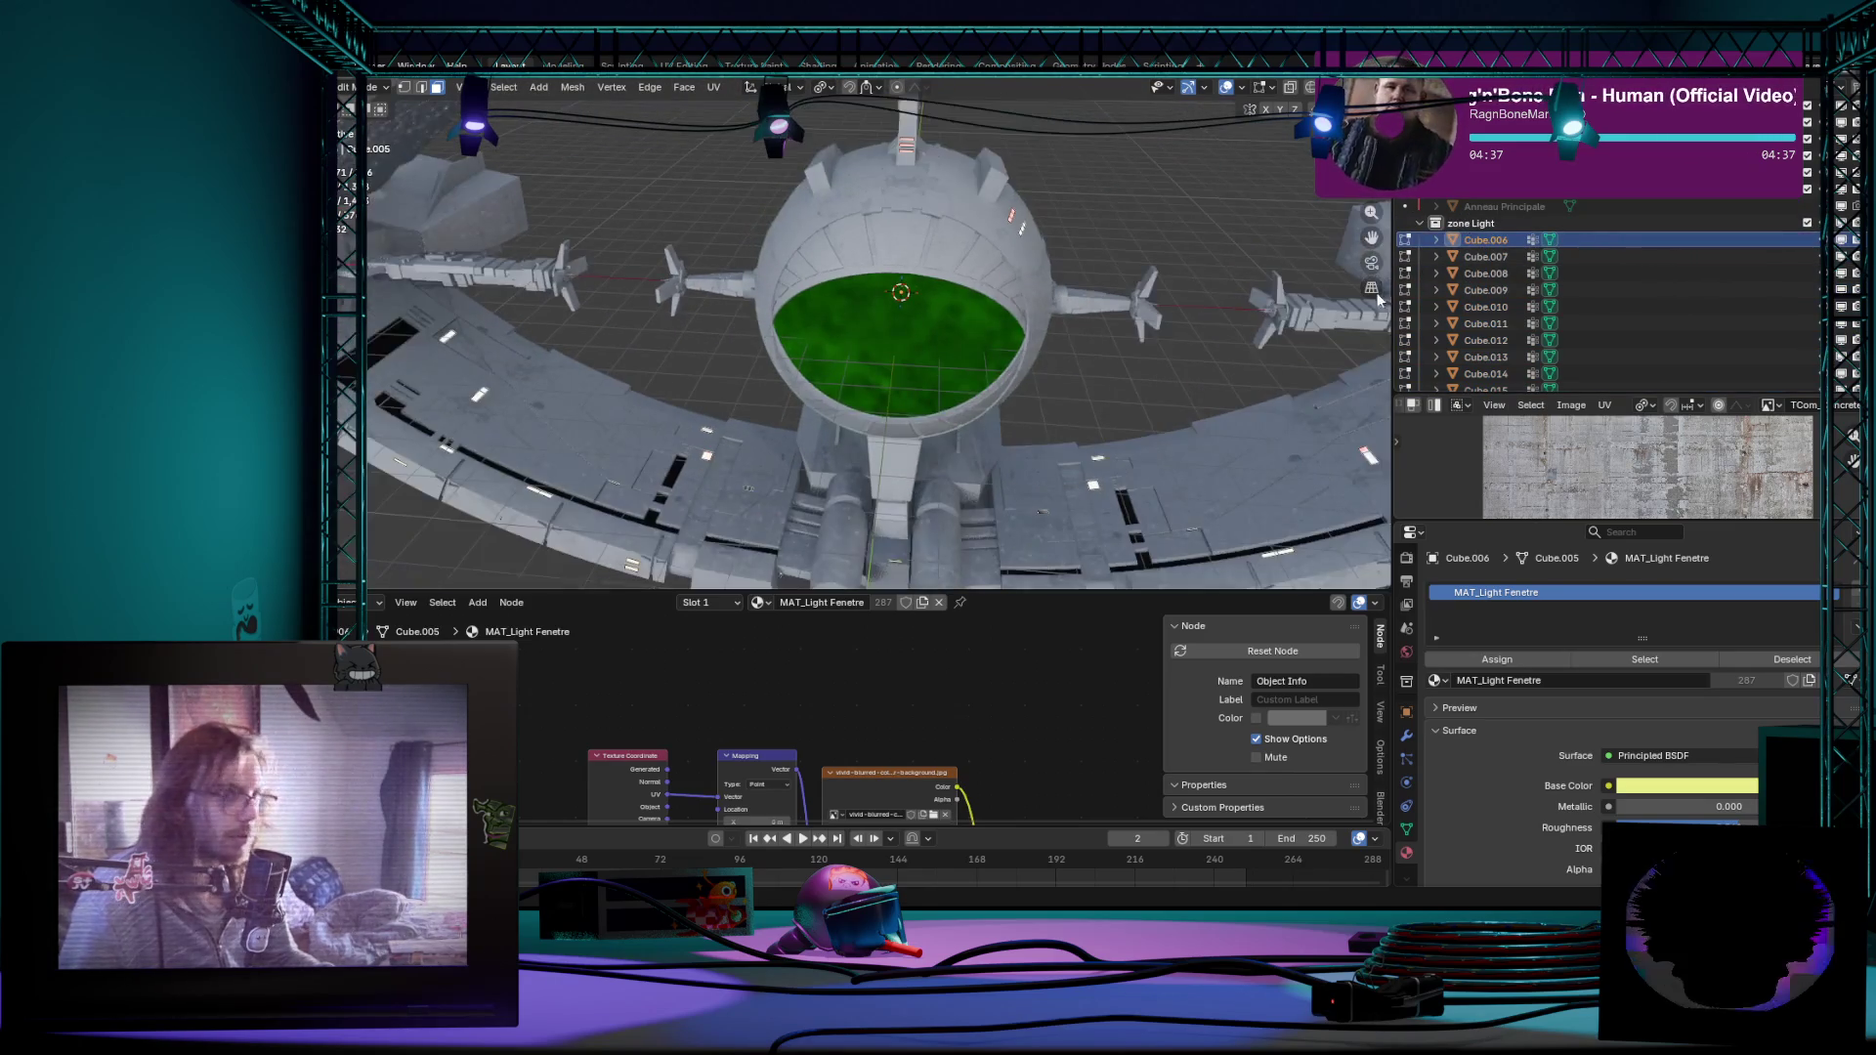
scroll(1585, 324, "down", 10)
scroll(1584, 330, "down", 7)
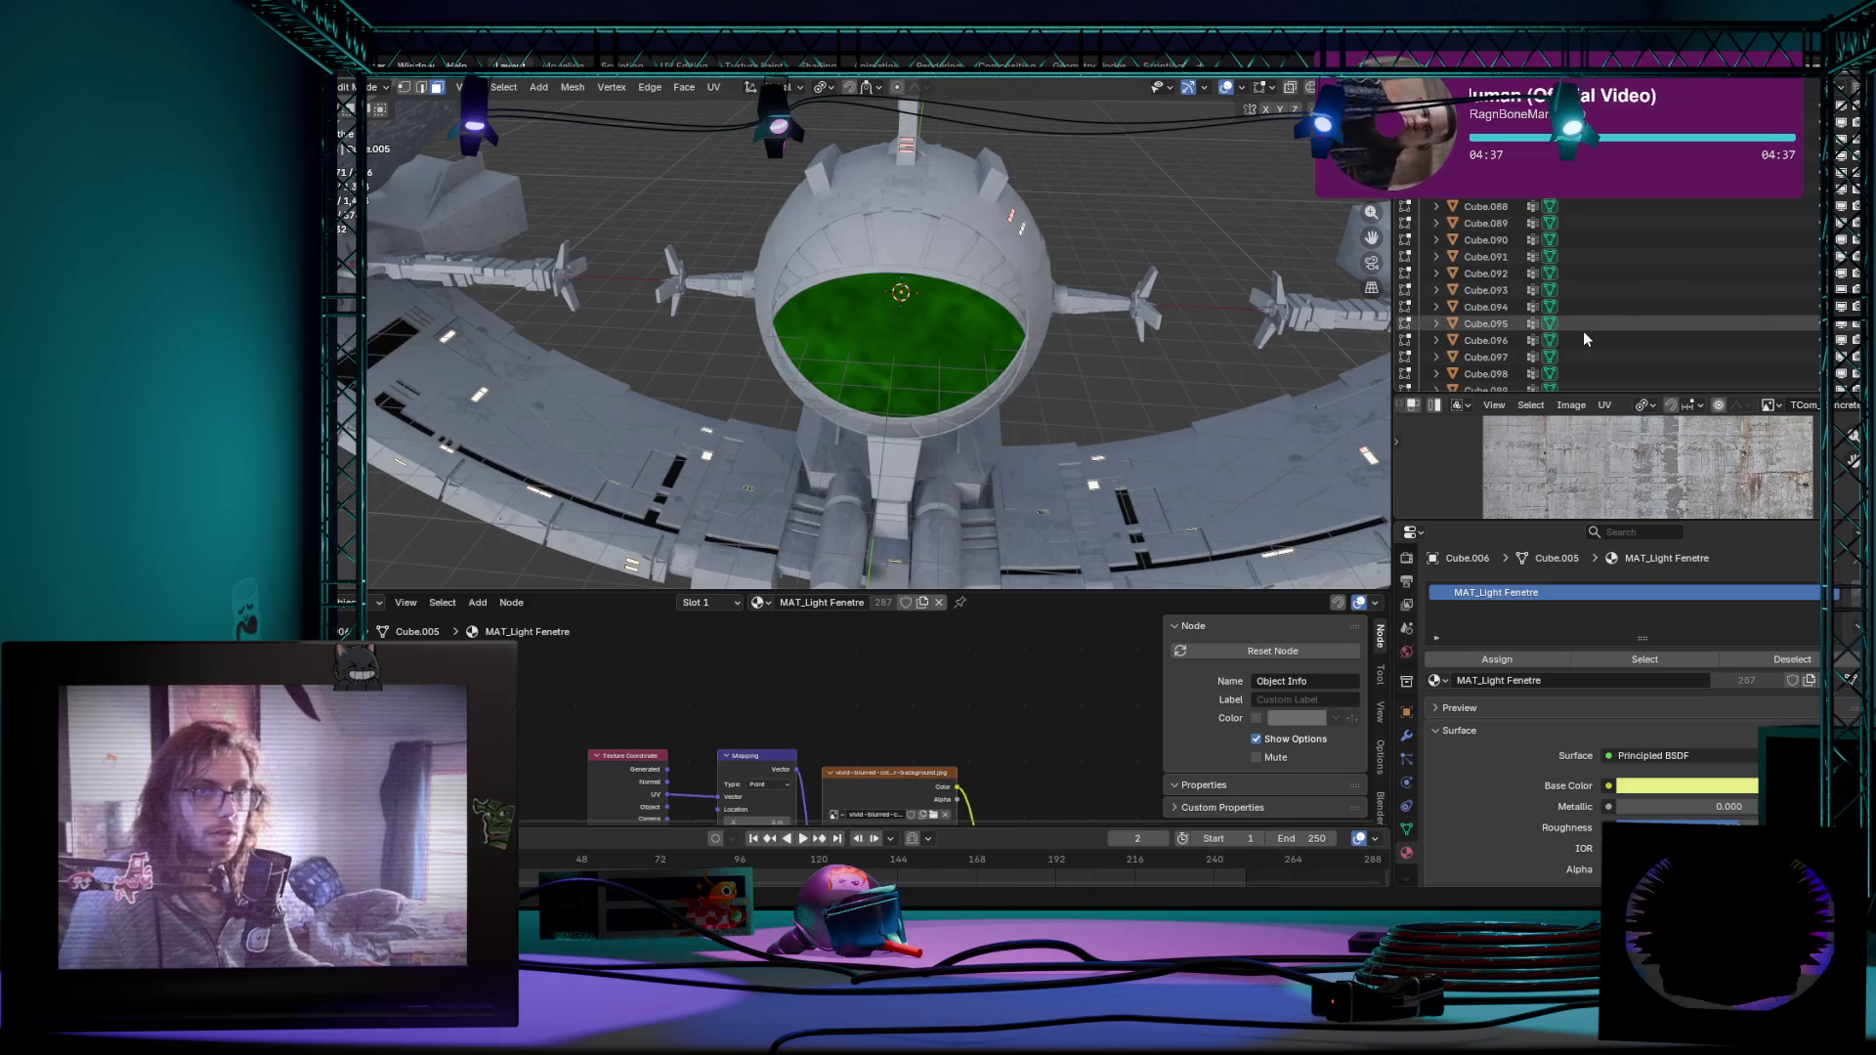
scroll(1583, 330, "down", 7)
scroll(1580, 341, "down", 7)
scroll(1575, 375, "down", 7)
scroll(1575, 374, "down", 3)
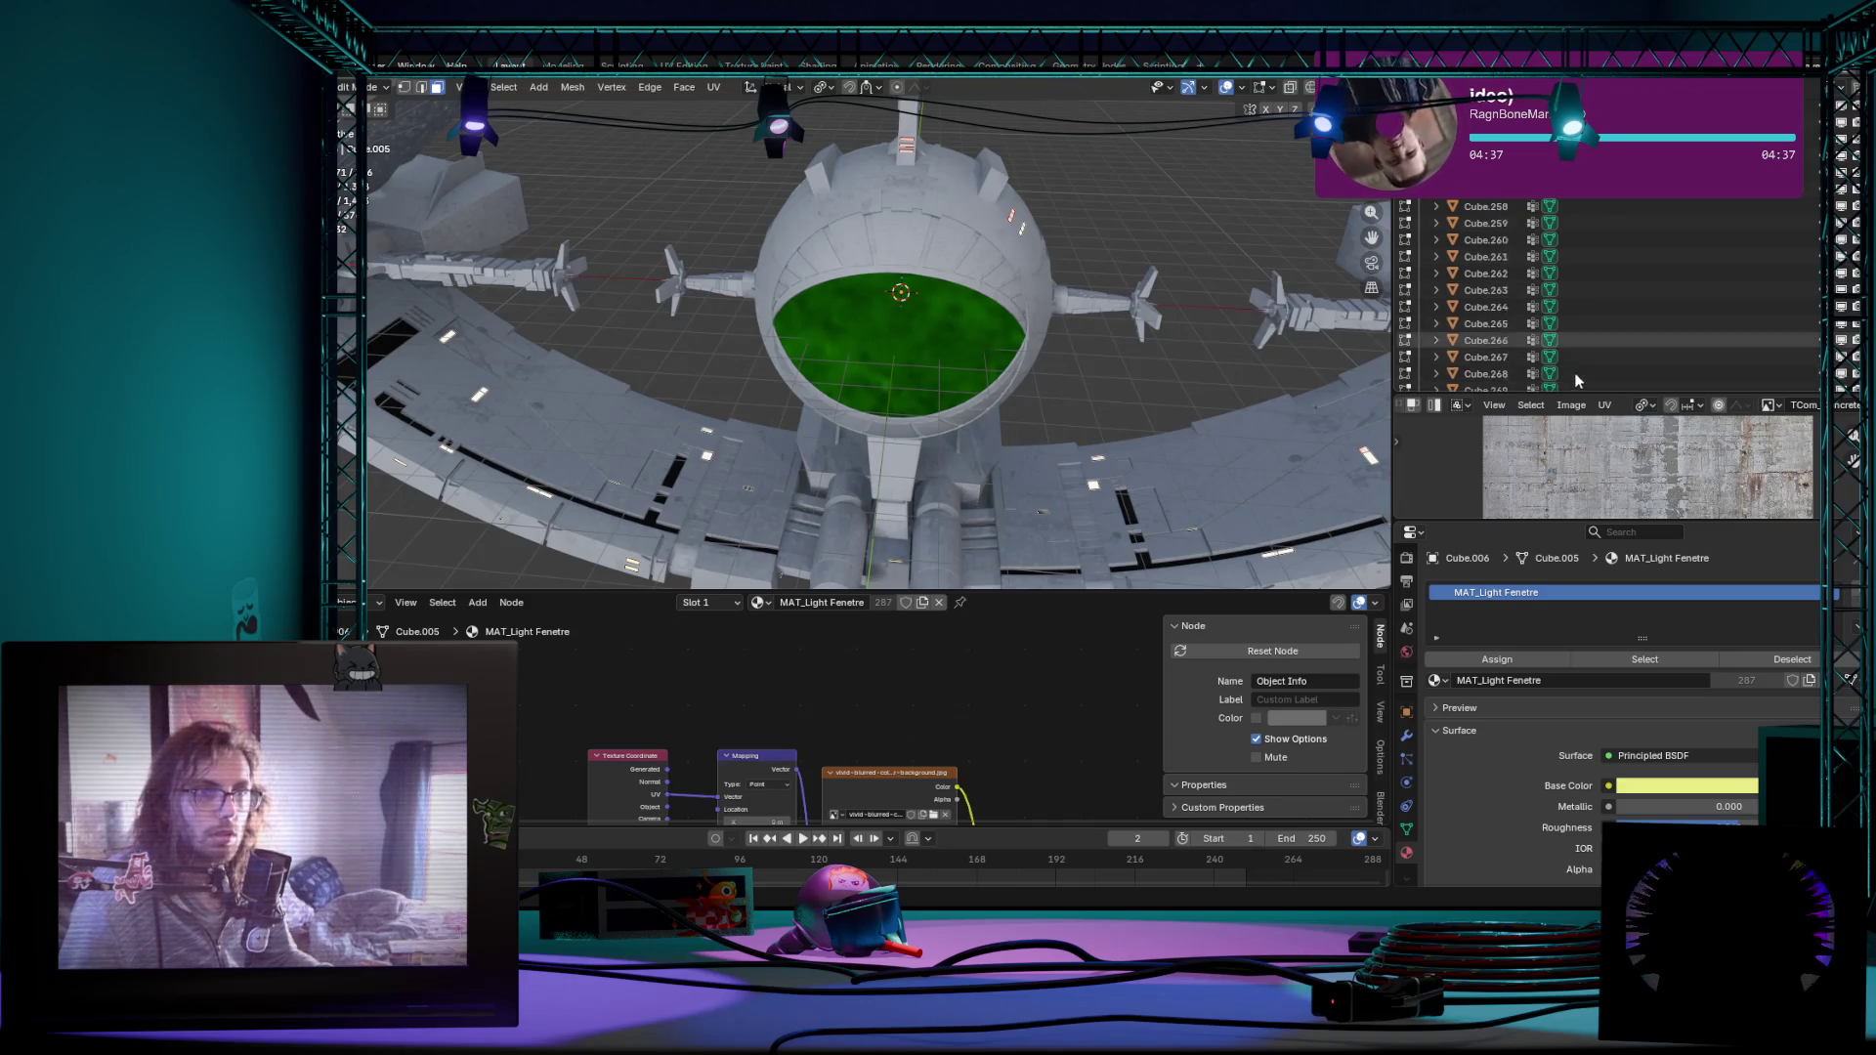
scroll(1596, 376, "down", 3)
scroll(1591, 364, "down", 3)
scroll(1617, 342, "down", 3)
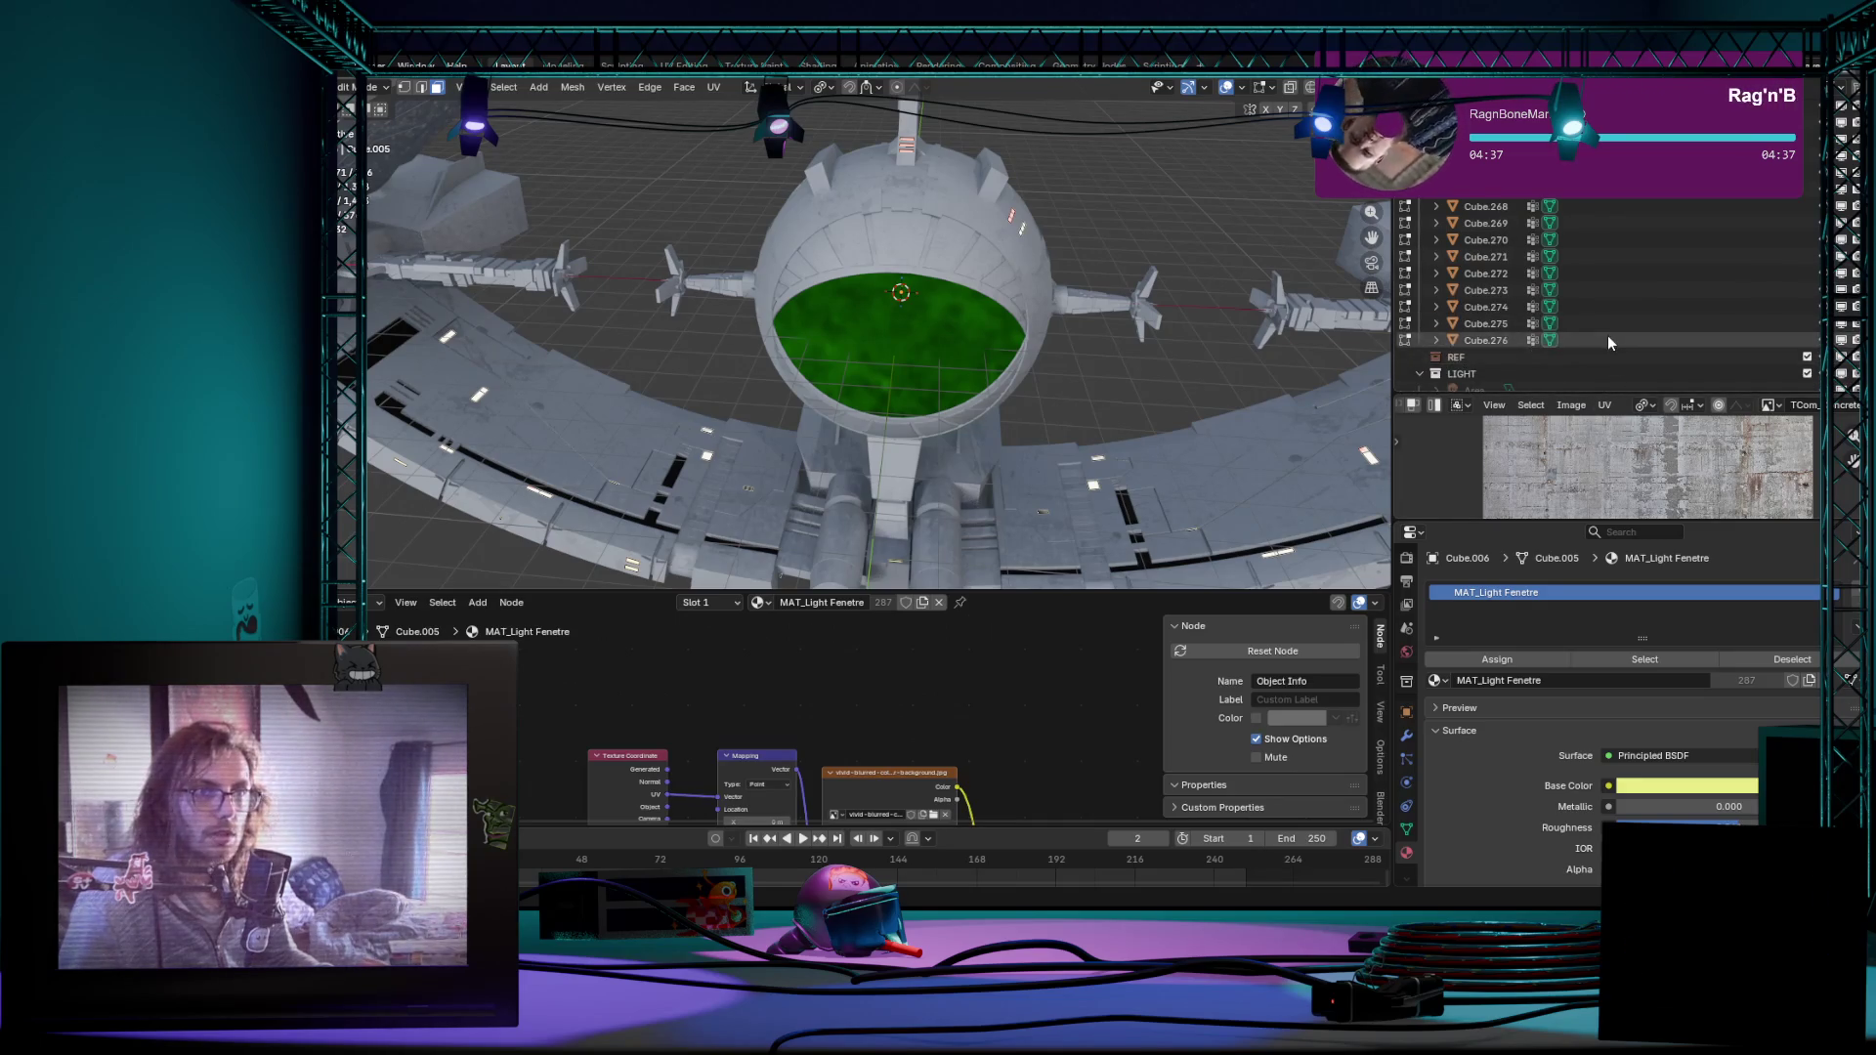
left_click(1606, 342)
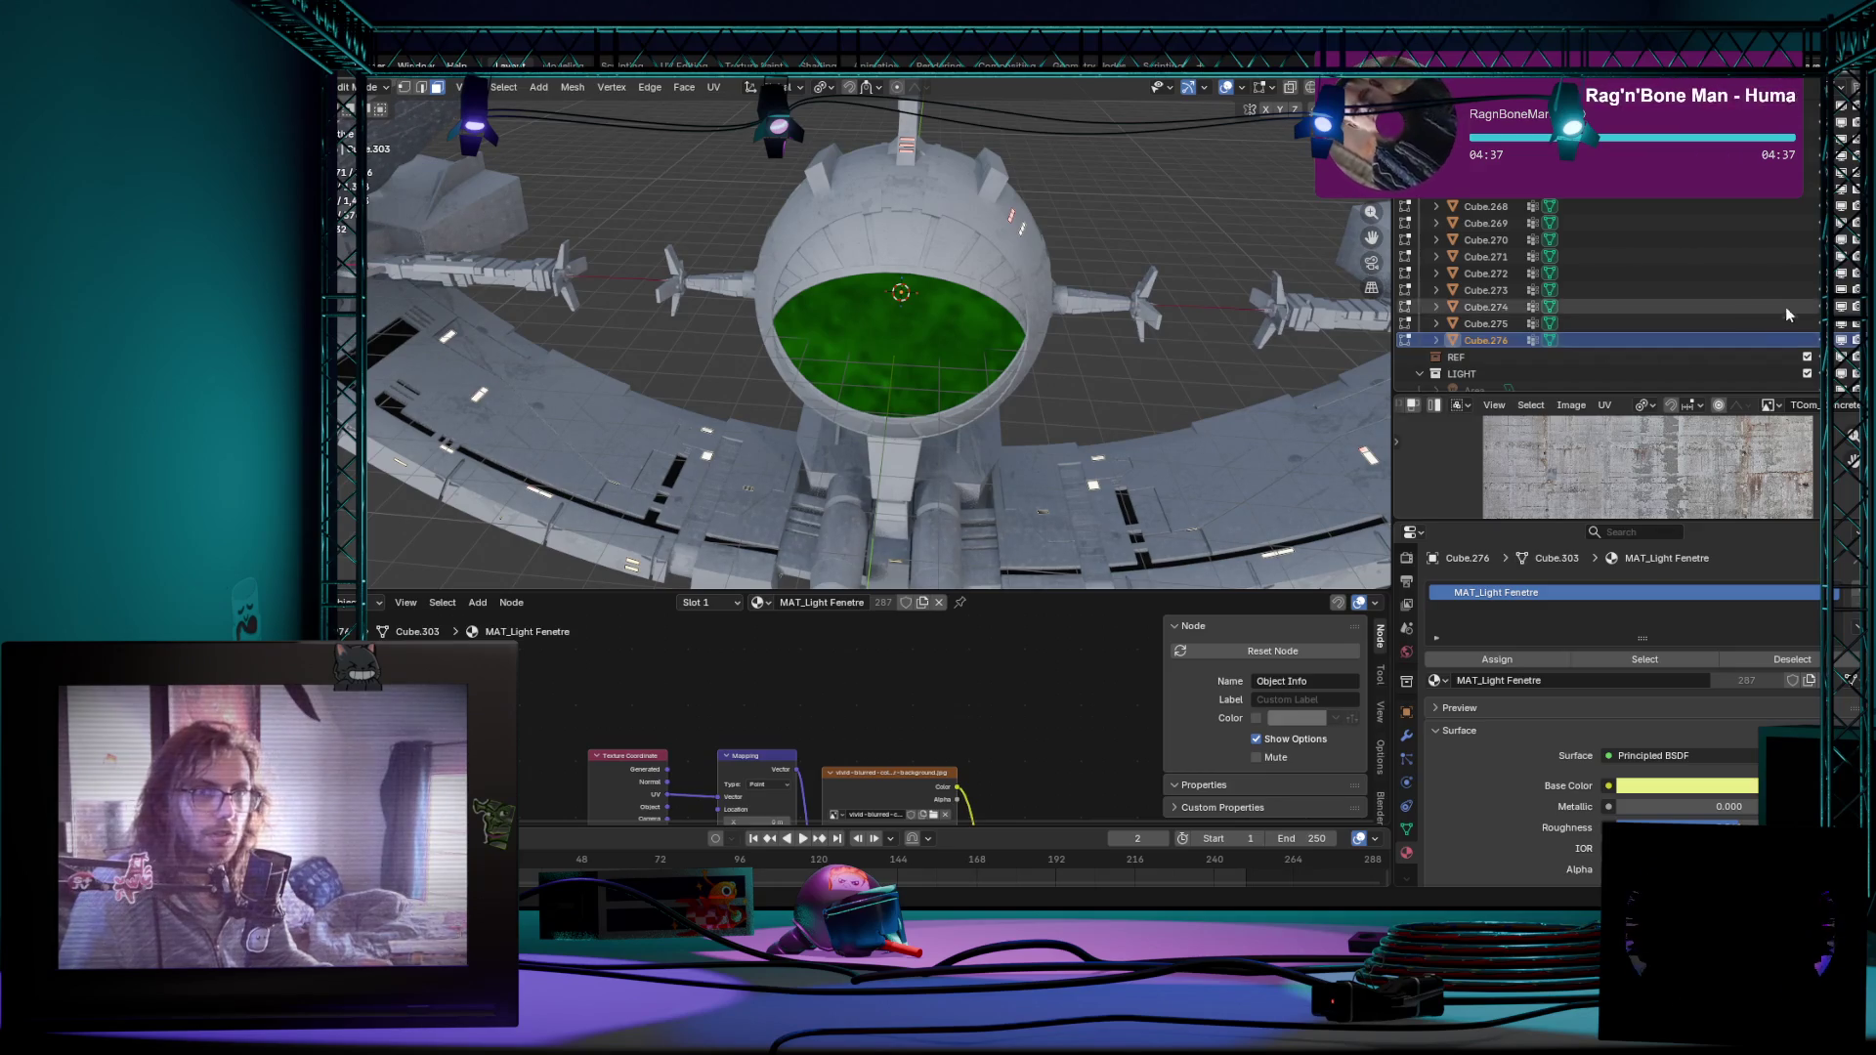
left_click_drag(1606, 342, 1656, 206)
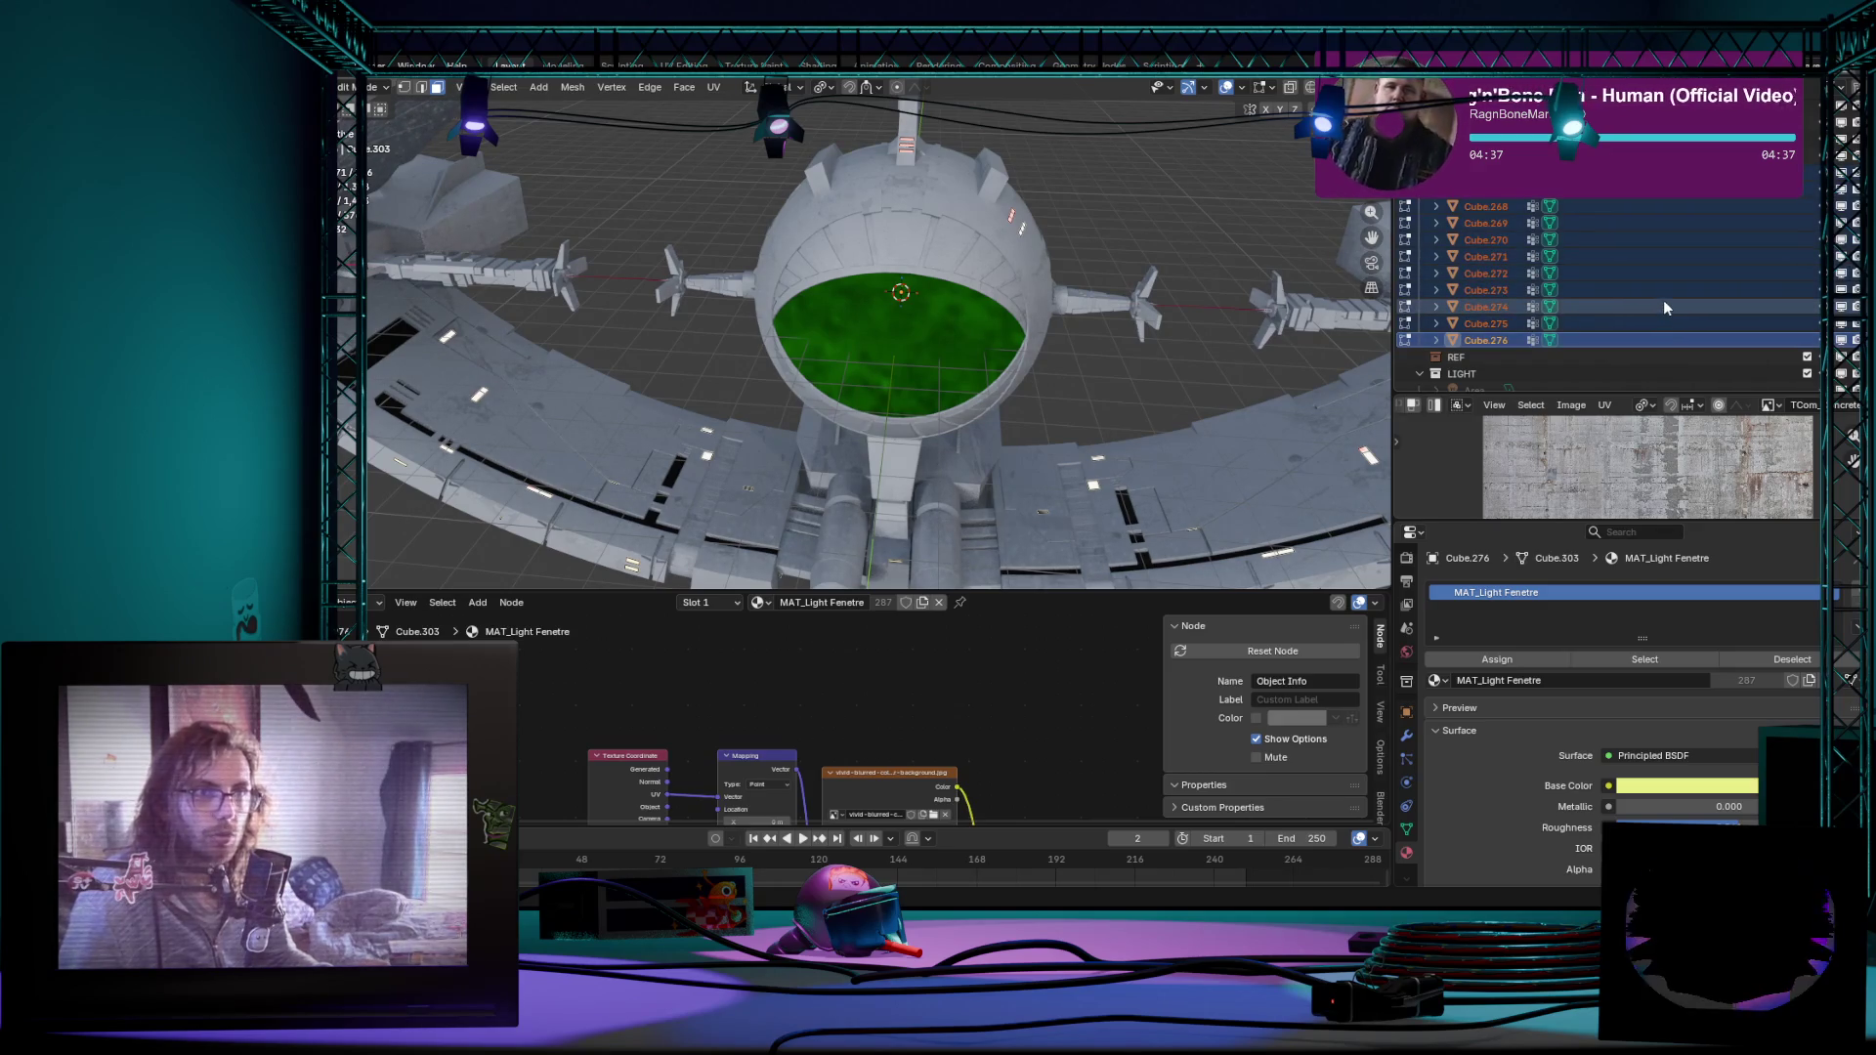
scroll(1664, 300, "up", 5)
scroll(1693, 283, "up", 5)
scroll(1693, 289, "up", 5)
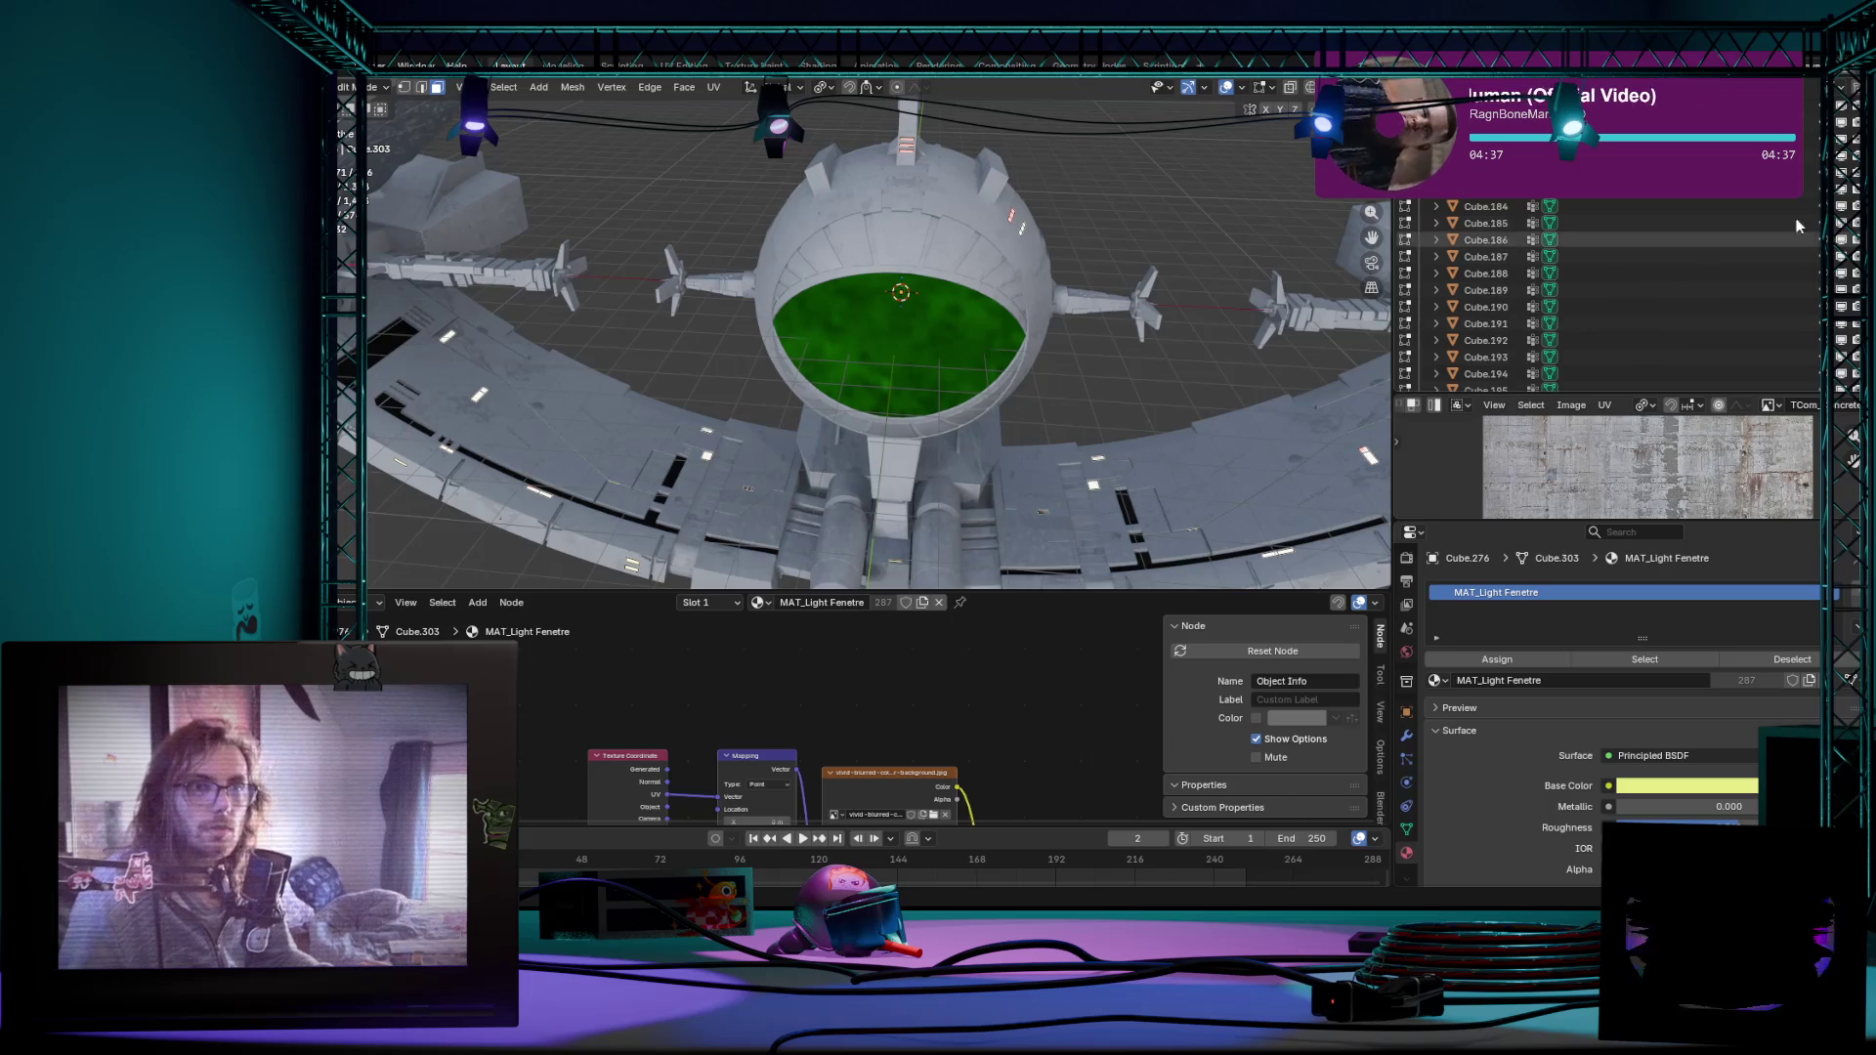
scroll(1692, 289, "up", 5)
scroll(1692, 289, "up", 5)
scroll(1692, 289, "up", 5)
scroll(1600, 277, "up", 10)
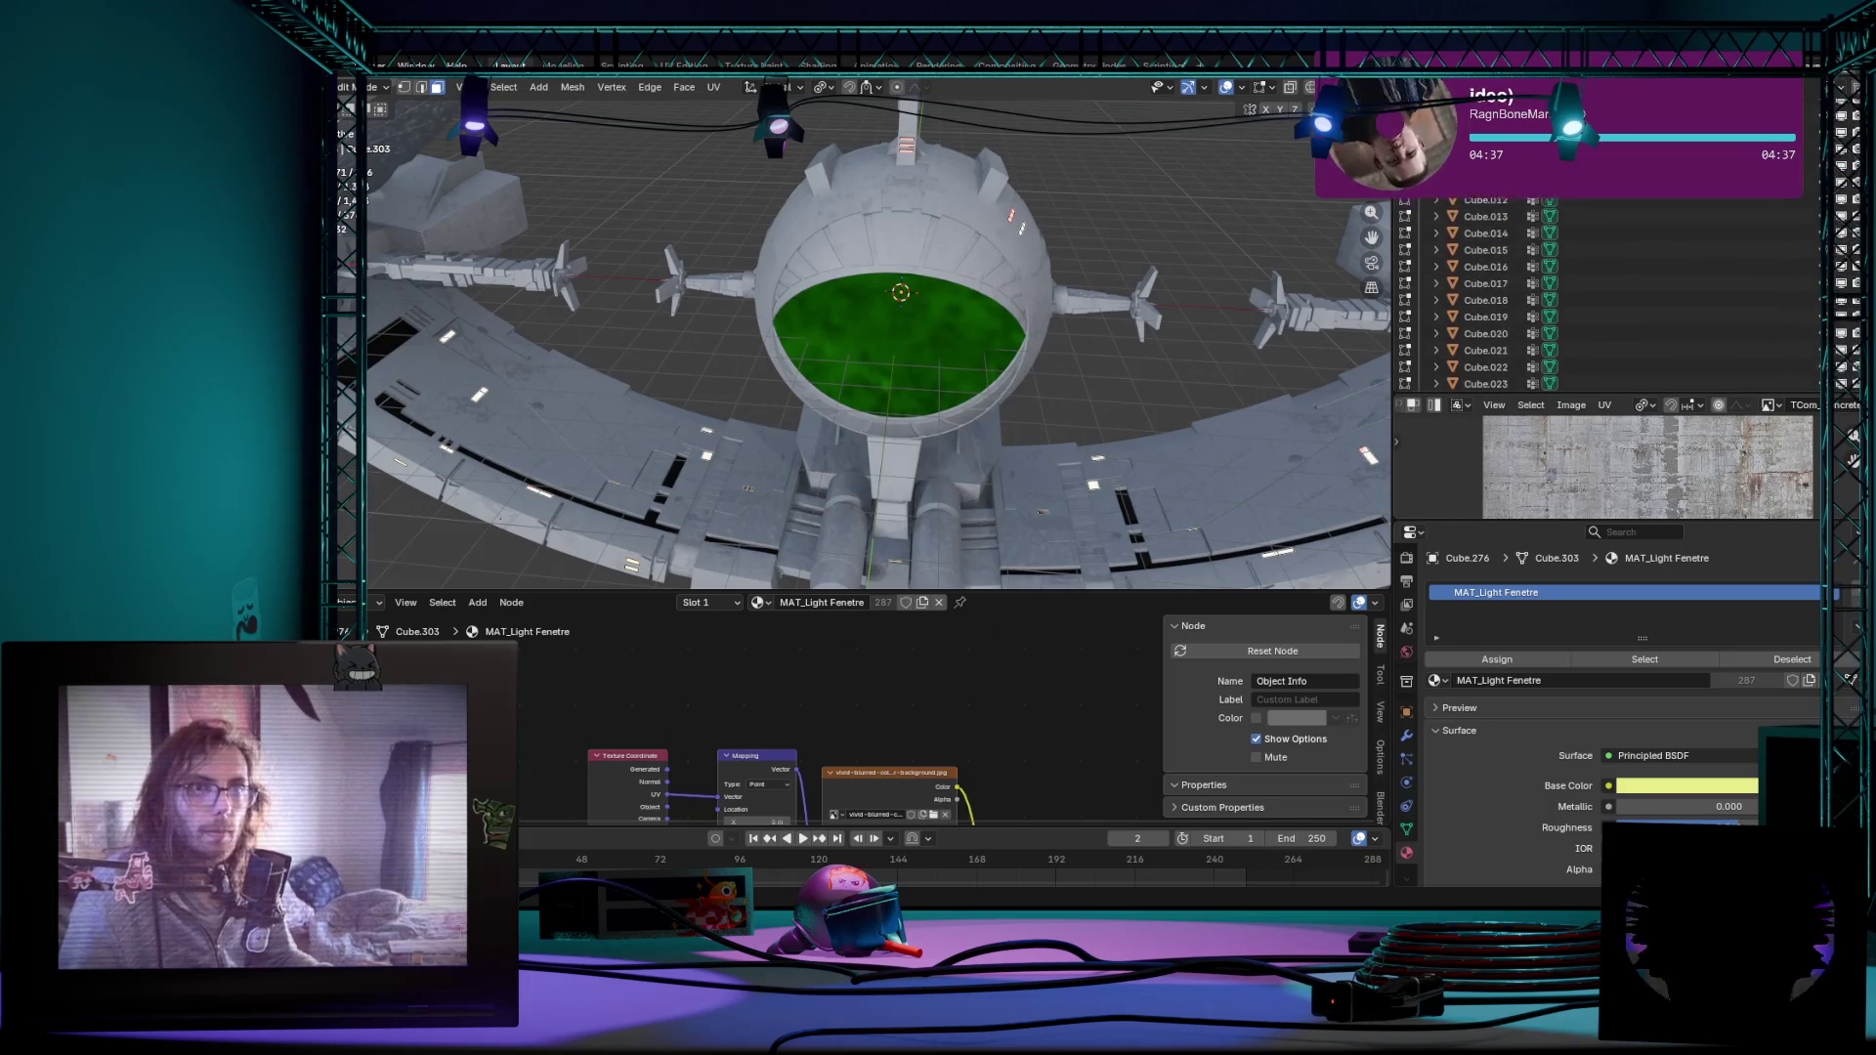
scroll(1601, 277, "up", 10)
scroll(880, 339, "down", 5)
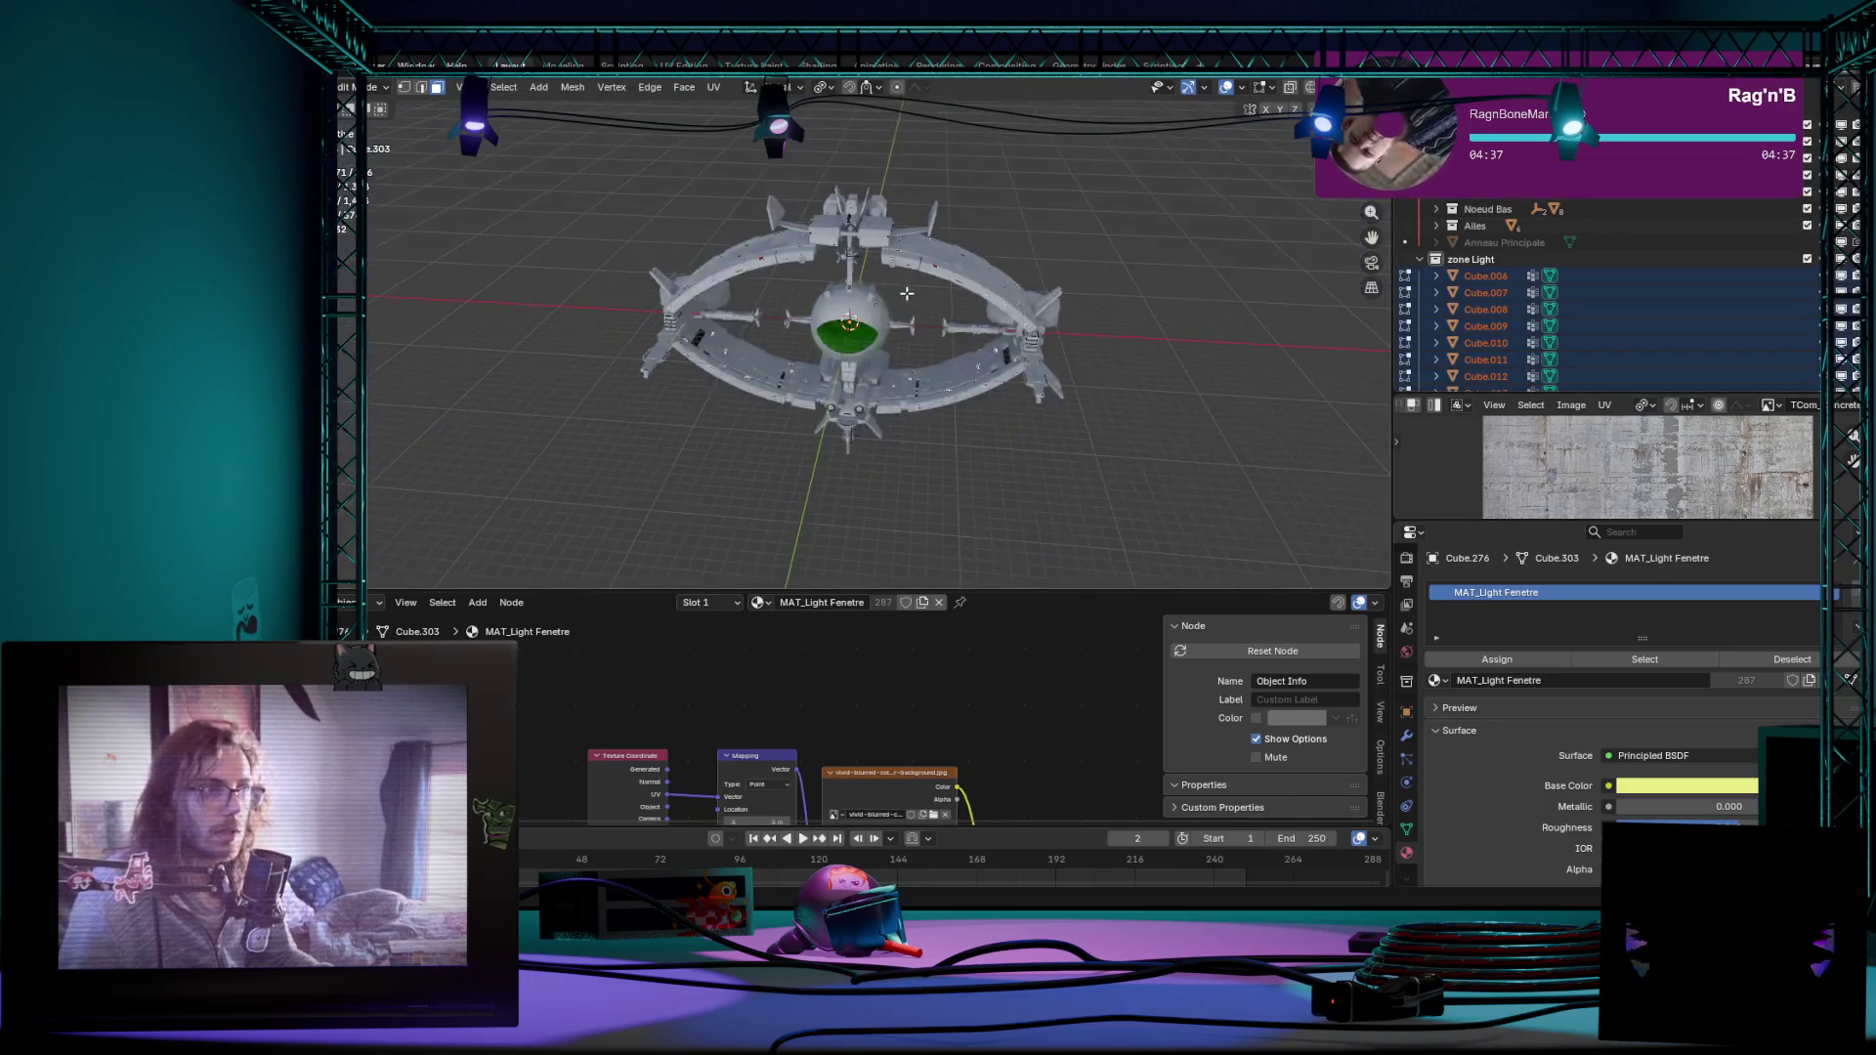
mouse_move(880, 338)
middle_mouse_down()
mouse_move(917, 287)
mouse_move(1040, 256)
middle_mouse_up()
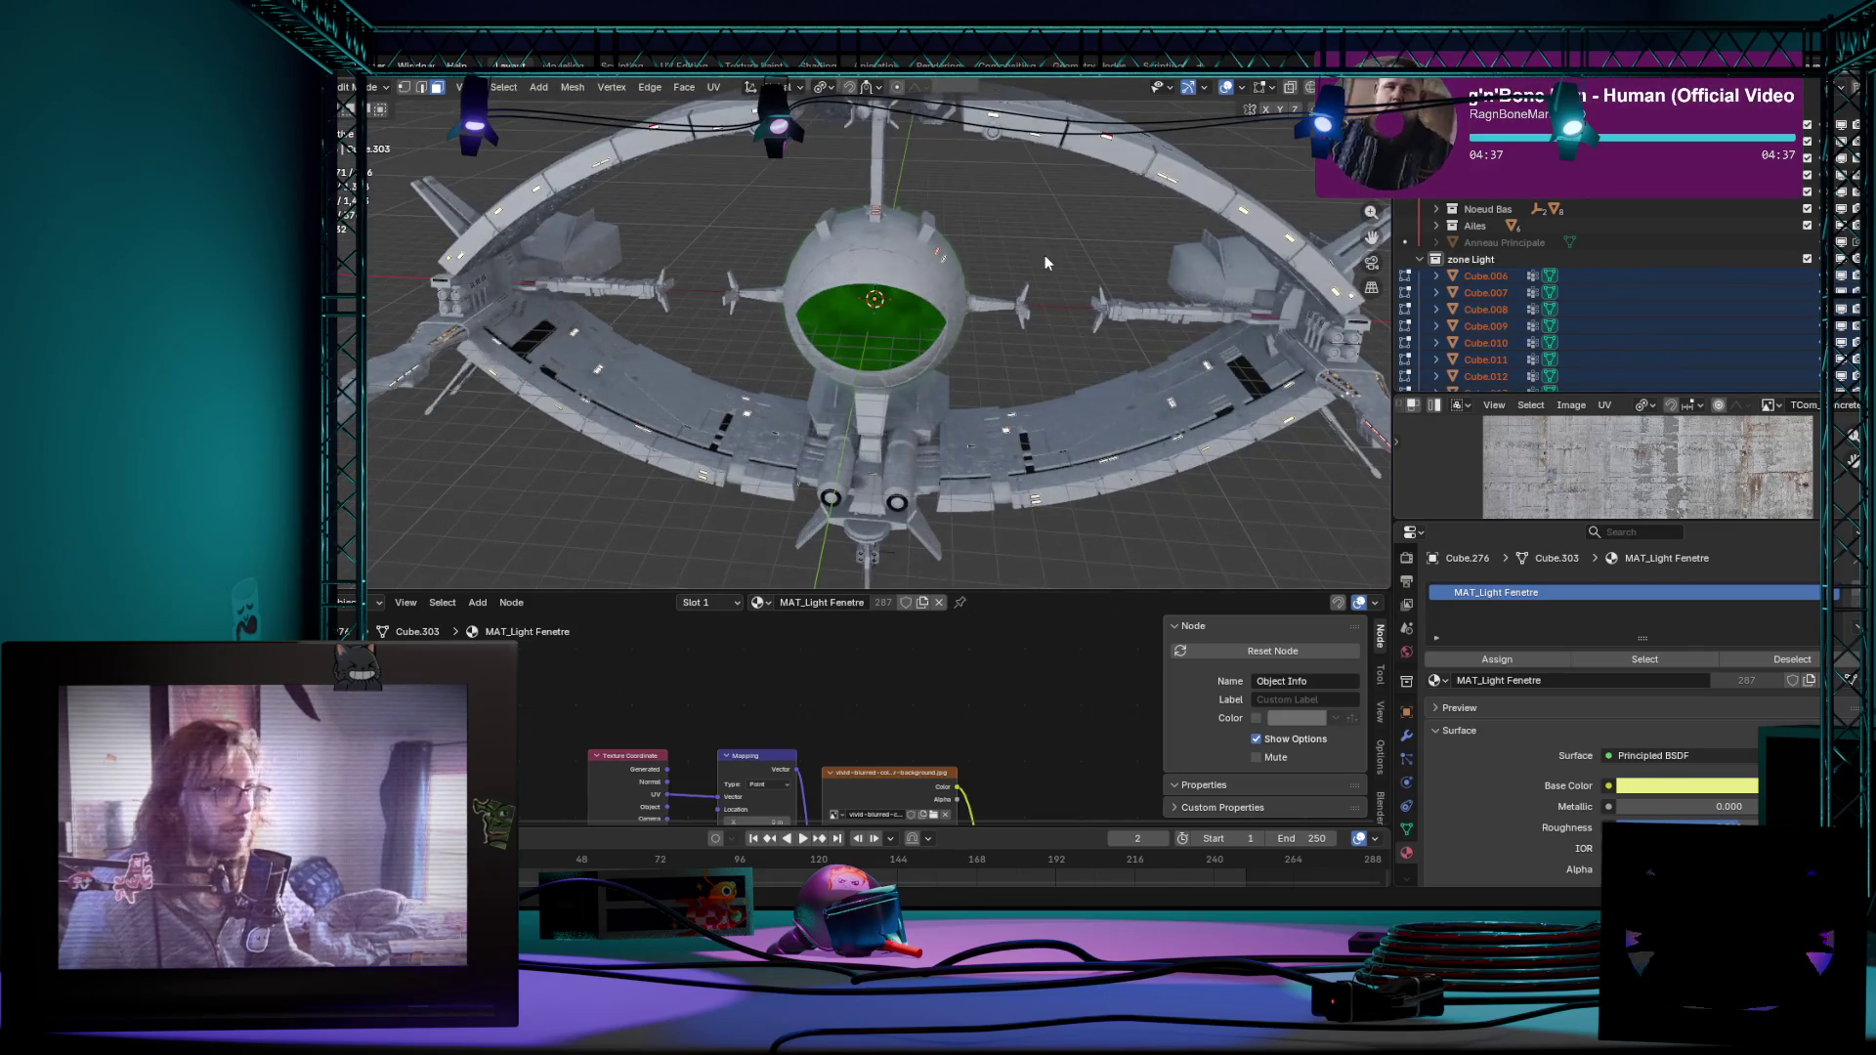
Step: Back in object mode, start moving the selected strips and cancel to leave them in place
key("Tab")
key("g")
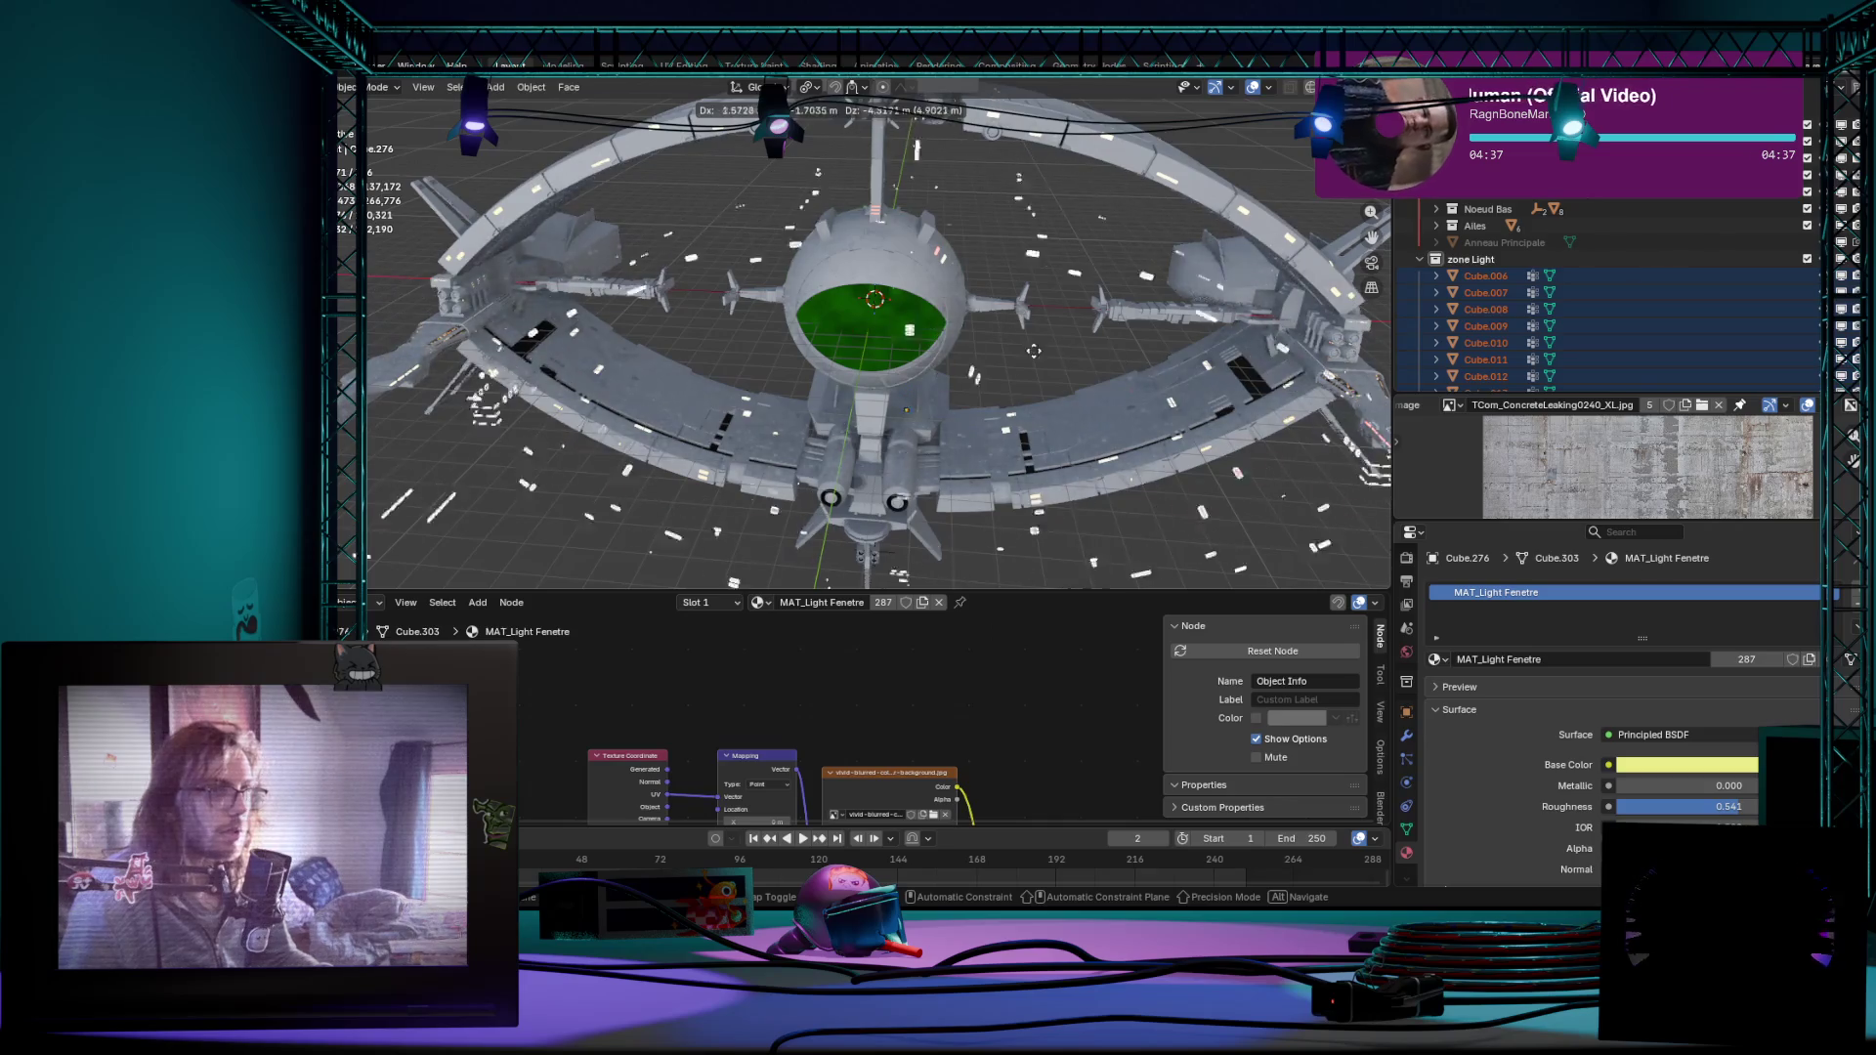
key("Escape")
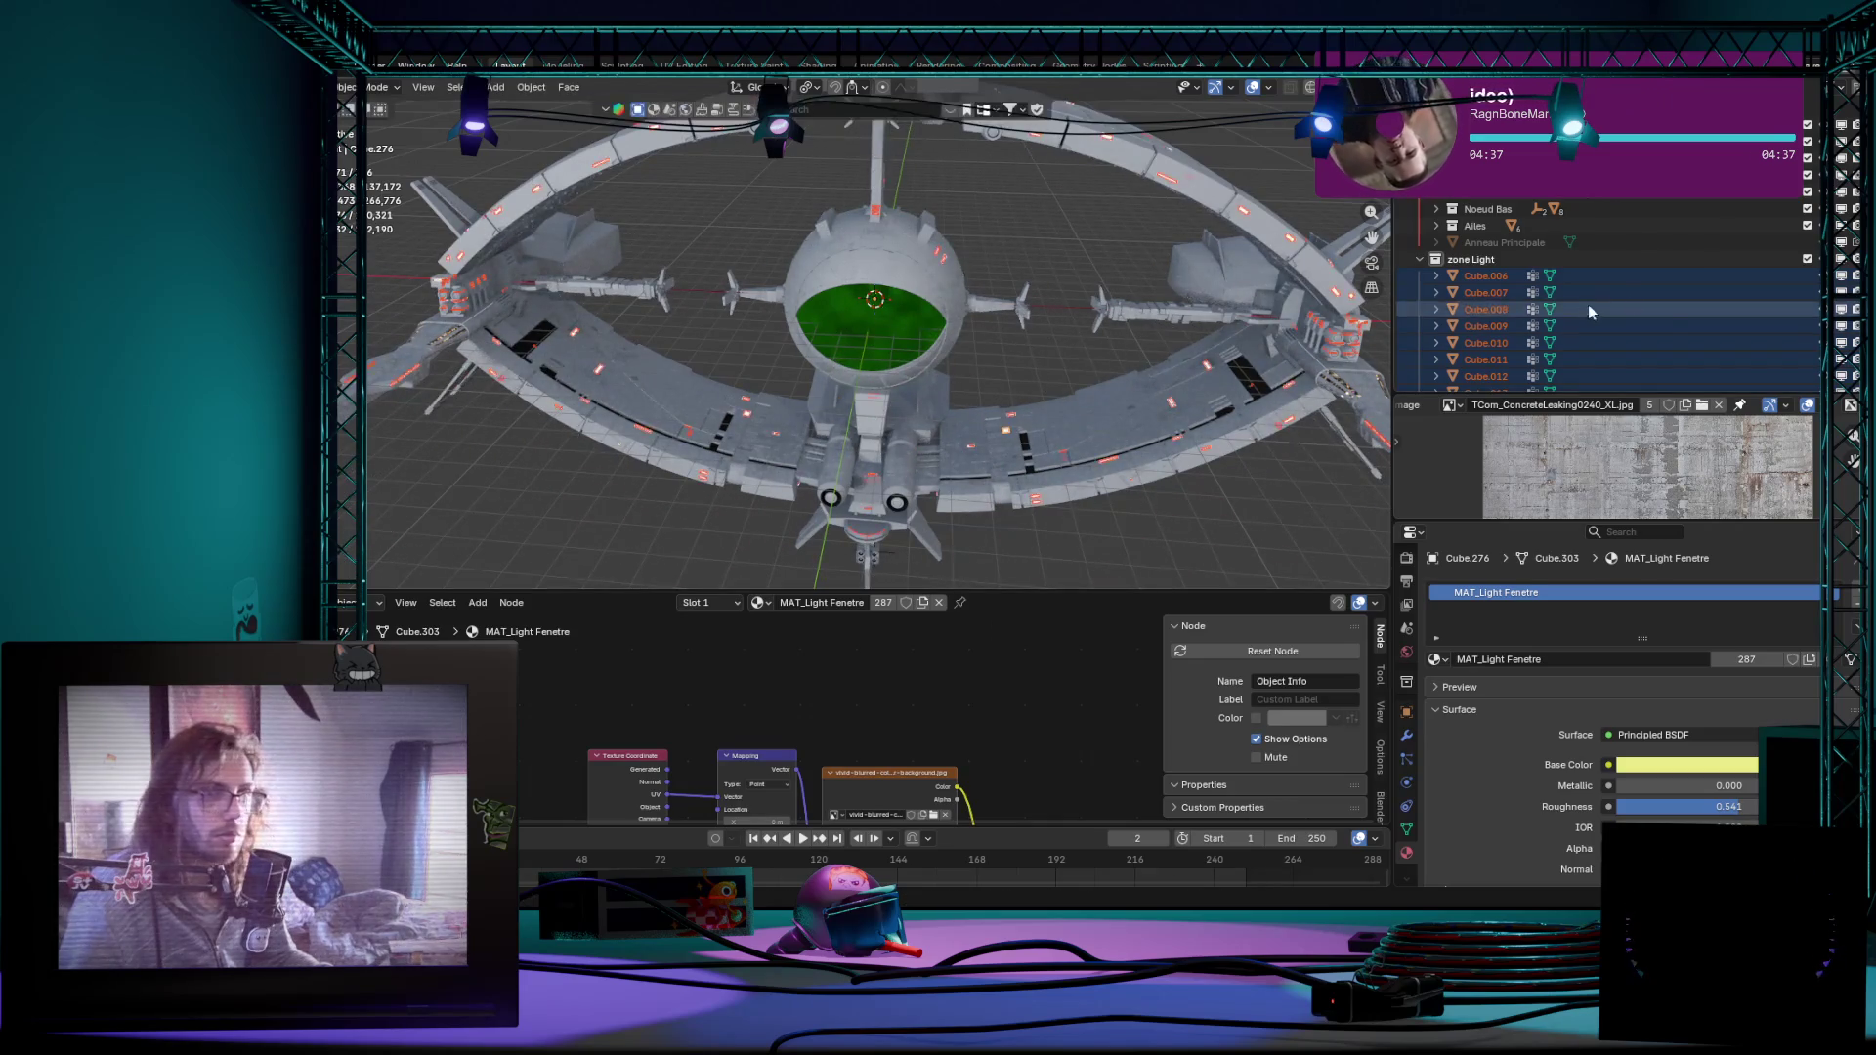
middle_click_drag(922, 283, 792, 286)
Step: Apply Object > Set Origin > Origin to Geometry to the selected strips and orbit to check them
left_click(531, 87)
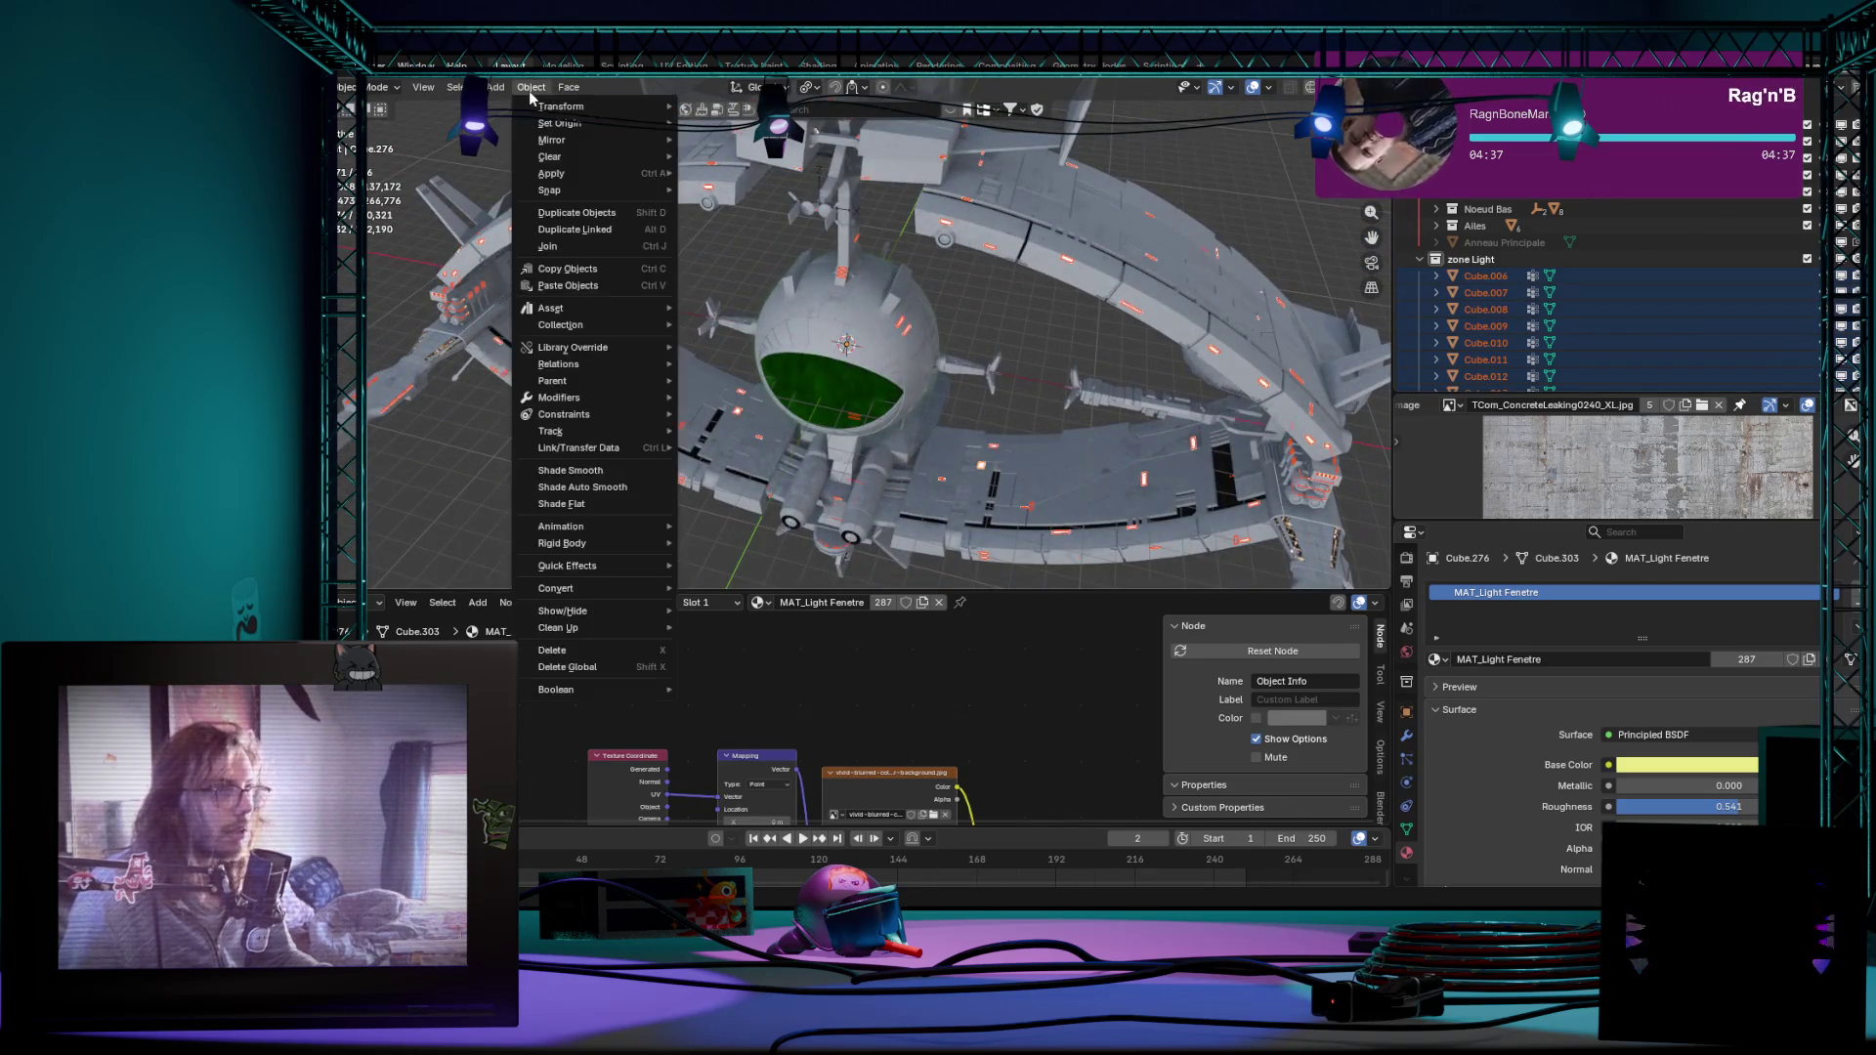
mouse_move(561, 123)
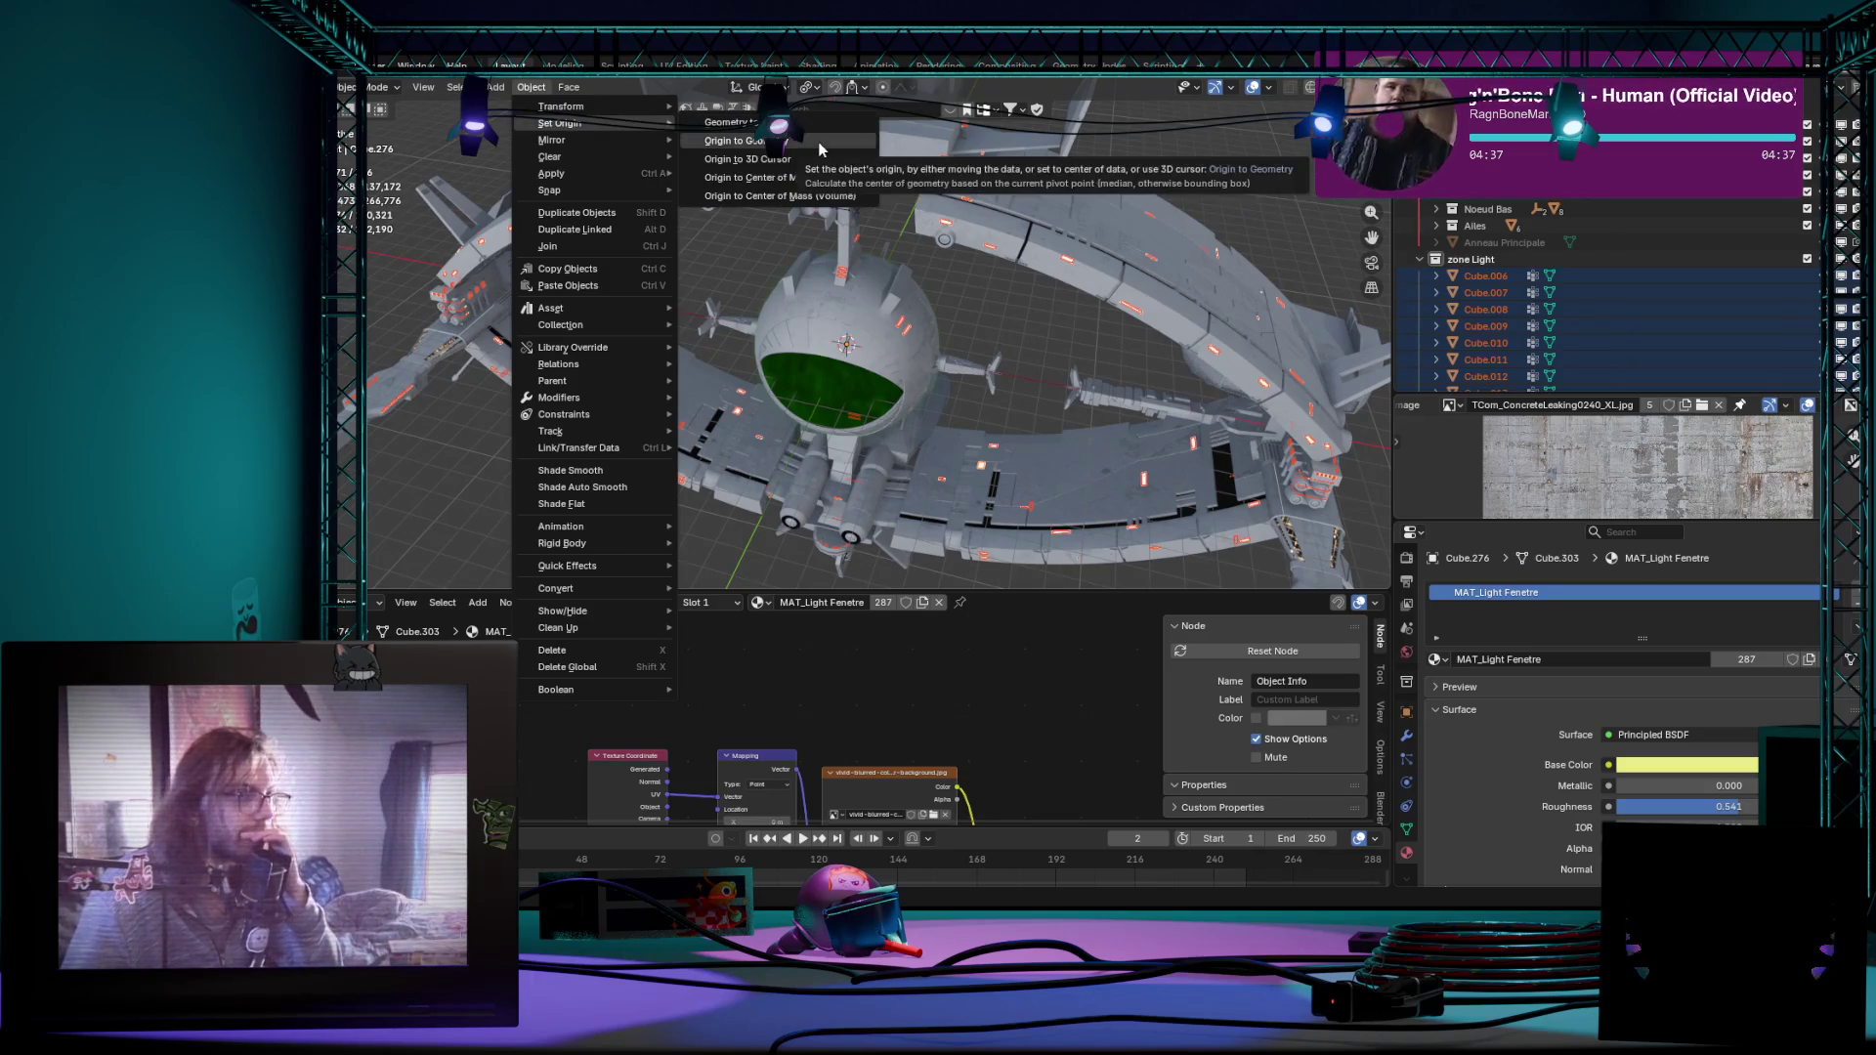
left_click(819, 142)
mouse_move(818, 142)
middle_mouse_down()
mouse_move(1042, 365)
mouse_move(1039, 295)
mouse_move(794, 323)
mouse_move(968, 291)
mouse_move(931, 324)
mouse_move(996, 301)
middle_mouse_up()
scroll(1039, 295, "up", 3)
scroll(969, 292, "down", 5)
scroll(933, 323, "down", 3)
scroll(946, 321, "up", 4)
scroll(1625, 322, "down", 20)
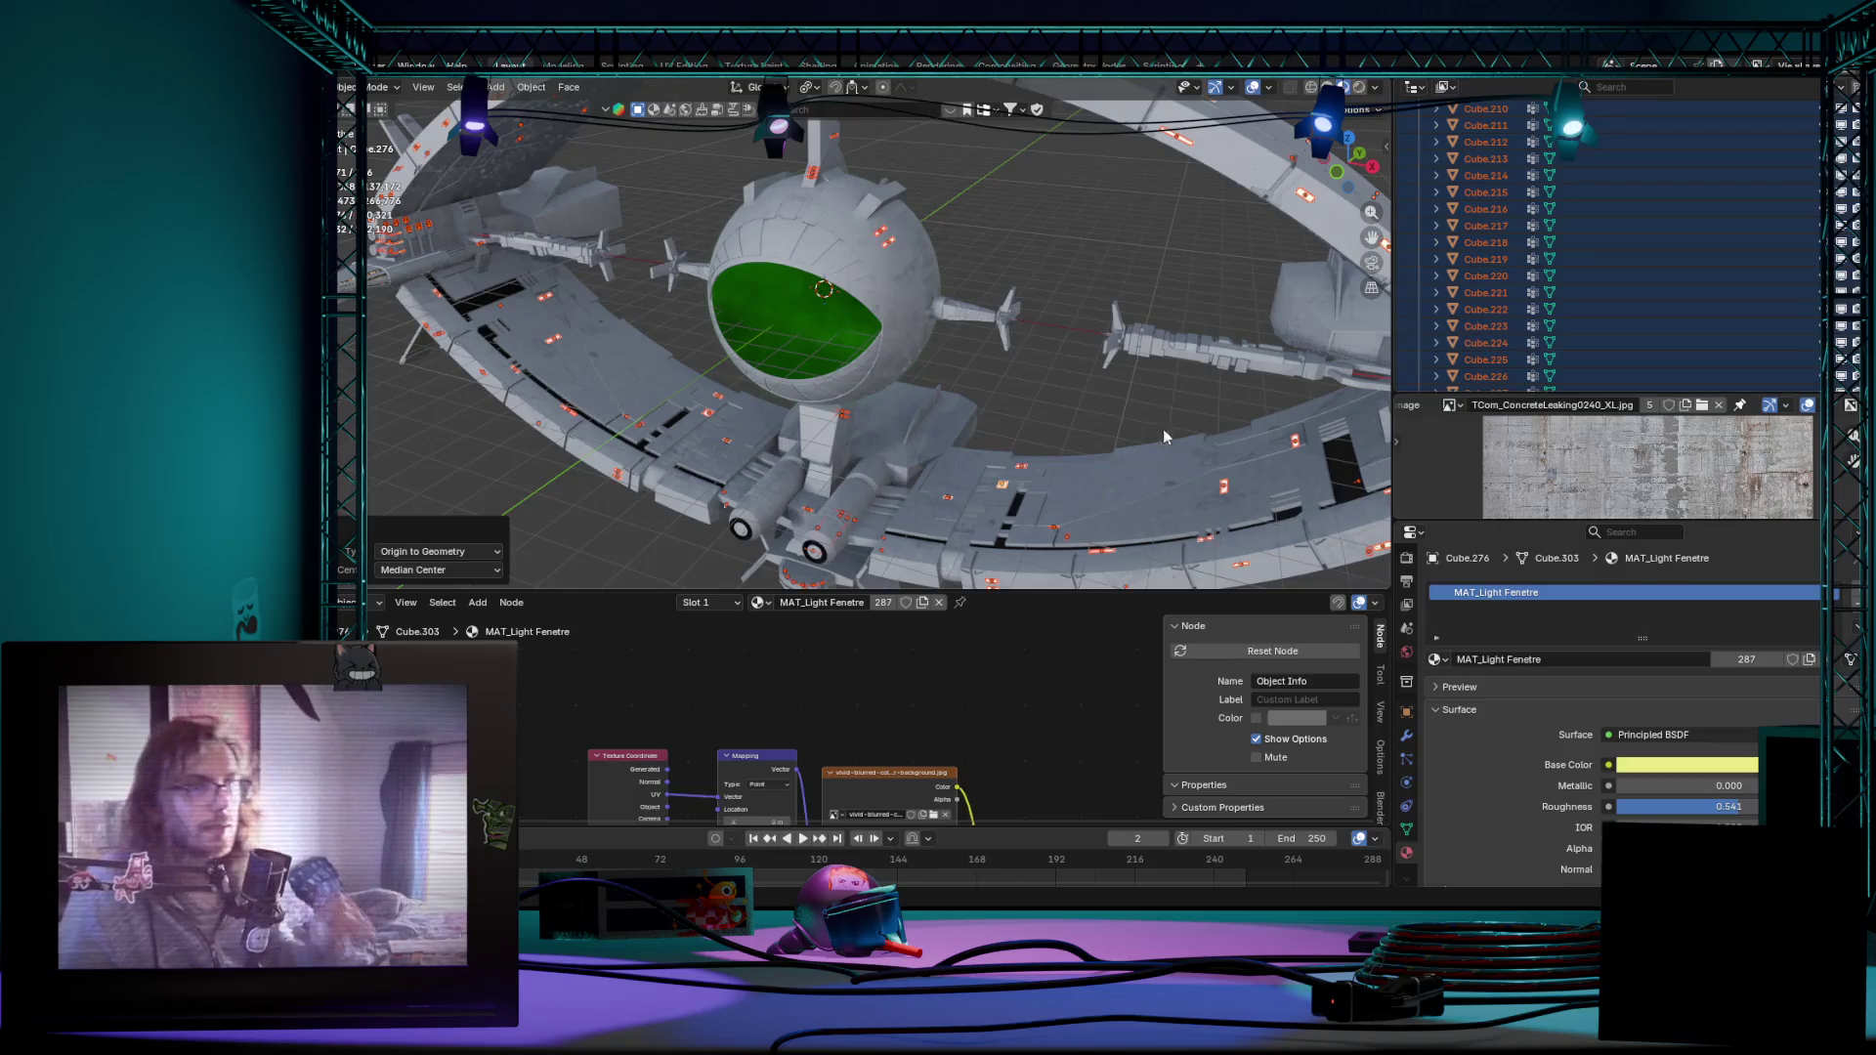
middle_click_drag(1162, 429, 1115, 411)
scroll(1755, 316, "up", 10)
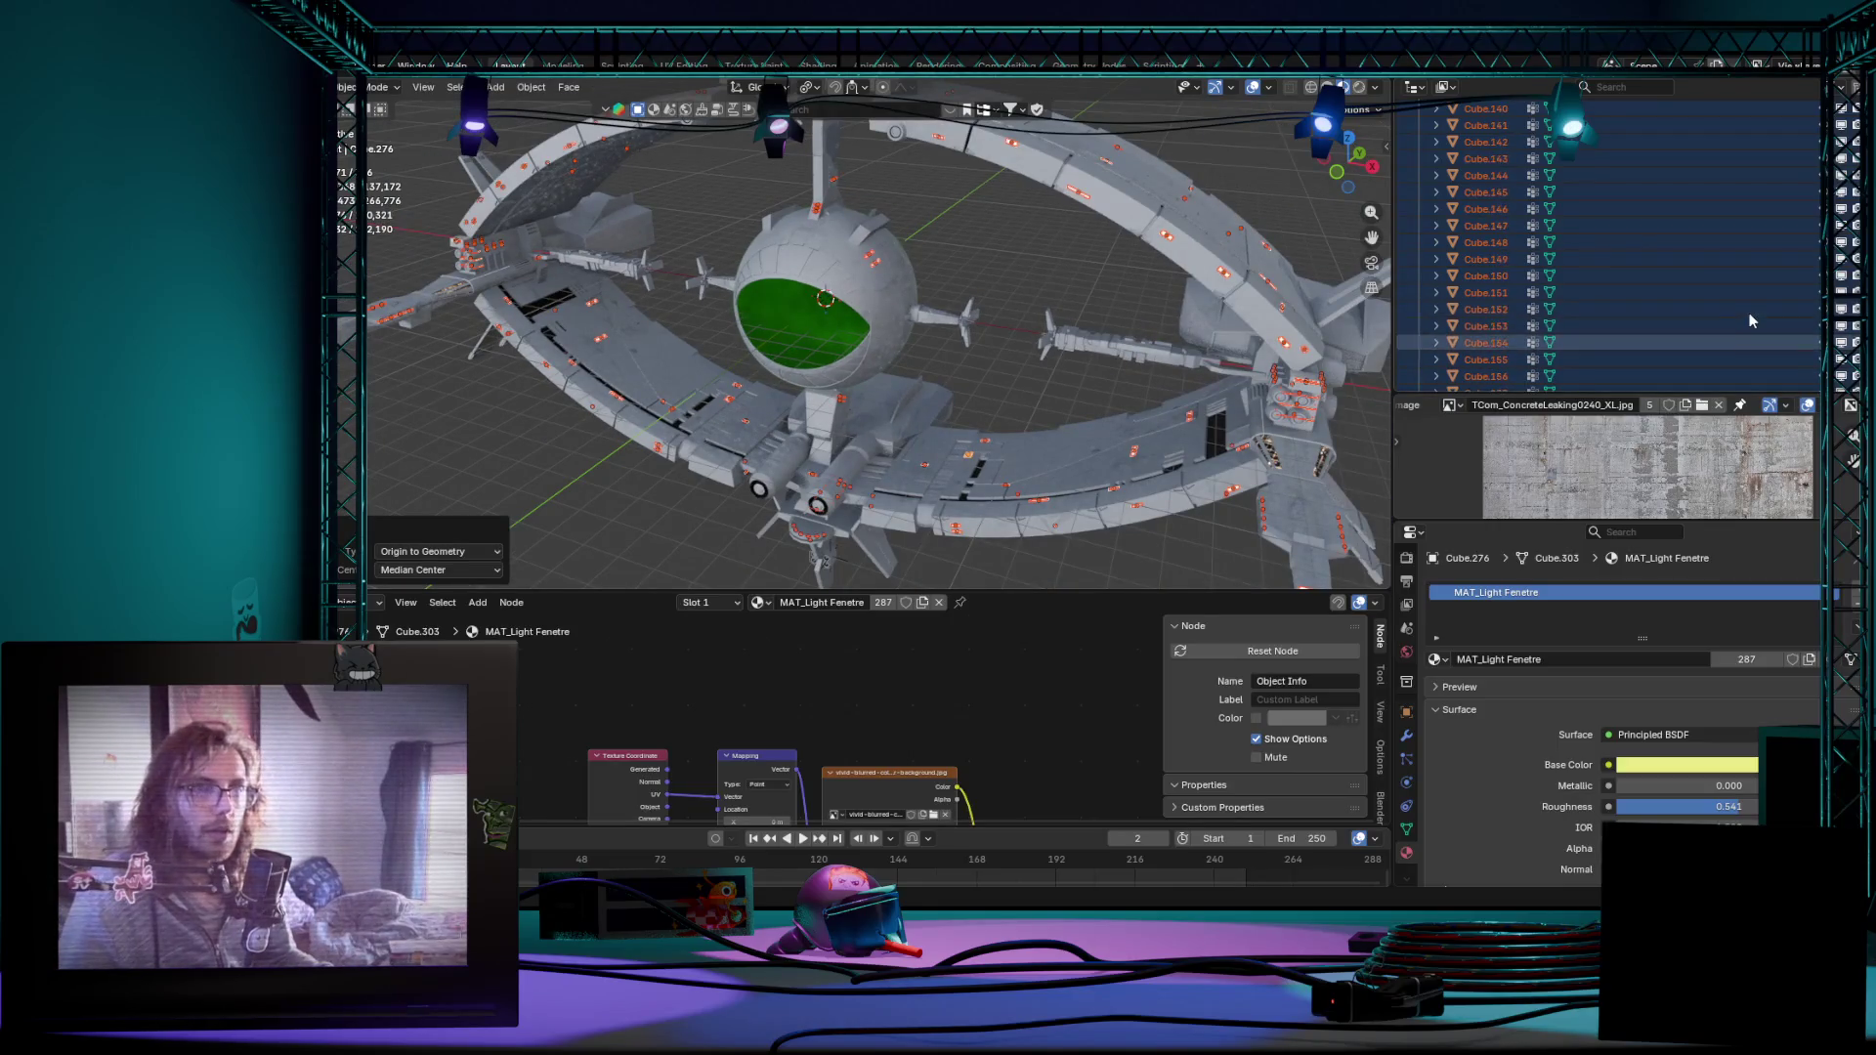
scroll(1754, 297, "up", 3)
scroll(1731, 303, "up", 3)
scroll(1730, 302, "up", 2)
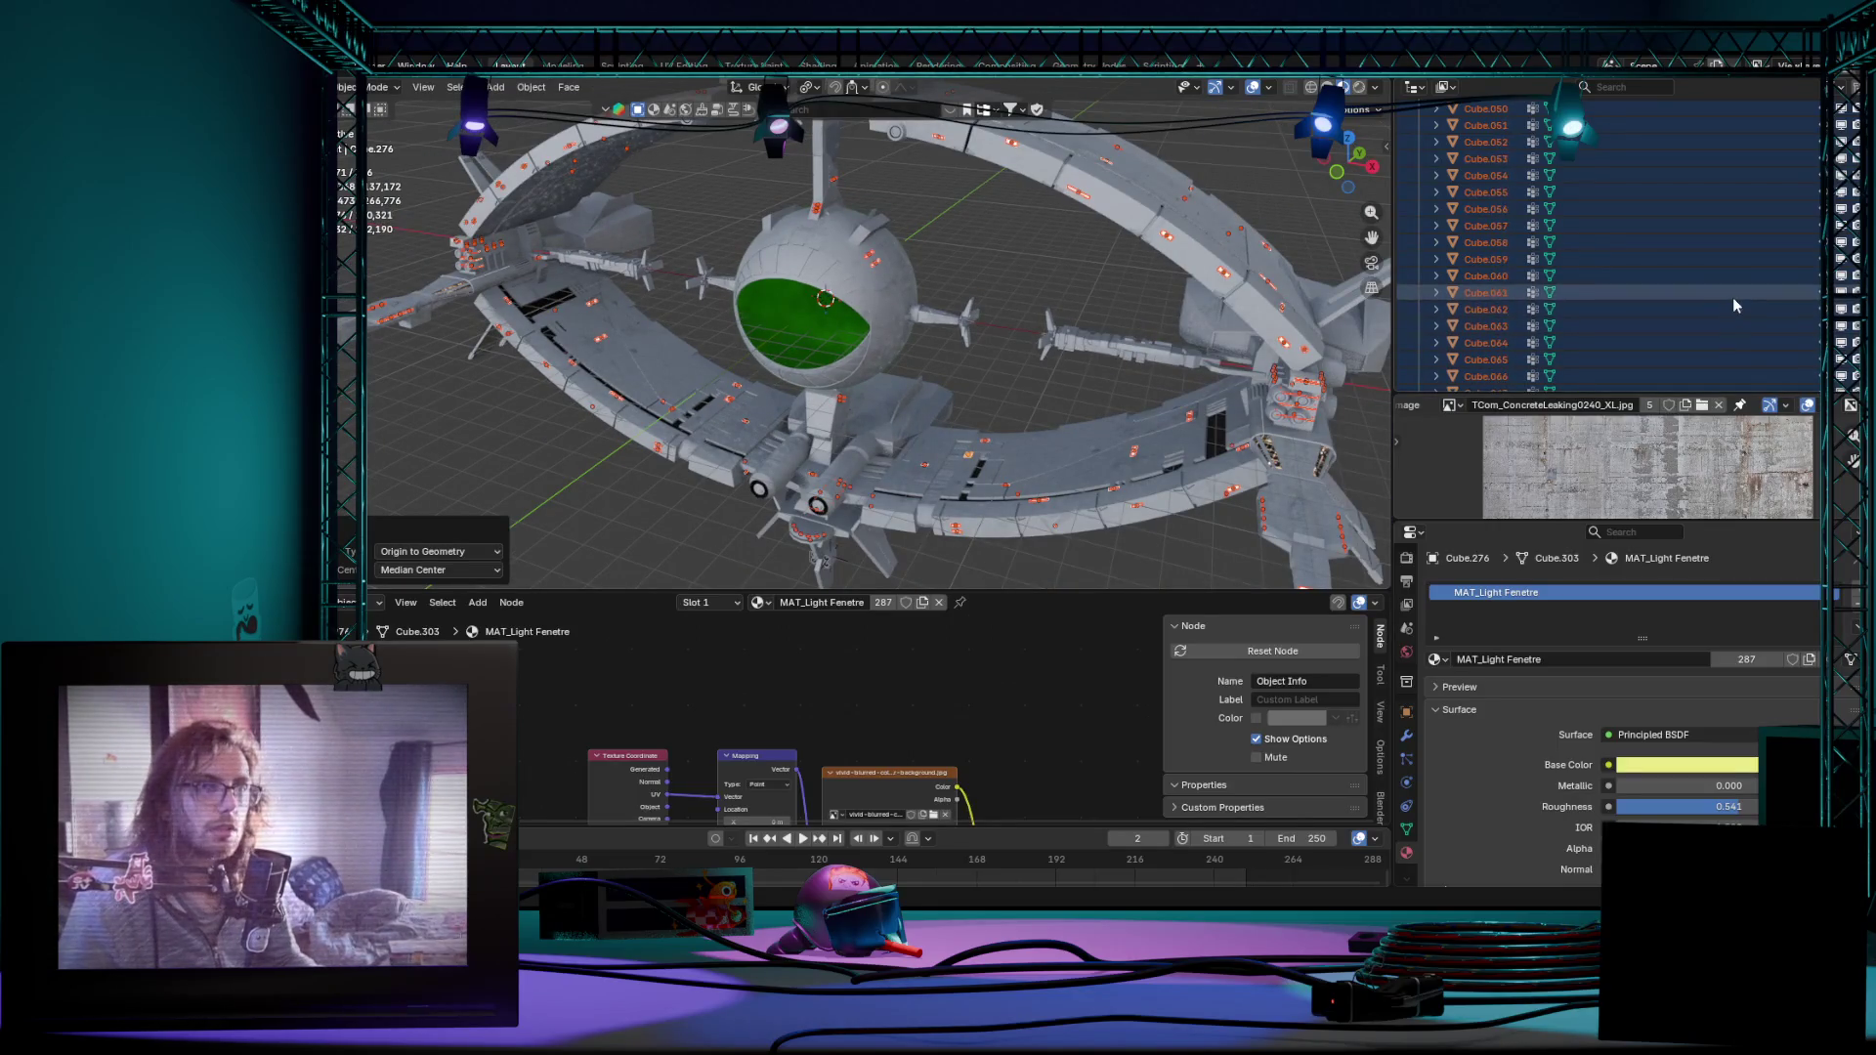
scroll(1733, 298, "up", 2)
scroll(1733, 298, "up", 5)
Step: Deselect the strips and inspect the Ailes Inf and Ailes Sup rings one at a time
left_click(962, 319)
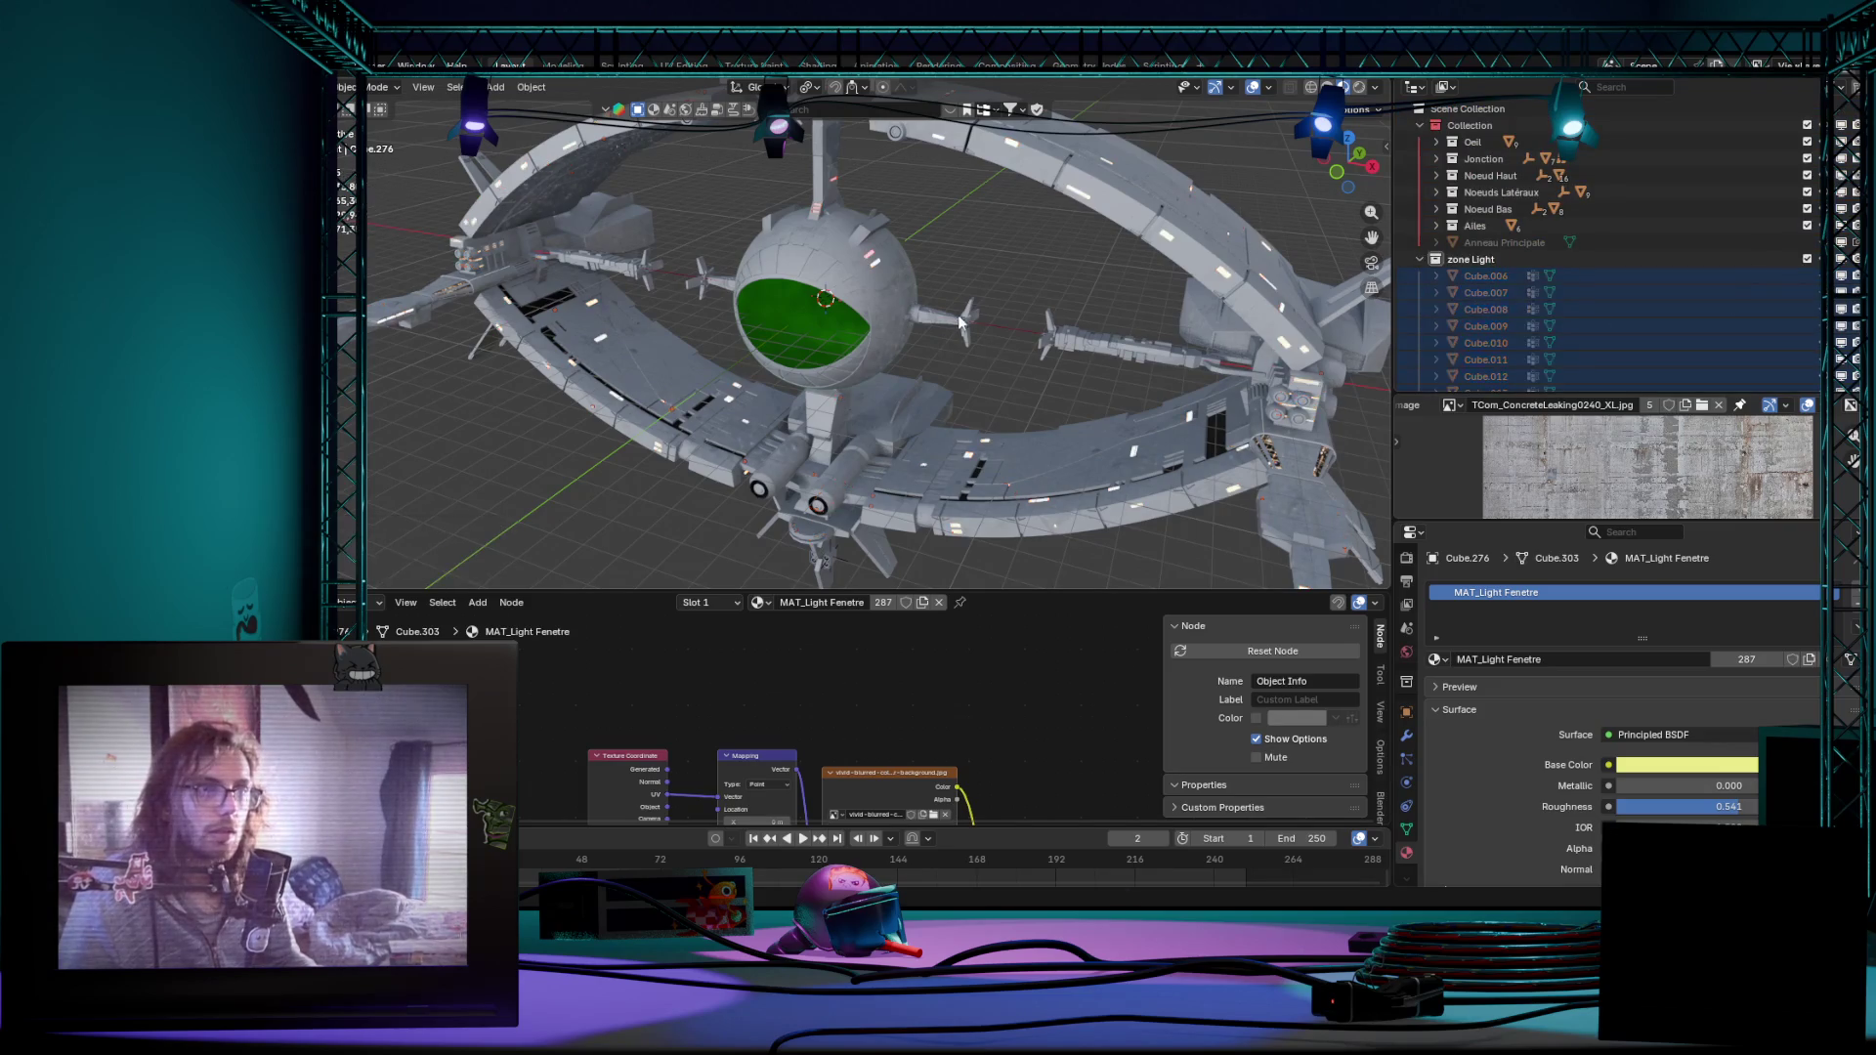
middle_click_drag(966, 326, 940, 360)
left_click(1028, 444)
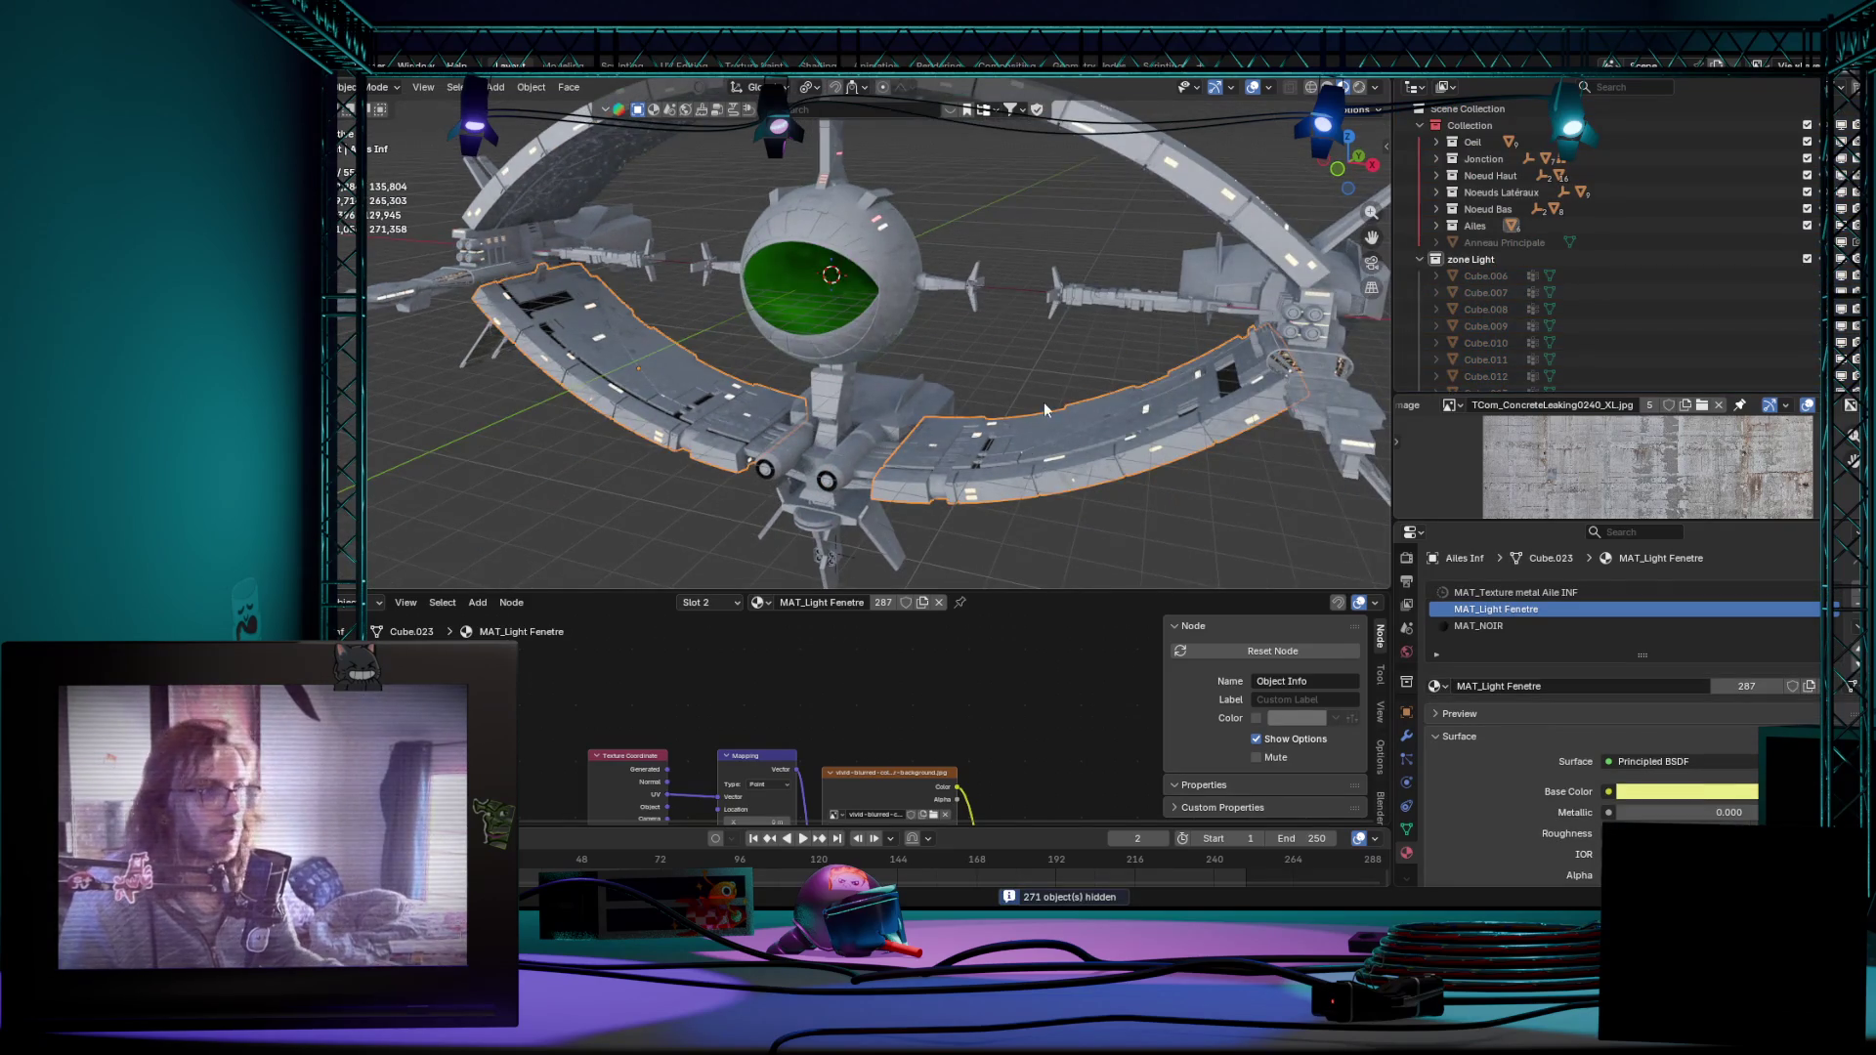
middle_click_drag(1028, 443, 971, 406)
left_click(1025, 278)
middle_click_drag(1026, 279, 786, 334)
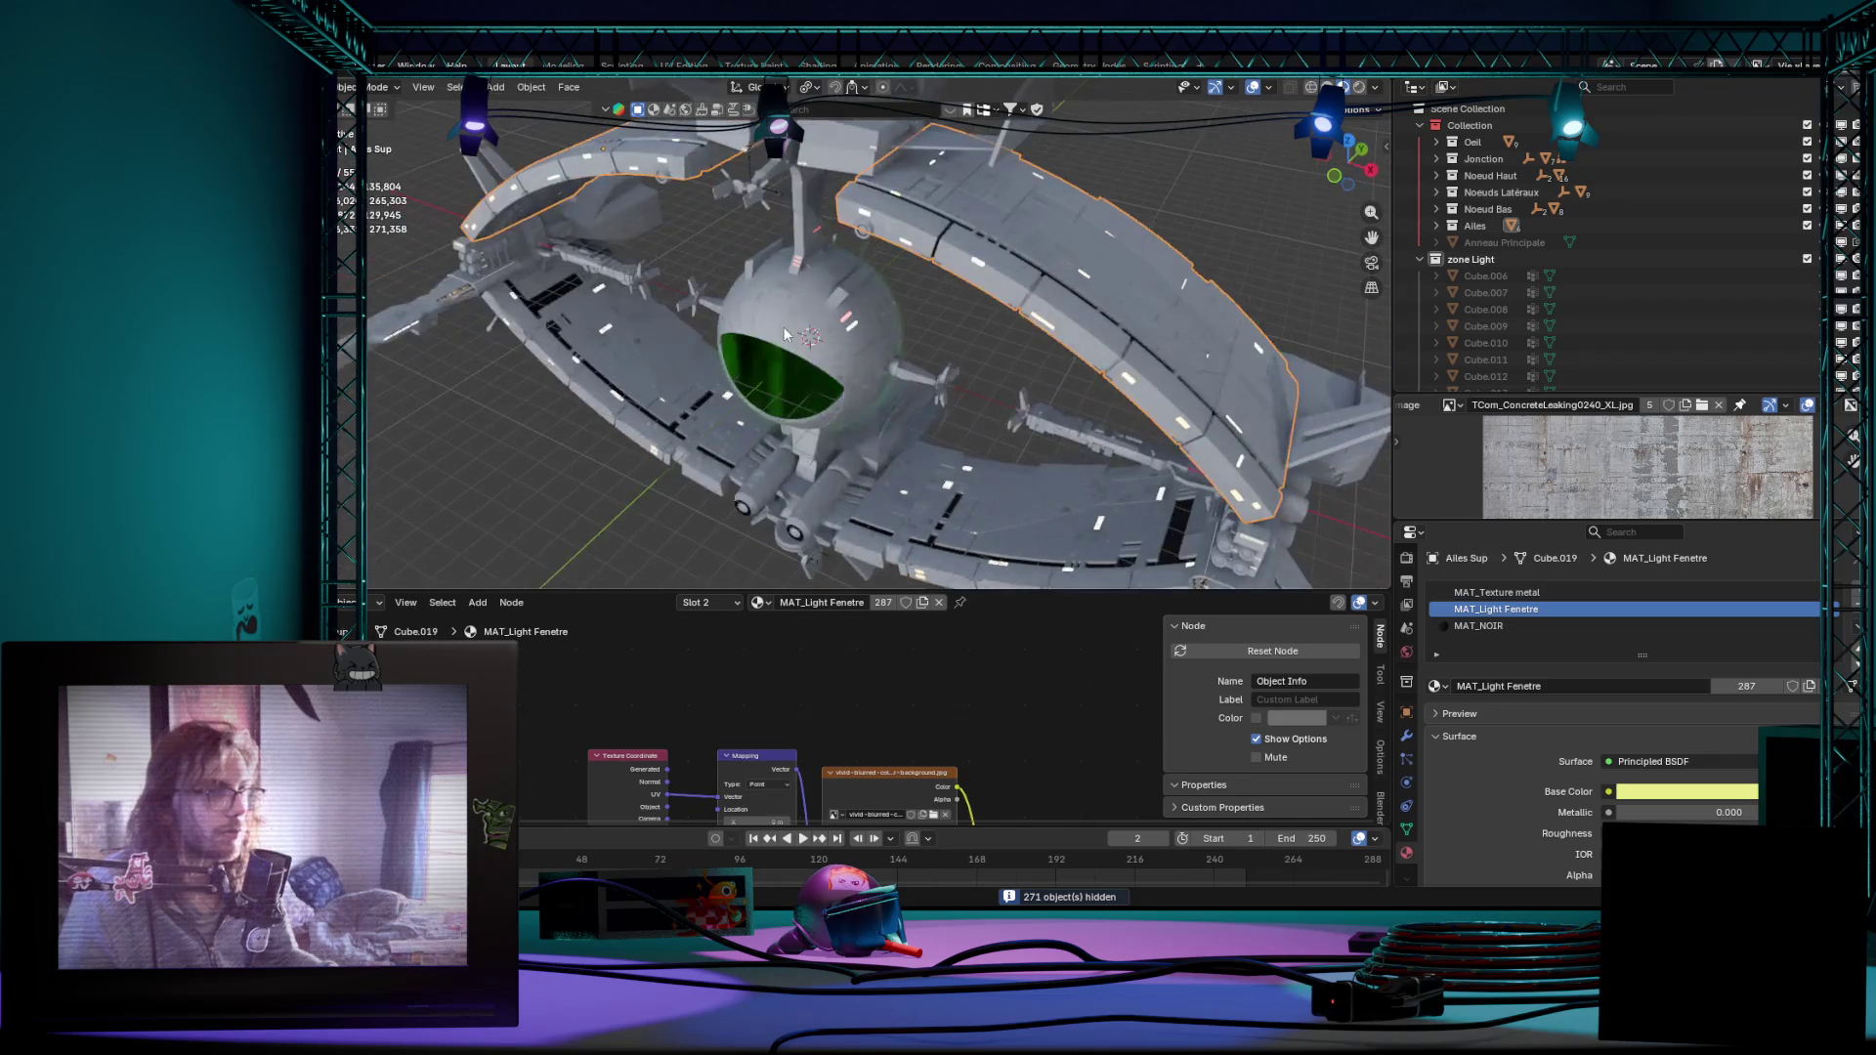
left_click(980, 522)
mouse_move(587, 404)
middle_mouse_down()
mouse_move(741, 310)
mouse_move(569, 371)
mouse_move(633, 393)
mouse_move(765, 378)
mouse_move(806, 469)
mouse_move(836, 425)
middle_mouse_up()
Step: Select every station part with A and enter Edit Mode on them together
key("a")
scroll(1734, 347, "down", 1)
scroll(1704, 321, "up", 1)
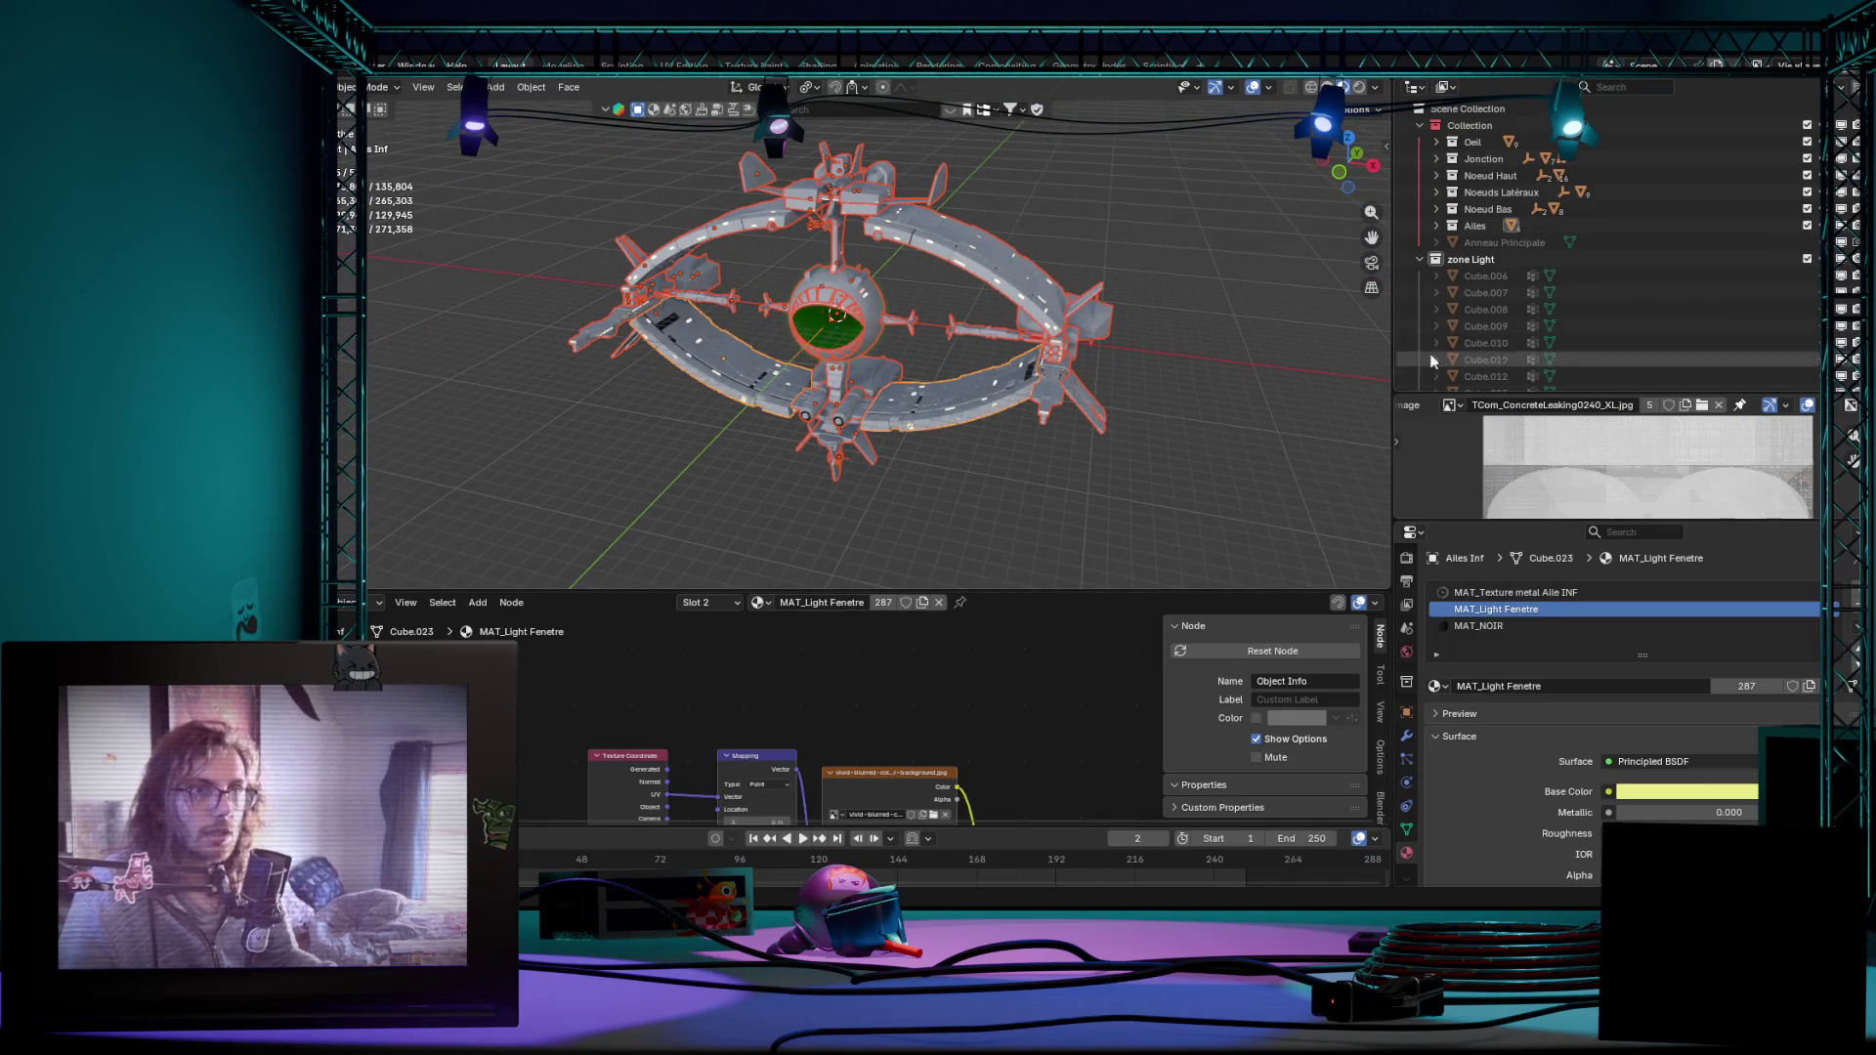
key("Tab")
scroll(828, 479, "up", 5)
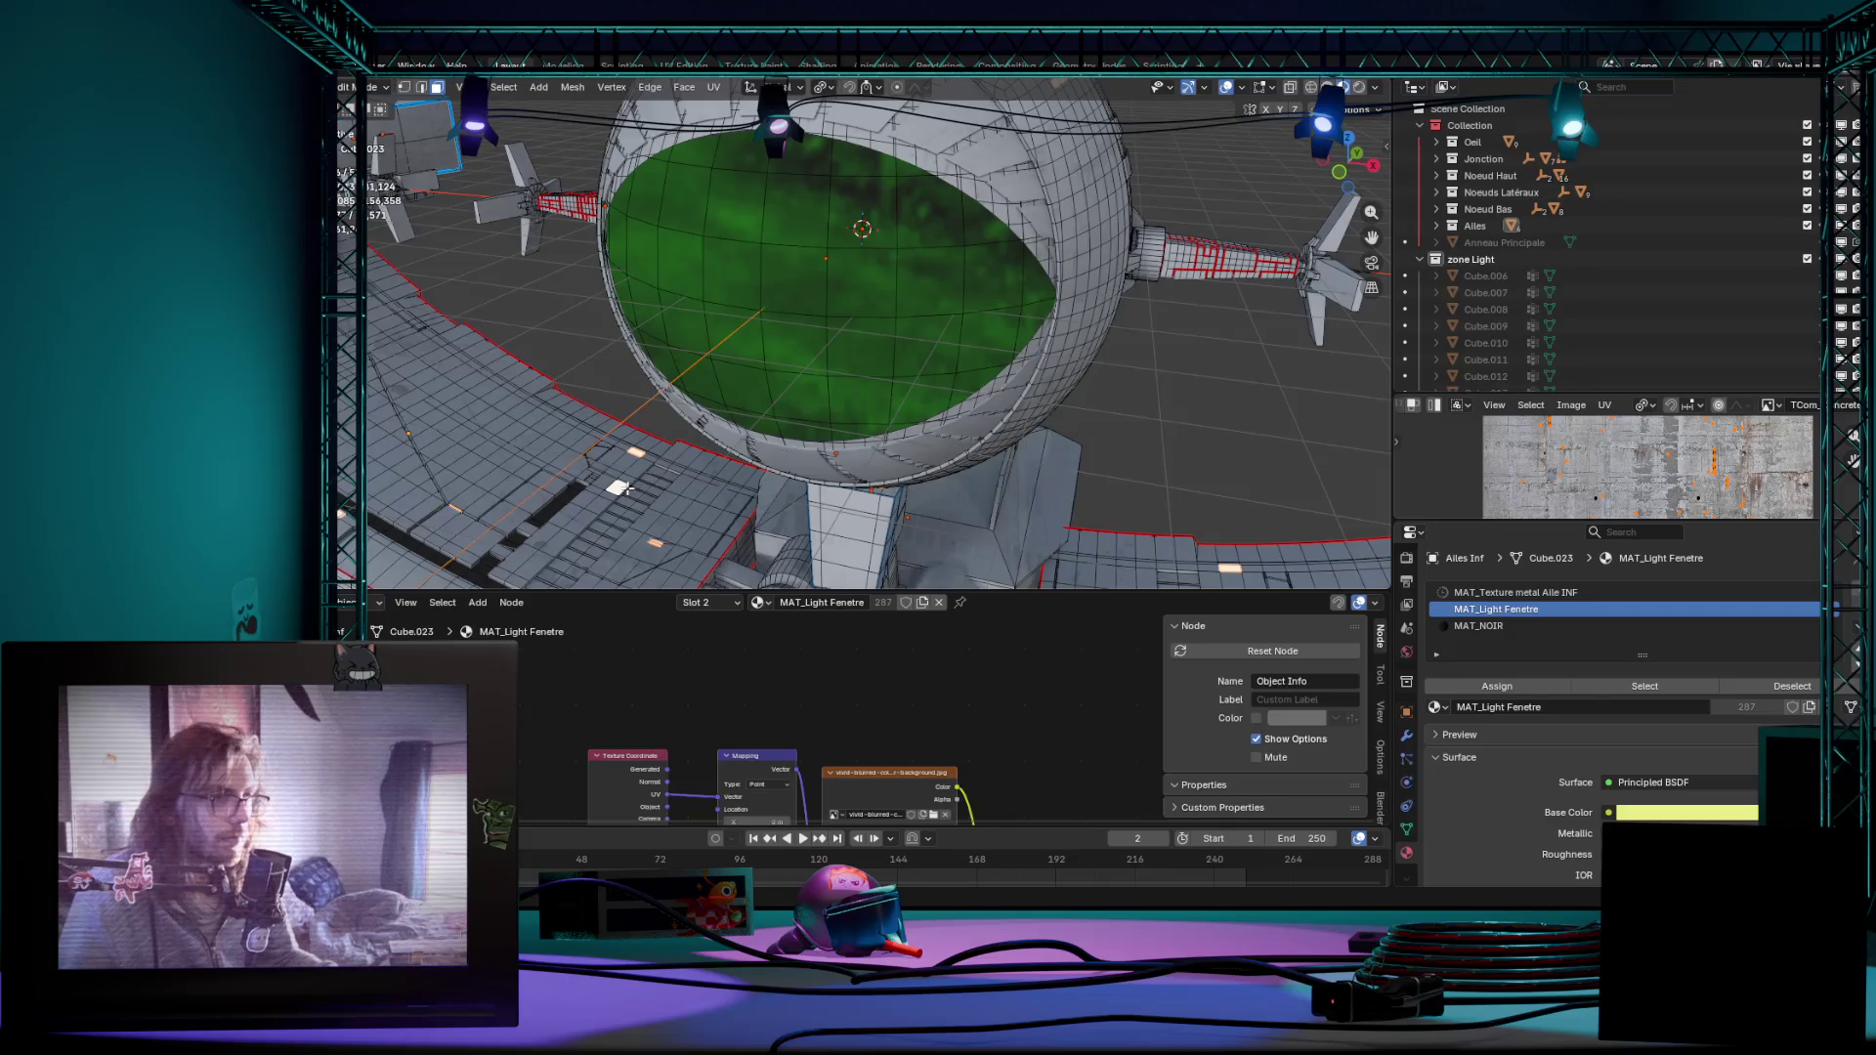
Step: Select all faces sharing the MAT_Light Fenetre material via Select Similar > Material
left_click(502, 88)
key("shift+g")
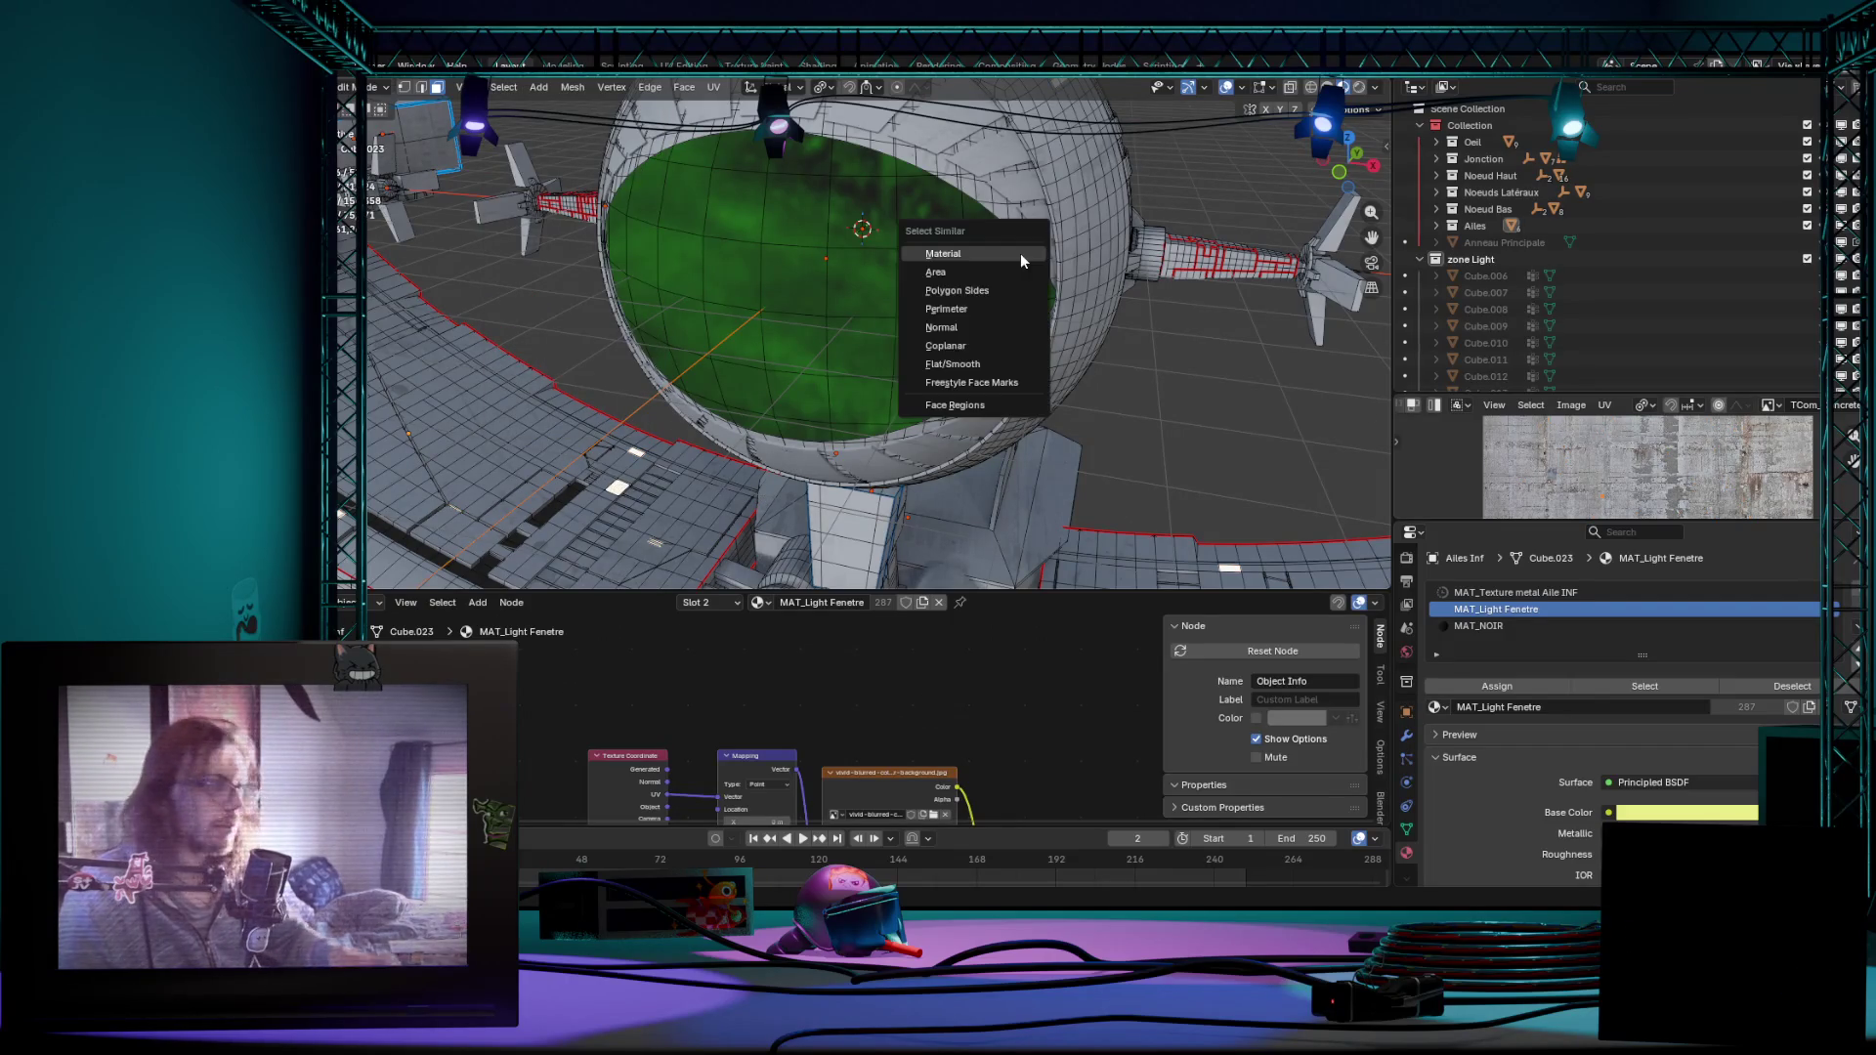
left_click(942, 254)
scroll(974, 323, "down", 5)
scroll(982, 352, "up", 3)
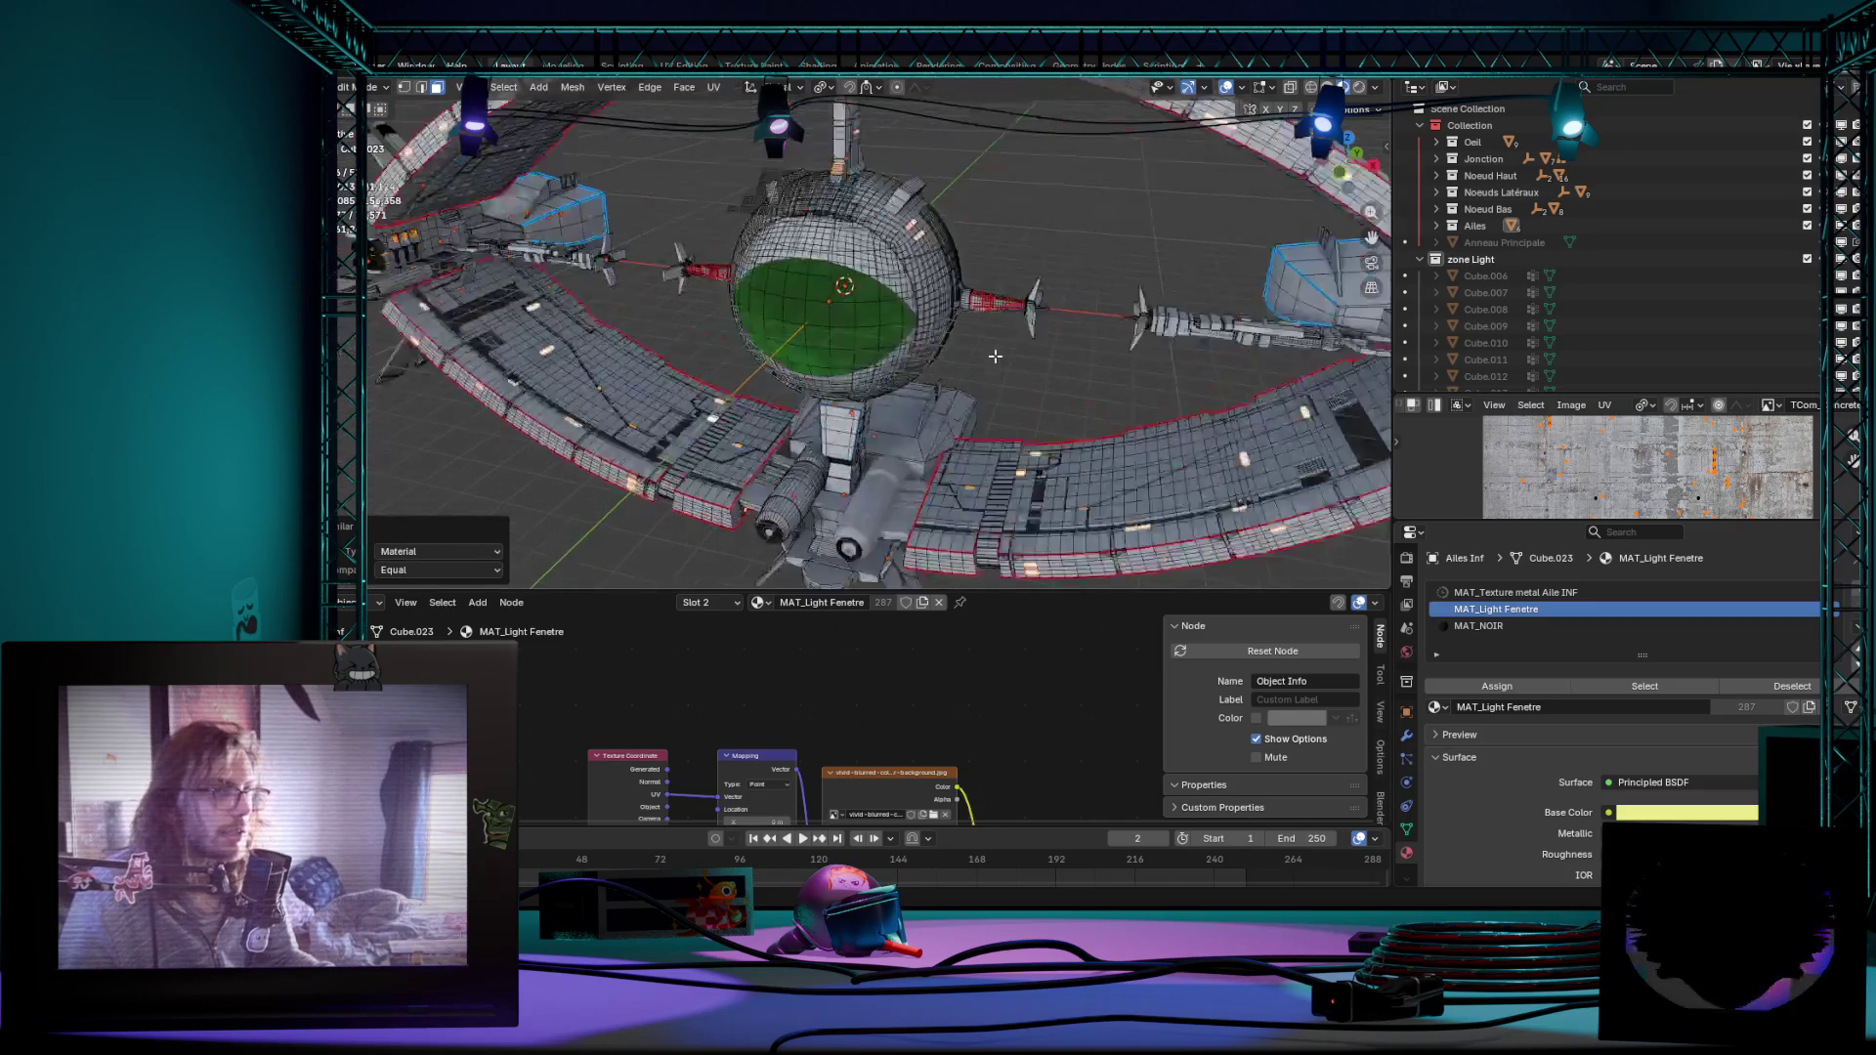
Step: Delete those window faces, return to object mode and bring up the zone Light collection's options
key("x")
left_click(961, 395)
key("Tab")
scroll(967, 367, "down", 3)
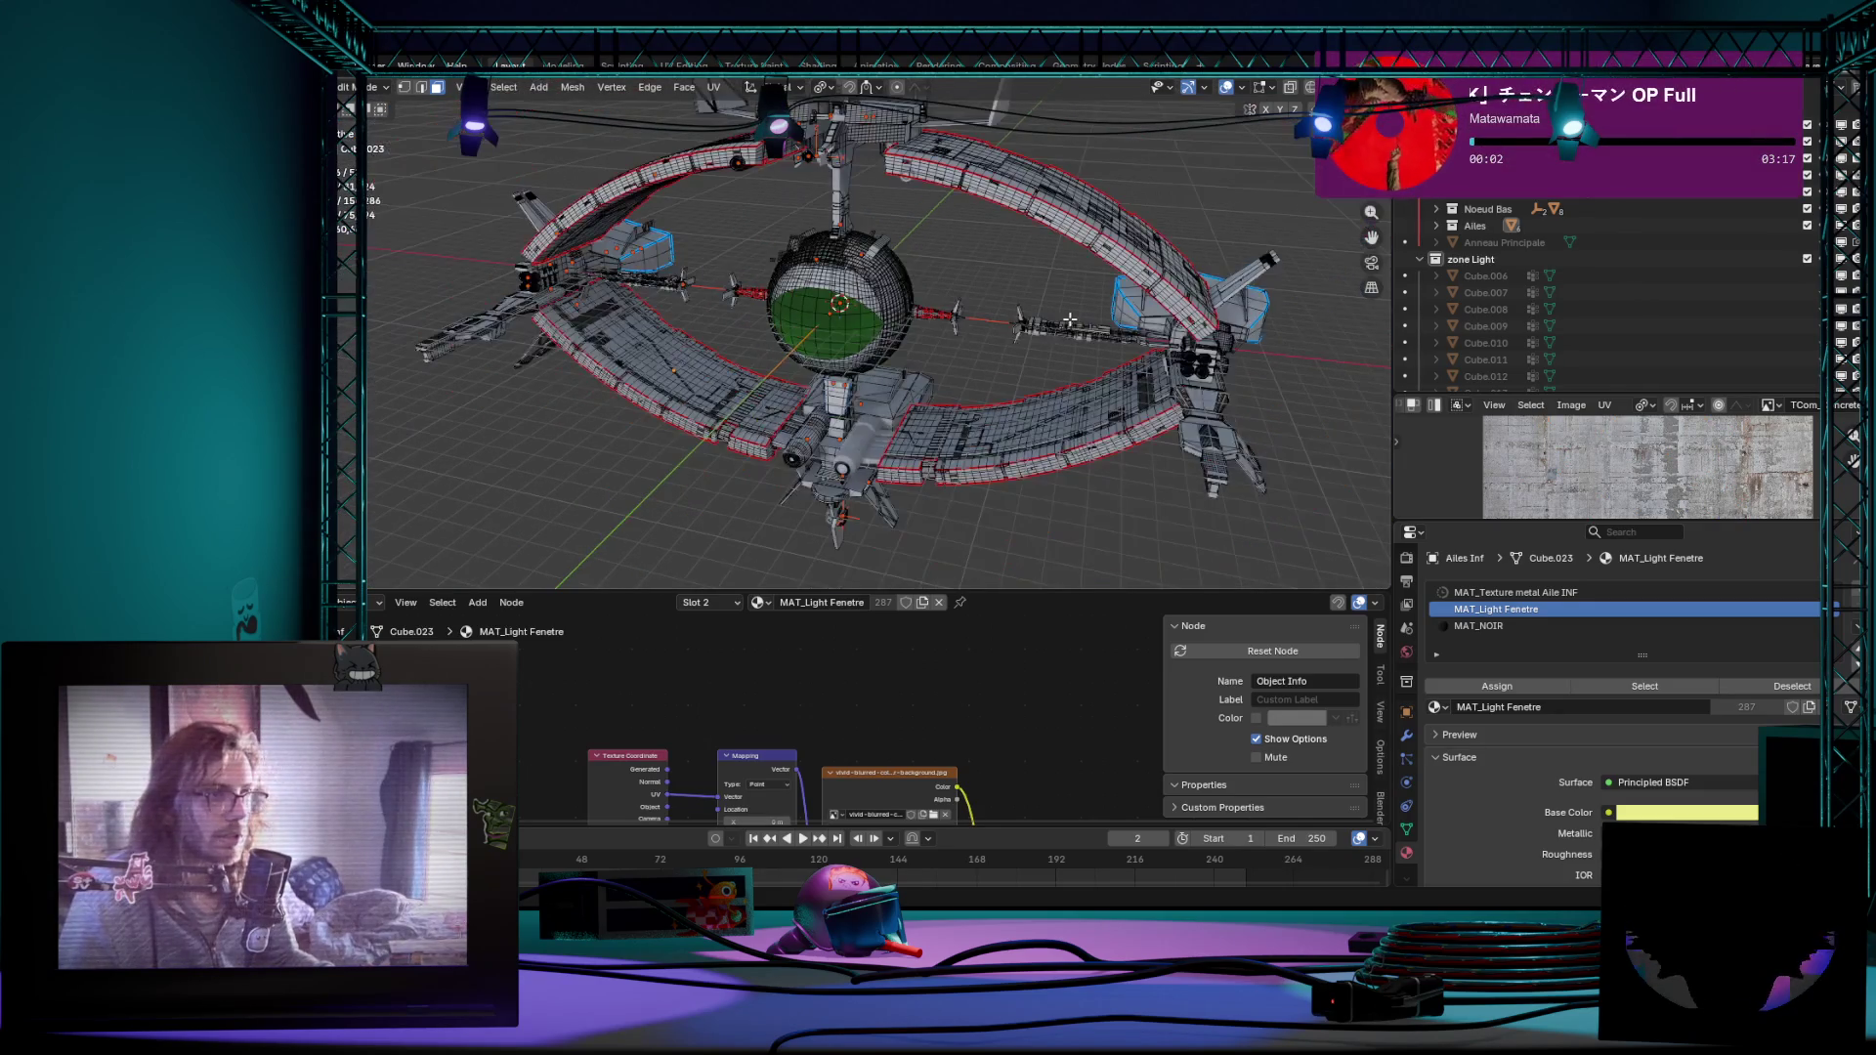
scroll(968, 367, "up", 2)
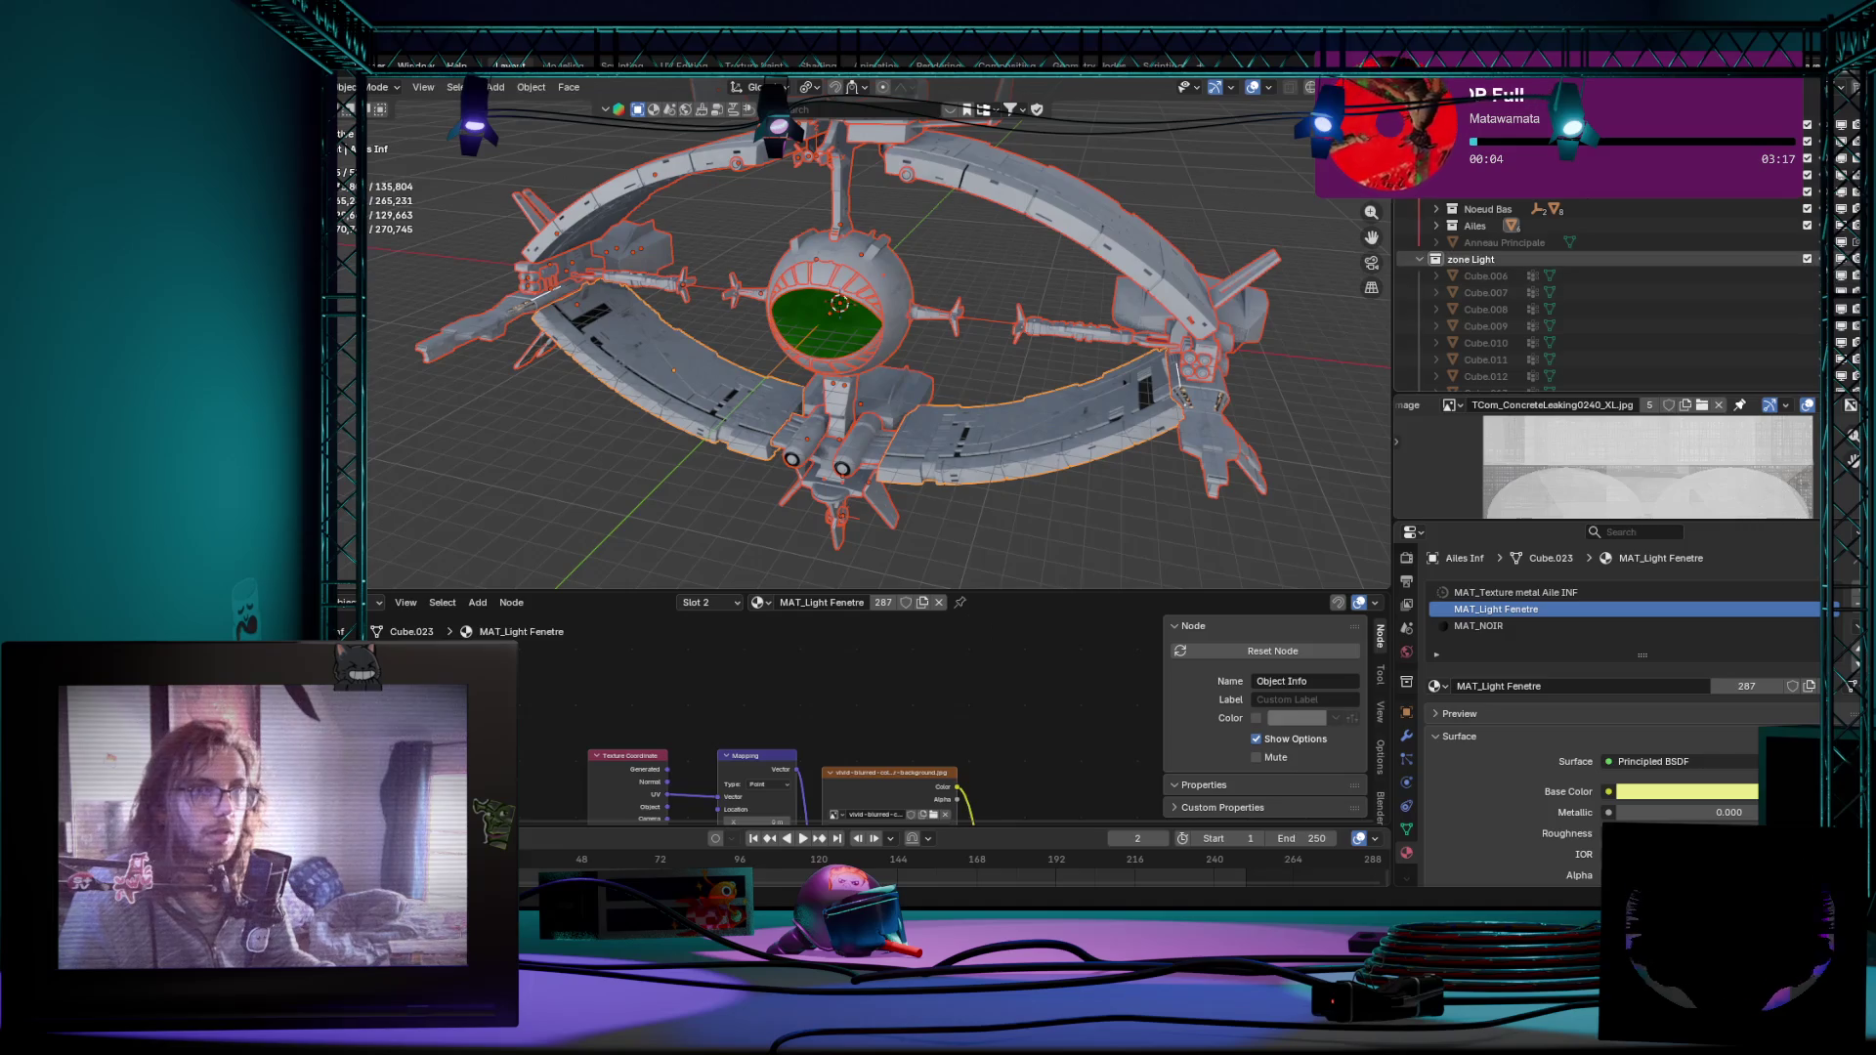
right_click(1652, 260)
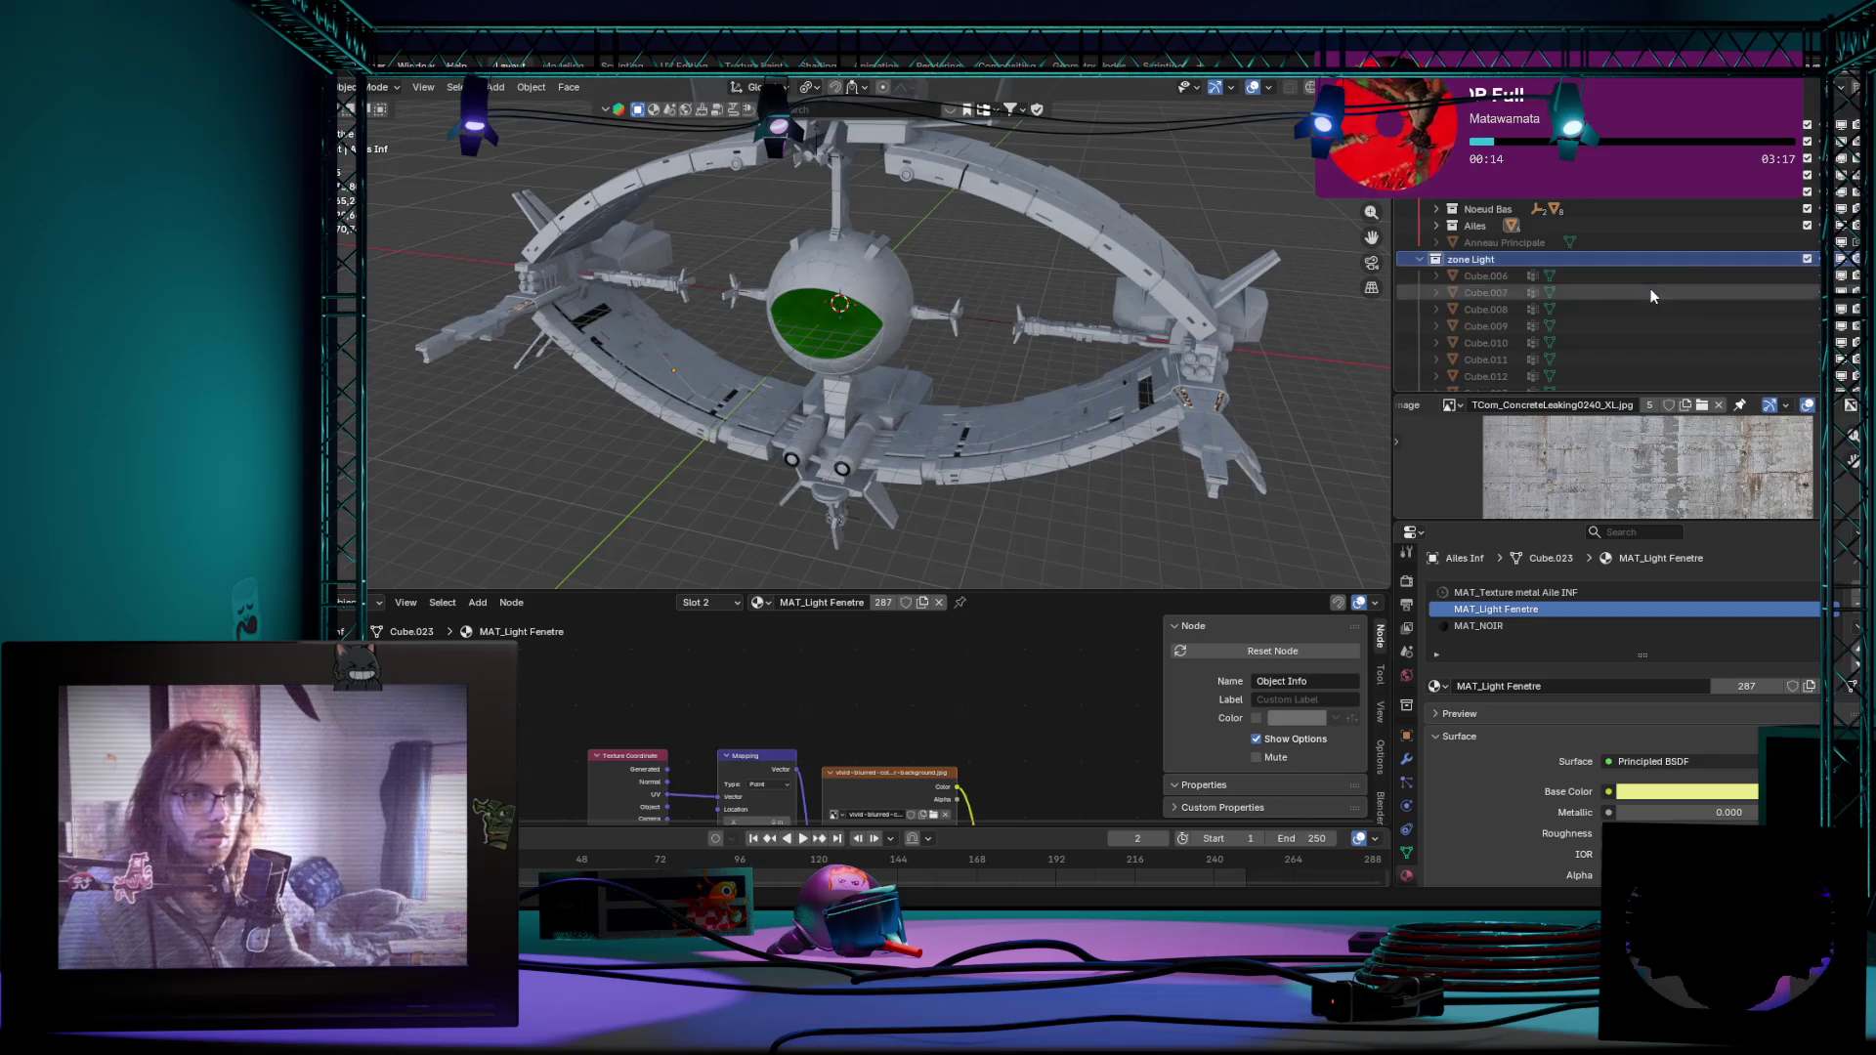
left_click(1632, 276)
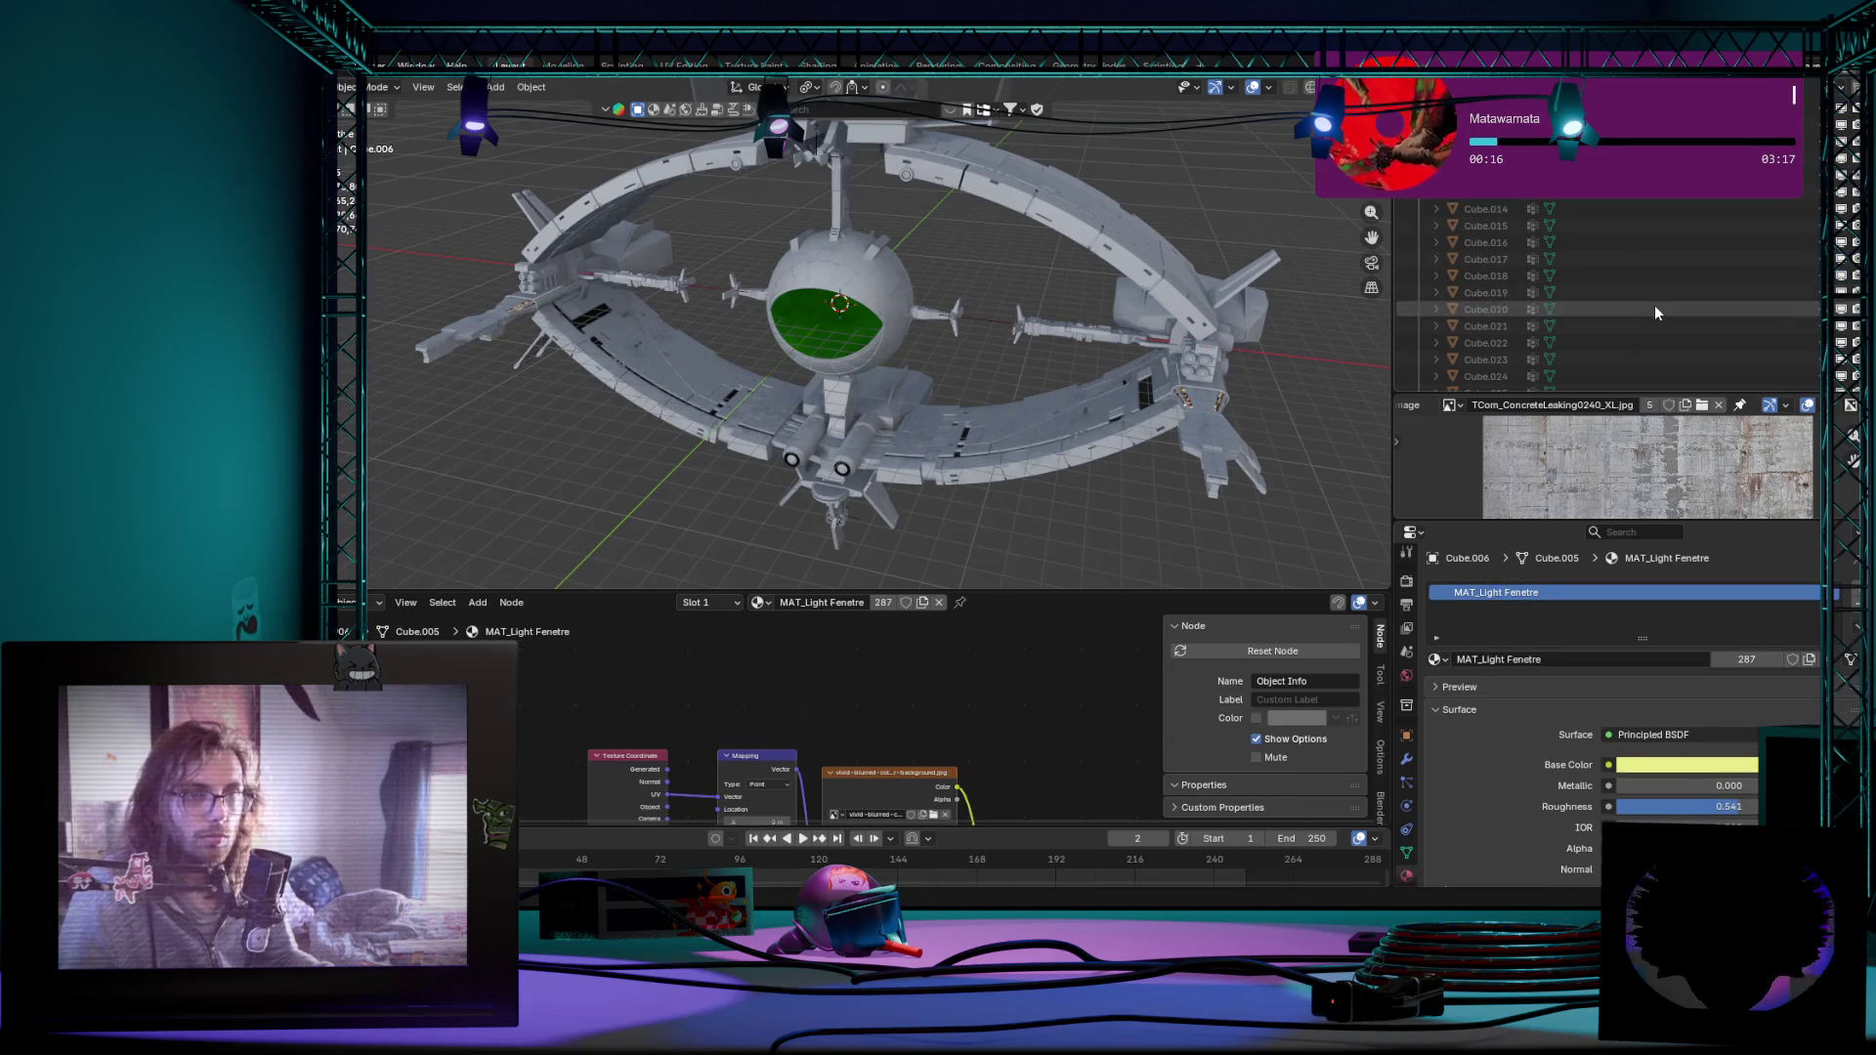
right_click(1570, 272)
left_click(1617, 254)
right_click(1617, 254)
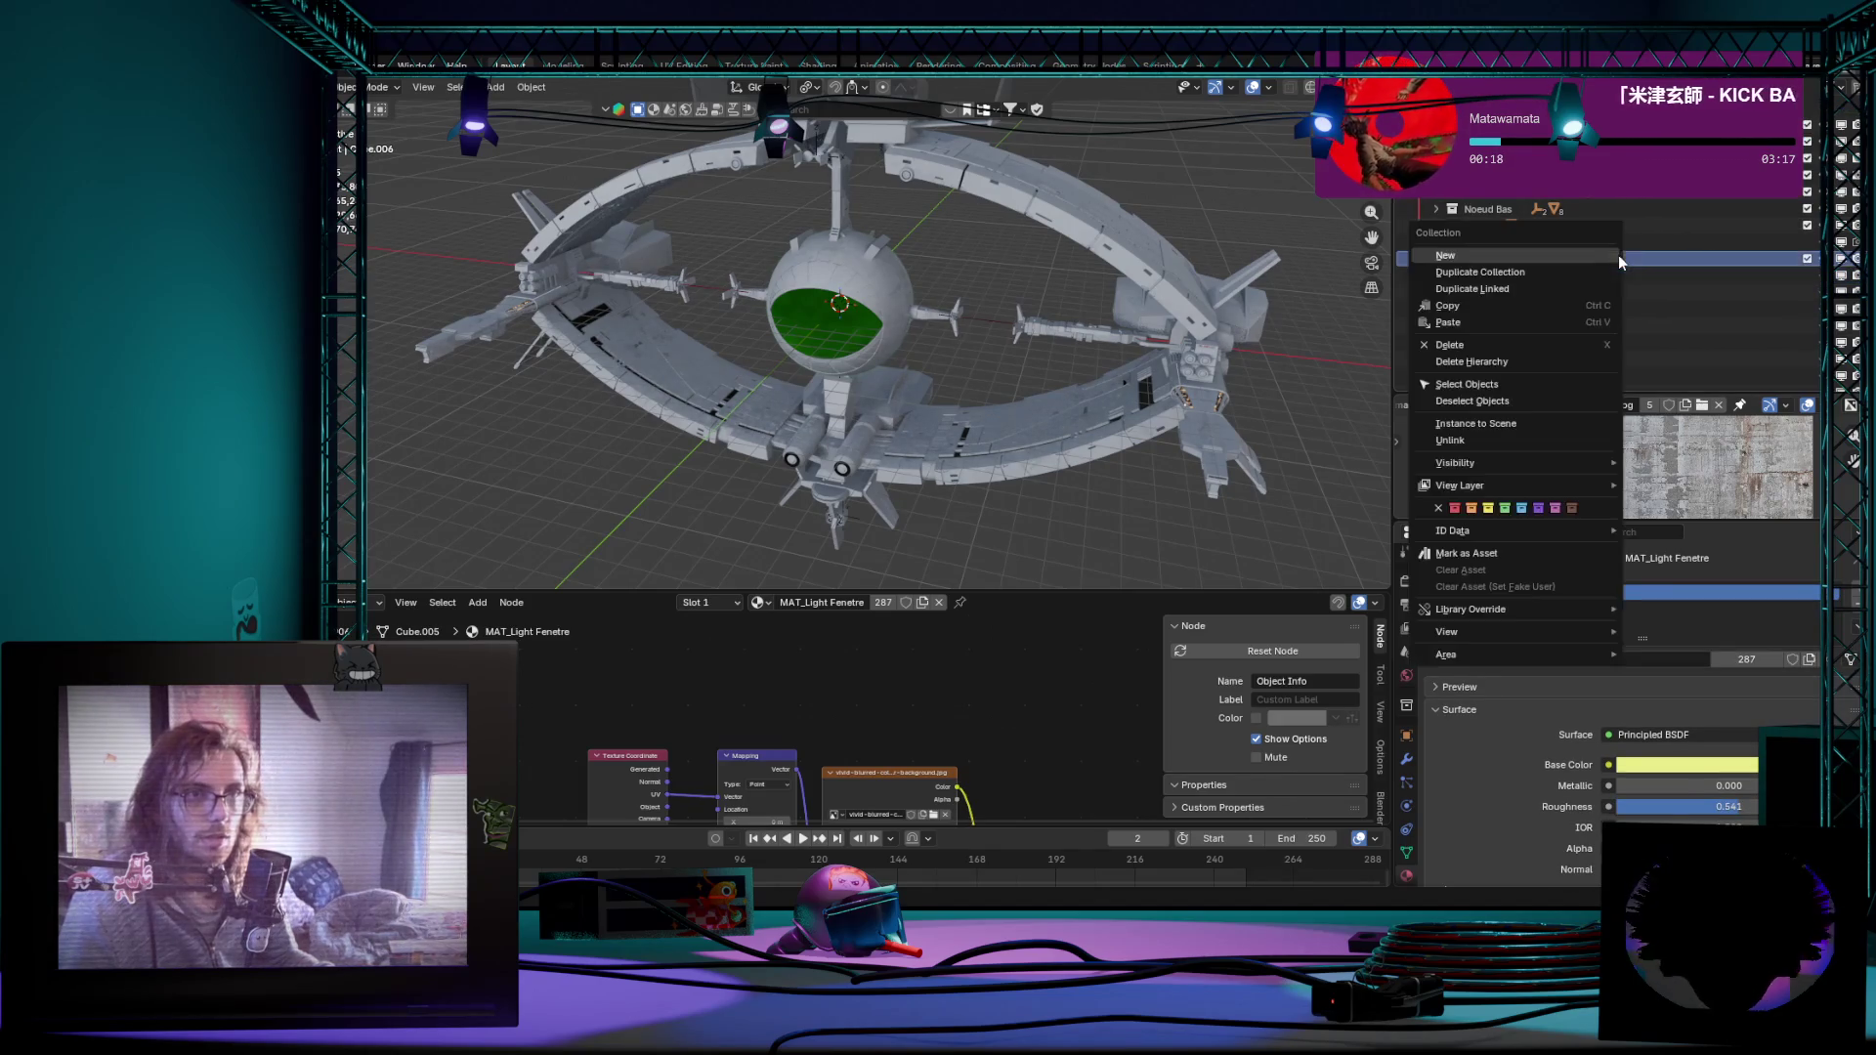
left_click(1618, 256)
right_click(1649, 256)
left_click(1650, 256)
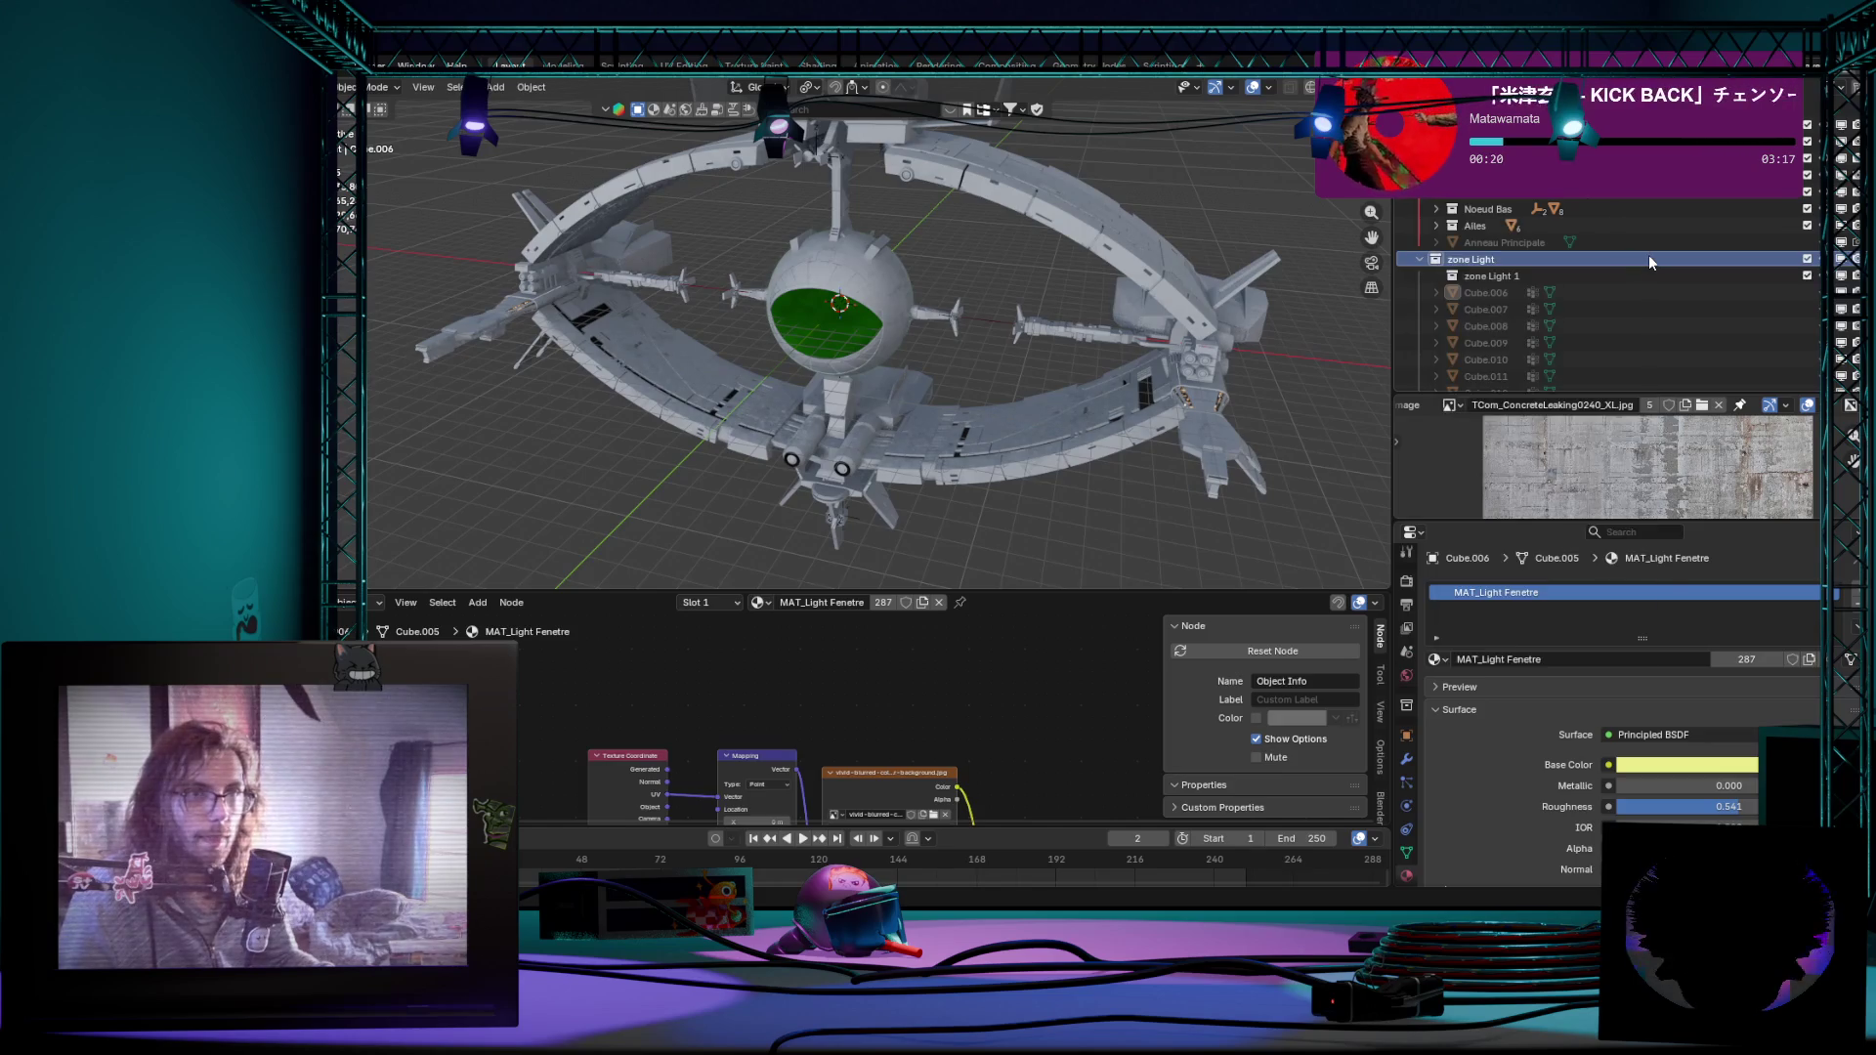
right_click(1710, 260)
left_click(1624, 388)
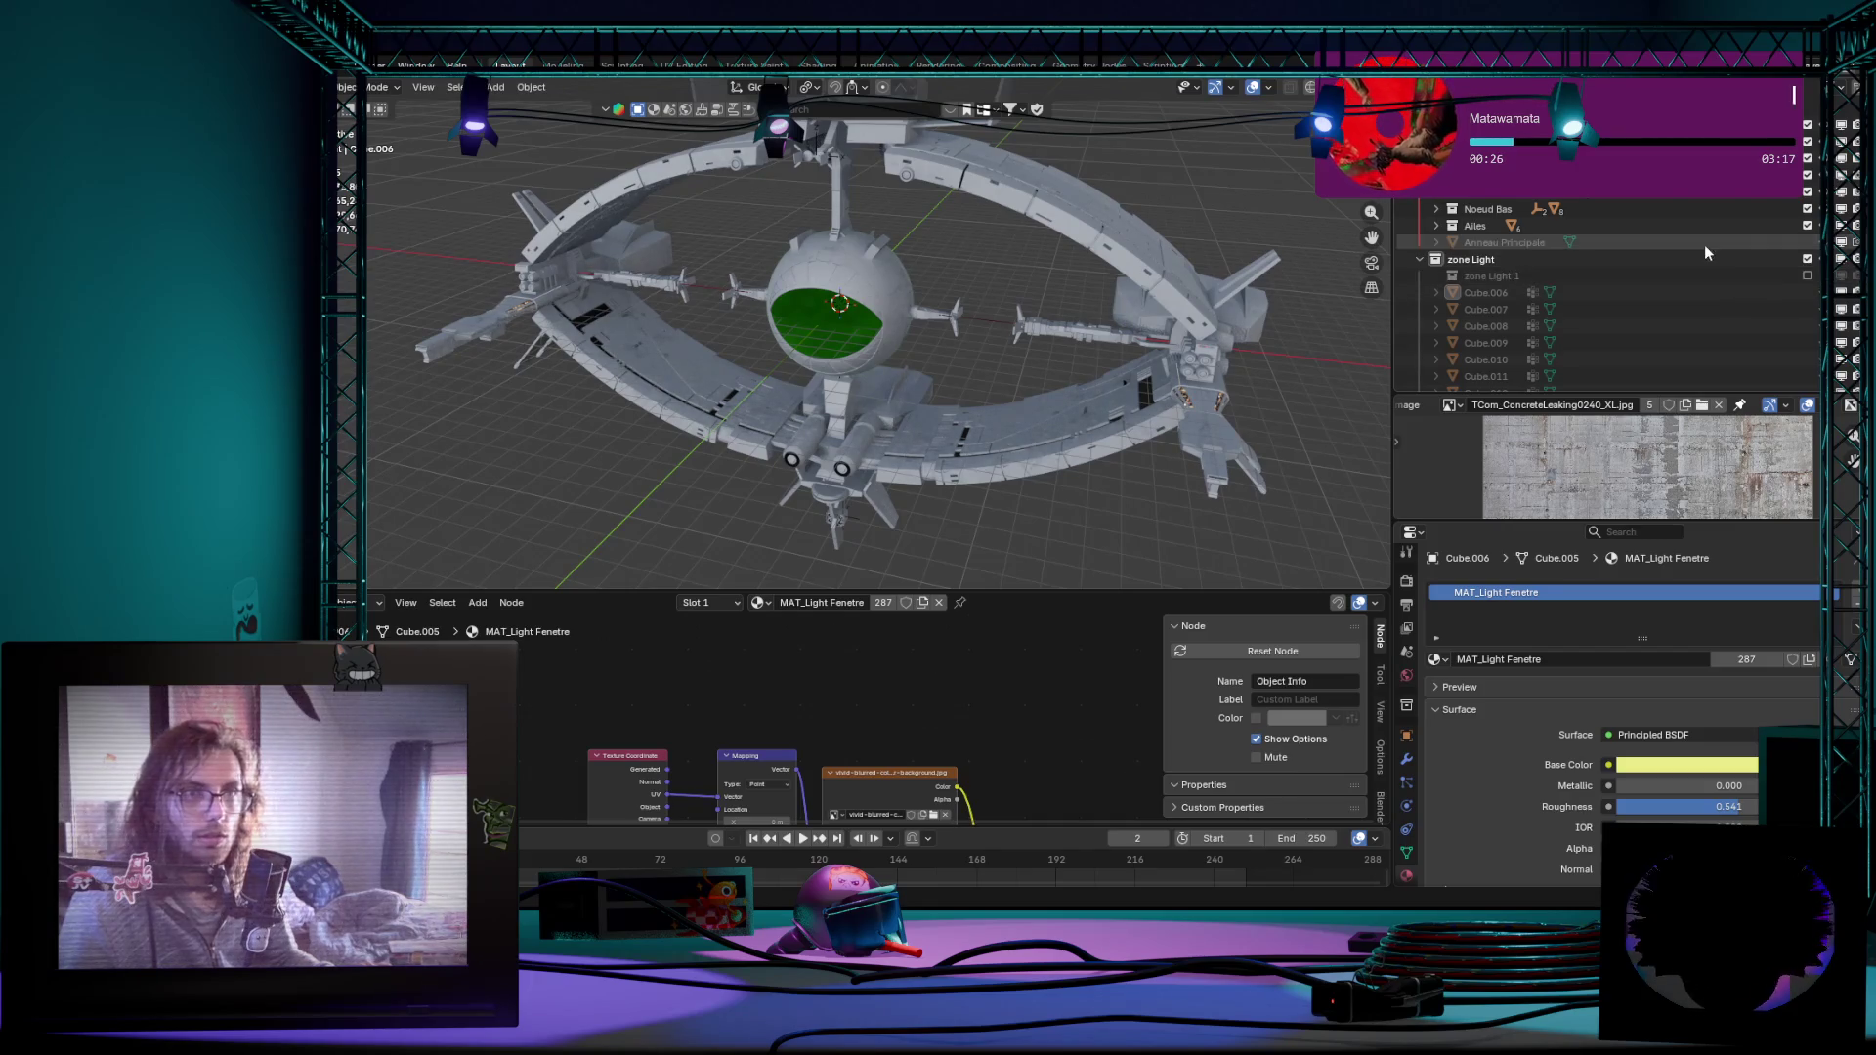
left_click(1663, 276)
scroll(1707, 306, "down", 15)
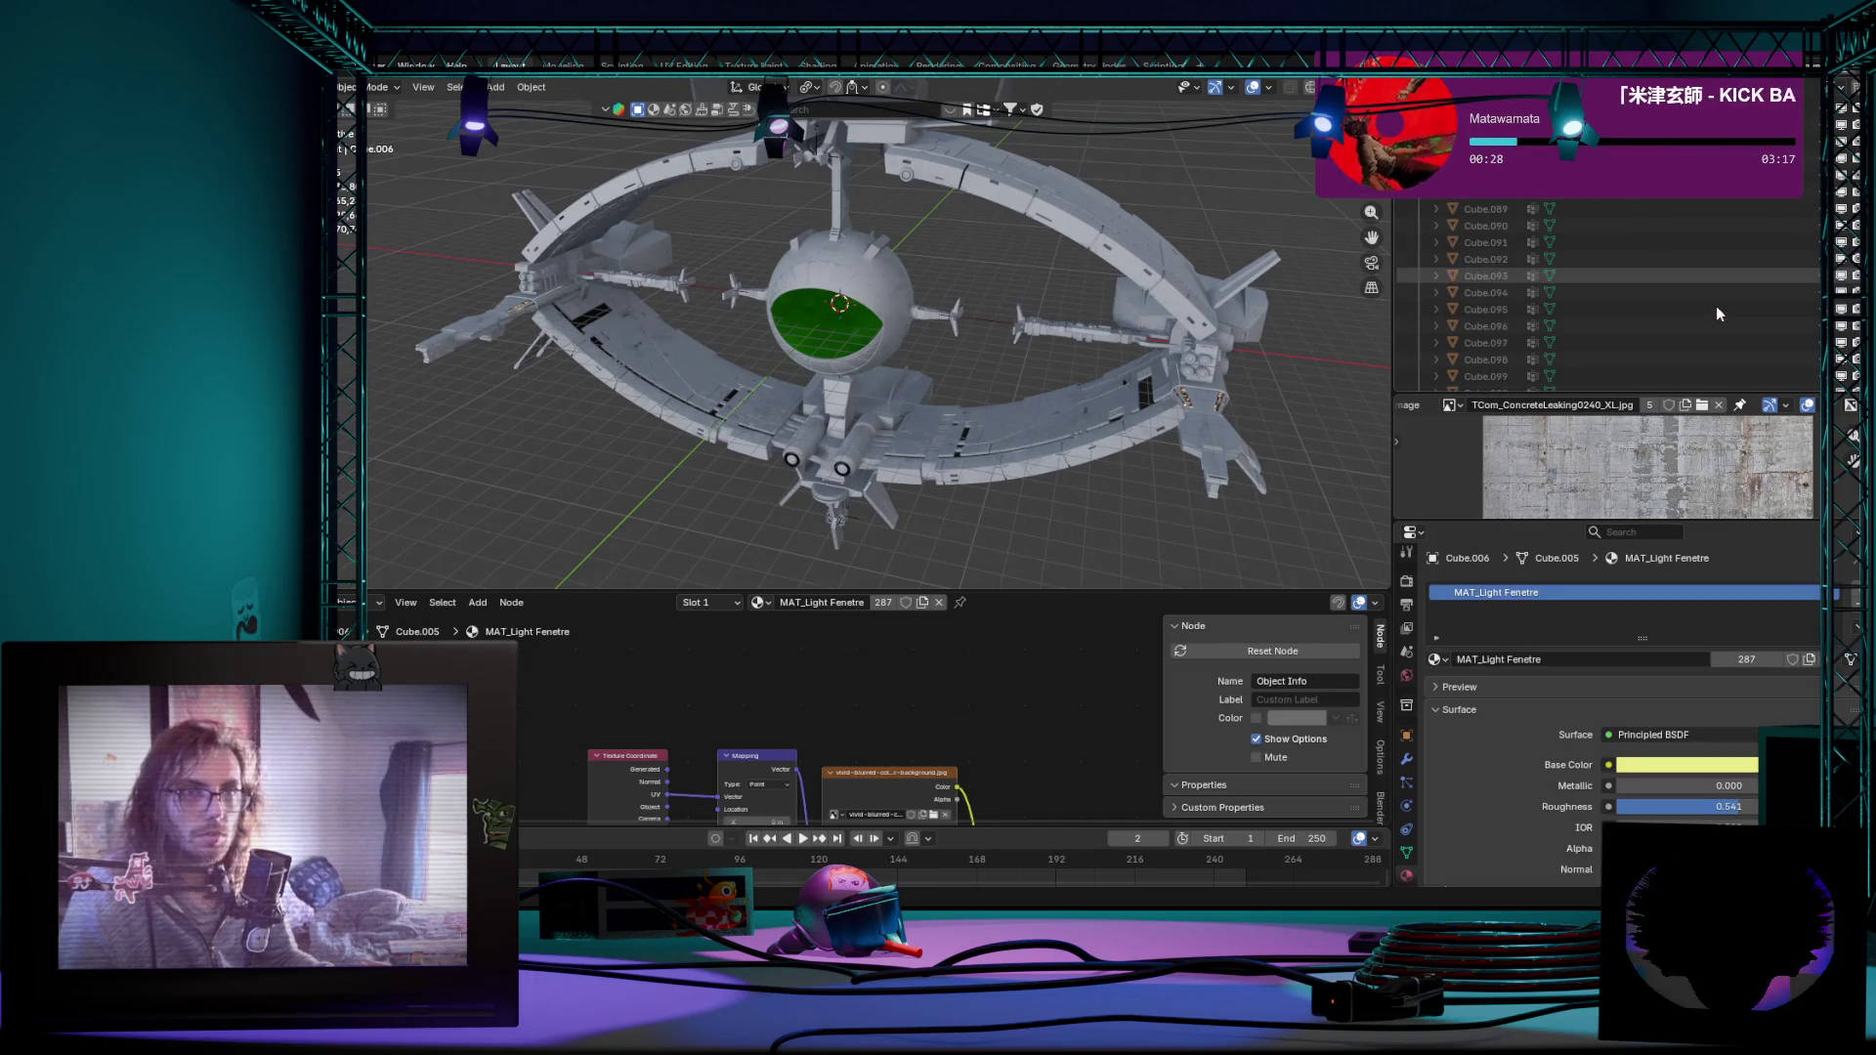
scroll(1679, 322, "down", 10)
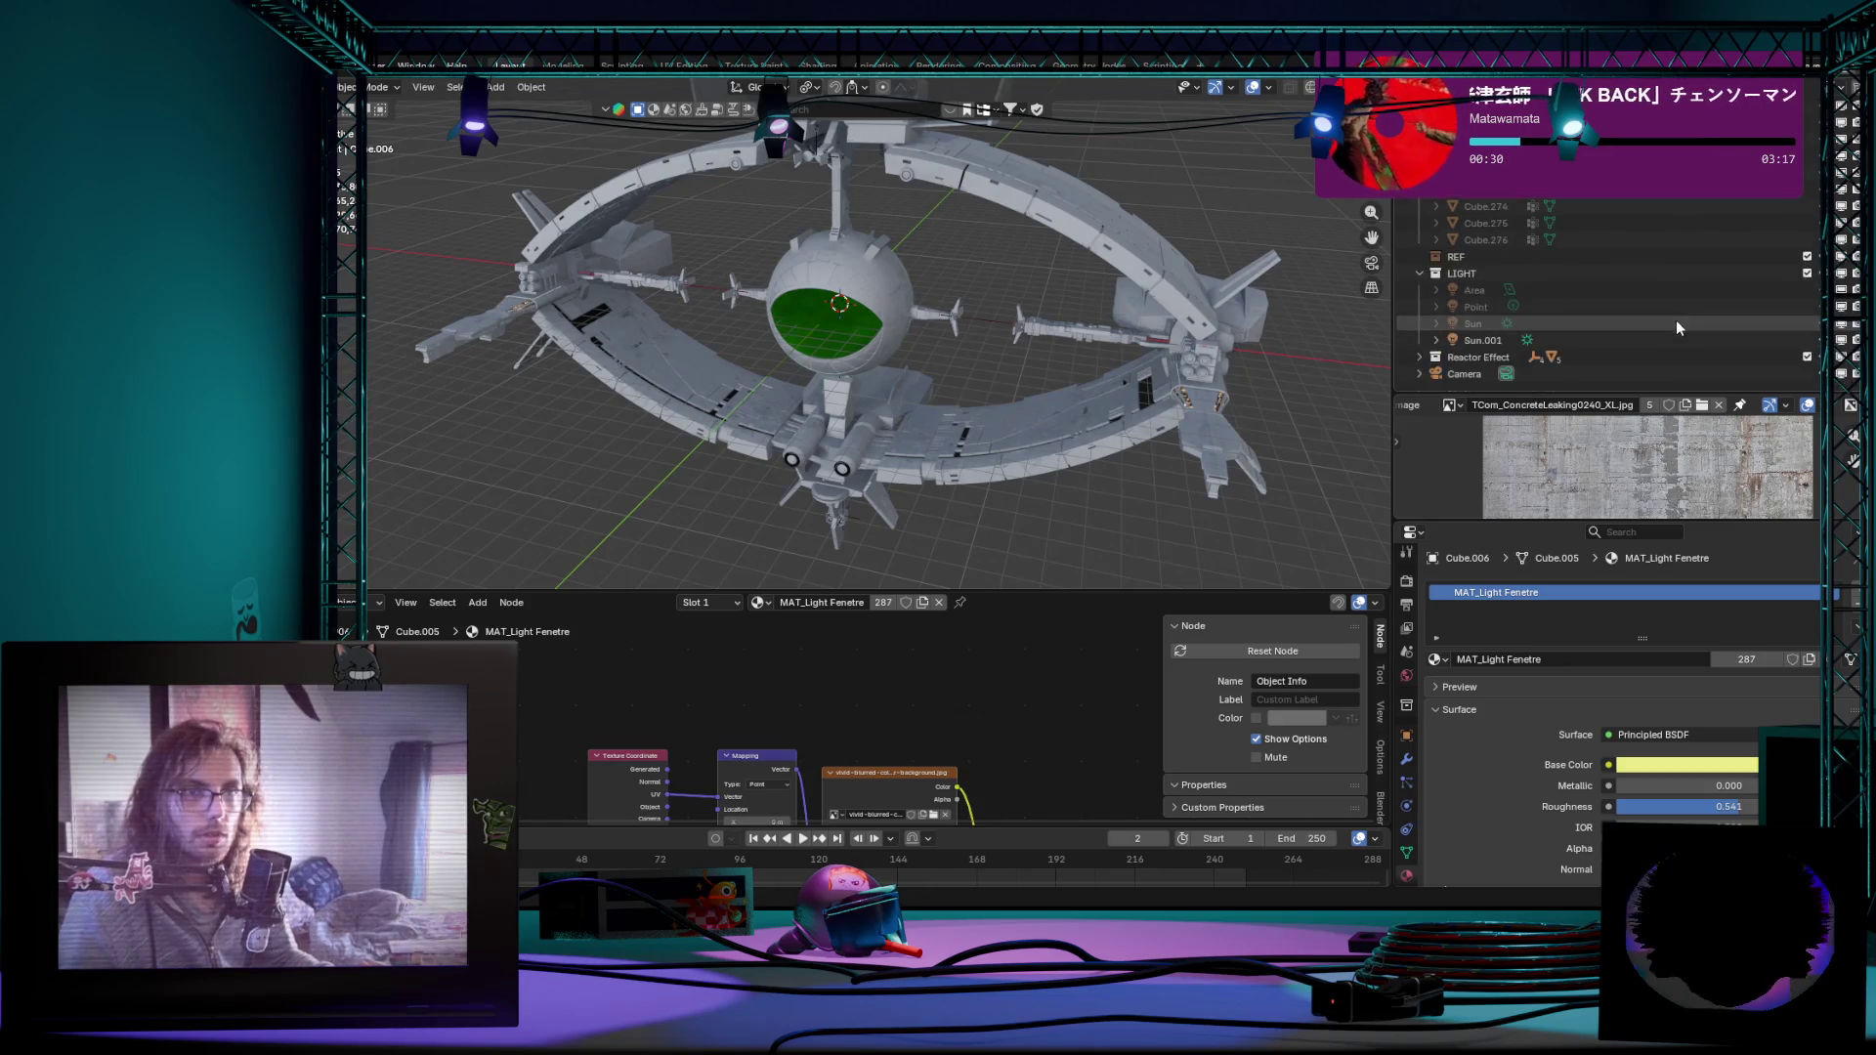
left_click(1601, 234, "shift")
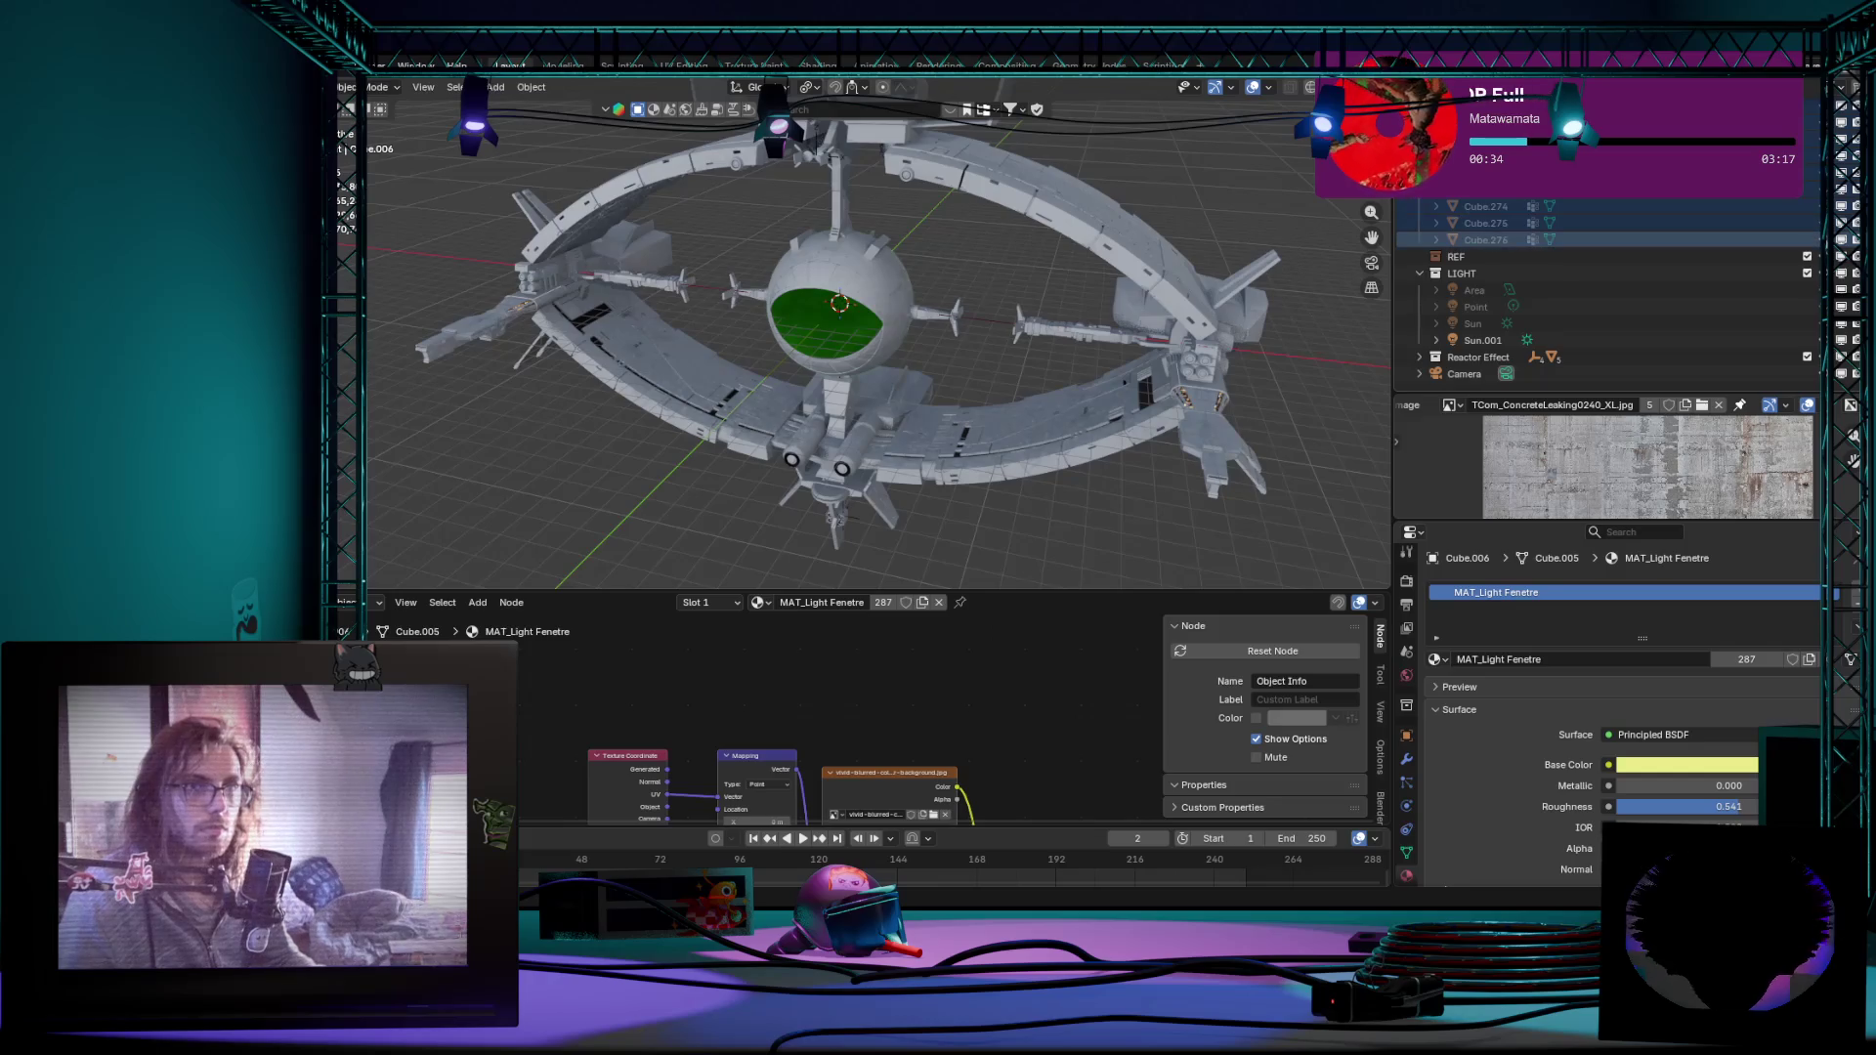
scroll(1754, 223, "up", 2)
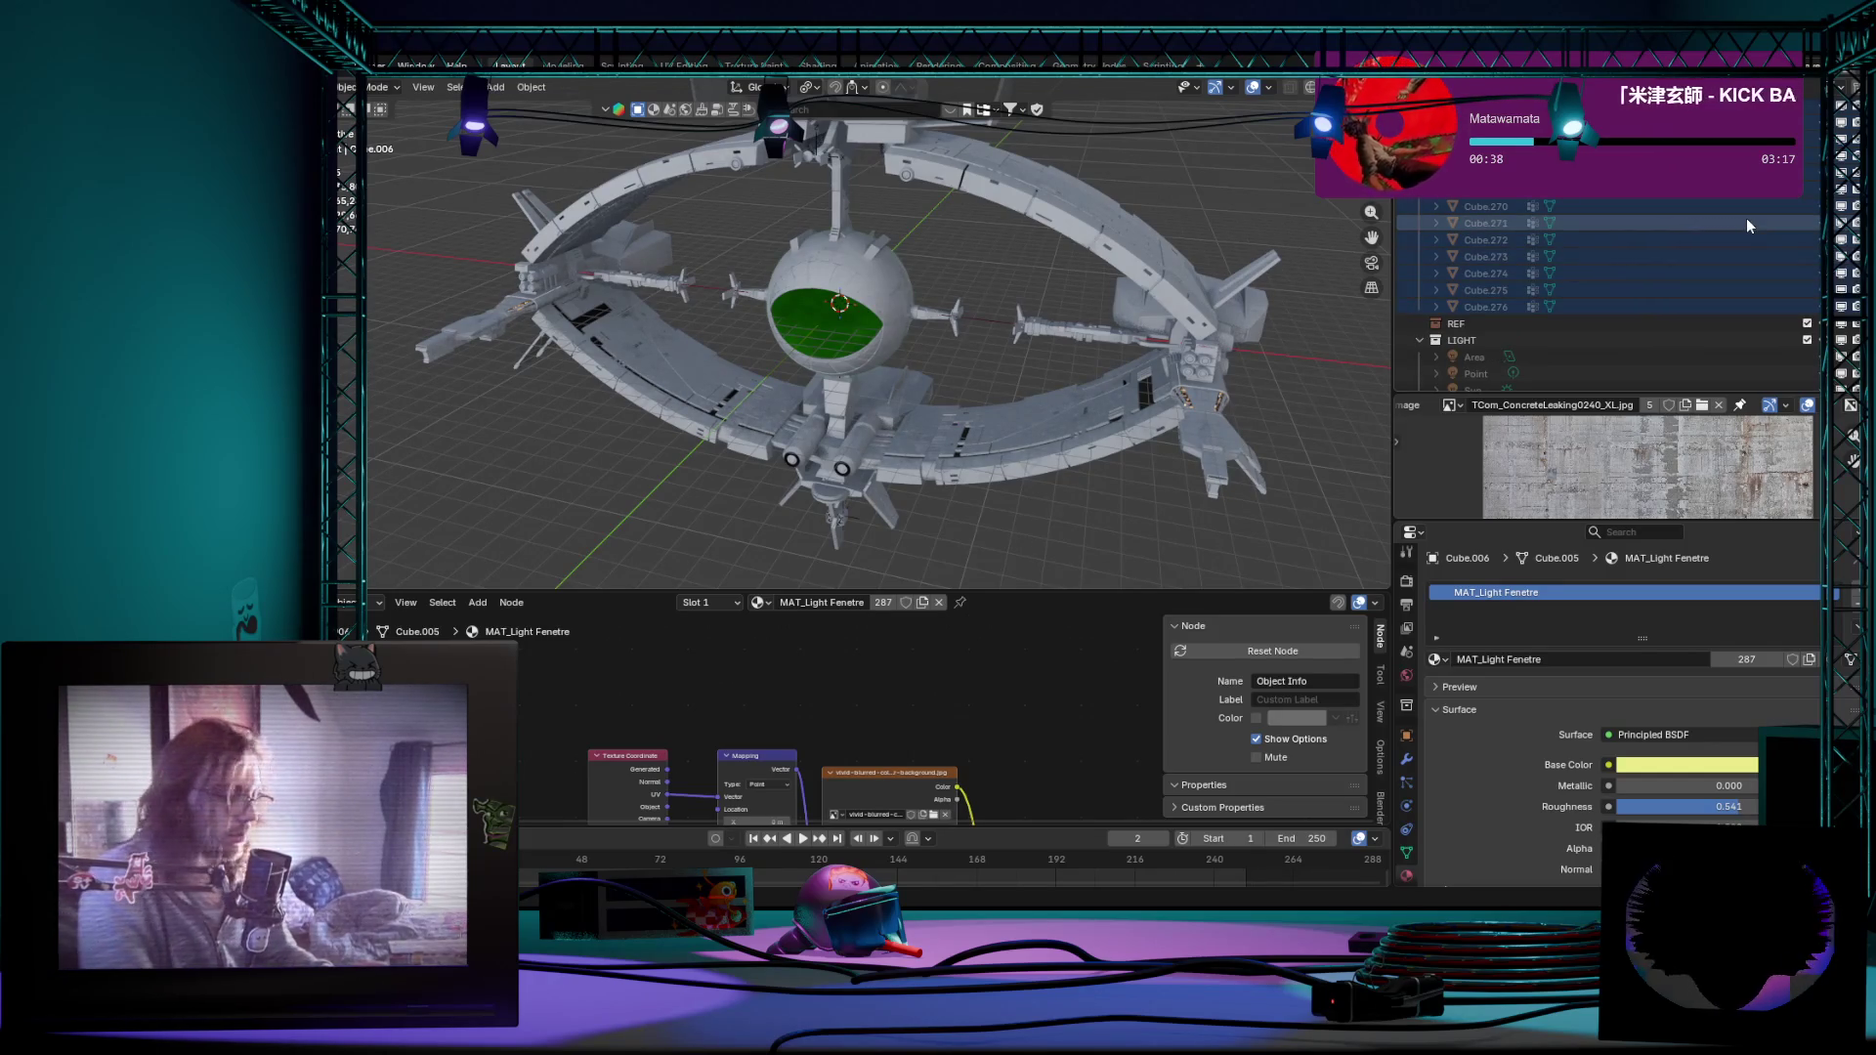
scroll(1745, 220, "up", 10)
scroll(1746, 221, "up", 10)
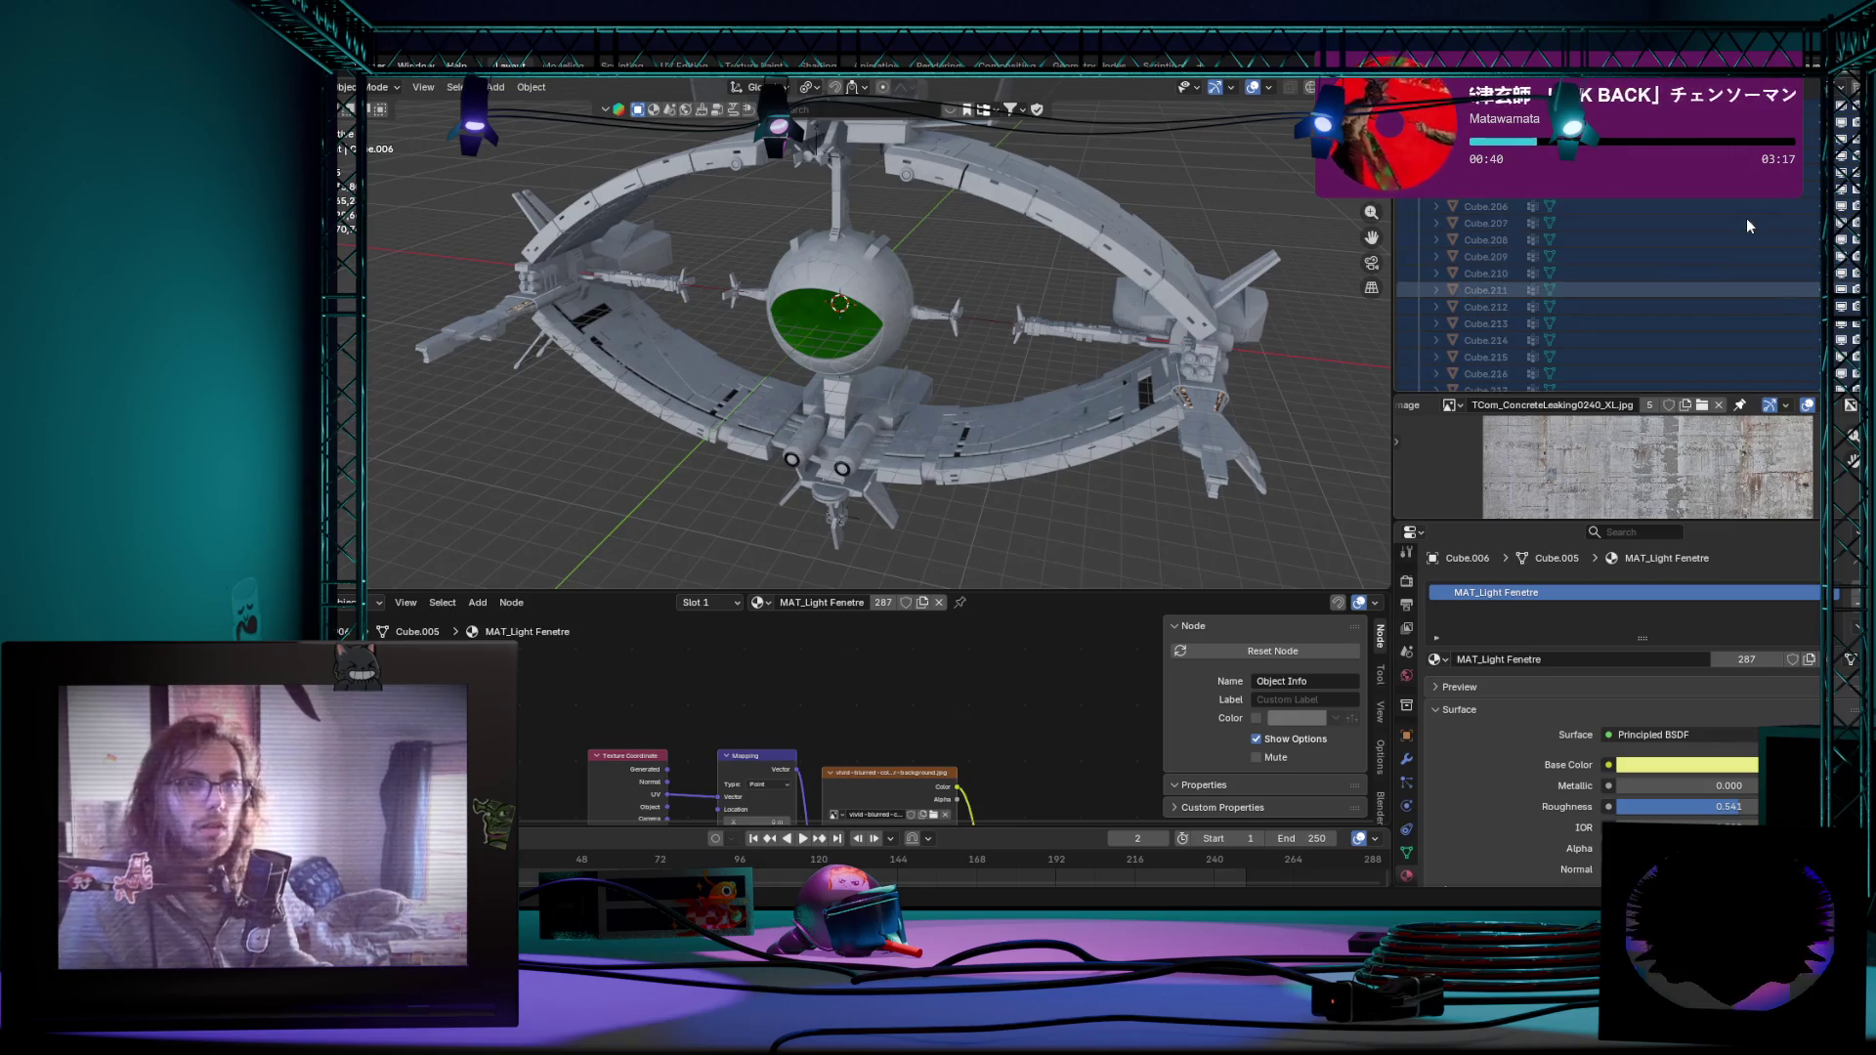
scroll(1745, 220, "up", 10)
scroll(1745, 225, "up", 8)
scroll(1746, 224, "up", 8)
scroll(1746, 223, "up", 8)
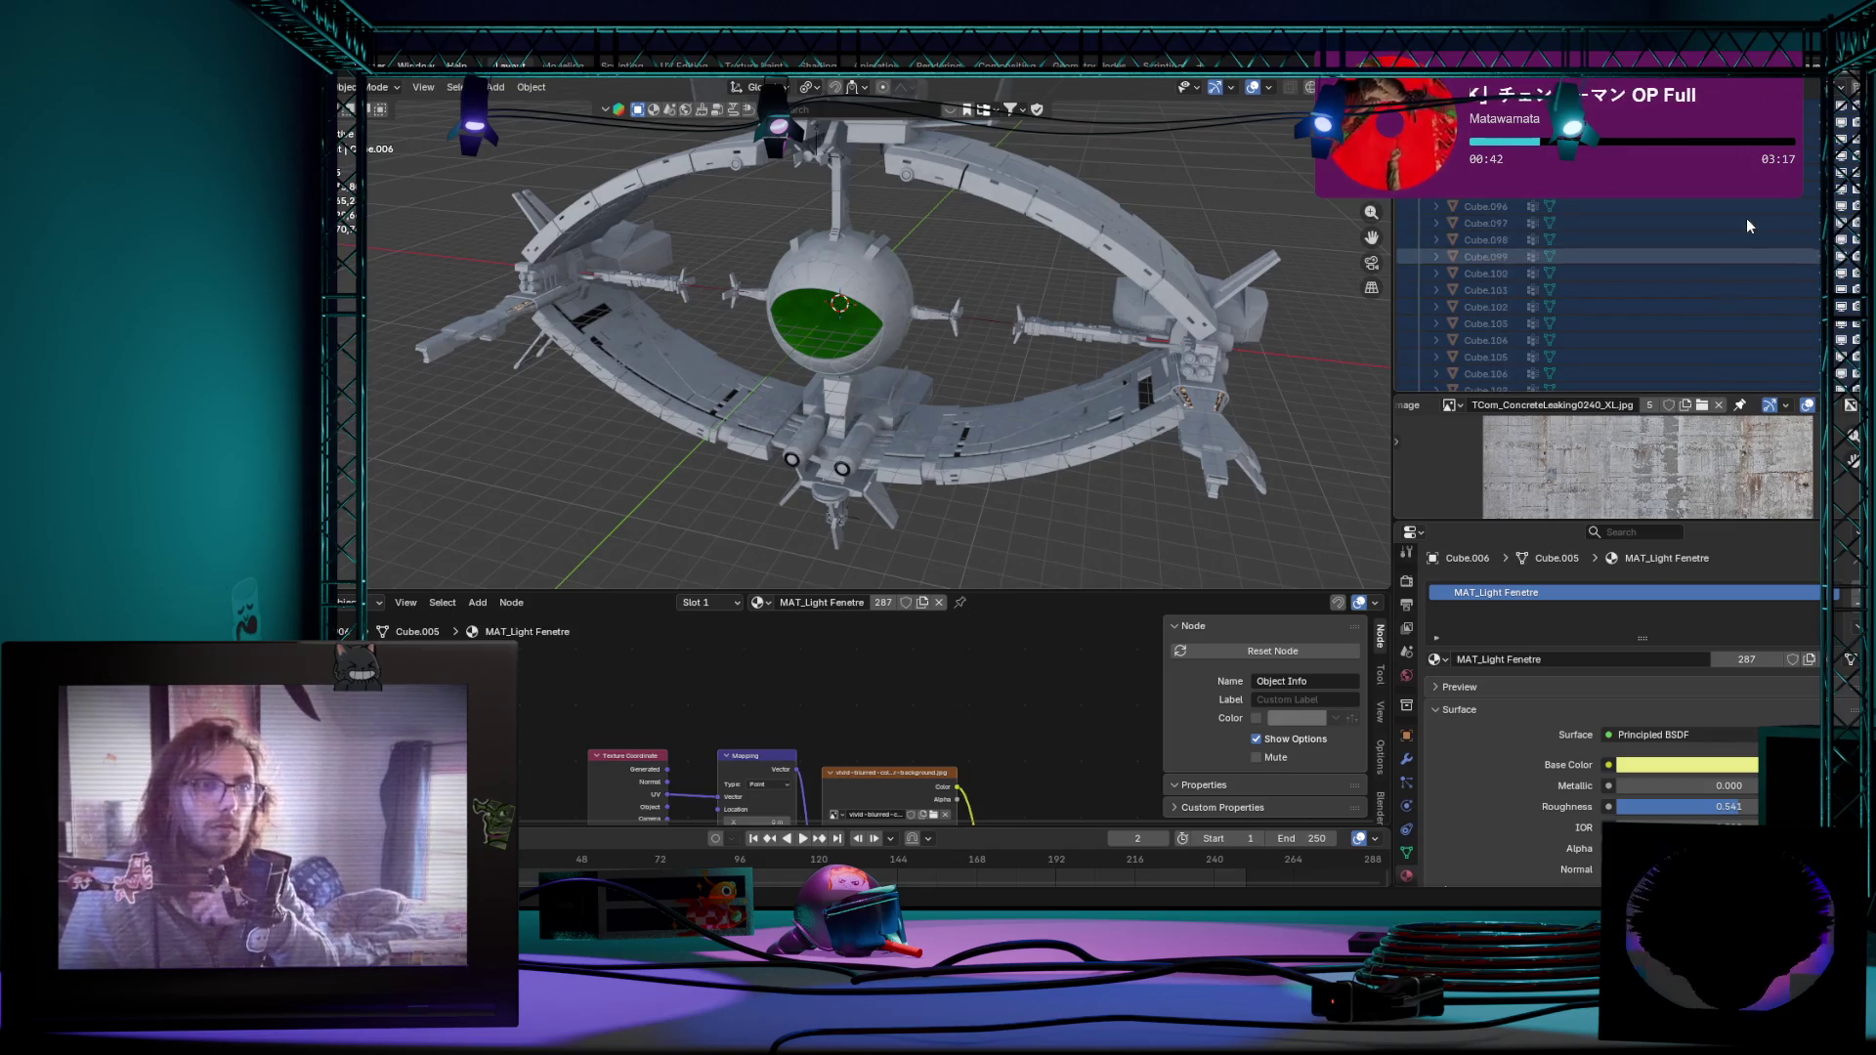
scroll(1746, 225, "up", 8)
Step: Dismiss Cube.083's options and drag the Outliner border down over the image preview
right_click(1745, 224)
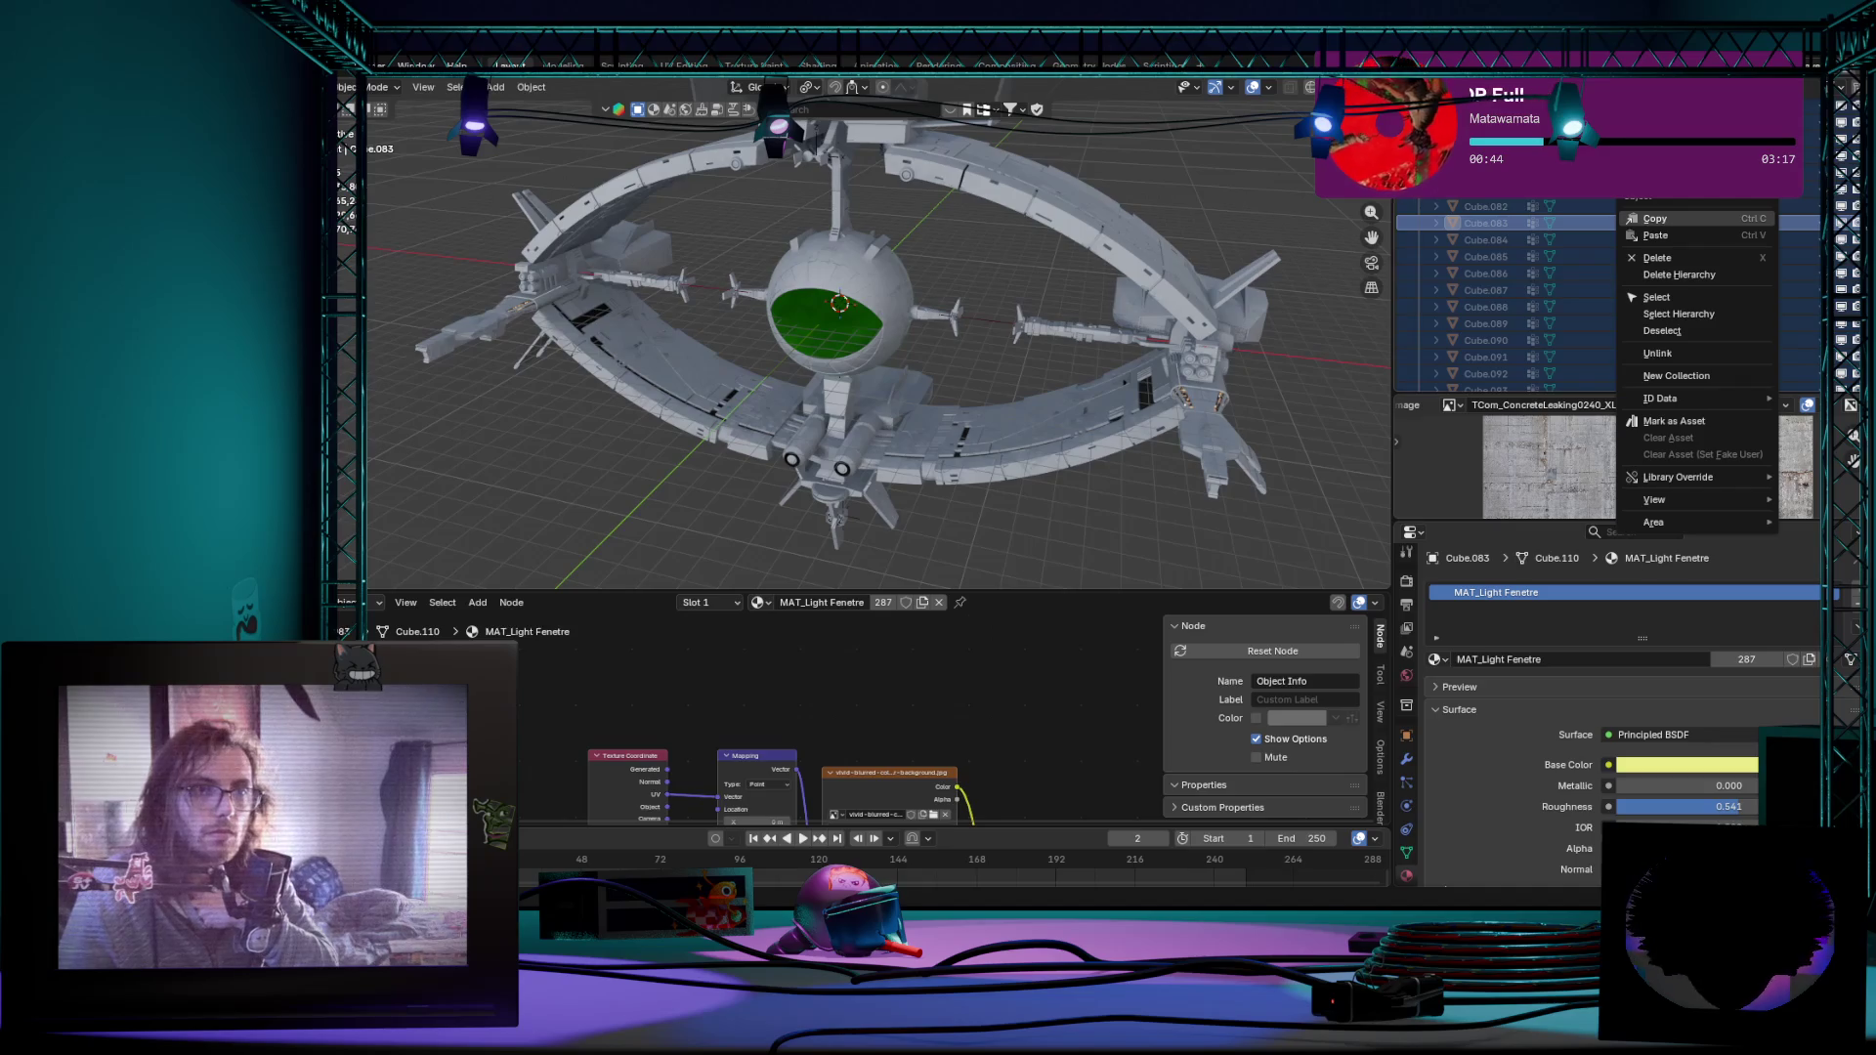
key("Escape")
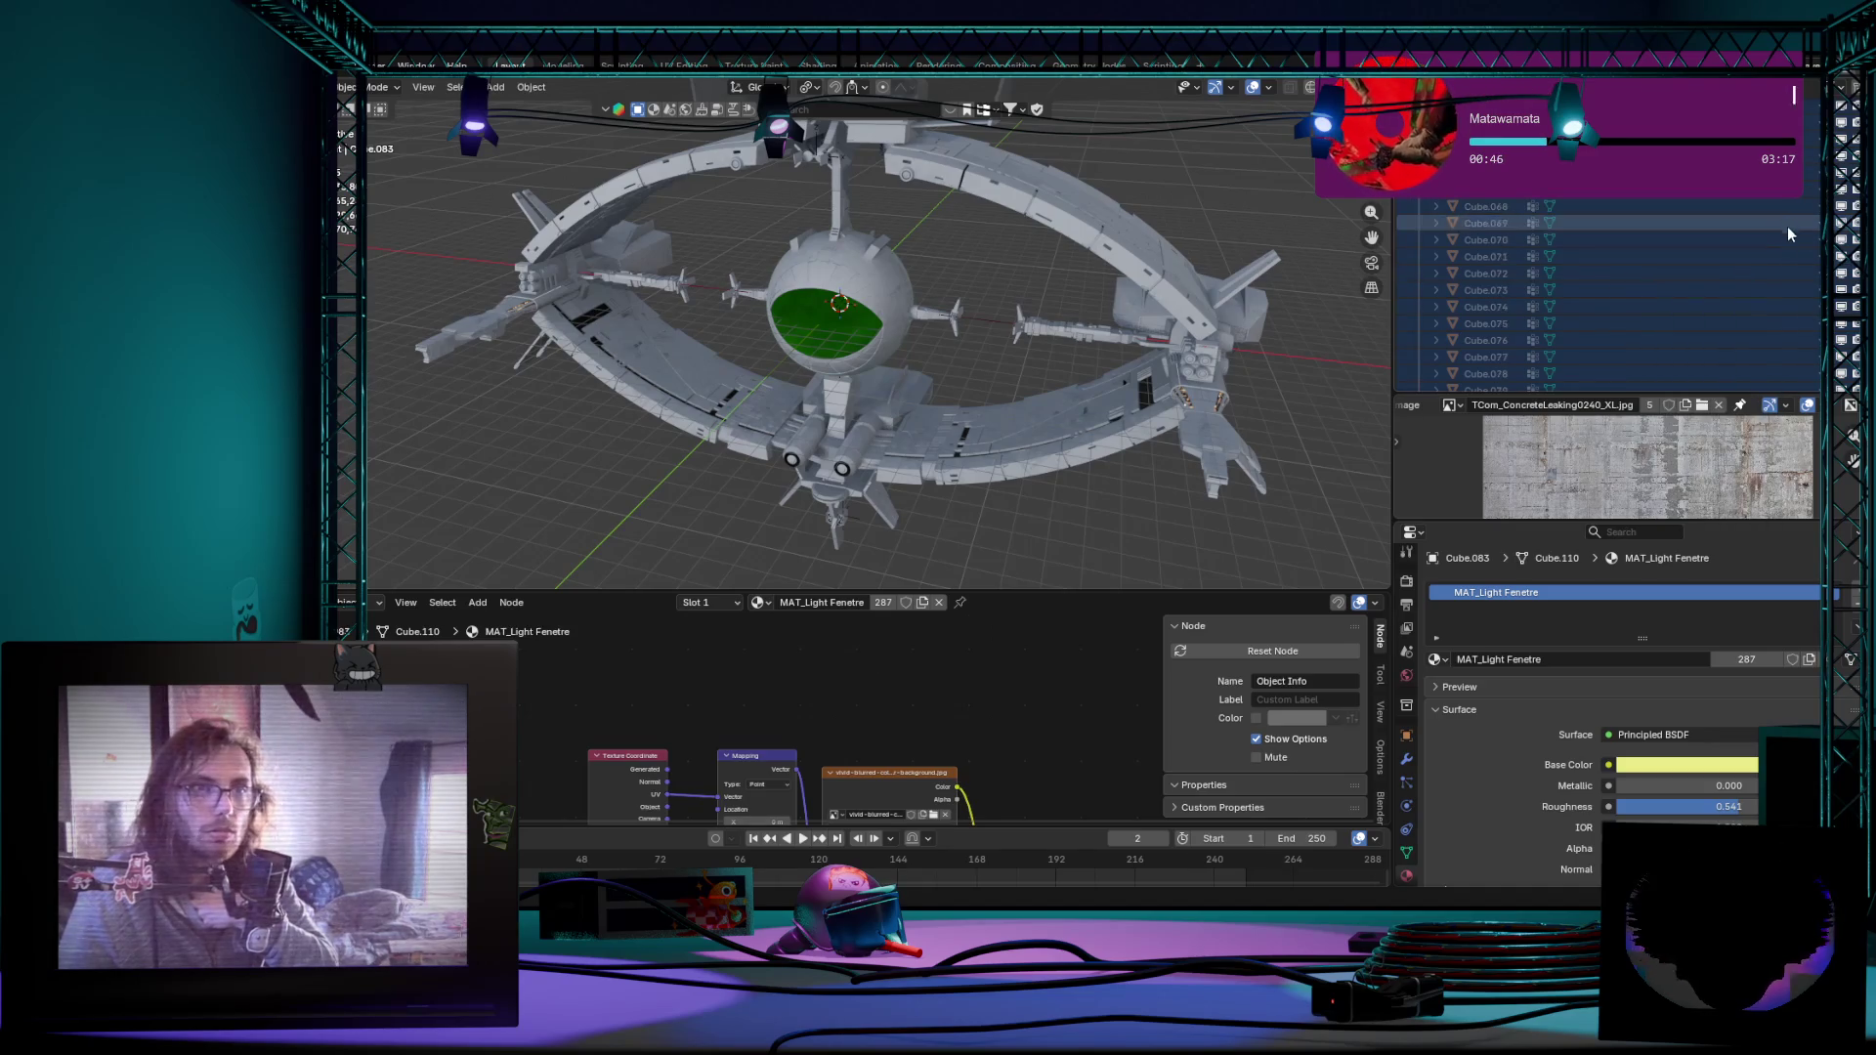
scroll(1787, 227, "up", 9)
scroll(1608, 293, "up", 2)
scroll(1609, 293, "up", 2)
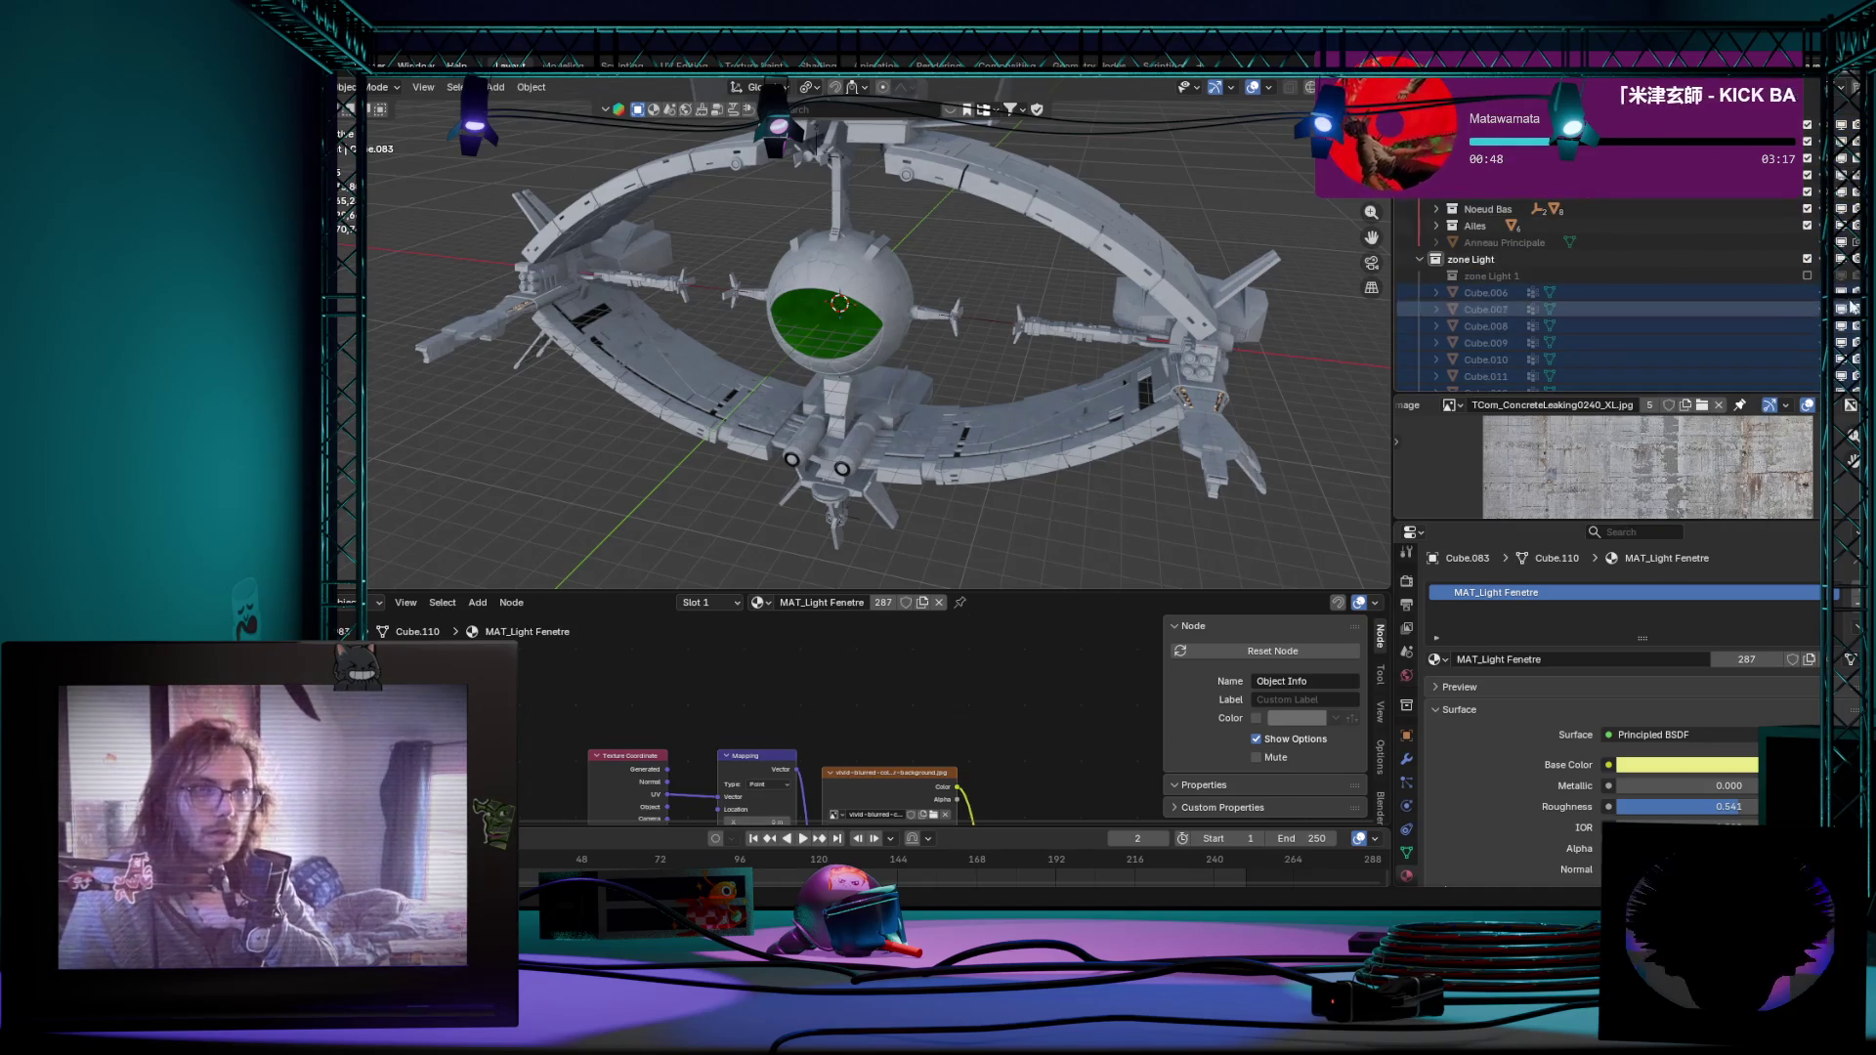
scroll(1608, 293, "up", 2)
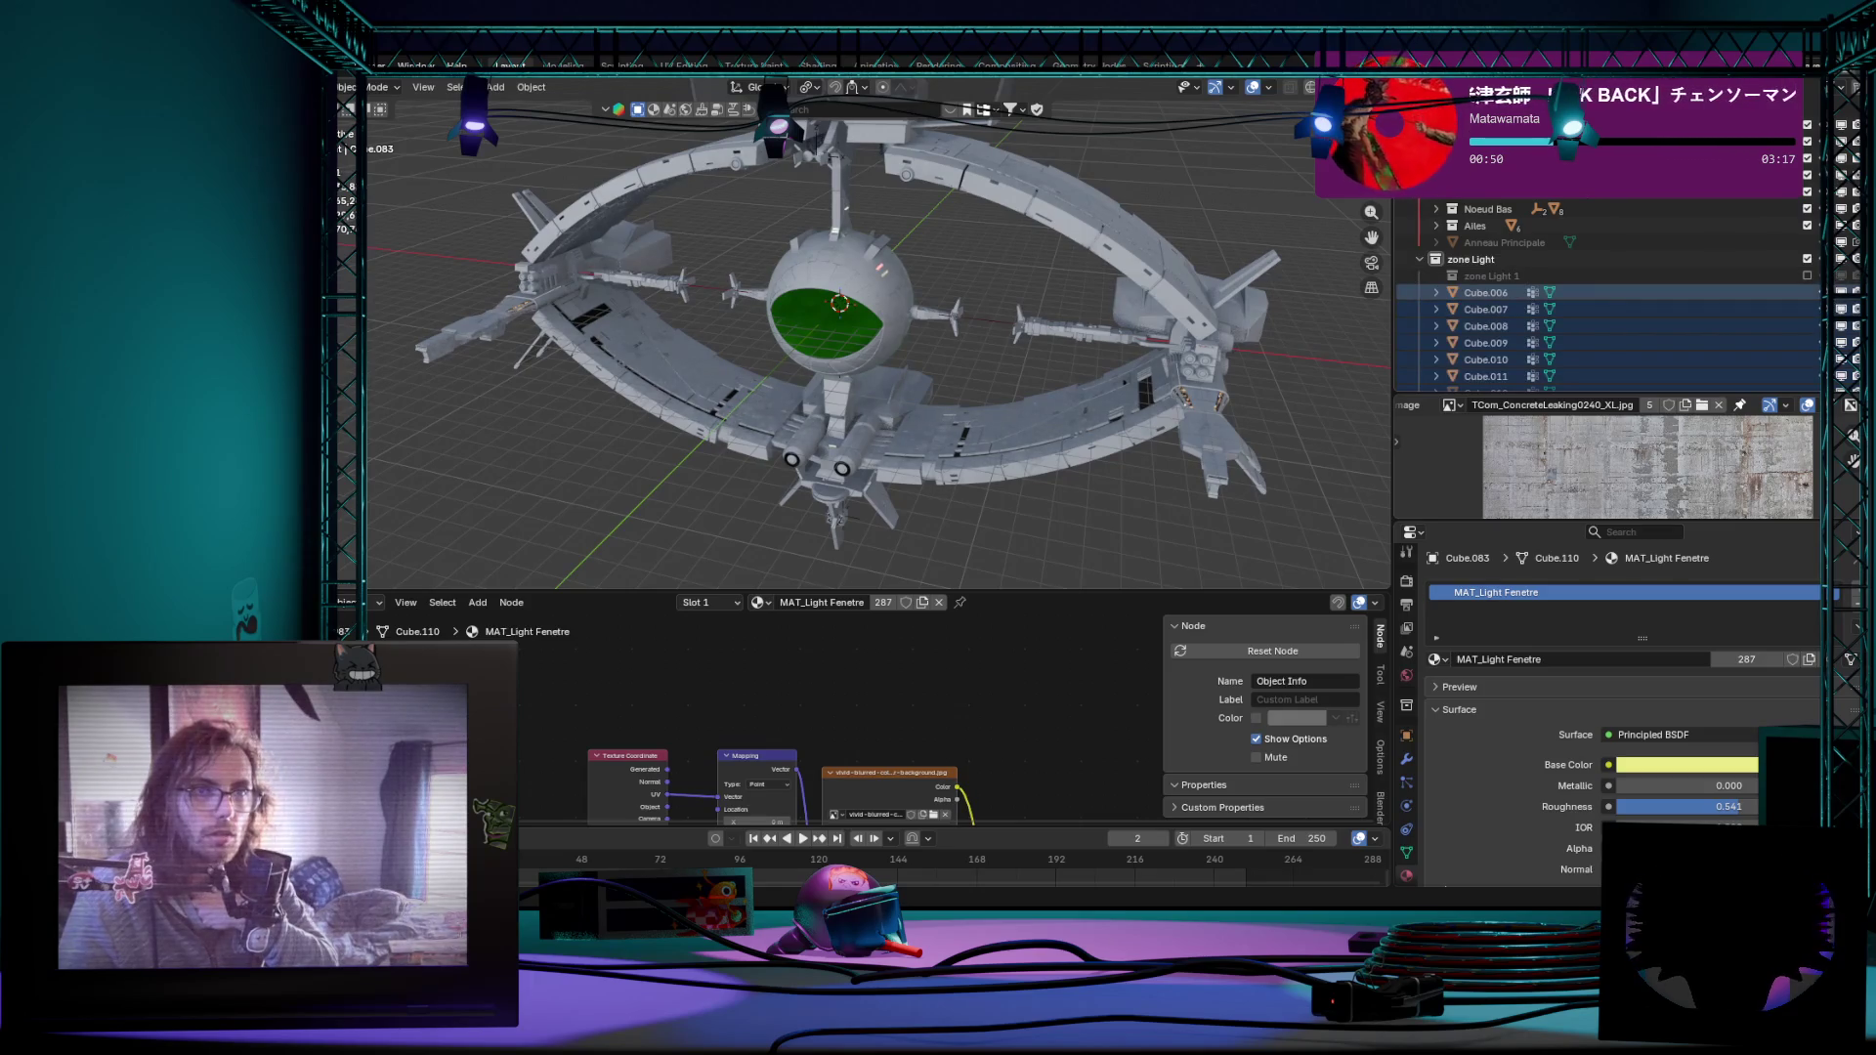
scroll(1608, 294, "down", 1)
scroll(1608, 293, "down", 3)
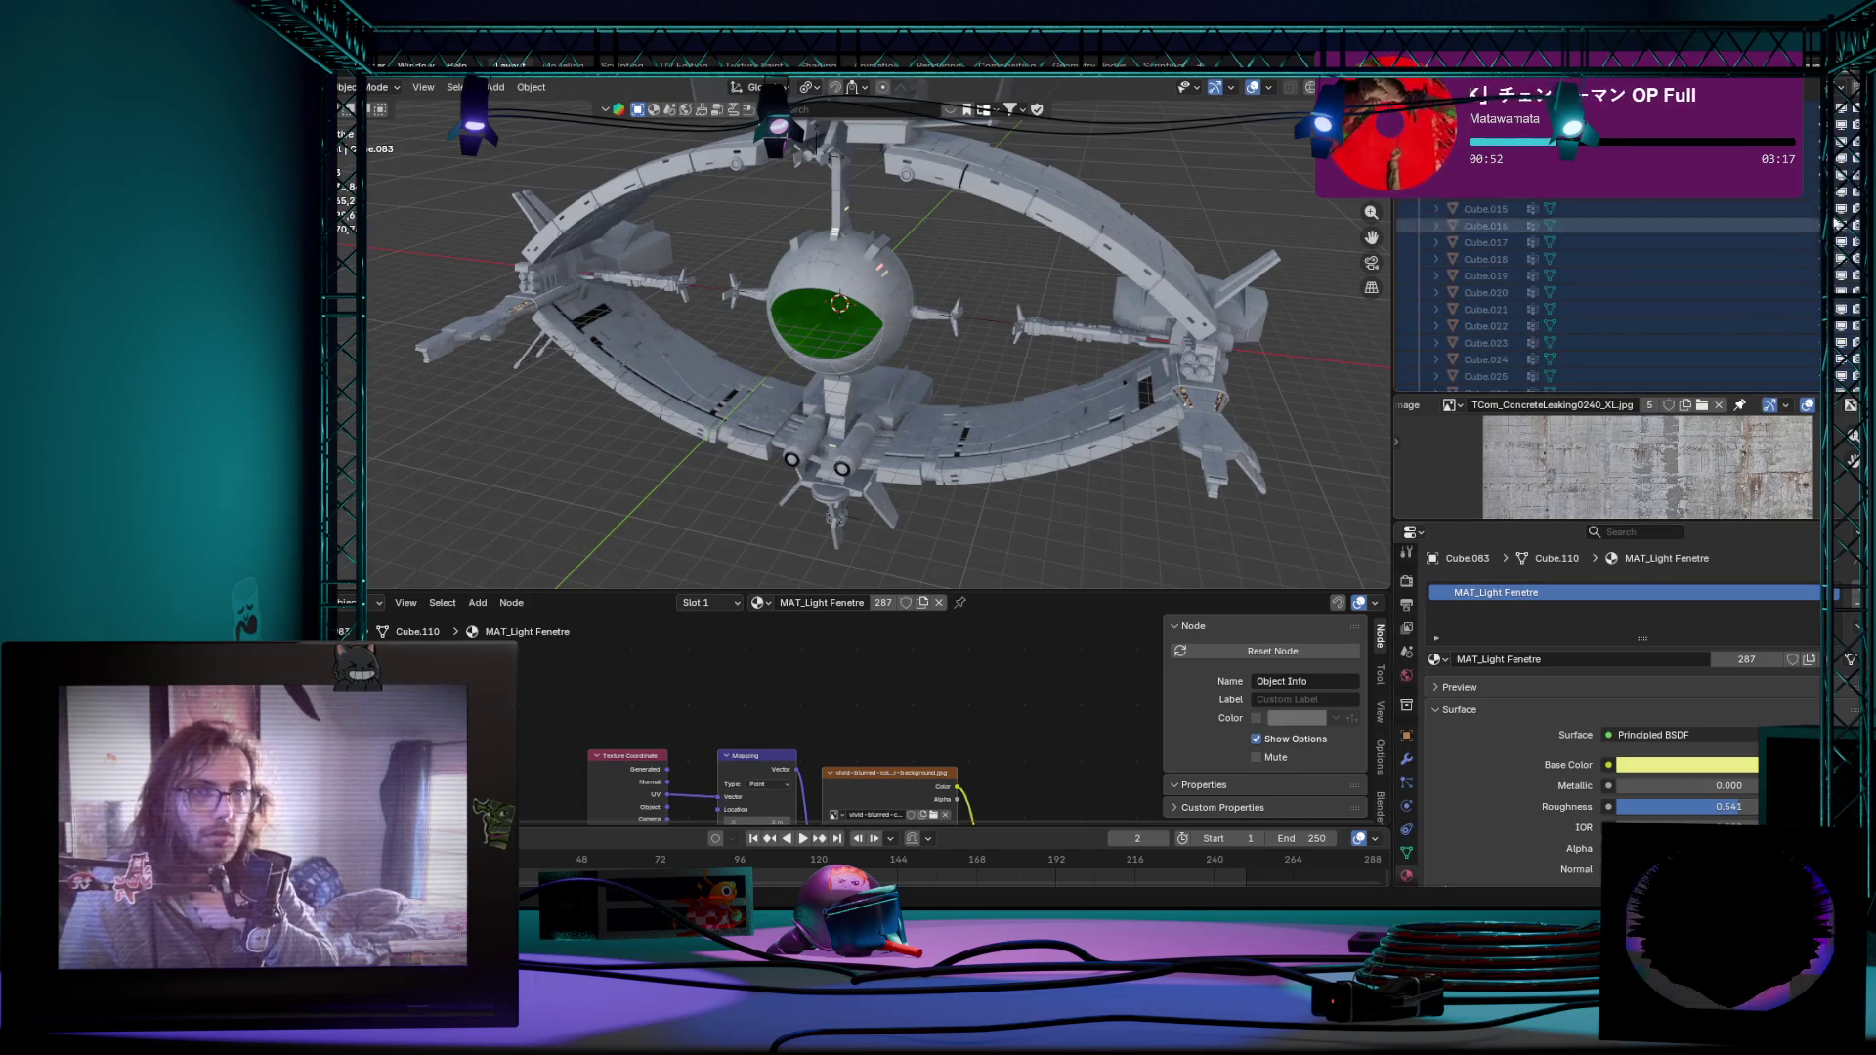
scroll(1608, 294, "down", 1)
scroll(1769, 308, "down", 6)
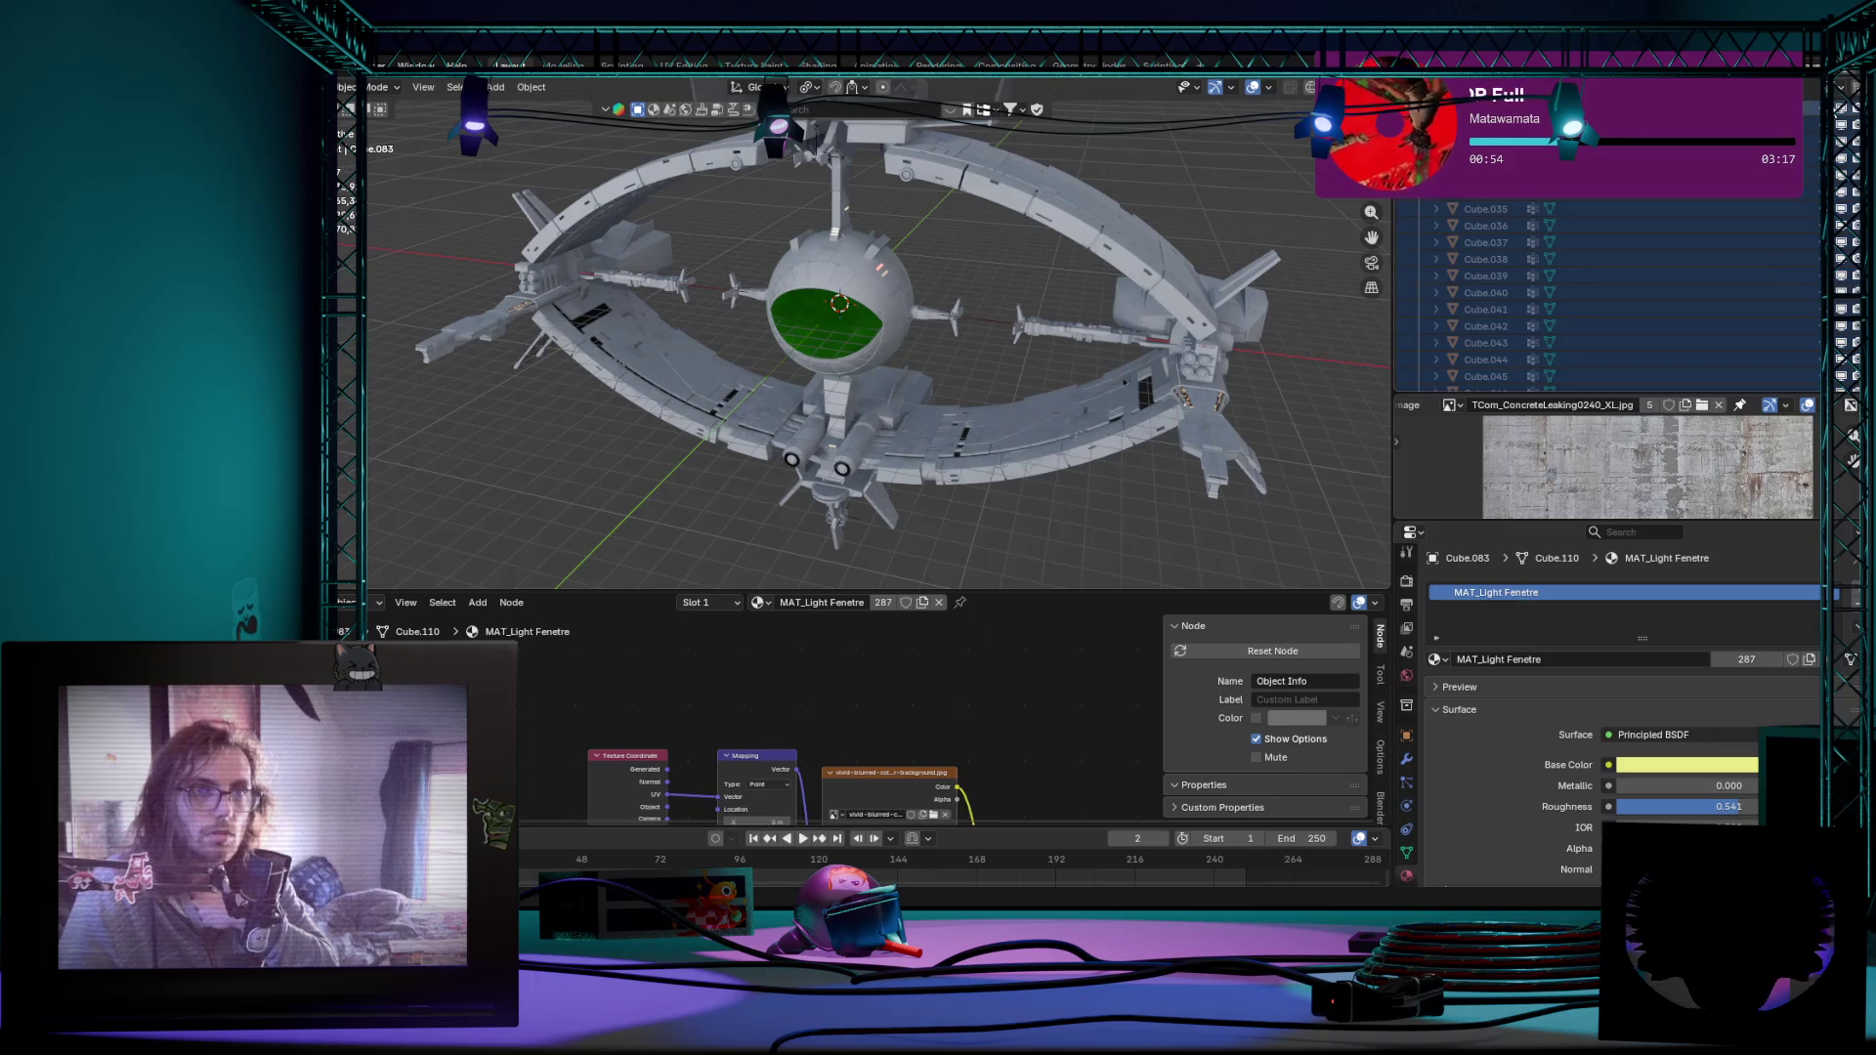
scroll(1612, 294, "up", 9)
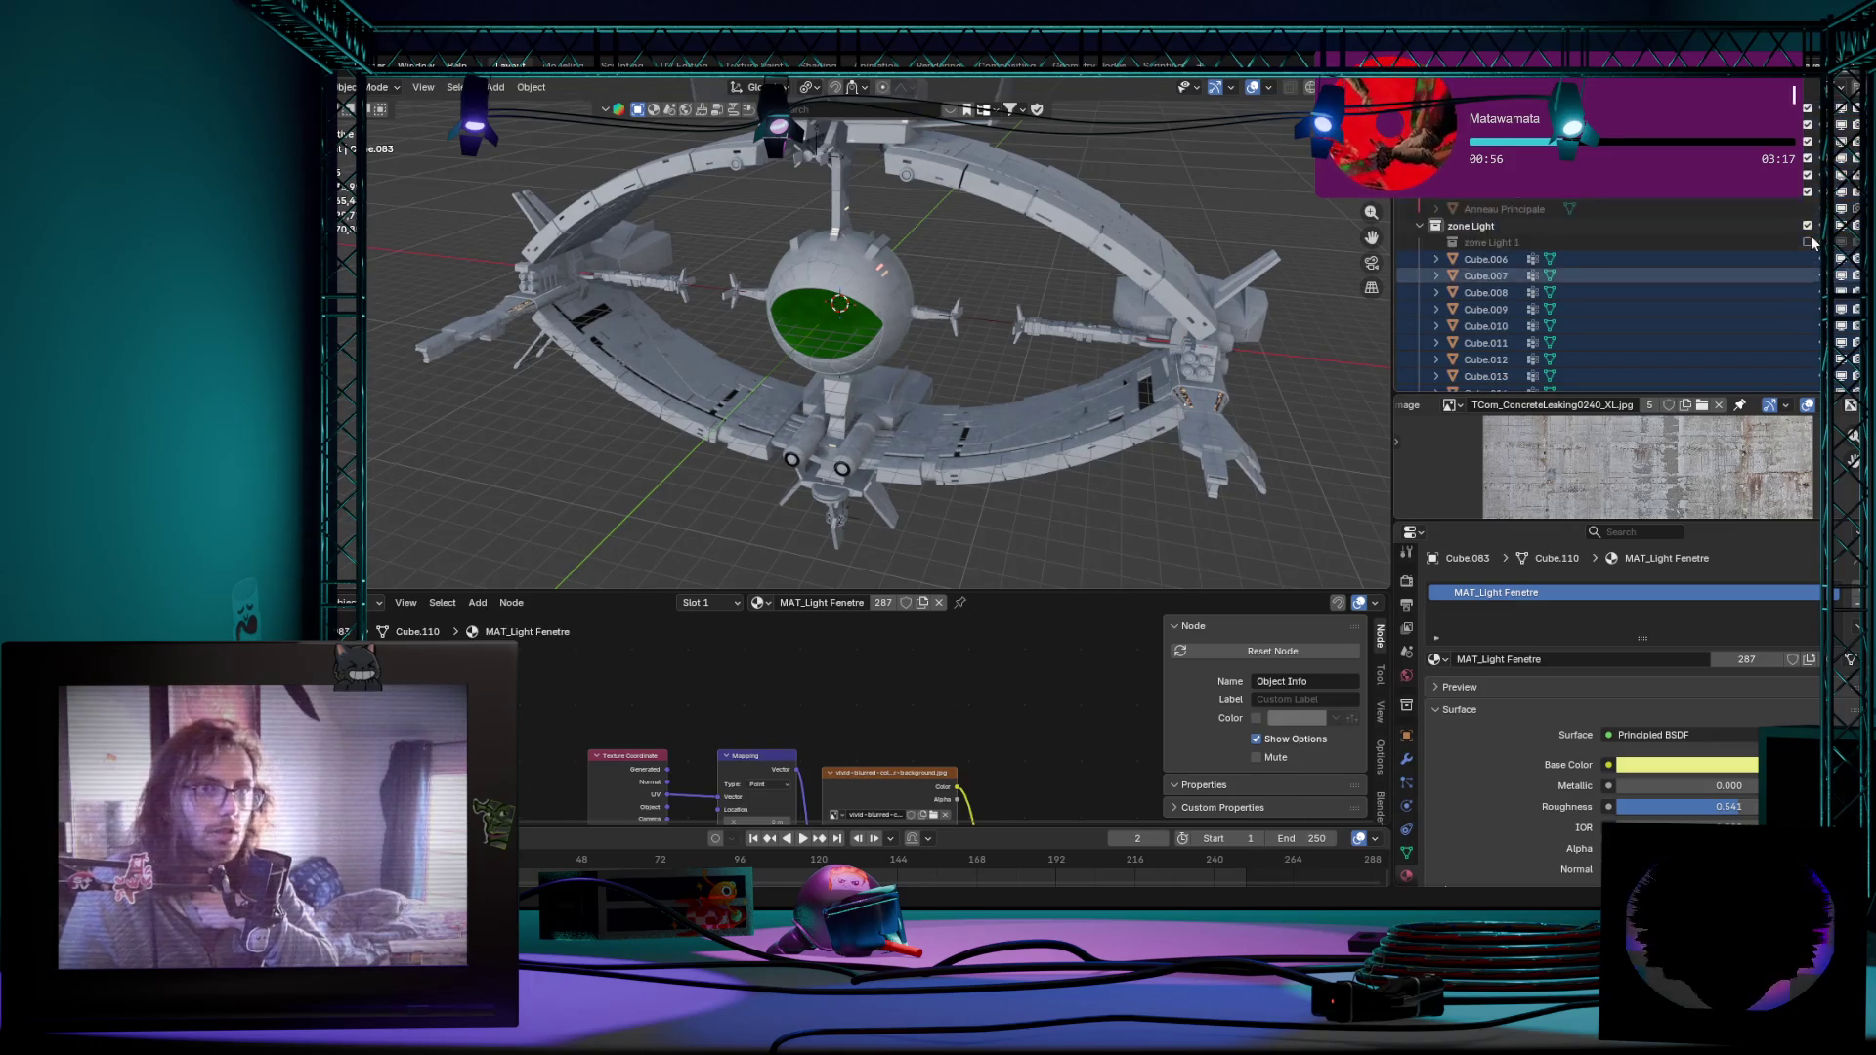
scroll(1752, 296, "down", 4)
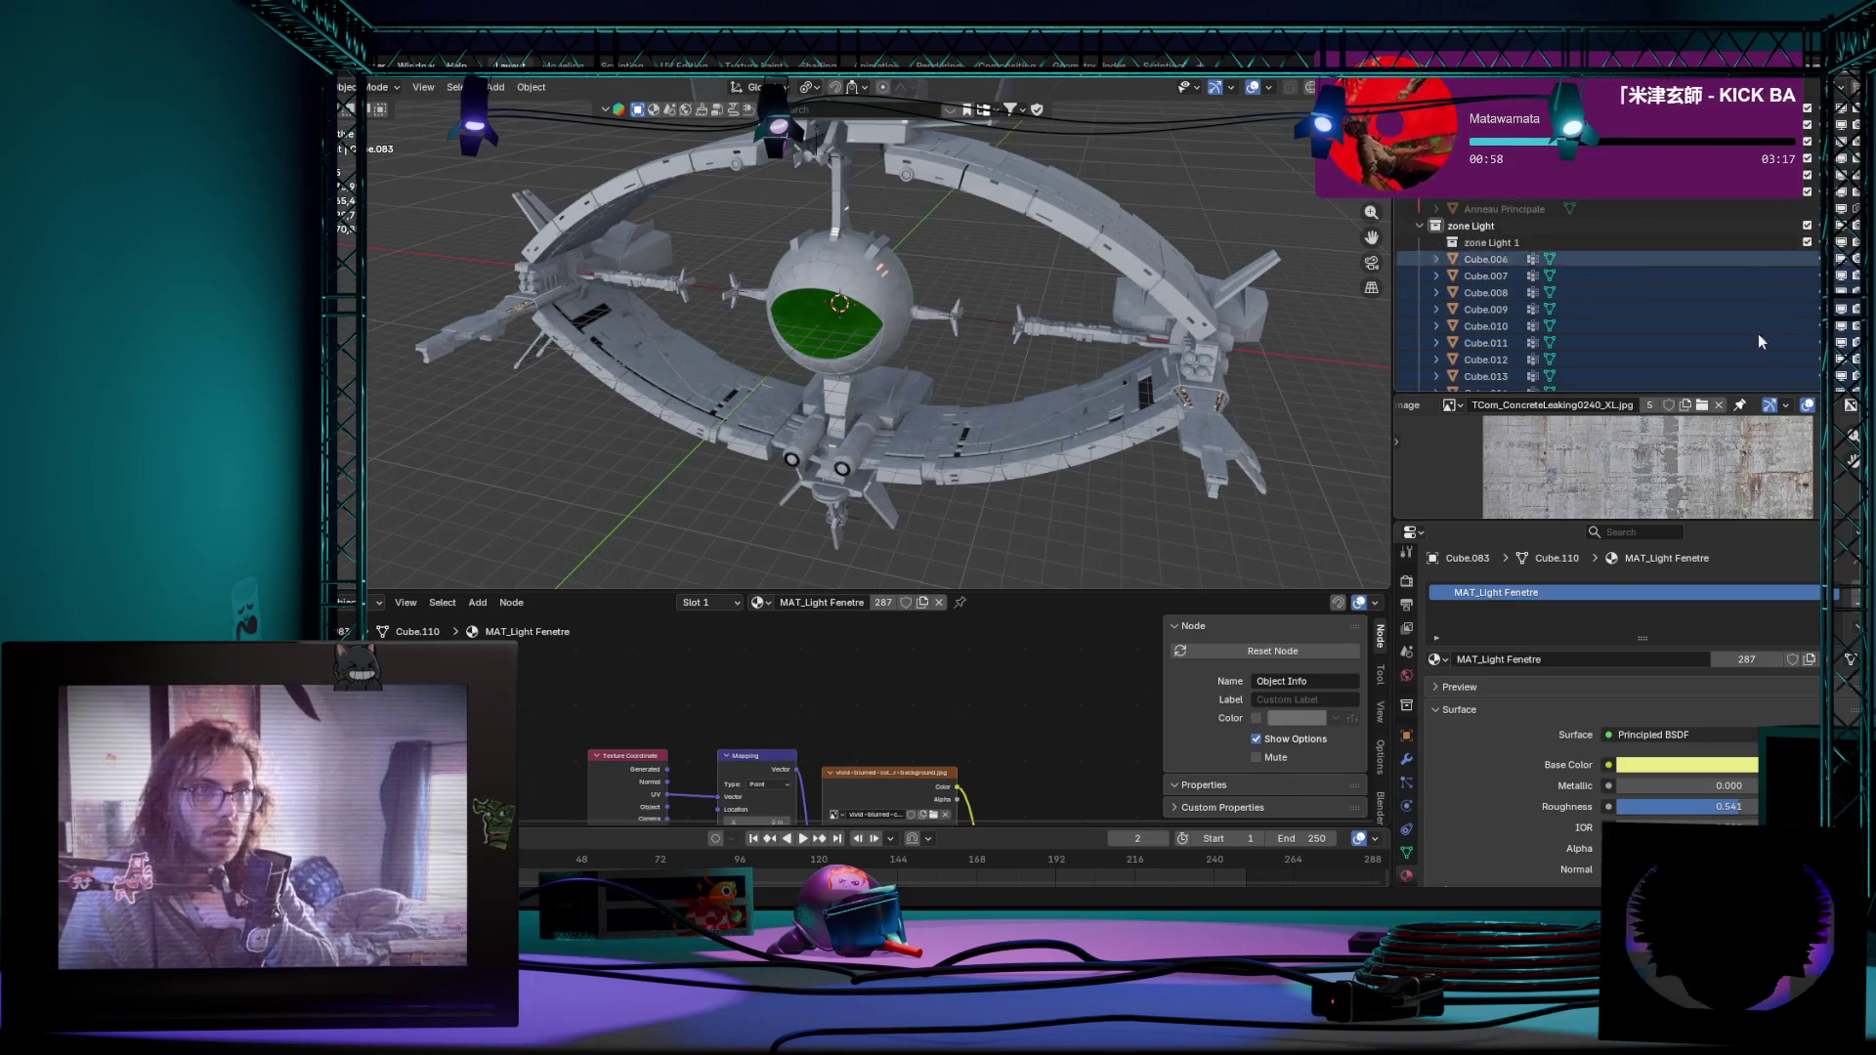
scroll(1752, 294, "down", 4)
scroll(1752, 295, "down", 4)
scroll(1752, 295, "down", 4)
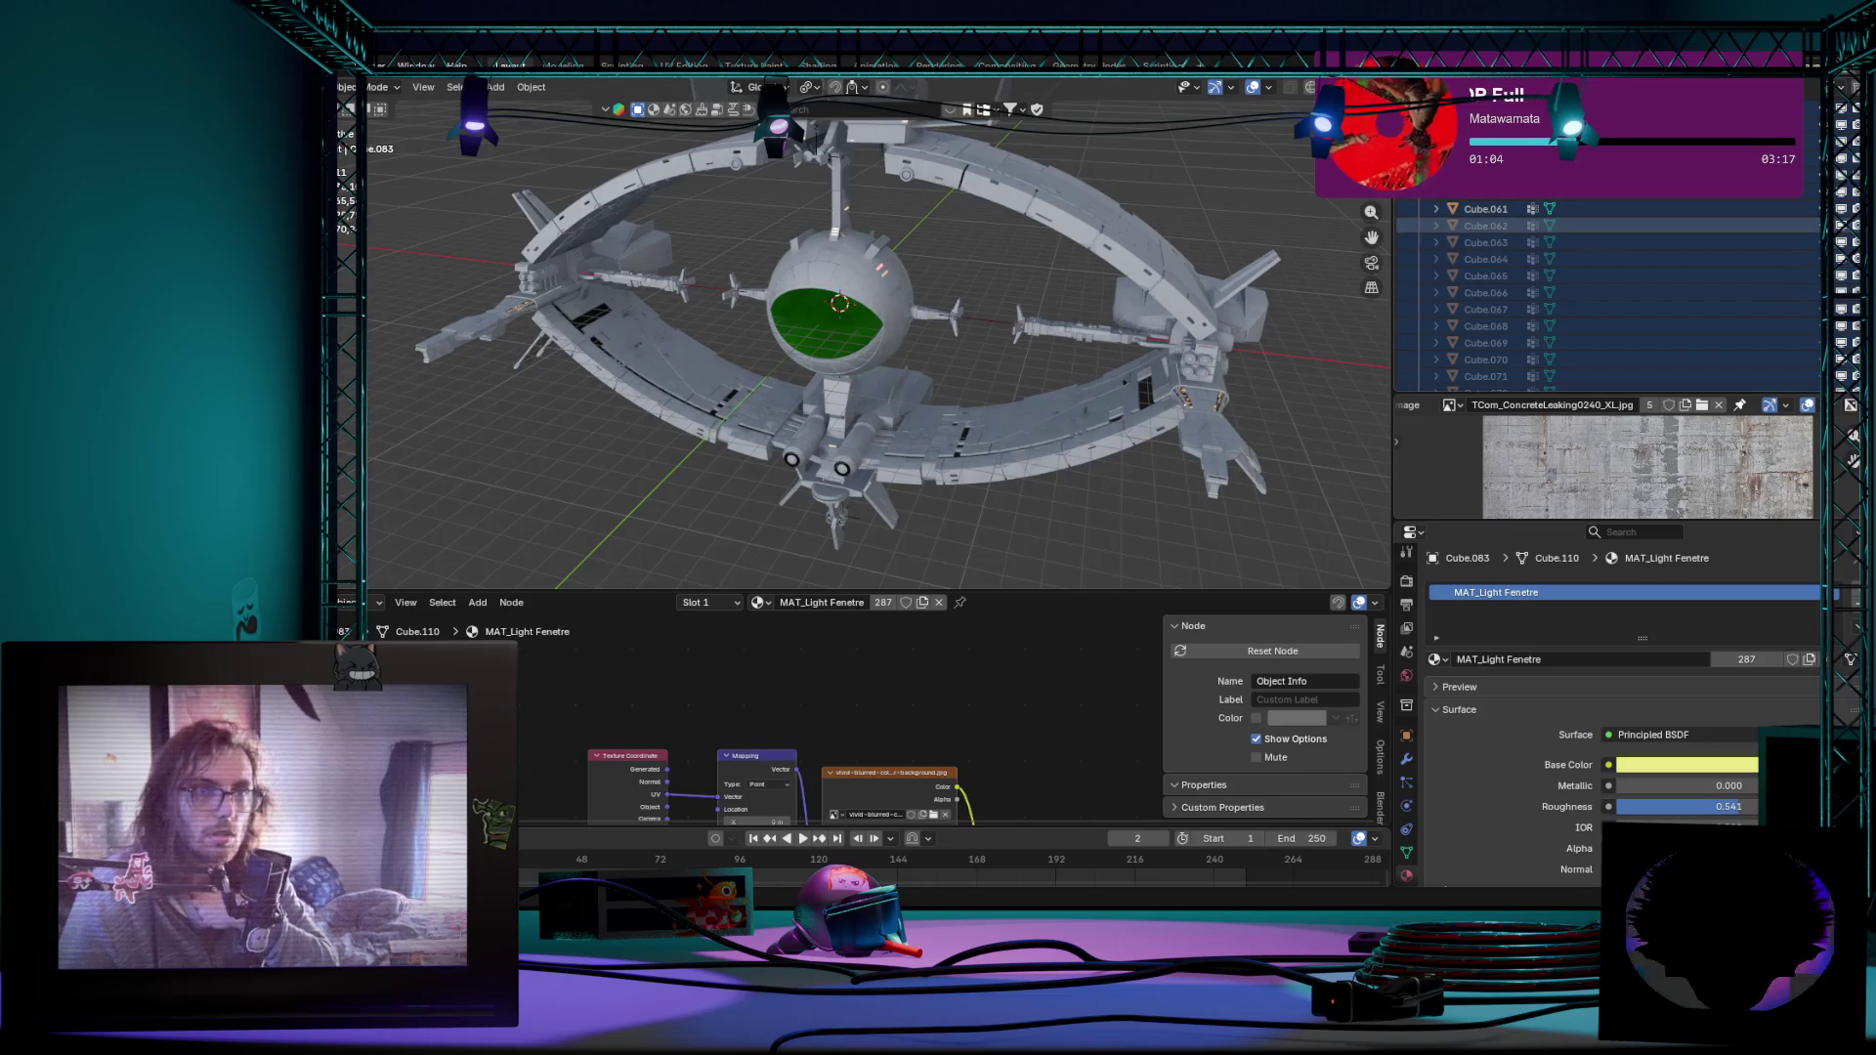
scroll(1812, 271, "down", 5)
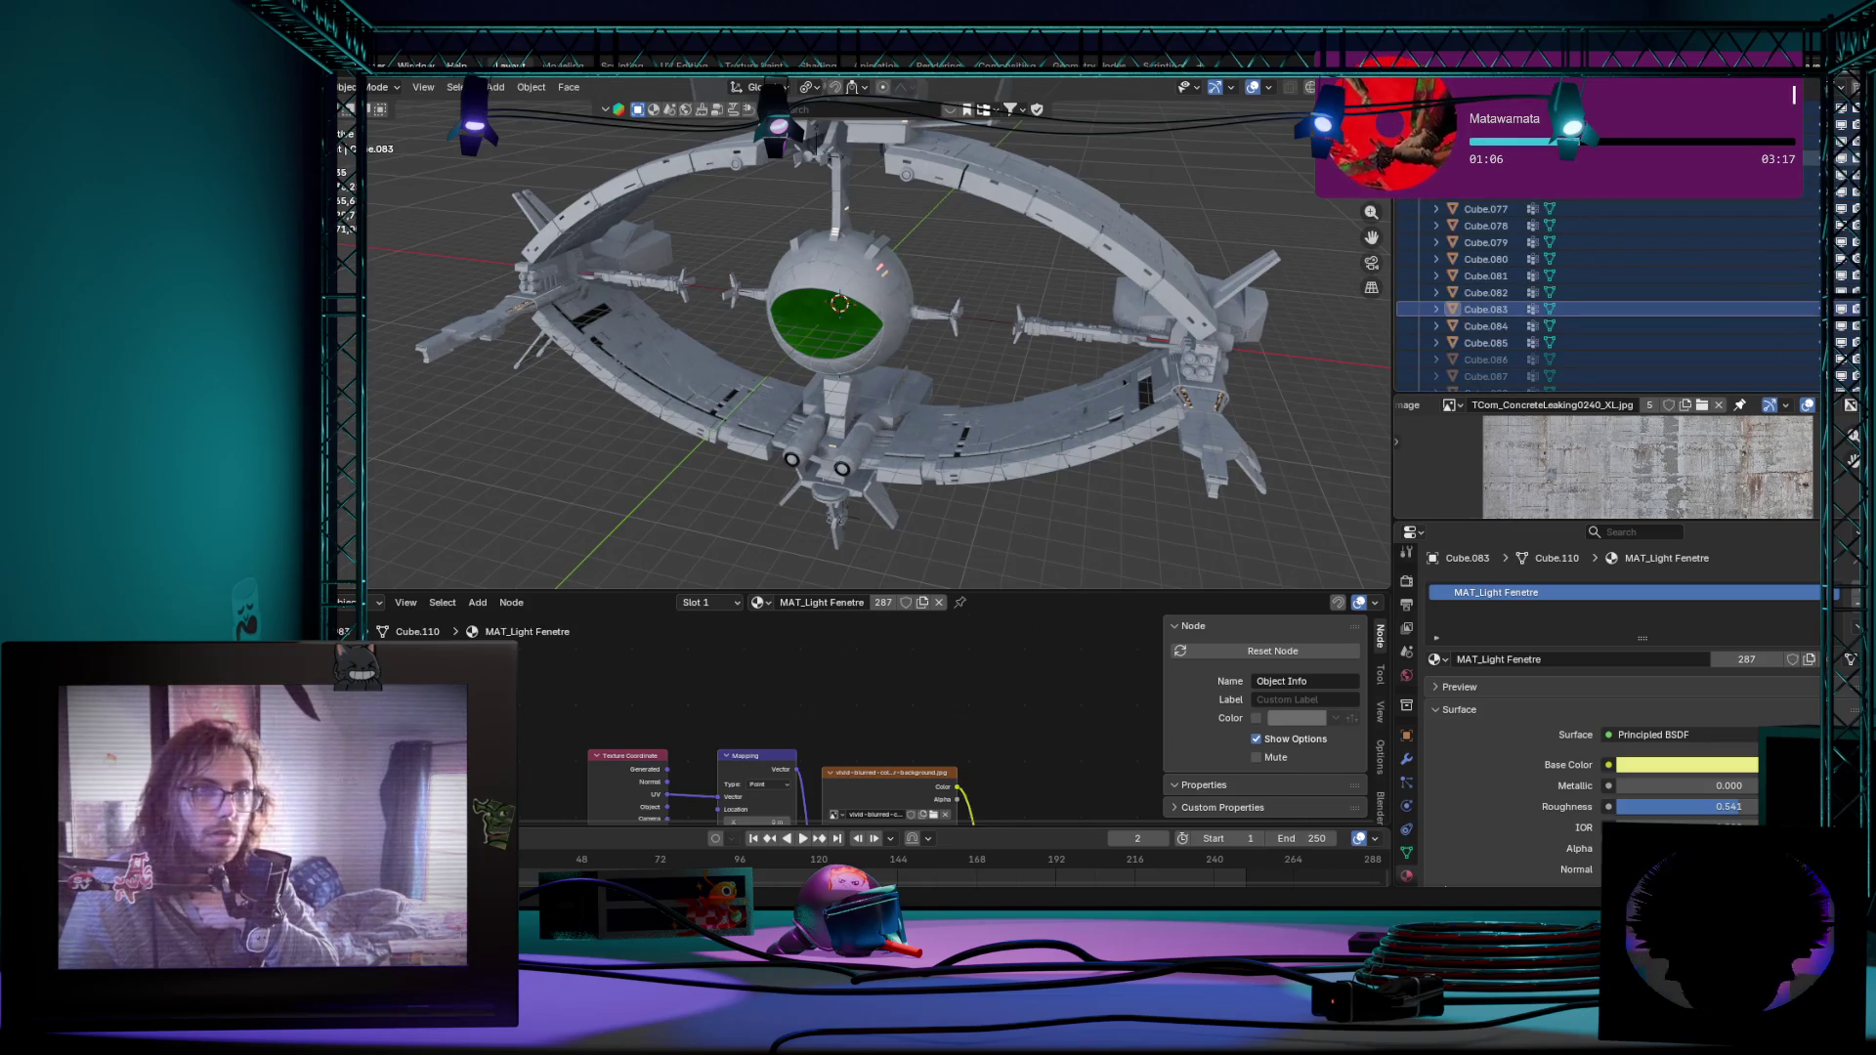
scroll(1789, 270, "down", 4)
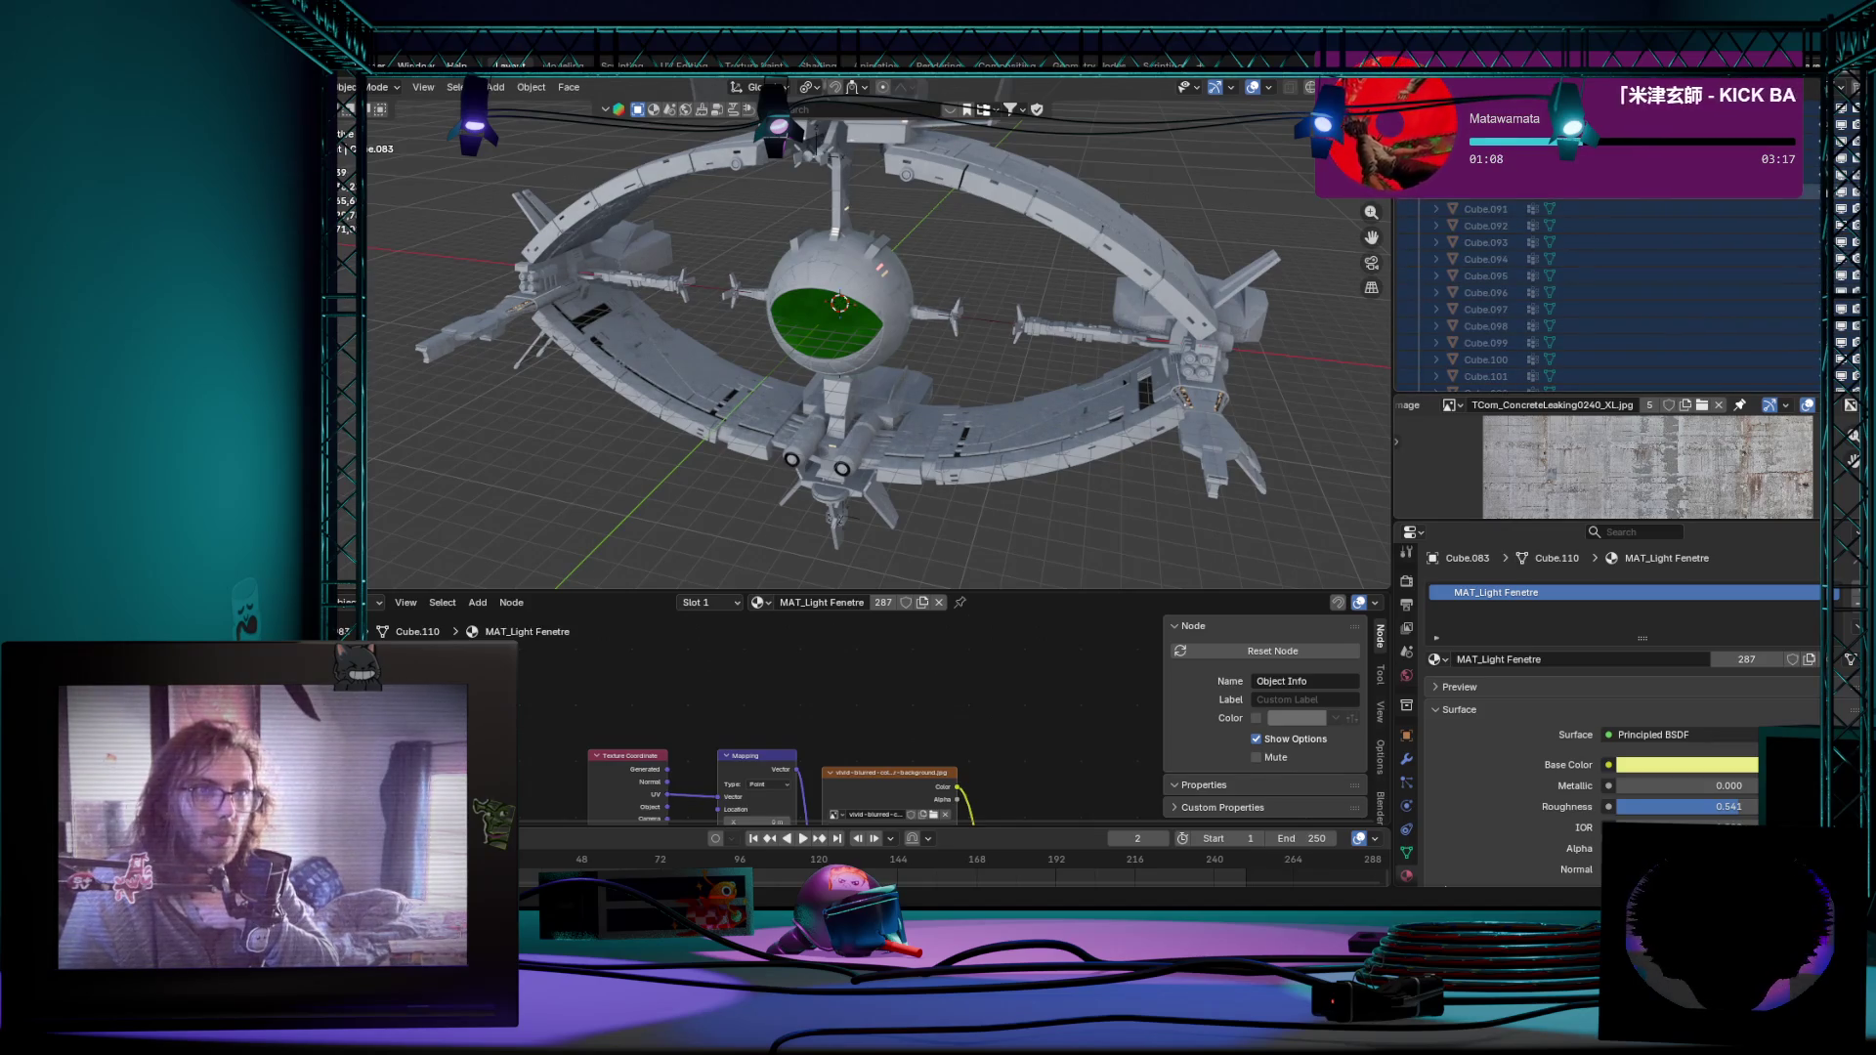
scroll(1743, 339, "down", 2)
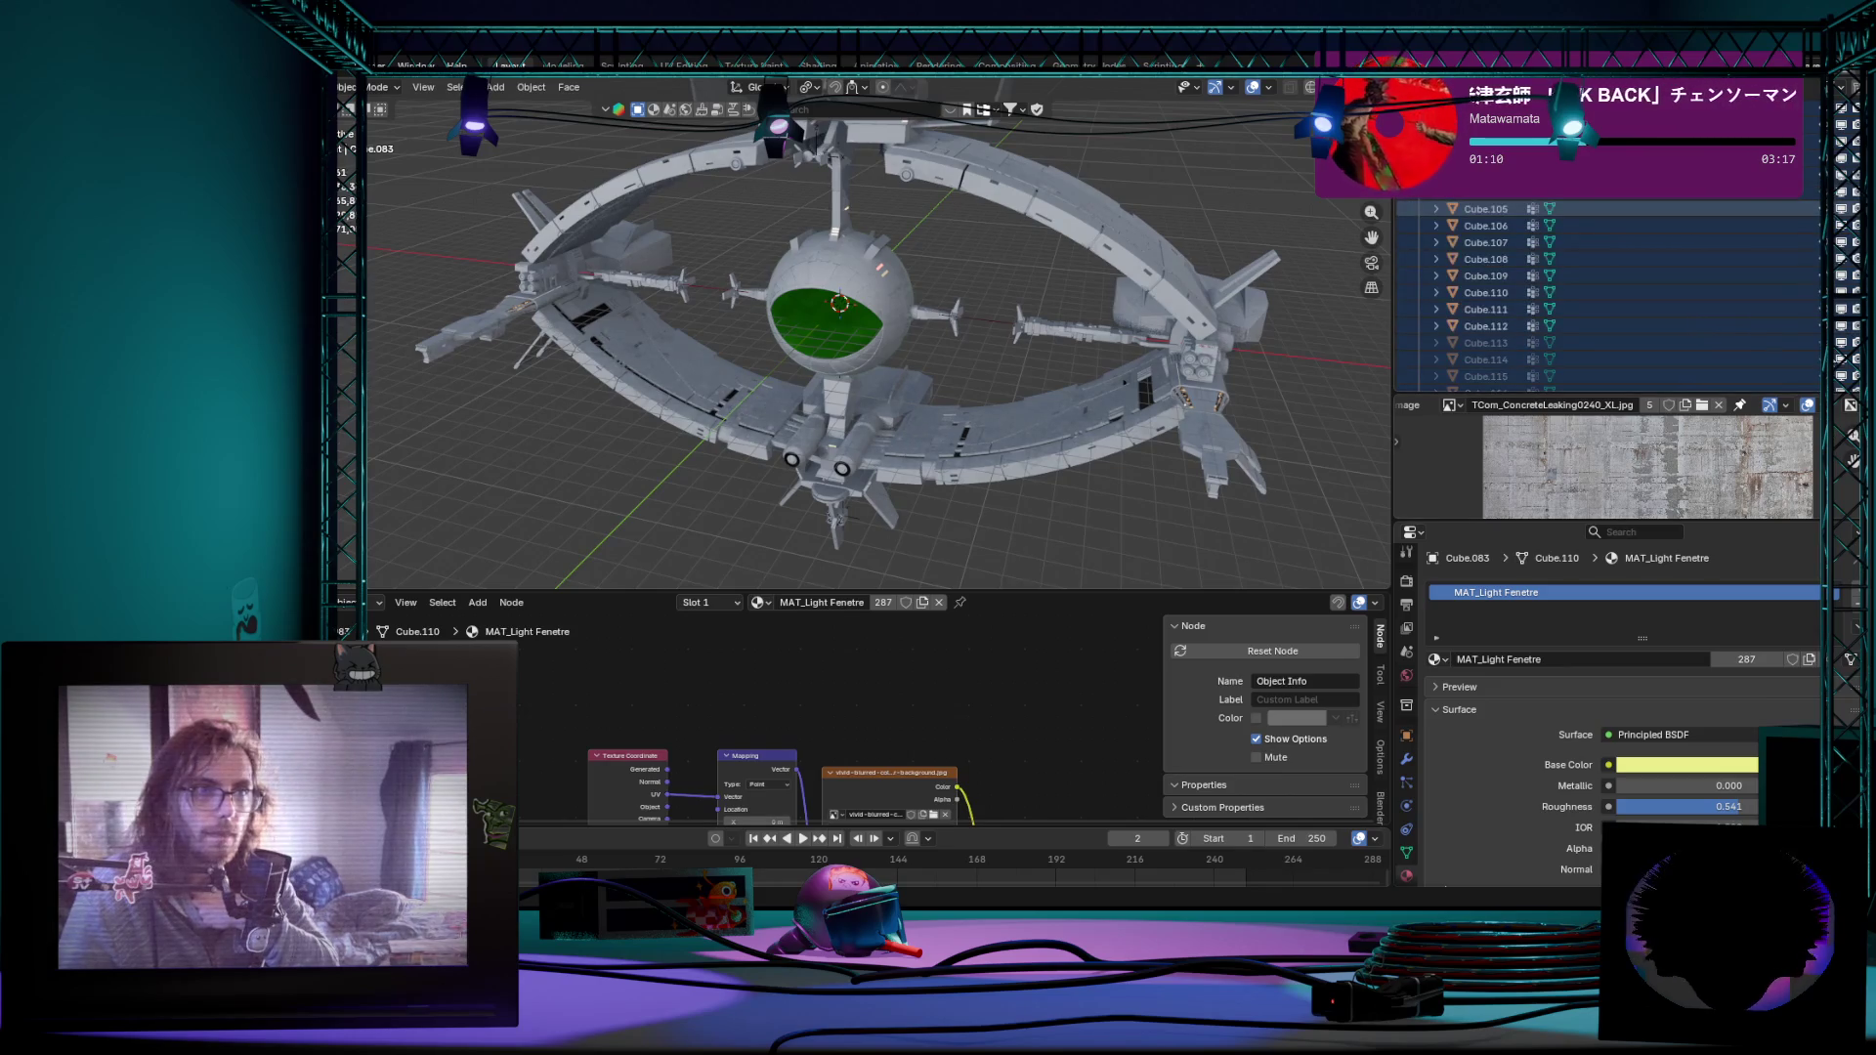
scroll(1772, 311, "down", 5)
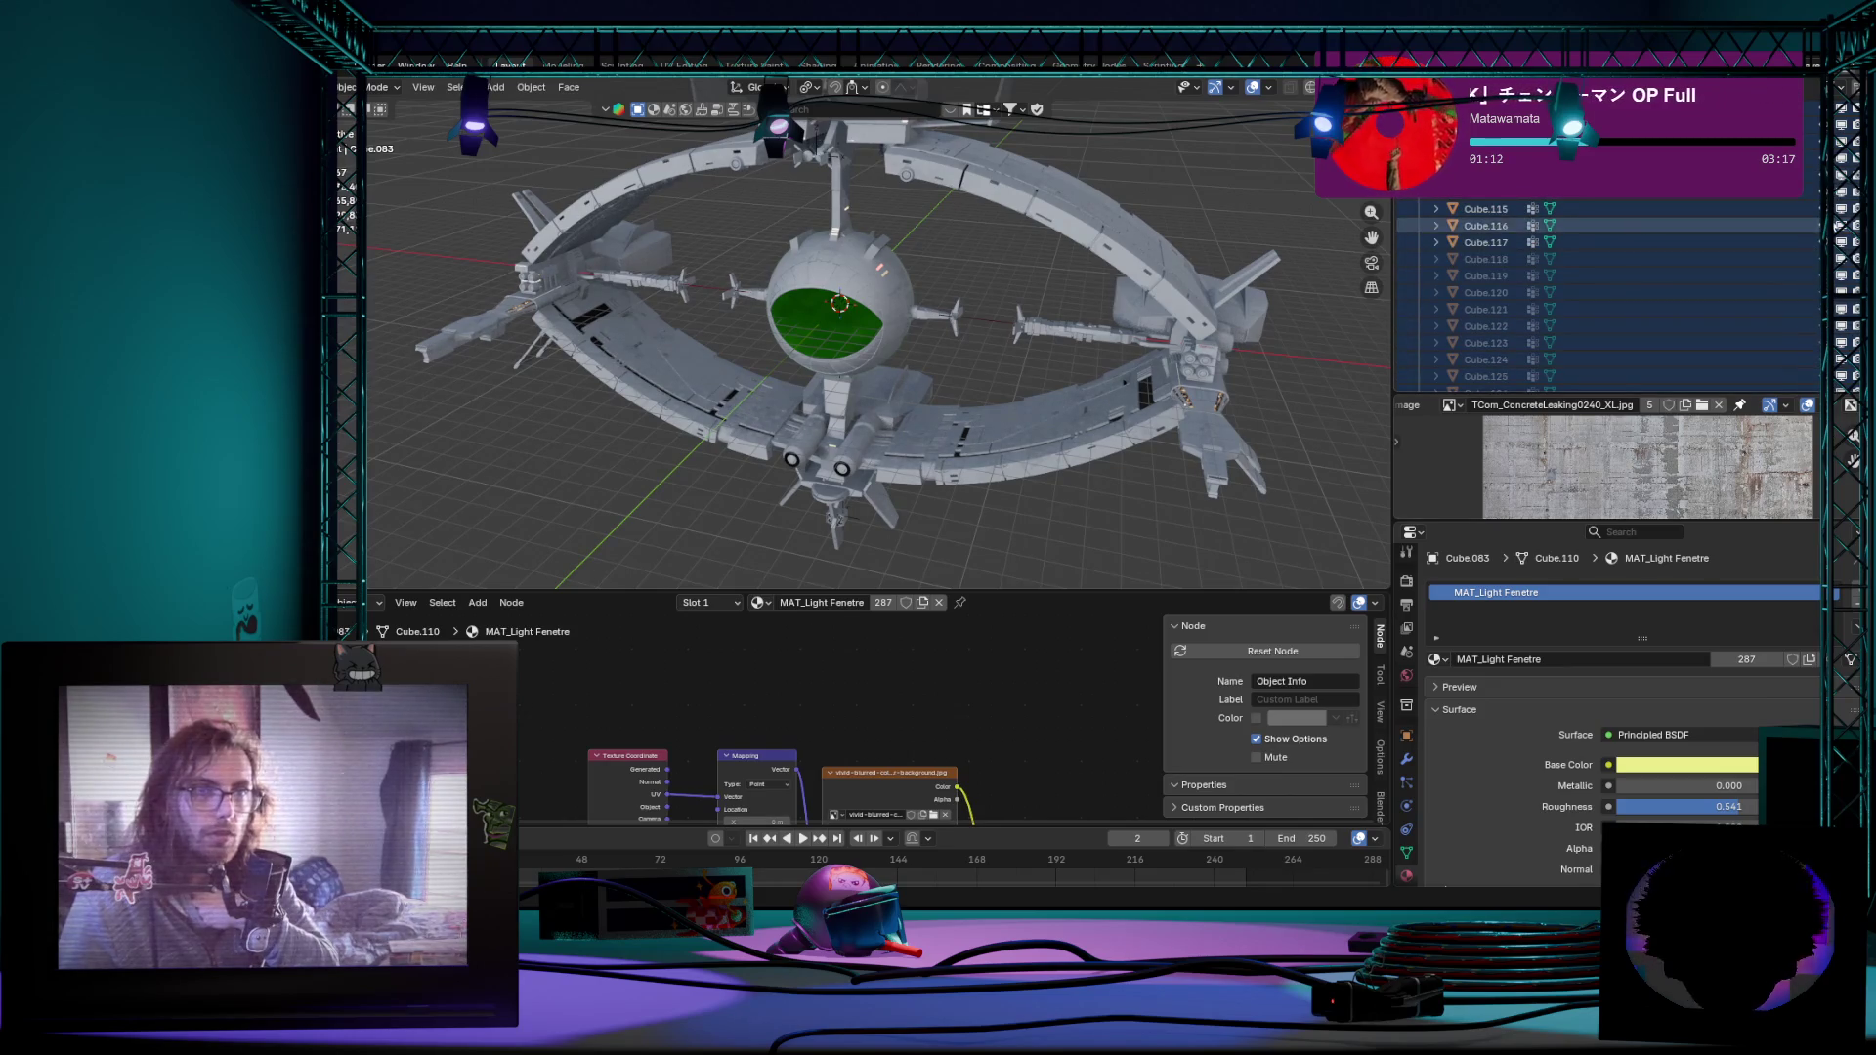
scroll(1772, 312, "down", 3)
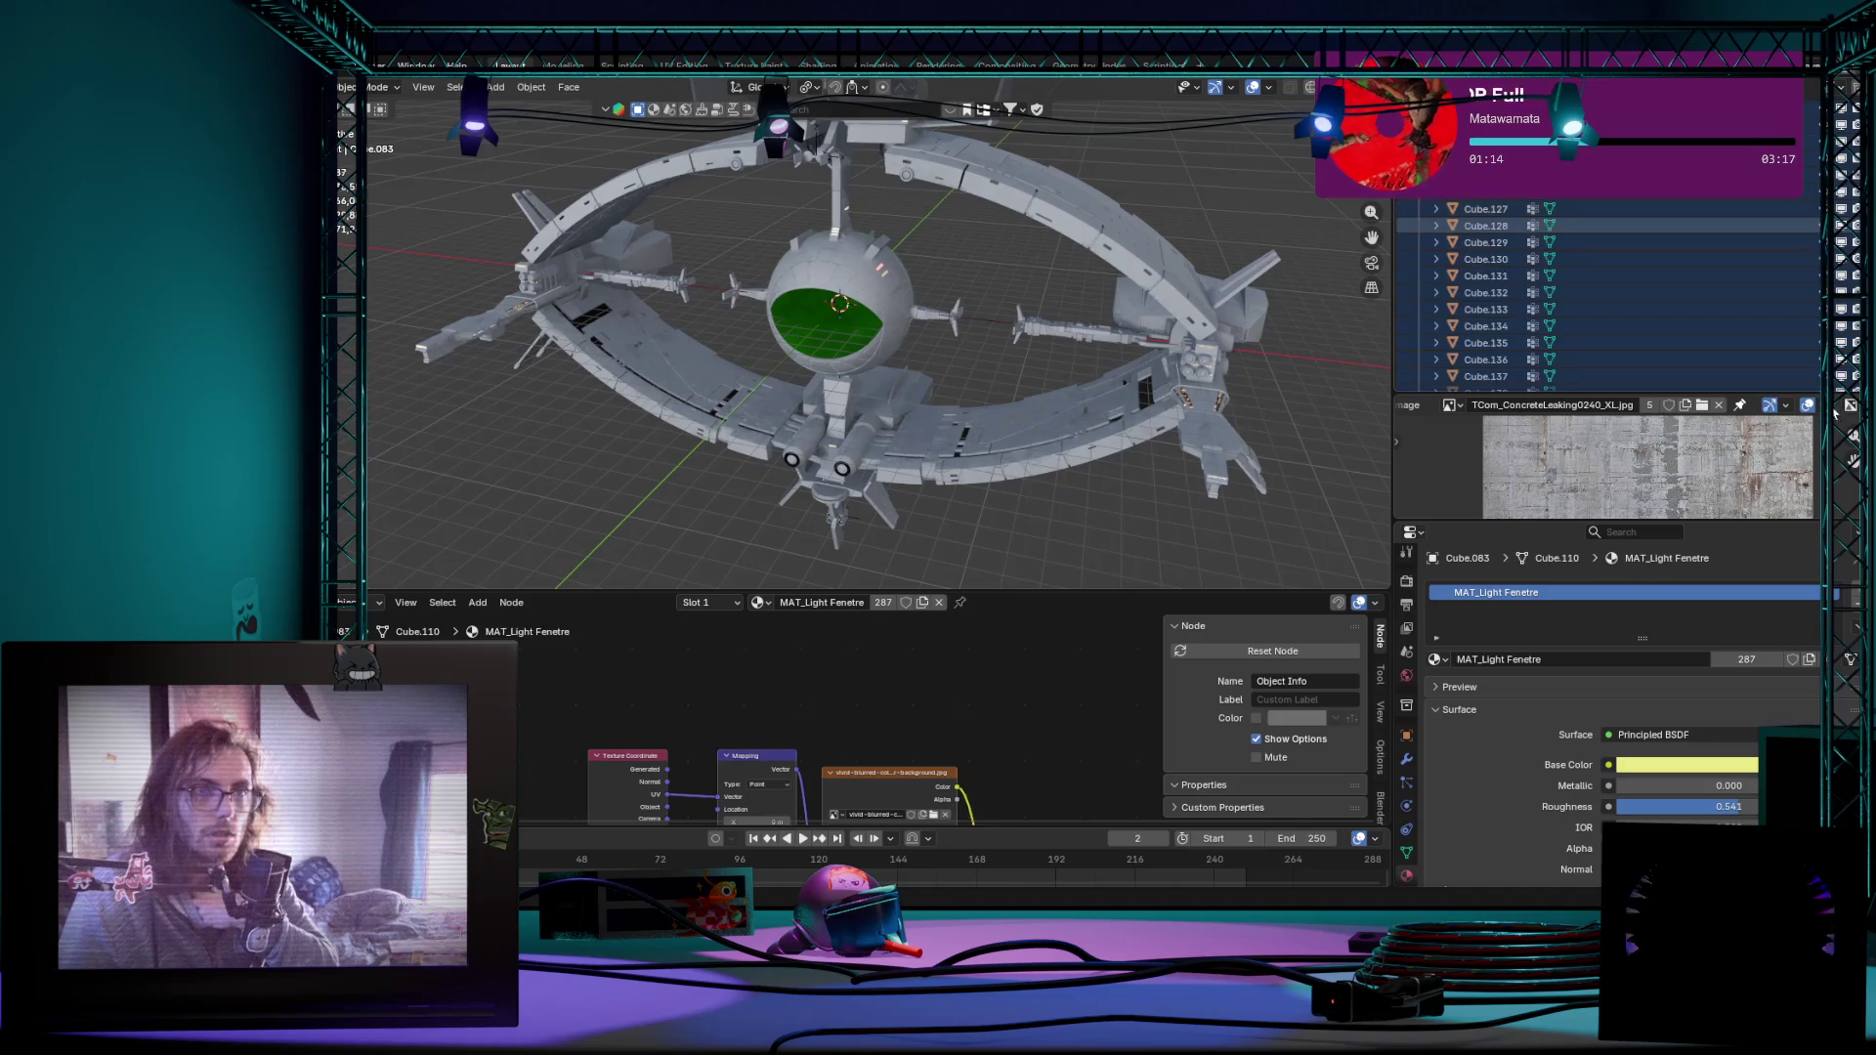
scroll(1744, 301, "down", 6)
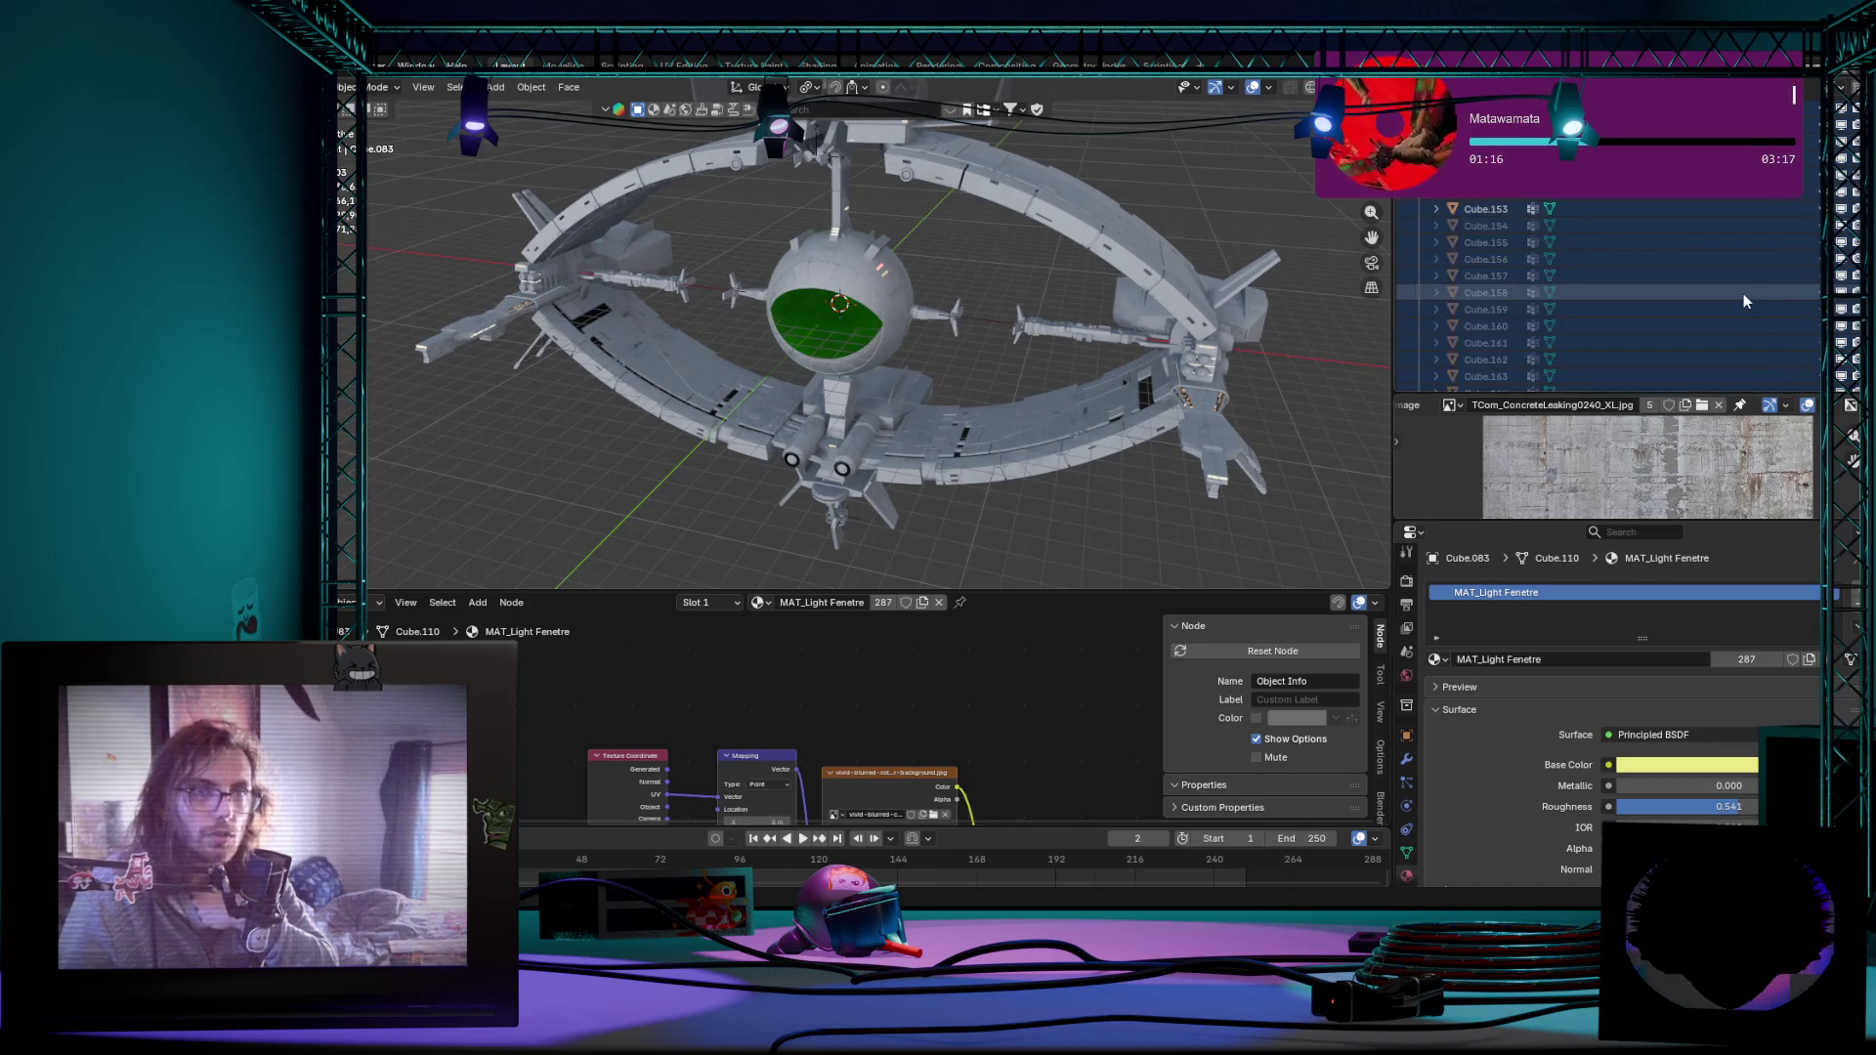
left_click_drag(1801, 394, 1800, 499)
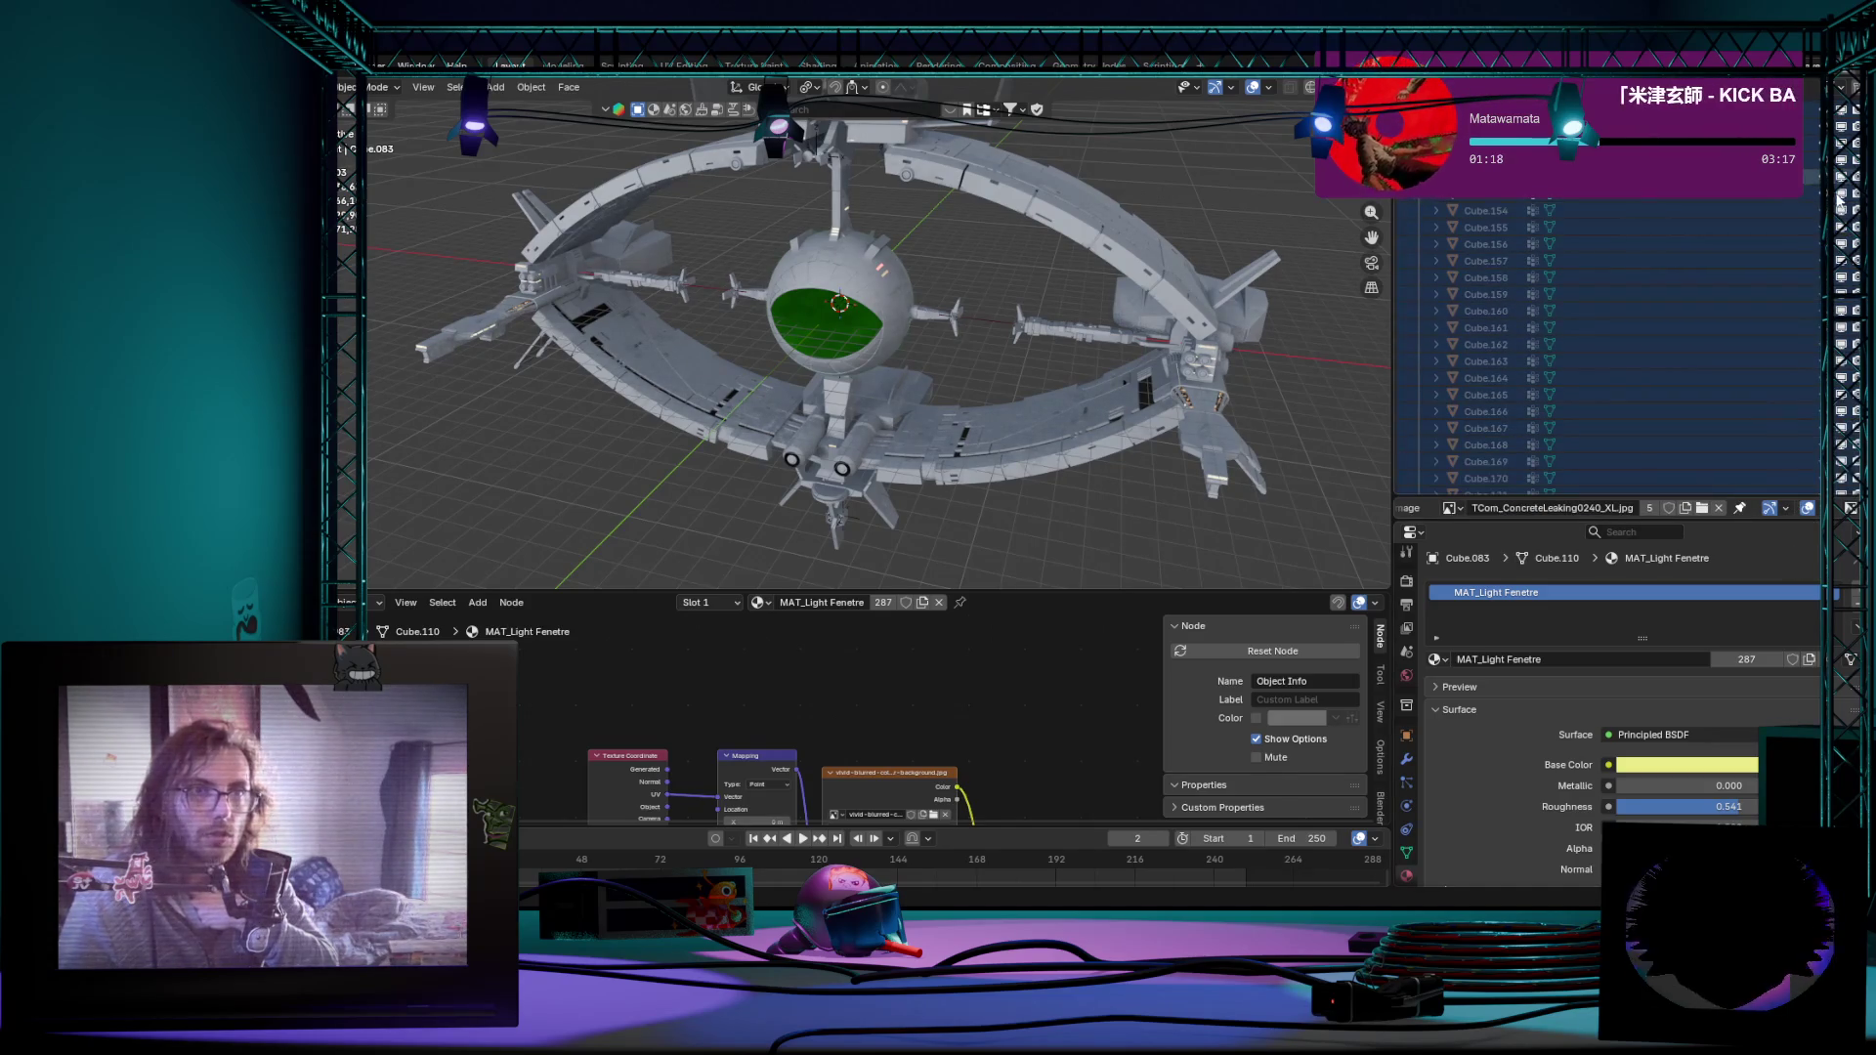
scroll(1708, 395, "down", 3)
scroll(1707, 394, "down", 3)
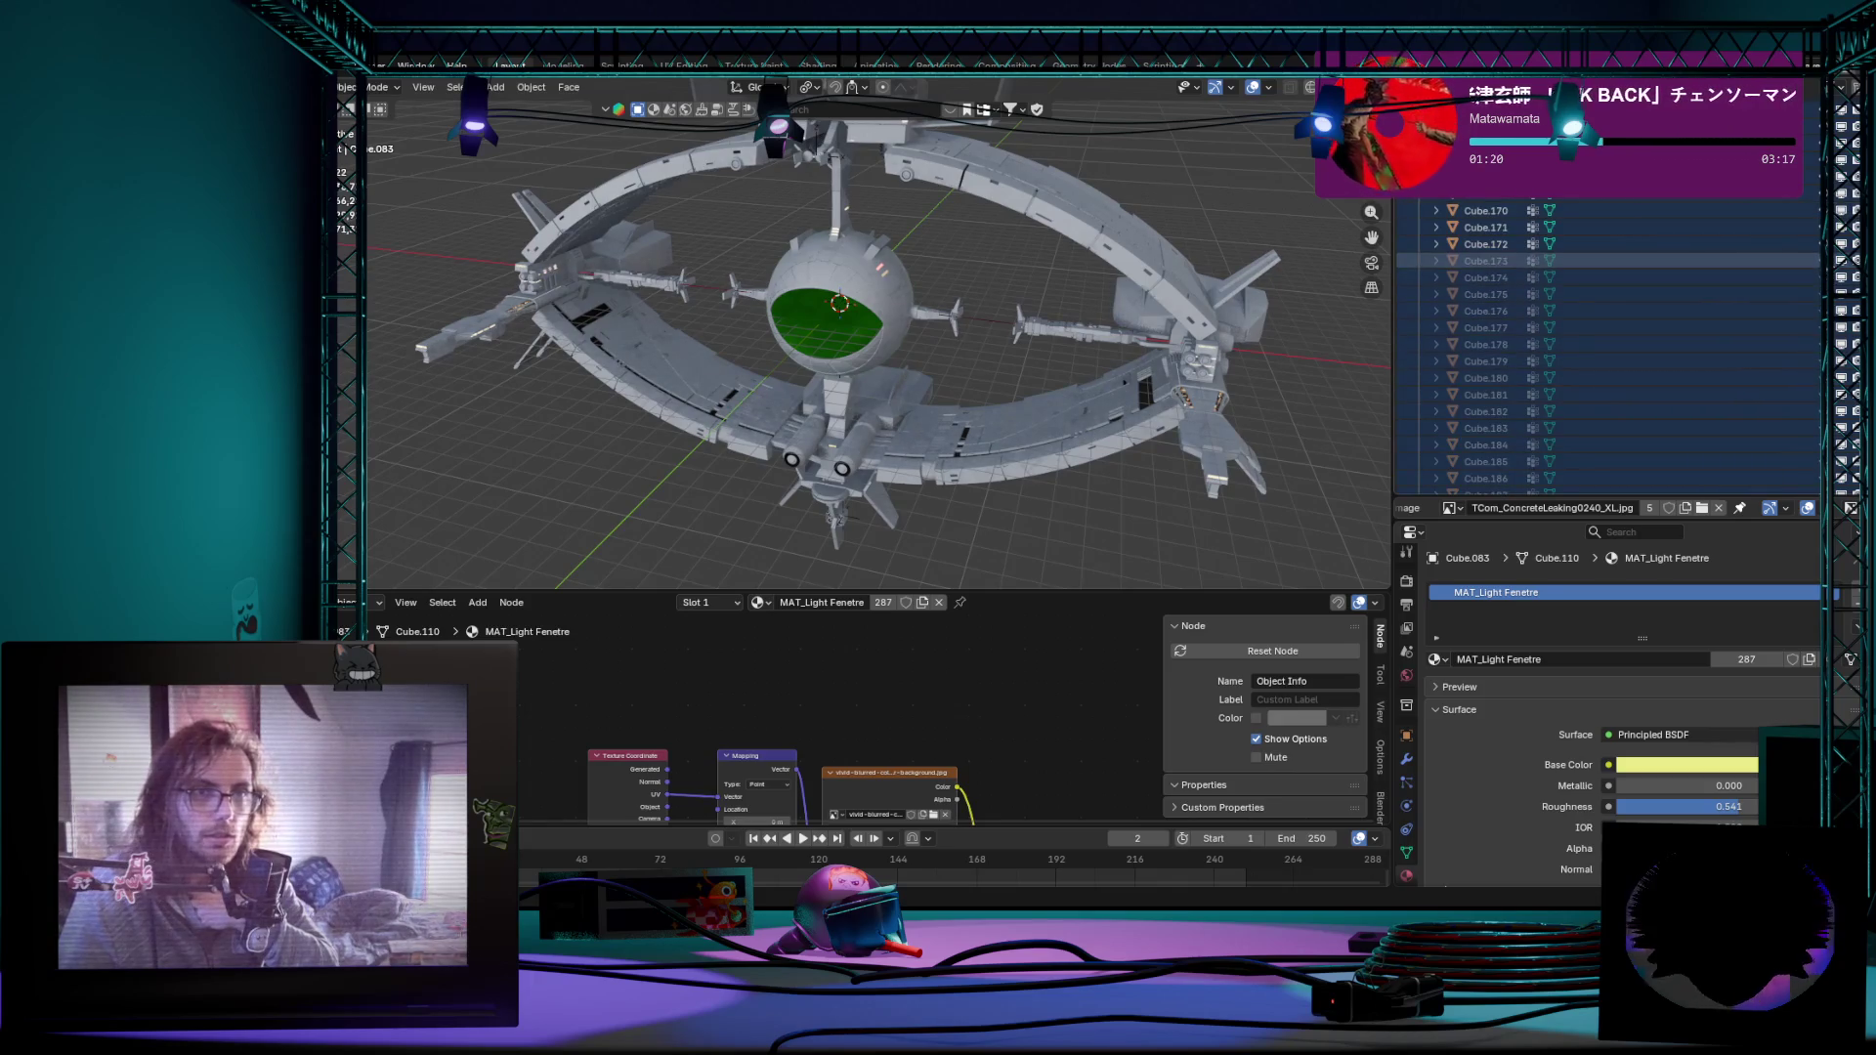
scroll(1708, 395, "down", 2)
scroll(1707, 395, "down", 5)
scroll(1707, 395, "down", 4)
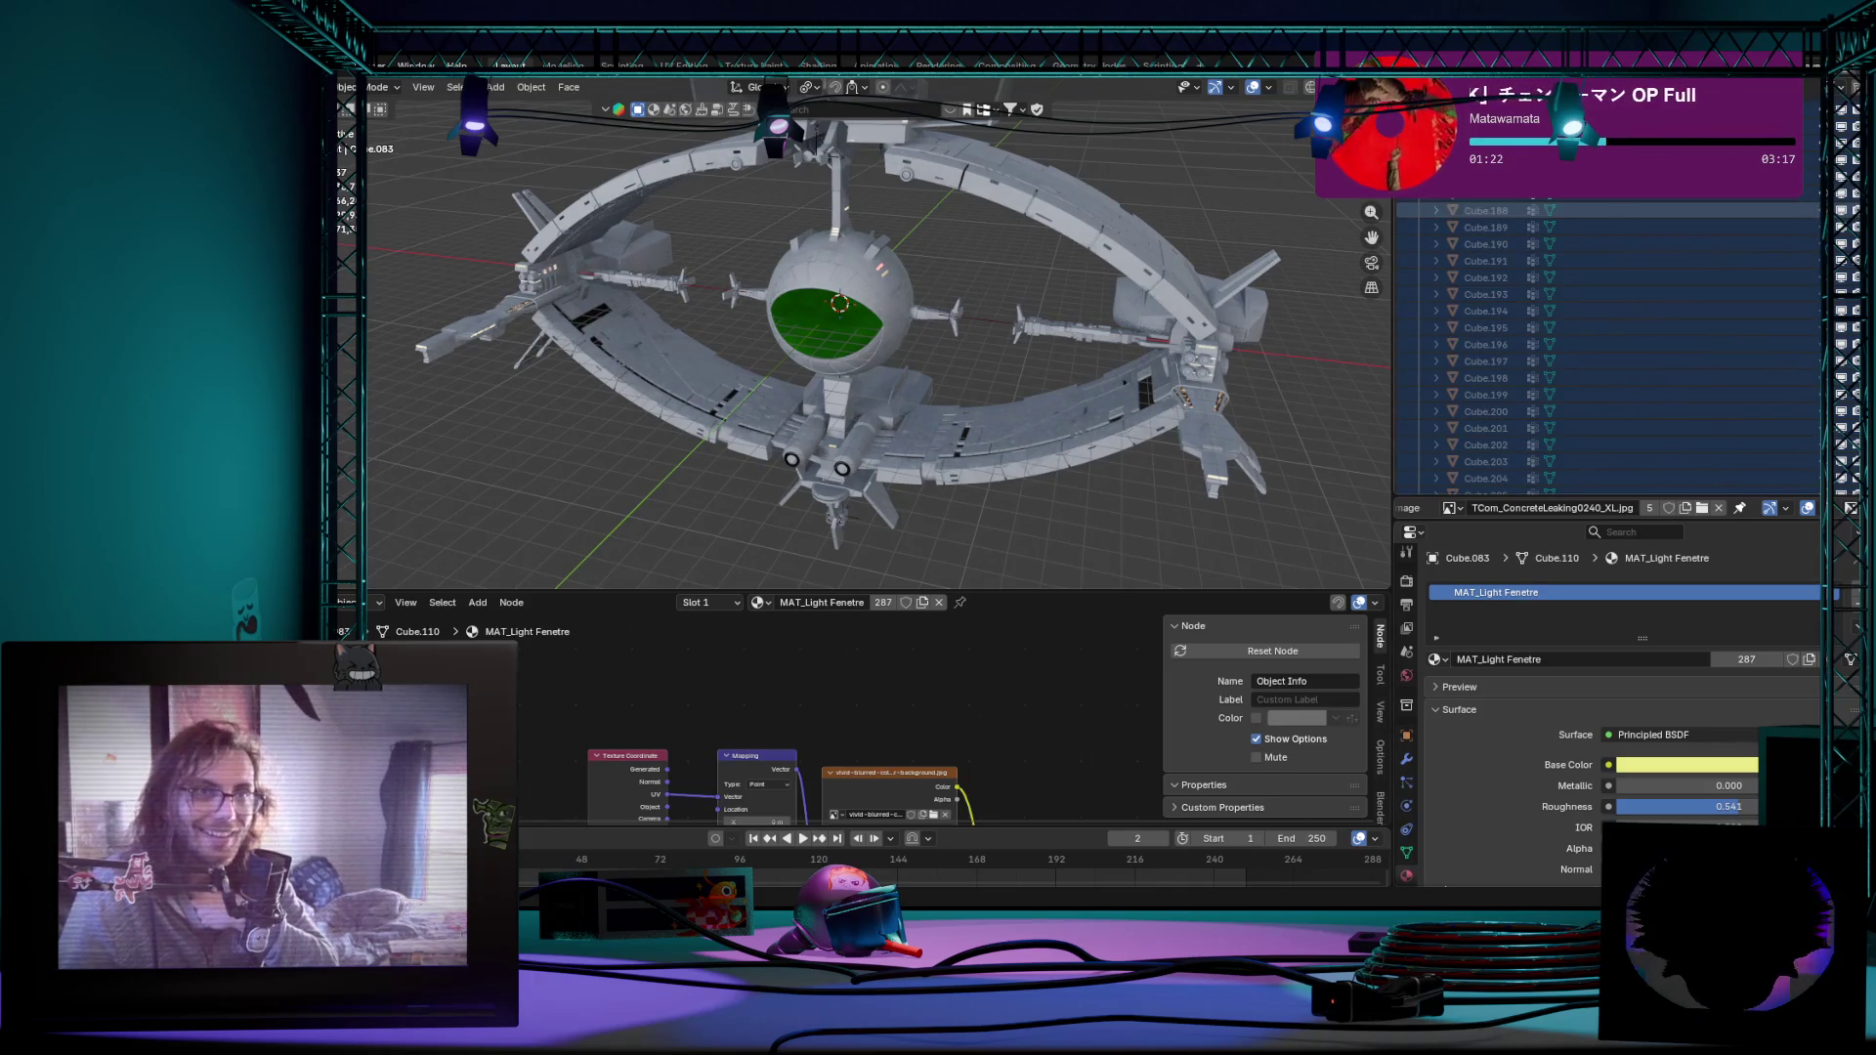
scroll(1792, 487, "down", 5)
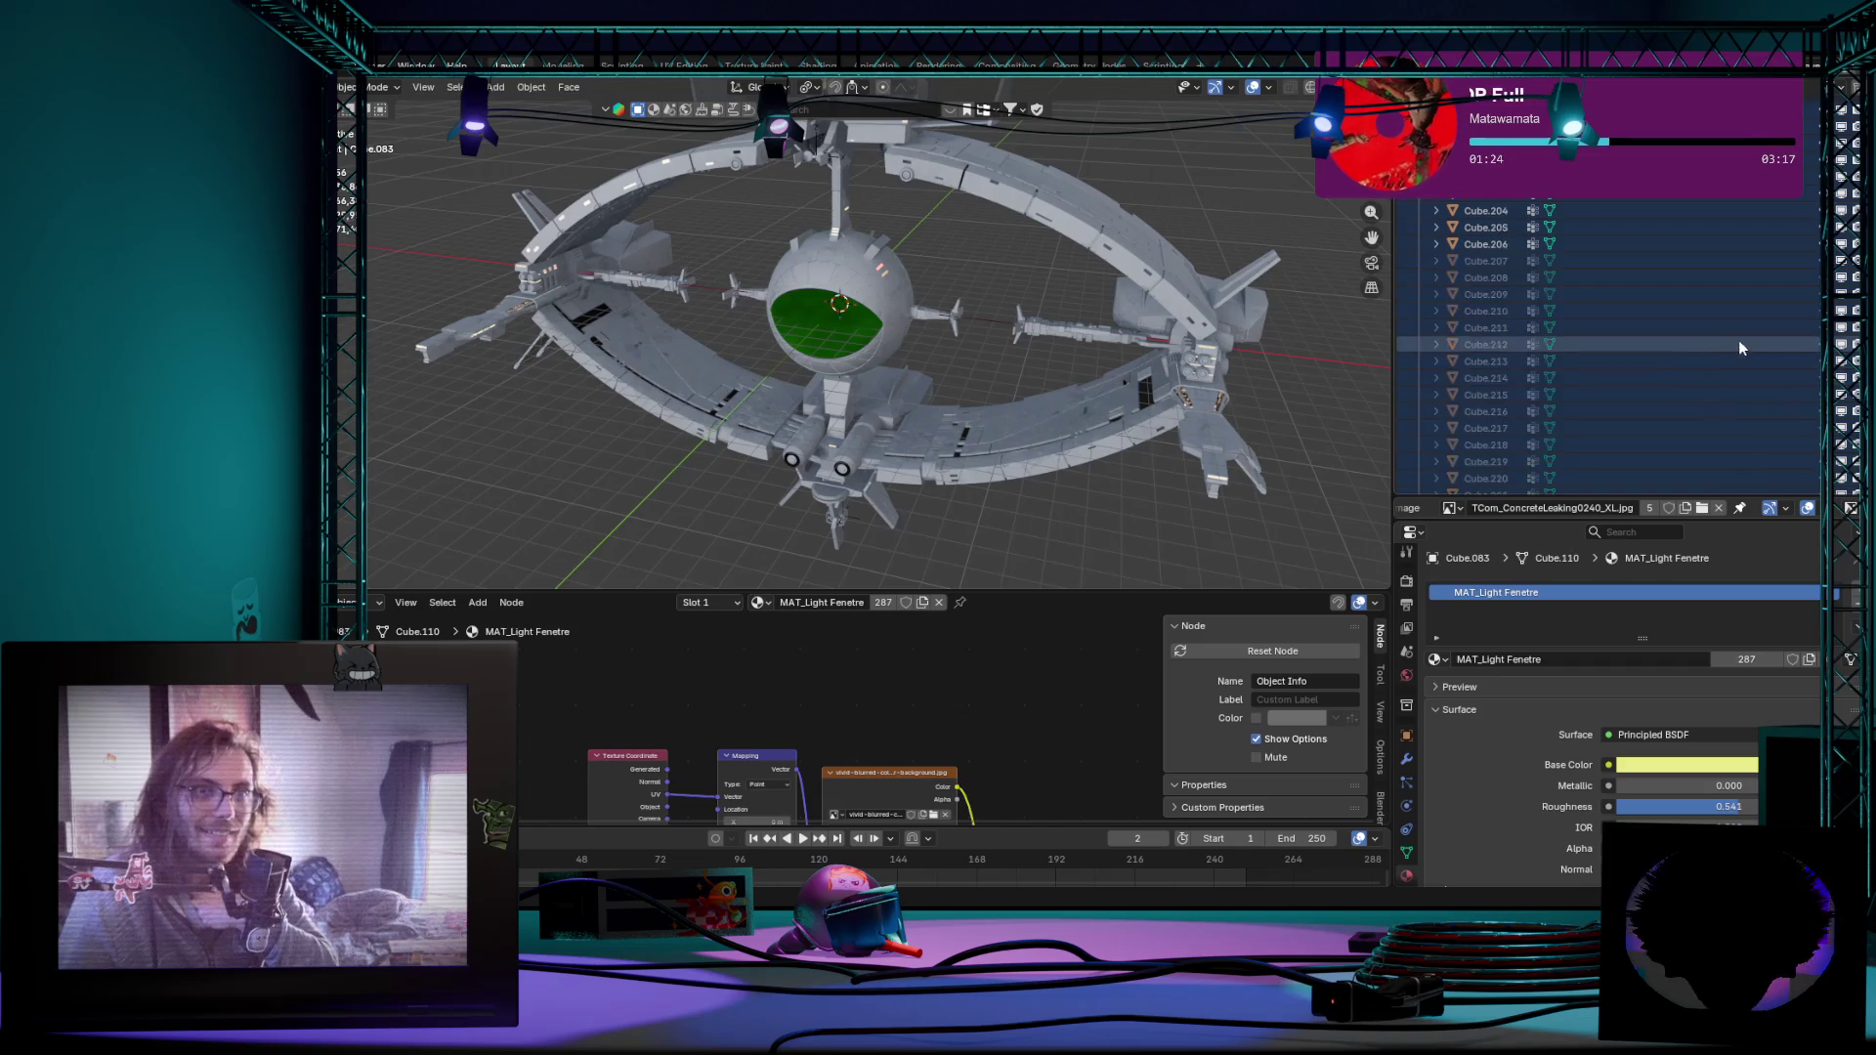
scroll(1736, 378, "down", 5)
scroll(1737, 376, "down", 5)
scroll(1736, 376, "down", 3)
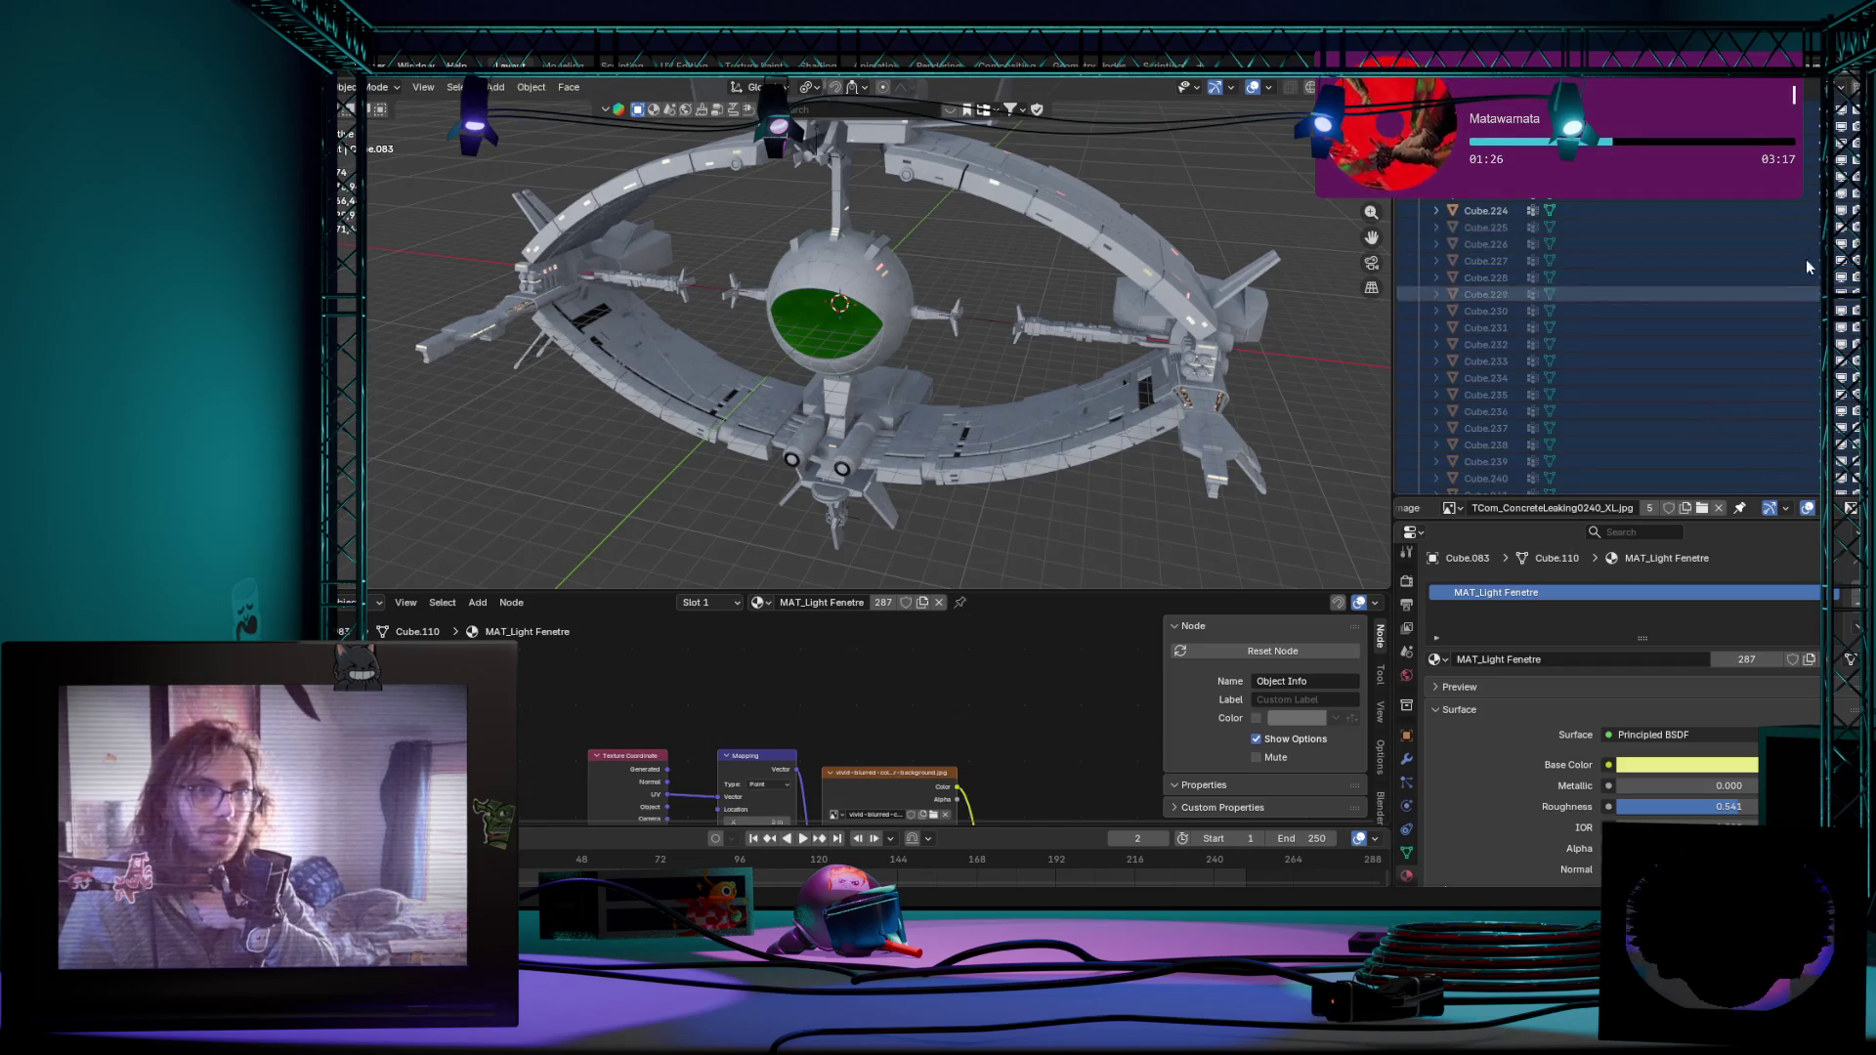
scroll(1737, 294, "down", 3)
scroll(1816, 455, "down", 3)
scroll(1816, 456, "down", 3)
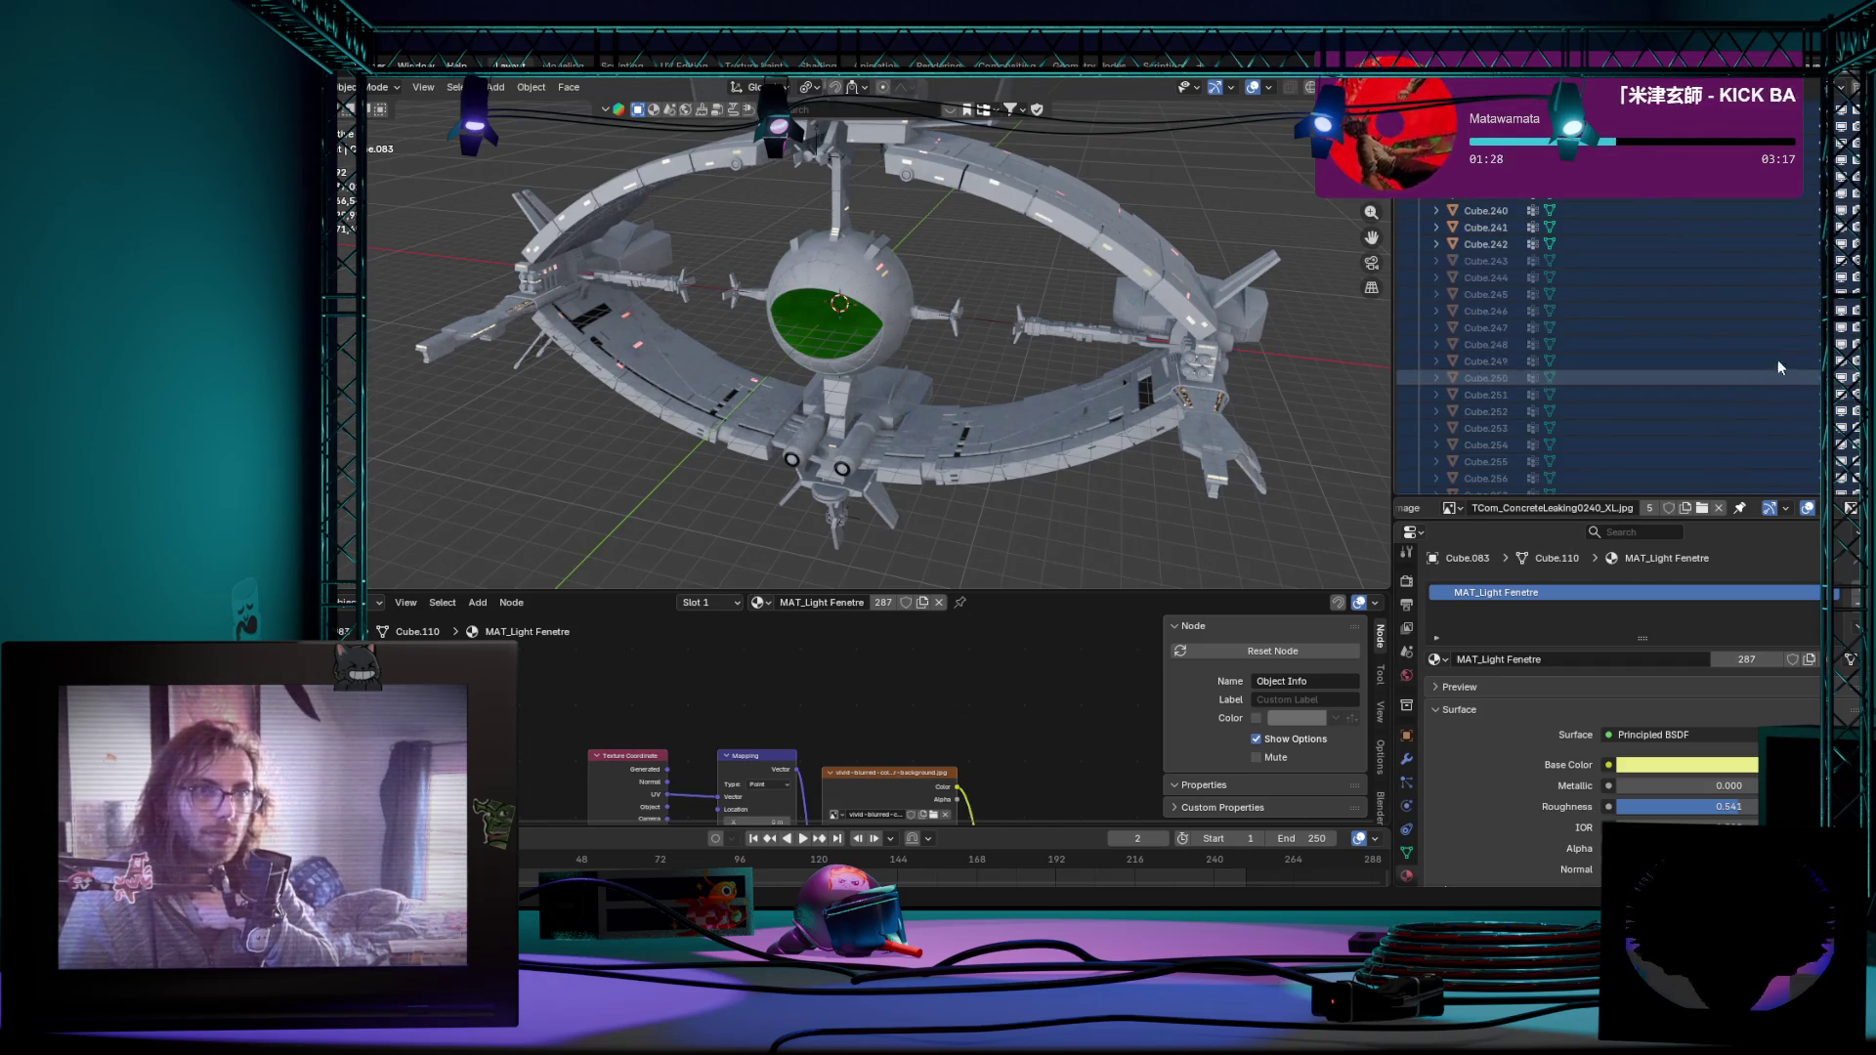
scroll(1816, 456, "down", 2)
scroll(1612, 337, "down", 5)
scroll(1613, 338, "down", 5)
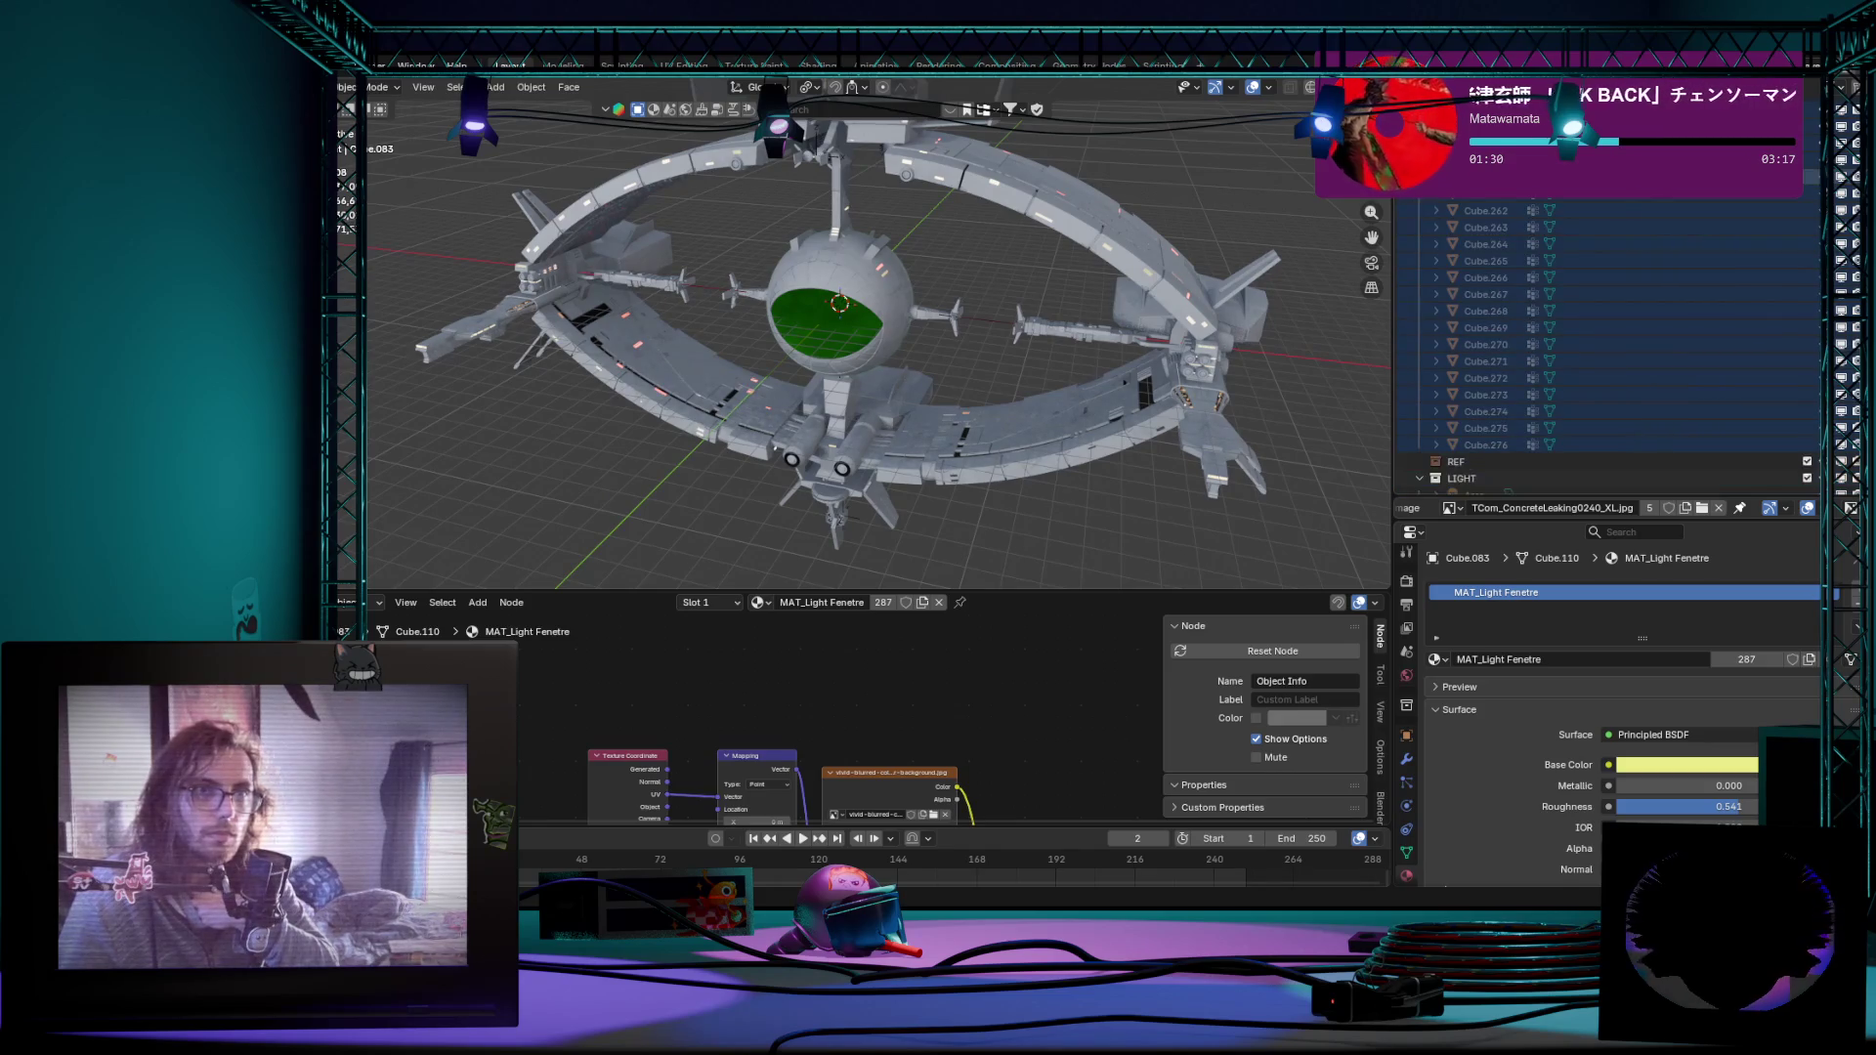
scroll(1731, 344, "up", 15)
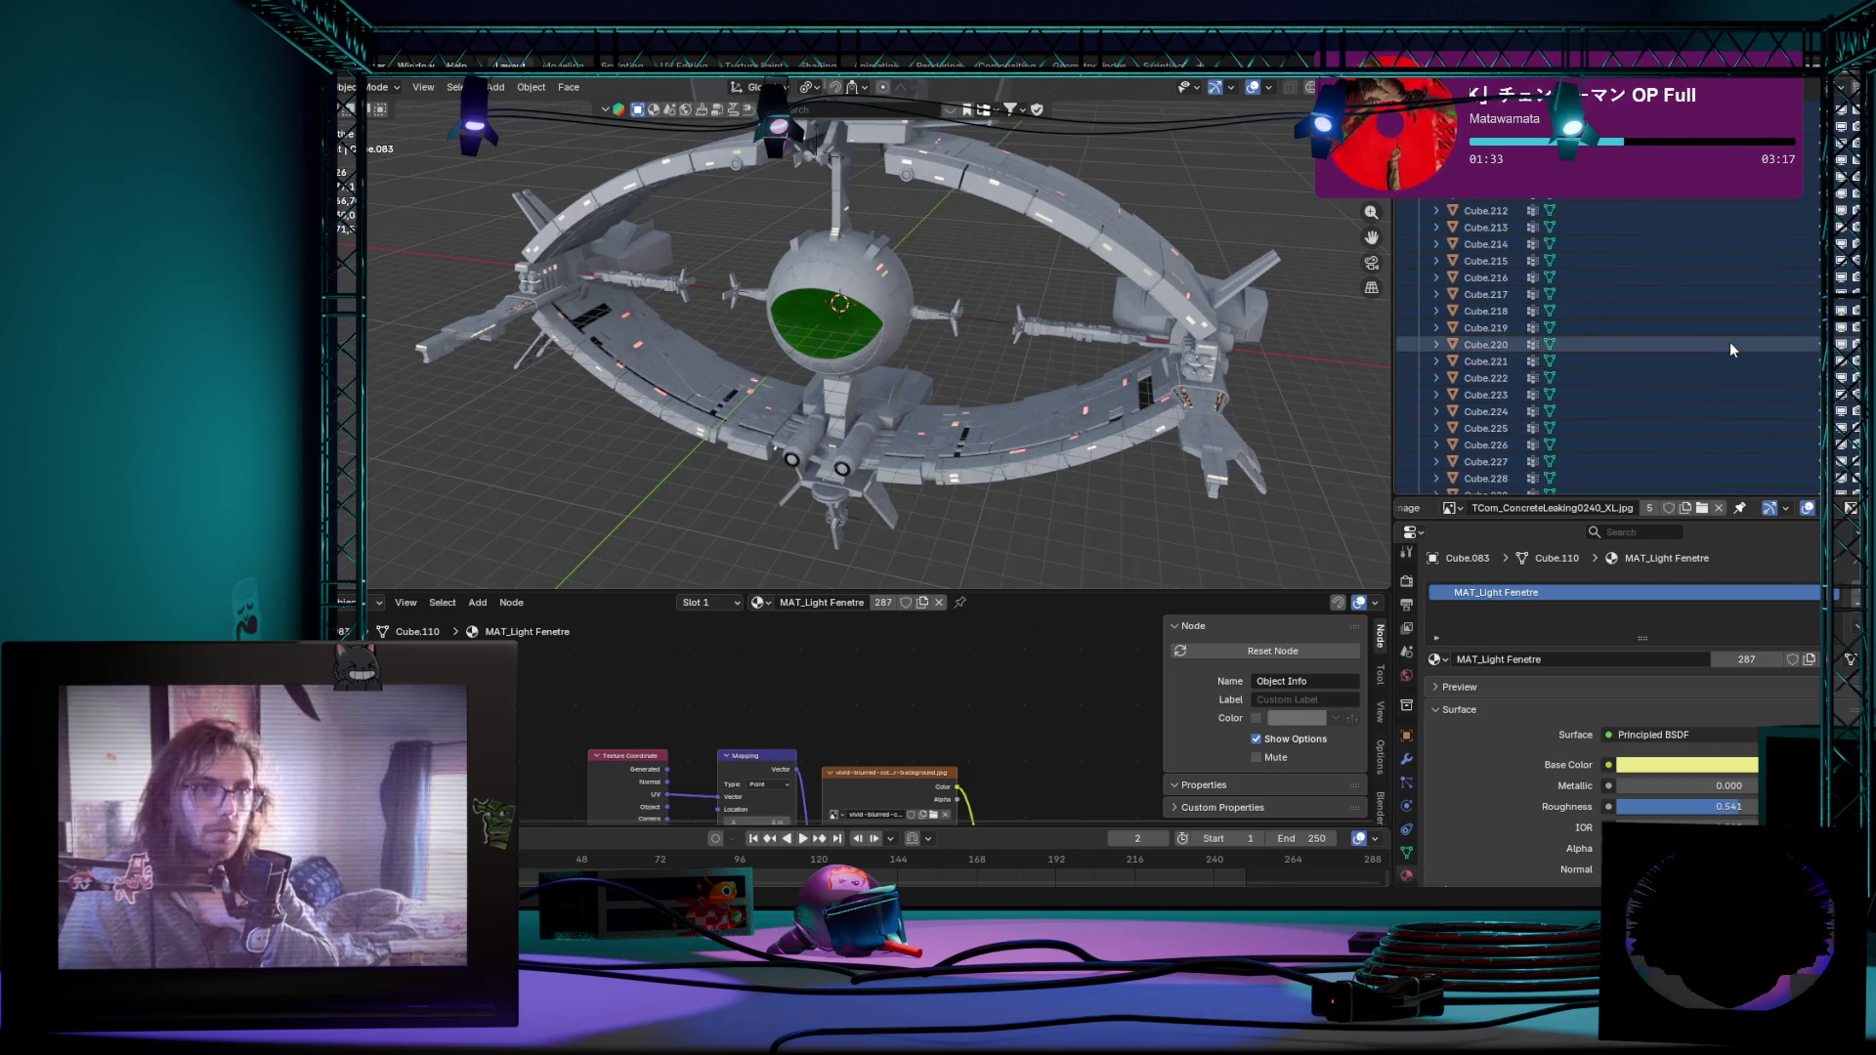
scroll(1729, 342, "up", 5)
scroll(1777, 320, "up", 6)
scroll(1765, 262, "up", 5)
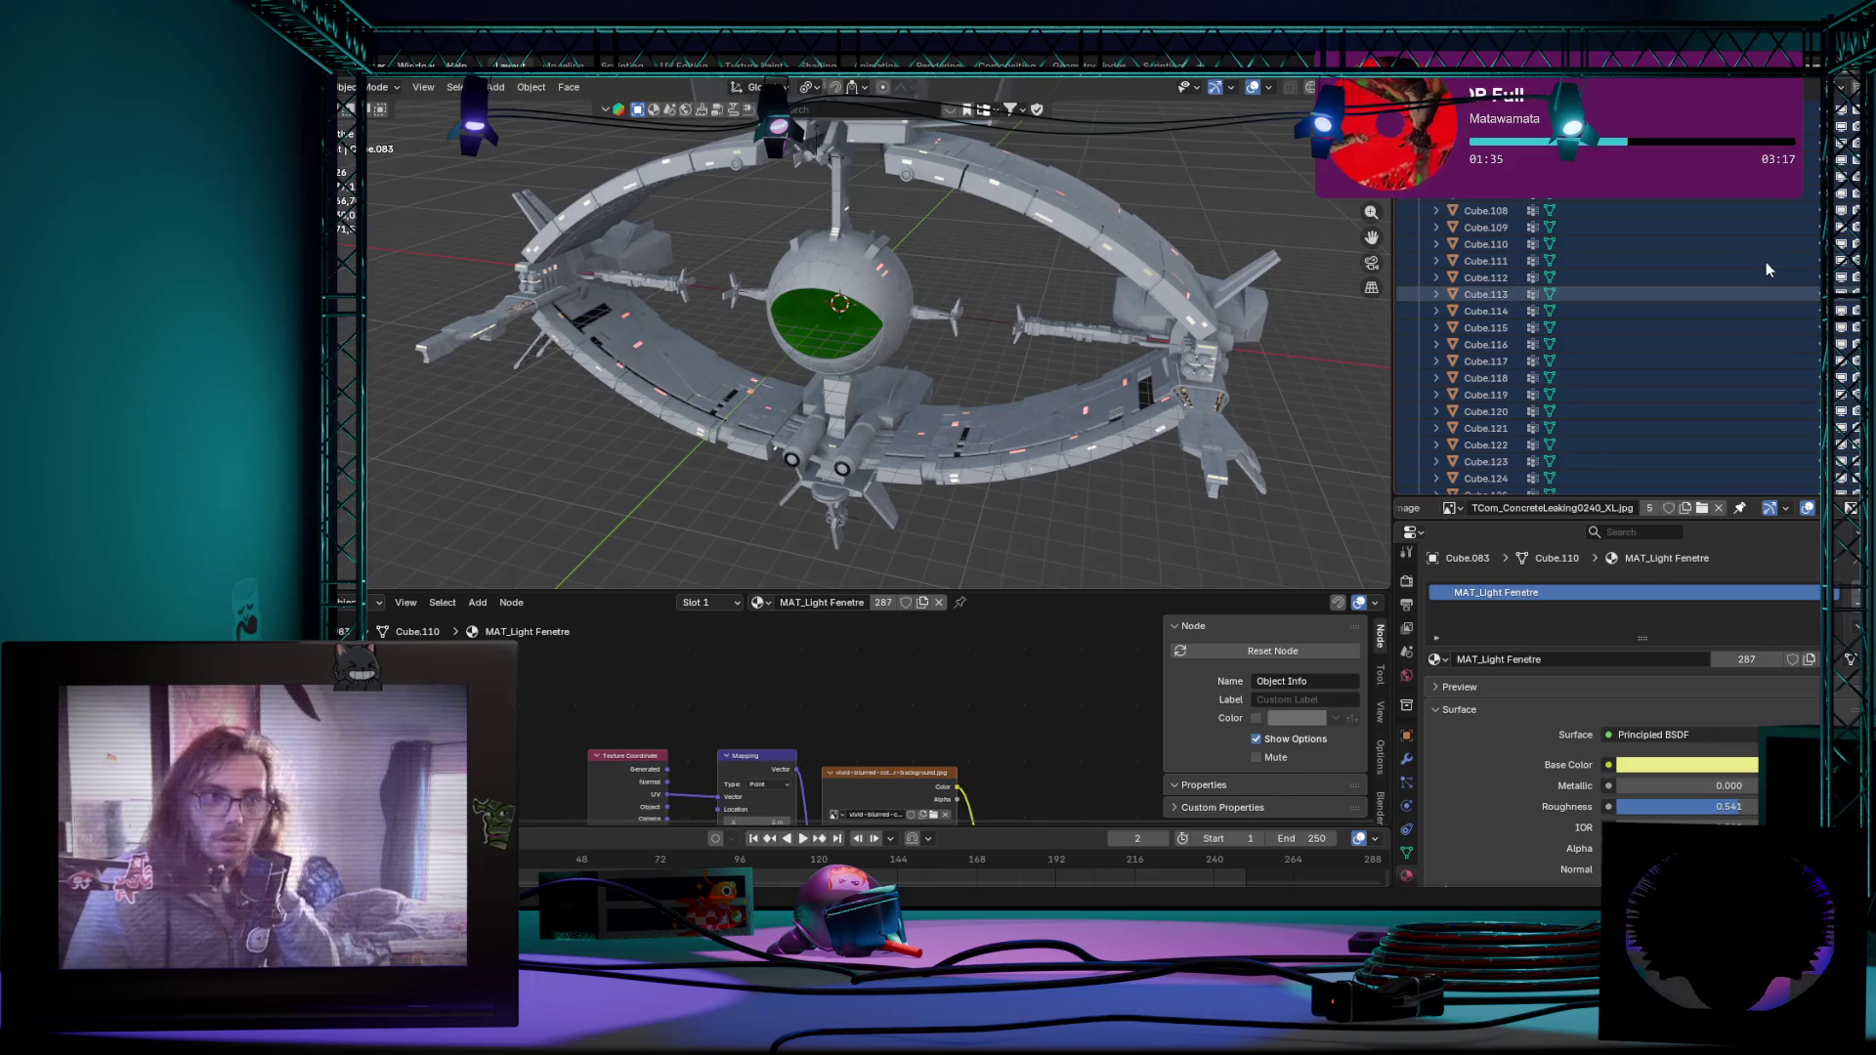
scroll(1767, 269, "up", 8)
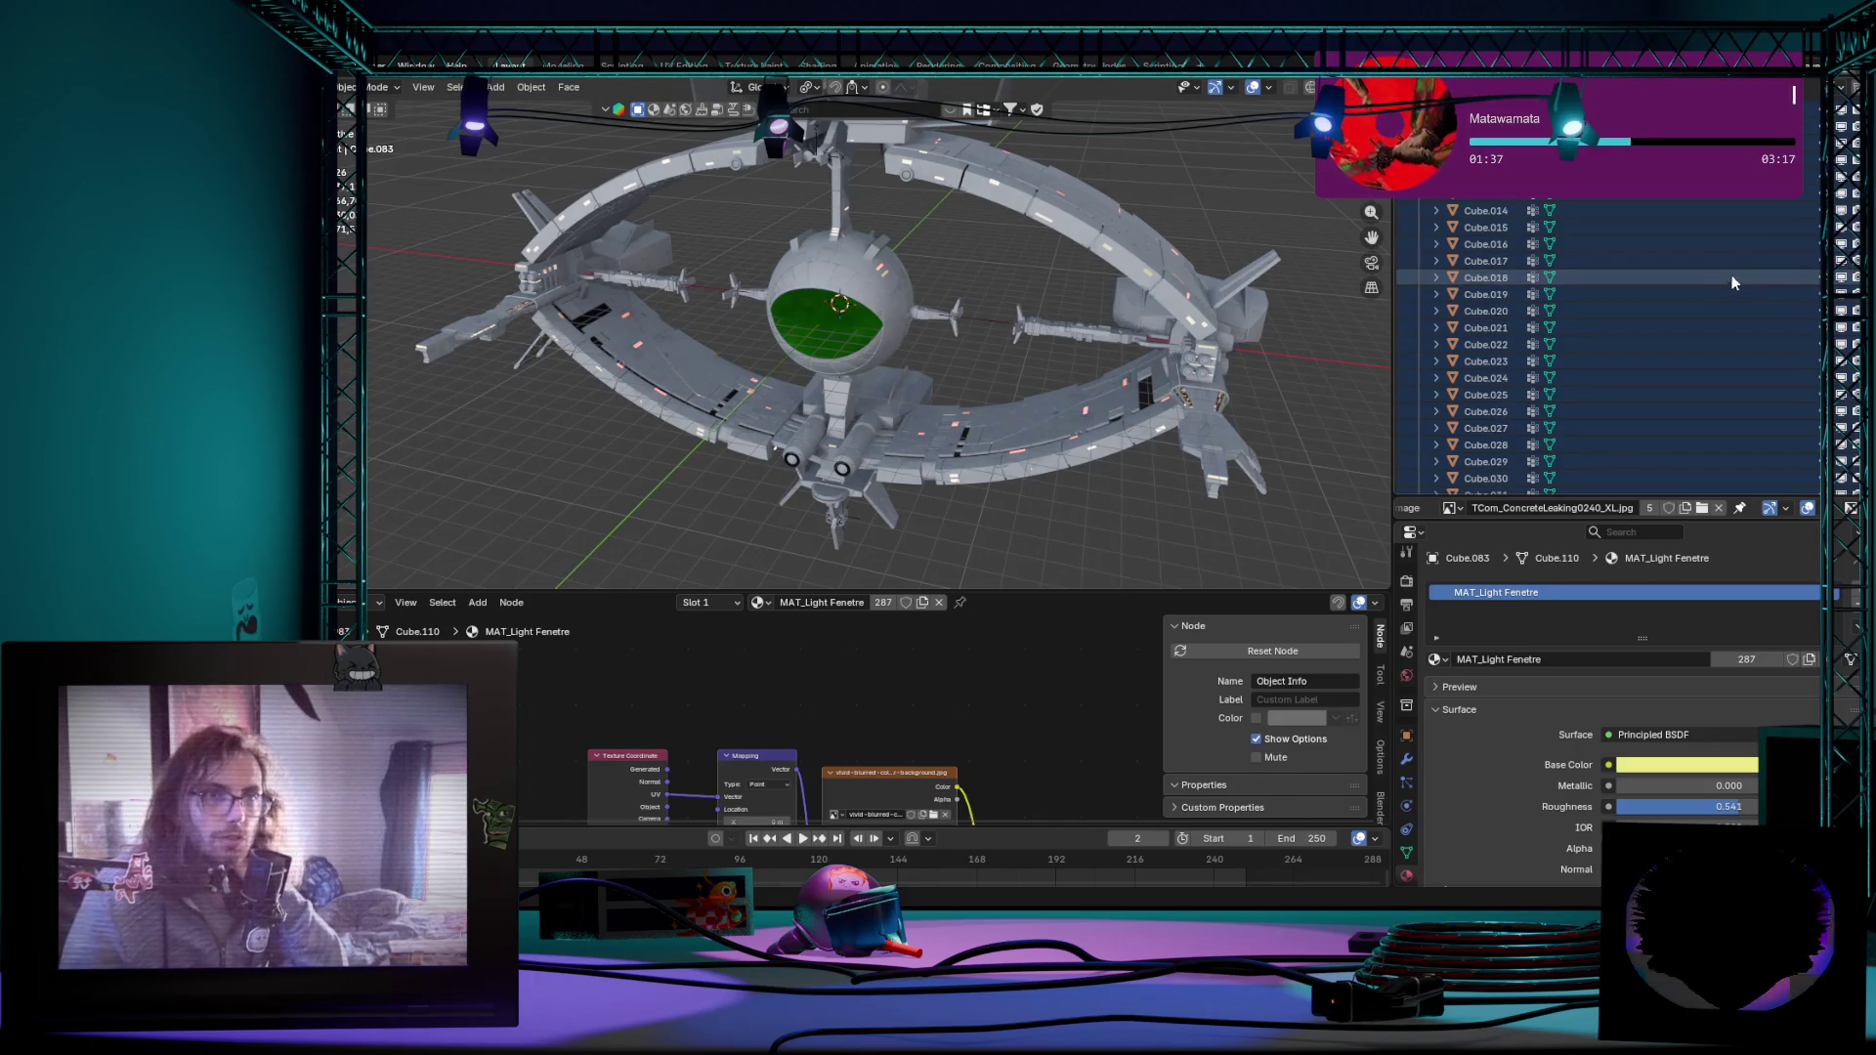
scroll(1733, 315, "up", 7)
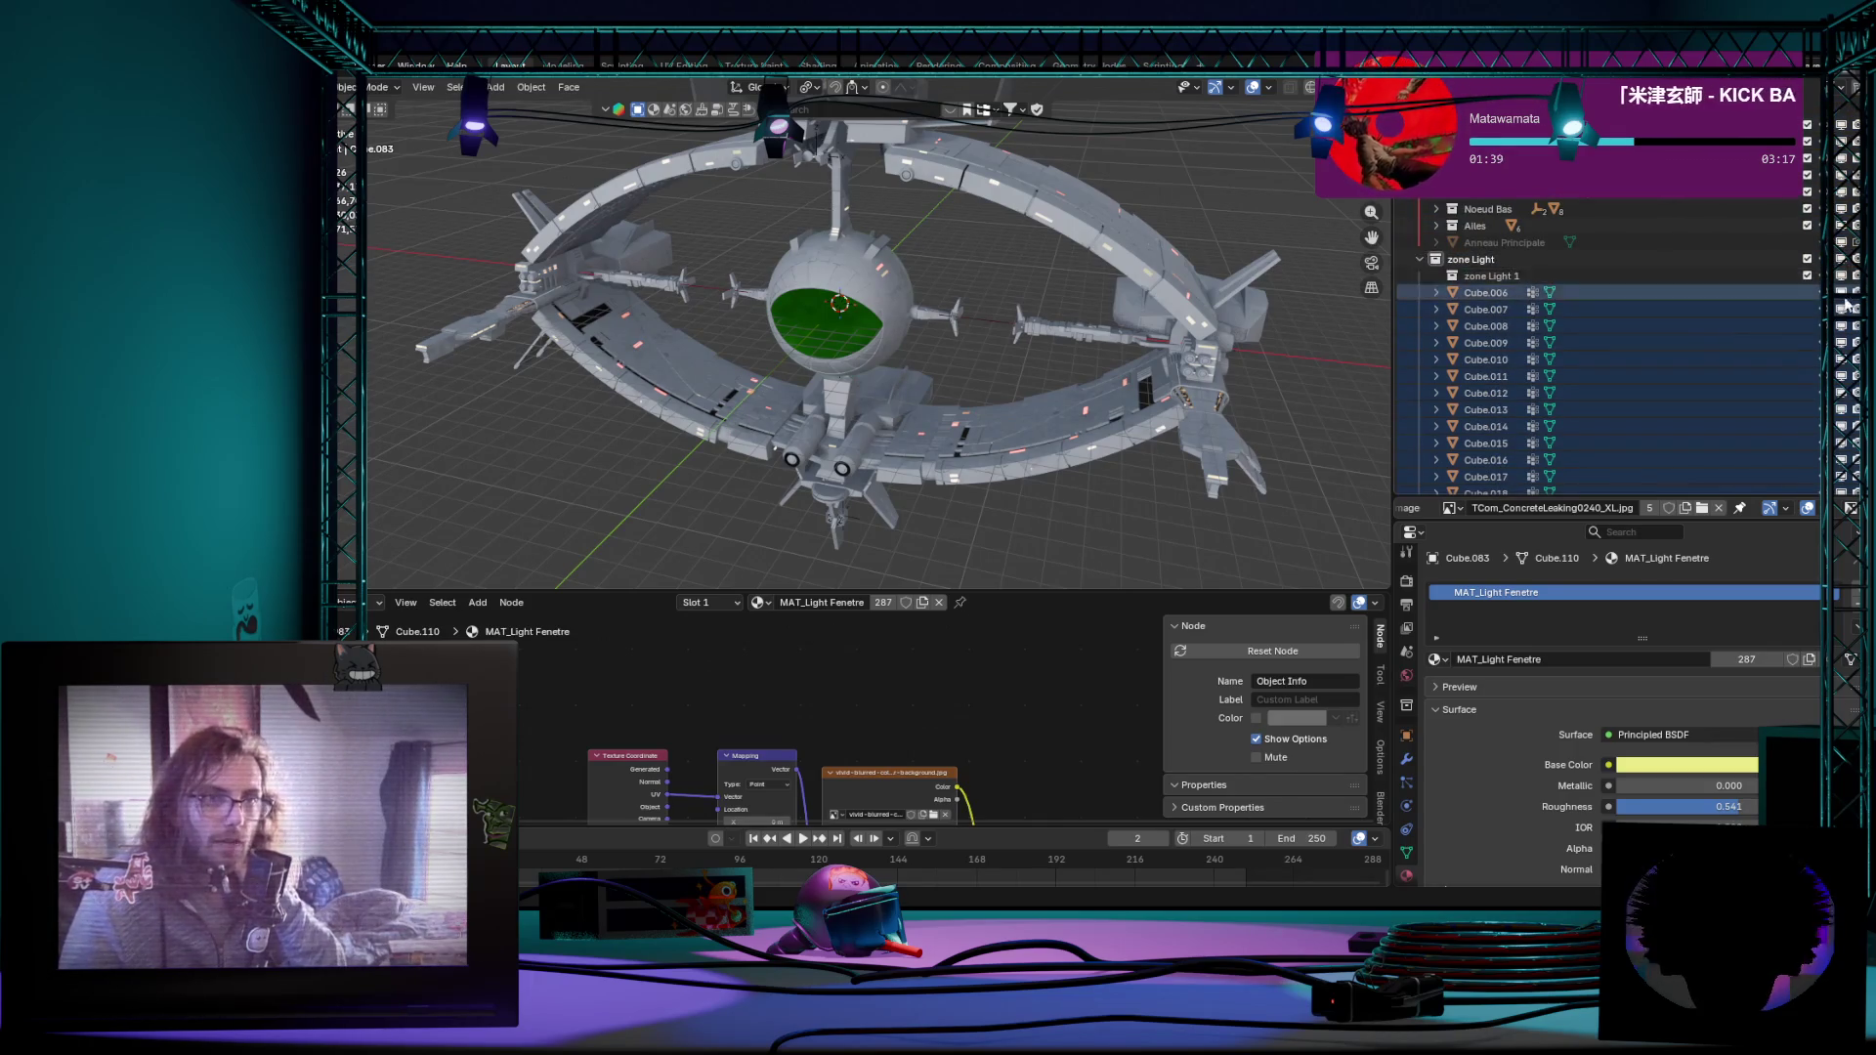
Step: Delete the zone Light 1 sub-collection, then inspect the Ailes Sup and Ailes Inf rings
right_click(1761, 274)
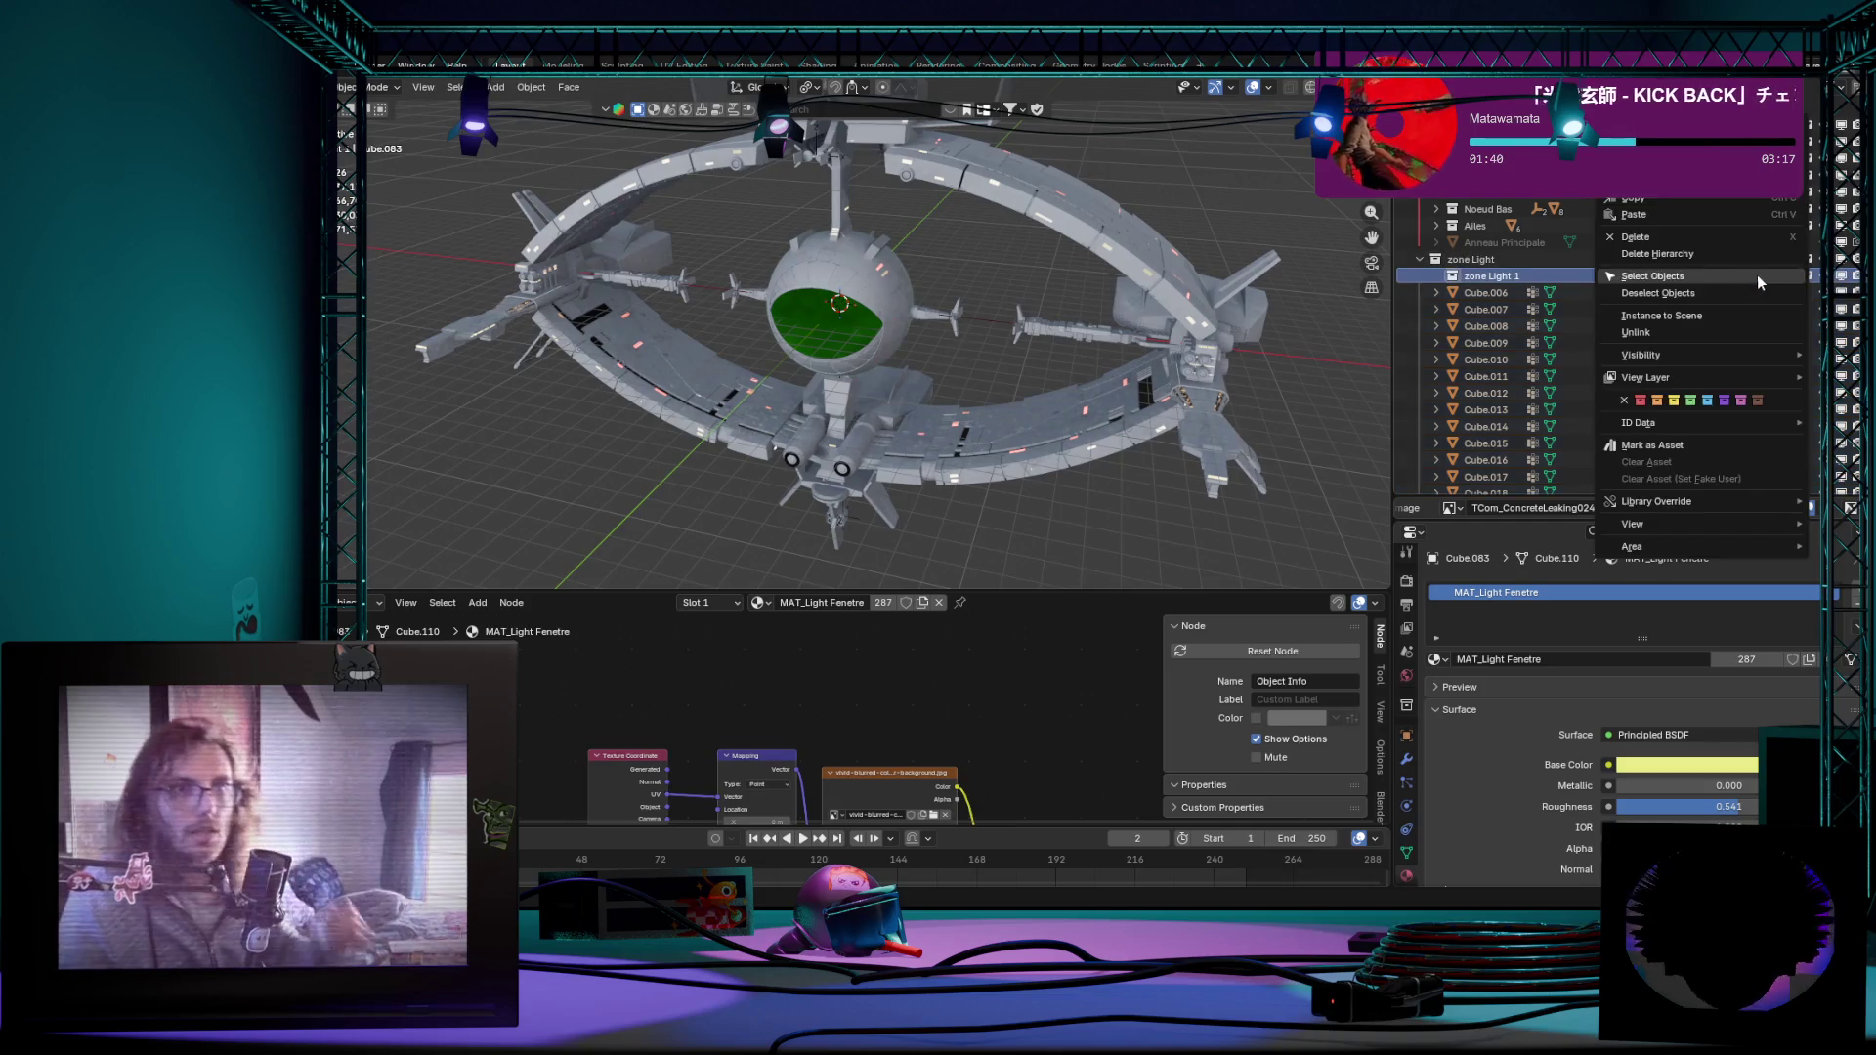
left_click(1665, 239)
scroll(1344, 341, "up", 3)
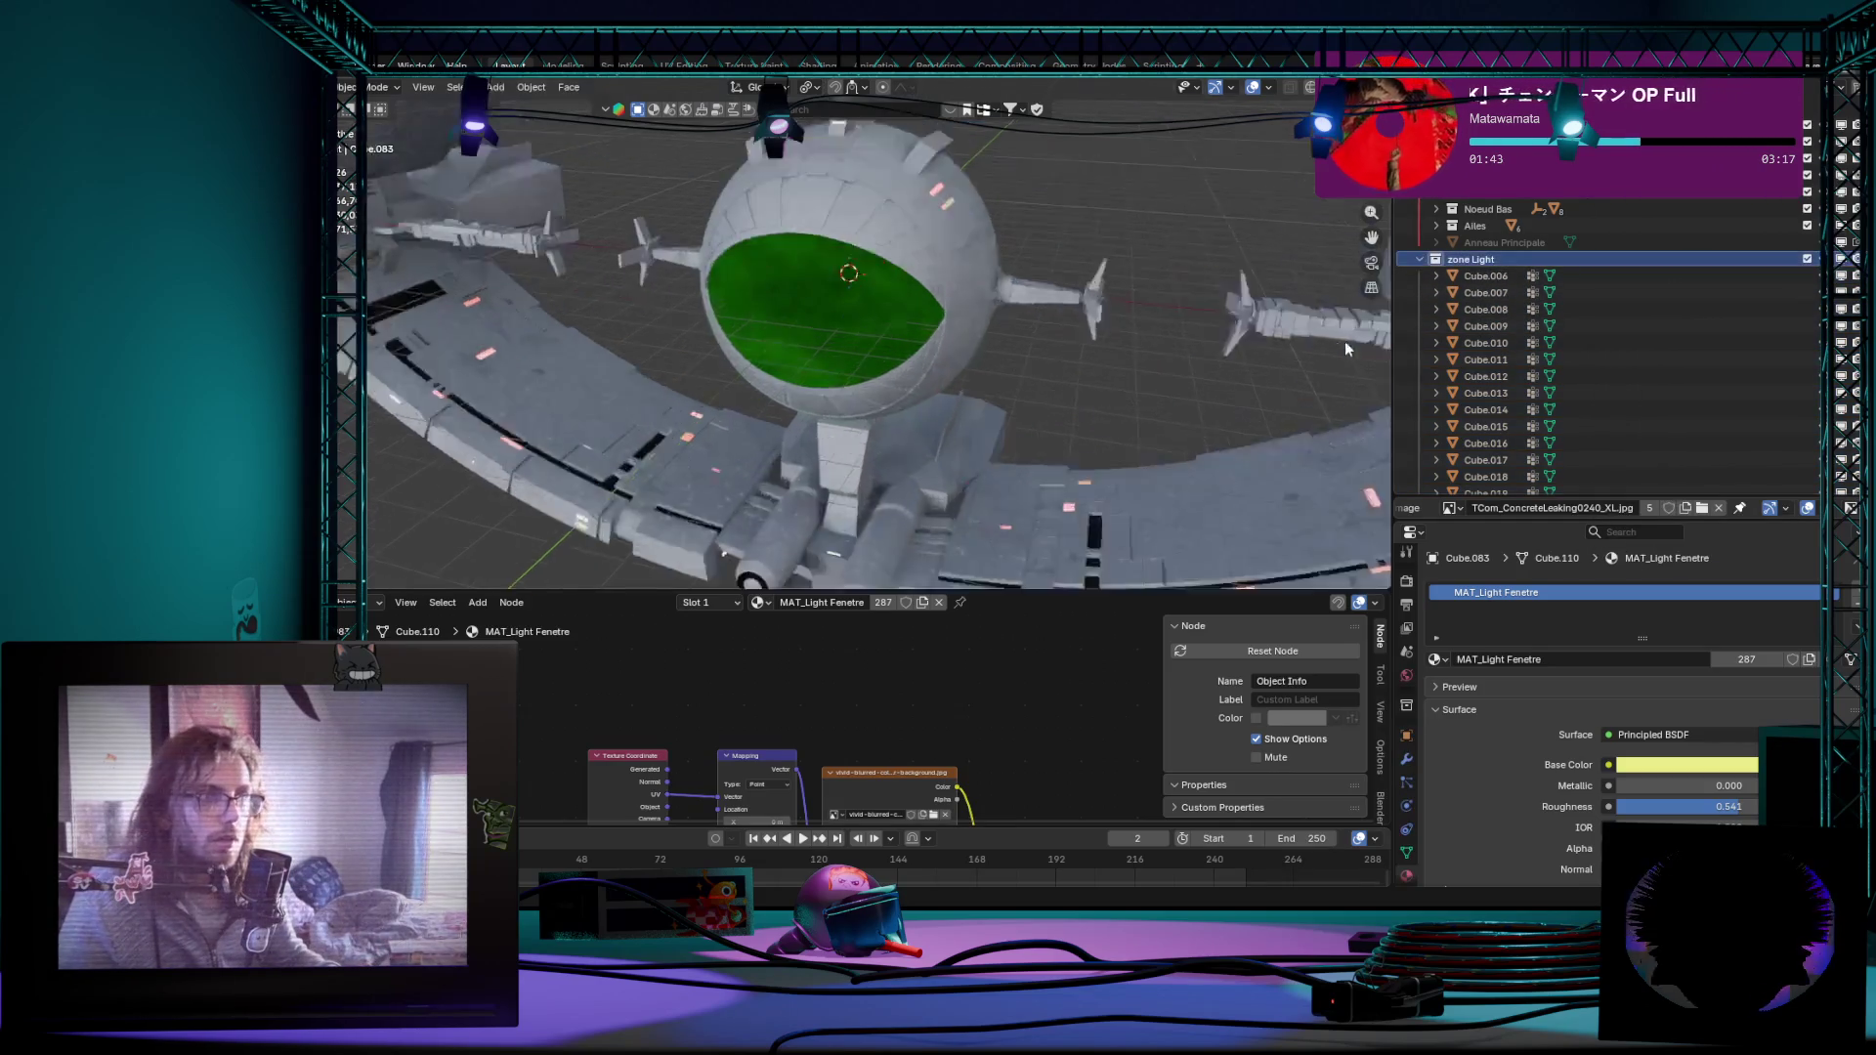
mouse_move(1345, 342)
middle_mouse_down()
mouse_move(1081, 411)
mouse_move(1130, 329)
mouse_move(1151, 366)
mouse_move(1103, 356)
mouse_move(1119, 346)
mouse_move(1056, 386)
mouse_move(908, 388)
middle_mouse_up()
left_click(1056, 386)
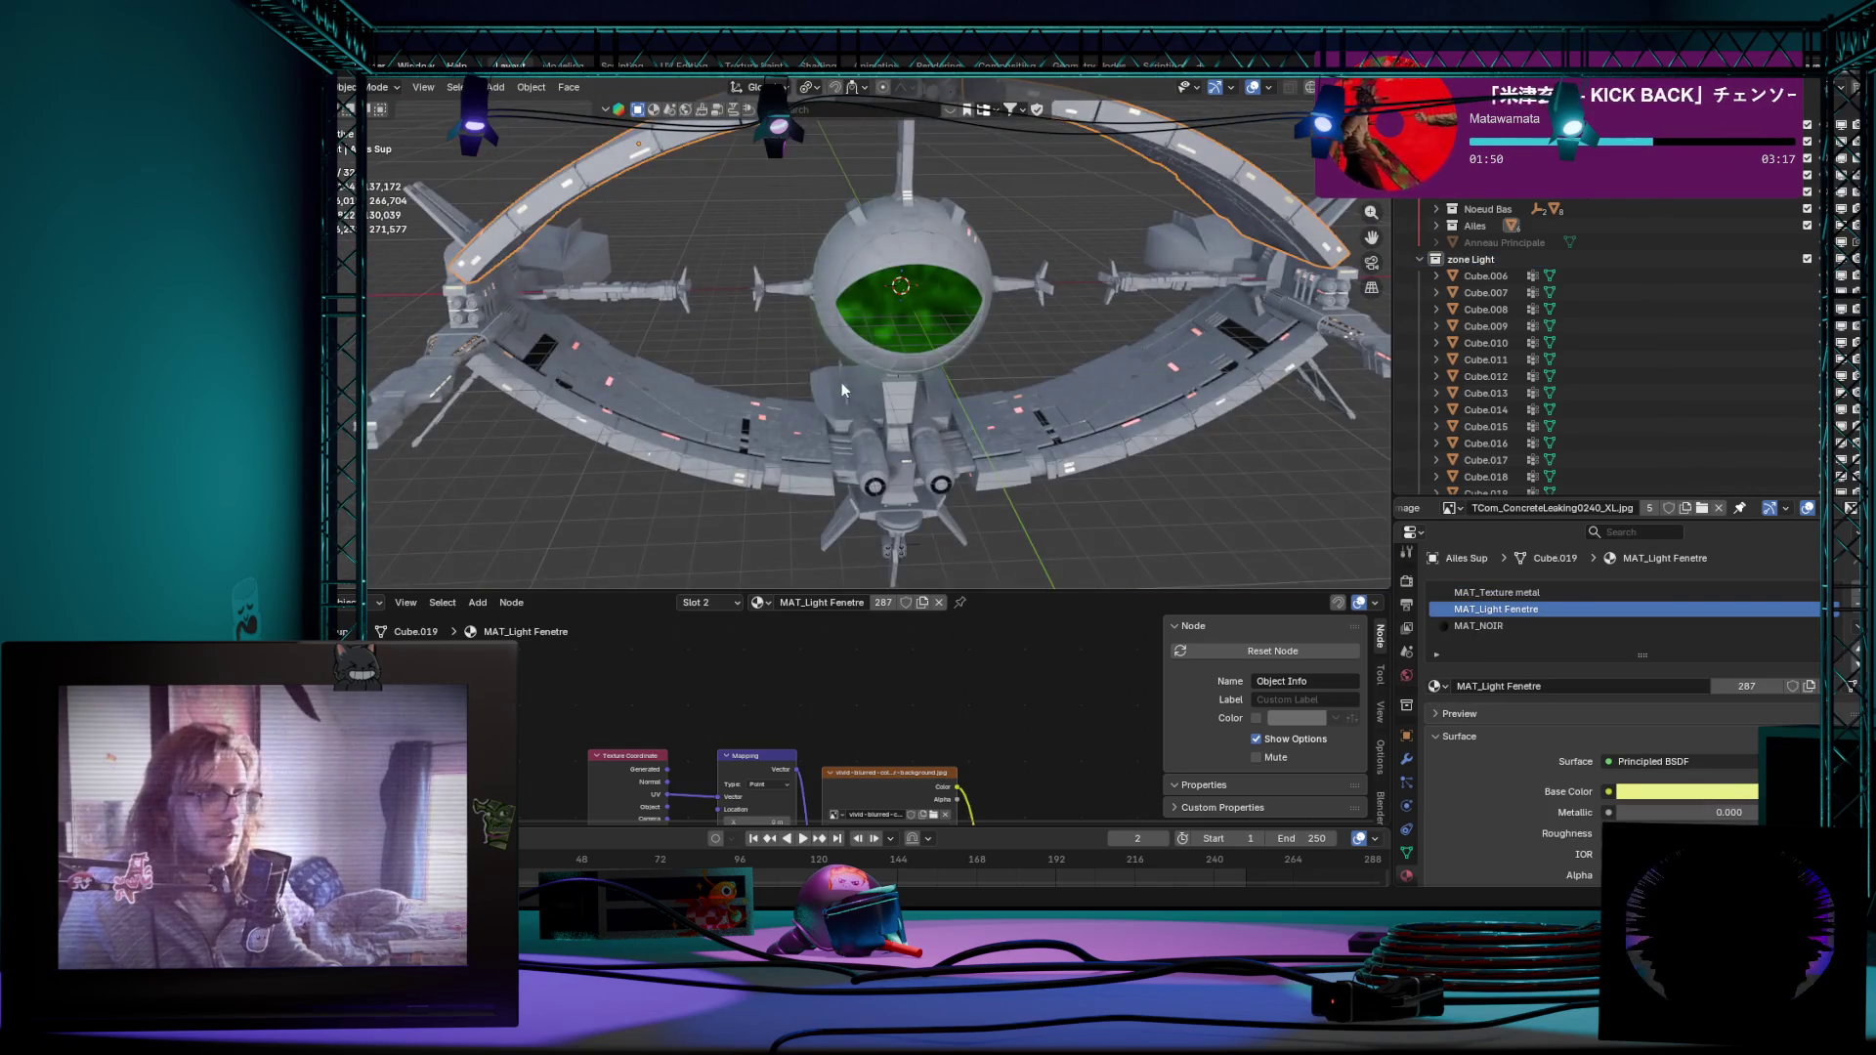
left_click(718, 414)
mouse_move(719, 414)
middle_mouse_down()
mouse_move(820, 440)
mouse_move(1139, 456)
mouse_move(1041, 364)
mouse_move(961, 369)
mouse_move(694, 191)
mouse_move(663, 239)
middle_mouse_up()
left_click(1043, 371)
scroll(679, 231, "up", 3)
scroll(890, 363, "down", 4)
Step: Make Cube.023 active, then light strip Cube.006, and pick the zone Light collection row
middle_click_drag(884, 359, 749, 232)
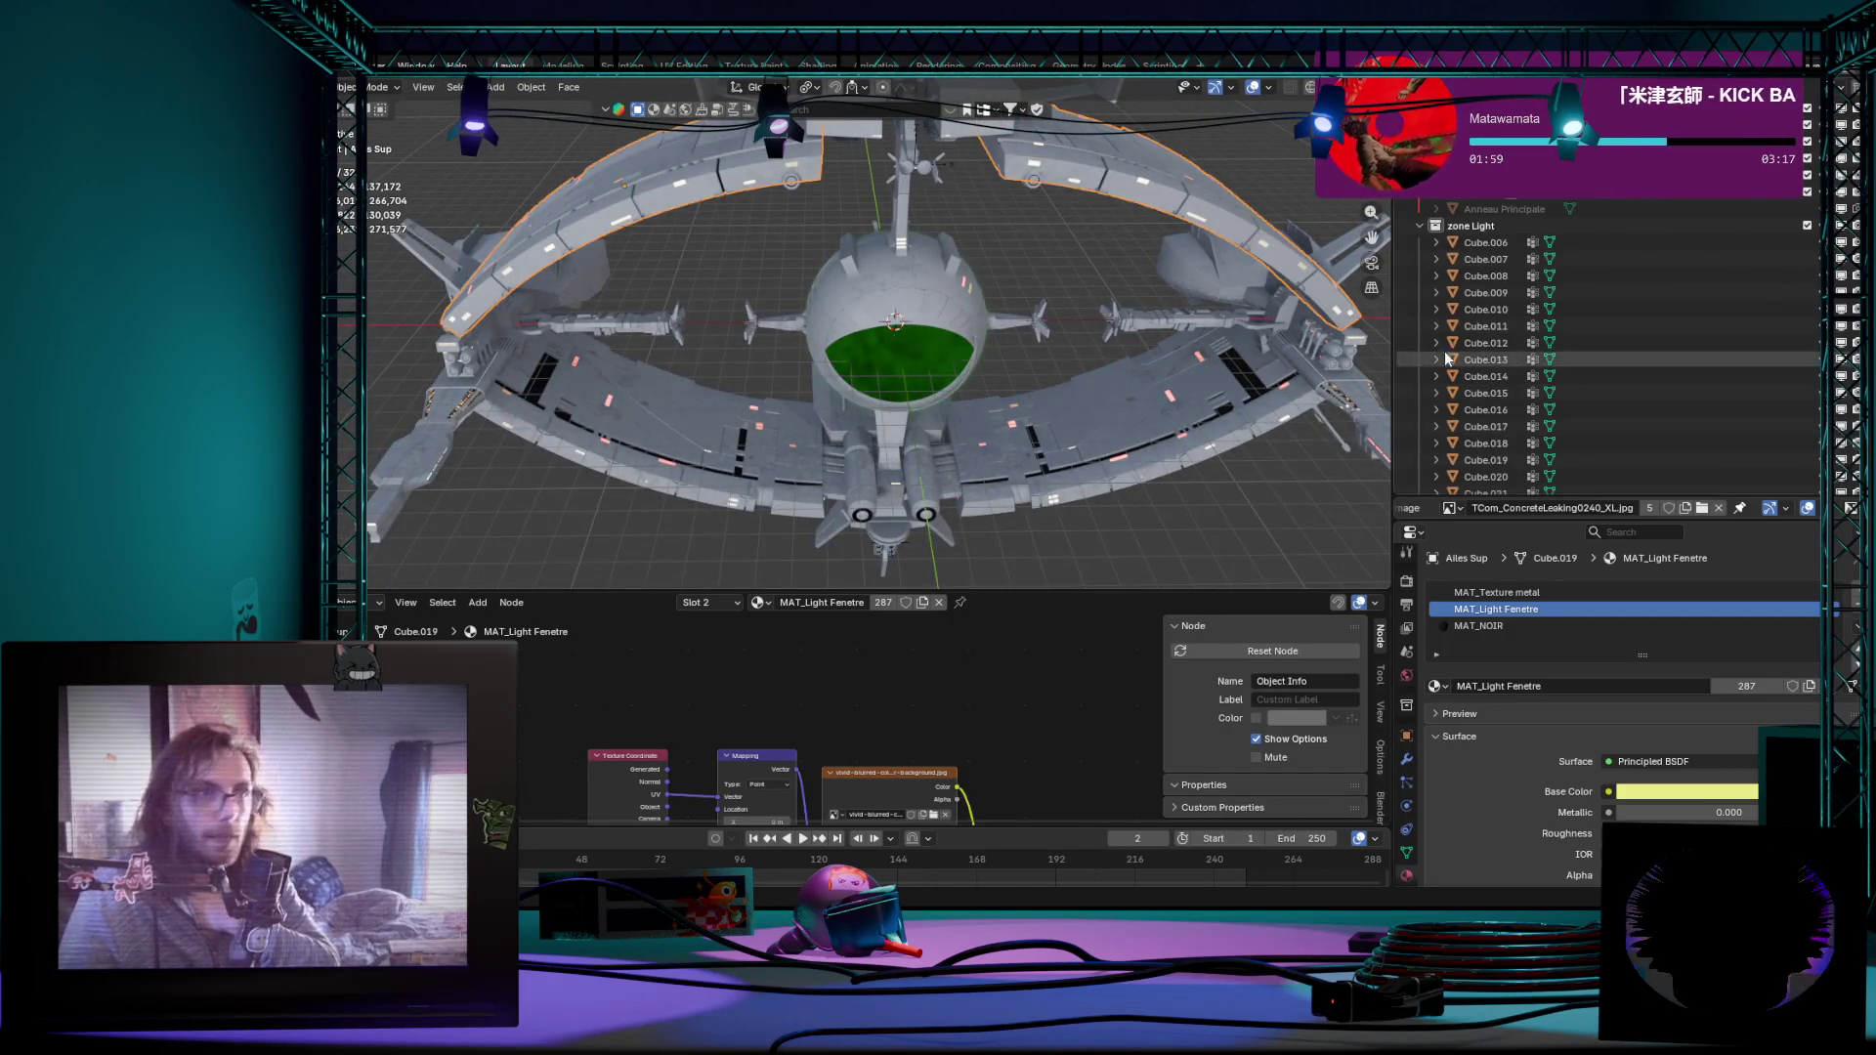
mouse_move(1026, 366)
middle_mouse_down()
mouse_move(1111, 409)
mouse_move(1145, 289)
middle_mouse_up()
scroll(1145, 289, "down", 3)
scroll(917, 320, "up", 4)
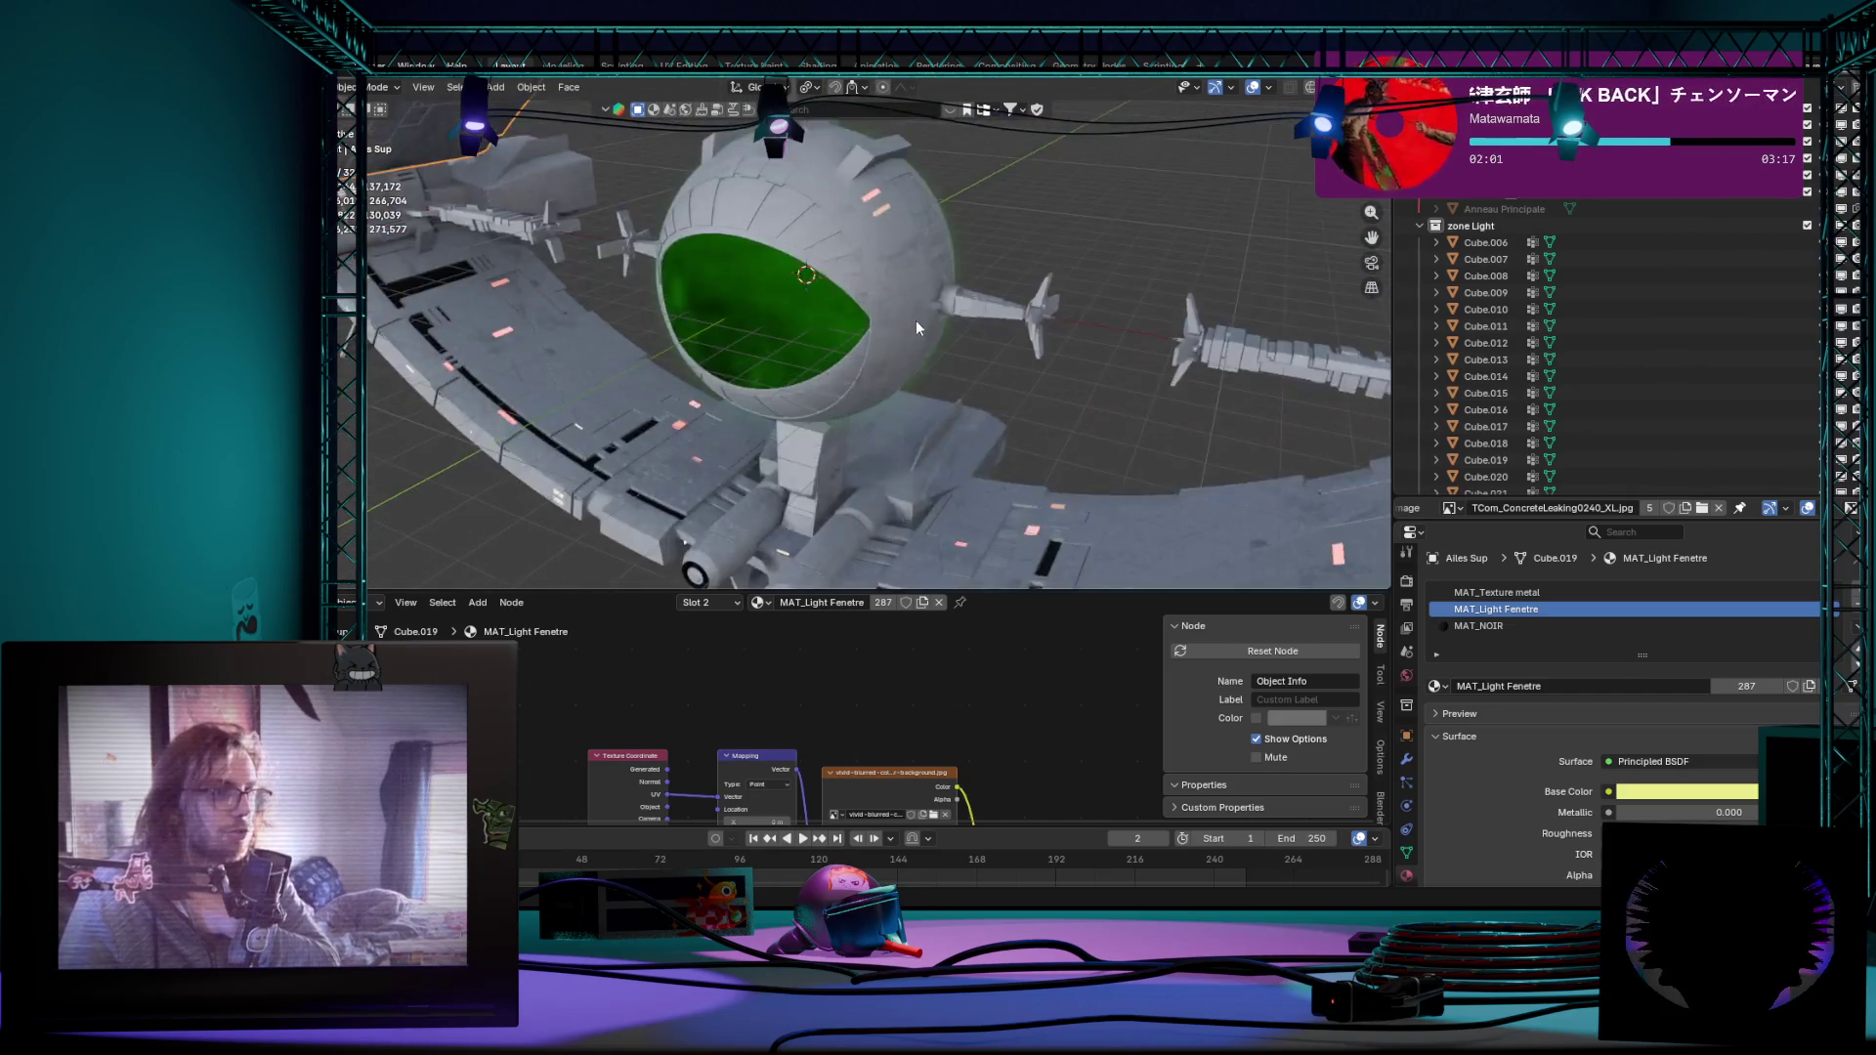
scroll(918, 330, "down", 3)
scroll(919, 330, "up", 3)
middle_click_drag(920, 330, 957, 342)
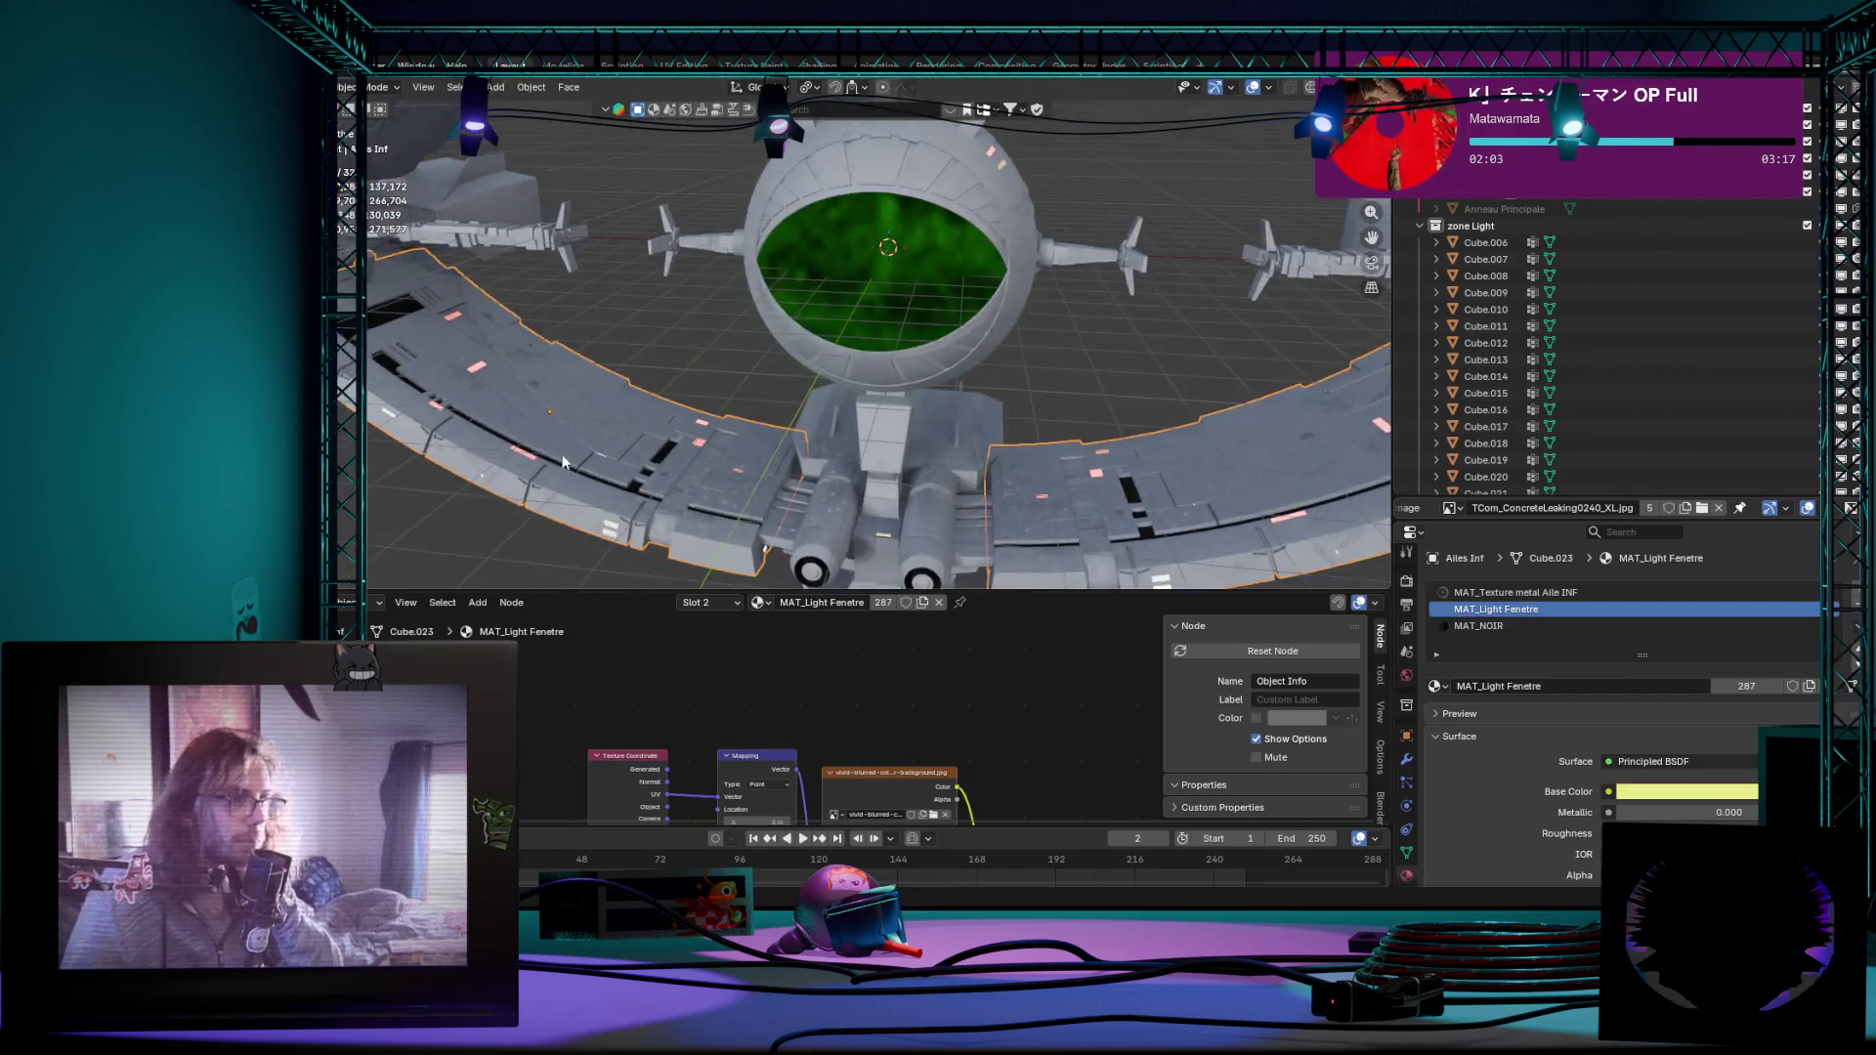
left_click(1174, 437)
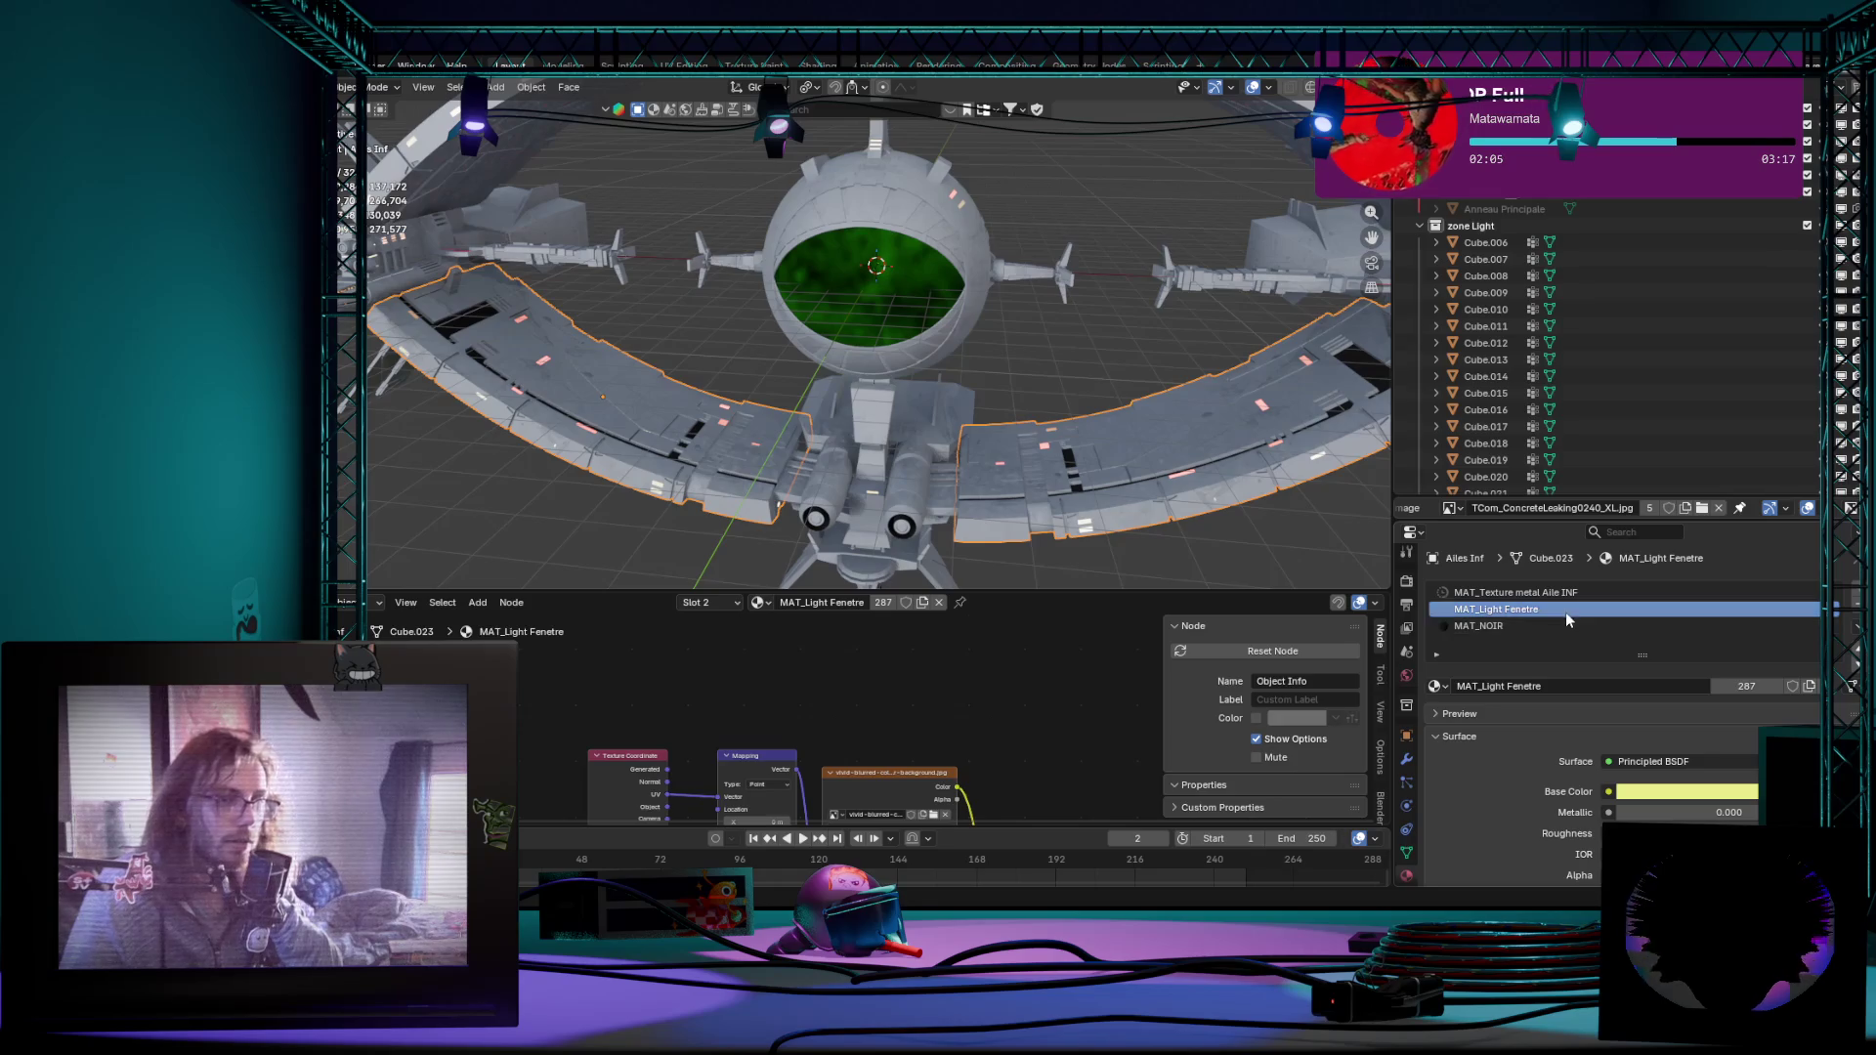
scroll(925, 258, "down", 2)
middle_click_drag(906, 259, 921, 256)
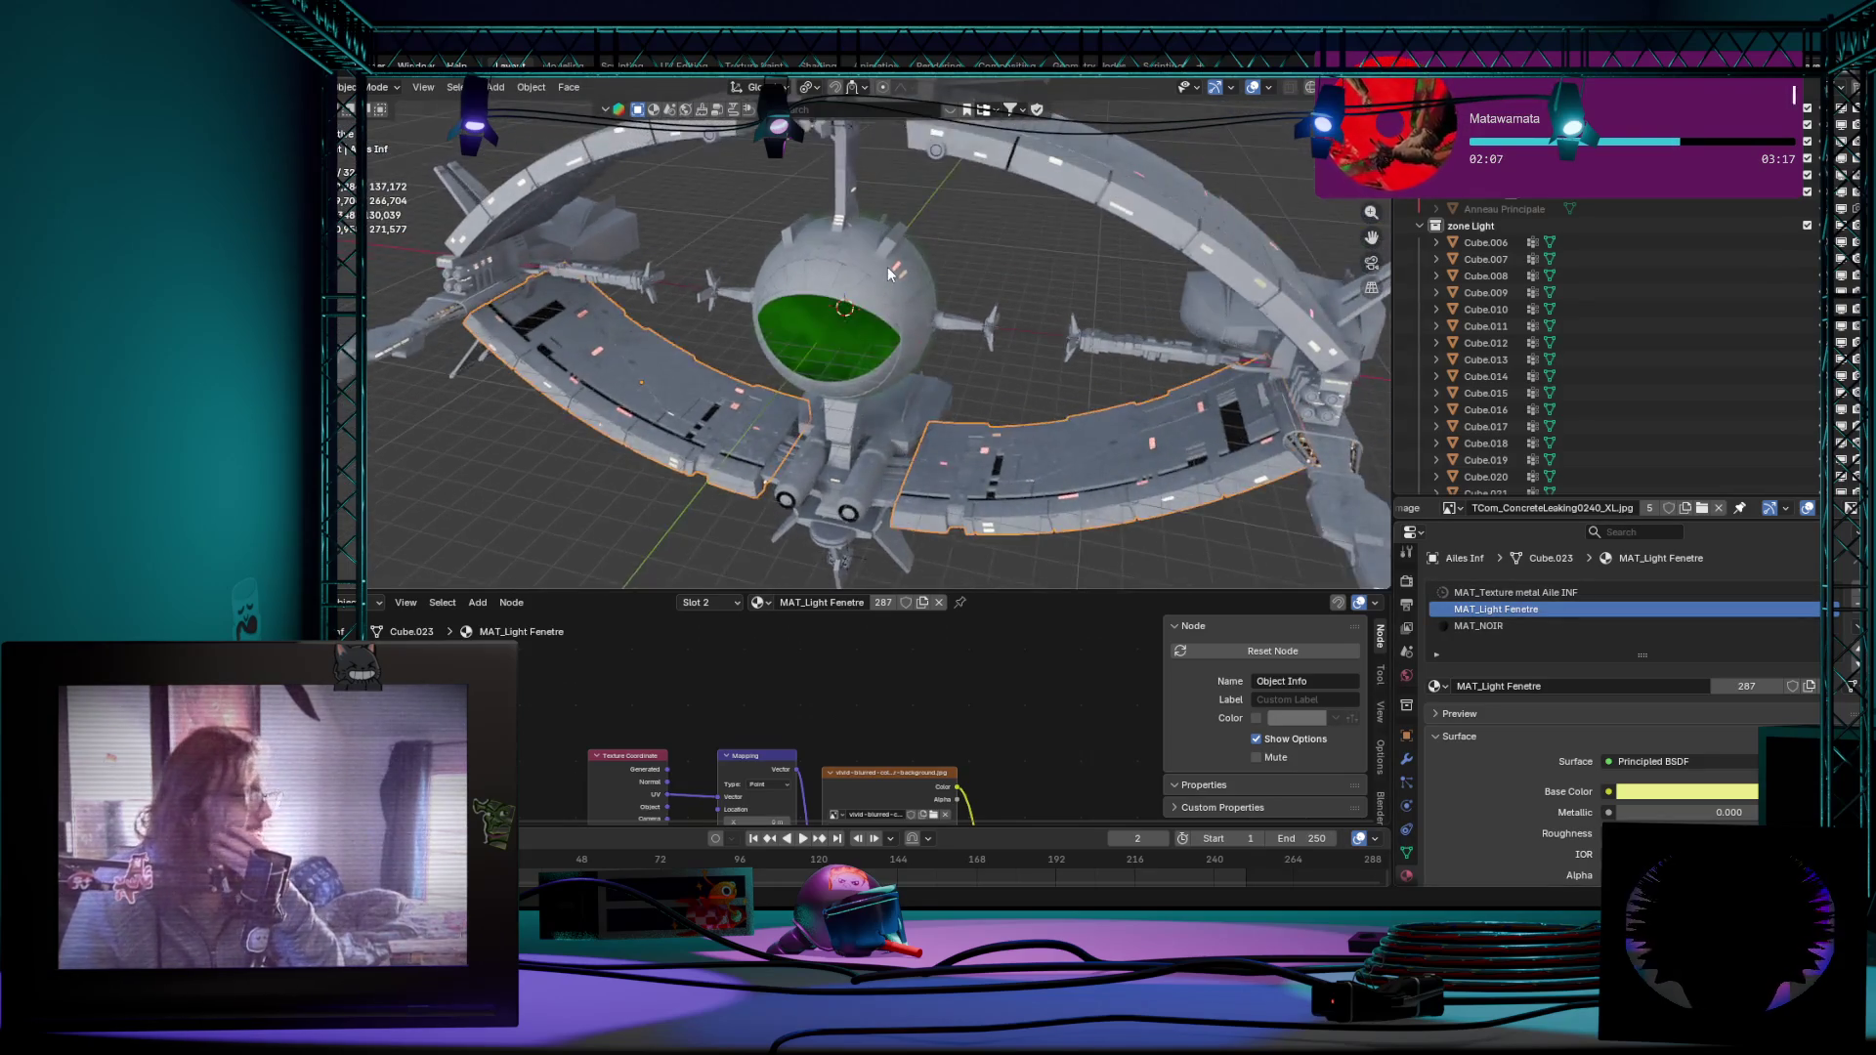
left_click(1653, 237)
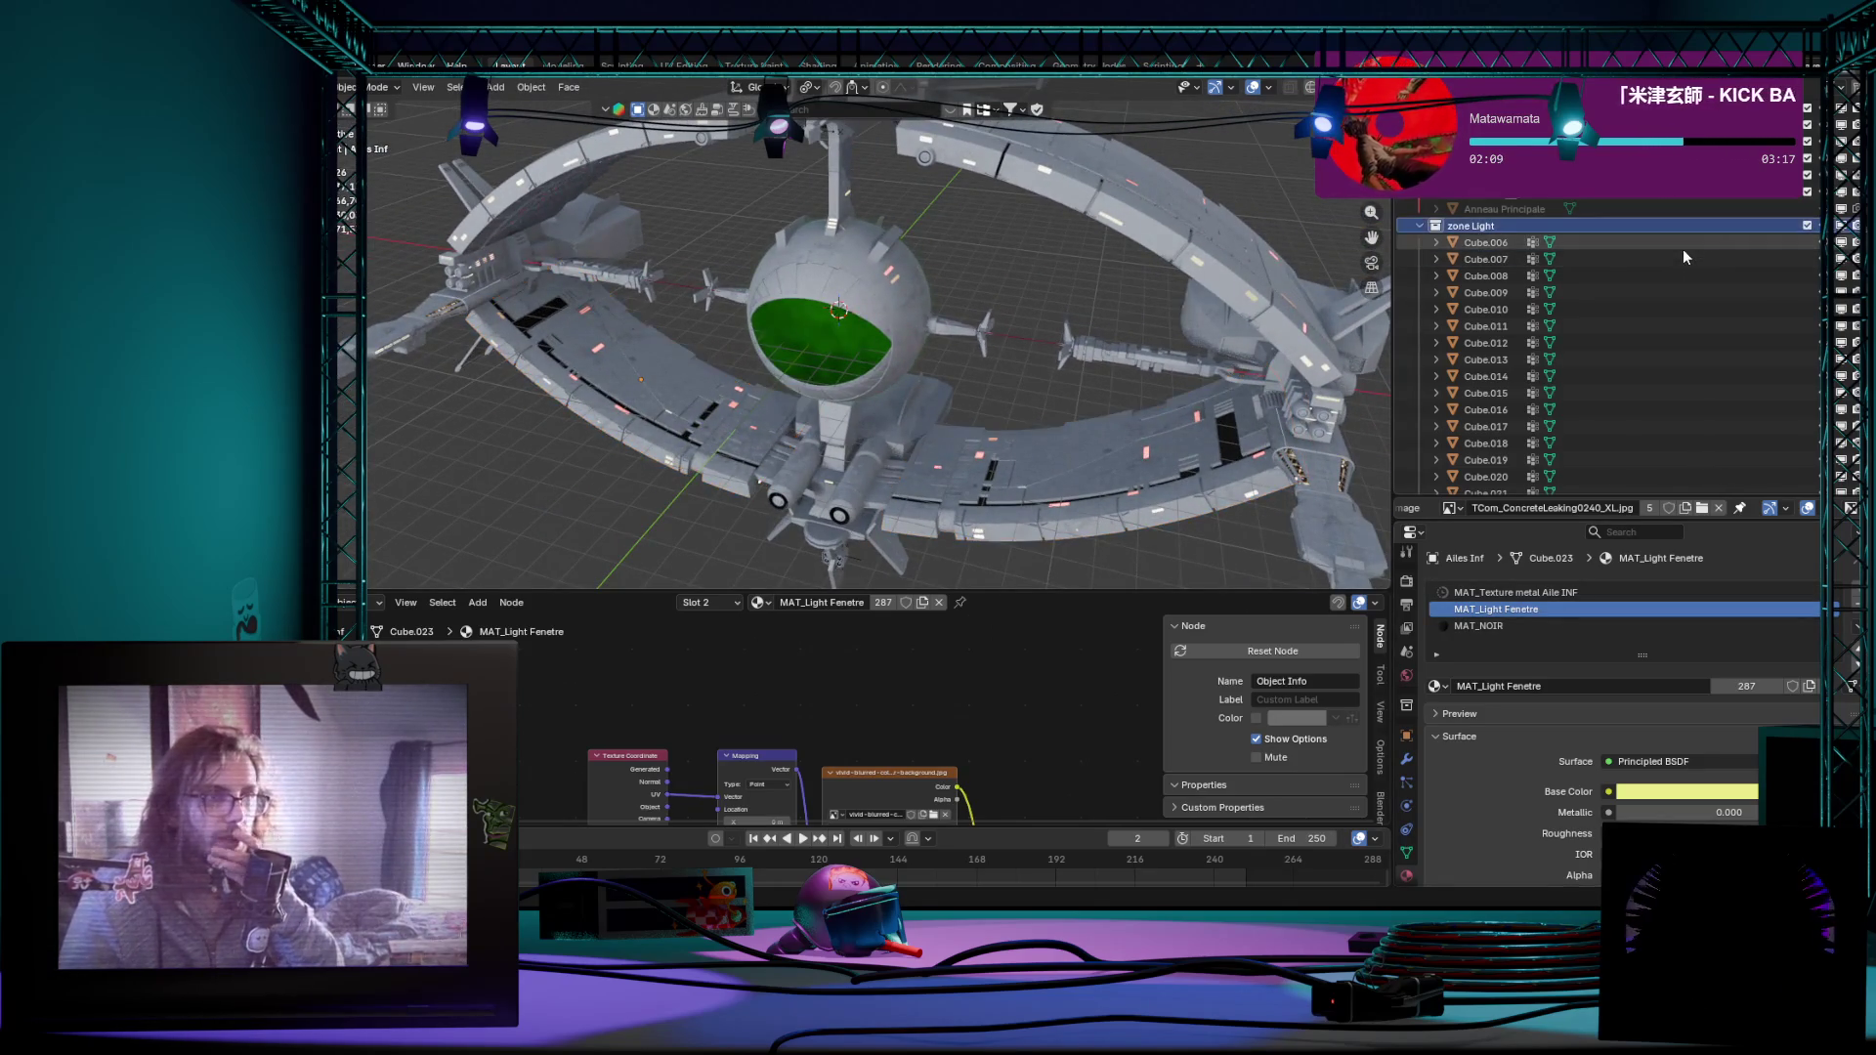
left_click(1653, 229)
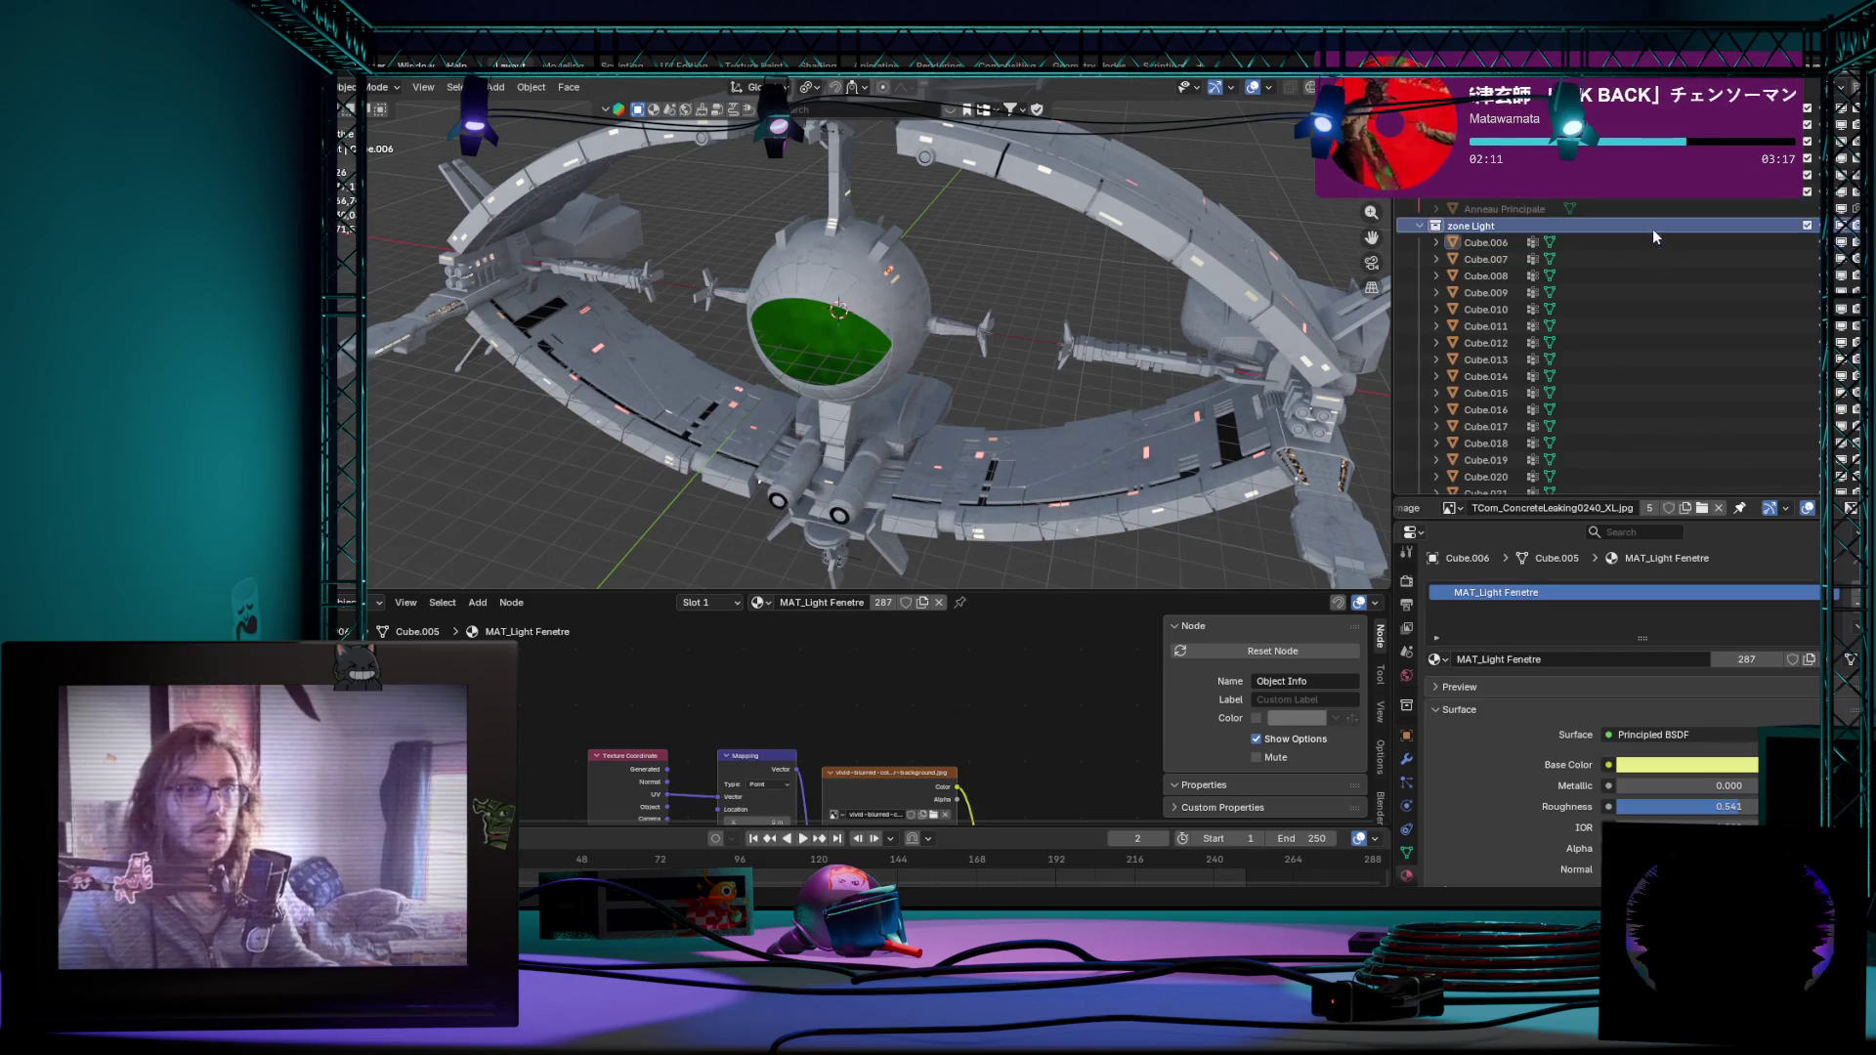
Step: Use Select Objects on the zone Light collection and give the shader editor more room
right_click(1646, 225)
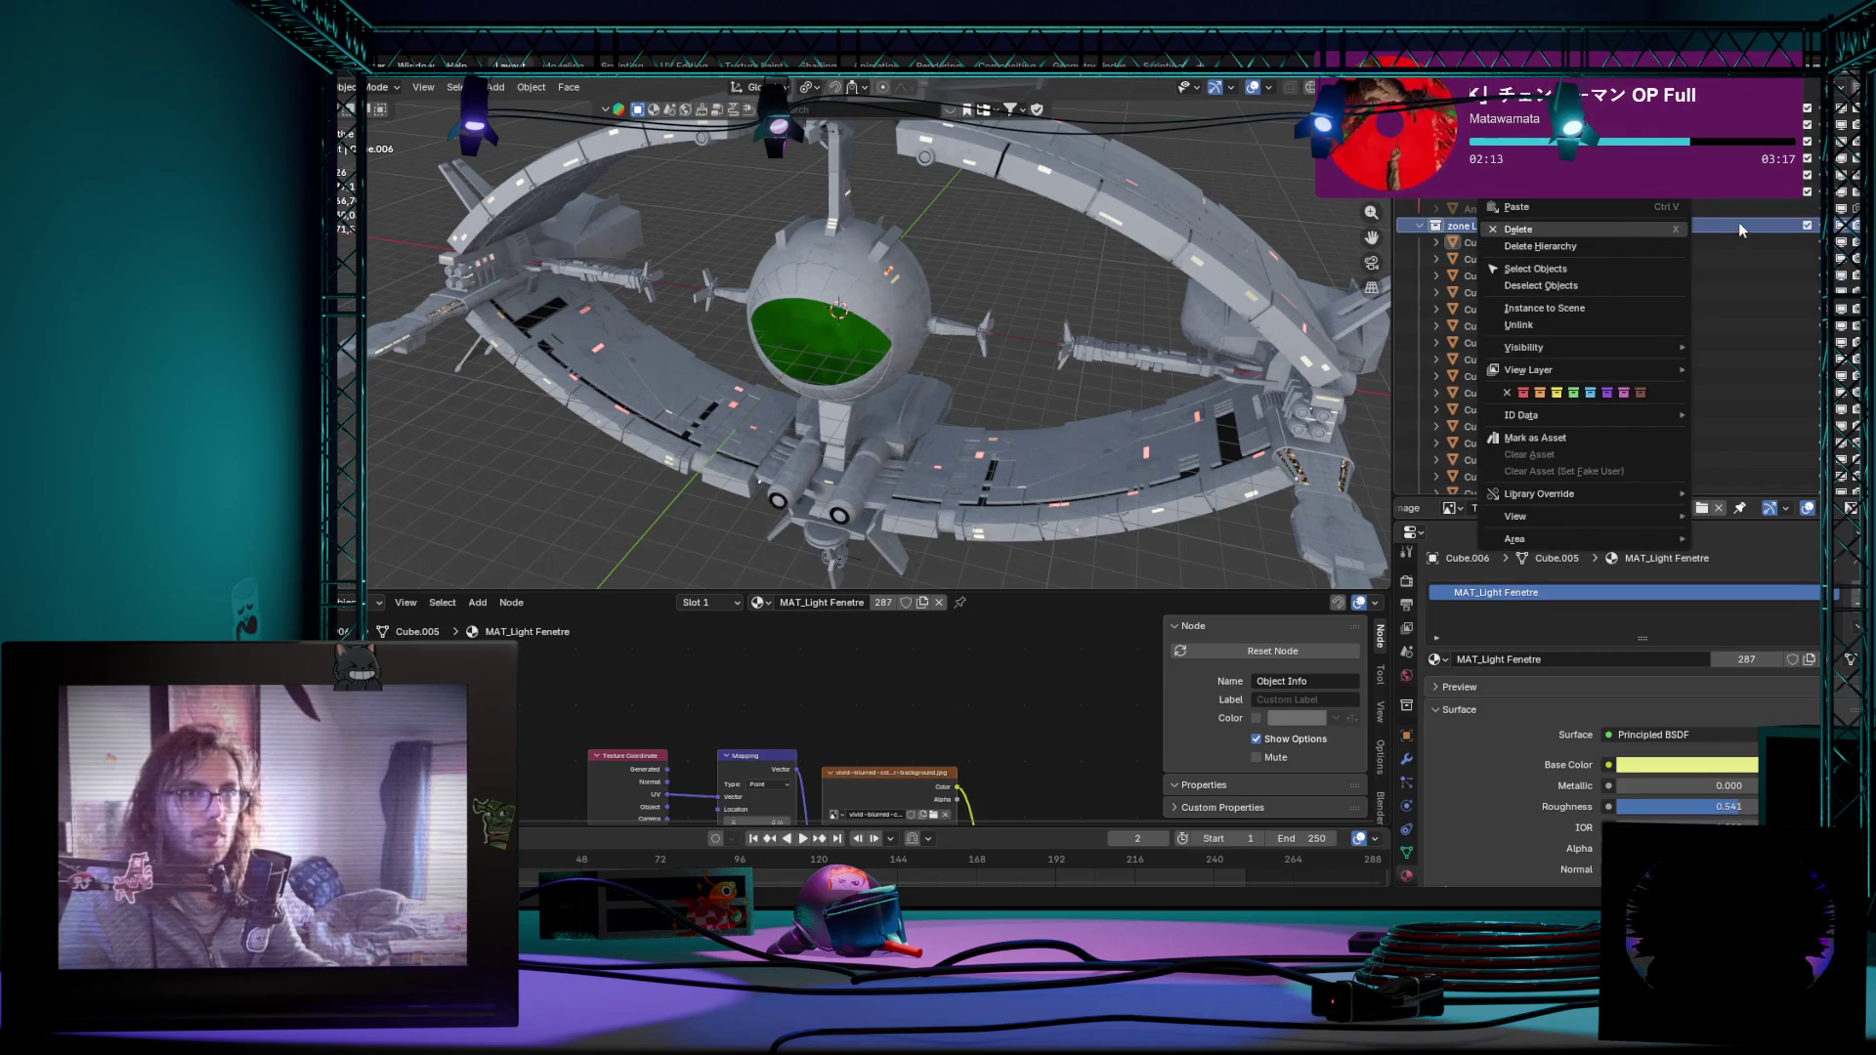
left_click(1594, 272)
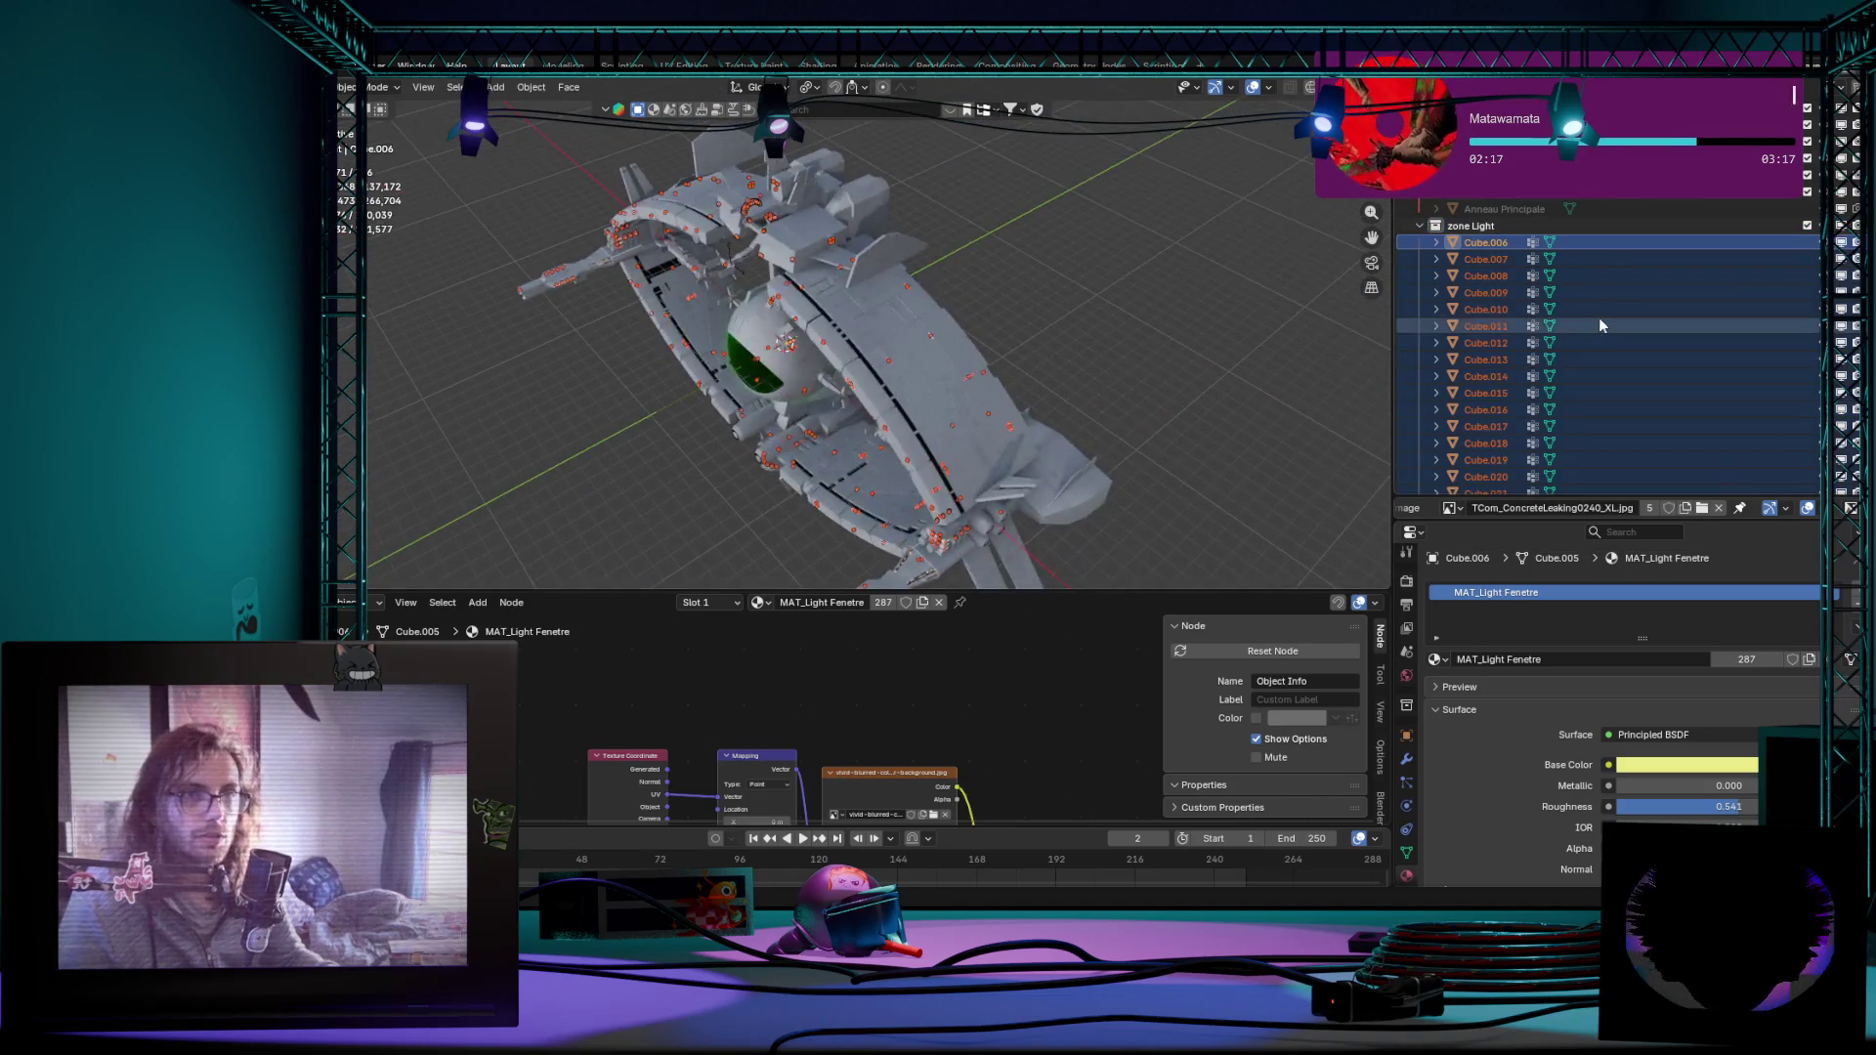
scroll(1601, 325, "up", 1)
scroll(993, 264, "up", 3)
mouse_move(938, 293)
middle_mouse_down()
mouse_move(1054, 240)
mouse_move(926, 224)
mouse_move(985, 558)
middle_mouse_up()
scroll(1053, 239, "down", 4)
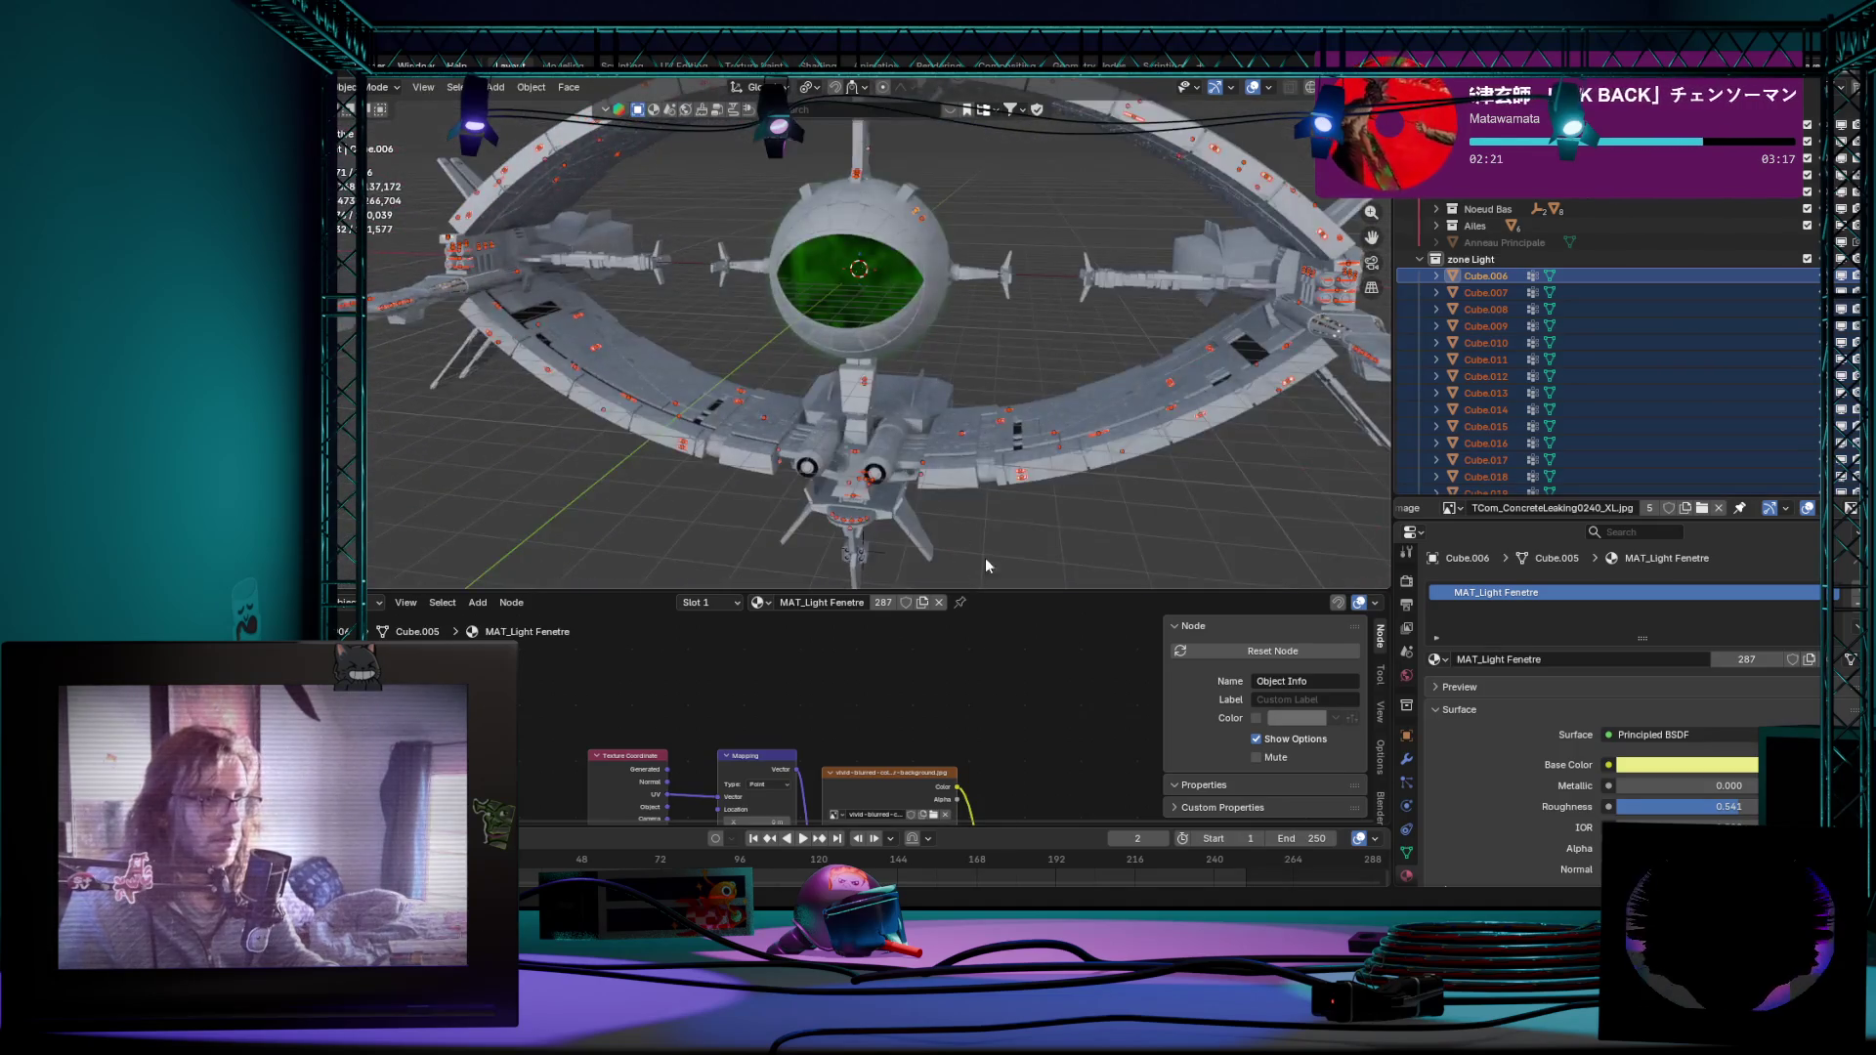
middle_click_drag(1016, 466, 993, 652)
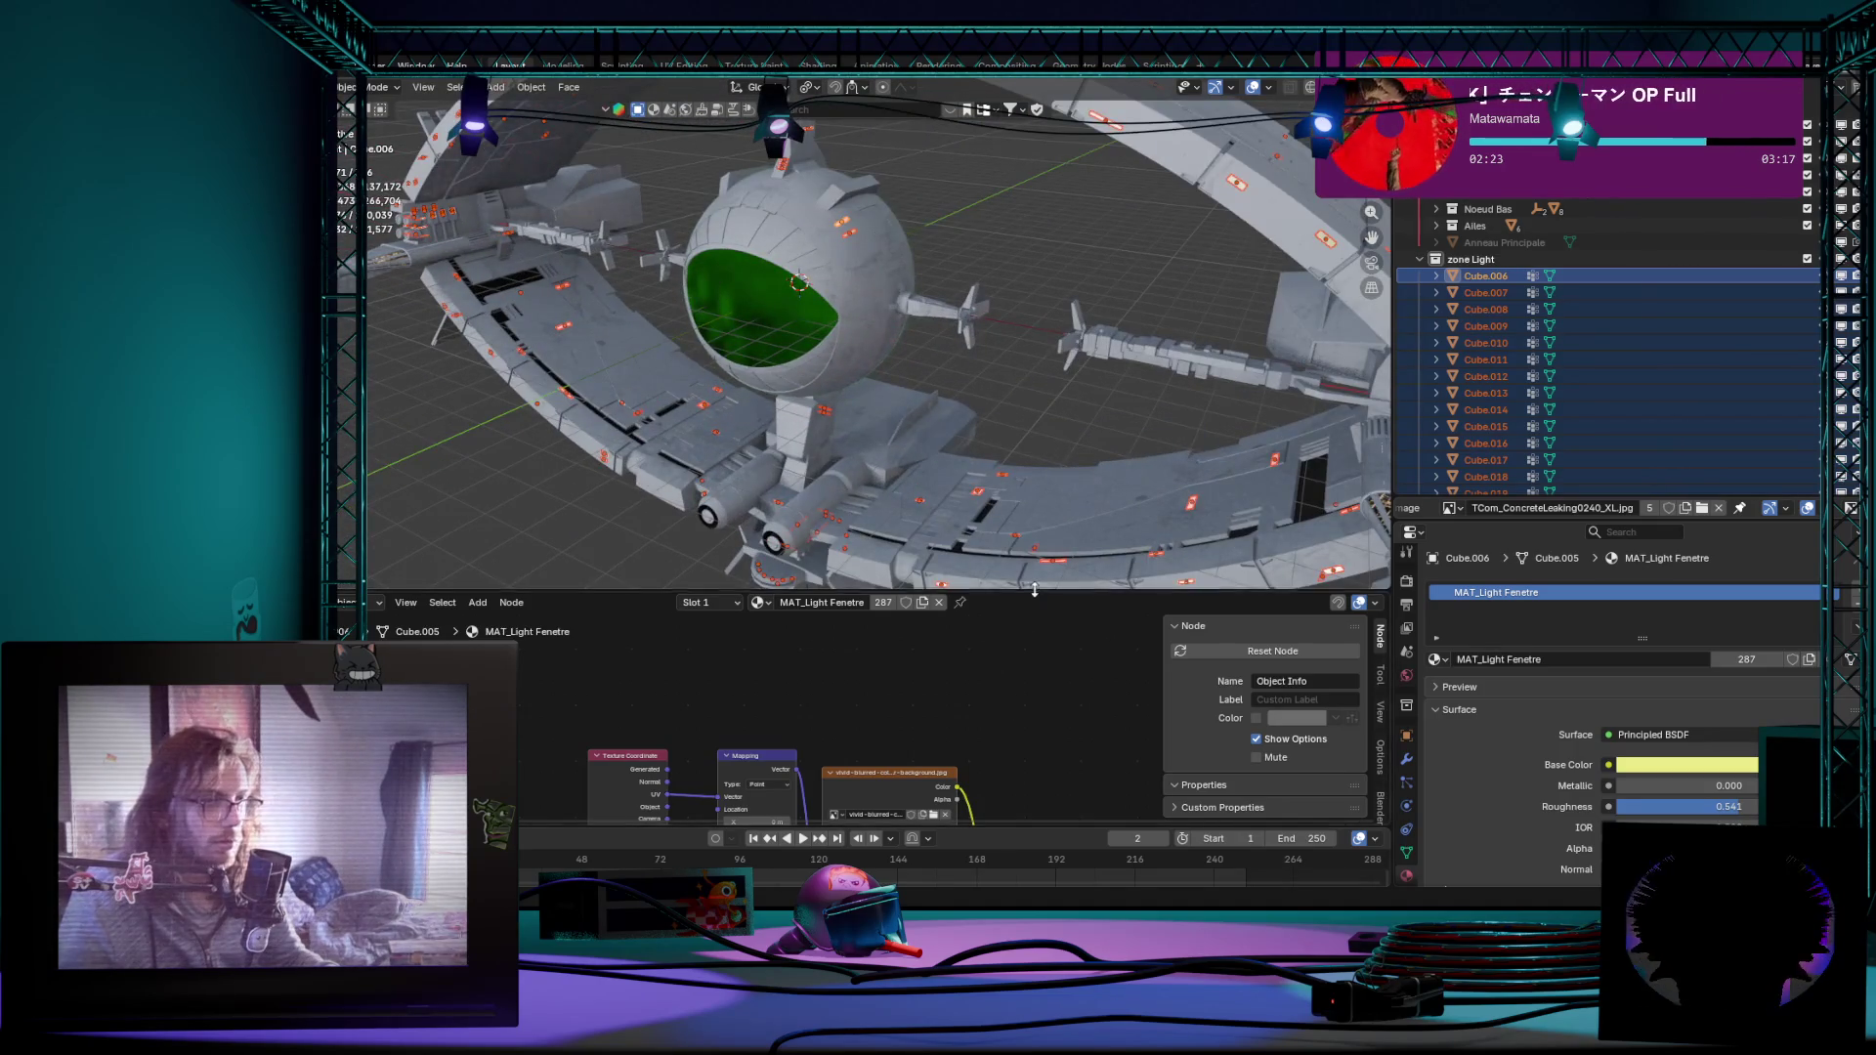
left_click_drag(1032, 593, 1032, 357)
scroll(1081, 547, "down", 2)
Step: Resize the shader editor and pan to the Mix and Color Ramp nodes of MAT_Light Fenetre
middle_click_drag(1003, 821, 989, 752)
scroll(939, 727, "up", 1)
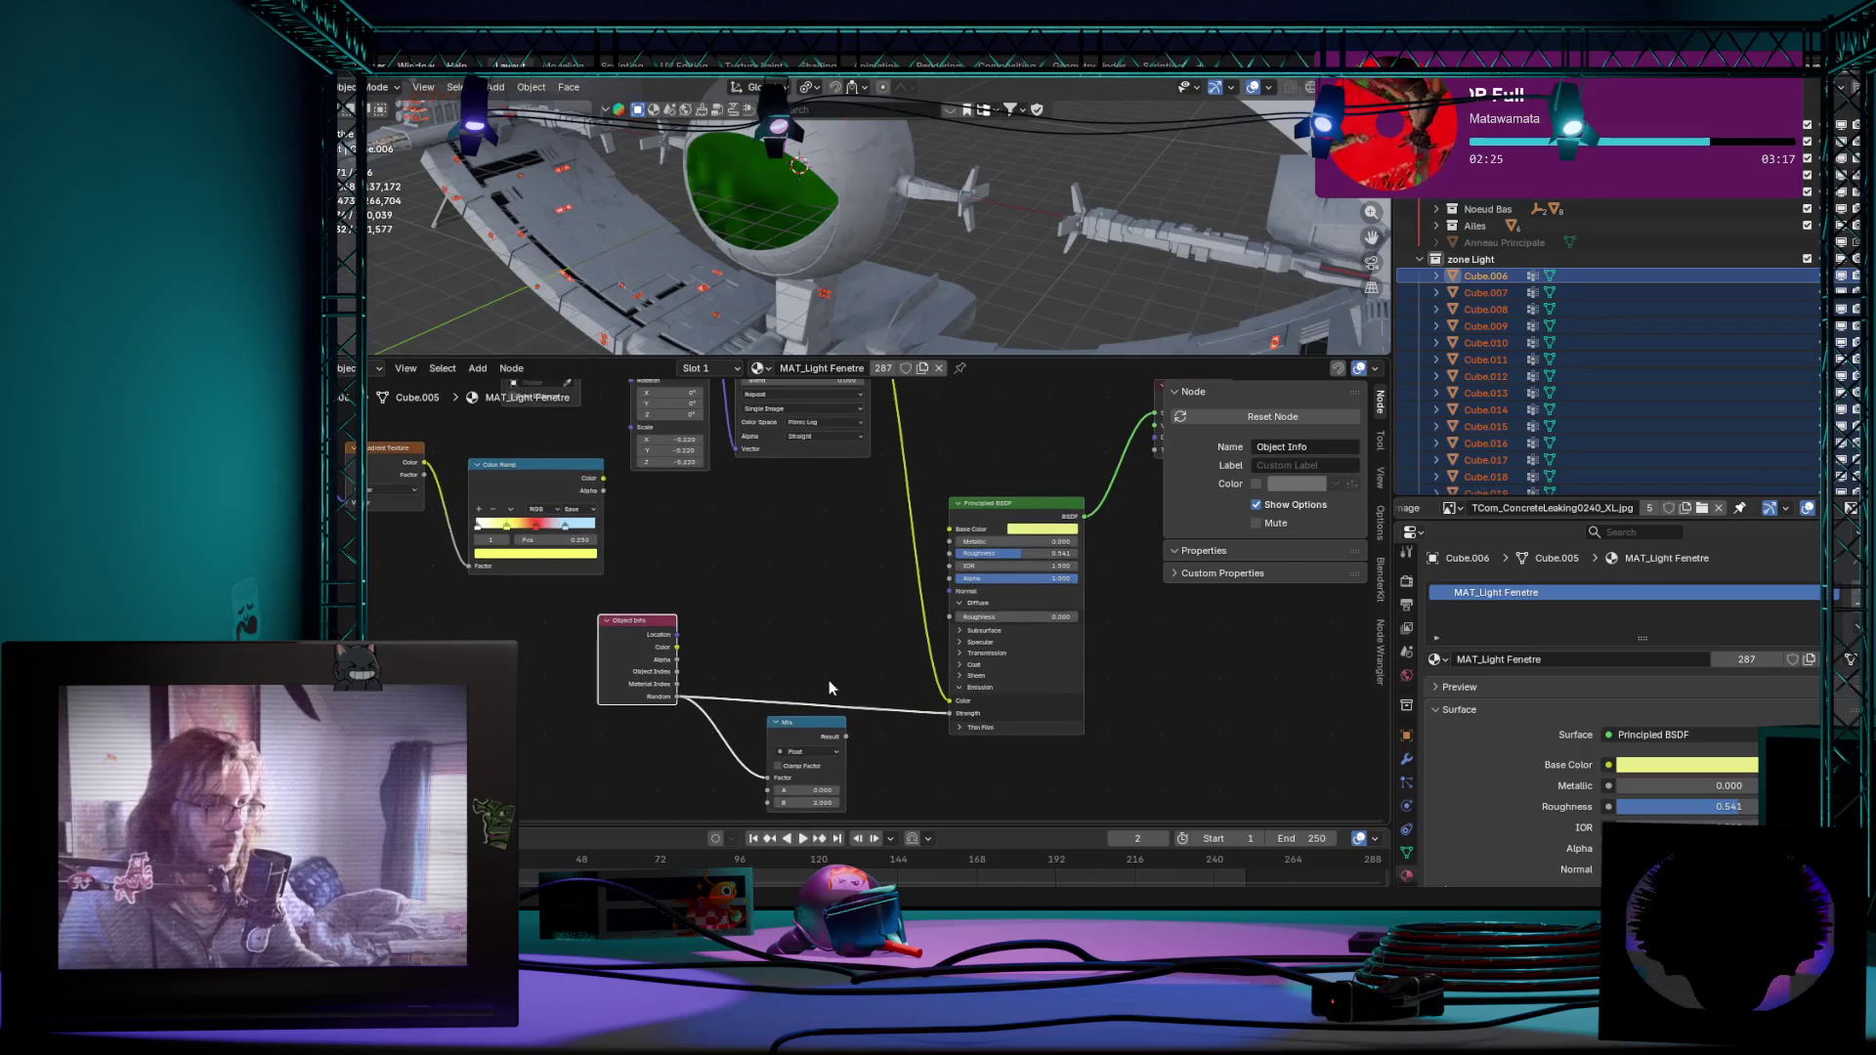
scroll(821, 652, "up", 1)
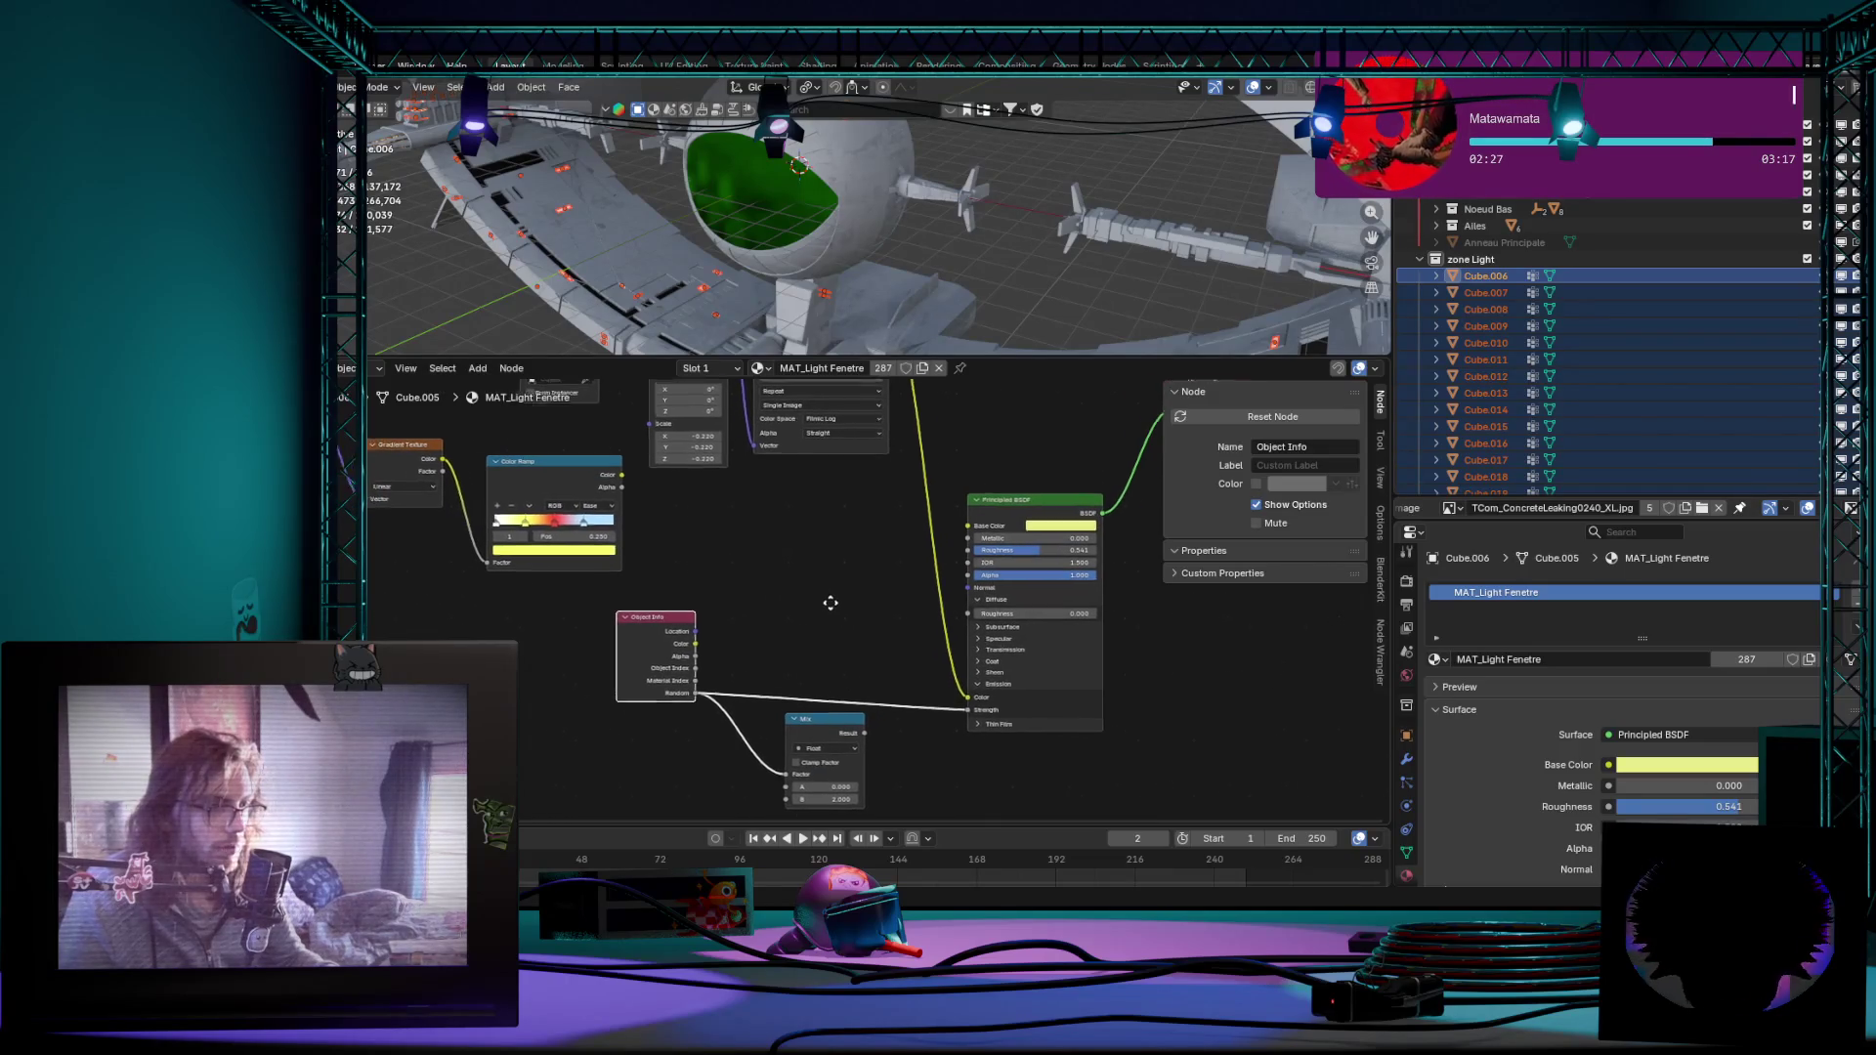
scroll(883, 597, "up", 3, "shift")
left_click_drag(1048, 359, 1047, 651)
scroll(879, 366, "down", 2)
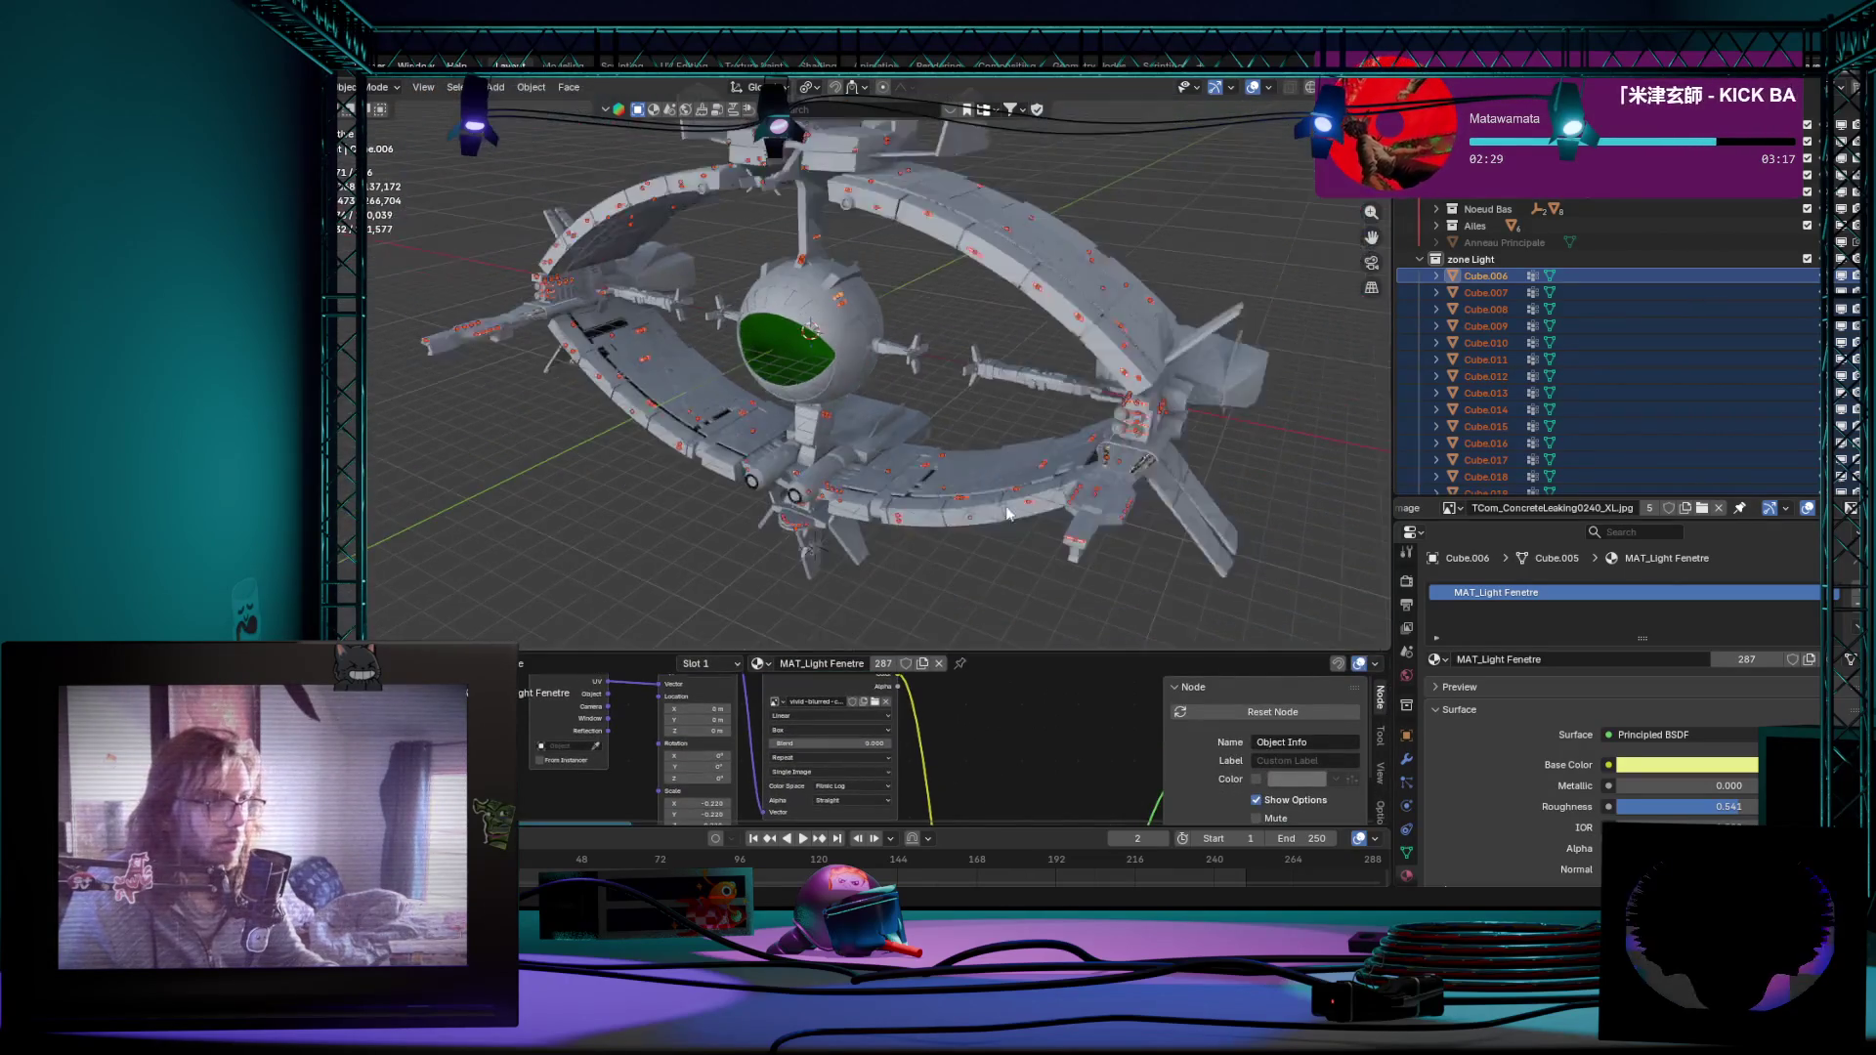
scroll(879, 367, "up", 2)
scroll(1022, 705, "down", 1)
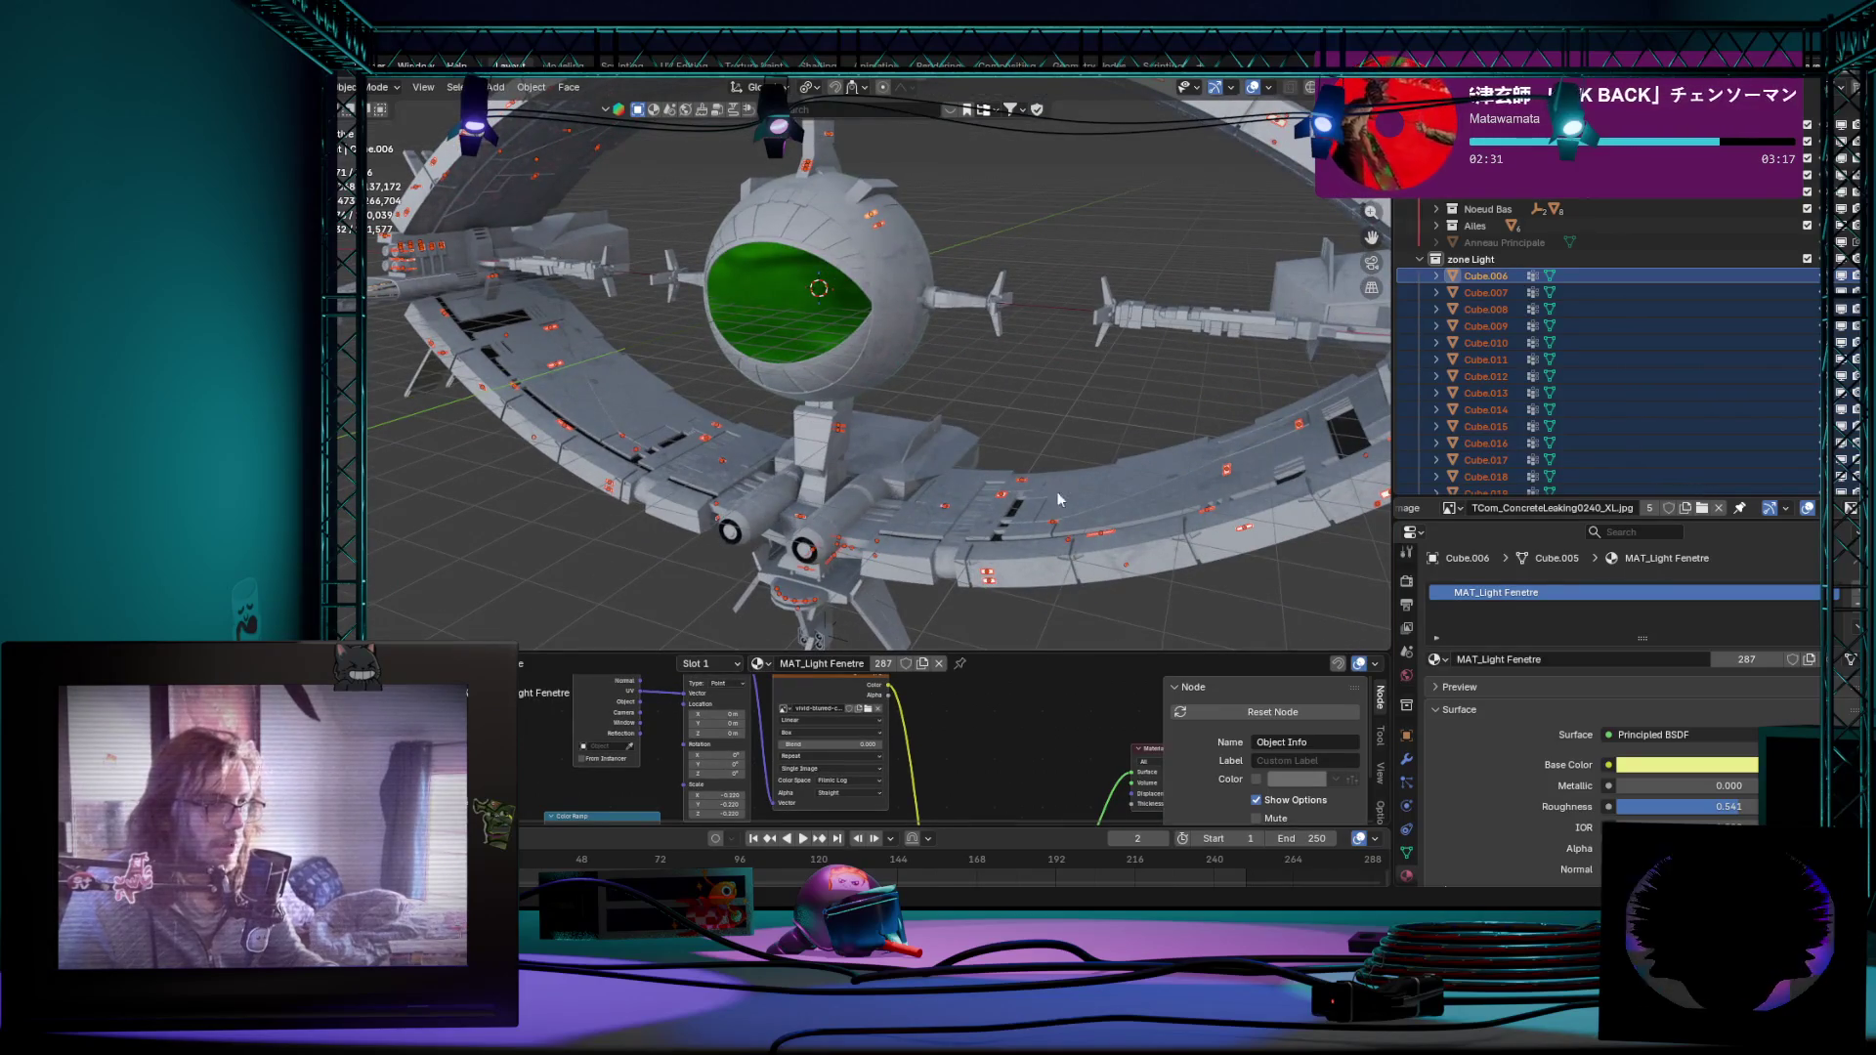
left_click_drag(1030, 649, 1031, 381)
scroll(802, 708, "up", 1)
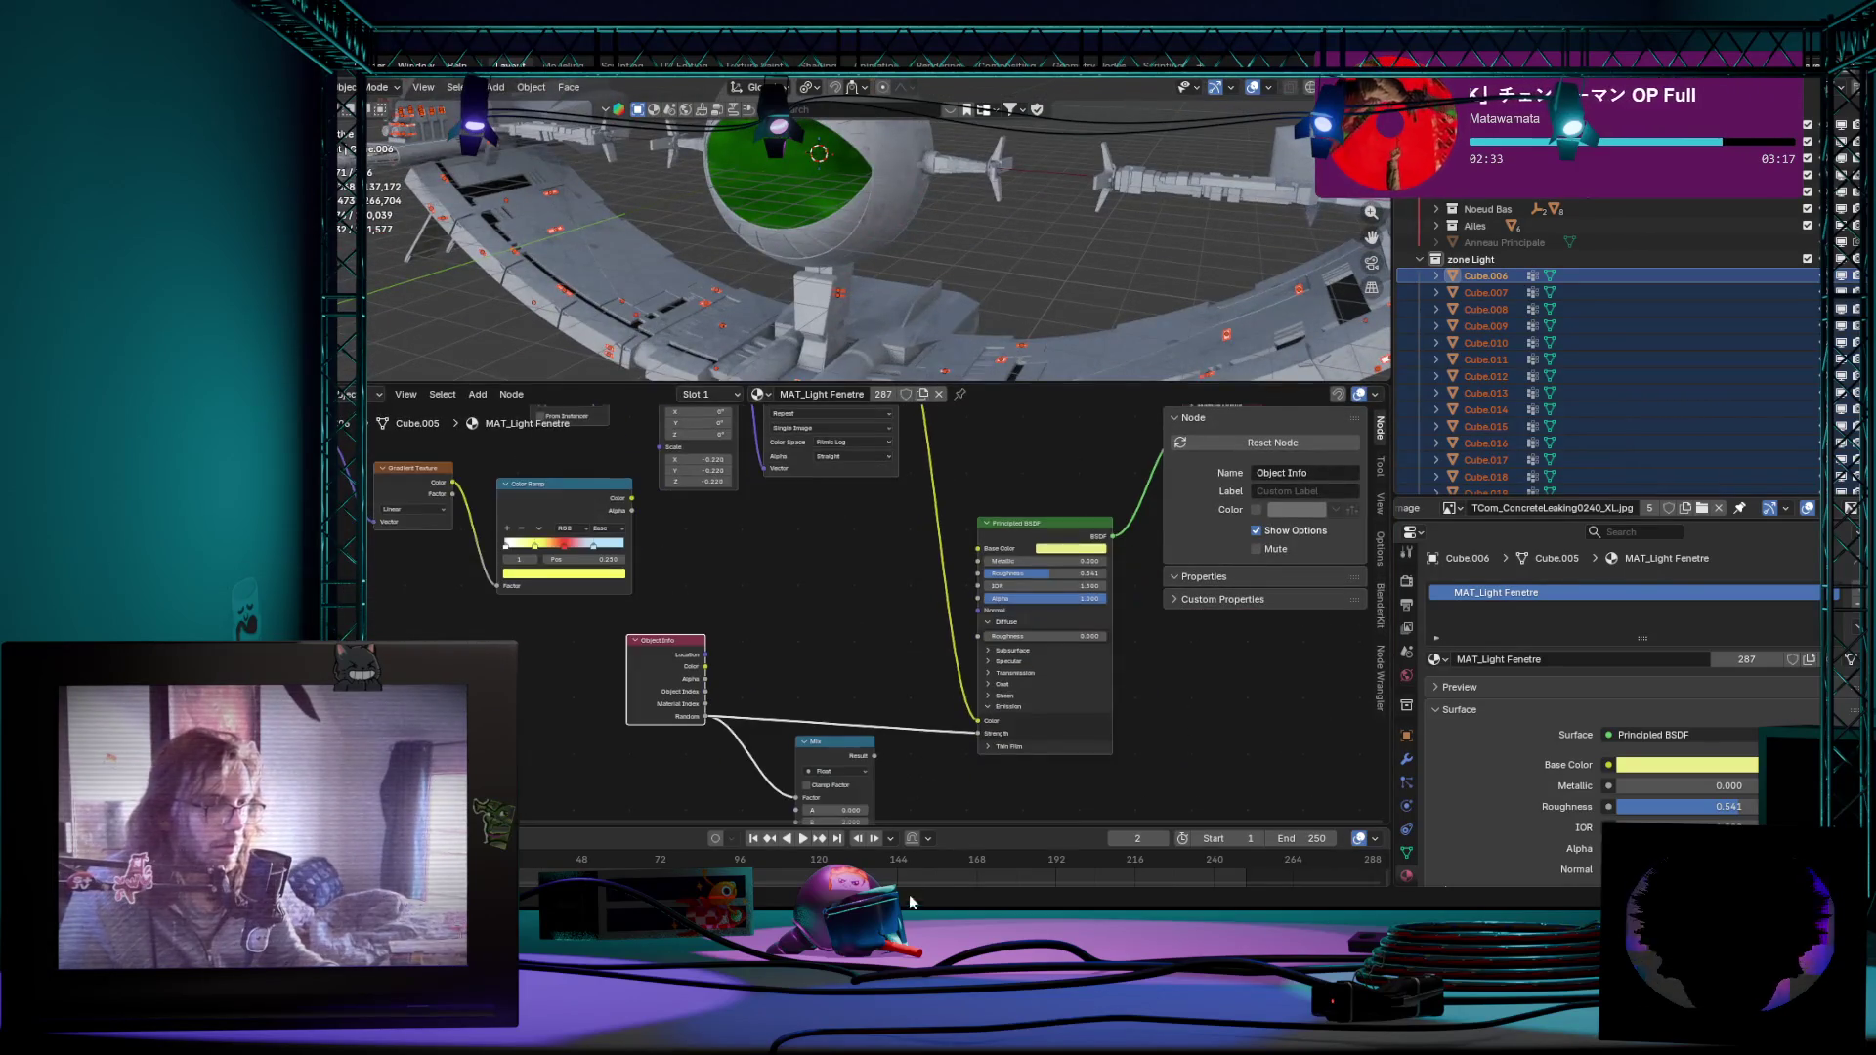
scroll(803, 708, "up", 2)
middle_click_drag(802, 708, 856, 651)
mouse_move(730, 687)
middle_mouse_down()
mouse_move(826, 636)
mouse_move(987, 775)
mouse_move(975, 686)
middle_mouse_up()
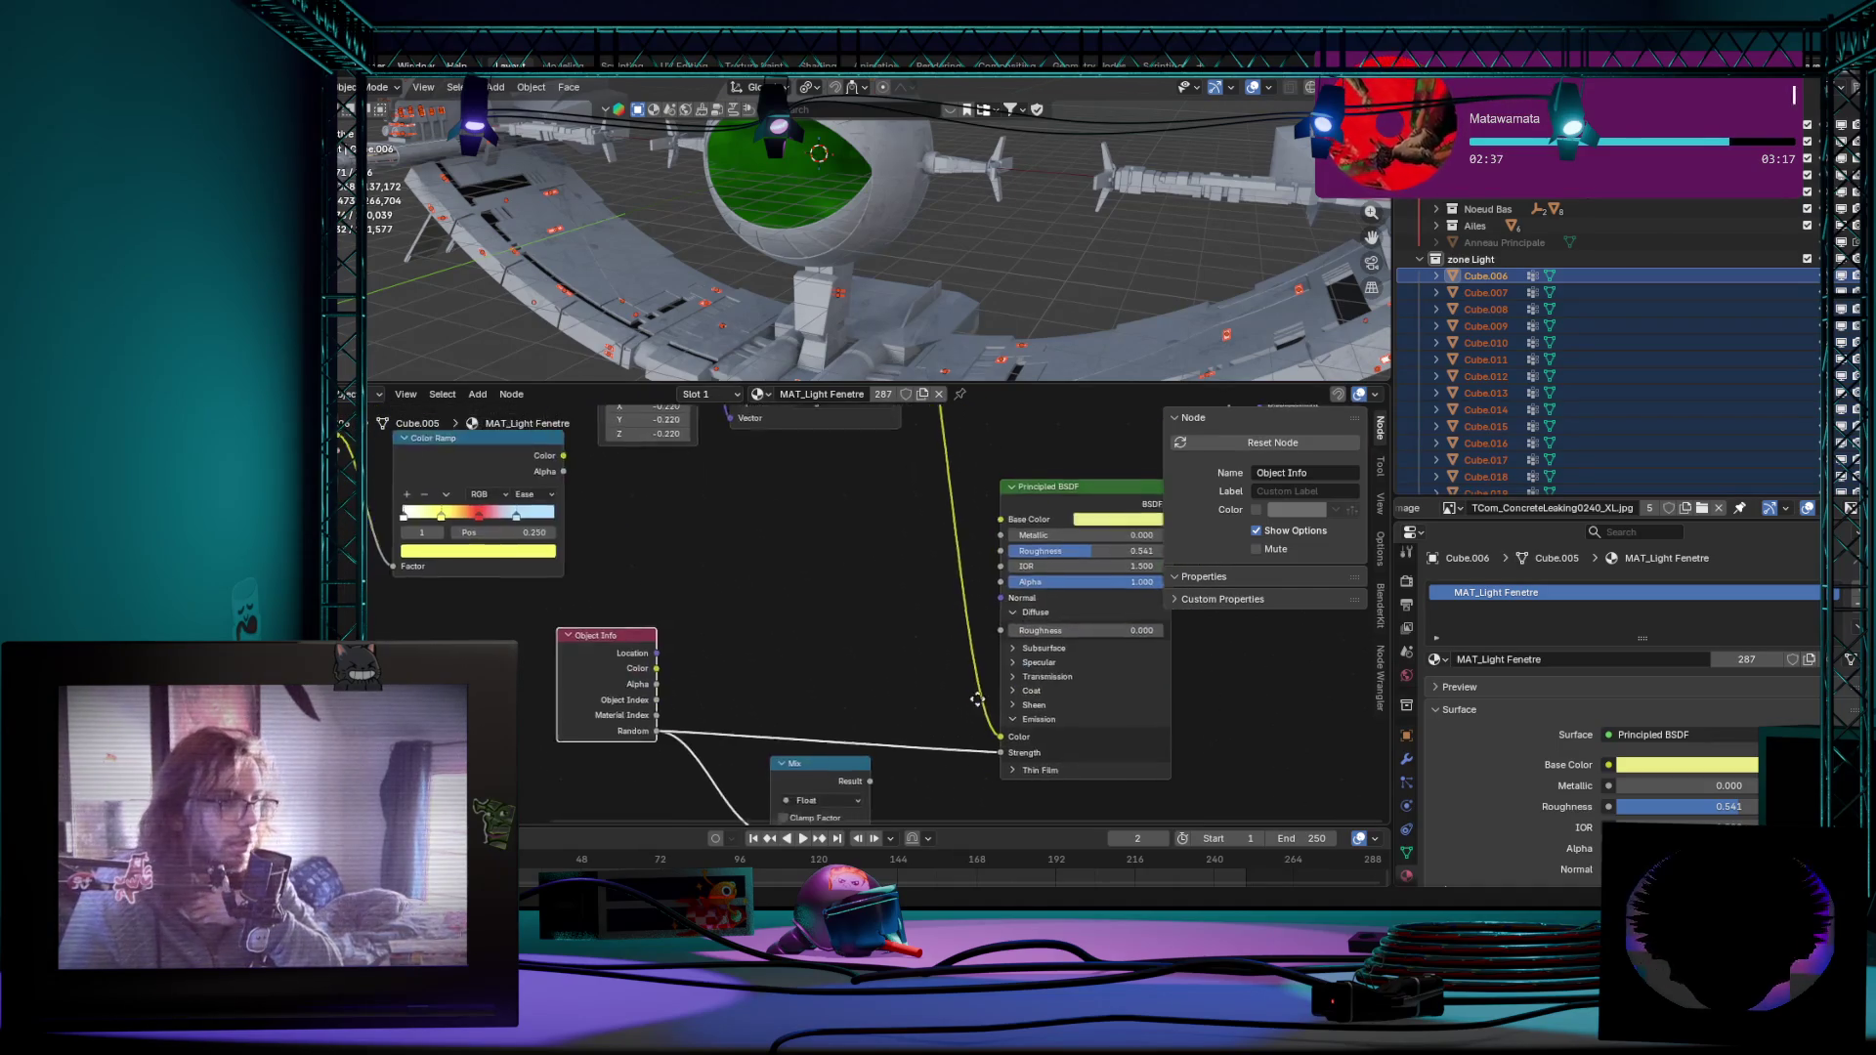
middle_click_drag(790, 678, 1026, 726)
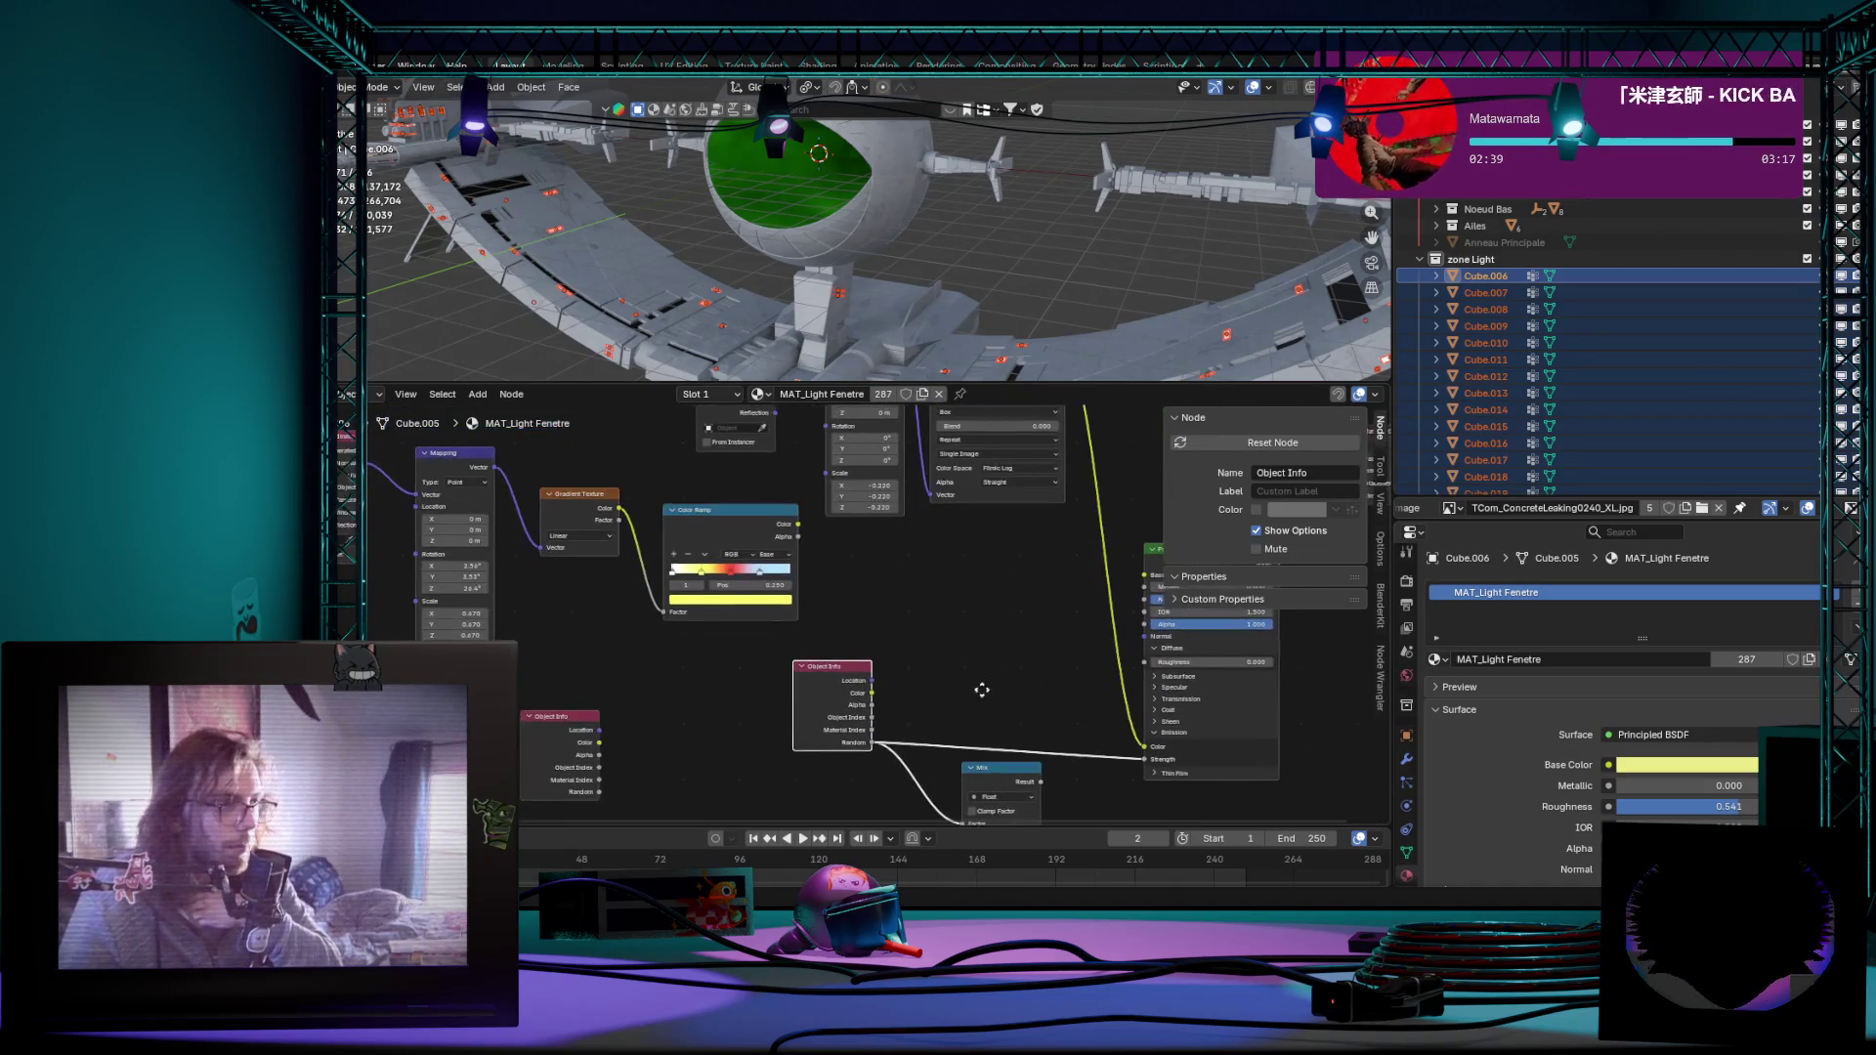
Step: Make the Object Info node active and pan across the image texture and shader nodes
left_click_drag(771, 562, 806, 586)
scroll(699, 616, "up", 1)
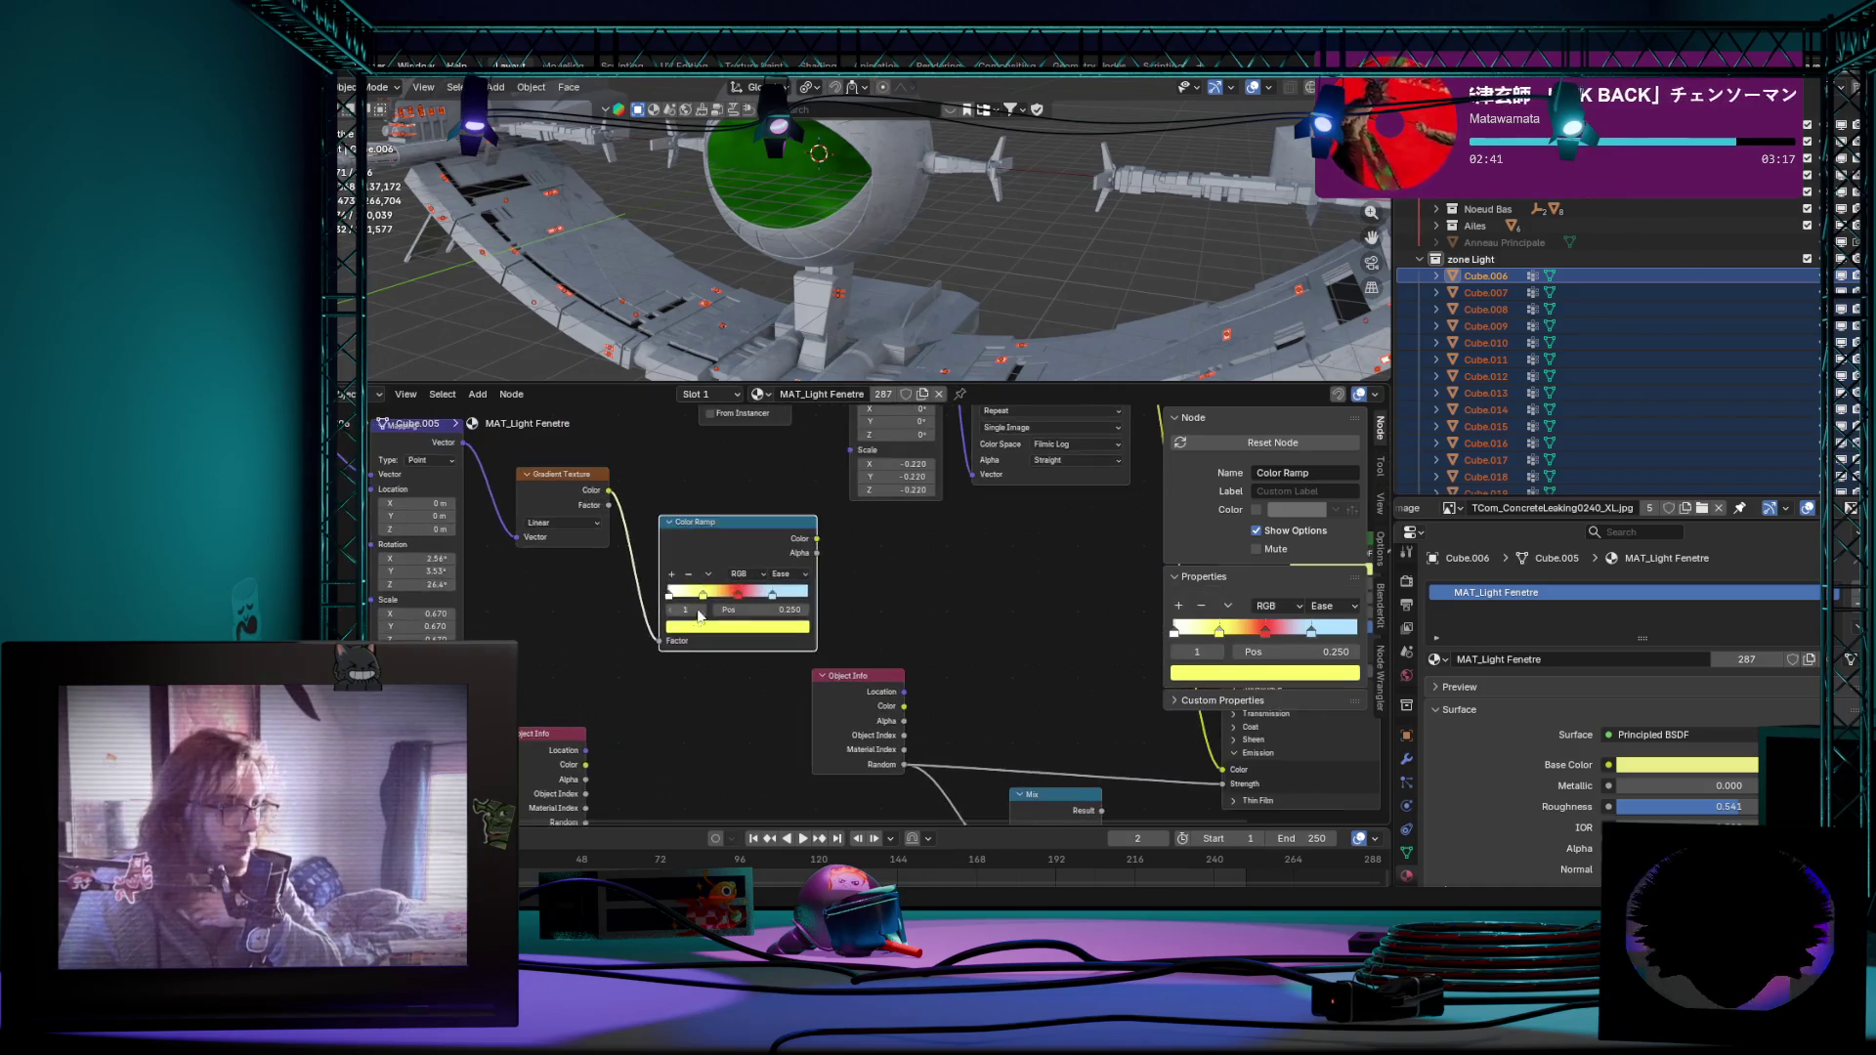
middle_click_drag(930, 645, 852, 602)
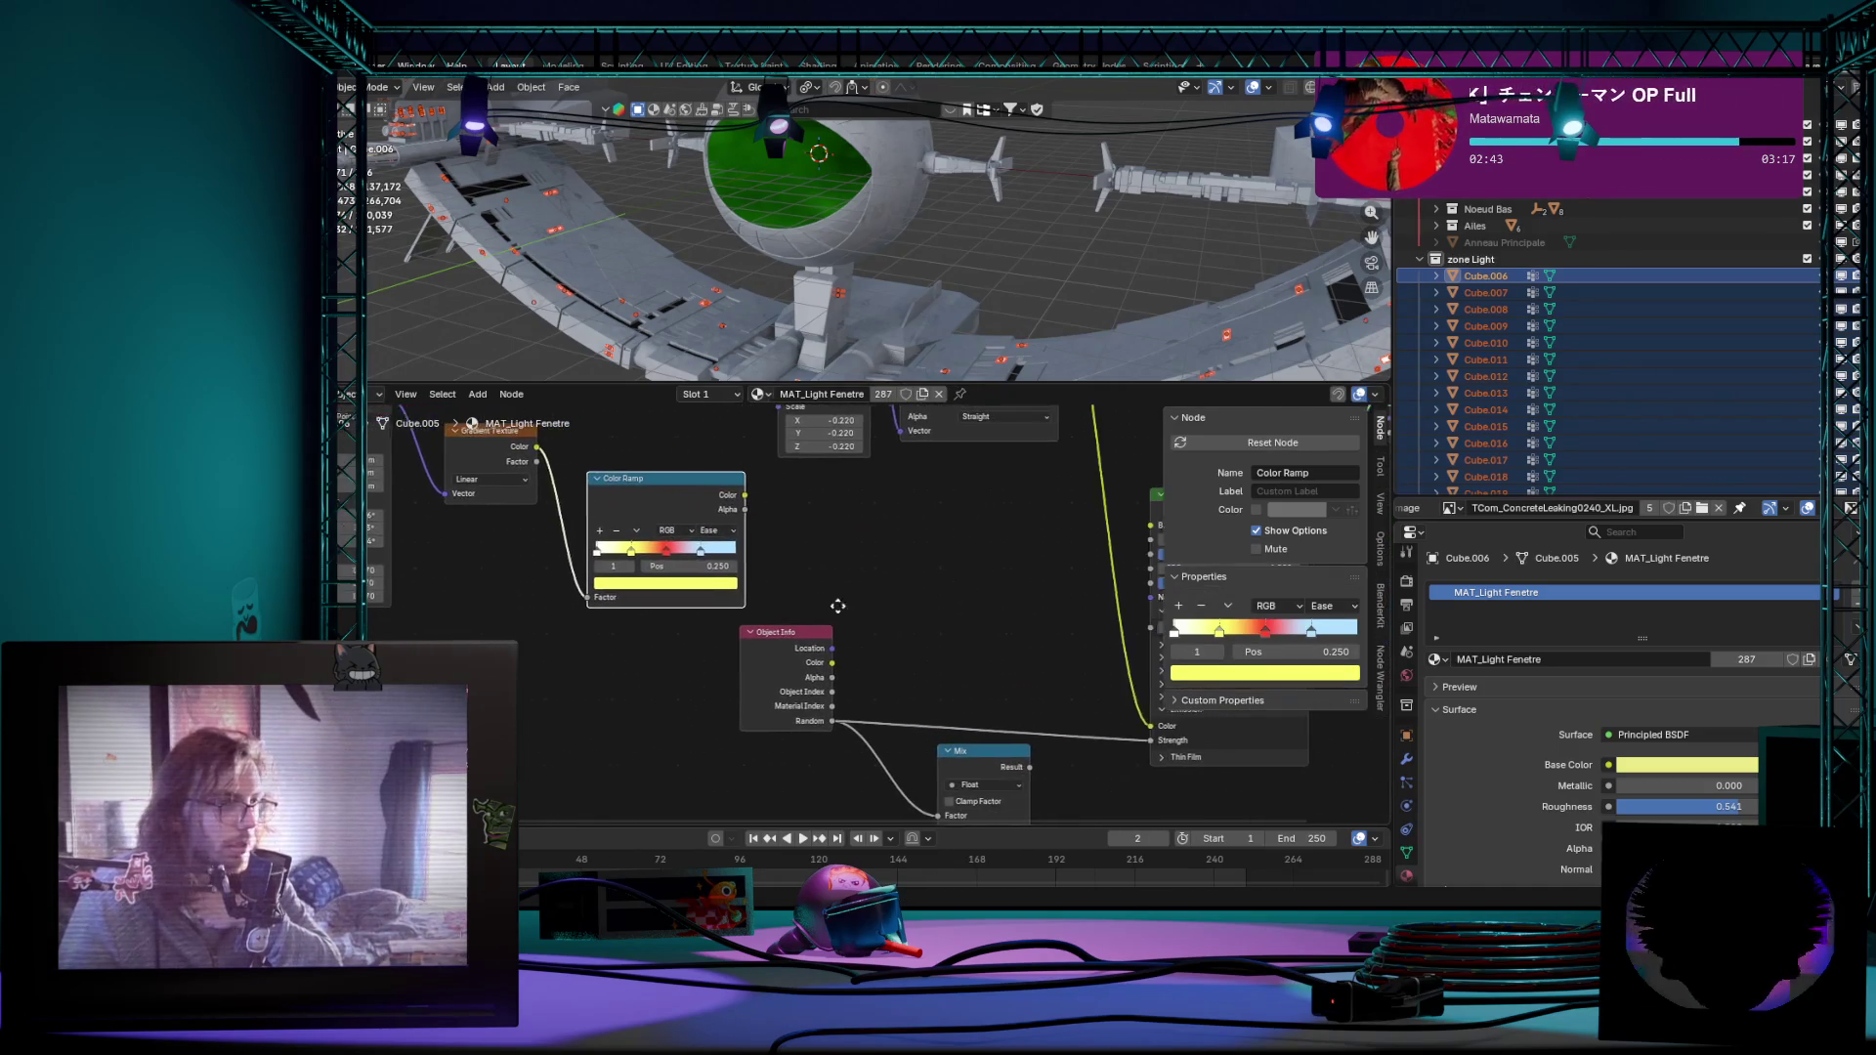
left_click(764, 649)
mouse_move(764, 649)
middle_mouse_down()
mouse_move(713, 650)
mouse_move(757, 641)
mouse_move(816, 550)
middle_mouse_up()
mouse_move(924, 571)
middle_mouse_down()
mouse_move(724, 687)
mouse_move(980, 649)
mouse_move(890, 568)
middle_mouse_up()
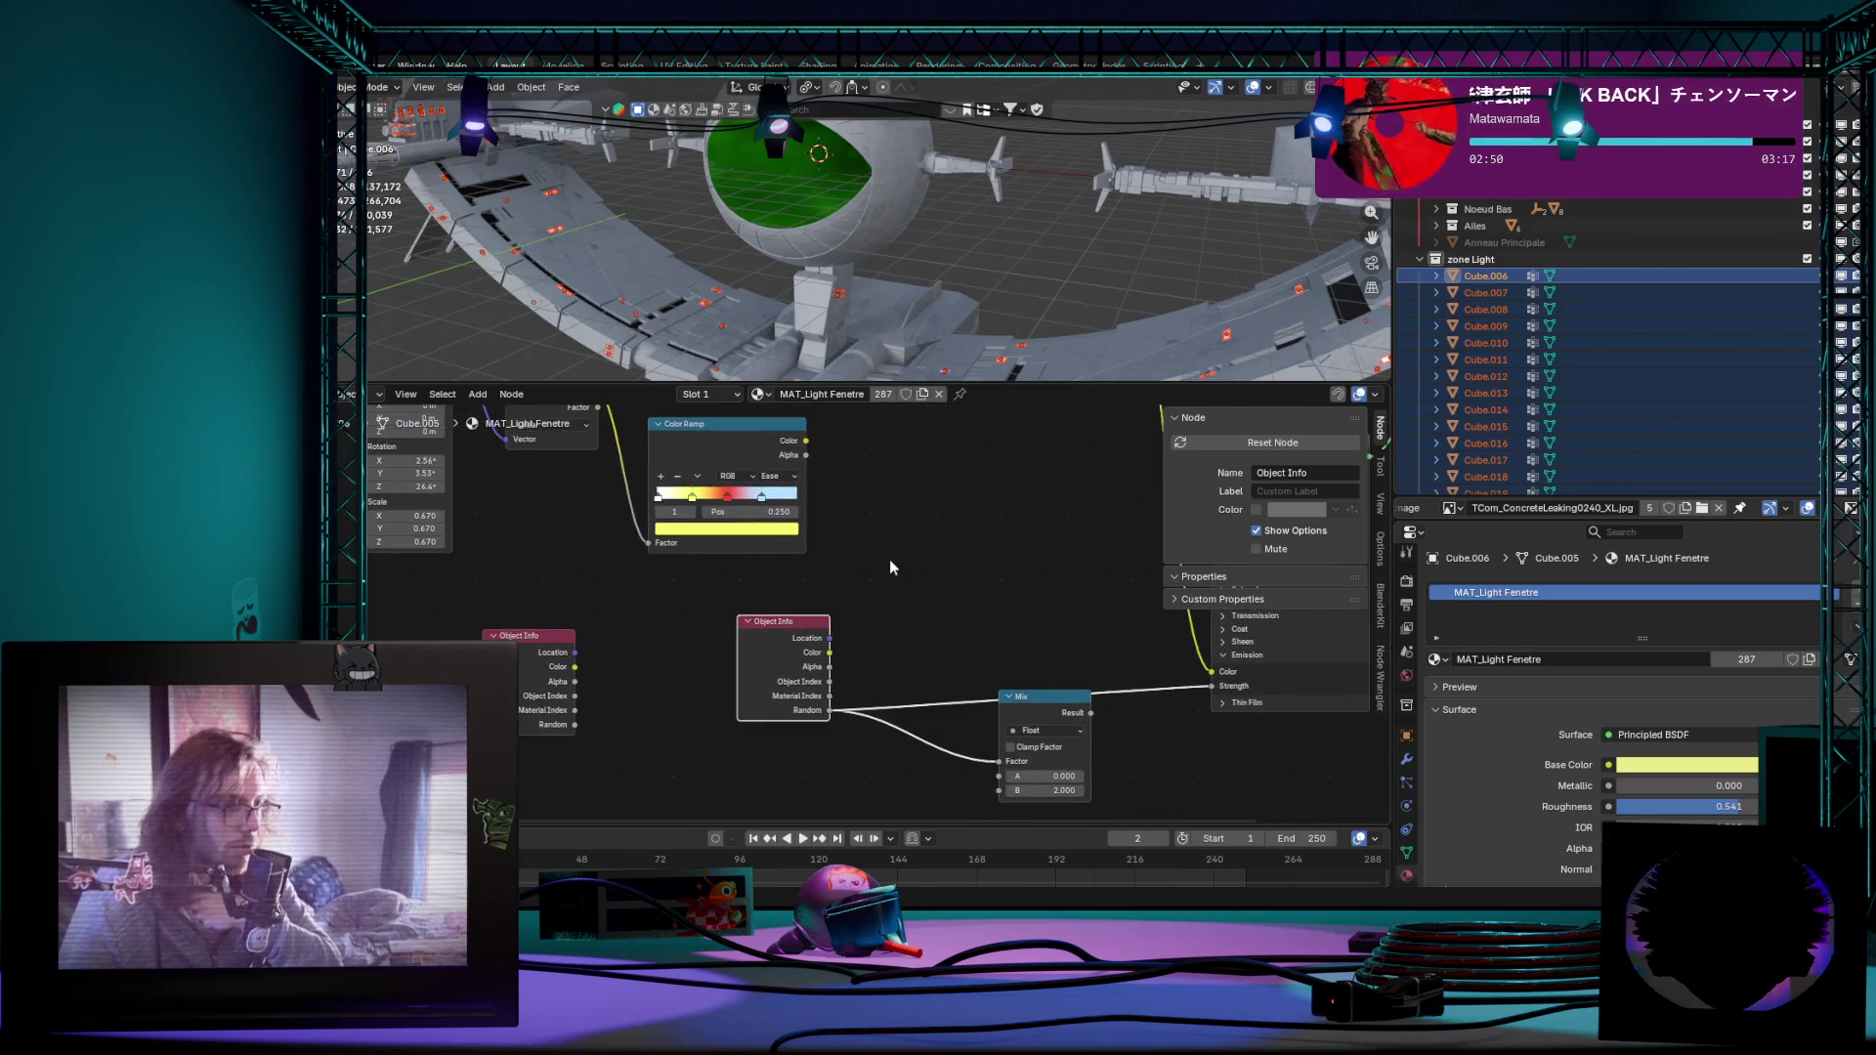
mouse_move(1042, 685)
middle_mouse_down()
mouse_move(914, 629)
mouse_move(806, 727)
mouse_move(837, 670)
middle_mouse_up()
Step: Search 'rando' in Add Node, try a Curves Info node, cancel it and reopen the add list
key("shift+a")
type("r")
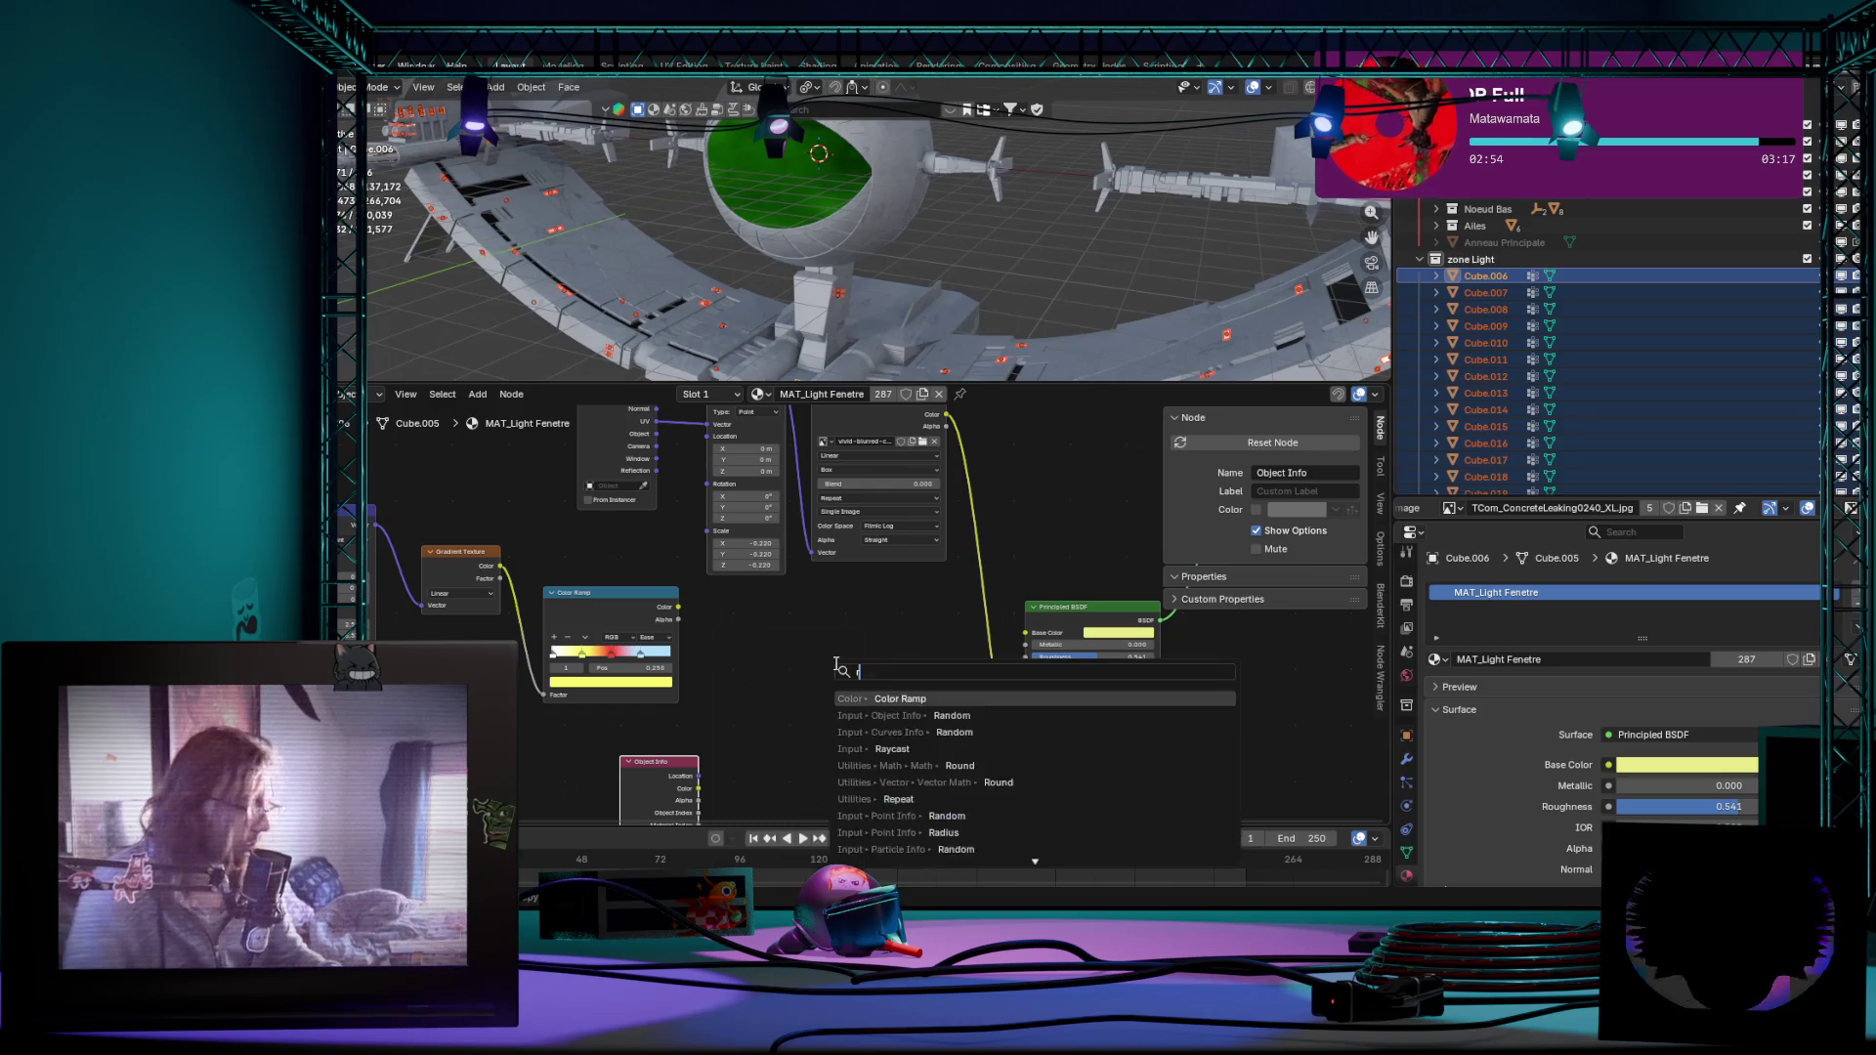
type("andom")
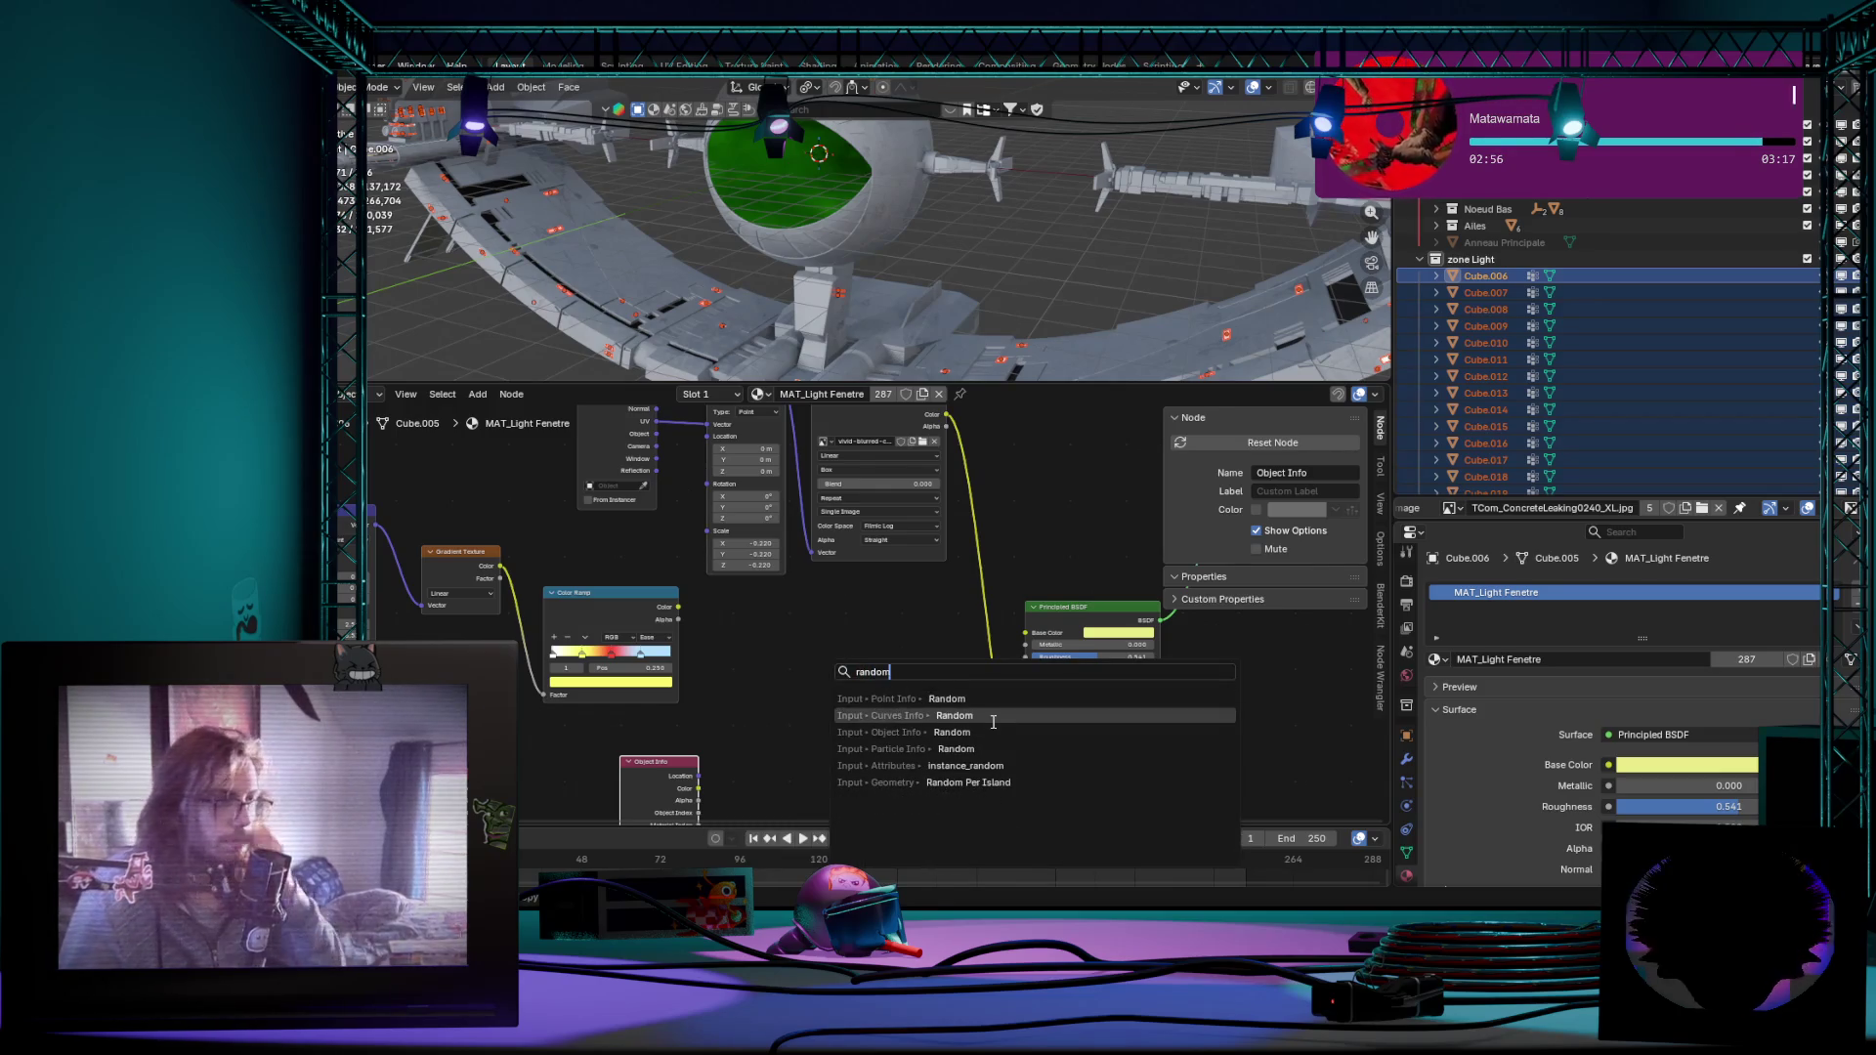
left_click(991, 730)
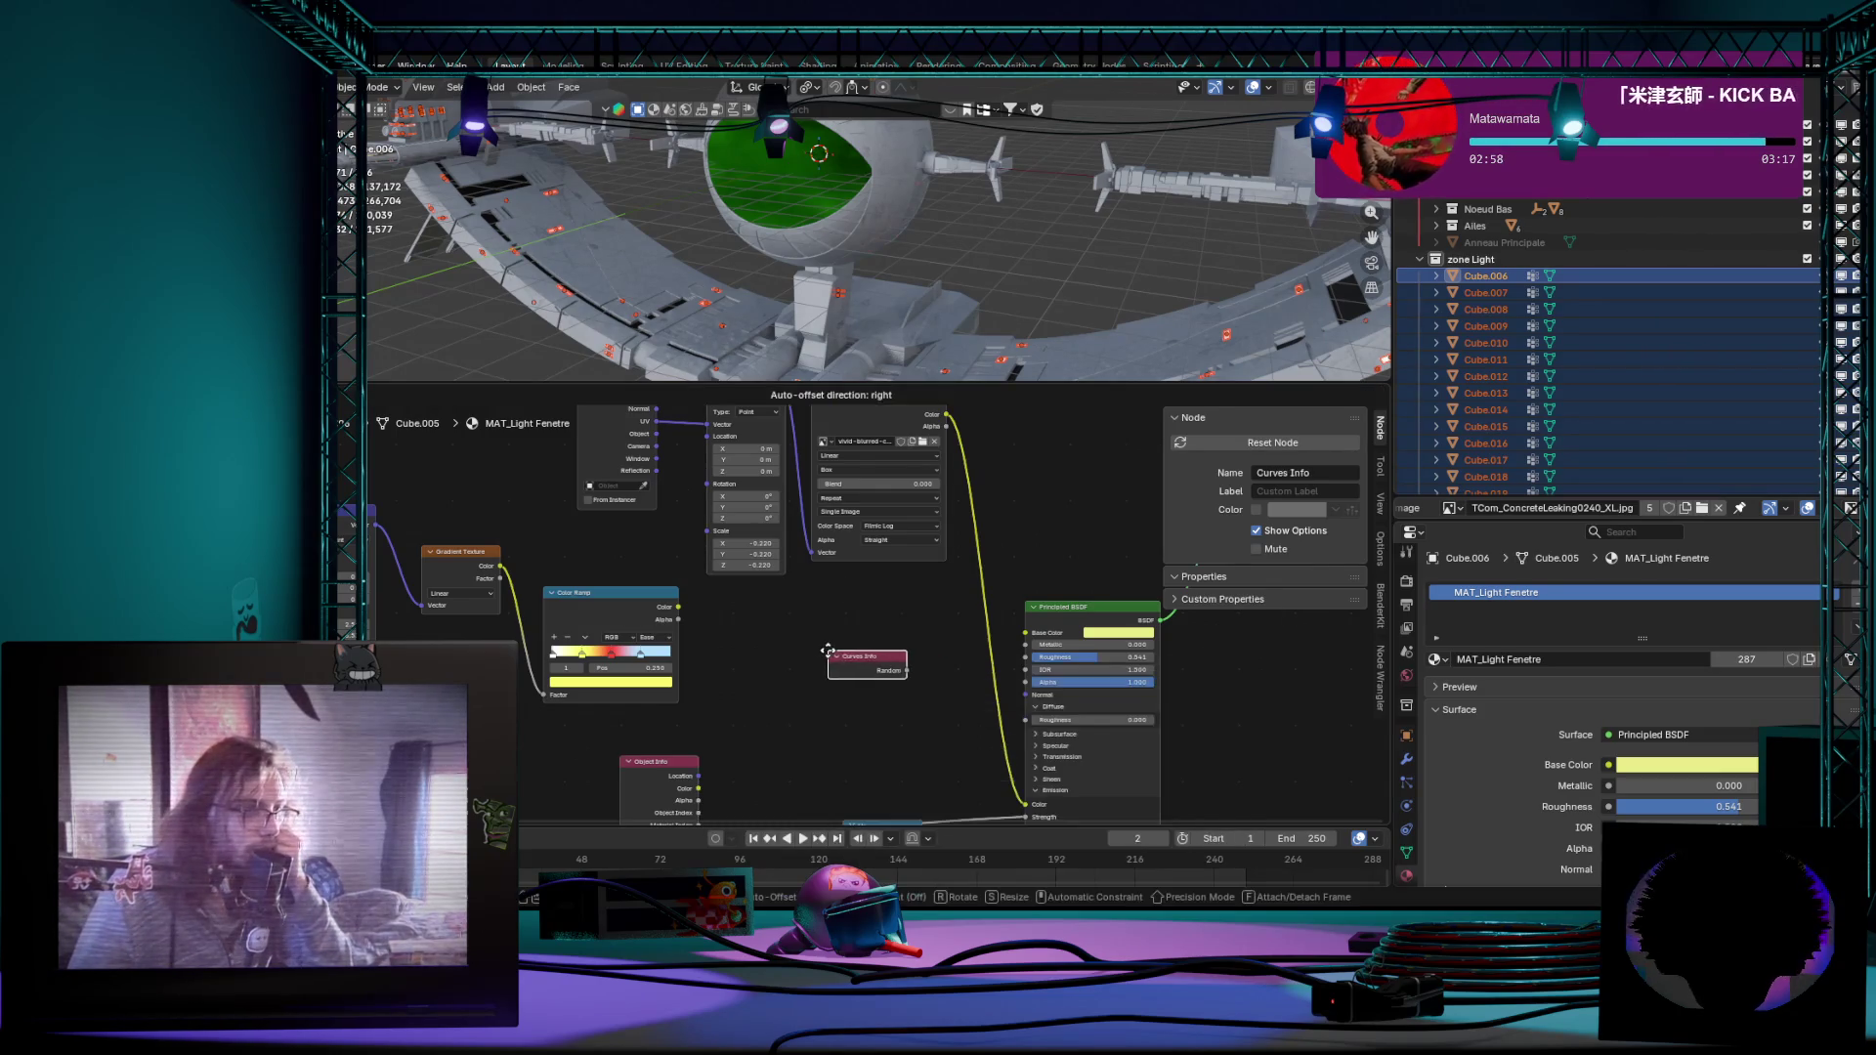
key("Escape")
key("shift+a")
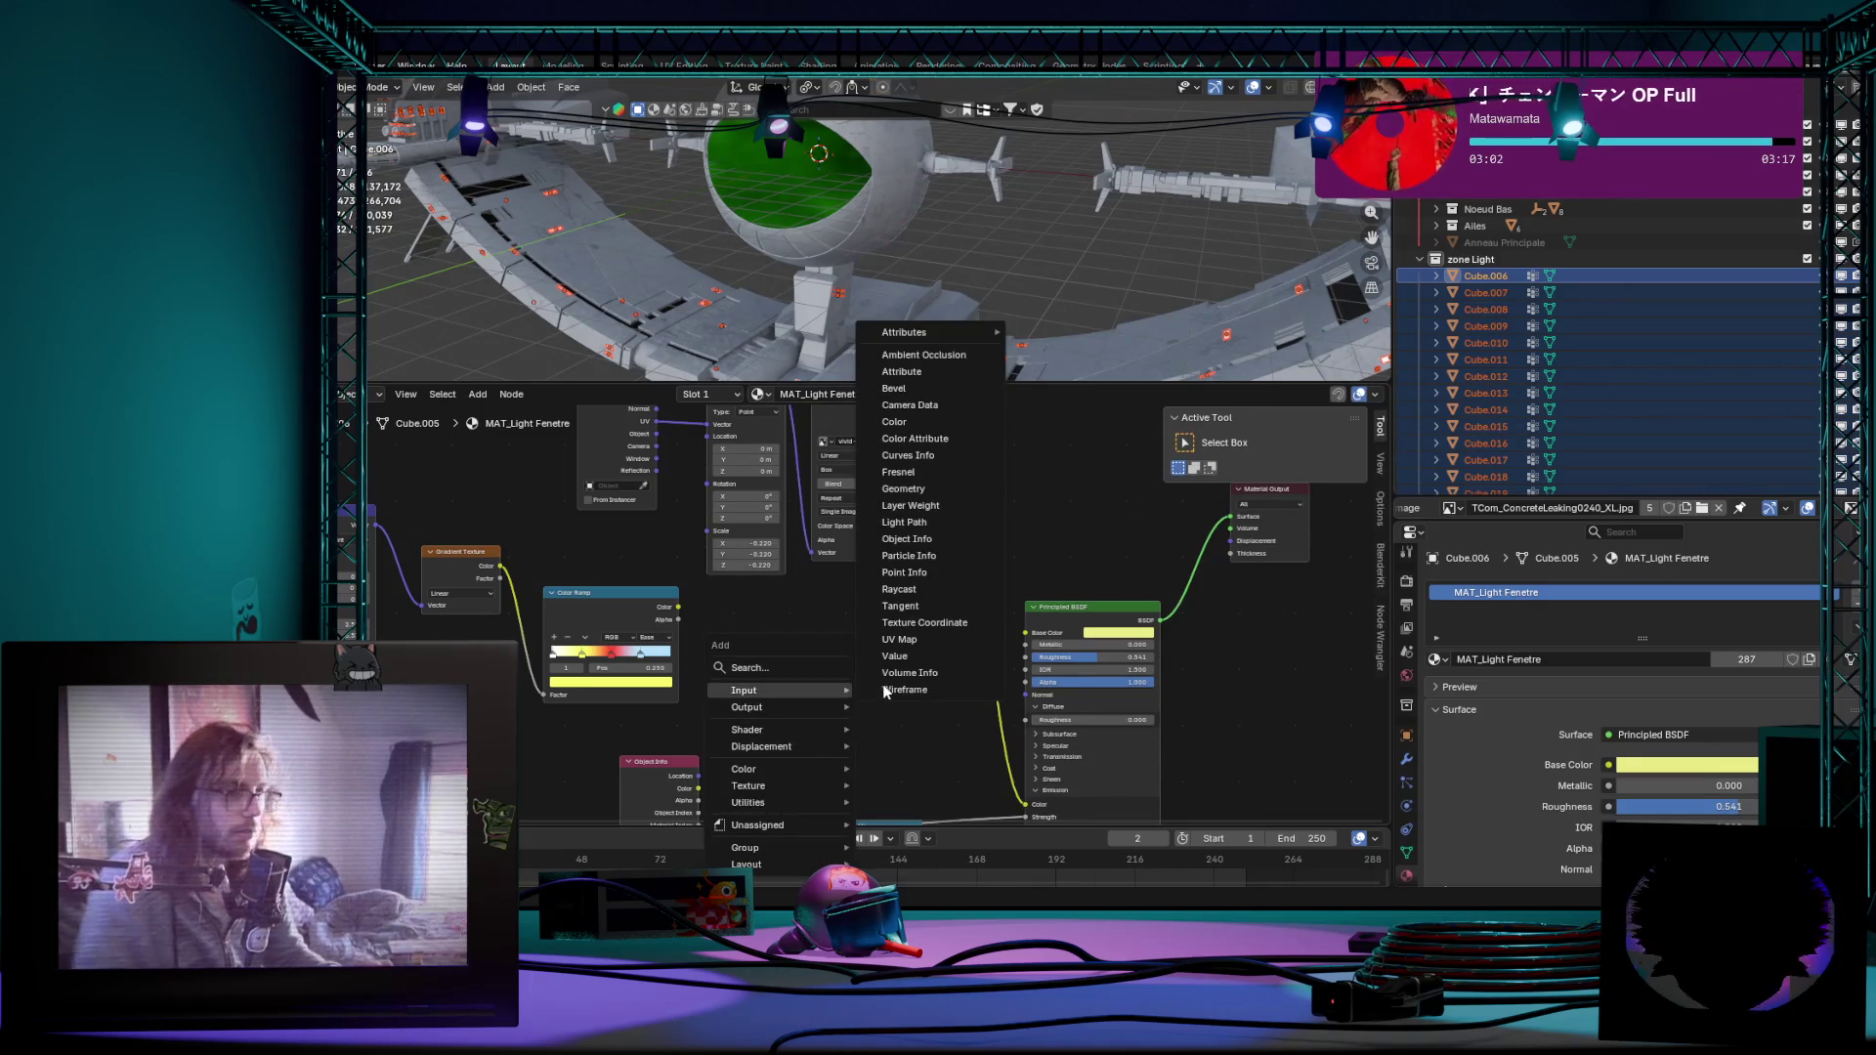
type("rando")
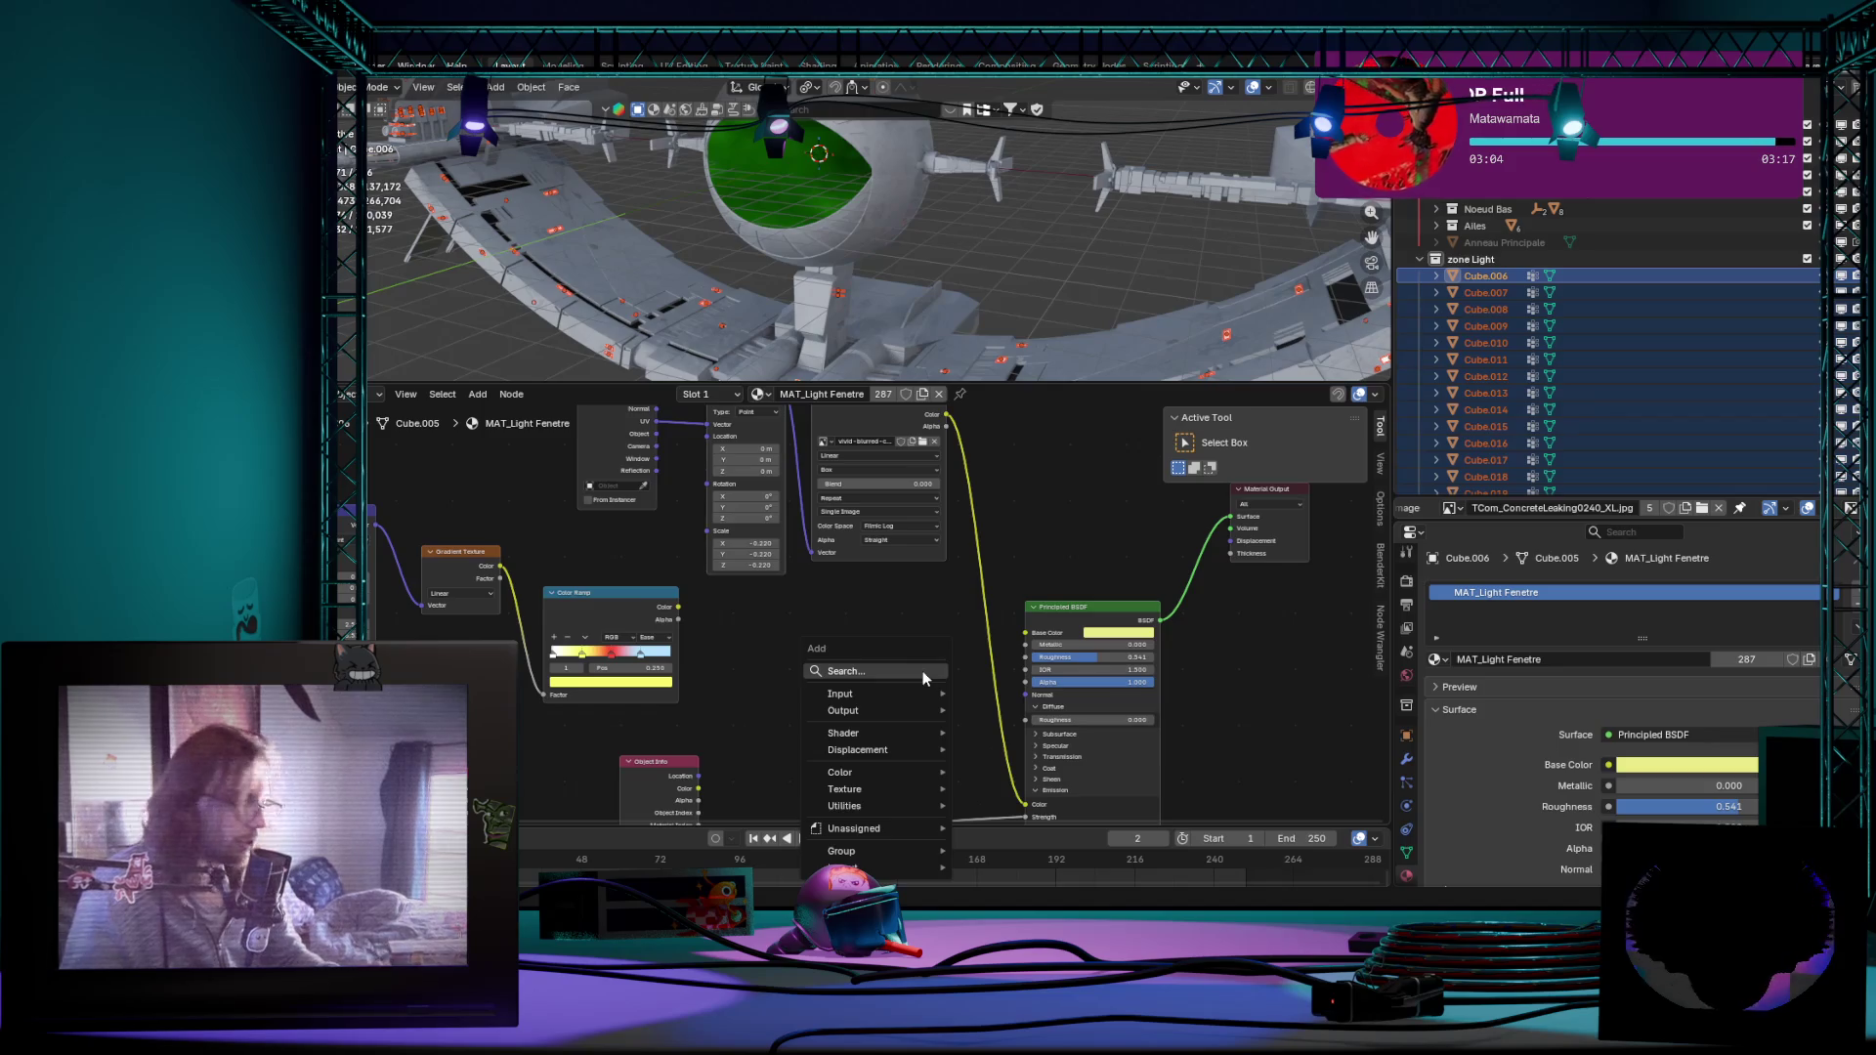
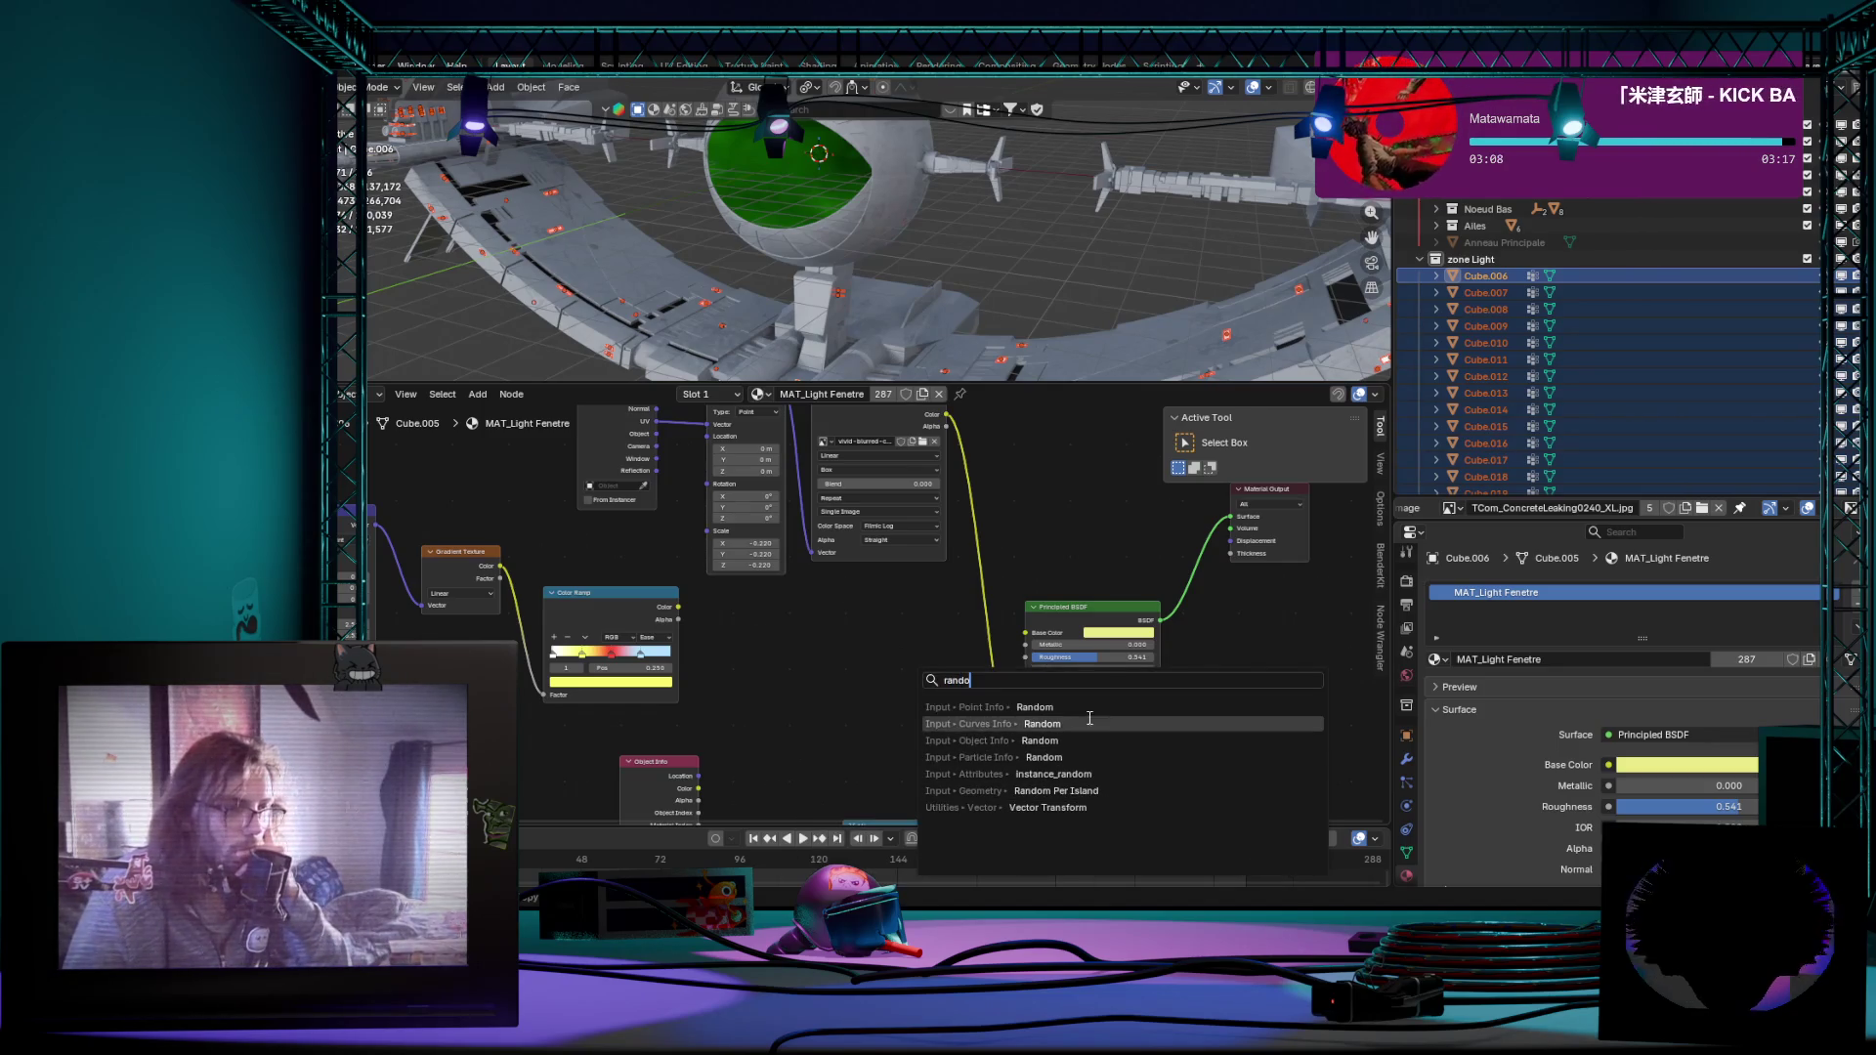
Step: Cancel the stray Vector Transform node and drive the Color Ramp factor from Object Info Random
left_click(1097, 806)
key("Escape")
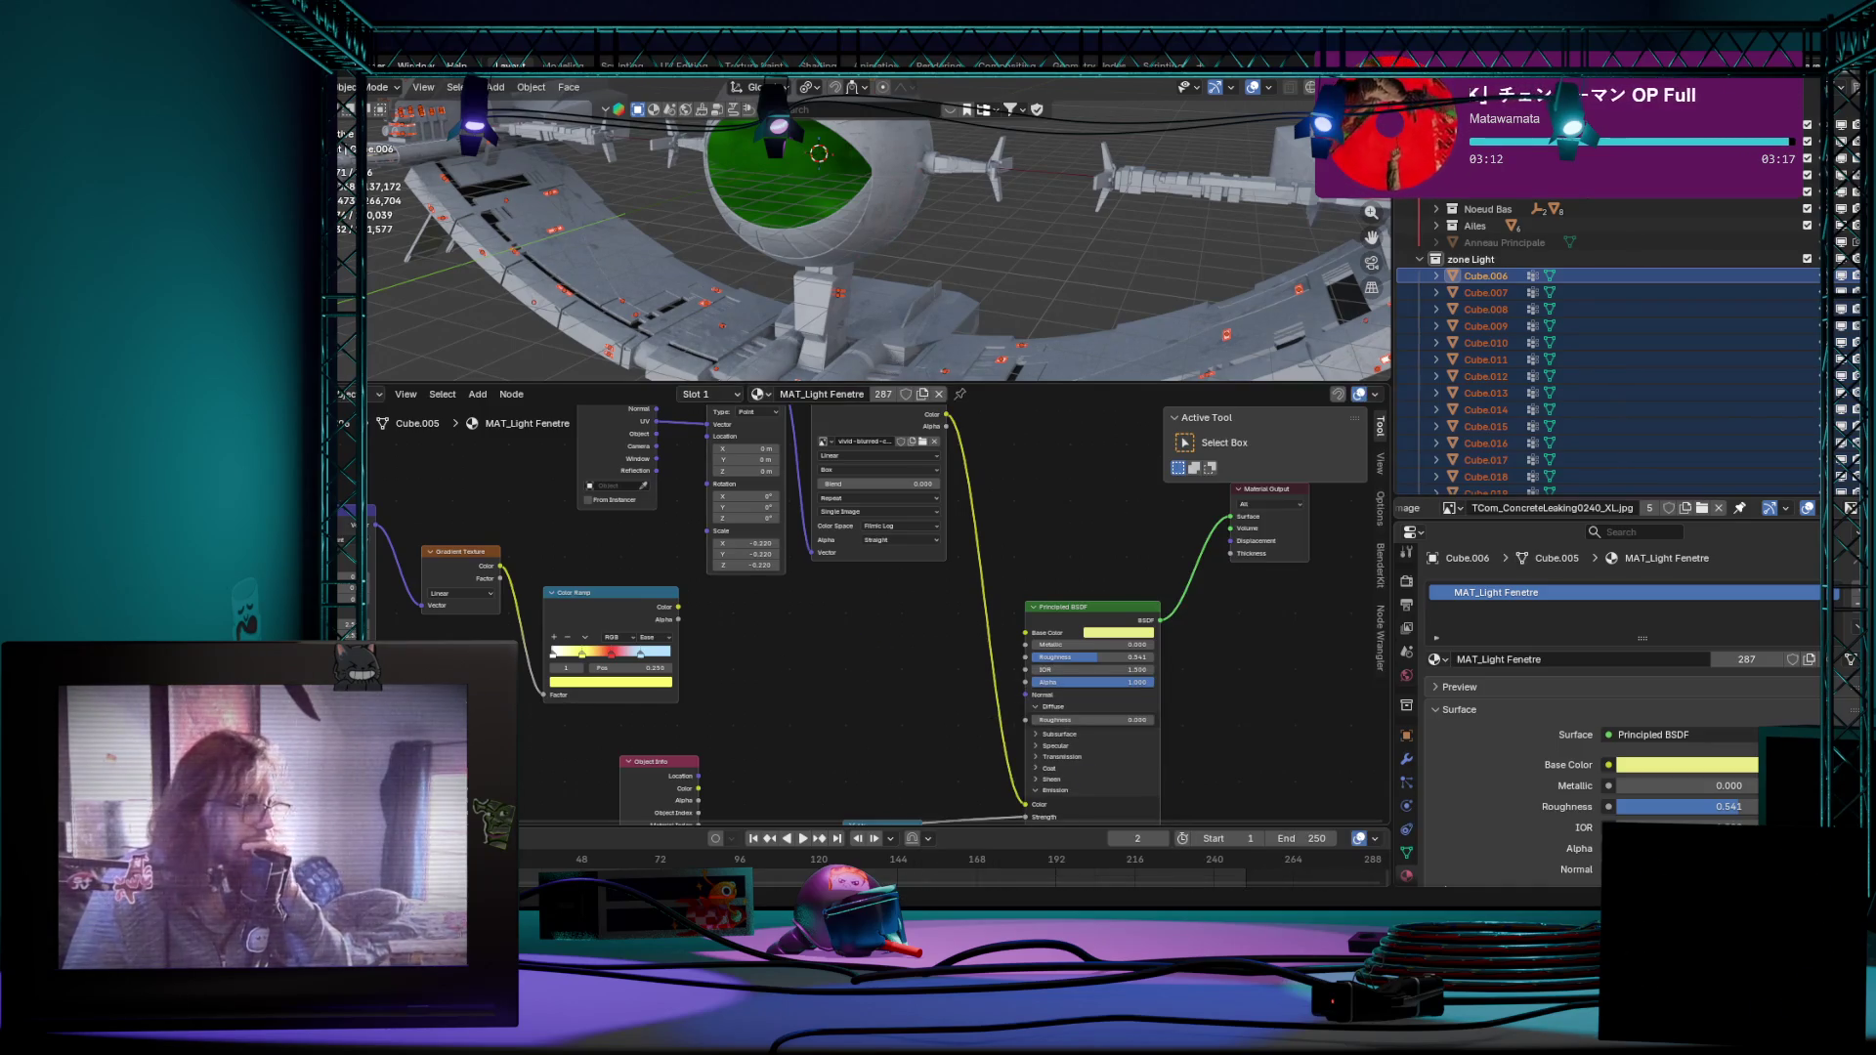
scroll(986, 684, "up", 2)
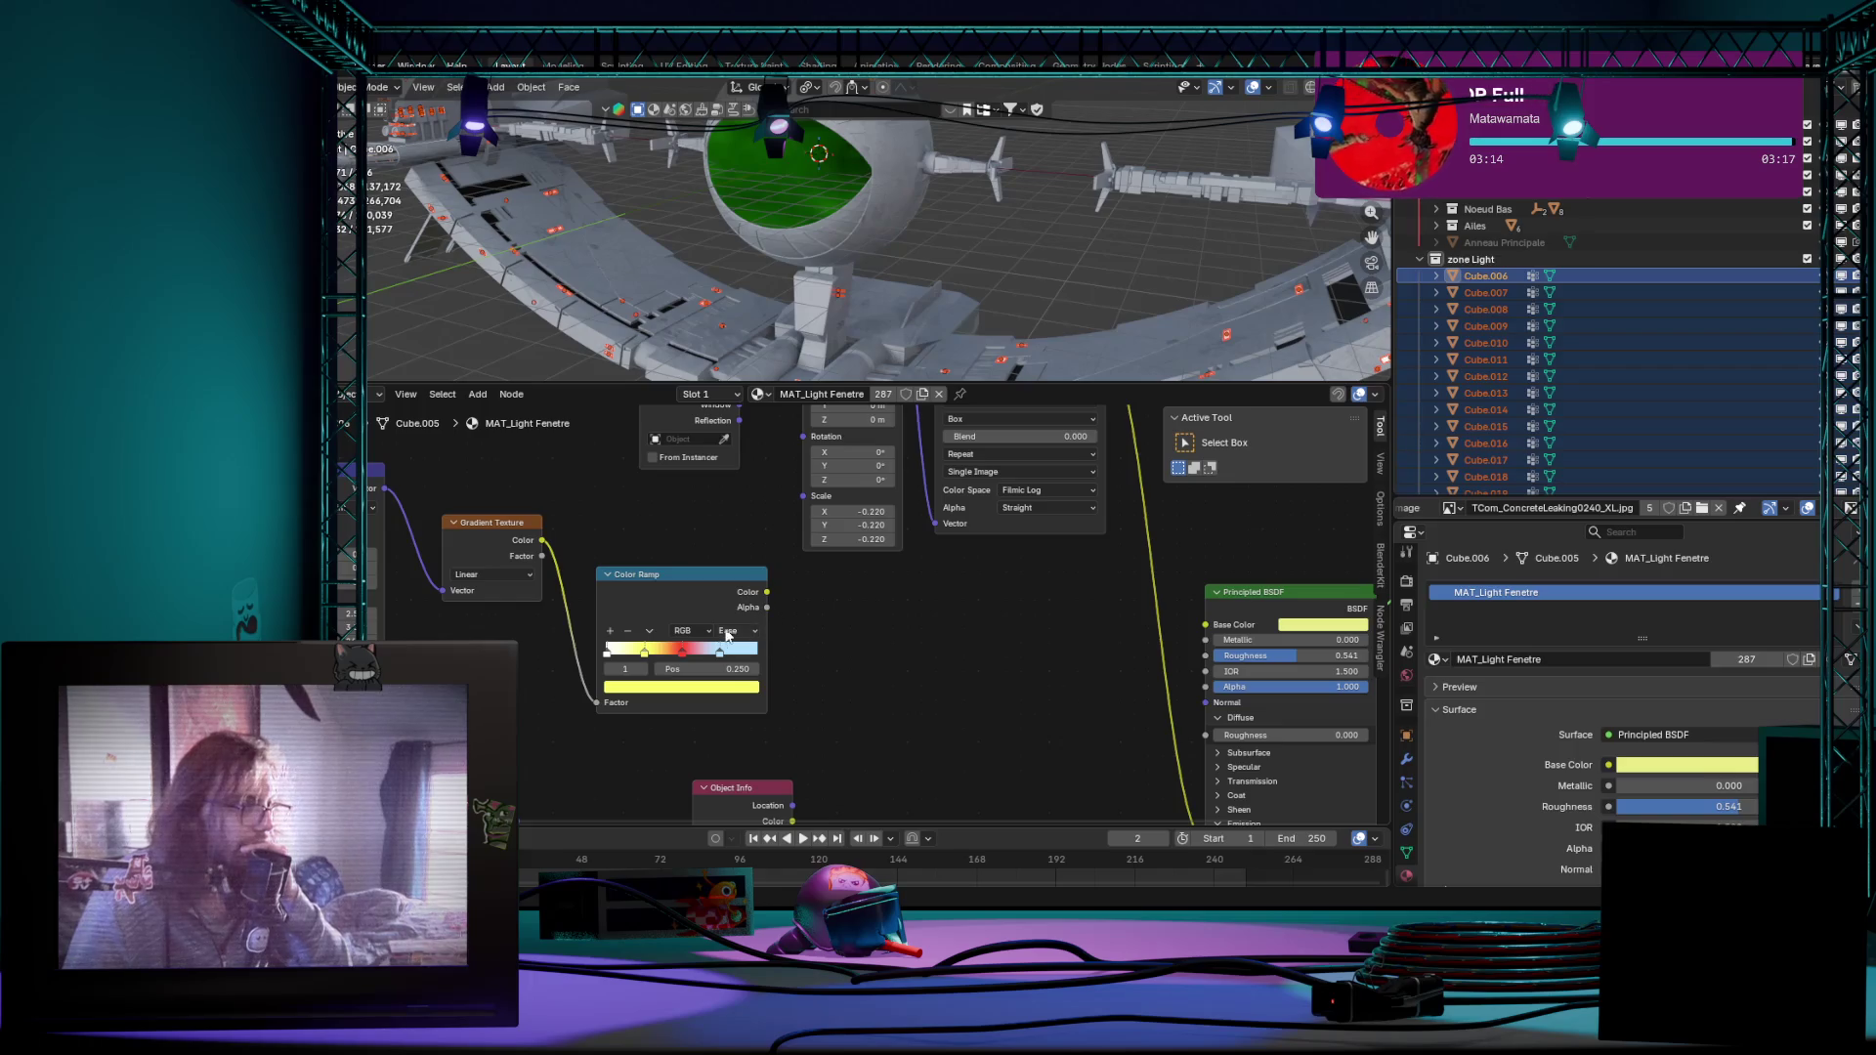
left_click(705, 632)
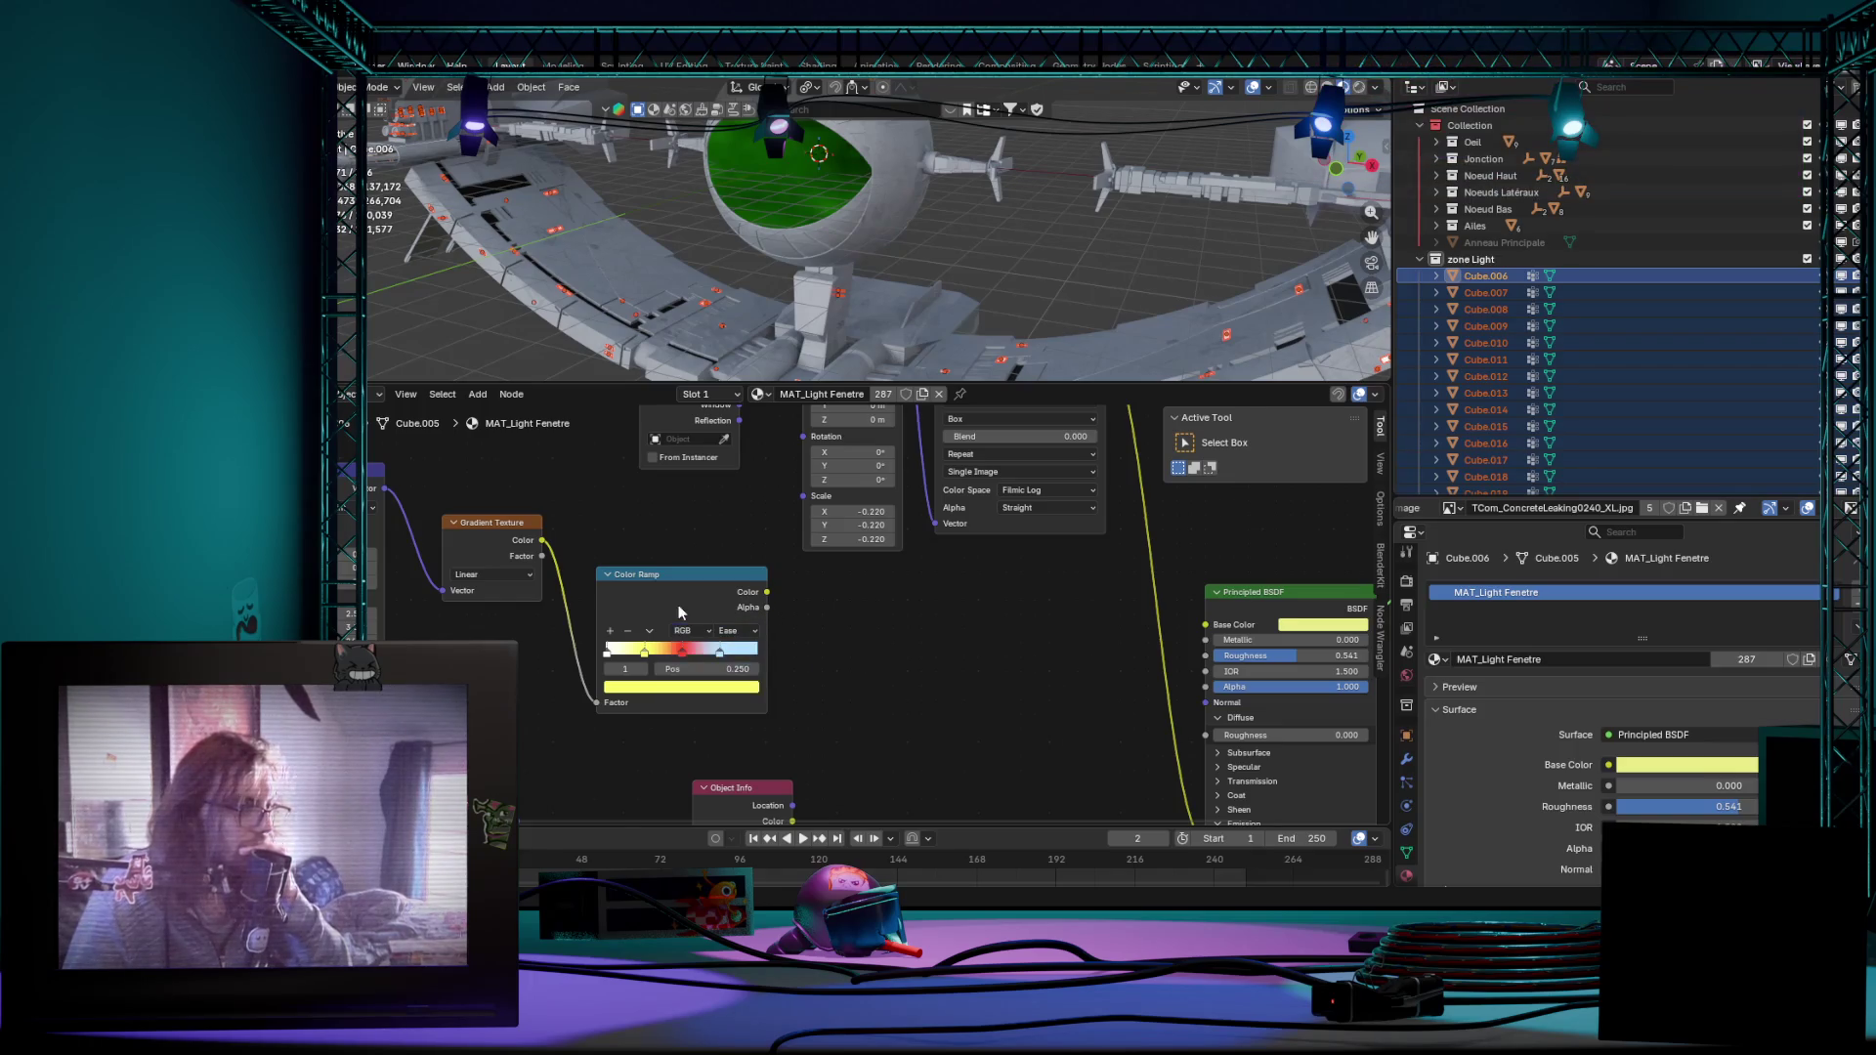
scroll(679, 612, "down", 1)
mouse_move(953, 684)
middle_mouse_down()
mouse_move(1025, 732)
mouse_move(868, 575)
middle_mouse_up()
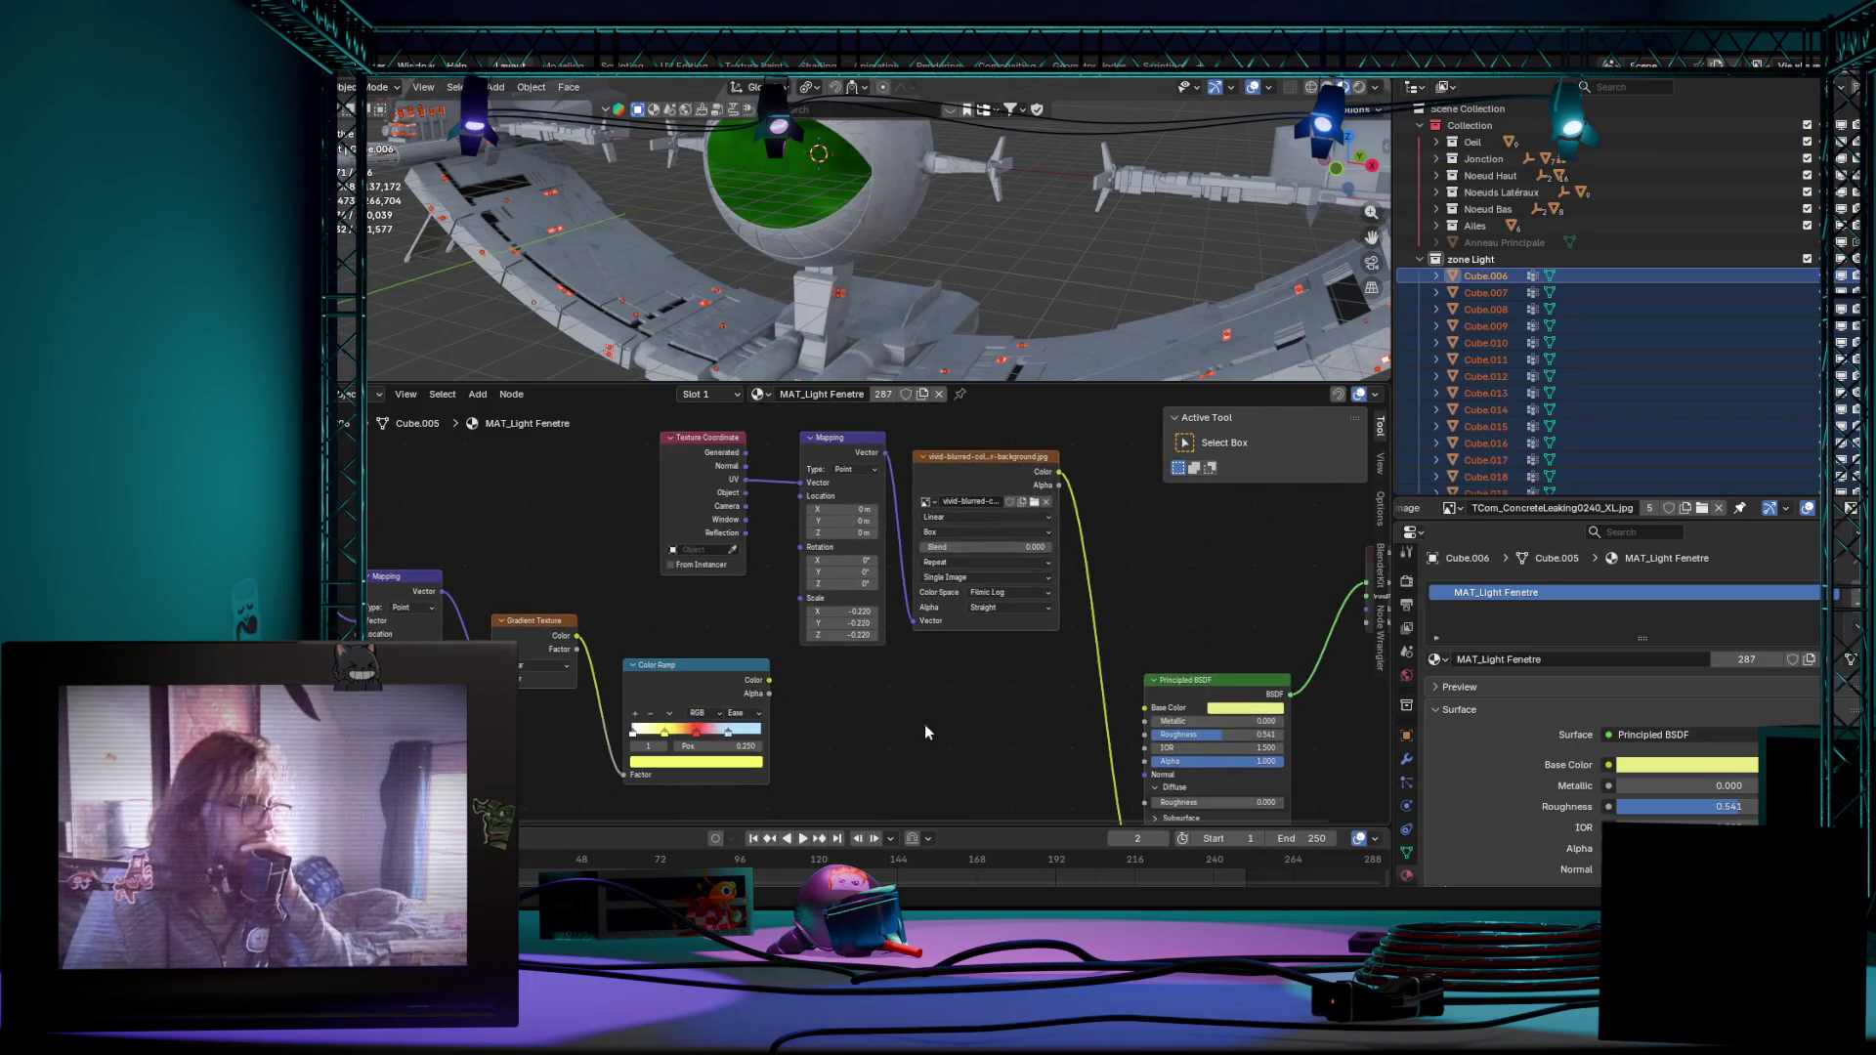
scroll(880, 615, "up", 1)
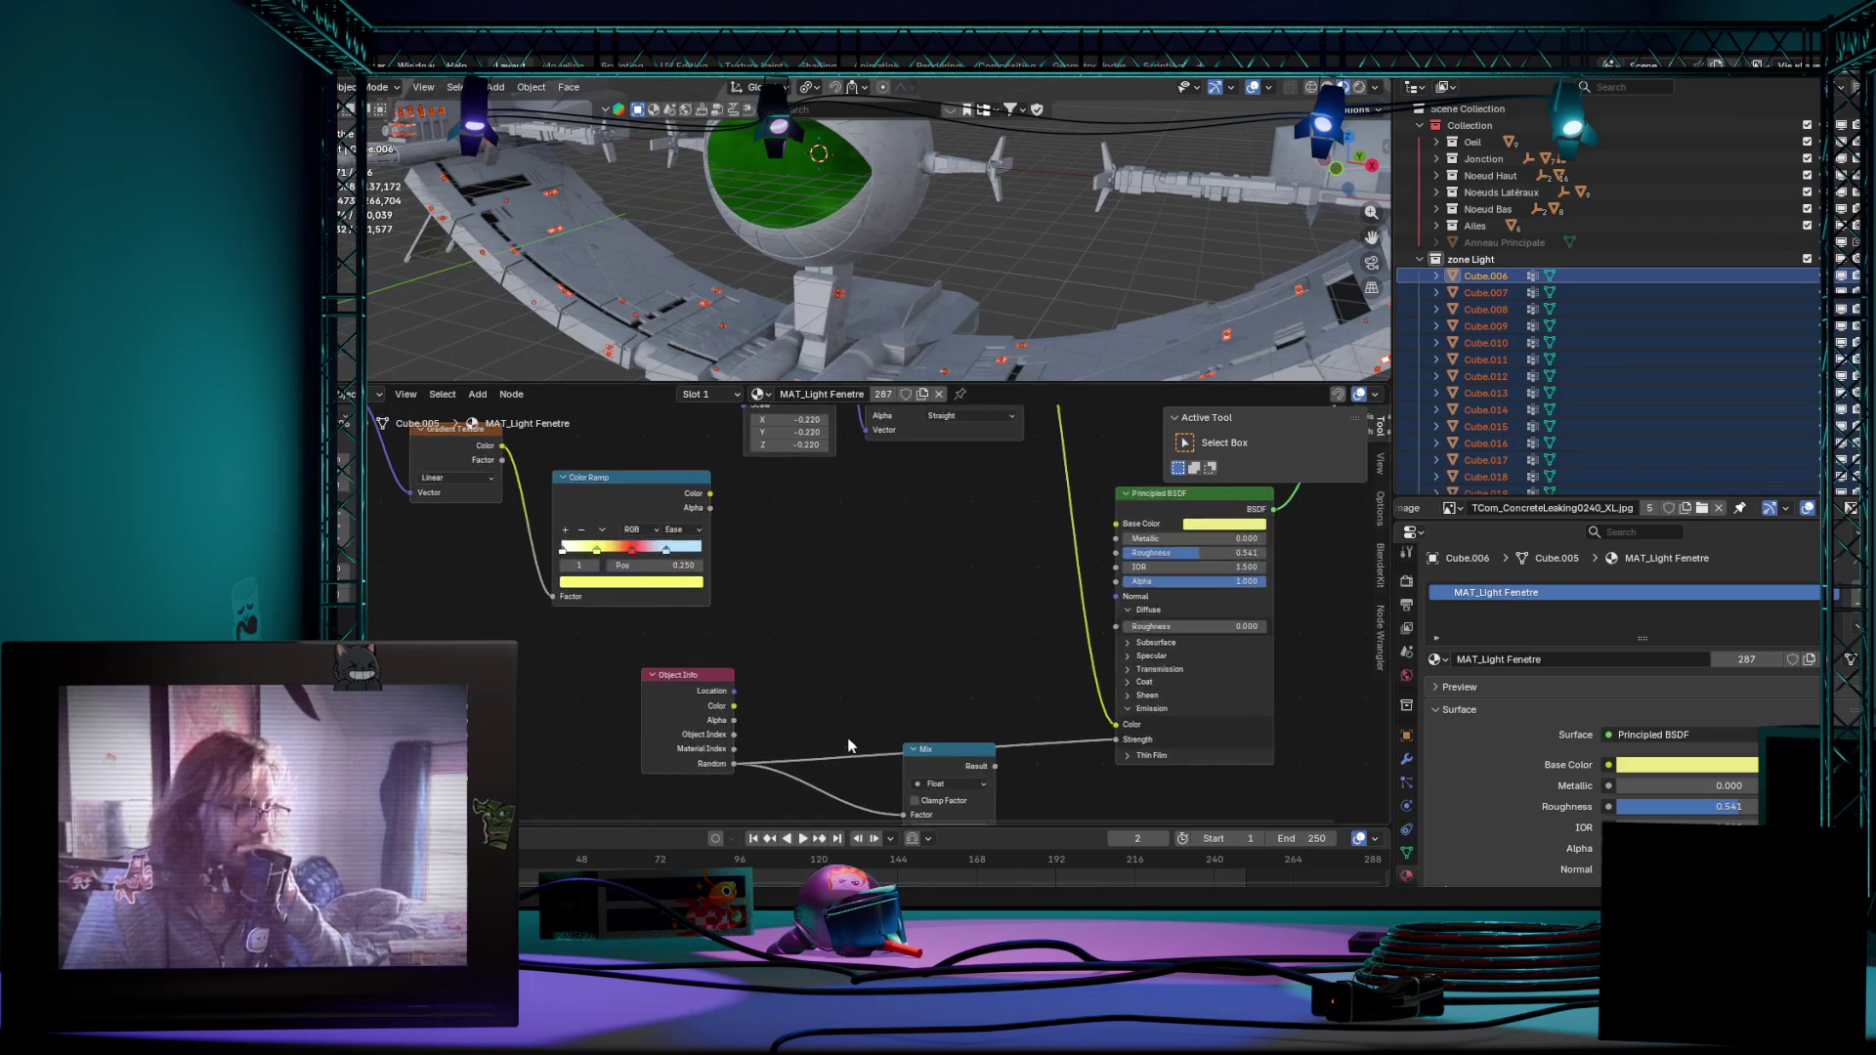
scroll(883, 621, "up", 1)
scroll(884, 620, "up", 1)
left_click(938, 715)
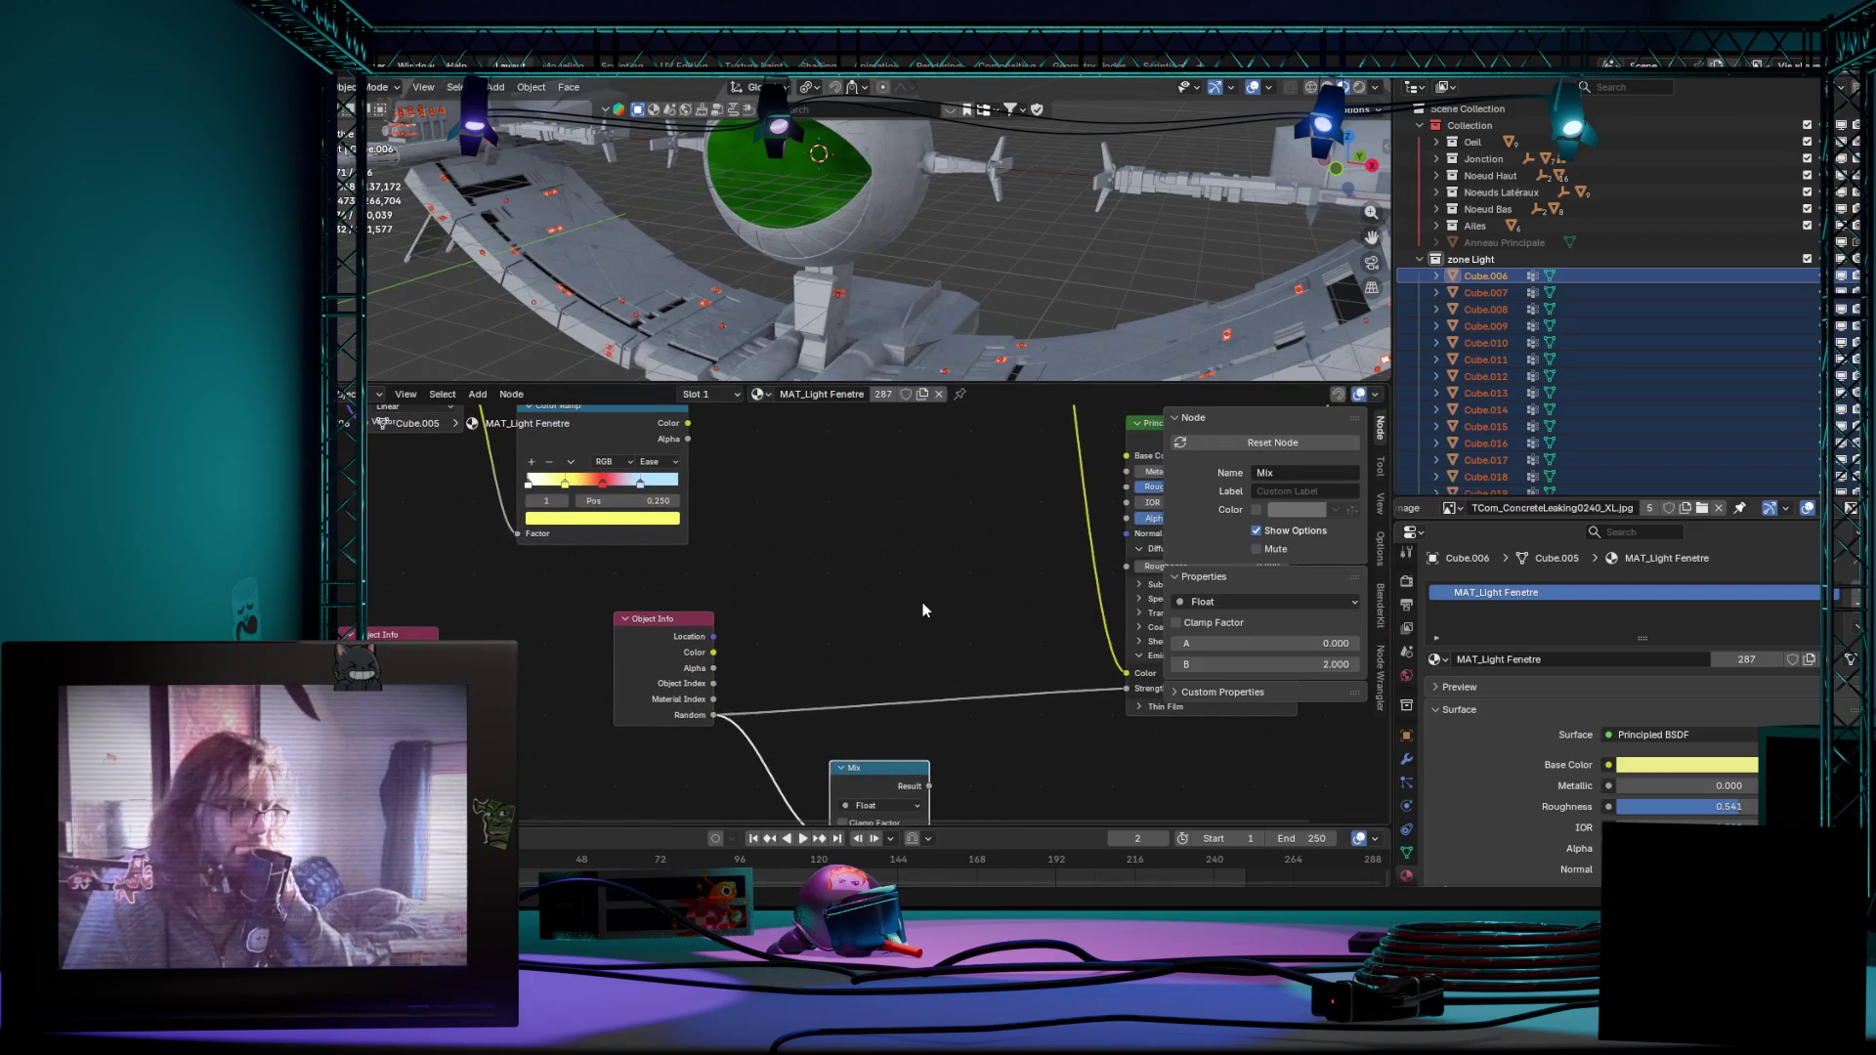
middle_click_drag(912, 607, 983, 641)
middle_click_drag(902, 575, 924, 679)
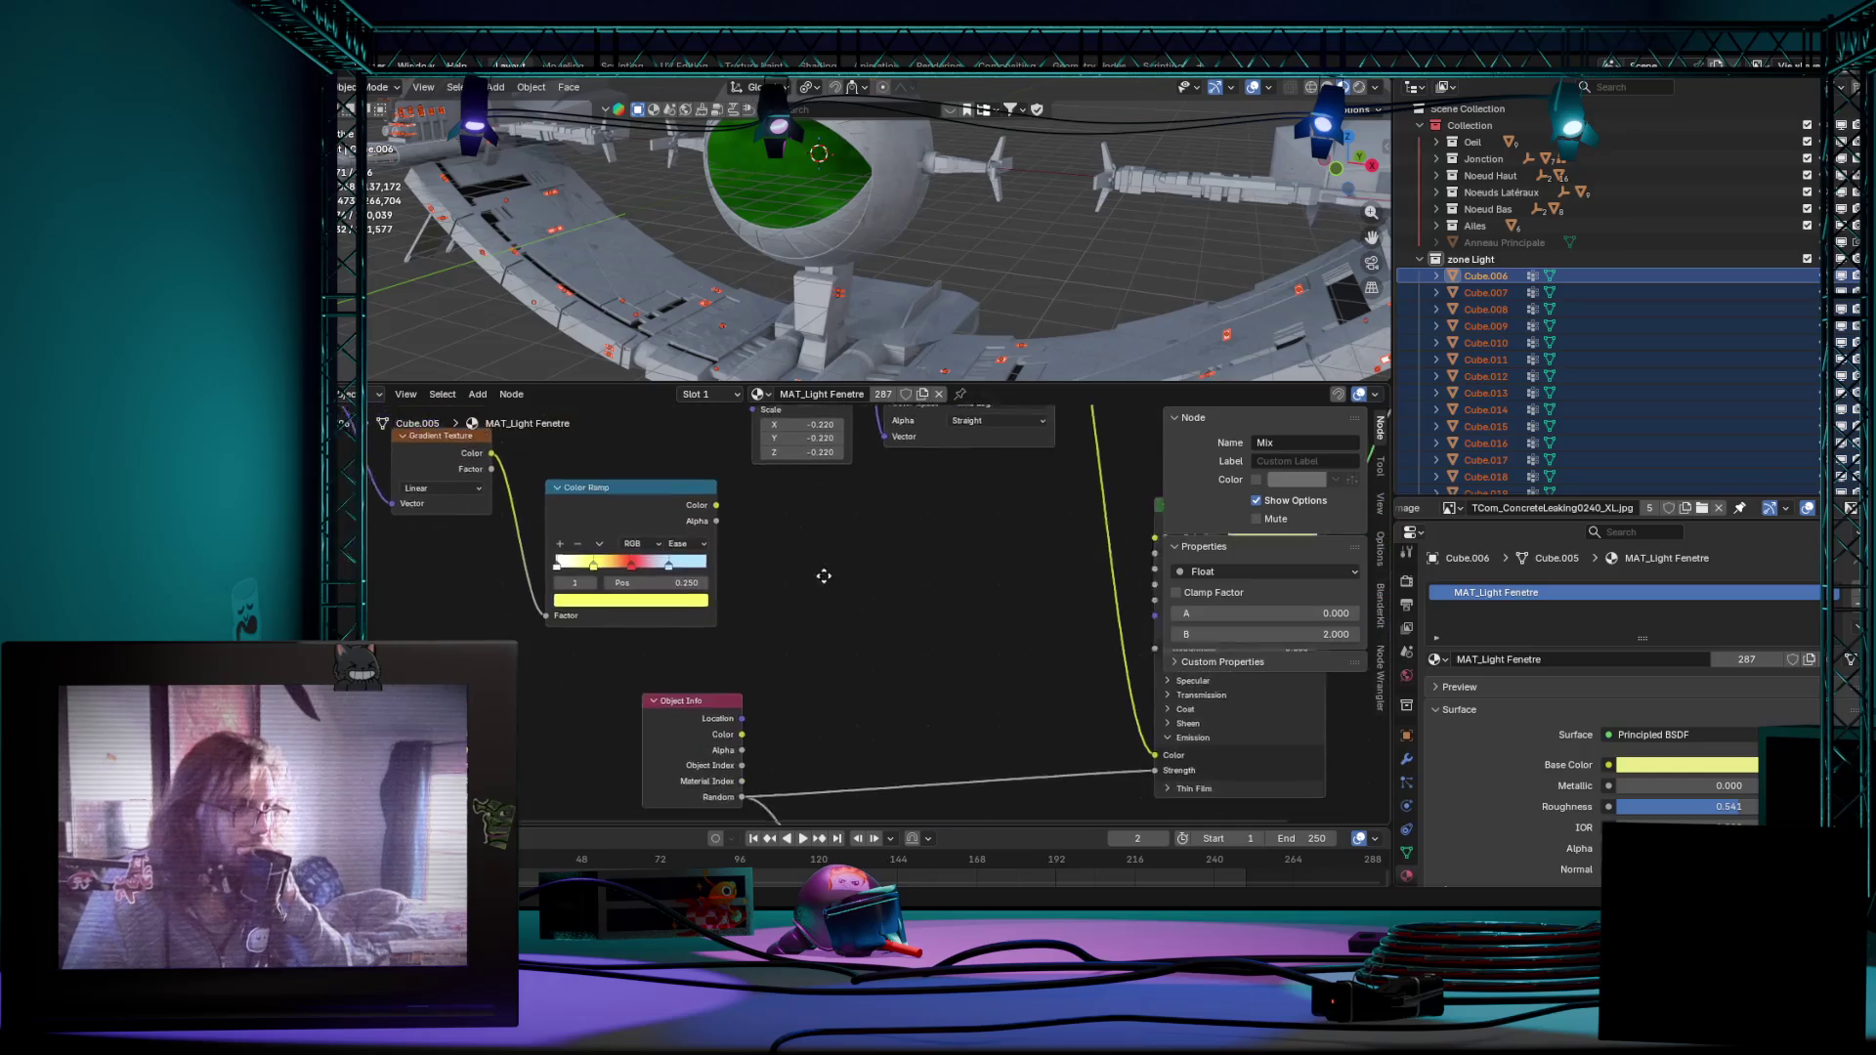
left_click_drag(719, 509, 809, 539)
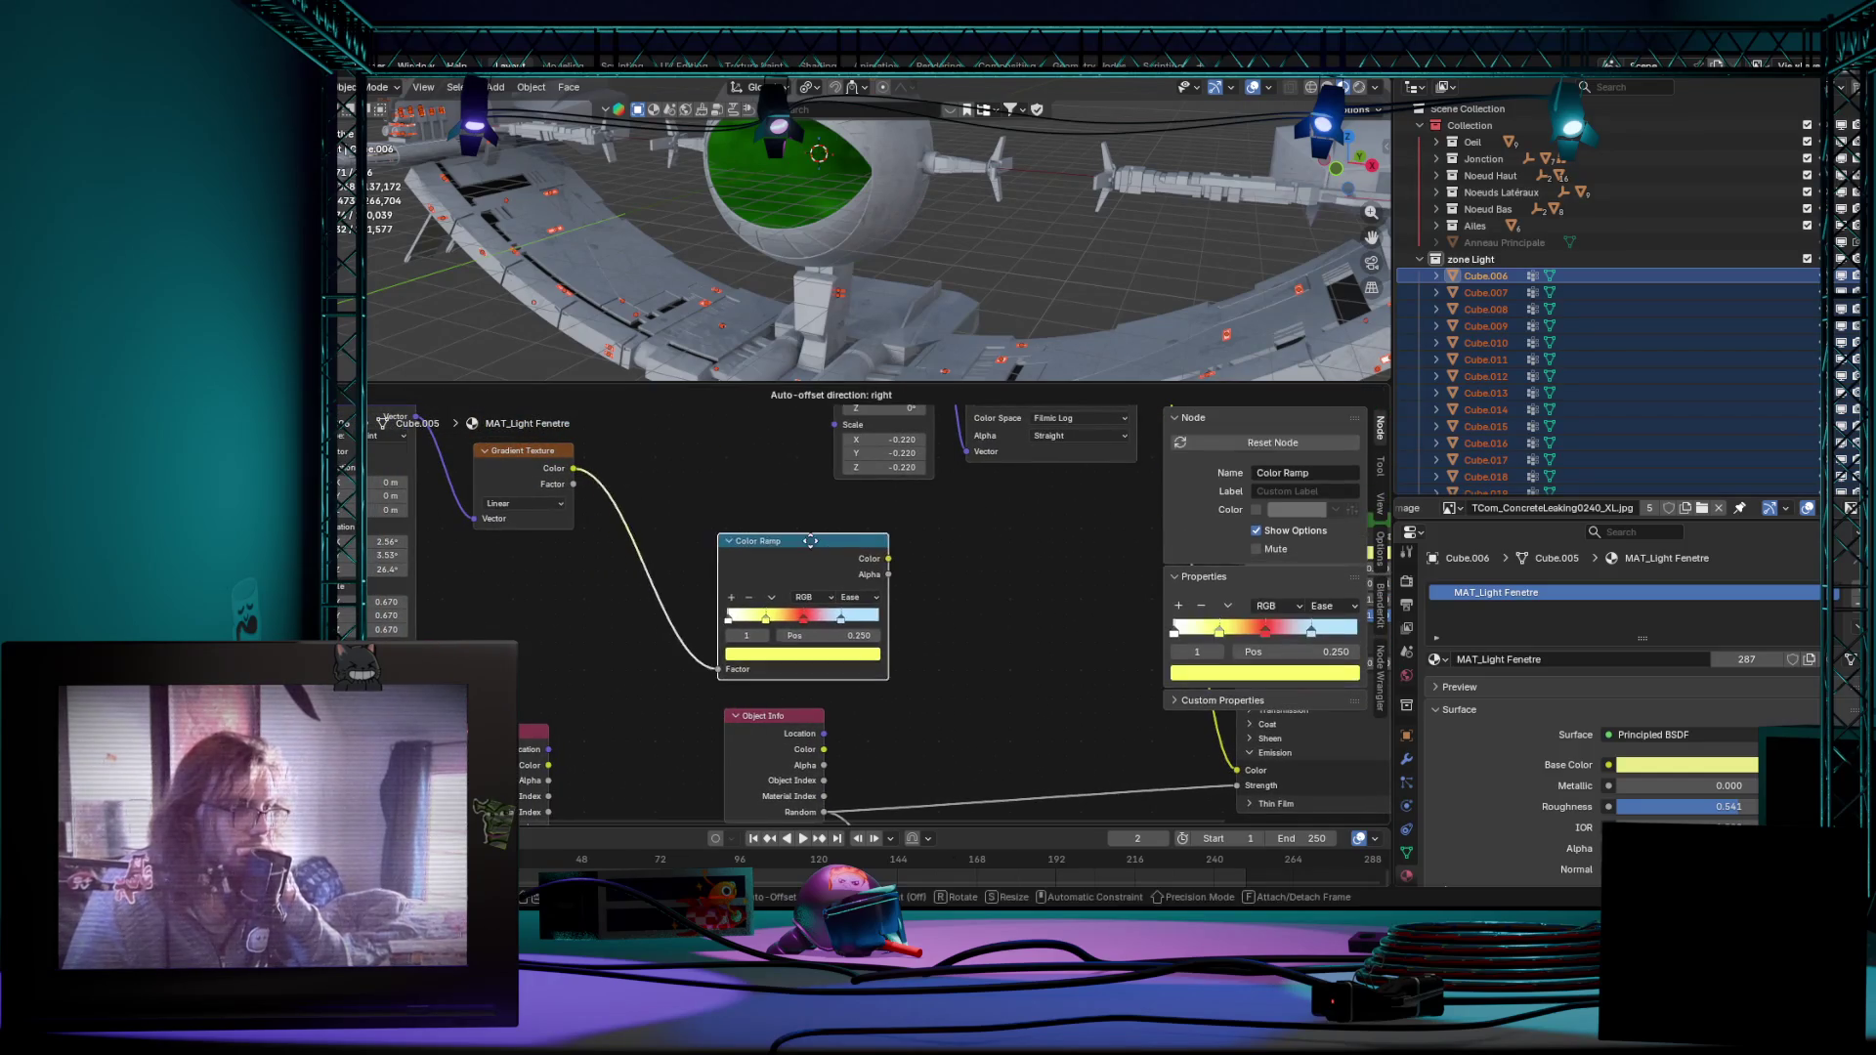
middle_click_drag(712, 747, 776, 633)
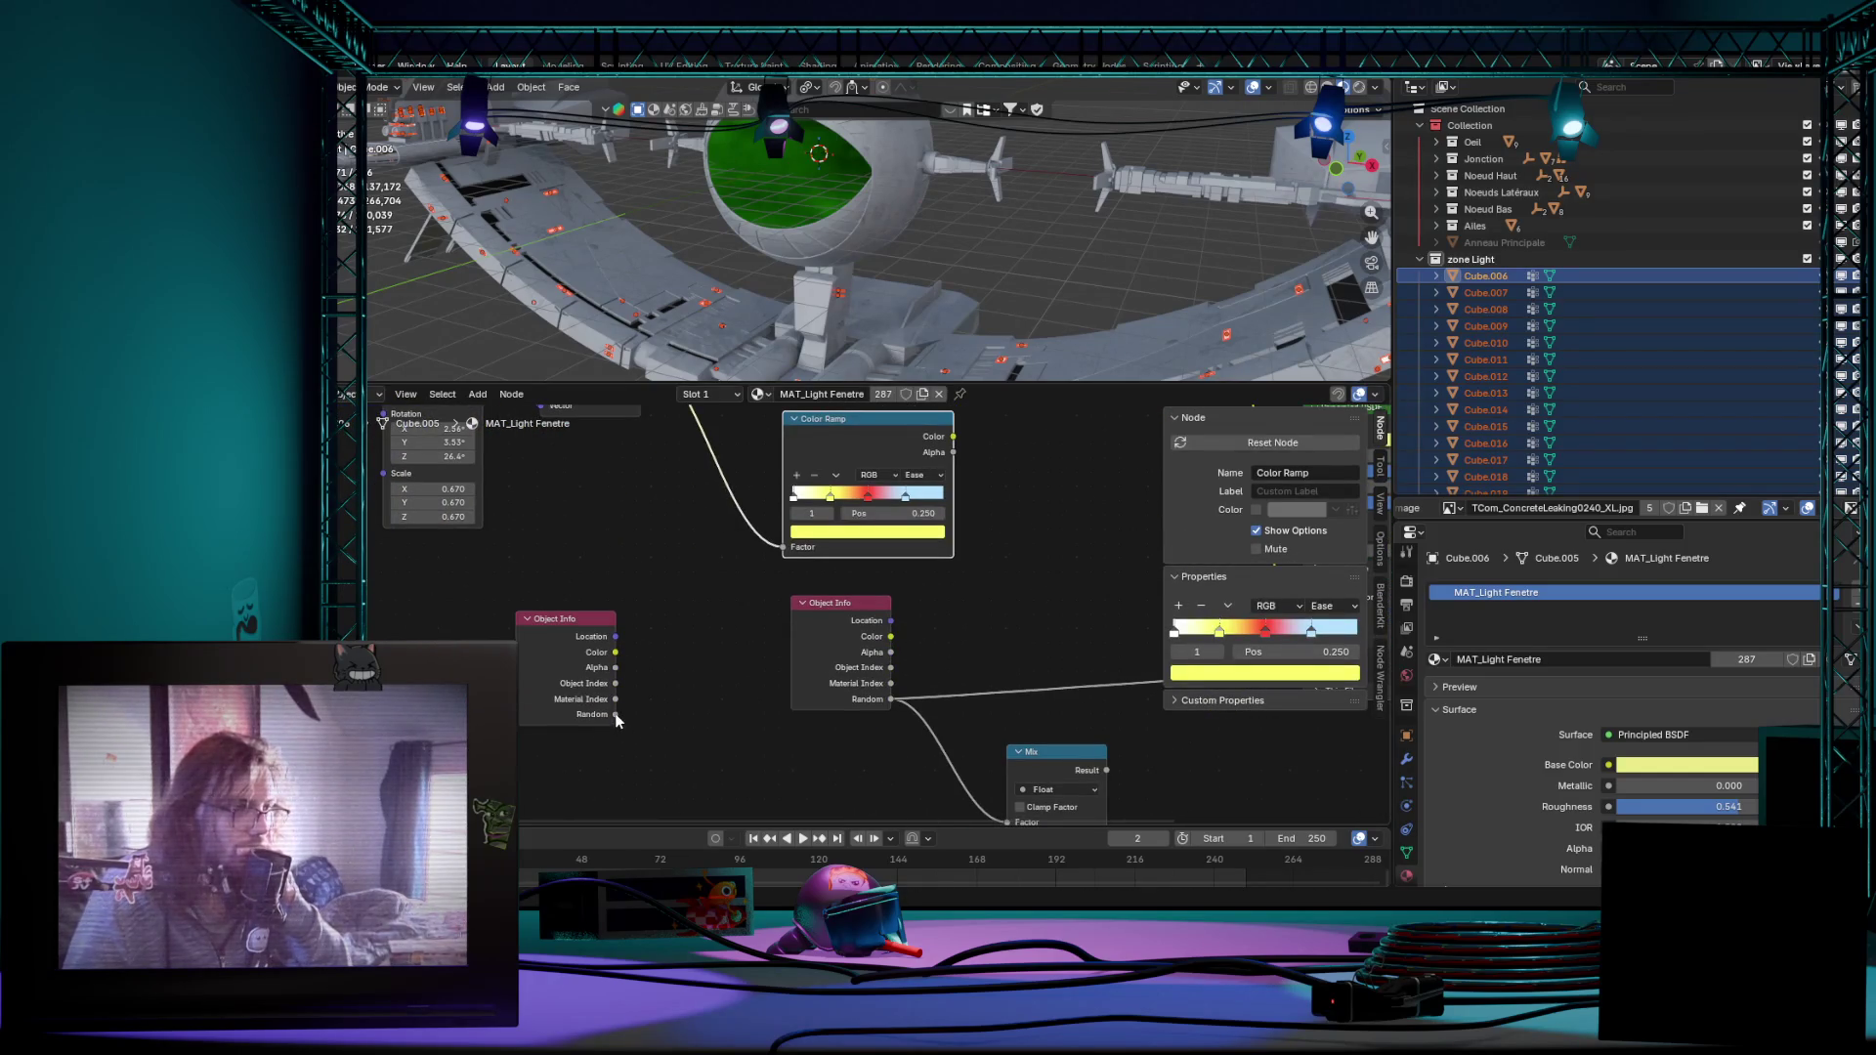
left_click_drag(618, 720, 777, 545)
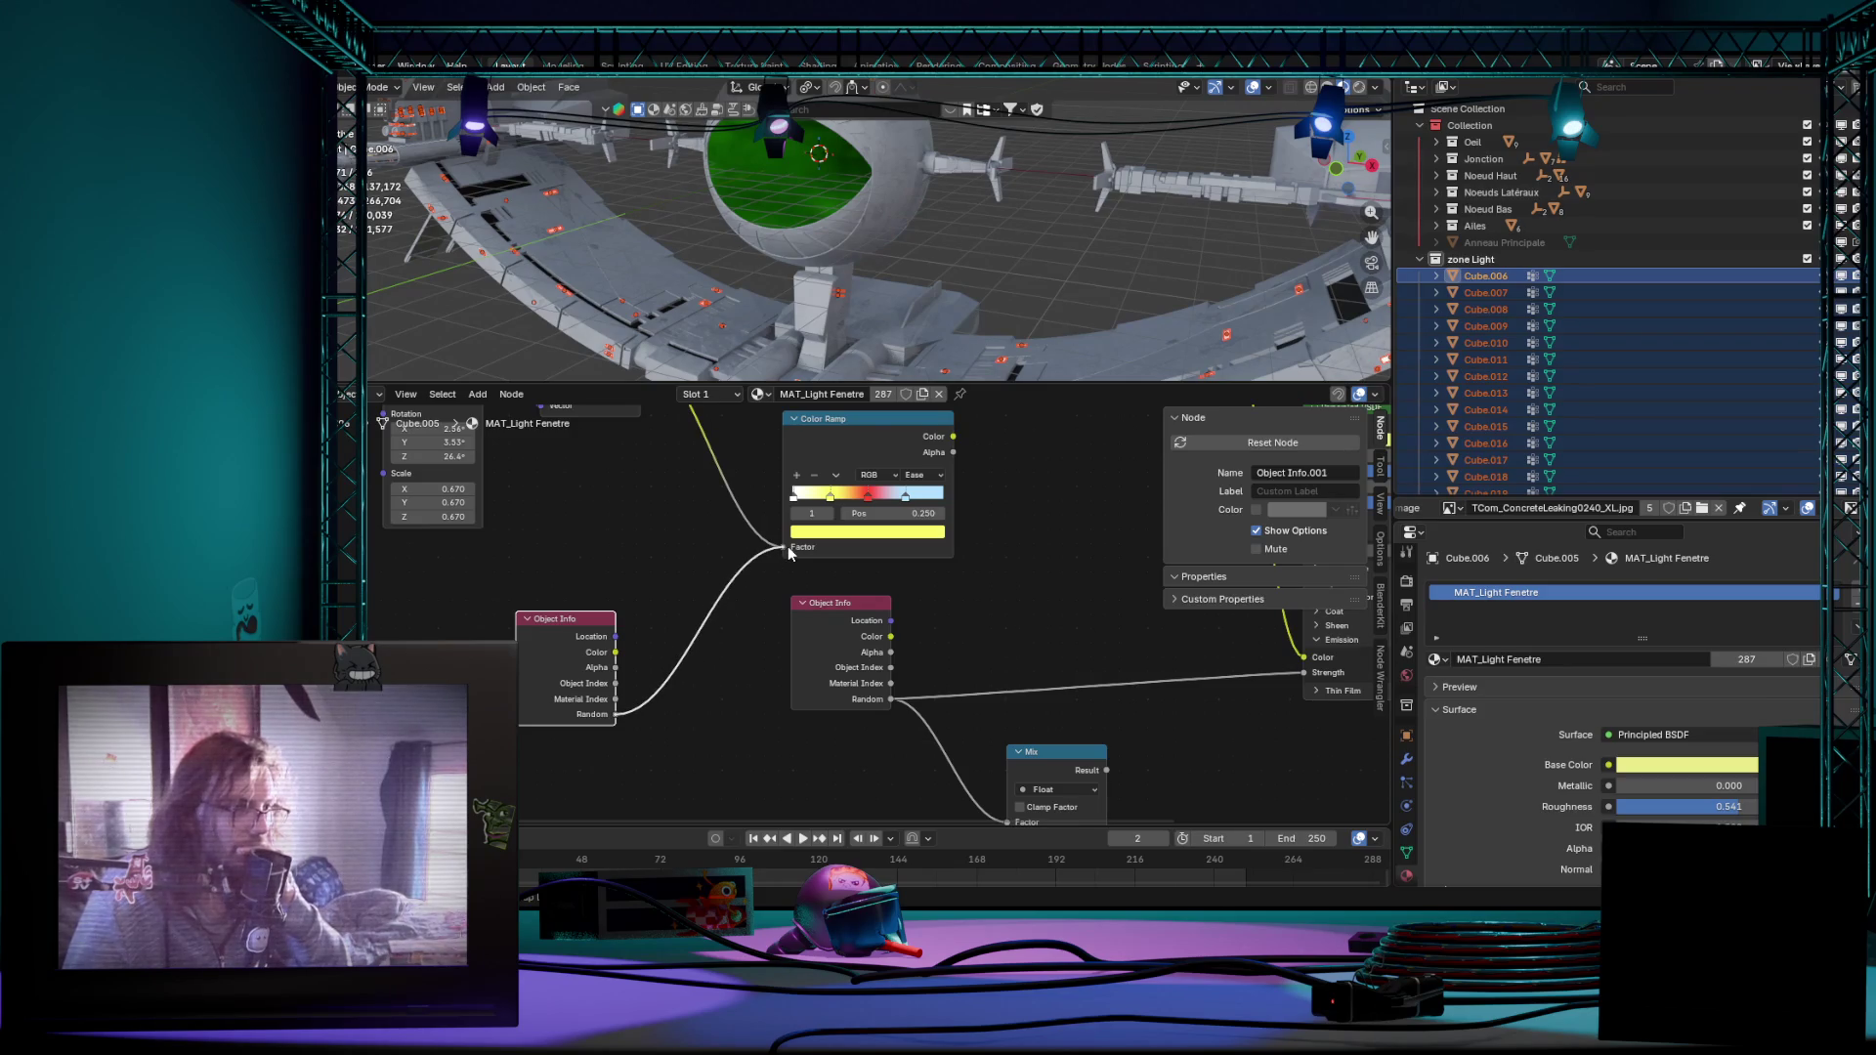
Step: Feed the Color Ramp colour into Emission Color and the Mix result into Emission Strength
middle_click_drag(1110, 543, 740, 623)
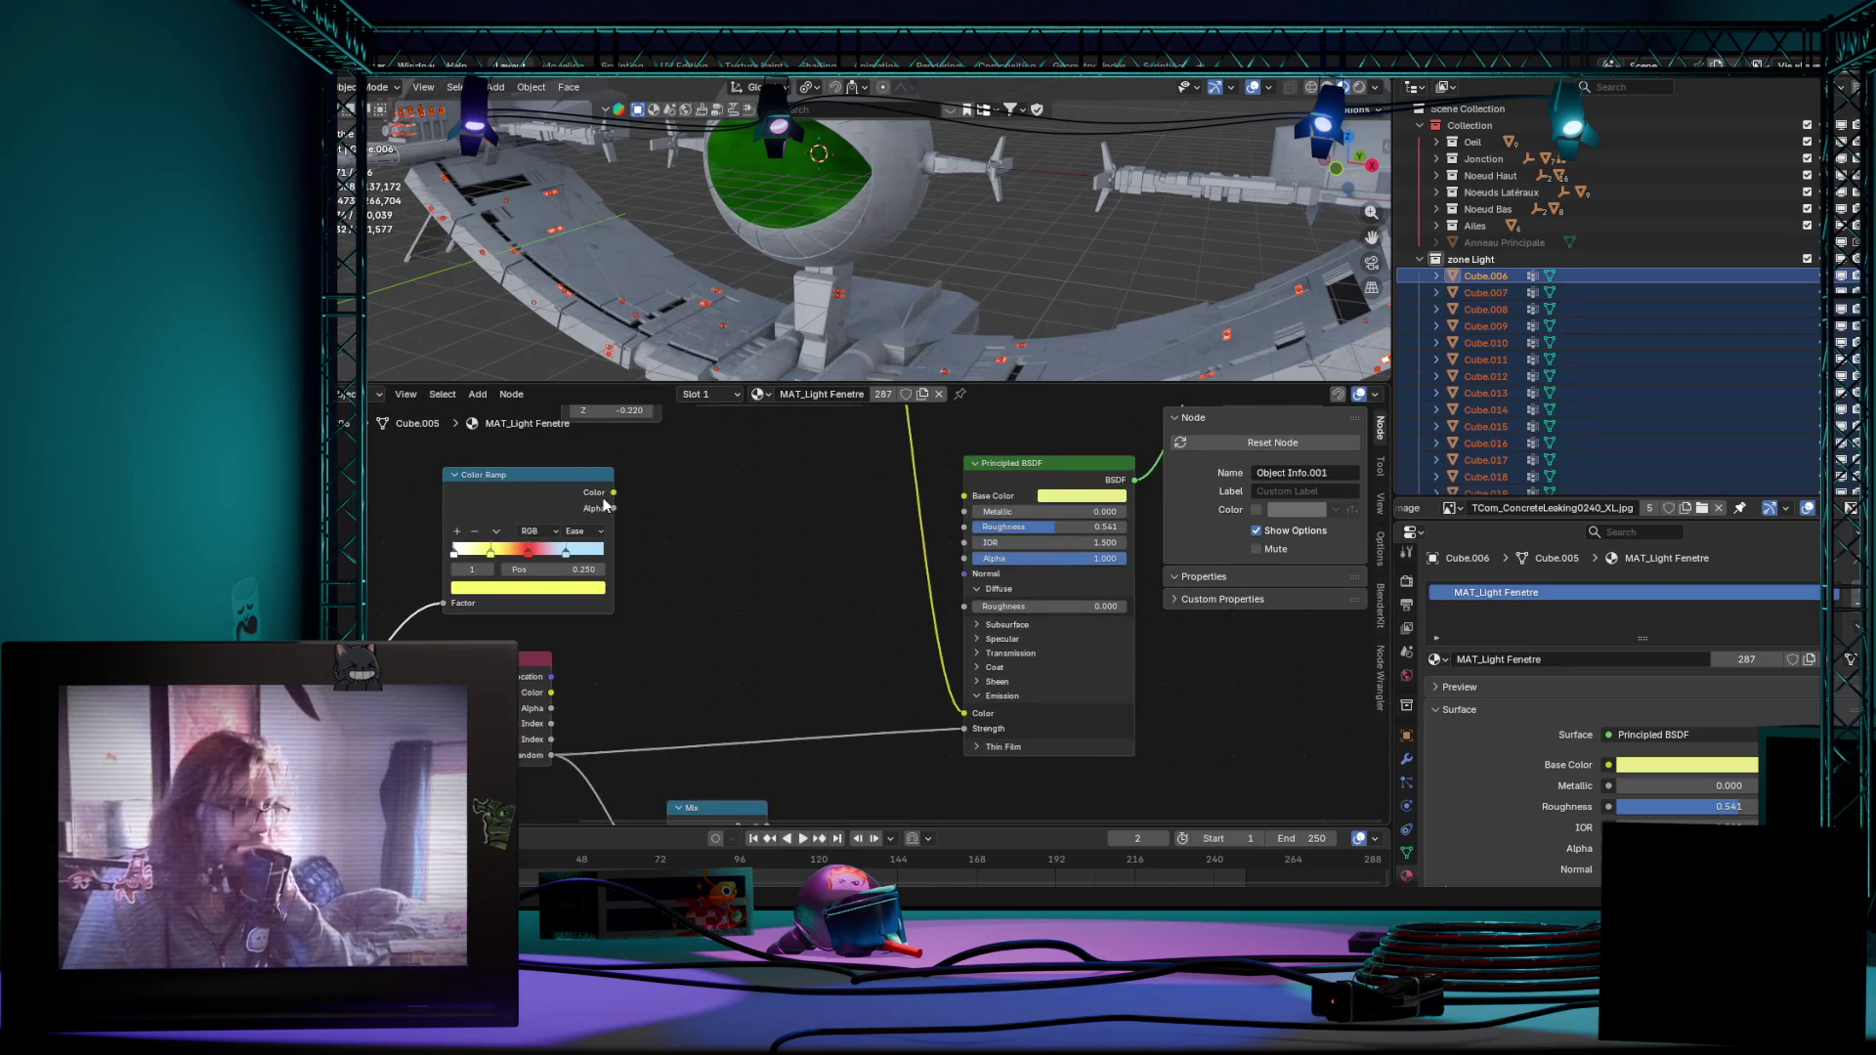
mouse_move(603, 492)
left_mouse_down()
mouse_move(865, 638)
mouse_move(959, 718)
left_mouse_up()
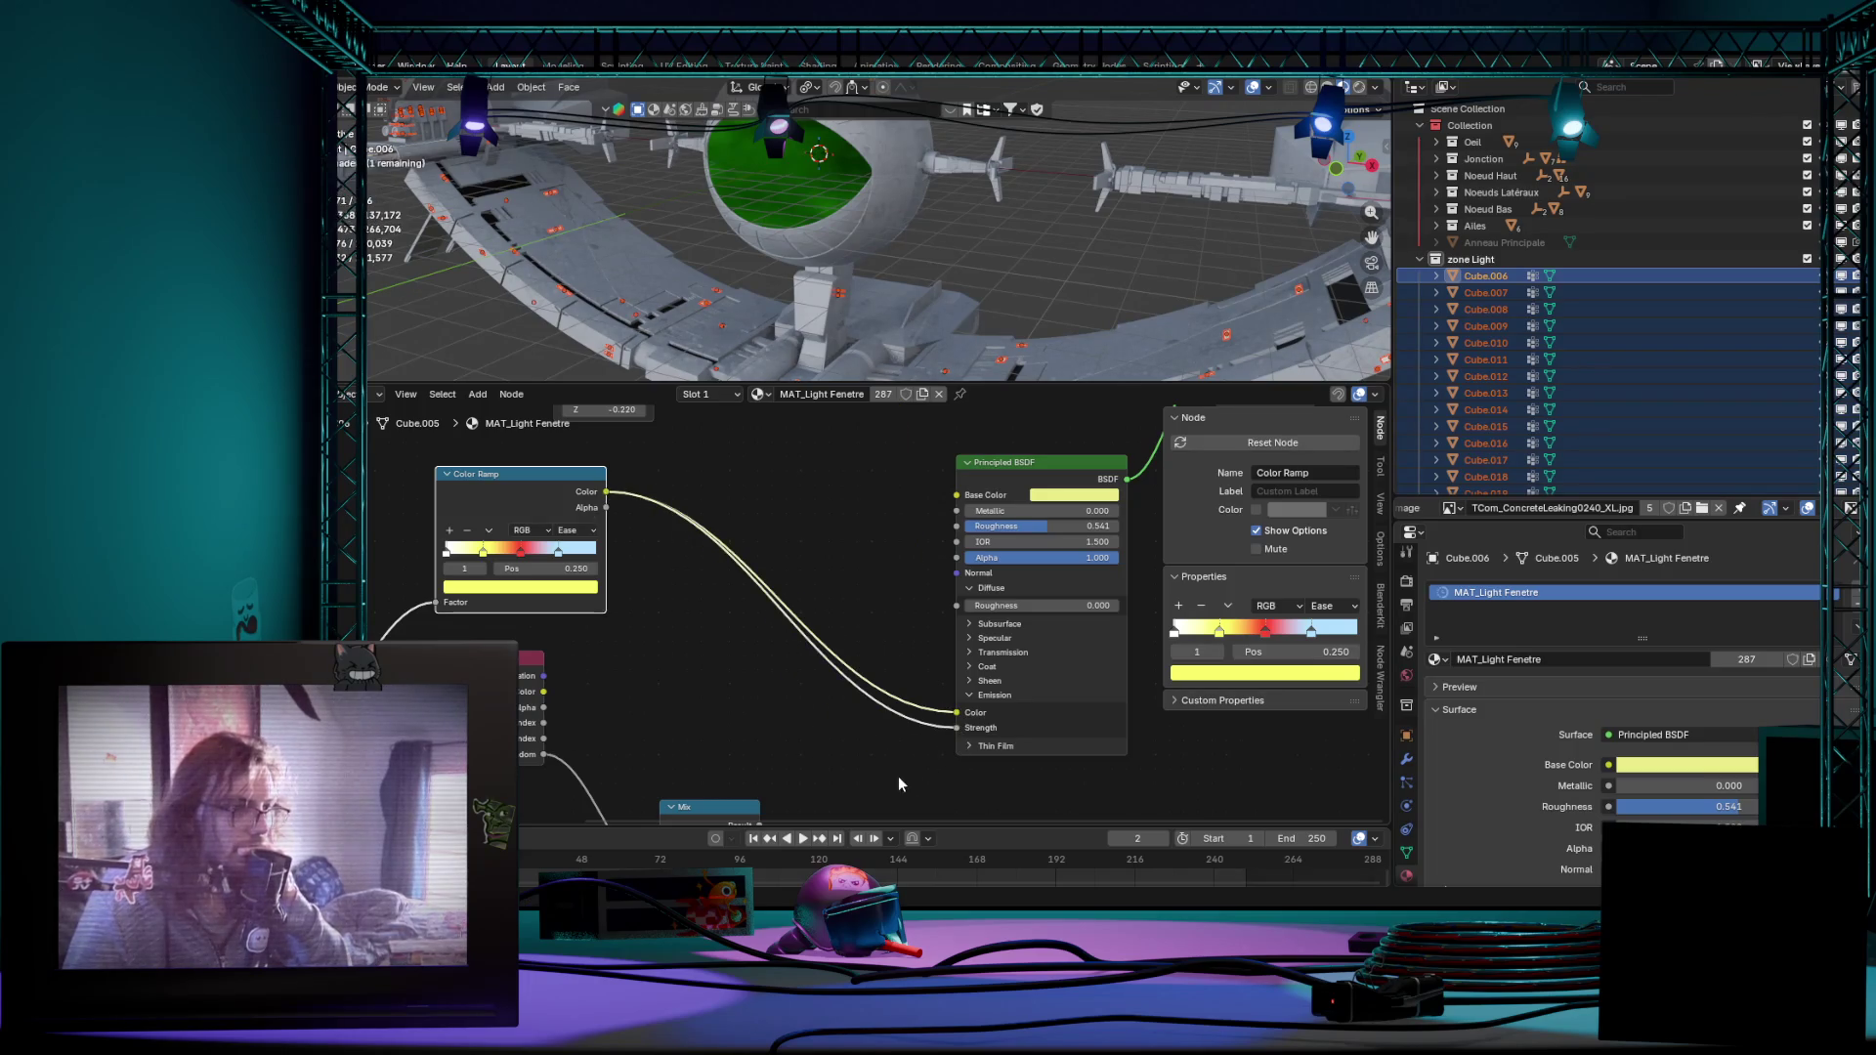
mouse_move(866, 374)
middle_mouse_down()
mouse_move(854, 348)
mouse_move(912, 491)
middle_mouse_up()
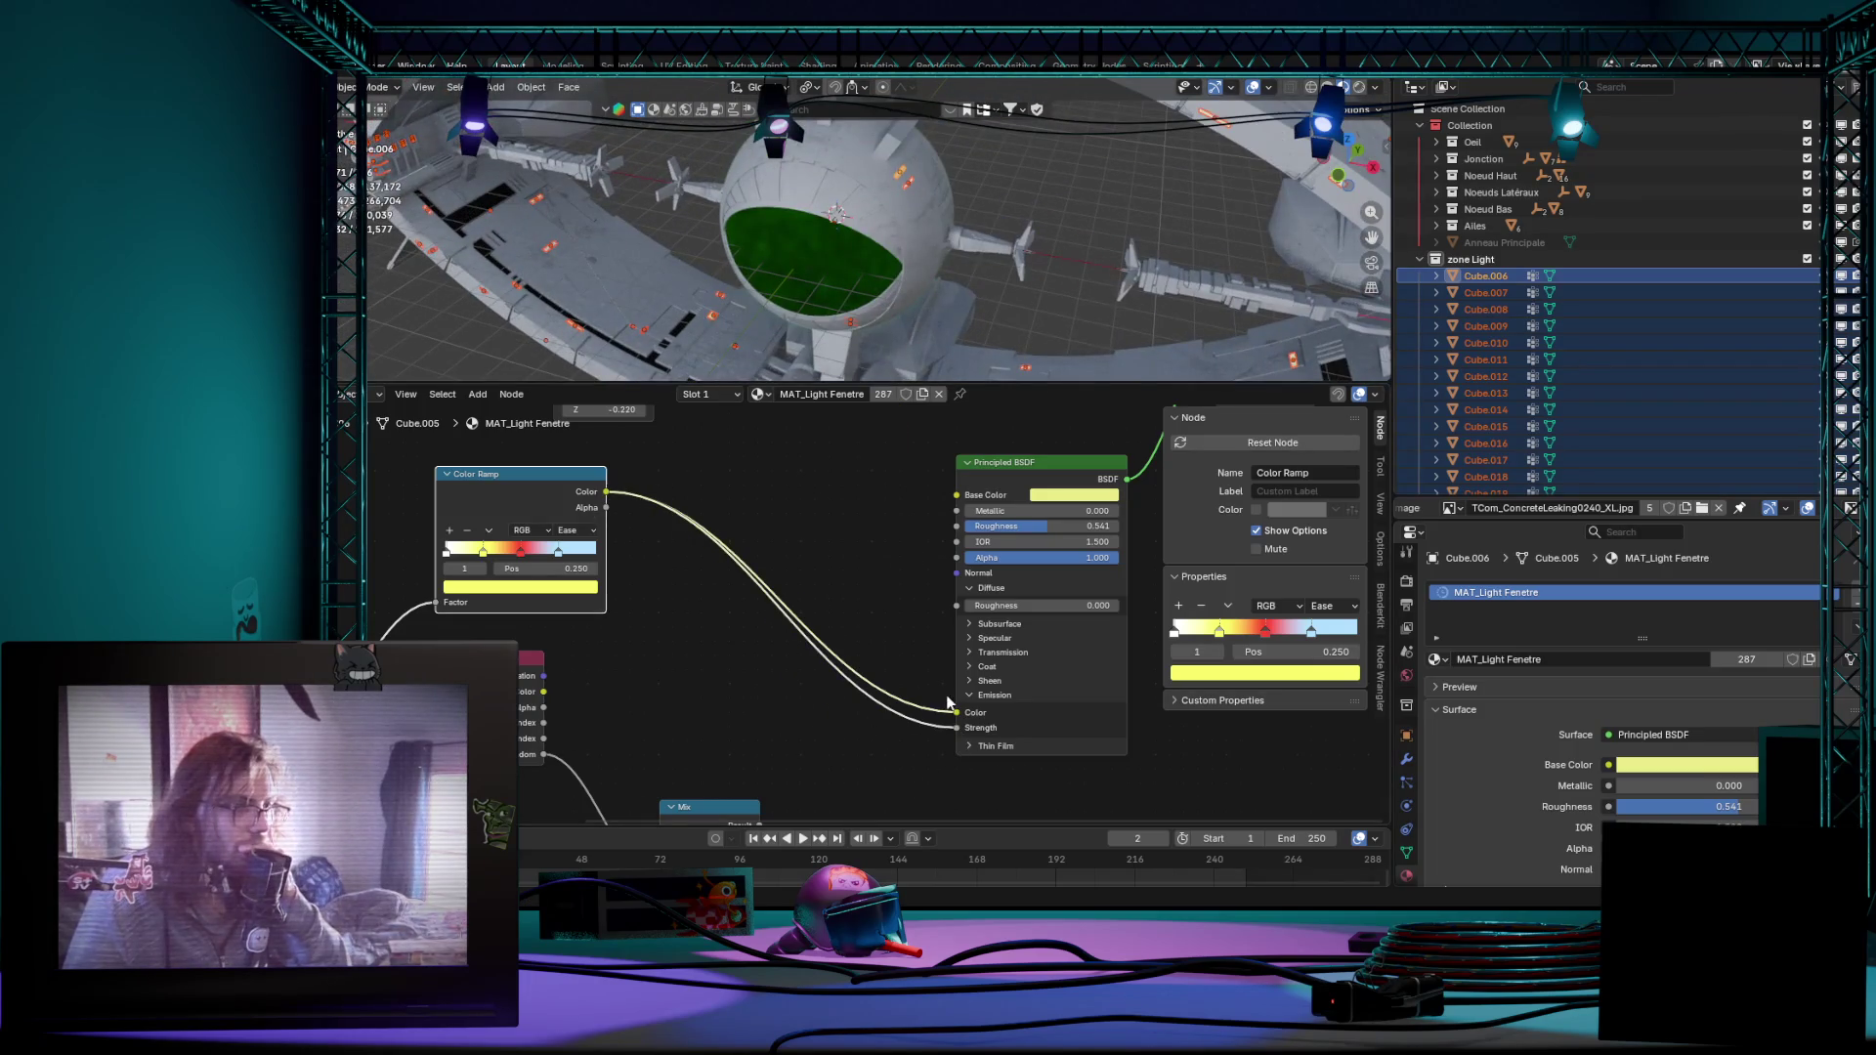
scroll(795, 689, "down", 1)
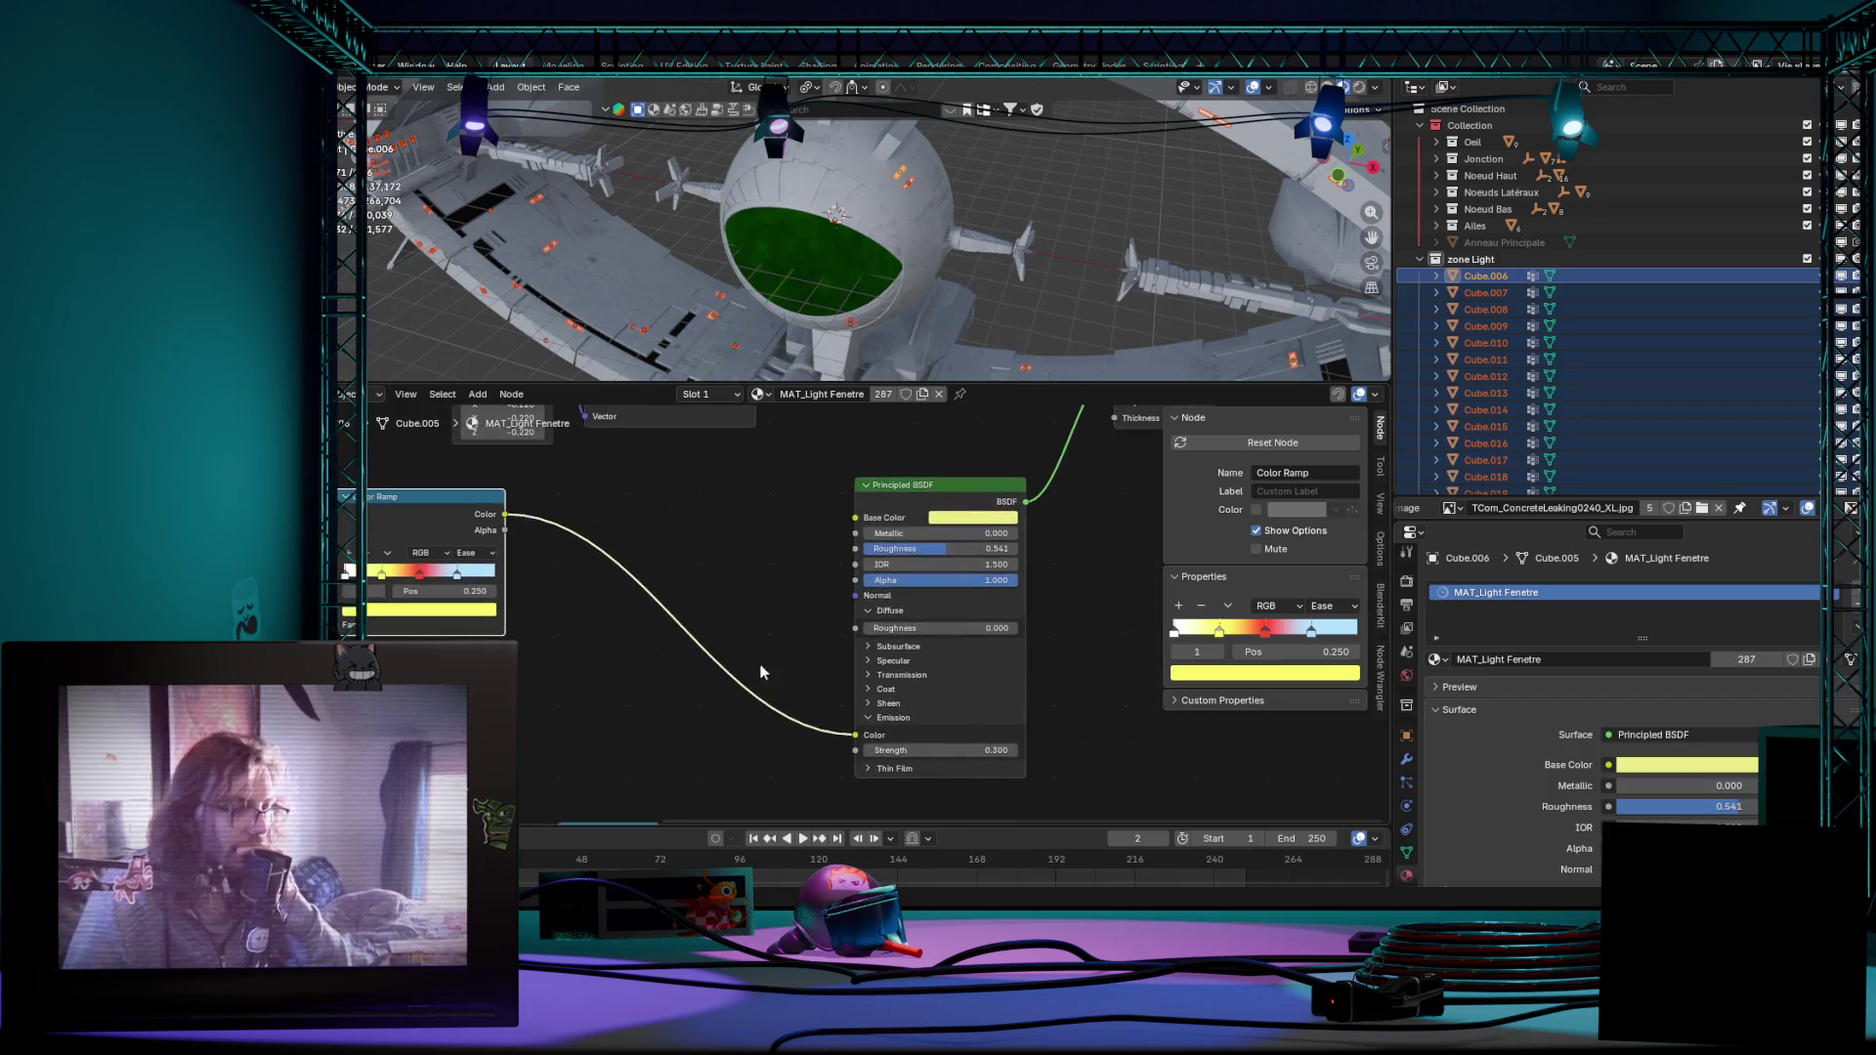
middle_click_drag(694, 641, 760, 562)
middle_click_drag(671, 679, 699, 564)
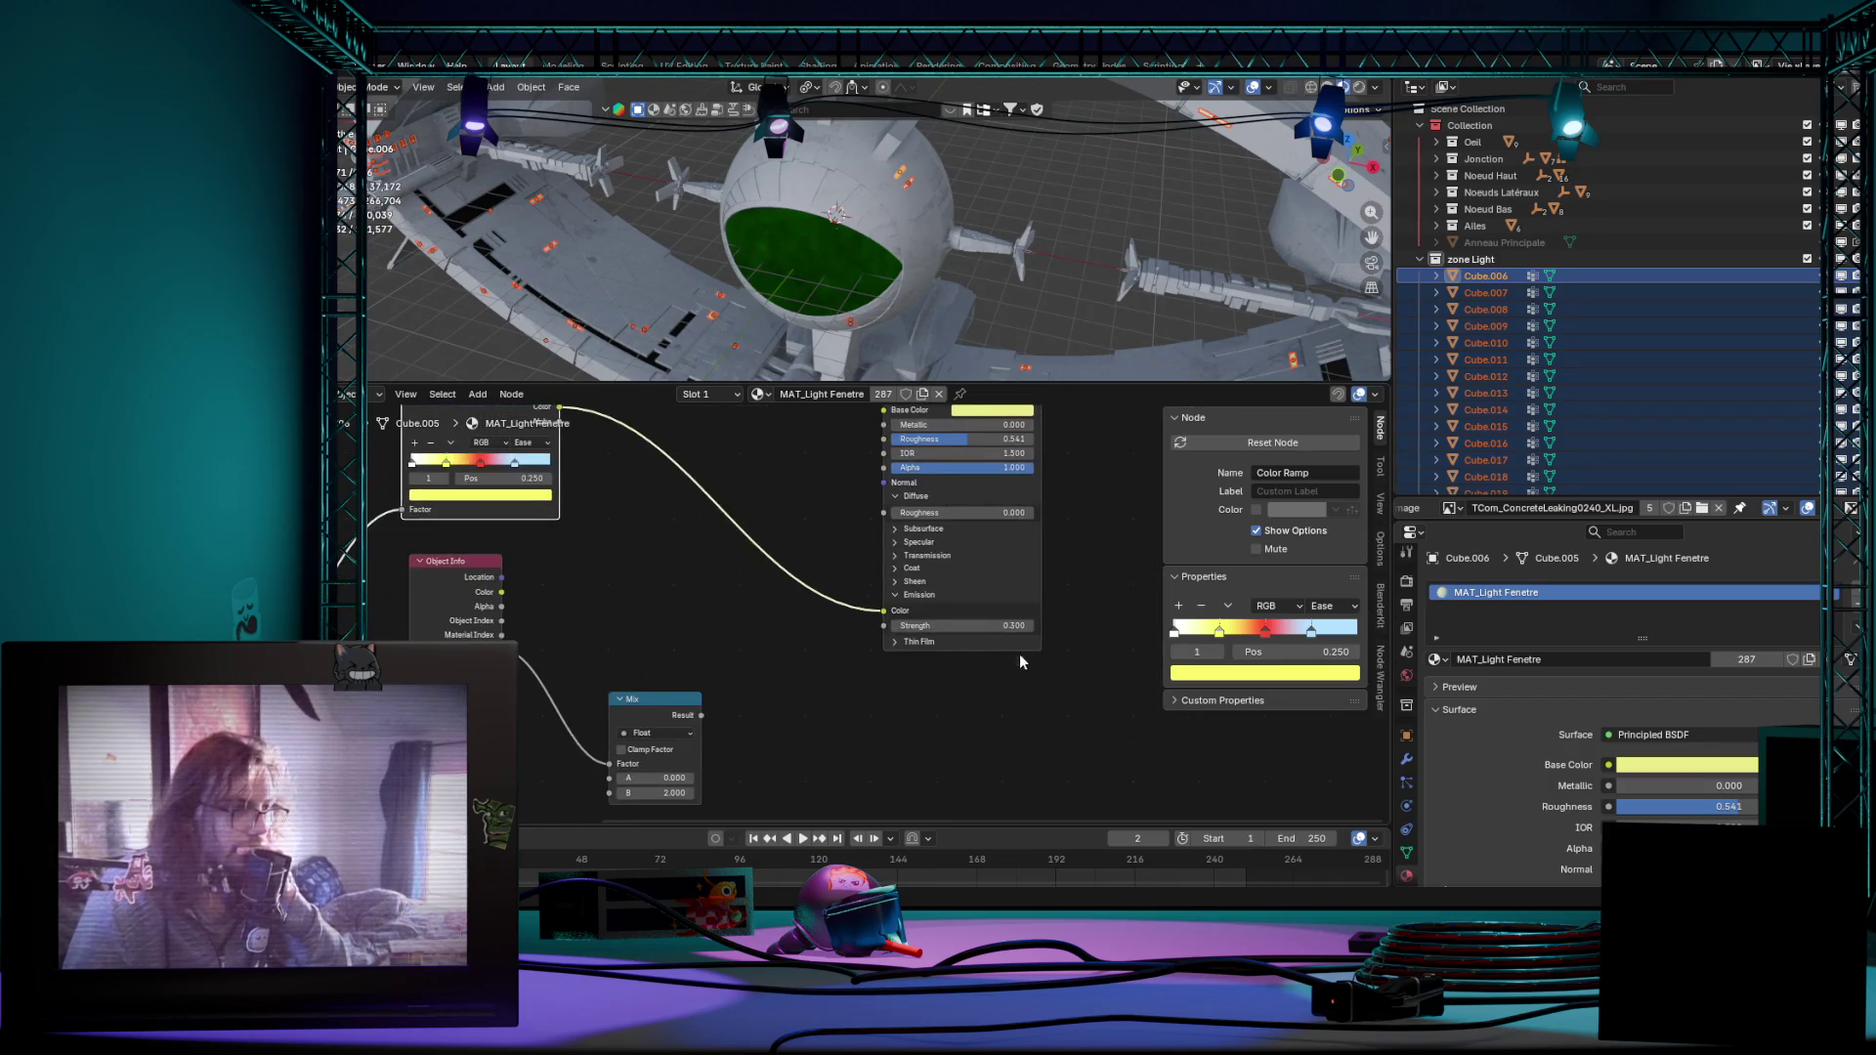
left_click(699, 717)
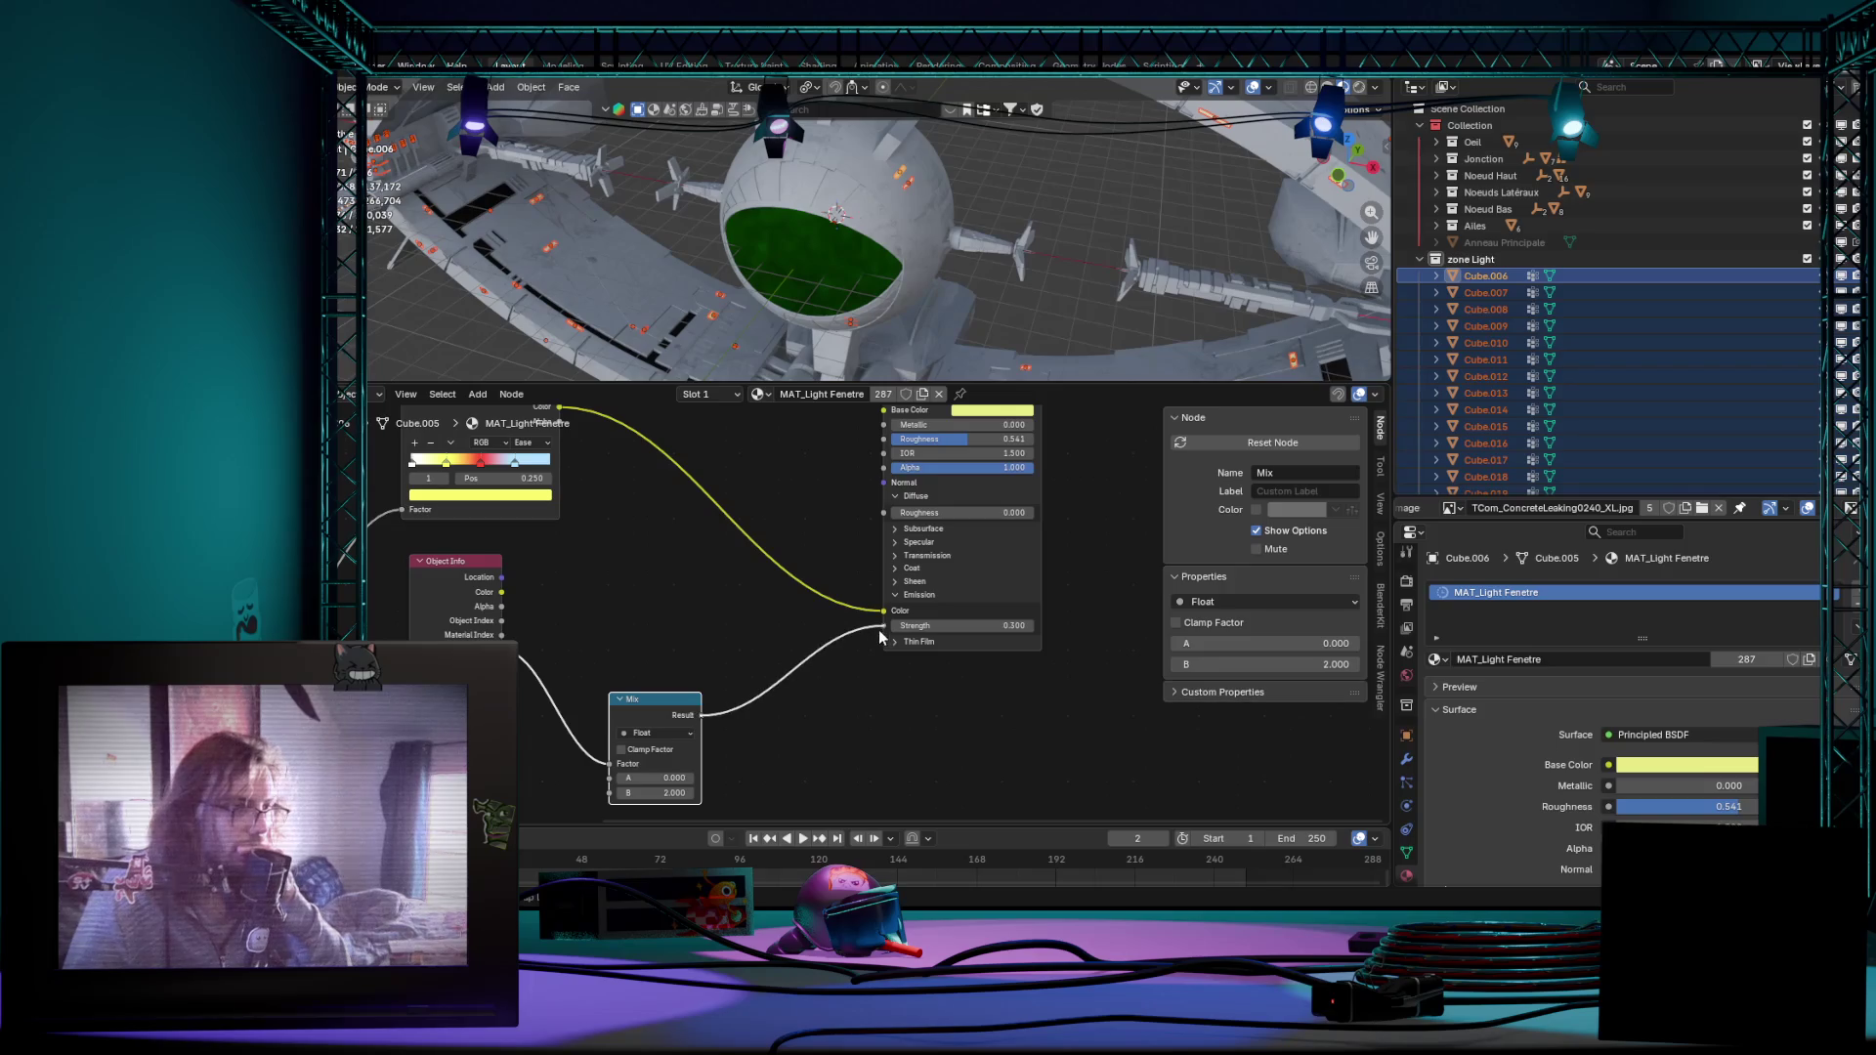
middle_click_drag(752, 580, 764, 676)
scroll(1128, 265, "down", 3)
scroll(1127, 266, "up", 3)
Step: Briefly toggle the window object into Edit Mode, then select another station part
key("Tab")
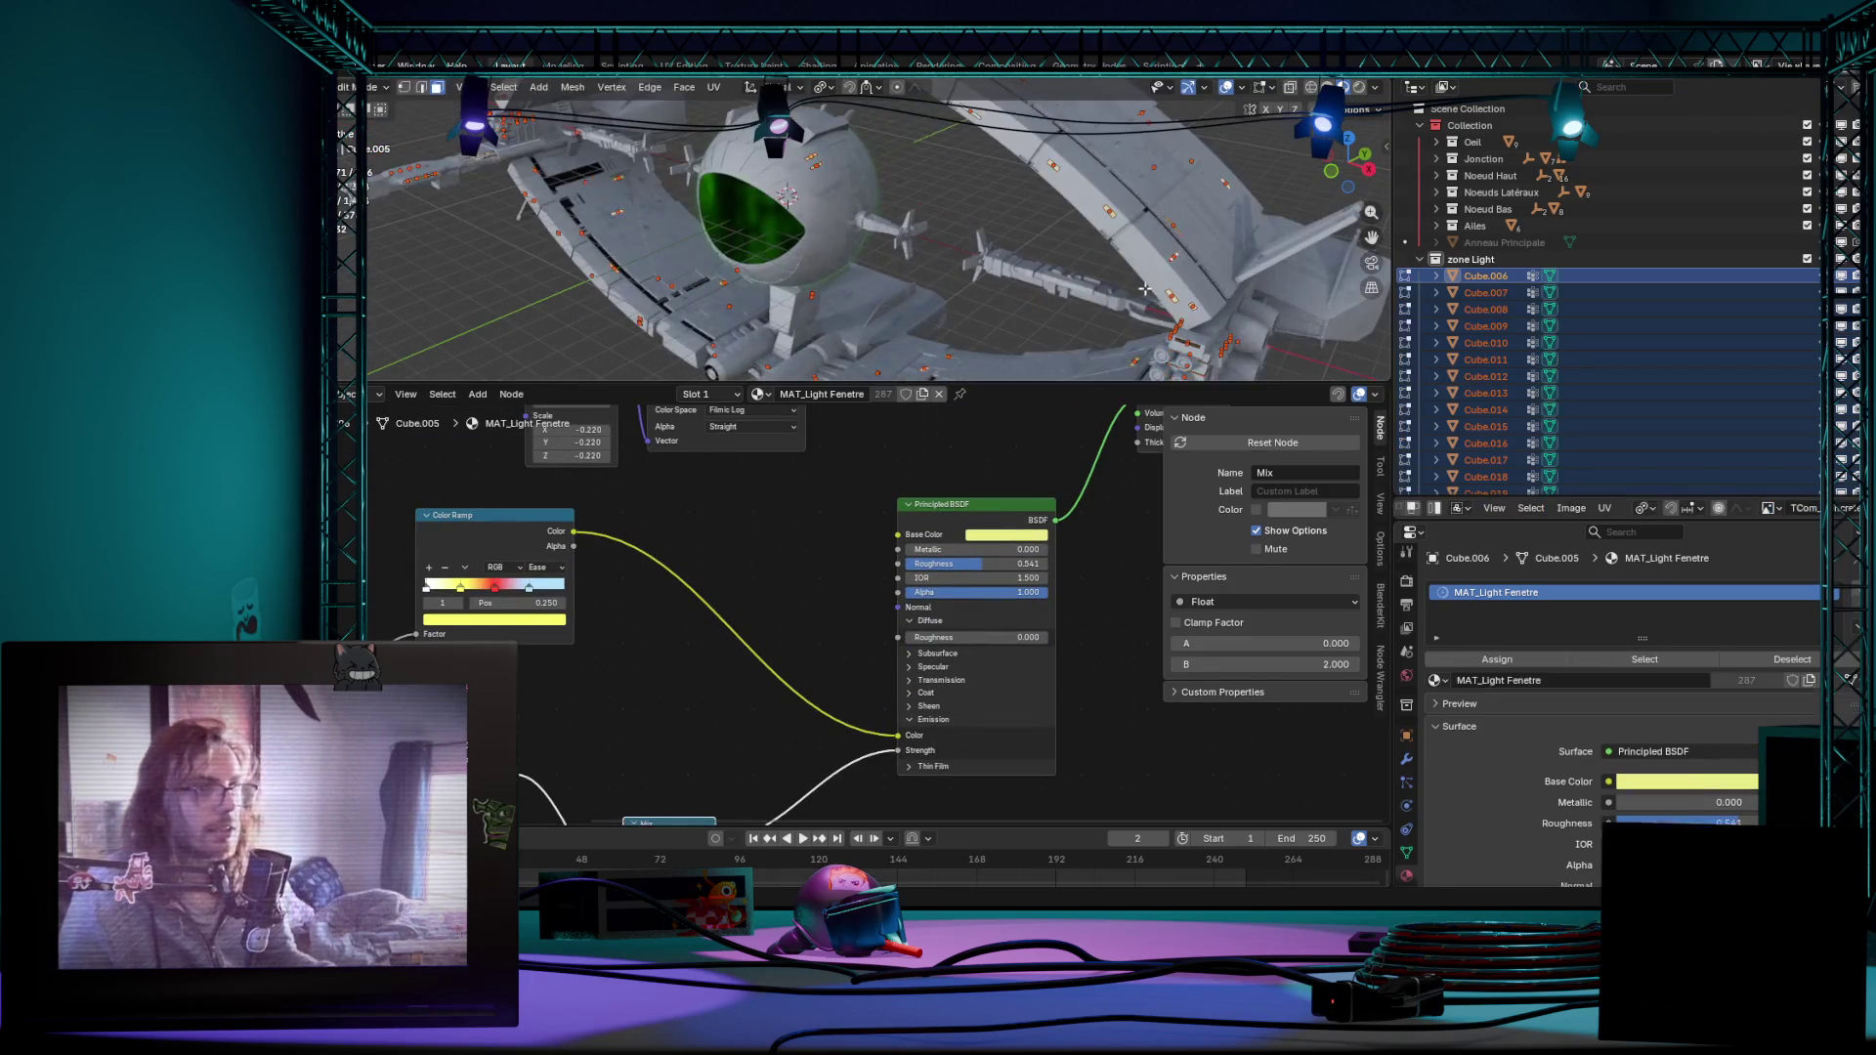
key("Tab")
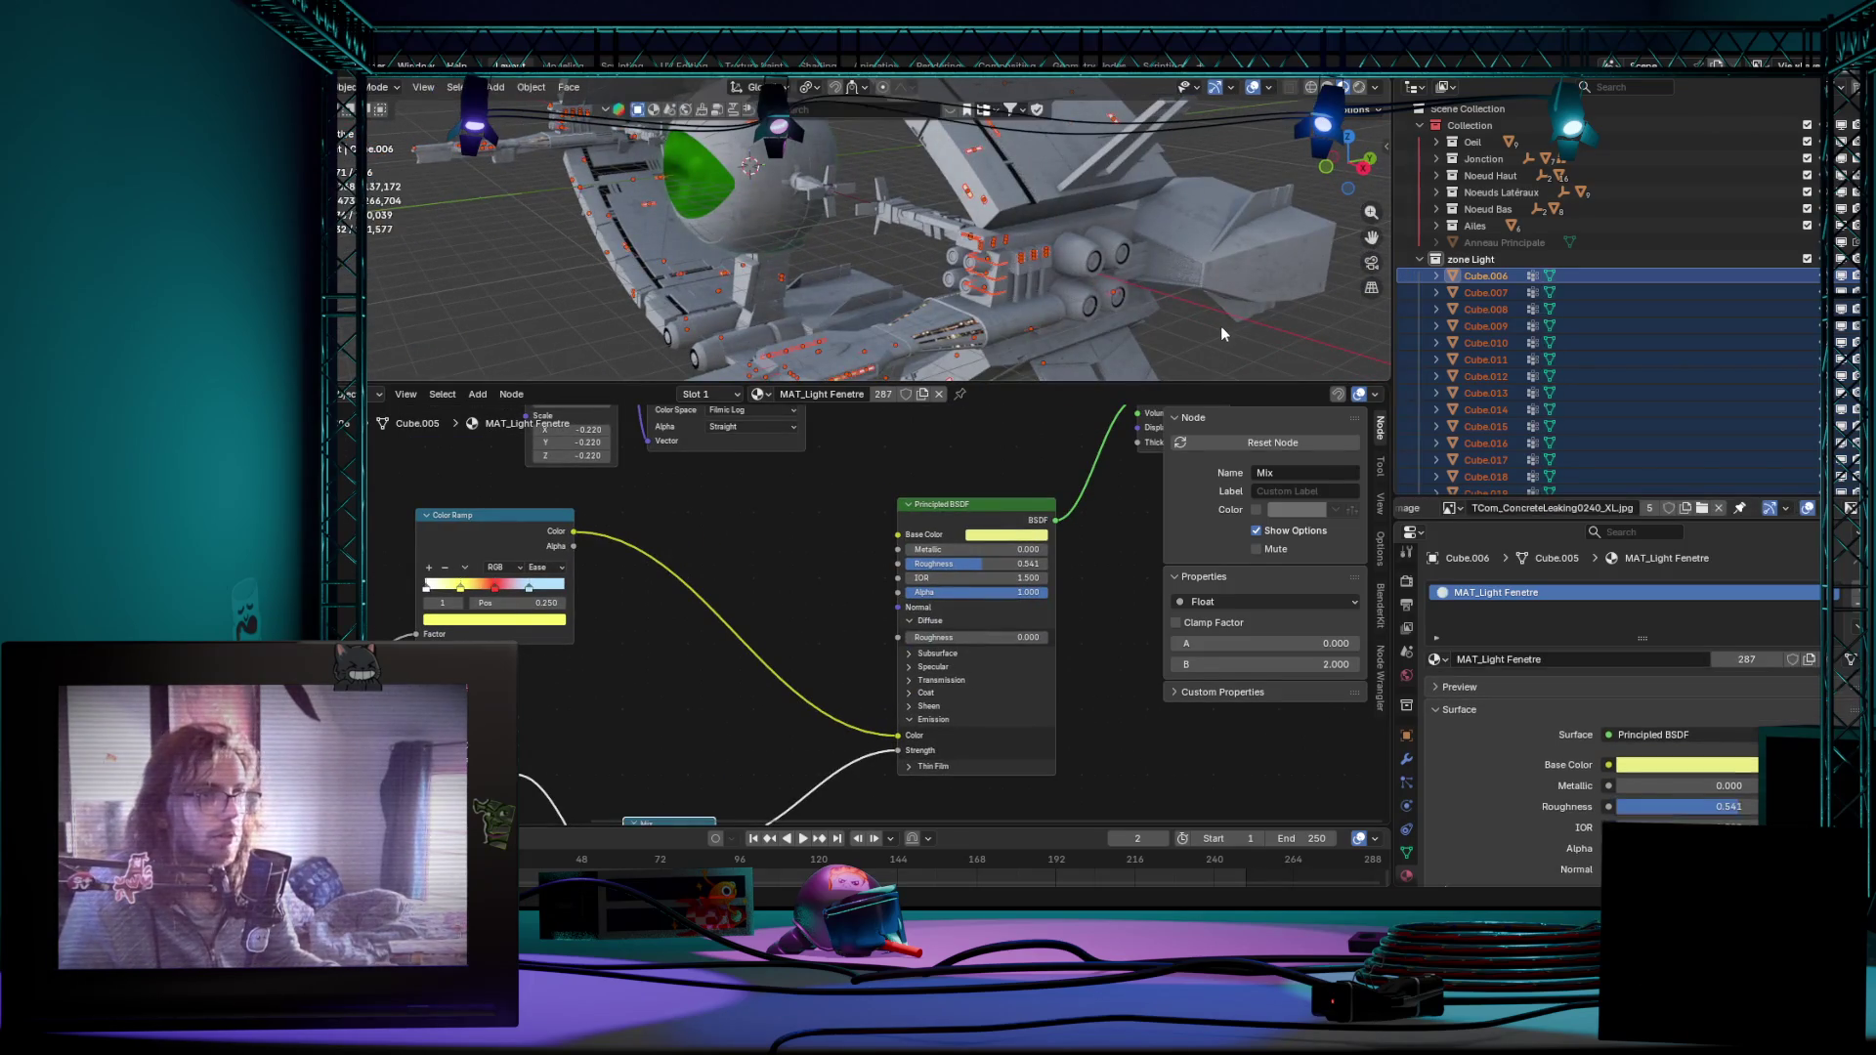
left_click(1220, 325)
mouse_move(1275, 206)
middle_mouse_down()
mouse_move(1112, 259)
mouse_move(872, 217)
mouse_move(938, 250)
middle_mouse_up()
Step: Frame the node tree and inspect Cube.009's window-light material from a top-down view of the ring
key("Home")
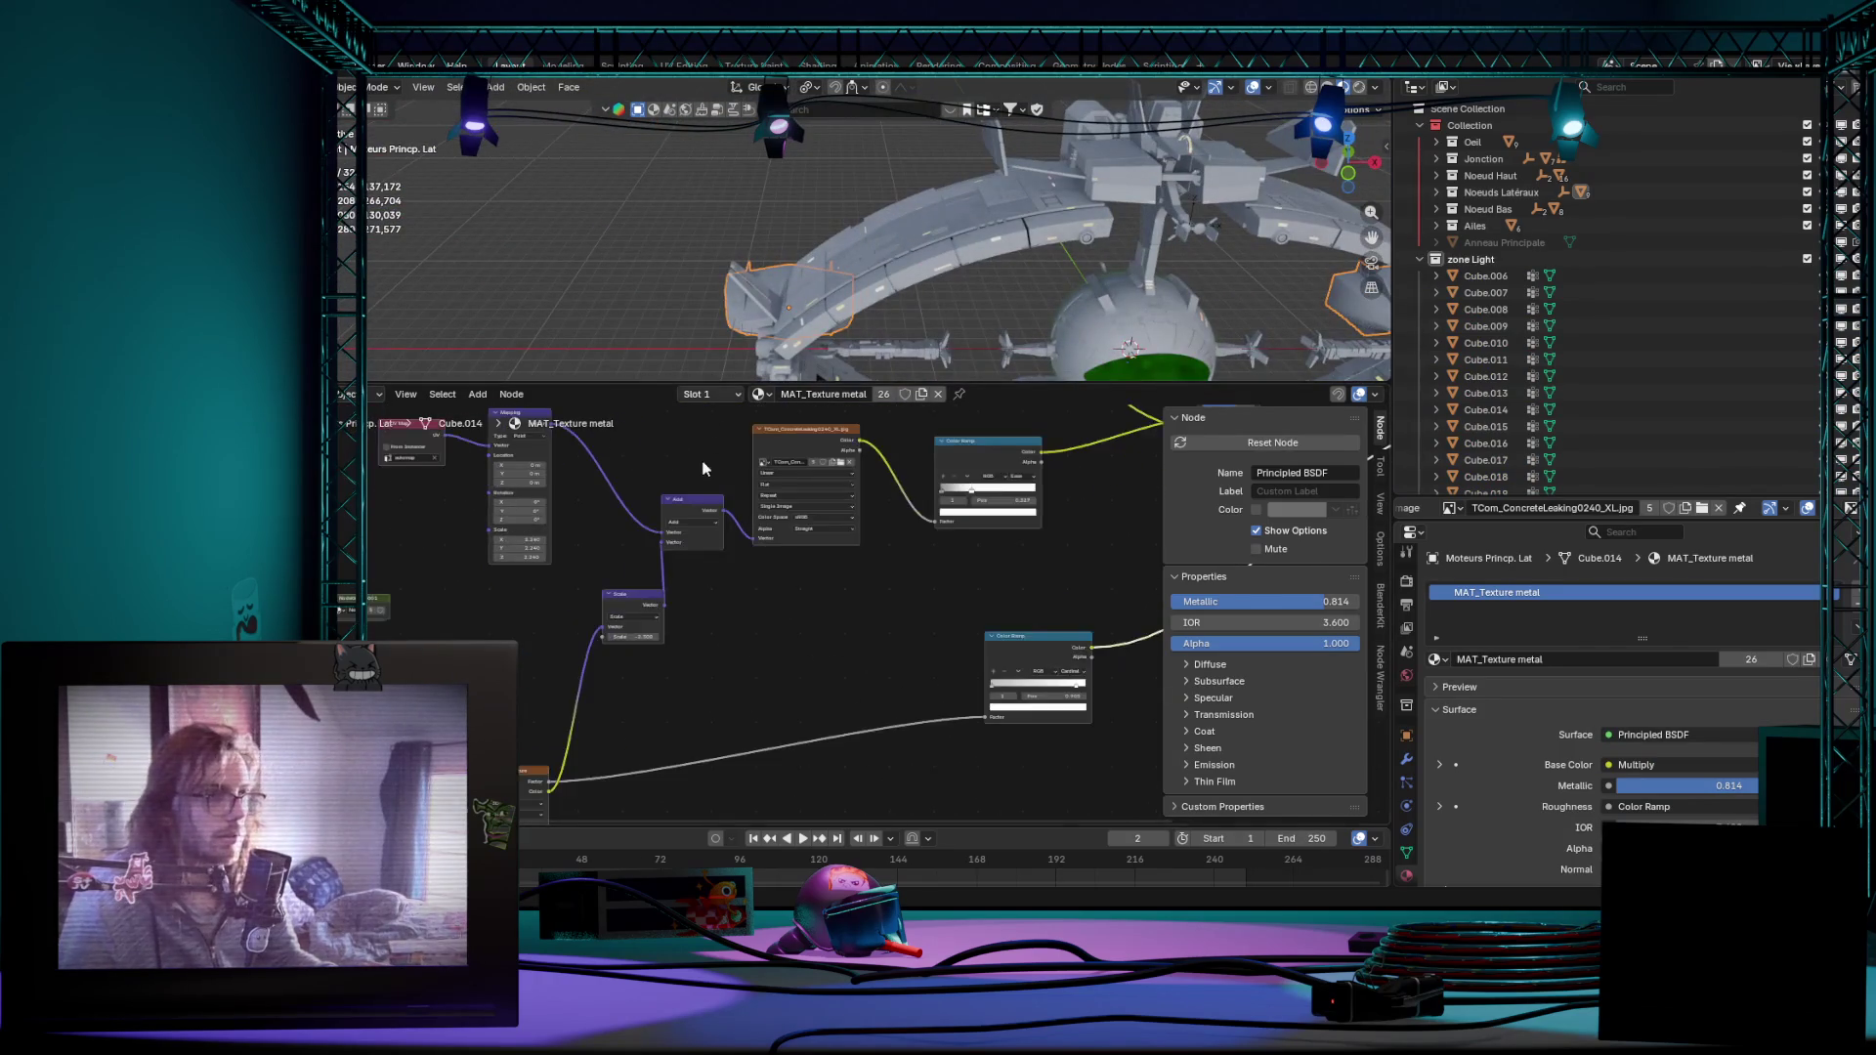
middle_click_drag(732, 662, 652, 615)
middle_click_drag(799, 339, 1201, 463)
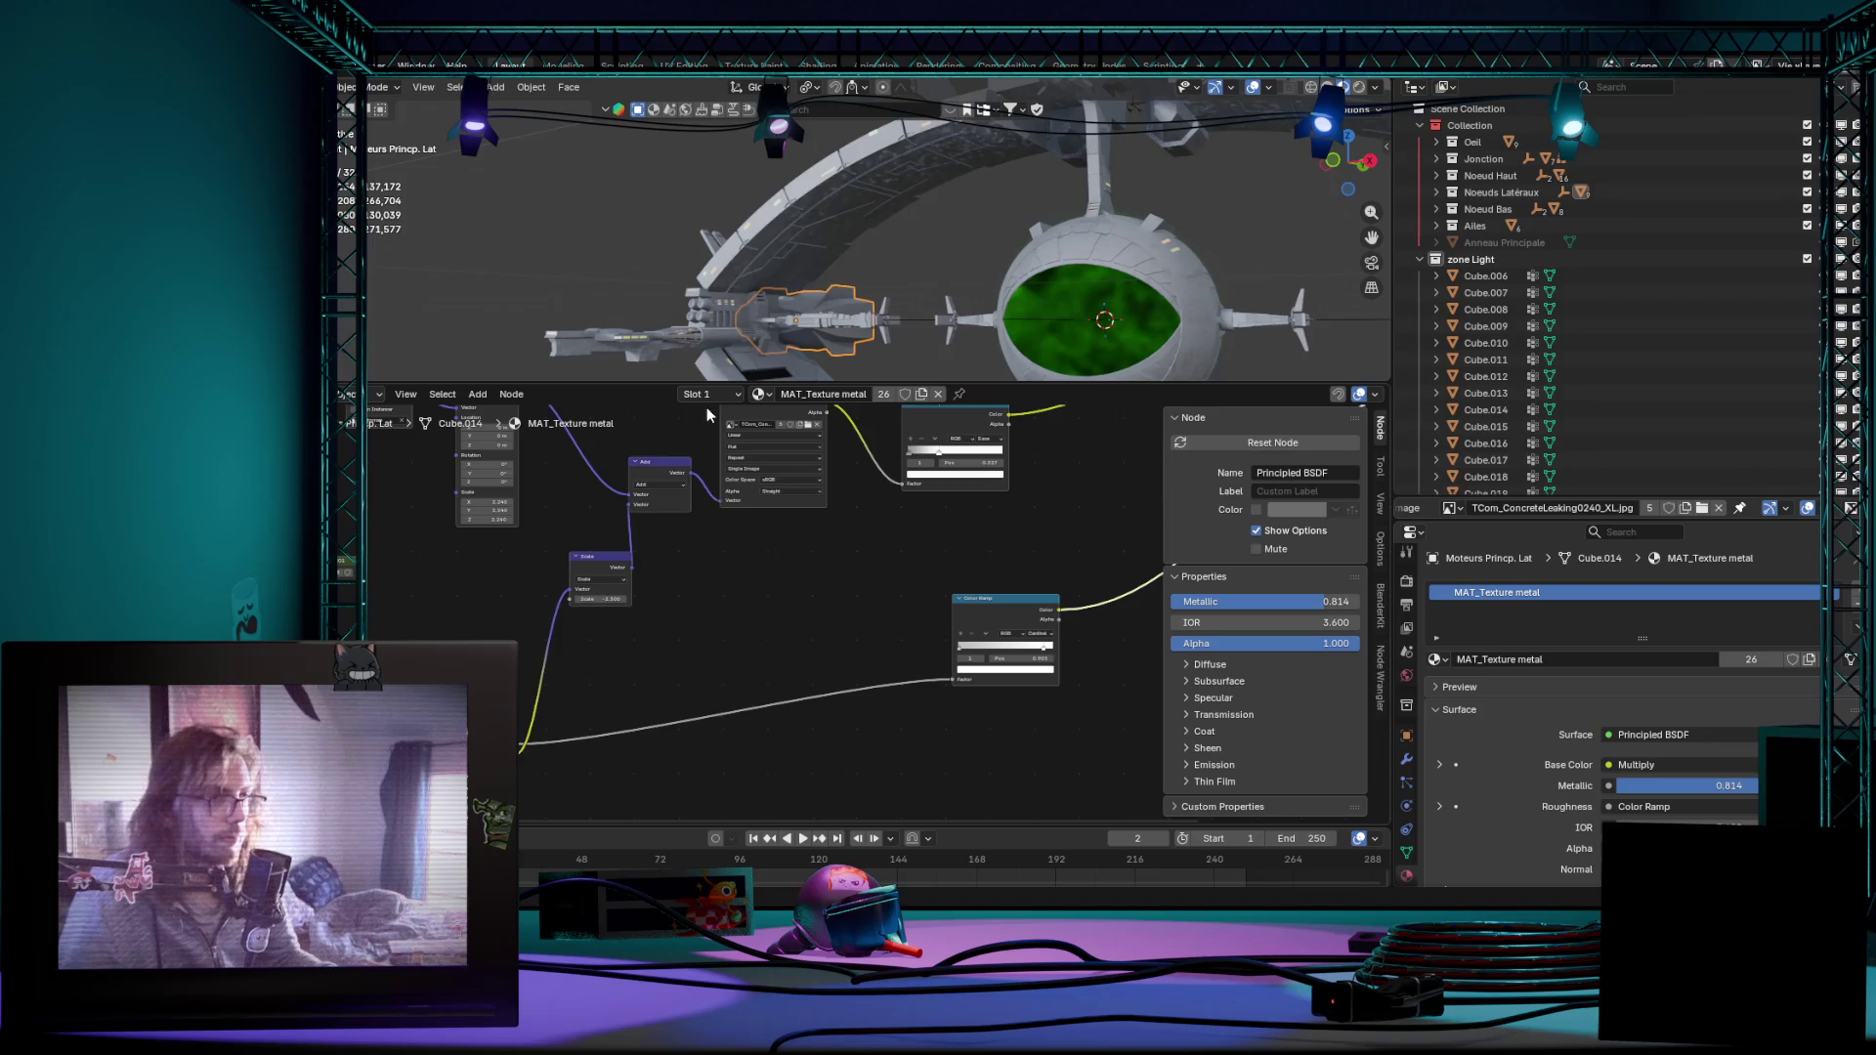
middle_click_drag(922, 339, 1100, 348)
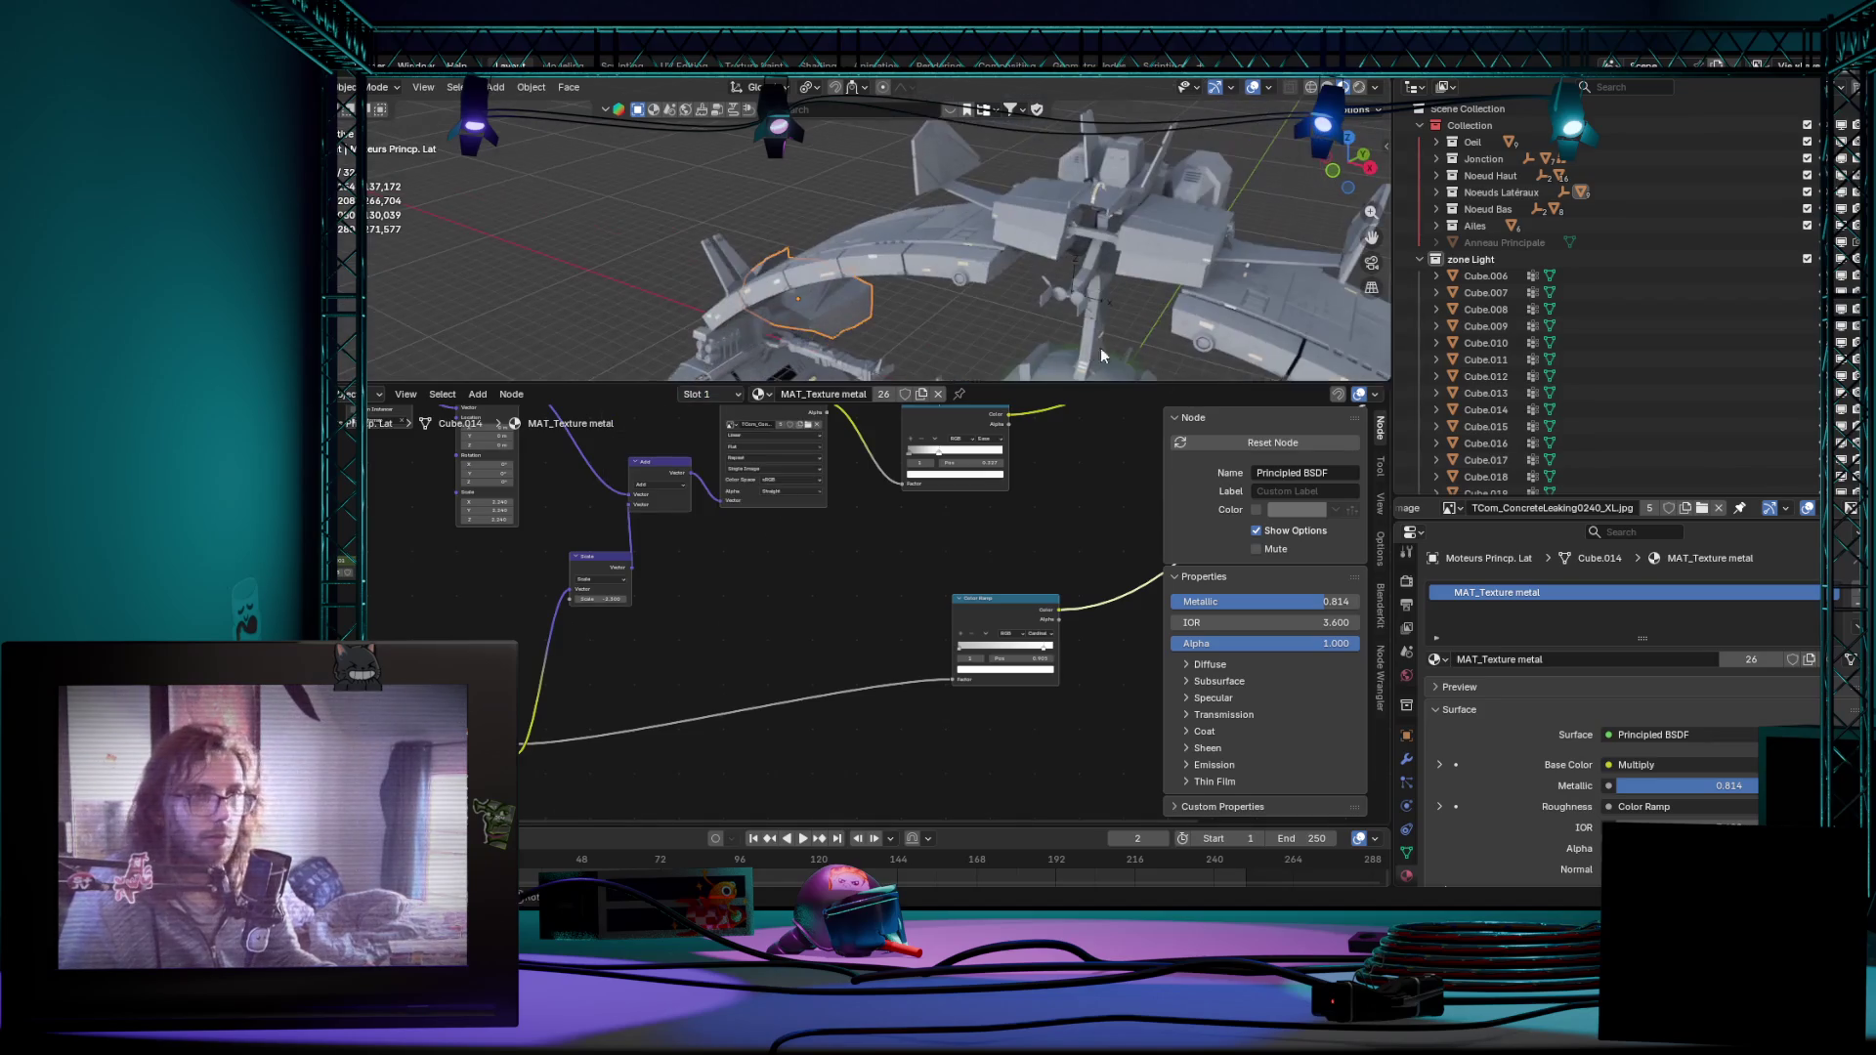
left_click(1519, 329)
scroll(830, 497, "up", 2)
scroll(900, 435, "up", 2)
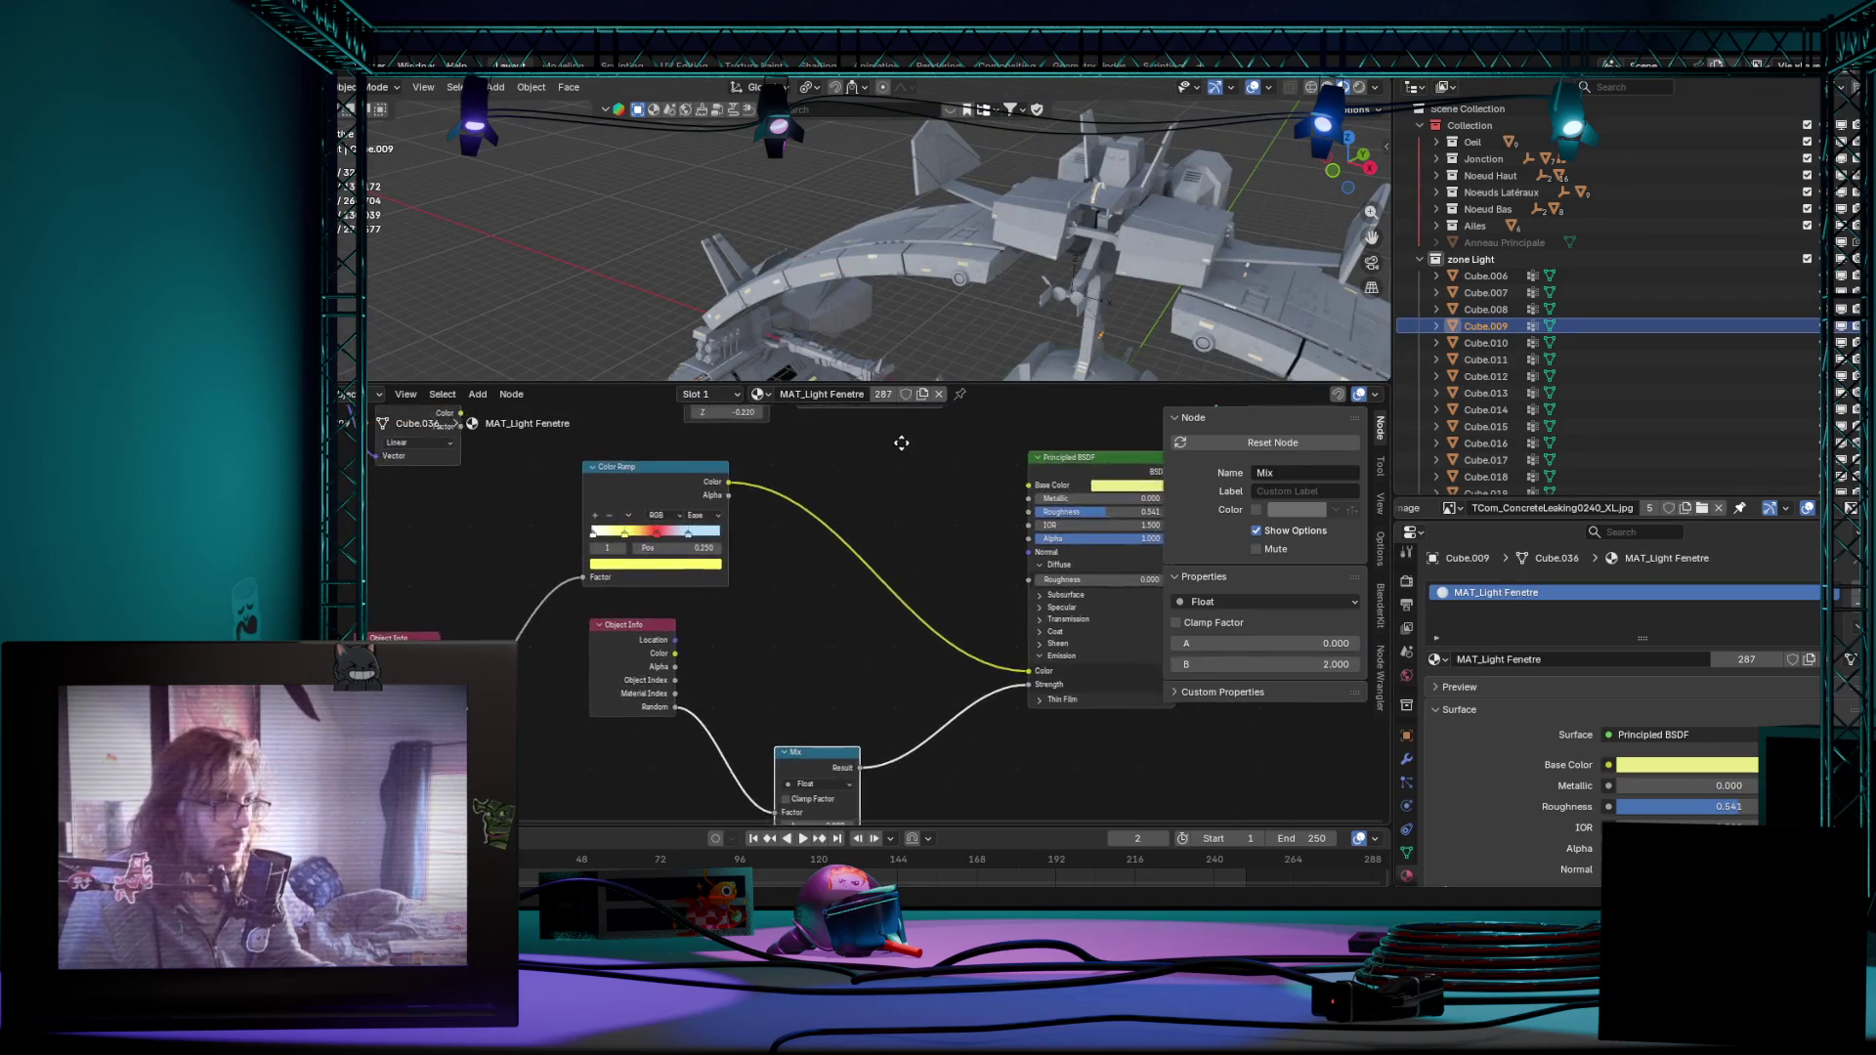
key("KP_Decimal")
mouse_move(844, 105)
middle_mouse_down()
mouse_move(925, 287)
mouse_move(908, 236)
mouse_move(898, 265)
mouse_move(784, 204)
mouse_move(839, 257)
mouse_move(752, 223)
mouse_move(767, 186)
mouse_move(858, 353)
mouse_move(901, 254)
mouse_move(969, 269)
mouse_move(839, 282)
mouse_move(864, 191)
mouse_move(1010, 303)
mouse_move(770, 180)
mouse_move(793, 231)
mouse_move(777, 255)
mouse_move(965, 346)
mouse_move(910, 248)
mouse_move(725, 166)
mouse_move(907, 278)
mouse_move(567, 181)
mouse_move(642, 186)
mouse_move(640, 229)
mouse_move(623, 209)
mouse_move(728, 245)
middle_mouse_up()
Step: Check the triple vent boxes' material, then select hull piece Cube.004 from a frontal view
left_click(940, 254)
left_click(616, 213)
mouse_move(720, 319)
middle_mouse_down()
mouse_move(999, 245)
mouse_move(886, 210)
mouse_move(601, 208)
mouse_move(860, 195)
mouse_move(615, 202)
mouse_move(752, 212)
mouse_move(890, 255)
mouse_move(1078, 259)
mouse_move(951, 261)
mouse_move(783, 330)
middle_mouse_up()
scroll(828, 225, "down", 4)
scroll(853, 289, "up", 3)
scroll(833, 290, "up", 3)
left_click(521, 350)
middle_click_drag(523, 351, 613, 308)
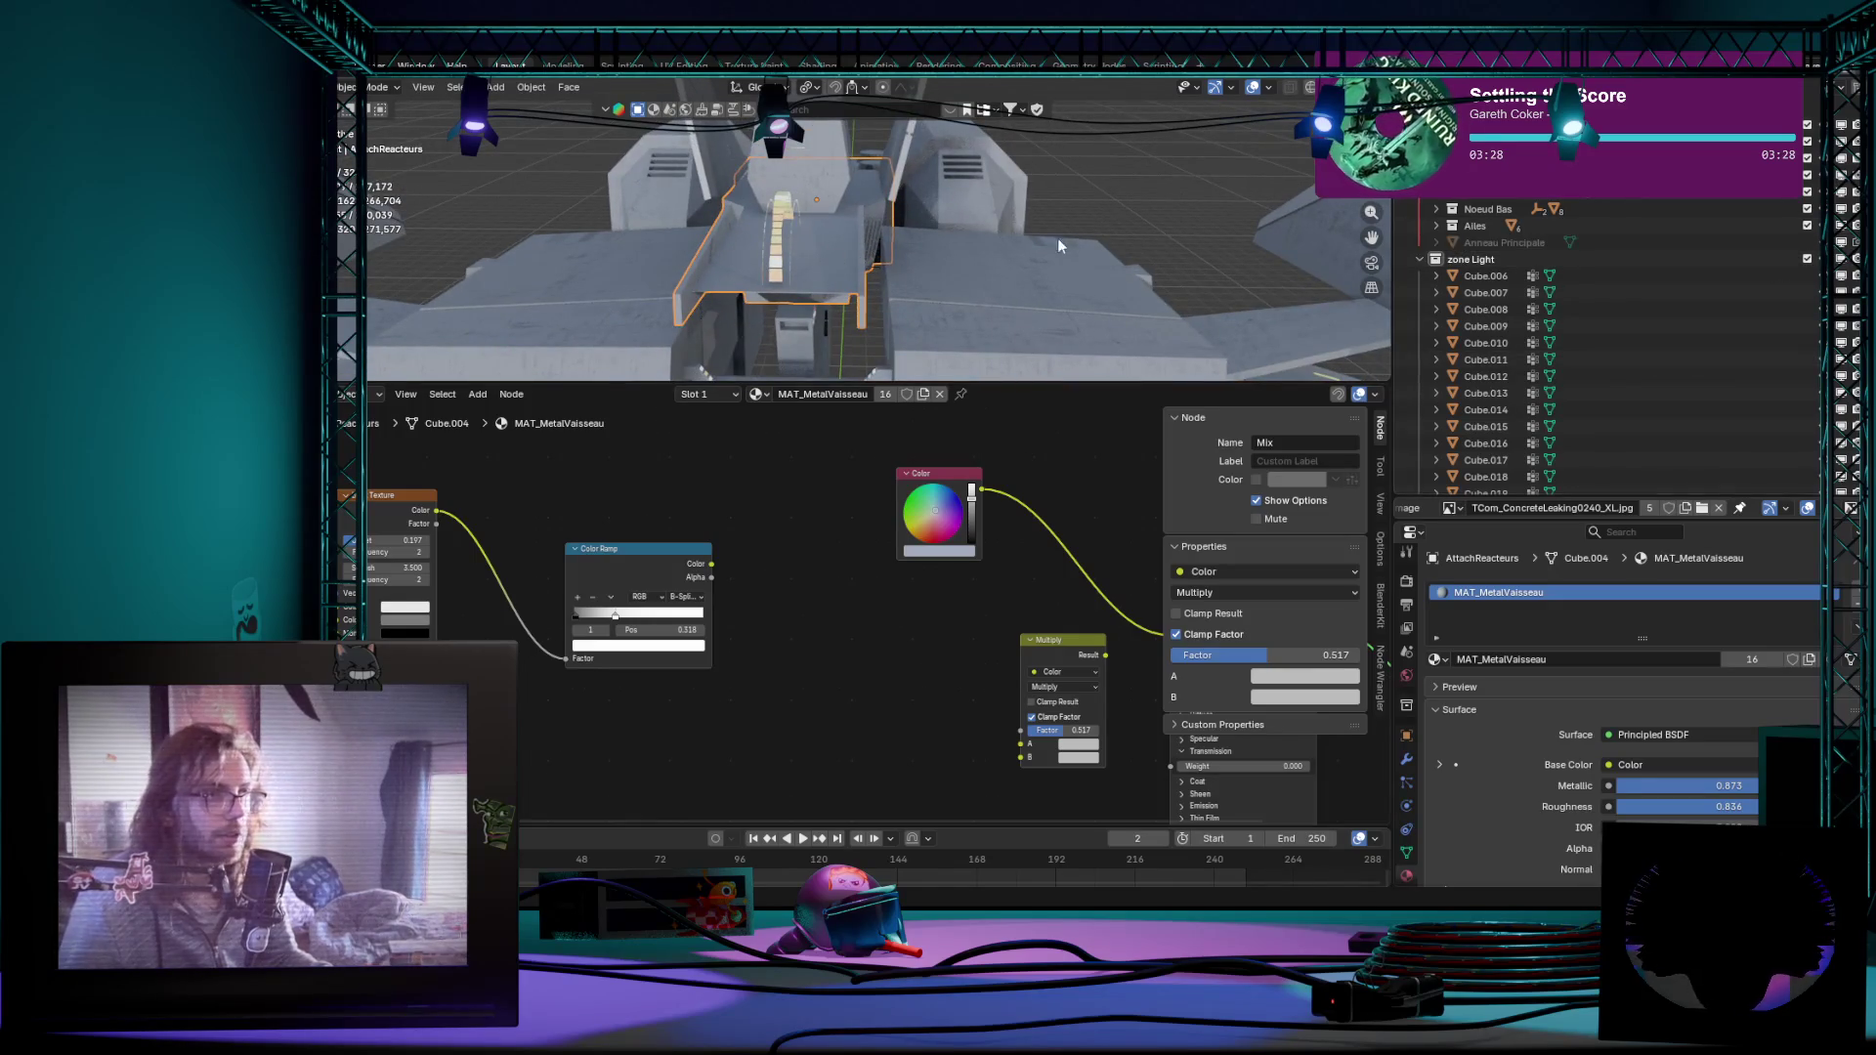
scroll(1799, 371, "up", 5)
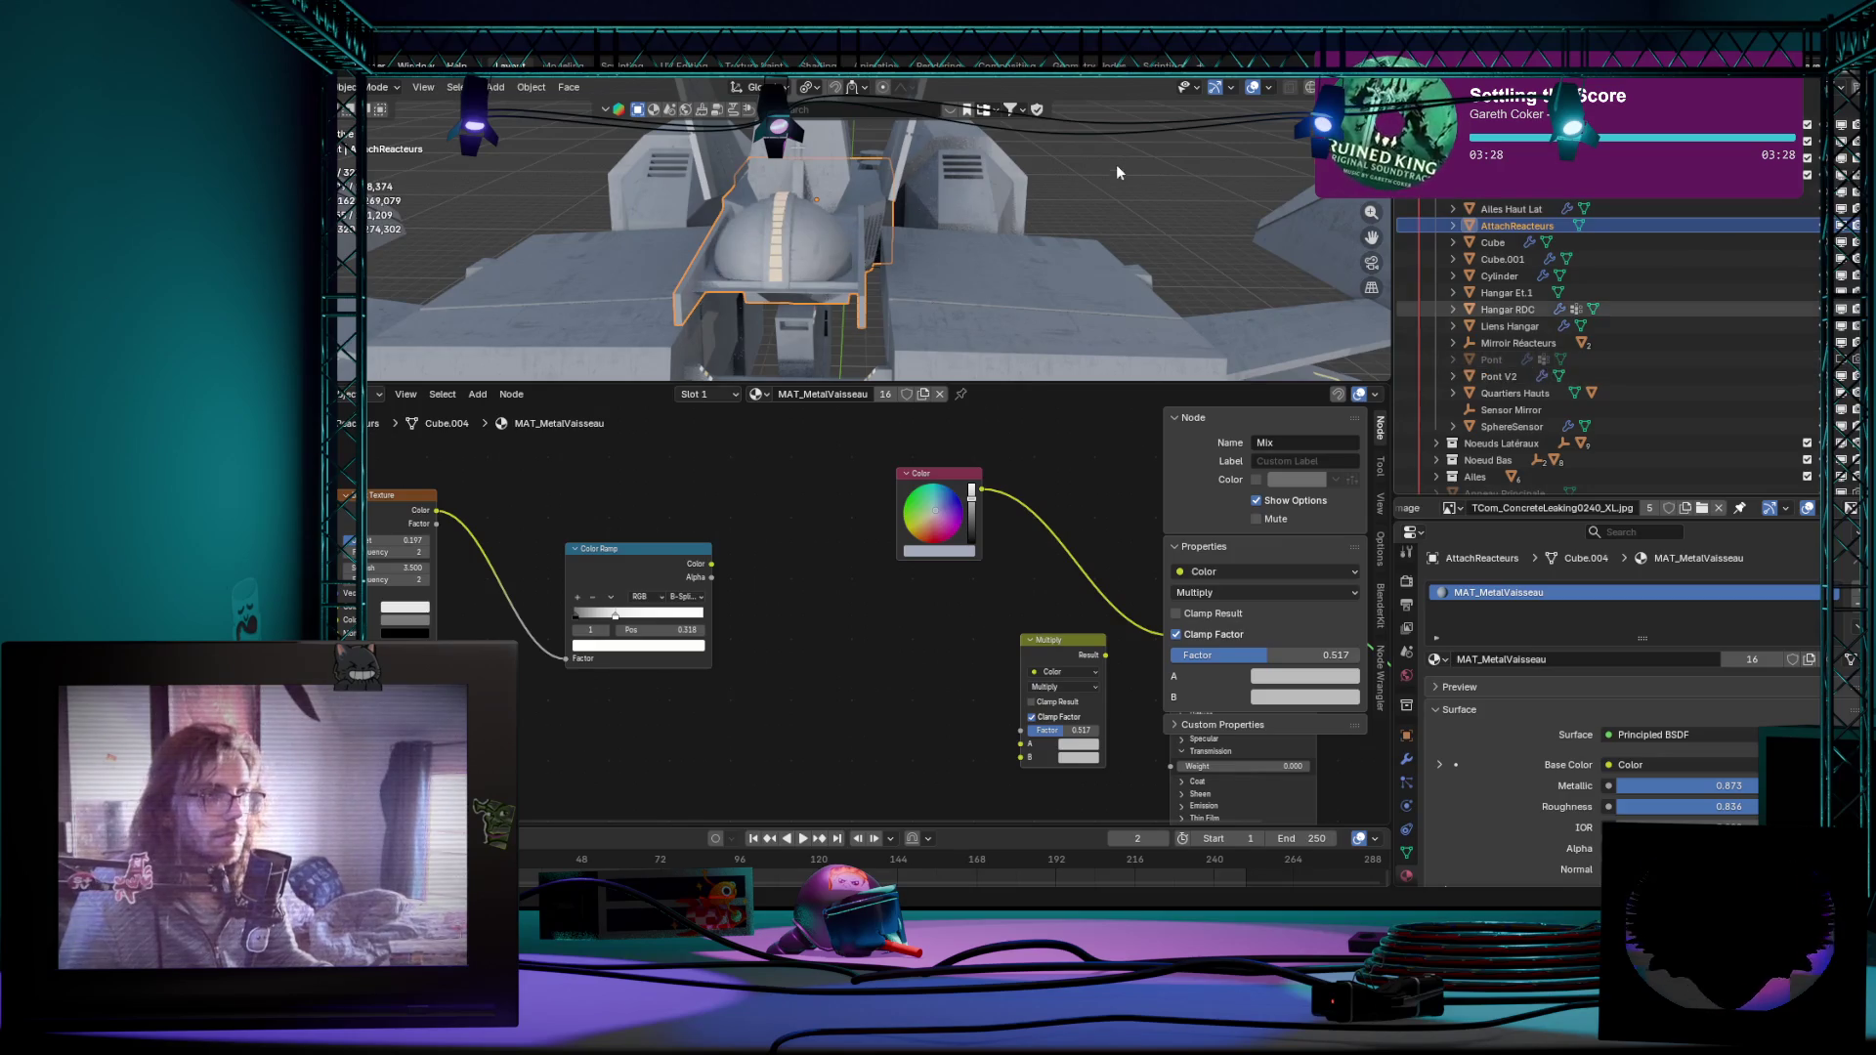
Step: Enlarge the 3D viewport and view the station from side-on and higher frontal angles
mouse_move(1115, 164)
middle_mouse_down()
mouse_move(939, 221)
mouse_move(944, 319)
mouse_move(917, 131)
mouse_move(1015, 275)
mouse_move(984, 178)
mouse_move(931, 183)
mouse_move(938, 249)
middle_mouse_up()
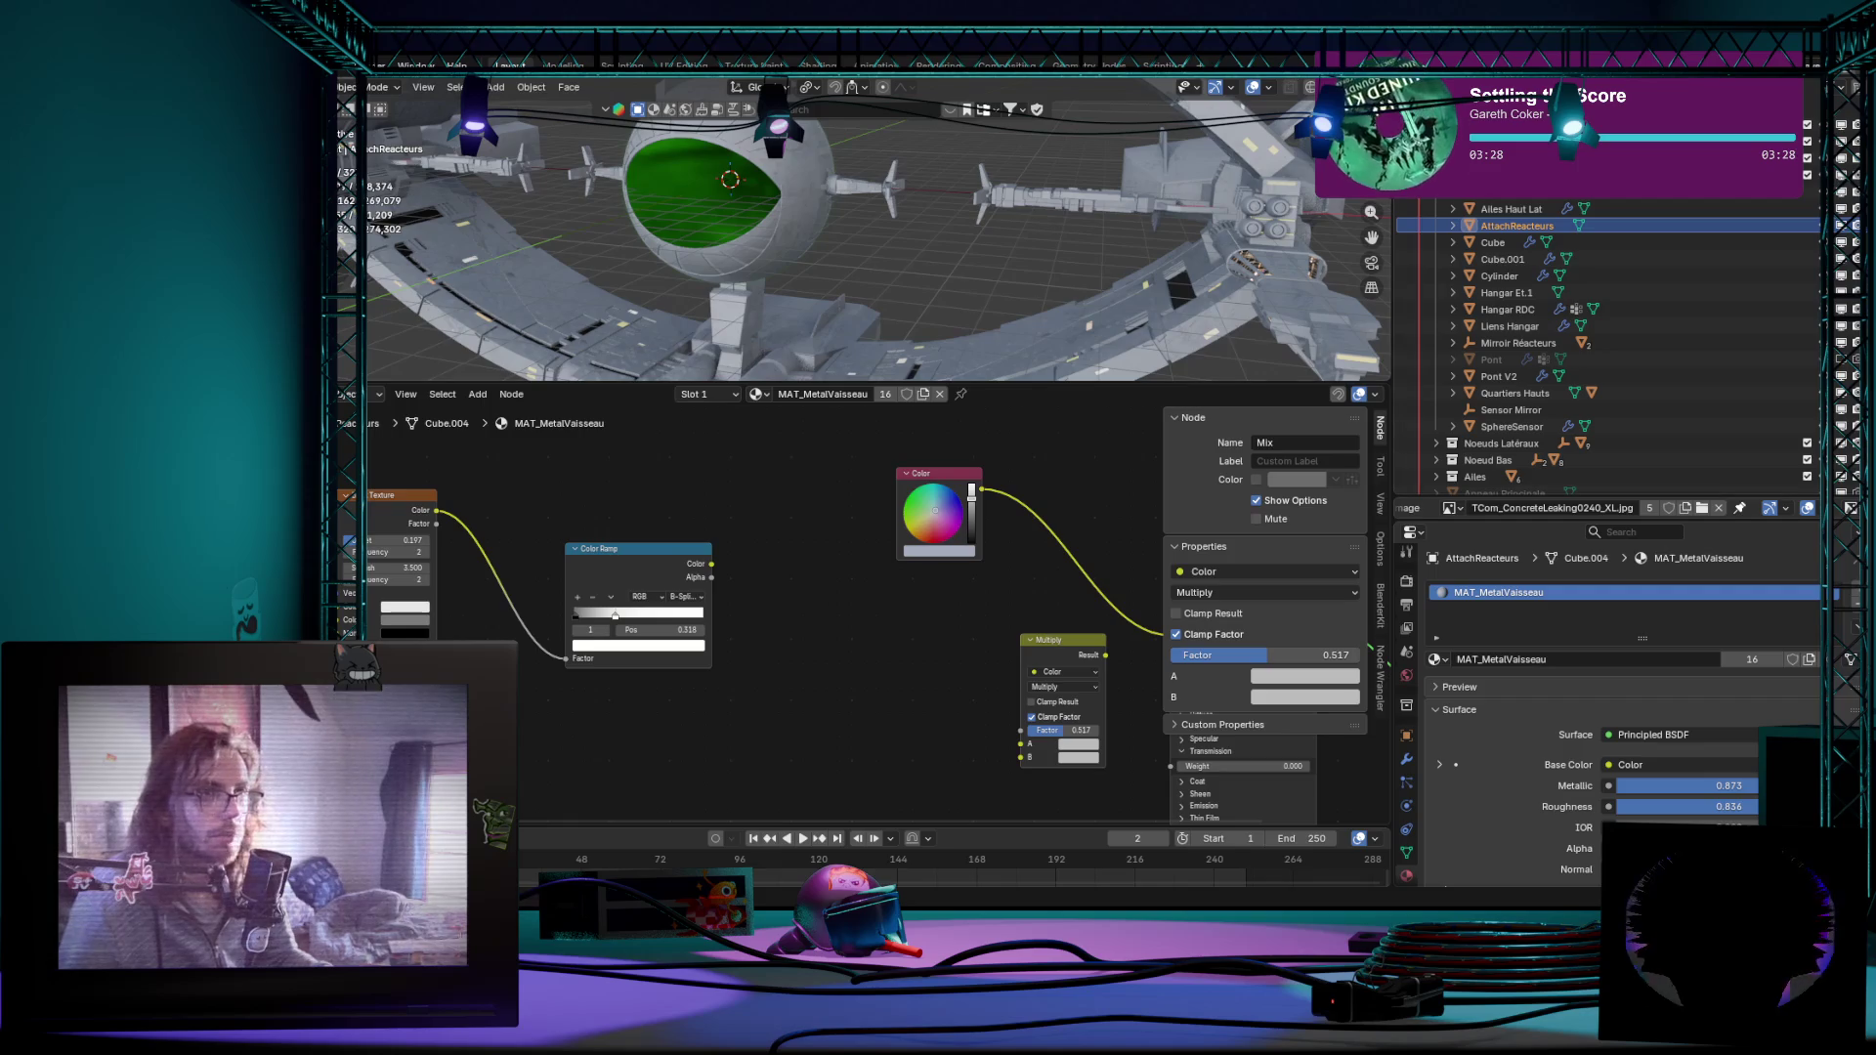
left_click_drag(1079, 383, 1080, 578)
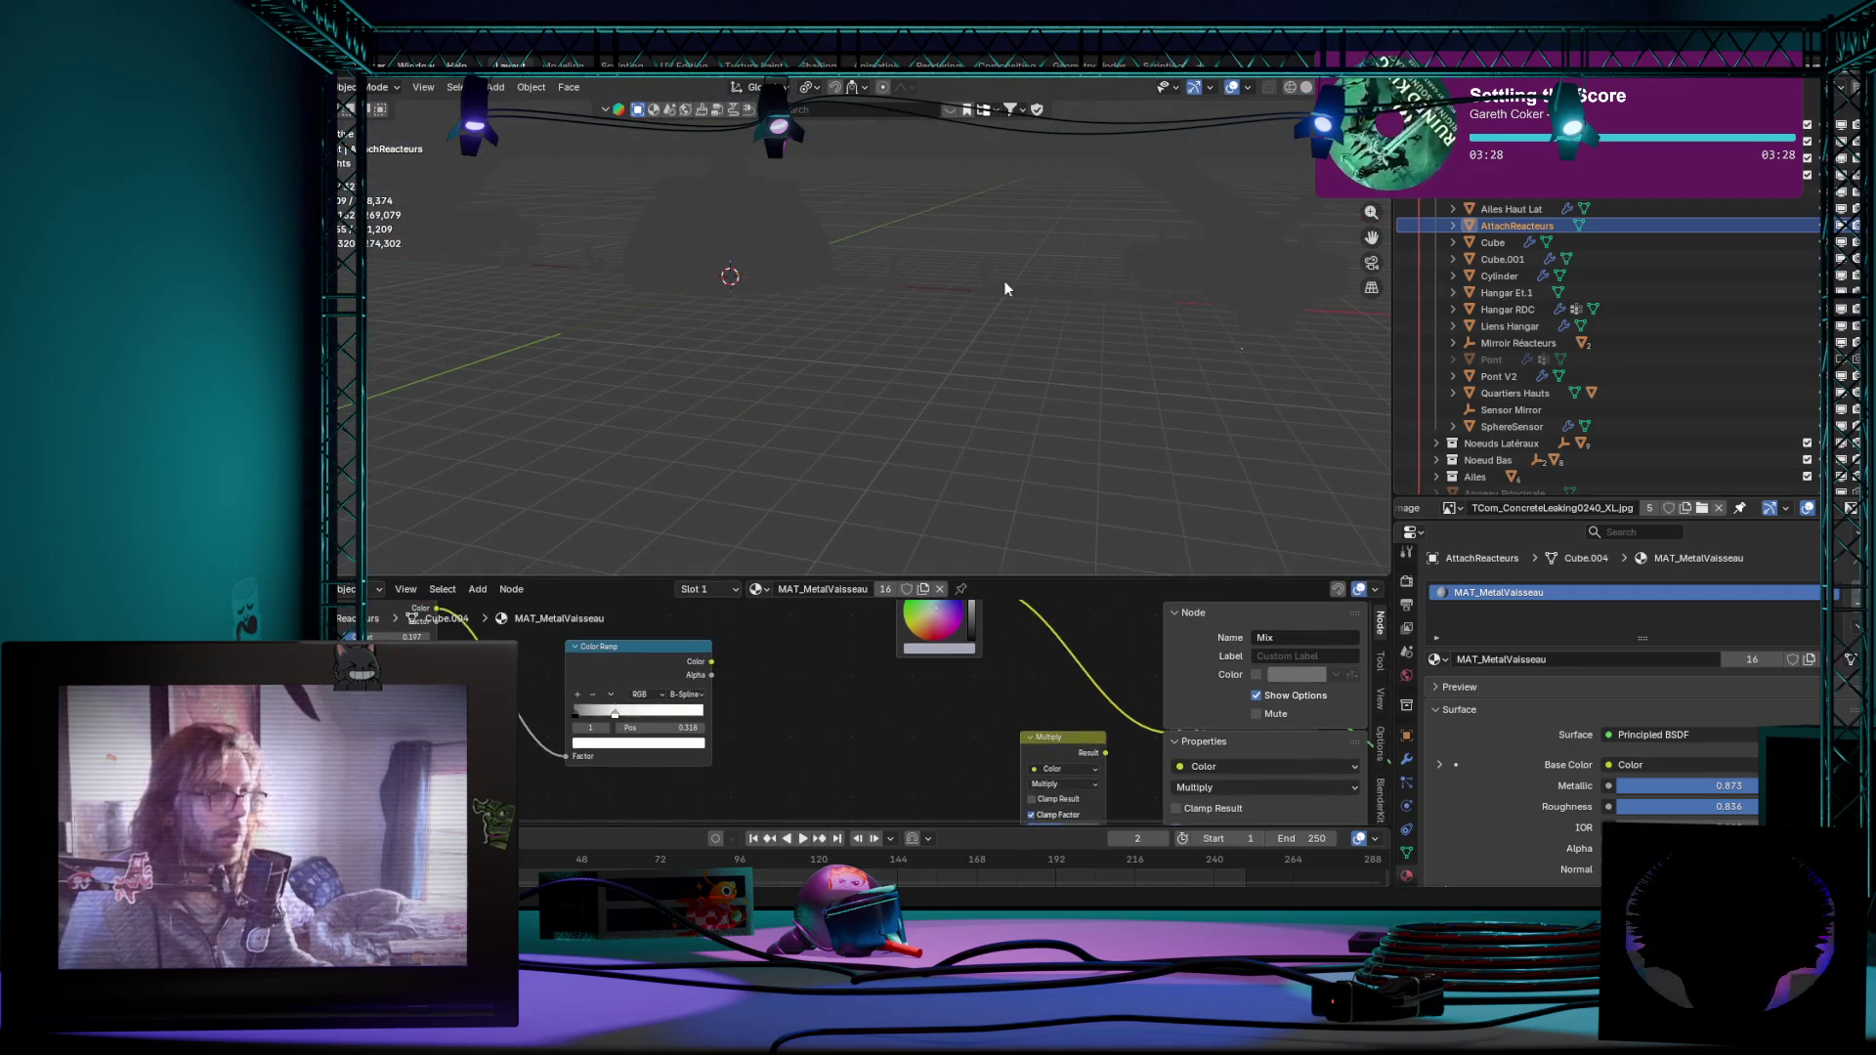
middle_click_drag(1006, 275, 1027, 474)
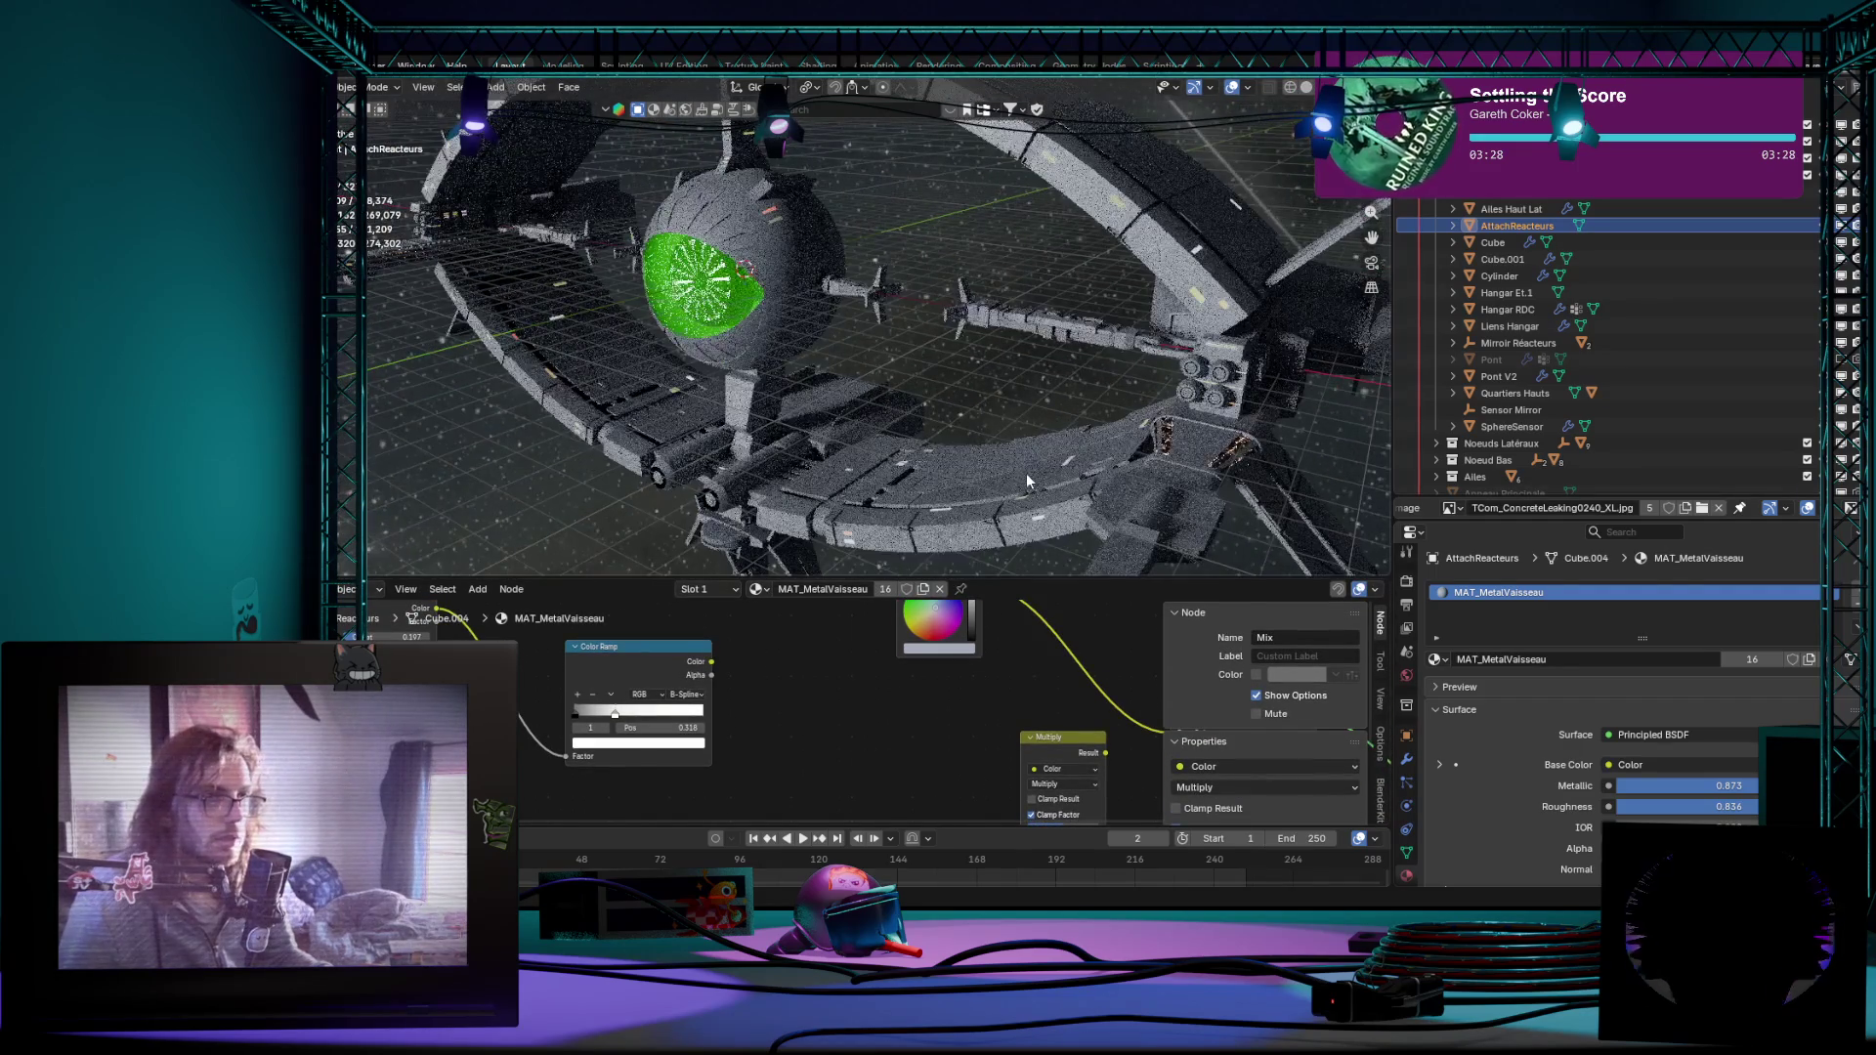
middle_click_drag(957, 217, 1148, 339)
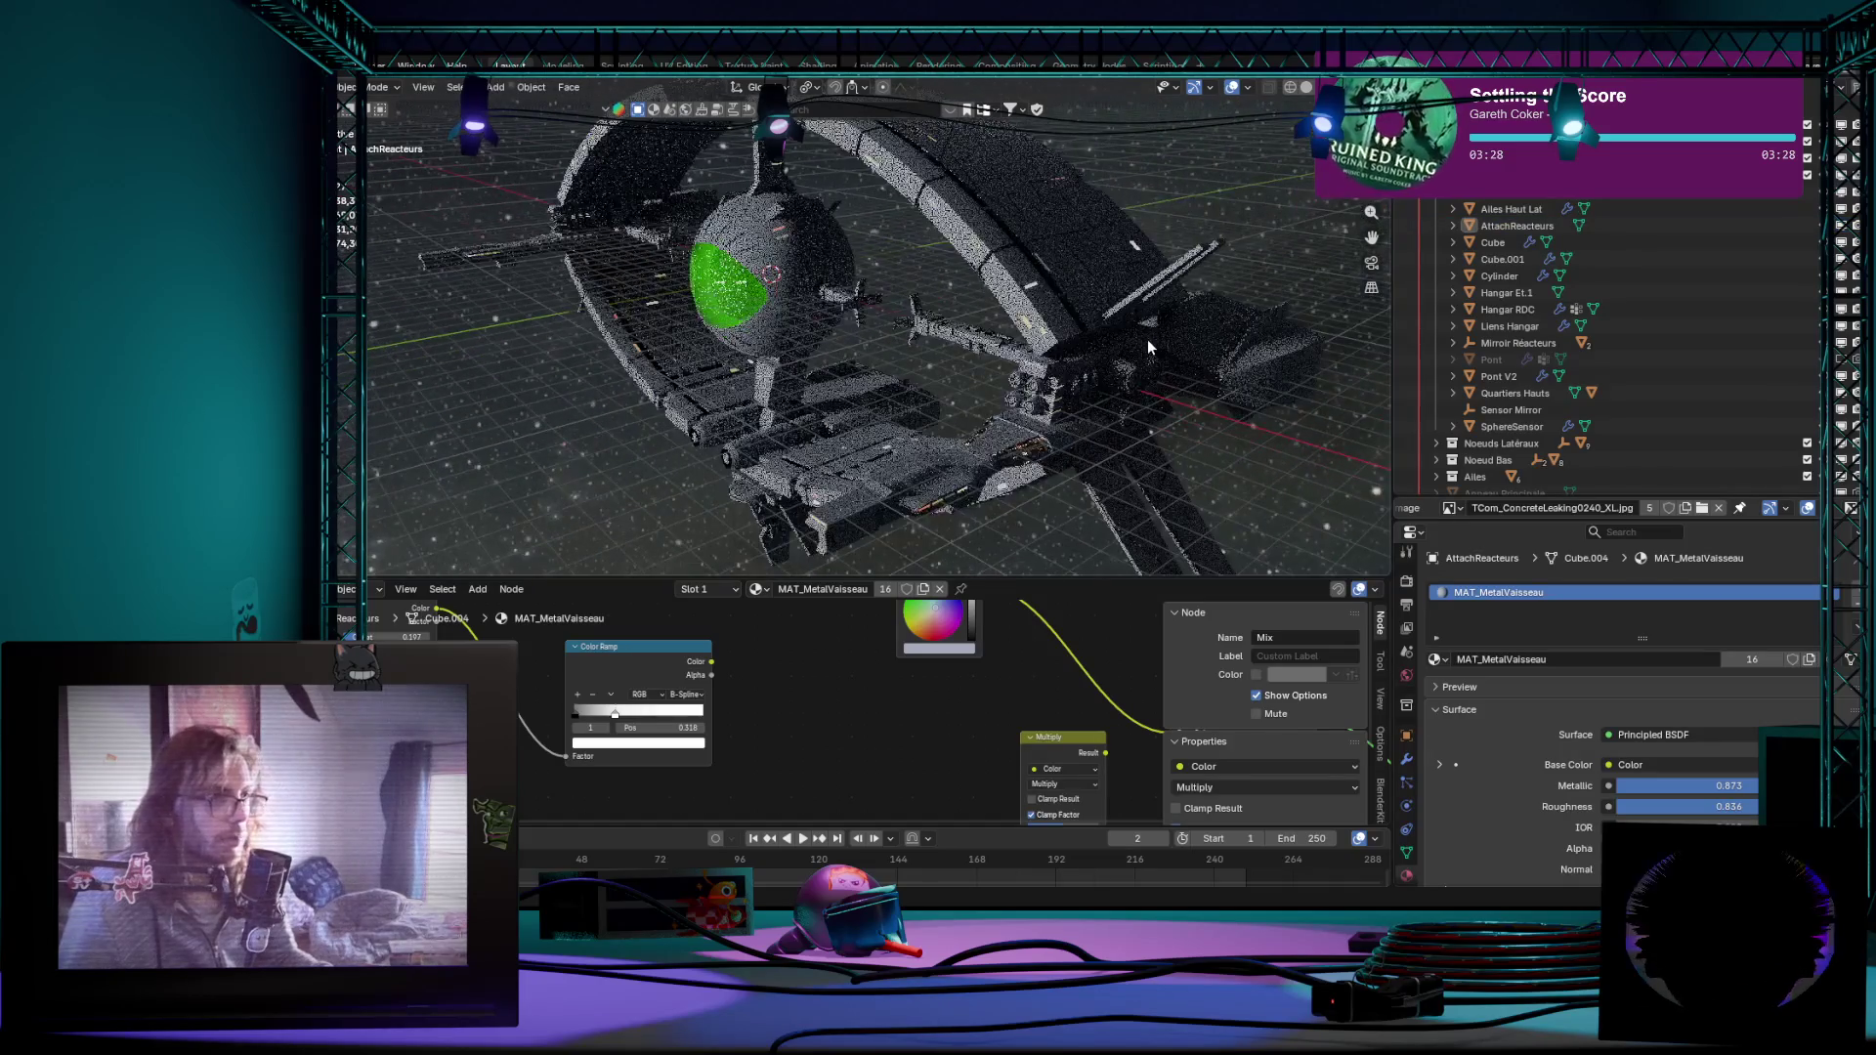
Step: Enlarge the node editor, bring the Principled BSDF into view and check the ring ship from the side
left_click_drag(1078, 578, 1079, 522)
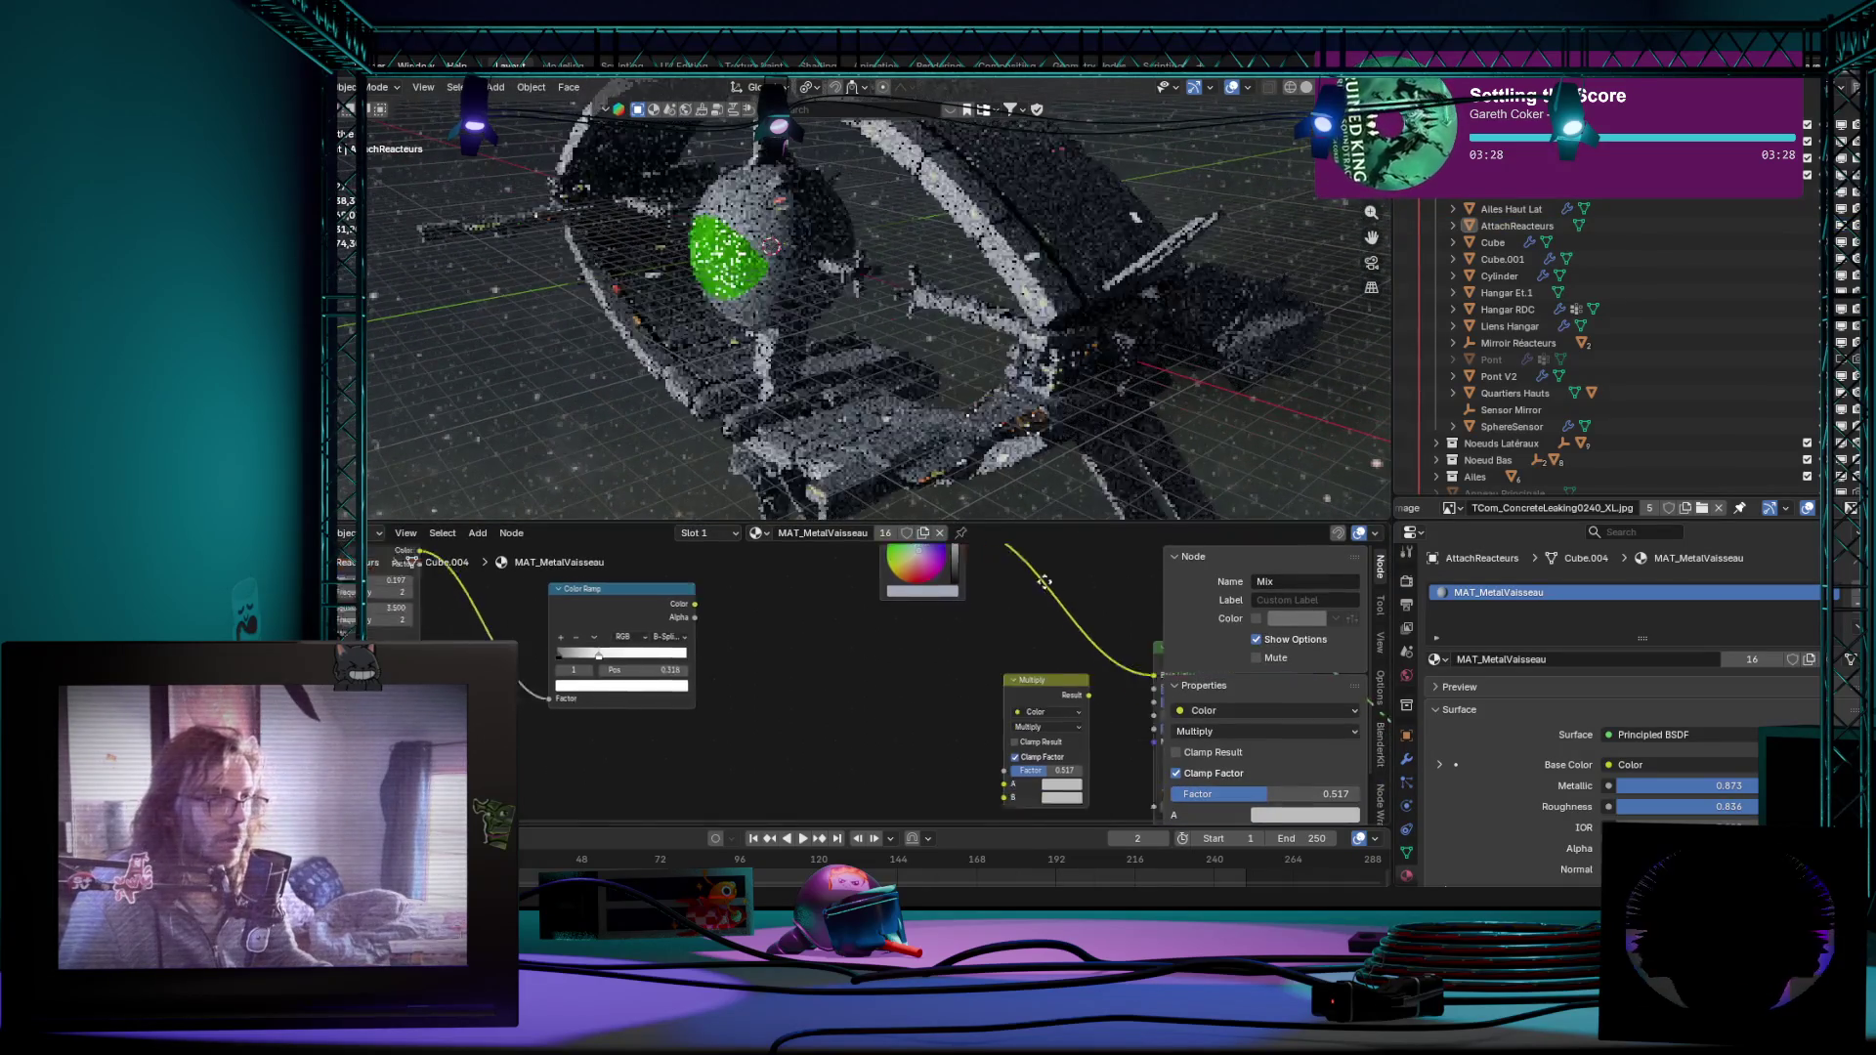
middle_click_drag(887, 626, 580, 581)
mouse_move(880, 367)
middle_mouse_down()
mouse_move(1238, 88)
mouse_move(1118, 253)
middle_mouse_up()
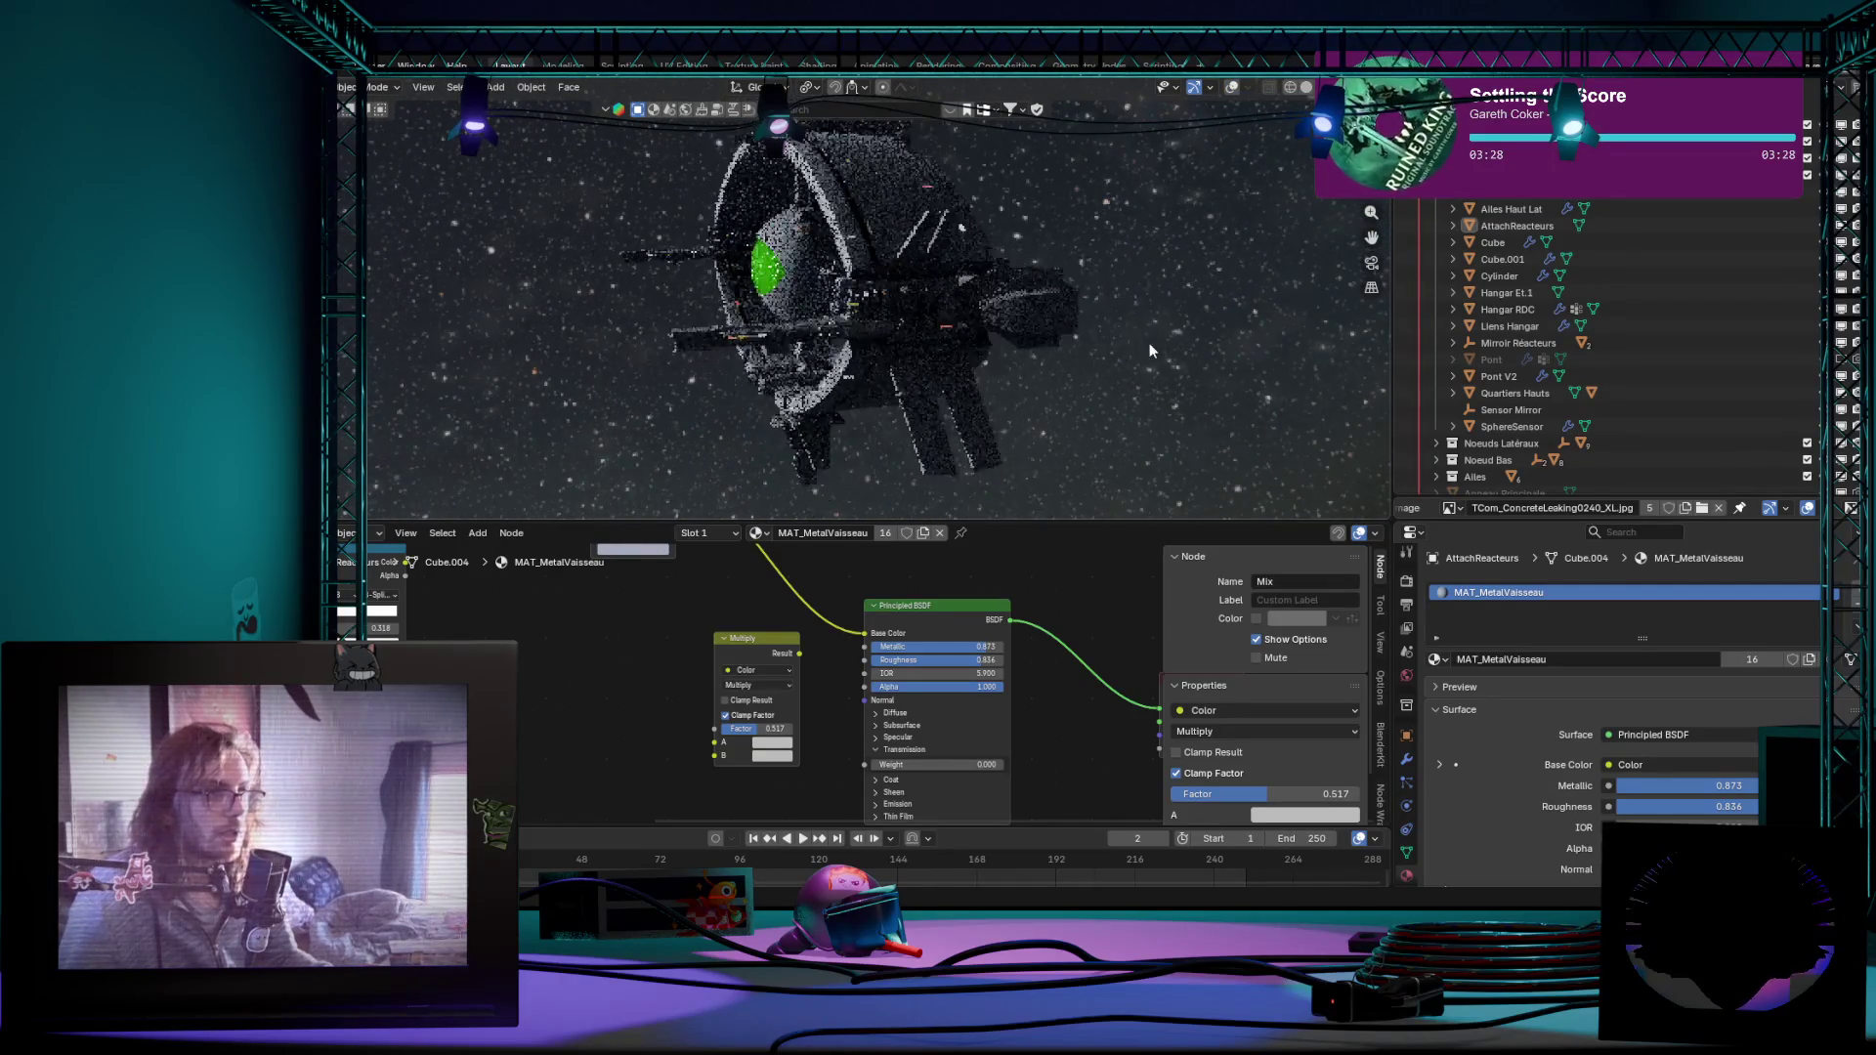
middle_click_drag(1119, 261, 1142, 350)
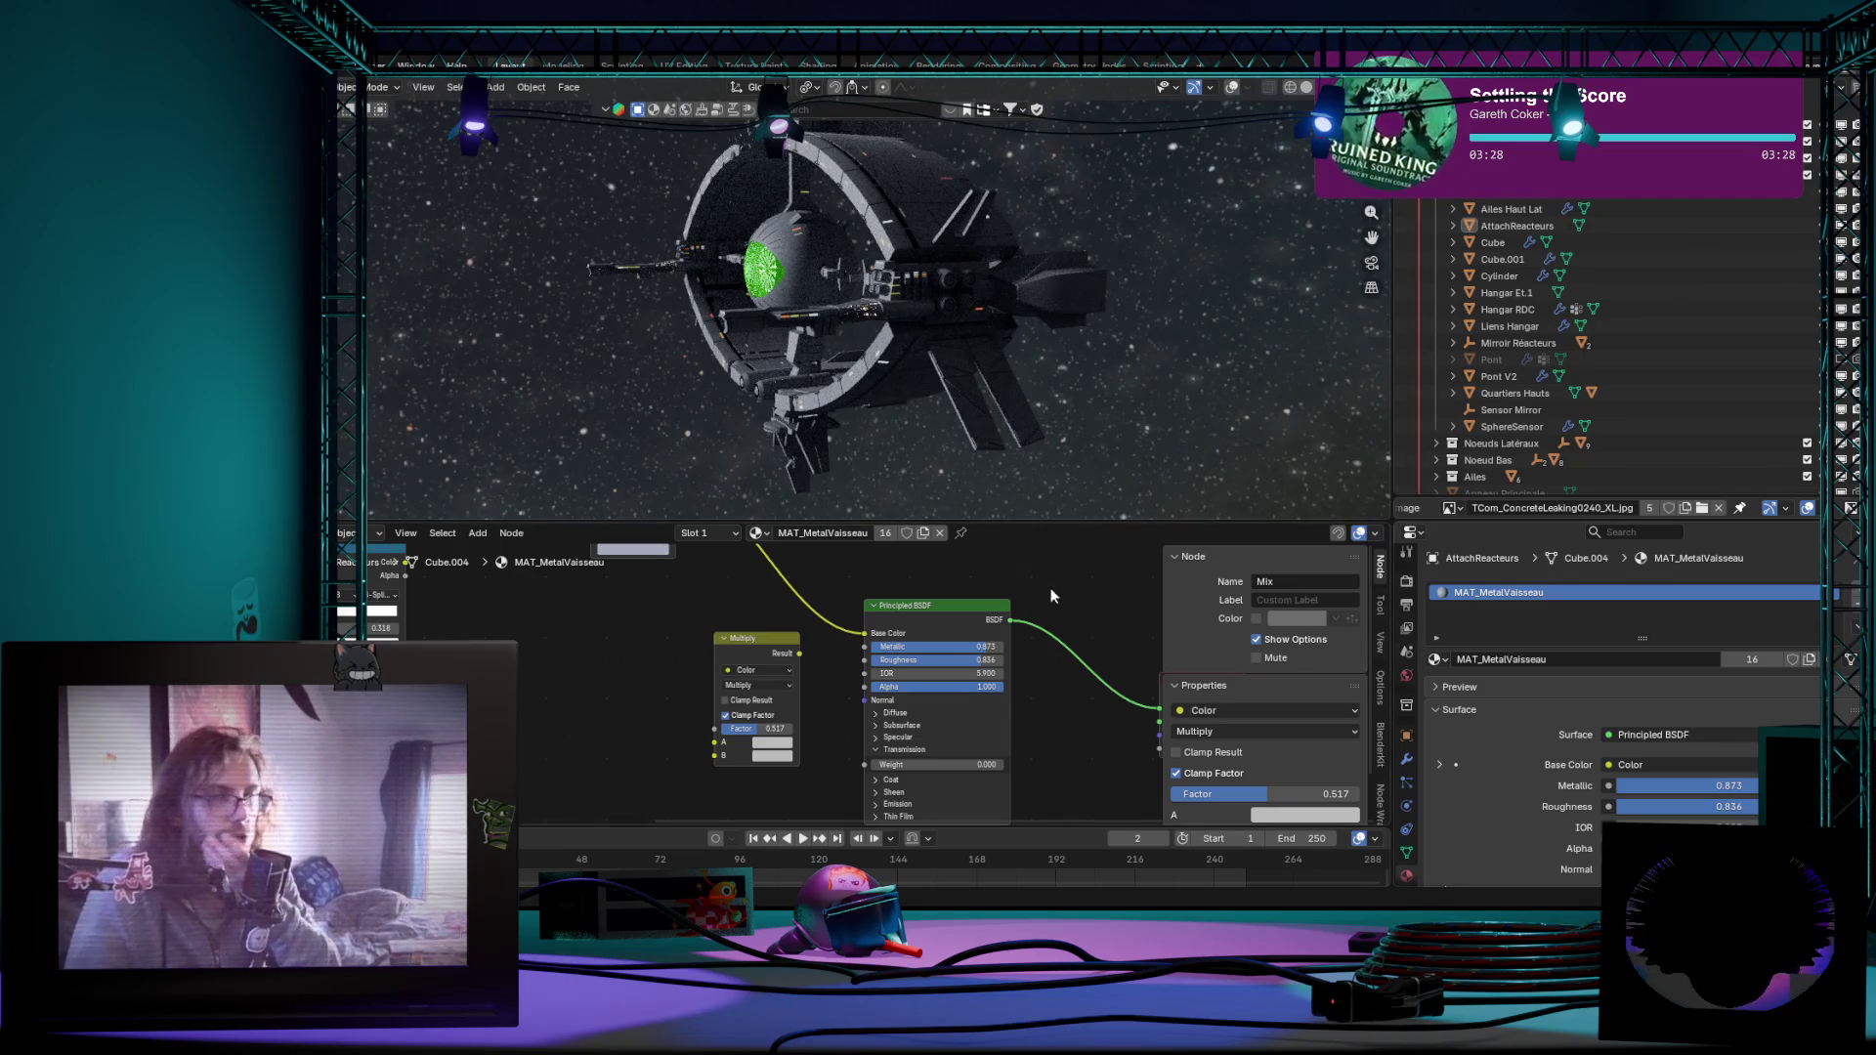
Step: Load NightSkyHDRI008_8K_HDR.exr as the world environment image and check the new sky
left_click(1407, 681)
scroll(1492, 654, "down", 2)
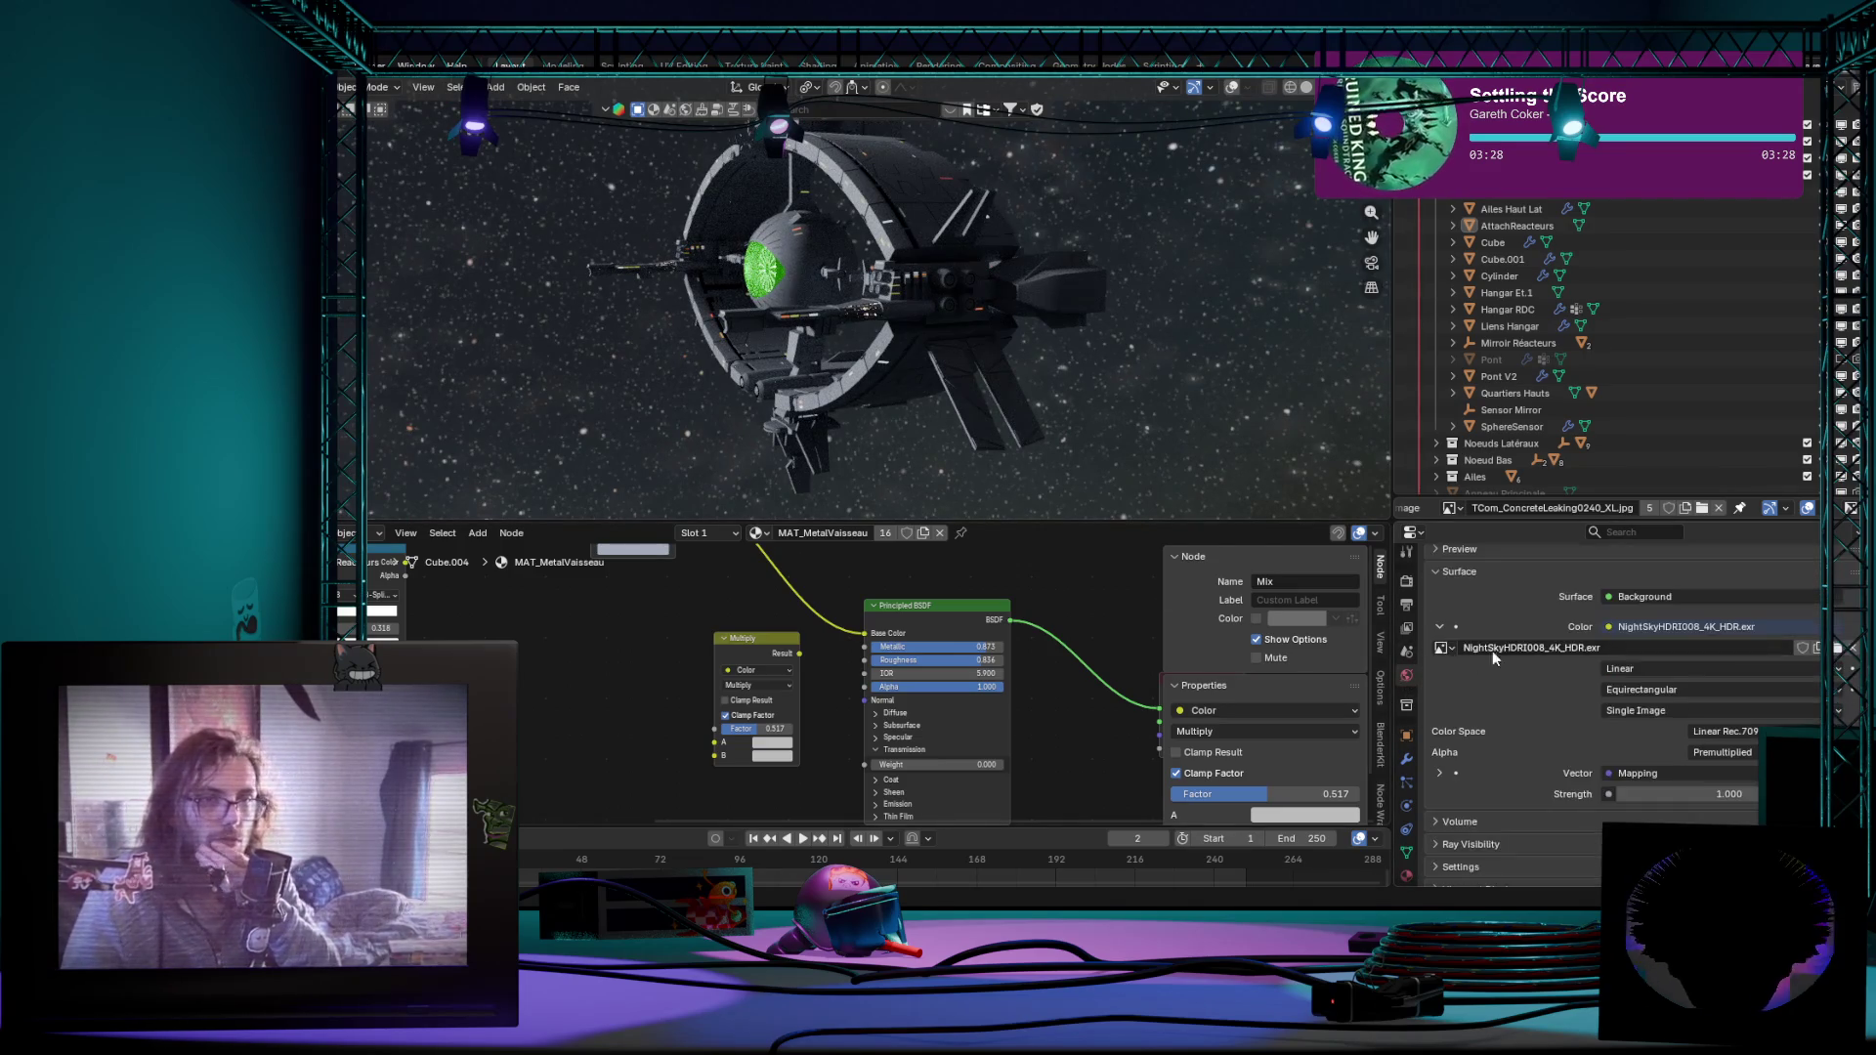
left_click(1772, 624)
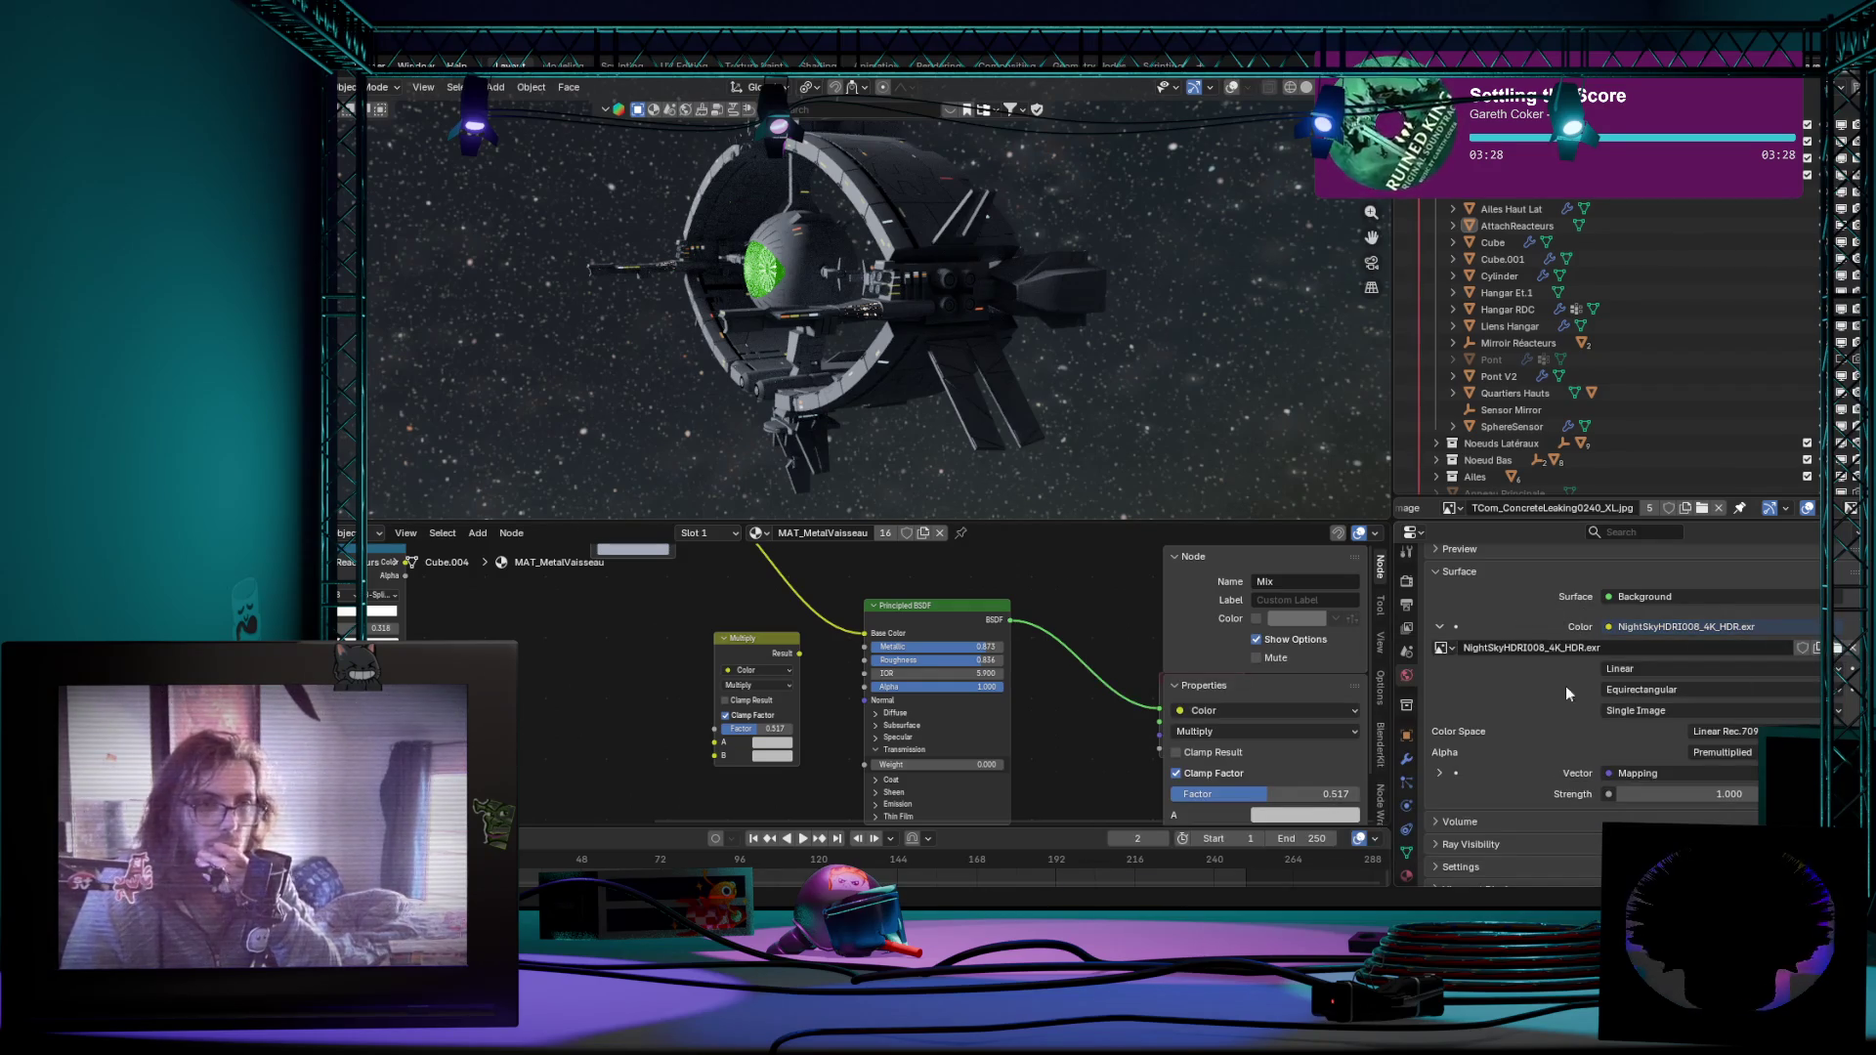
left_click(1818, 647)
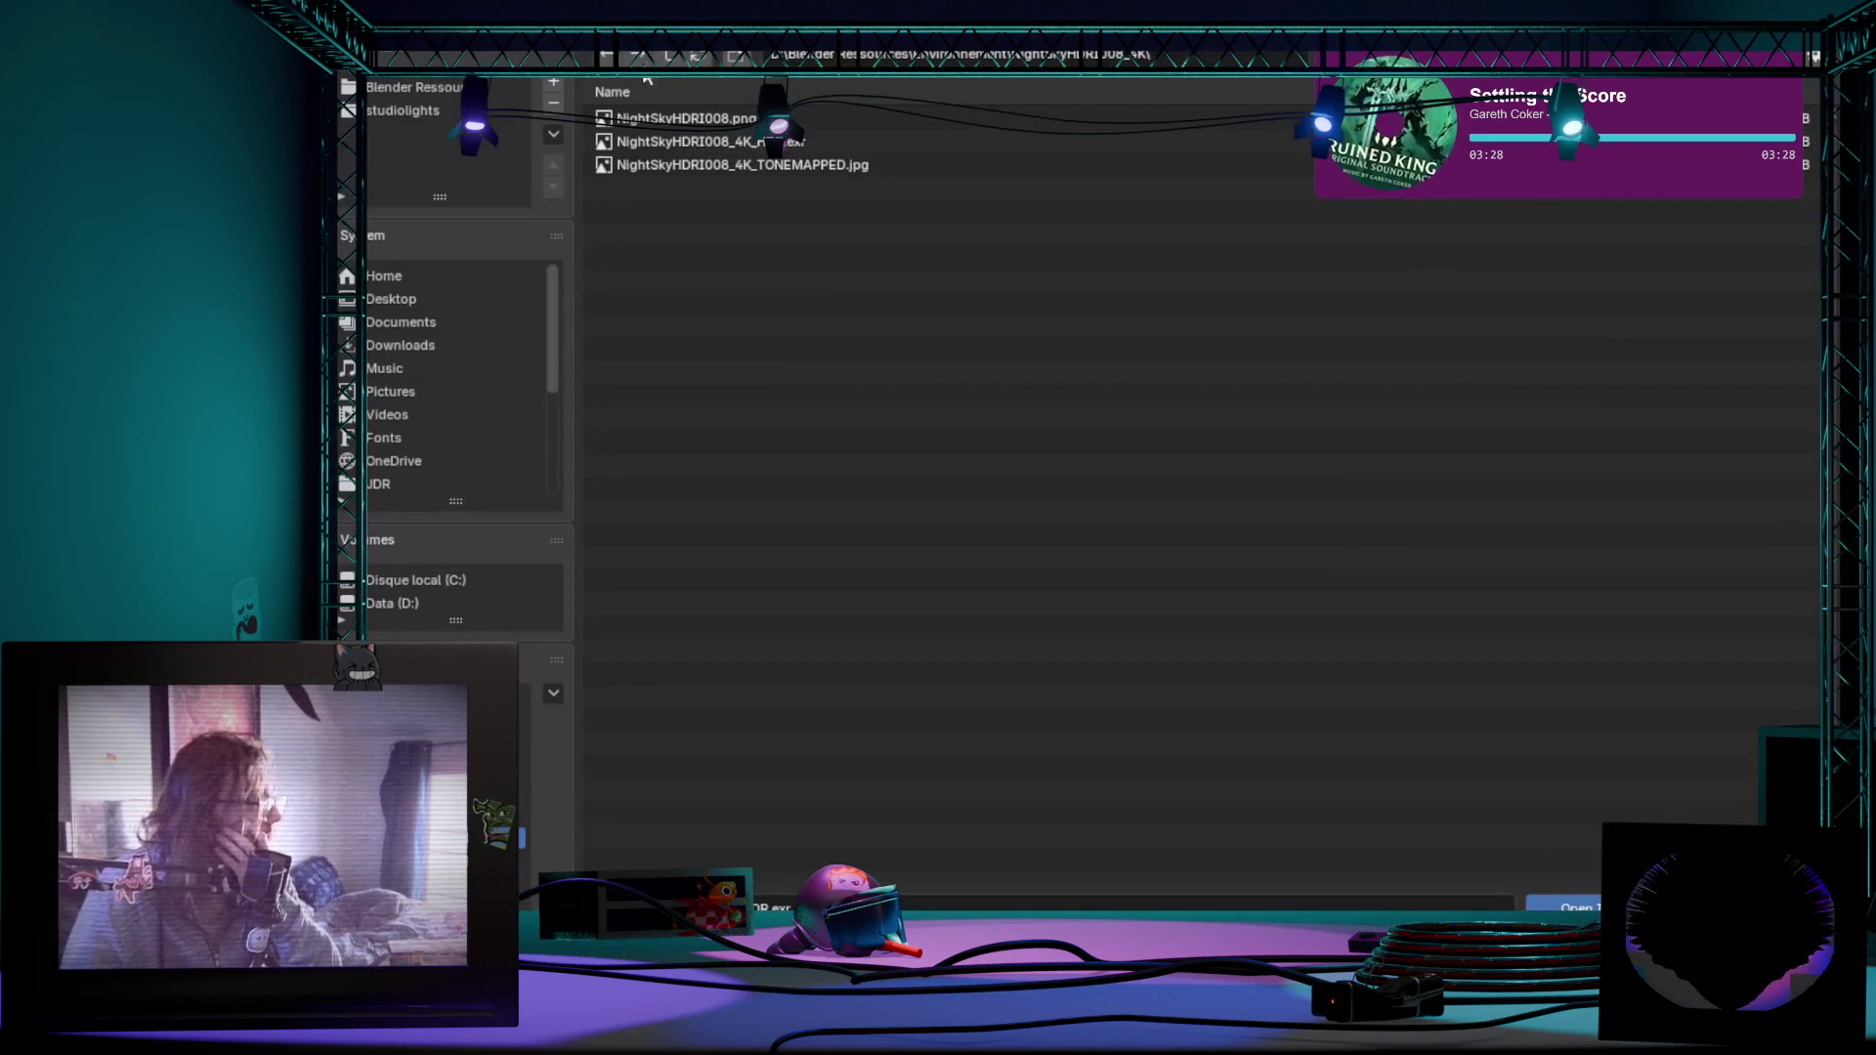
left_click(669, 59)
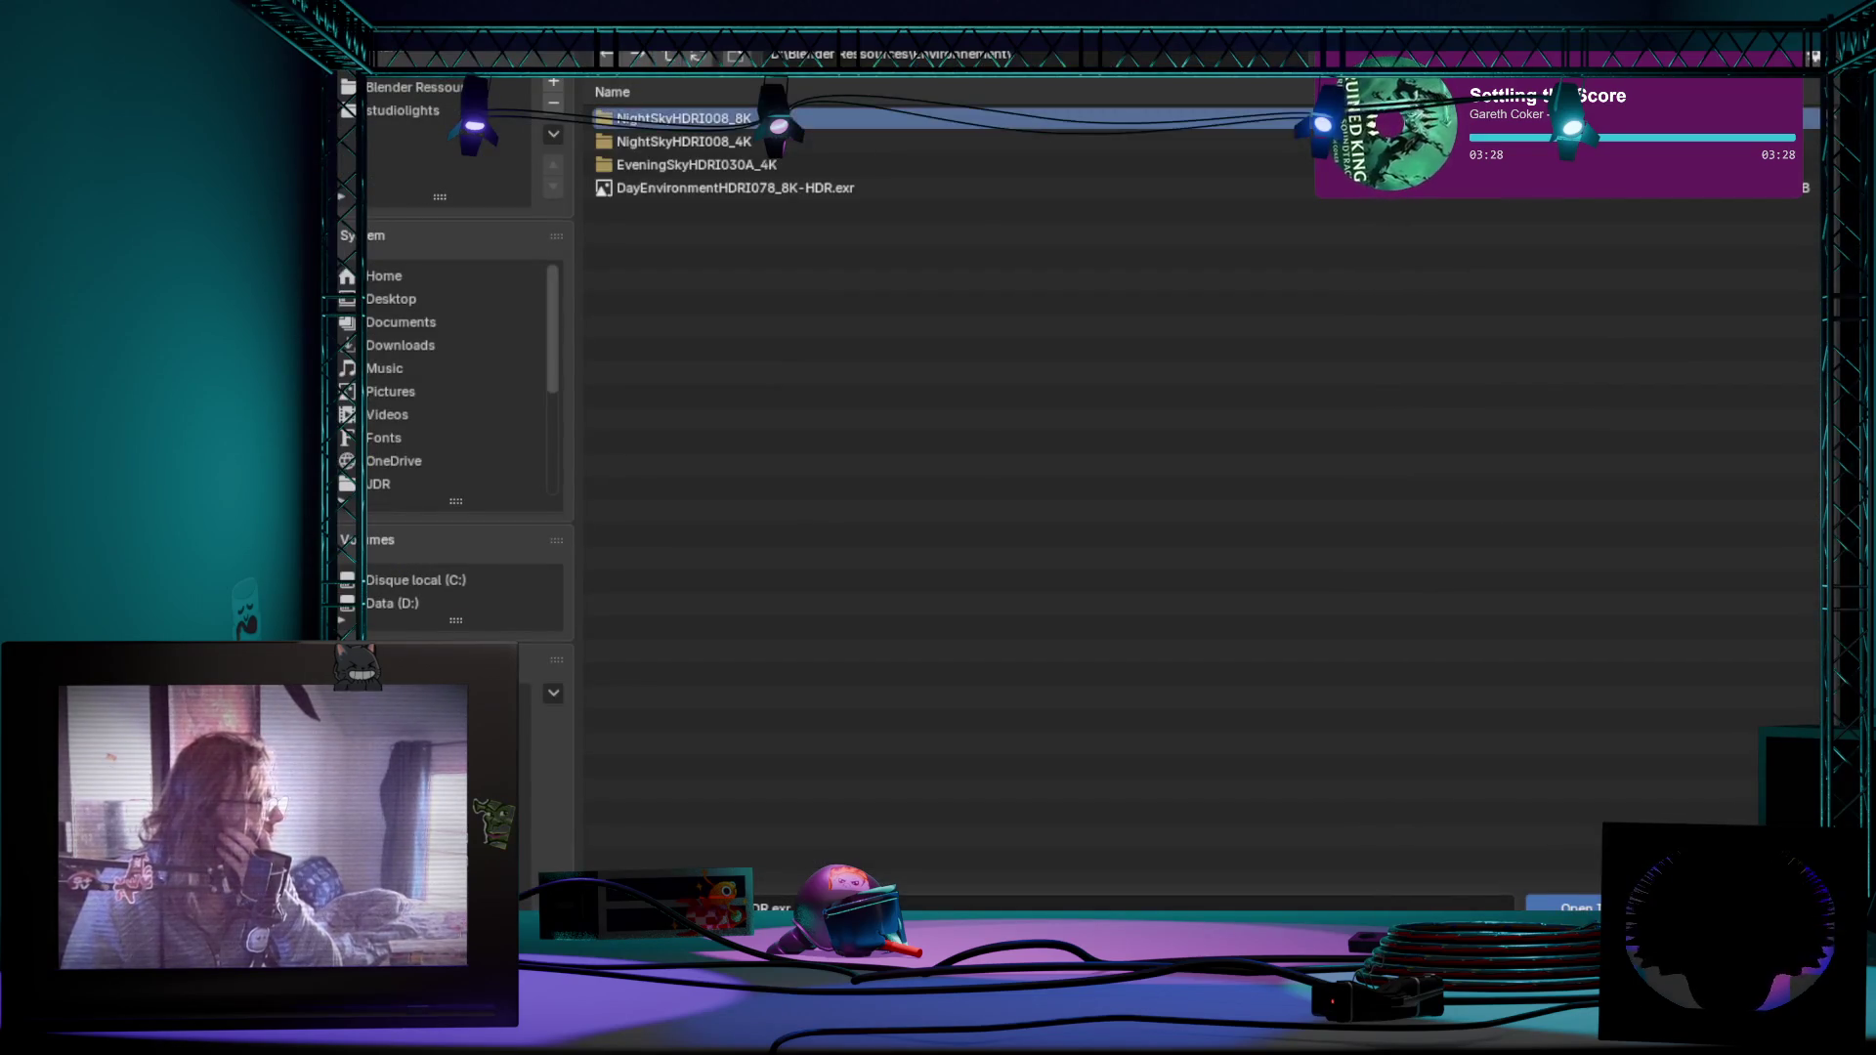
left_click(688, 140)
left_click(816, 164)
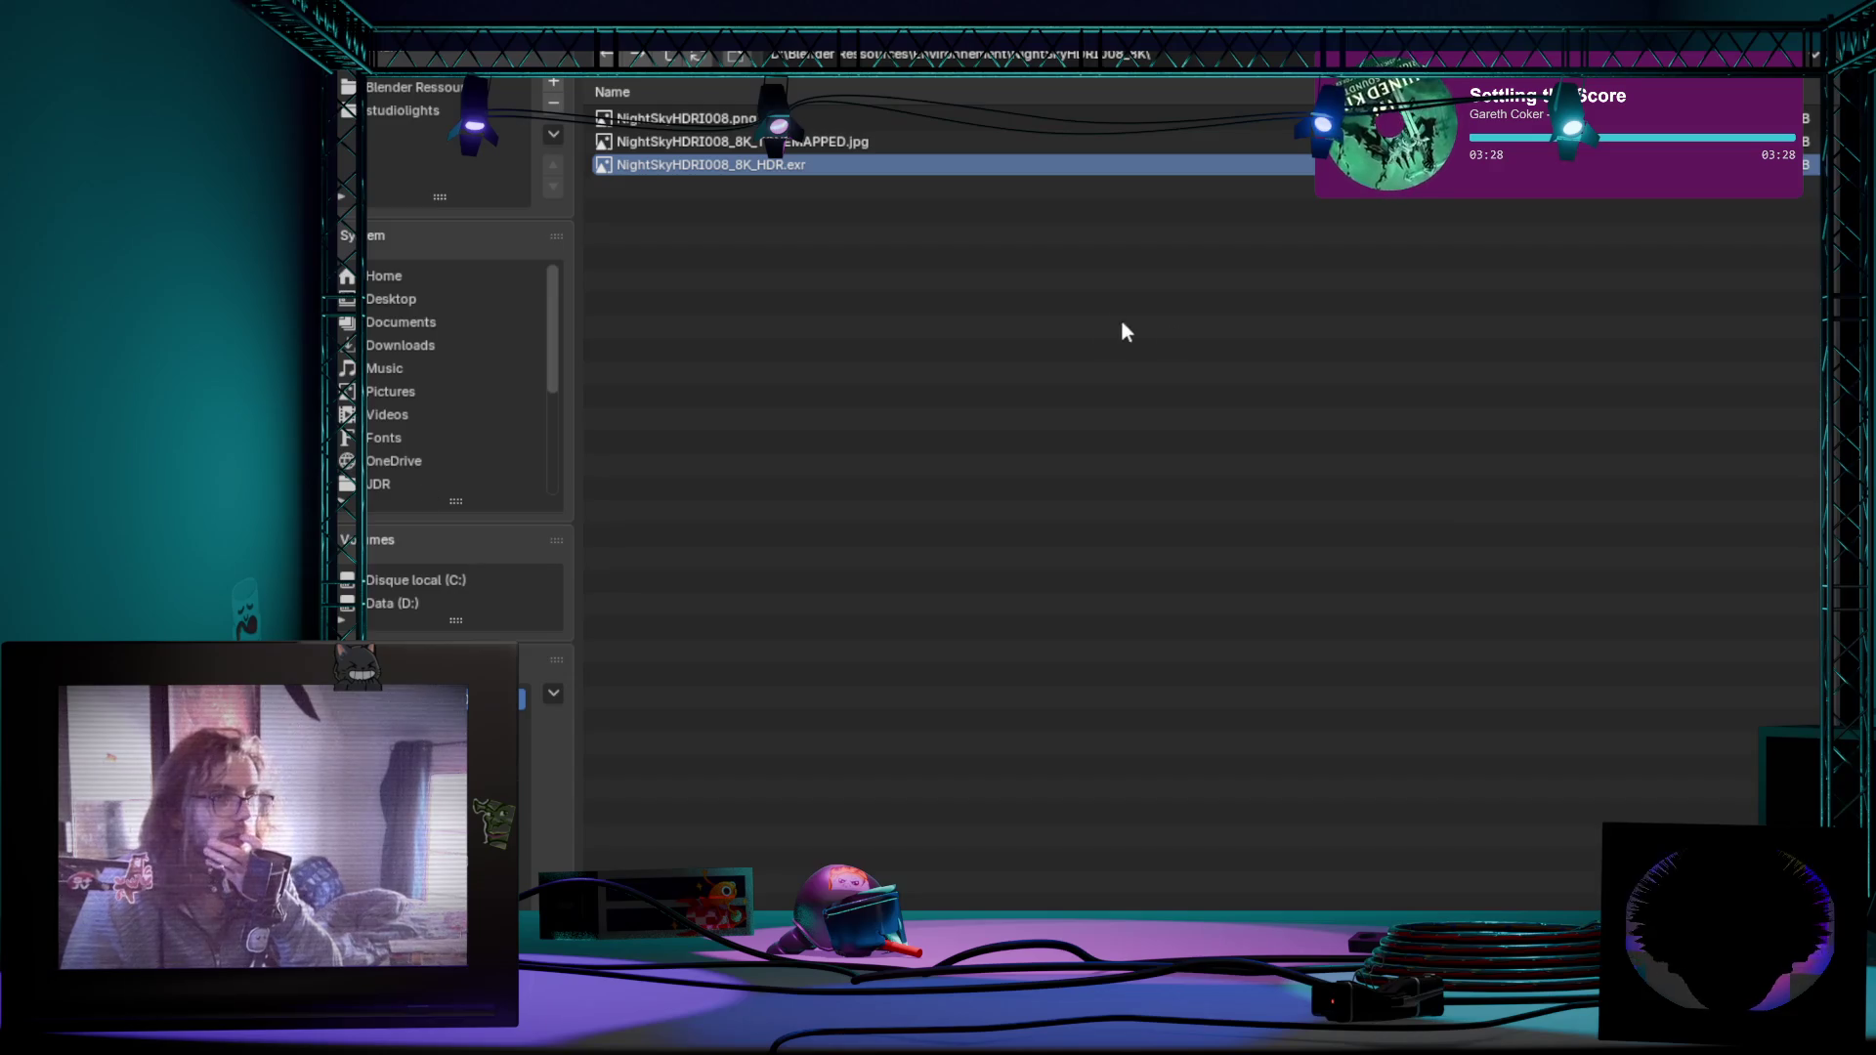
left_click(1635, 902)
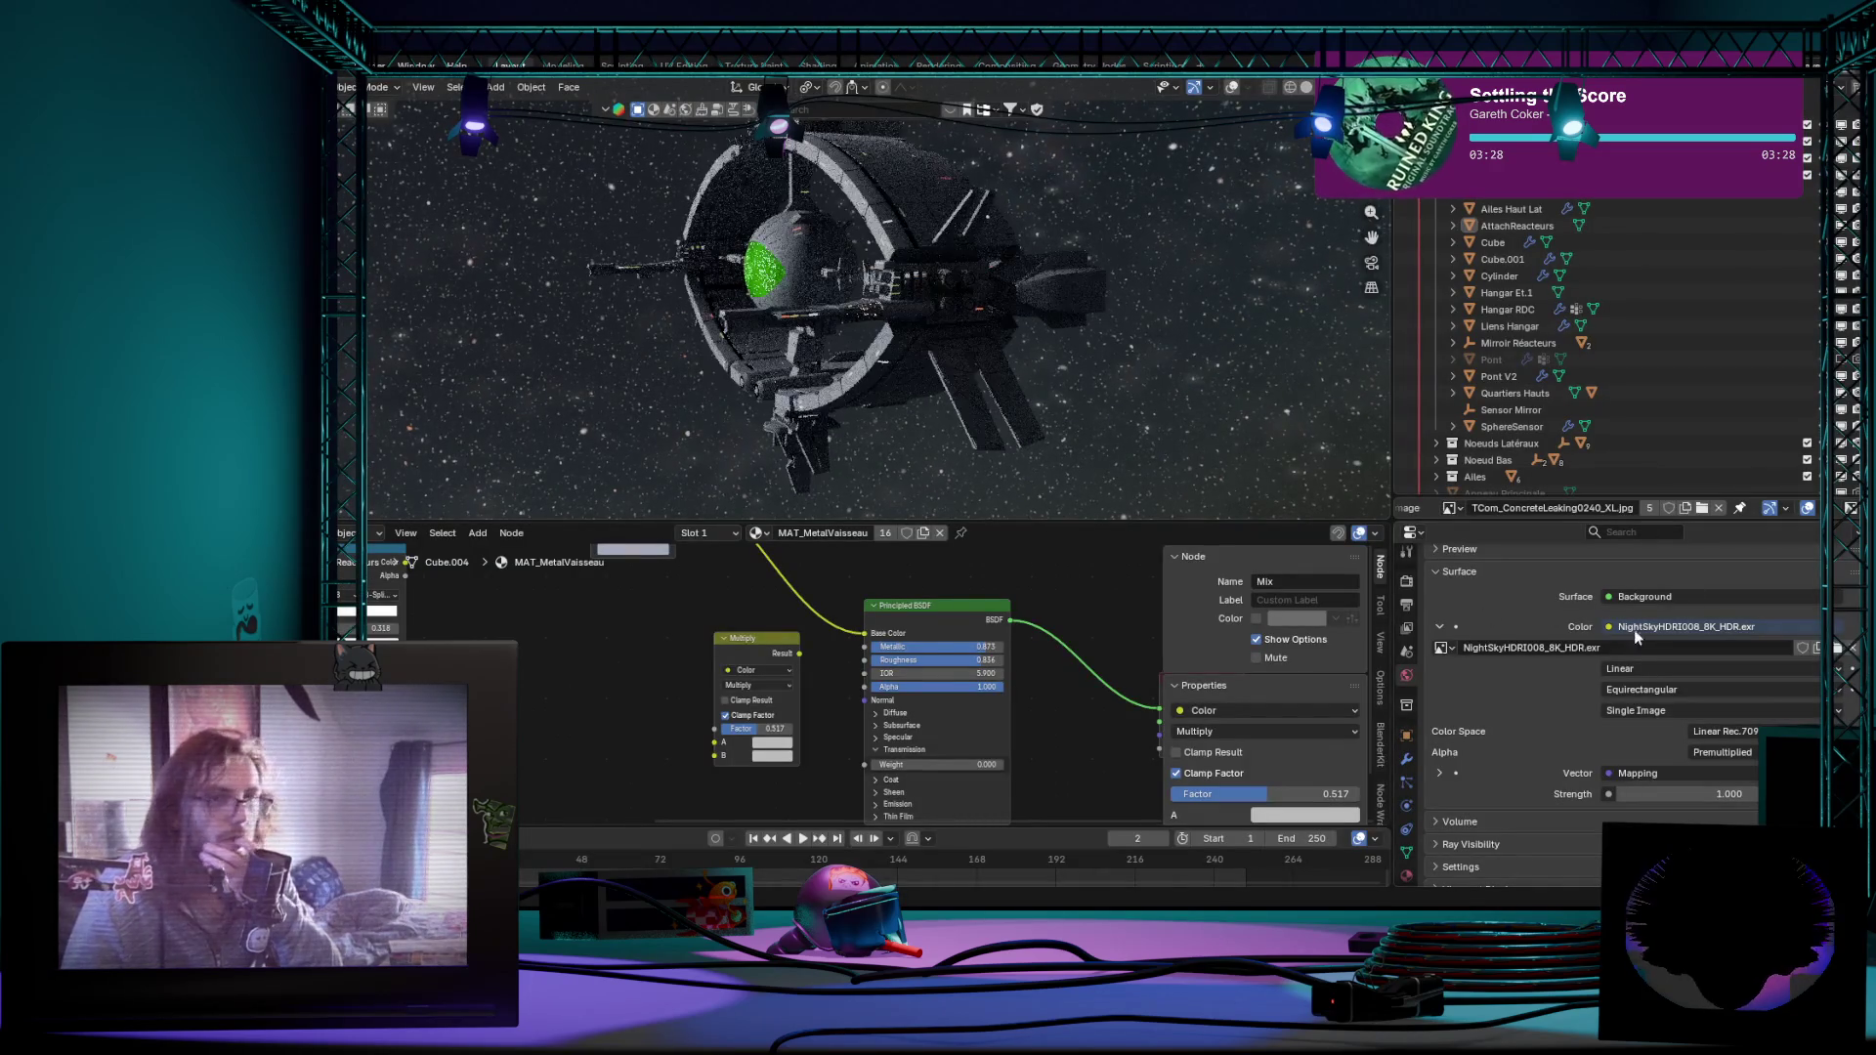
mouse_move(1155, 339)
middle_mouse_down()
mouse_move(1079, 348)
mouse_move(1155, 272)
middle_mouse_up()
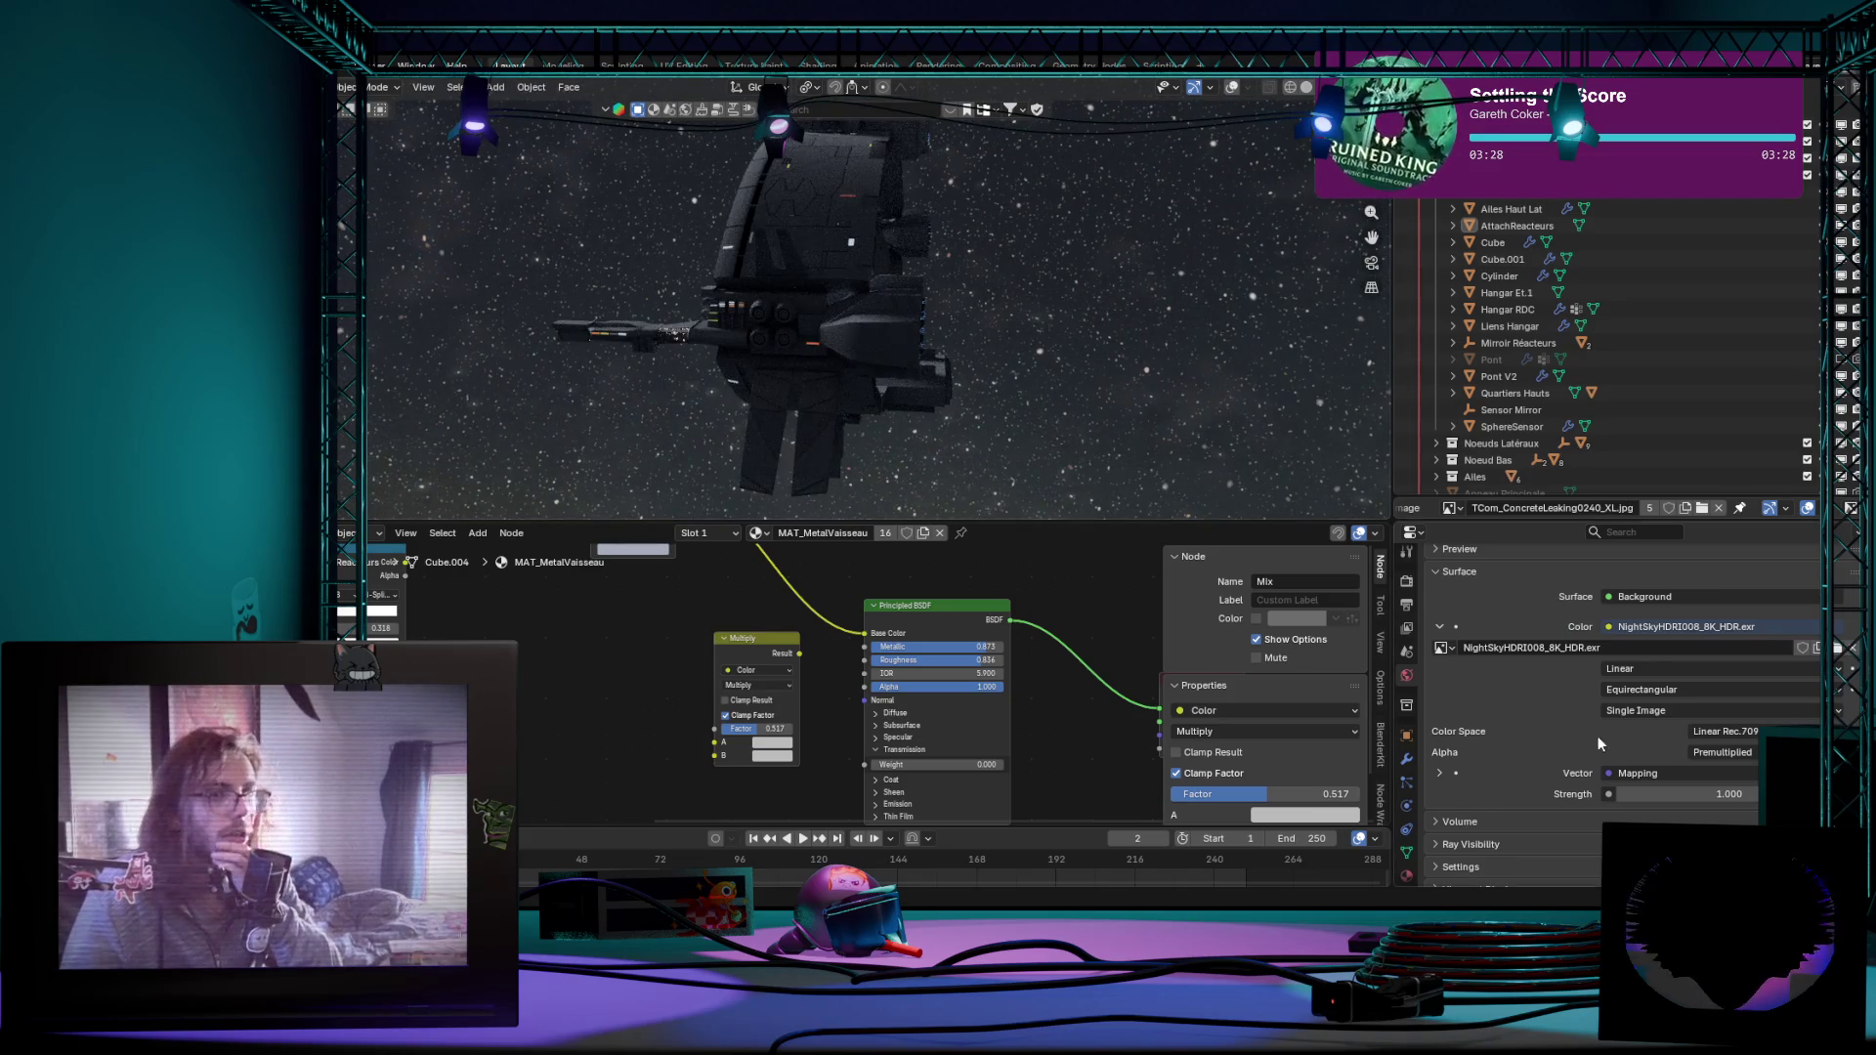
scroll(1433, 787, "down", 2)
left_click(1407, 760)
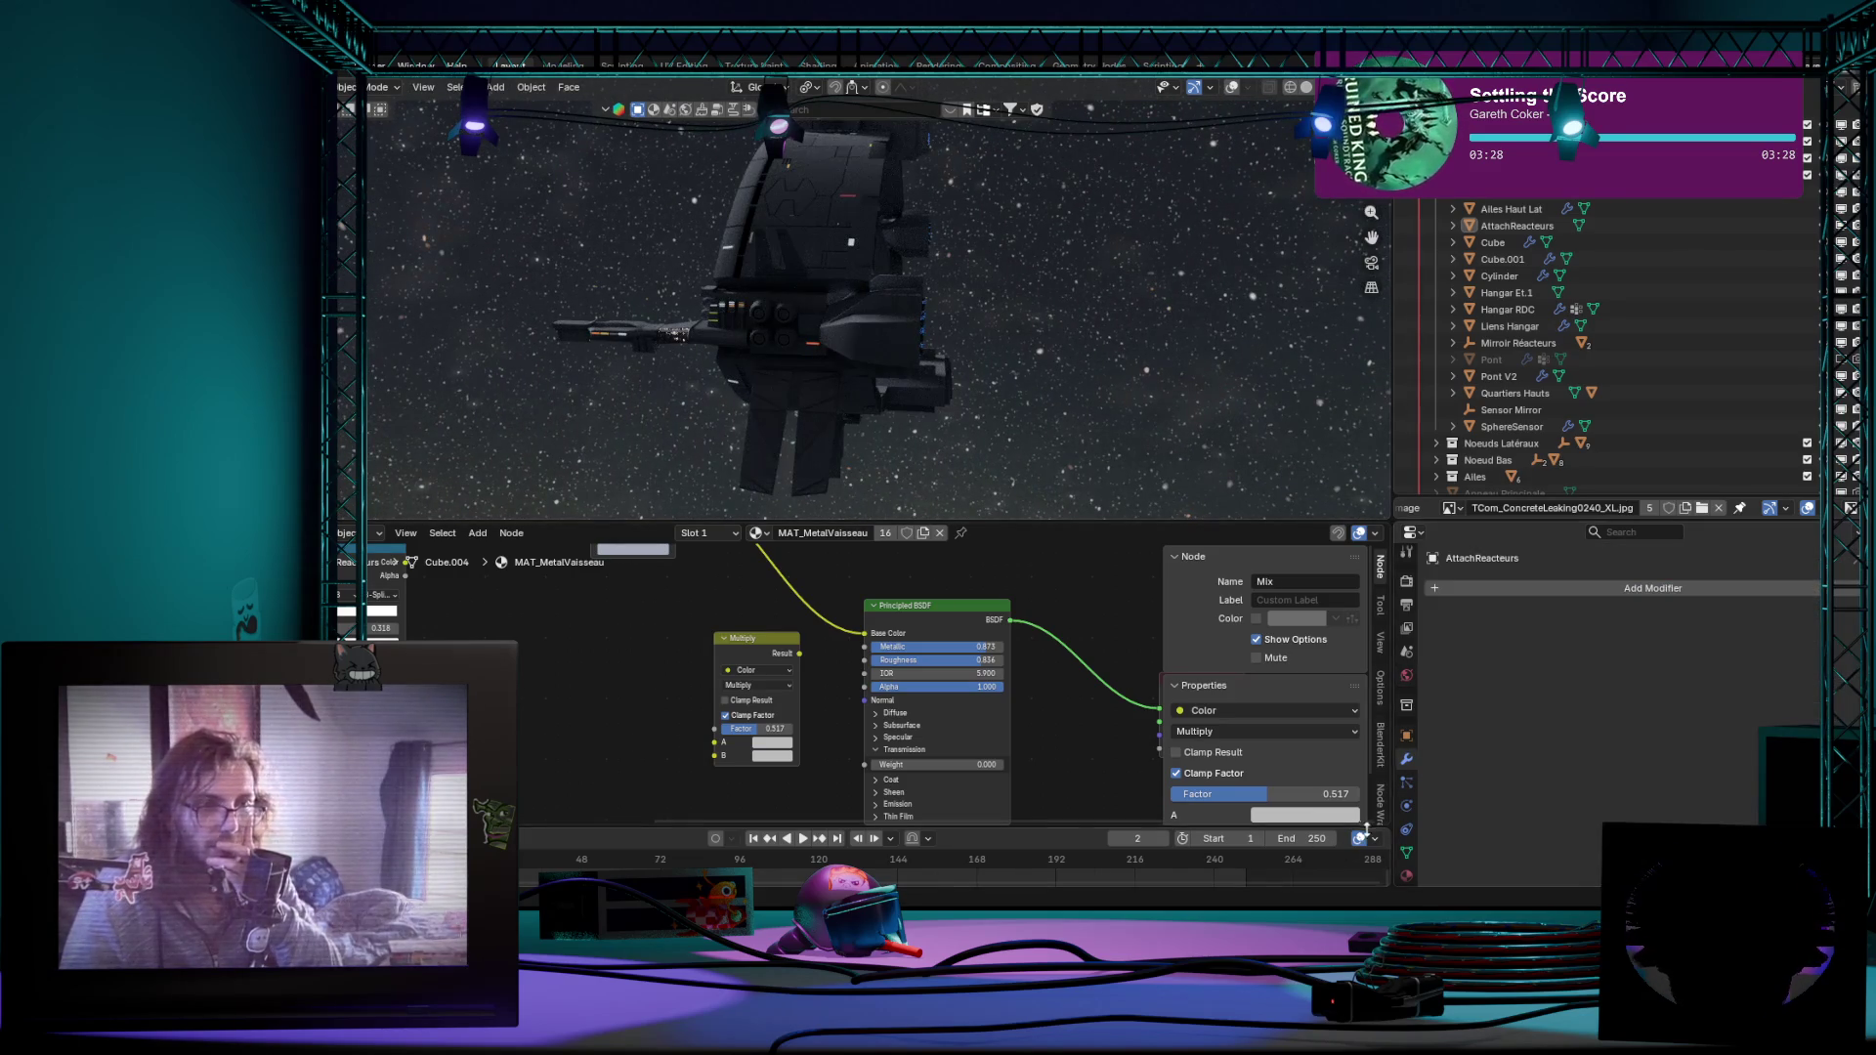
scroll(1402, 854, "down", 1)
Step: Show the Render properties' Simplify options and view the station from the top
left_click(1408, 575)
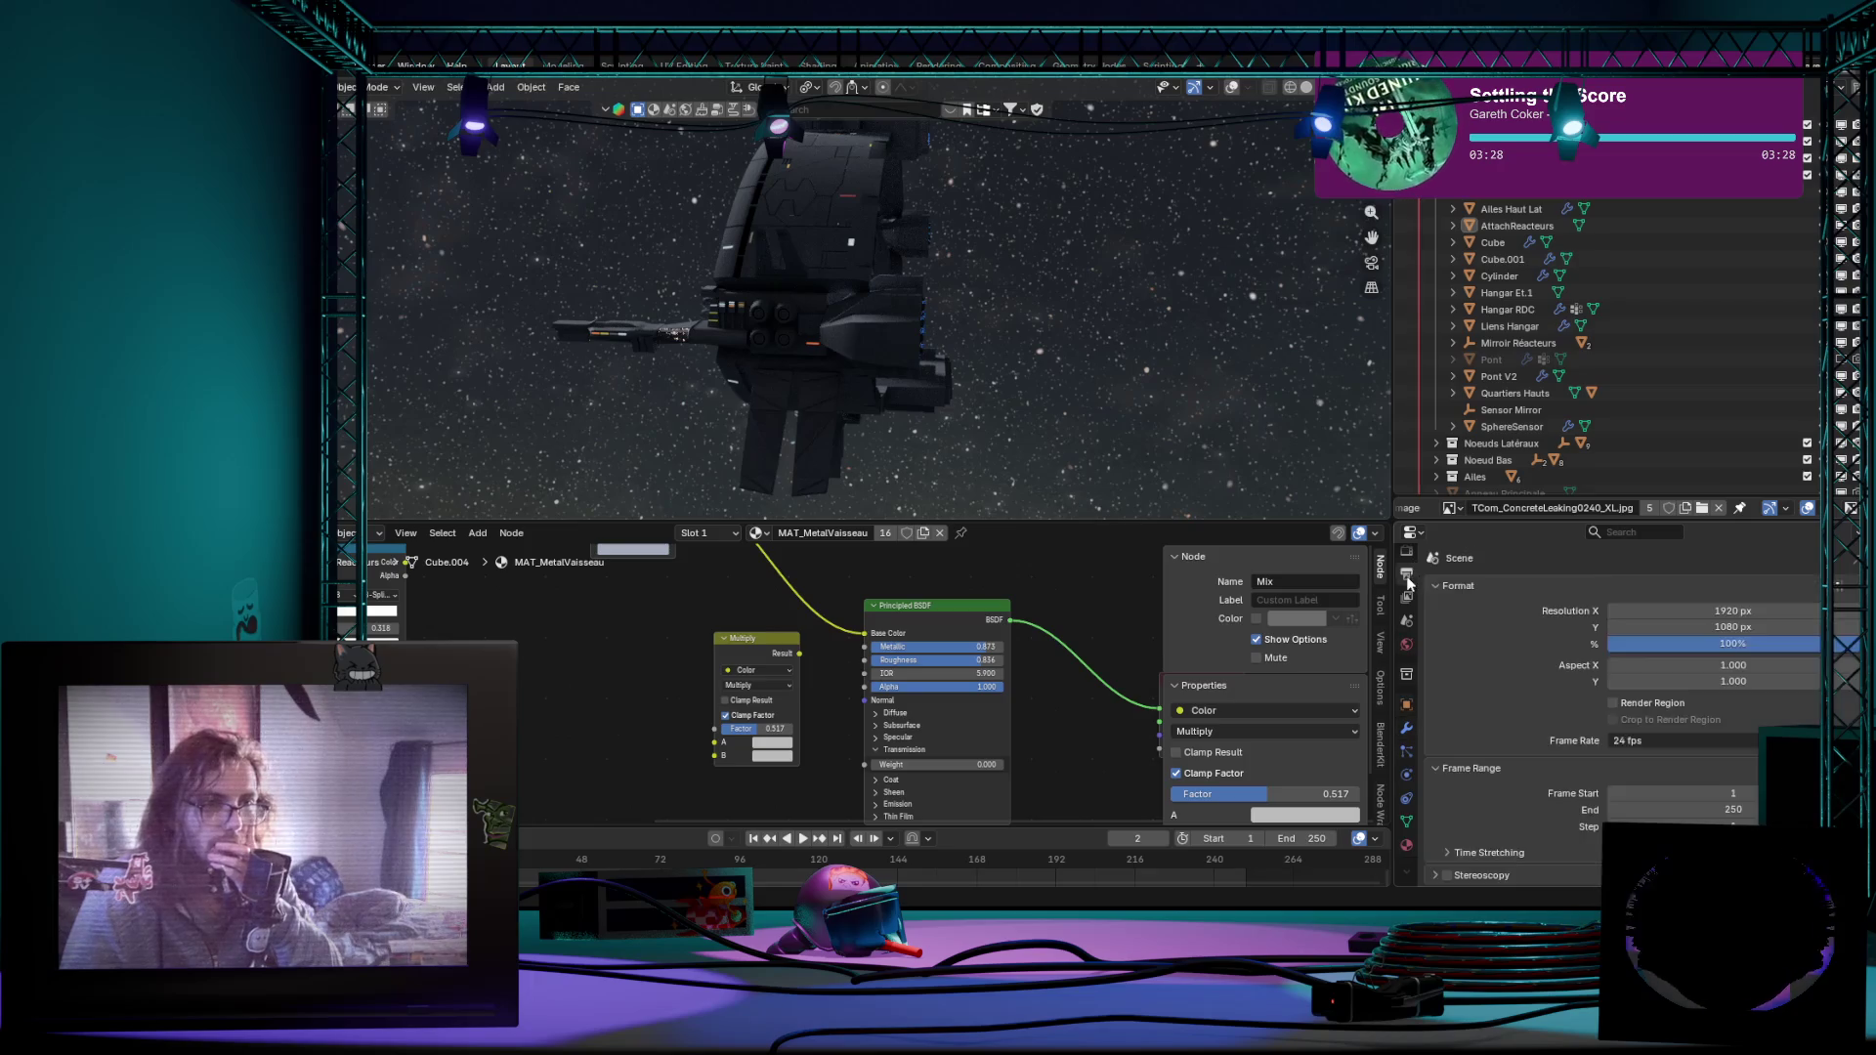
scroll(1503, 764, "down", 2)
scroll(1504, 763, "down", 2)
scroll(1520, 819, "down", 2)
scroll(1521, 819, "down", 2)
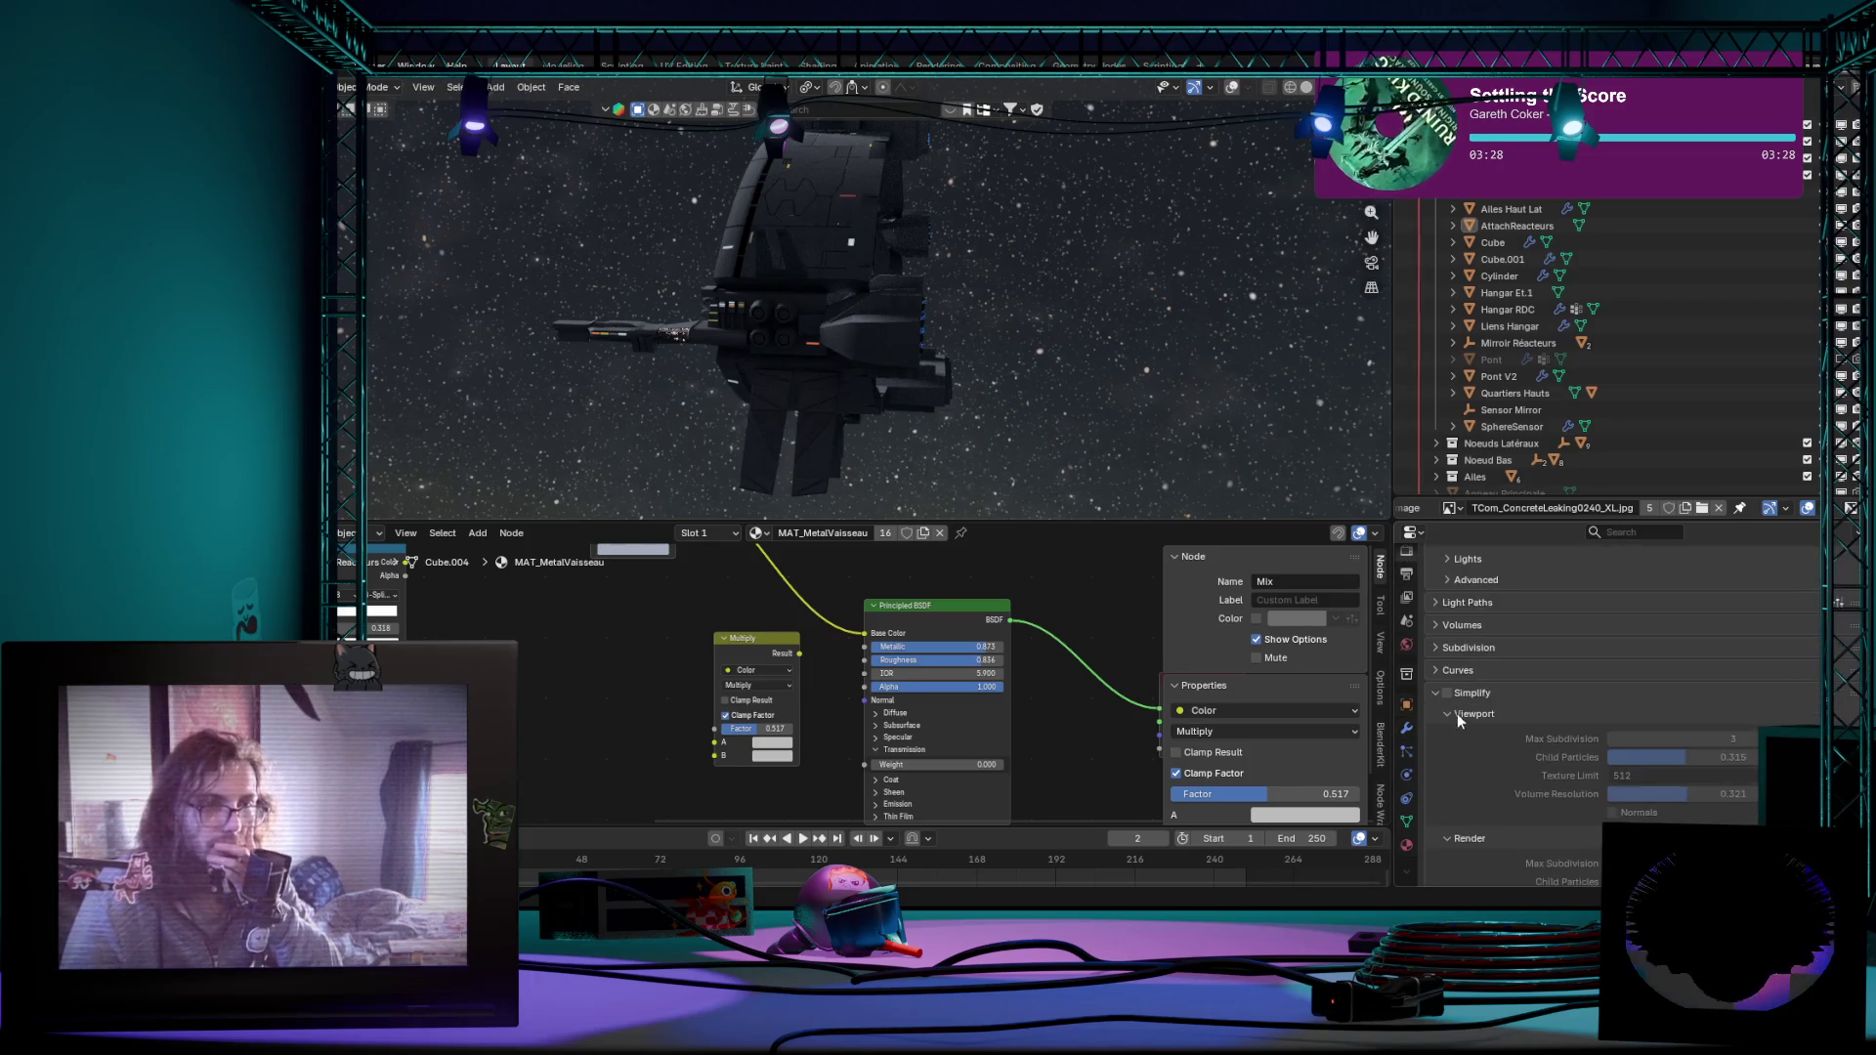
middle_click_drag(1089, 455, 1026, 448)
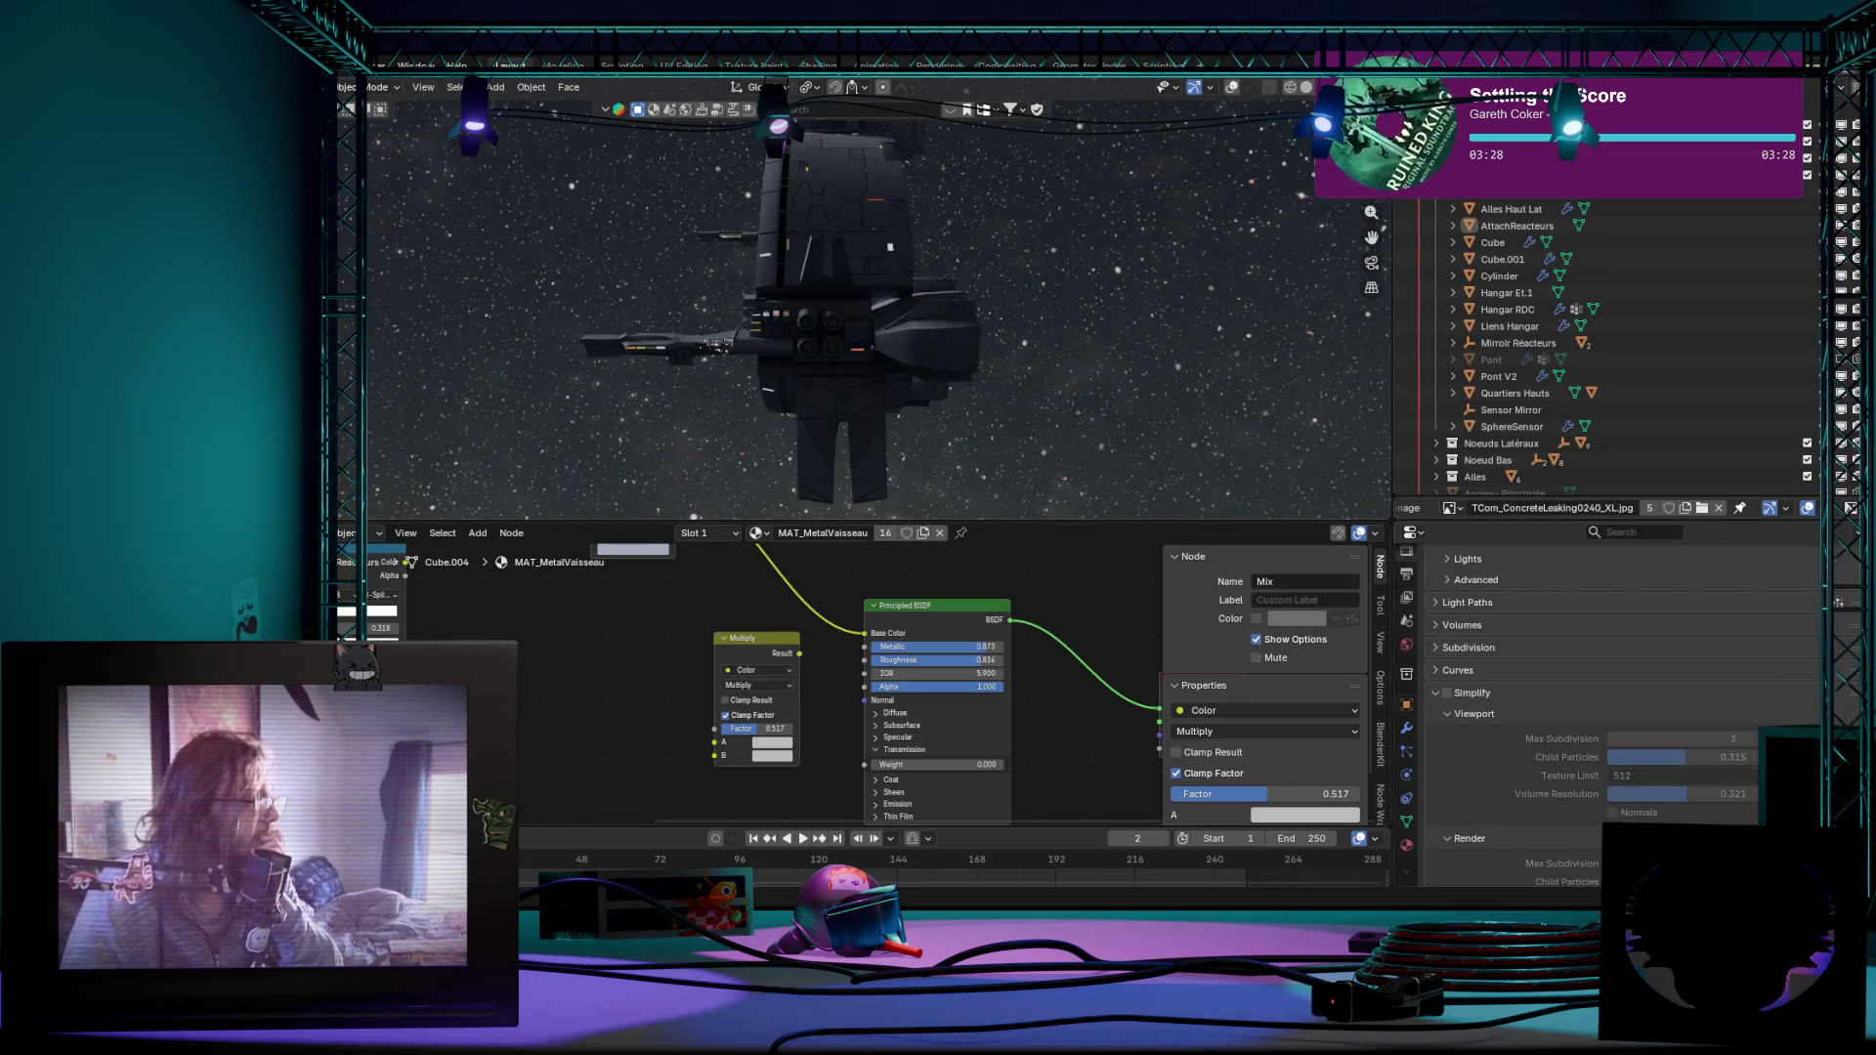
middle_click_drag(1153, 326, 1203, 393)
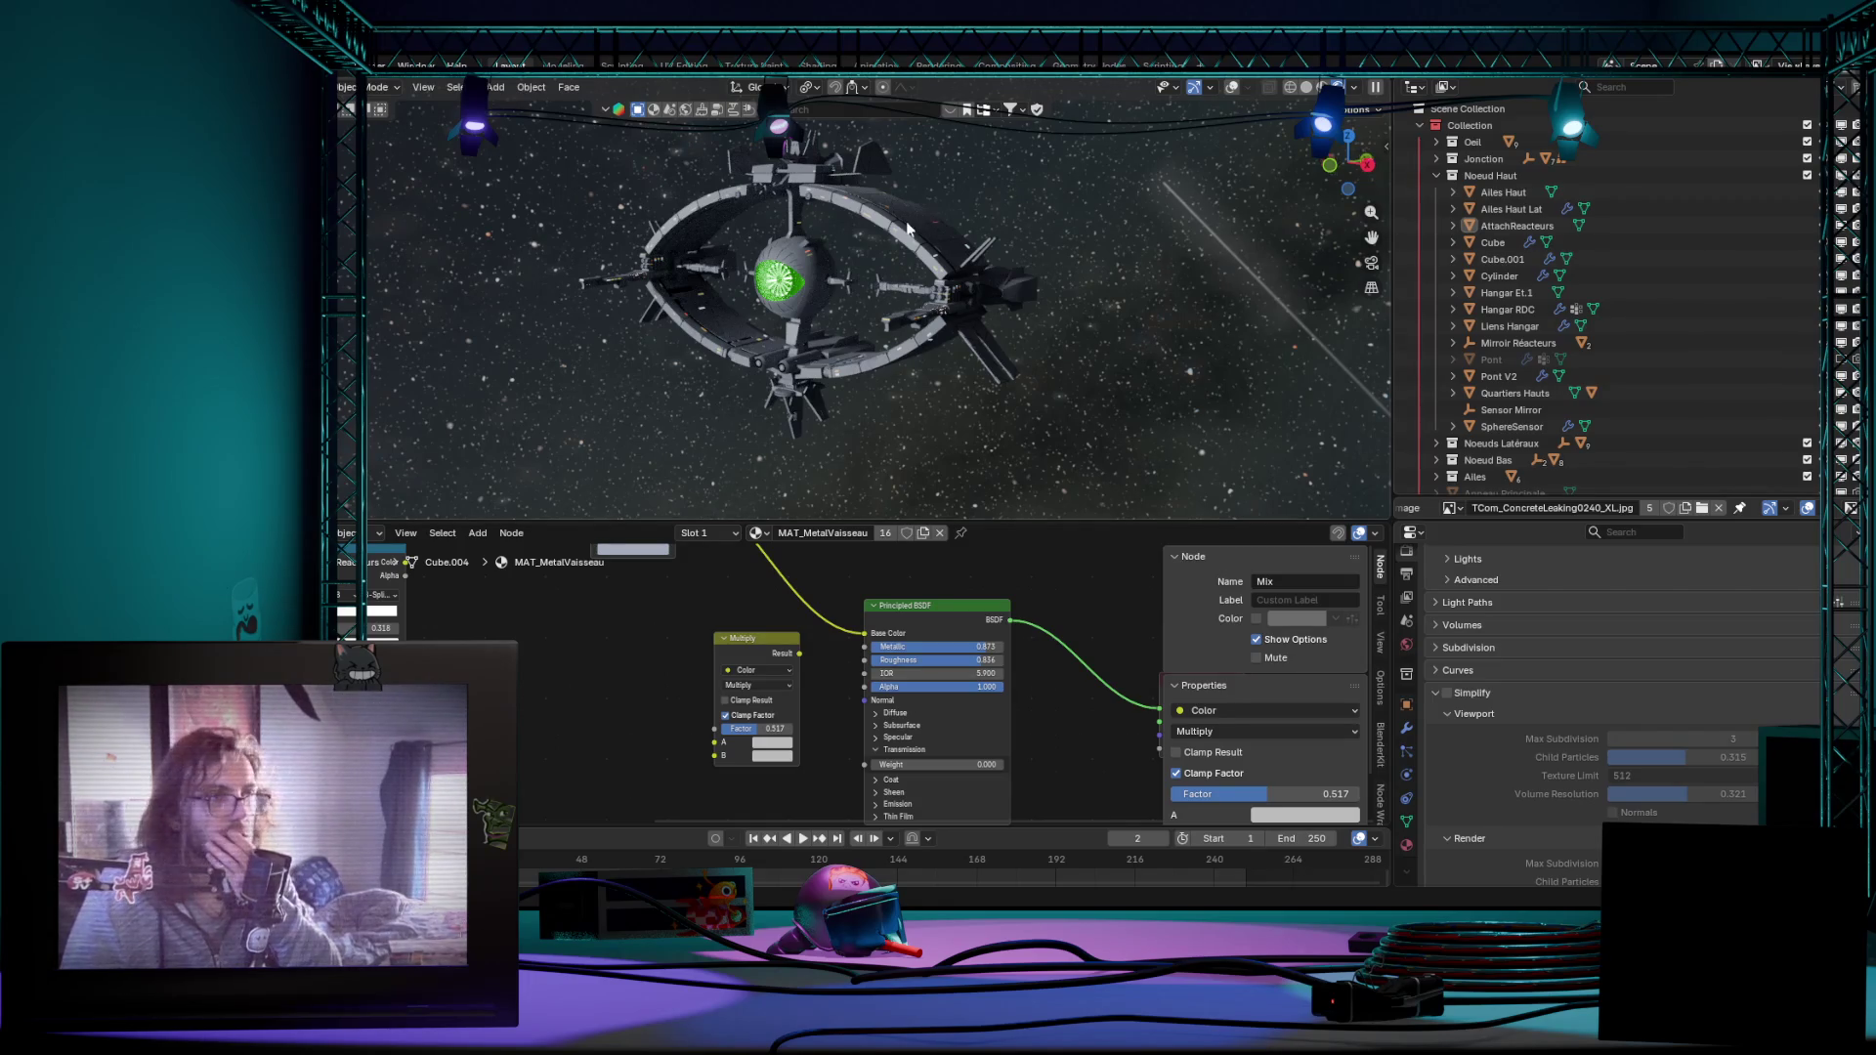
middle_click_drag(909, 229, 1097, 249)
scroll(1026, 293, "up", 2)
scroll(929, 257, "up", 3)
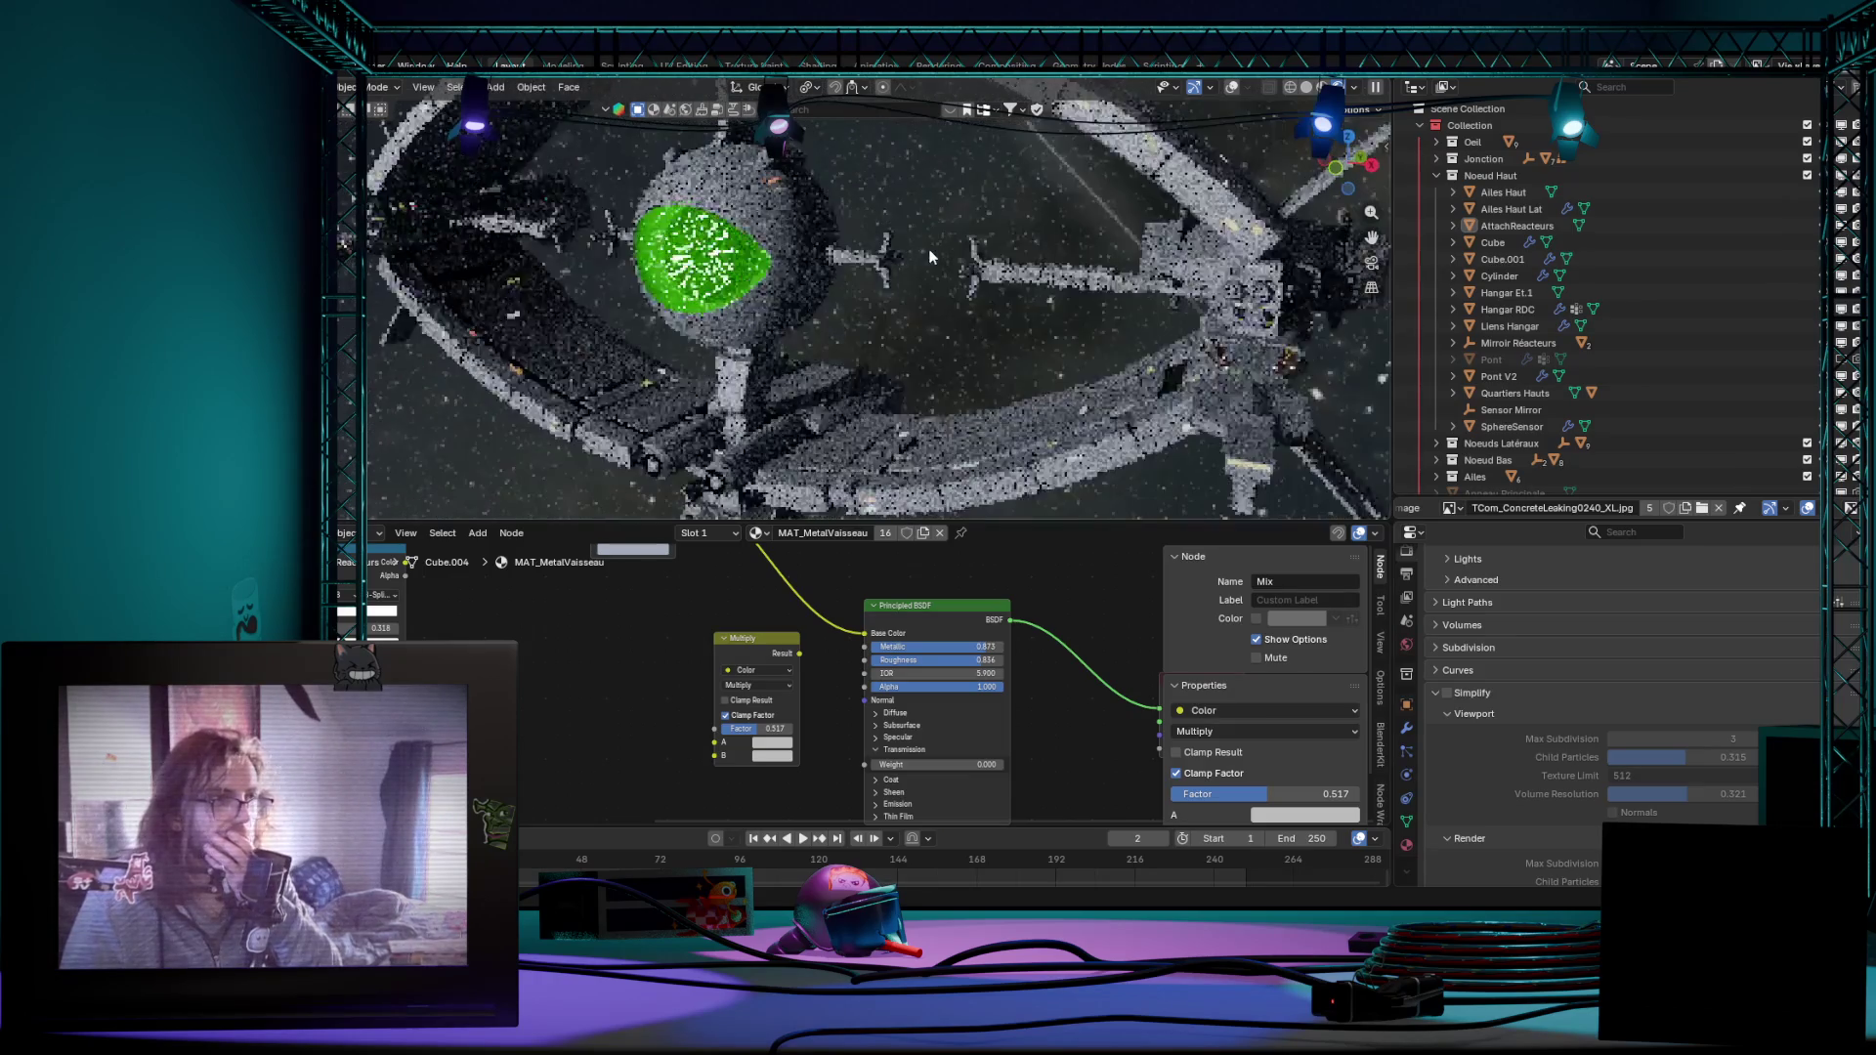
scroll(929, 257, "down", 2)
scroll(926, 248, "down", 2)
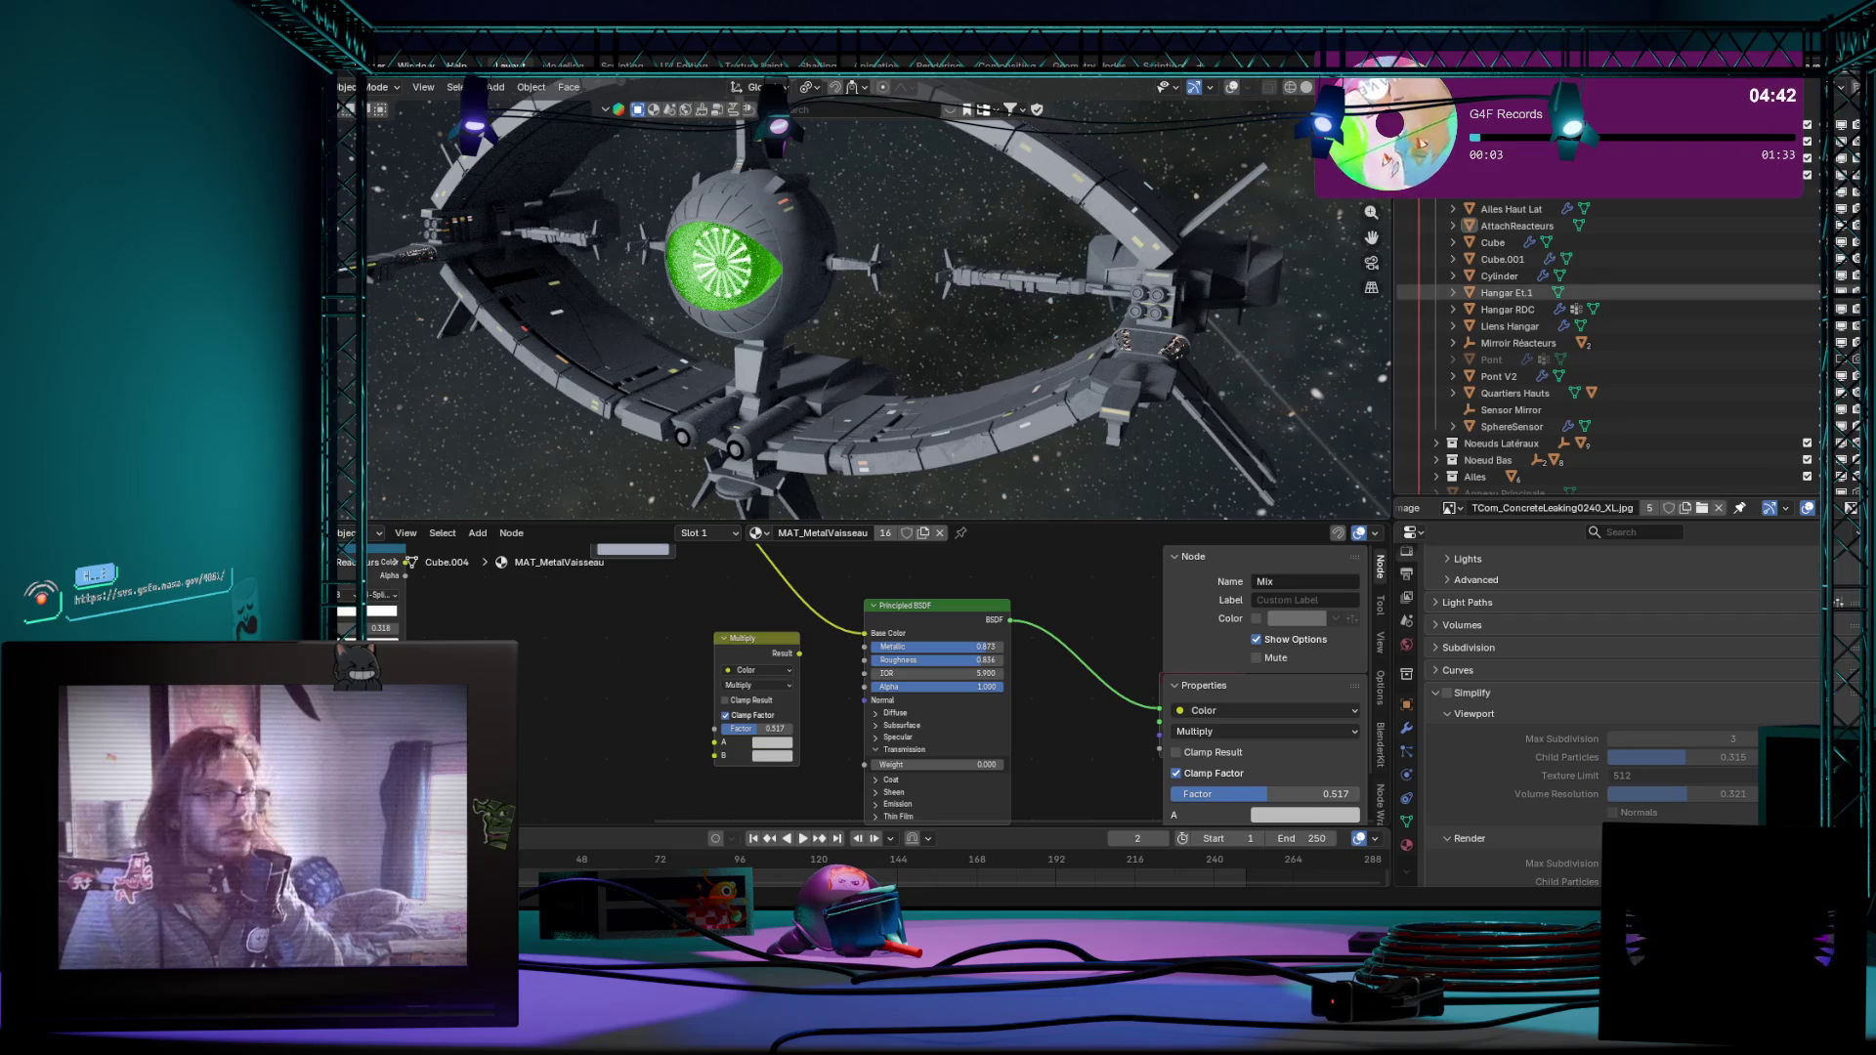
middle_click_drag(1203, 441, 1263, 467)
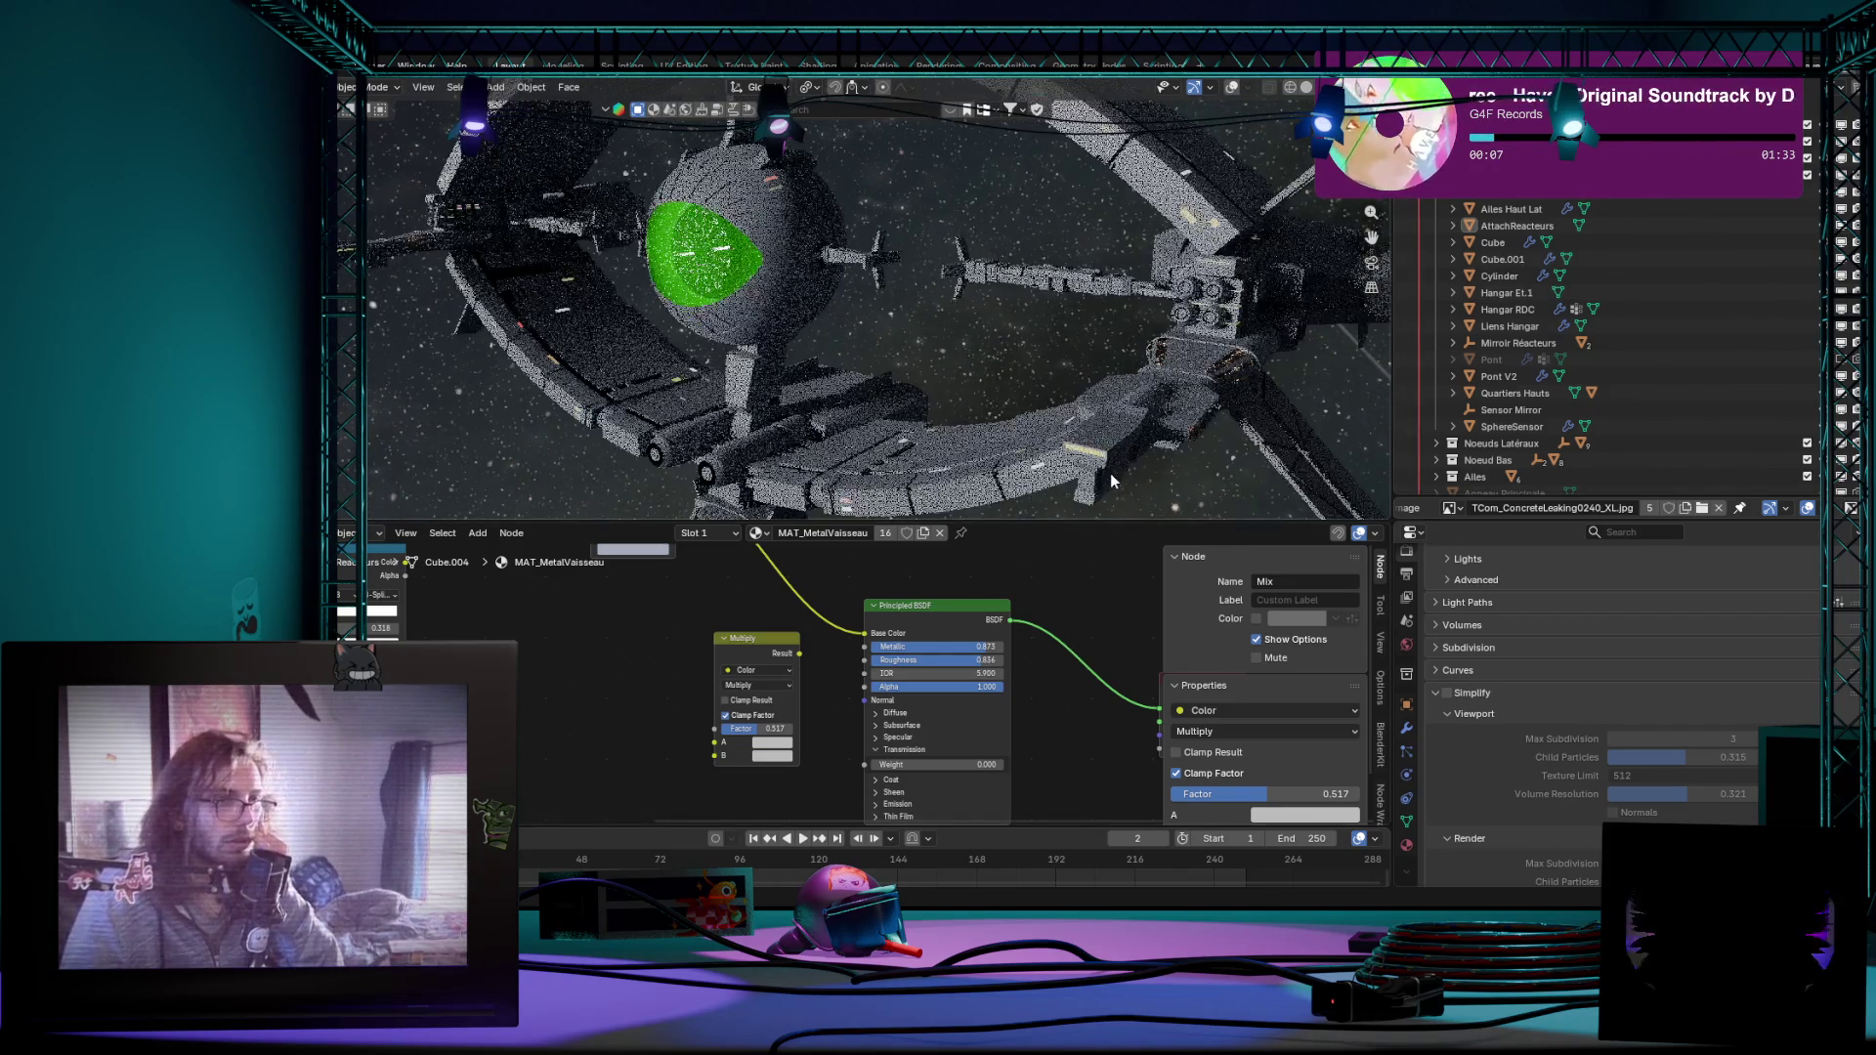
middle_click_drag(1087, 466, 1158, 476)
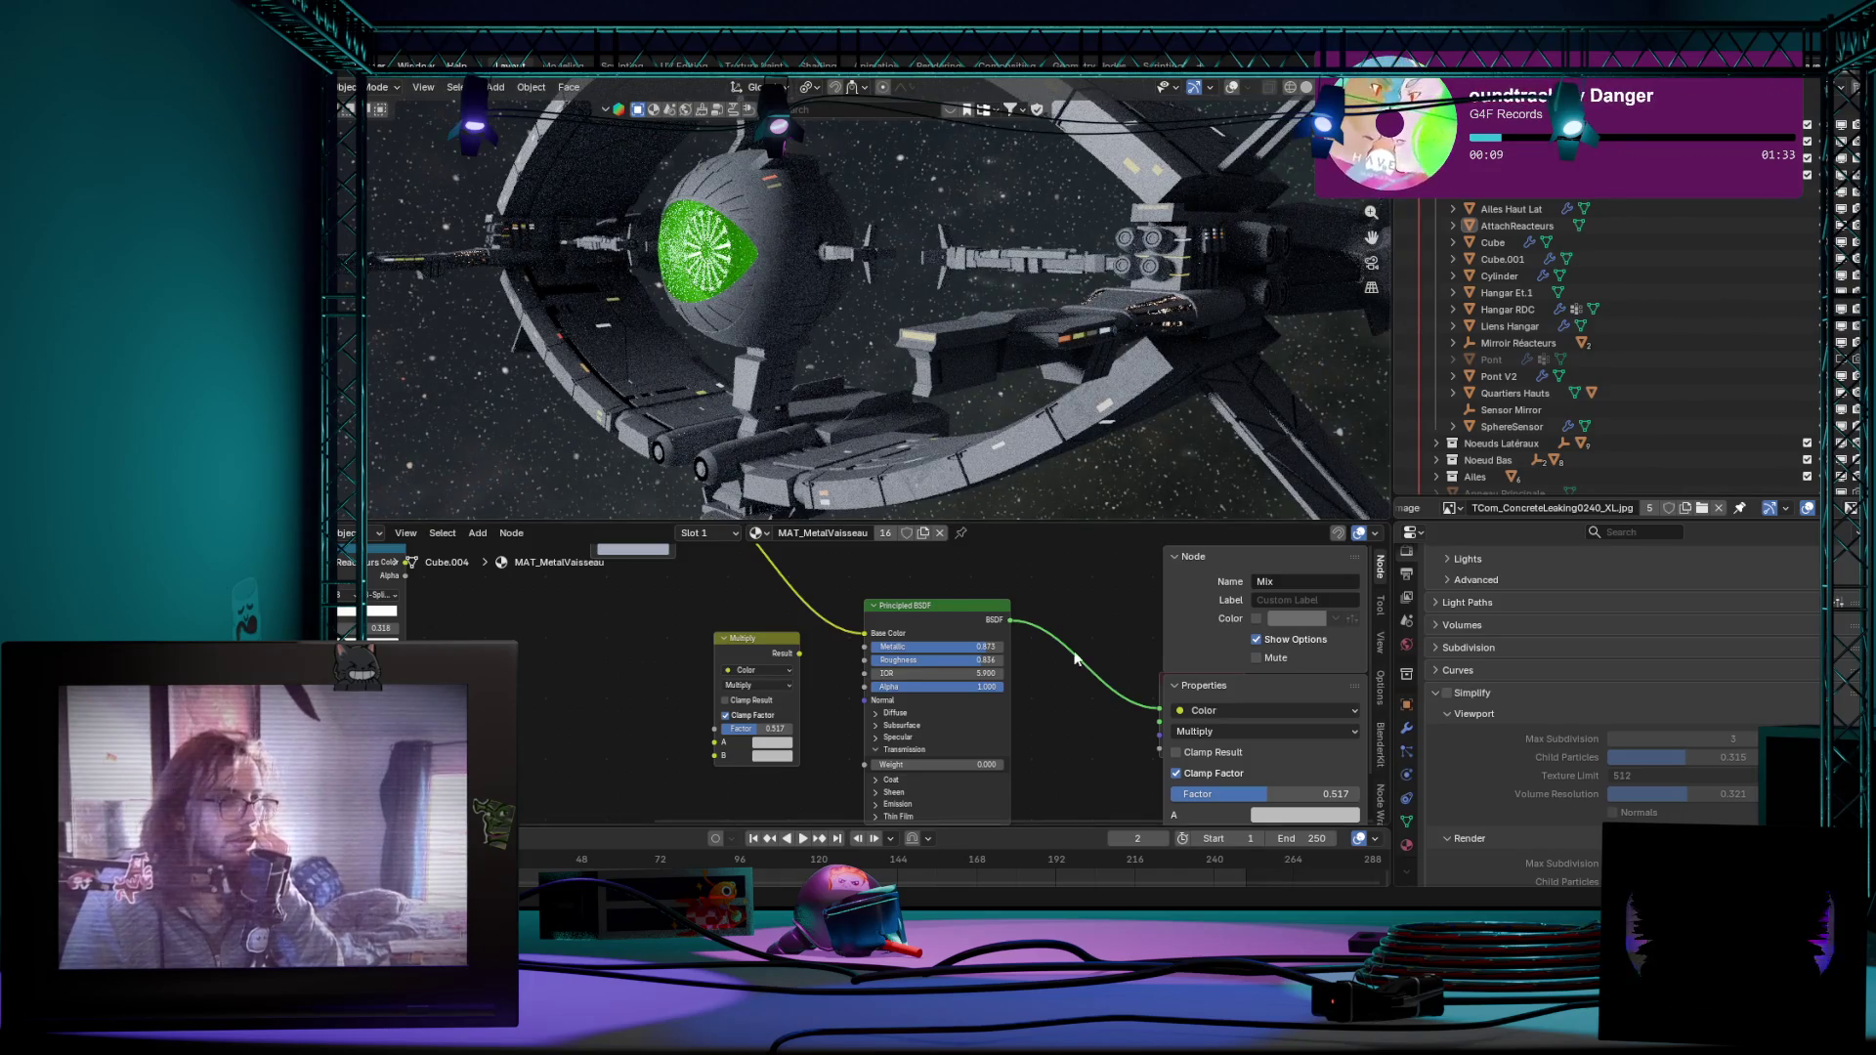
scroll(879, 689, "down", 3)
middle_click_drag(884, 732, 1010, 603)
scroll(1010, 602, "up", 1)
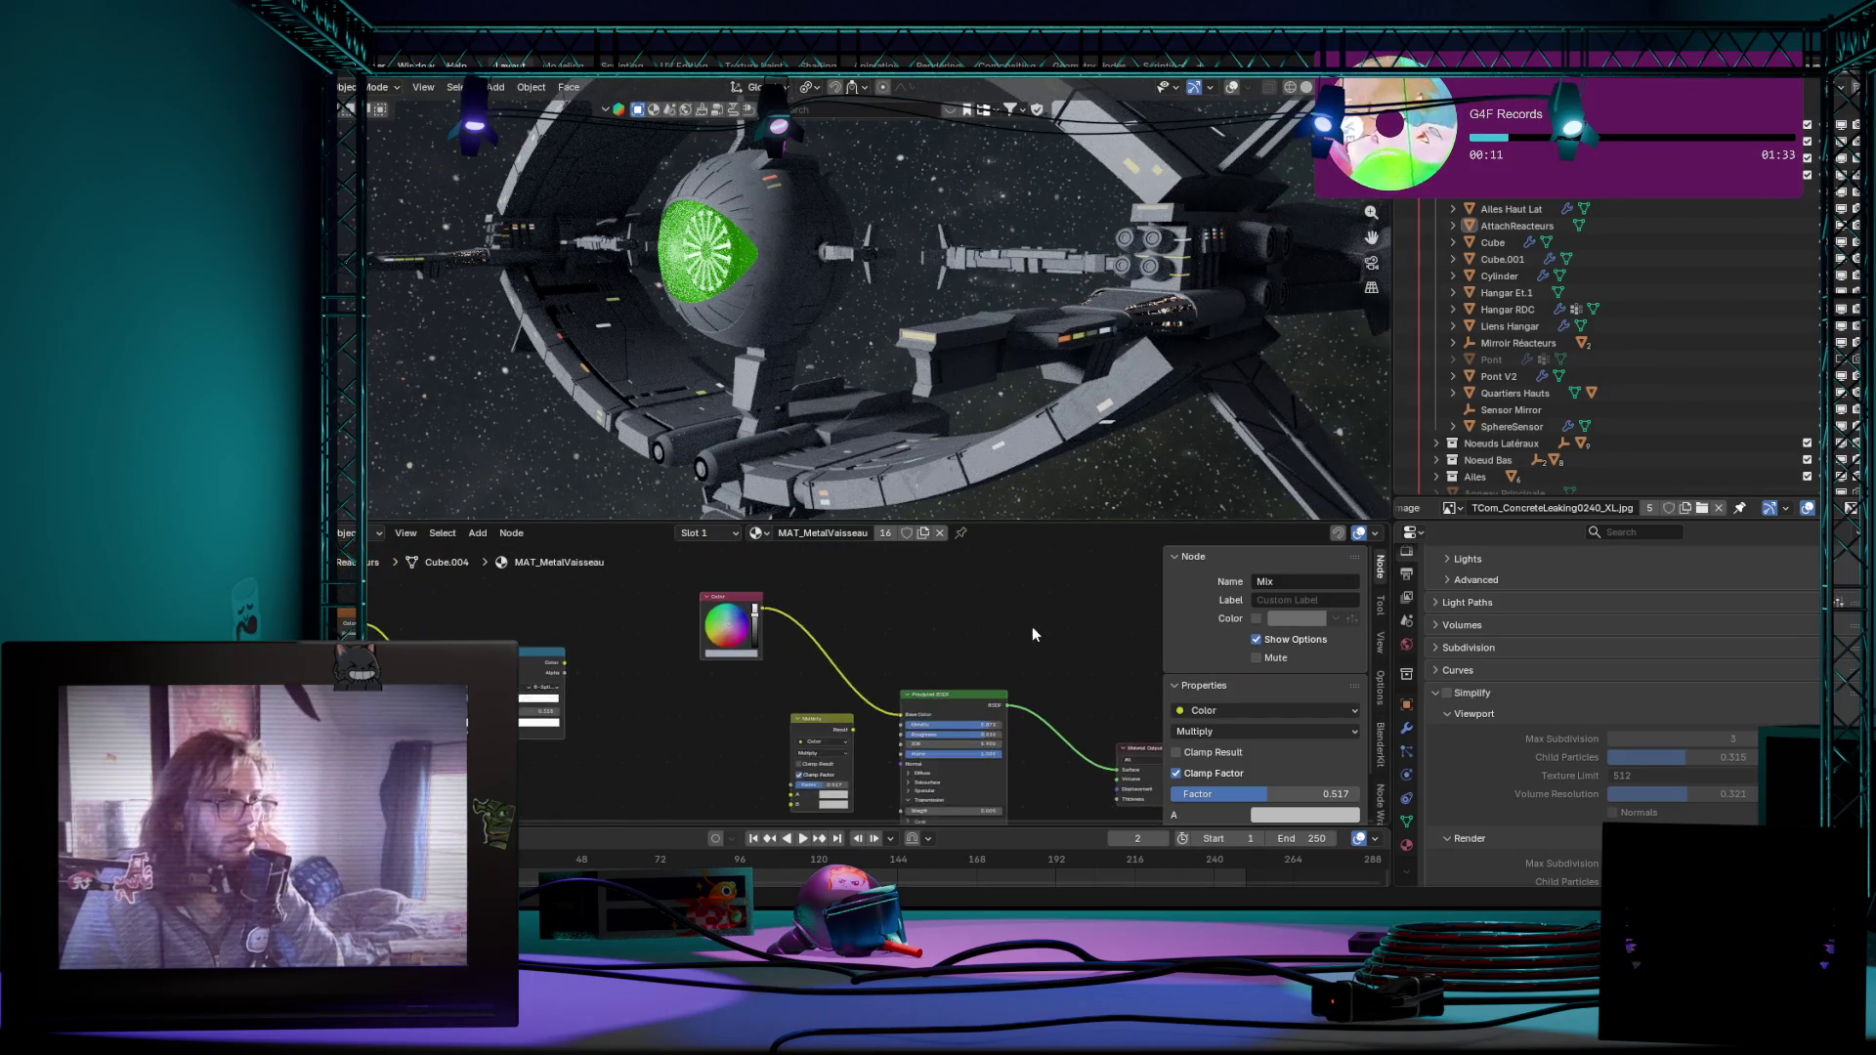
scroll(1026, 615, "up", 1)
Step: Click through lit ship parts, toggling Edit Mode, to find the window-light material
left_click(1083, 336)
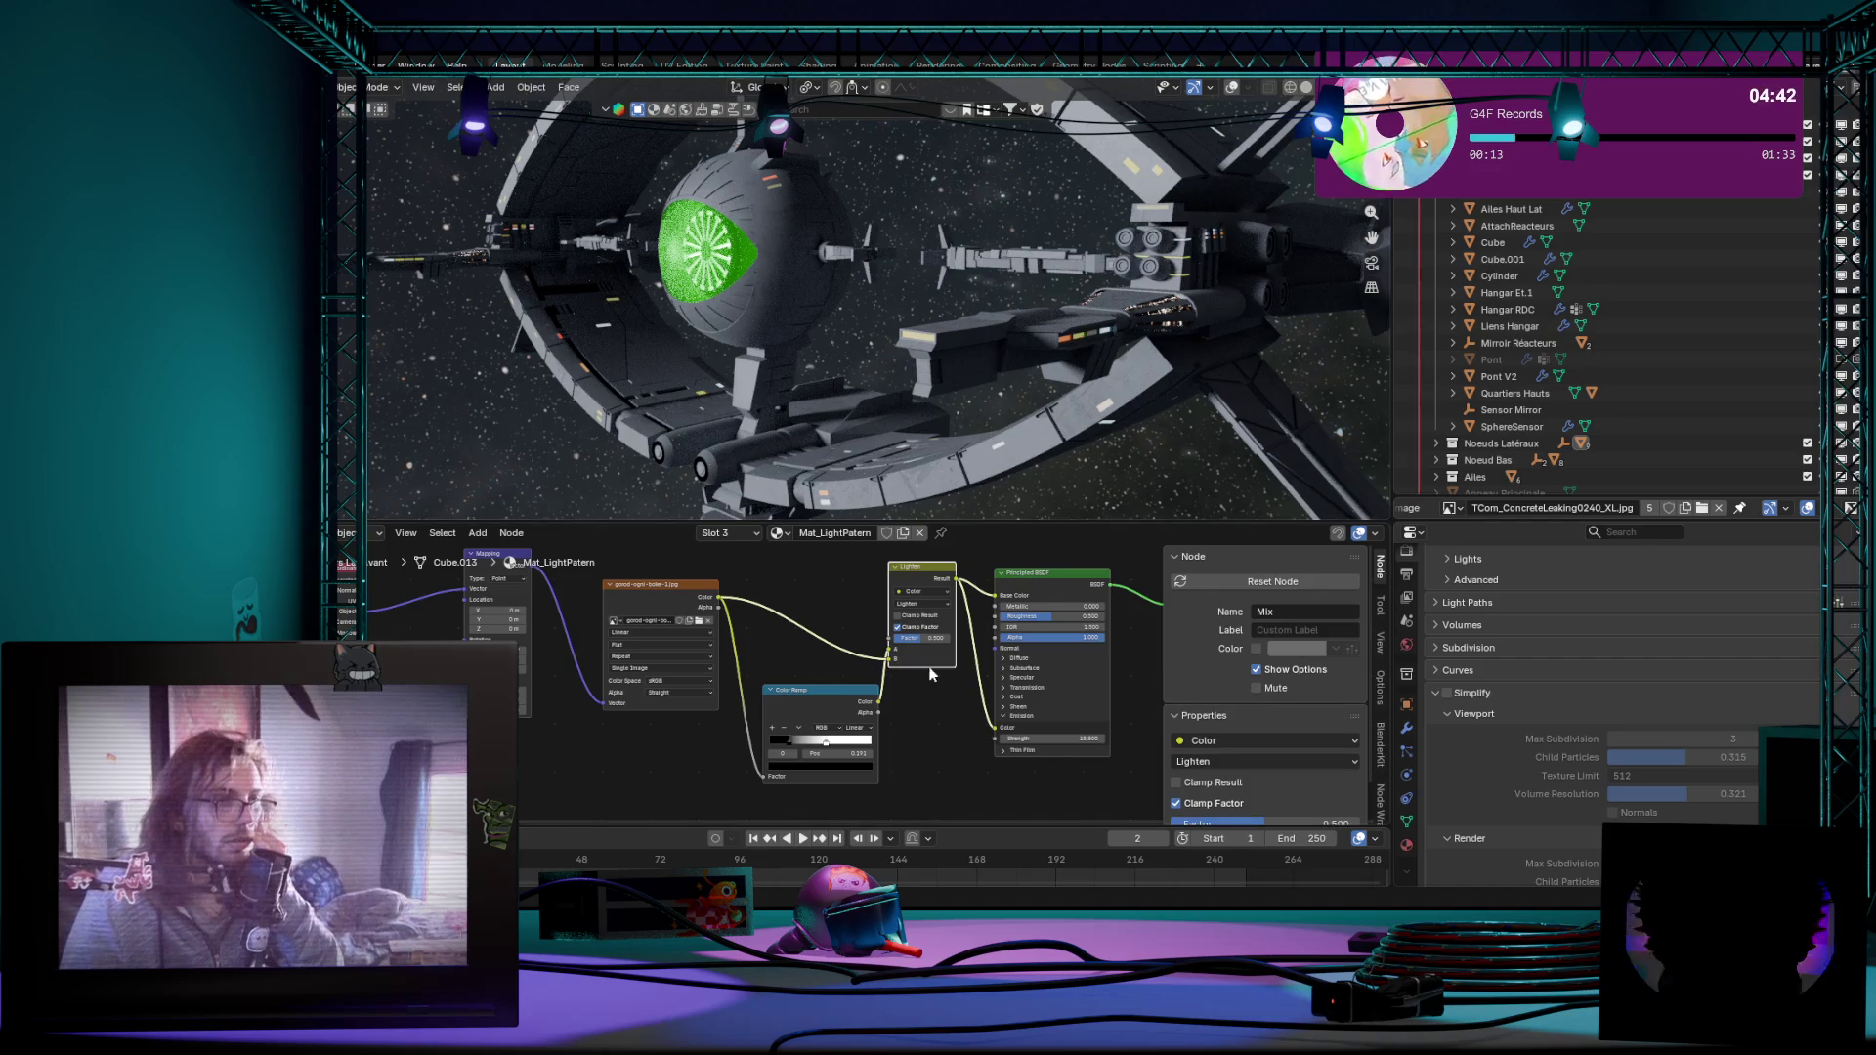
key("Tab")
scroll(1103, 344, "up", 2)
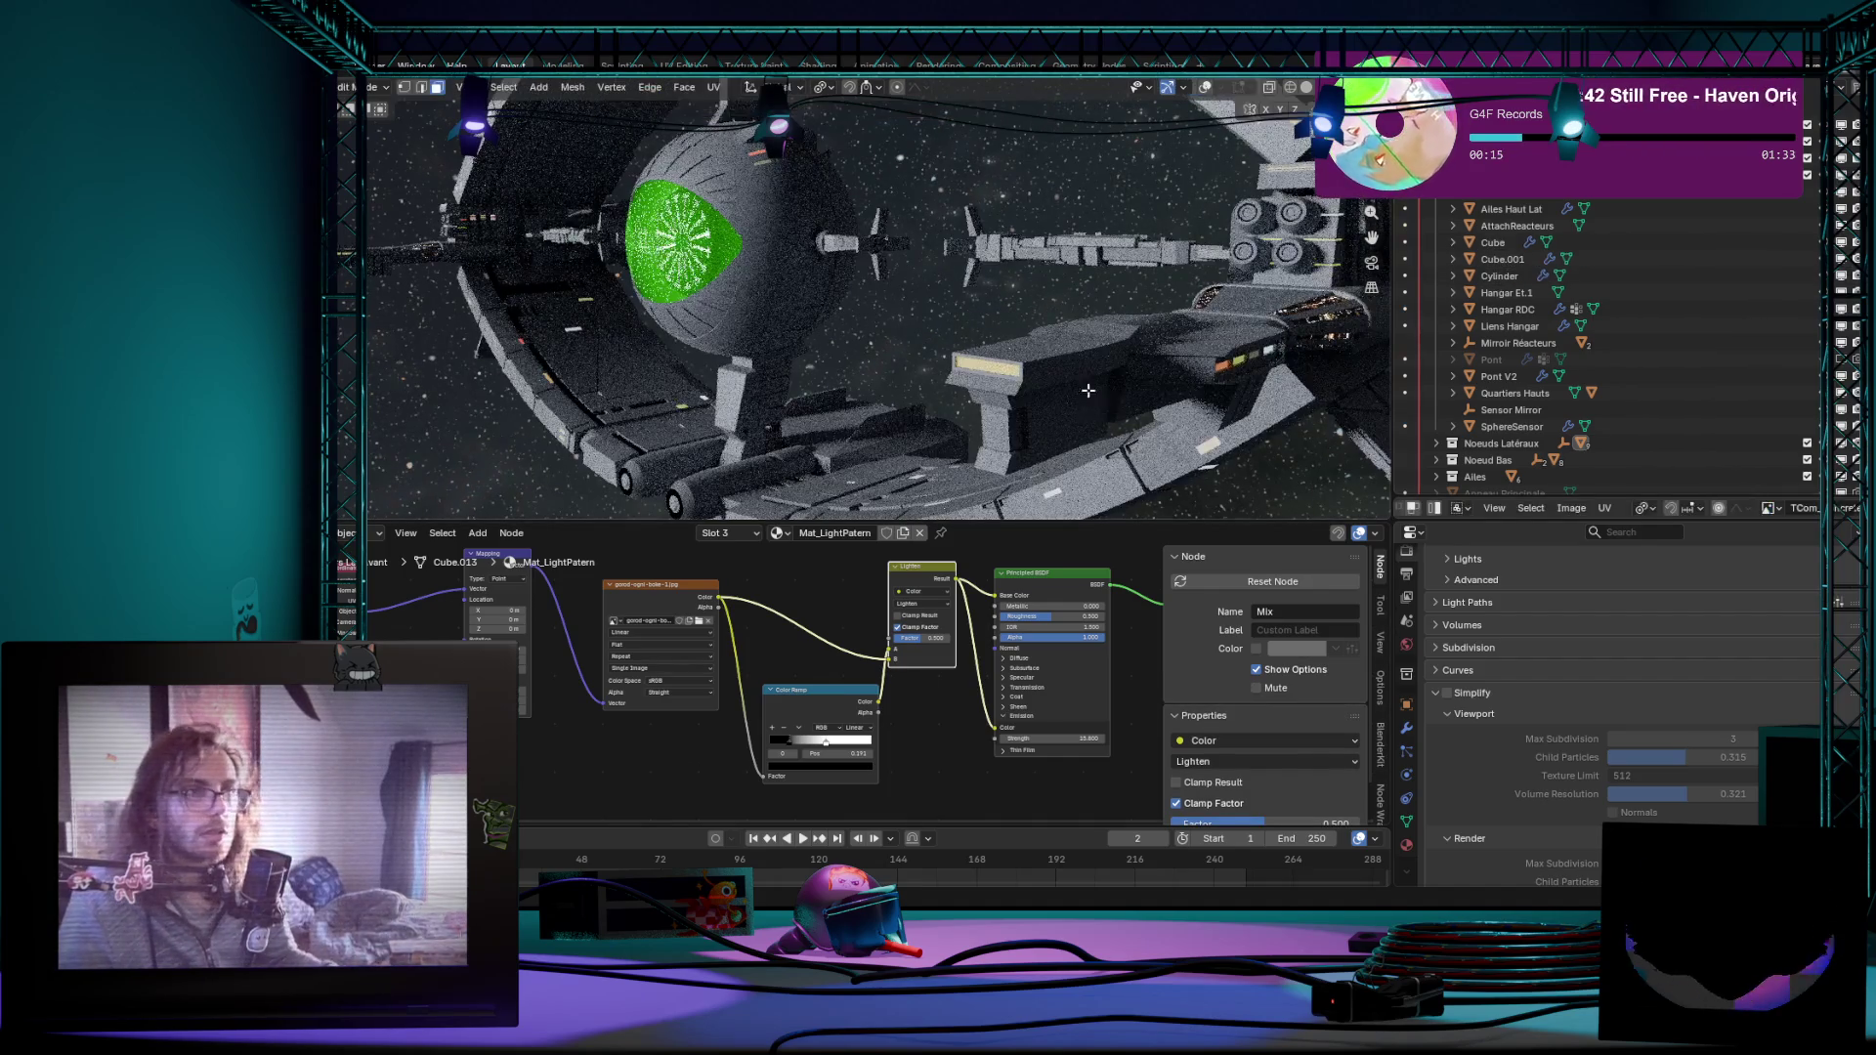
left_click(1223, 90)
key("Tab")
middle_click_drag(992, 371, 846, 412)
left_click(866, 391)
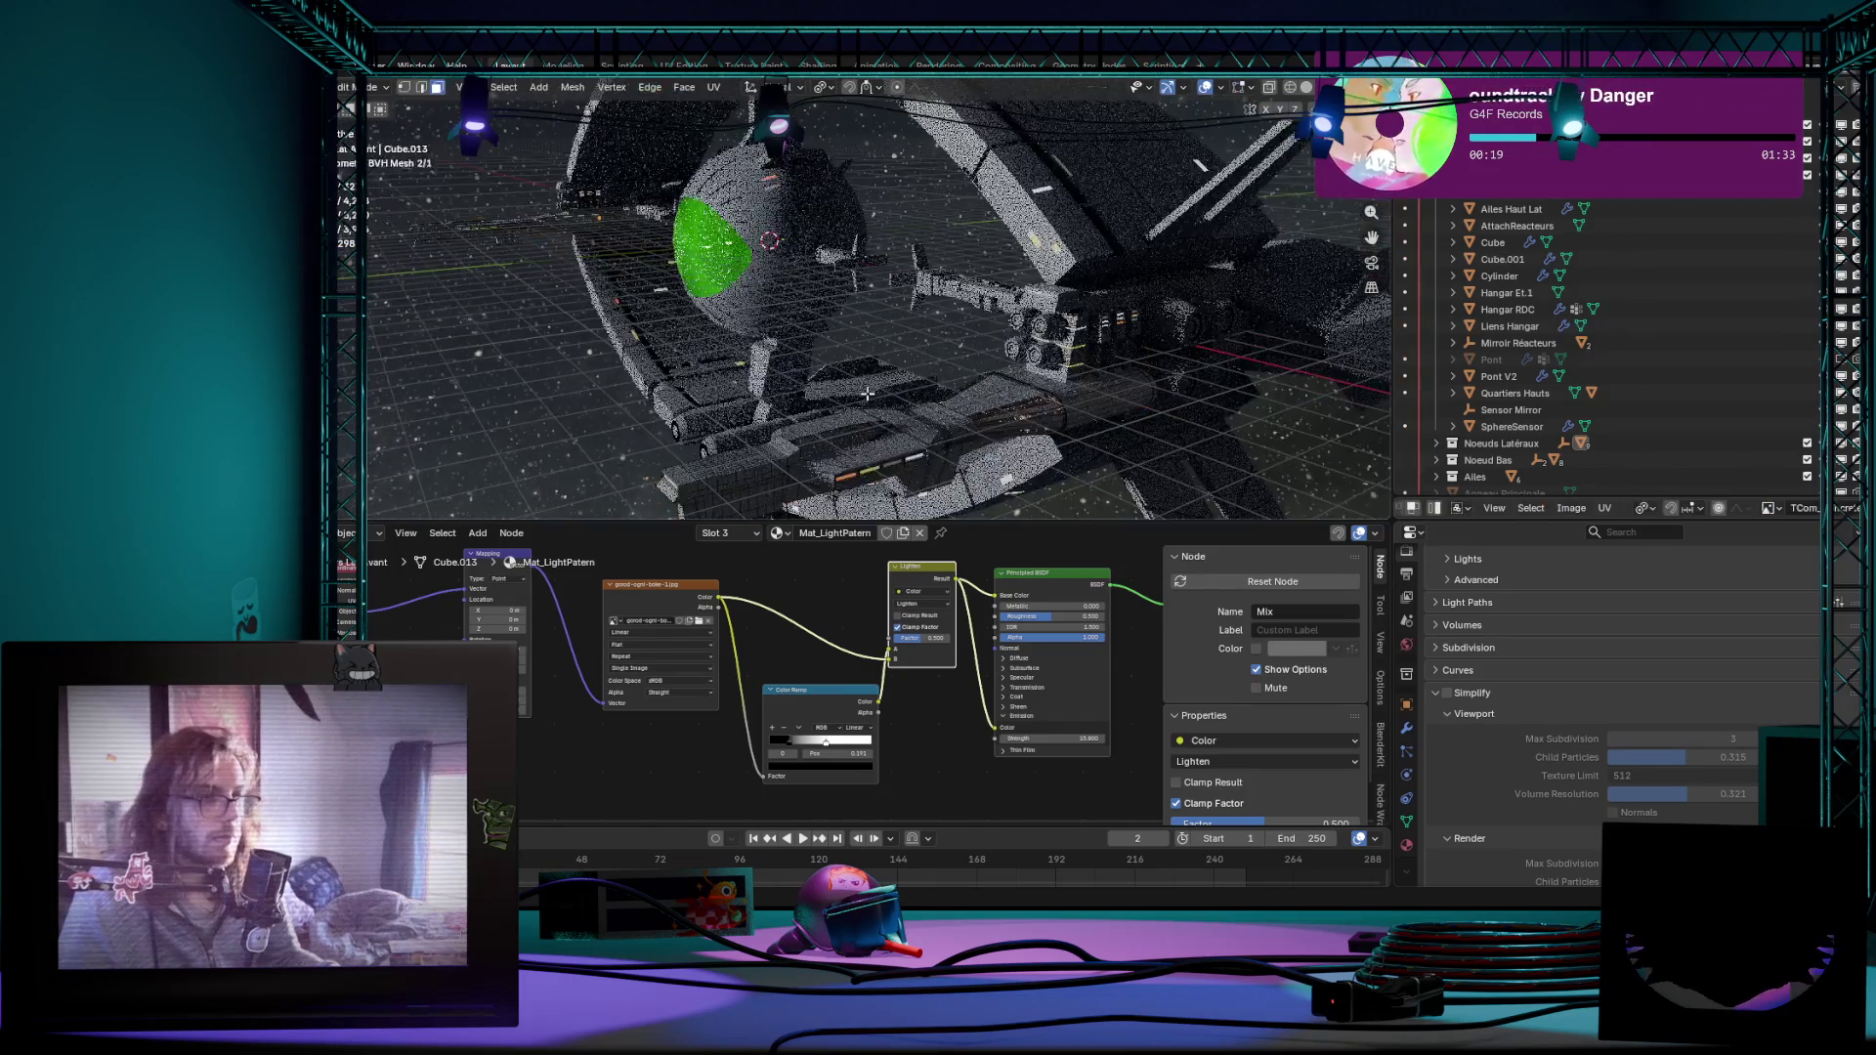
key("Tab")
Step: Pass over the metal-textured part and select the central sphere with MAT_Light Fenetre
left_click(850, 399)
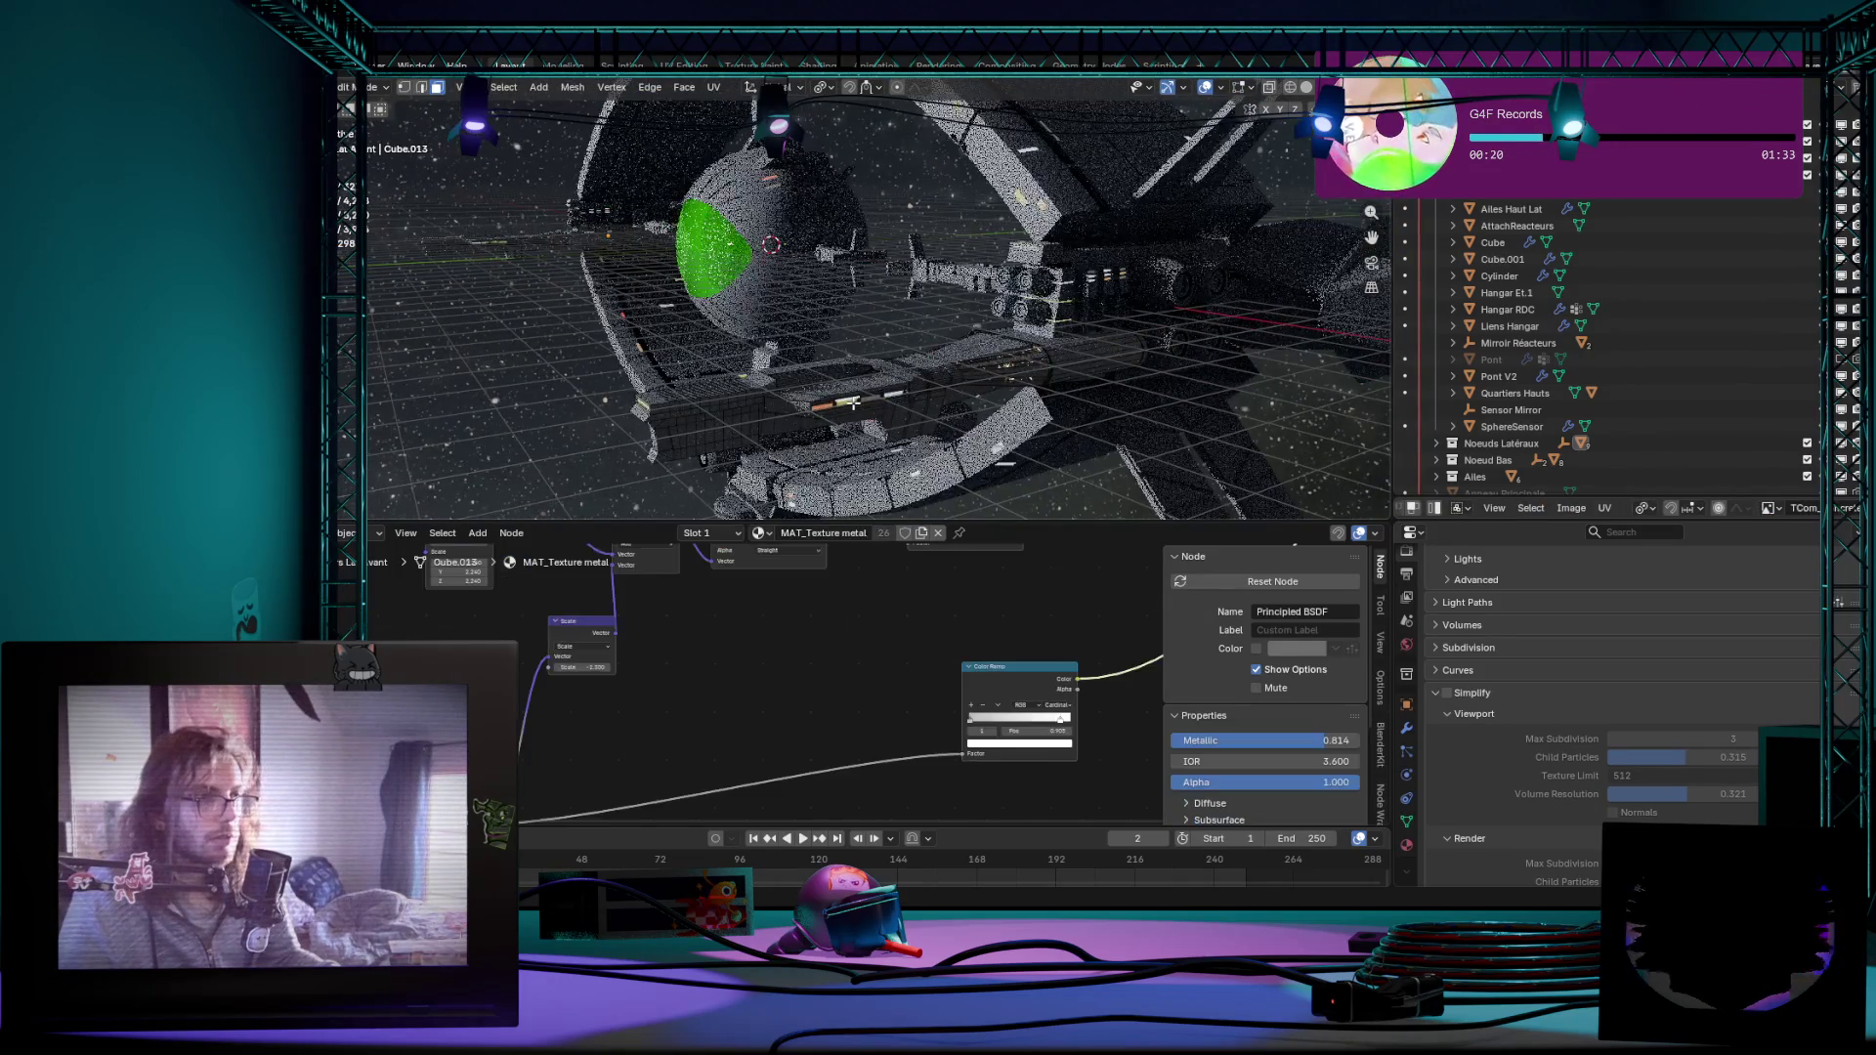
middle_click_drag(850, 398, 857, 471)
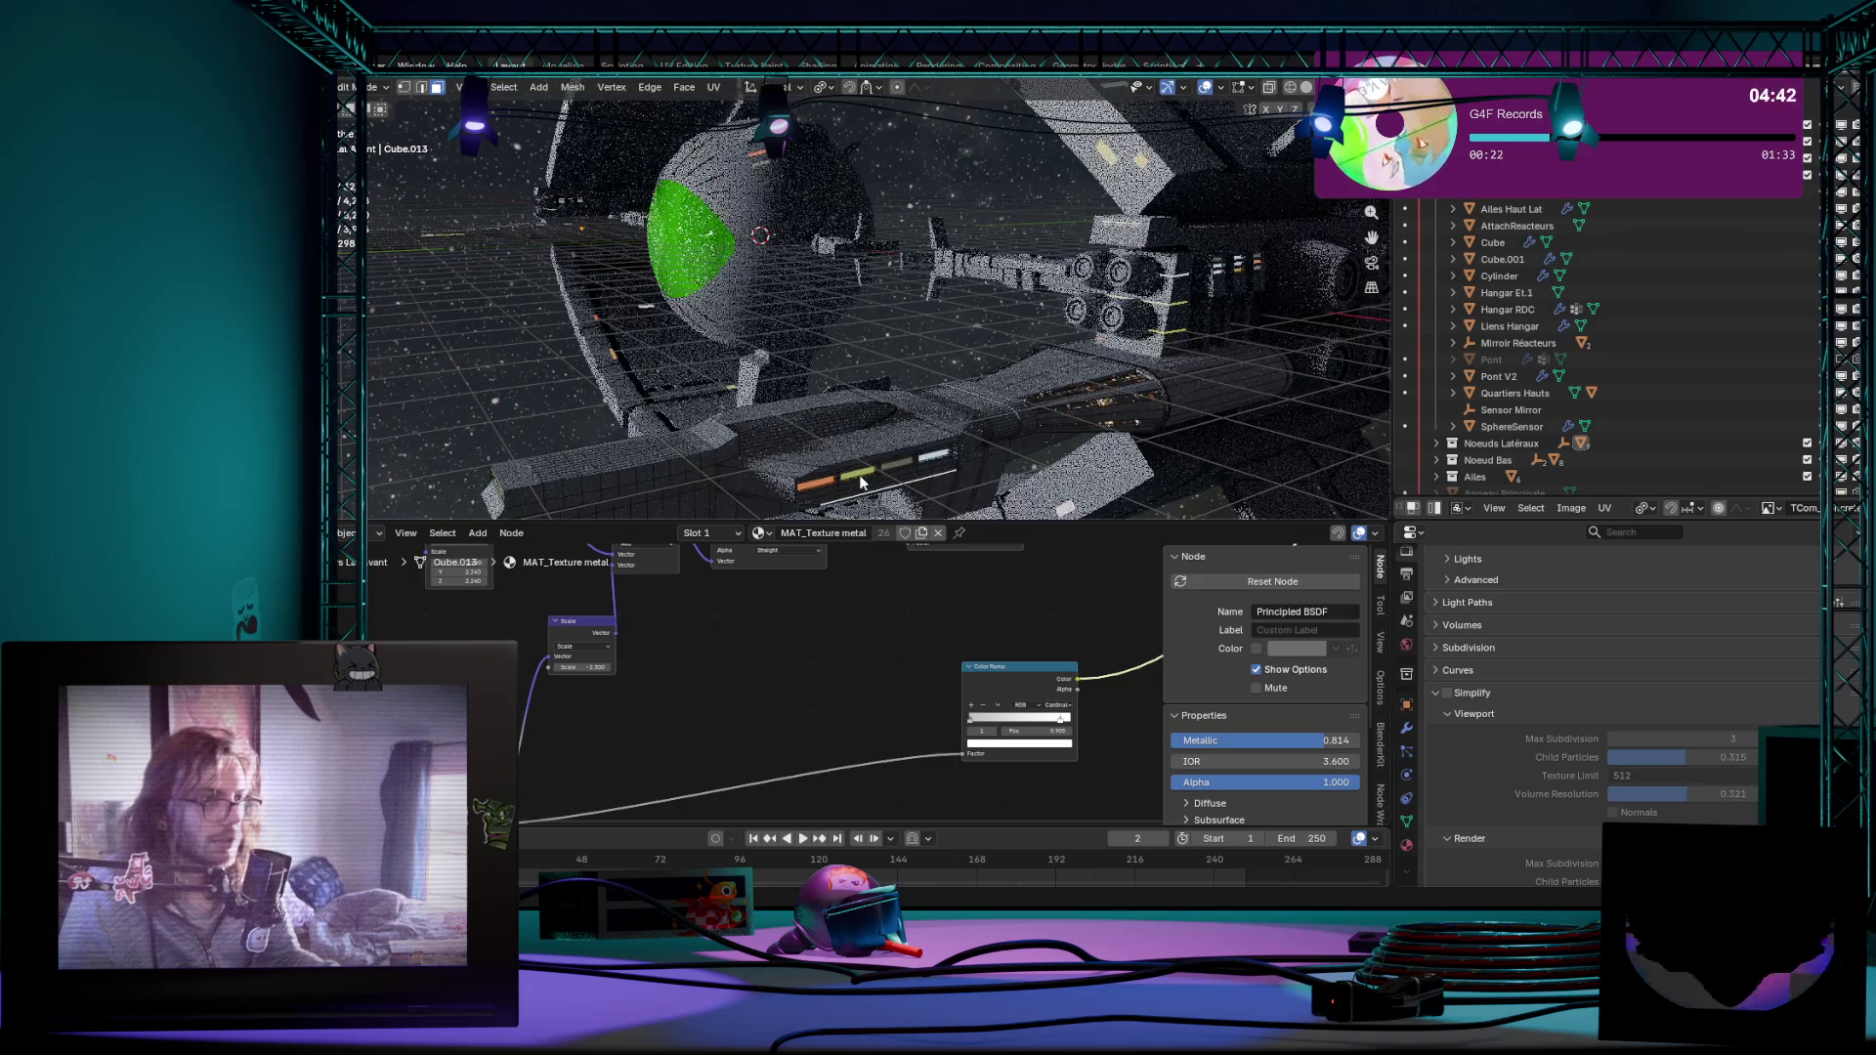
key("Tab")
mouse_move(922, 387)
middle_mouse_down()
mouse_move(964, 418)
mouse_move(905, 358)
middle_mouse_up()
key("Tab")
key("Tab")
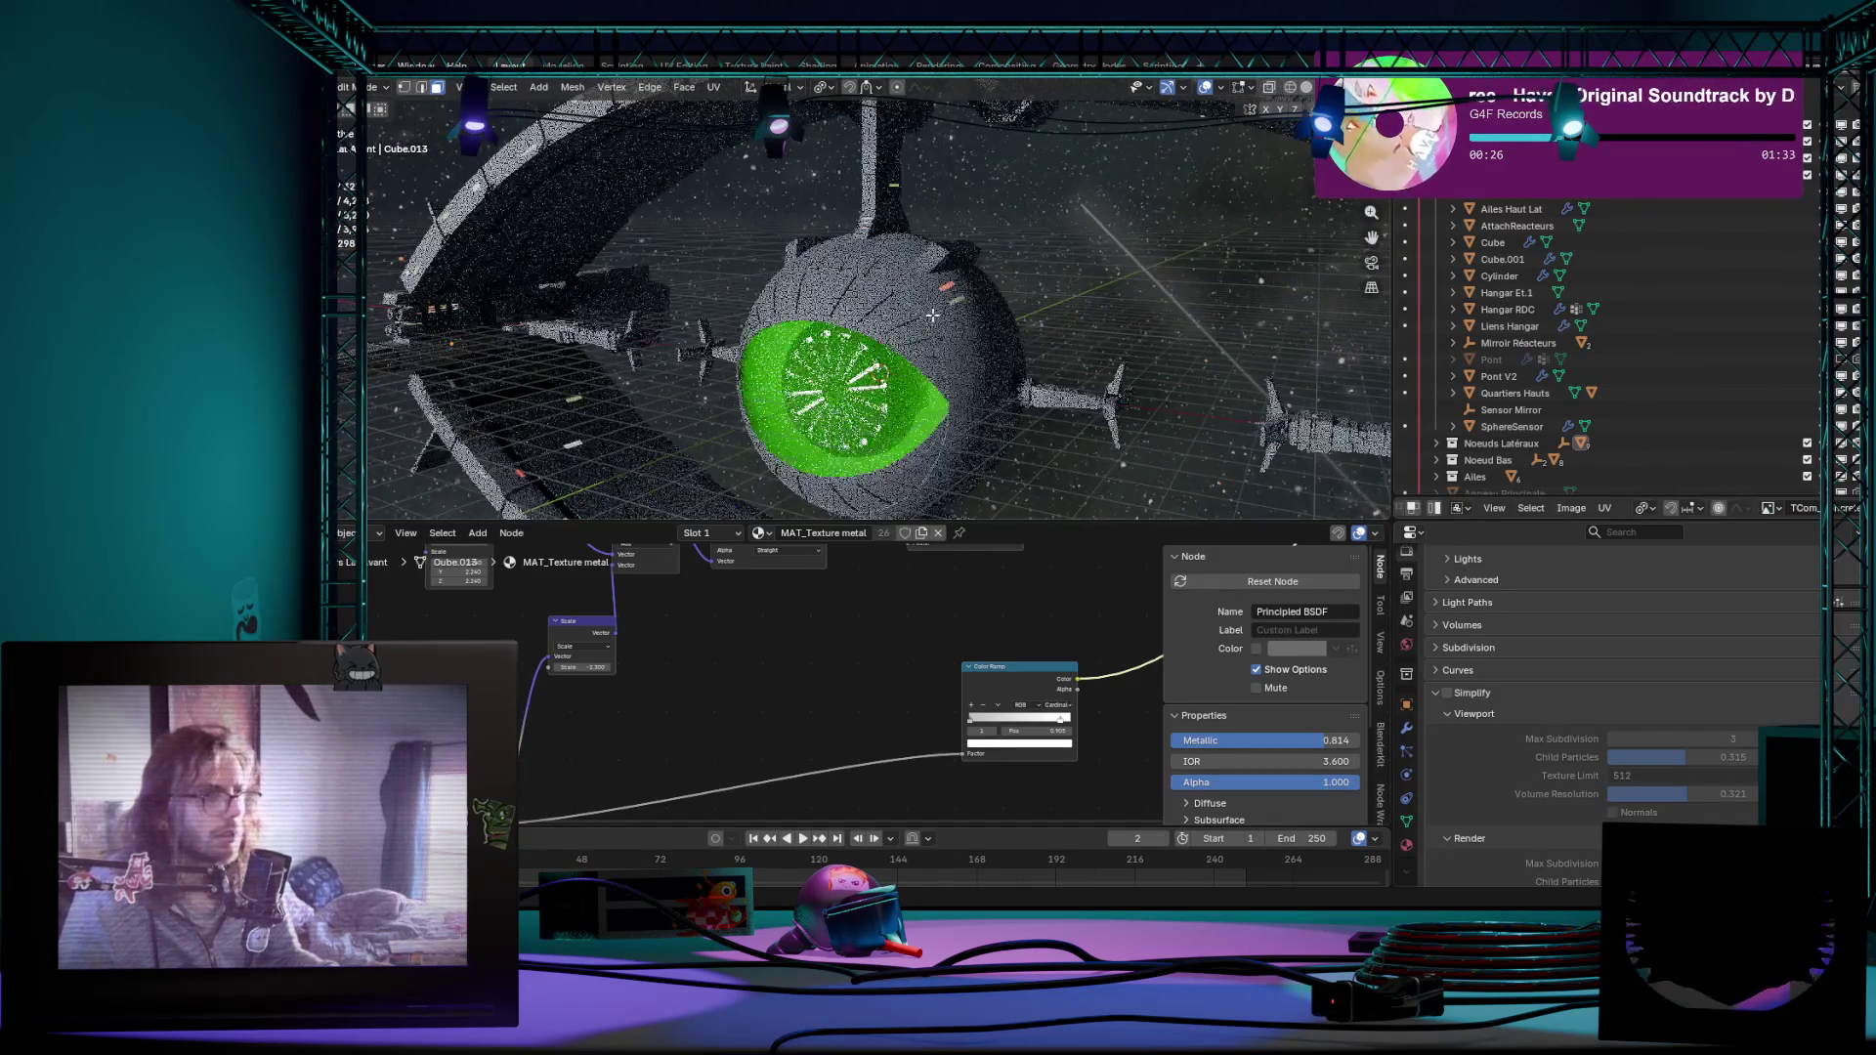
left_click(954, 304)
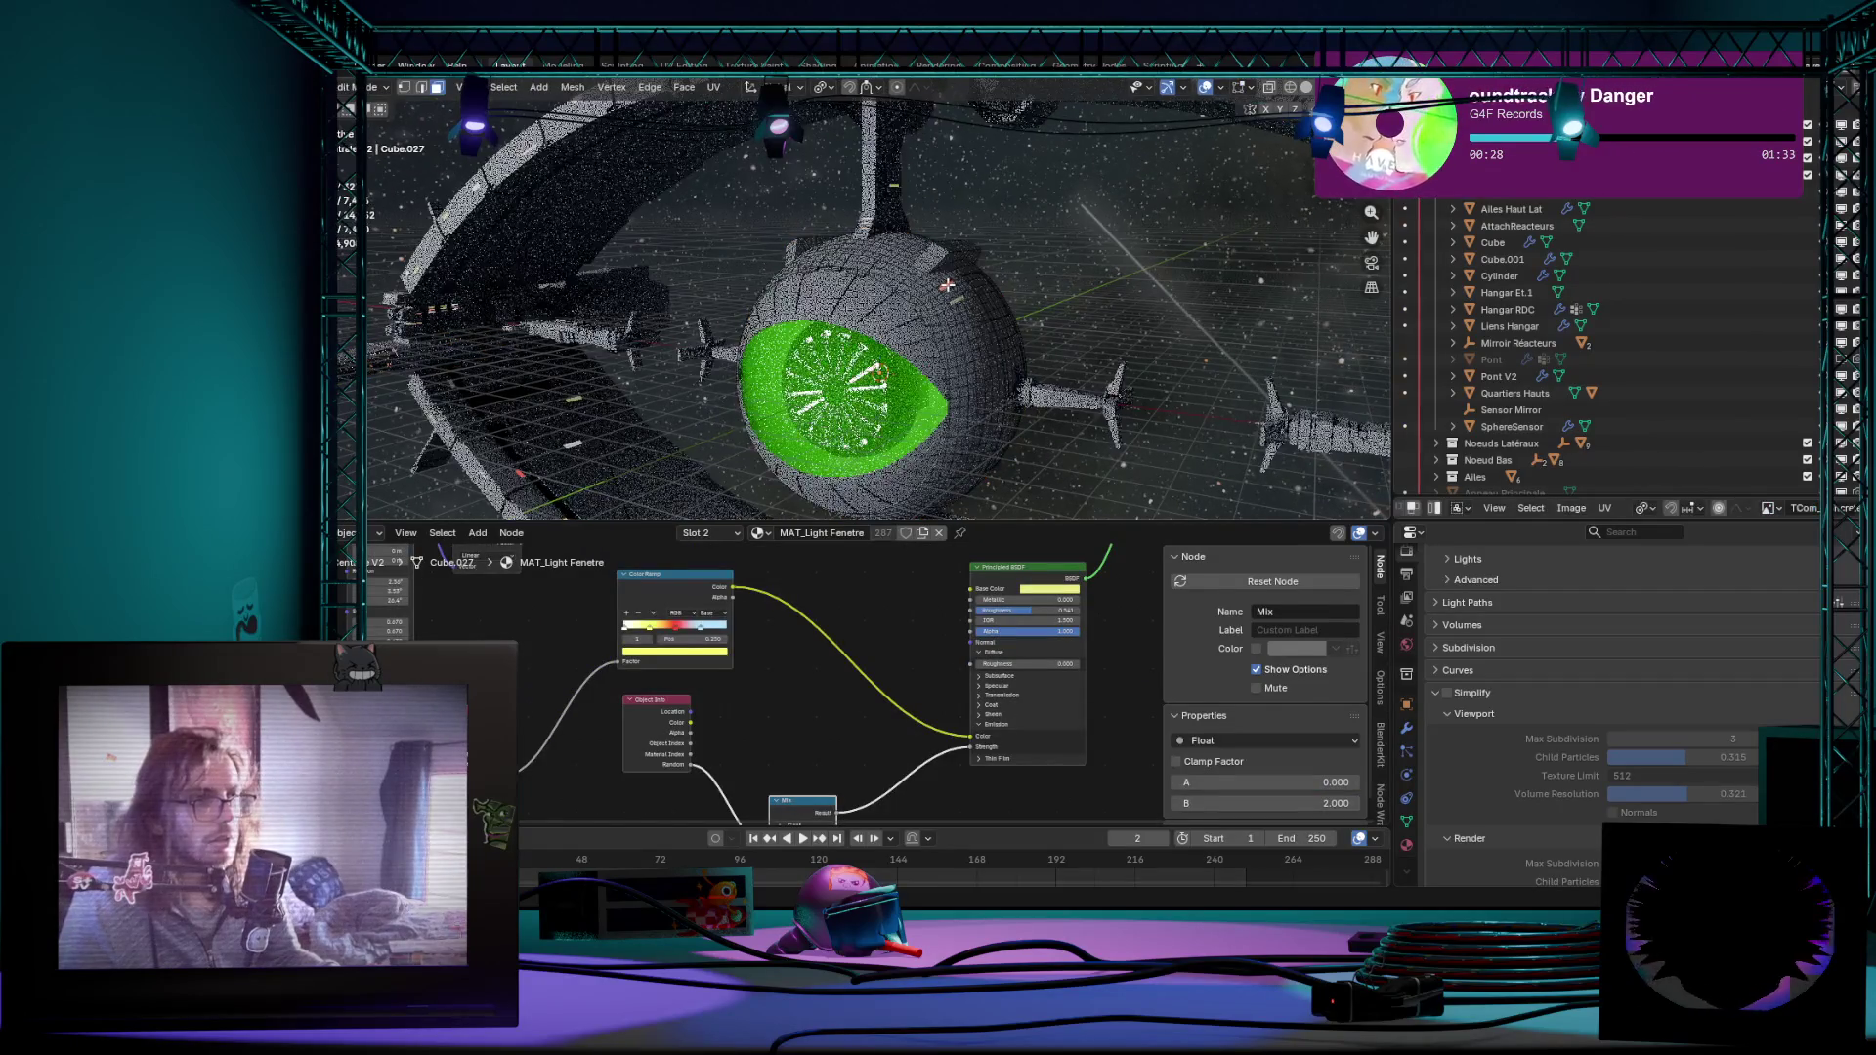
Step: Set the window-light Mix node's B value to 10 so the sphere glows brighter
left_click(950, 297)
left_click(948, 288)
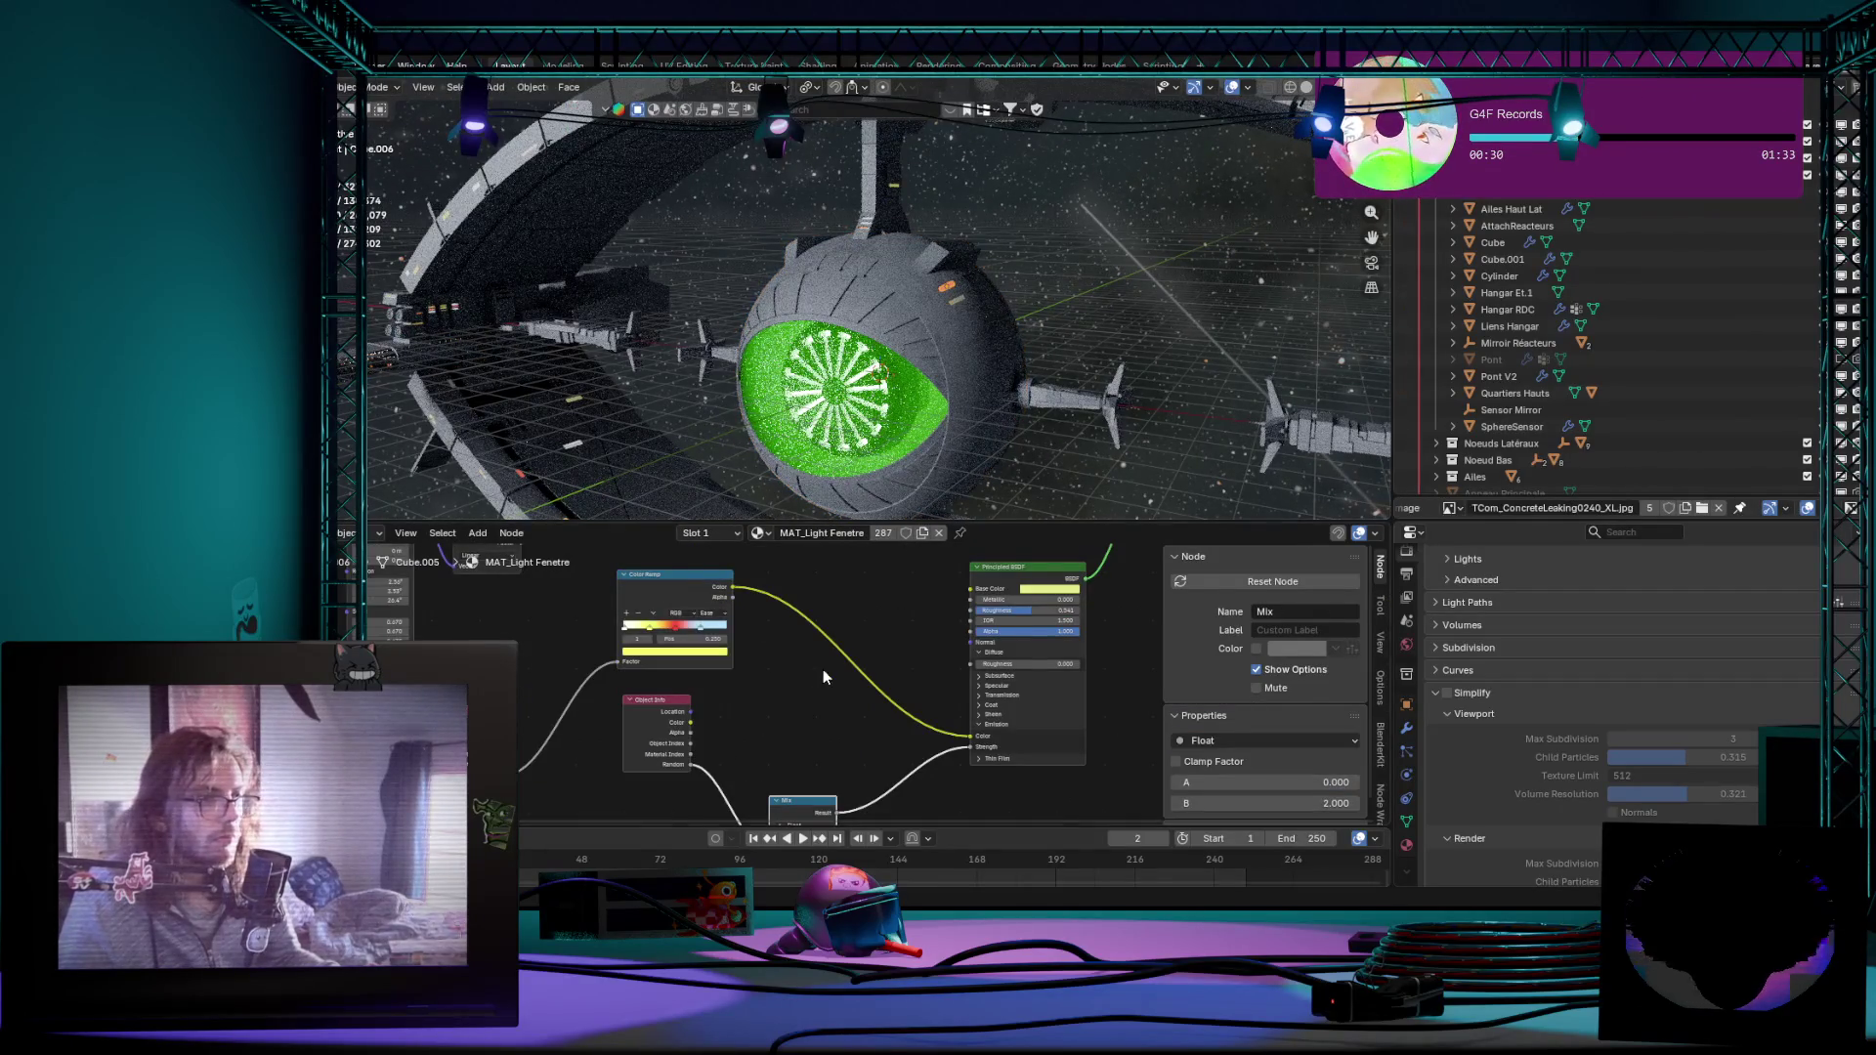
scroll(822, 669, "up", 2)
mouse_move(821, 669)
middle_mouse_down()
mouse_move(832, 585)
mouse_move(936, 659)
middle_mouse_up()
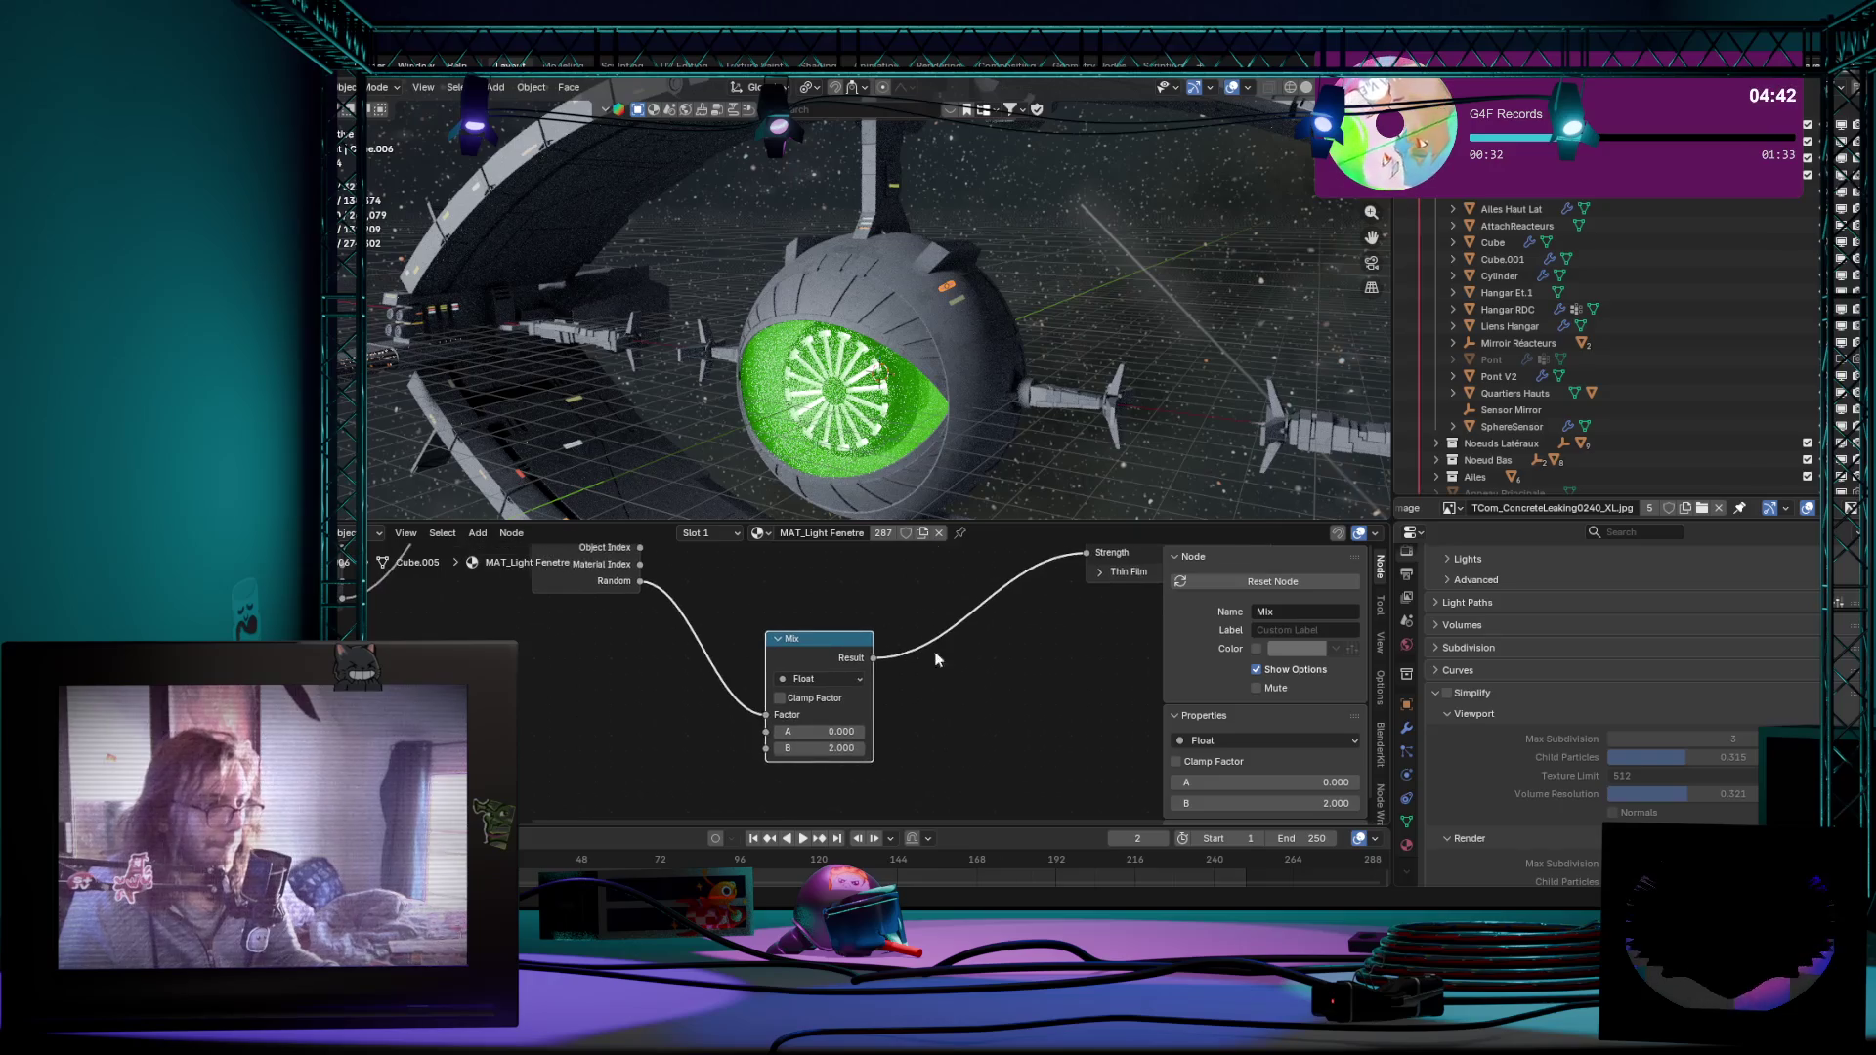
left_click(836, 747)
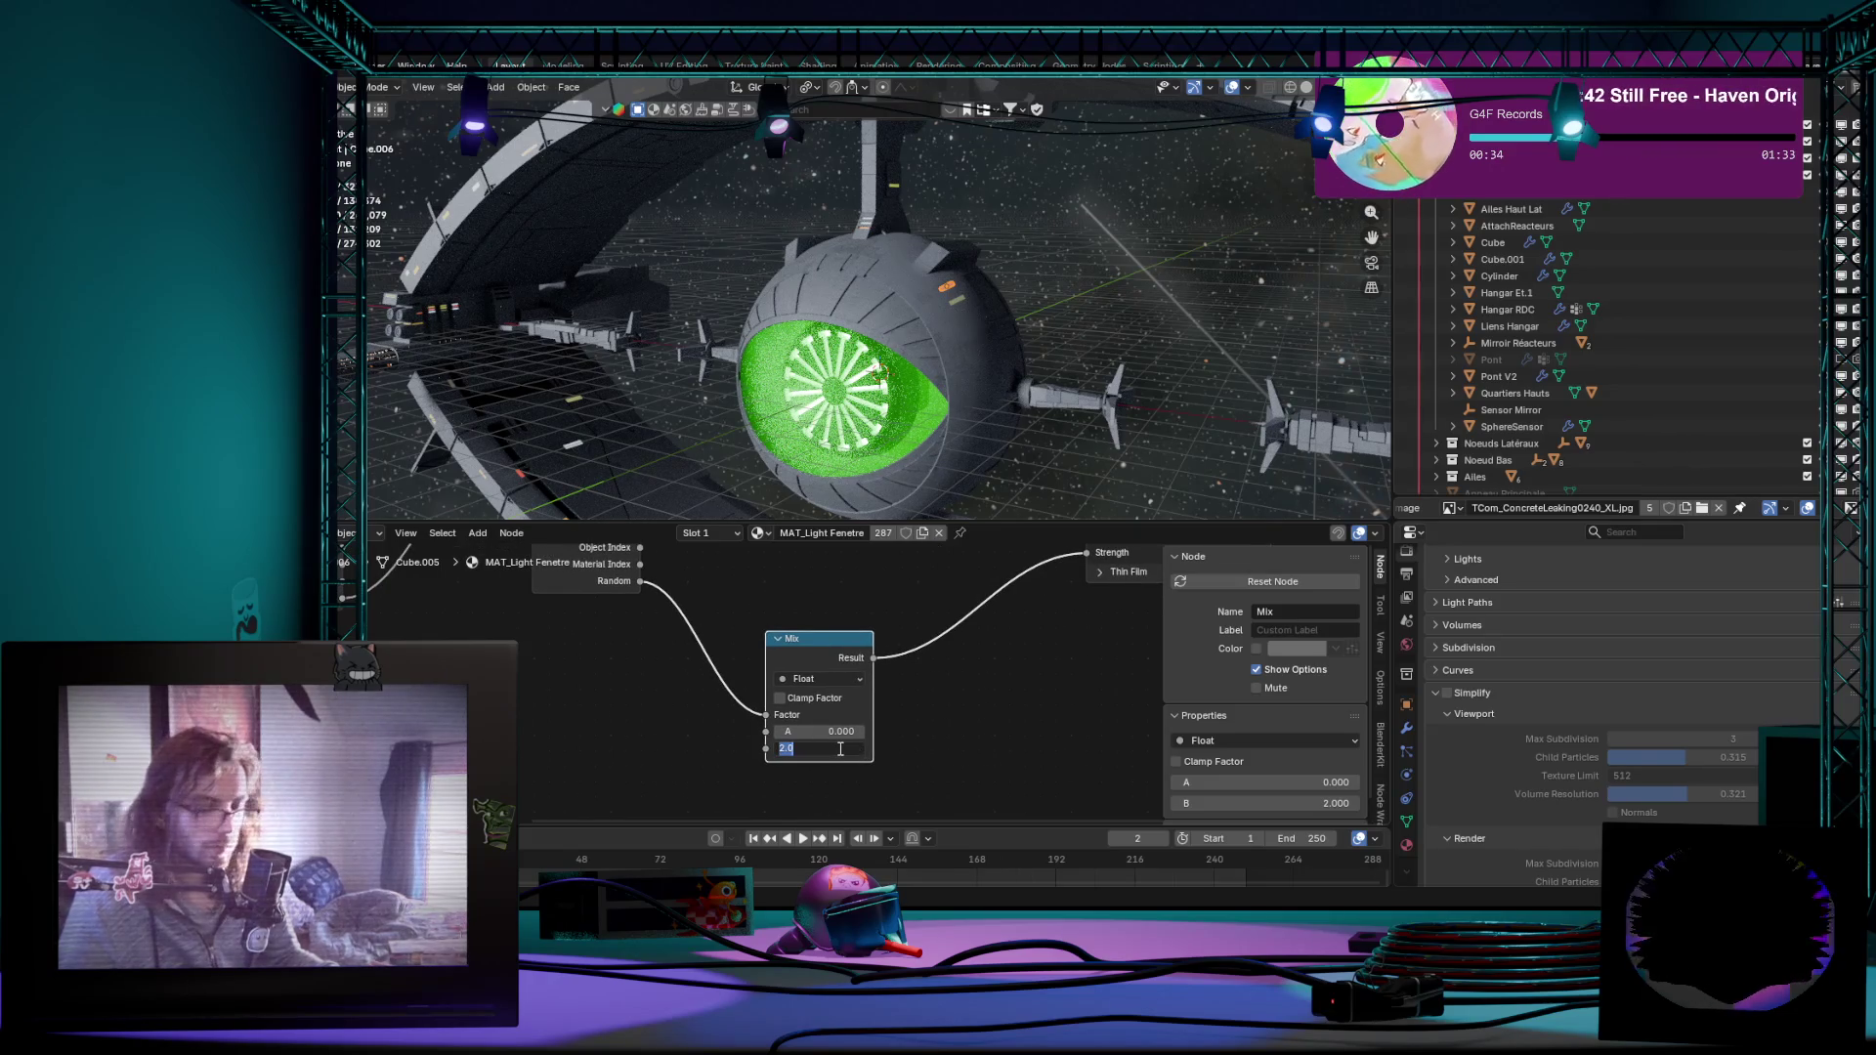
type("10")
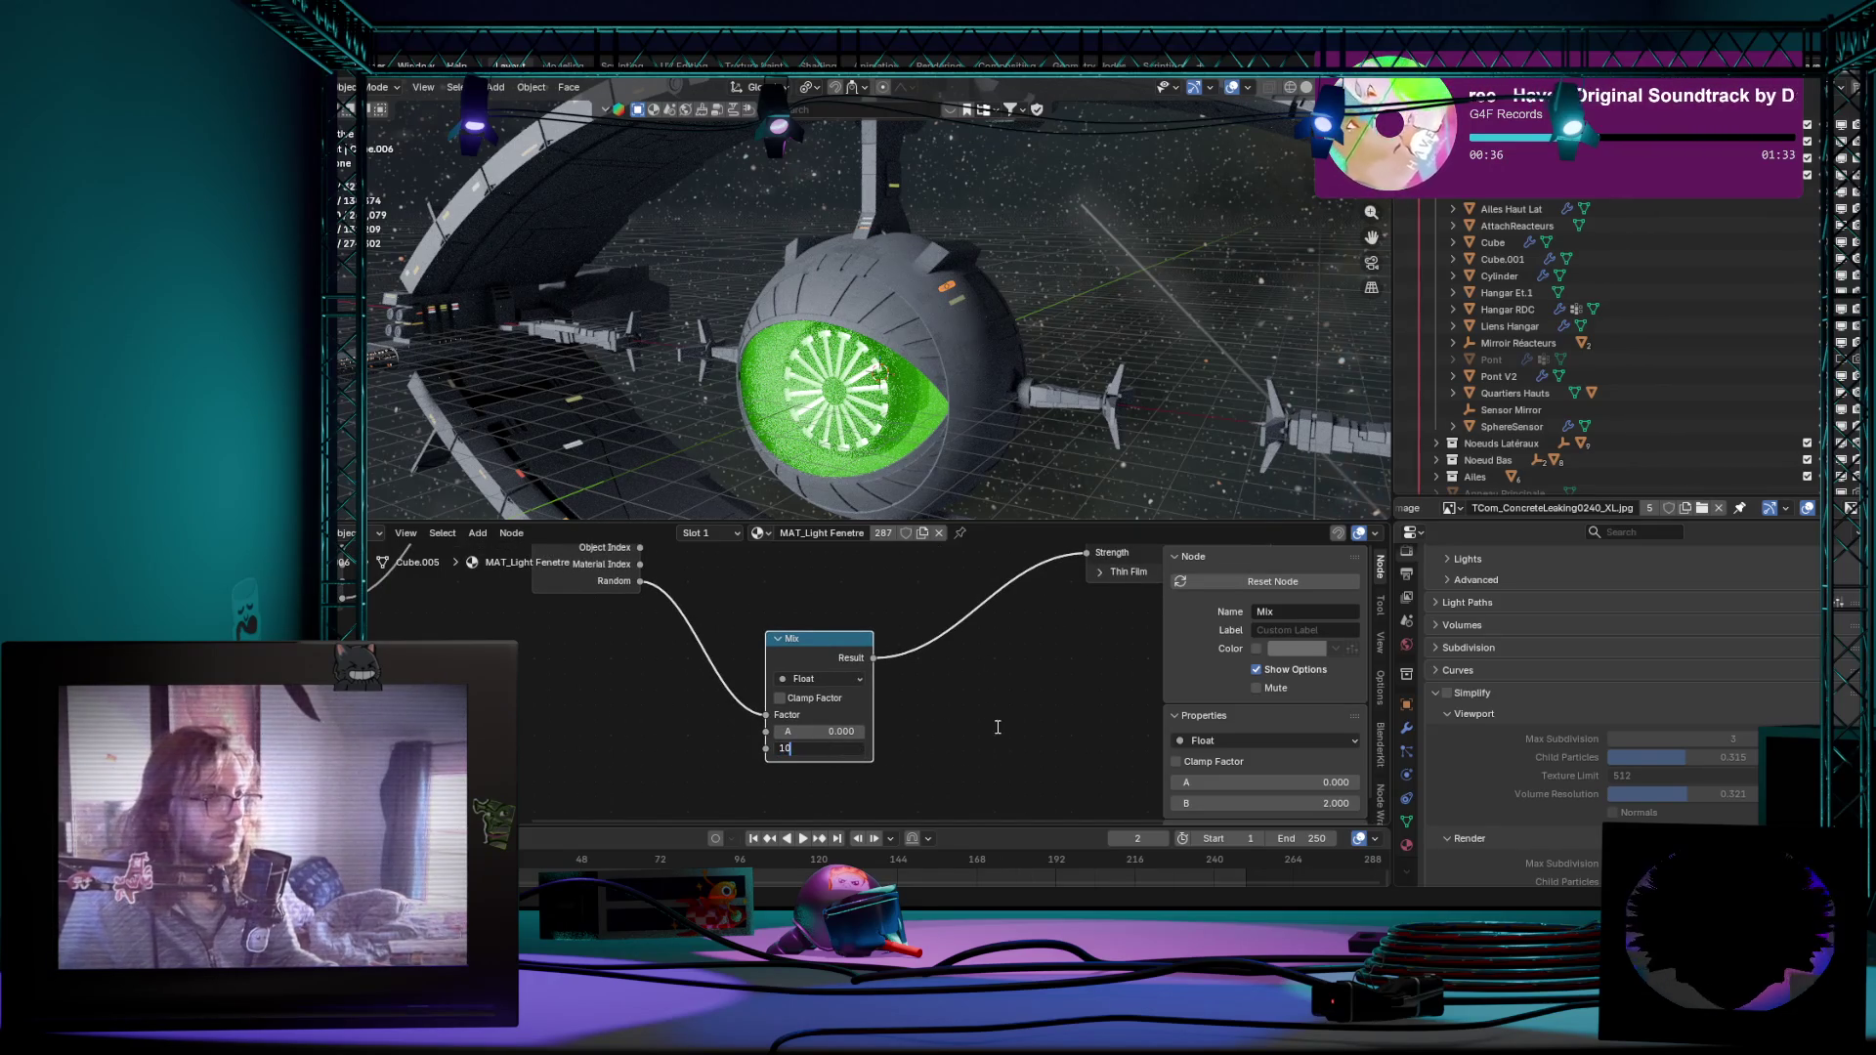
key("Return")
mouse_move(1043, 257)
middle_mouse_down()
mouse_move(1029, 288)
mouse_move(1084, 288)
middle_mouse_up()
Step: Hide the viewport overlays and grid and give the 3D view more height
key("Tab")
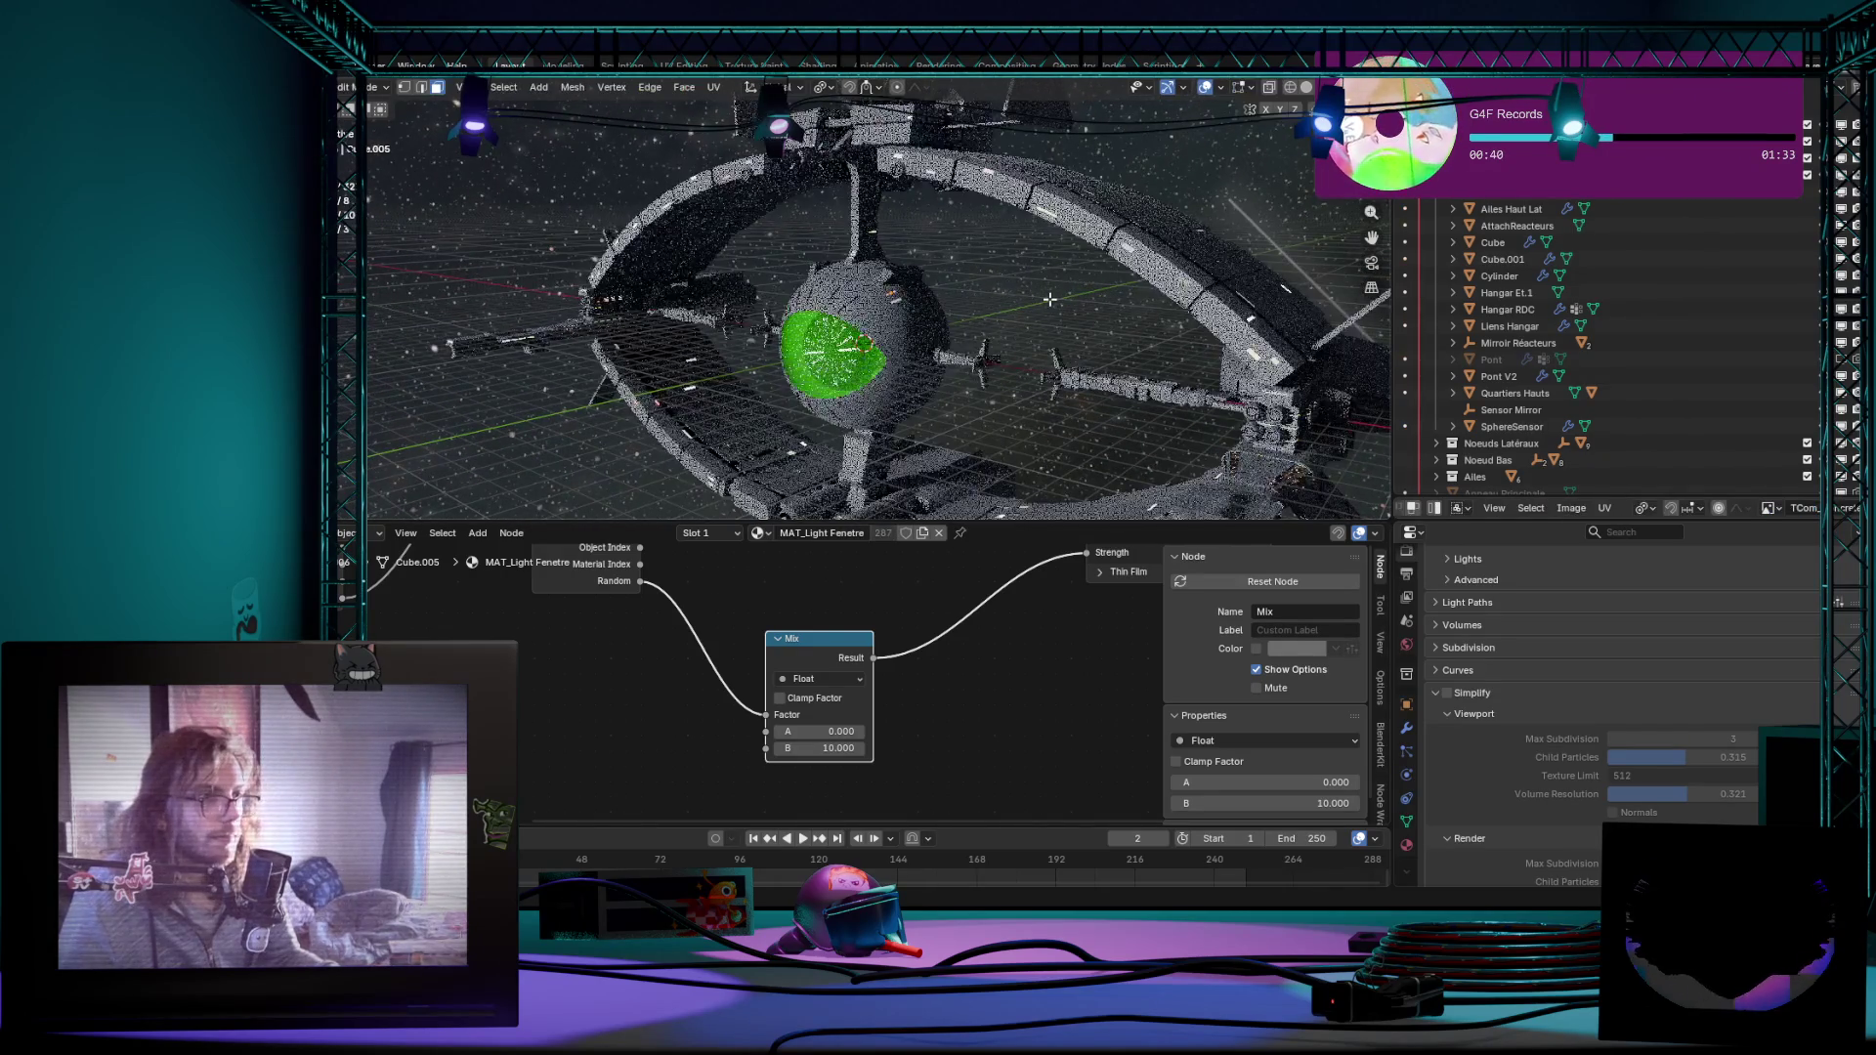
key("Tab")
scroll(1057, 297, "up", 4)
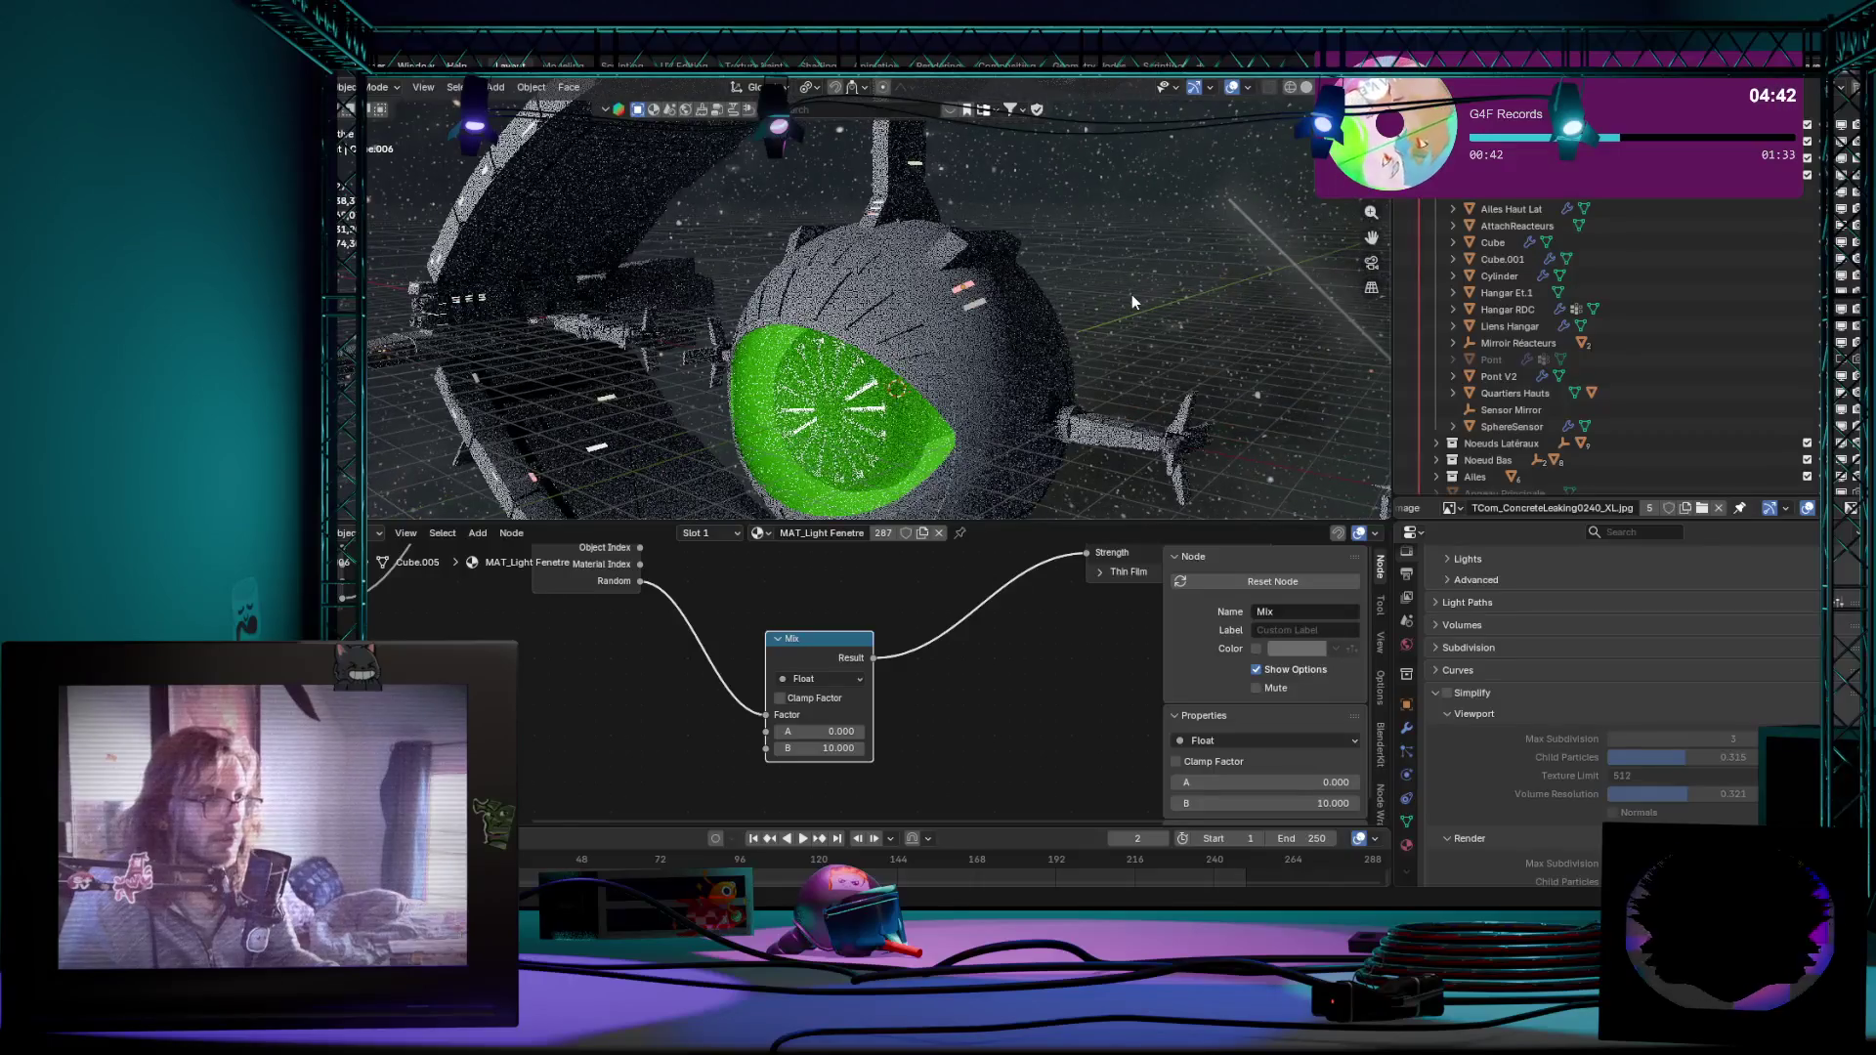
scroll(1132, 294, "down", 3)
scroll(1160, 267, "down", 2)
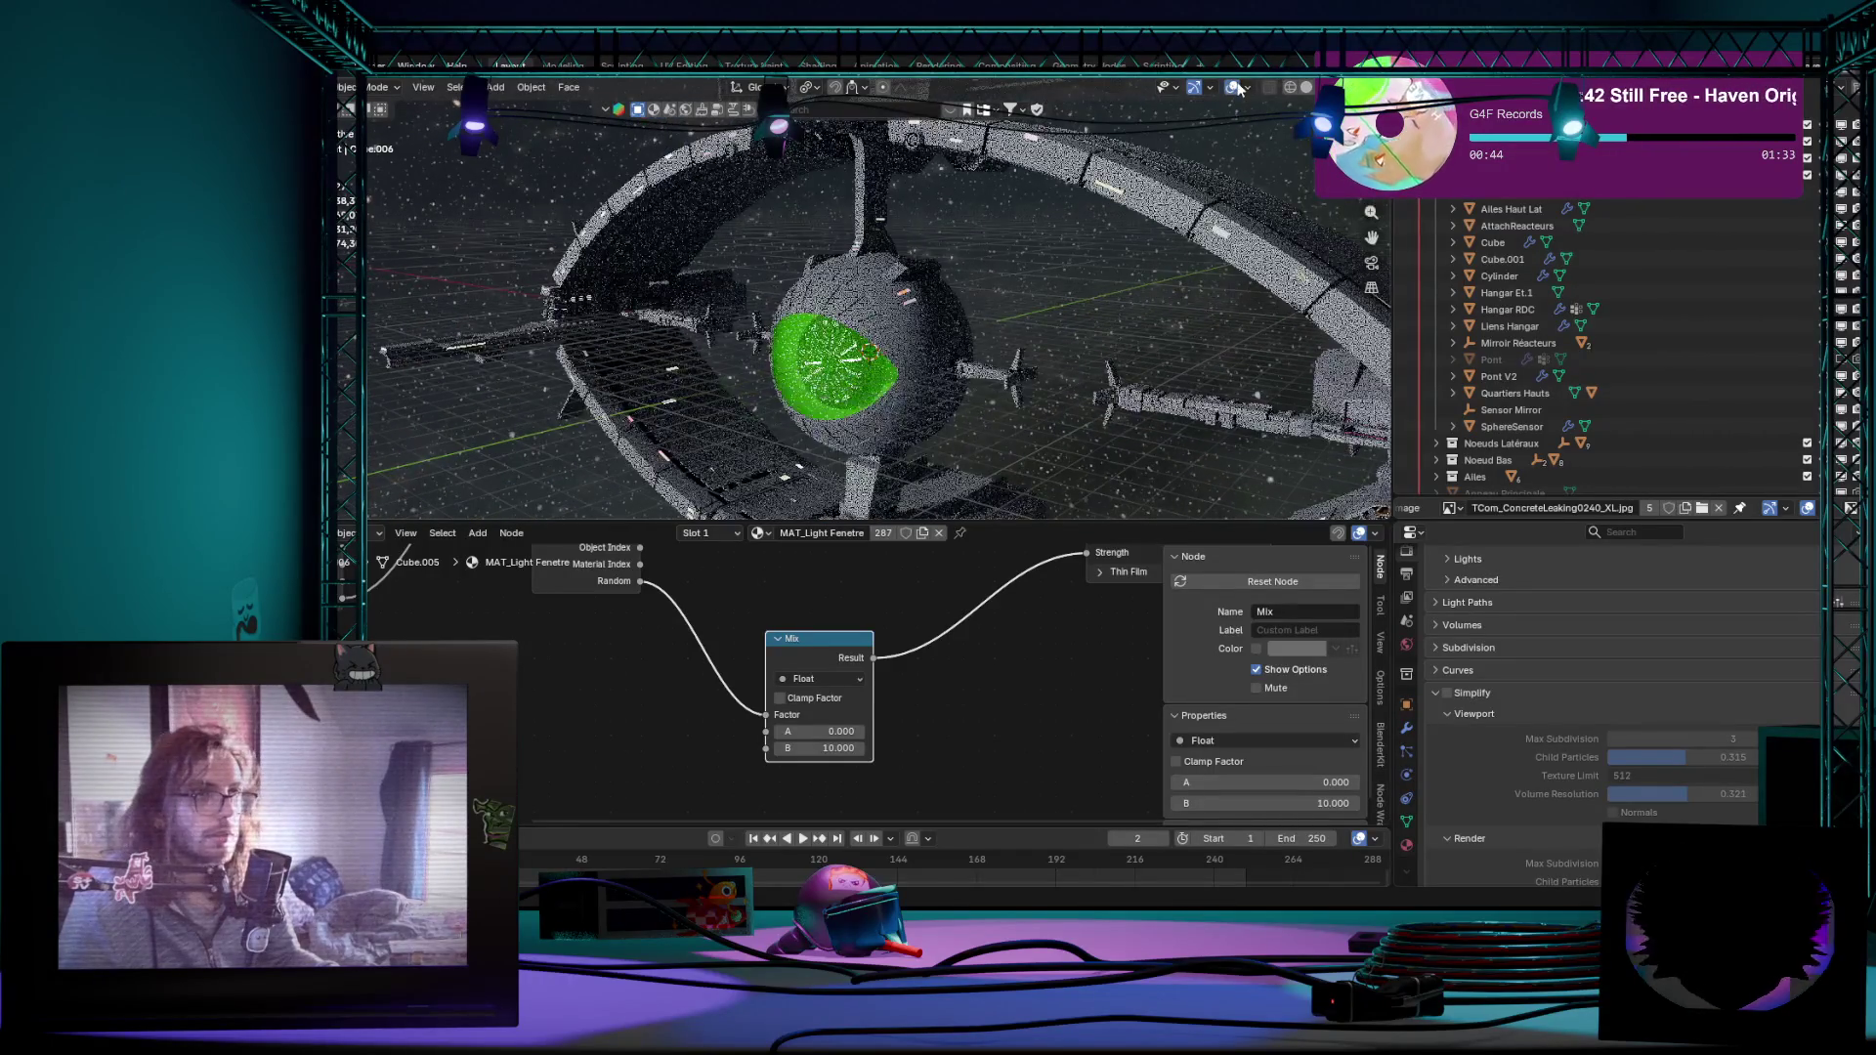
left_click(1232, 87)
left_click_drag(1027, 523, 1026, 620)
Step: Orbit the rendered ring station through side and frontal angles to inspect it
mouse_move(1026, 619)
middle_mouse_down()
mouse_move(926, 432)
mouse_move(1249, 550)
middle_mouse_up()
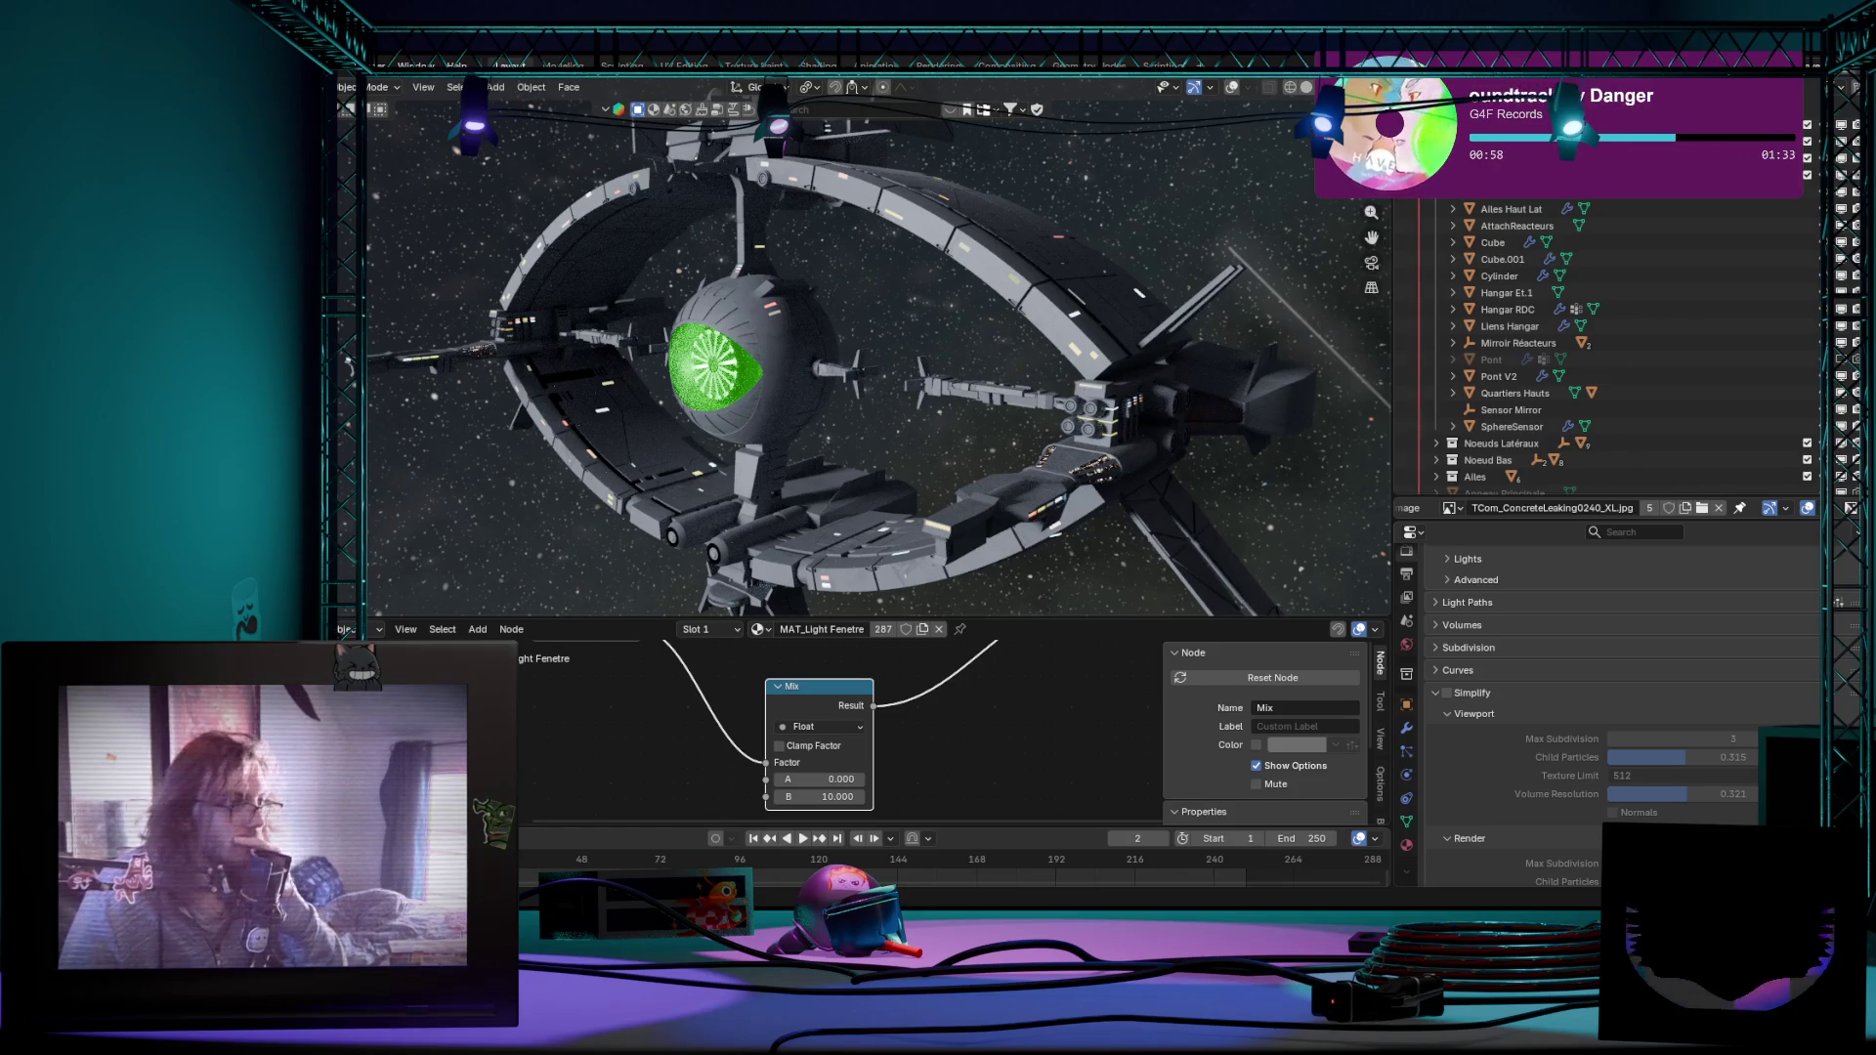
middle_click_drag(1088, 575, 1272, 370)
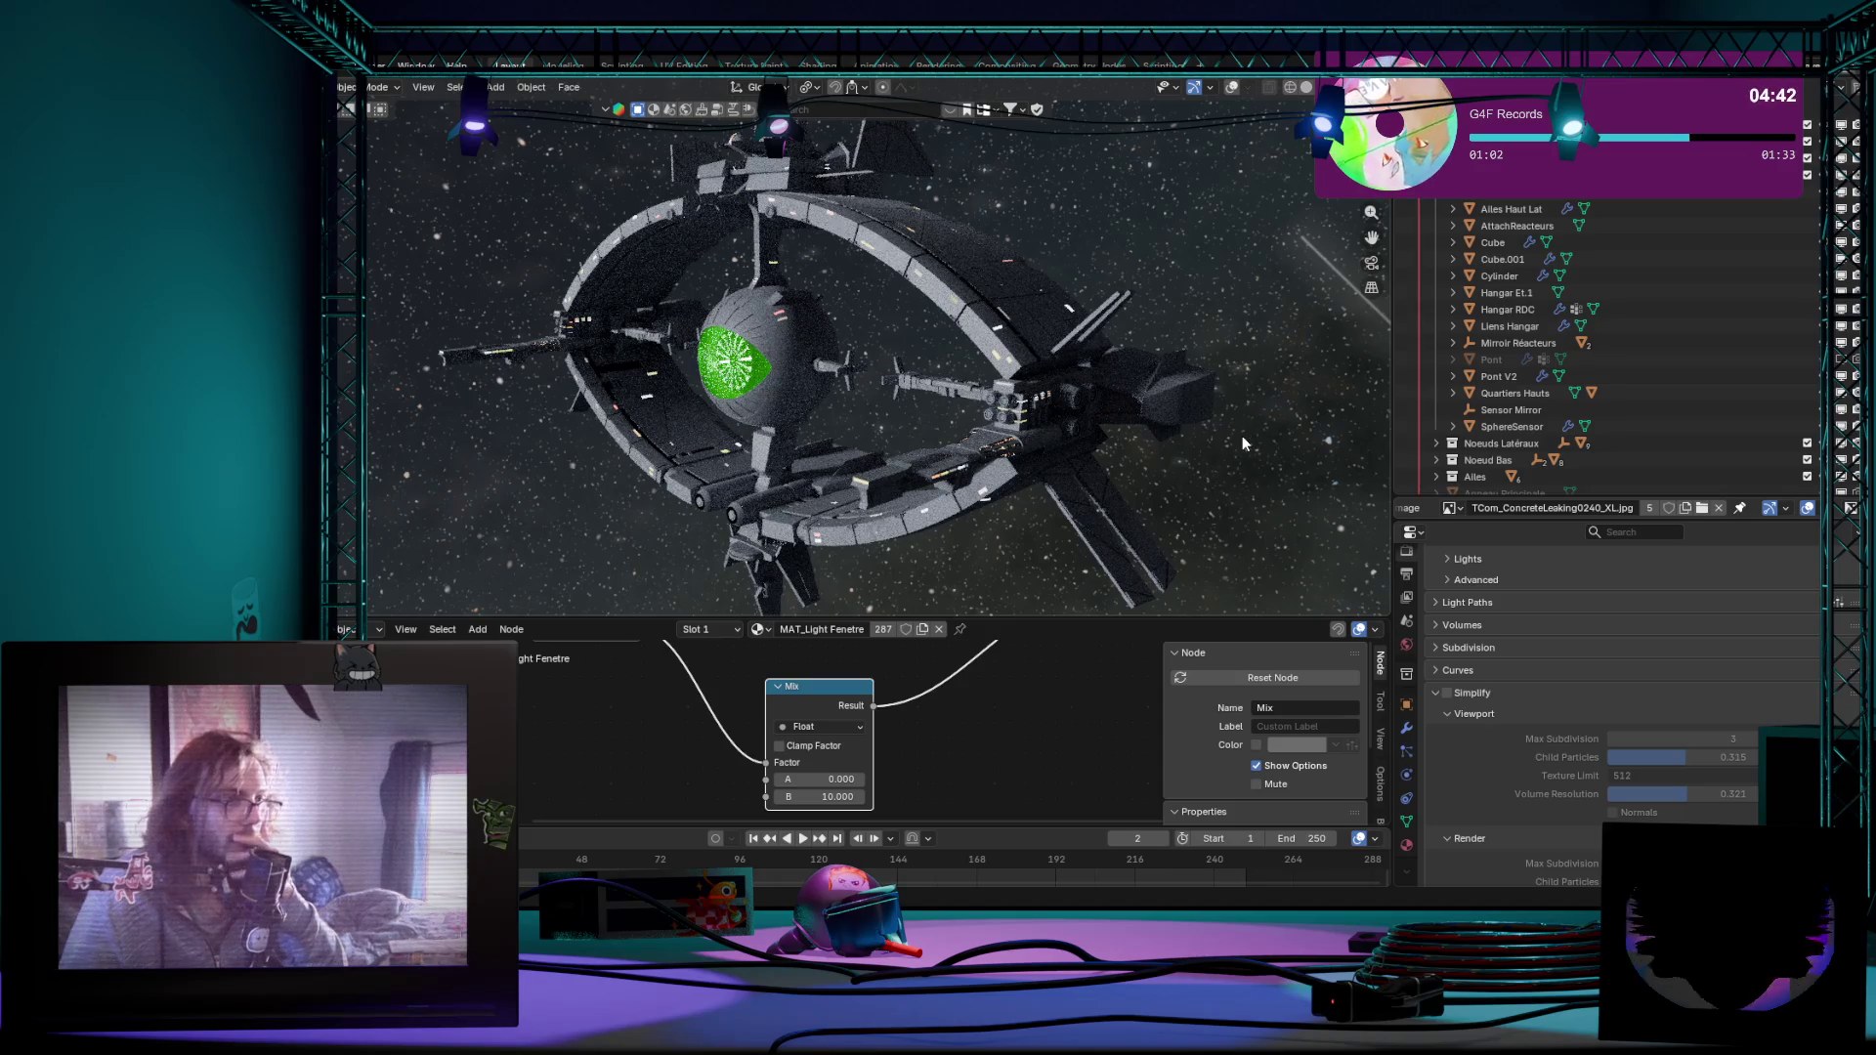
mouse_move(1018, 536)
middle_mouse_down()
mouse_move(1098, 403)
mouse_move(1187, 434)
mouse_move(1166, 459)
mouse_move(1185, 468)
mouse_move(1080, 565)
mouse_move(1060, 521)
mouse_move(862, 517)
mouse_move(775, 434)
mouse_move(984, 524)
mouse_move(1122, 505)
mouse_move(1061, 529)
mouse_move(943, 528)
mouse_move(989, 540)
middle_mouse_up()
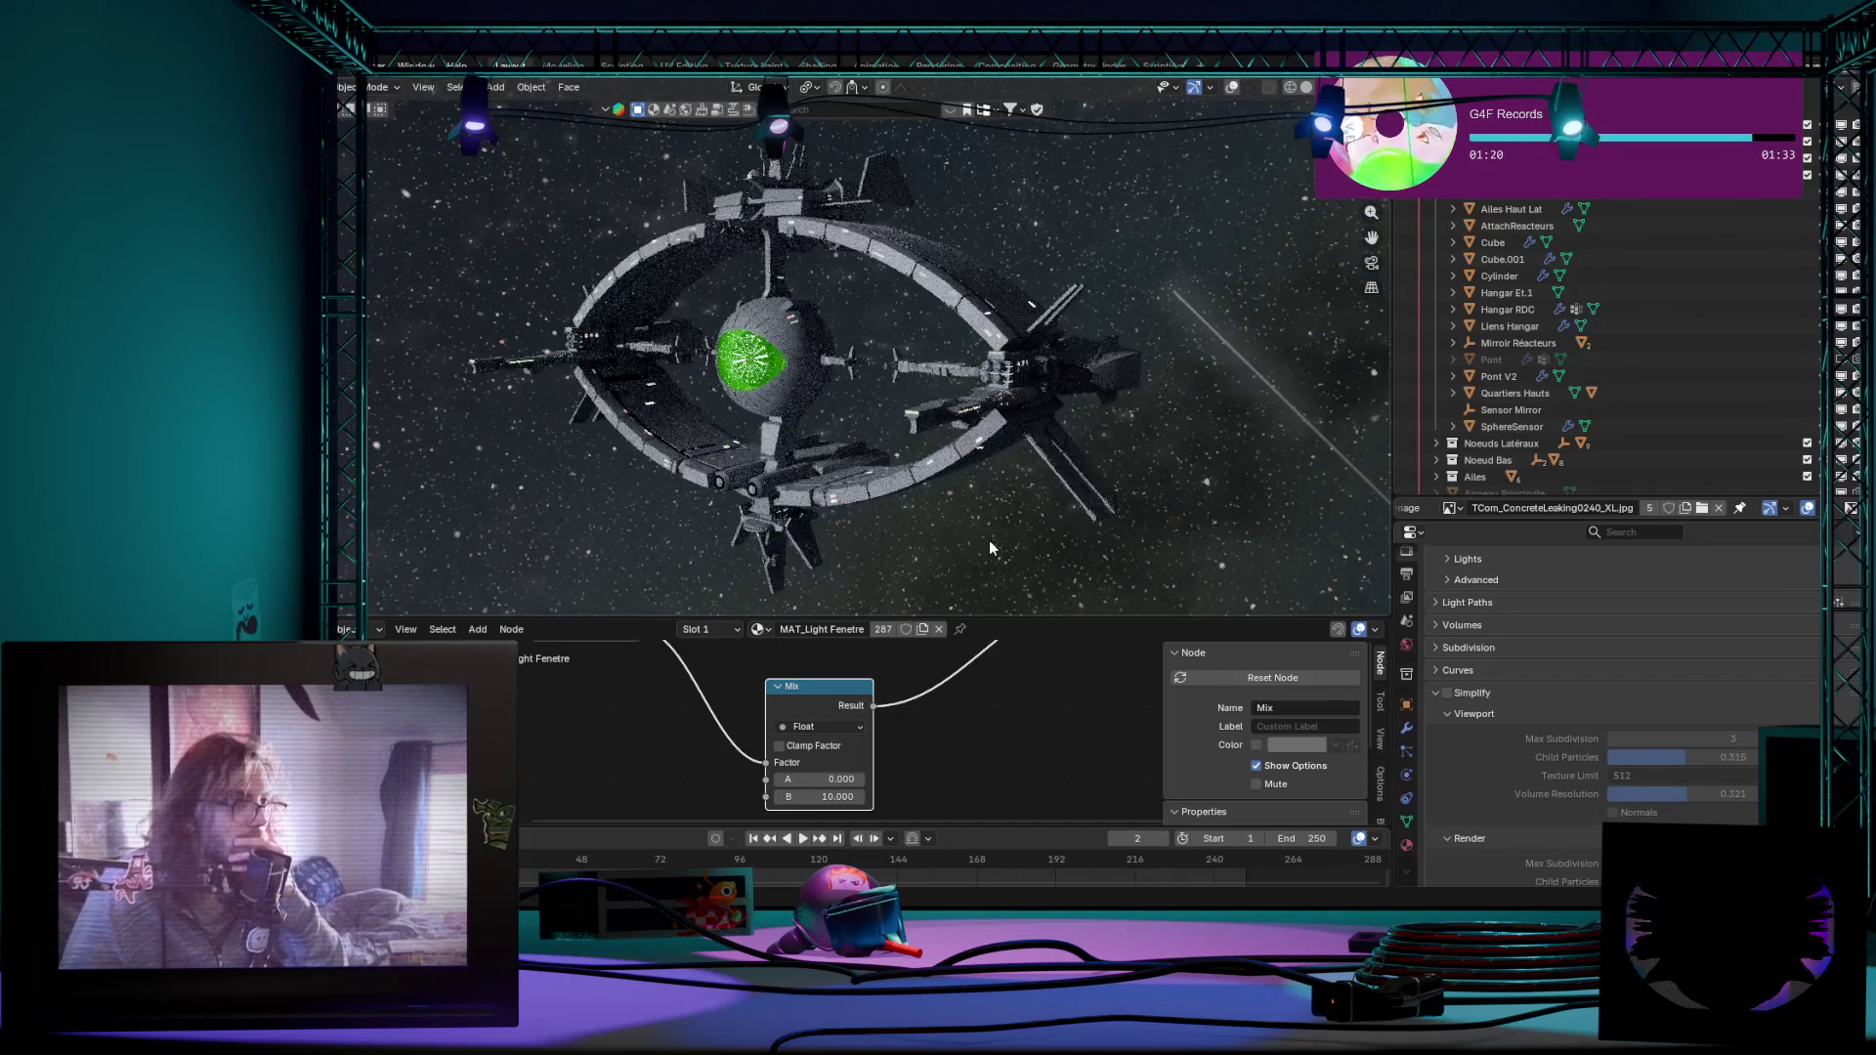
scroll(990, 531, "up", 1)
scroll(990, 533, "down", 2)
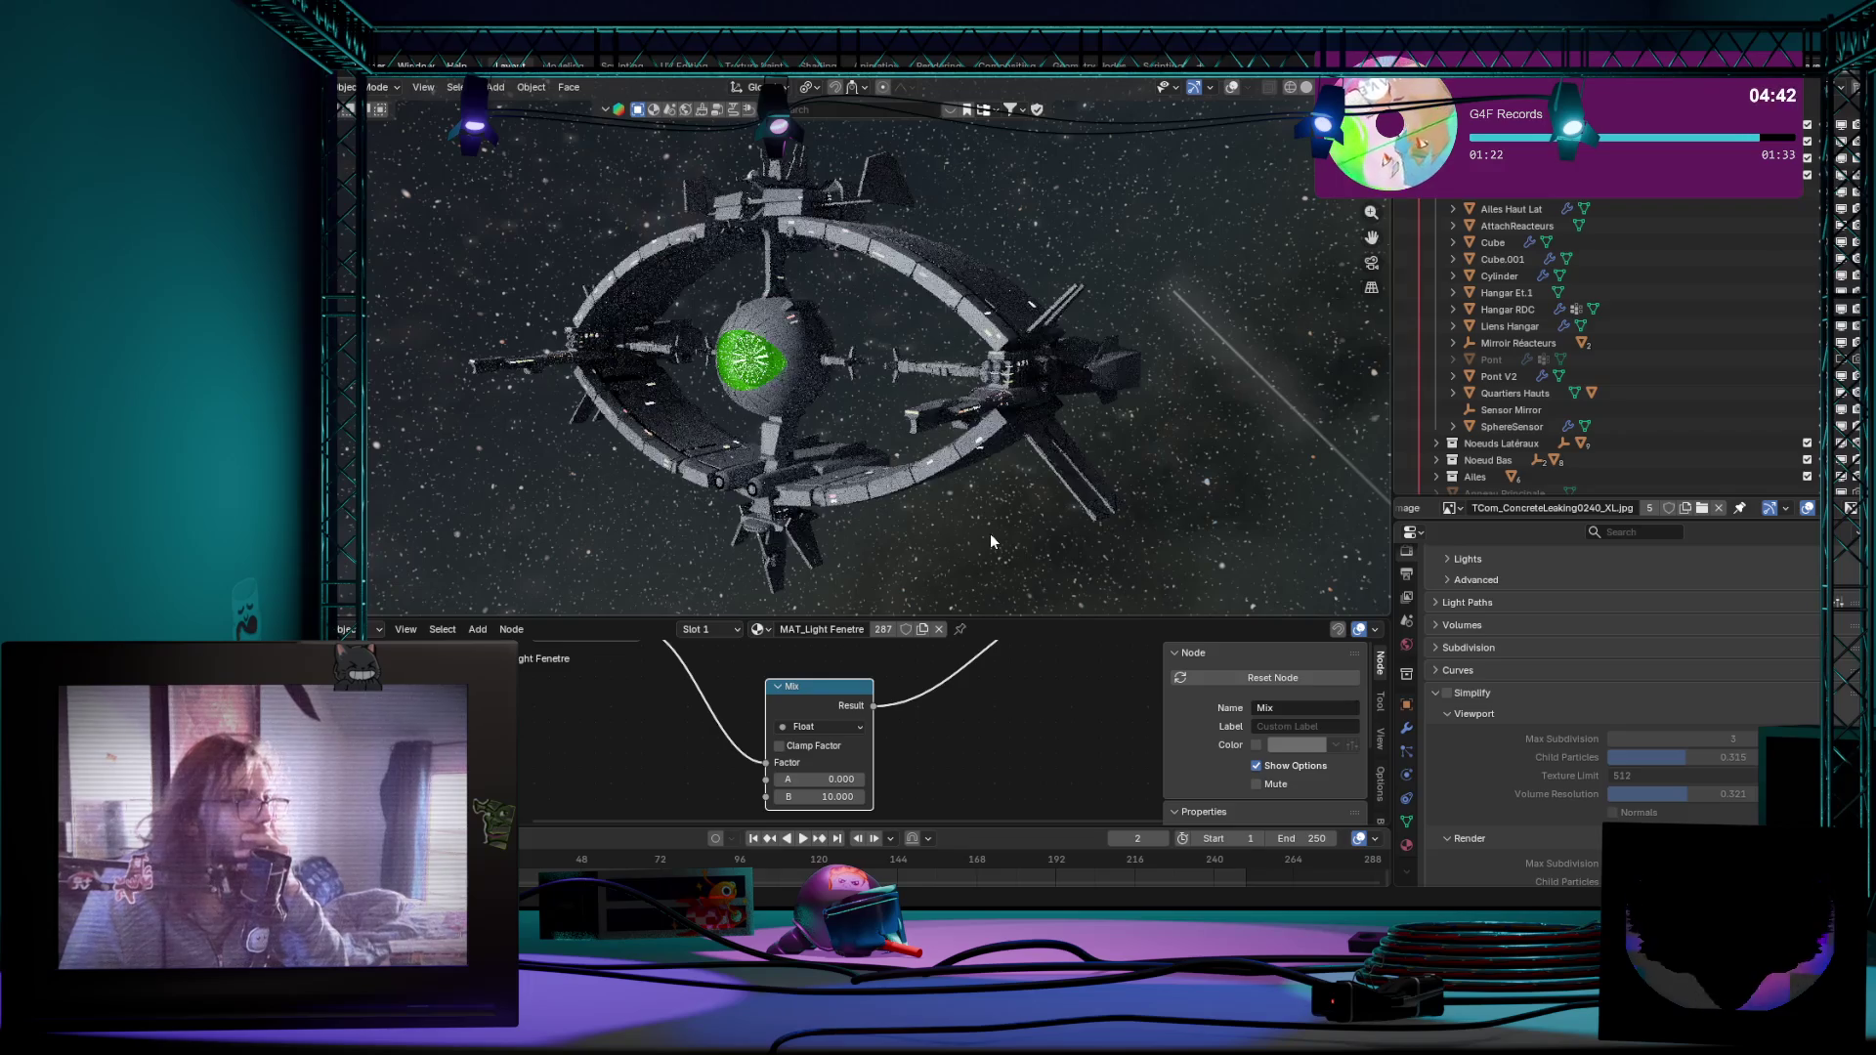
scroll(990, 534, "up", 2)
scroll(993, 535, "down", 1)
mouse_move(994, 535)
middle_mouse_down()
mouse_move(1047, 537)
mouse_move(794, 539)
mouse_move(691, 409)
mouse_move(763, 547)
mouse_move(989, 554)
middle_mouse_up()
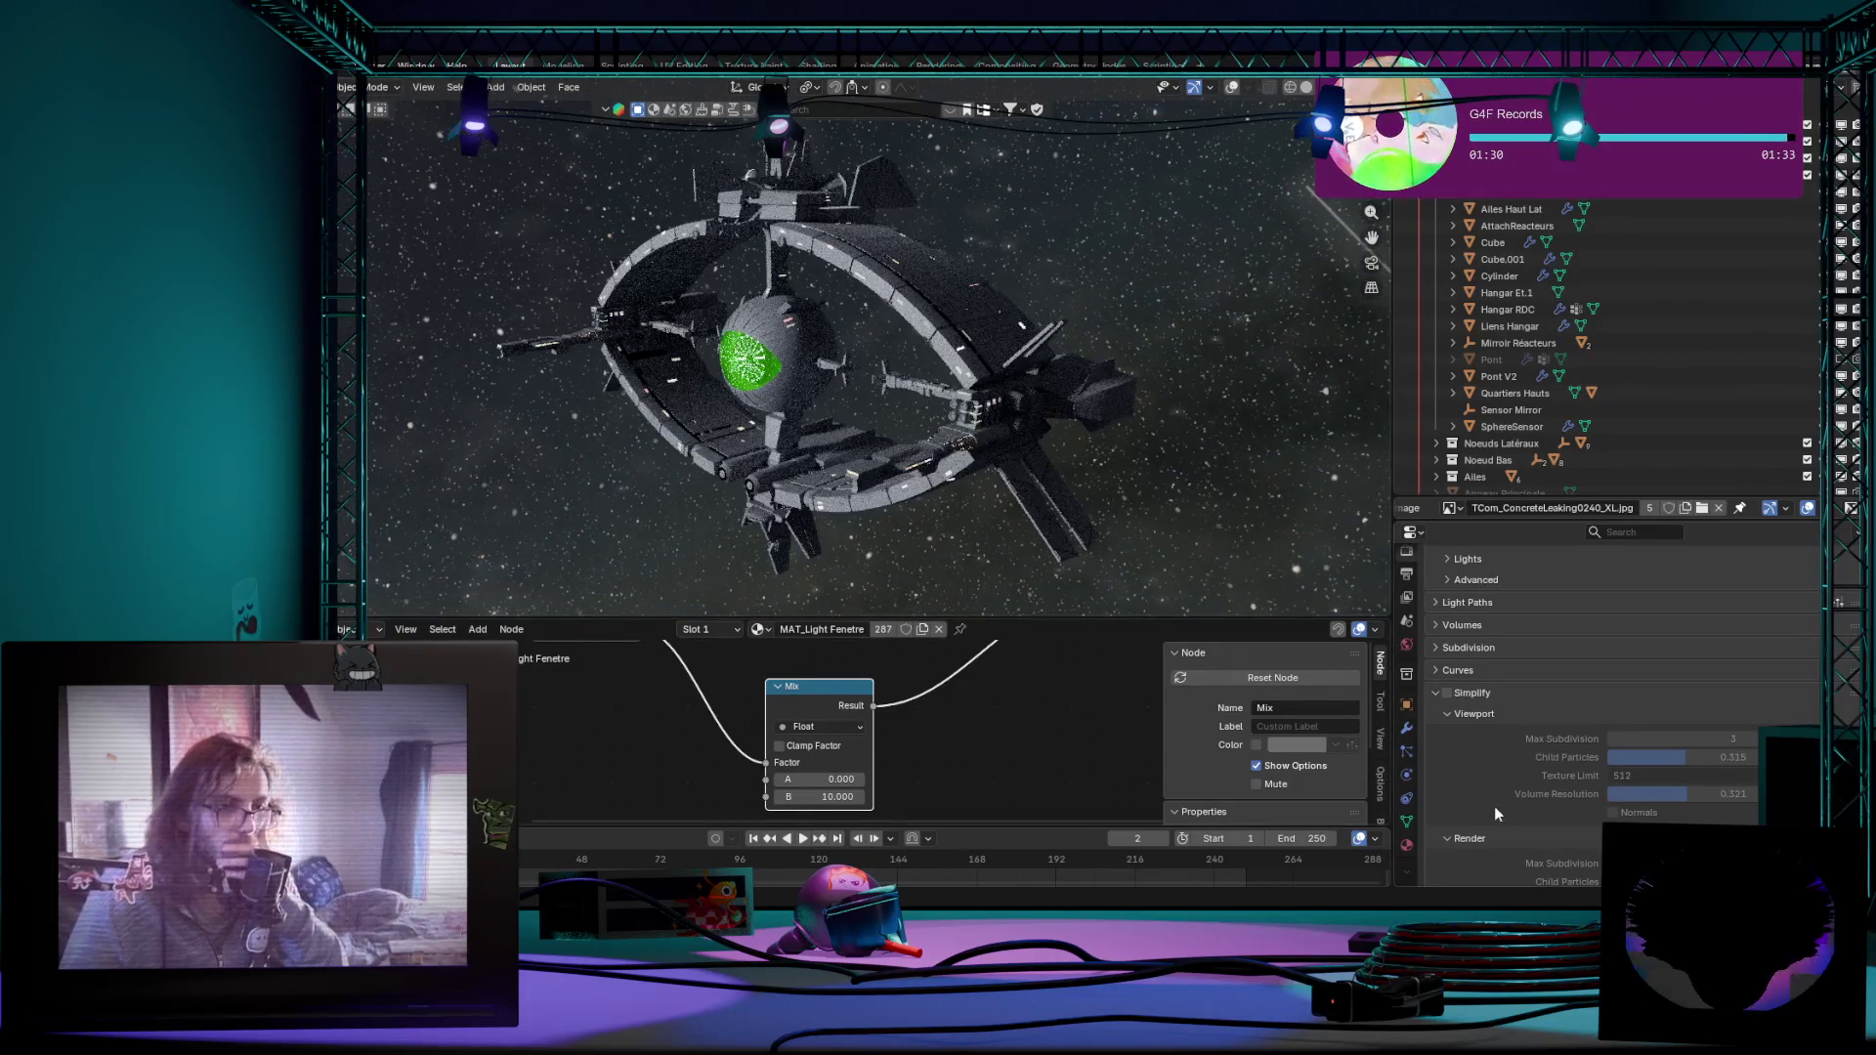
Step: Switch to the world node tree, enlarge it and move the Background node aside for space
left_click(1409, 652)
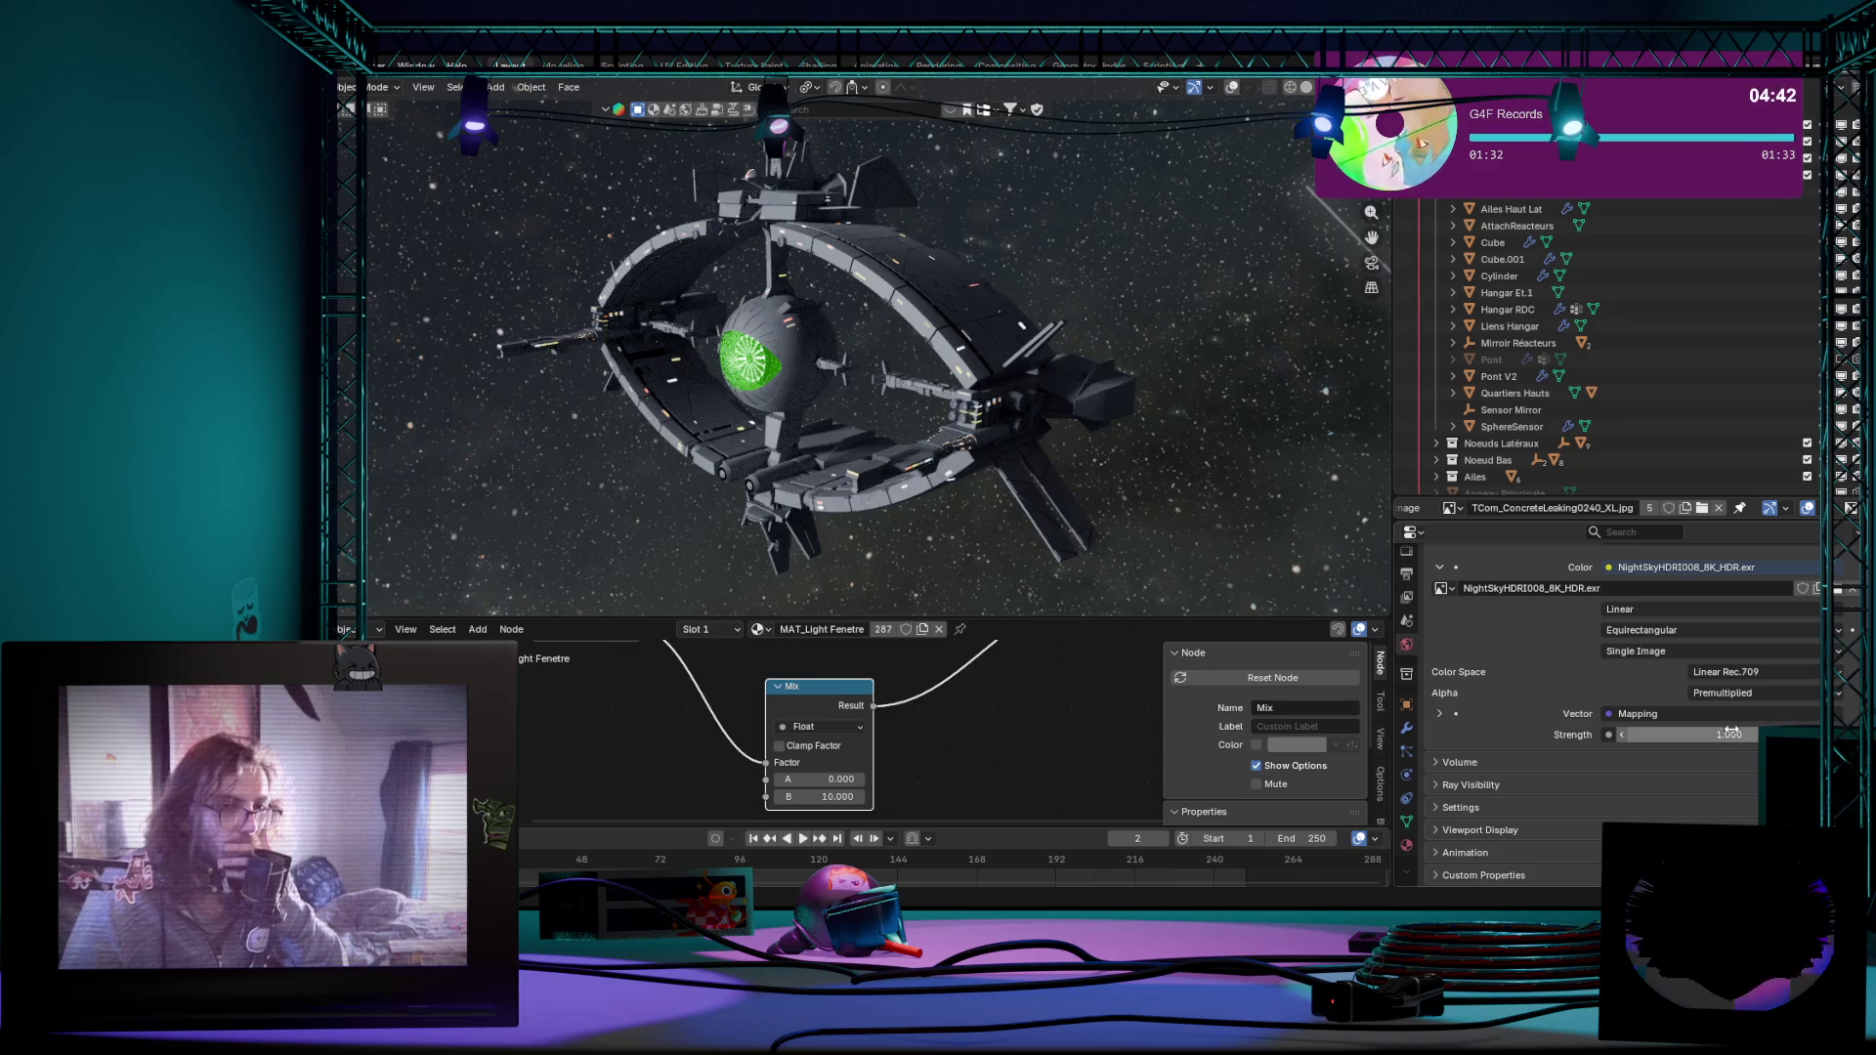
scroll(1484, 633, "up", 2)
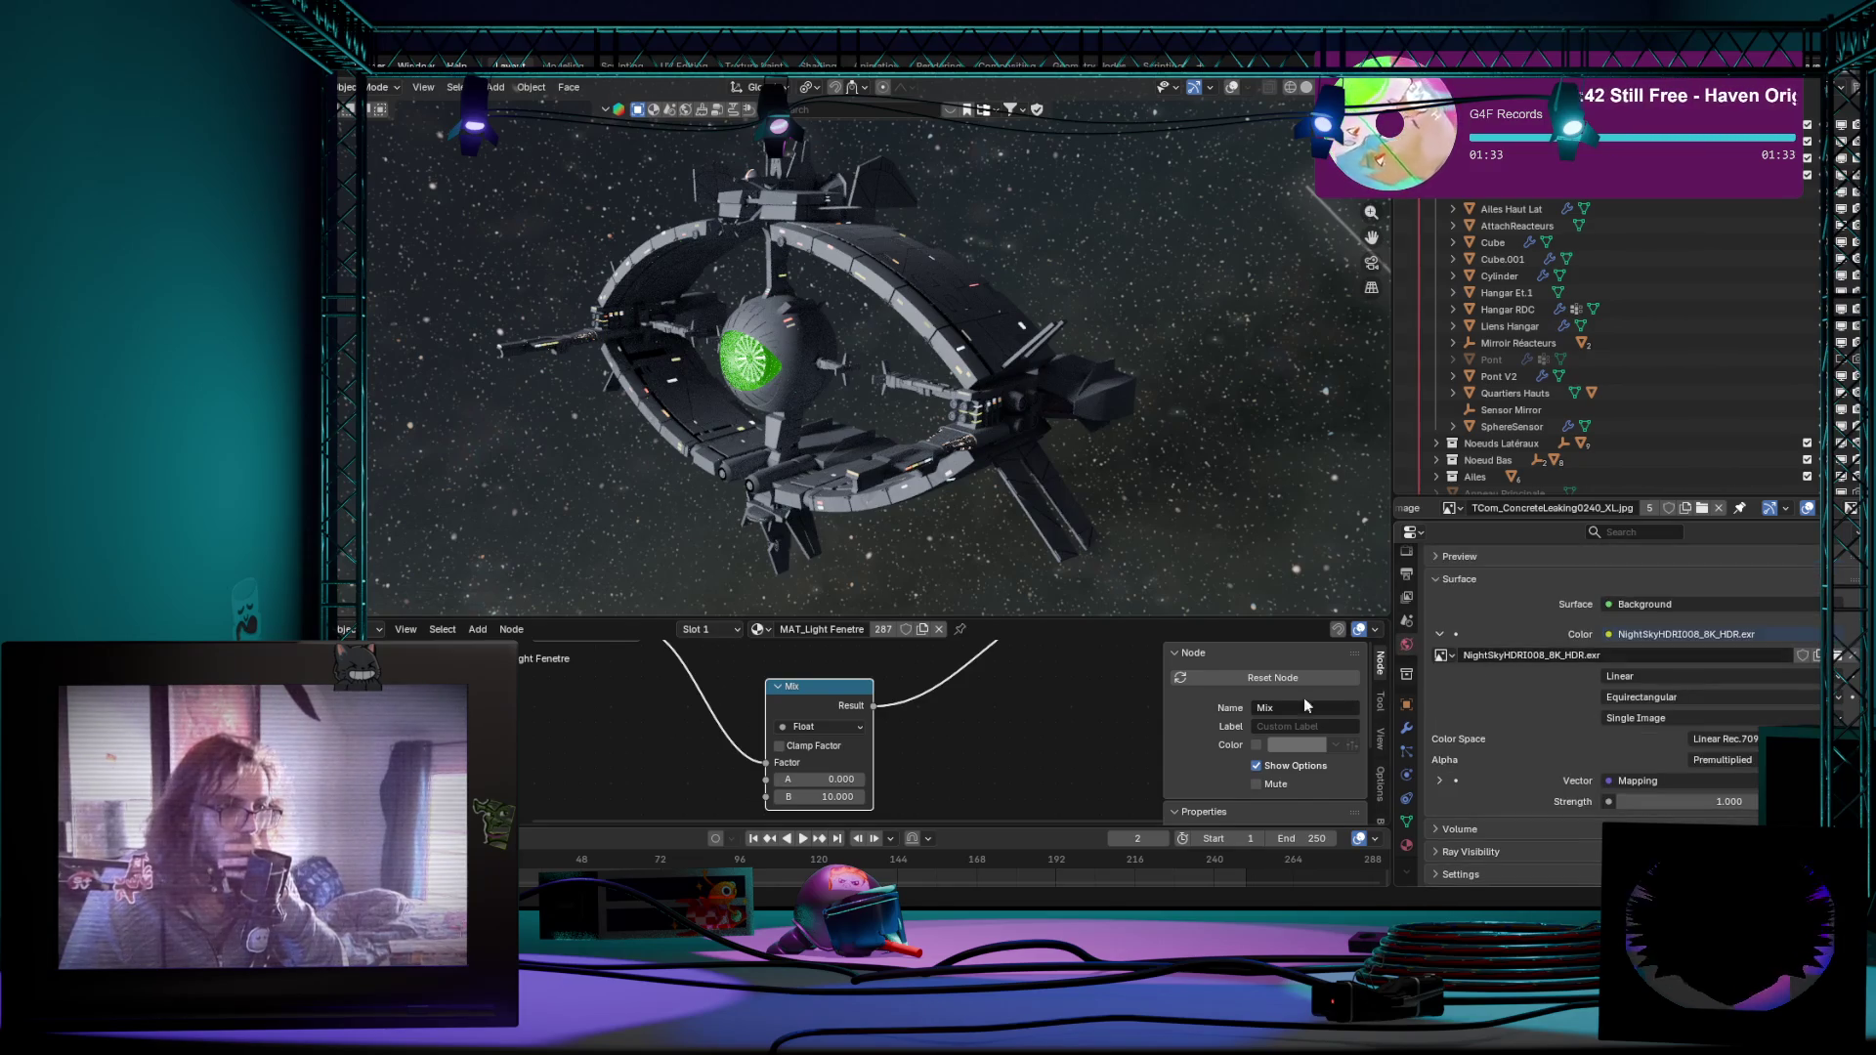
left_click(739, 705)
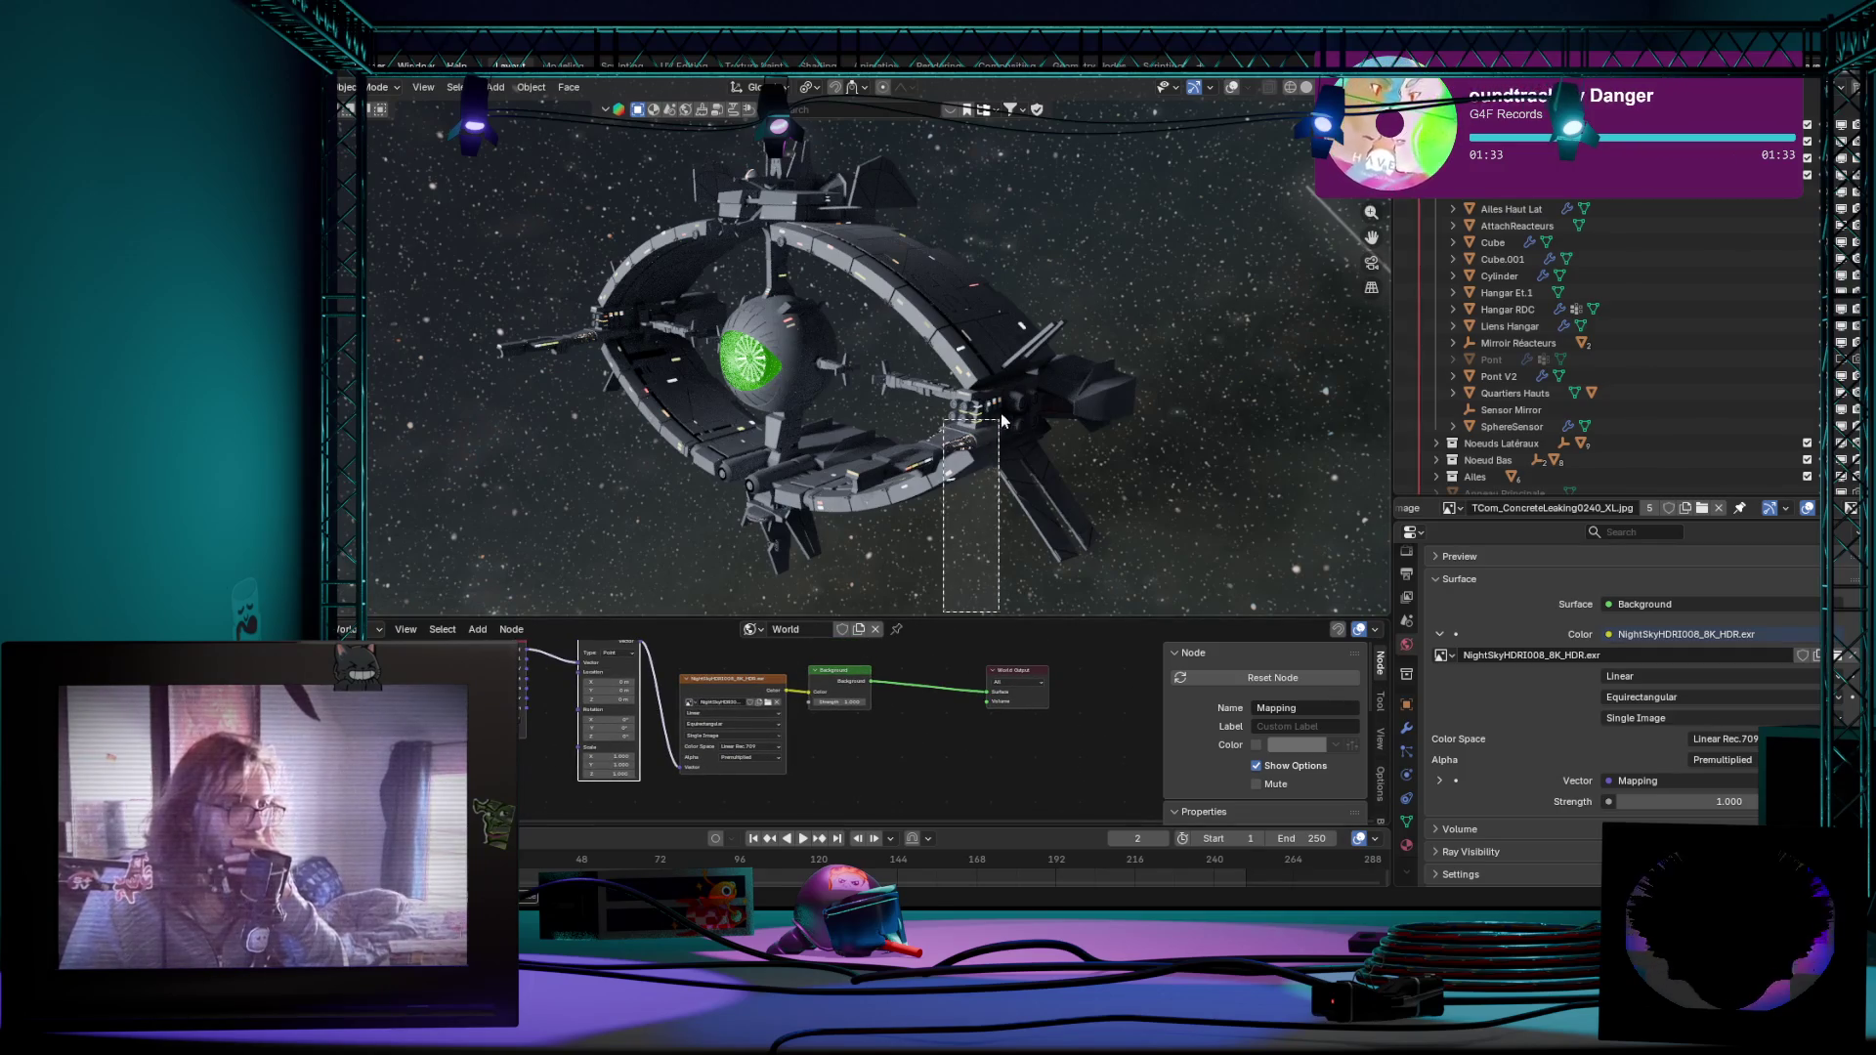
left_click_drag(968, 617, 960, 417)
scroll(940, 716, "up", 2)
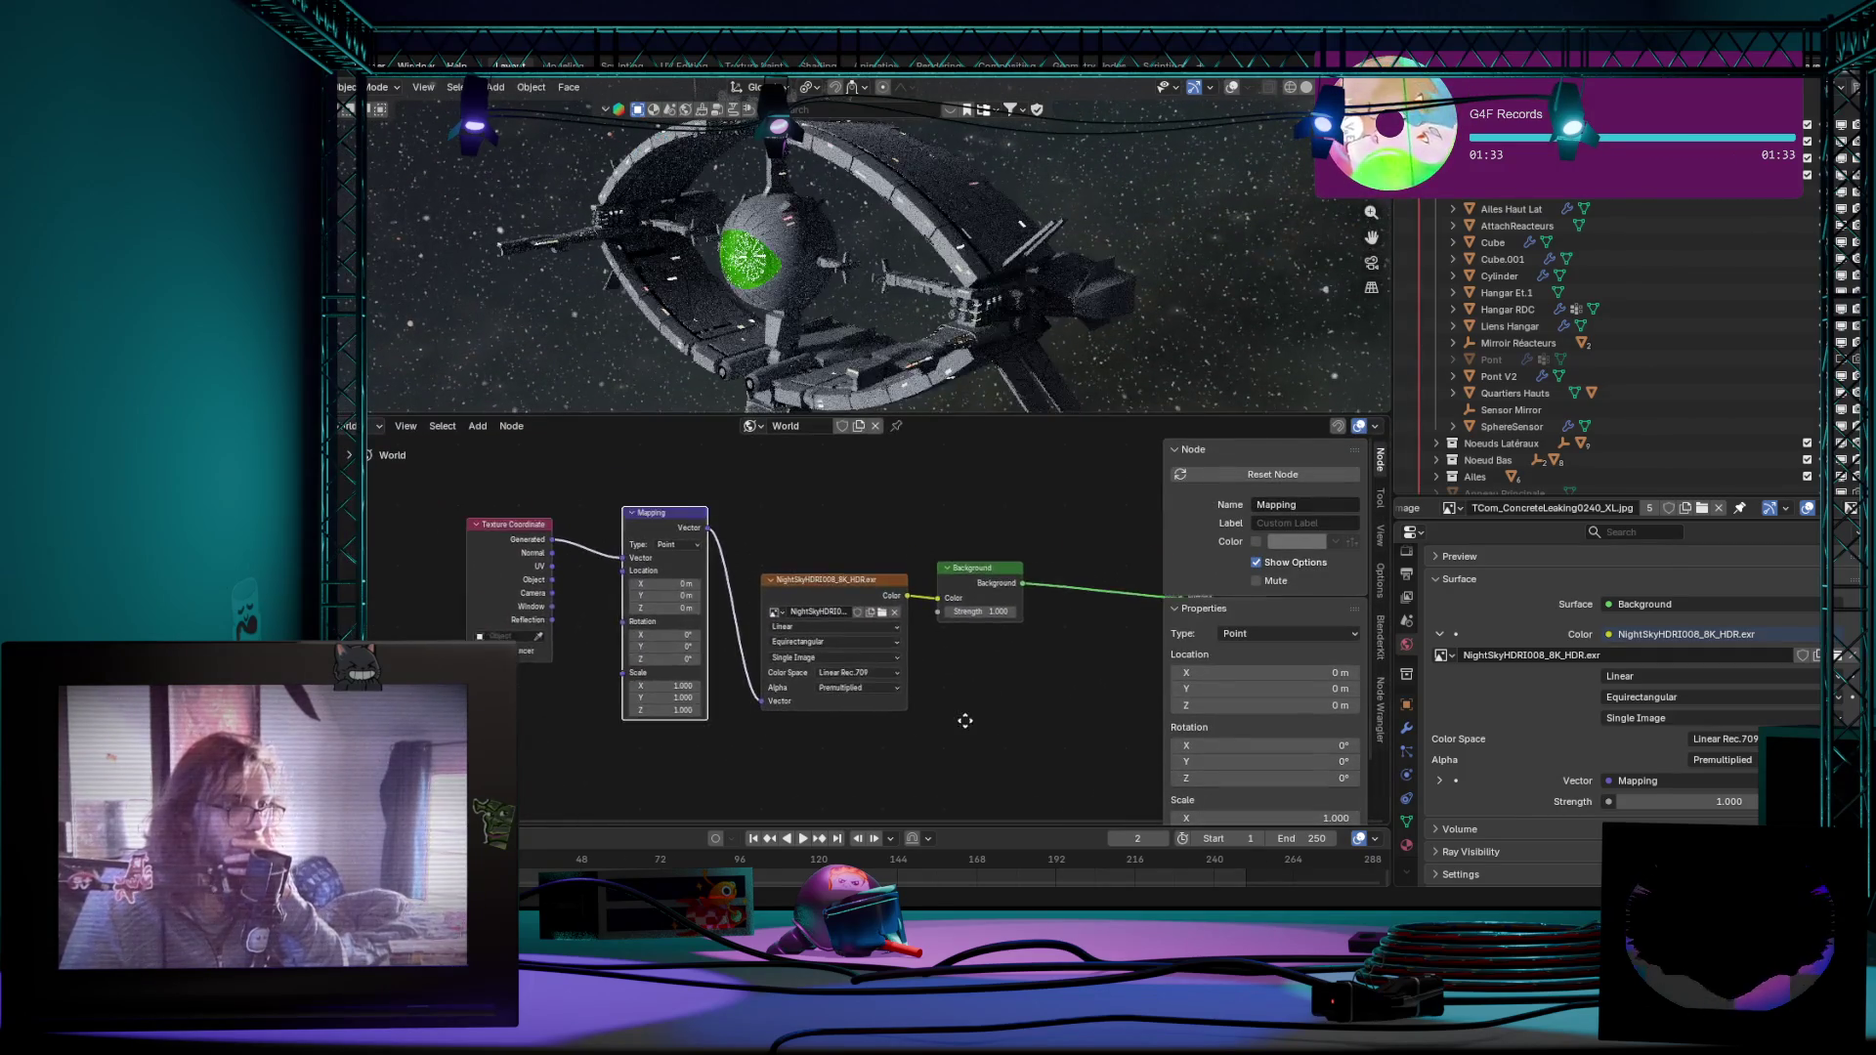
scroll(939, 716, "down", 2)
left_click_drag(784, 543, 842, 551)
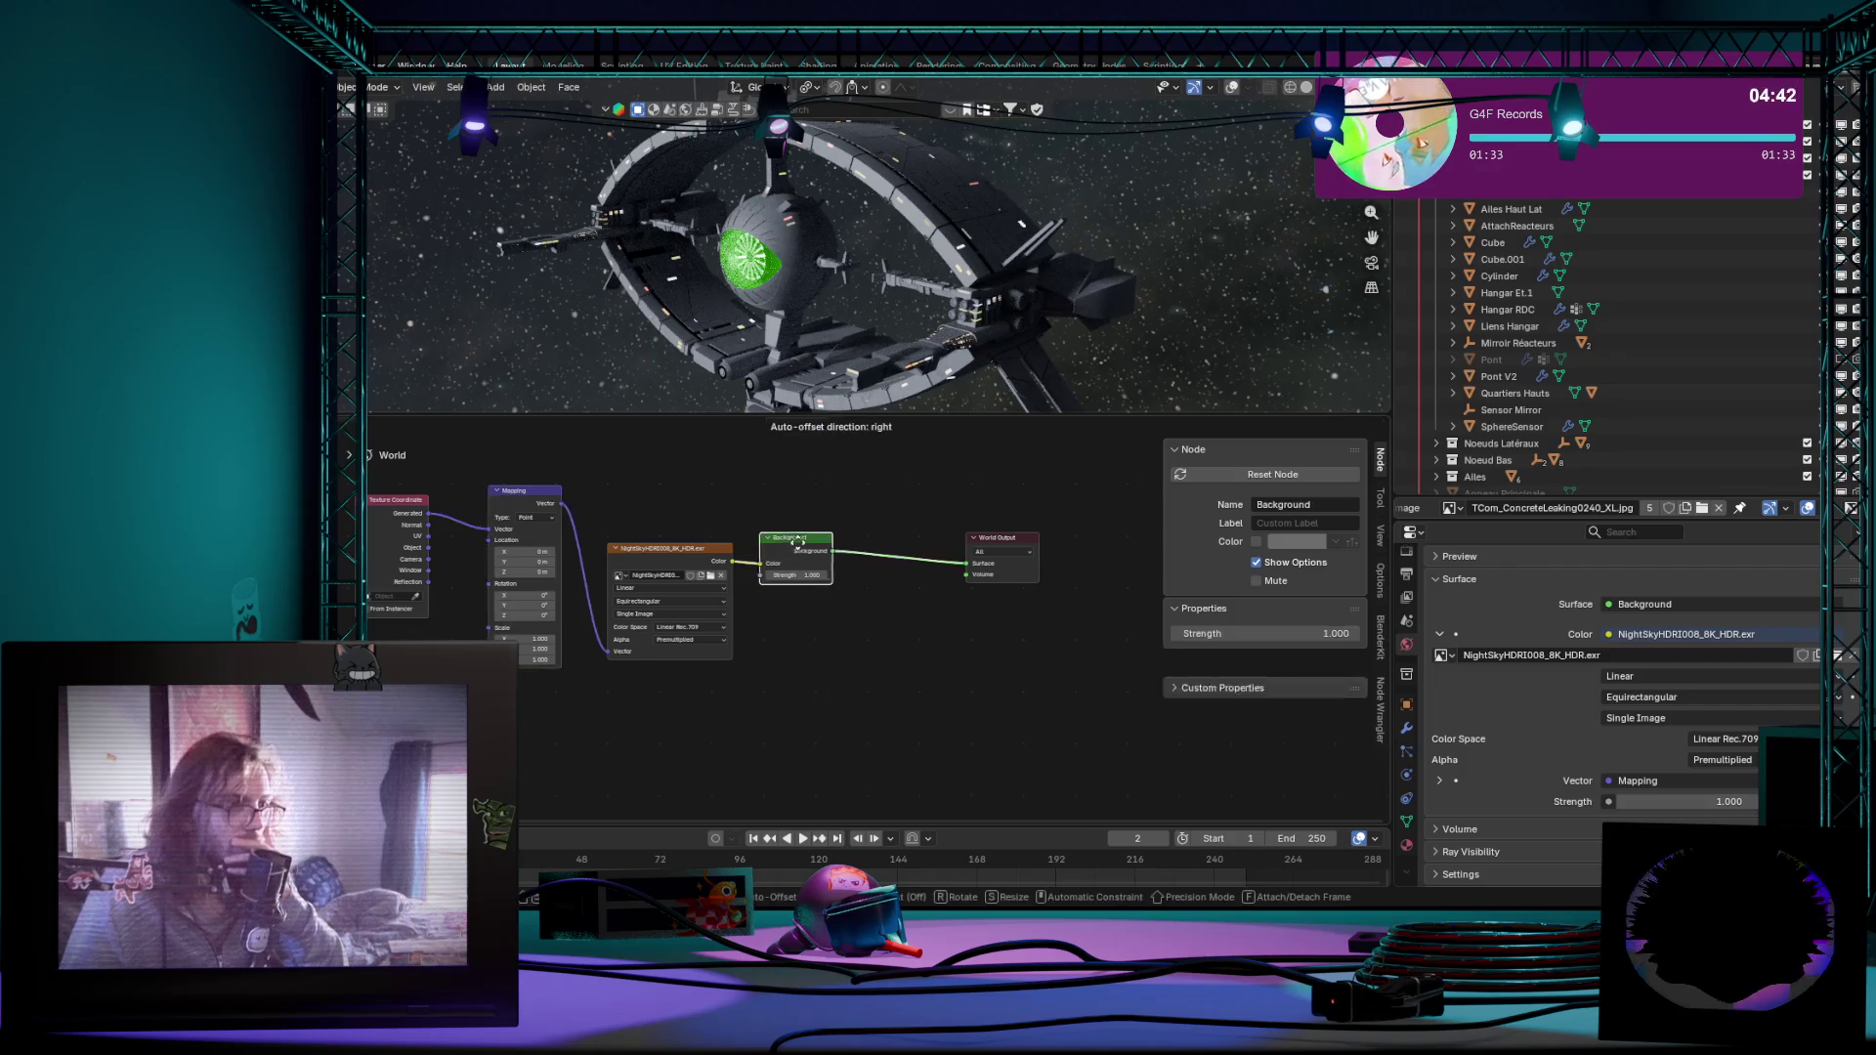
left_click(816, 702)
middle_click_drag(817, 702, 854, 720)
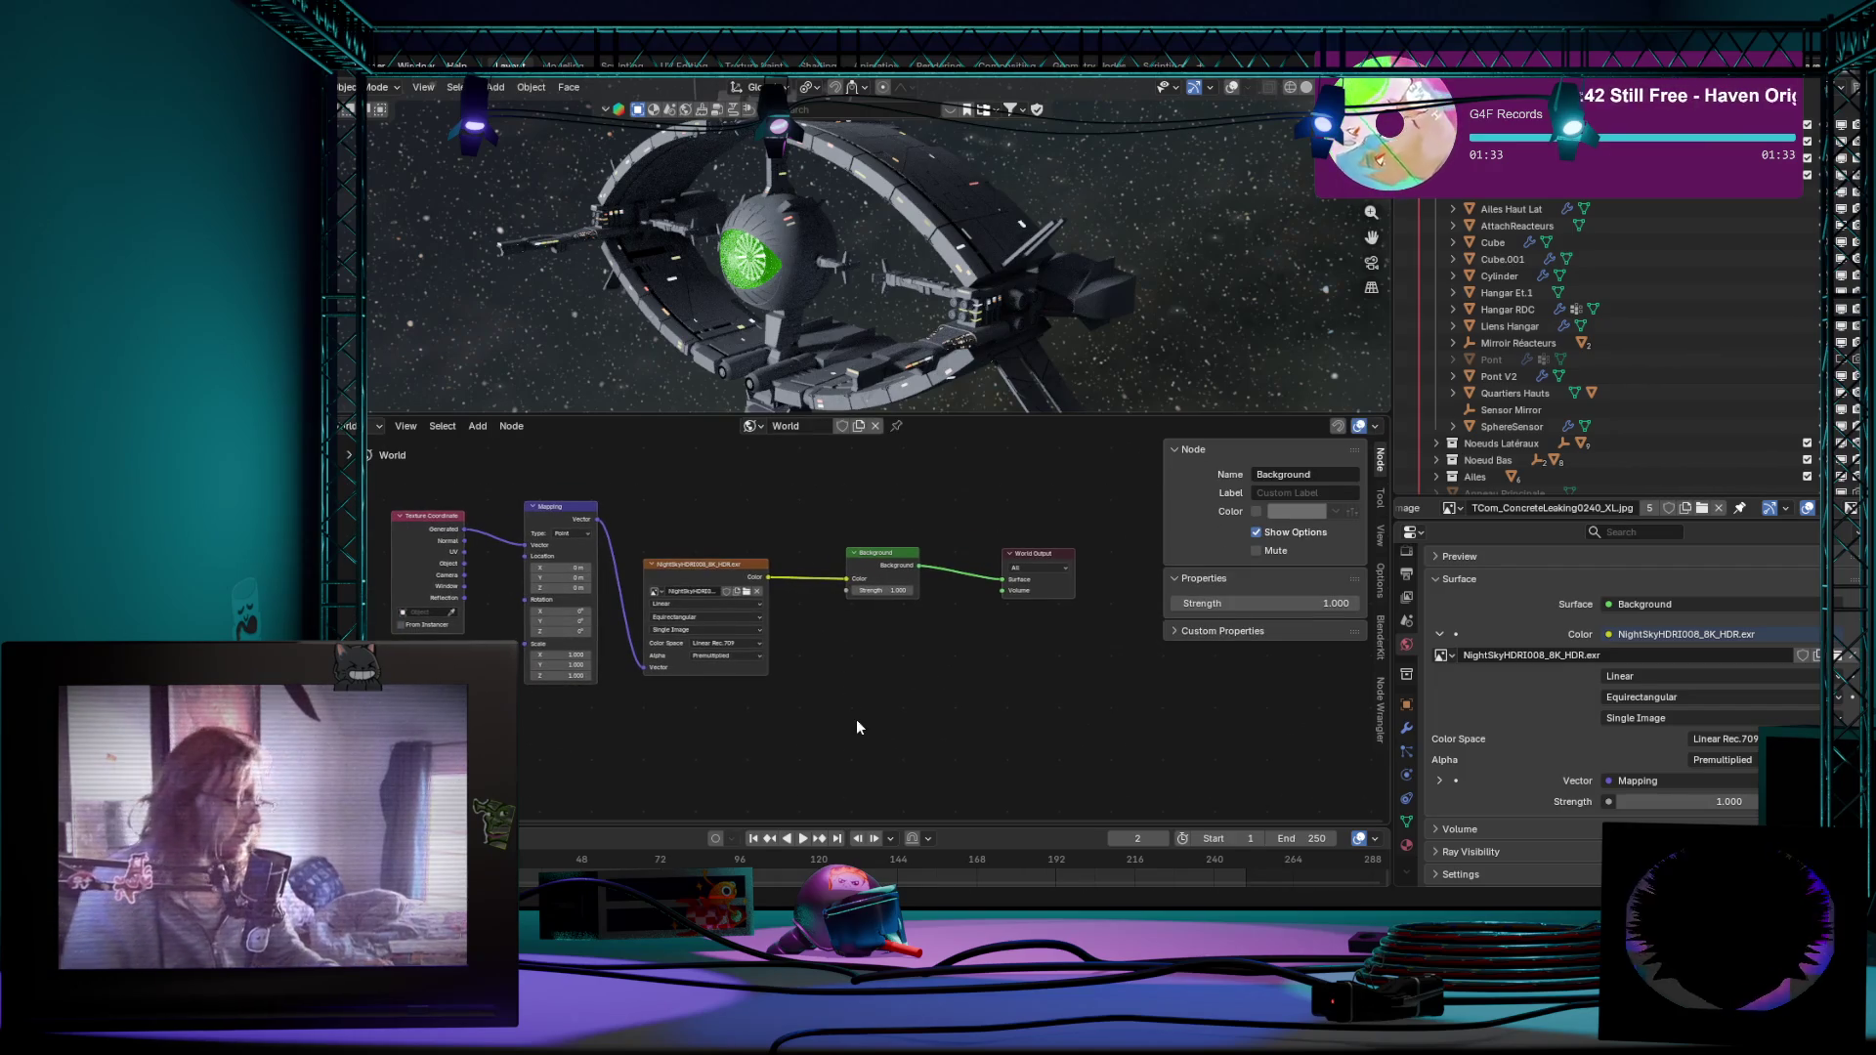
Step: Add a Light Path node and insert a Mix node between the HDRI and Background
key("shift+a")
type("light")
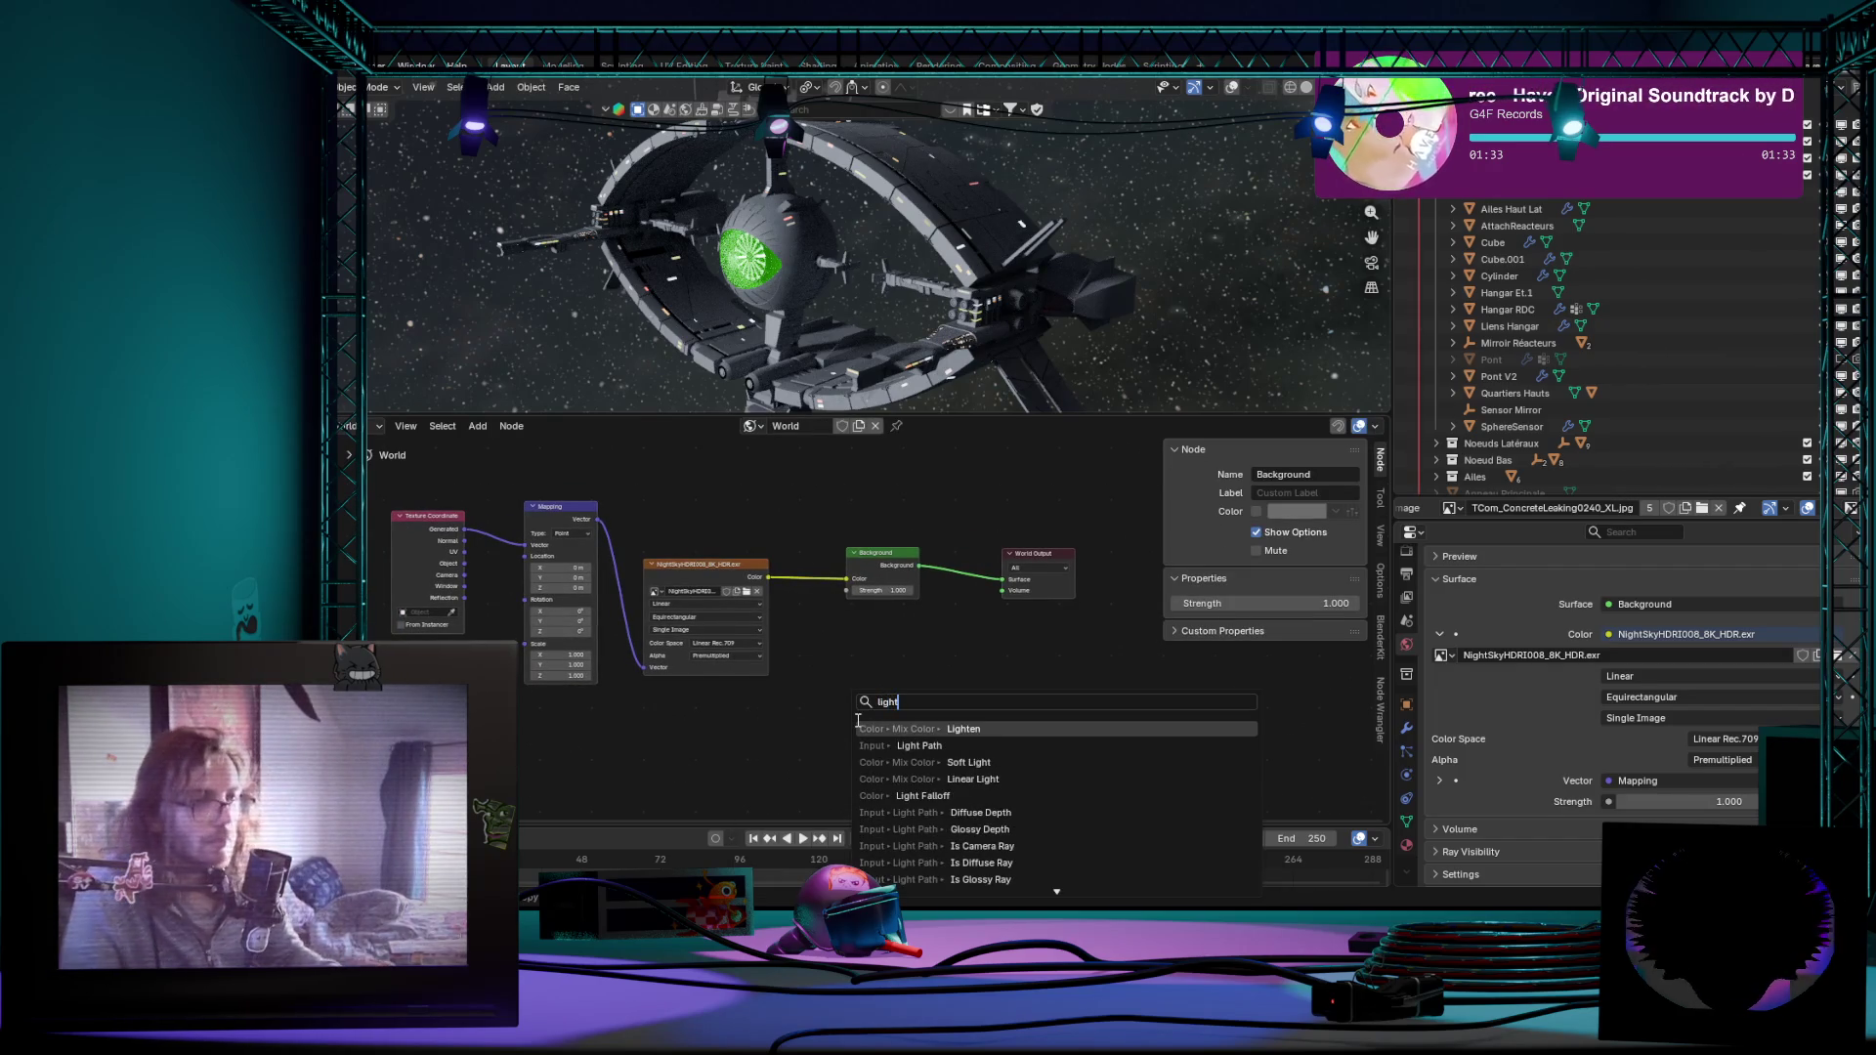
key("Down")
key("Return")
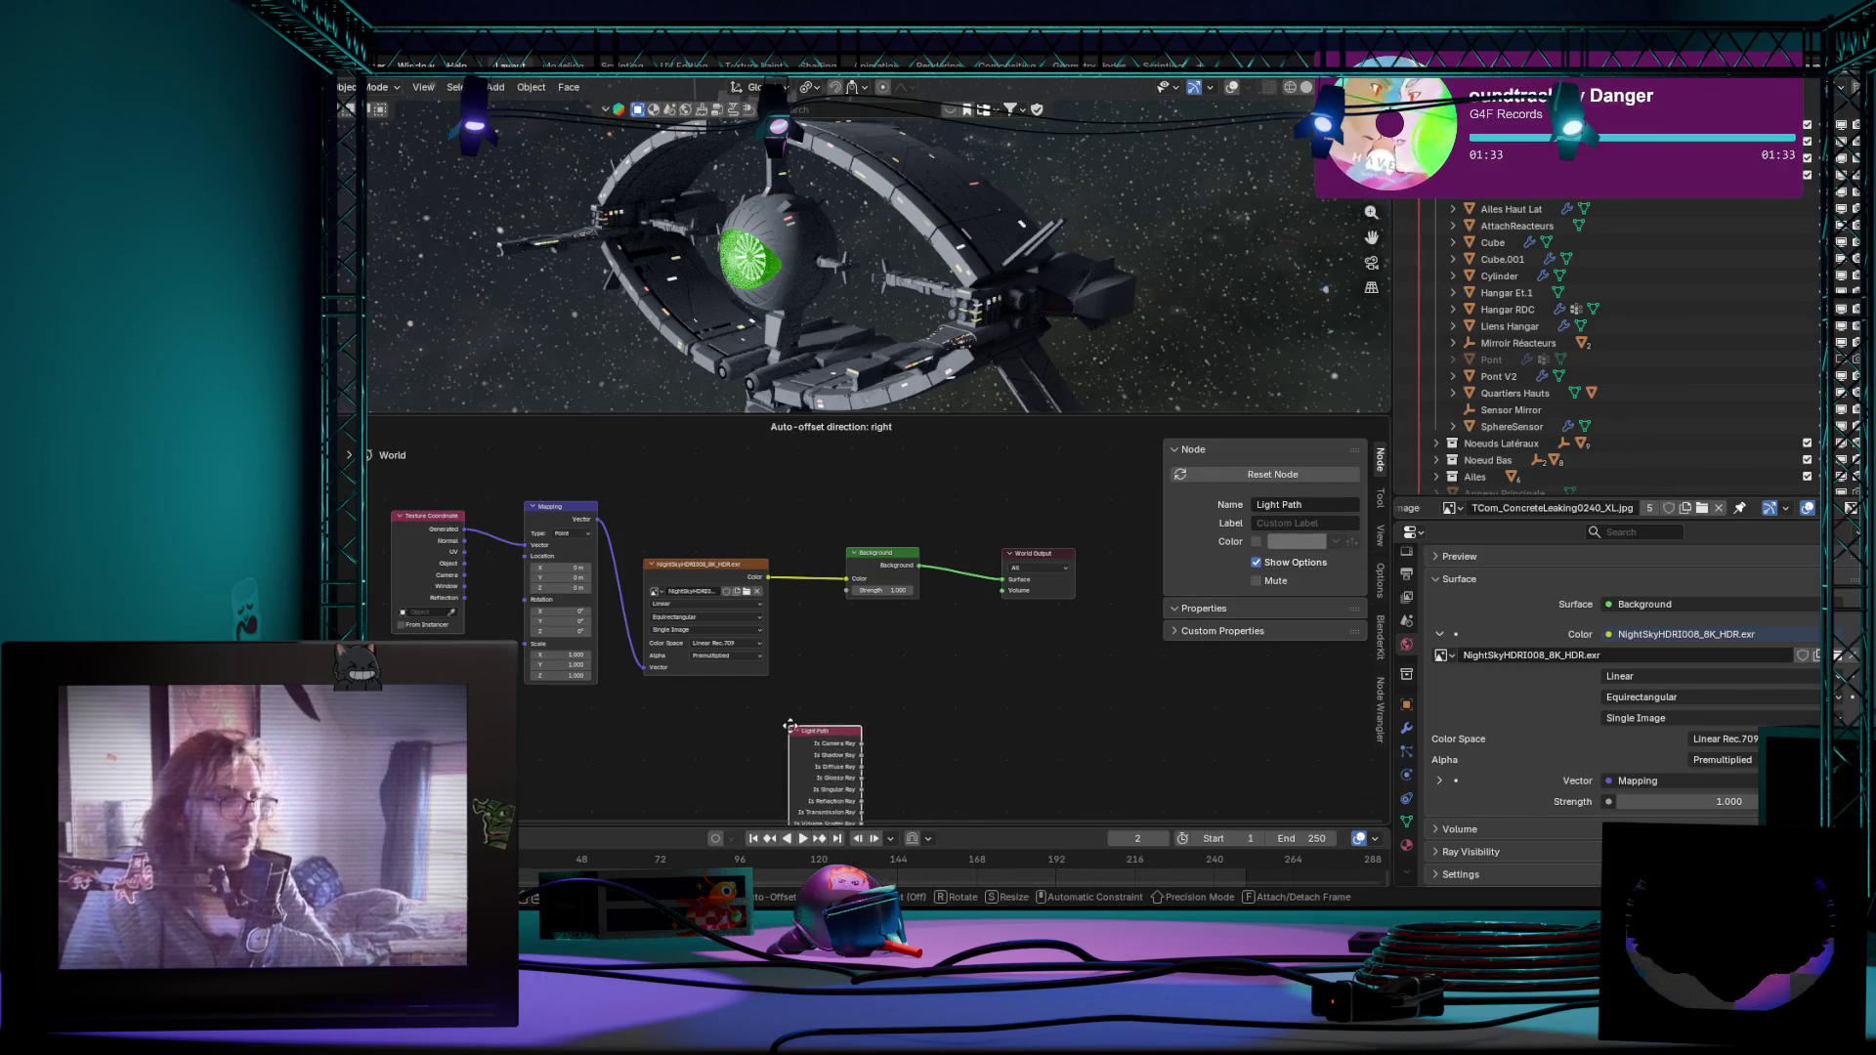
left_click(603, 712)
scroll(808, 710, "up", 2)
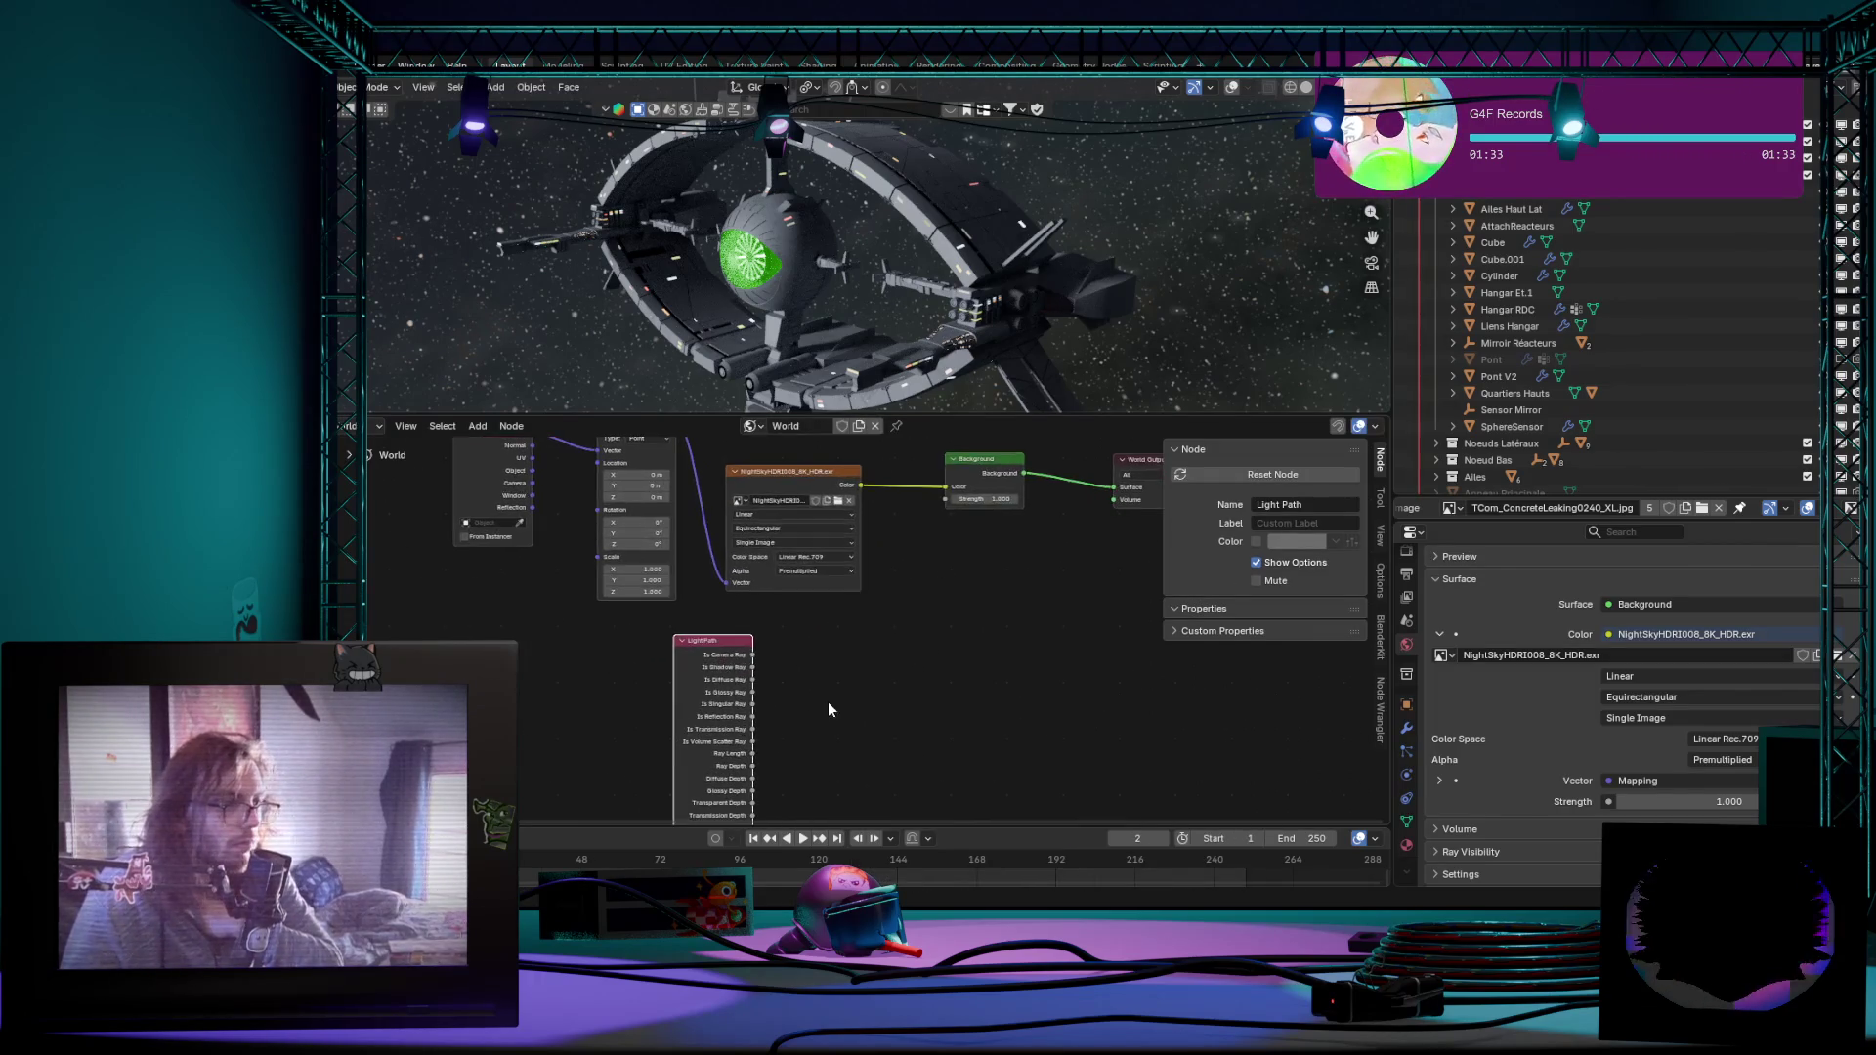
key("shift+a")
type("mixc")
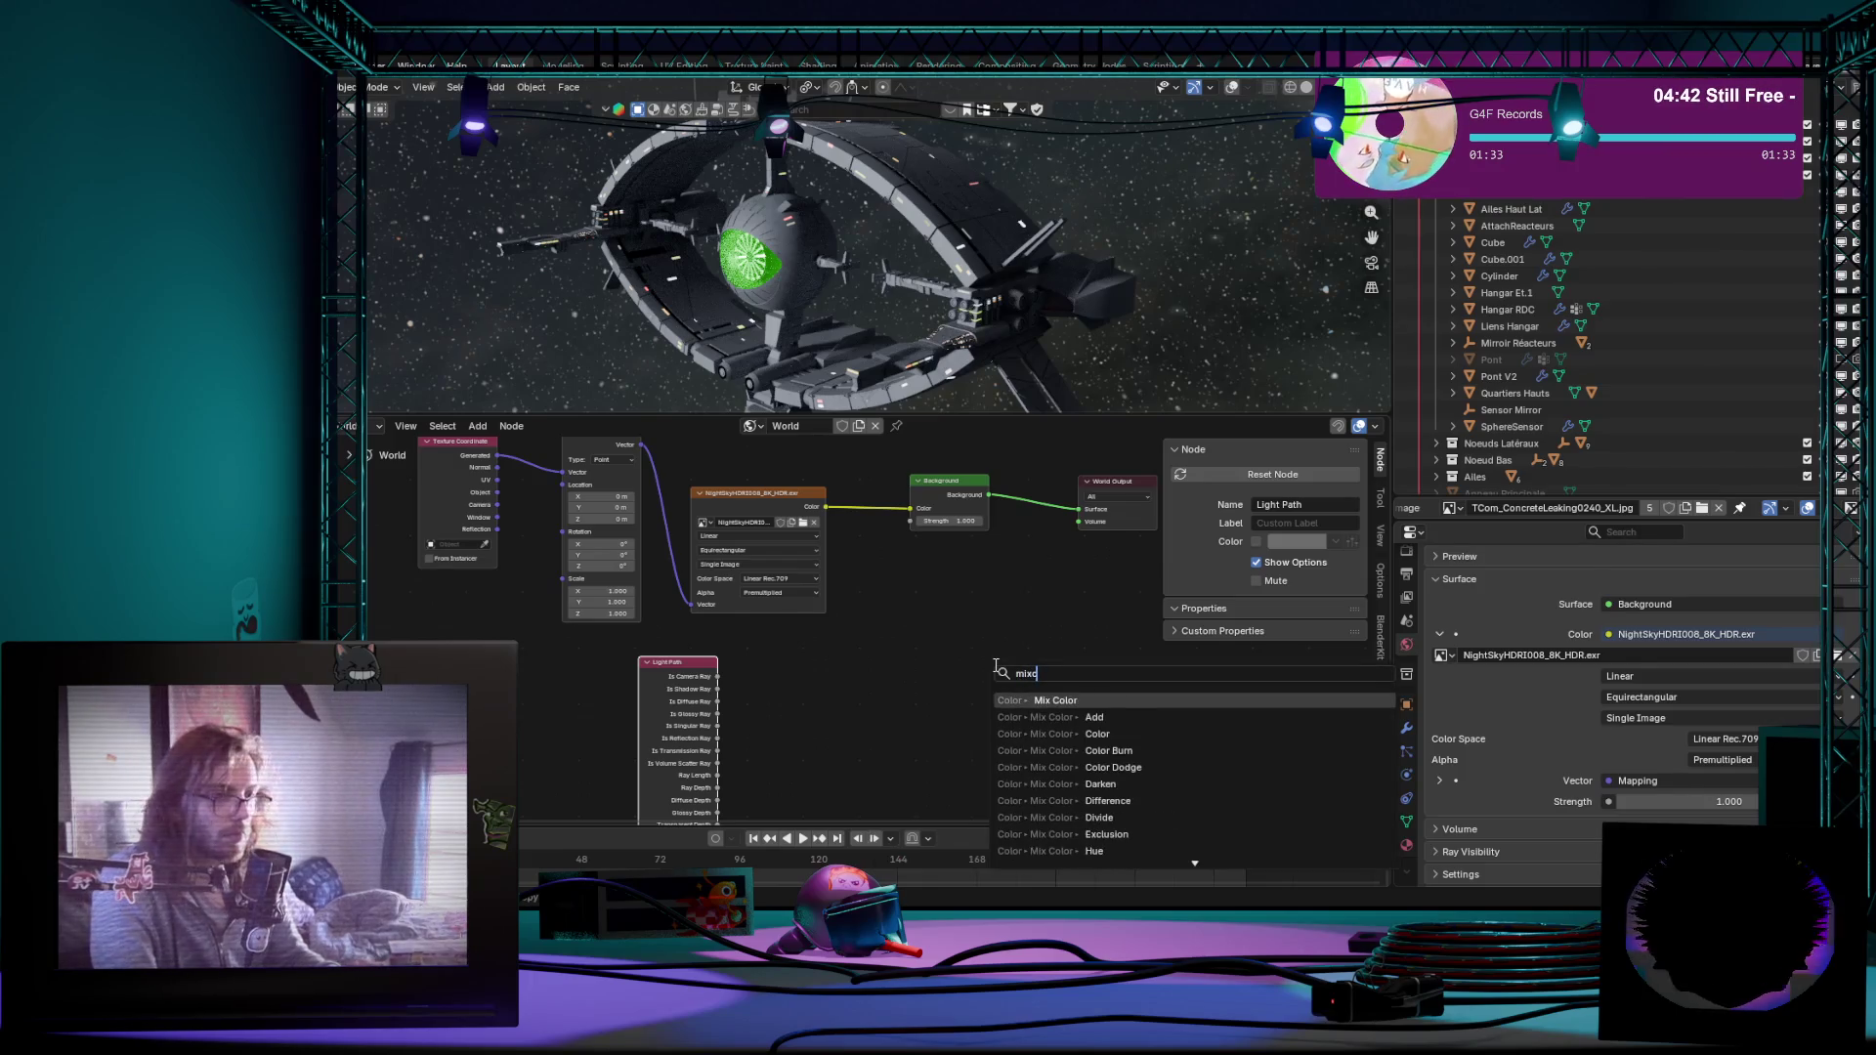
key("Return")
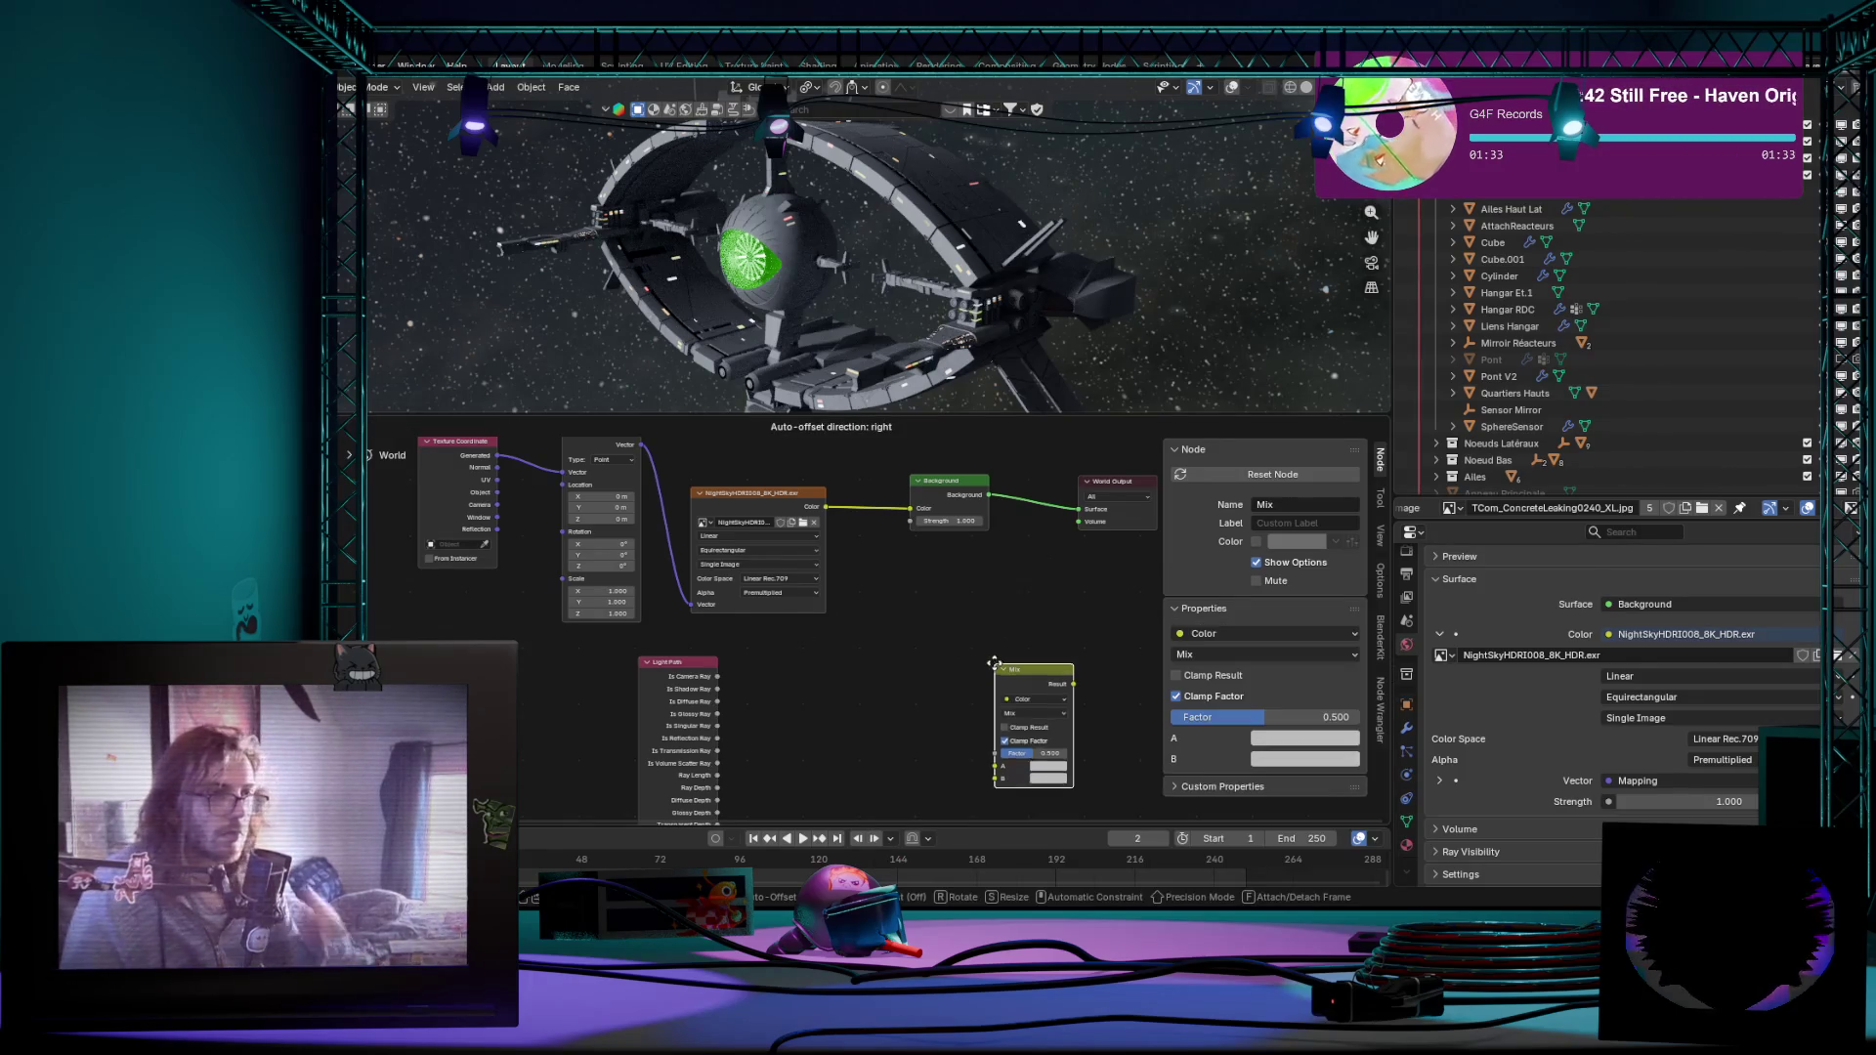
left_click(987, 562)
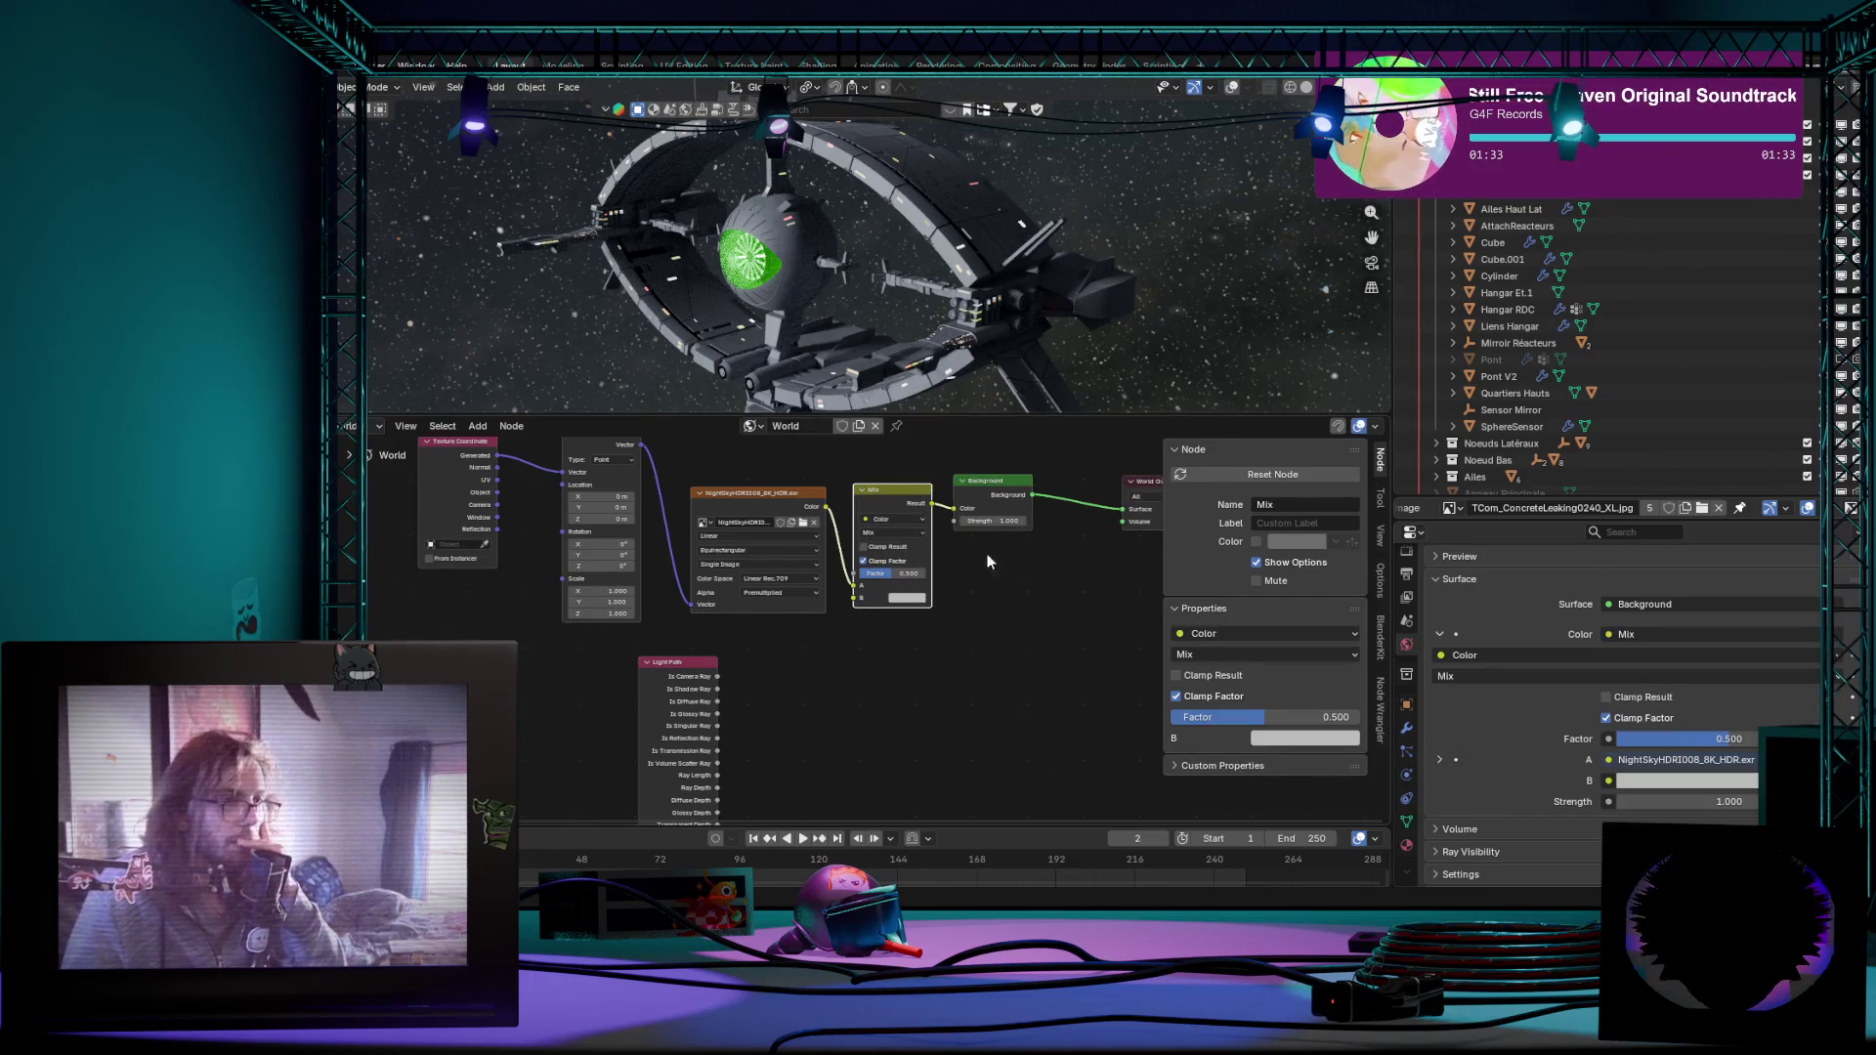
left_click(993, 487)
scroll(854, 725, "up", 2)
scroll(837, 693, "up", 2)
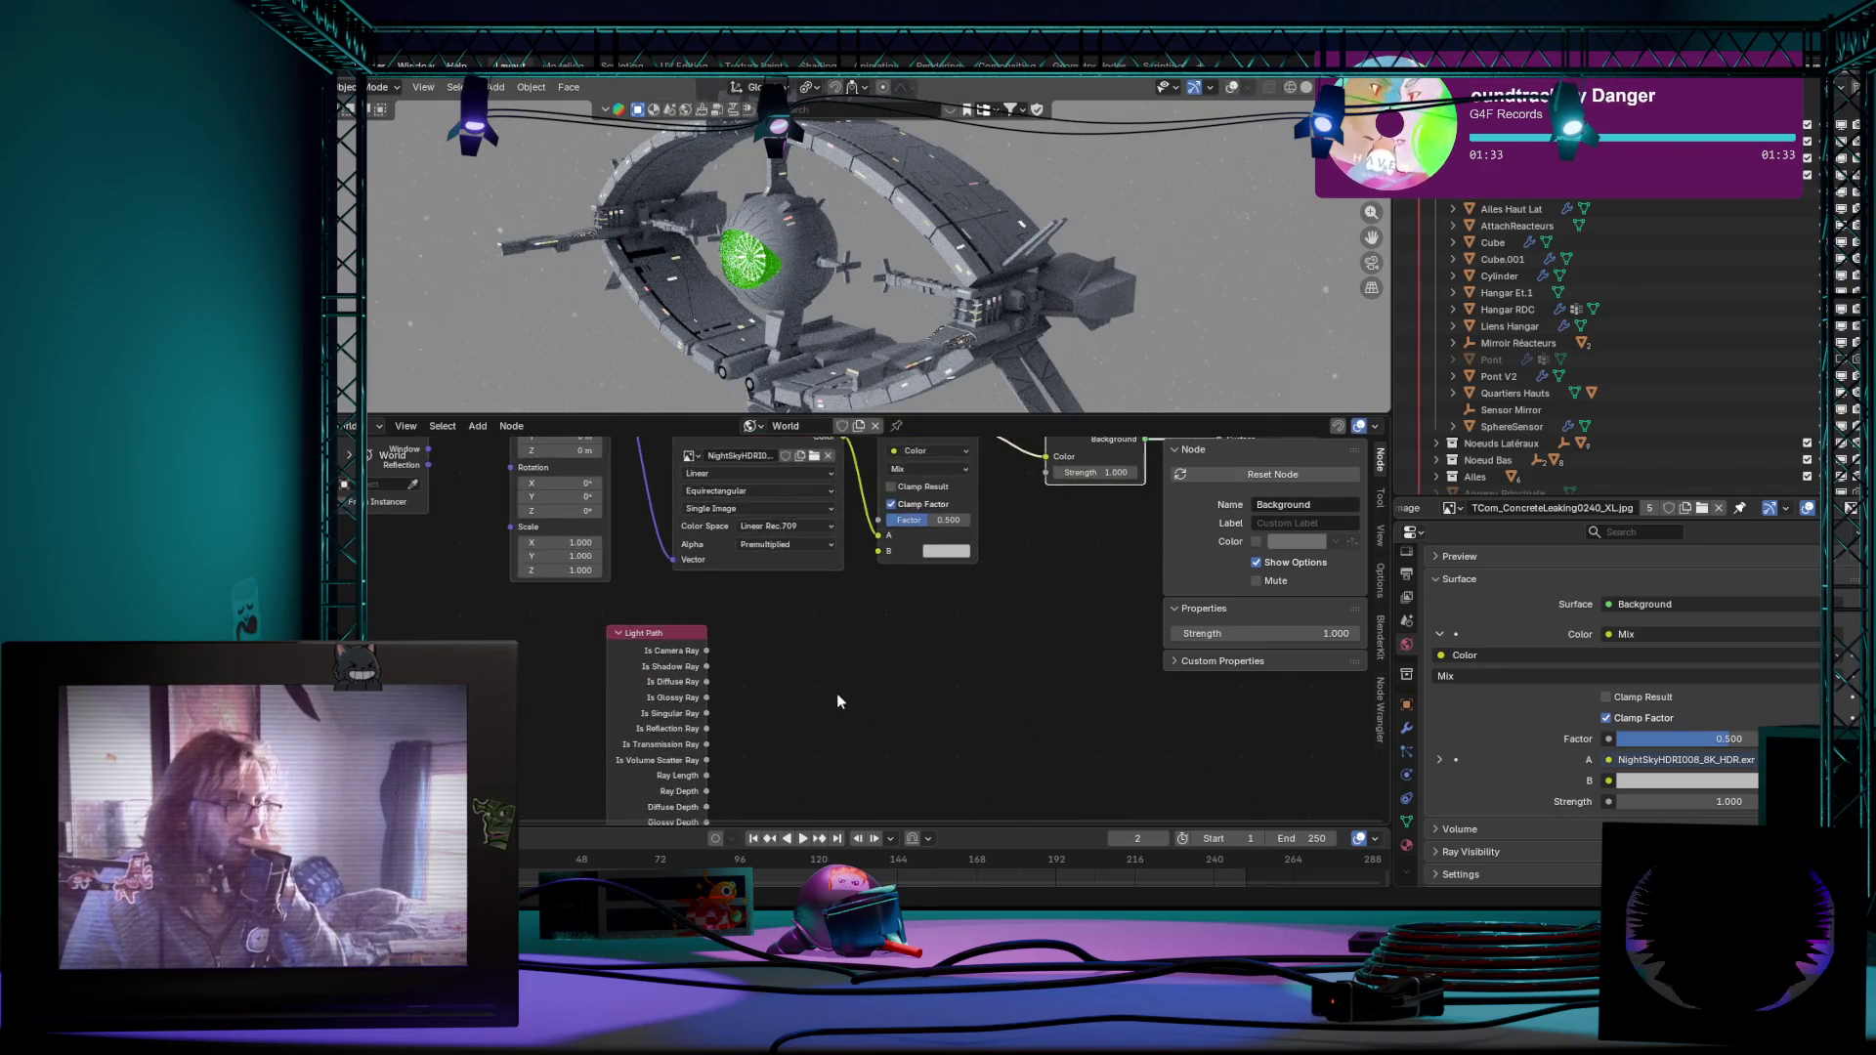
scroll(866, 631, "up", 1)
scroll(896, 539, "down", 1)
Step: Connect Light Path's Is Camera Ray to the Mix factor
middle_click_drag(875, 619, 908, 545)
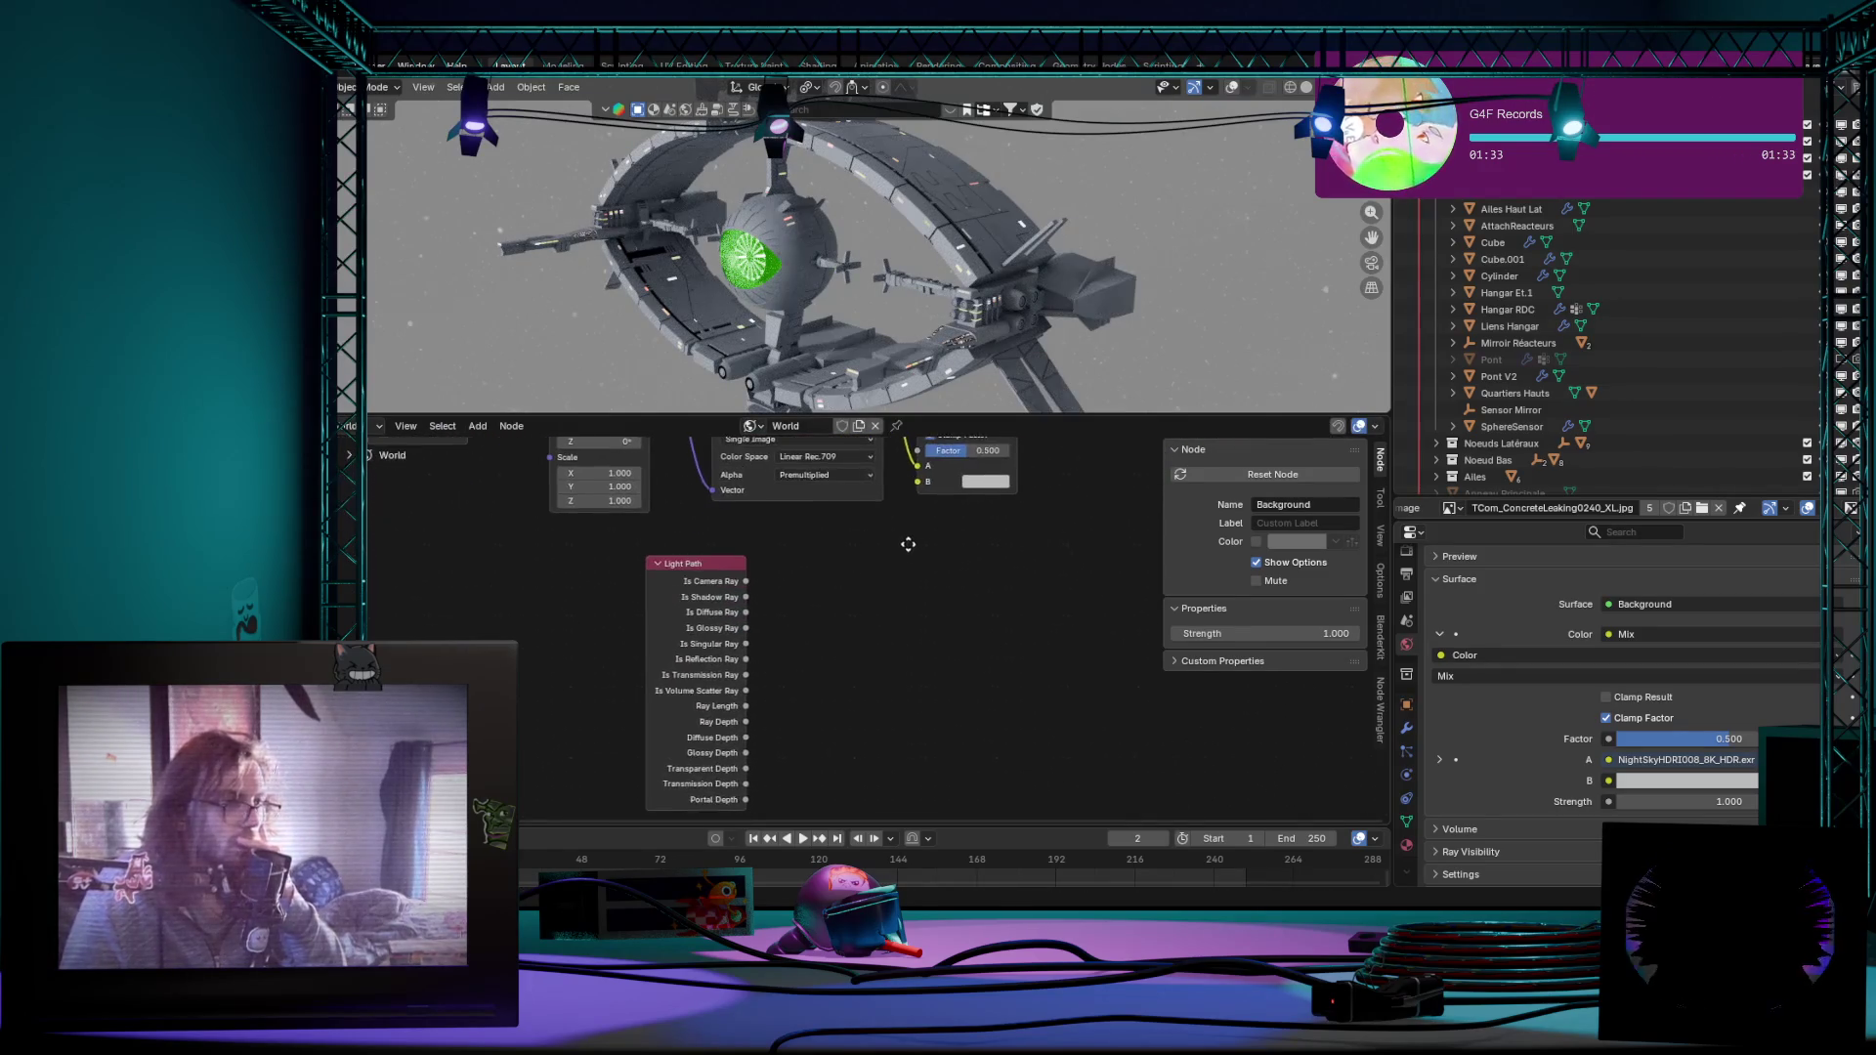
middle_click_drag(906, 467, 910, 524)
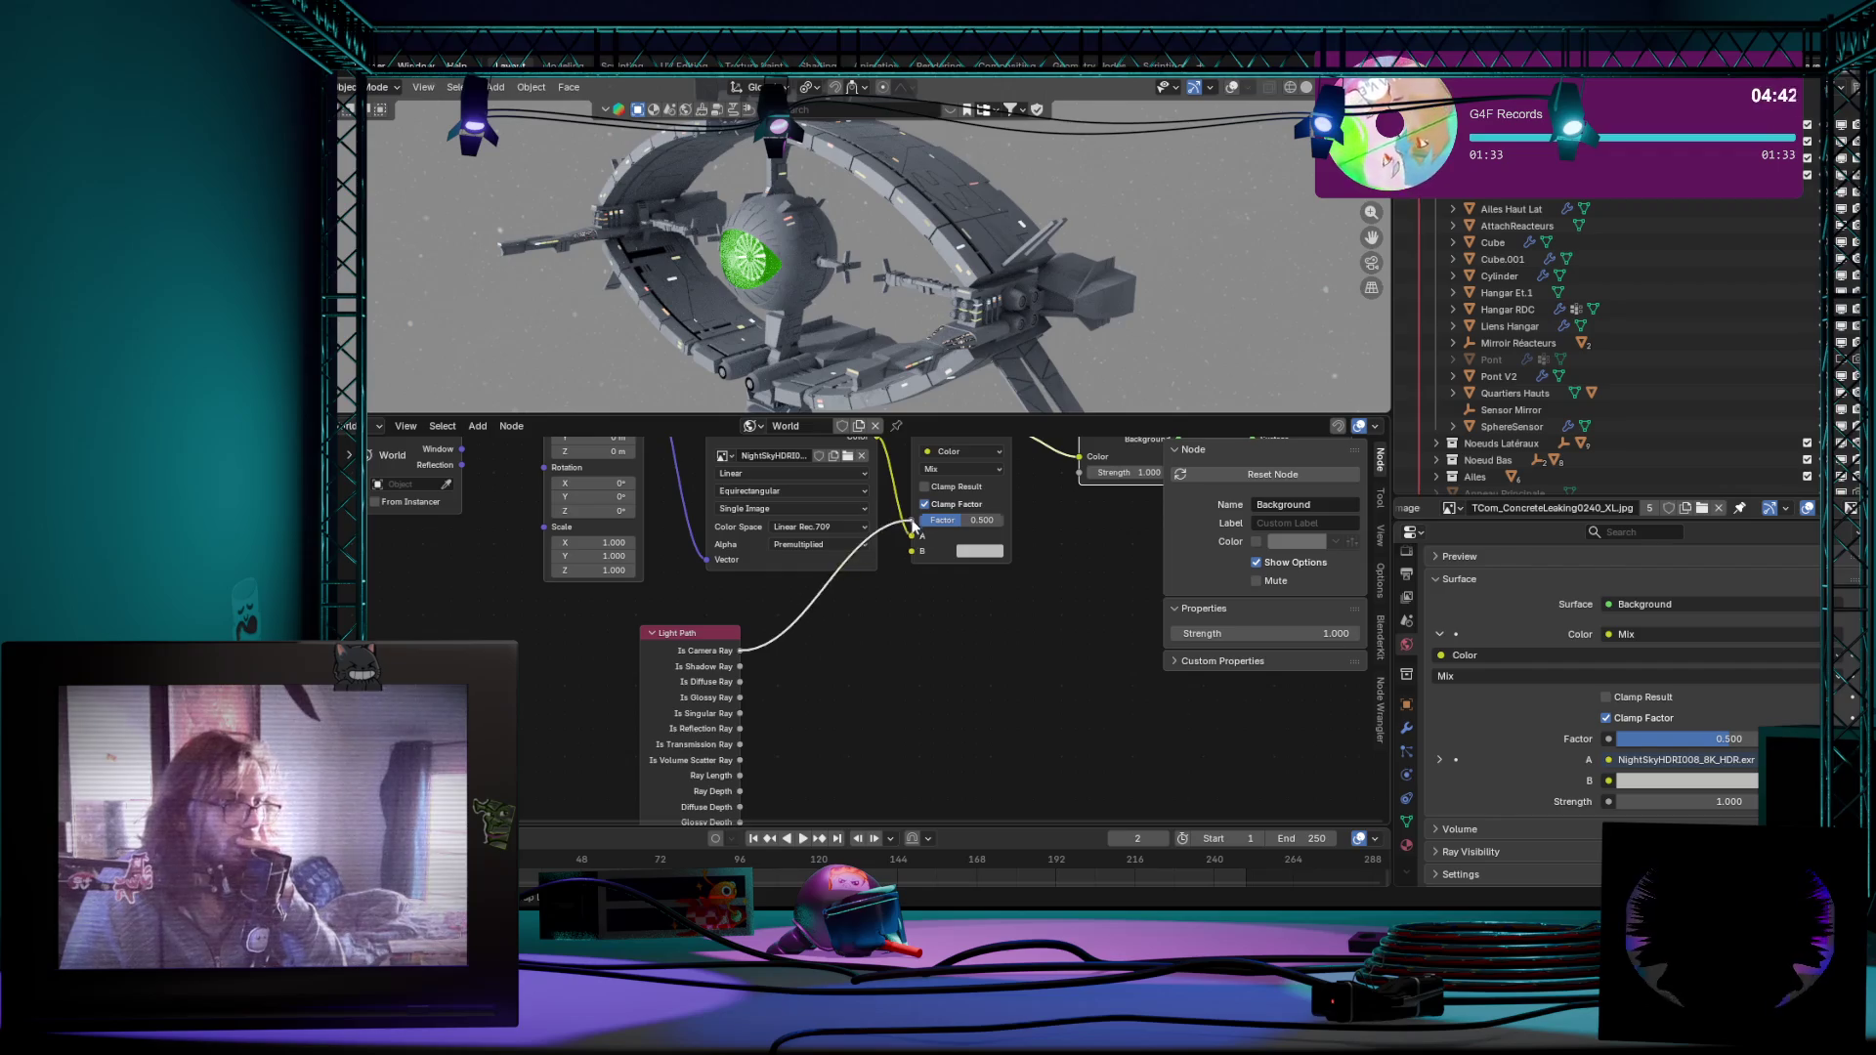
left_click_drag(912, 530, 915, 521)
mouse_move(1010, 650)
middle_mouse_down()
mouse_move(905, 707)
mouse_move(876, 696)
middle_mouse_up()
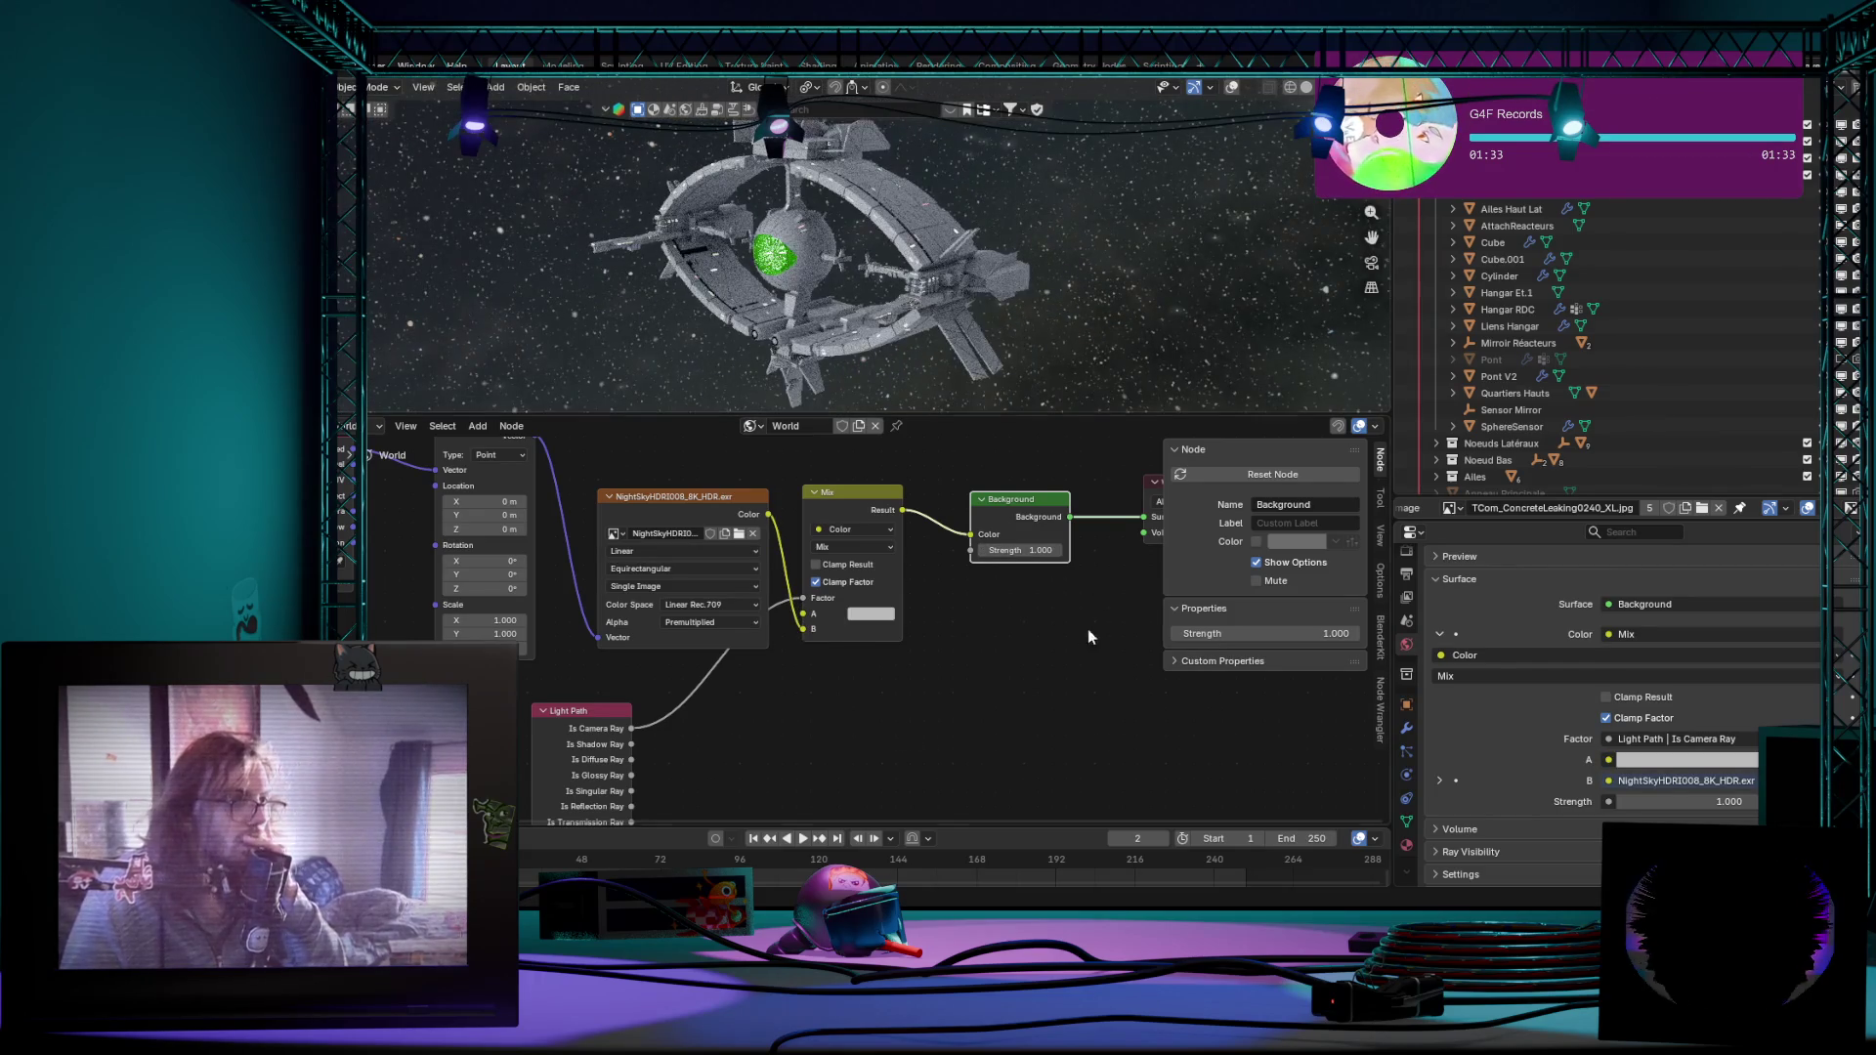
middle_click_drag(1019, 645, 1011, 677)
Step: Set the world Mix A colour to black (Value 0) and give the 3D view more height
left_click(845, 647)
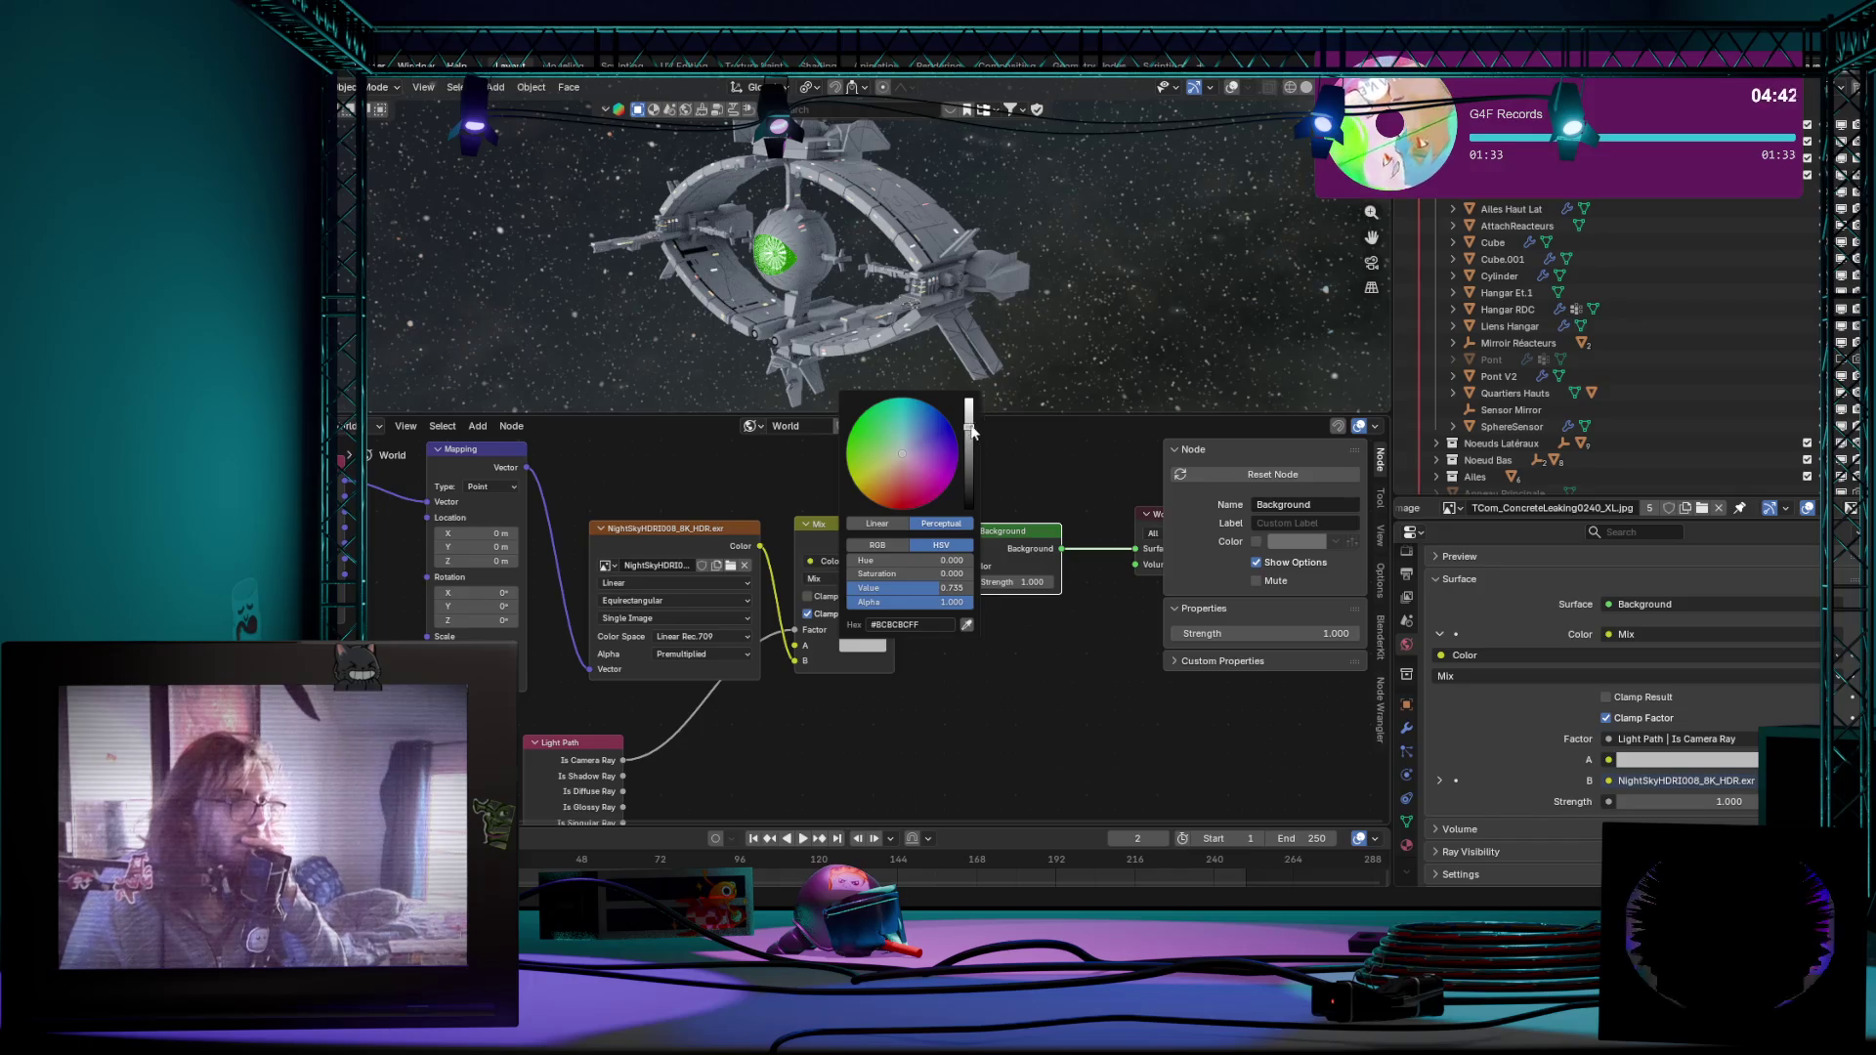
left_click_drag(974, 428, 969, 510)
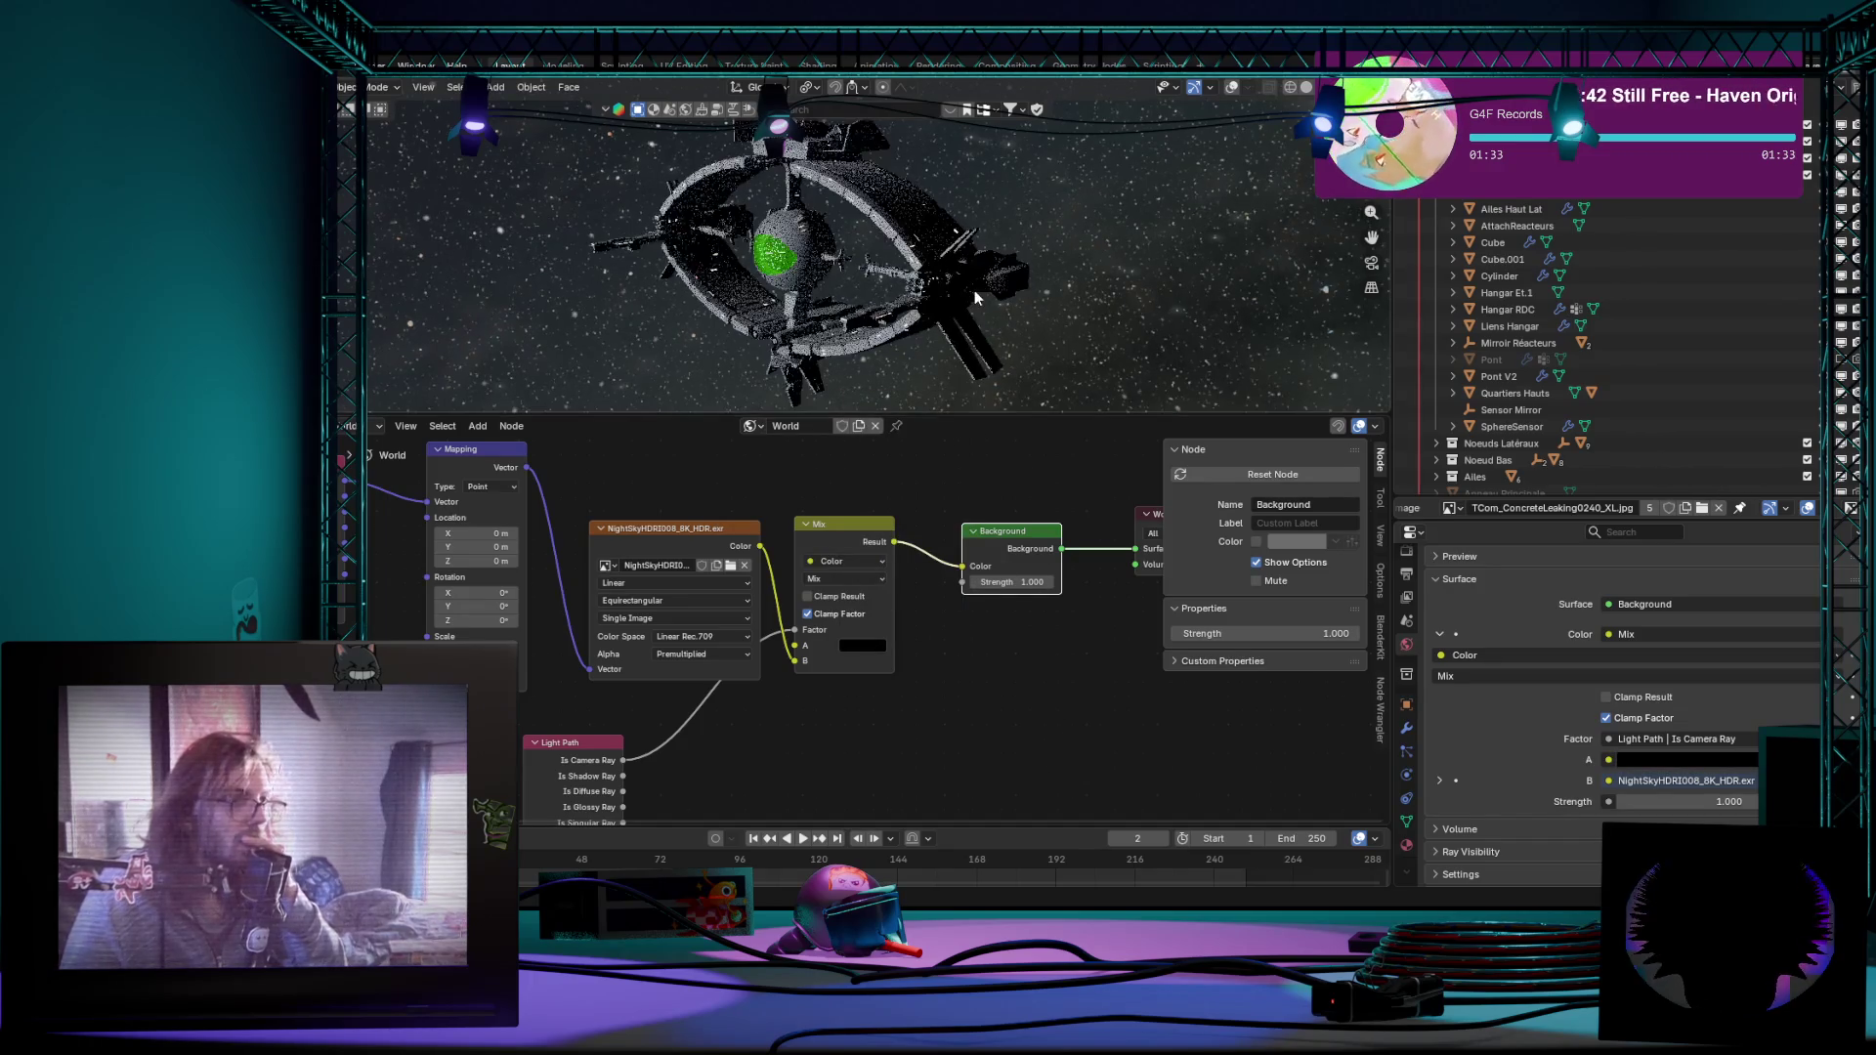
middle_click_drag(1008, 303, 1011, 322)
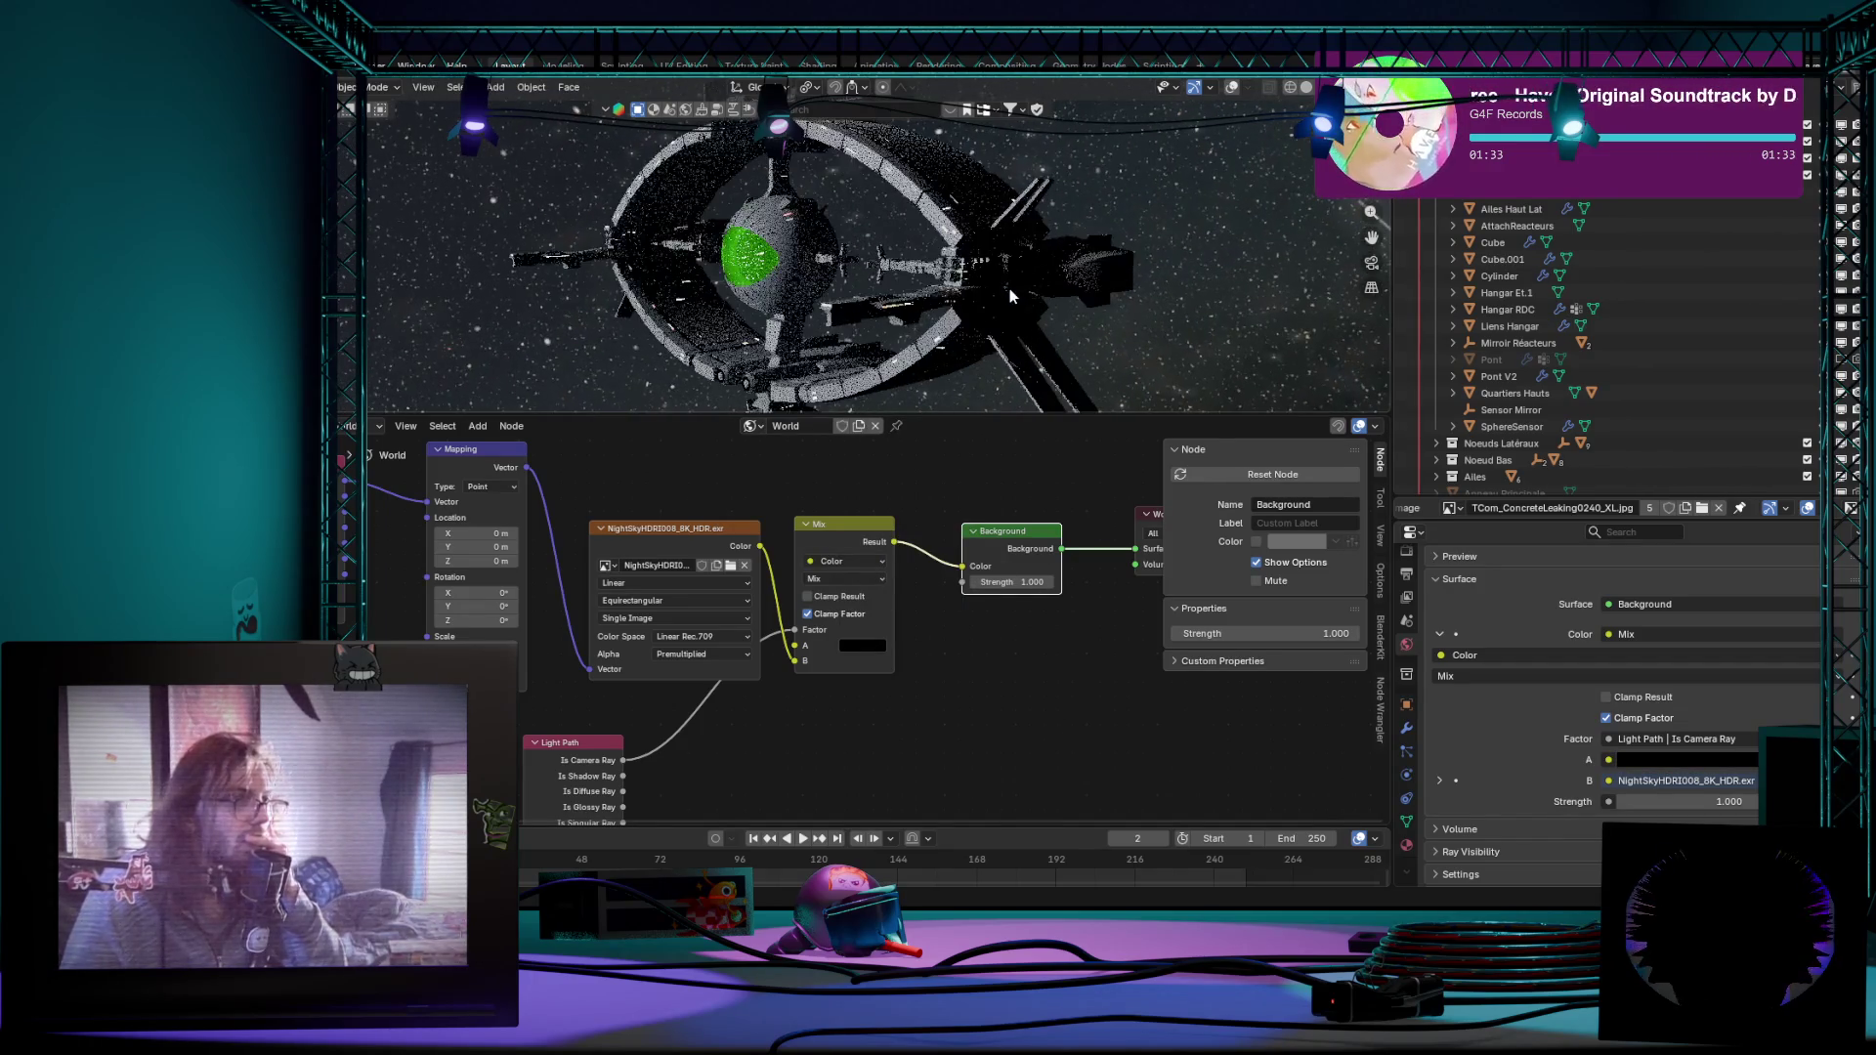
left_click_drag(1001, 412, 1001, 528)
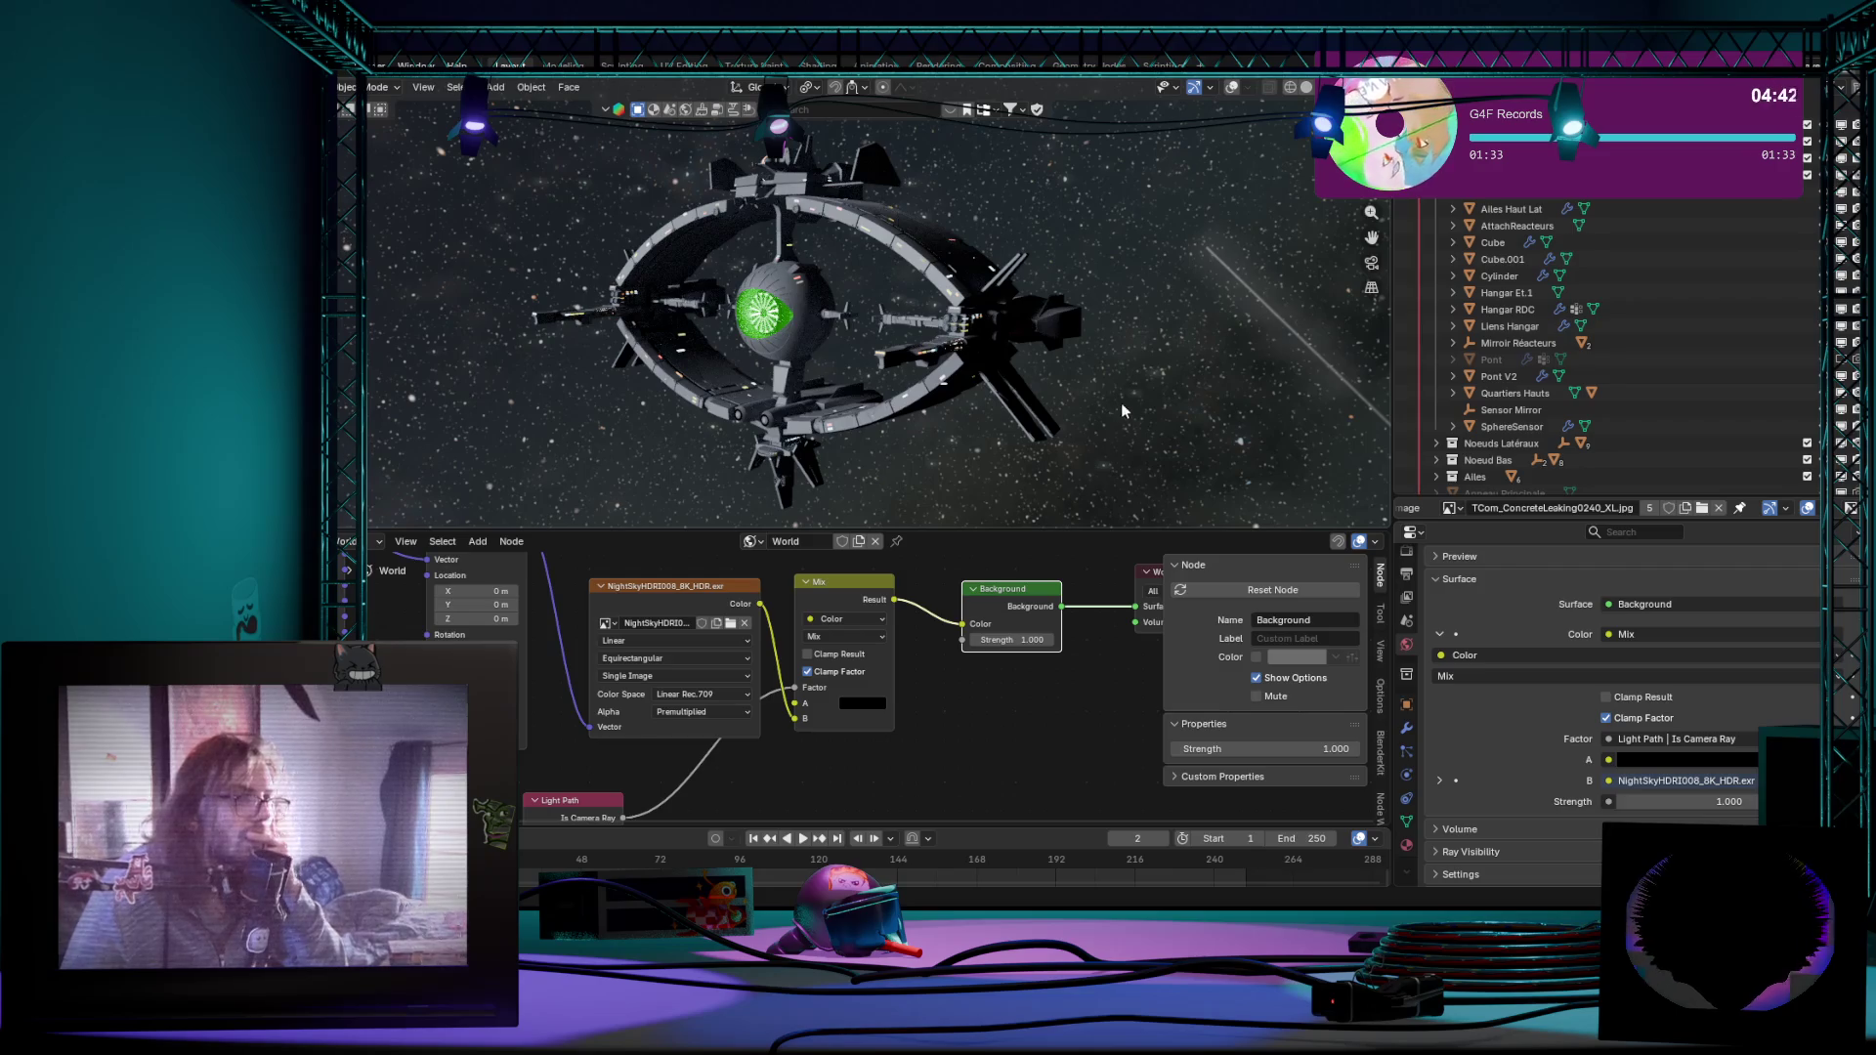
mouse_move(1121, 403)
middle_mouse_down()
mouse_move(1064, 431)
mouse_move(1116, 421)
middle_mouse_up()
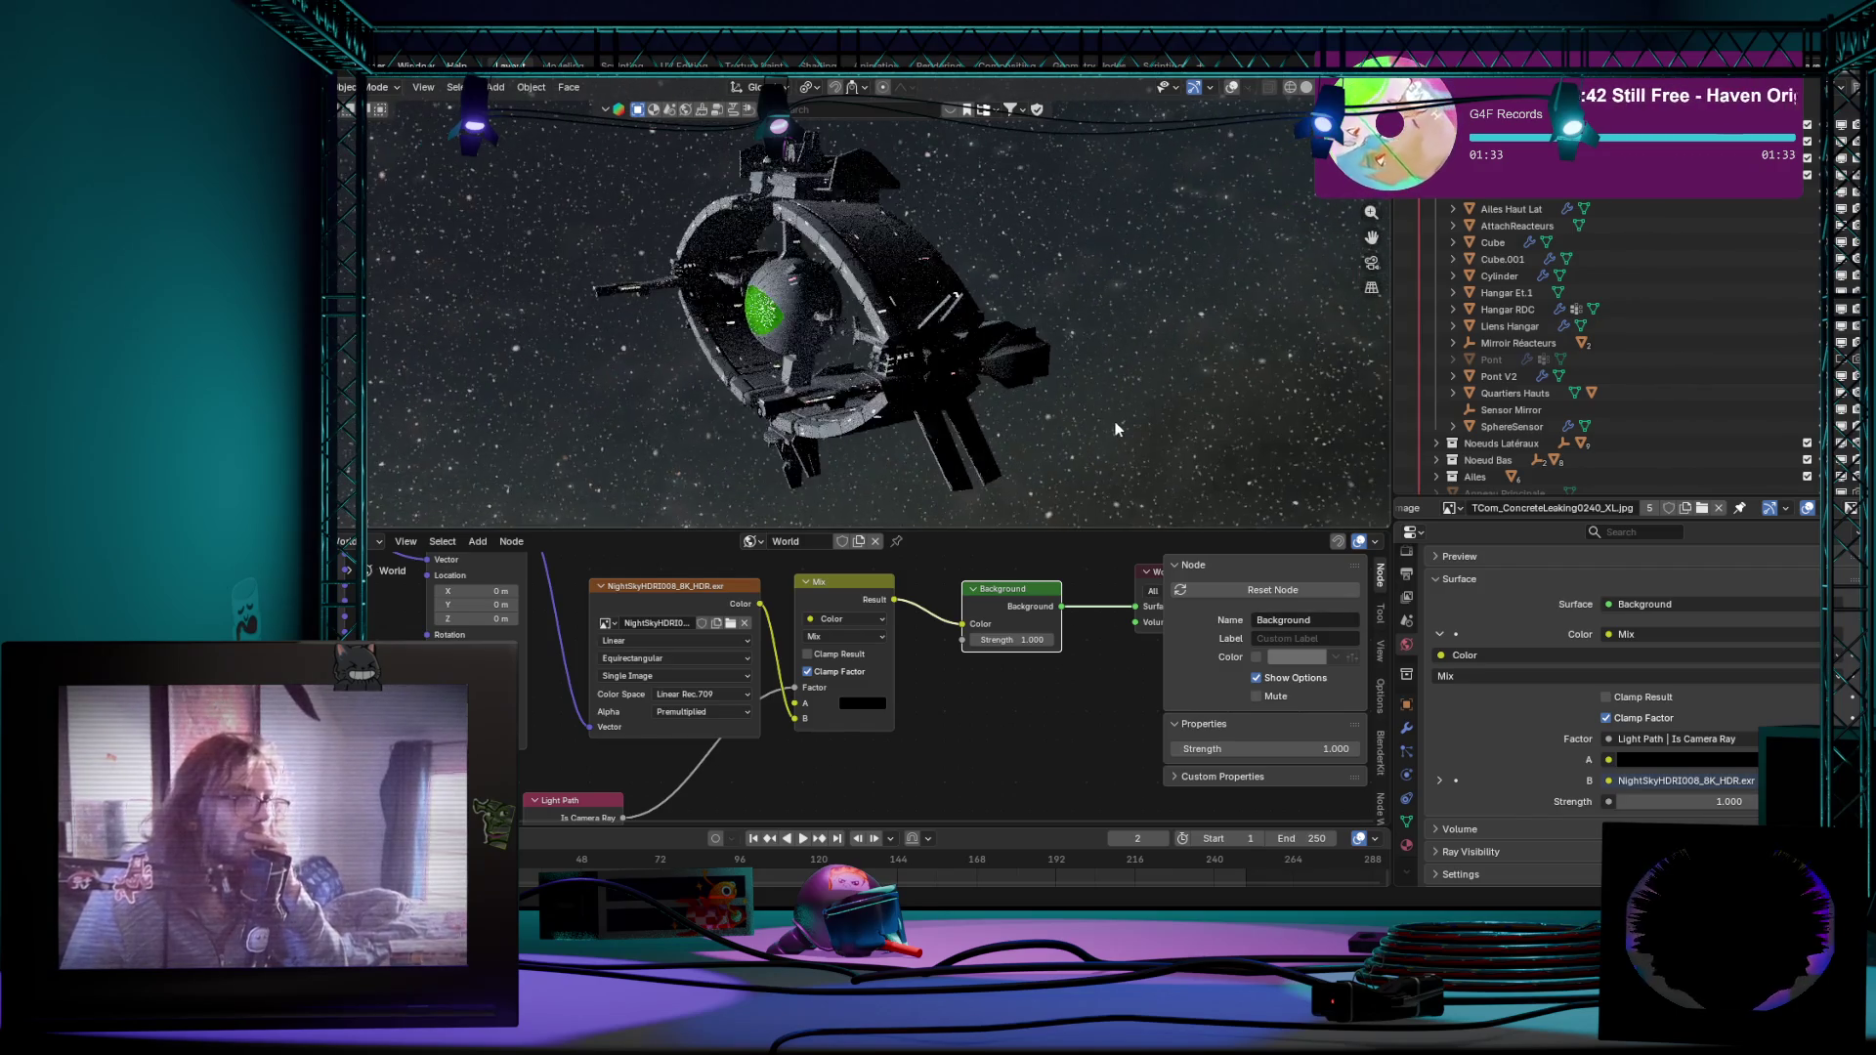
left_click(1323, 89)
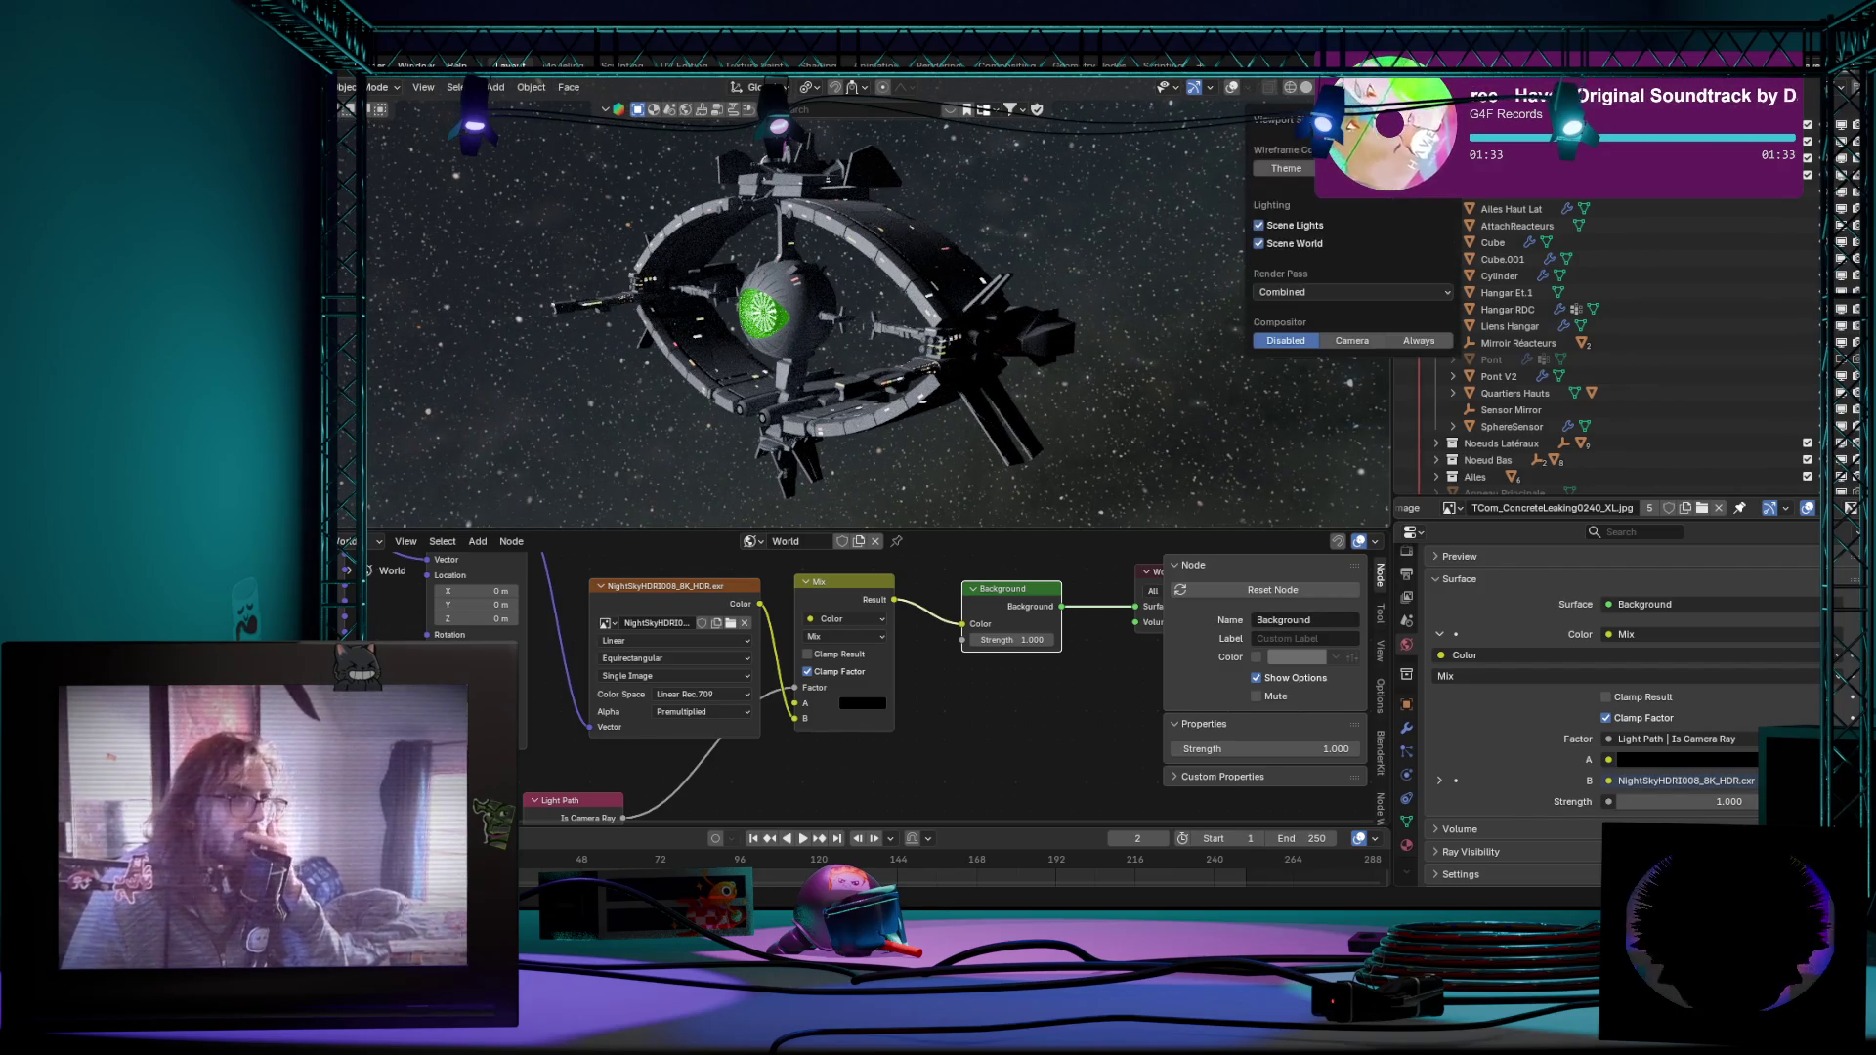
left_click(1259, 243)
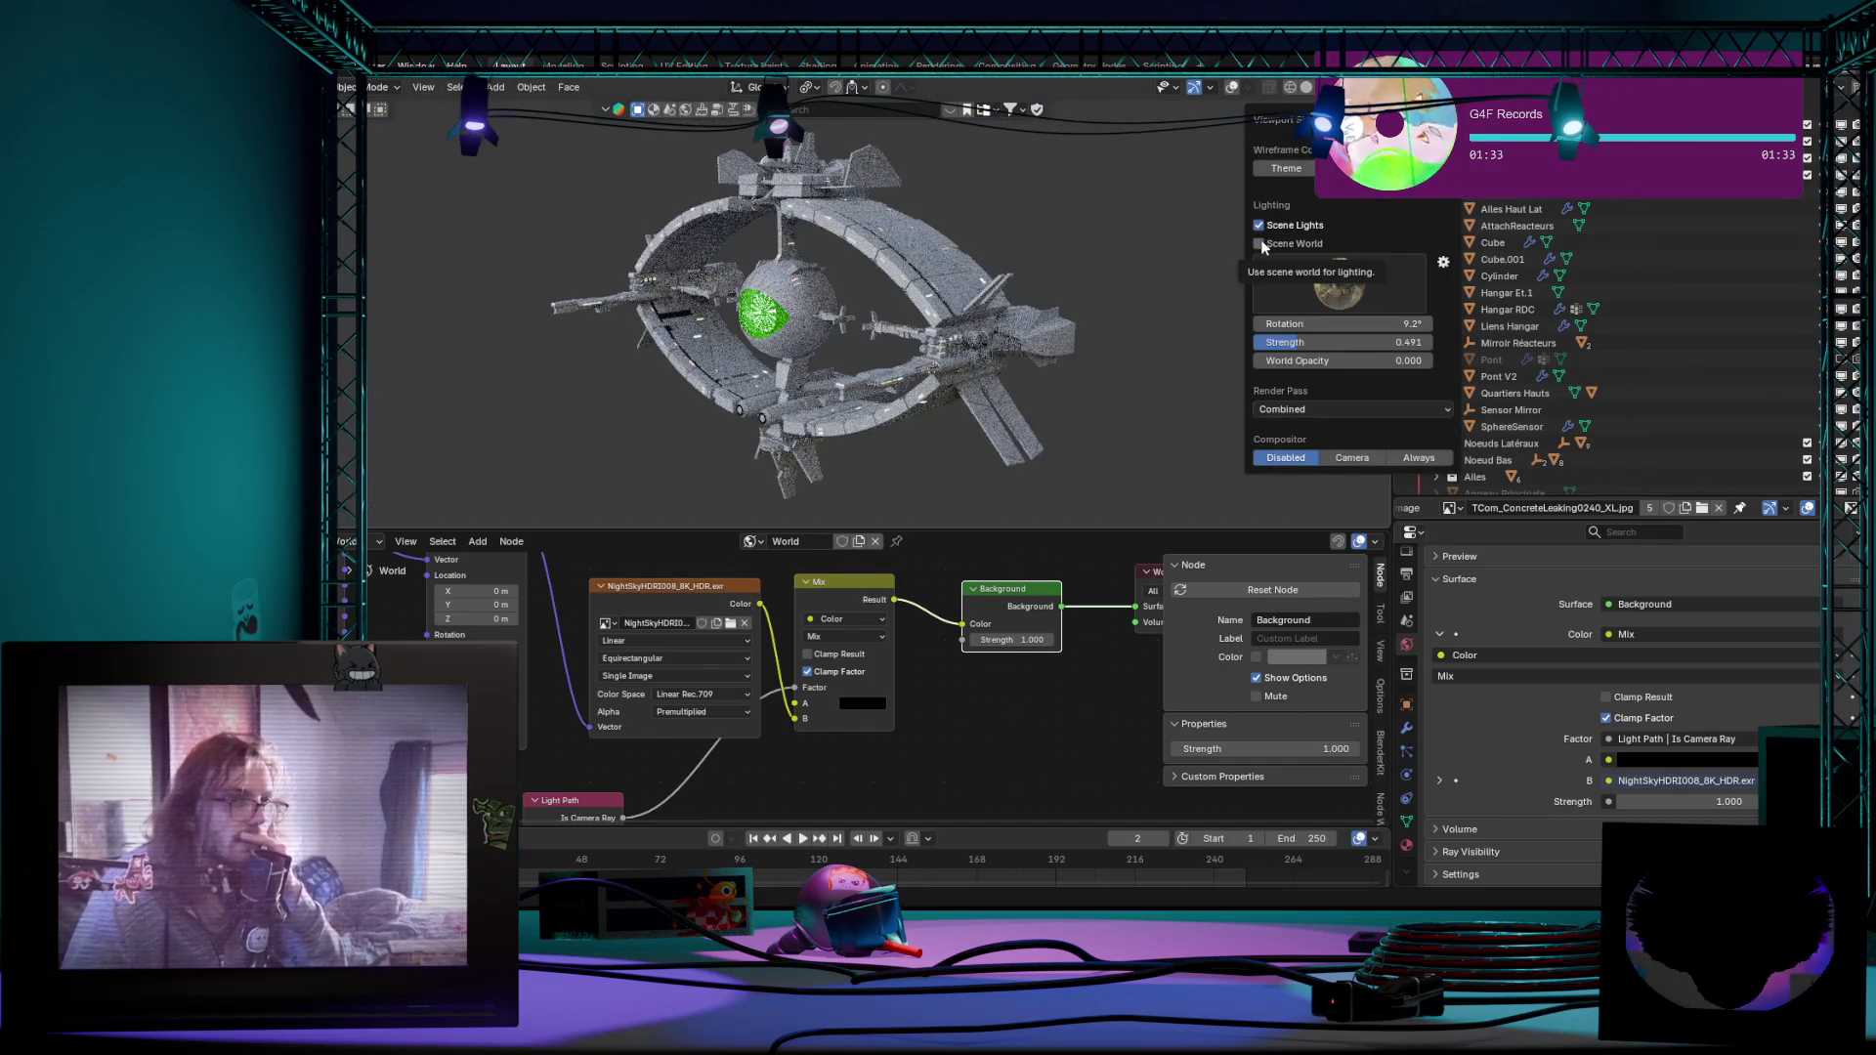
left_click(1260, 244)
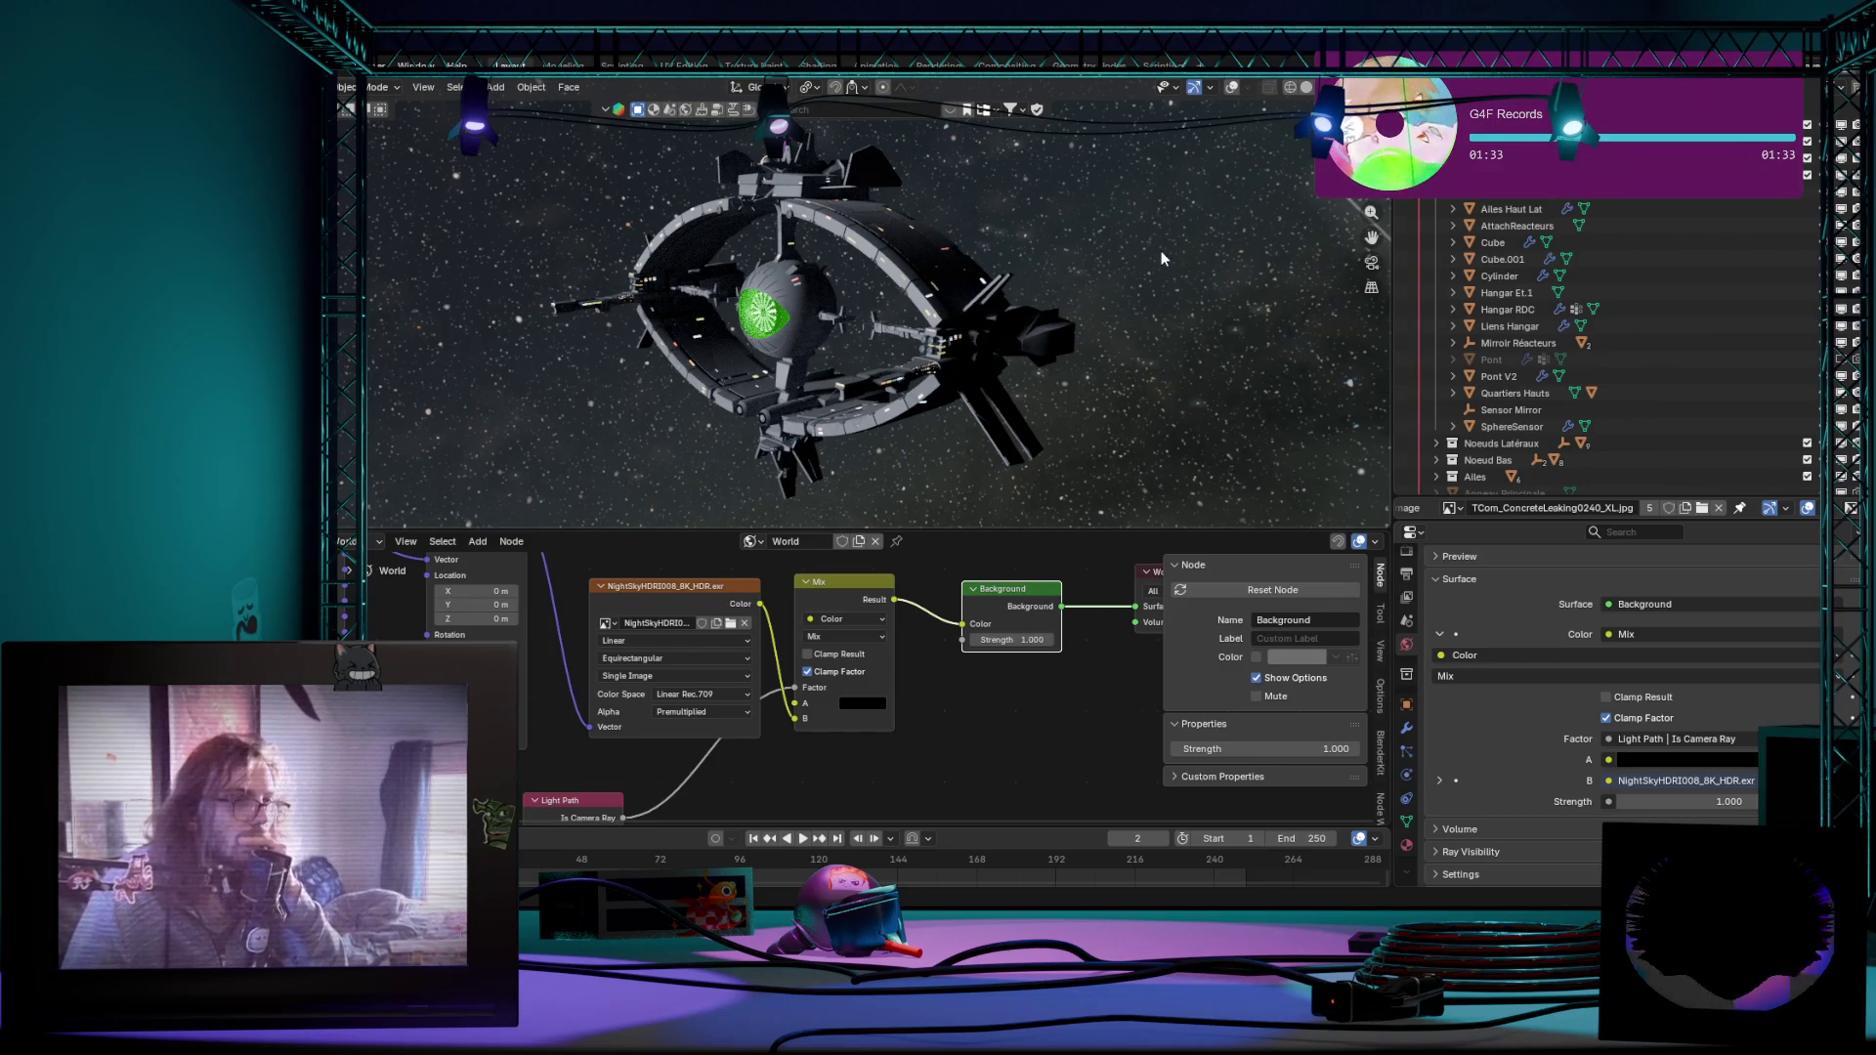
mouse_move(1141, 224)
middle_mouse_down()
mouse_move(877, 257)
mouse_move(1061, 259)
mouse_move(860, 298)
mouse_move(775, 339)
mouse_move(668, 326)
middle_mouse_up()
mouse_move(565, 285)
middle_mouse_down()
mouse_move(550, 226)
mouse_move(775, 331)
mouse_move(1165, 368)
mouse_move(1132, 367)
middle_mouse_up()
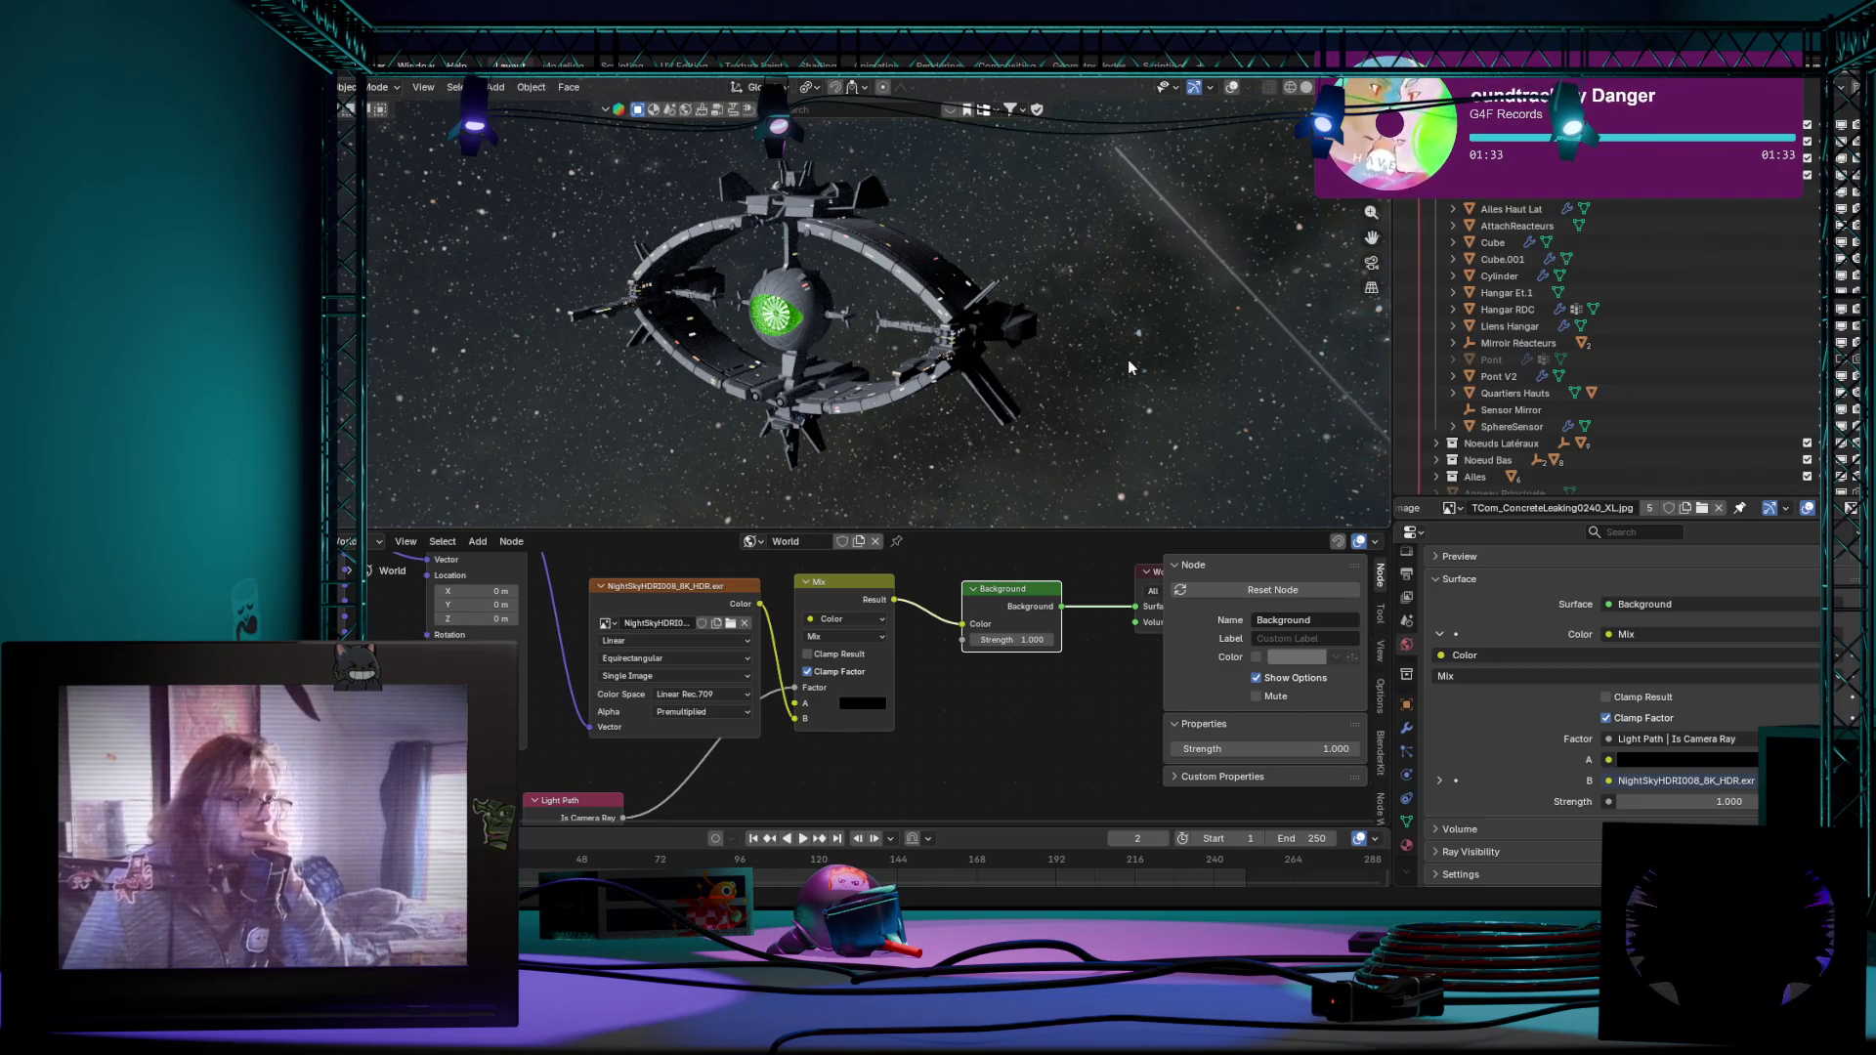
mouse_move(1128, 360)
middle_mouse_down()
mouse_move(1091, 336)
mouse_move(1070, 448)
mouse_move(1053, 390)
mouse_move(998, 423)
mouse_move(1043, 444)
mouse_move(1016, 512)
middle_mouse_up()
left_click_drag(1015, 531, 1015, 560)
mouse_move(1016, 559)
middle_mouse_down()
mouse_move(1013, 410)
mouse_move(1030, 384)
mouse_move(868, 312)
mouse_move(918, 289)
mouse_move(928, 253)
mouse_move(696, 353)
middle_mouse_up()
mouse_move(1142, 453)
middle_mouse_down()
mouse_move(1200, 471)
mouse_move(1155, 347)
mouse_move(1171, 348)
middle_mouse_up()
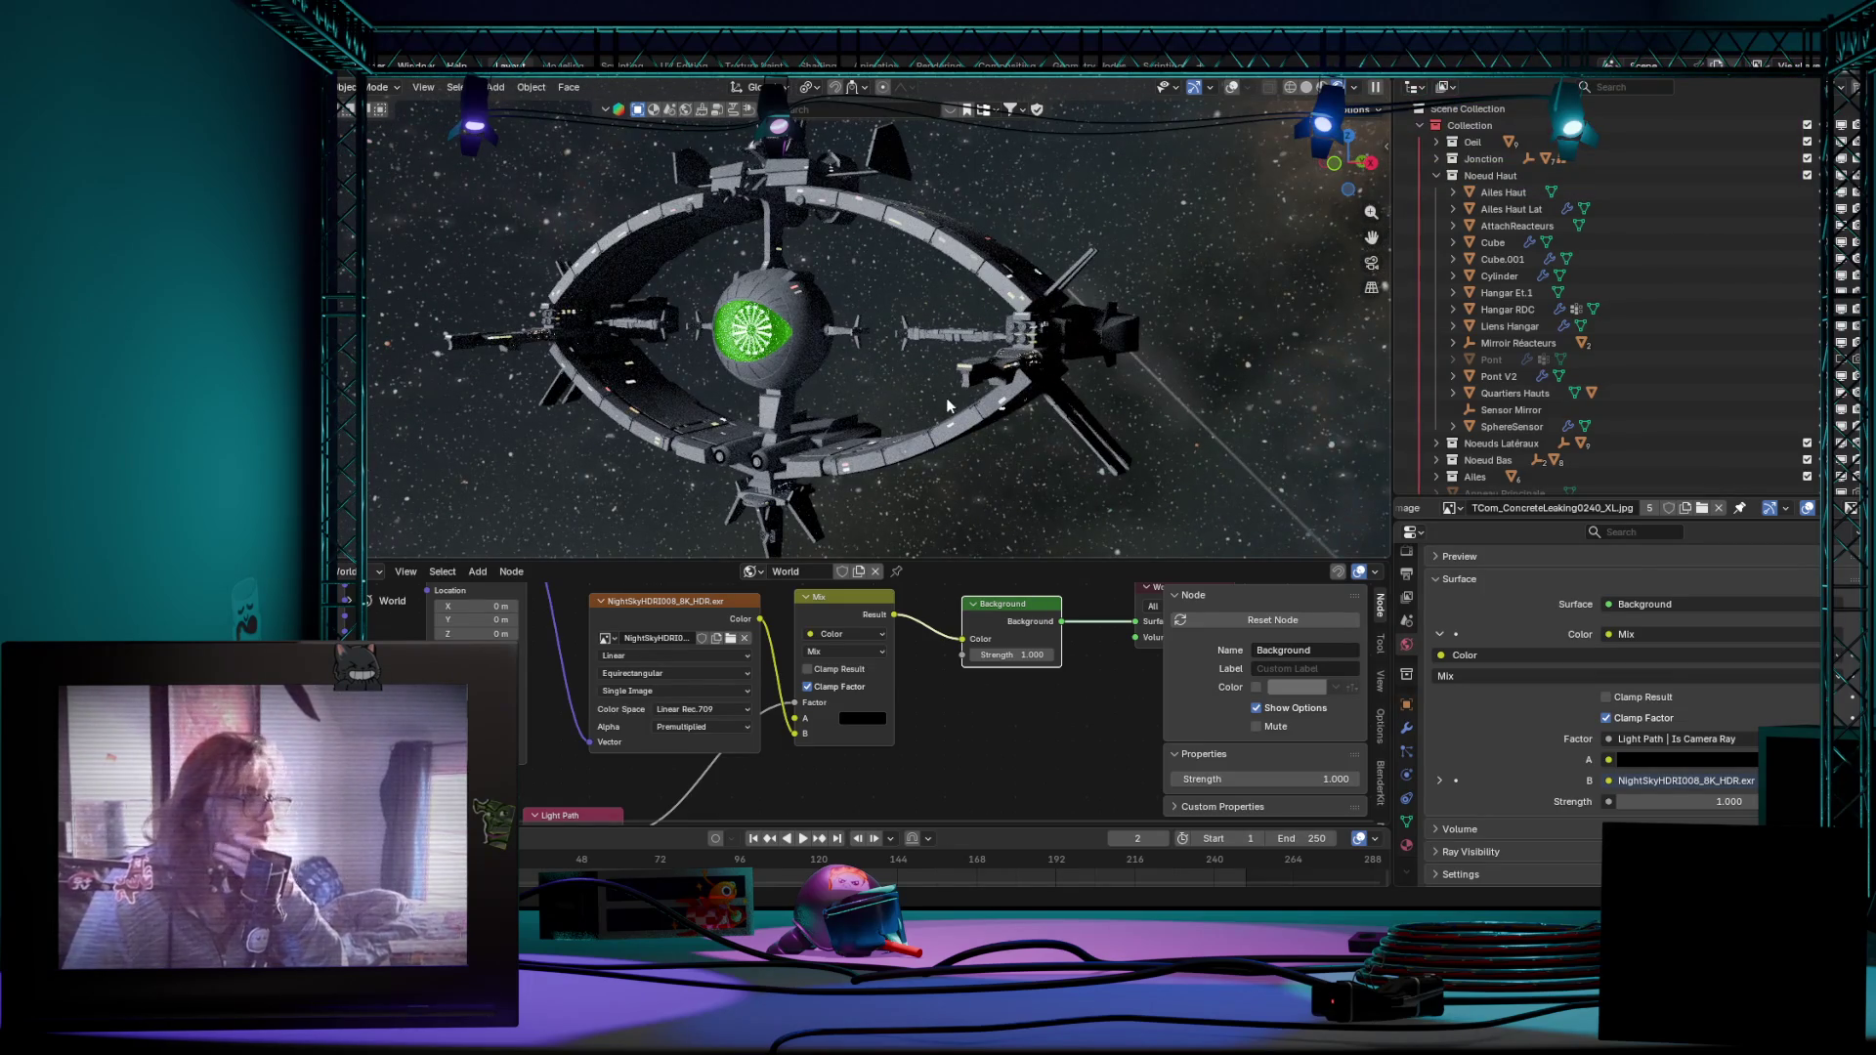
scroll(944, 398, "up", 3)
scroll(935, 418, "up", 1)
Step: Orbit around the lit station from oblique, top and frontal views, enlarging the 3D view
mouse_move(939, 407)
middle_mouse_down()
mouse_move(898, 420)
mouse_move(1101, 497)
mouse_move(1024, 423)
middle_mouse_up()
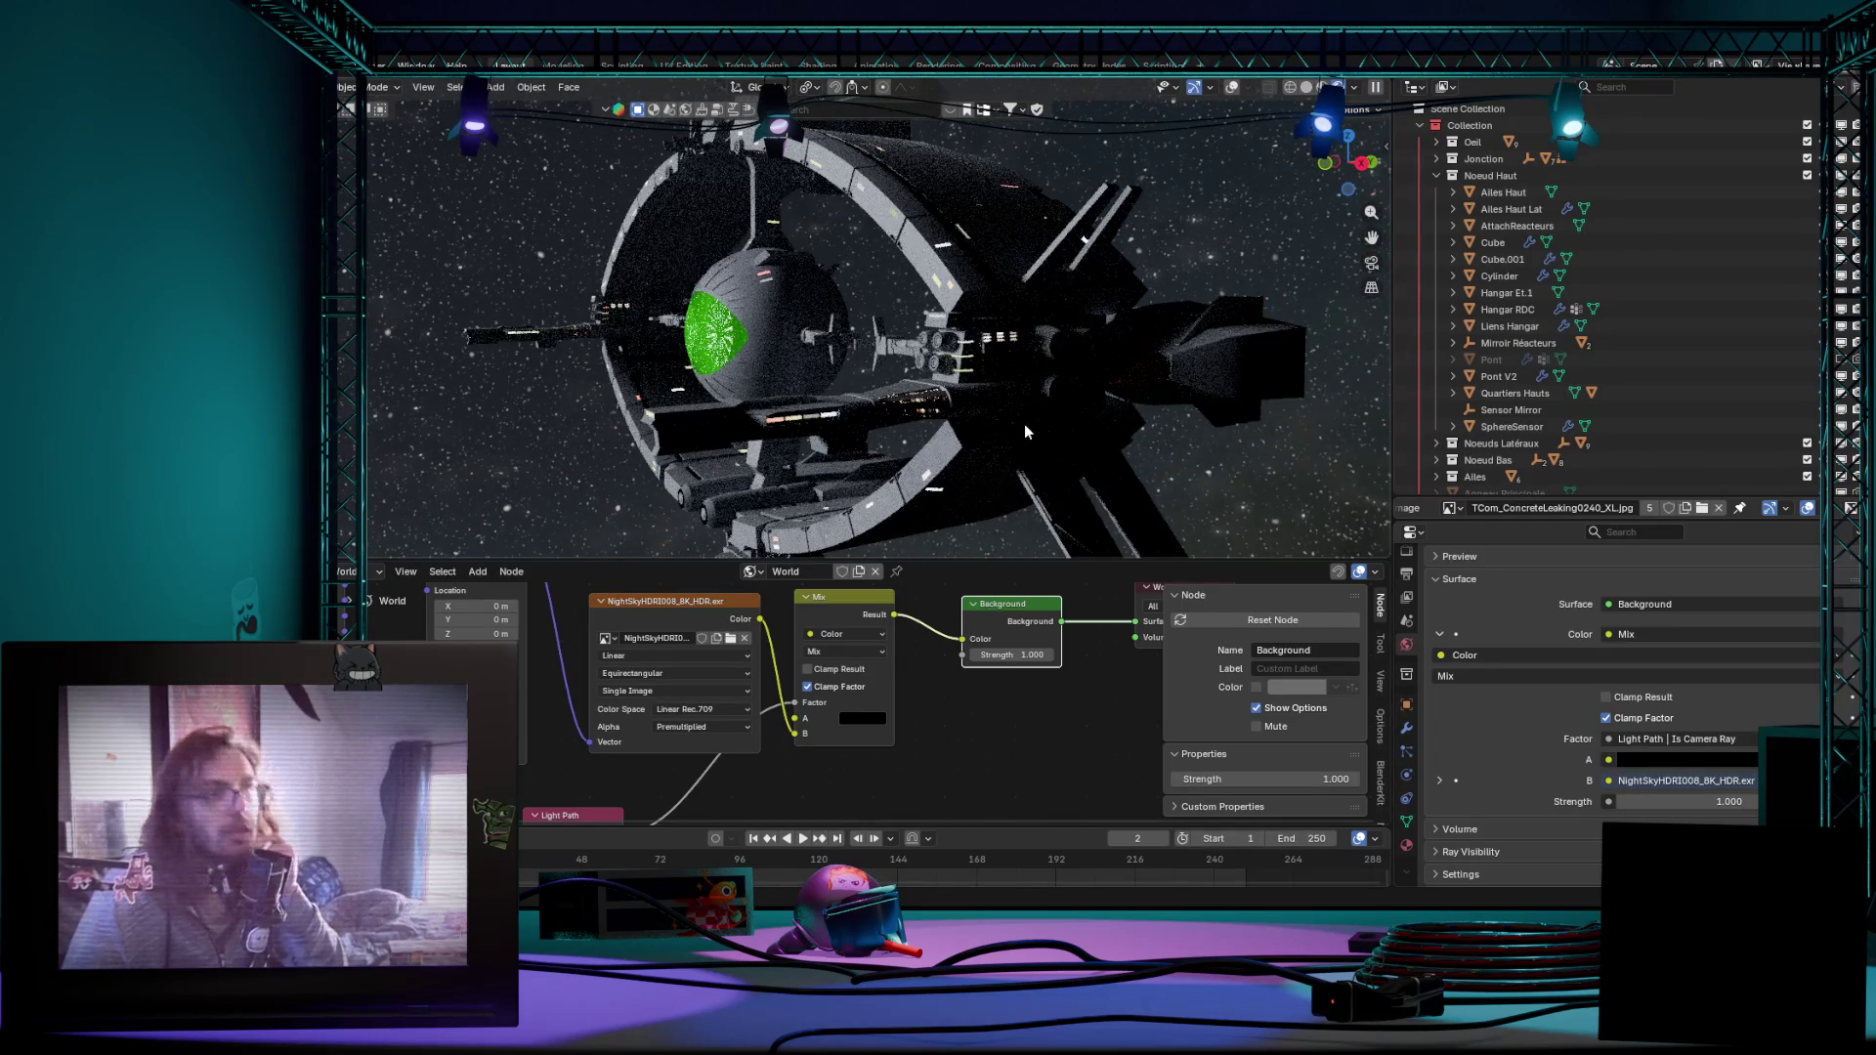
scroll(1025, 424, "up", 2)
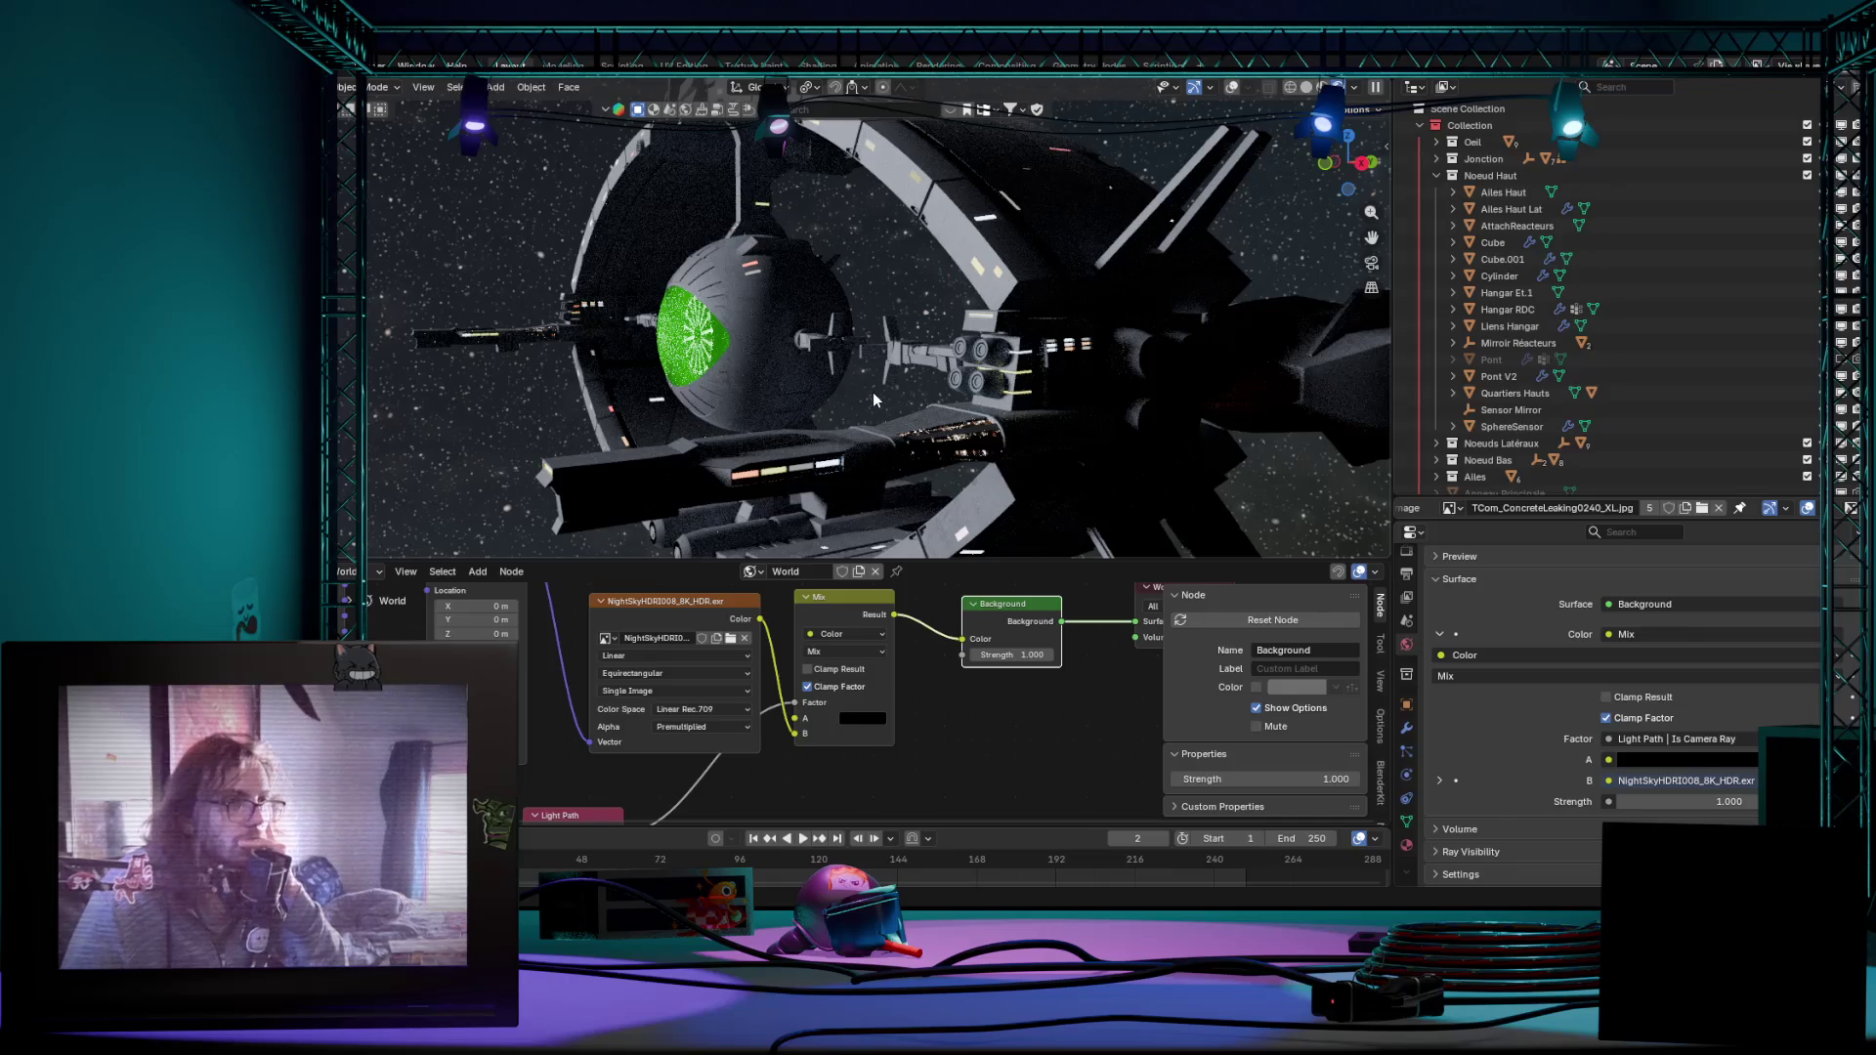
scroll(871, 391, "down", 2)
middle_click_drag(879, 396, 923, 406)
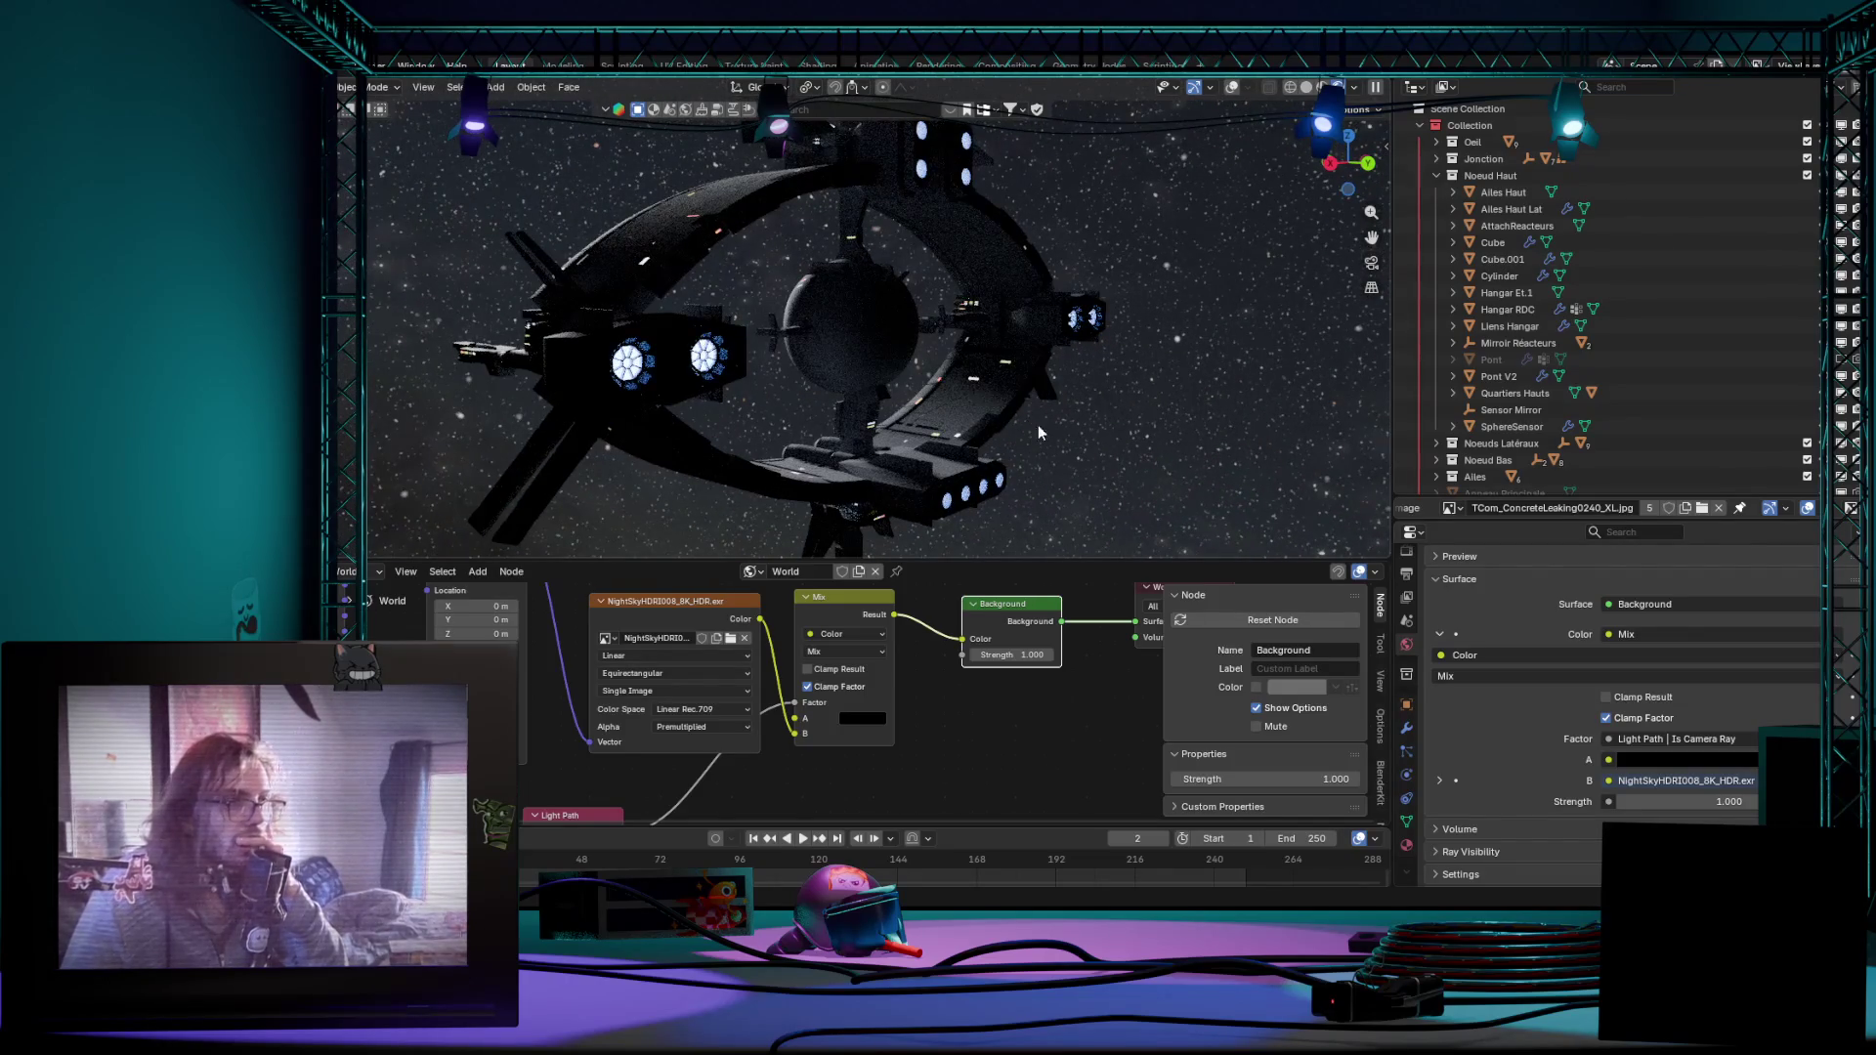
middle_click_drag(1037, 424, 561, 388)
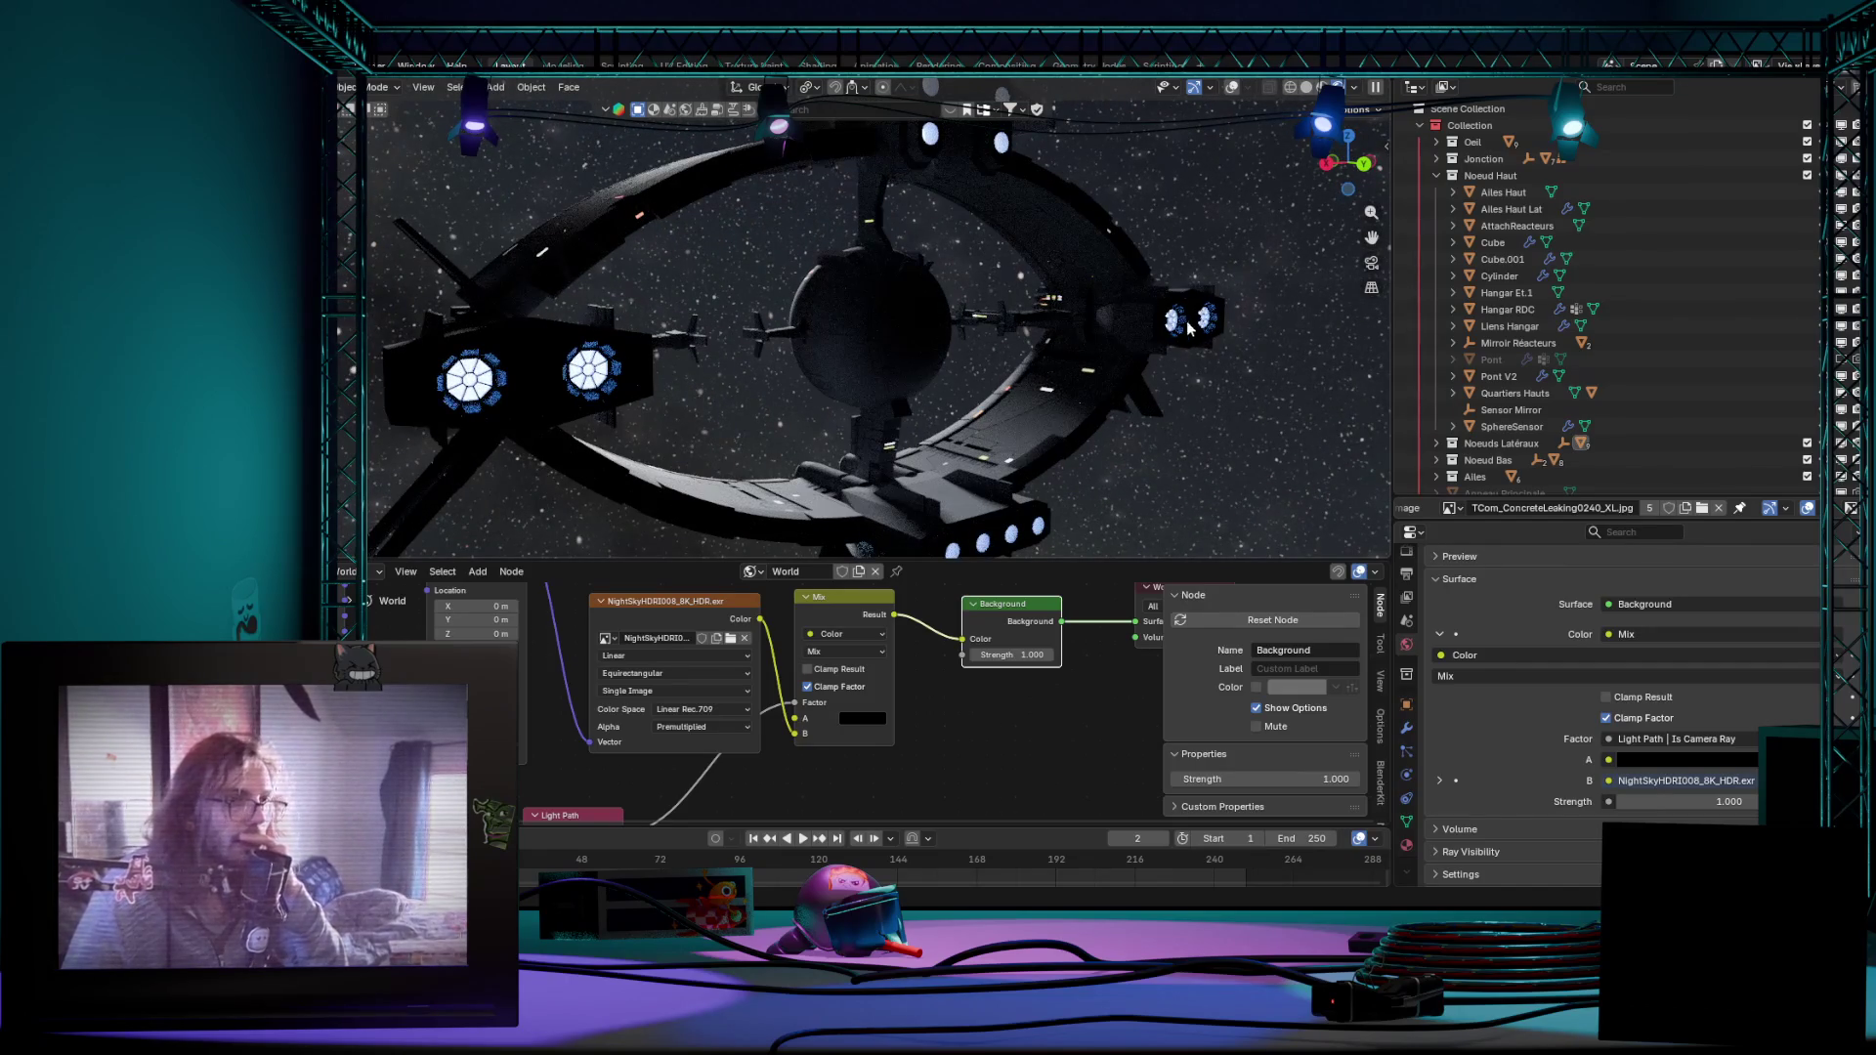
mouse_move(916, 491)
middle_mouse_down()
mouse_move(1132, 396)
mouse_move(994, 418)
mouse_move(1166, 412)
mouse_move(1152, 427)
mouse_move(1130, 385)
mouse_move(1148, 412)
mouse_move(1103, 443)
middle_mouse_up()
middle_click_drag(977, 544, 978, 514)
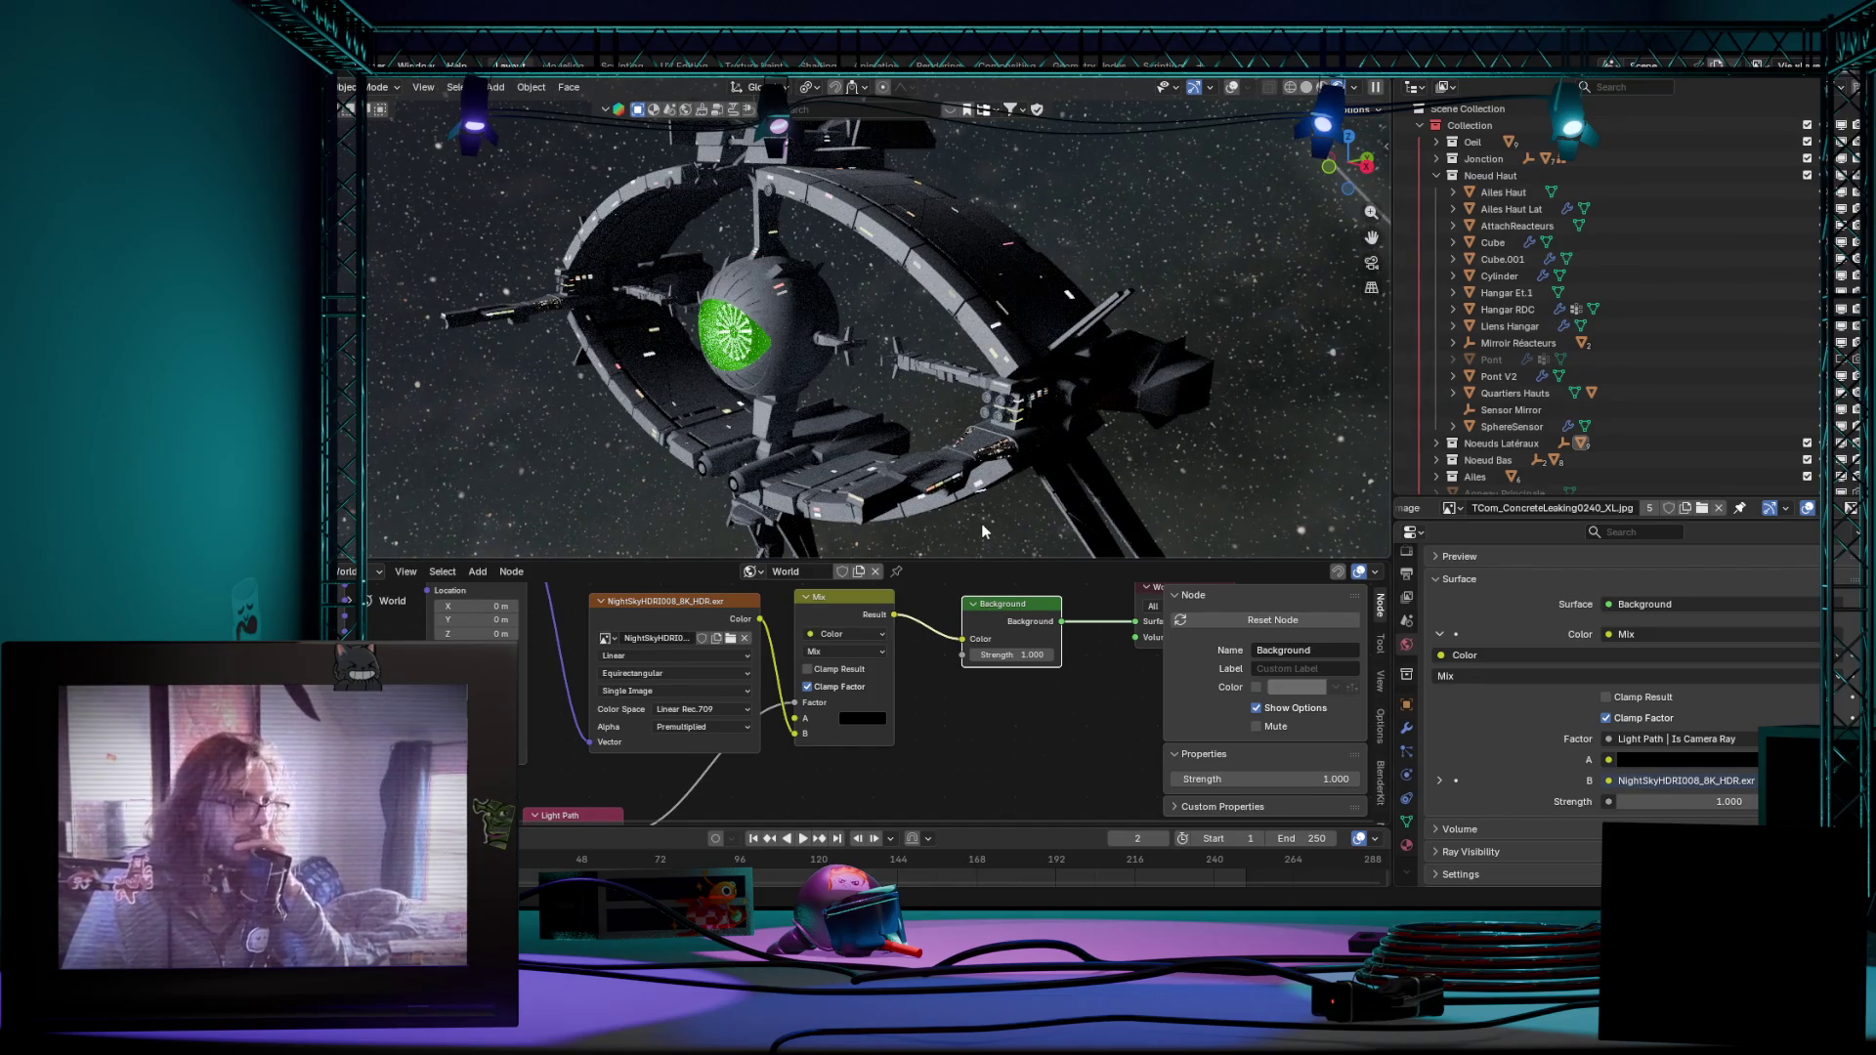
middle_click_drag(980, 524, 1003, 517)
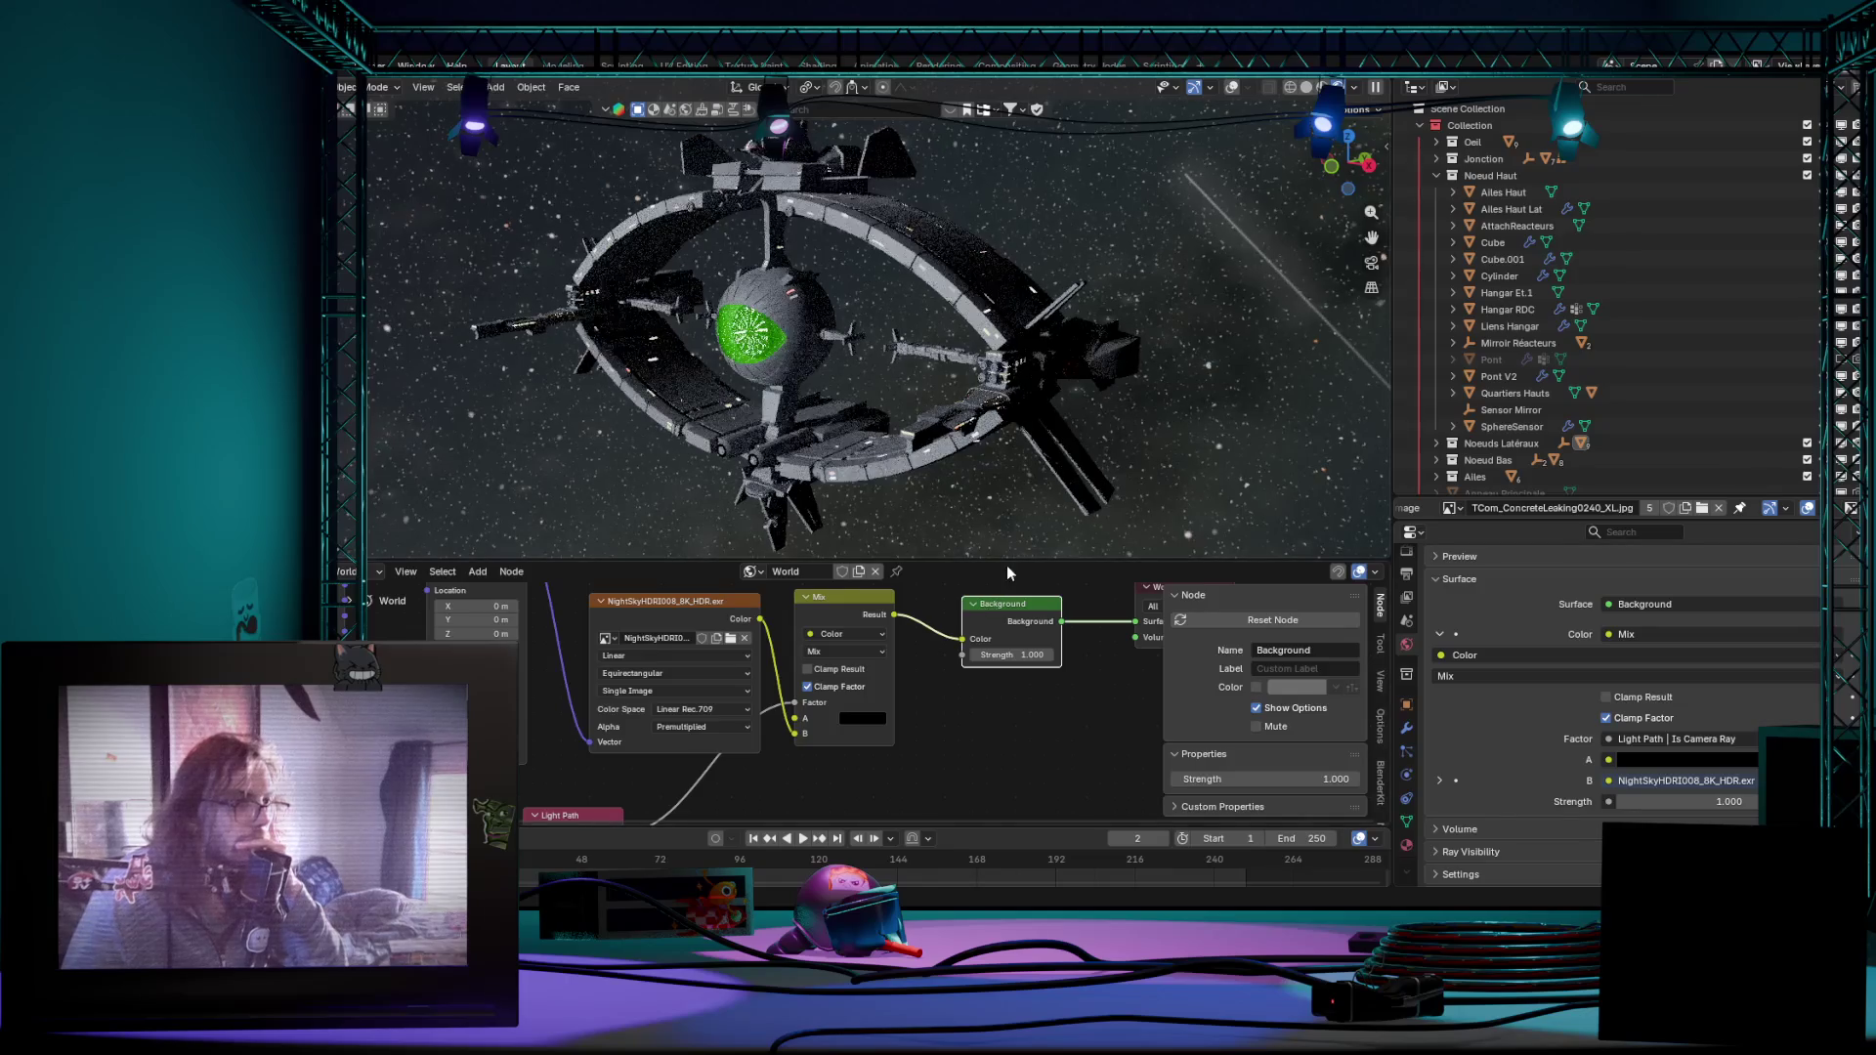
left_click_drag(1006, 563, 1004, 624)
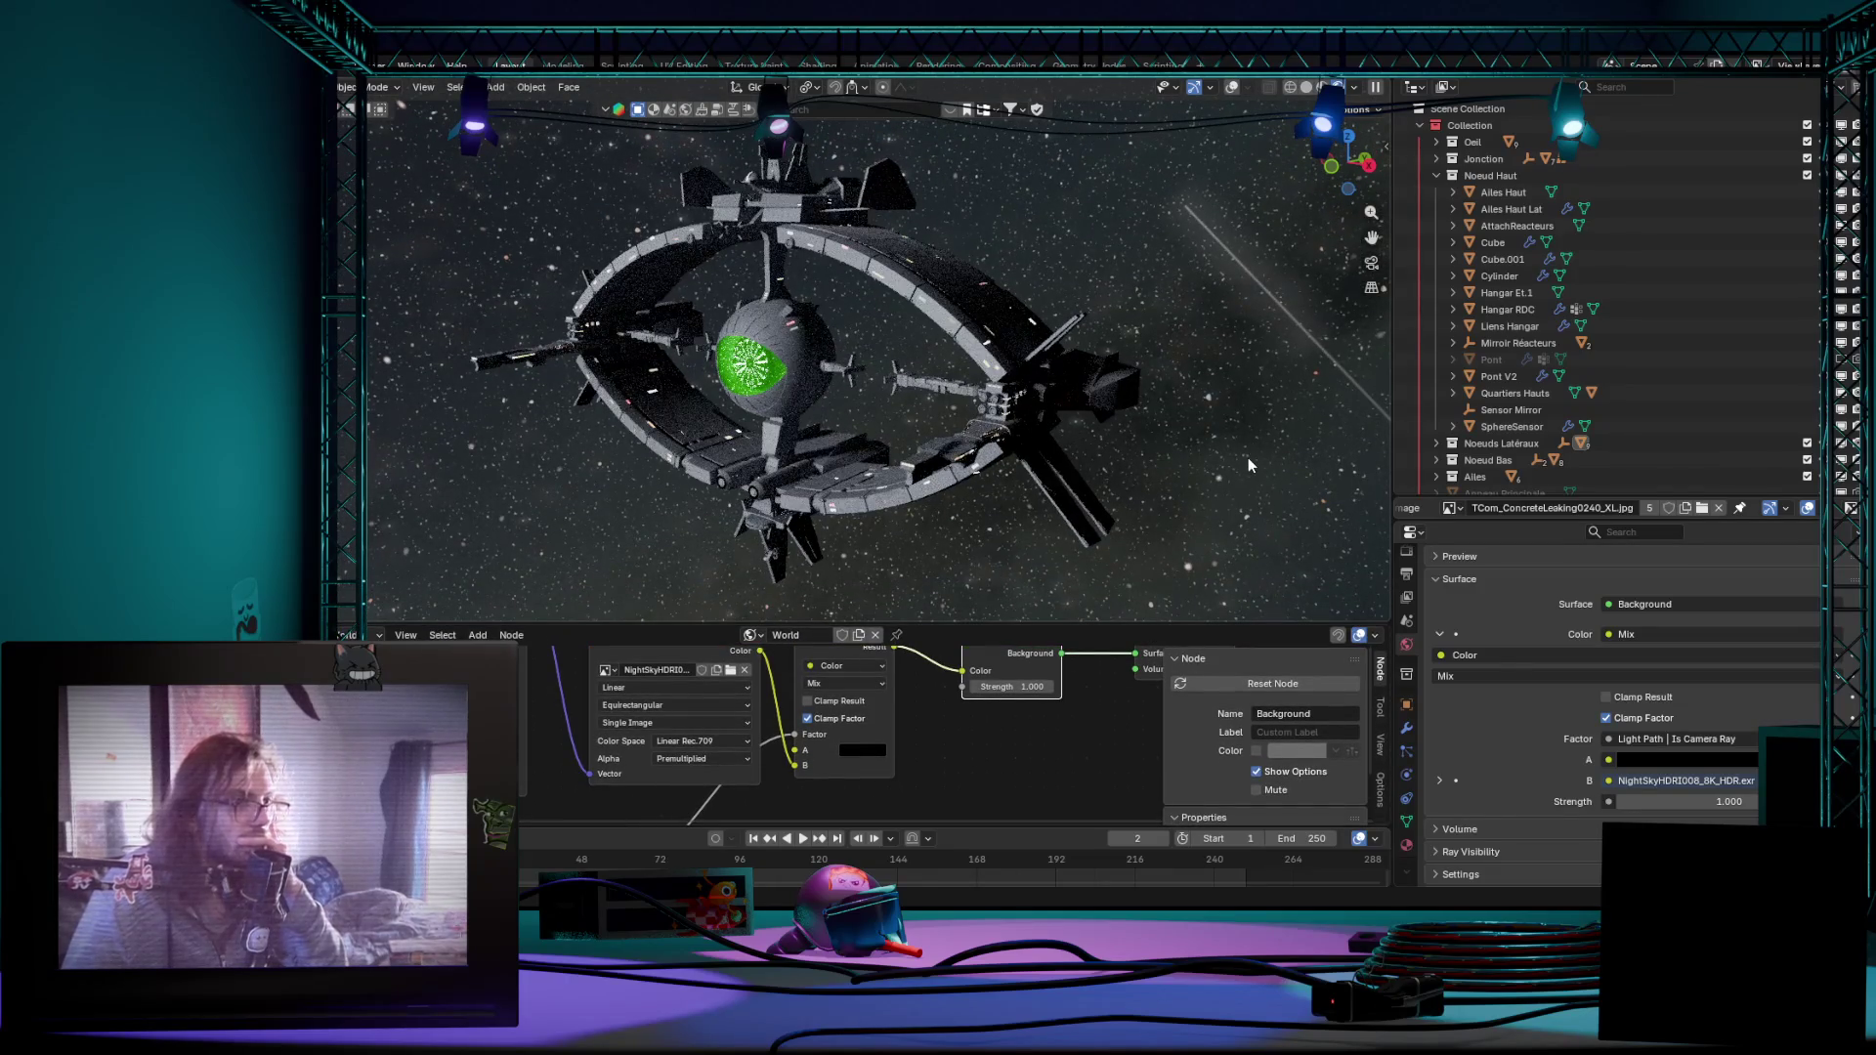
Step: Move in close to the hull and switch the view to solid shading
middle_click_drag(1248, 460, 1225, 457)
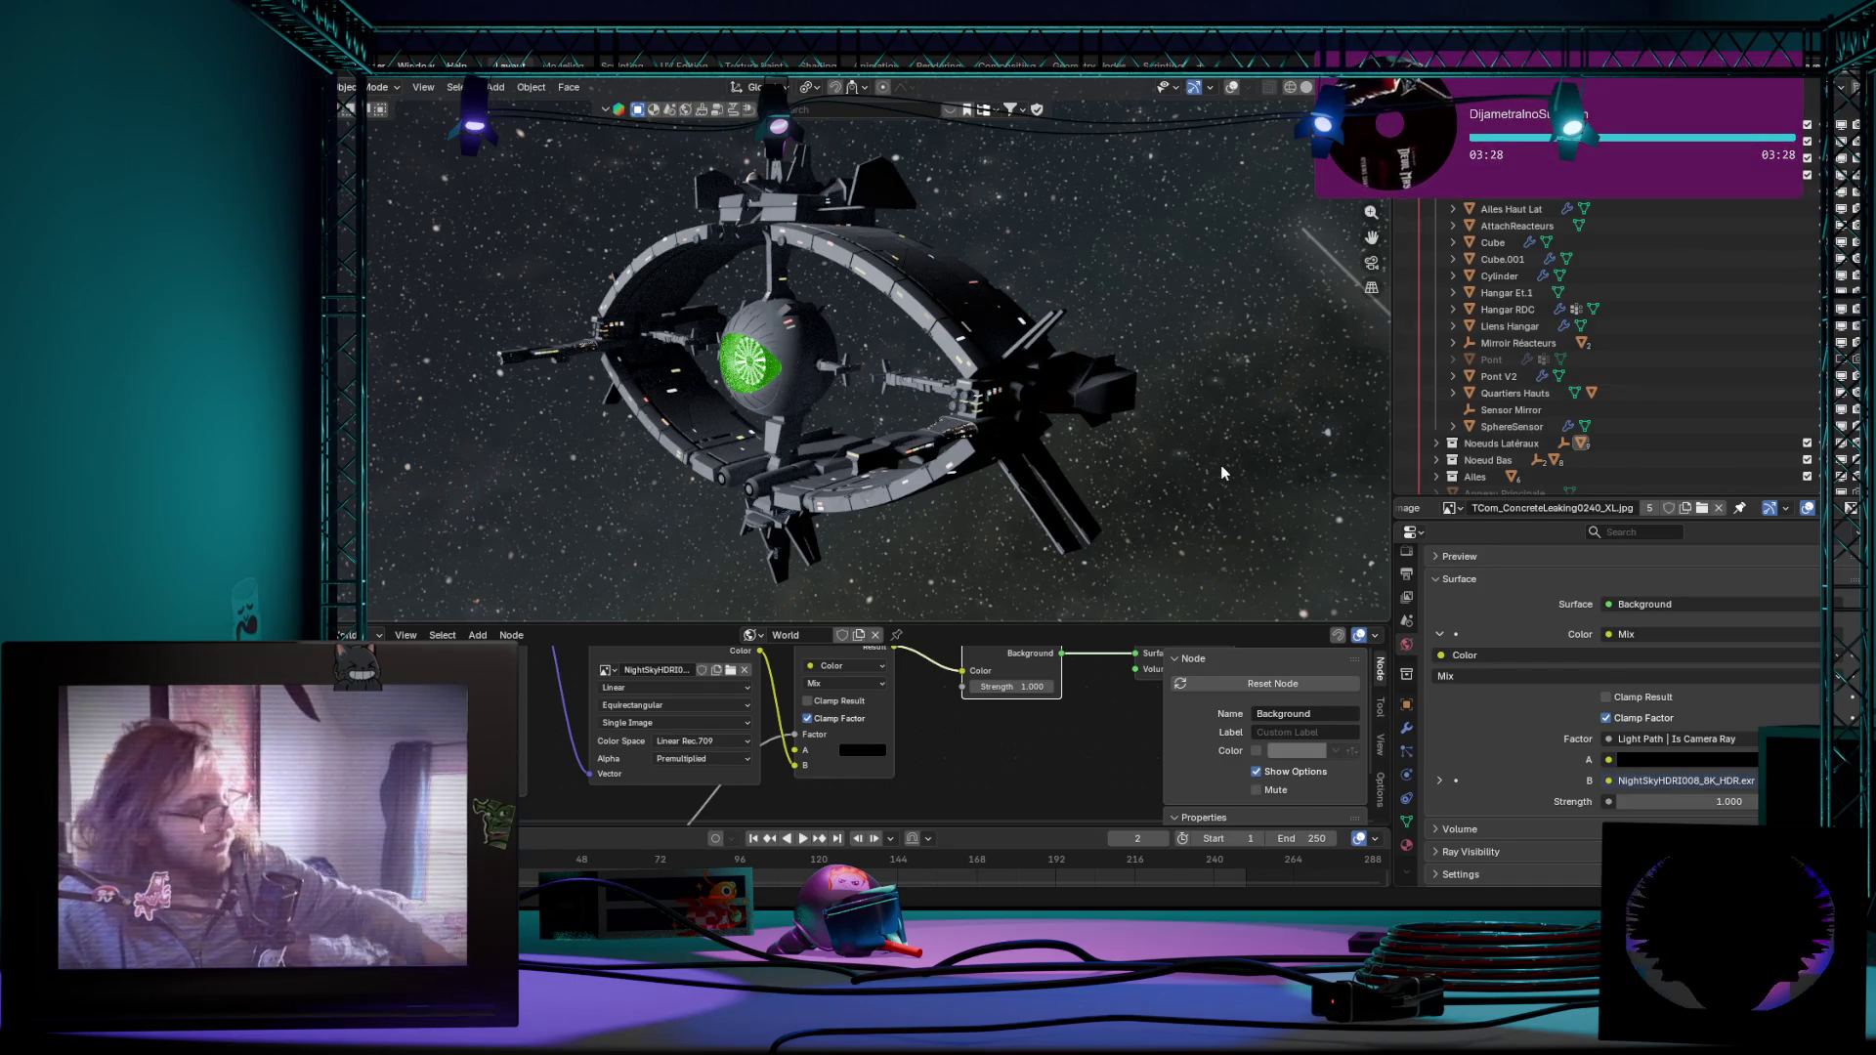
mouse_move(1220, 462)
middle_mouse_down()
mouse_move(1082, 555)
mouse_move(1011, 484)
middle_mouse_up()
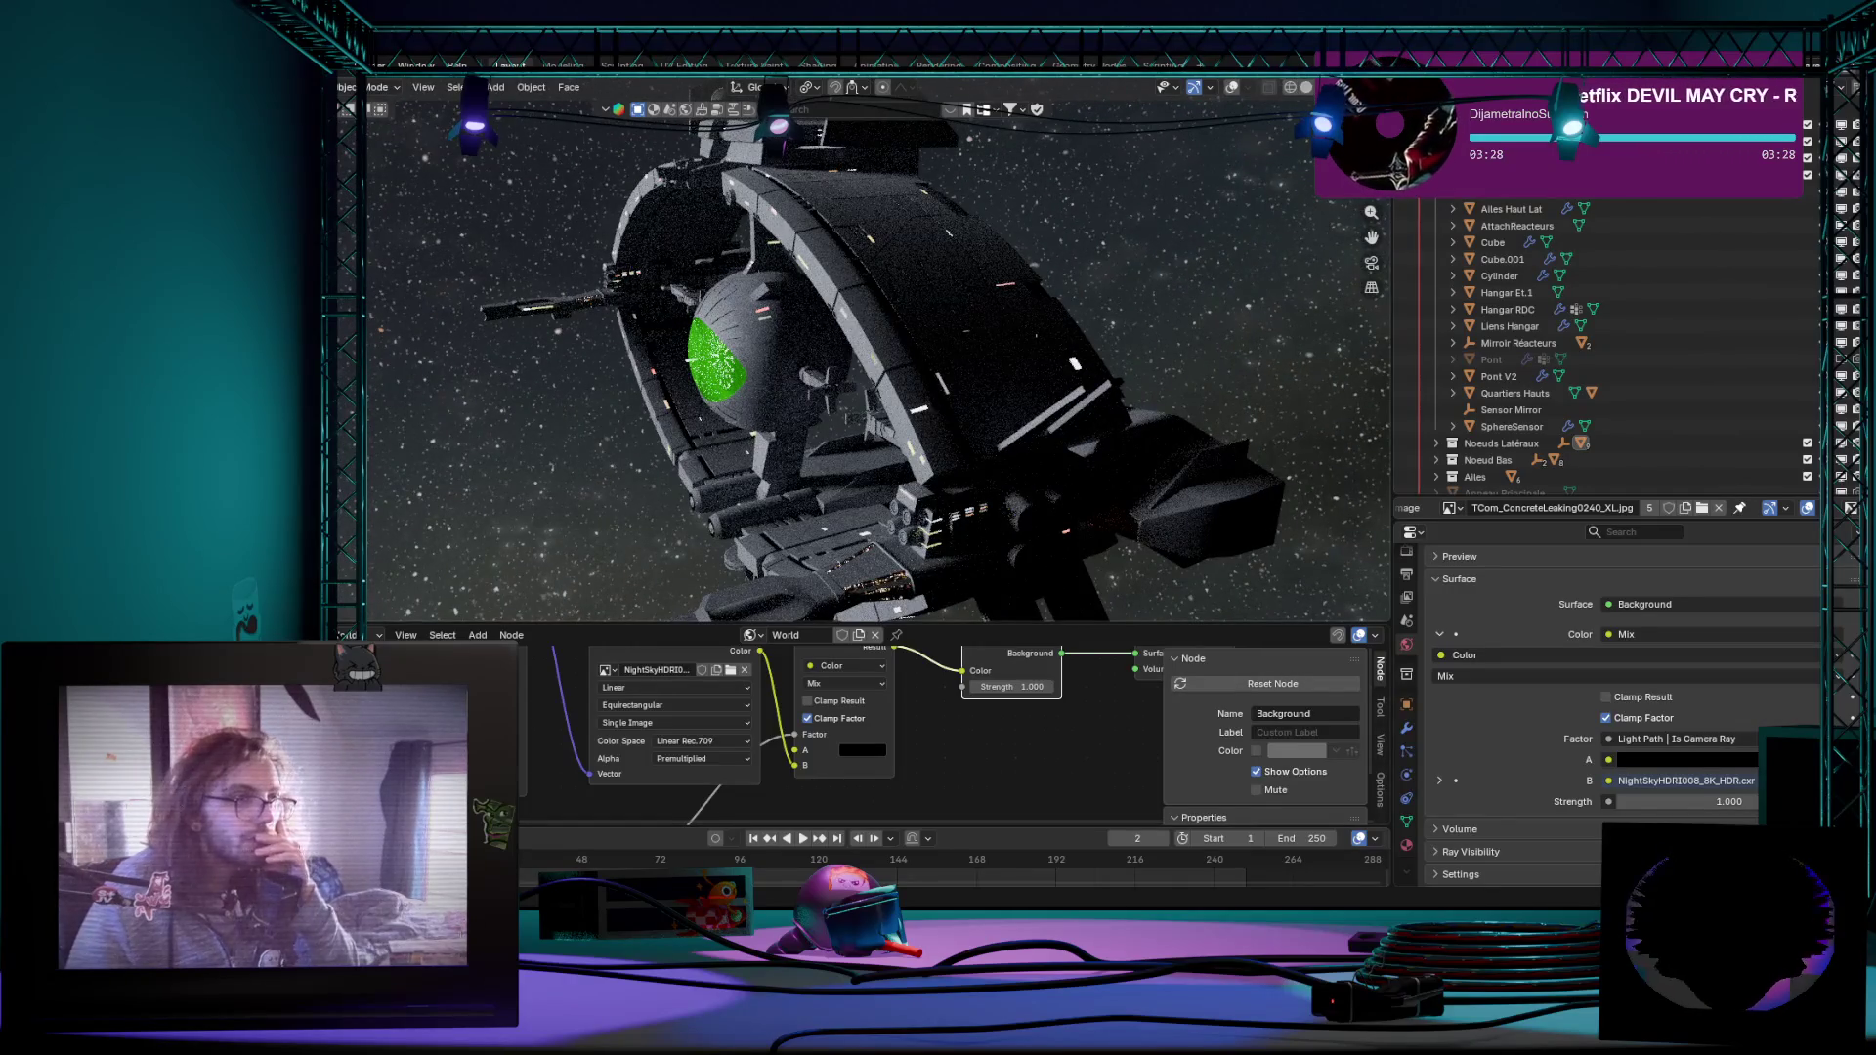
left_click(1269, 86)
mouse_move(1197, 212)
middle_mouse_down()
mouse_move(853, 360)
mouse_move(822, 294)
mouse_move(832, 259)
mouse_move(459, 539)
mouse_move(548, 462)
mouse_move(473, 537)
mouse_move(576, 494)
middle_mouse_up()
scroll(751, 444, "up", 3)
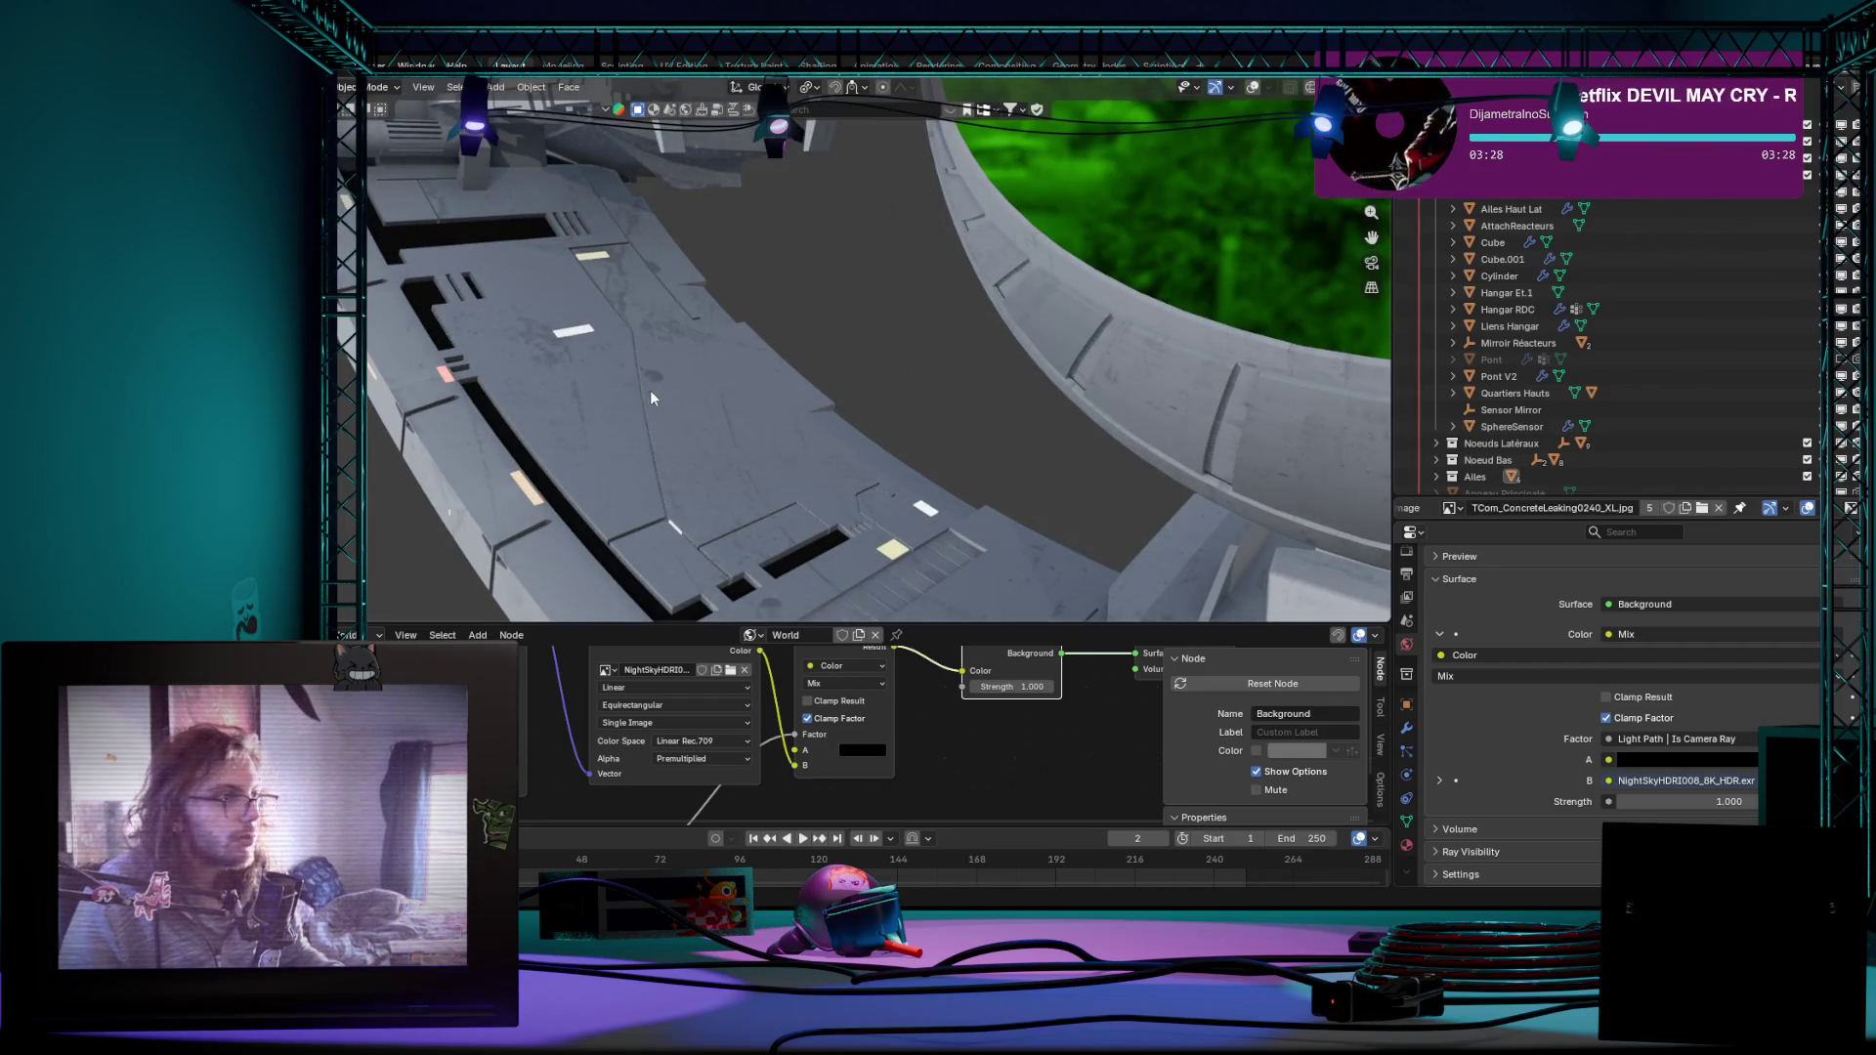
Step: Show selection overlays and statistics and exclude the zone Light collection from the scene
left_click(1249, 91)
scroll(1808, 304, "down", 5)
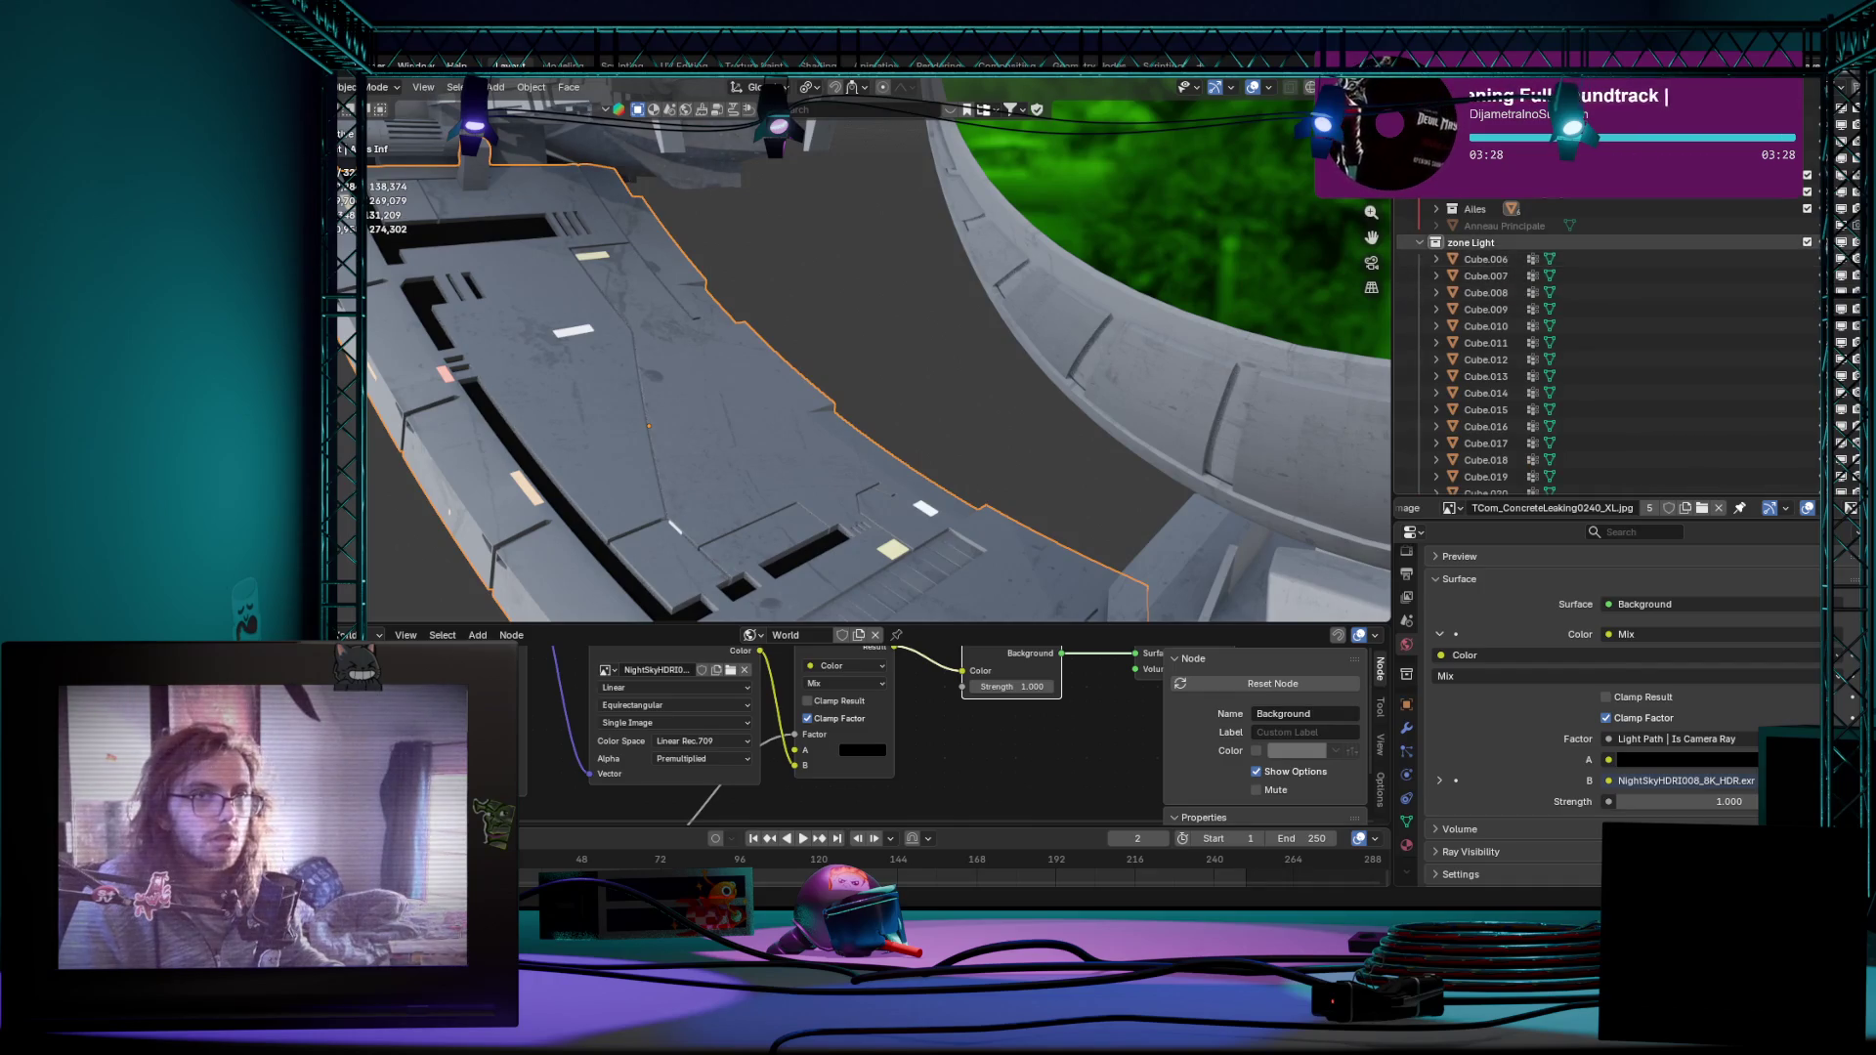
left_click(1806, 243)
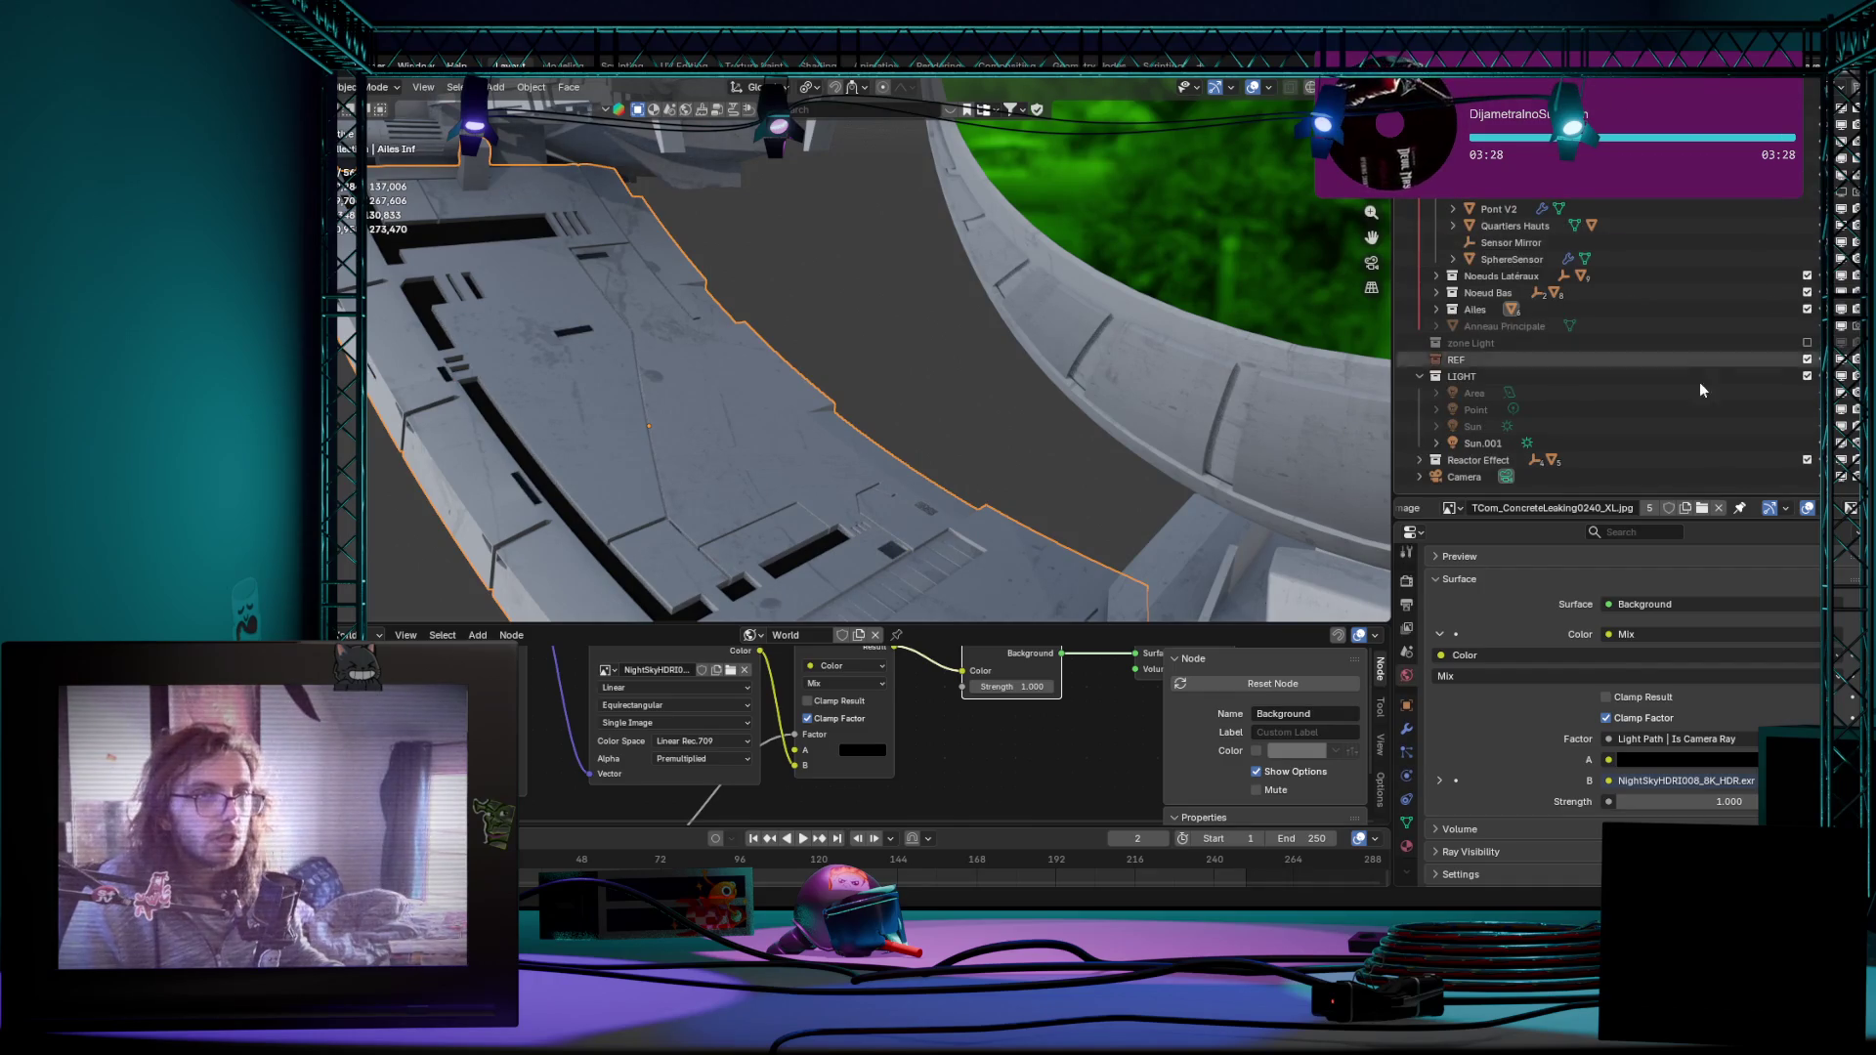
scroll(1808, 245, "up", 2)
scroll(1807, 245, "up", 3)
scroll(1480, 389, "down", 5)
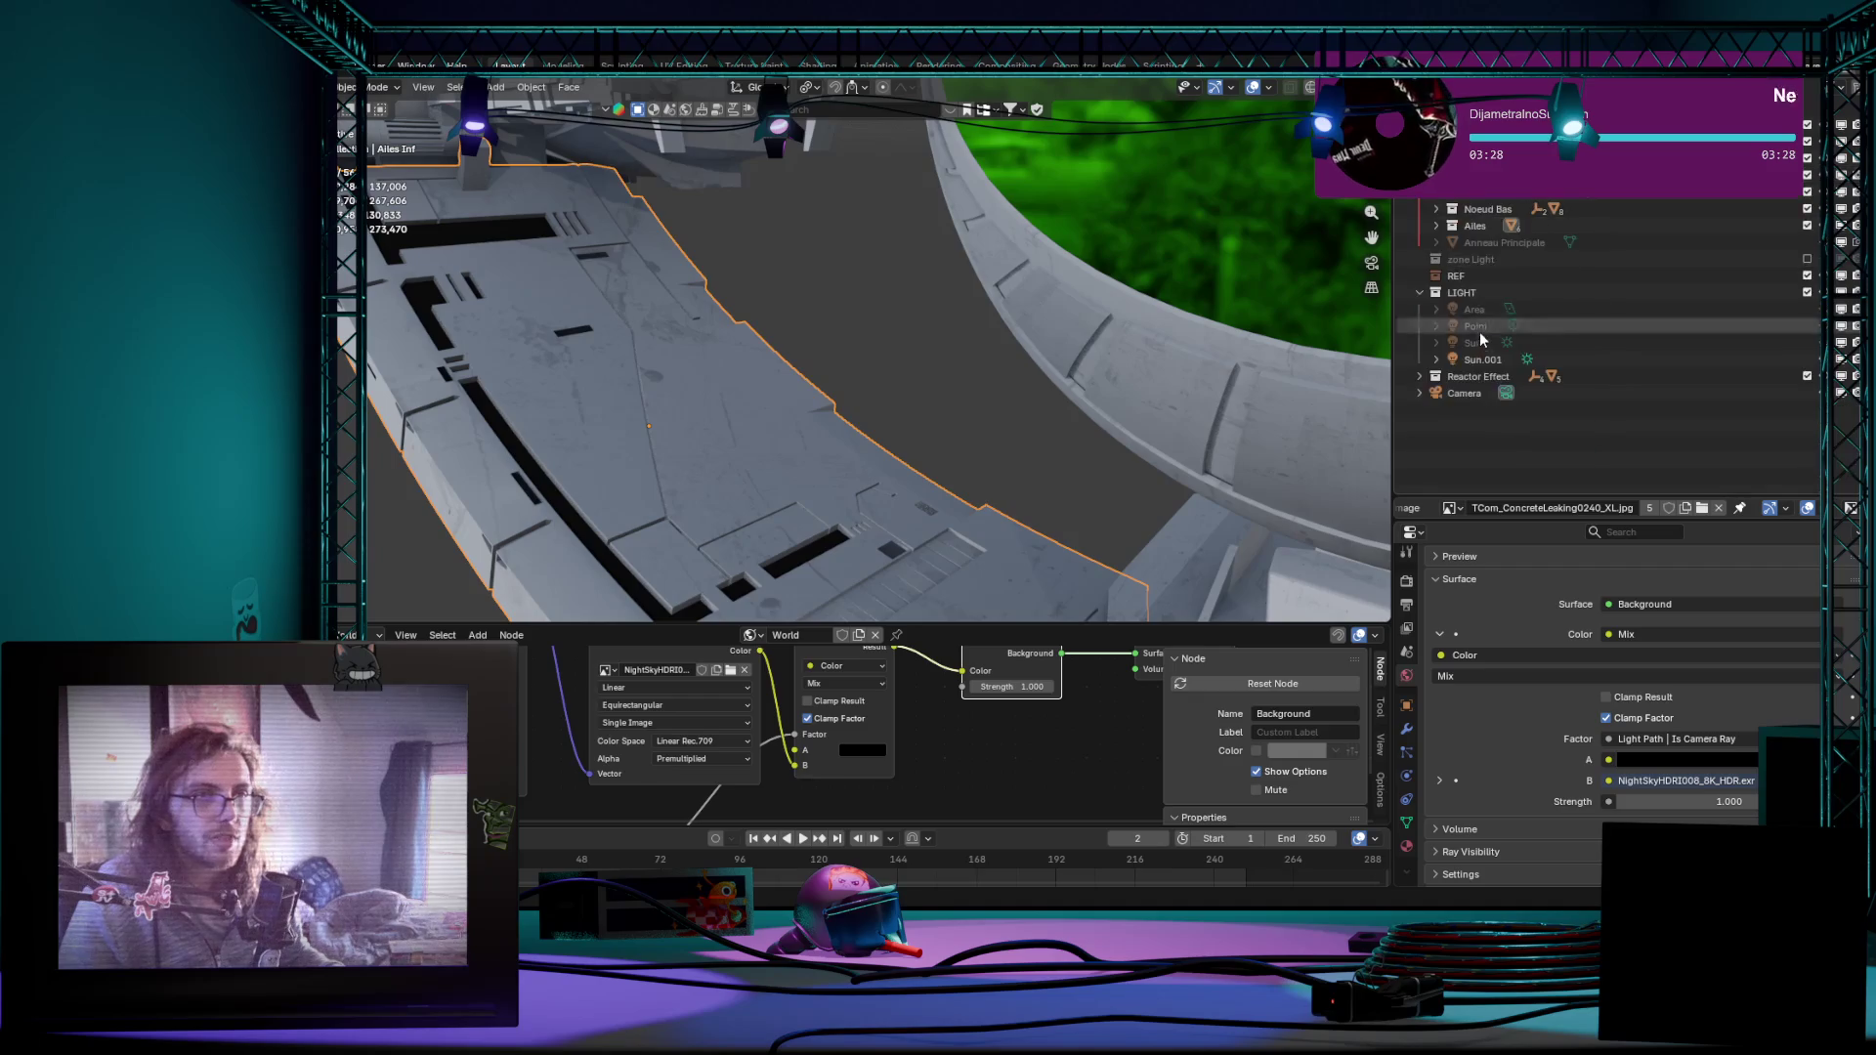
left_click(1423, 378)
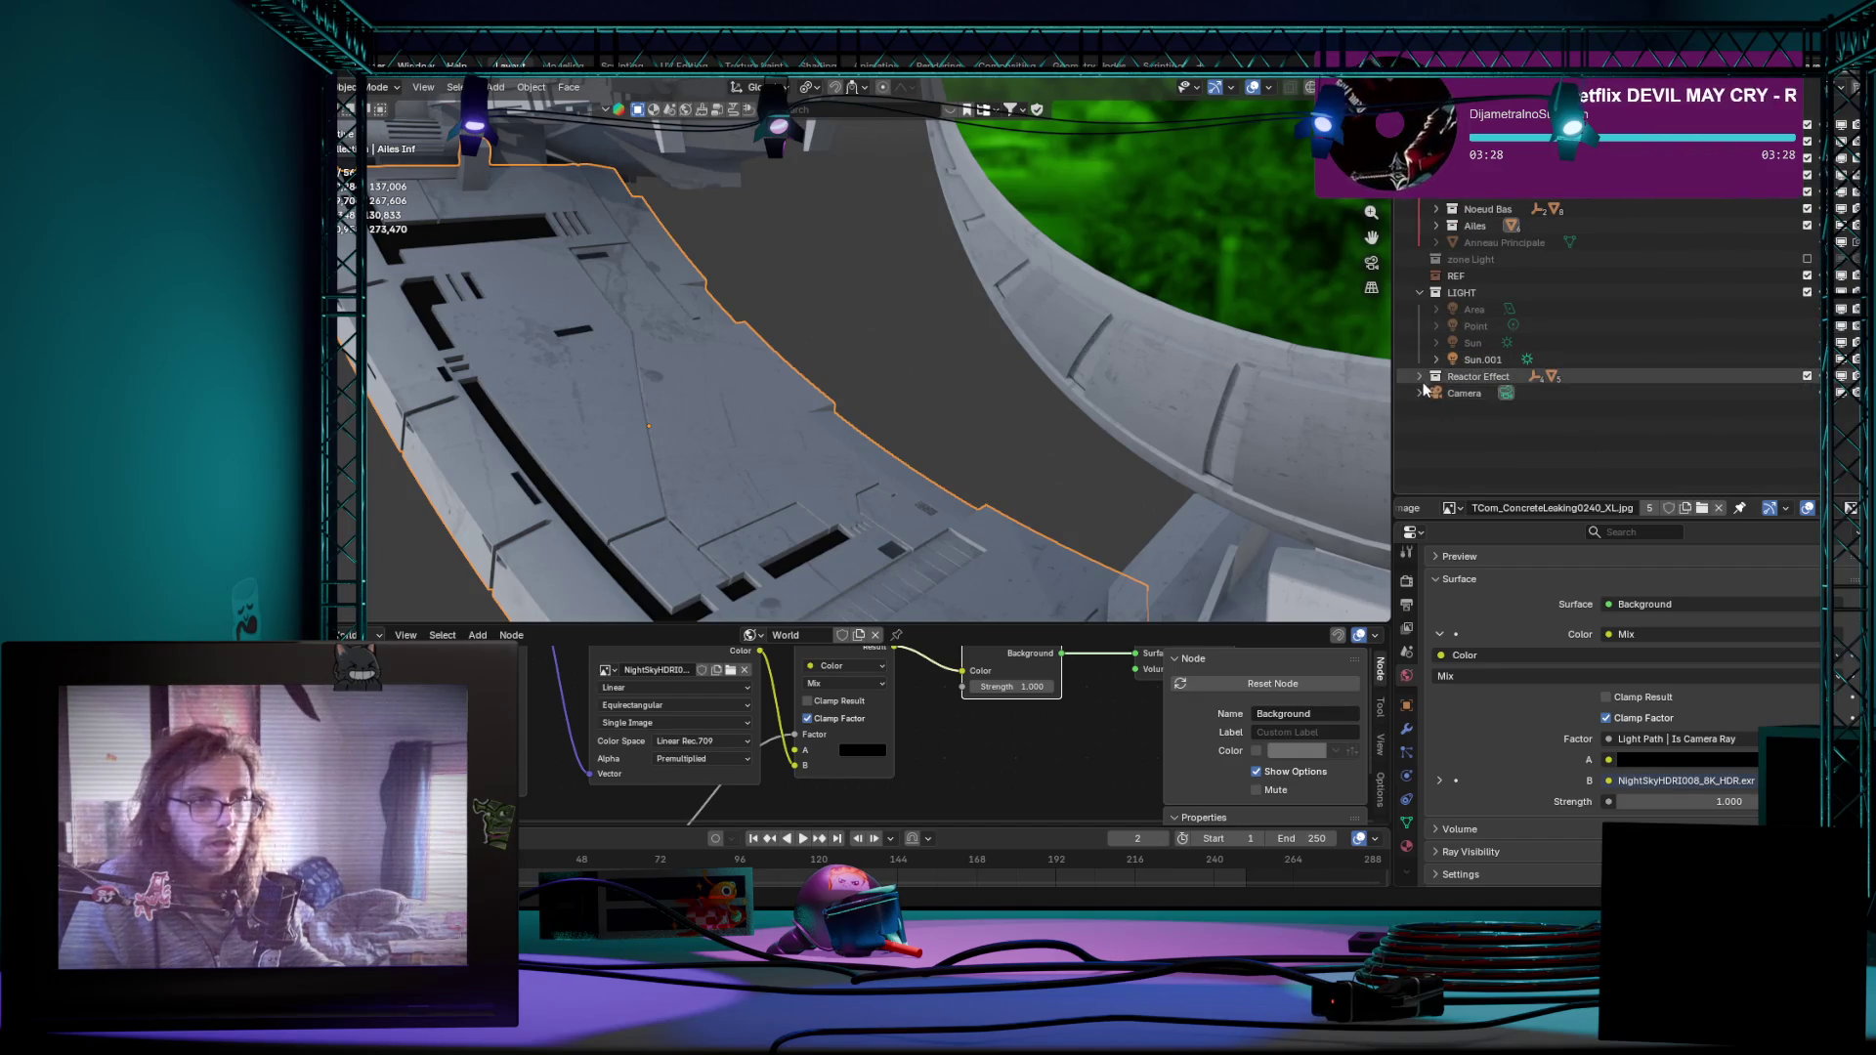
left_click(1427, 376)
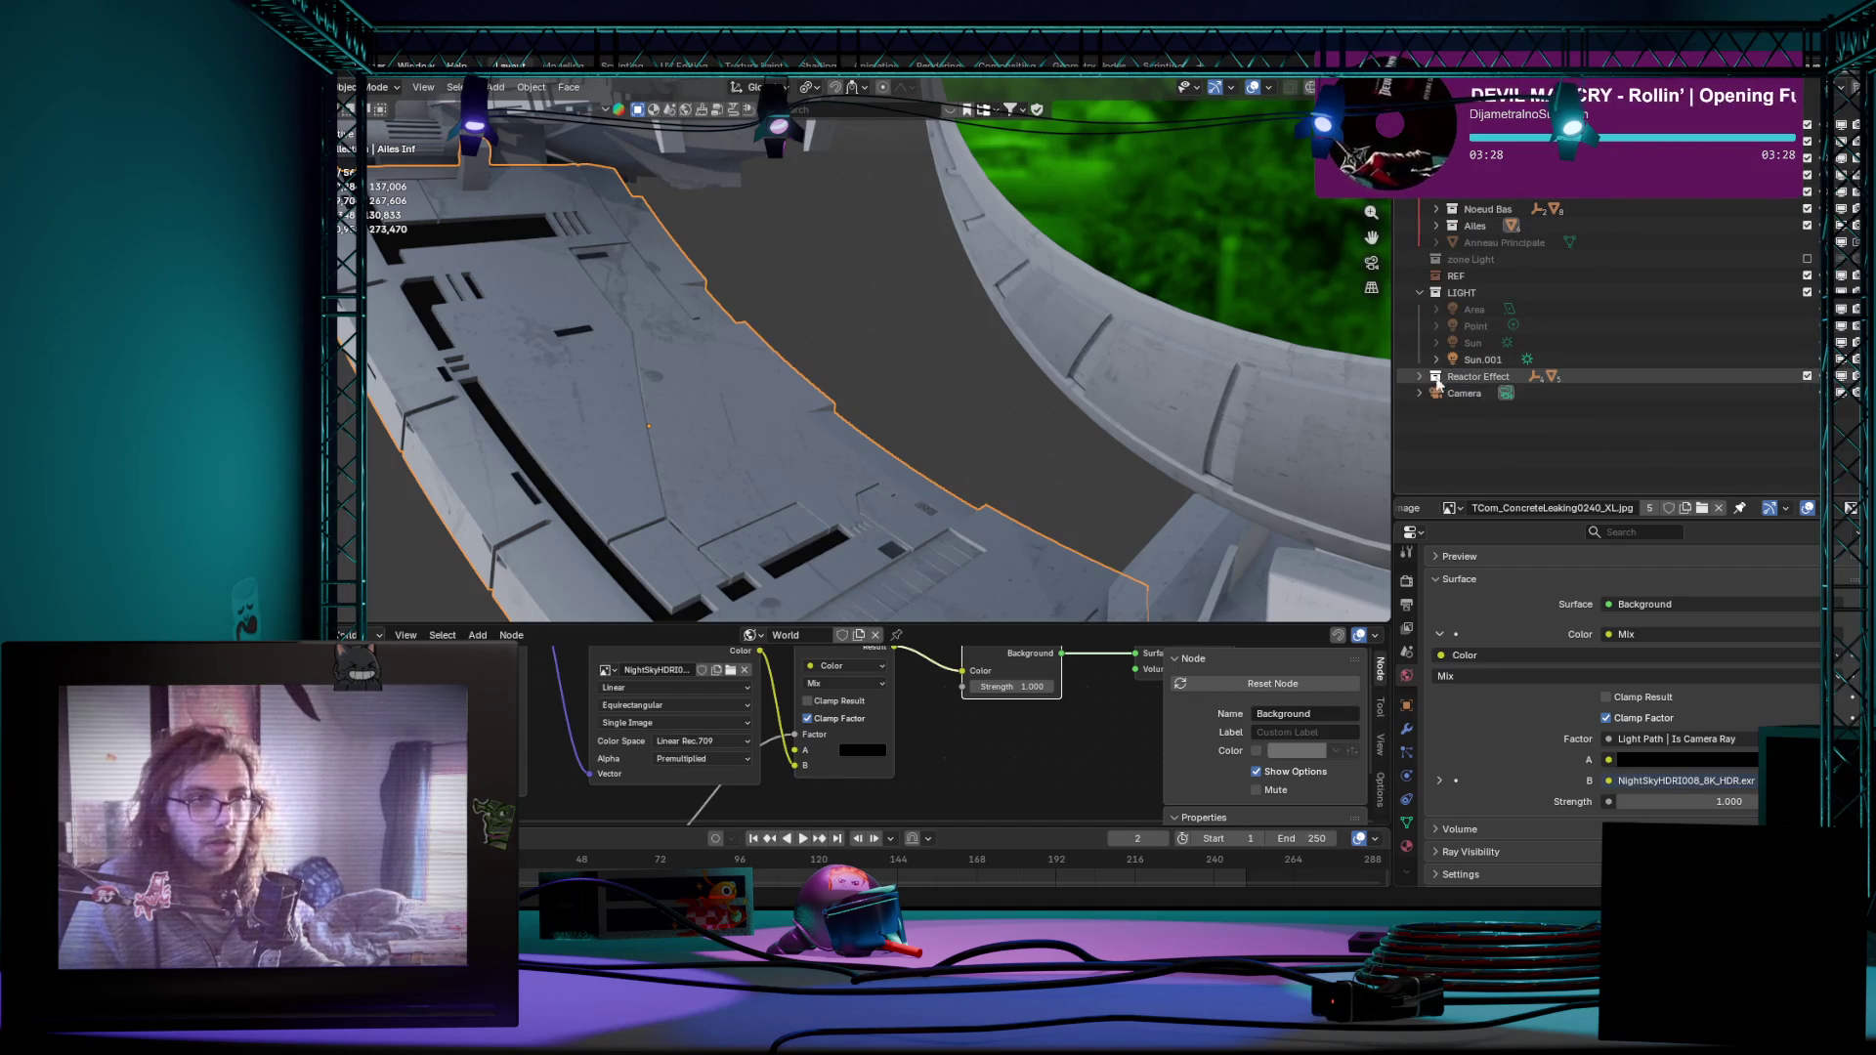
left_click(1435, 258)
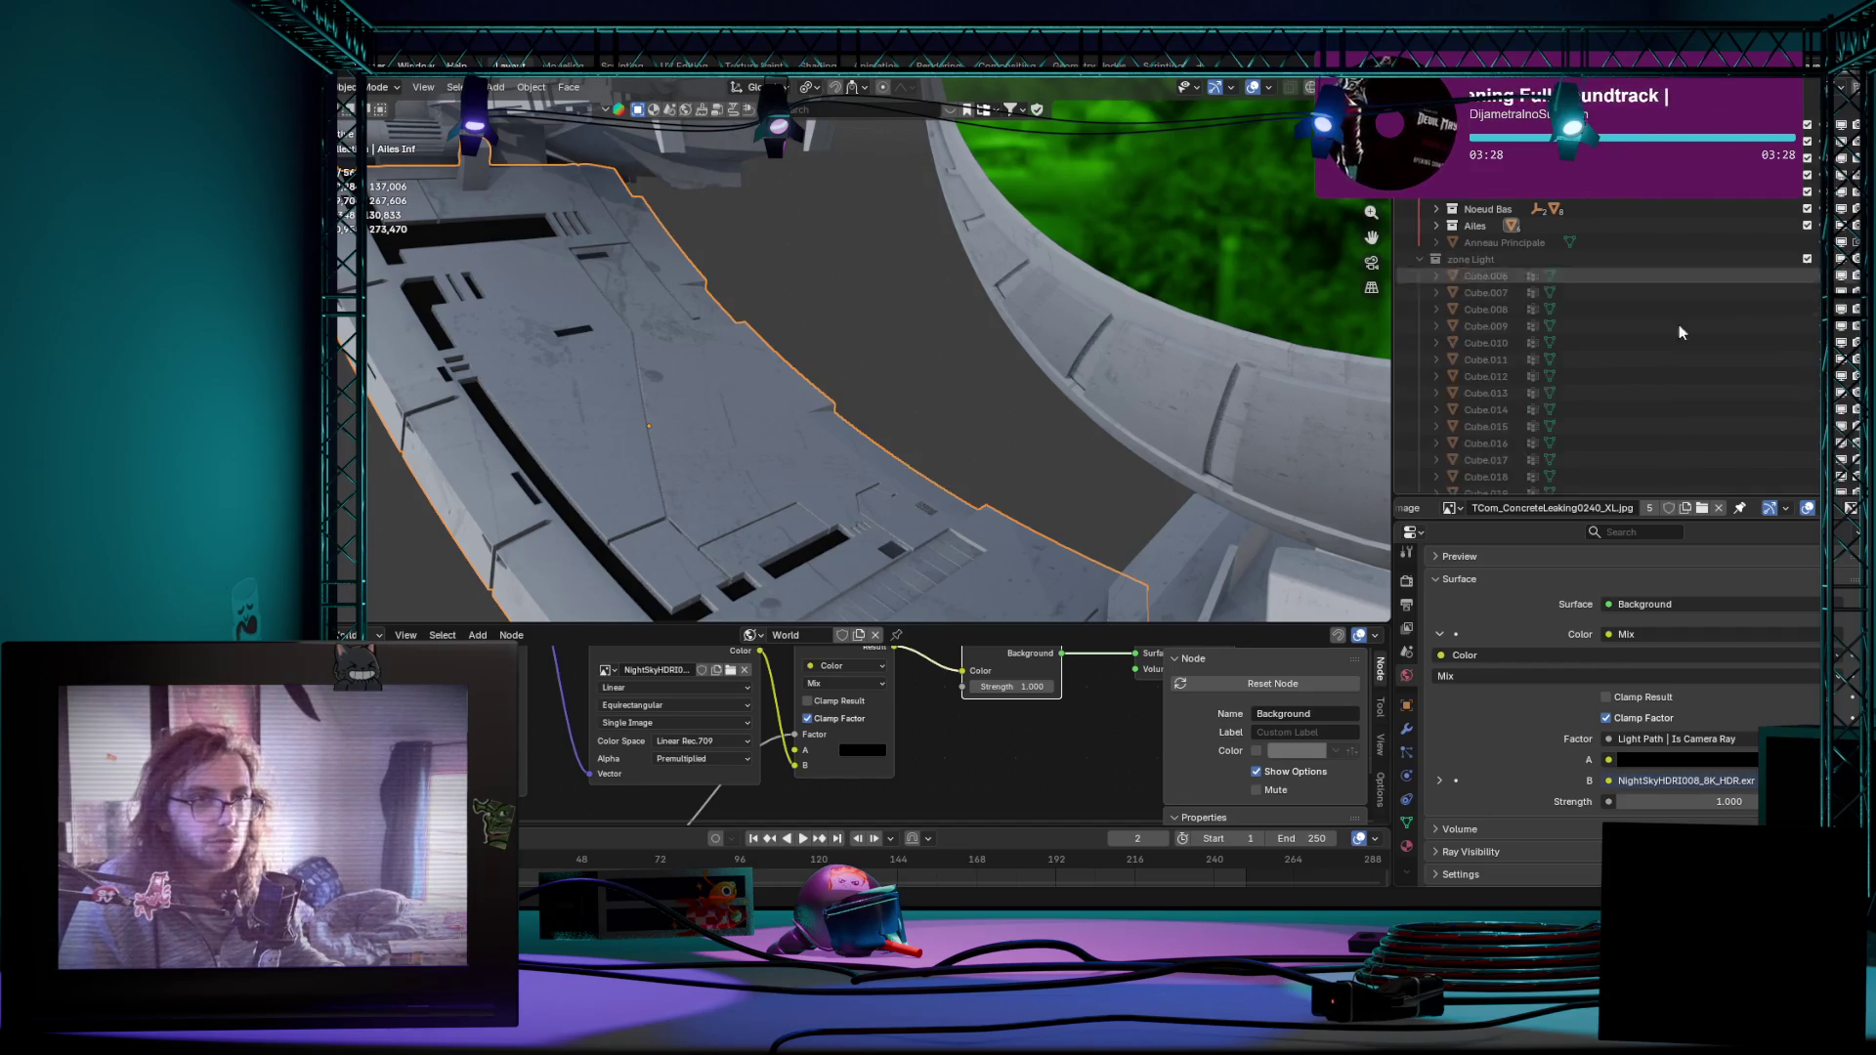
Step: Enter Edit Mode on the platform in solid shading and orbit close to the curved walkway mesh
mouse_move(977, 396)
middle_mouse_down()
mouse_move(865, 433)
mouse_move(939, 402)
mouse_move(994, 313)
mouse_move(913, 383)
mouse_move(779, 425)
mouse_move(676, 392)
middle_mouse_up()
key("Tab")
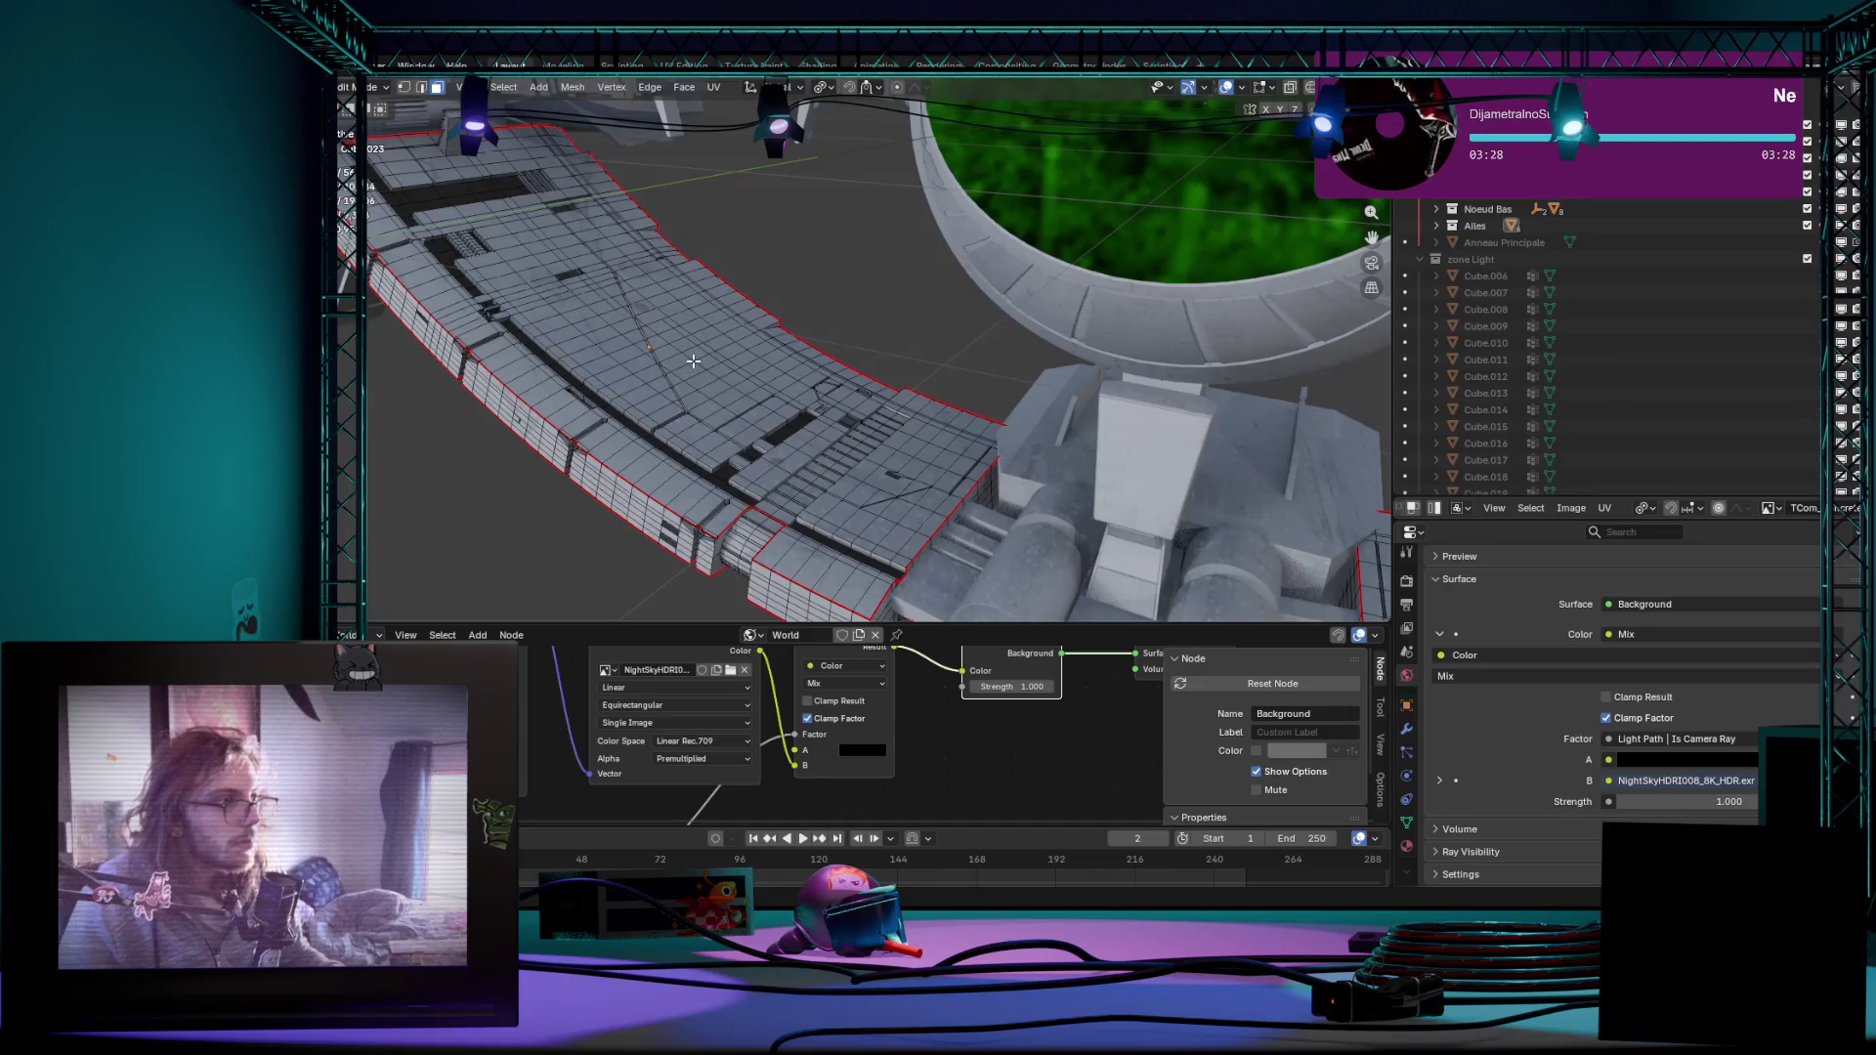
left_click(1289, 87)
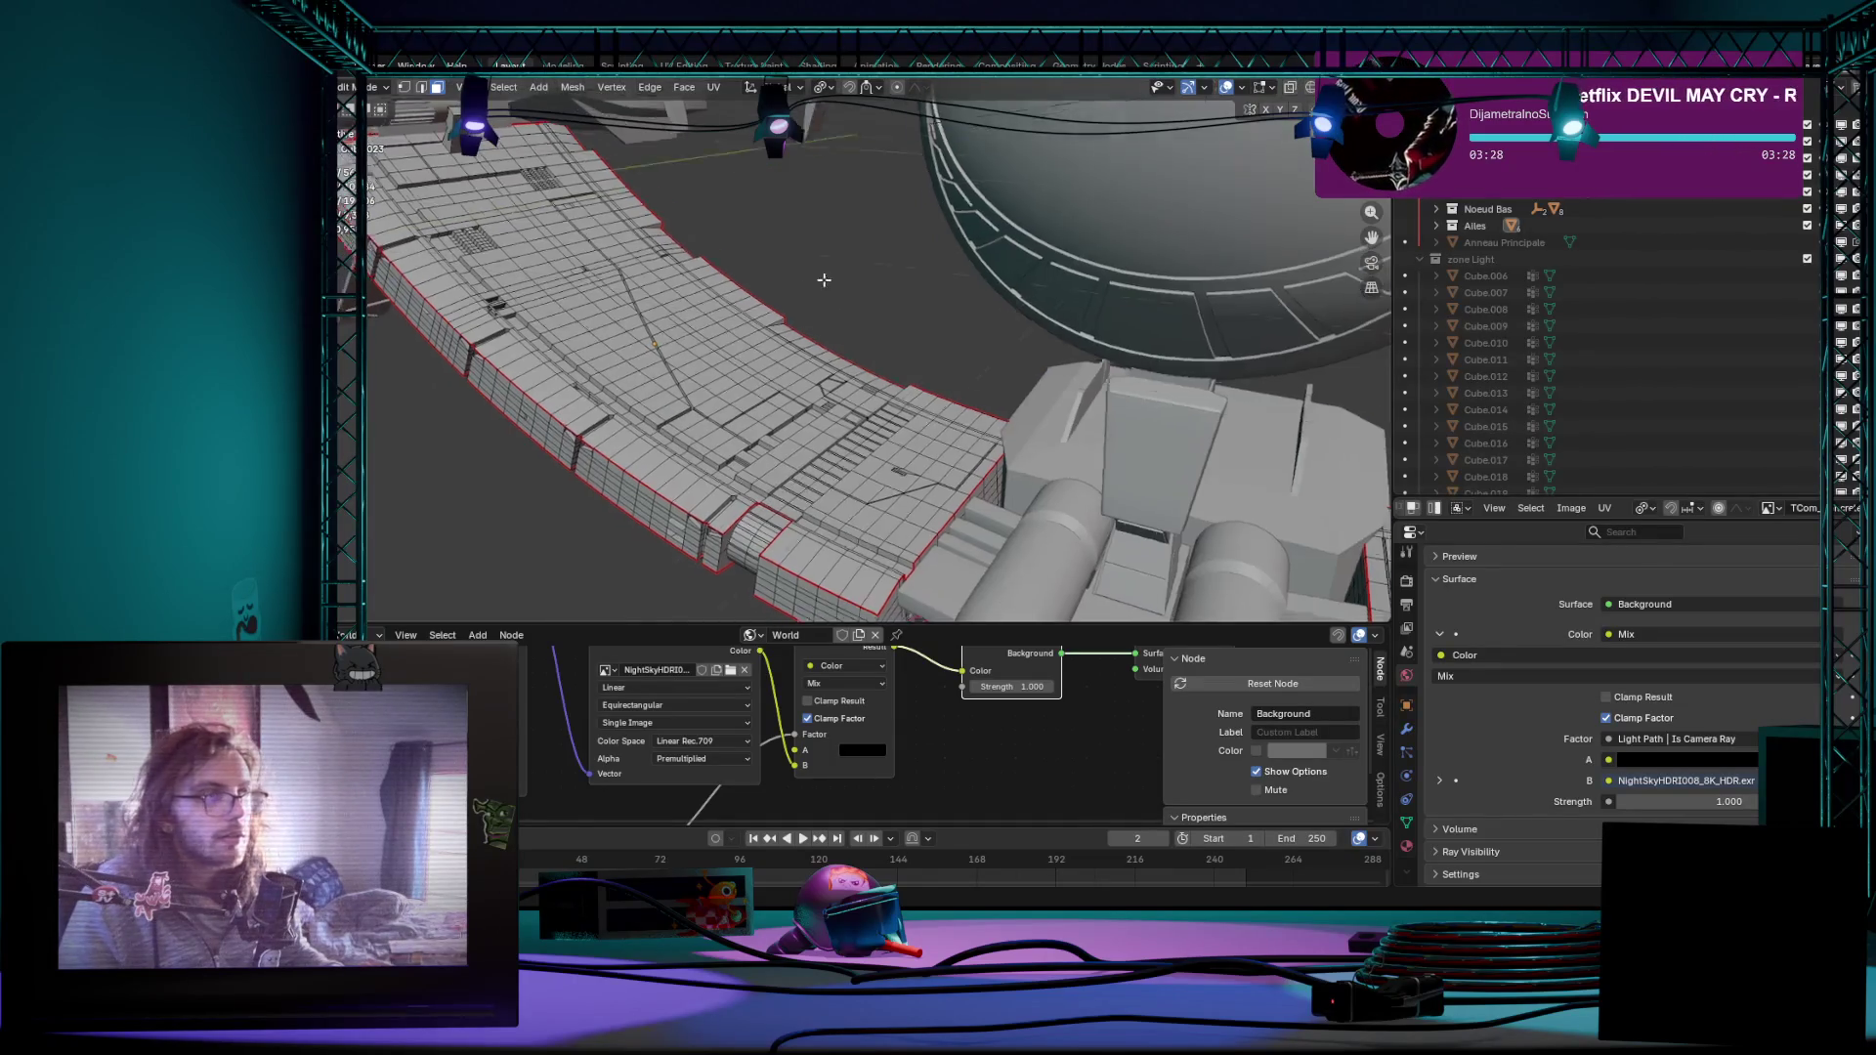
middle_click_drag(1006, 331, 1216, 347)
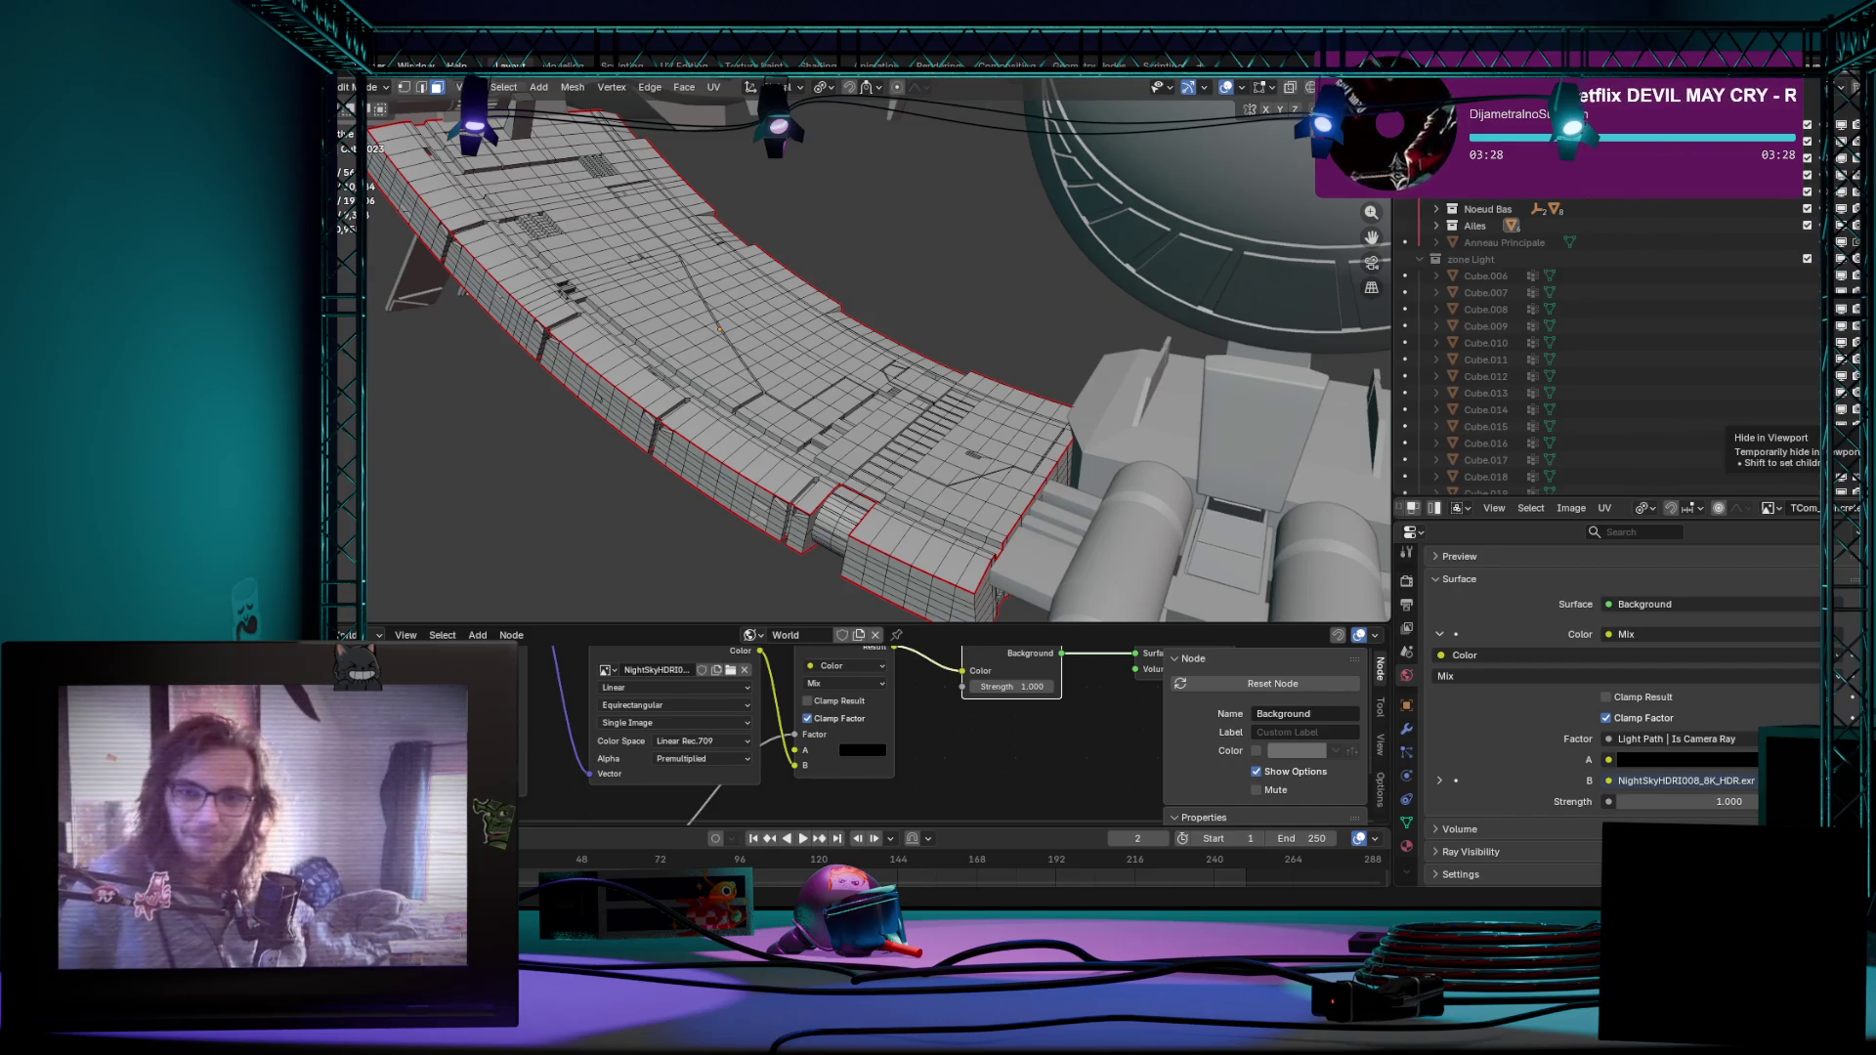
middle_click_drag(762, 420, 812, 337)
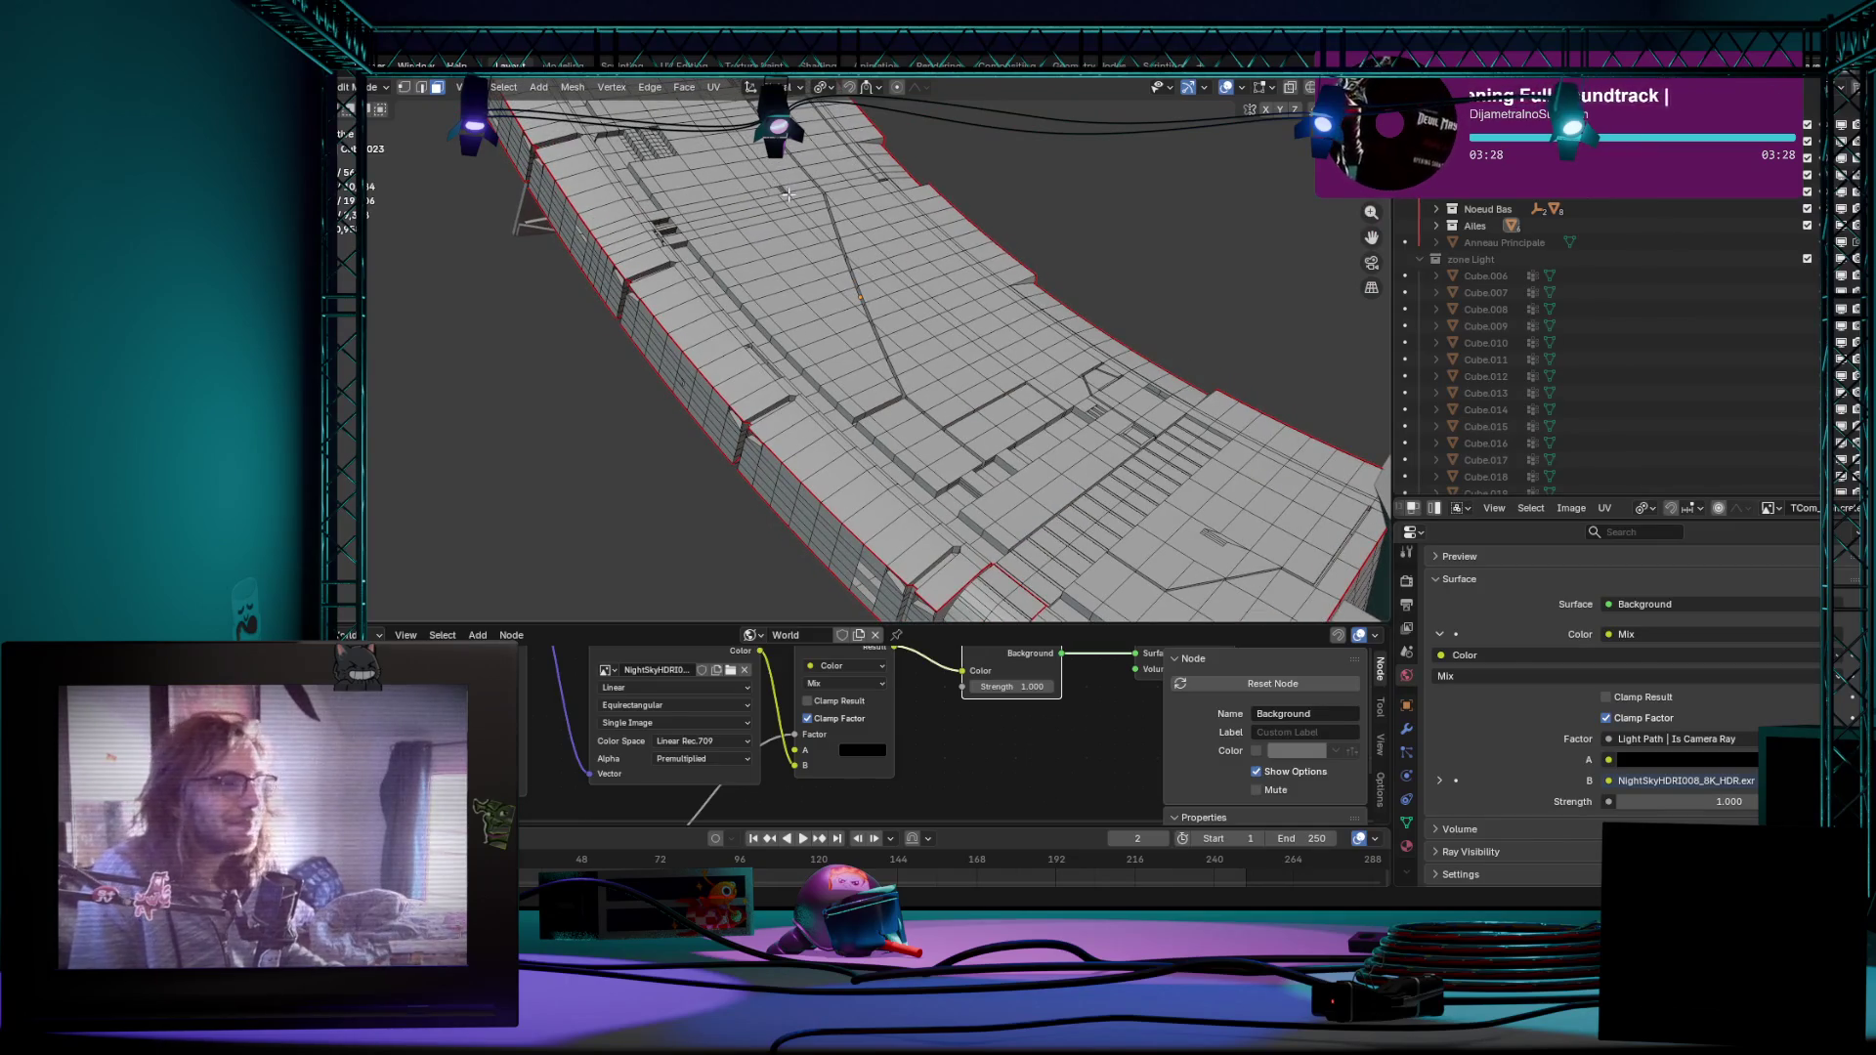
Step: Check the walkway shape, then resume editing with vertex and then face selection
key("Tab")
key("Tab")
key("1")
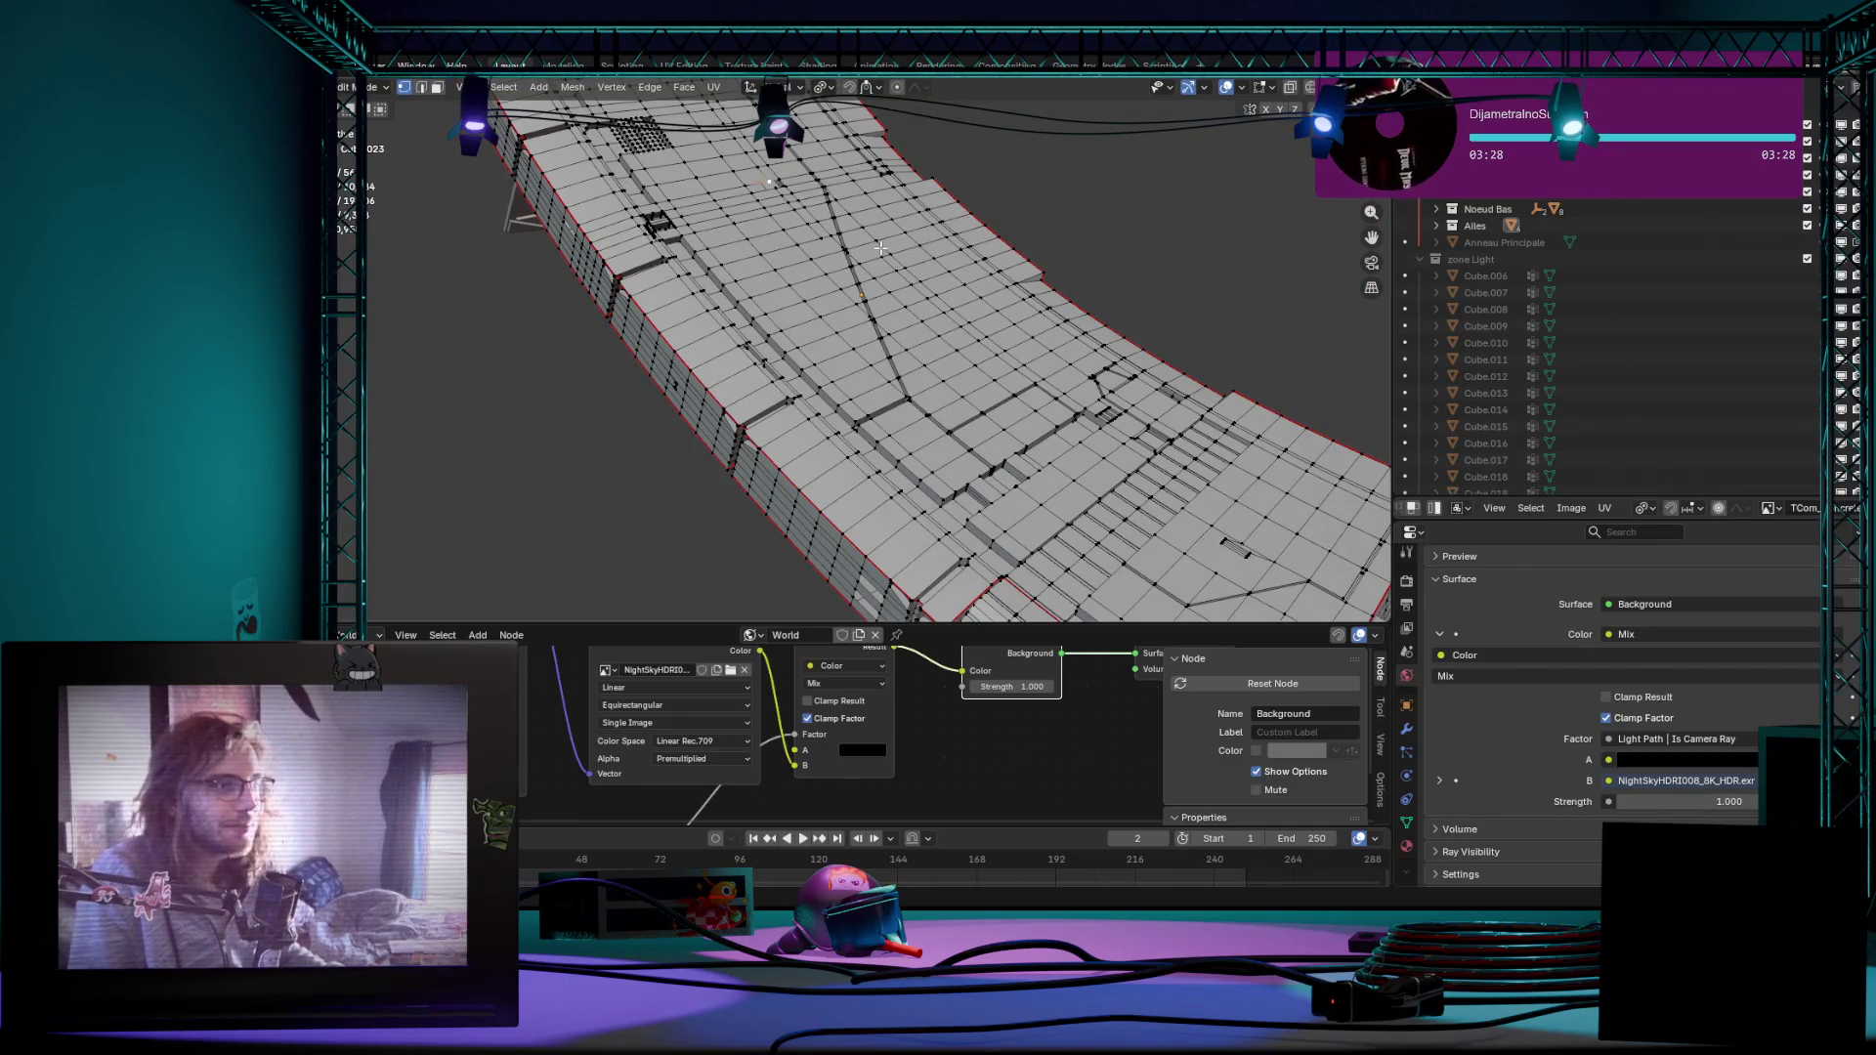
scroll(879, 249, "up", 5)
mouse_move(880, 250)
middle_mouse_down()
mouse_move(868, 364)
mouse_move(767, 378)
mouse_move(865, 386)
mouse_move(866, 344)
mouse_move(1201, 347)
mouse_move(1074, 548)
mouse_move(815, 356)
mouse_move(1089, 221)
middle_mouse_up()
key("3")
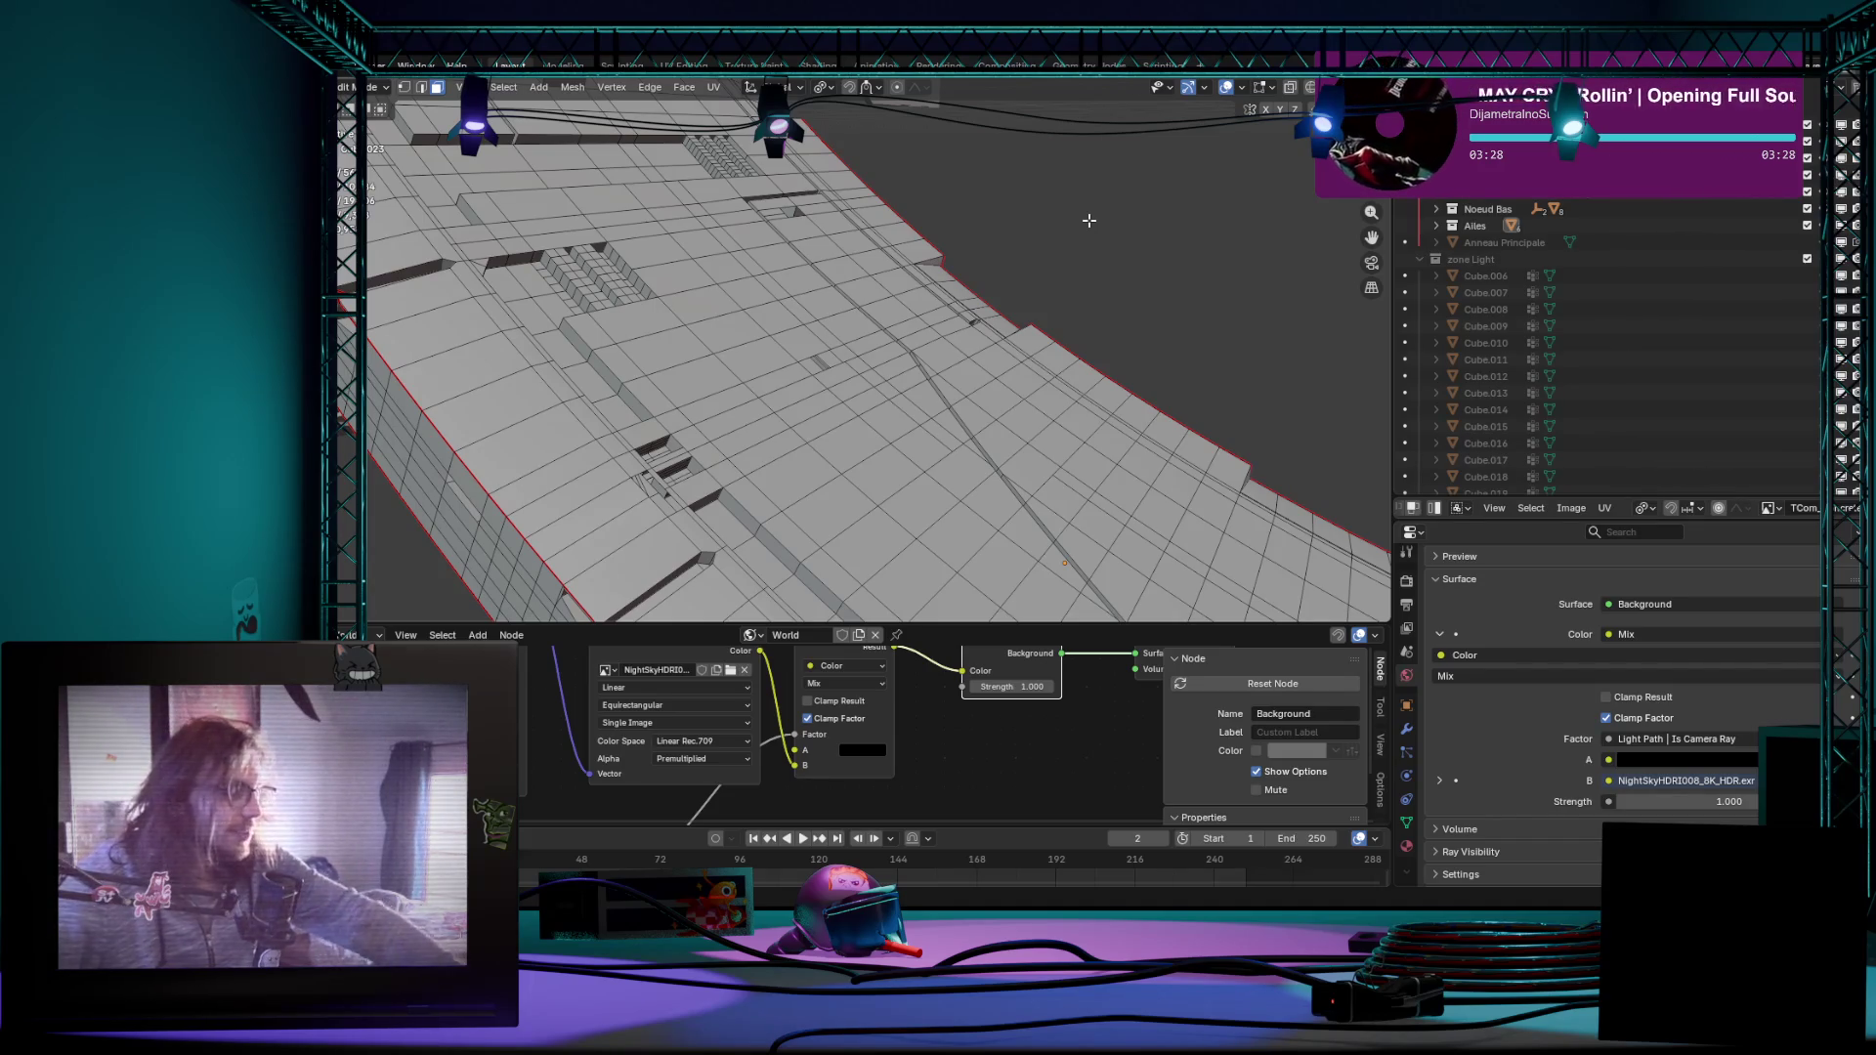
middle_click_drag(1062, 199, 840, 404)
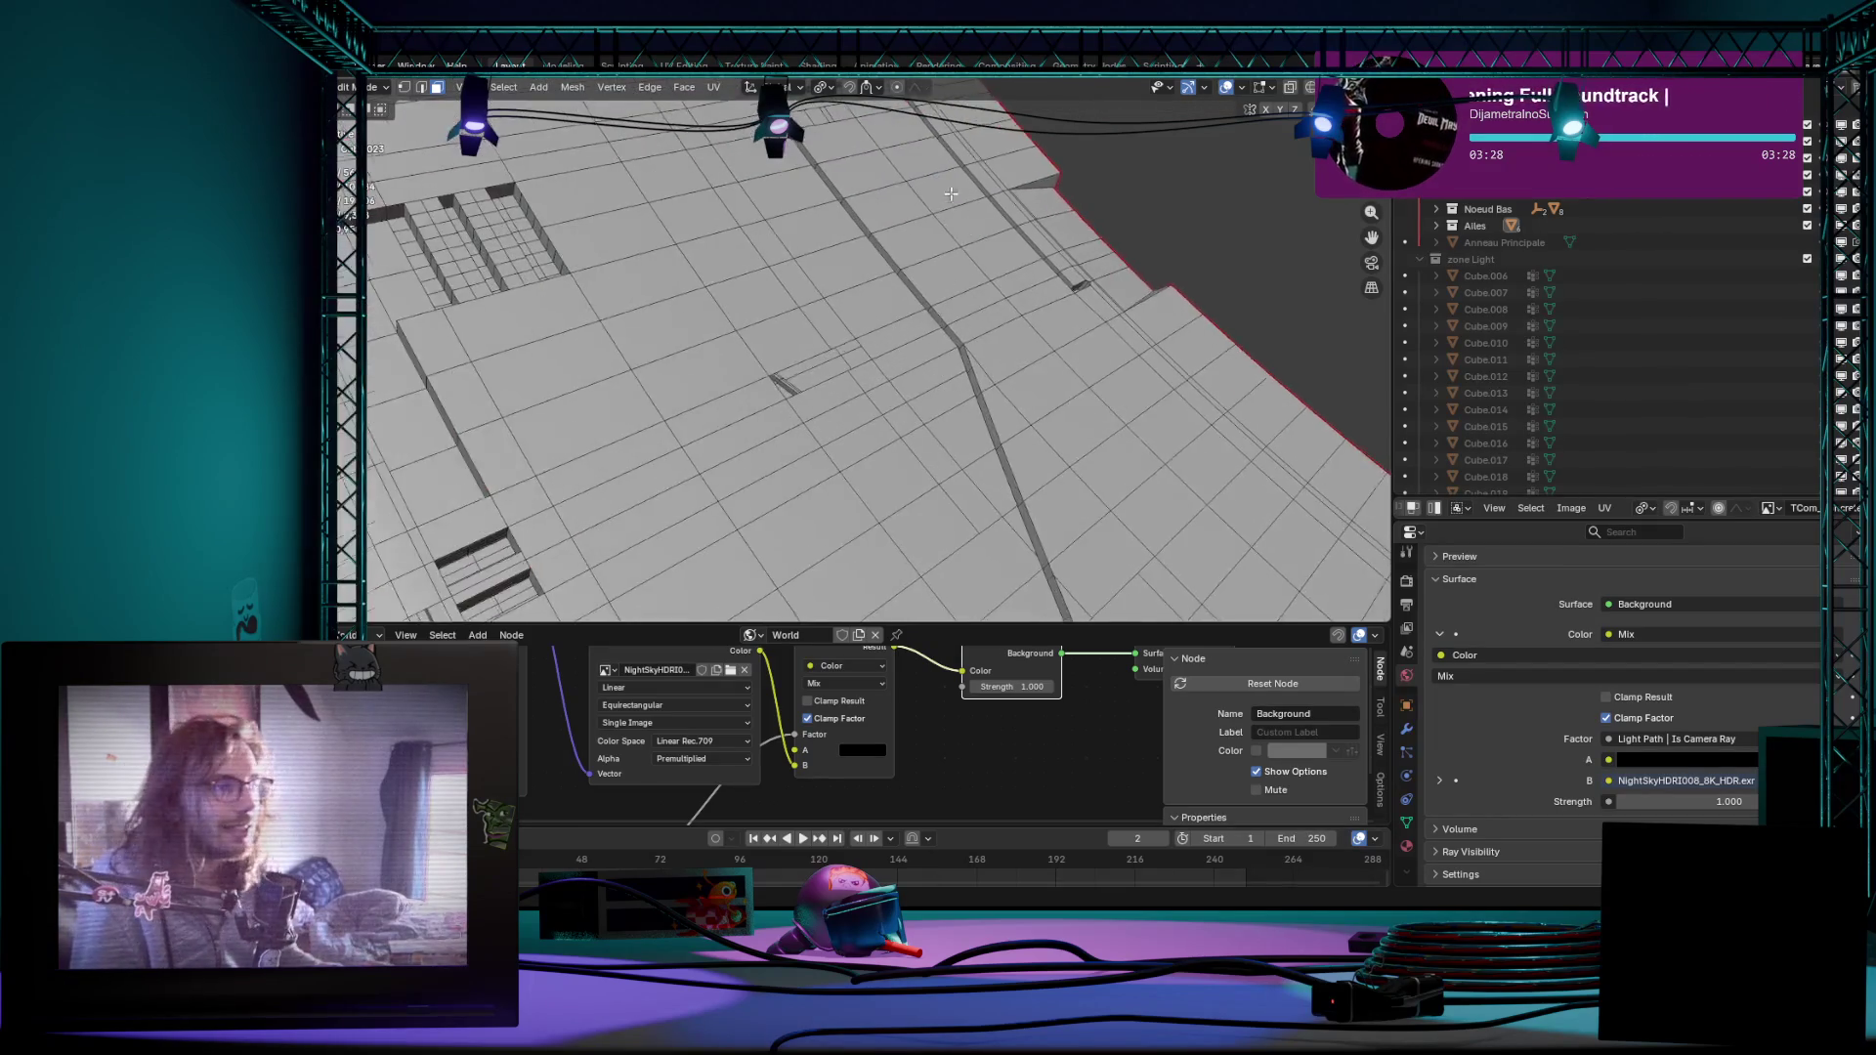
scroll(840, 397, "up", 5)
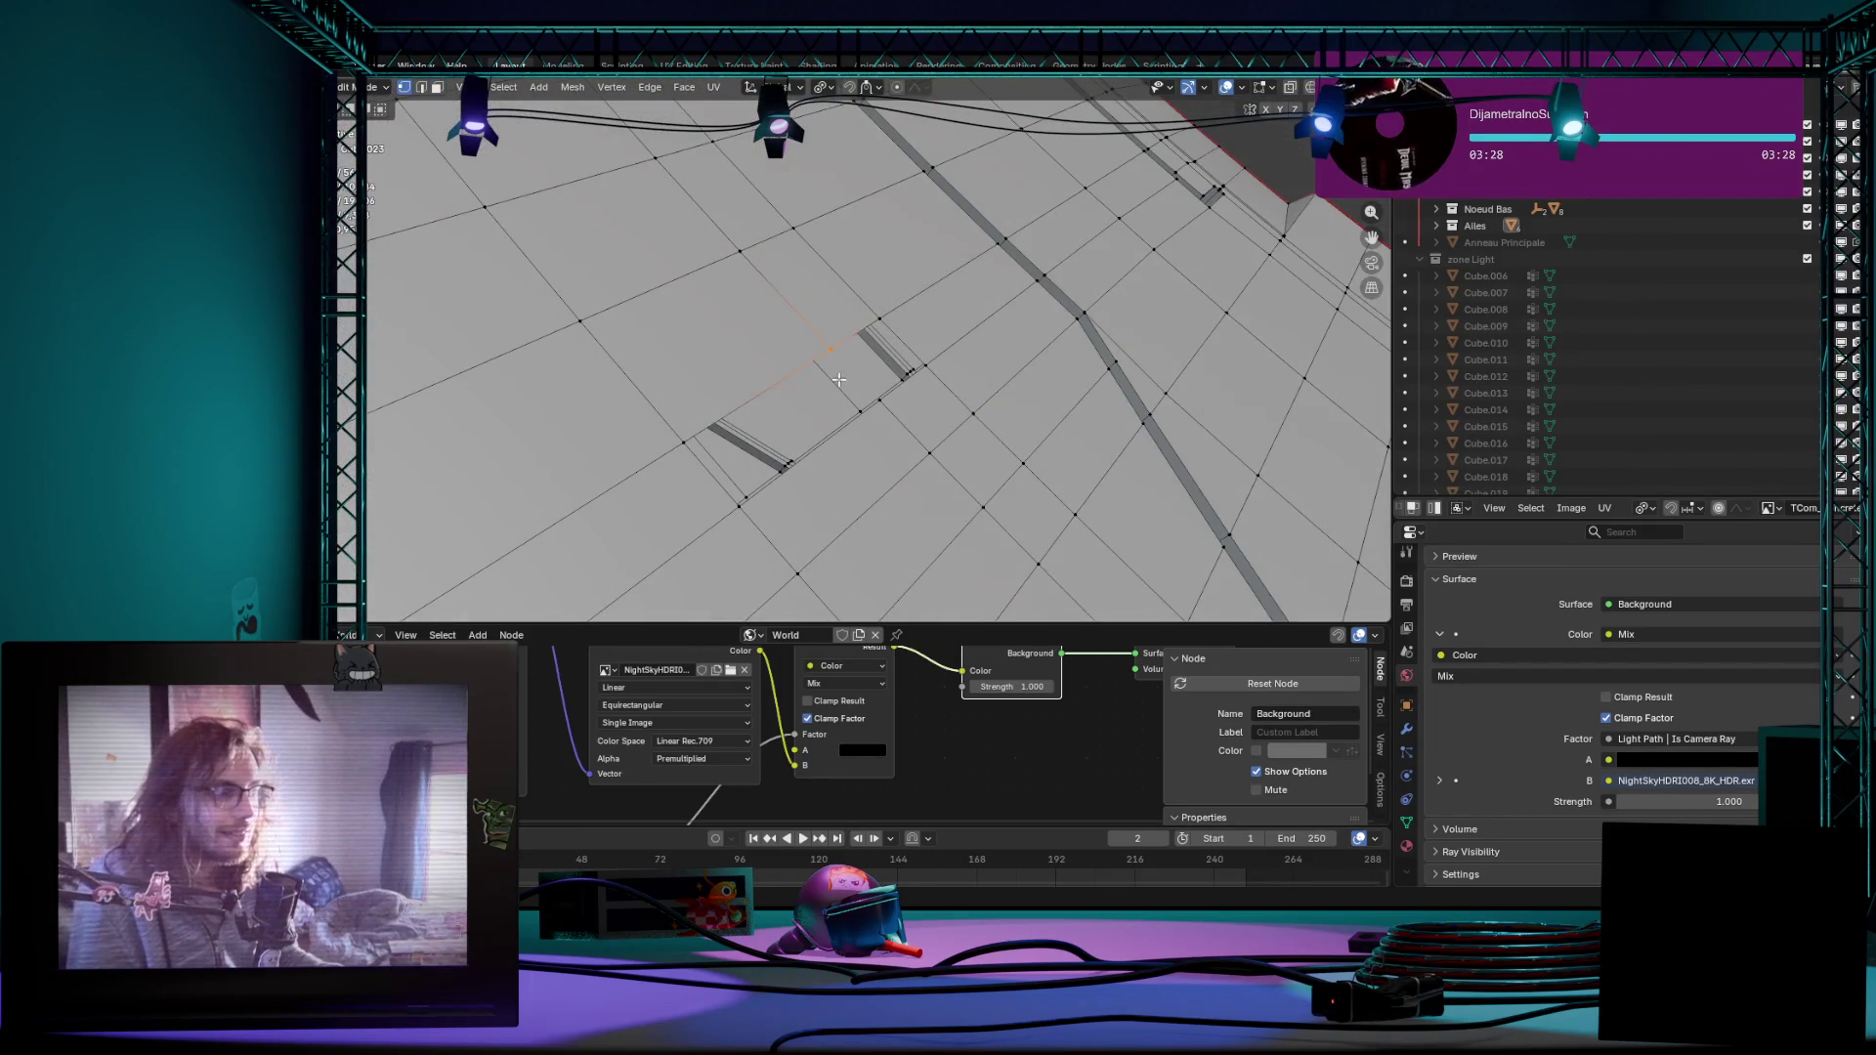
mouse_move(838, 380)
middle_mouse_down()
mouse_move(898, 410)
mouse_move(870, 442)
mouse_move(955, 490)
mouse_move(850, 493)
middle_mouse_up()
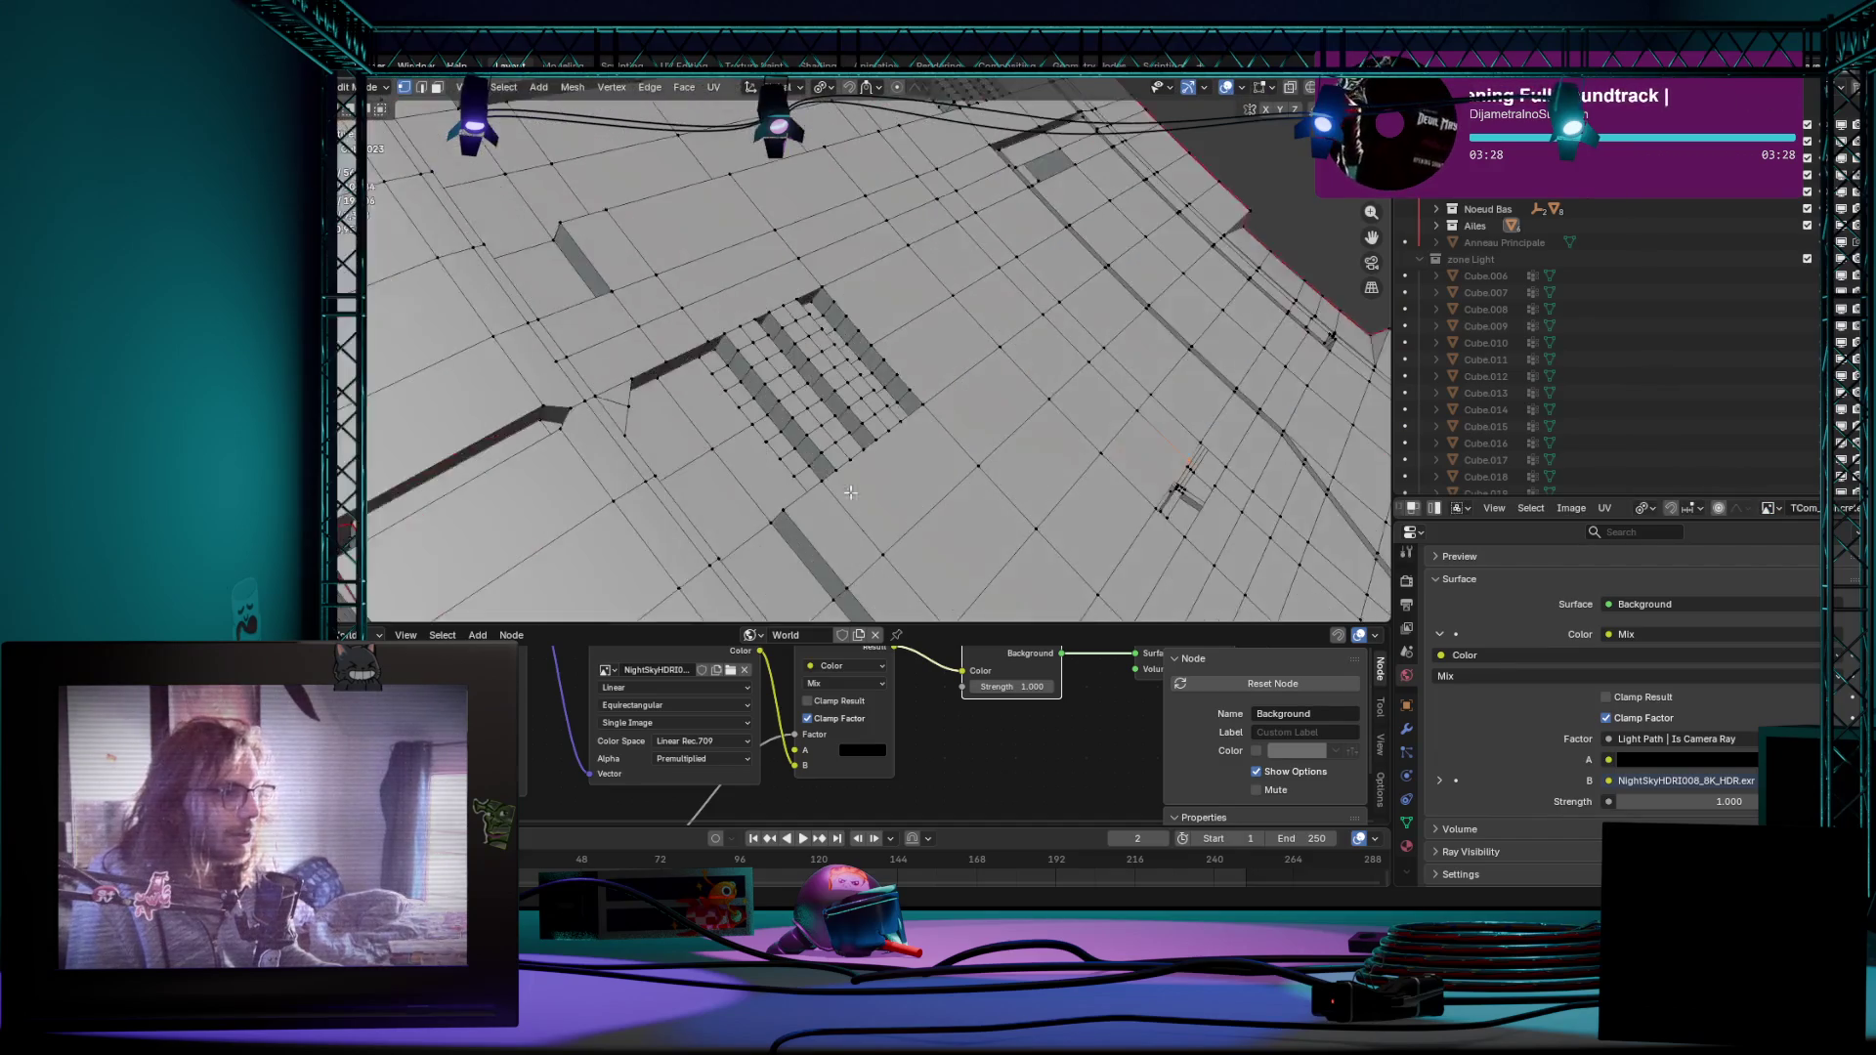
mouse_move(850, 492)
middle_mouse_down()
mouse_move(1118, 540)
mouse_move(928, 569)
mouse_move(818, 442)
mouse_move(934, 514)
middle_mouse_up()
key("Tab")
key("Tab")
mouse_move(1048, 552)
middle_mouse_down()
mouse_move(694, 345)
mouse_move(839, 330)
mouse_move(758, 385)
mouse_move(879, 328)
mouse_move(911, 385)
middle_mouse_up()
Step: Select all walkway geometry, try triangulating the faces, then undo it
key("a")
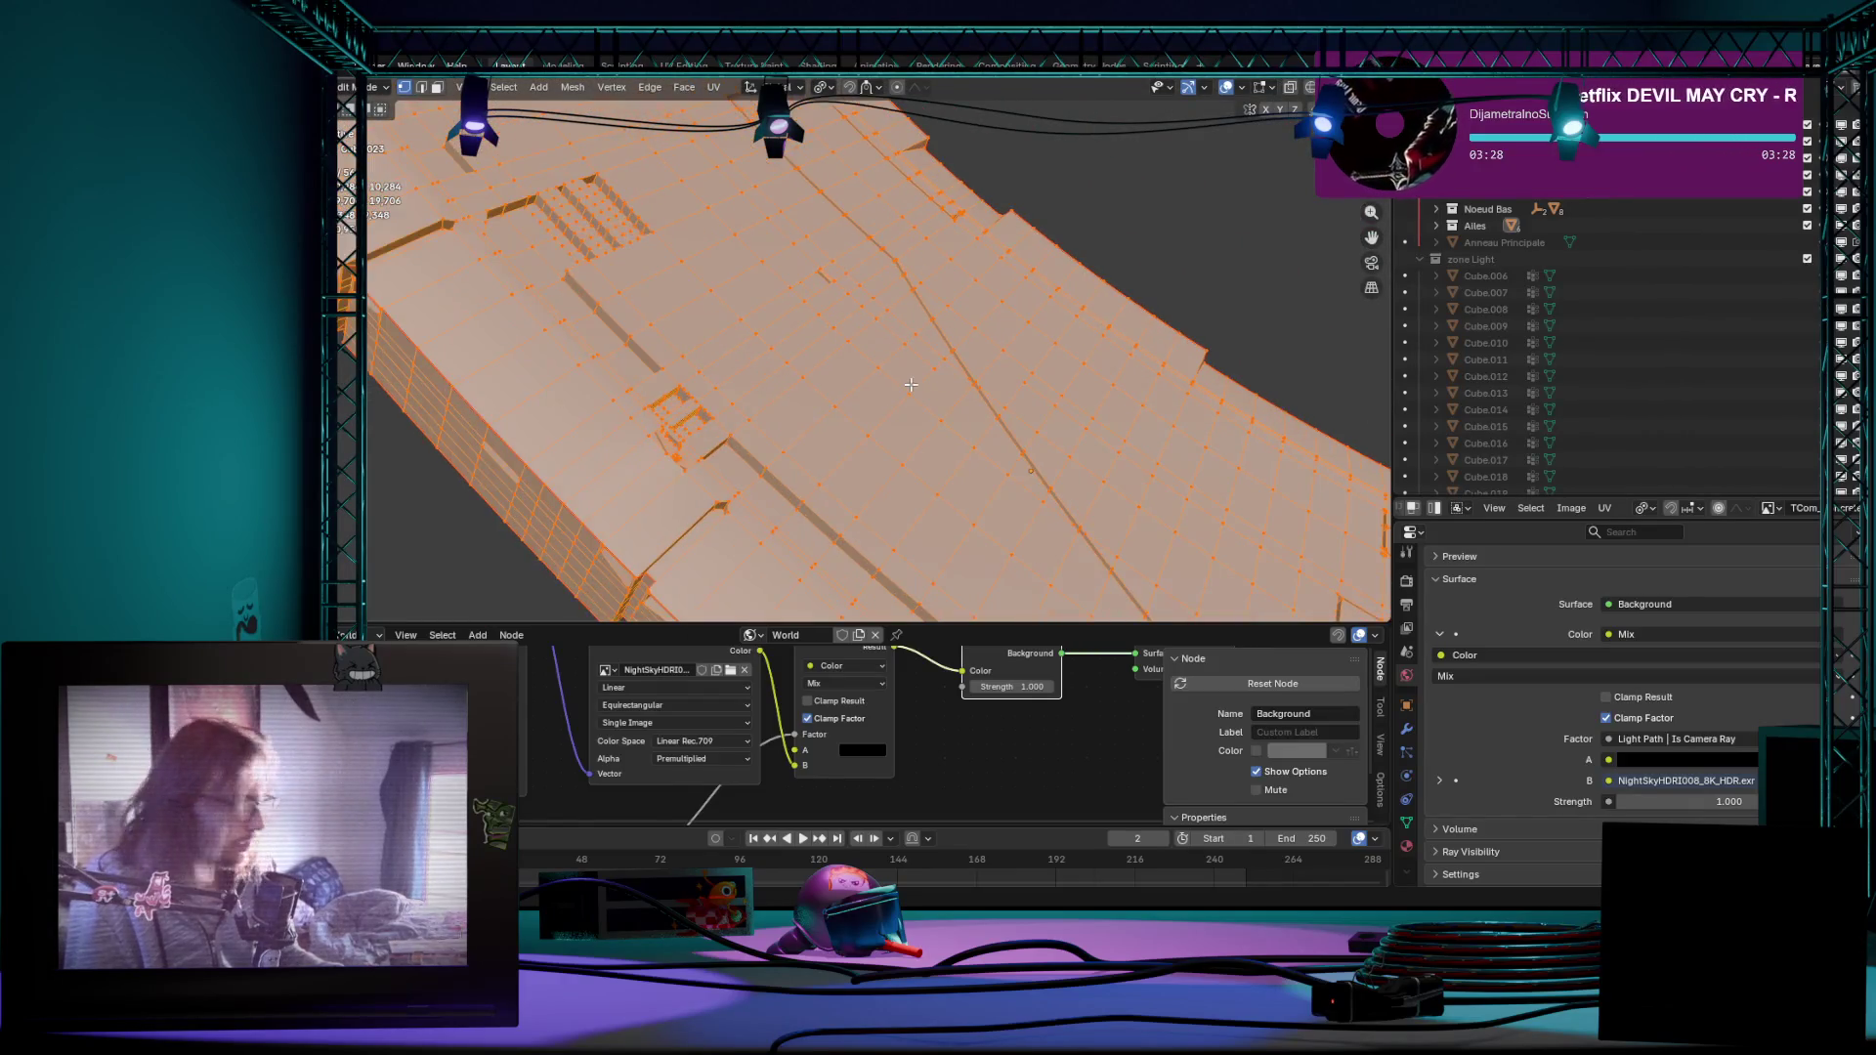
key("alt+f")
scroll(911, 384, "up", 3)
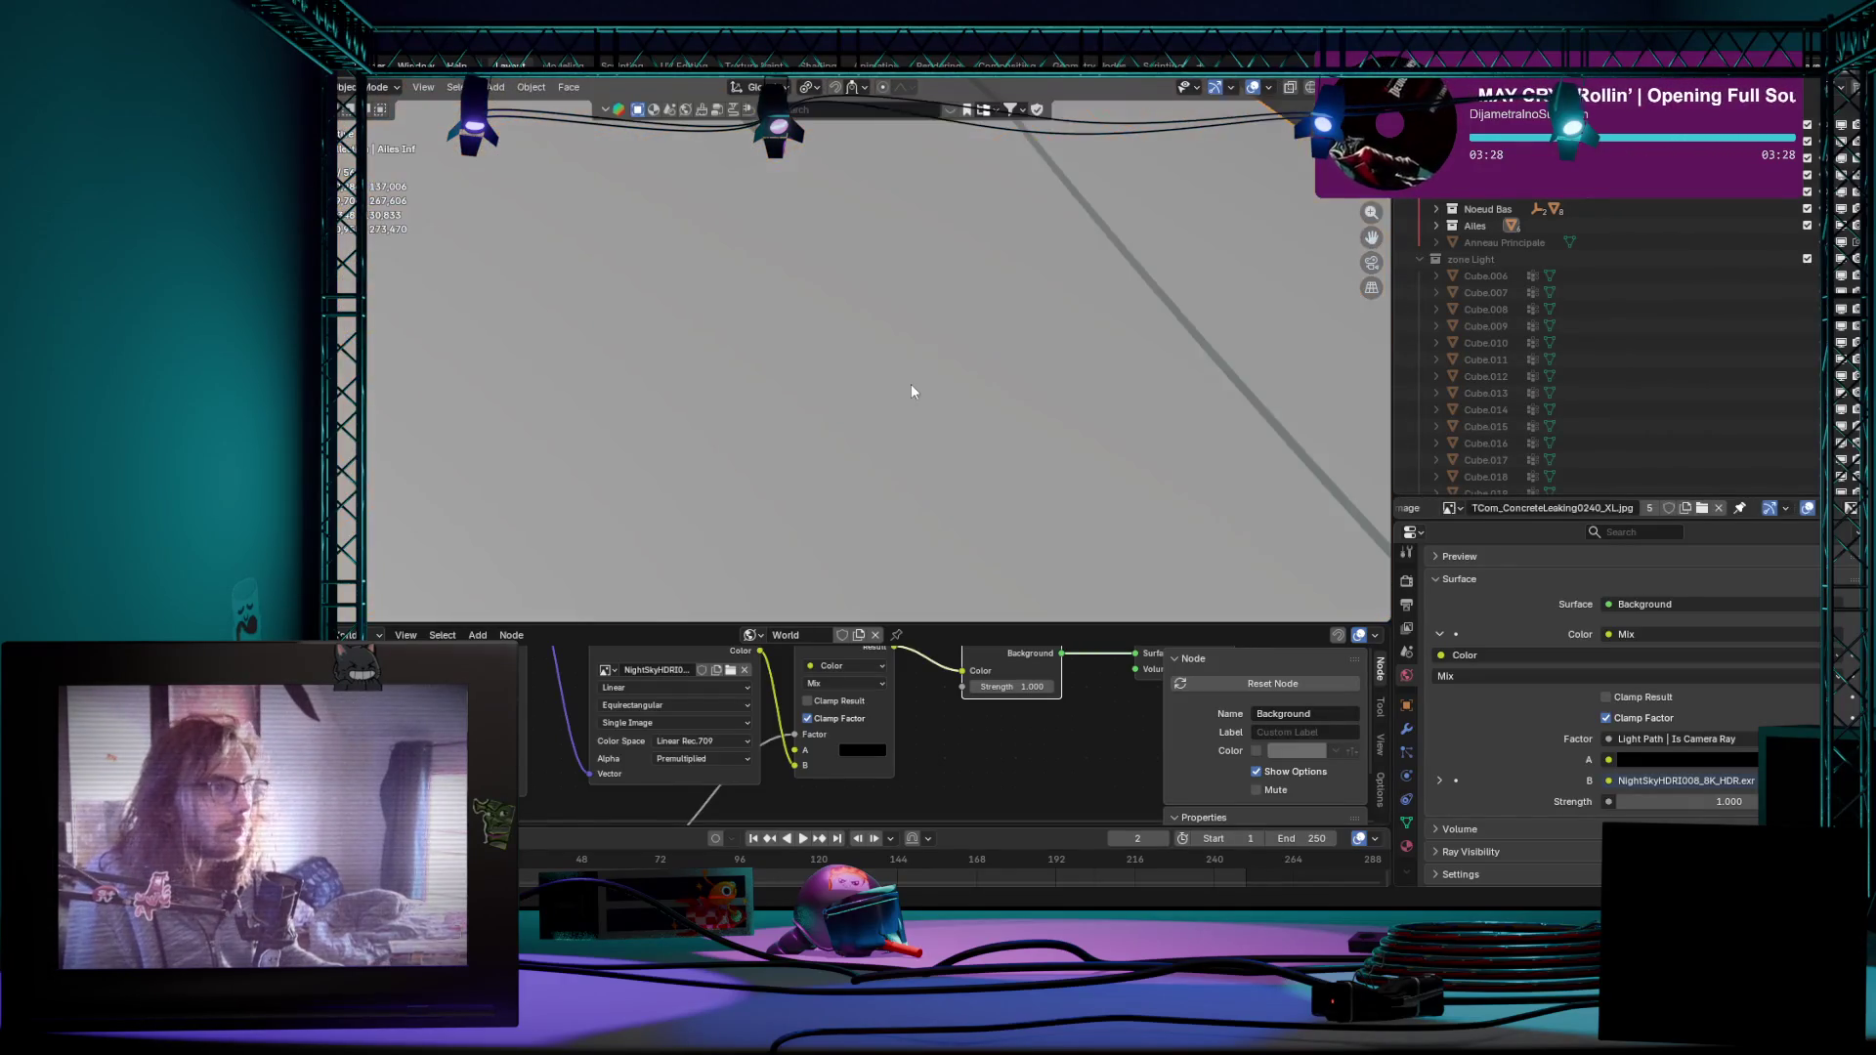
scroll(914, 391, "down", 3)
key("ctrl+z")
middle_click_drag(1103, 198, 899, 319)
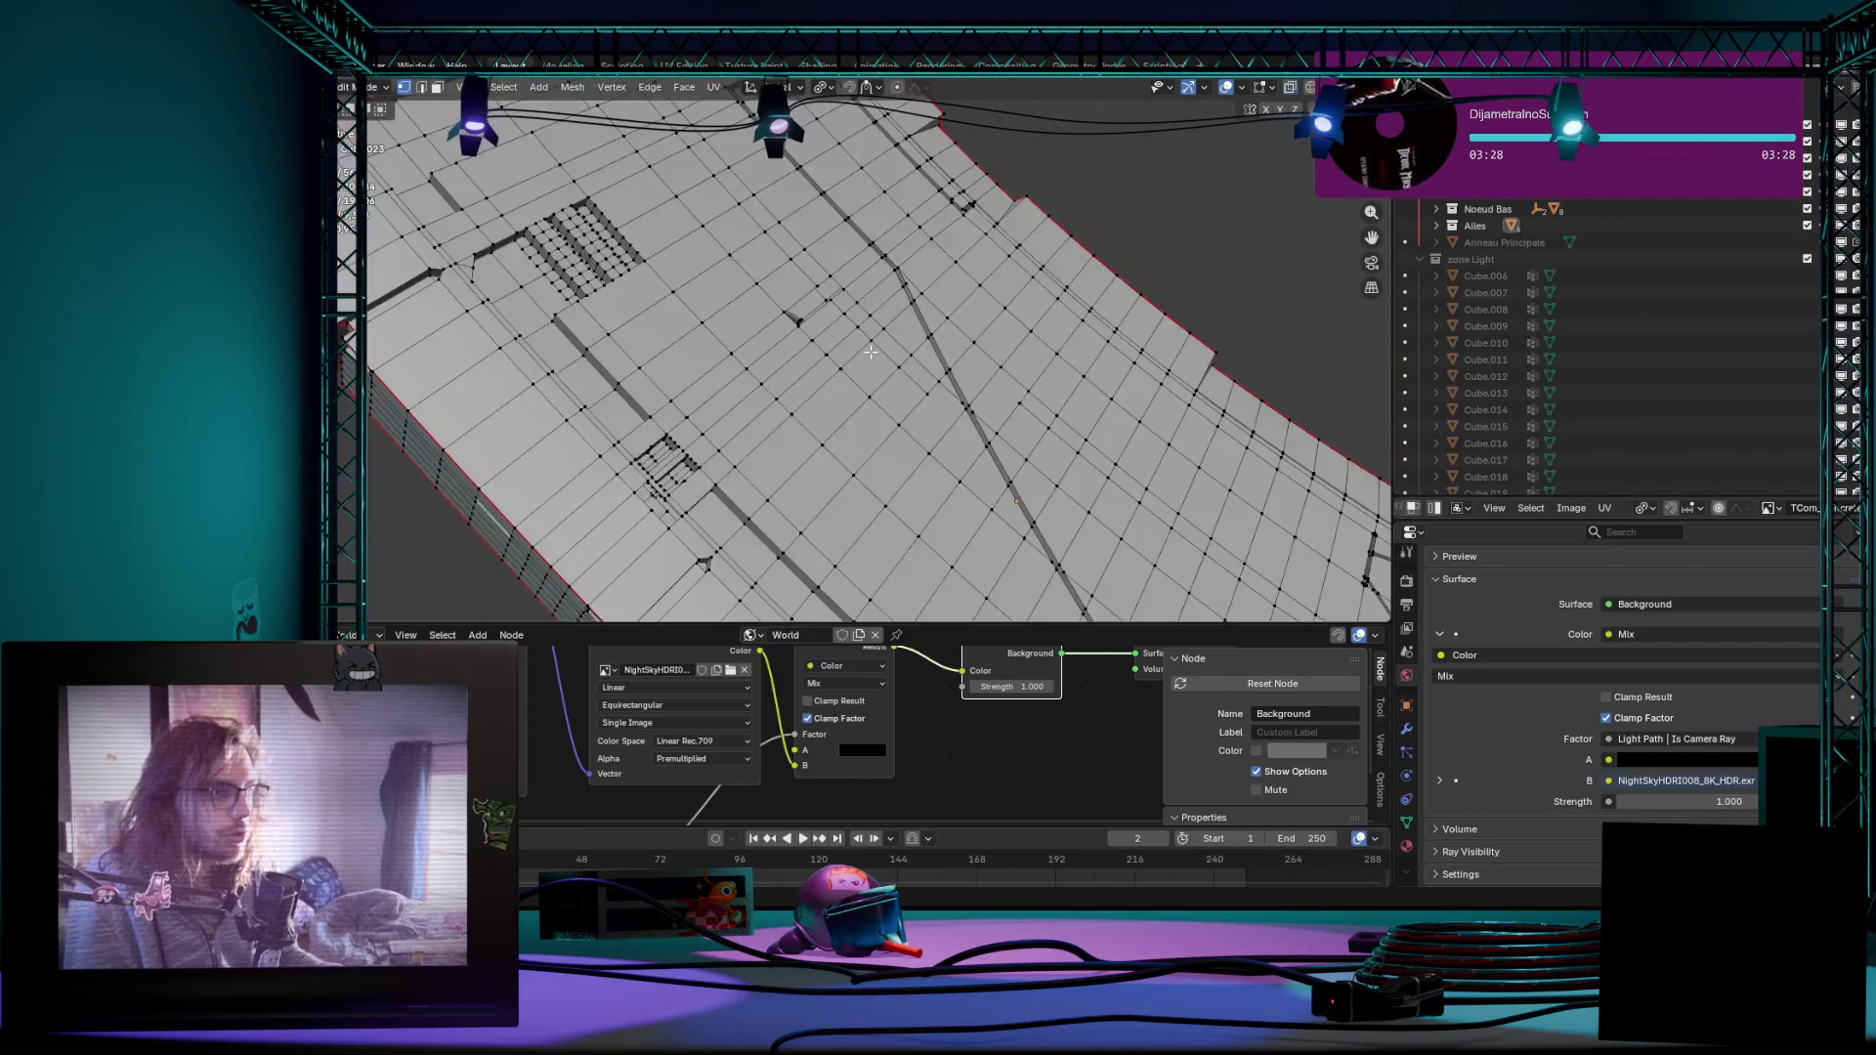
Step: Leave to object mode, orbit around the station, then re-enter mesh editing on the walkway
key("Tab")
mouse_move(912, 304)
middle_mouse_down()
mouse_move(1071, 216)
mouse_move(1224, 205)
mouse_move(1007, 269)
middle_mouse_up()
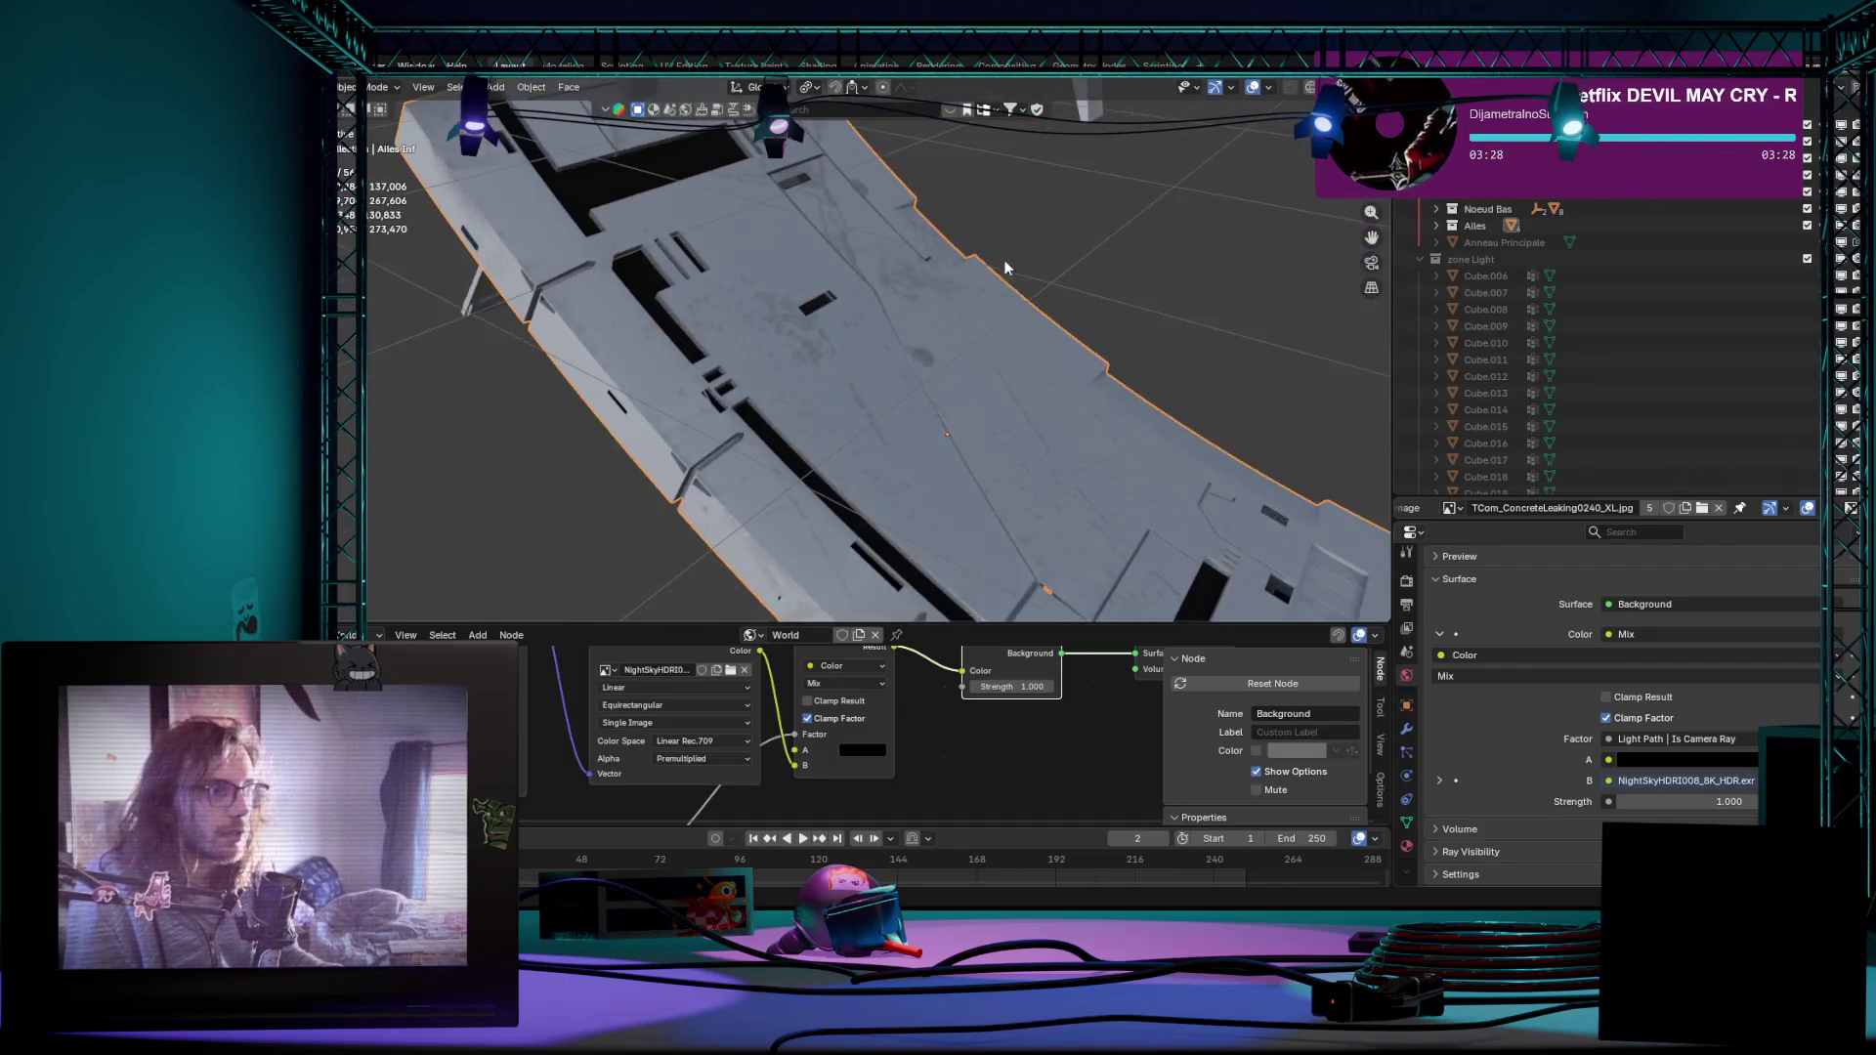
mouse_move(1179, 244)
middle_mouse_down()
mouse_move(930, 361)
mouse_move(872, 298)
mouse_move(891, 284)
mouse_move(834, 326)
mouse_move(595, 338)
mouse_move(864, 326)
mouse_move(797, 301)
mouse_move(937, 451)
middle_mouse_up()
scroll(986, 326, "up", 4)
key("Tab")
key("Tab")
scroll(1124, 354, "down", 5)
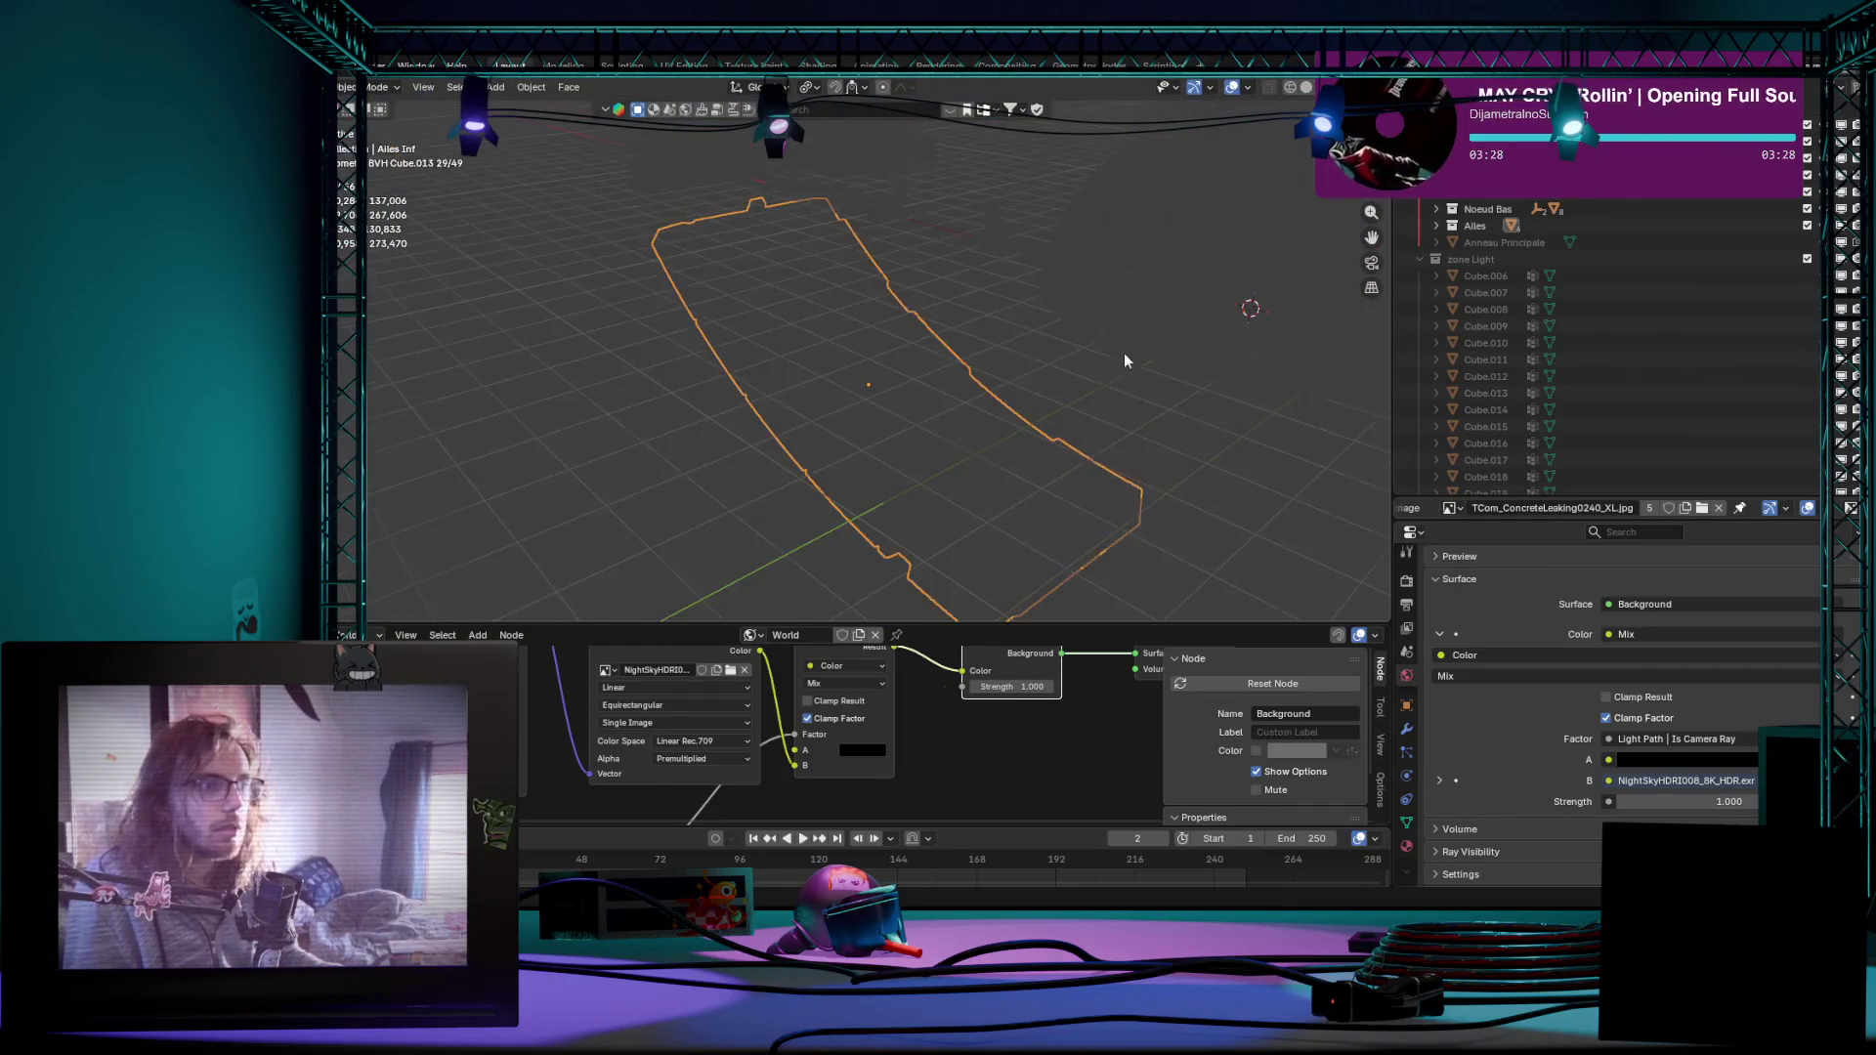
Step: Pull back and switch the viewport to rendered shading with lighting and materials
mouse_move(1124, 354)
middle_mouse_down()
mouse_move(1151, 340)
mouse_move(1025, 446)
mouse_move(1086, 400)
mouse_move(1093, 484)
middle_mouse_up()
key("z")
scroll(1085, 530, "up", 3)
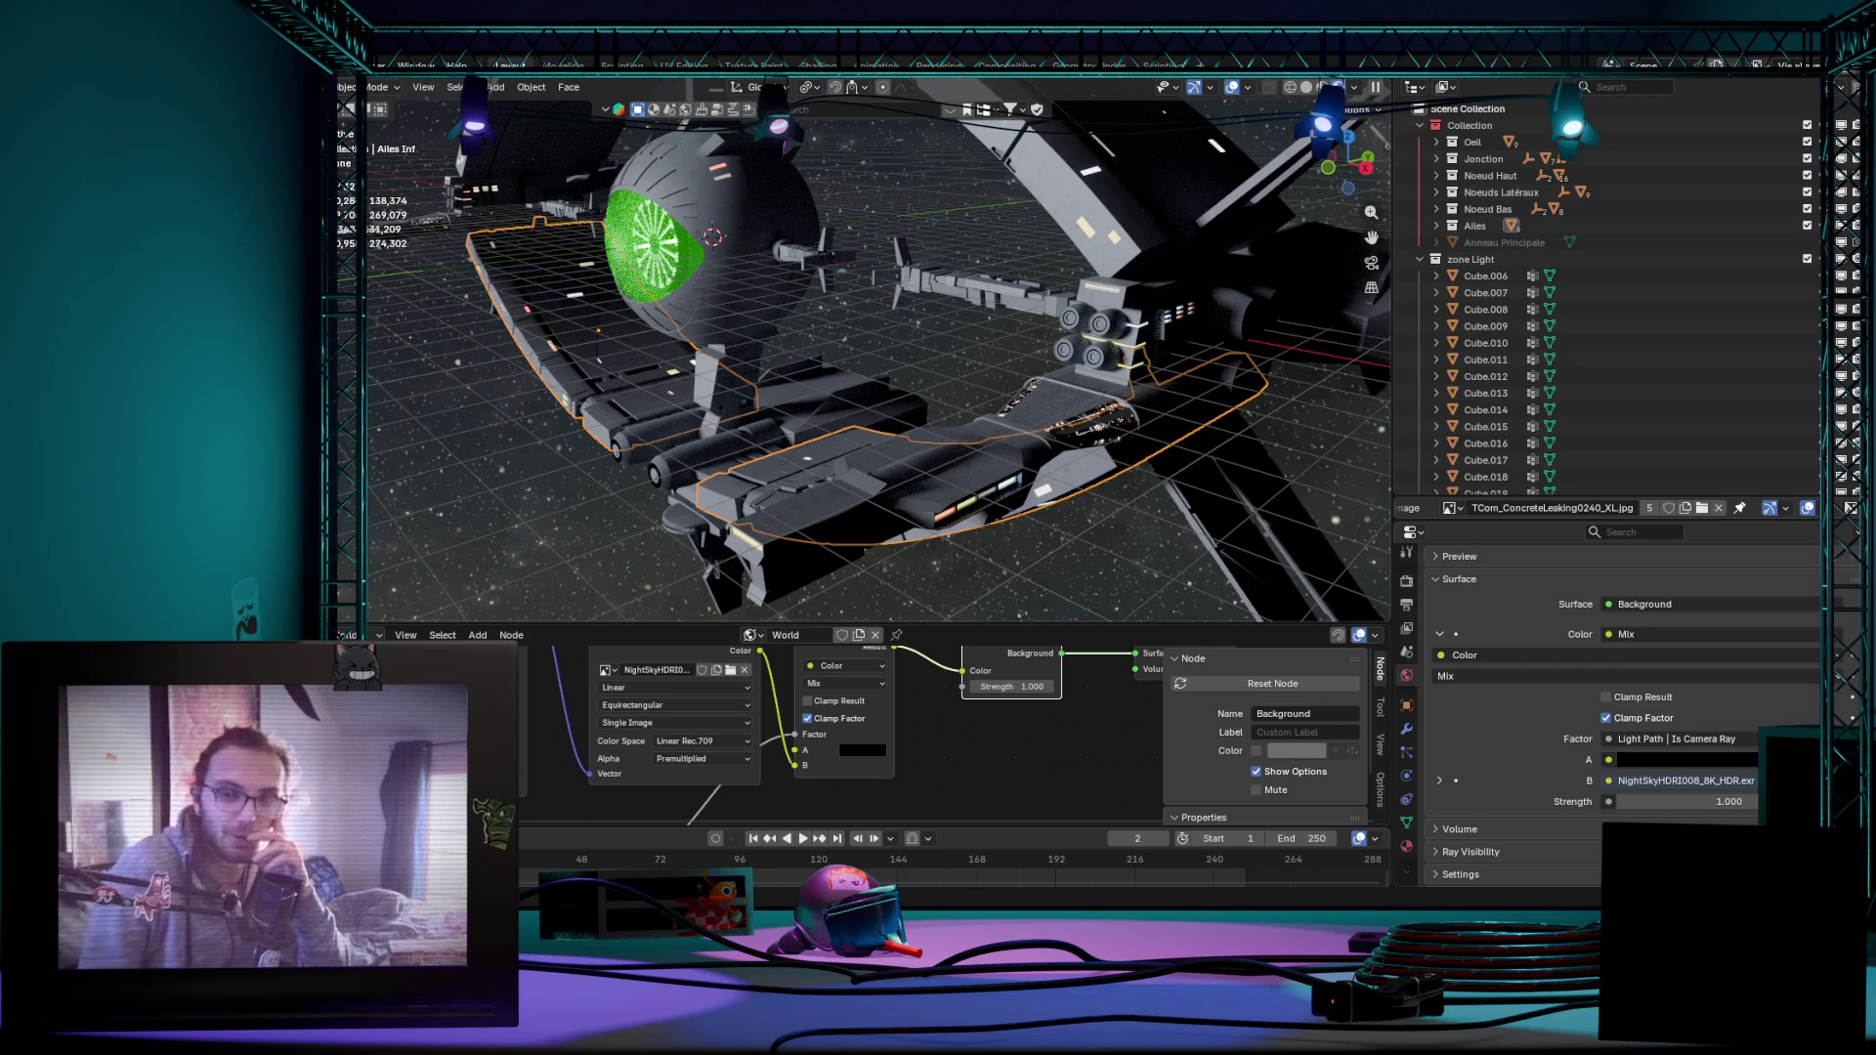
Step: Switch back to solid shading and orbit to a frontal view of the ship
key("z")
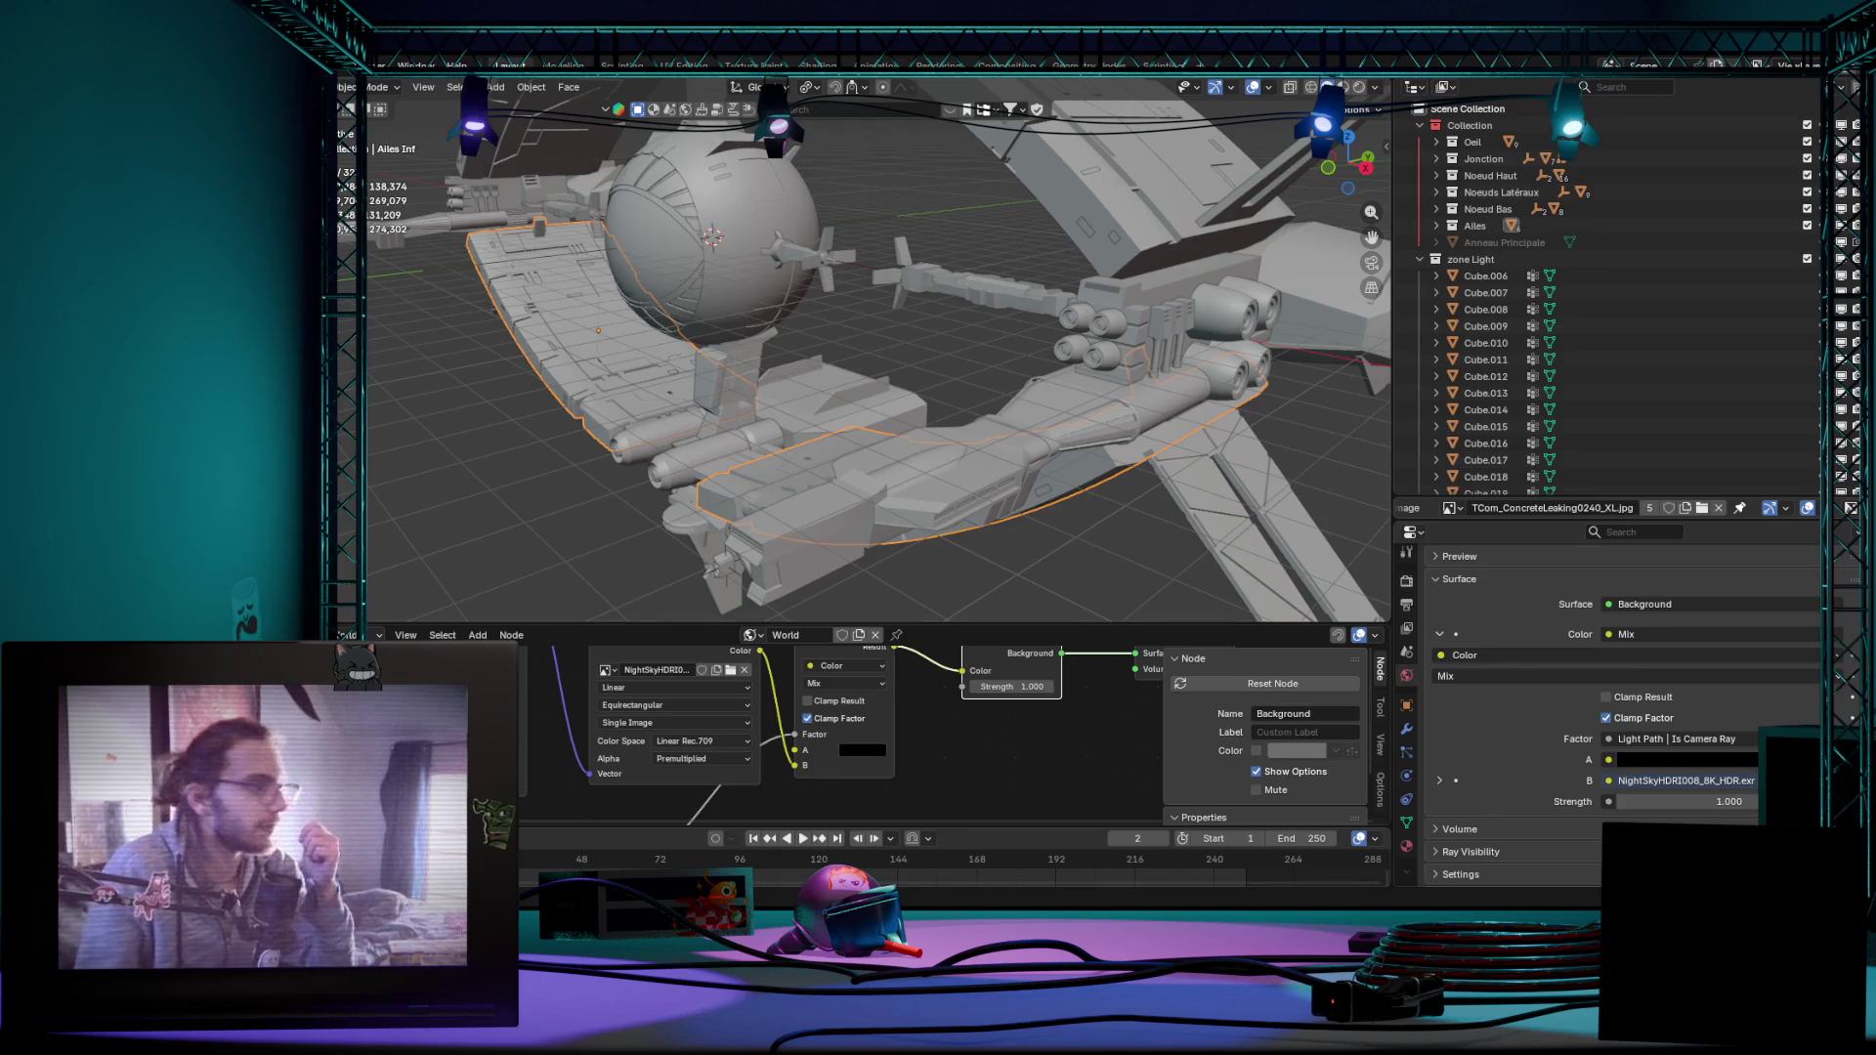
middle_click_drag(909, 323, 810, 314)
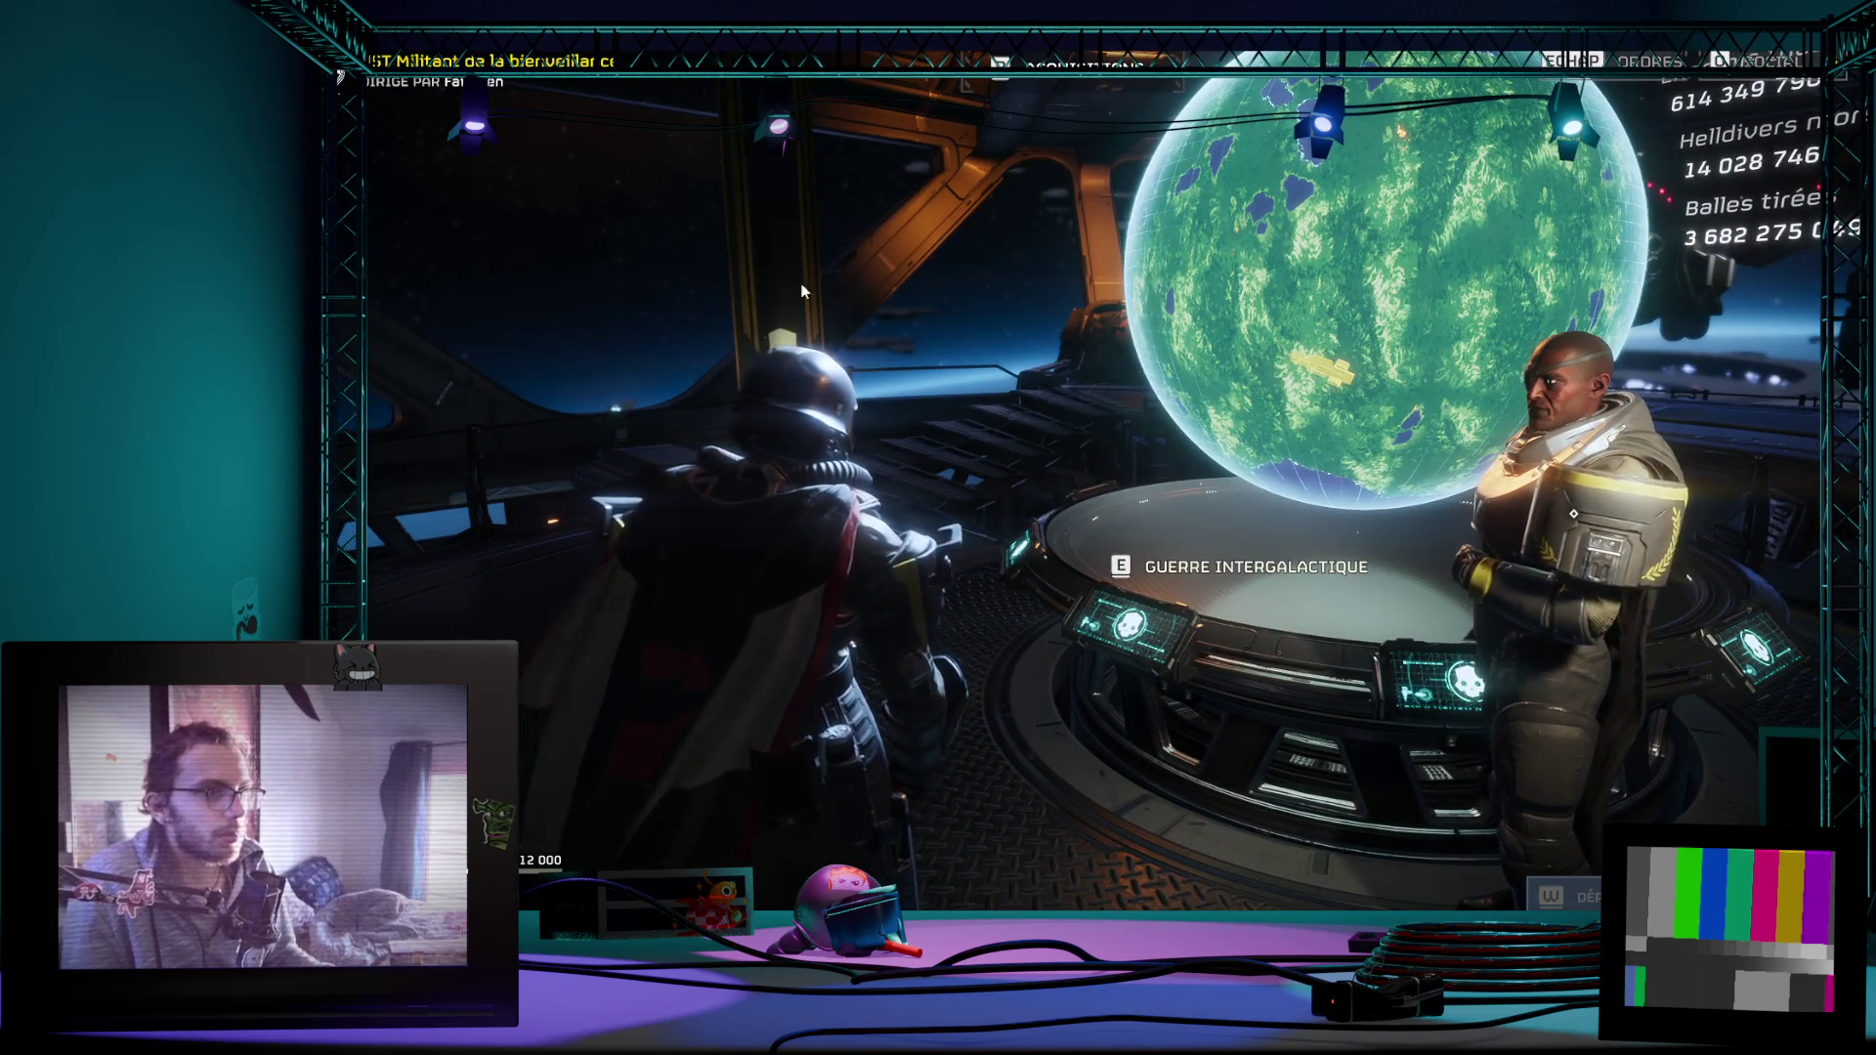
Step: Walk the Helldiver along the bridge up to the galactic war table
key("a")
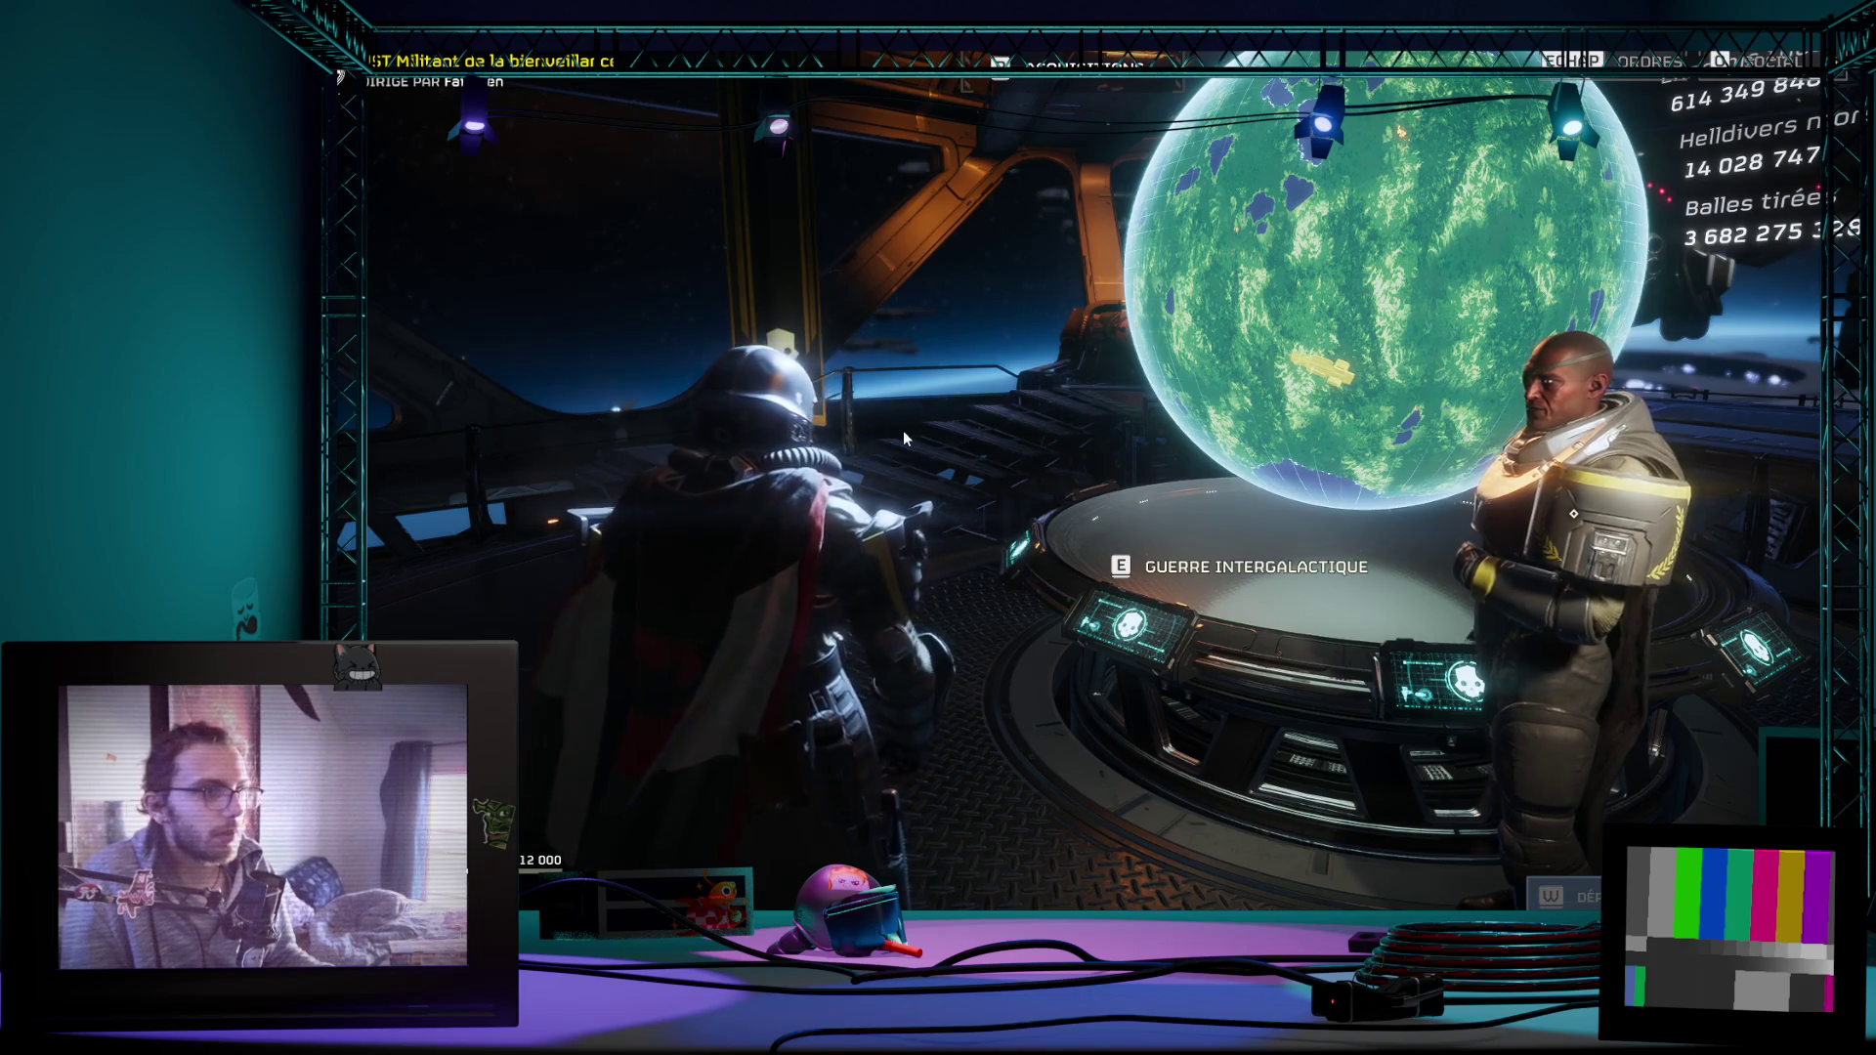
key("w")
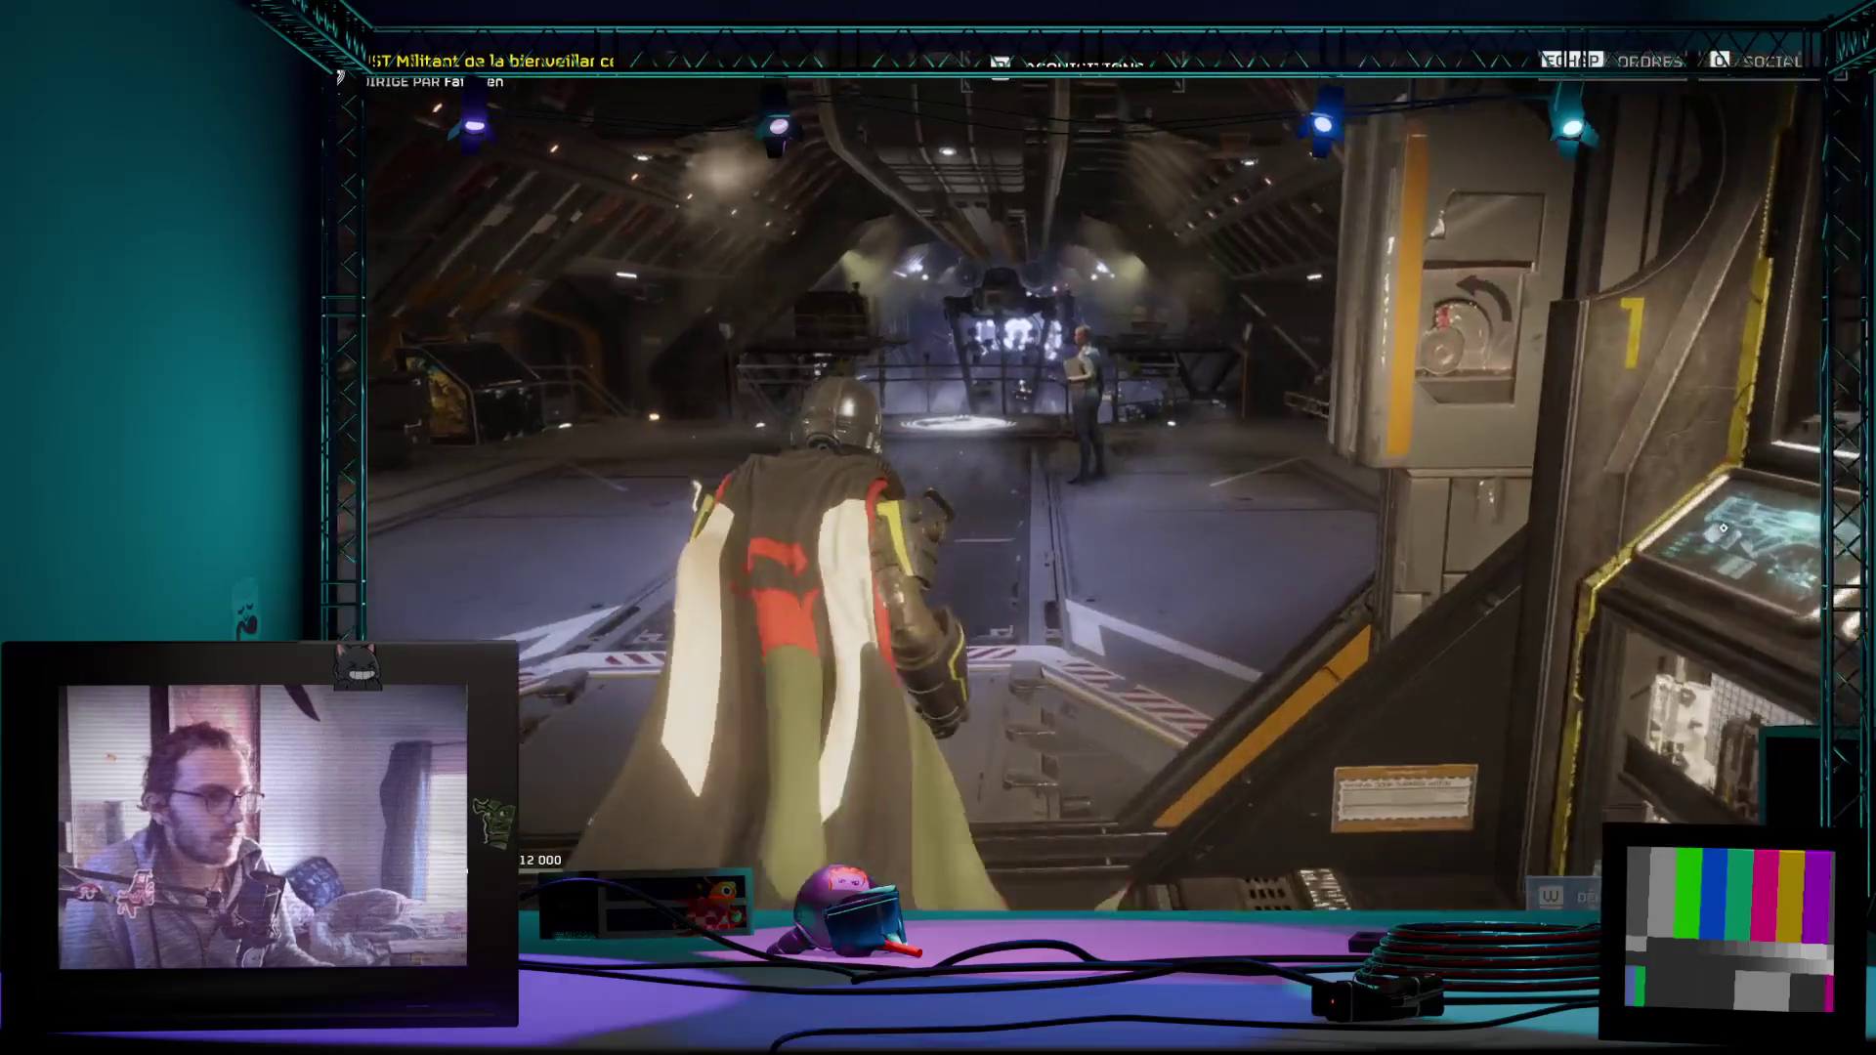
Step: Walk through the hangar to the acquisitions terminal and interact with it
key("w")
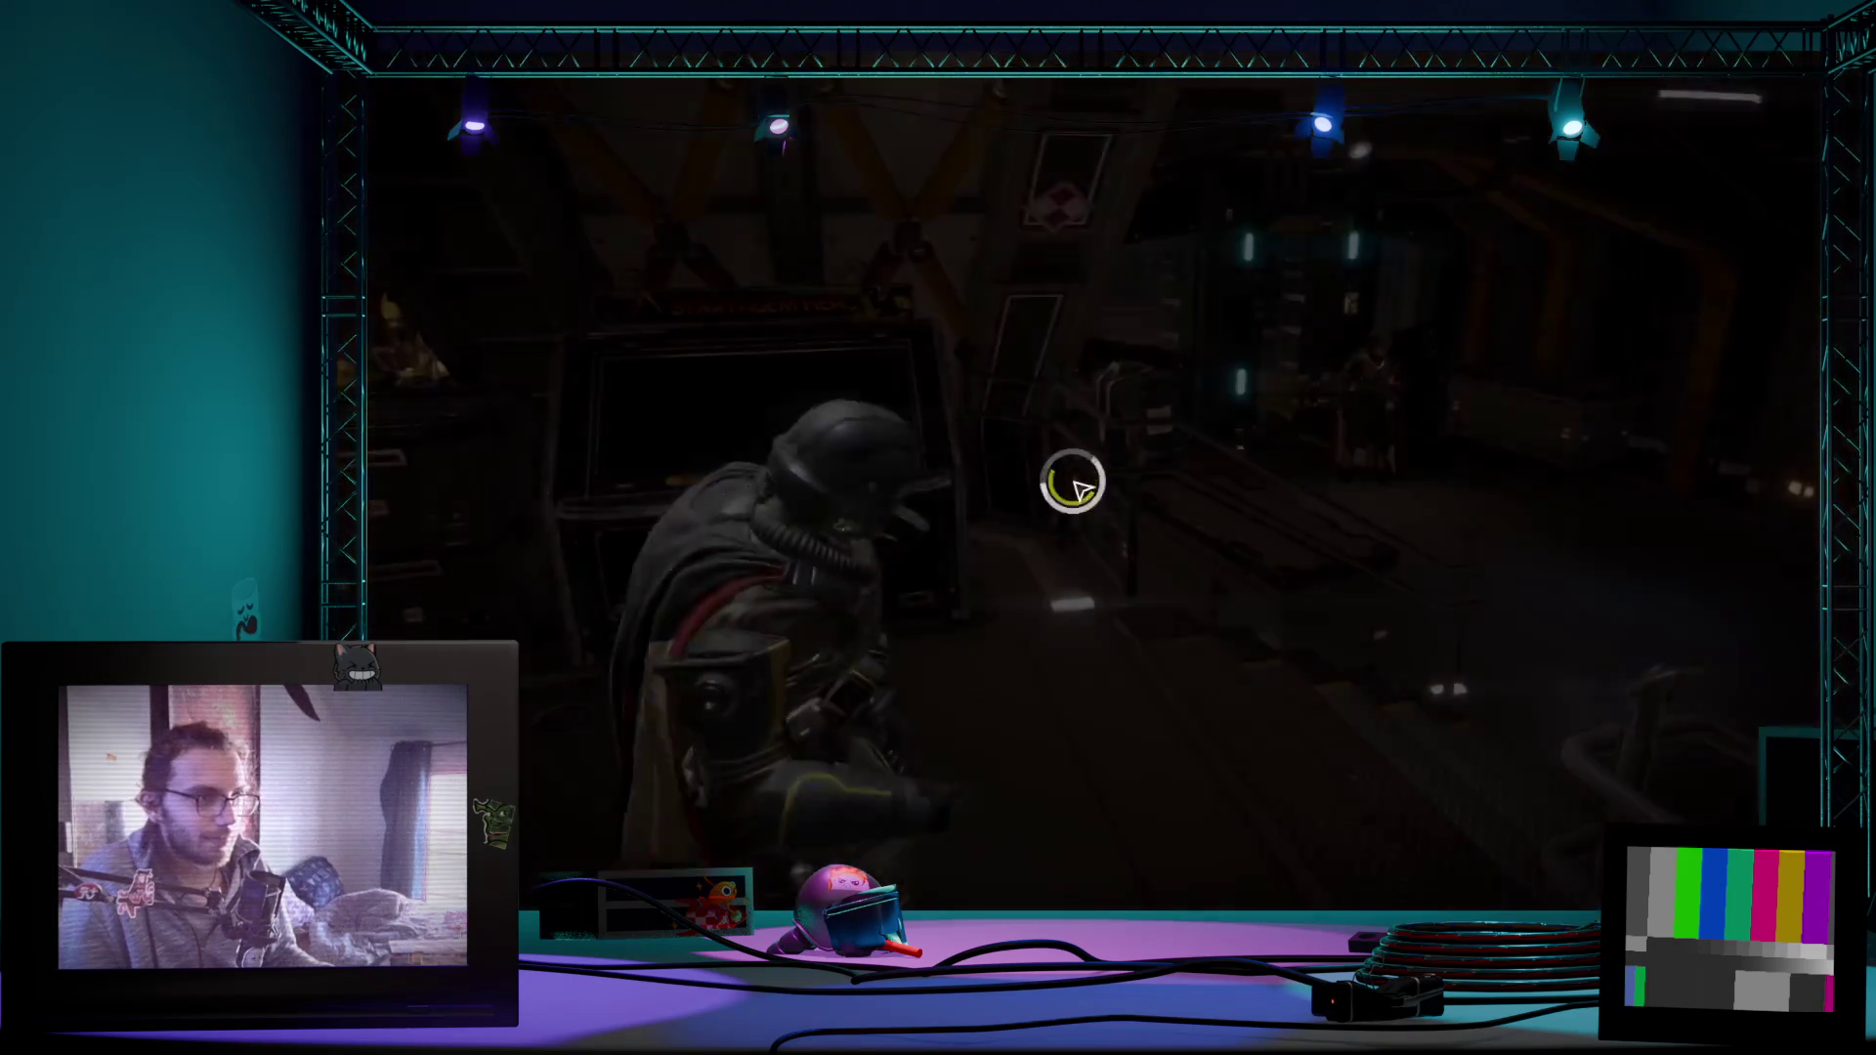
key("e")
scroll(787, 434, "down", 1)
scroll(788, 433, "down", 1)
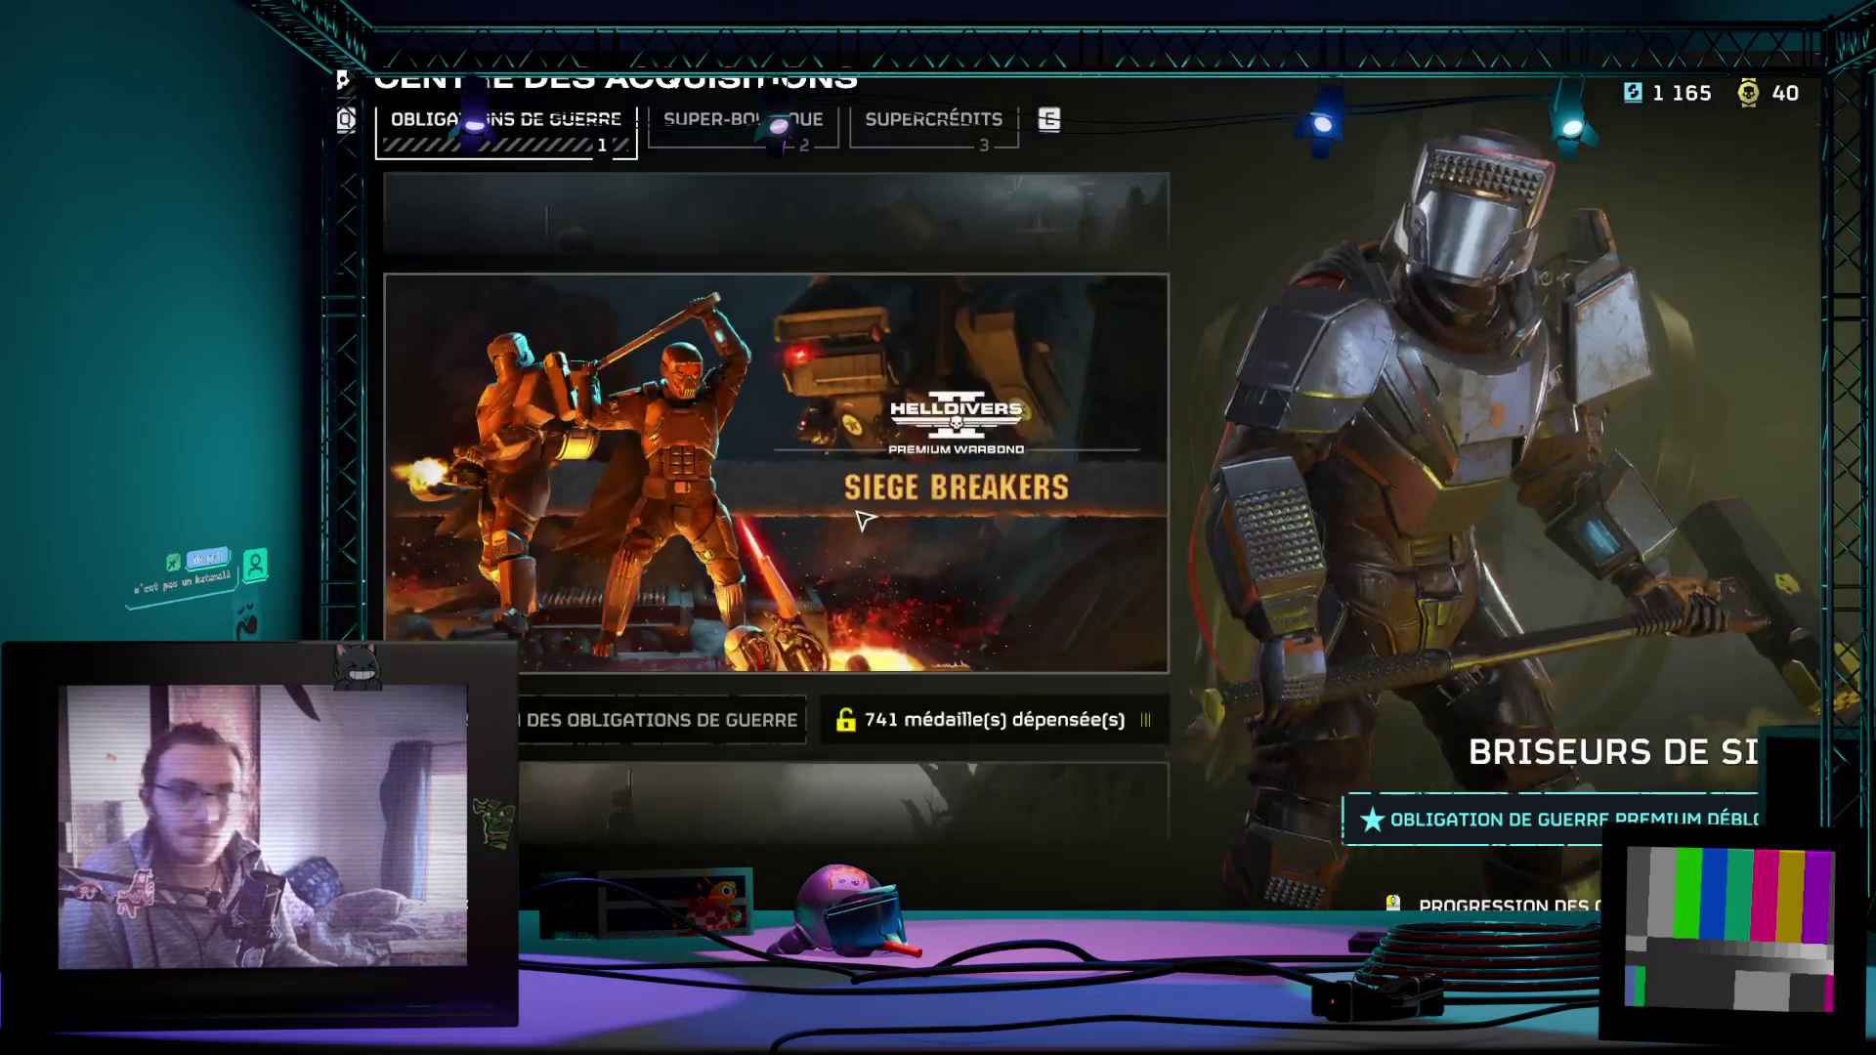
Step: Close the warbond shop, bring up the emote wheel, then close the weapon arsenal
key("Escape")
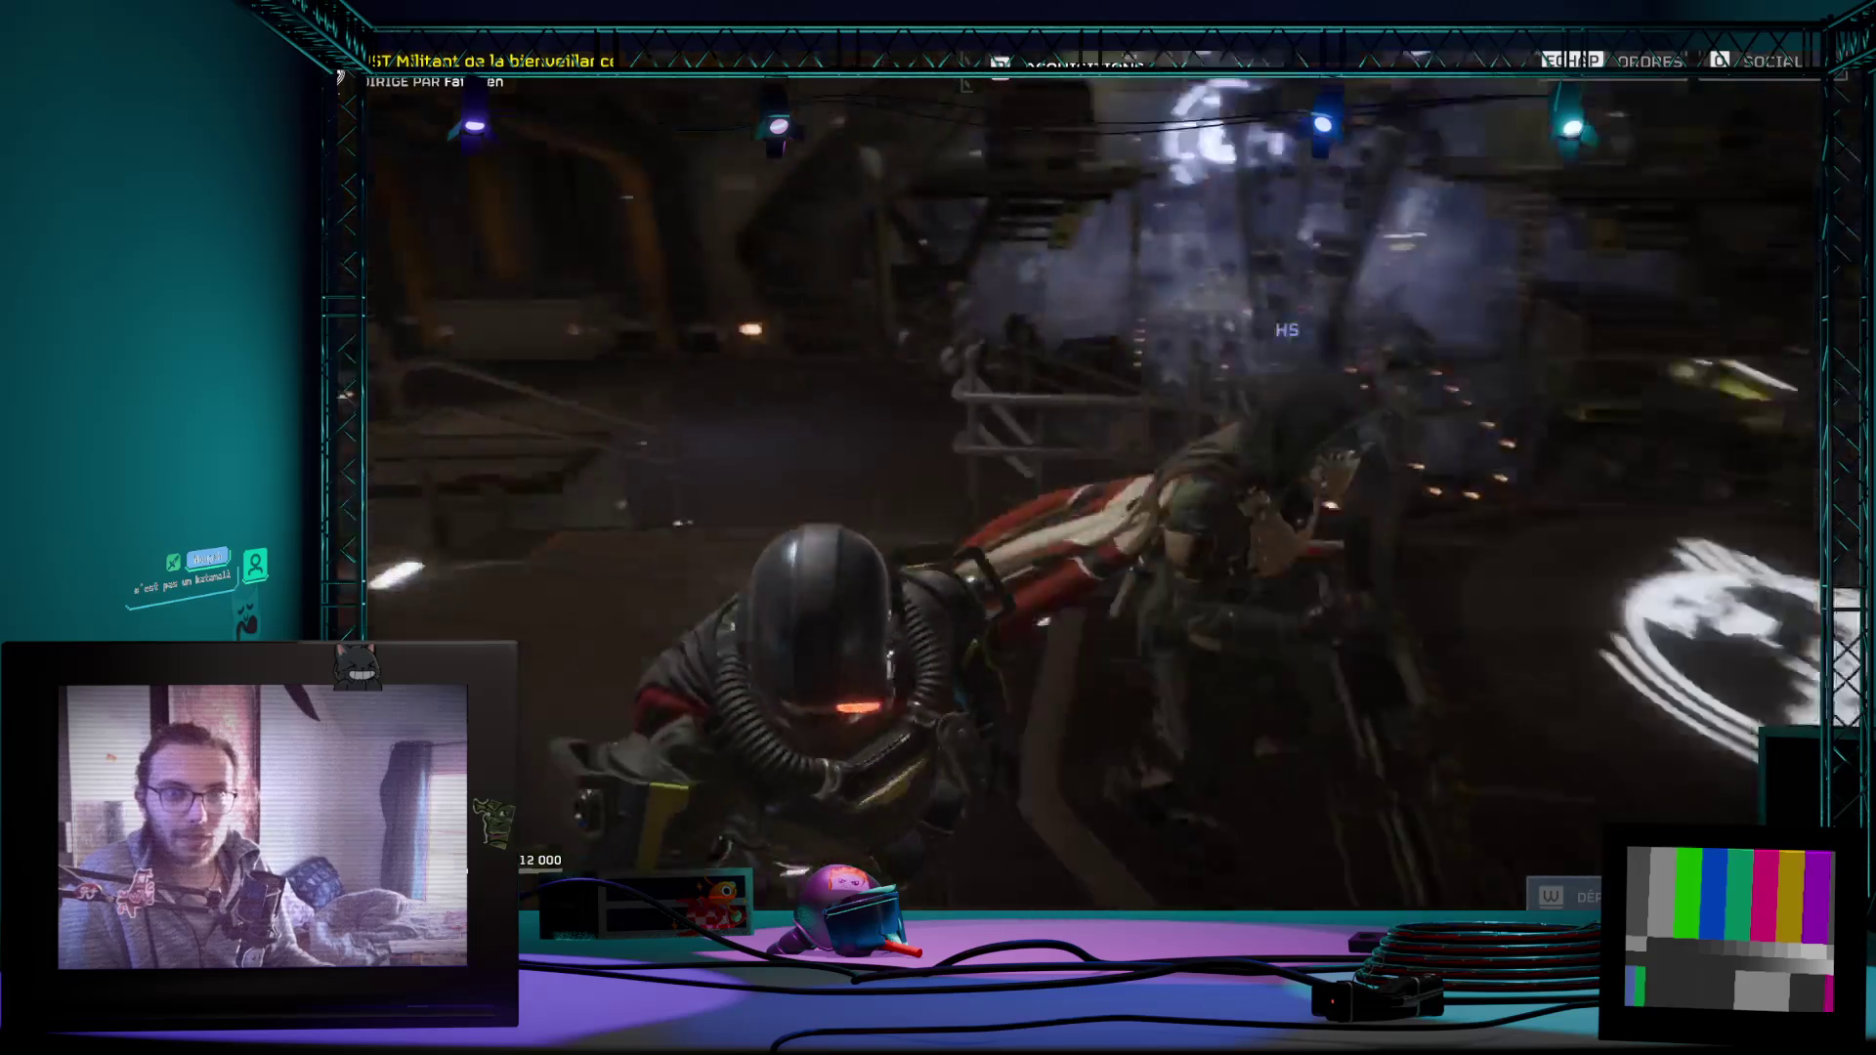
key("x")
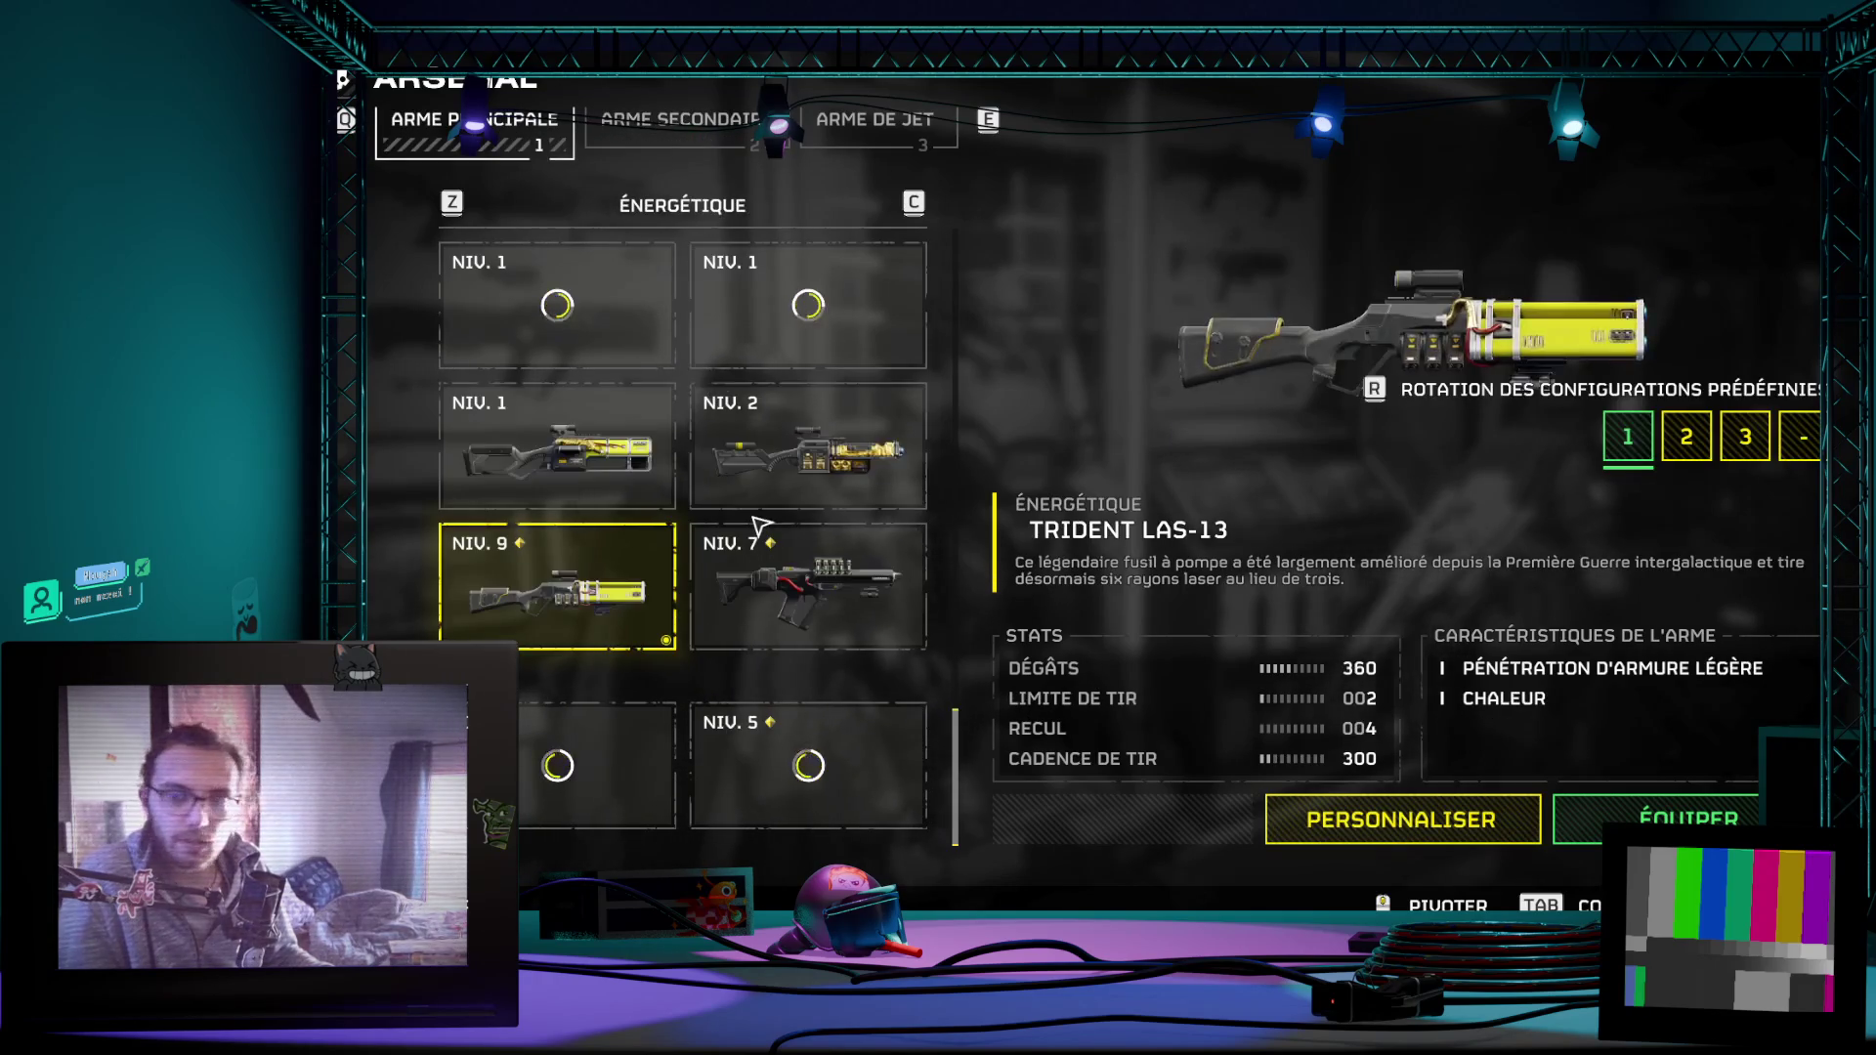
key("Escape")
key("Escape")
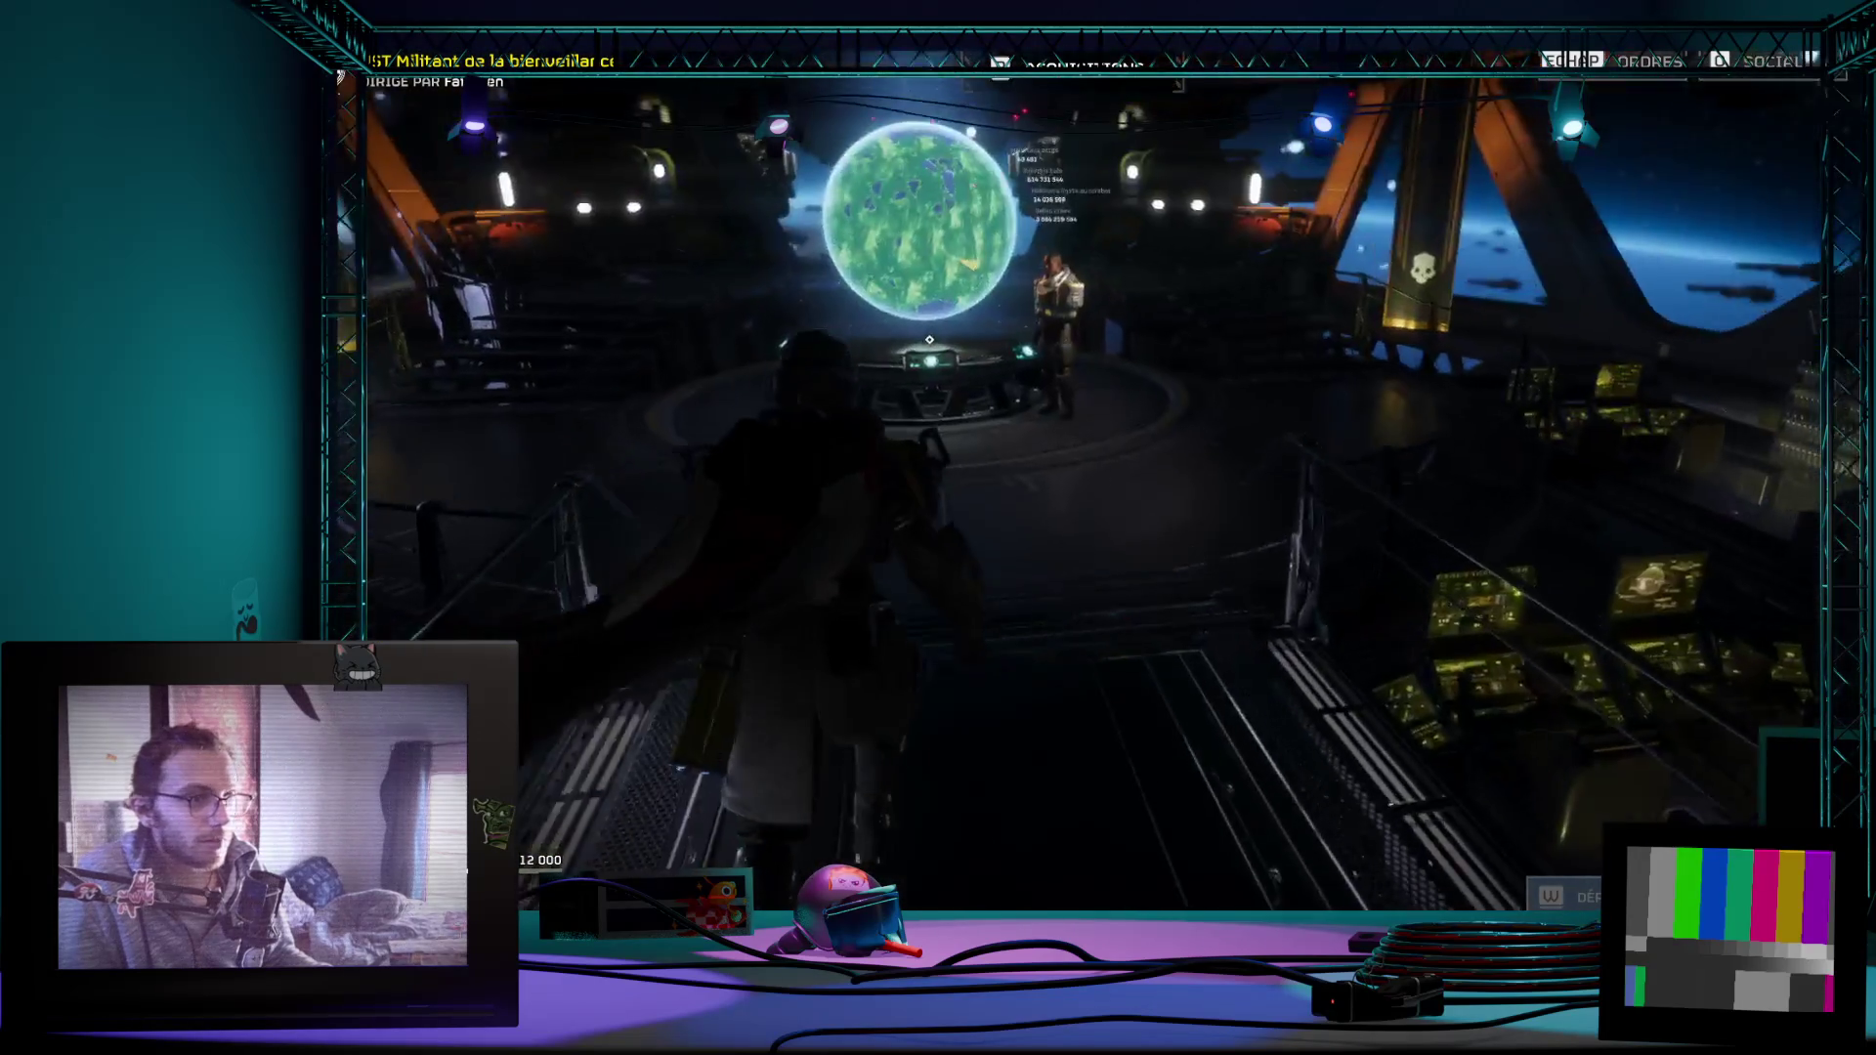
Step: Open the galactic war map at the globe and zoom into Secteur Orion
key("e")
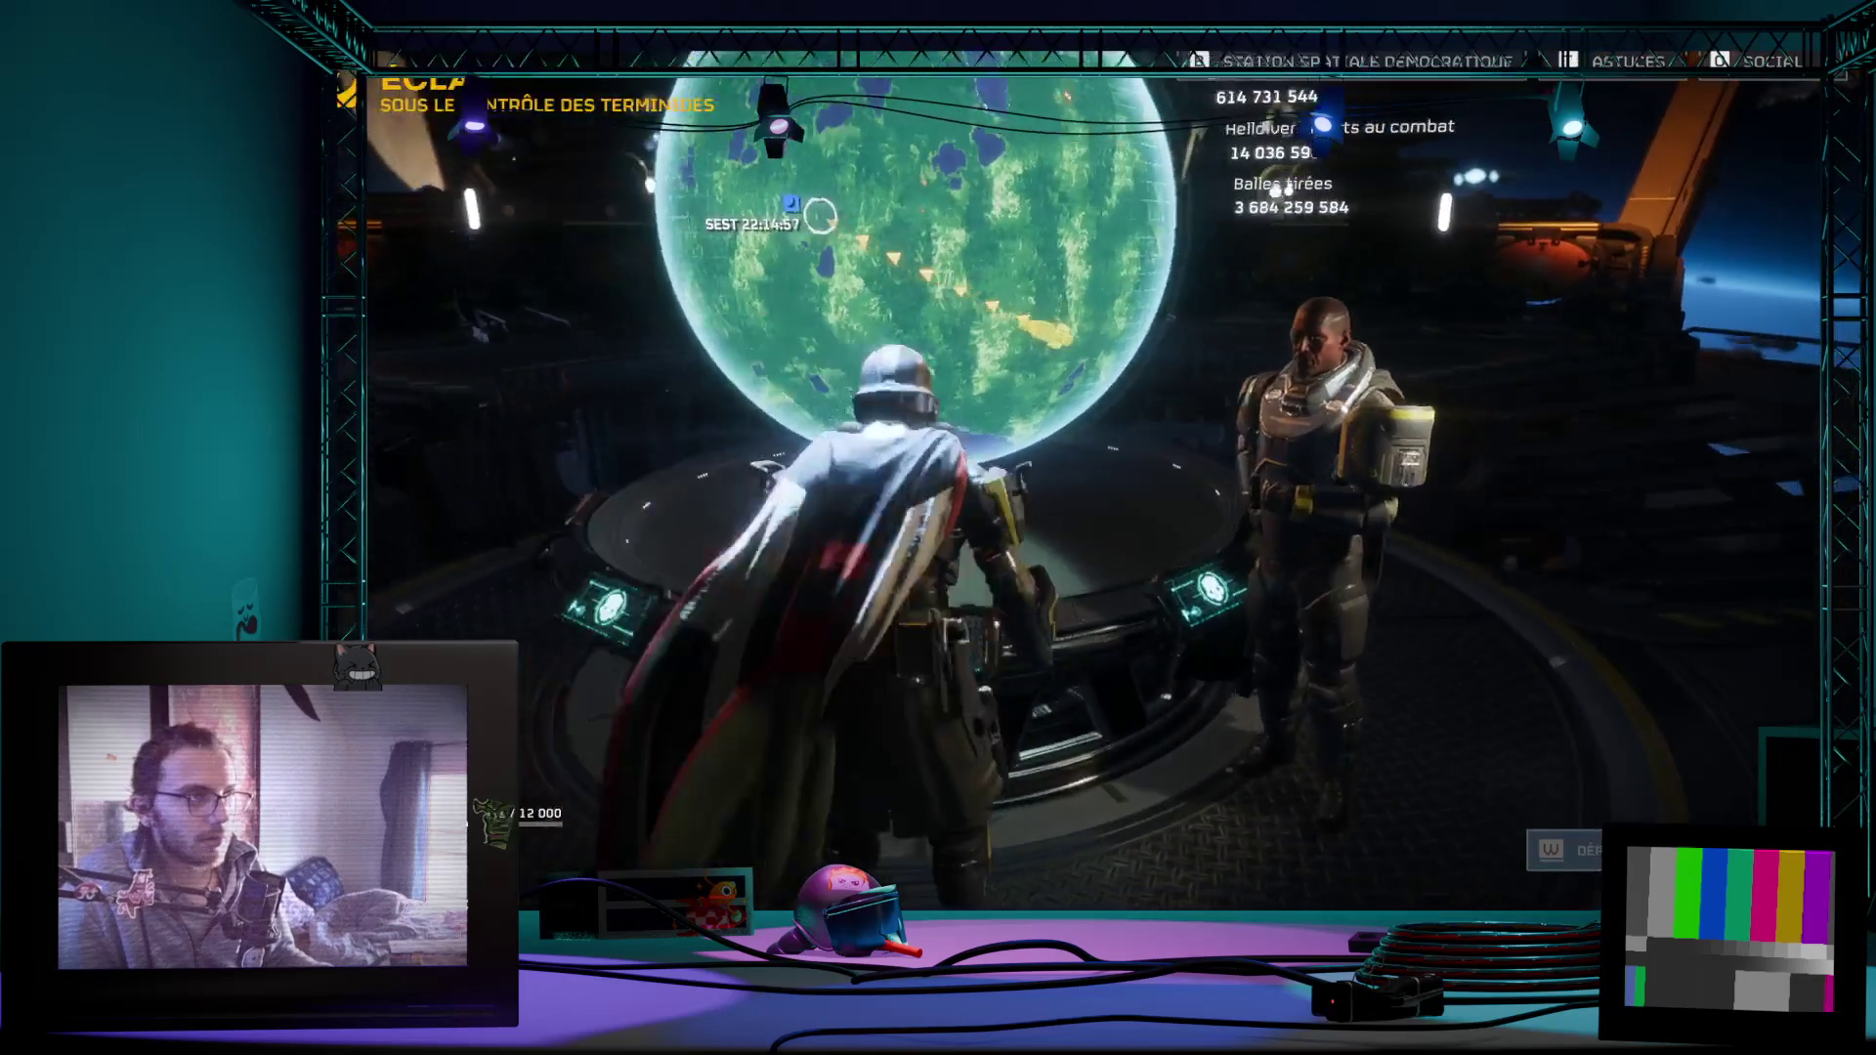
scroll(1208, 467, "down", 2)
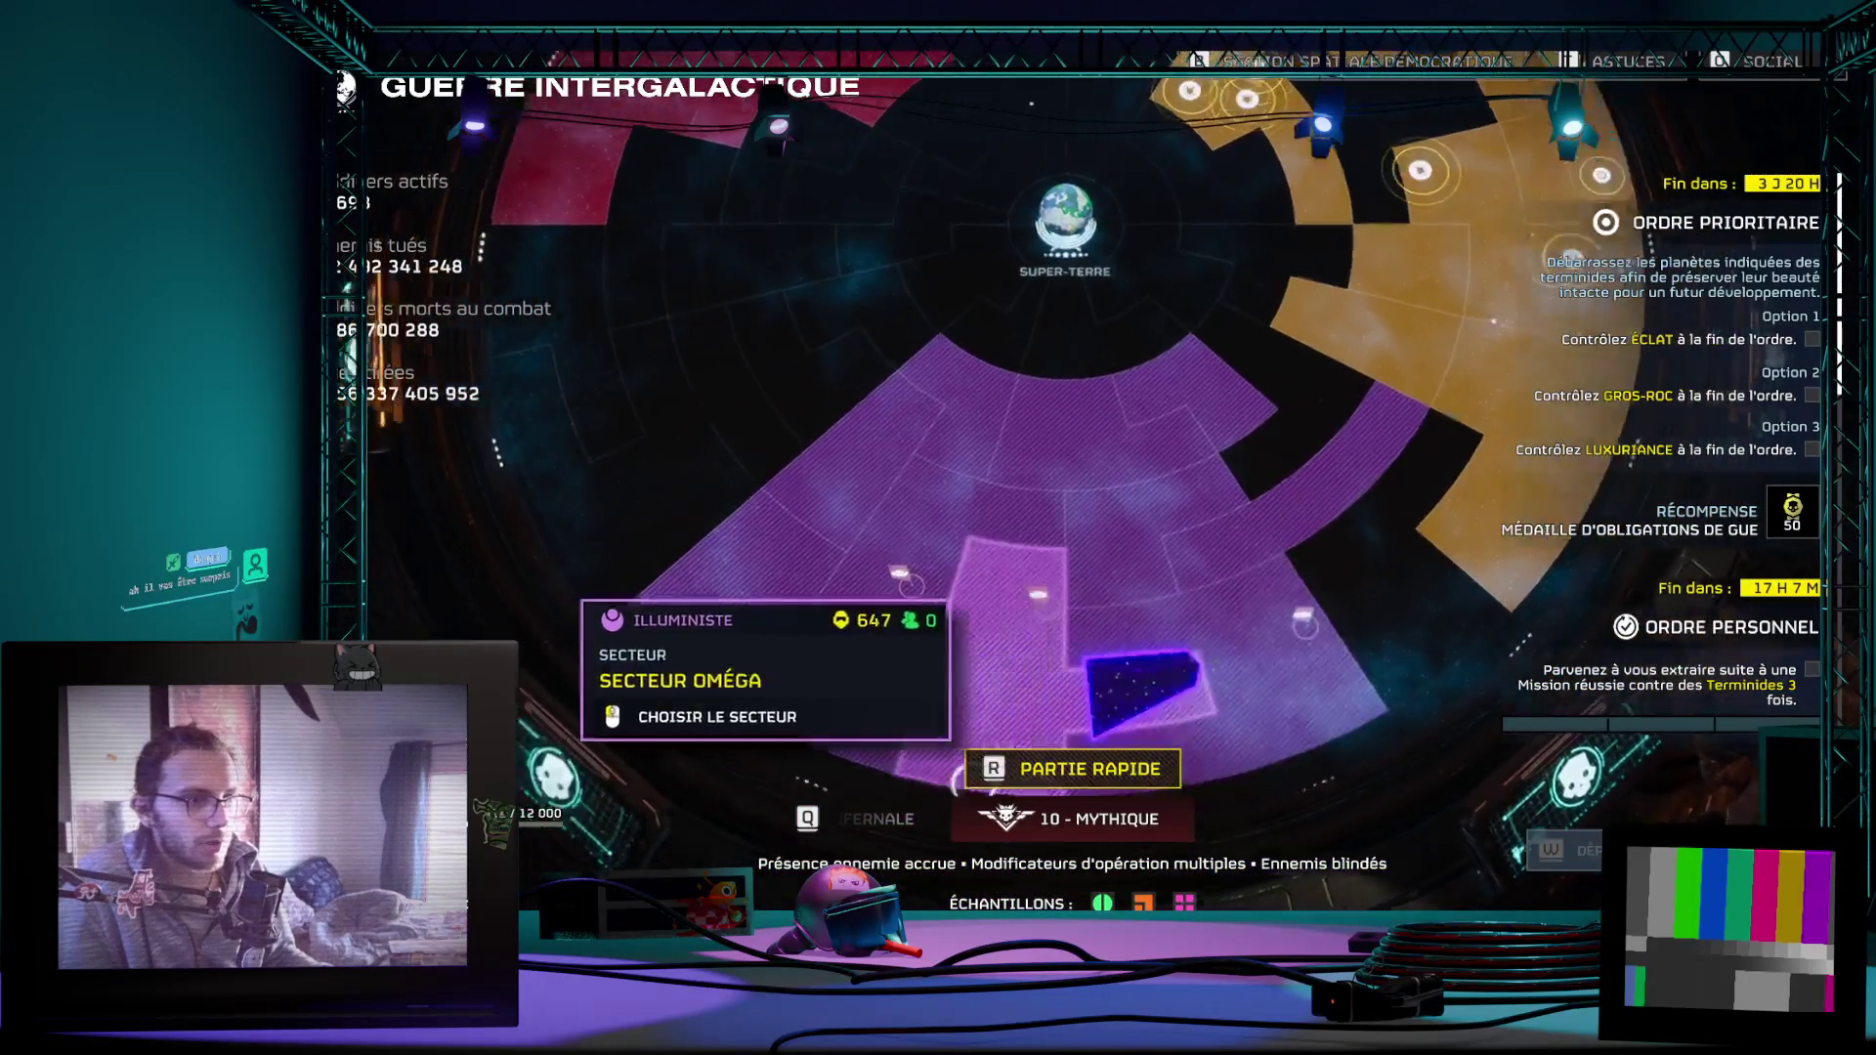
key("Escape")
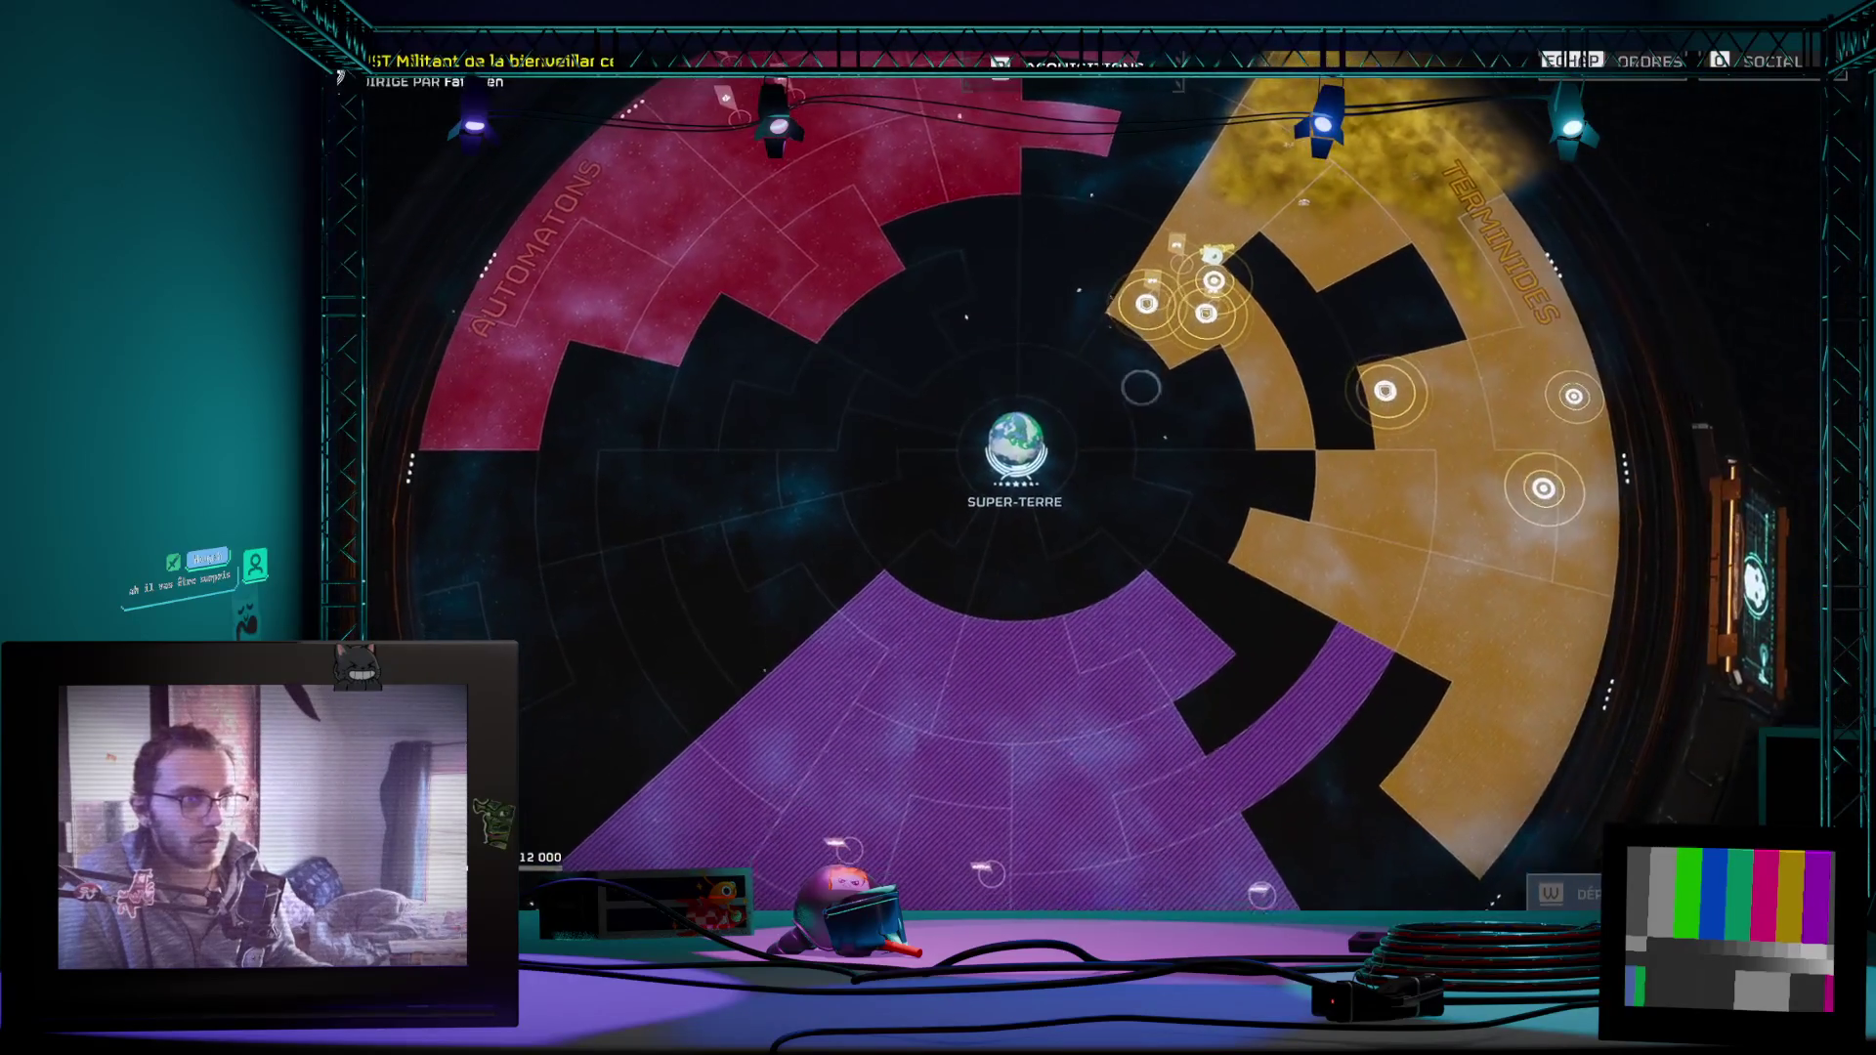
key("e")
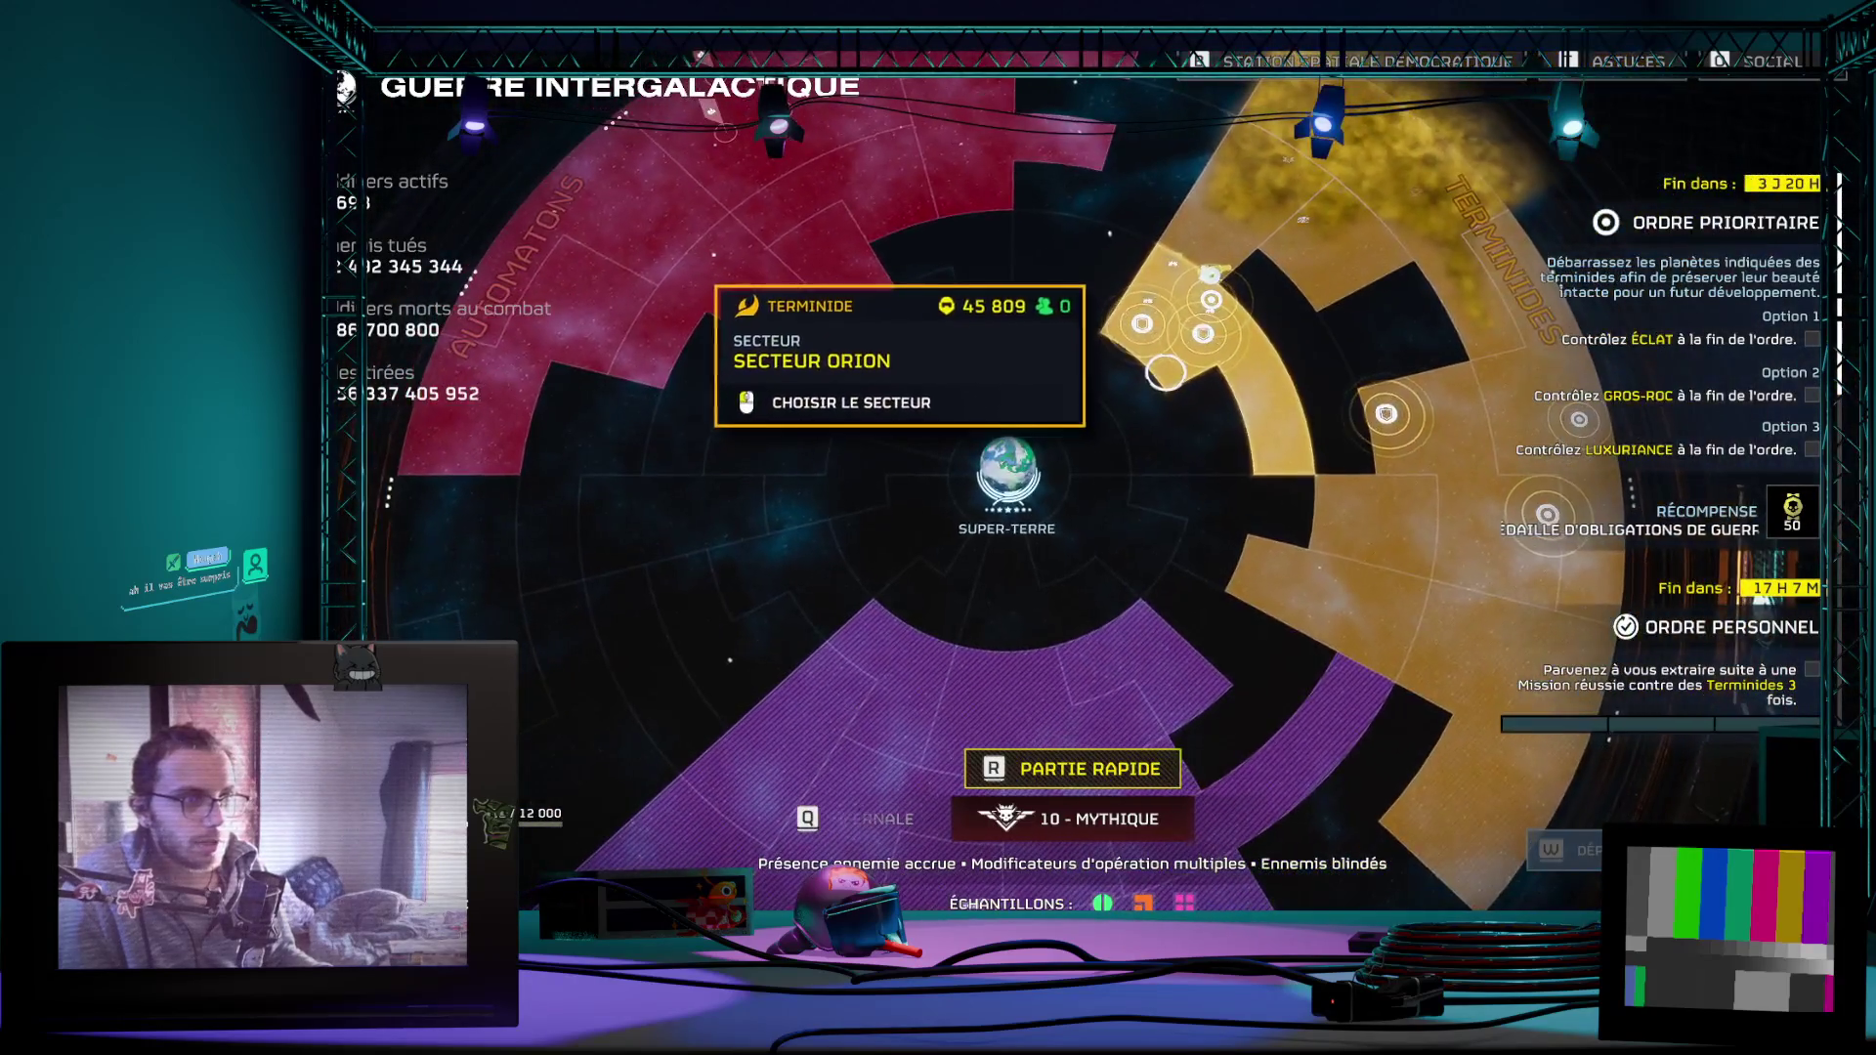
left_click(1134, 391)
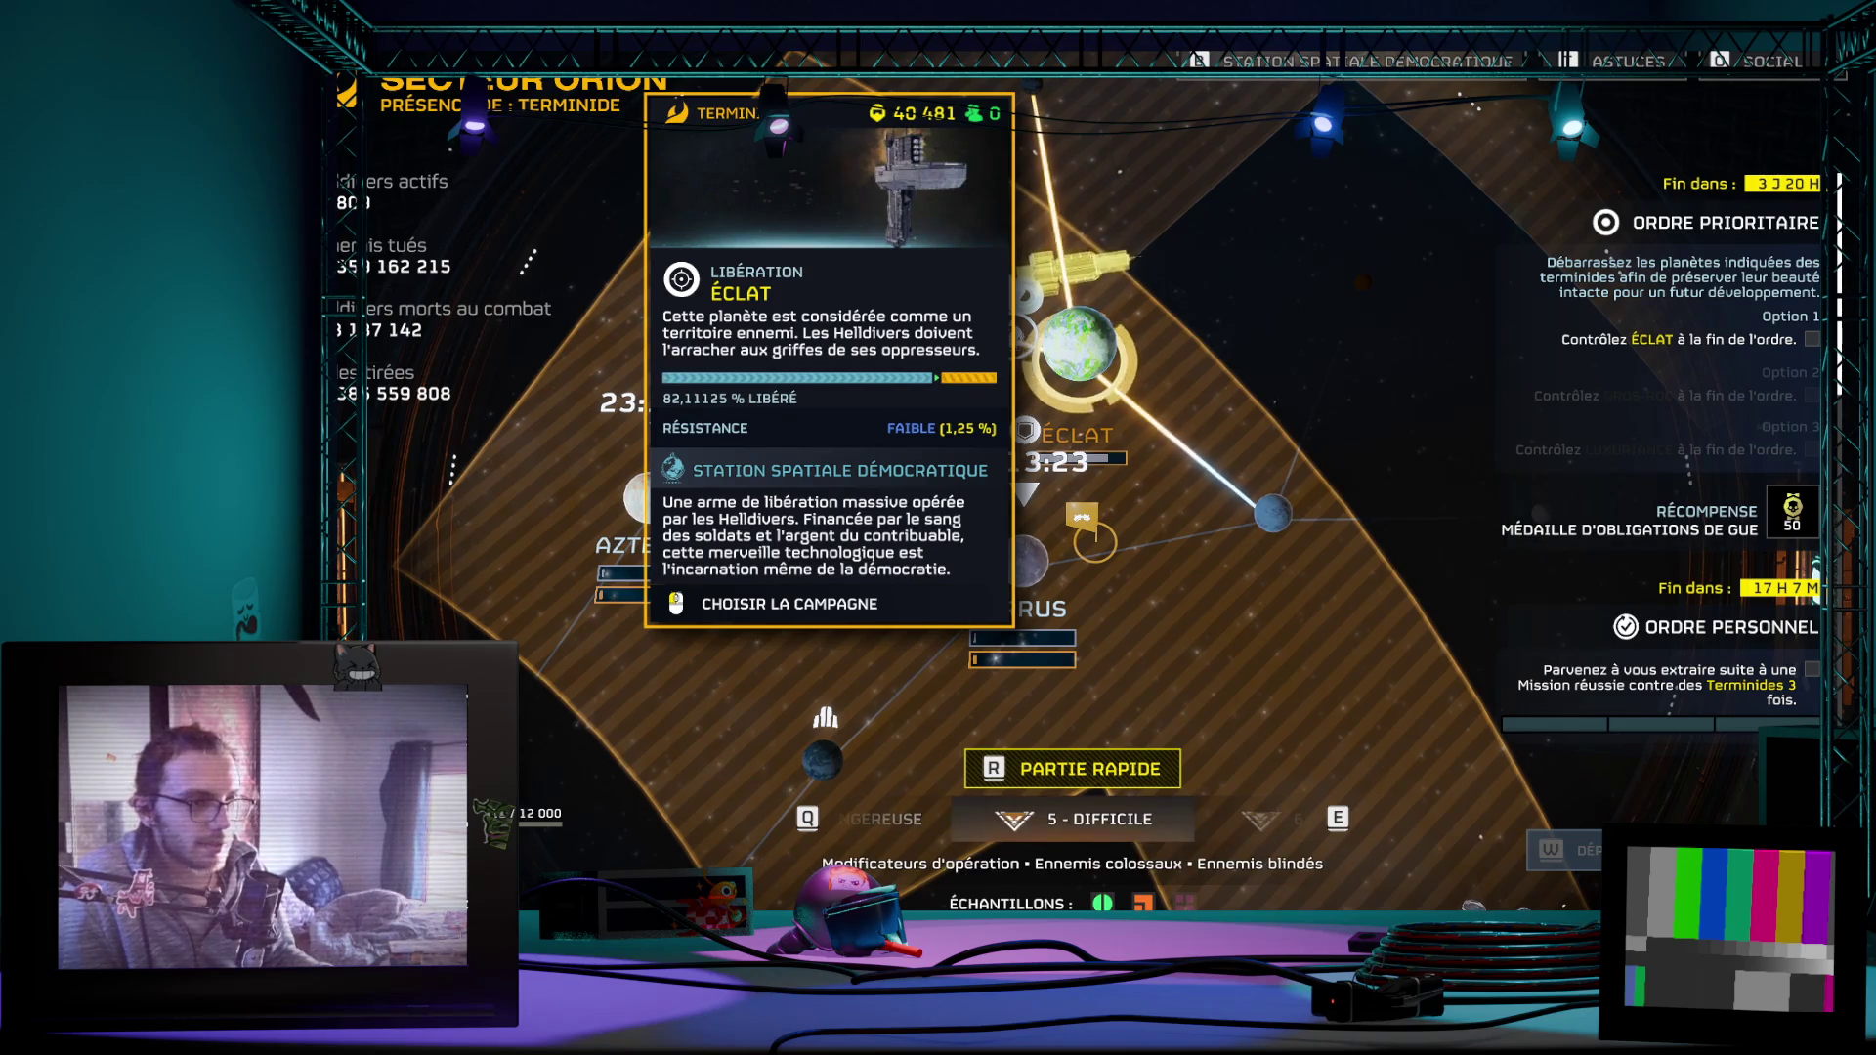
Step: Settle the mission difficulty on 6 - Extrême and open the campaign on planet Éclat
key("e")
key("e")
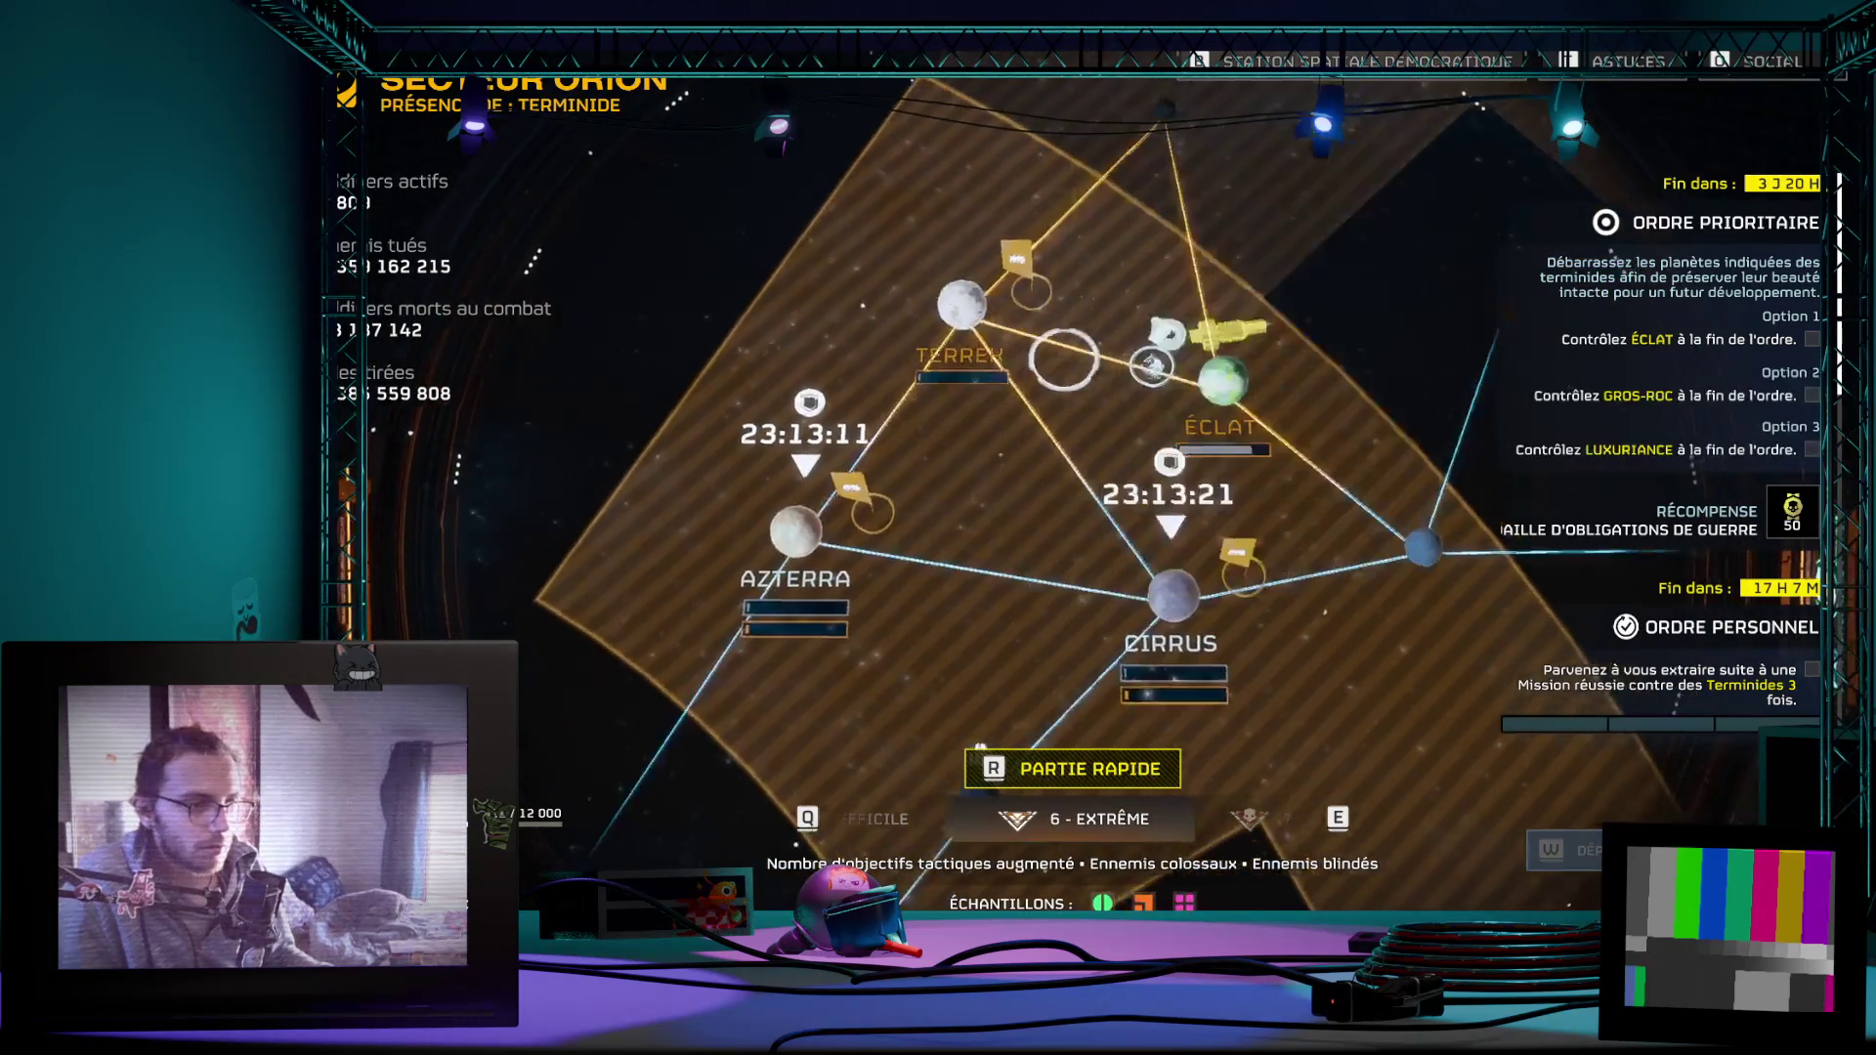
key("q")
key("e")
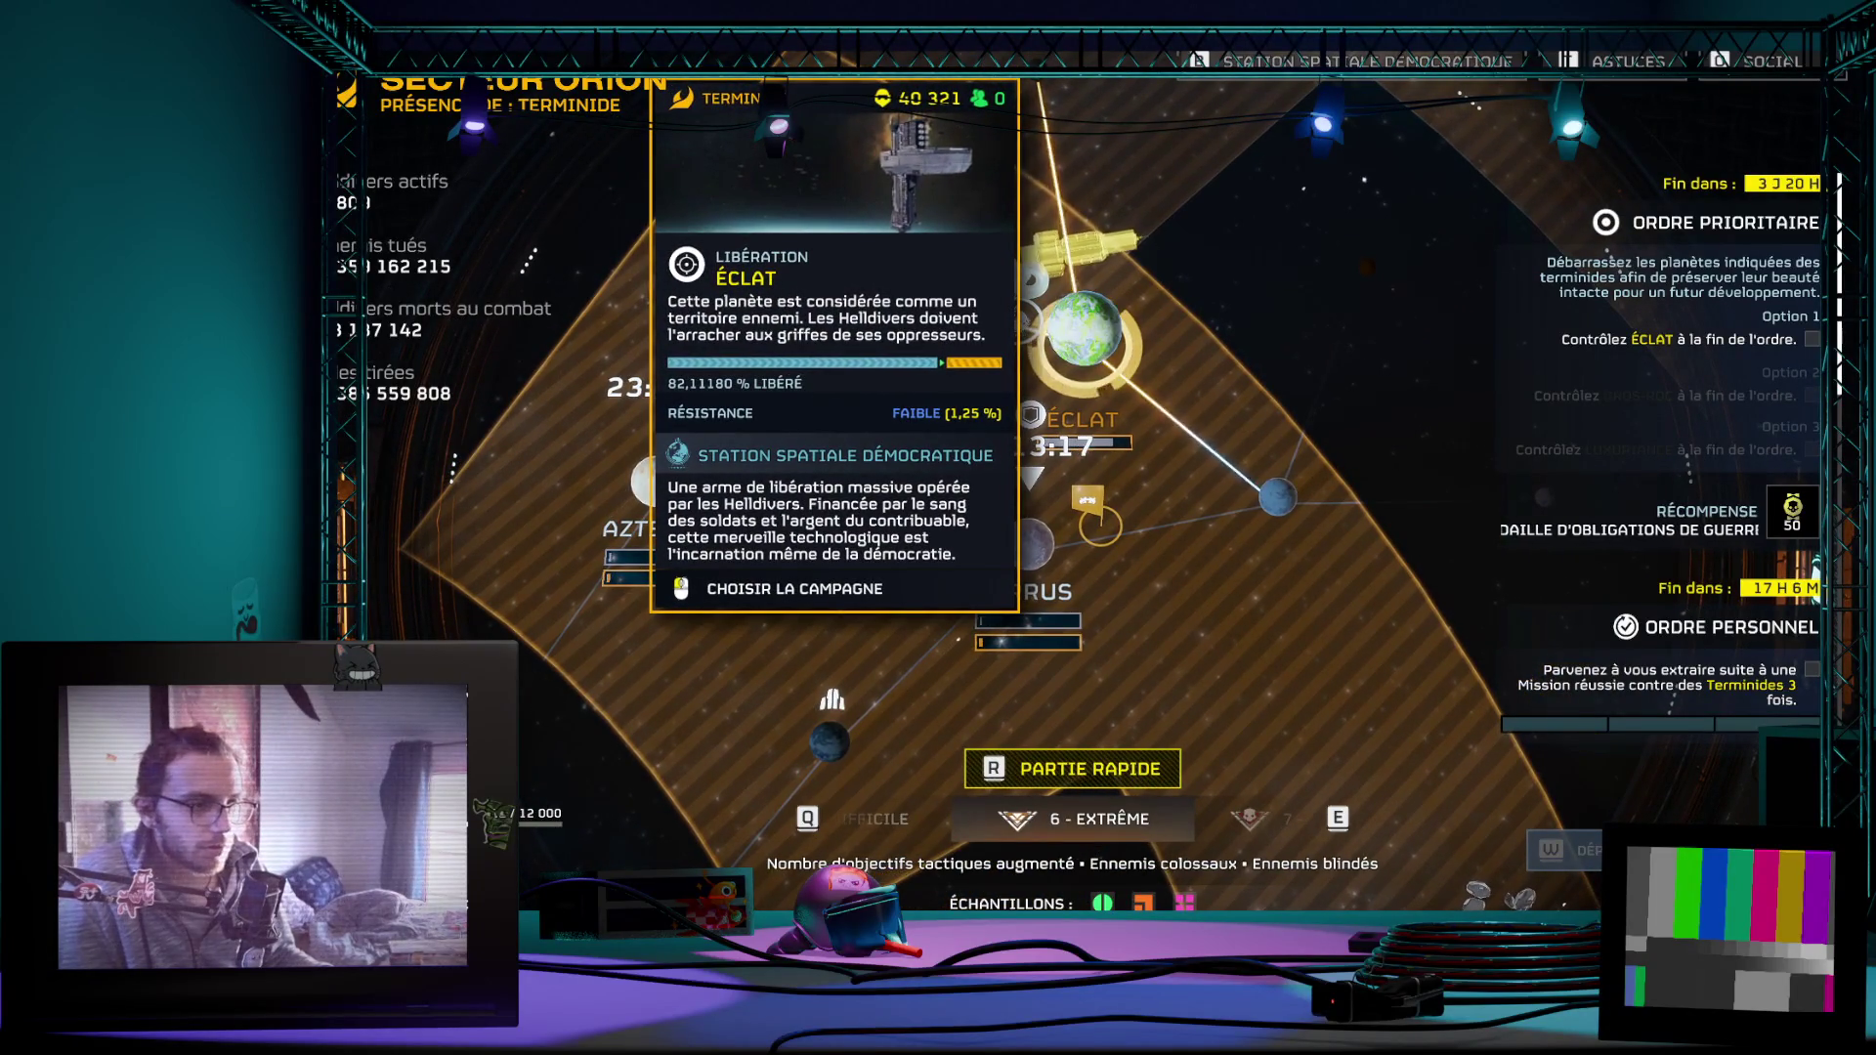
key("e")
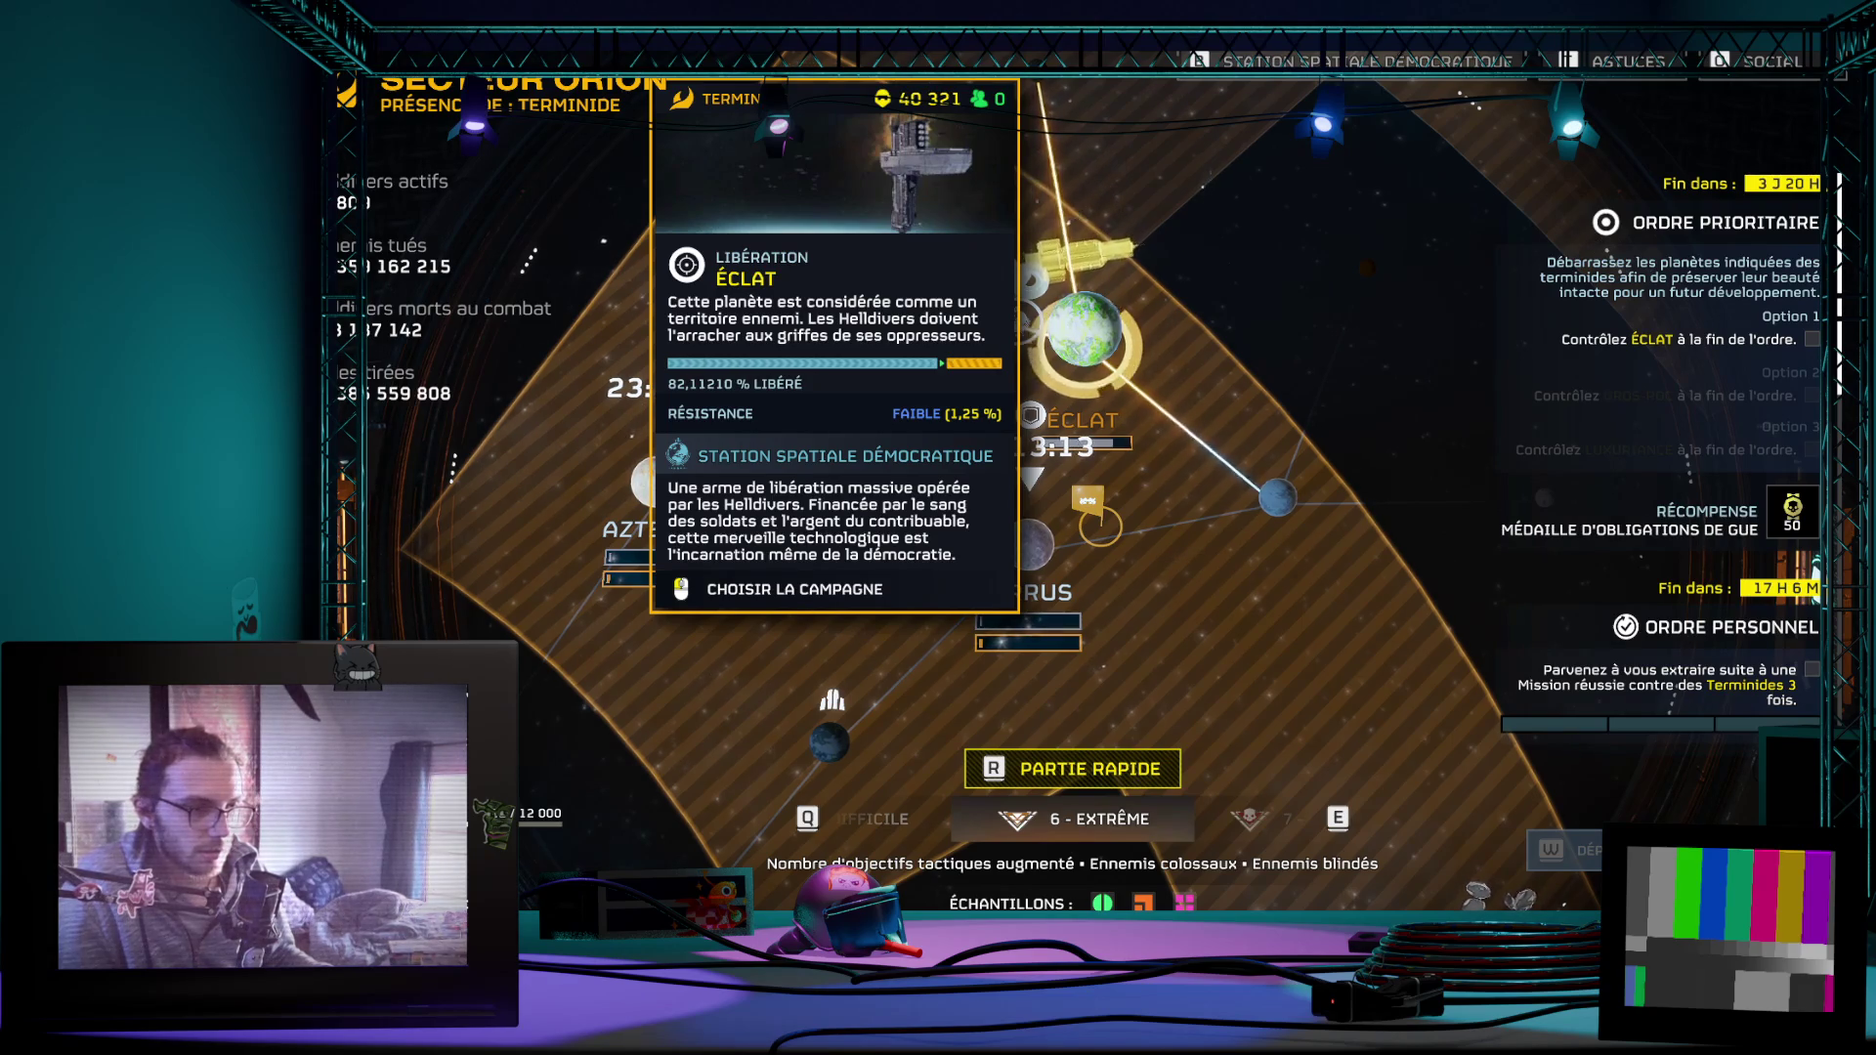
key("q")
key("e")
key("q")
key("e")
left_click(1155, 489)
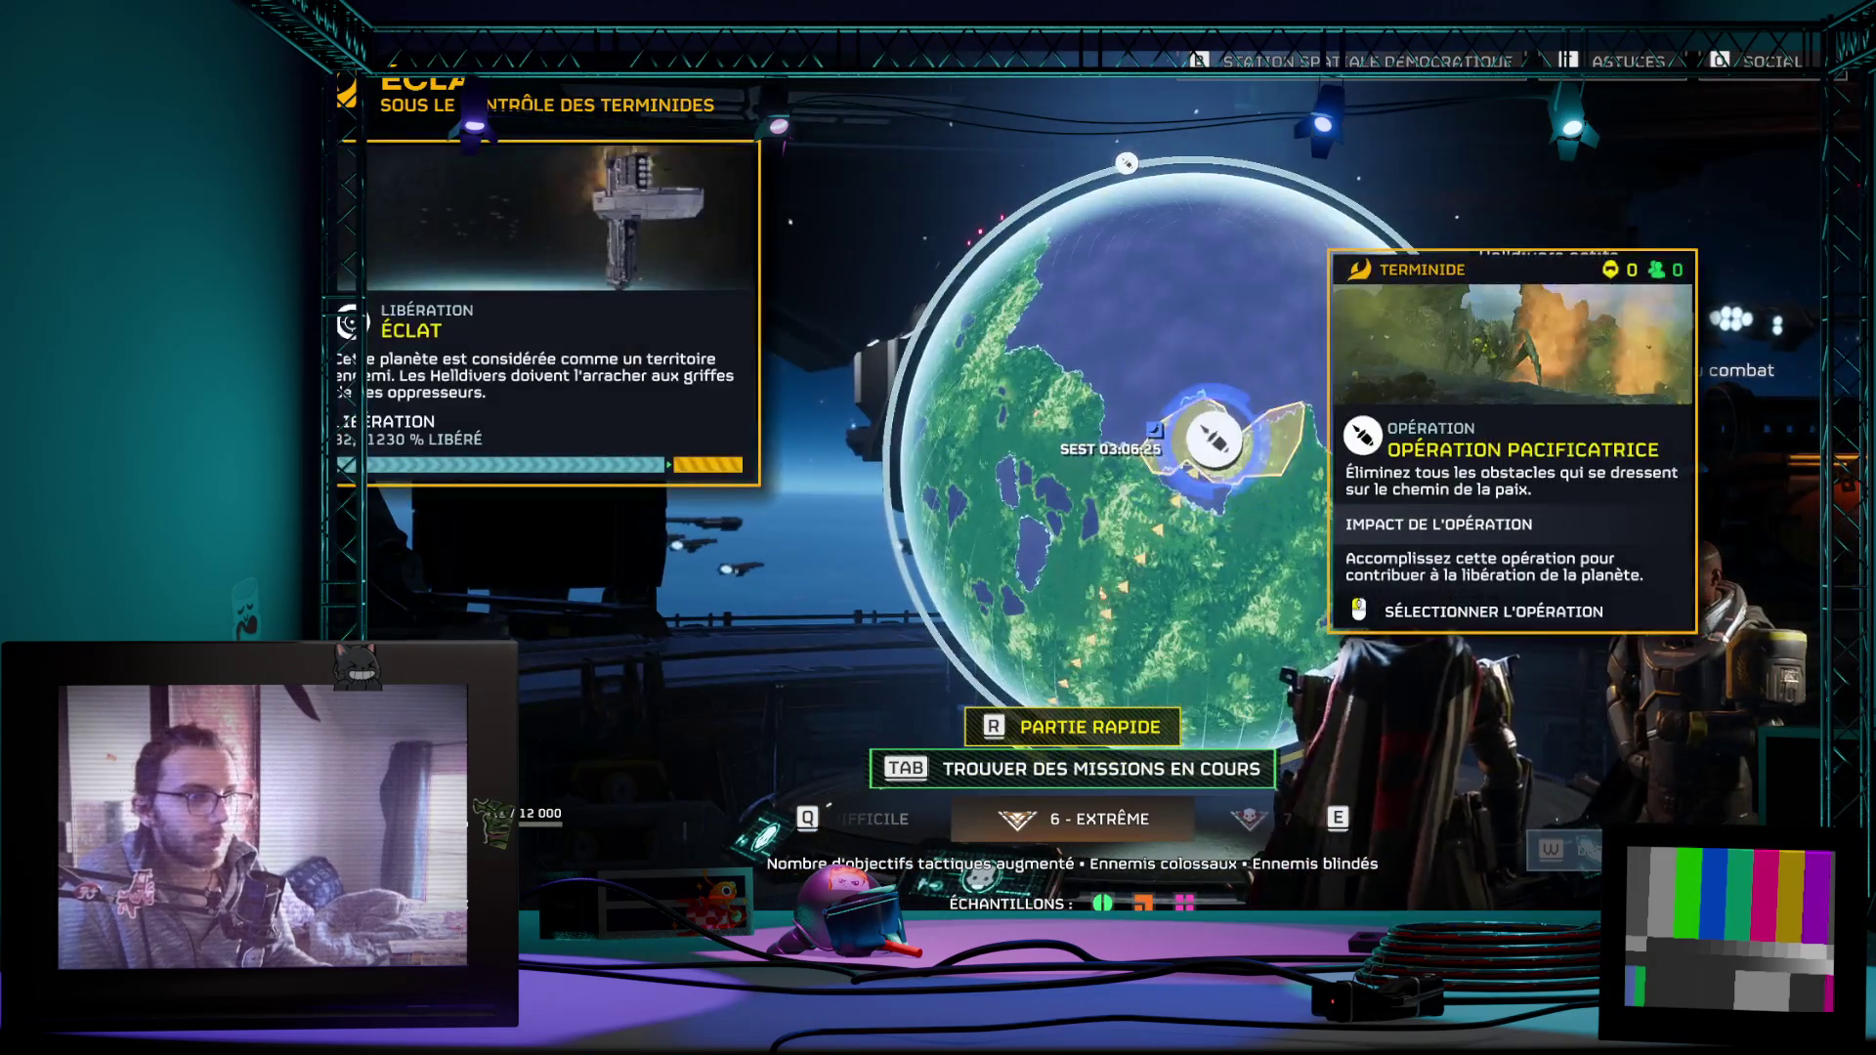
Step: Choose the ballistic missile mission on the globe and step up to a hellpod for the briefing
left_click_drag(1432, 249, 1254, 158)
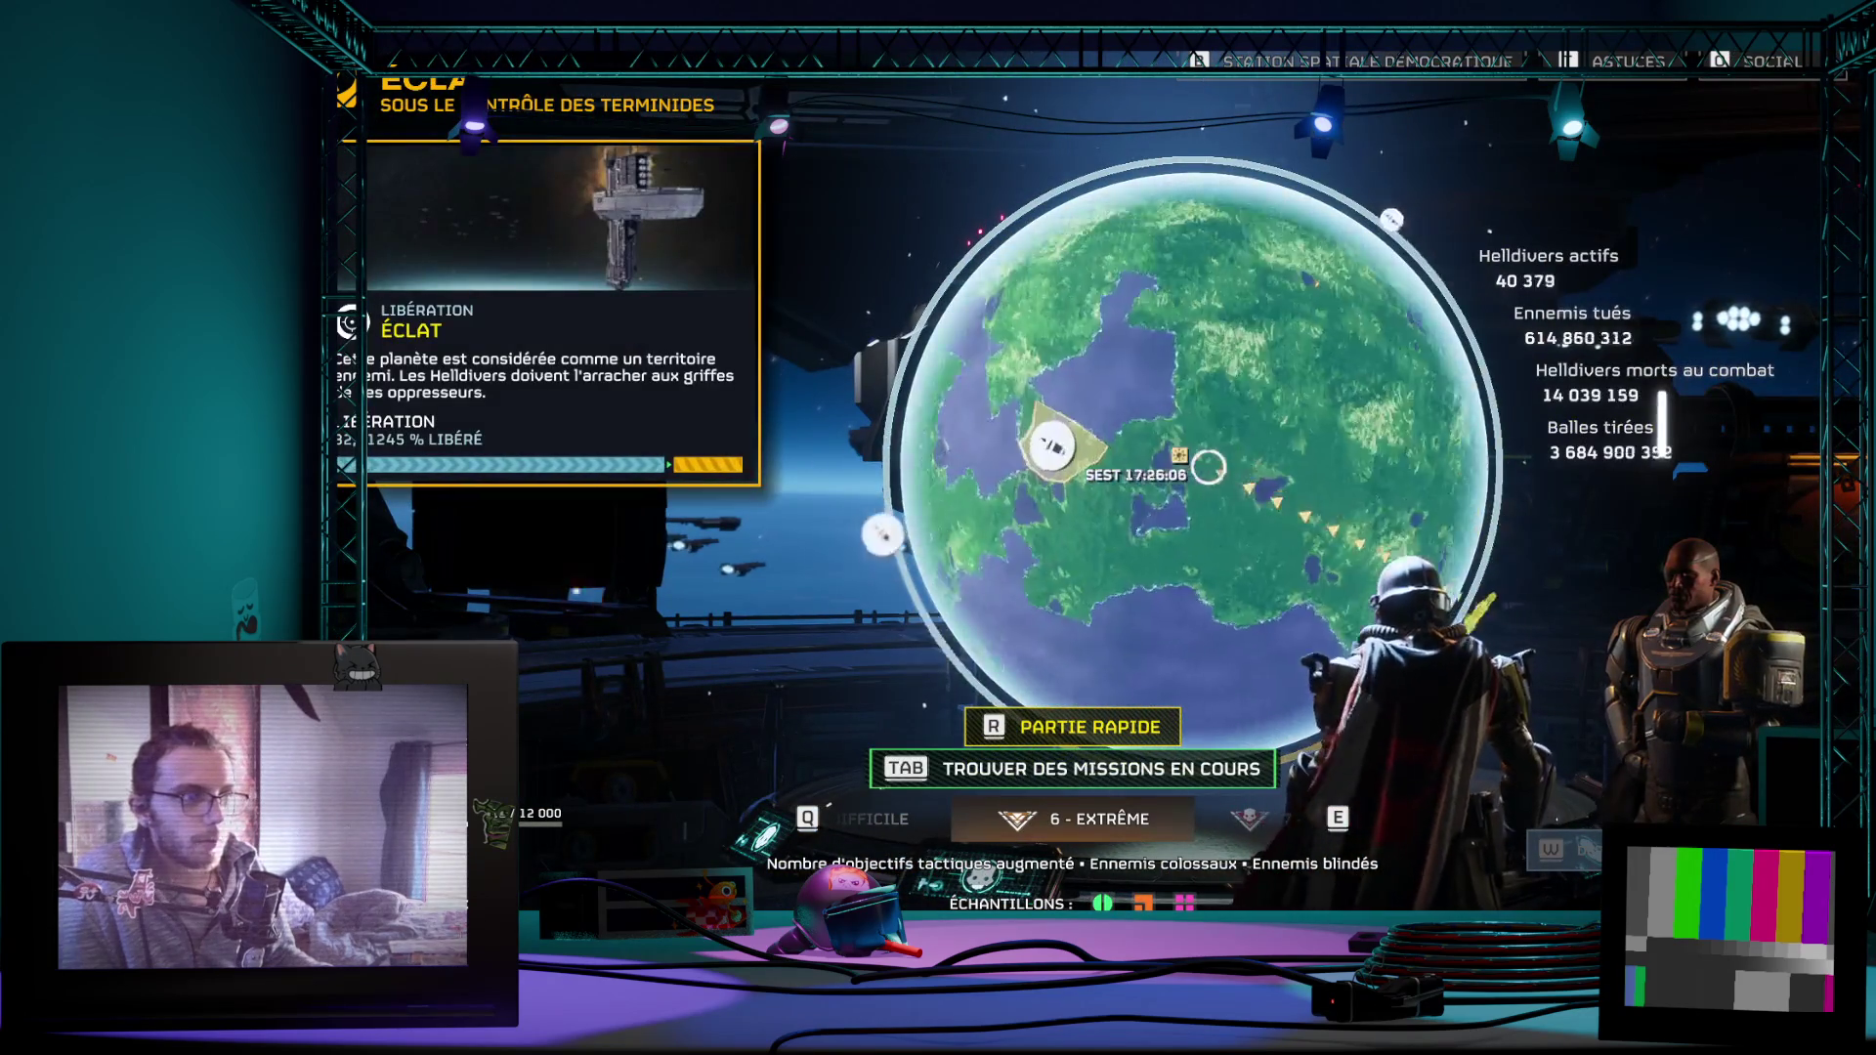
scroll(1252, 157, "down", 2)
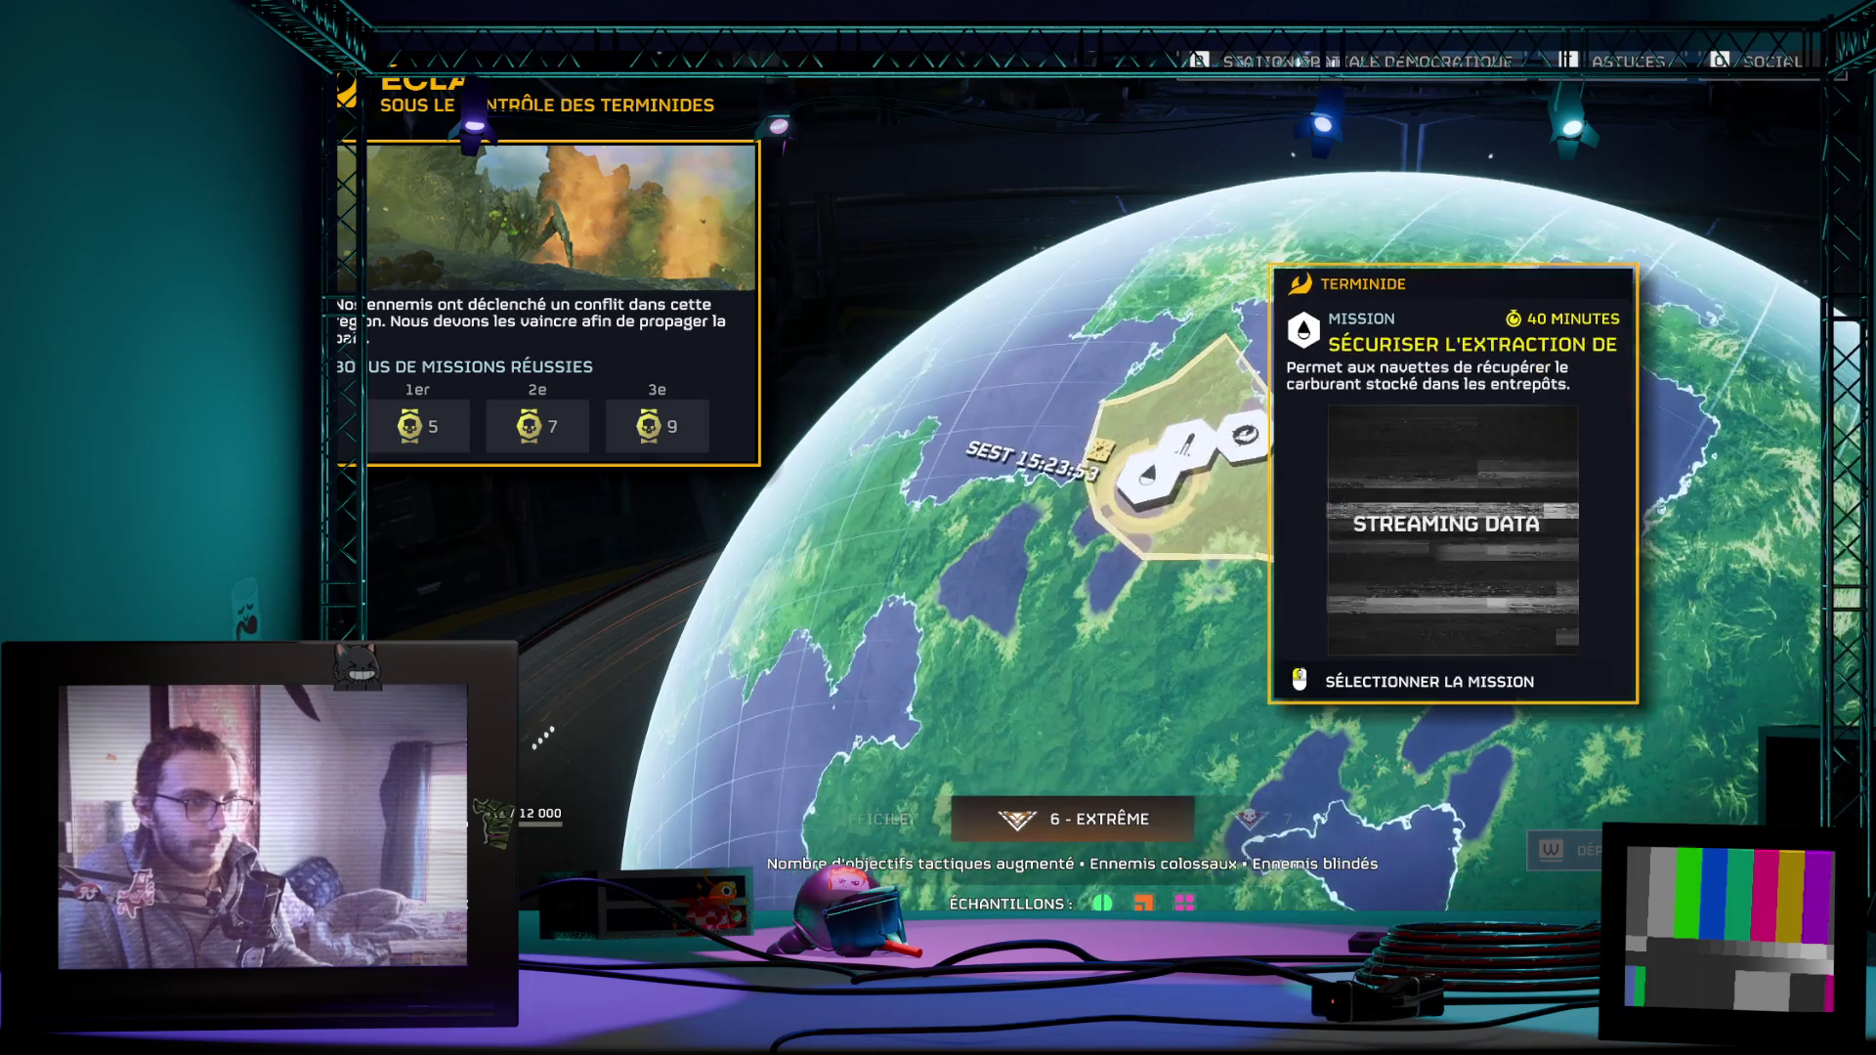
left_click(1151, 469)
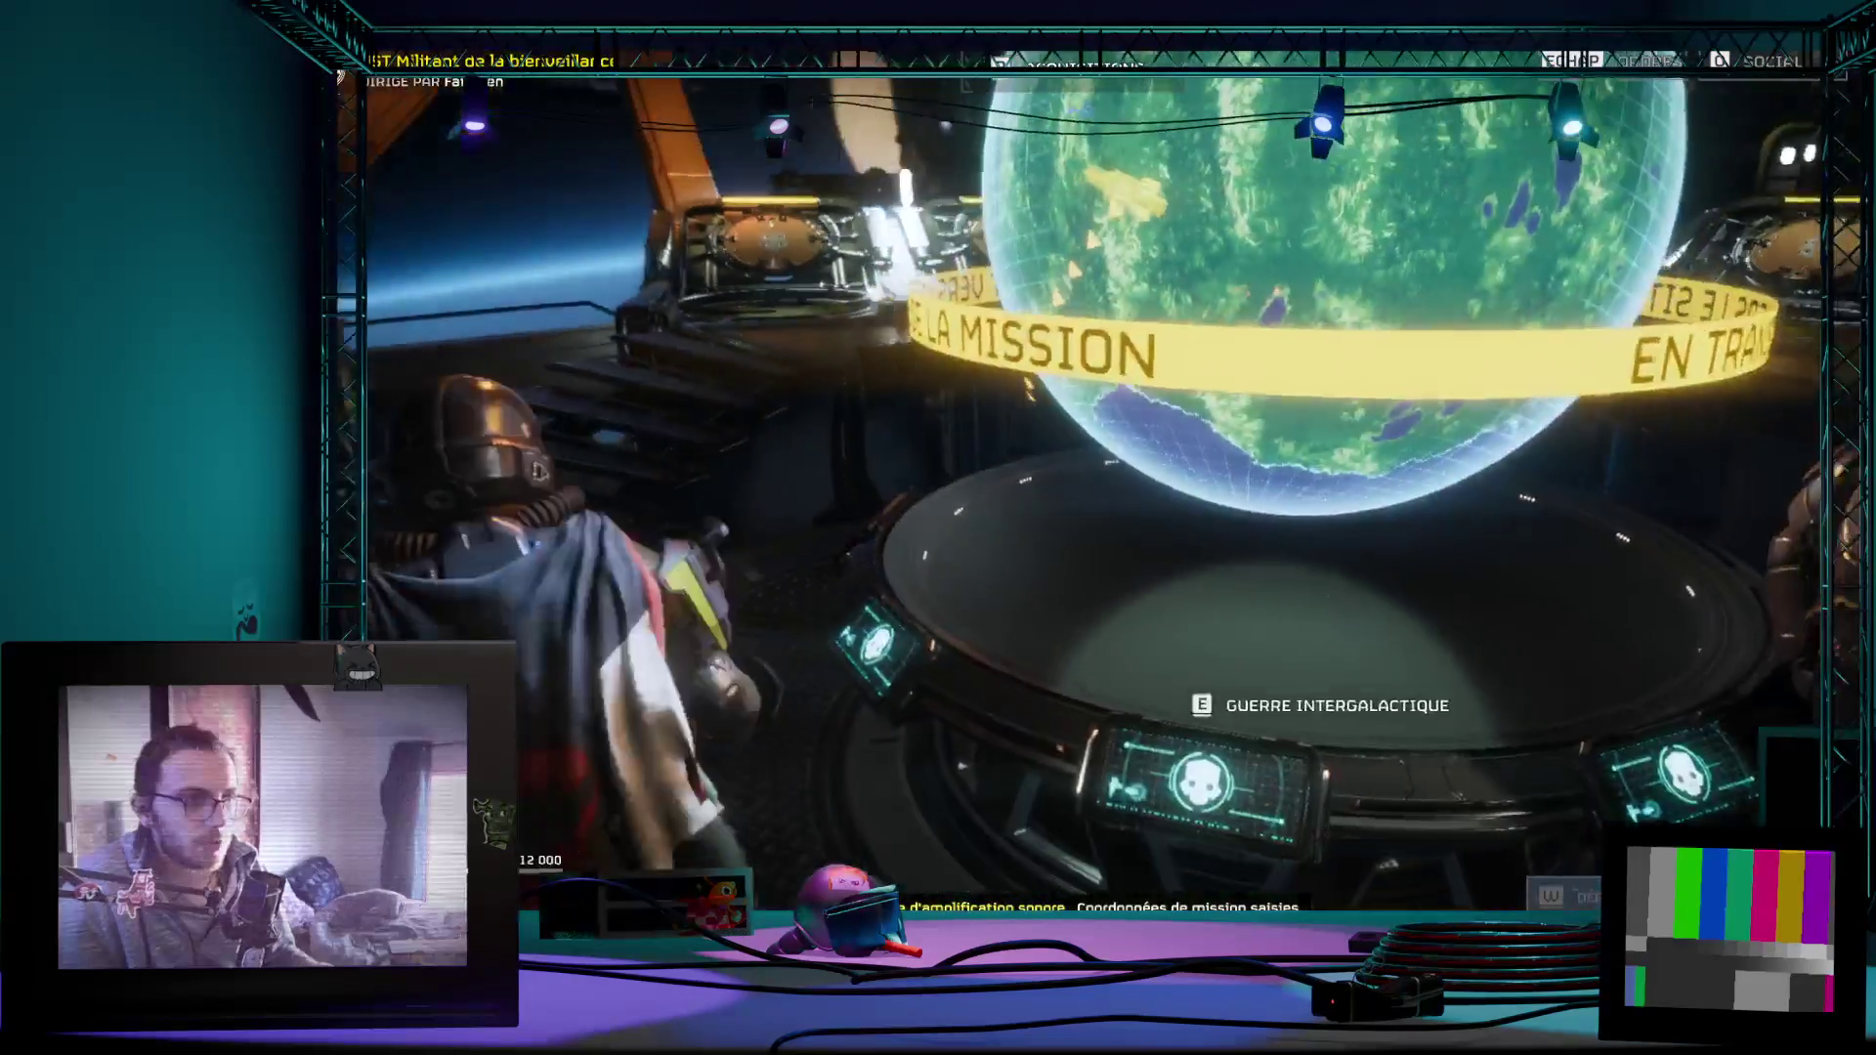
key("w")
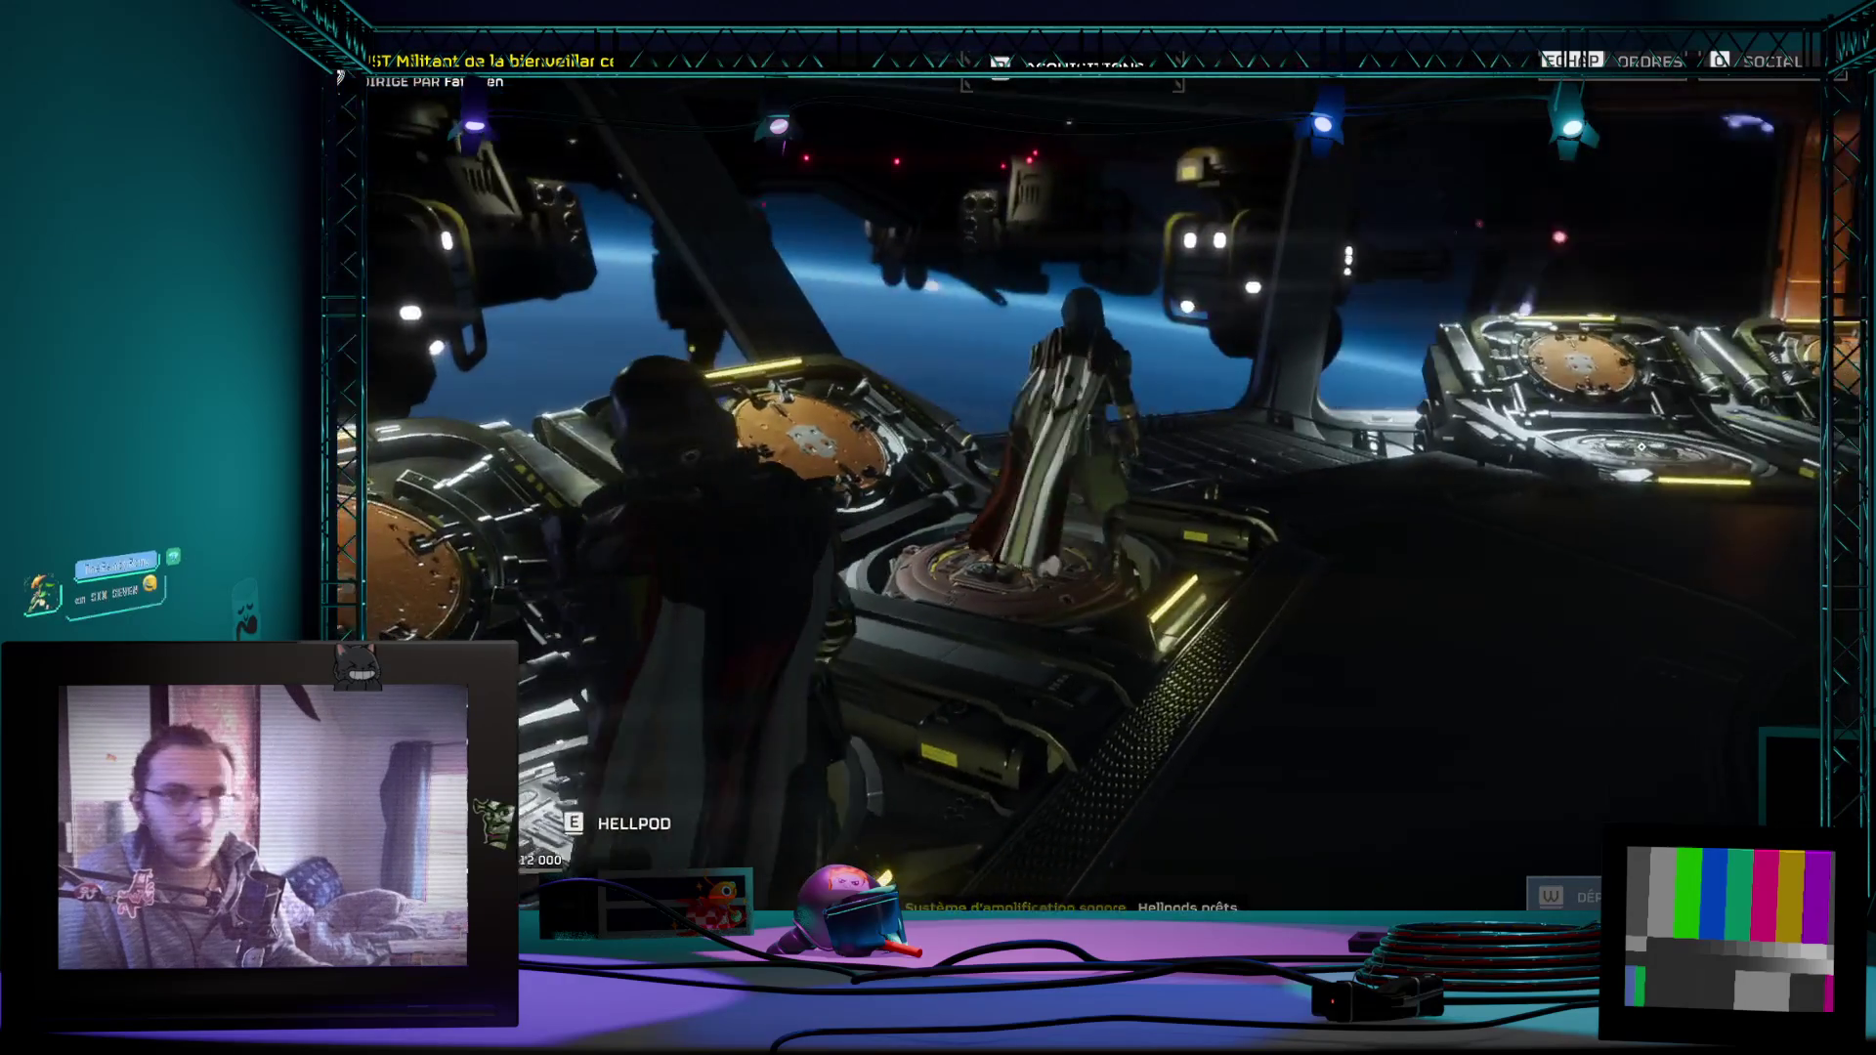
key("e")
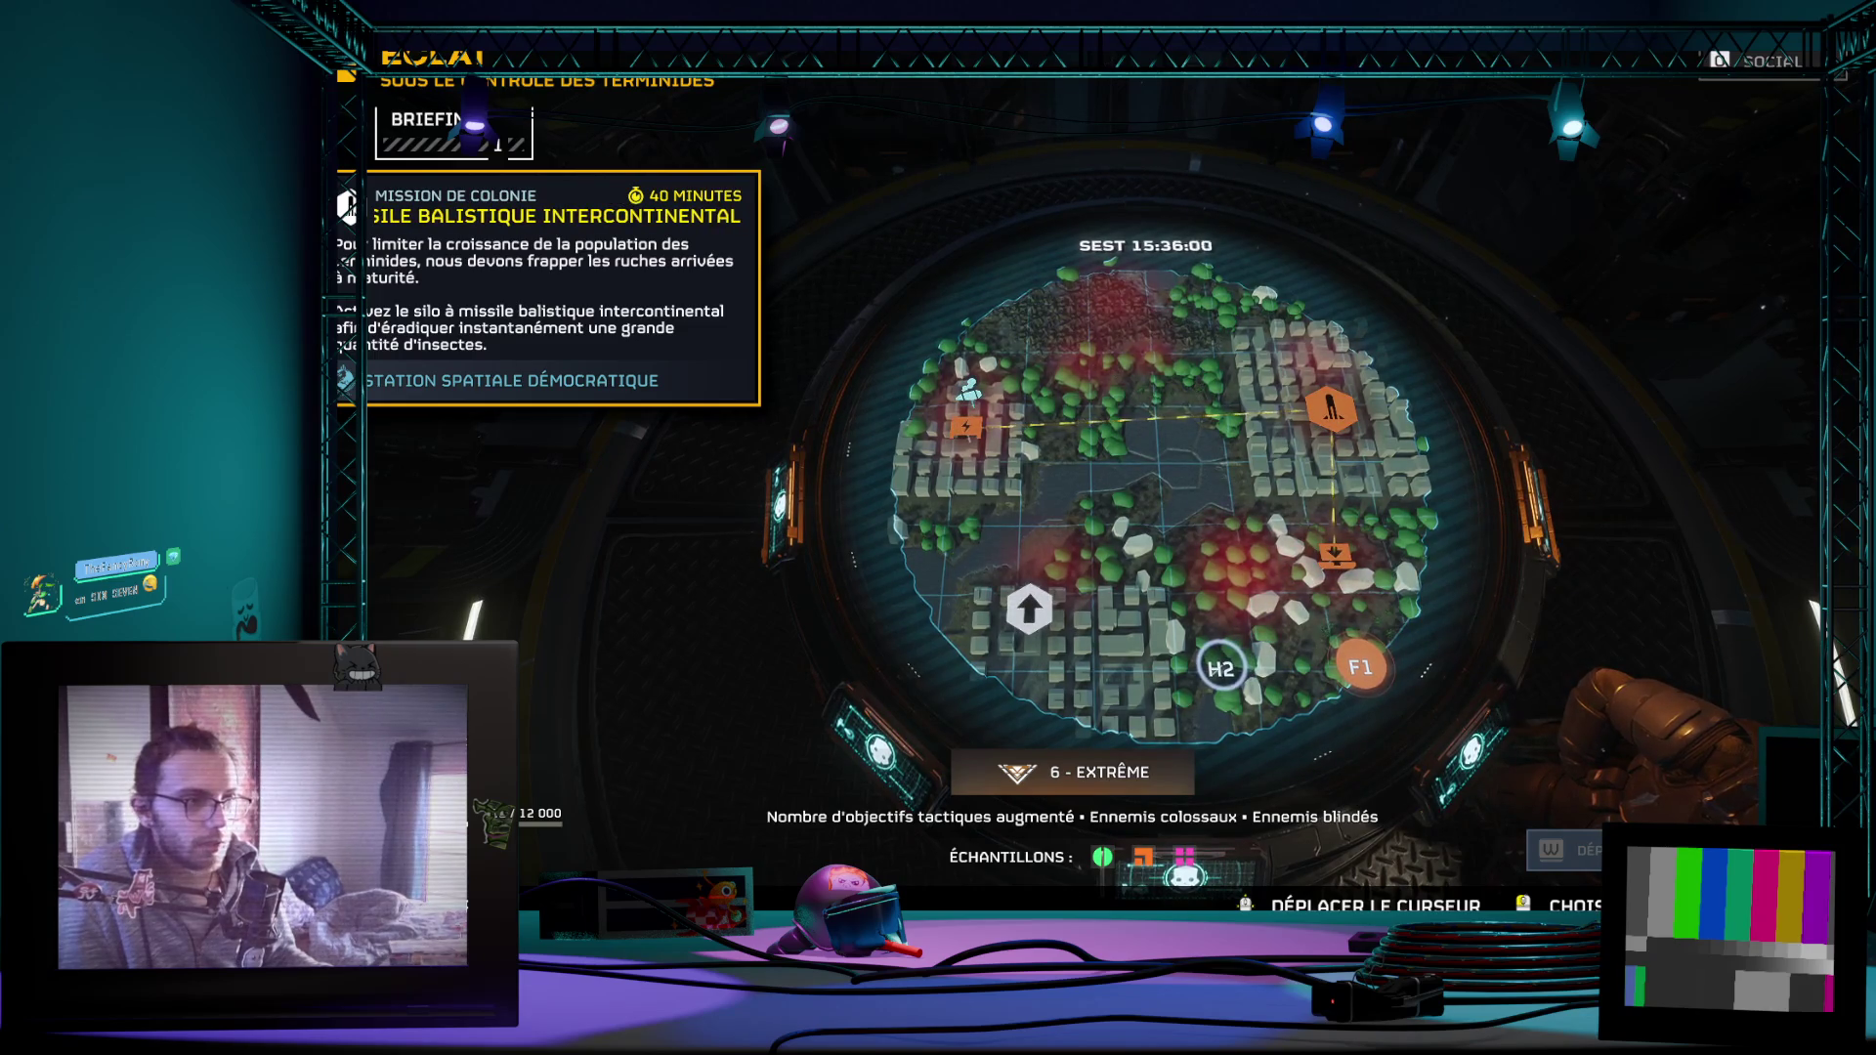
Step: Confirm the mission and bring up the stratagem choices for the first loadout slot
left_click(1049, 485)
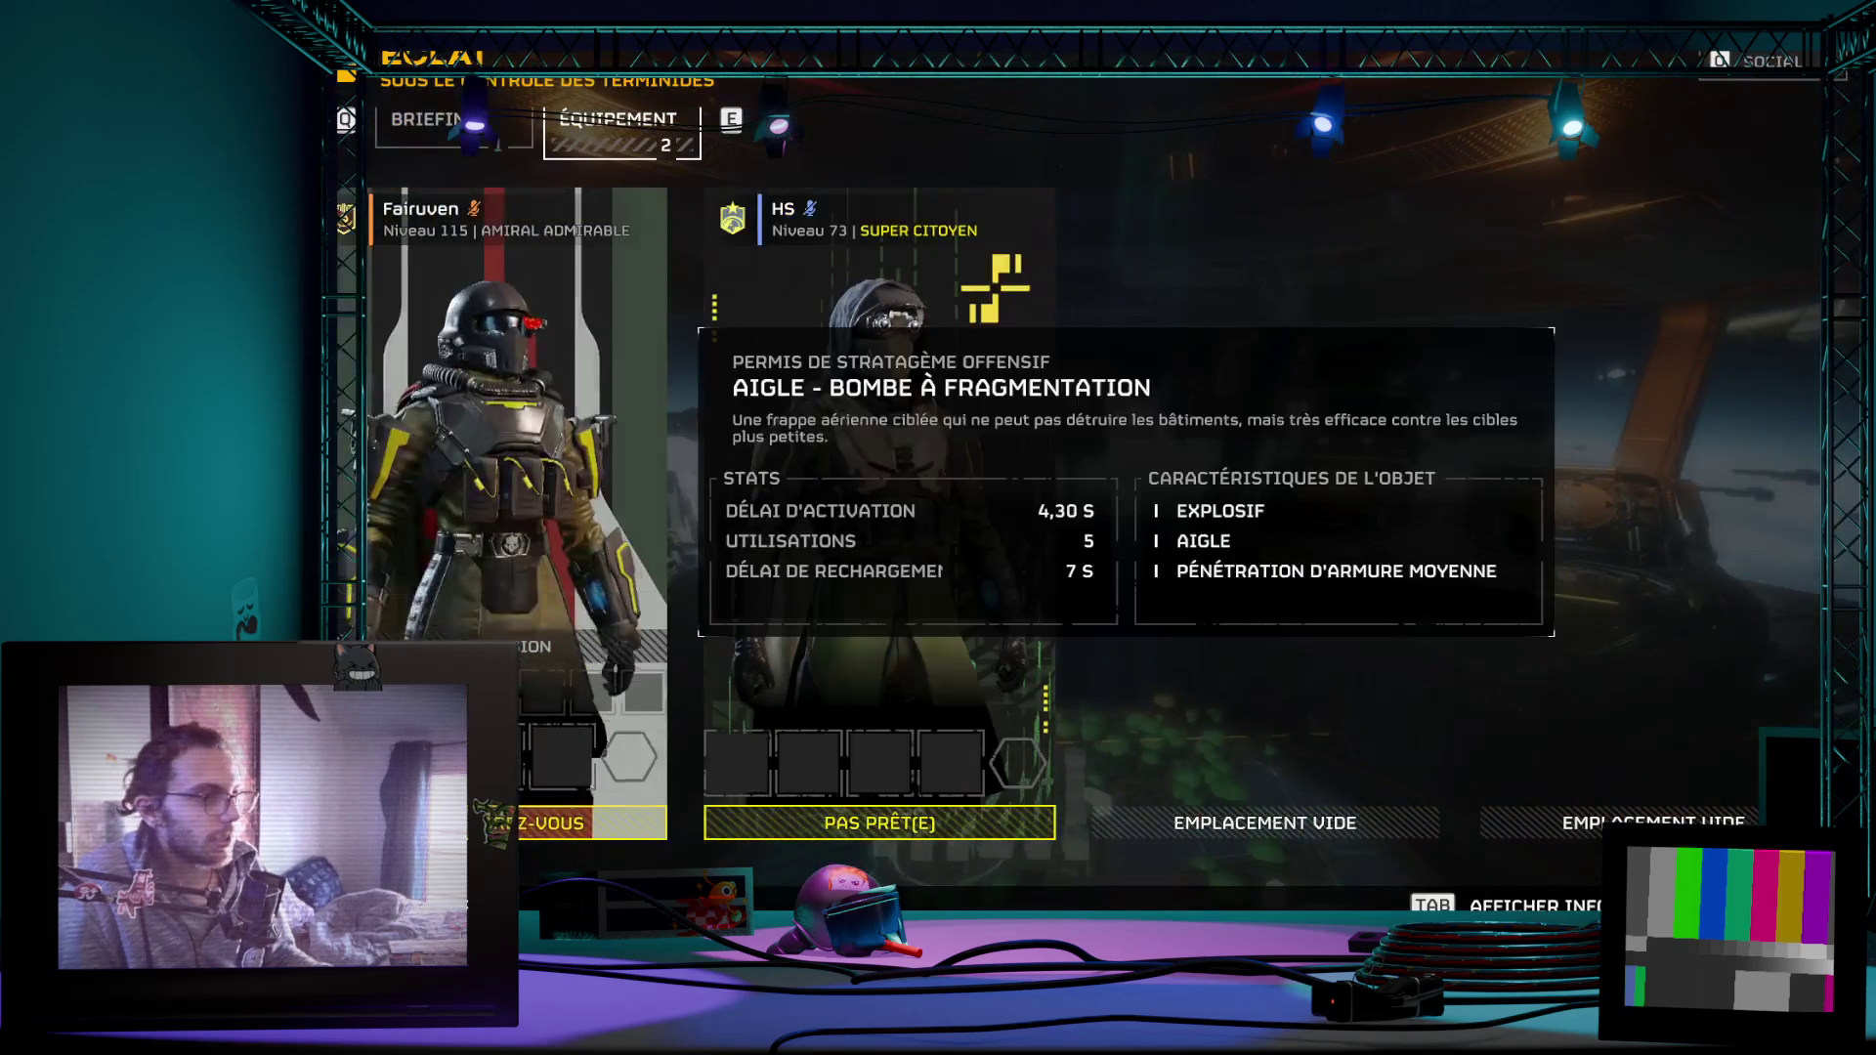
left_click(423, 762)
scroll(455, 608, "down", 3)
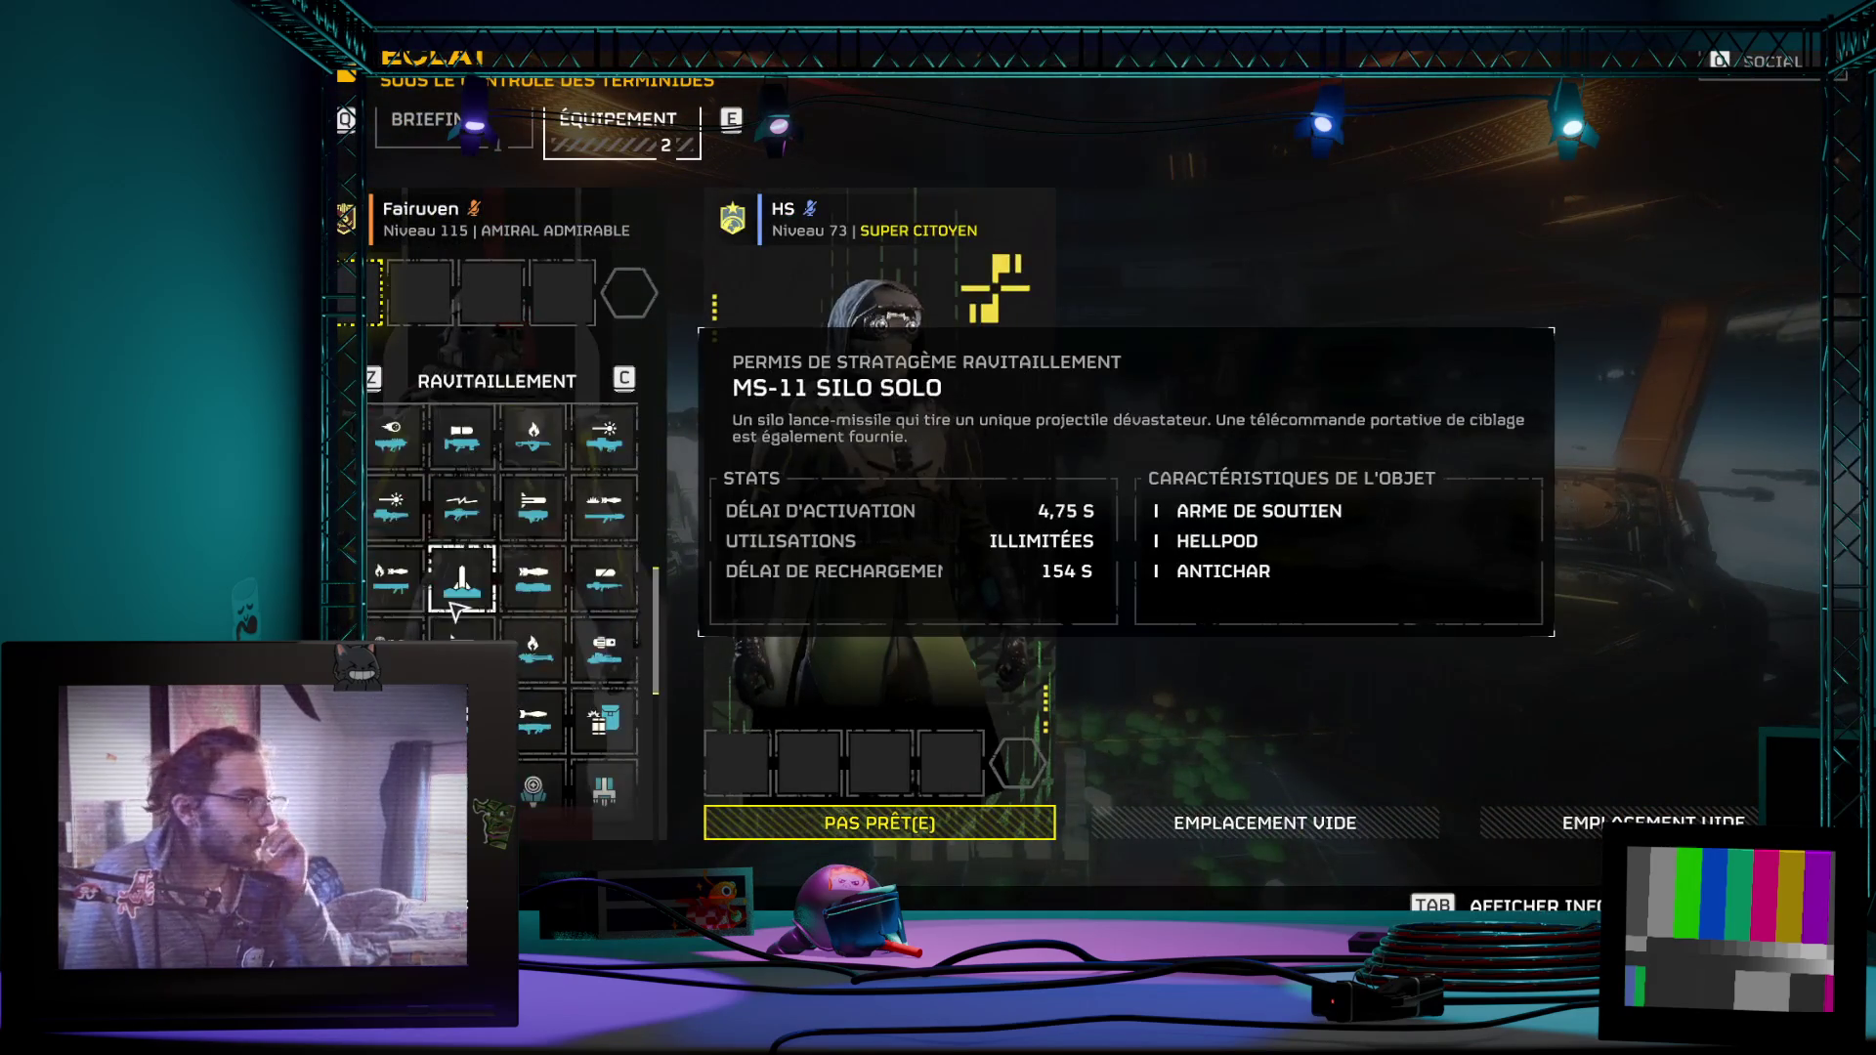
scroll(451, 605, "down", 3)
scroll(492, 599, "up", 2)
scroll(506, 601, "up", 2)
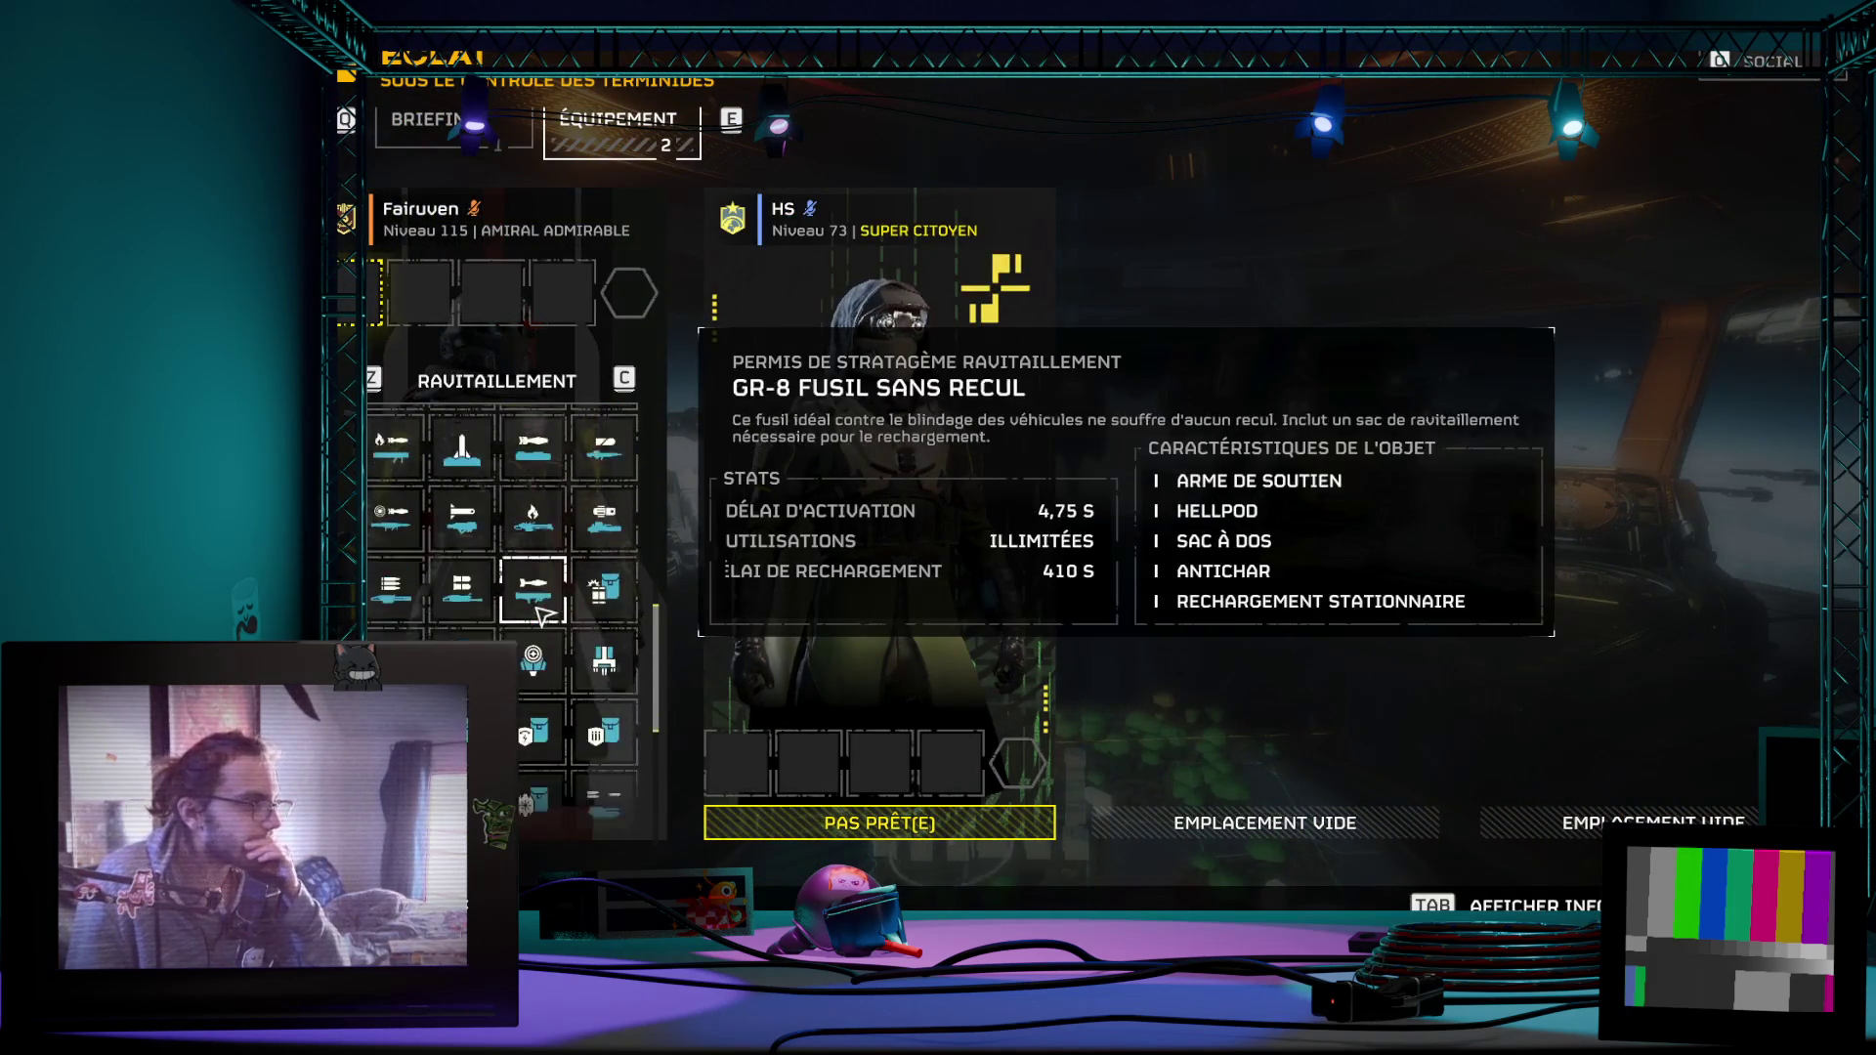
scroll(521, 604, "up", 2)
scroll(537, 607, "up", 2)
scroll(538, 617, "up", 2)
scroll(535, 616, "up", 2)
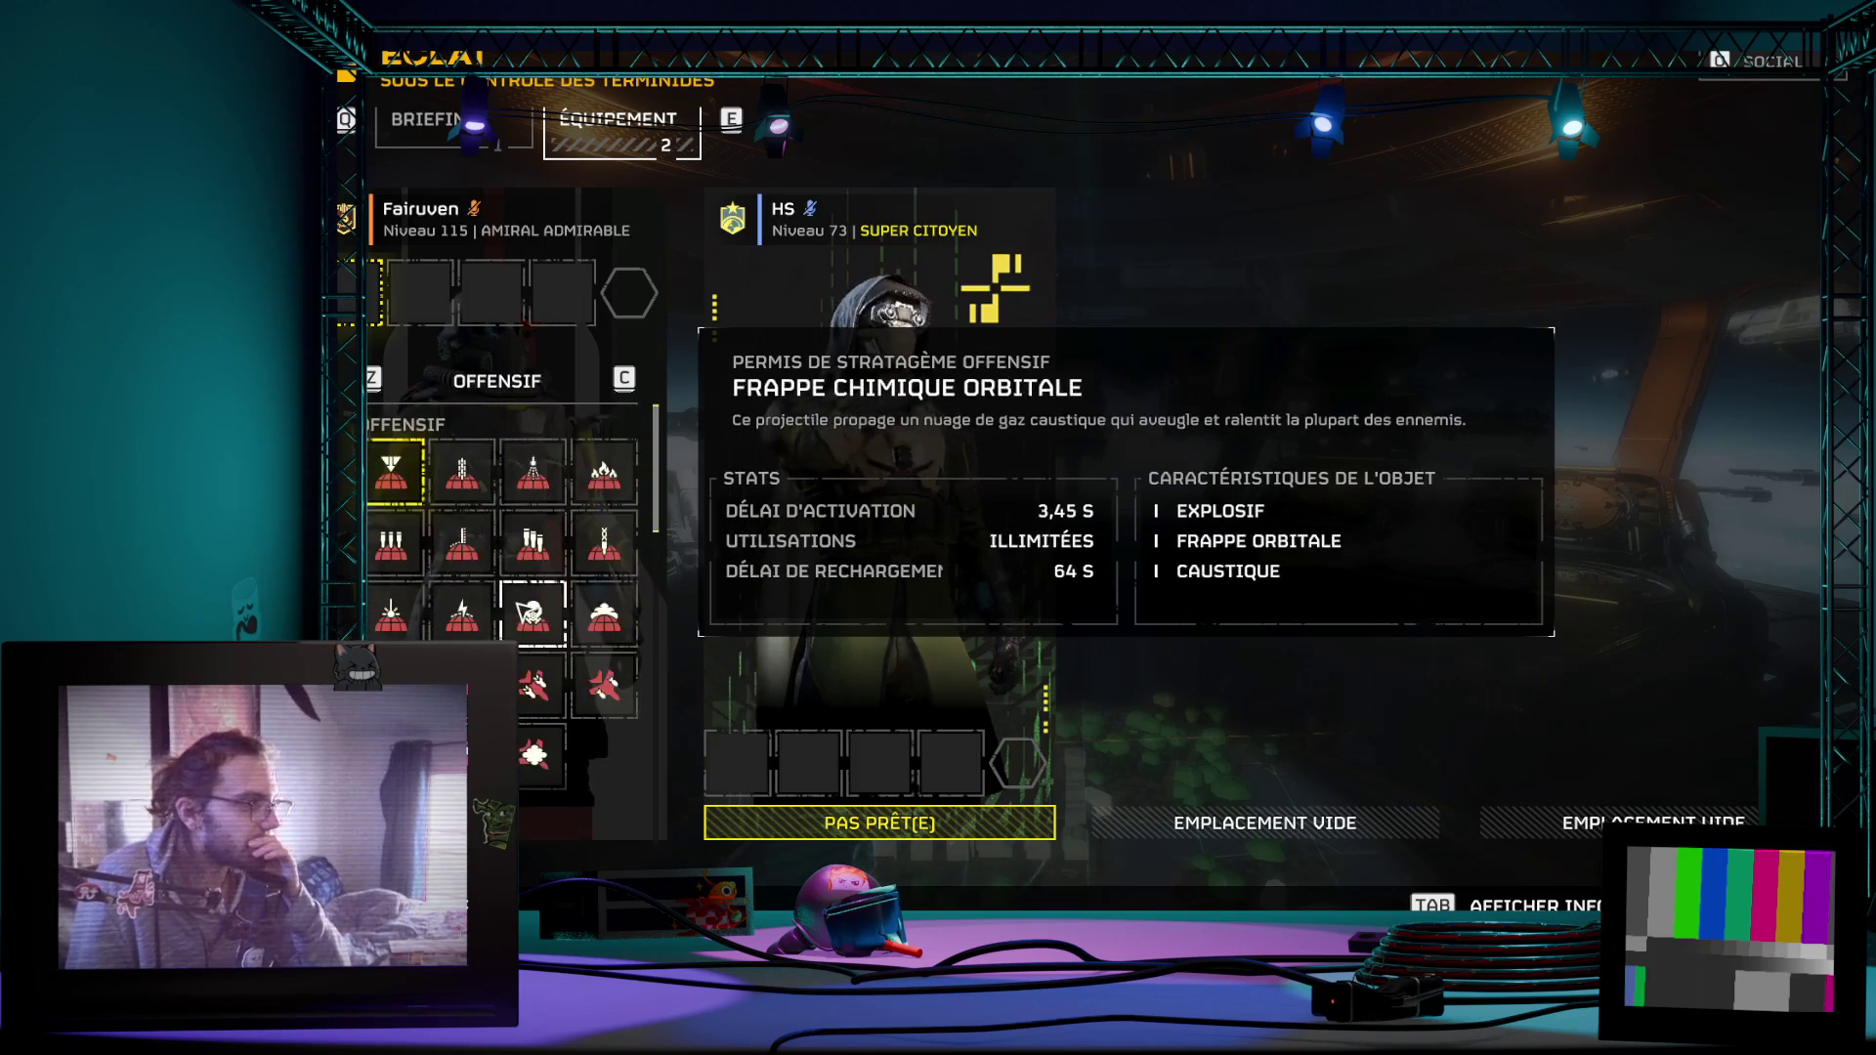
scroll(535, 614, "down", 4)
scroll(532, 613, "down", 2)
scroll(528, 616, "up", 3)
scroll(558, 703, "down", 5)
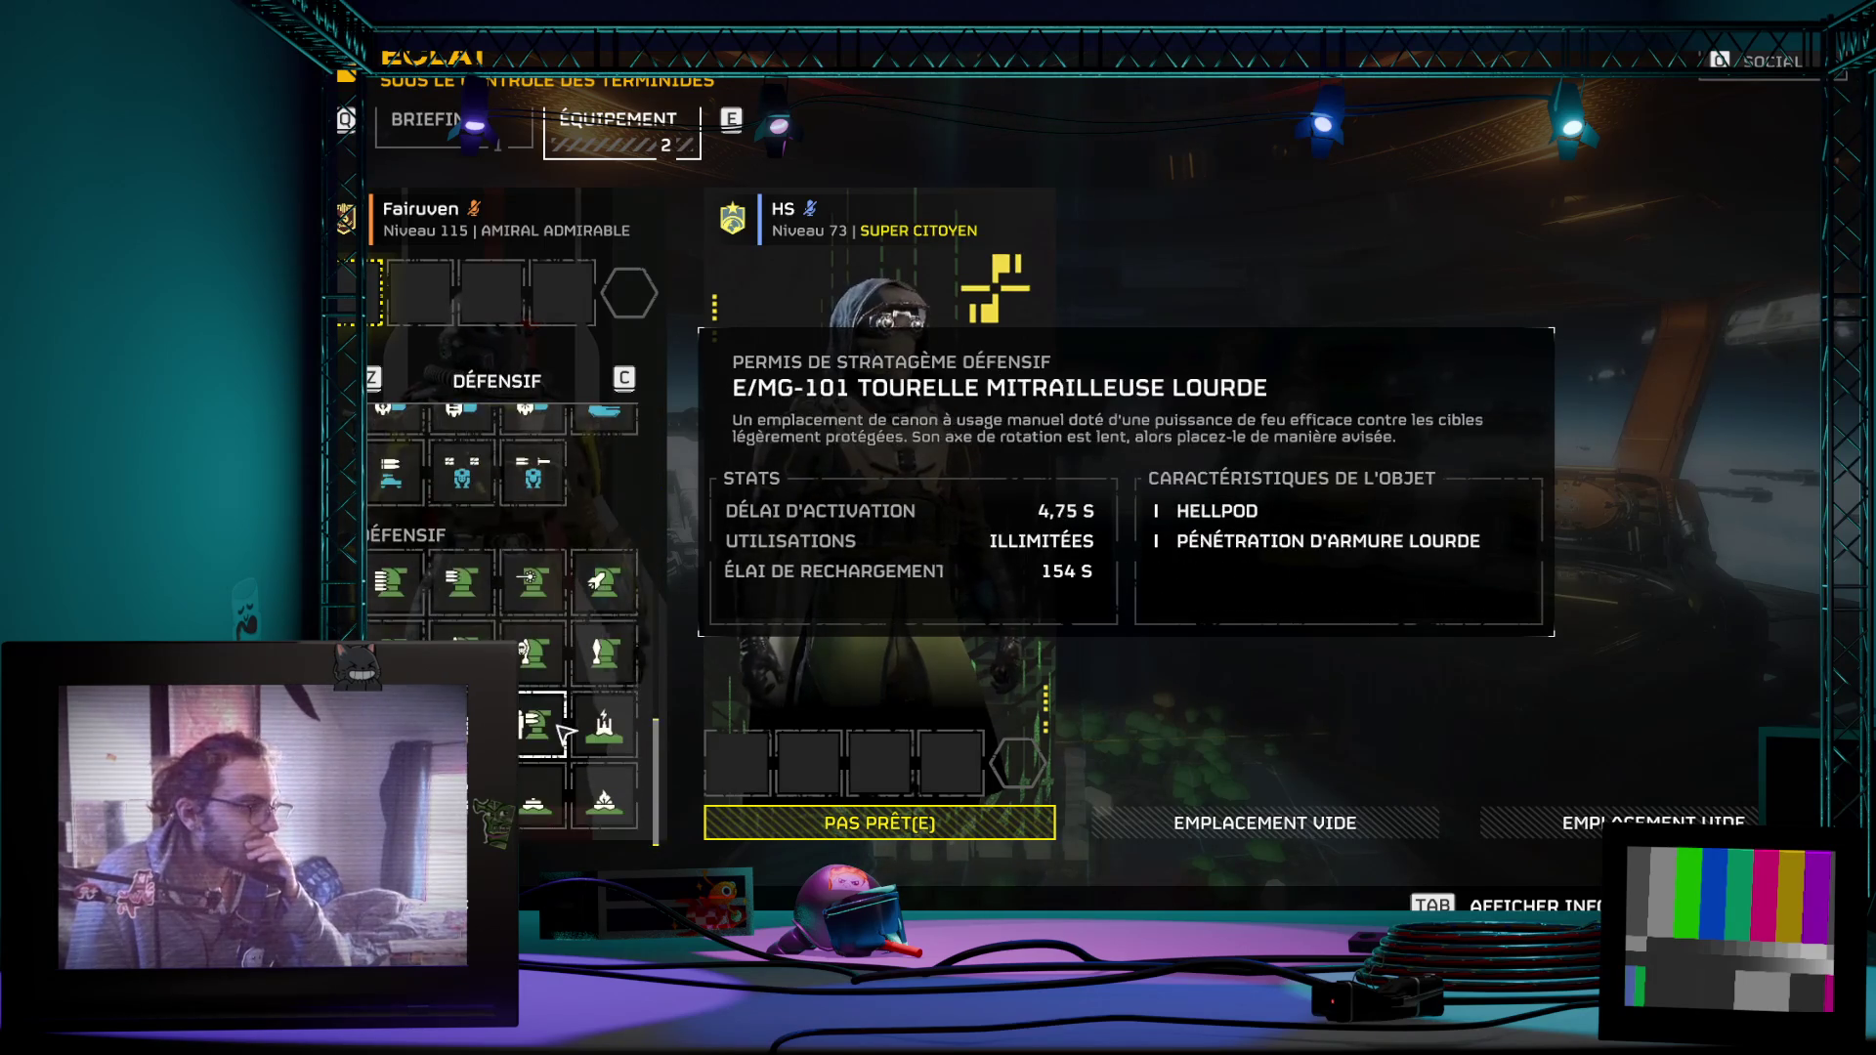
scroll(531, 781, "up", 2)
scroll(532, 781, "up", 2)
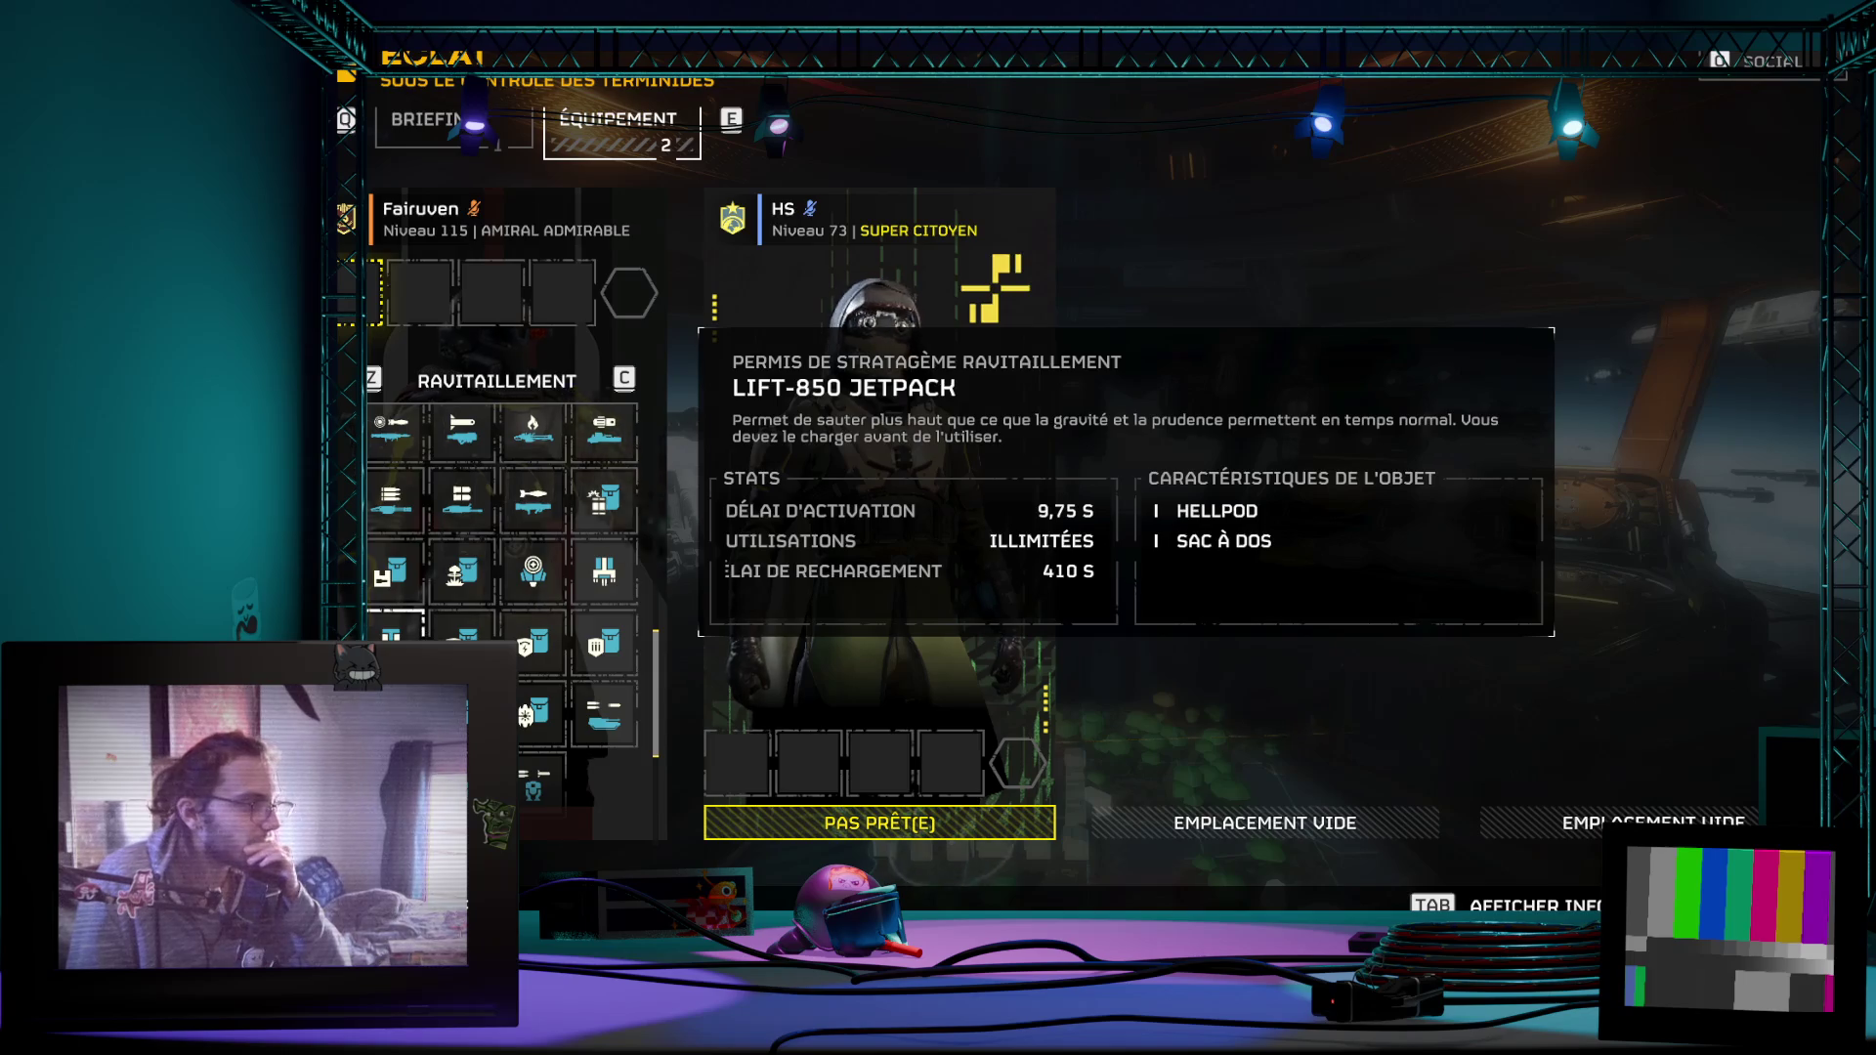
scroll(568, 697, "up", 1)
scroll(543, 533, "up", 1)
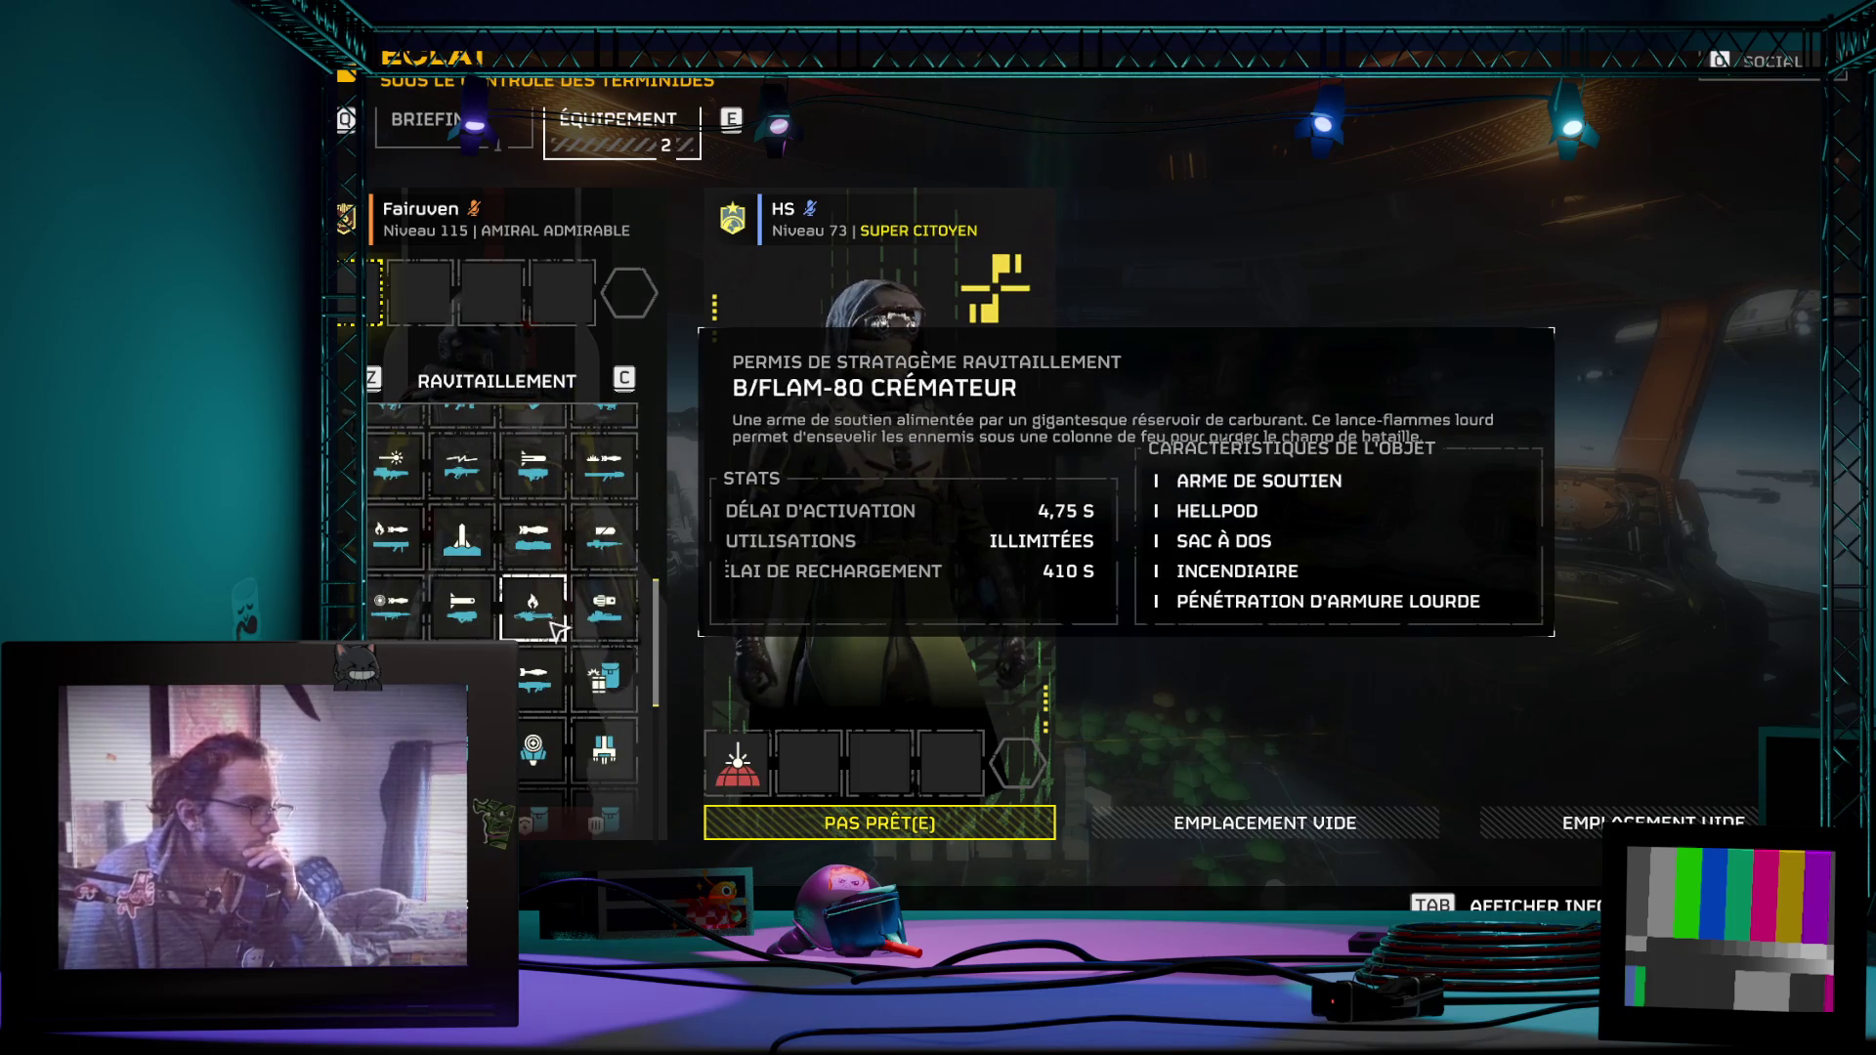
scroll(572, 640, "up", 1)
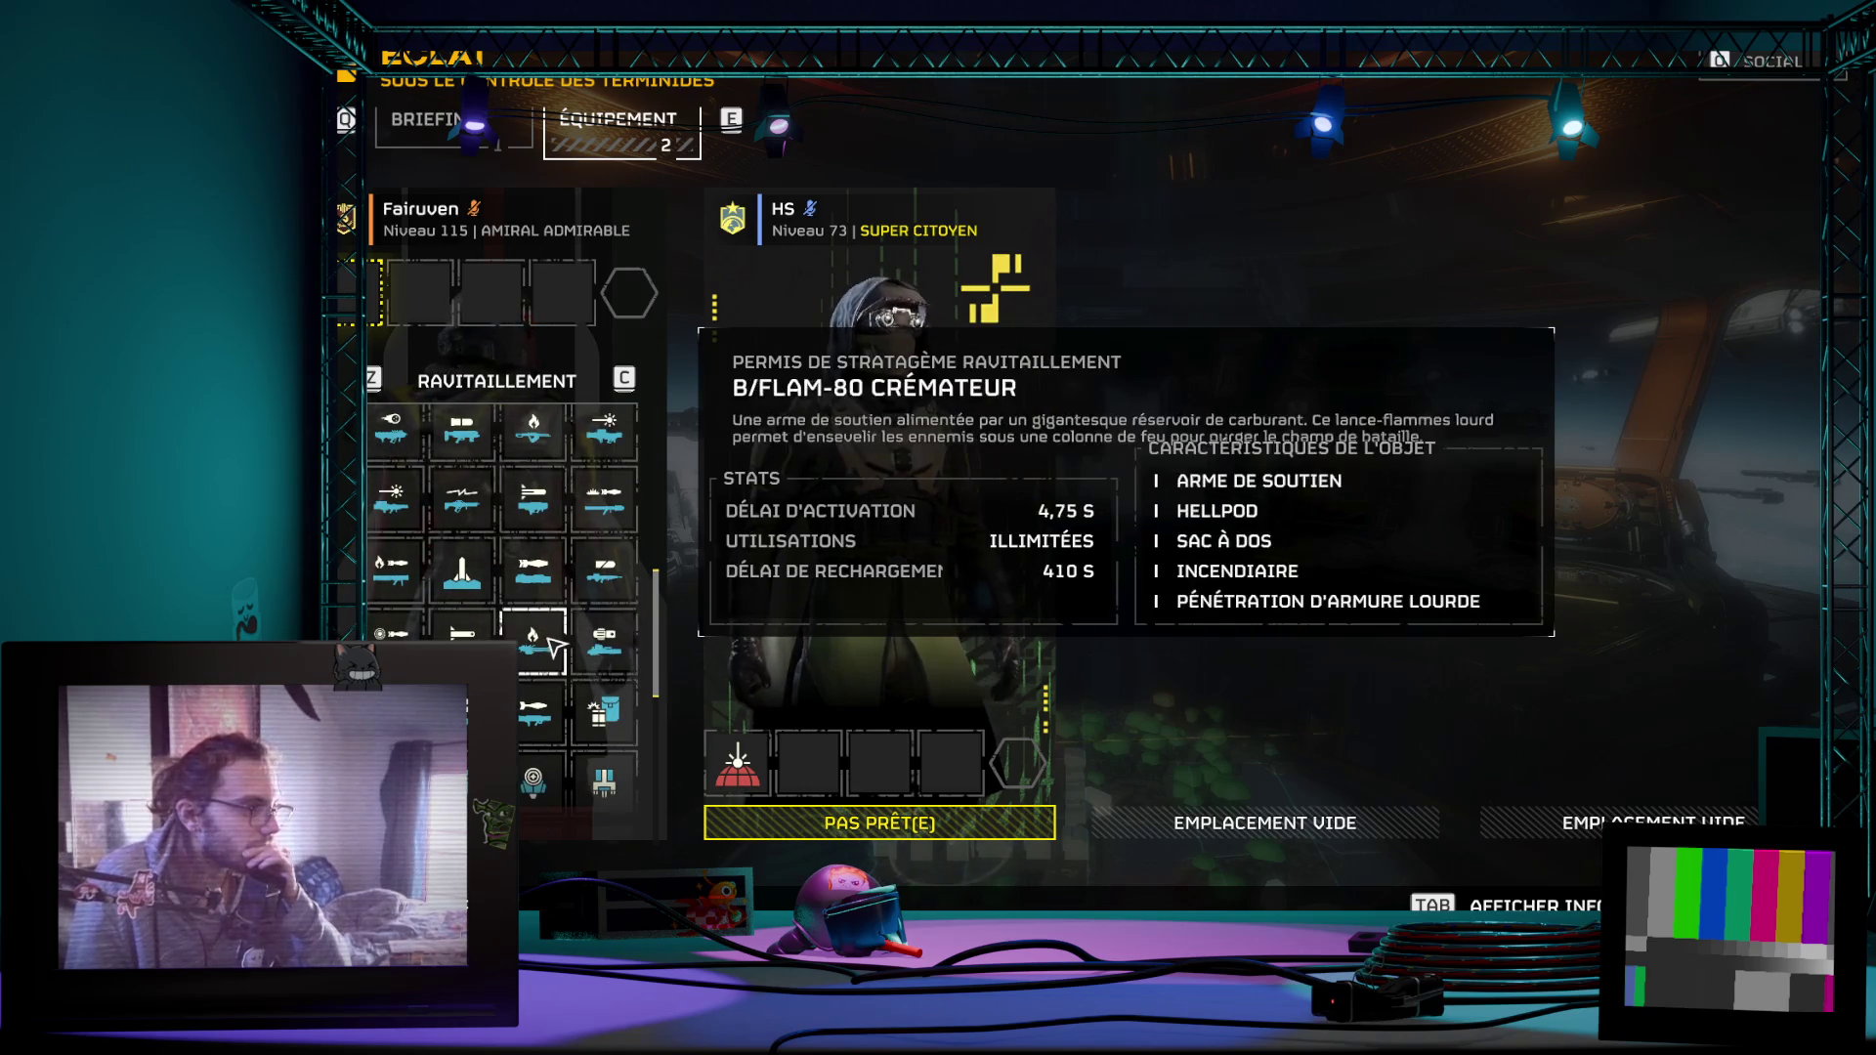
scroll(552, 645, "up", 1)
scroll(552, 646, "up", 2)
scroll(553, 645, "up", 1)
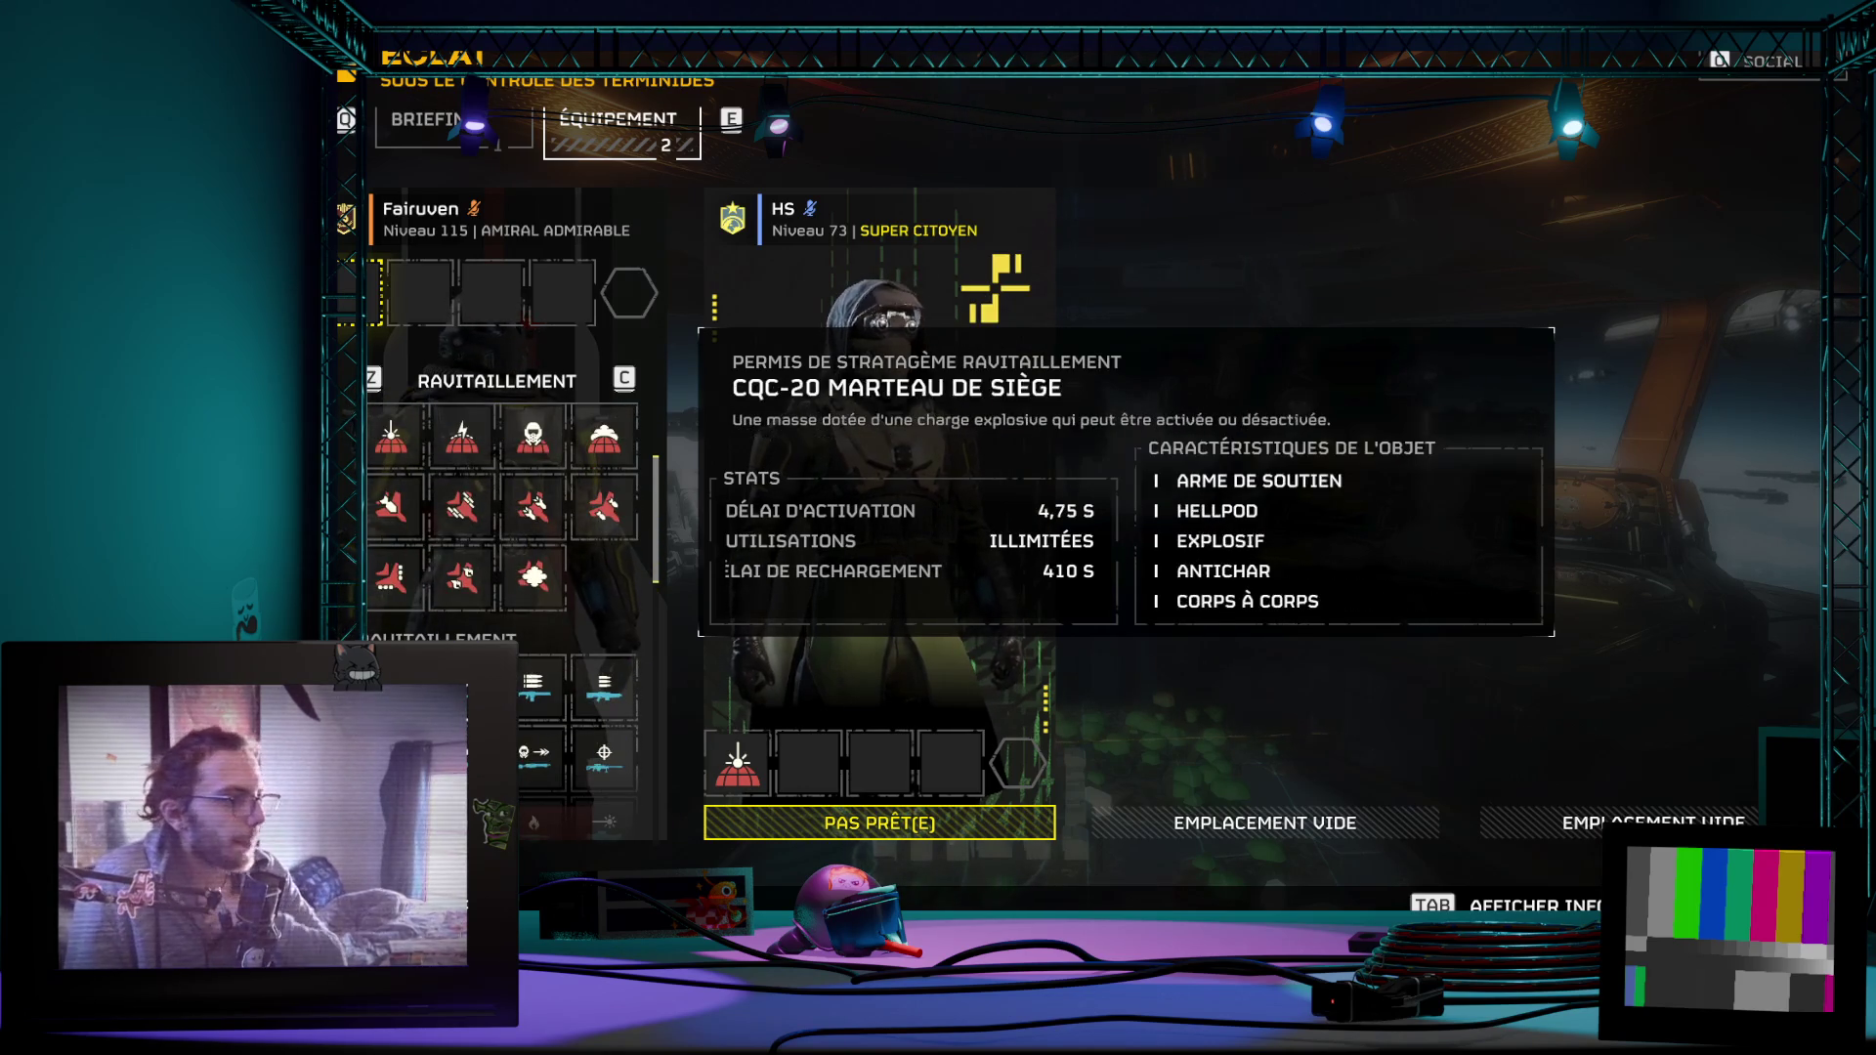
scroll(506, 587, "down", 2)
scroll(545, 645, "up", 3)
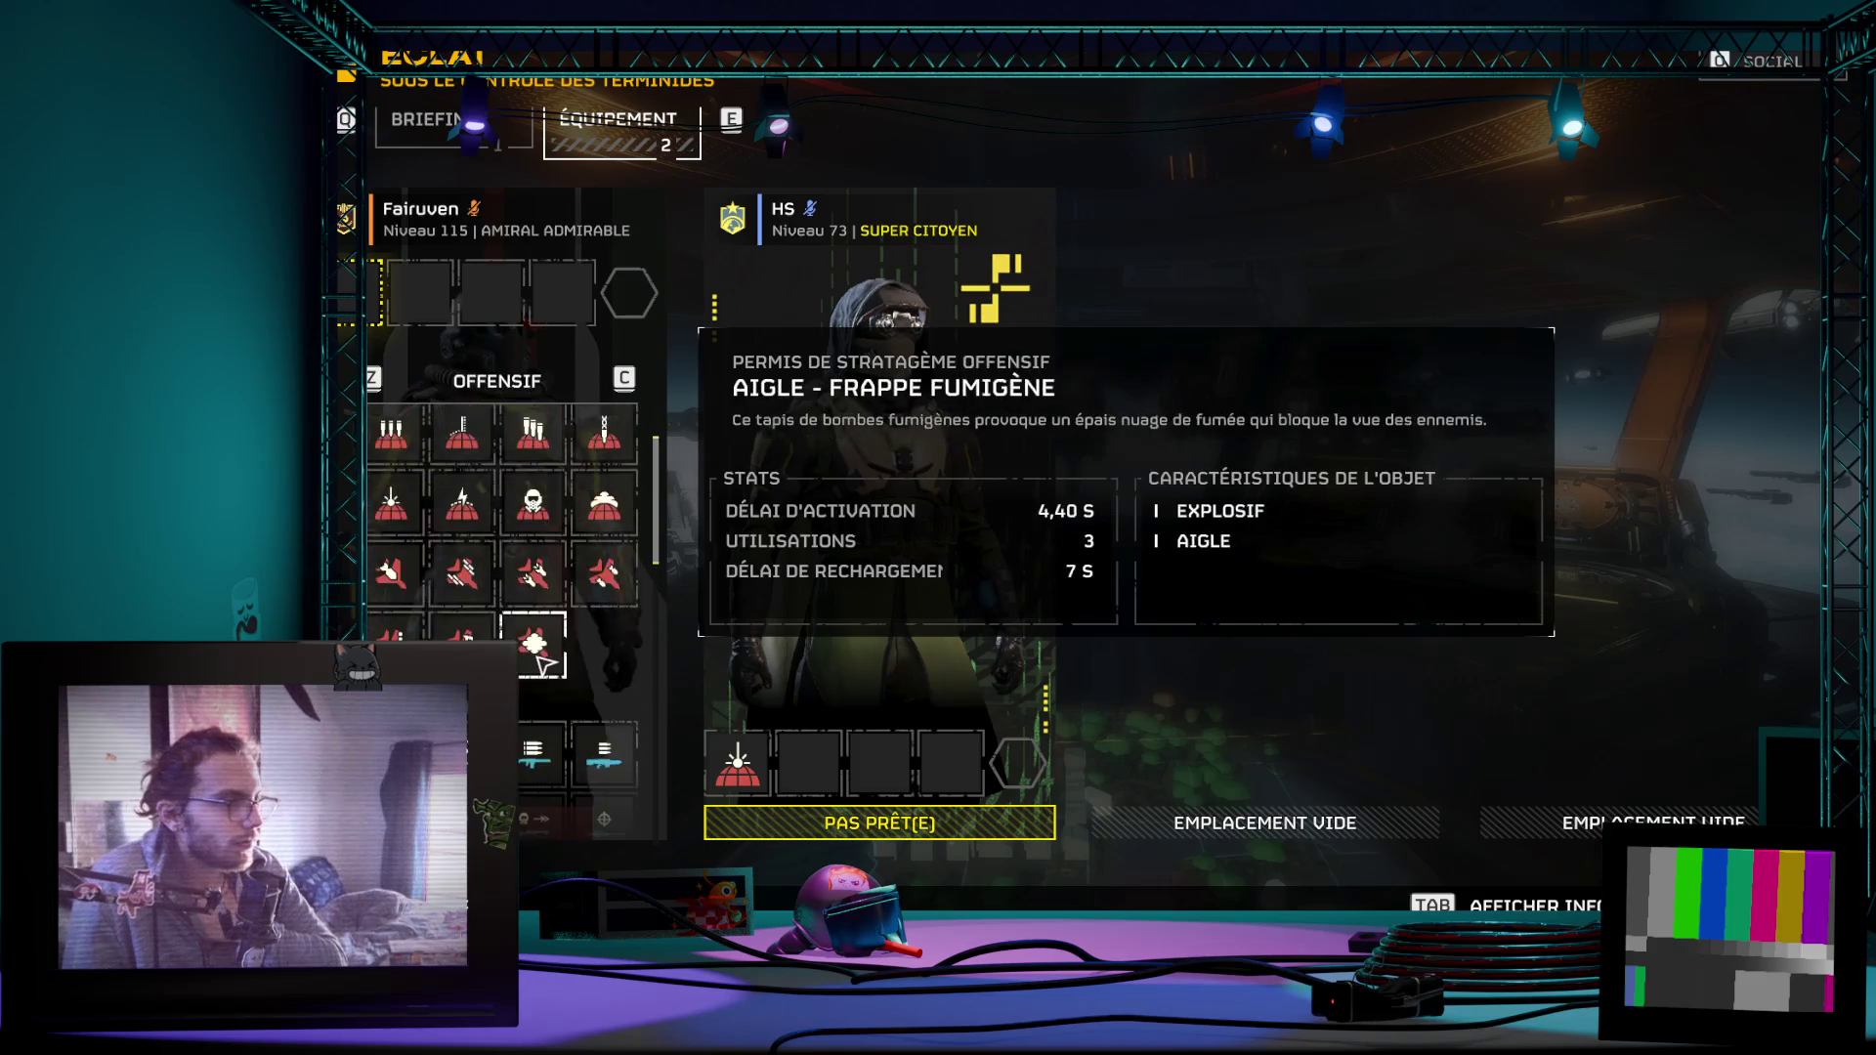
scroll(546, 645, "up", 1)
scroll(545, 640, "down", 2)
scroll(551, 641, "down", 1)
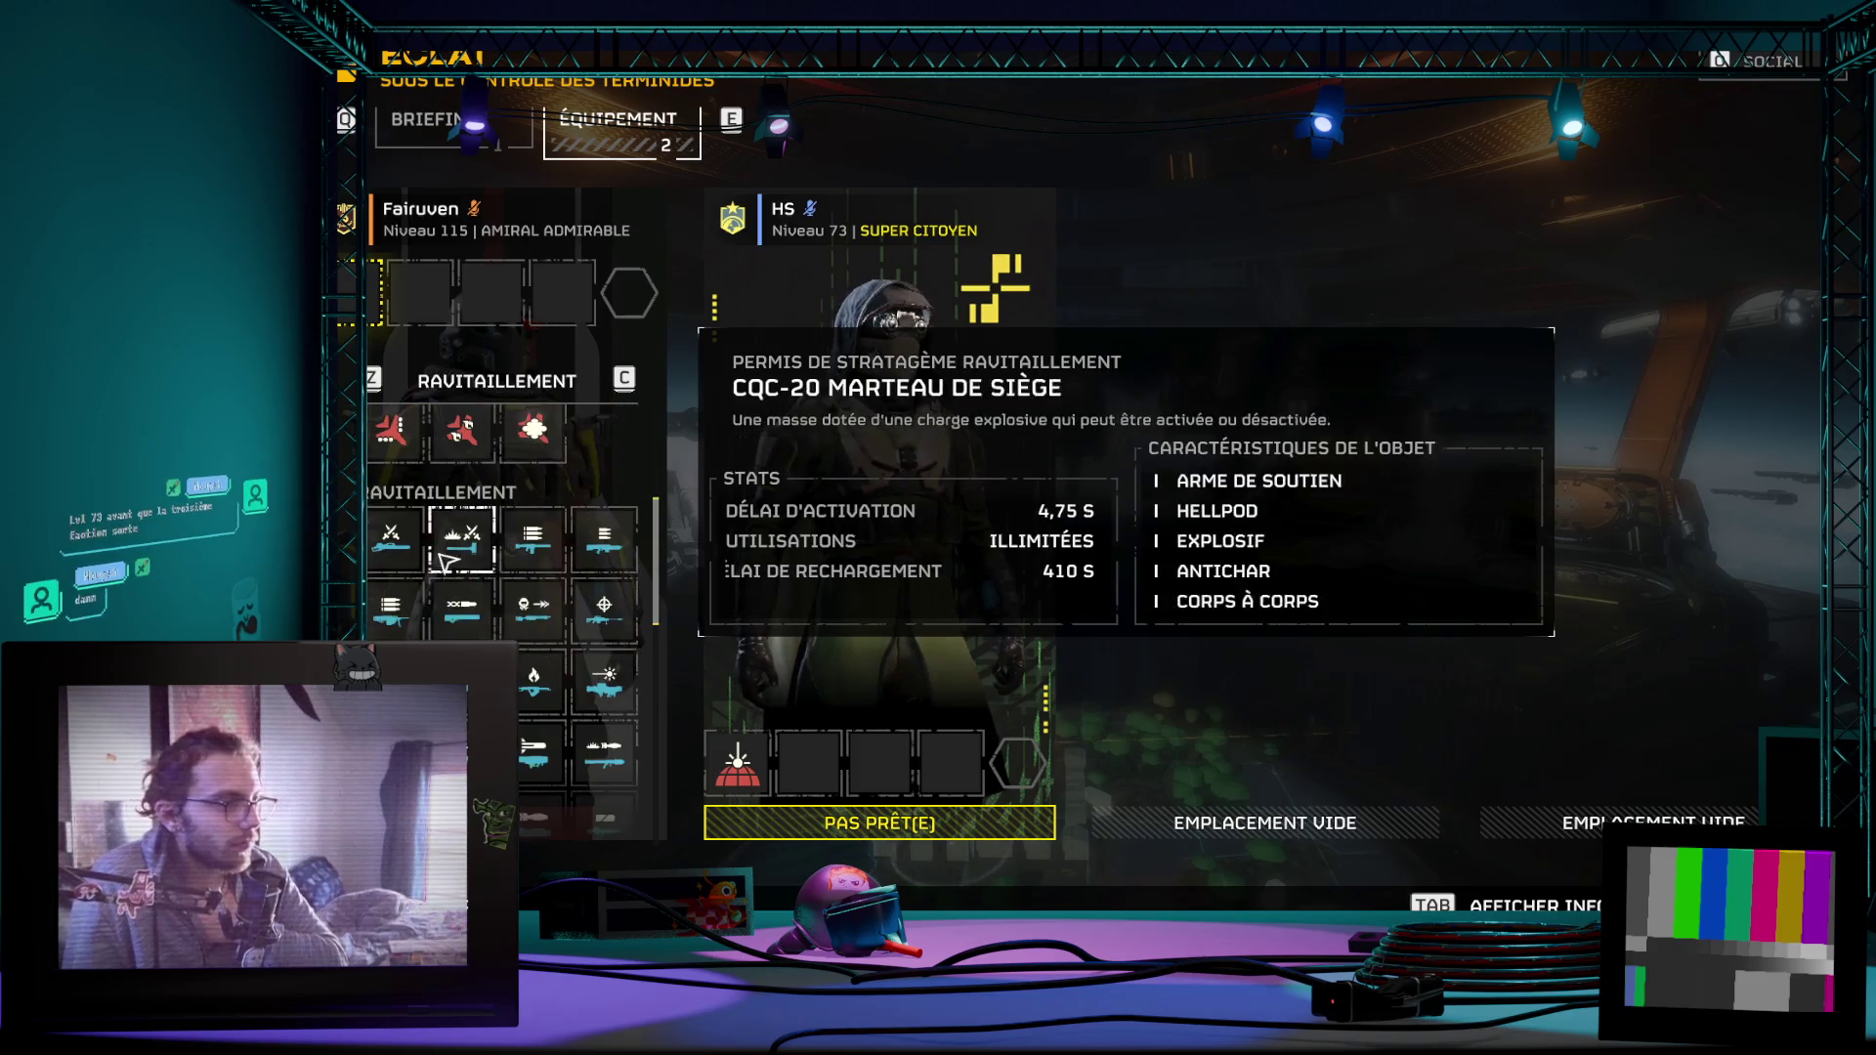
scroll(399, 564, "down", 1)
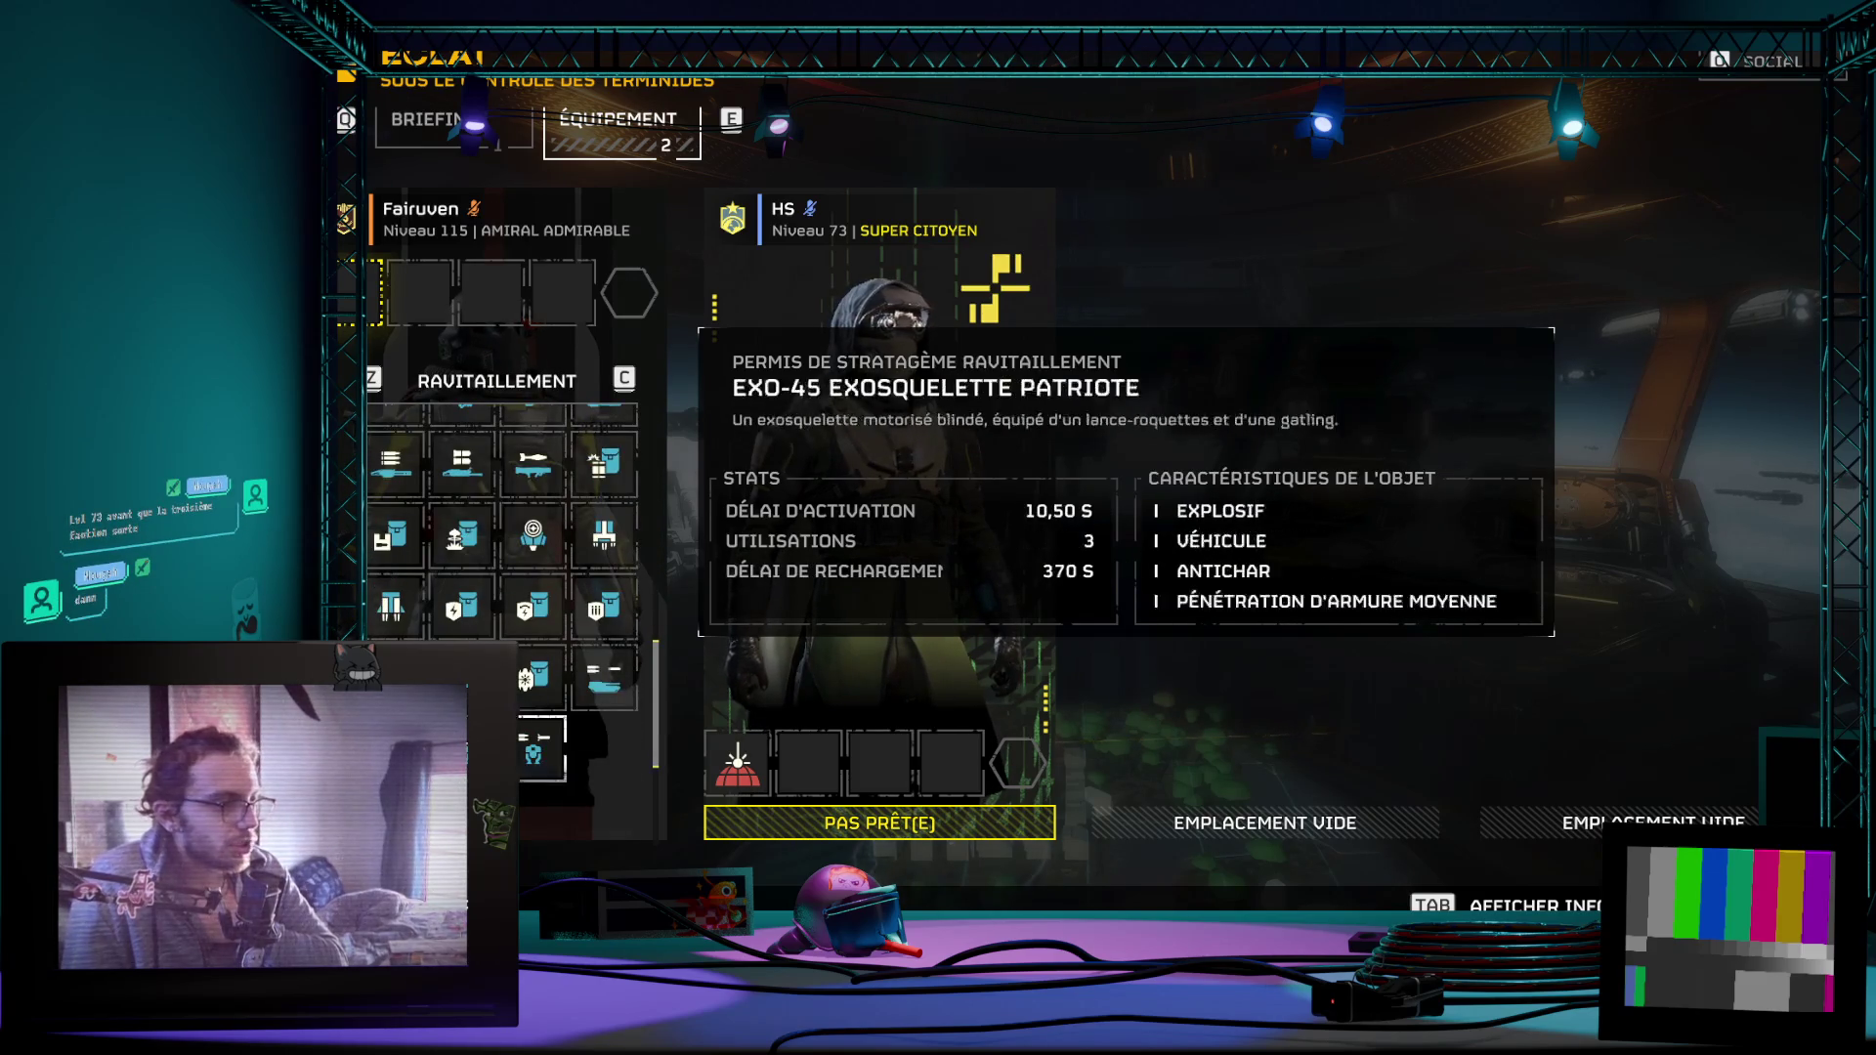
scroll(461, 630, "down", 1)
scroll(441, 557, "down", 1)
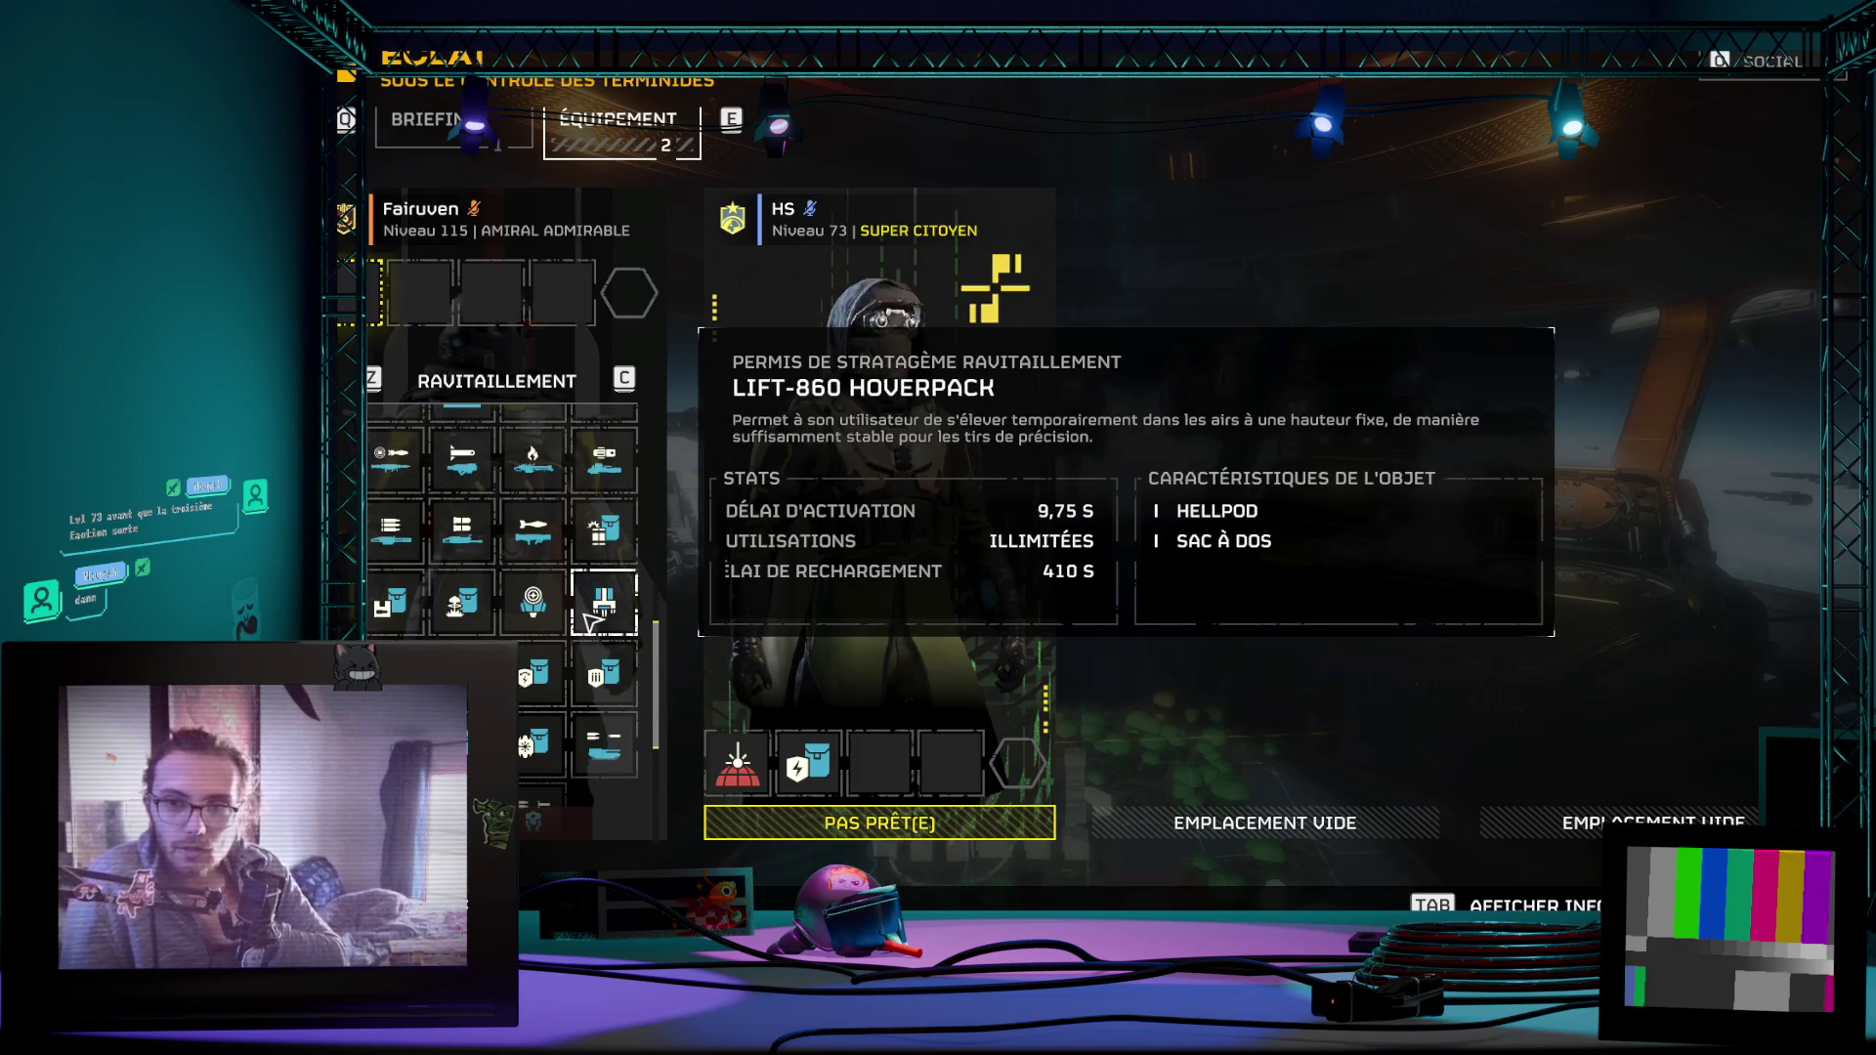
scroll(594, 630, "down", 1)
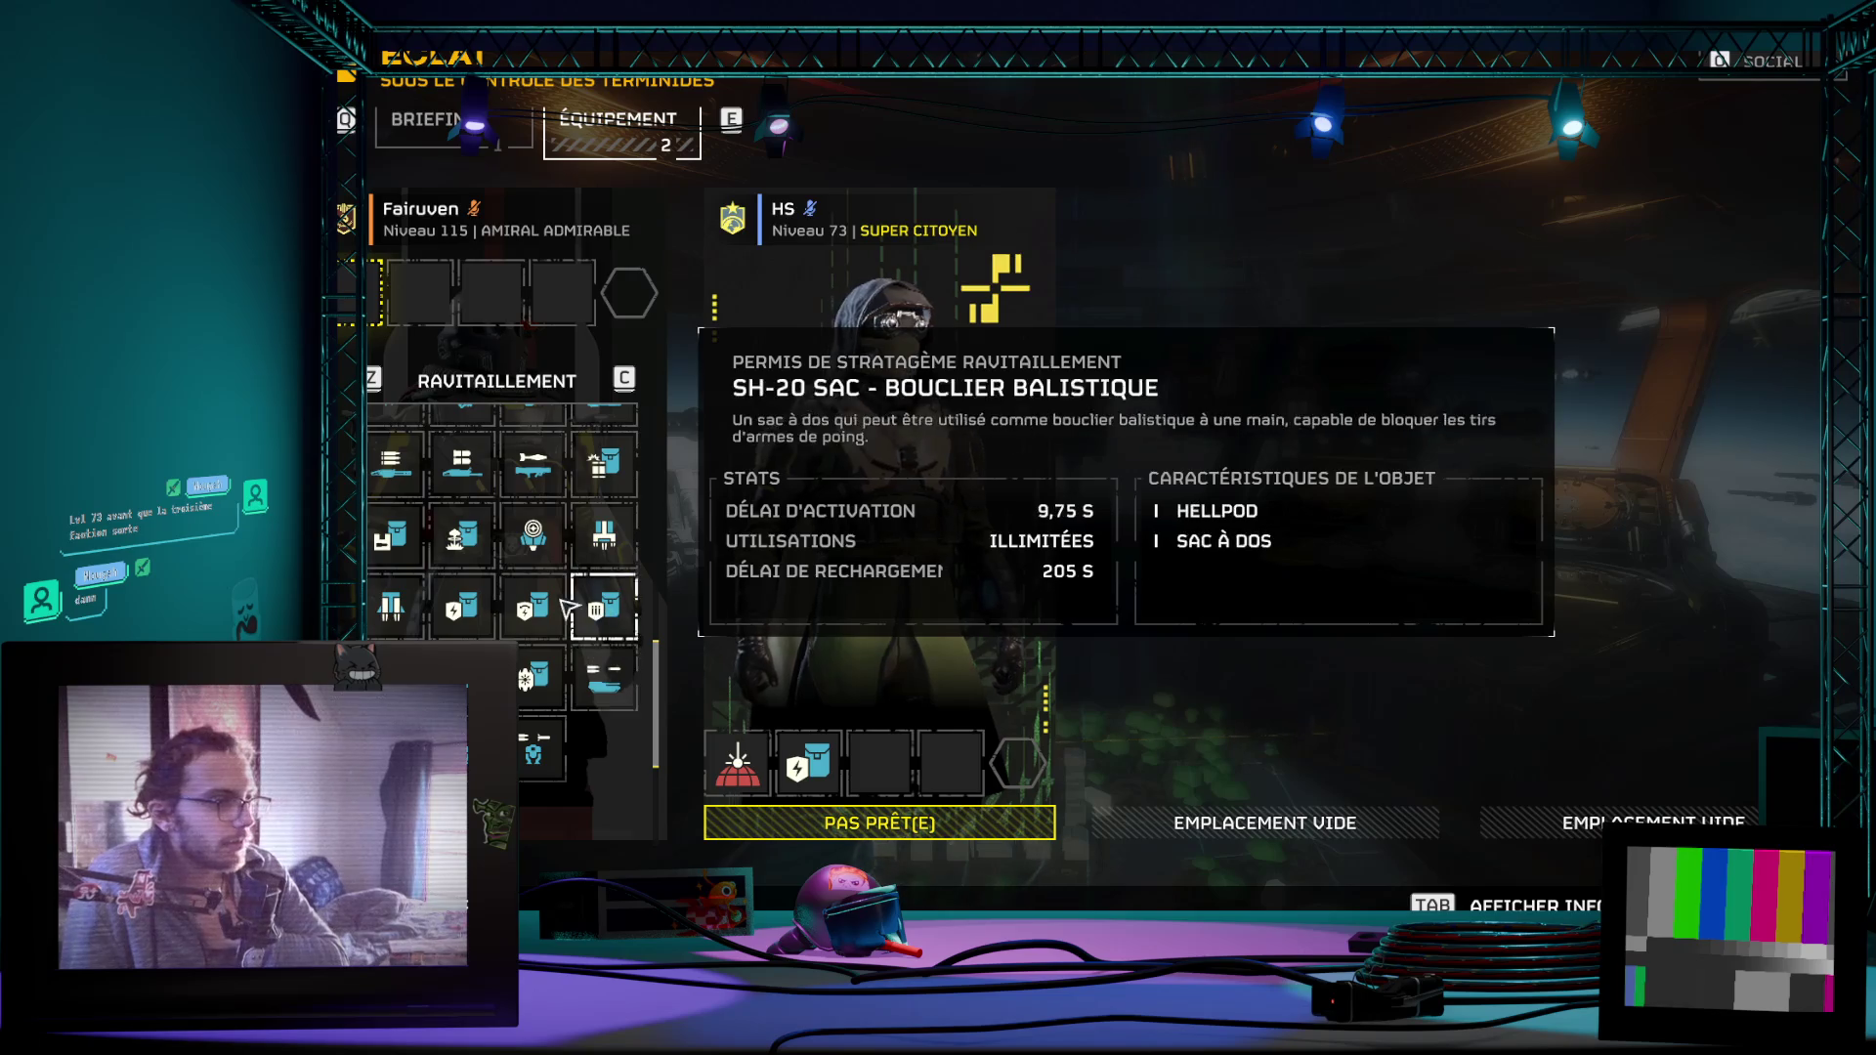
scroll(579, 616, "down", 1)
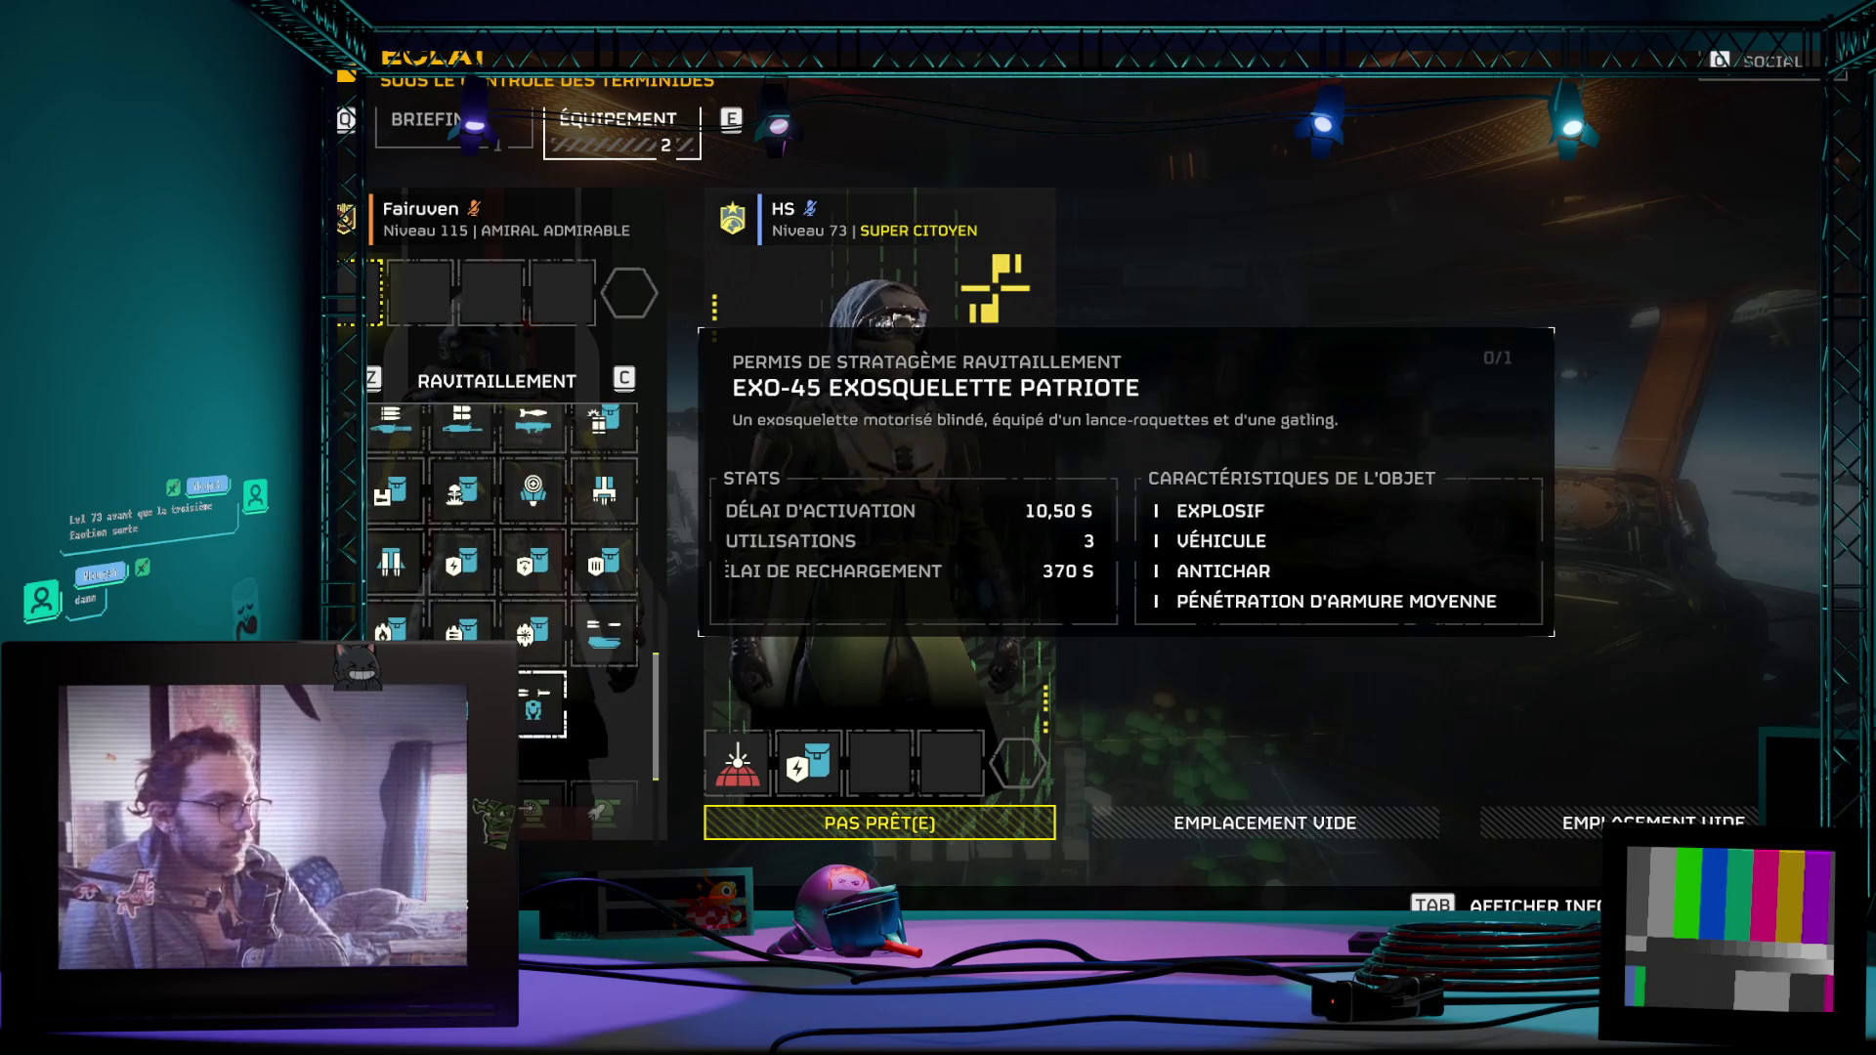
scroll(535, 682, "down", 2)
scroll(534, 705, "down", 2)
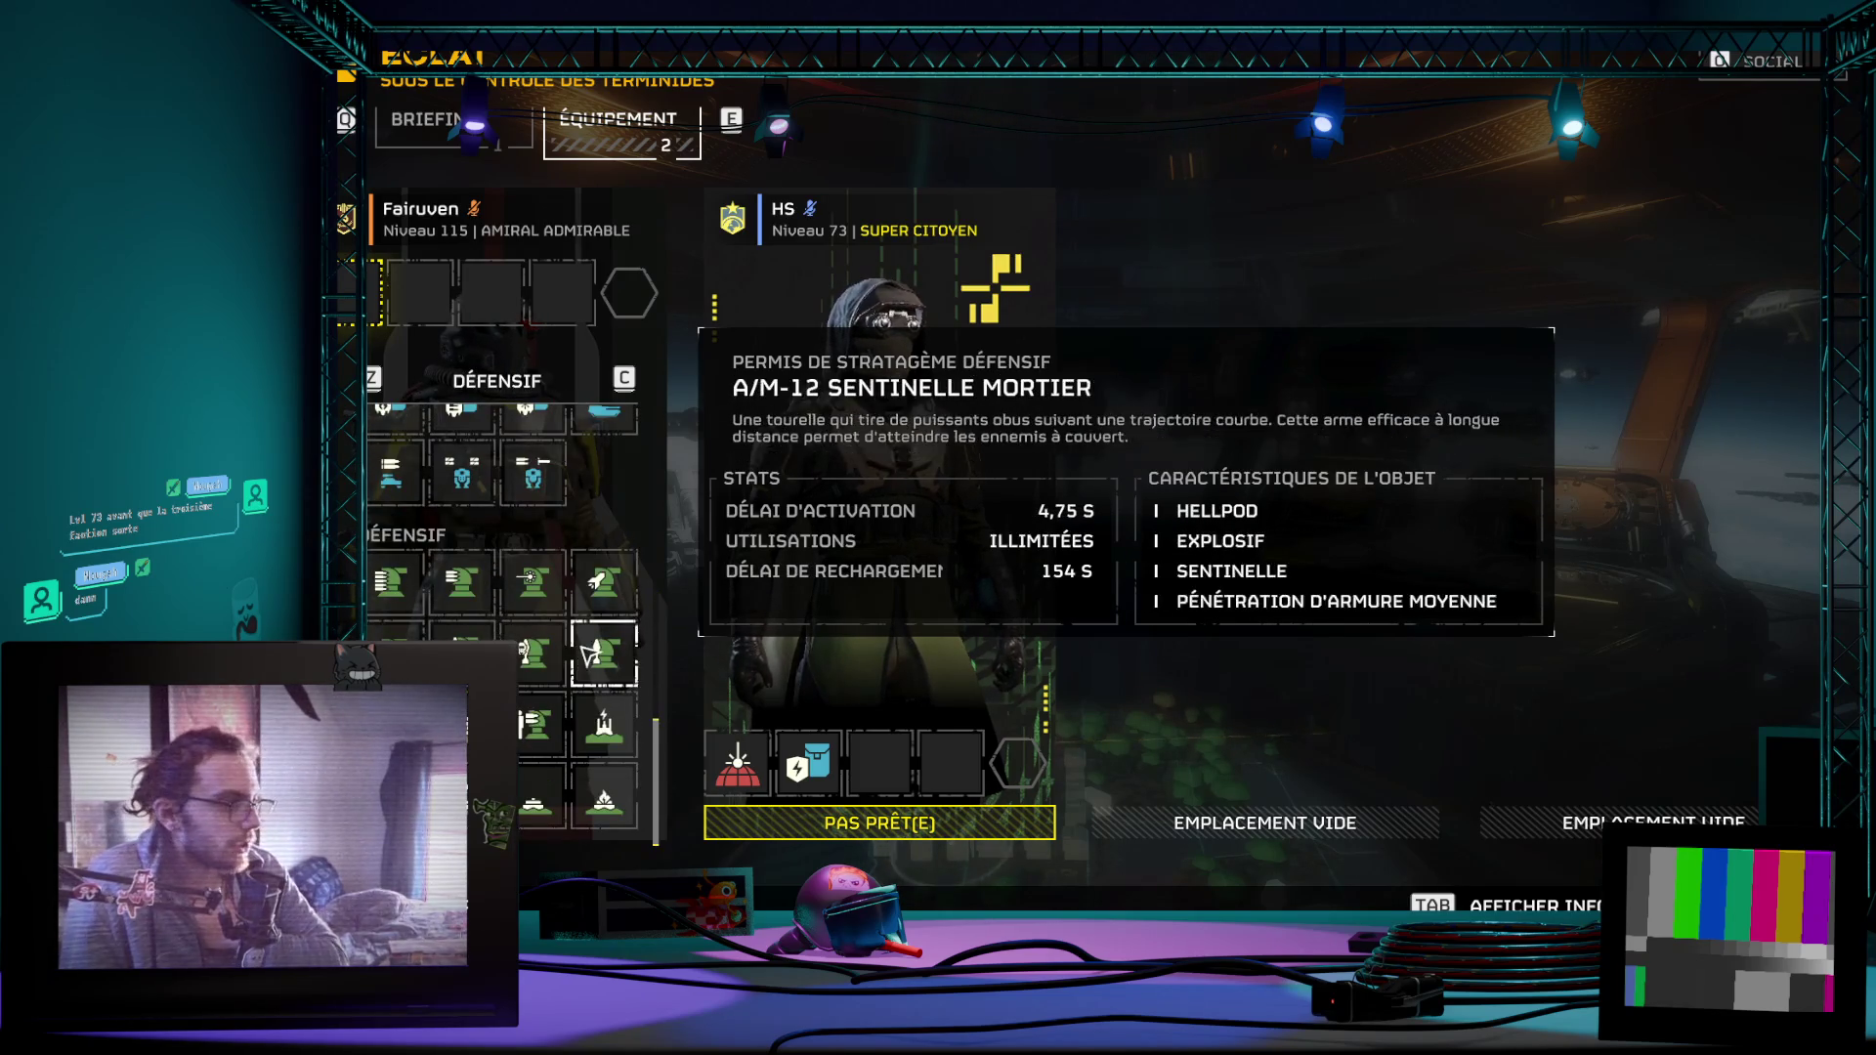
scroll(498, 616, "up", 2)
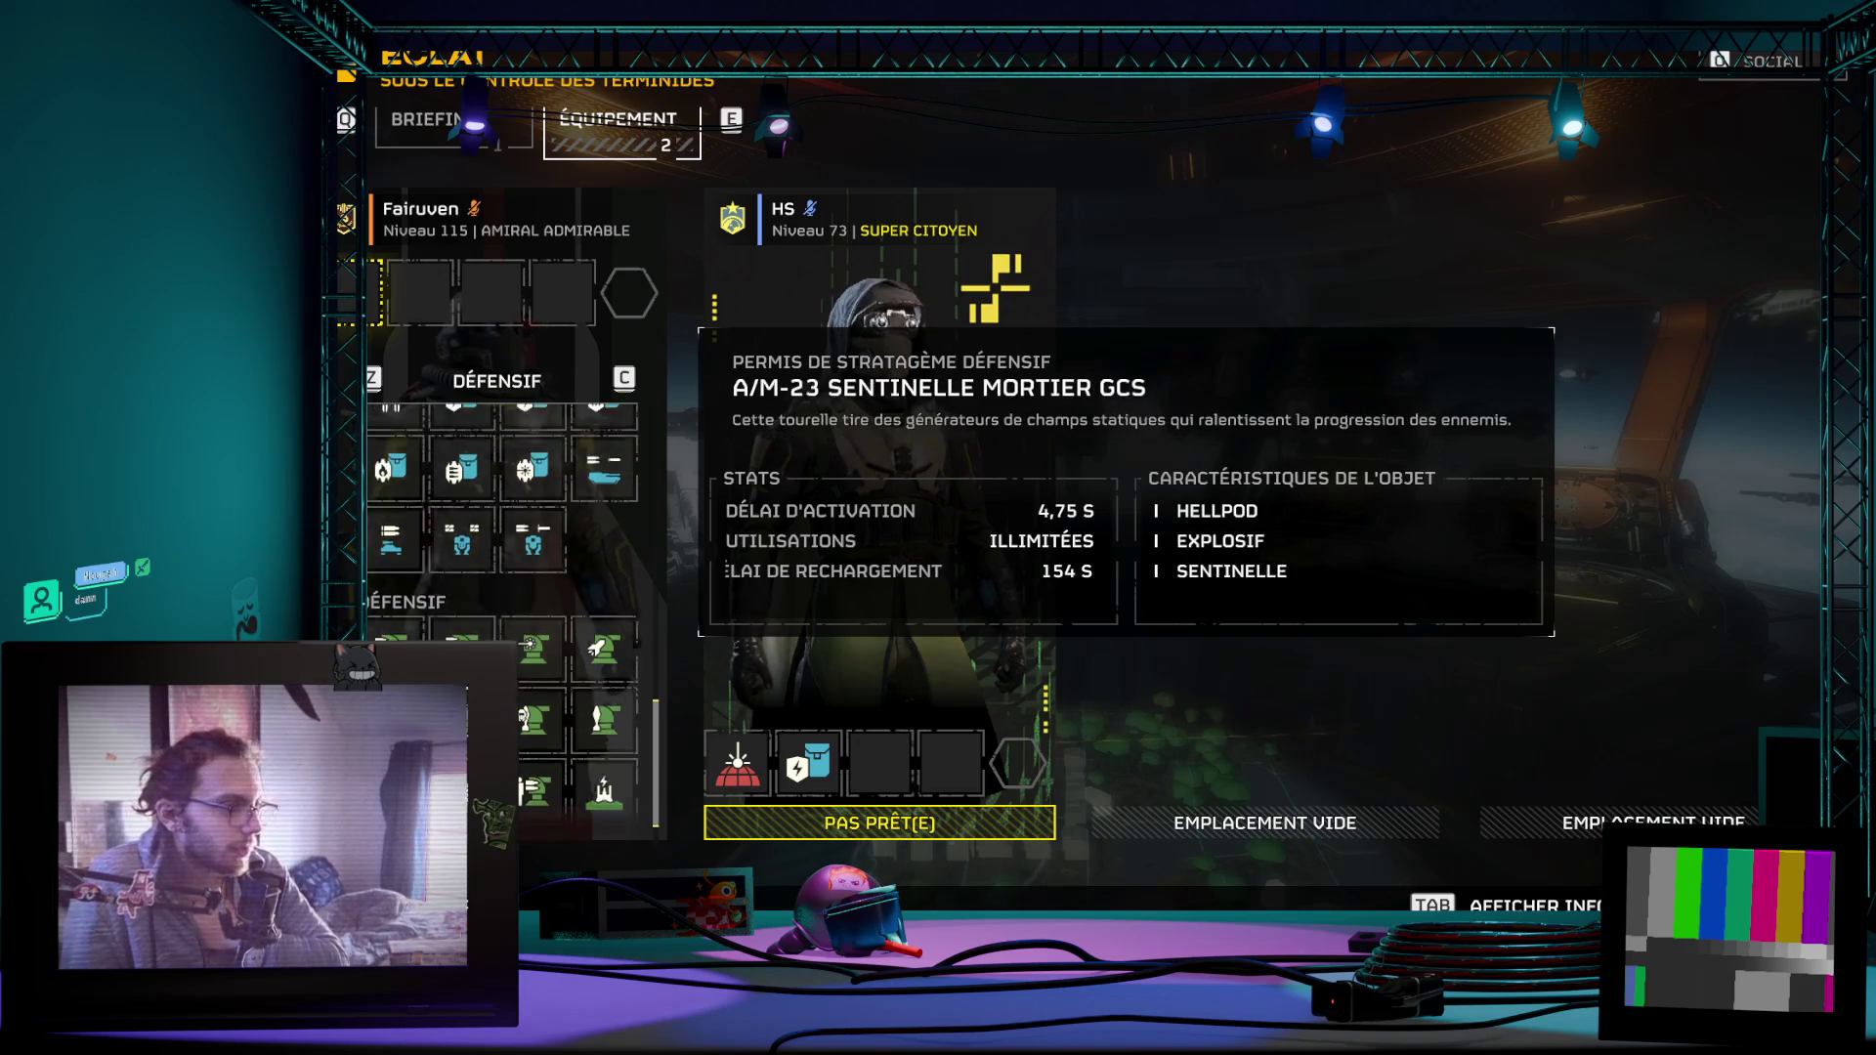
scroll(498, 616, "up", 2)
scroll(500, 616, "up", 1)
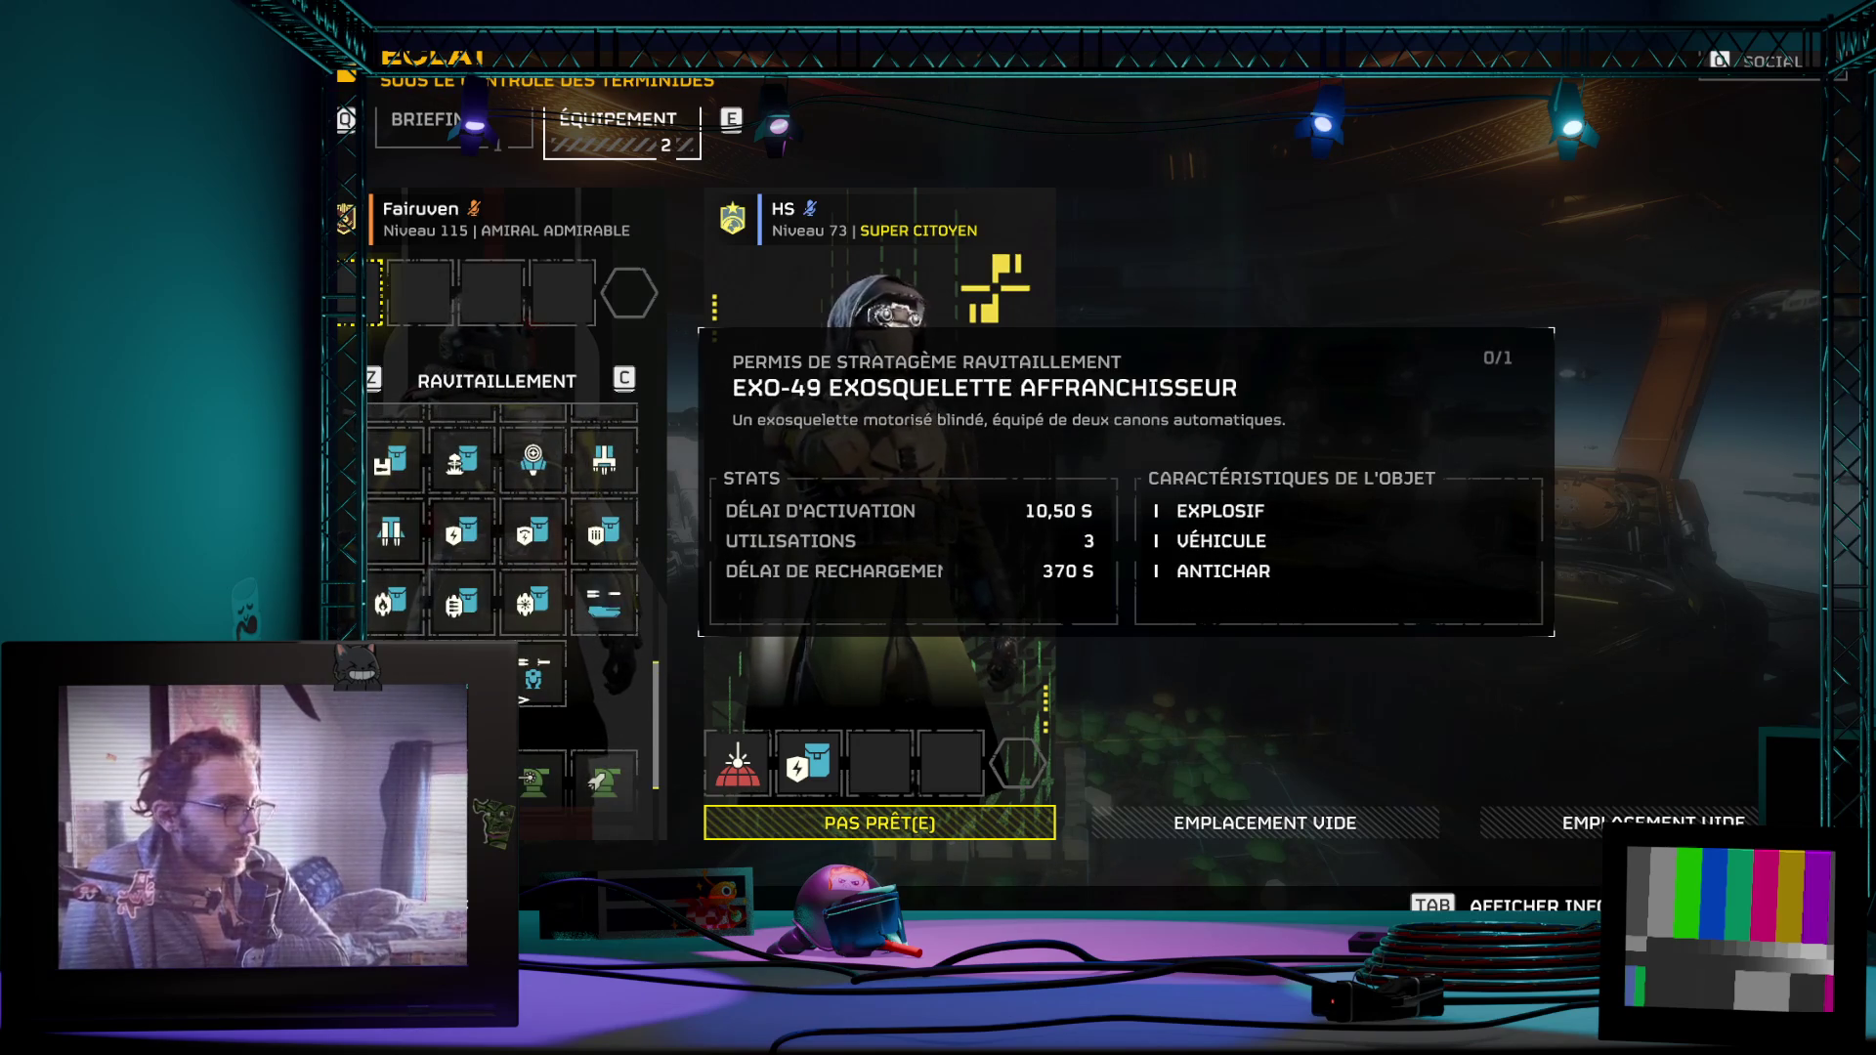
scroll(540, 691, "up", 1)
scroll(541, 693, "up", 1)
scroll(539, 691, "up", 1)
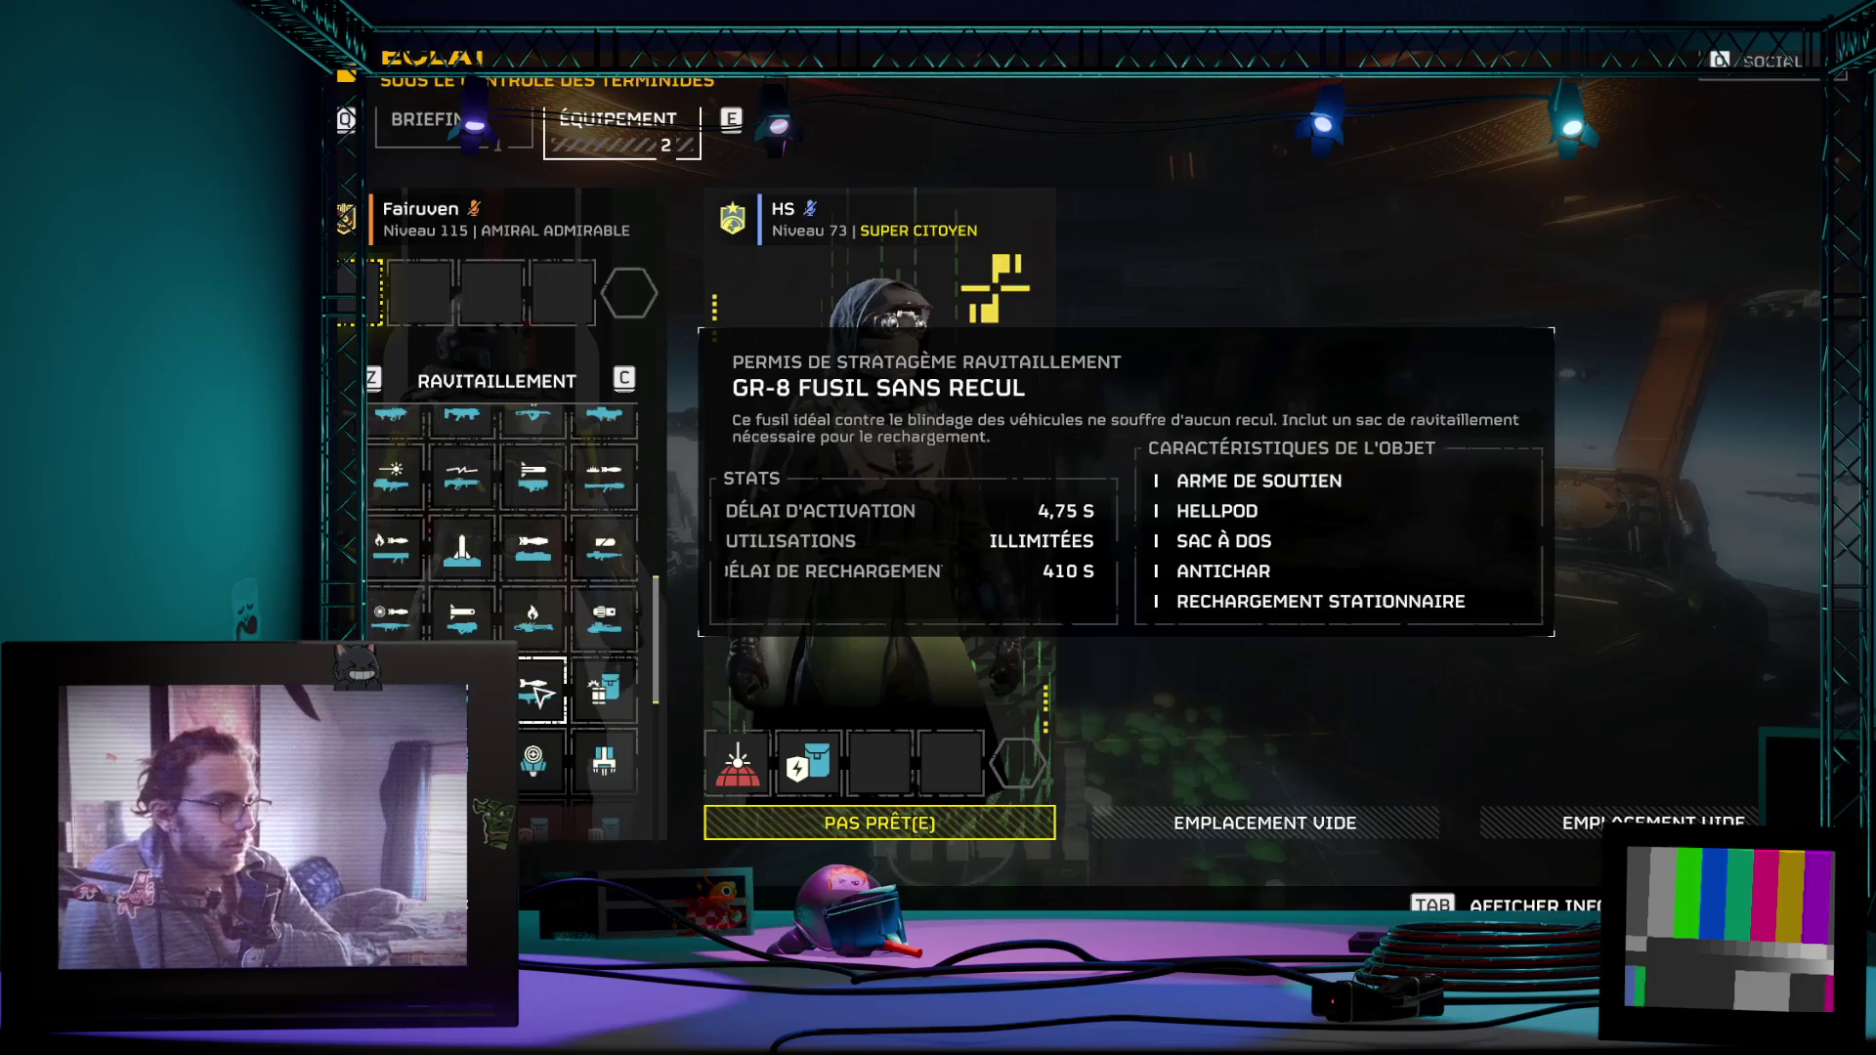
scroll(537, 690, "up", 1)
scroll(536, 689, "up", 1)
scroll(540, 660, "up", 1)
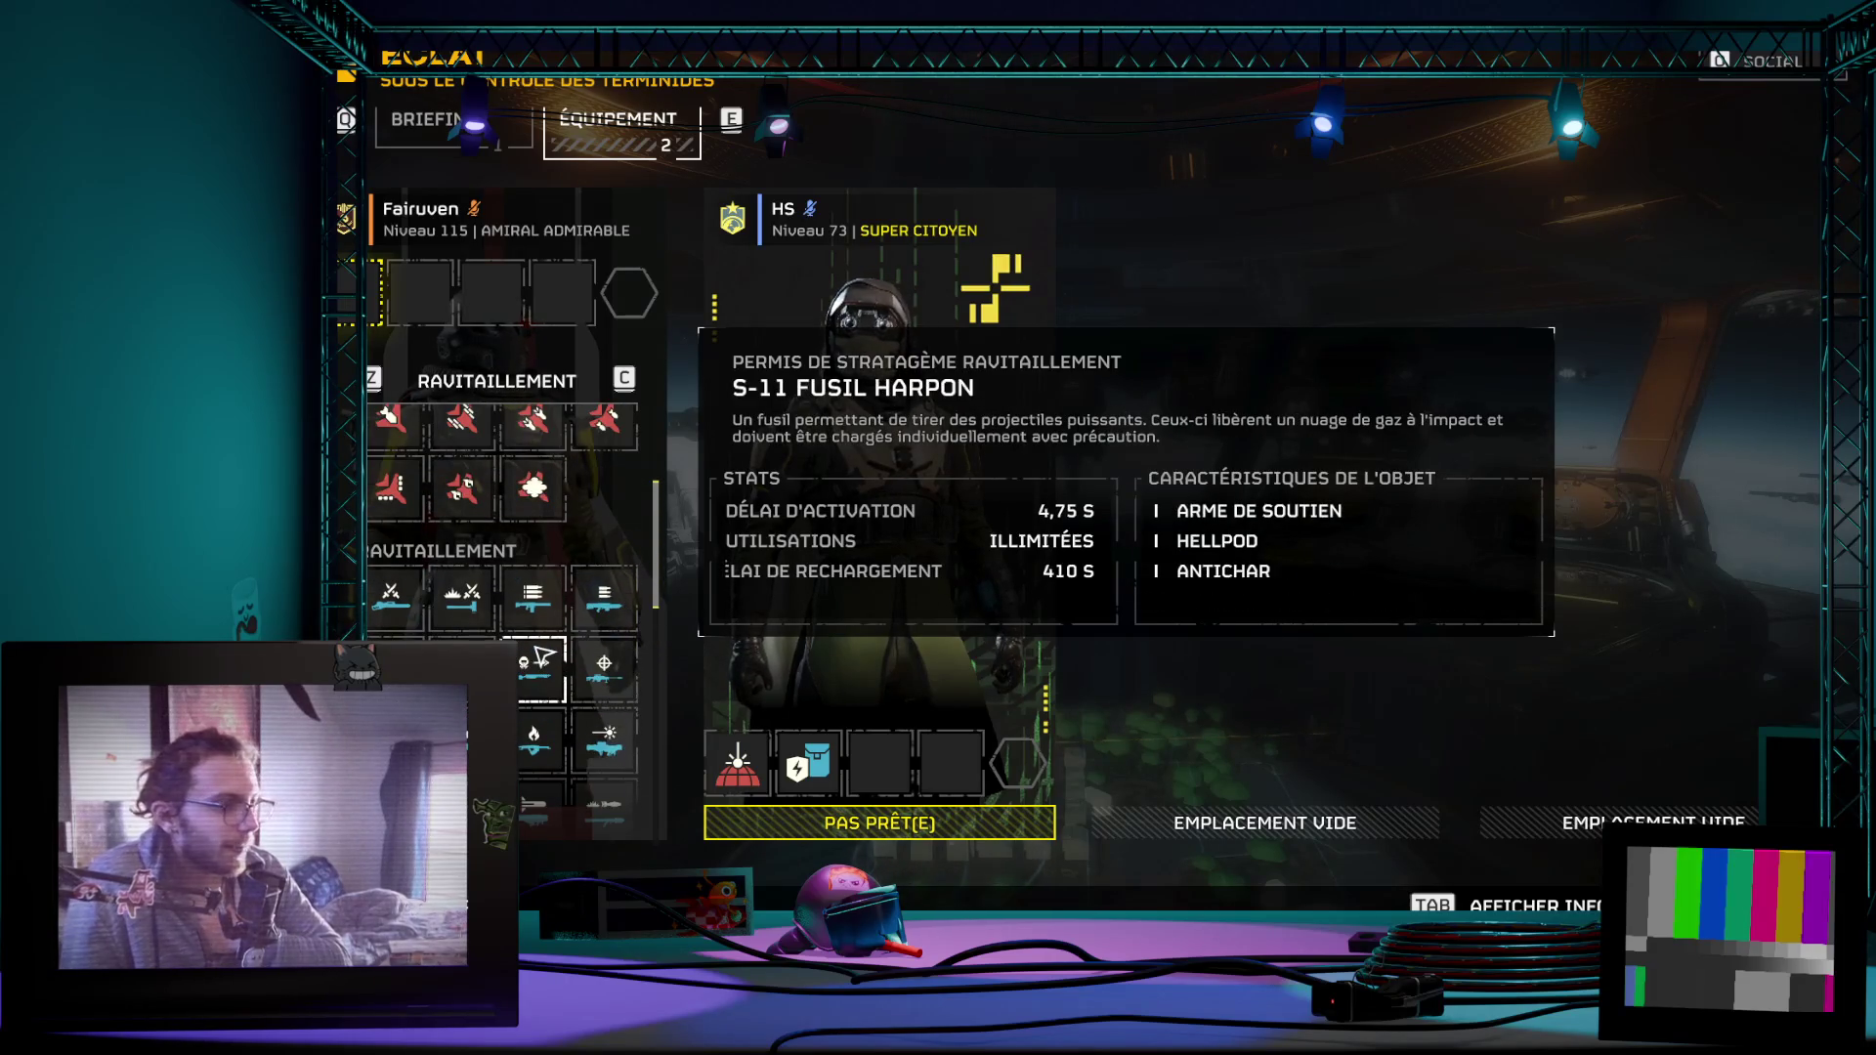
scroll(542, 655, "down", 1)
scroll(542, 656, "up", 1)
scroll(484, 675, "down", 1)
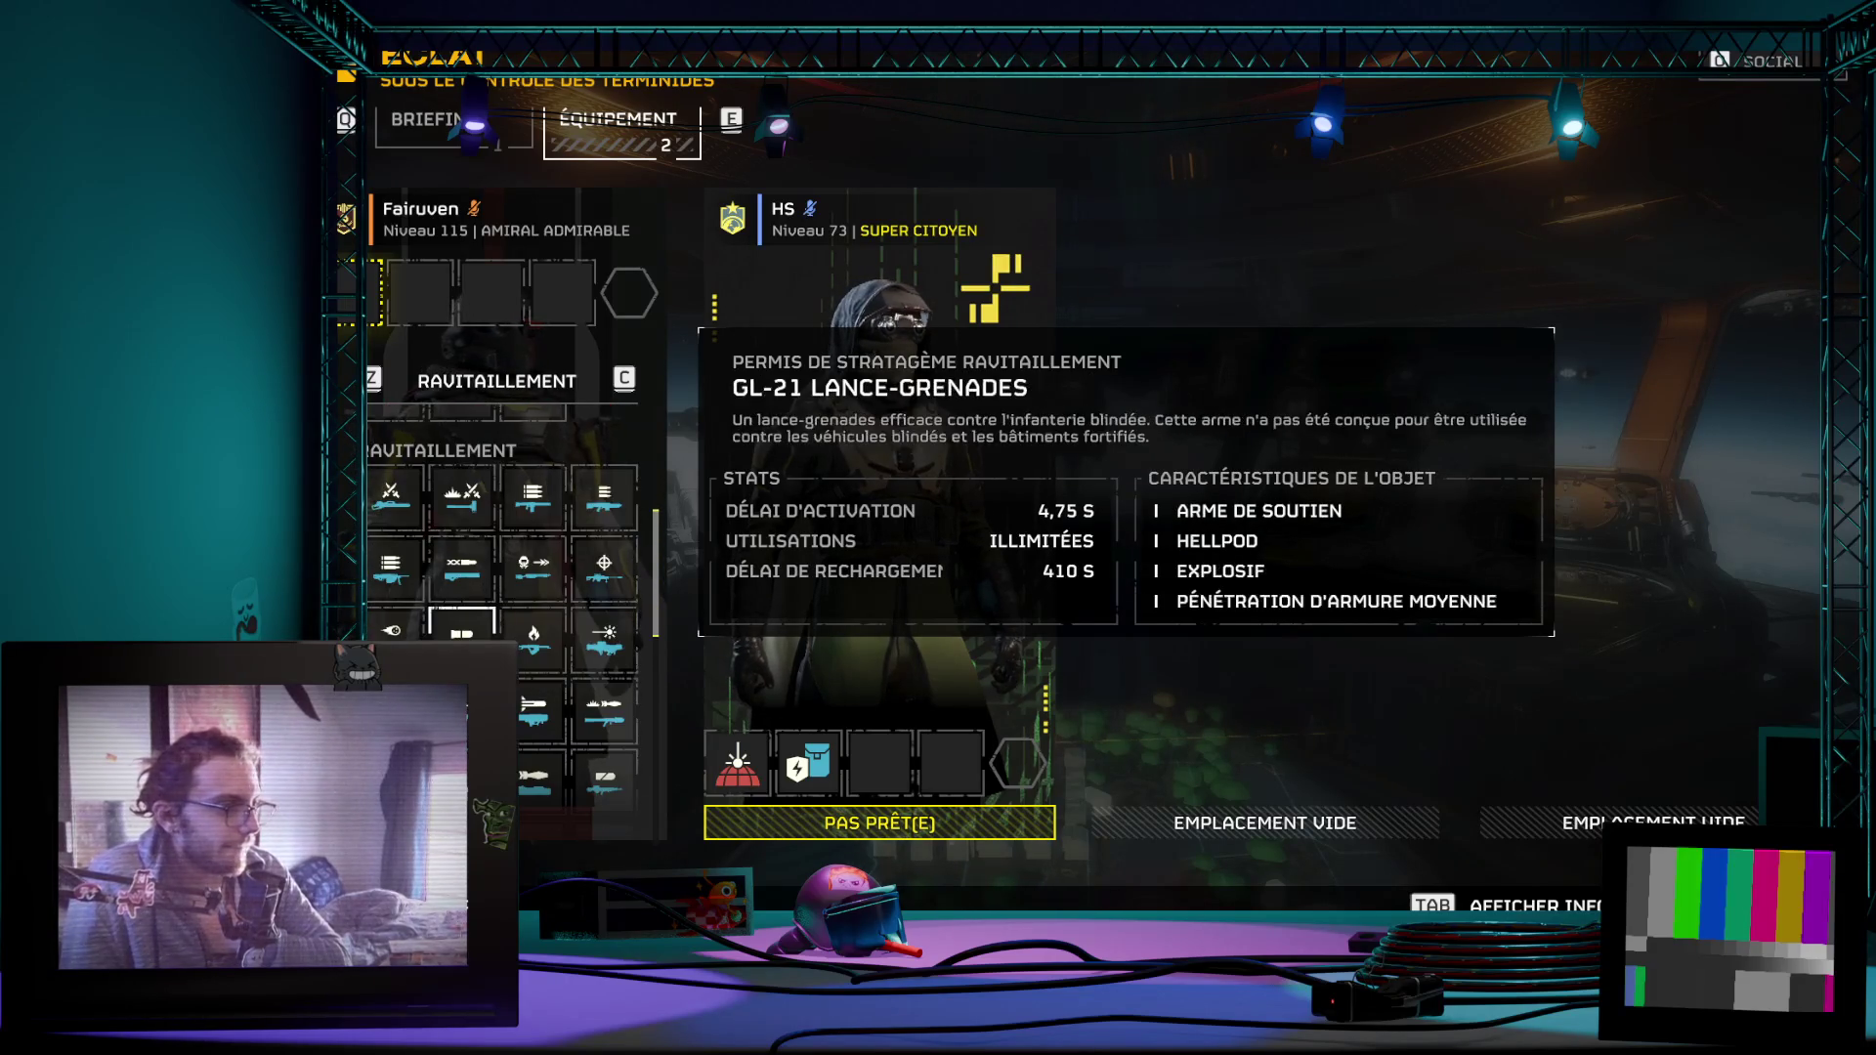
scroll(506, 617, "down", 1)
scroll(506, 615, "down", 1)
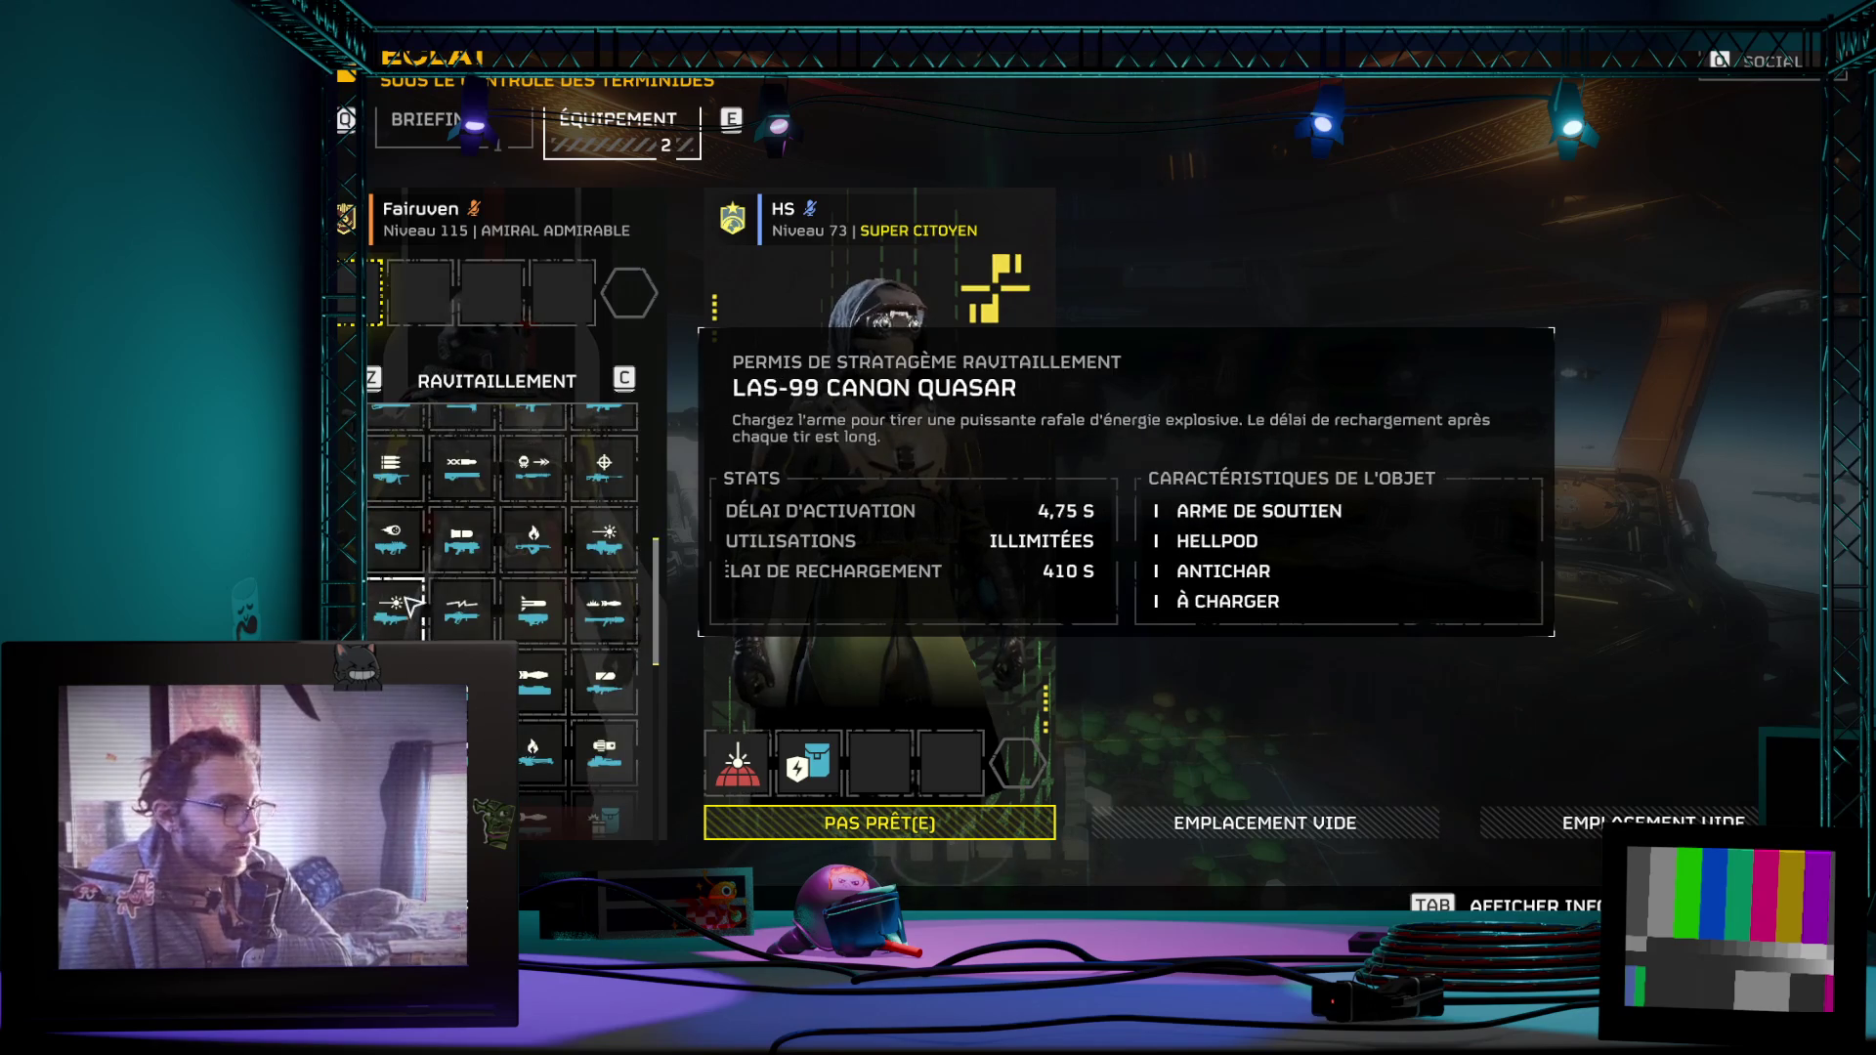
scroll(411, 604, "down", 1)
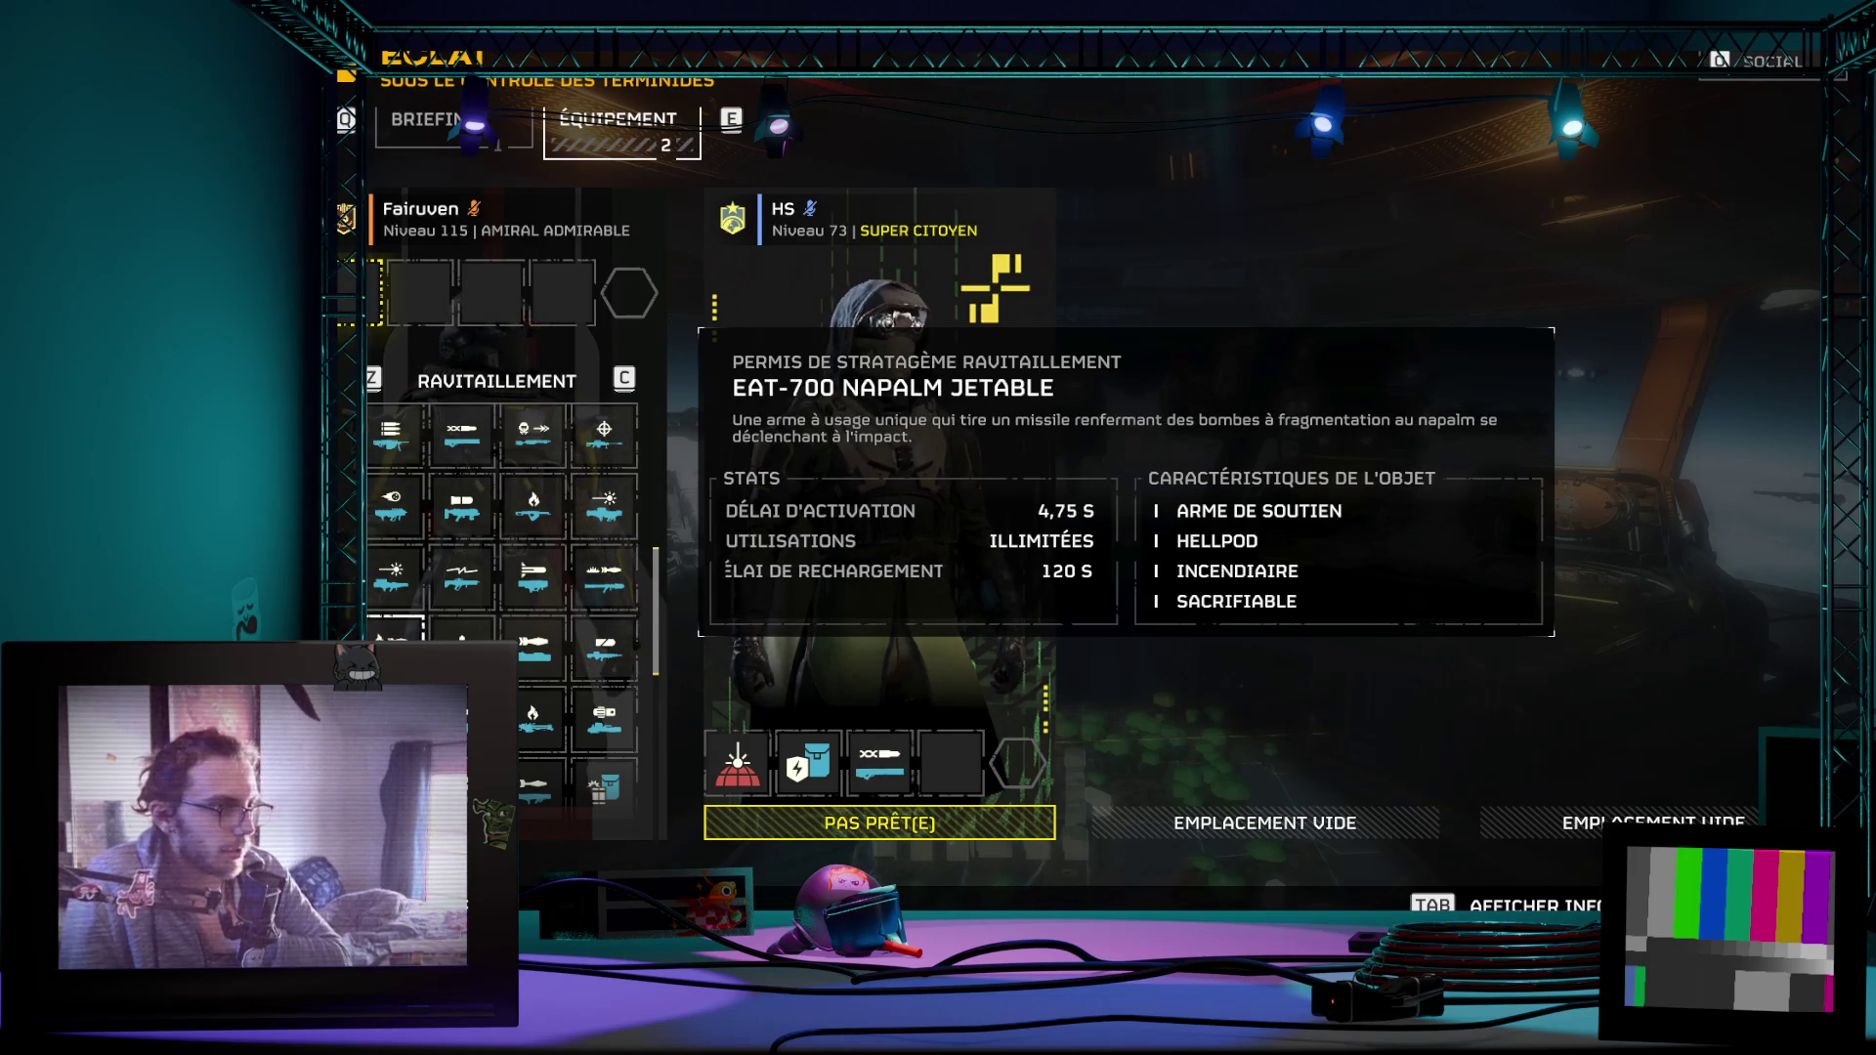
scroll(570, 702, "down", 1)
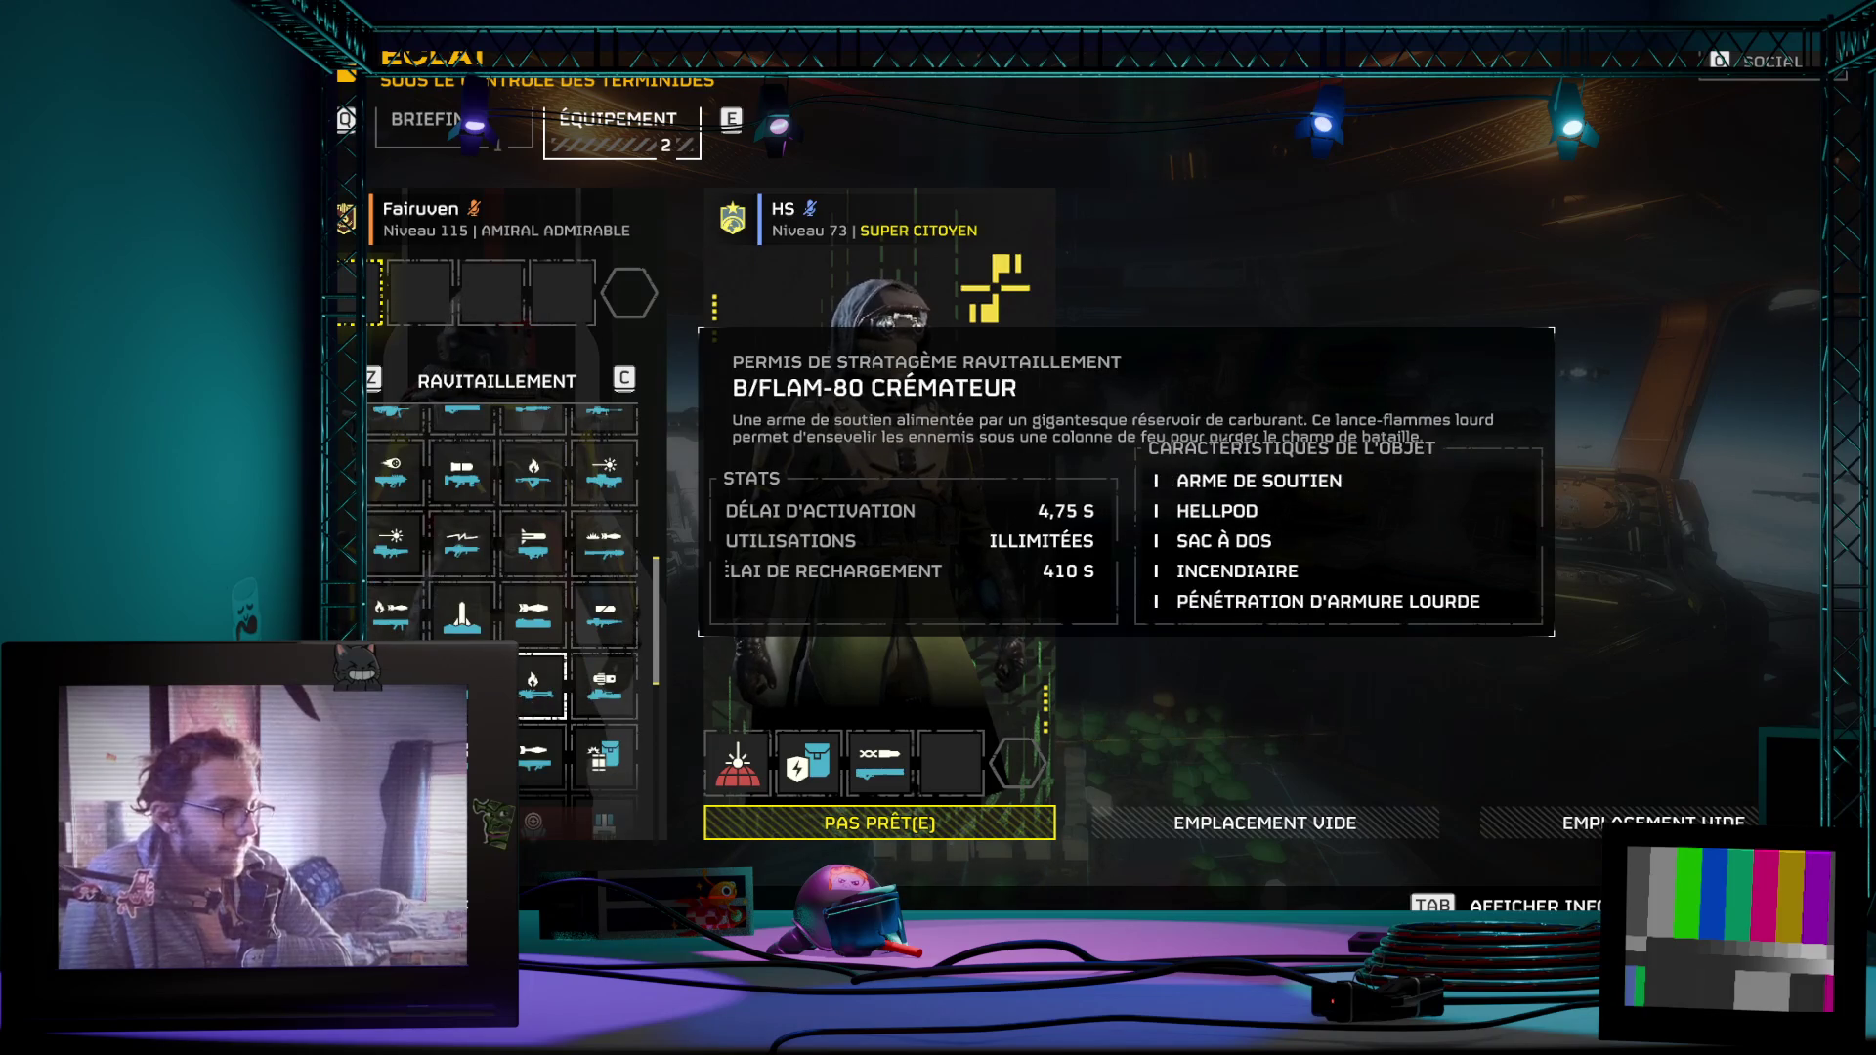
scroll(469, 653, "down", 1)
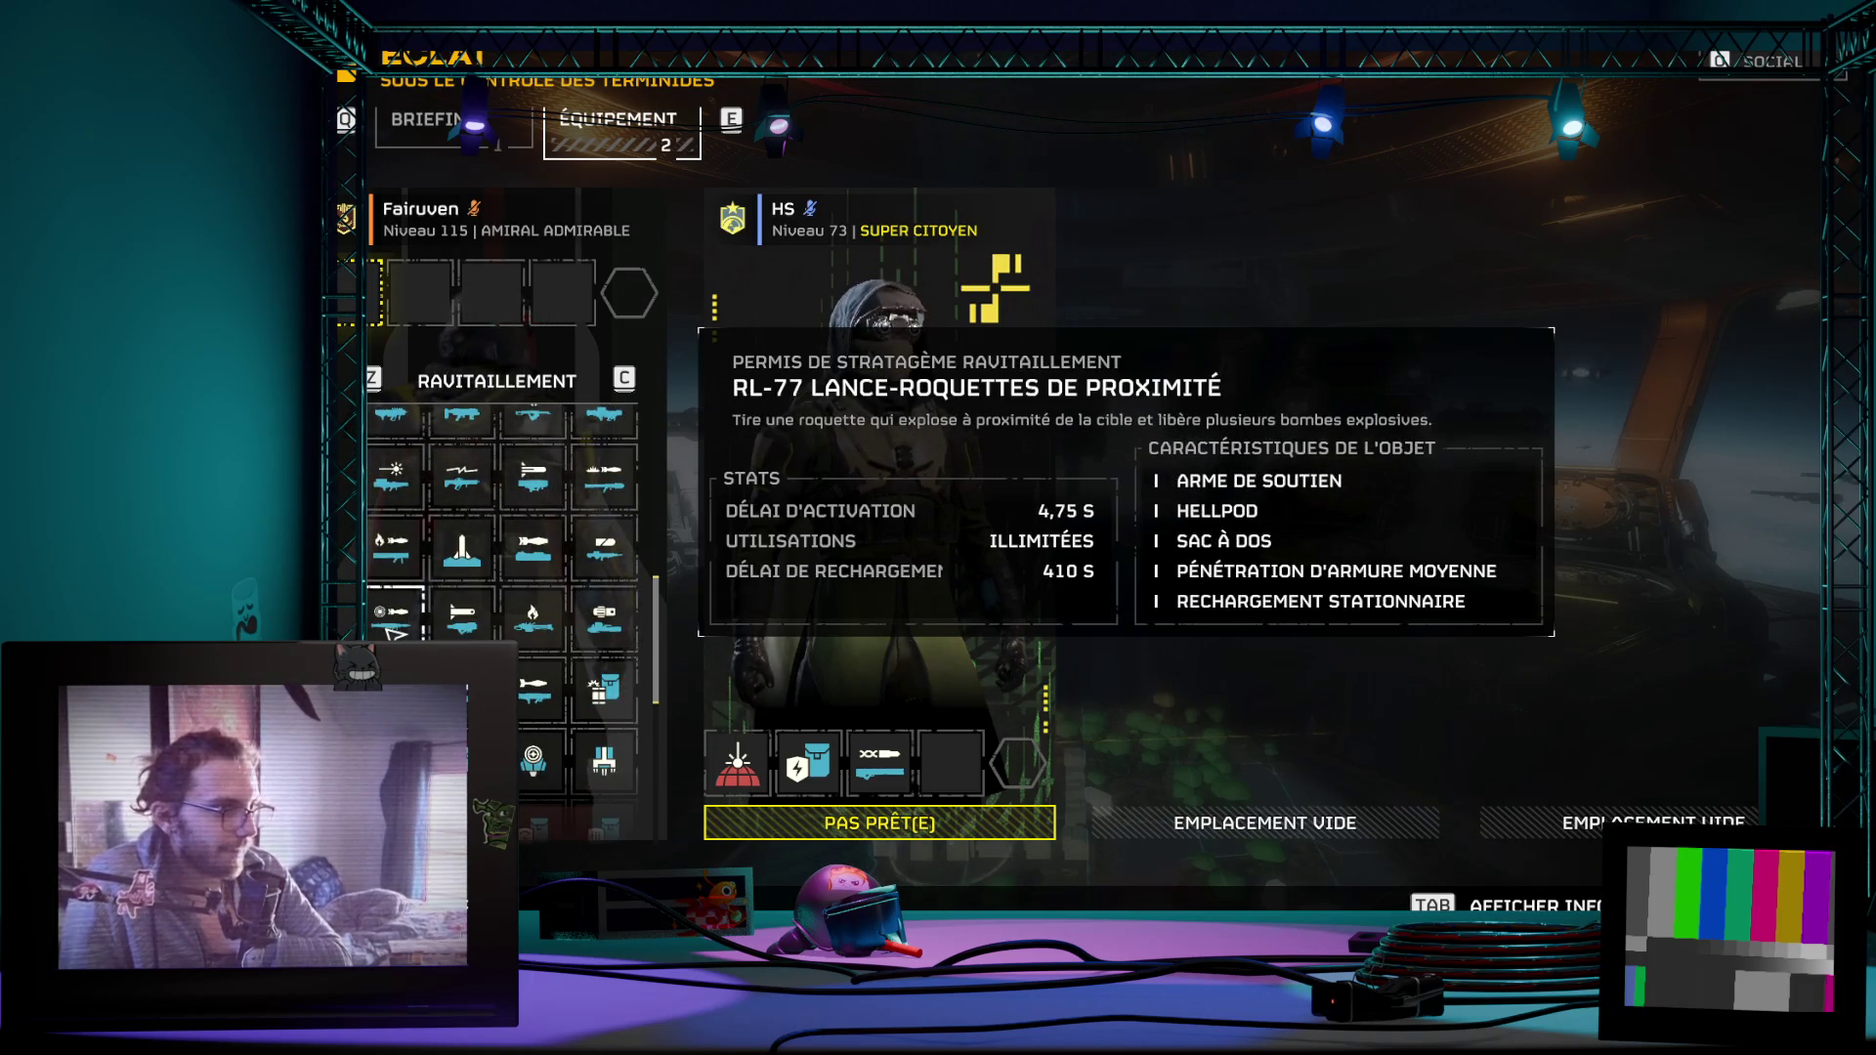
scroll(484, 653, "down", 1)
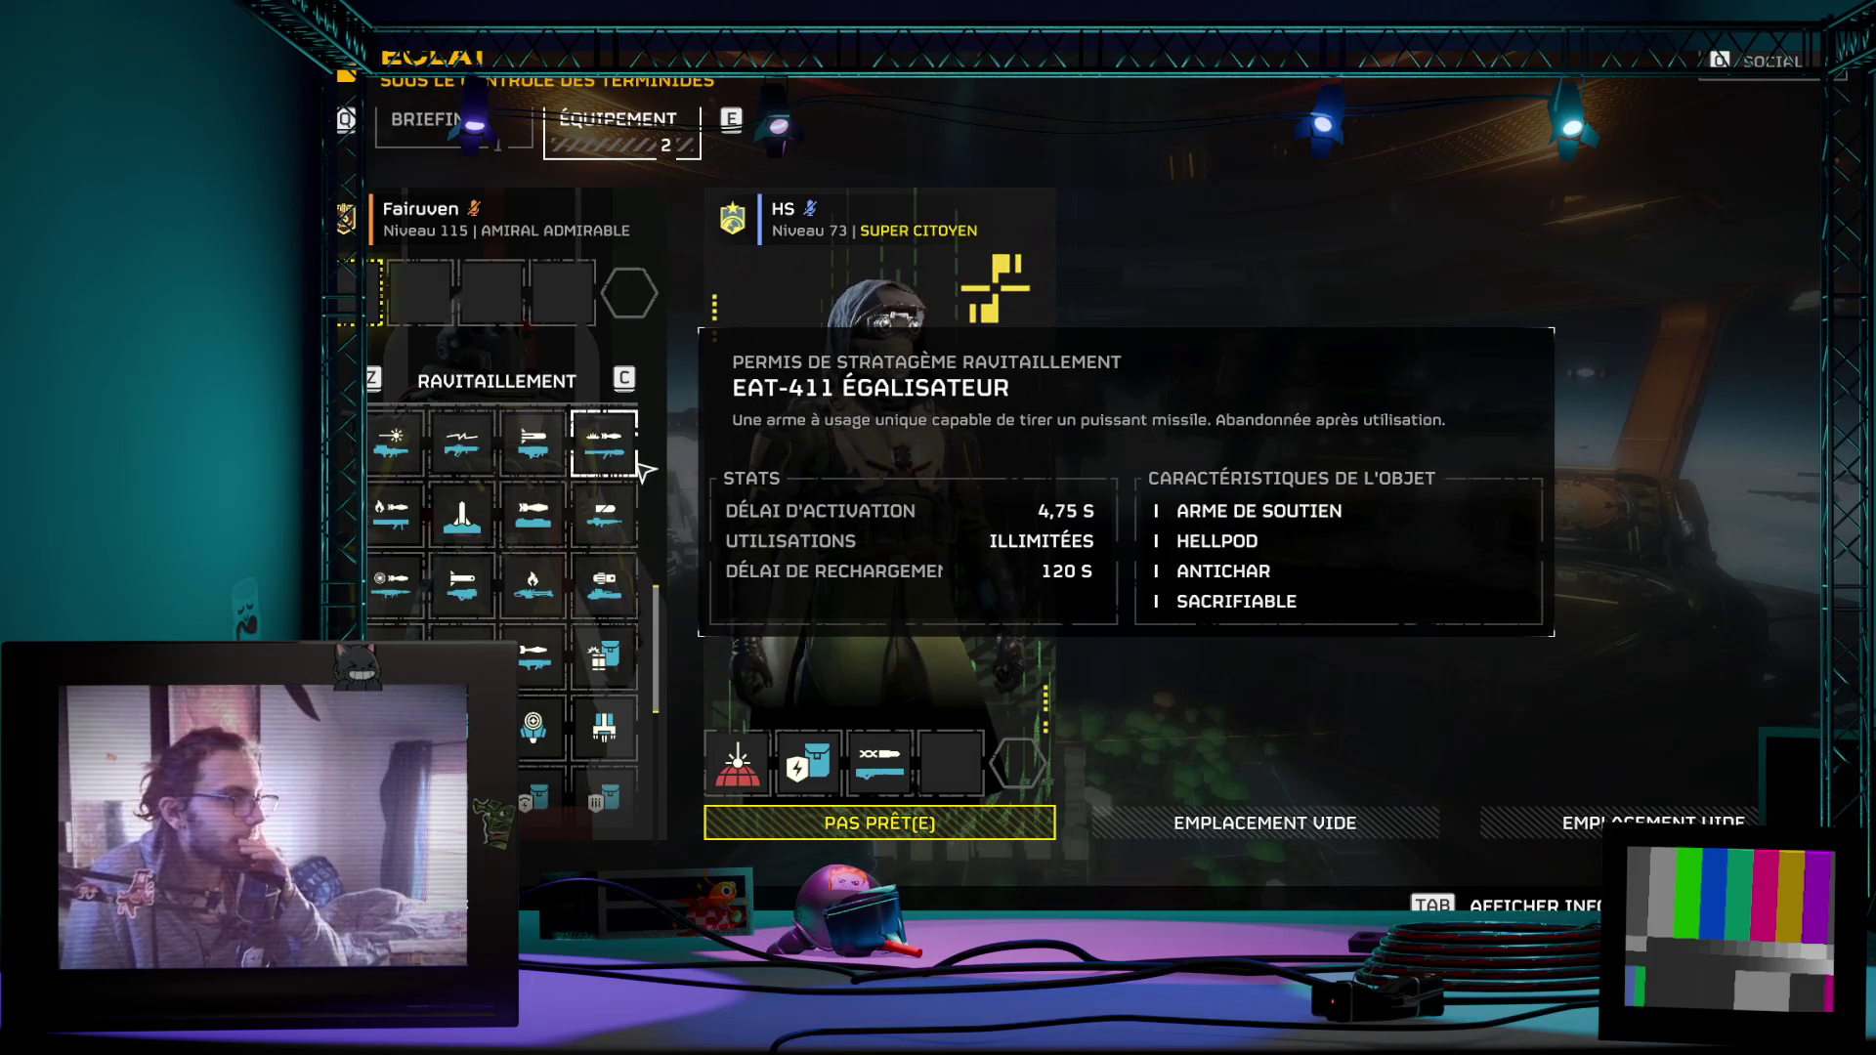
scroll(609, 646, "up", 2)
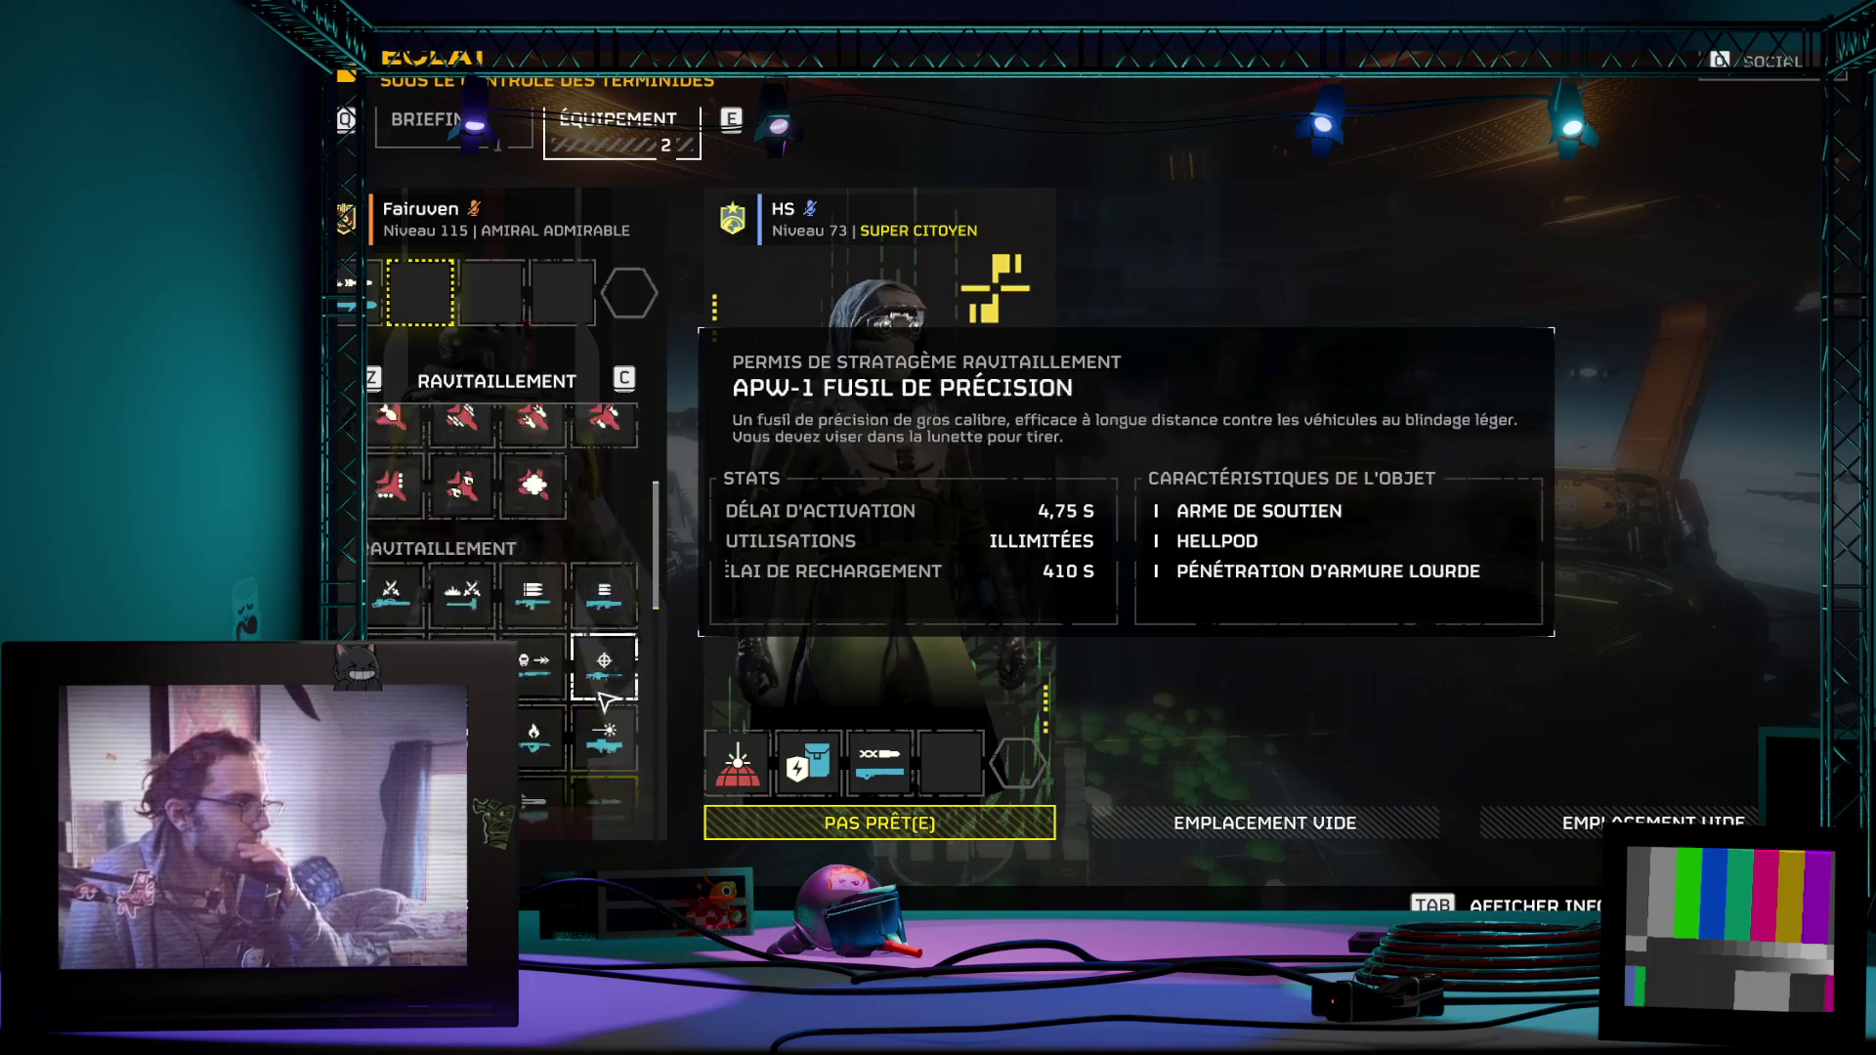
scroll(595, 694, "up", 1)
scroll(572, 719, "down", 5)
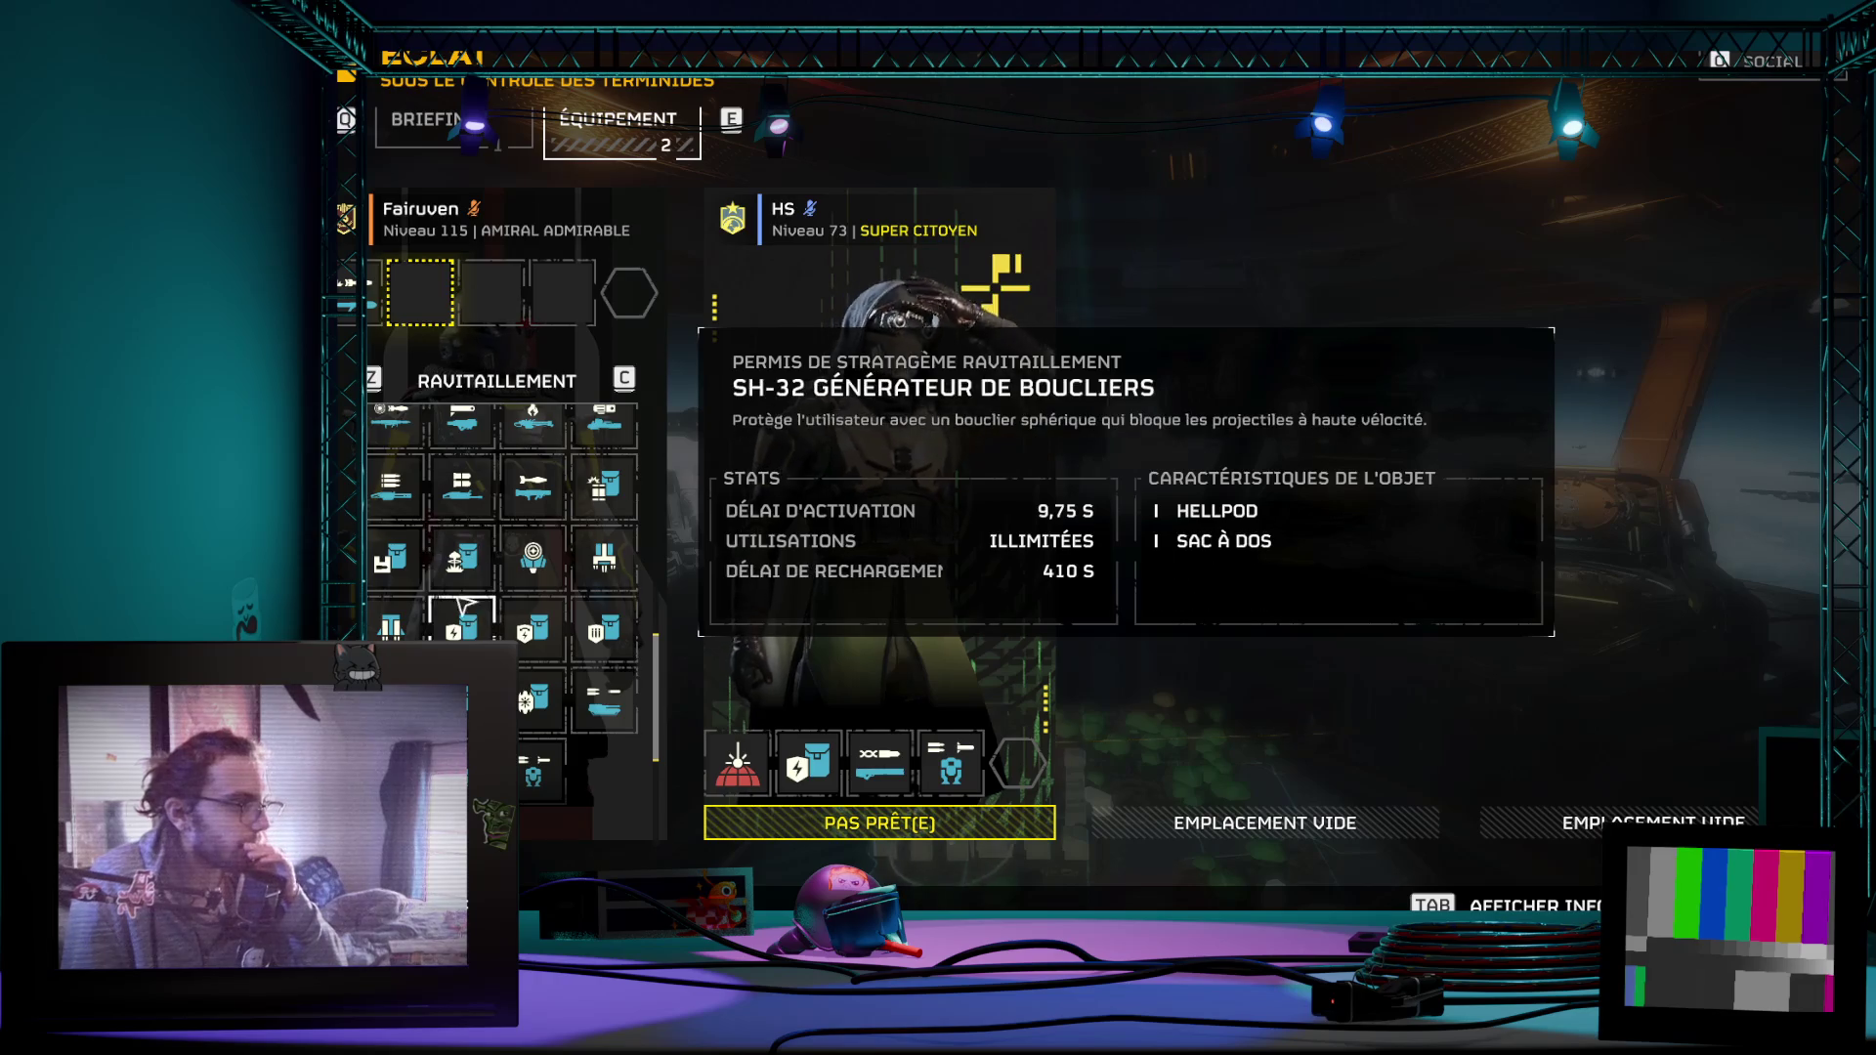
scroll(472, 469, "up", 3)
scroll(472, 470, "up", 3)
scroll(473, 470, "up", 2)
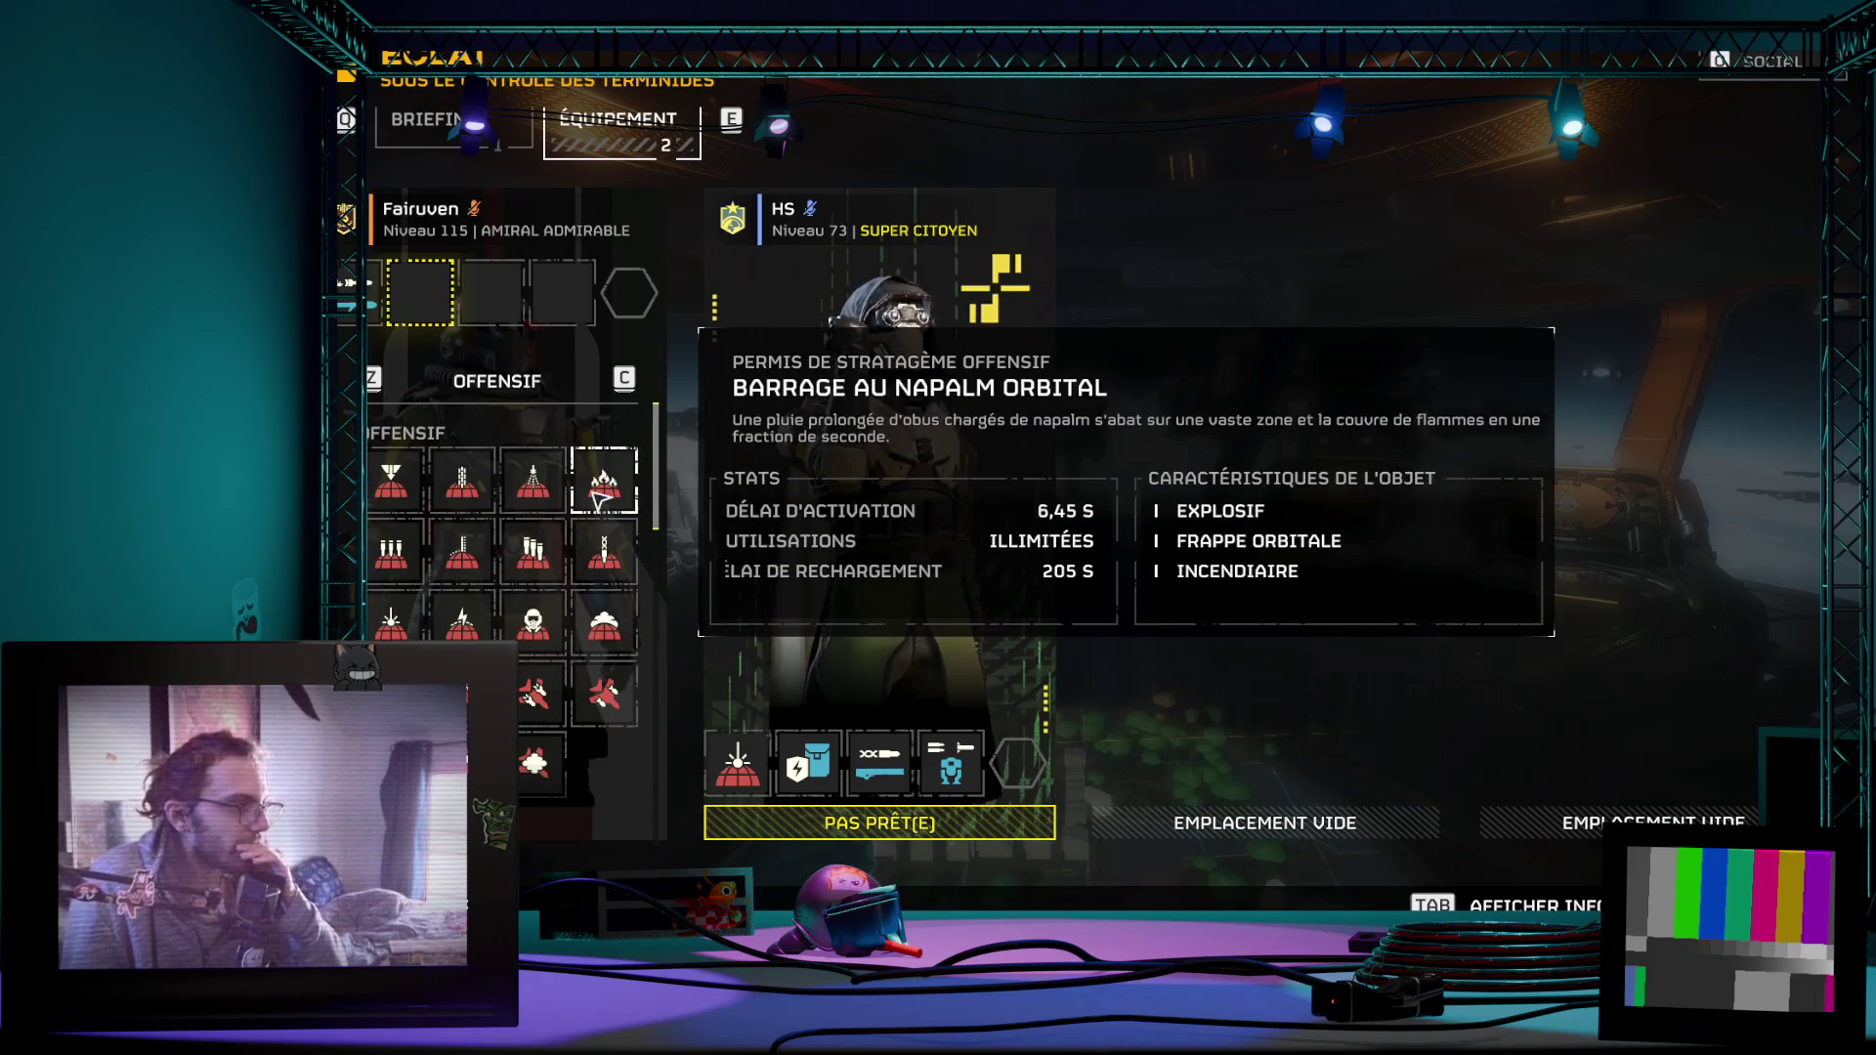
scroll(542, 585, "down", 3)
scroll(543, 585, "down", 2)
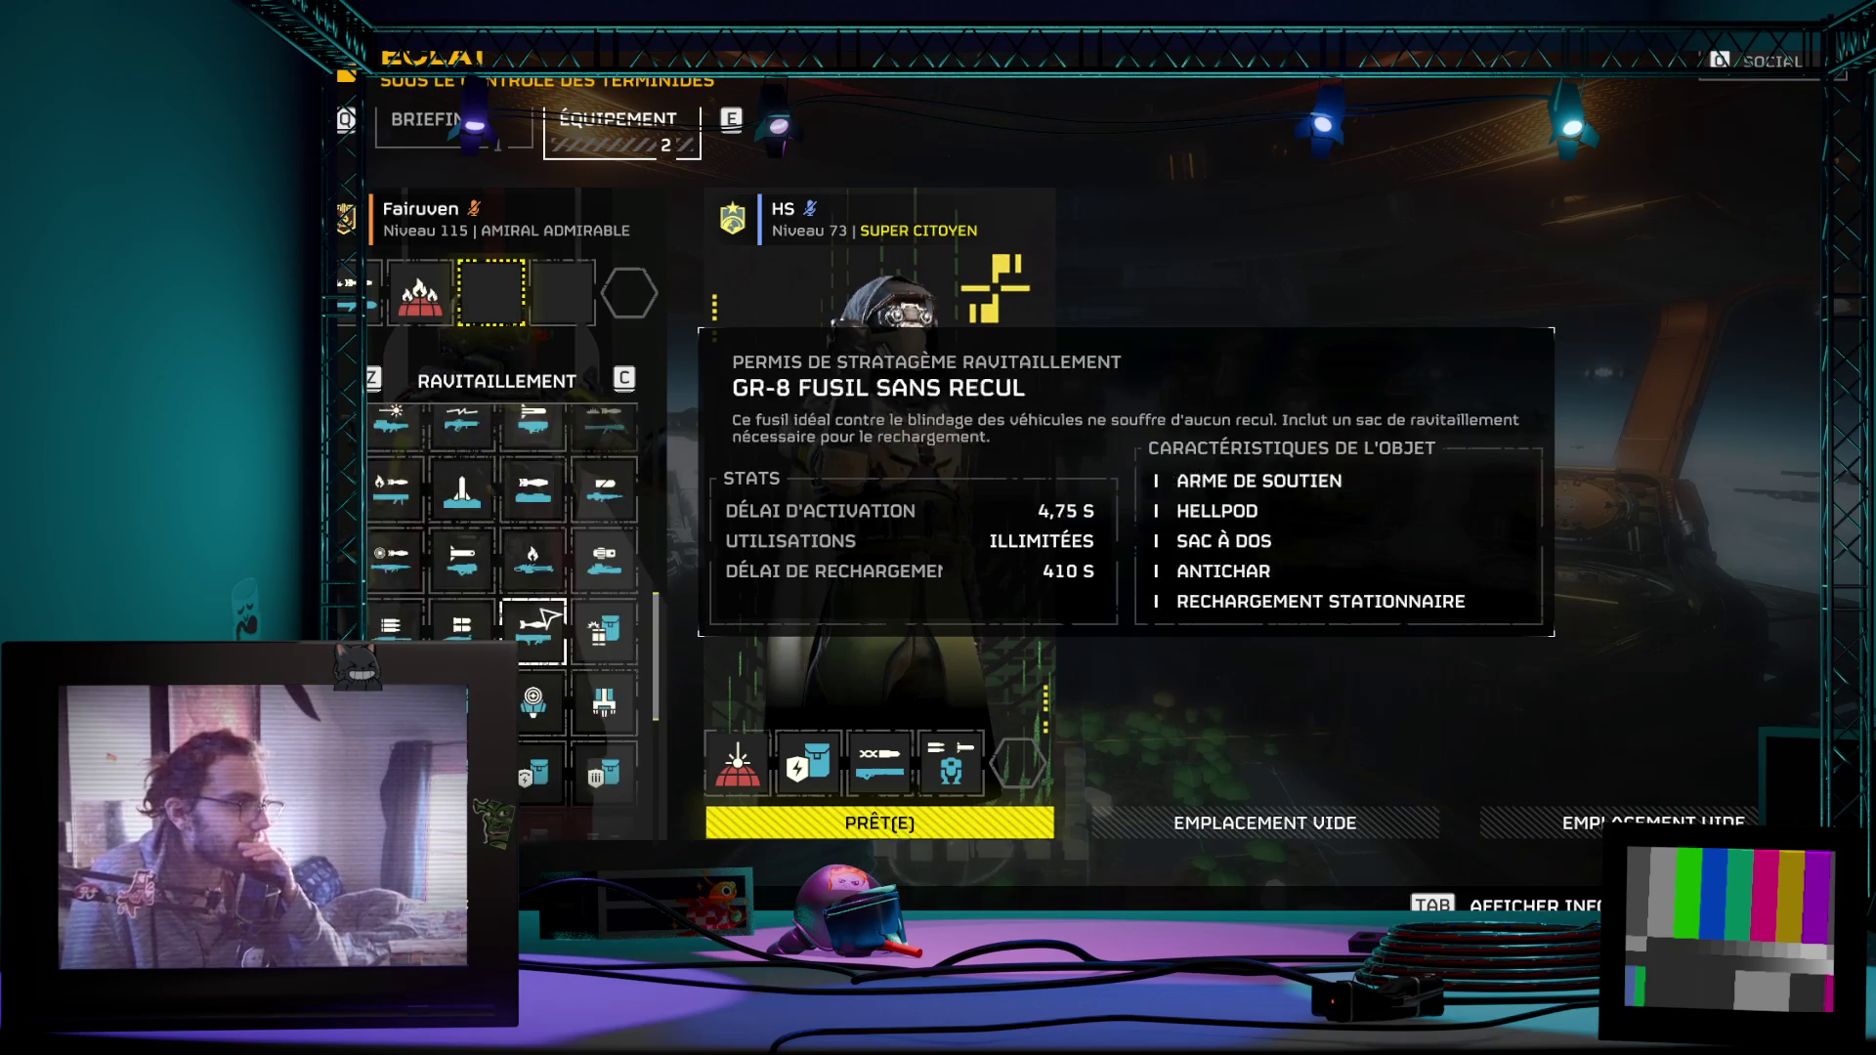
scroll(543, 585, "down", 3)
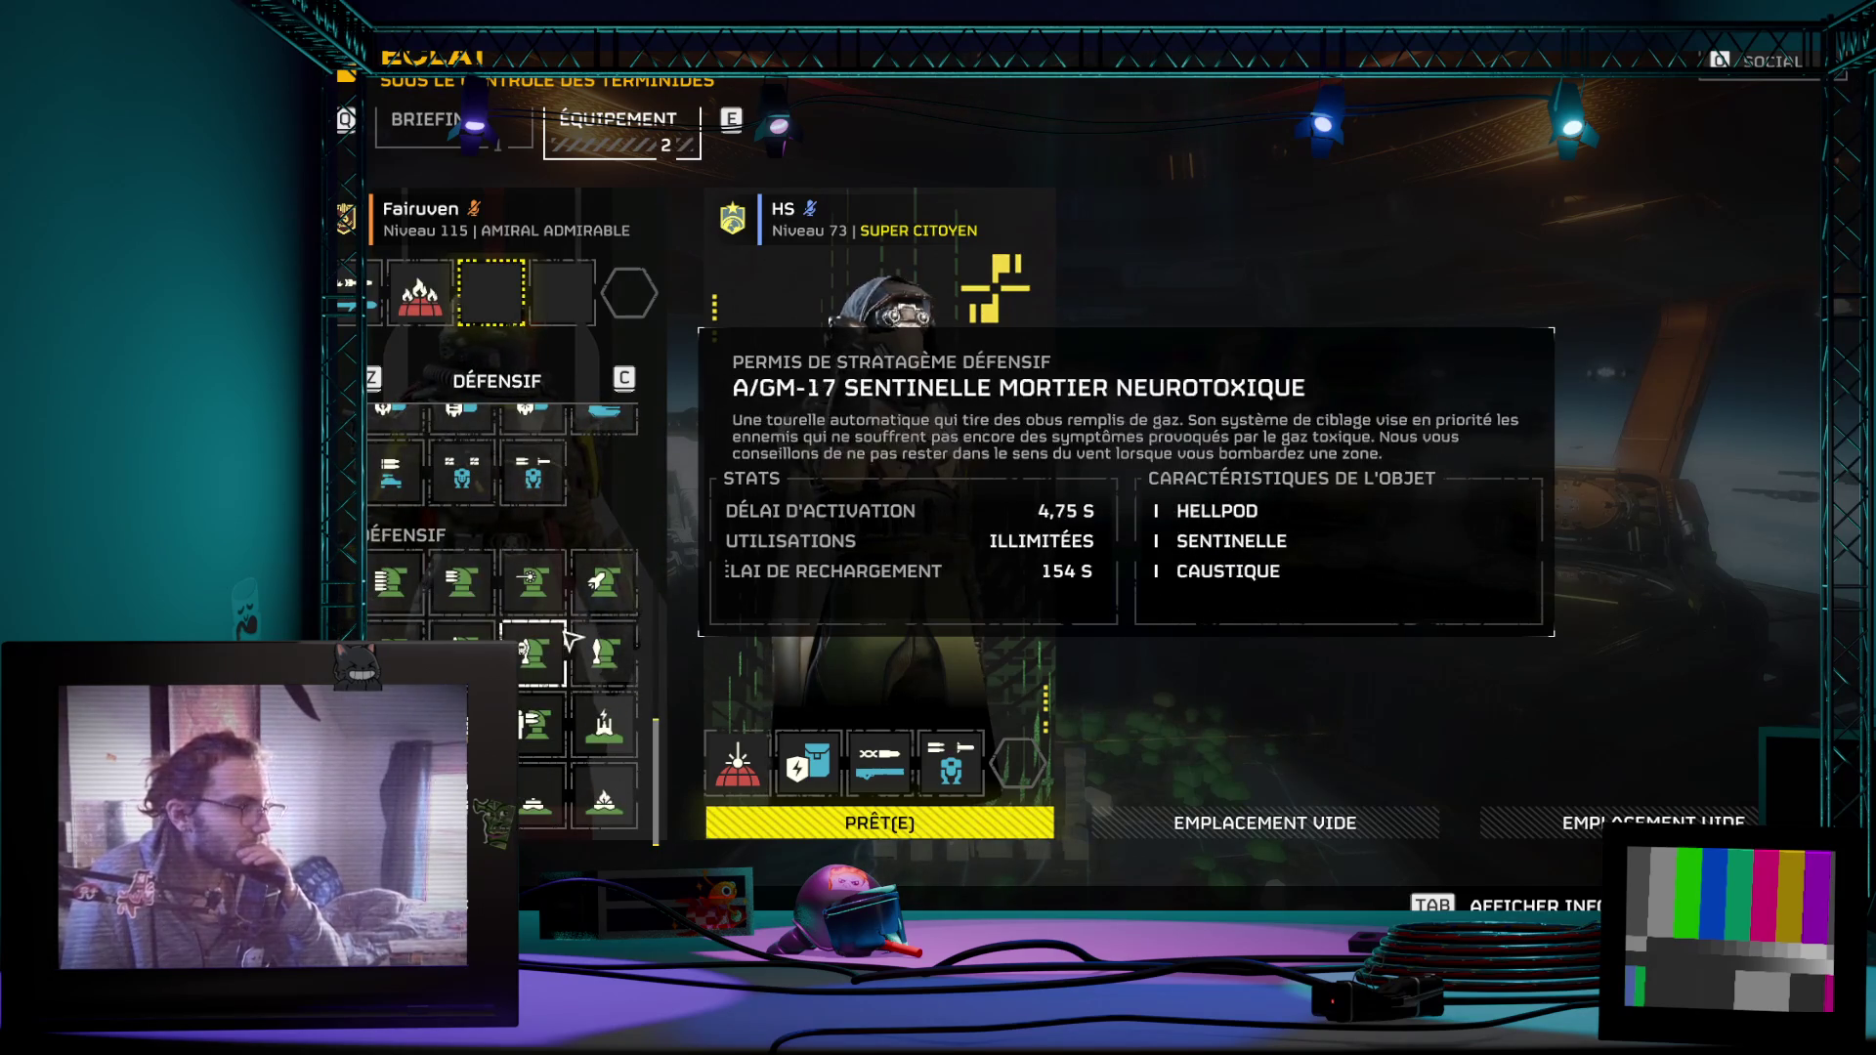
scroll(543, 587, "up", 2)
scroll(537, 616, "up", 2)
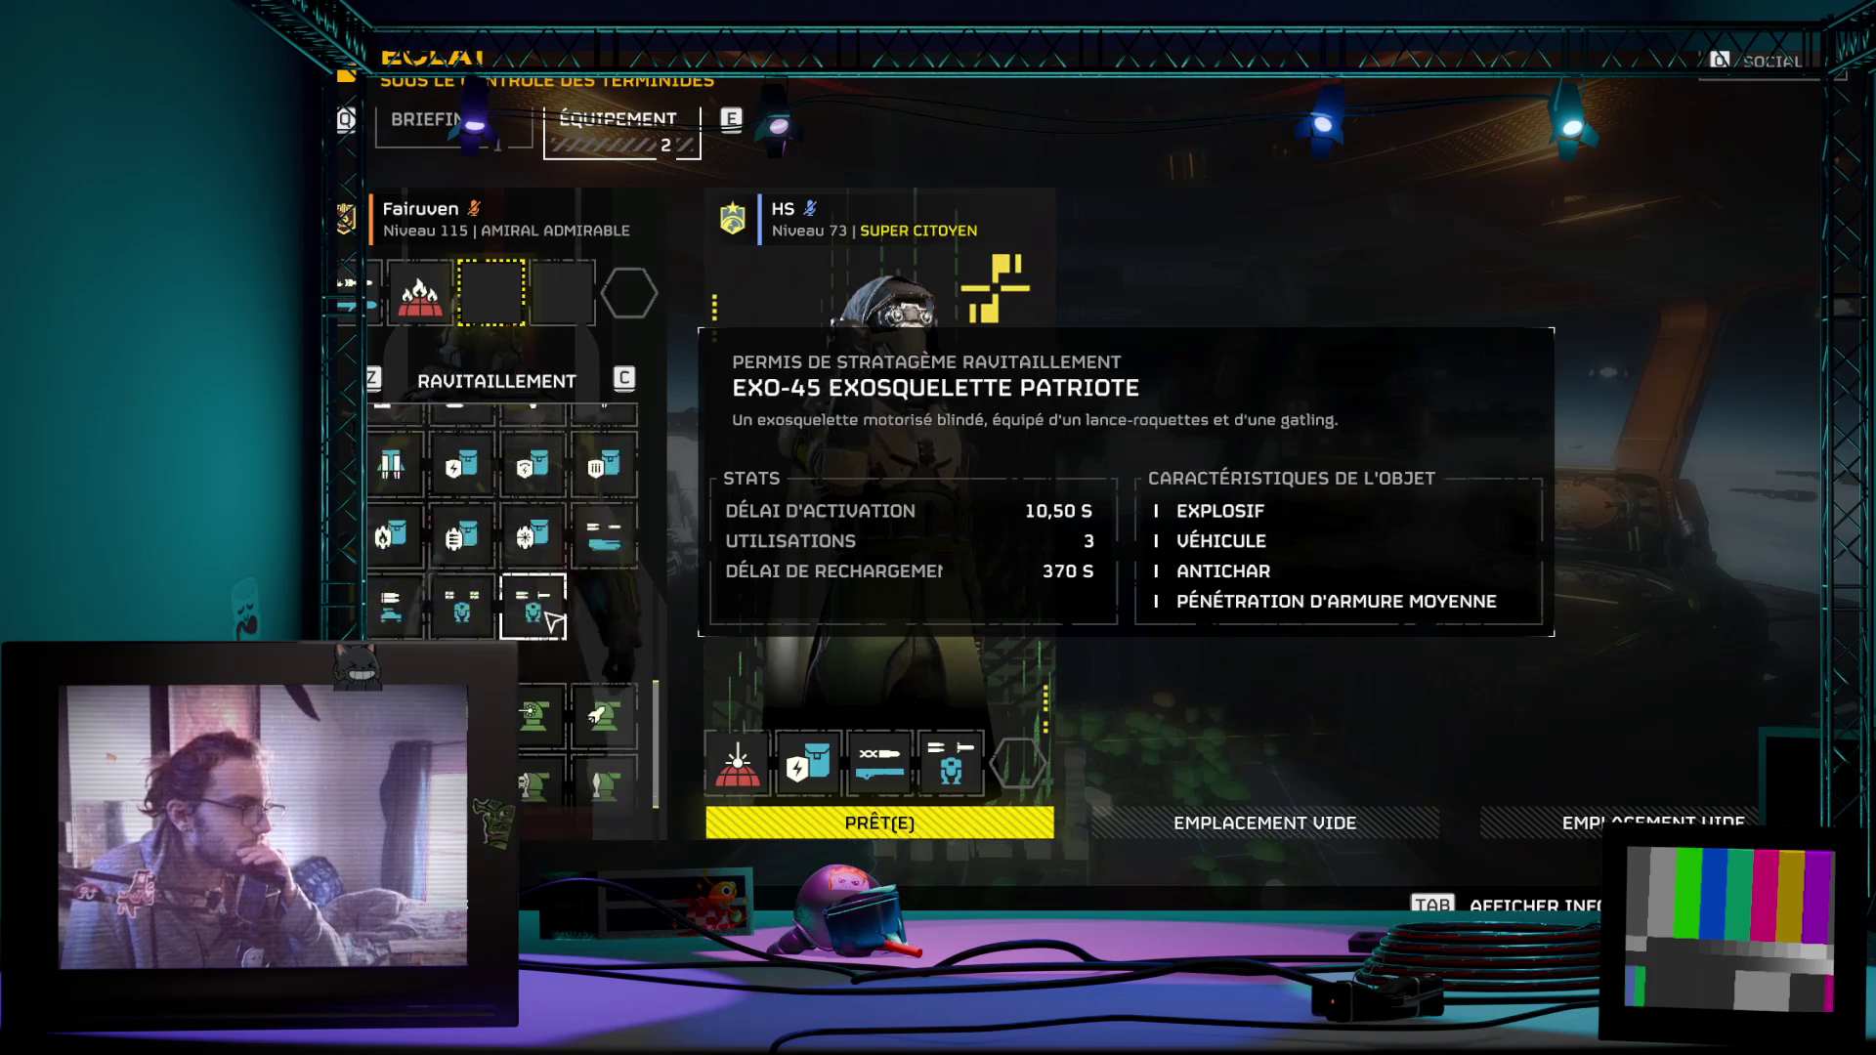
scroll(532, 645, "up", 1)
scroll(526, 626, "up", 1)
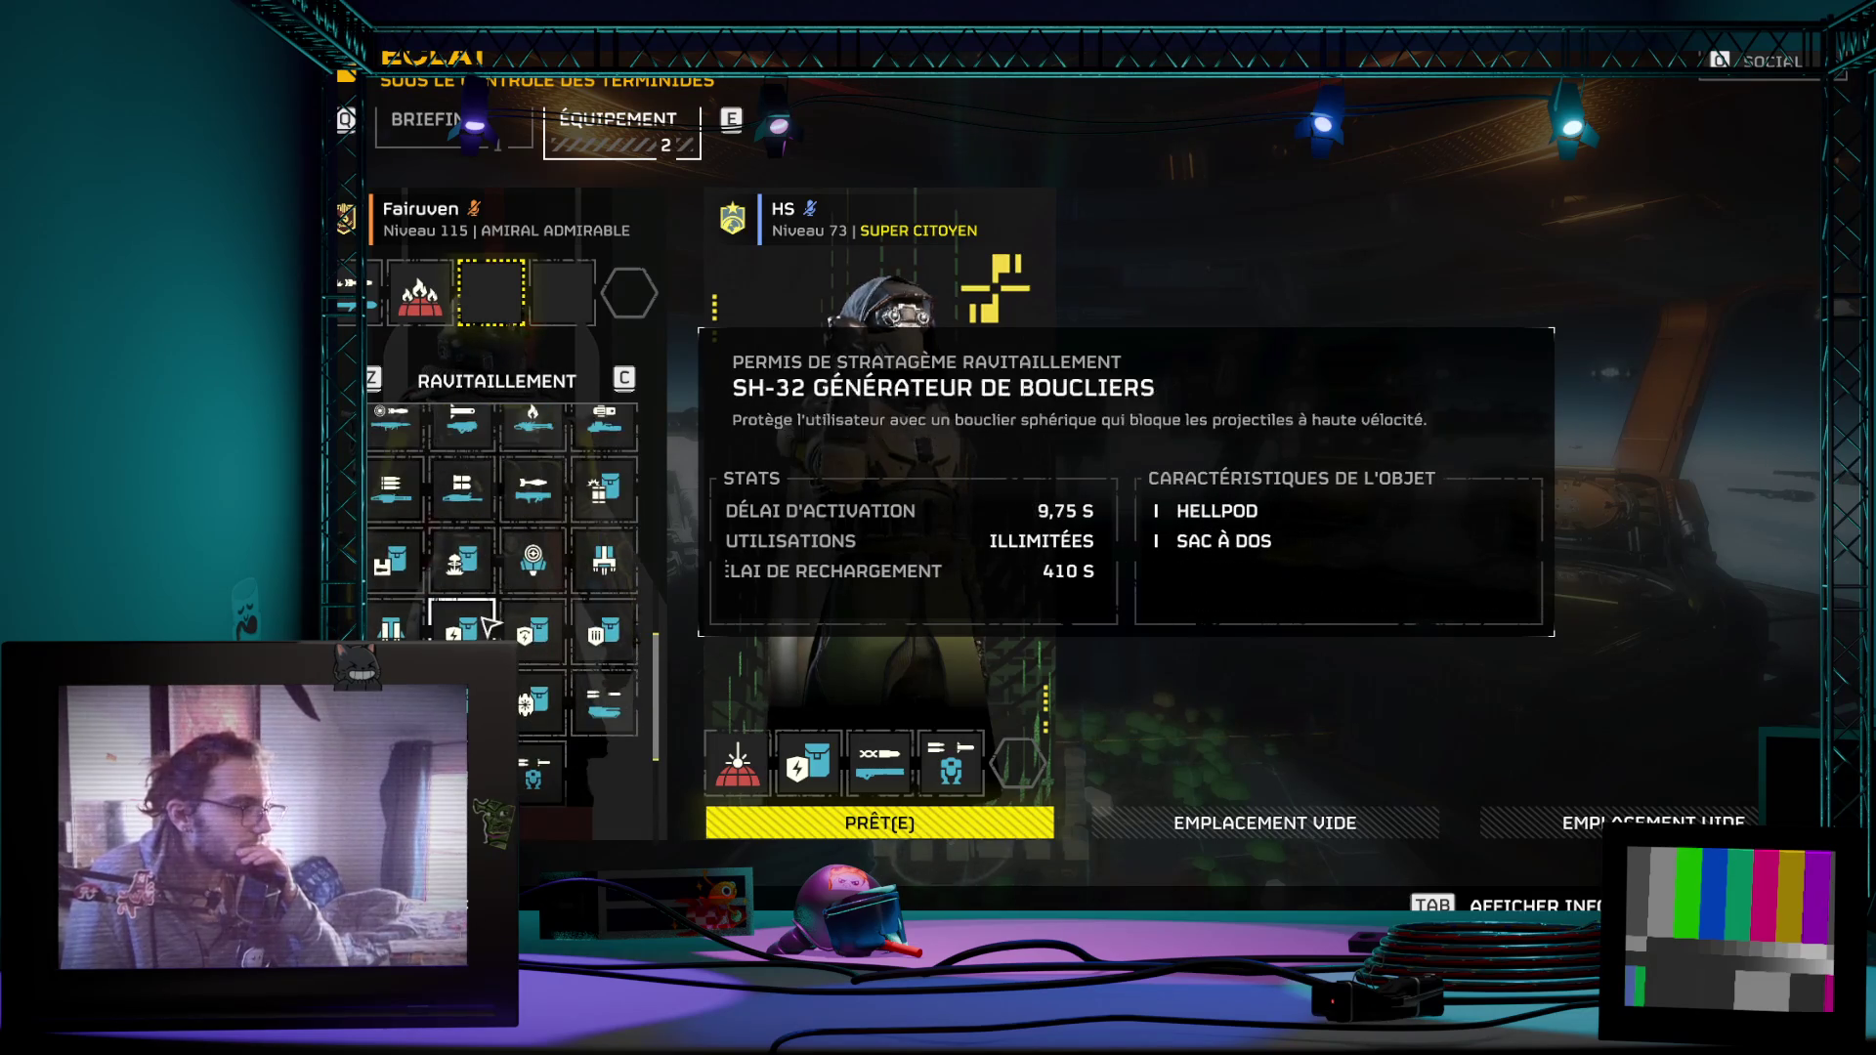
scroll(524, 625, "up", 1)
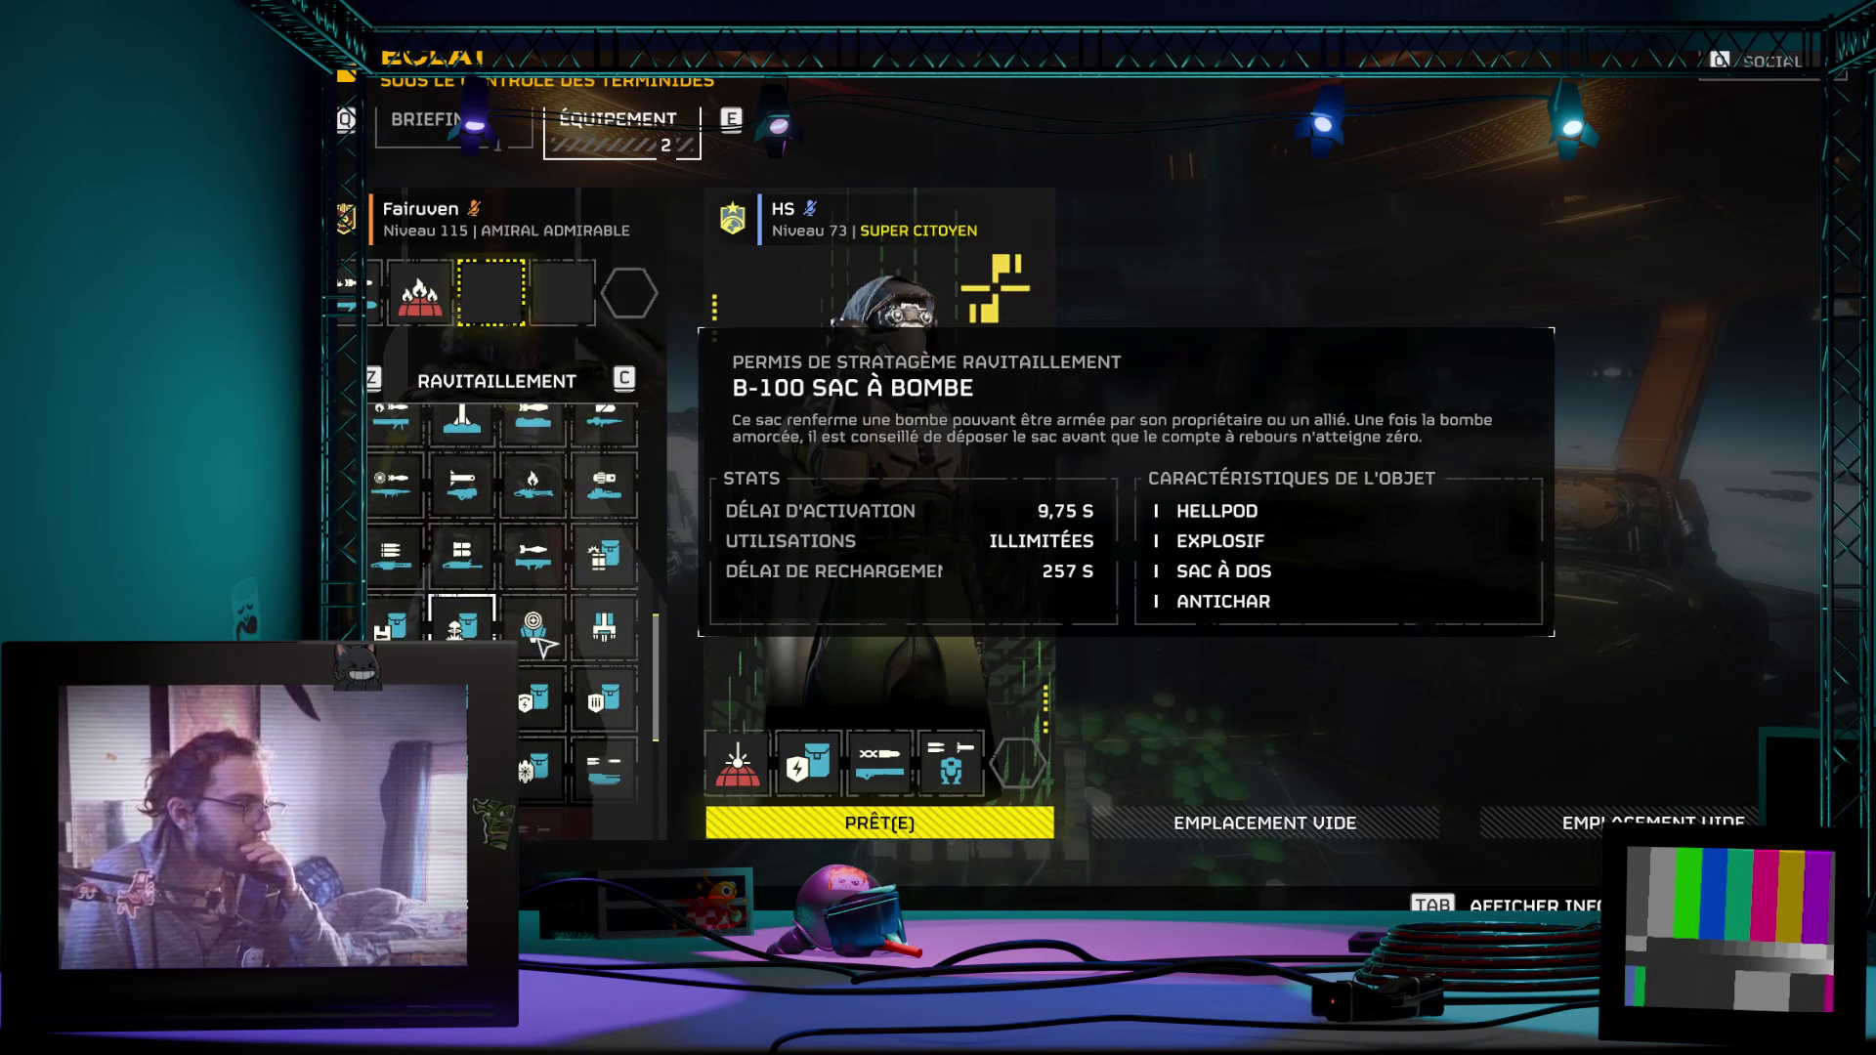
scroll(527, 653, "up", 1)
scroll(542, 631, "down", 1)
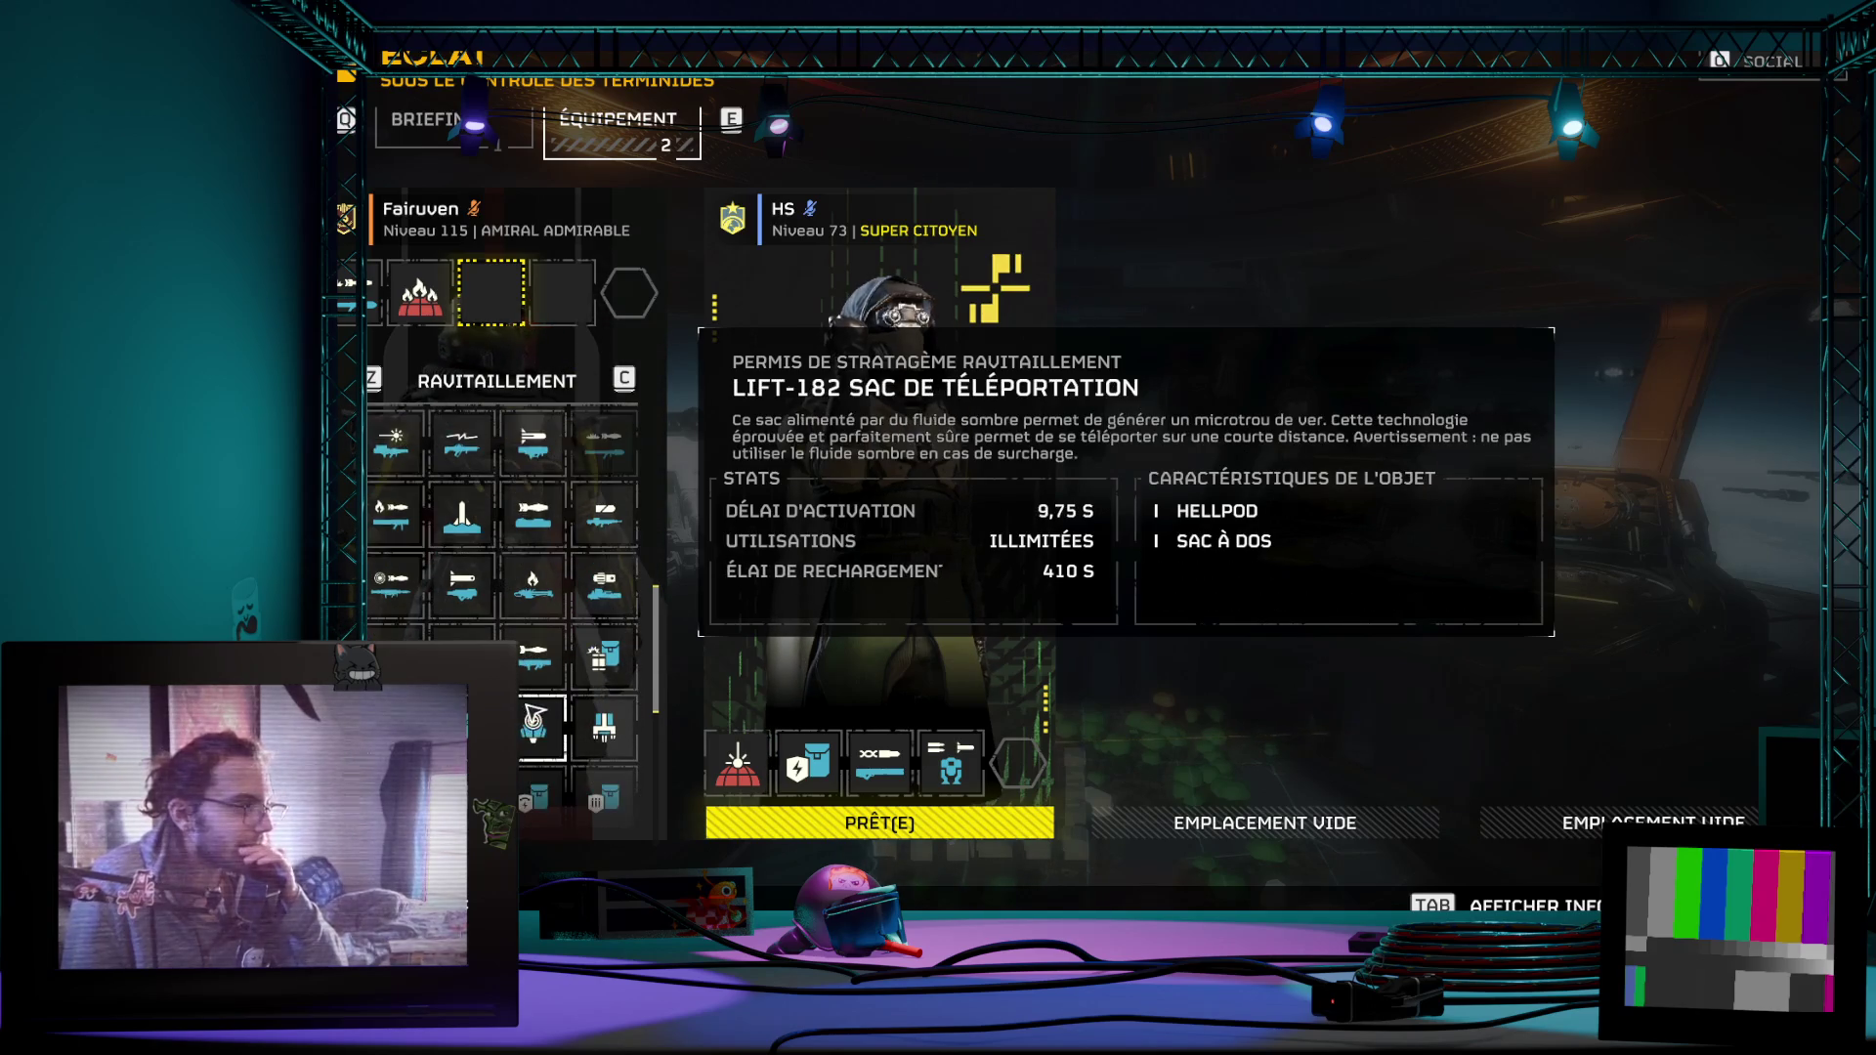
scroll(543, 591, "up", 1)
scroll(542, 592, "down", 2)
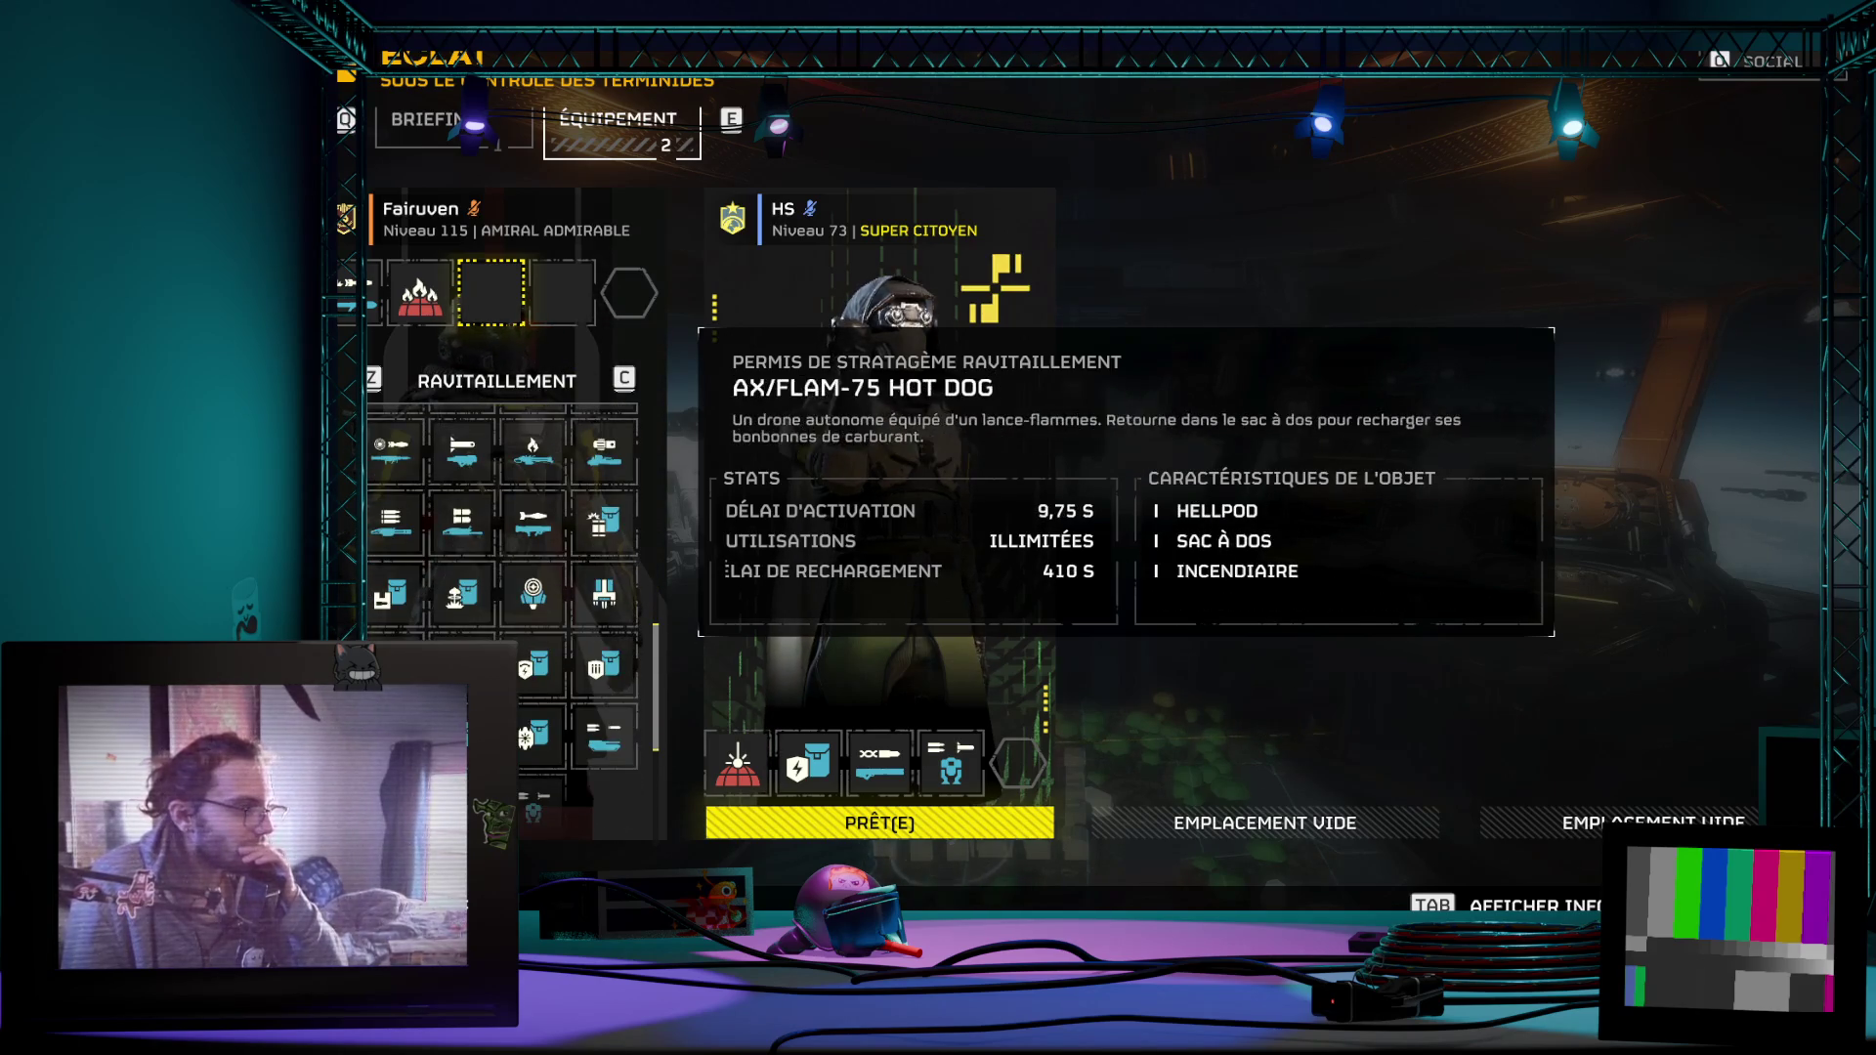
Step: Equip the LIFT-860 Hoverpack and LAS-99 Canon Quasar, then leave the last slot empty
left_click(606, 594)
scroll(557, 616, "up", 1)
scroll(543, 630, "up", 1)
scroll(524, 650, "up", 1)
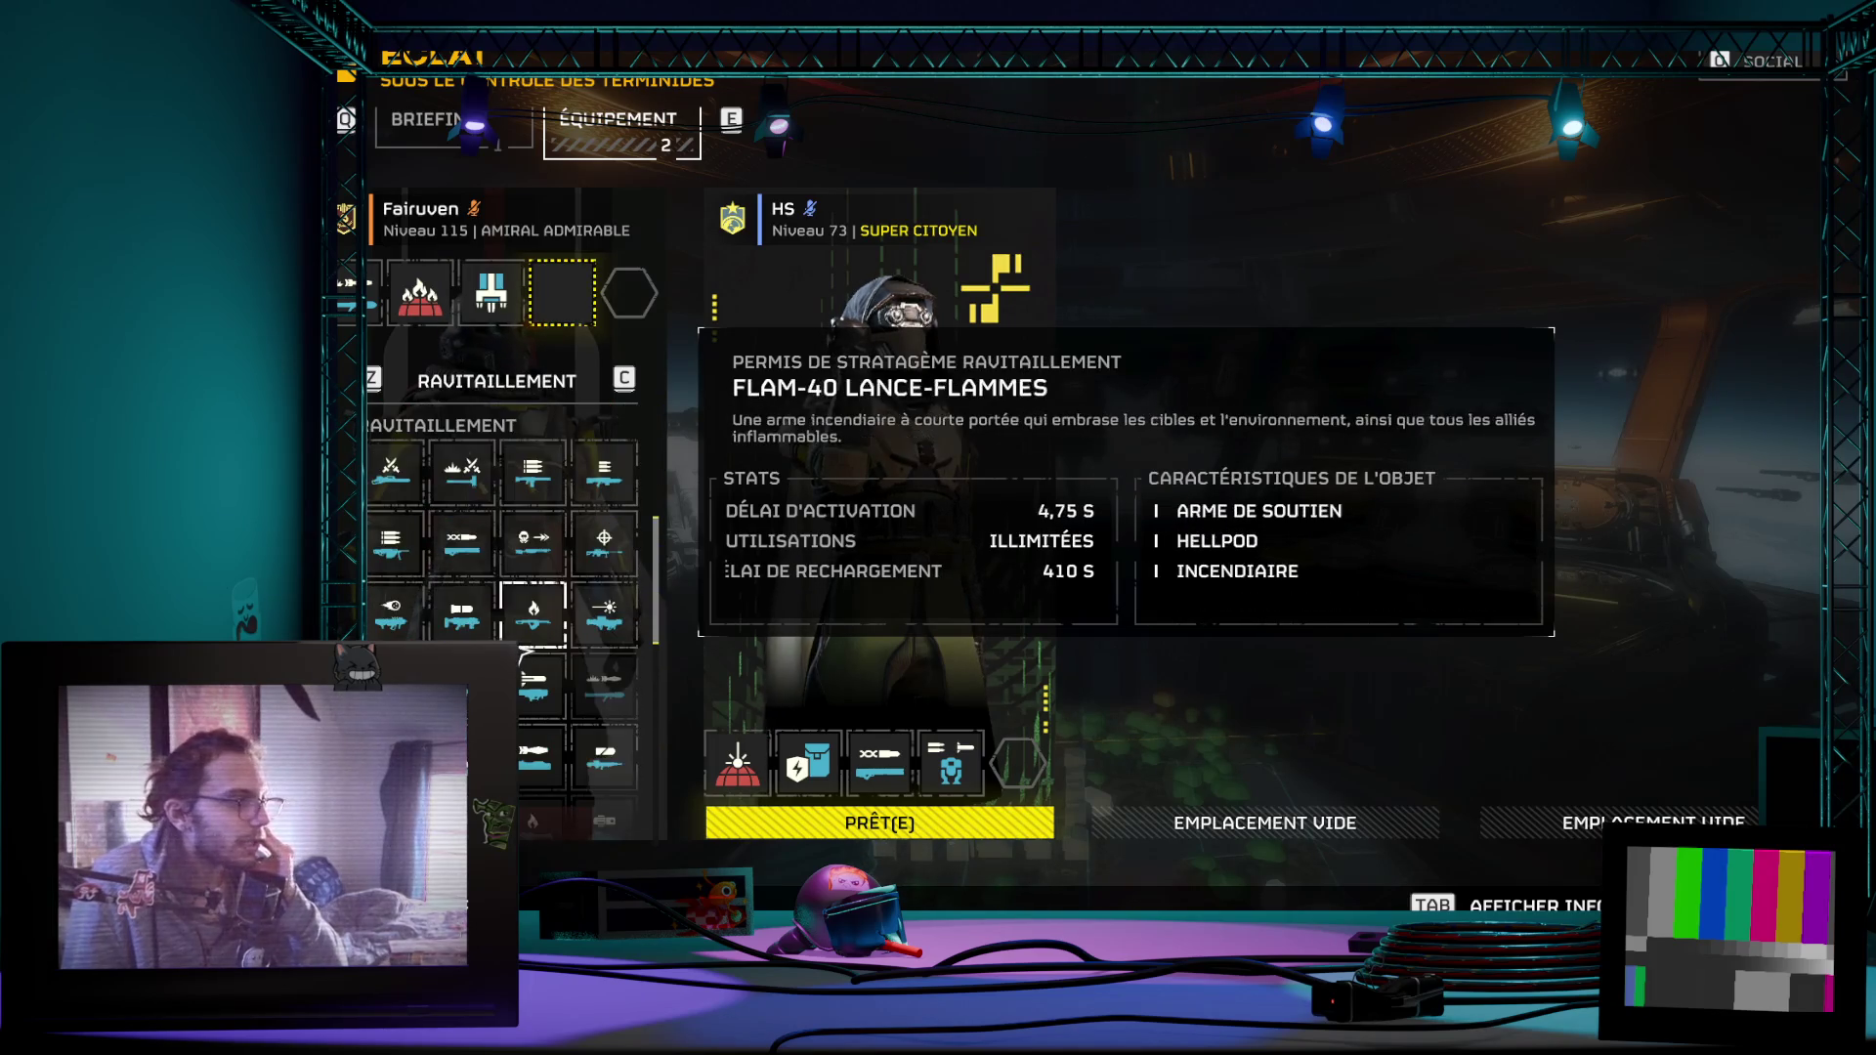
scroll(586, 690, "down", 1)
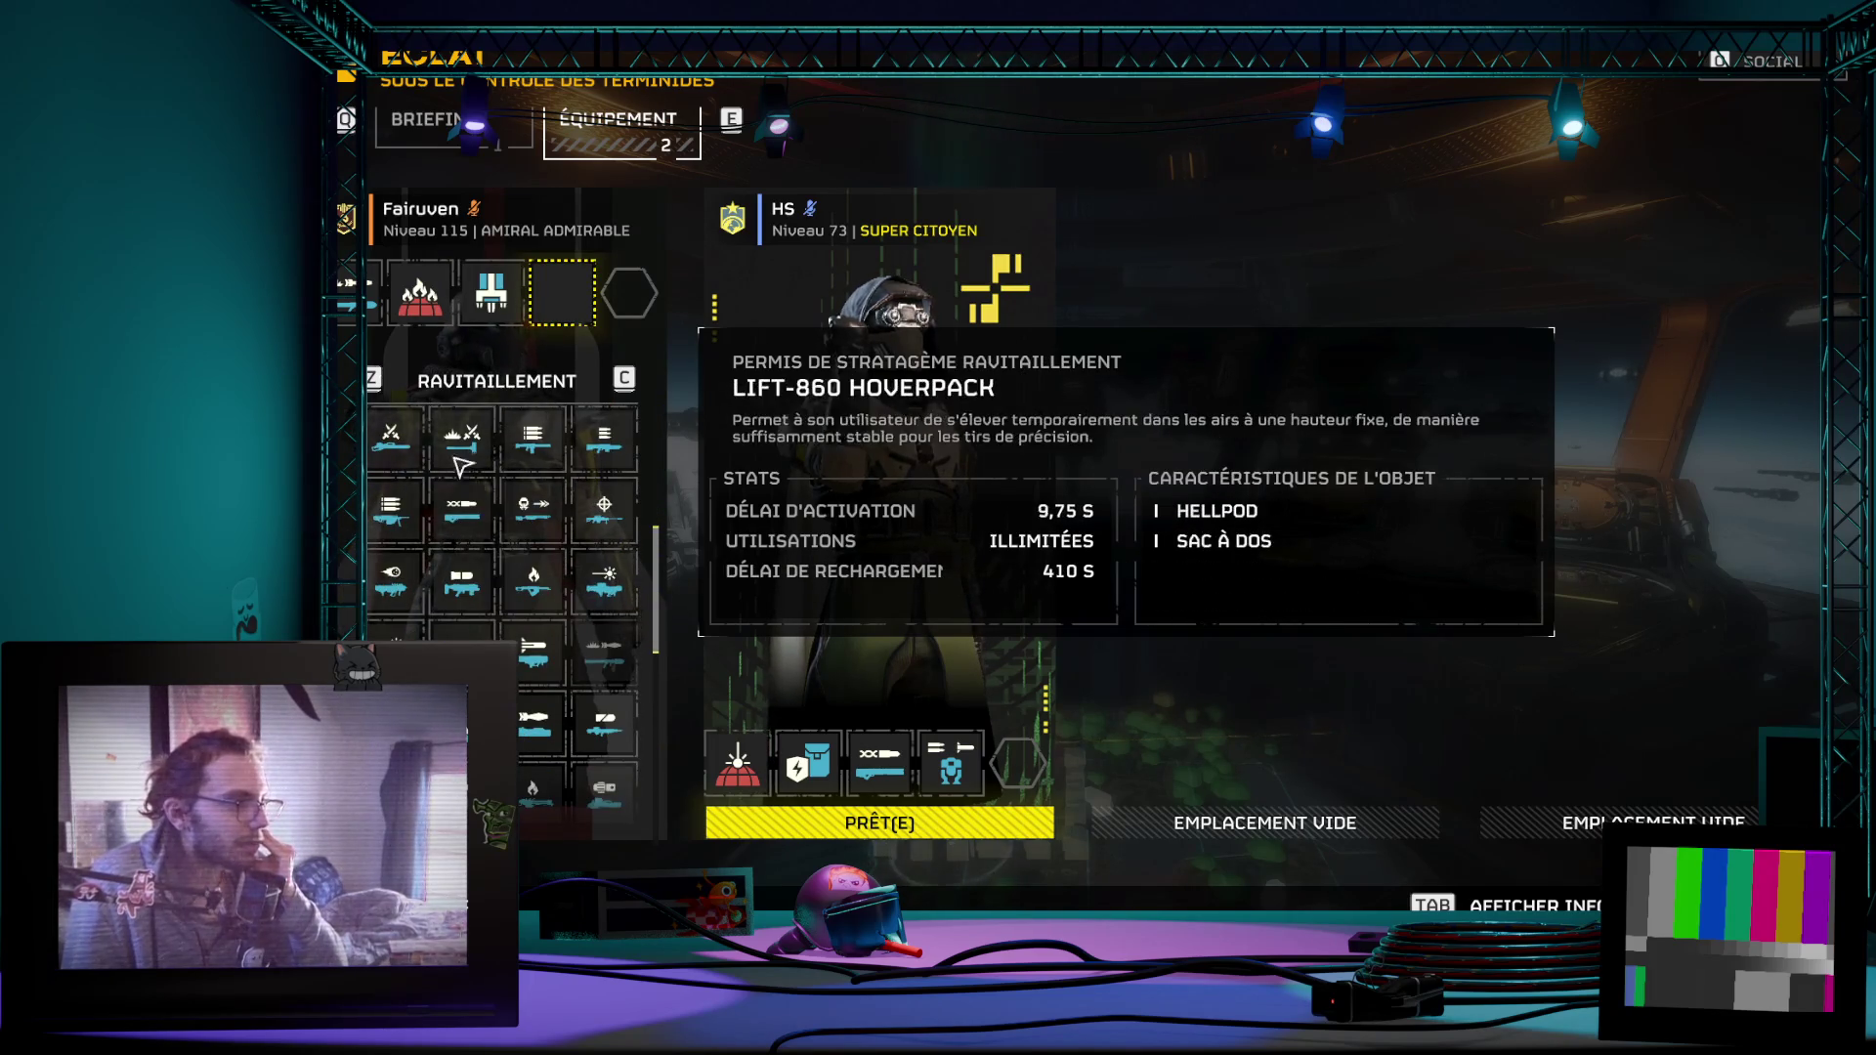
scroll(550, 565, "down", 1)
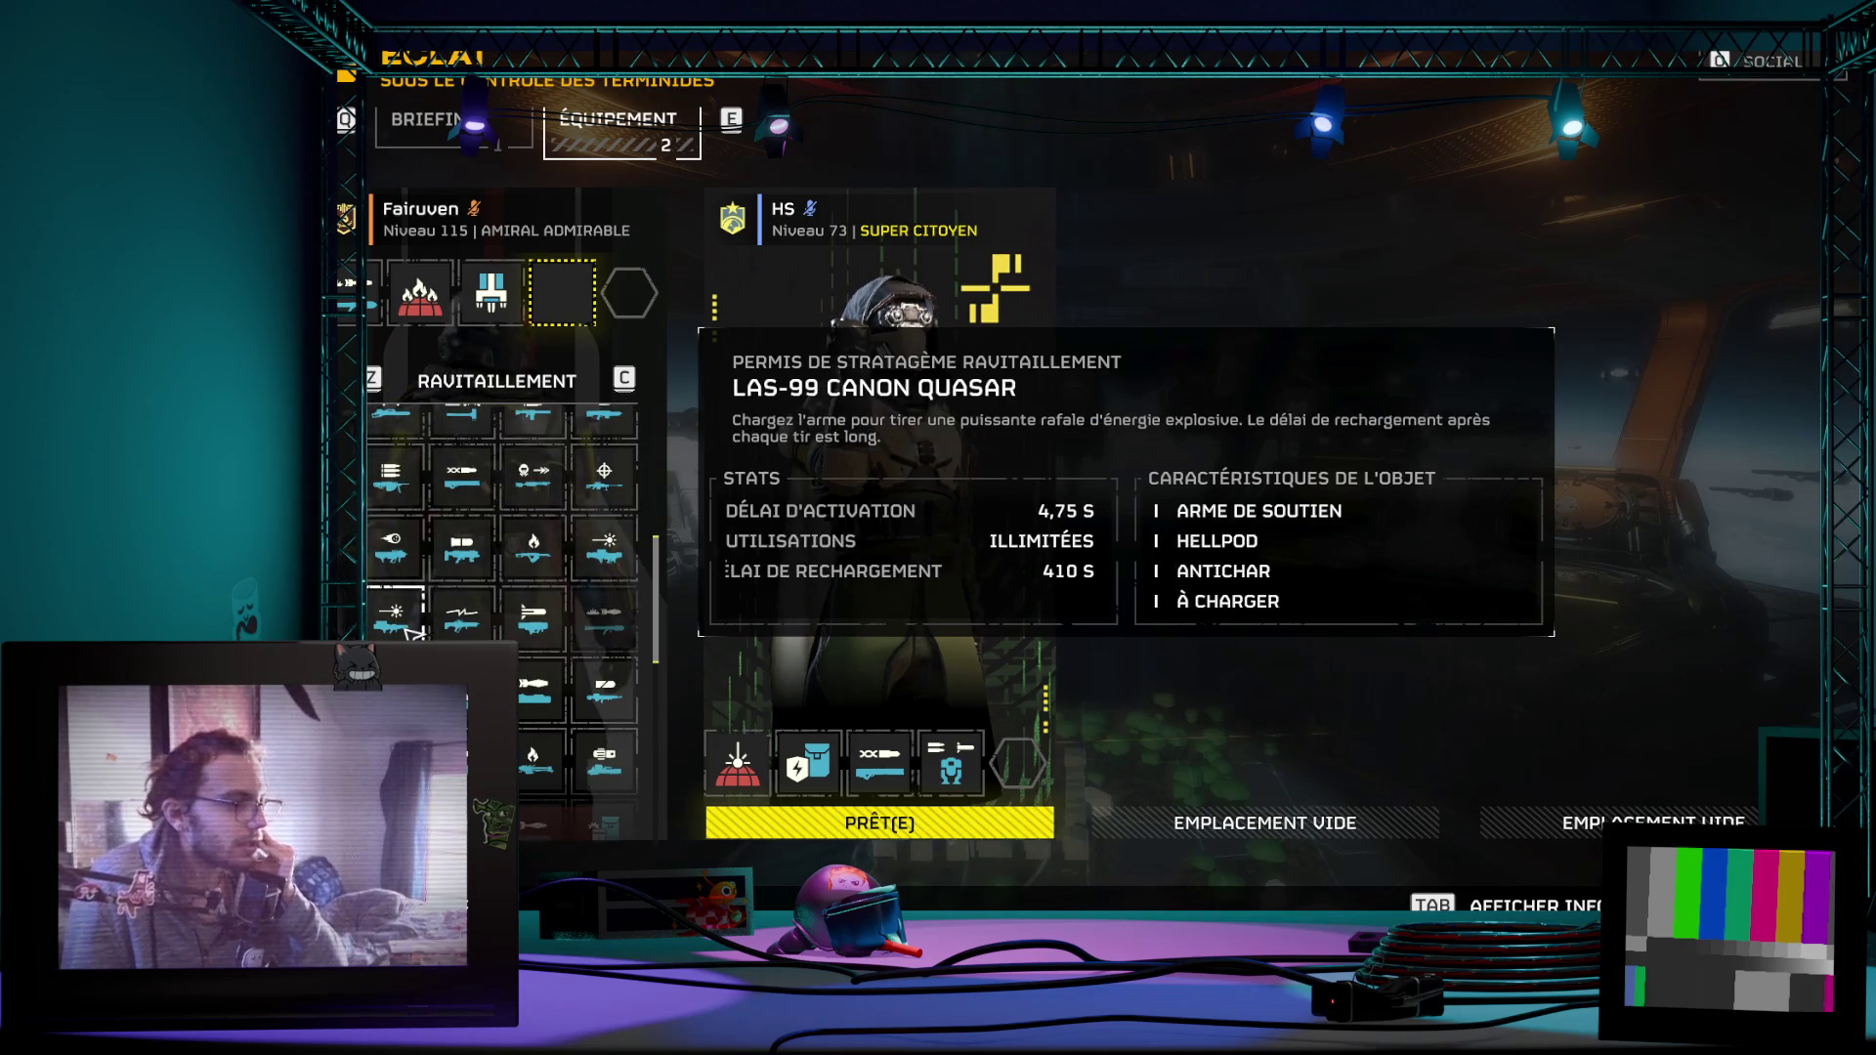
left_click(395, 615)
left_click(503, 606)
scroll(502, 618, "up", 1)
scroll(504, 618, "down", 1)
scroll(505, 622, "down", 1)
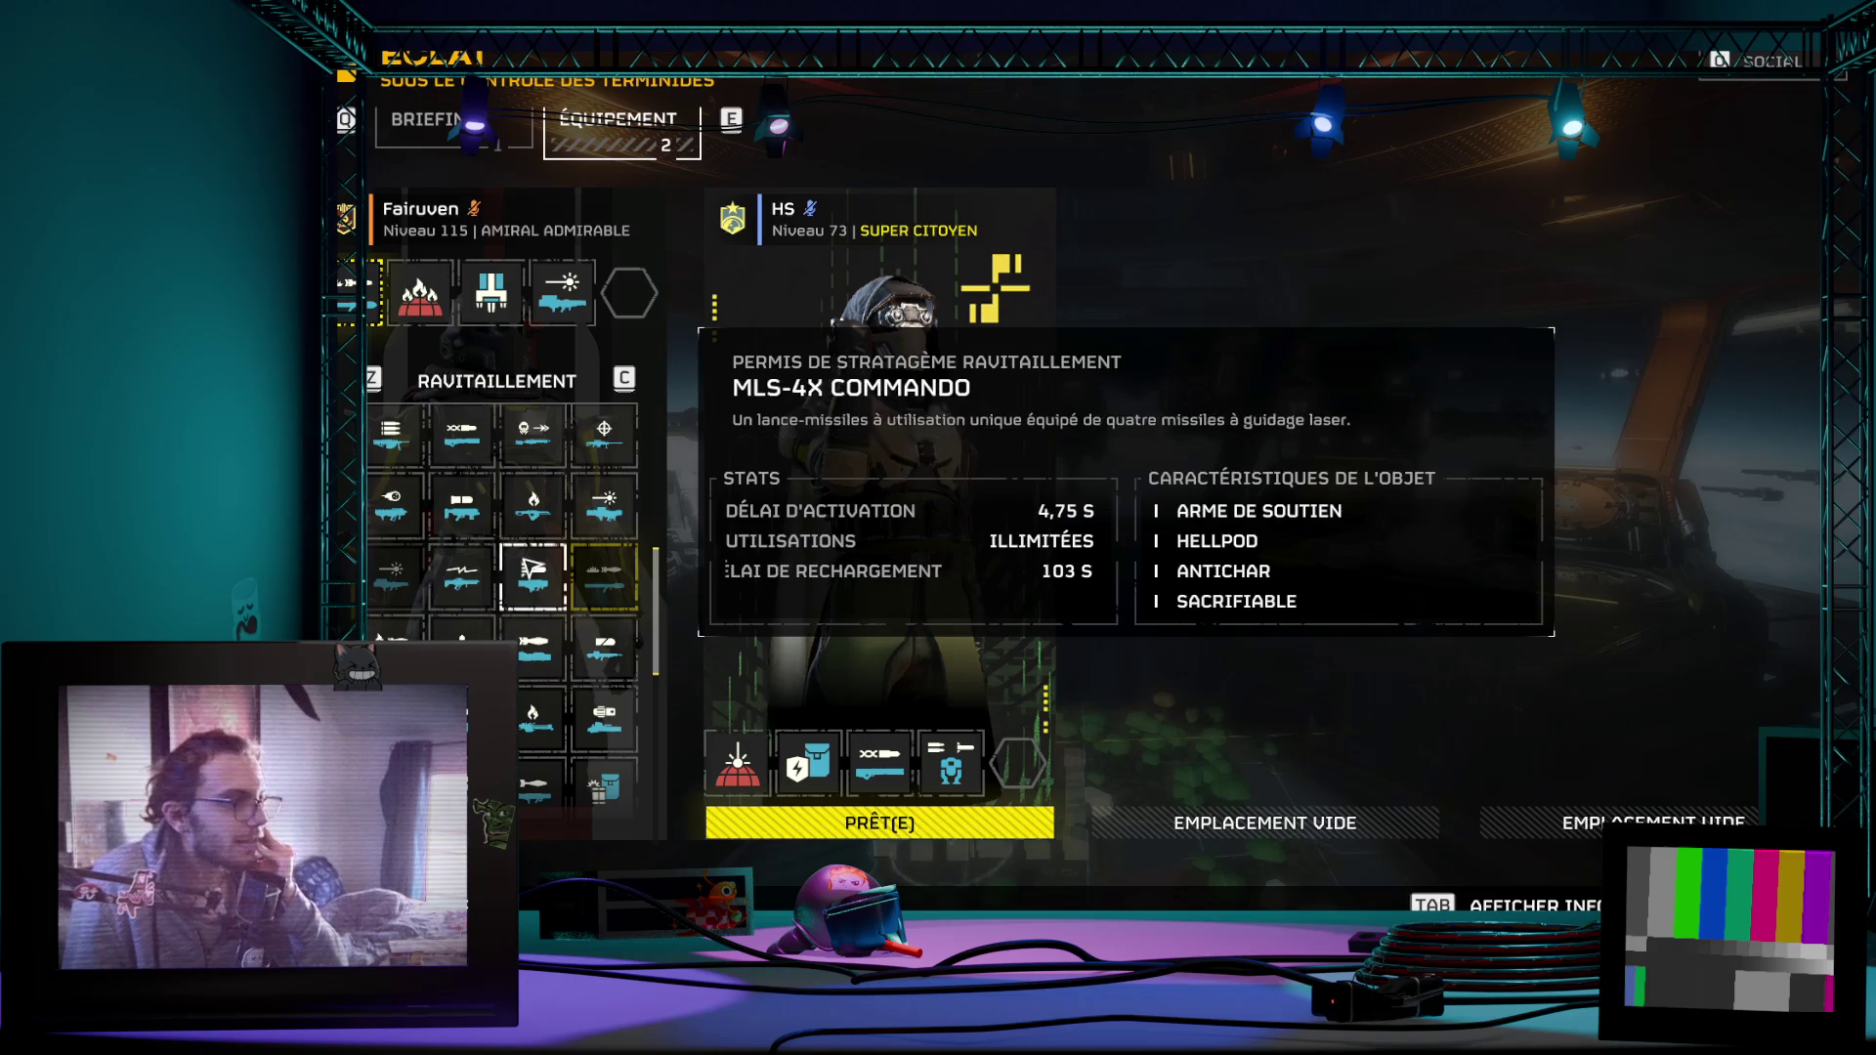
scroll(528, 568, "up", 1)
scroll(535, 507, "up", 1)
scroll(545, 556, "up", 1)
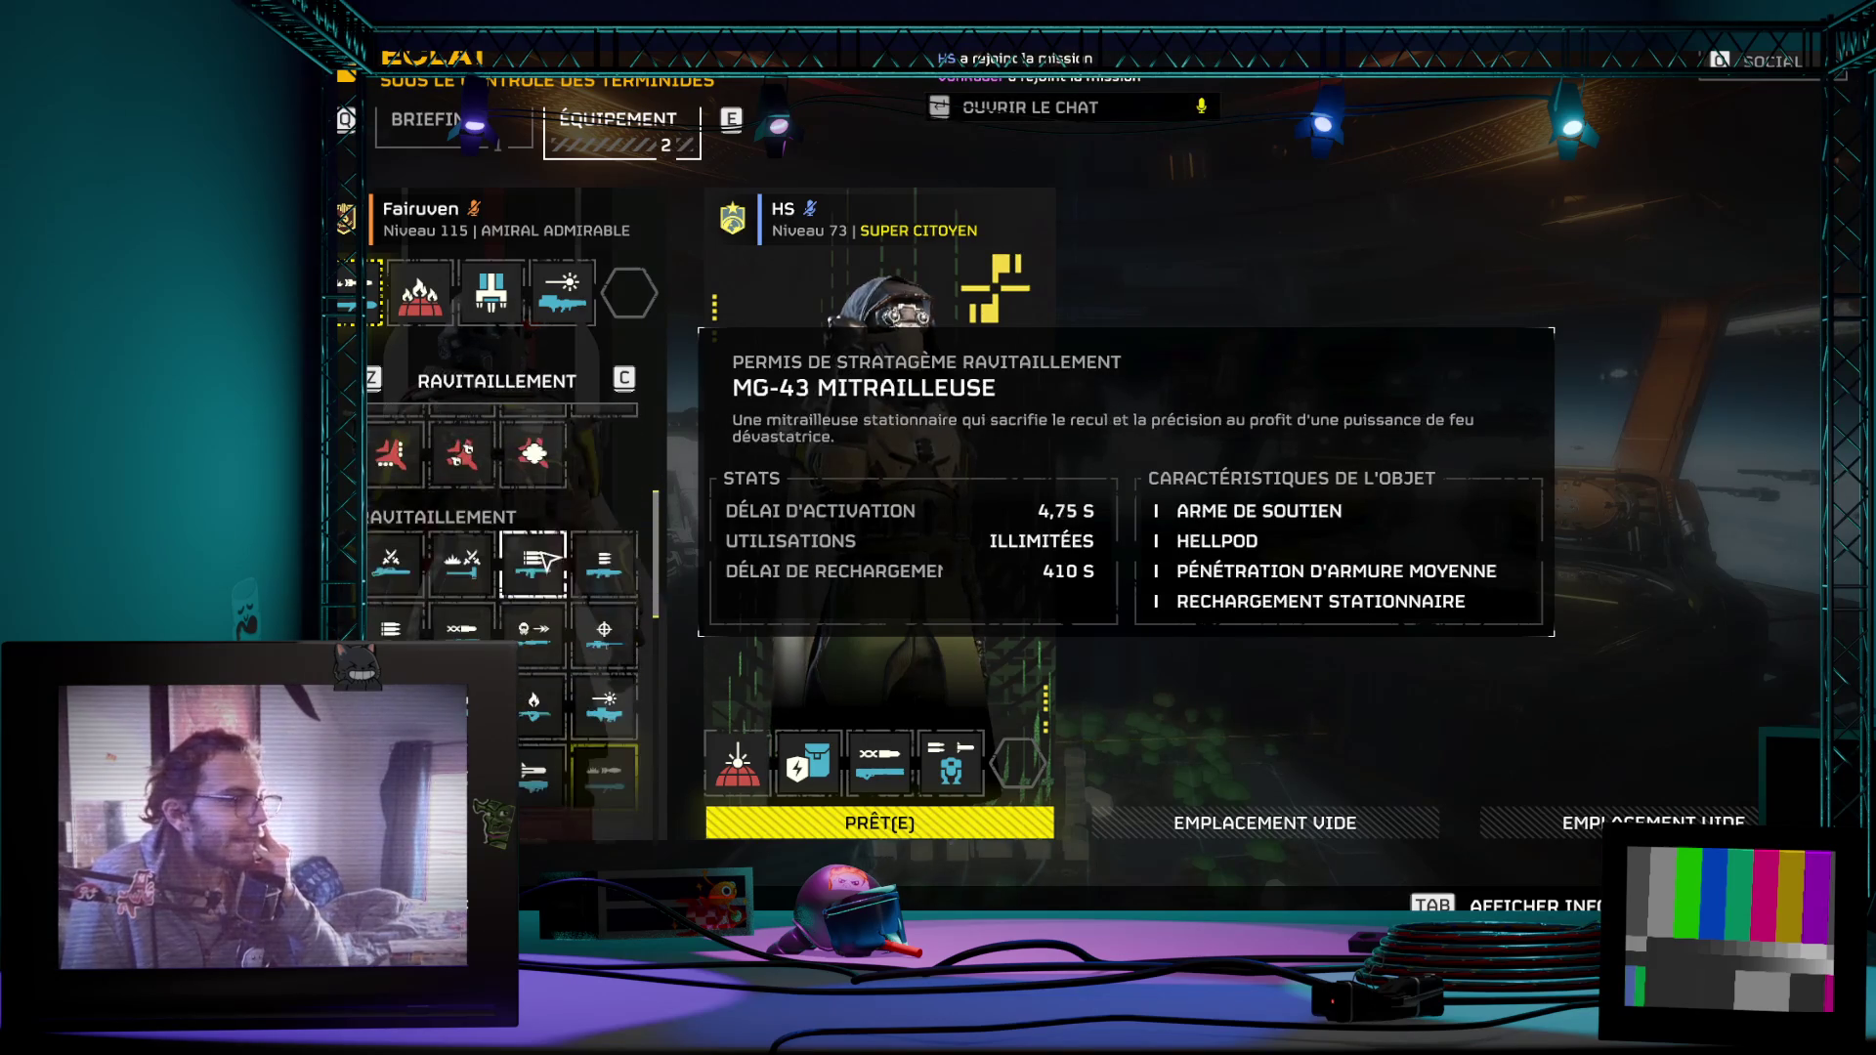
scroll(501, 531, "down", 1)
scroll(498, 536, "down", 1)
scroll(491, 544, "down", 1)
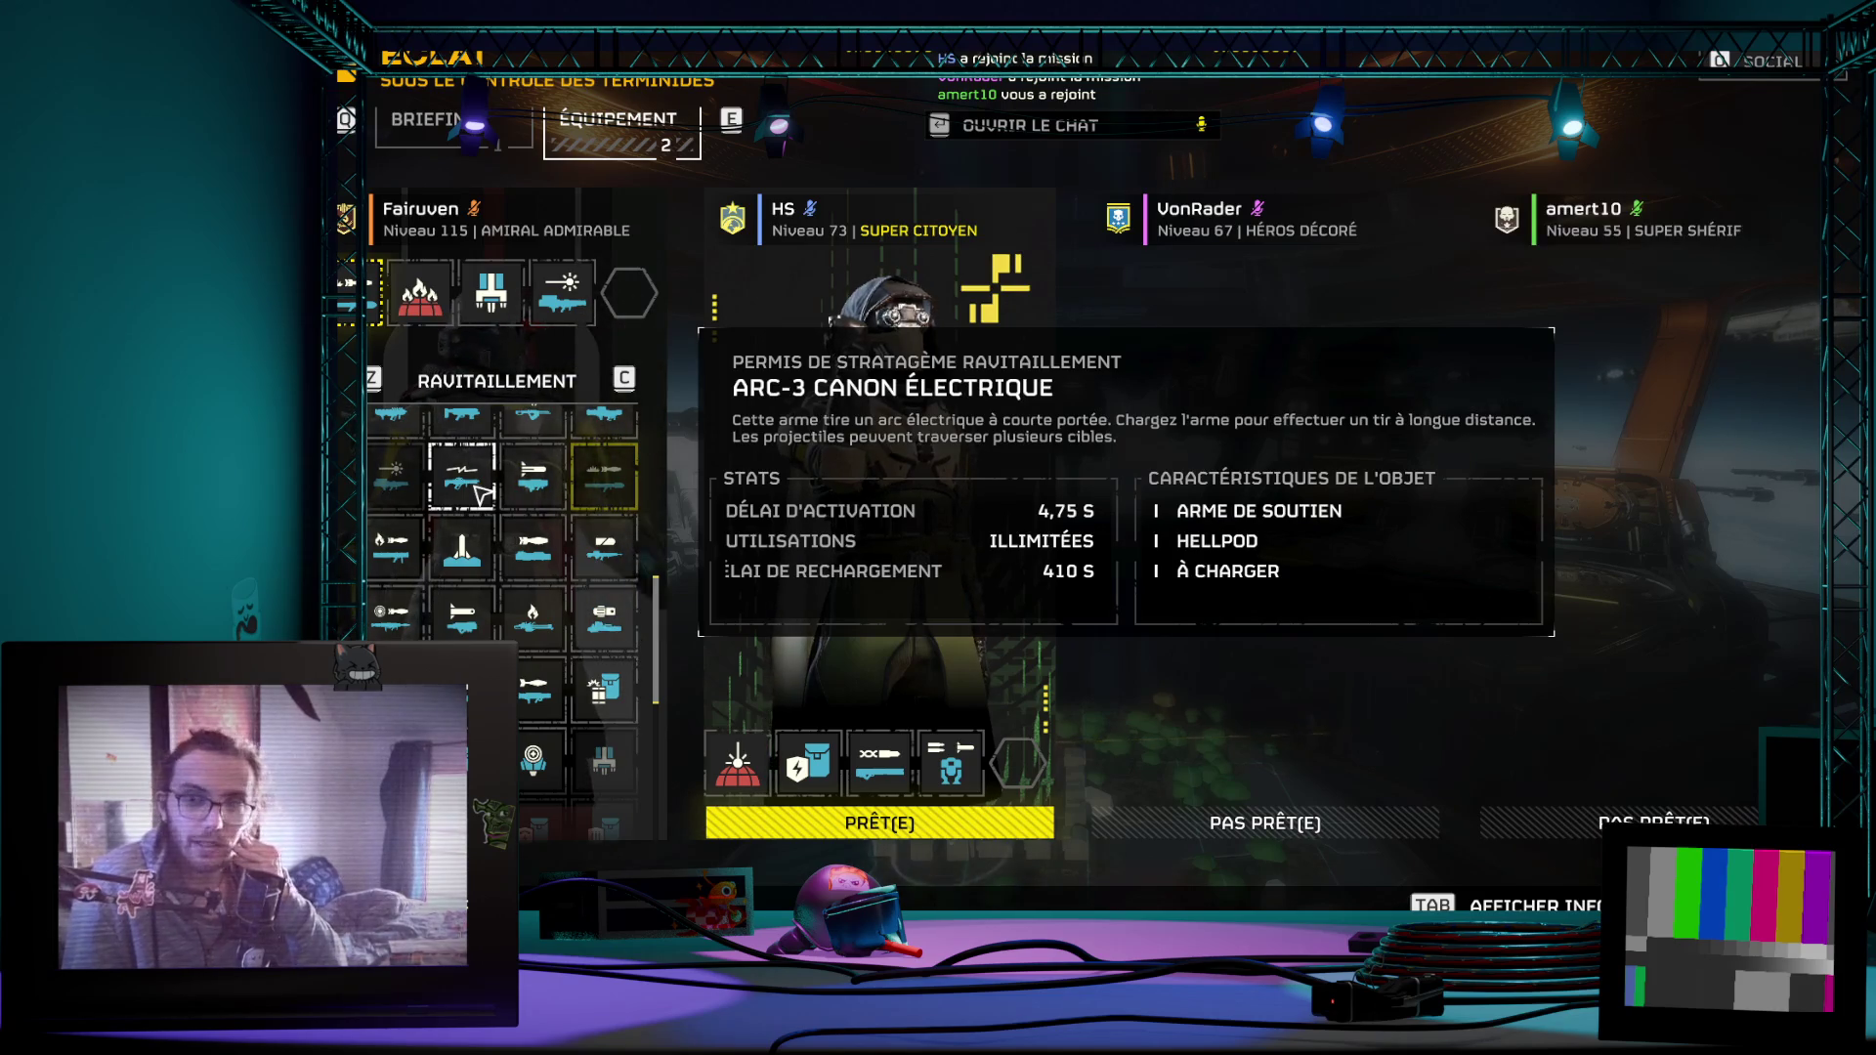
scroll(455, 528, "up", 1)
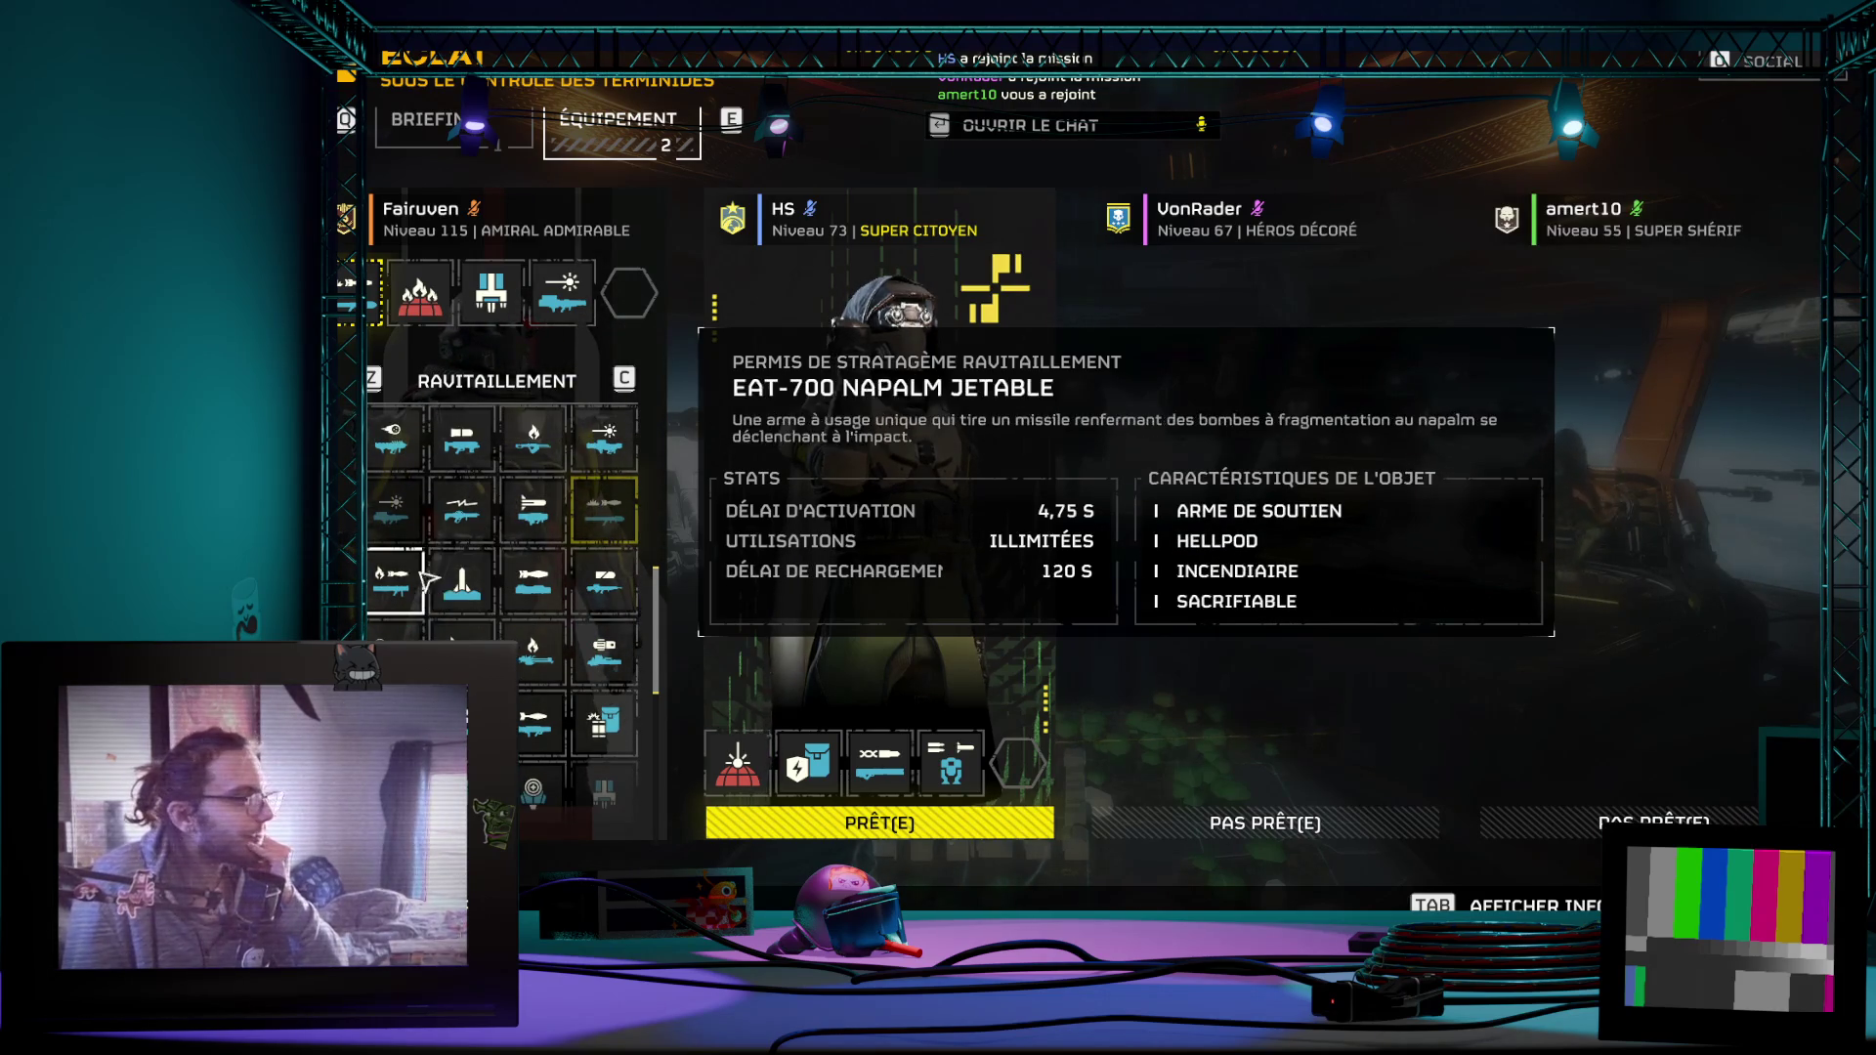
scroll(470, 586, "down", 2)
scroll(514, 593, "down", 1)
scroll(567, 607, "up", 3)
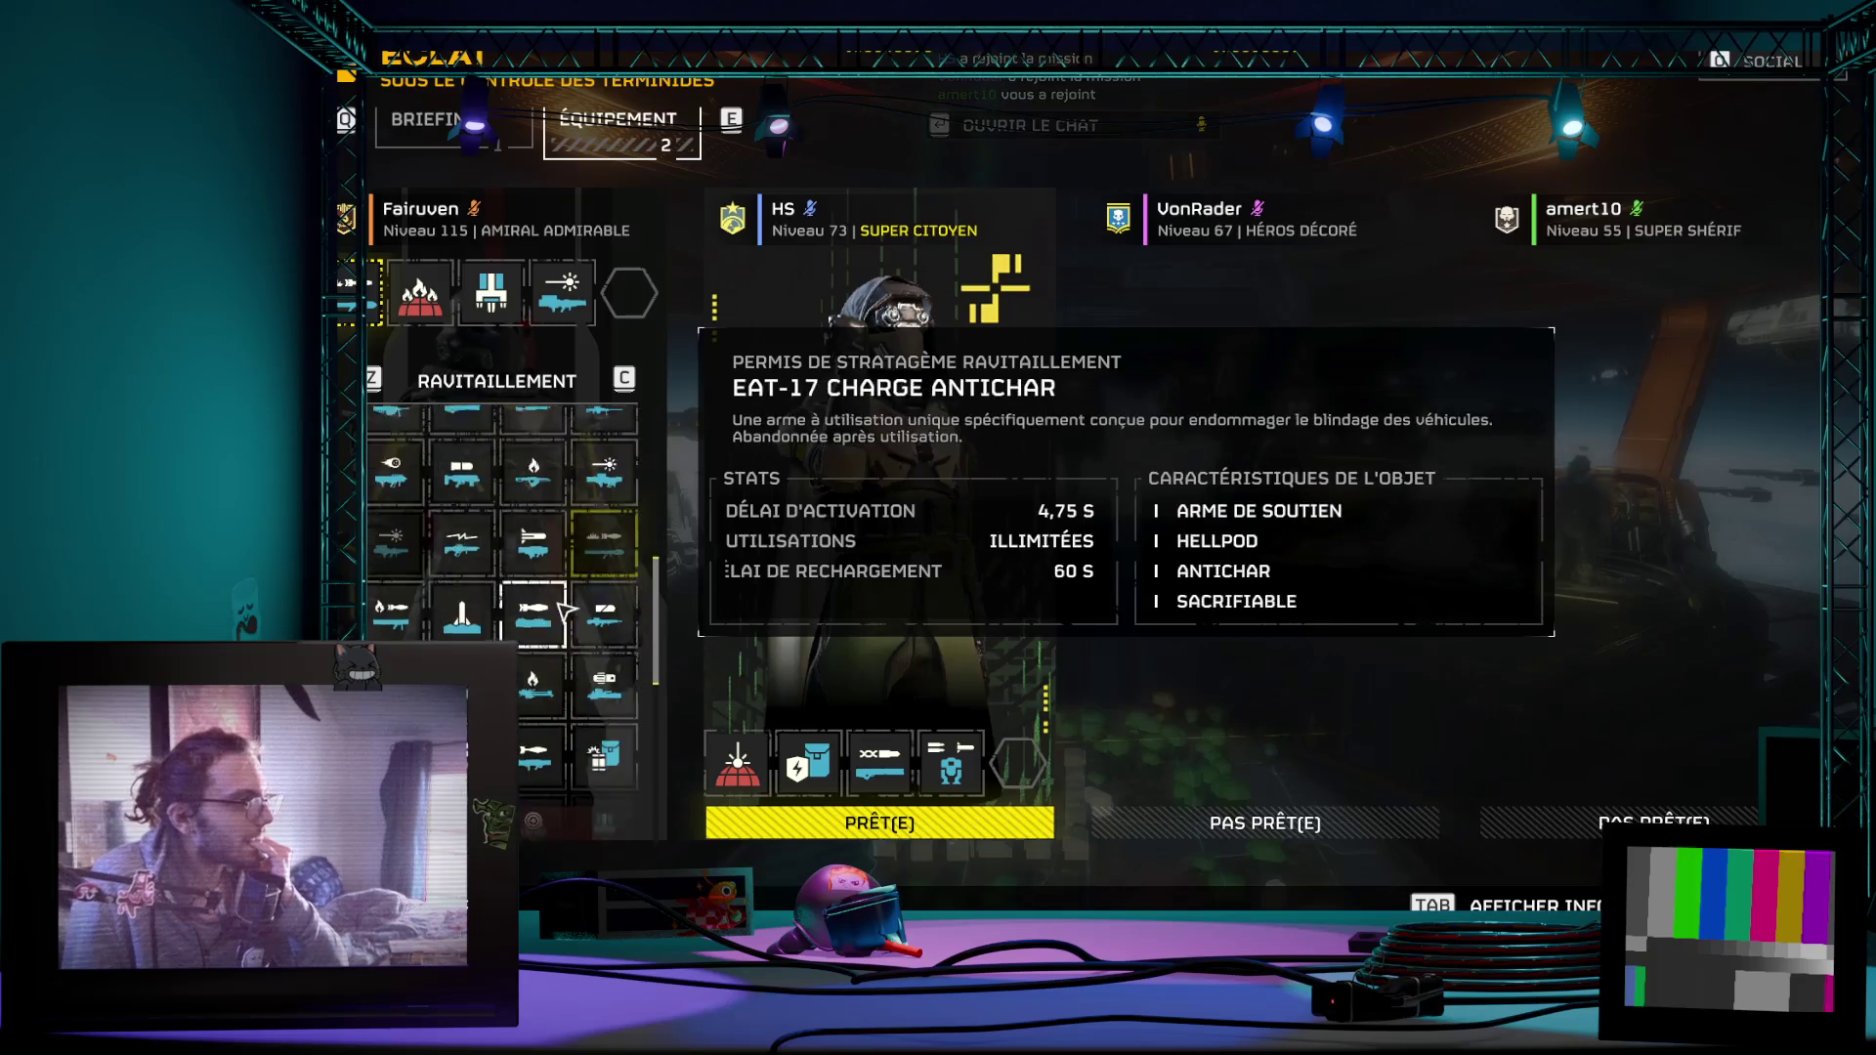
scroll(567, 607, "down", 2)
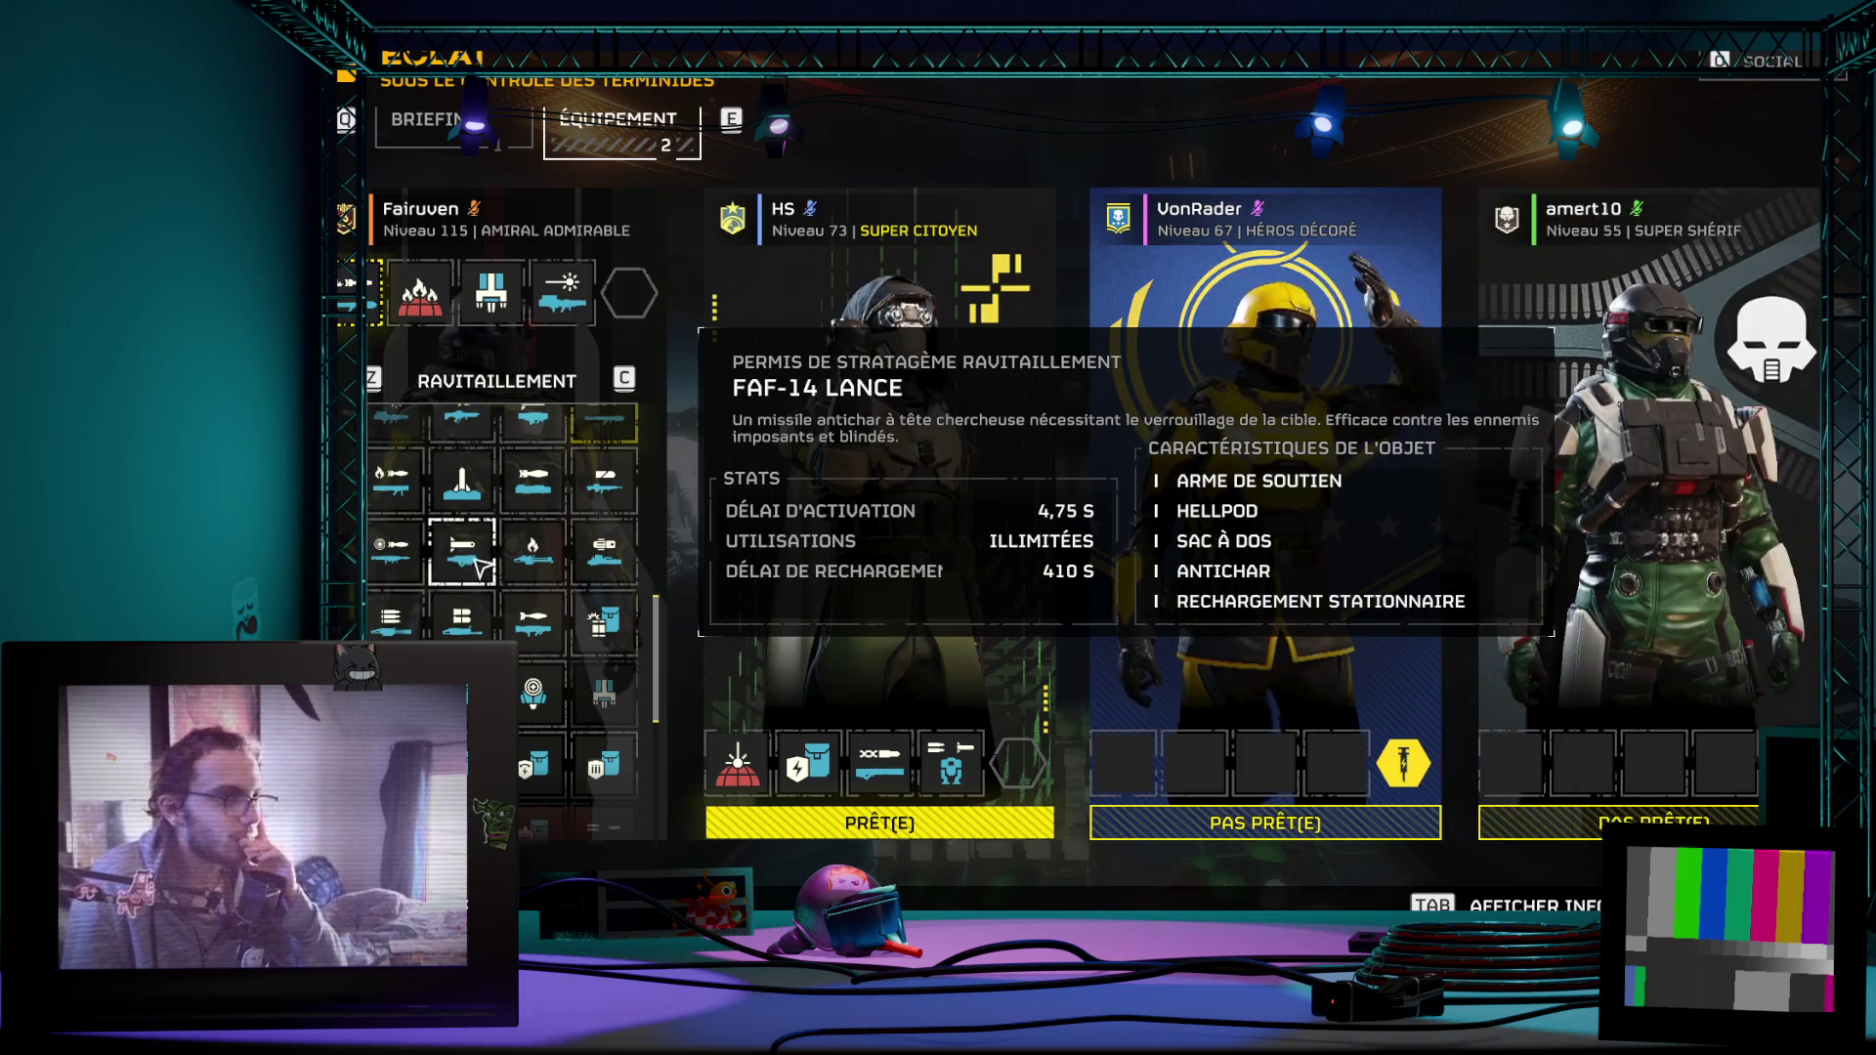
scroll(498, 627, "up", 2)
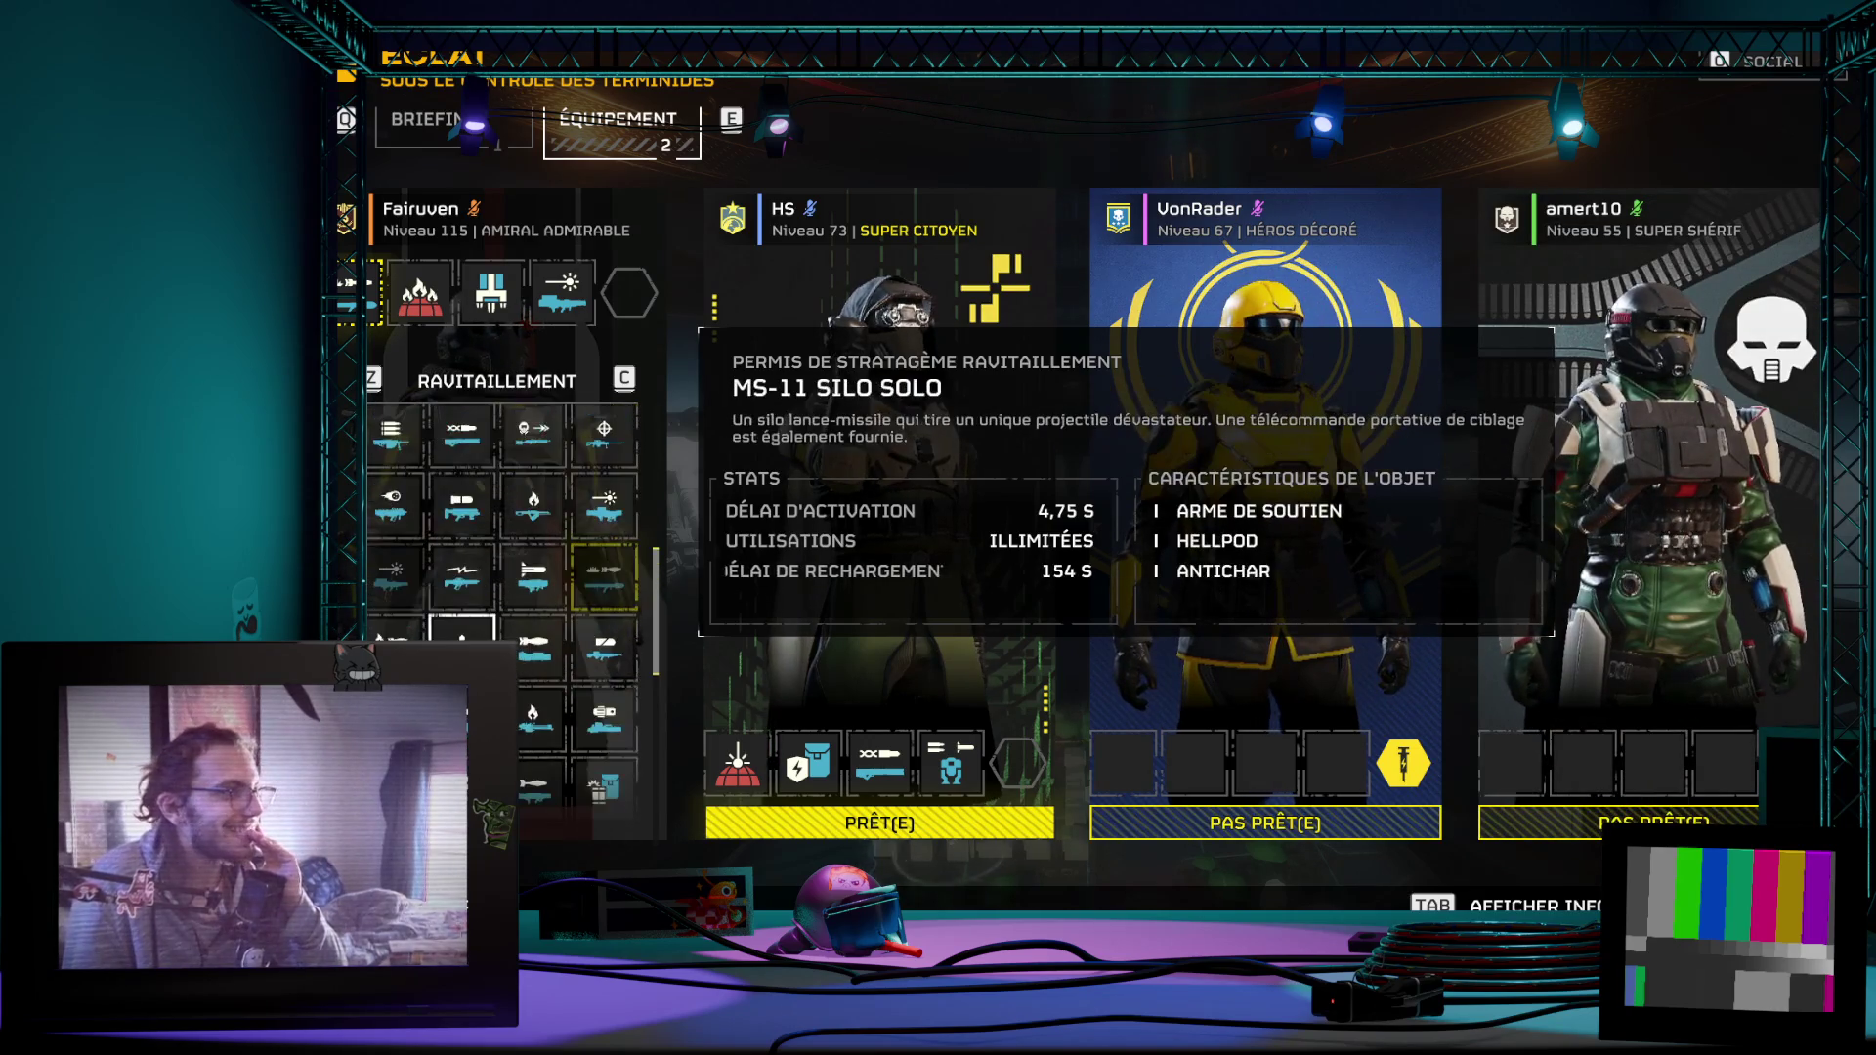
scroll(570, 684, "up", 1)
scroll(569, 683, "up", 1)
scroll(568, 683, "up", 1)
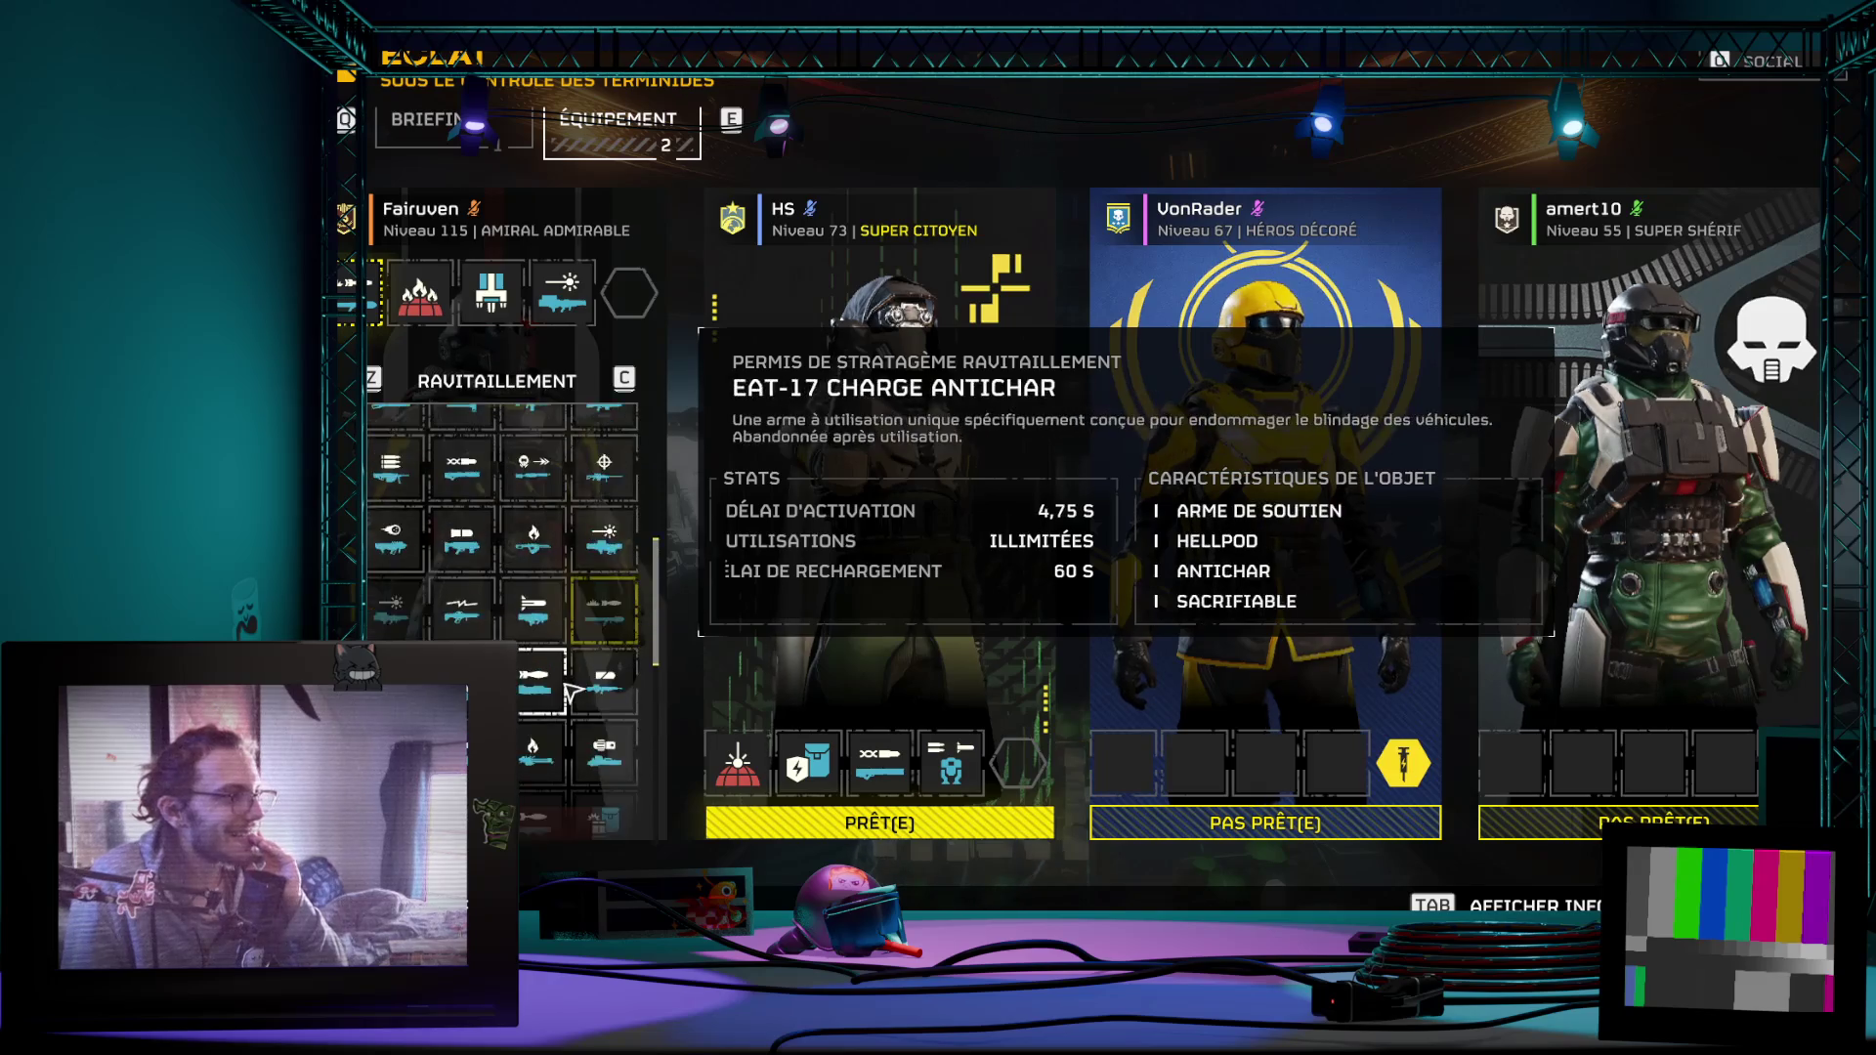
scroll(569, 683, "up", 1)
scroll(566, 682, "up", 1)
scroll(591, 628, "down", 1)
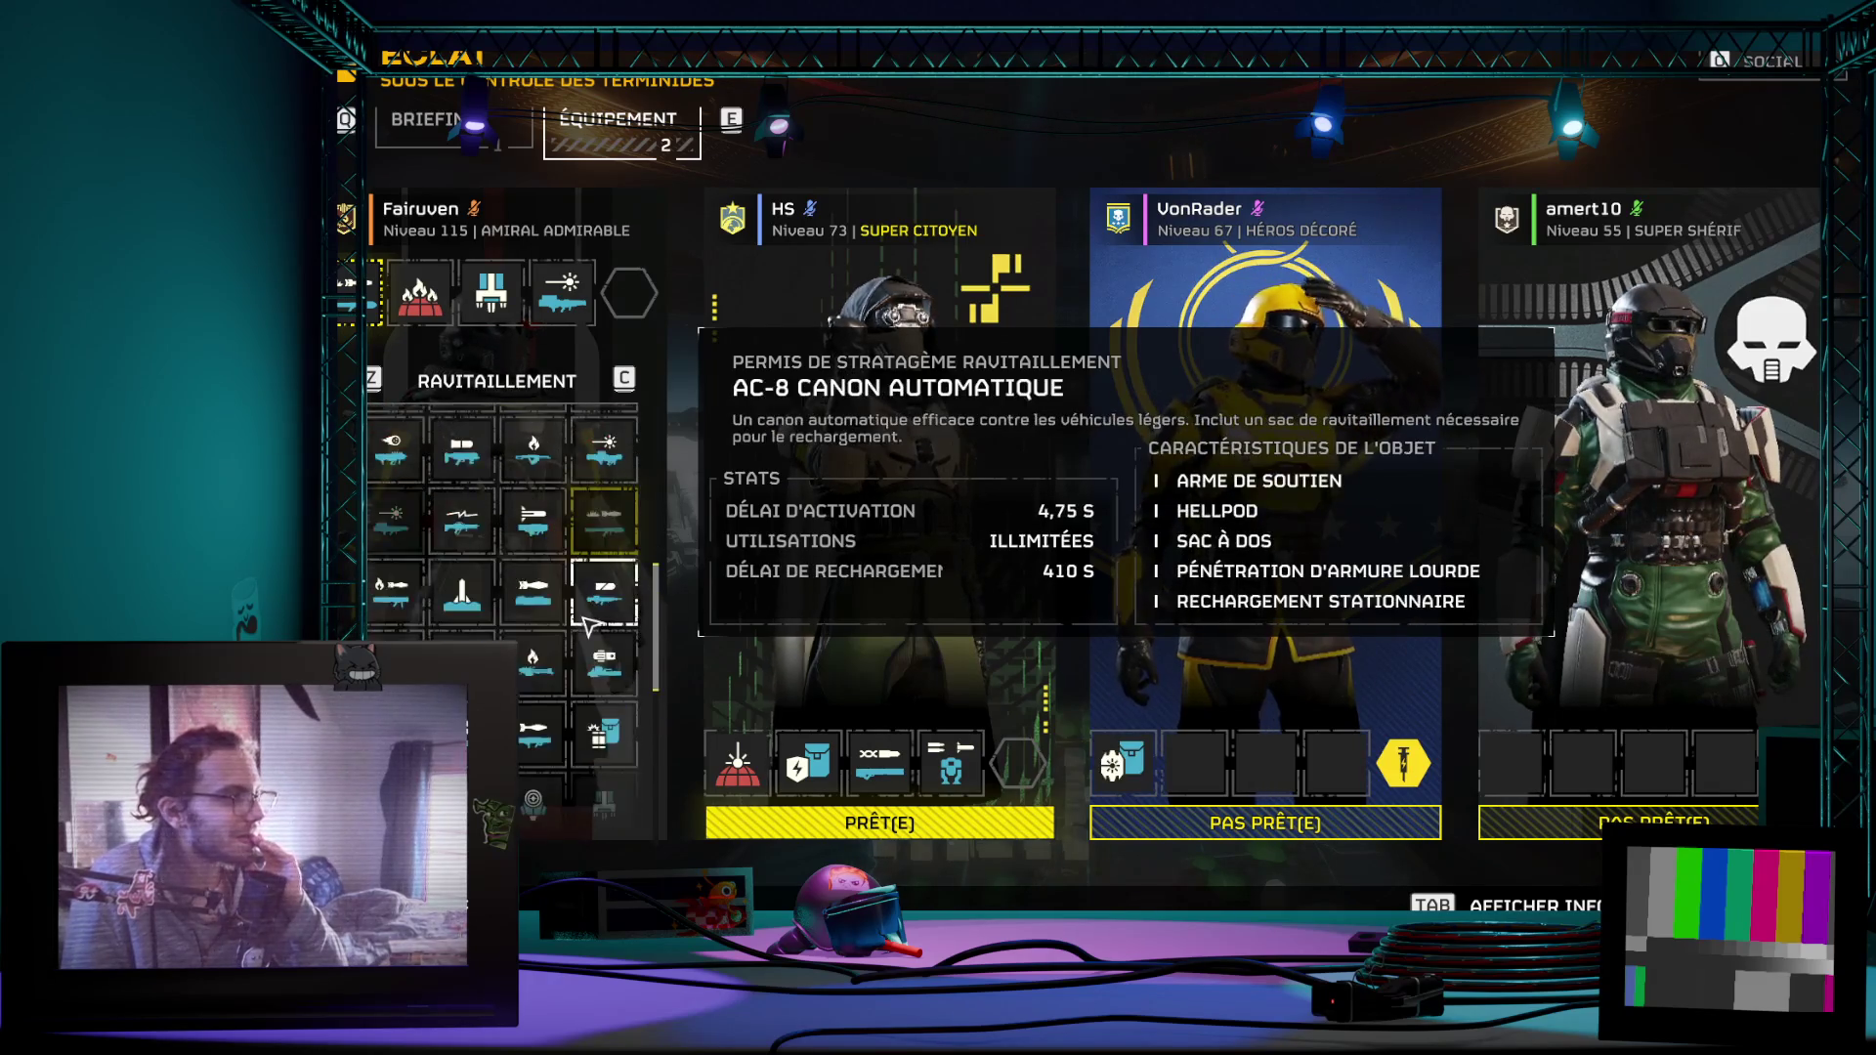
scroll(591, 628, "down", 1)
scroll(591, 628, "down", 2)
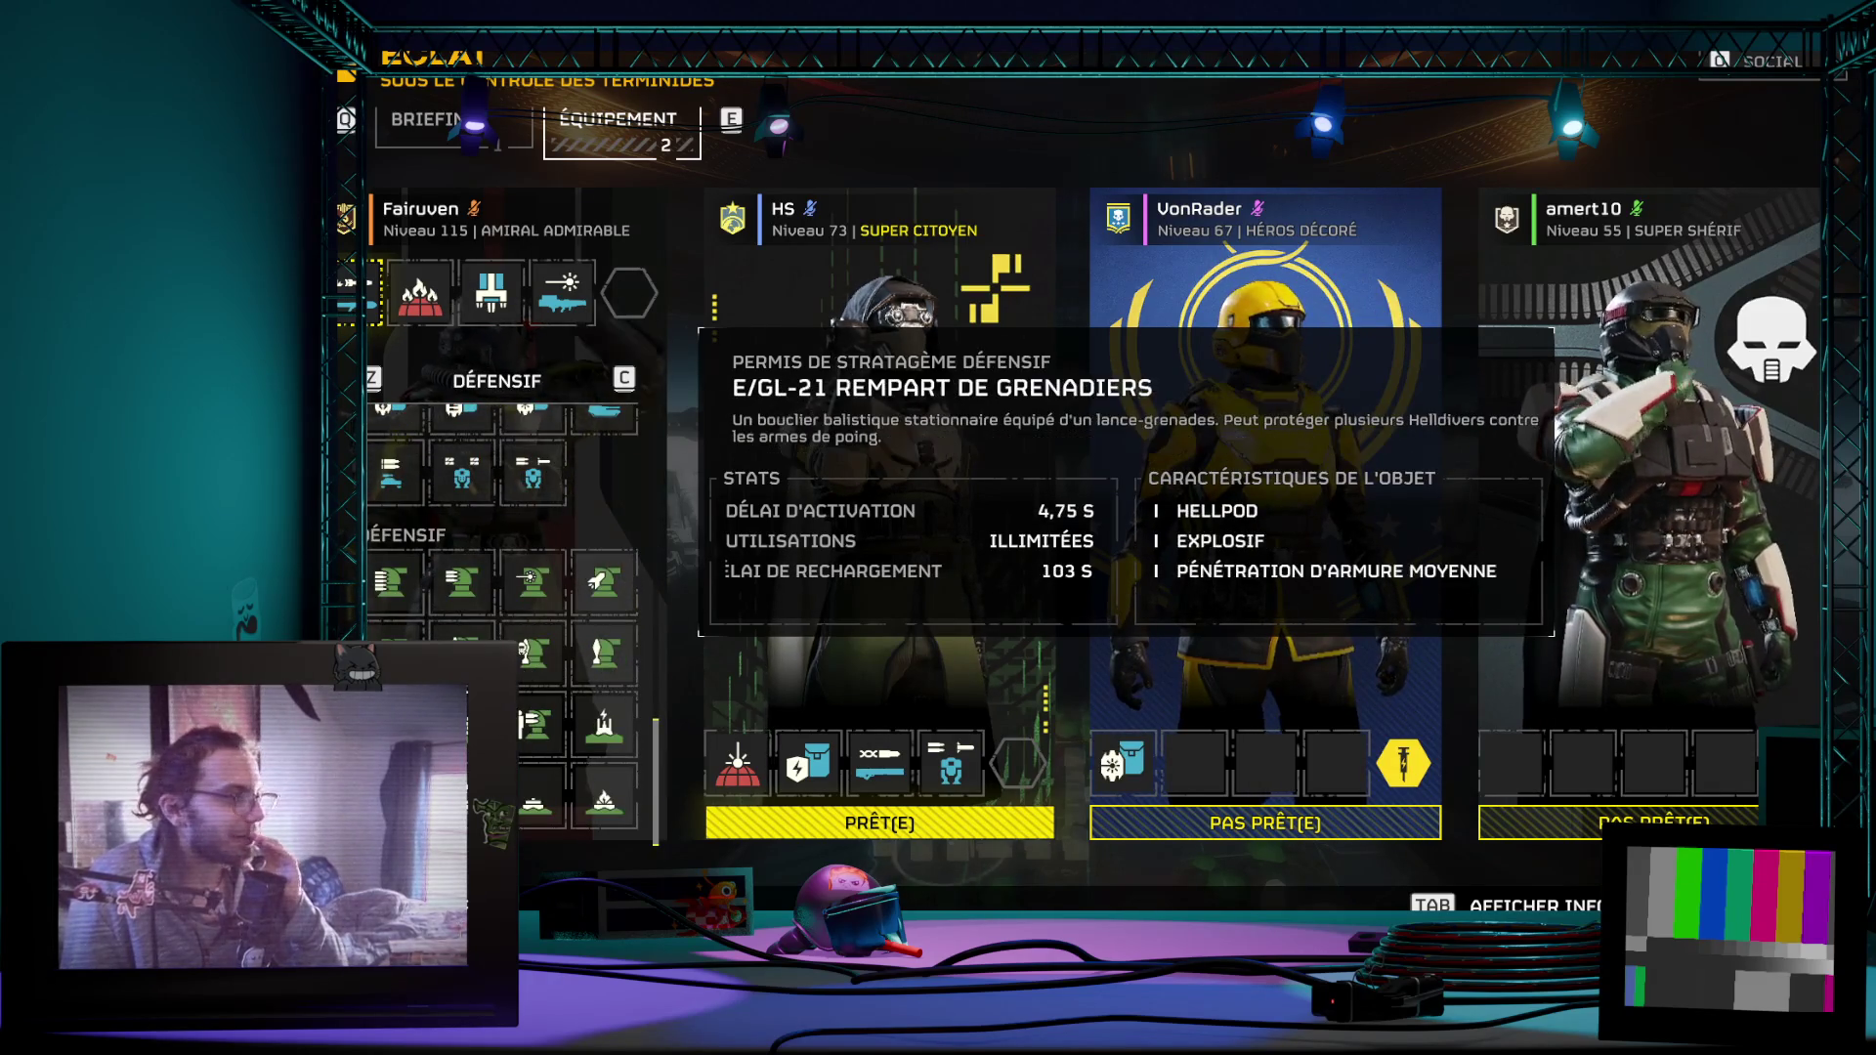
scroll(591, 583, "up", 2)
scroll(591, 583, "up", 1)
scroll(591, 584, "down", 1)
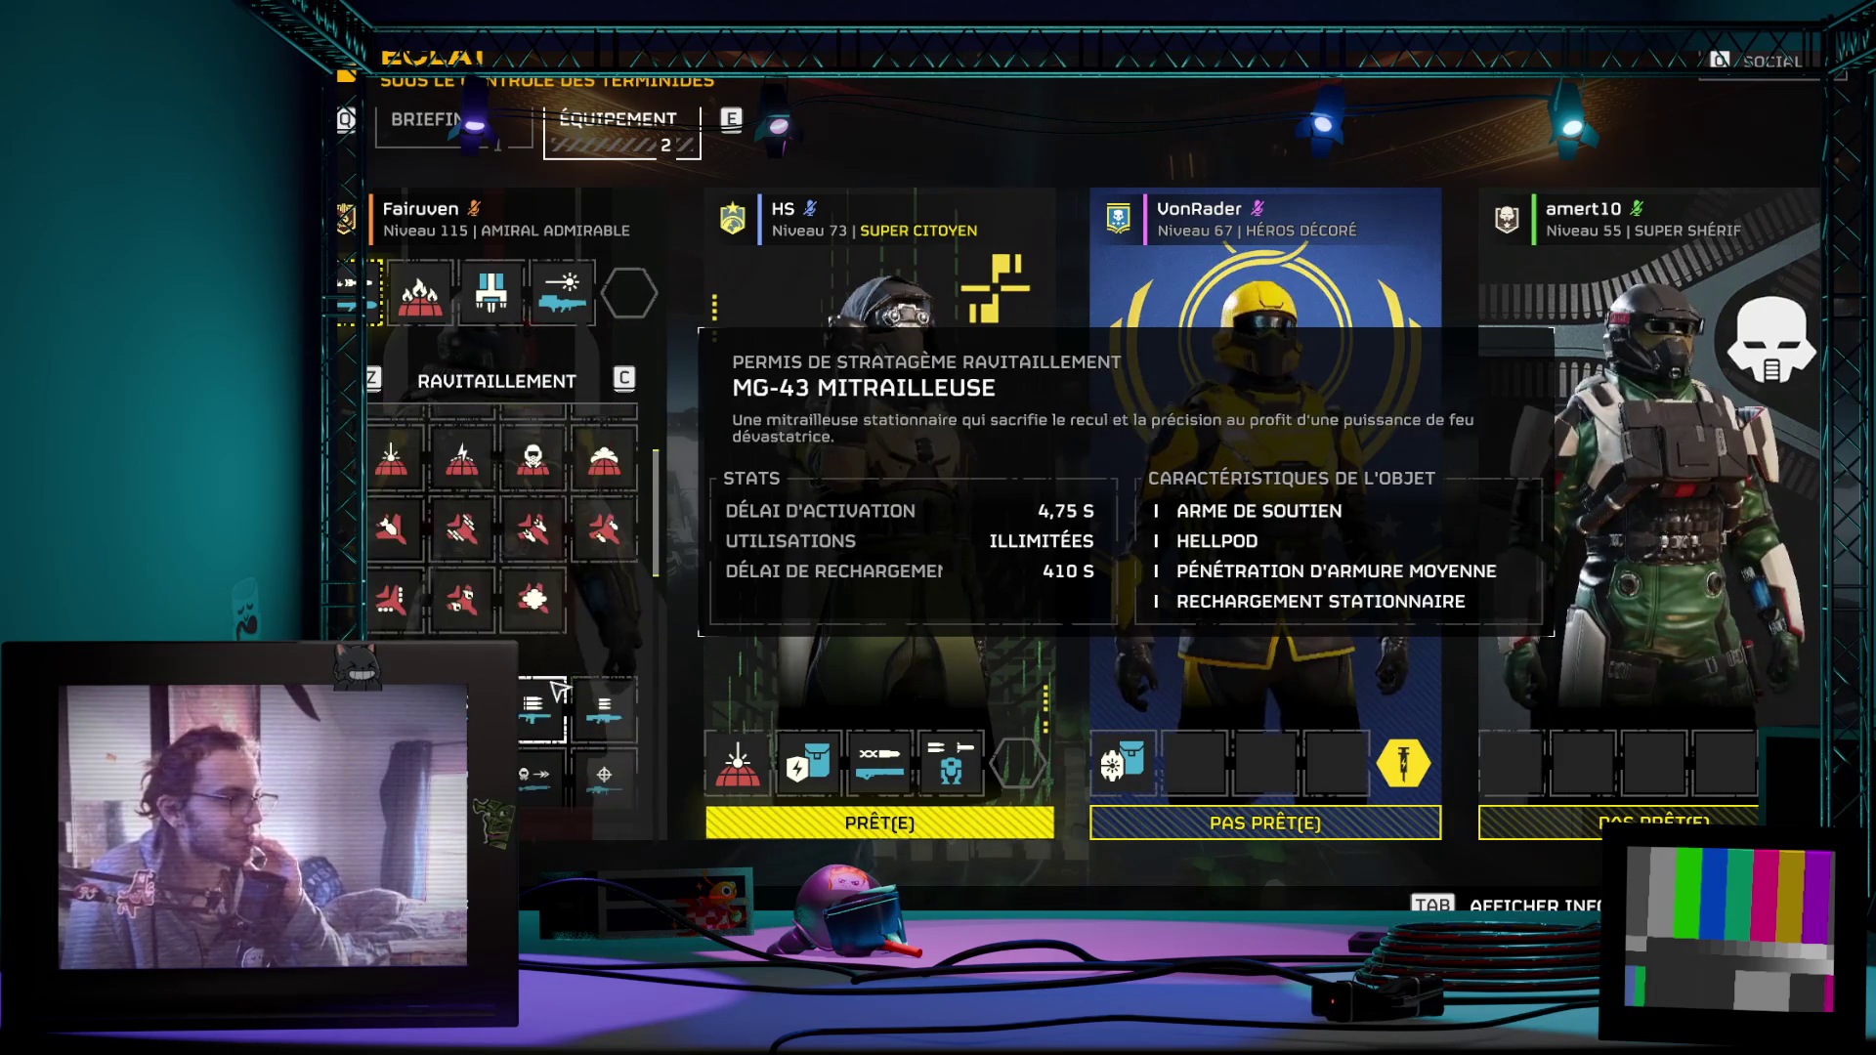
scroll(591, 583, "up", 1)
scroll(592, 583, "up", 1)
scroll(579, 675, "up", 1)
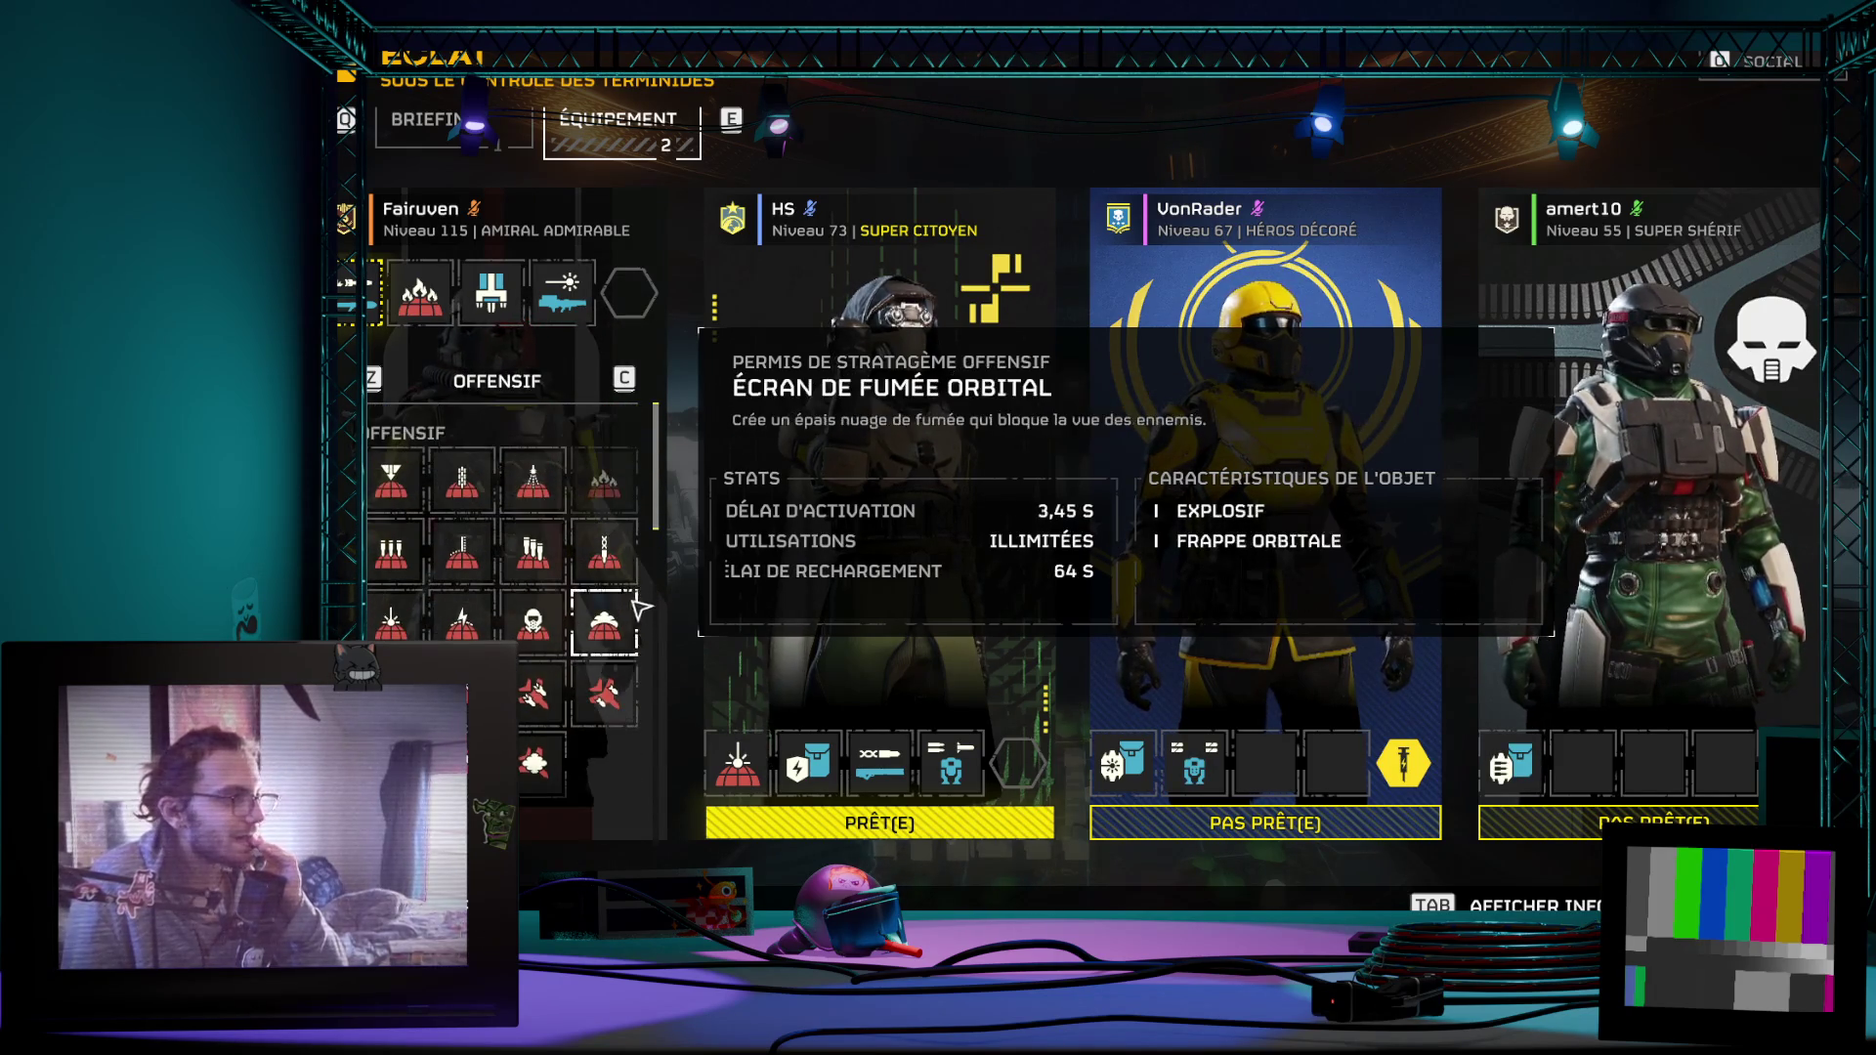
left_click(604, 689)
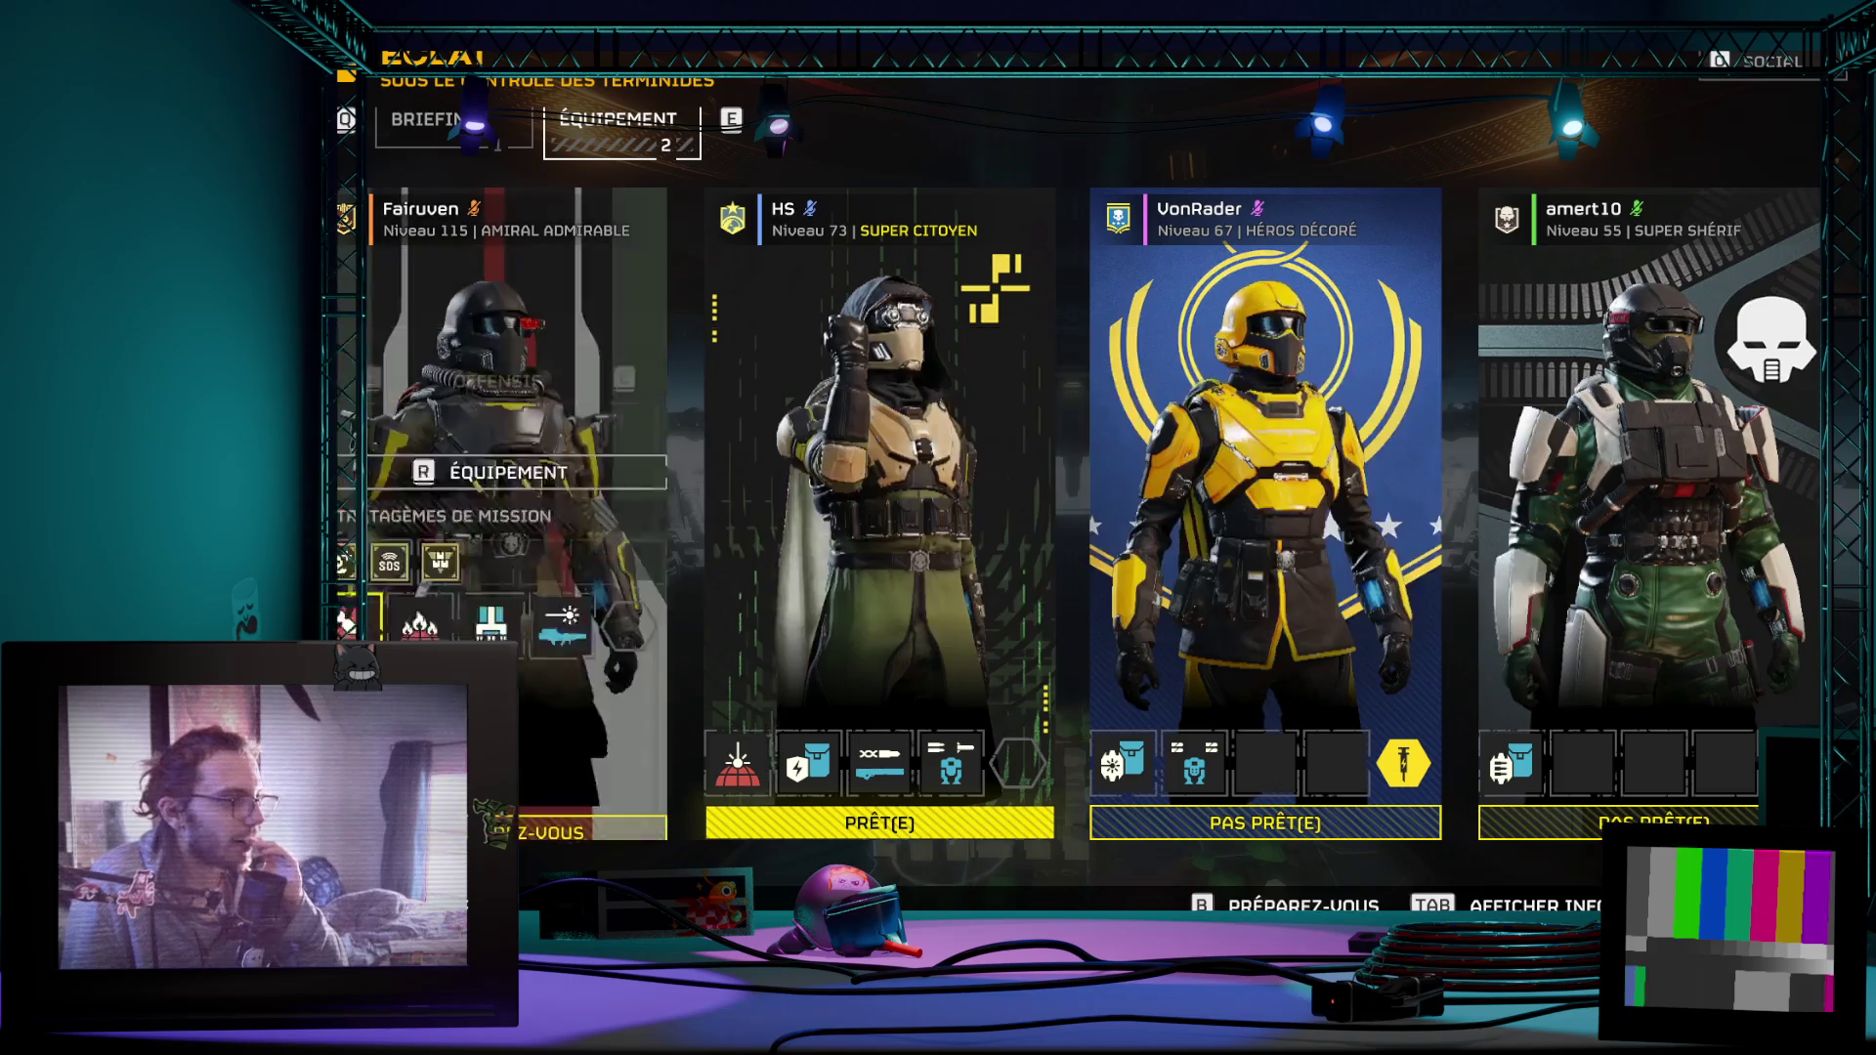
Step: Equip the Infusion expérimentale booster and the CB-9 Arbalète explosive as primary weapon
left_click(630, 294)
left_click(534, 601)
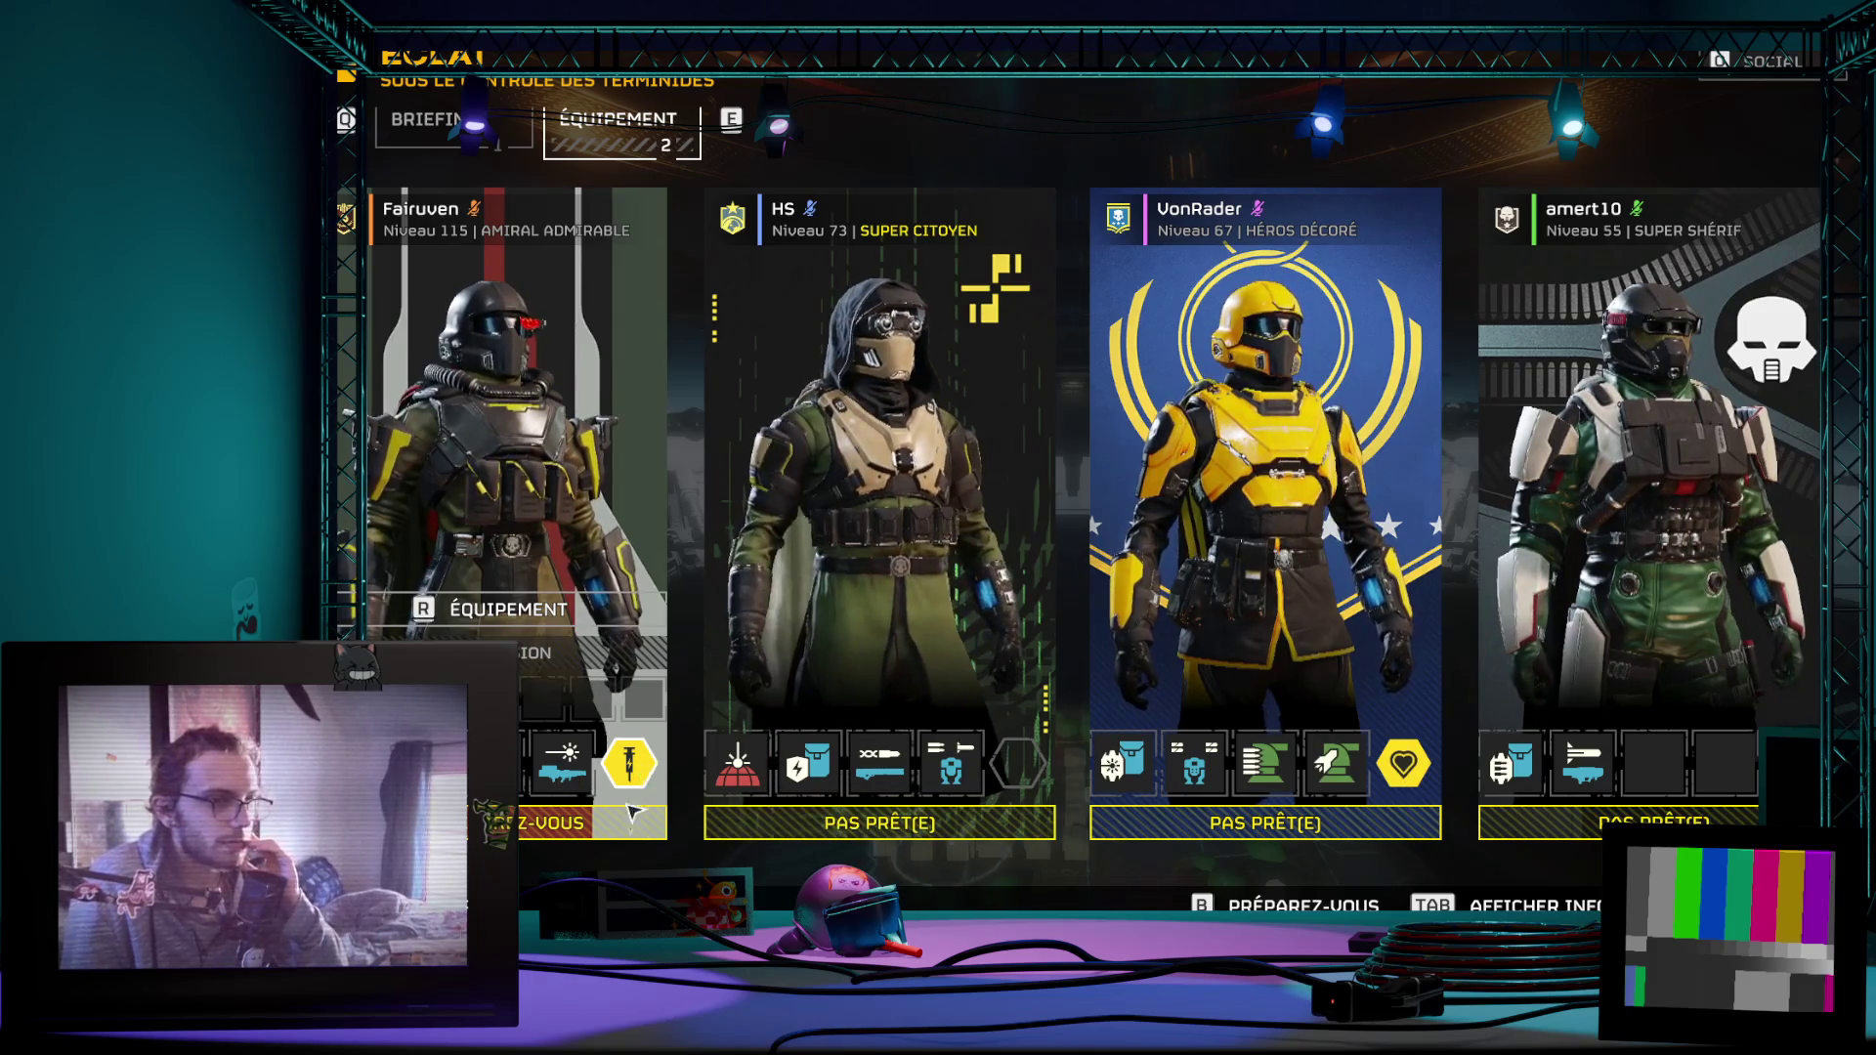
left_click(554, 700)
scroll(662, 577, "up", 2)
scroll(693, 599, "up", 3)
scroll(769, 670, "down", 2)
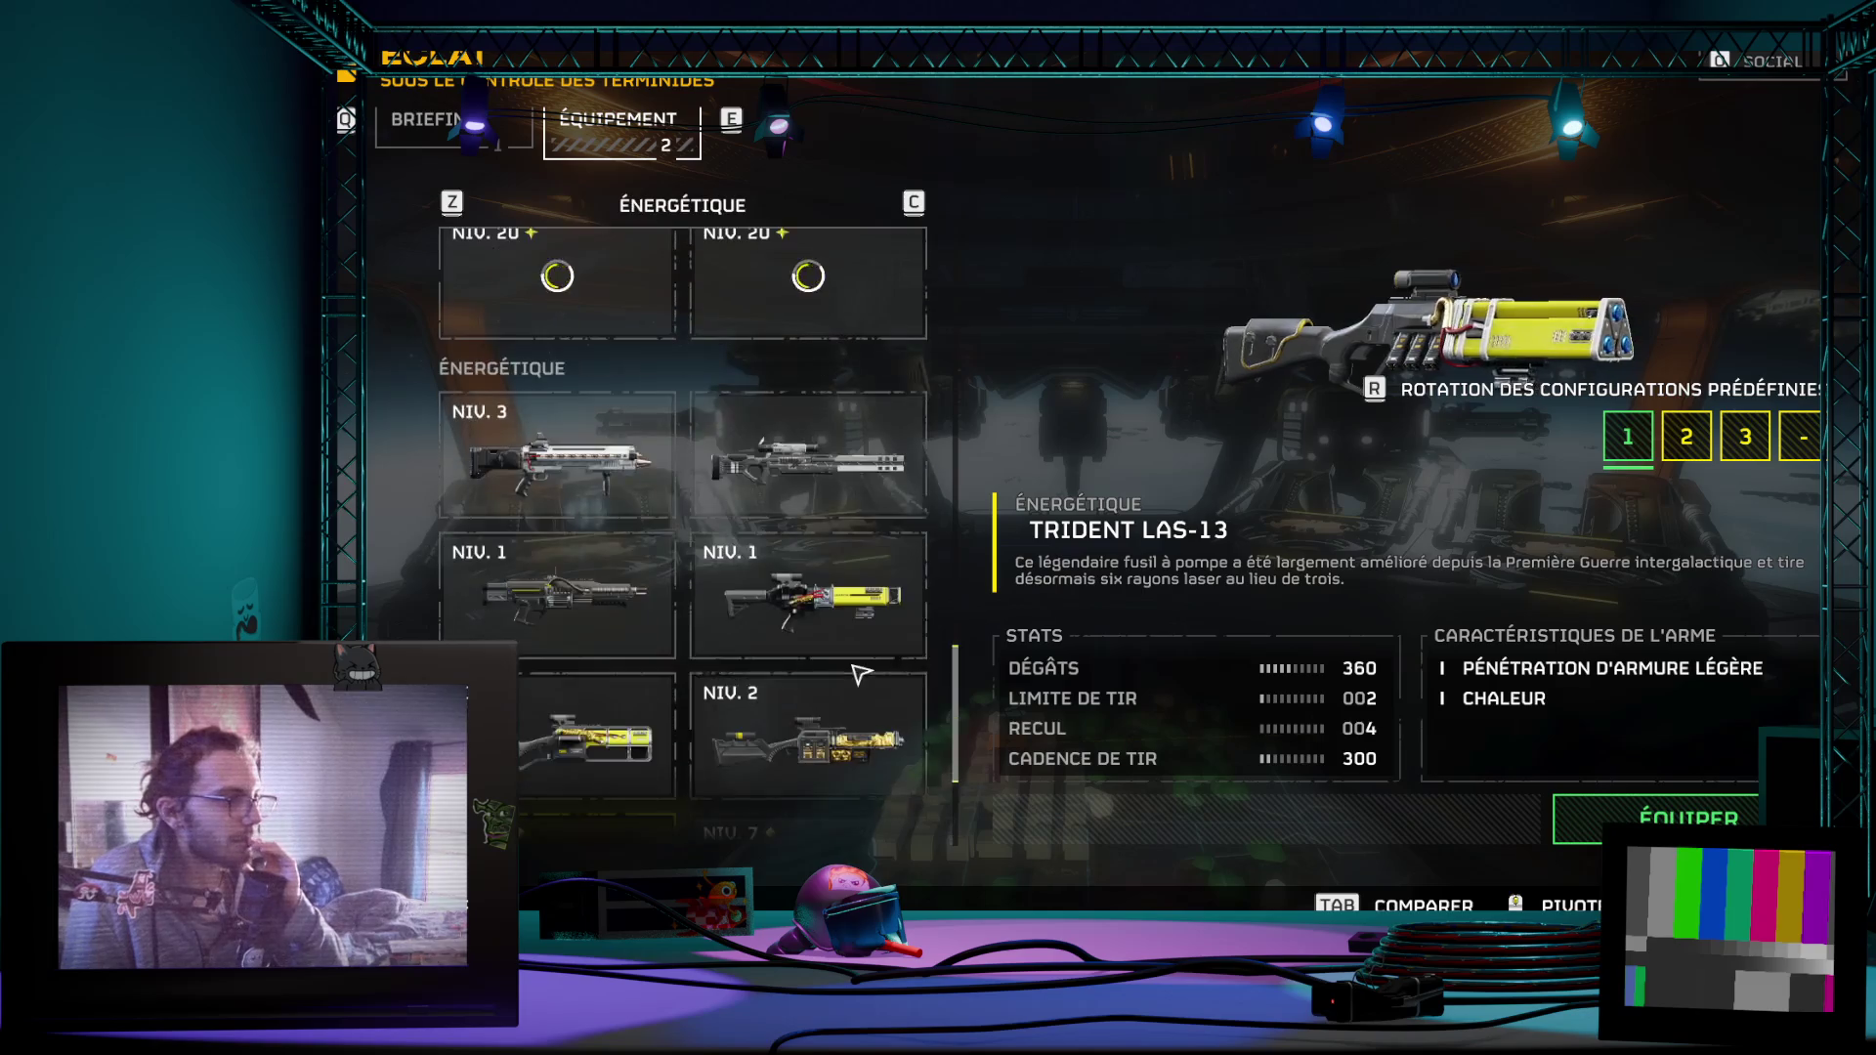
scroll(847, 683, "down", 2)
scroll(826, 704, "up", 2)
scroll(821, 704, "up", 2)
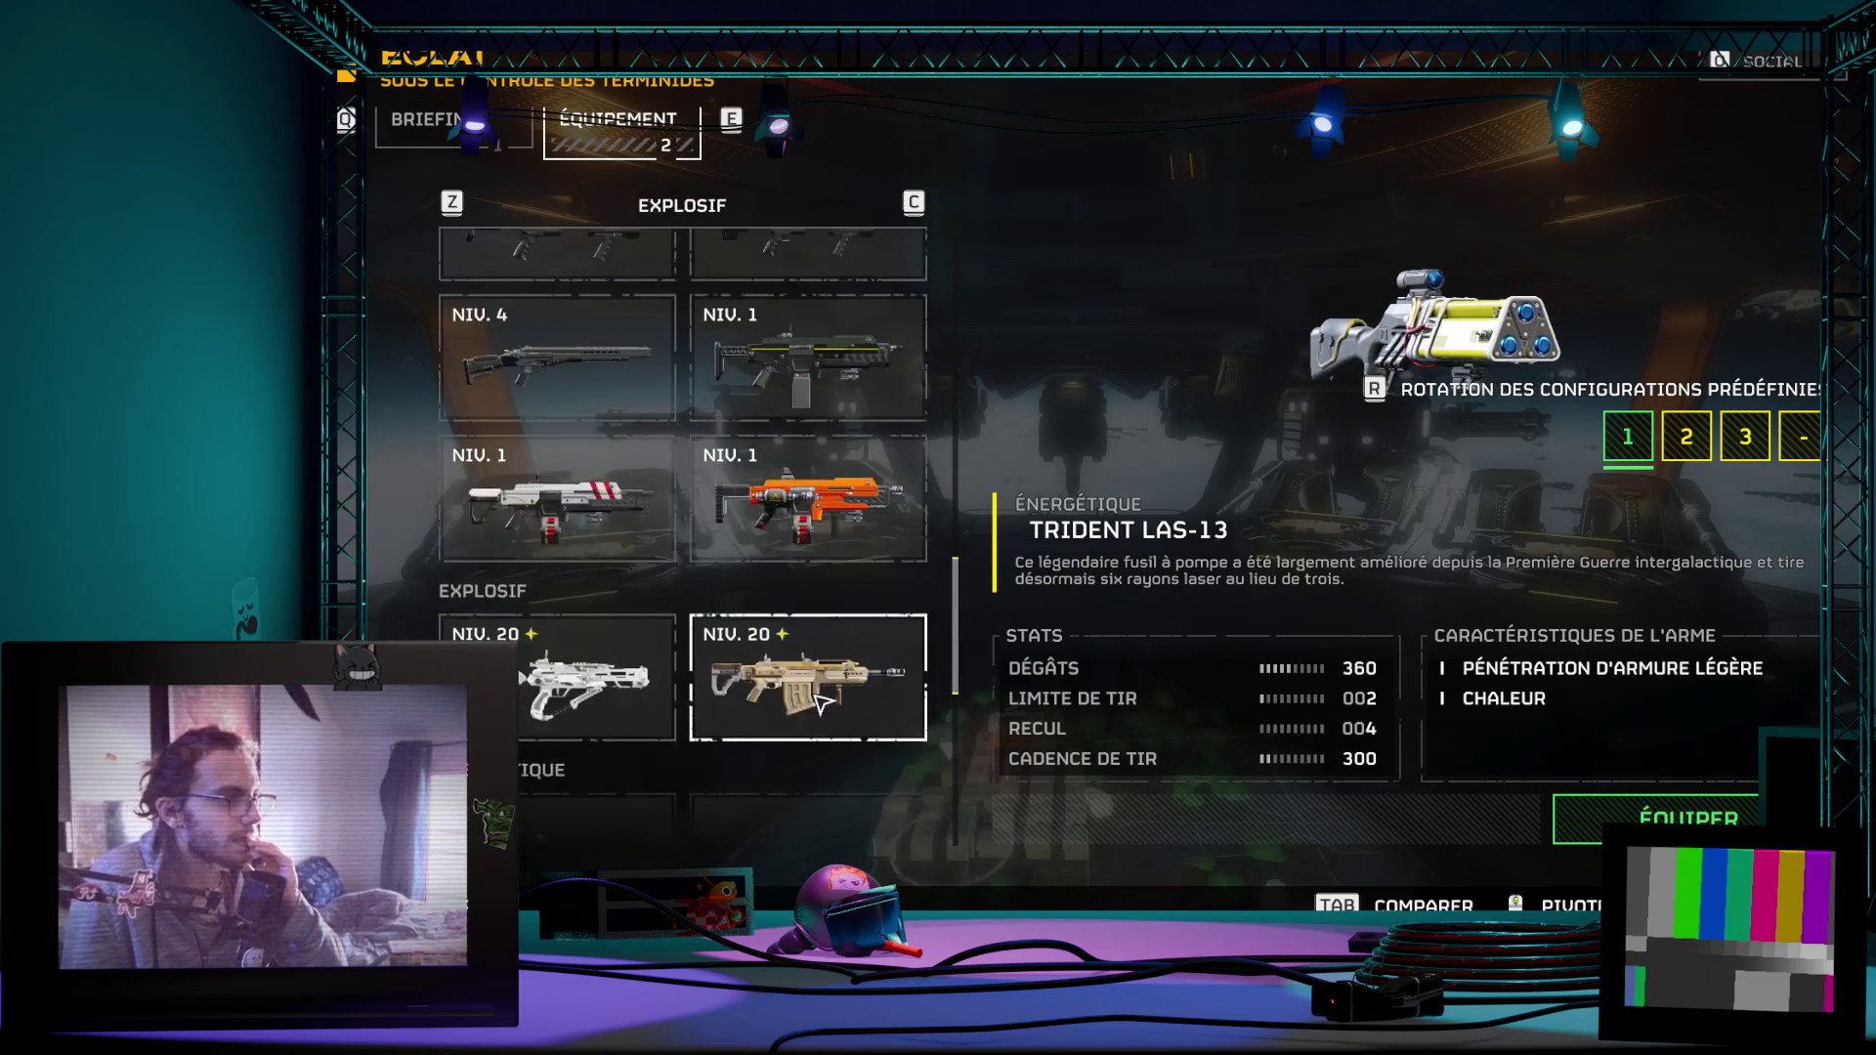
scroll(822, 689, "up", 2)
scroll(807, 674, "up", 2)
scroll(793, 660, "up", 2)
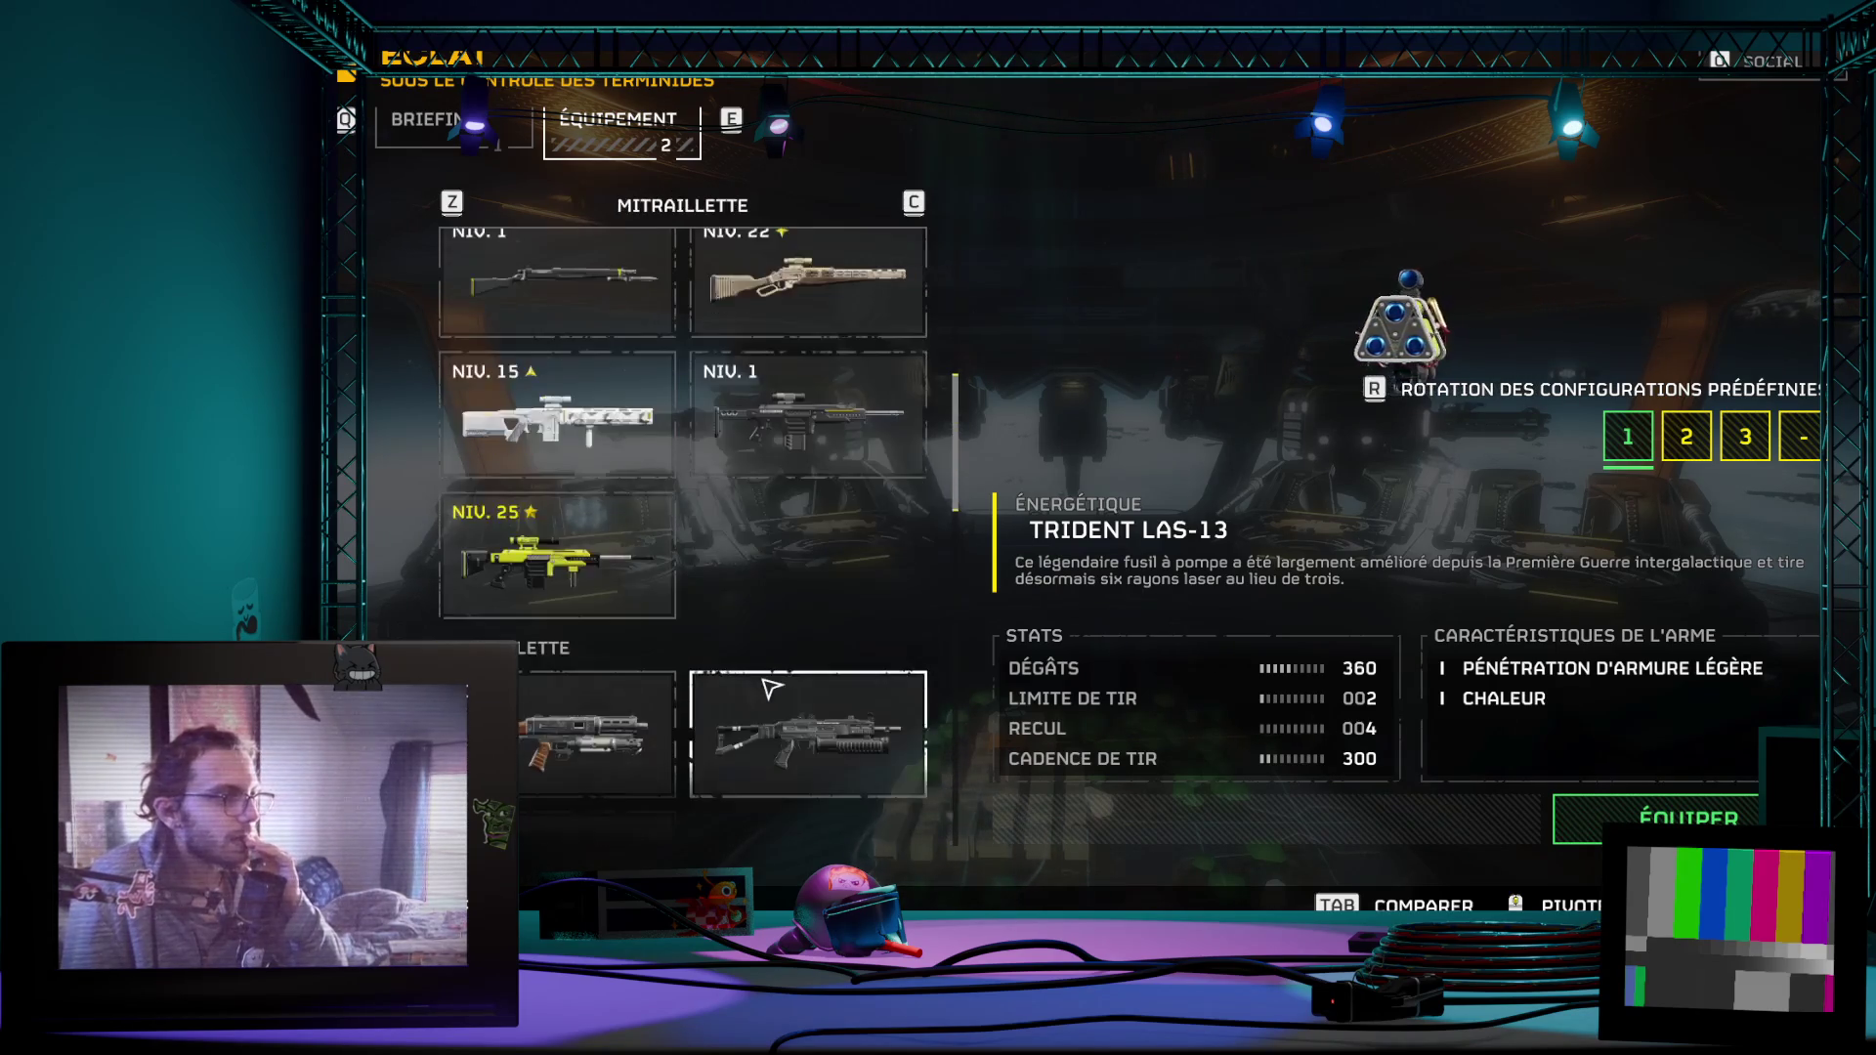
scroll(763, 633, "up", 2)
scroll(764, 633, "up", 2)
scroll(763, 616, "up", 2)
scroll(678, 507, "down", 1)
scroll(678, 508, "down", 1)
scroll(678, 508, "down", 2)
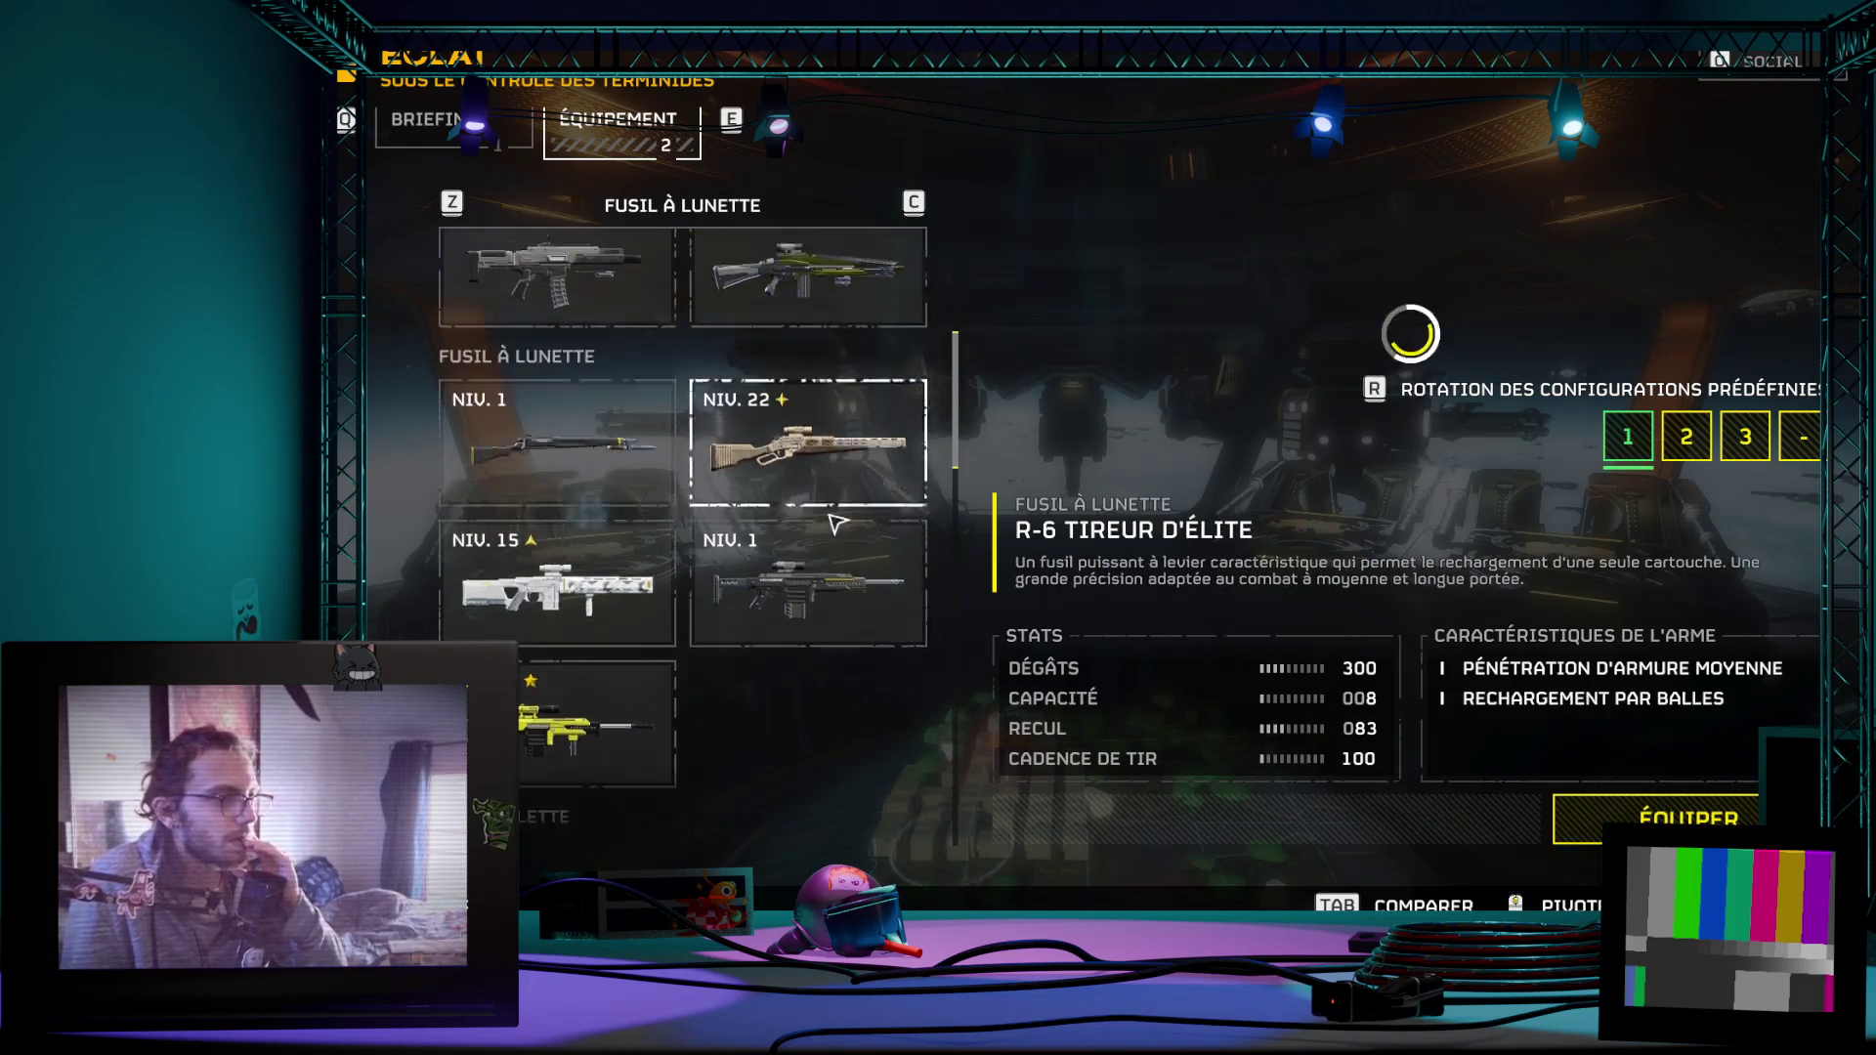
scroll(815, 395, "down", 1)
scroll(815, 395, "down", 1)
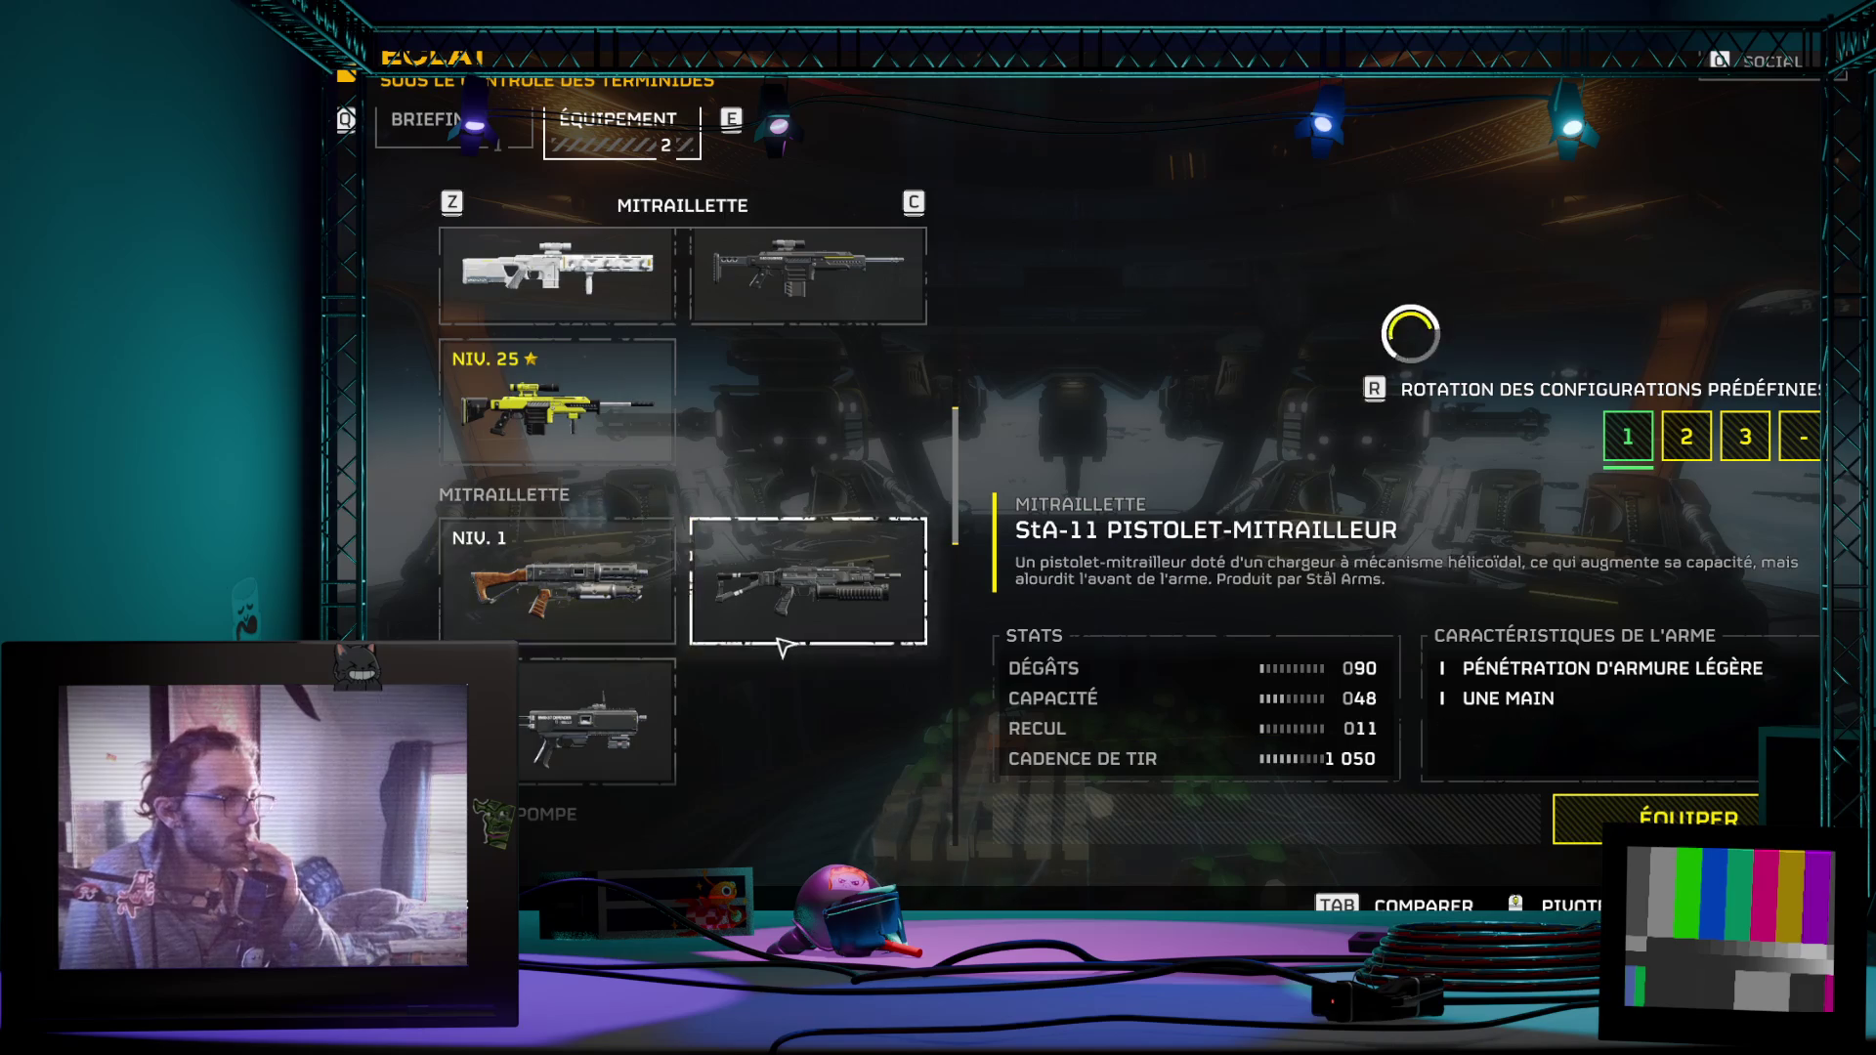
scroll(768, 640, "down", 2)
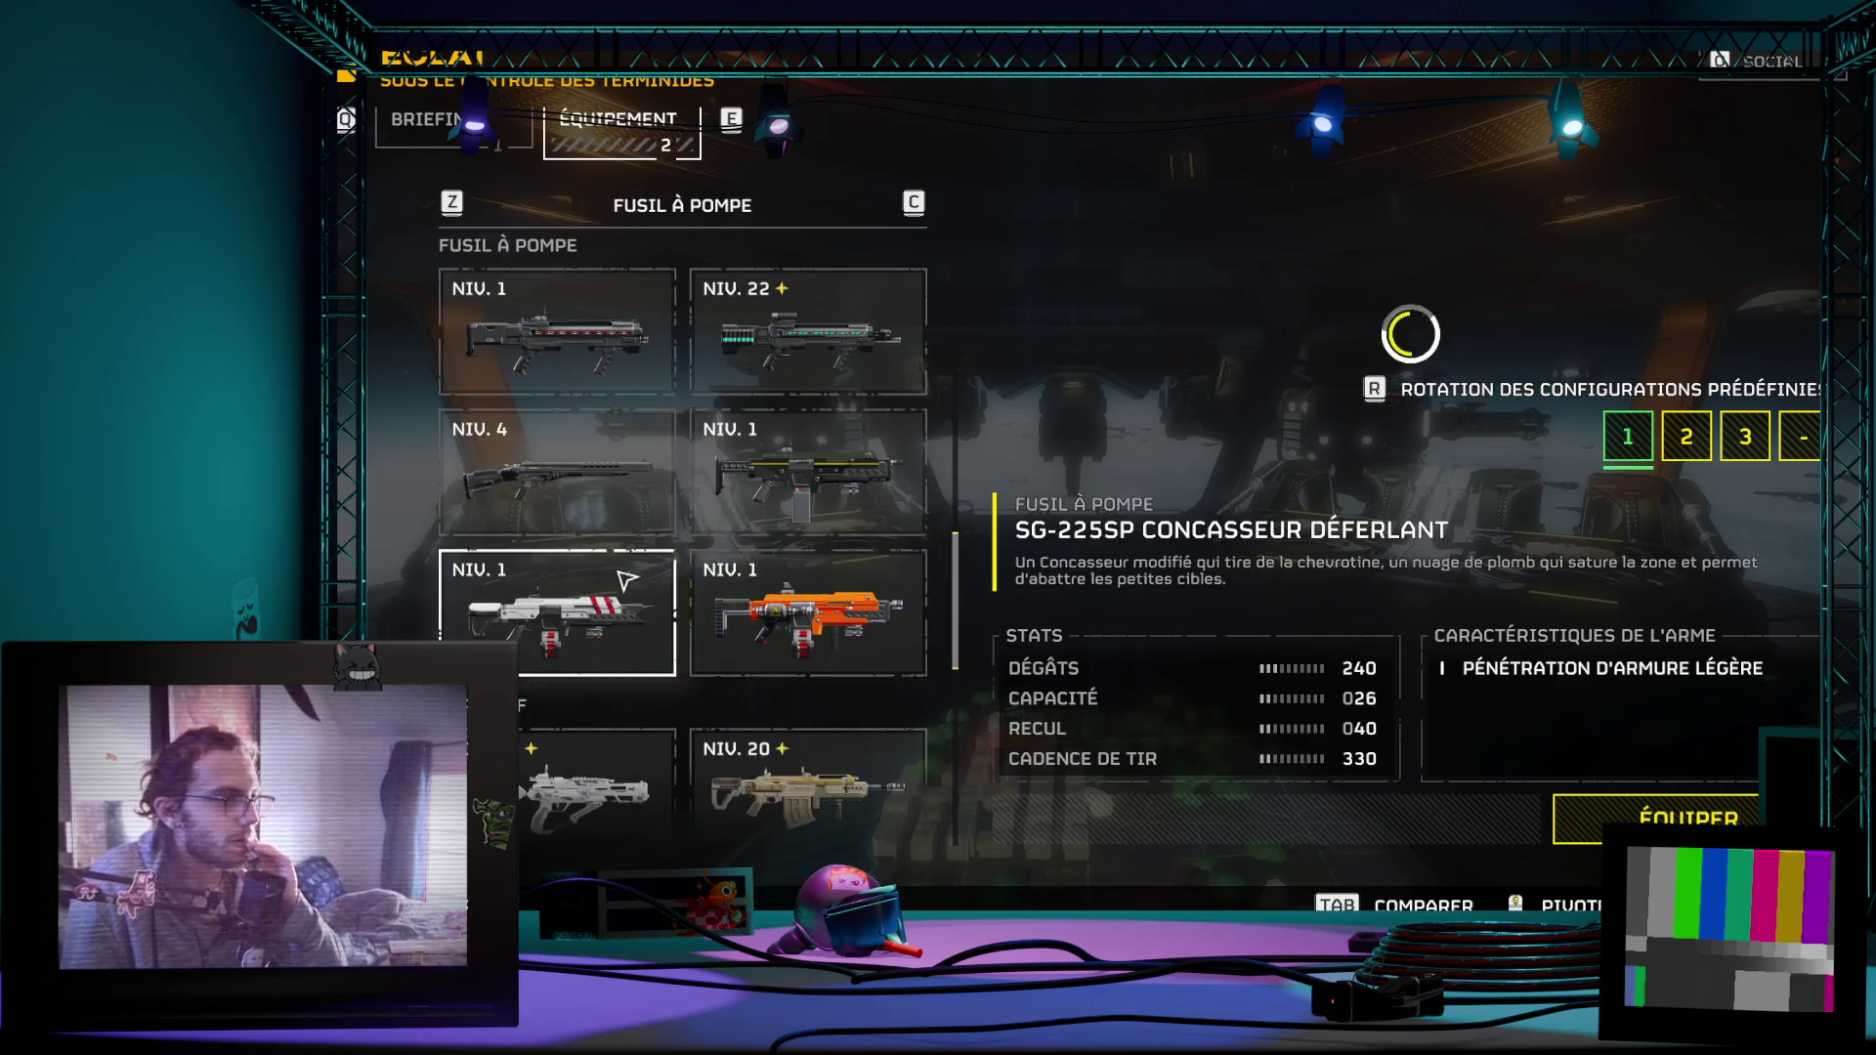
scroll(649, 543, "down", 2)
scroll(630, 471, "down", 1)
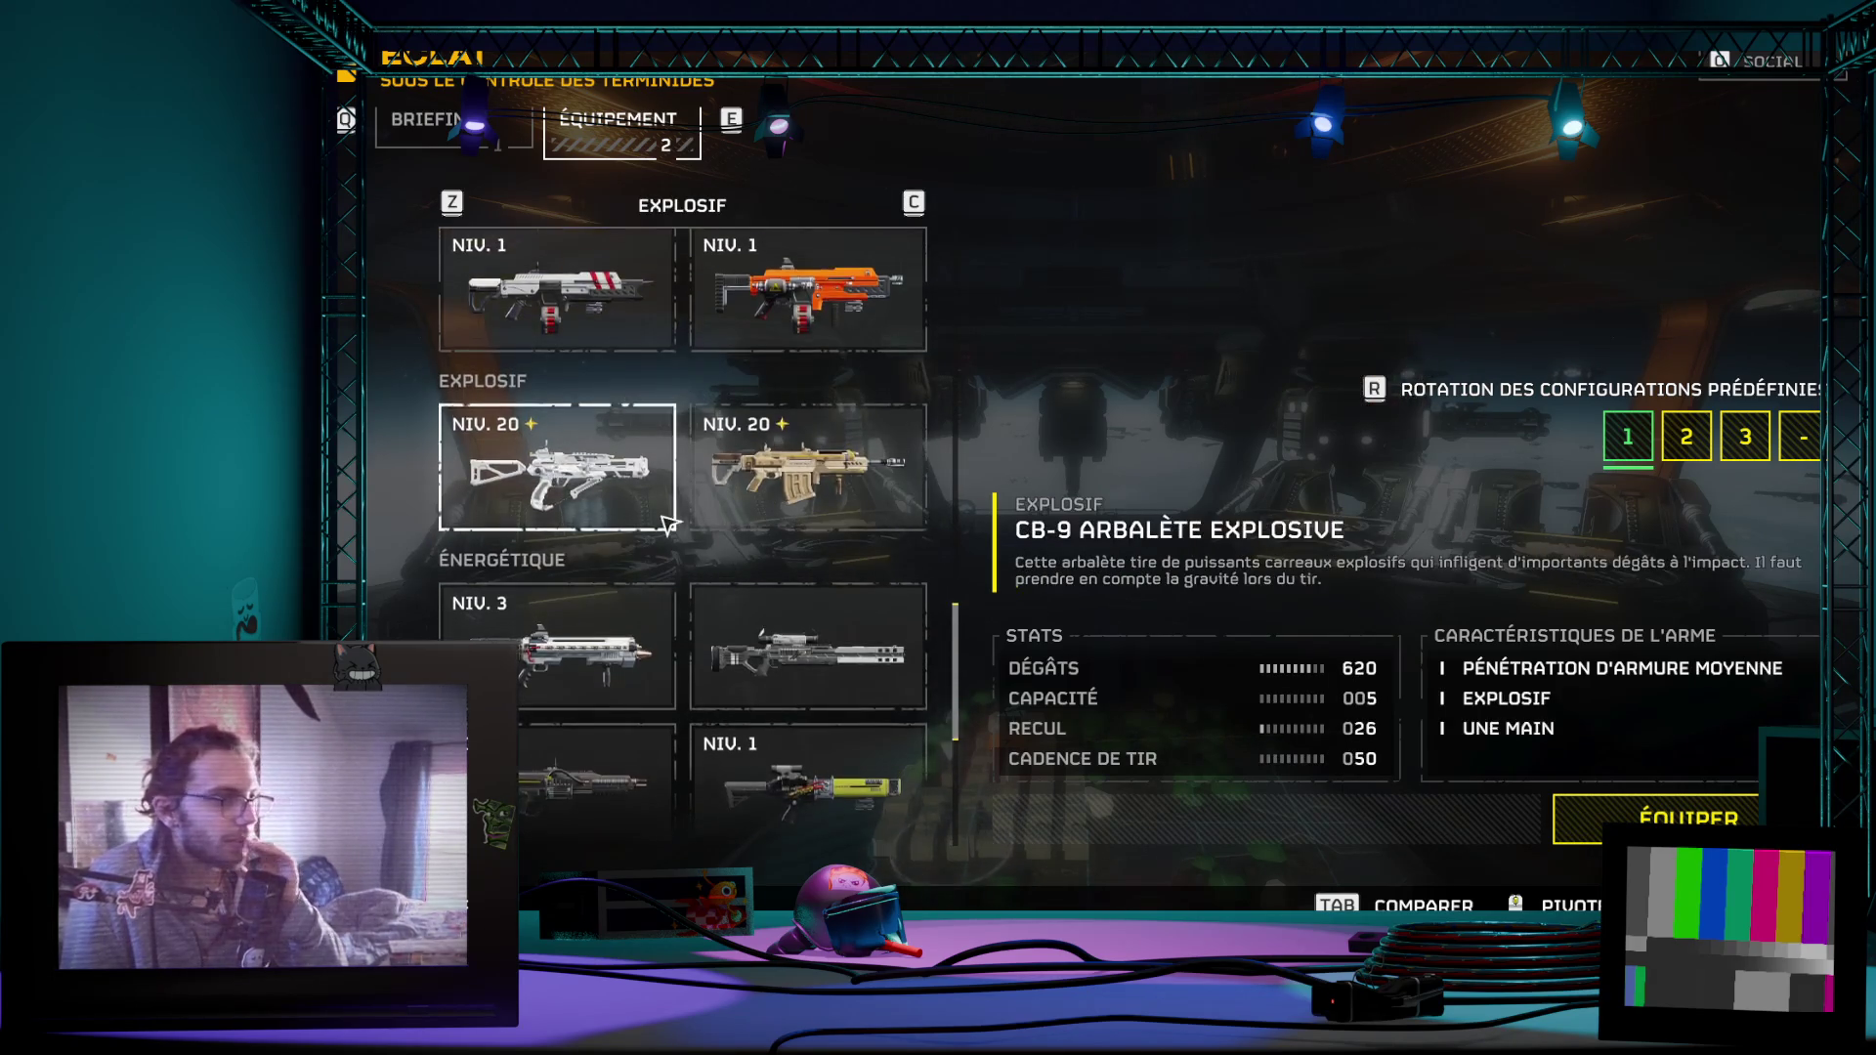
scroll(571, 381, "down", 1)
scroll(568, 375, "up", 1)
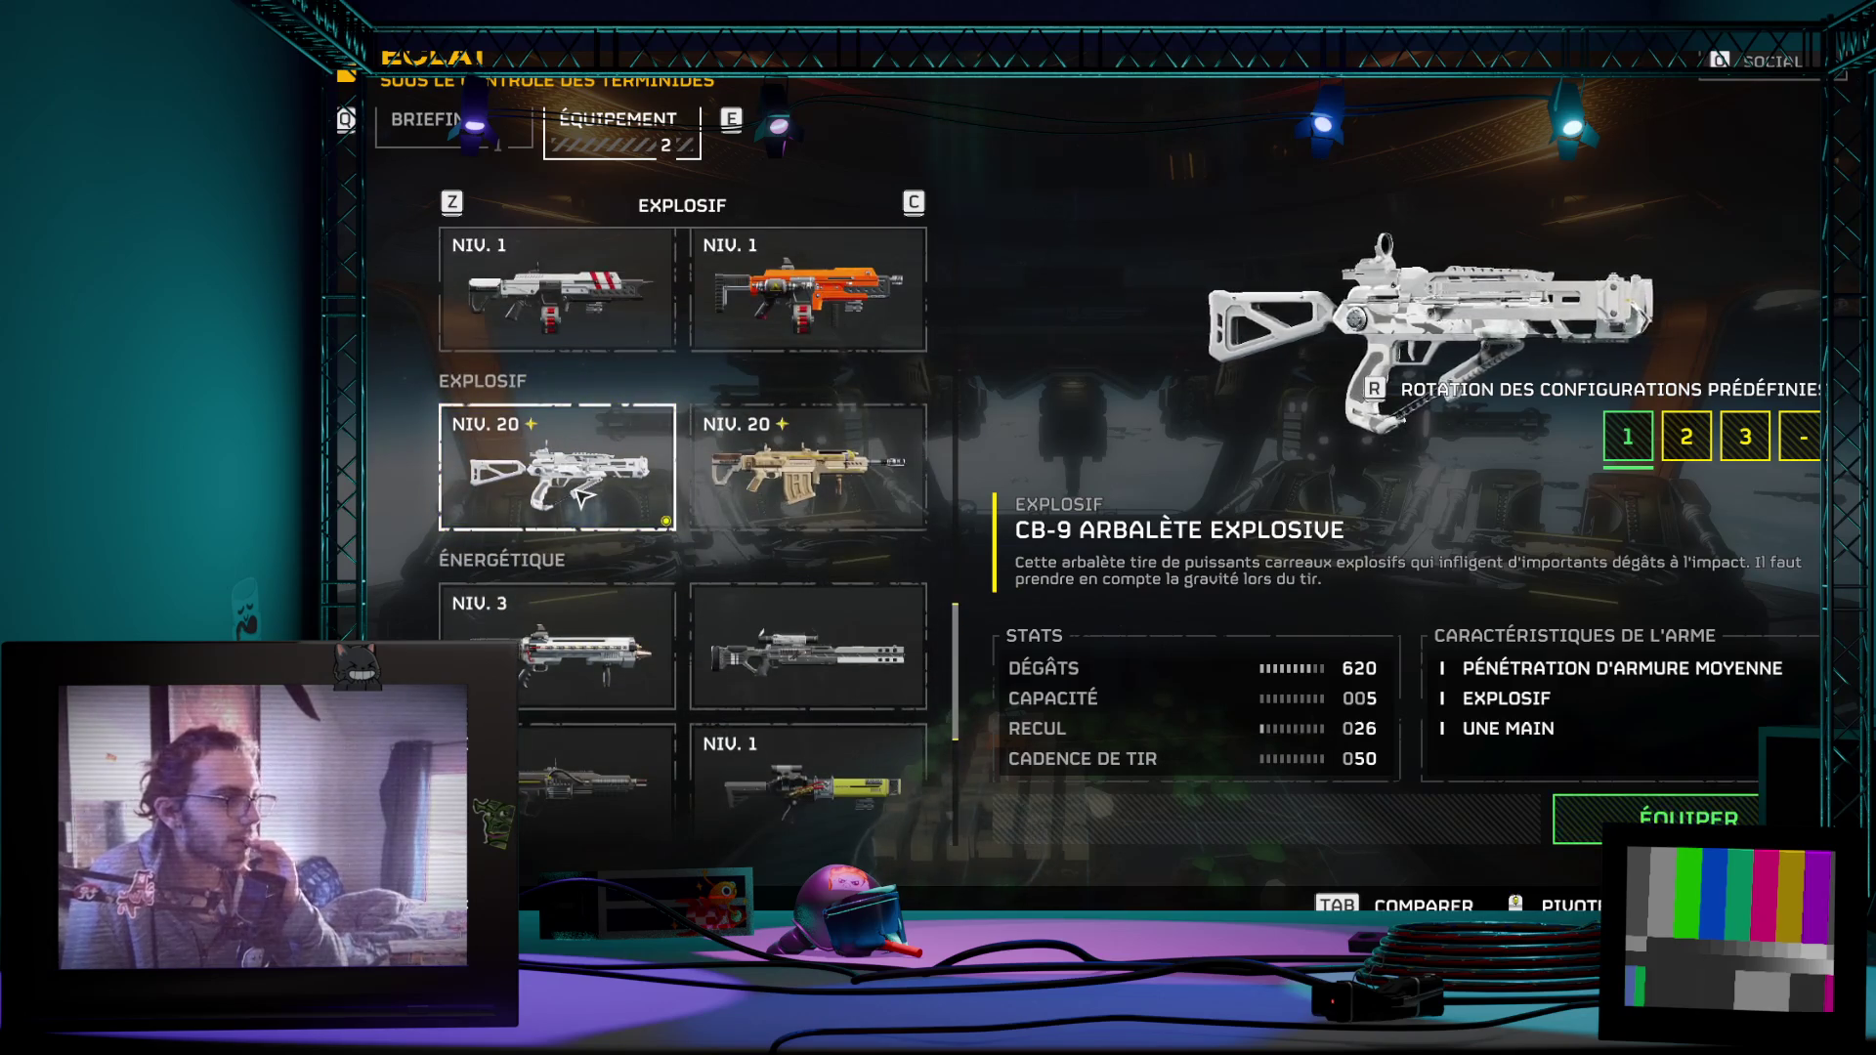
left_click(582, 500)
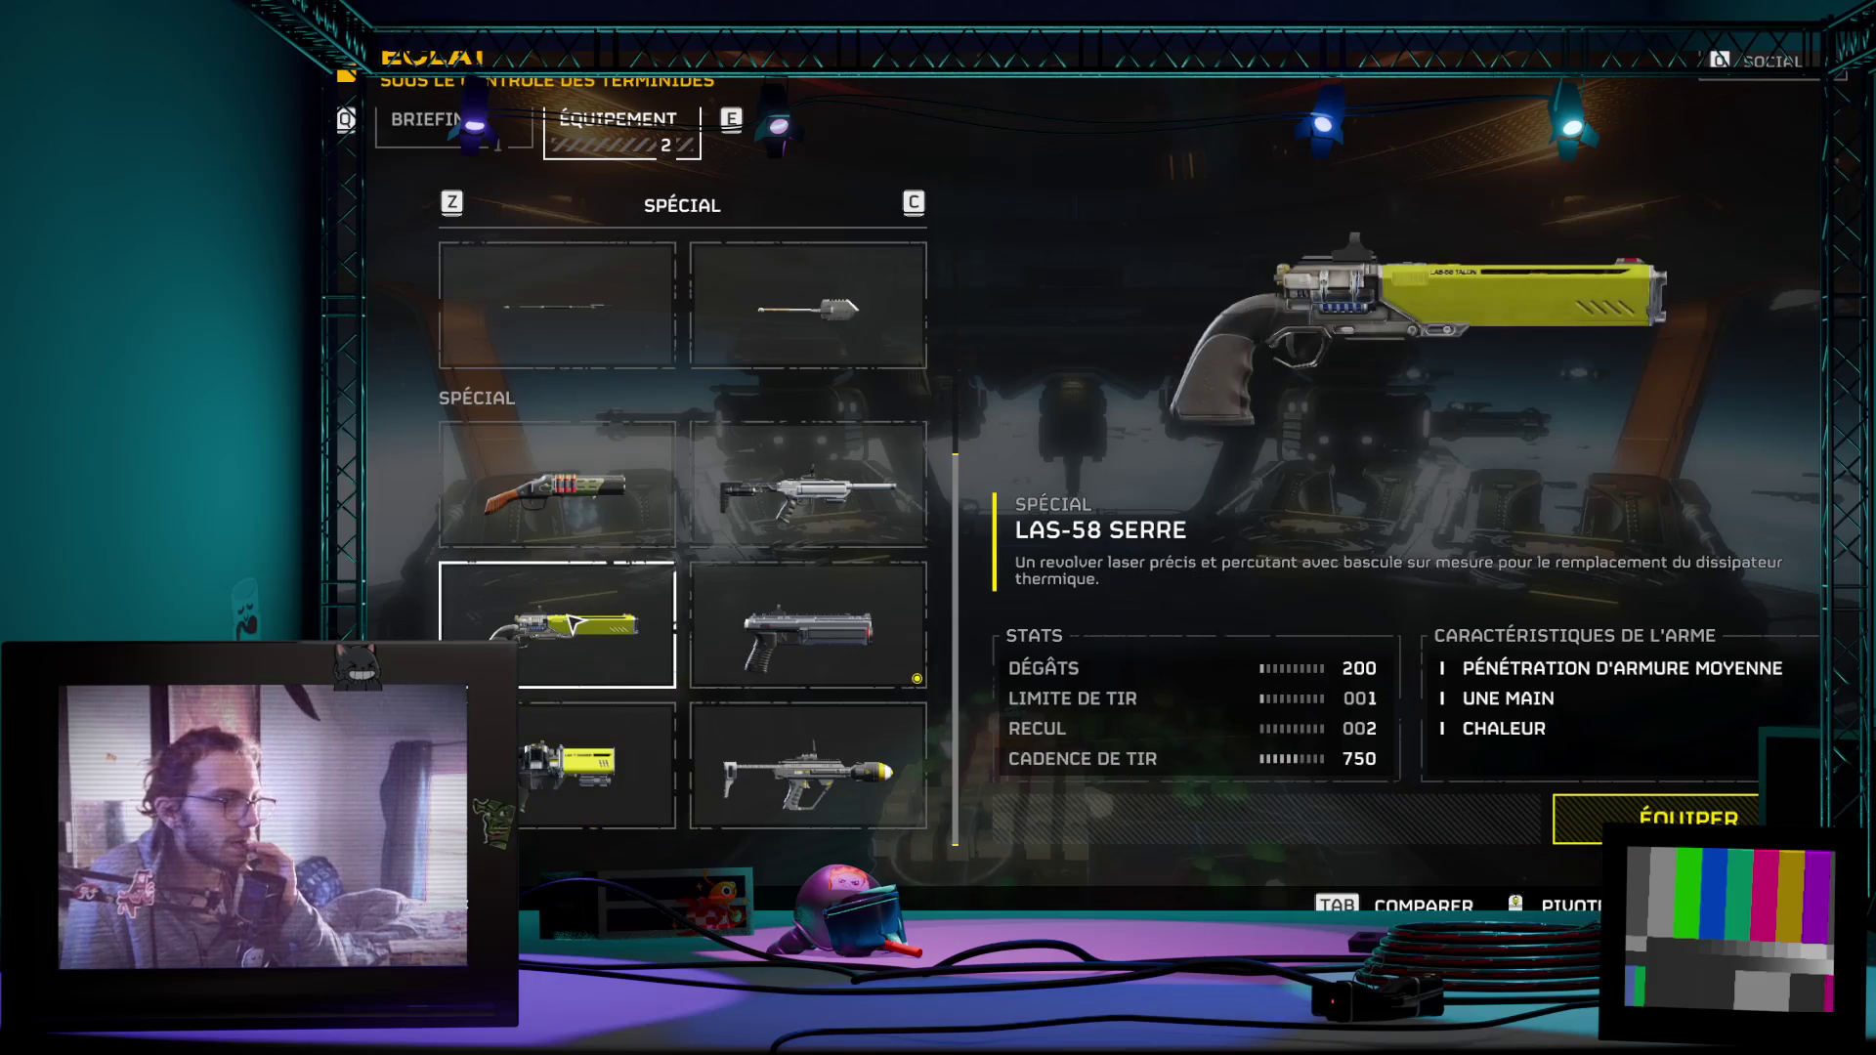
scroll(583, 646, "up", 2)
scroll(584, 650, "up", 2)
key("Escape")
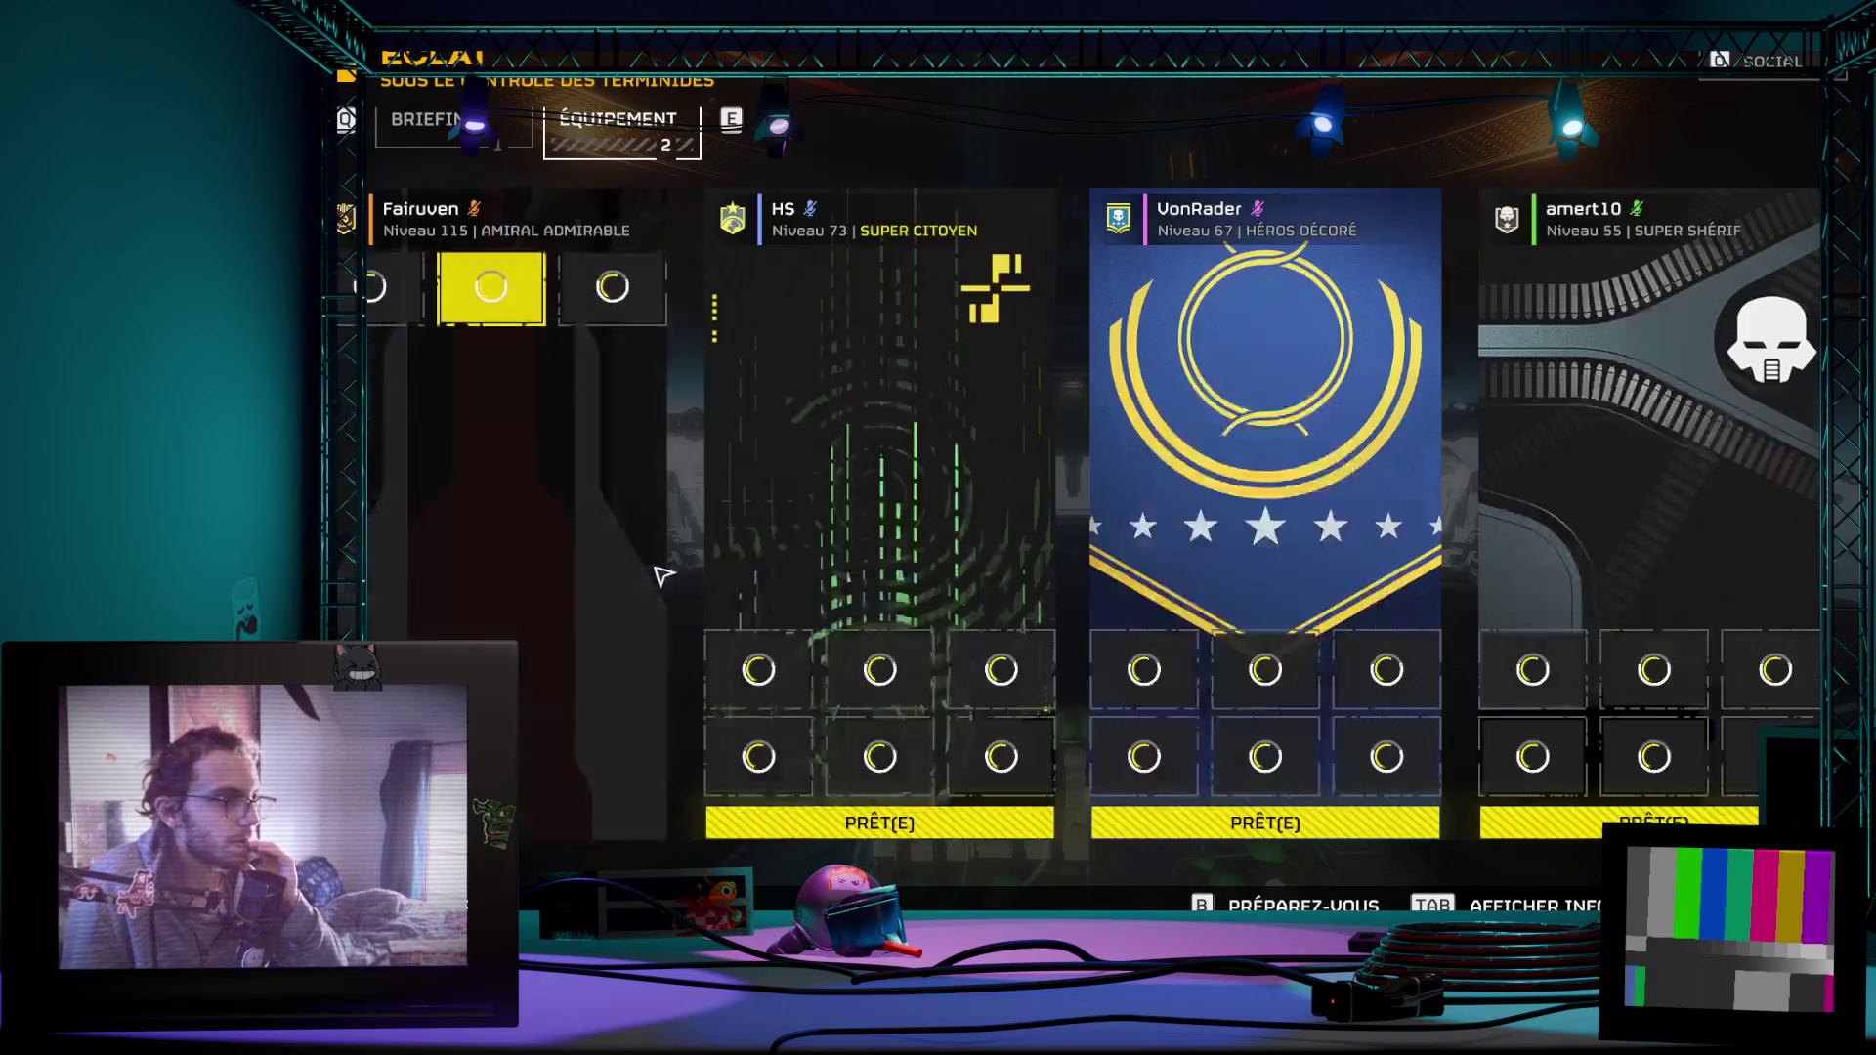
Step: Equip the G-48 Giga-grenade, check the squad's stratagems and mark yourself ready
left_click(637, 753)
scroll(682, 749, "down", 2)
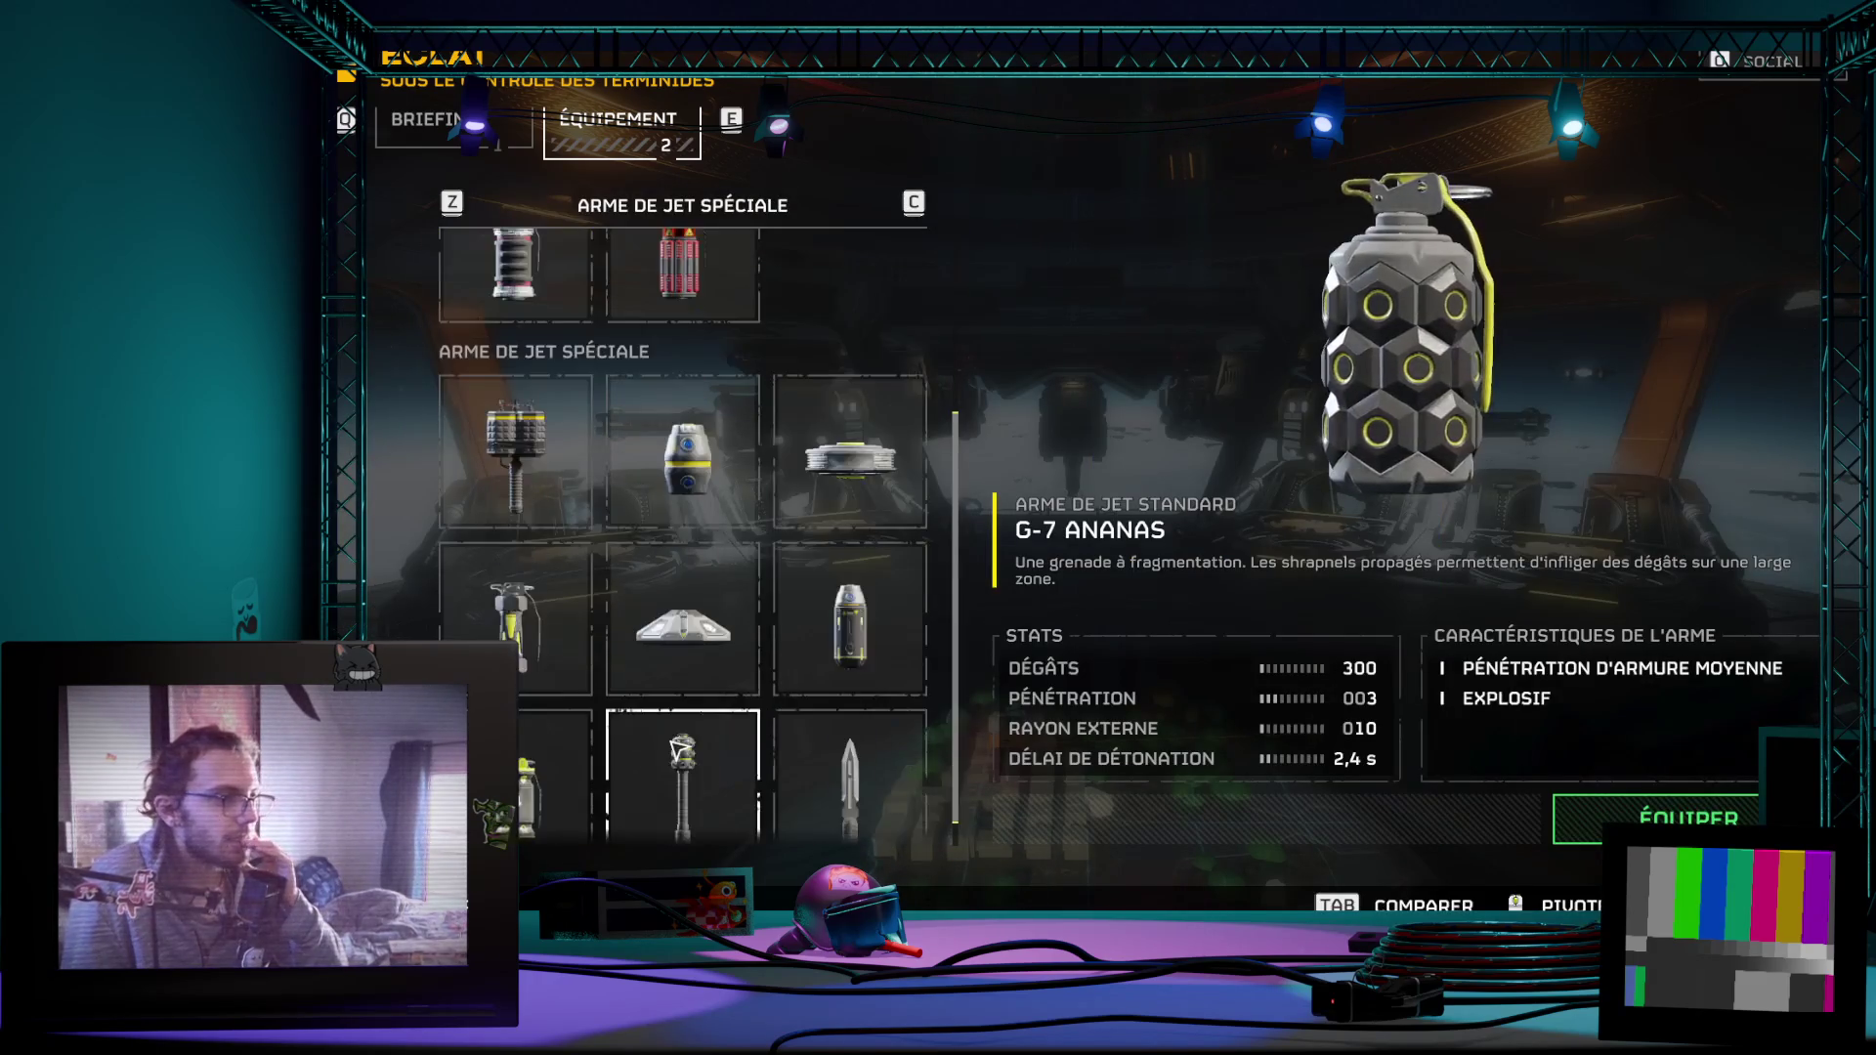
scroll(682, 739, "up", 1)
left_click(536, 552)
scroll(747, 620, "up", 1)
scroll(746, 620, "down", 2)
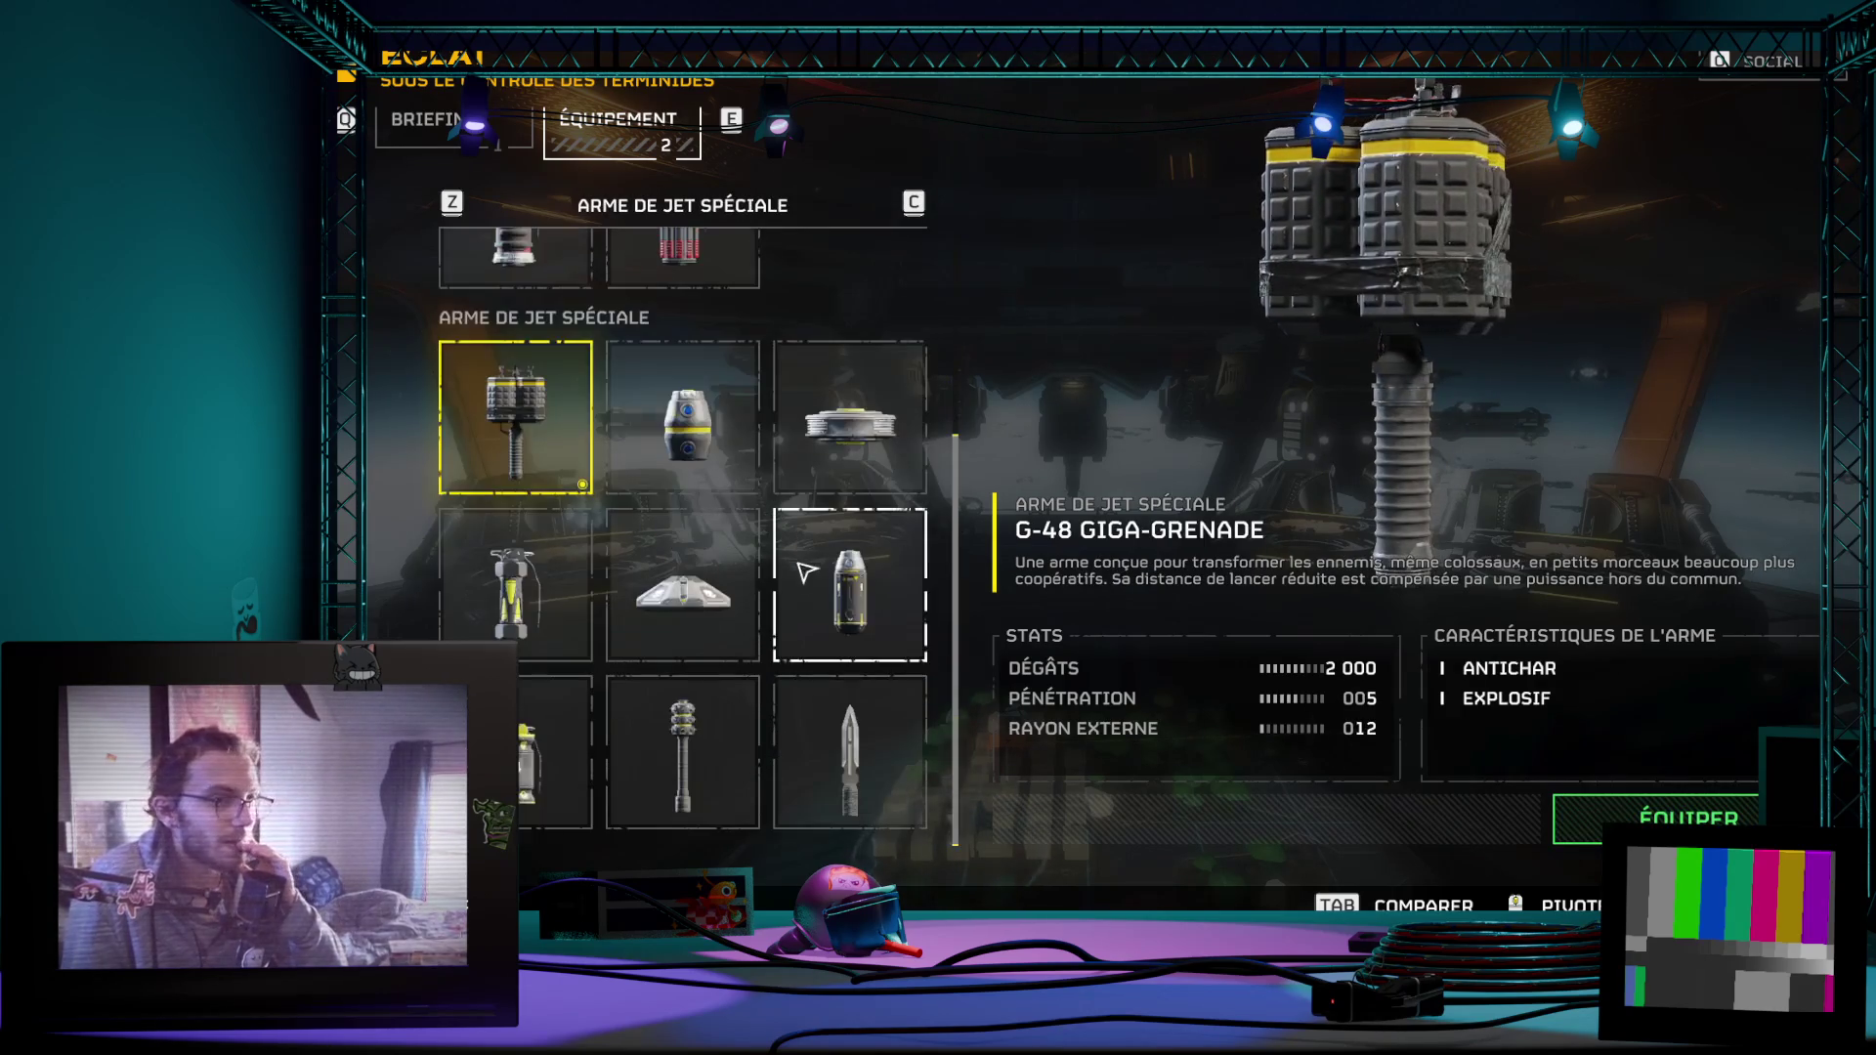
key("Escape")
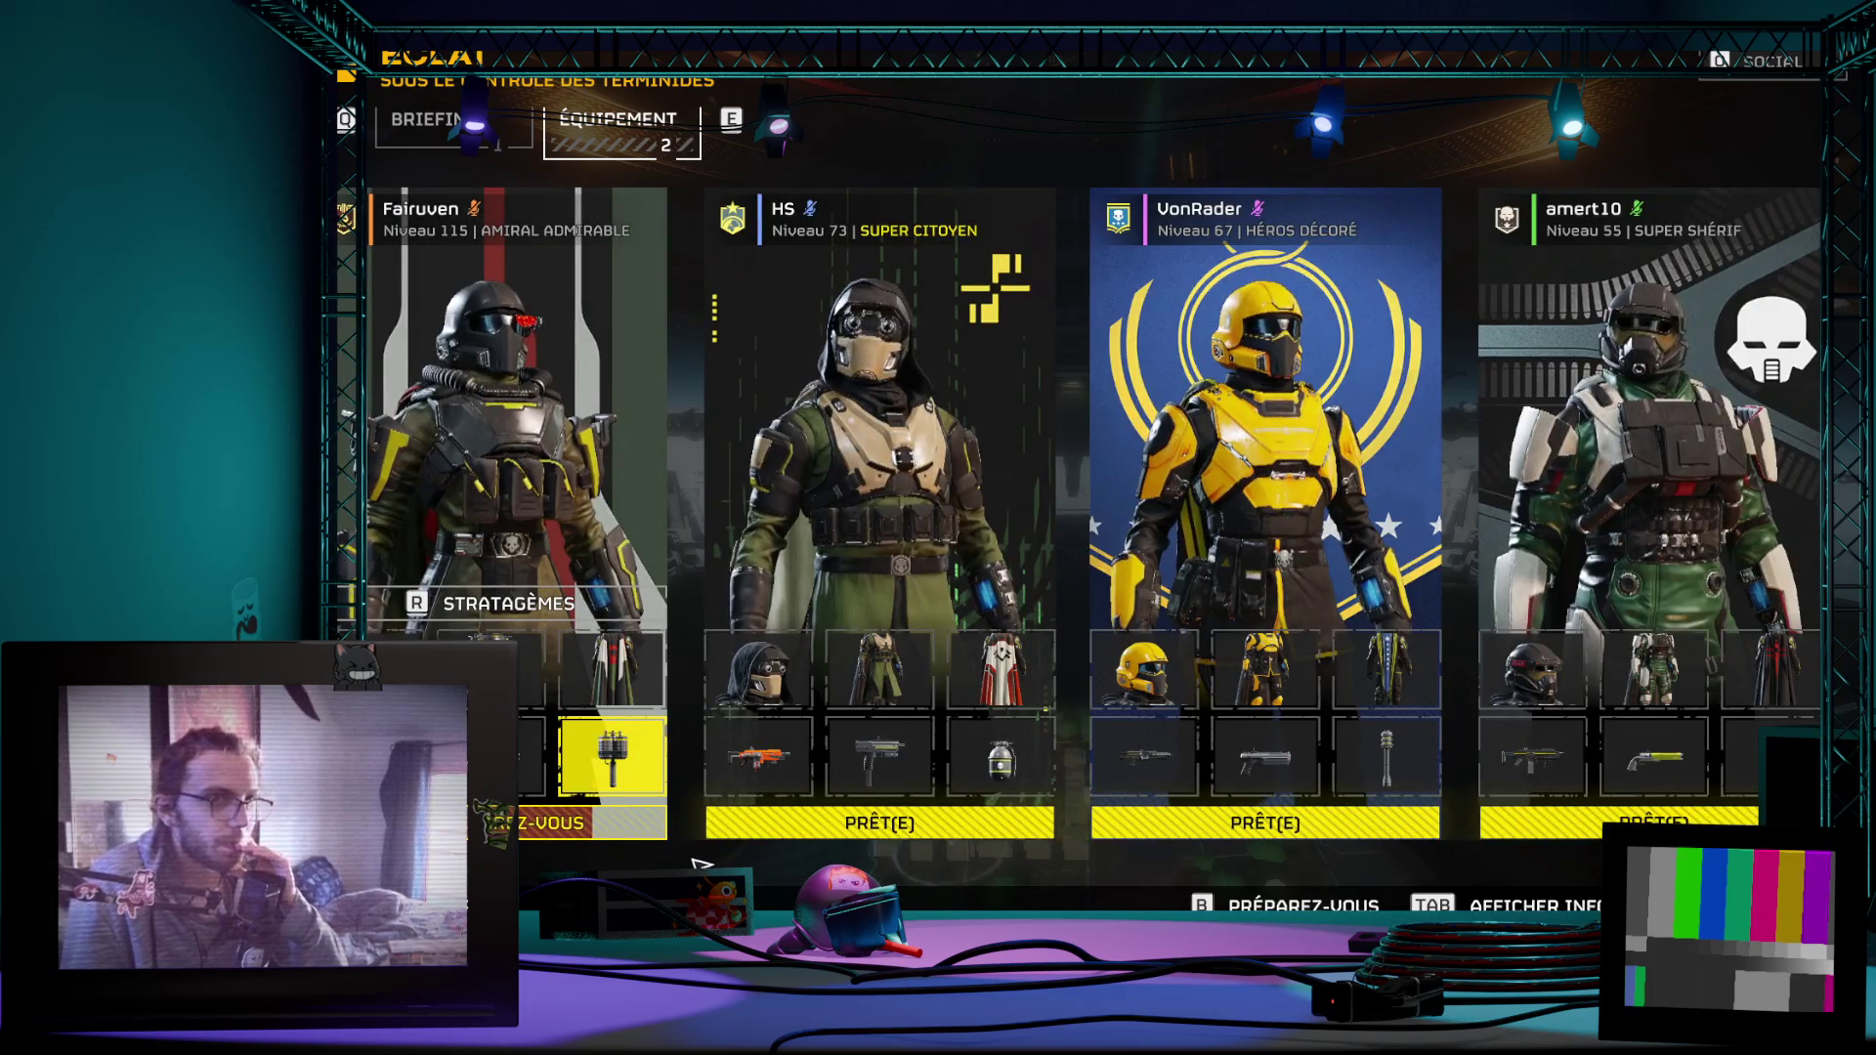
key("r")
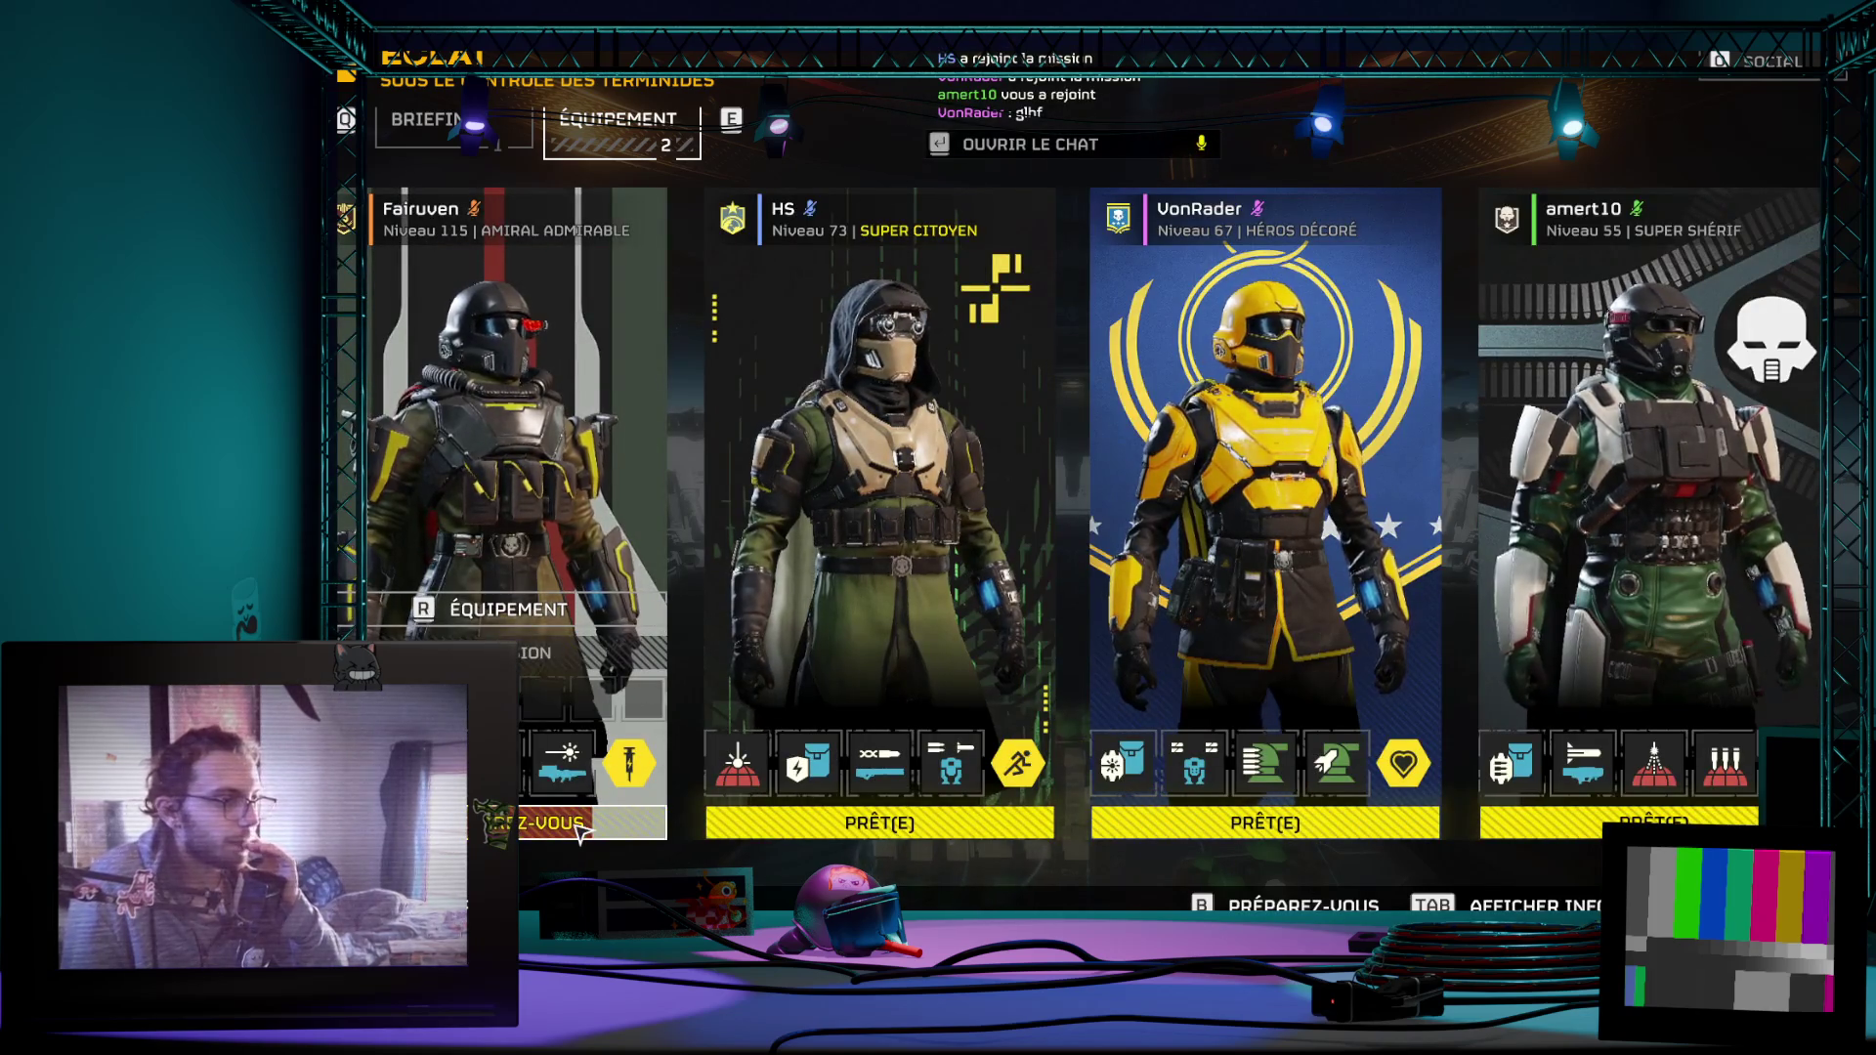
left_click(567, 830)
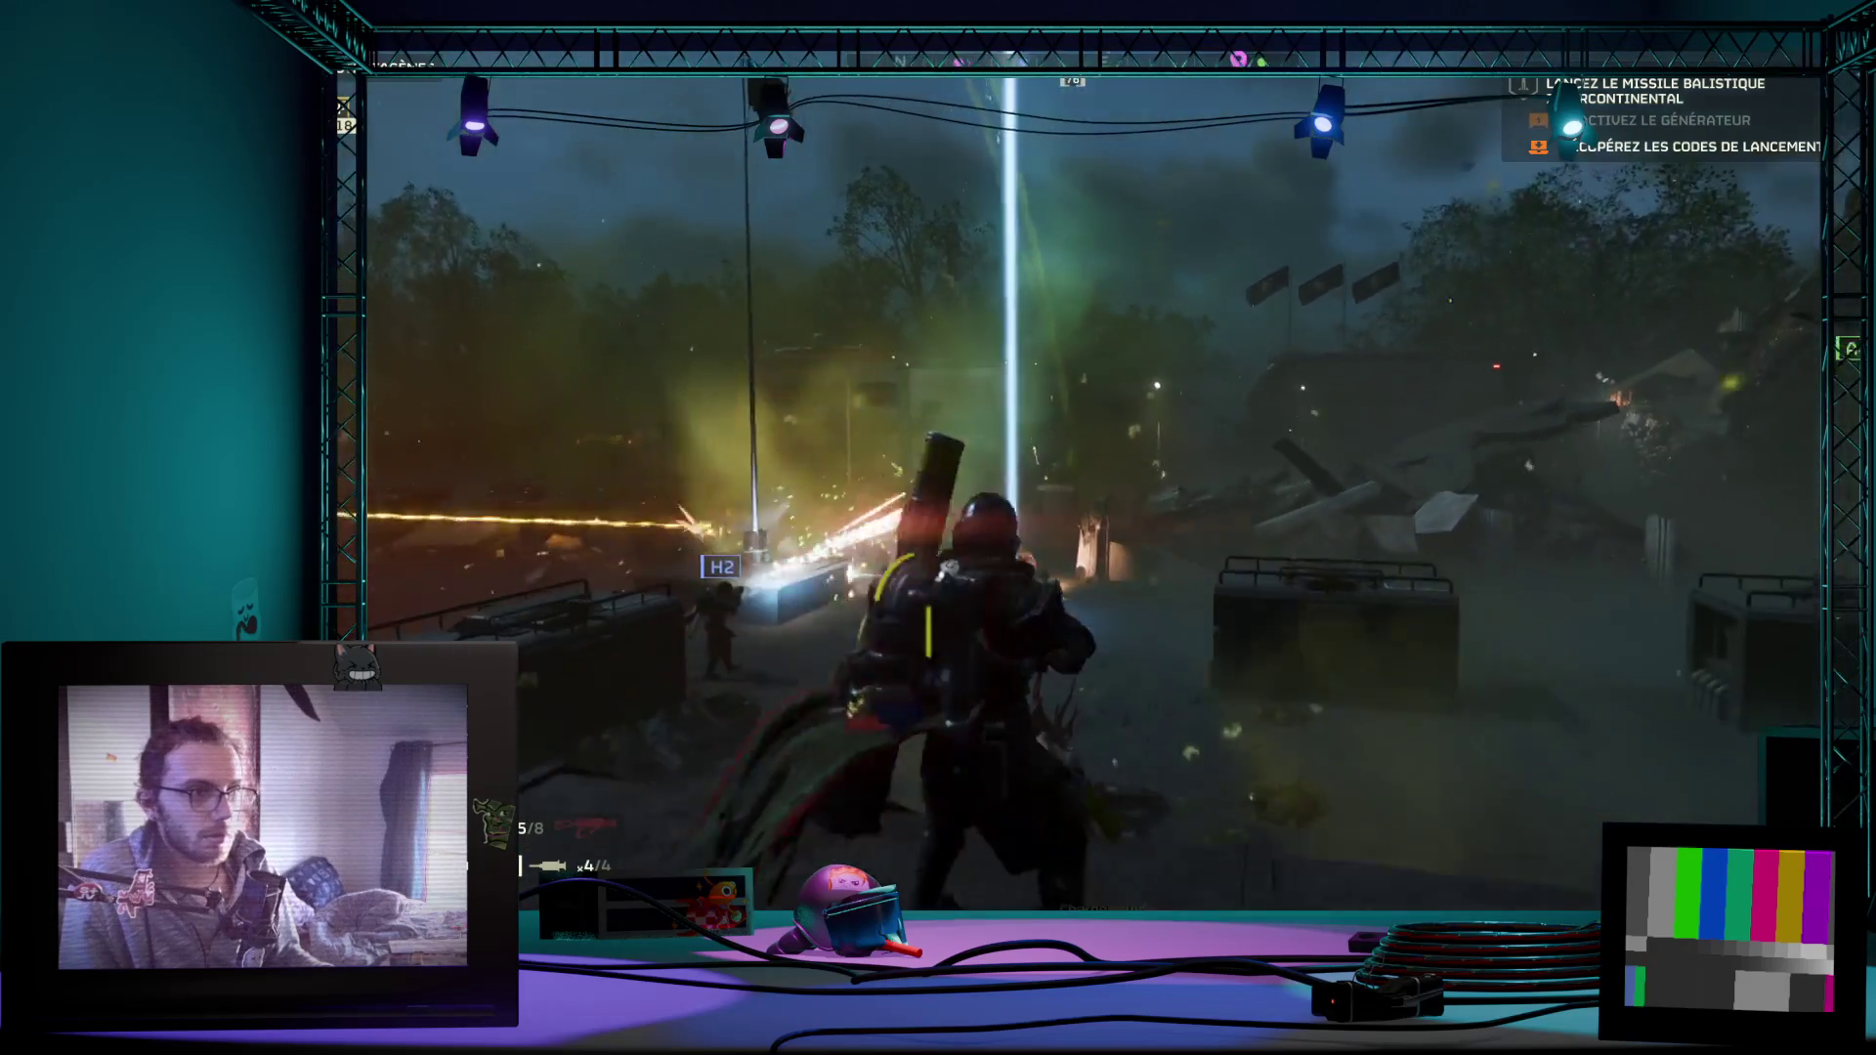
Step: Aim down the crossbow sight and enter the orbital napalm barrage stratagem code
key("1")
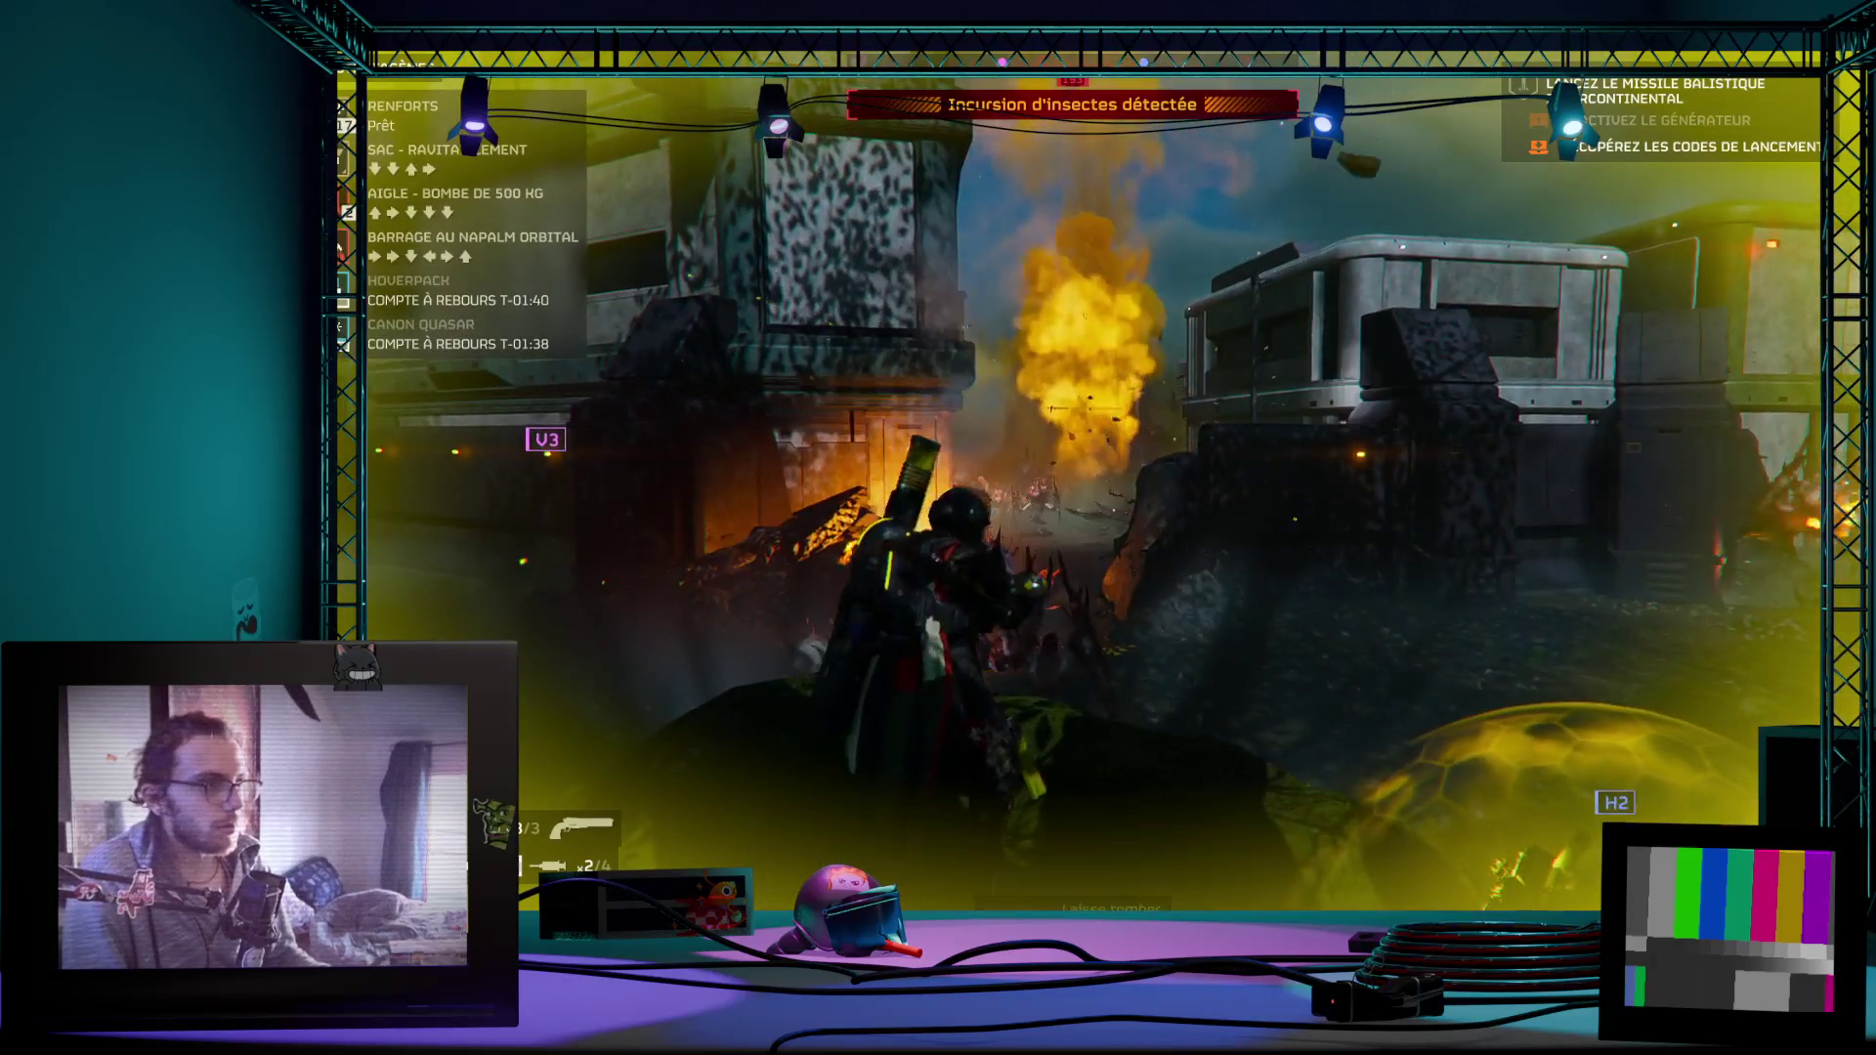
key("w")
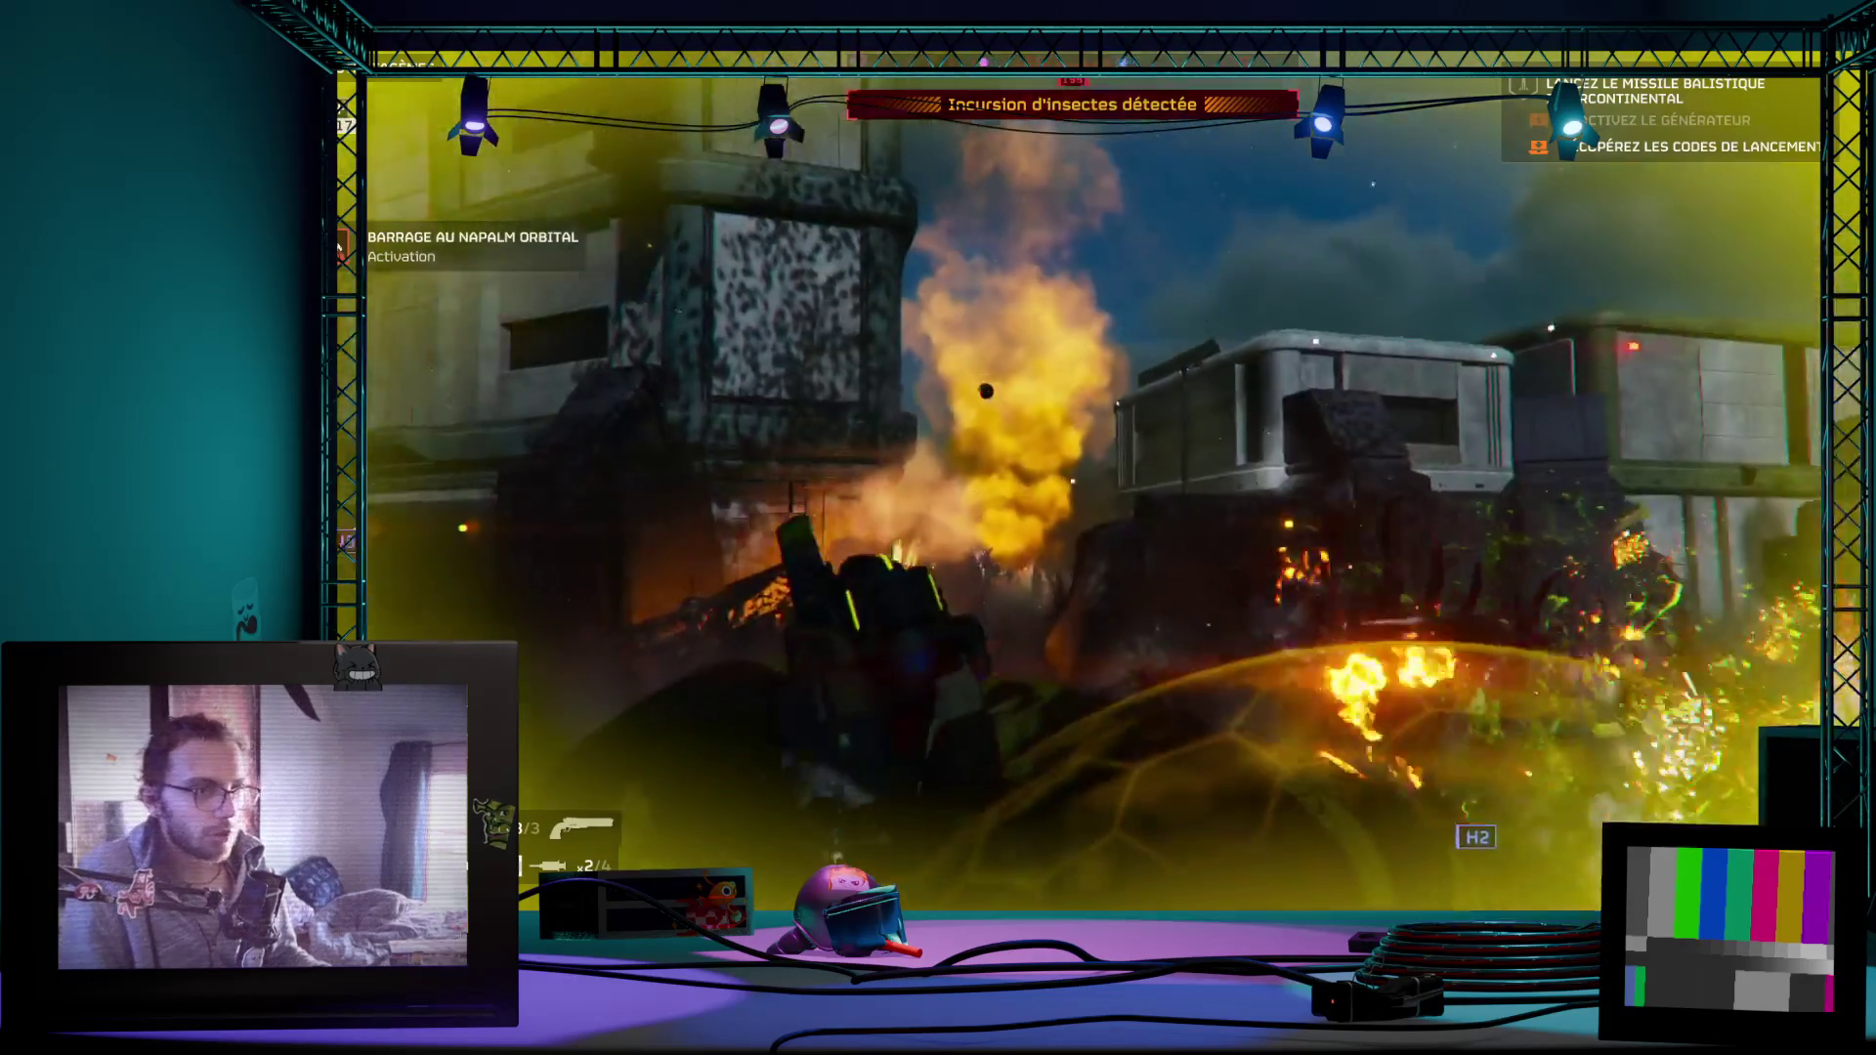